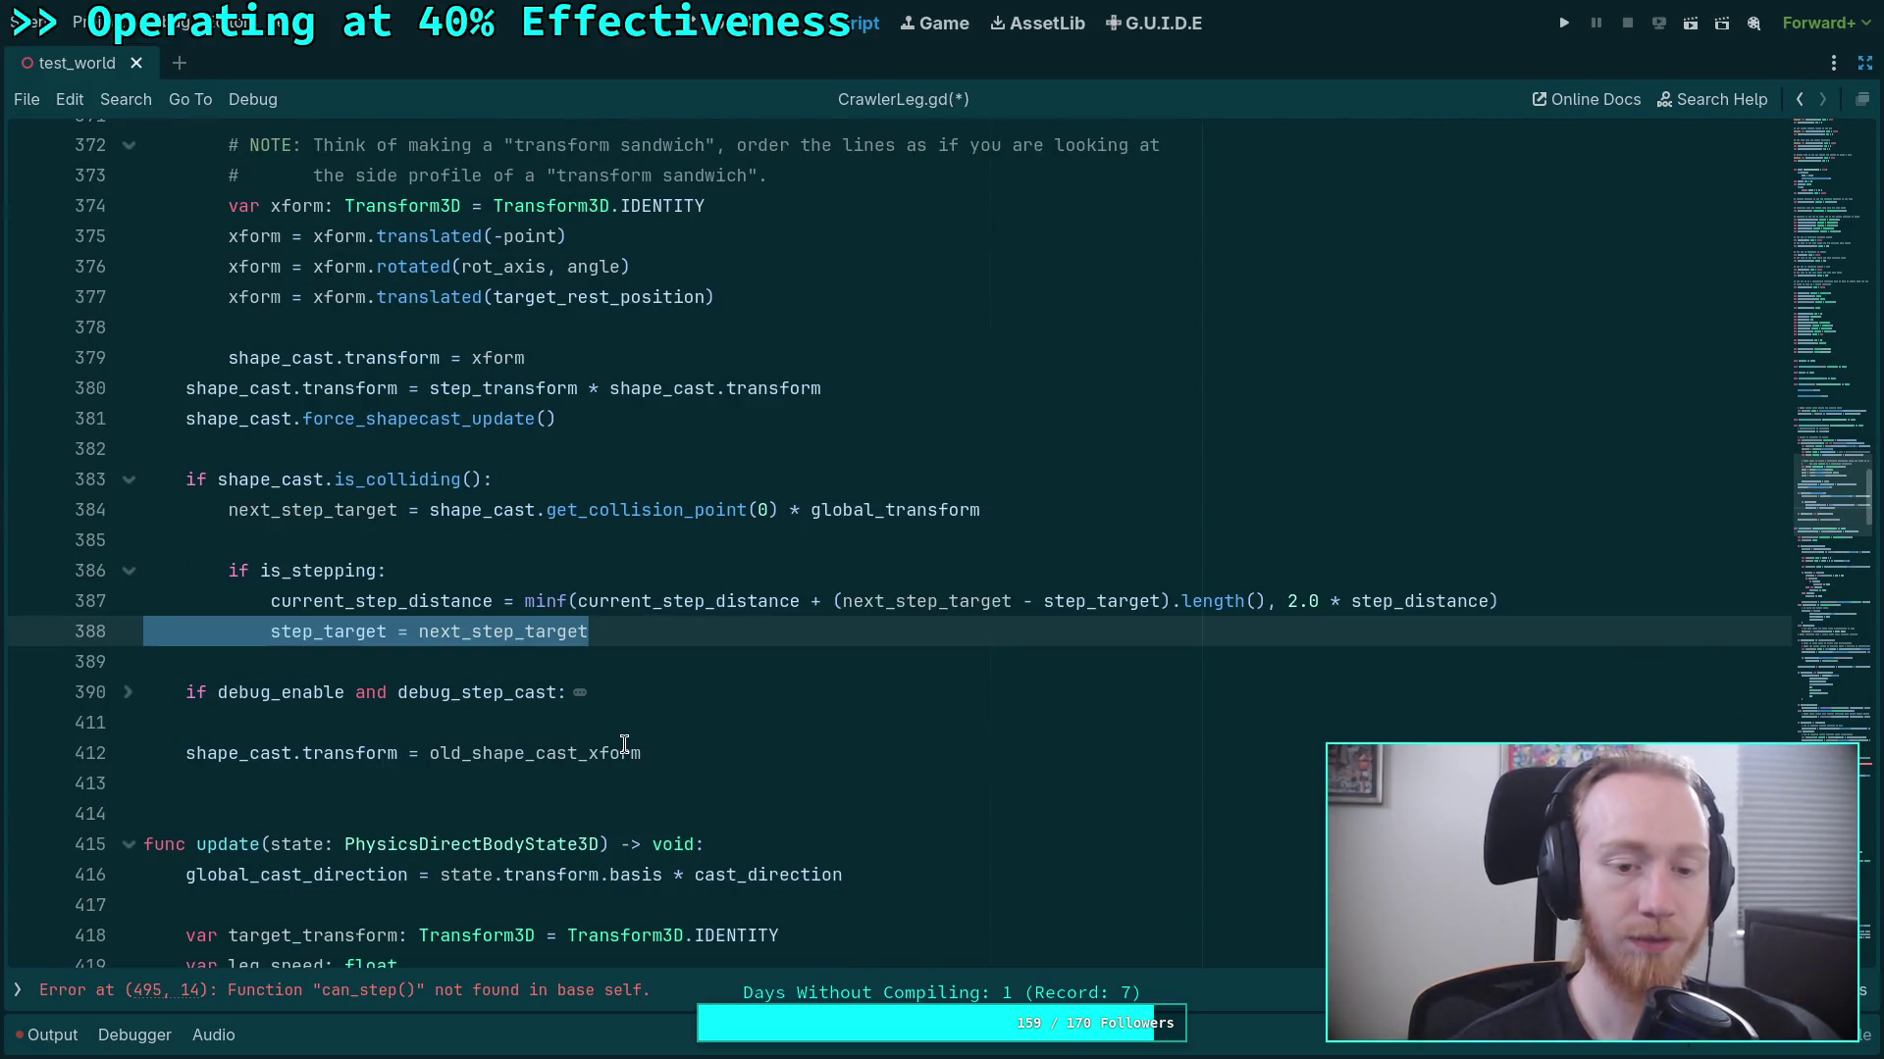
# Delete the step_target = next_step_target line from the is_stepping branch near line 388.
pyautogui.press('BackSpace')
pyautogui.press('BackSpace')
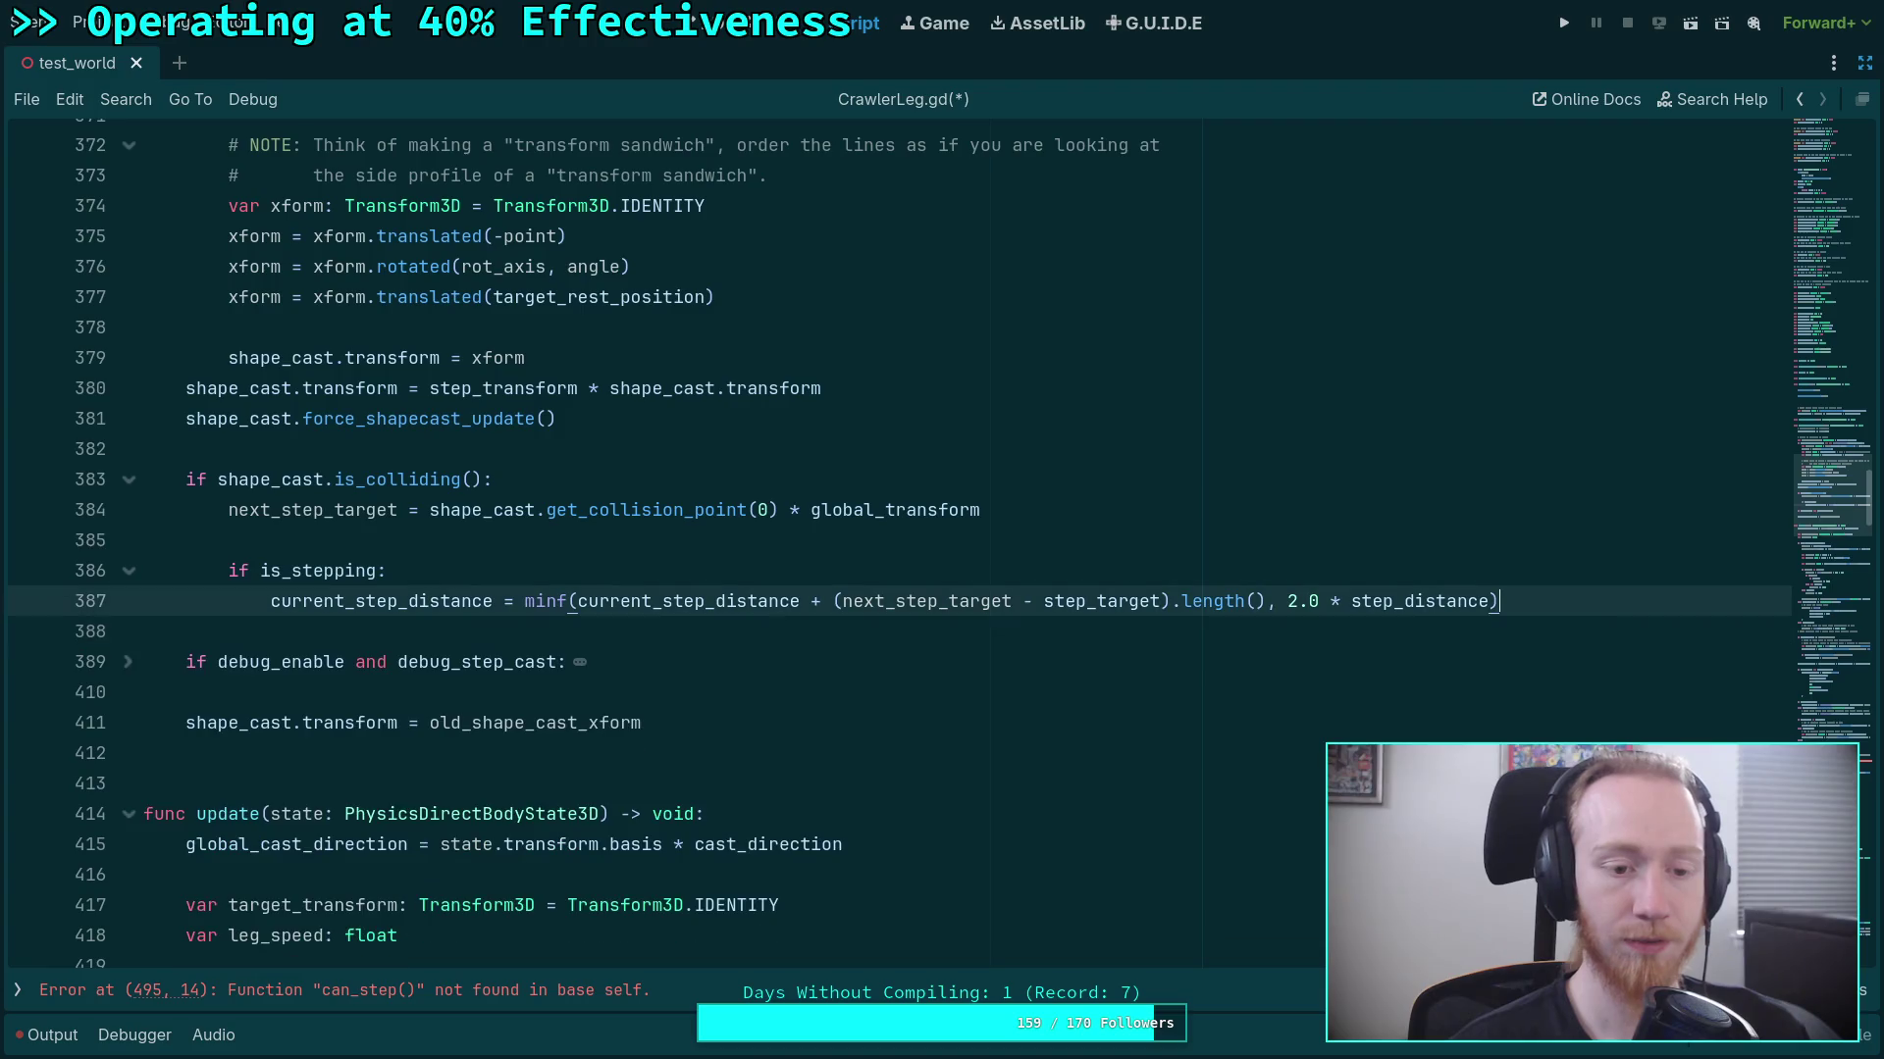
pyautogui.scroll(-3, 590, 660)
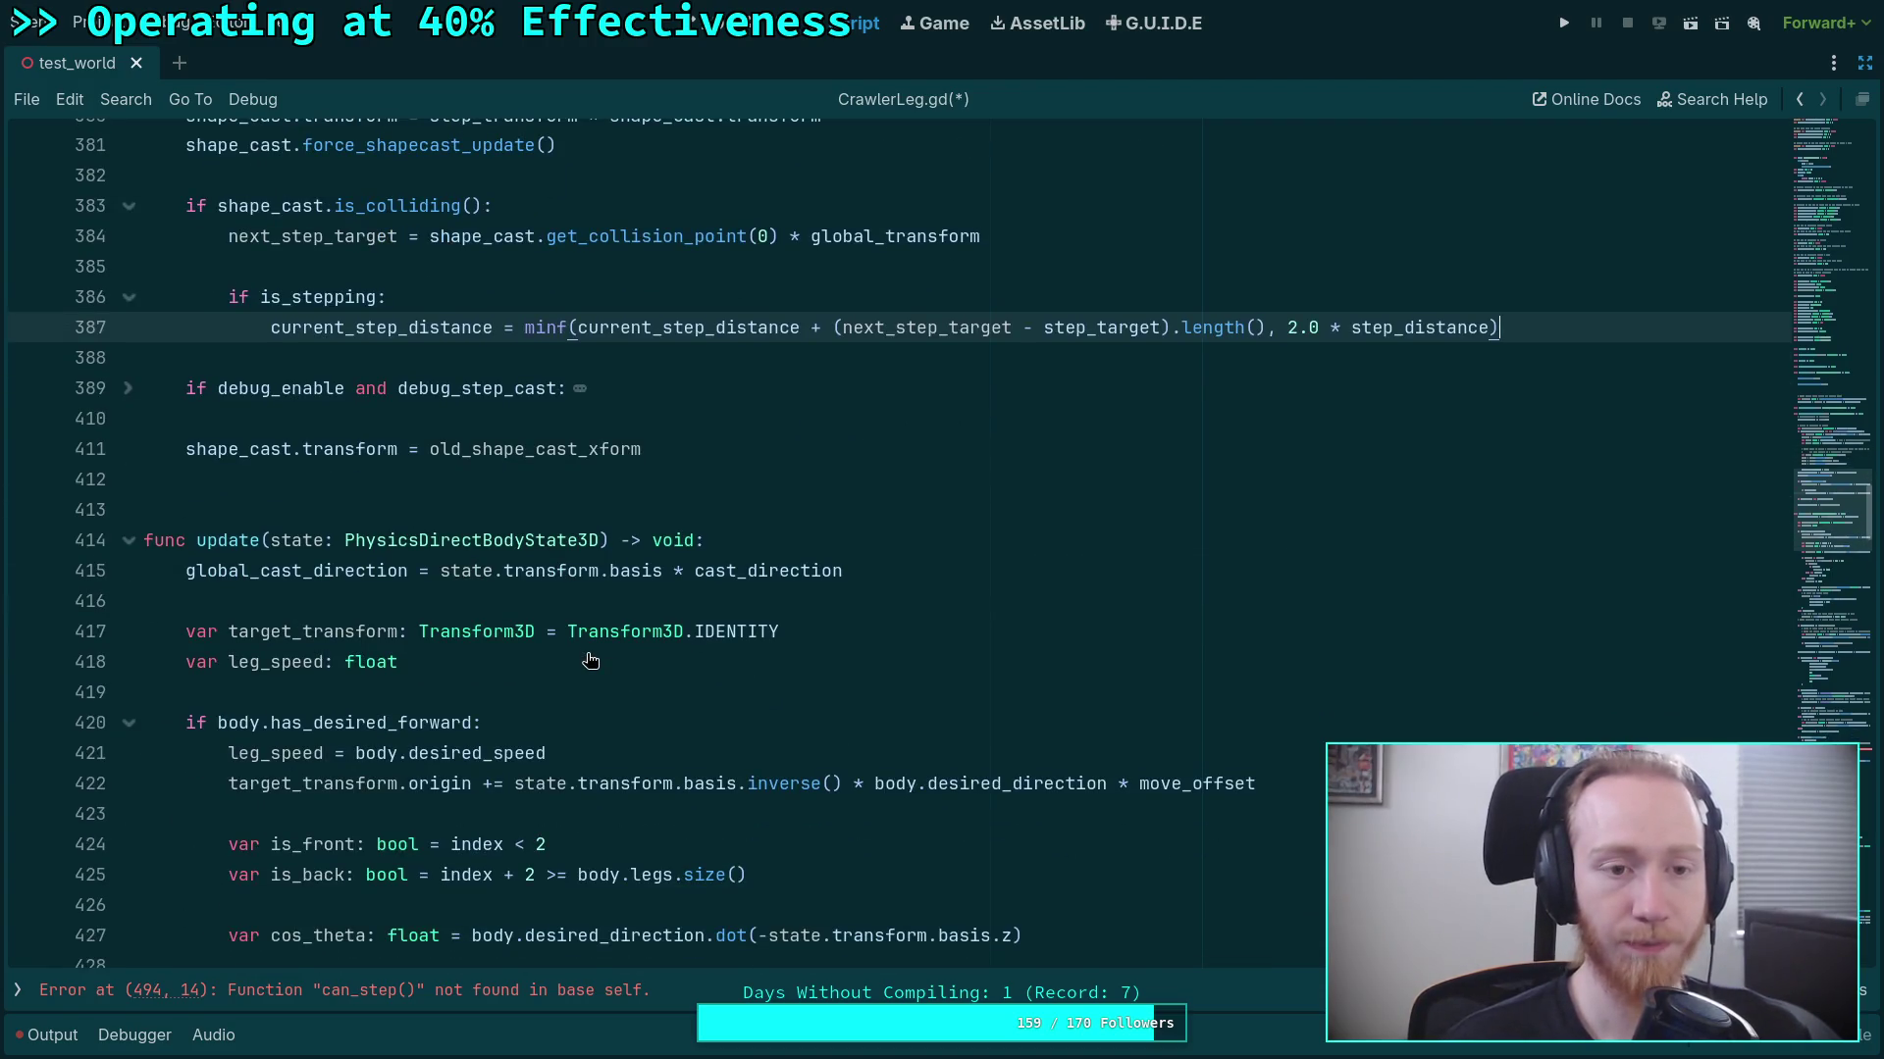
pyautogui.scroll(2, 590, 660)
pyautogui.scroll(-20, 590, 660)
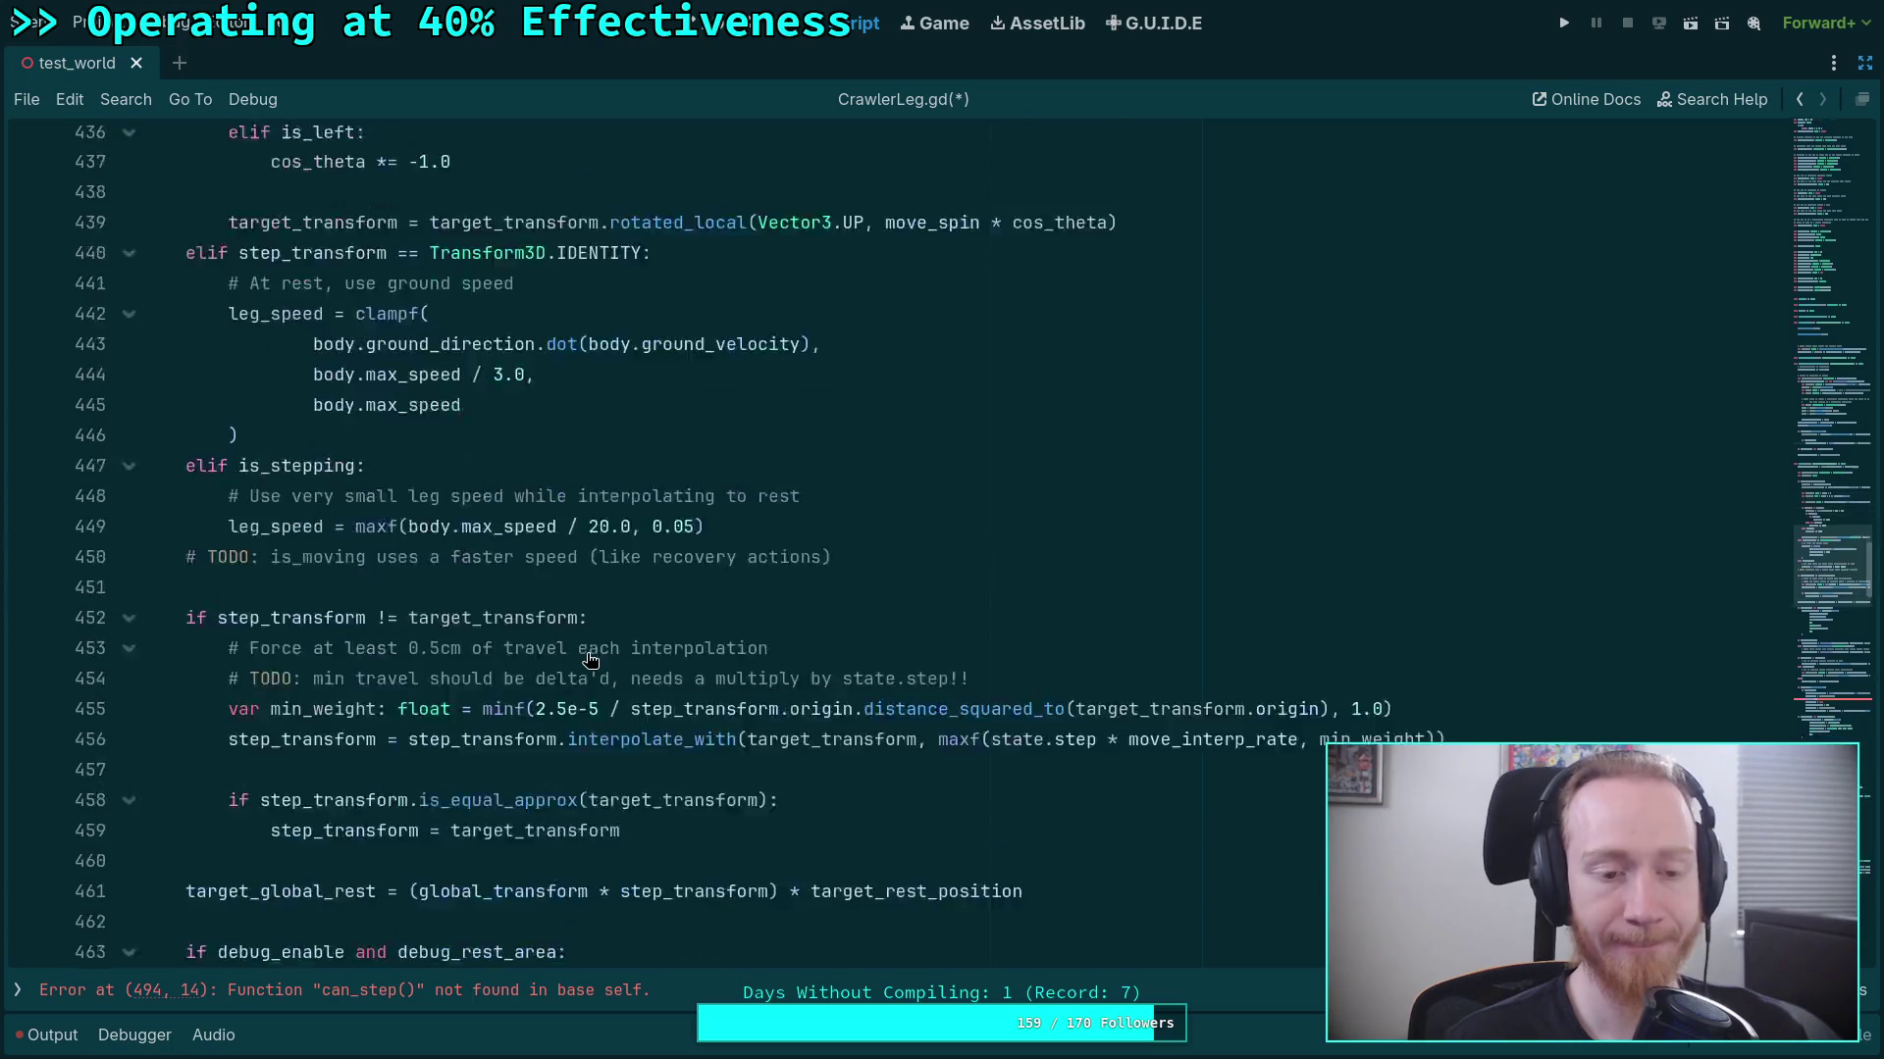
pyautogui.scroll(-11, 590, 660)
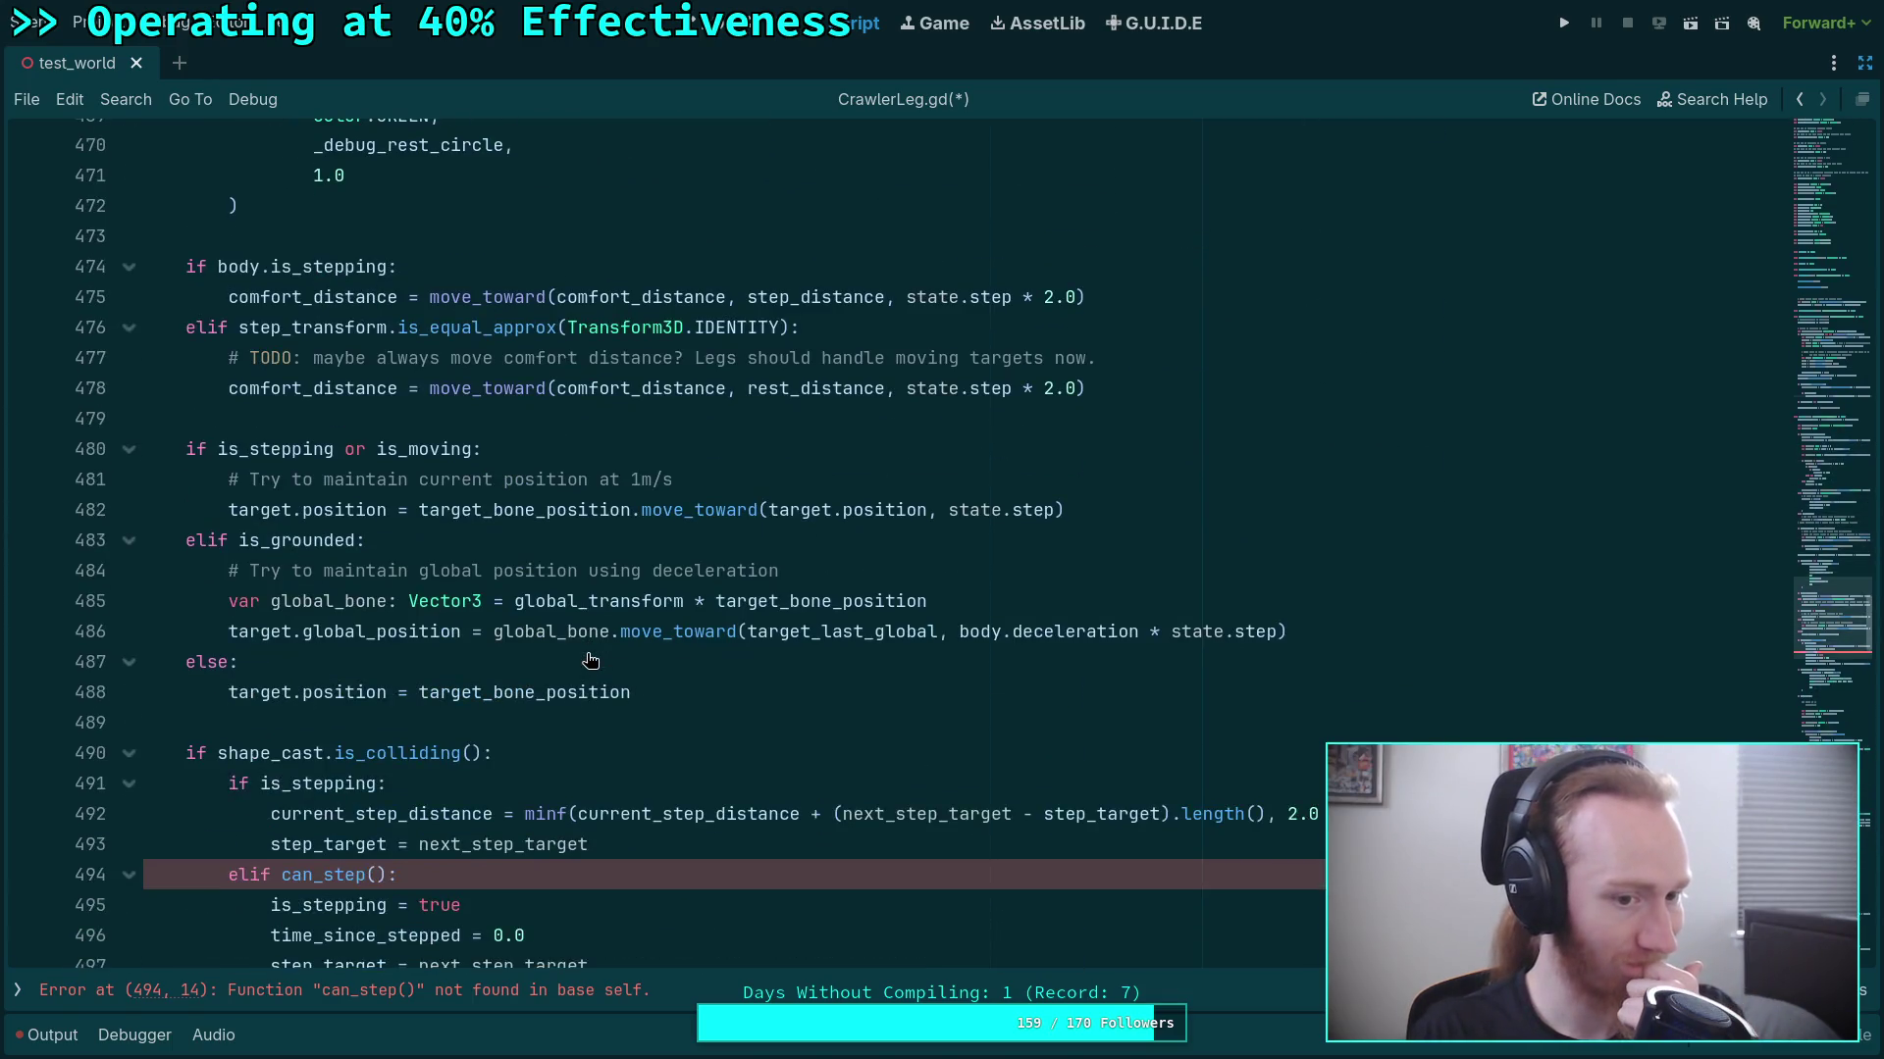
# Look up step_target and select the four statements in the can_step branch of update.
pyautogui.moveTo(341, 565)
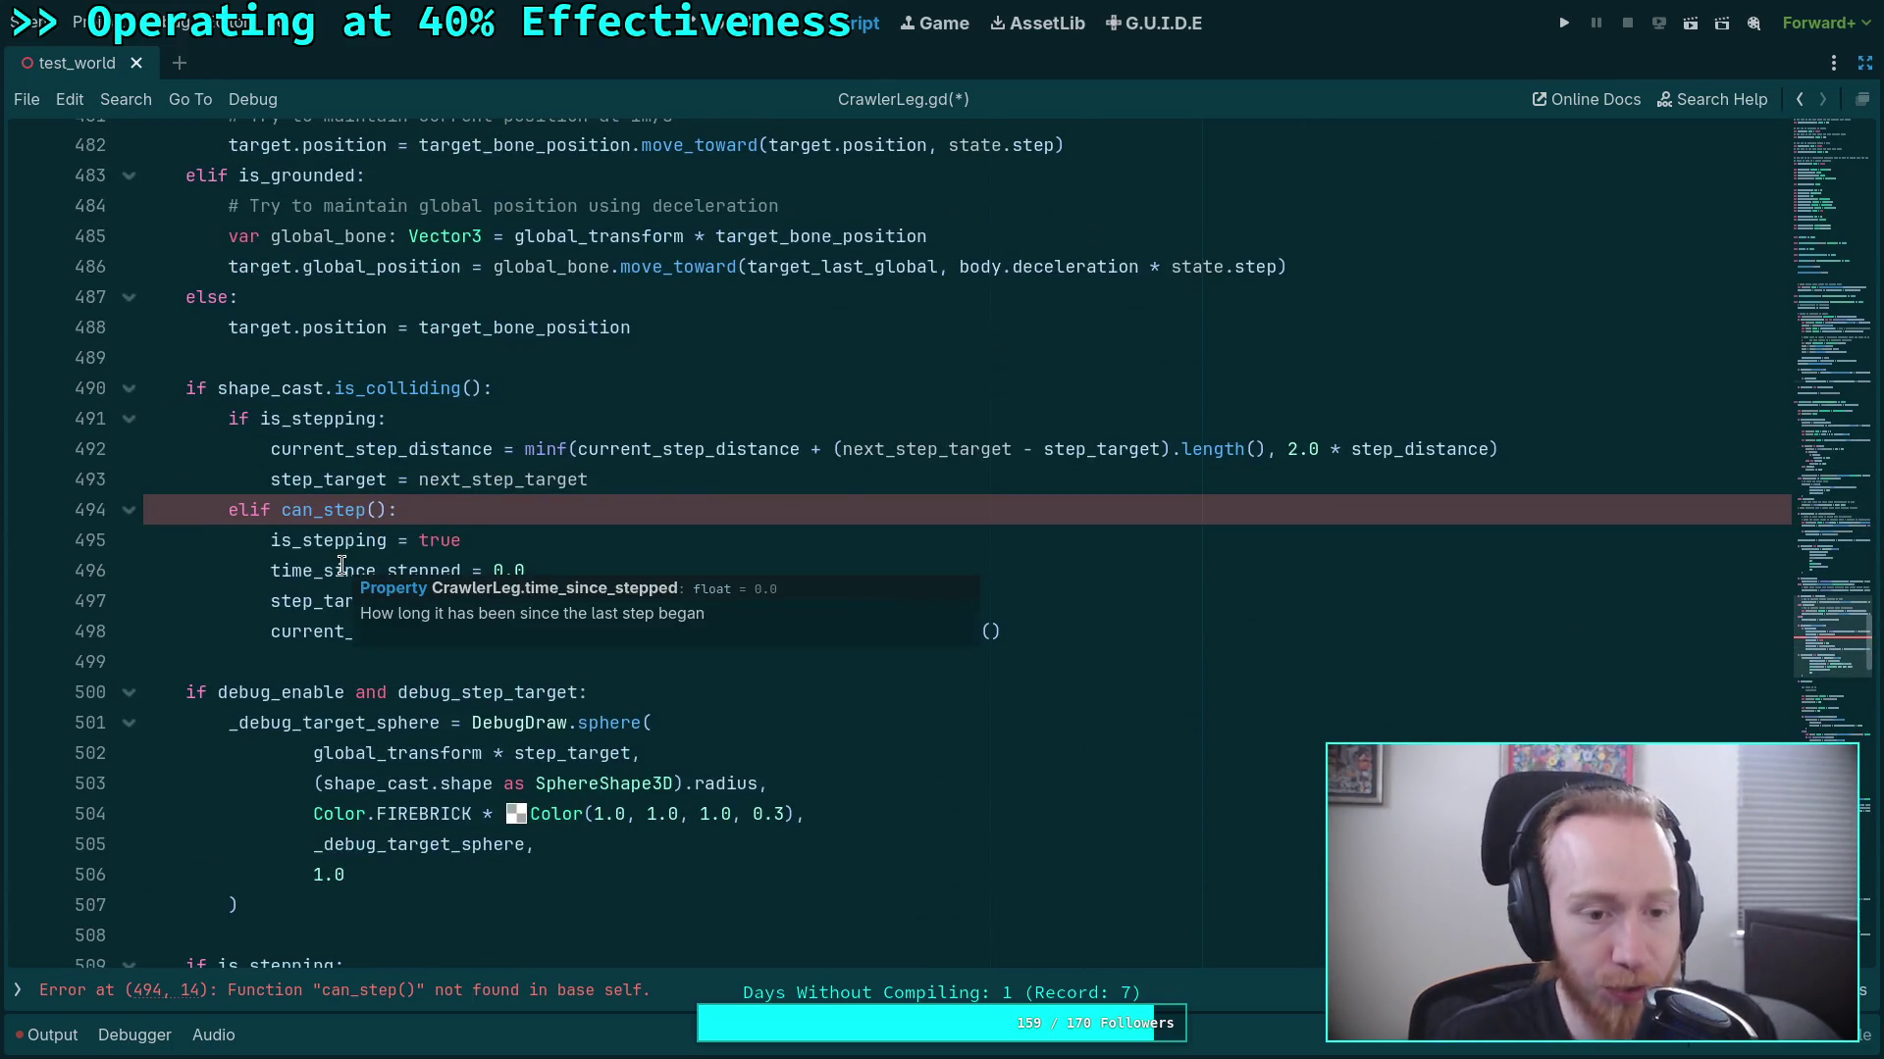
pyautogui.click(302, 601)
pyautogui.moveTo(302, 600)
pyautogui.click(281, 512)
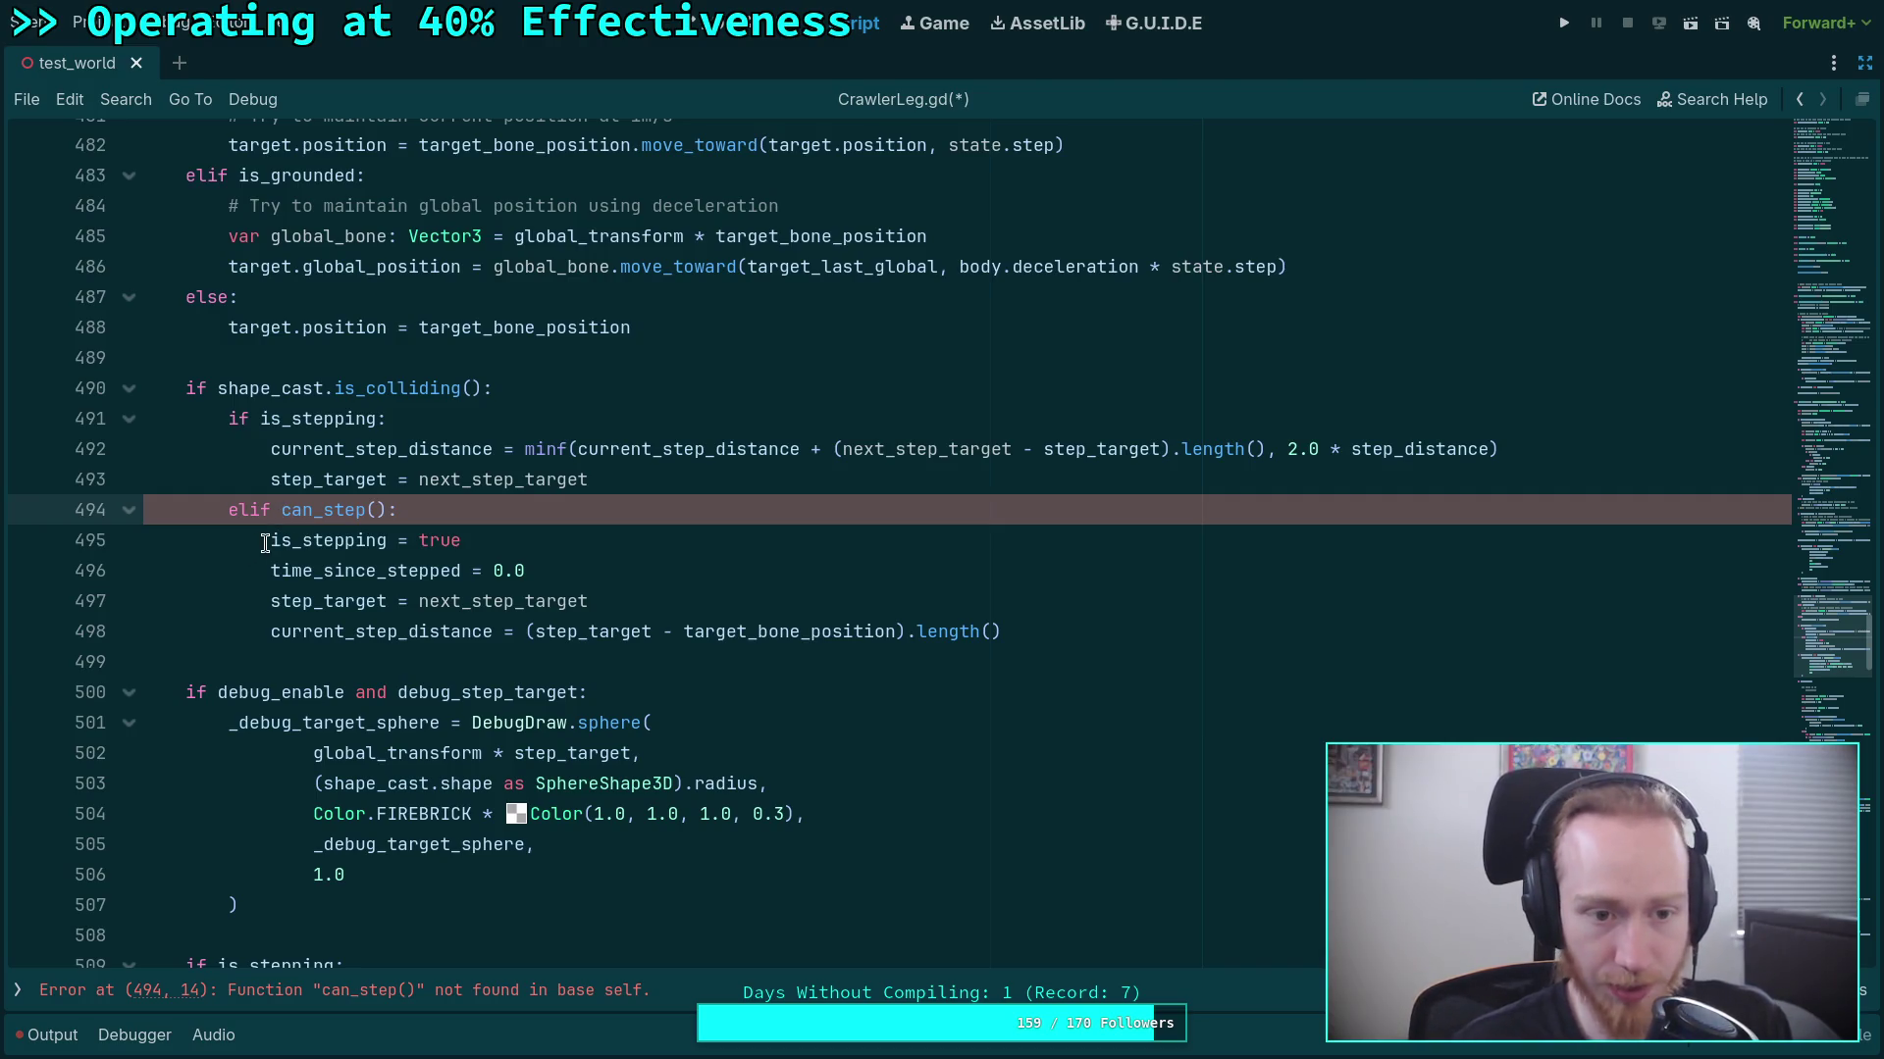
pyautogui.moveTo(265, 543)
pyautogui.mouseDown()
pyautogui.moveTo(533, 602)
pyautogui.moveTo(1073, 639)
pyautogui.mouseUp()
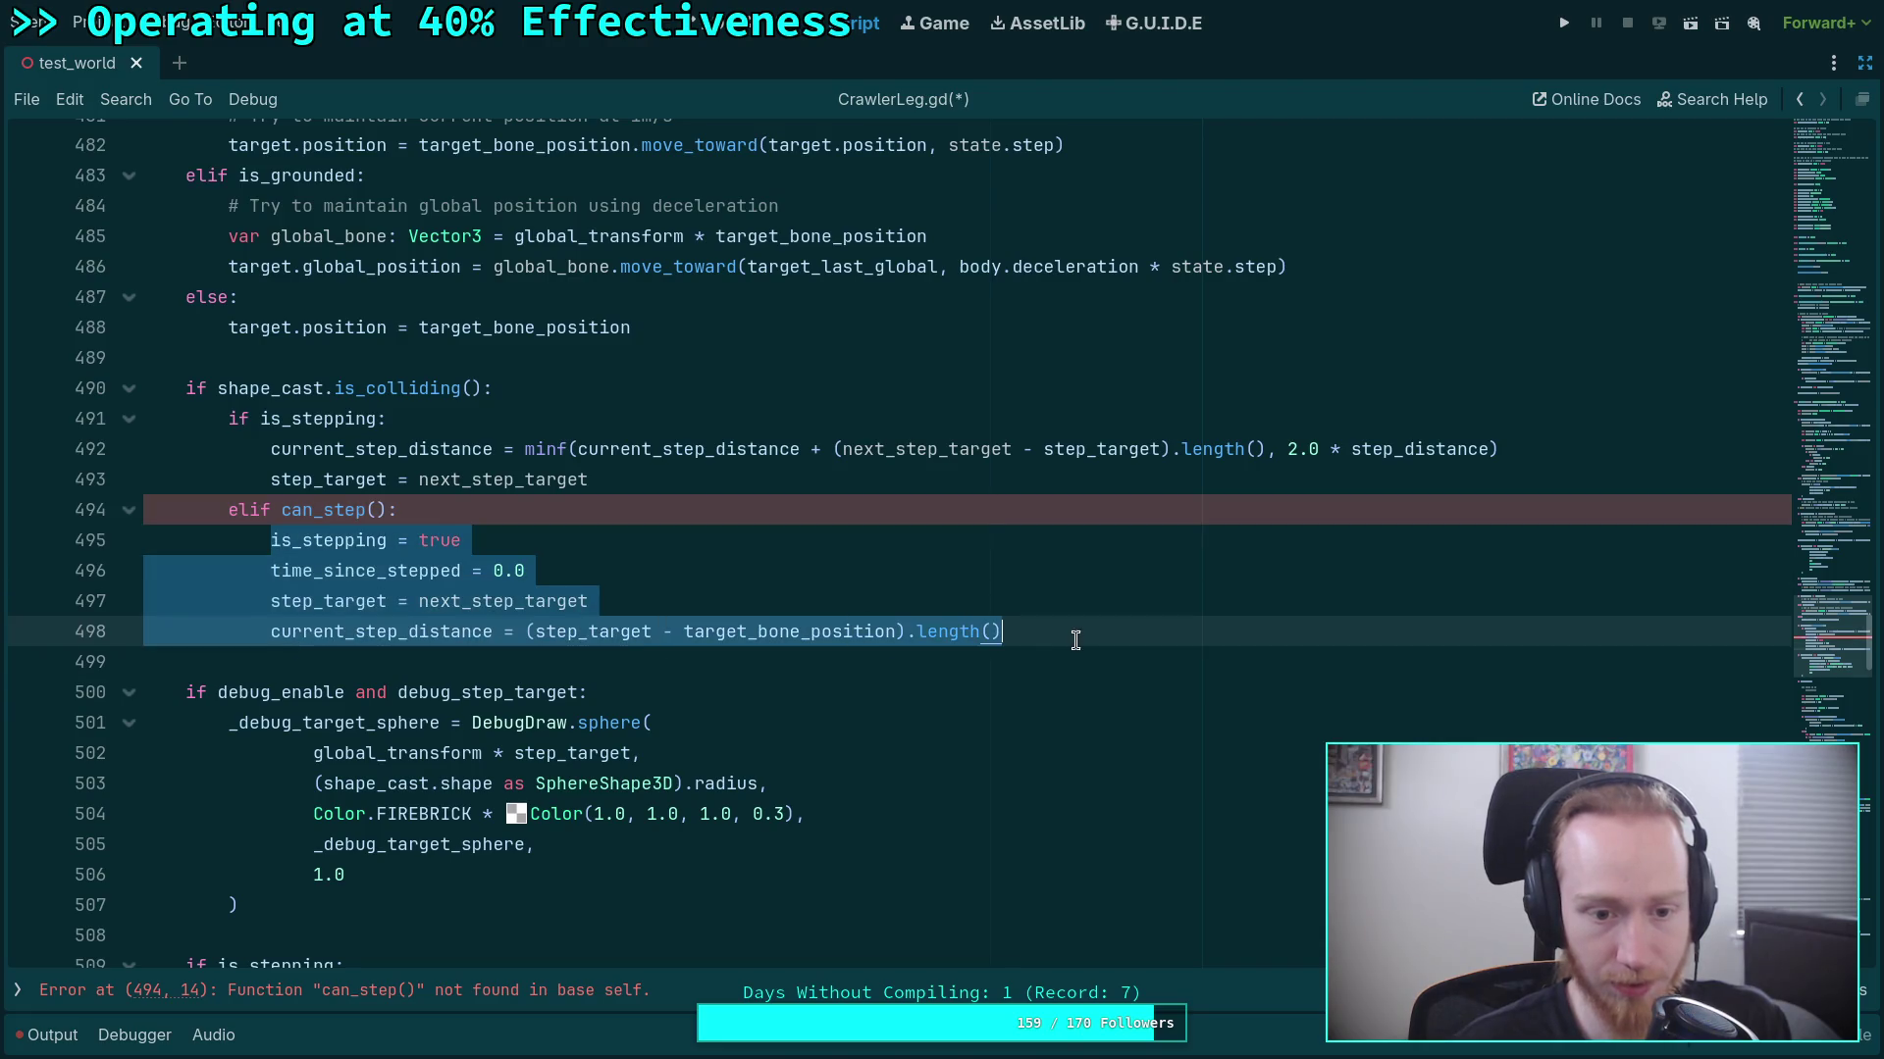
pyautogui.rightClick(471, 616)
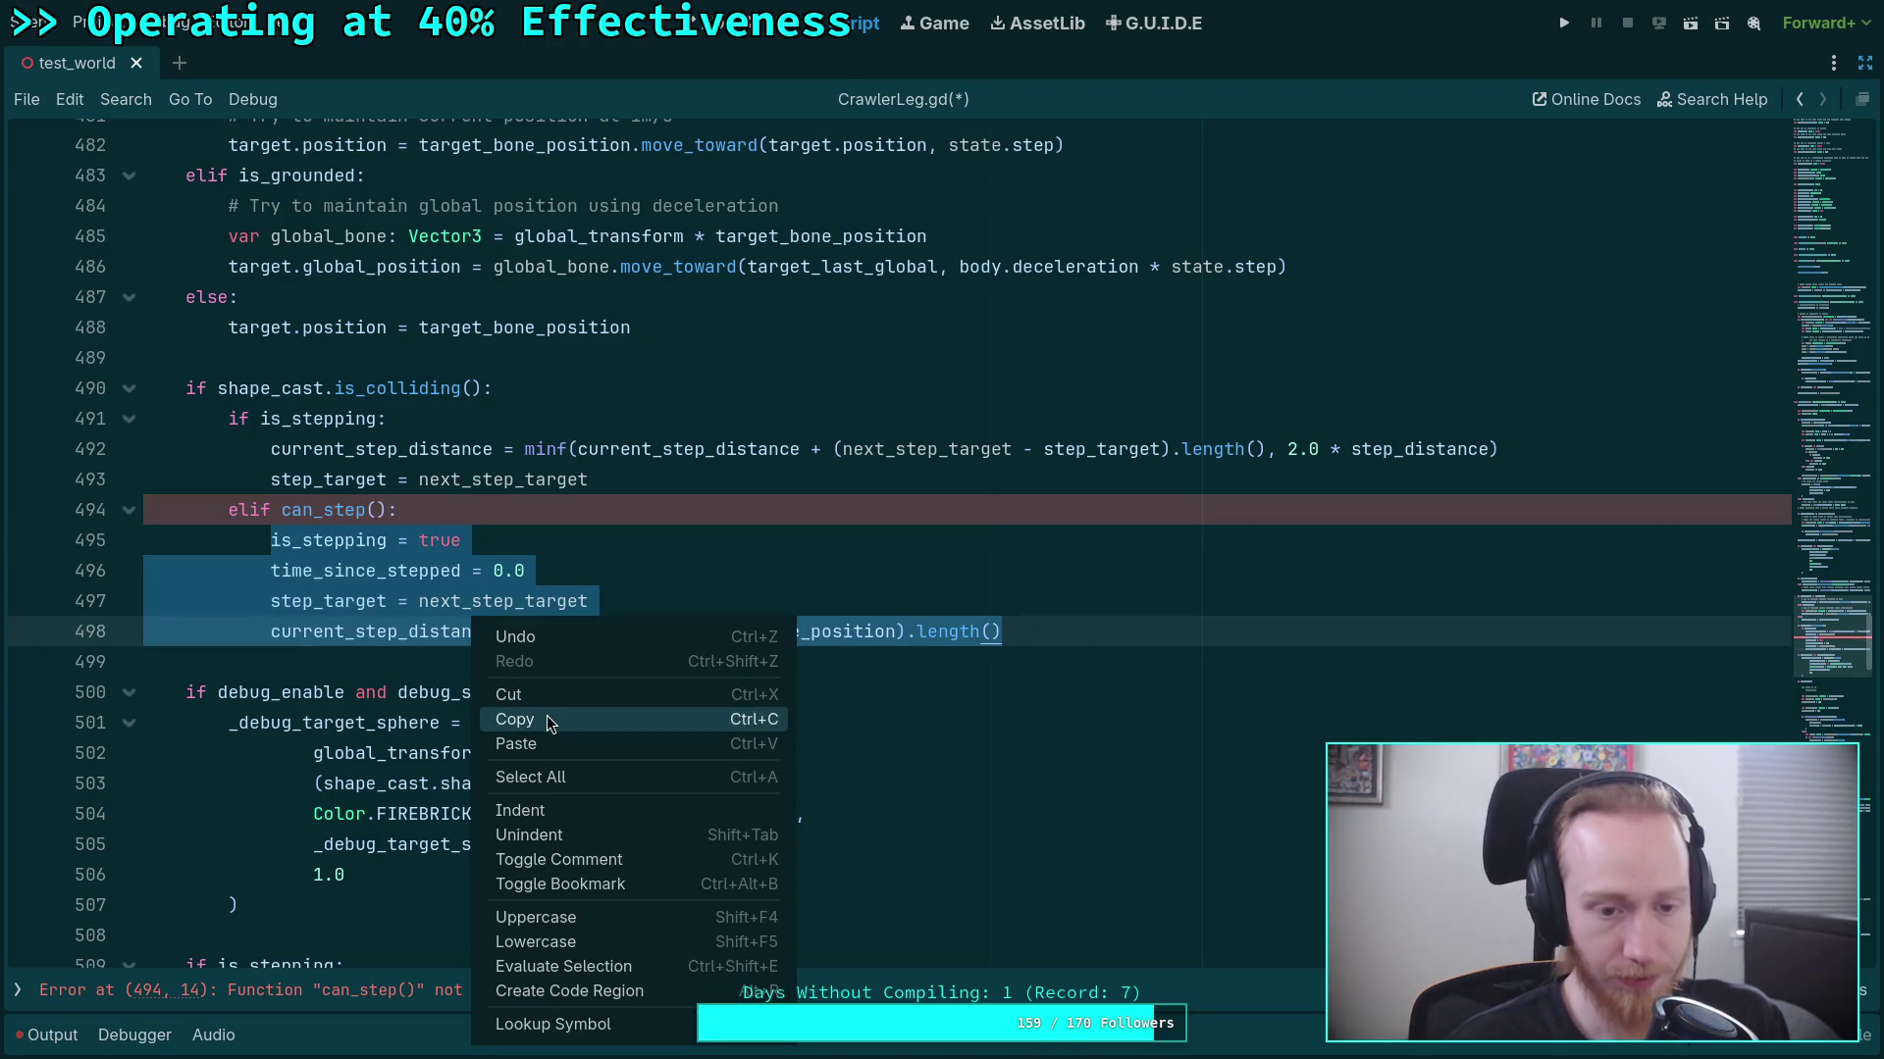
pyautogui.click(345, 574)
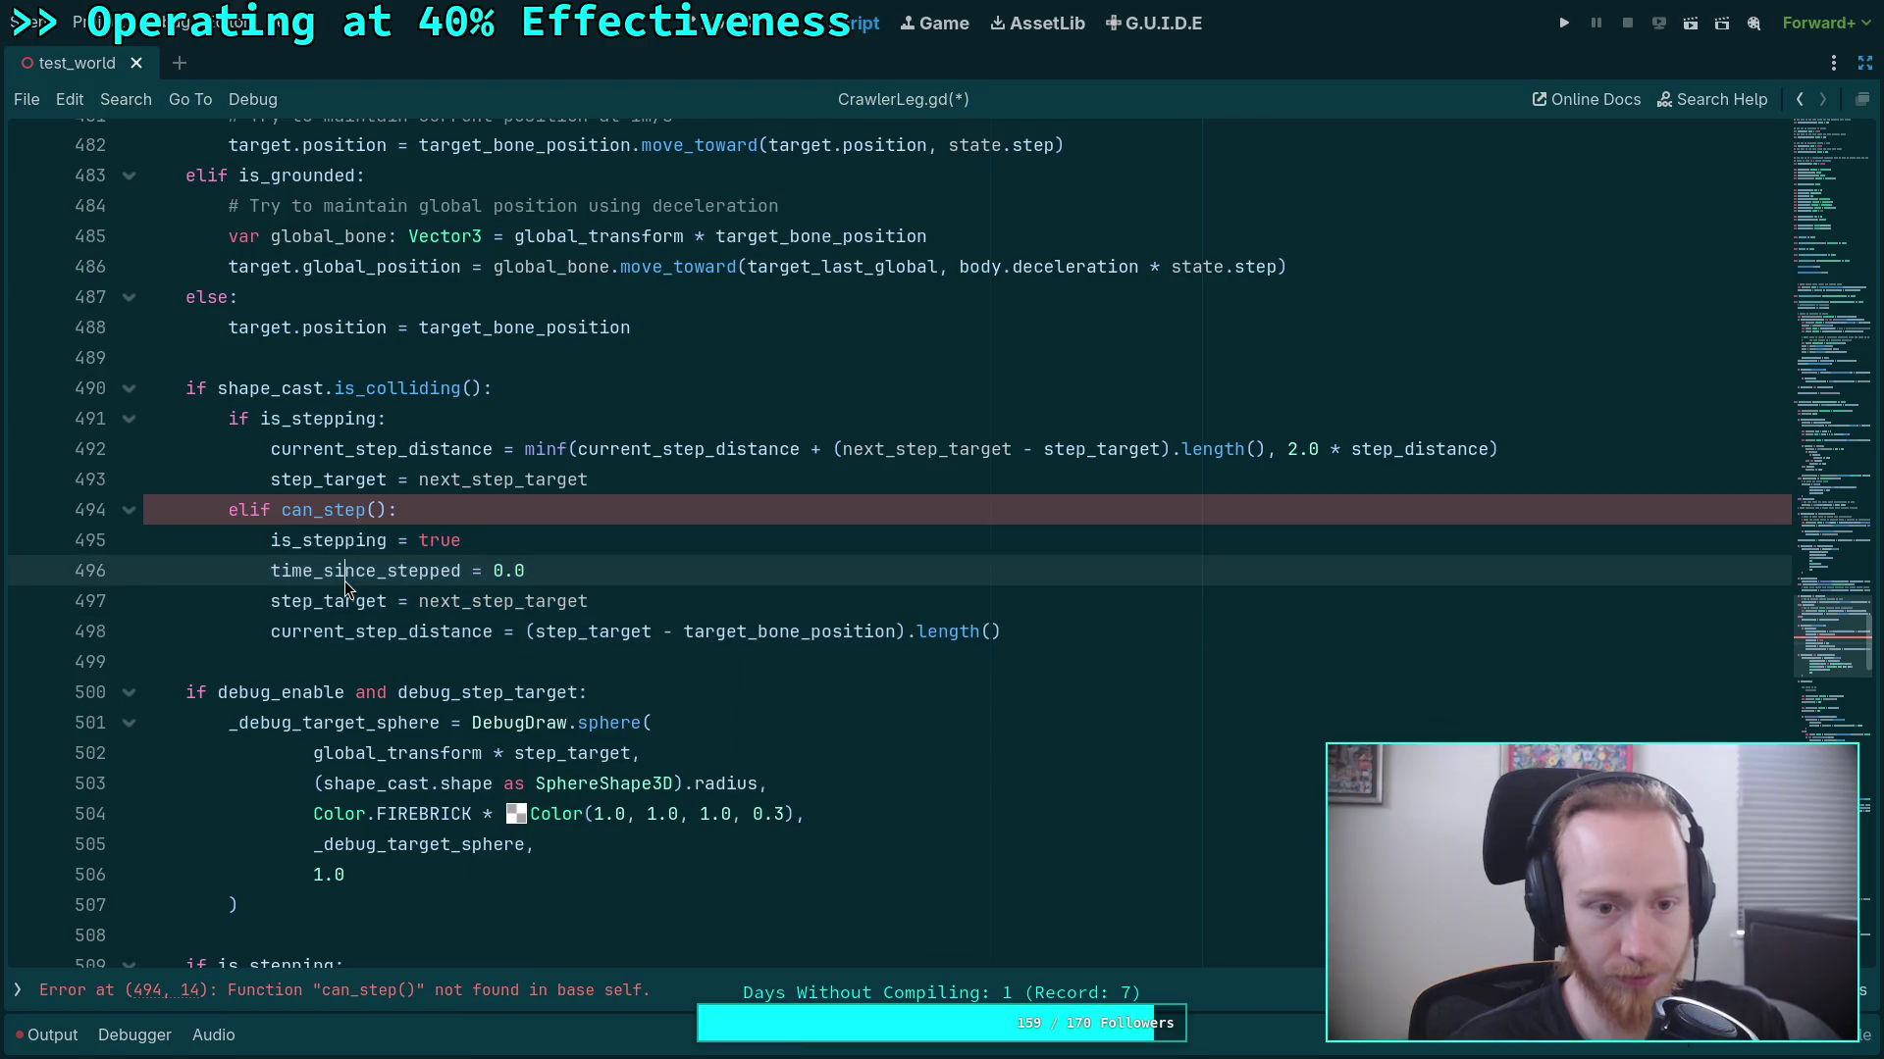
pyautogui.click(268, 541)
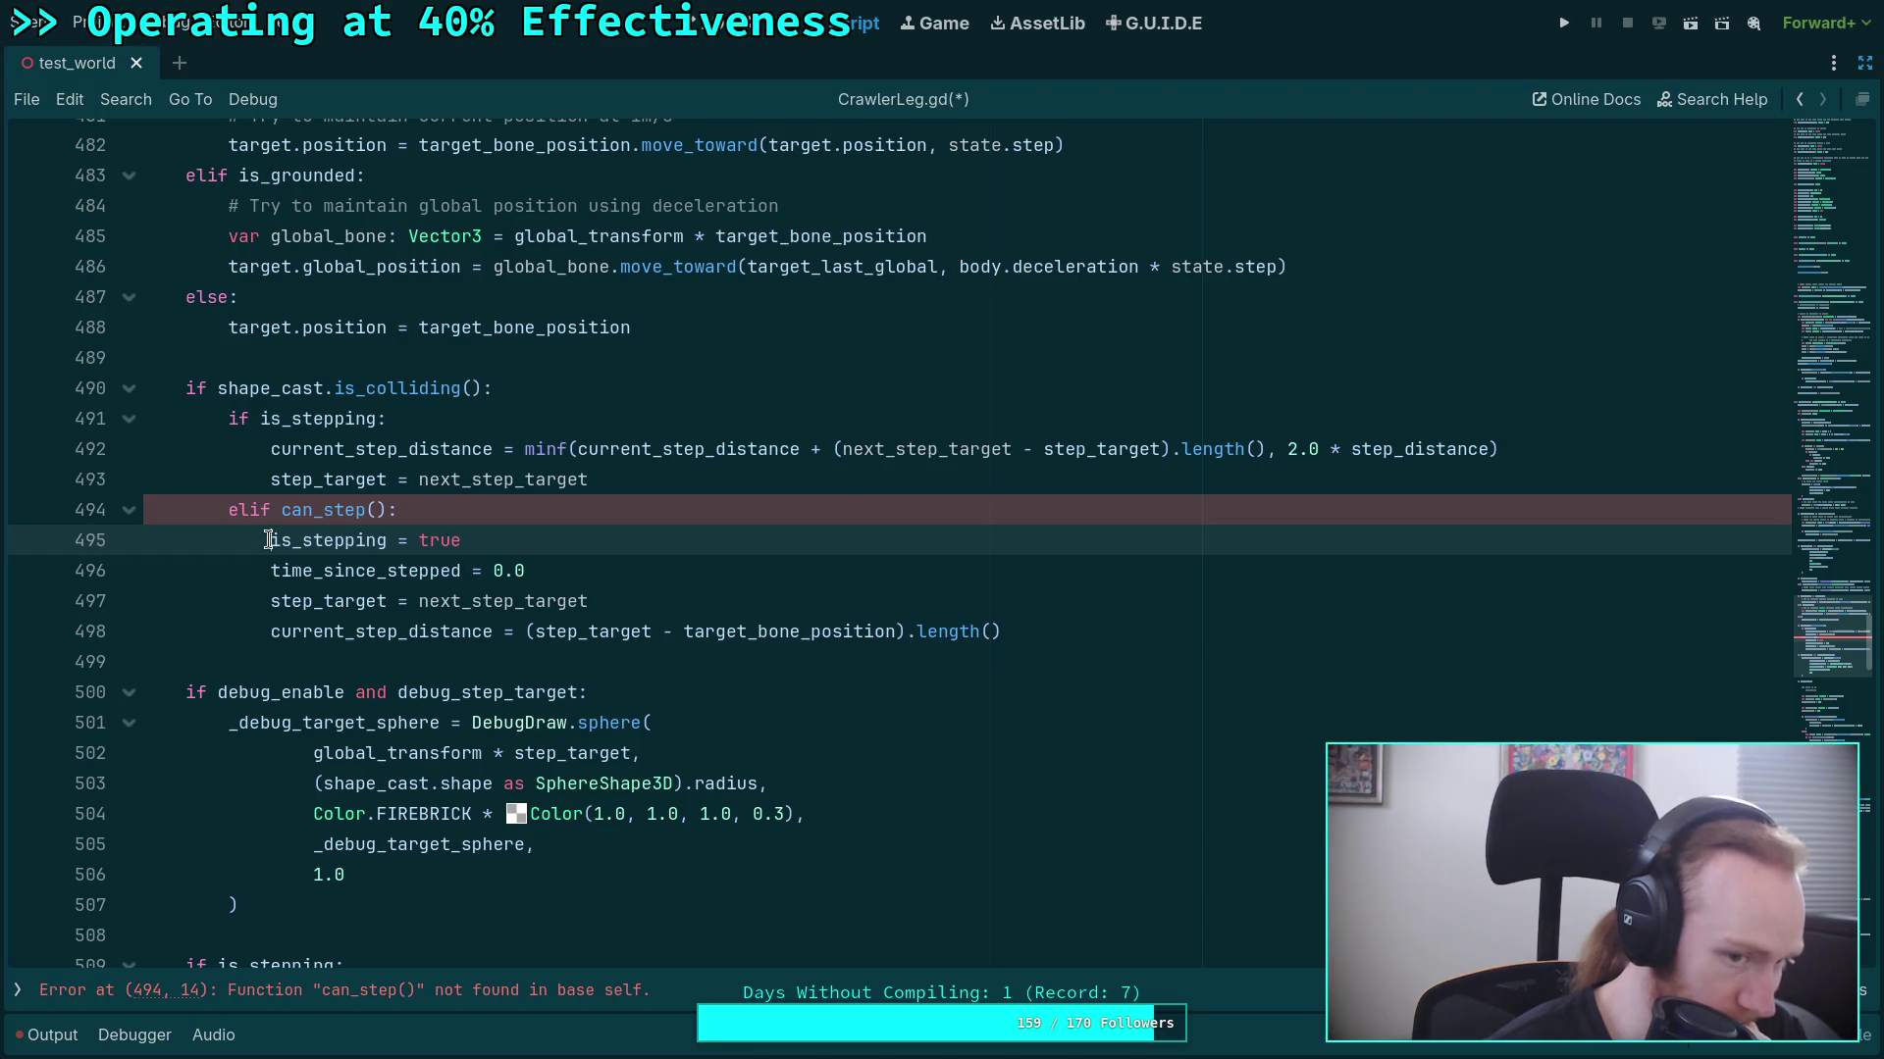
pyautogui.click(385, 480)
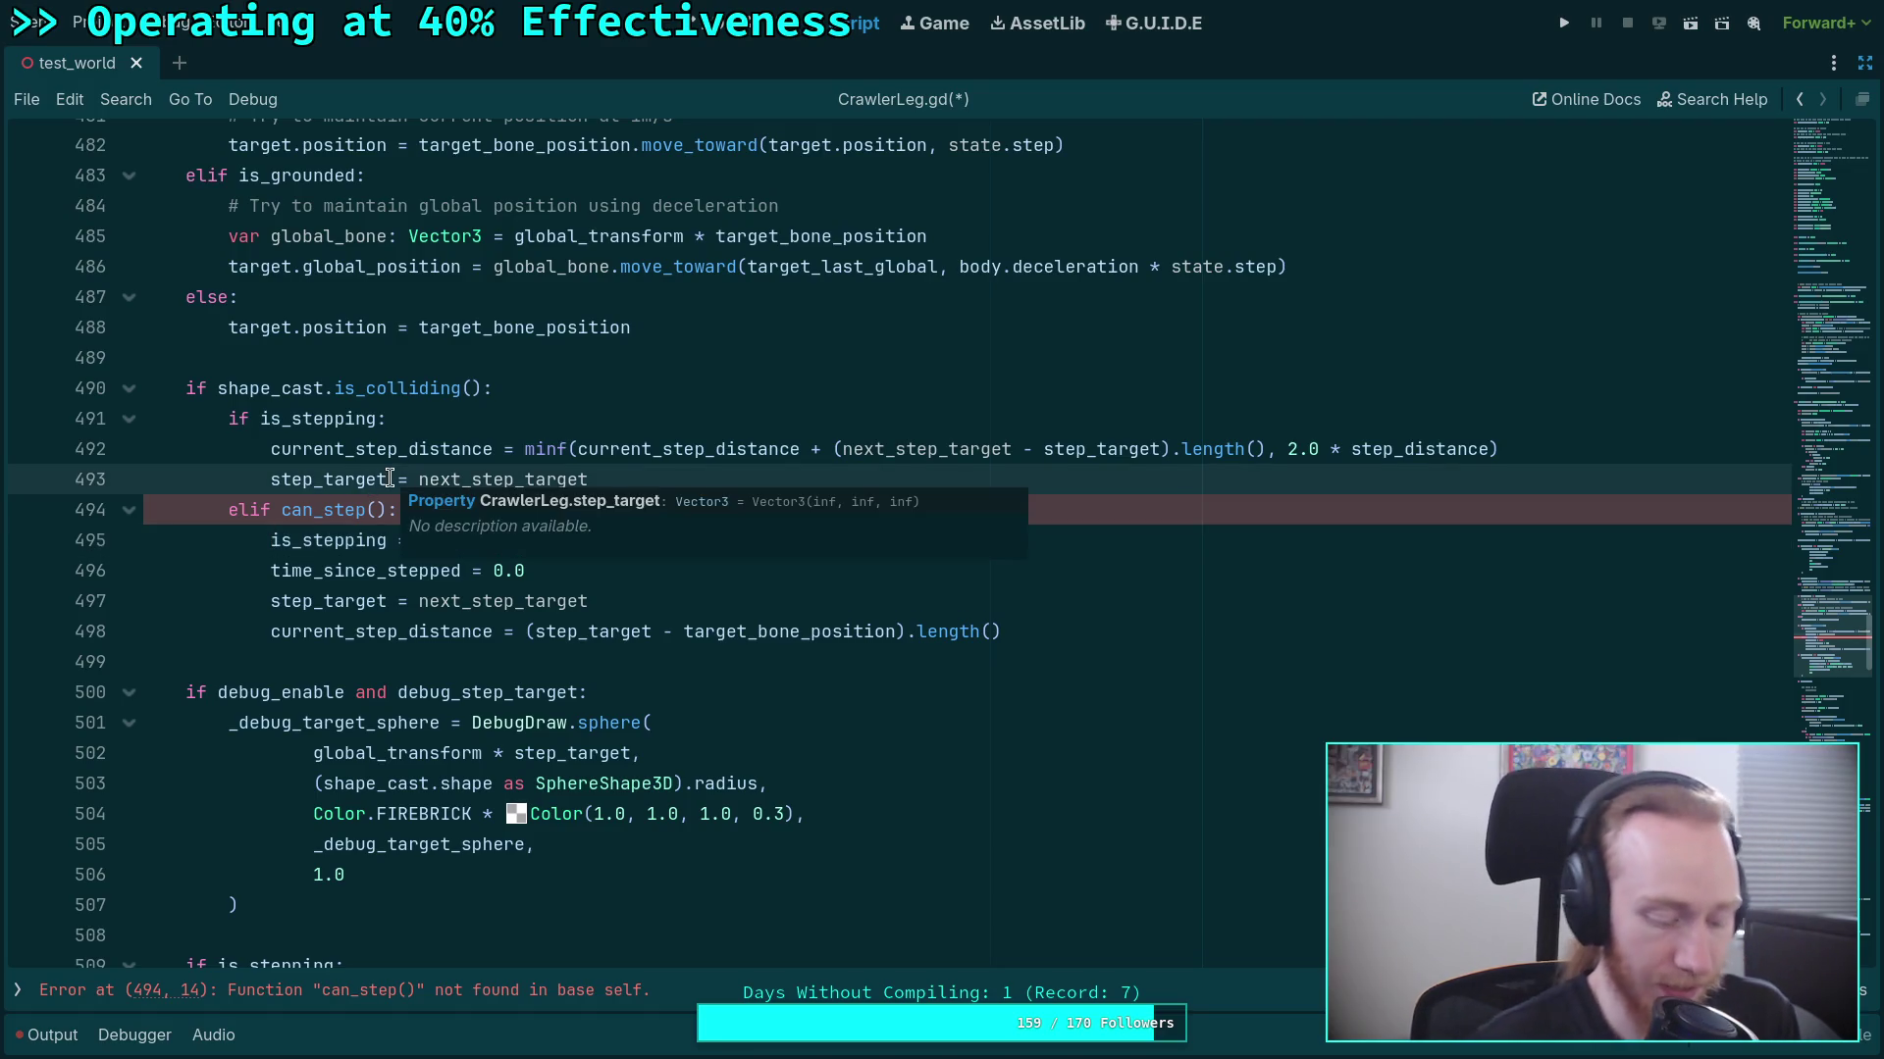
pyautogui.scroll(20, 431, 469)
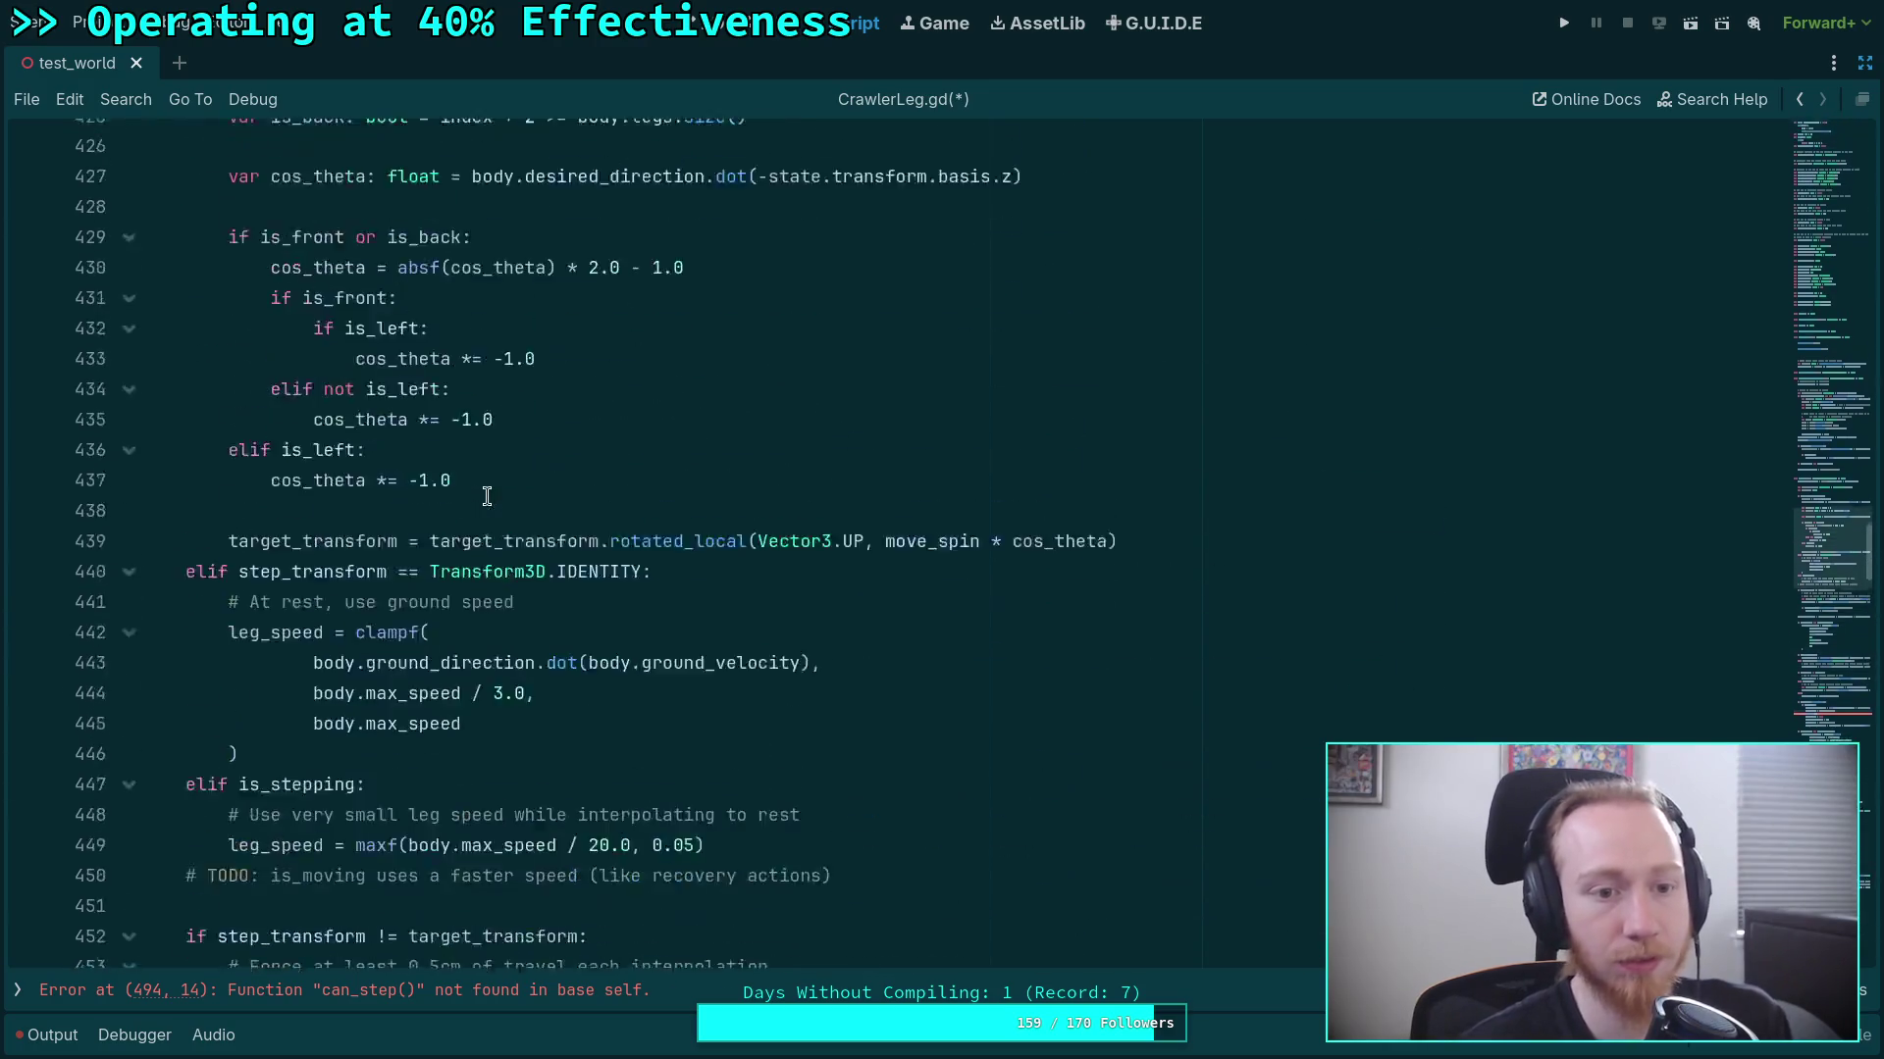
pyautogui.scroll(3, 431, 469)
pyautogui.click(947, 693)
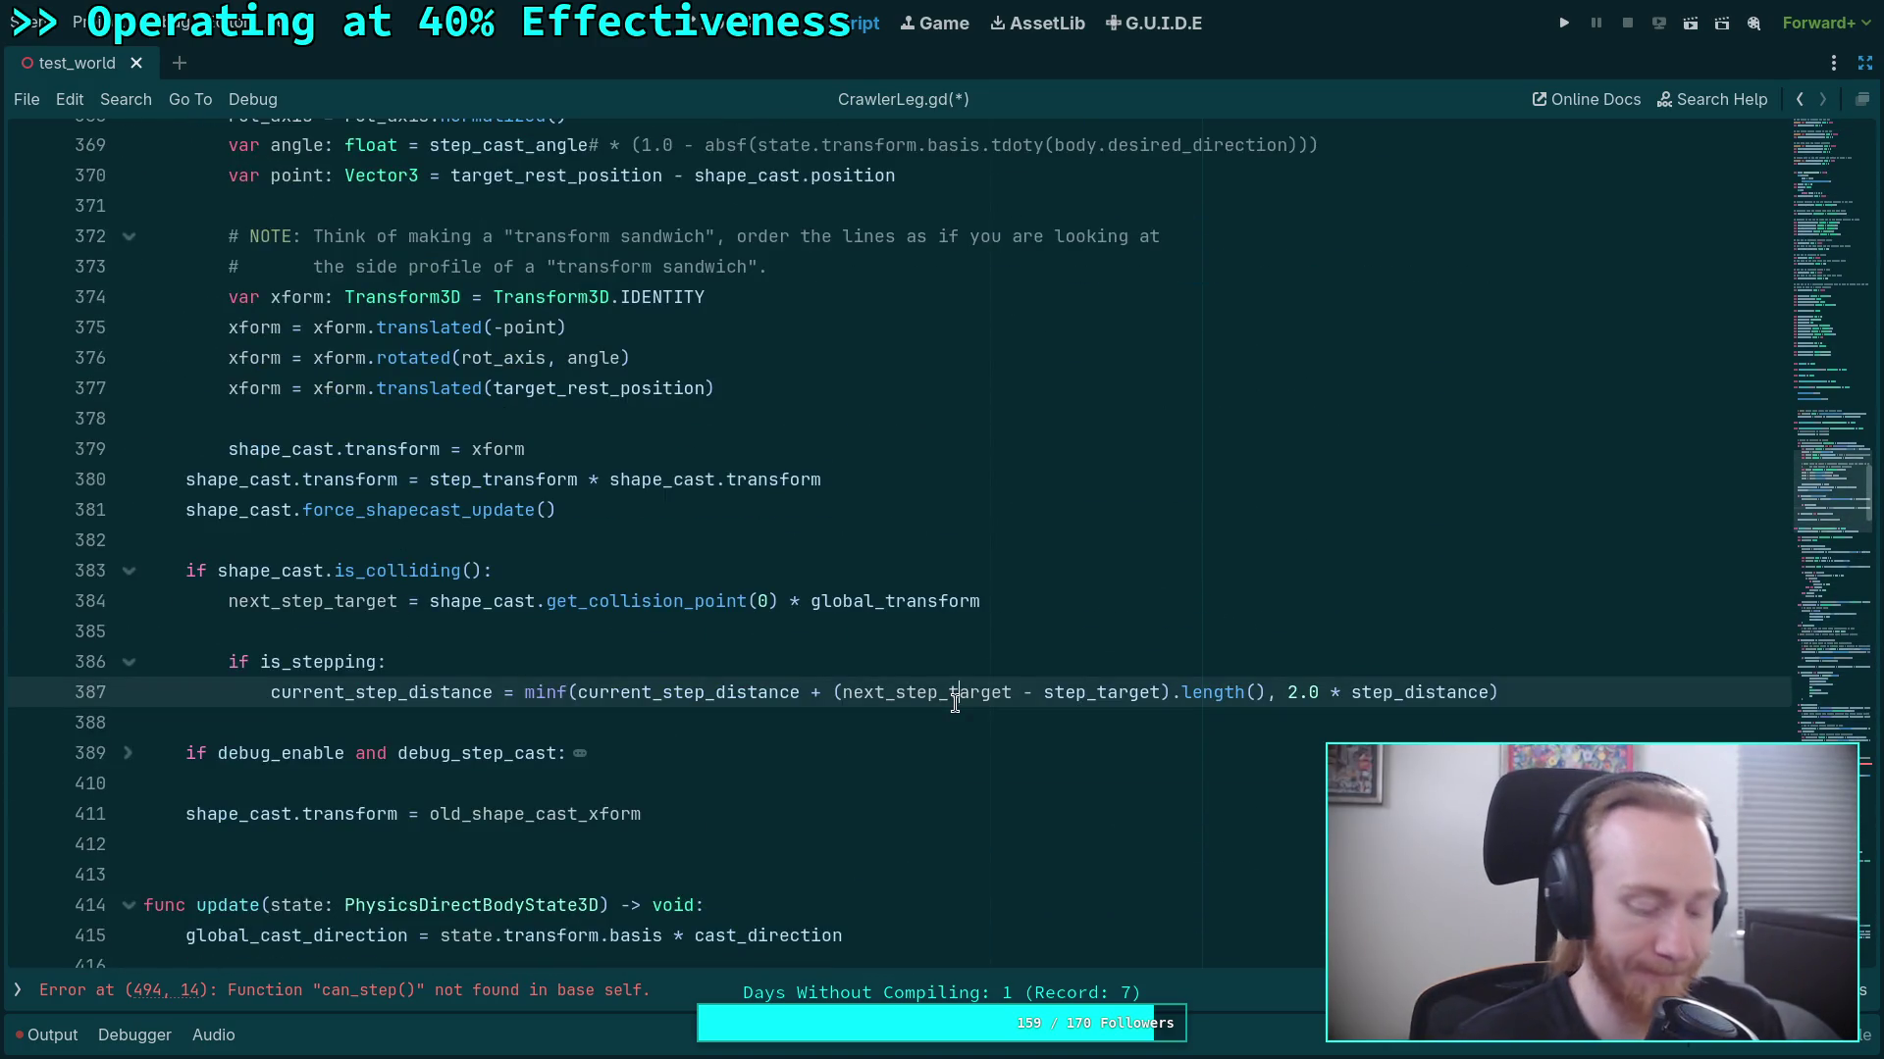
# Re-add step_target = next_step_target on a new line after line 387.
pyautogui.press('End')
pyautogui.press('Return')
pyautogui.write('step_target = next_step_target')
pyautogui.press('Return')
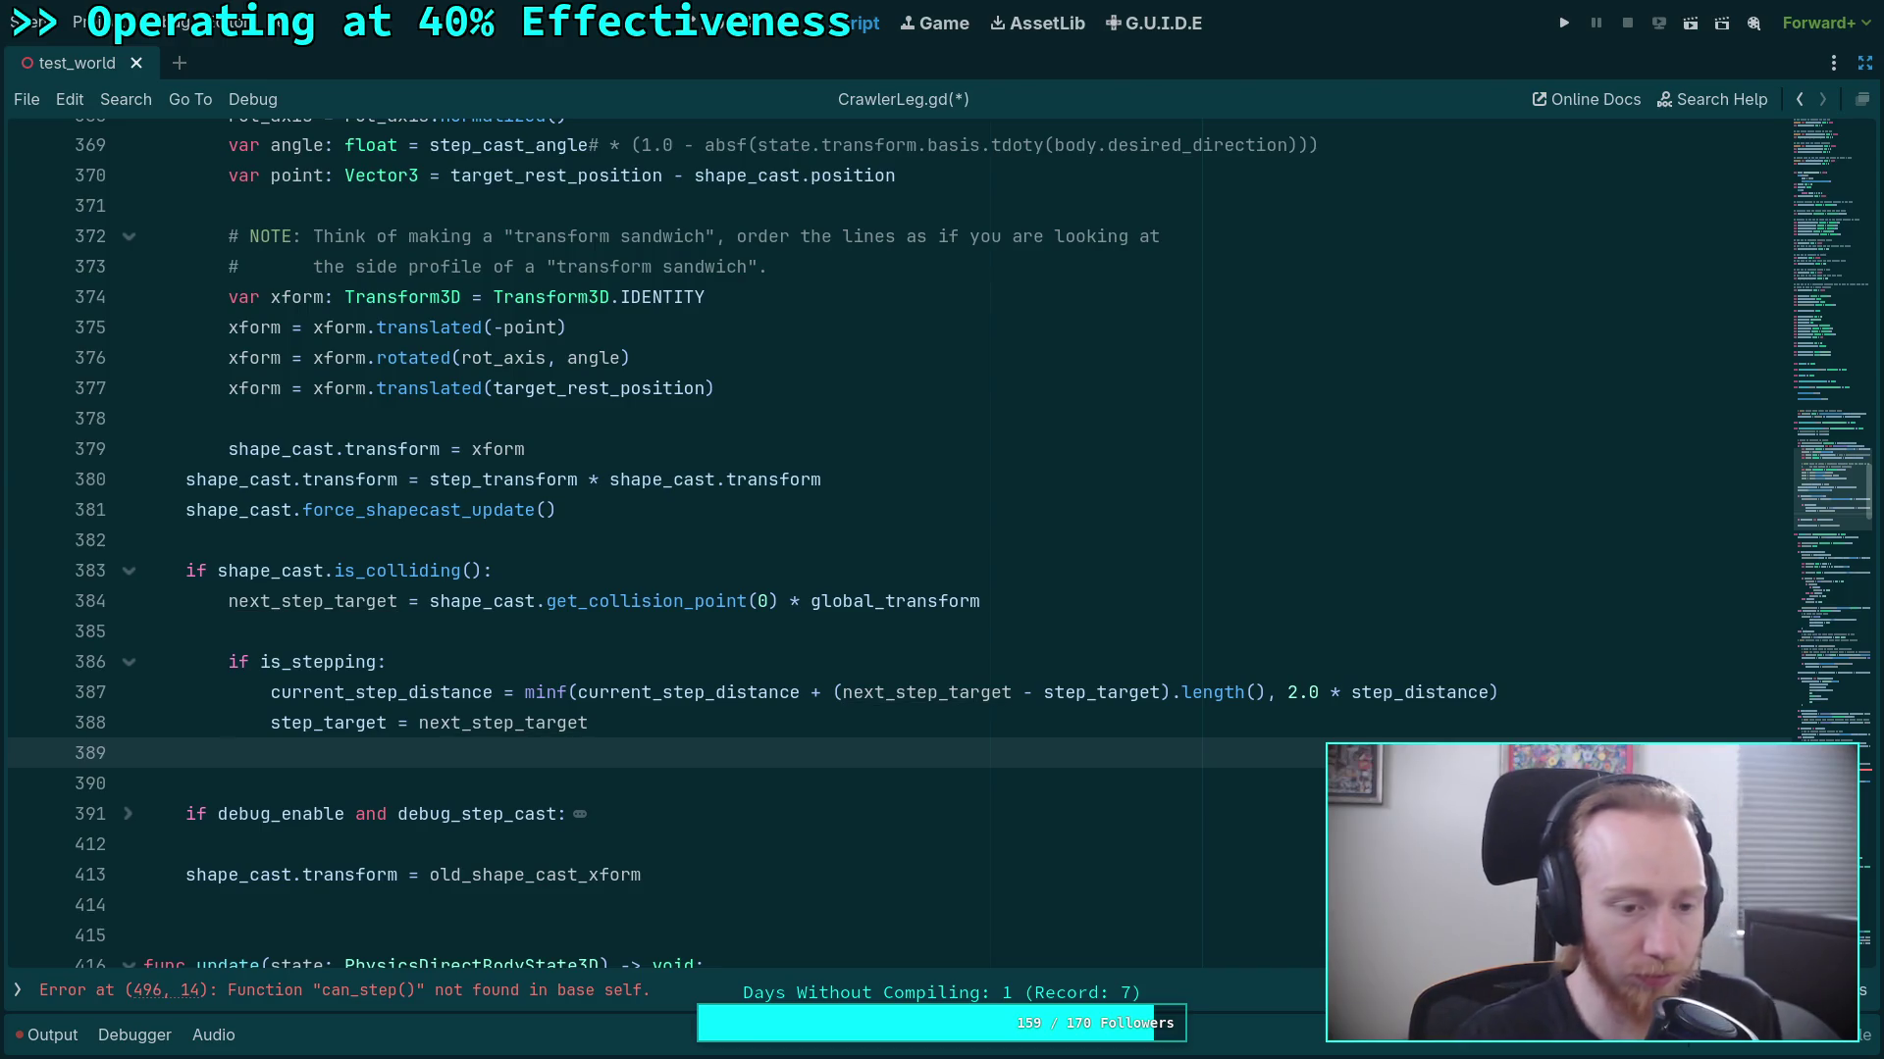
# Start an elif can_start_step(): branch below it using autocomplete.
pyautogui.write('elif can_')
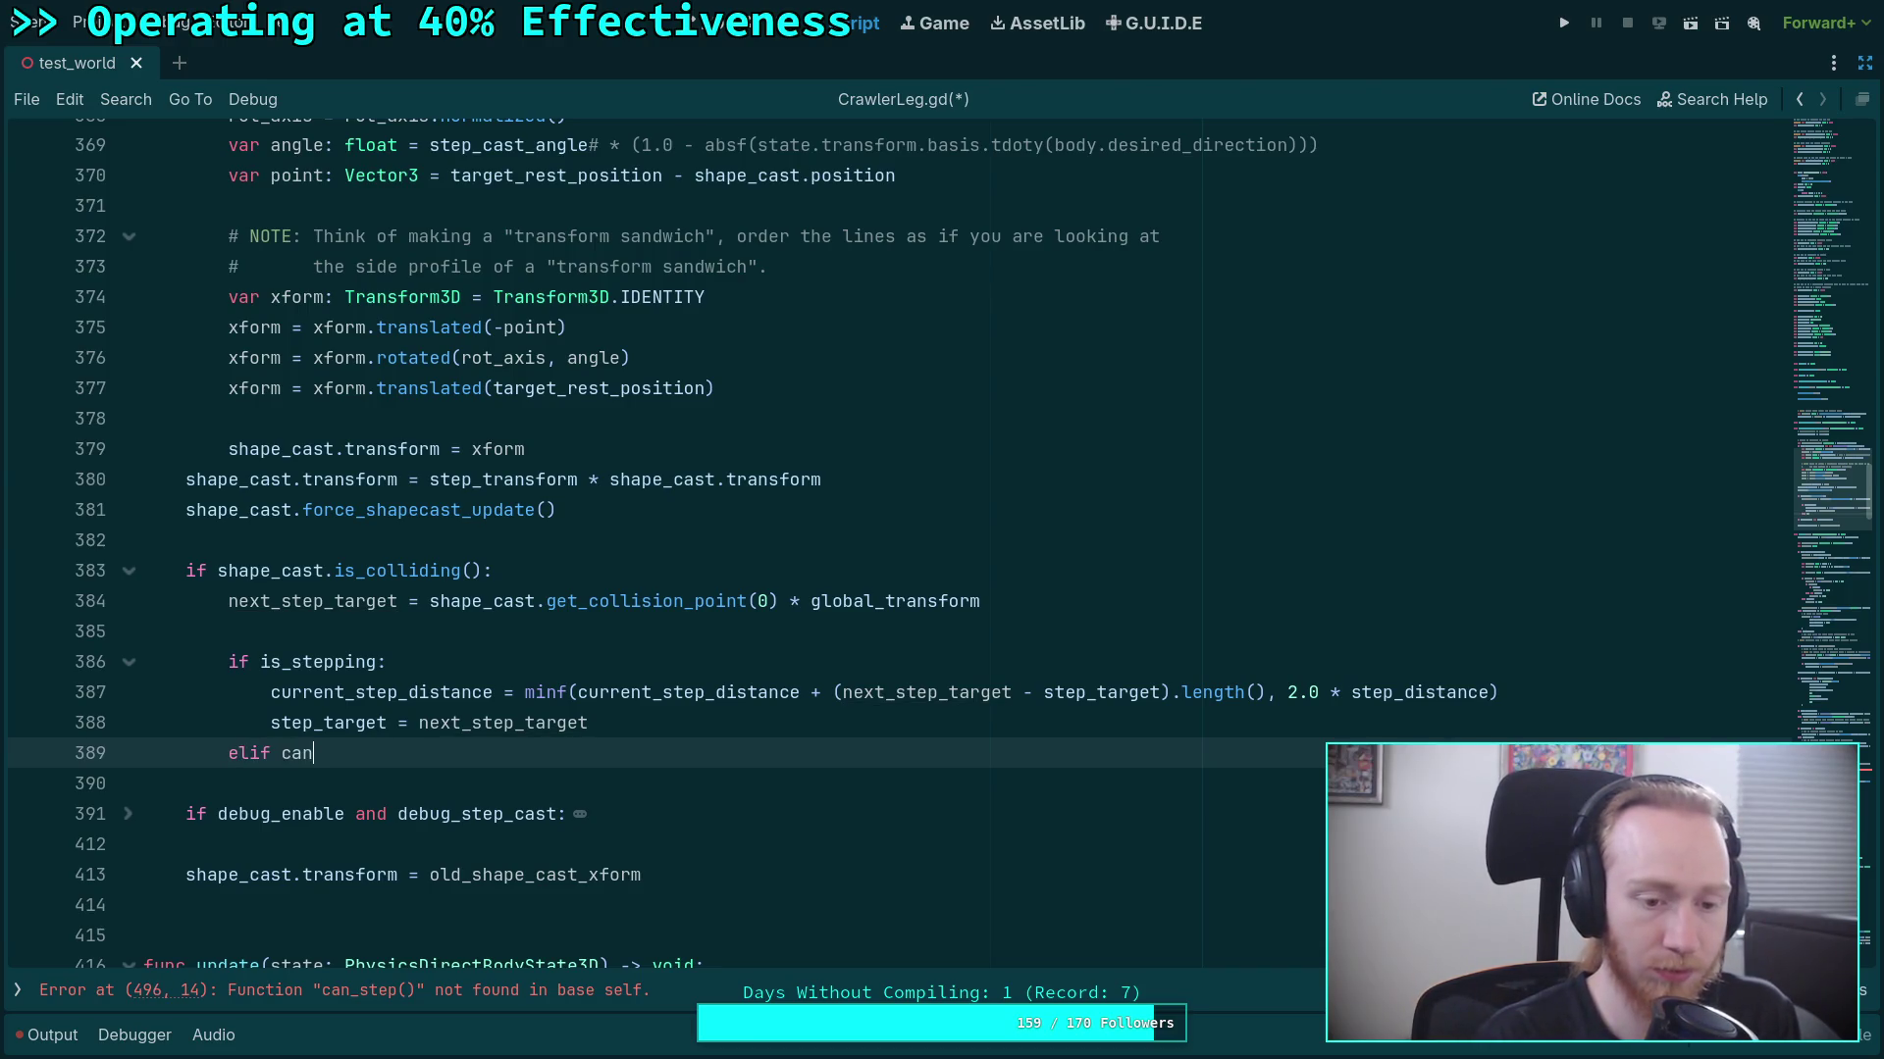
pyautogui.press('Return')
pyautogui.write(':')
pyautogui.press('Return')
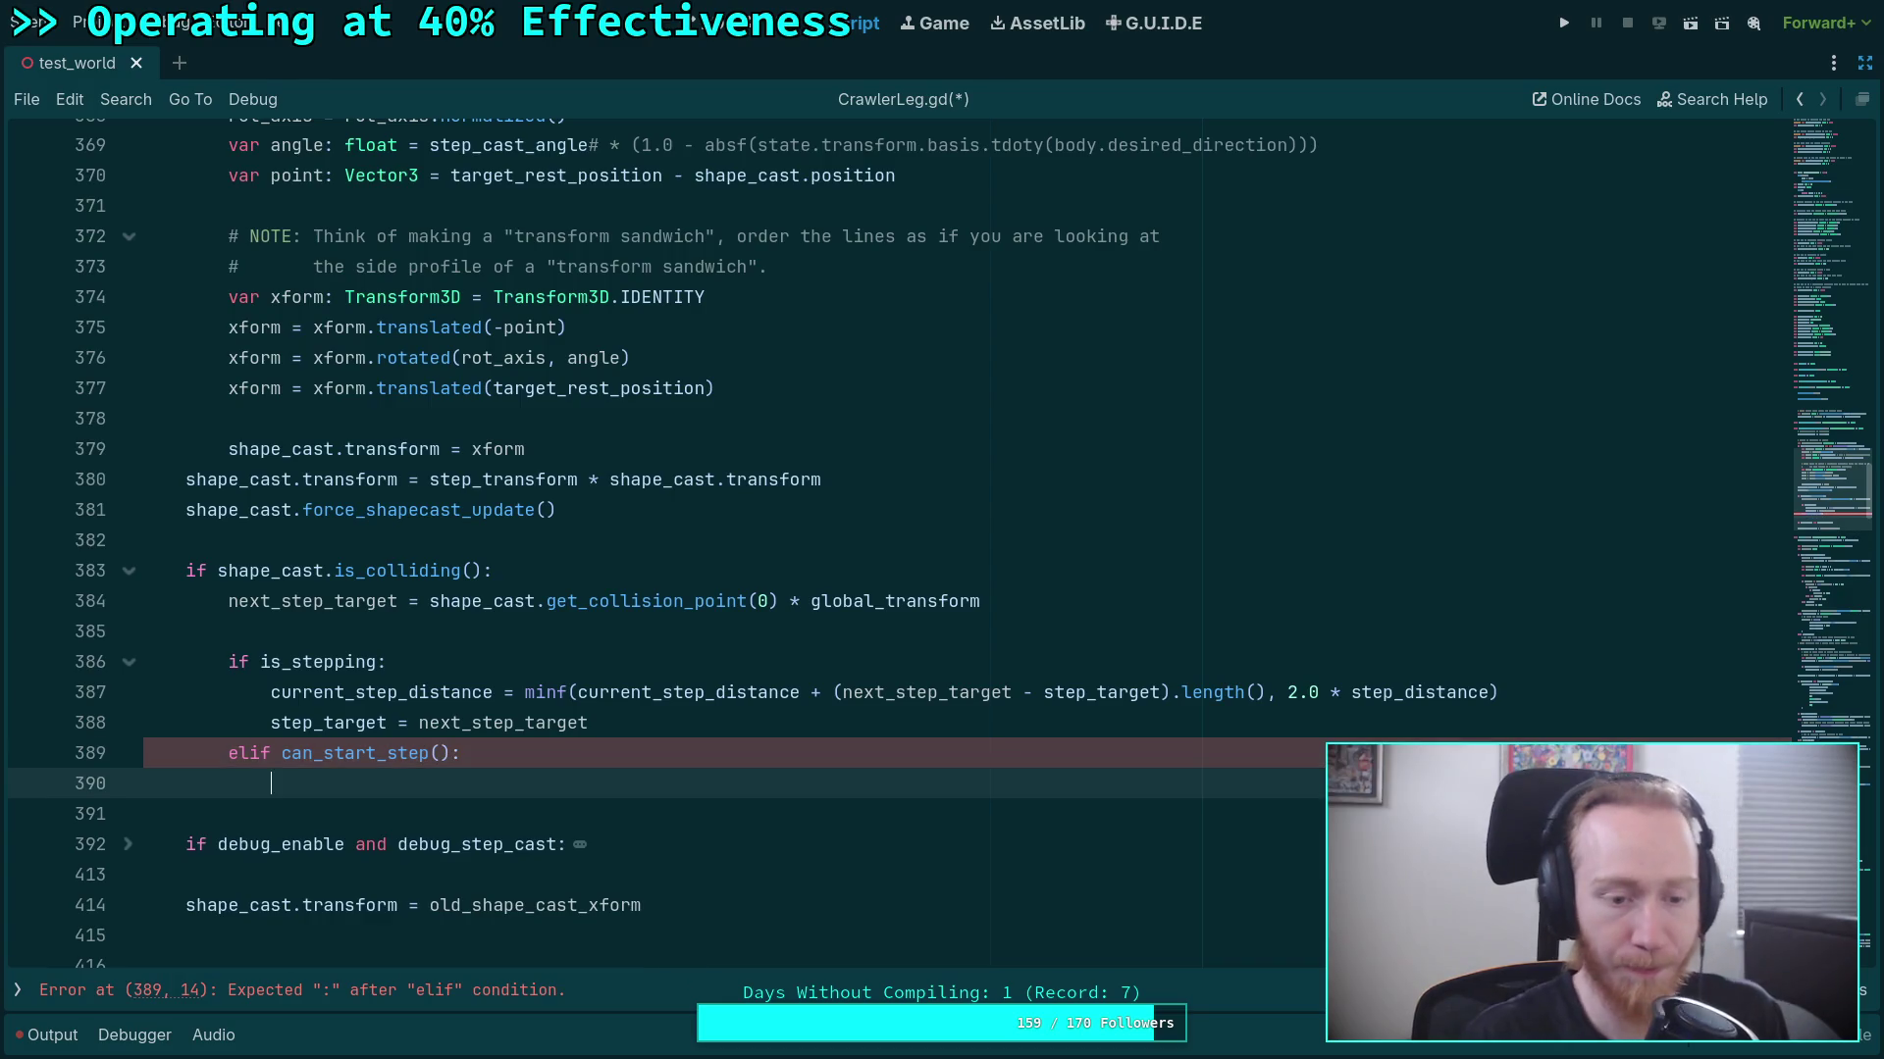
# Review the script and select the TODO comment and comfort check lines in pre_update.
pyautogui.scroll(-4, 854, 639)
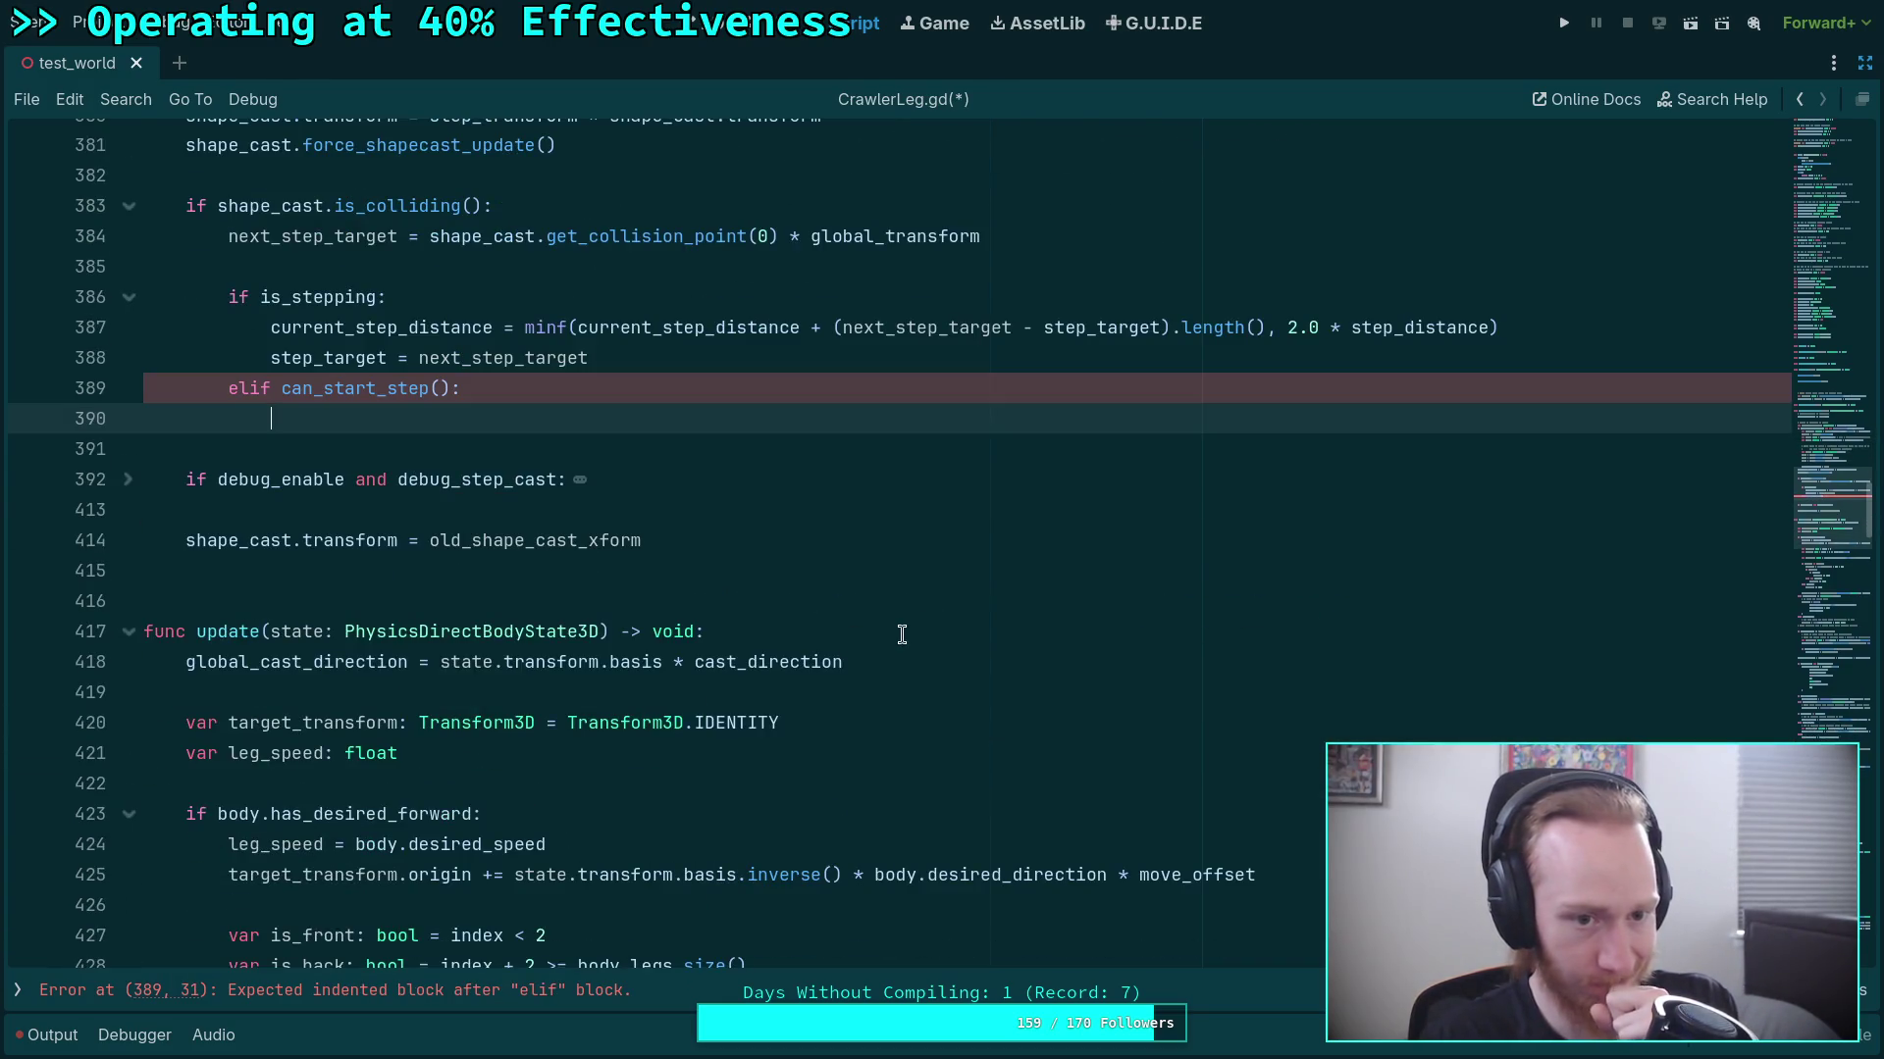
pyautogui.scroll(4, 923, 658)
pyautogui.scroll(-15, 937, 670)
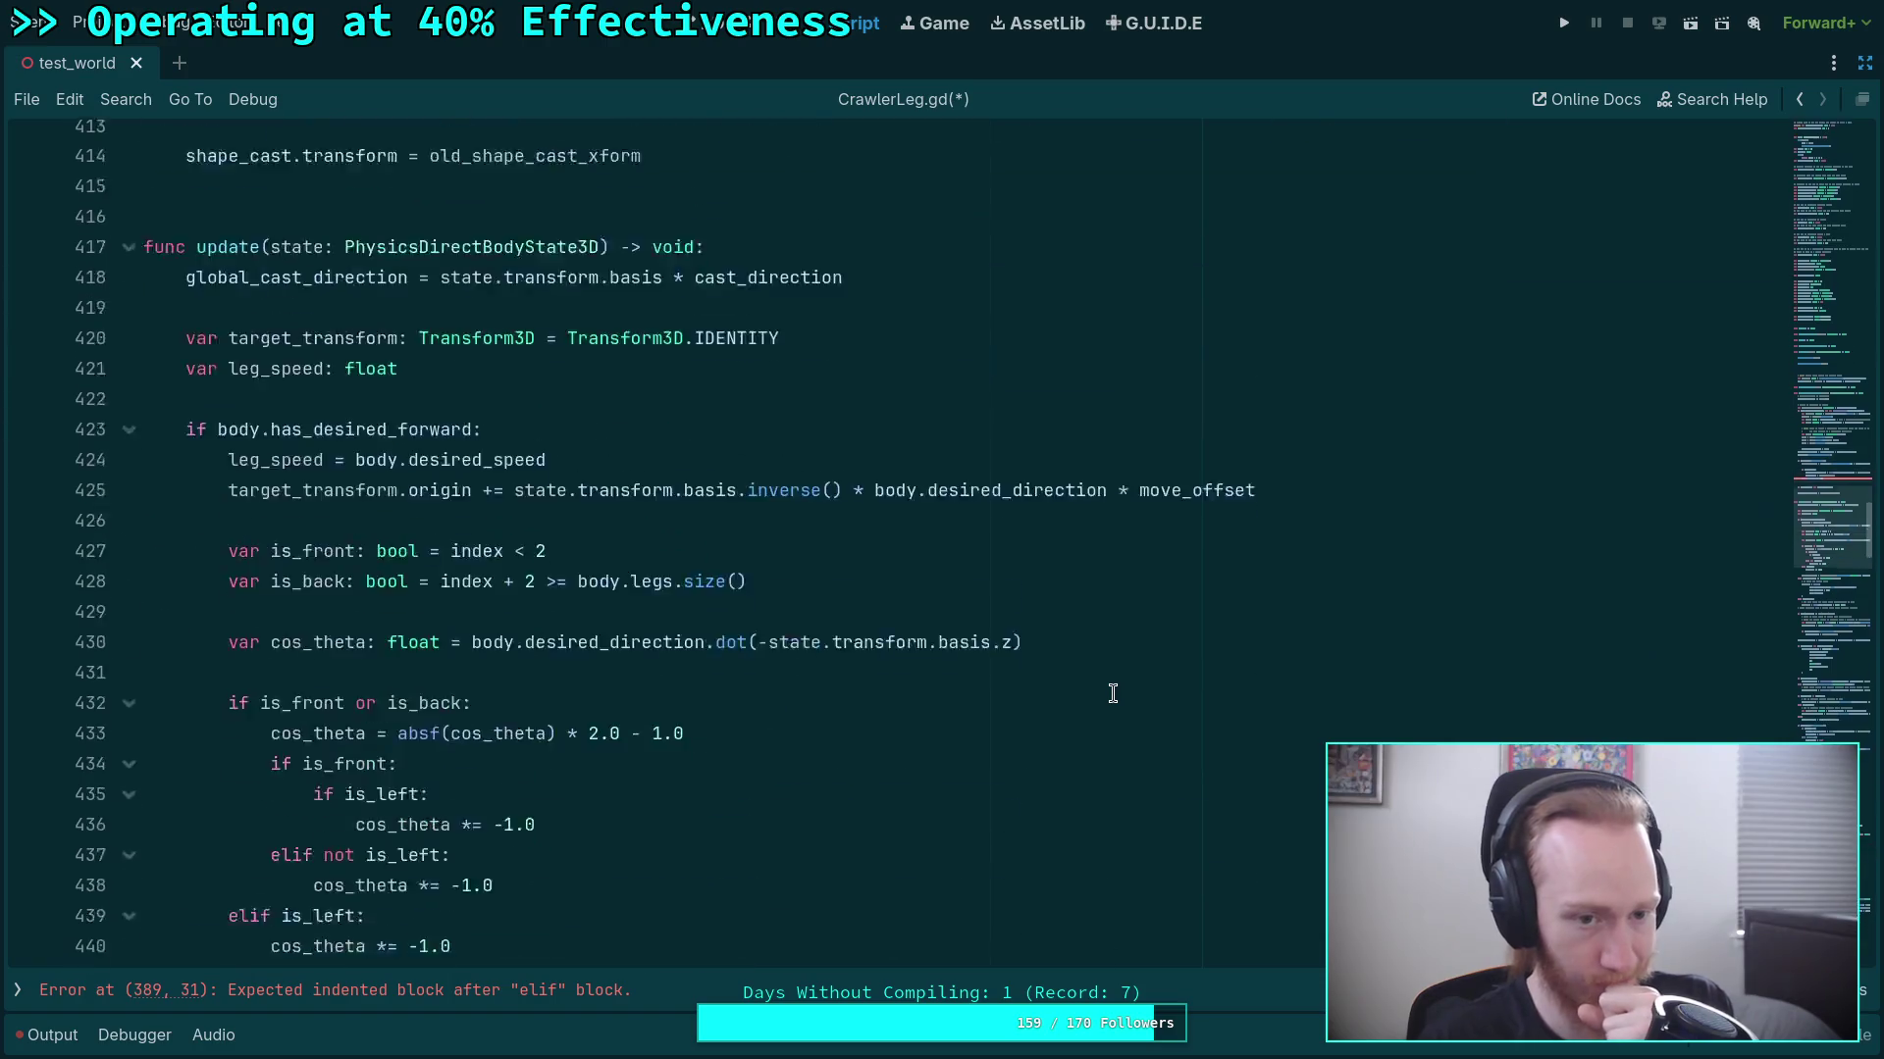
pyautogui.scroll(-18, 1113, 693)
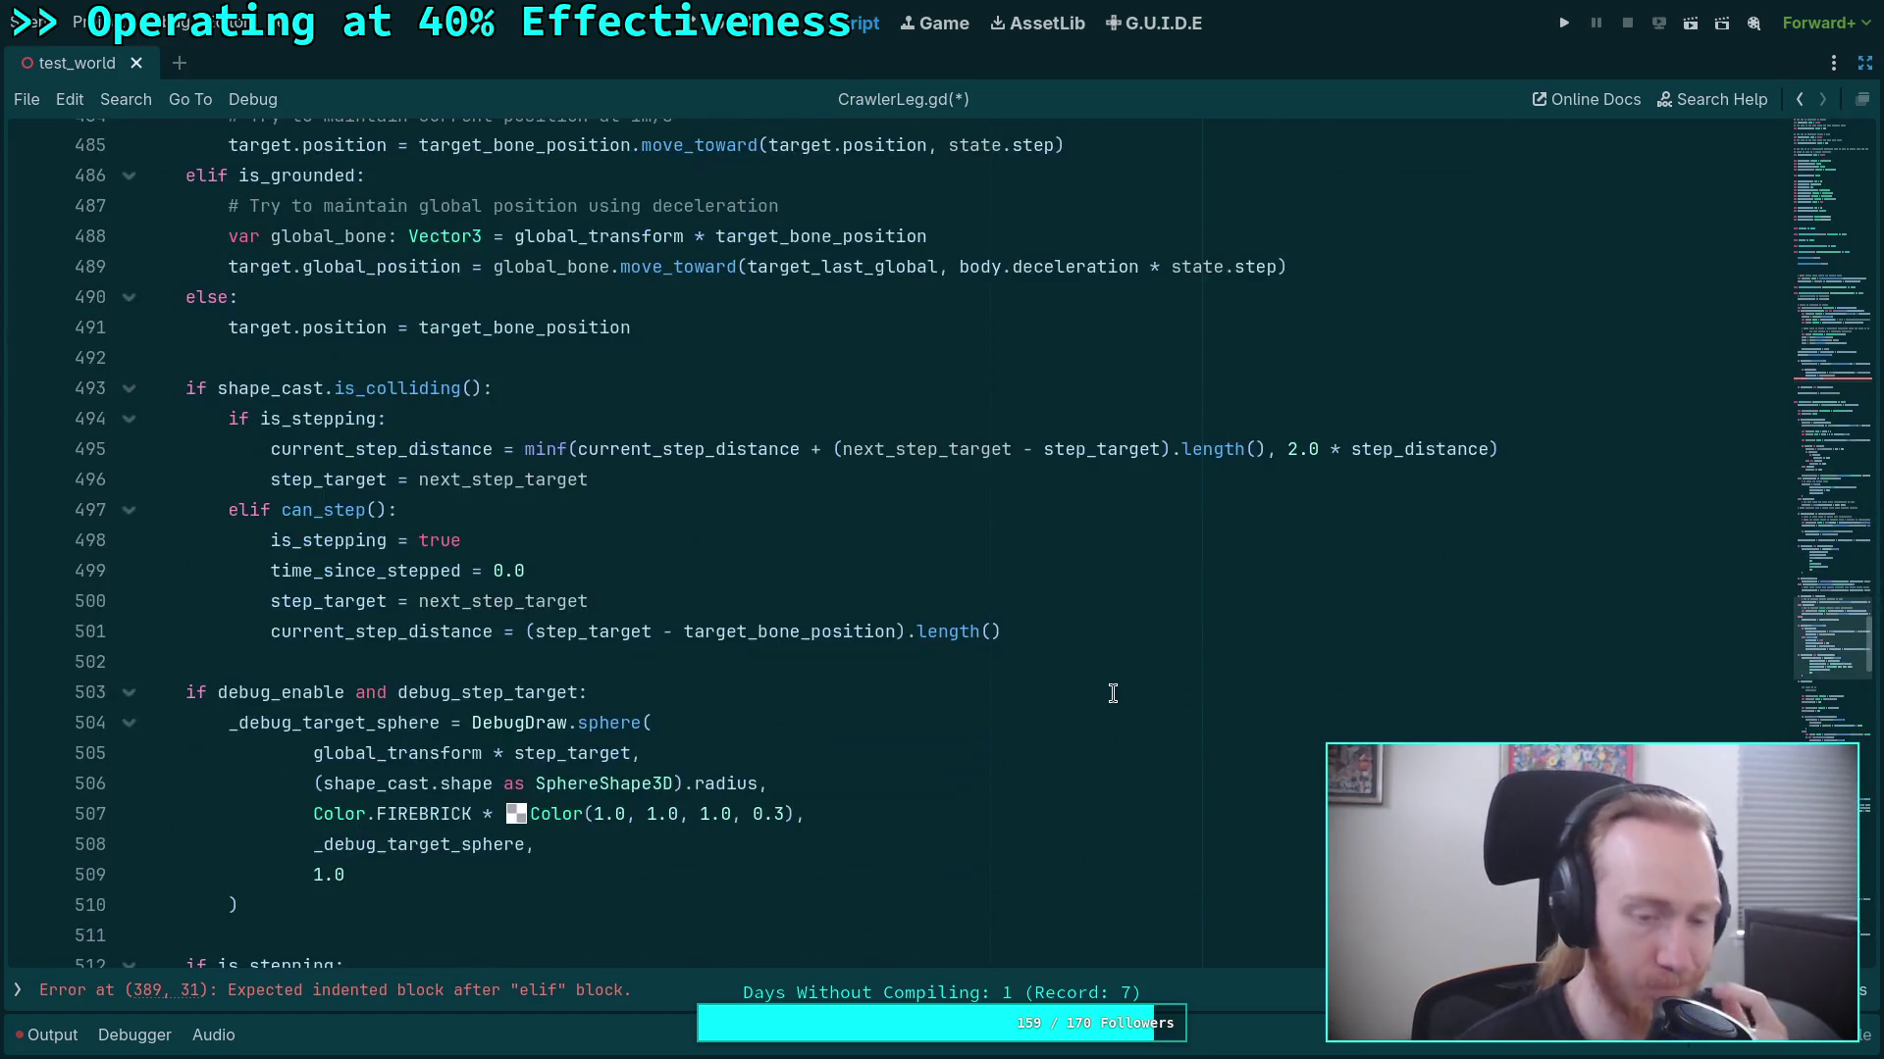
pyautogui.scroll(6, 1113, 693)
pyautogui.scroll(20, 1112, 693)
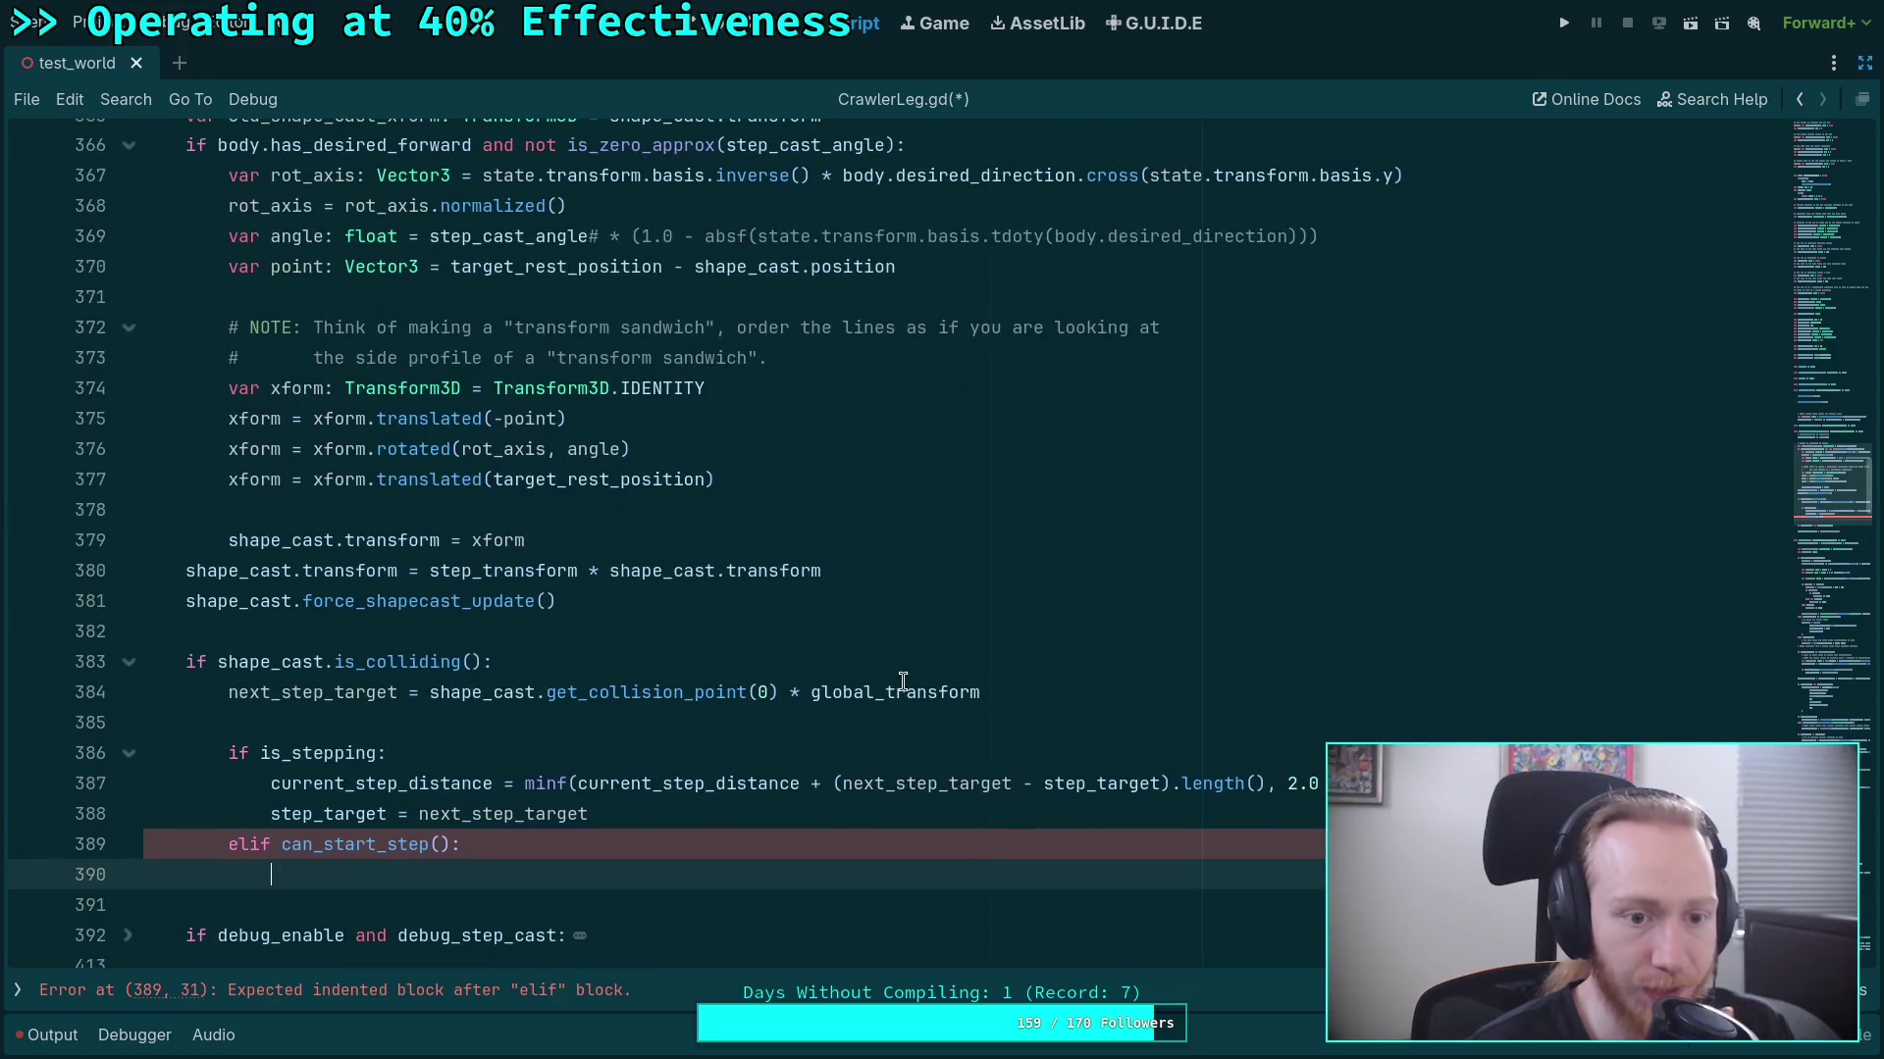
pyautogui.scroll(4, 816, 659)
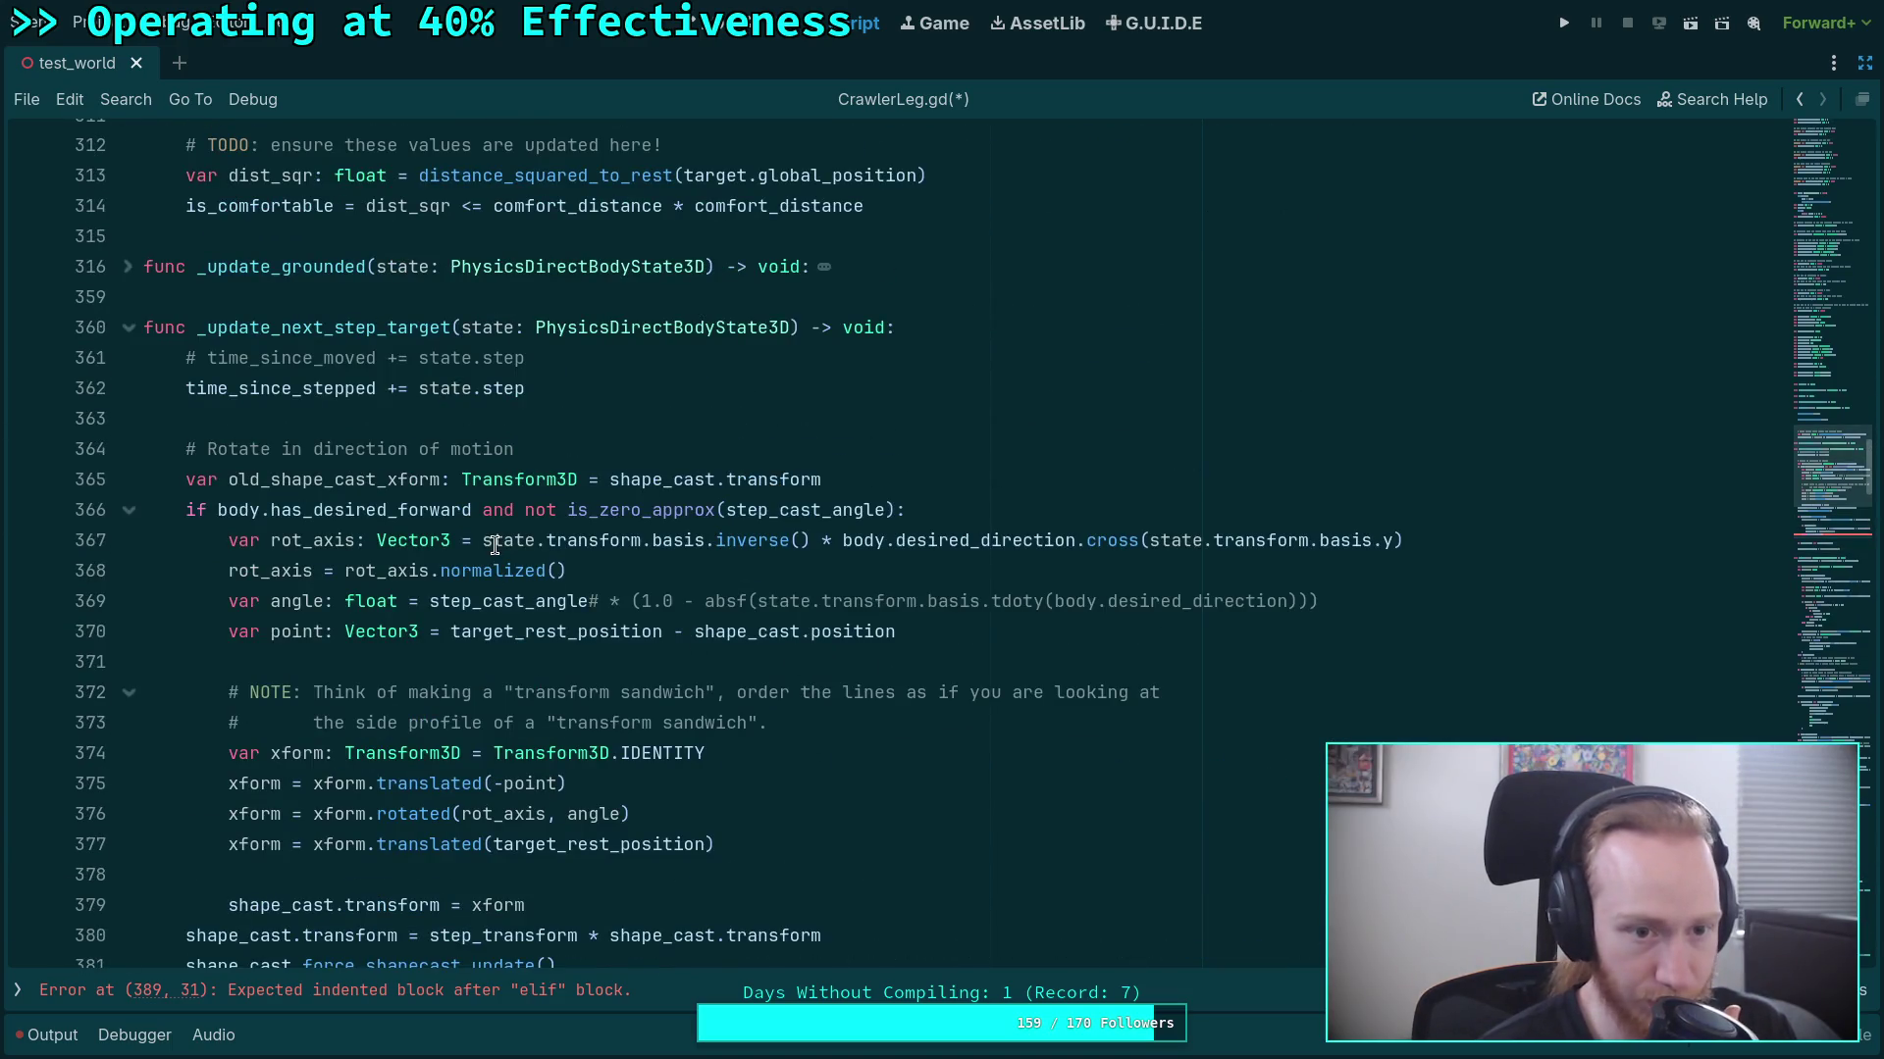
pyautogui.scroll(-2, 495, 546)
pyautogui.scroll(-2, 495, 546)
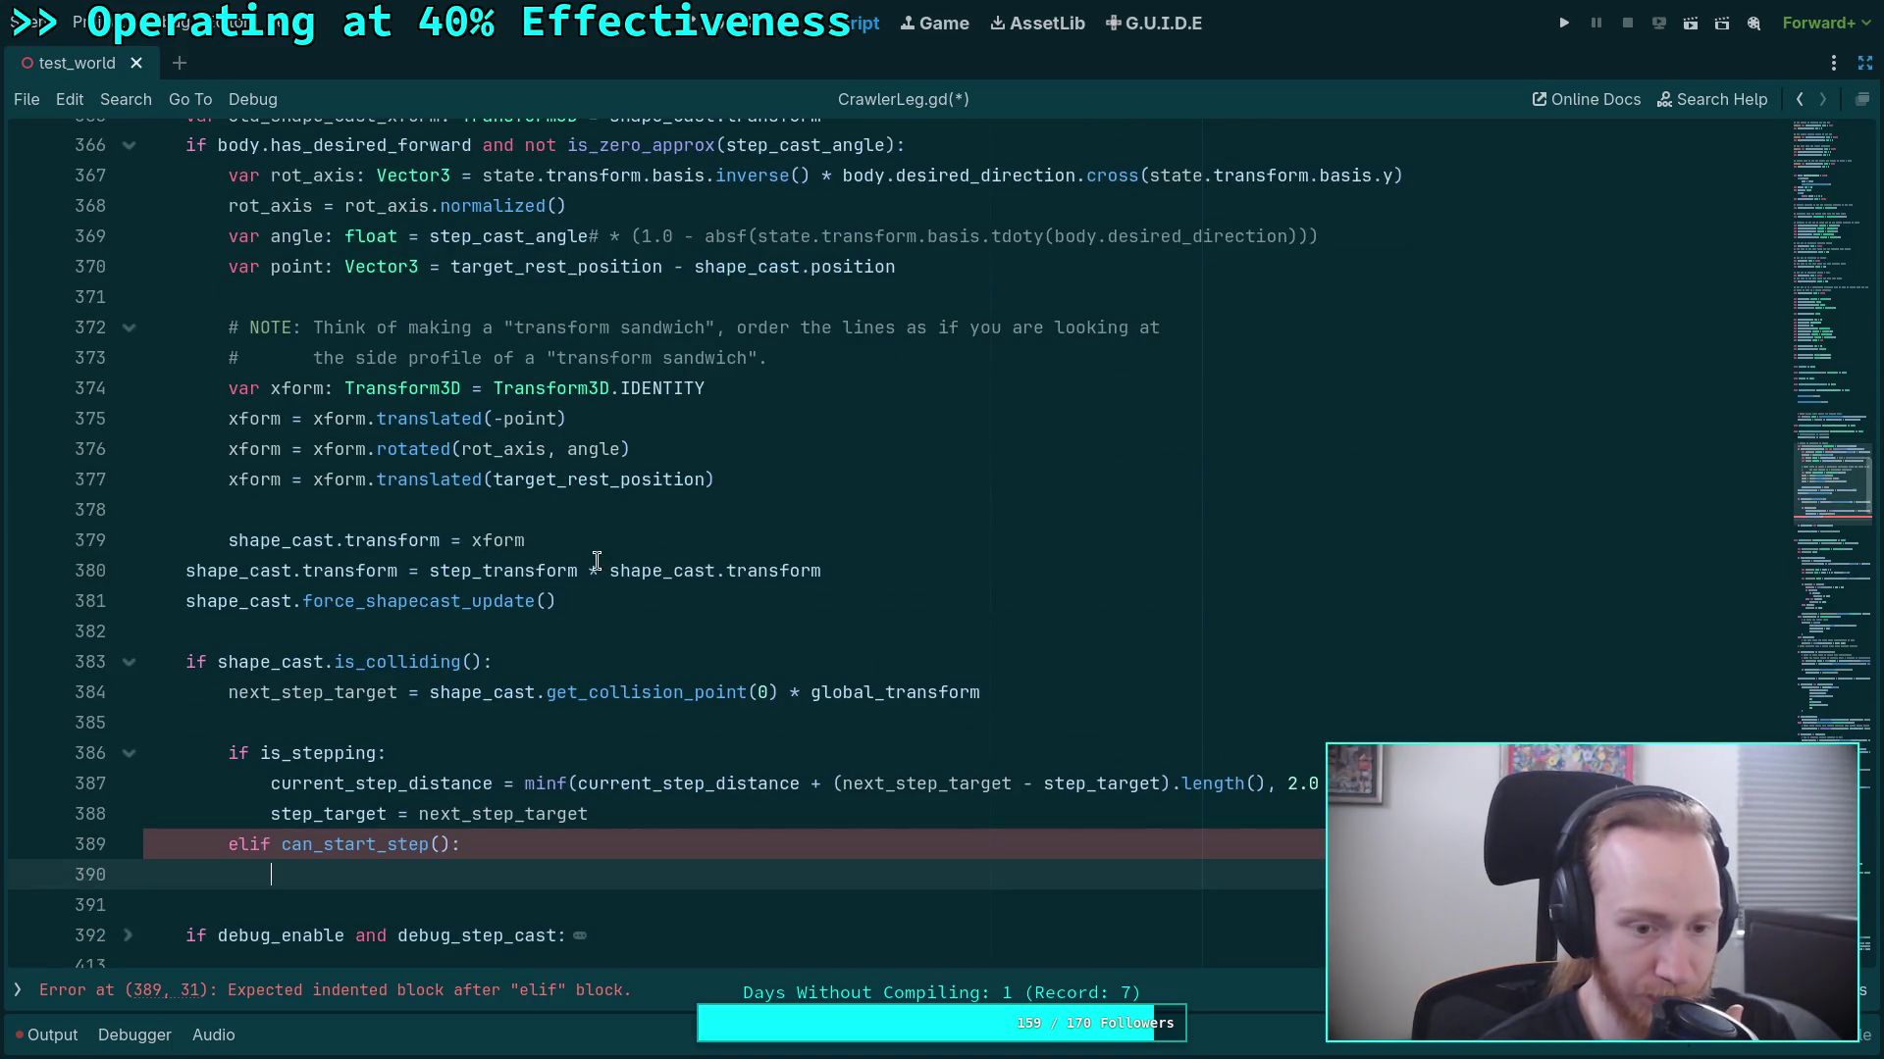
pyautogui.scroll(8, 596, 561)
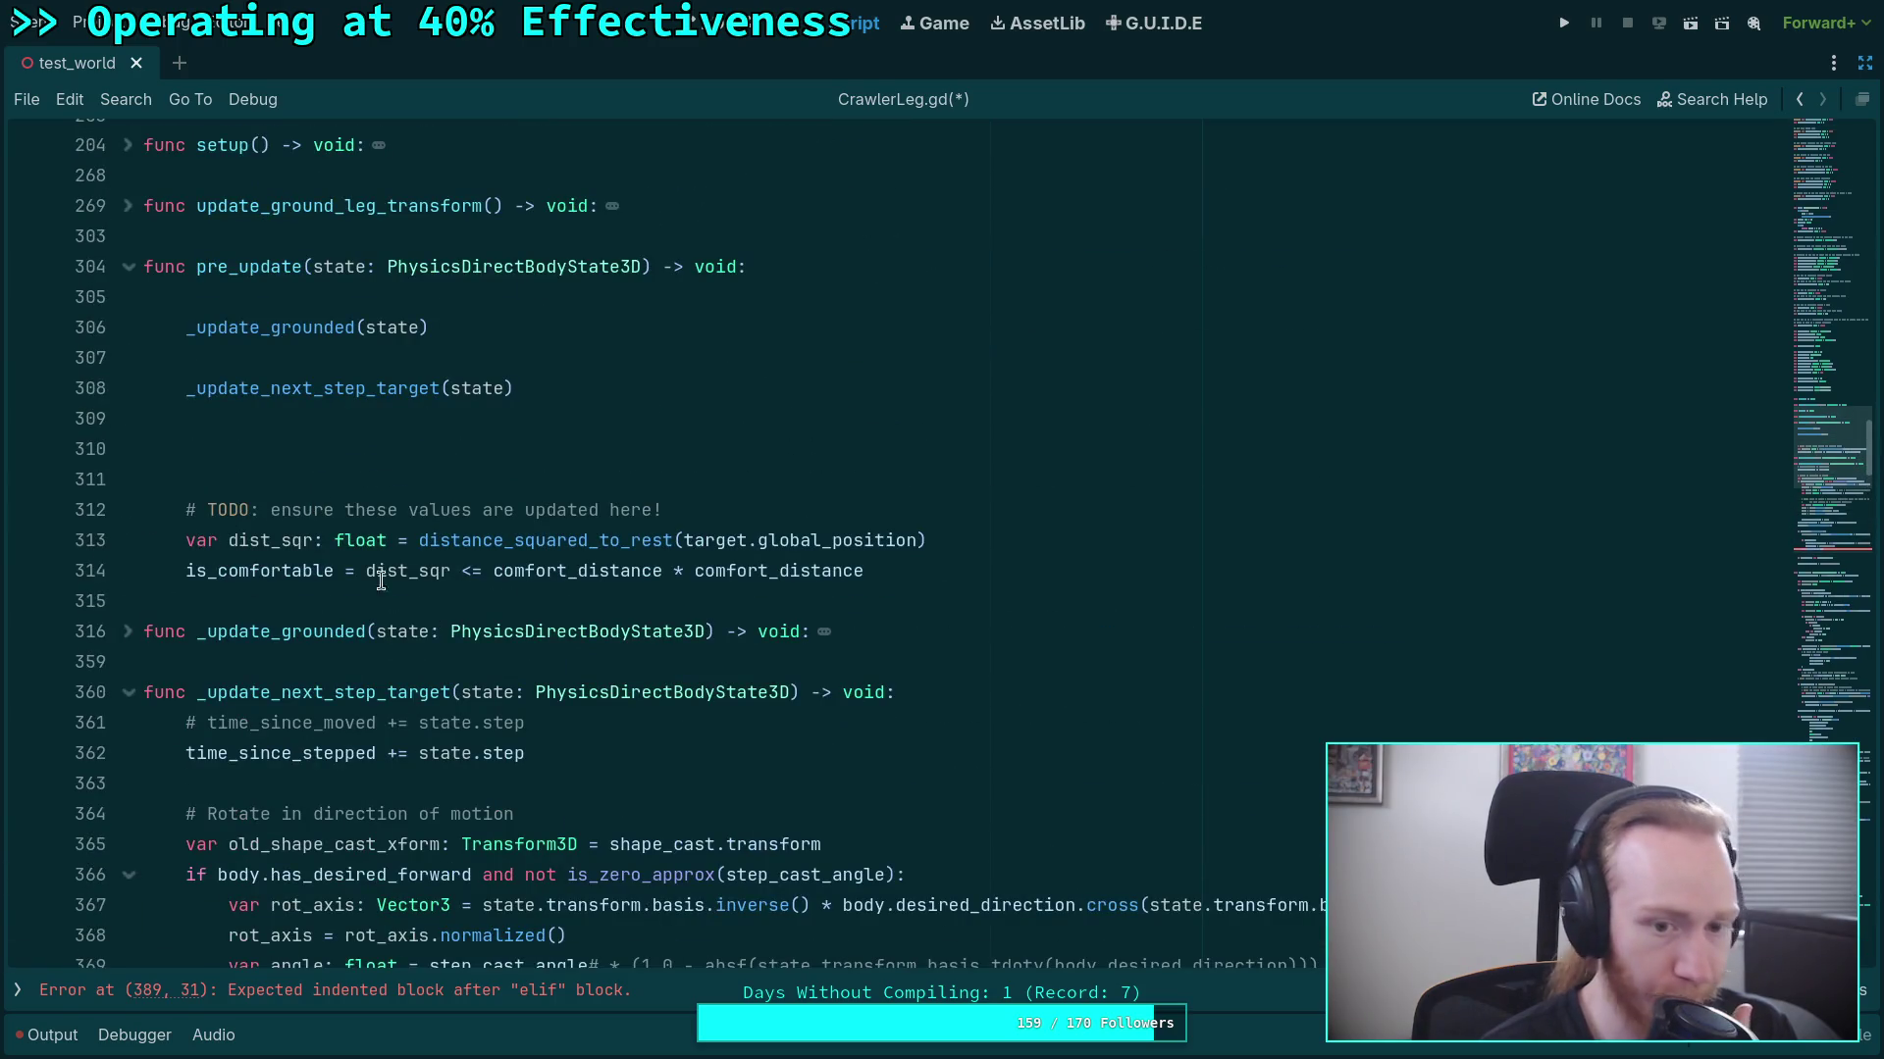
pyautogui.moveTo(884, 571); pyautogui.dragTo(182, 512)
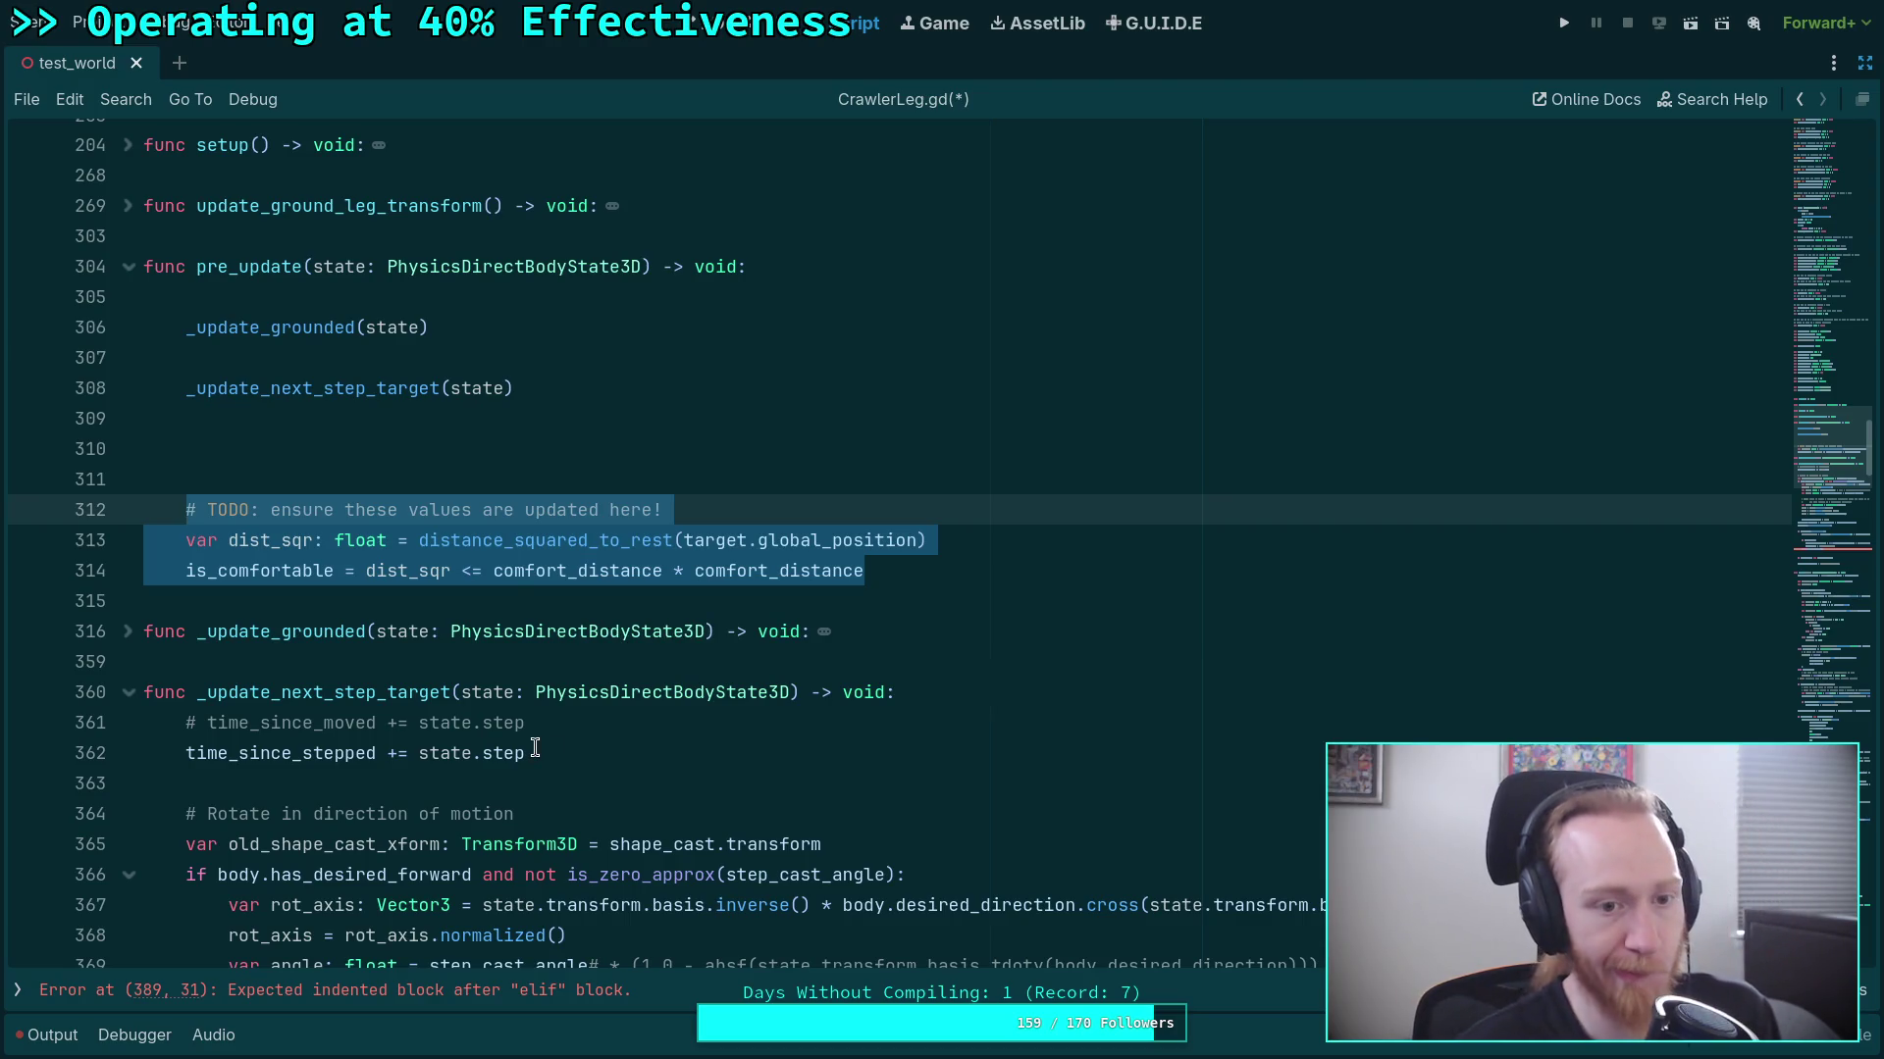
# Move the comfort check block above _update_next_step_target and tidy the surrounding blank lines.
pyautogui.hotkey('alt', 'Up')
pyautogui.hotkey('alt', 'Up')
pyautogui.hotkey('alt', 'Up')
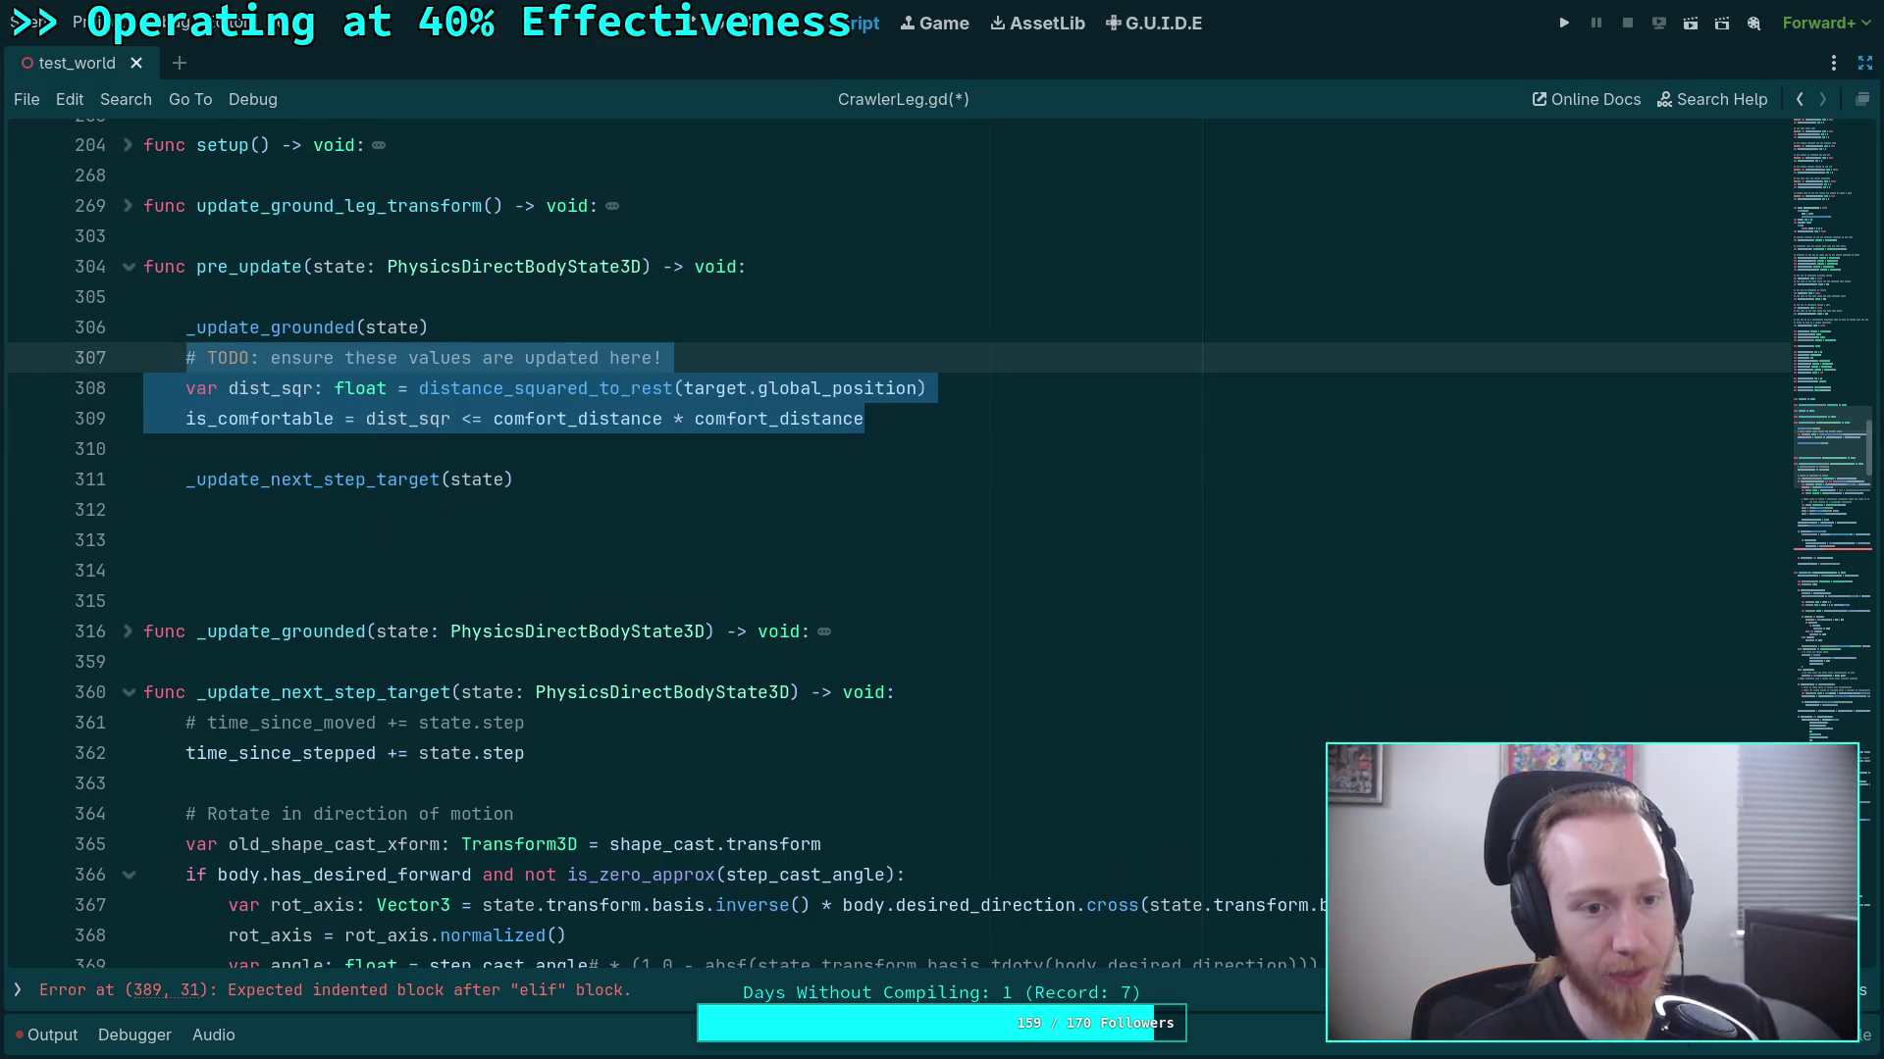
pyautogui.press('Up')
pyautogui.press('End')
pyautogui.press('Return')
pyautogui.press('Down')
pyautogui.press('Down')
pyautogui.press('Down')
pyautogui.press('Down')
pyautogui.press('Down')
pyautogui.press('Down')
pyautogui.press('BackSpace')
pyautogui.press('BackSpace')
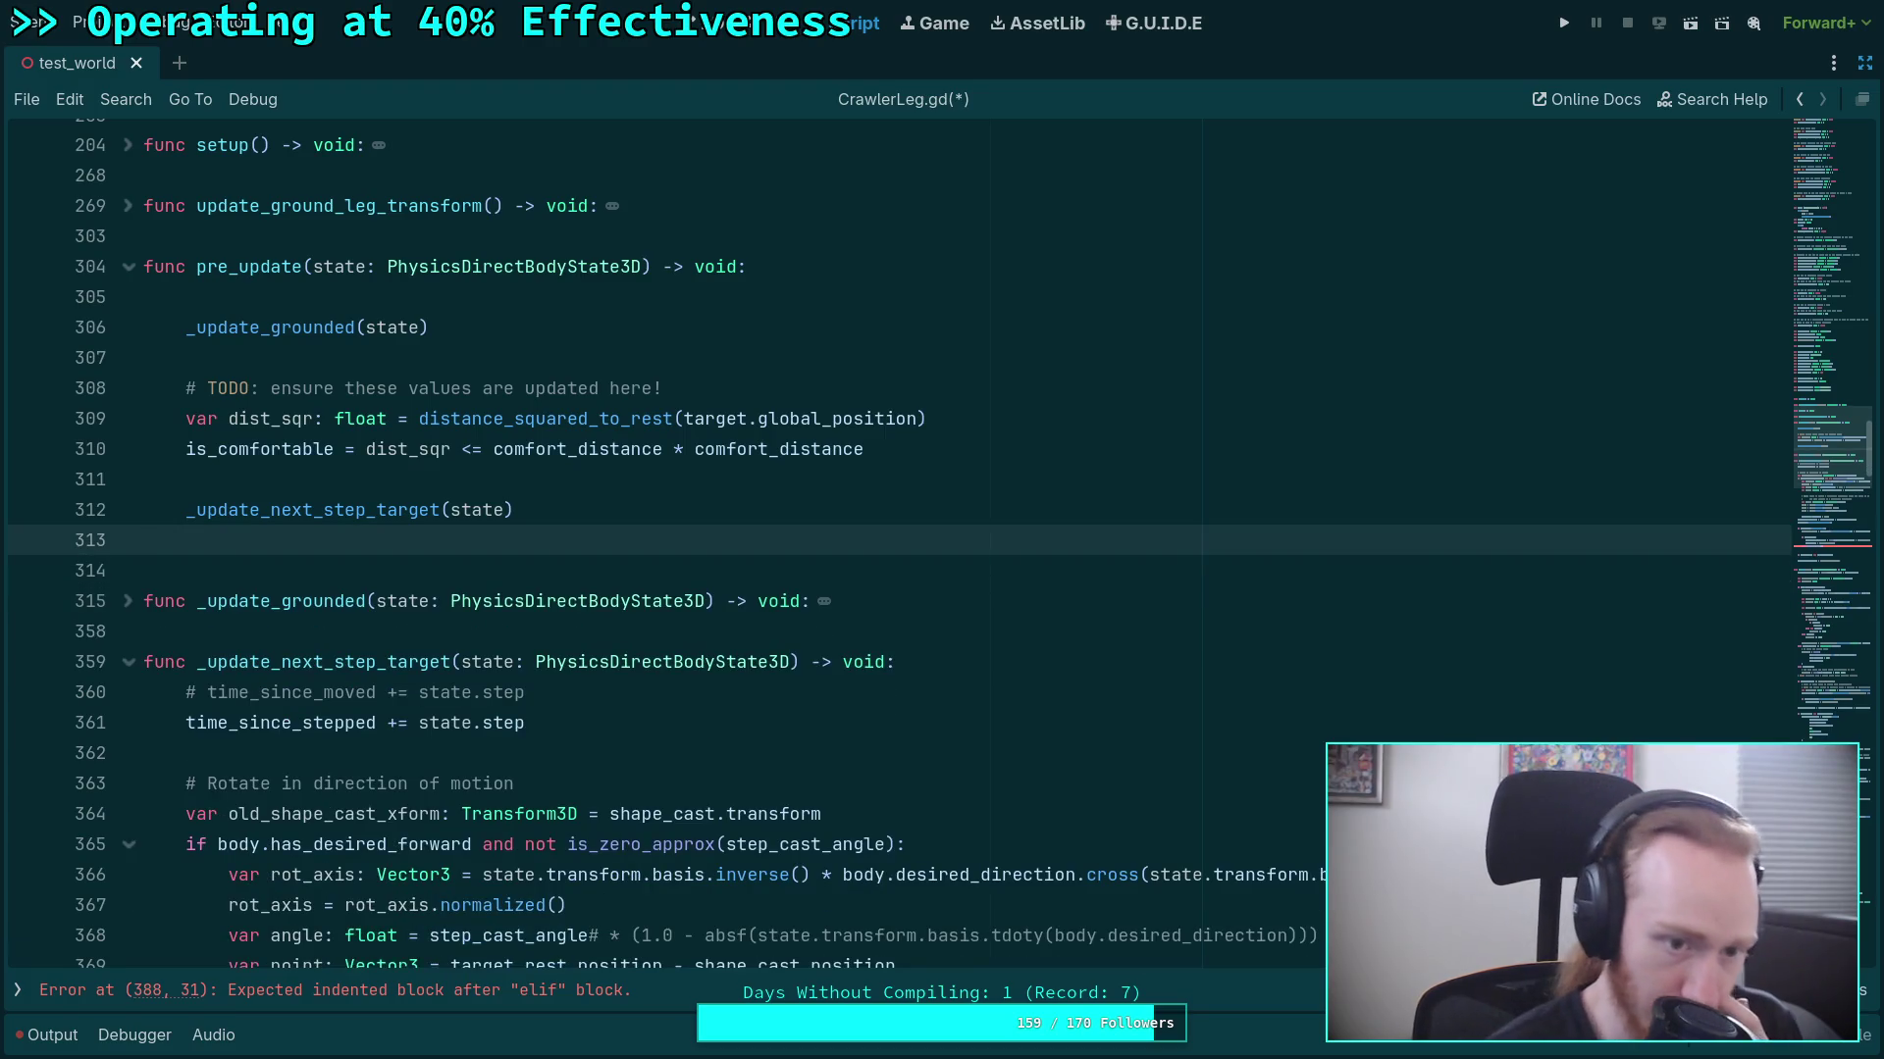
pyautogui.press('Up')
pyautogui.press('Up')
pyautogui.press('Up')
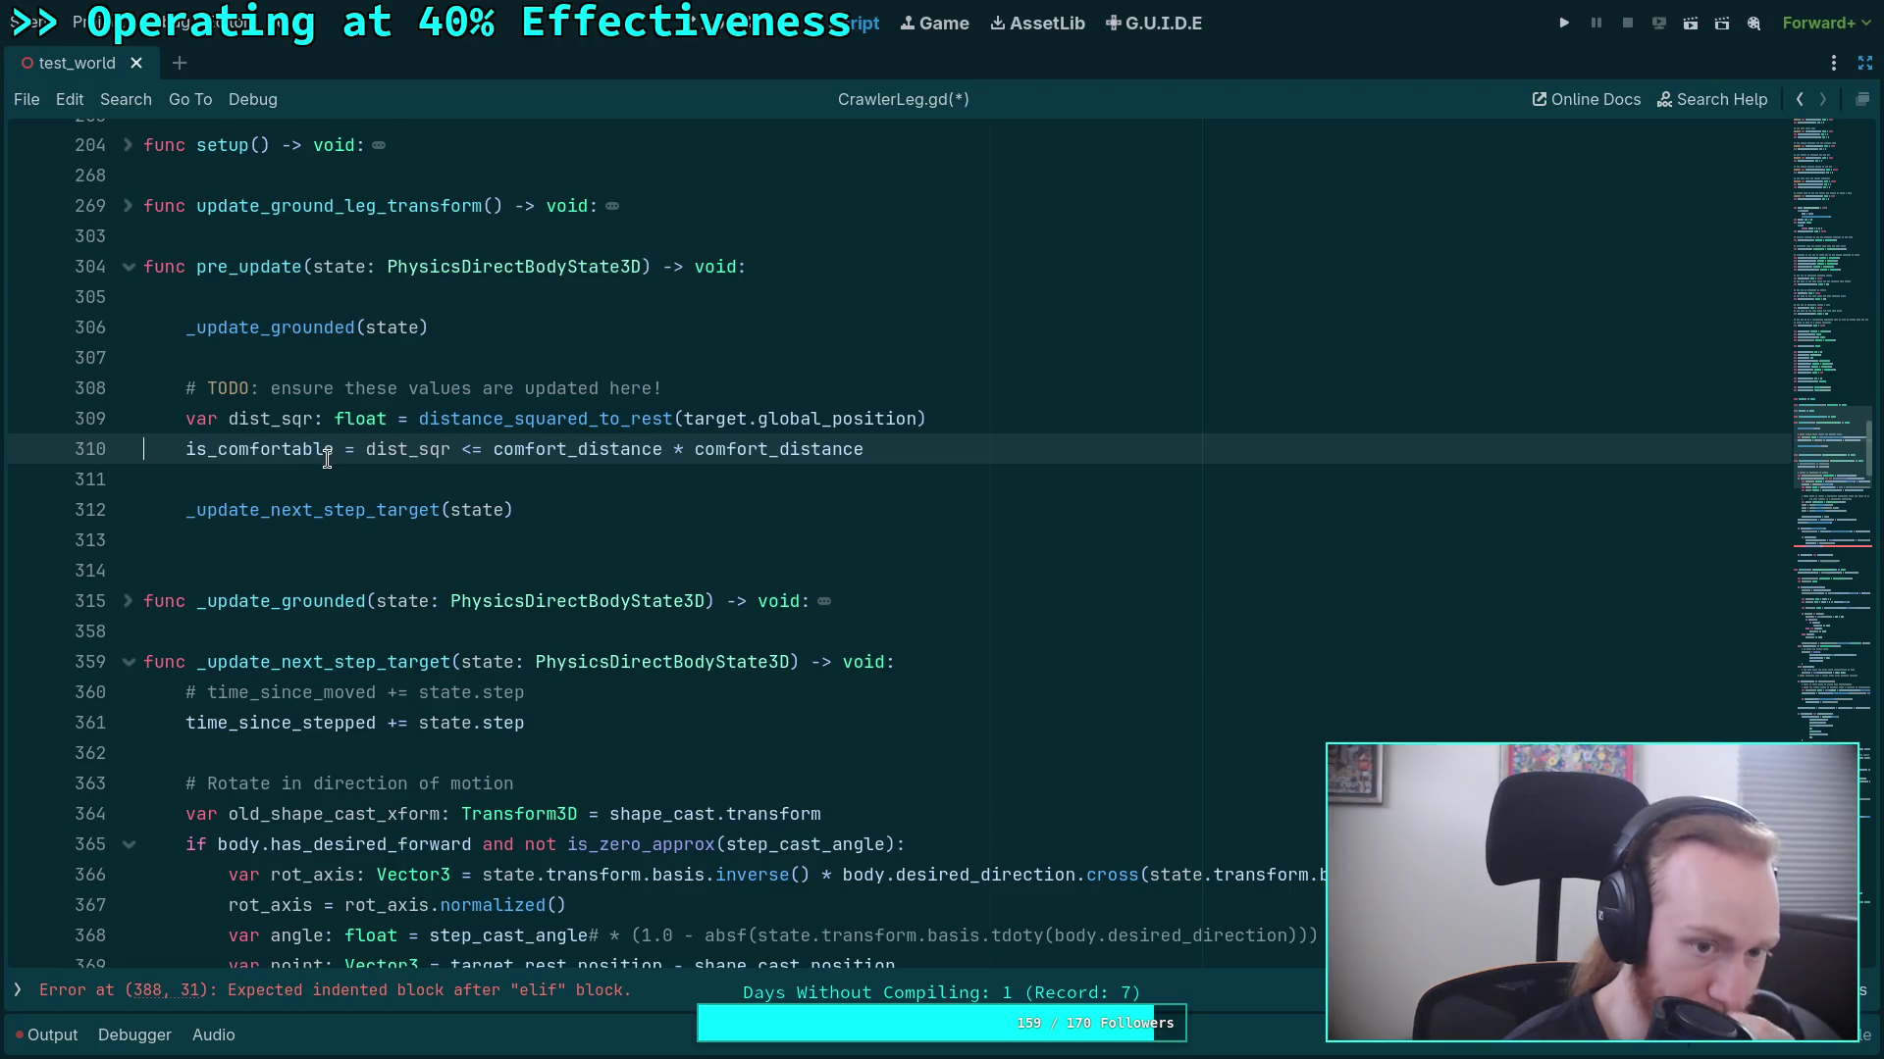
# Delete the trailing 'se' of 'these' in the line 308 TODO comment.
pyautogui.scroll(1, 328, 459)
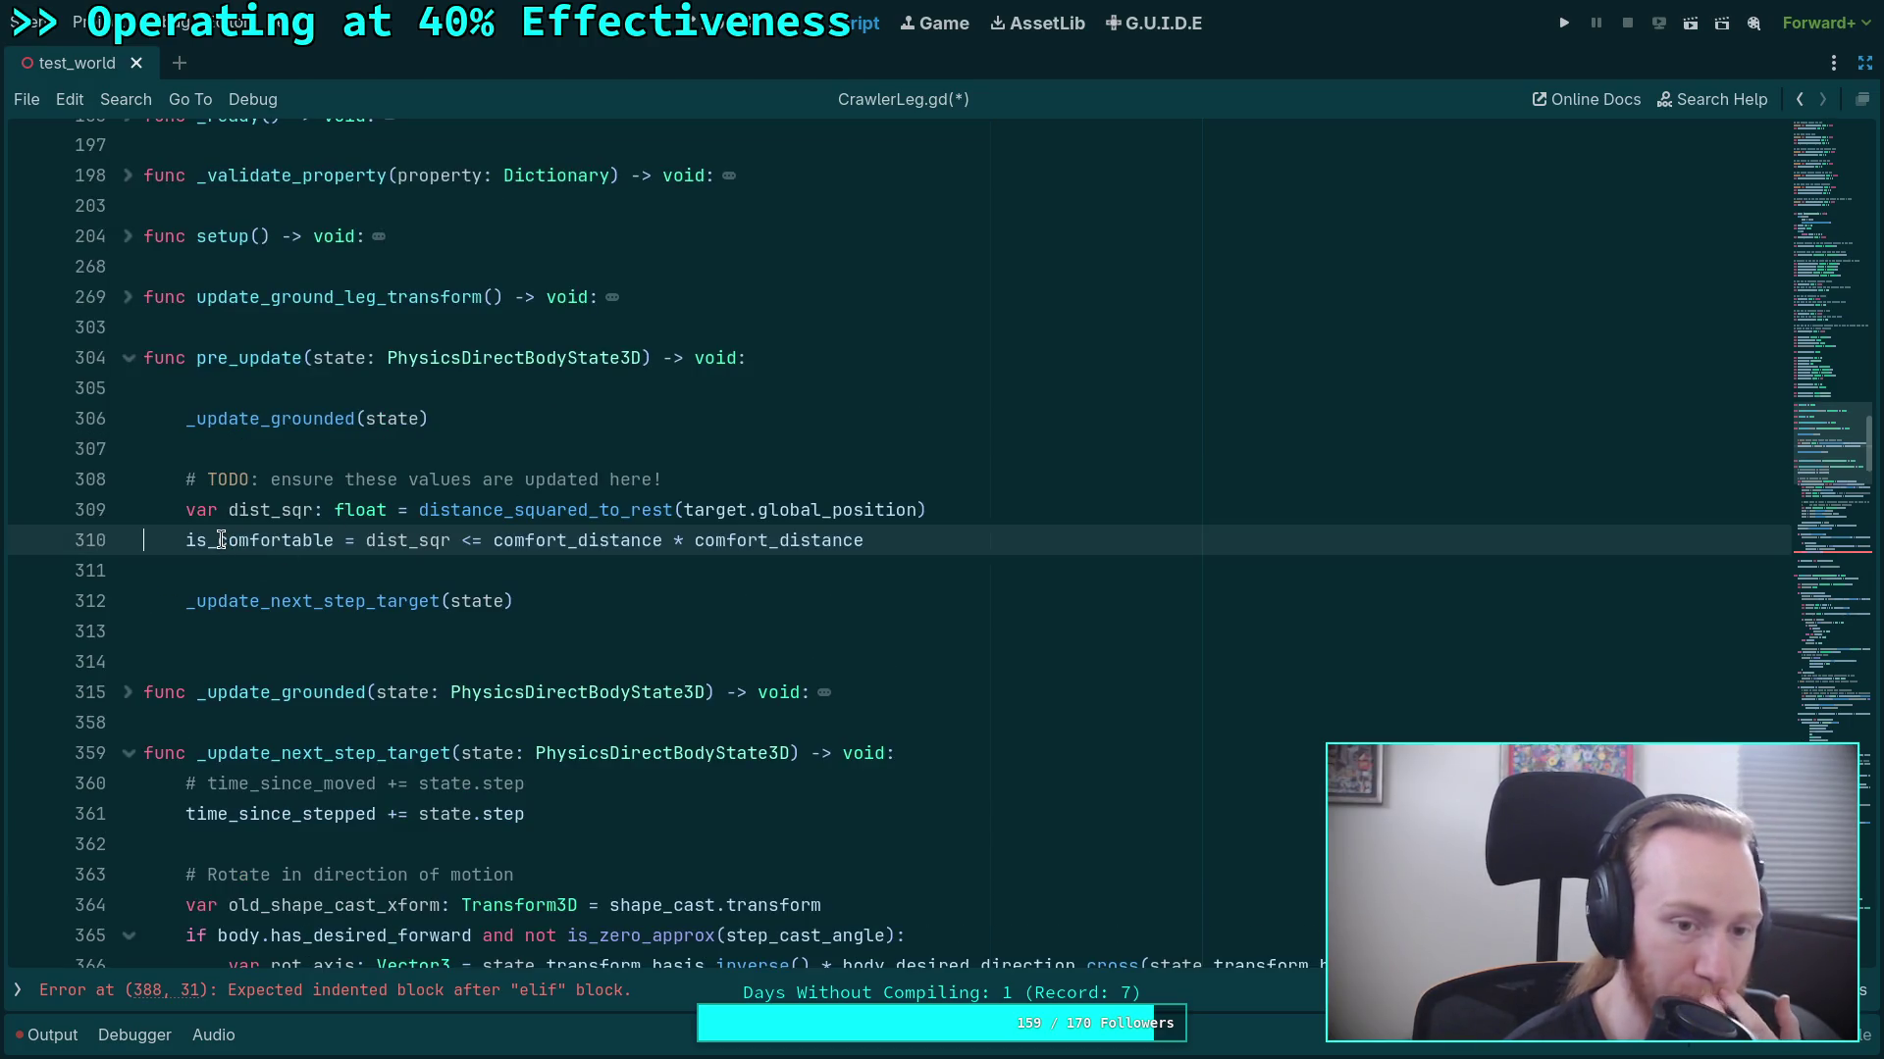
pyautogui.doubleClick(510, 511)
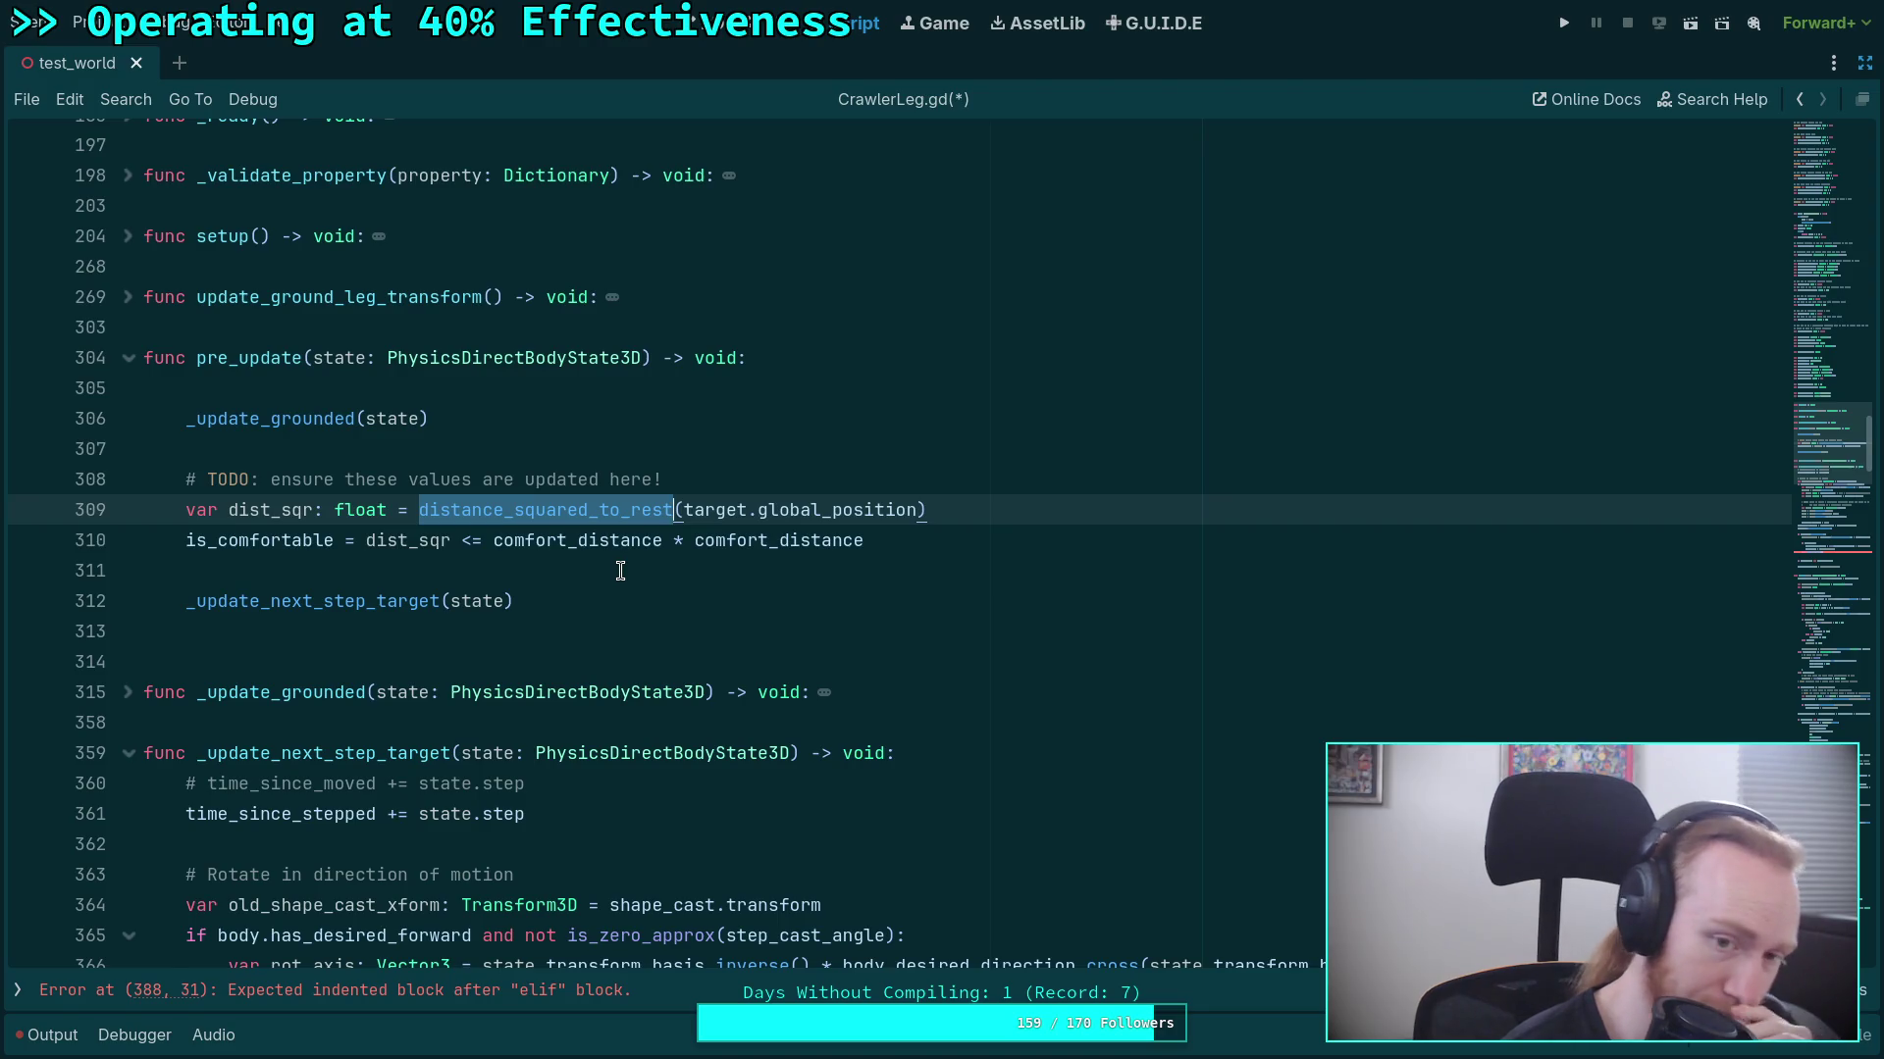
pyautogui.moveTo(684, 704)
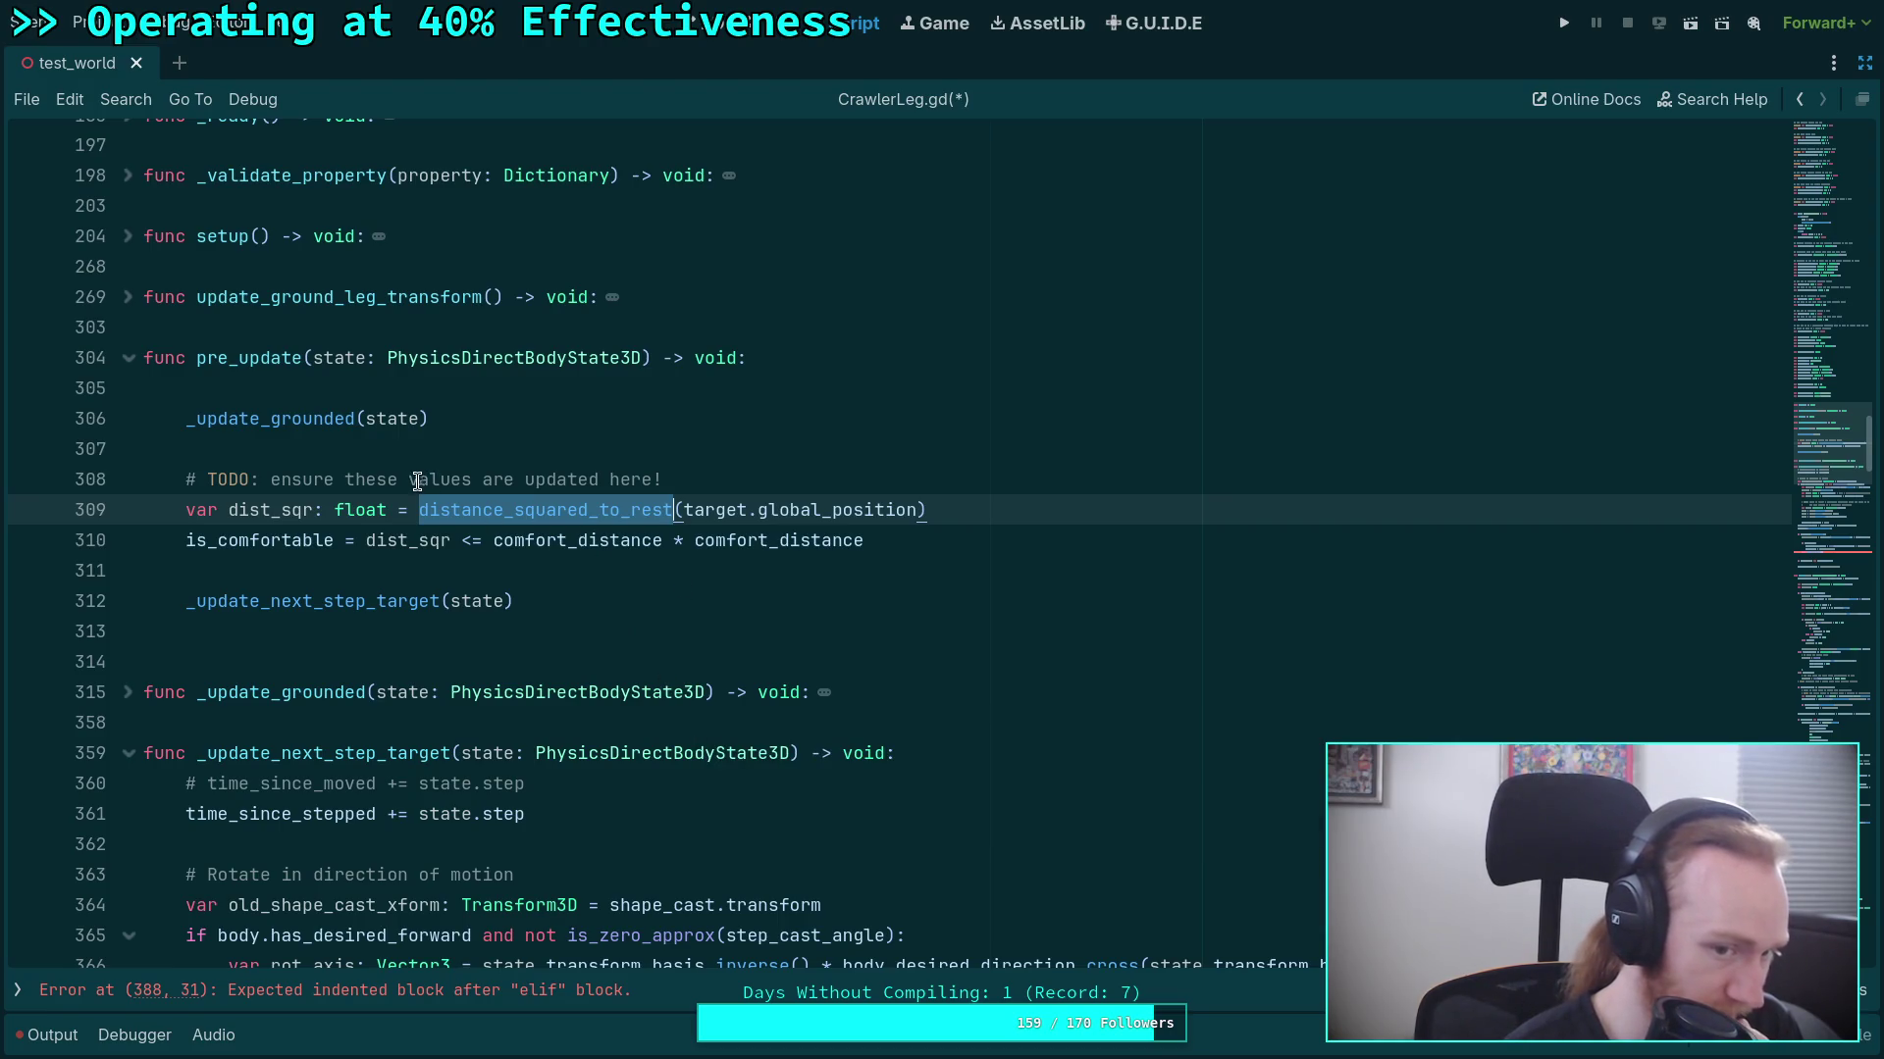
pyautogui.moveTo(408, 481); pyautogui.dragTo(378, 485)
pyautogui.press('BackSpace')
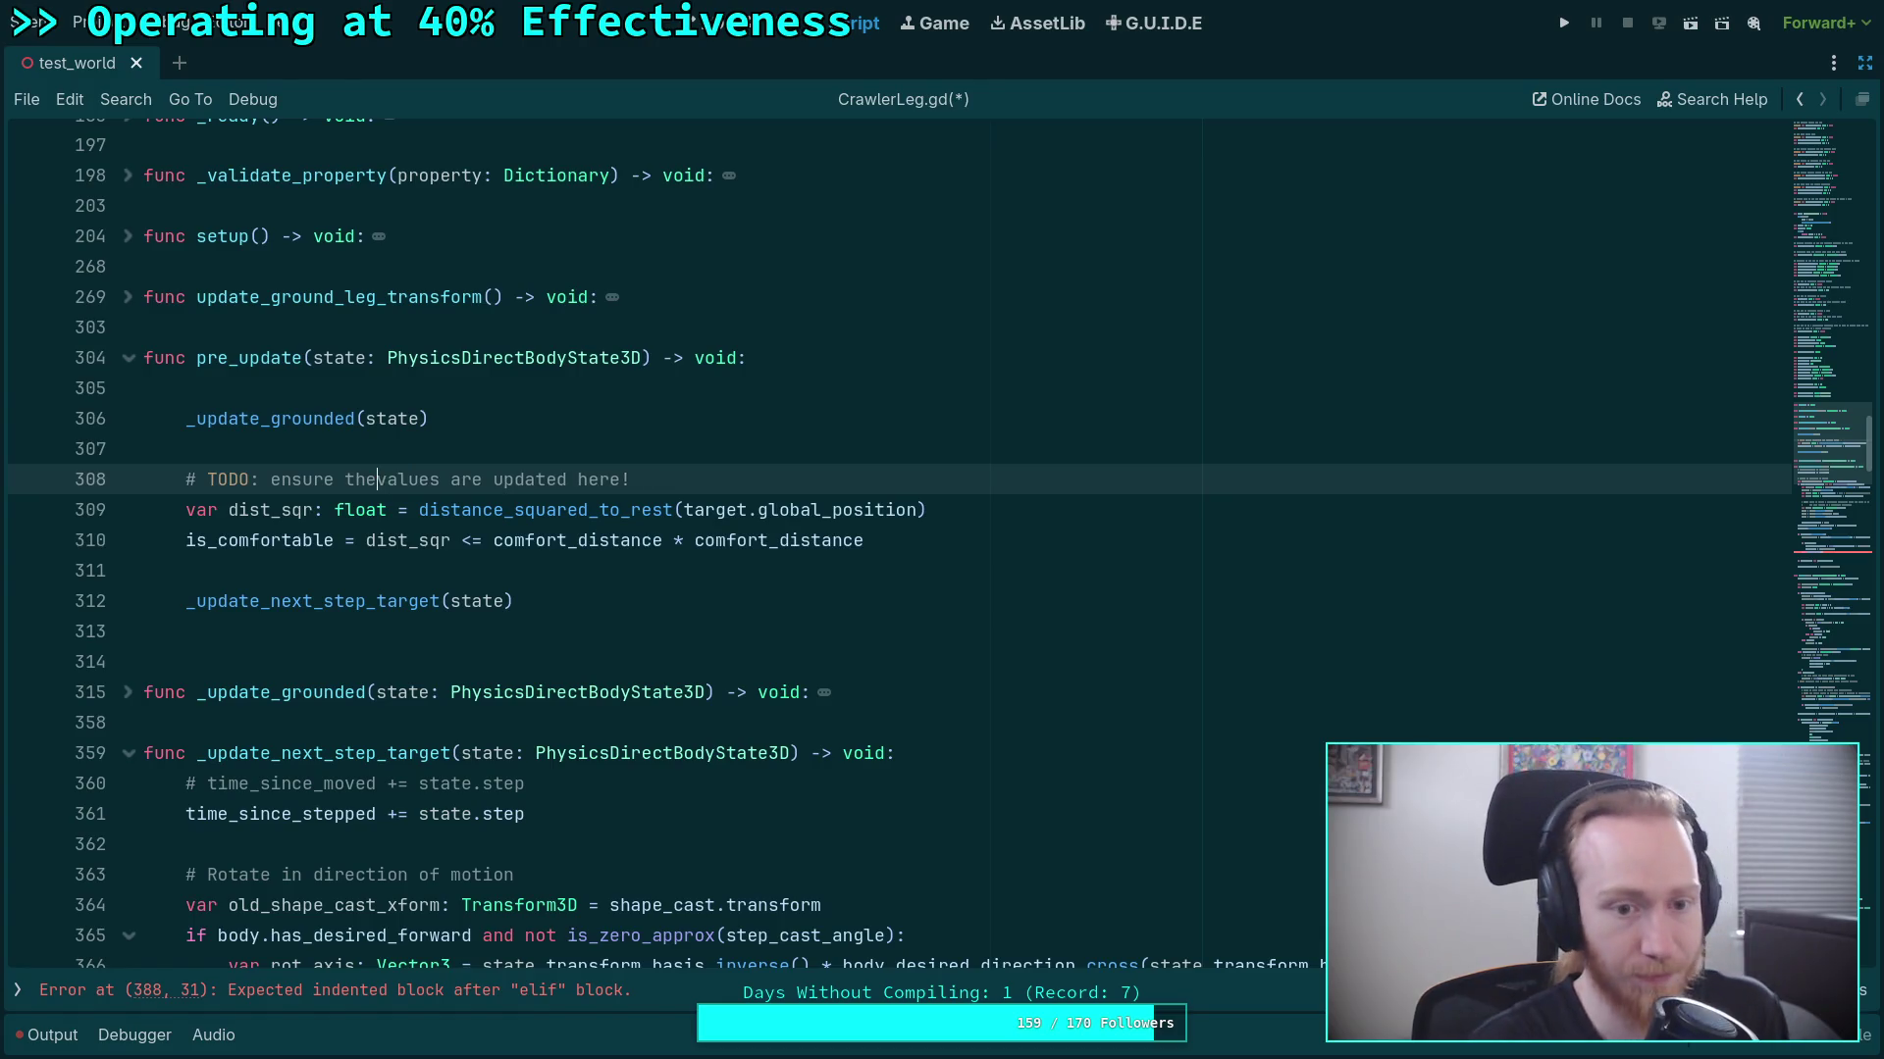
# Insert 'used here' after 'values' in the line 308 TODO comment.
pyautogui.write('used here')
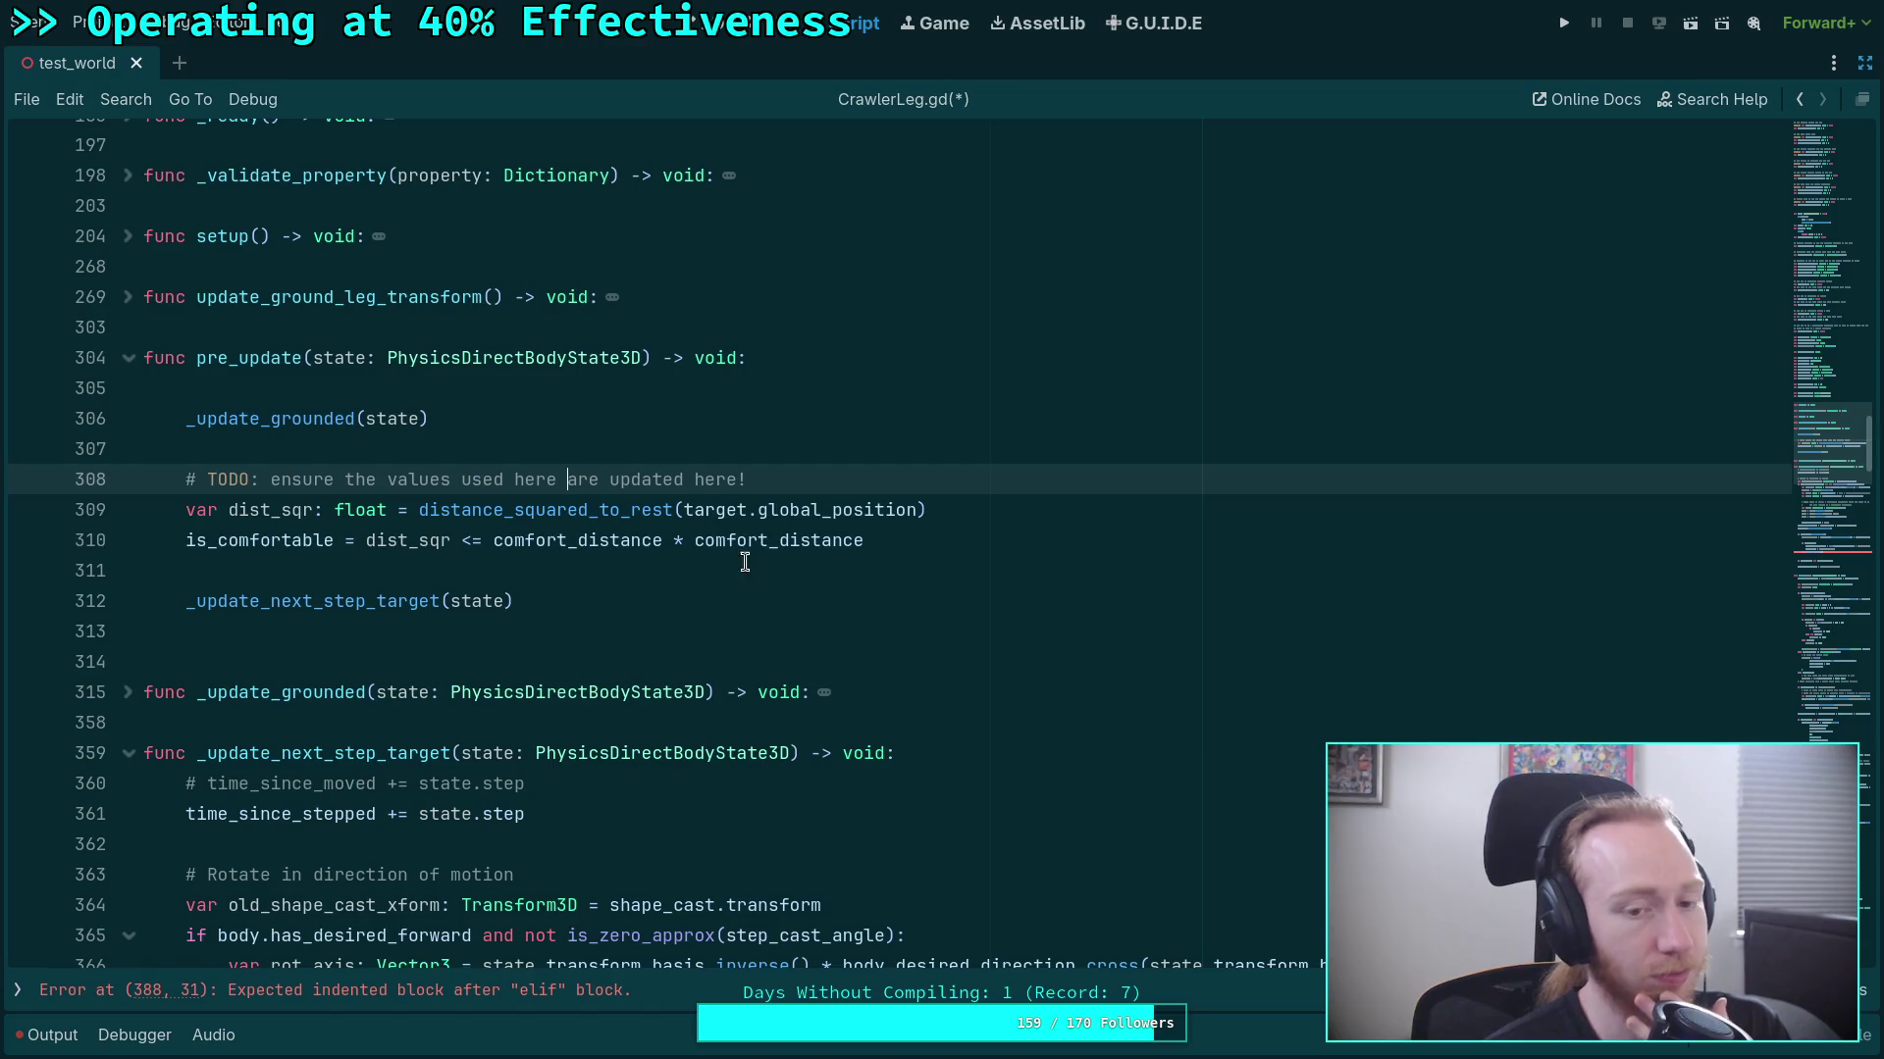
pyautogui.moveTo(897, 540)
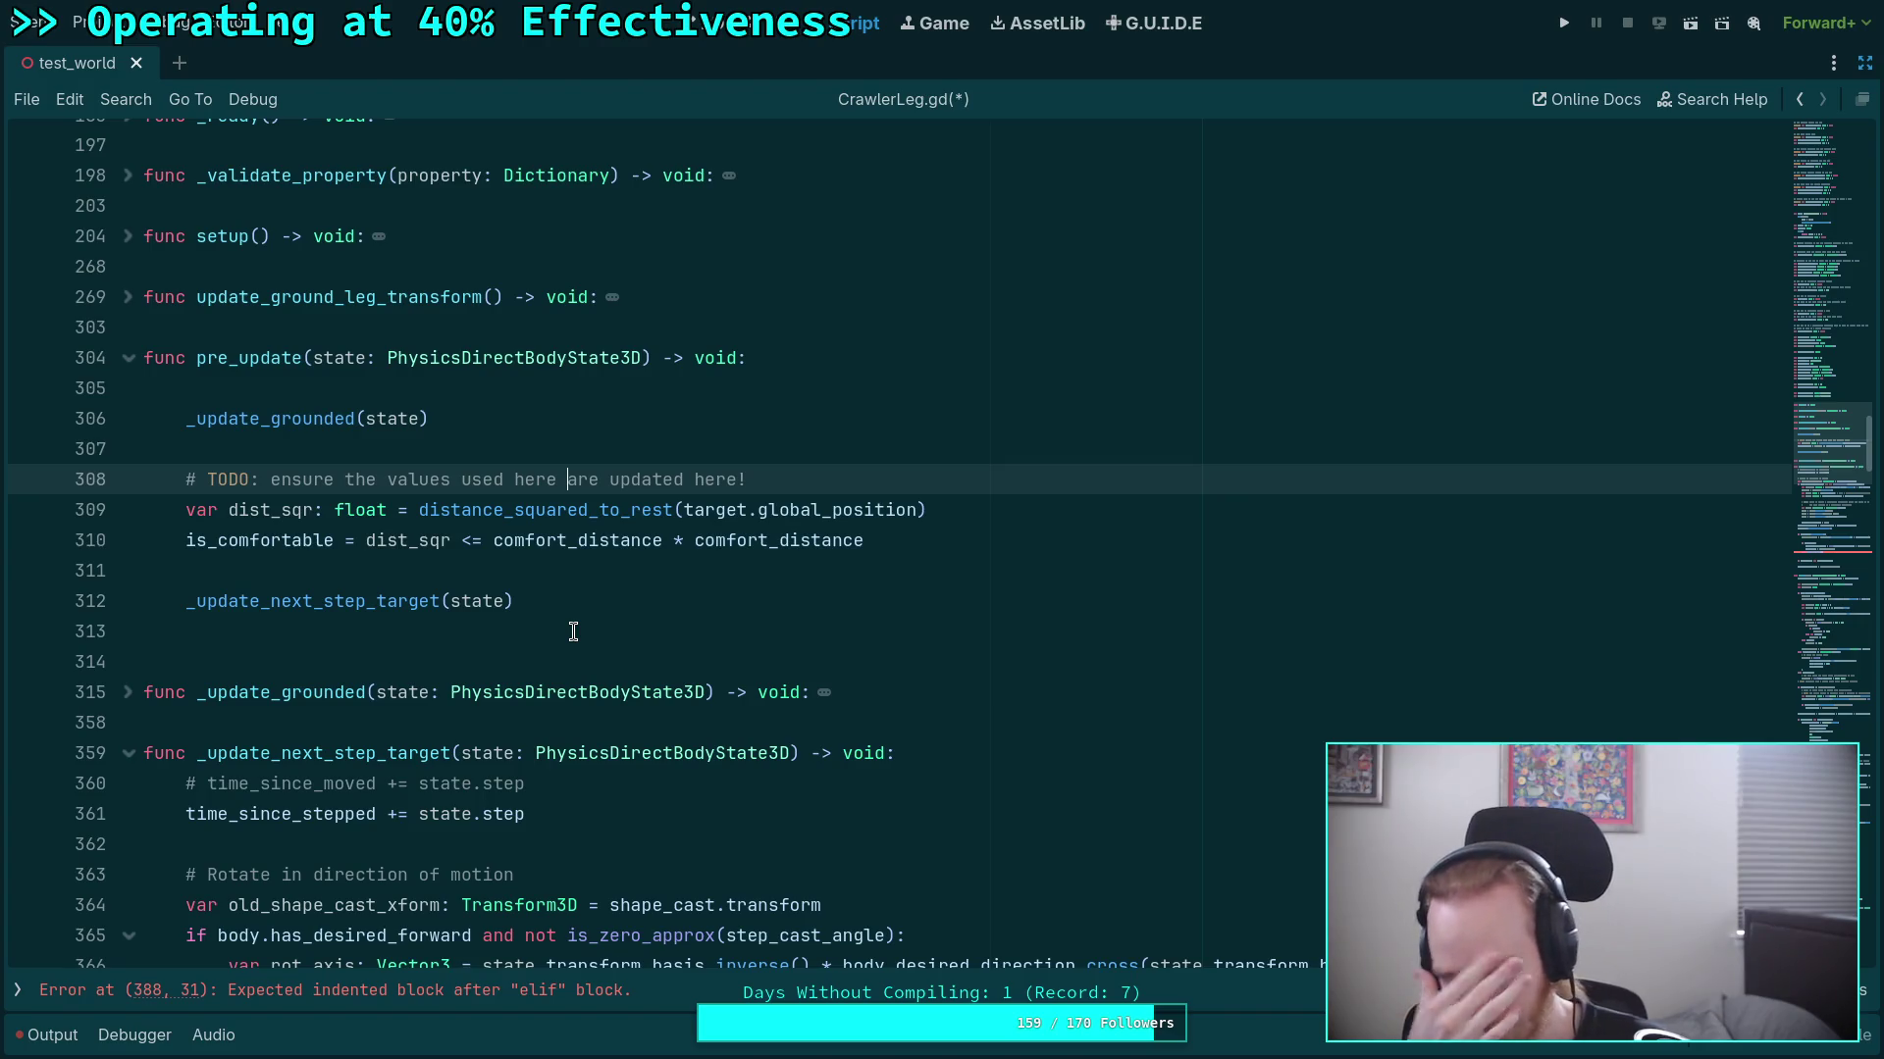
pyautogui.click(697, 574)
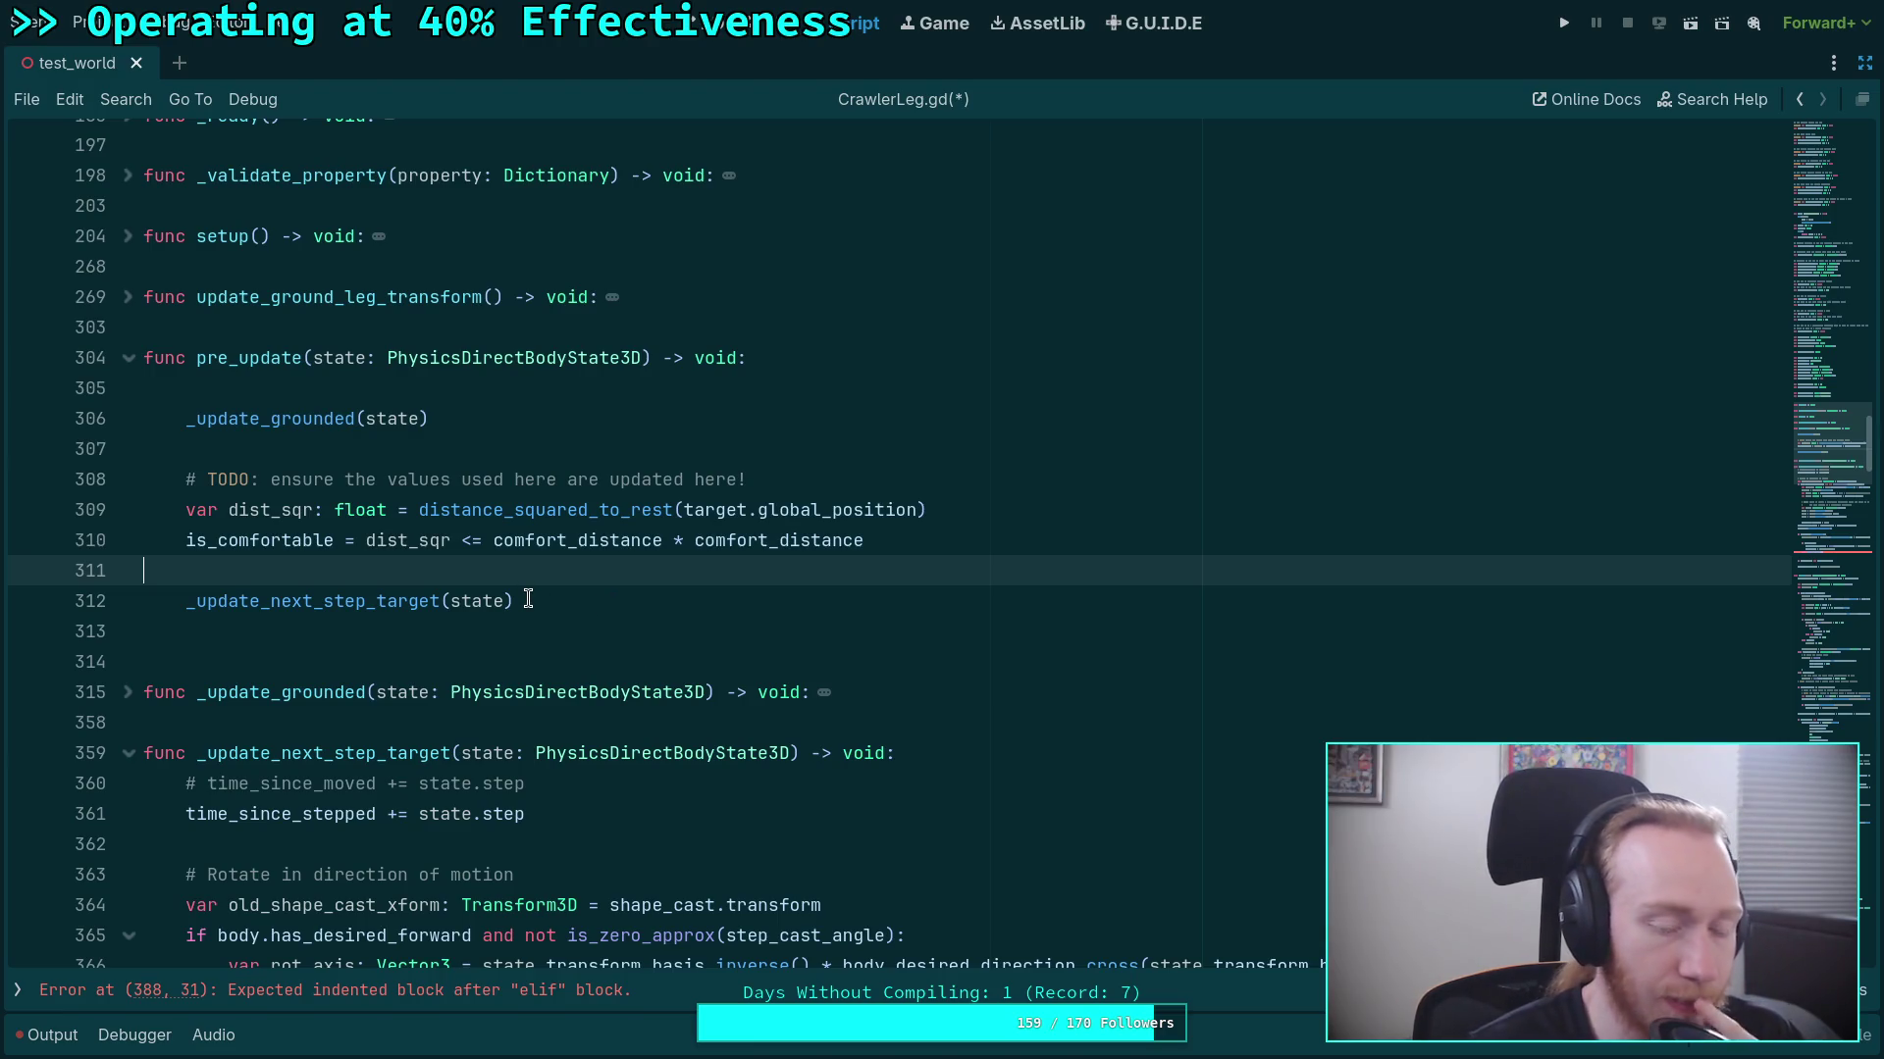
pyautogui.doubleClick(218, 511)
# Select the local dist_sqr statement and check where dist_sqr is used.
pyautogui.moveTo(218, 511); pyautogui.dragTo(972, 507)
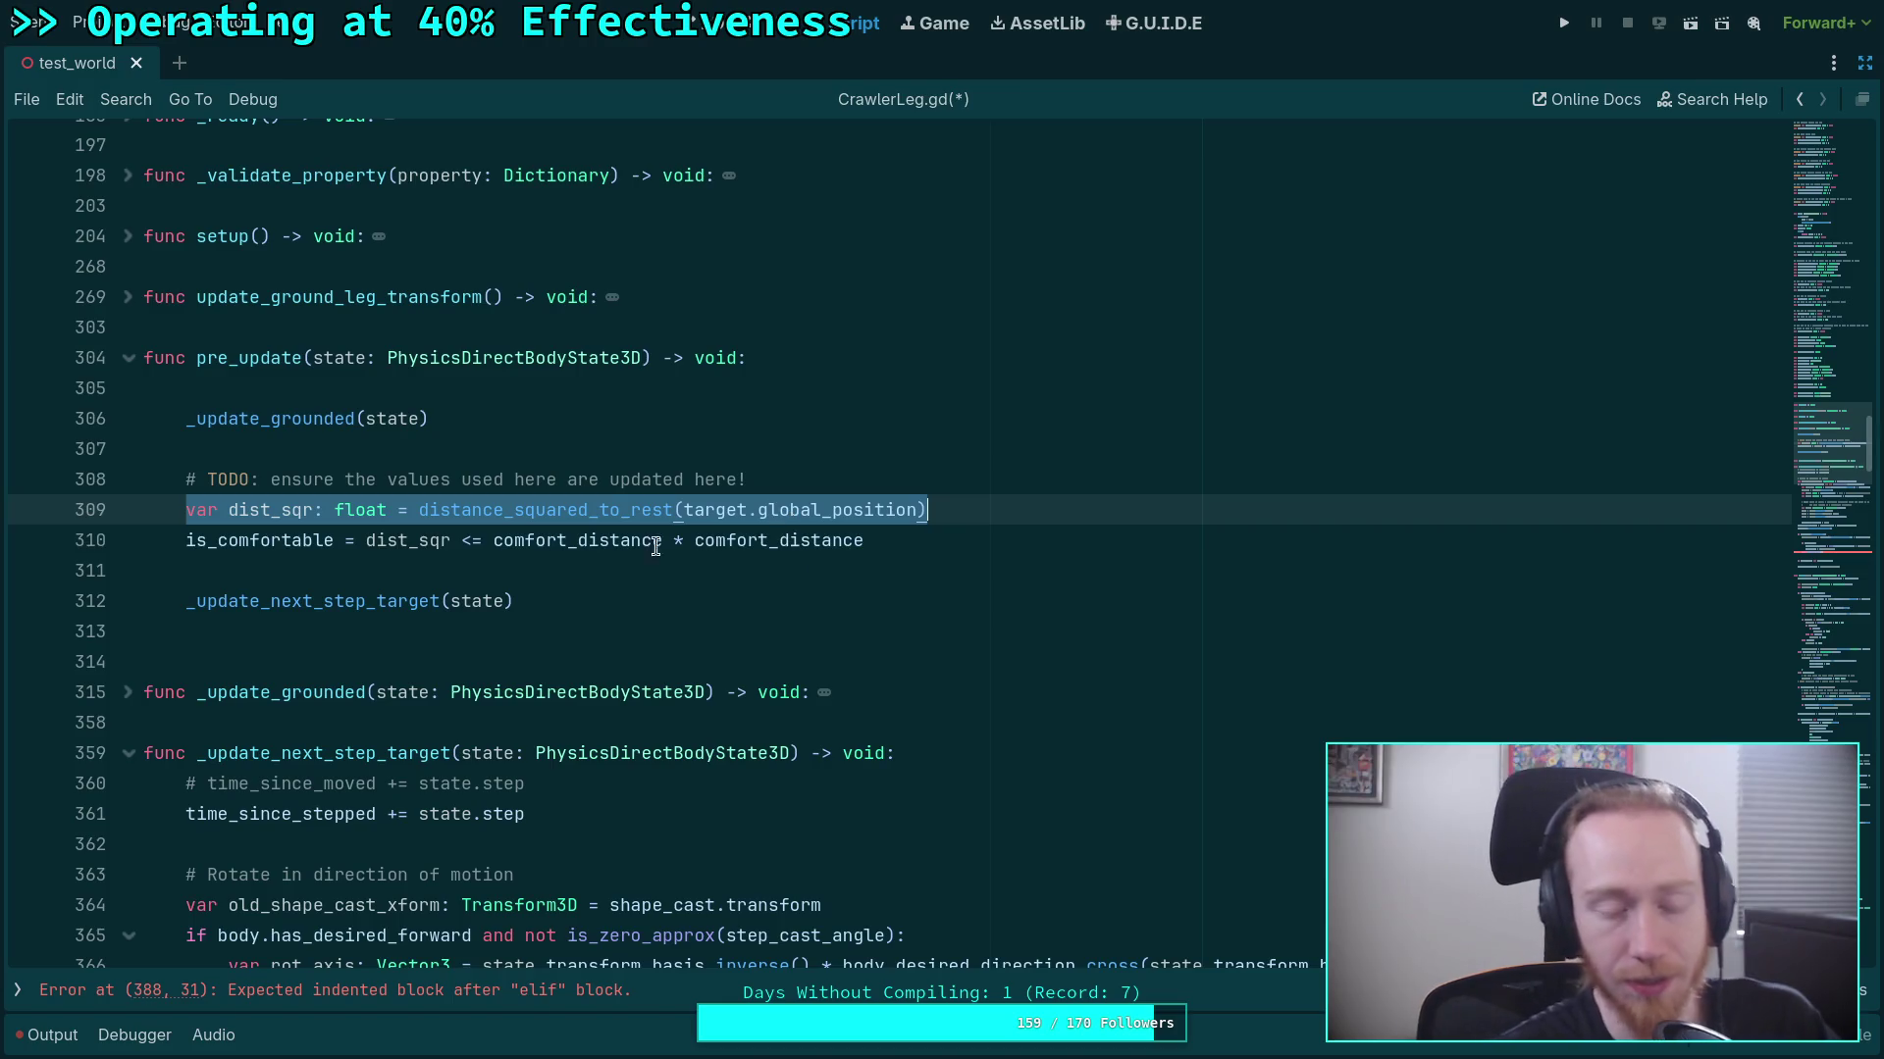
pyautogui.click(309, 512)
pyautogui.doubleClick(309, 512)
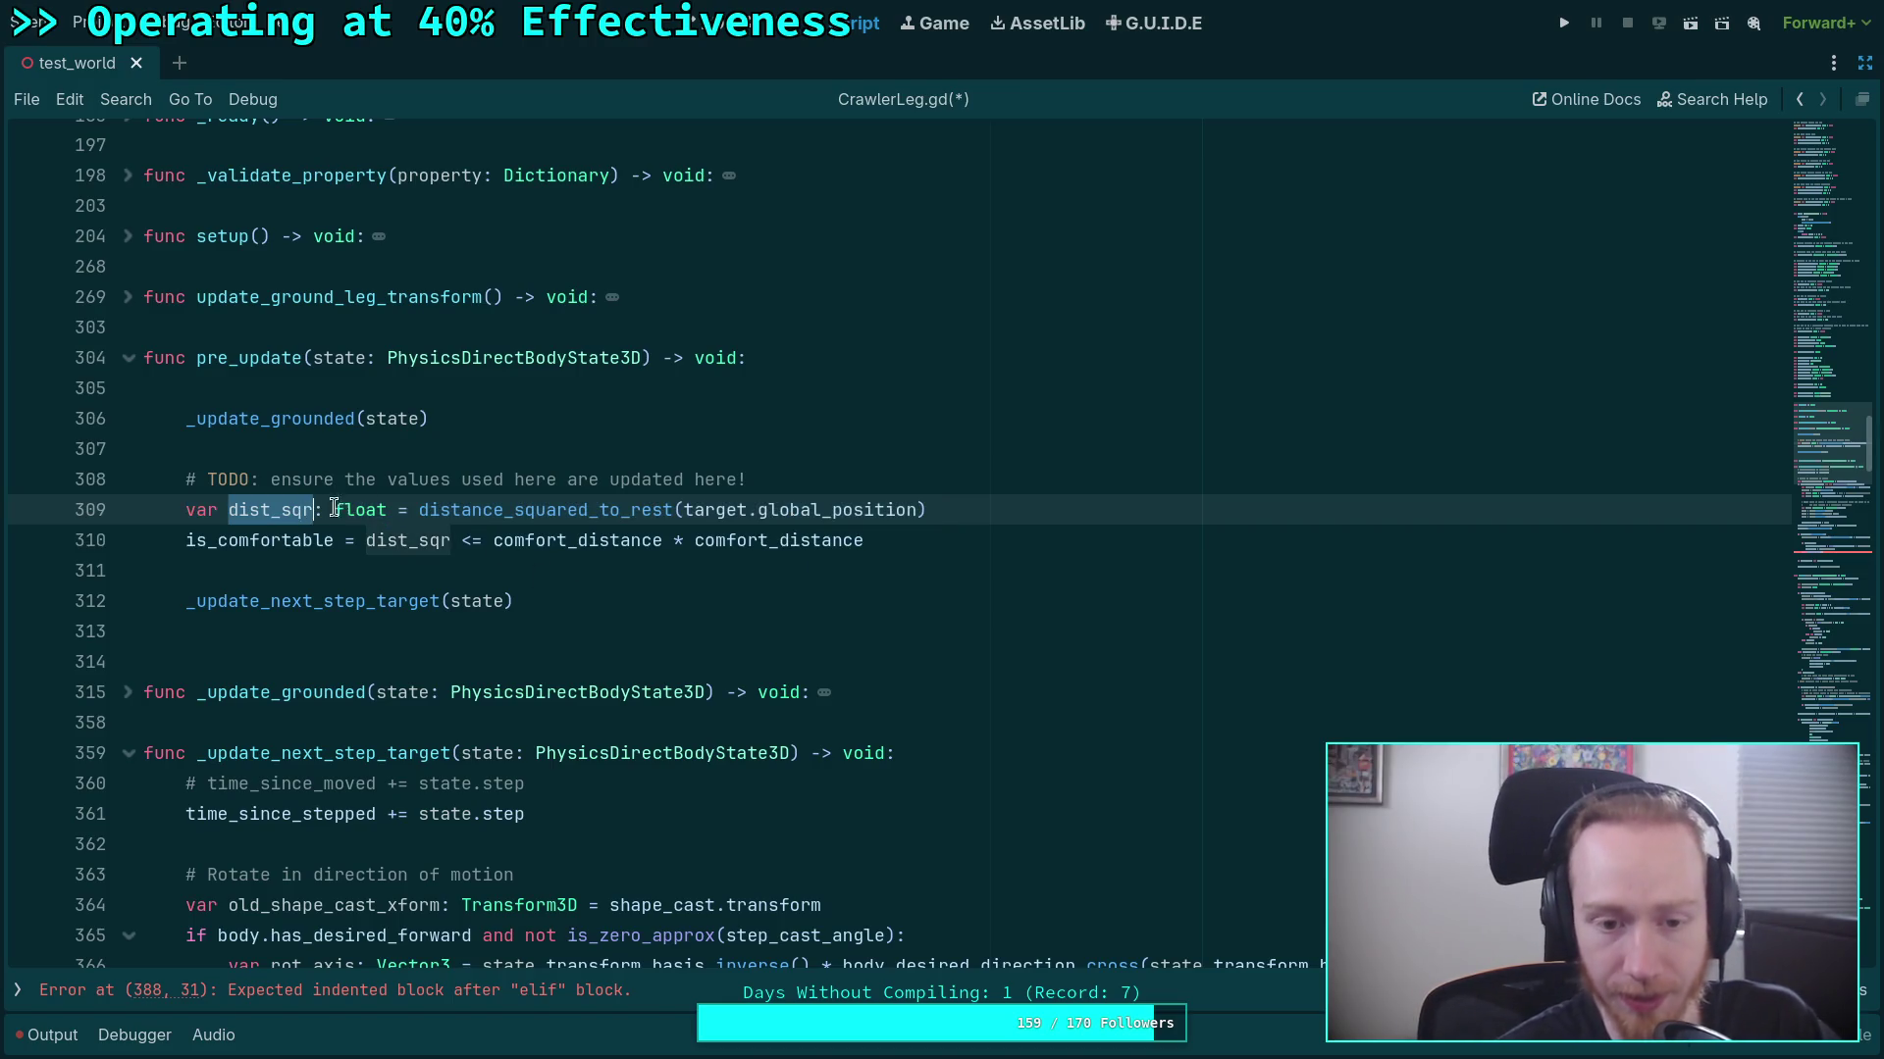
pyautogui.scroll(7, 550, 560)
pyautogui.scroll(2, 549, 561)
pyautogui.scroll(-2, 505, 420)
pyautogui.scroll(2, 492, 425)
# Declare var dist_sqr_to_rest: float on a new line after comfort_distance.
pyautogui.click(562, 373)
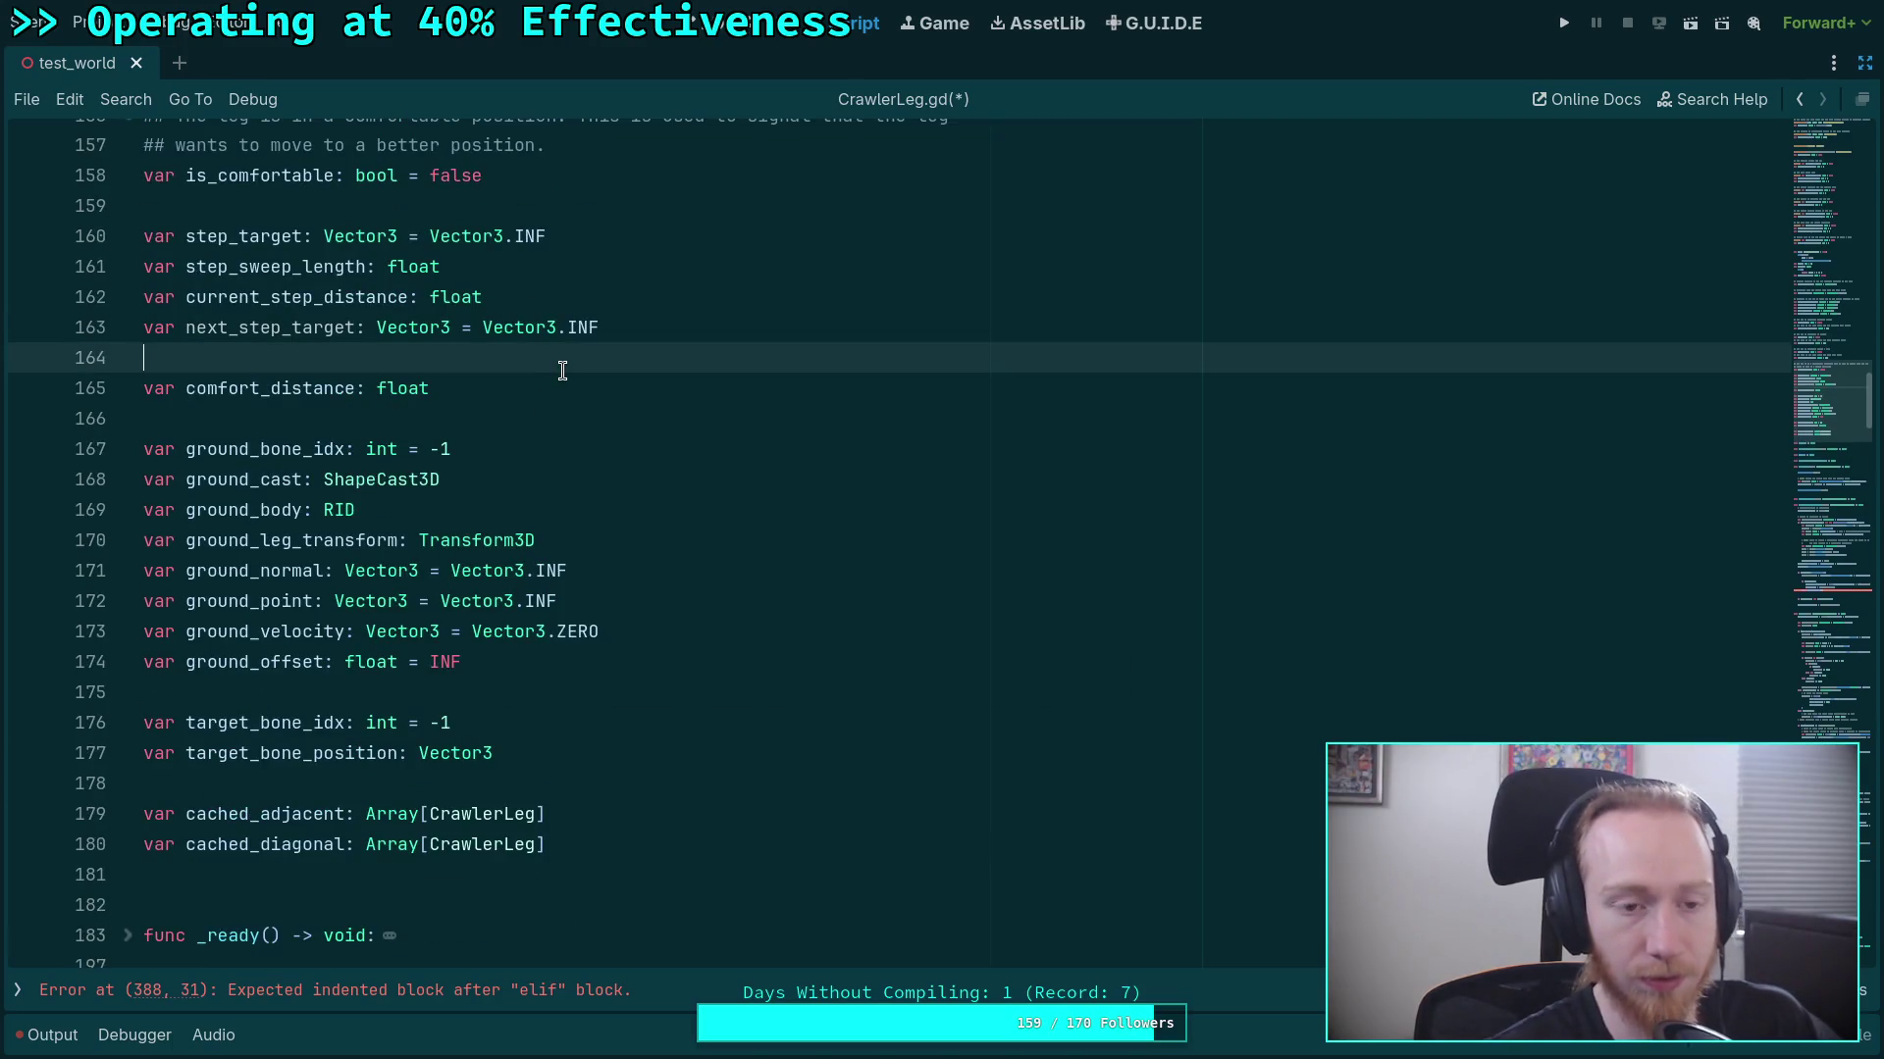
pyautogui.click(515, 399)
pyautogui.press('Return')
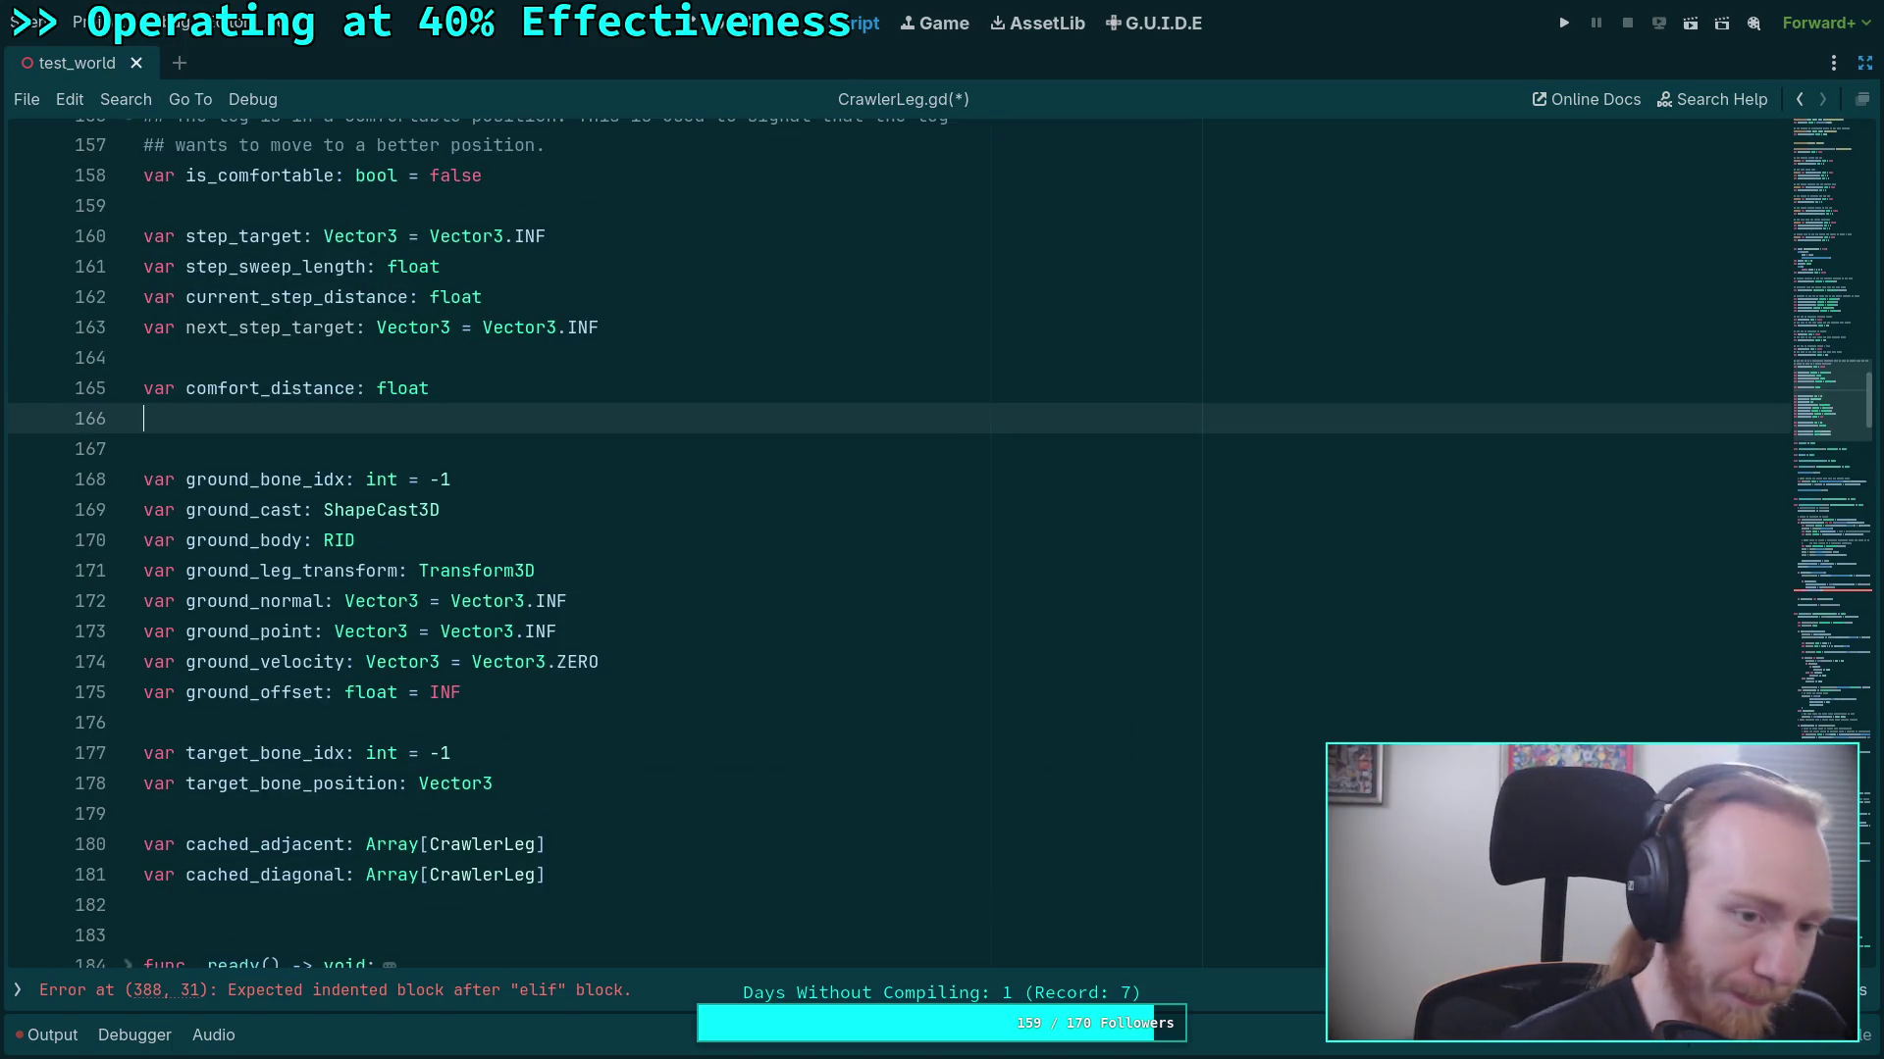
pyautogui.write('var')
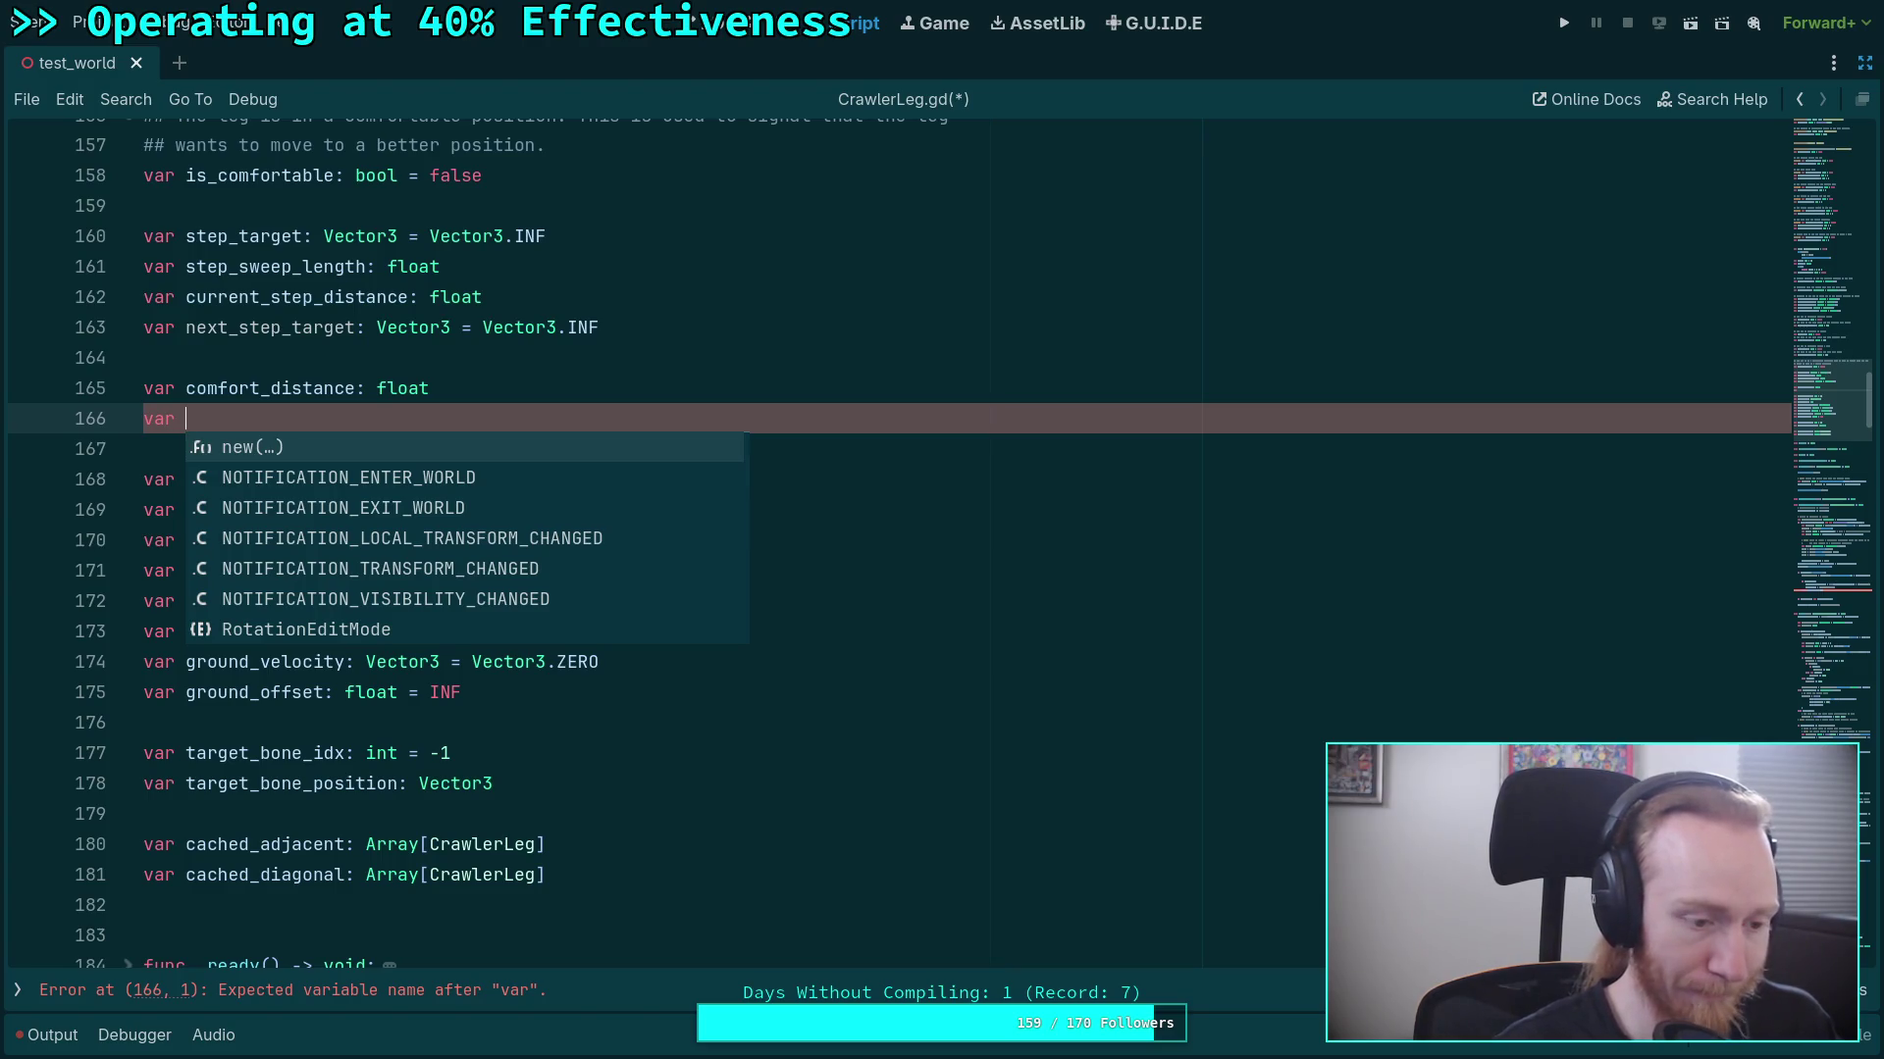
pyautogui.write('dist_')
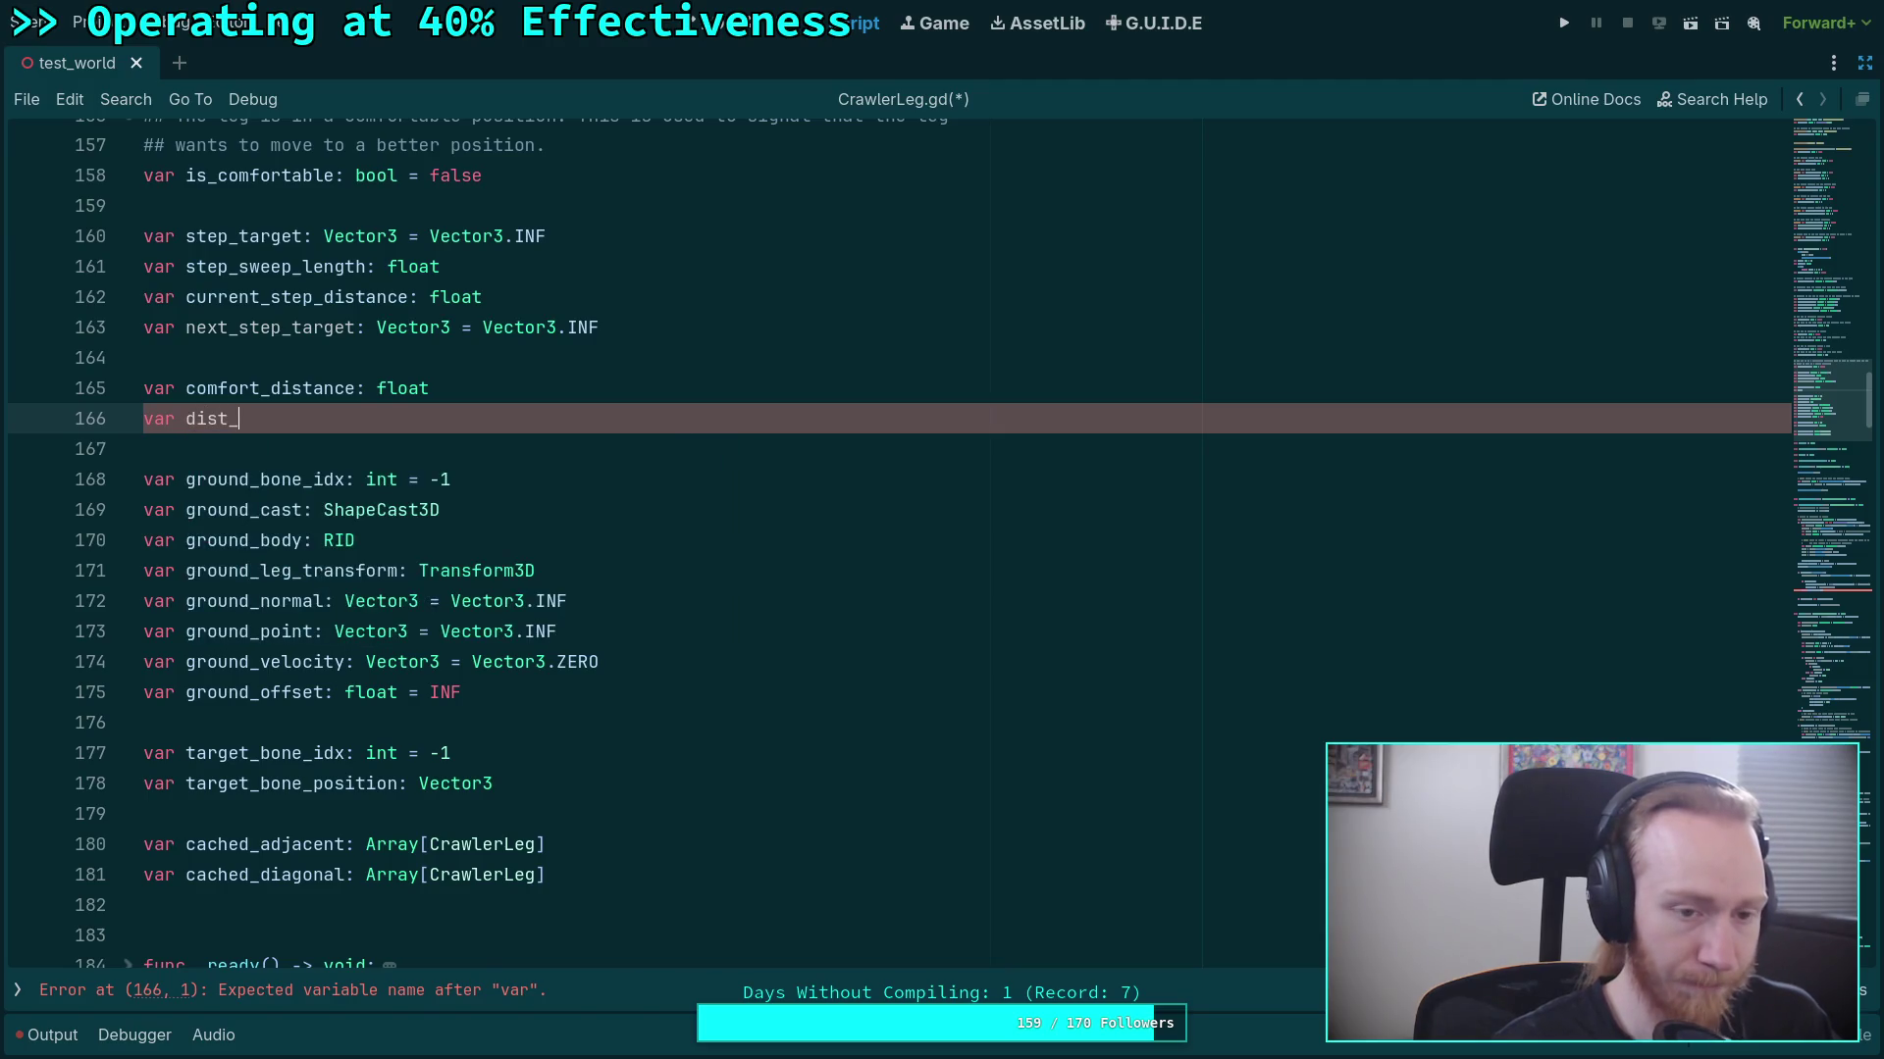
pyautogui.write('sqr_to_rest: flo')
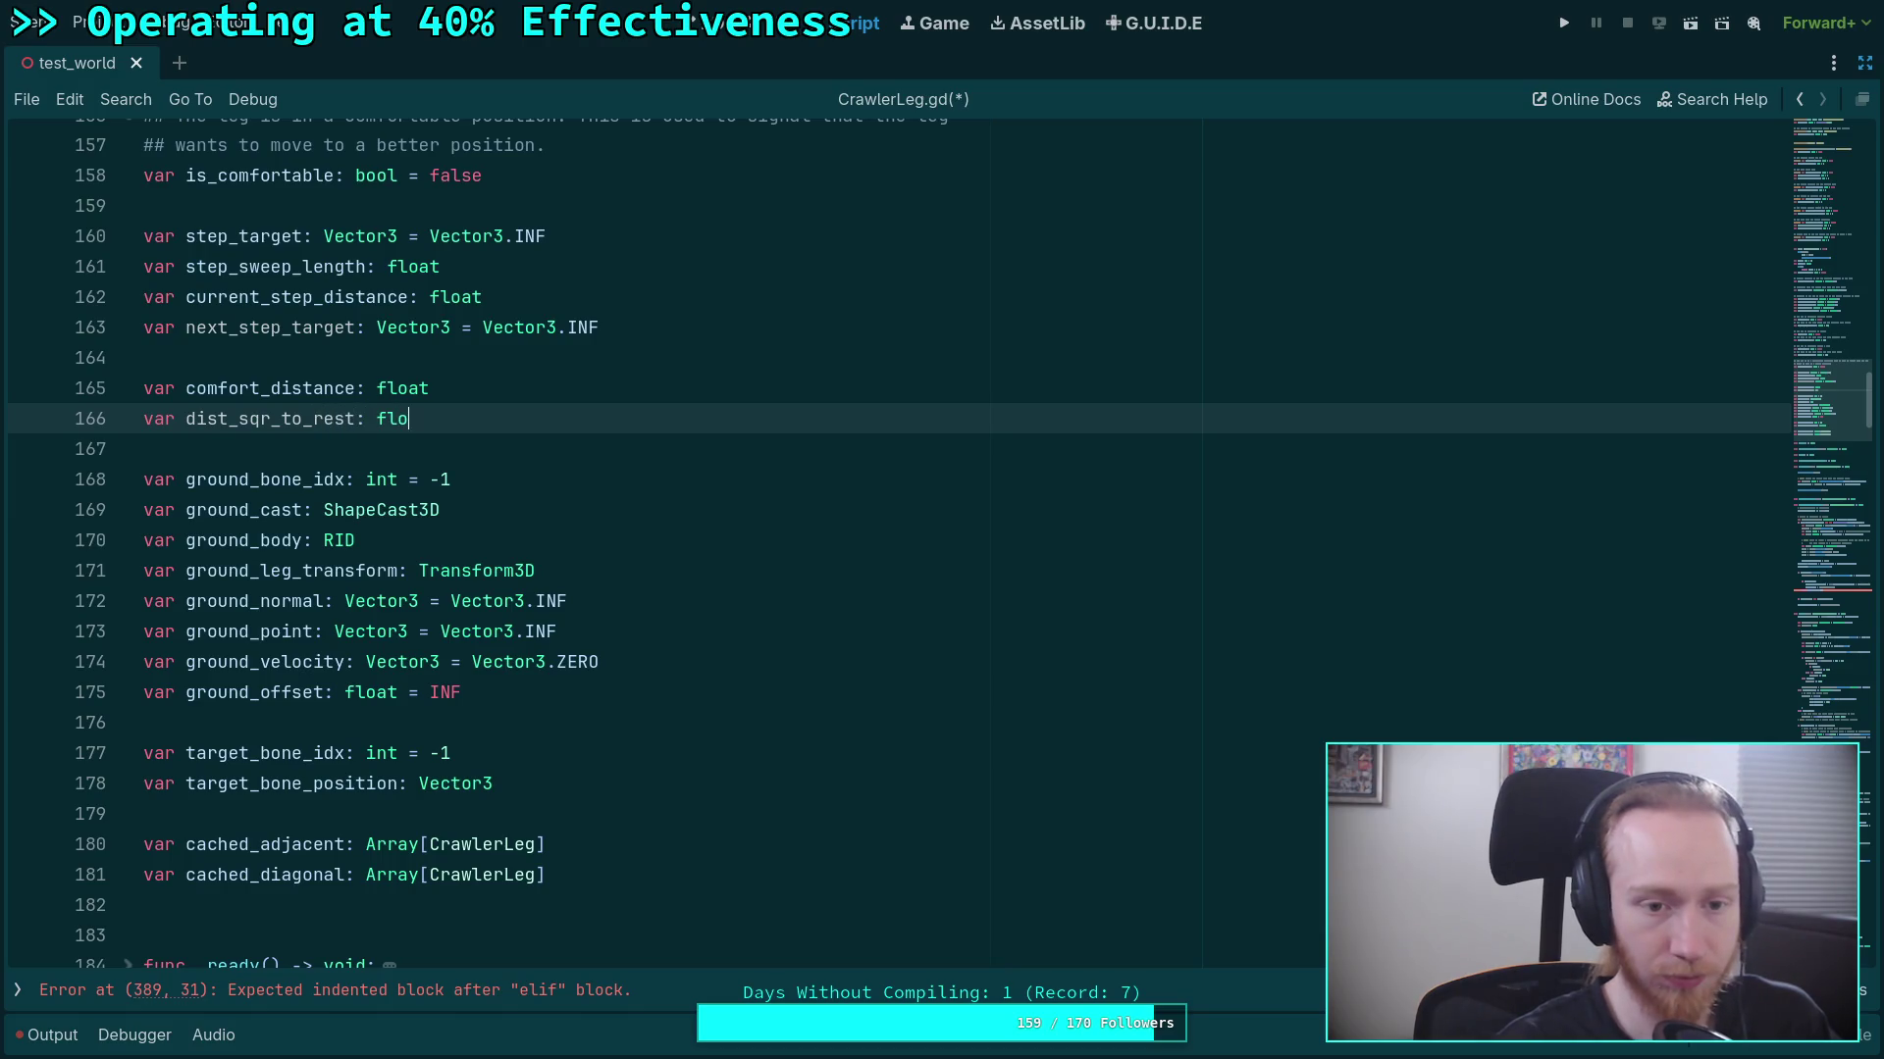
pyautogui.write('at')
pyautogui.click(293, 451)
# Change line 310 to assign dist_sqr_to_rest instead of declaring var dist_sqr.
pyautogui.scroll(-10, 293, 484)
pyautogui.scroll(-2, 293, 484)
pyautogui.scroll(4, 230, 541)
pyautogui.moveTo(229, 541)
pyautogui.mouseDown()
pyautogui.moveTo(185, 543)
pyautogui.moveTo(342, 545)
pyautogui.mouseUp()
pyautogui.press('BackSpace')
pyautogui.press('BackSpace')
pyautogui.write('_to')
pyautogui.press('Return')
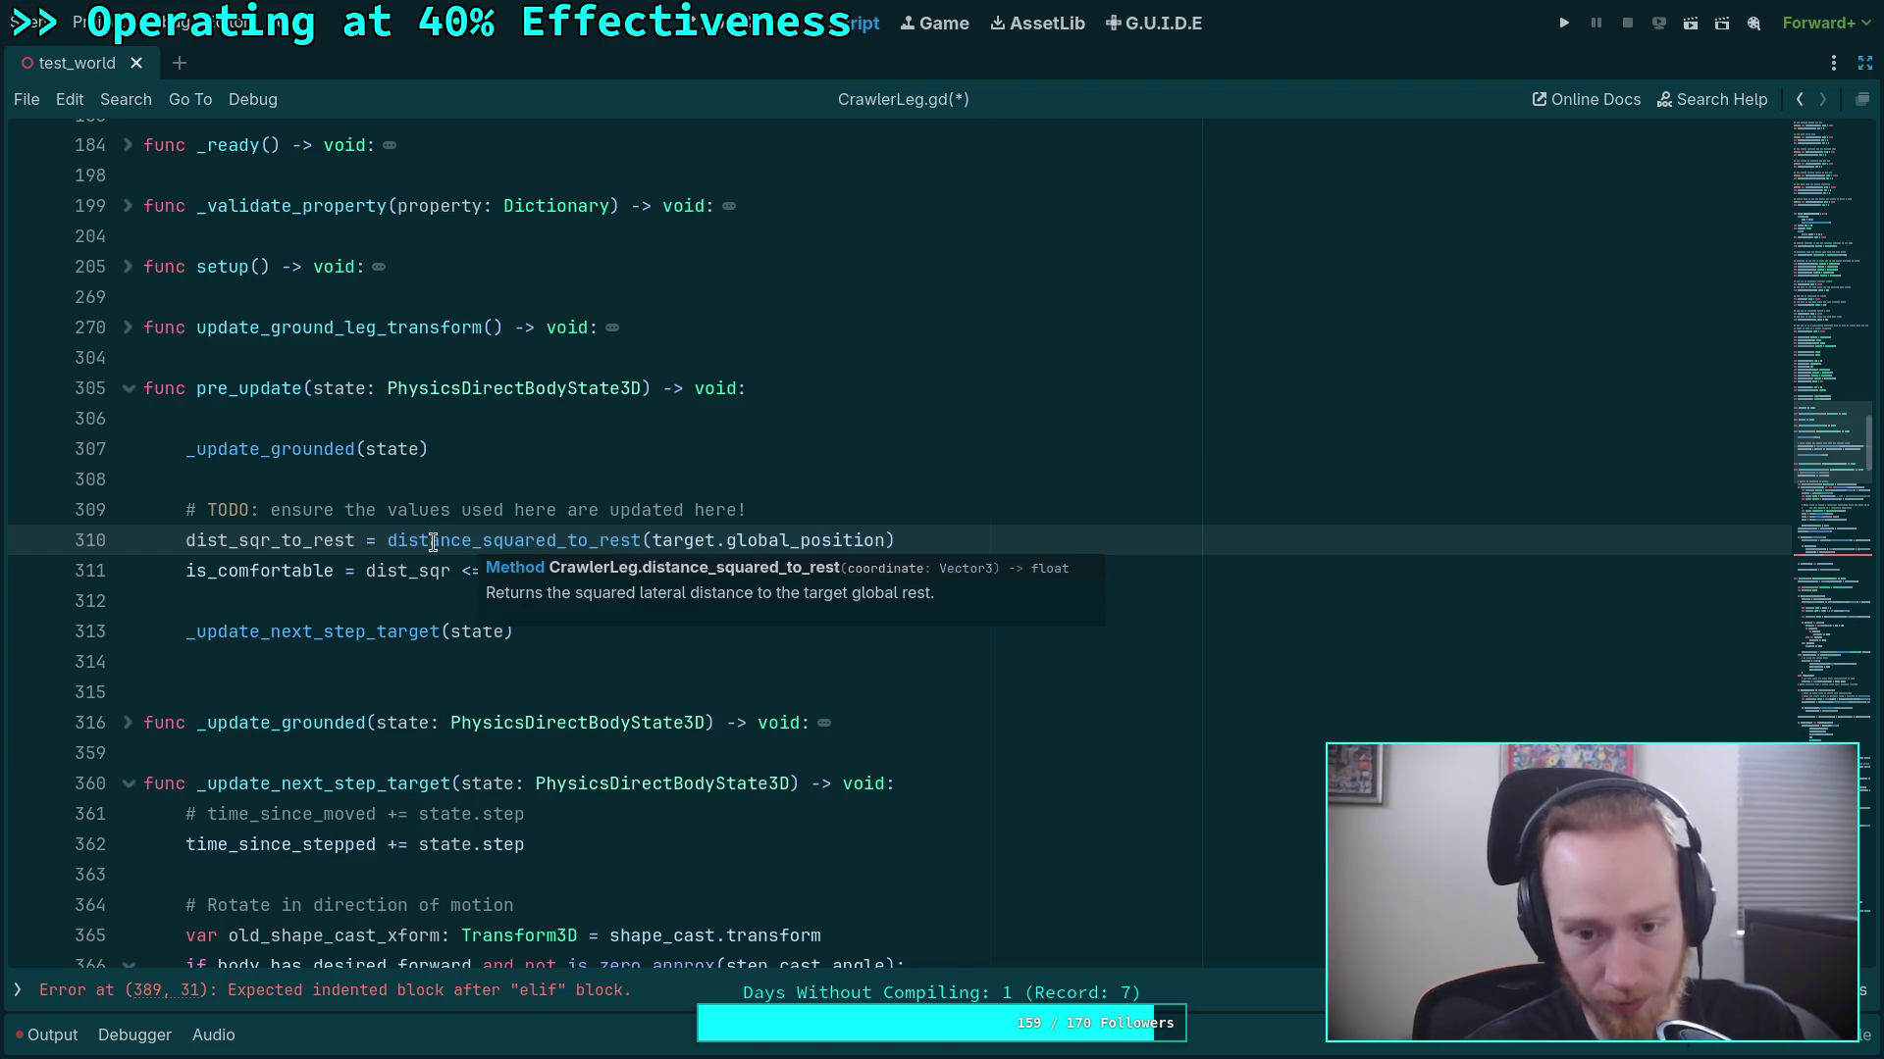
# Search the script for distance_squared_to_rest with Ctrl+F.
pyautogui.doubleClick(467, 541)
pyautogui.moveTo(1828, 446)
pyautogui.mouseDown()
pyautogui.moveTo(1832, 569)
pyautogui.moveTo(1838, 503)
pyautogui.mouseUp()
pyautogui.scroll(10, 958, 538)
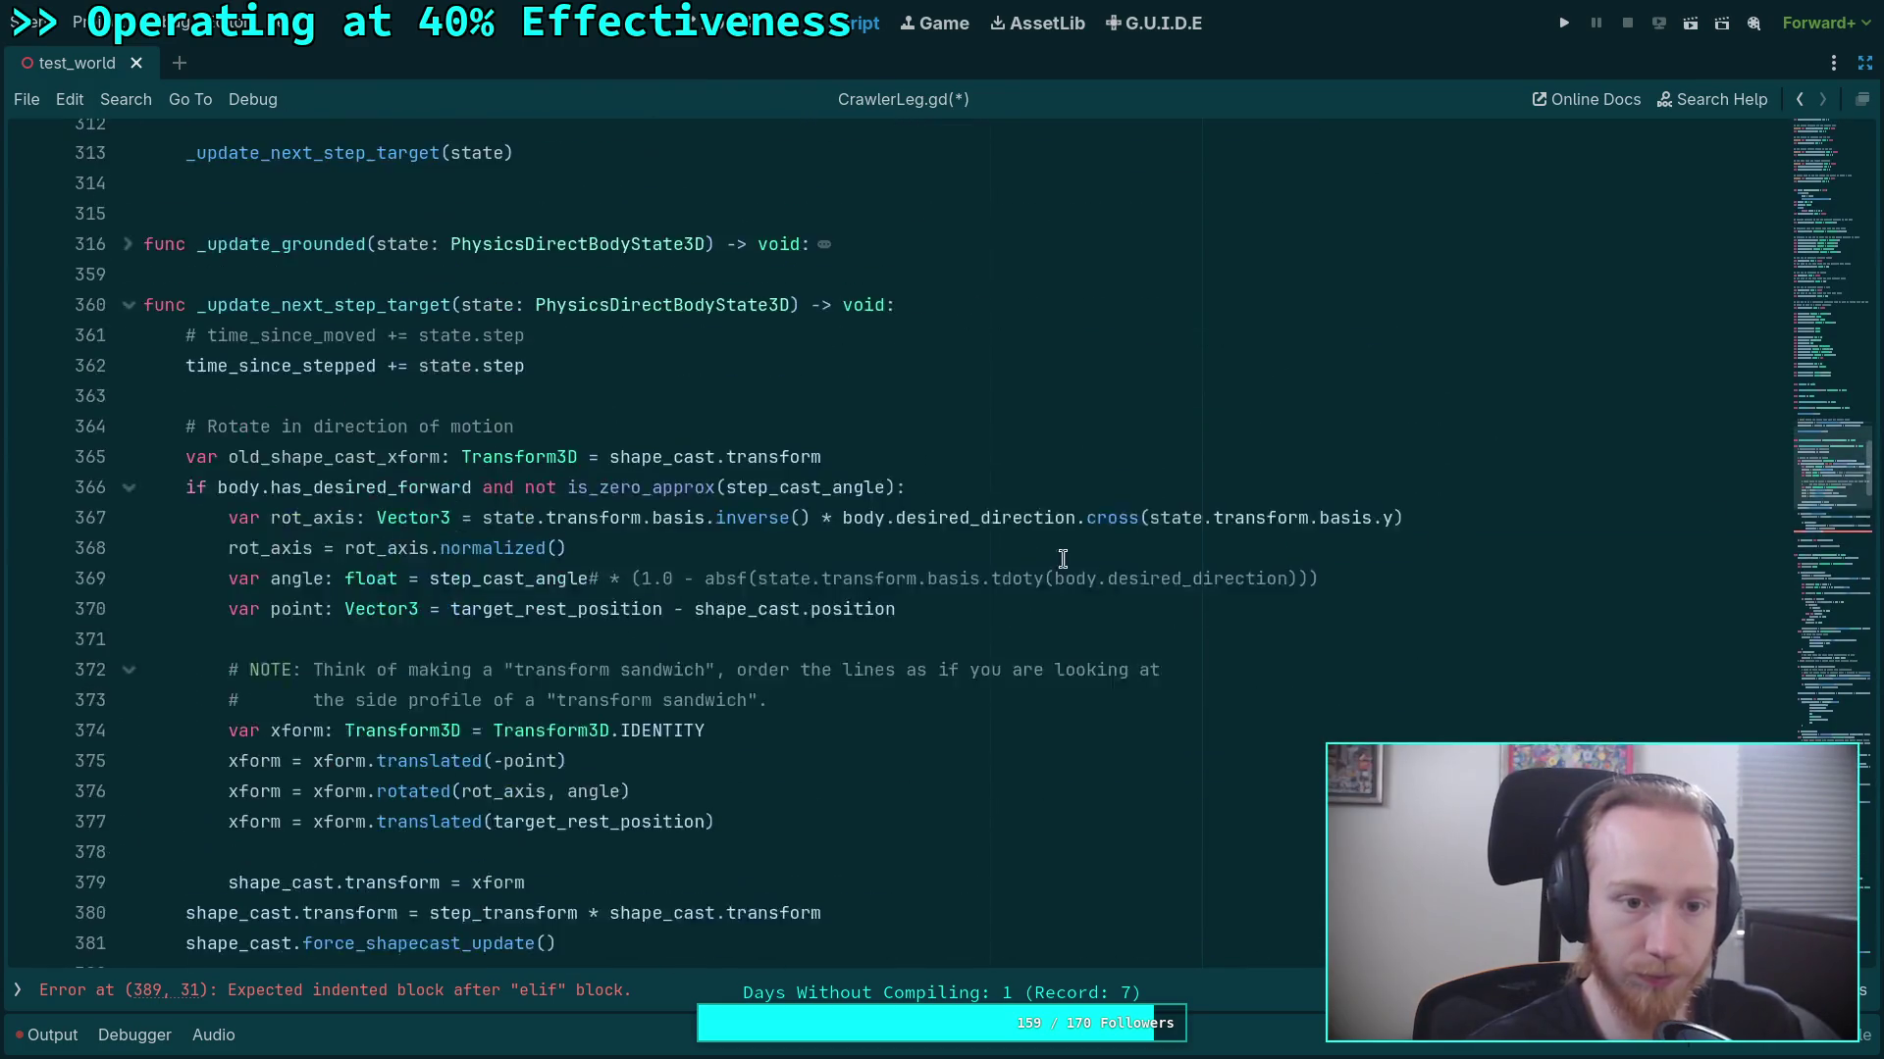
pyautogui.hotkey('ctrl', 'f')
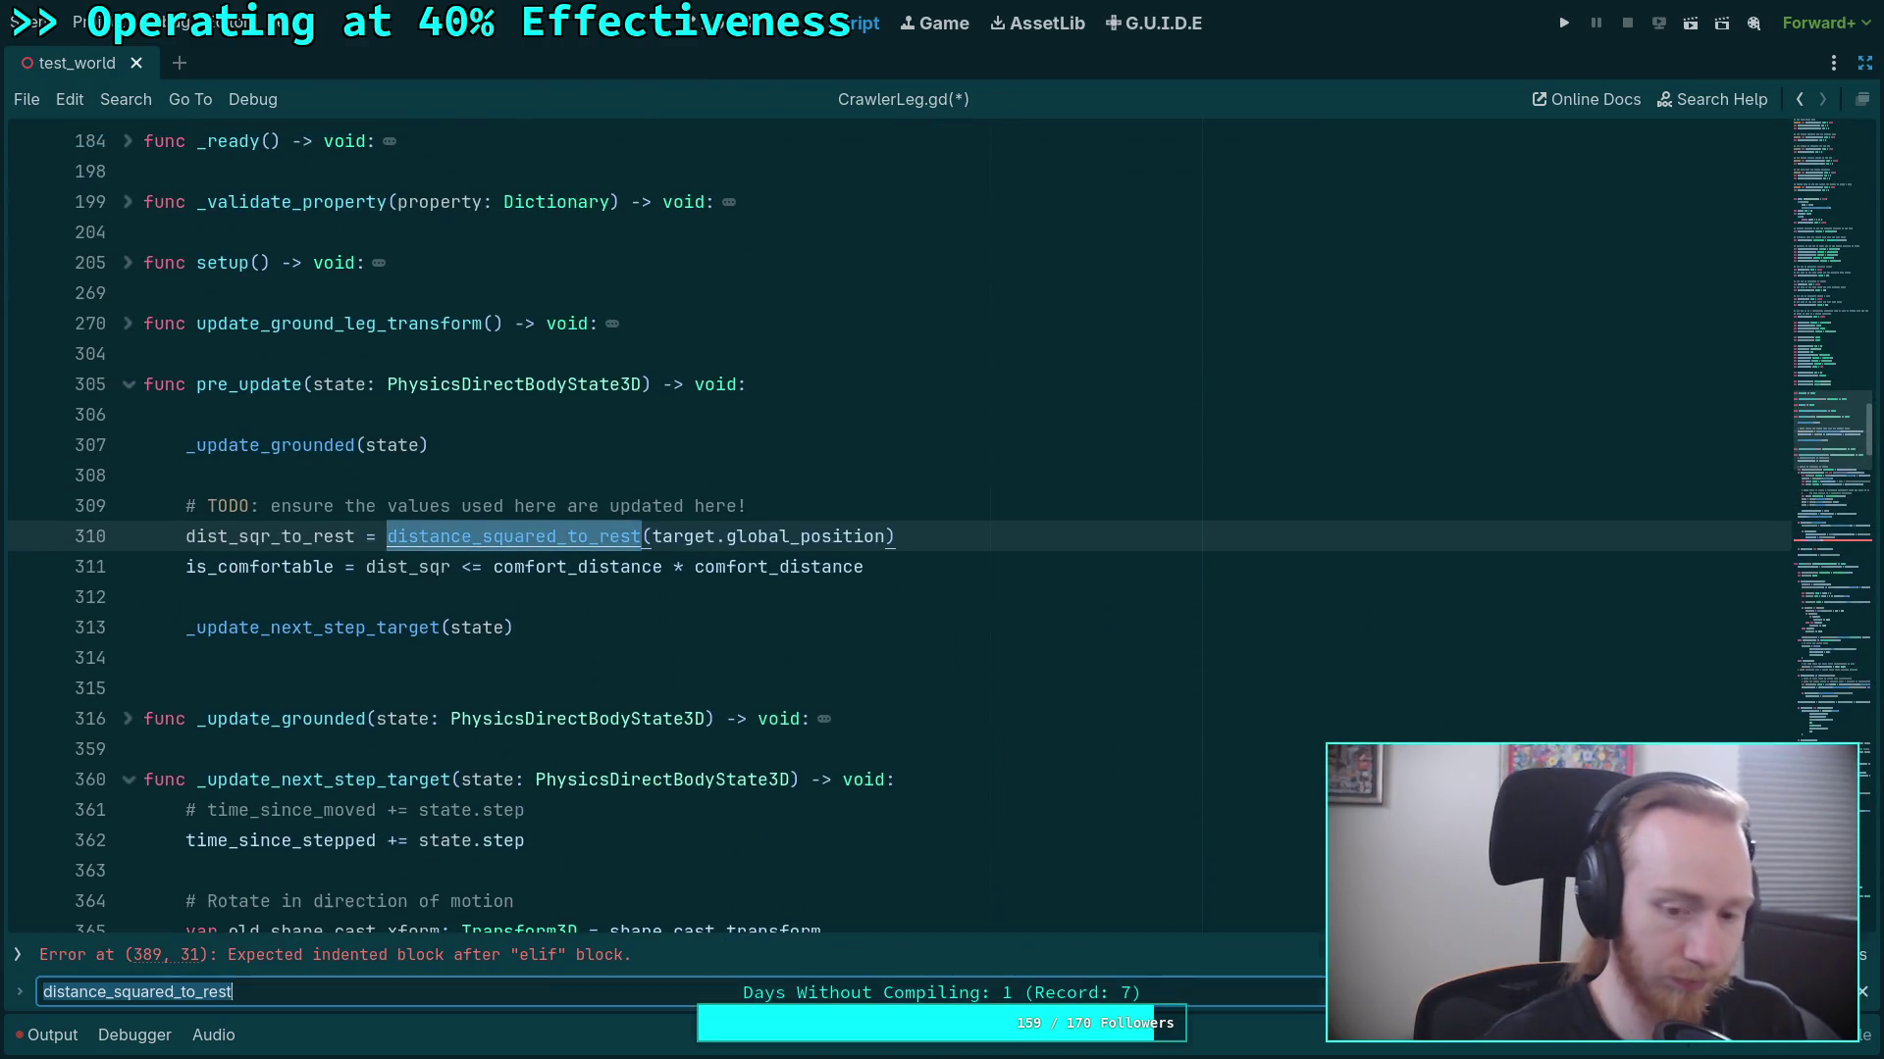
# Jump to the distance_squared_to_rest definition and examine its slide(global_cast_direction) return expression.
pyautogui.press('Return')
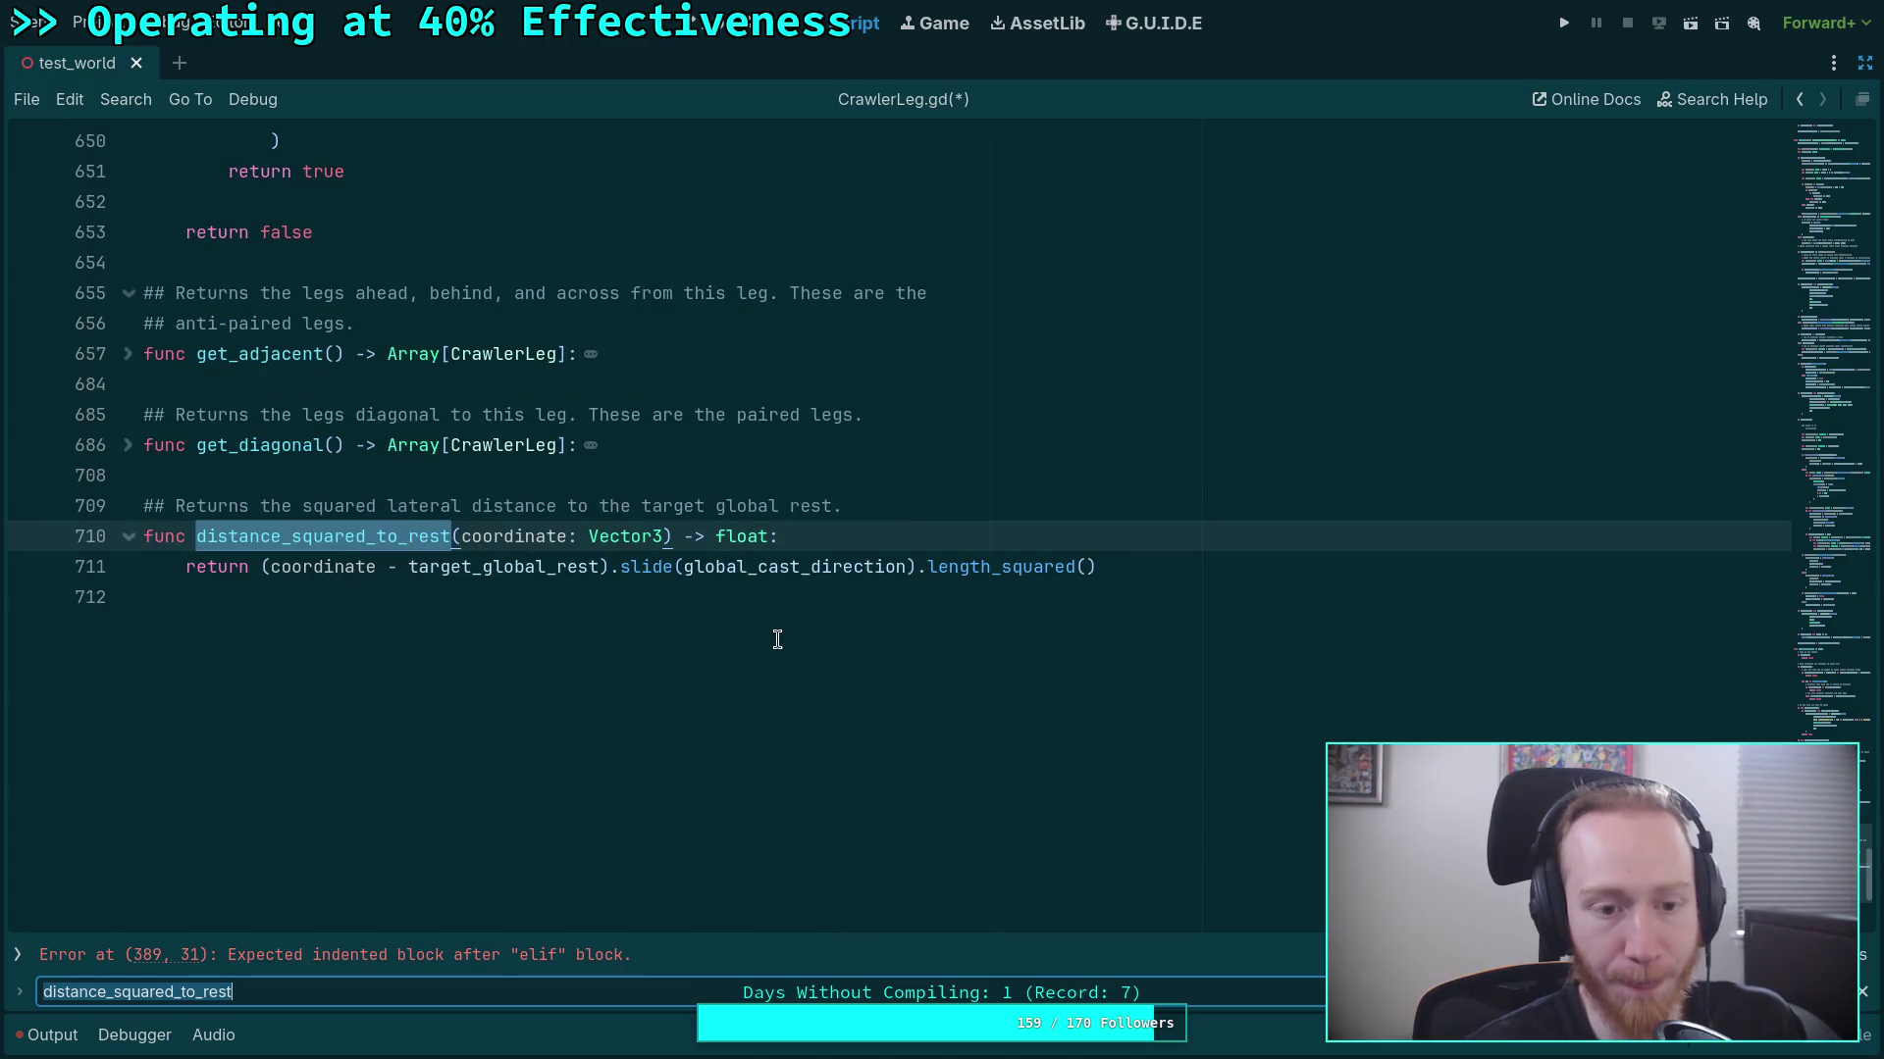
pyautogui.moveTo(262, 567); pyautogui.dragTo(1167, 572)
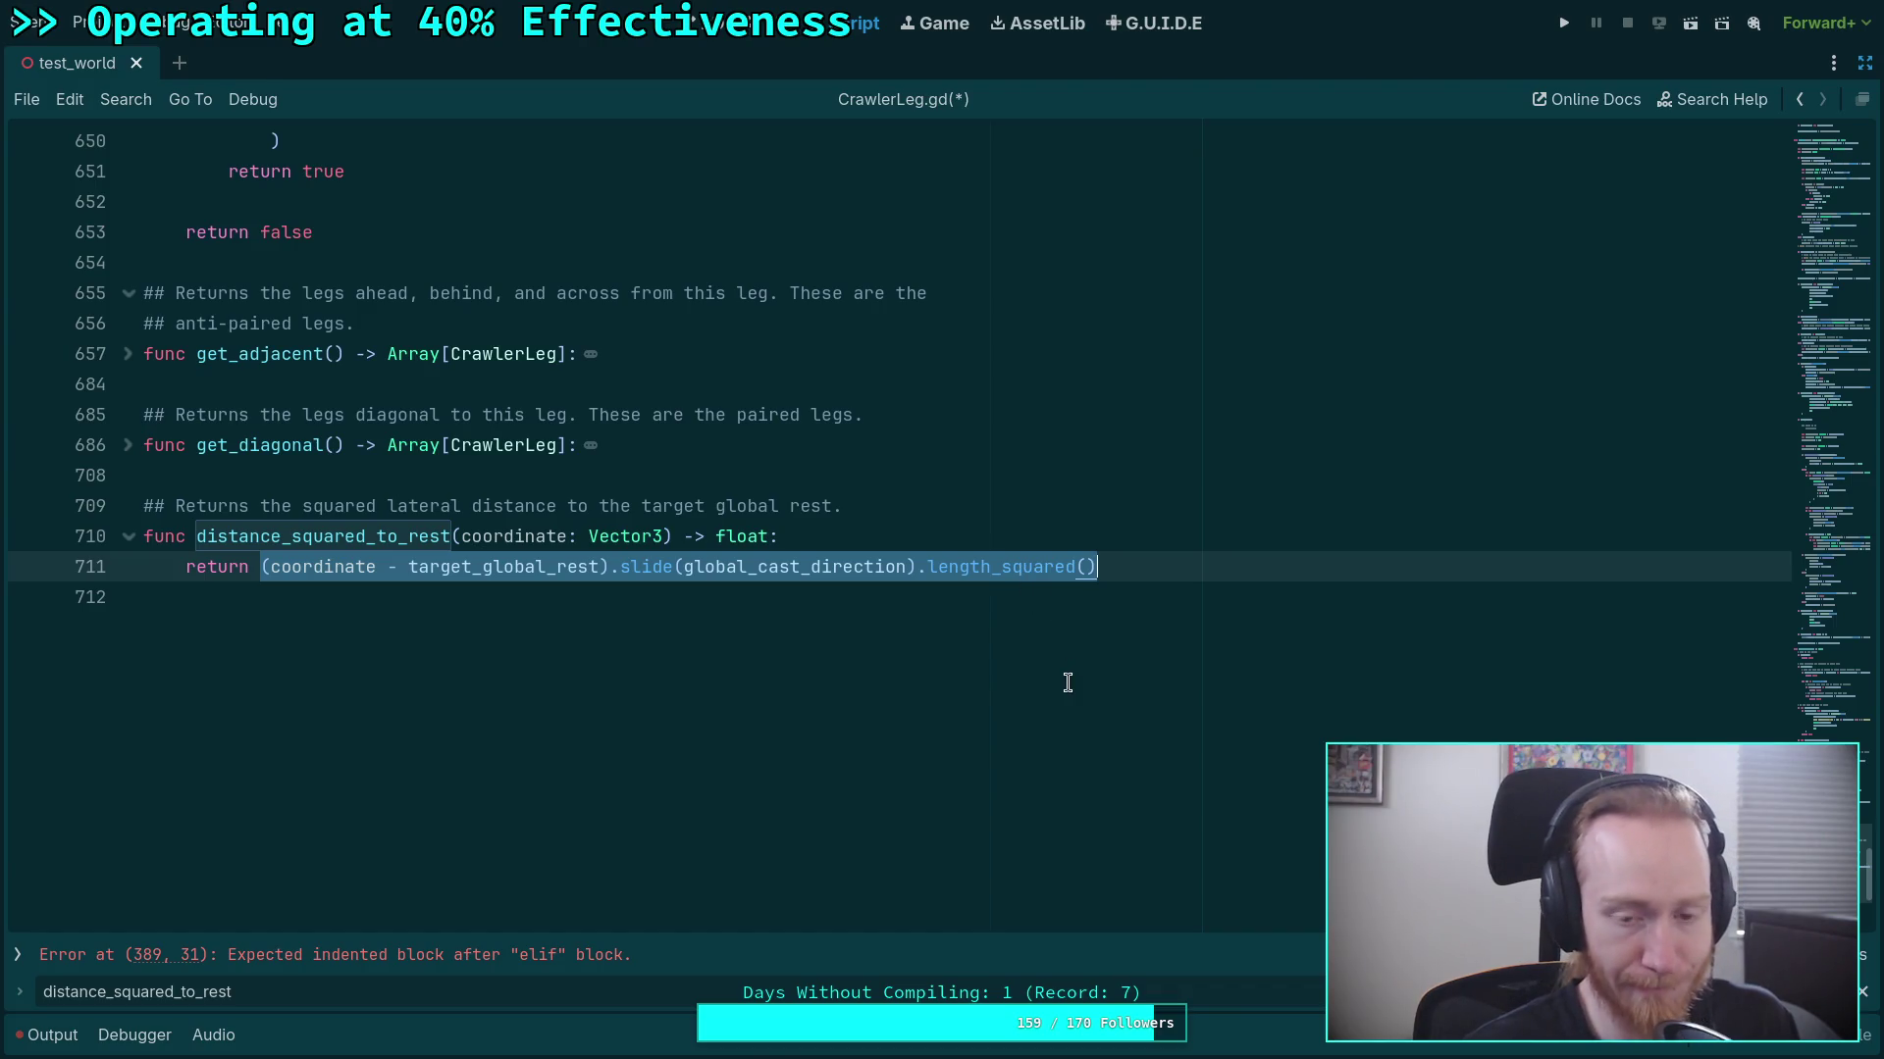
pyautogui.moveTo(778, 574)
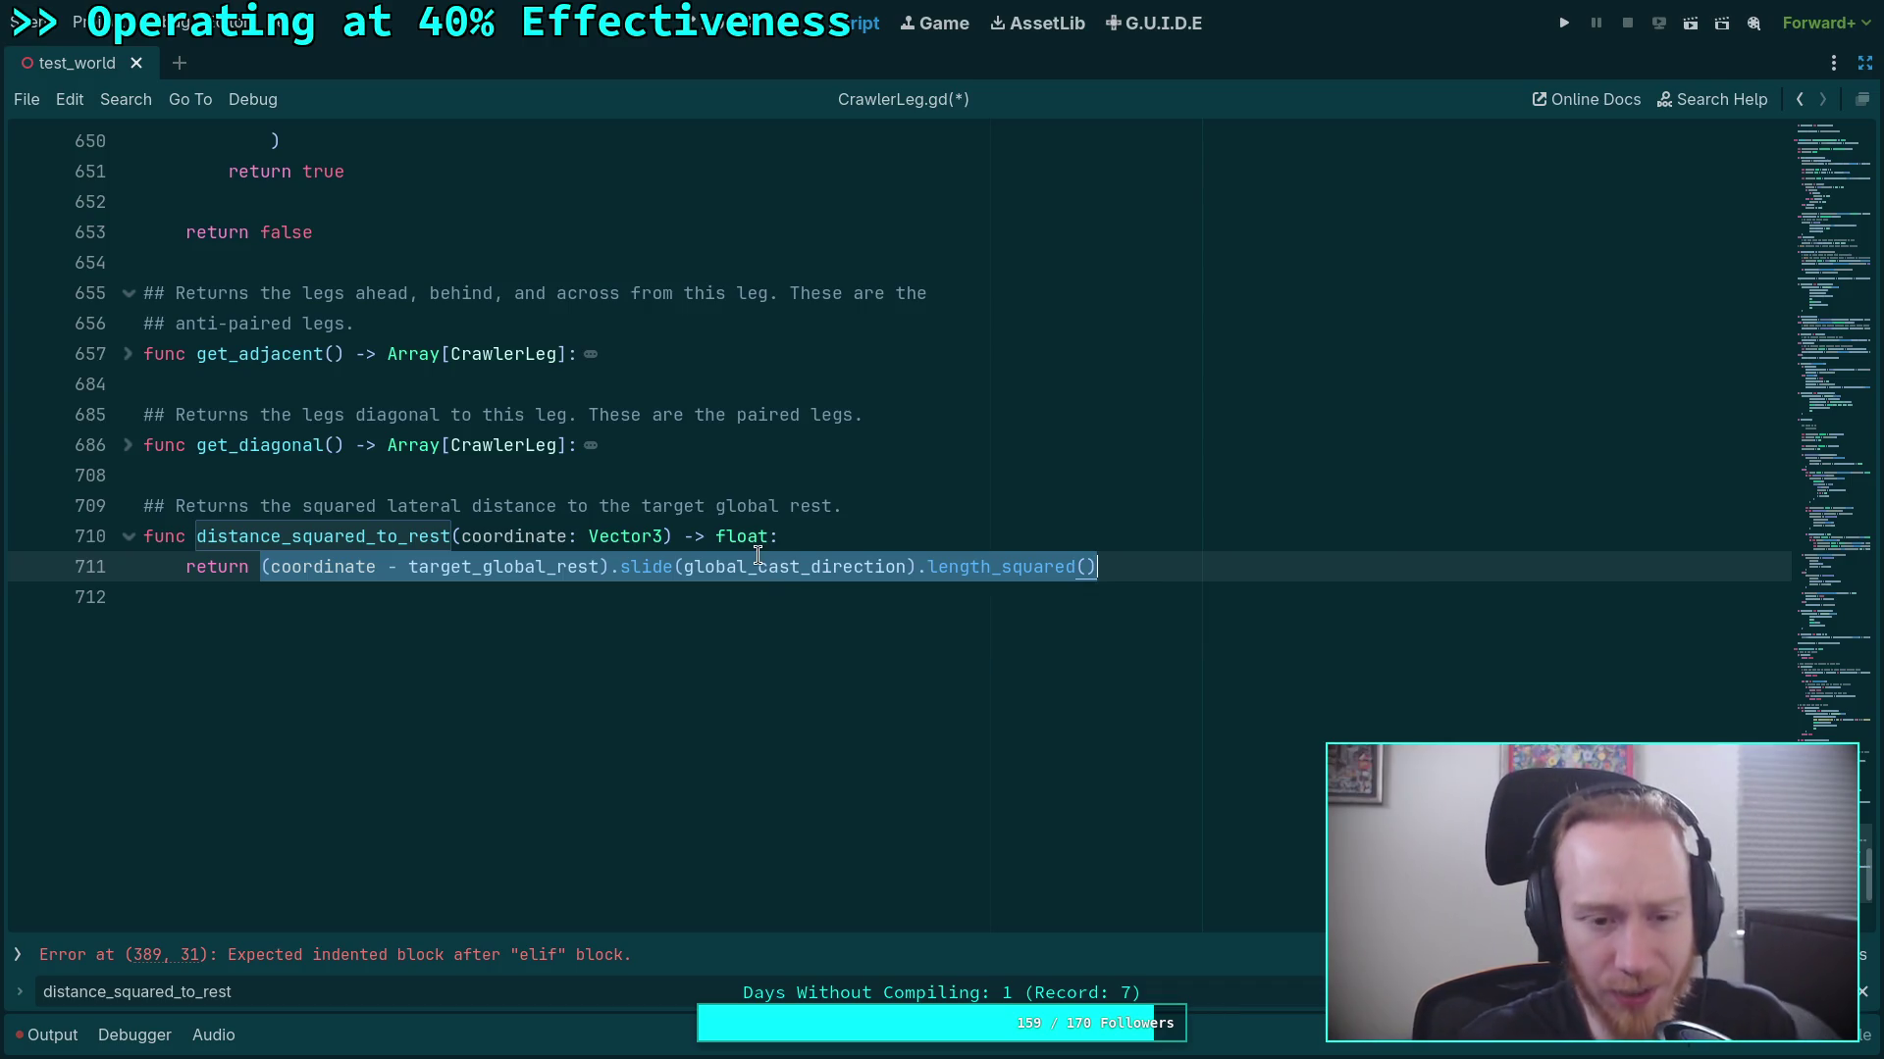
pyautogui.doubleClick(758, 561)
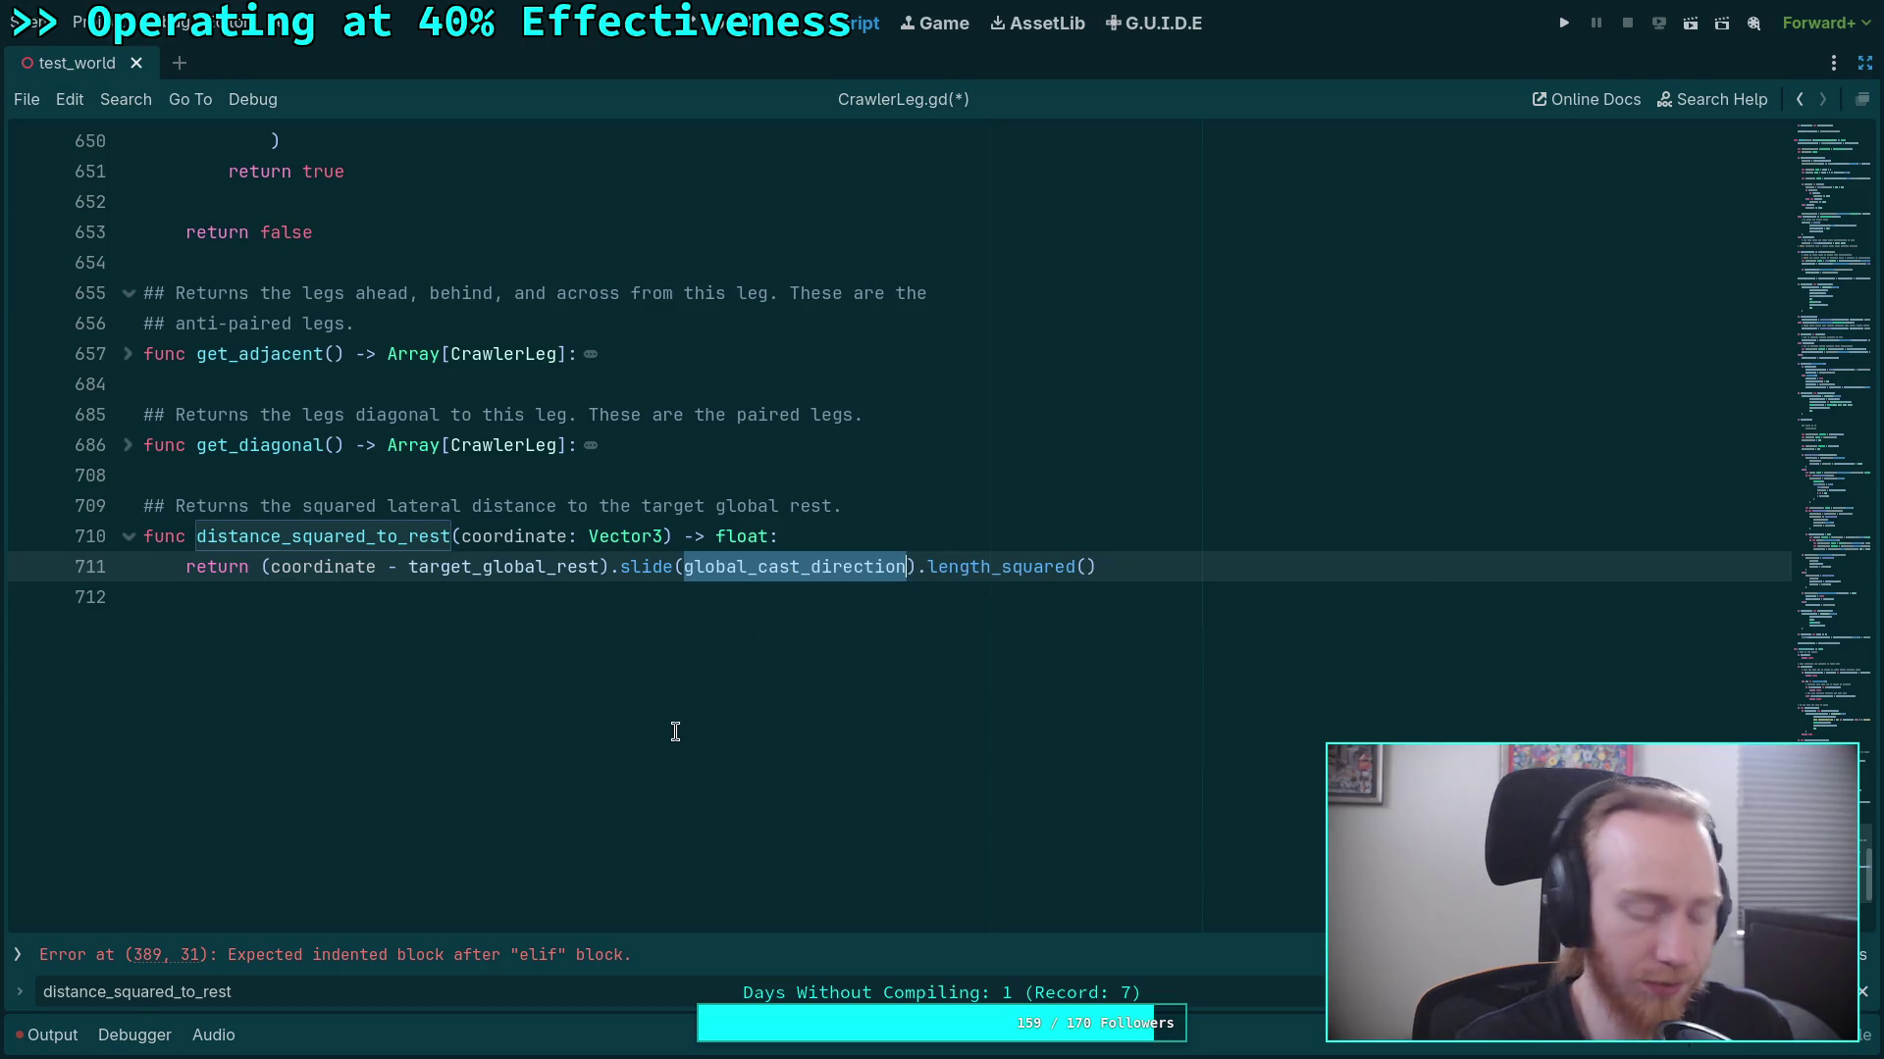
# Trace global_cast_direction to its update() assignment, then step through cast_direction matches to line 418.
pyautogui.hotkey('ctrl', 'f')
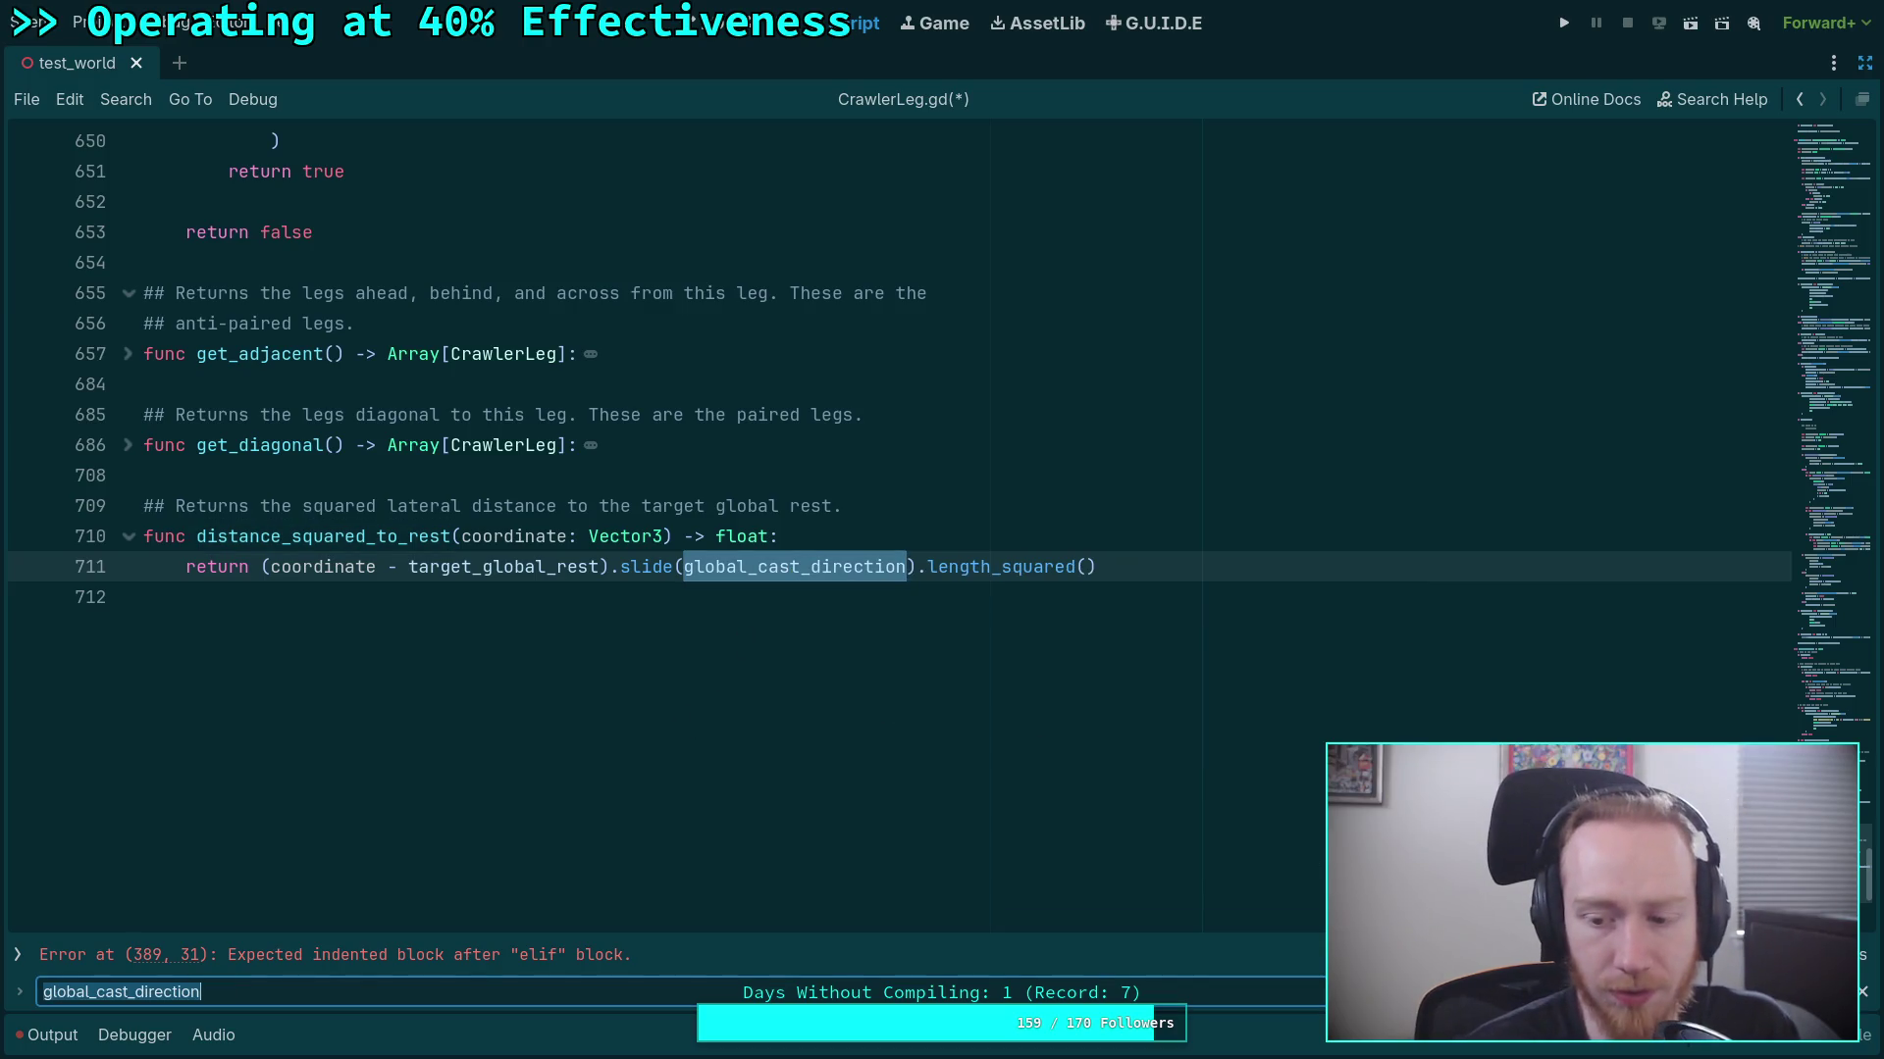
pyautogui.press('Return')
pyautogui.press('Return')
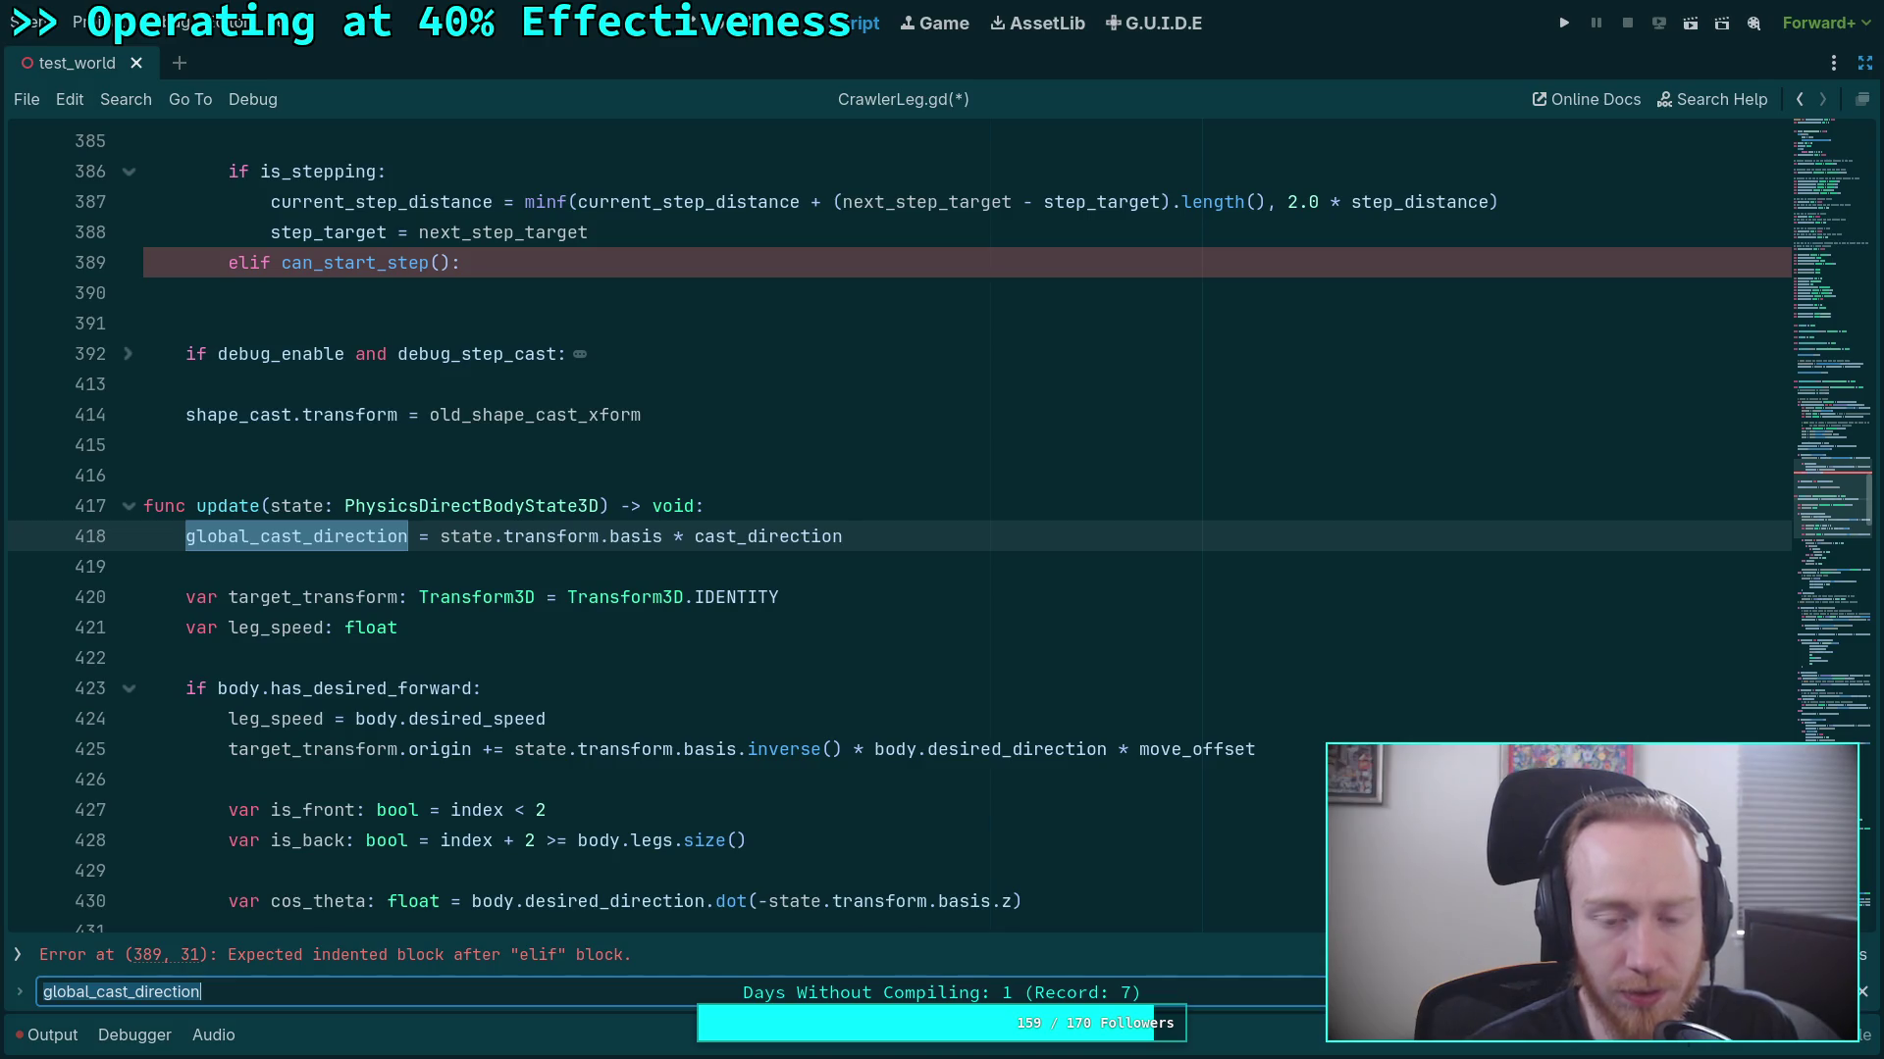
pyautogui.moveTo(782, 536)
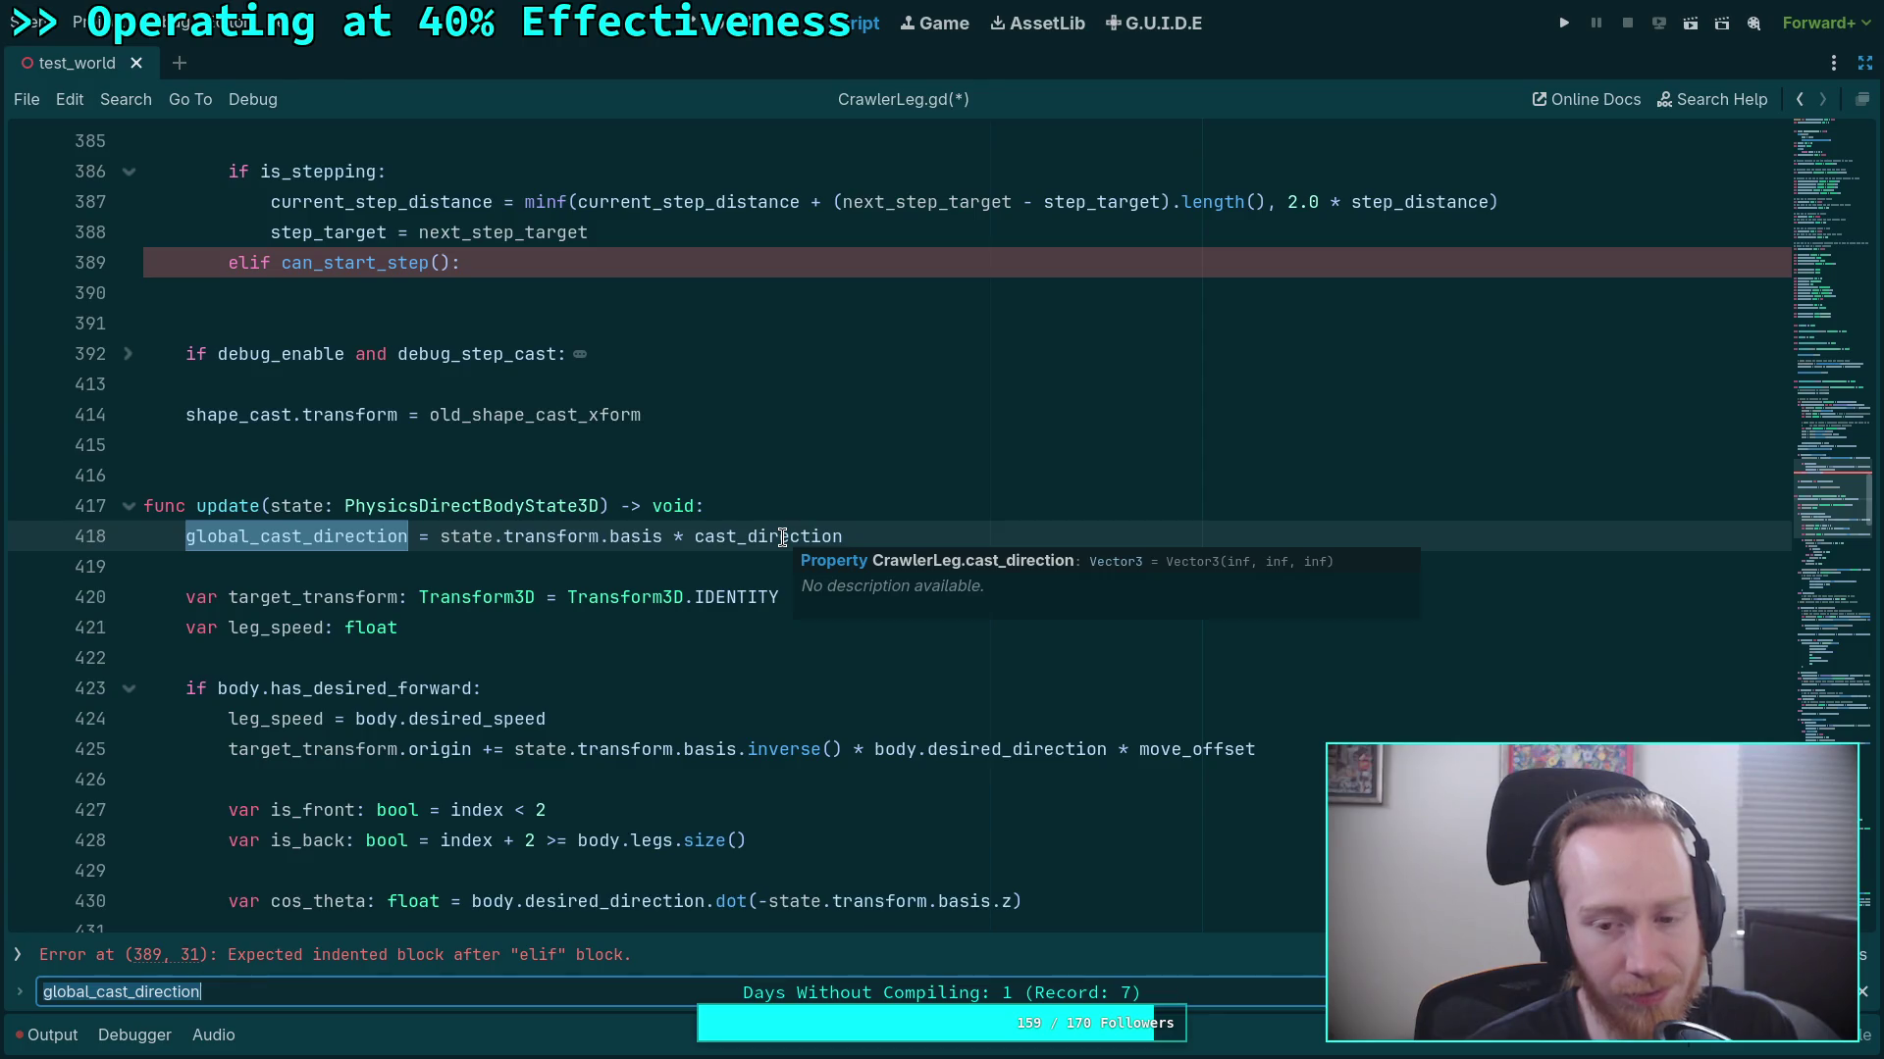
pyautogui.doubleClick(782, 536)
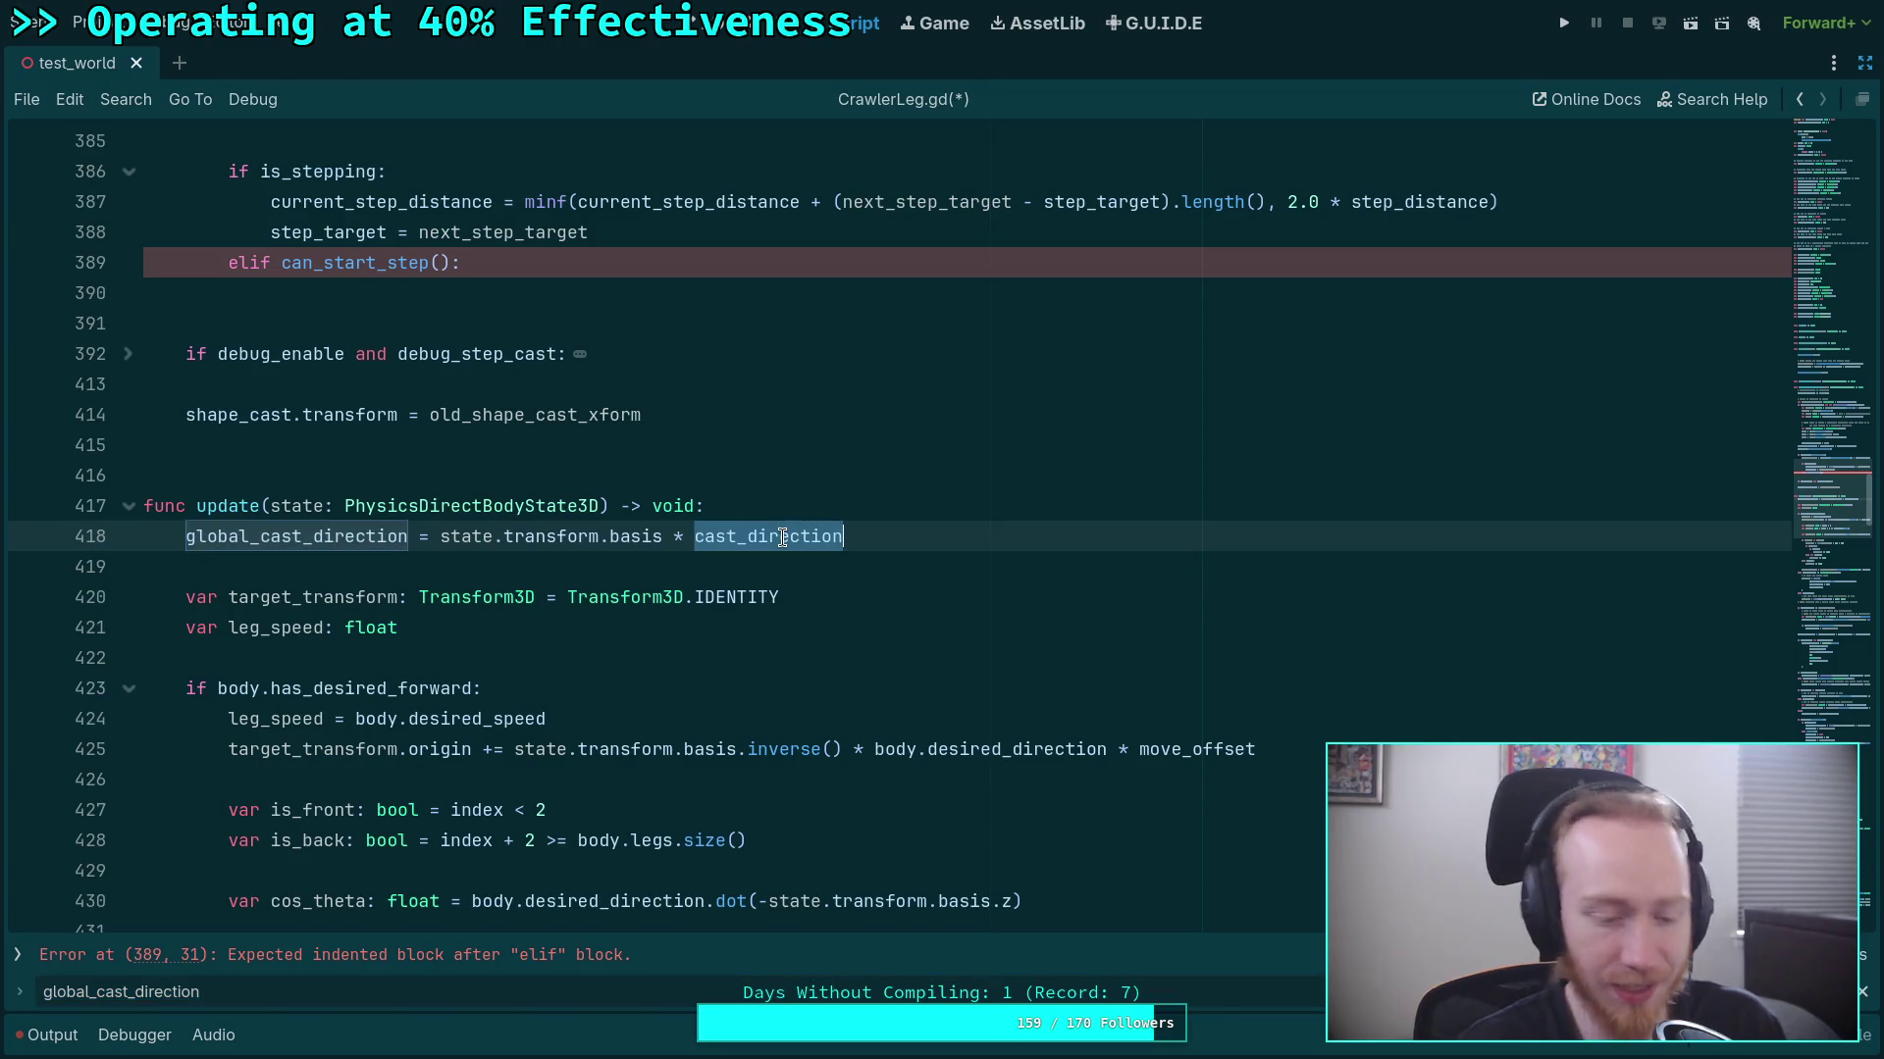
pyautogui.hotkey('ctrl', 'f')
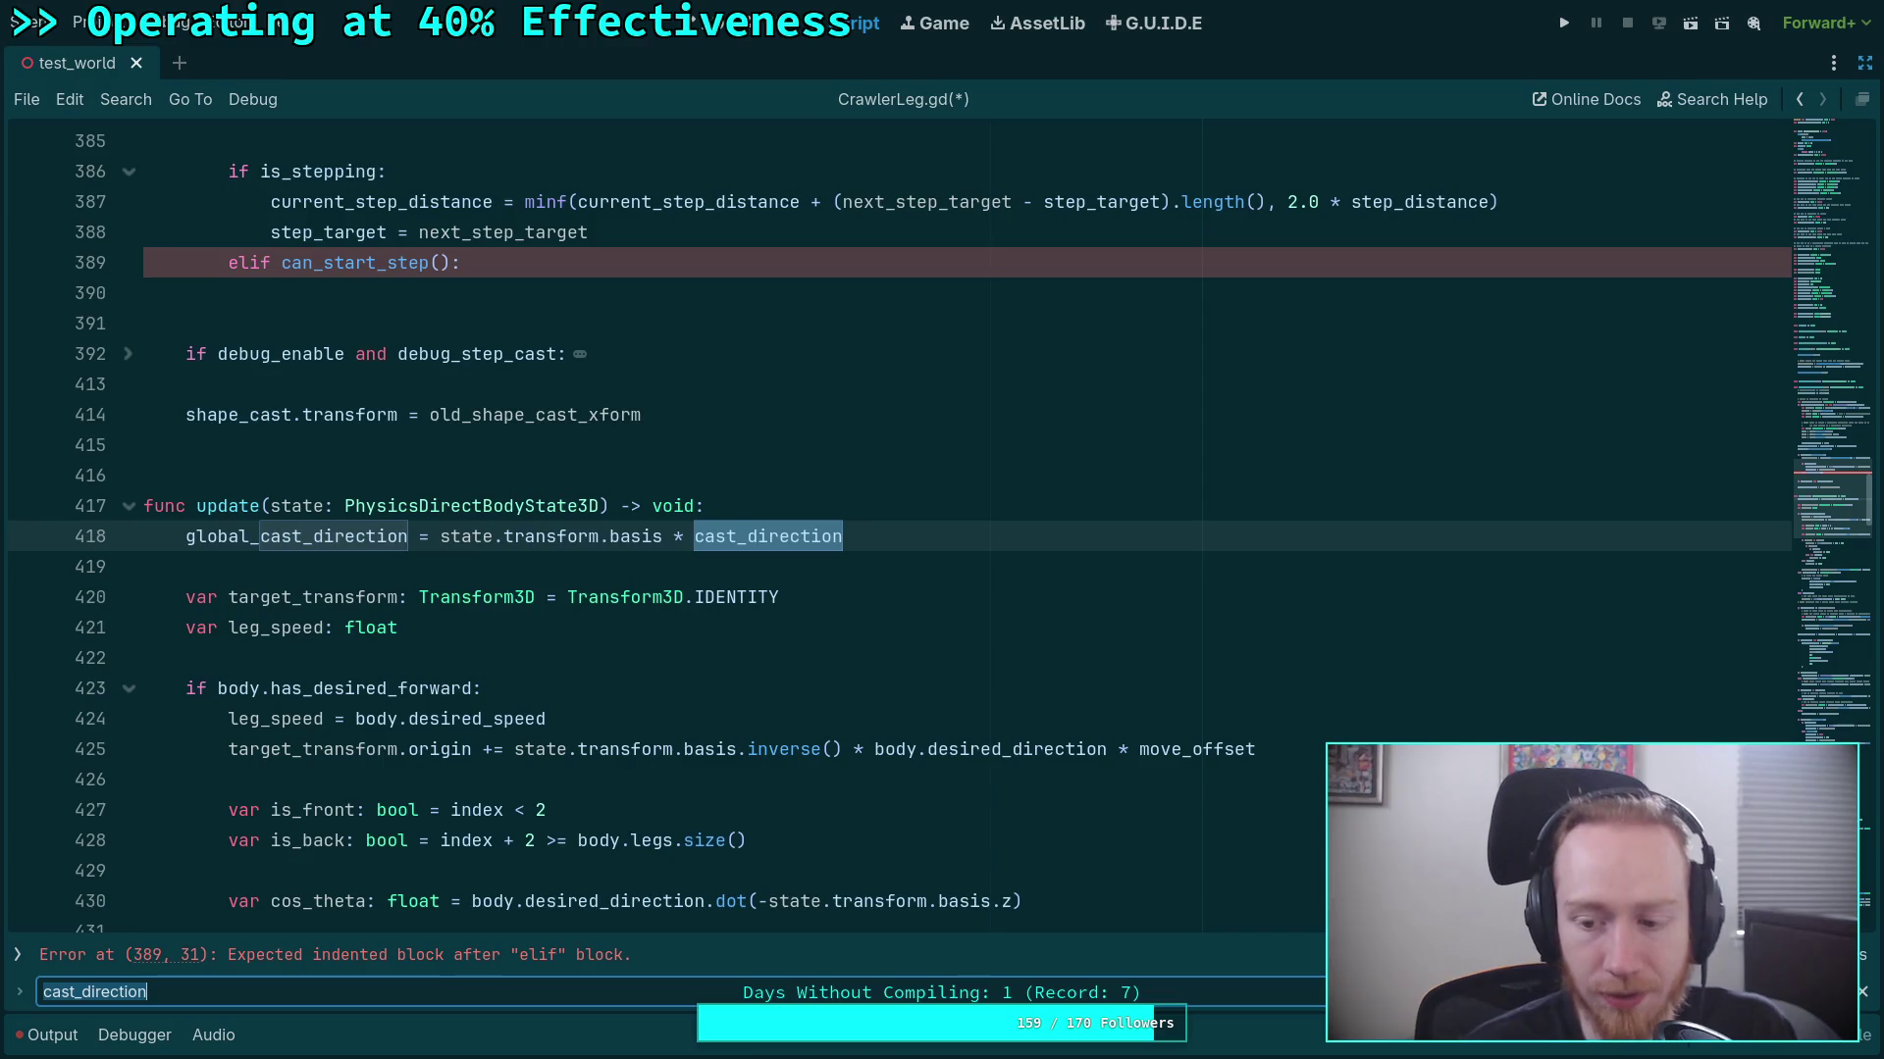
pyautogui.press('Return')
pyautogui.press('Return')
pyautogui.press('Return')
pyautogui.press('Return')
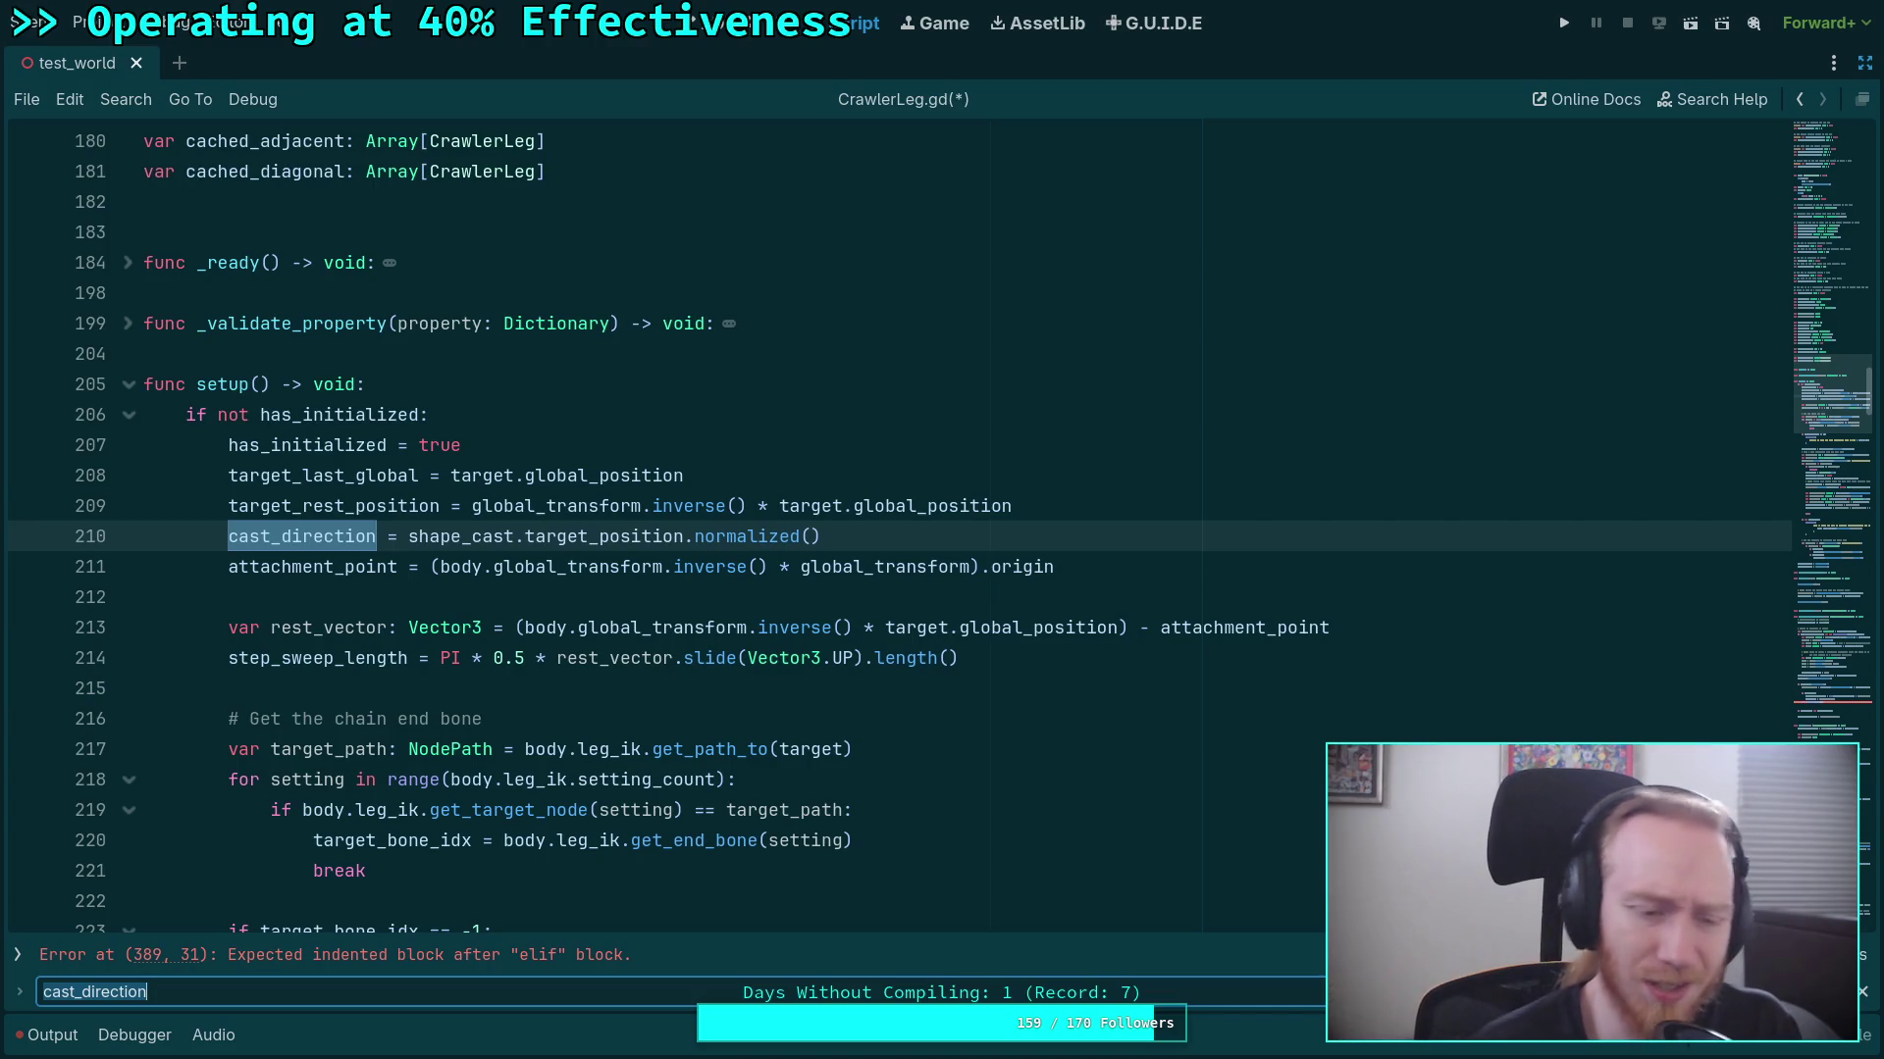
pyautogui.press('Return')
pyautogui.press('Return')
pyautogui.press('Return')
# Delete the distance_squared_to_rest function with its comment and collapse get_diagonal.
pyautogui.moveTo(1162, 728); pyautogui.dragTo(5, 638)
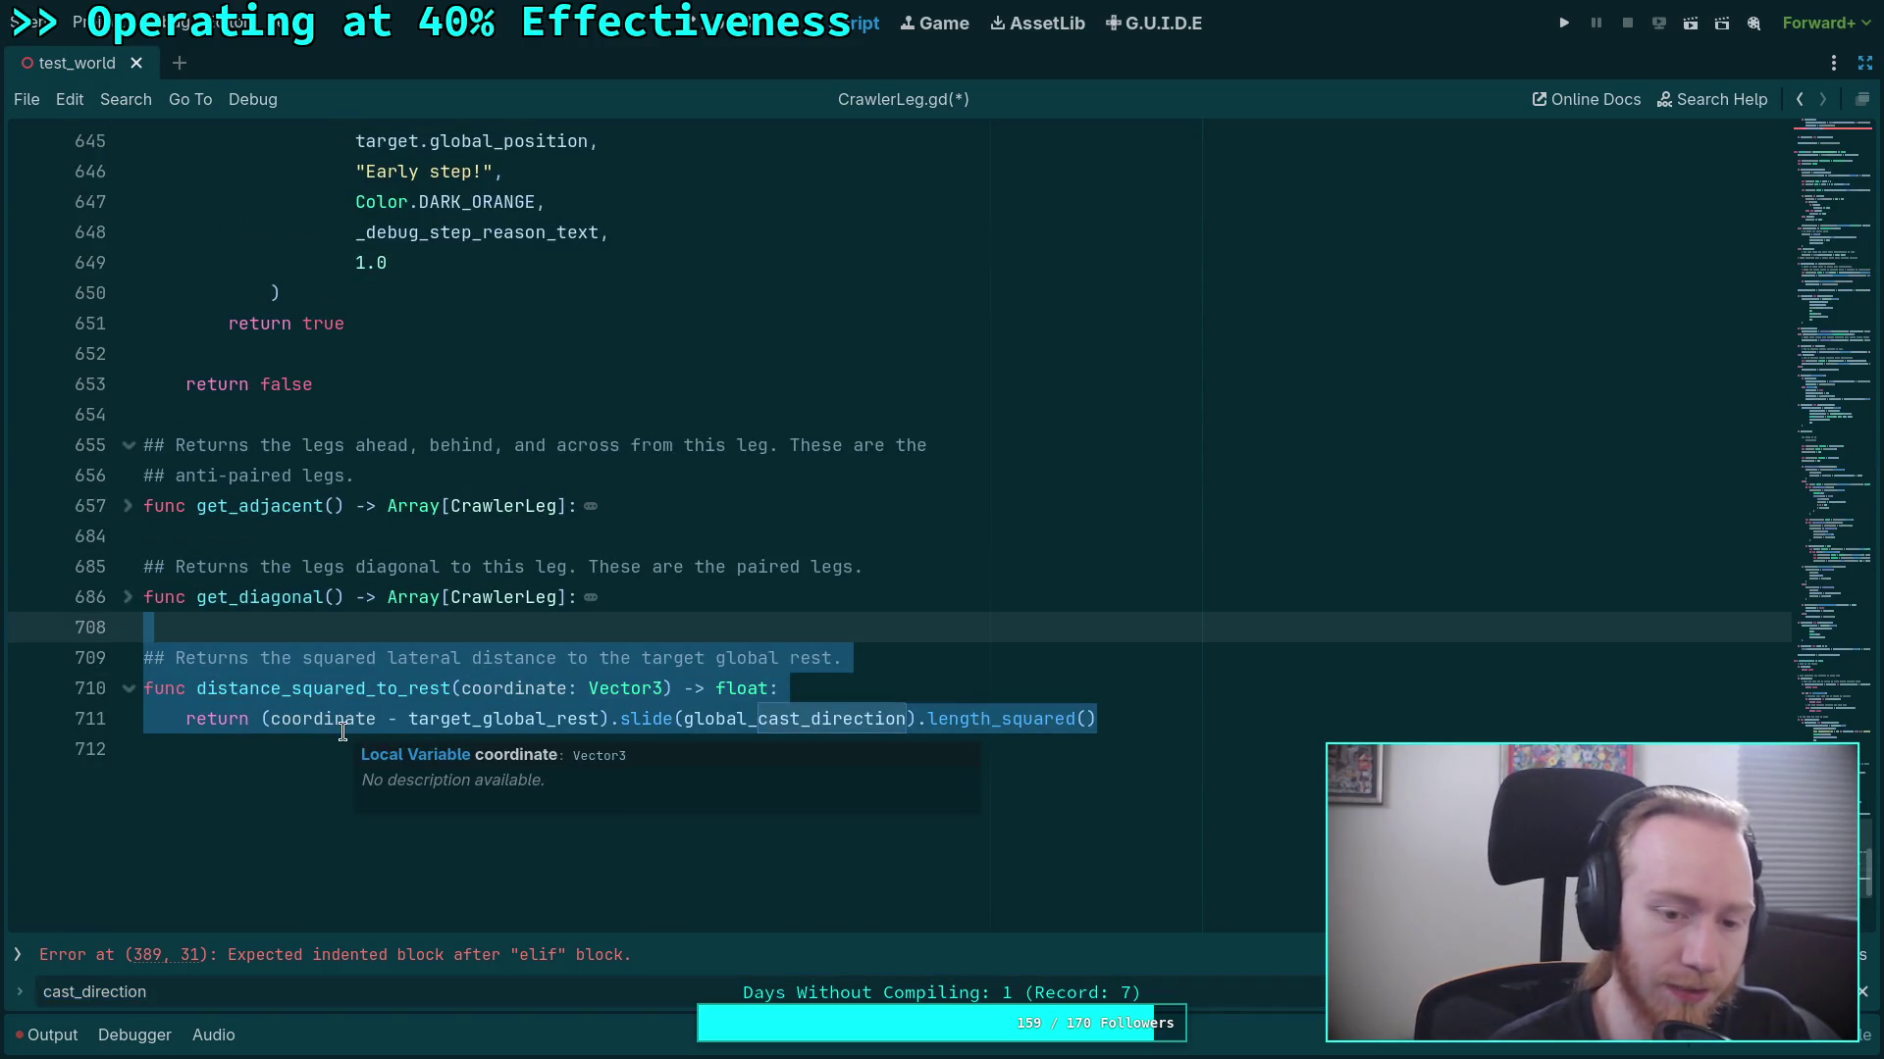
pyautogui.press('BackSpace')
pyautogui.press('BackSpace')
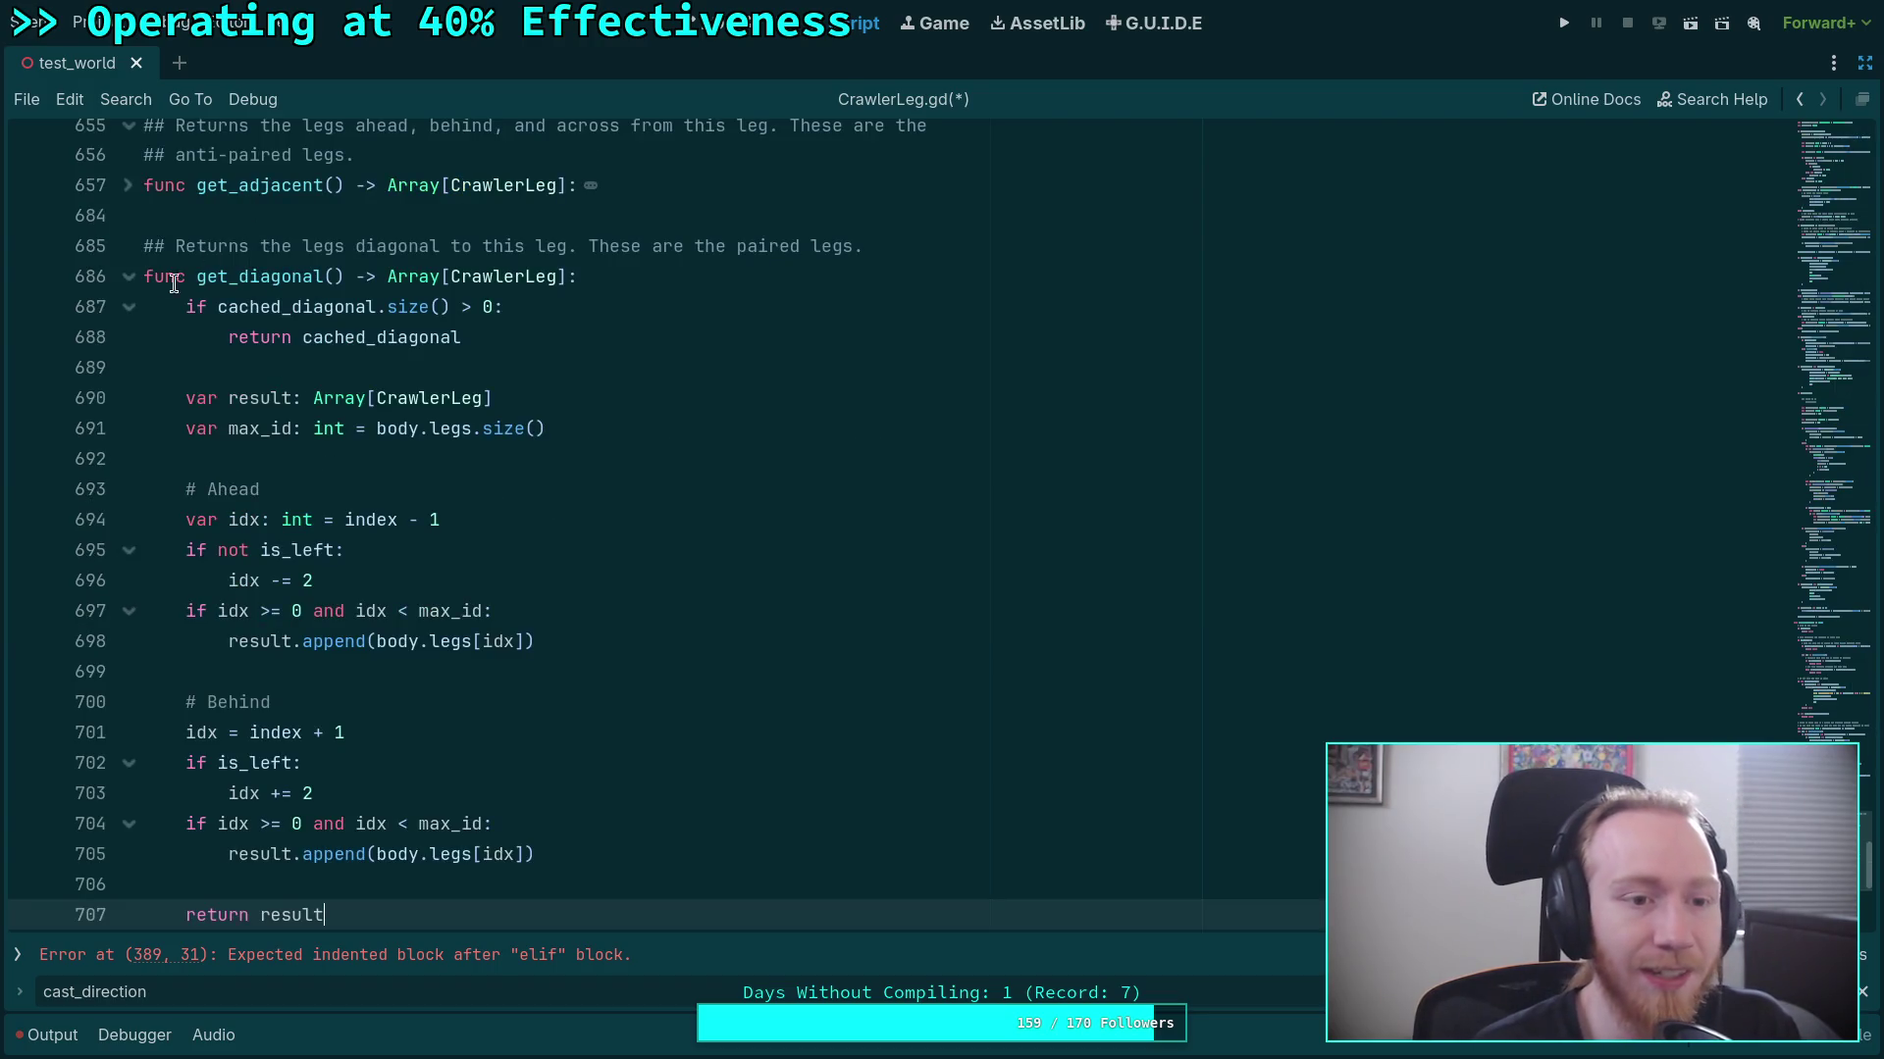
pyautogui.click(128, 277)
pyautogui.scroll(4, 244, 327)
pyautogui.moveTo(1853, 612); pyautogui.dragTo(1829, 516)
pyautogui.scroll(20, 348, 598)
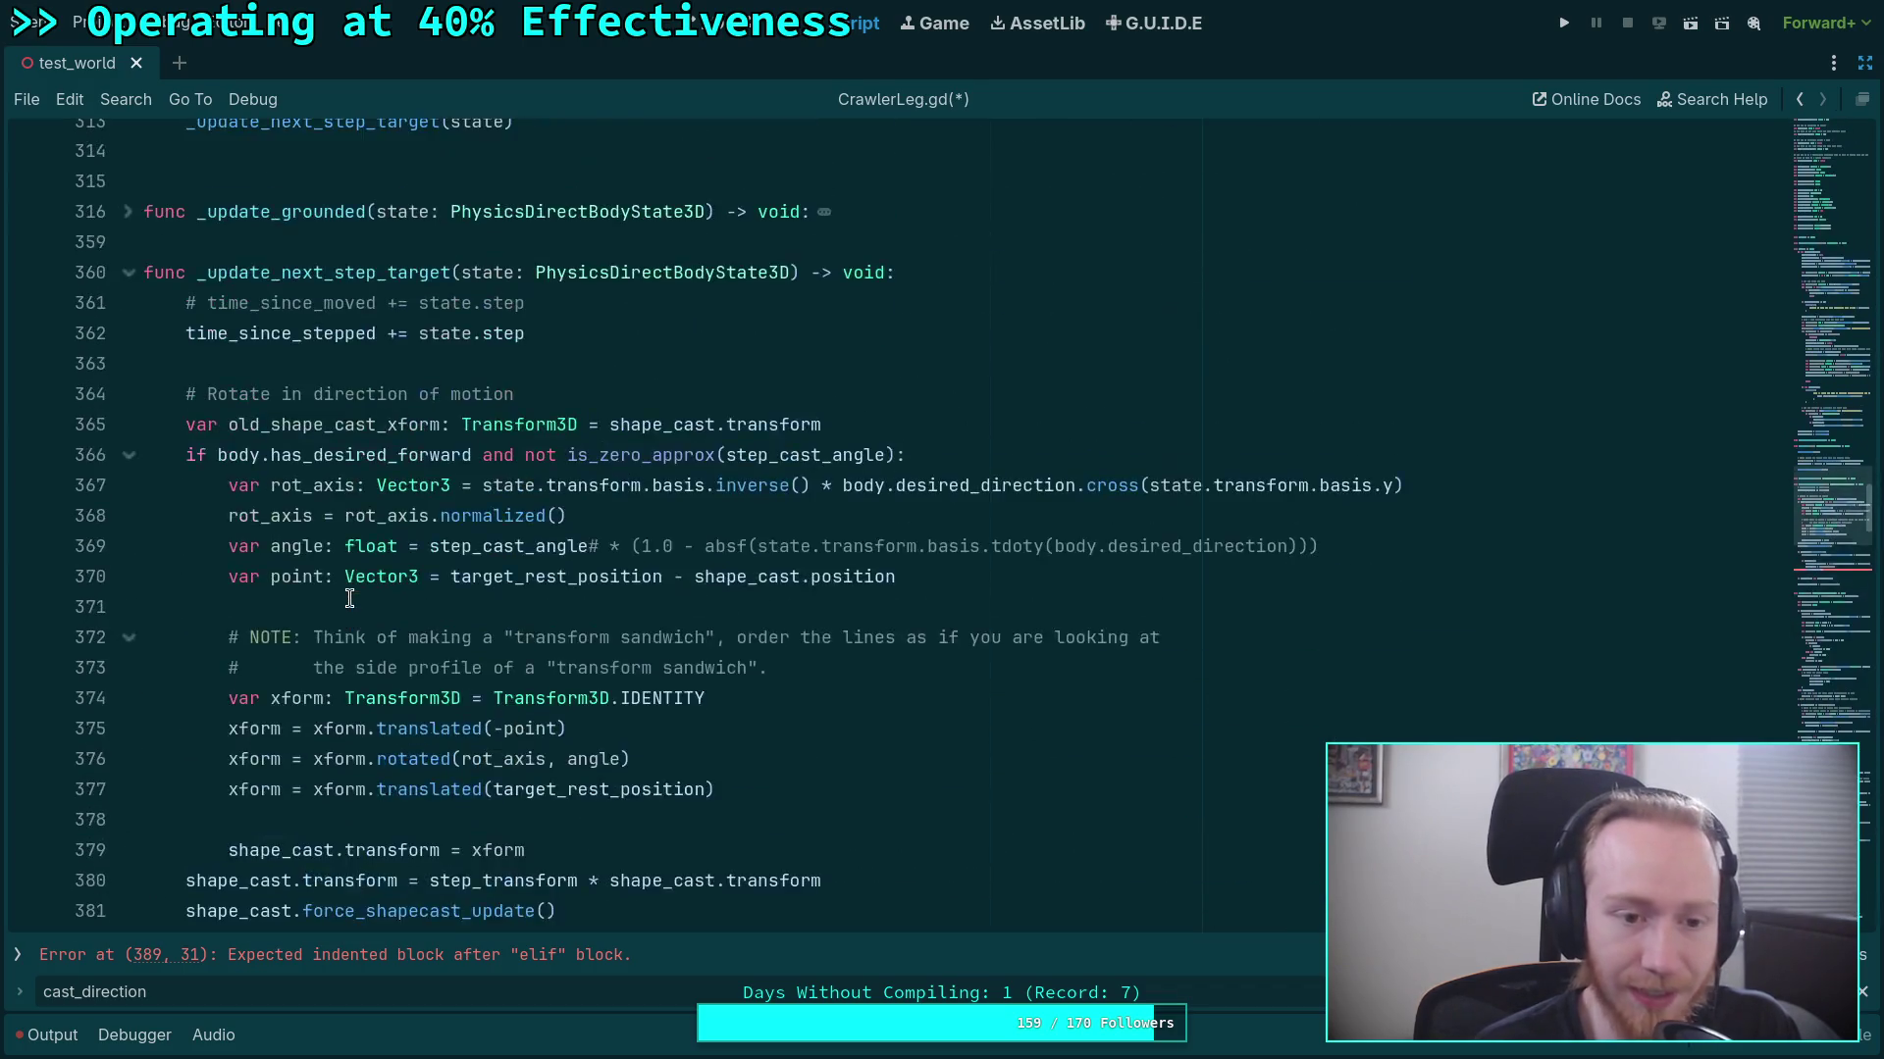
pyautogui.scroll(15, 349, 598)
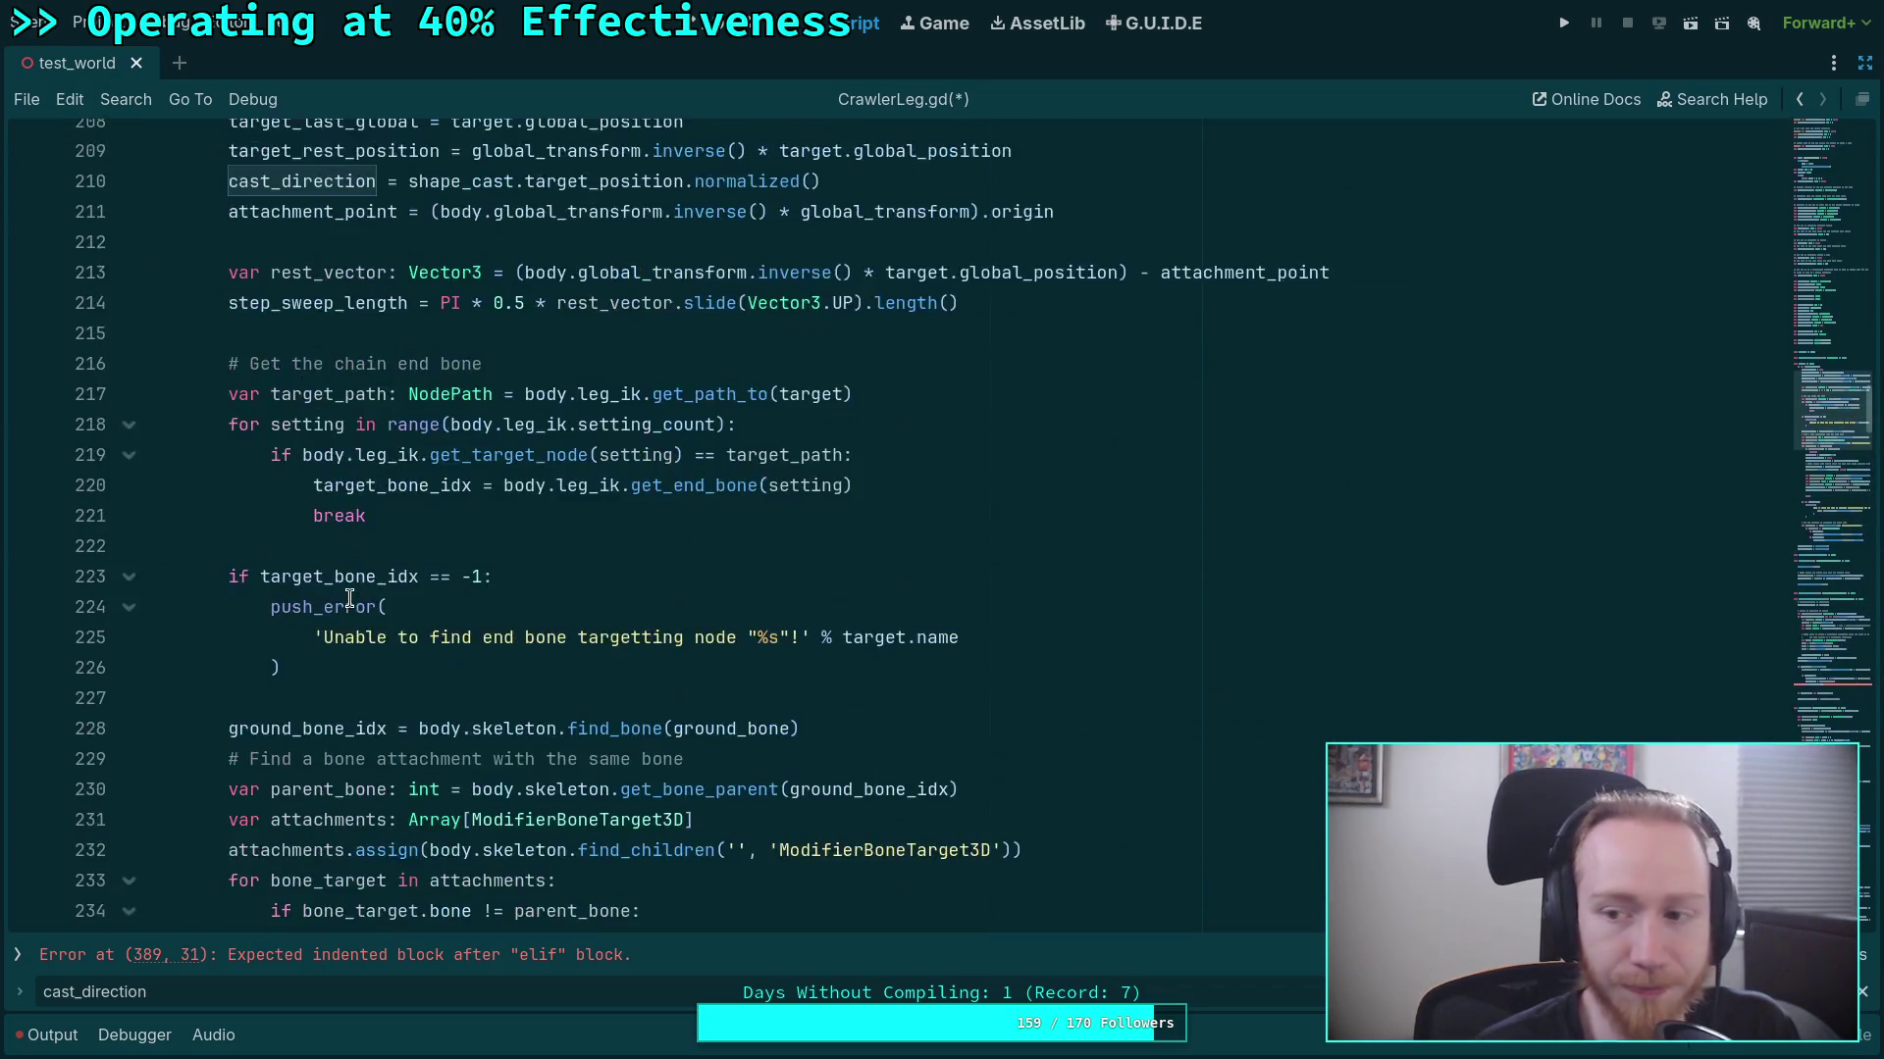
pyautogui.scroll(-14, 349, 598)
pyautogui.scroll(14, 349, 599)
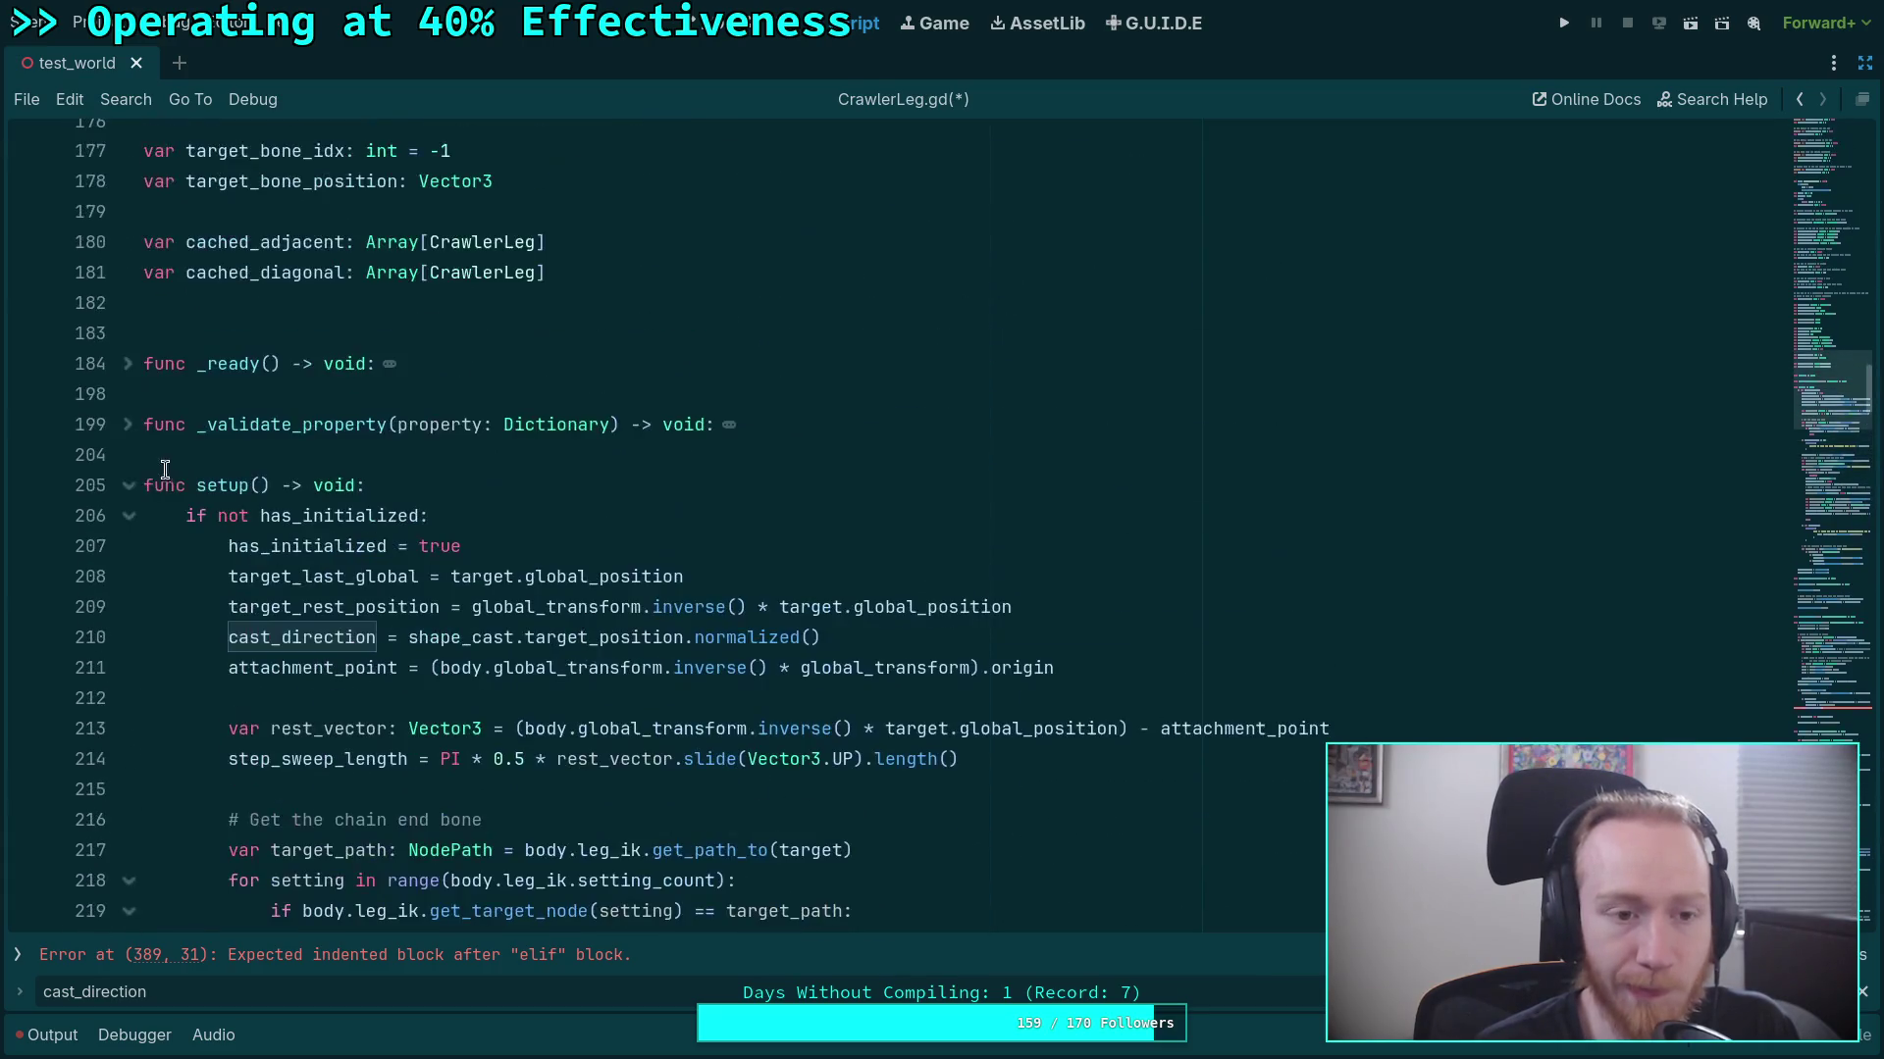
# Step through every cast_direction usage with the find bar.
pyautogui.click(349, 638)
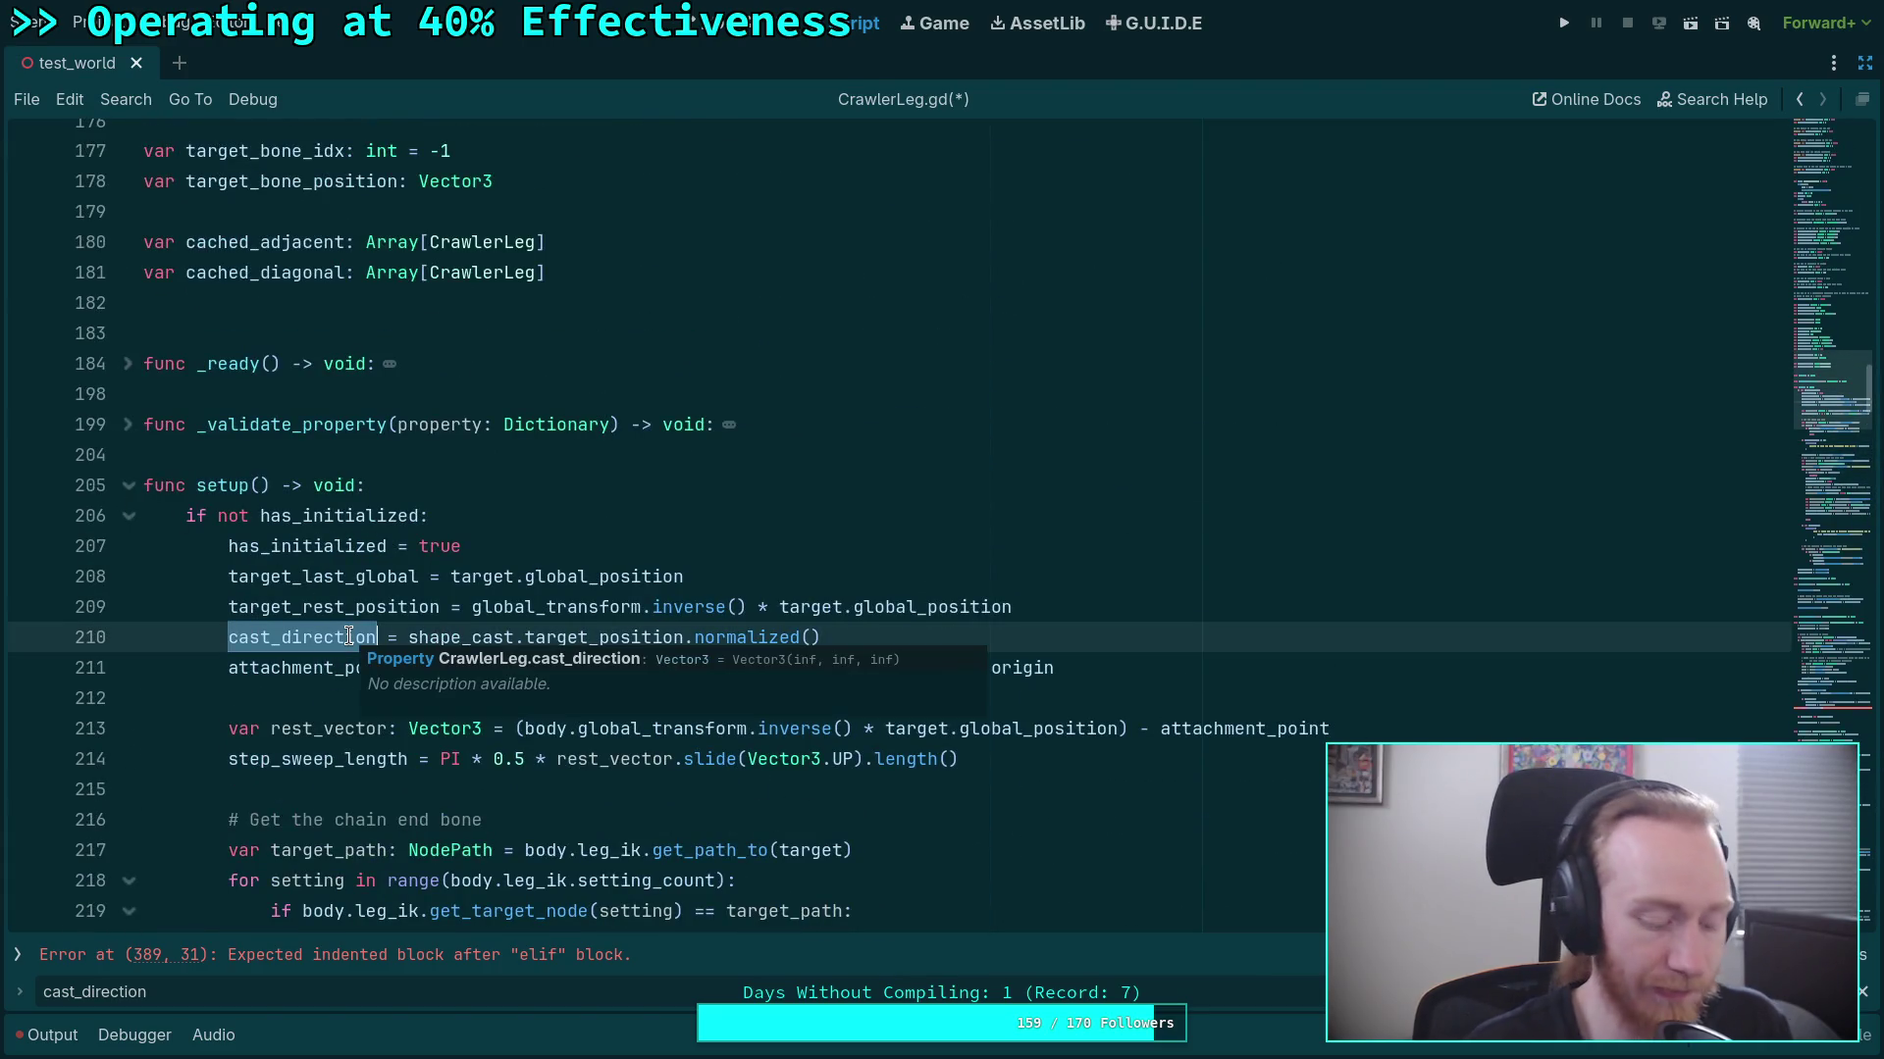
pyautogui.hotkey('ctrl', 'f')
pyautogui.press('Return')
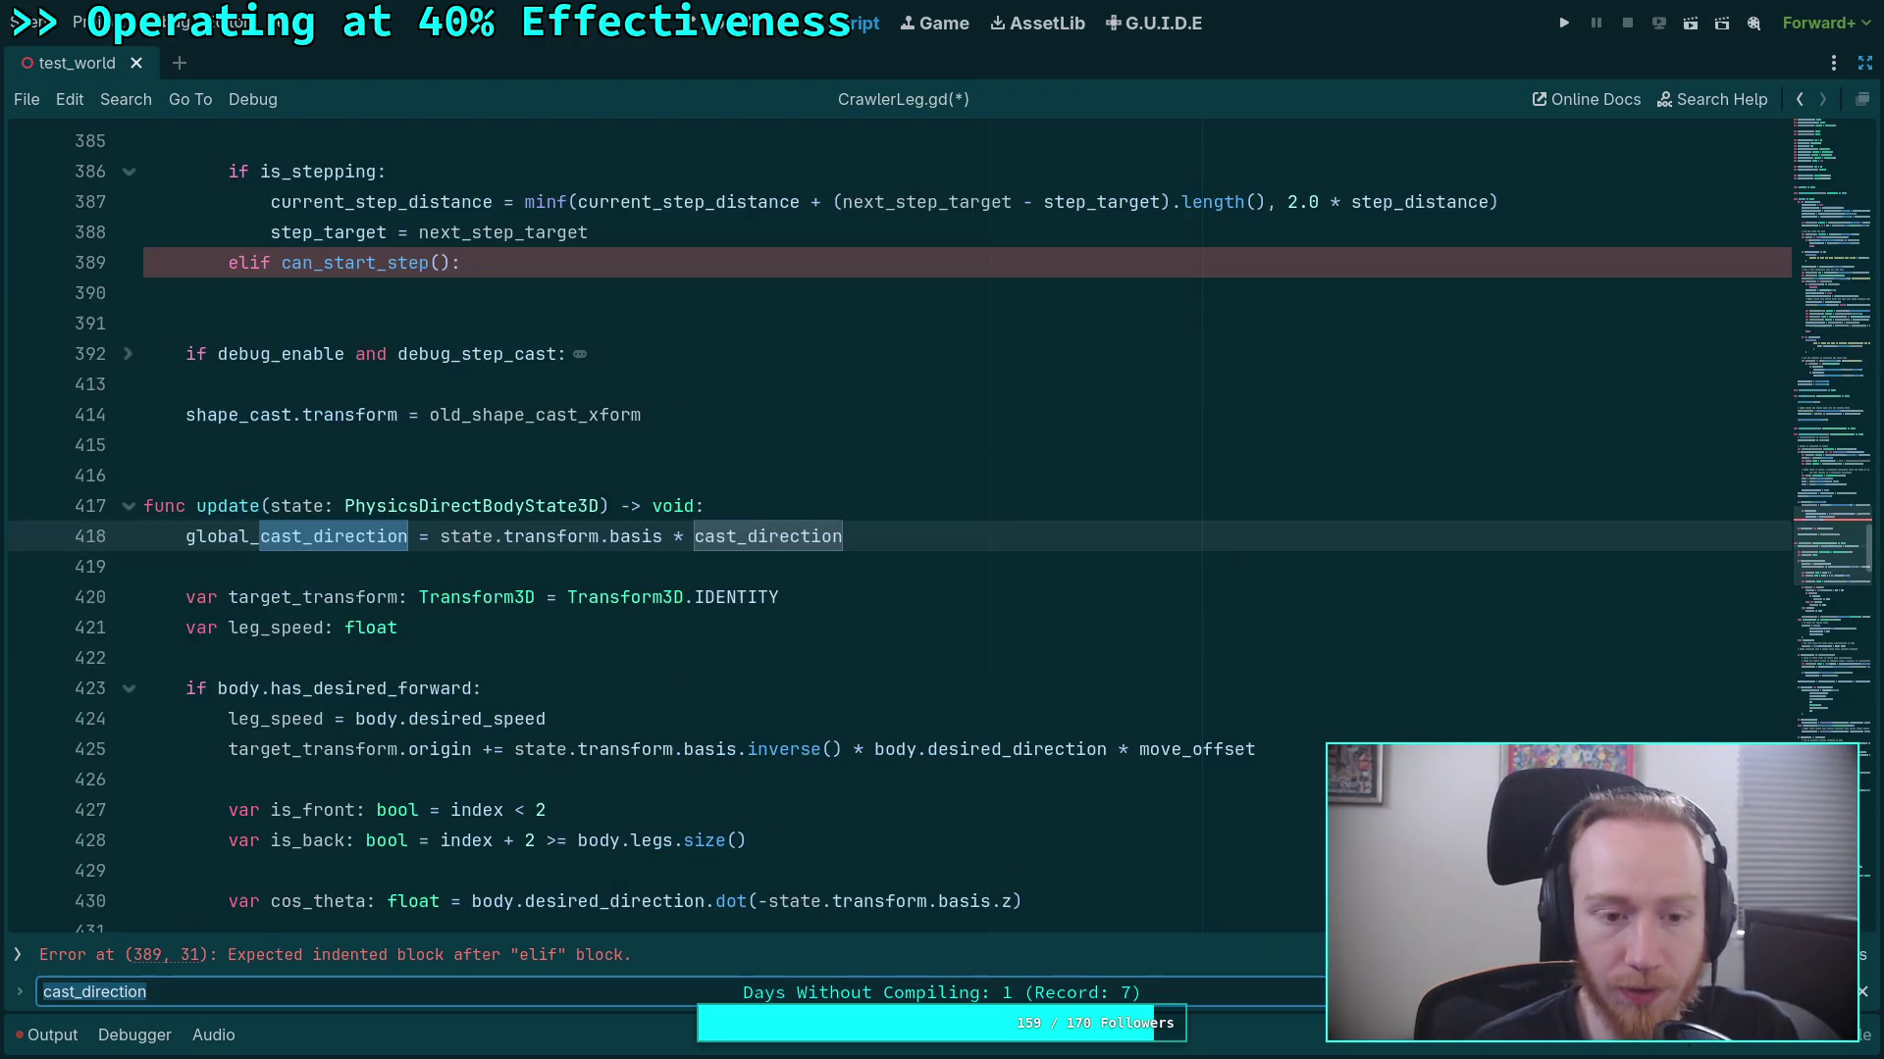
pyautogui.press('Return')
pyautogui.press('Return')
pyautogui.press('Return')
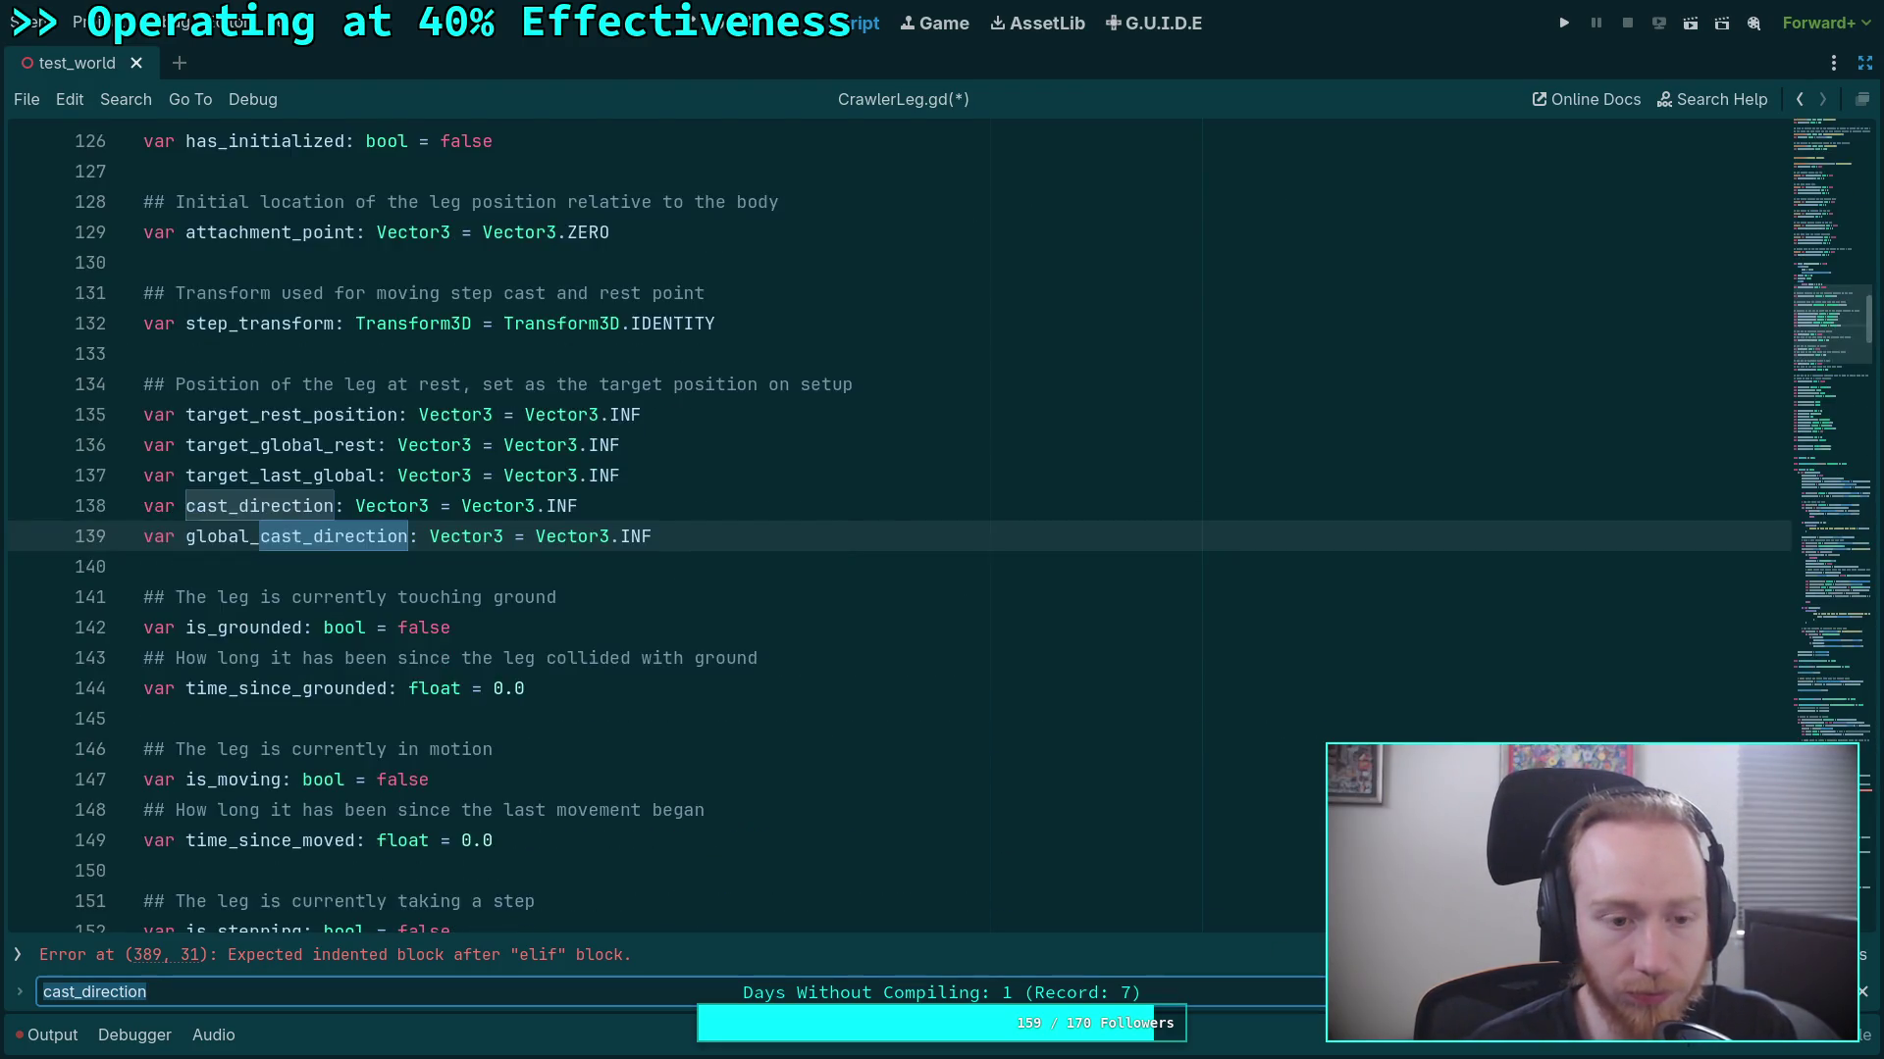
pyautogui.press('Return')
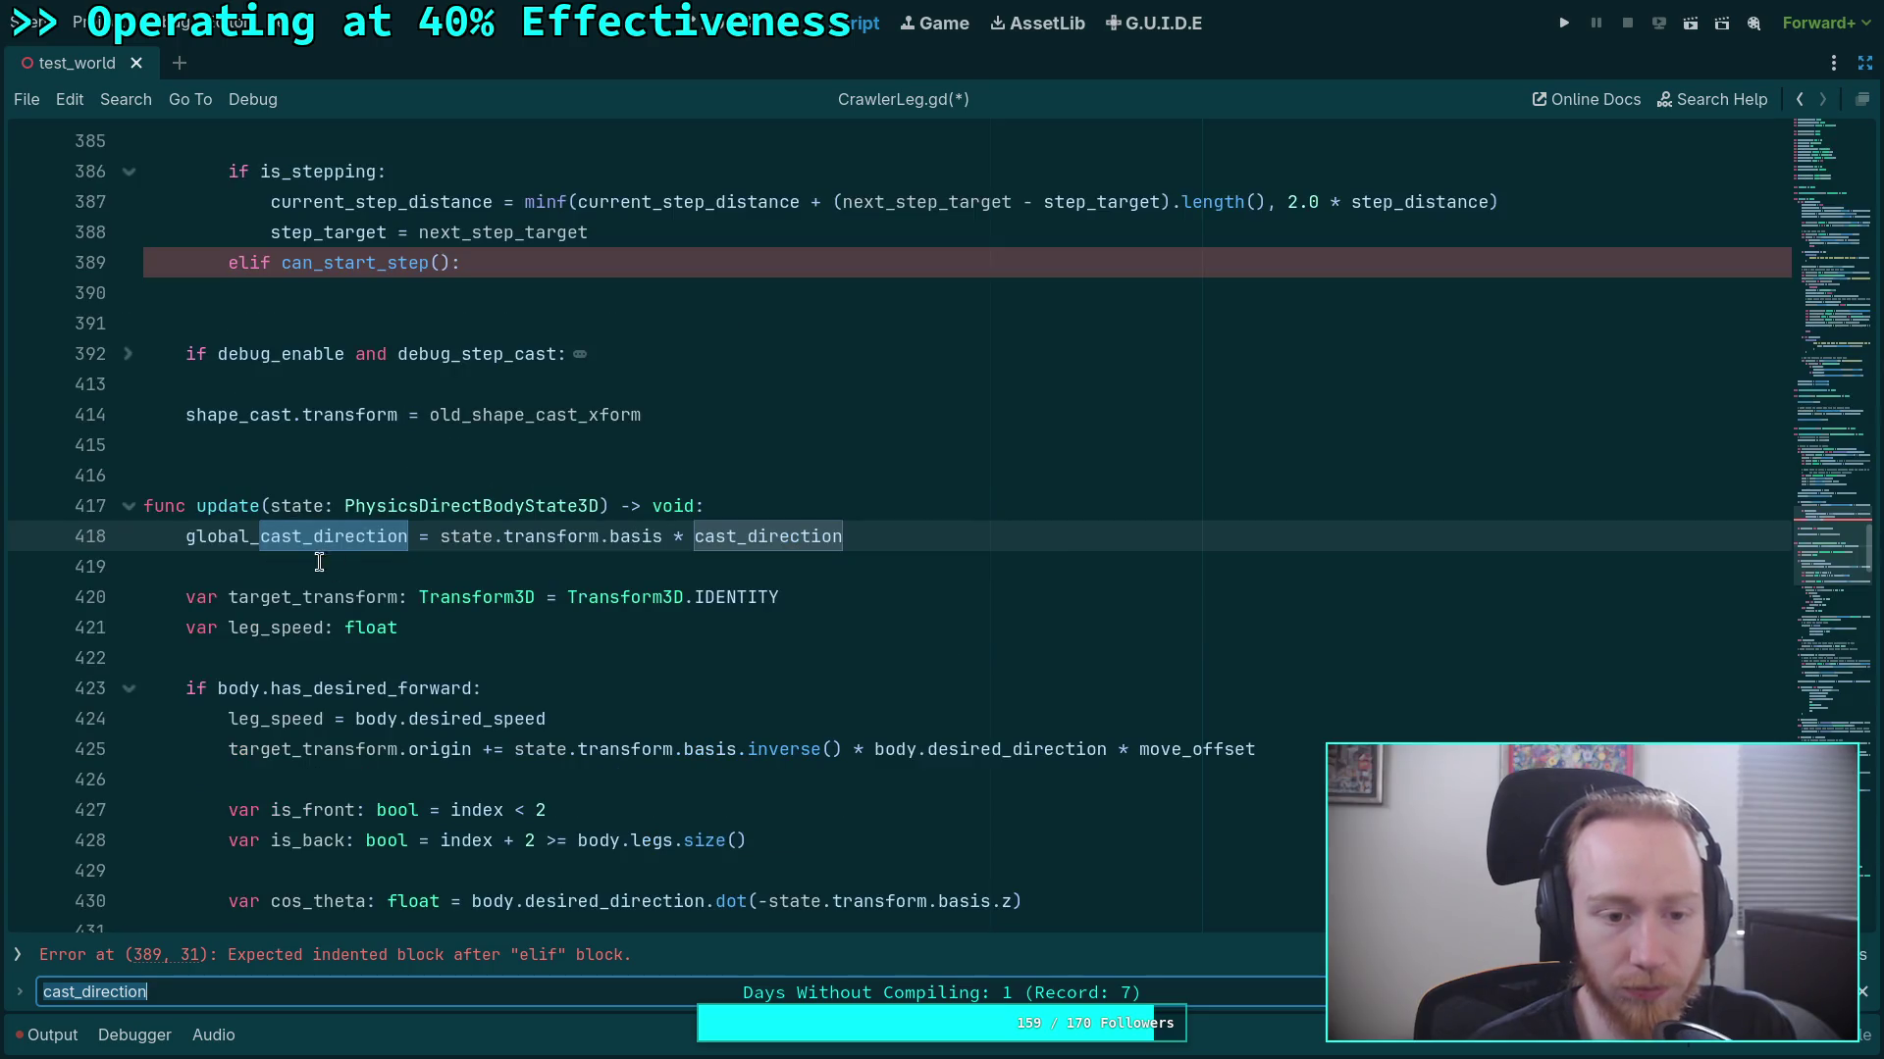
# Delete the global_cast_direction assignment in update() and its leftover blank line.
pyautogui.doubleClick(289, 536)
pyautogui.hotkey('ctrl', 'f')
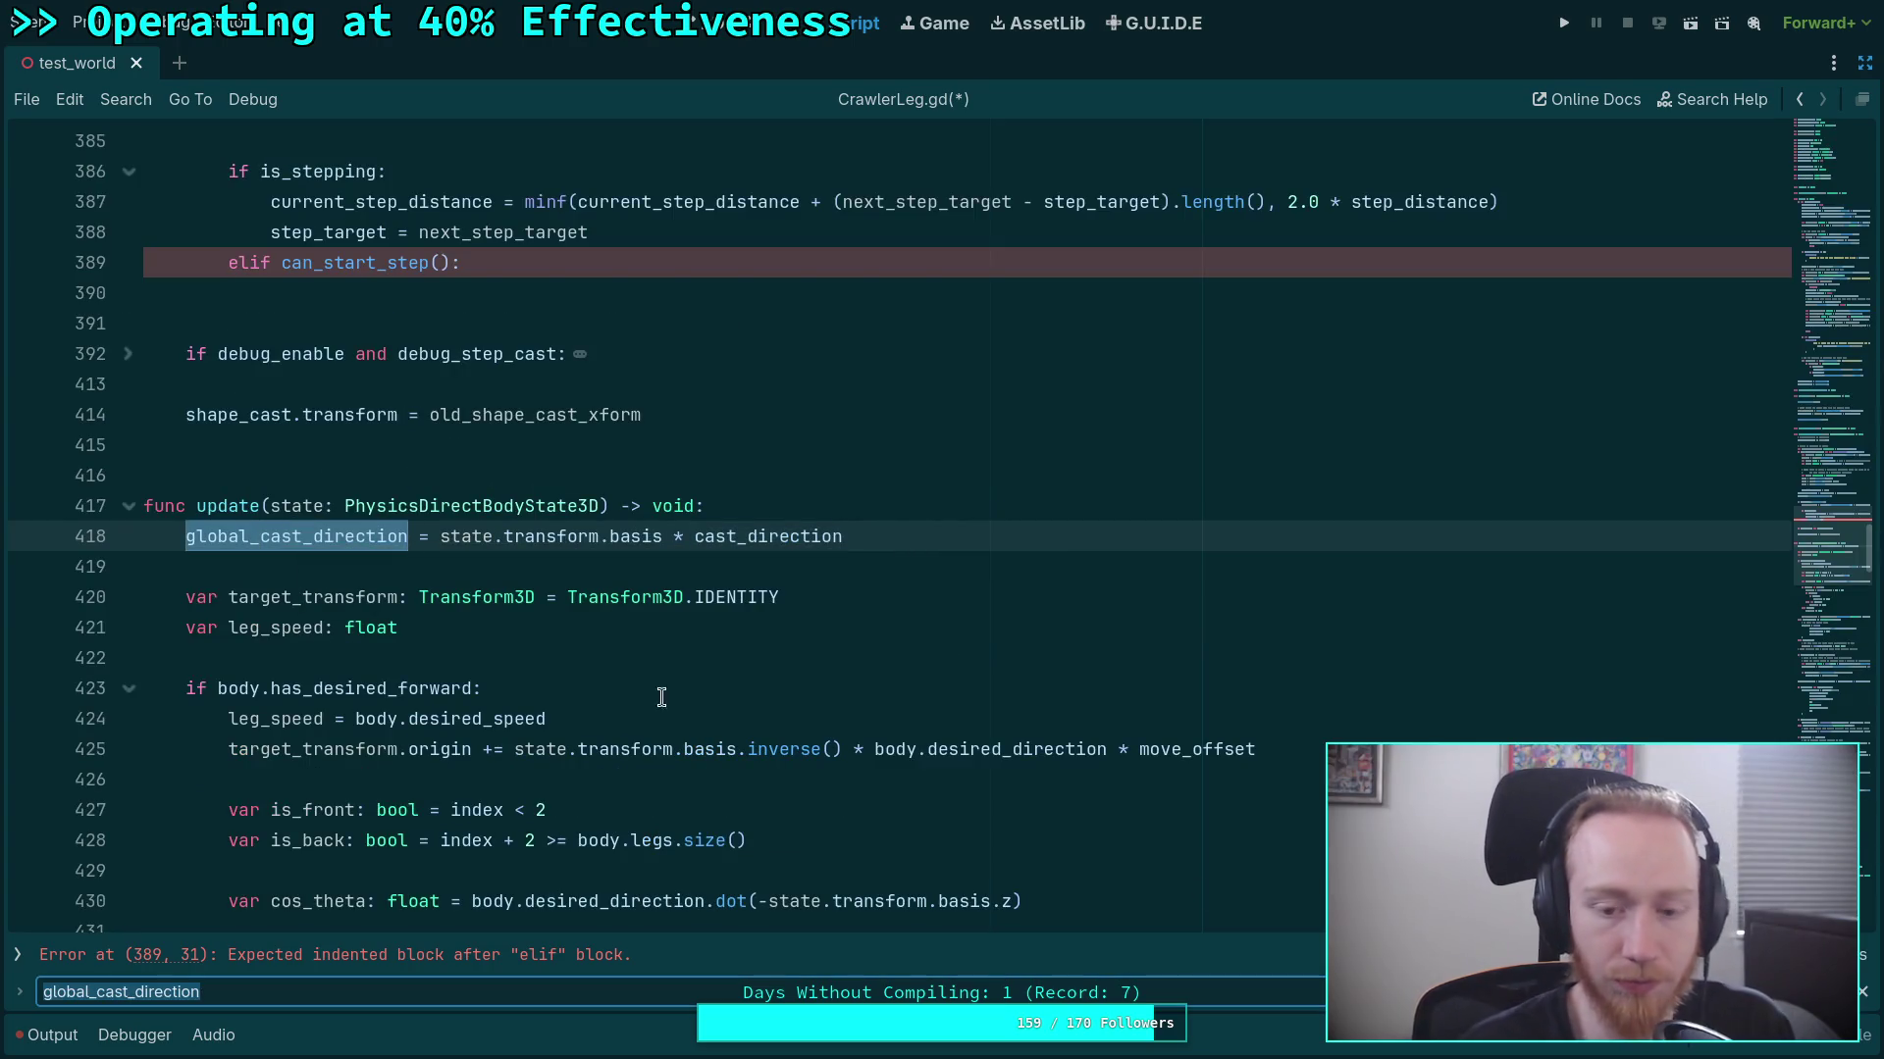
pyautogui.press('Return')
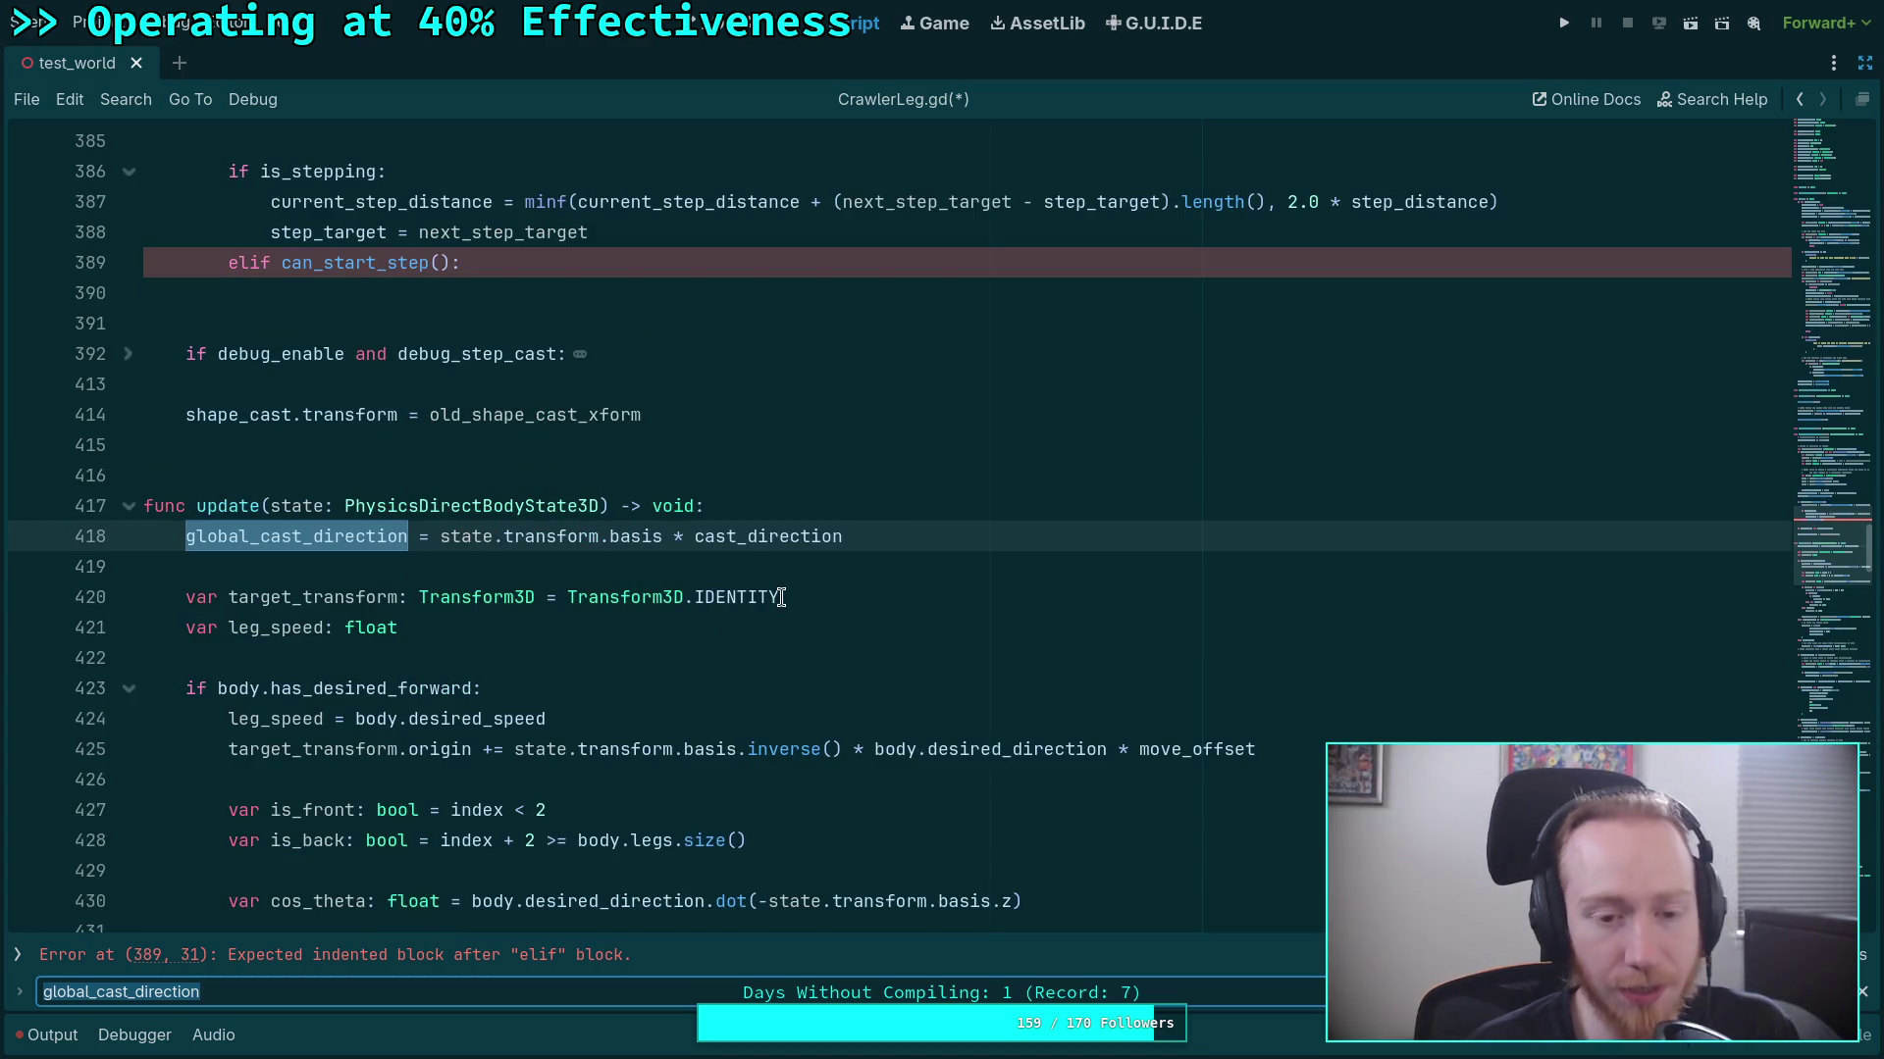
pyautogui.moveTo(887, 537); pyautogui.dragTo(889, 520)
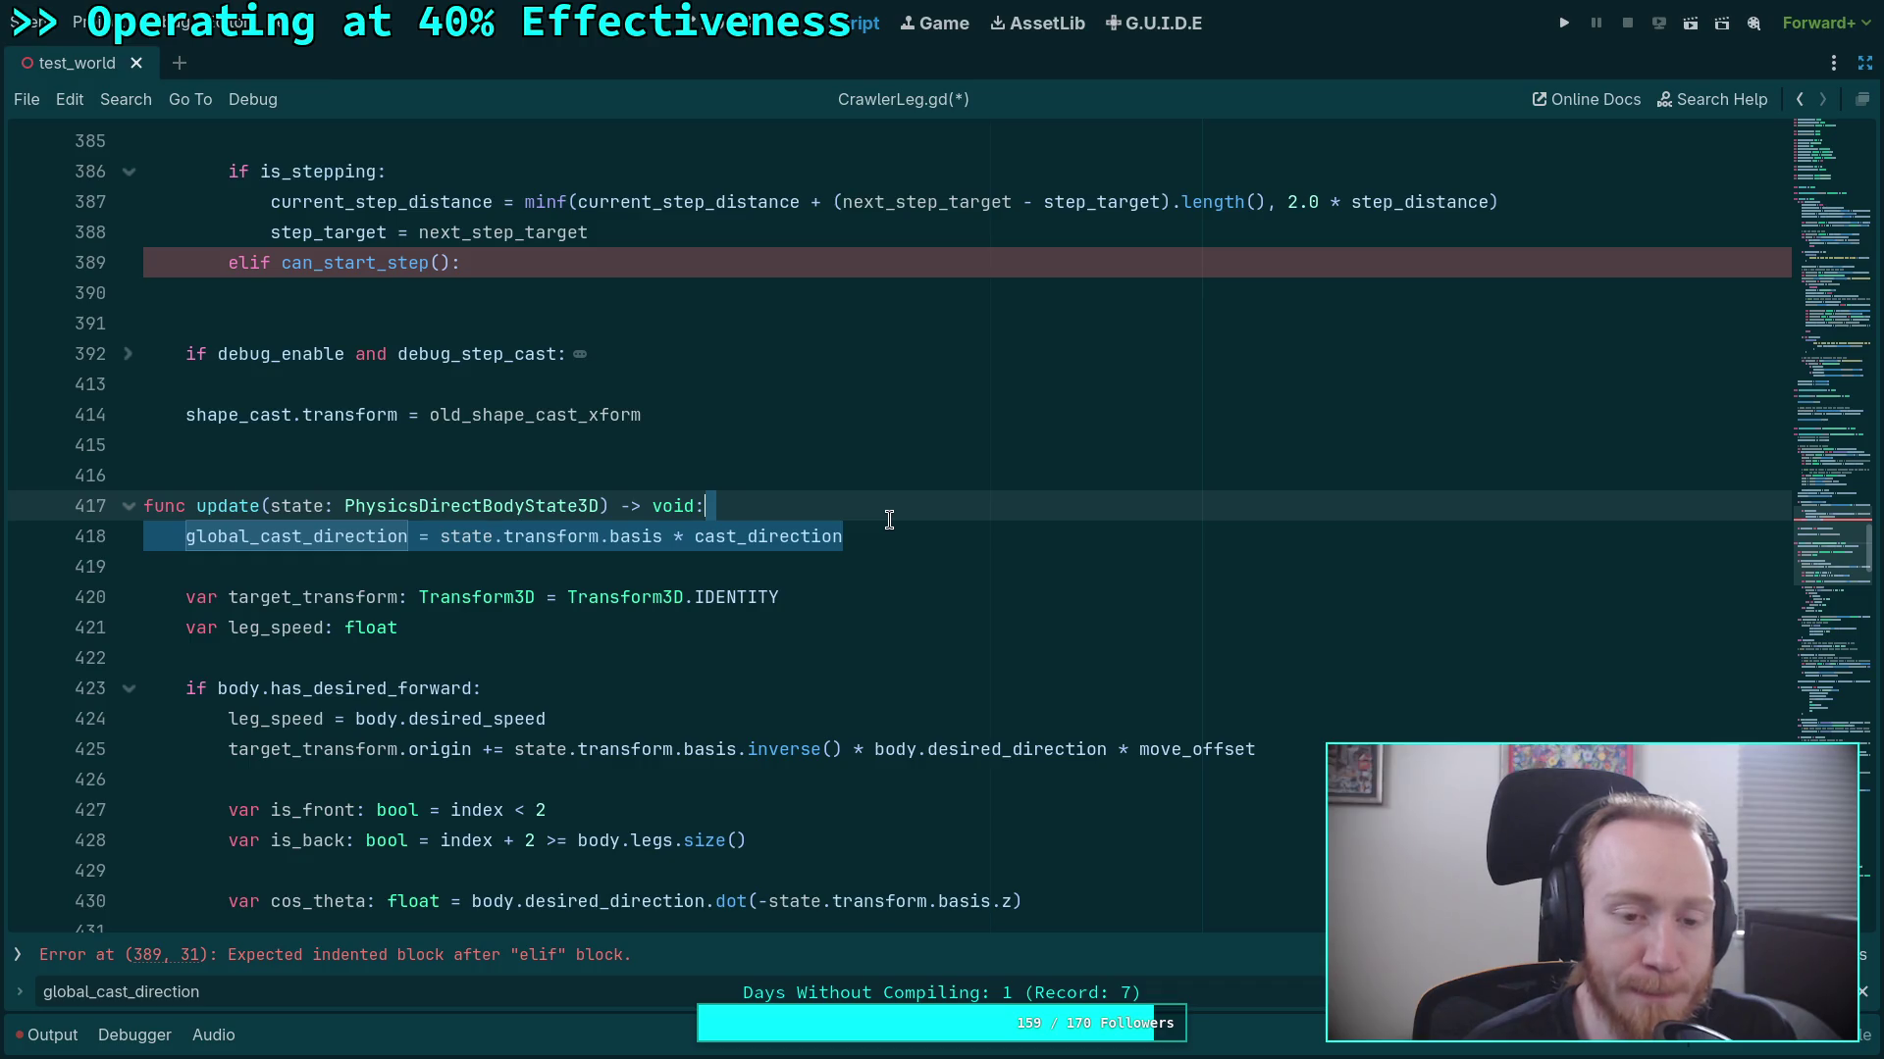
pyautogui.press('BackSpace')
pyautogui.press('Down')
pyautogui.press('BackSpace')
# Delete the cast_direction and global_cast_direction declarations and the cast_direction assignment in setup().
pyautogui.press('F3')
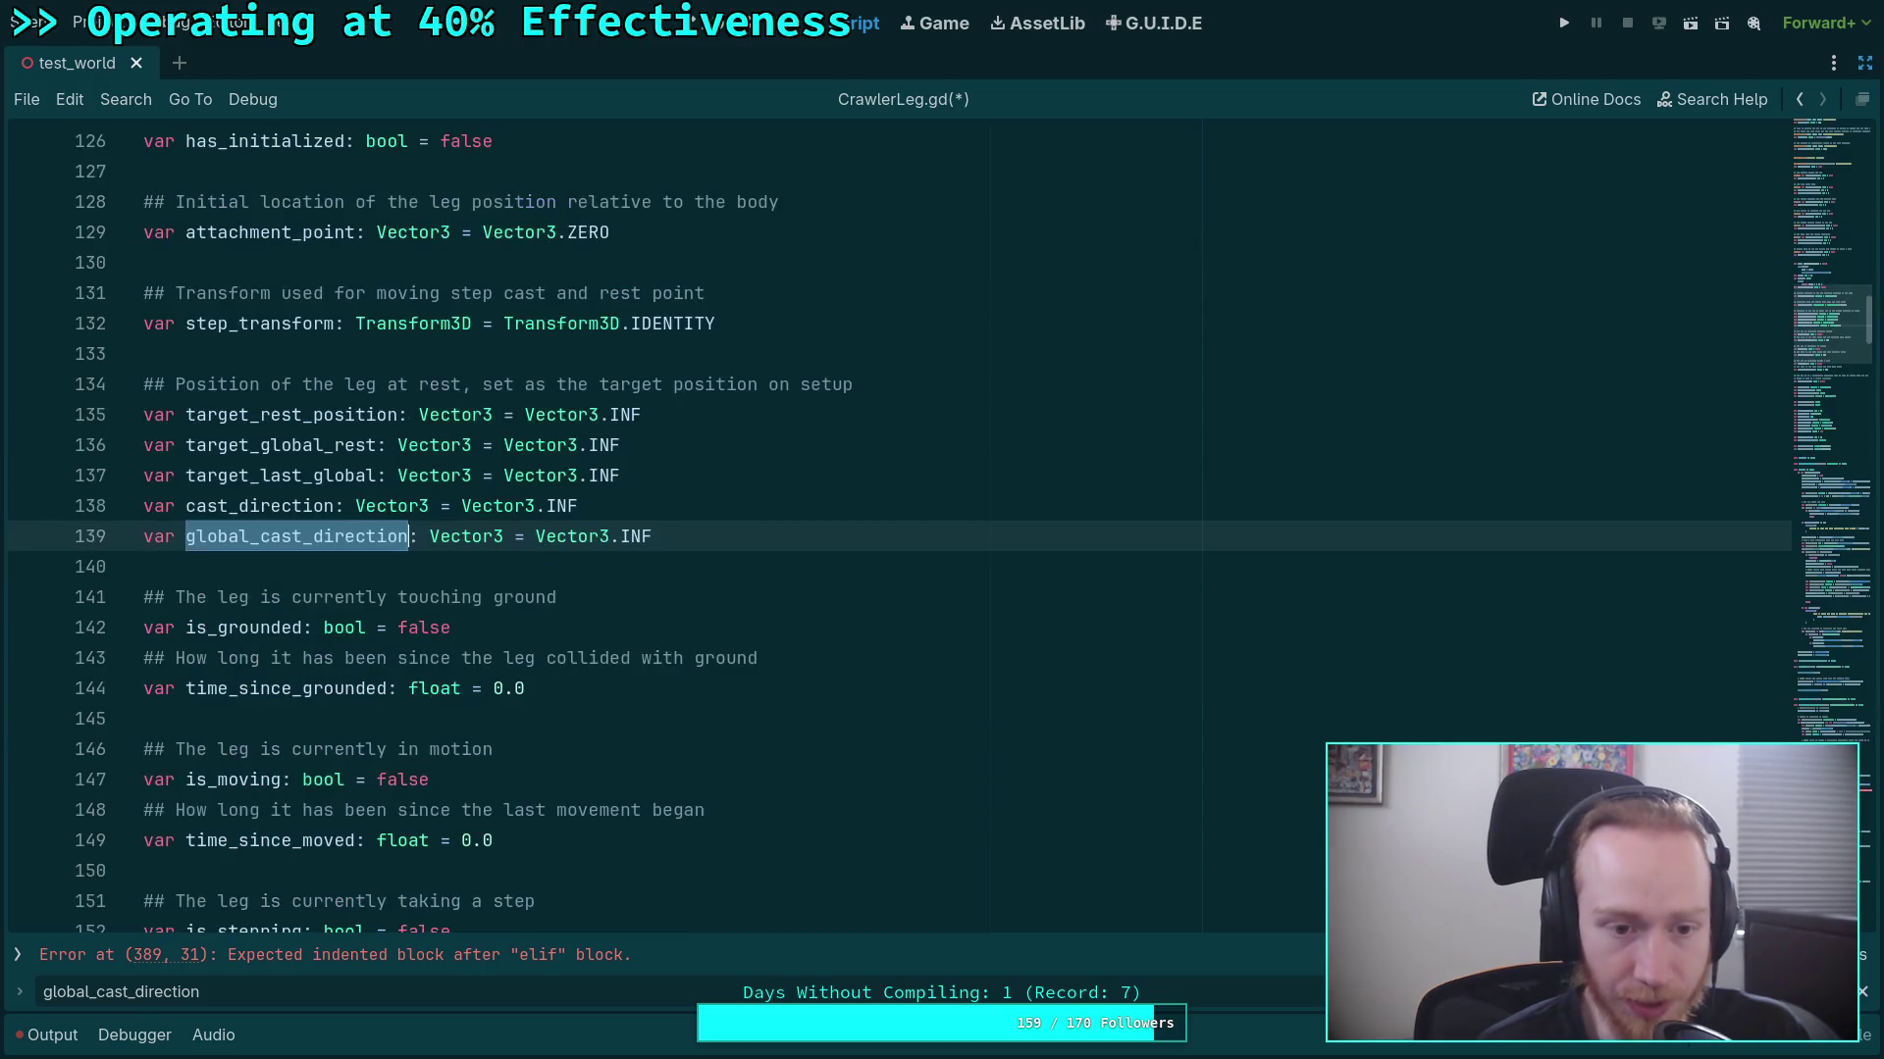
pyautogui.moveTo(686, 535); pyautogui.dragTo(704, 508)
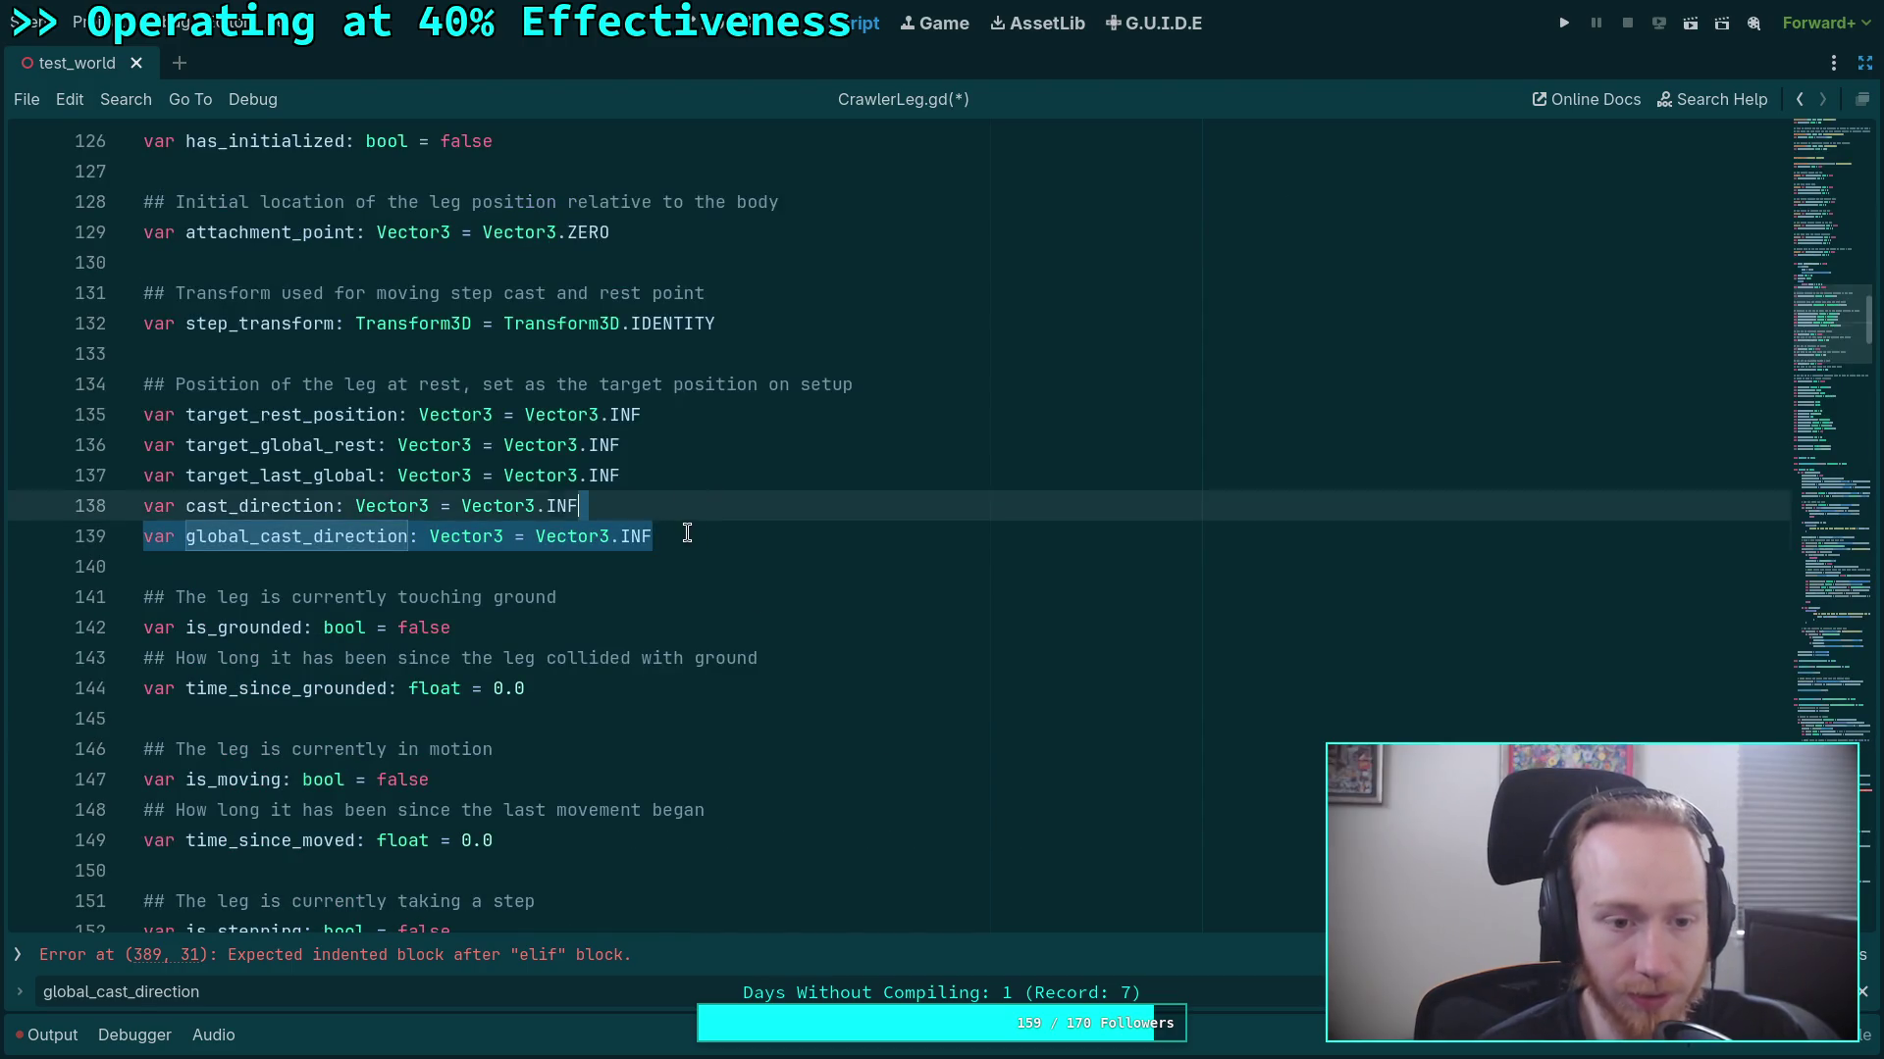
pyautogui.hotkey('ctrl', 'shift', 'k')
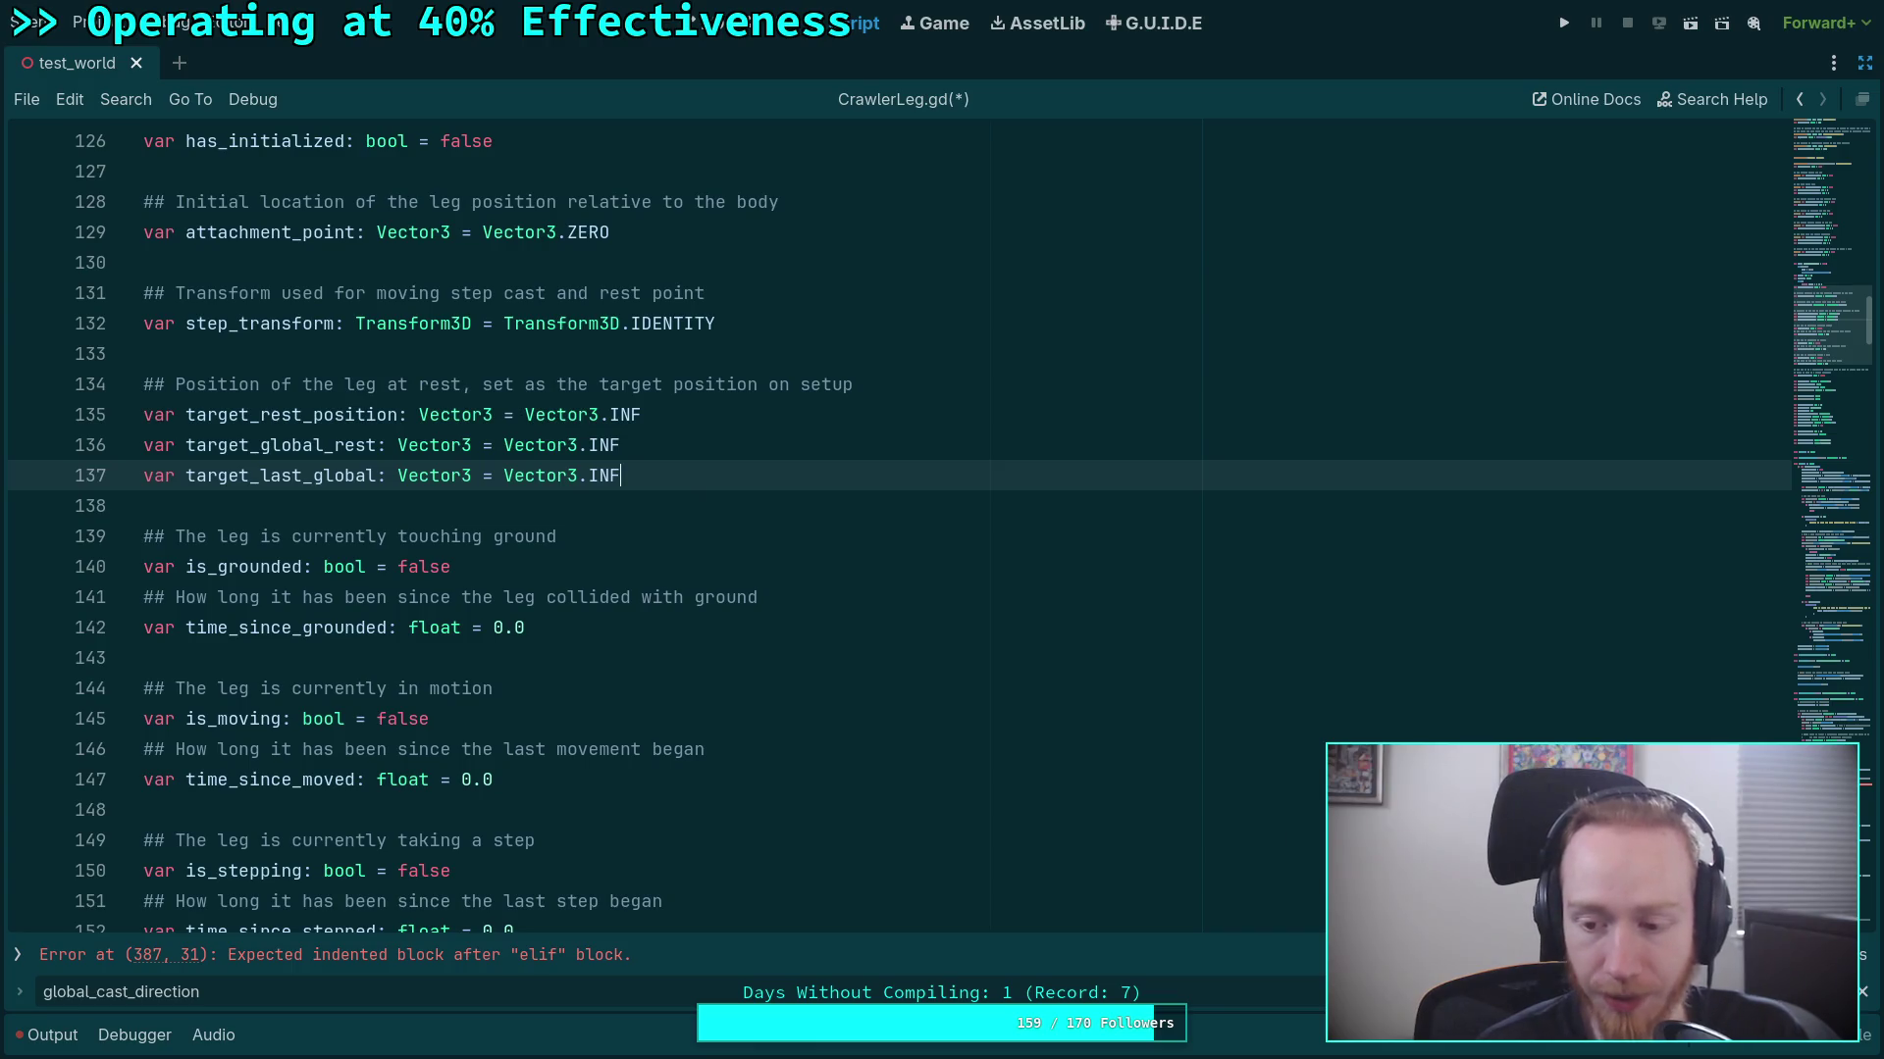
pyautogui.click(858, 716)
pyautogui.moveTo(1820, 378); pyautogui.dragTo(1840, 564)
pyautogui.moveTo(96, 992); pyautogui.dragTo(22, 996)
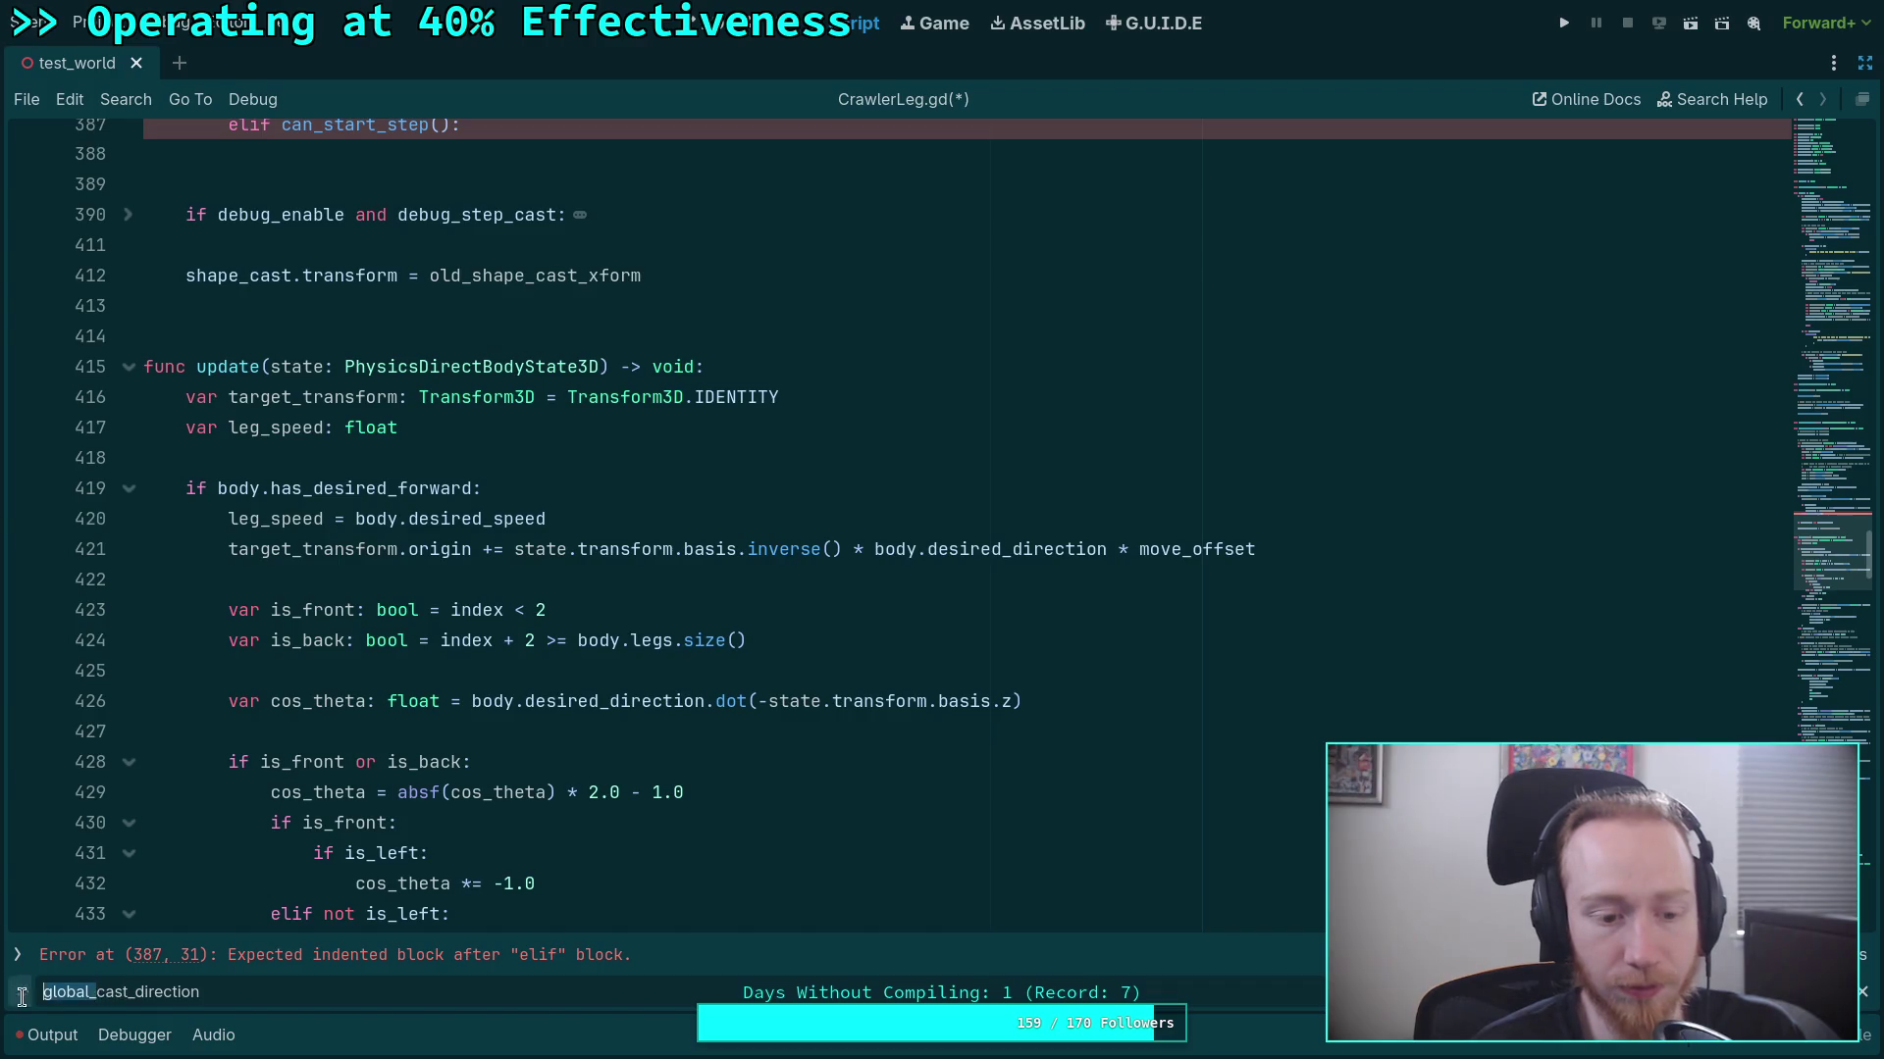
pyautogui.press('BackSpace')
pyautogui.click(1068, 535)
pyautogui.hotkey('ctrl', 'shift', 'k')
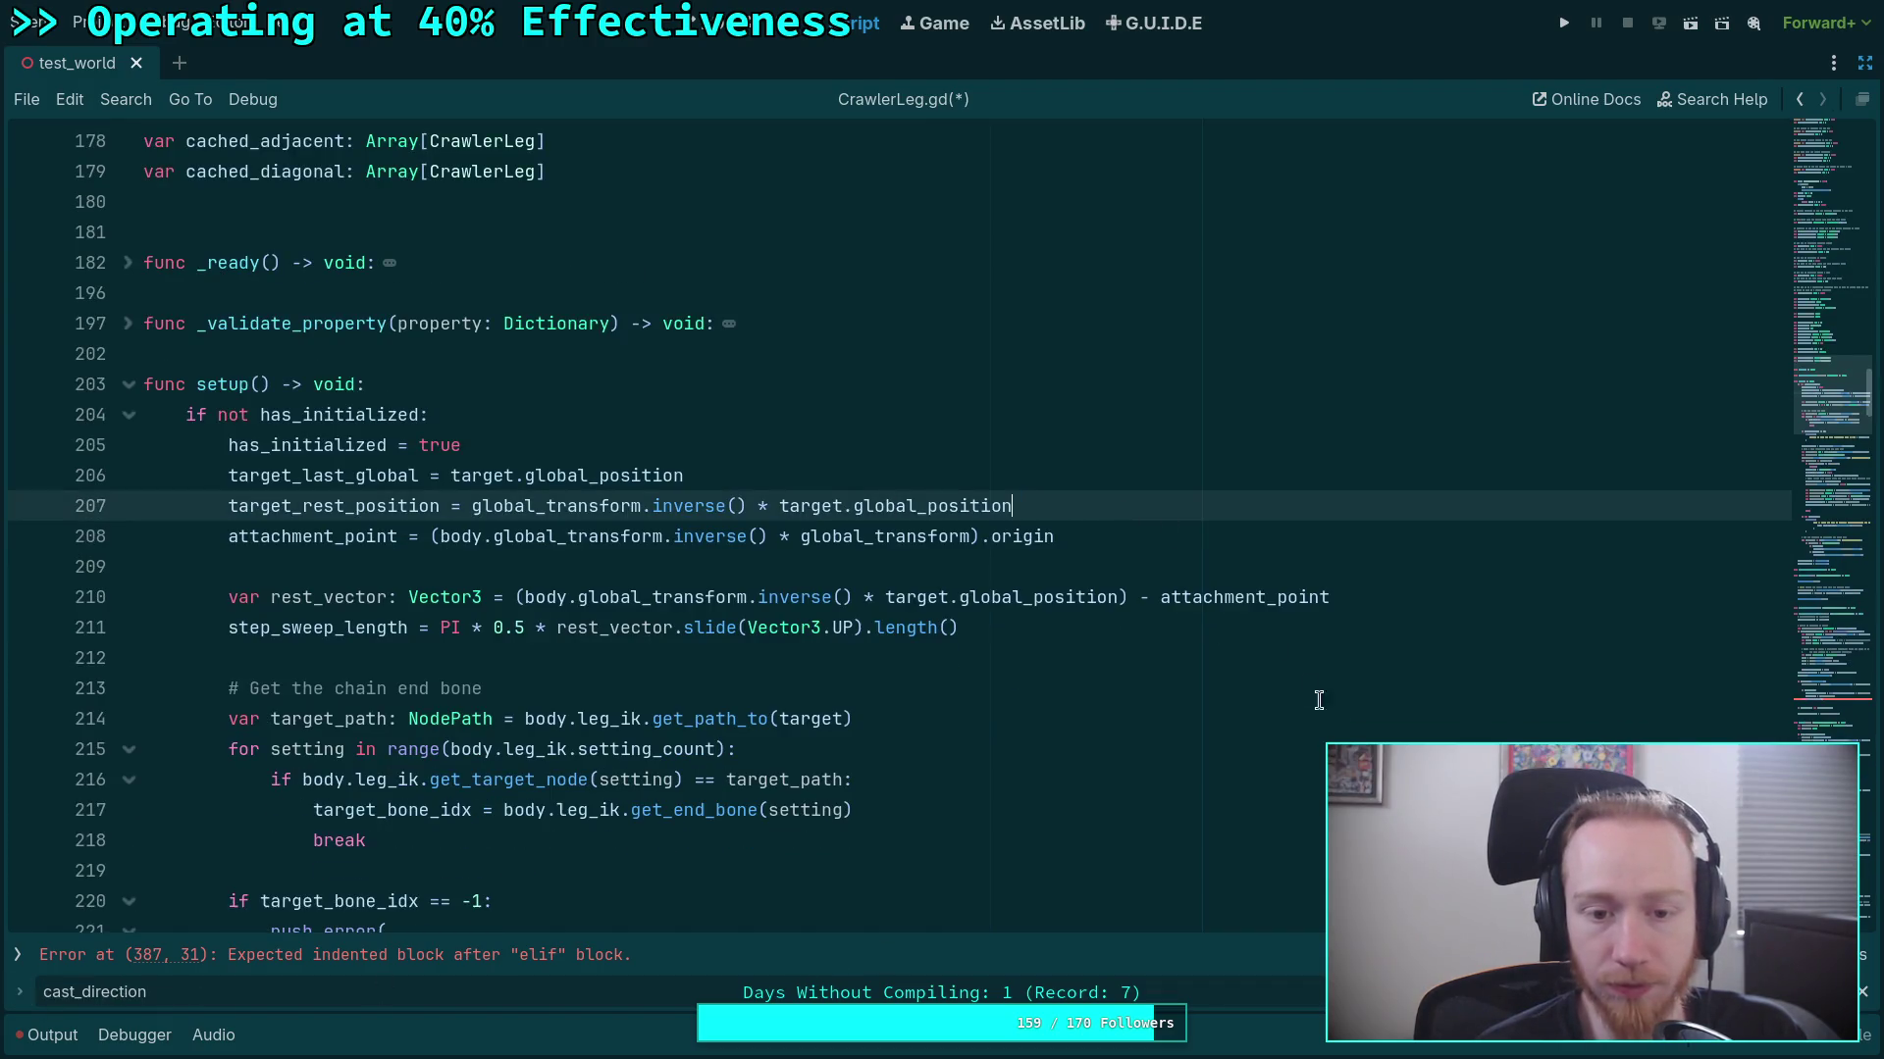
pyautogui.press('Escape')
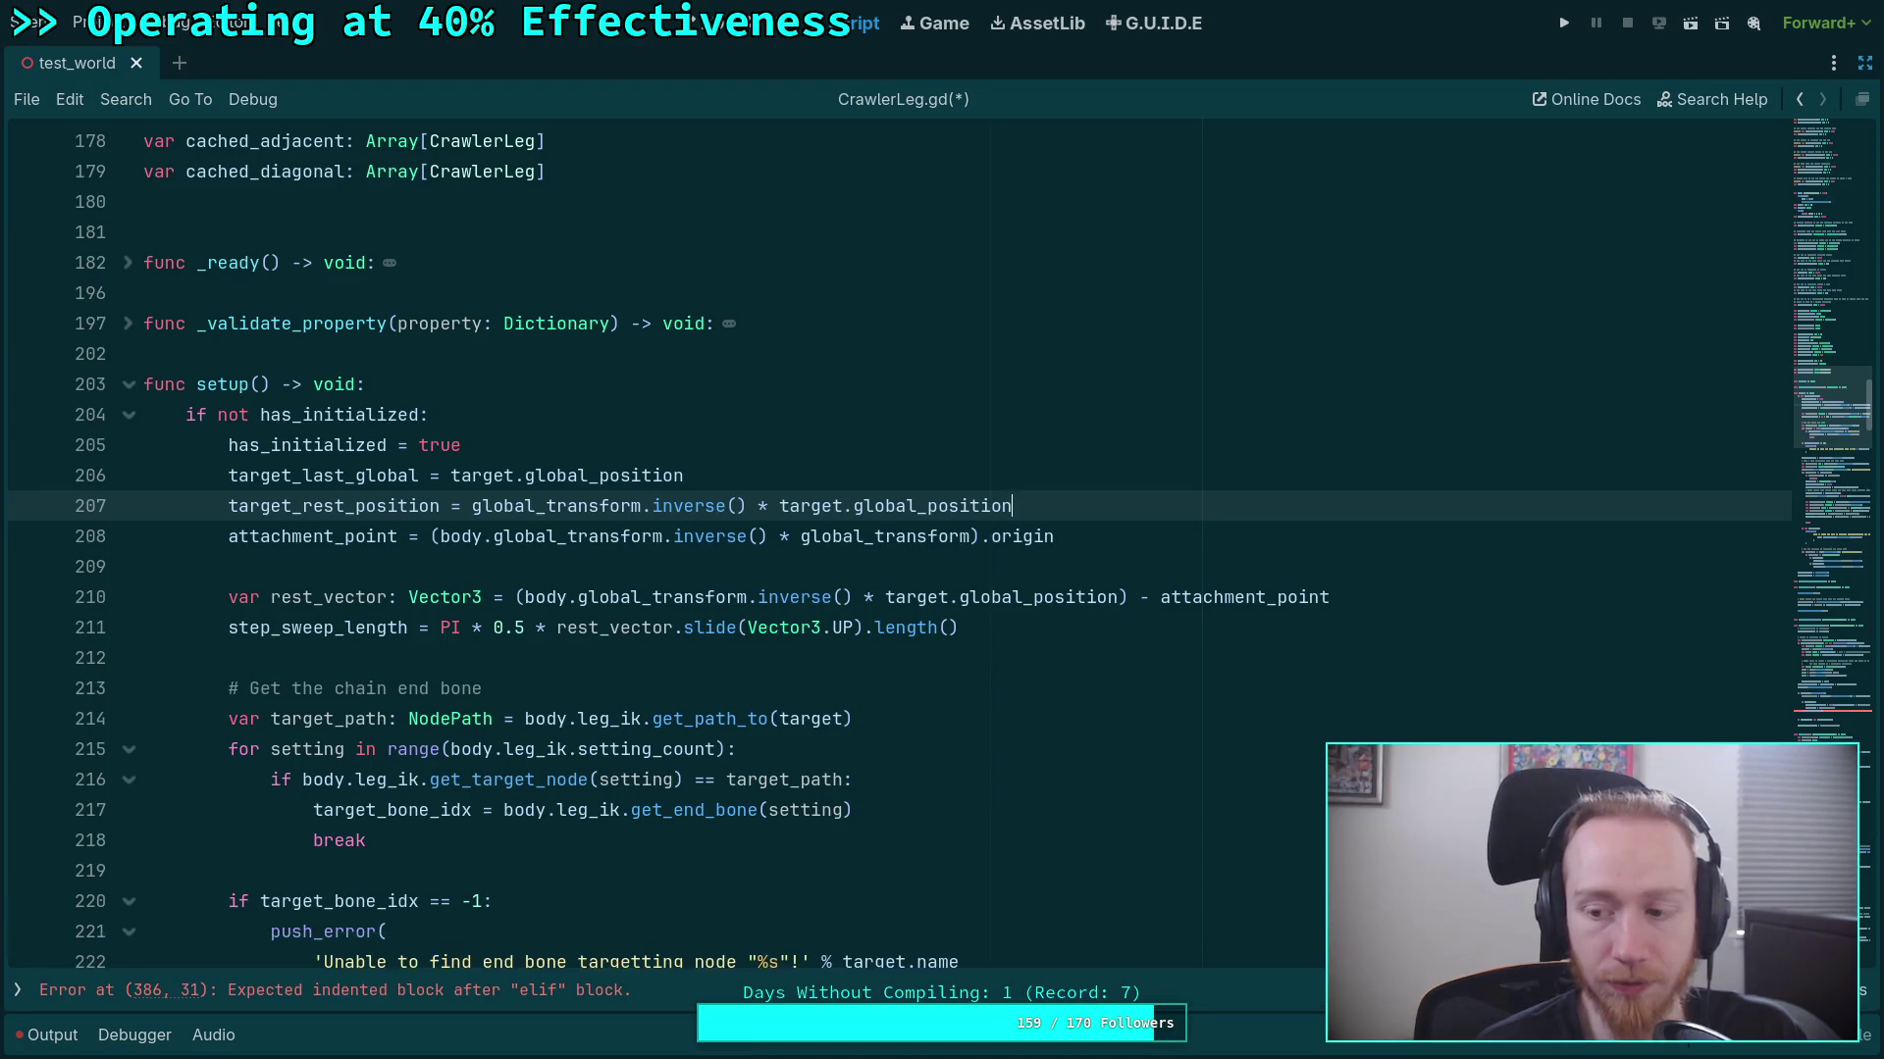
pyautogui.scroll(5, 138, 487)
pyautogui.scroll(-4, 137, 488)
pyautogui.click(129, 476)
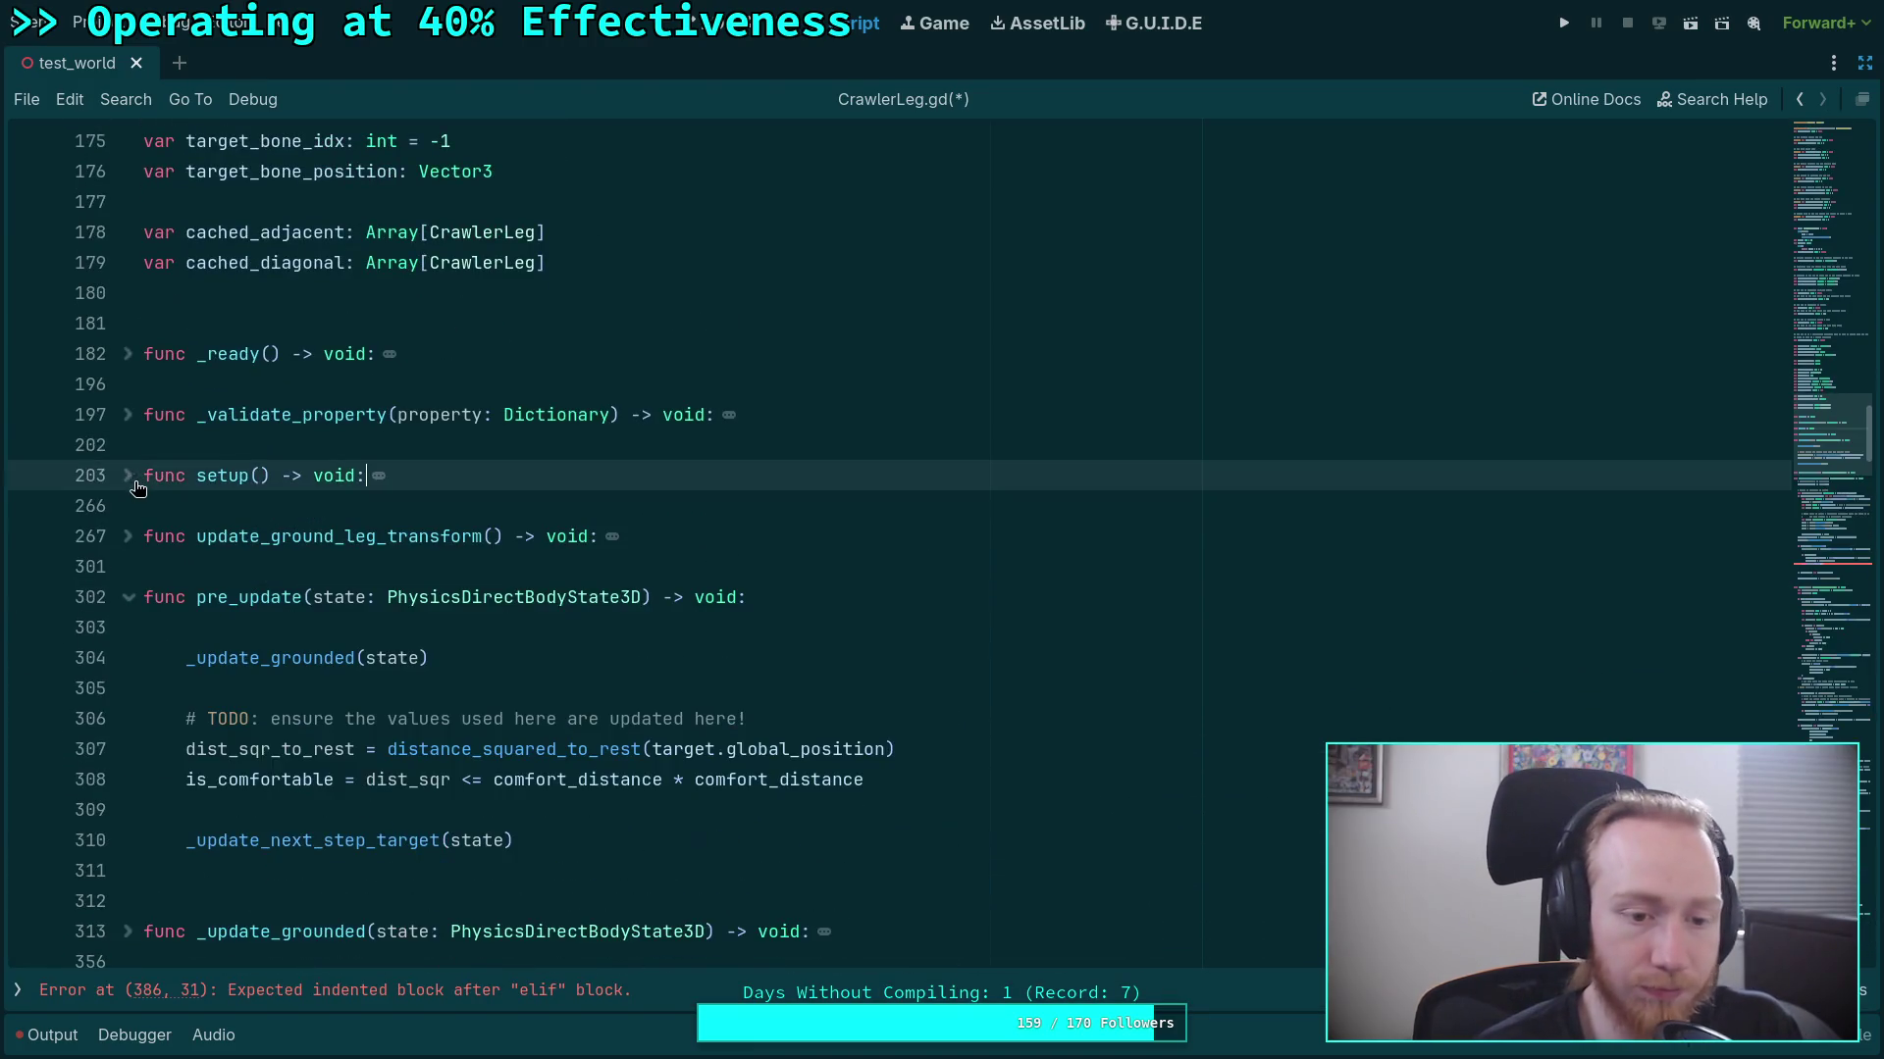
pyautogui.scroll(-4, 334, 600)
pyautogui.scroll(2, 392, 579)
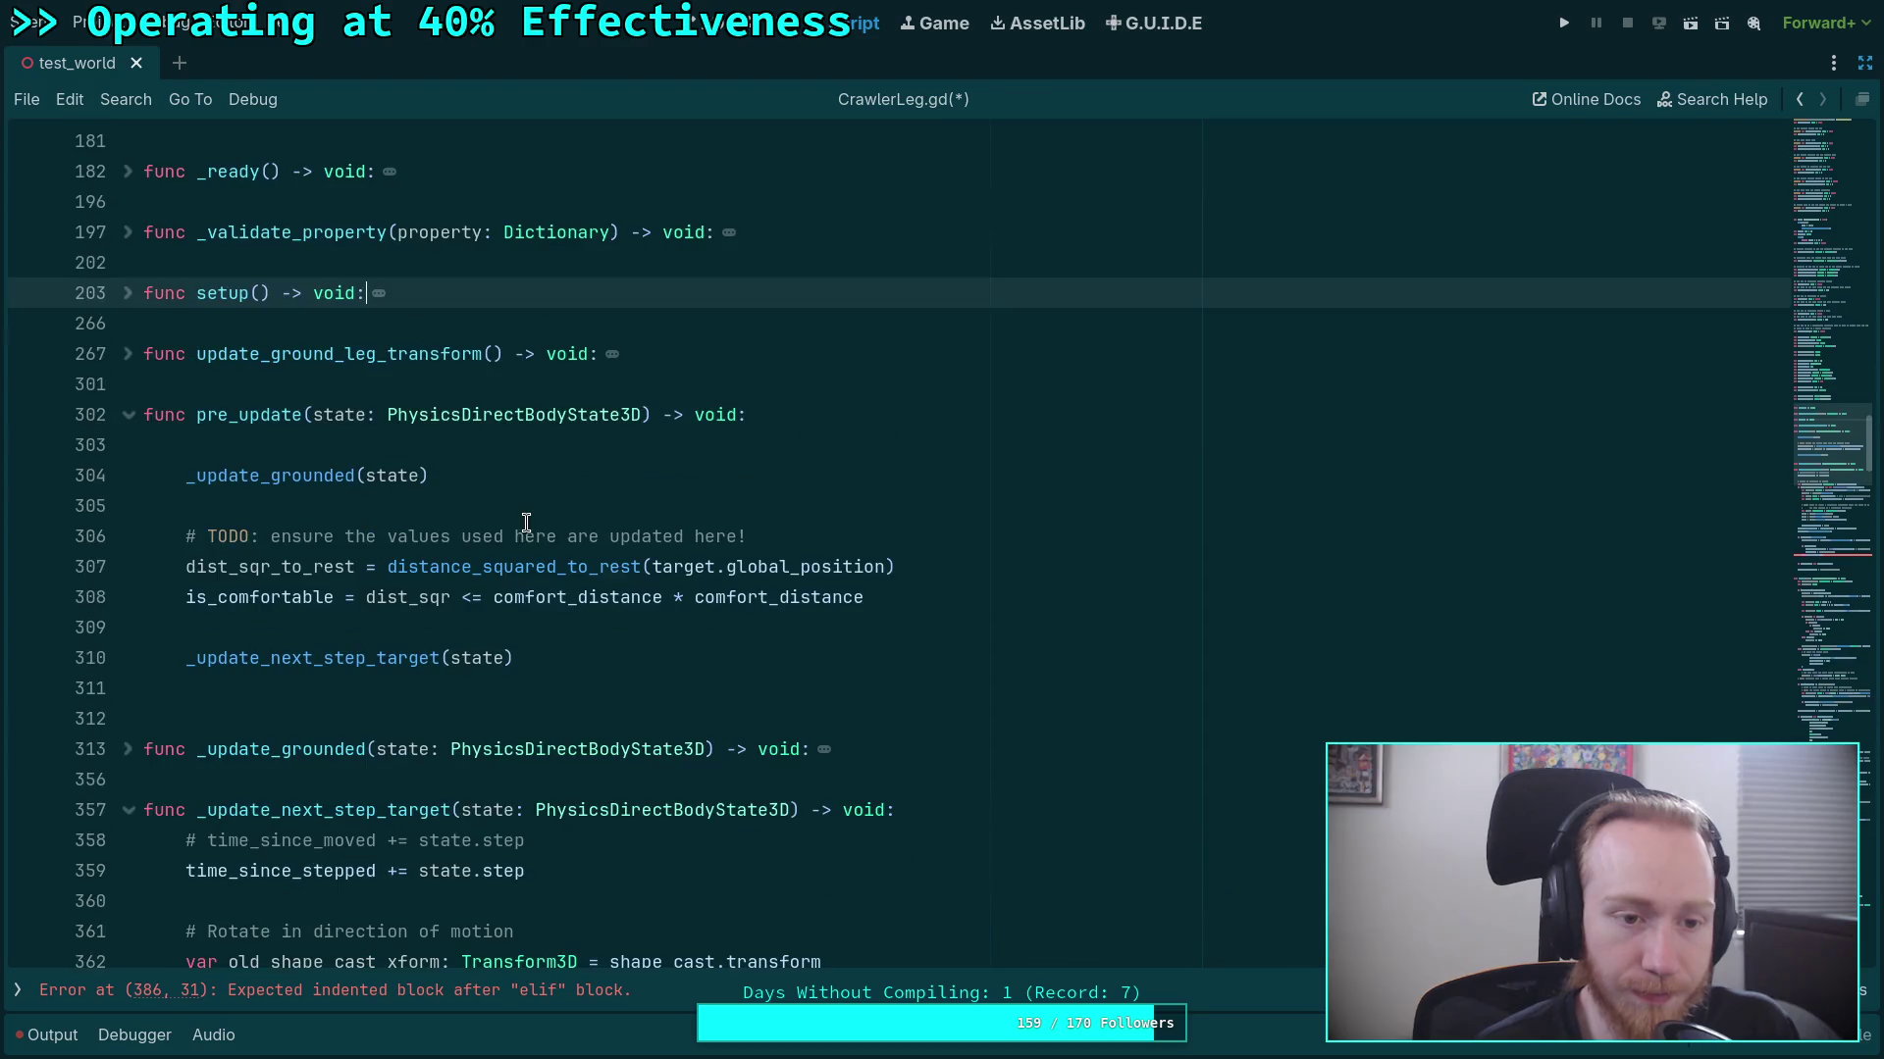
pyautogui.scroll(2, 837, 608)
pyautogui.moveTo(895, 748); pyautogui.dragTo(387, 748)
pyautogui.press('BackSpace')
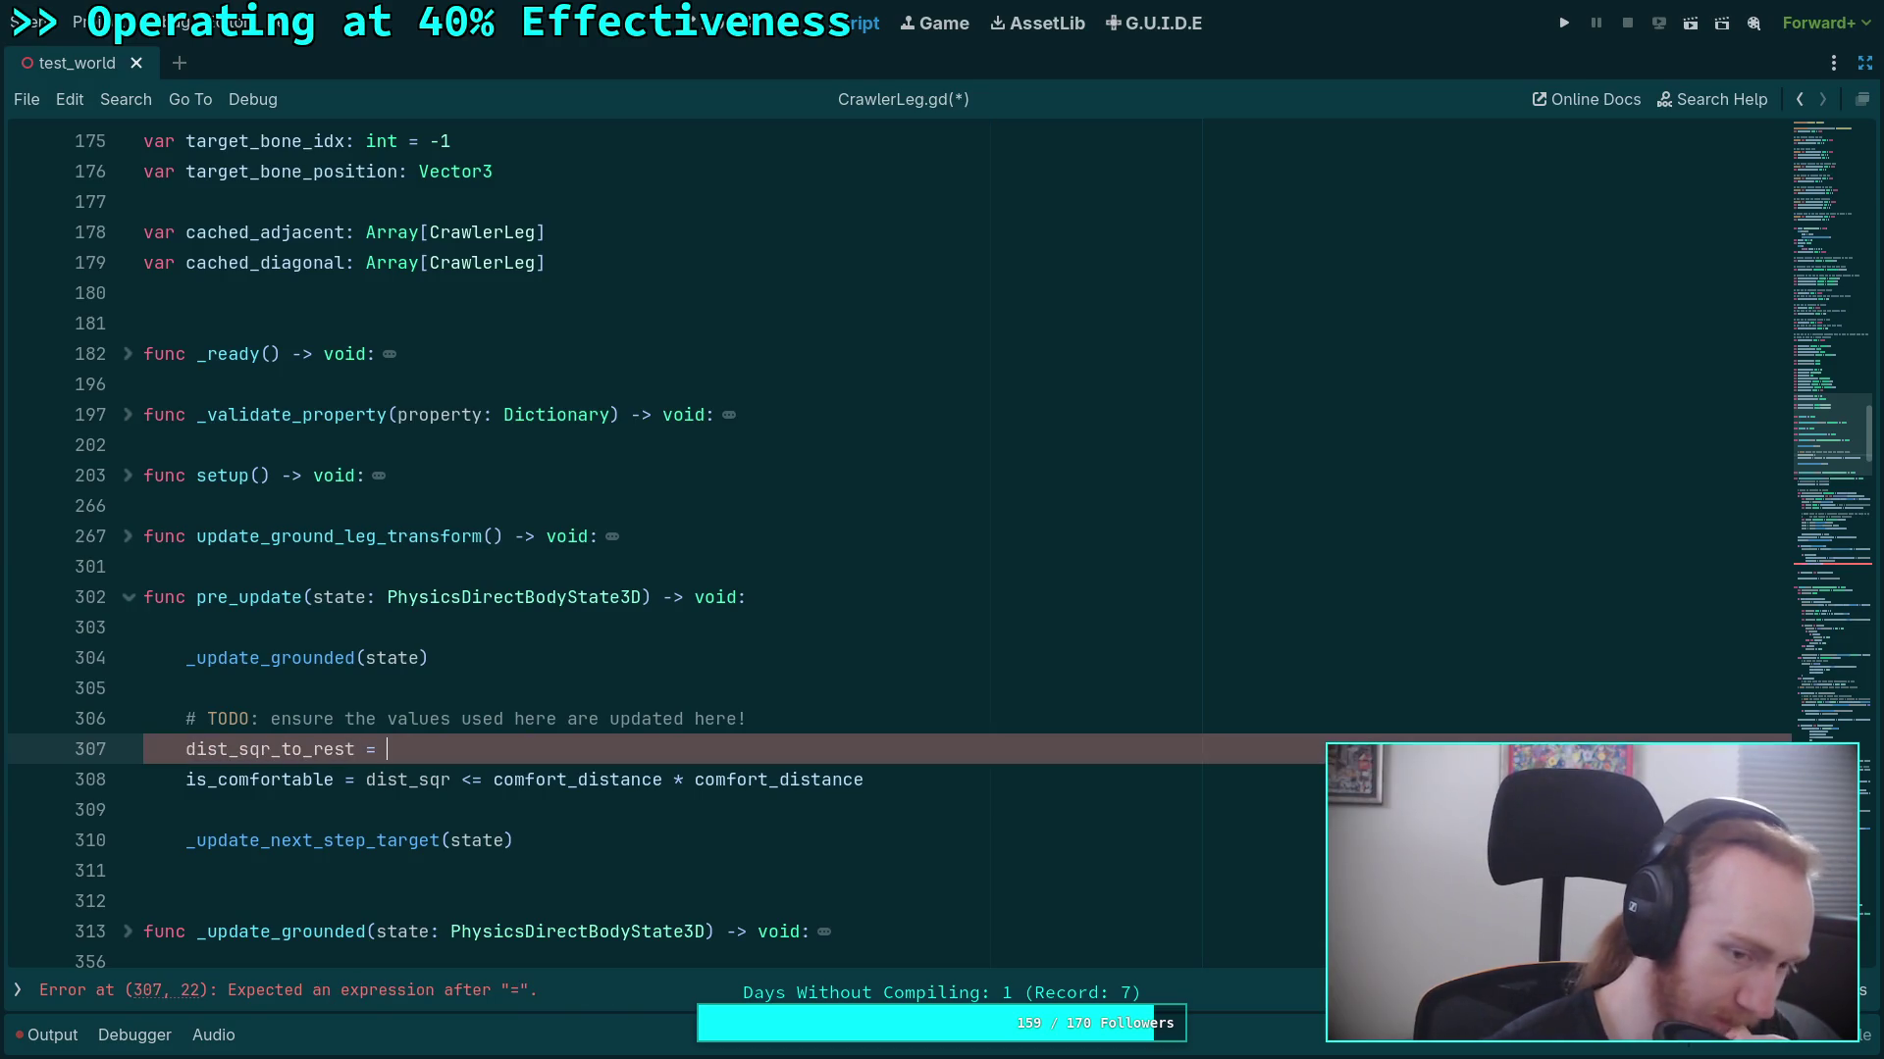
pyautogui.scroll(-5, 696, 713)
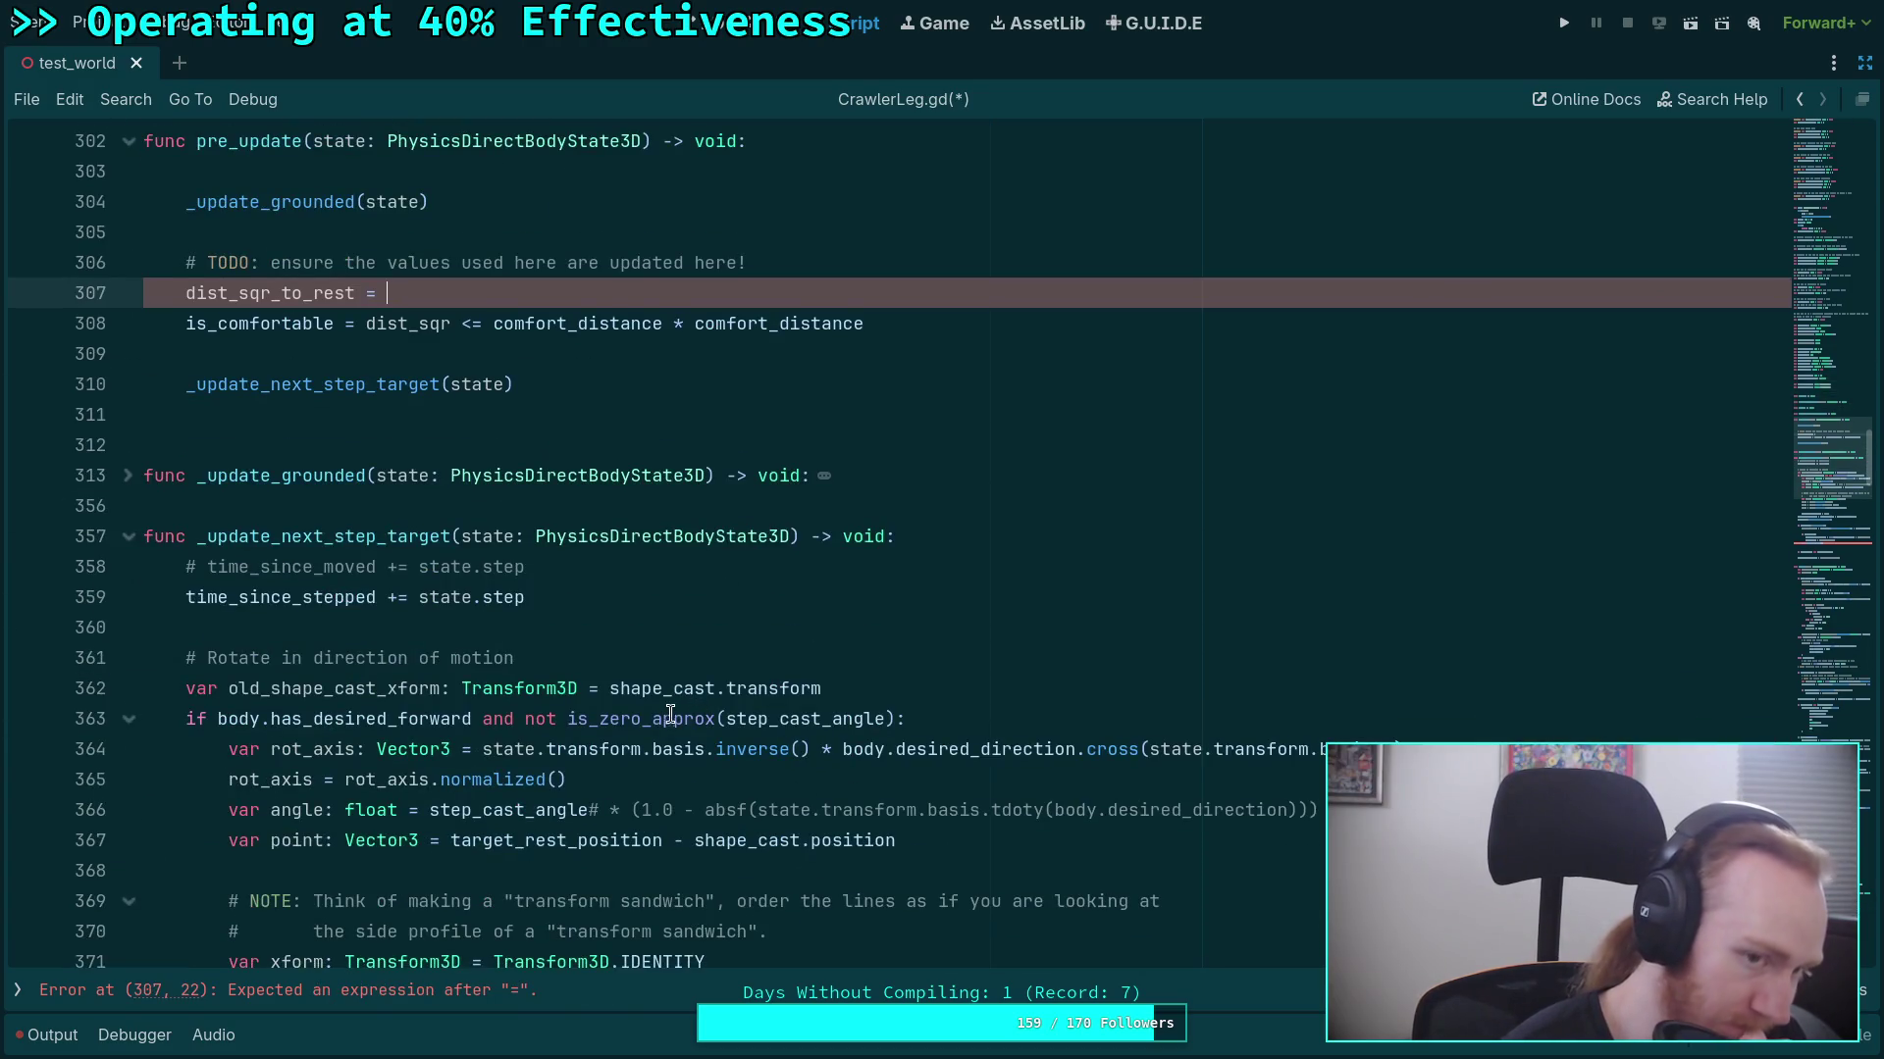
pyautogui.moveTo(660, 709)
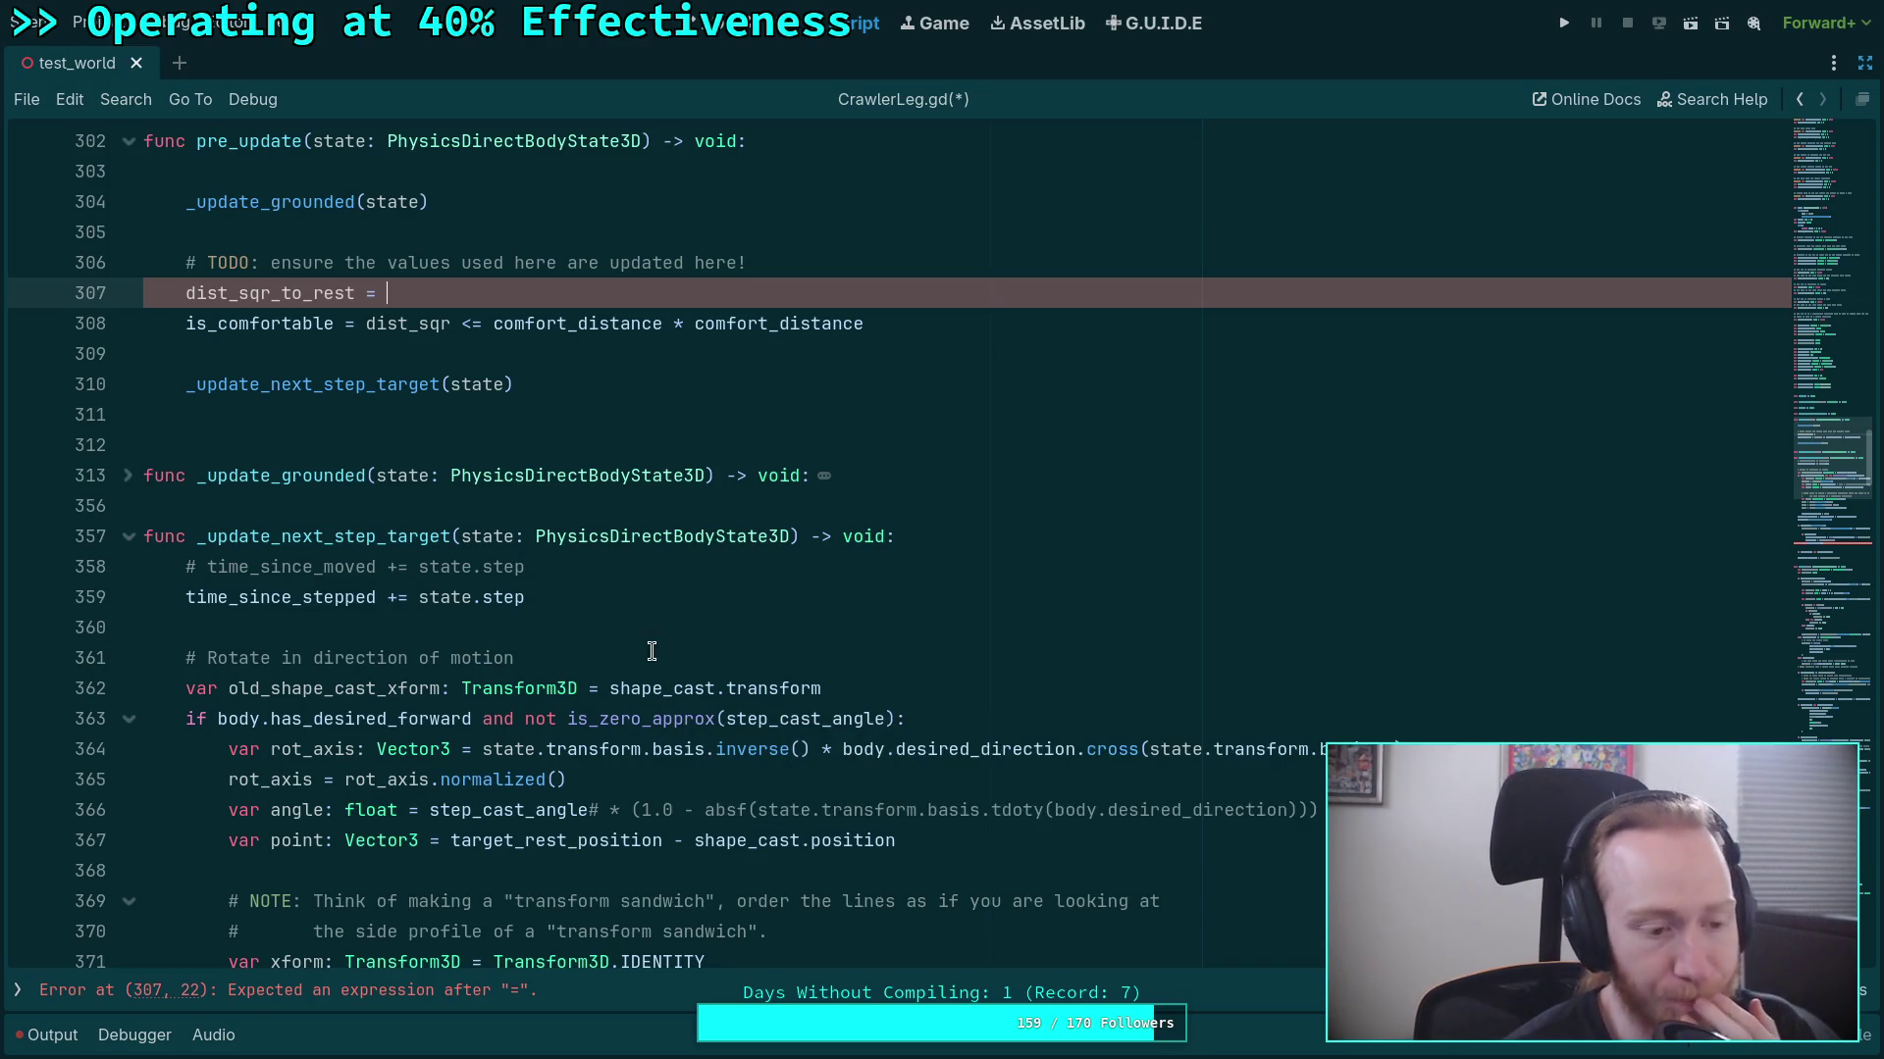
pyautogui.scroll(-2, 596, 615)
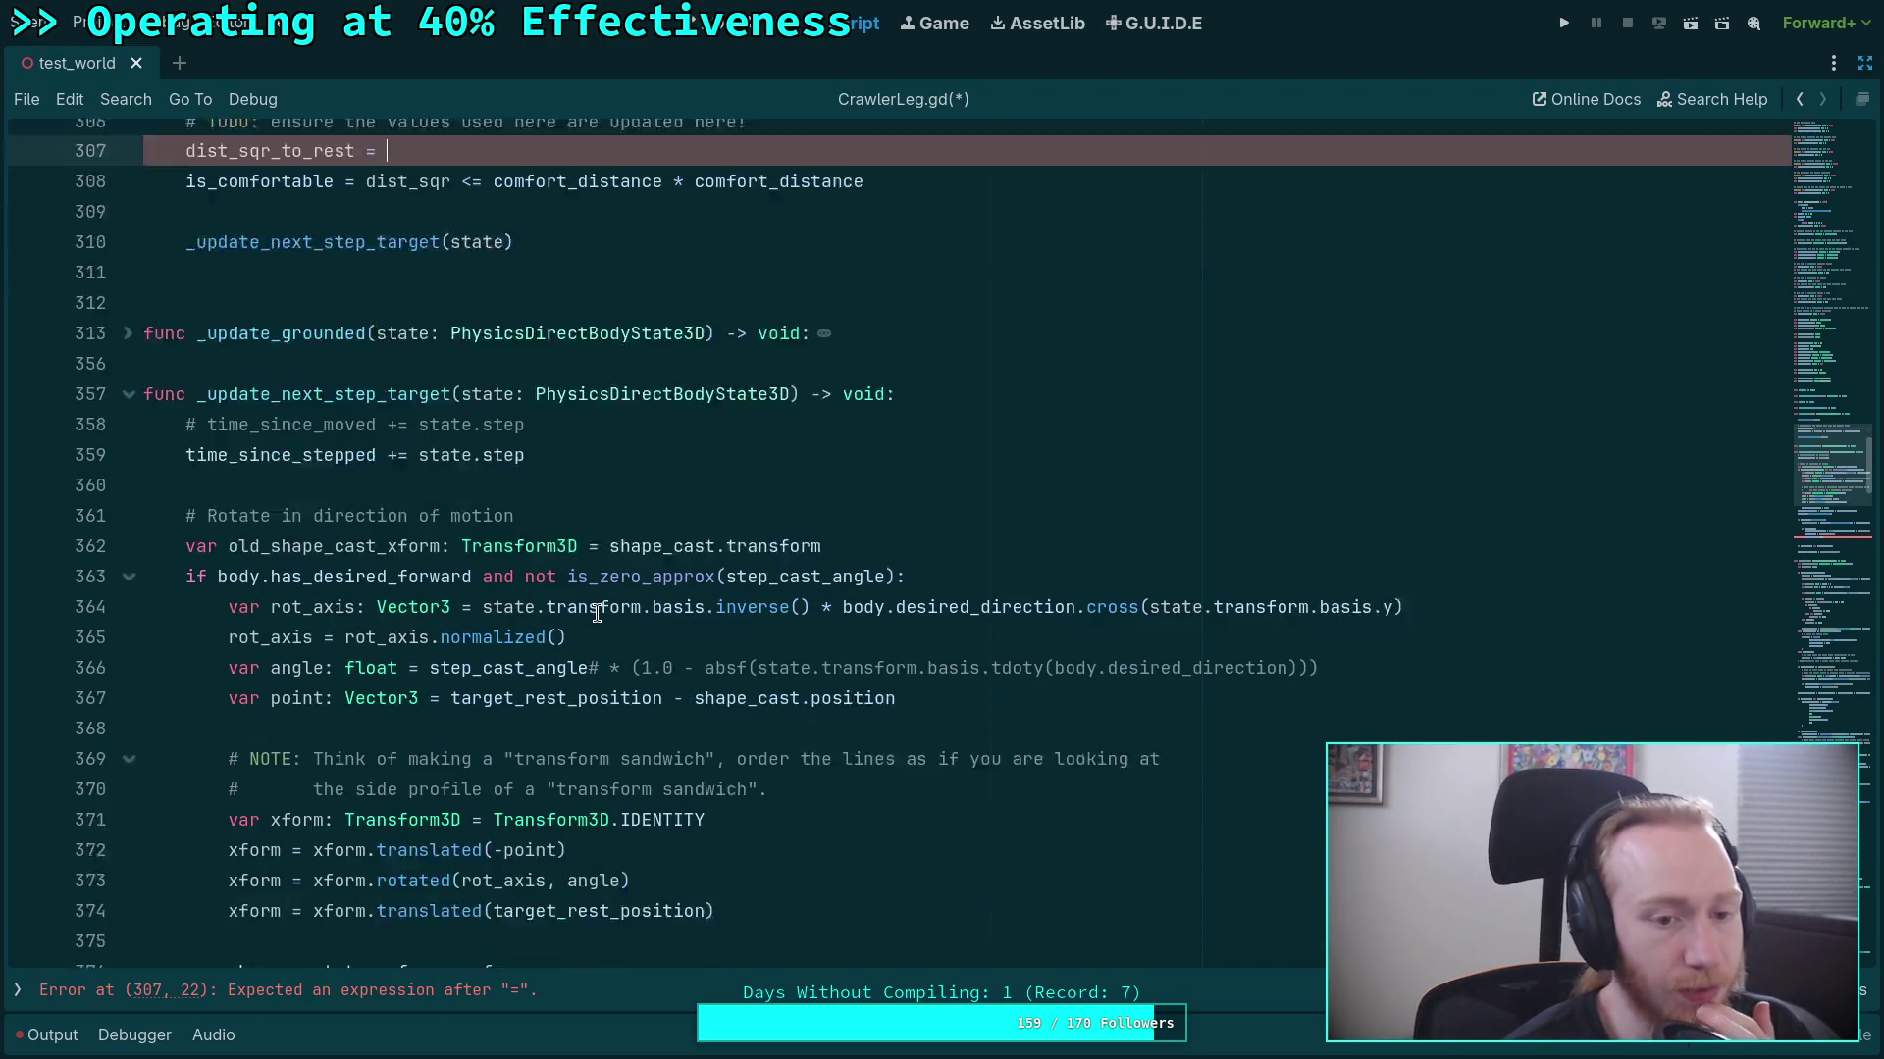
pyautogui.scroll(-3, 596, 614)
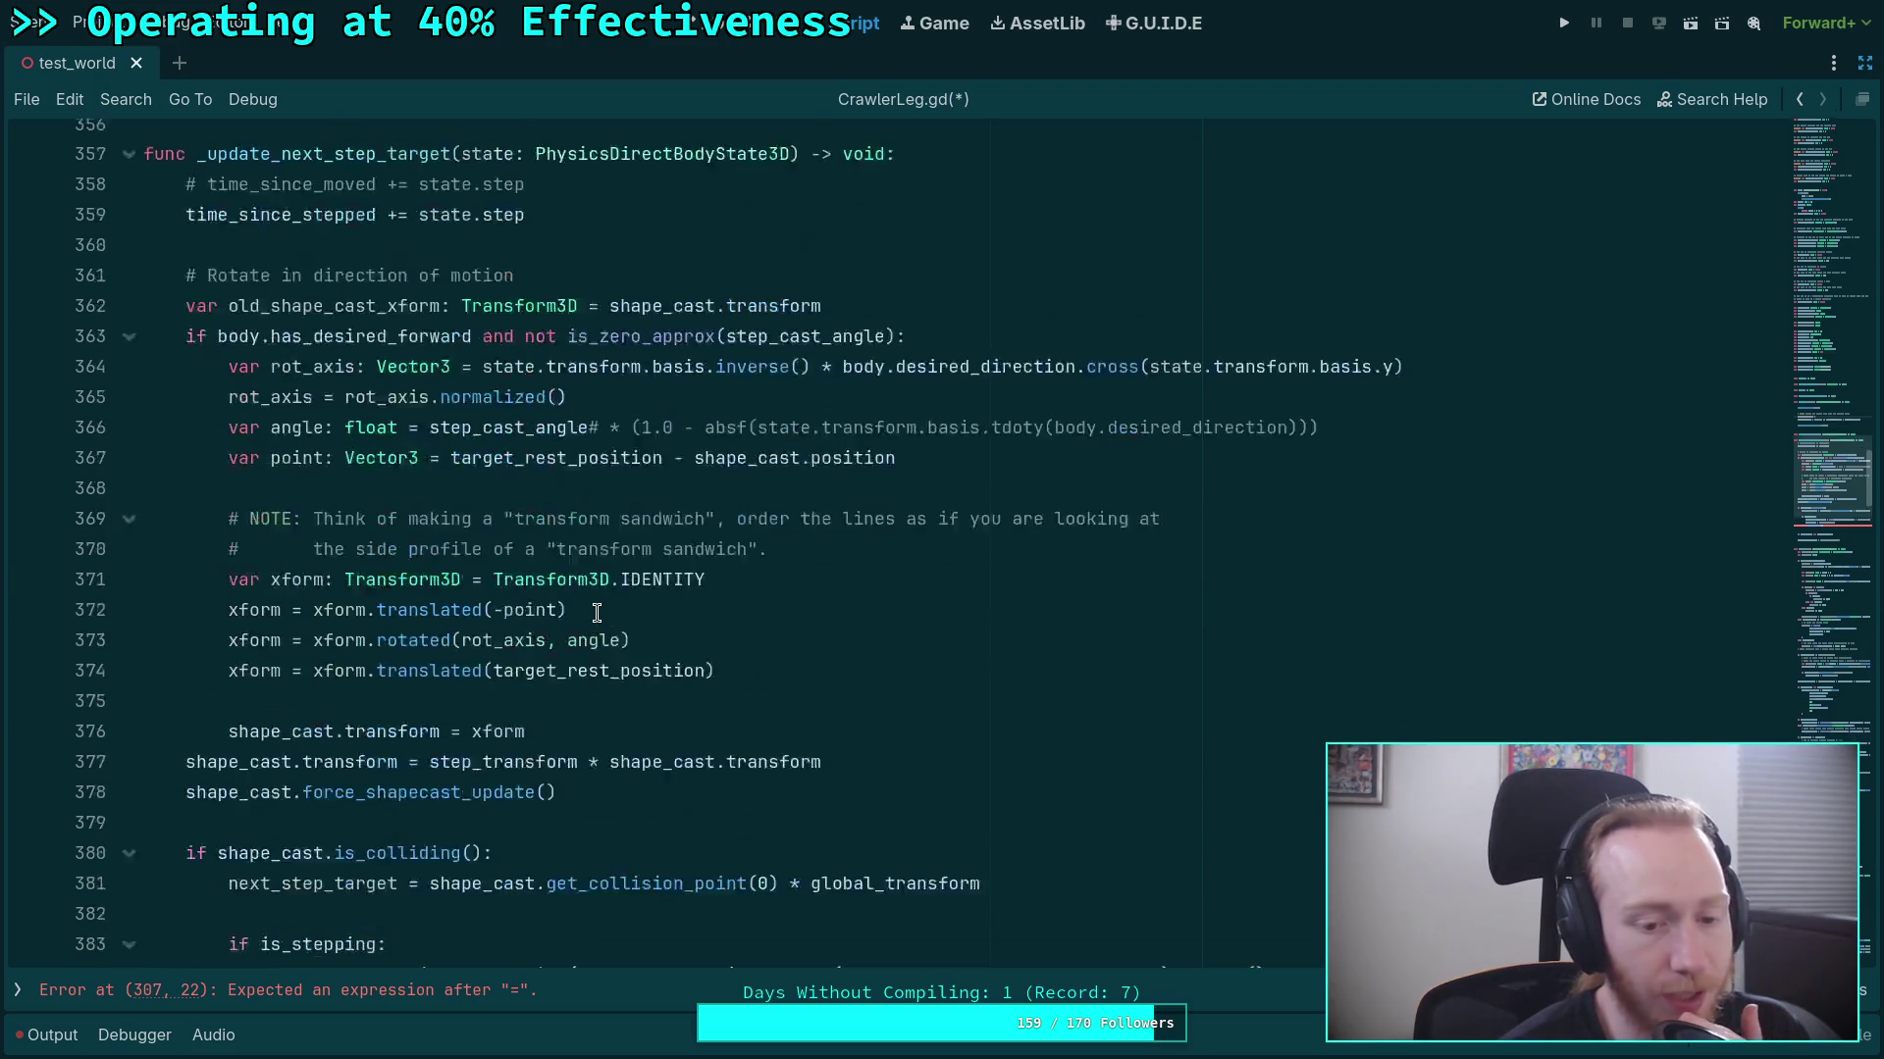
pyautogui.scroll(4, 596, 614)
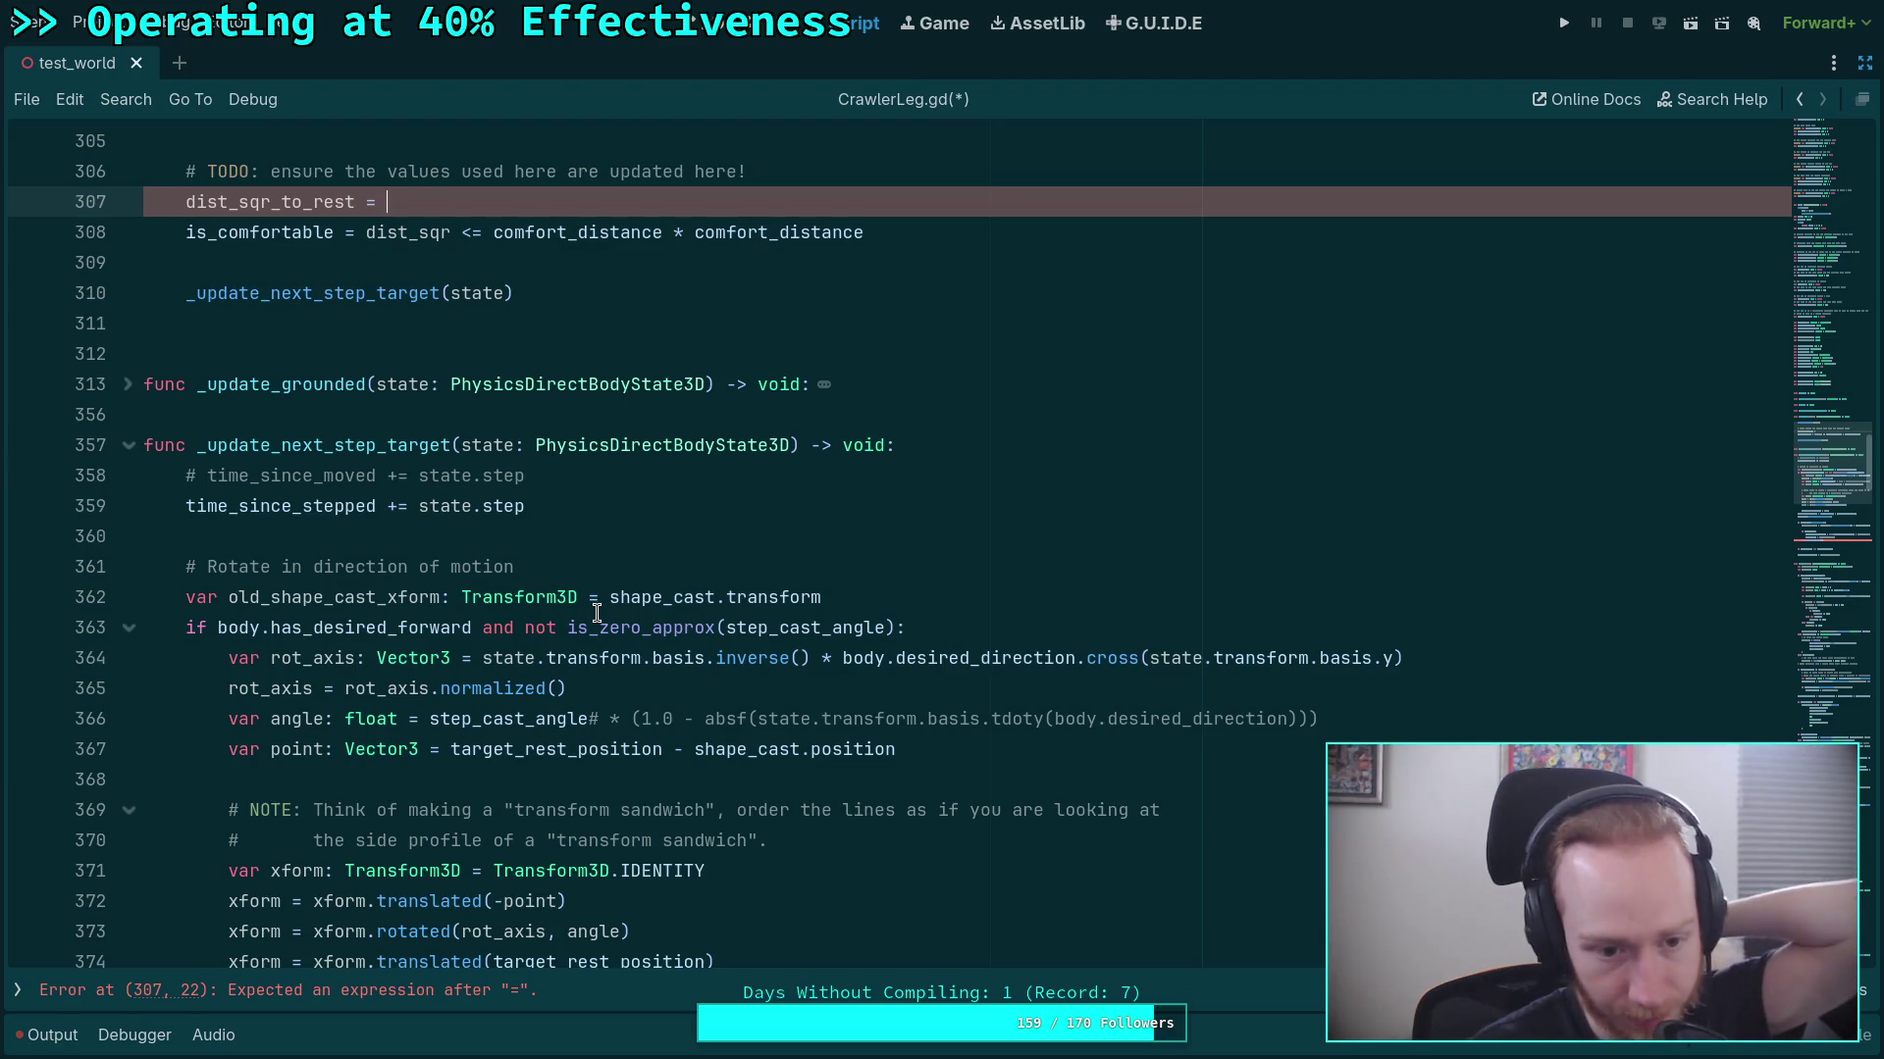
pyautogui.scroll(-1, 596, 614)
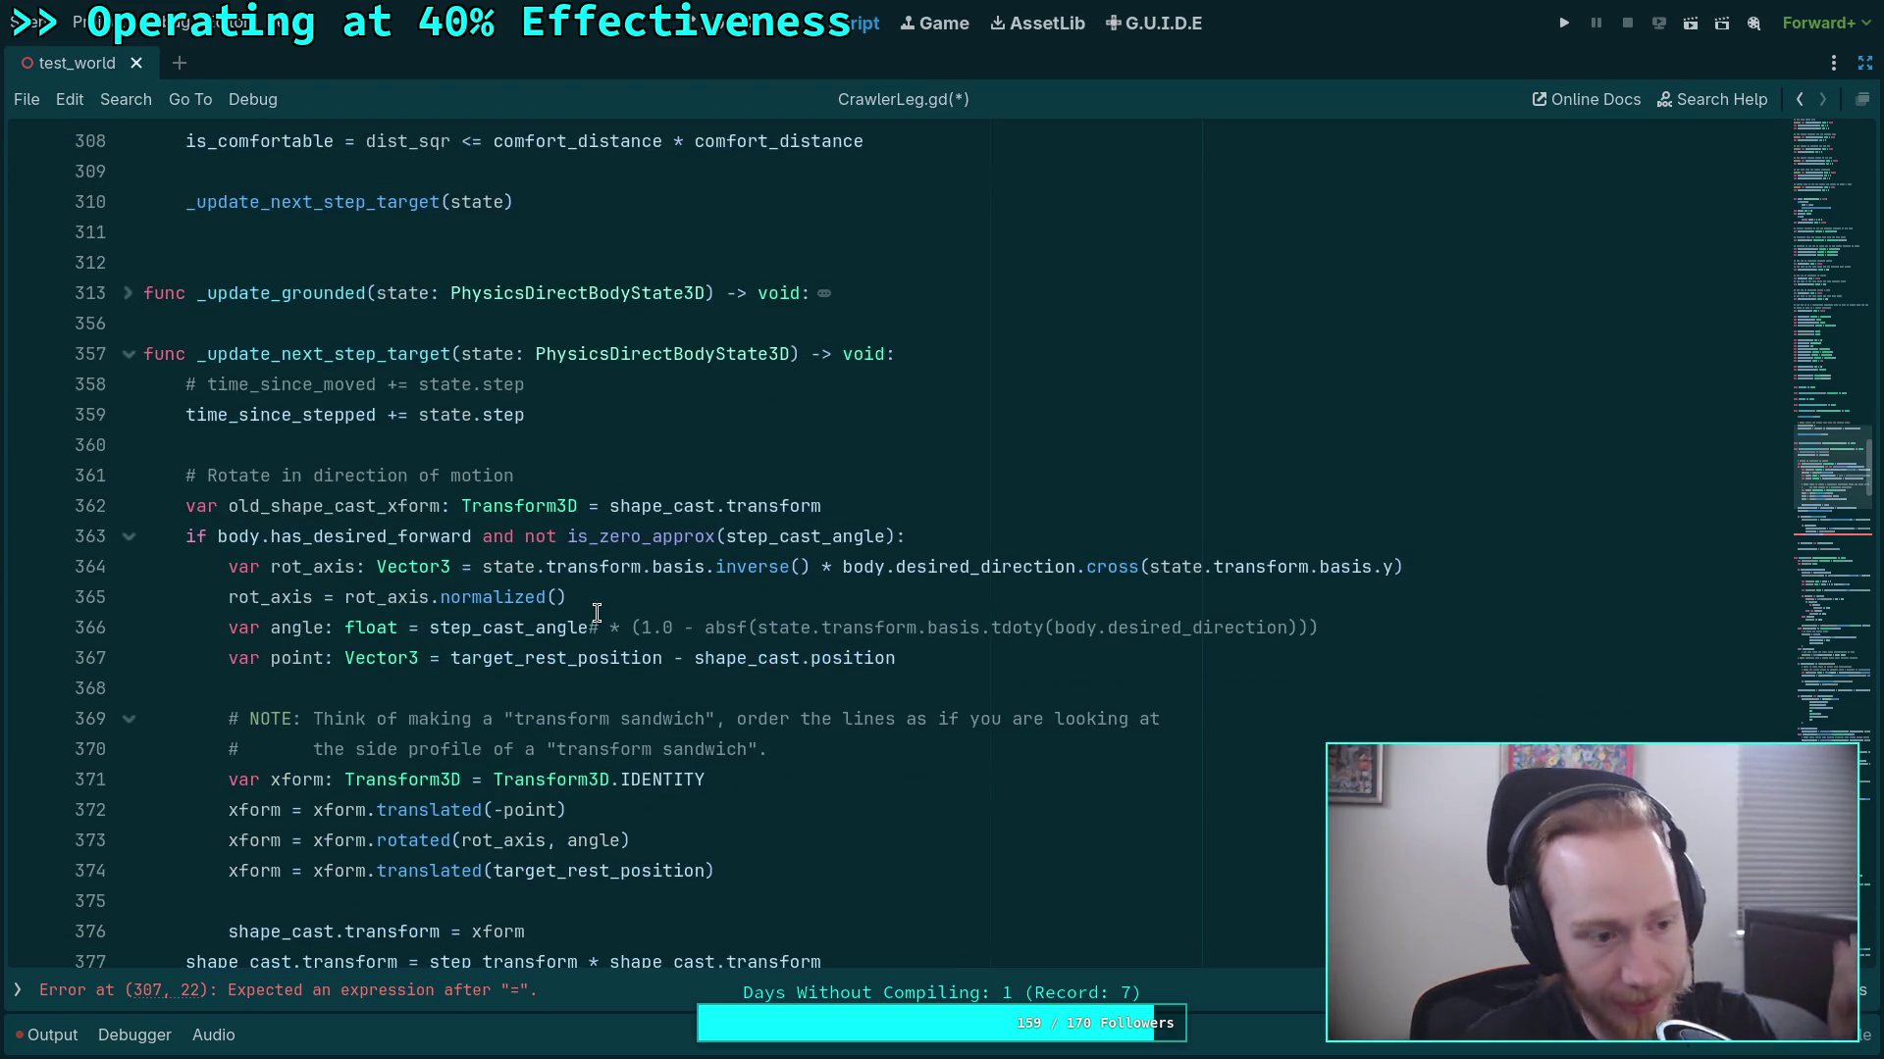
pyautogui.scroll(-20, 599, 618)
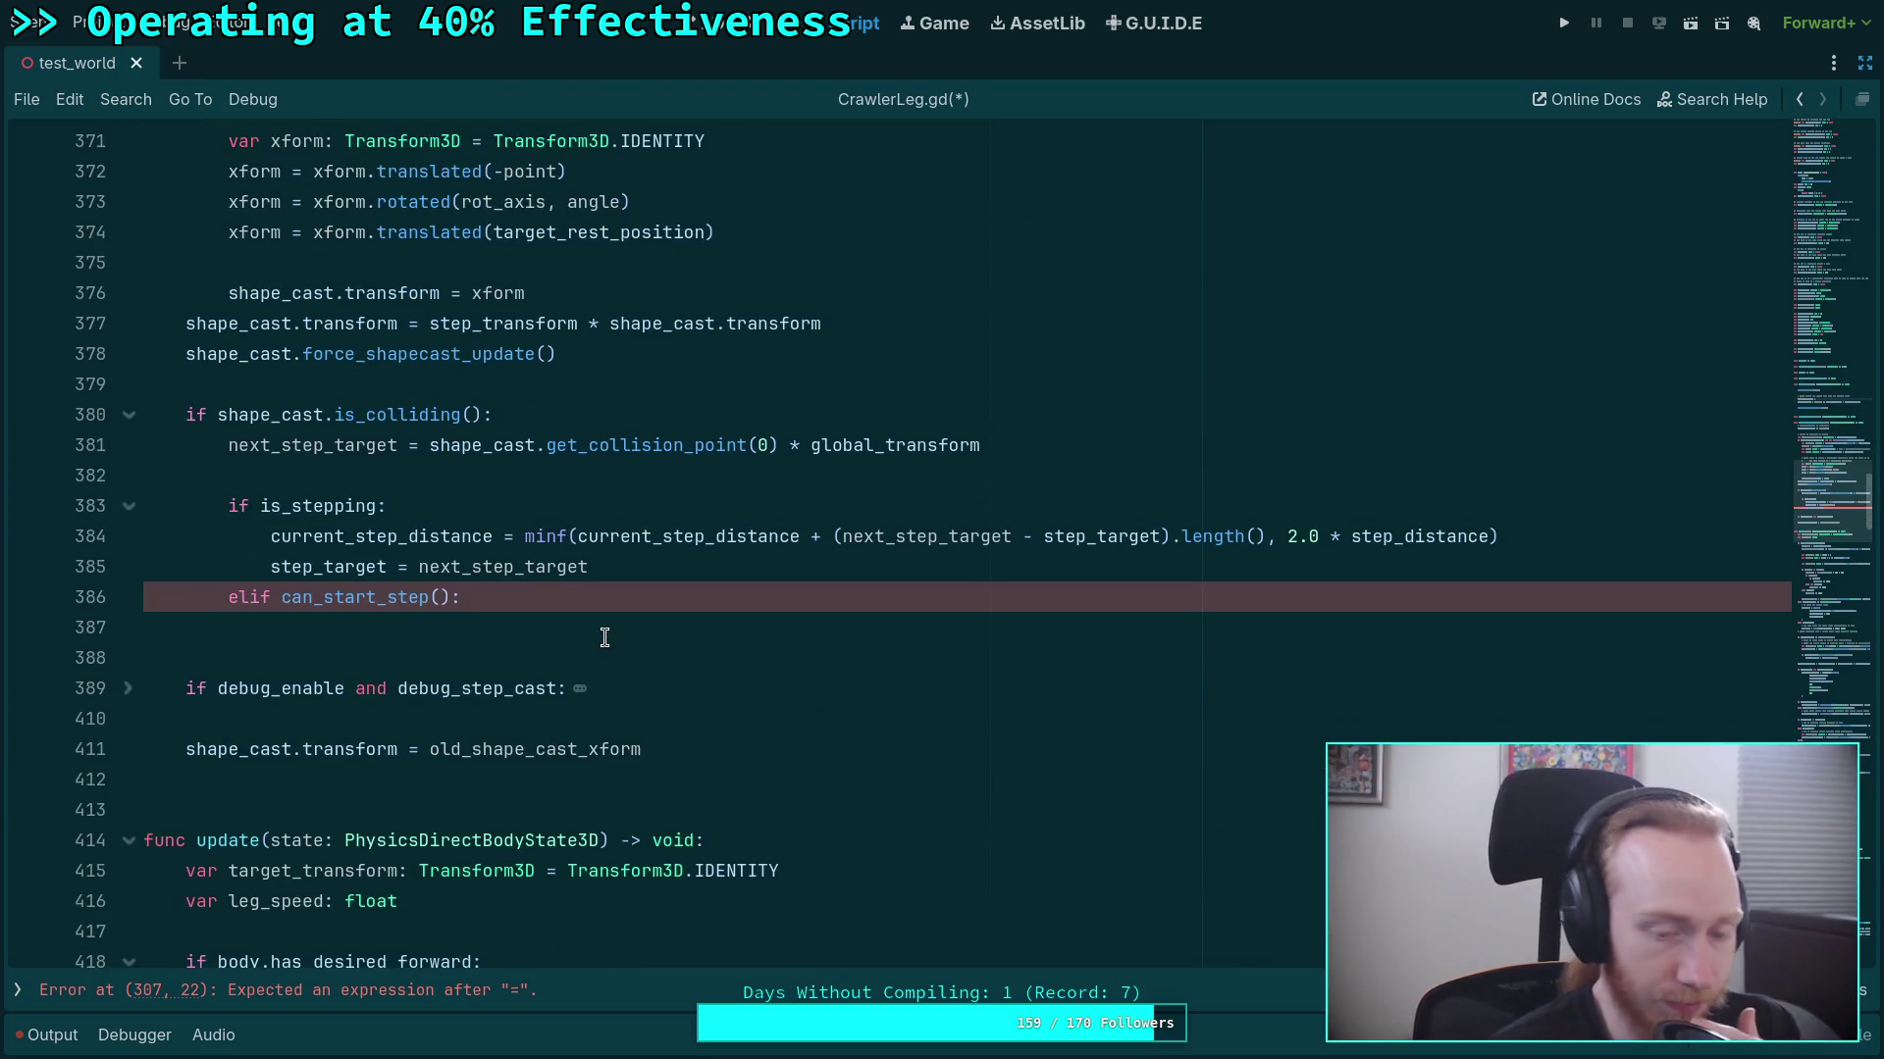
pyautogui.scroll(-4, 506, 638)
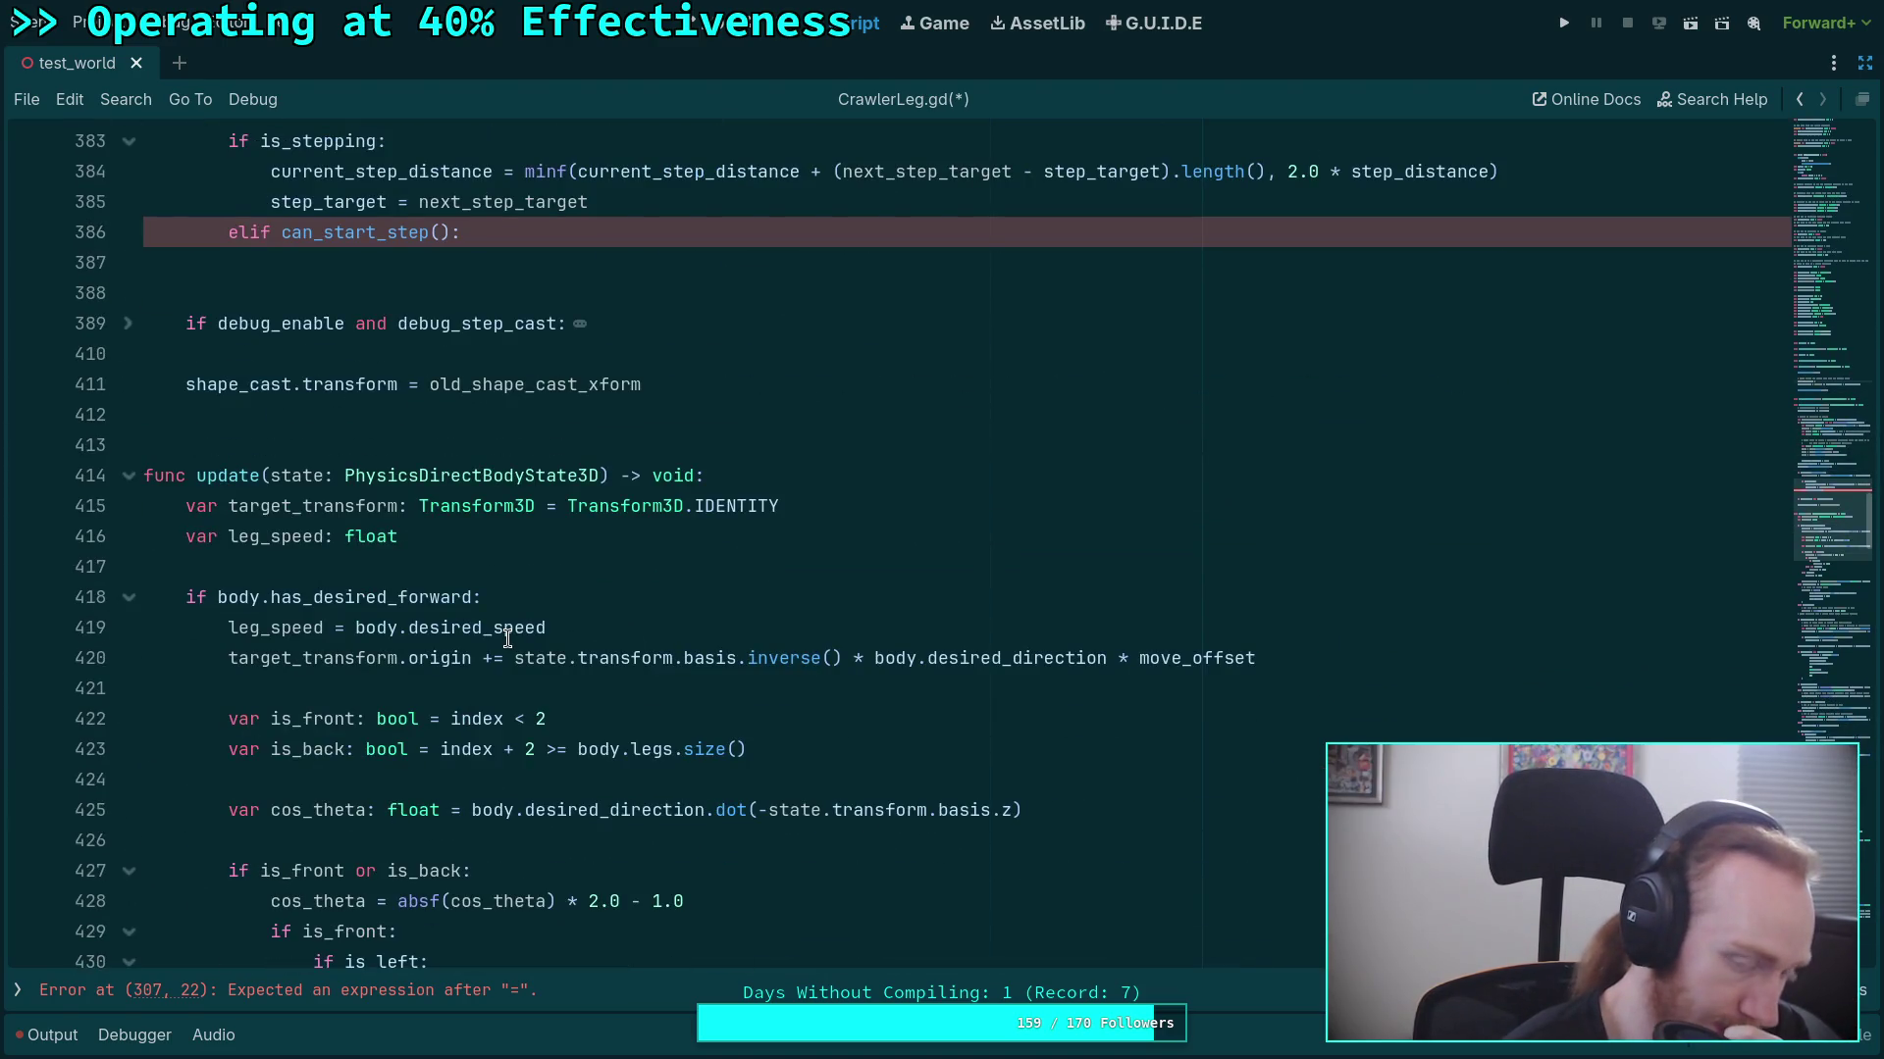
pyautogui.scroll(-3, 507, 639)
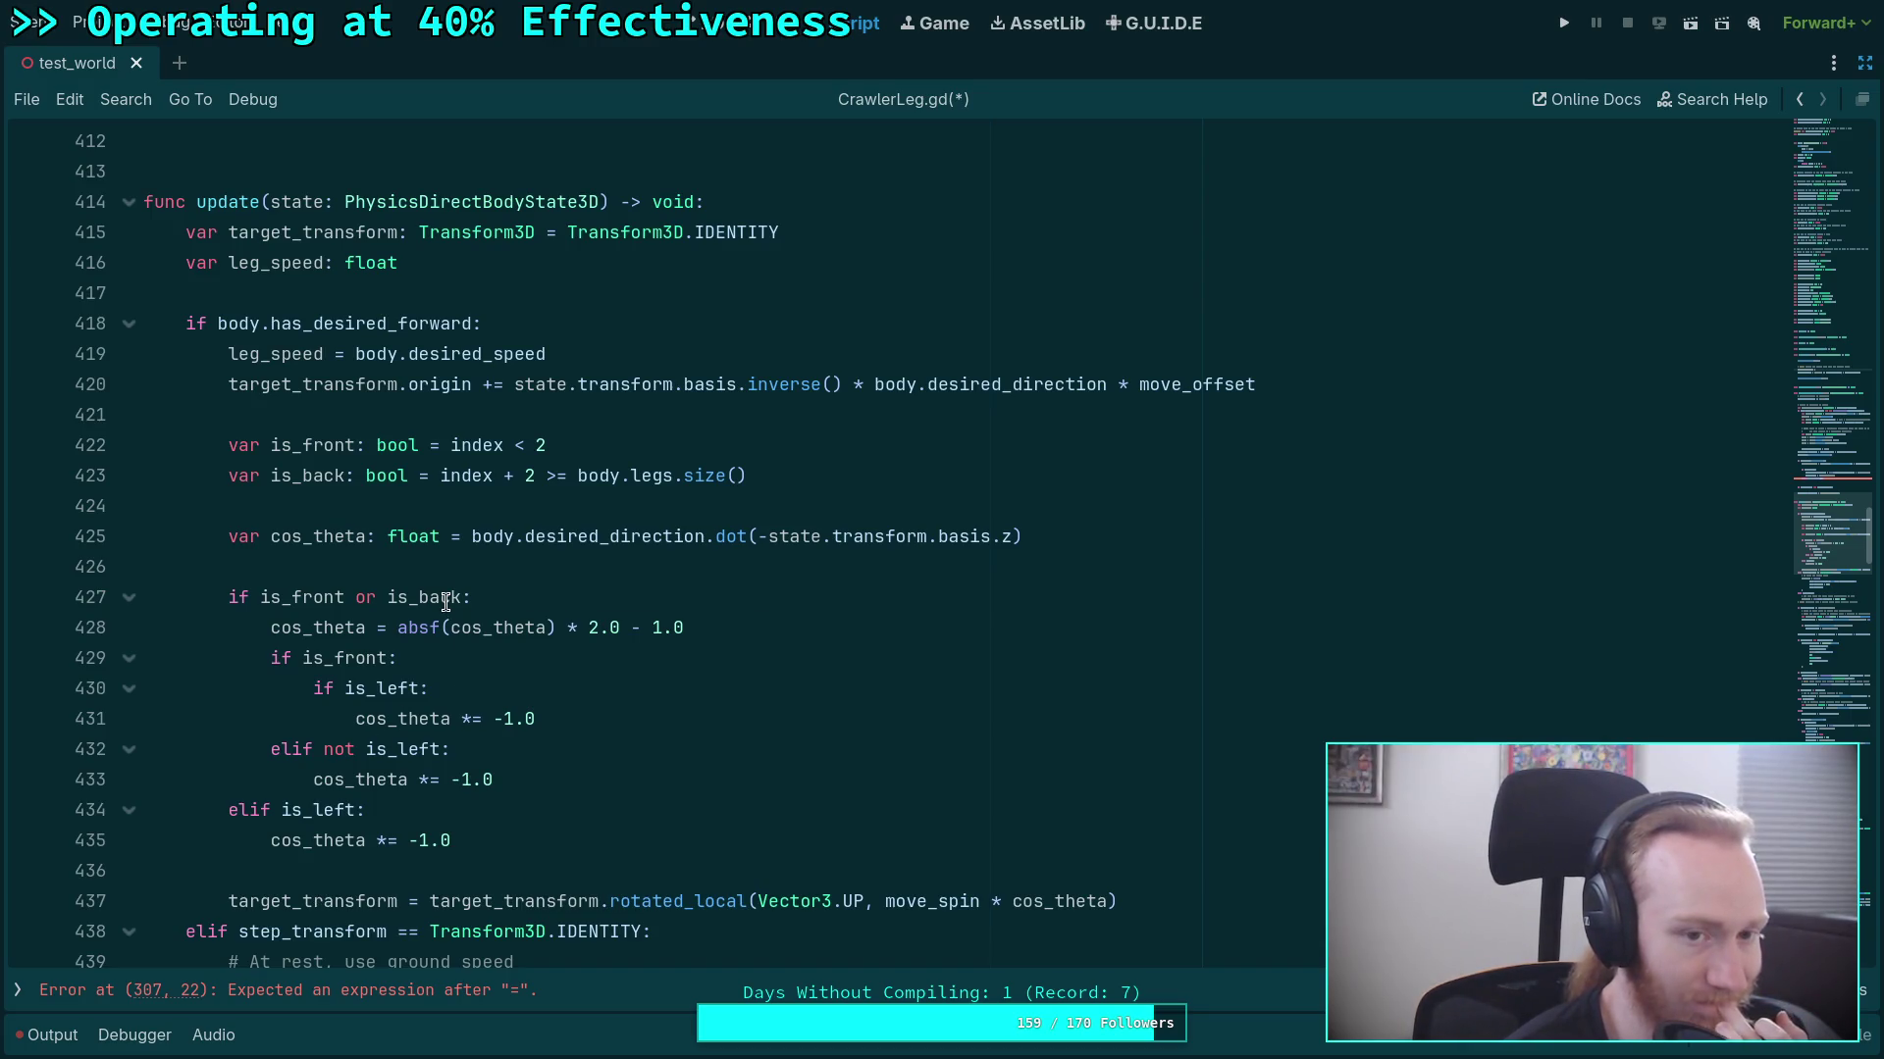
pyautogui.scroll(-1, 447, 603)
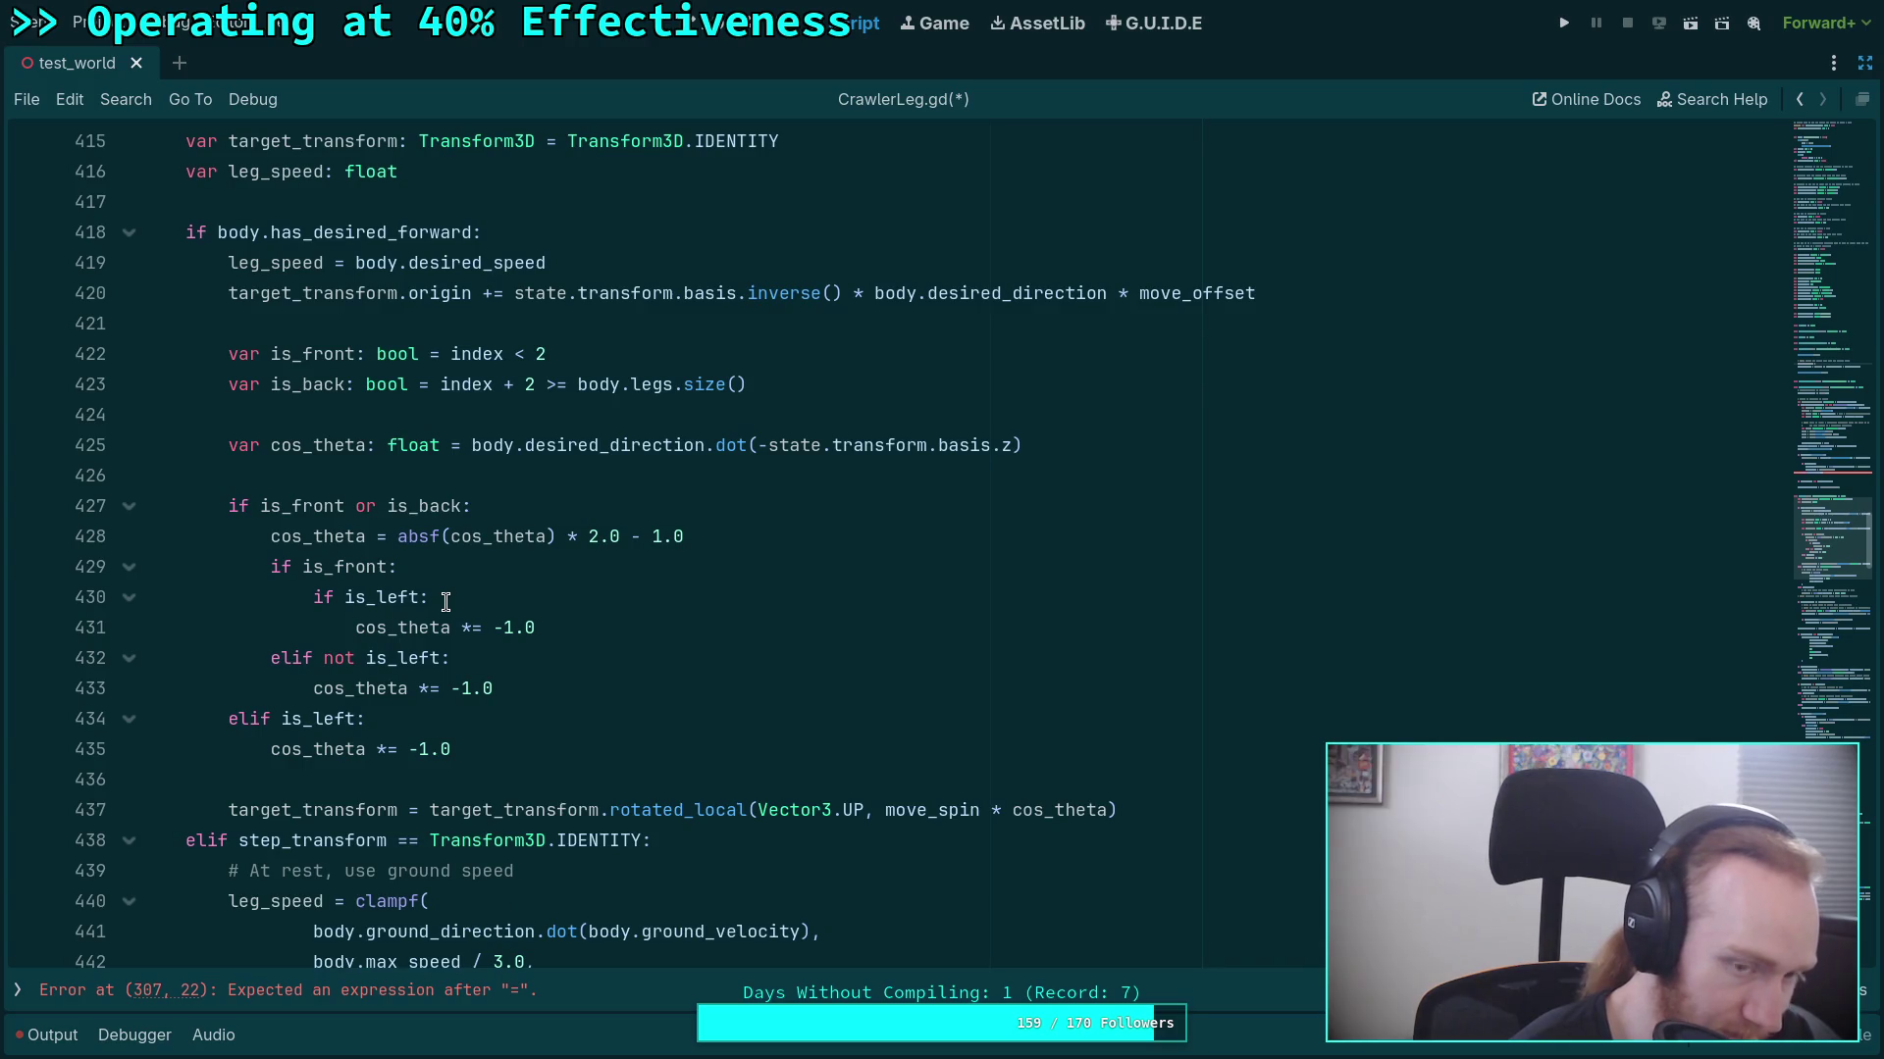
pyautogui.scroll(-3, 446, 603)
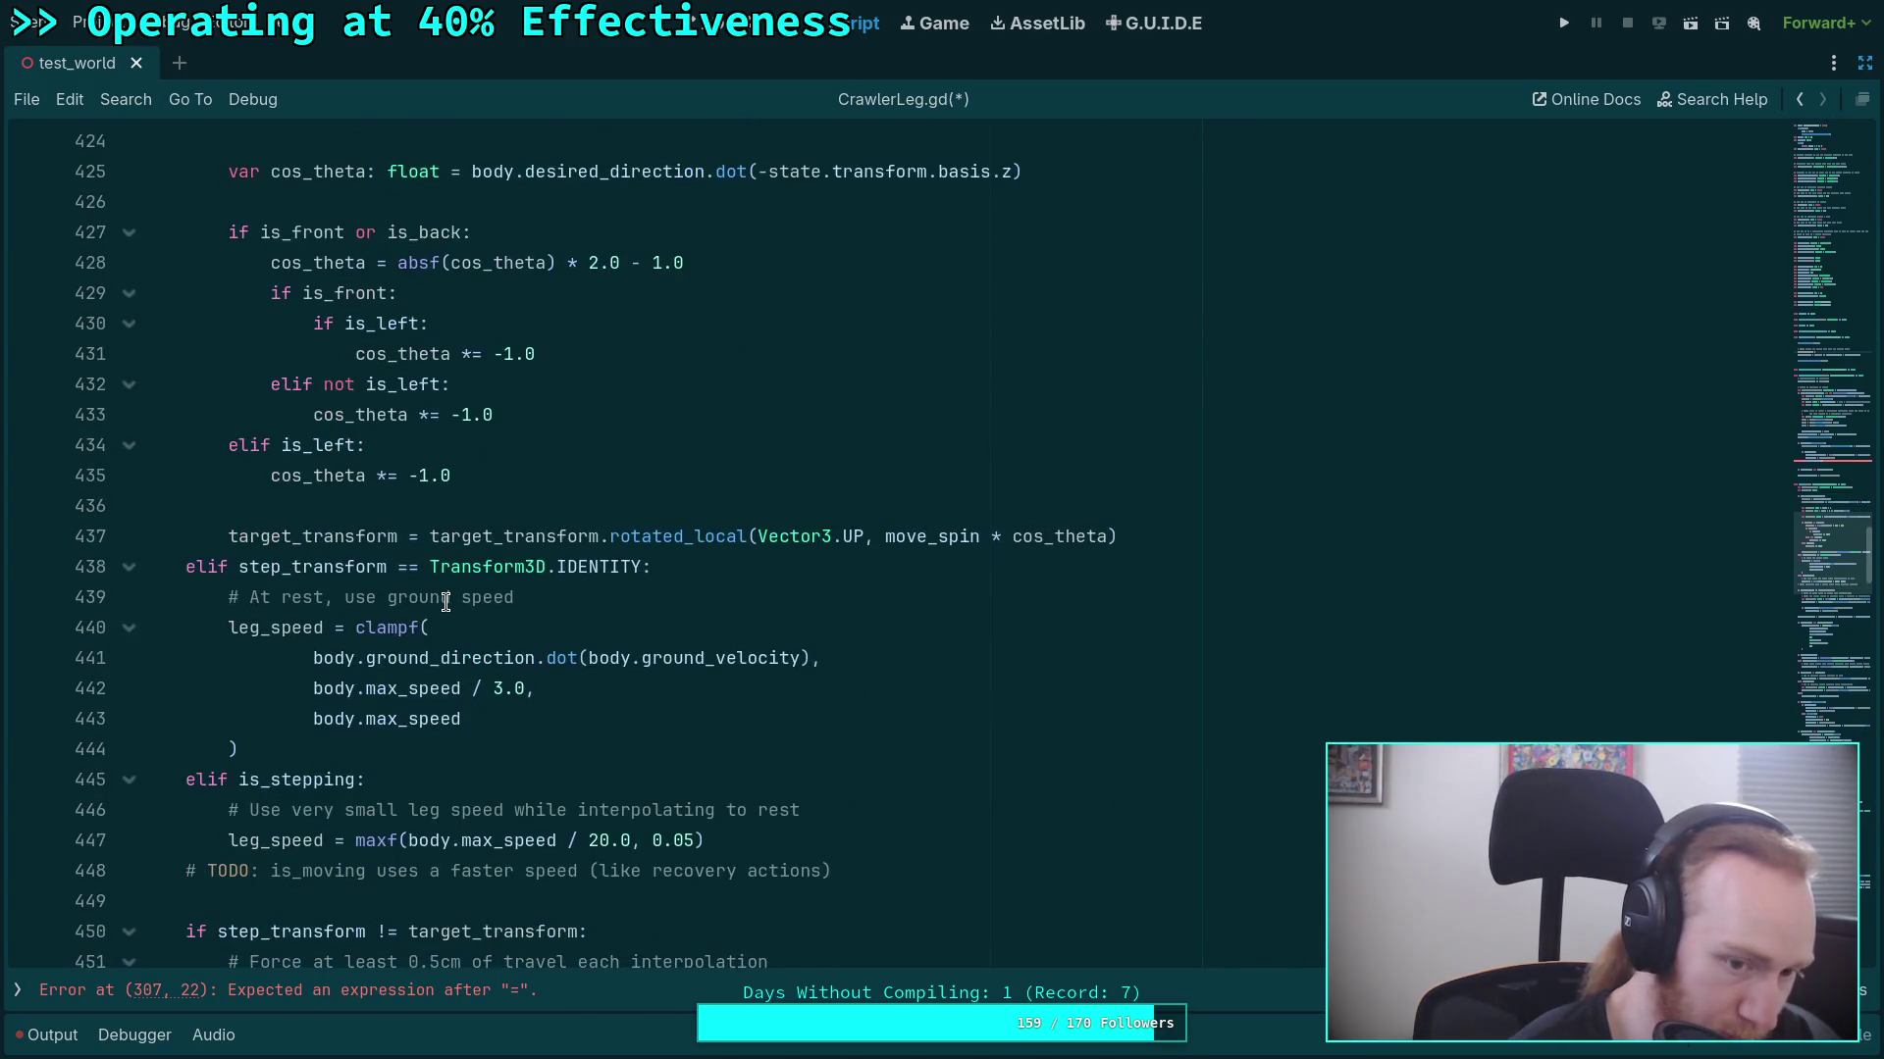
pyautogui.moveTo(332, 572)
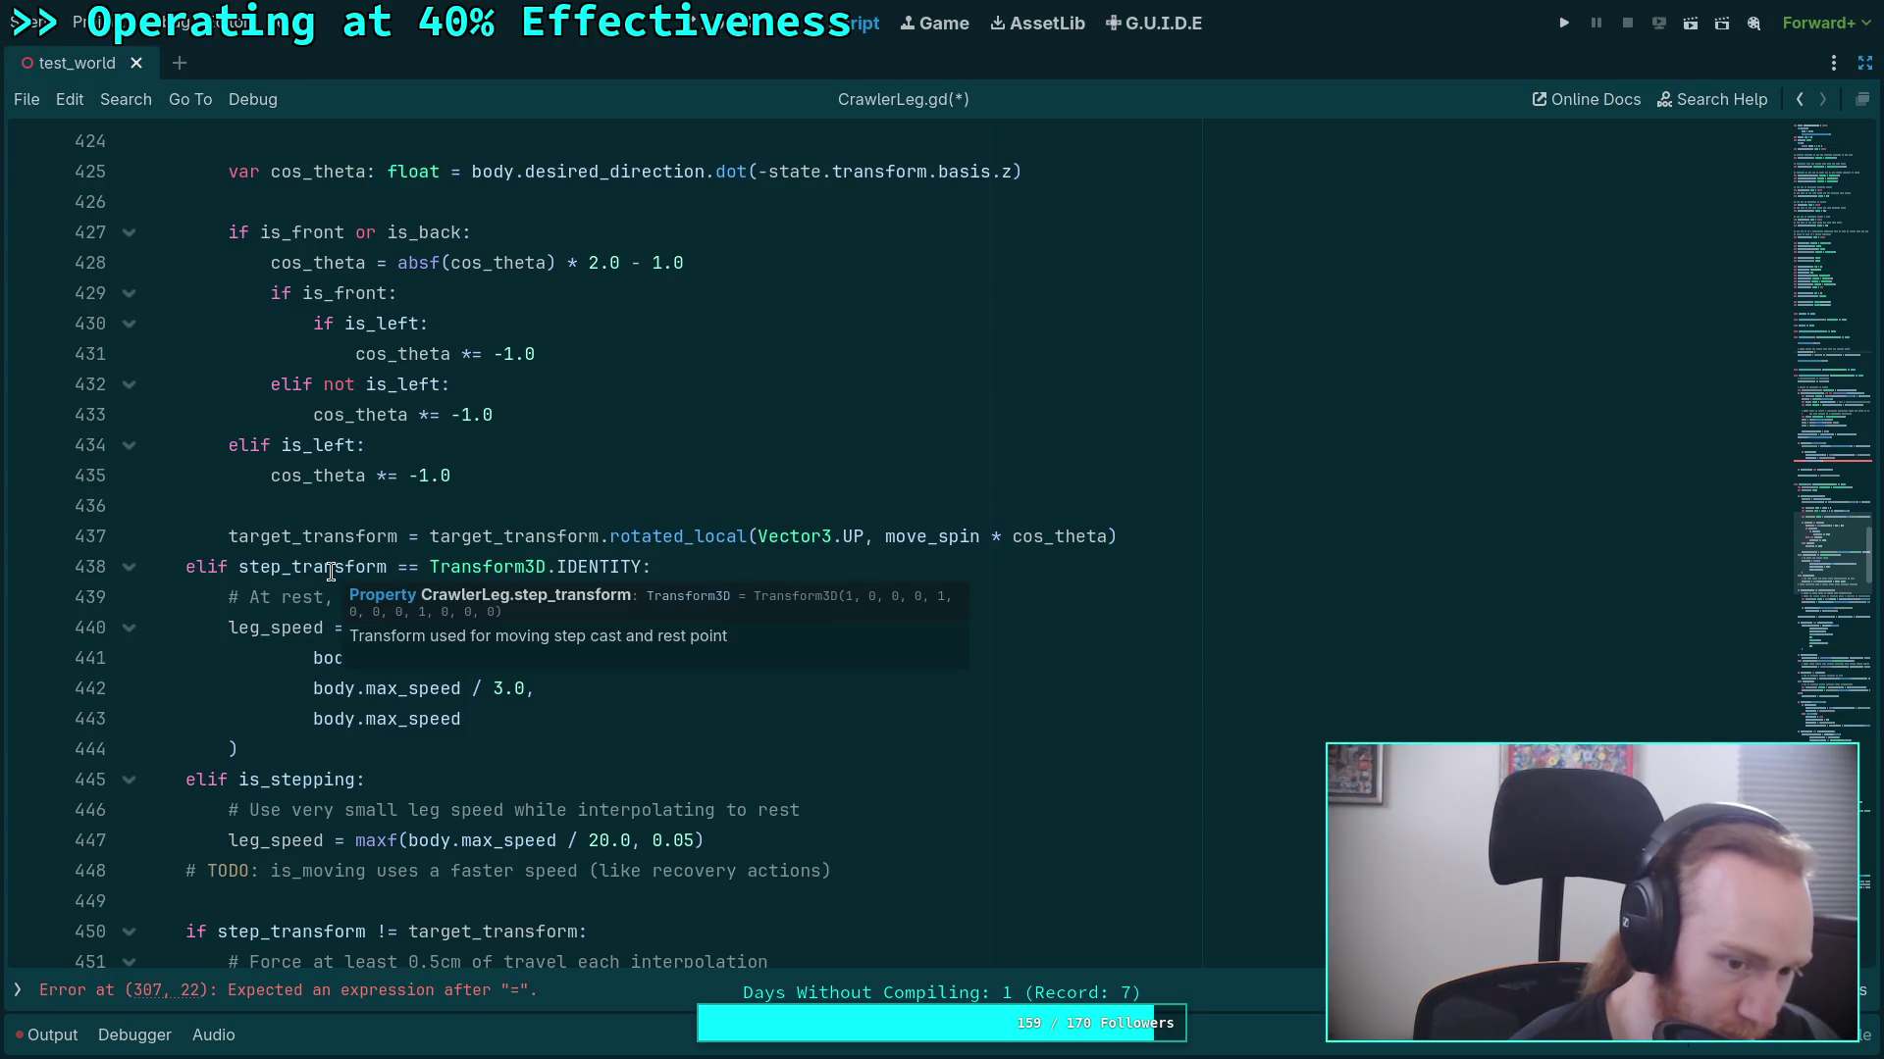
pyautogui.moveTo(353, 628)
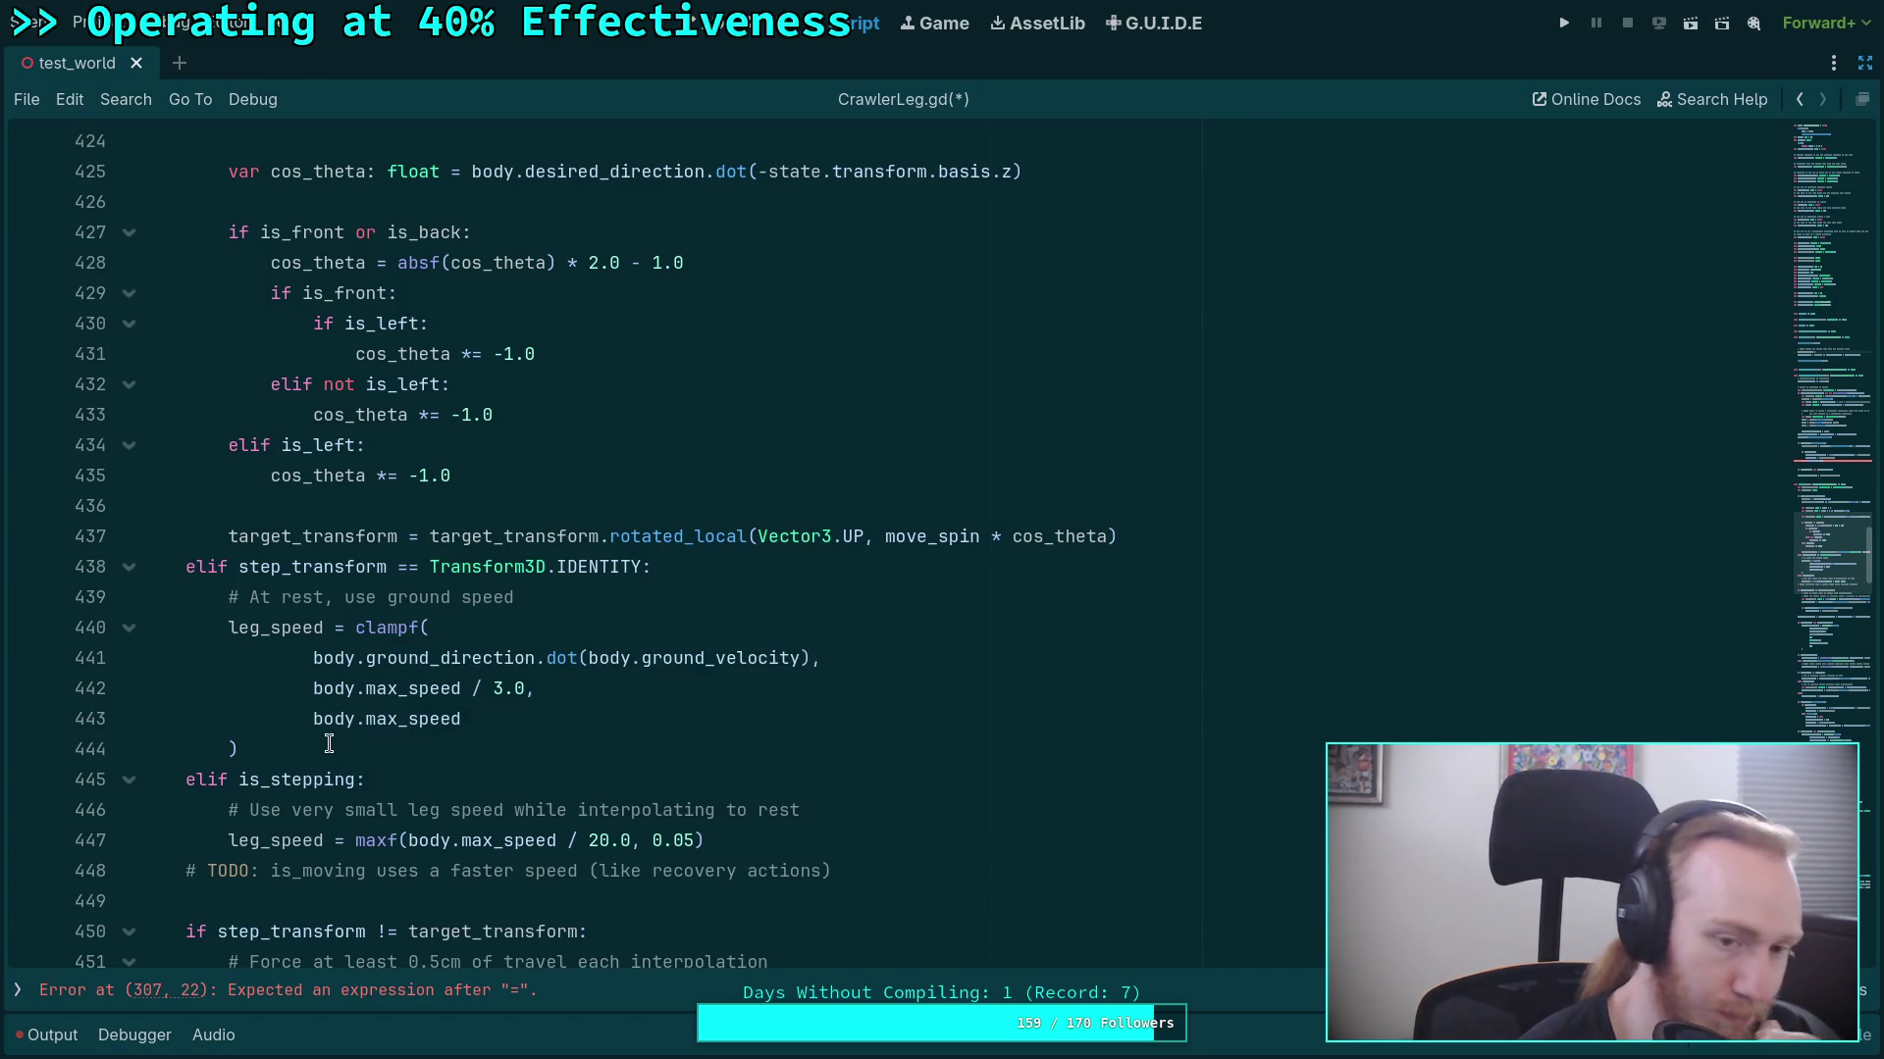
pyautogui.scroll(2, 328, 743)
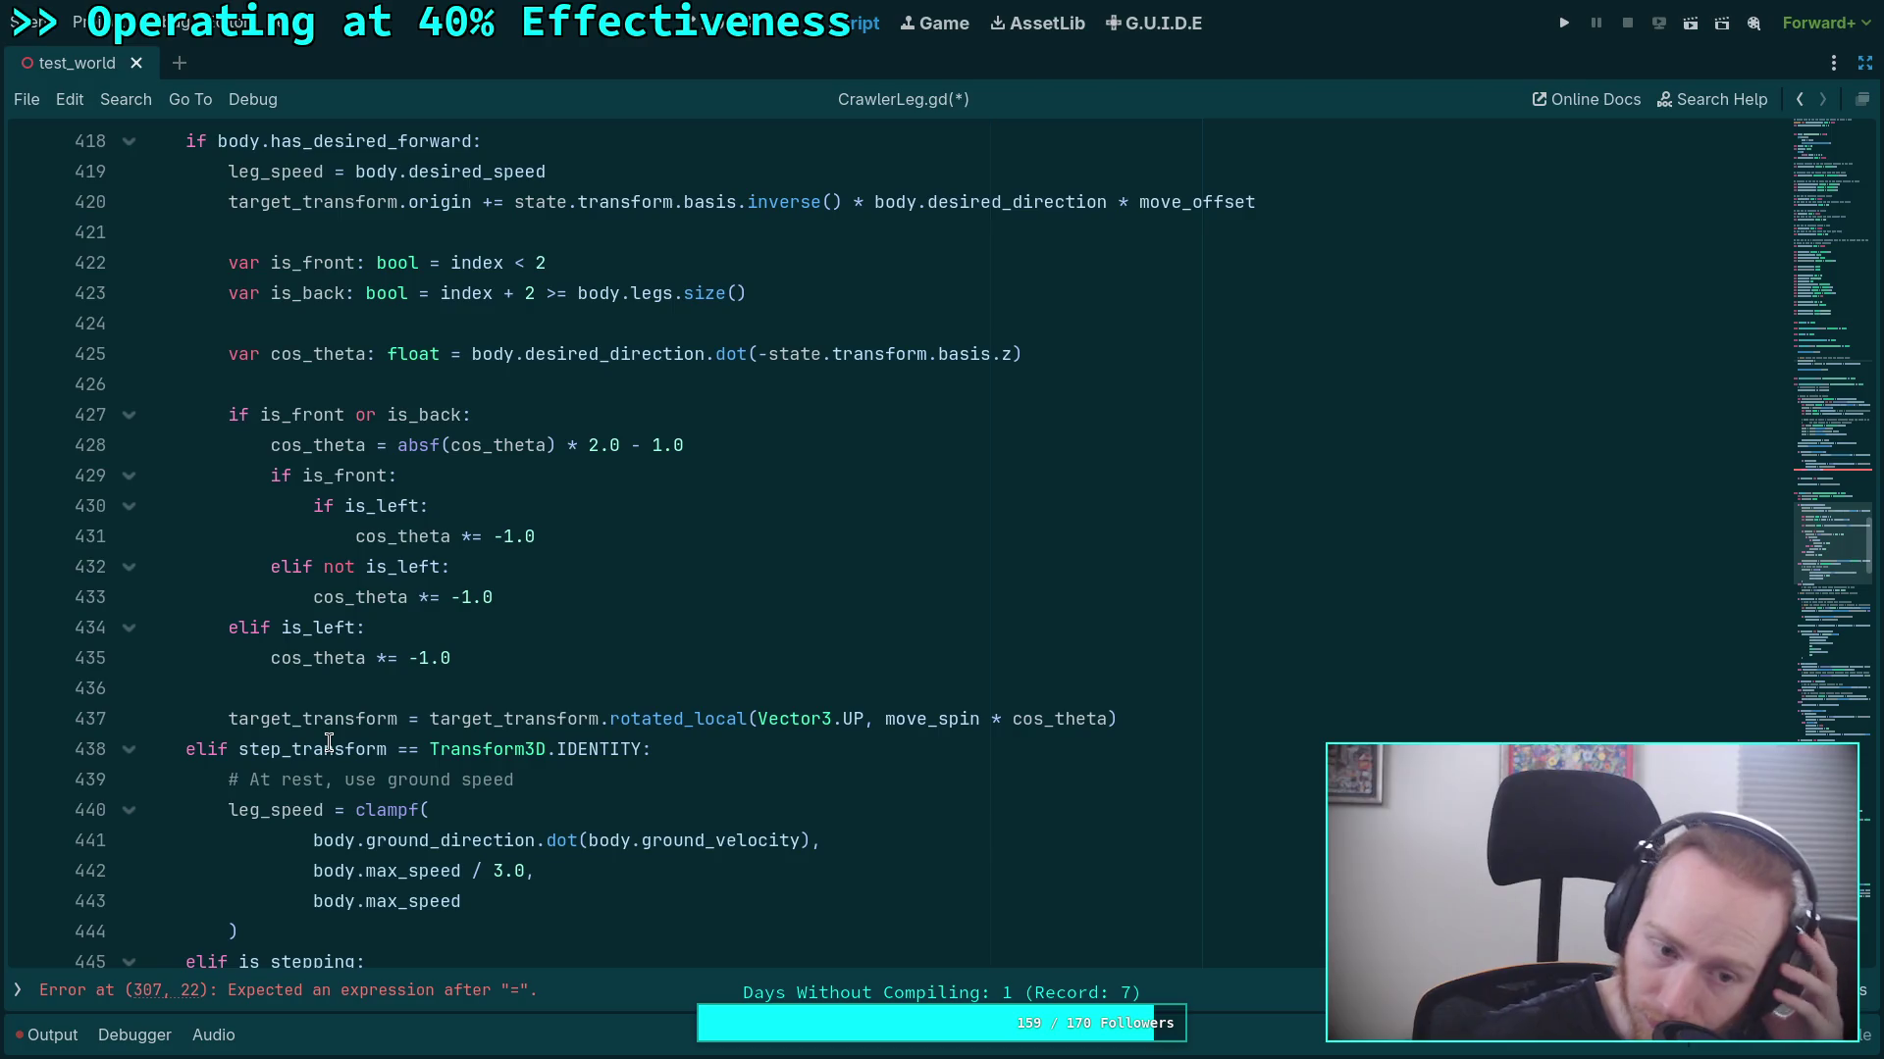
pyautogui.click(345, 713)
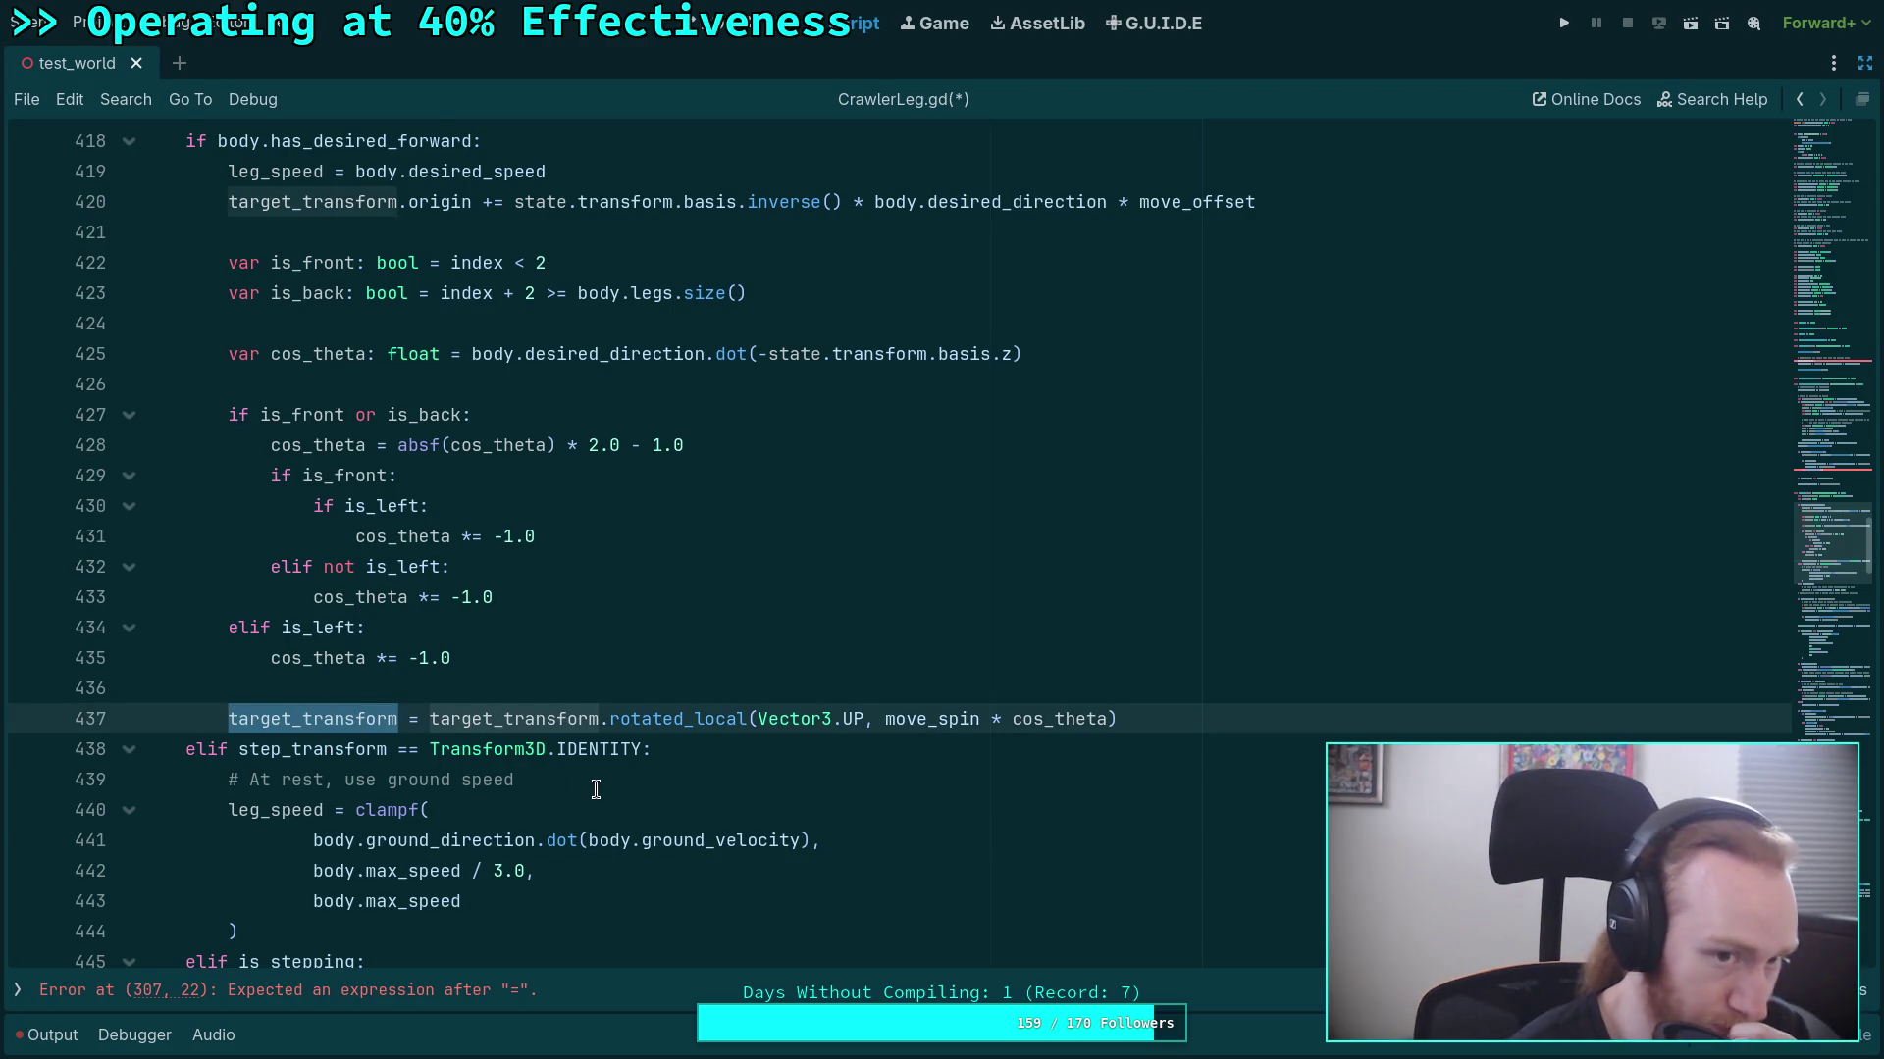
pyautogui.scroll(1, 479, 771)
pyautogui.doubleClick(286, 263)
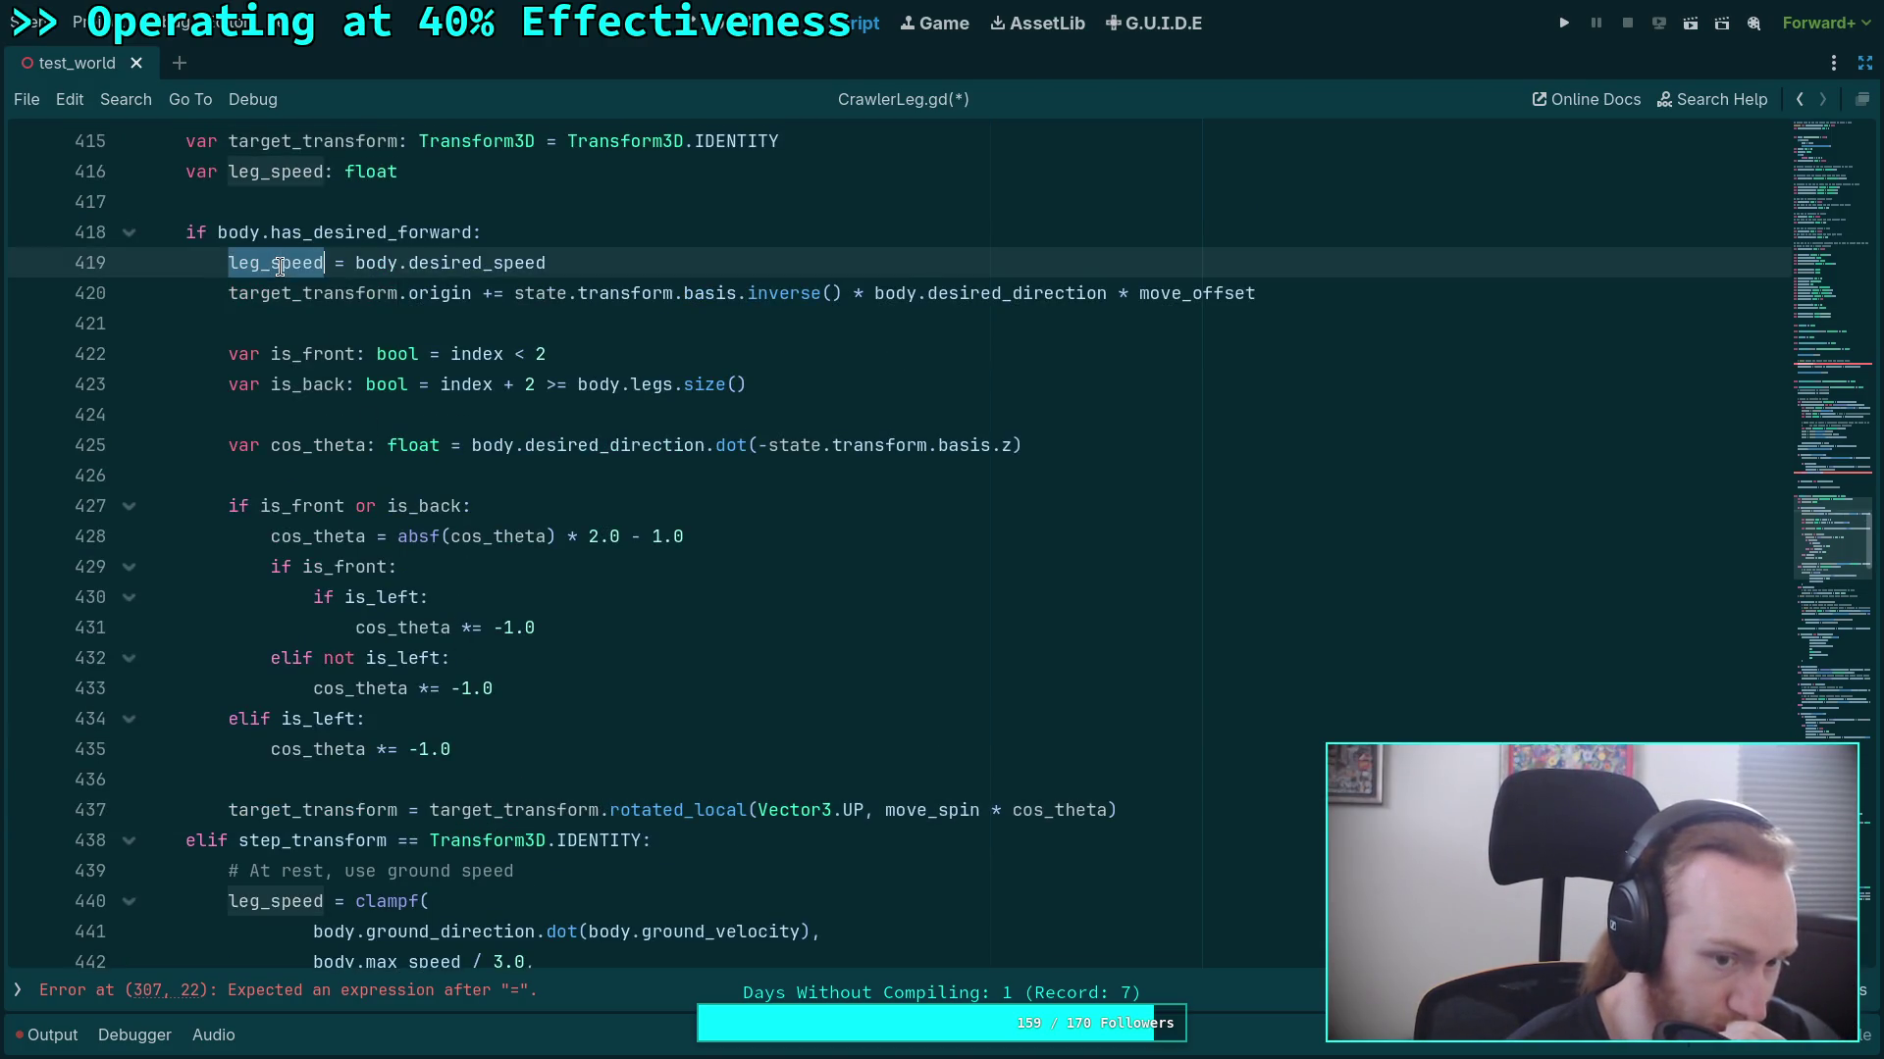
pyautogui.click(307, 478)
pyautogui.click(294, 505)
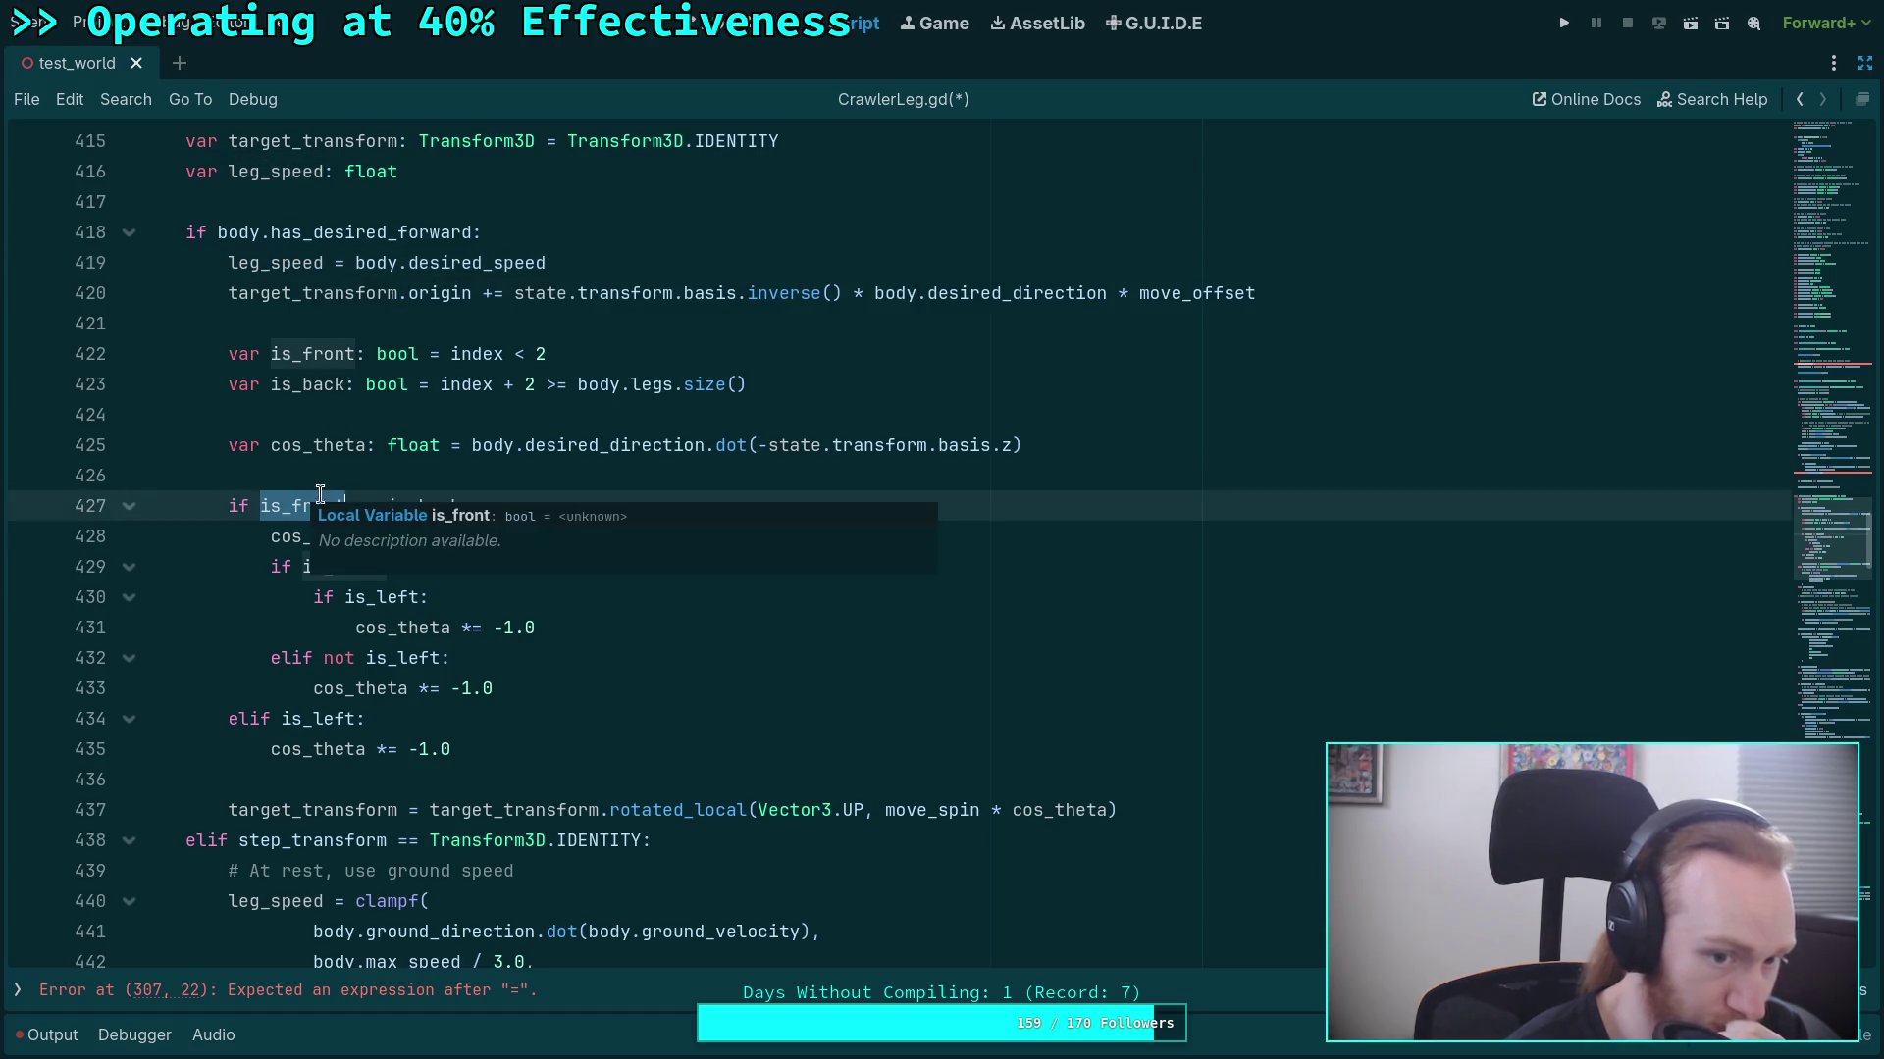
pyautogui.doubleClick(412, 506)
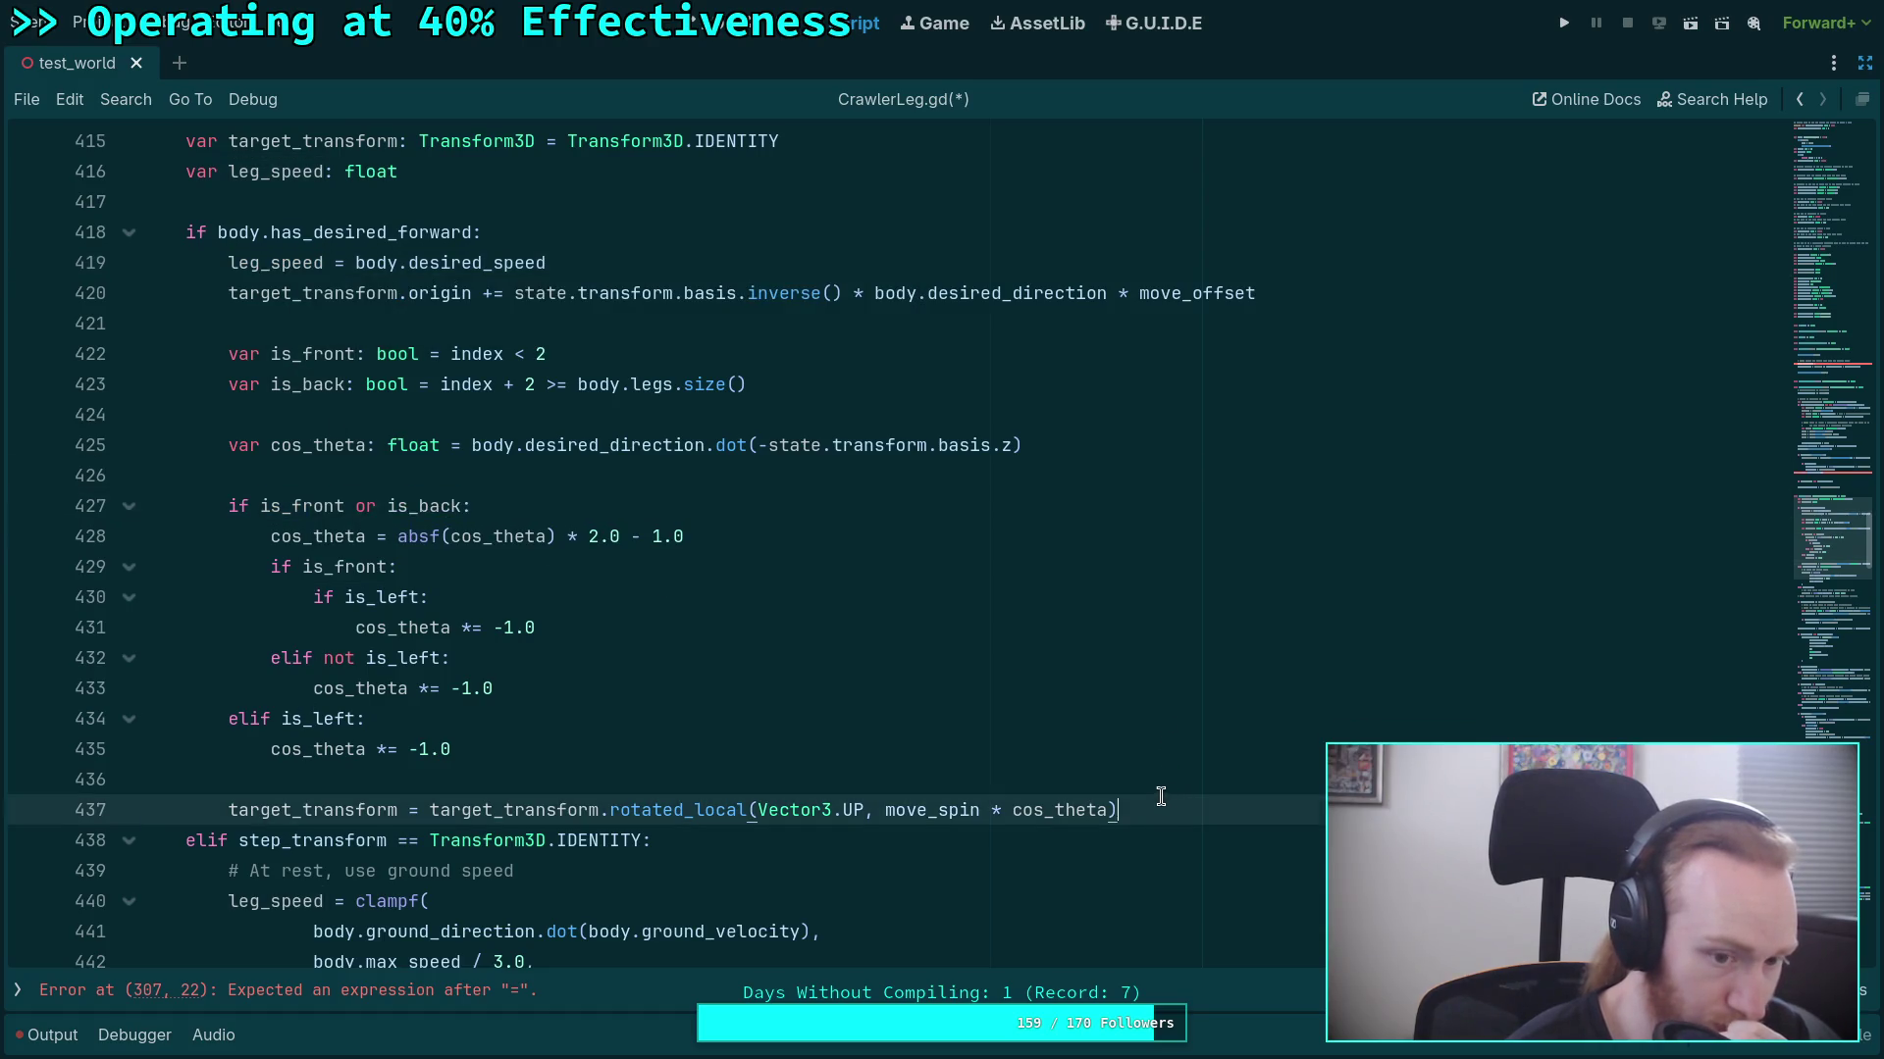
pyautogui.moveTo(1163, 808); pyautogui.dragTo(568, 629)
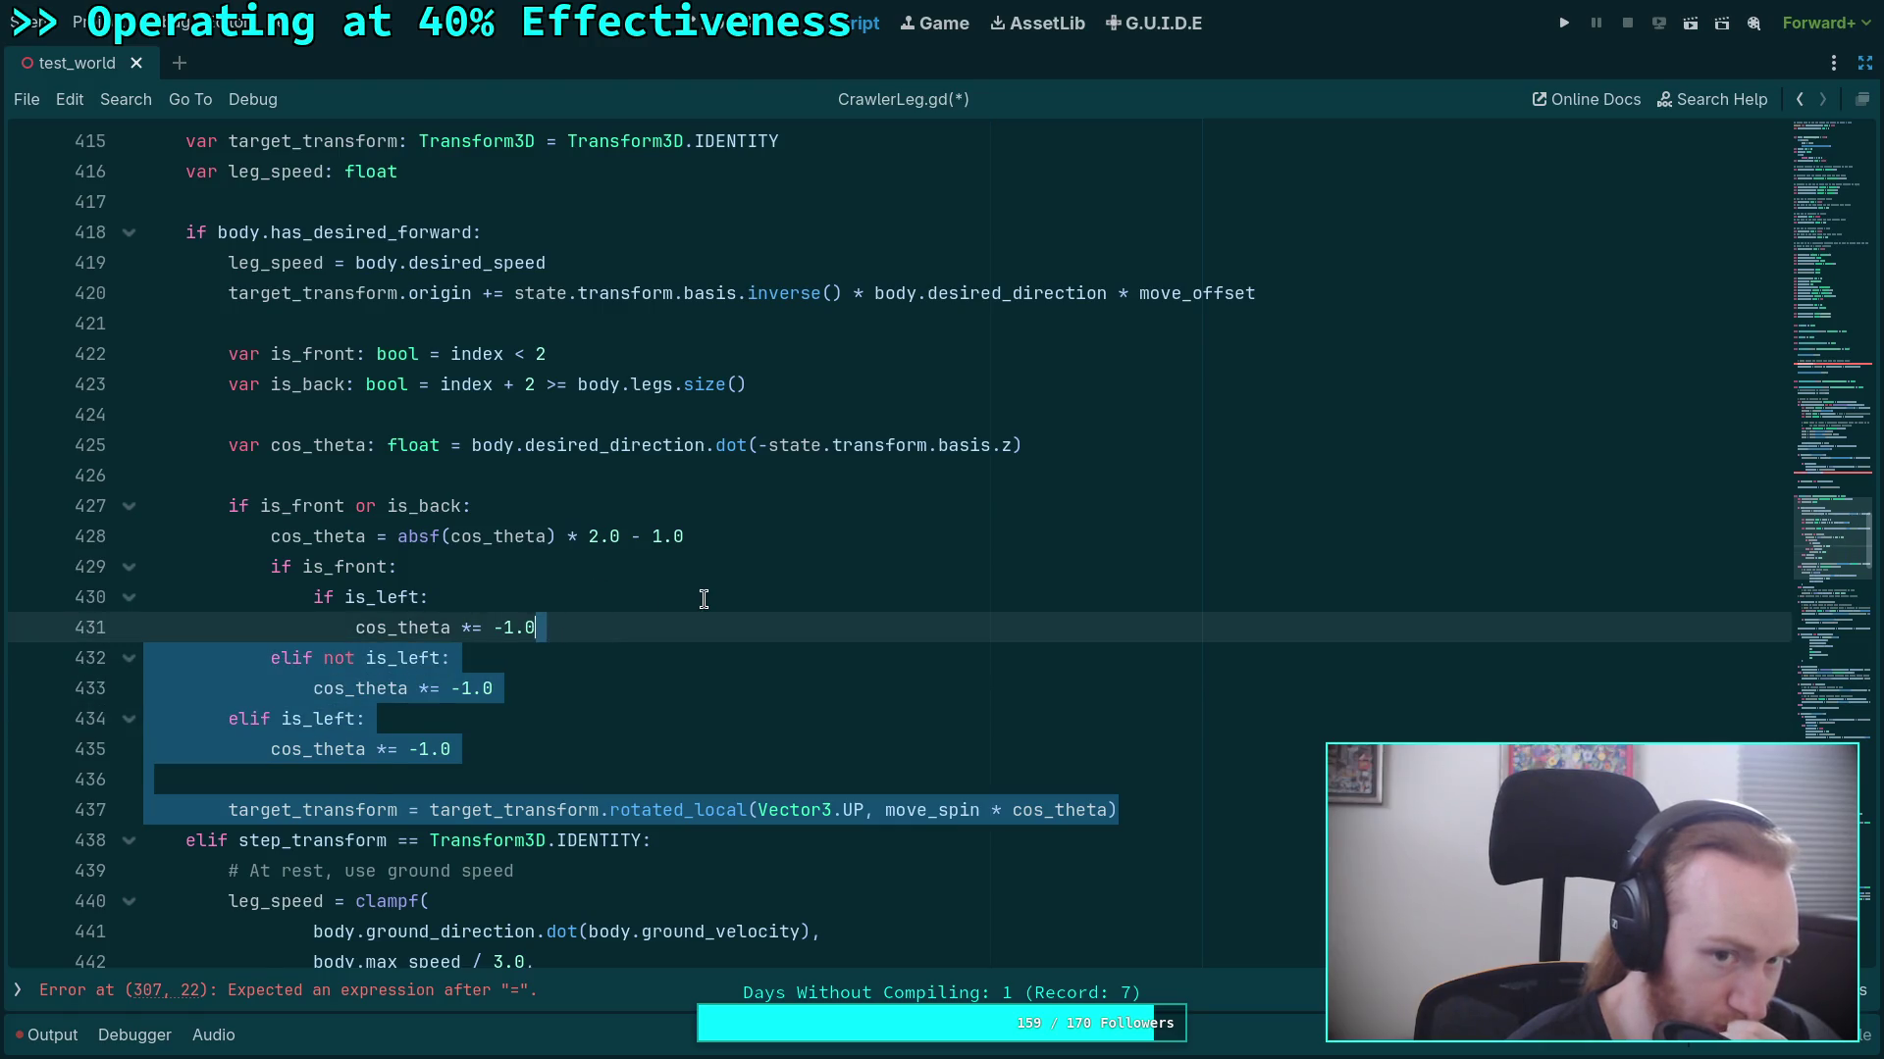
pyautogui.scroll(2, 698, 595)
pyautogui.click(696, 592)
pyautogui.scroll(-5, 696, 592)
pyautogui.scroll(-3, 697, 591)
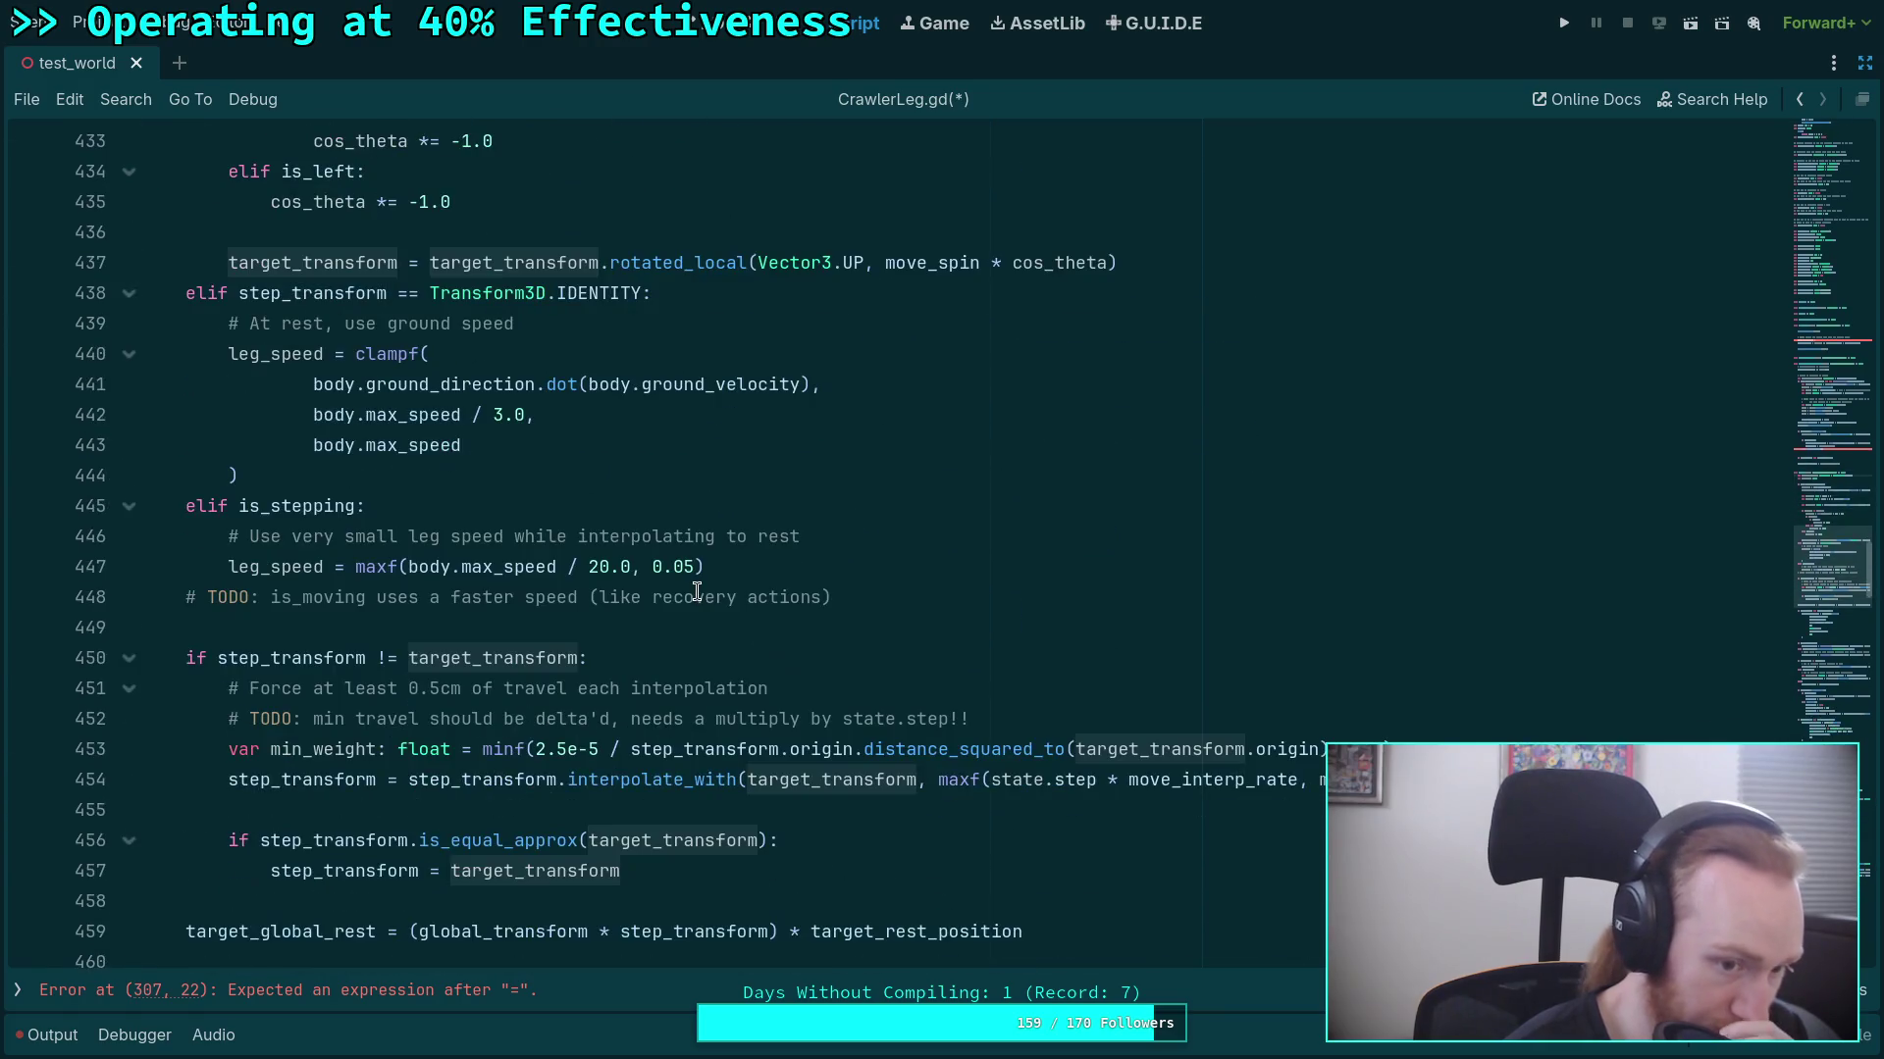
pyautogui.scroll(-1, 698, 596)
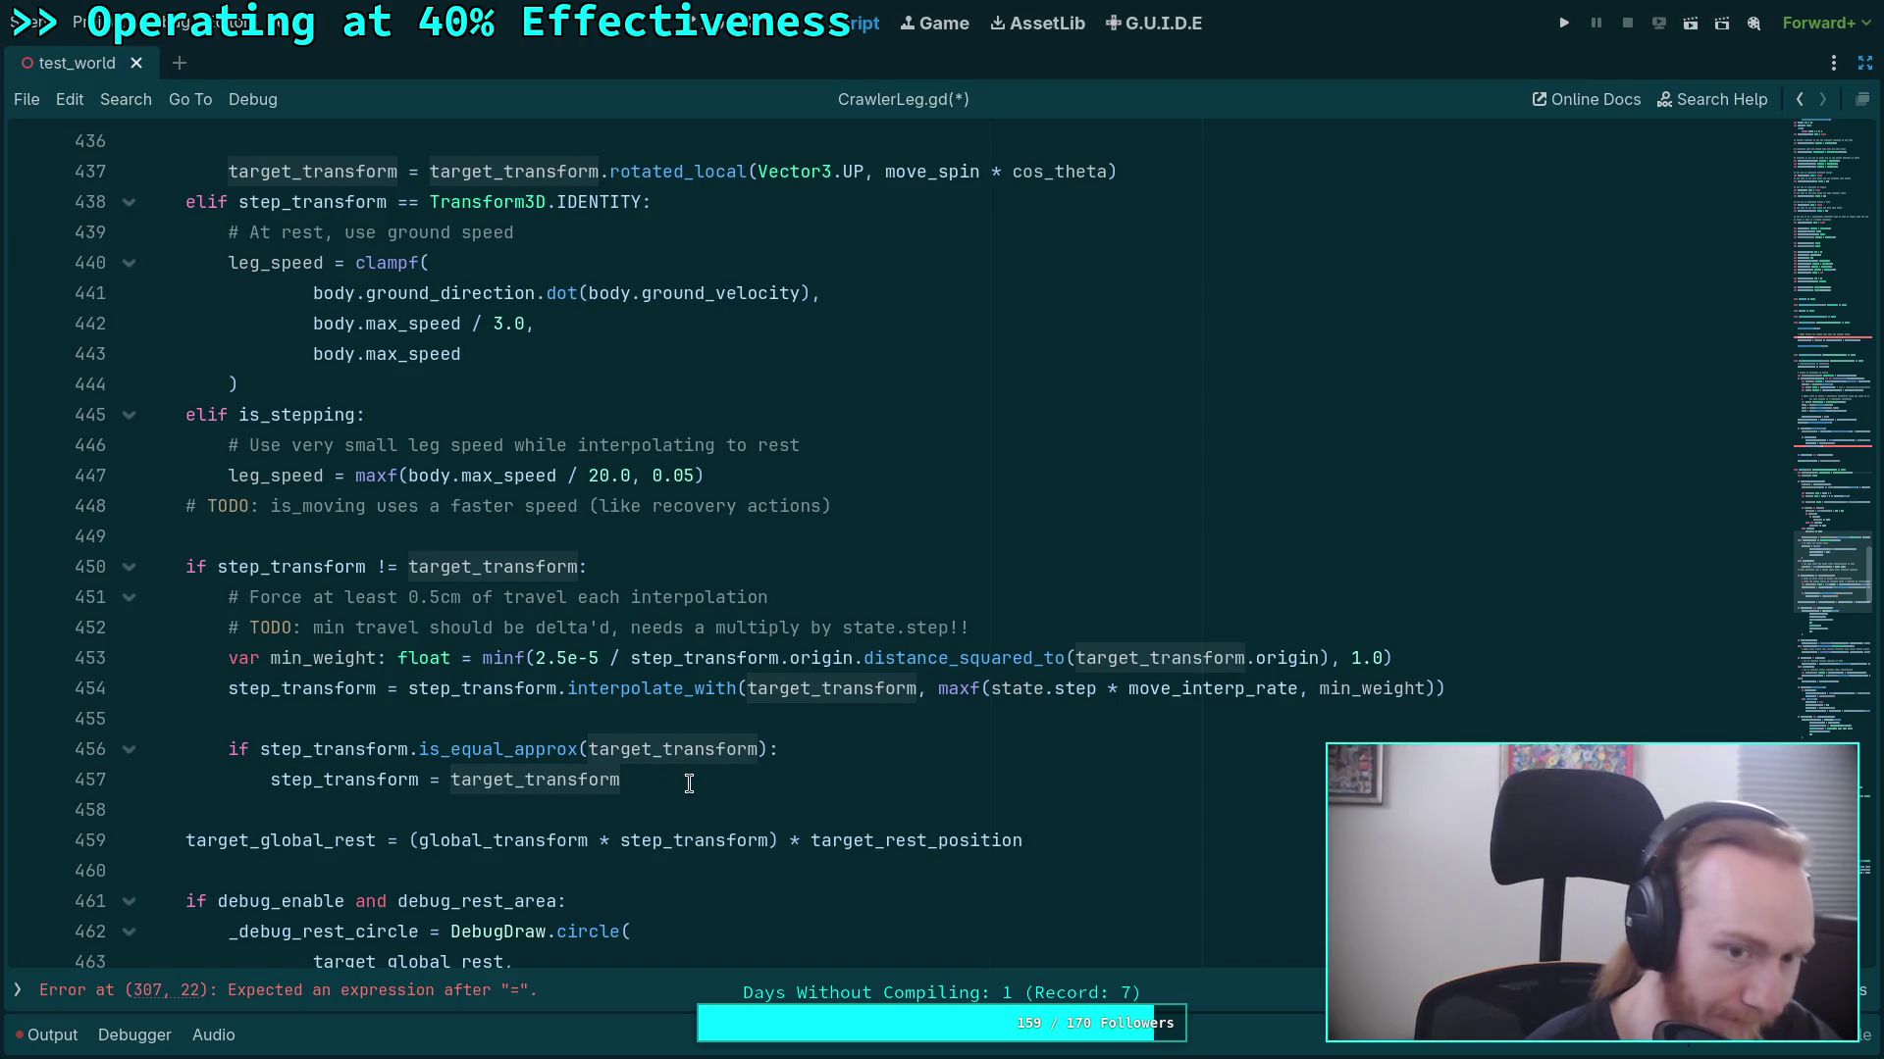
pyautogui.scroll(8, 520, 699)
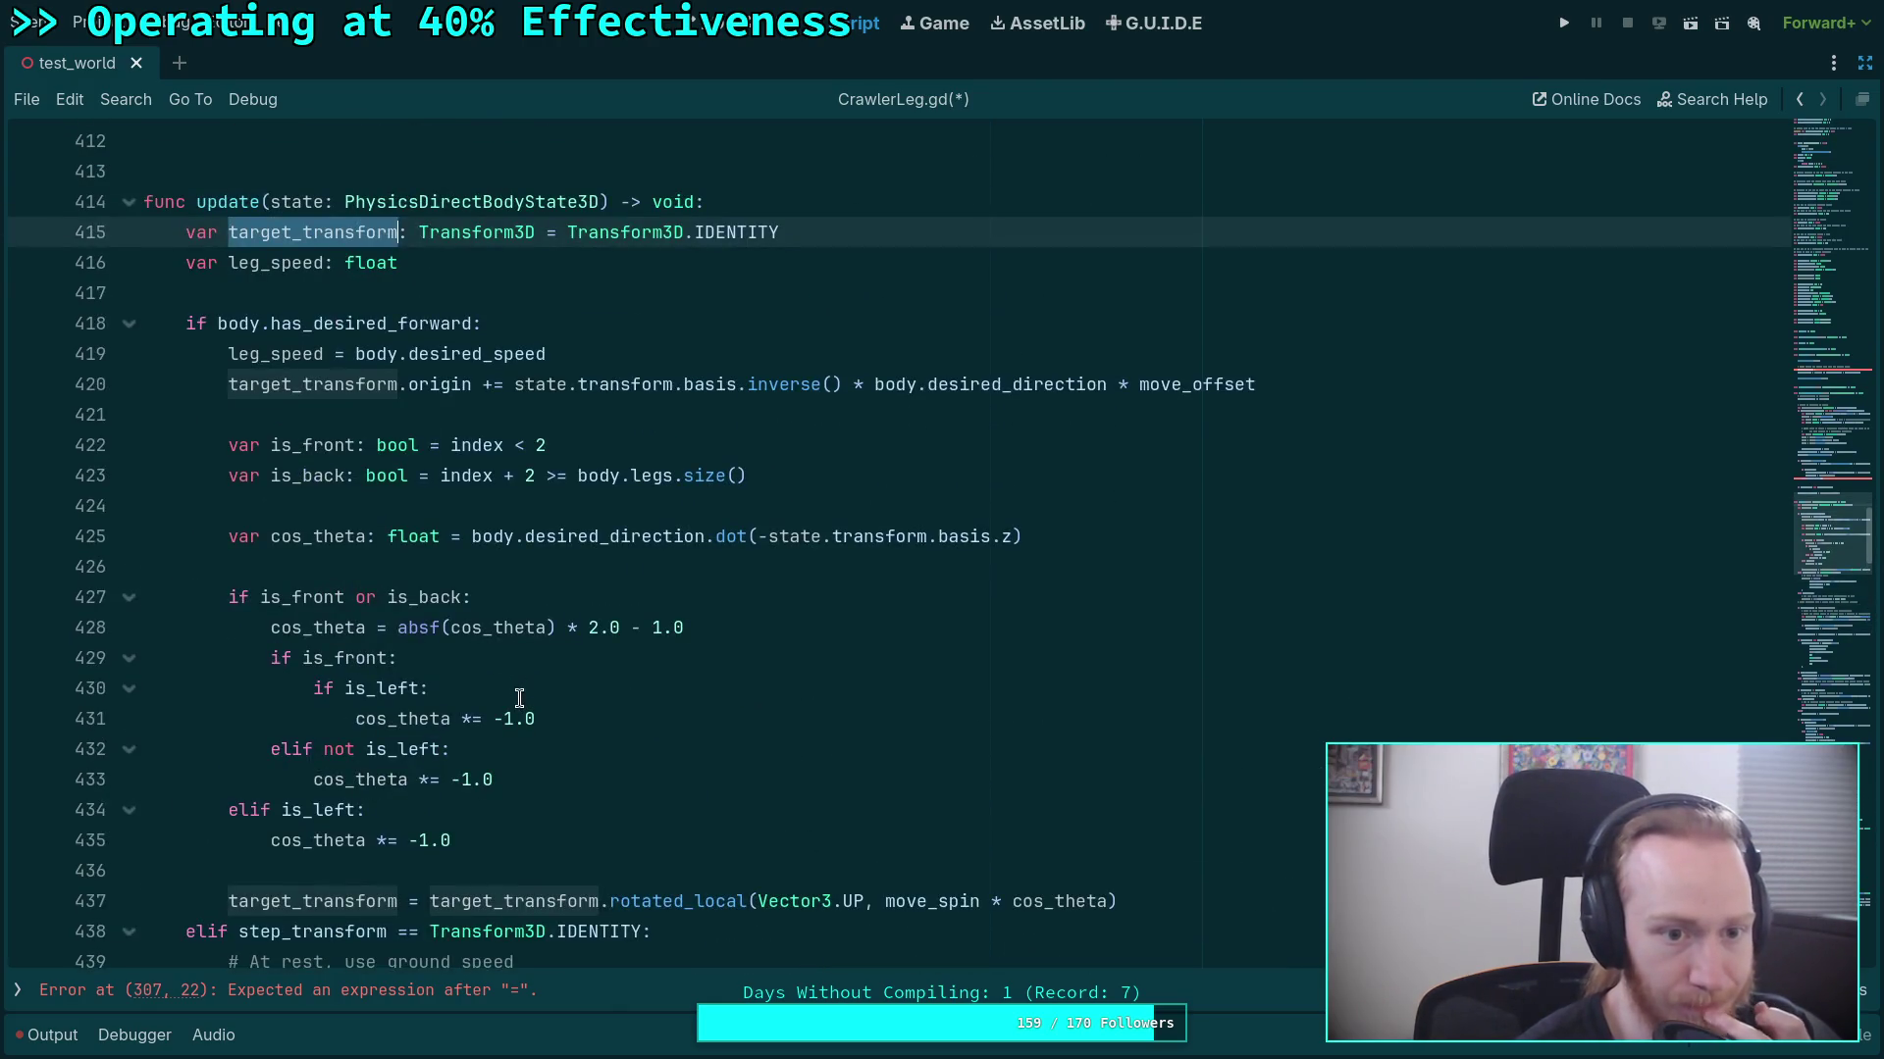
pyautogui.scroll(2, 836, 260)
pyautogui.click(856, 446)
pyautogui.scroll(14, 852, 507)
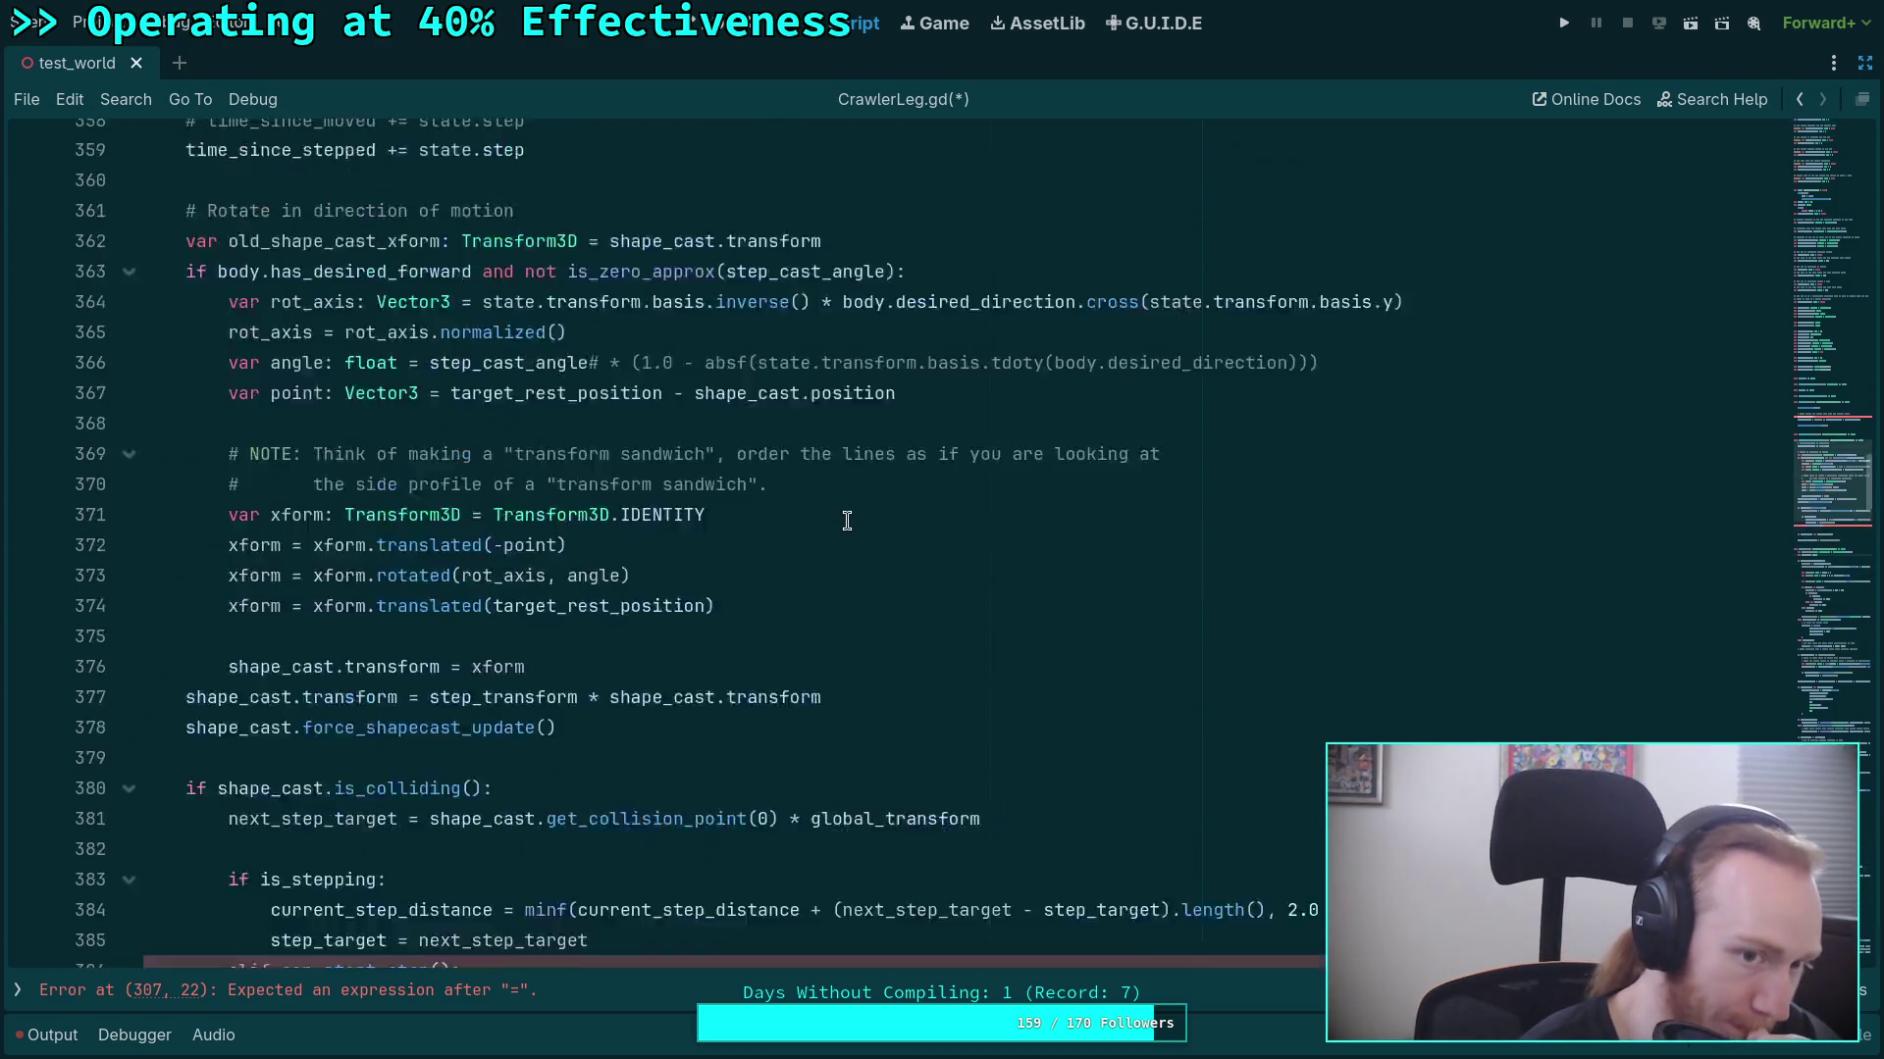
pyautogui.scroll(3, 848, 520)
pyautogui.click(646, 465)
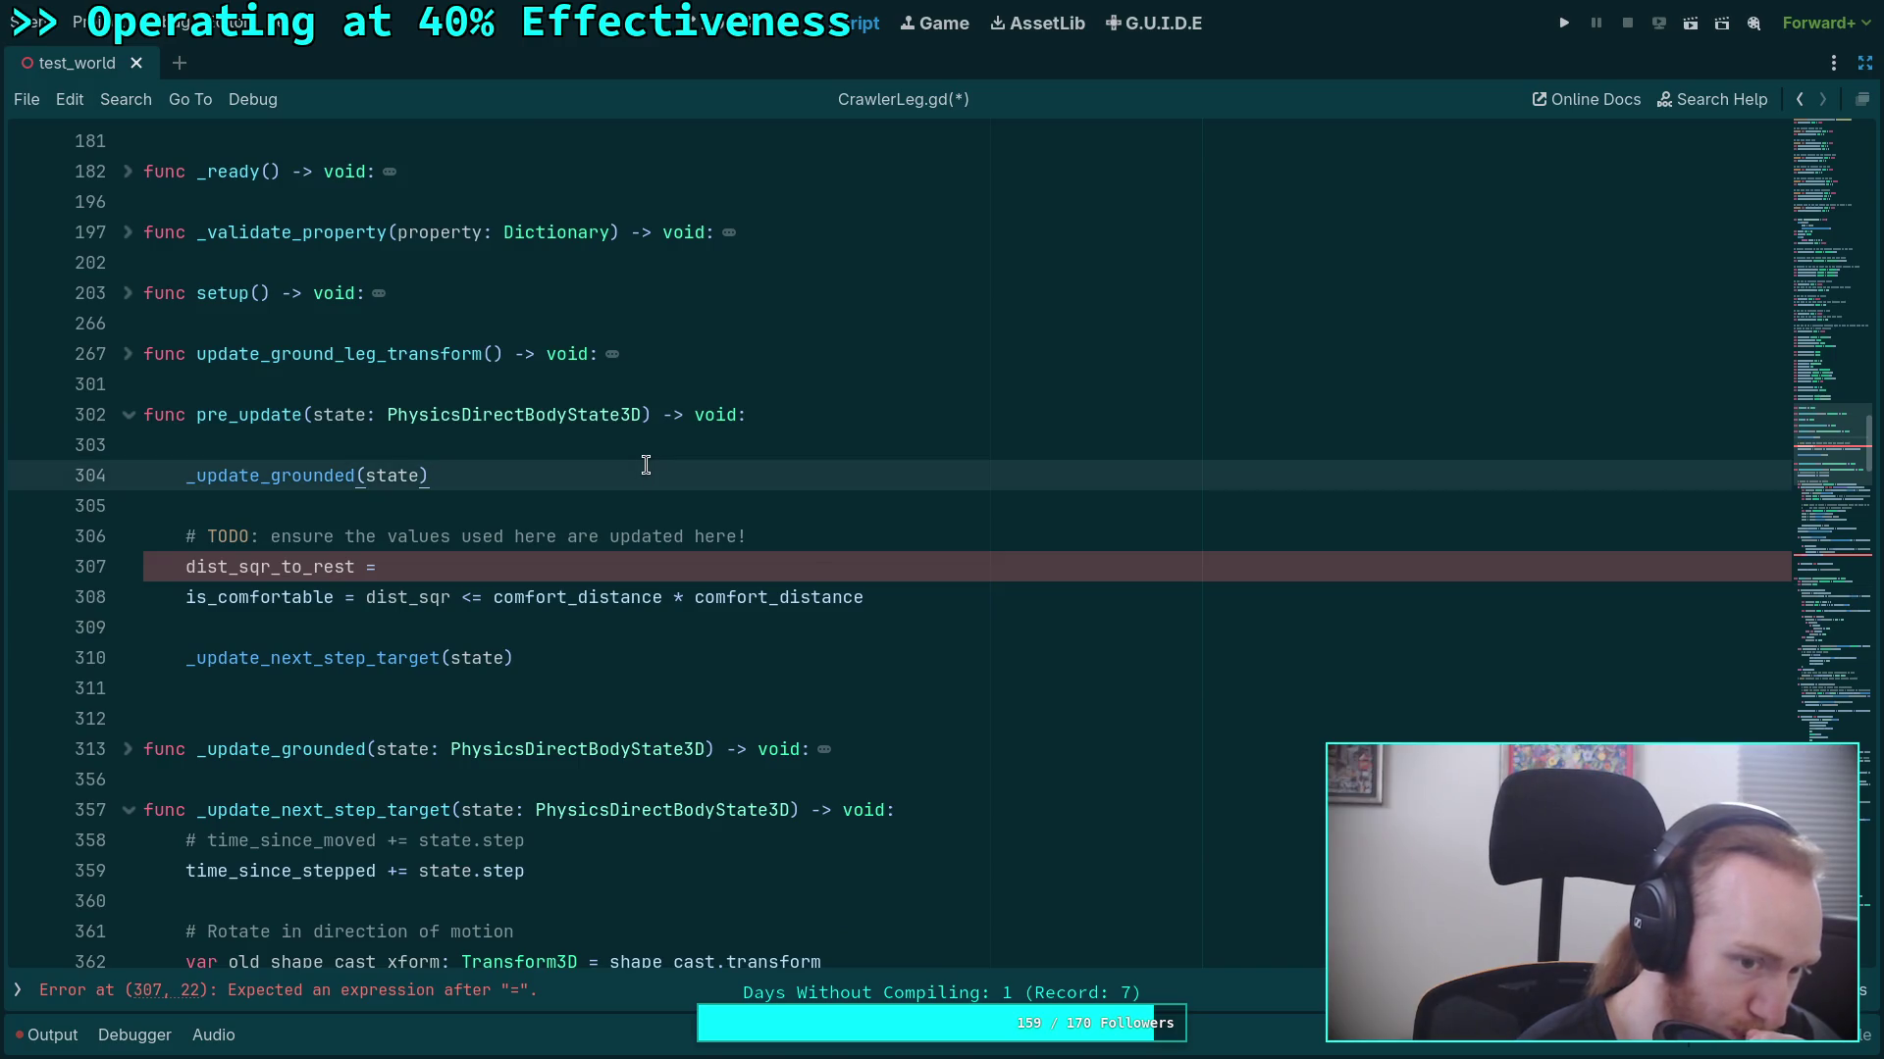
pyautogui.press('Return')
pyautogui.press('Return')
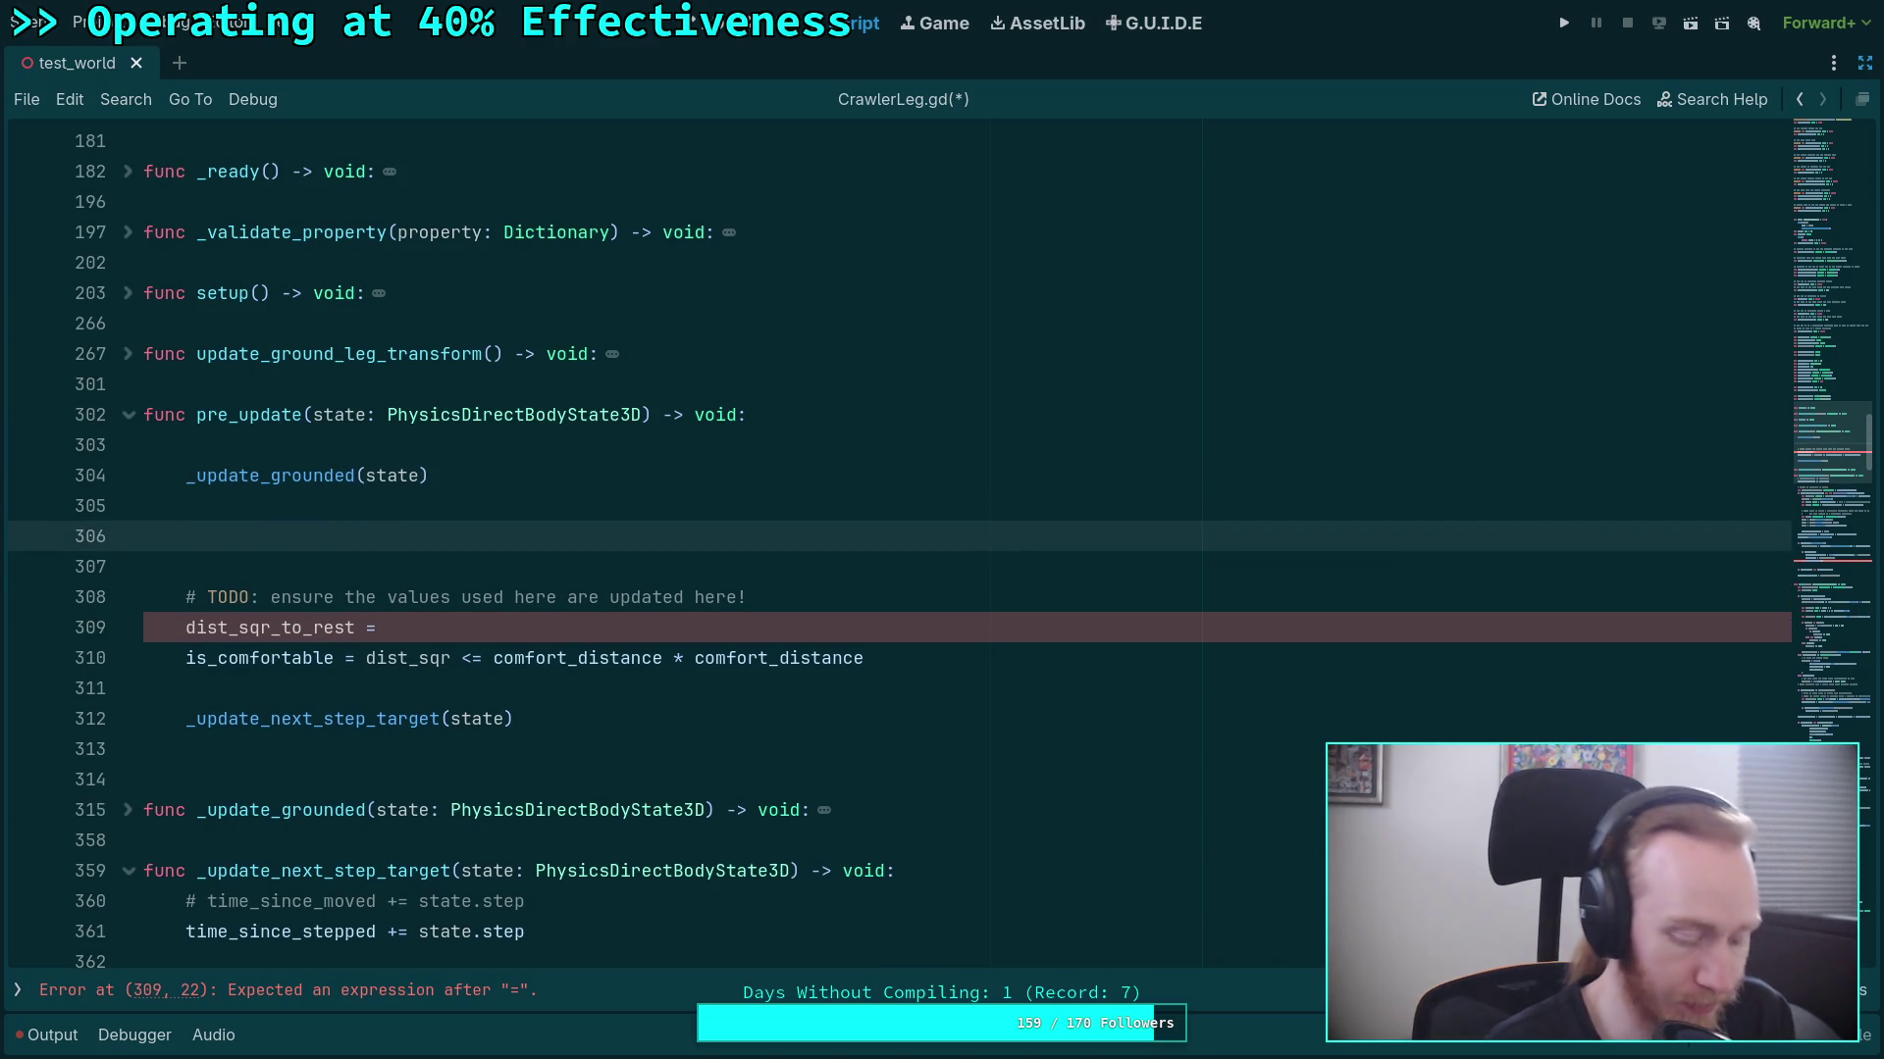
# Add the _update_step_transform(state) call after _update_grounded(state) in pre_update.
pyautogui.write('_update_')
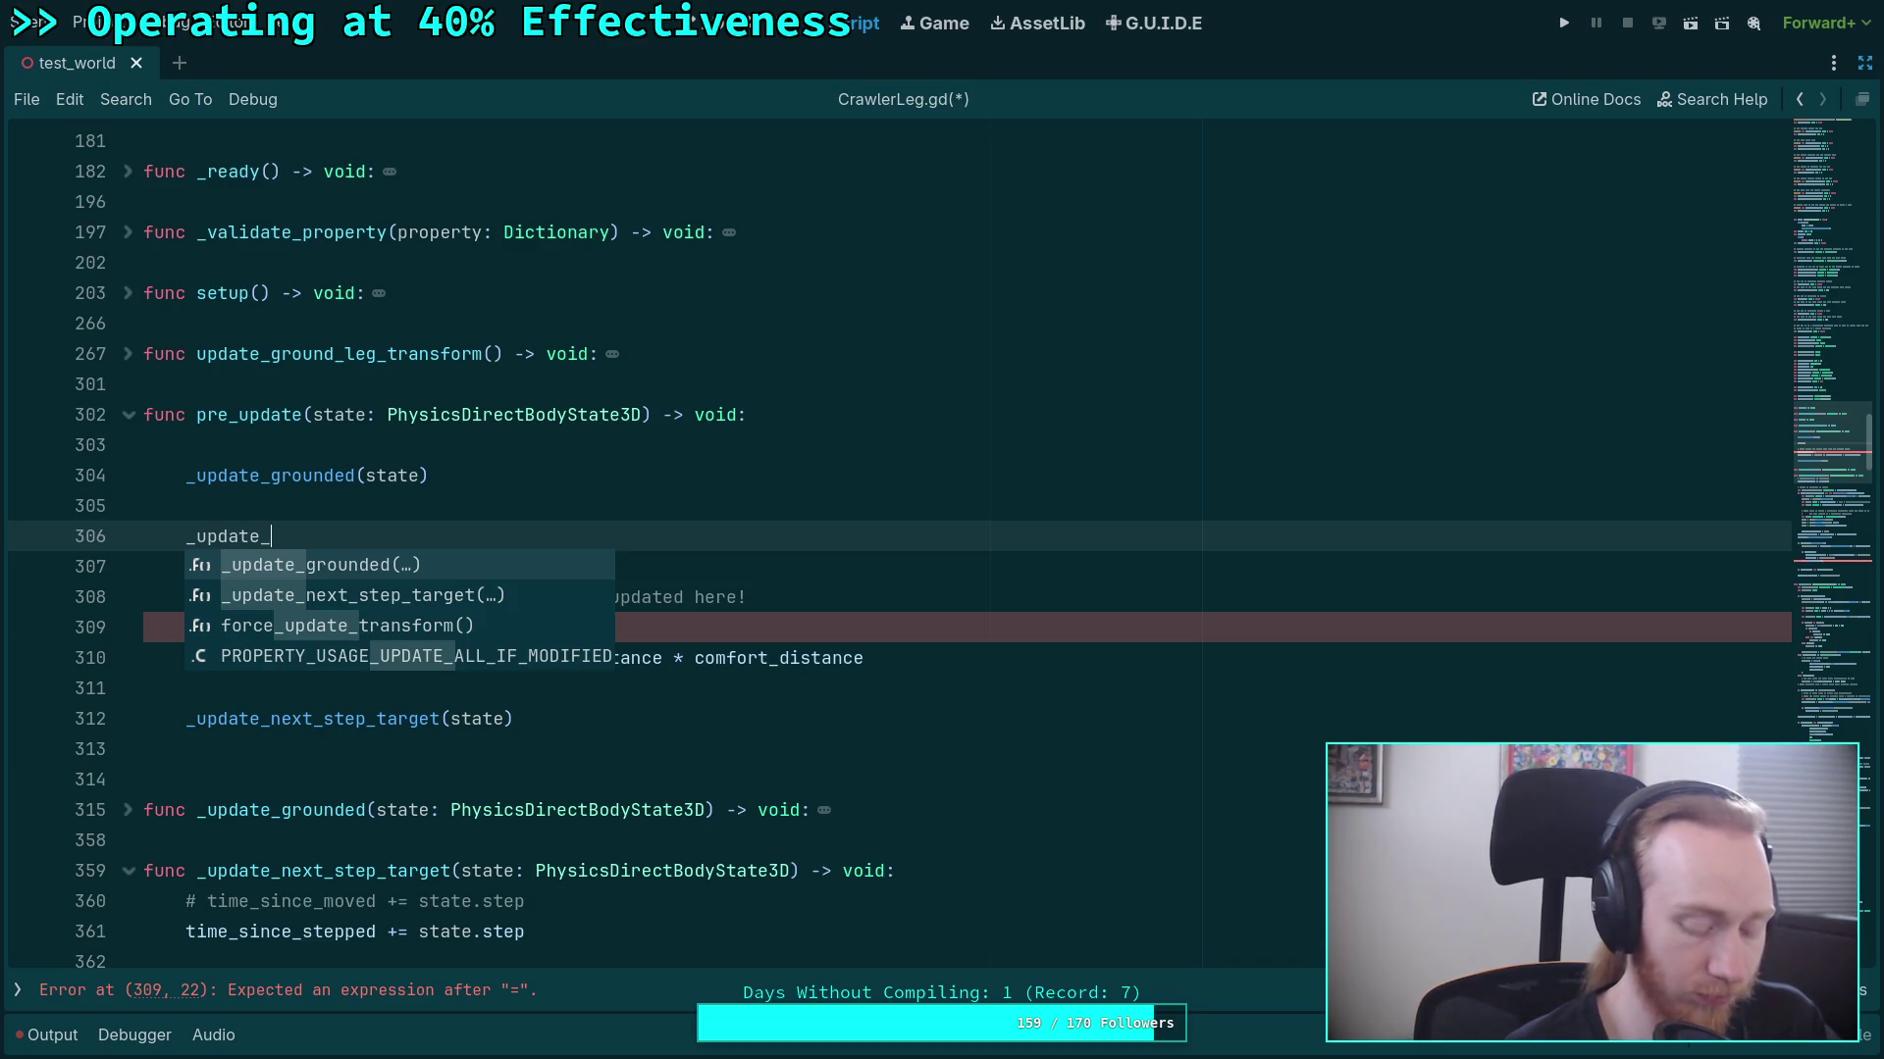
pyautogui.write('step_')
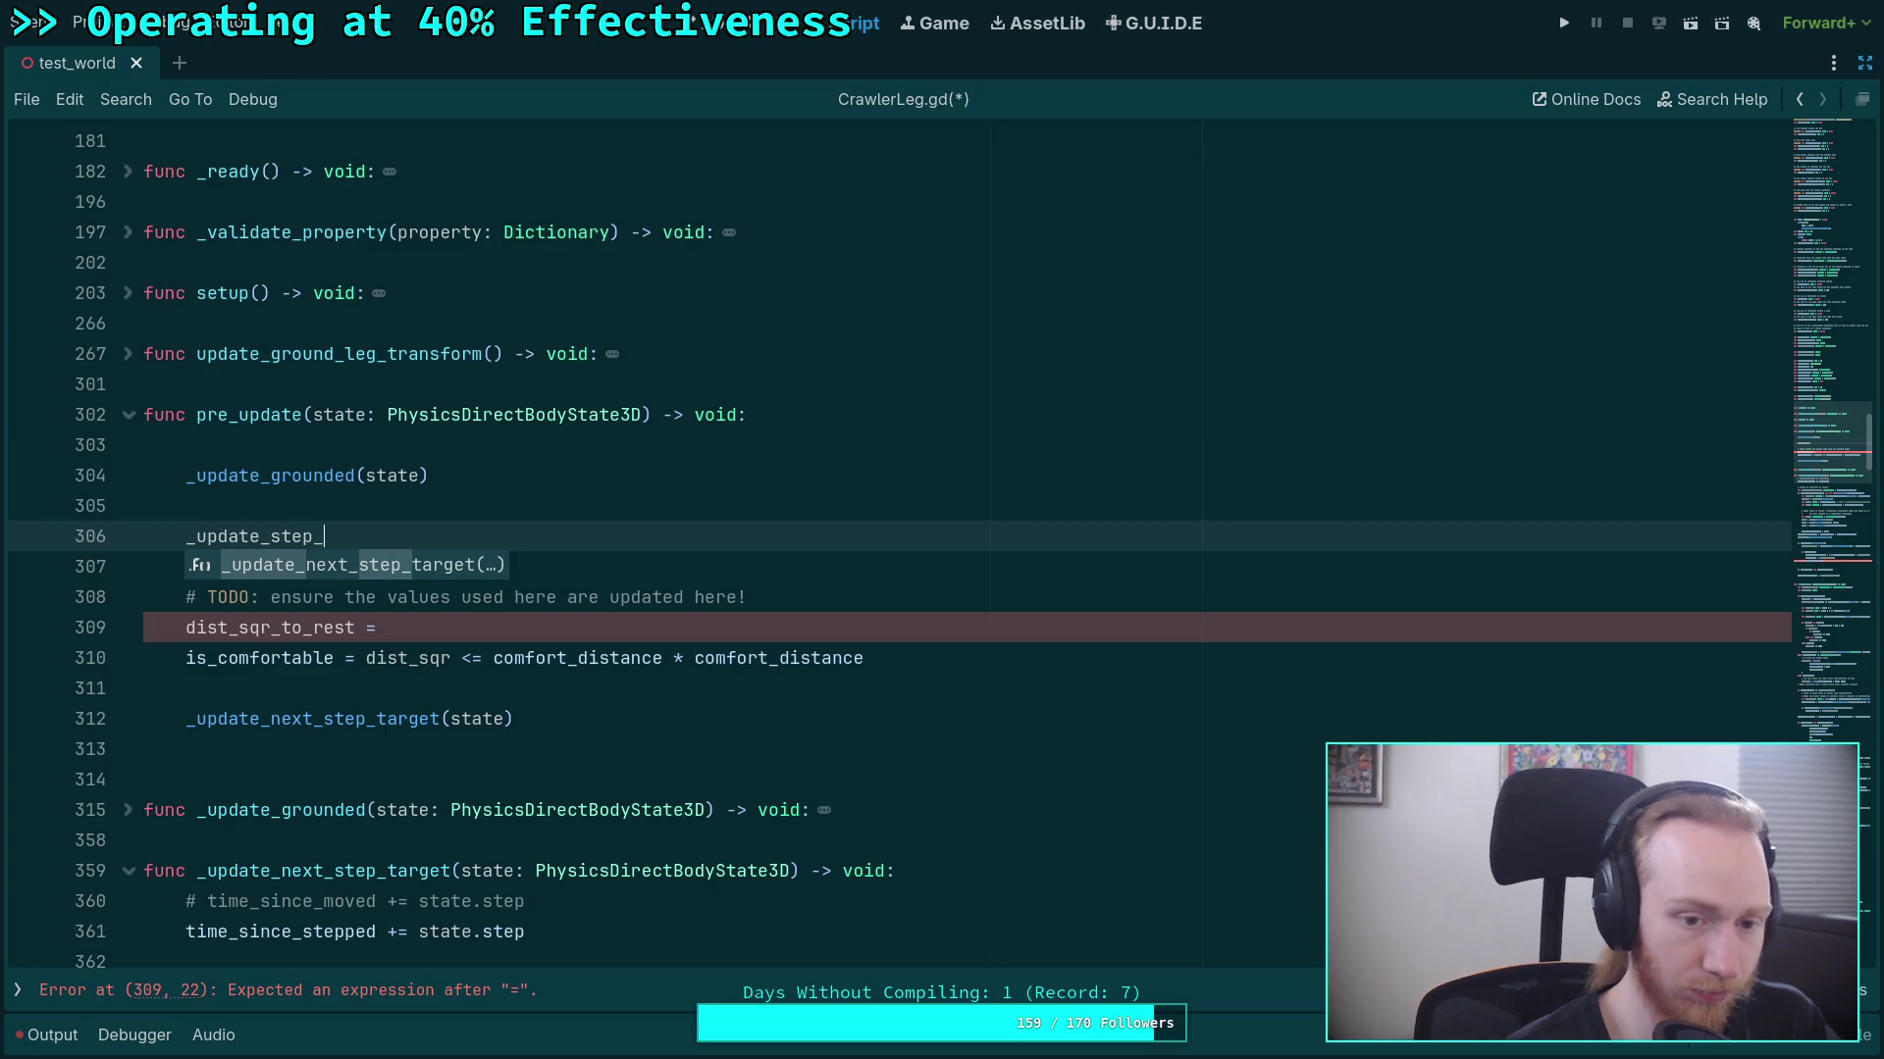
pyautogui.write('transform')
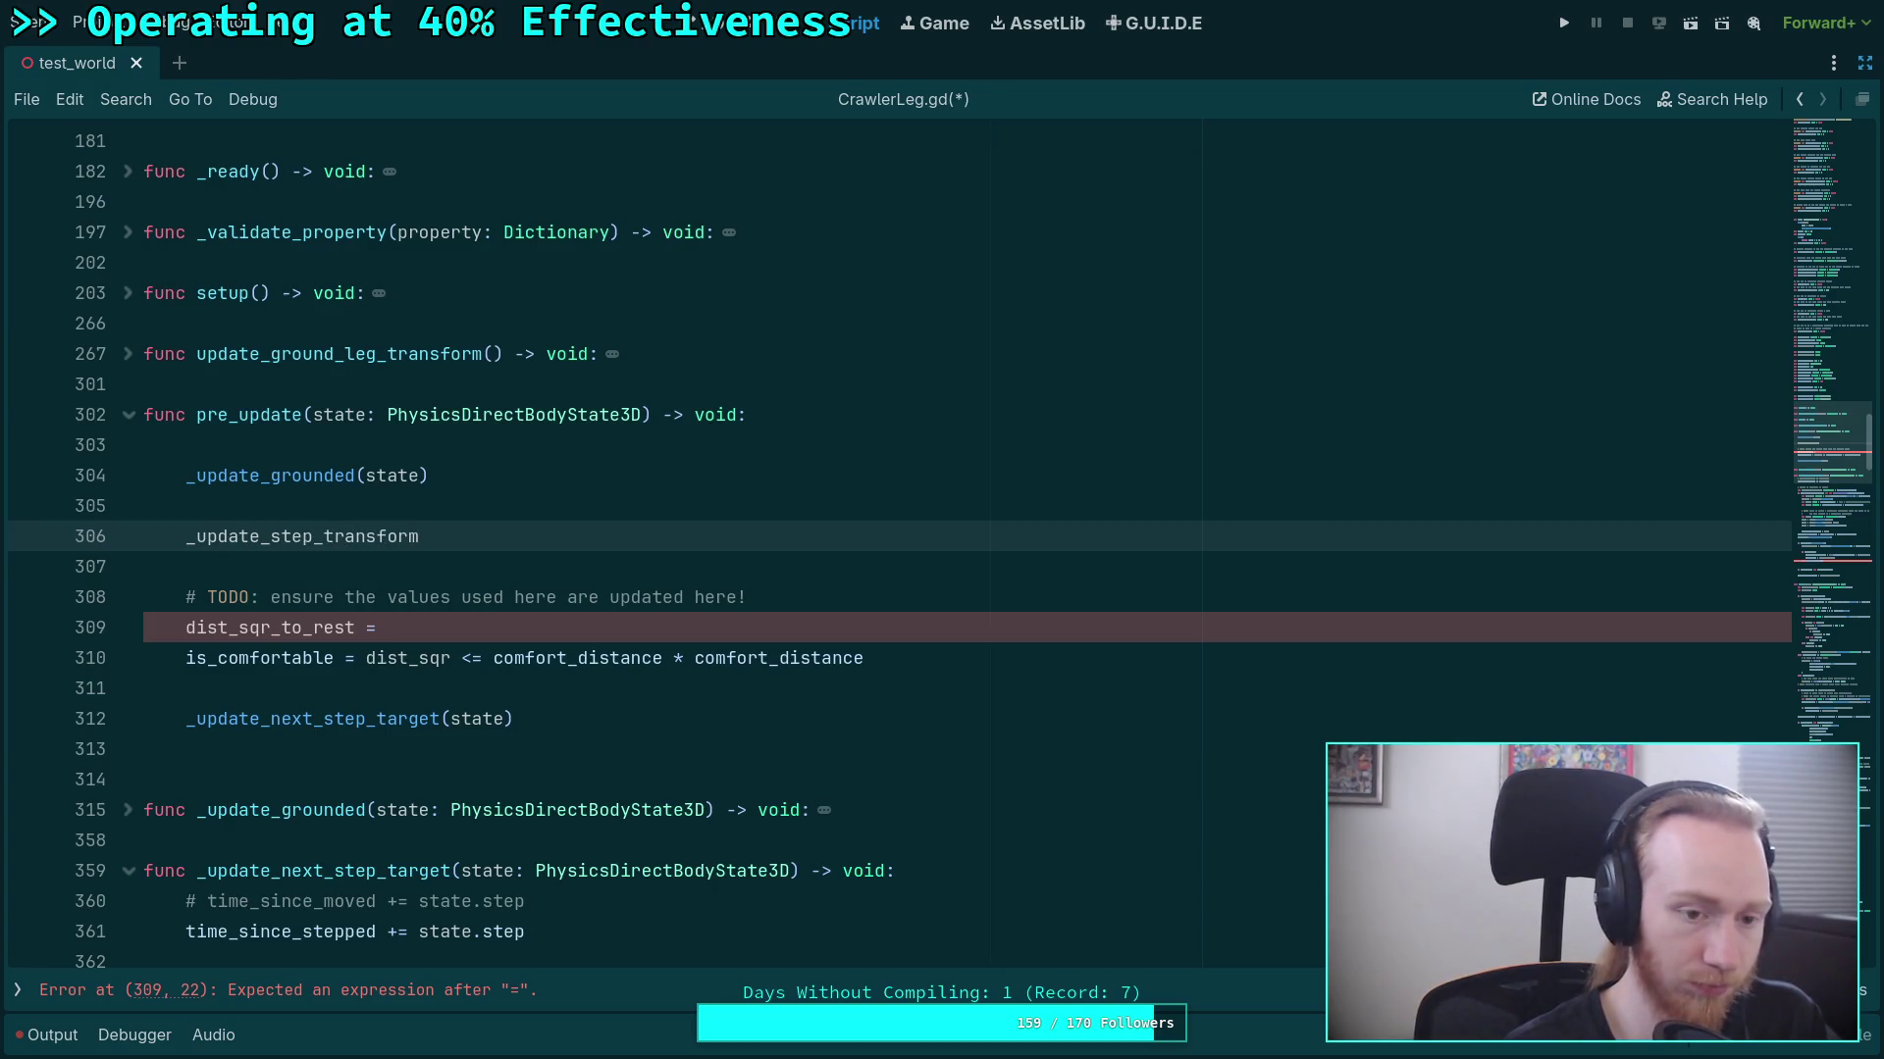
pyautogui.write('(state')
pyautogui.scroll(-2, 883, 540)
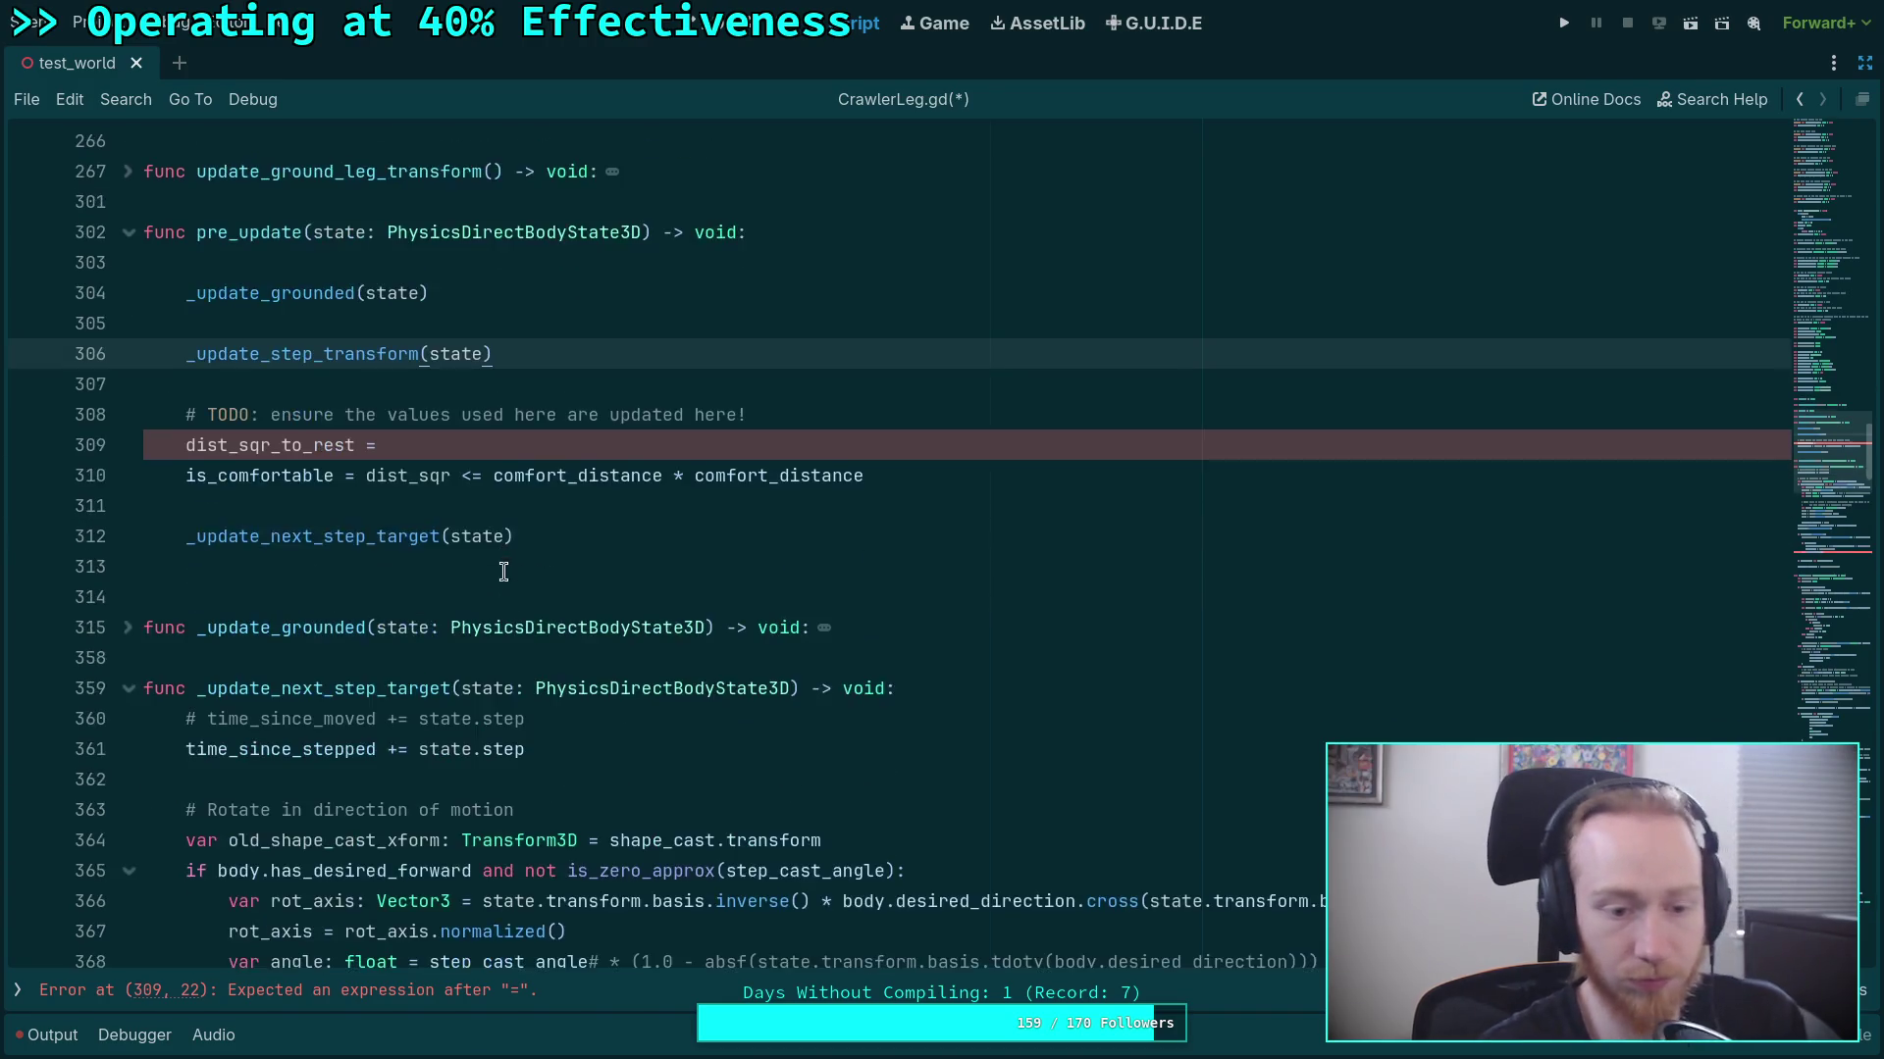
# Declare func _update_step_transform(state: PhysicsDirectBodyState3D) -> void: above _update_next_step_target.
pyautogui.click(143, 657)
pyautogui.press('Return')
pyautogui.press('Return')
pyautogui.write('f')
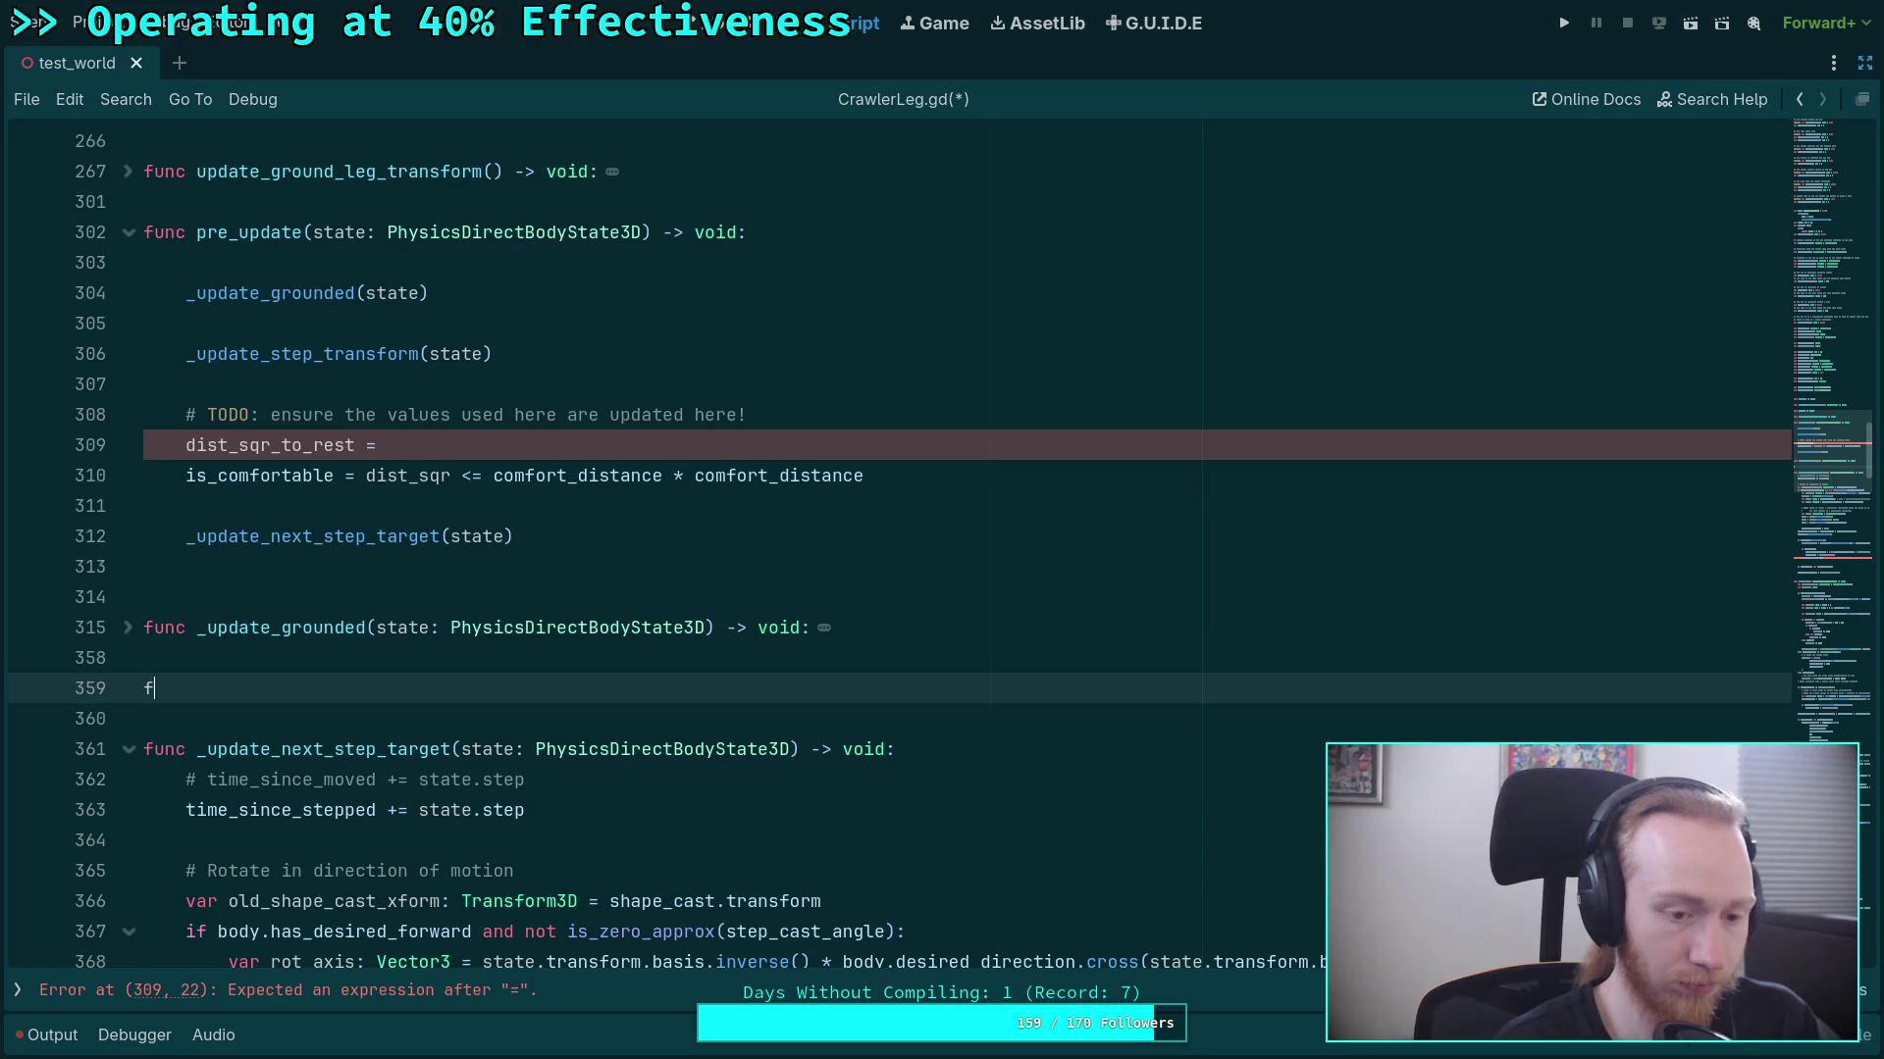
pyautogui.write('unc _update_step')
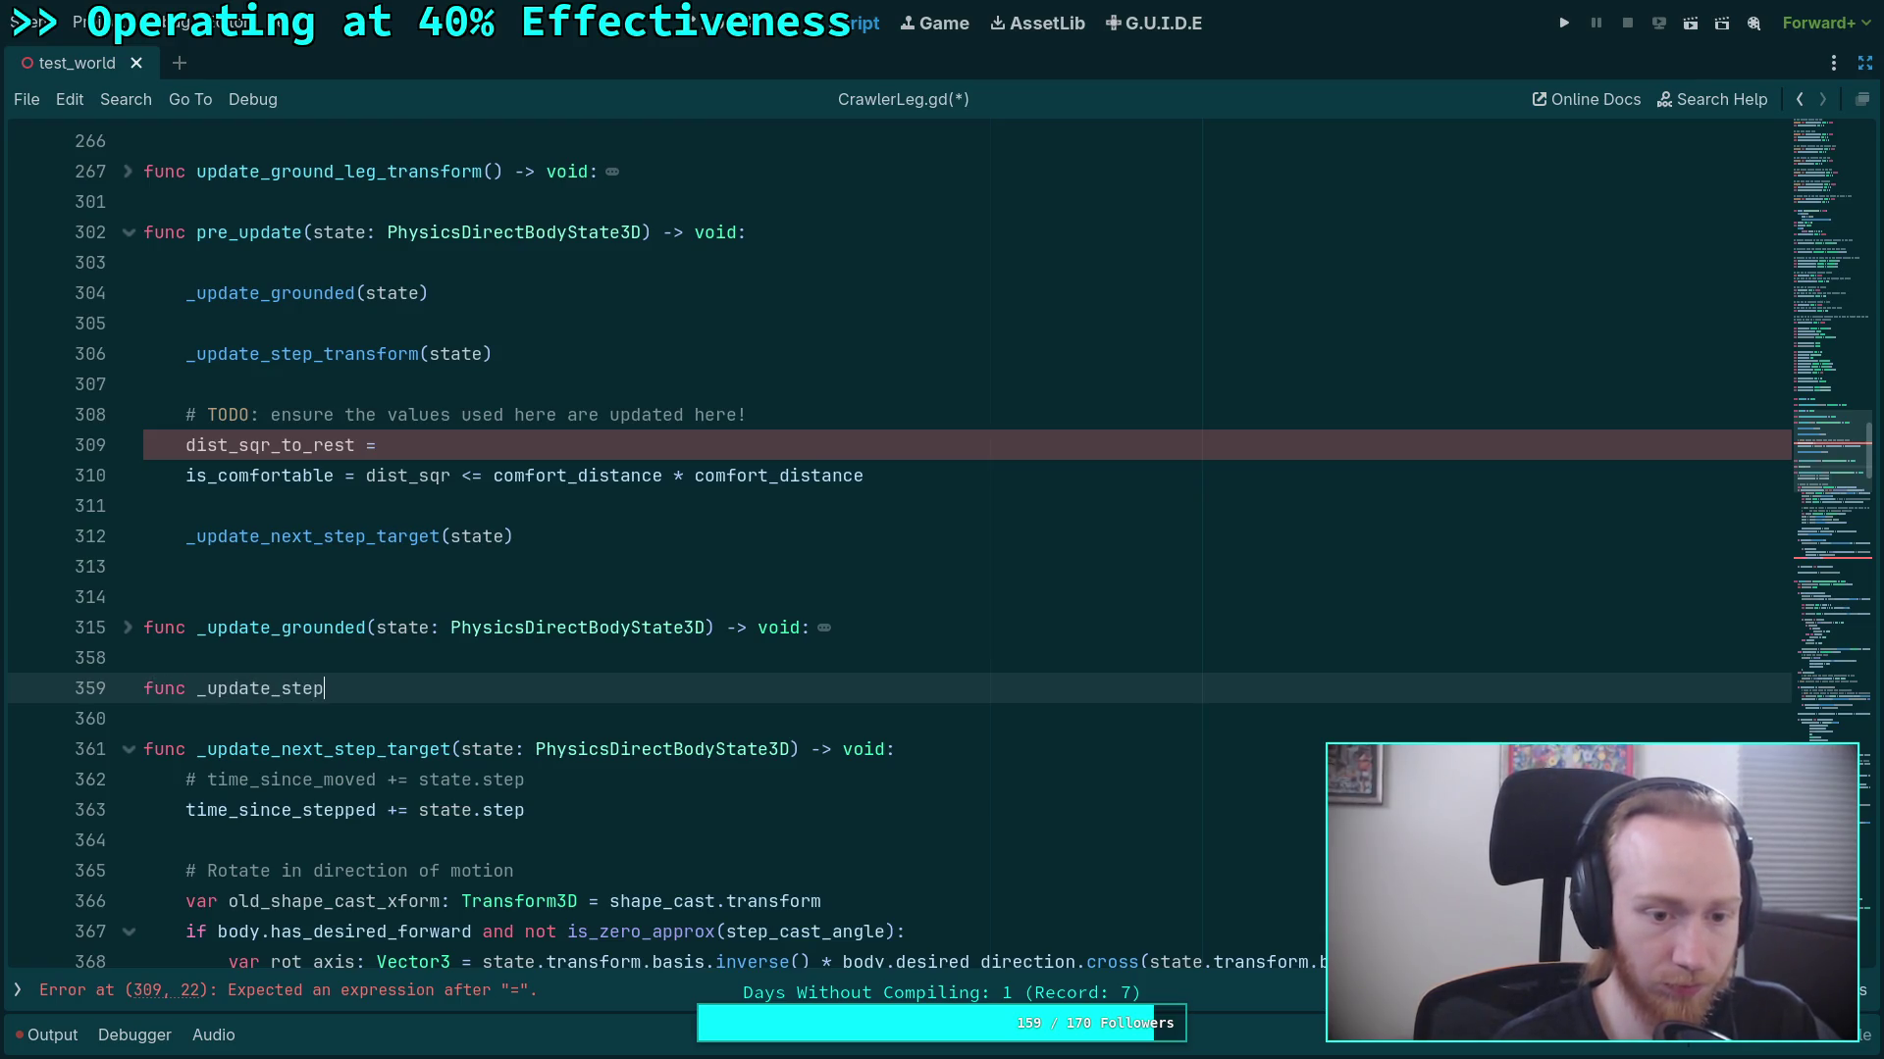
pyautogui.write('_transf')
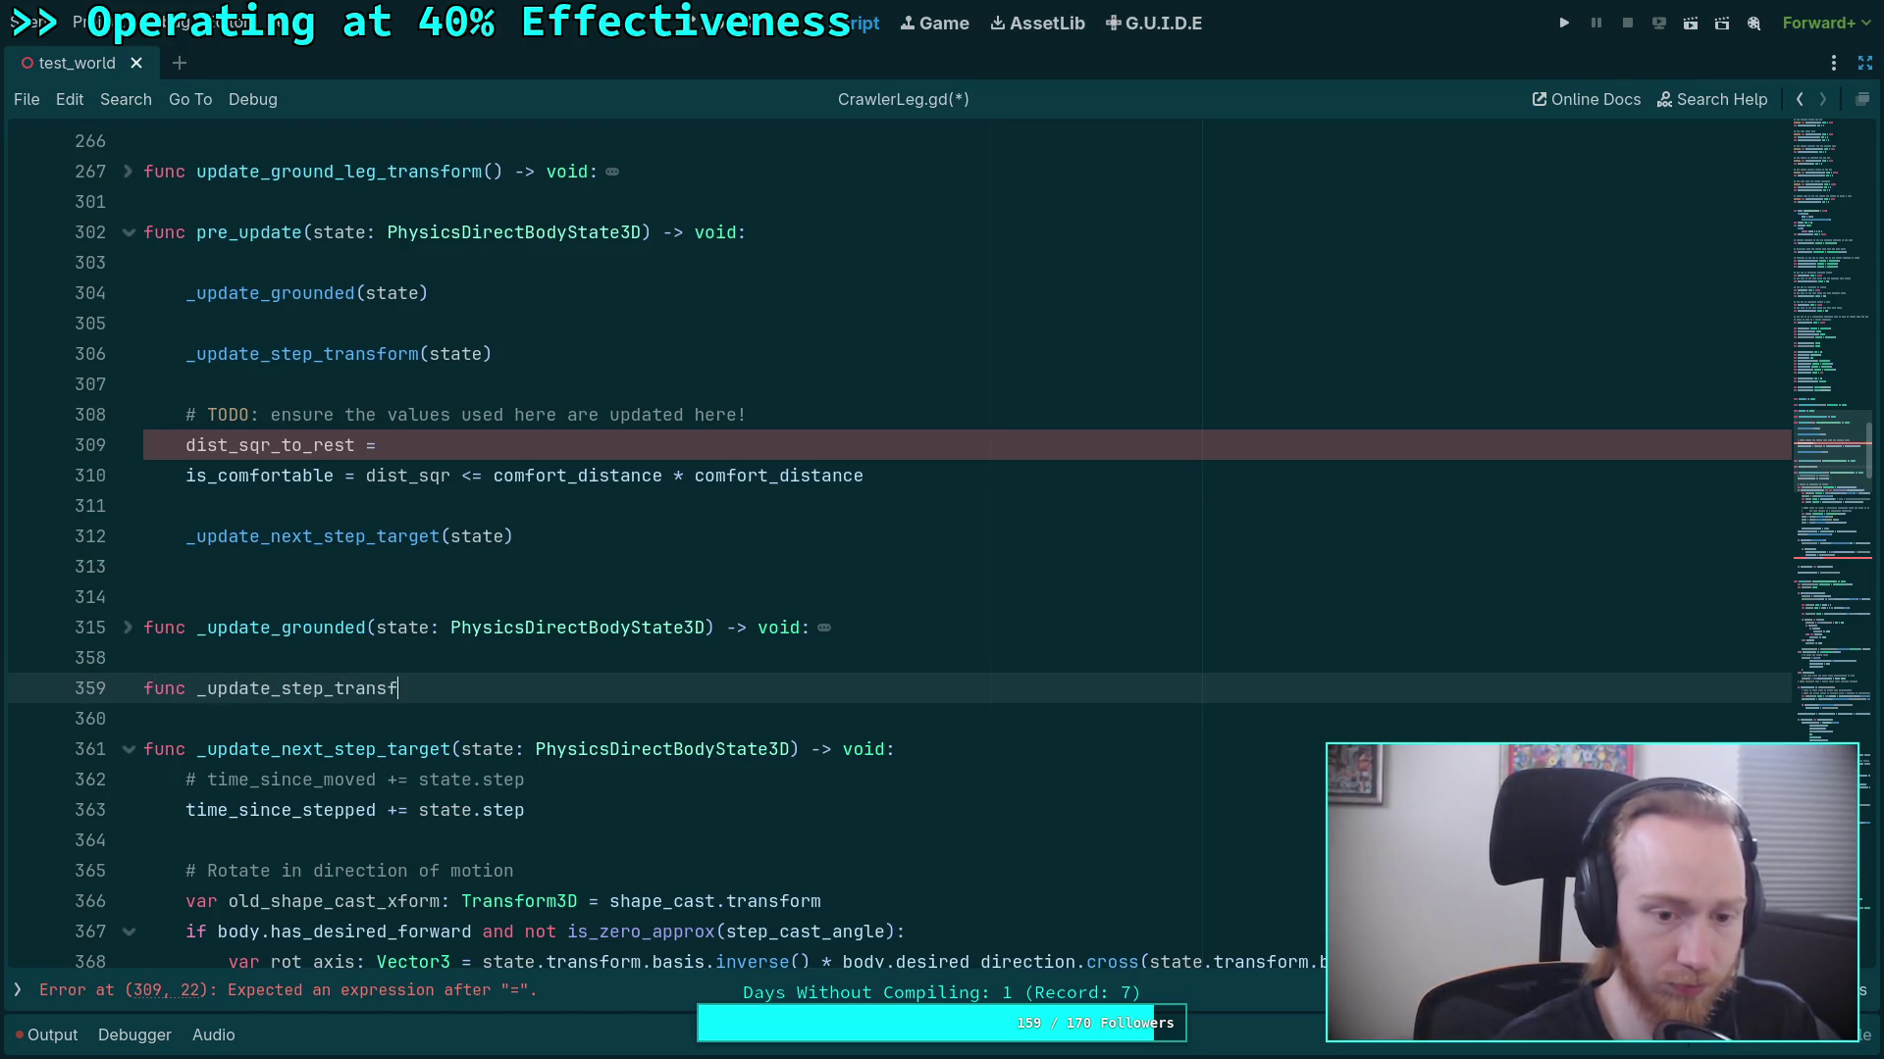
pyautogui.write('orm(state: Phys')
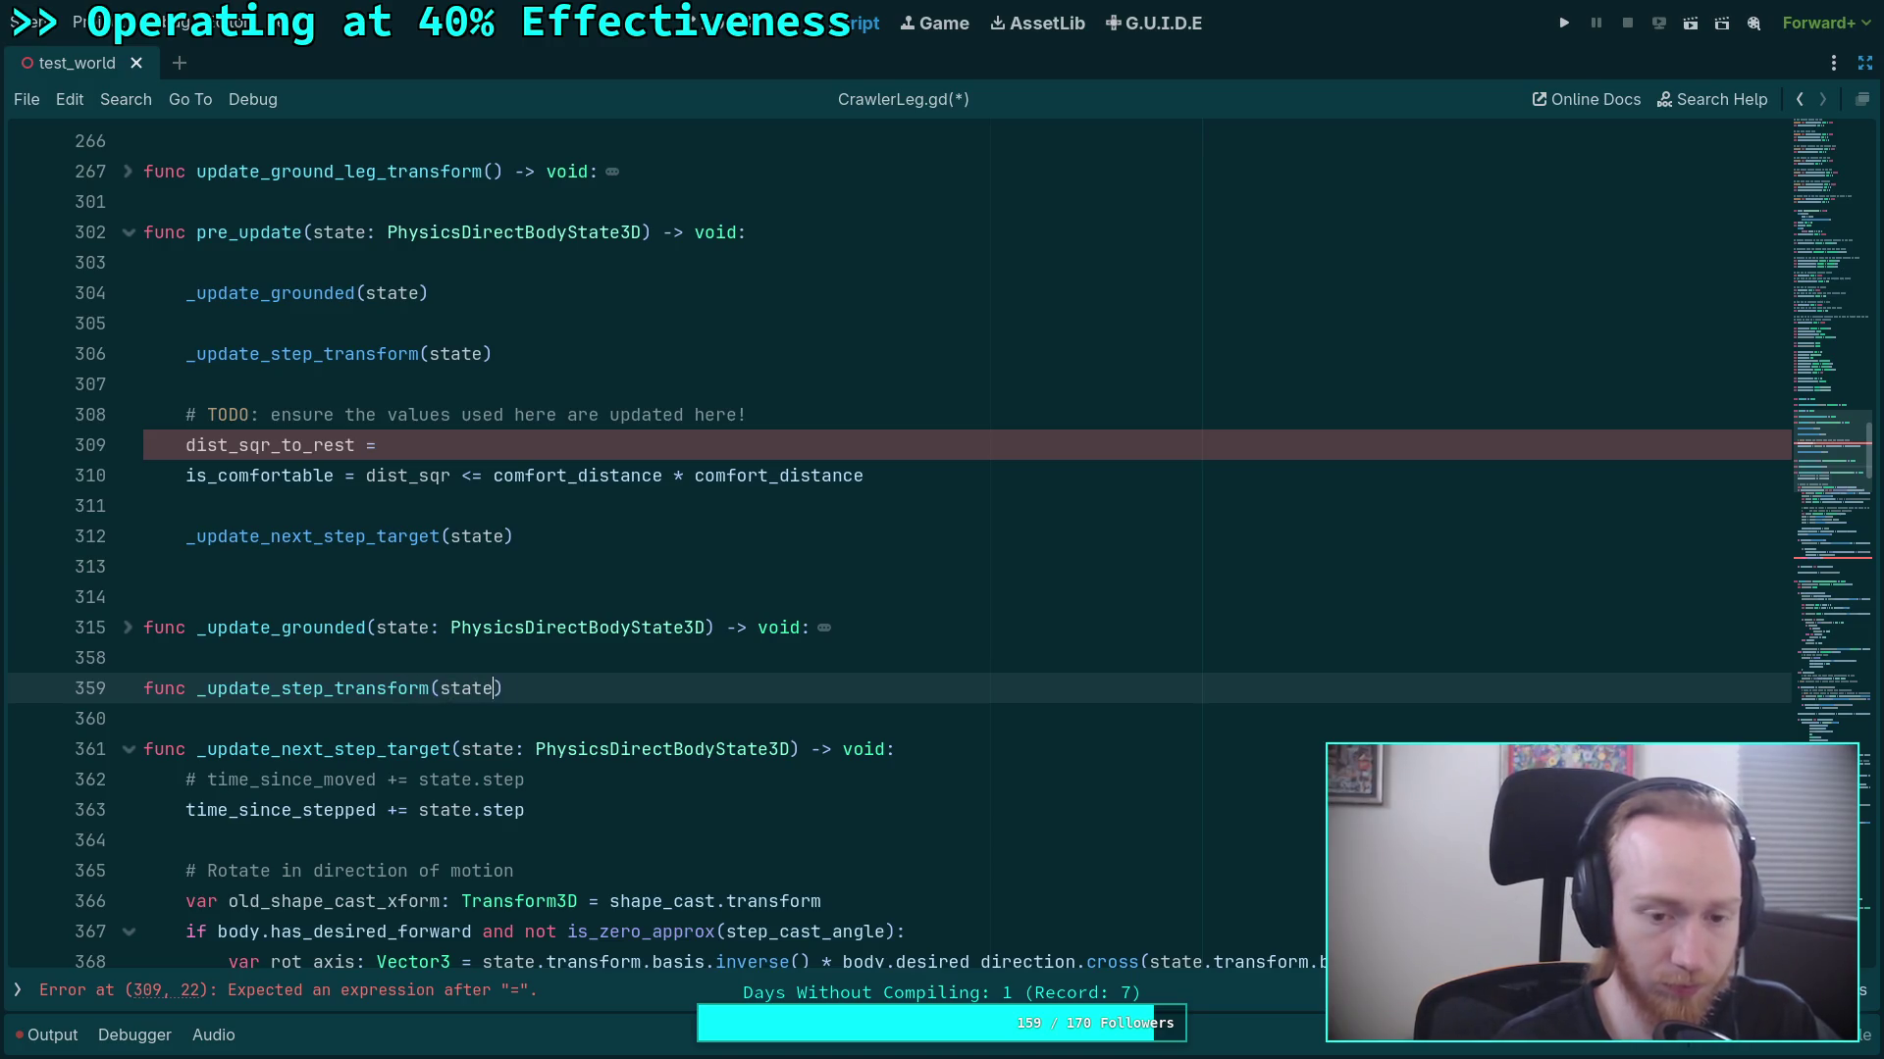
pyautogui.write('icsDire')
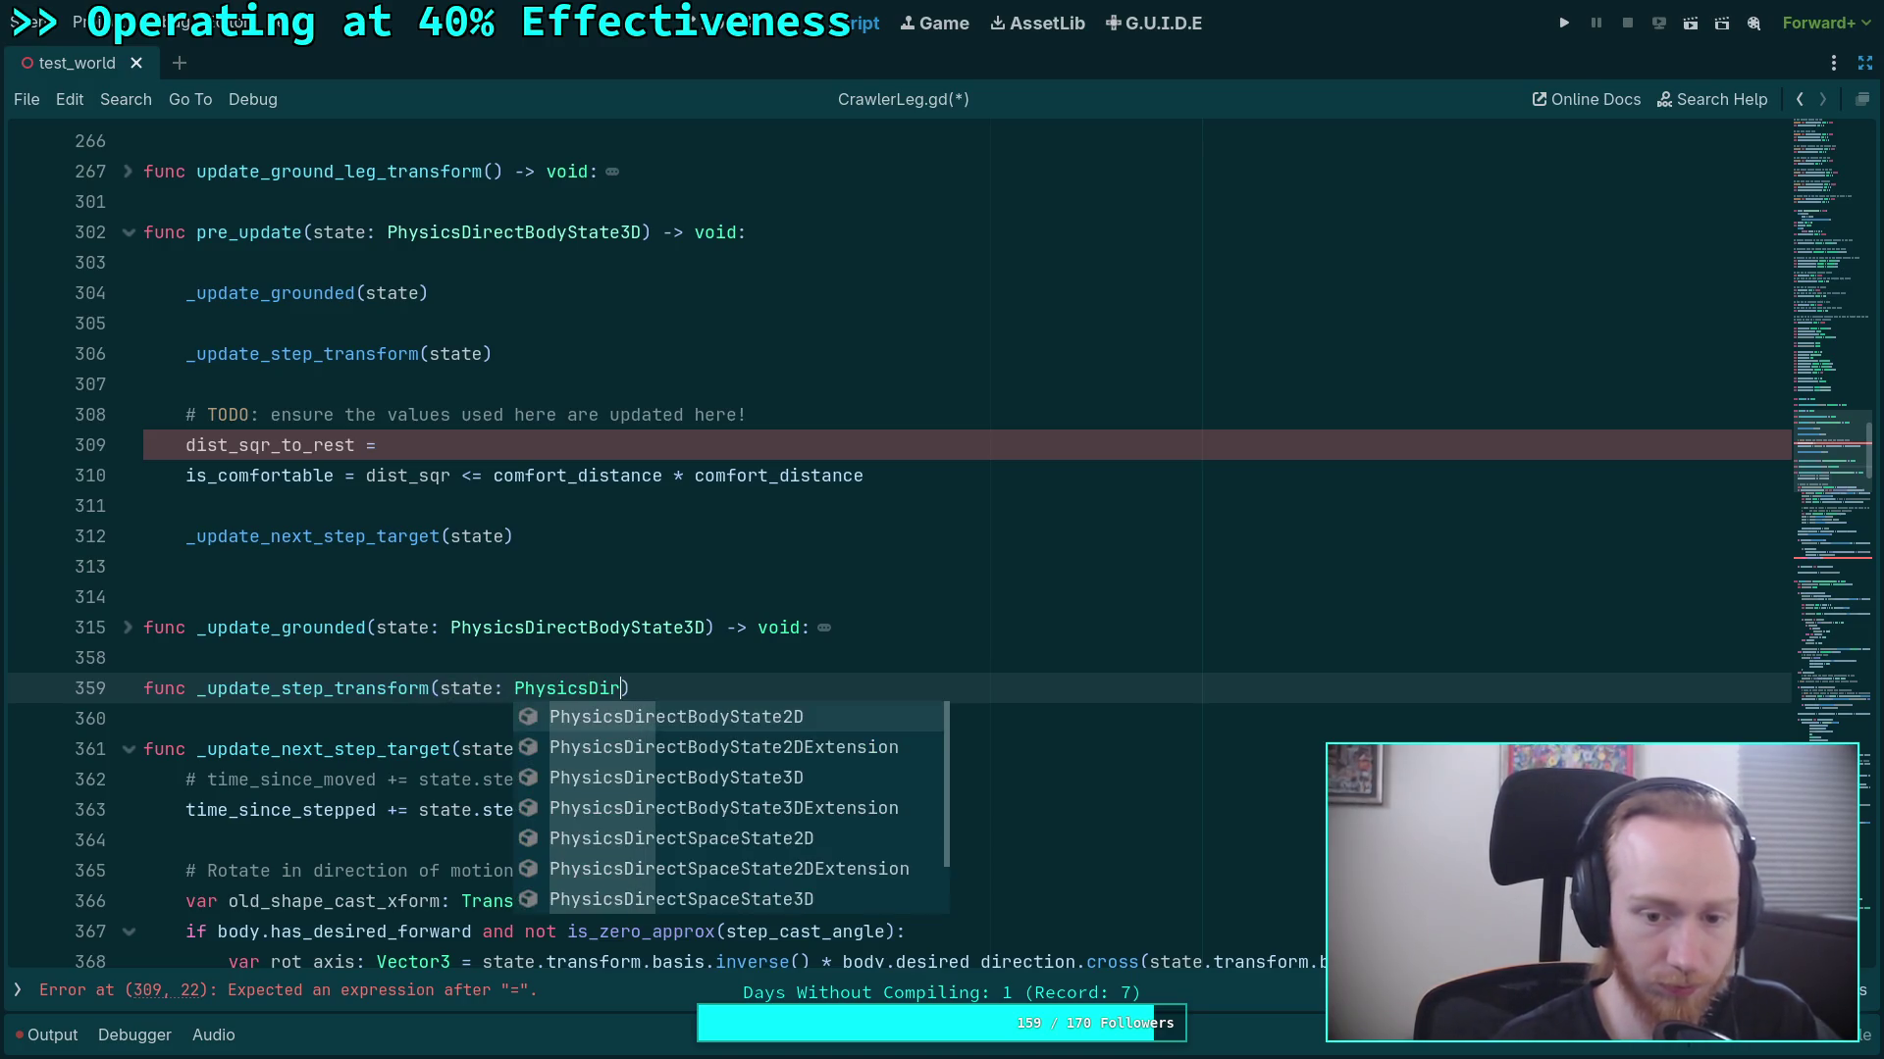
pyautogui.press('Return')
pyautogui.write('void:')
pyautogui.press('Return')
pyautogui.scroll(-3, 423, 549)
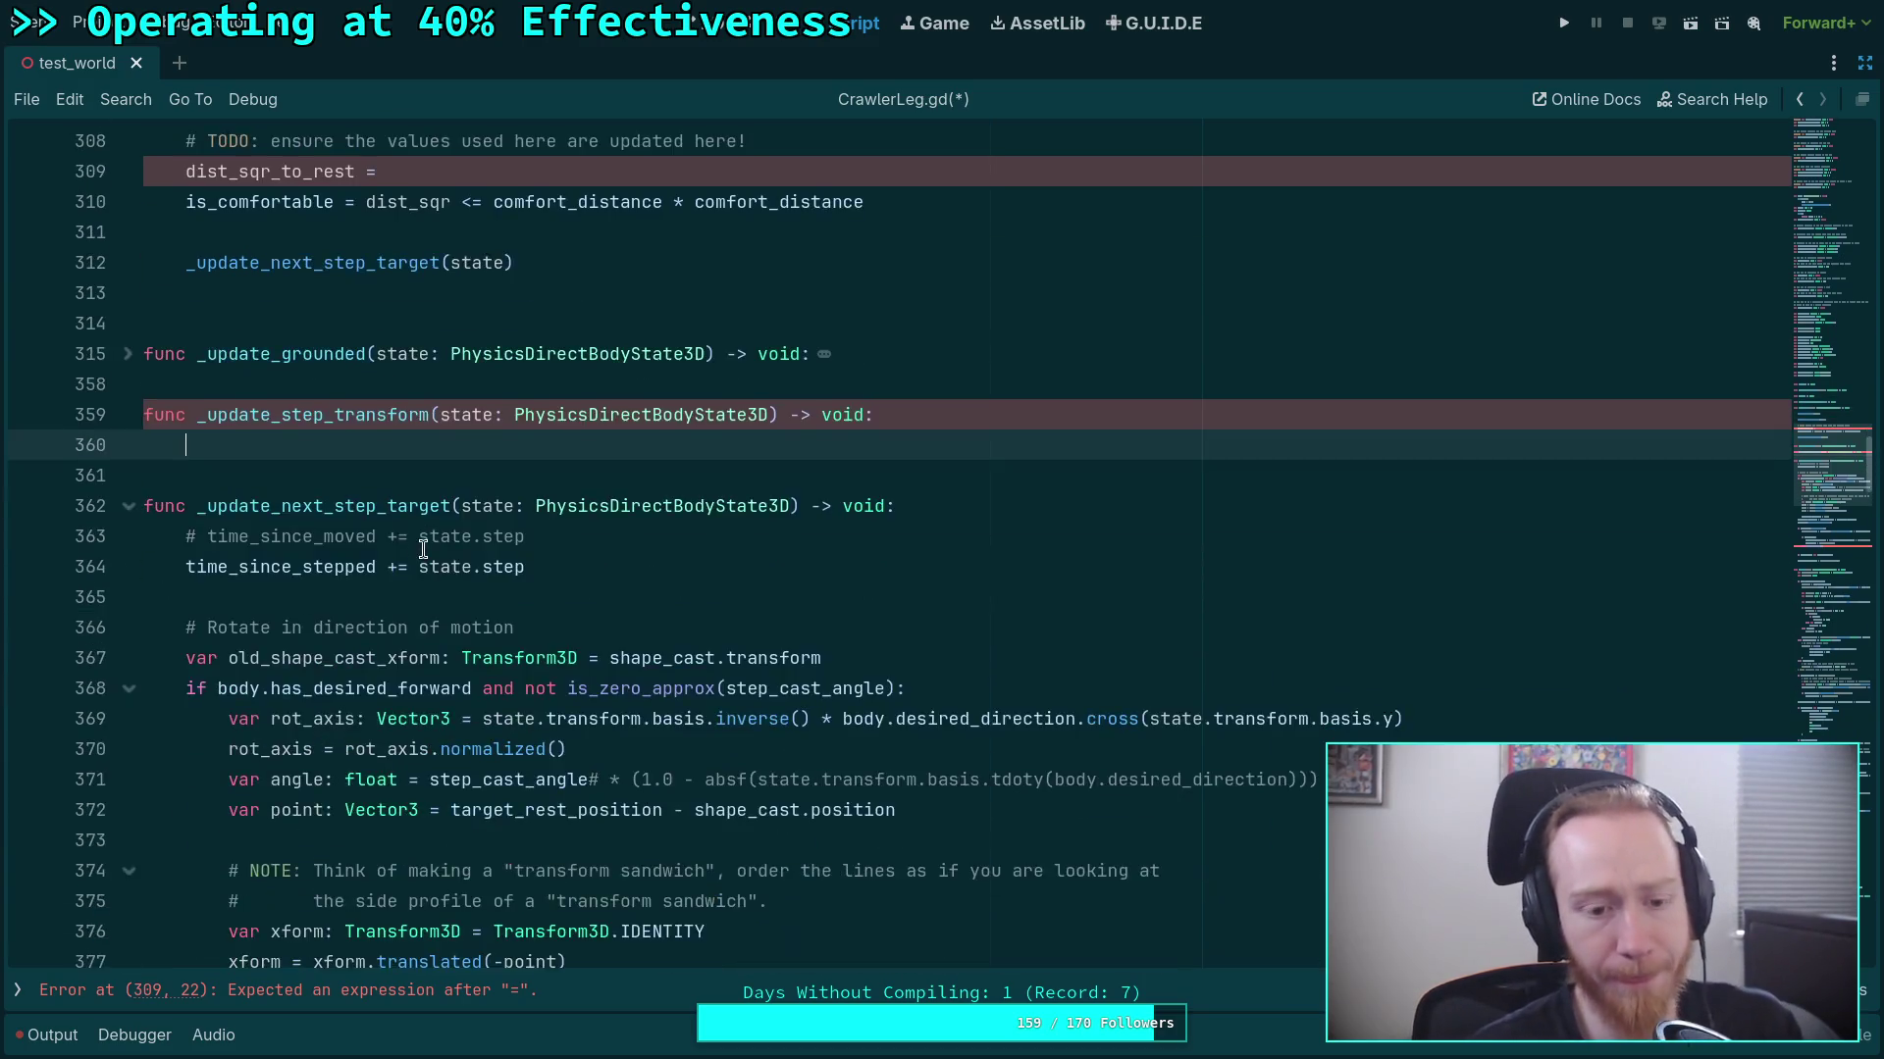
# Collapse _update_next_step_target and move the target_transform declaration from update() into _update_step_transform.
pyautogui.scroll(-4, 423, 550)
pyautogui.scroll(1, 345, 536)
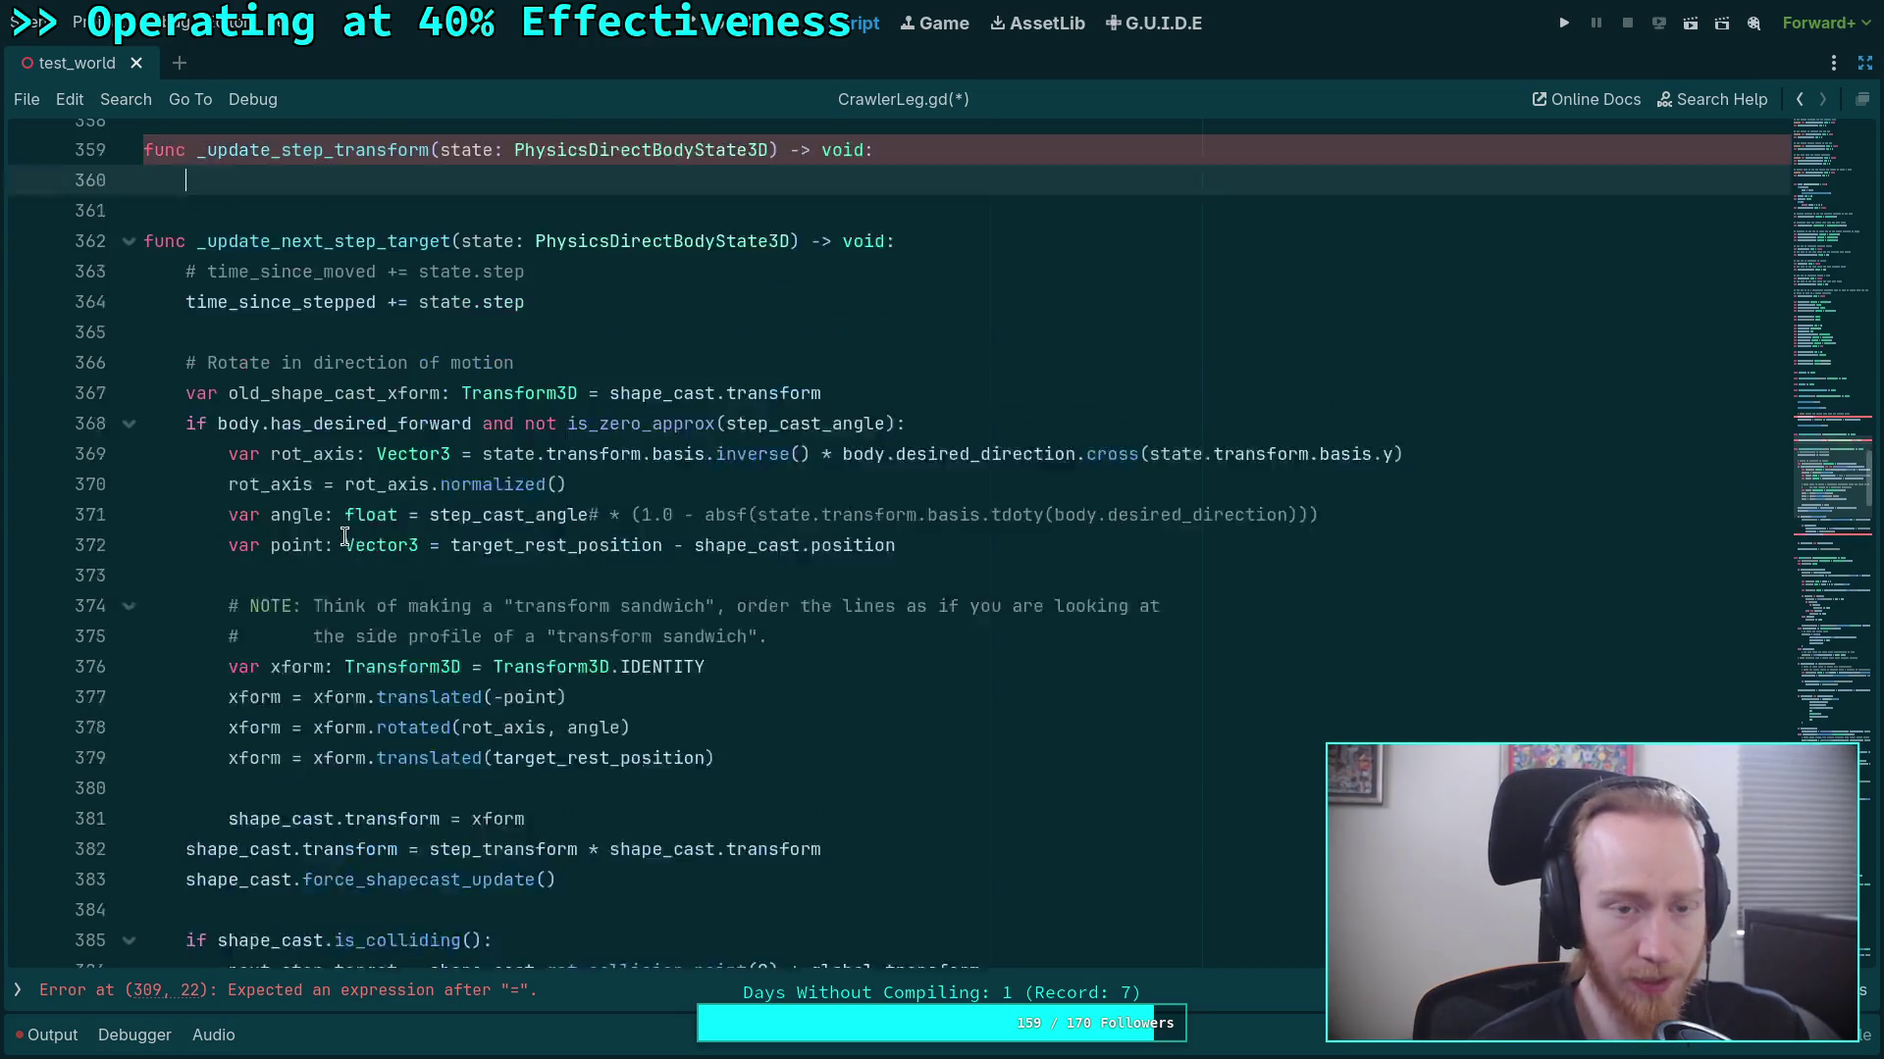
pyautogui.scroll(1, 345, 536)
pyautogui.click(128, 333)
pyautogui.scroll(-1, 318, 502)
pyautogui.scroll(3, 312, 544)
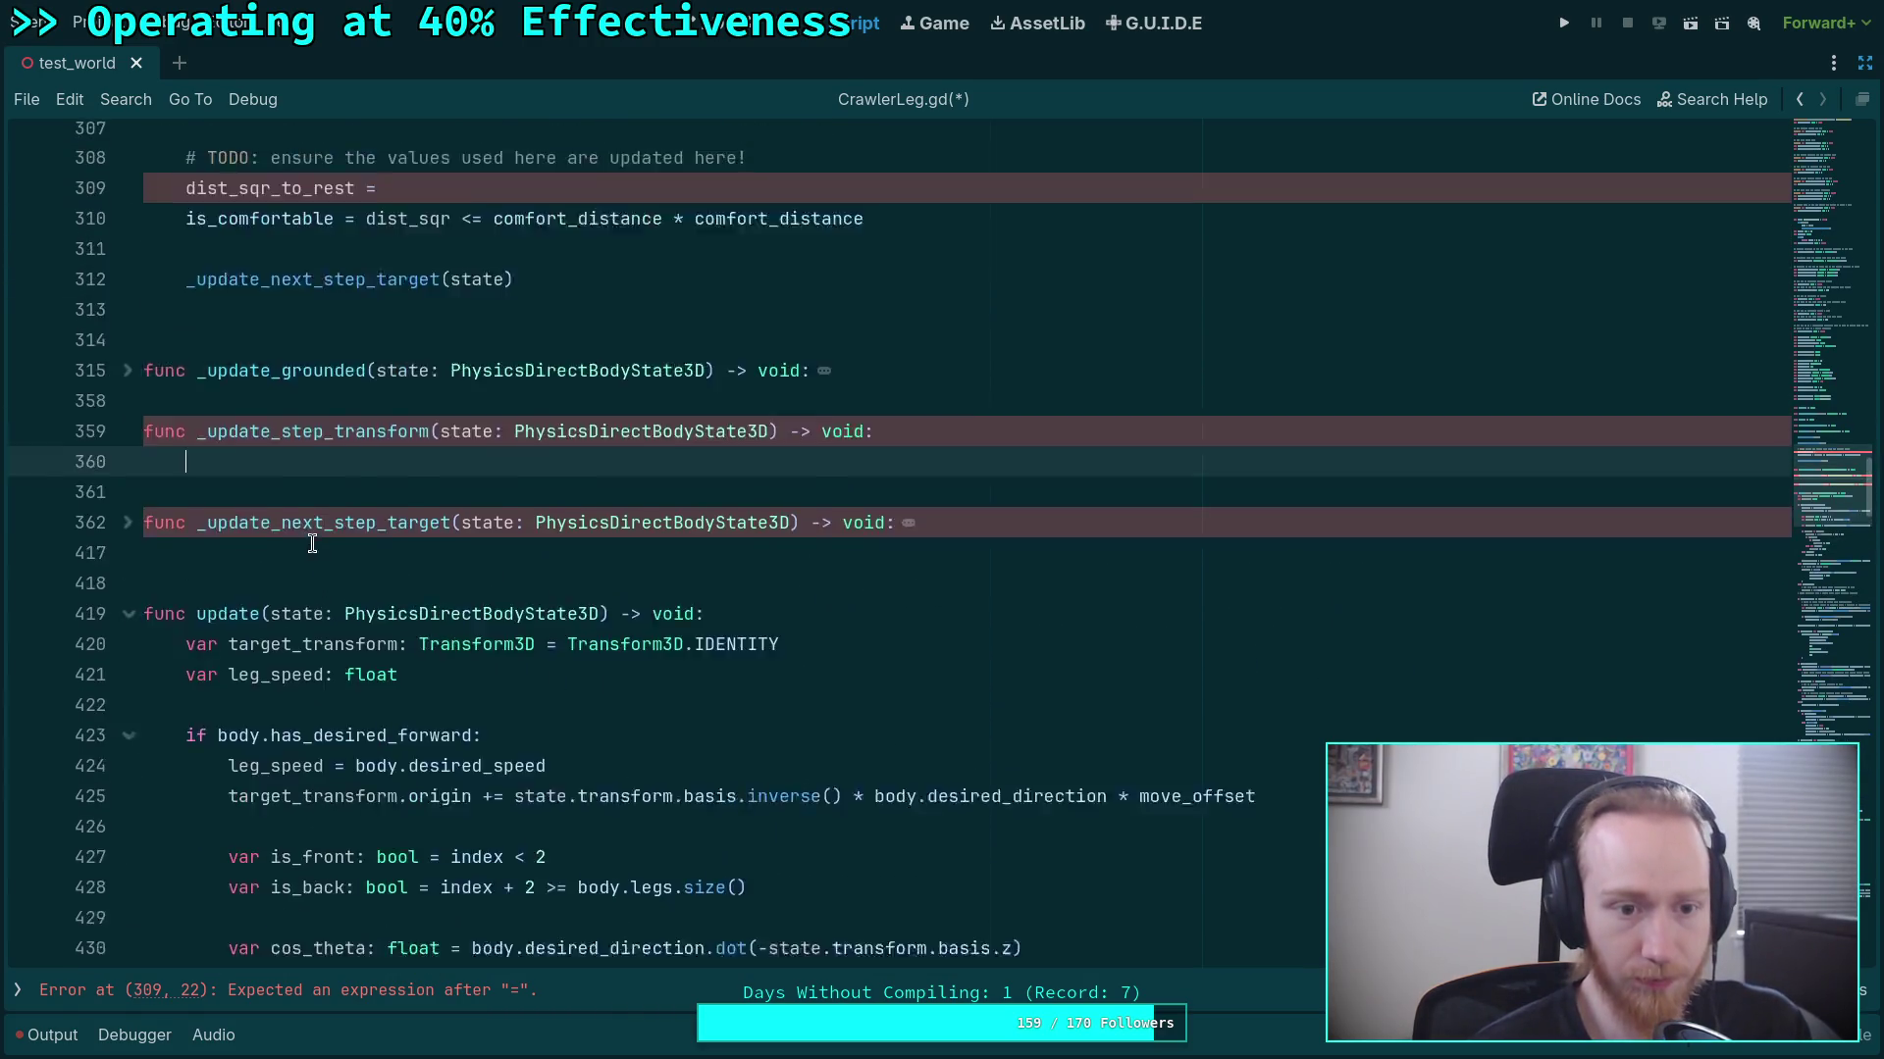
pyautogui.scroll(1, 312, 544)
pyautogui.click(270, 713)
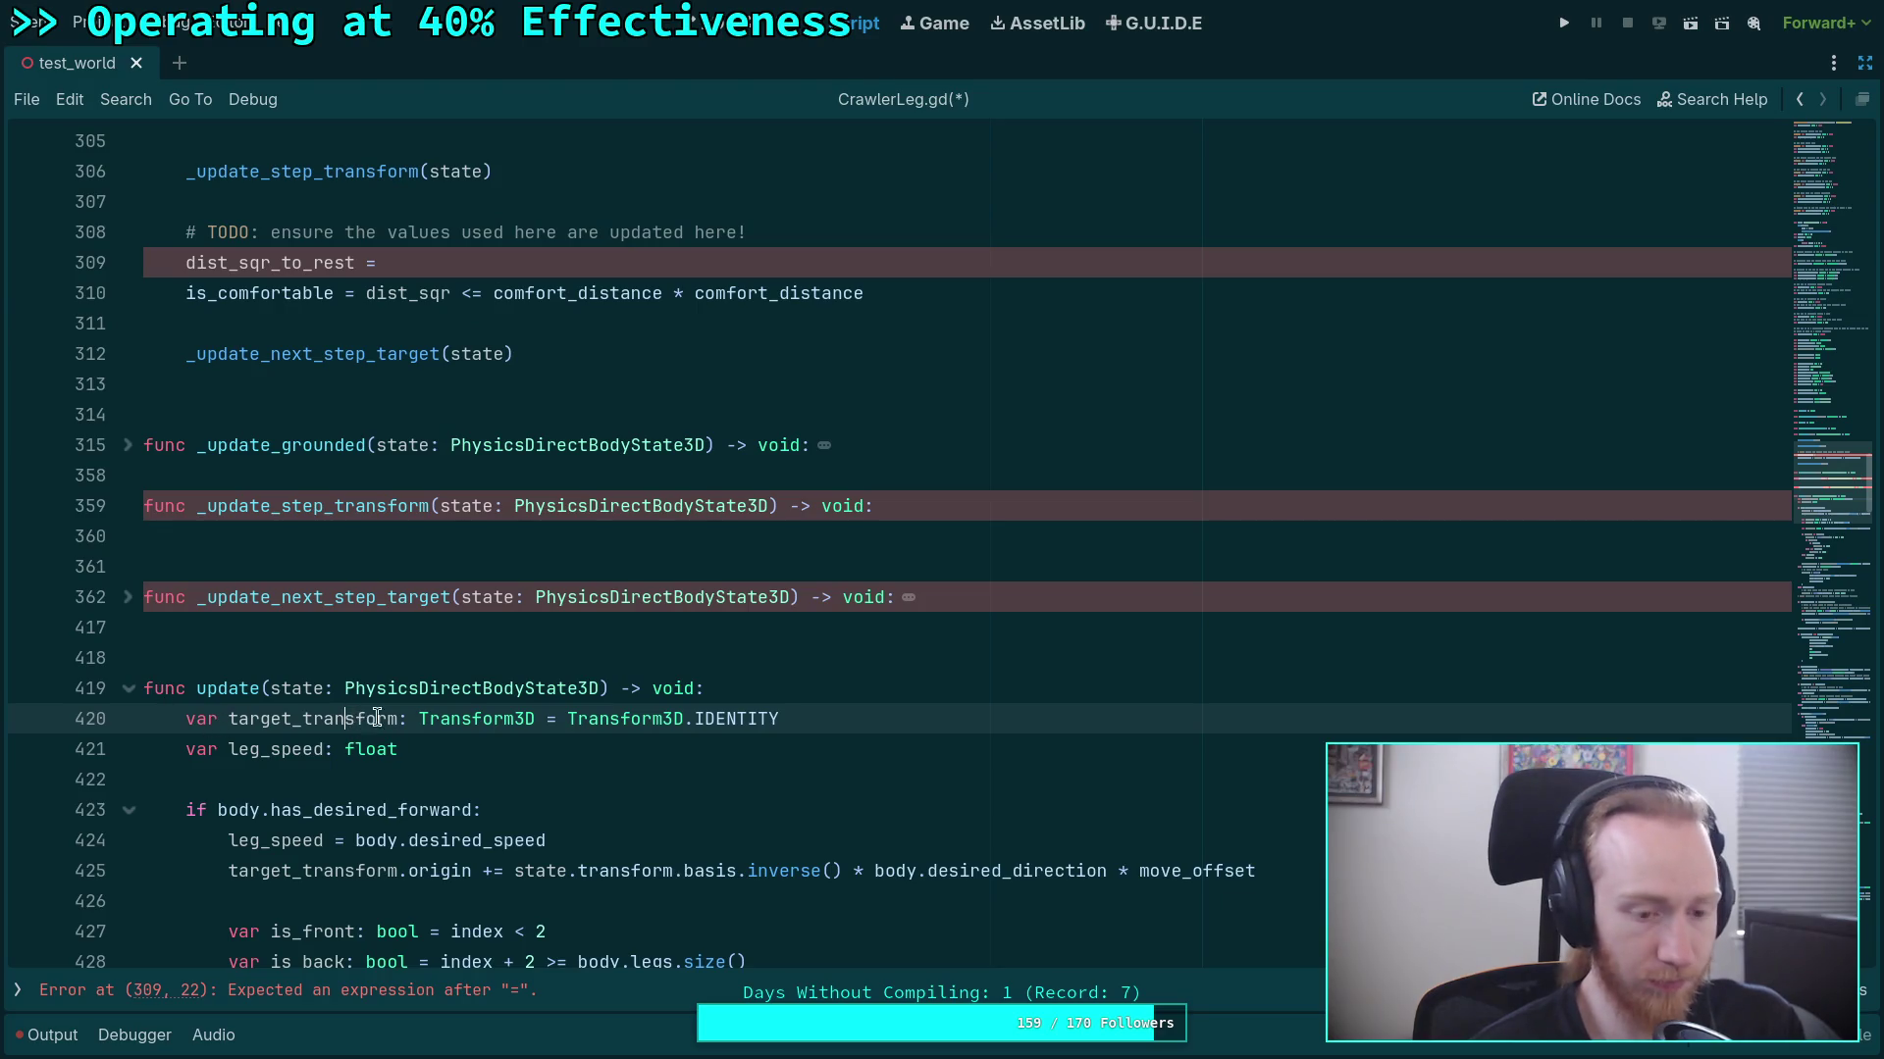
pyautogui.hotkey('ctrl', 'x')
pyautogui.click(347, 535)
pyautogui.hotkey('ctrl', 'v')
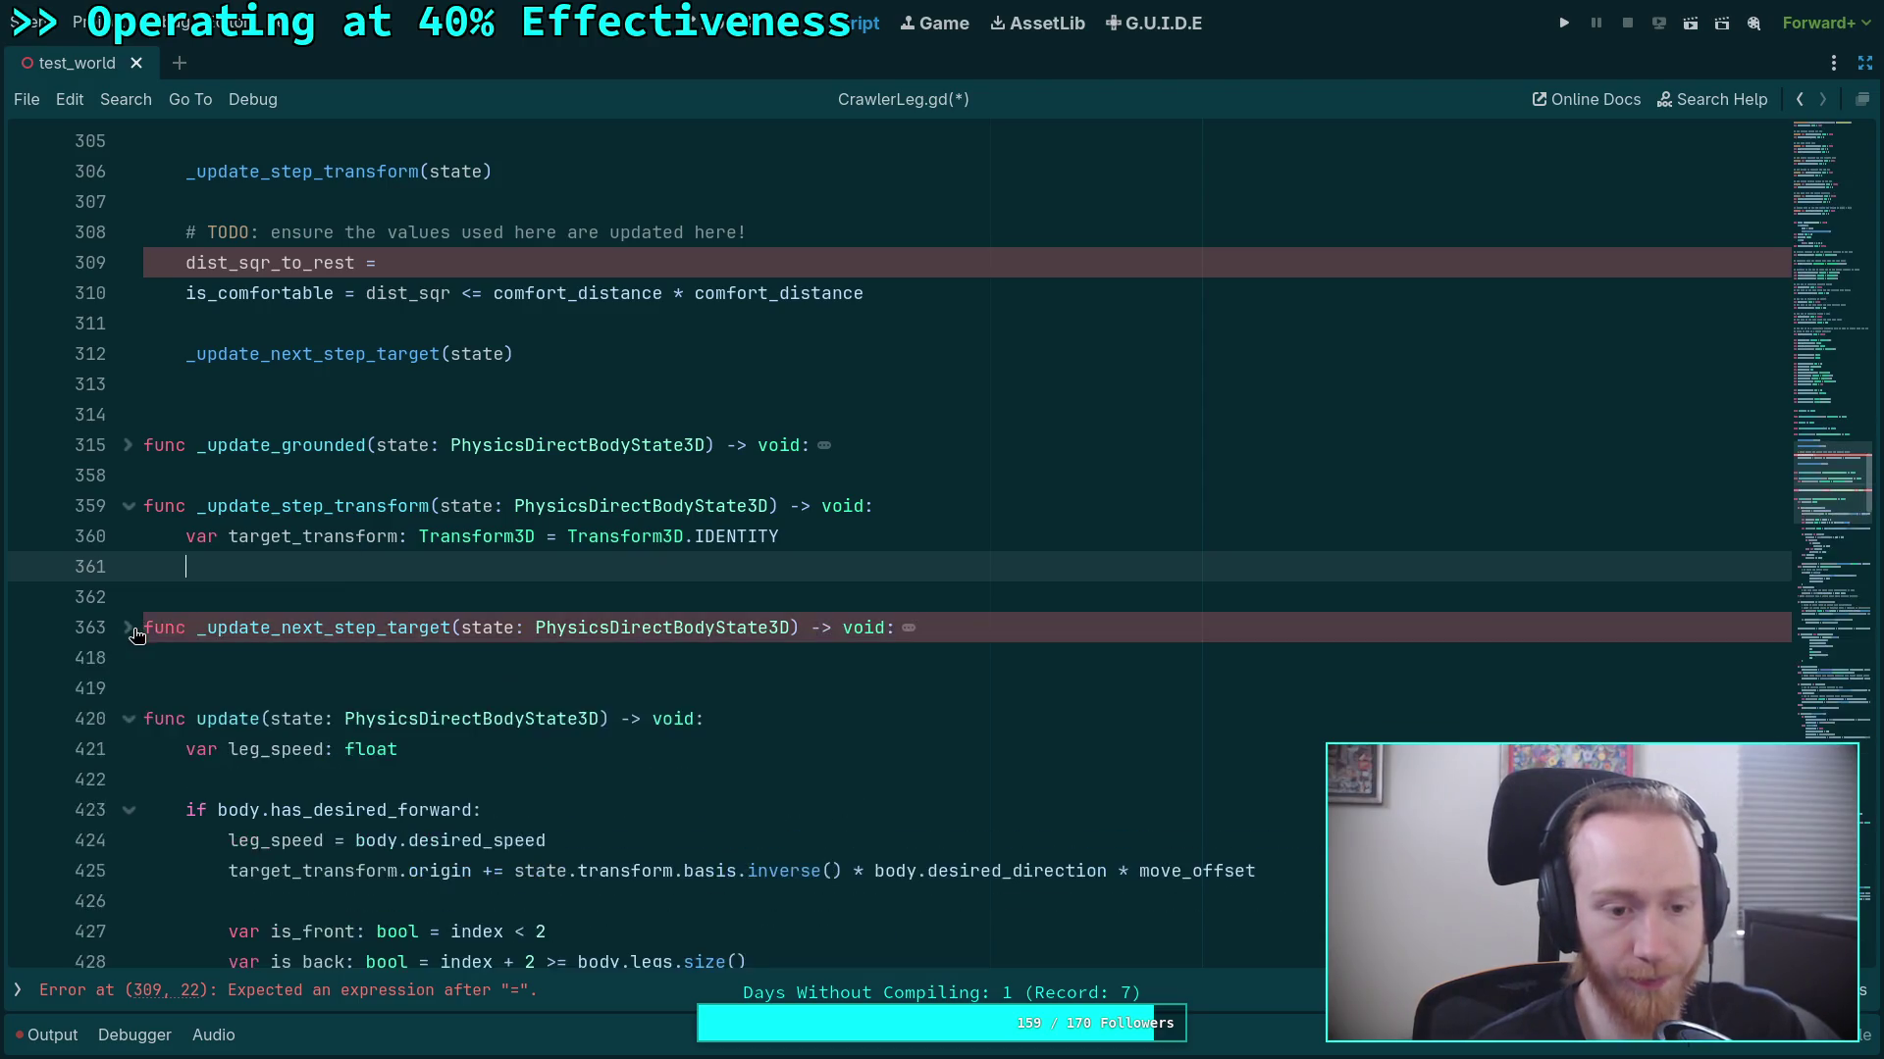
# Copy the has_desired_forward branch through the rotation line into _update_step_transform's body.
pyautogui.scroll(-5, 137, 635)
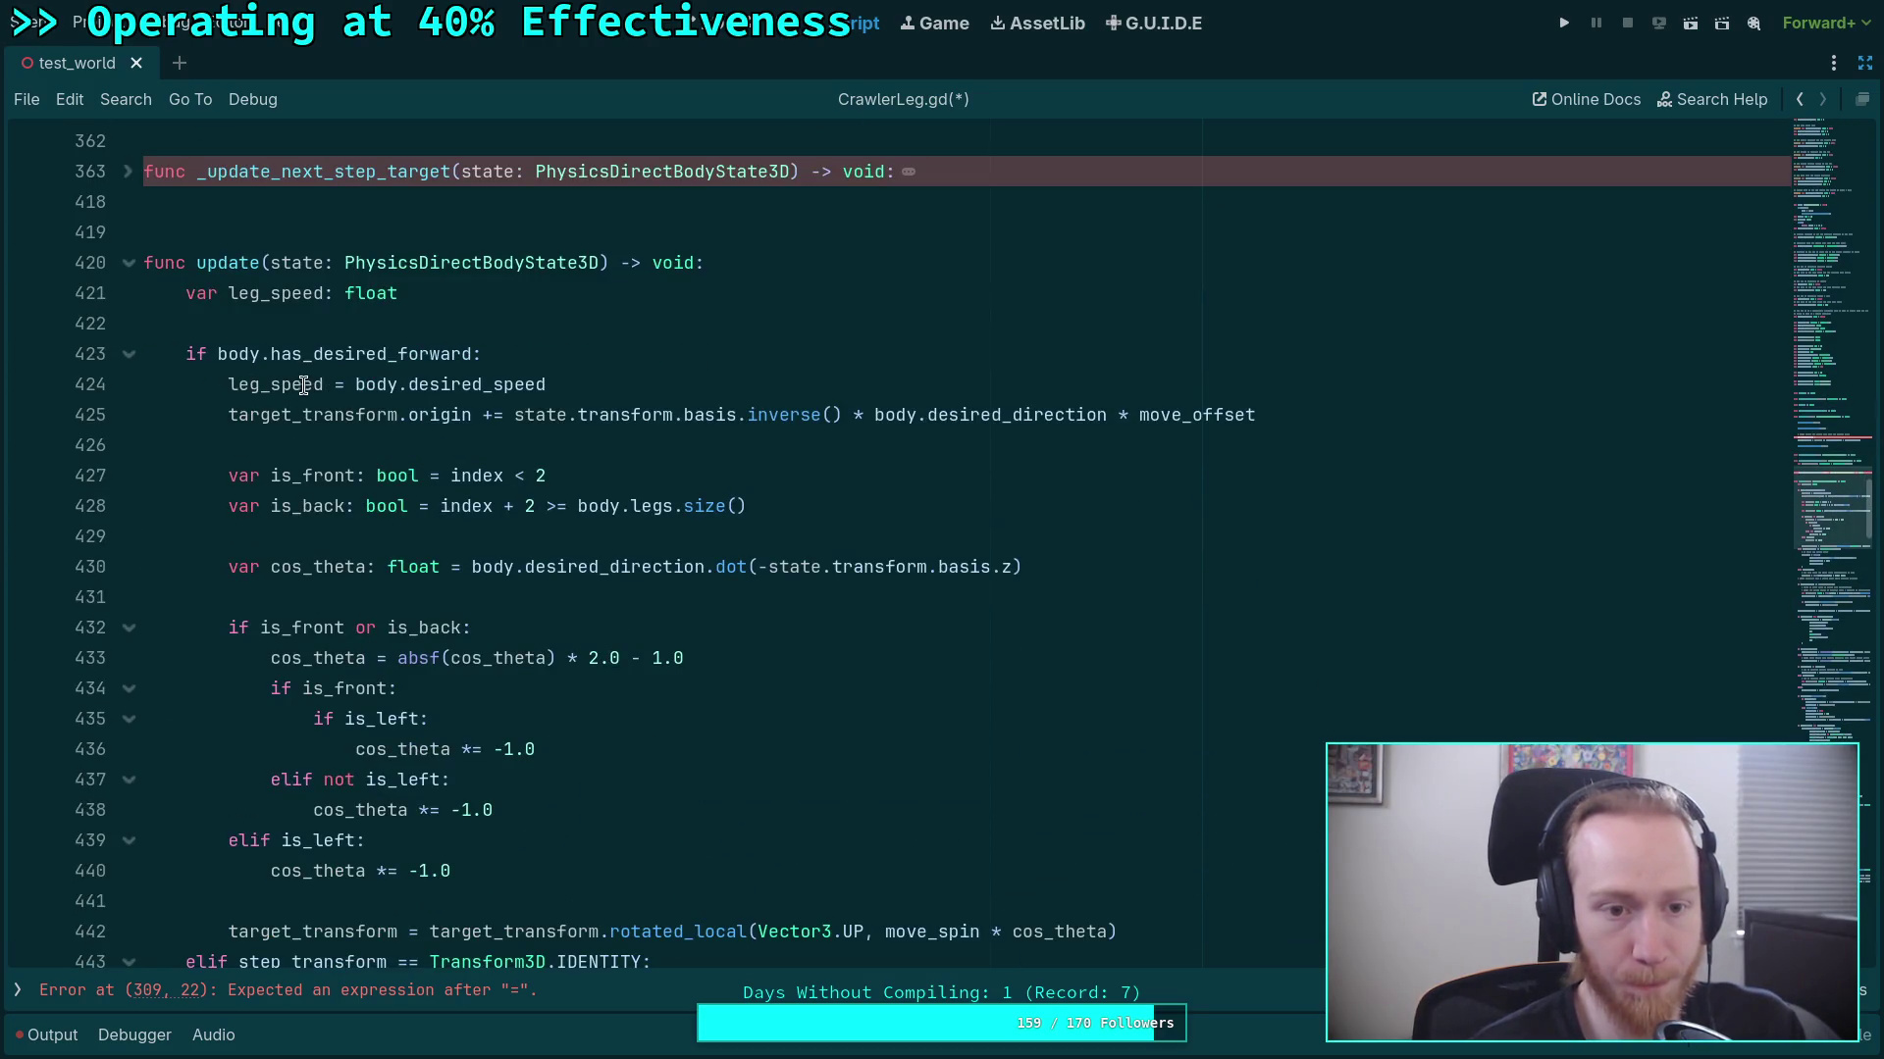
pyautogui.moveTo(187, 354)
pyautogui.mouseDown()
pyautogui.moveTo(162, 408)
pyautogui.moveTo(454, 592)
pyautogui.moveTo(342, 776)
pyautogui.mouseUp()
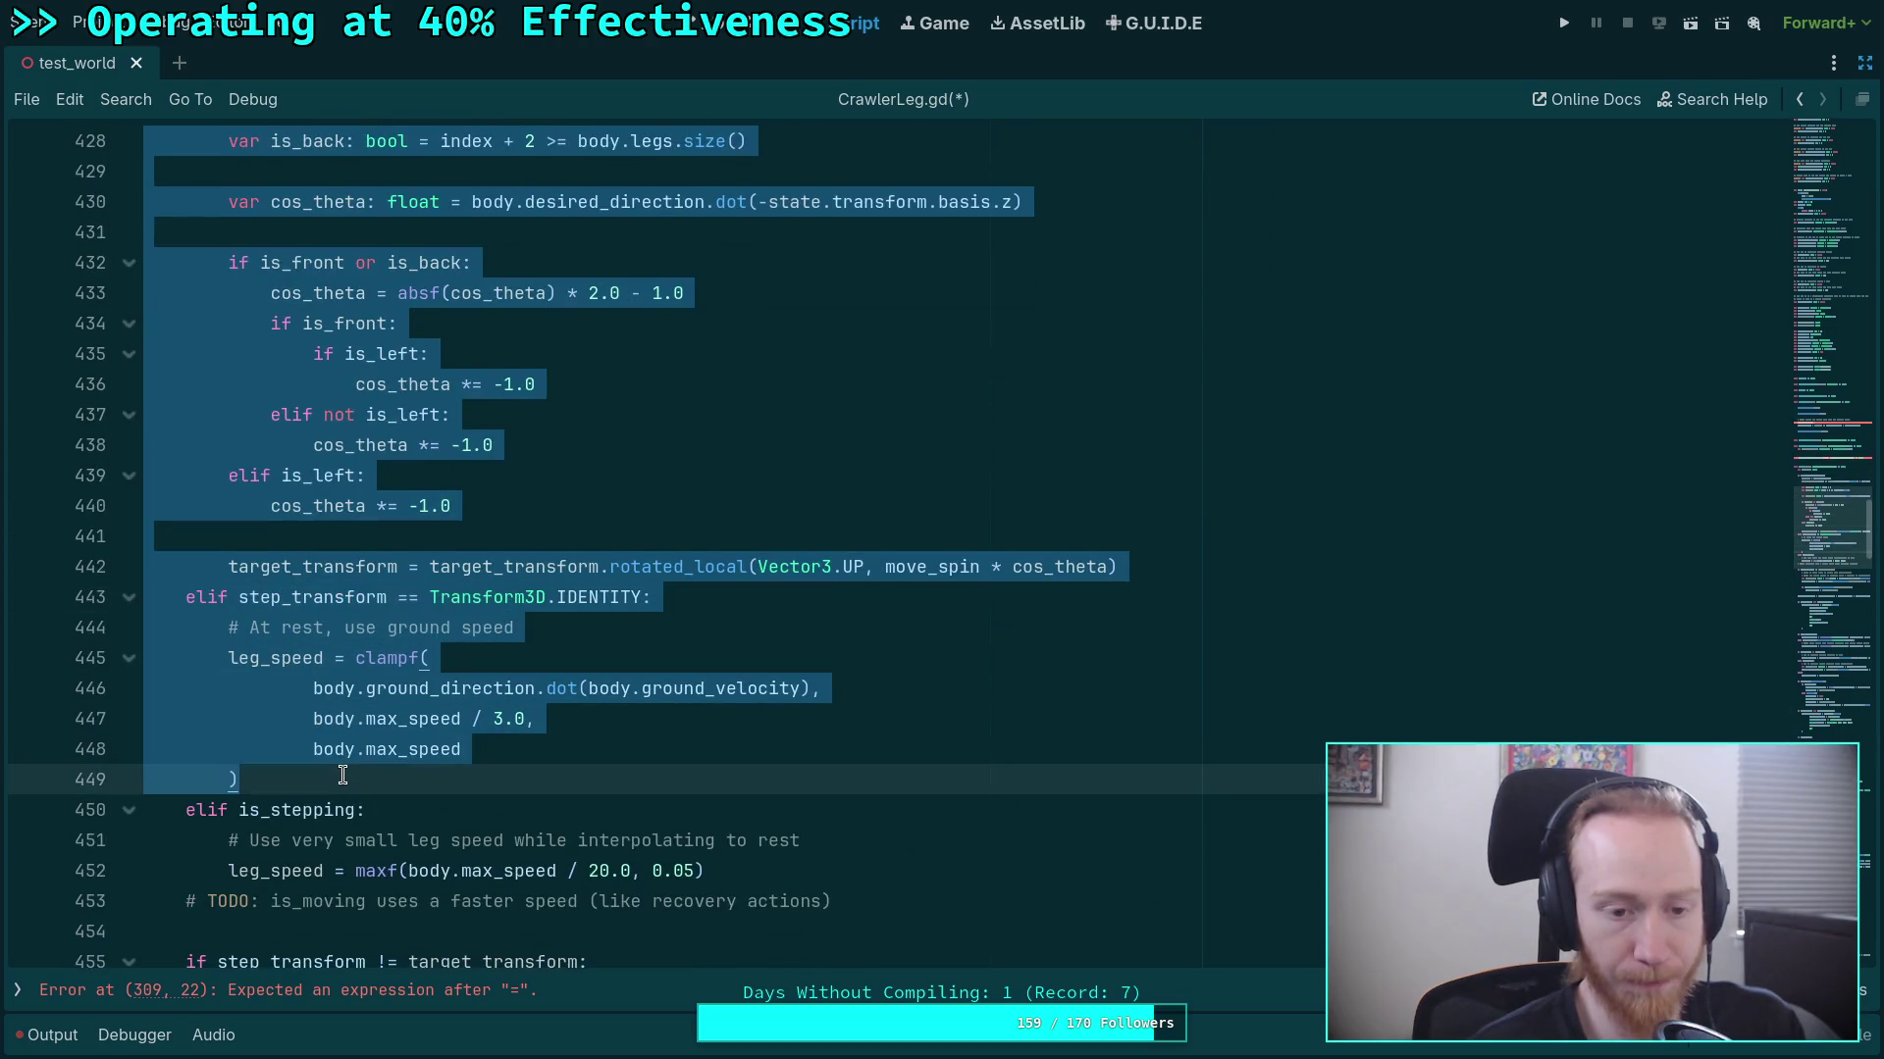
pyautogui.click(420, 659)
pyautogui.scroll(3, 428, 668)
pyautogui.moveTo(176, 263); pyautogui.dragTo(1258, 834)
pyautogui.rightClick(398, 641)
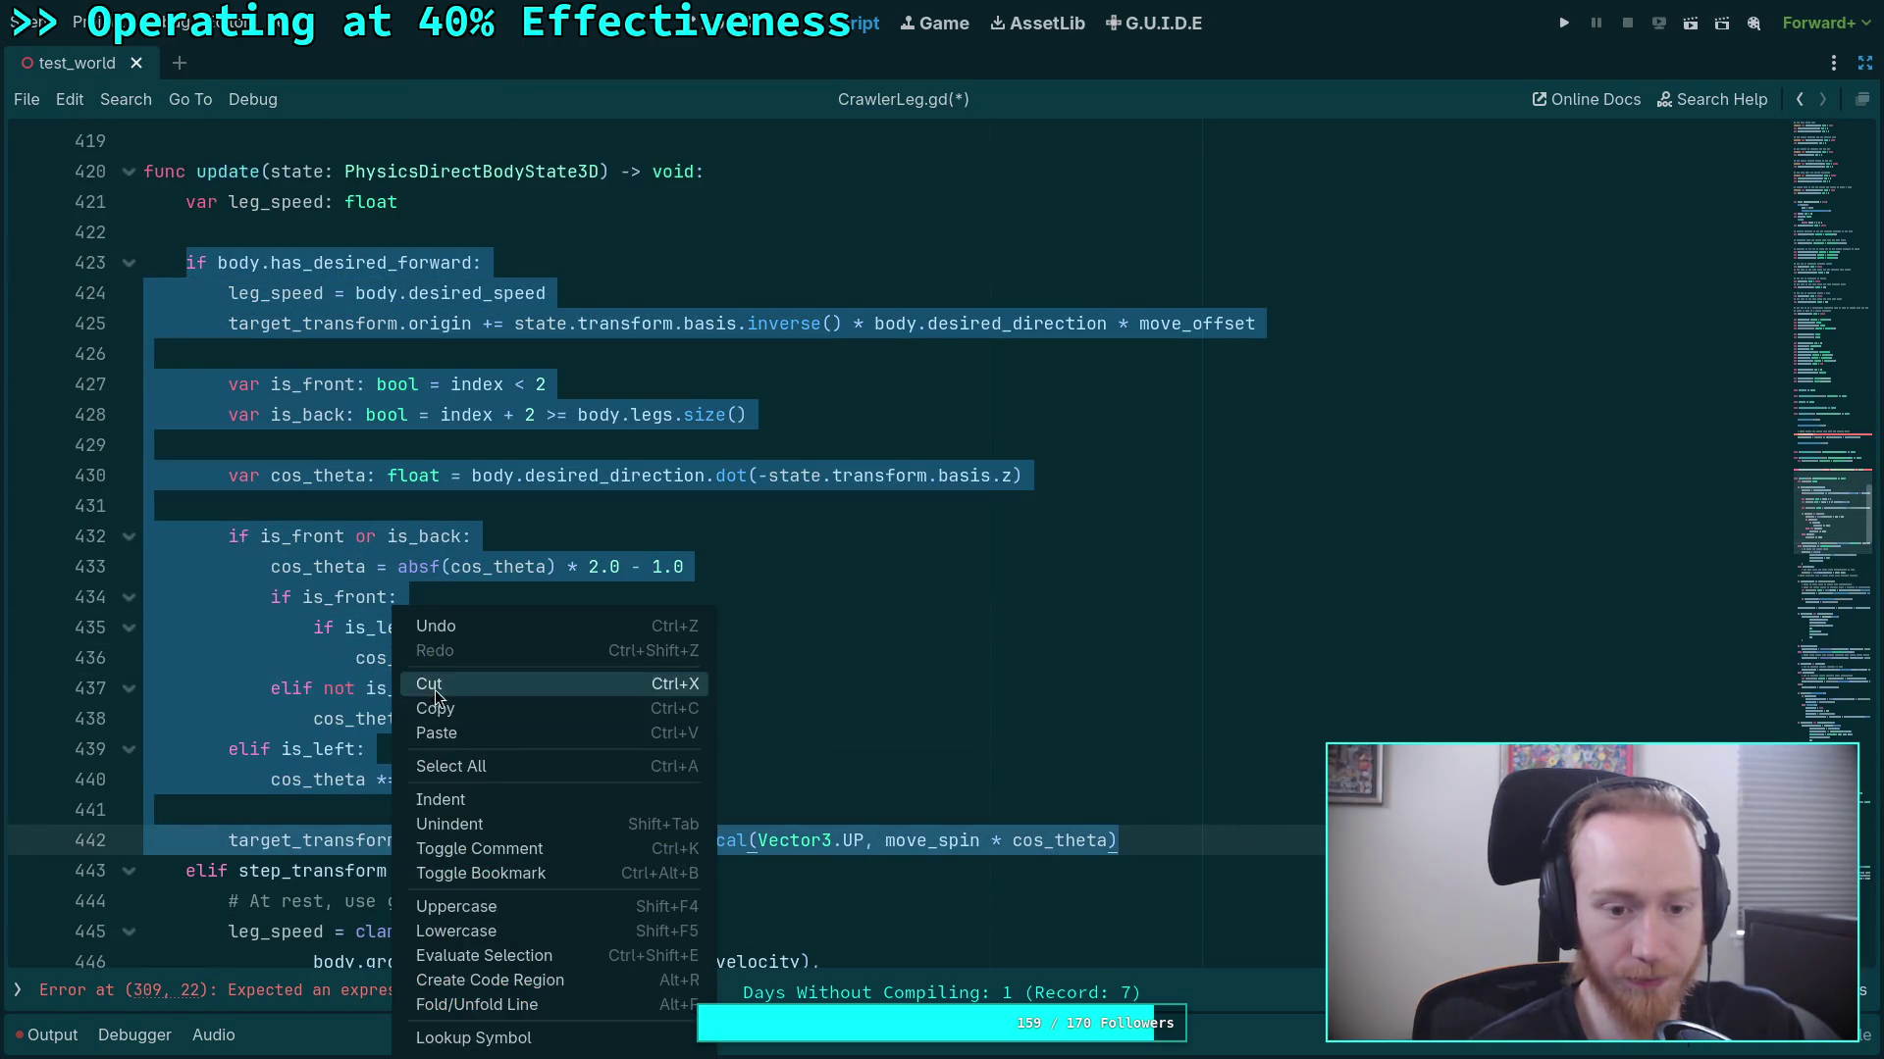
pyautogui.click(422, 704)
pyautogui.scroll(6, 295, 651)
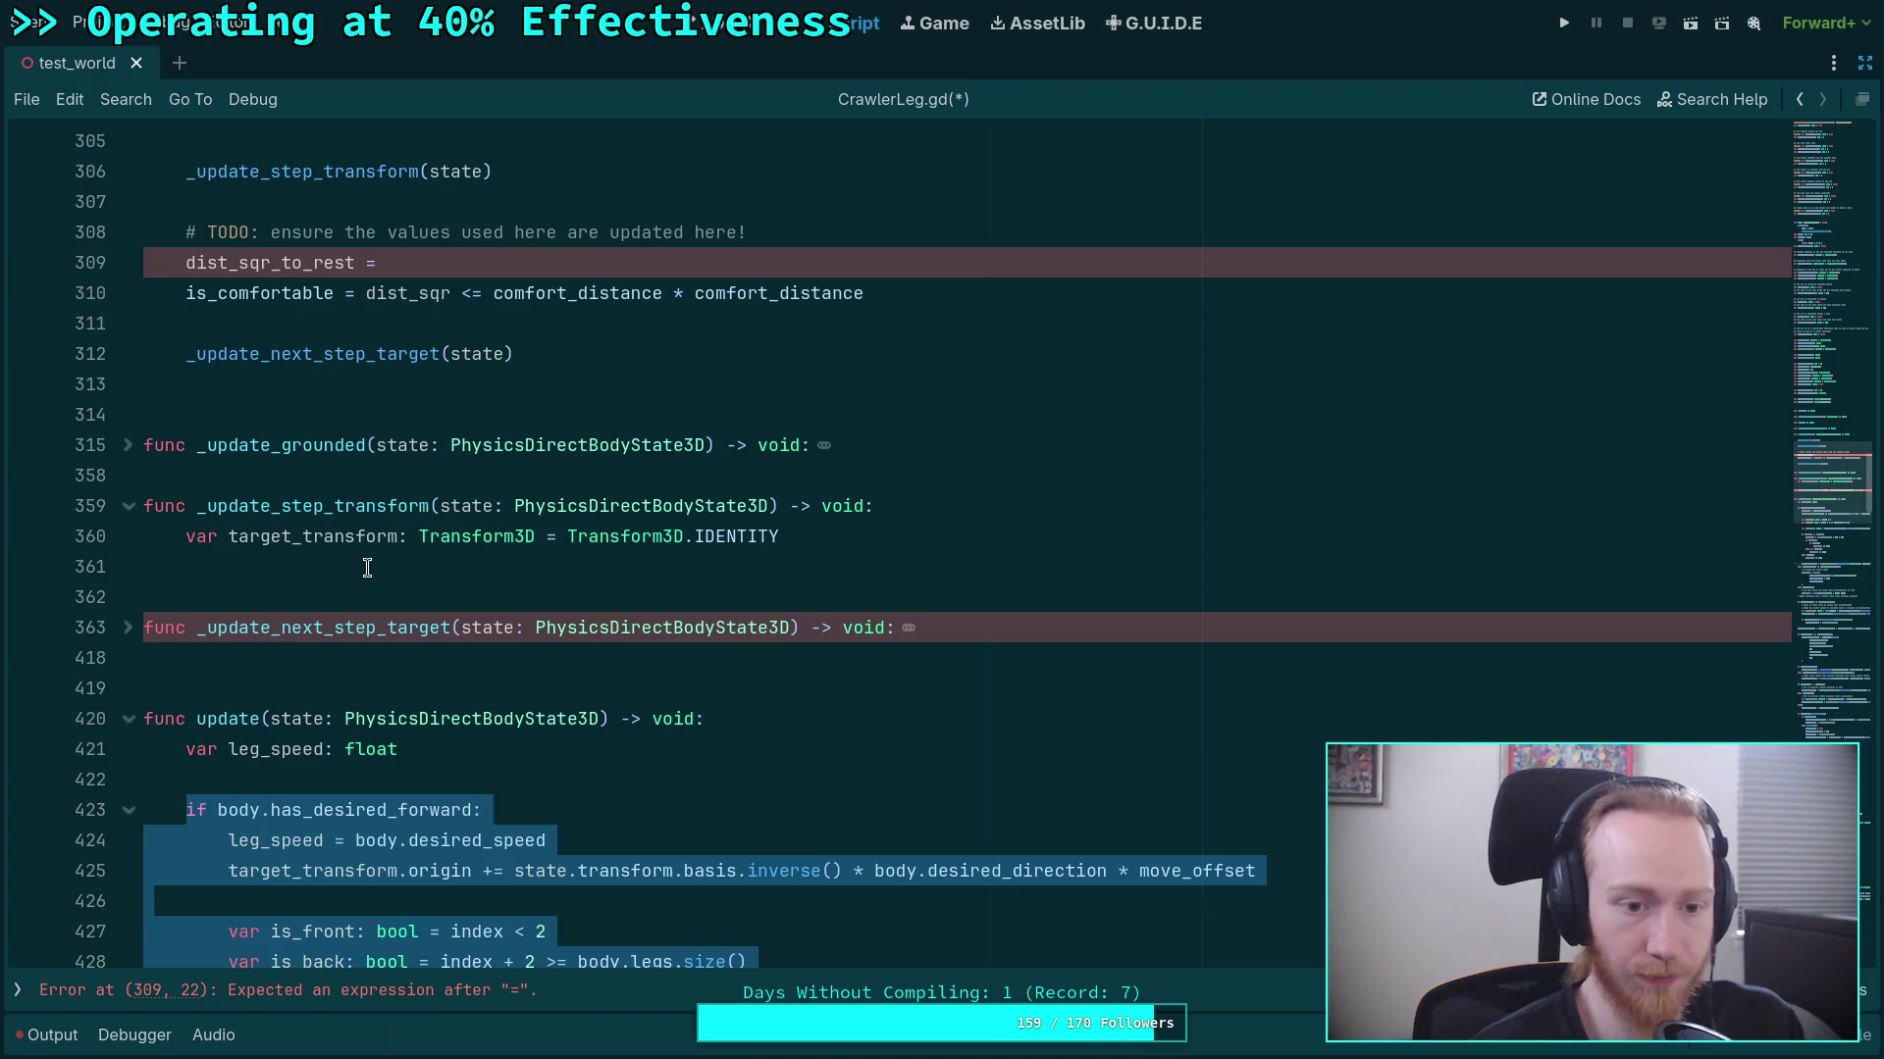
pyautogui.click(368, 568)
pyautogui.hotkey('ctrl', 'v')
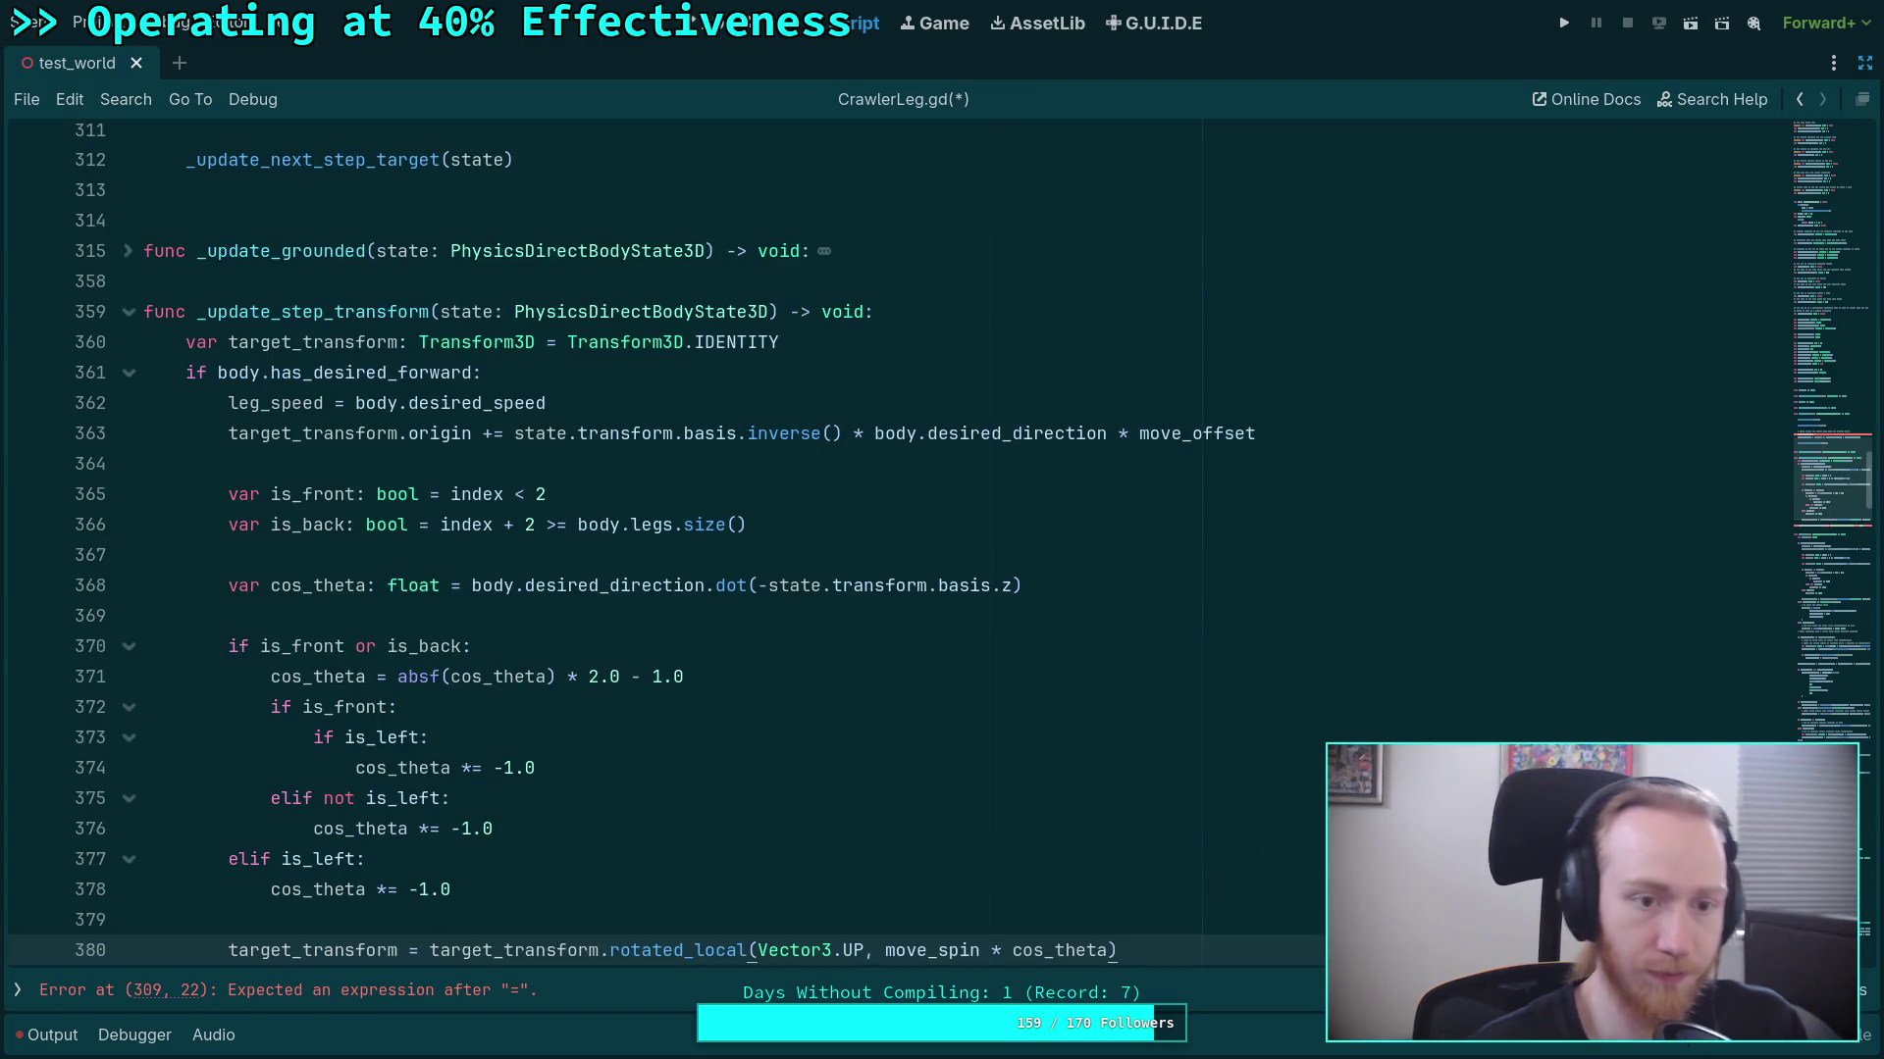
# Delete the leg_speed = body.desired_speed line from the pasted branch.
pyautogui.scroll(-2, 392, 373)
pyautogui.scroll(1, 358, 454)
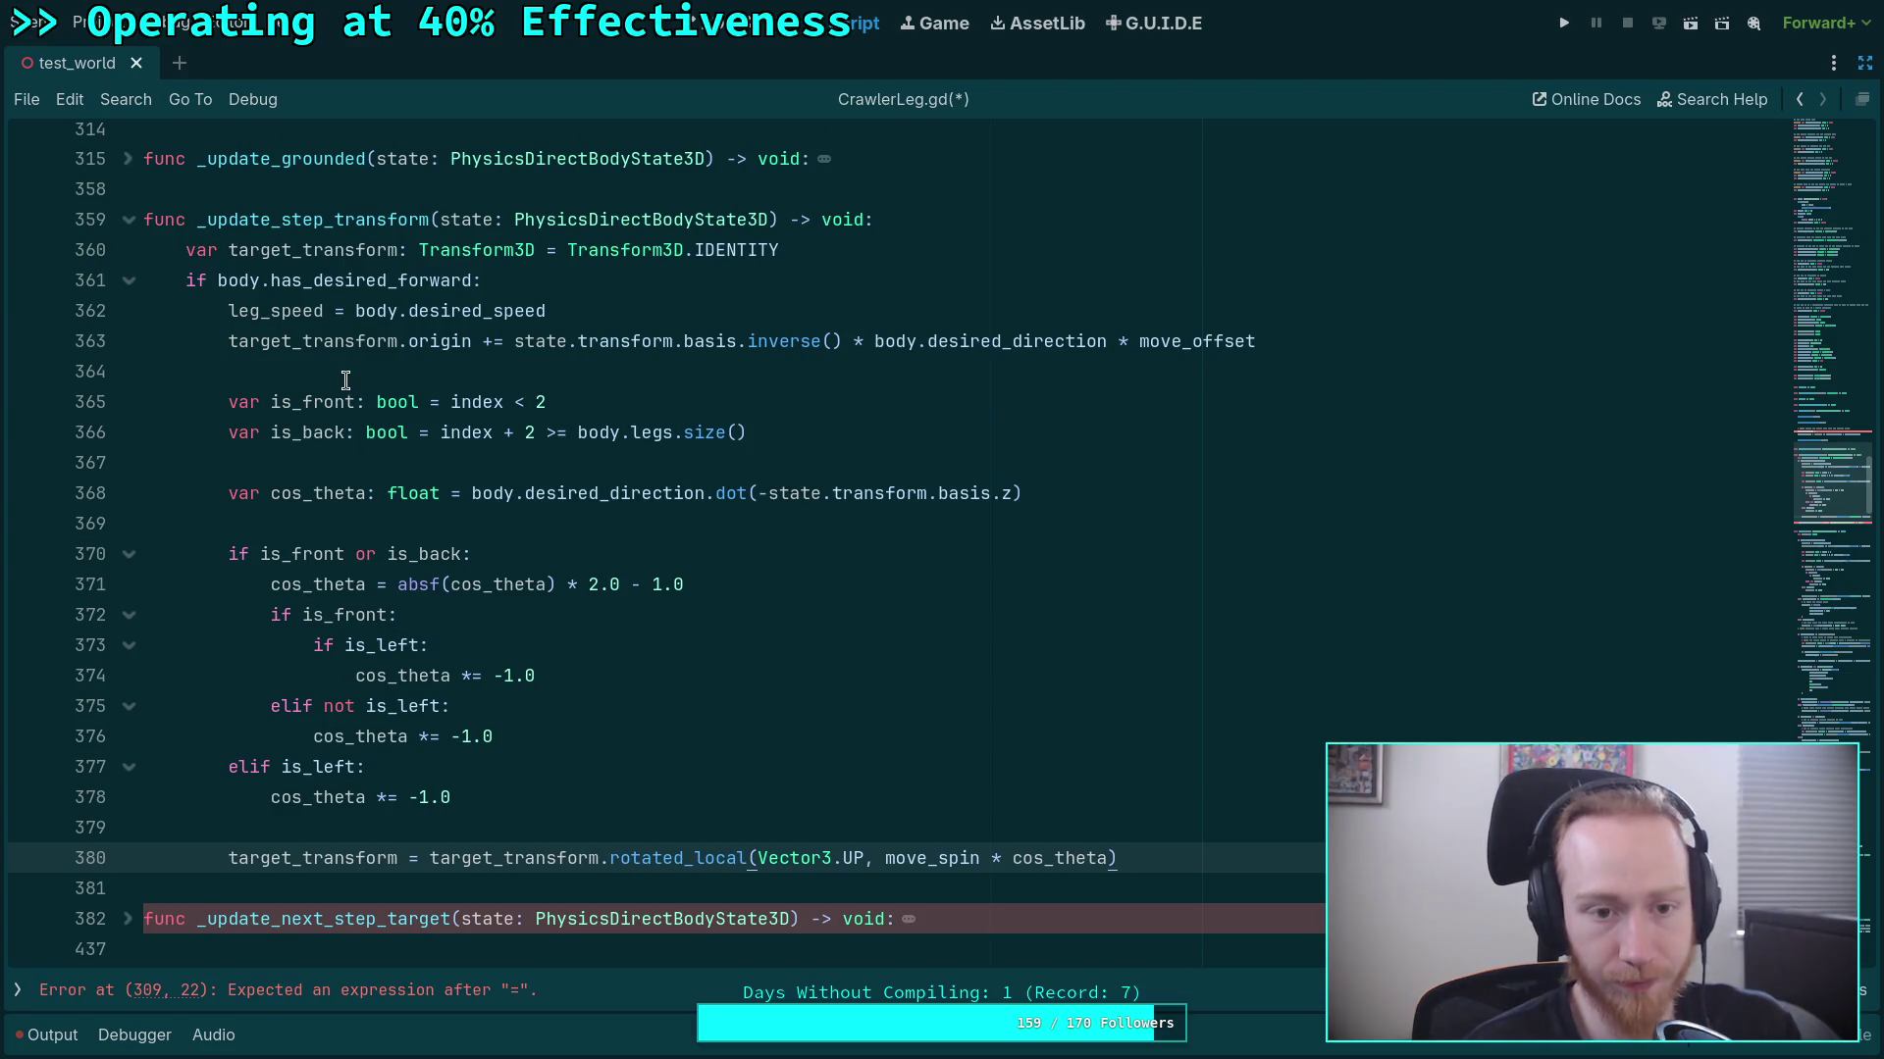
pyautogui.moveTo(611, 312); pyautogui.dragTo(612, 289)
pyautogui.press('BackSpace')
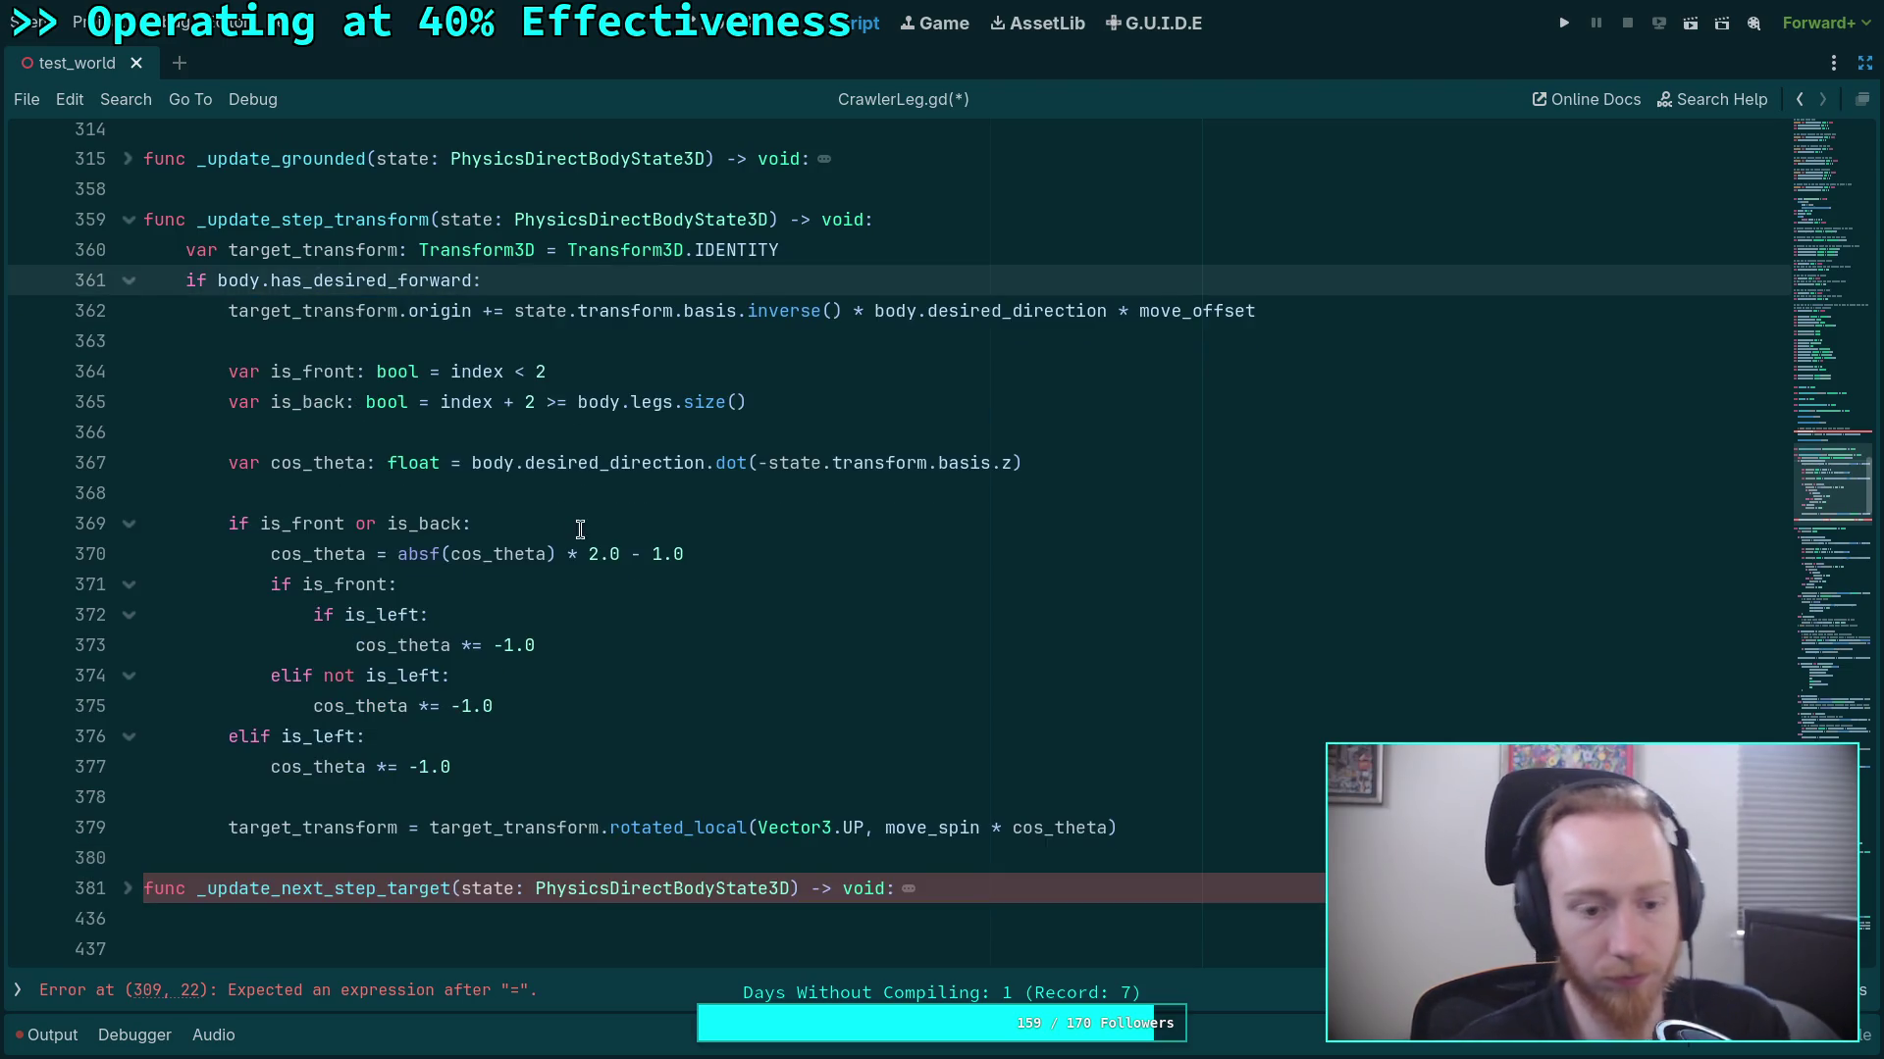
pyautogui.click(1239, 833)
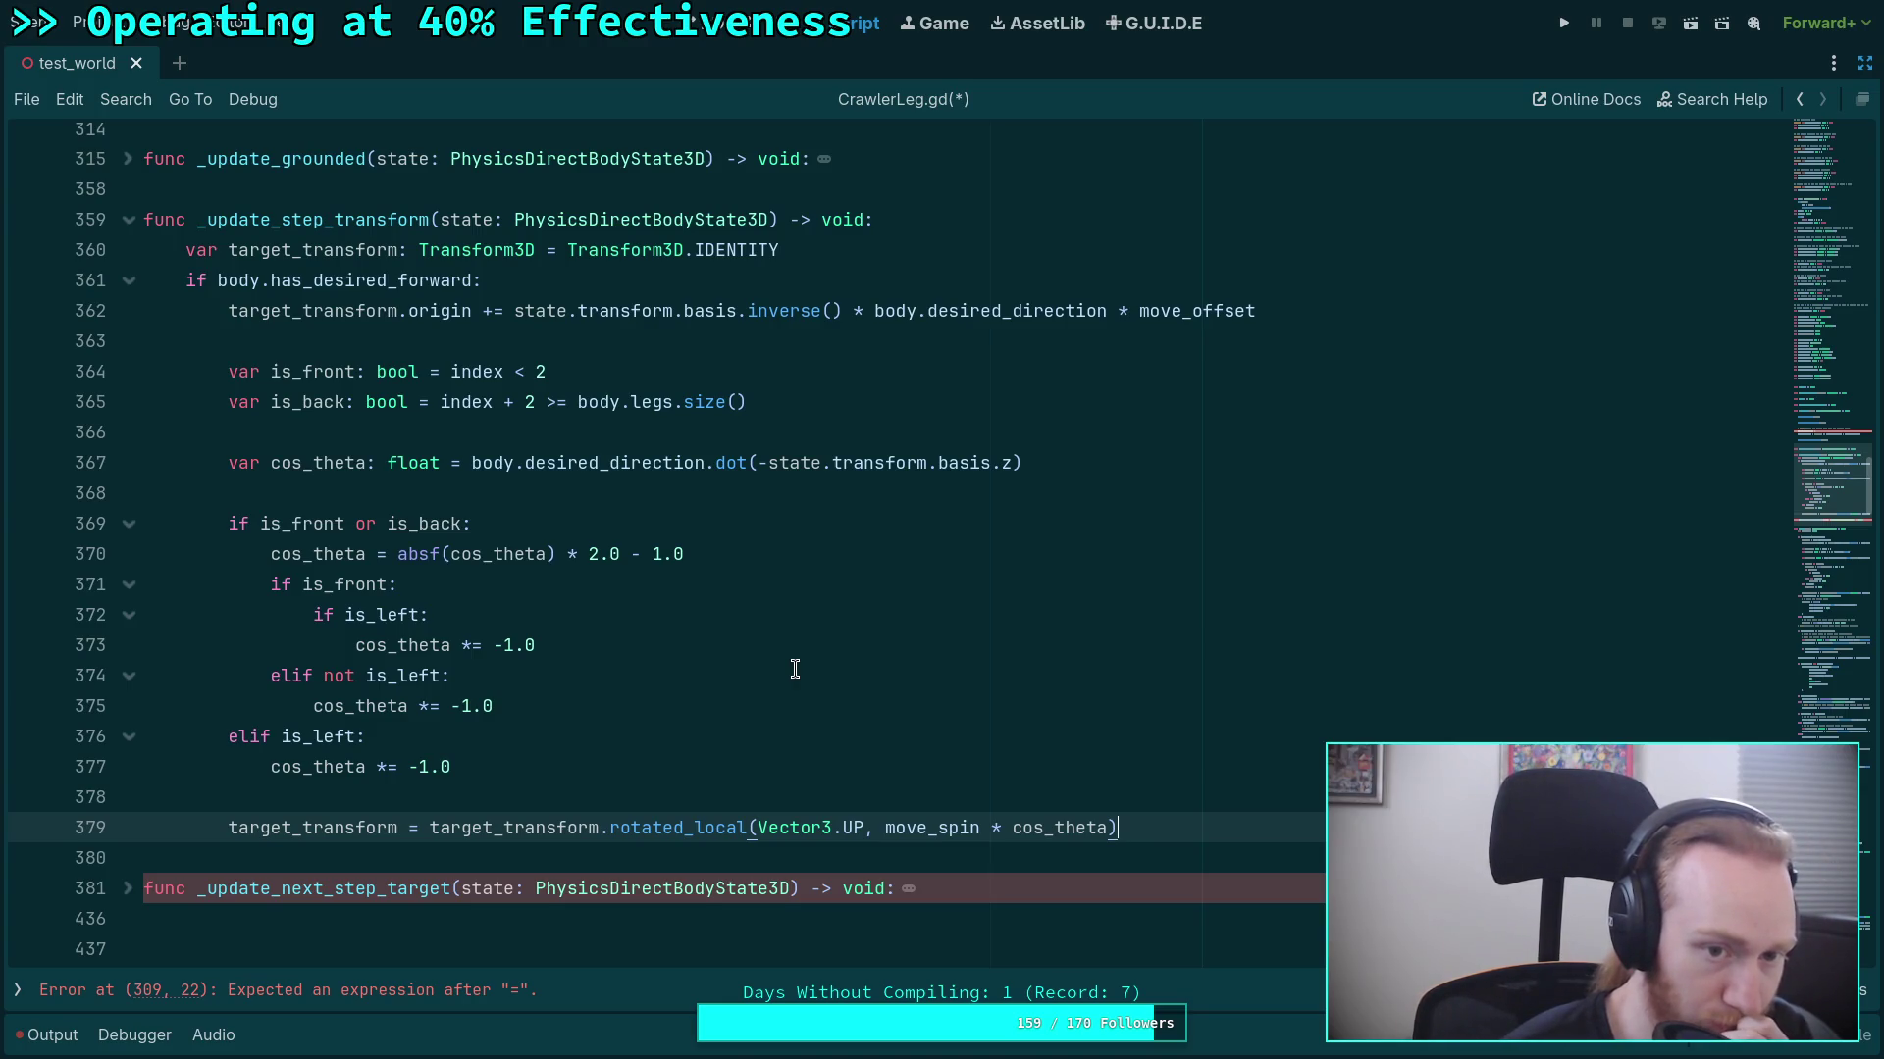
# Delete the duplicated direction and spin code from update().
pyautogui.scroll(-9, 794, 669)
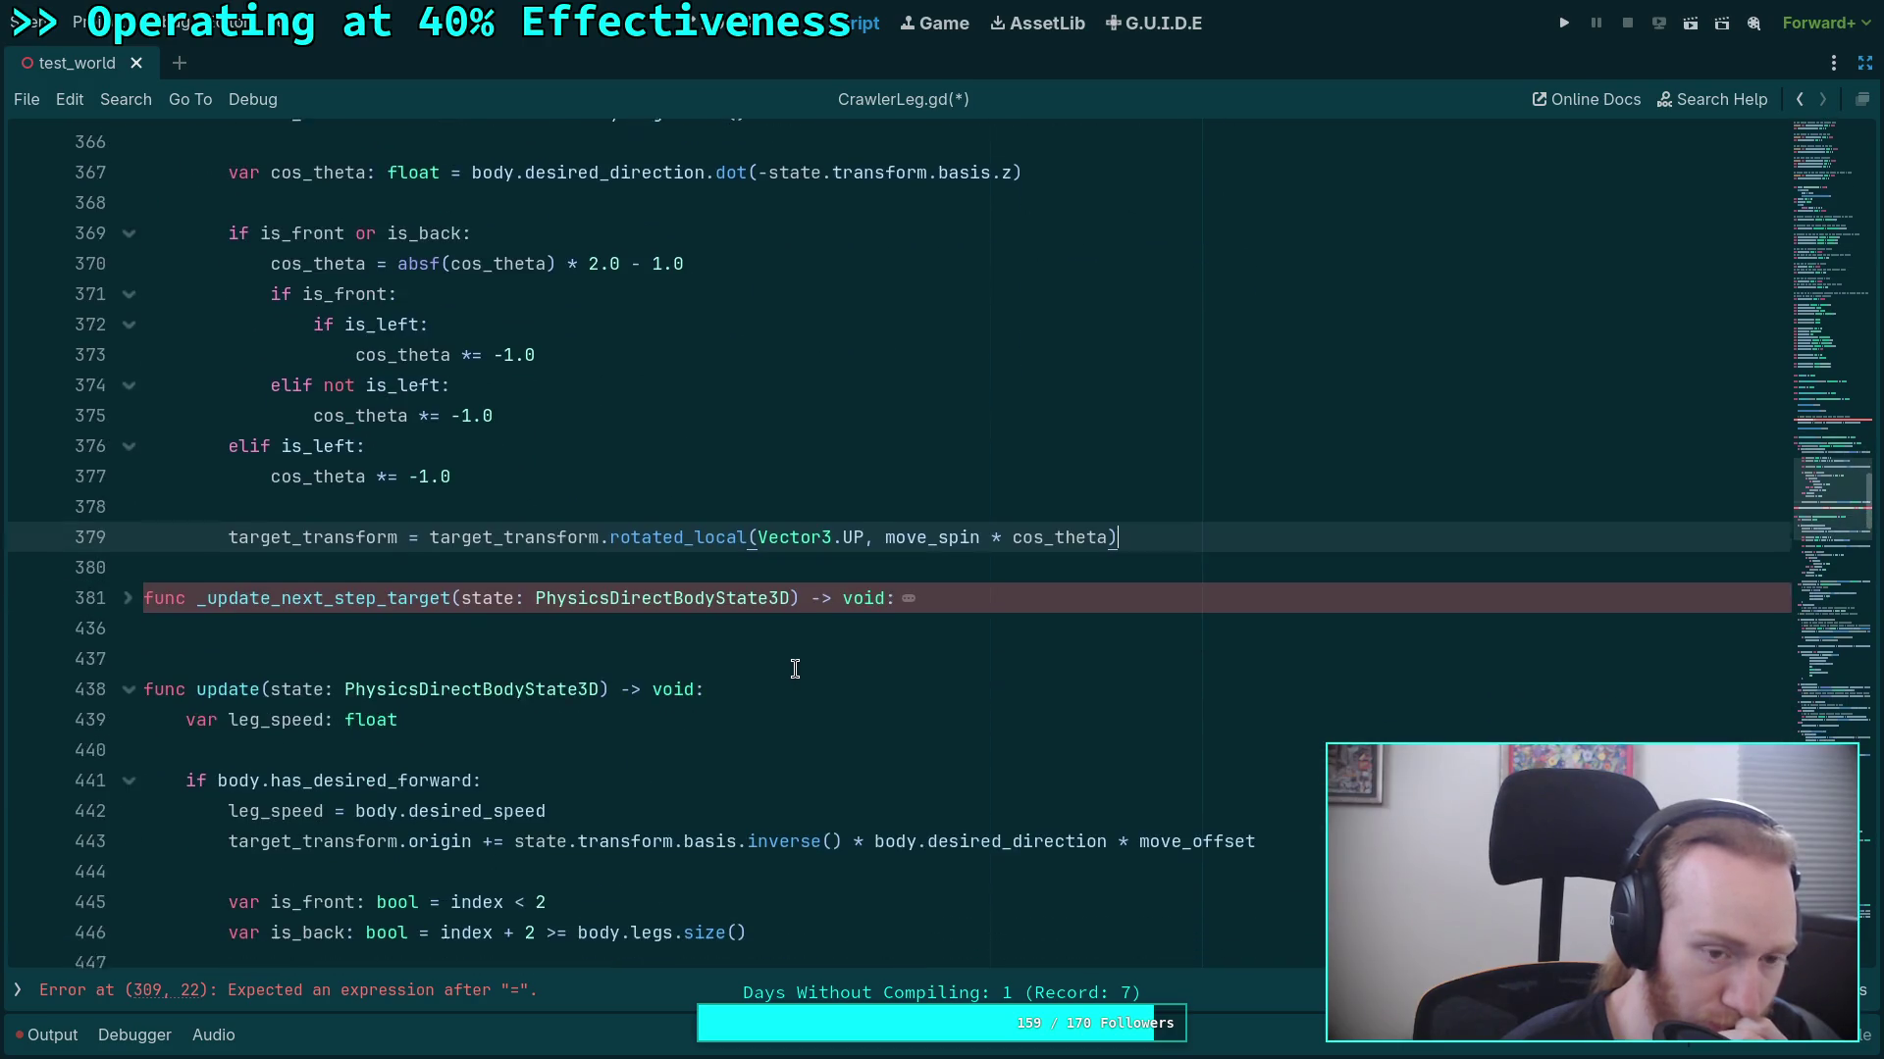
pyautogui.scroll(-2, 343, 643)
pyautogui.scroll(2, 589, 687)
pyautogui.moveTo(1128, 827)
pyautogui.mouseDown()
pyautogui.moveTo(866, 670)
pyautogui.moveTo(667, 252)
pyautogui.moveTo(668, 280)
pyautogui.mouseUp()
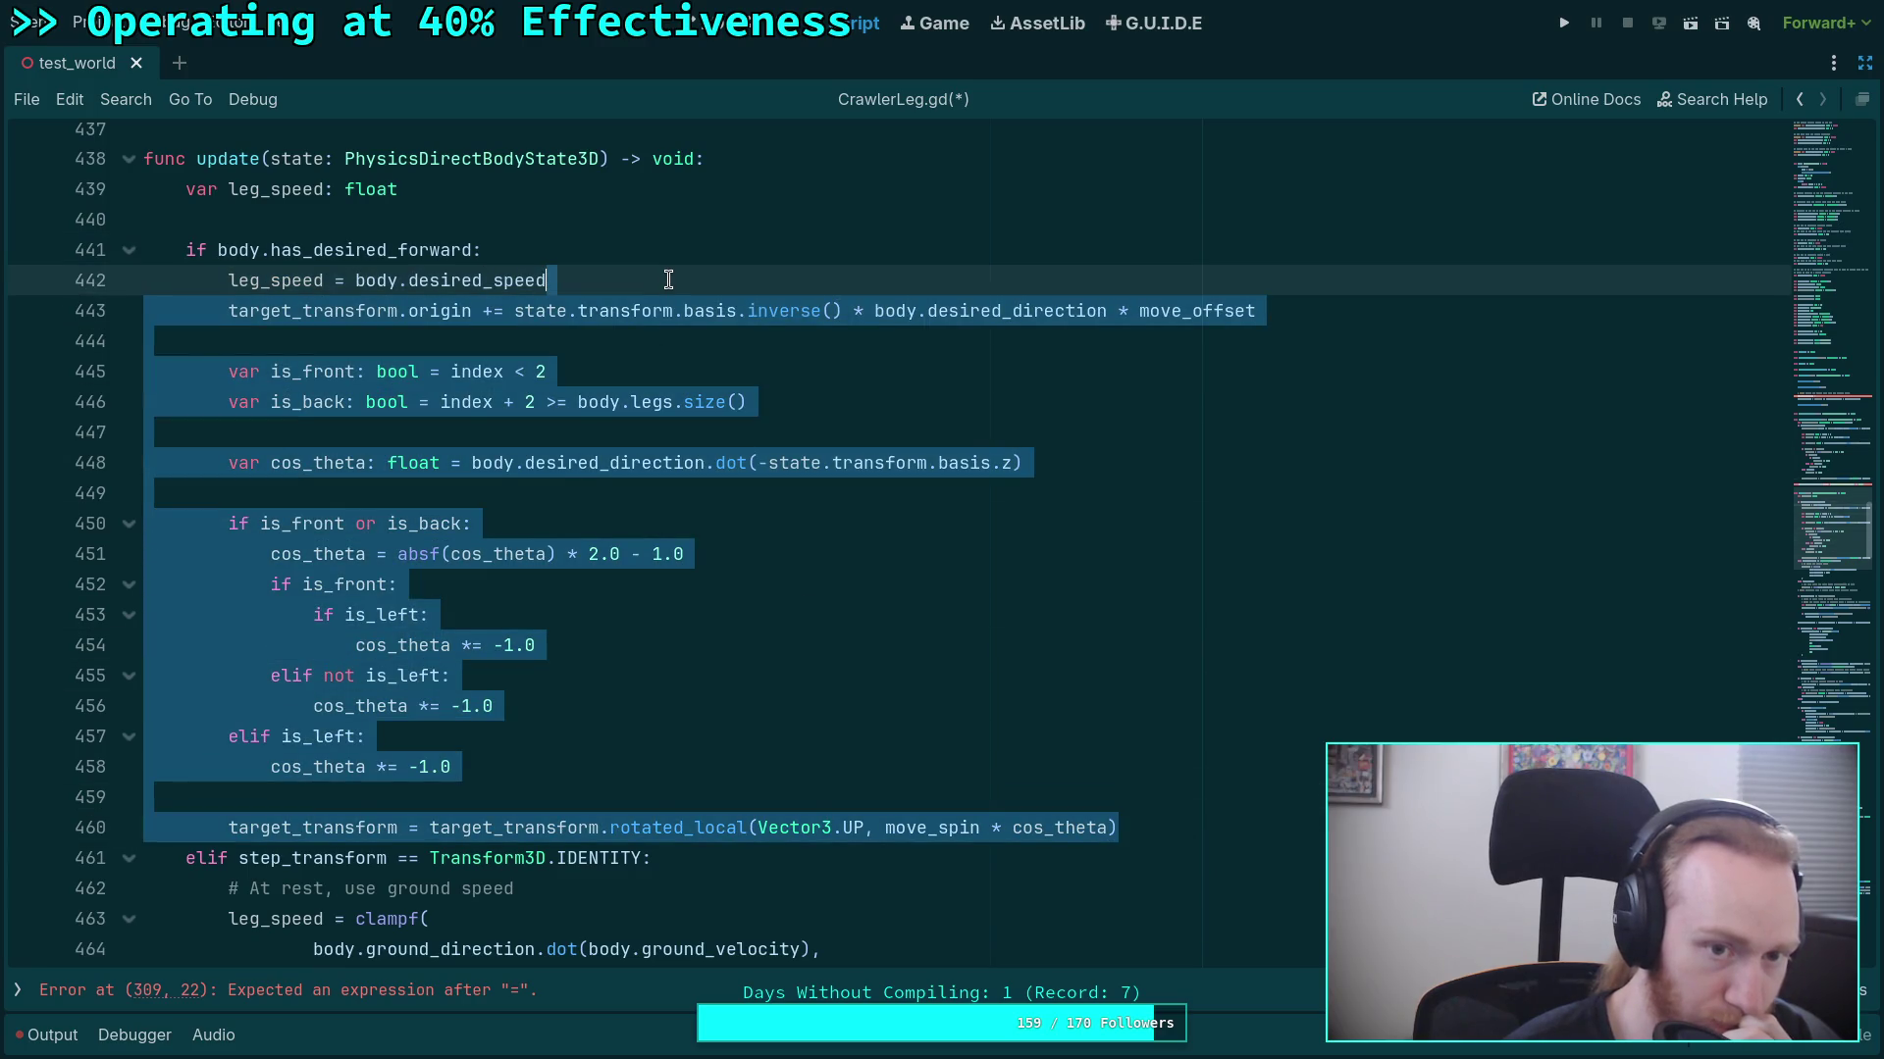
pyautogui.press('Delete')
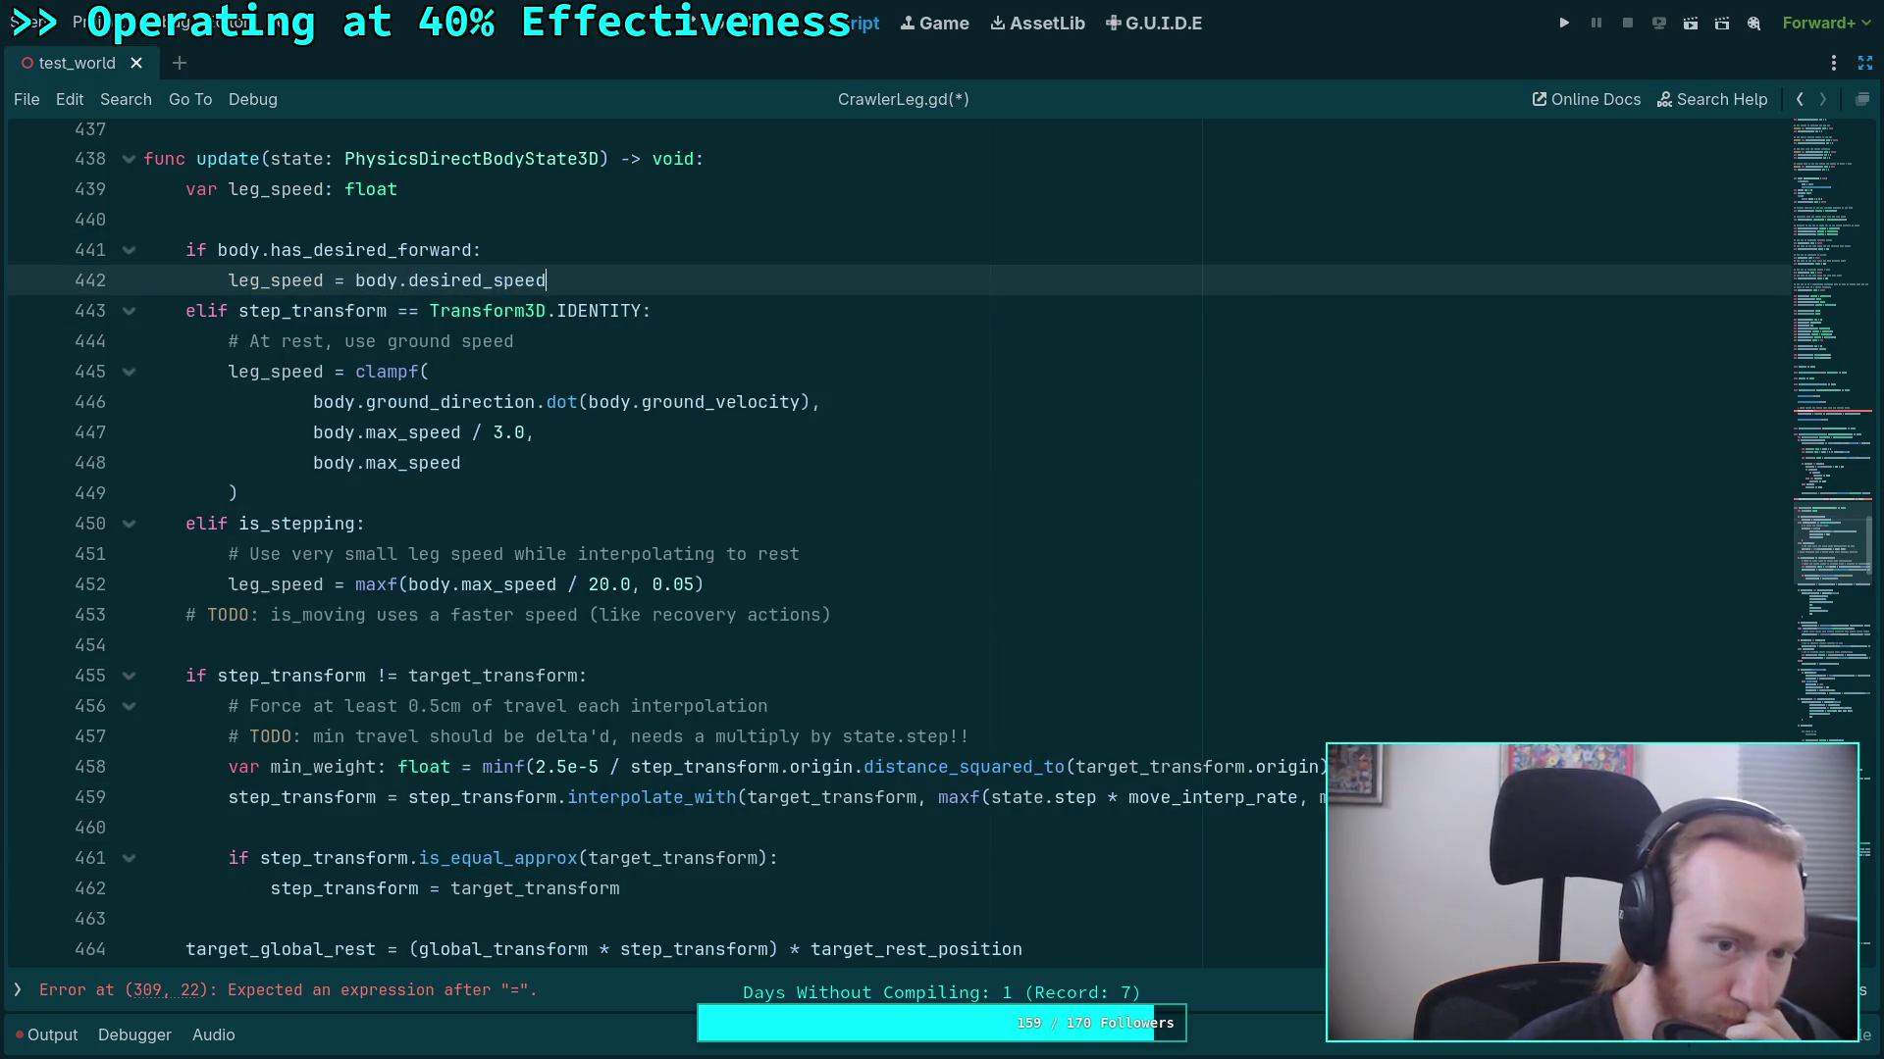
# Move the step_transform interpolation block from update() to after the target_transform rotation line.
pyautogui.doubleClick(309, 672)
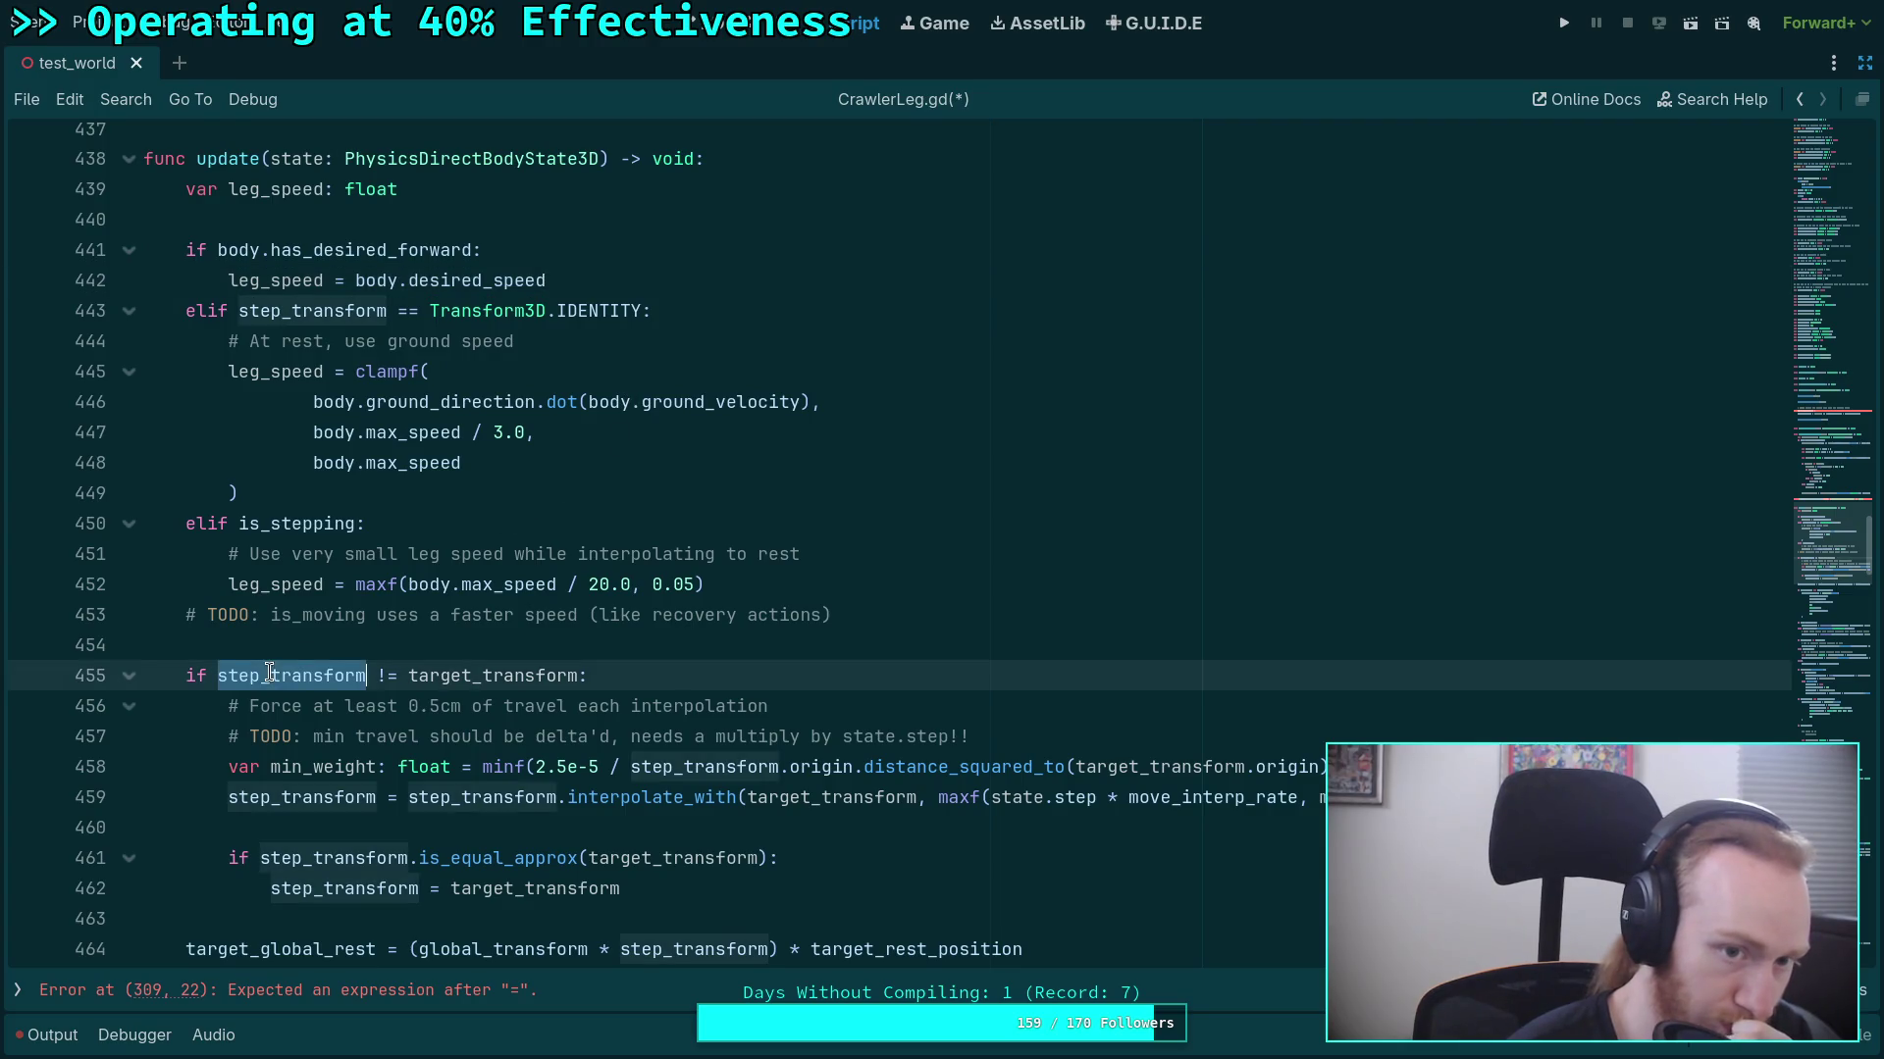
pyautogui.scroll(-1, 309, 667)
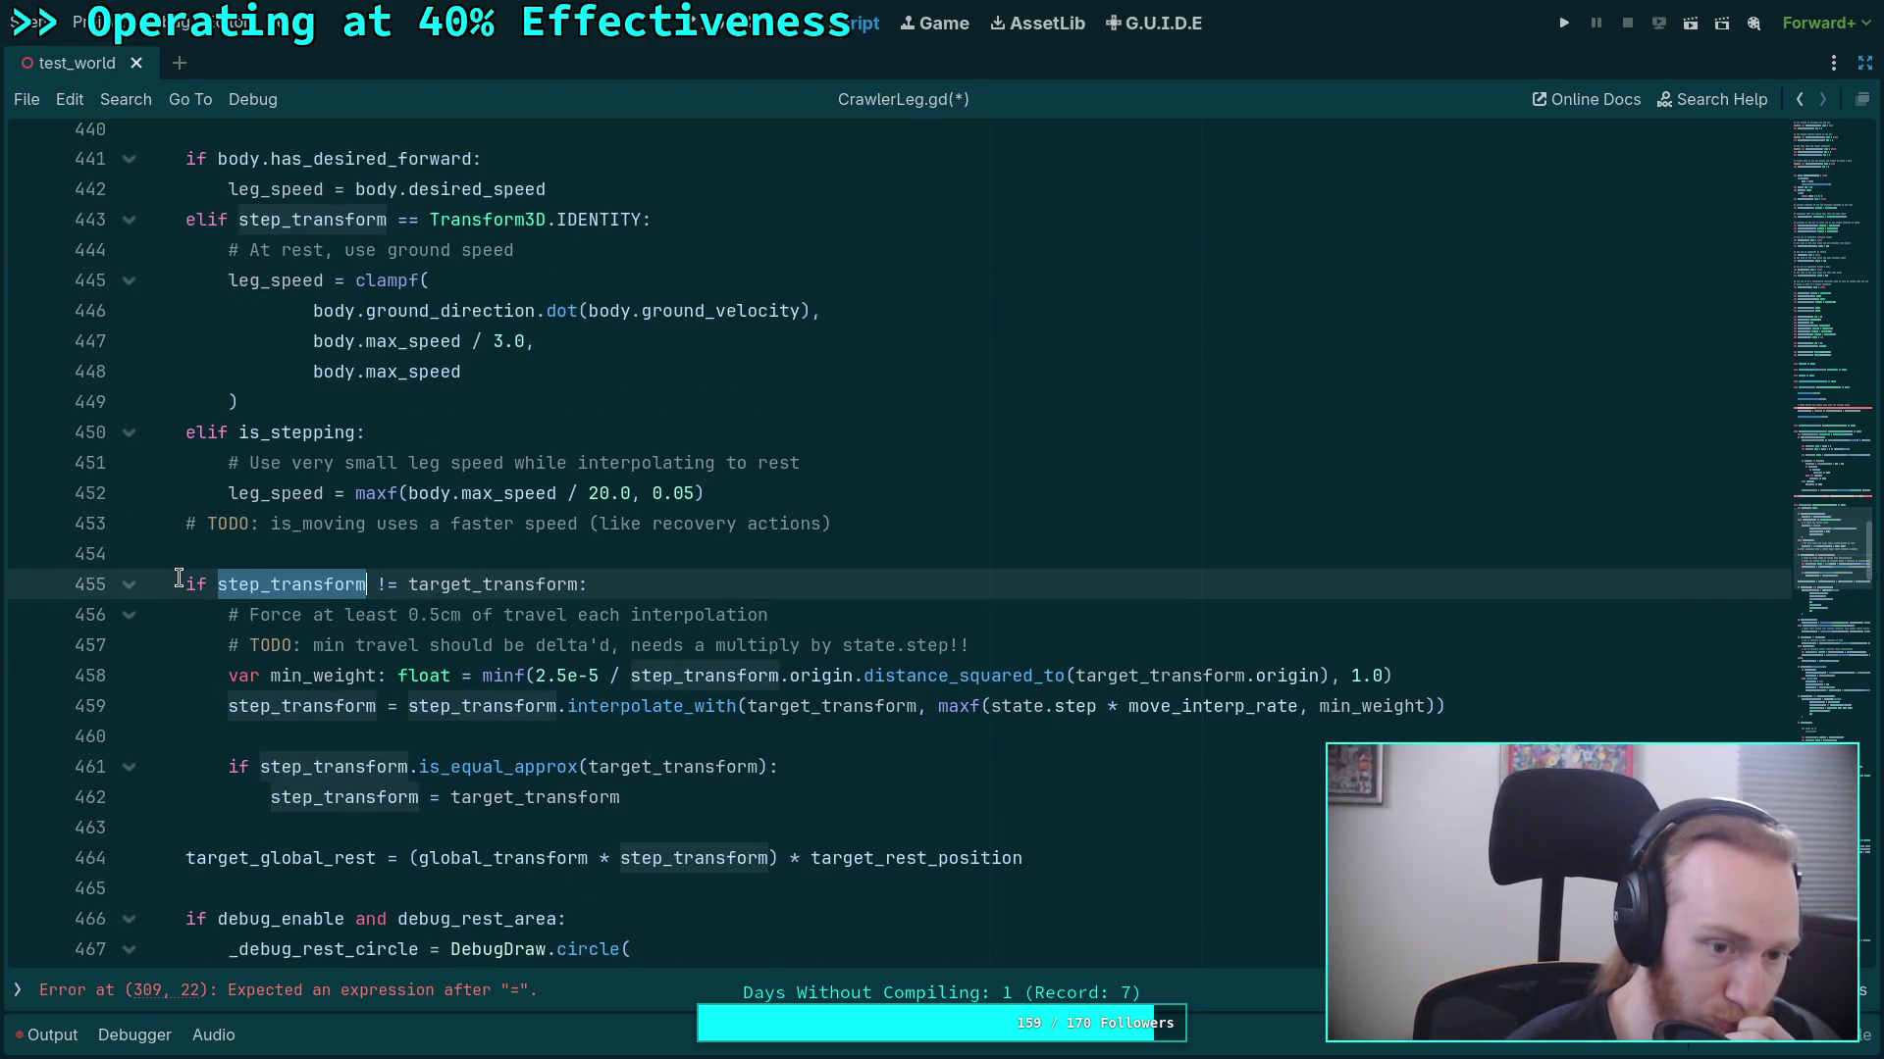
pyautogui.moveTo(184, 579); pyautogui.dragTo(787, 795)
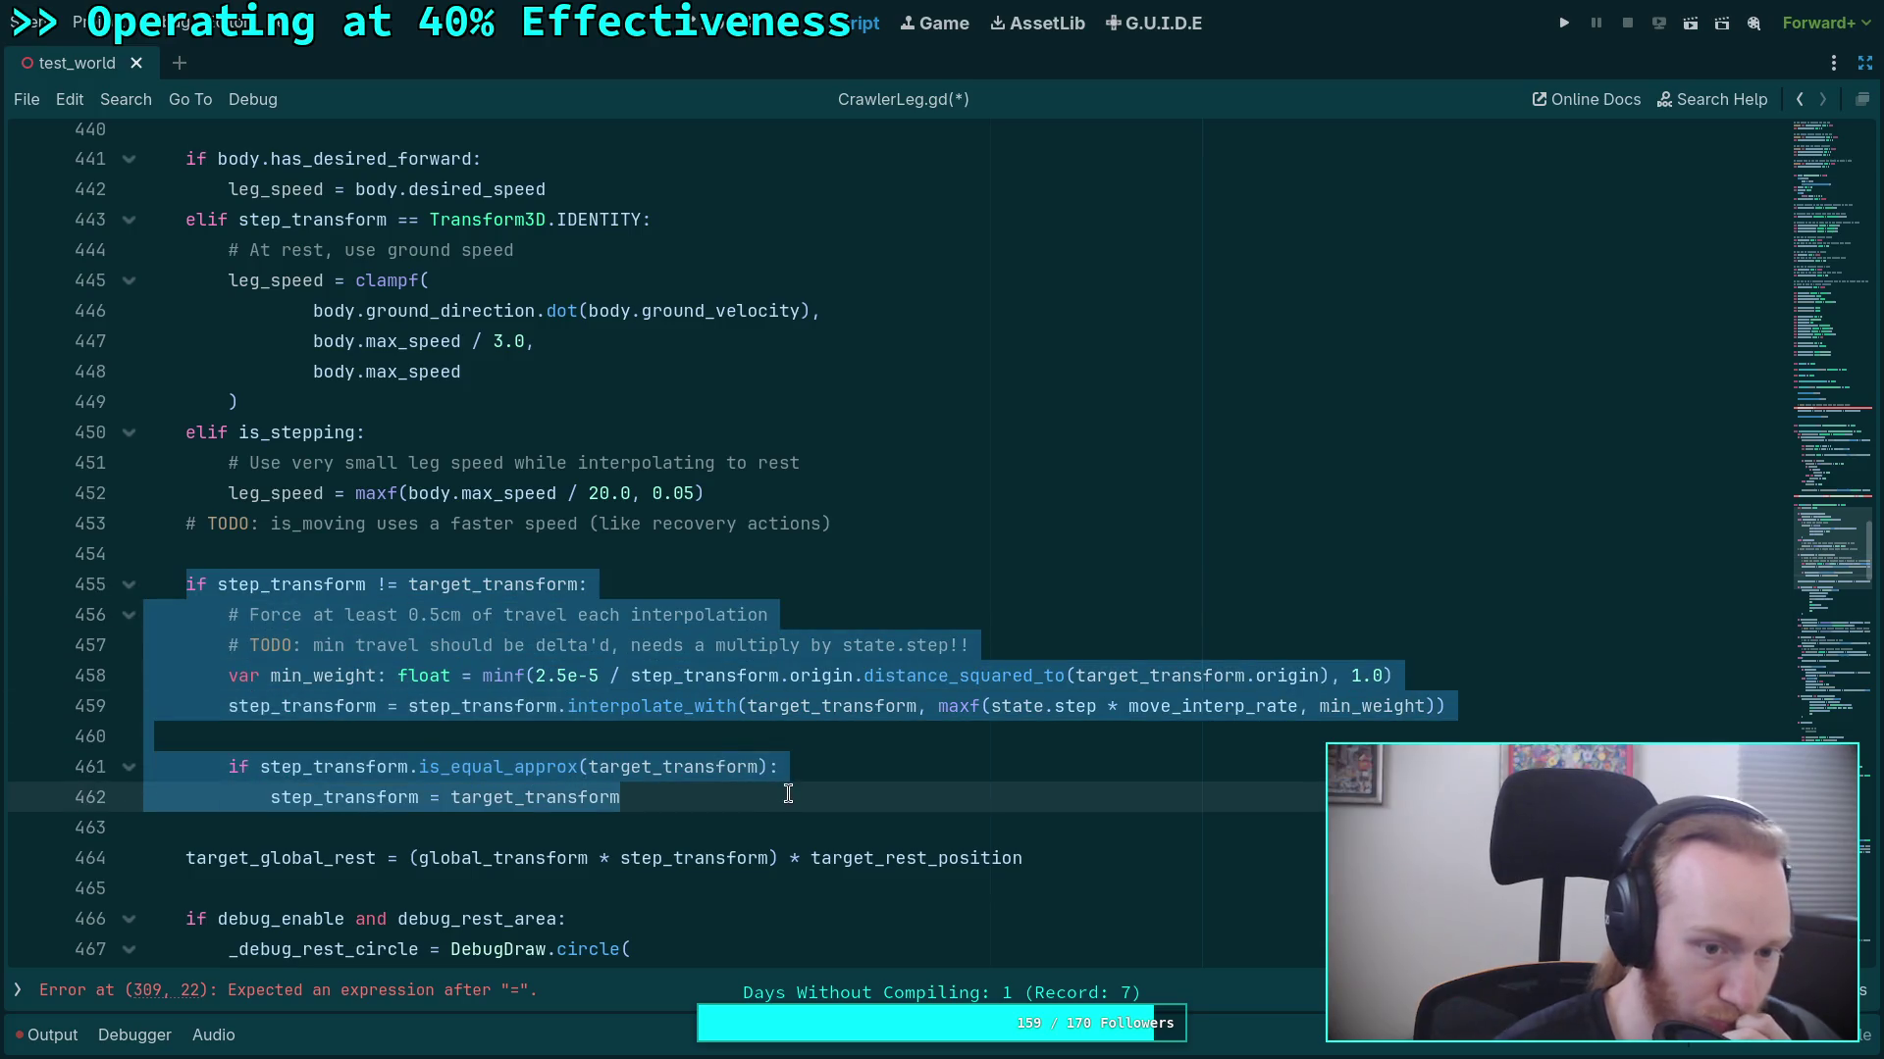
pyautogui.press('BackSpace')
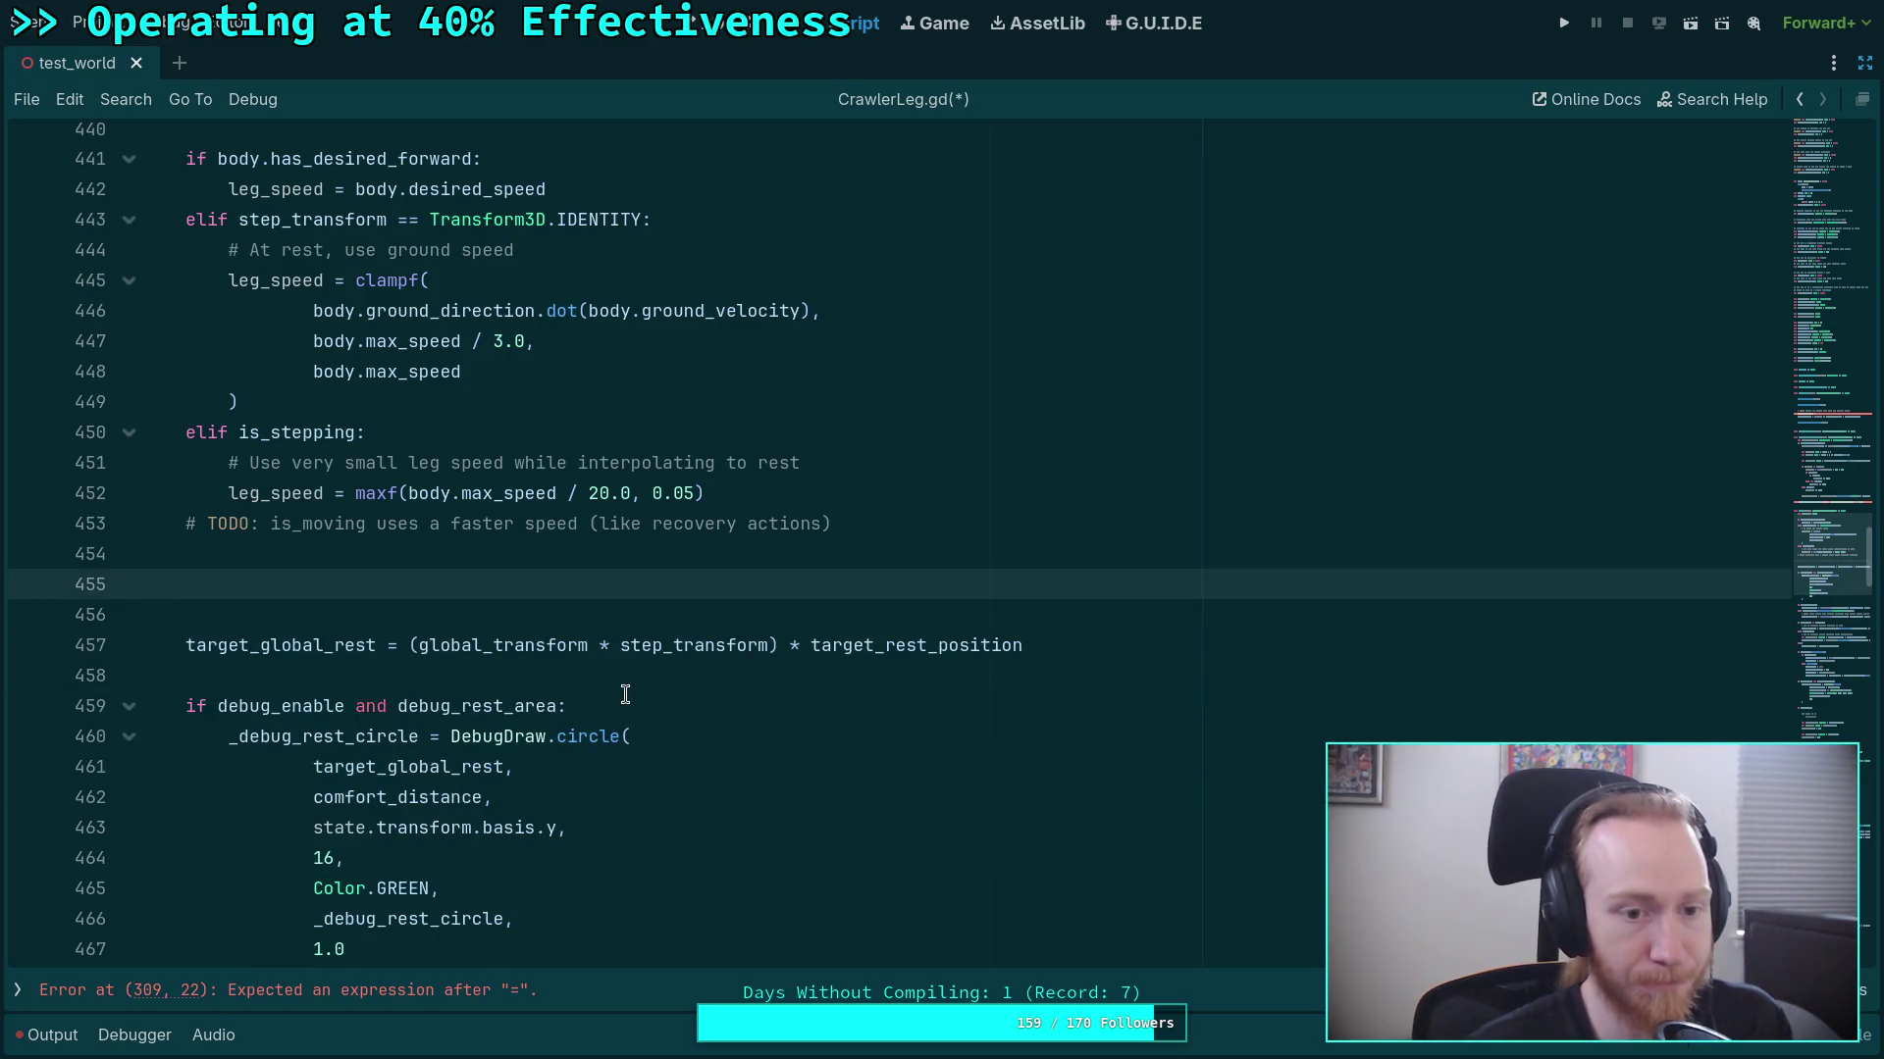
pyautogui.press('BackSpace')
pyautogui.hotkey('alt', 'f')
pyautogui.scroll(8, 996, 827)
pyautogui.click(1199, 827)
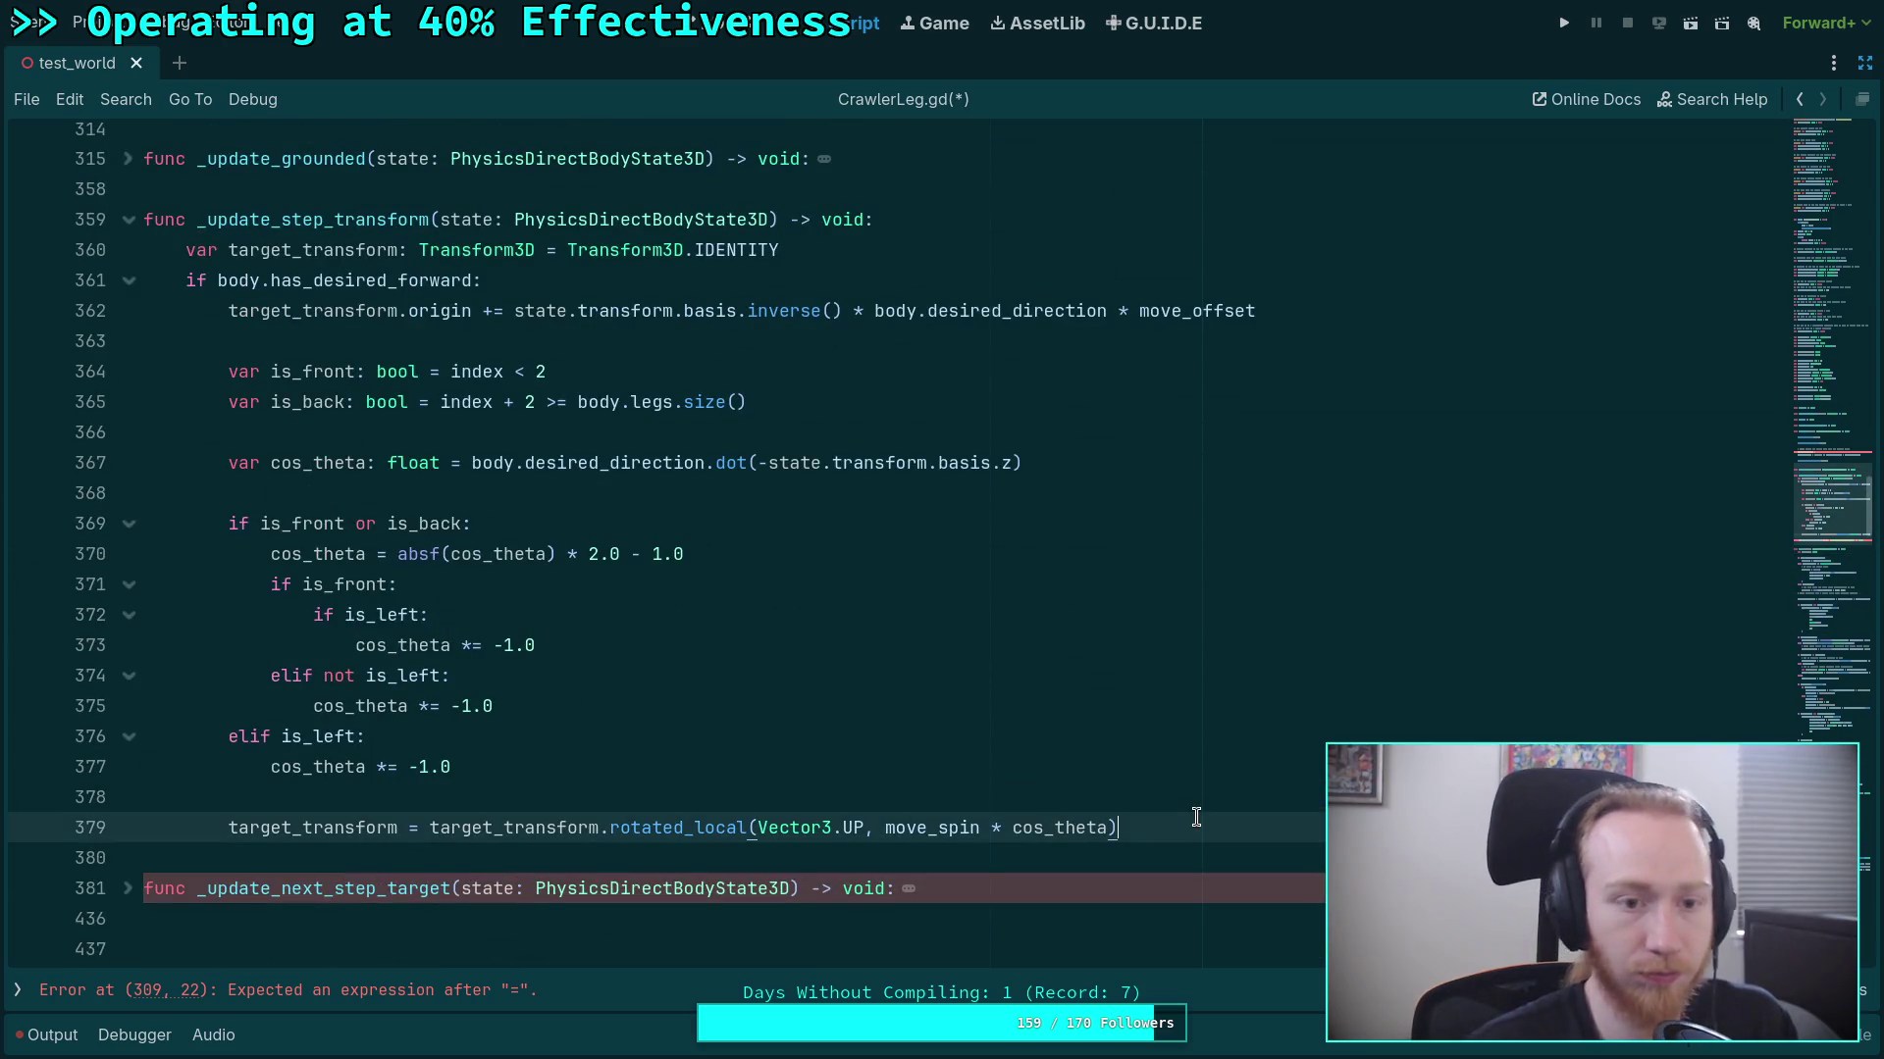
pyautogui.press('Return')
pyautogui.press('Return')
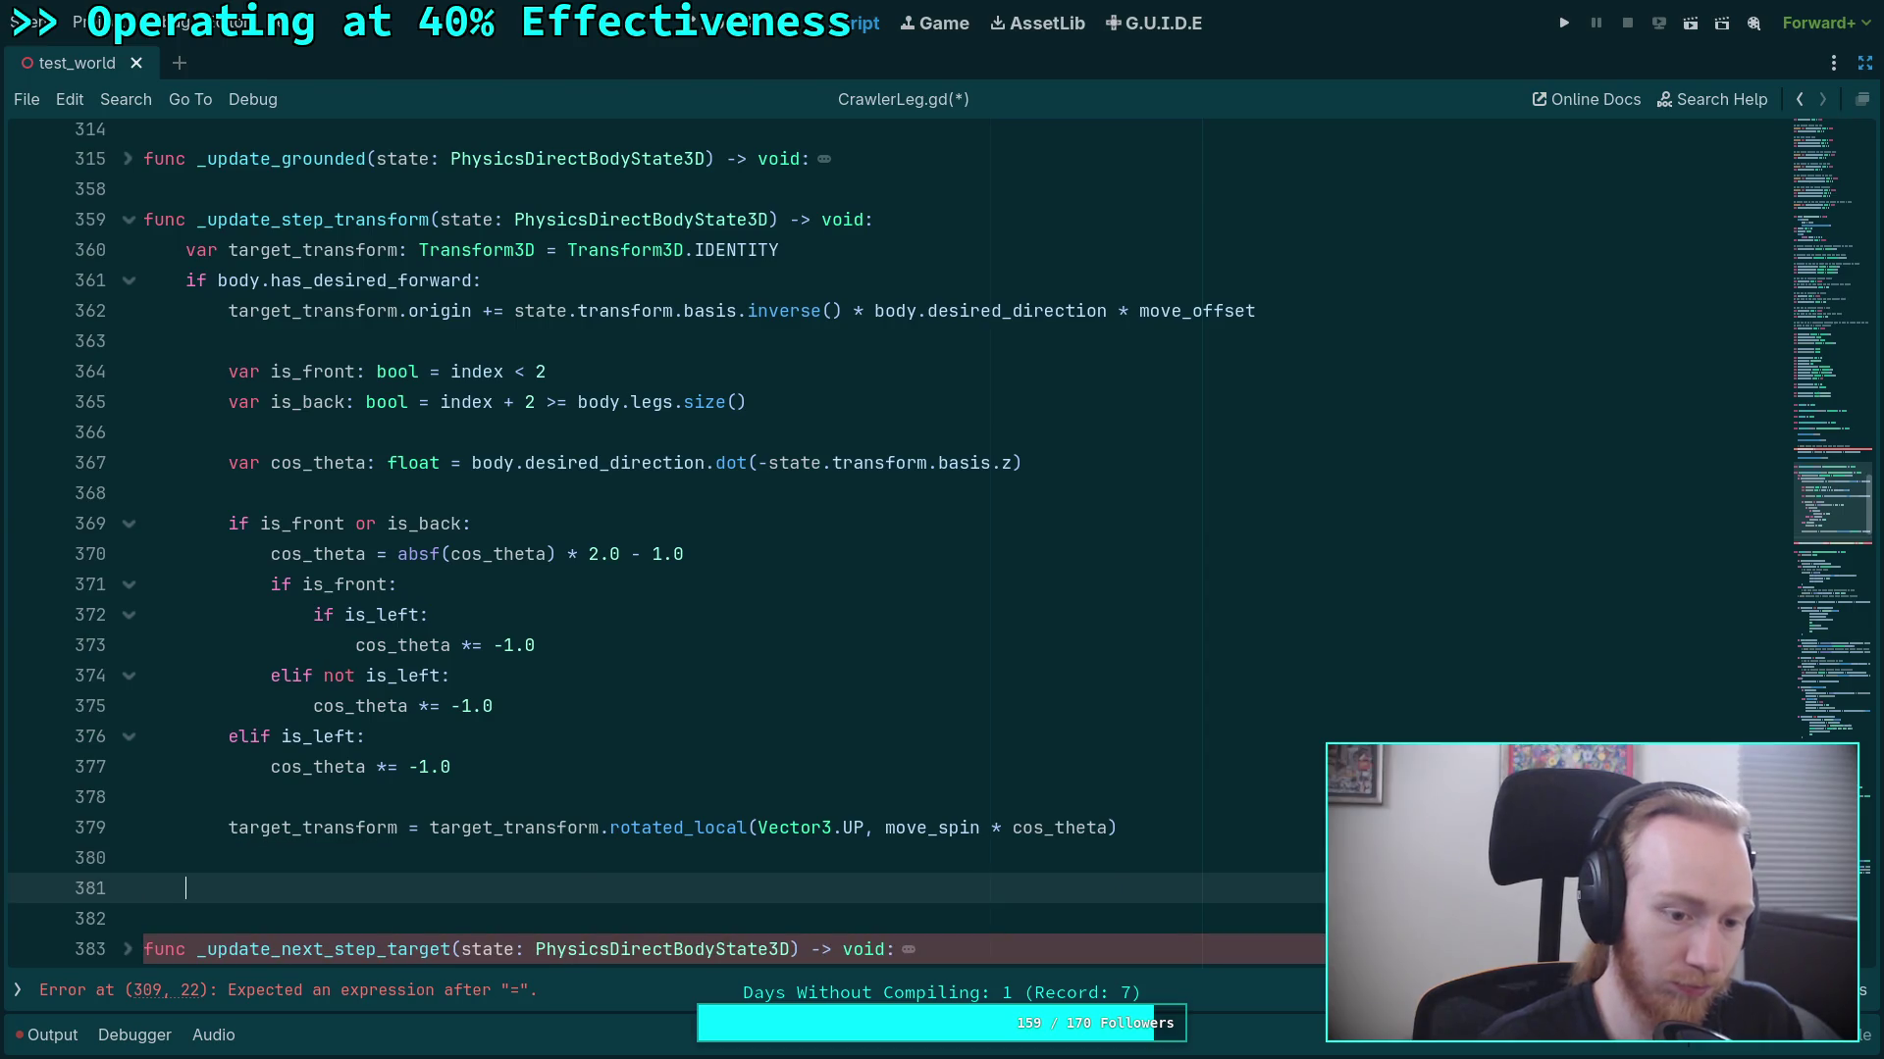
pyautogui.hotkey('ctrl', 'v')
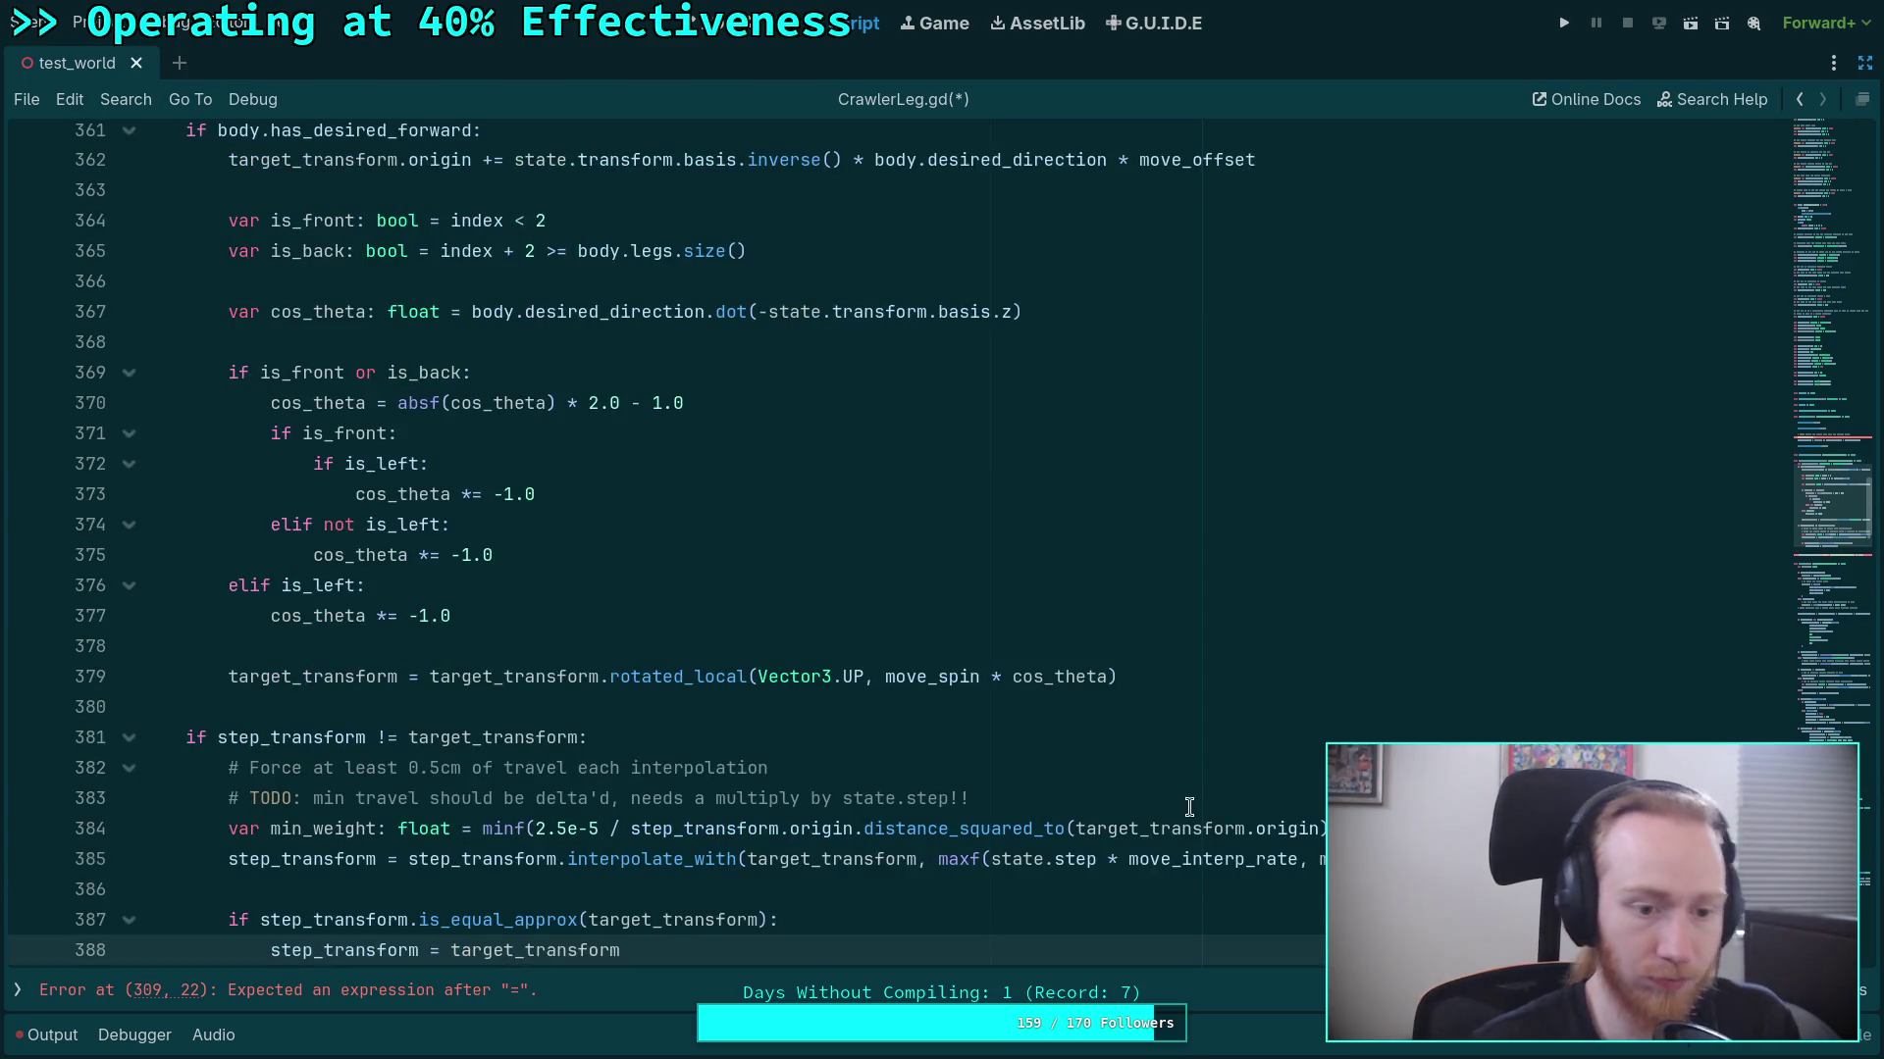
pyautogui.scroll(-3, 1177, 775)
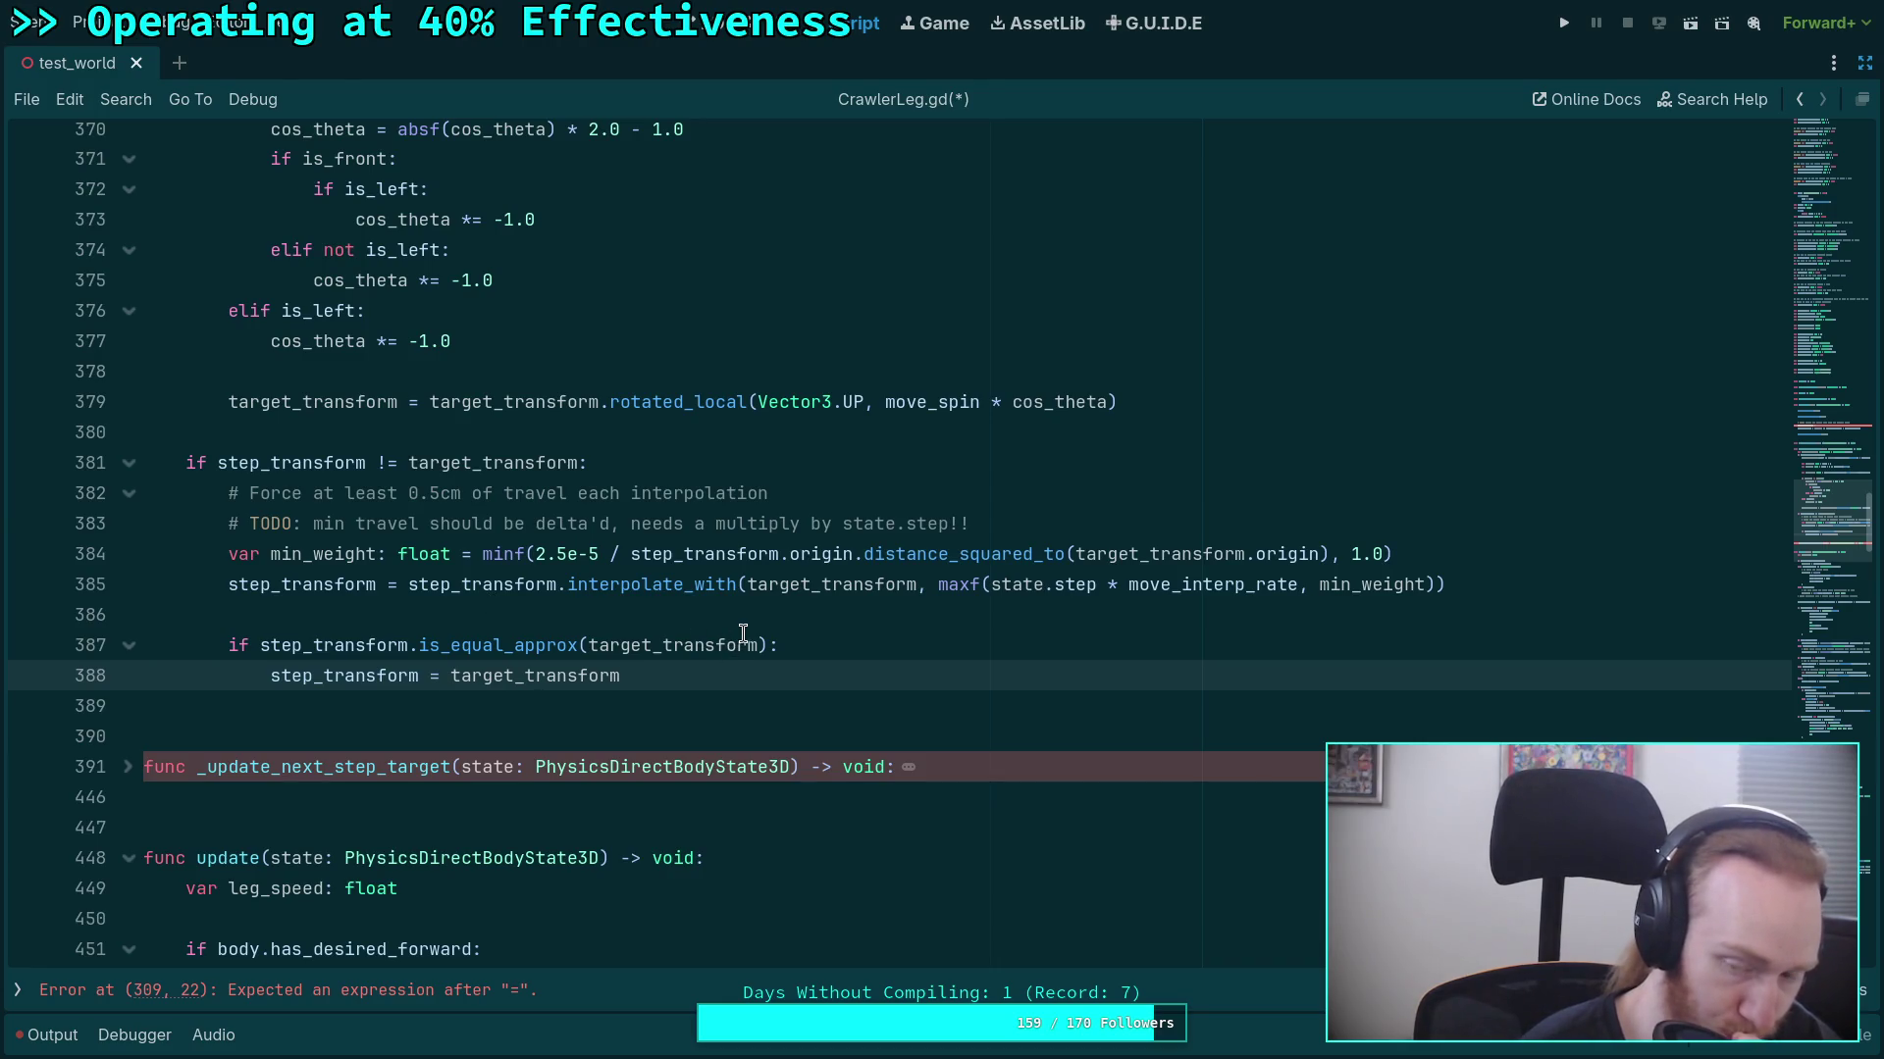
pyautogui.scroll(-13, 905, 640)
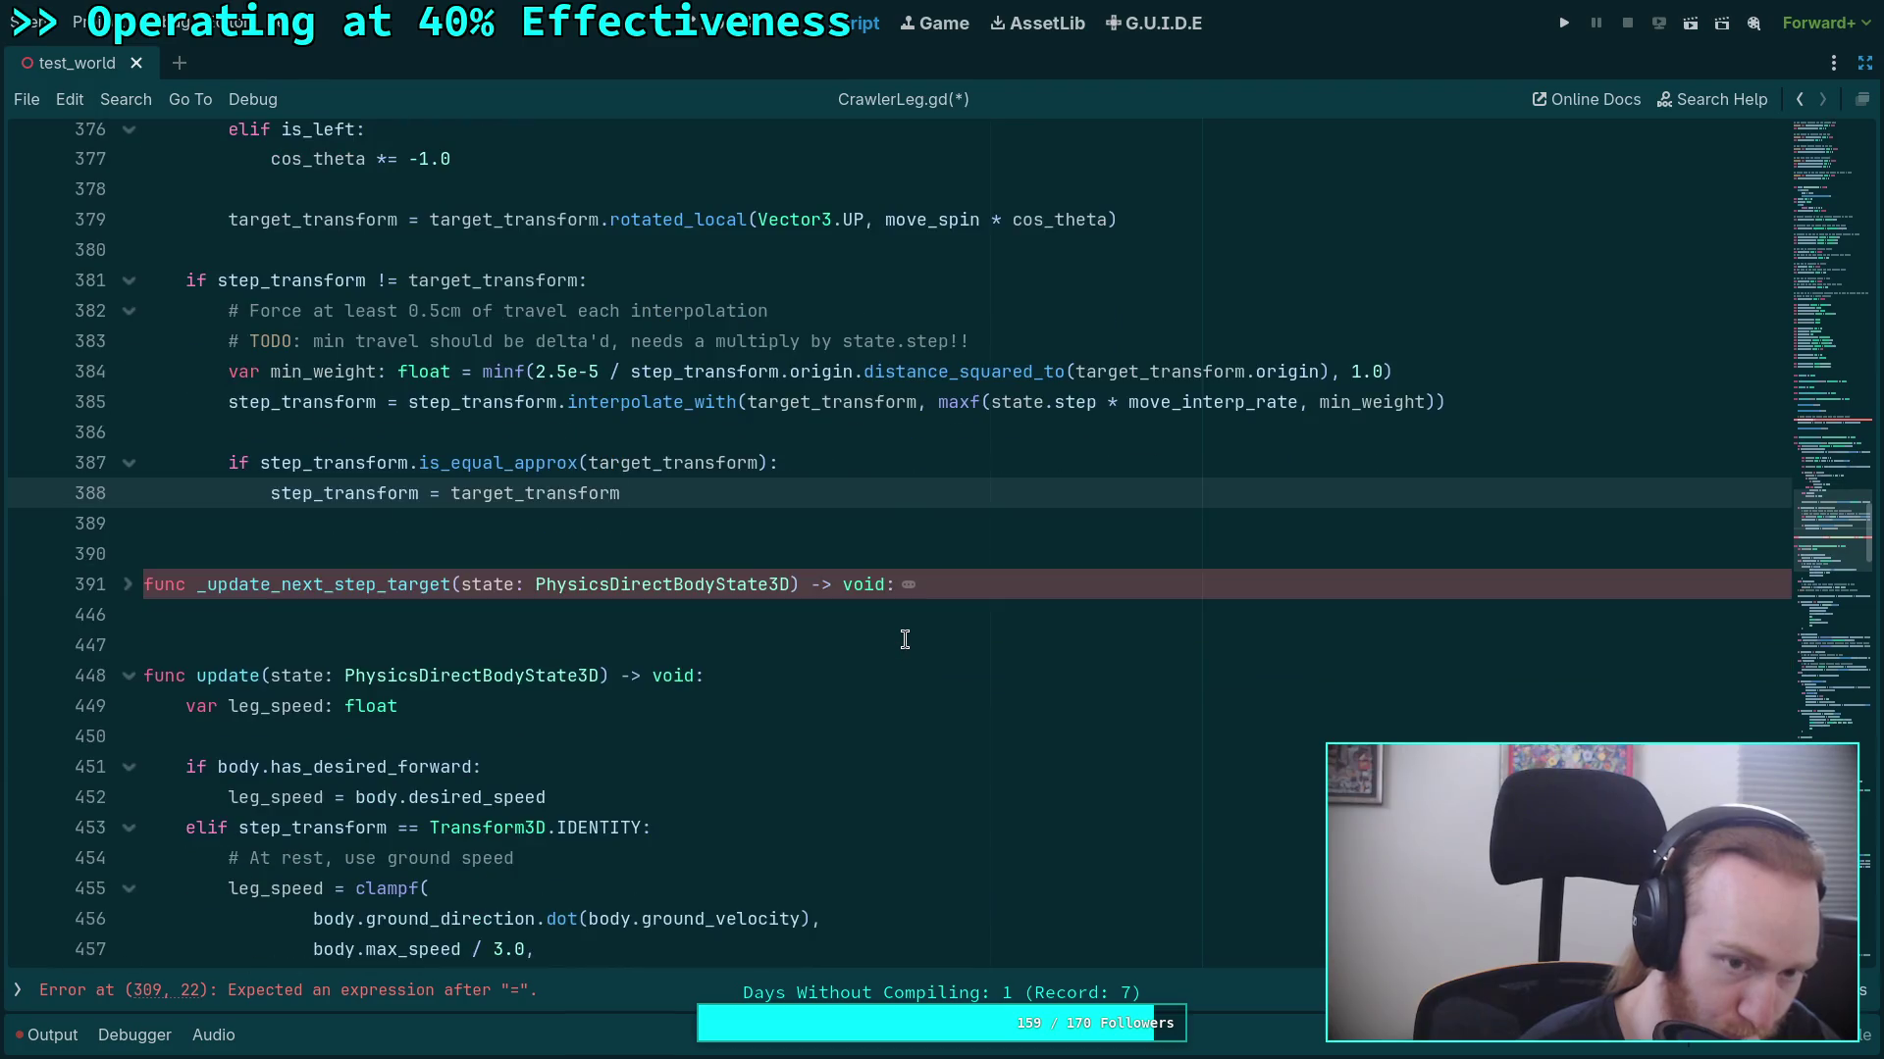
pyautogui.scroll(-1, 623, 616)
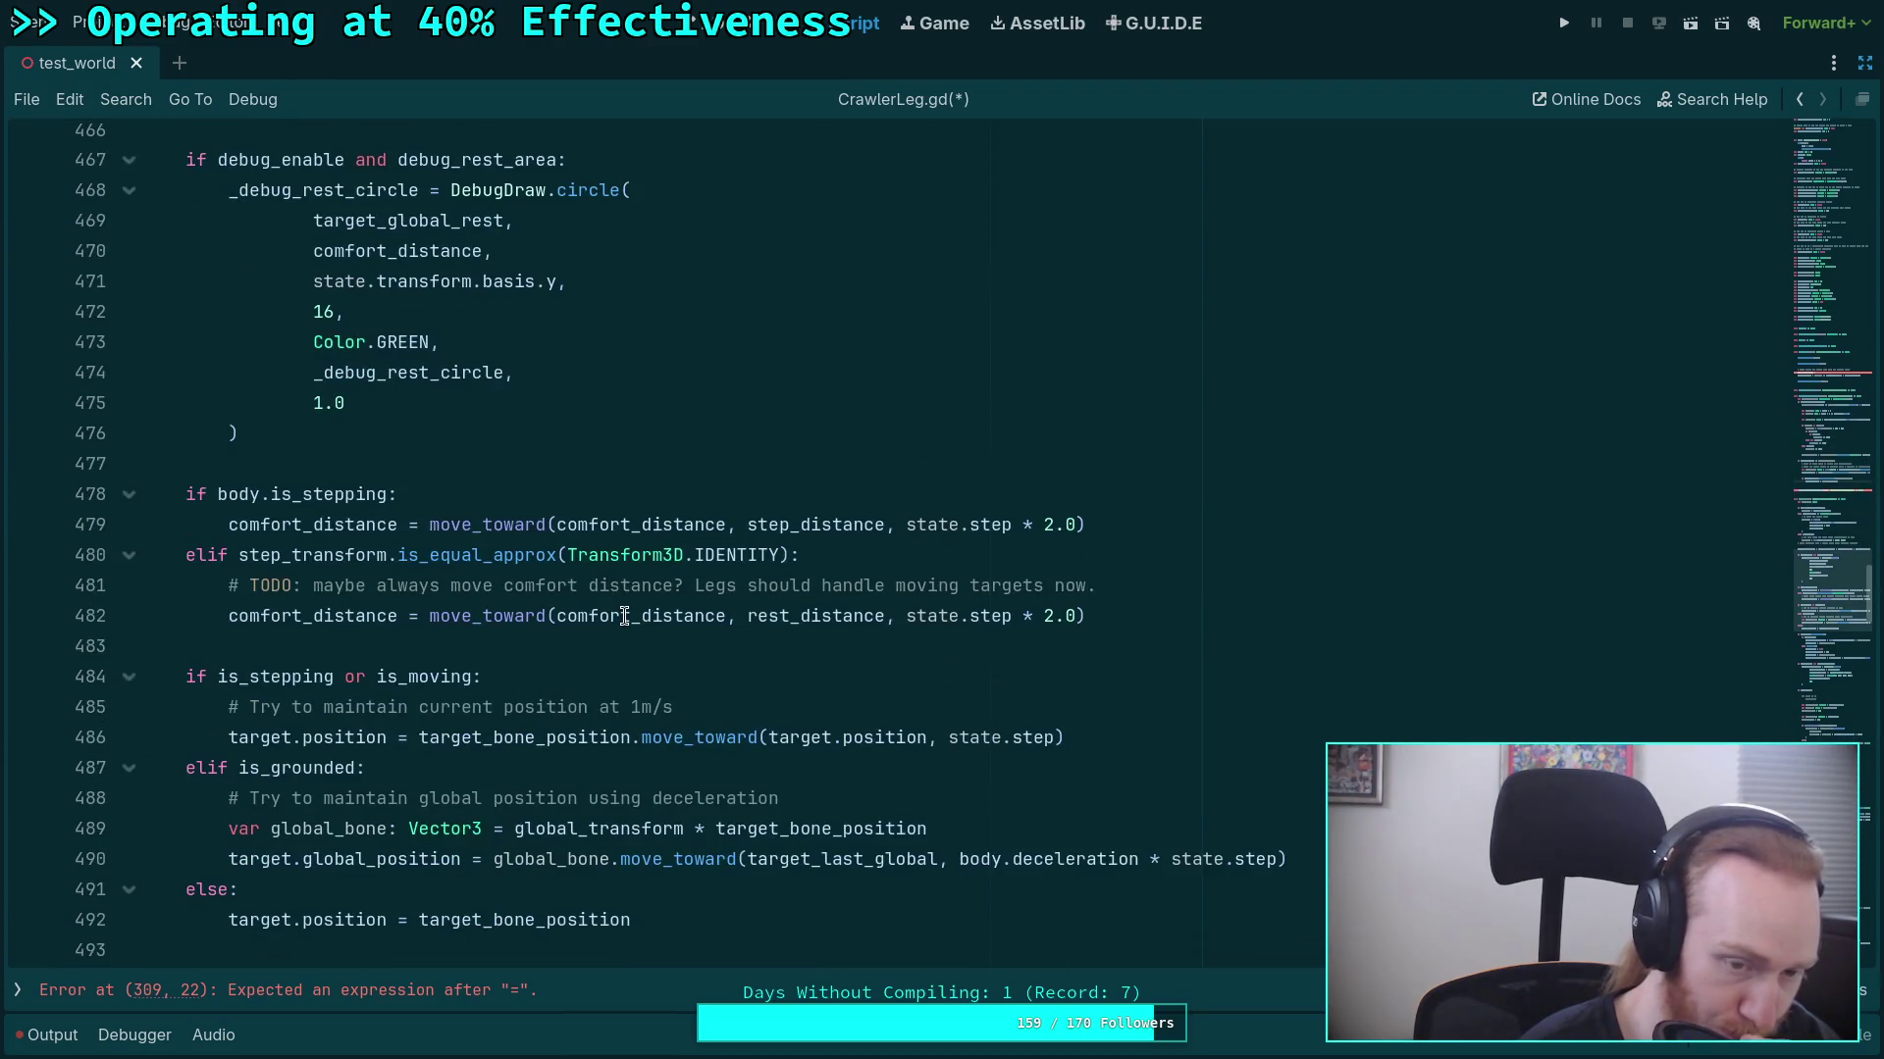
pyautogui.scroll(2, 330, 598)
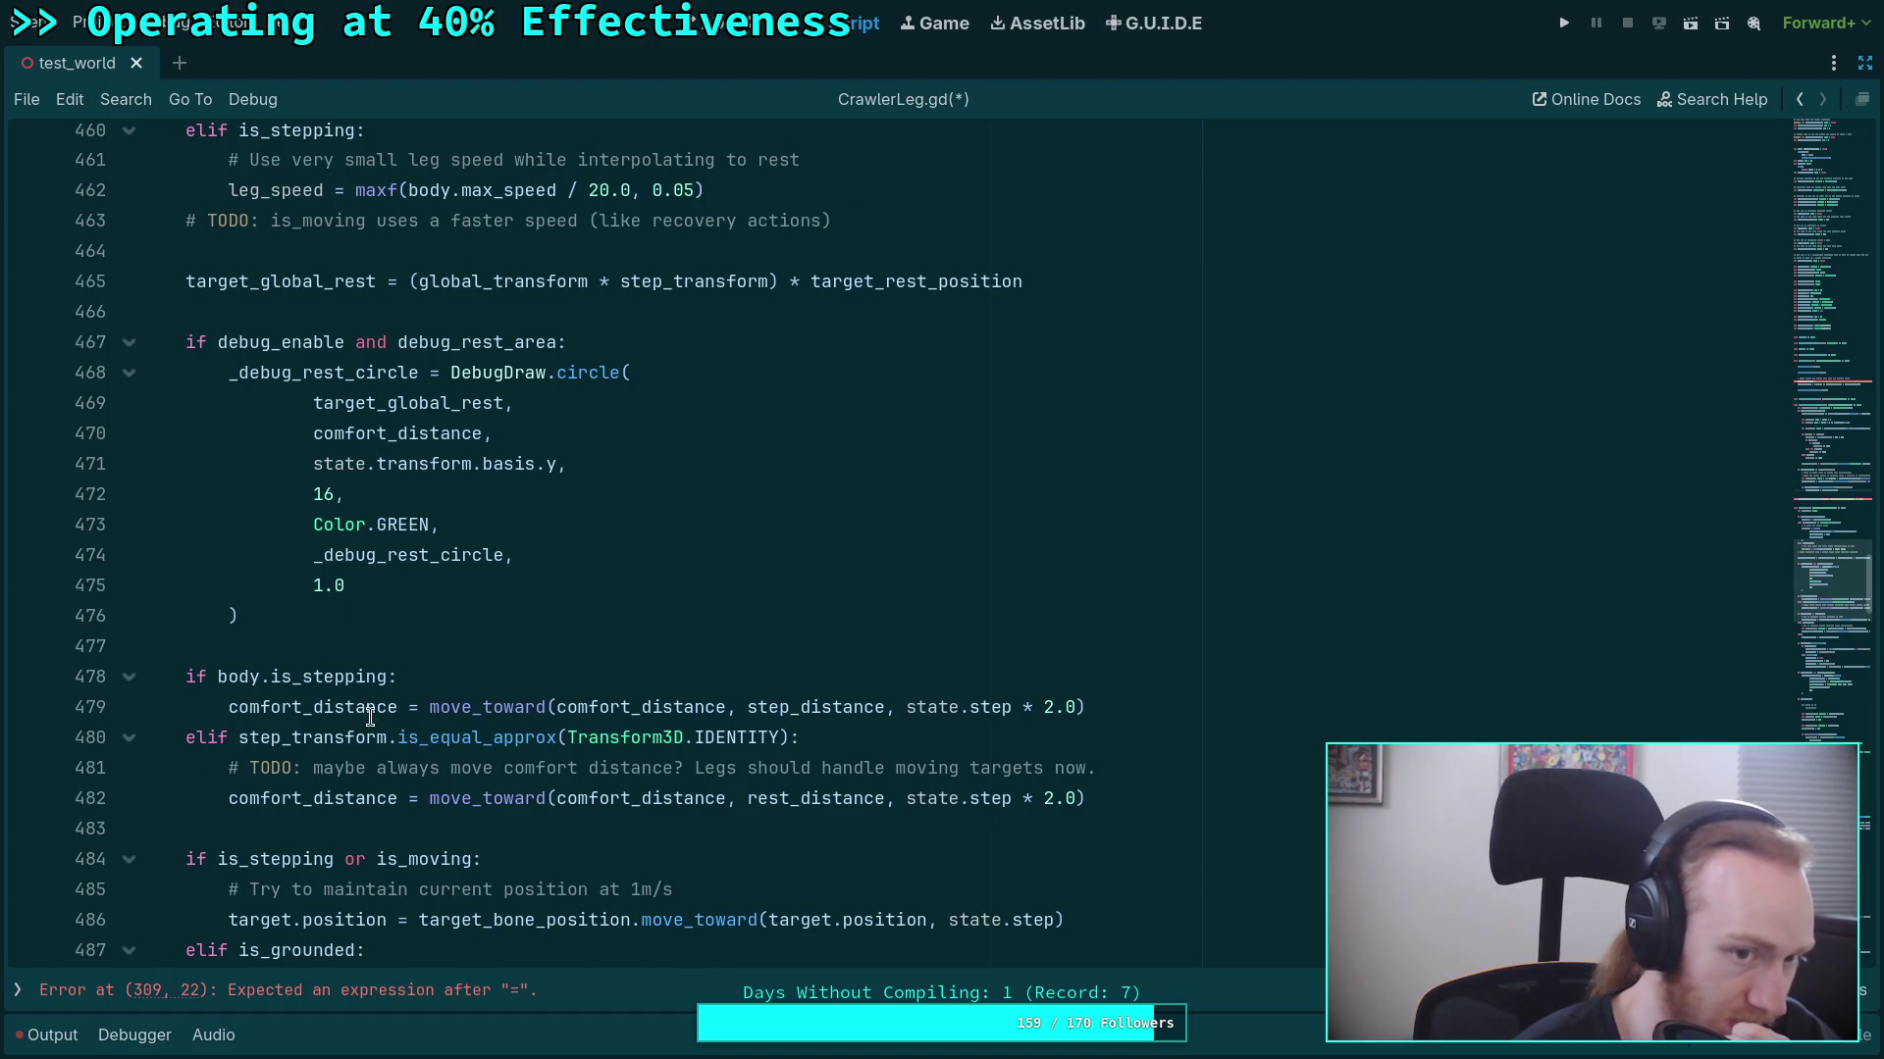
pyautogui.doubleClick(293, 286)
pyautogui.scroll(20, 648, 709)
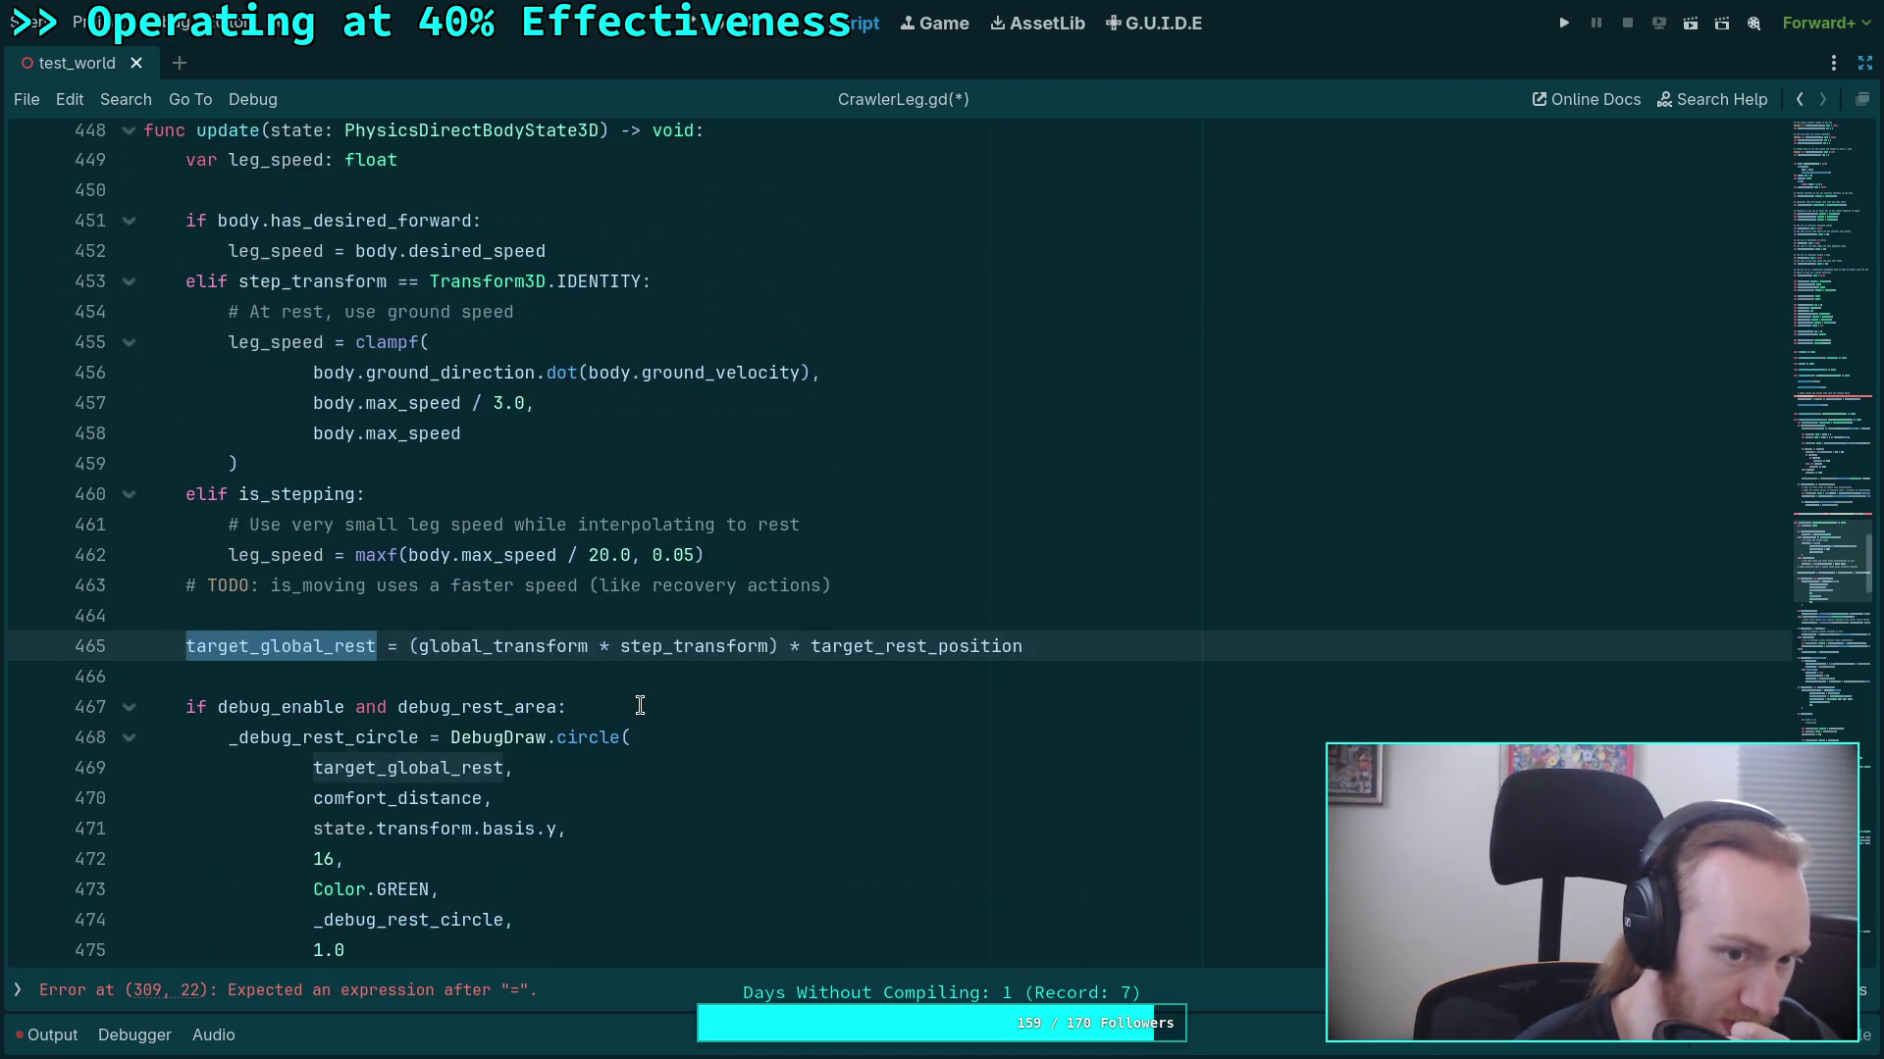
pyautogui.scroll(20, 649, 710)
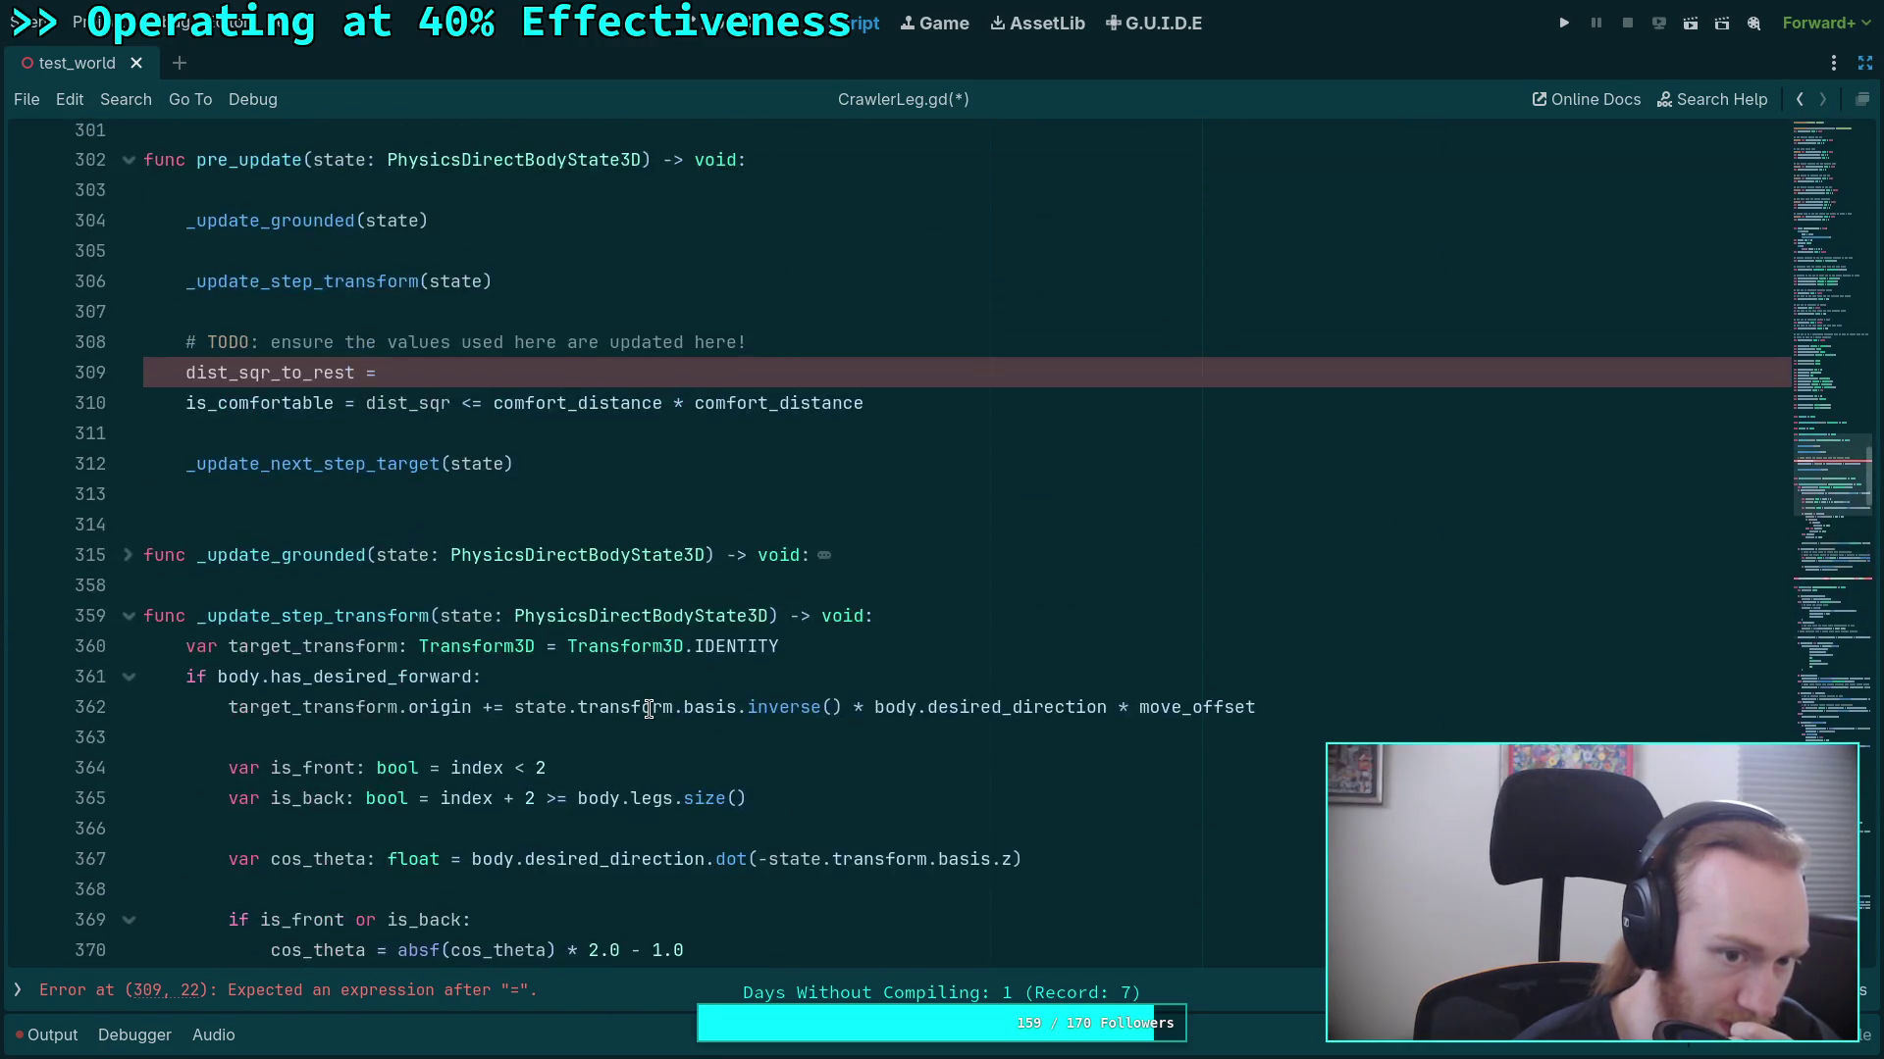
pyautogui.scroll(-3, 648, 709)
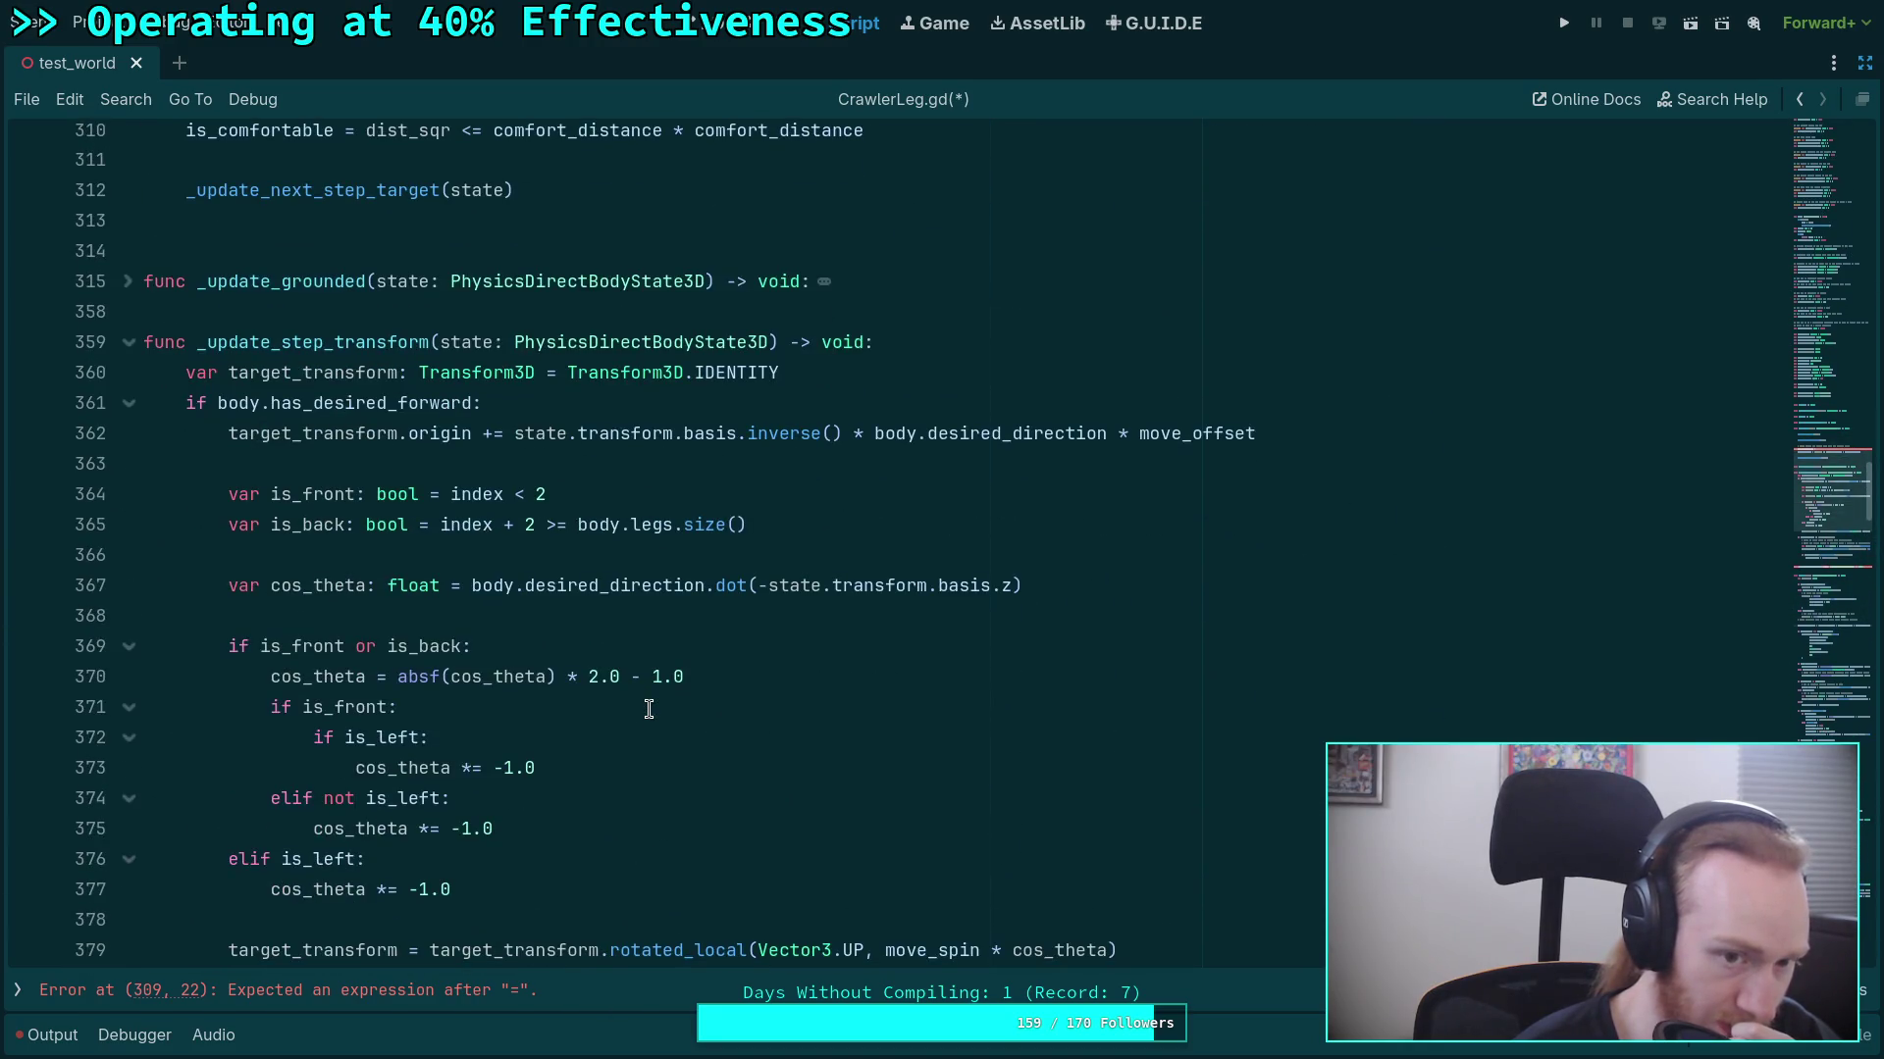
pyautogui.scroll(-12, 649, 709)
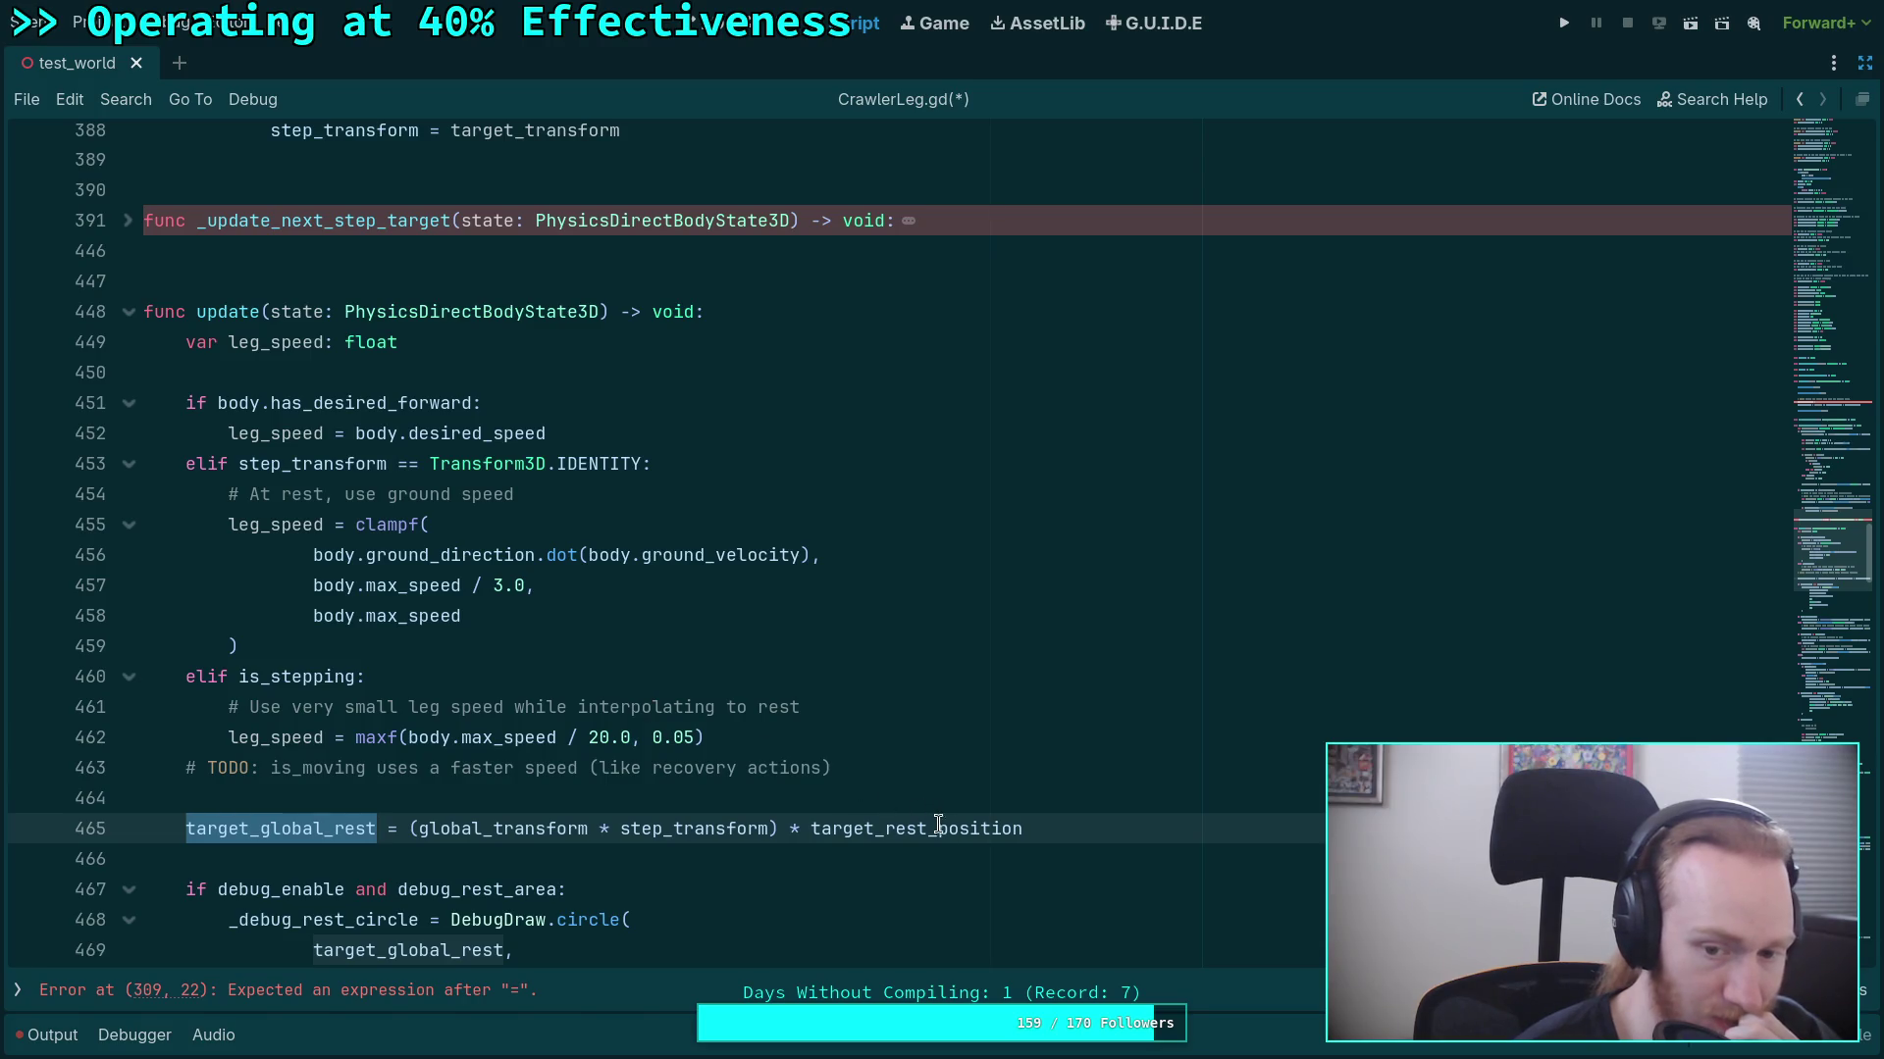
pyautogui.doubleClick(969, 818)
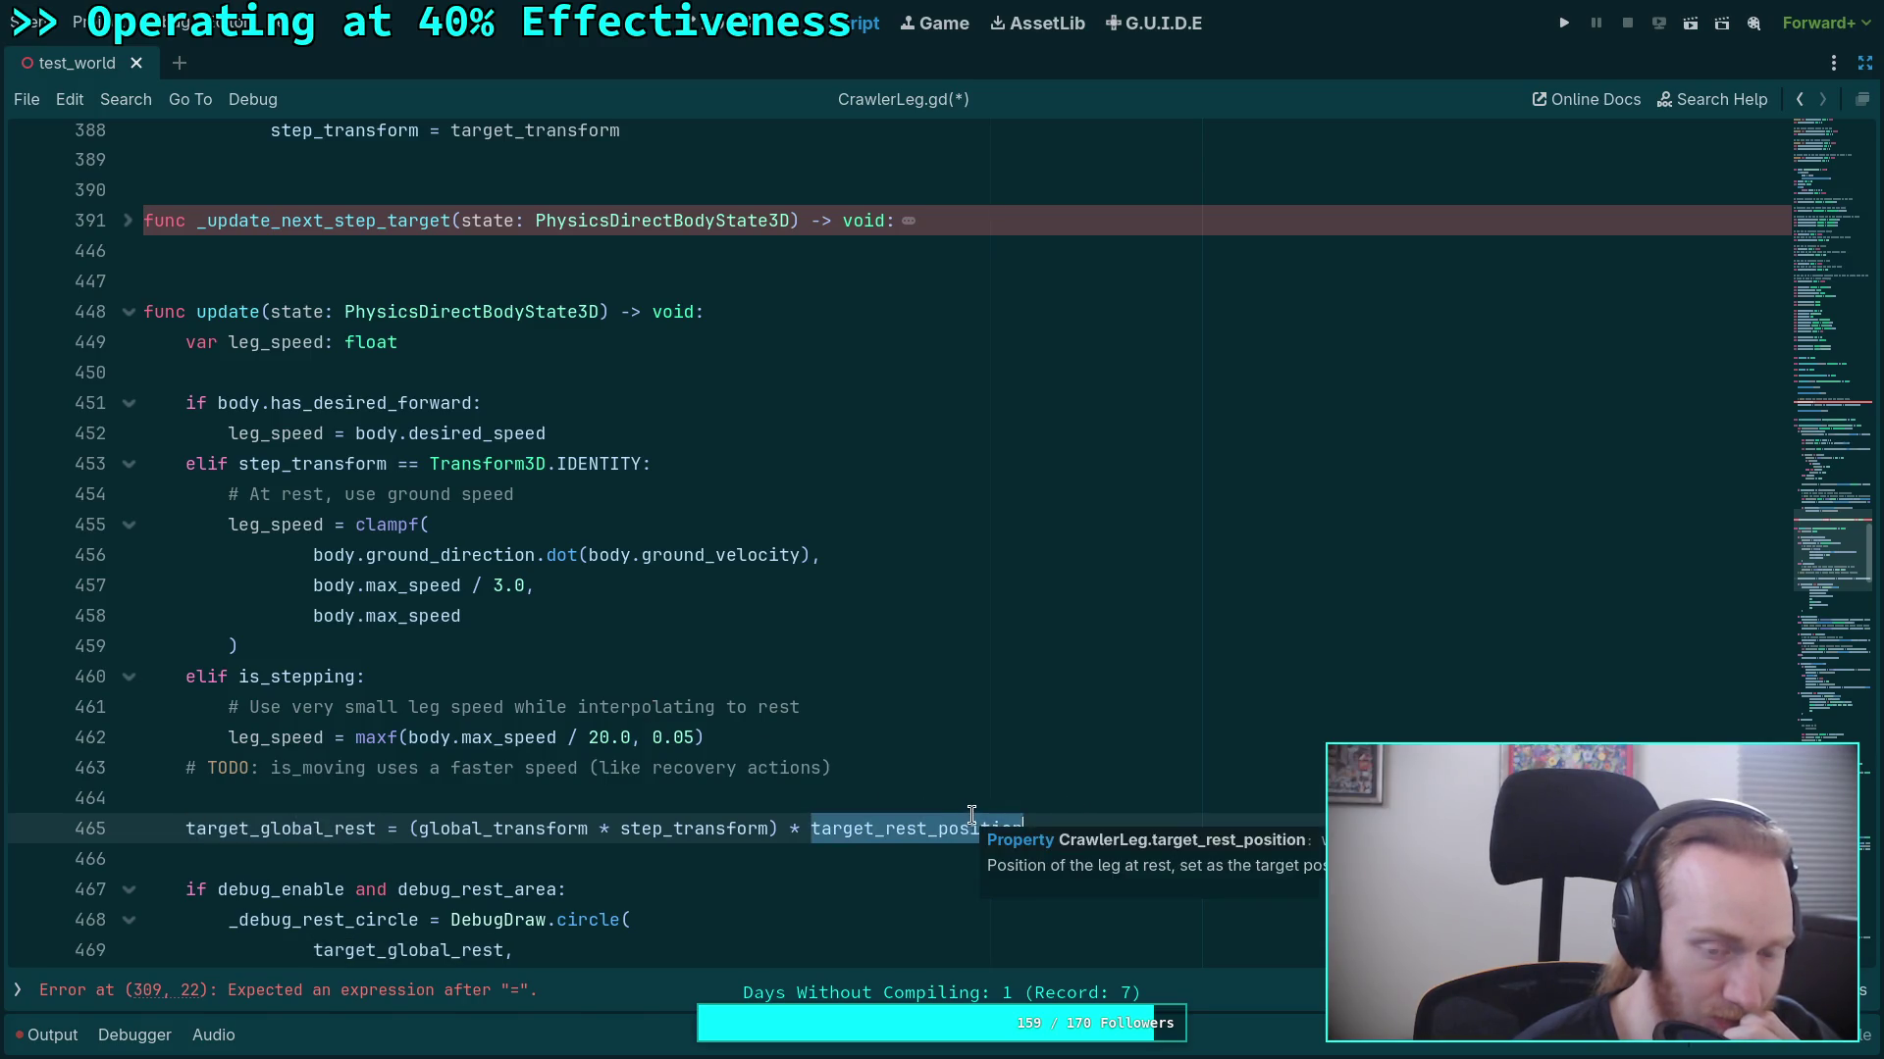
pyautogui.click(1121, 824)
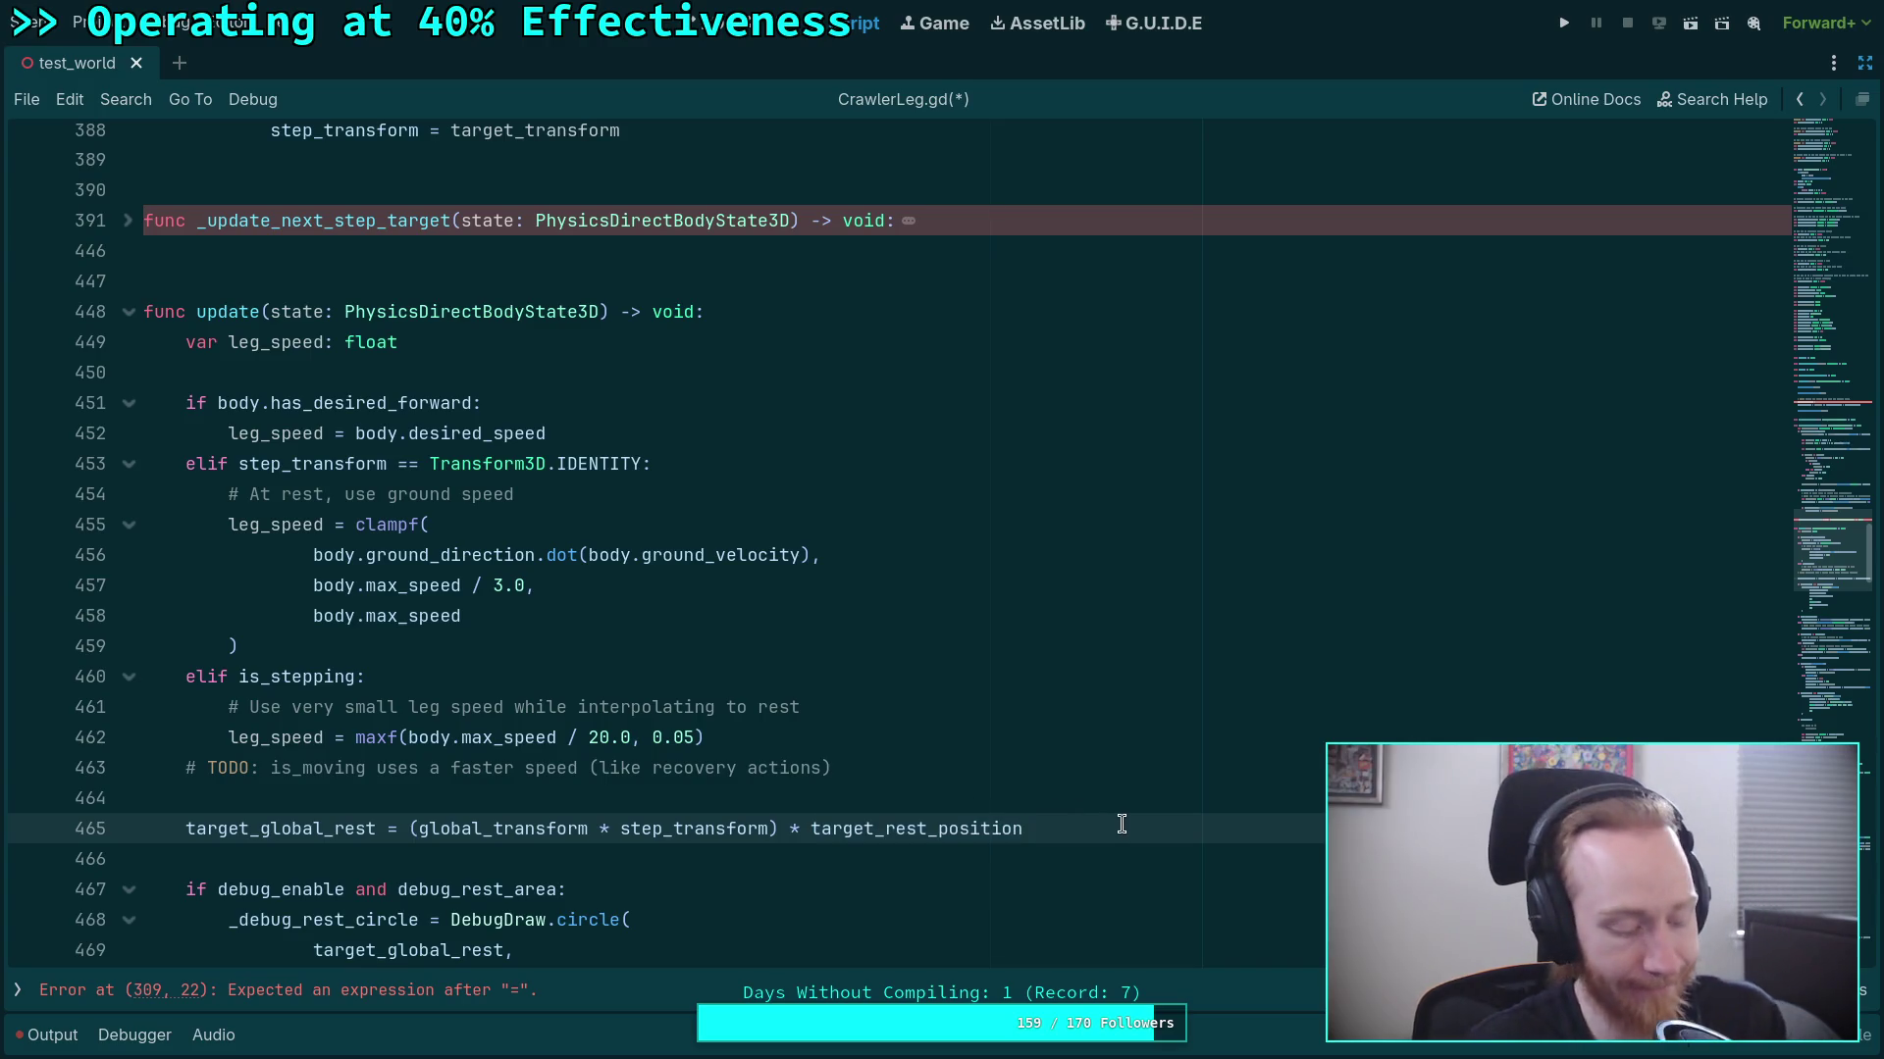
pyautogui.hotkey('ctrl', 'x')
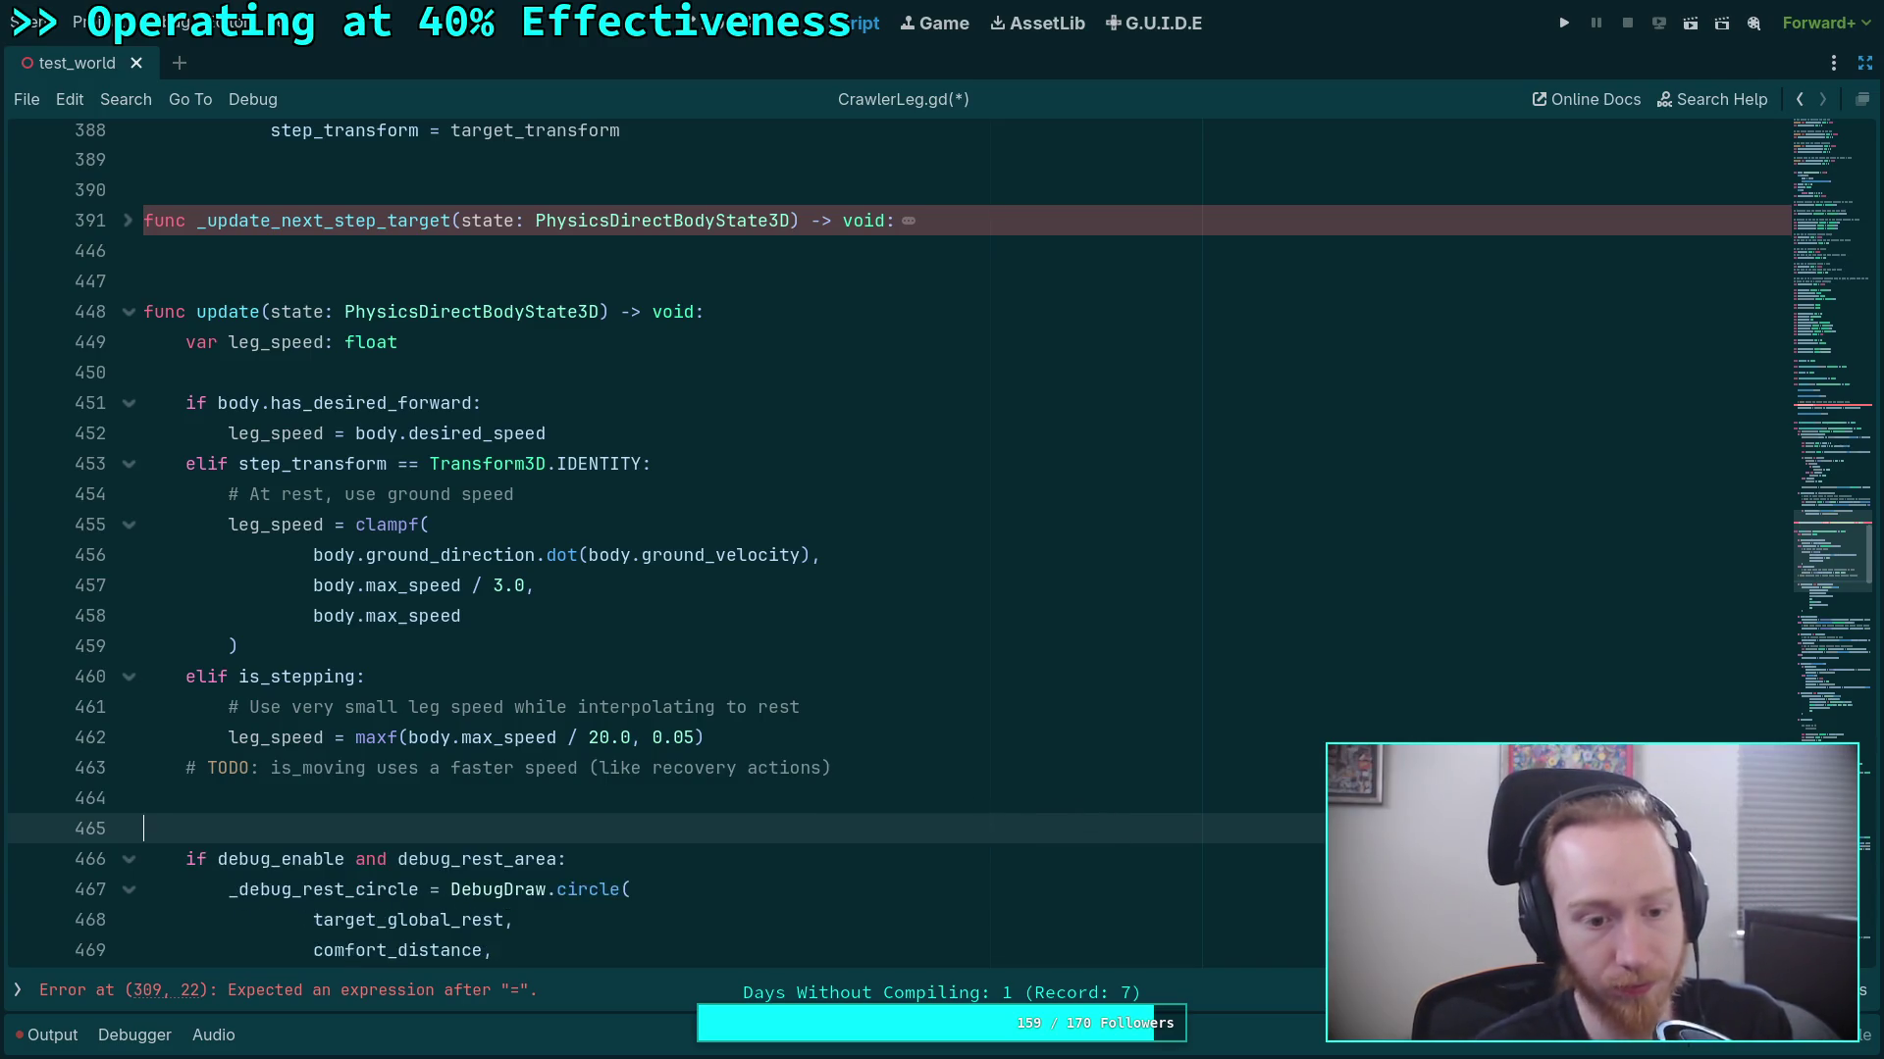
pyautogui.press('Up')
pyautogui.scroll(5, 923, 629)
pyautogui.scroll(10, 923, 629)
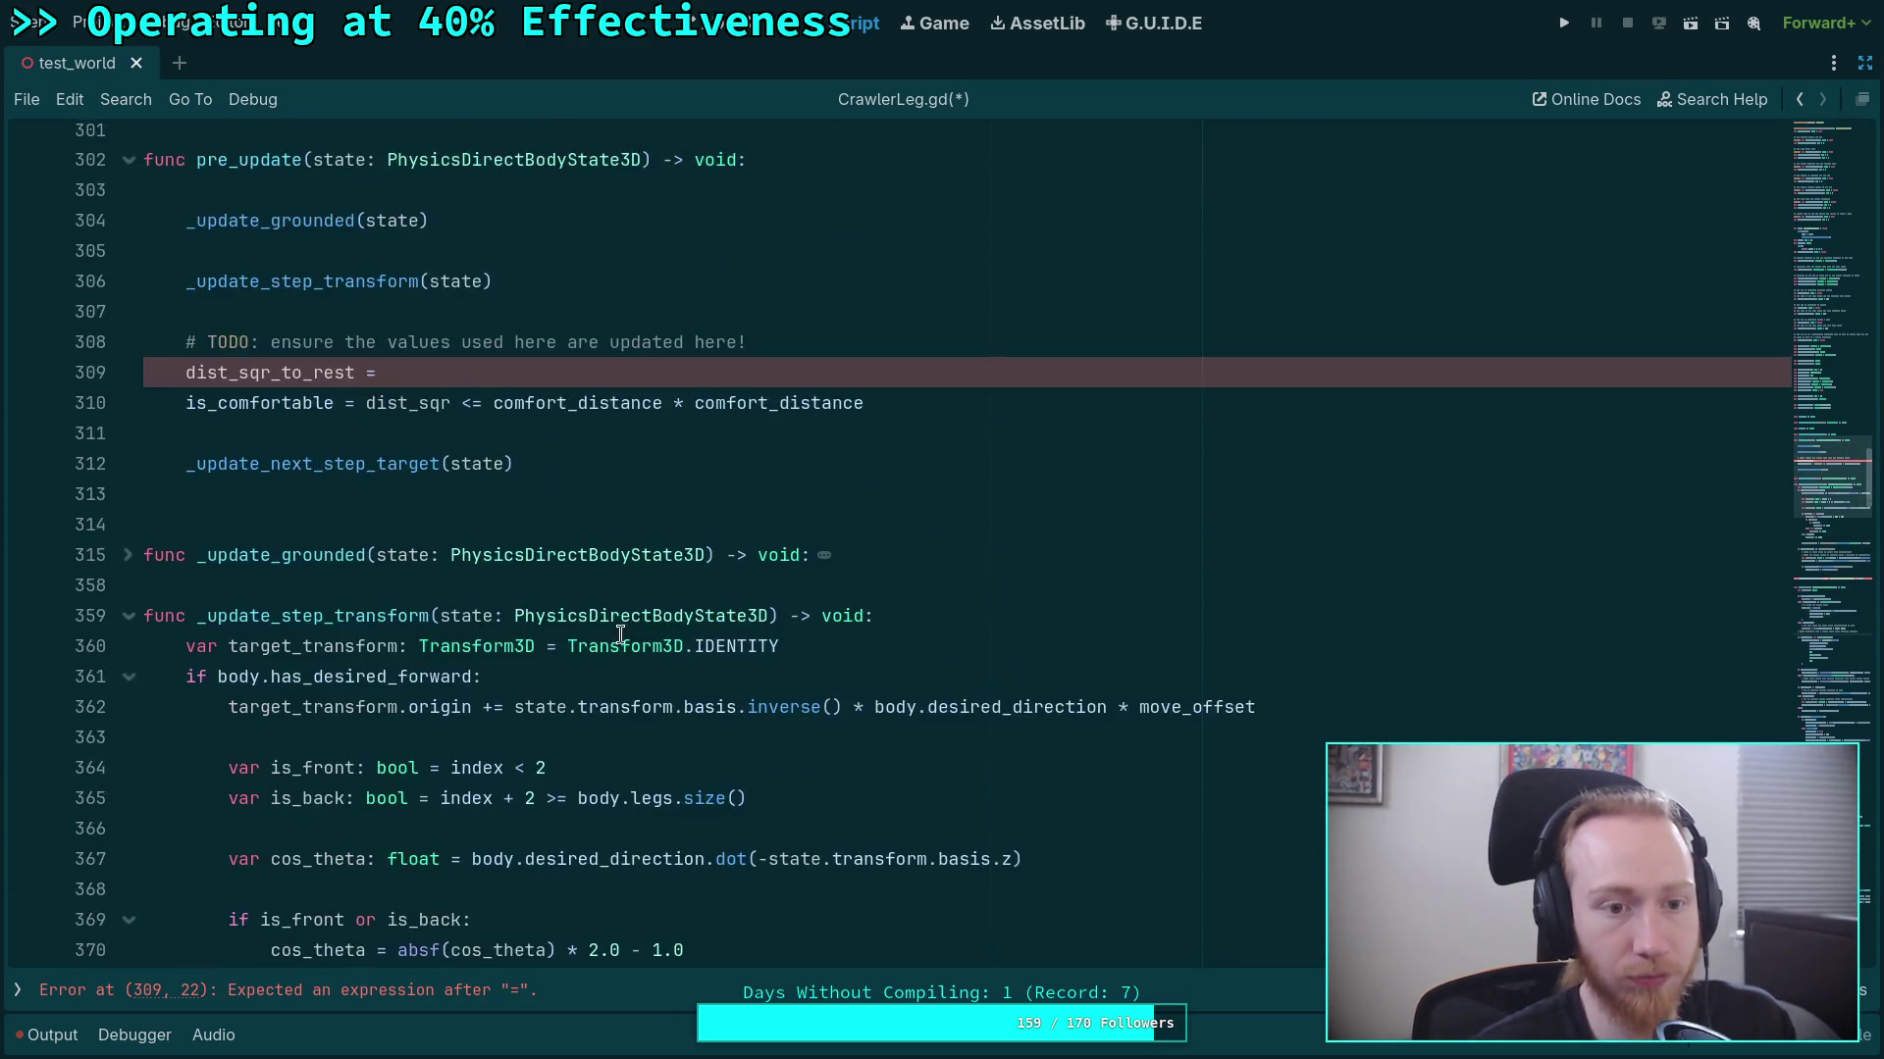
pyautogui.click(665, 377)
pyautogui.press('Return')
pyautogui.press('Return')
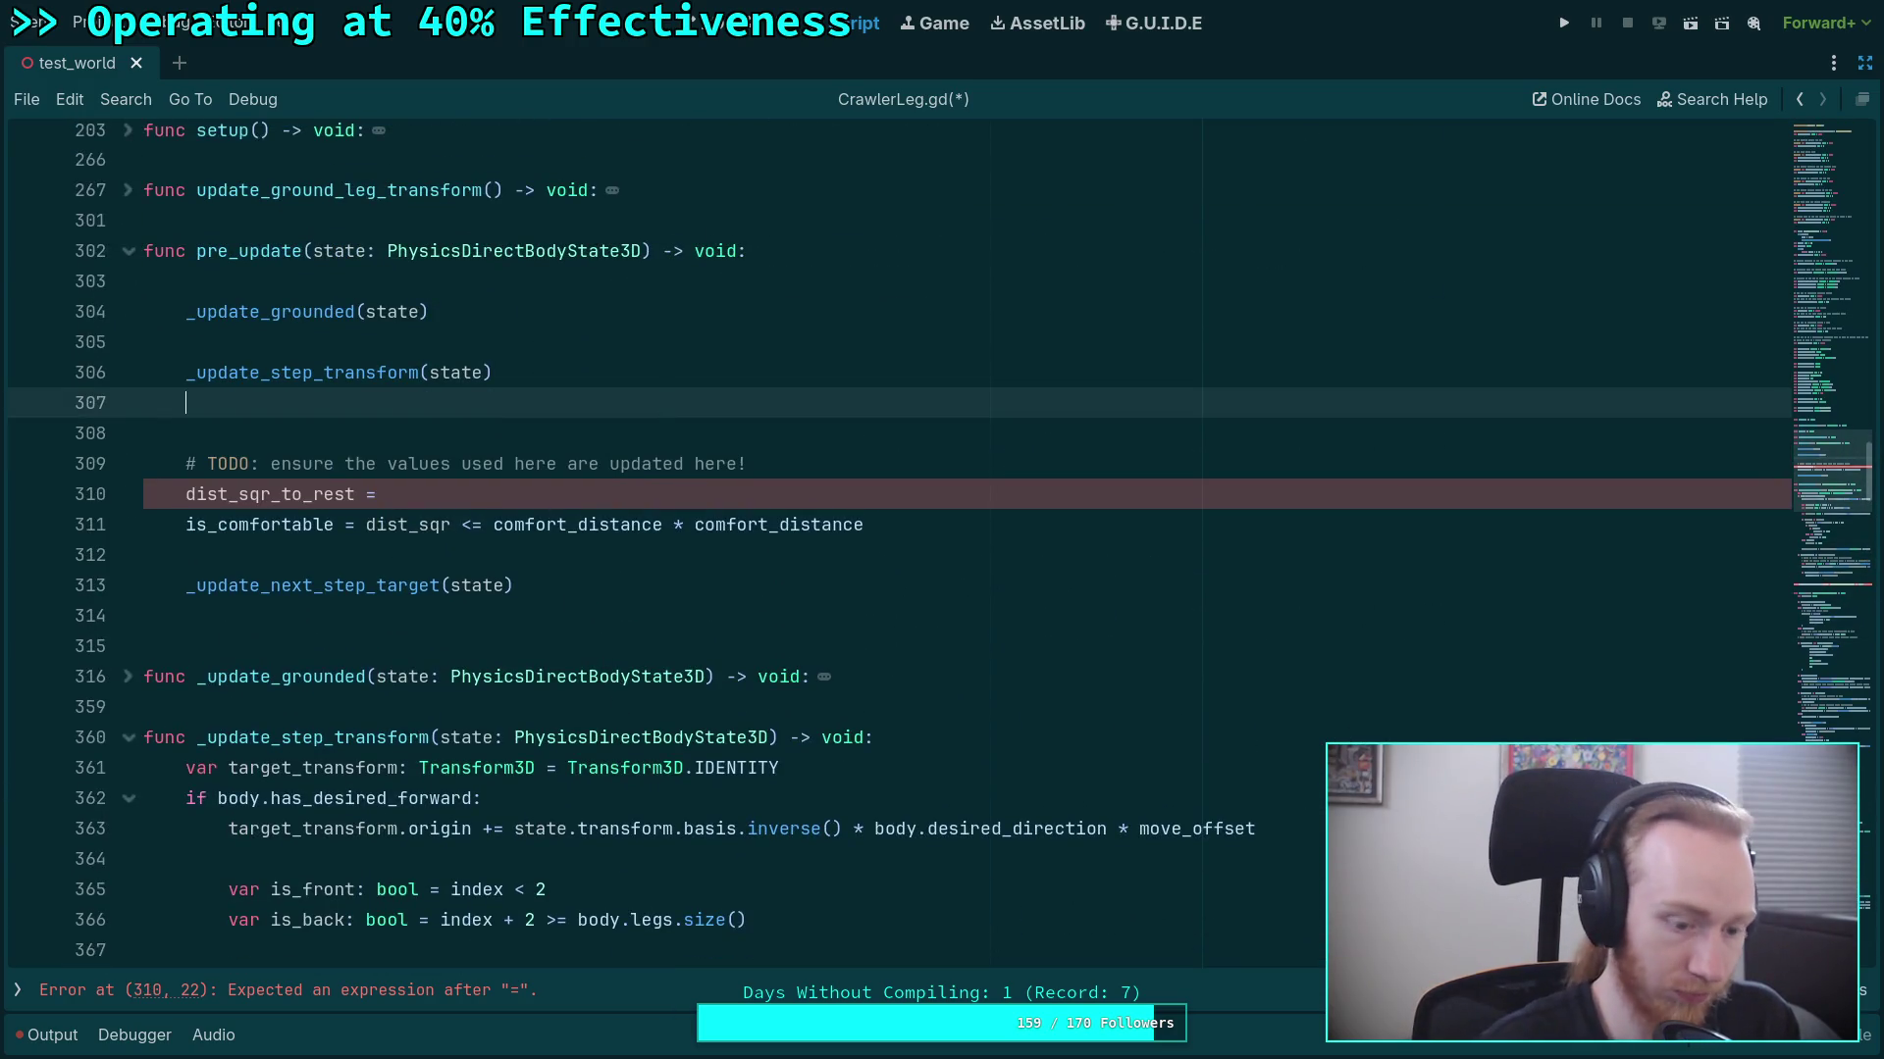
pyautogui.hotkey('ctrl', 'v')
pyautogui.press('BackSpace')
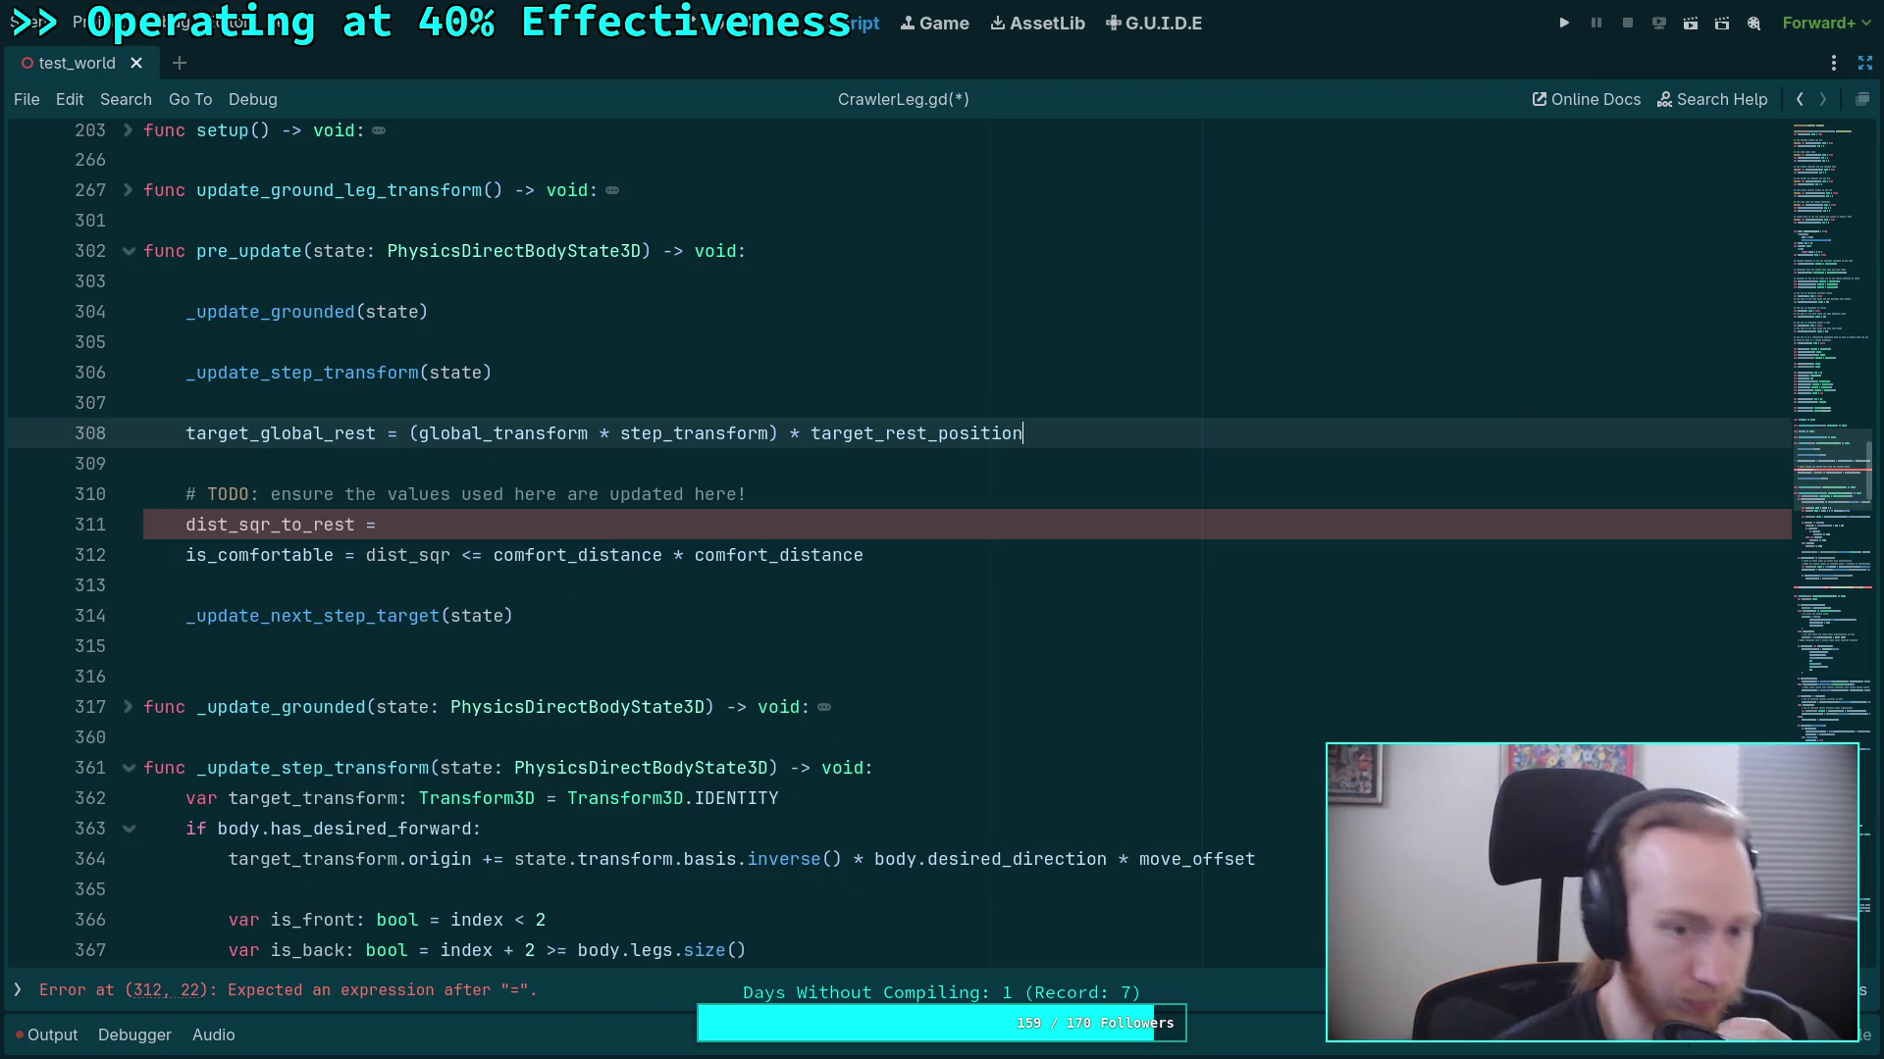
pyautogui.click(738, 406)
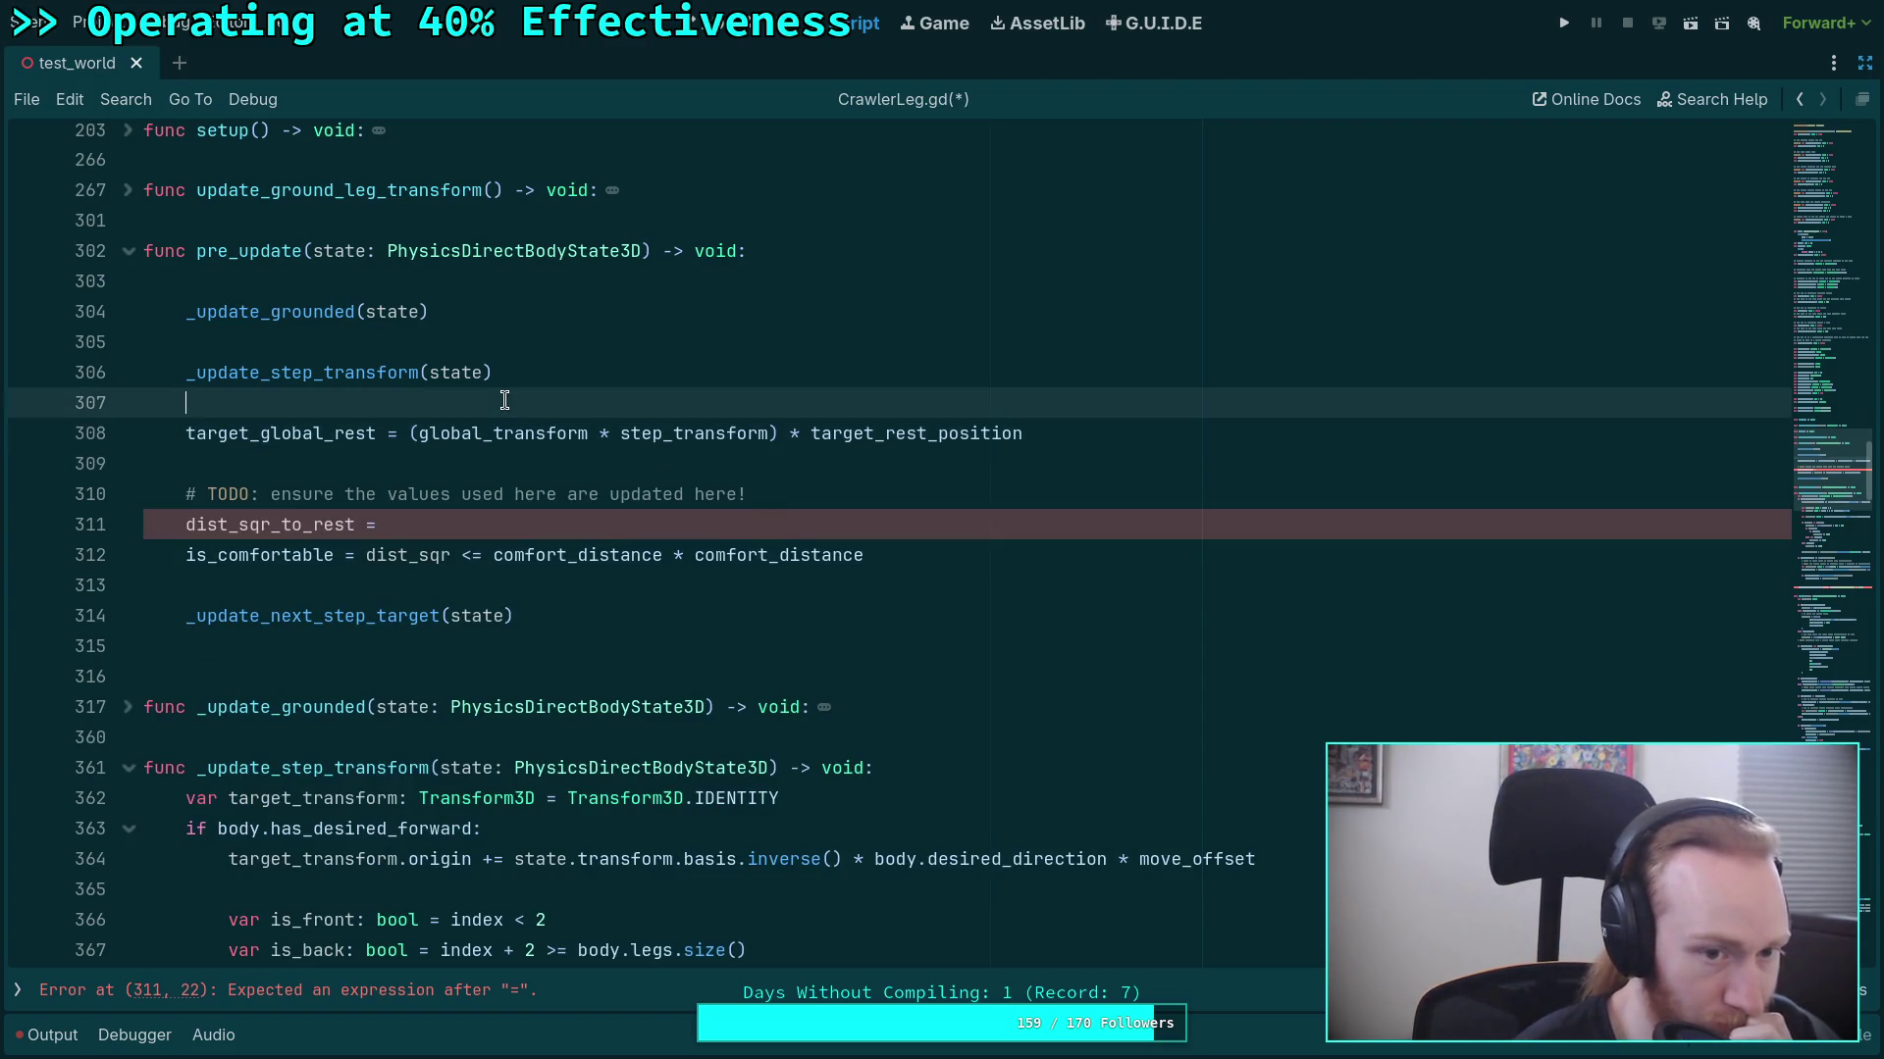
pyautogui.press('BackSpace')
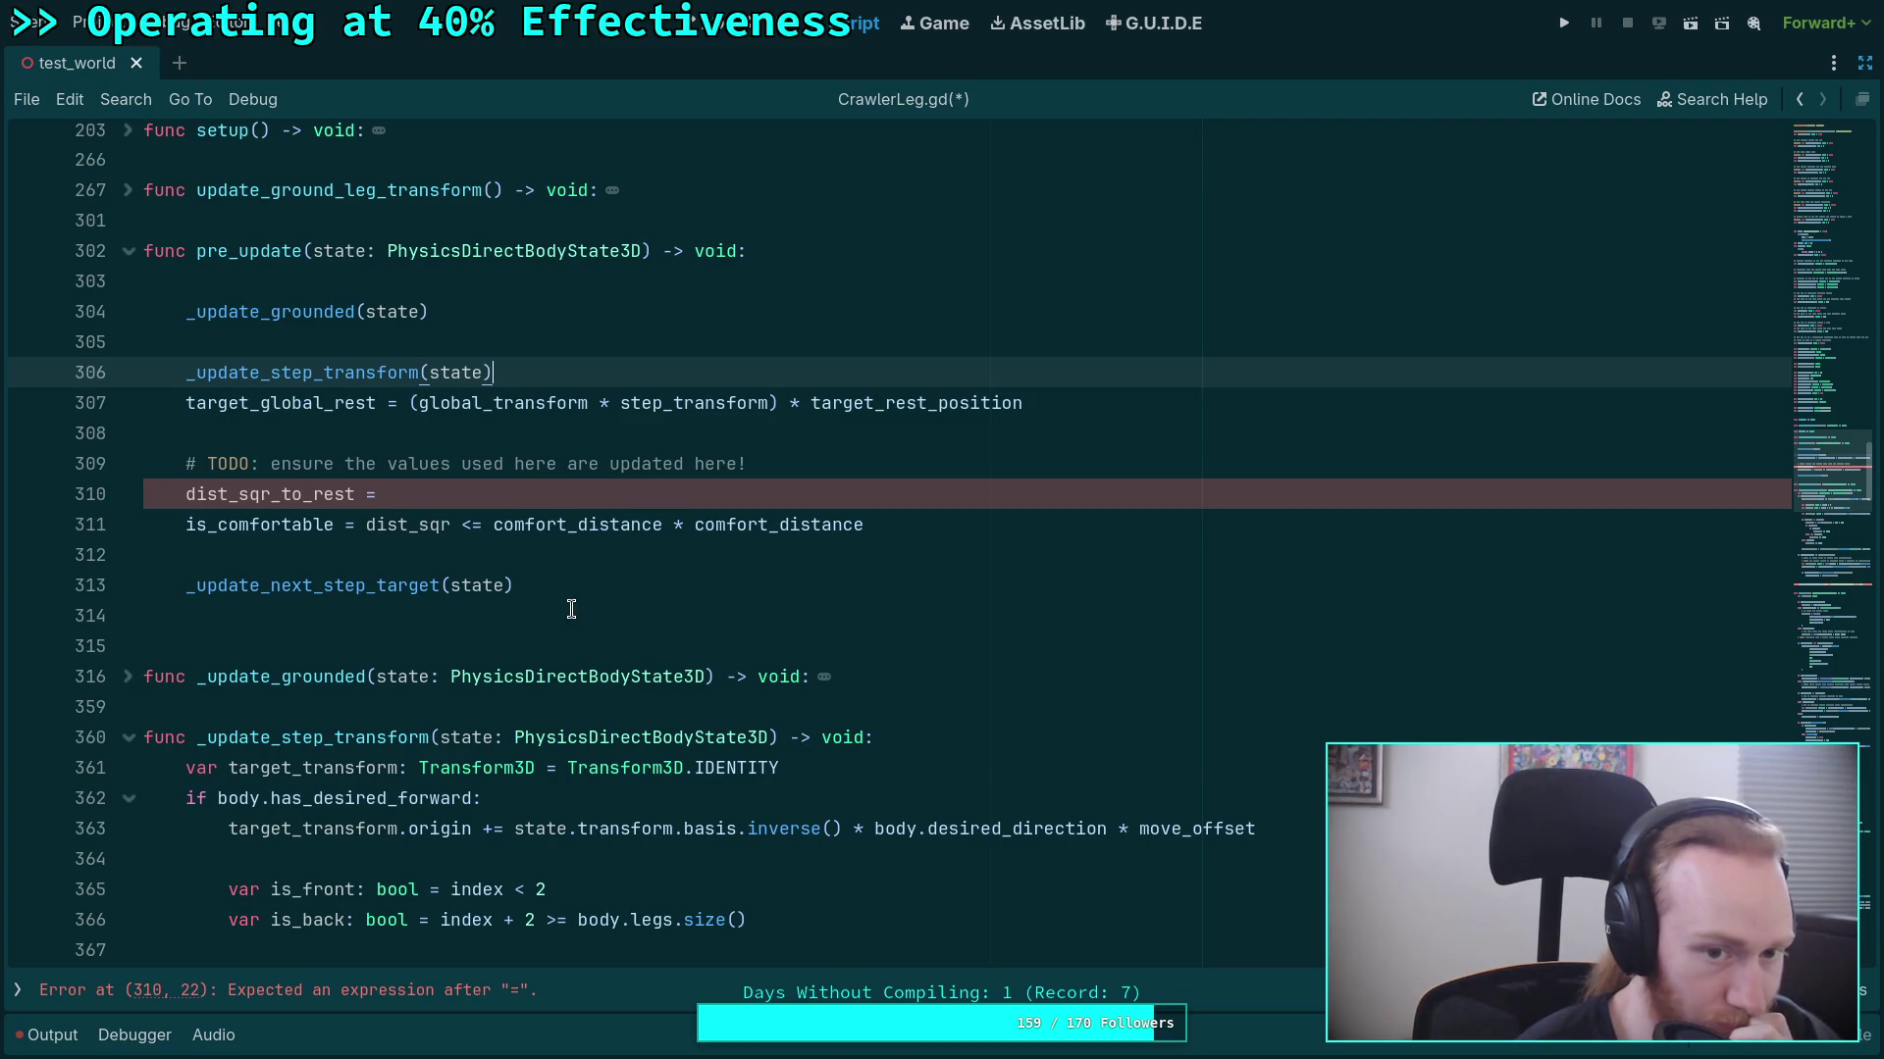
pyautogui.scroll(-6, 570, 609)
pyautogui.scroll(-3, 571, 609)
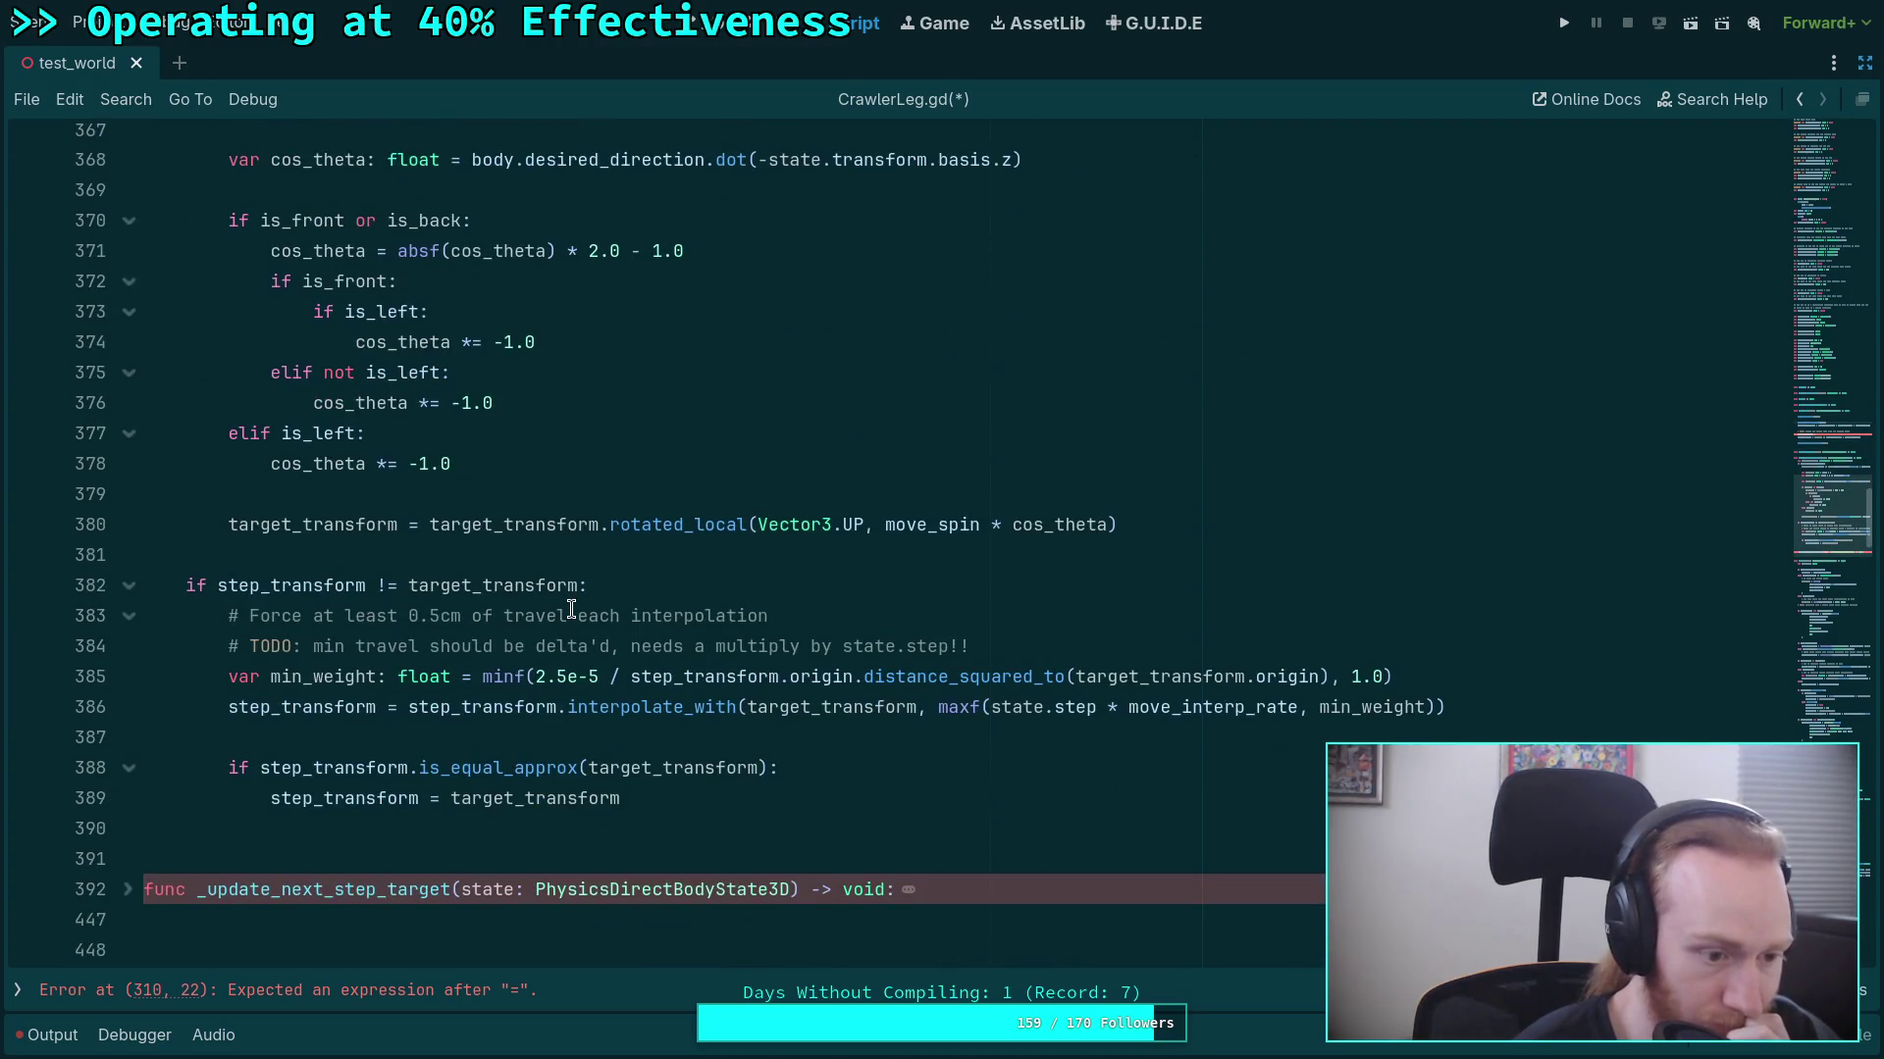
pyautogui.scroll(-1, 571, 610)
pyautogui.scroll(-9, 571, 609)
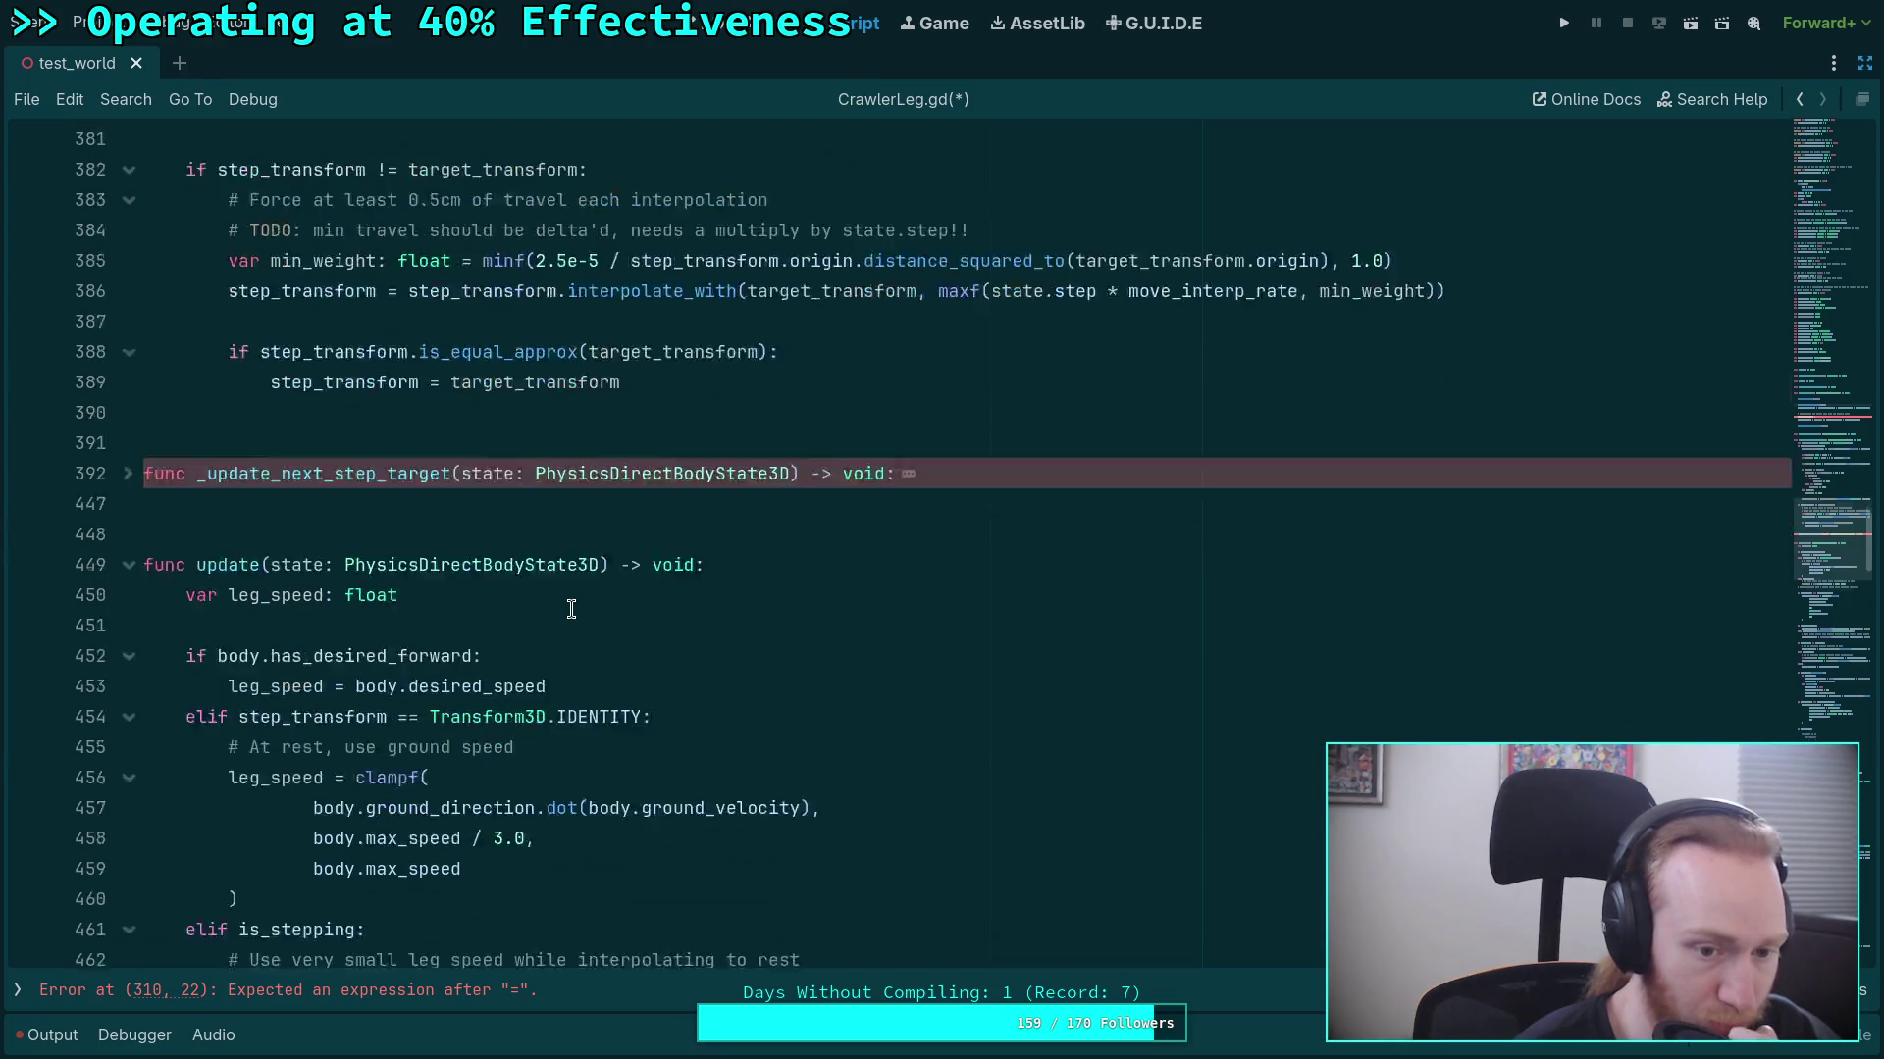
pyautogui.scroll(-4, 571, 609)
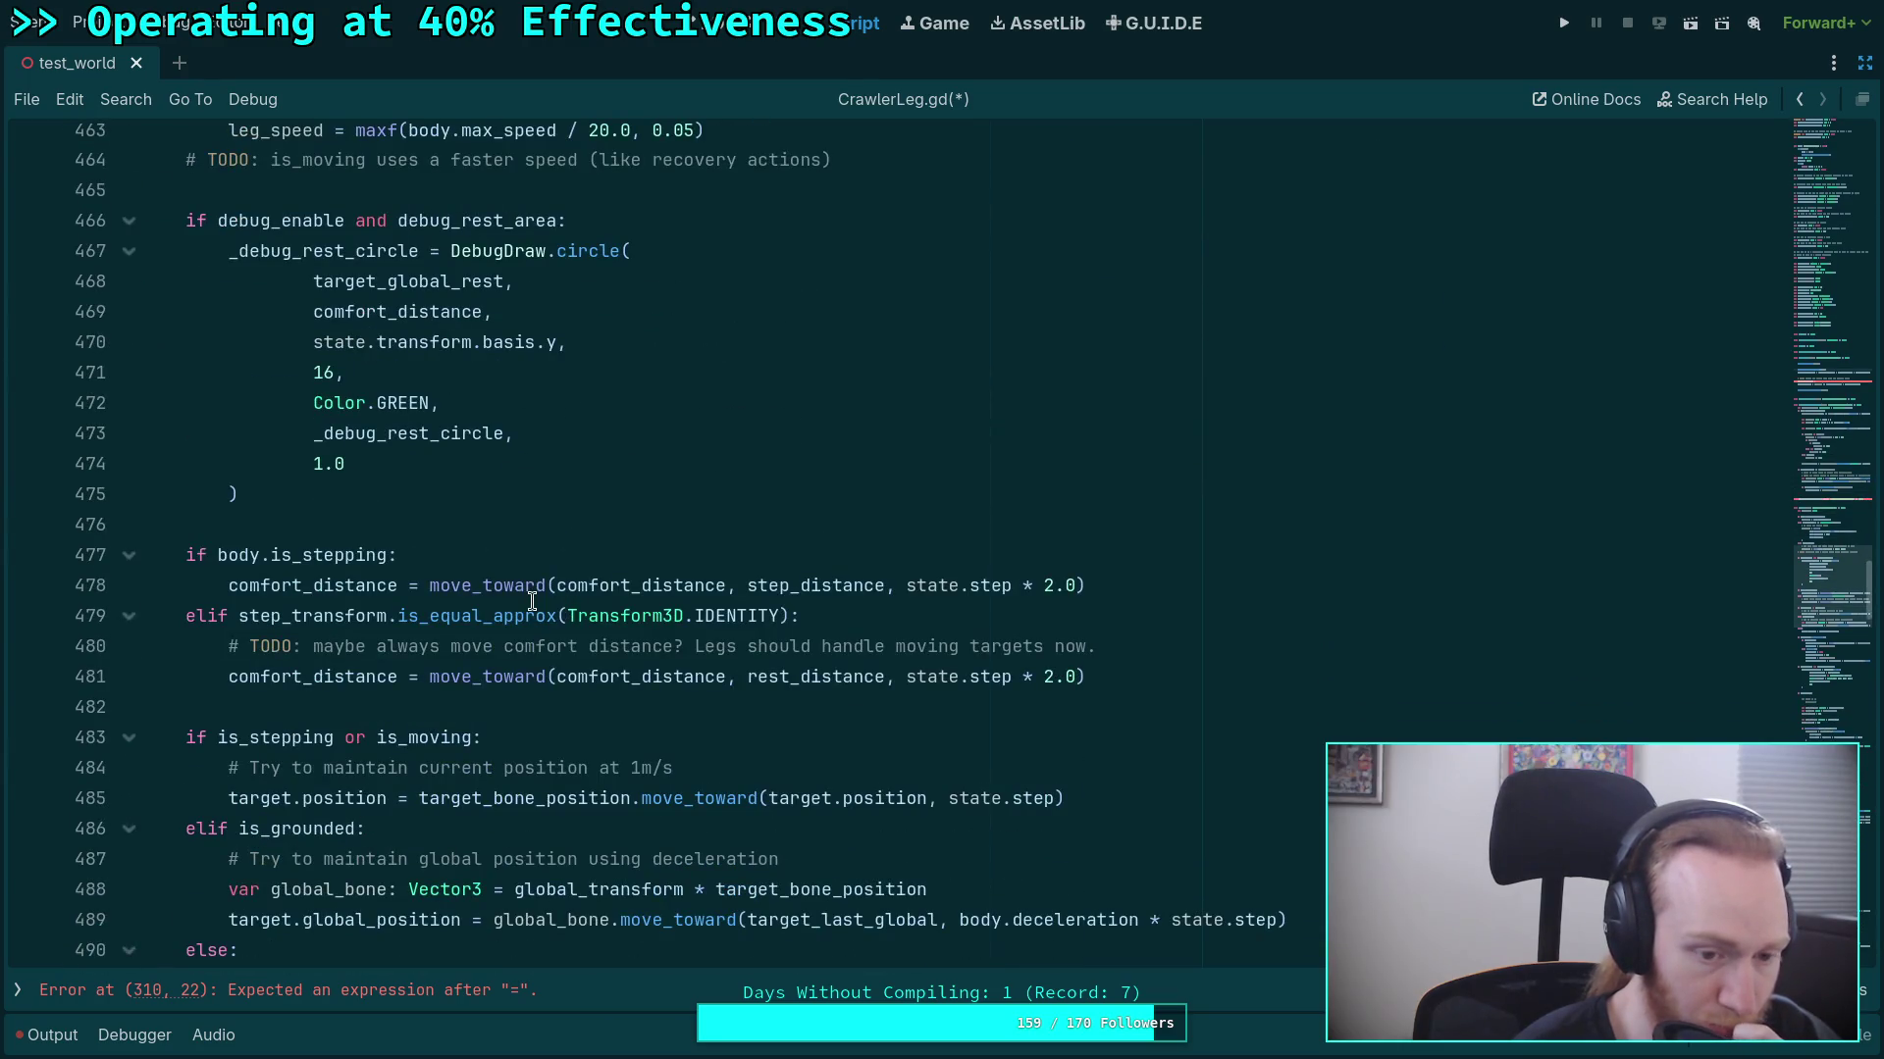
pyautogui.scroll(1, 517, 596)
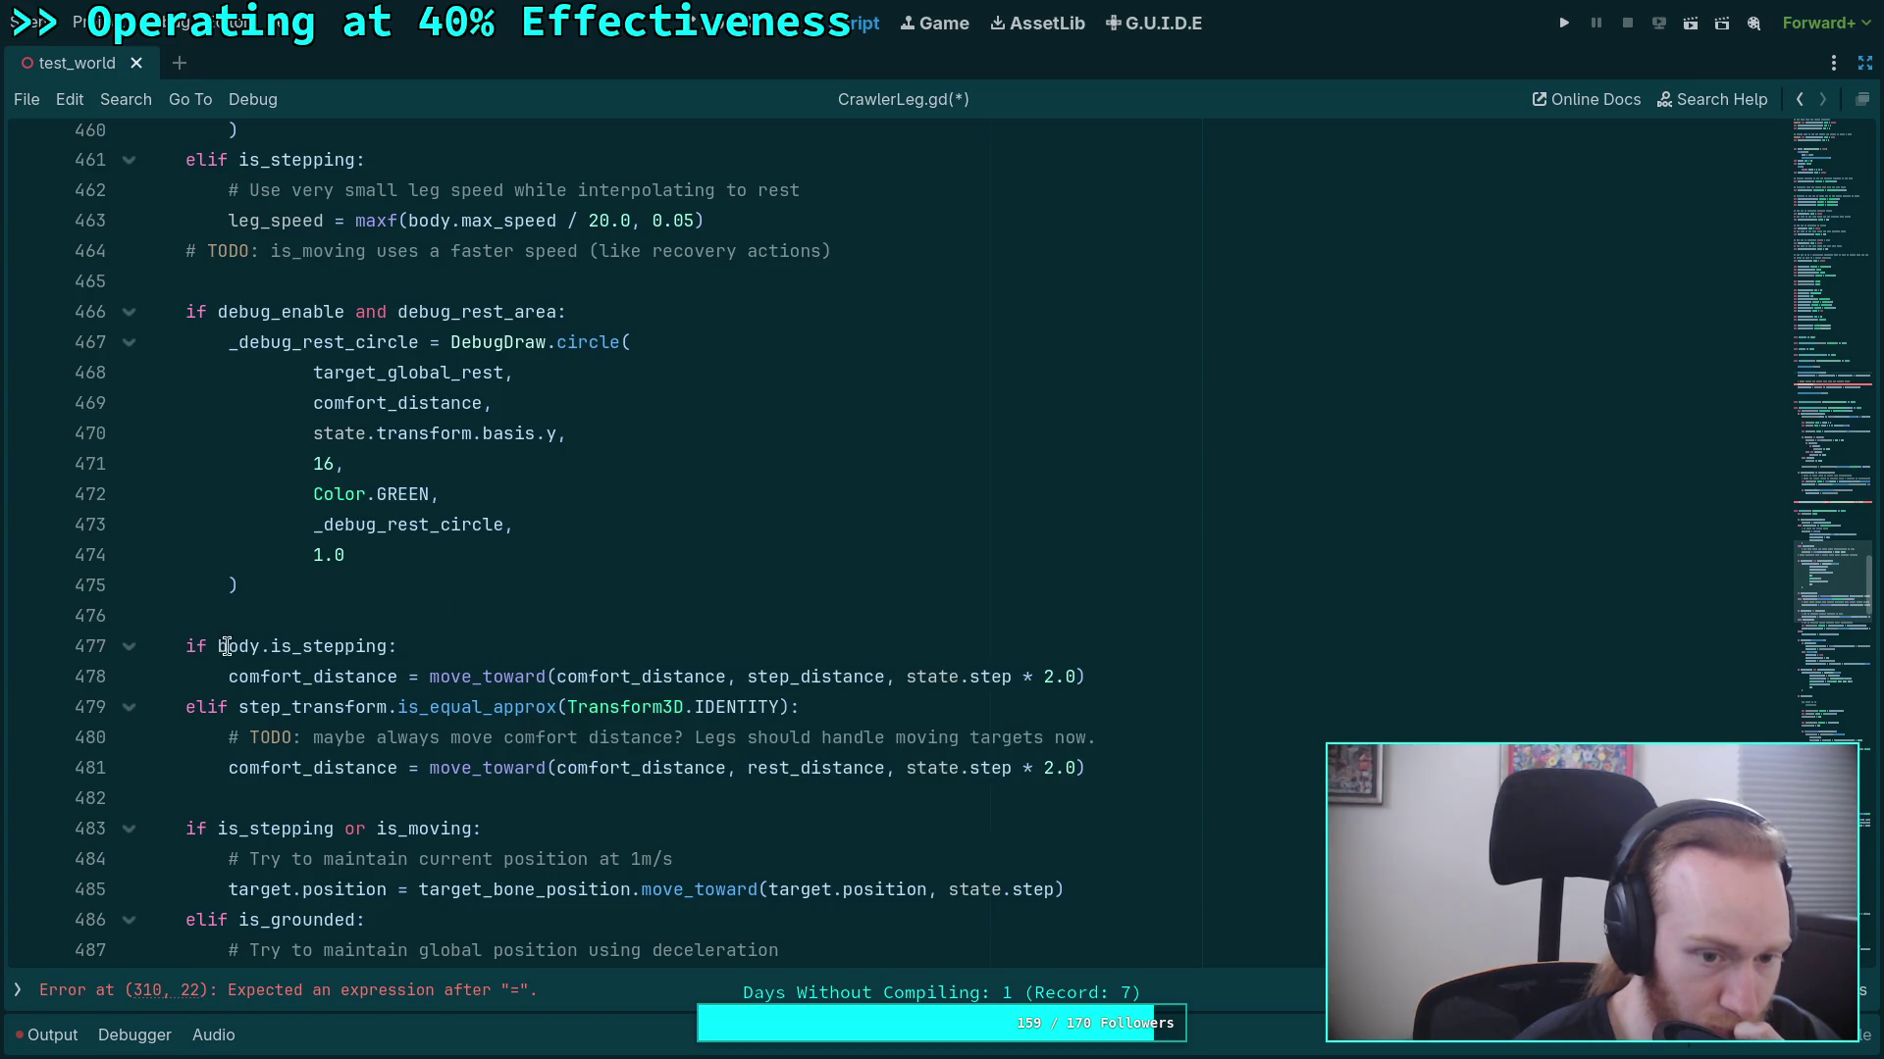
# Cut the comfort_distance if/elif block from update() and paste it after target_global_rest in pre_update.
pyautogui.click(201, 615)
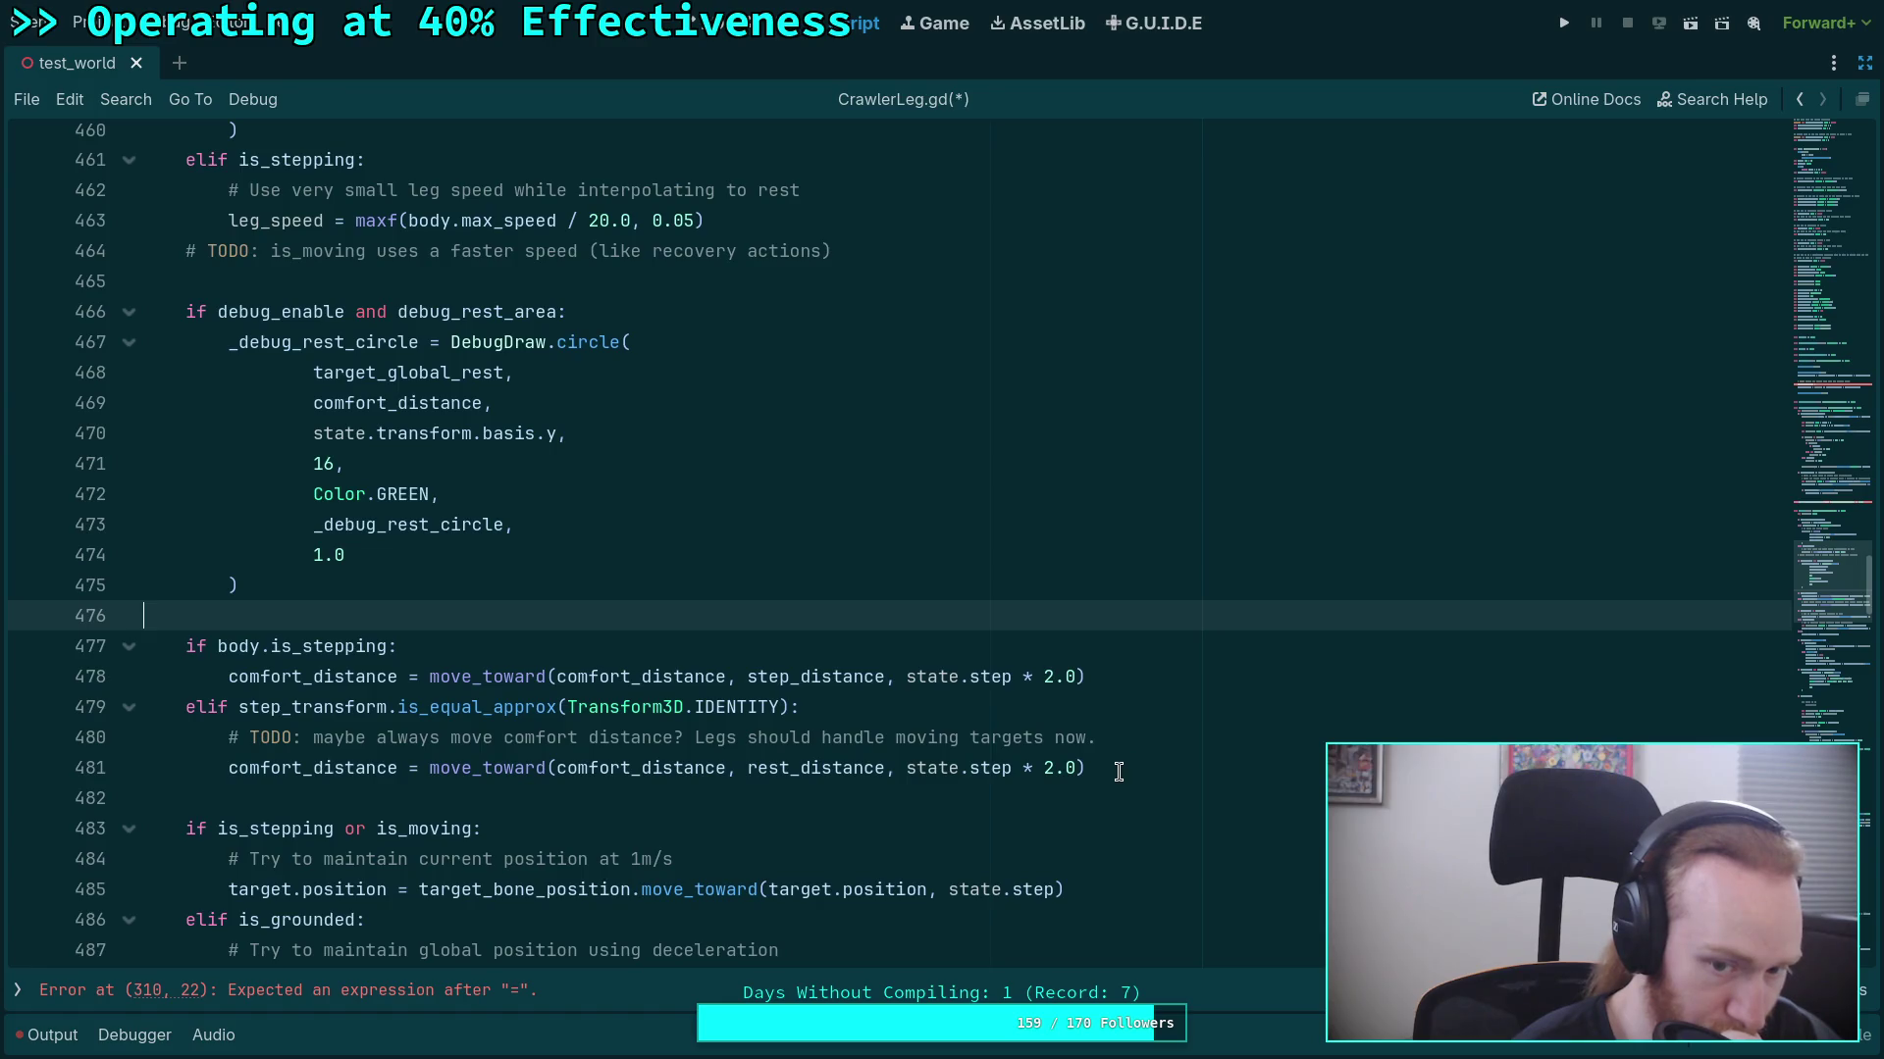
pyautogui.moveTo(1119, 772)
pyautogui.mouseDown()
pyautogui.moveTo(157, 738)
pyautogui.moveTo(92, 643)
pyautogui.moveTo(20, 627)
pyautogui.mouseUp()
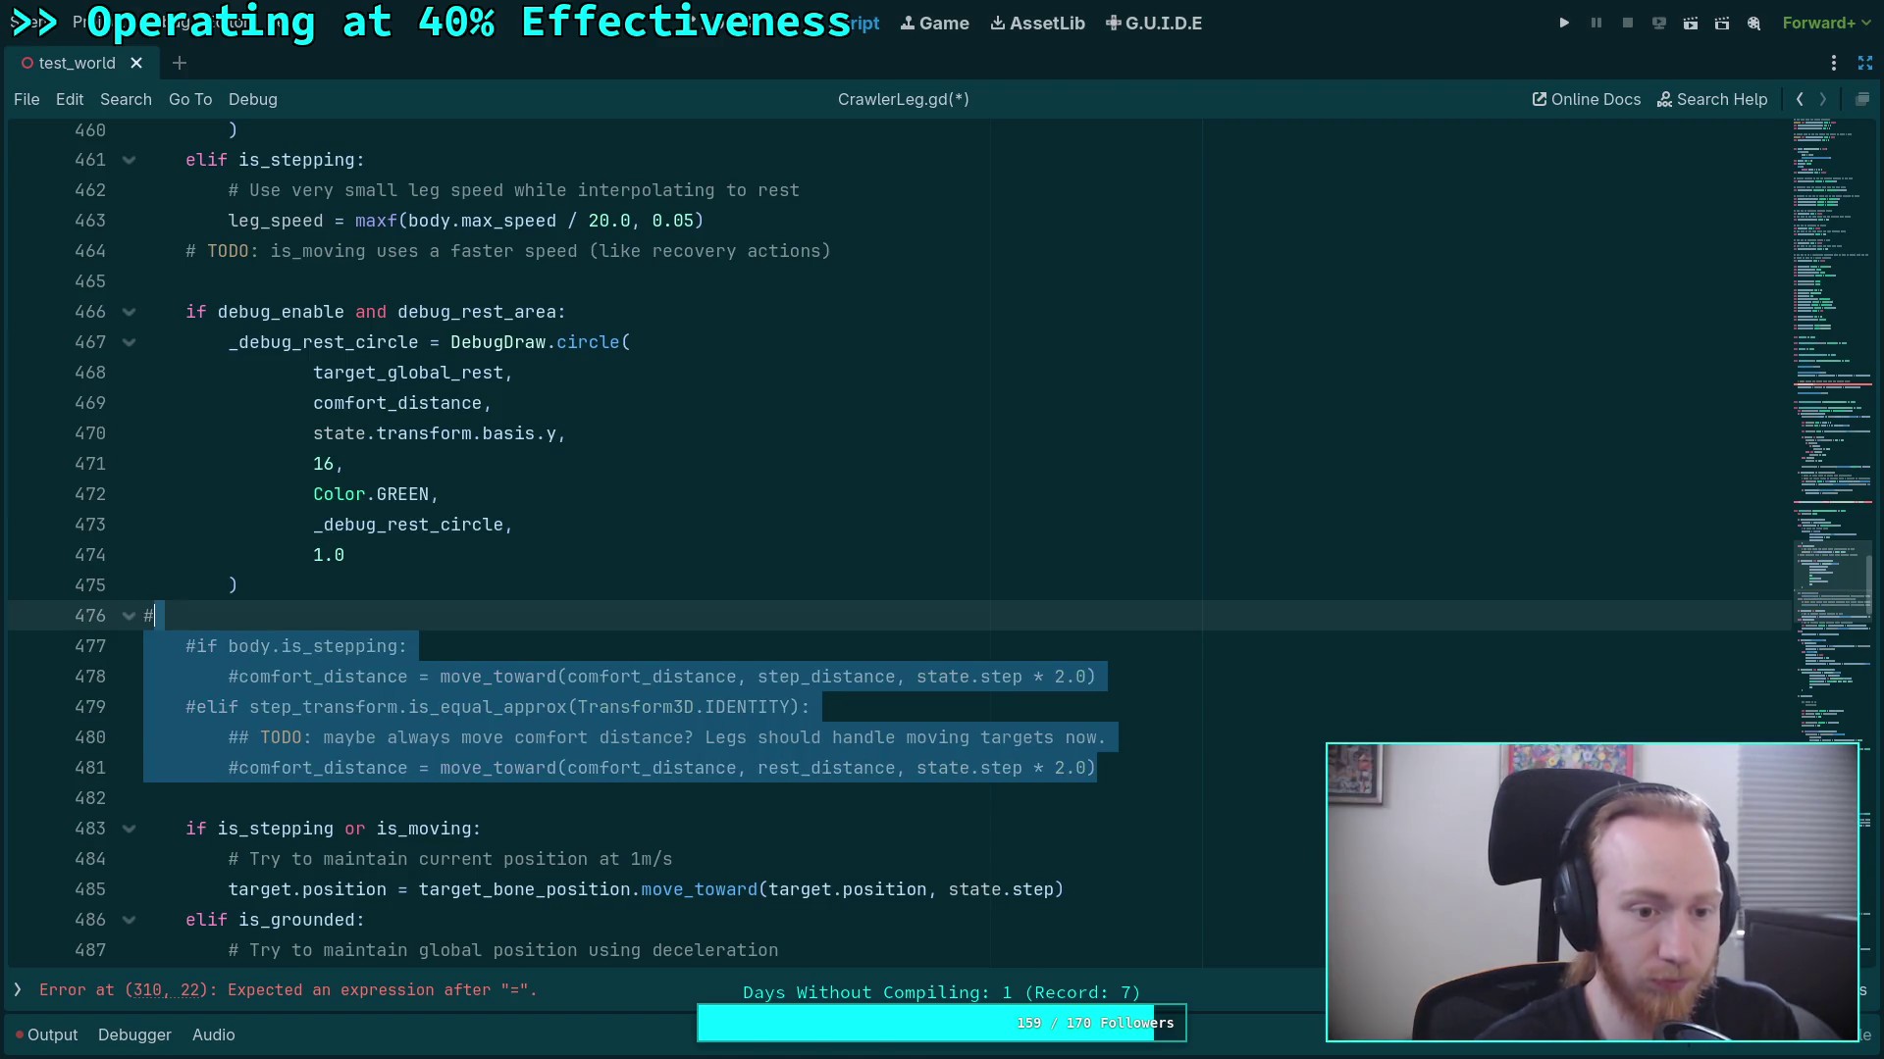
pyautogui.press('BackSpace')
pyautogui.press('BackSpace')
pyautogui.scroll(12, 381, 689)
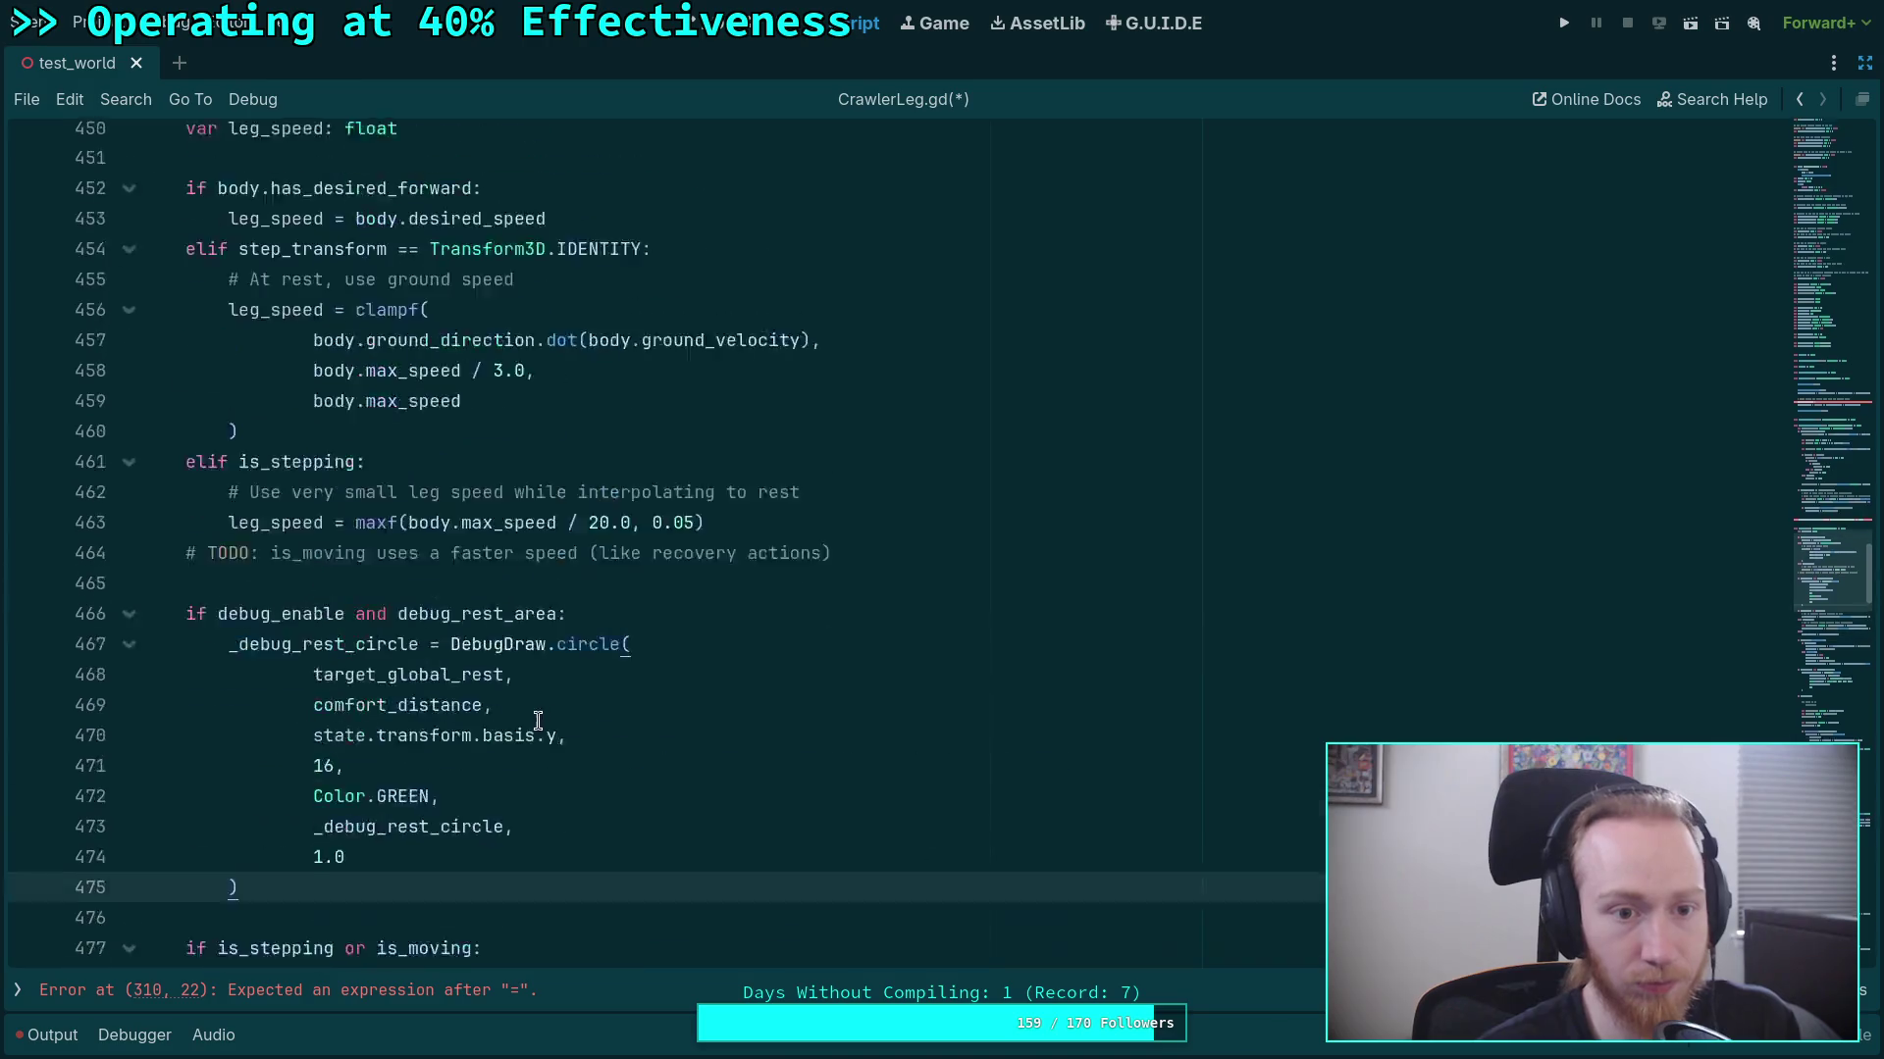
pyautogui.scroll(9, 381, 690)
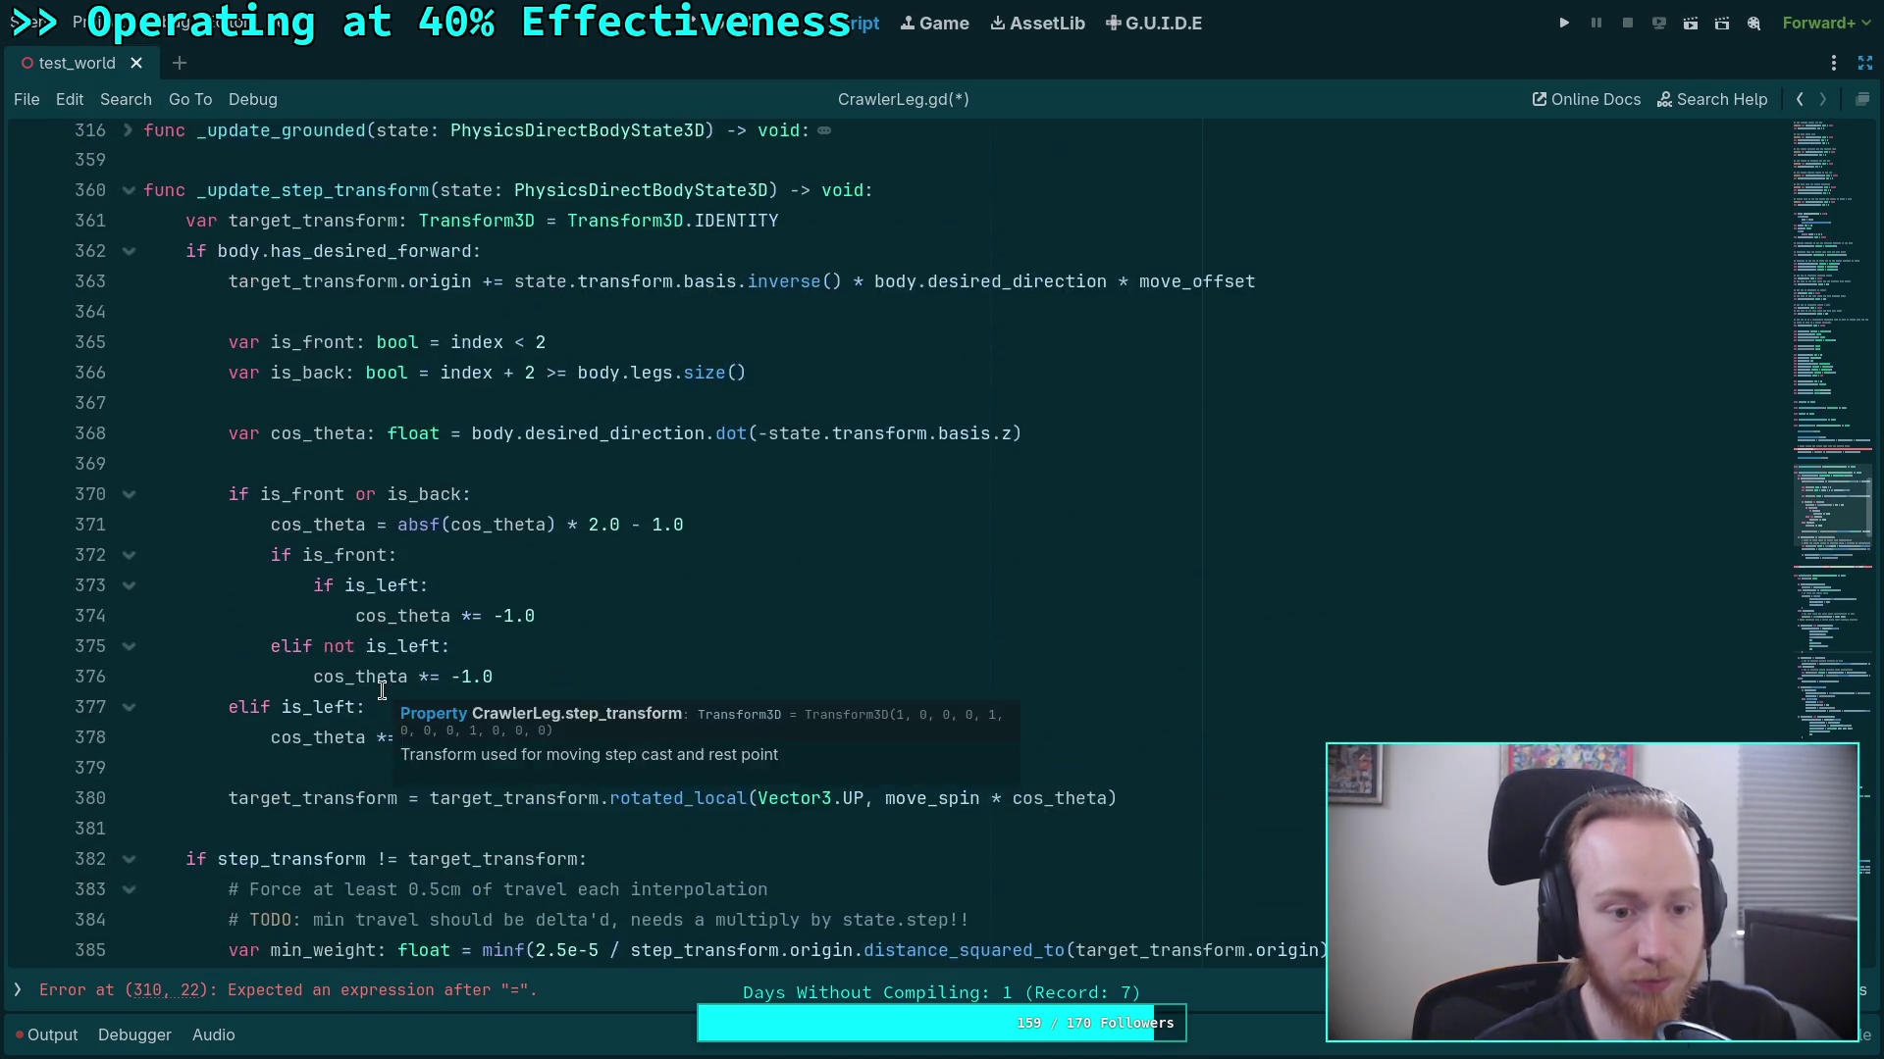
pyautogui.scroll(-8, 381, 690)
pyautogui.scroll(9, 381, 690)
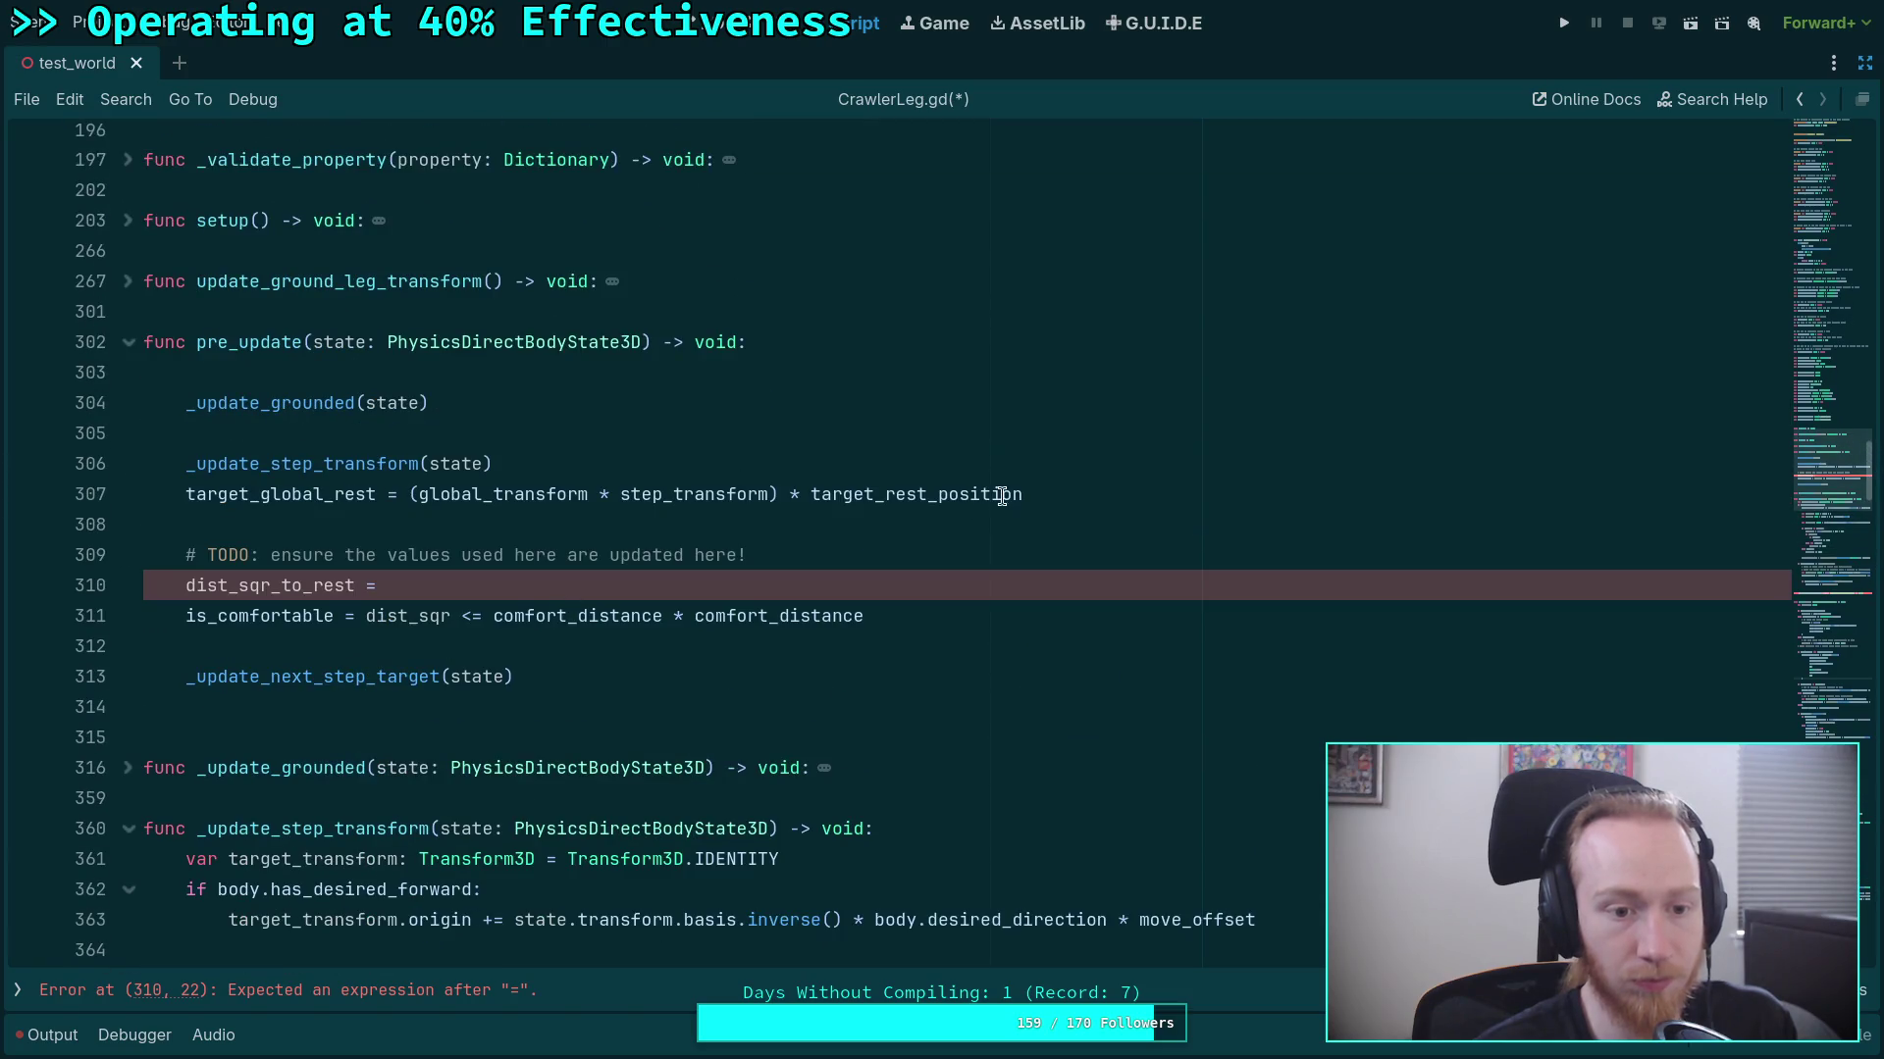
pyautogui.click(1060, 484)
pyautogui.press('Return')
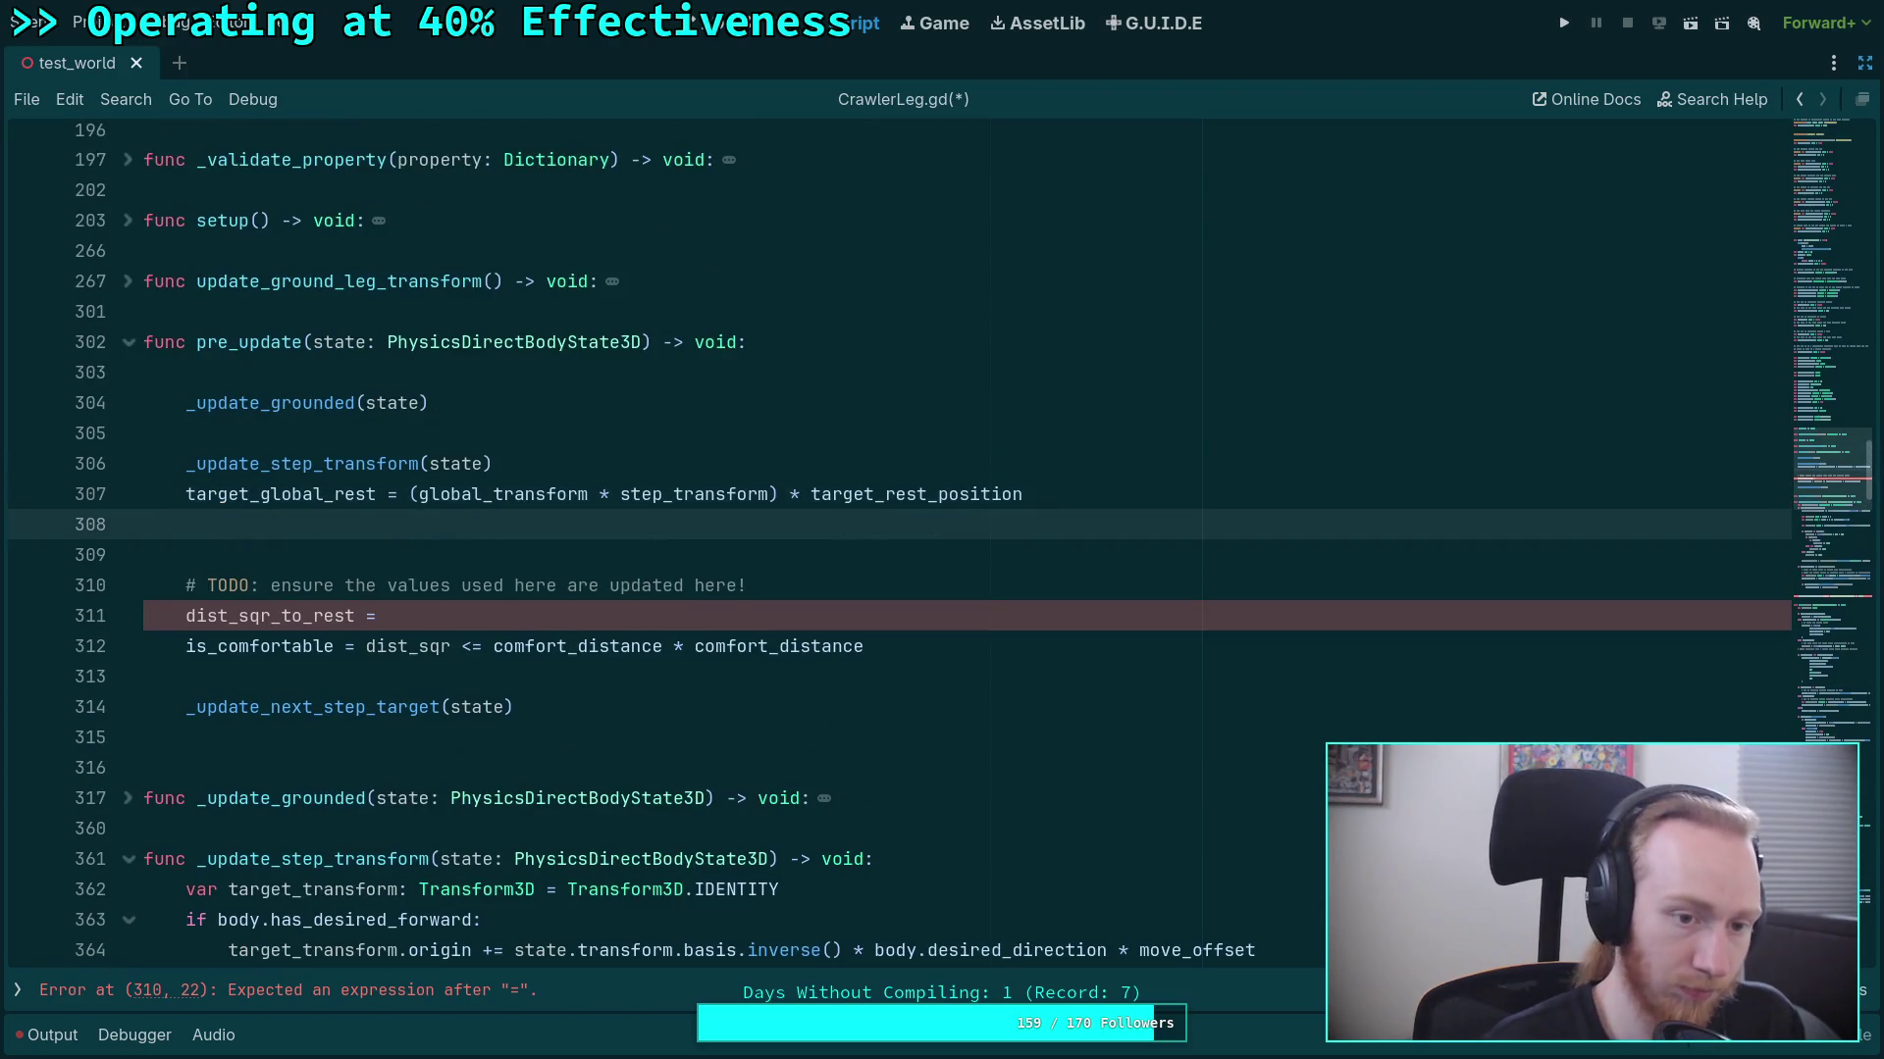
pyautogui.write('if body.is_stepping: \t\tcomfort_distance = move_toward(comfort_distance, step_distance, state.step * 2.0) \telif step_transform.is_equal_approx(Transform3D.IDENTITY): \t\t# TODO: maybe always move comfort distance? Legs should handle moving targets now. \t\tcomfort_distance = move_toward(comfort_distance, rest_distance, state.step * 2.0)')
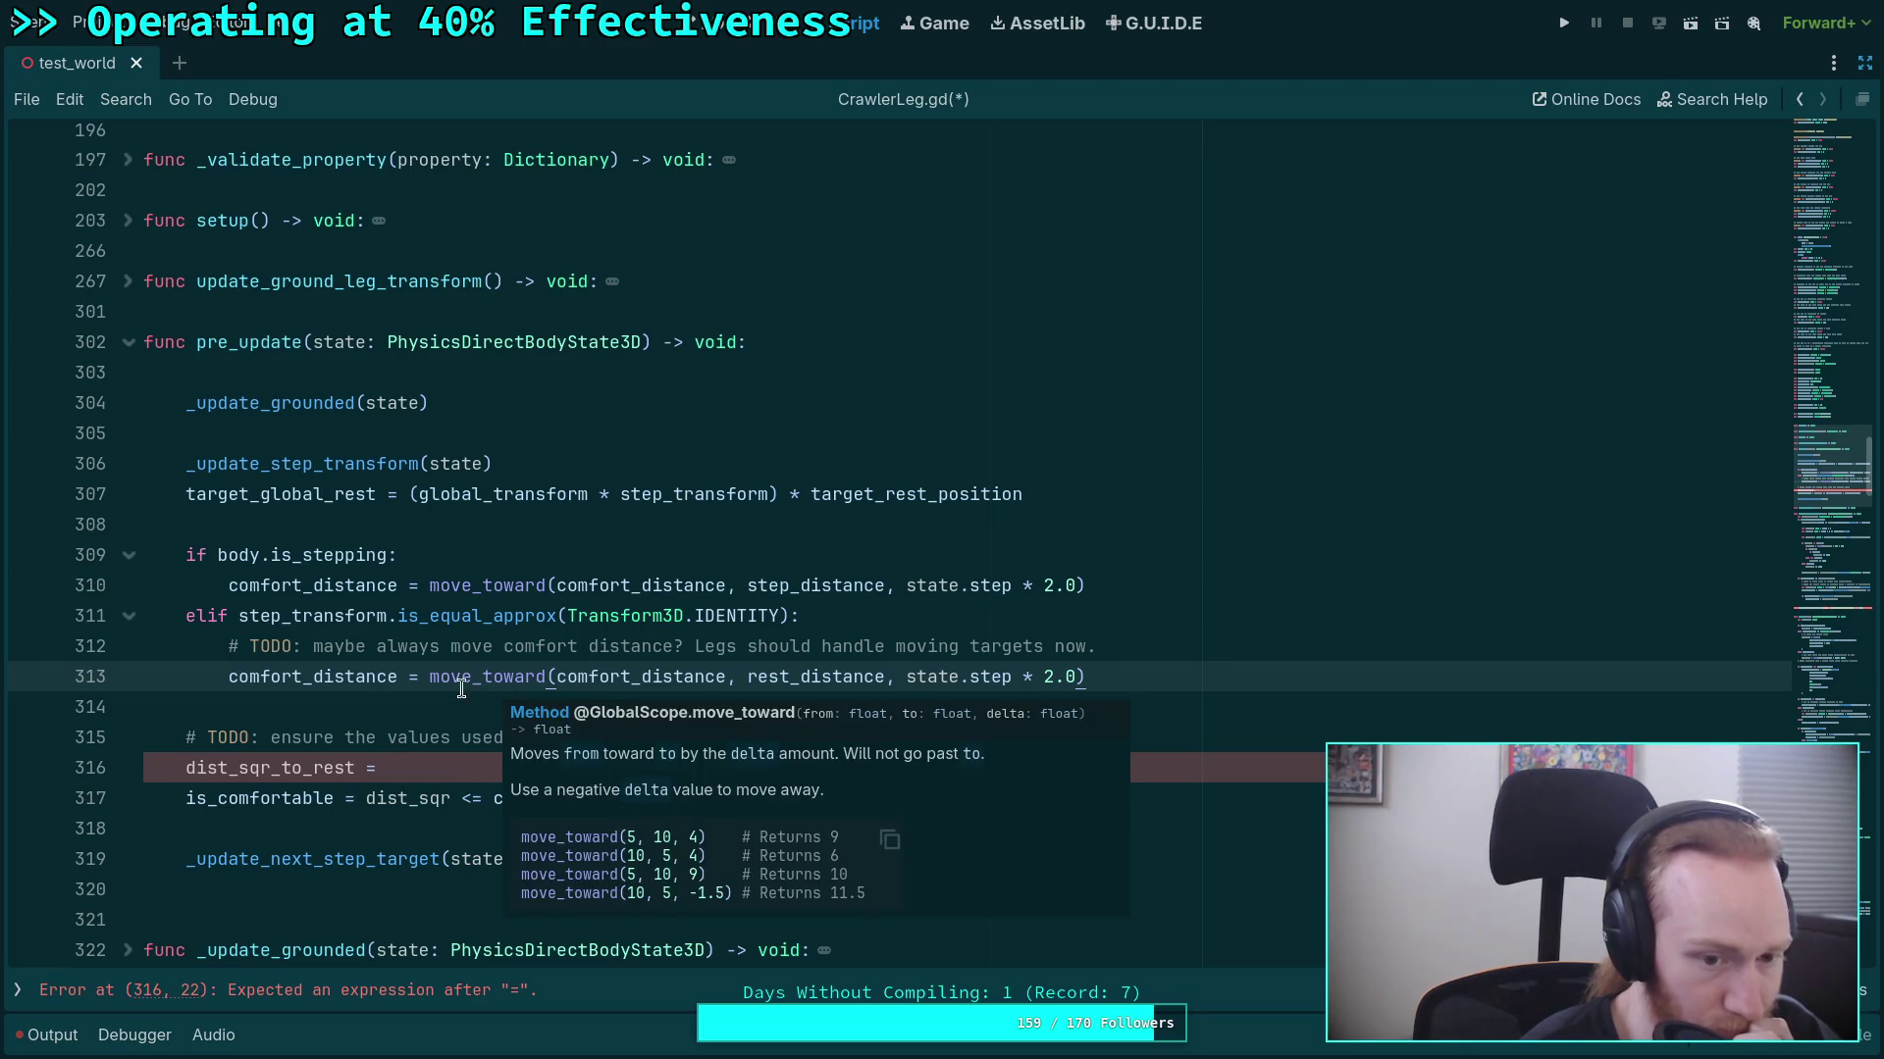
pyautogui.click(343, 699)
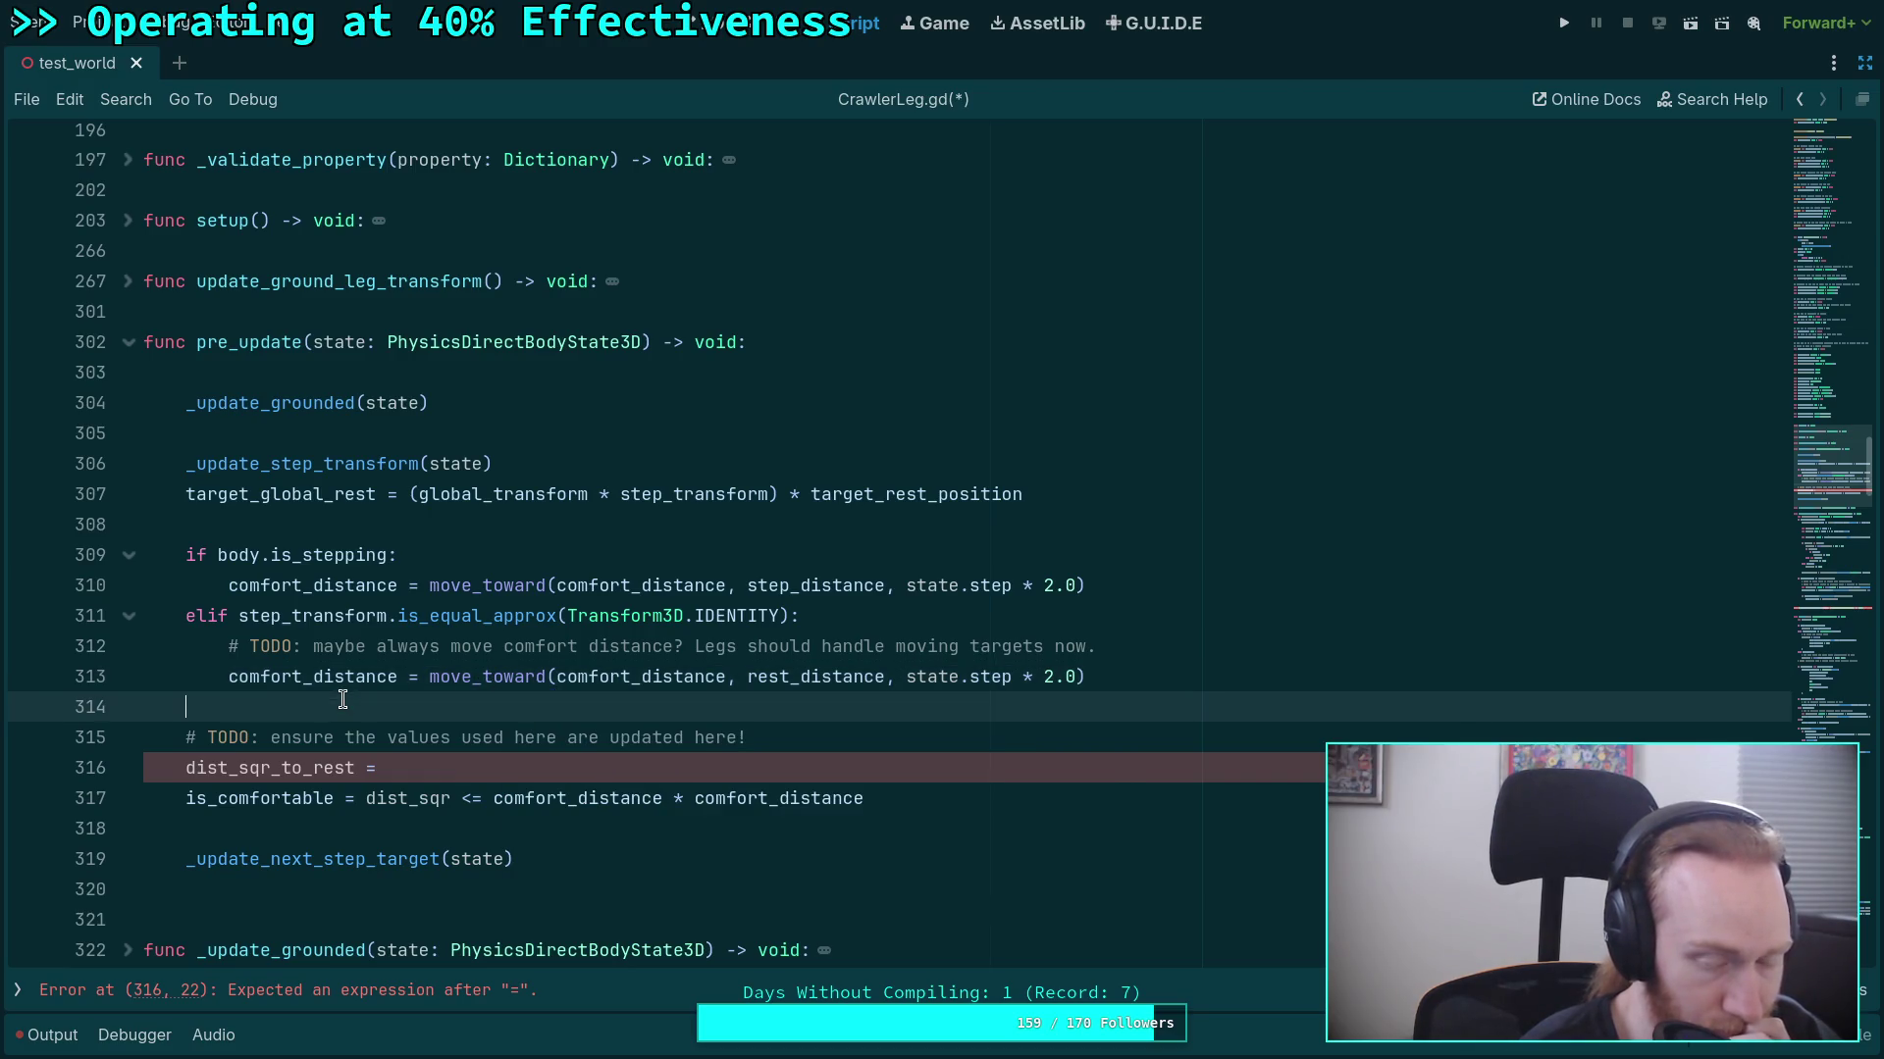
# Review every use of comfort_distance and the moved comfort block in pre_update.
pyautogui.doubleClick(278, 586)
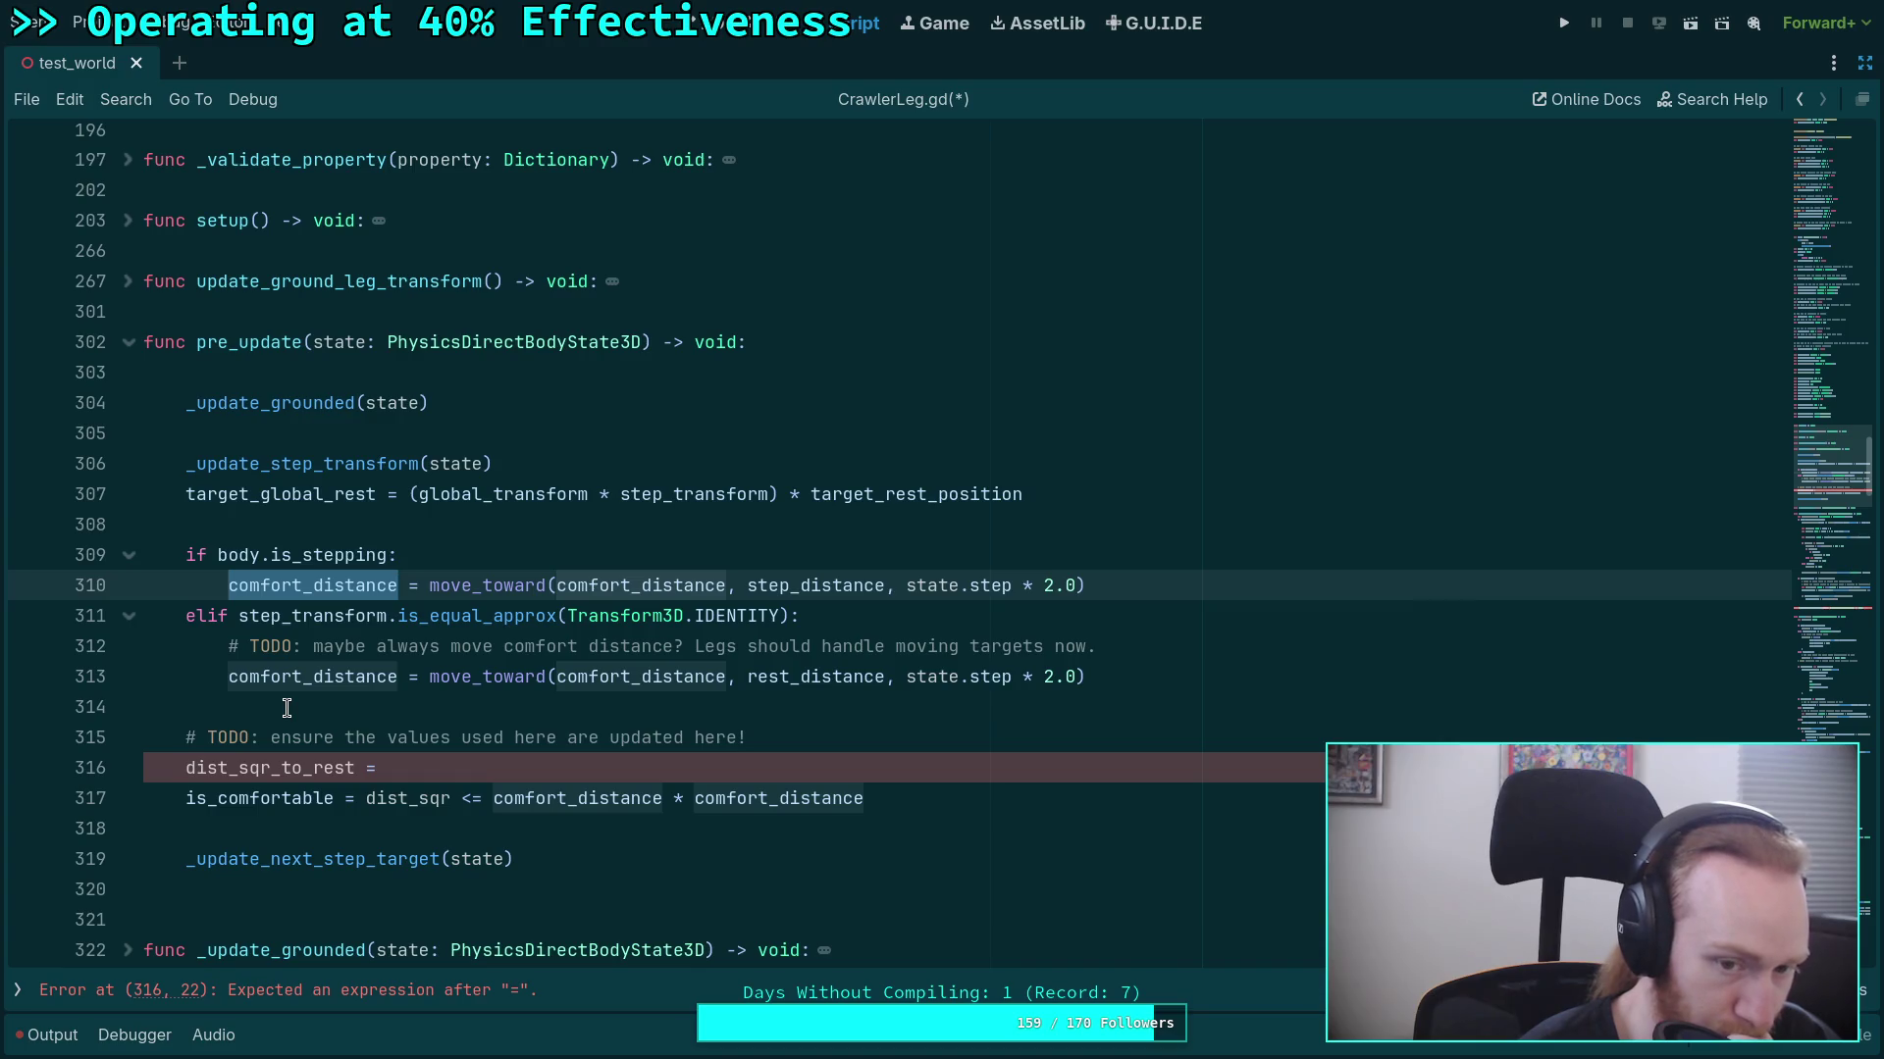
pyautogui.scroll(-10, 287, 708)
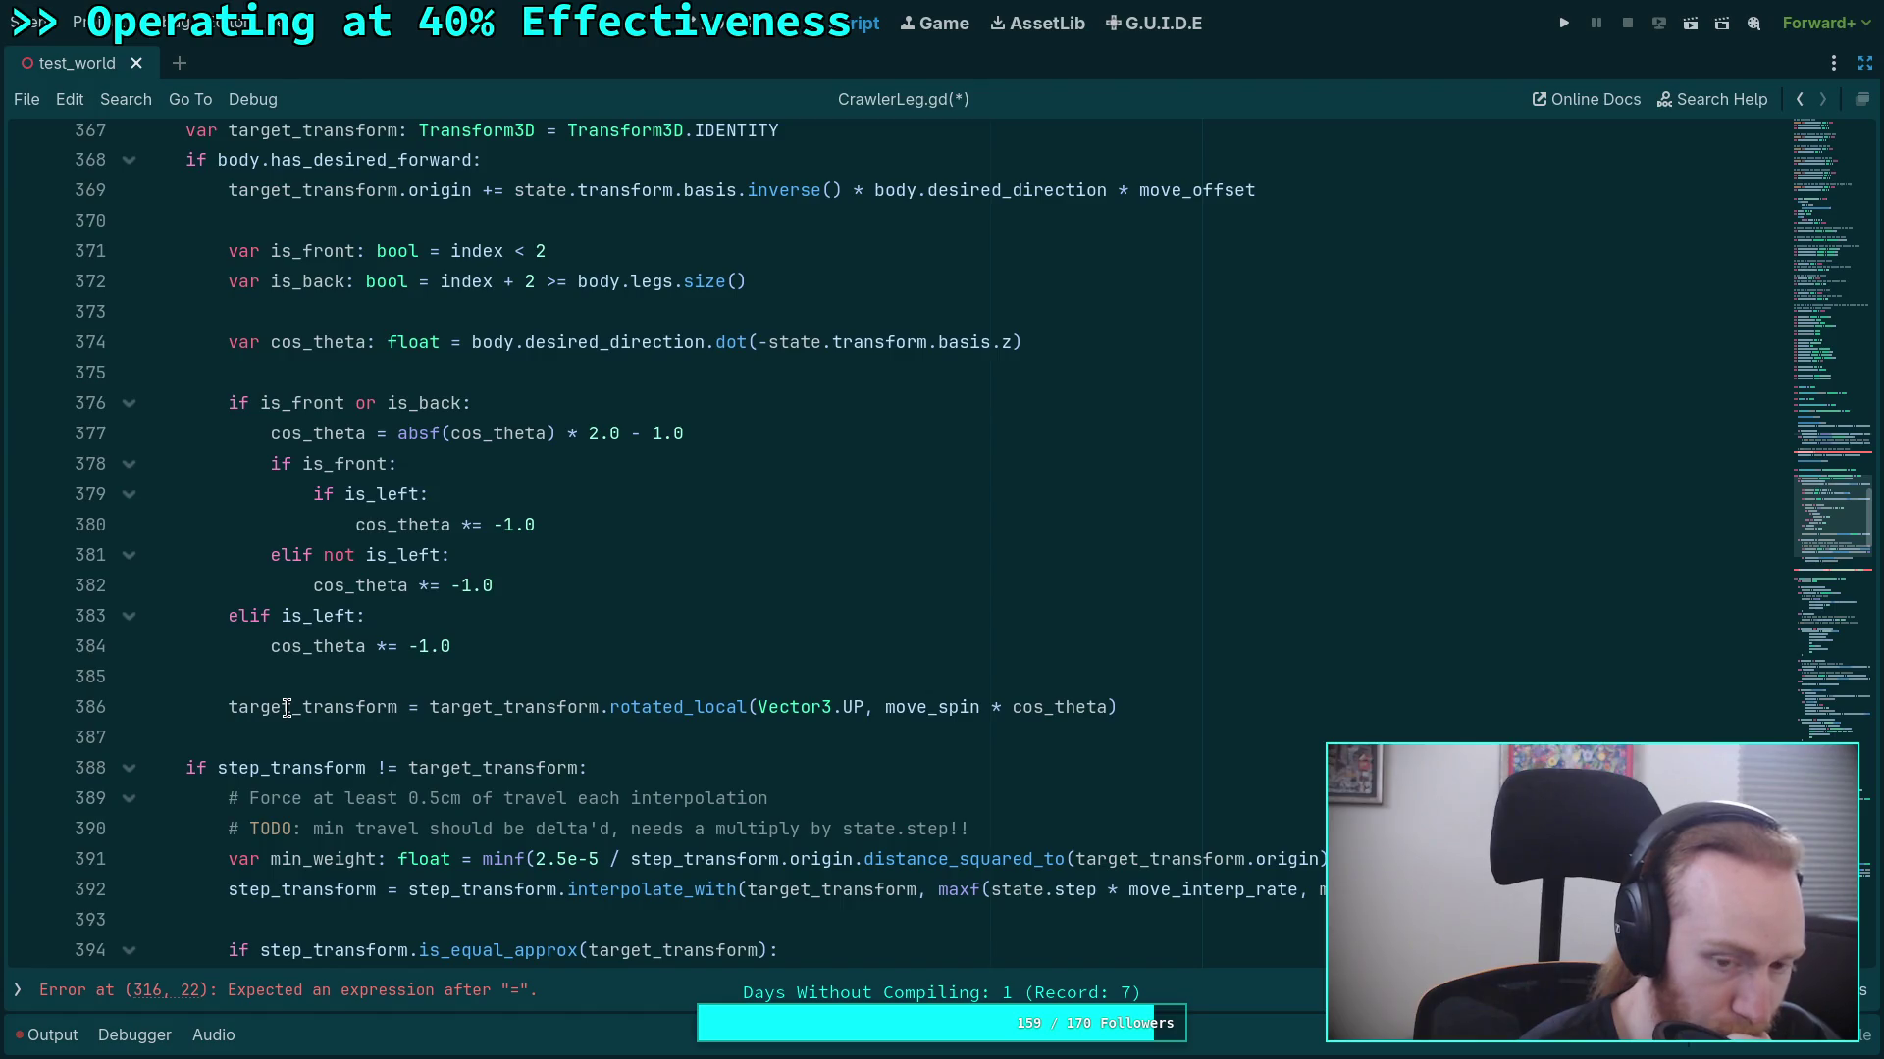
pyautogui.scroll(-4, 286, 708)
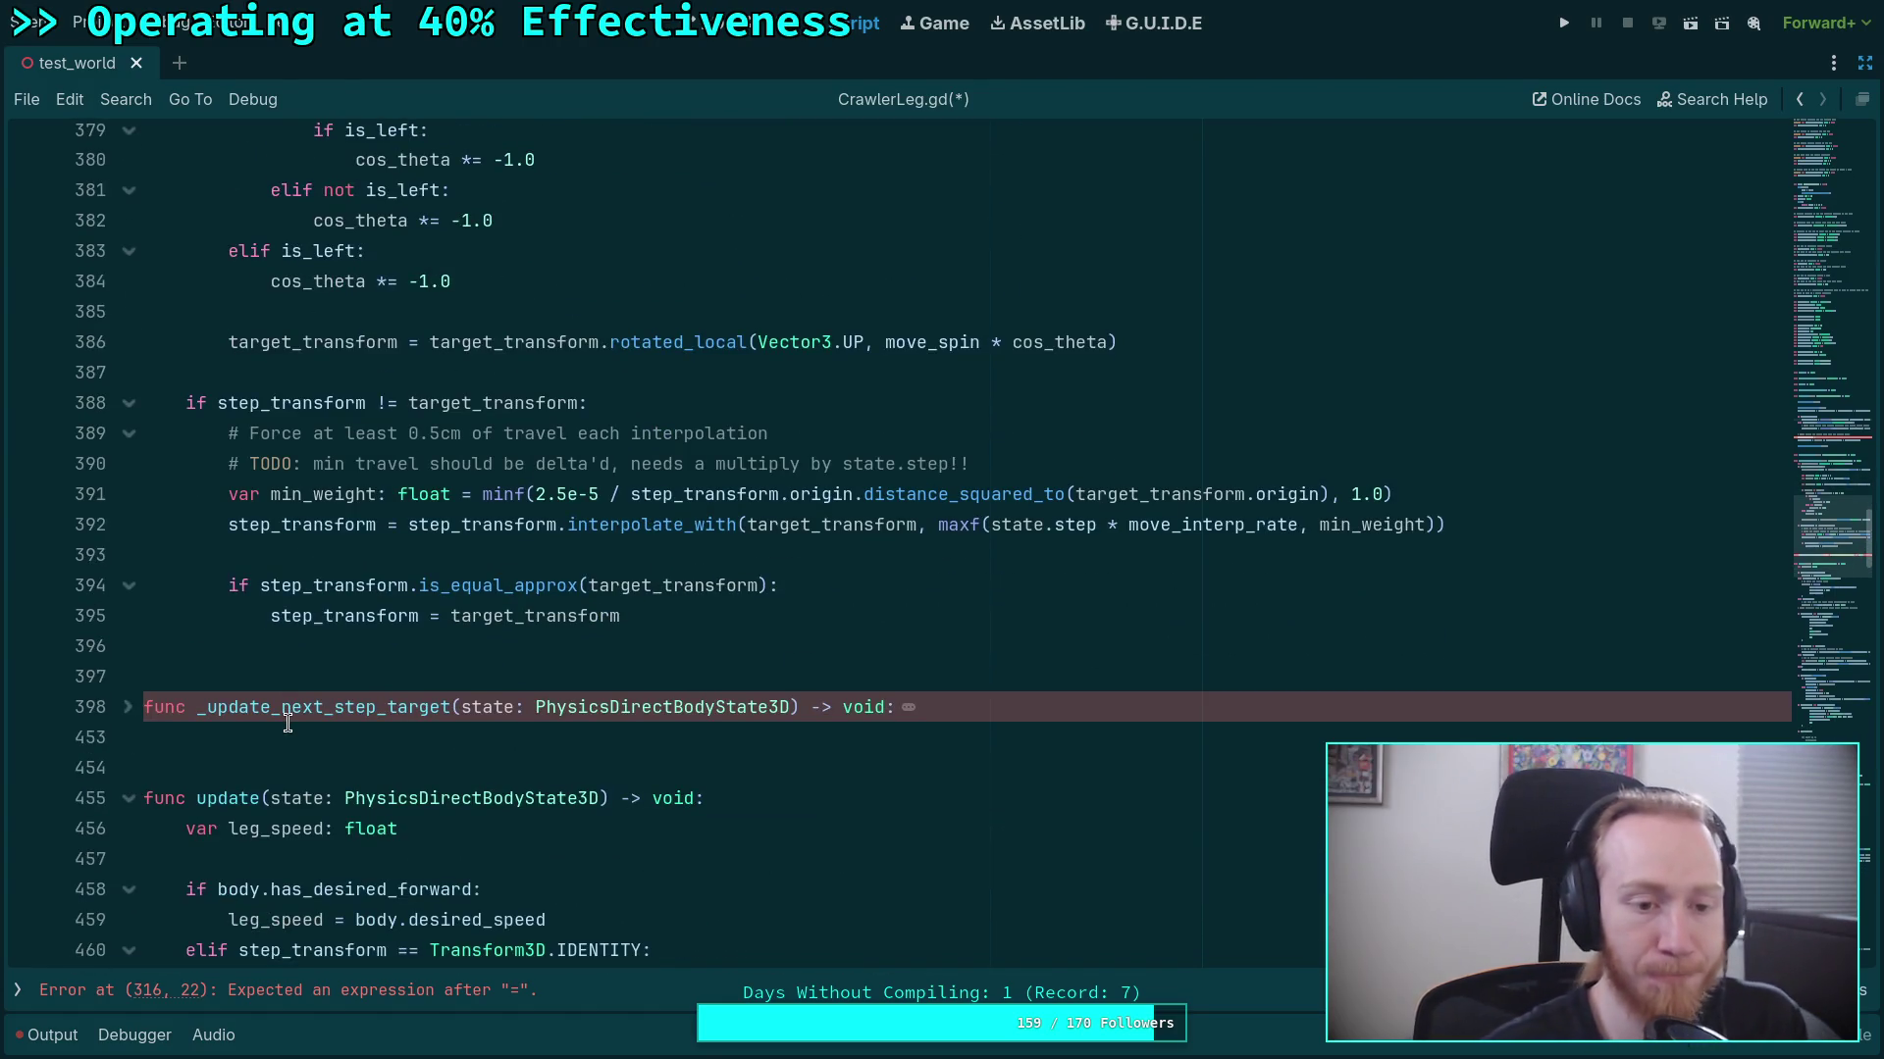
pyautogui.scroll(6, 287, 723)
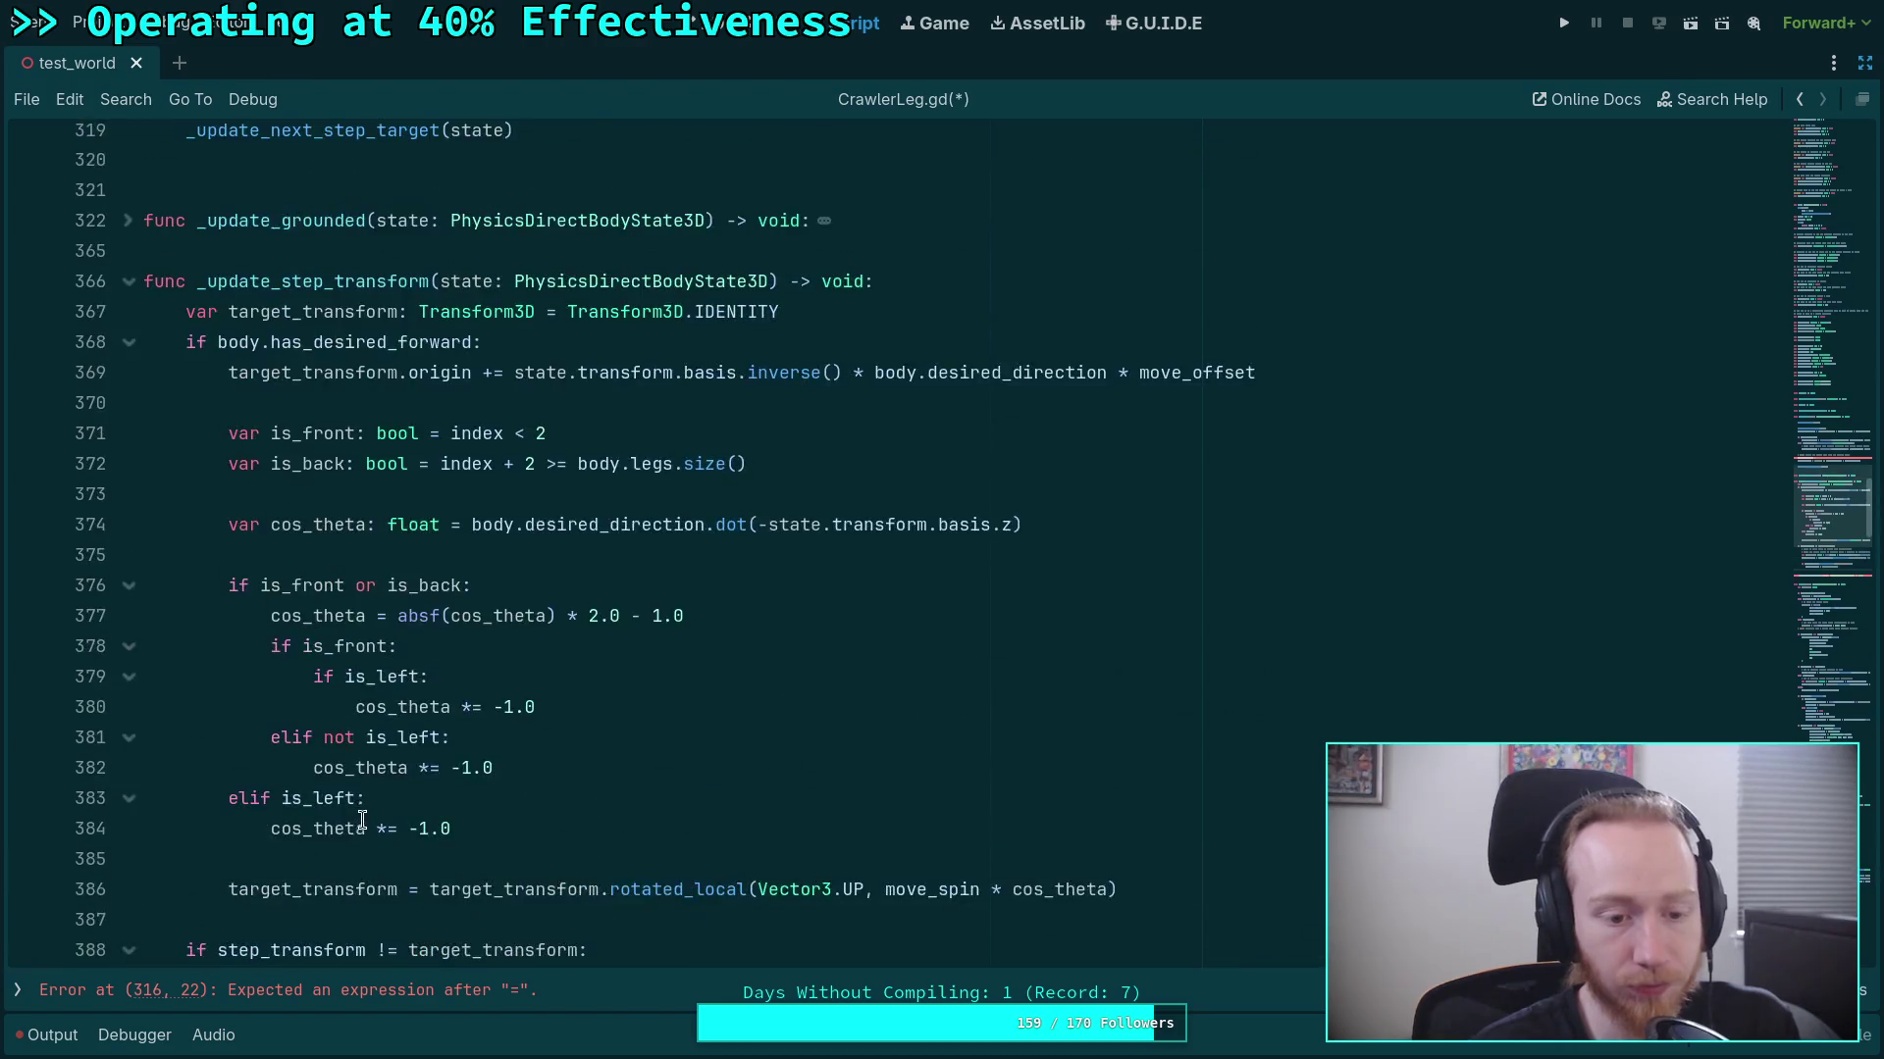
pyautogui.scroll(7, 362, 820)
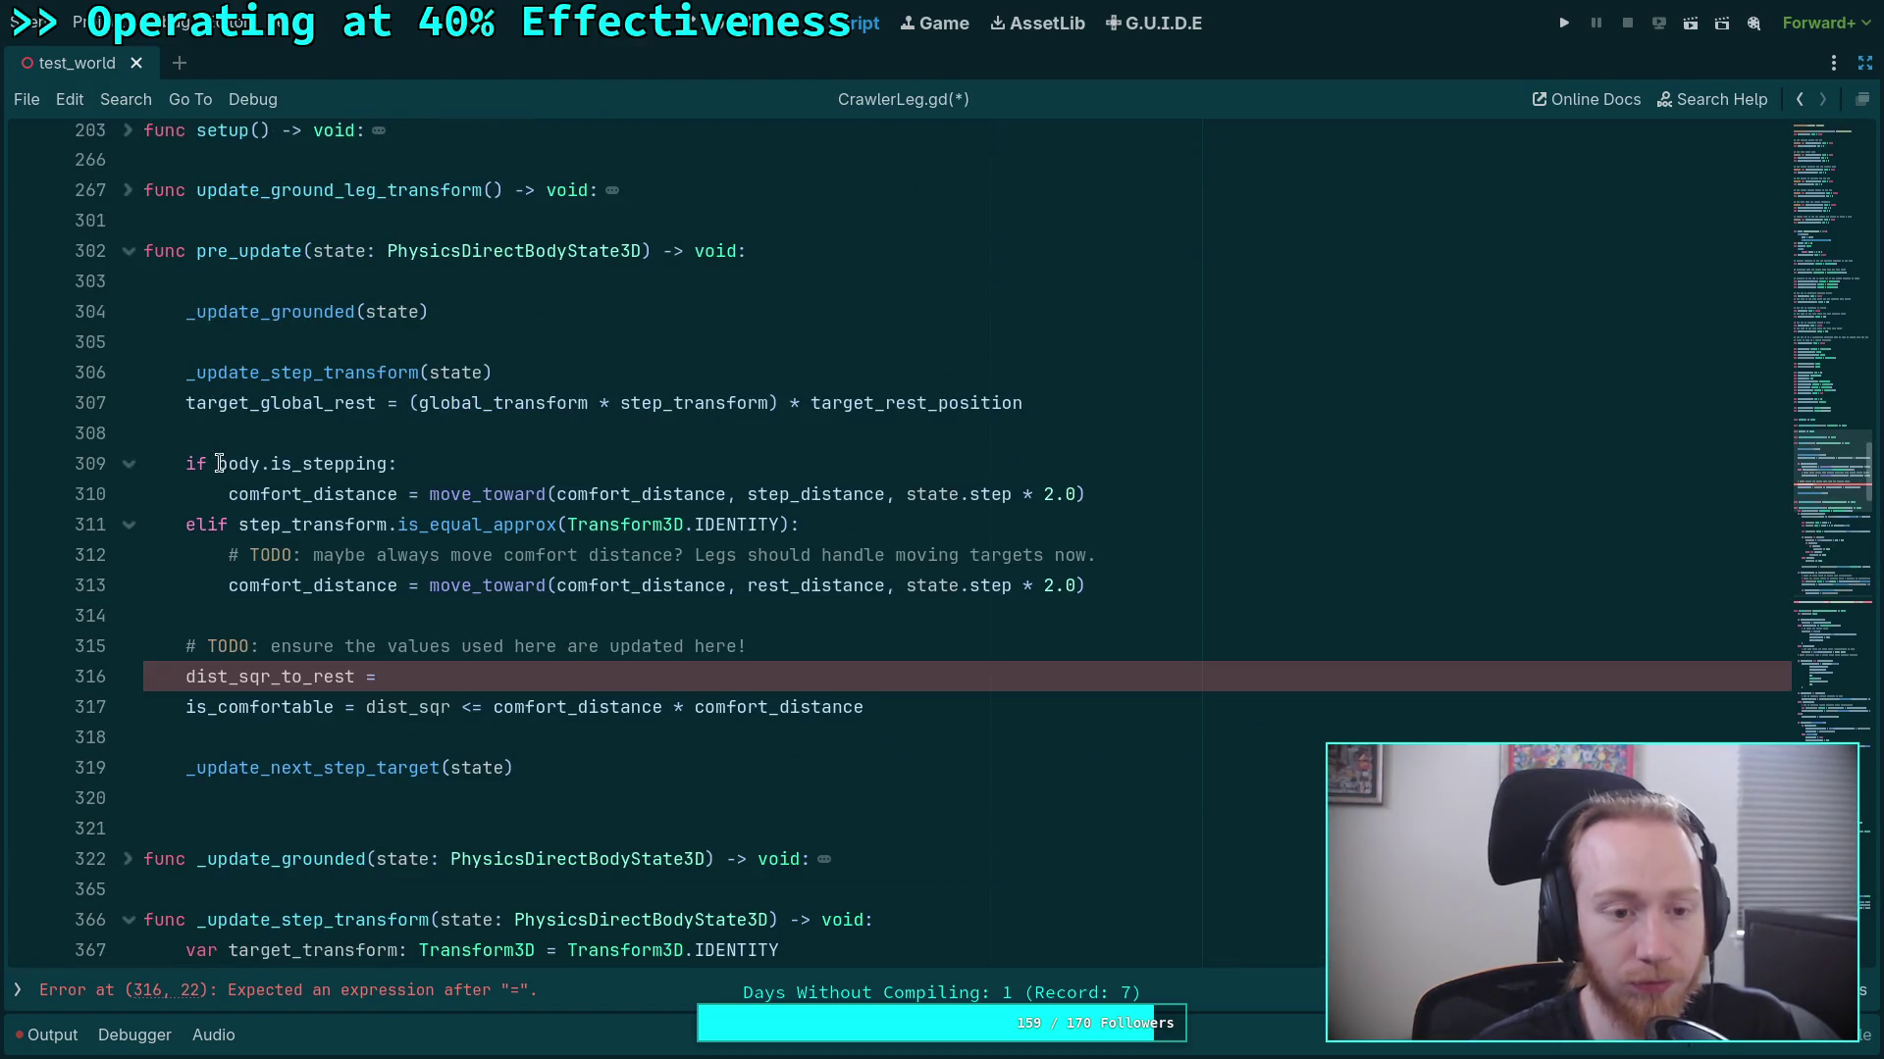
pyautogui.click(190, 406)
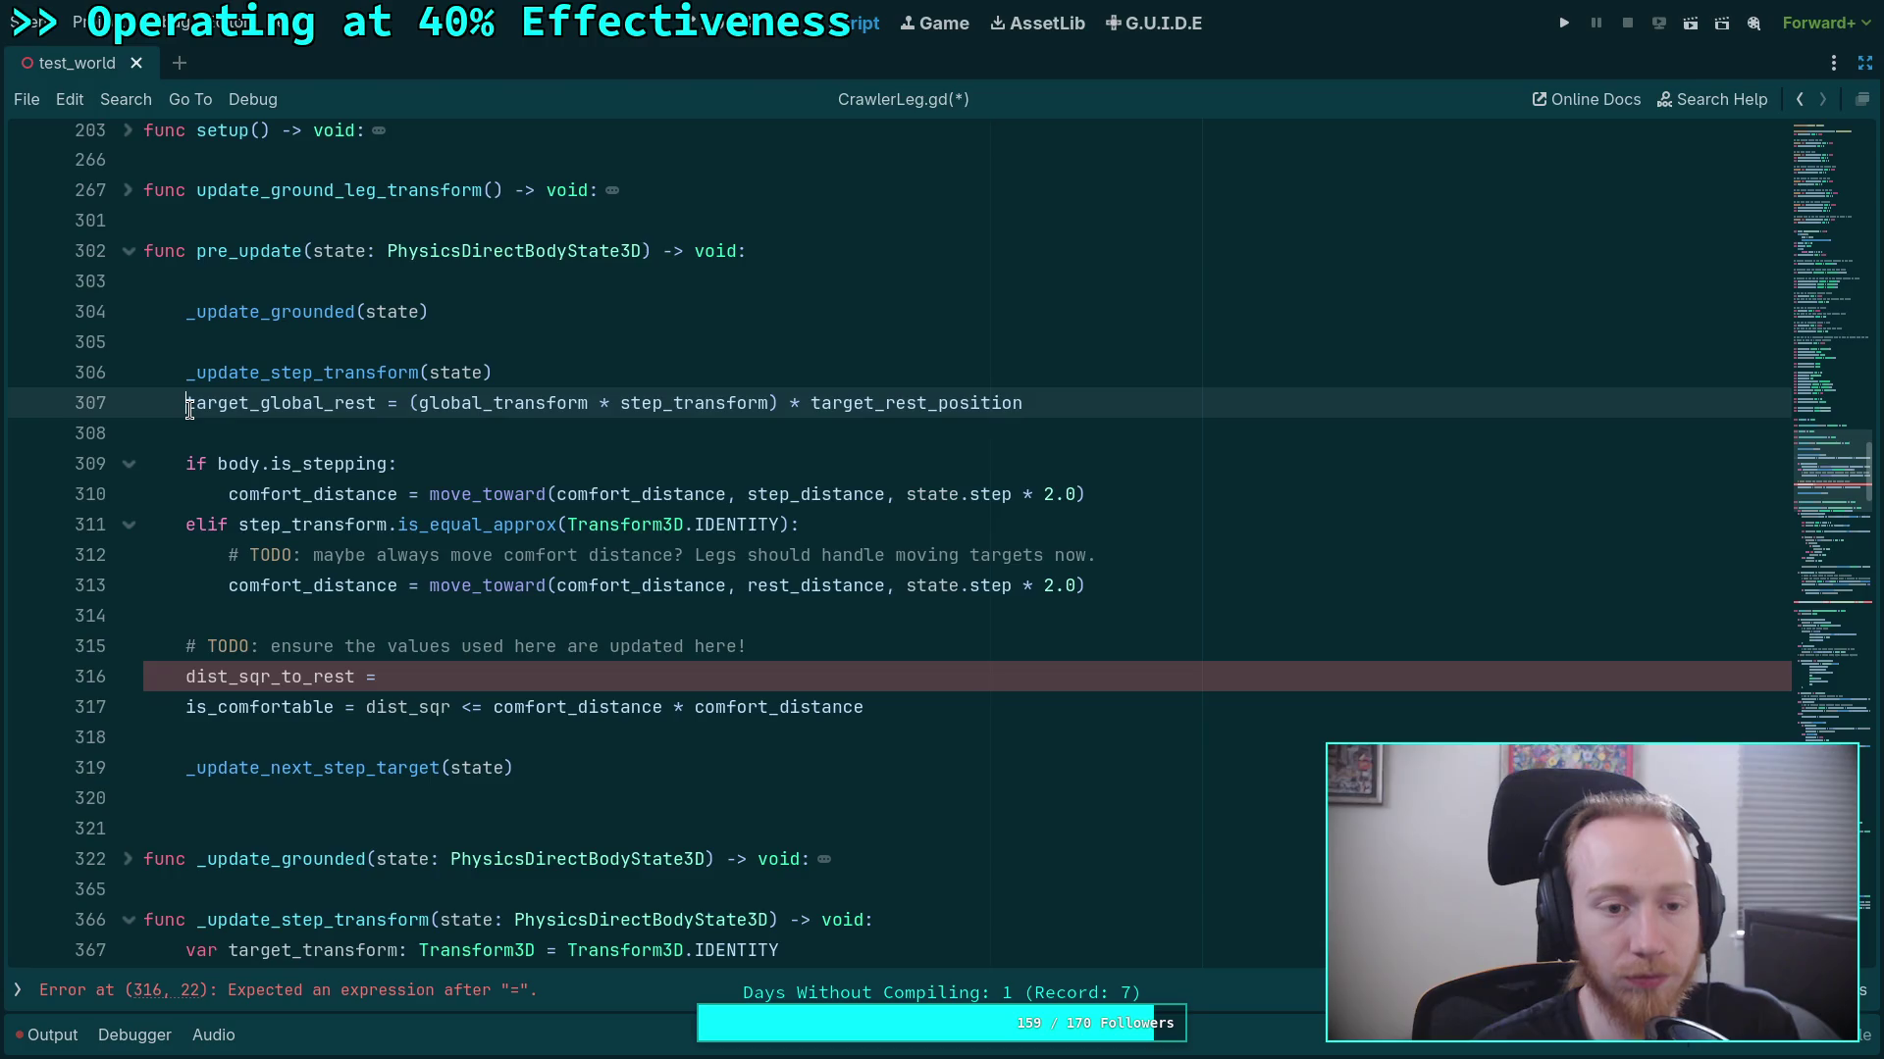
pyautogui.moveTo(187, 464); pyautogui.dragTo(1276, 598)
pyautogui.scroll(-2, 1024, 560)
pyautogui.click(676, 544)
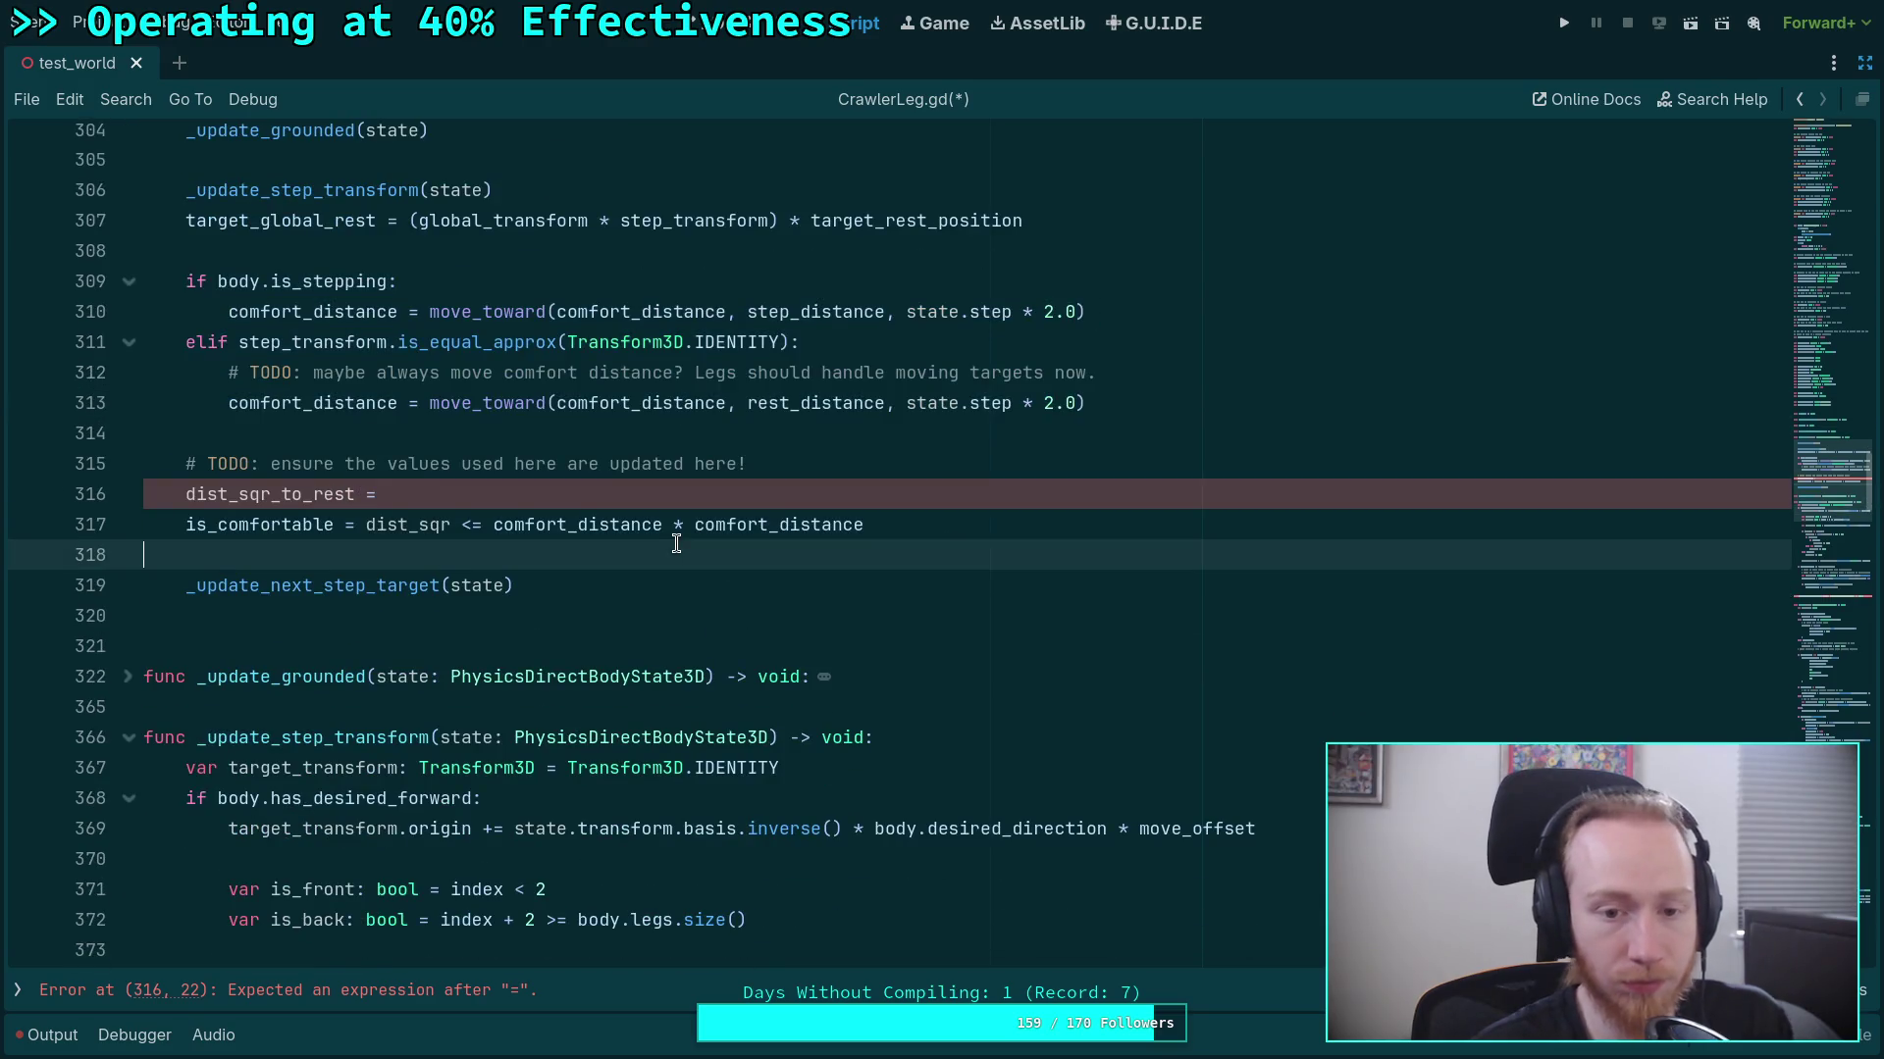
# Insert a blank line after the _update_step_transform(state) call.
pyautogui.scroll(2, 676, 545)
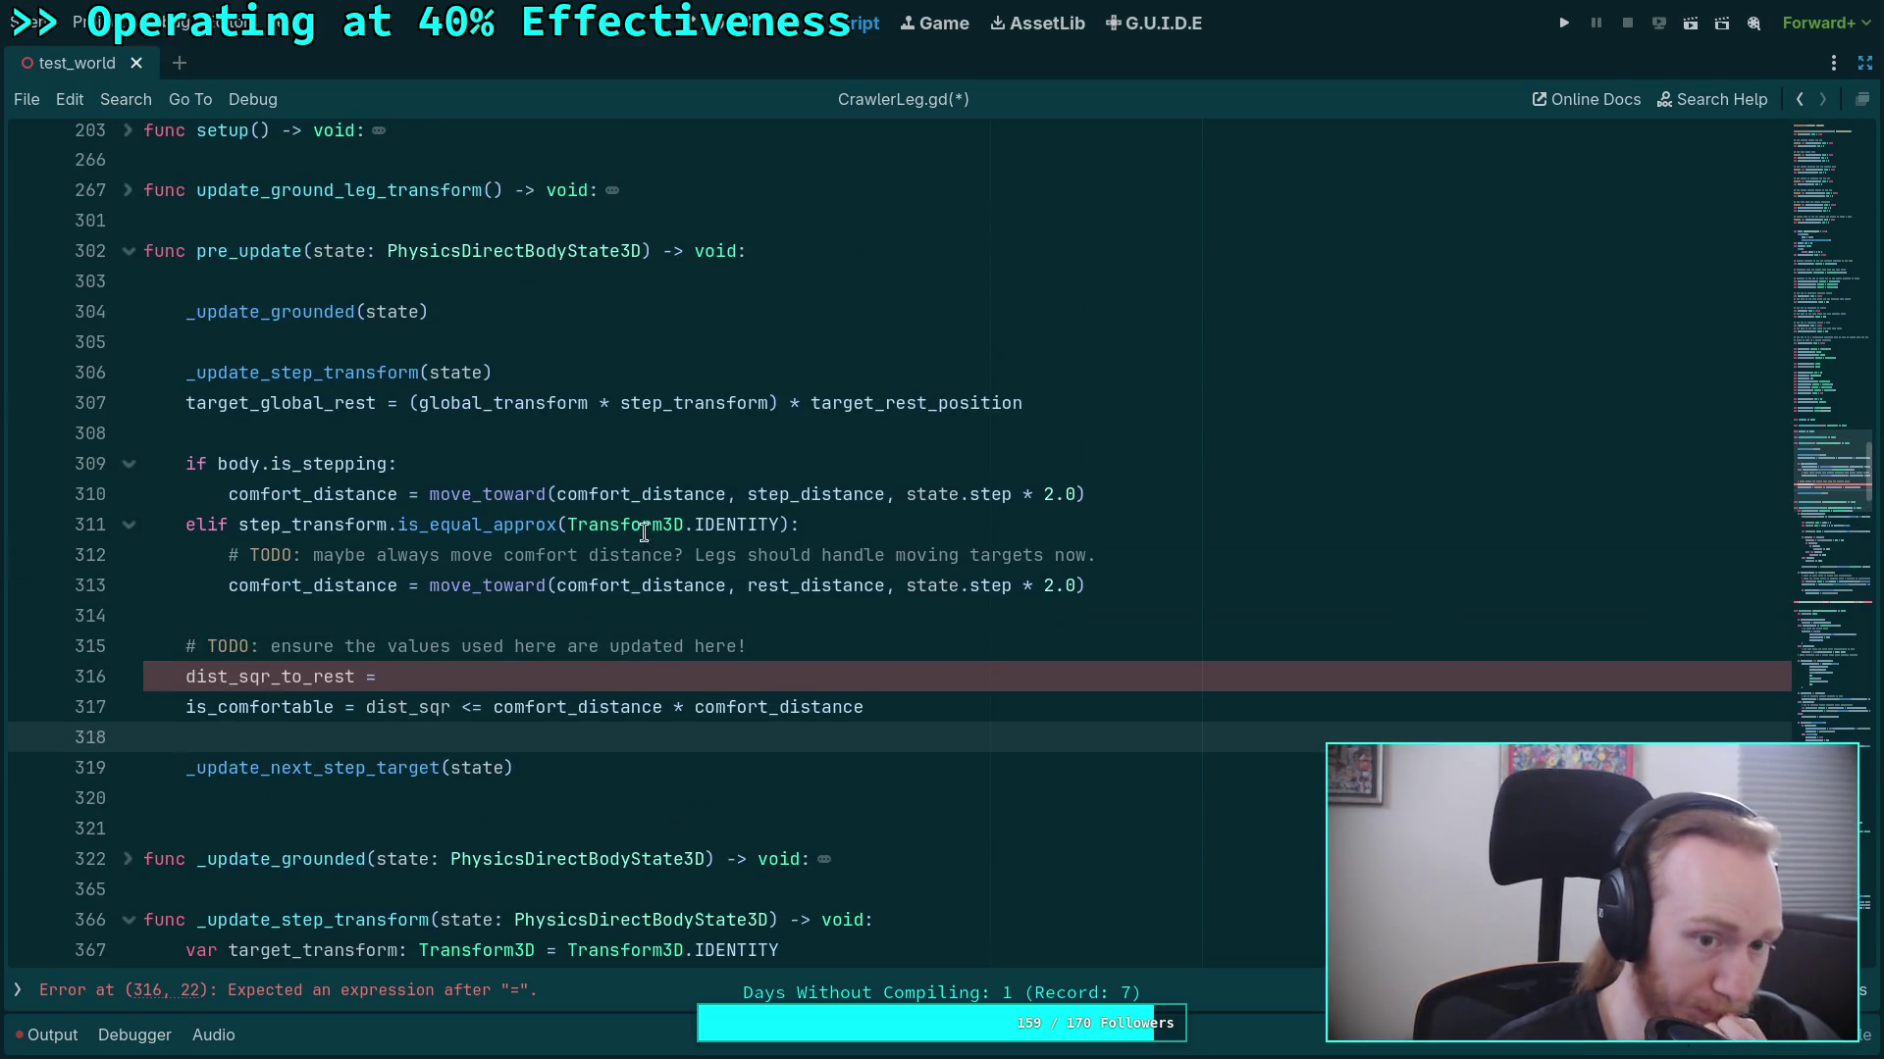
pyautogui.click(501, 373)
pyautogui.press('Return')
pyautogui.press('Return')
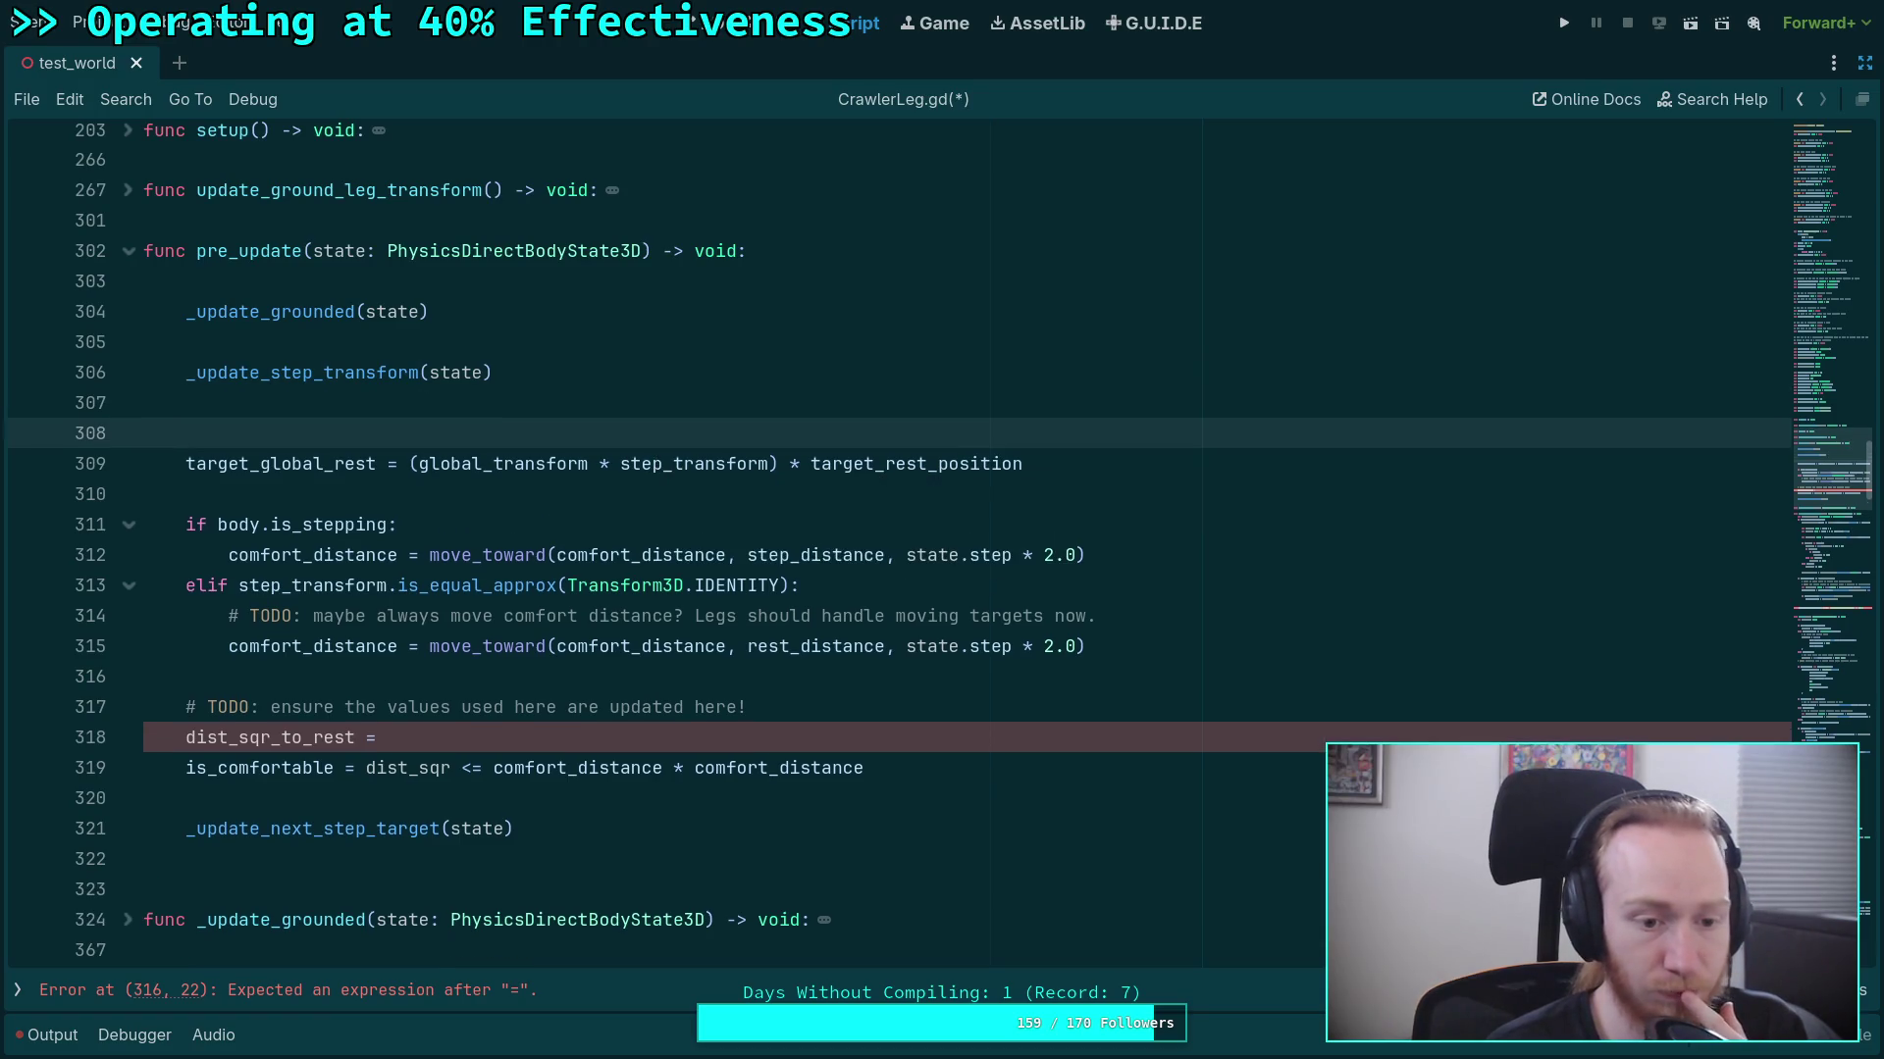
pyautogui.scroll(-4, 576, 541)
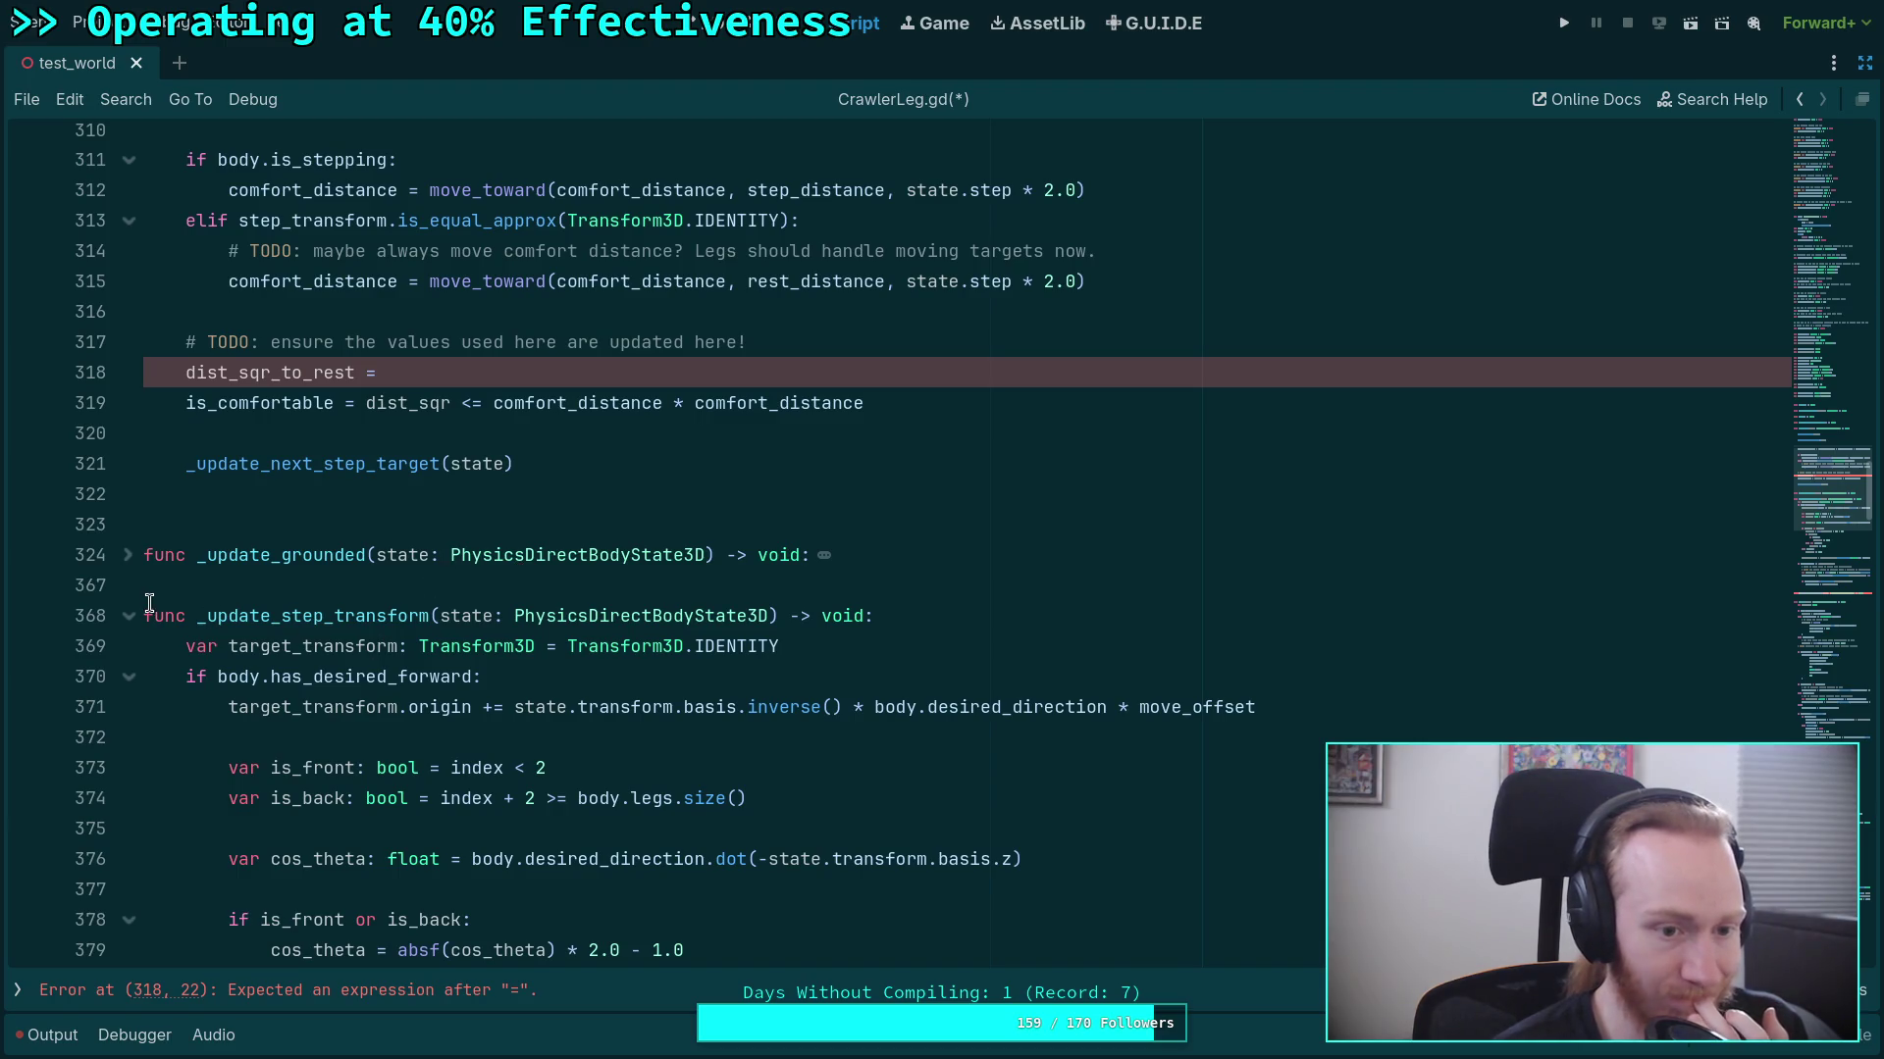
pyautogui.scroll(-20, 352, 616)
pyautogui.scroll(-6, 424, 606)
pyautogui.scroll(2, 287, 600)
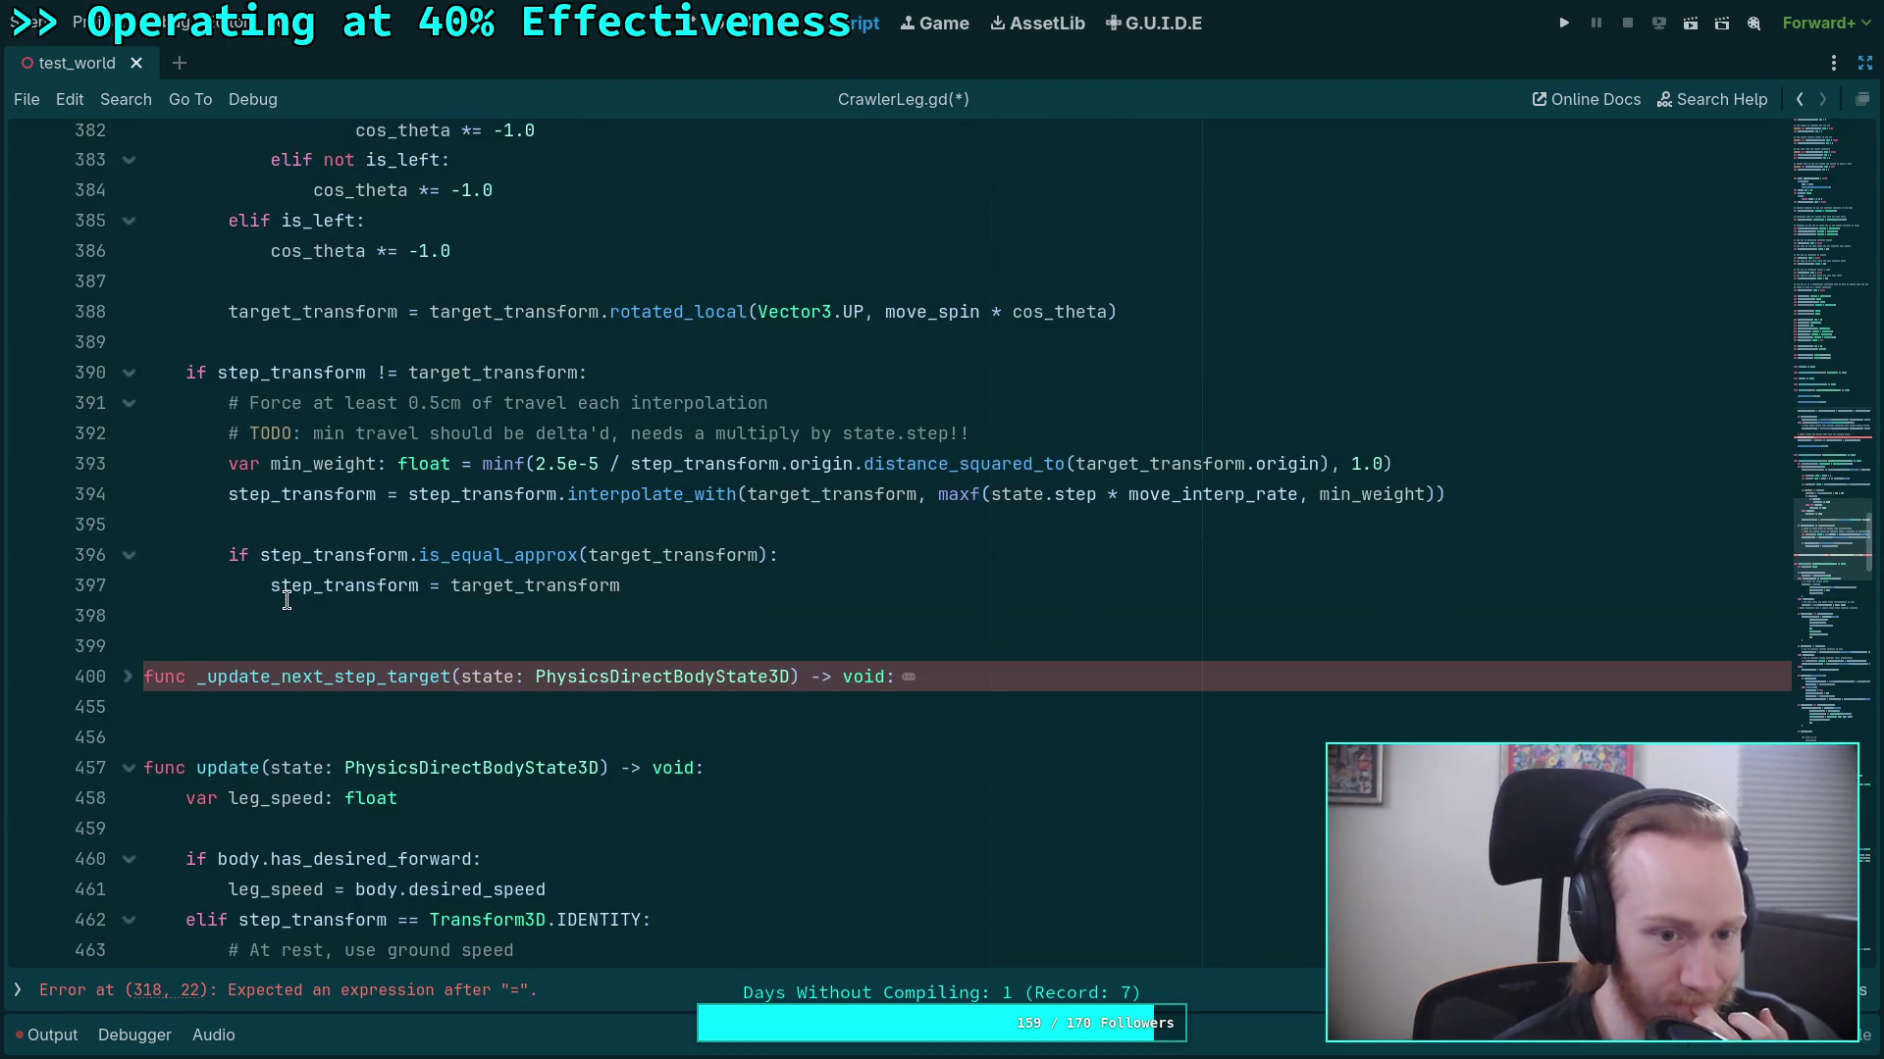
pyautogui.click(385, 613)
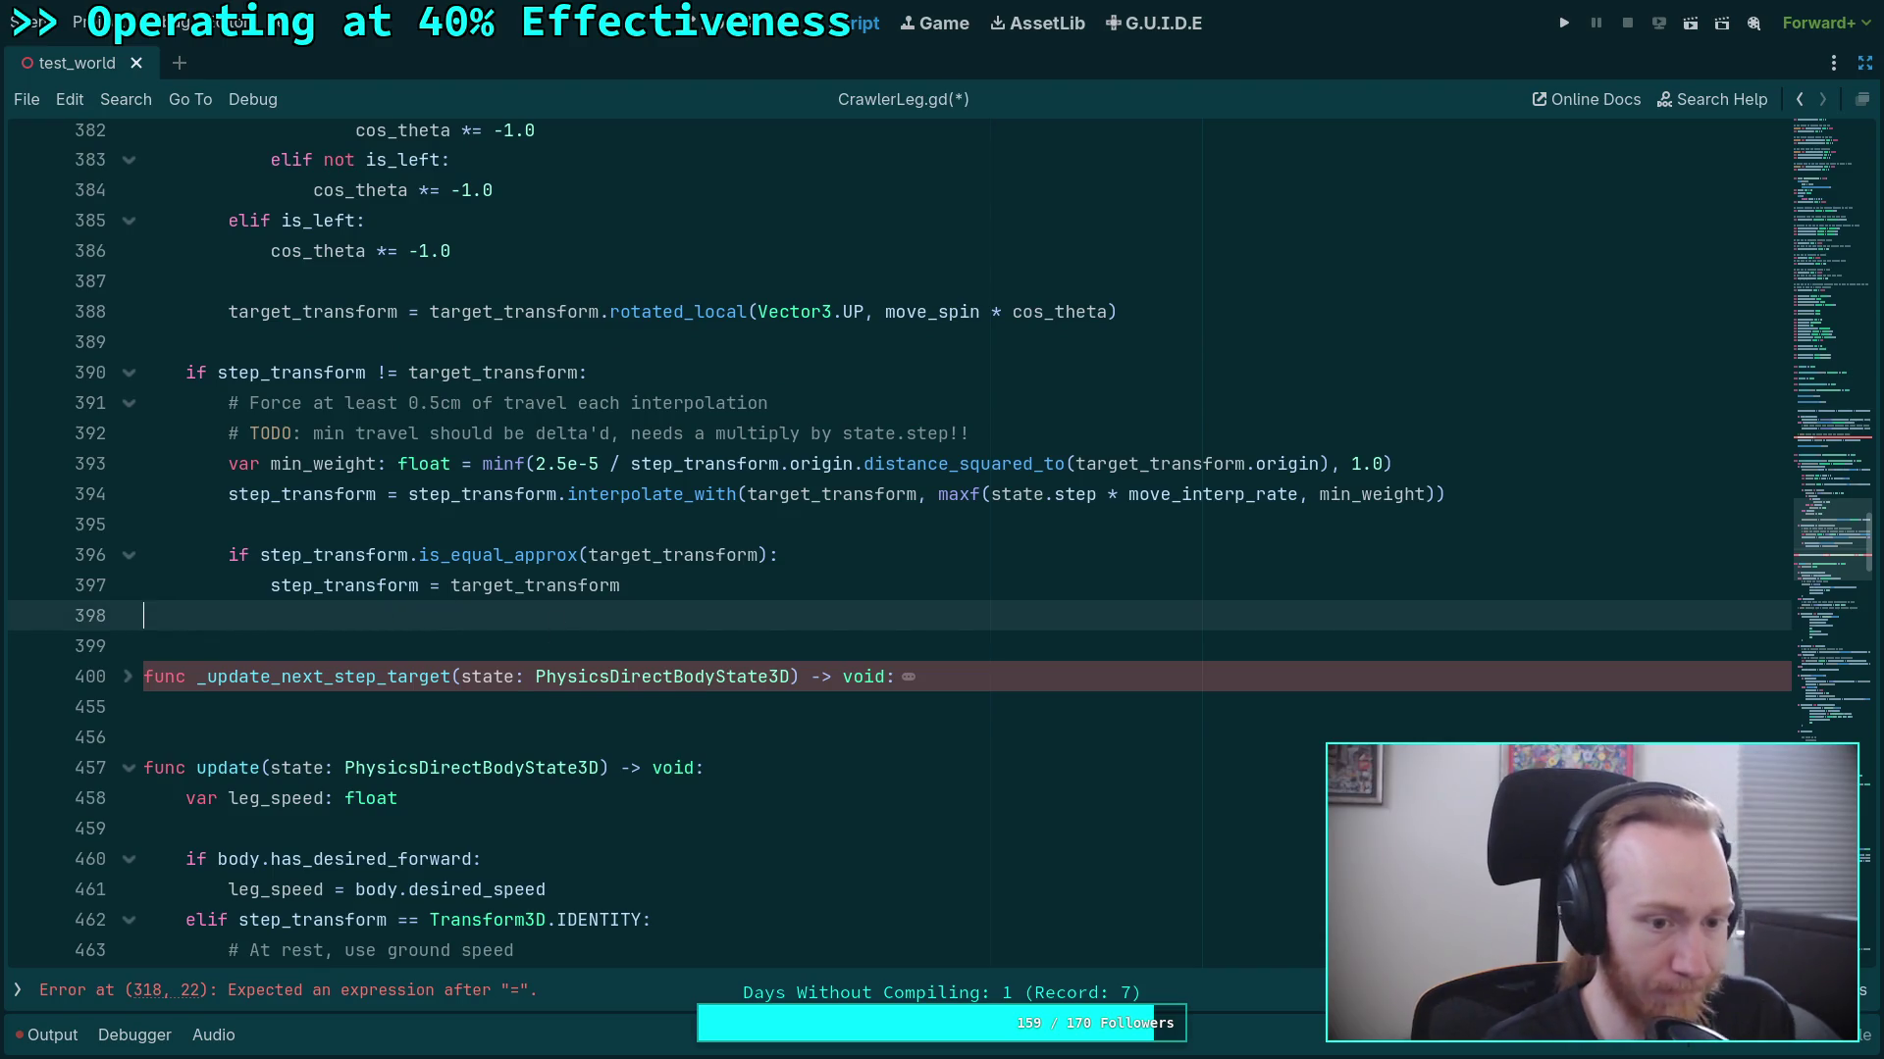
# Declare a new function _update_rest_target(state: PhysicsDirectBodyState3D) -> void.
pyautogui.press('Return')
pyautogui.write('func _update')
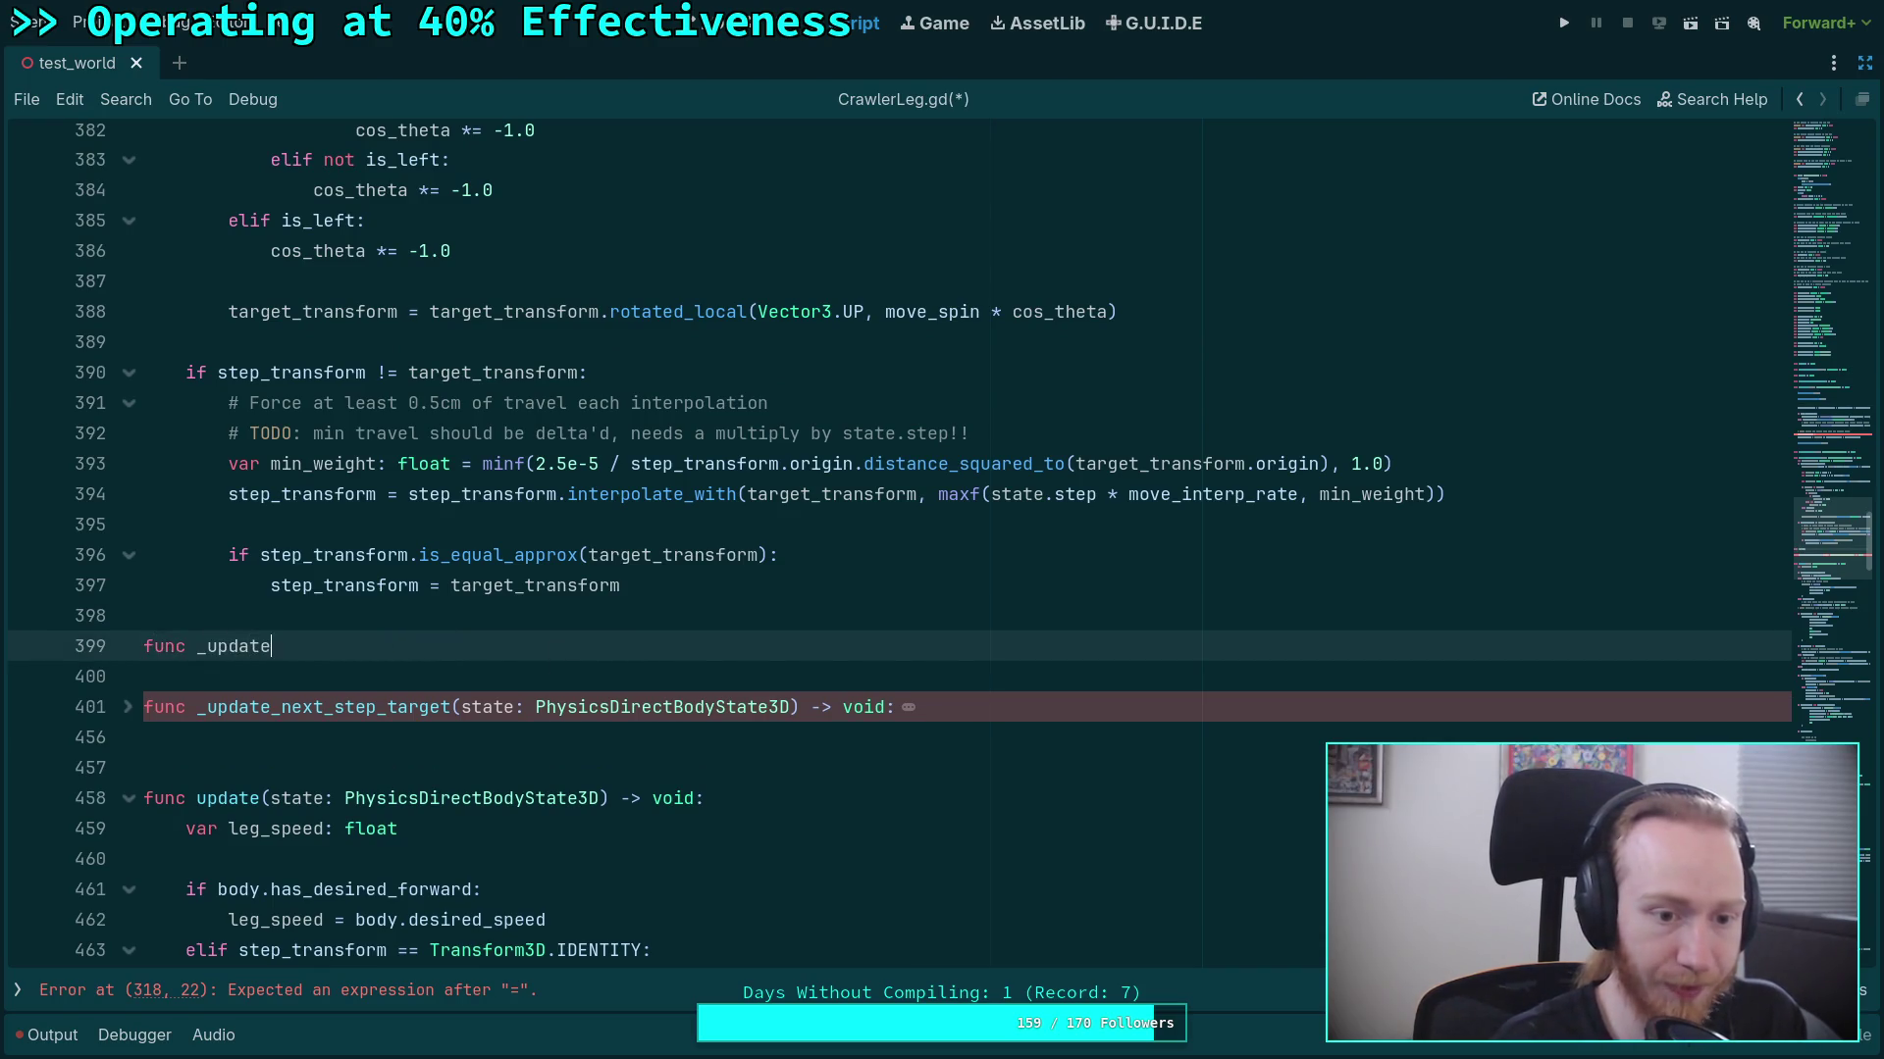
pyautogui.write('_rest_')
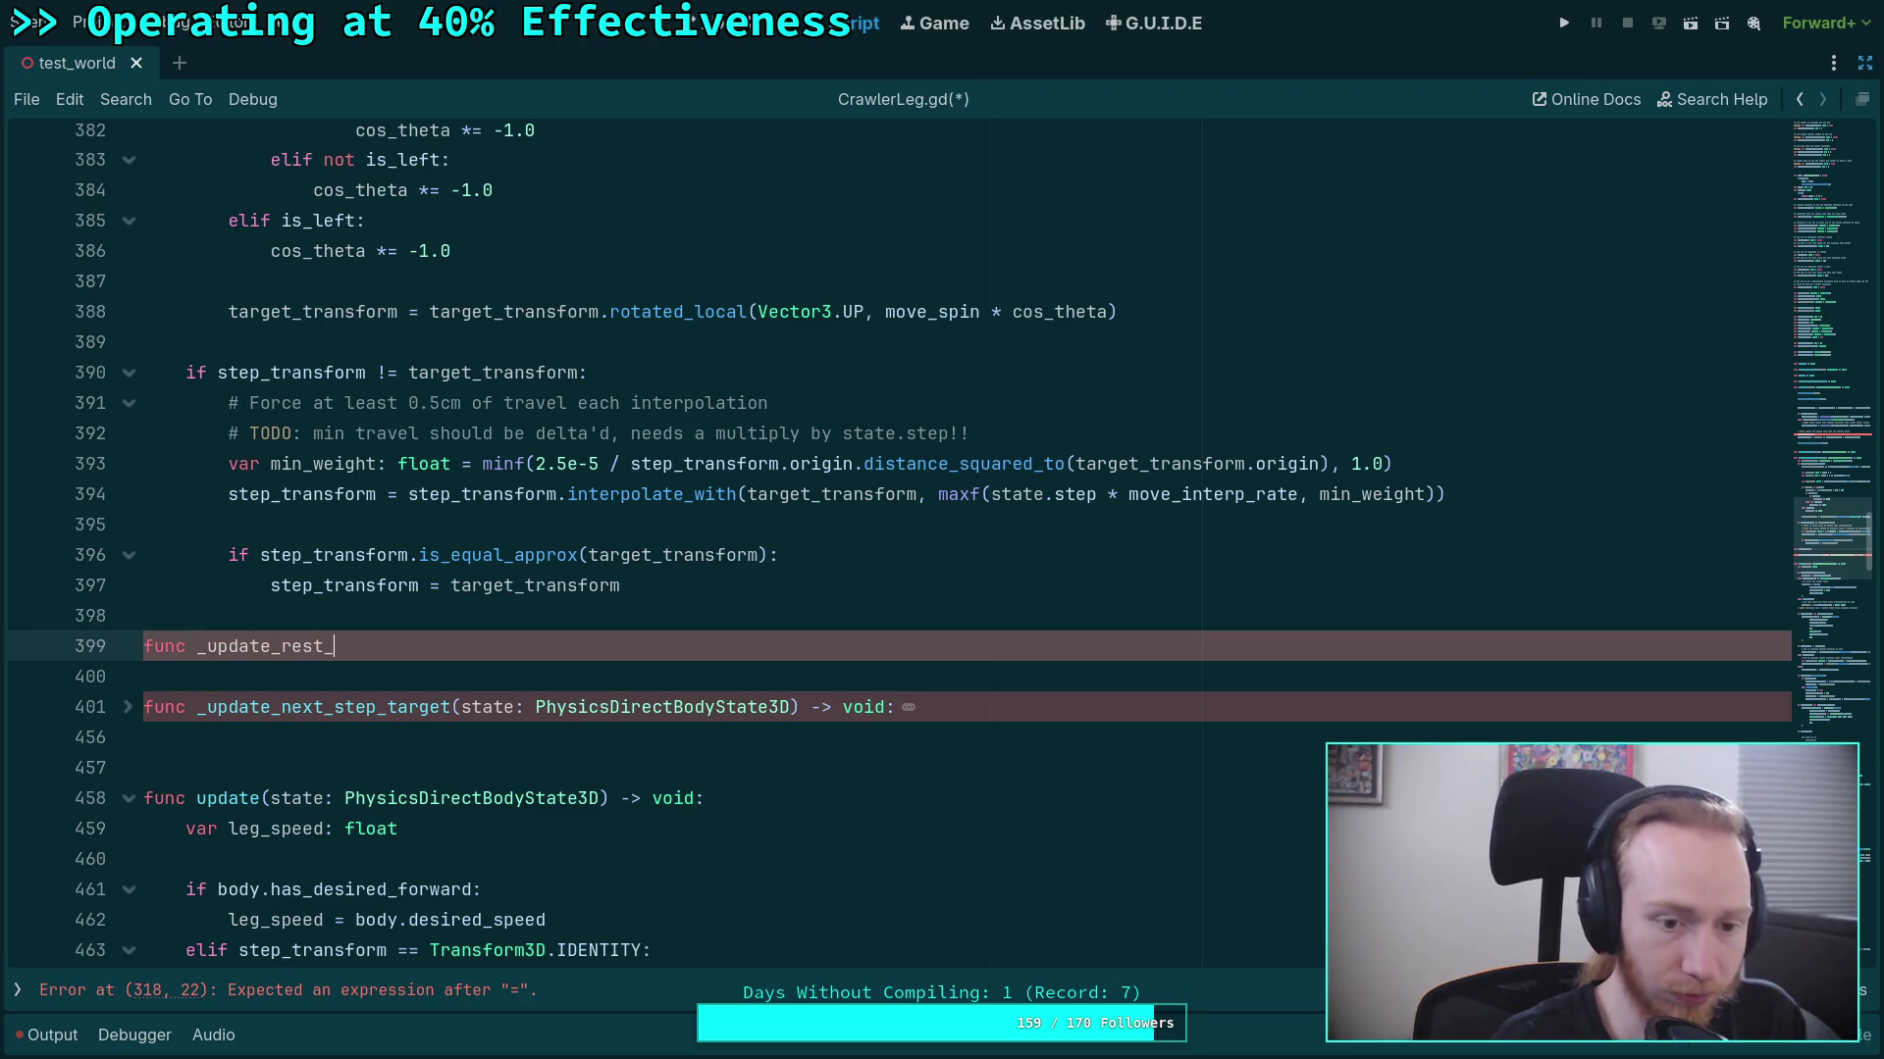
pyautogui.write('target()')
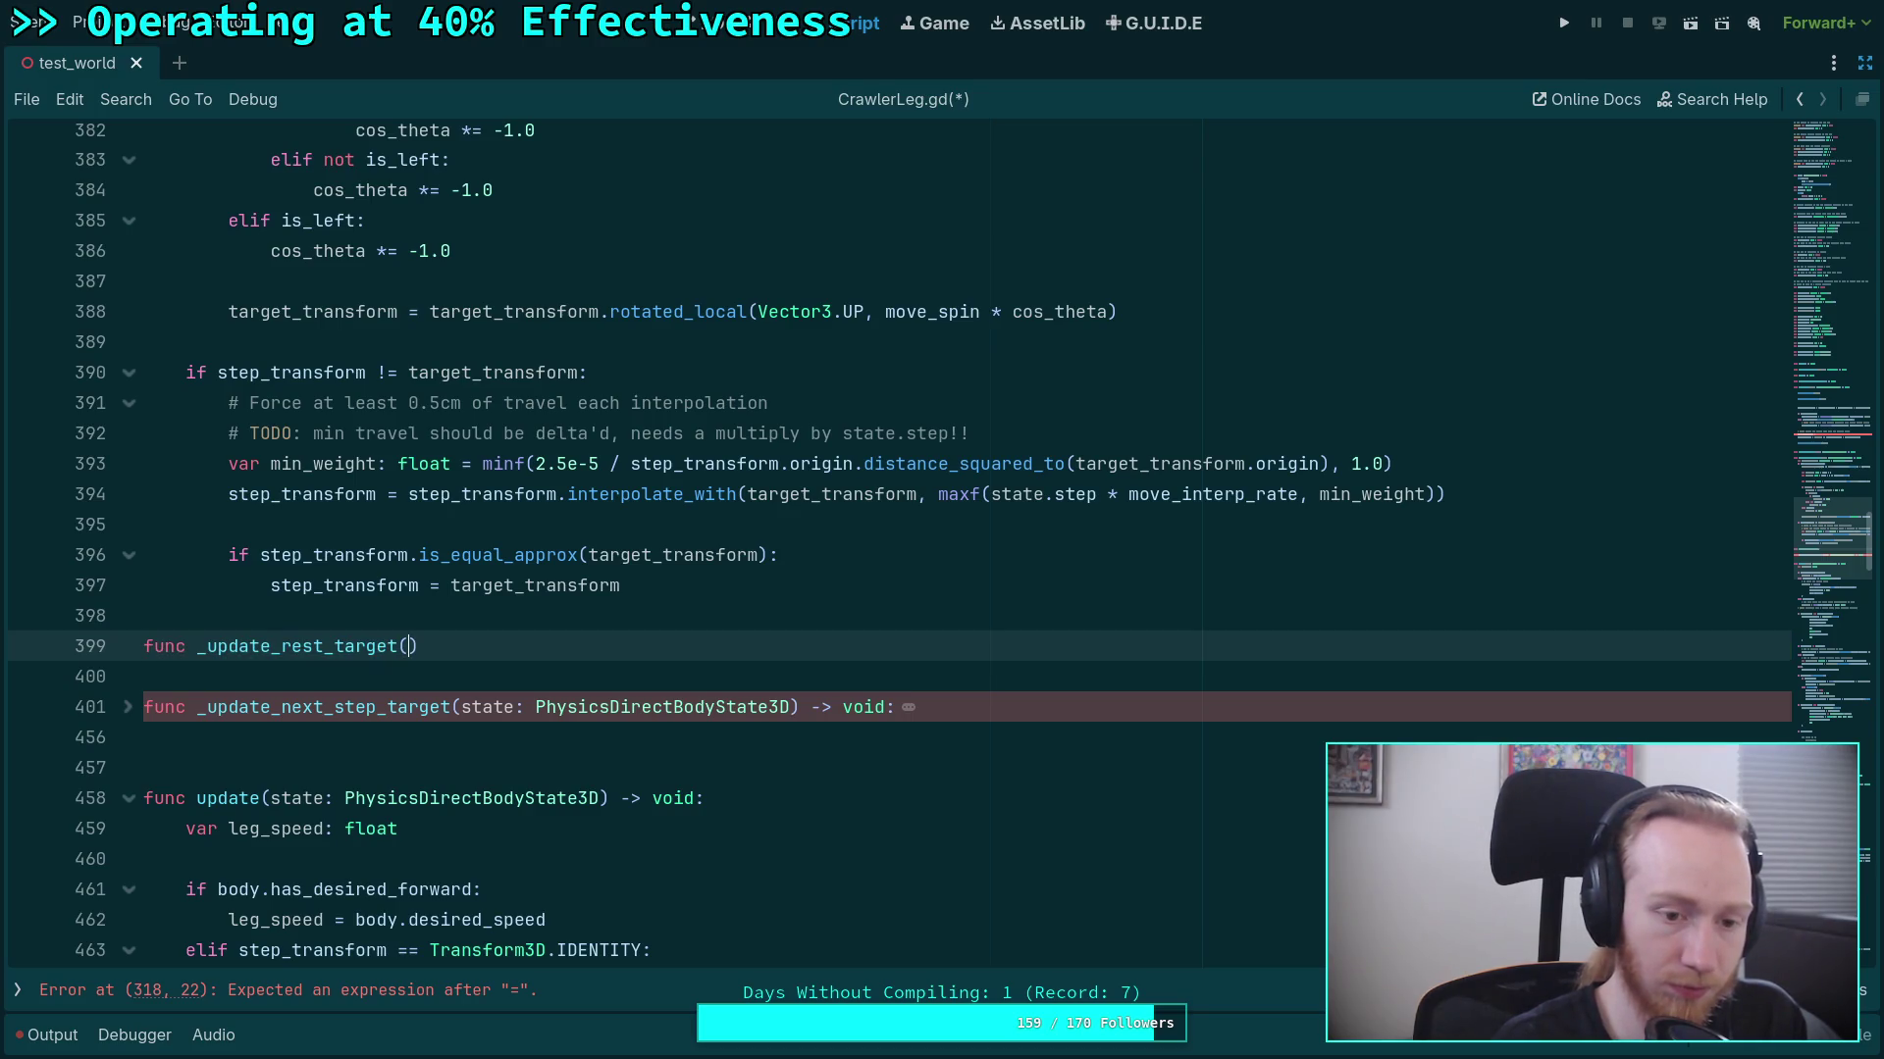
pyautogui.write('stat')
pyautogui.write('e: PhysicsDir')
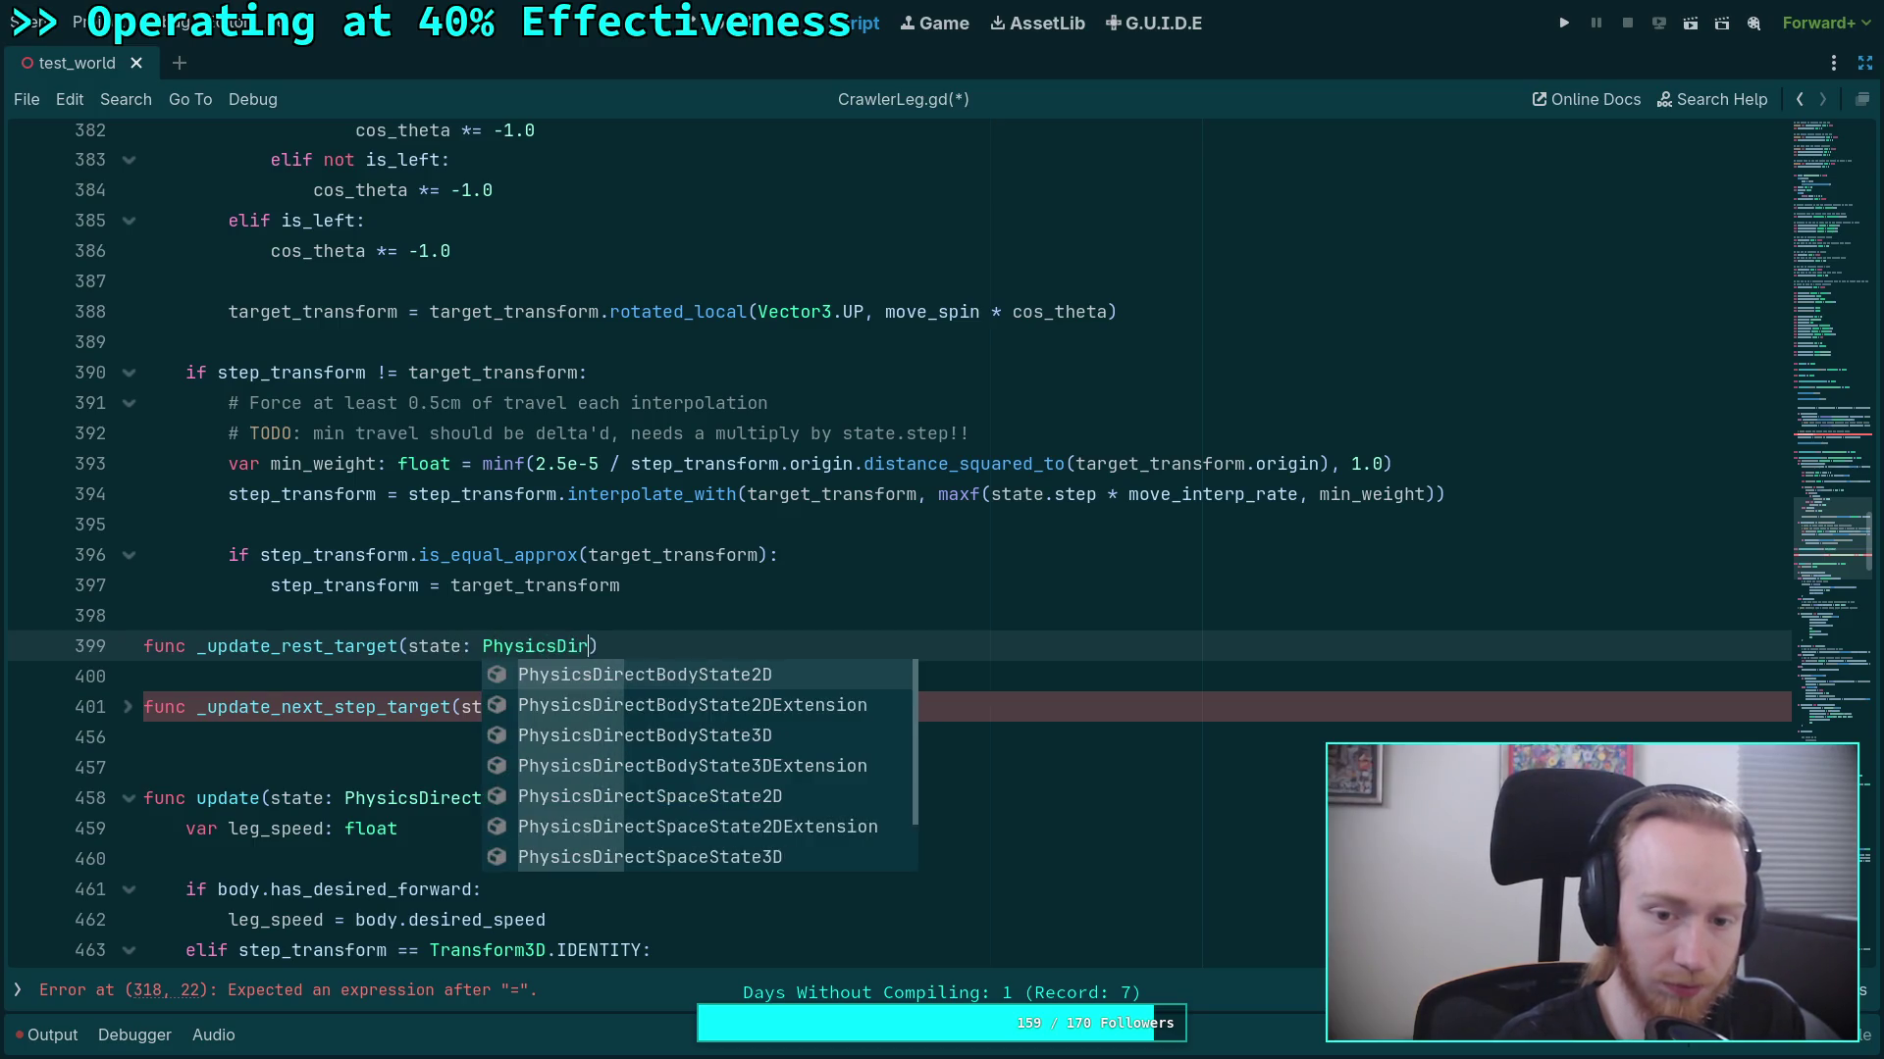
pyautogui.press('Down')
pyautogui.press('Down')
pyautogui.press('Return')
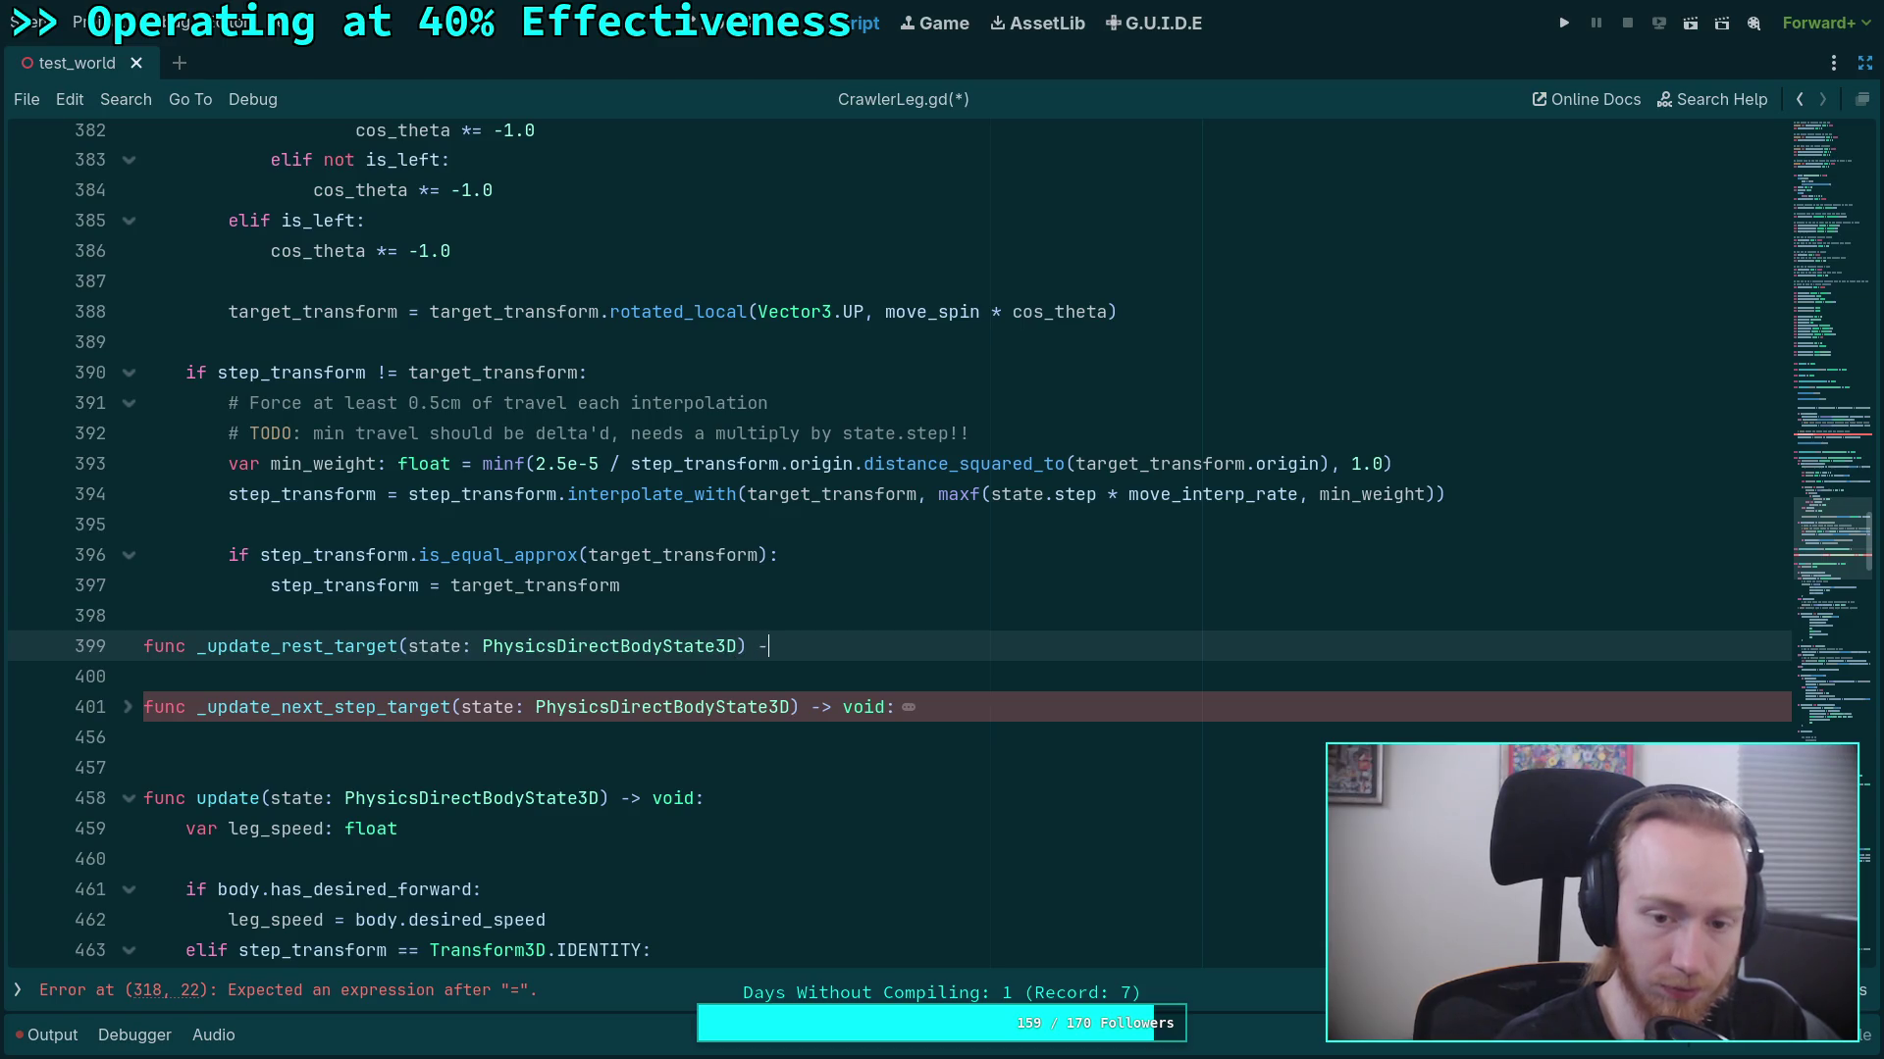
pyautogui.write('void:')
pyautogui.press('Return')
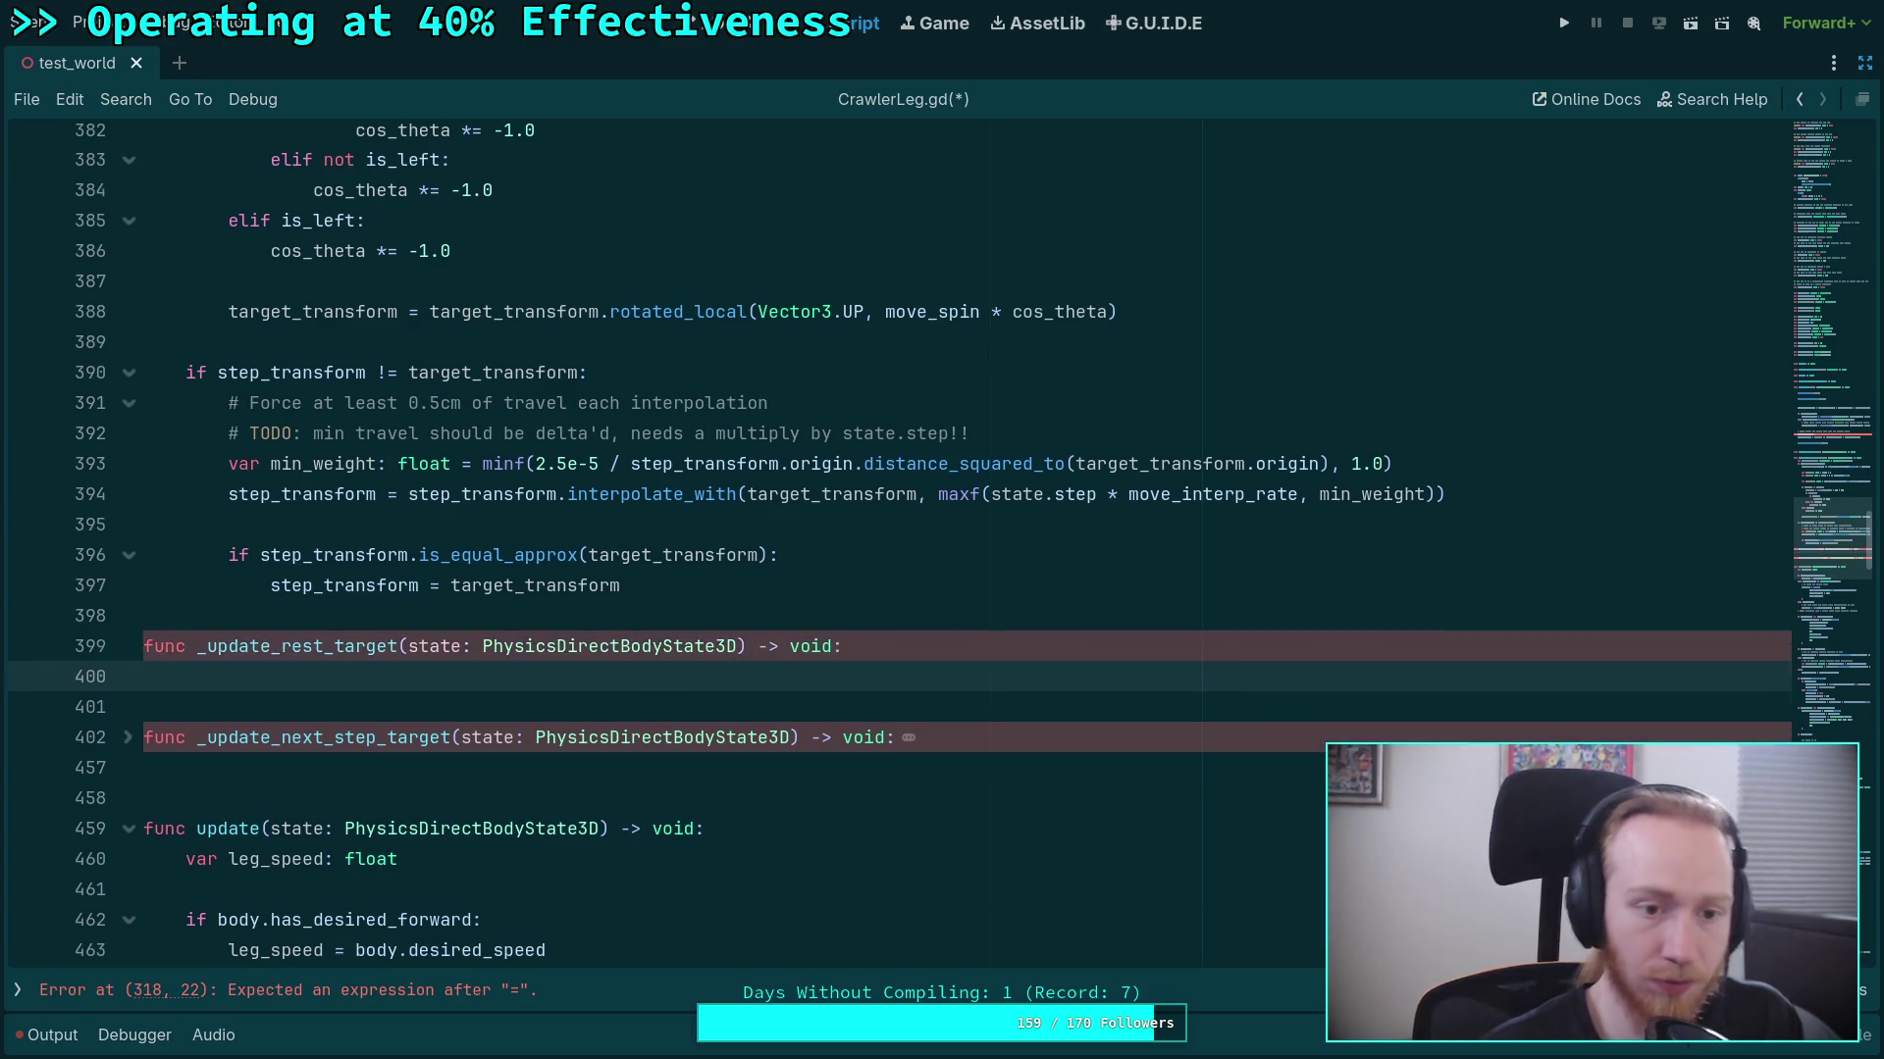
# Cut the rest-target and comfort code from pre_update and remove the leftover blank lines.
pyautogui.scroll(20, 537, 545)
pyautogui.scroll(3, 537, 545)
pyautogui.moveTo(185, 282)
pyautogui.mouseDown()
pyautogui.moveTo(1099, 466)
pyautogui.moveTo(1126, 572)
pyautogui.mouseUp()
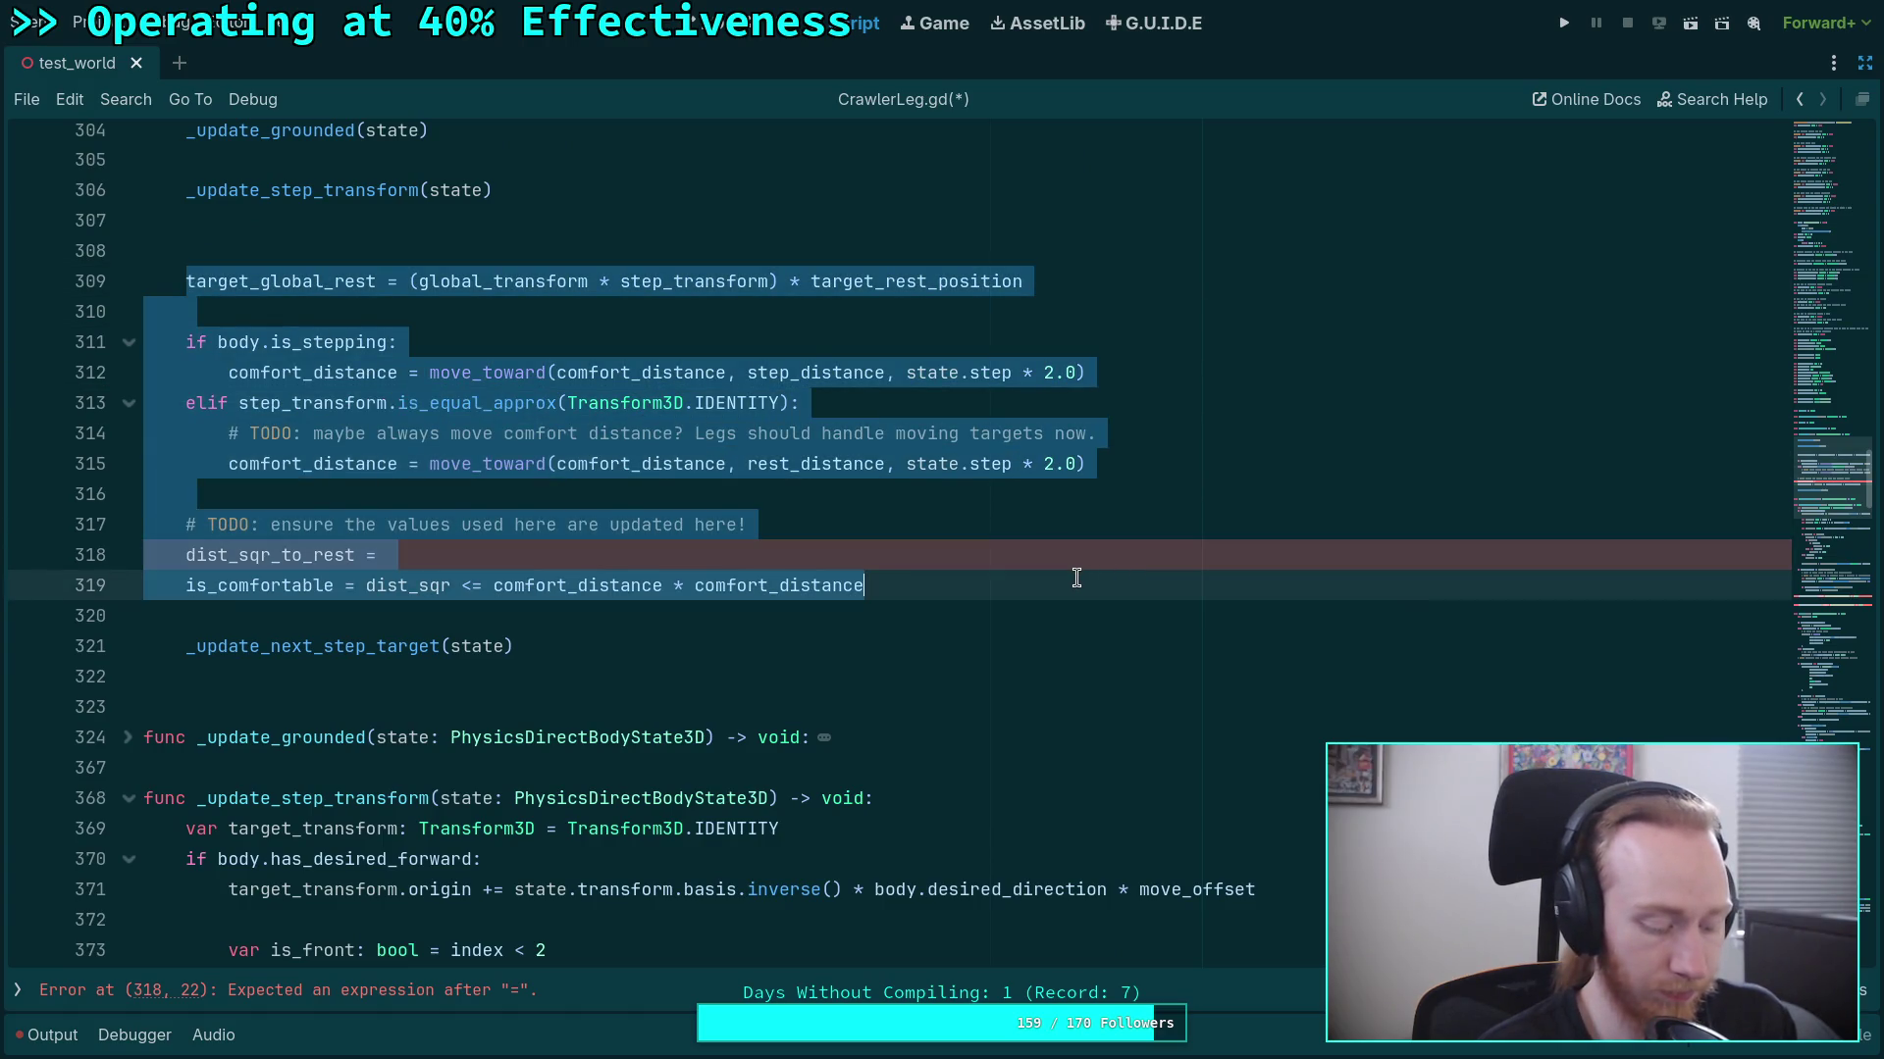
pyautogui.press('Delete')
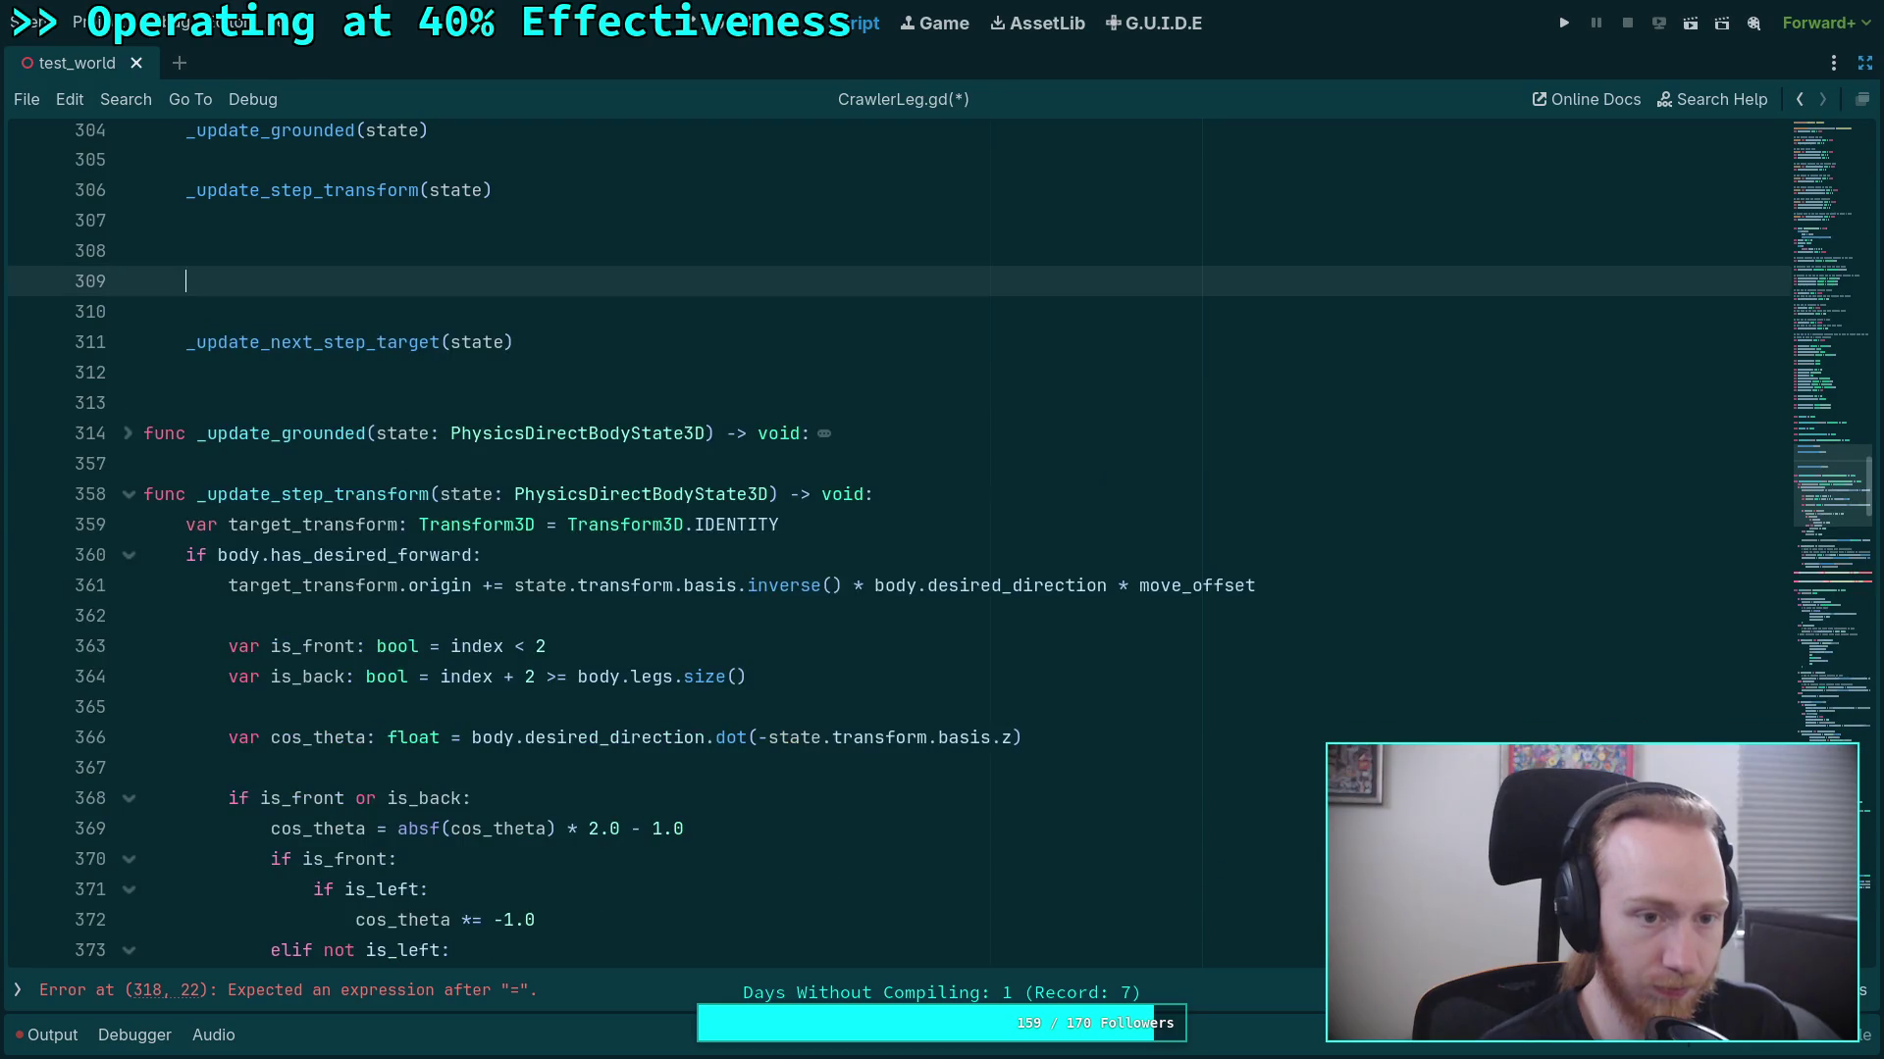
pyautogui.moveTo(239, 284); pyautogui.dragTo(263, 248)
pyautogui.press('BackSpace')
pyautogui.press('BackSpace')
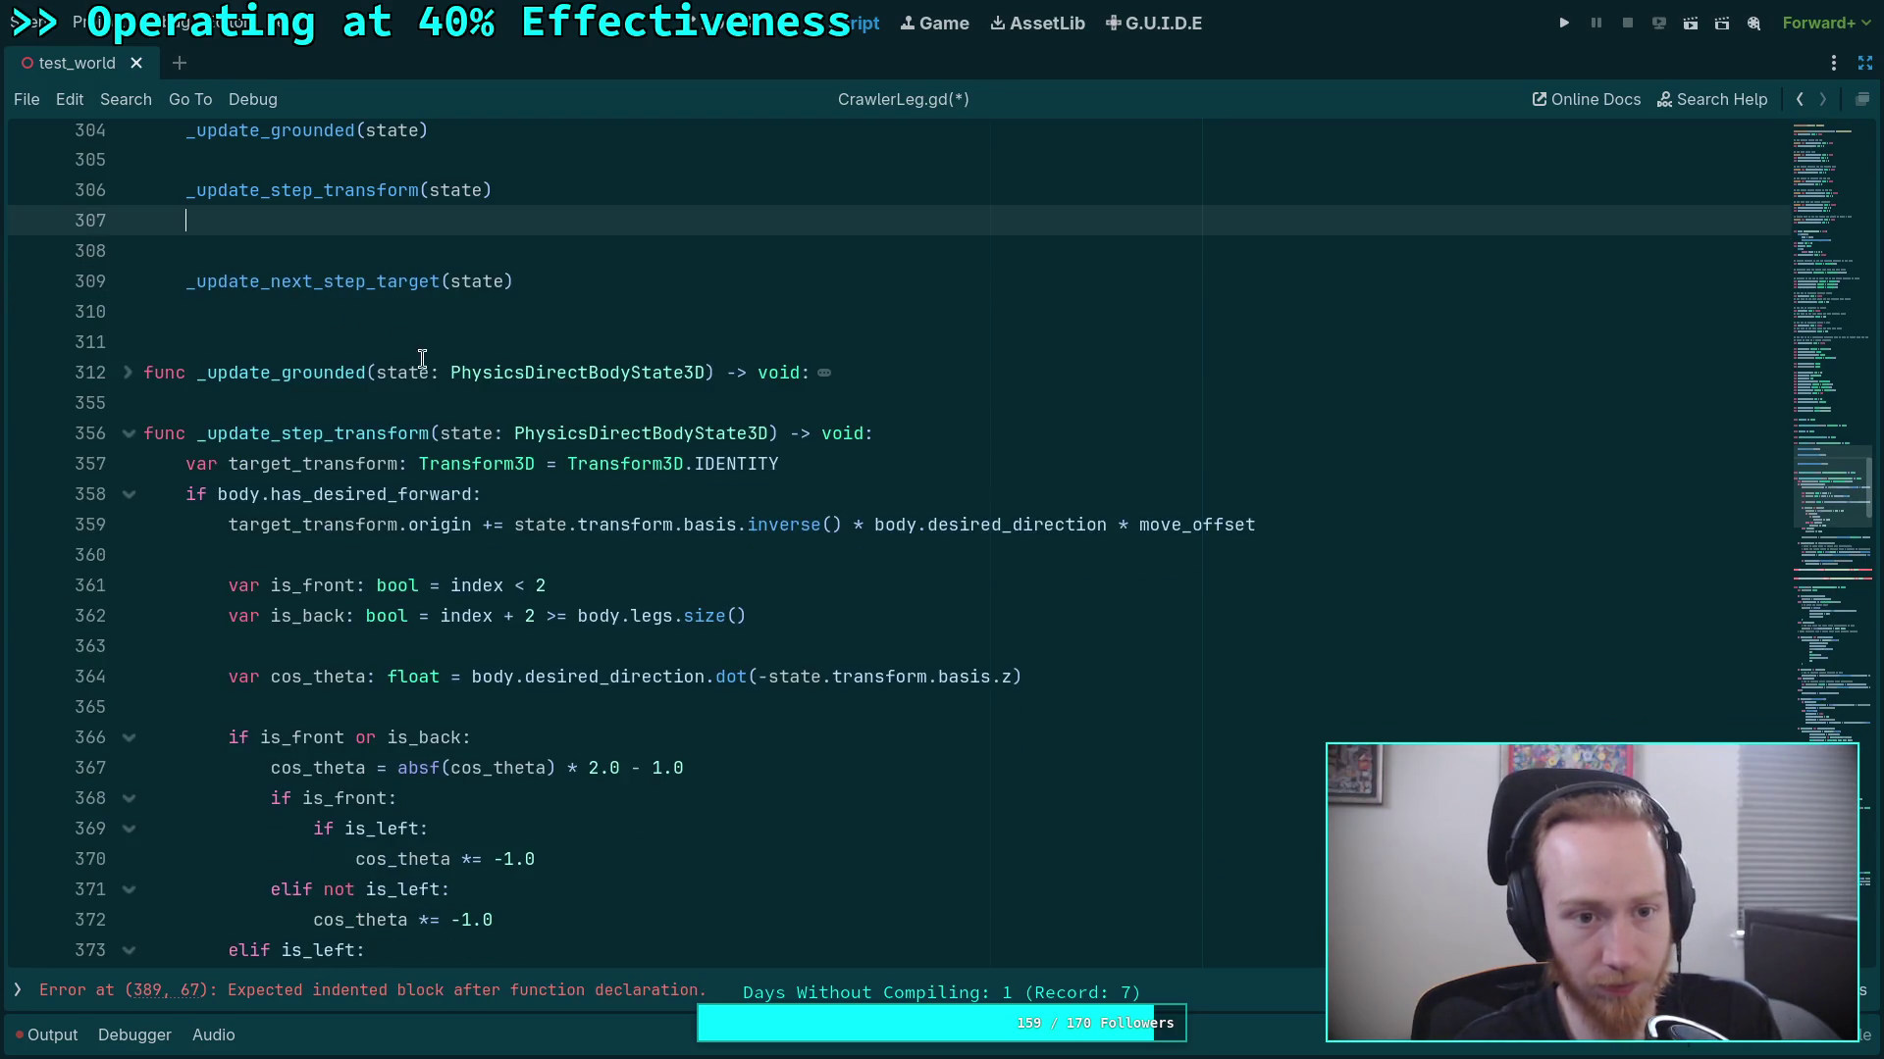
pyautogui.press('BackSpace')
# Fold _update_step_transform and paste the cut code into the _update_rest_target body.
pyautogui.scroll(-2, 534, 504)
pyautogui.scroll(3, 534, 504)
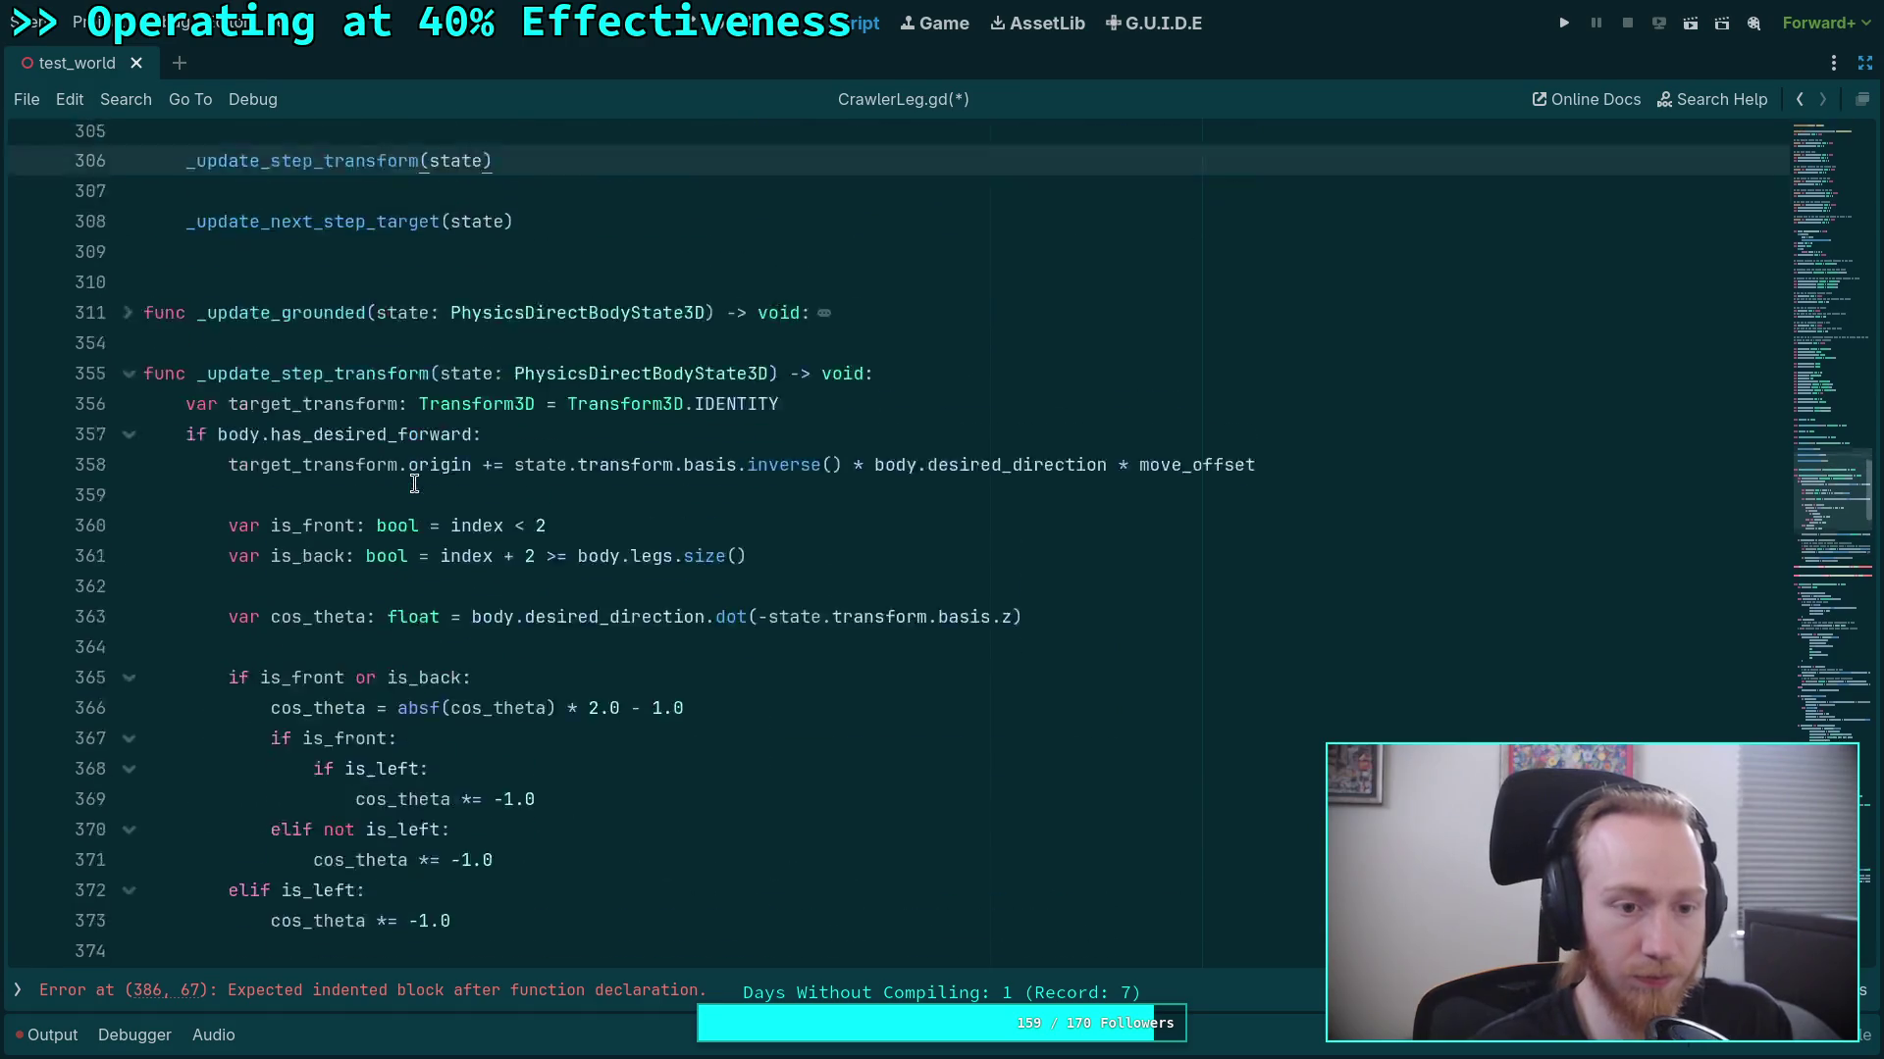
pyautogui.click(131, 494)
pyautogui.click(338, 581)
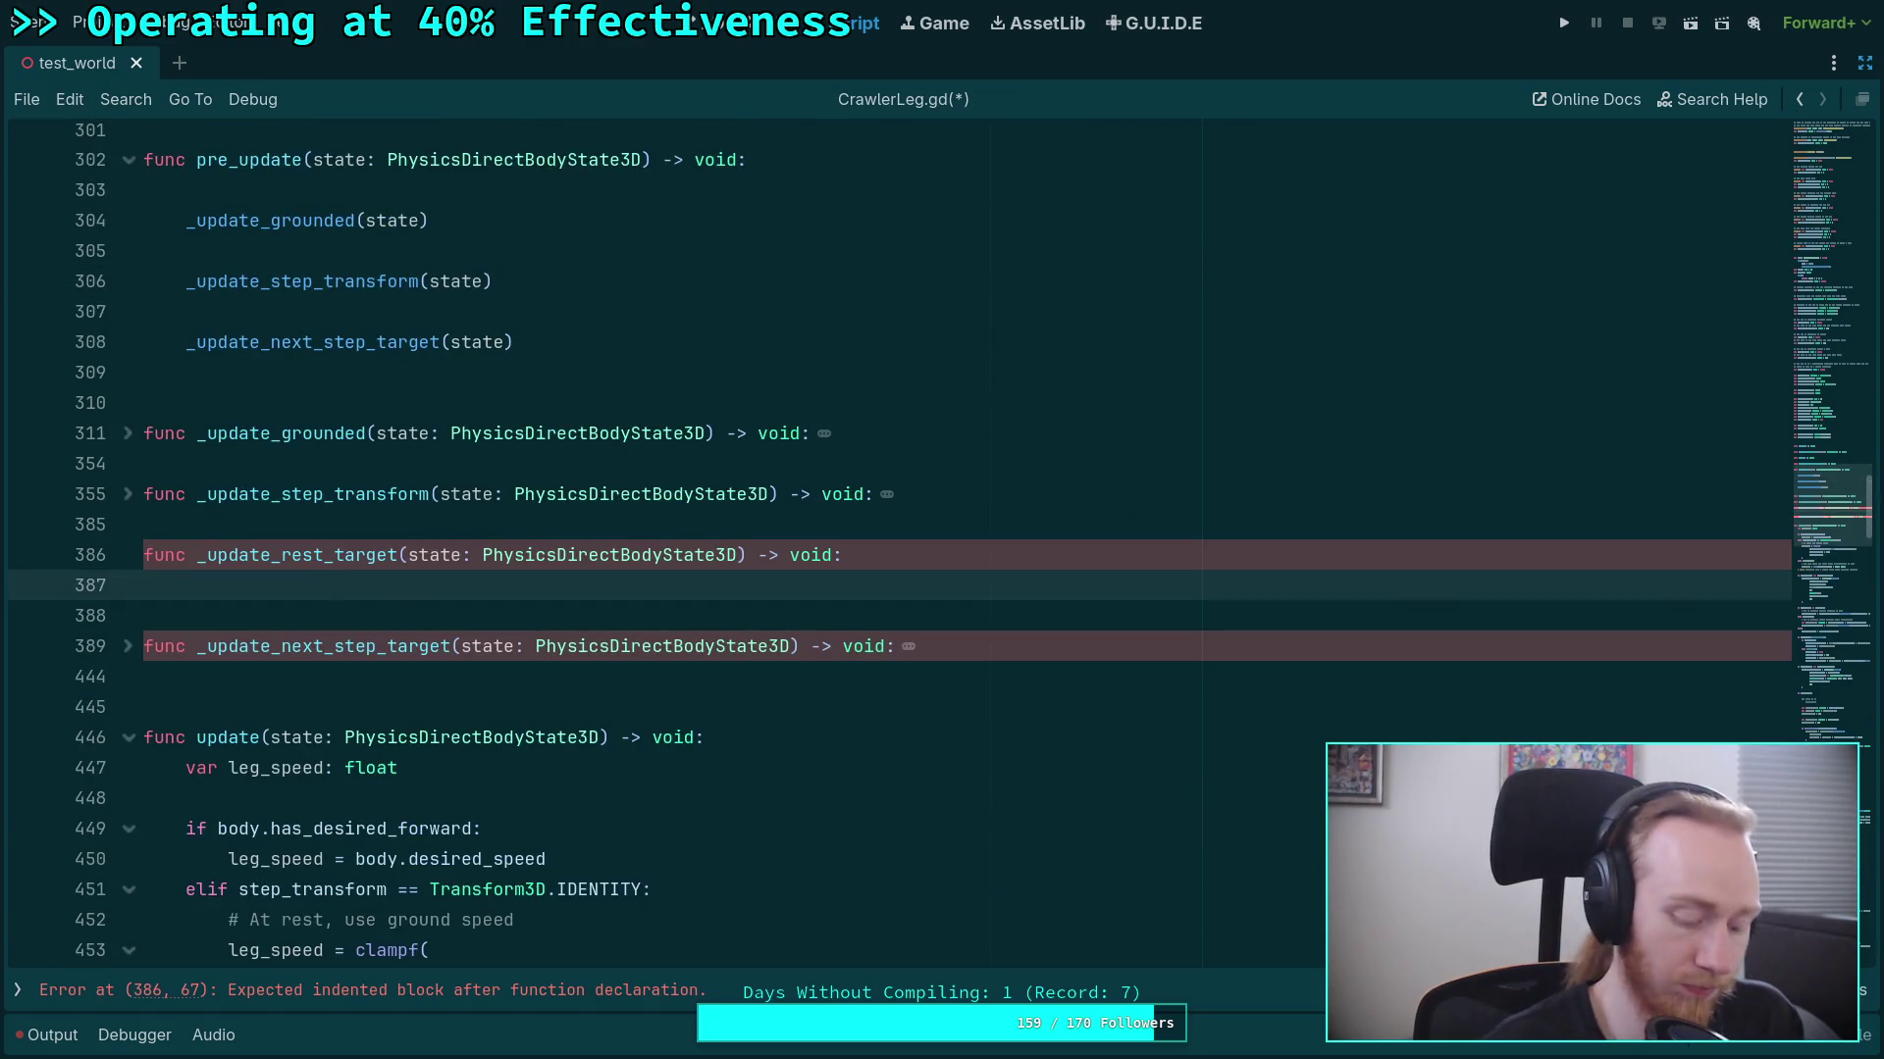
pyautogui.hotkey('ctrl', 'v')
pyautogui.scroll(-2, 348, 535)
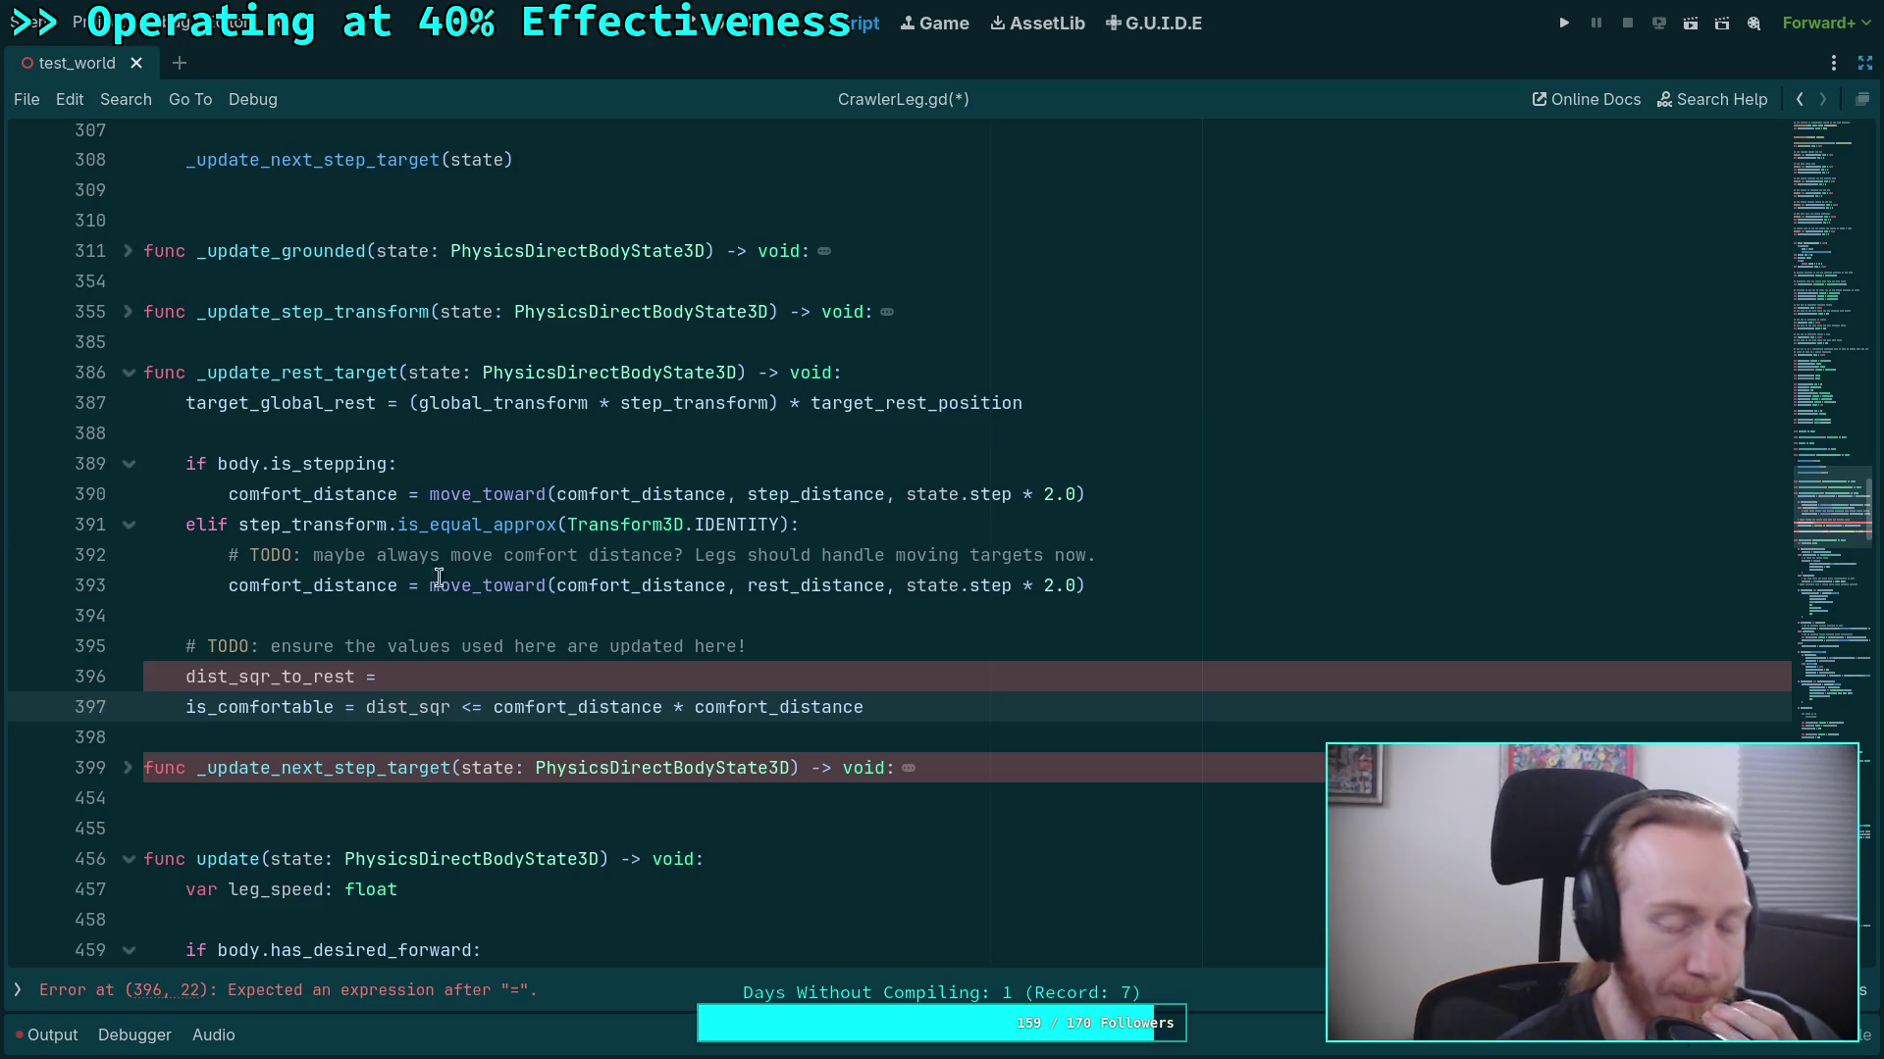
pyautogui.click(671, 674)
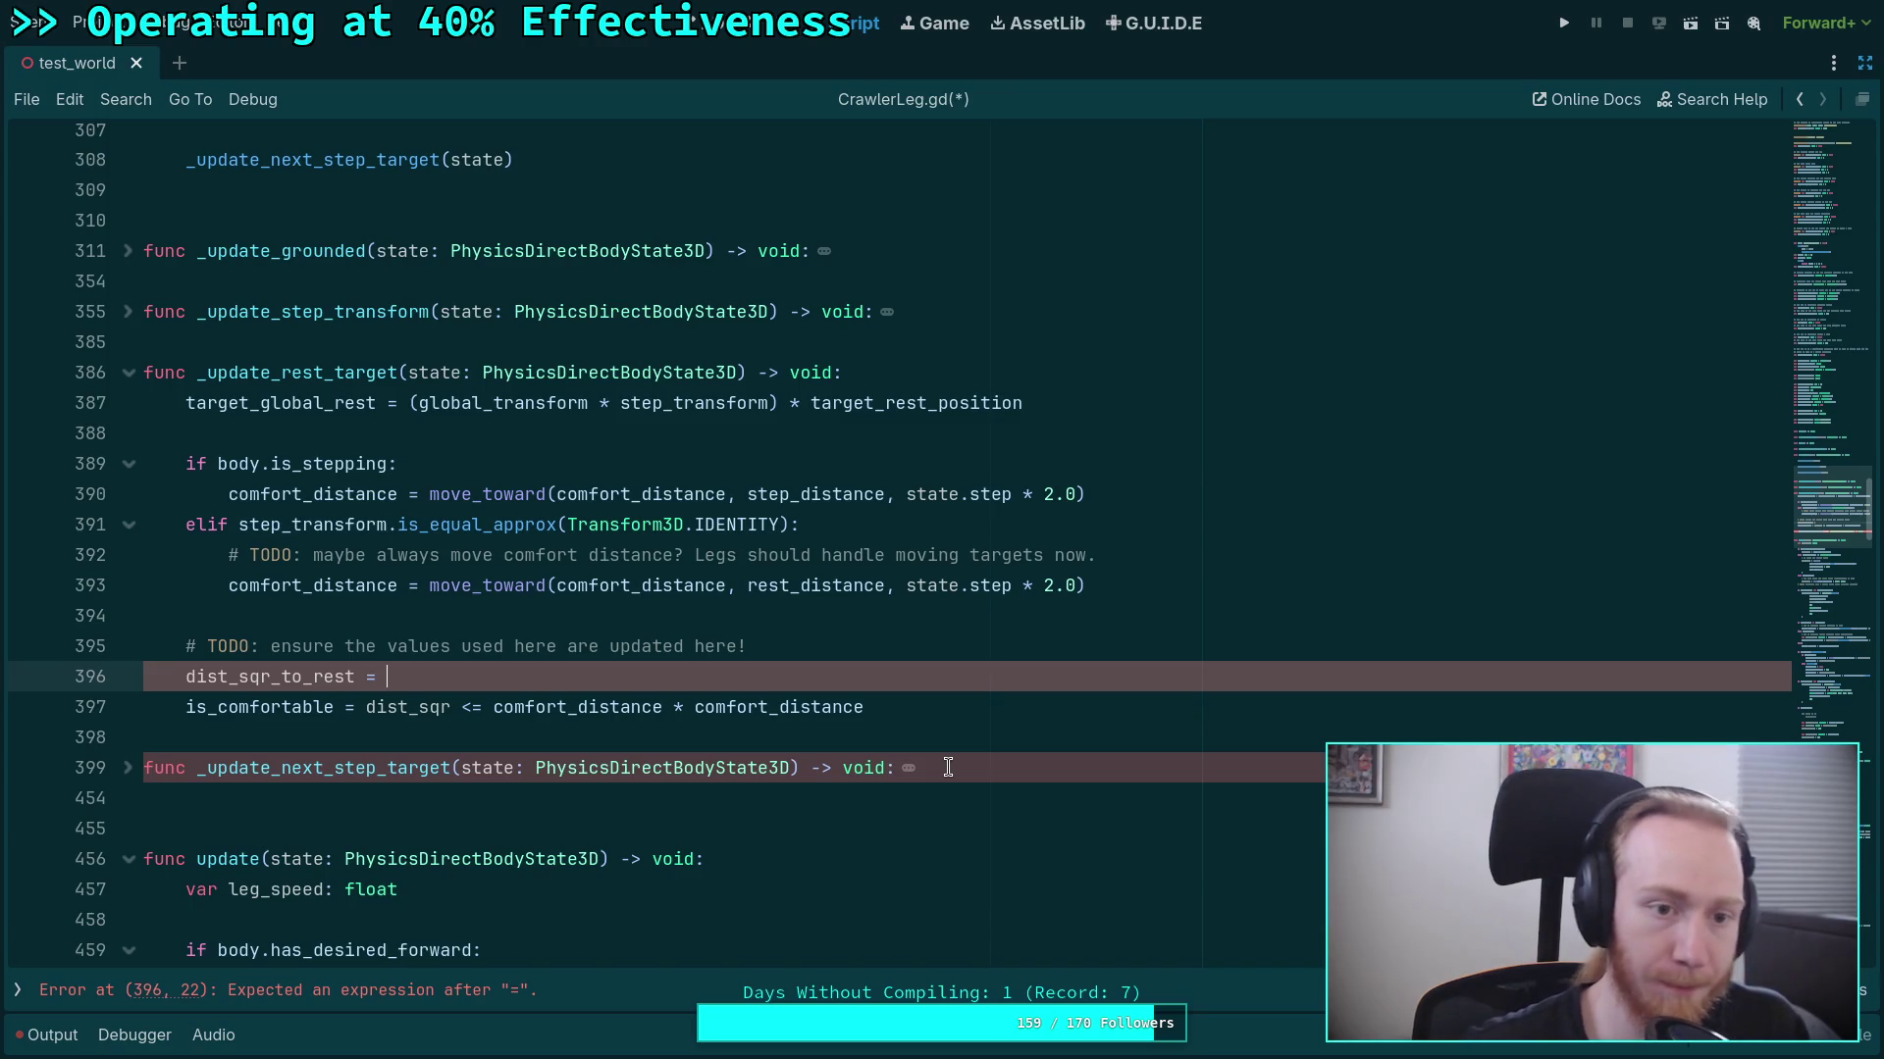
pyautogui.scroll(3, 948, 767)
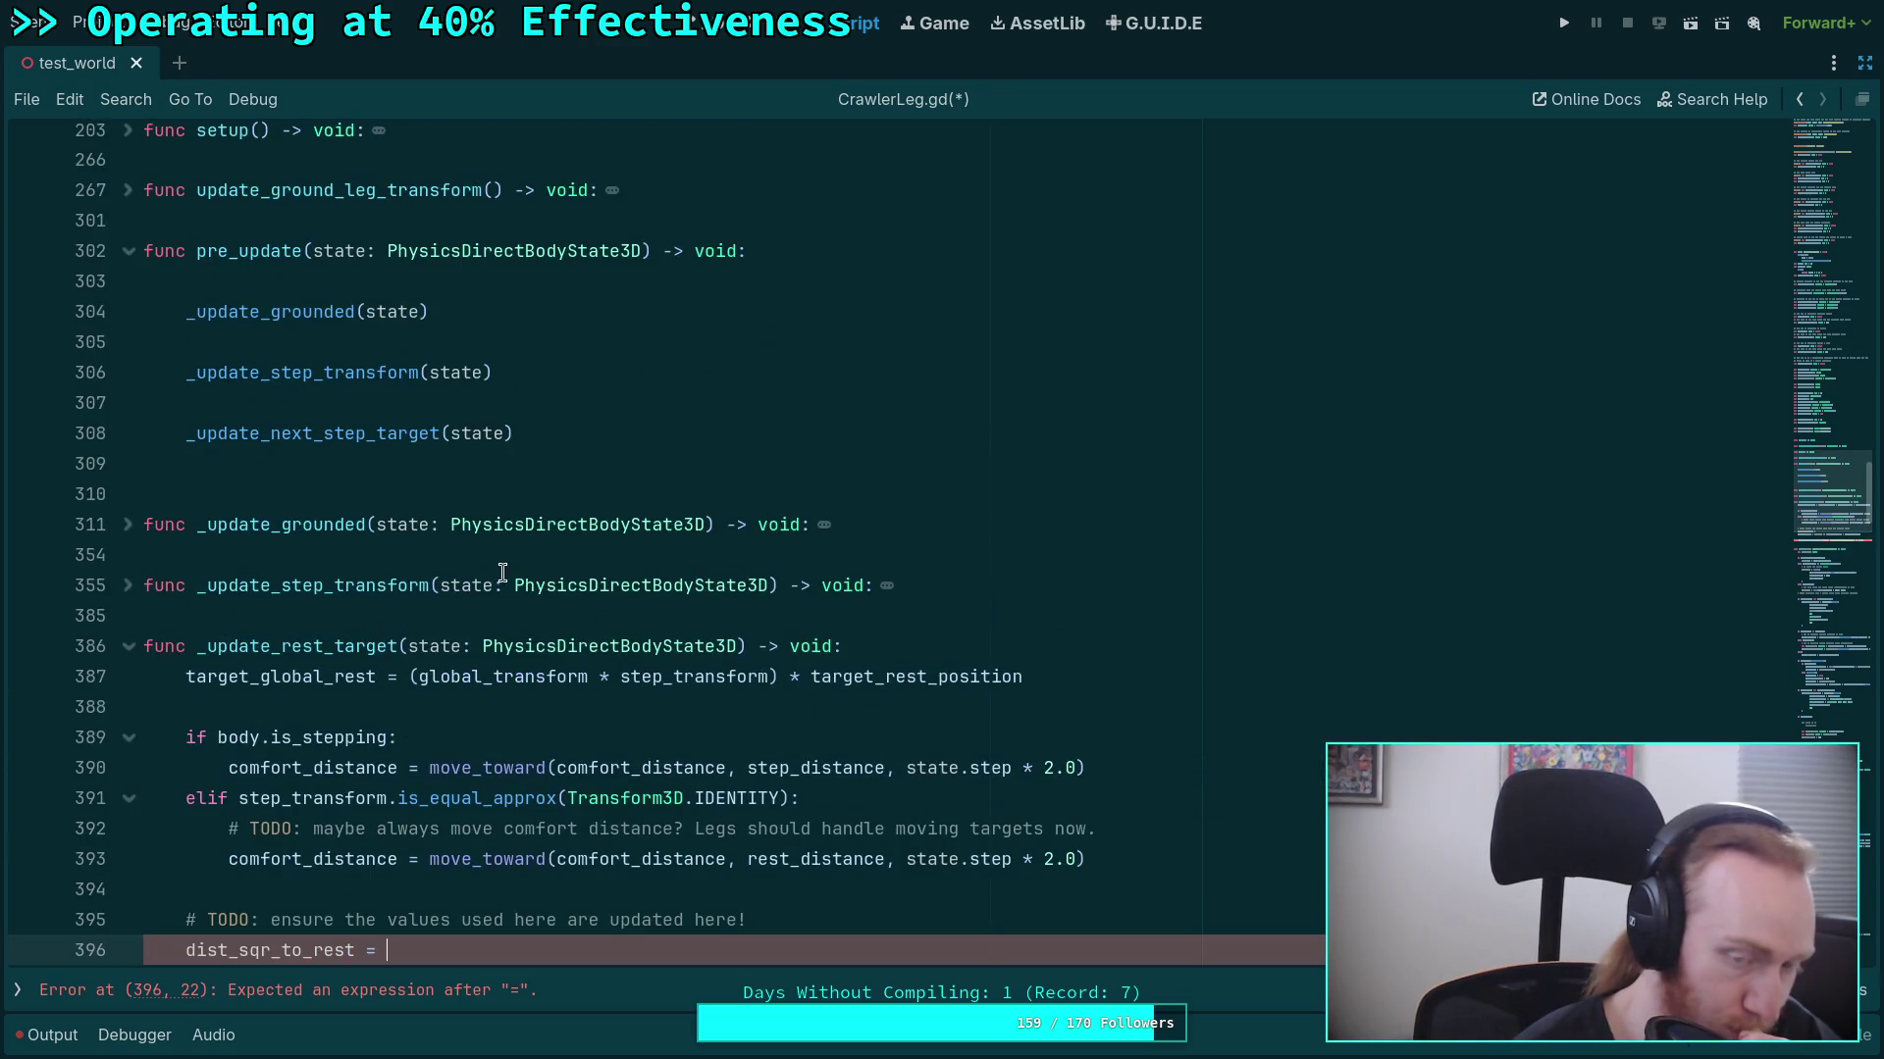
# Paste the rest-target code back into pre_update right after the _update_step_transform(state) call.
pyautogui.doubleClick(368, 382)
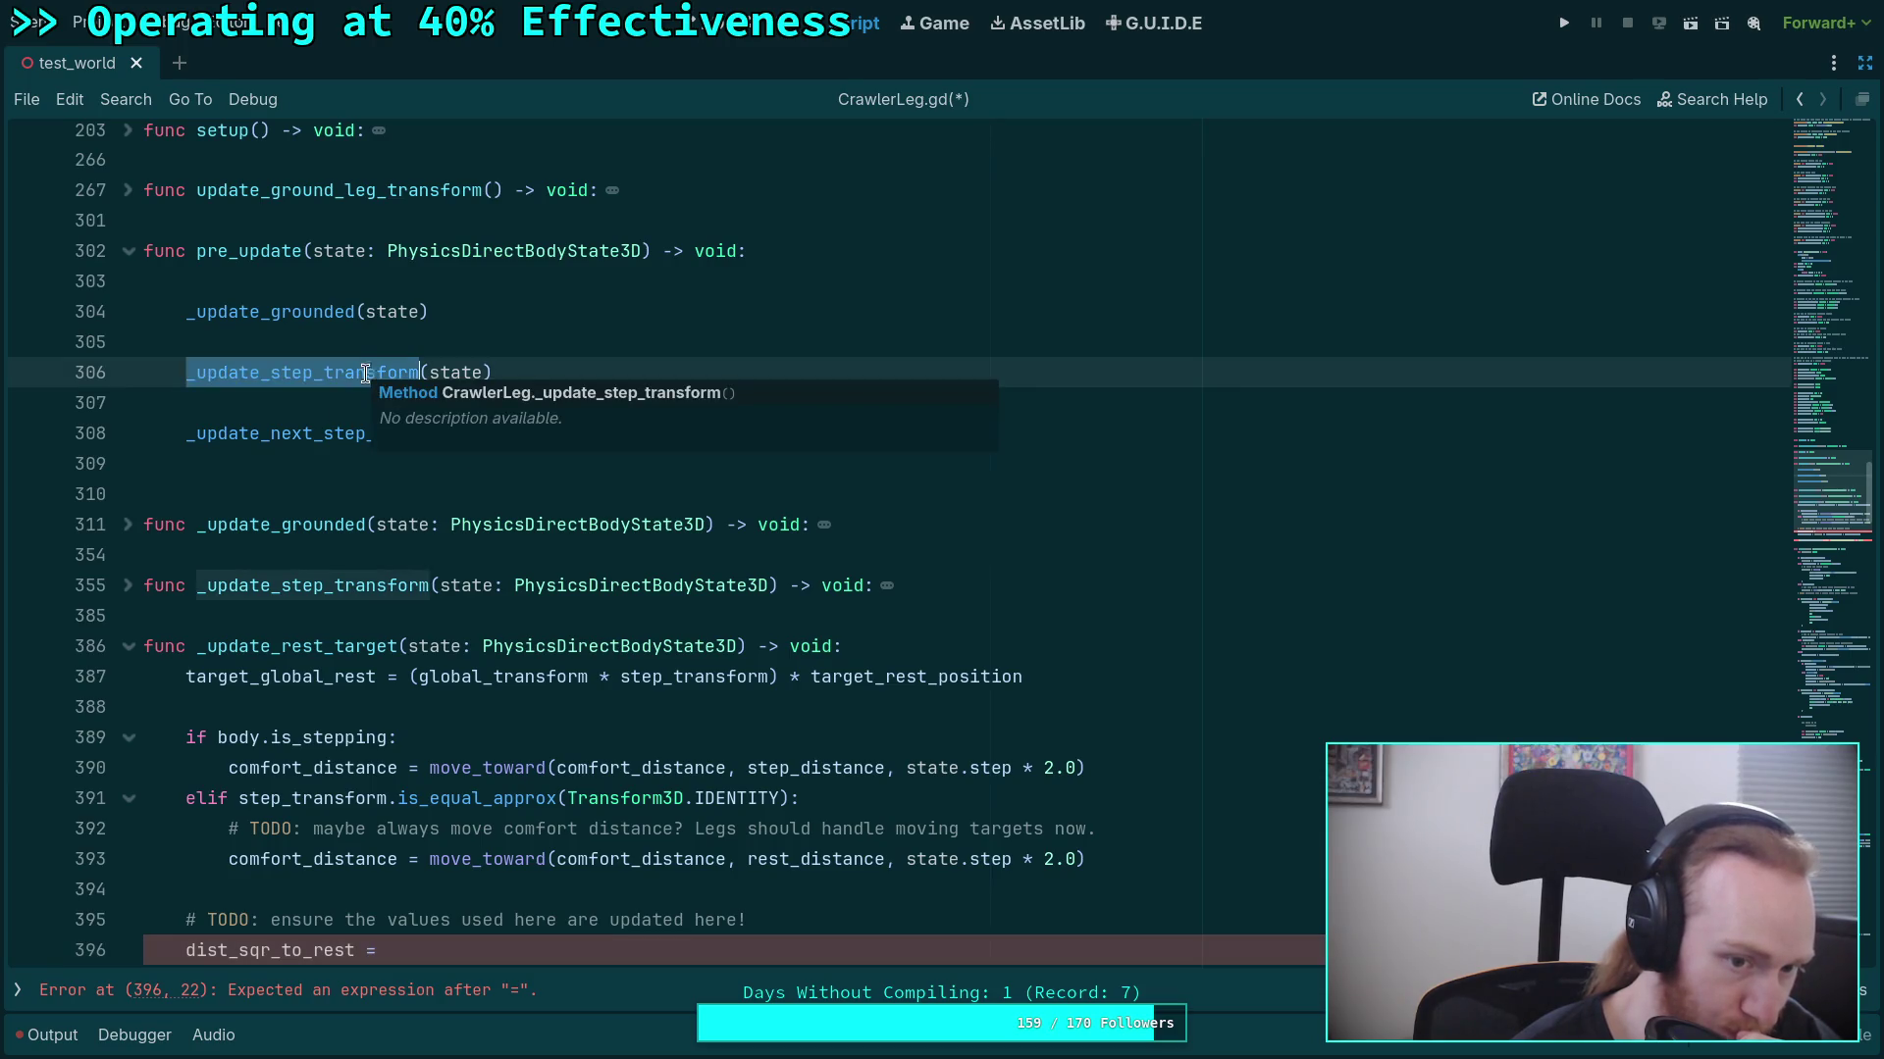
pyautogui.click(615, 400)
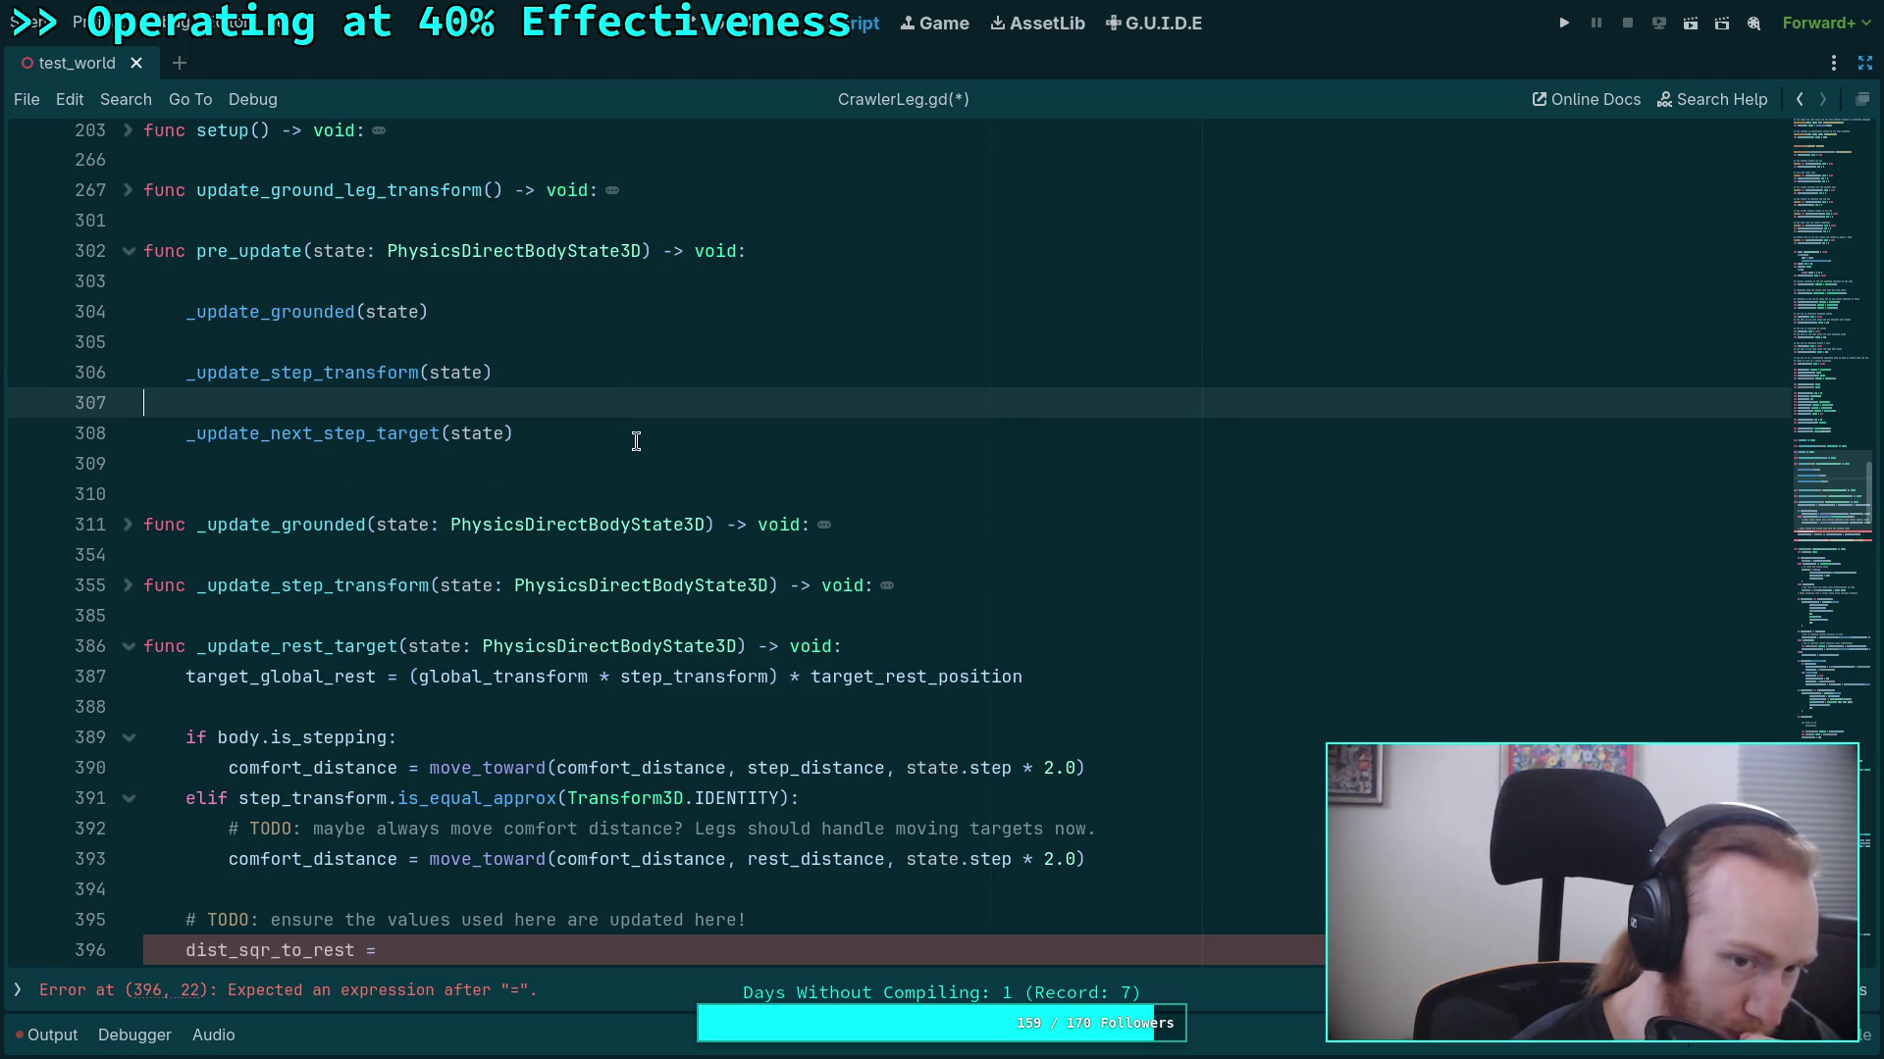
pyautogui.click(636, 438)
pyautogui.scroll(-1, 725, 467)
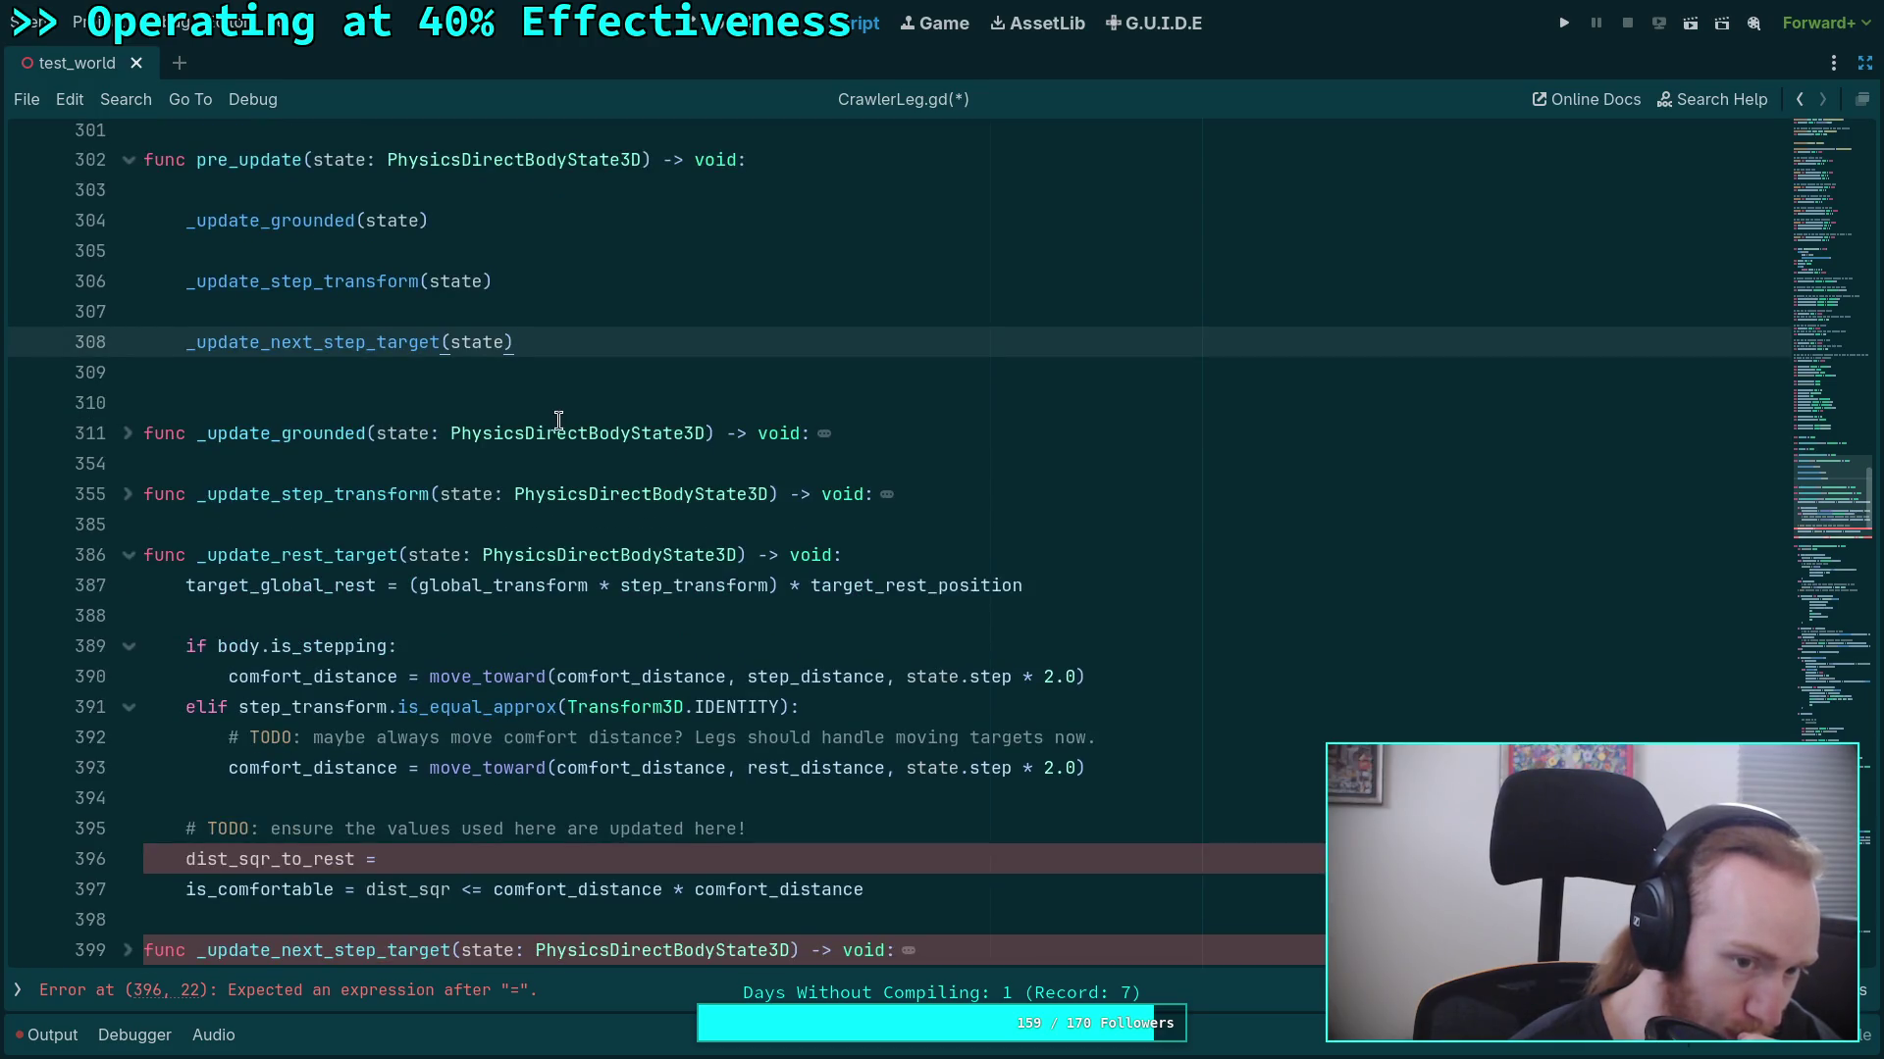
pyautogui.click(595, 295)
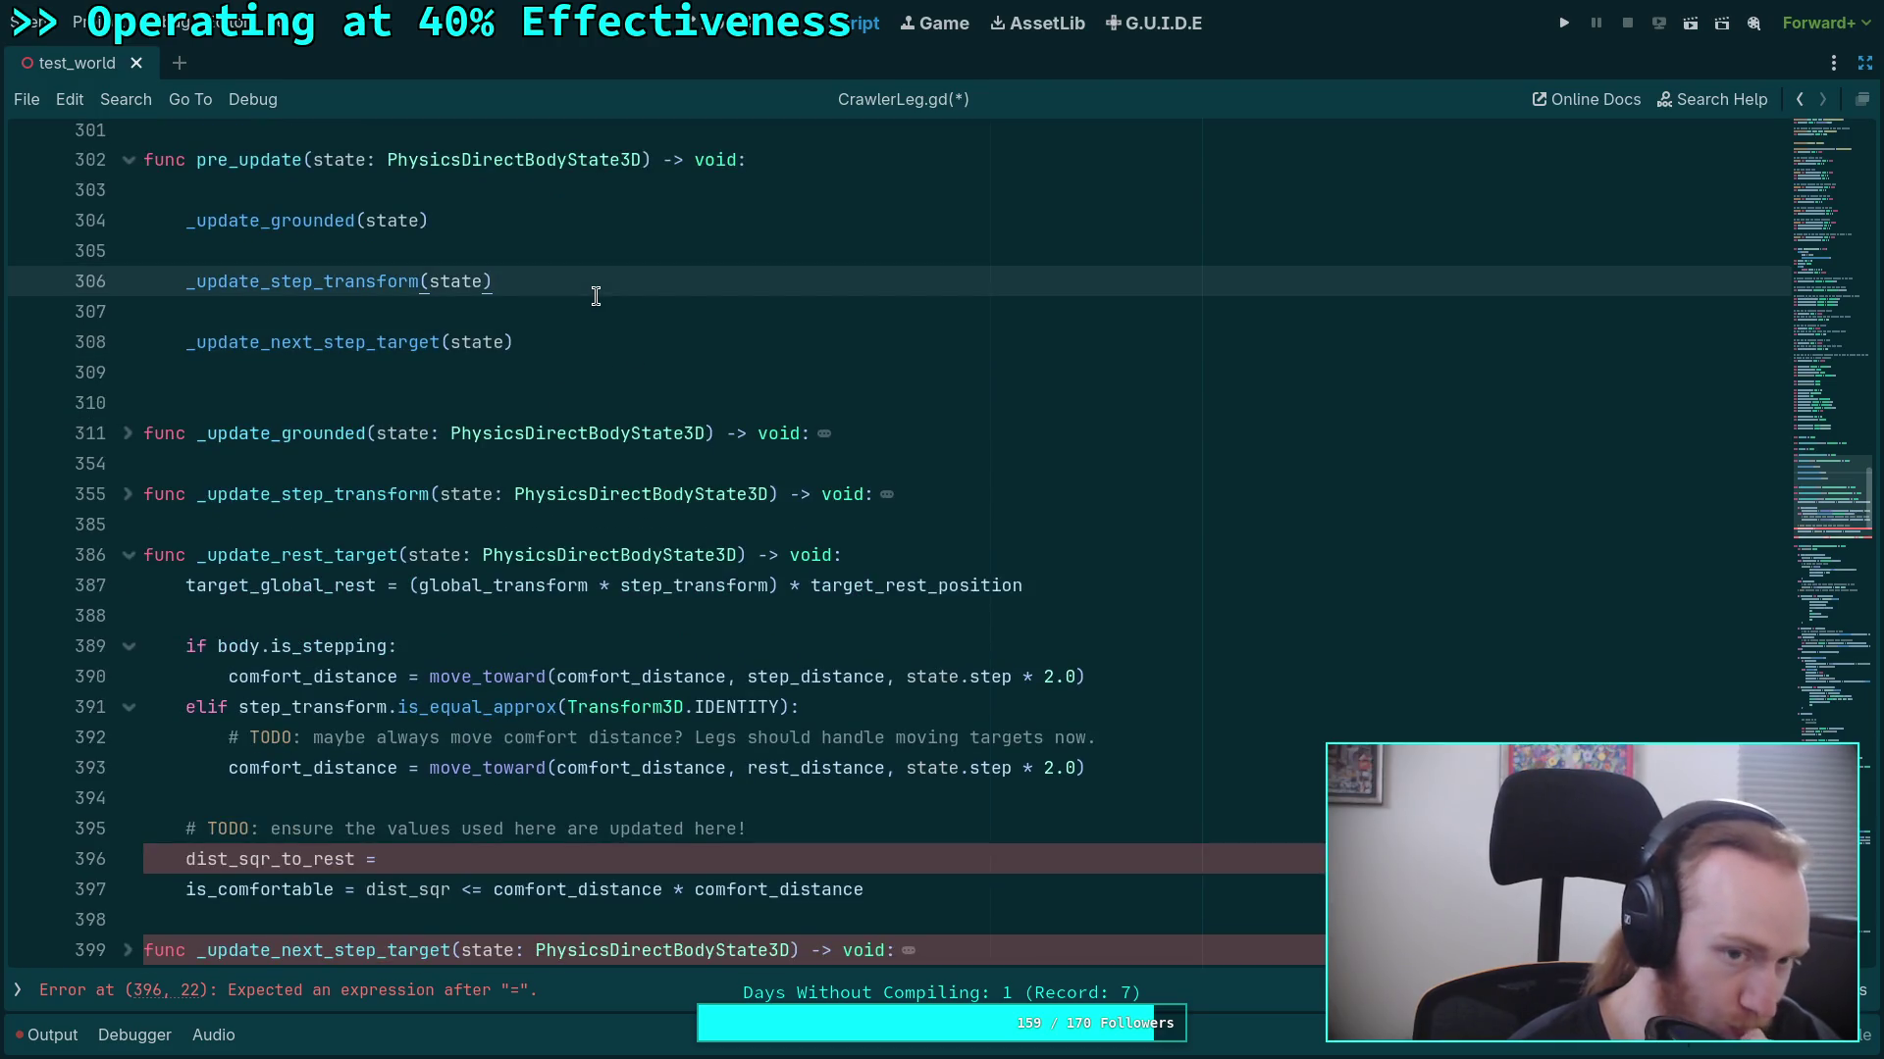
pyautogui.press('Return')
pyautogui.press('Return')
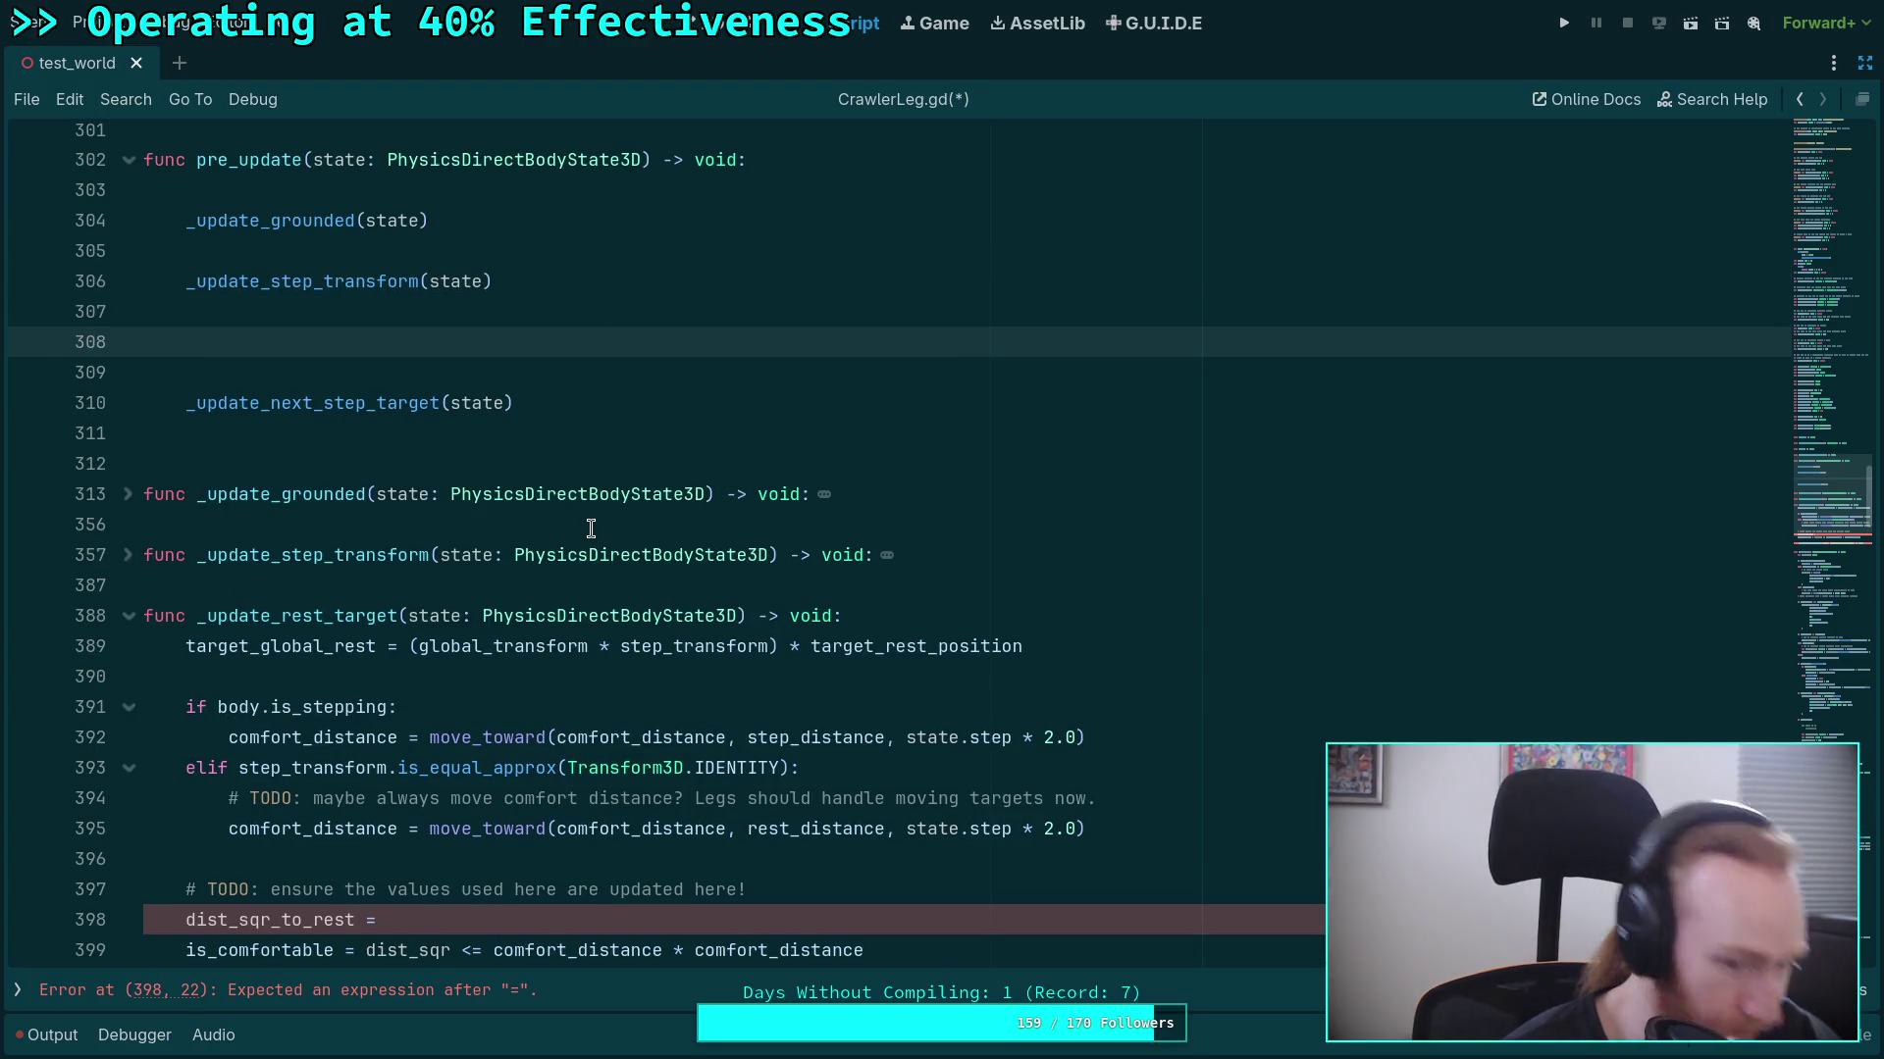
pyautogui.write('target_global_rest = (global_transform * step_transform) * target_rest_position  \tif body.is_stepping: \t\tcomfort_distance = move_toward(comfort_distance, step_distance, state.step * 2.0) \telif step_transform.is_equal_approx(Transform3D.IDENTITY): \t\t# TODO: maybe always move comfort distance? Legs should handle moving targets now. \t\tcomfort_distance = move_toward(comfort_distance, rest_distance, state.step * 2.0)  \t# TODO: ensure the values used here are updated here! \tdist_sqr_to_rest = \tis_comfortable = dist_sqr <= comfort_distance * comfort_distance')
# Add 'above' to the TODO comment and open a bracket after dist_sqr_to_rest =.
pyautogui.click(695, 585)
pyautogui.write('above')
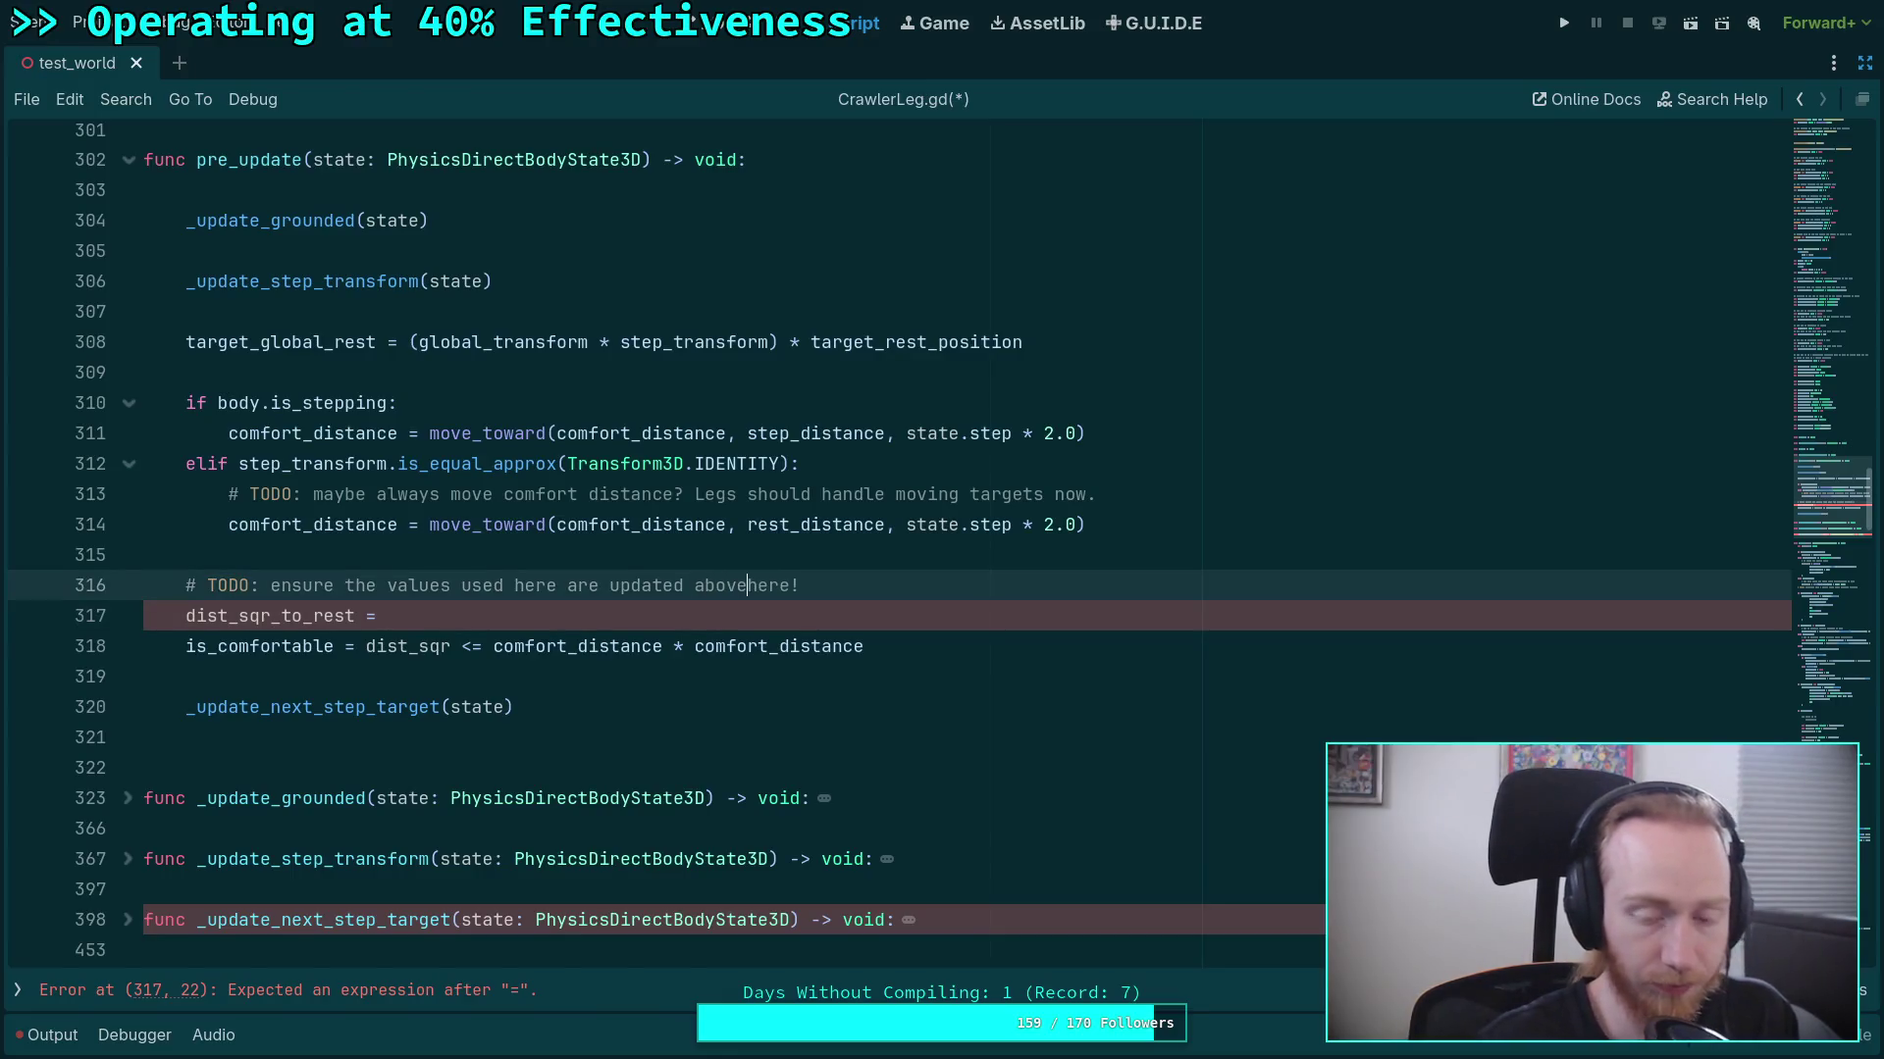
pyautogui.click(387, 615)
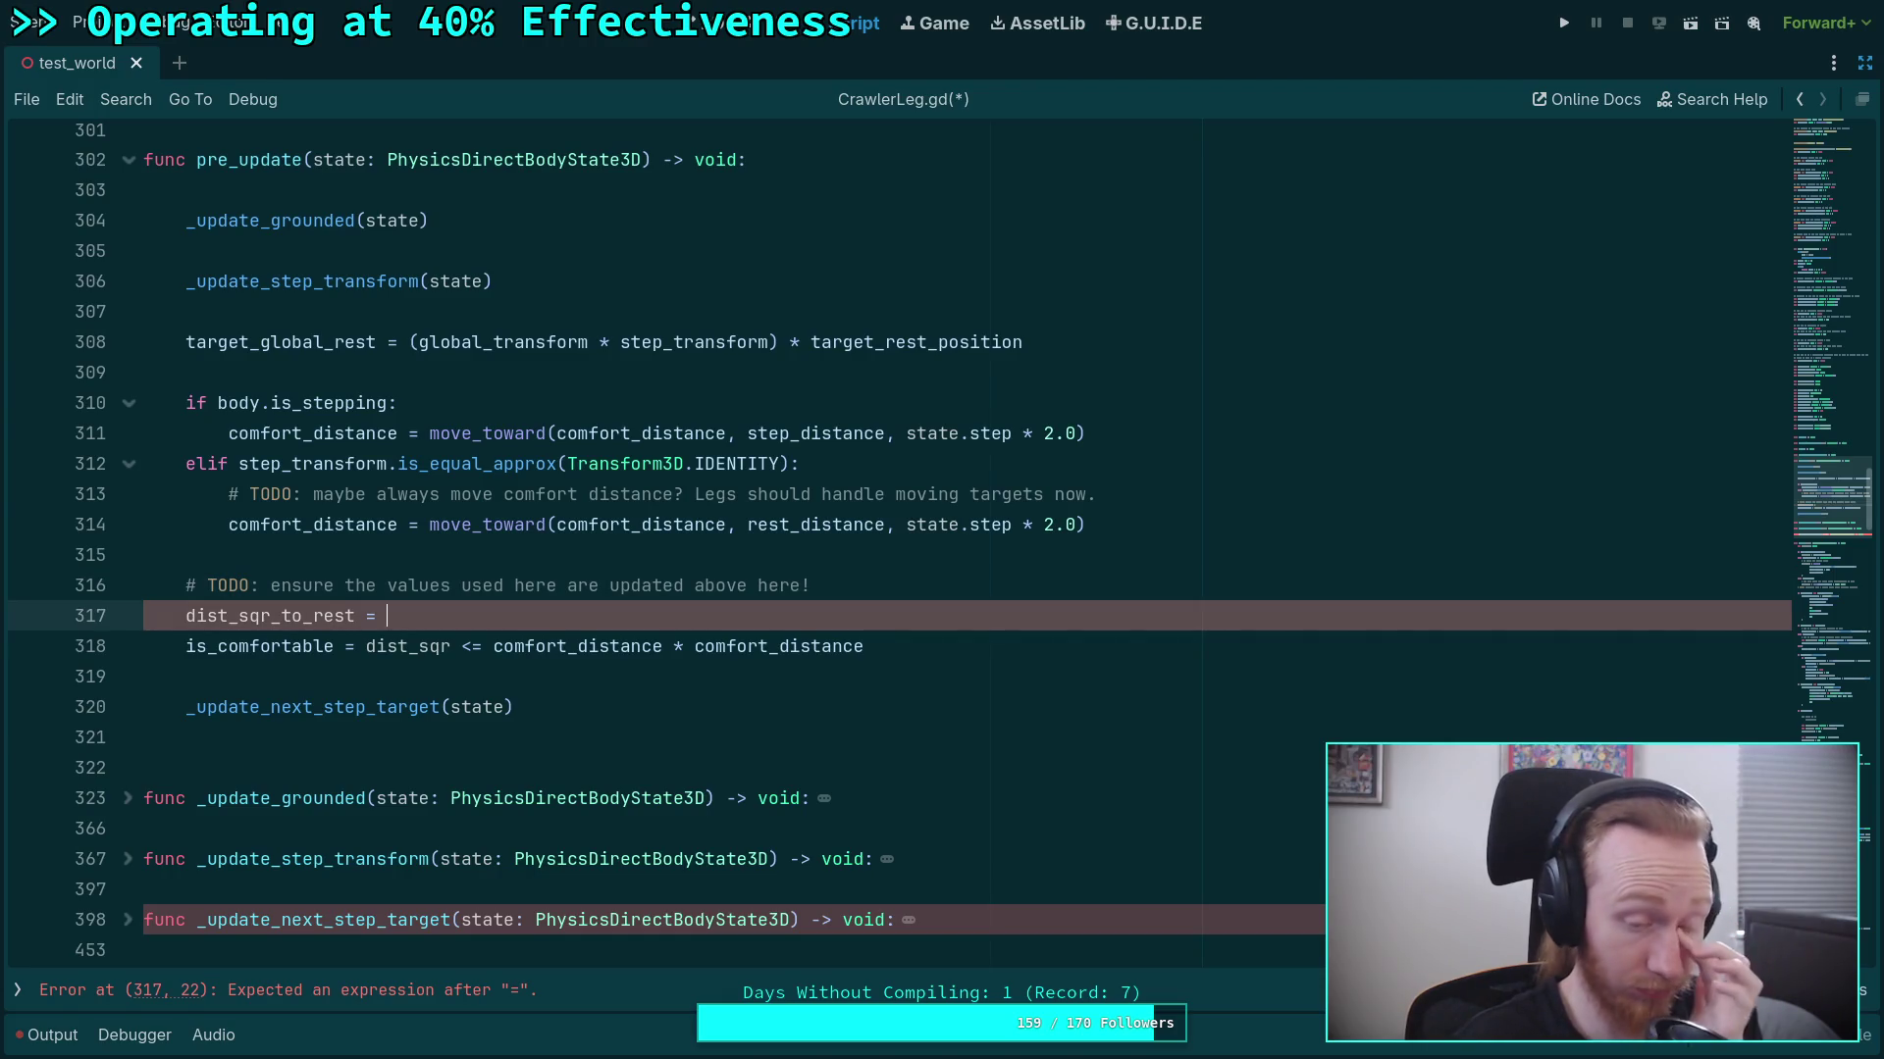
pyautogui.write('(')
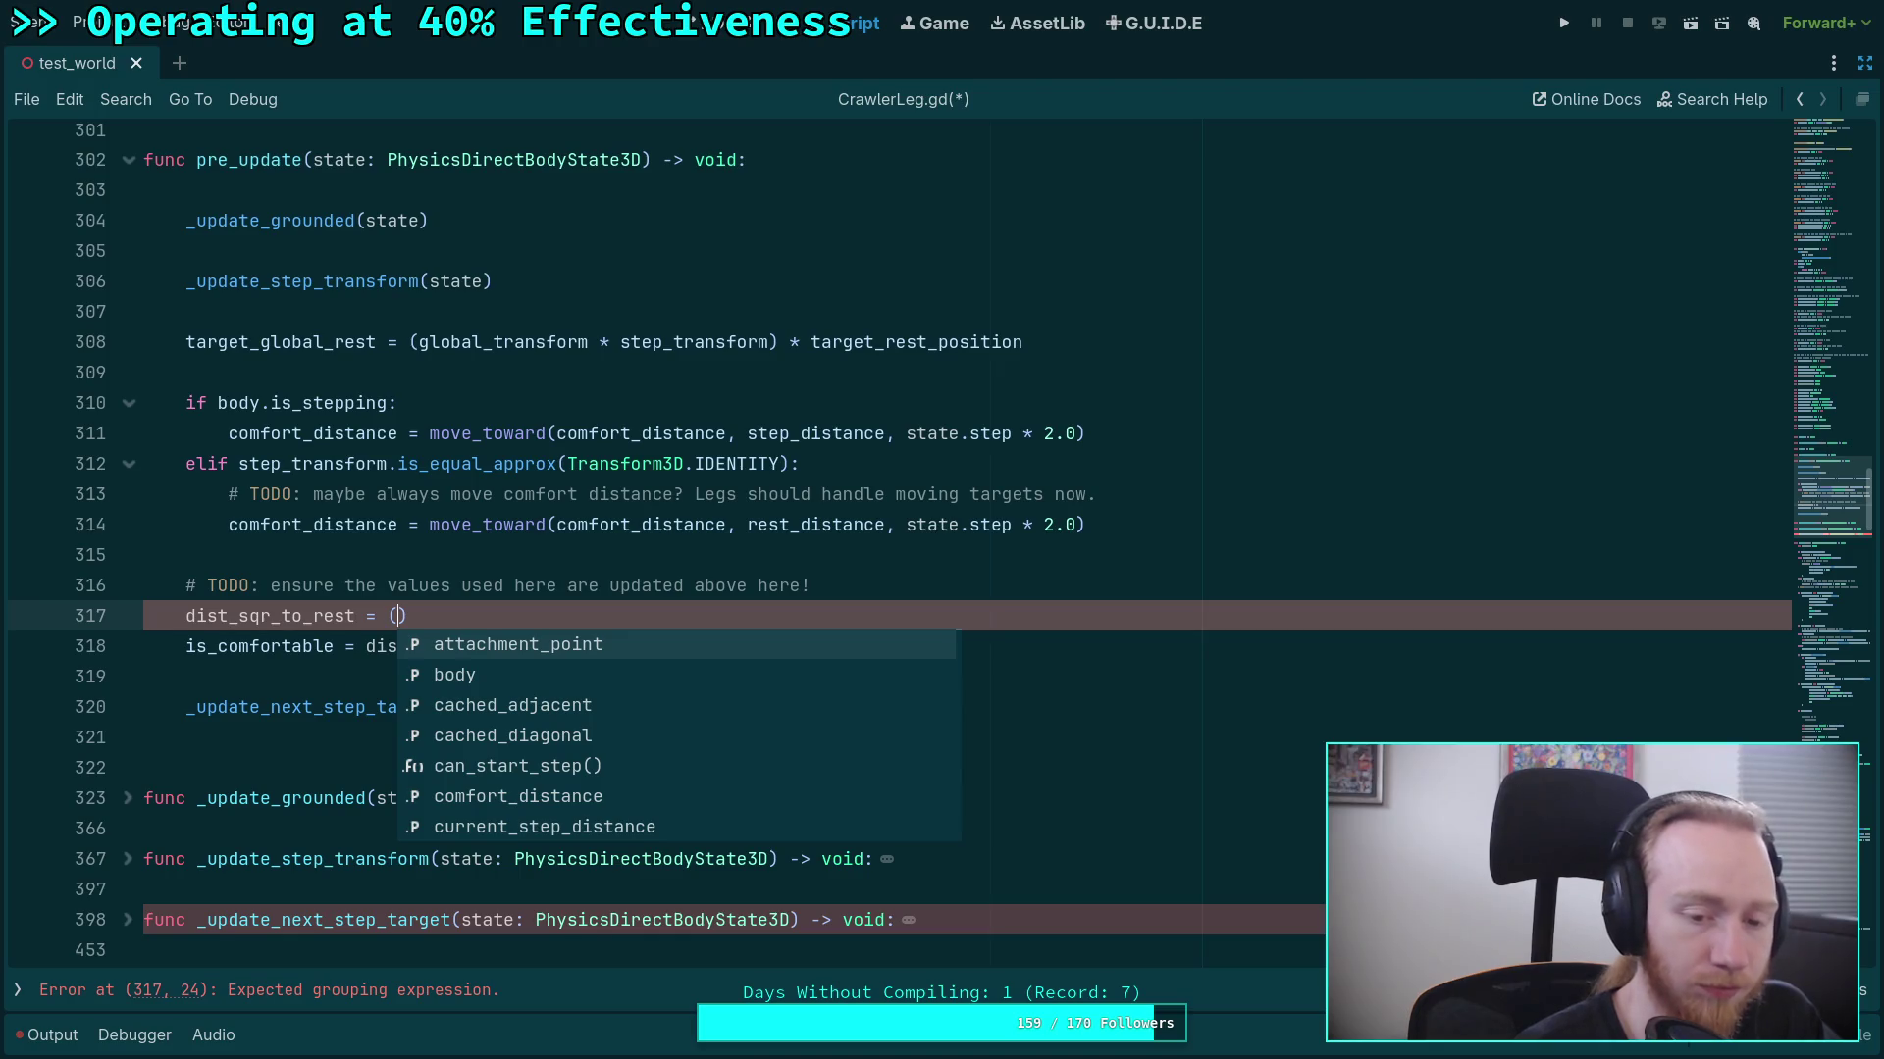
# Type target.global_position - target_global_rest and append a distance_squared_to call.
pyautogui.write('target.gl')
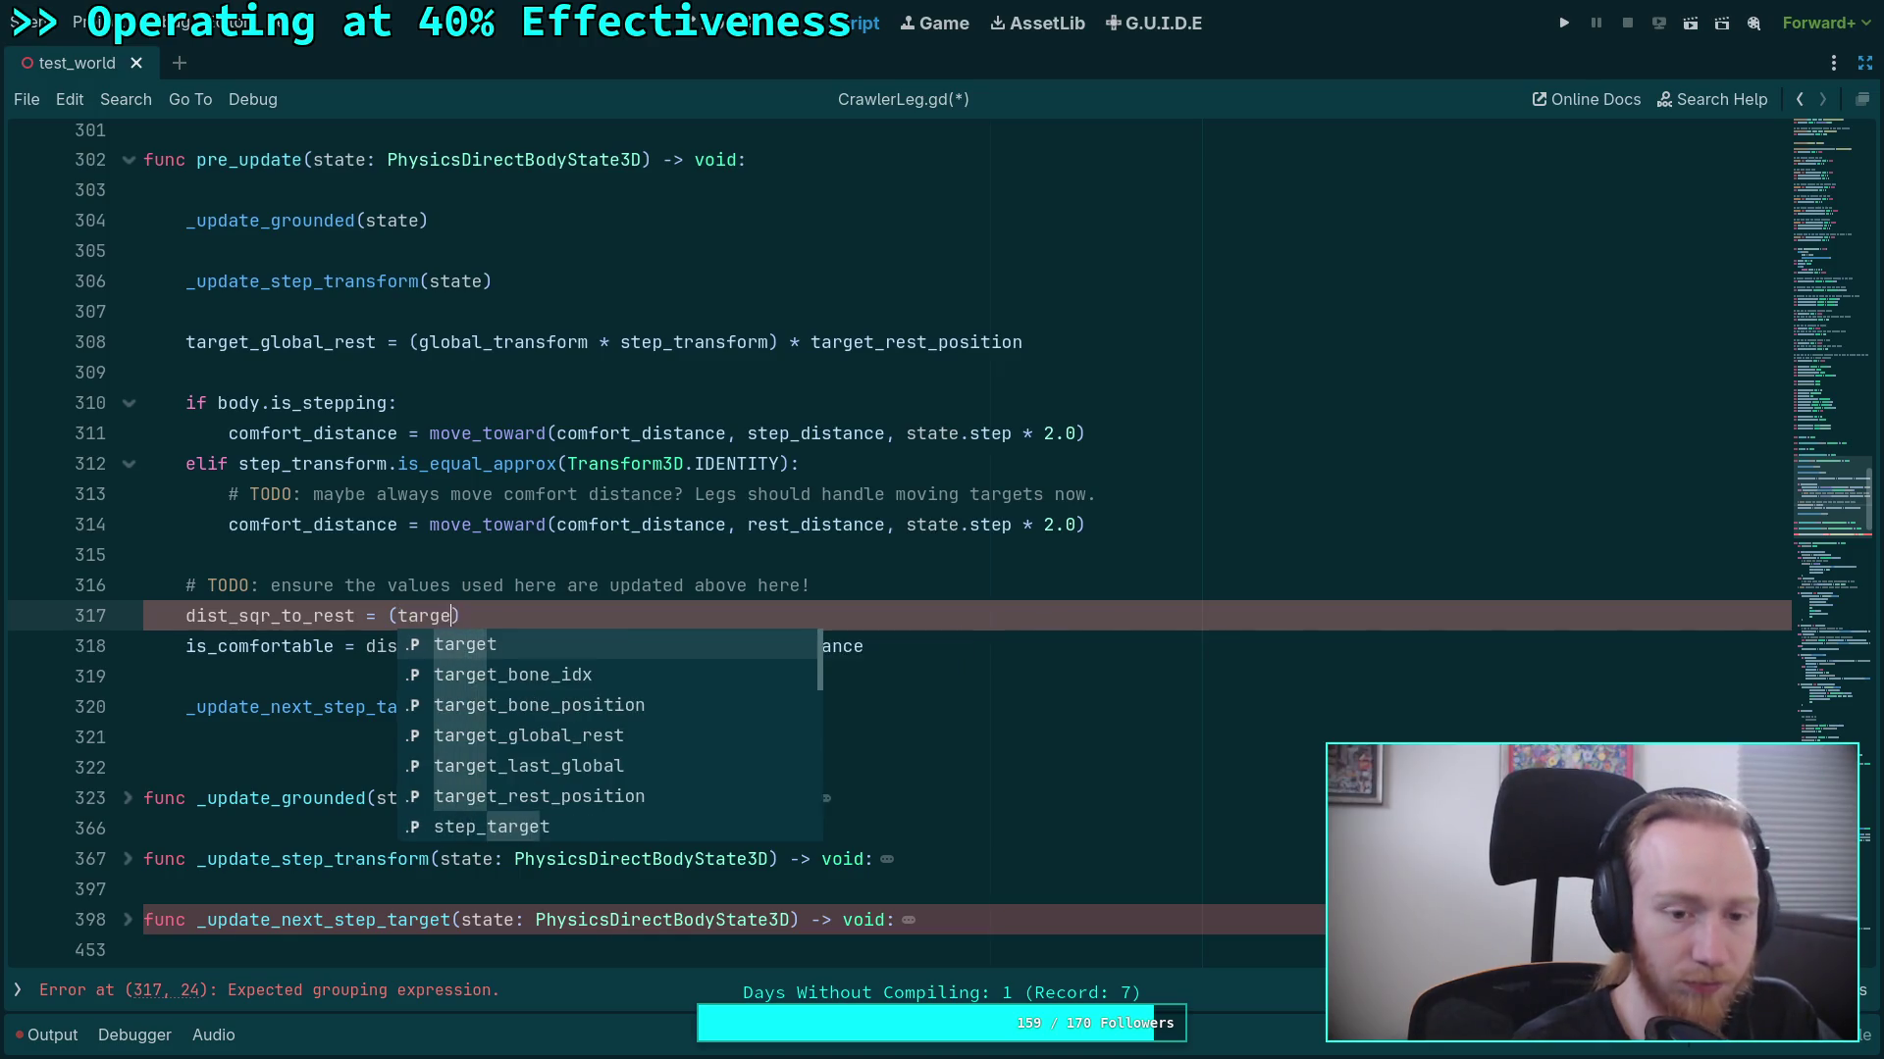
pyautogui.write('obal_positi')
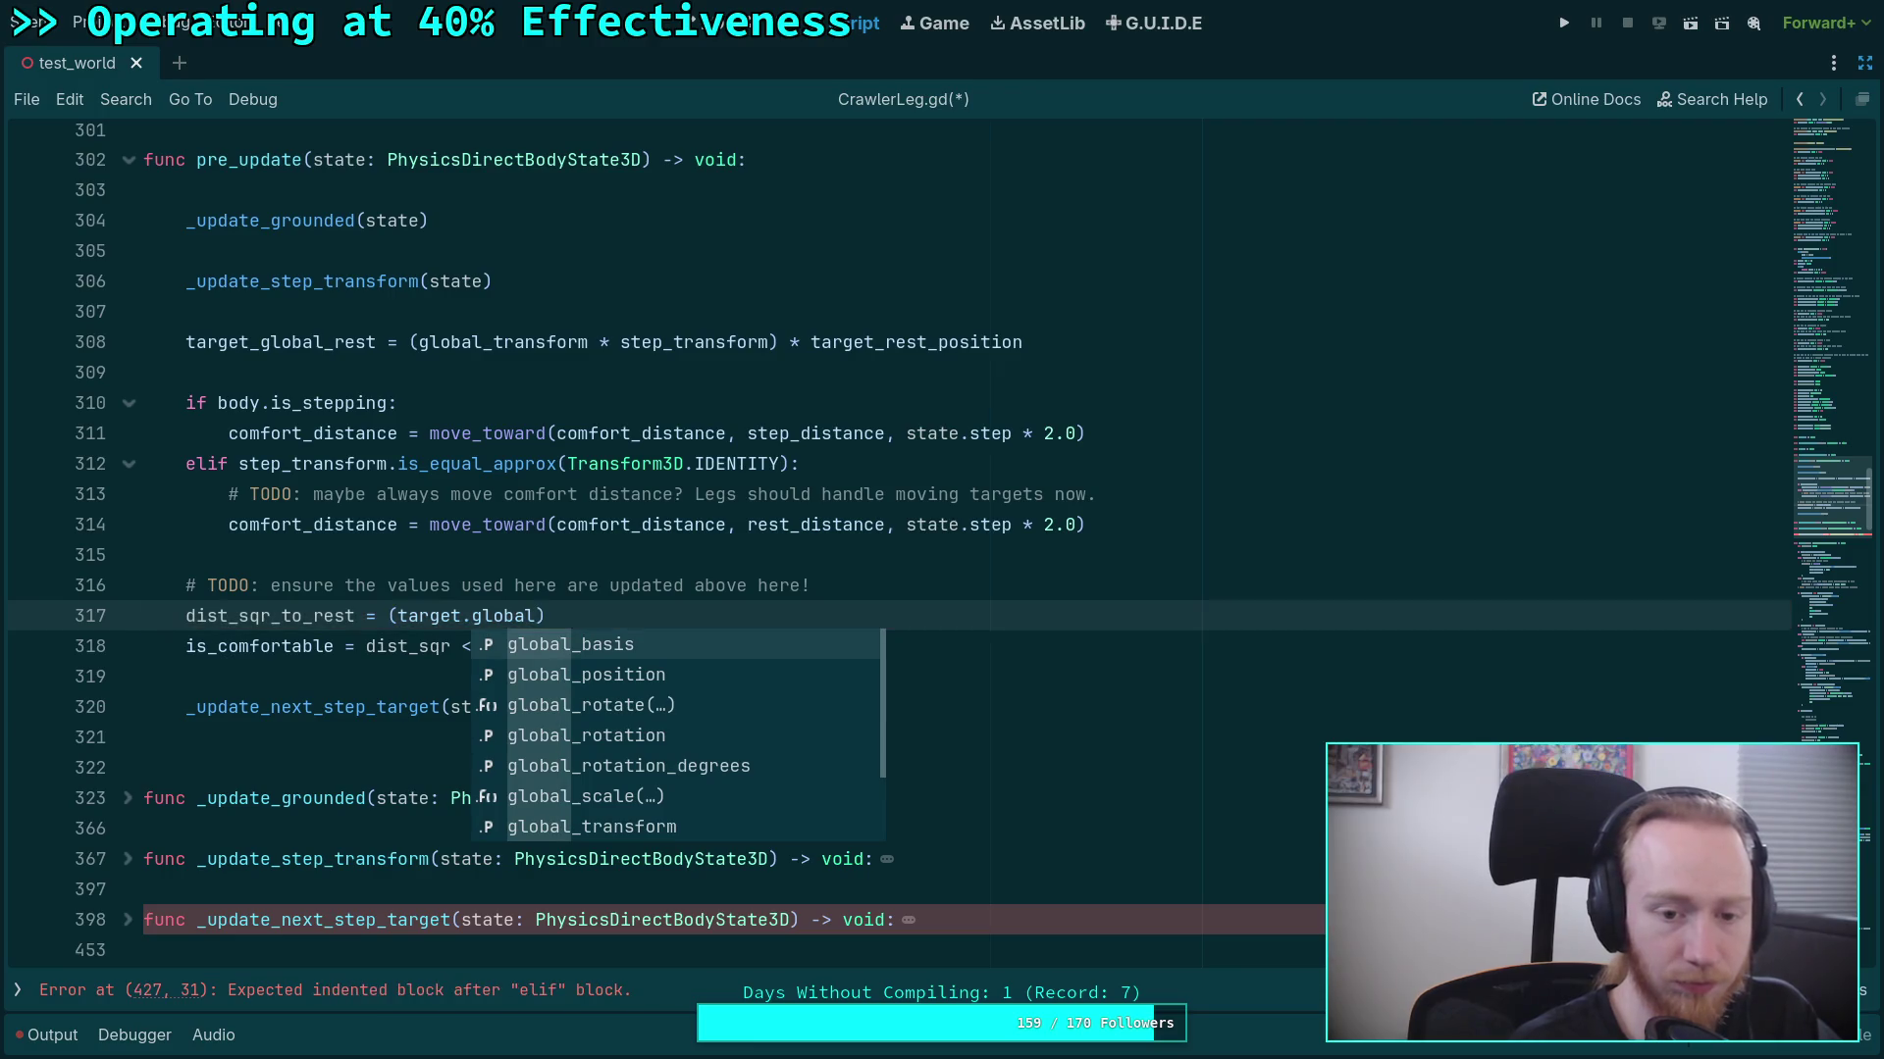
pyautogui.write('on - target_gl')
pyautogui.press('Return')
pyautogui.press('End')
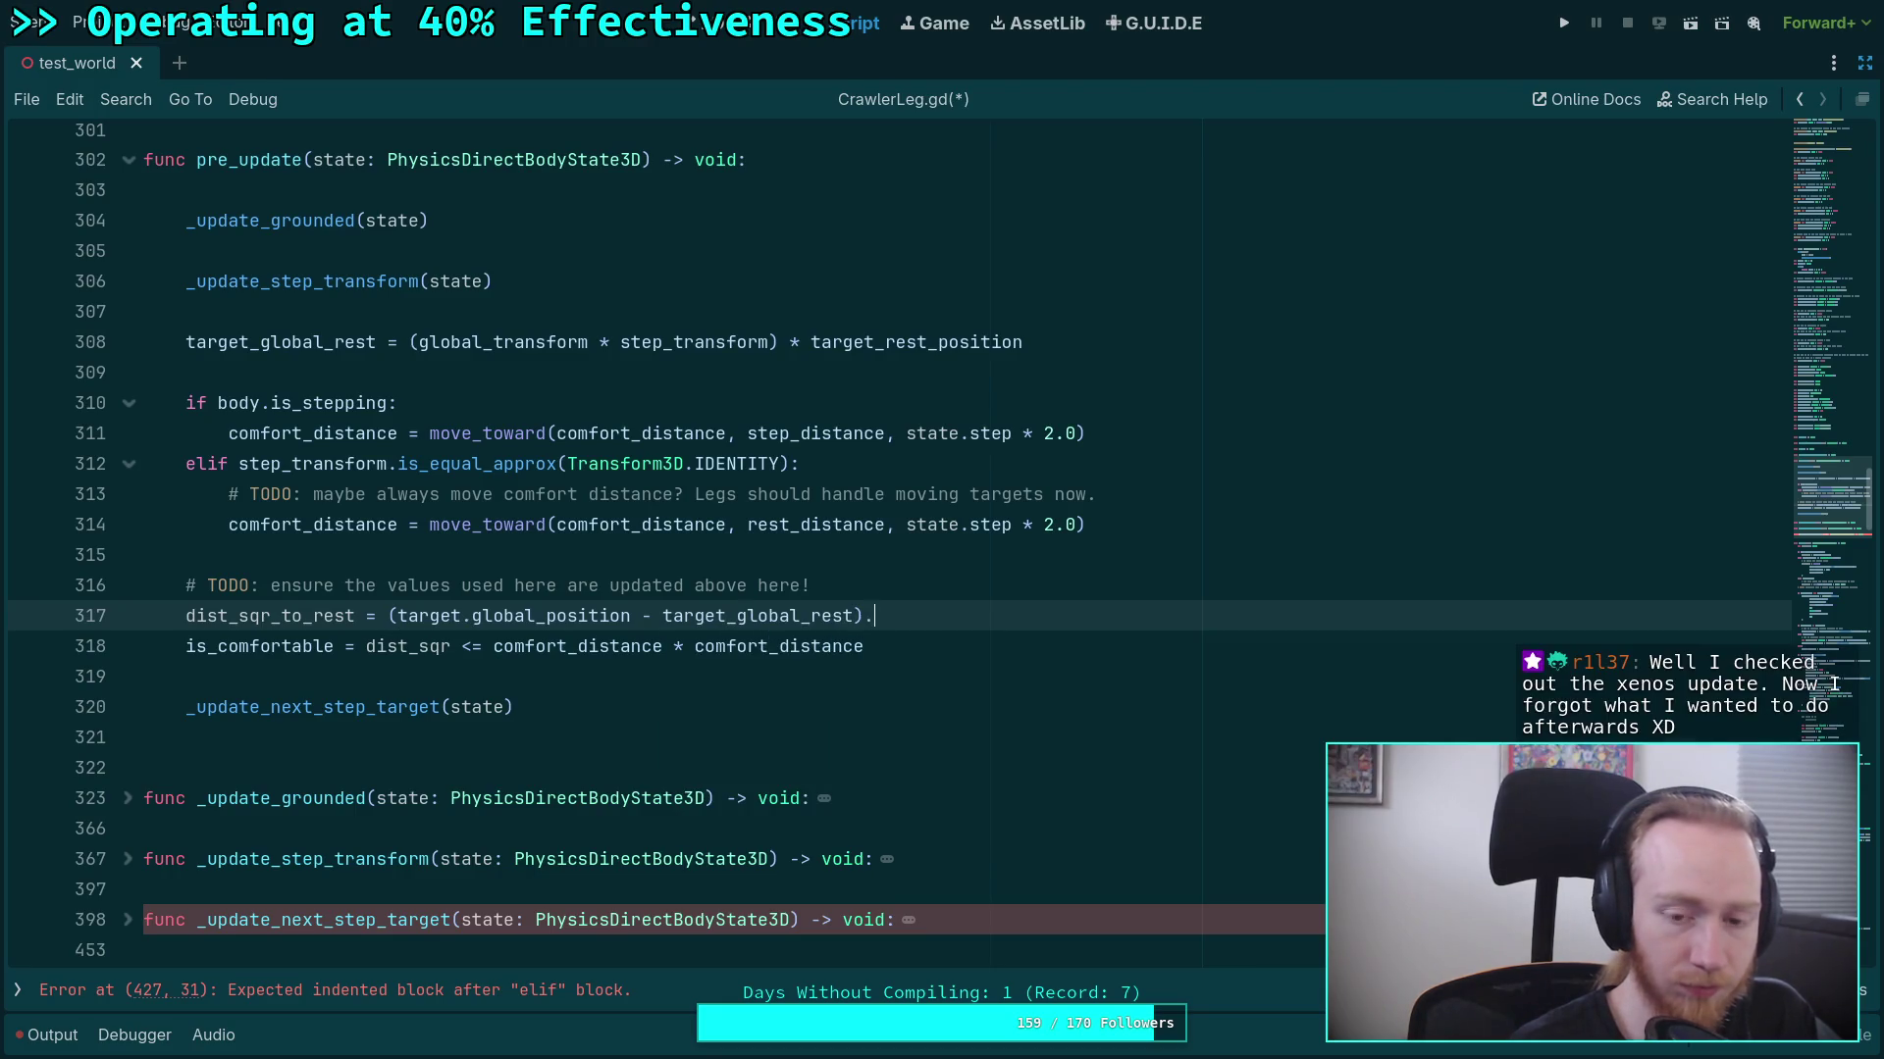
pyautogui.write('.dist')
pyautogui.press('Return')
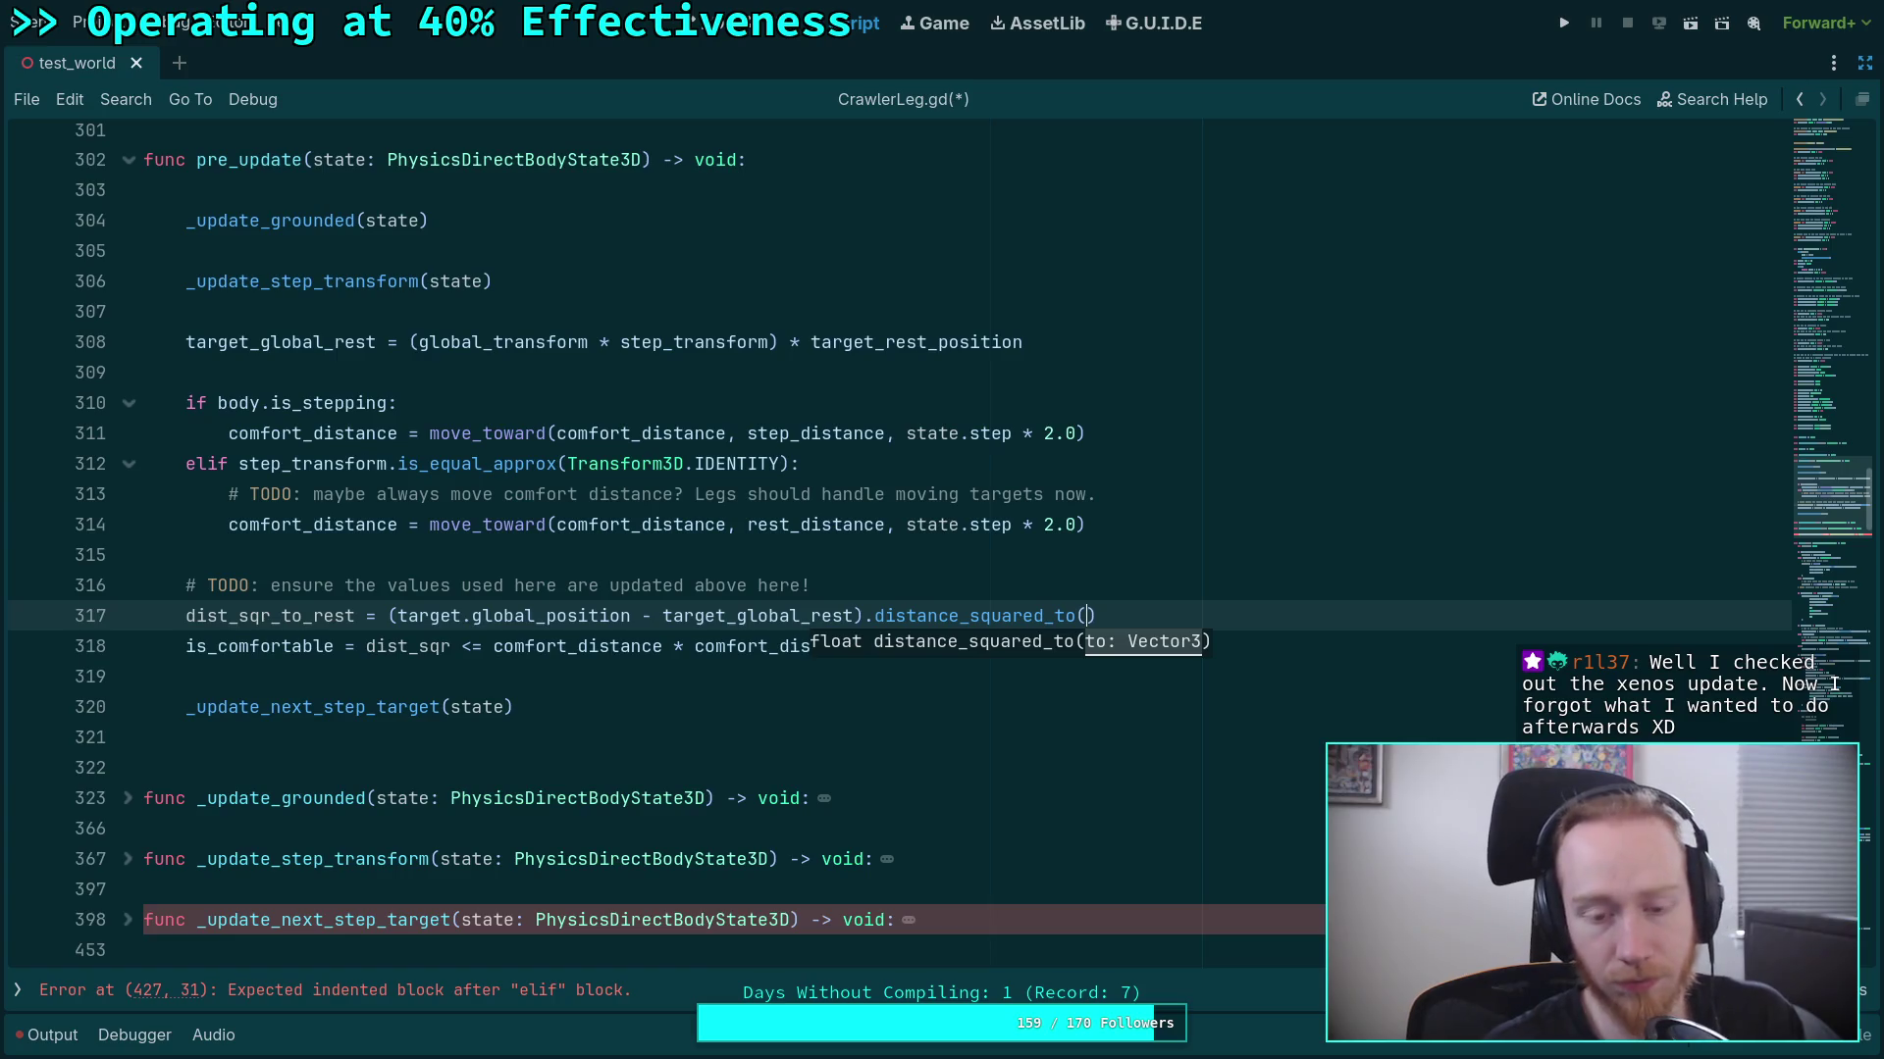
# Rework the line into target.global_position.distance_squared_to(target_global_rest), removing the extra minus and brackets.
pyautogui.moveTo(662, 615); pyautogui.dragTo(859, 615)
pyautogui.hotkey('ctrl', 'c')
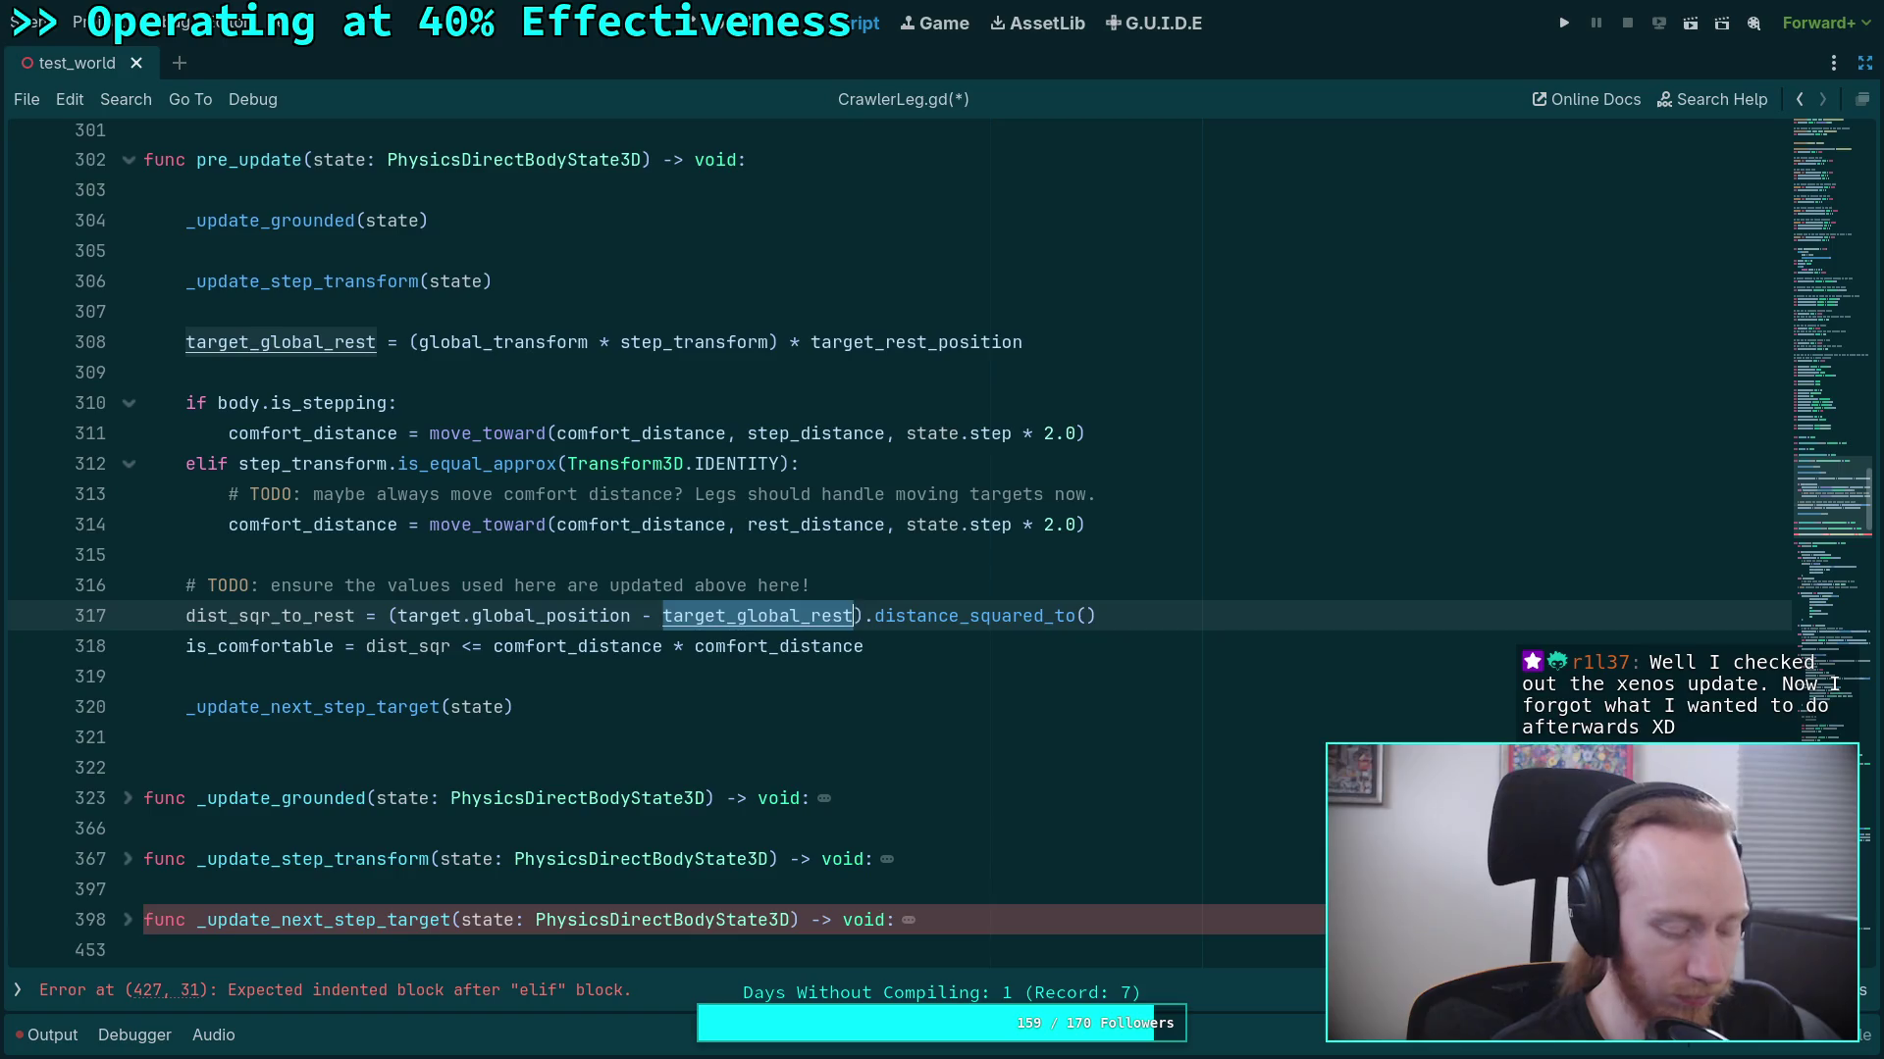
pyautogui.press('BackSpace')
pyautogui.click(894, 615)
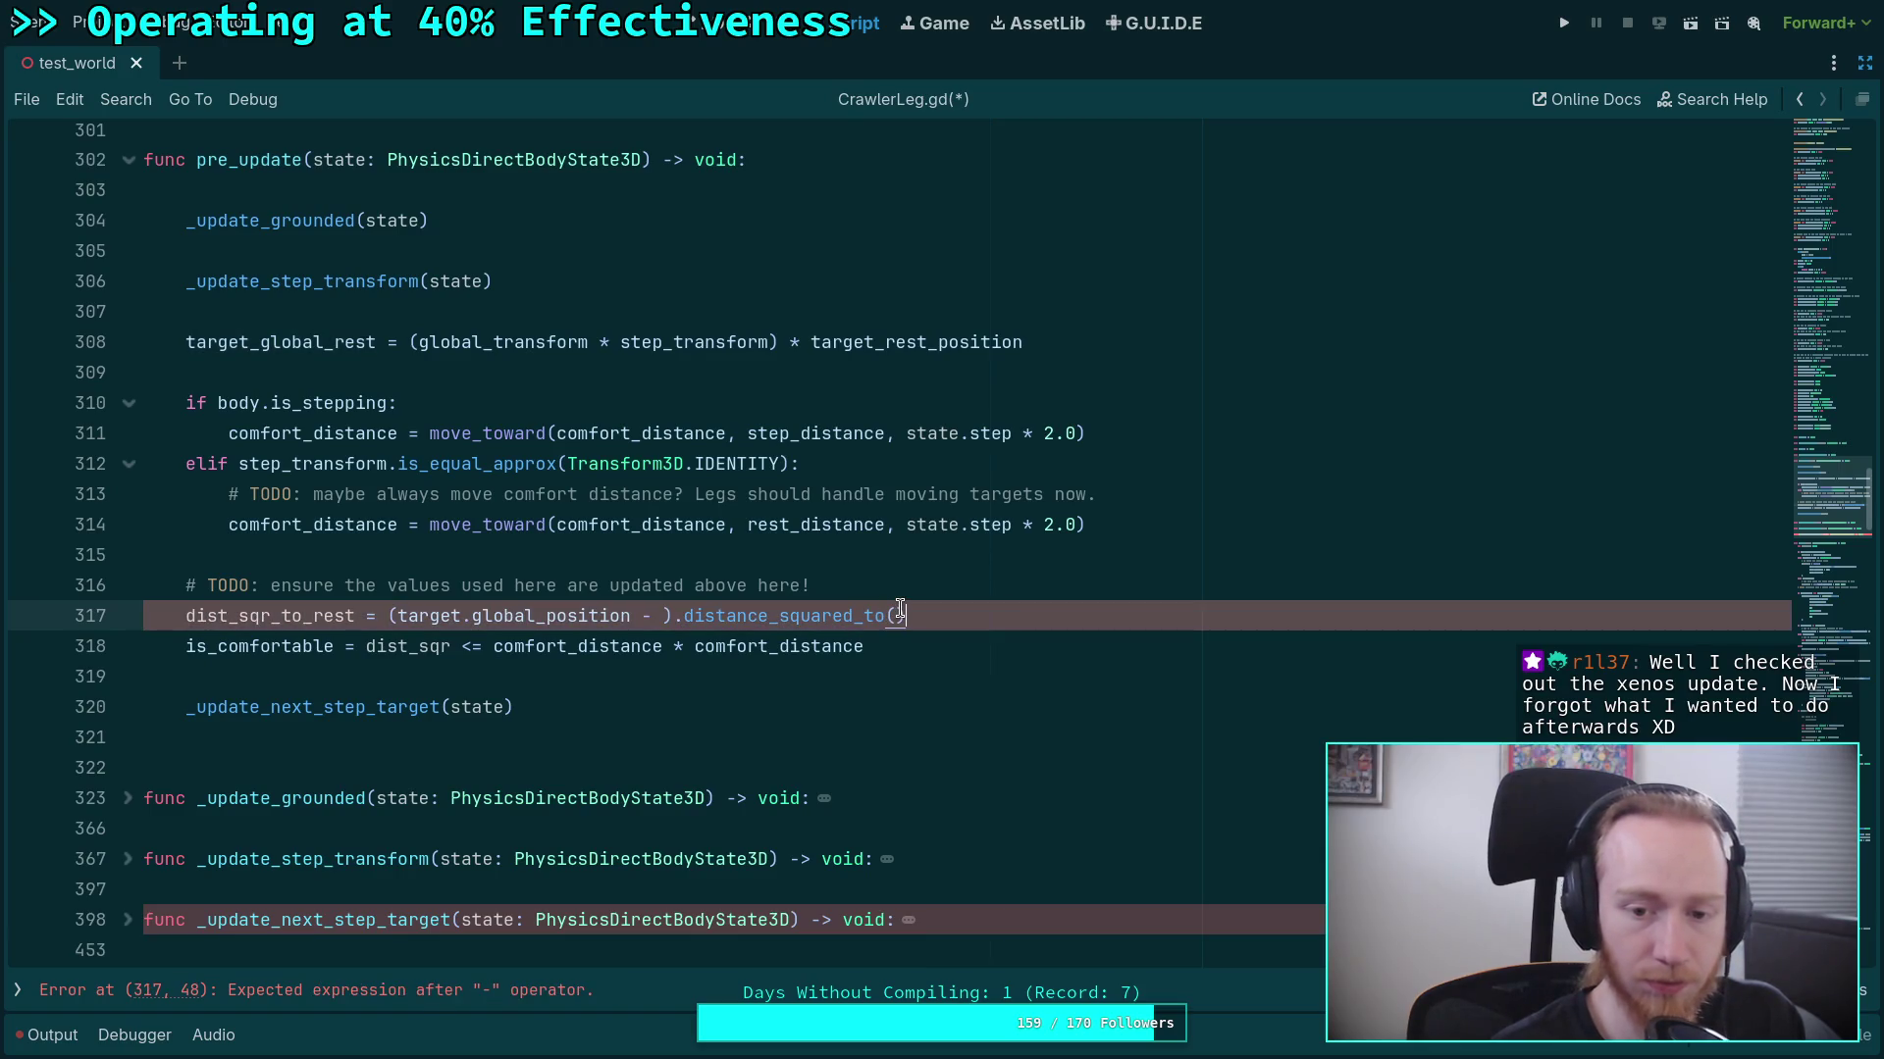
pyautogui.hotkey('ctrl', 'v')
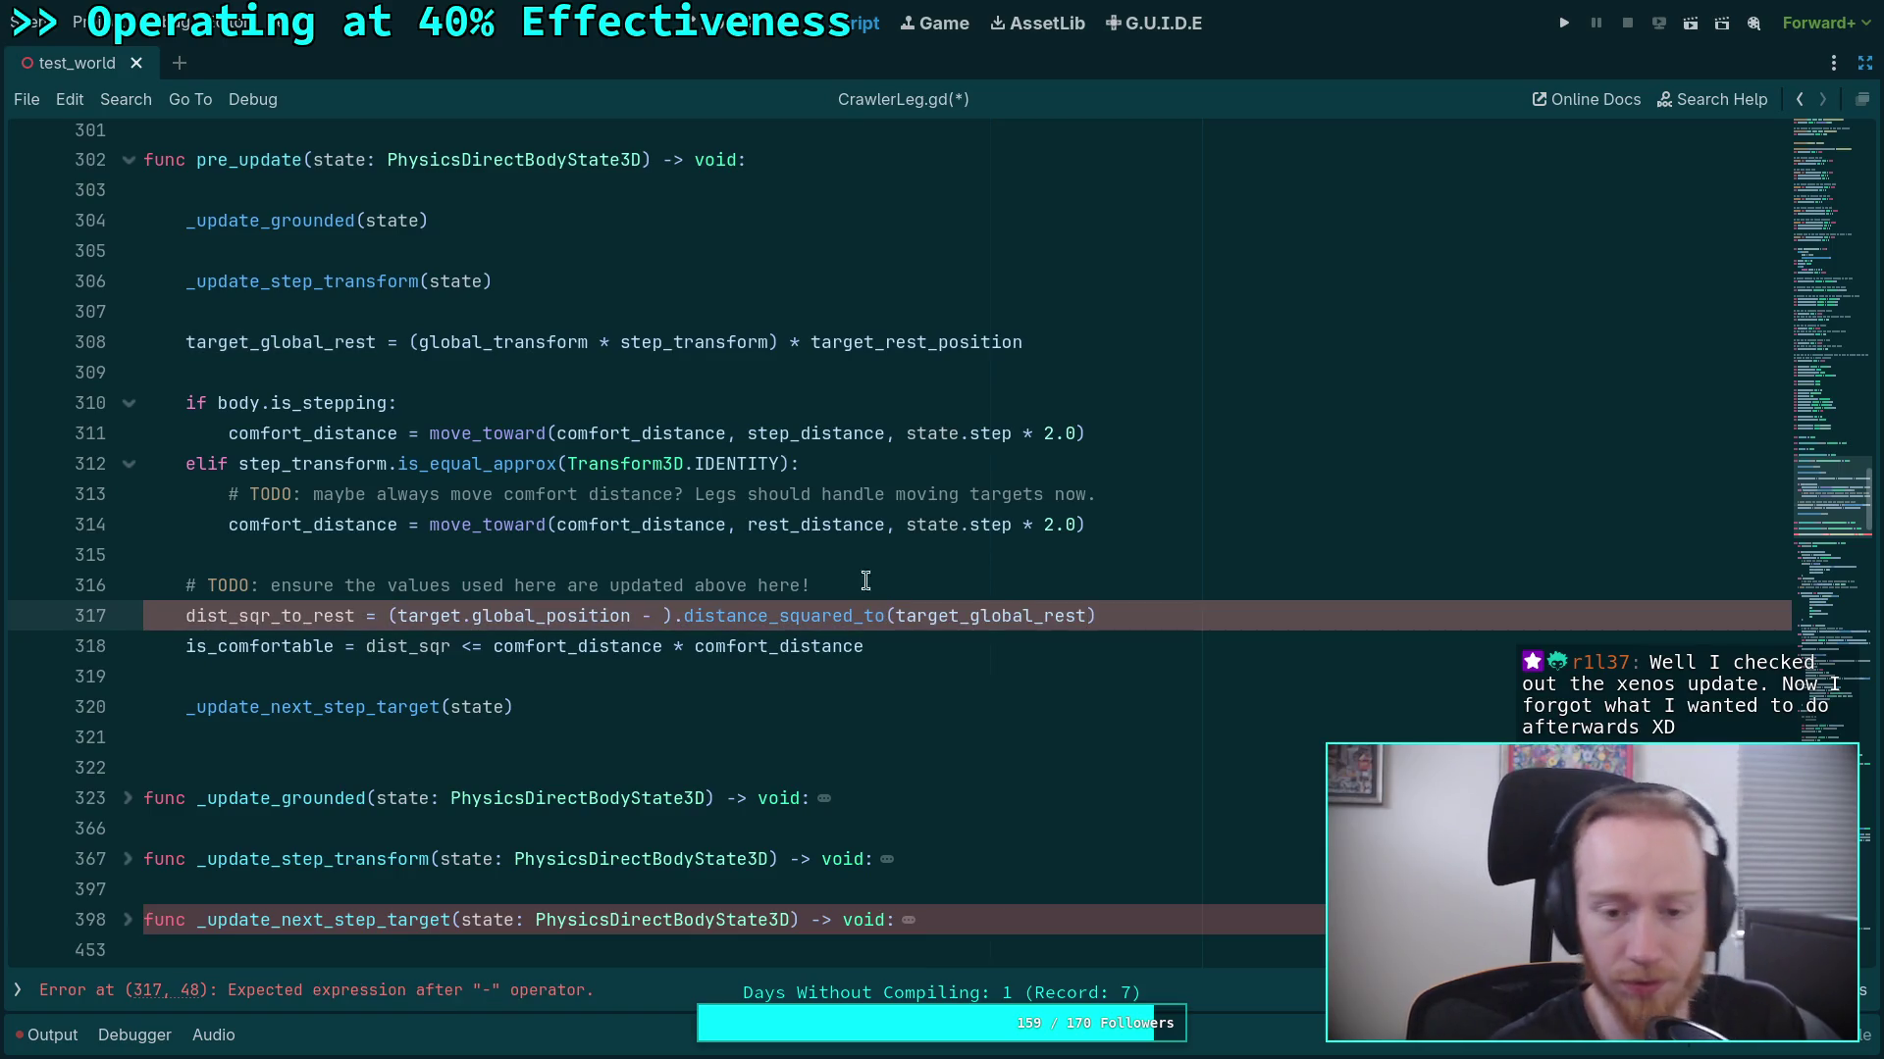
pyautogui.moveTo(674, 615); pyautogui.dragTo(629, 608)
pyautogui.press('BackSpace')
pyautogui.click(397, 615)
pyautogui.press('BackSpace')
pyautogui.click(539, 667)
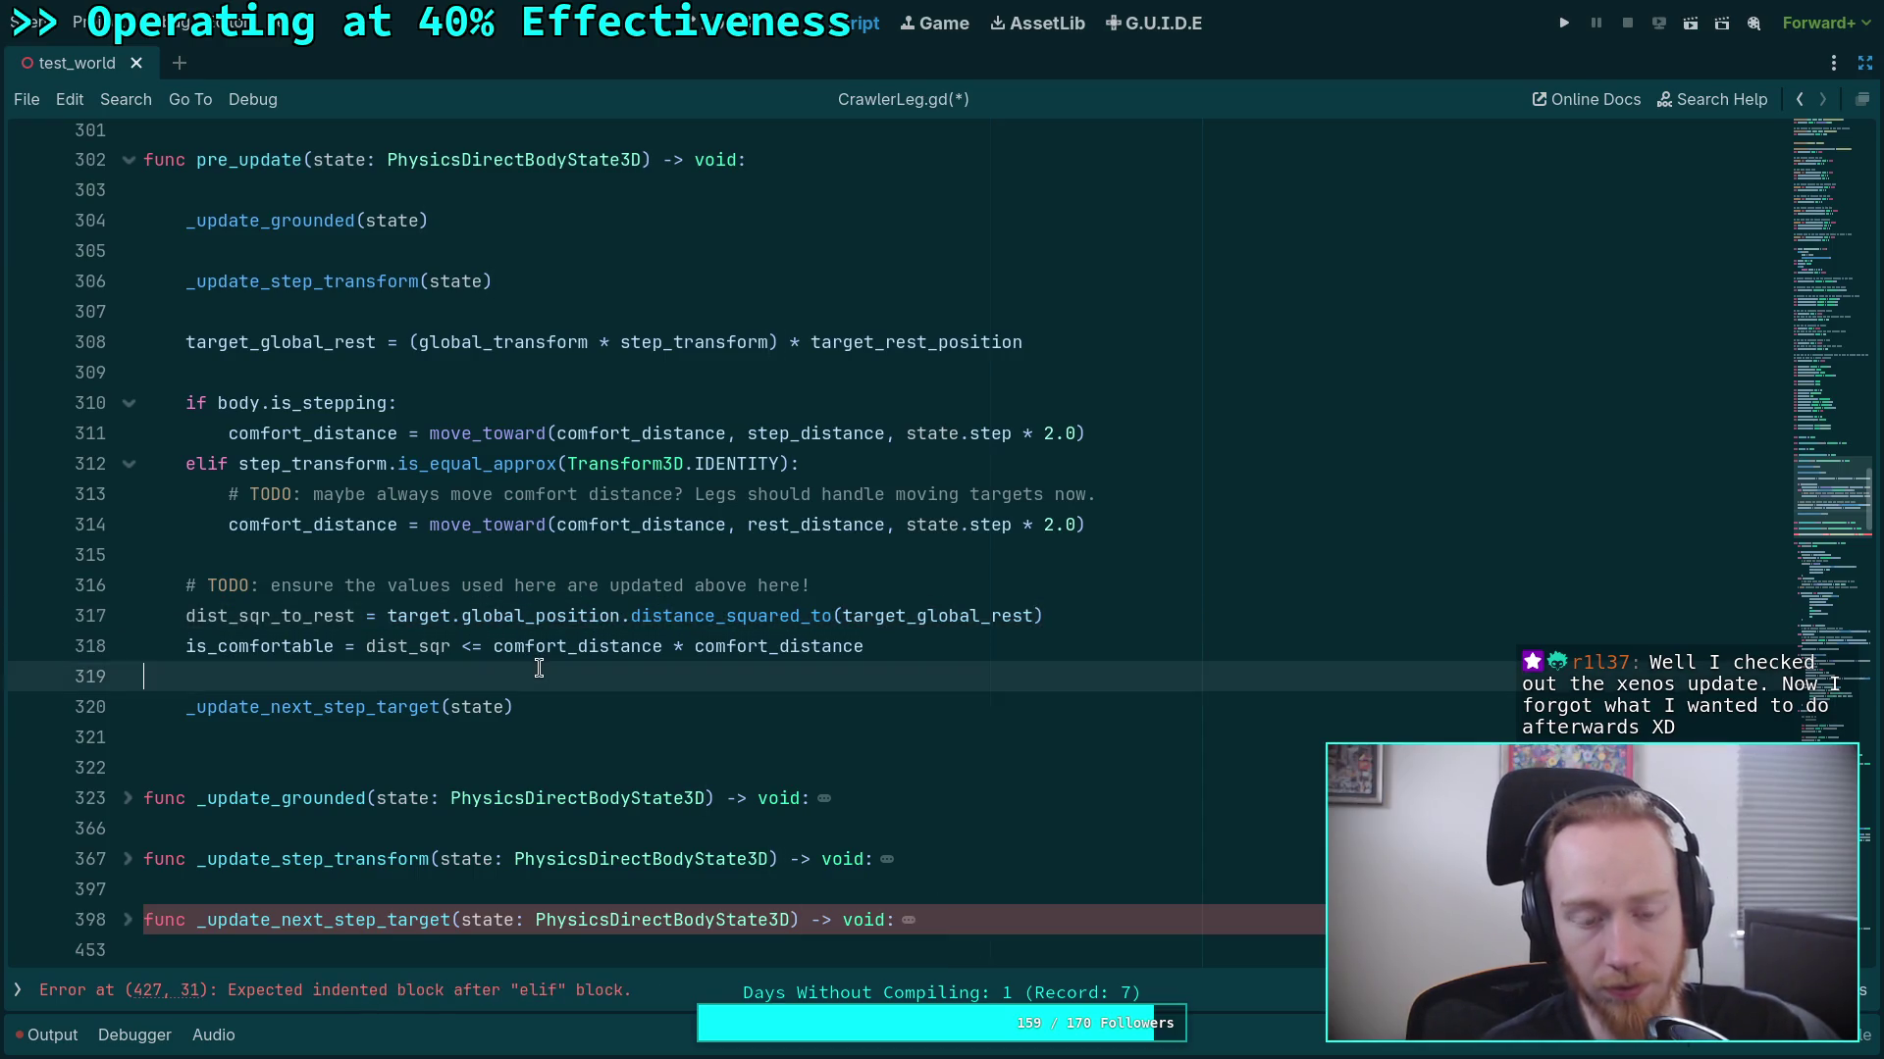
pyautogui.doubleClick(539, 615)
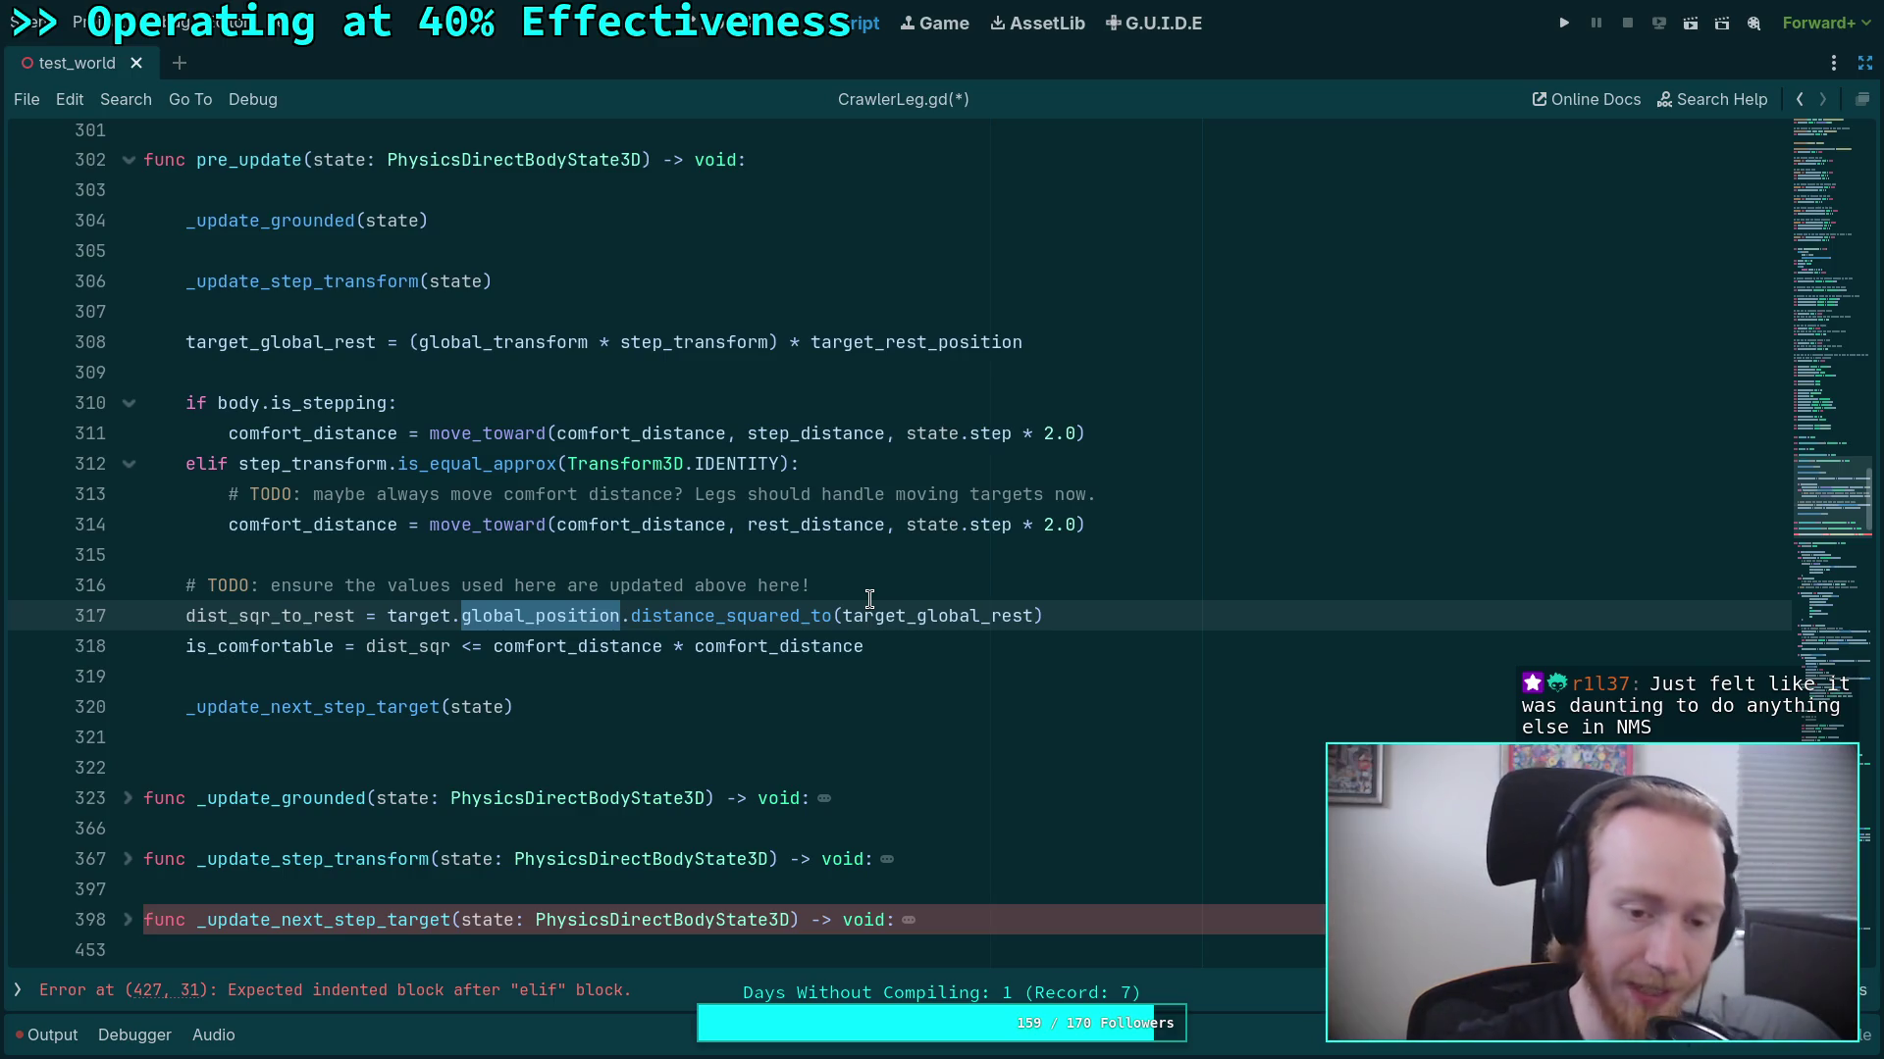
pyautogui.click(1057, 615)
pyautogui.click(969, 626)
pyautogui.click(941, 648)
pyautogui.click(919, 673)
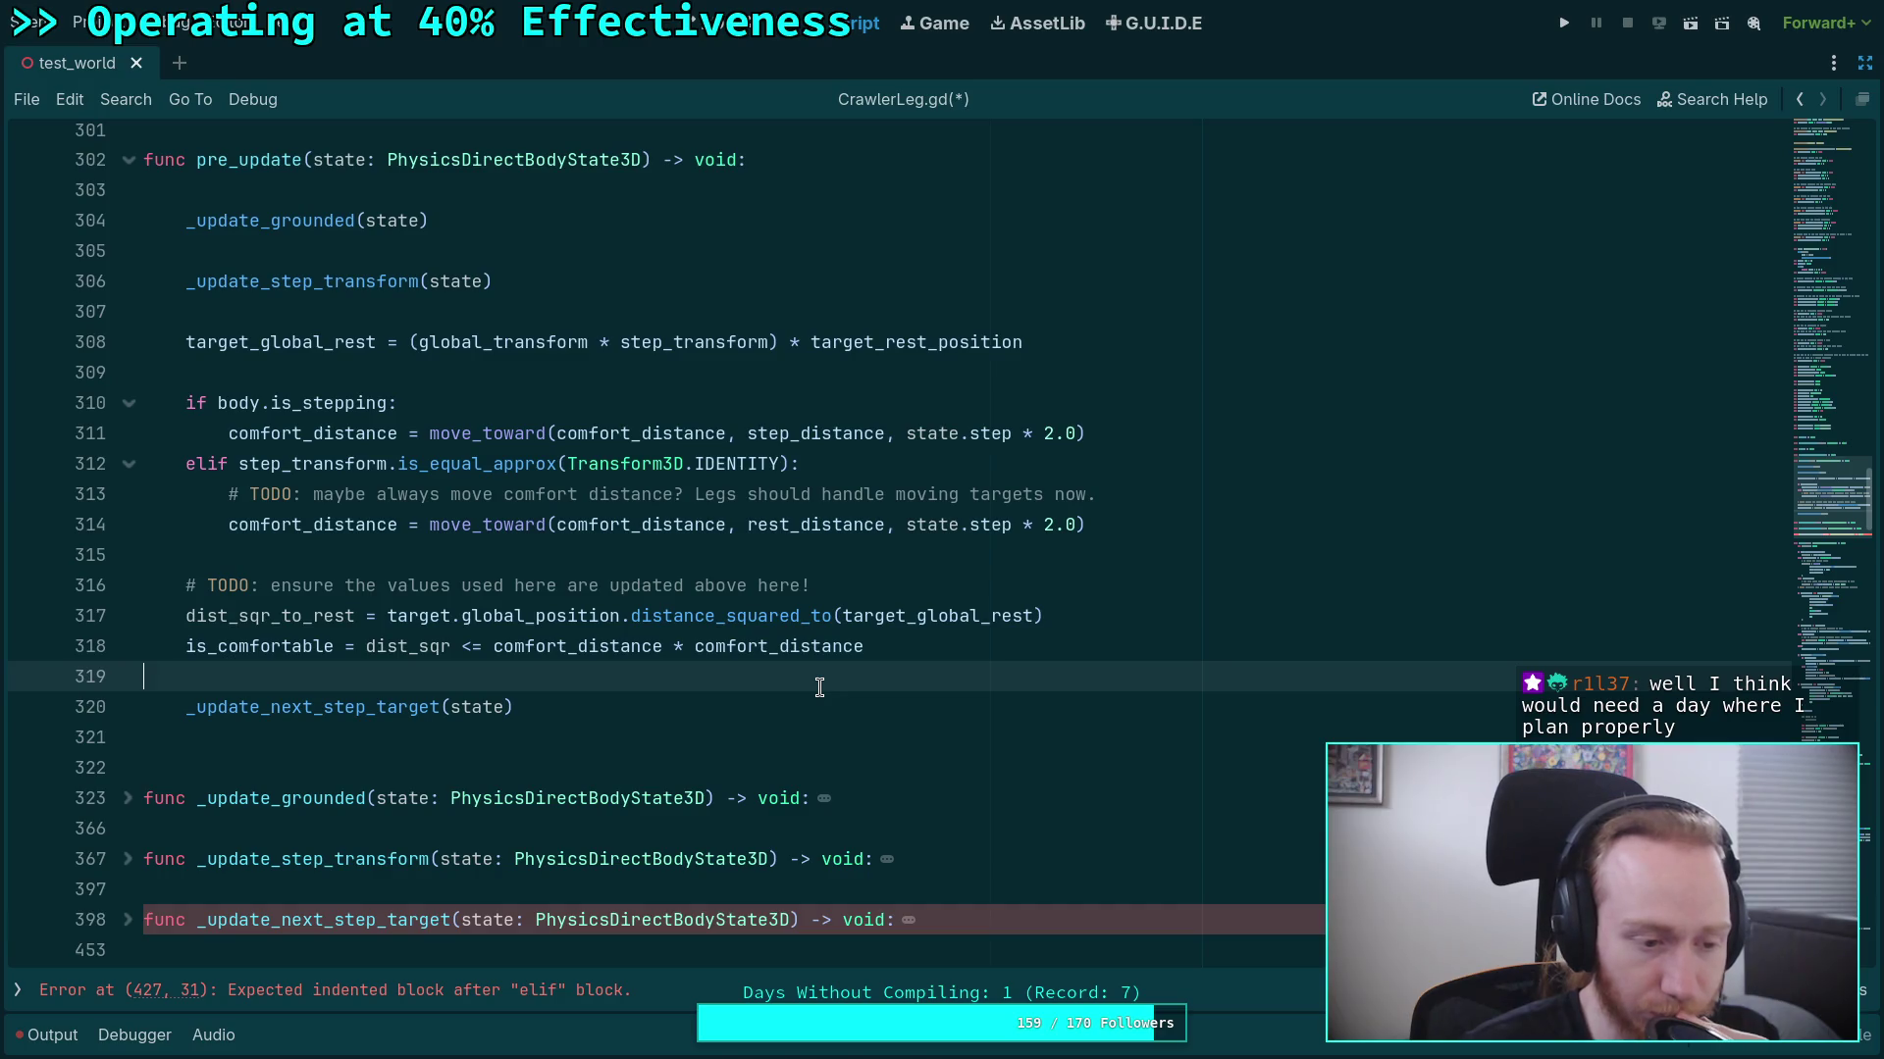
pyautogui.scroll(-1, 819, 686)
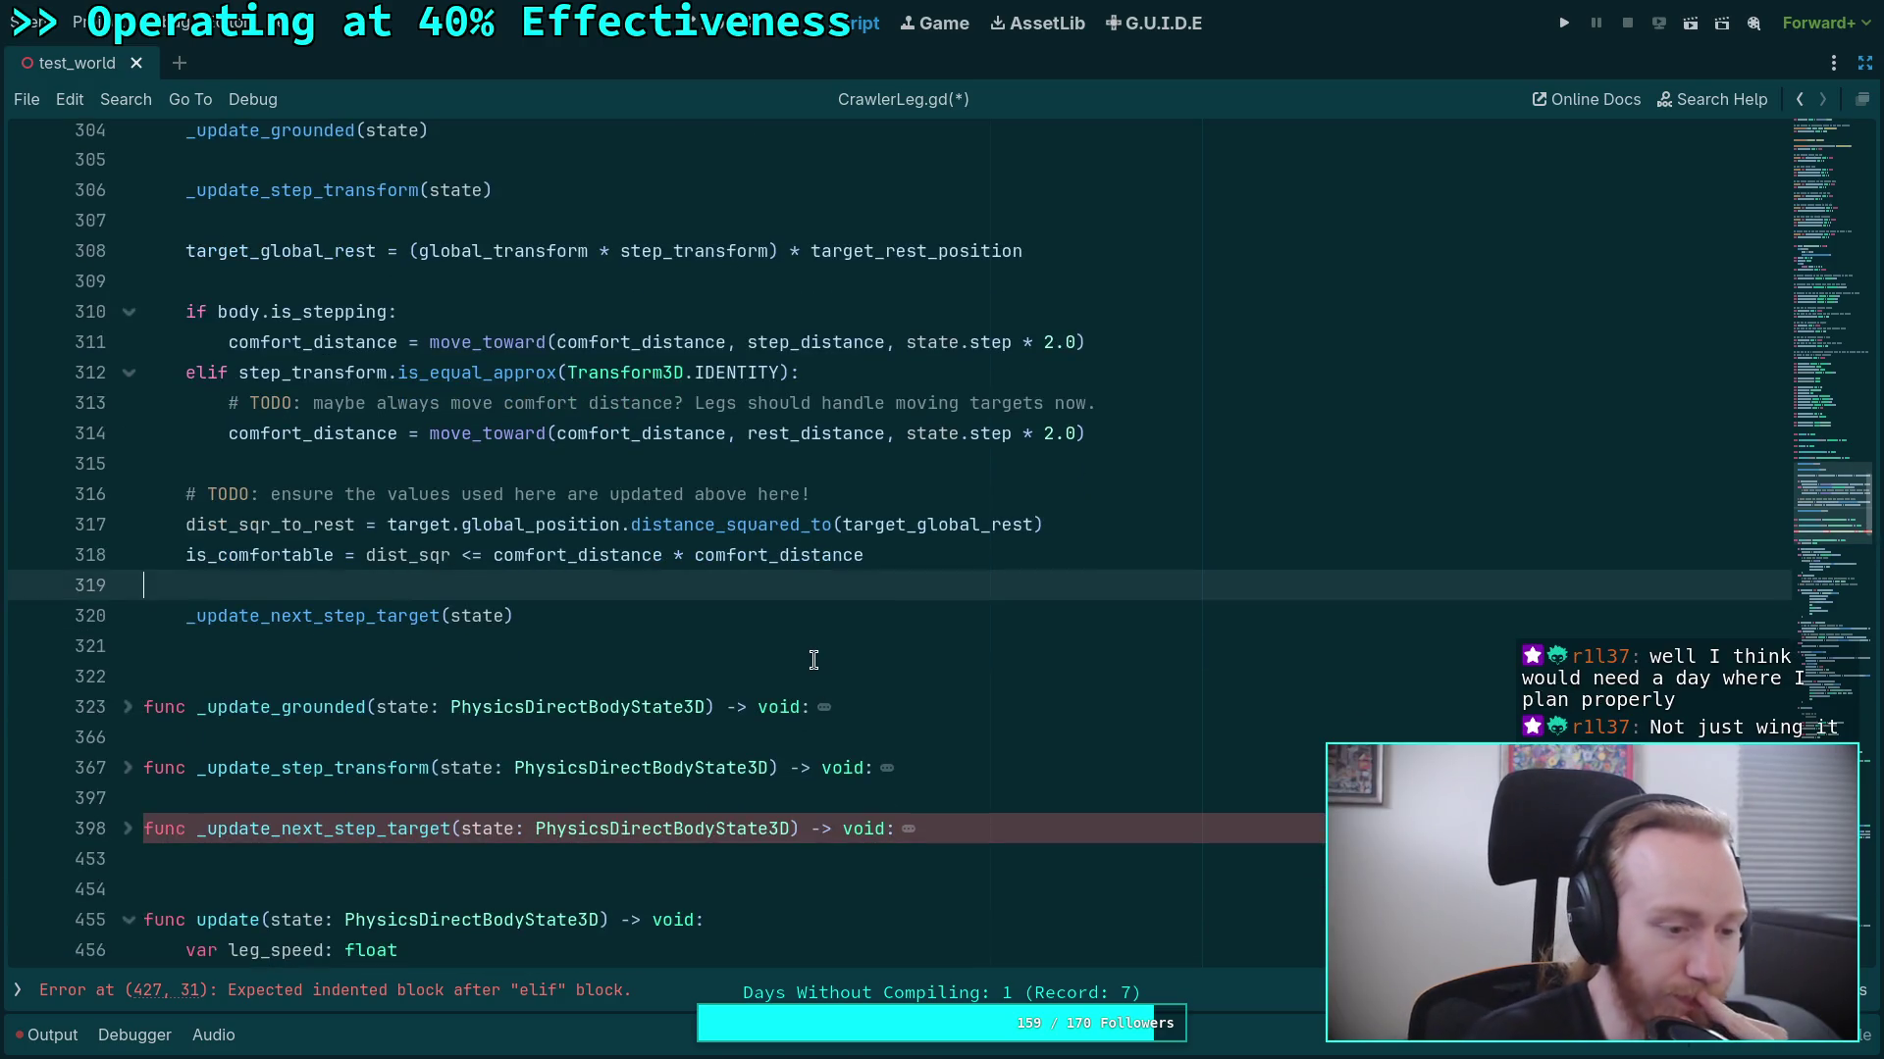
pyautogui.click(713, 667)
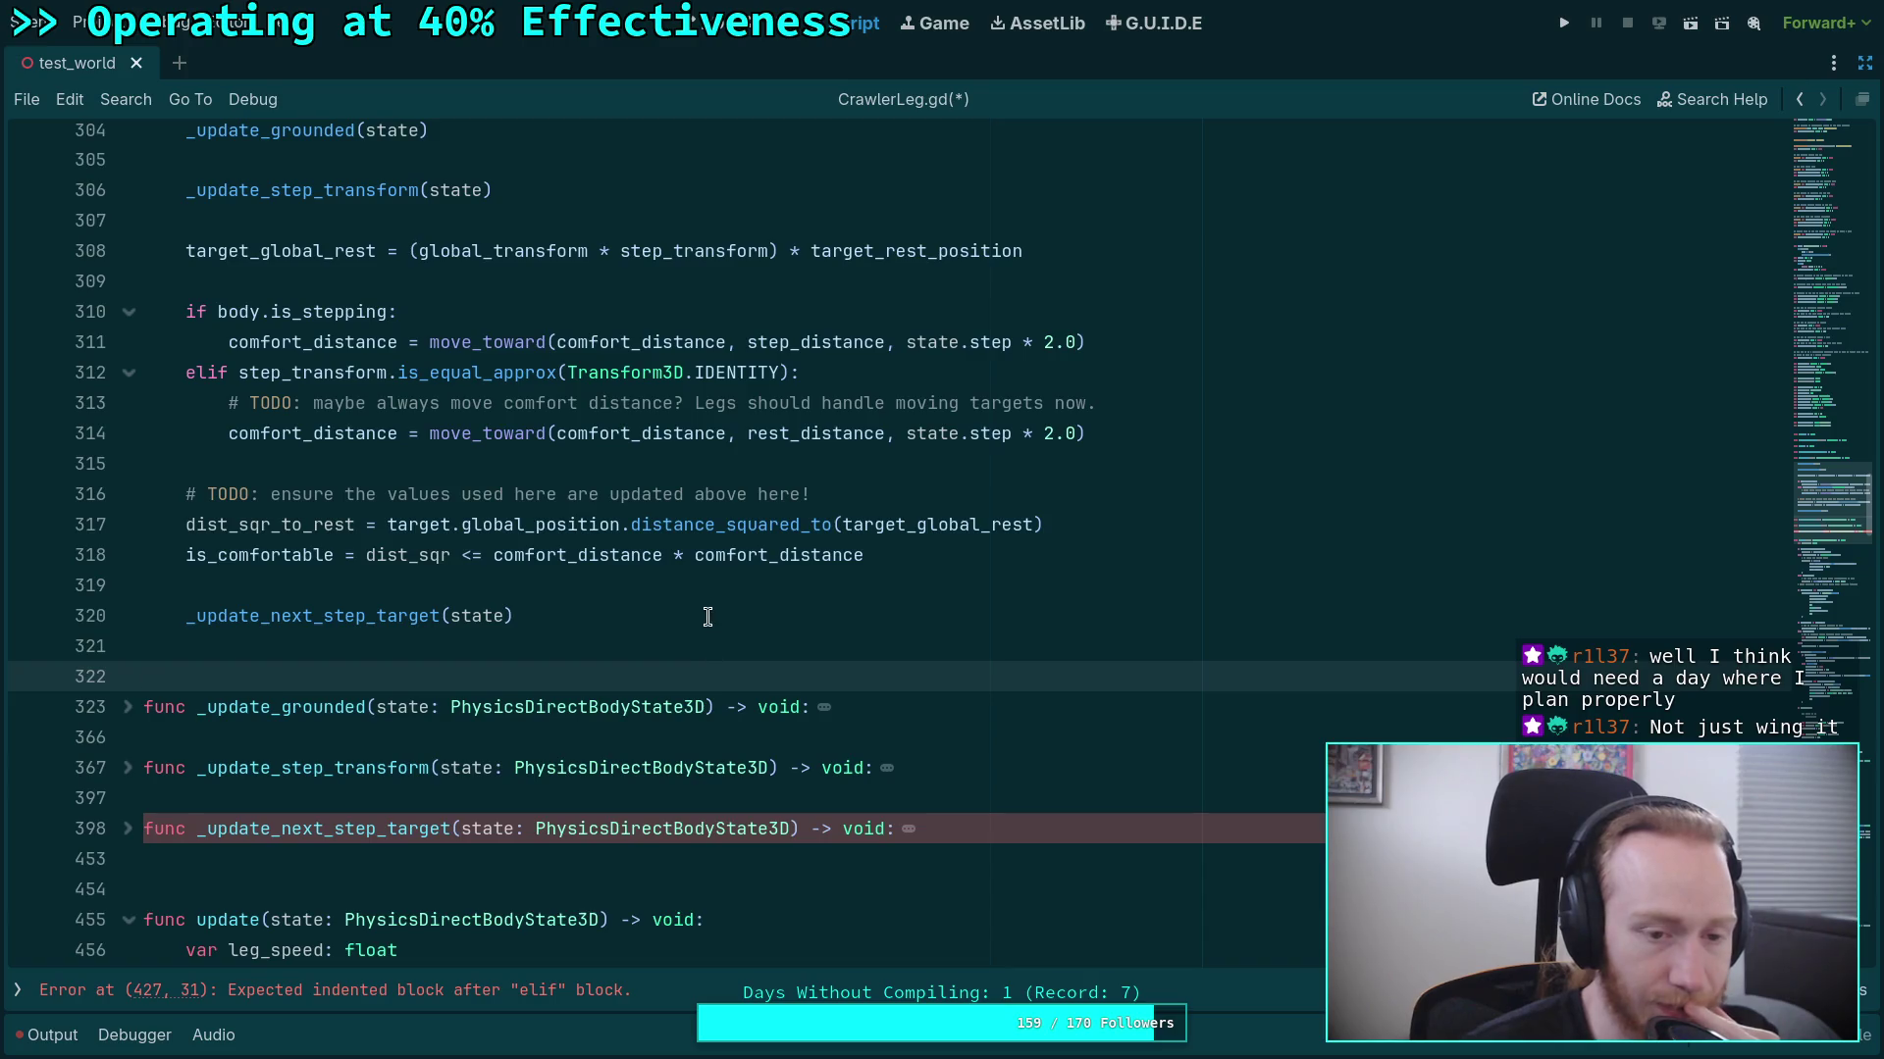
pyautogui.click(722, 582)
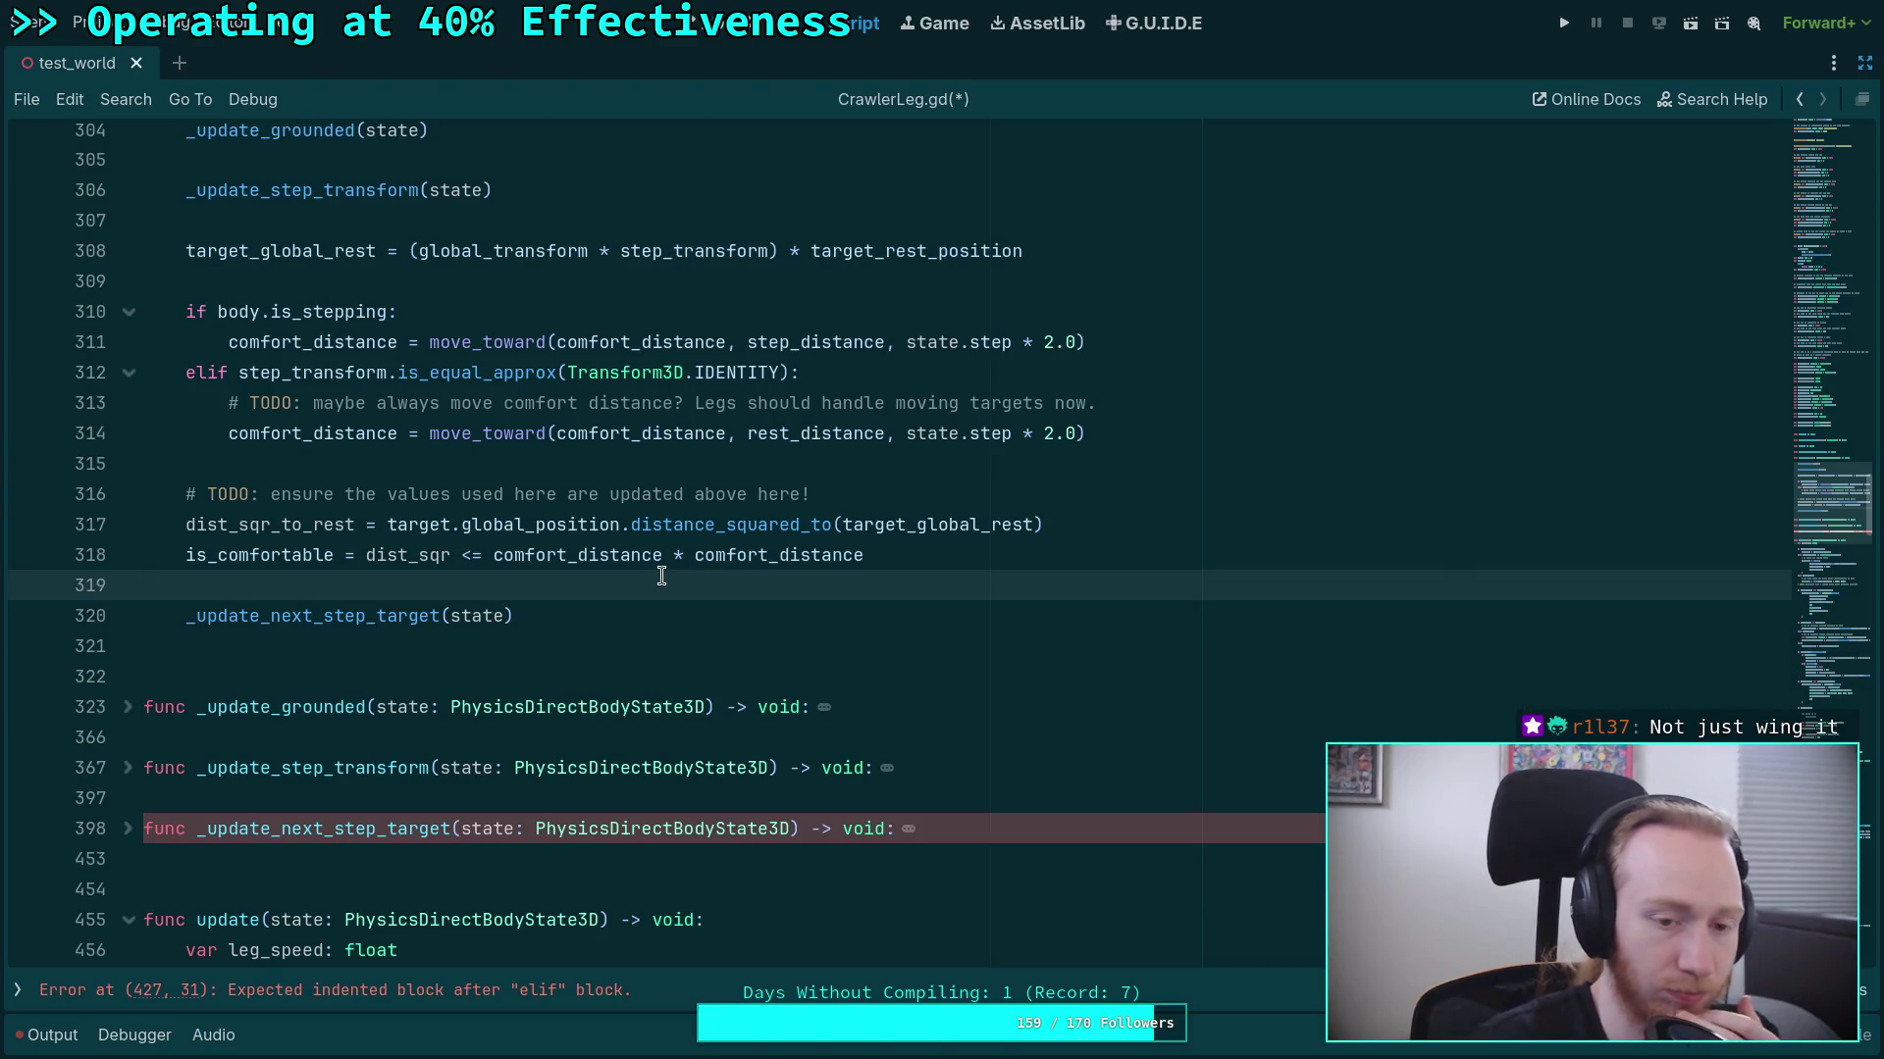
pyautogui.click(845, 505)
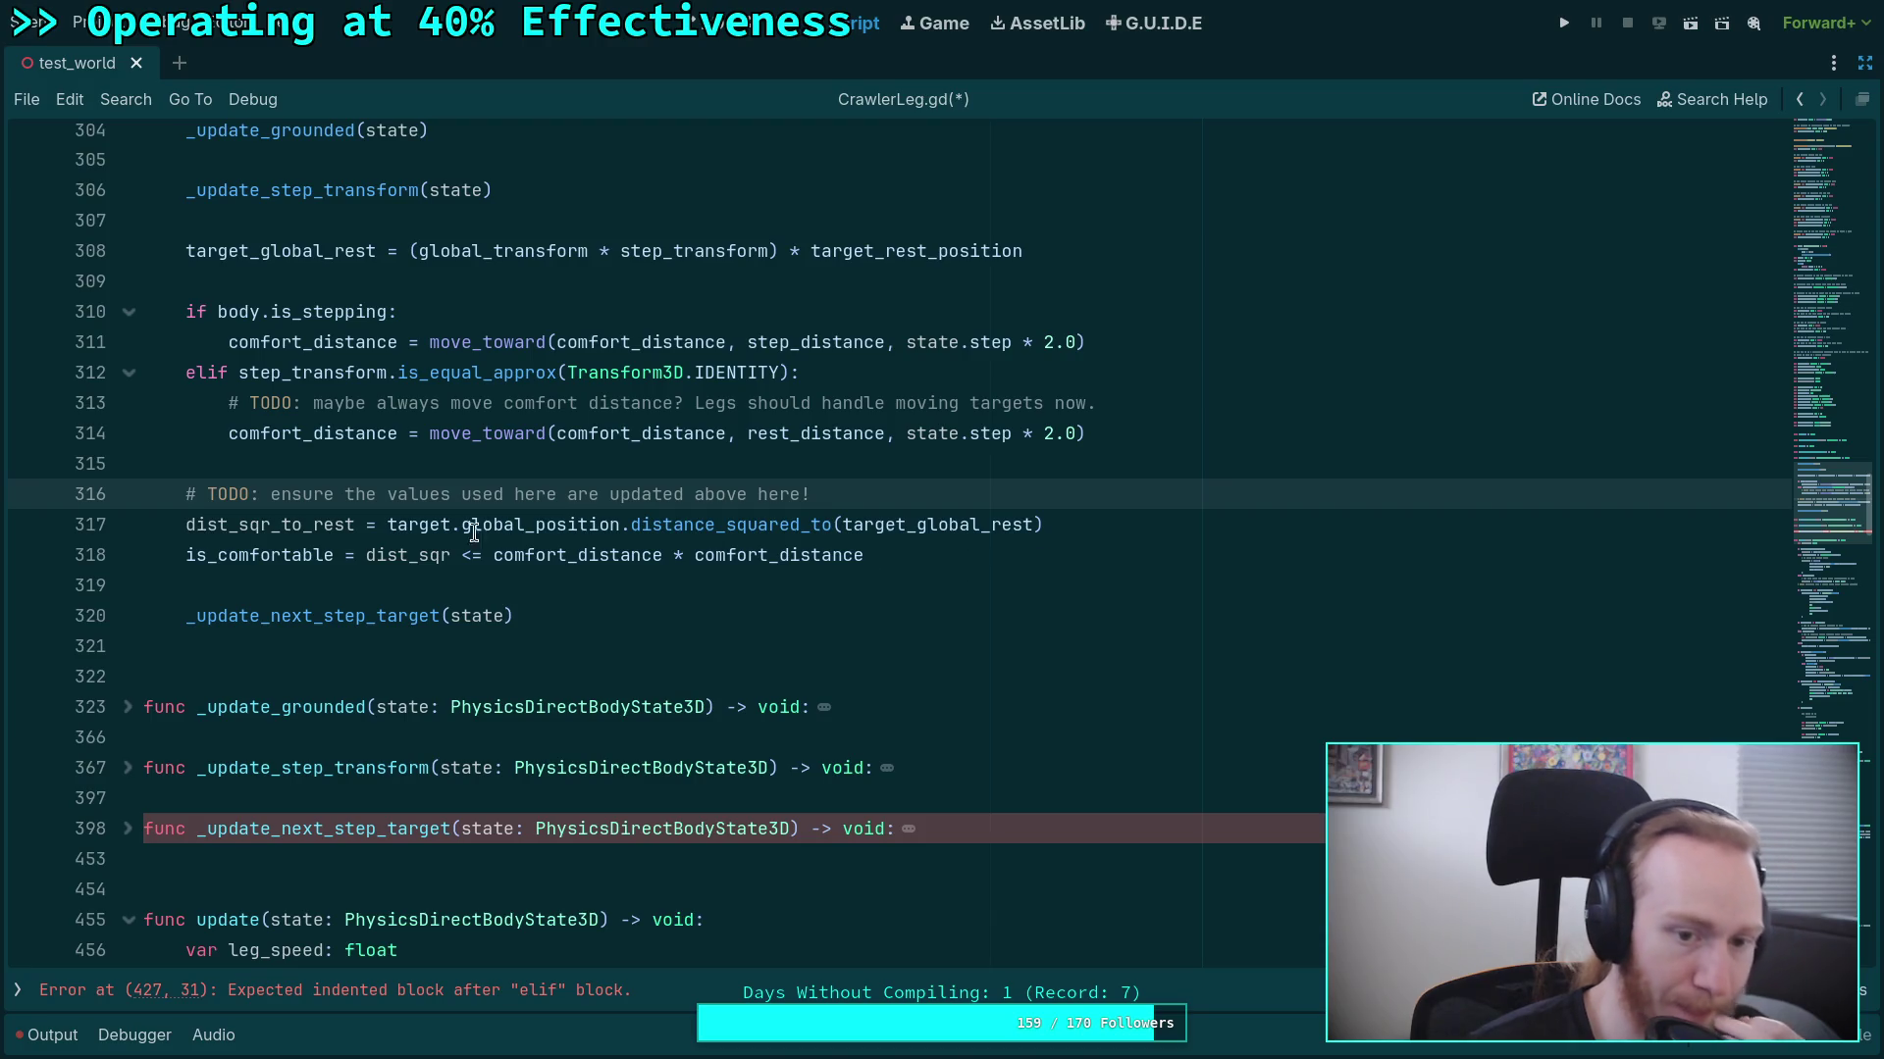
pyautogui.click(389, 525)
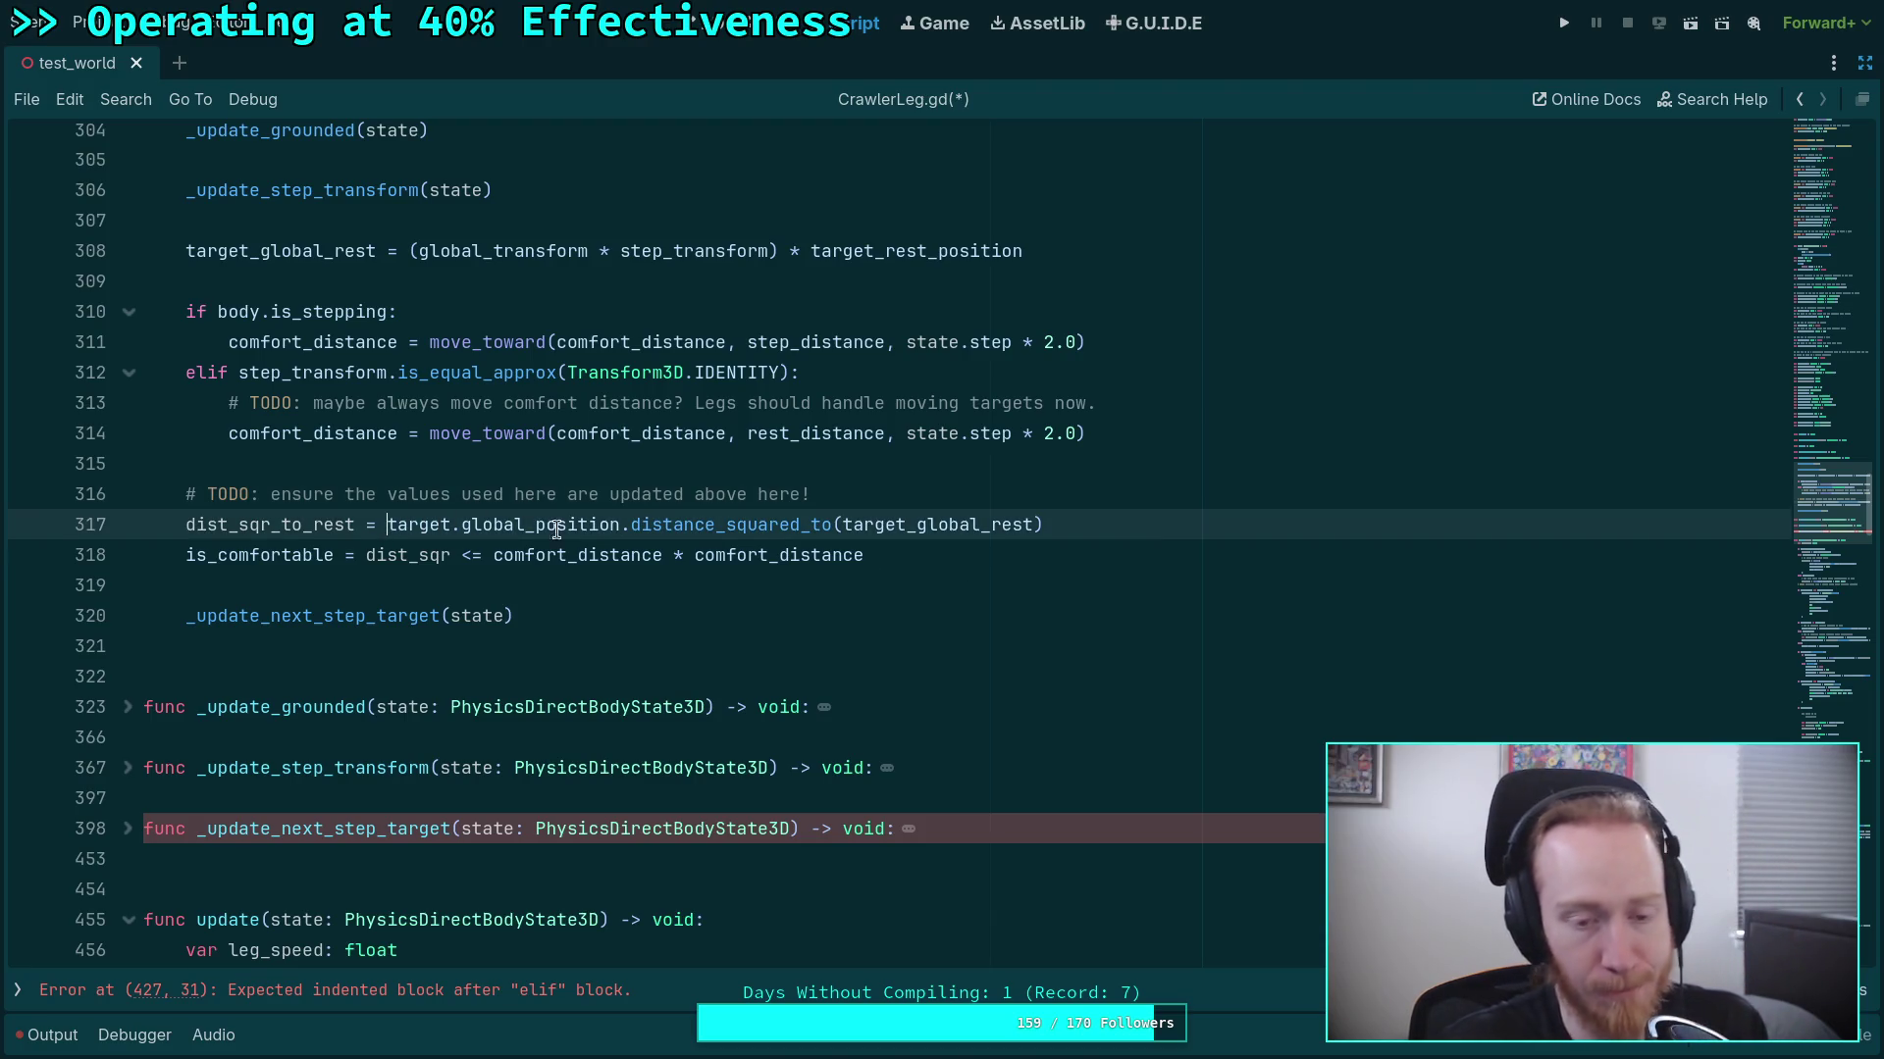
pyautogui.moveTo(674, 538)
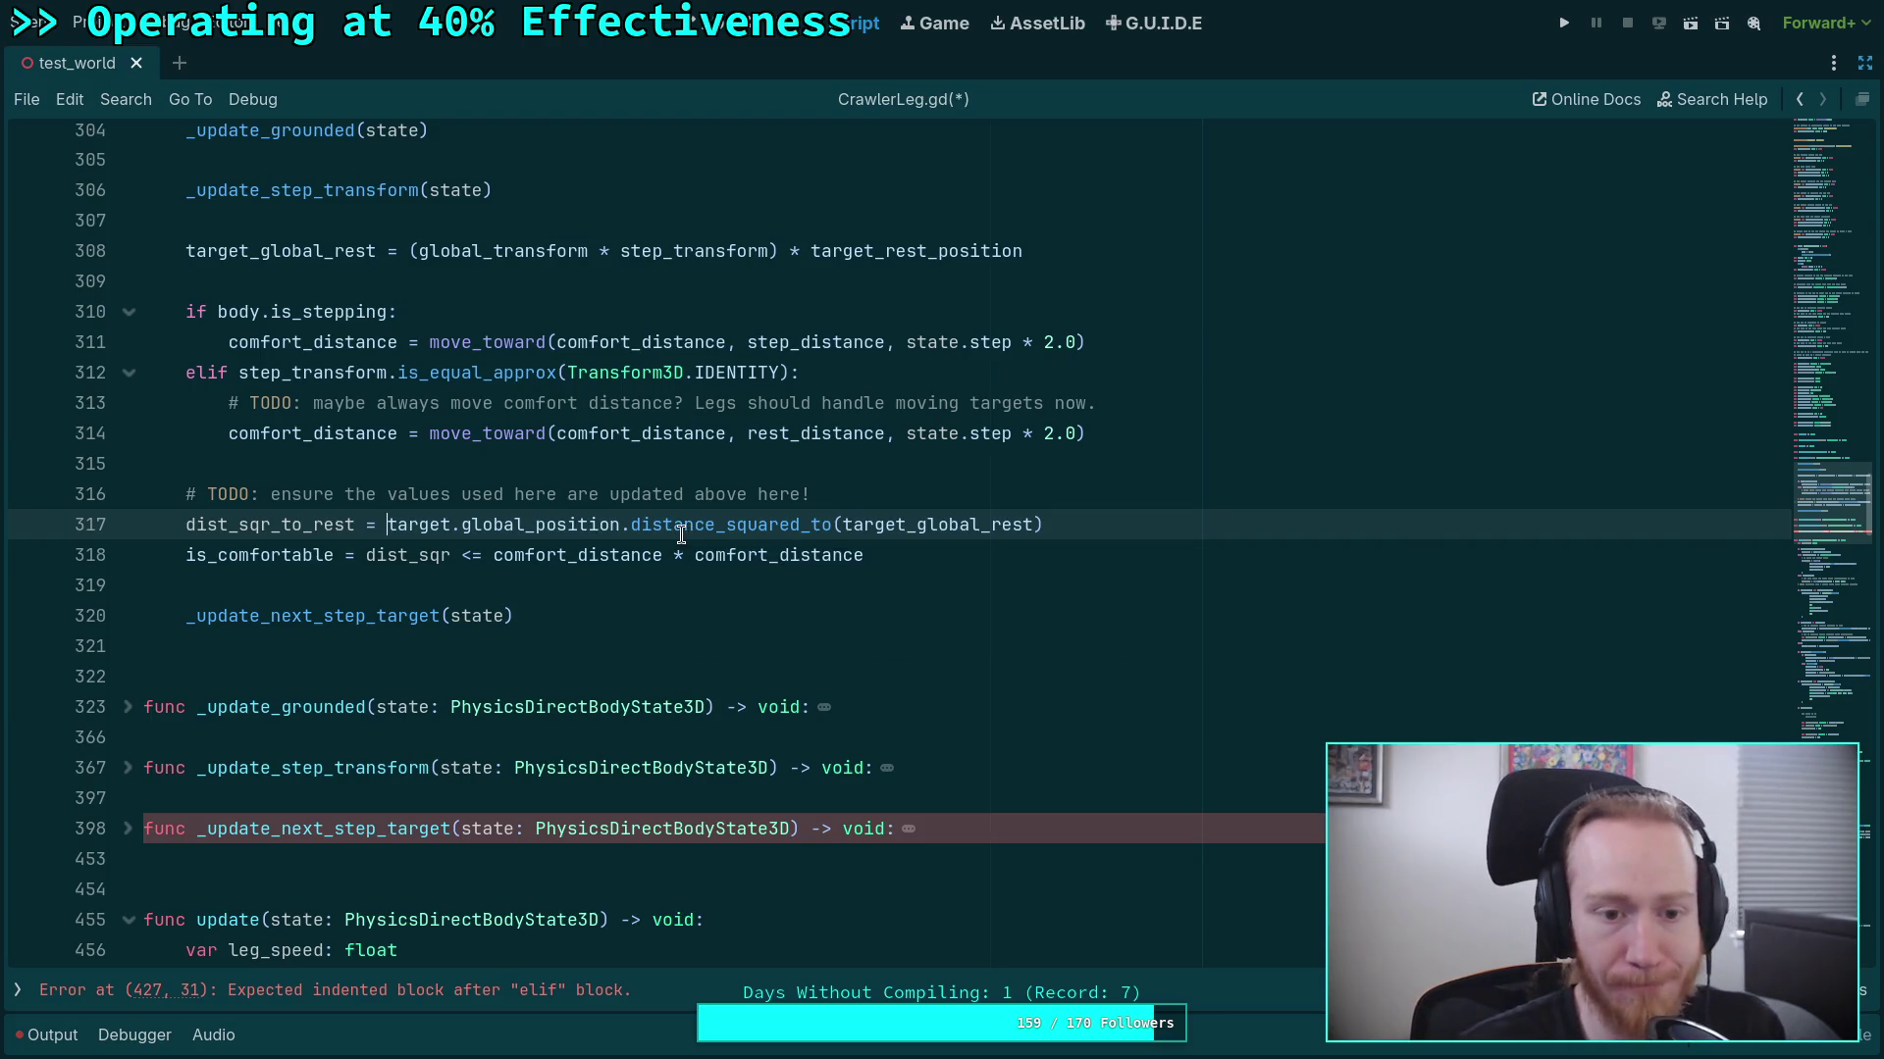
pyautogui.hotkey('ctrl', 'space')
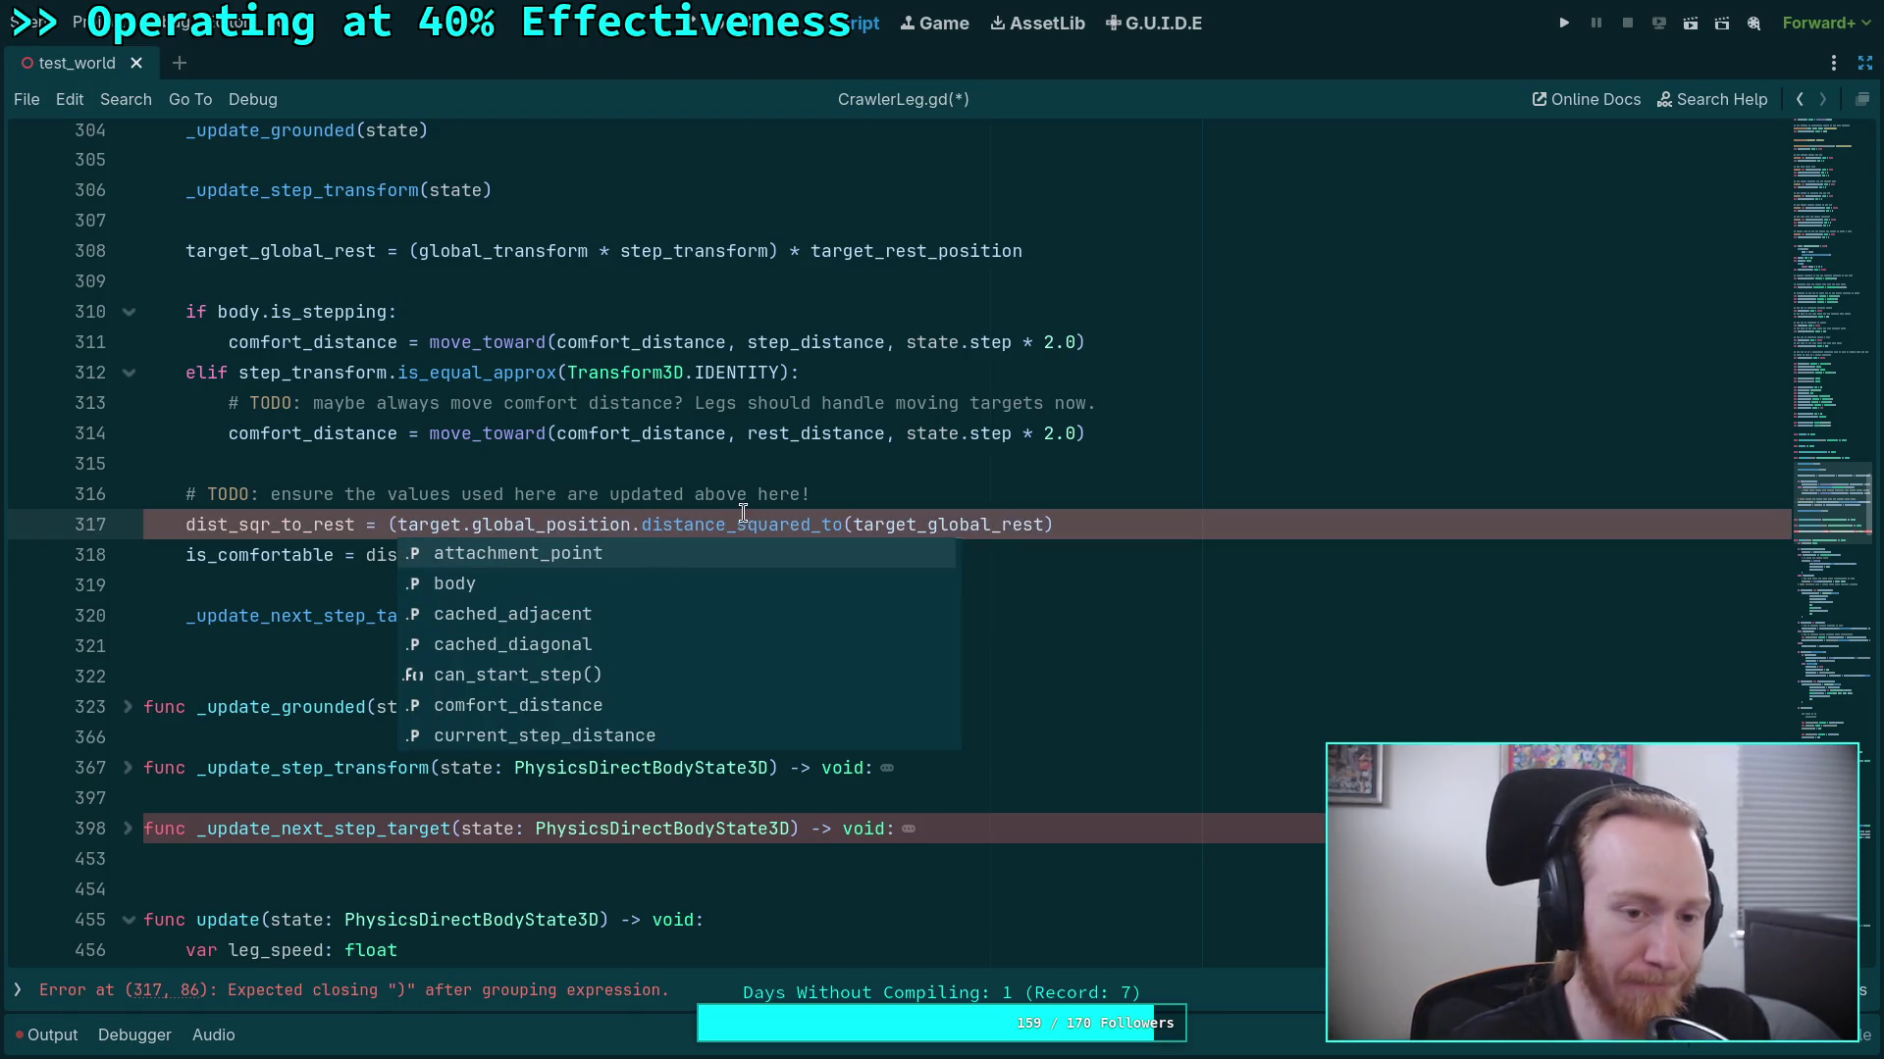
pyautogui.click(989, 496)
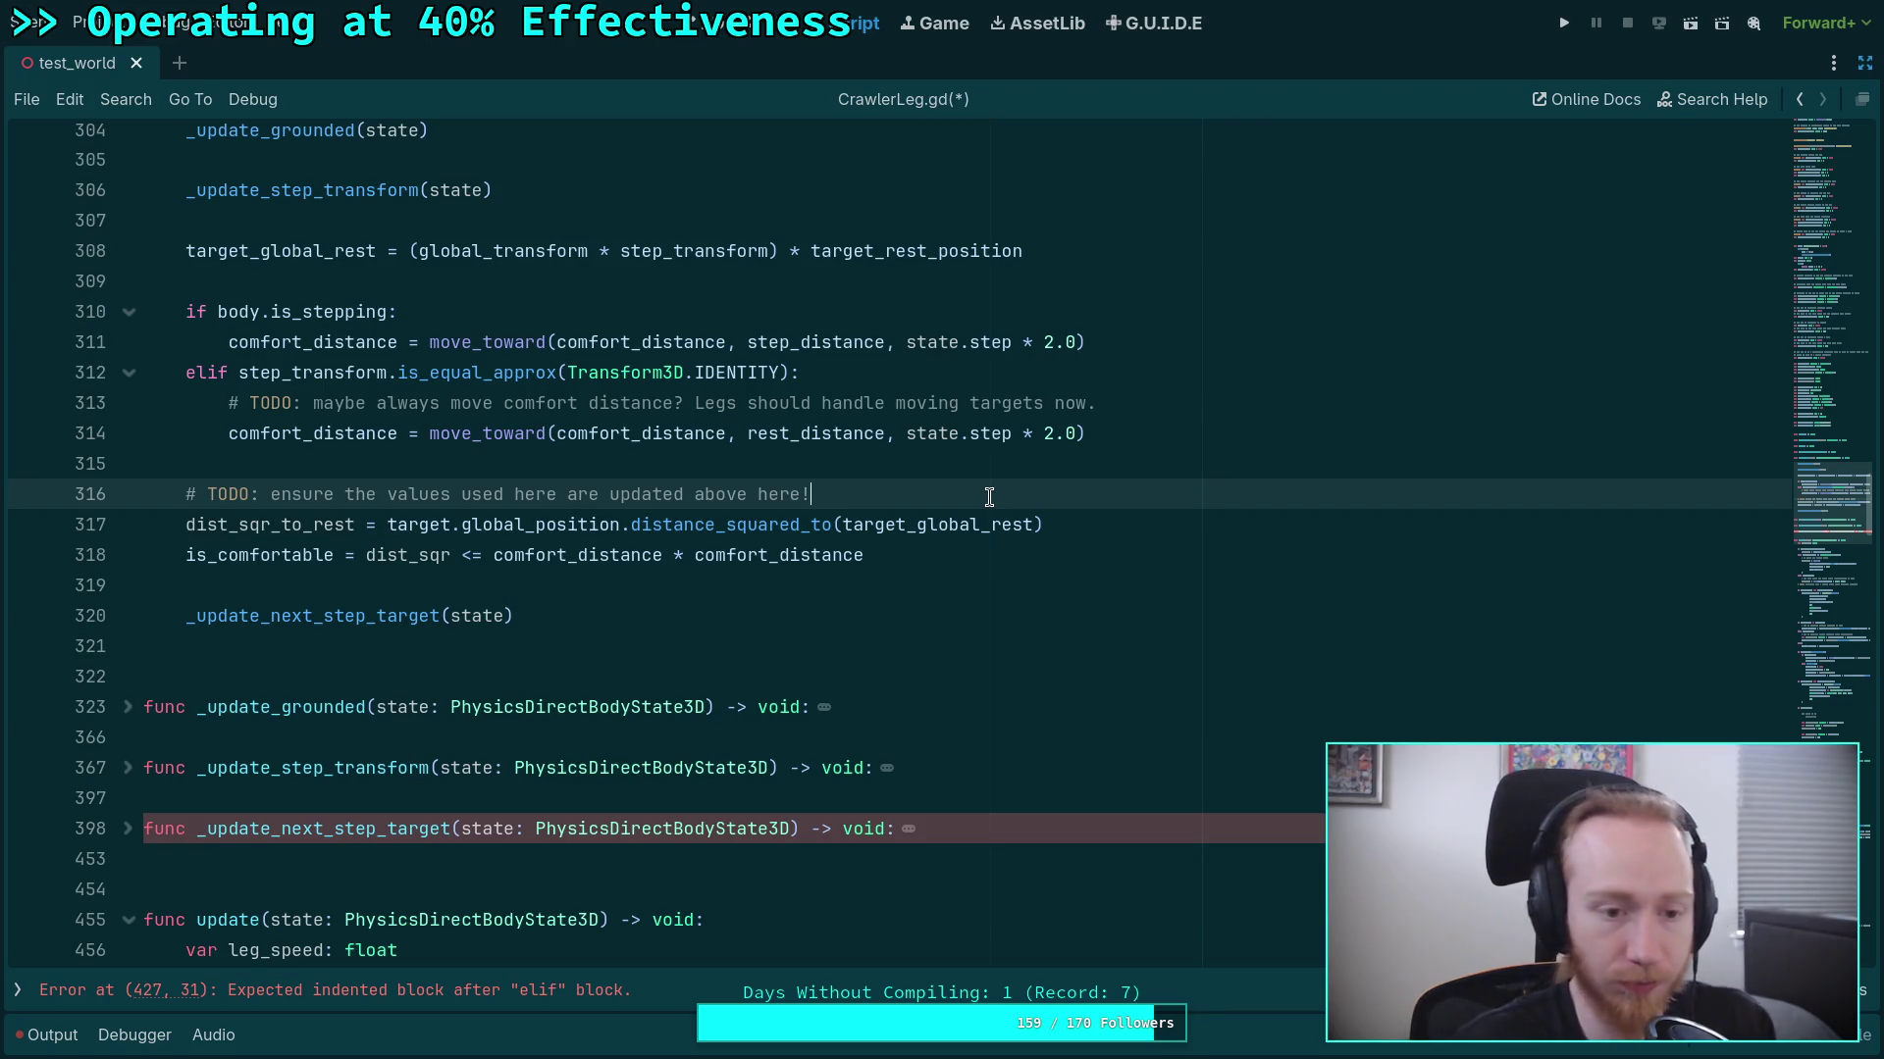
pyautogui.press('Return')
# Start var rest_delta: Vector3 = (target.position - ) below the TODO comment.
pyautogui.write('var ')
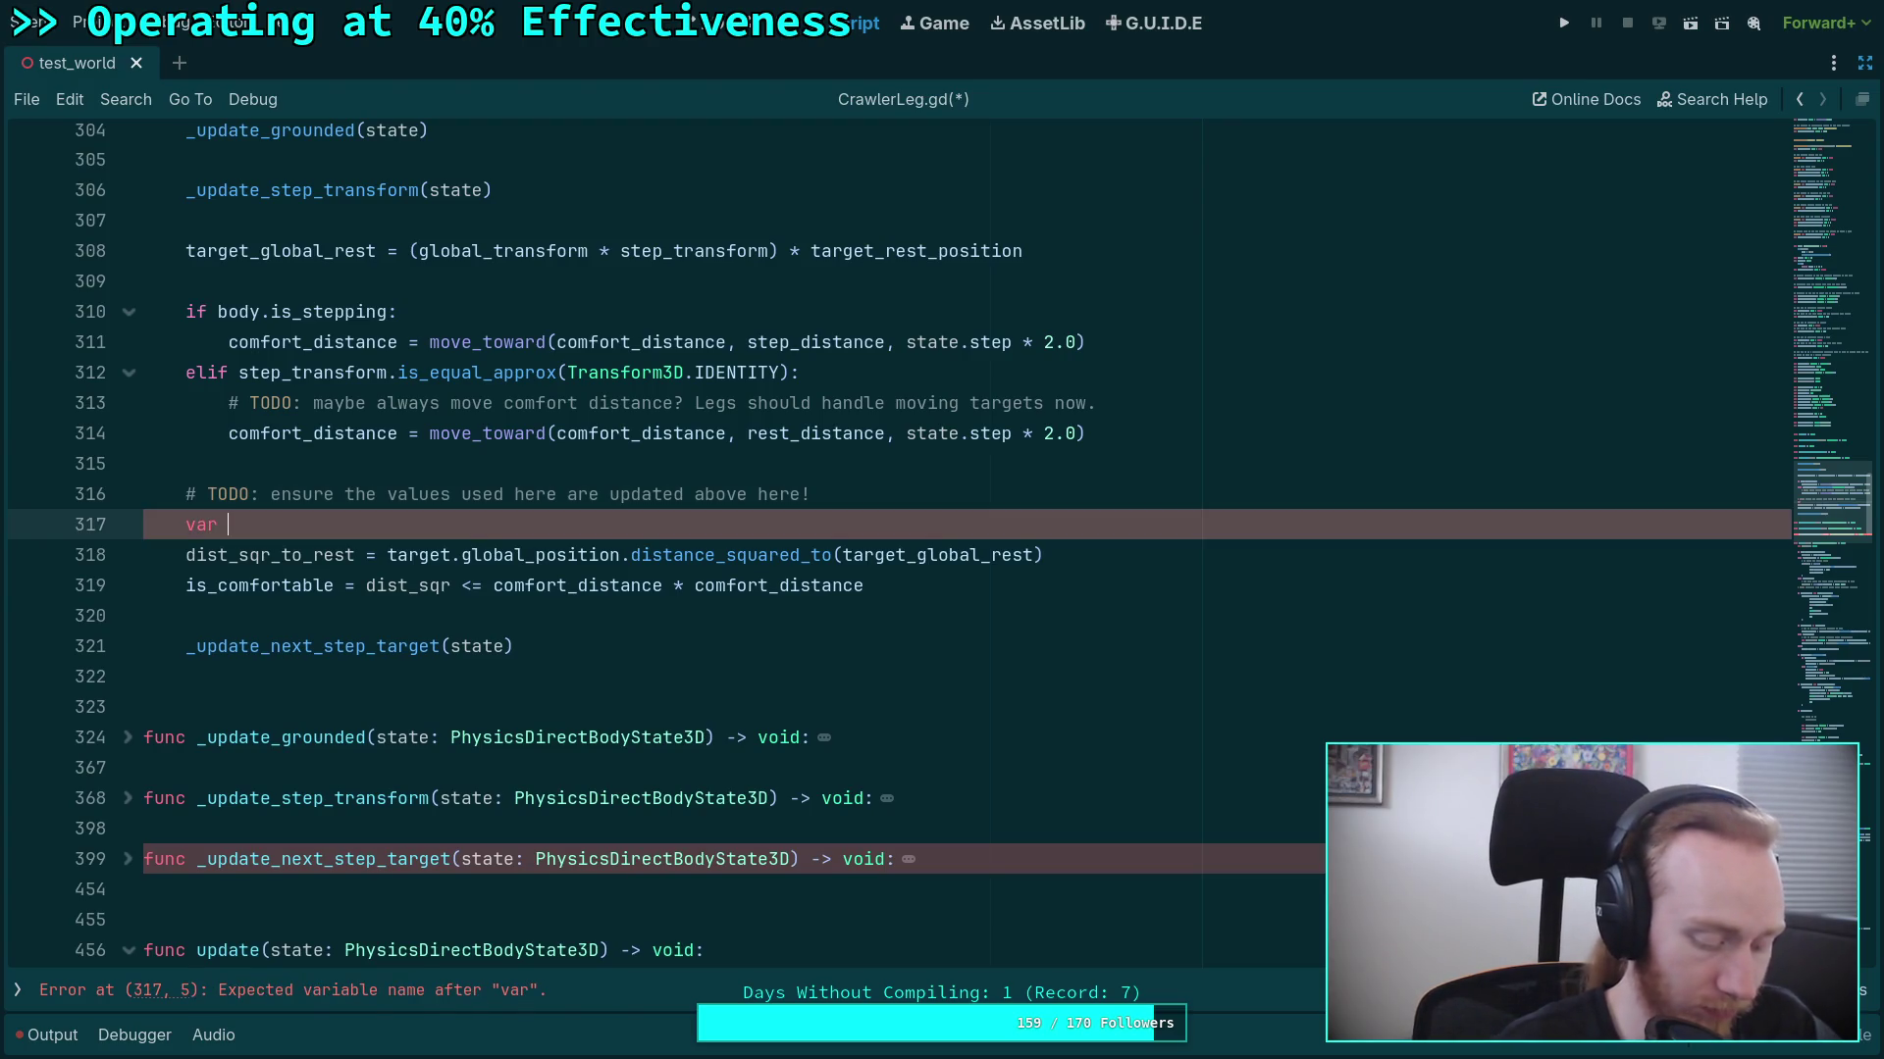
pyautogui.write('rest_delta: ')
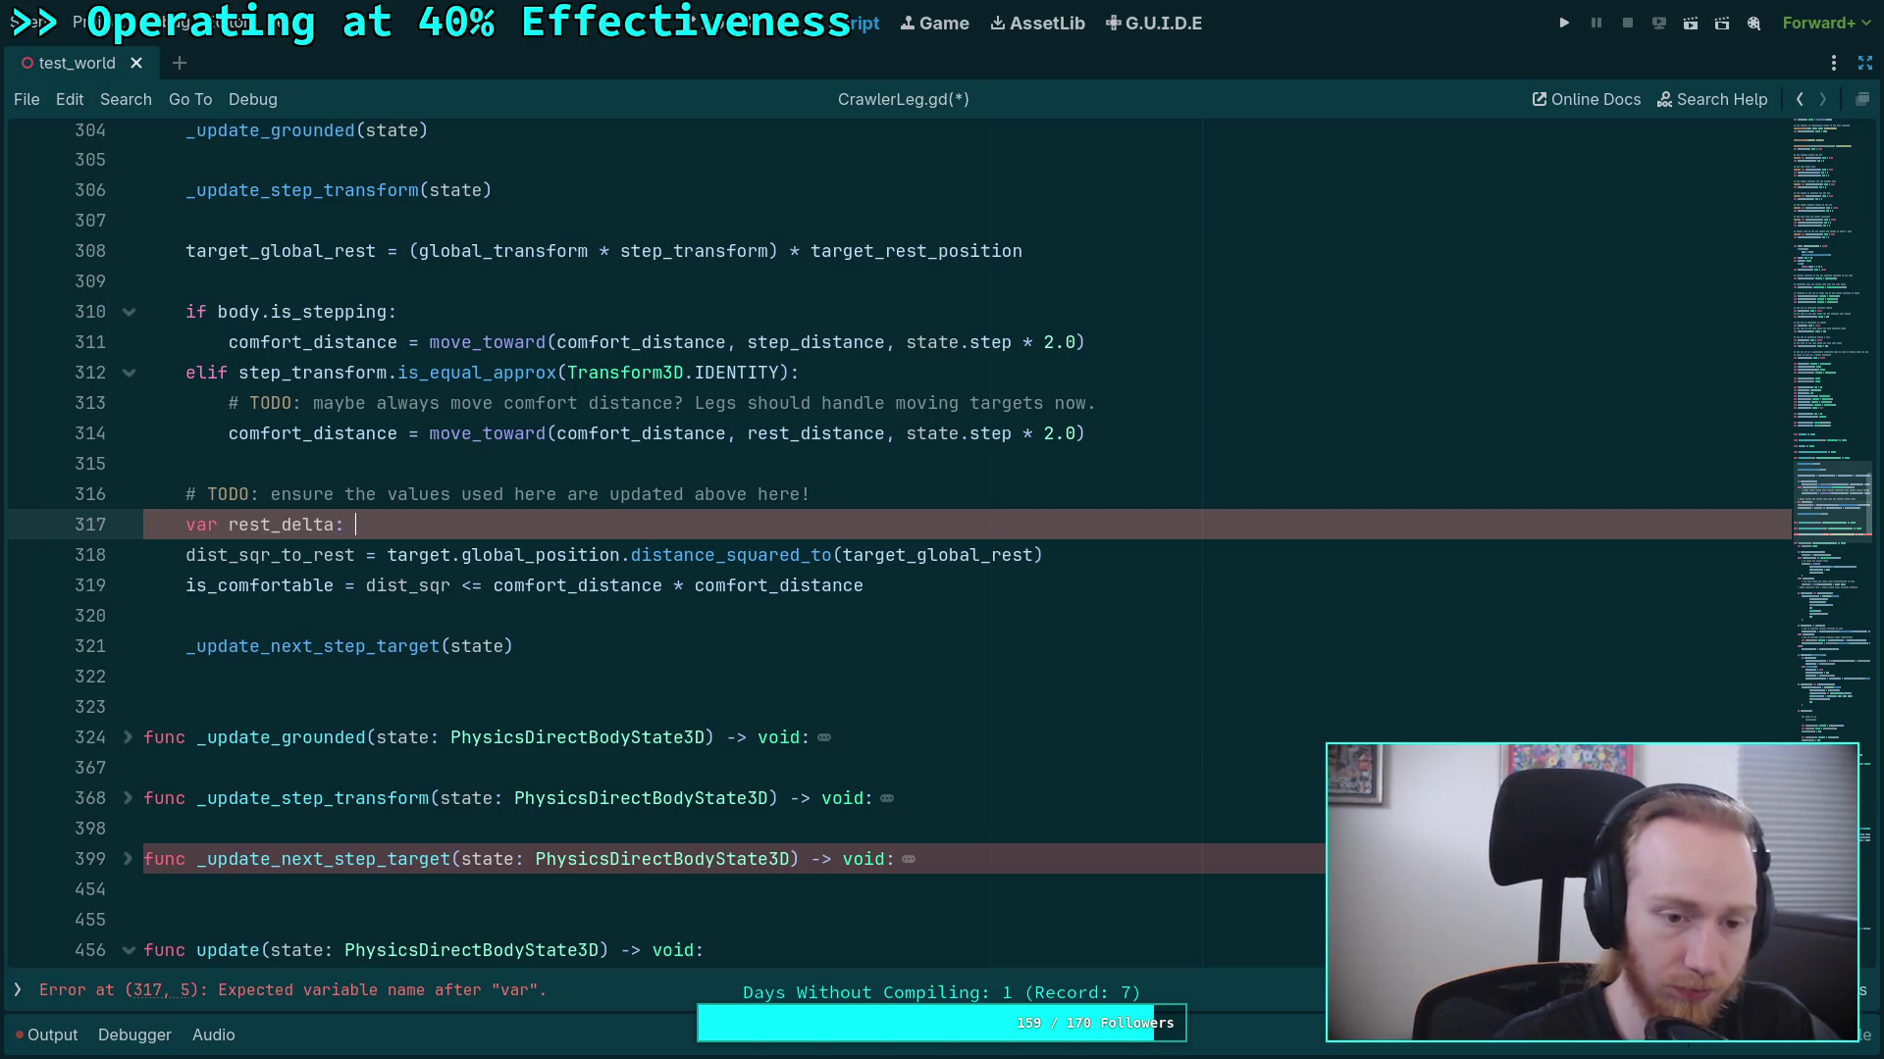
pyautogui.write('Vector3 =')
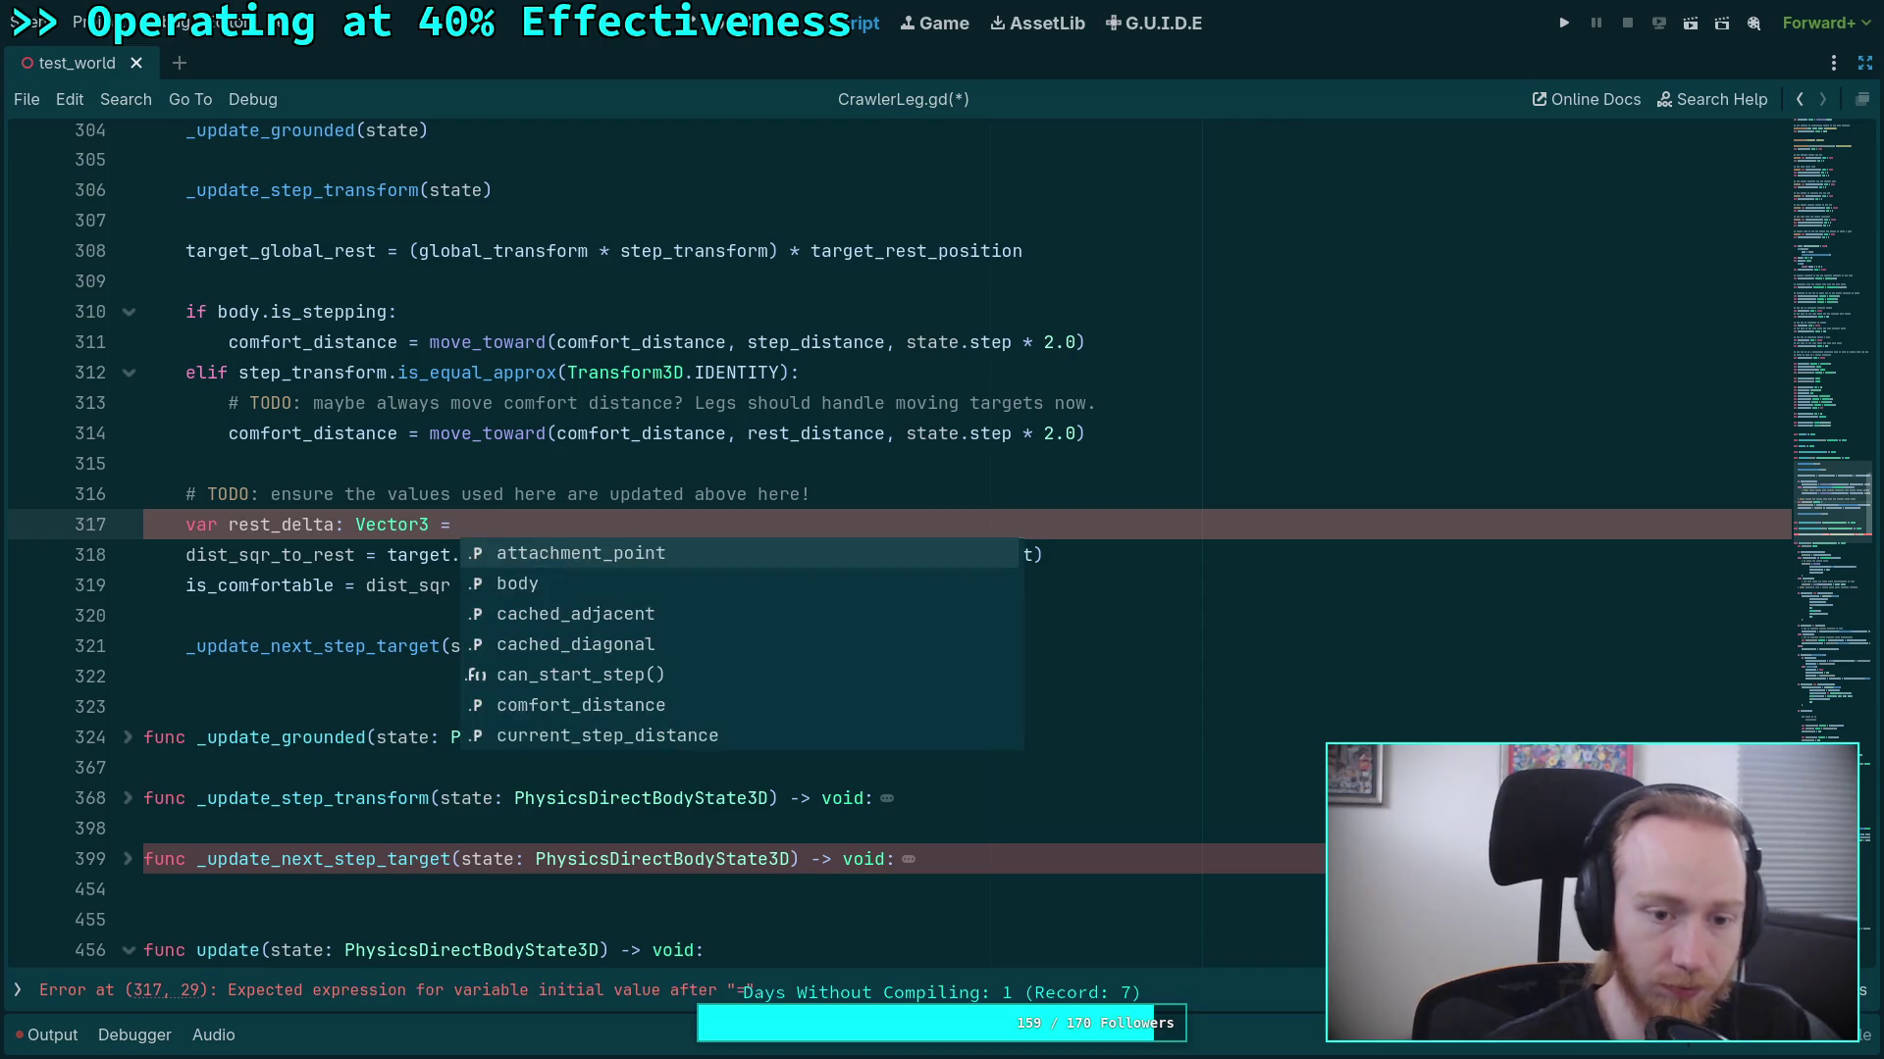
pyautogui.press('Escape')
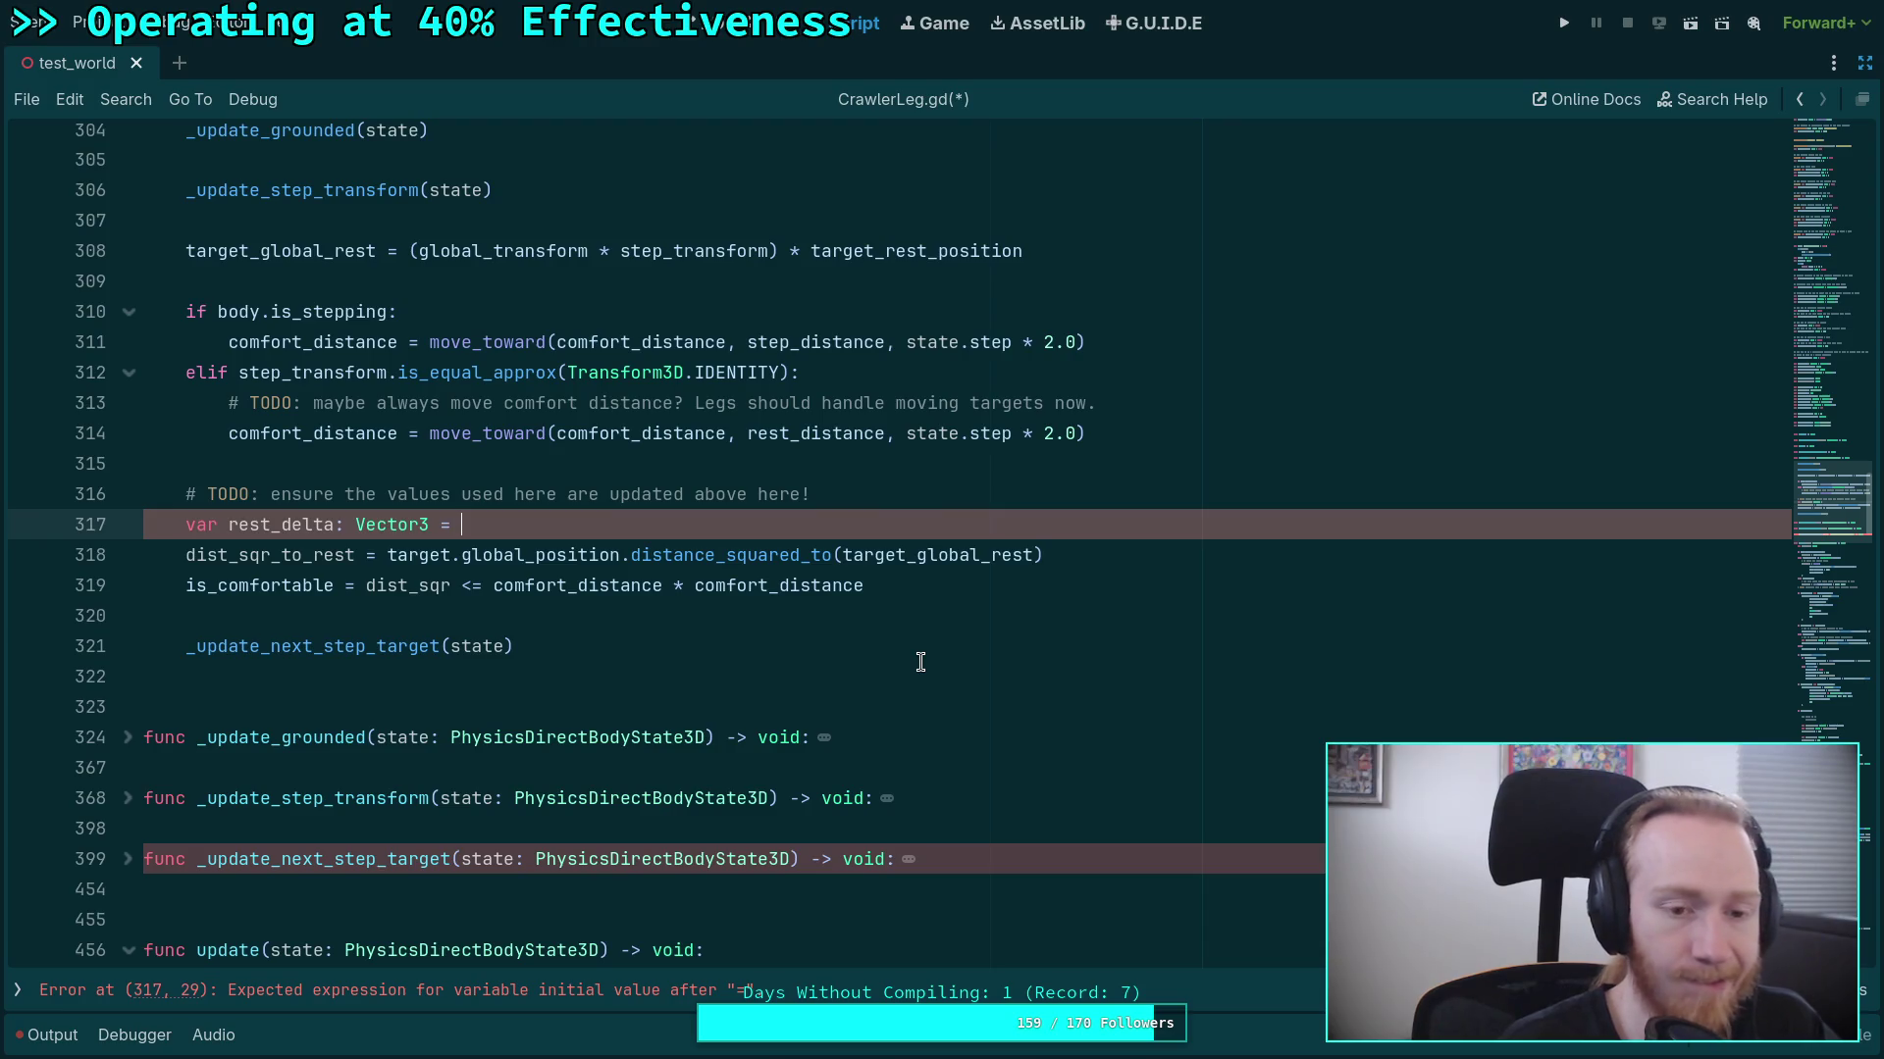
pyautogui.write('(target.p')
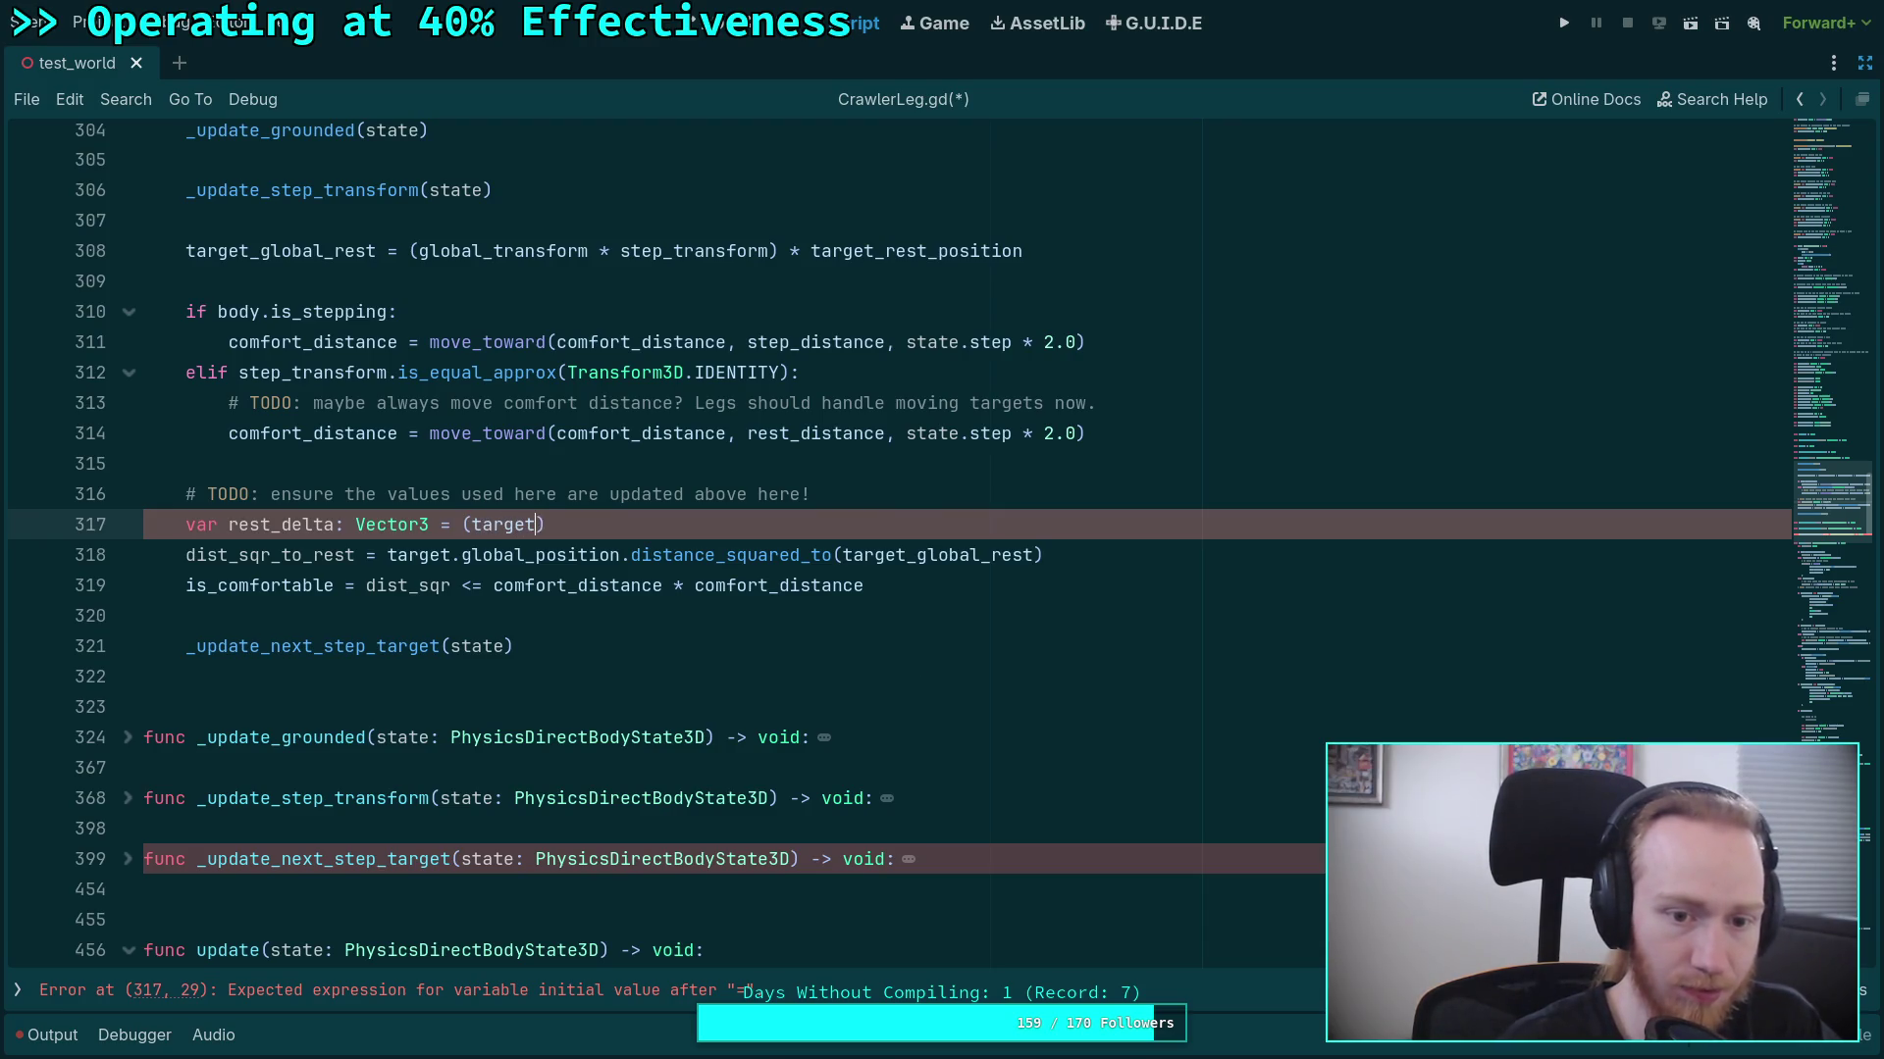
pyautogui.write('osit')
pyautogui.write('ion -')
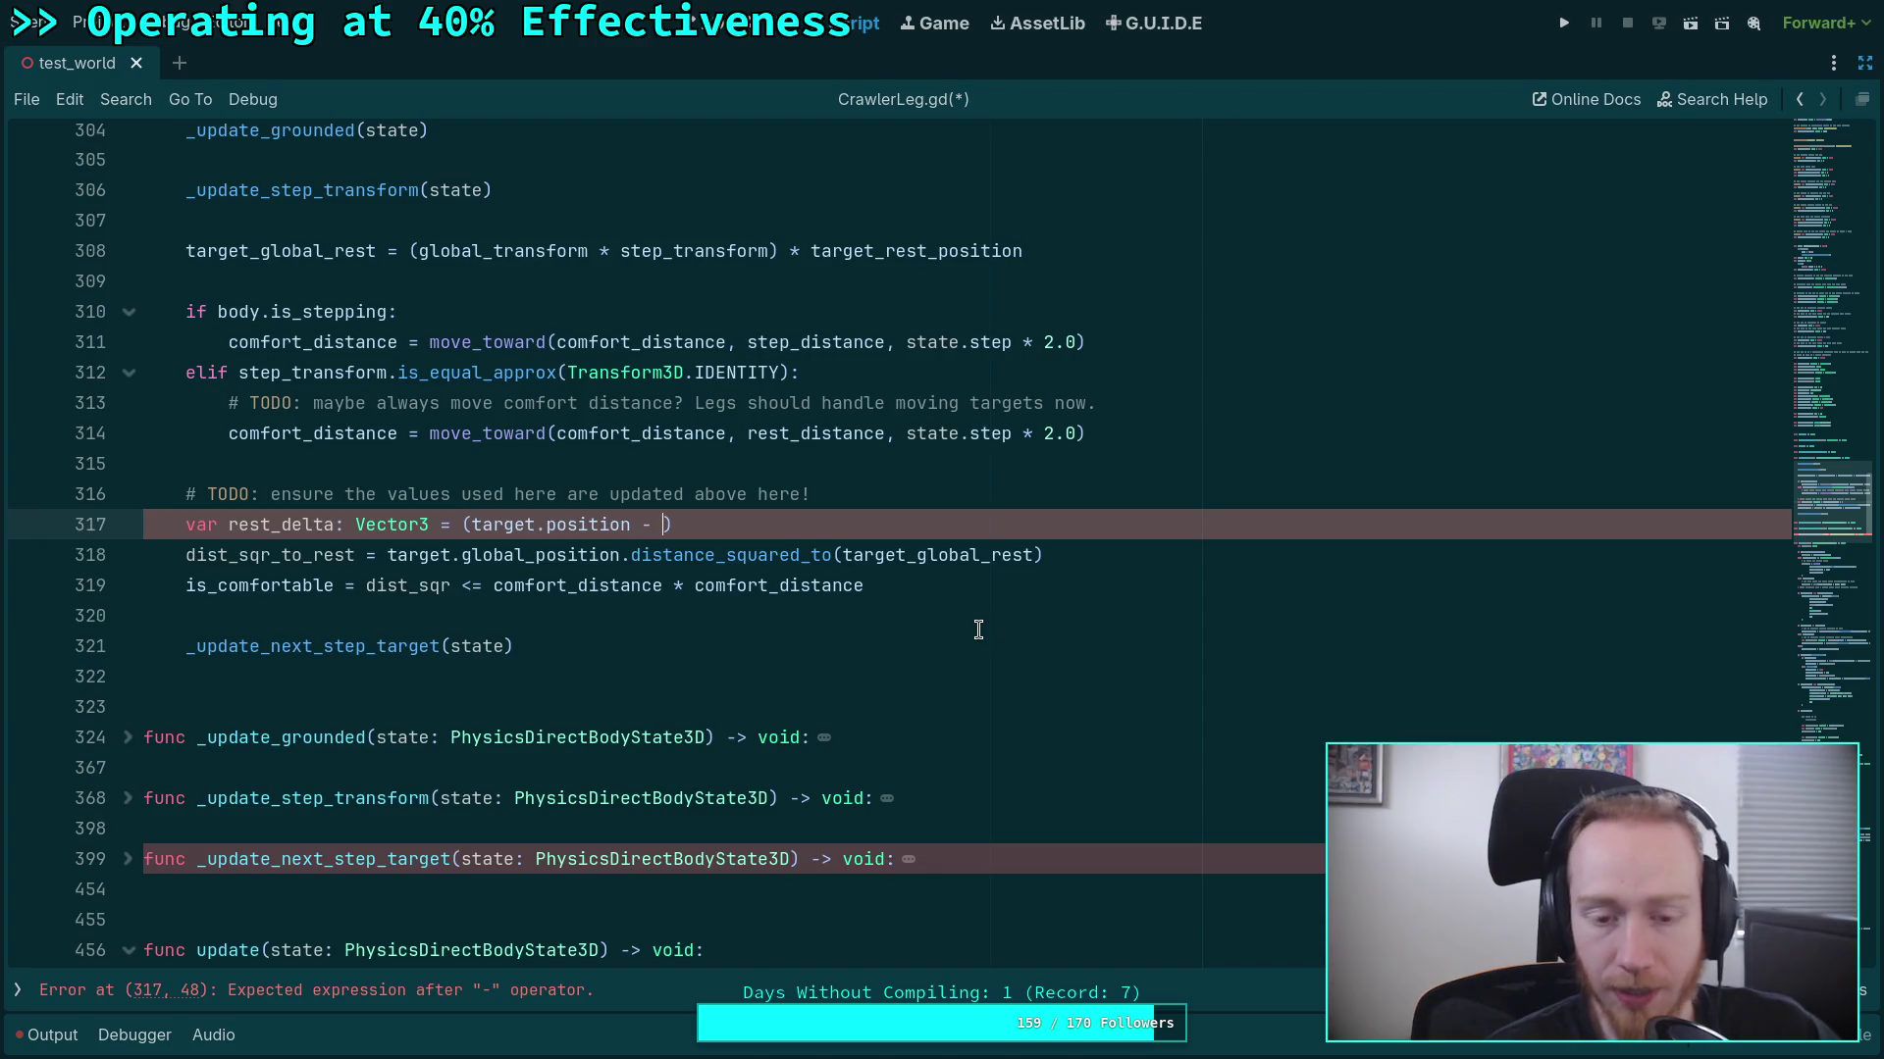
# Add a var local_rest line above rest_delta, checking step_transform in the target_global_rest formula.
pyautogui.click(990, 497)
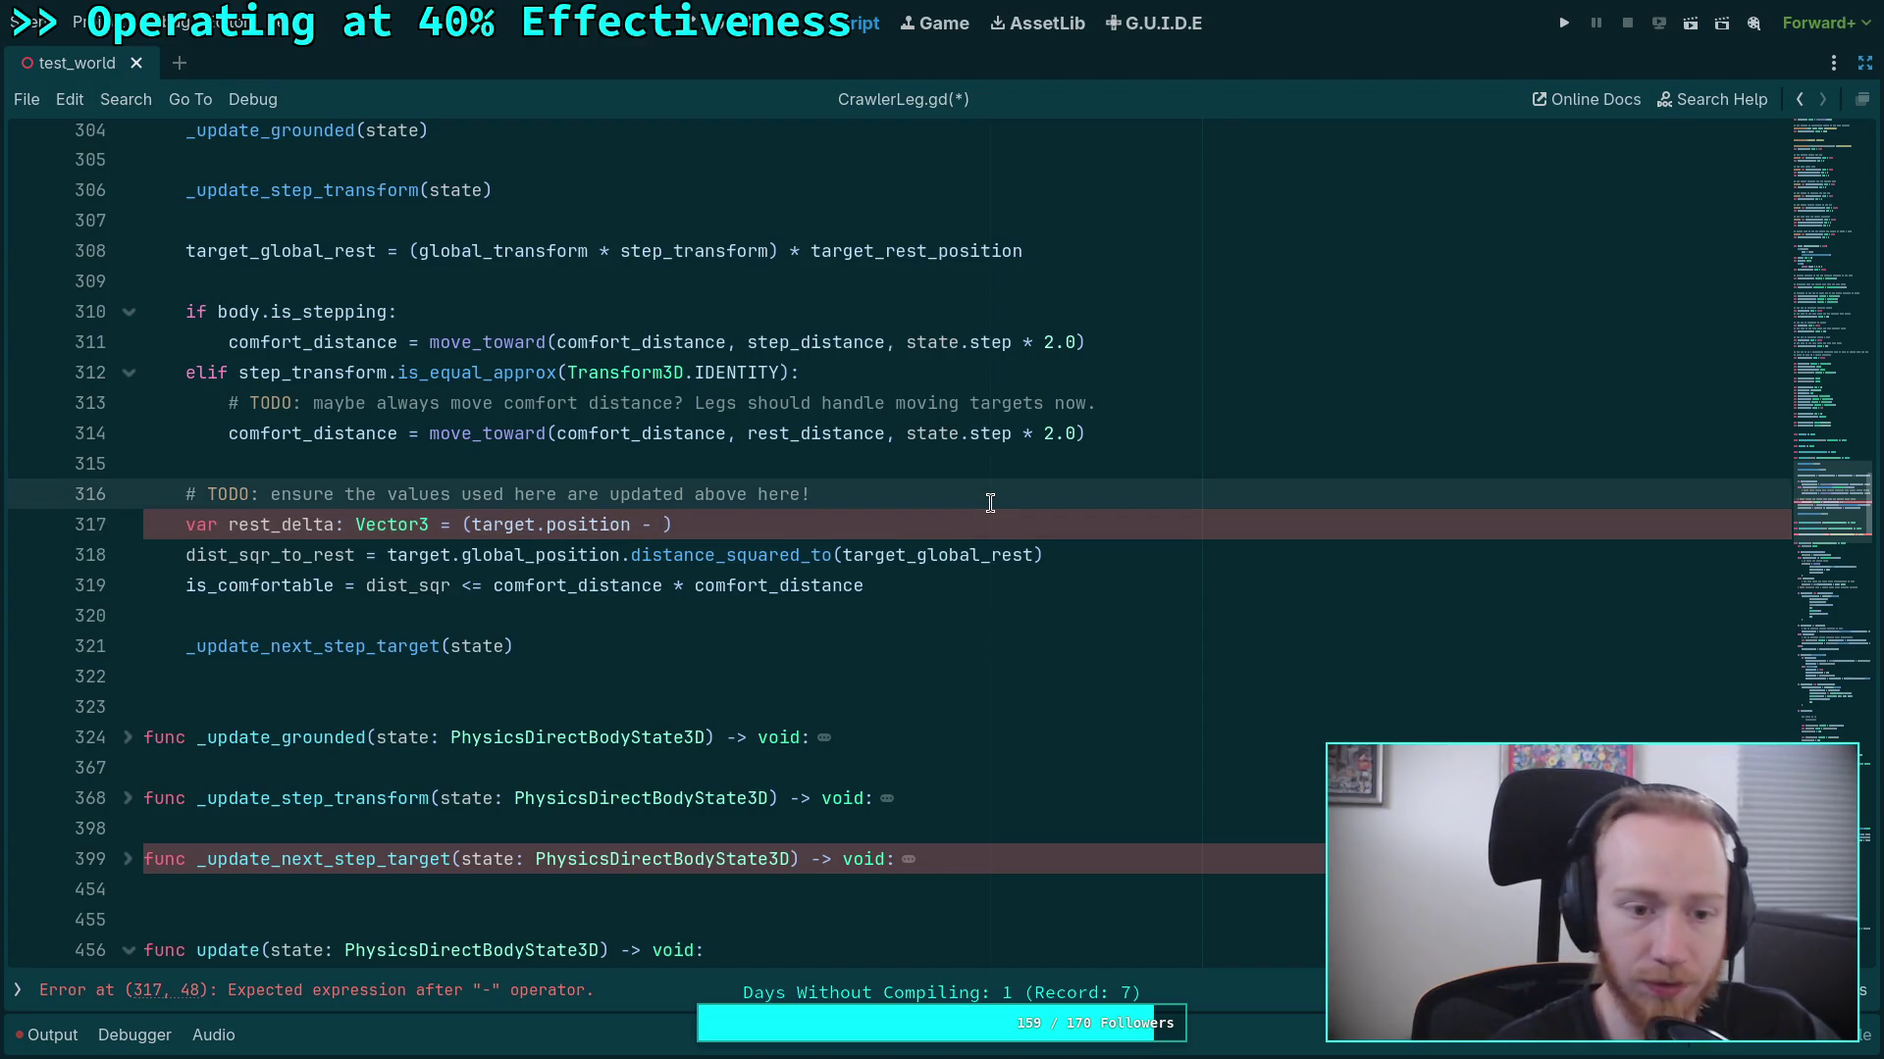
pyautogui.press('Return')
pyautogui.write('var ')
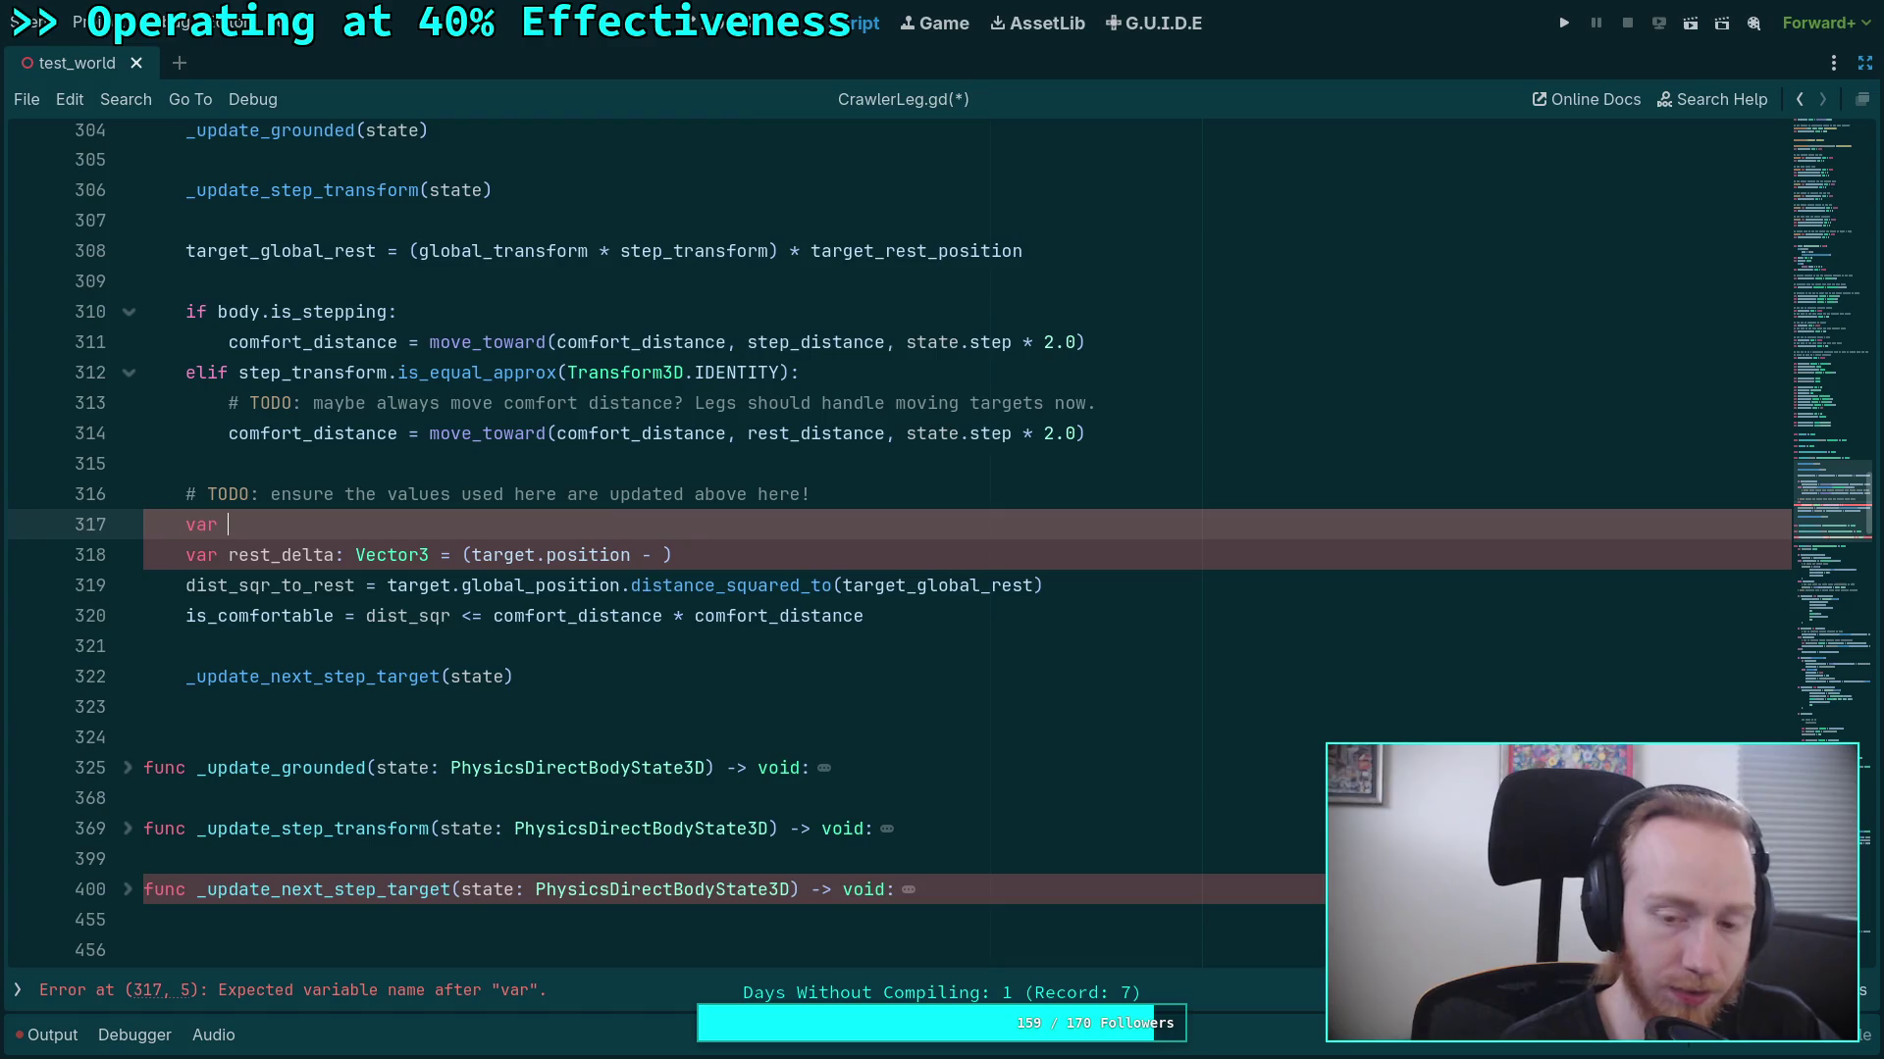
pyautogui.write('loc')
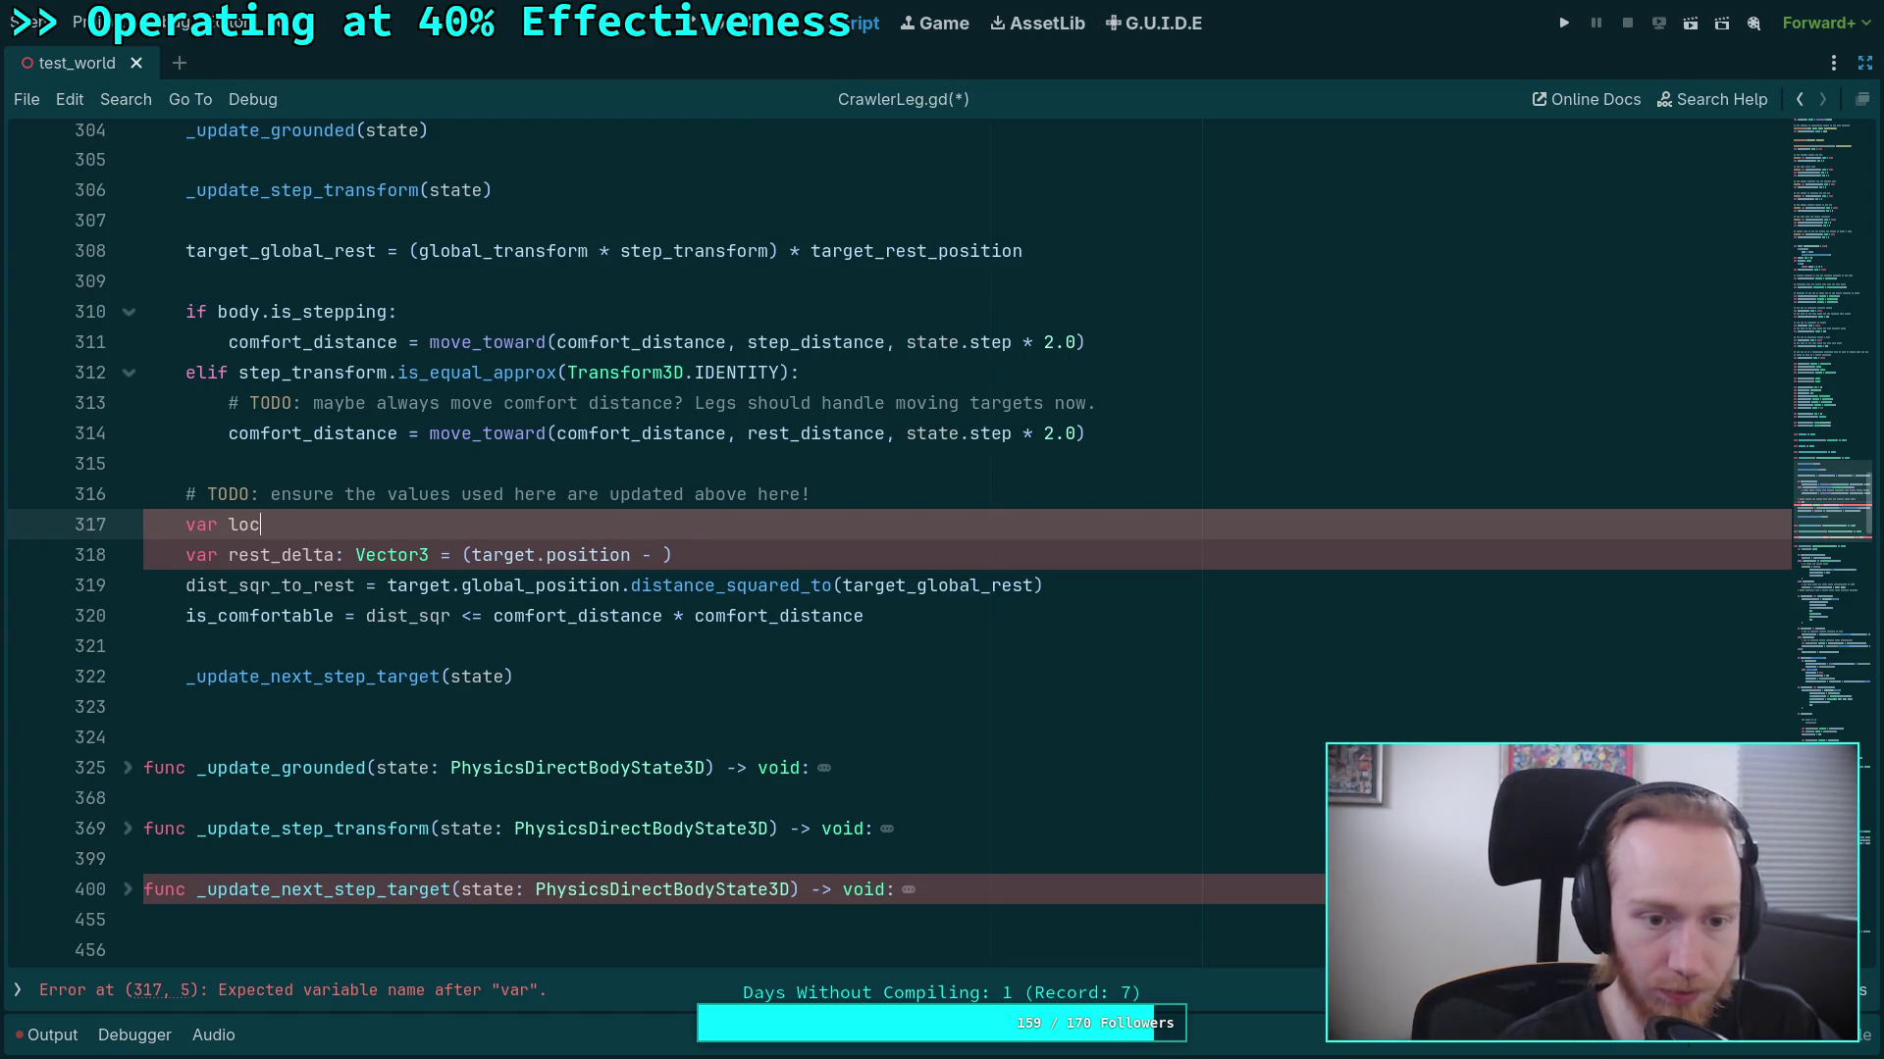
pyautogui.write('al-_rest')
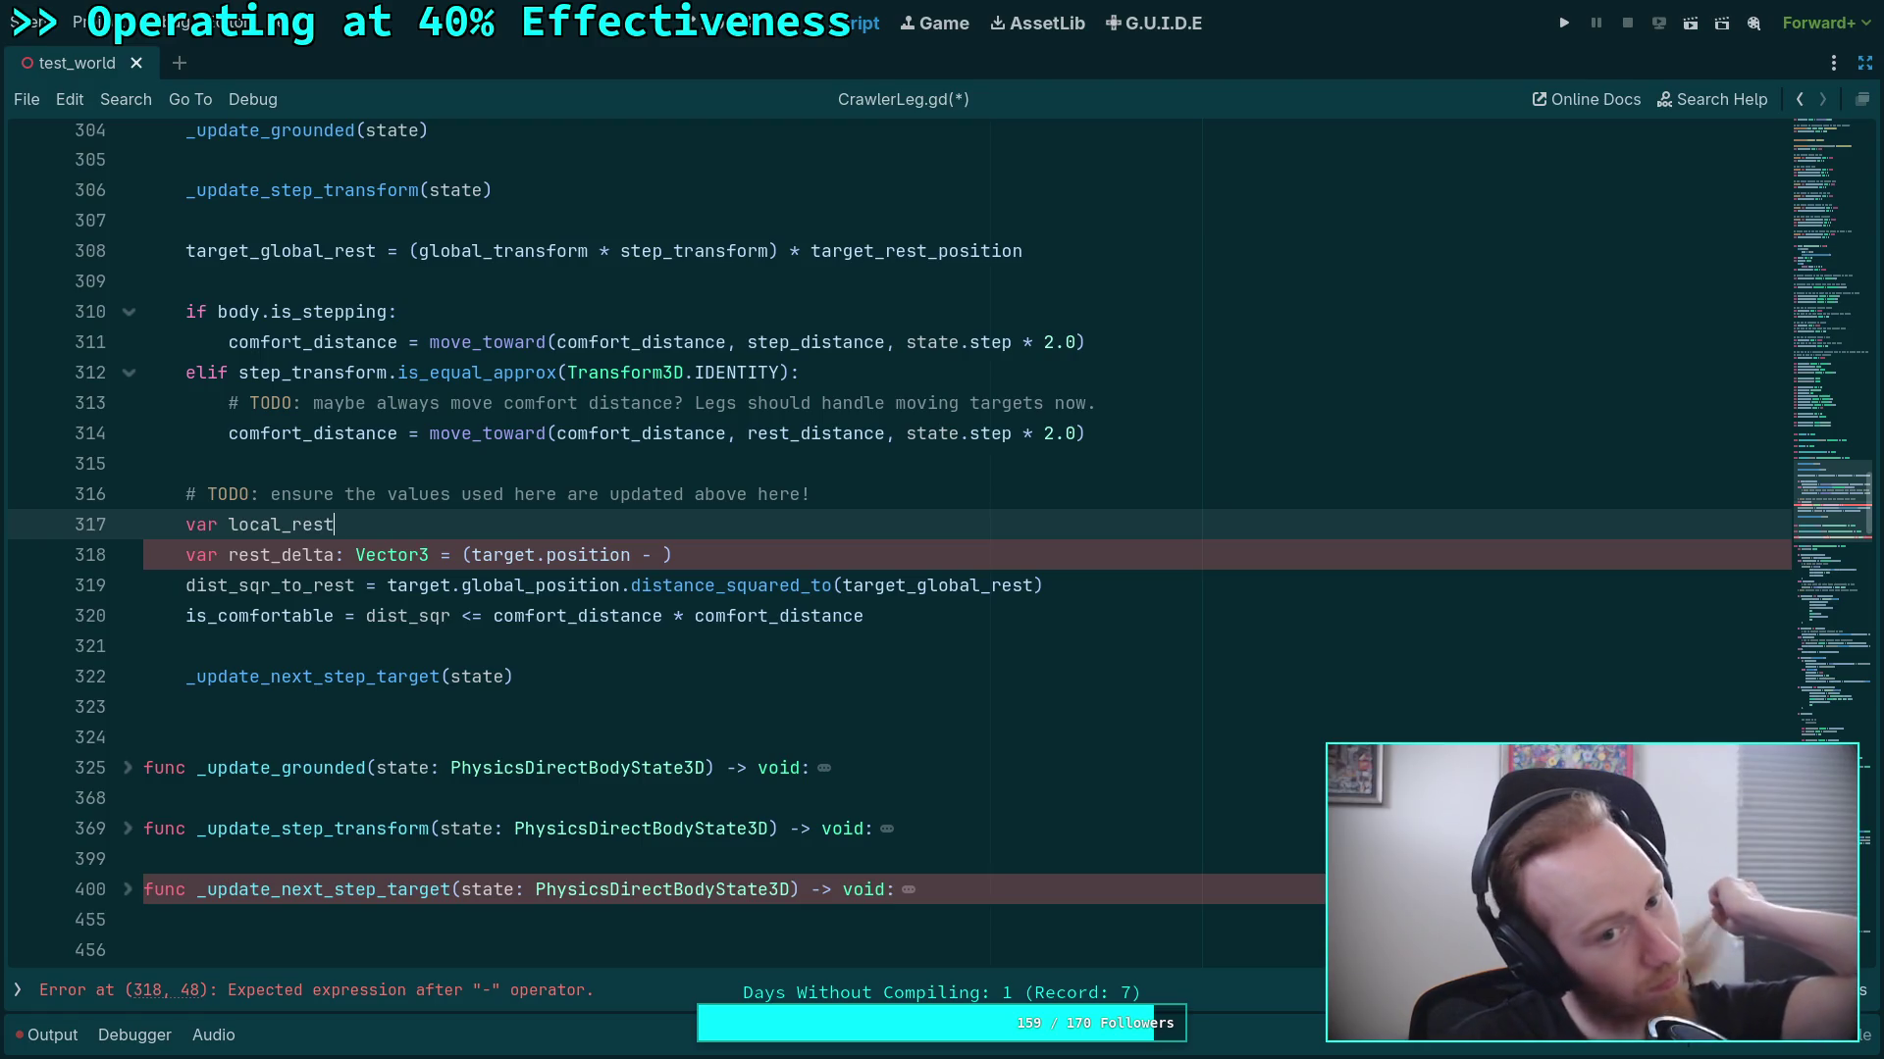
pyautogui.scroll(3, 807, 511)
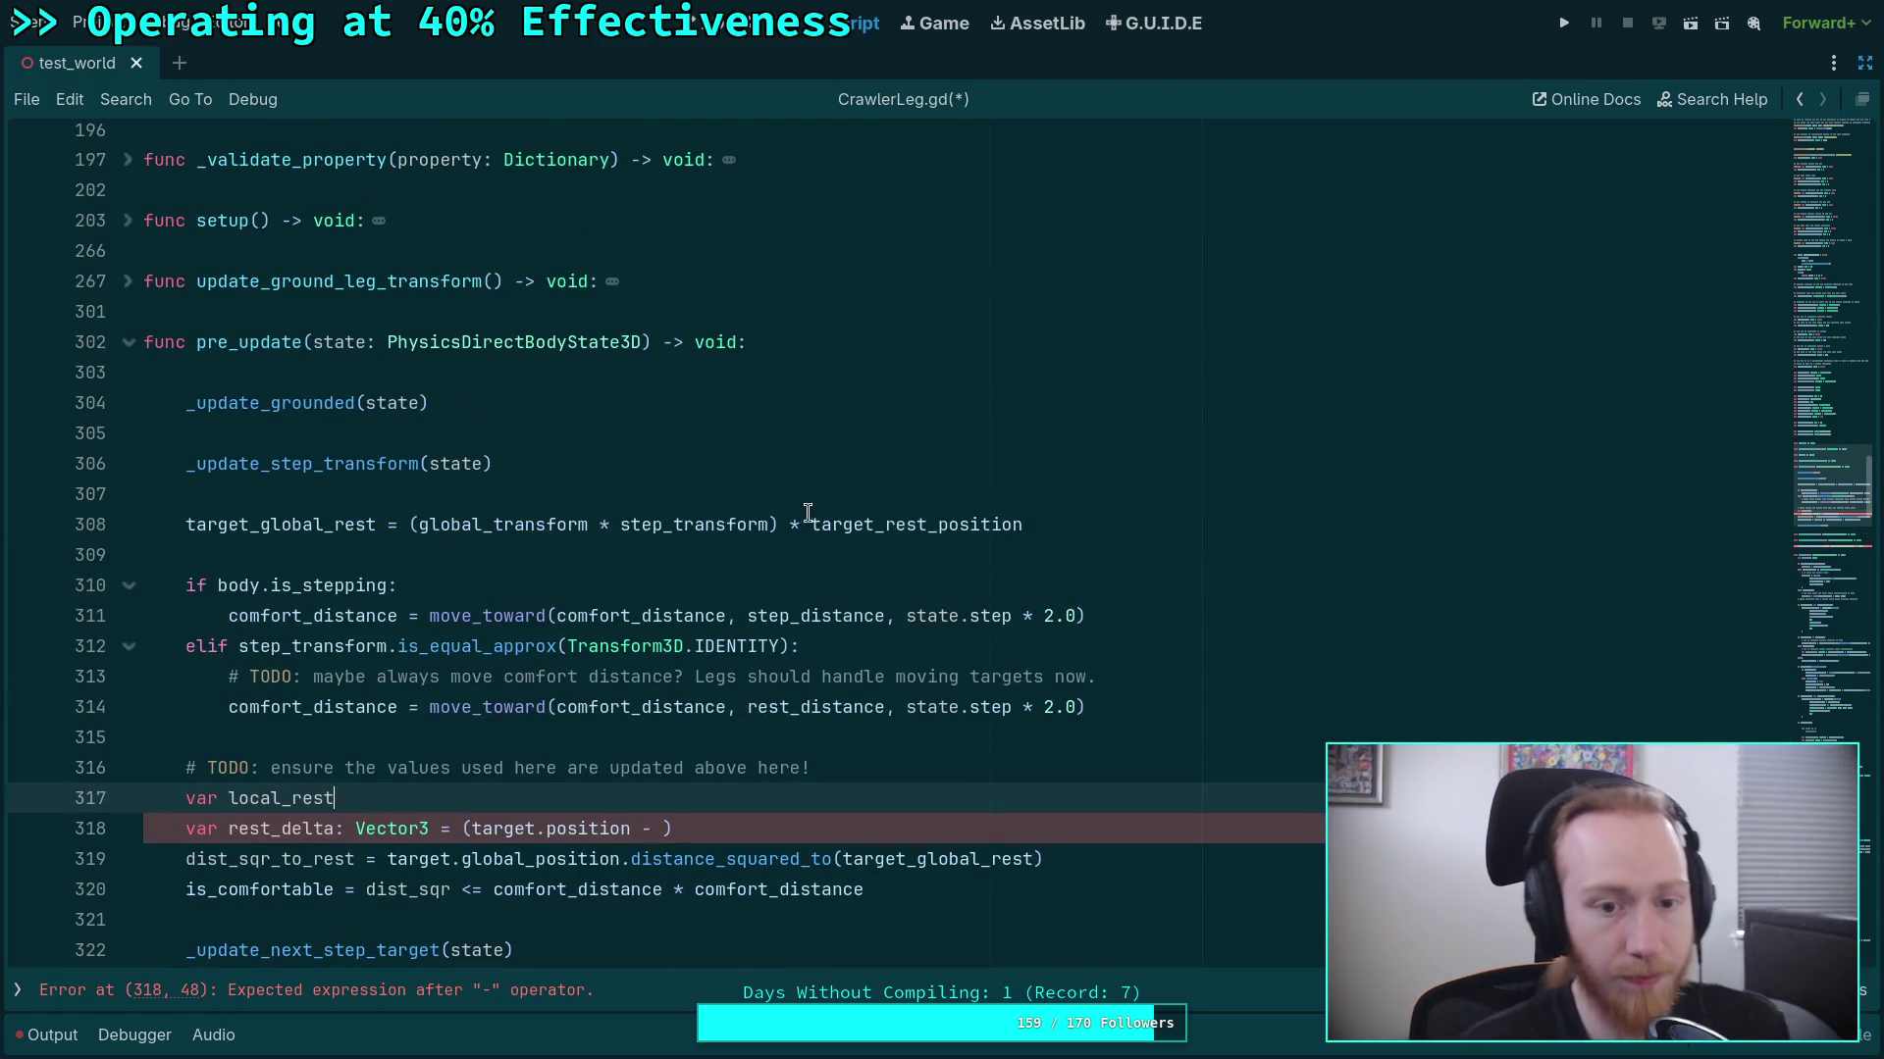
pyautogui.doubleClick(693, 525)
pyautogui.scroll(-1, 621, 537)
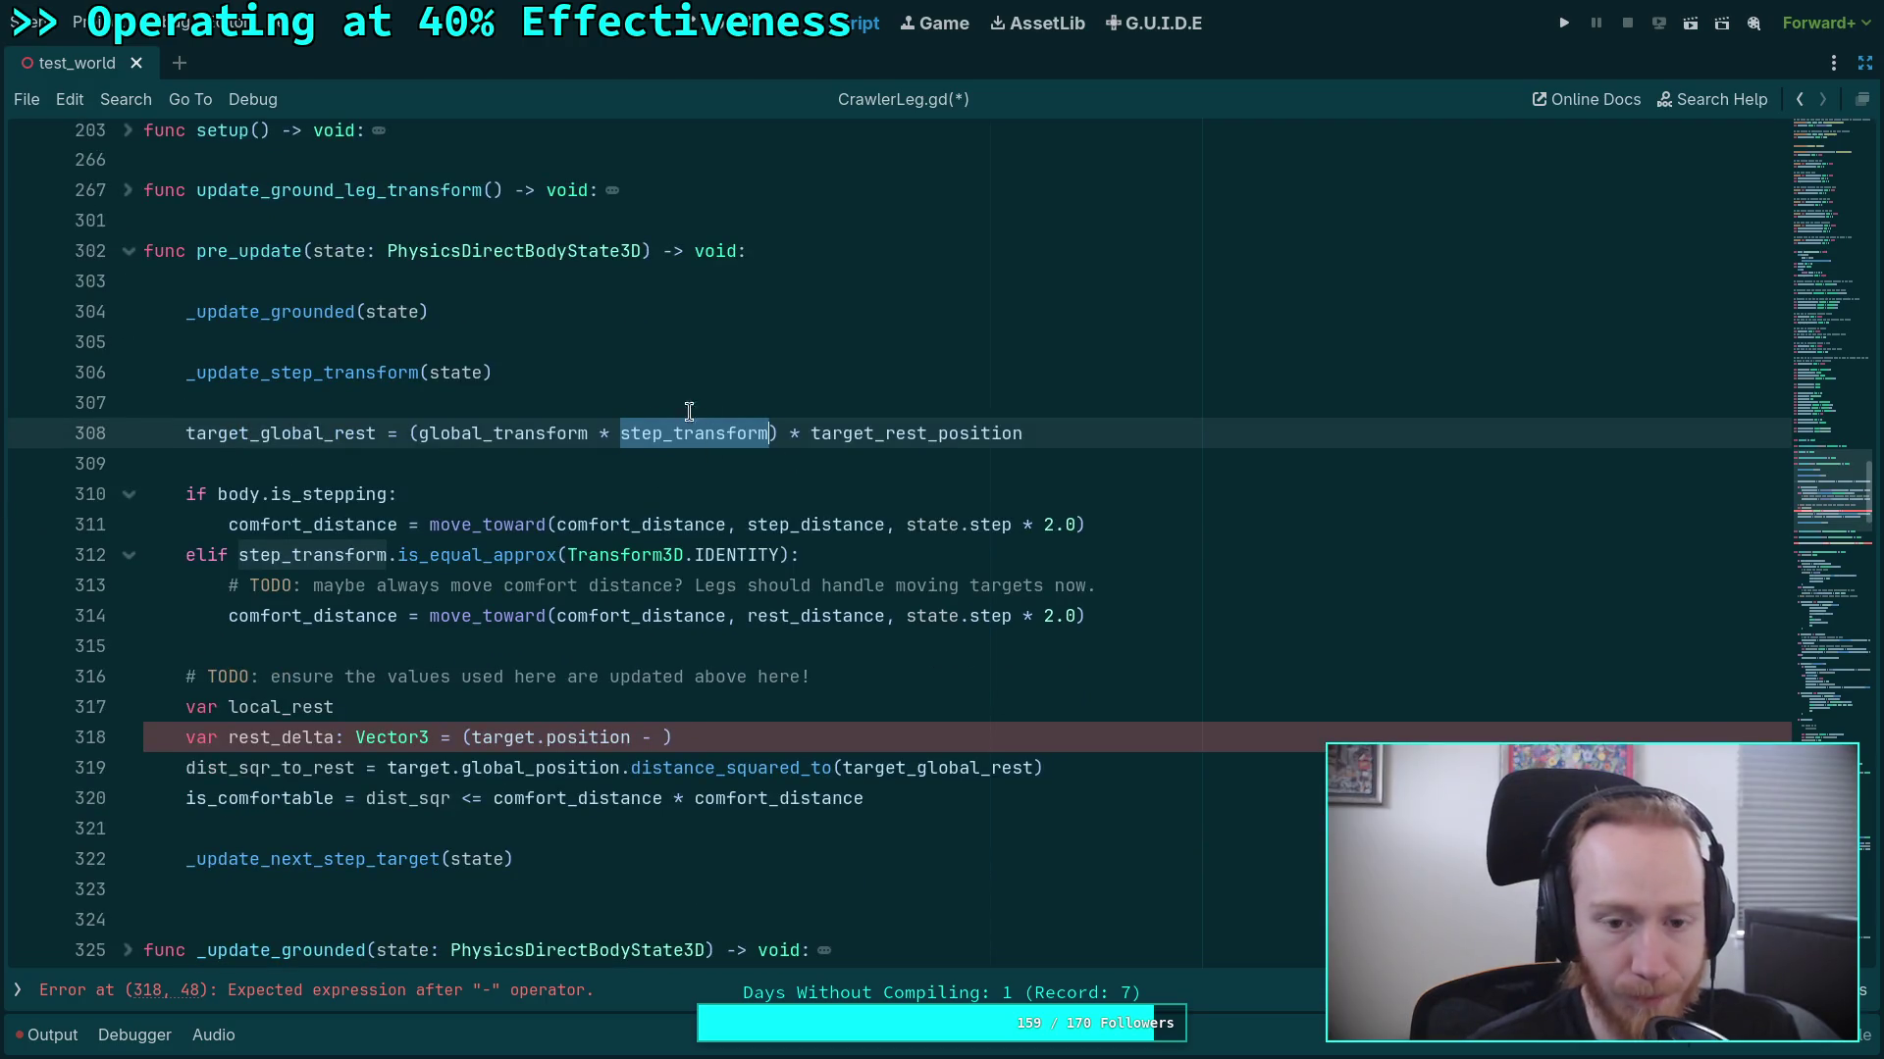
pyautogui.click(508, 718)
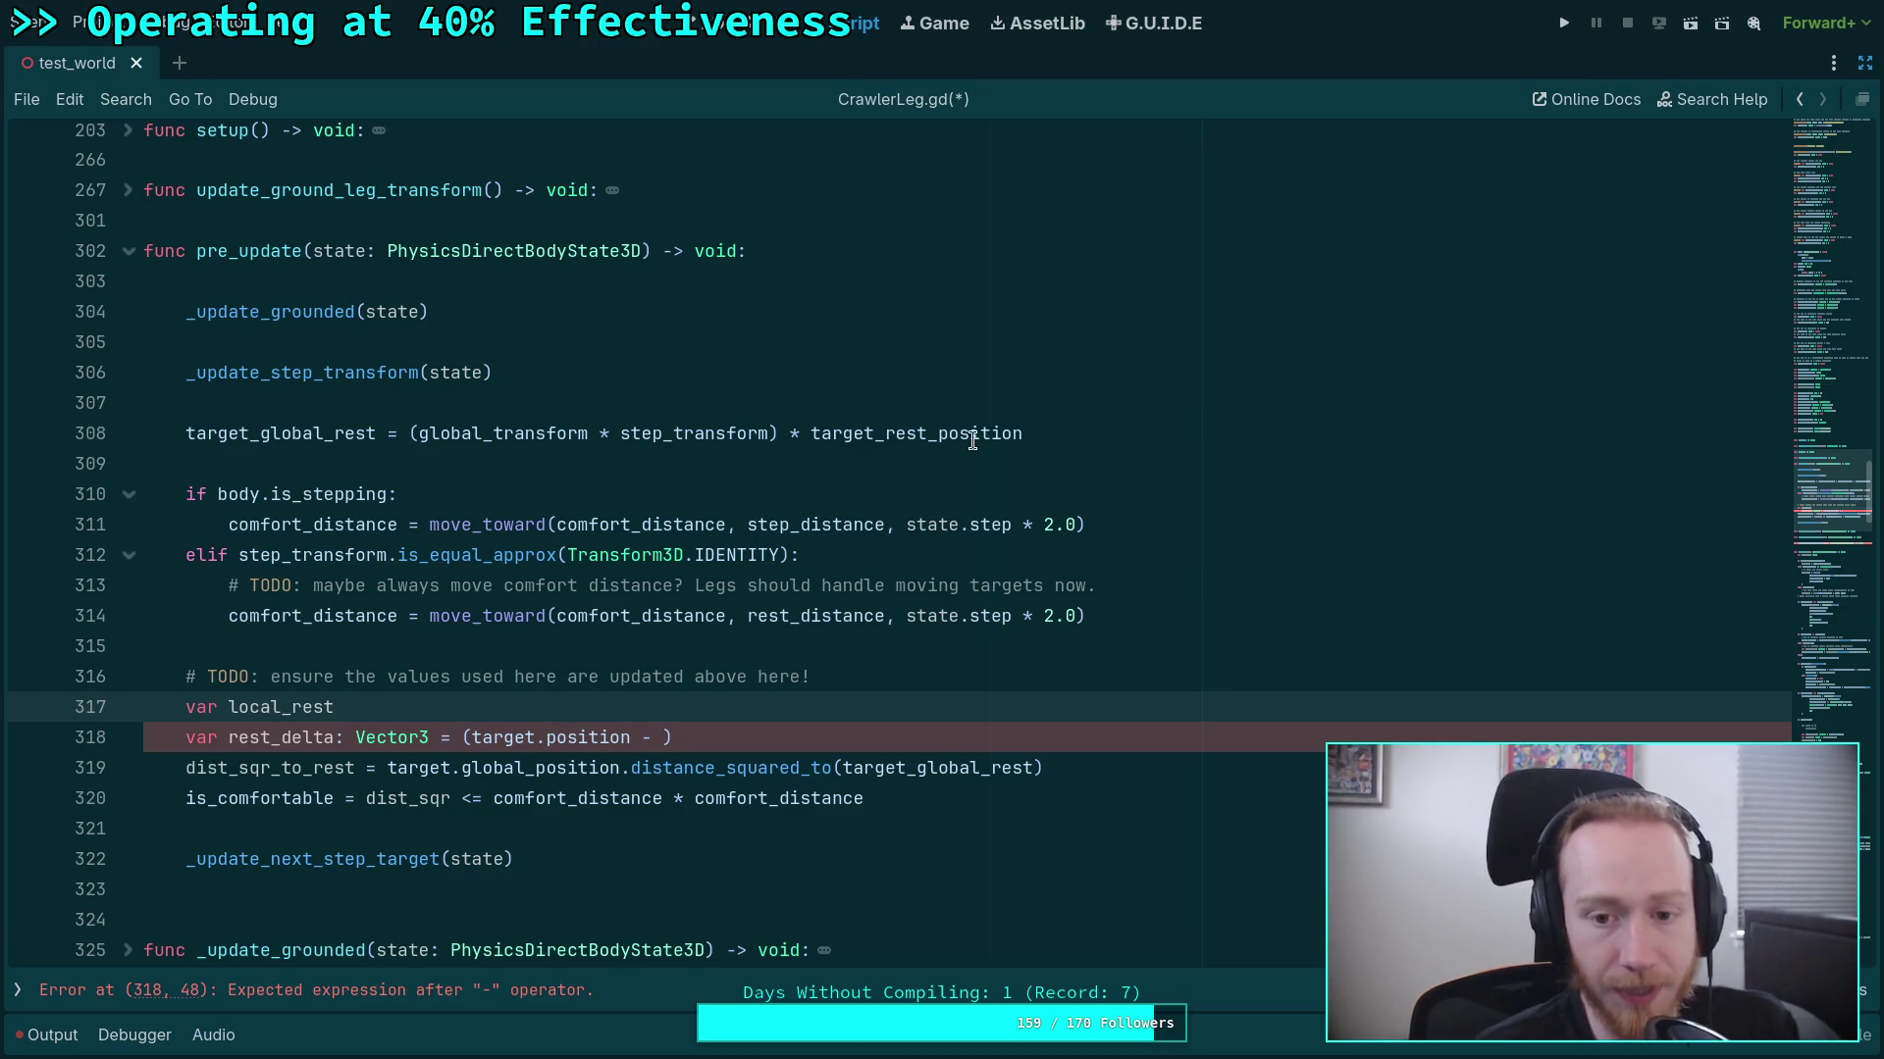
pyautogui.moveTo(964, 438)
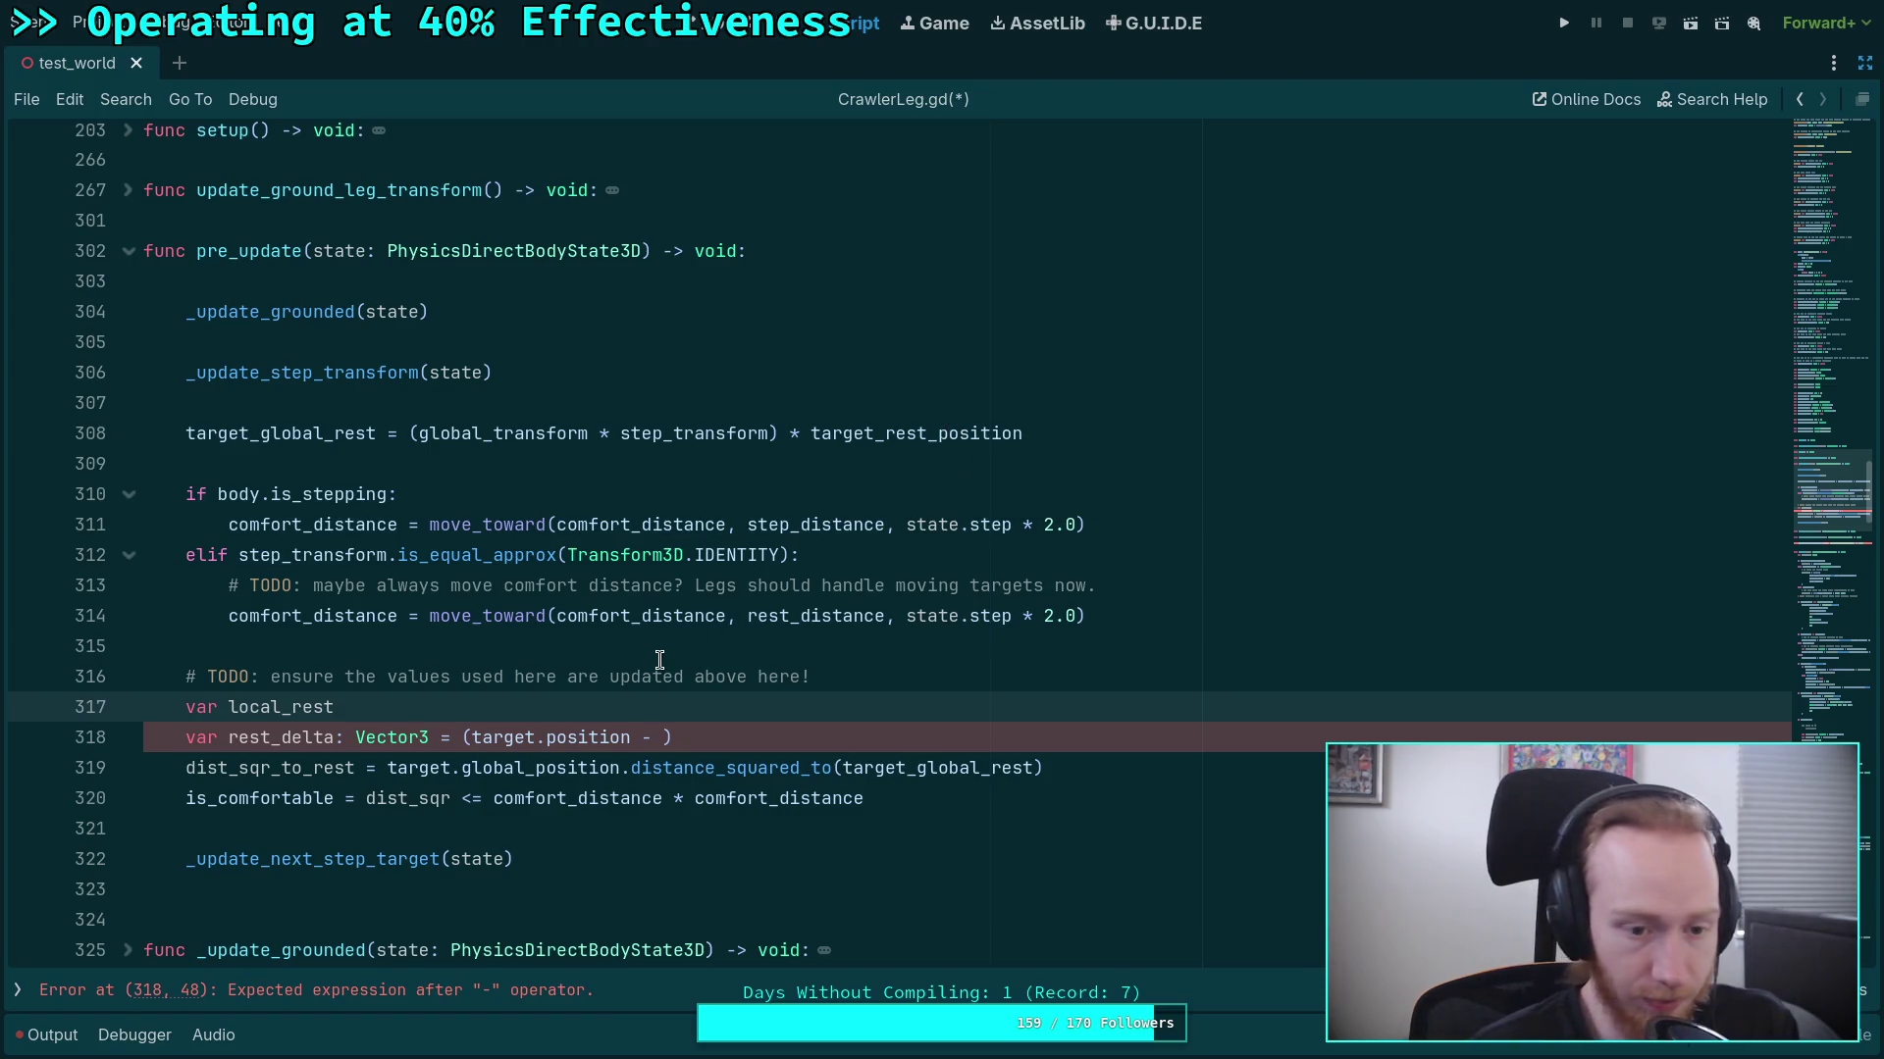
# Add 'var local_rest: Vector3 = step_transform * target_rest_position' above the target_global_rest line.
pyautogui.click(620, 409)
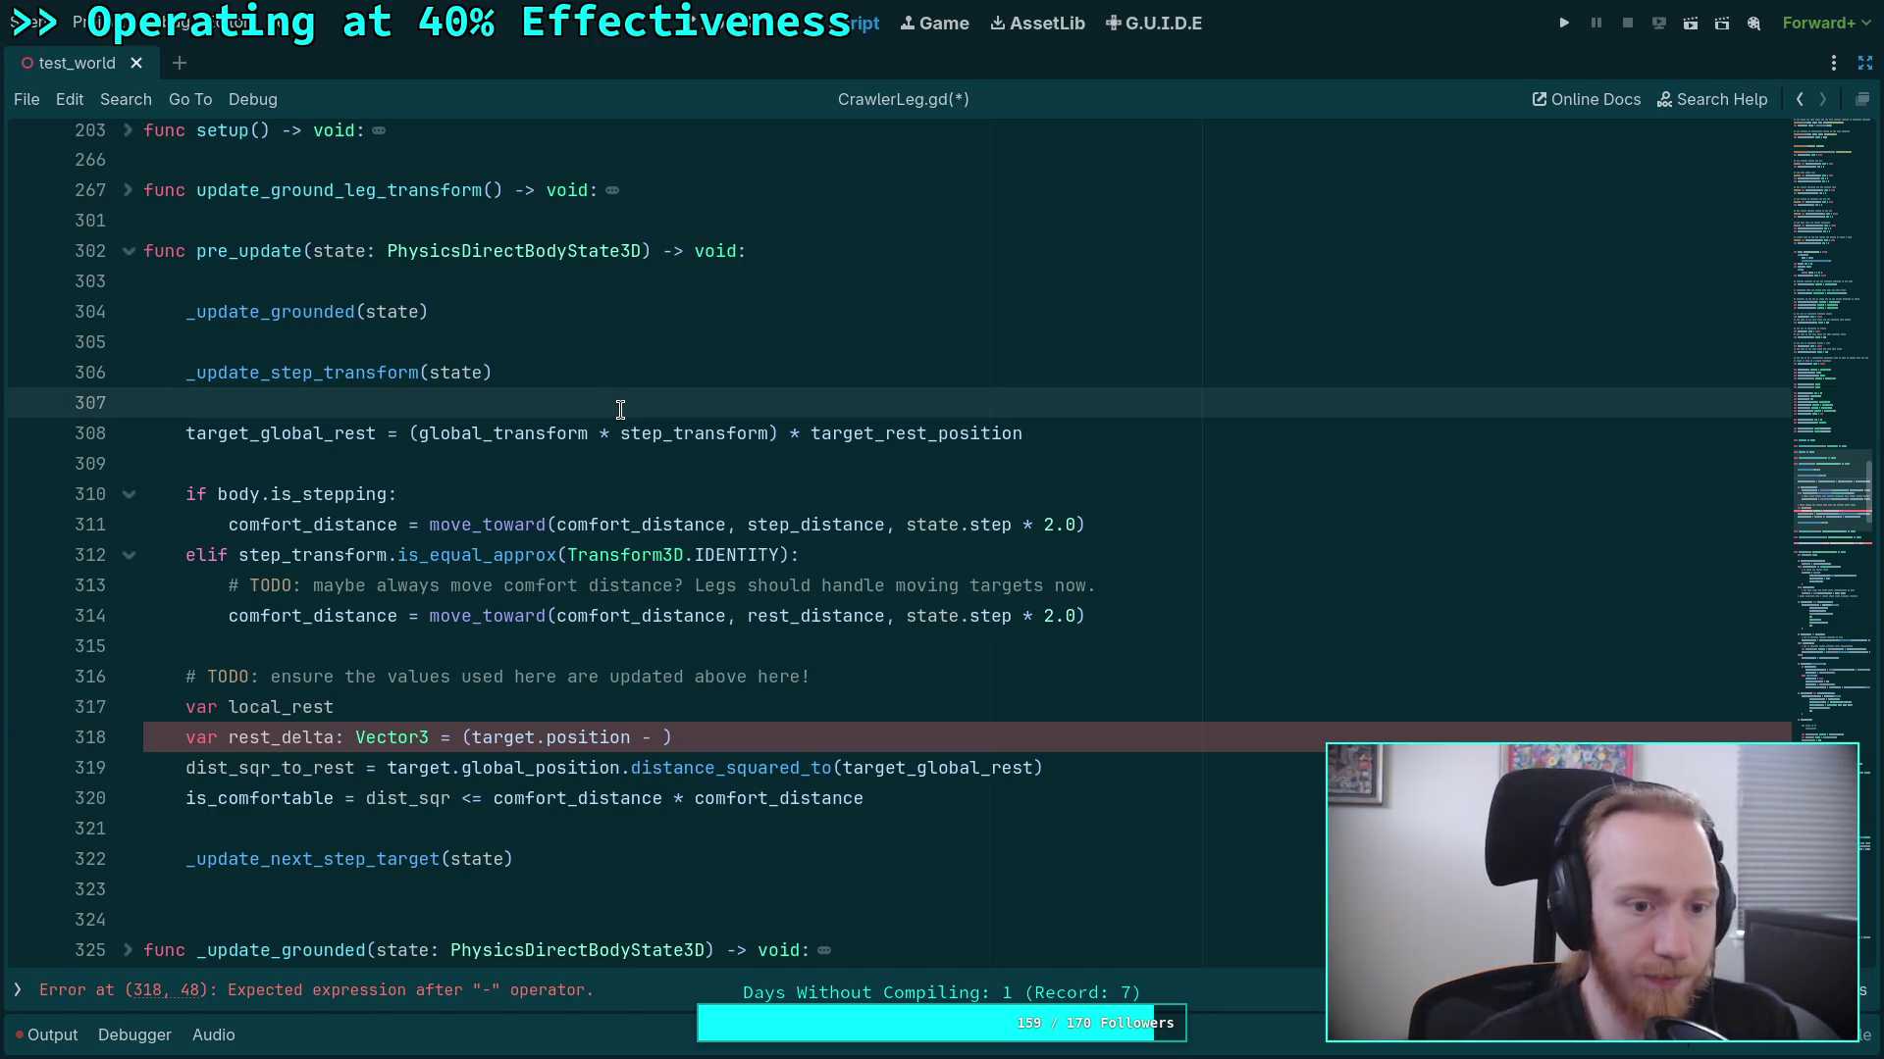
pyautogui.press('Return')
pyautogui.write('var local_rest: ')
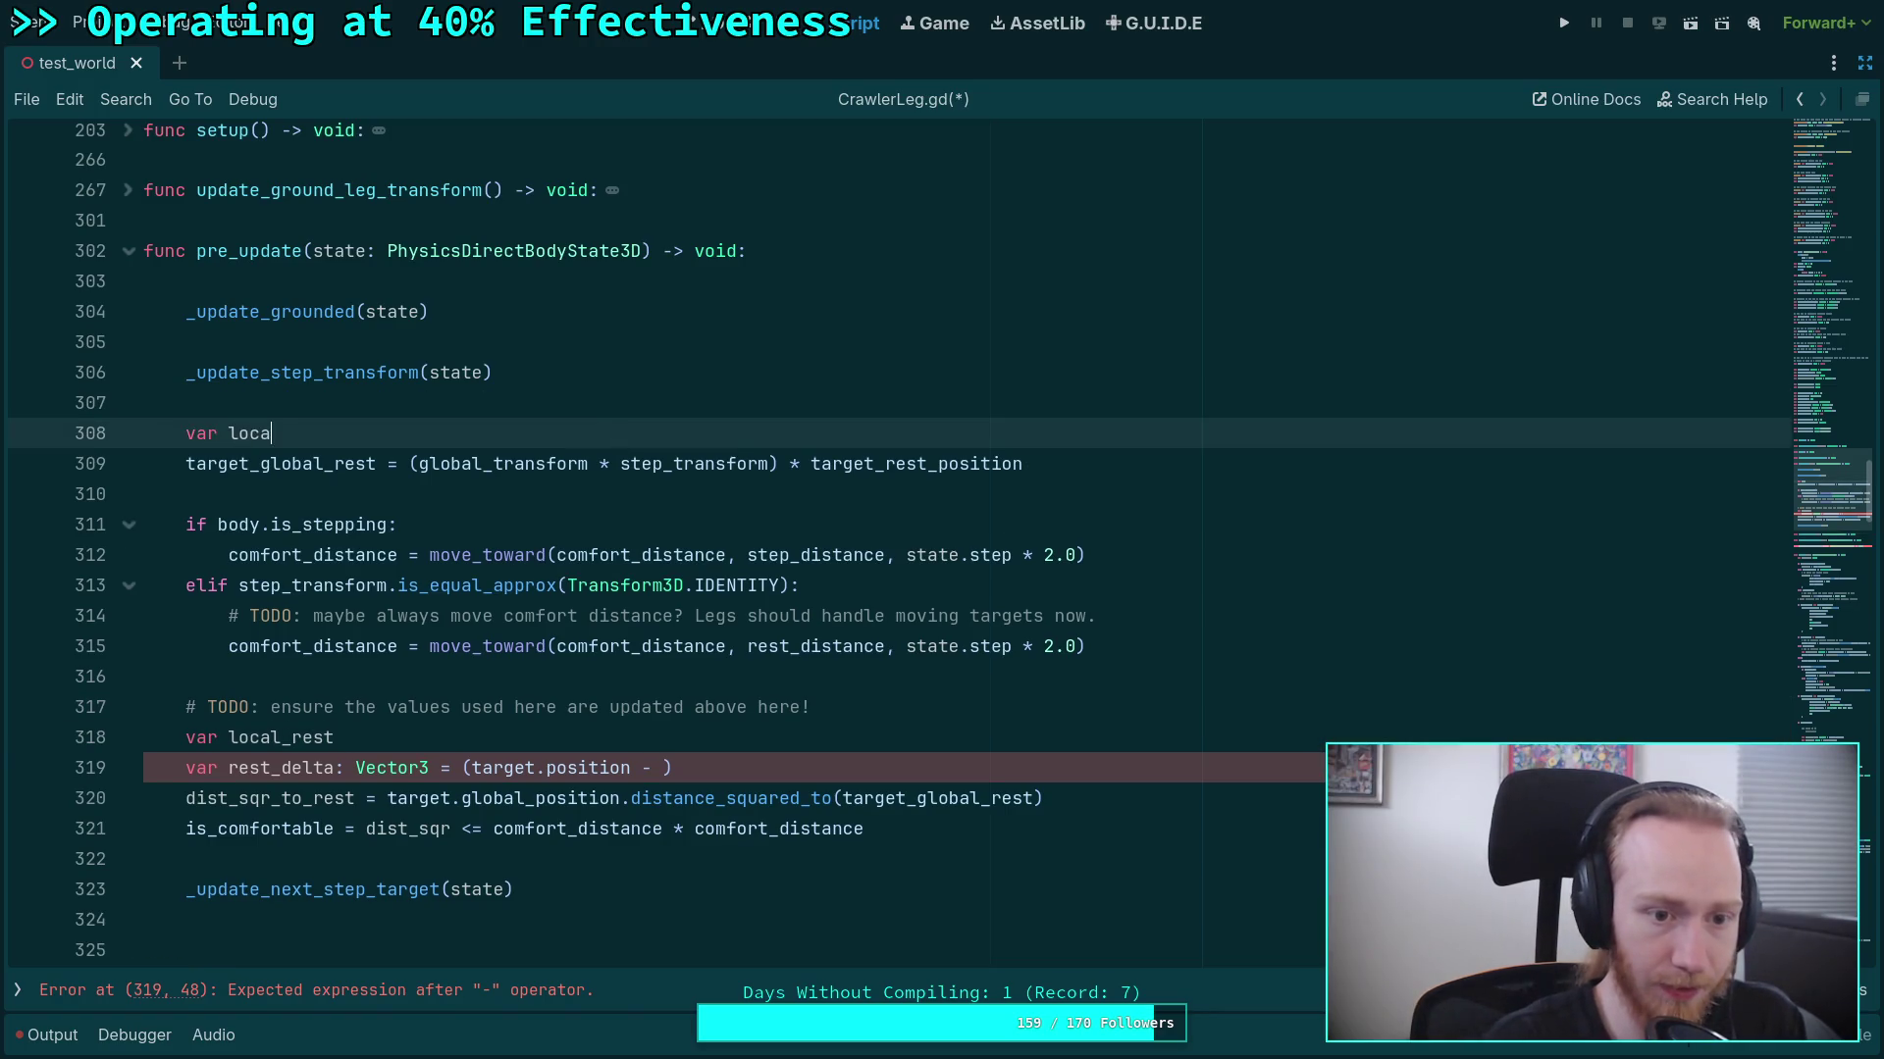
pyautogui.write('Vector3 =')
pyautogui.click(614, 339)
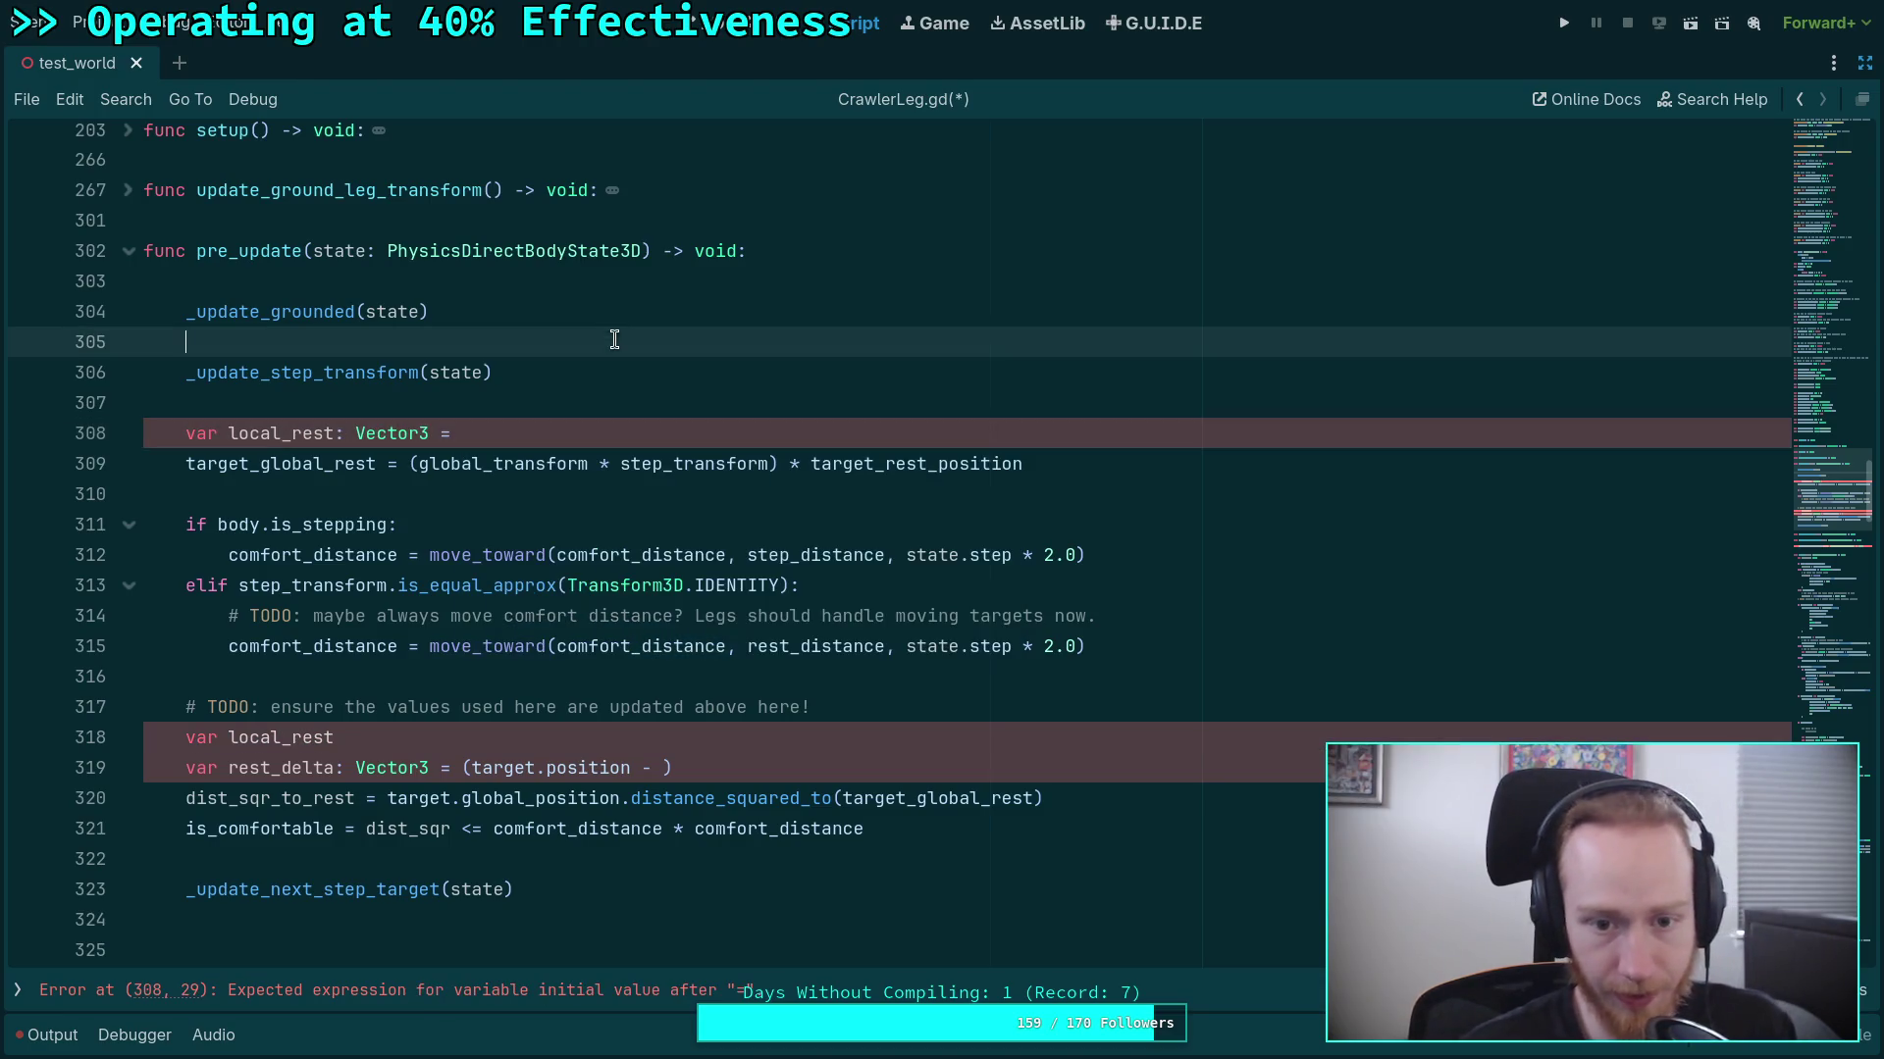
pyautogui.moveTo(620, 464); pyautogui.dragTo(771, 466)
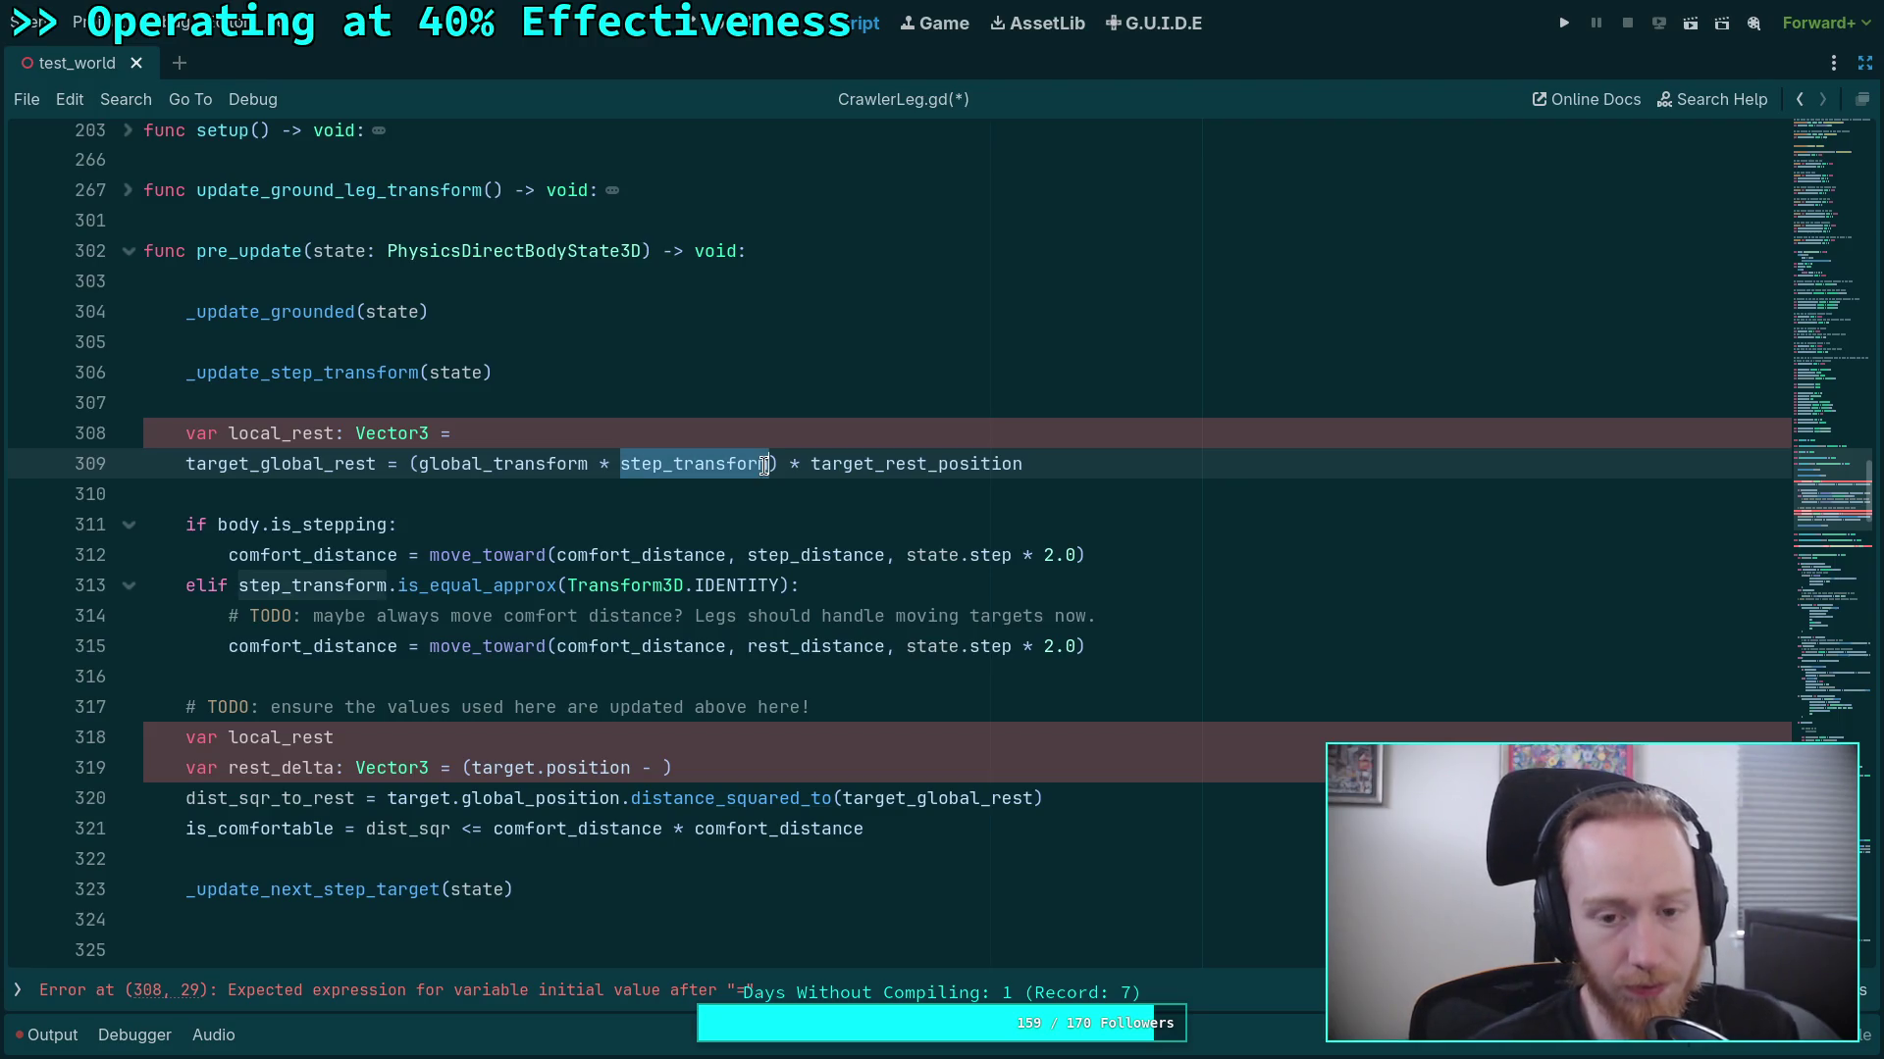
pyautogui.click(800, 511)
pyautogui.doubleClick(623, 464)
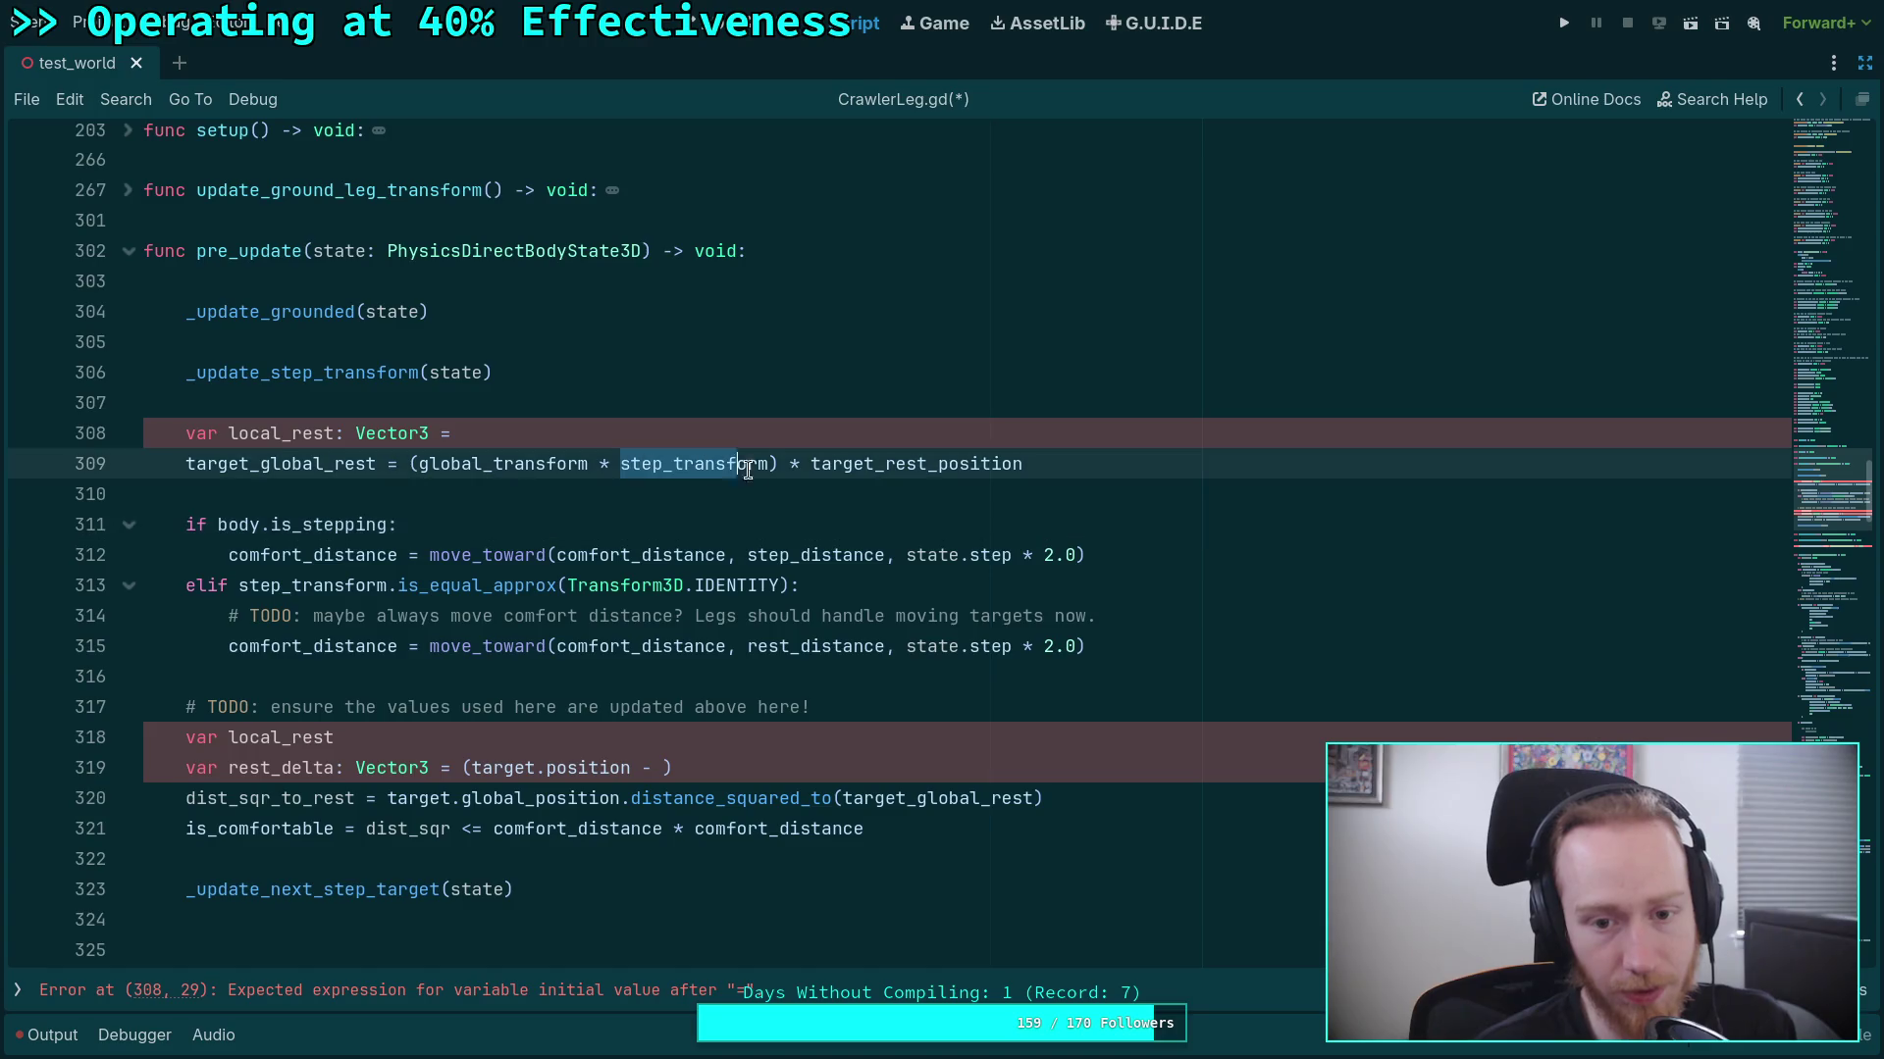
pyautogui.hotkey('ctrl', 'x')
pyautogui.press('Up')
pyautogui.hotkey('ctrl', 'v')
pyautogui.write('* target')
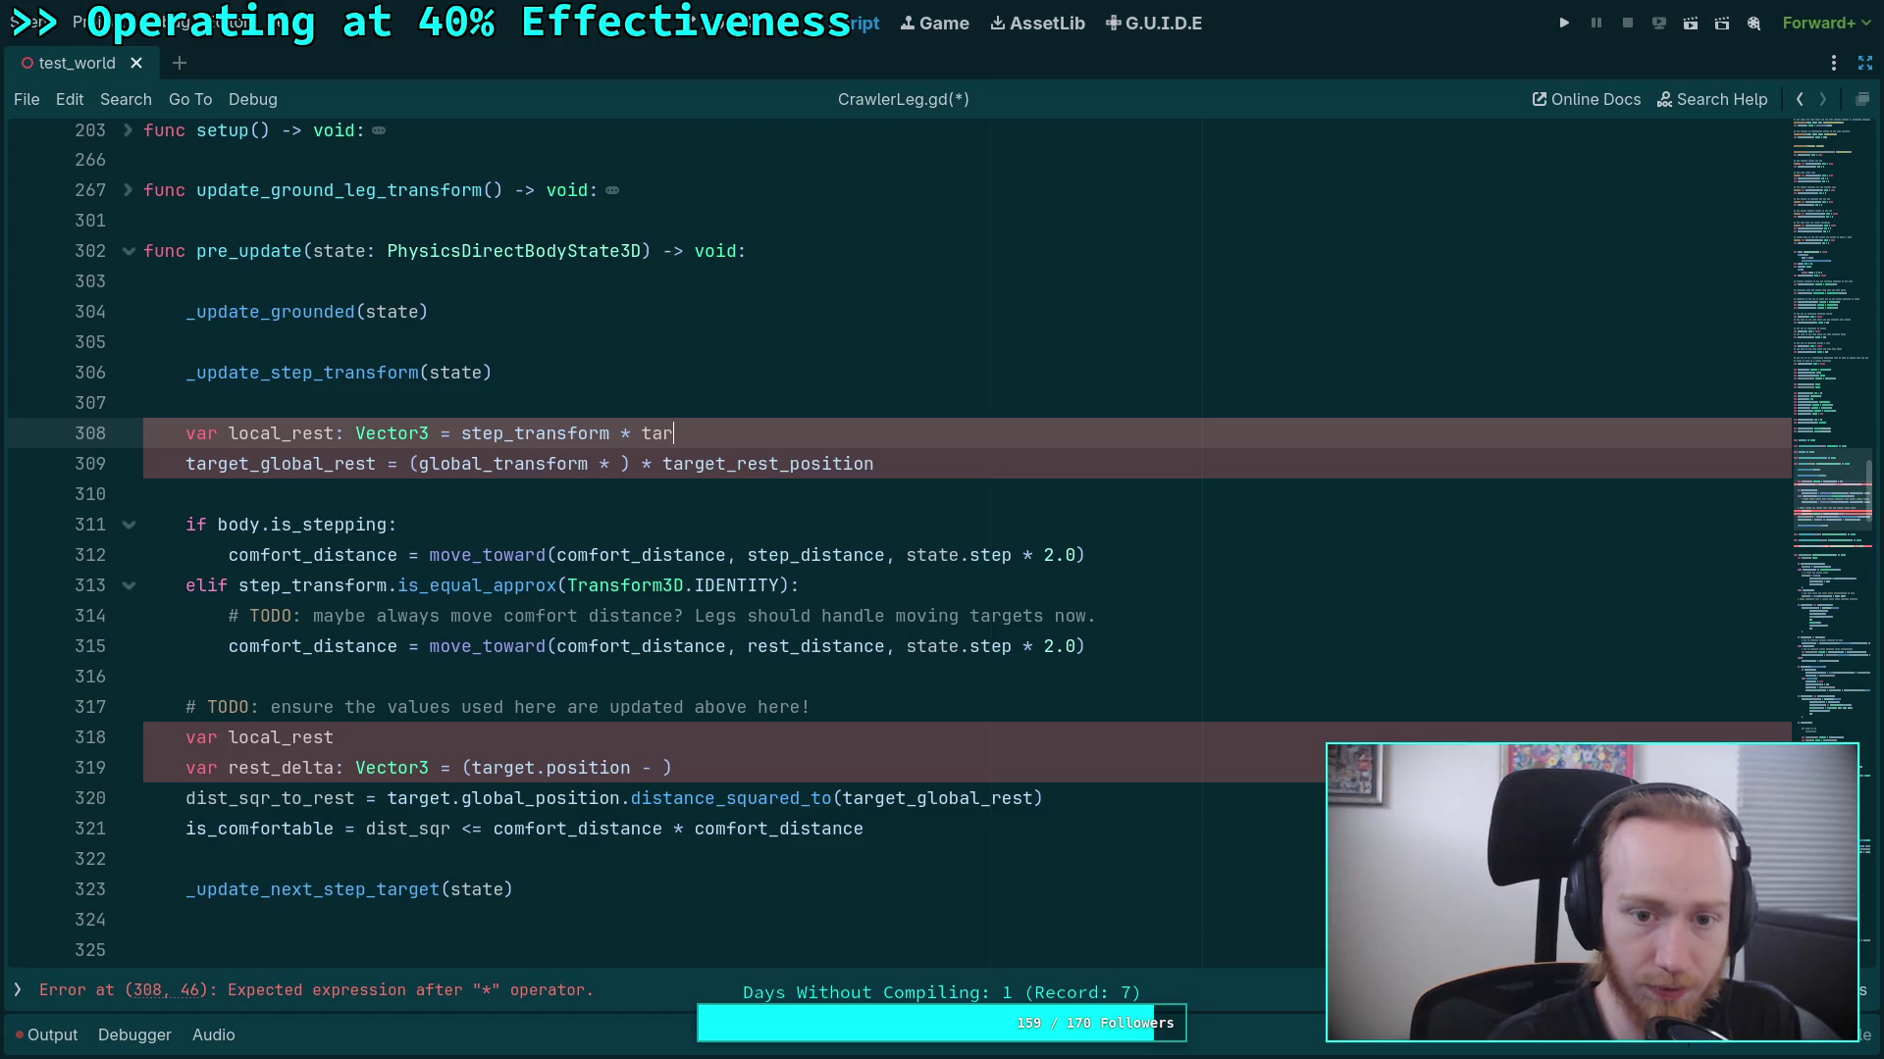
pyautogui.press('Return')
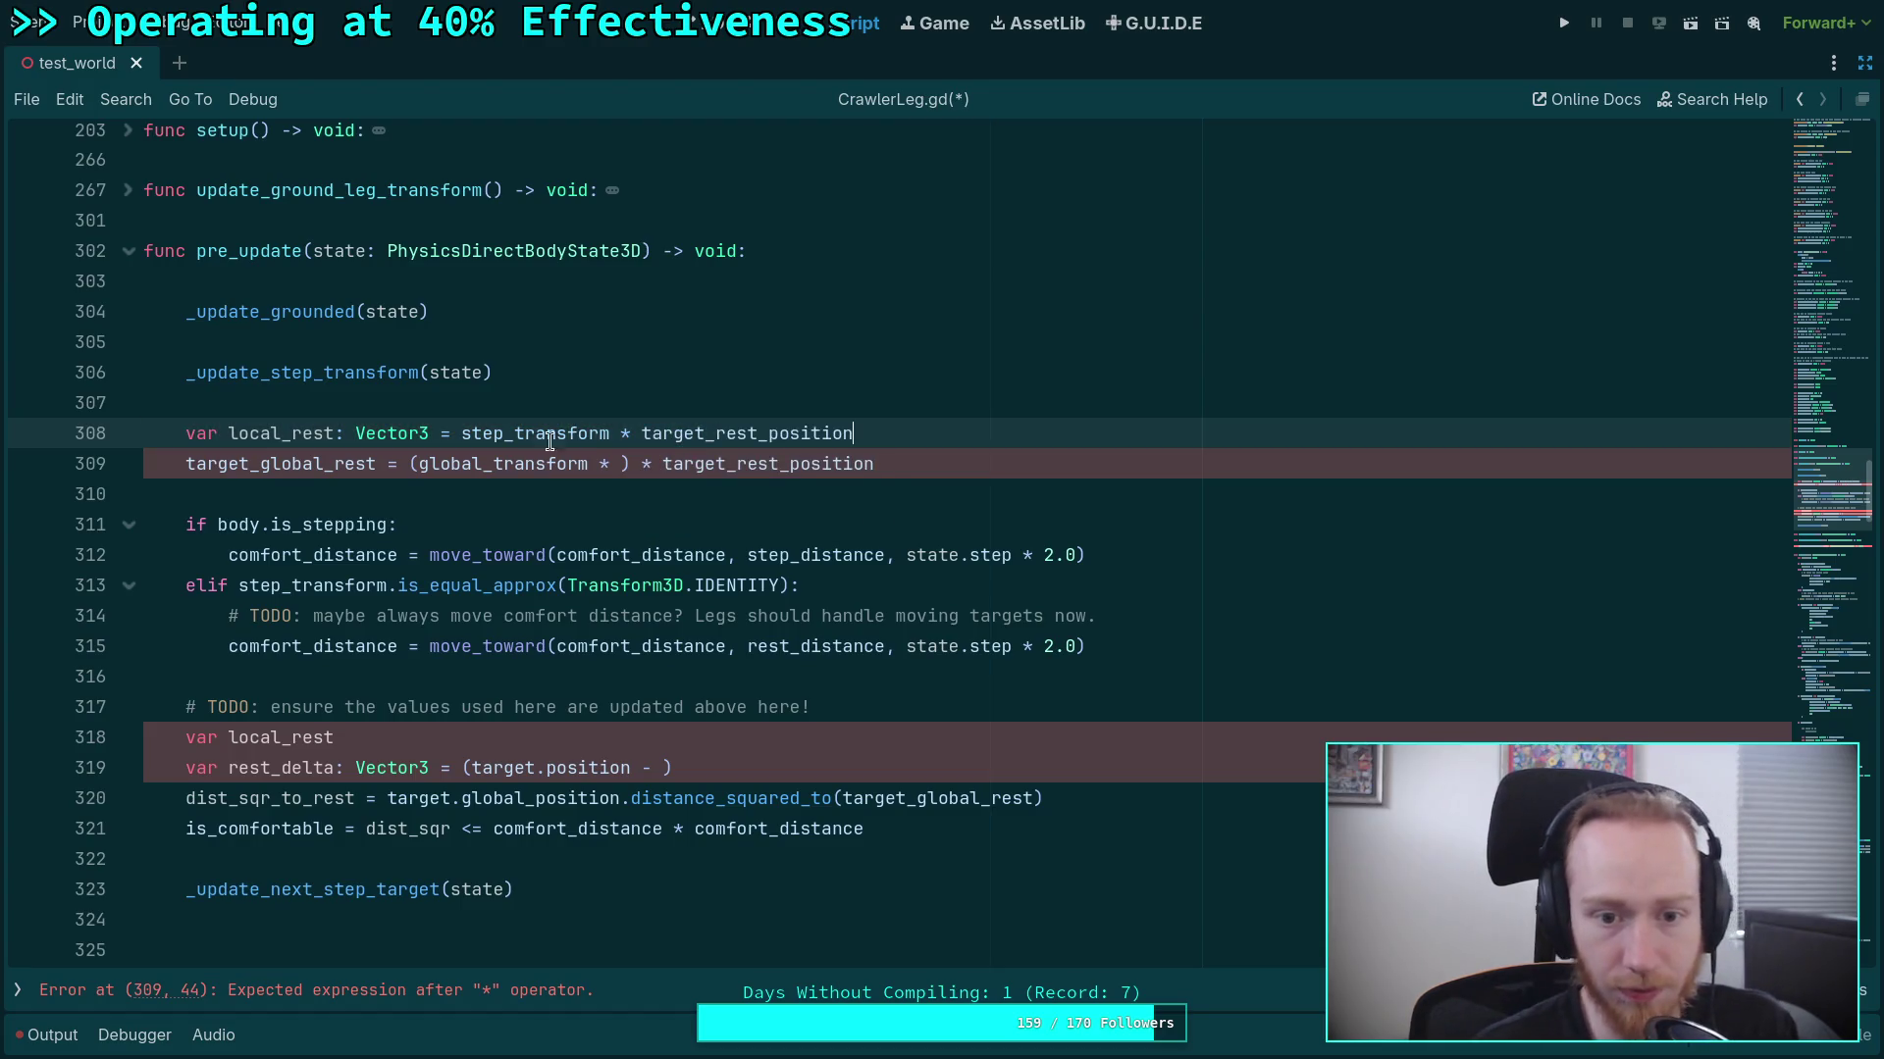
# Change target_global_rest to 'global_transform * local_rest' and delete the stray opening parenthesis.
pyautogui.moveTo(620, 463); pyautogui.dragTo(951, 462)
pyautogui.write('local')
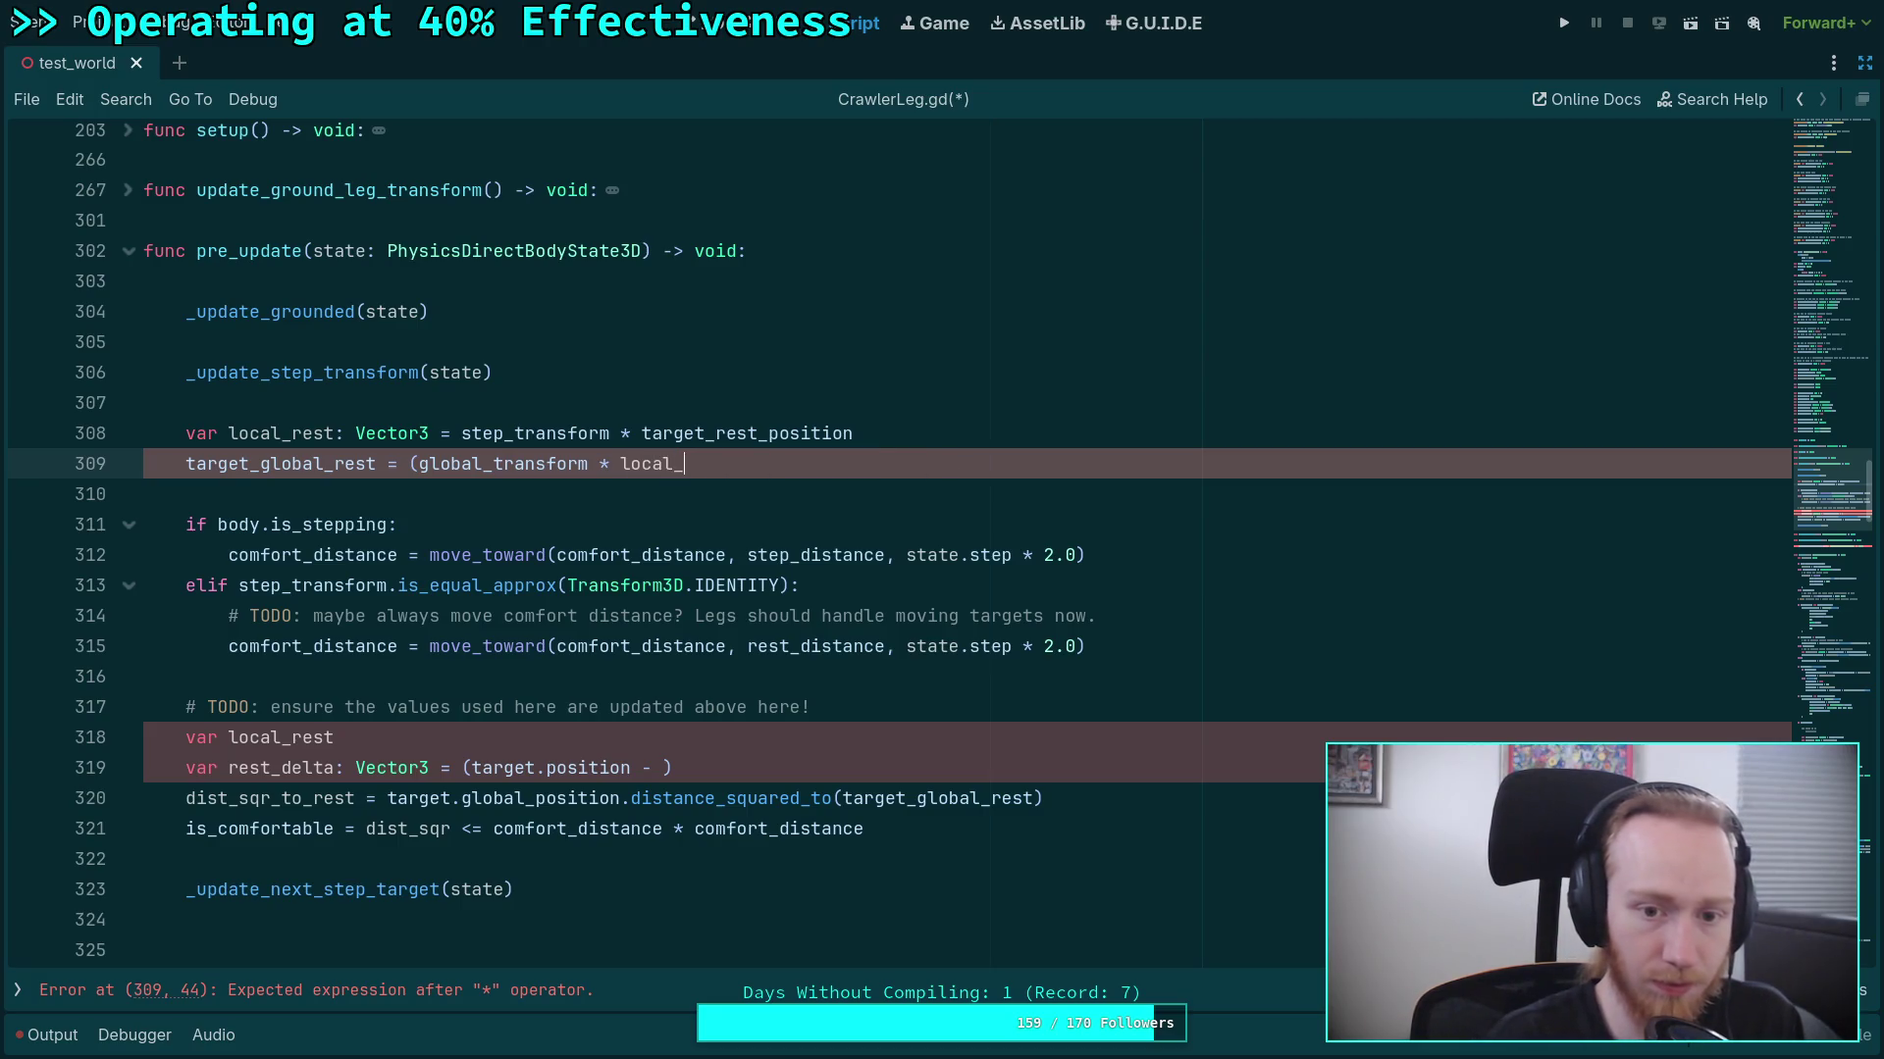
pyautogui.press('Return')
pyautogui.click(420, 463)
pyautogui.press('BackSpace')
pyautogui.click(521, 493)
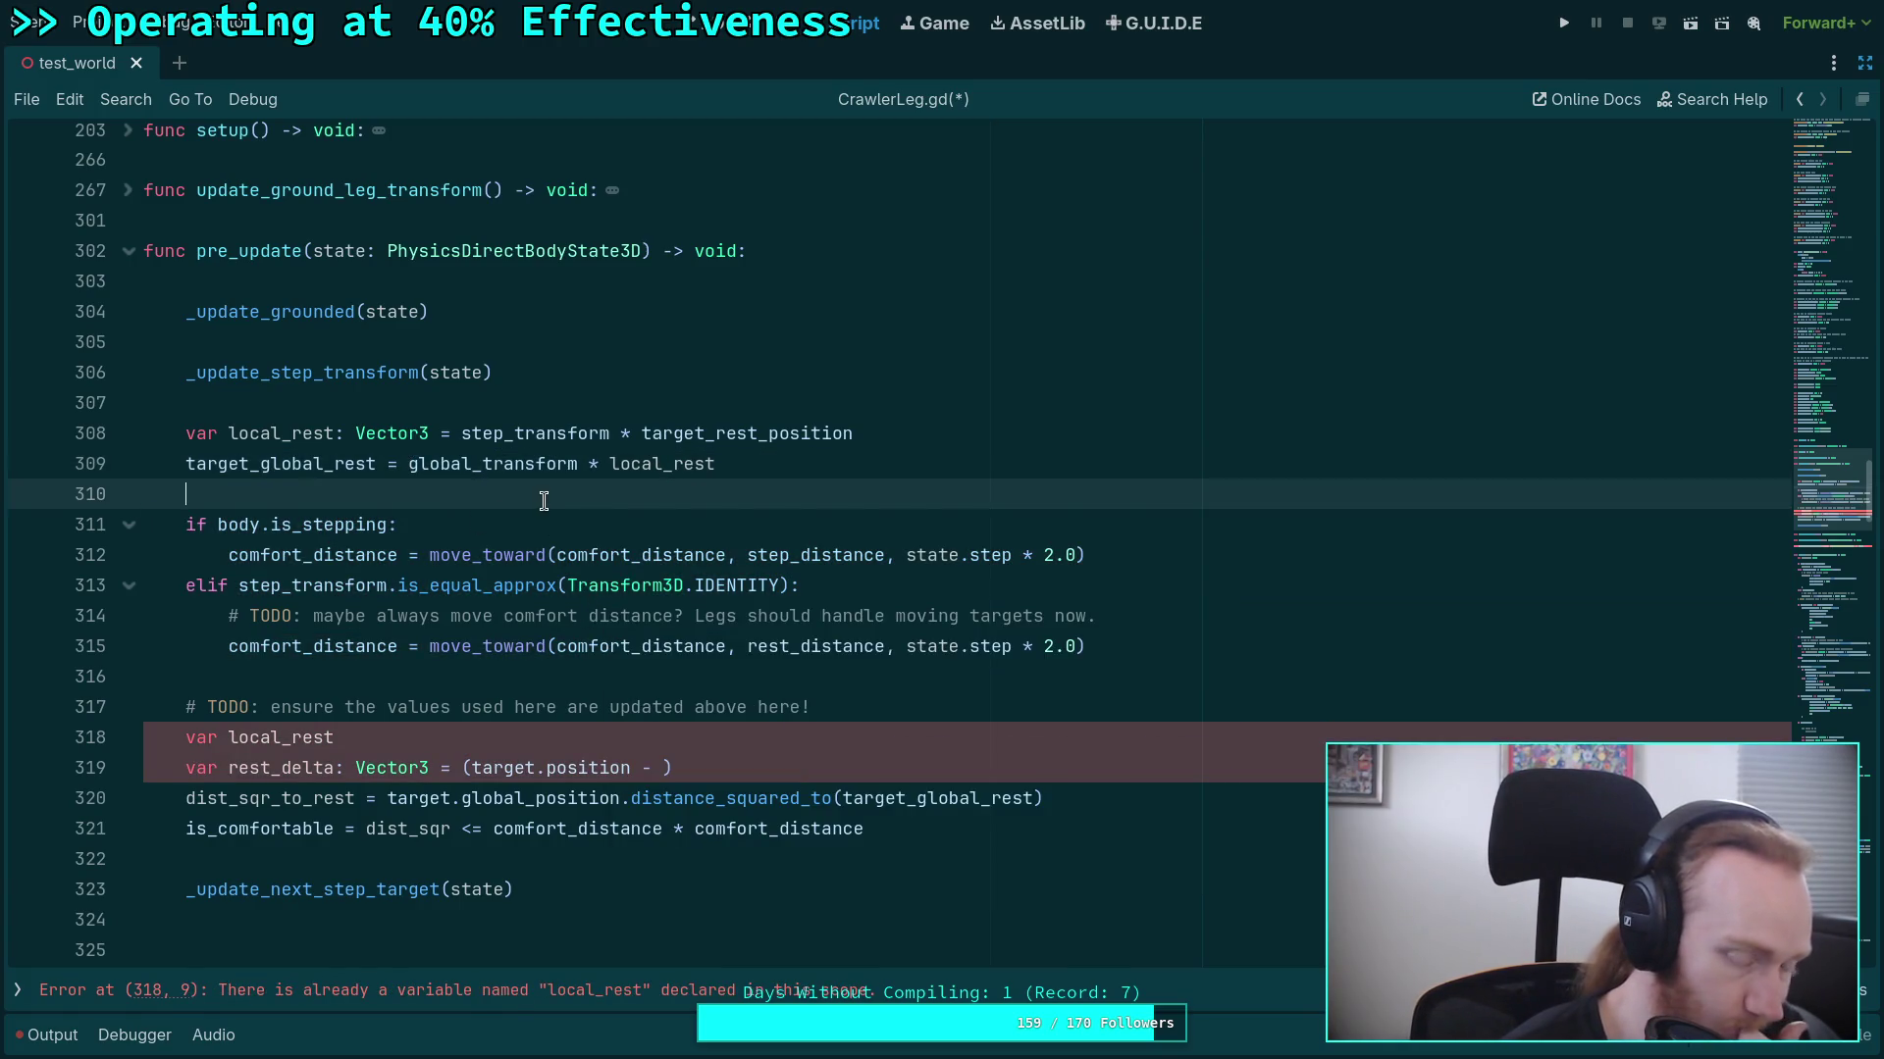
pyautogui.moveTo(534, 423)
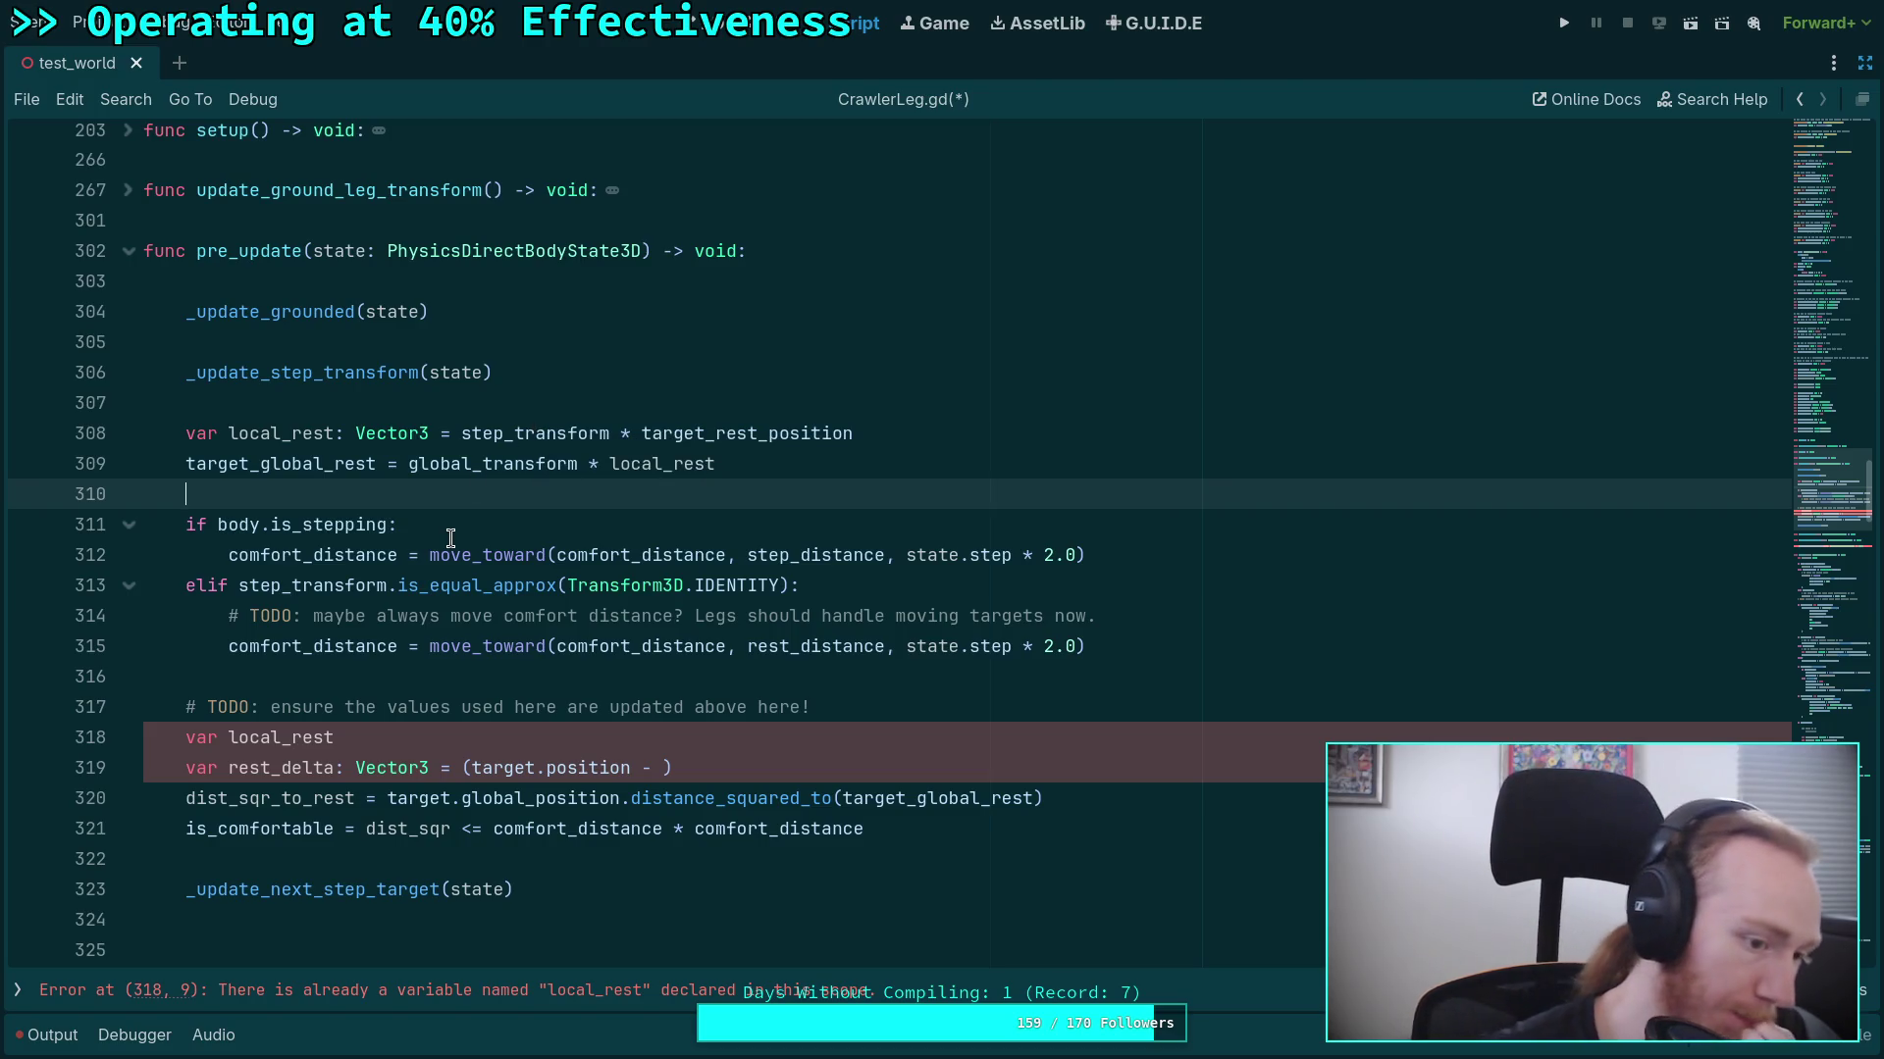
pyautogui.doubleClick(407, 737)
# Remove the duplicate local_rest line and make rest_delta 'target.position - local_rest' without parentheses.
pyautogui.keyDown('shift'); pyautogui.click(187, 737); pyautogui.keyUp('shift')
pyautogui.press('BackSpace')
pyautogui.press('BackSpace')
pyautogui.press('BackSpace')
pyautogui.press('Down')
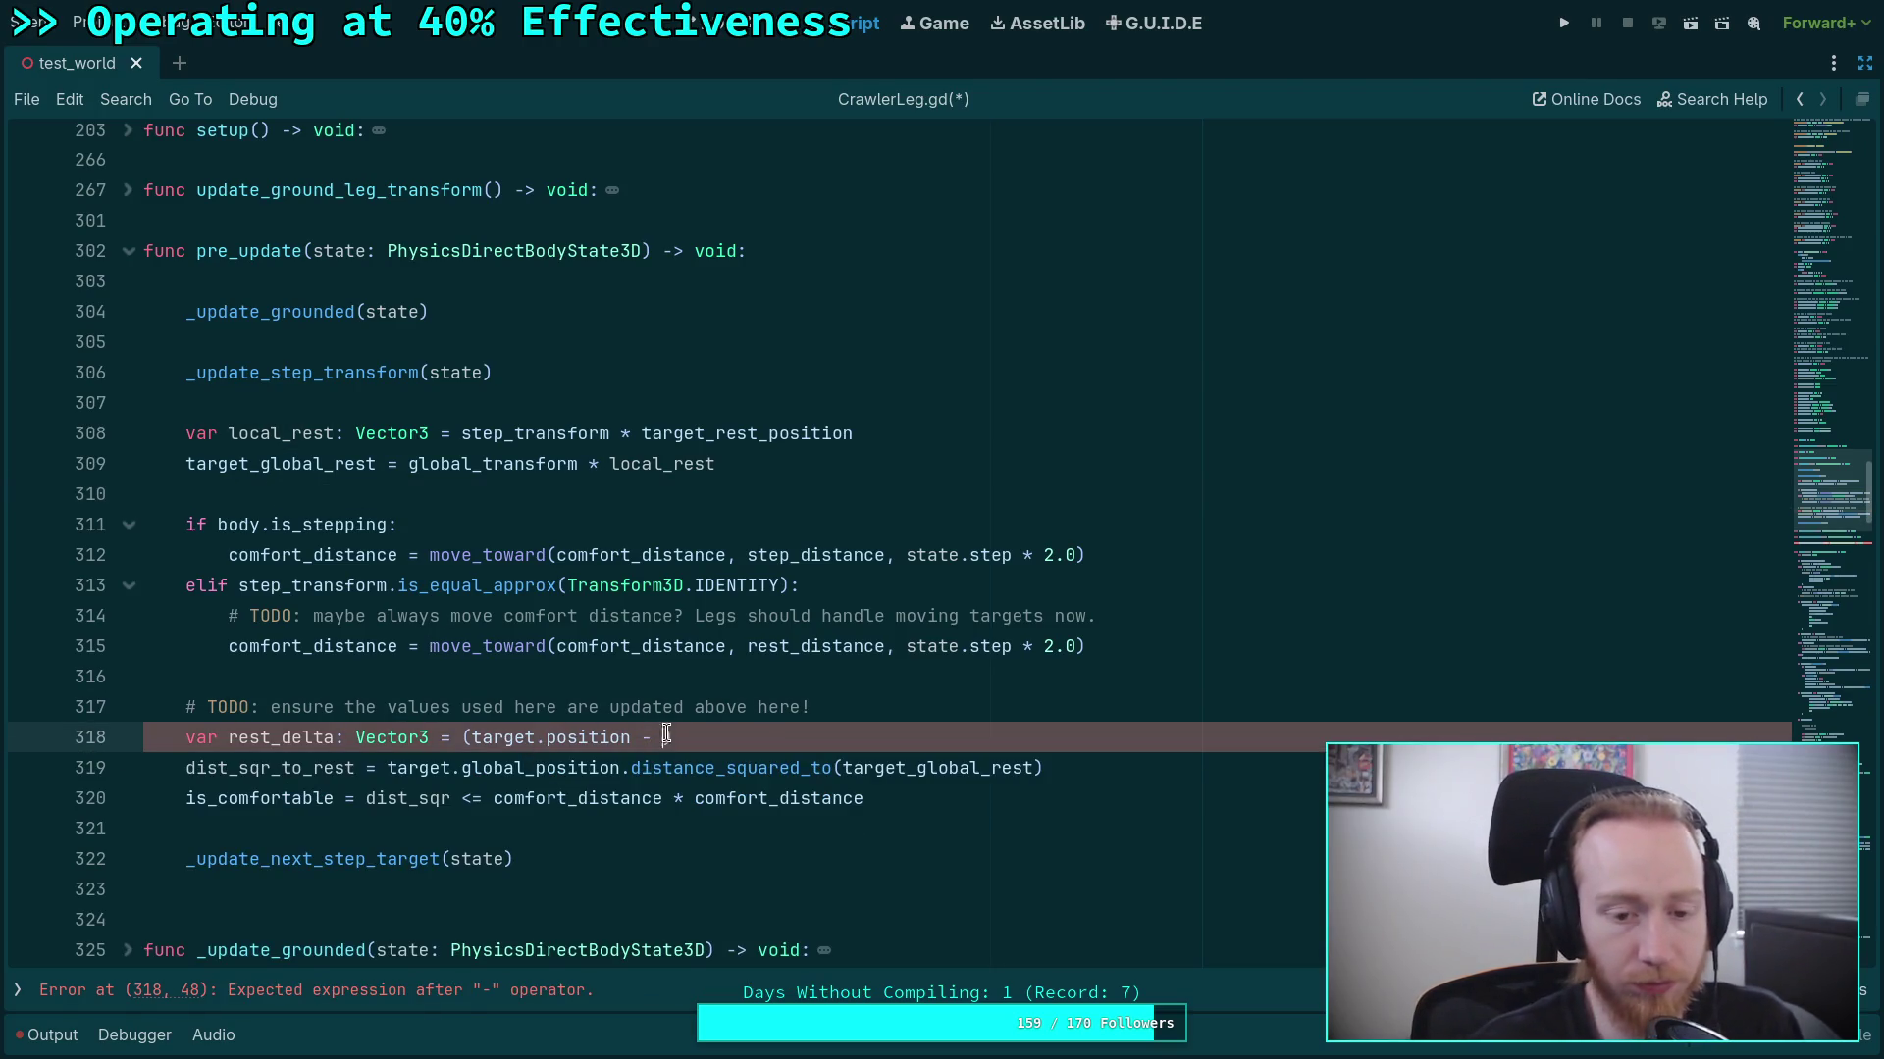
pyautogui.write('local_rest')
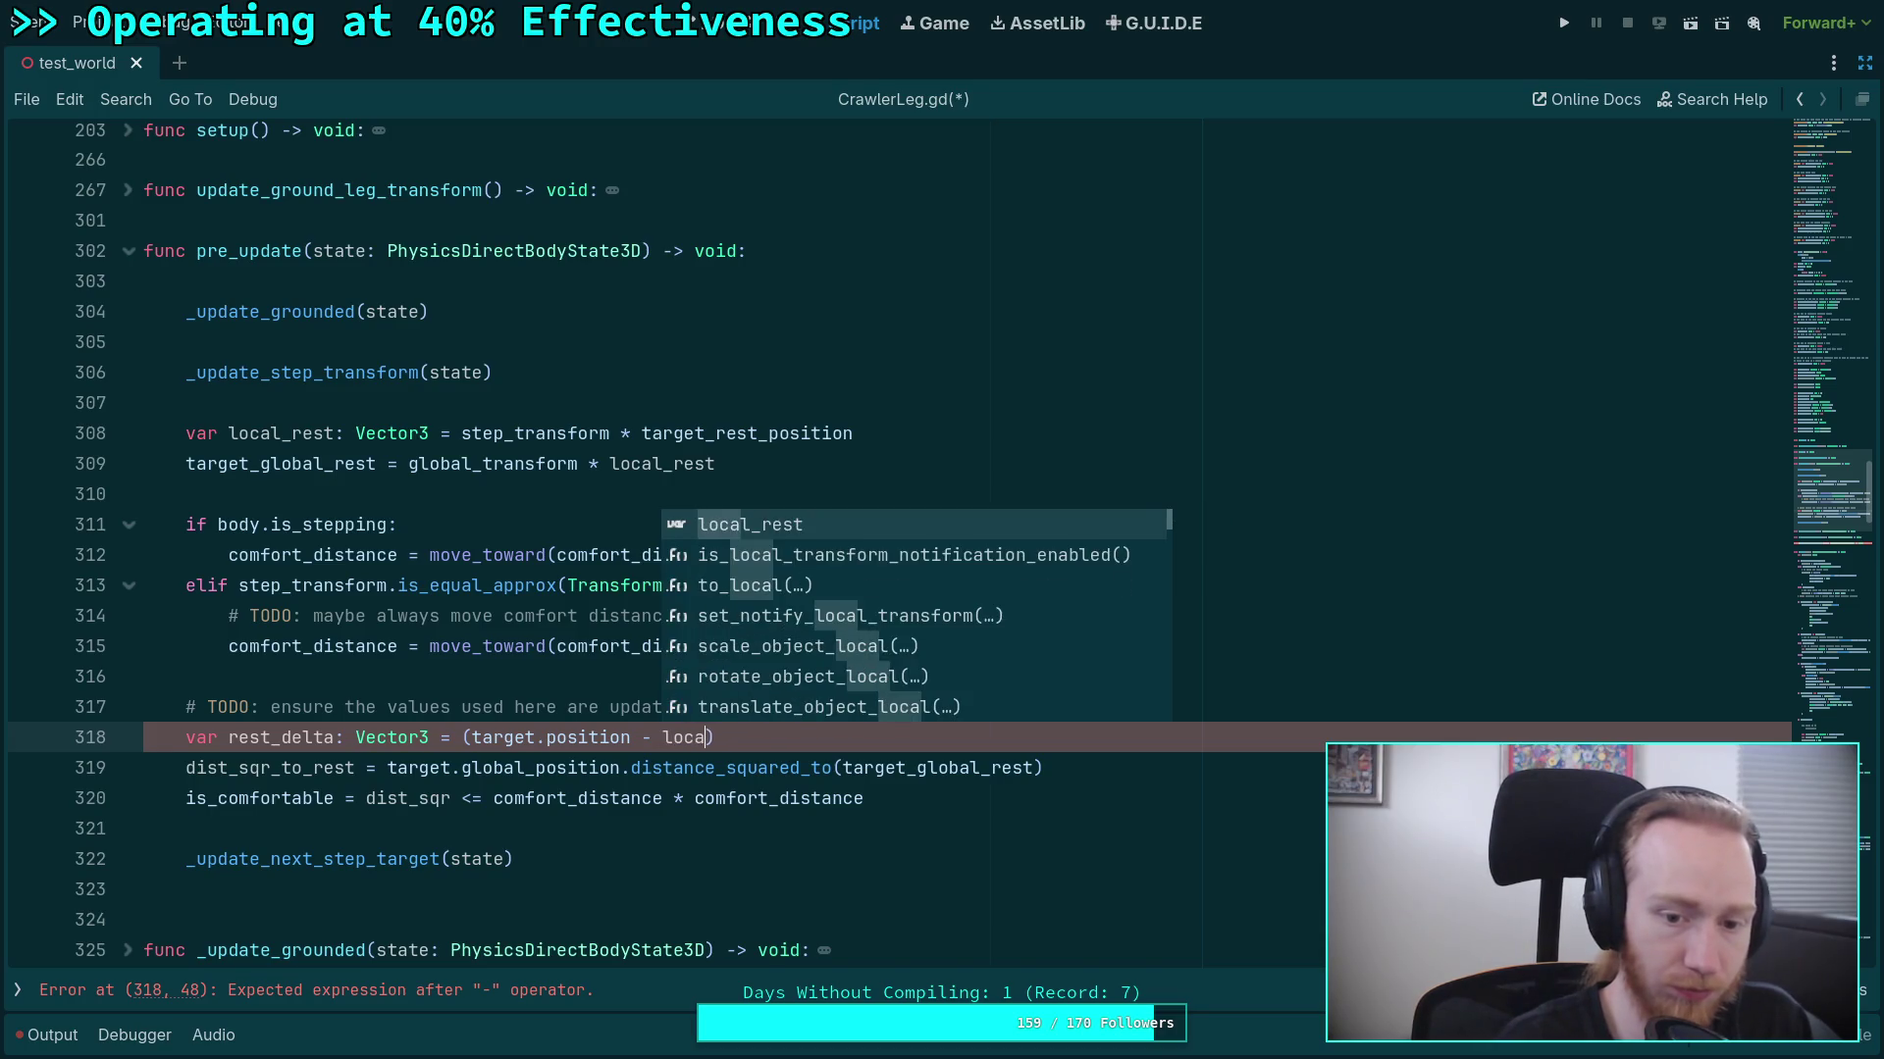
pyautogui.write(')')
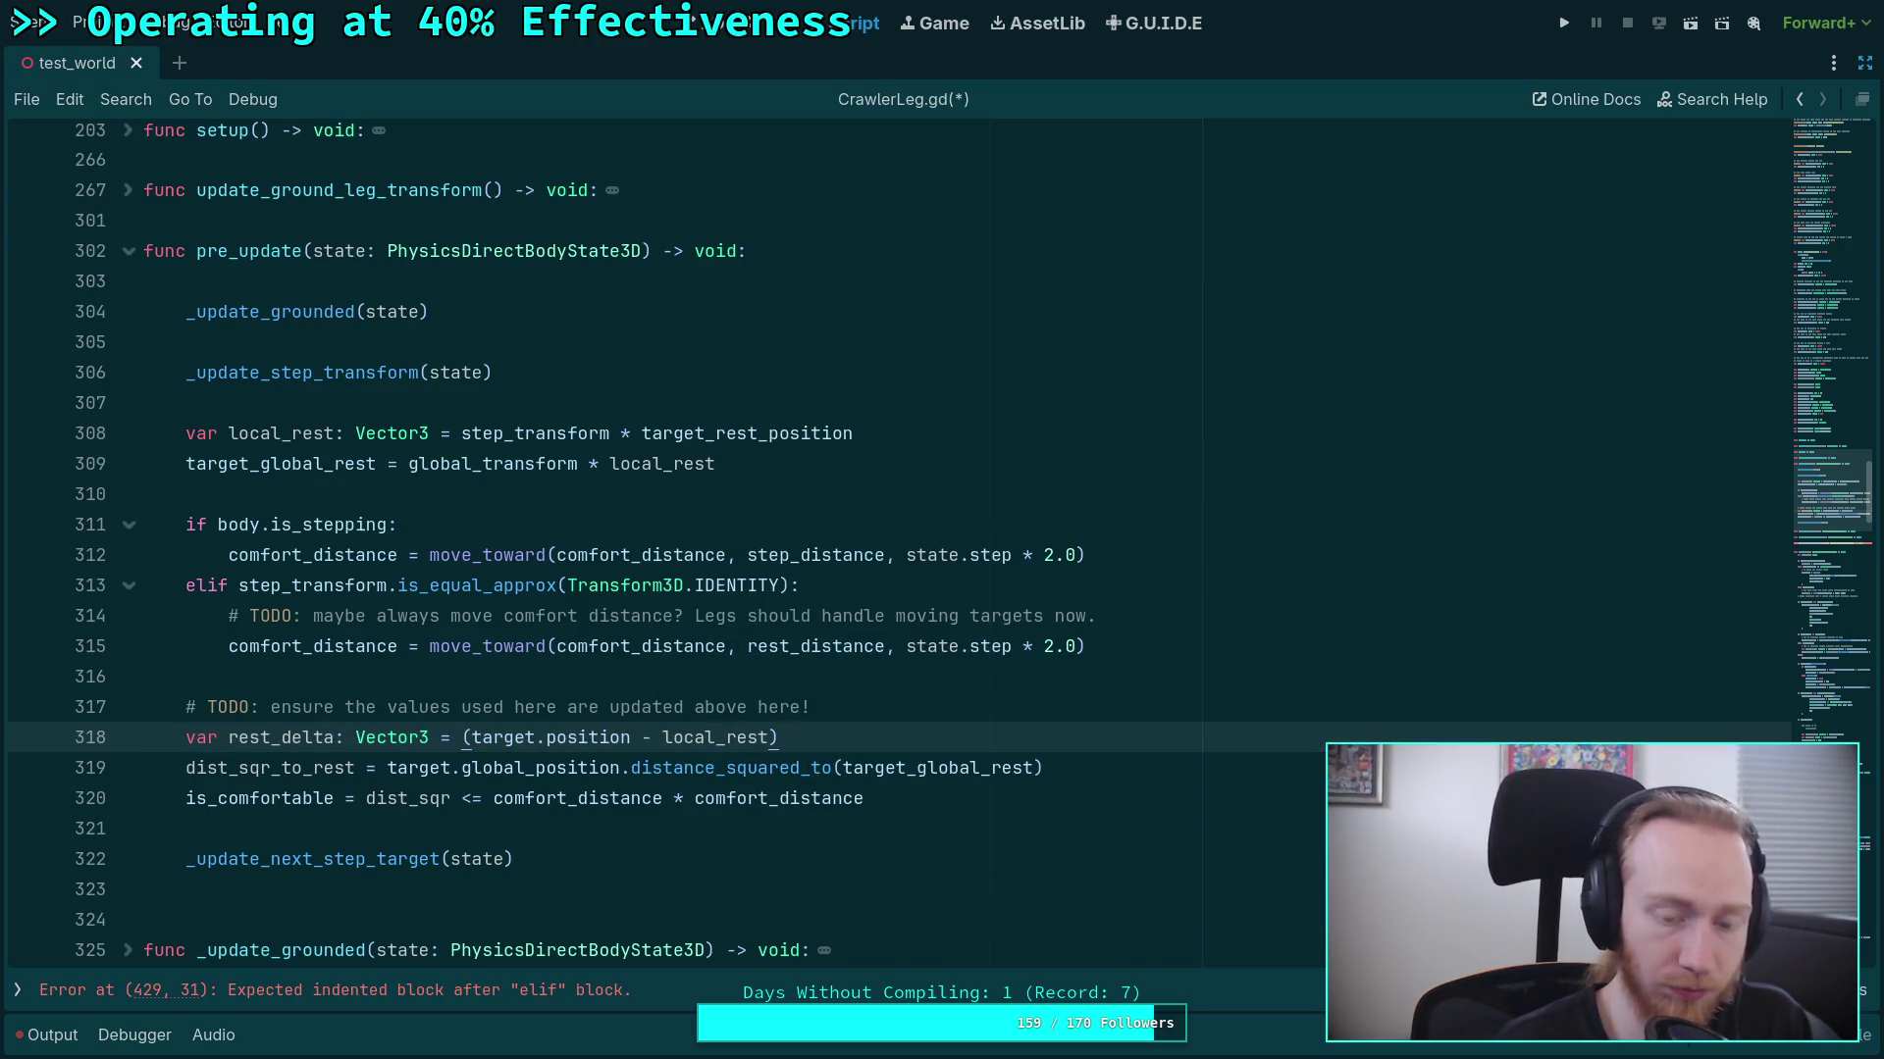
pyautogui.press('BackSpace')
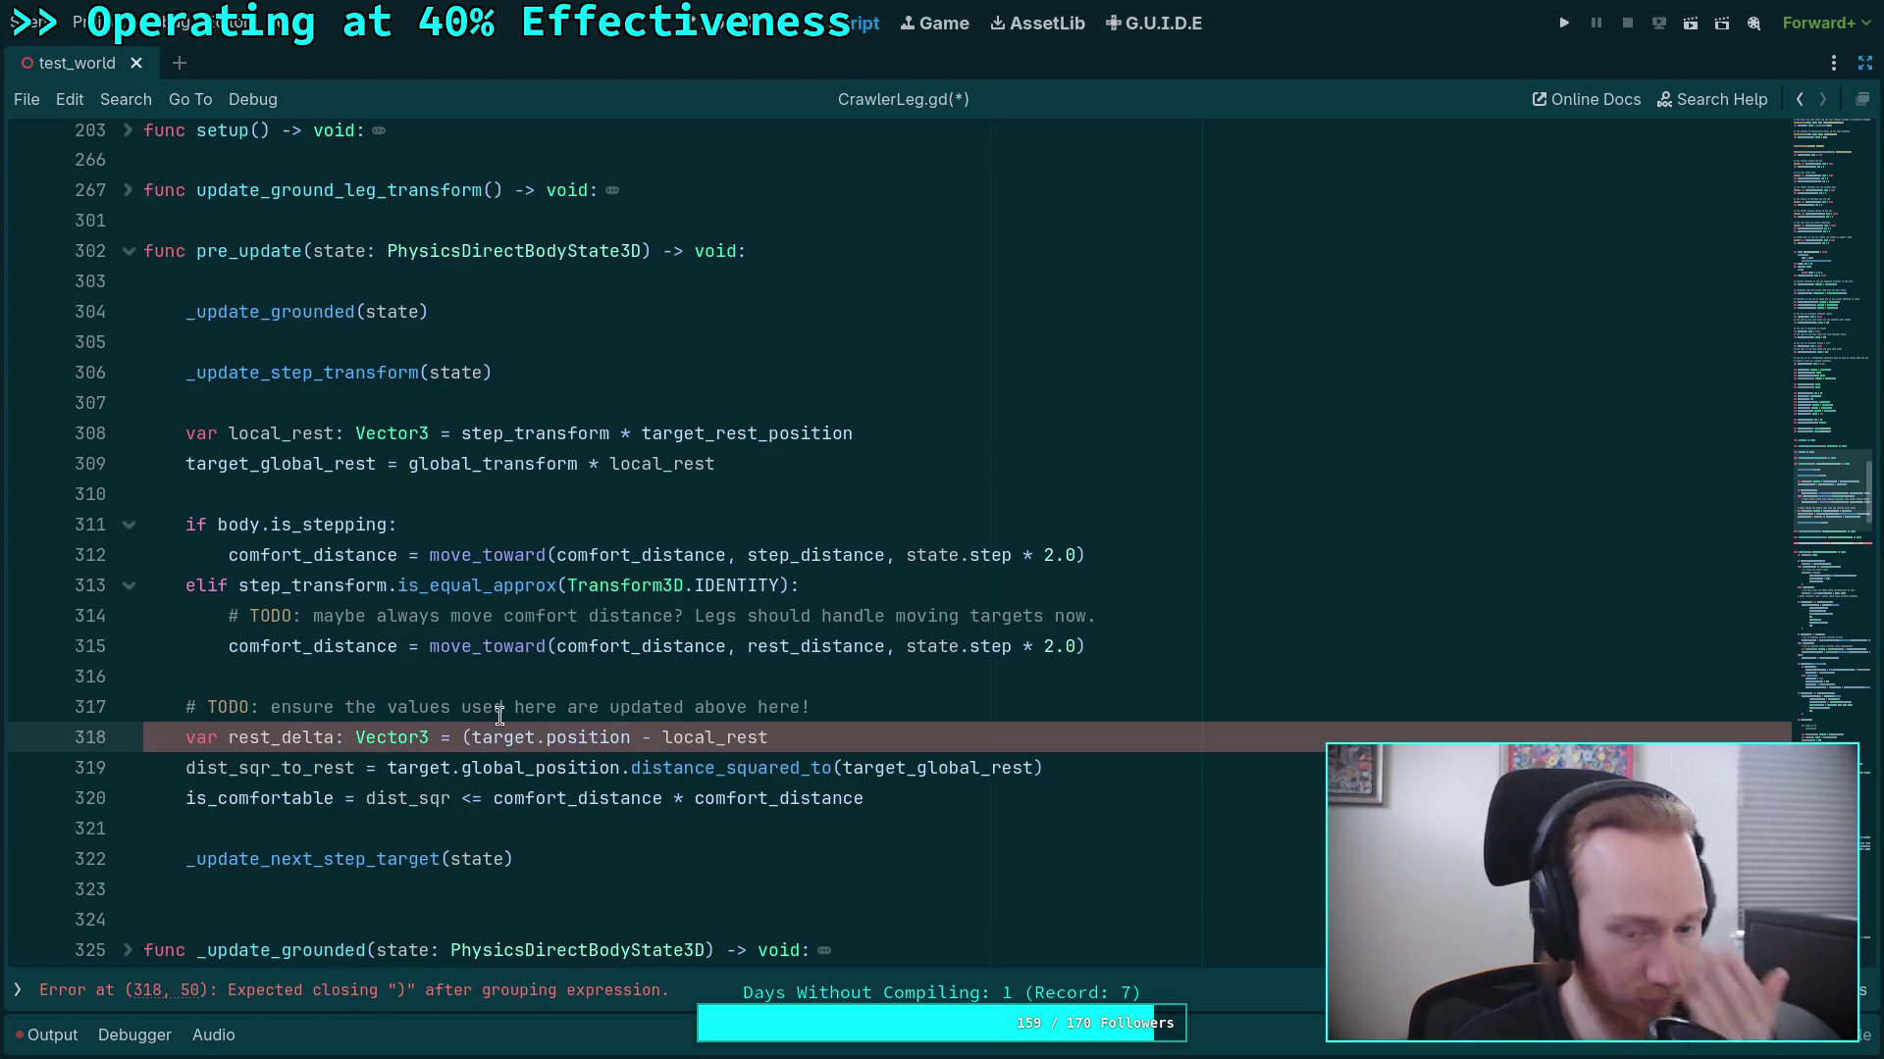
pyautogui.click(472, 738)
pyautogui.press('BackSpace')
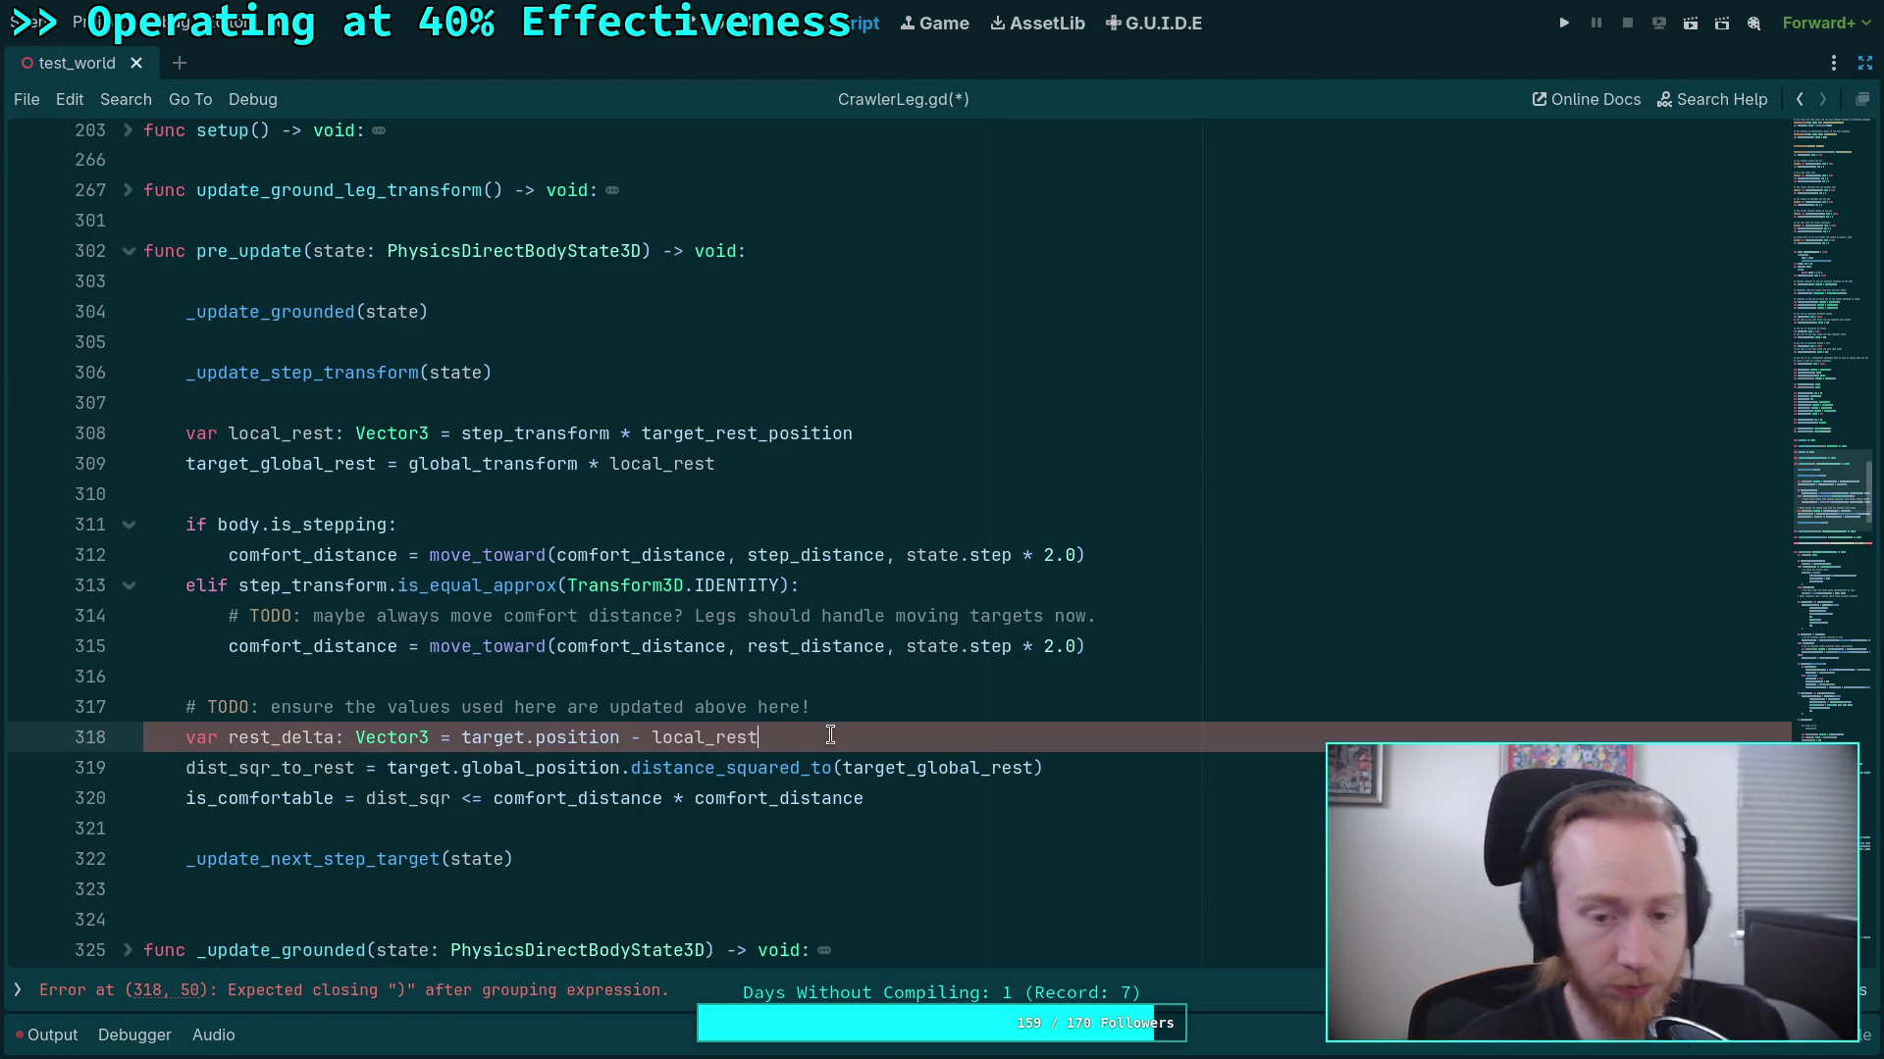
# Add 'rest_delta.y = 0.0' below the rest_delta line.
pyautogui.click(832, 738)
pyautogui.press('Return')
pyautogui.write('rest_delta.p')
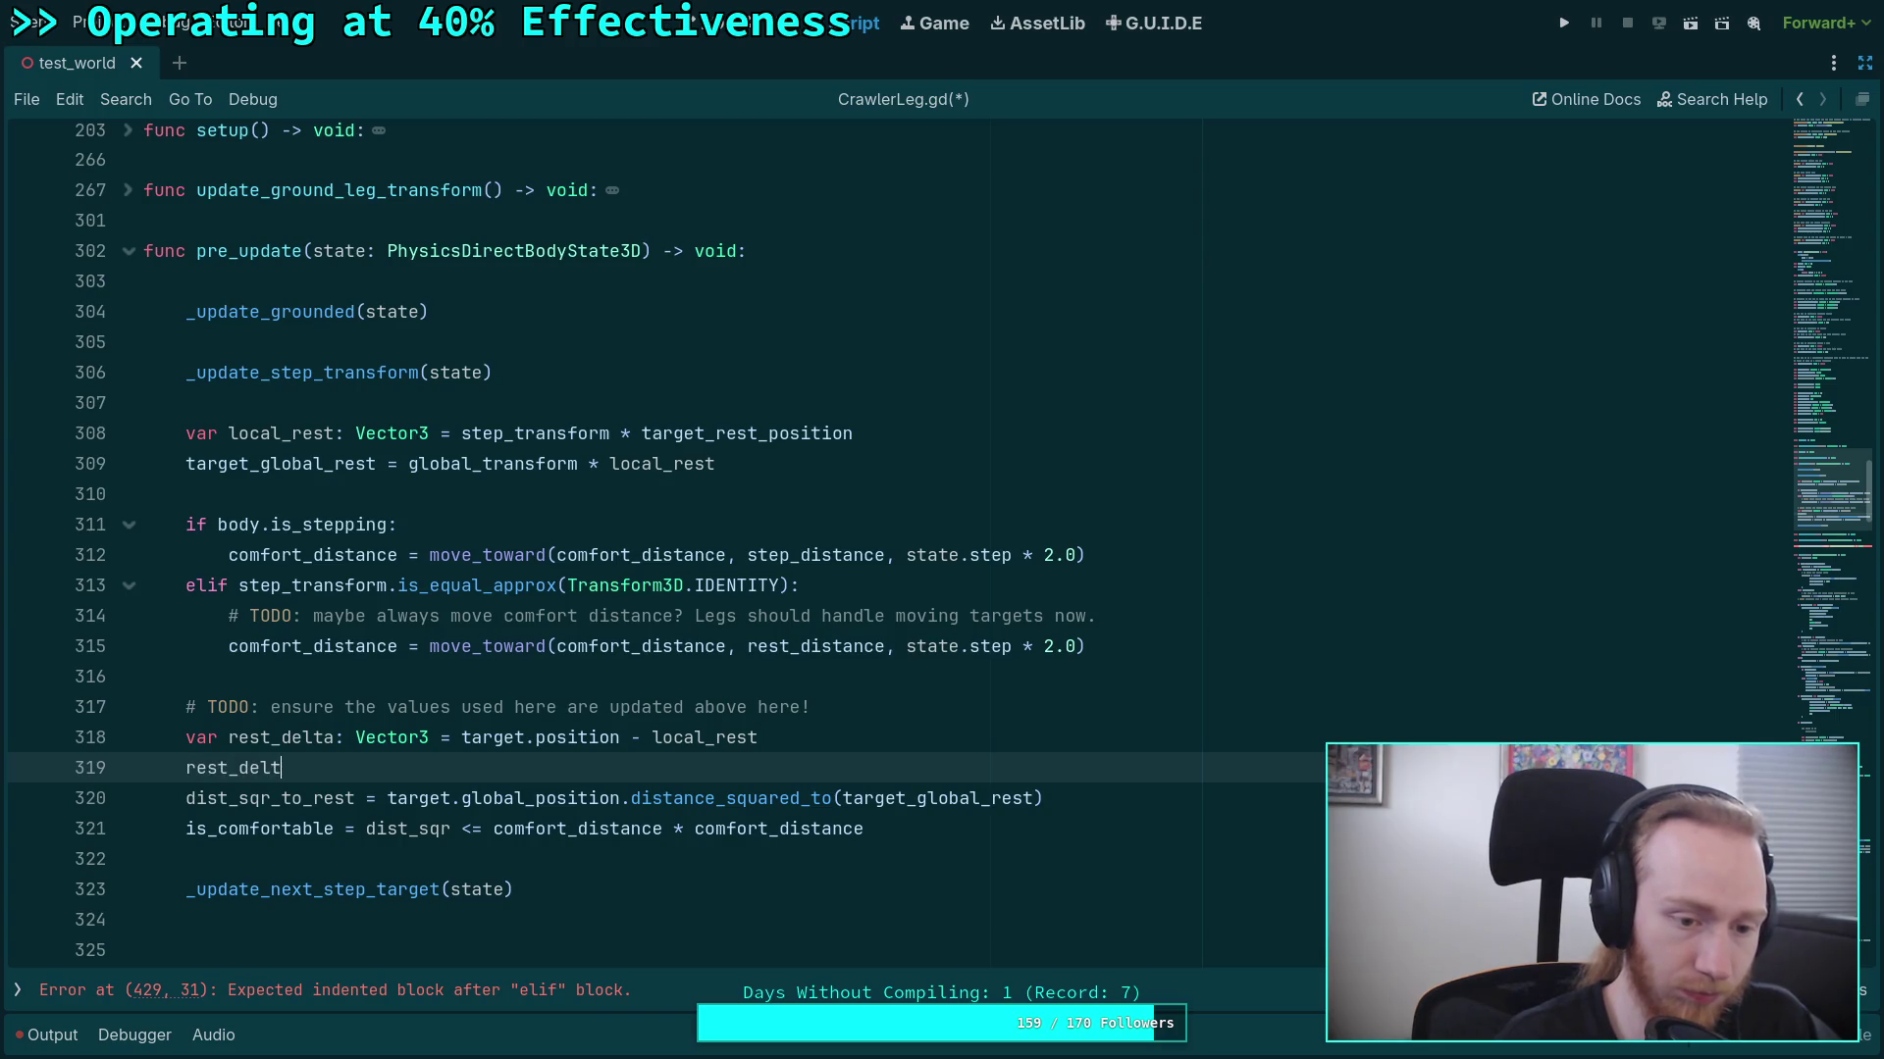
pyautogui.press('BackSpace')
pyautogui.write('y = 0.0')
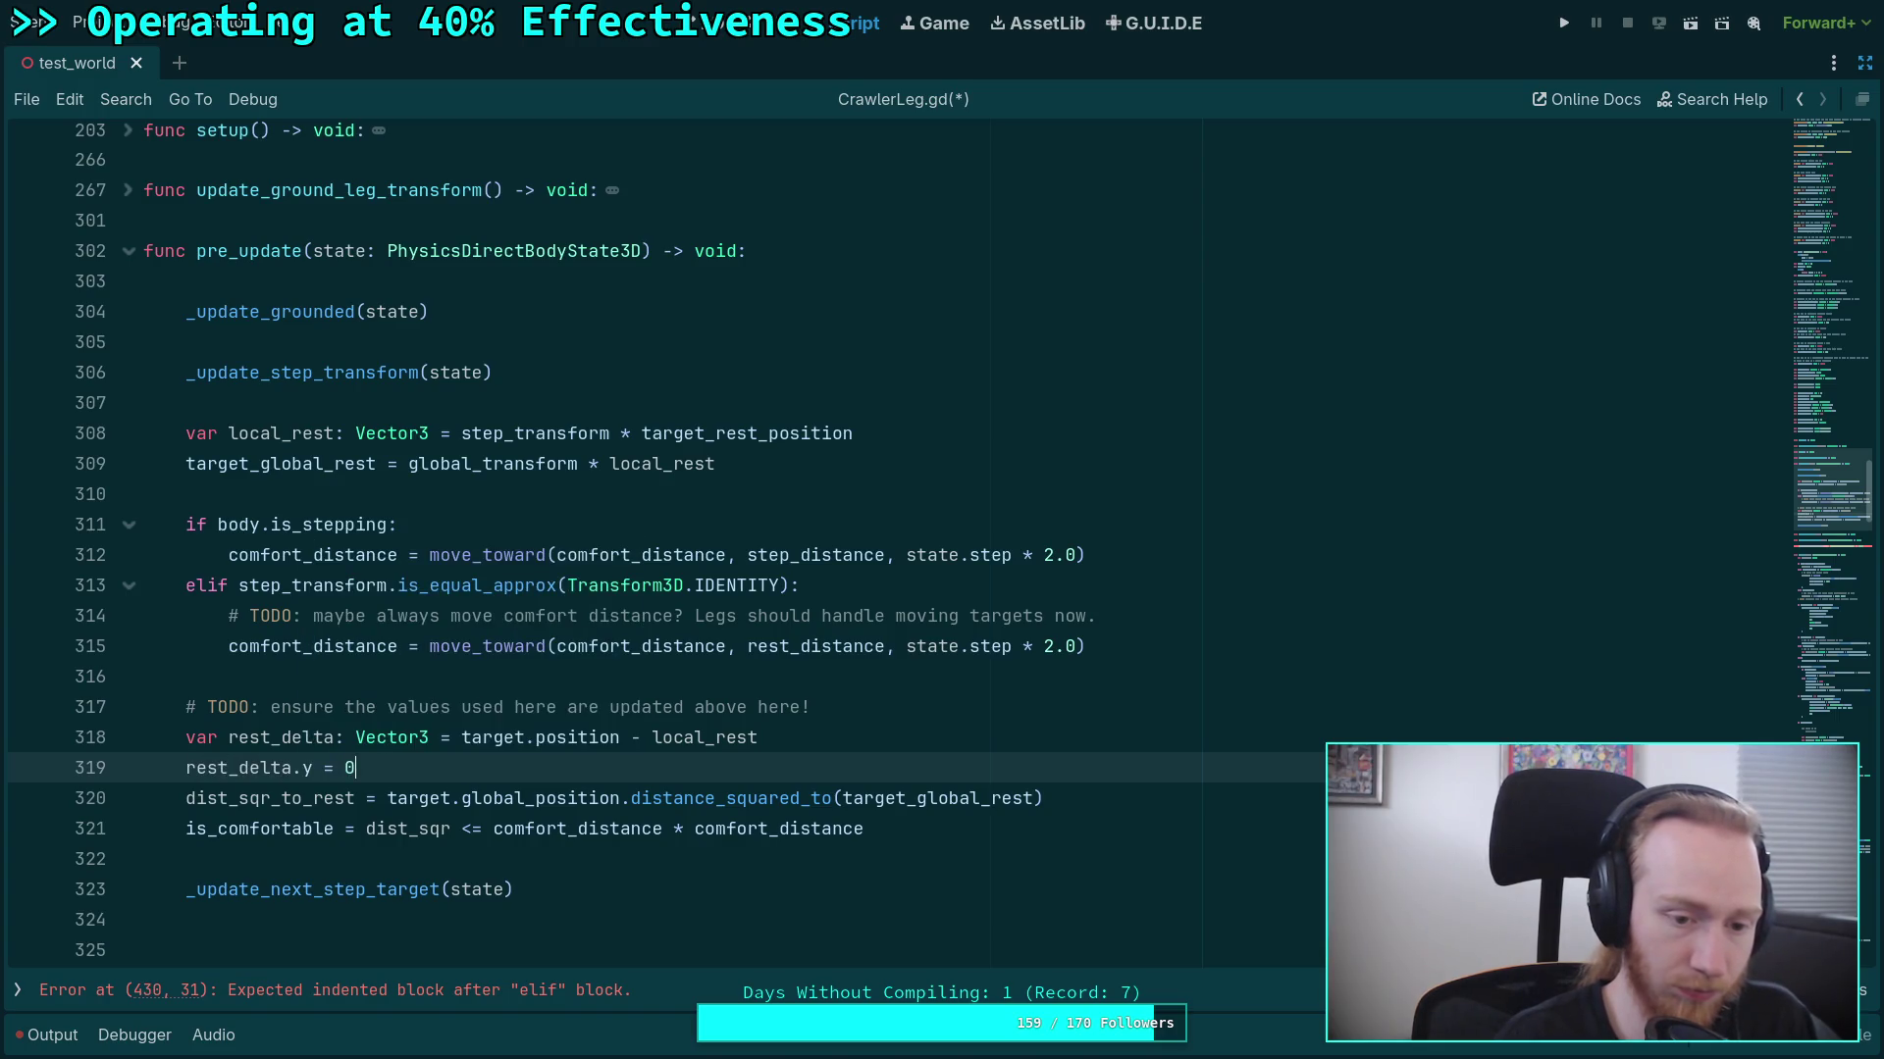
# Set dist_sqr_to_rest to rest_delta.length_squared() on line 320 and save CrawlerLeg.gd.
pyautogui.click(390, 803)
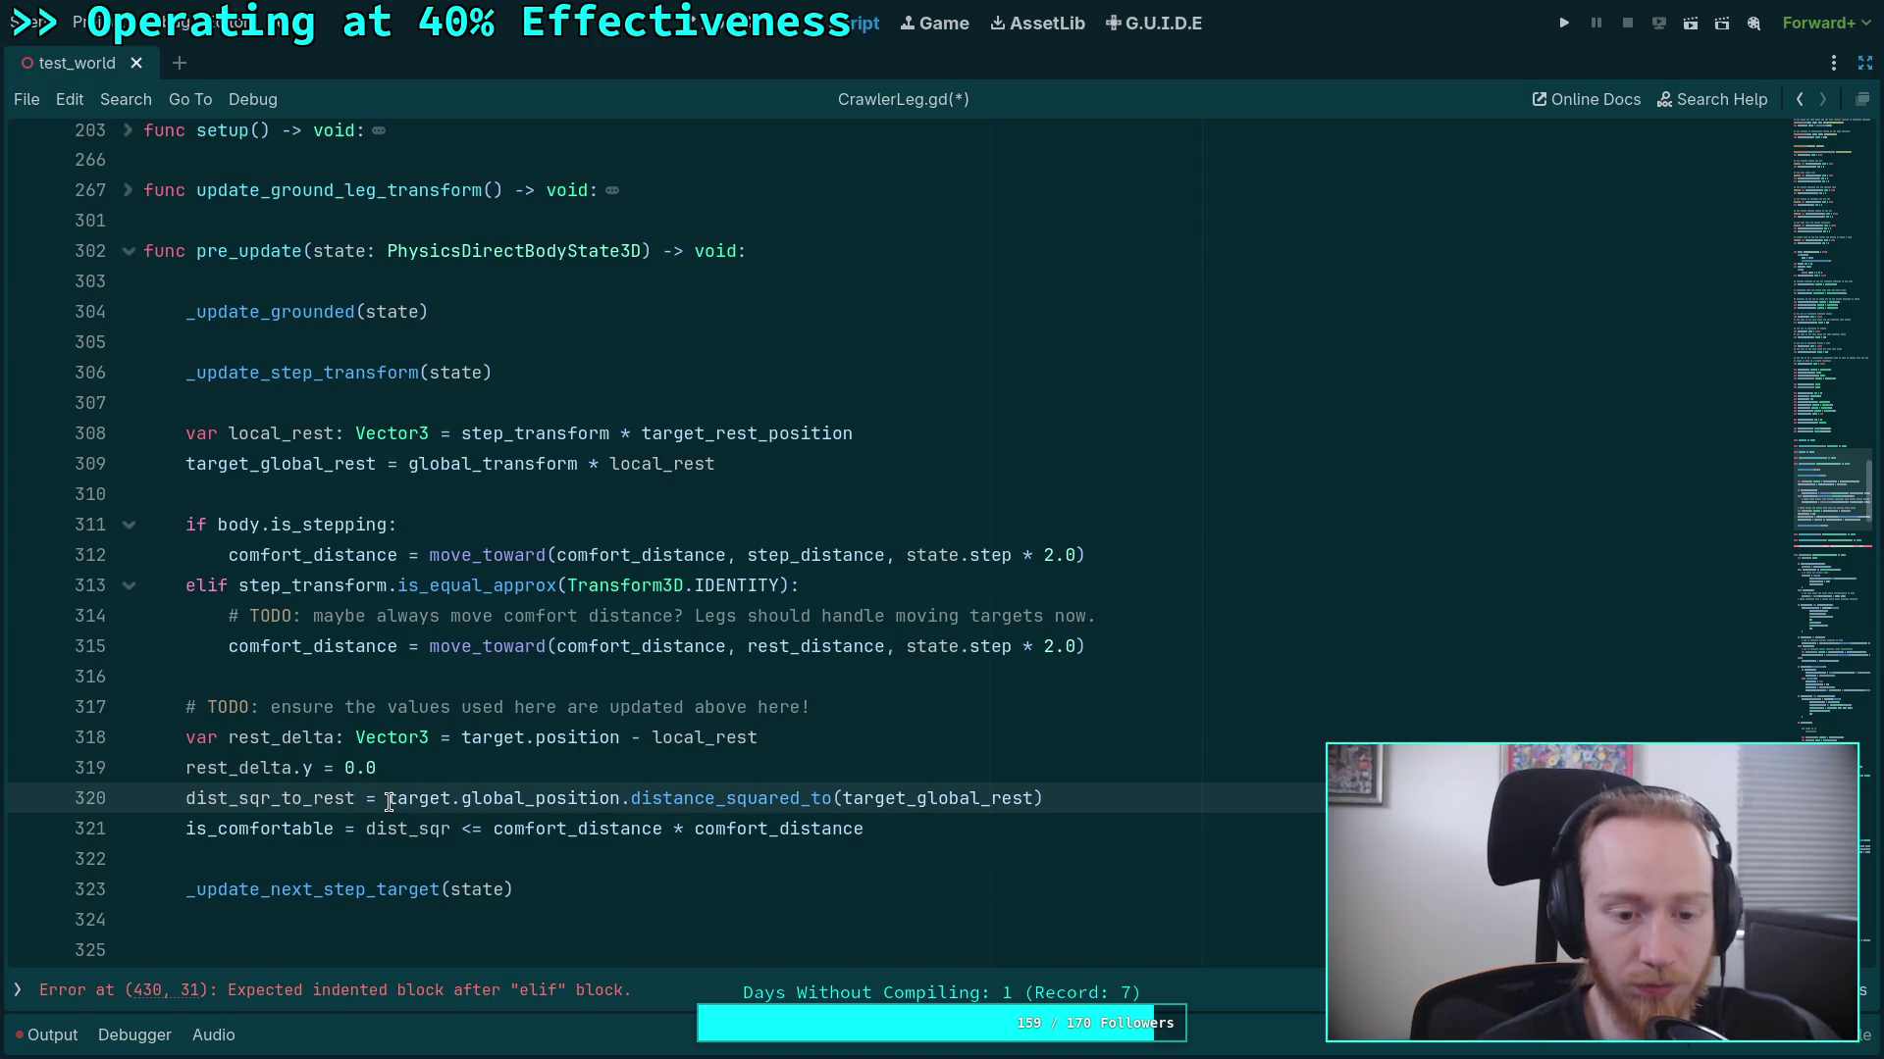
pyautogui.moveTo(462, 798); pyautogui.dragTo(535, 798)
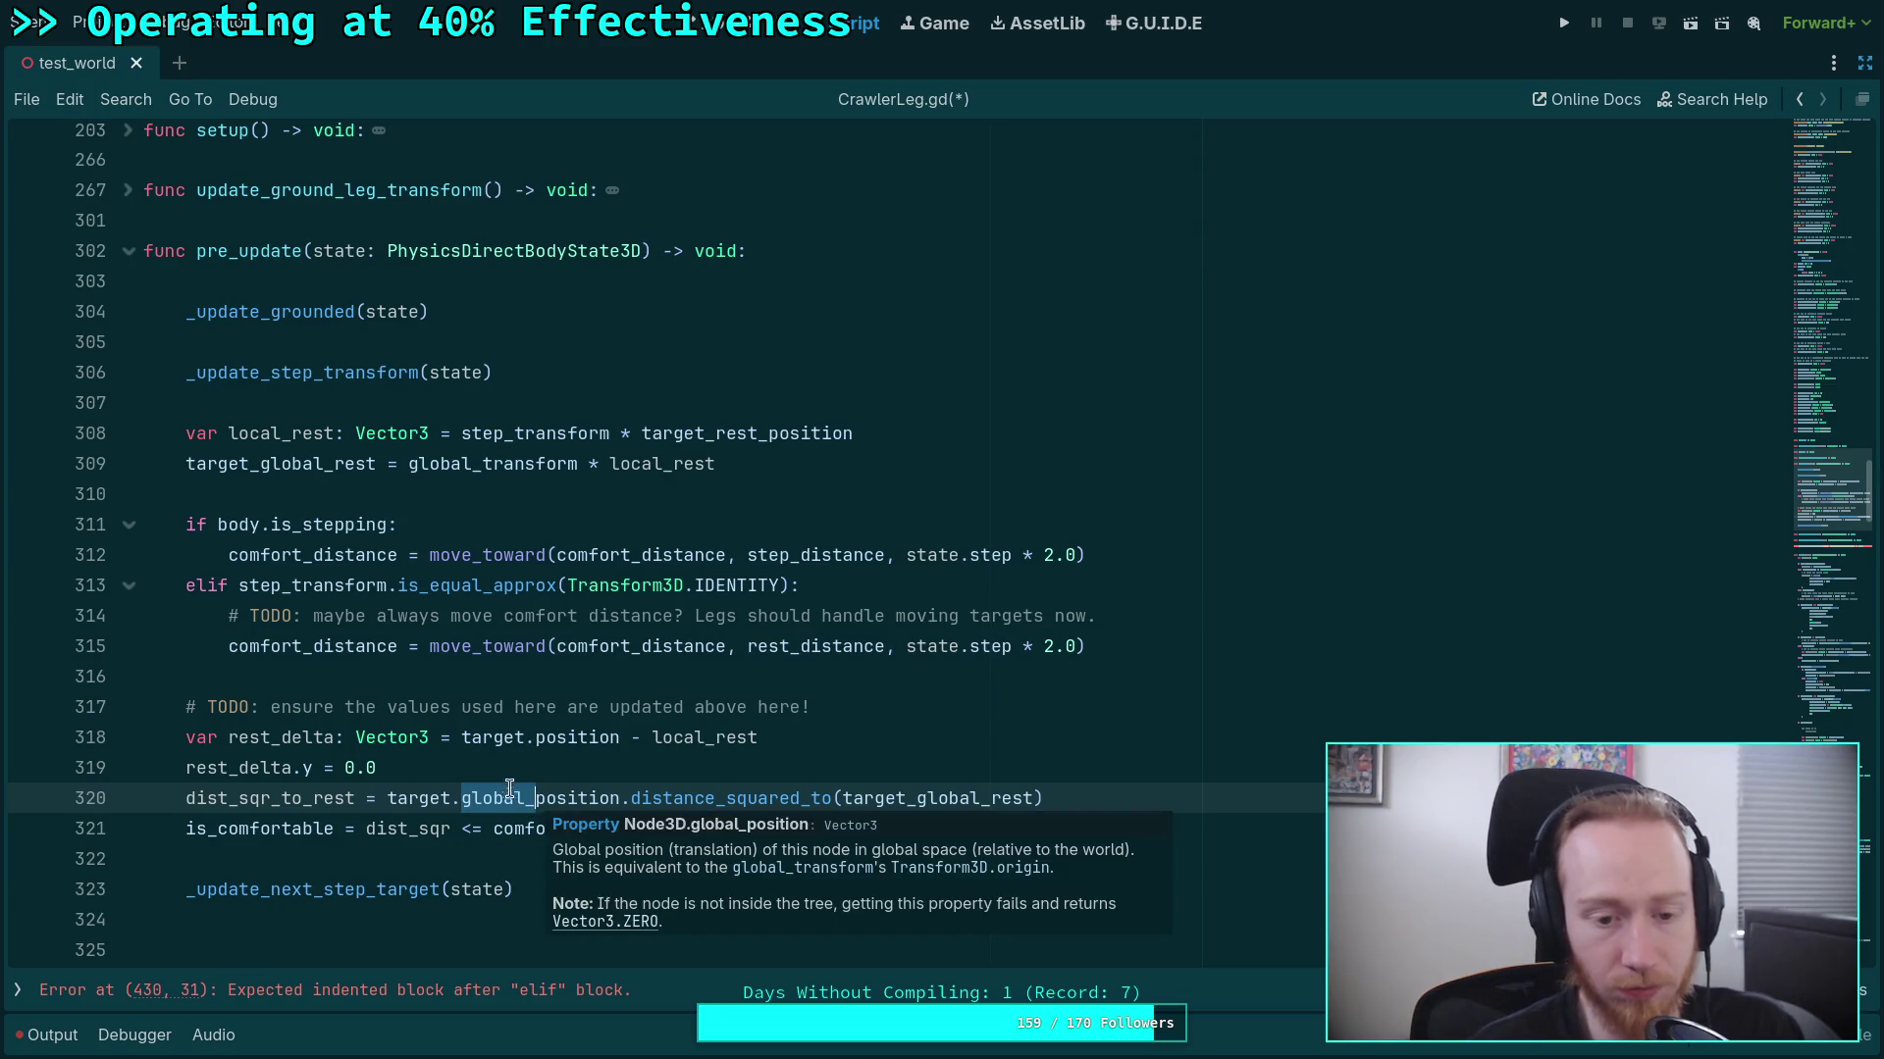
pyautogui.moveTo(388, 798); pyautogui.dragTo(624, 802)
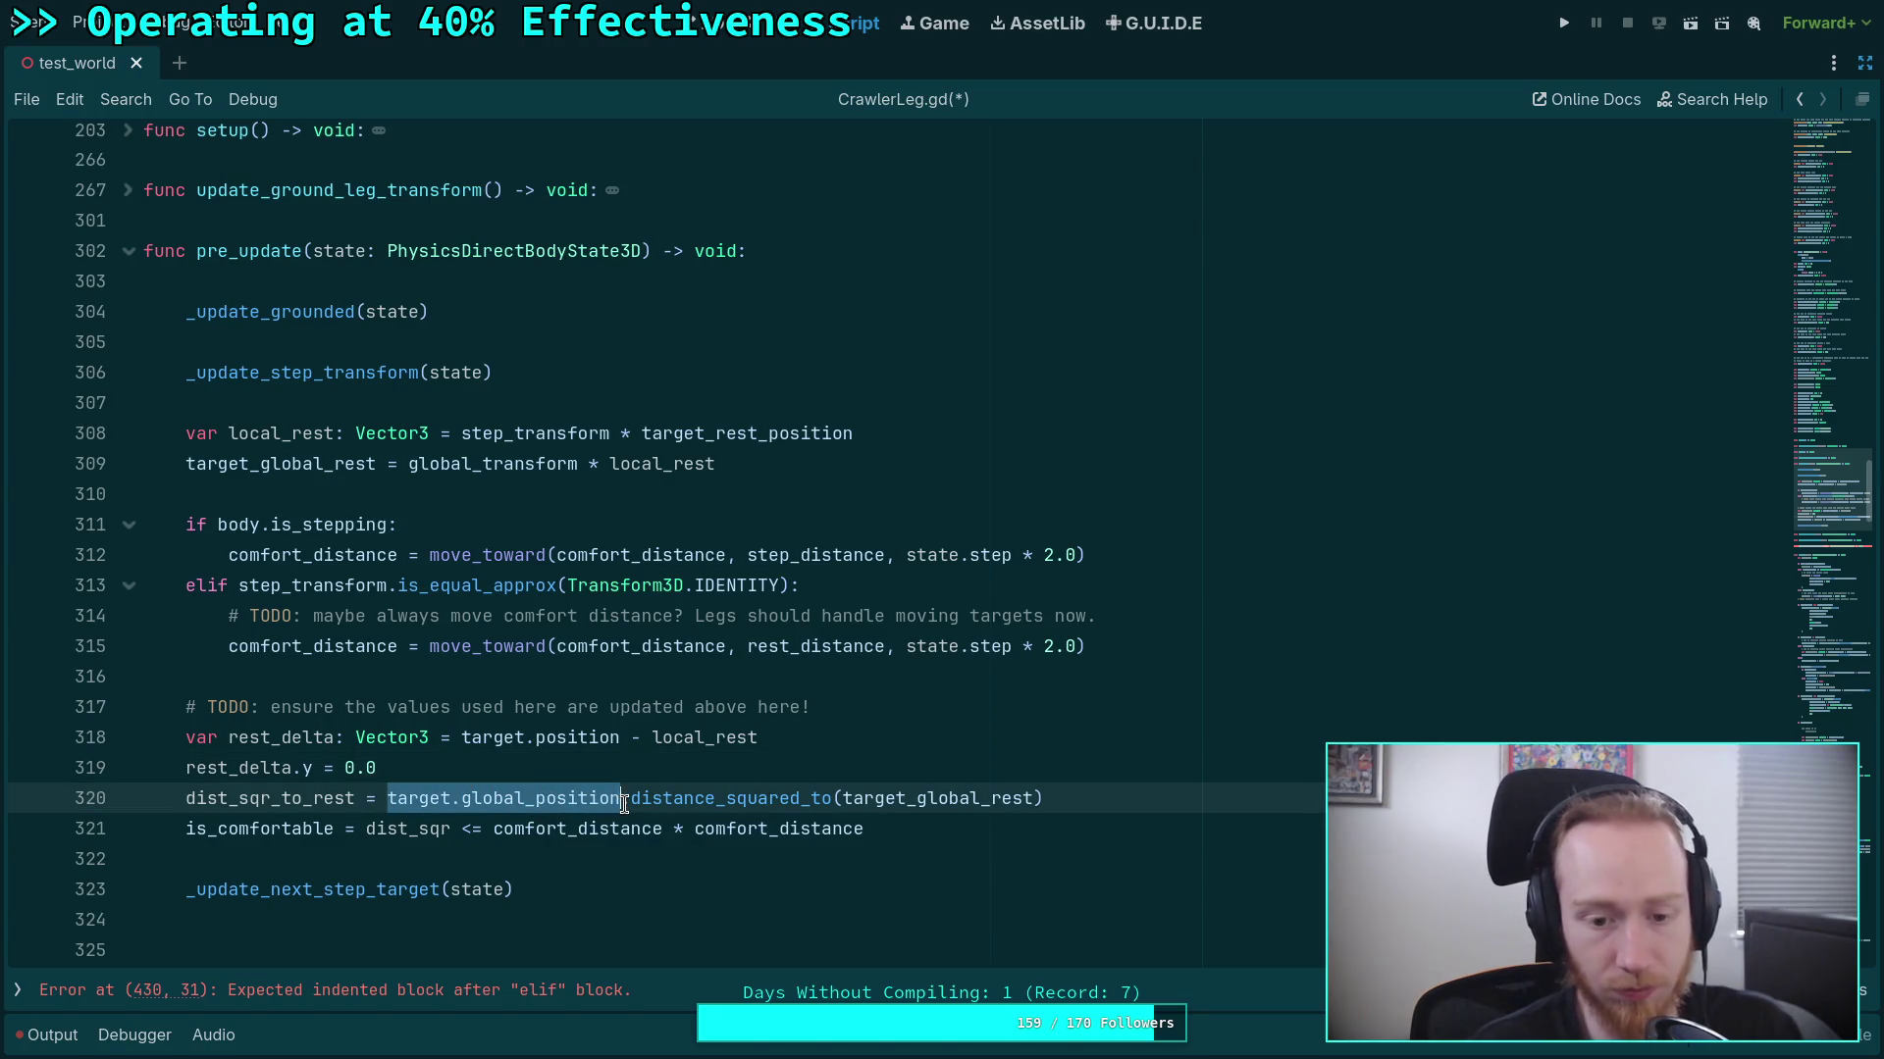
pyautogui.write('rest_delta.')
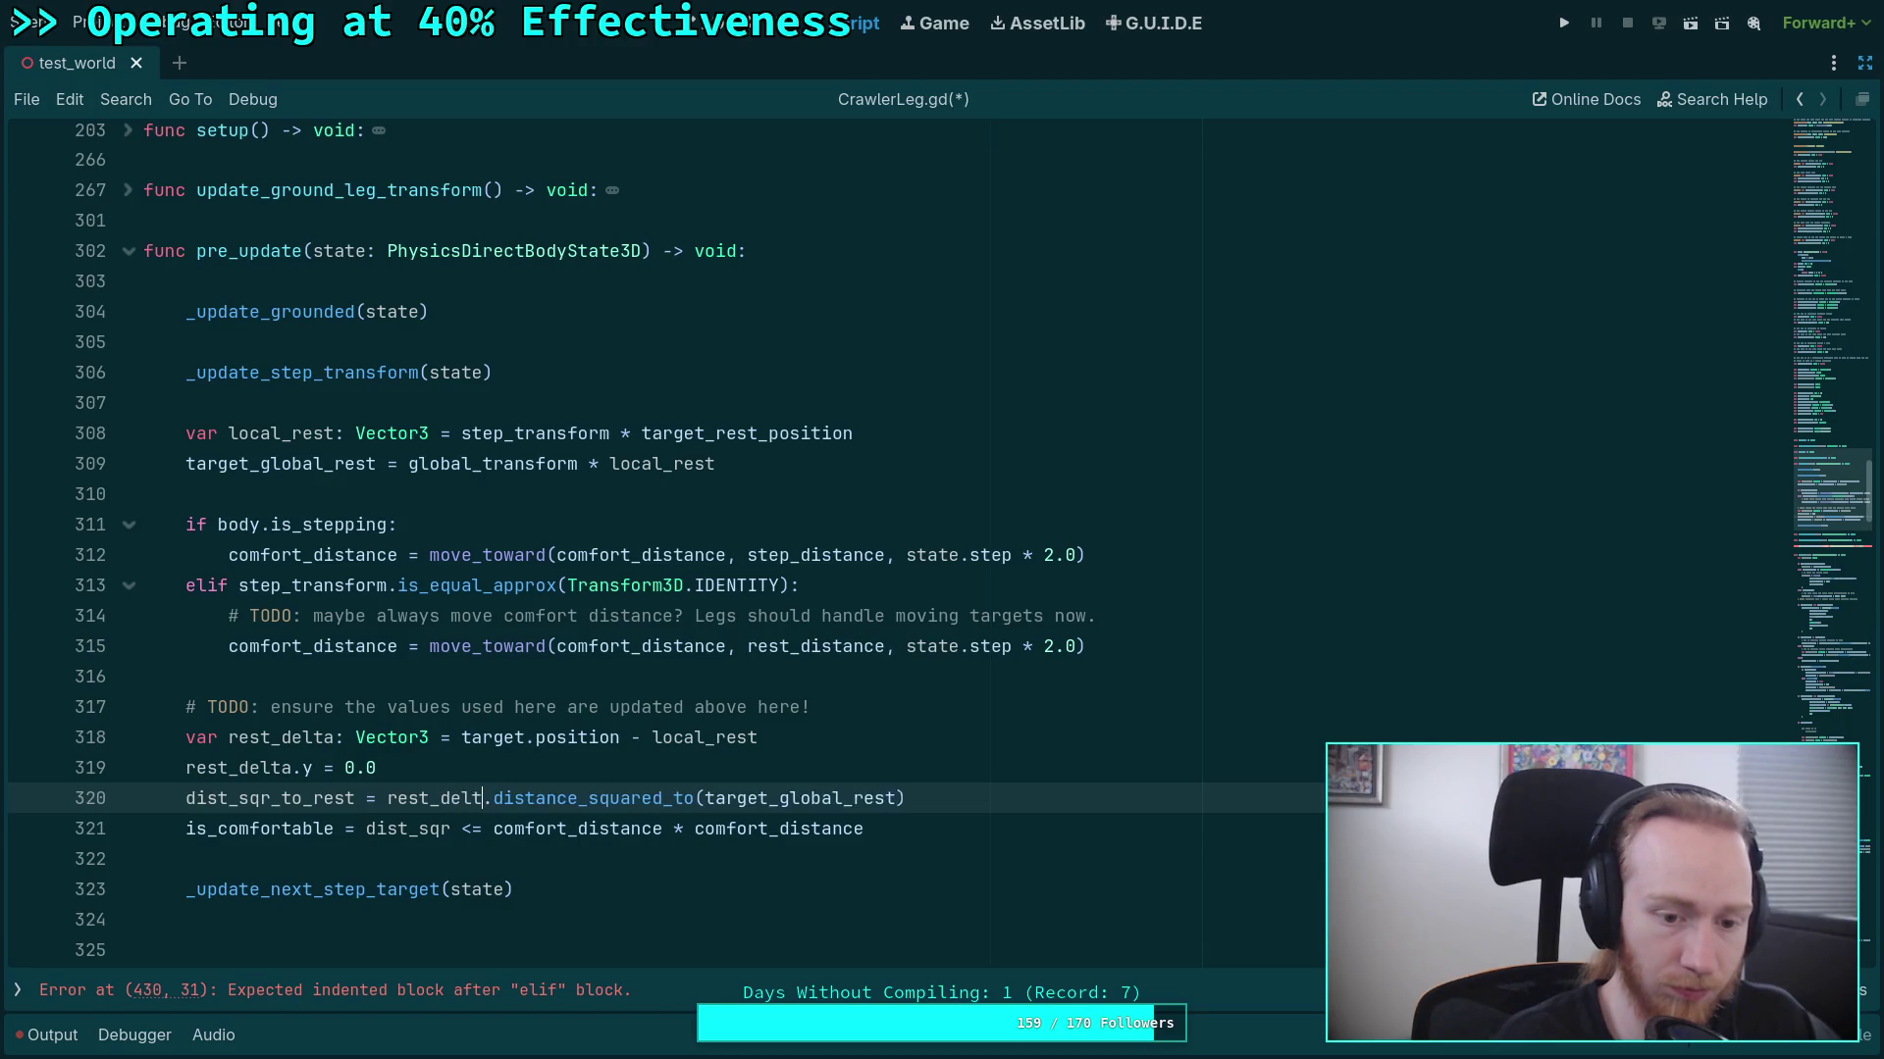
pyautogui.write('leng')
pyautogui.press('Return')
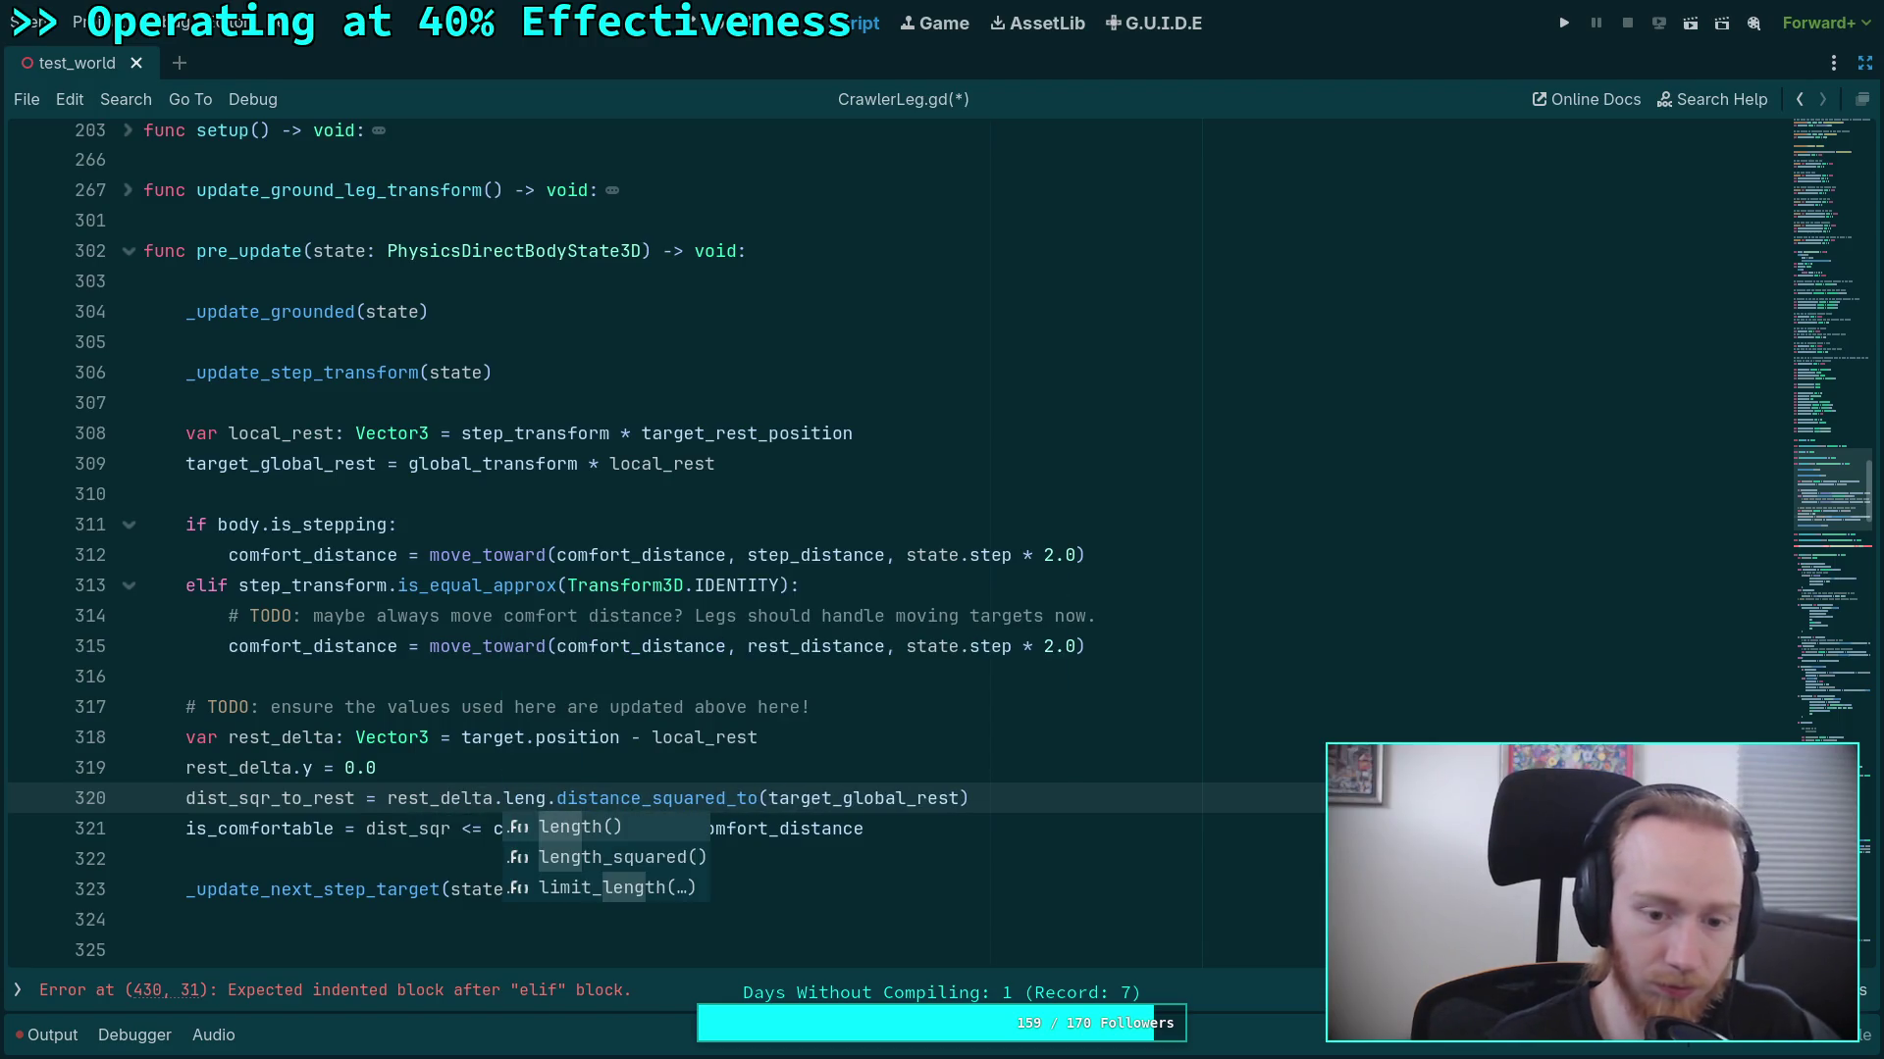
pyautogui.moveTo(675, 799); pyautogui.dragTo(1138, 805)
pyautogui.press('BackSpace')
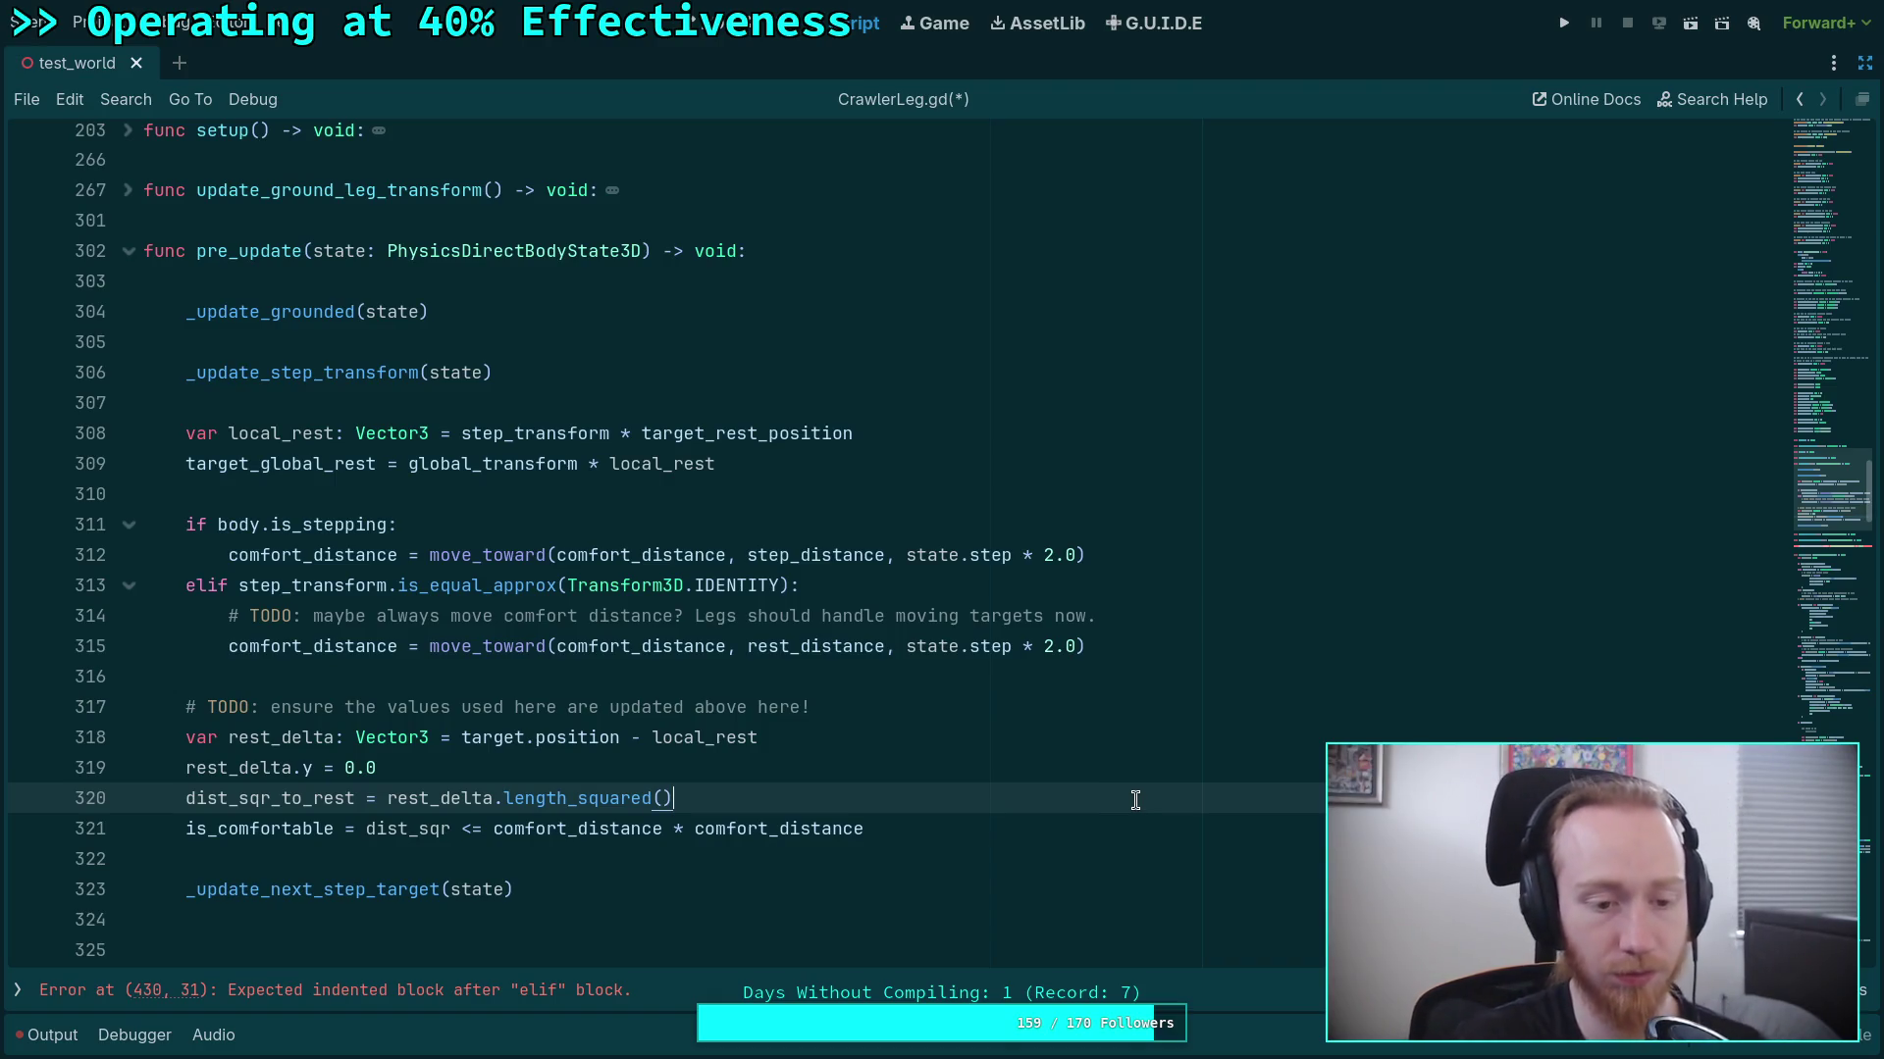
pyautogui.click(824, 759)
pyautogui.hotkey('ctrl', 's')
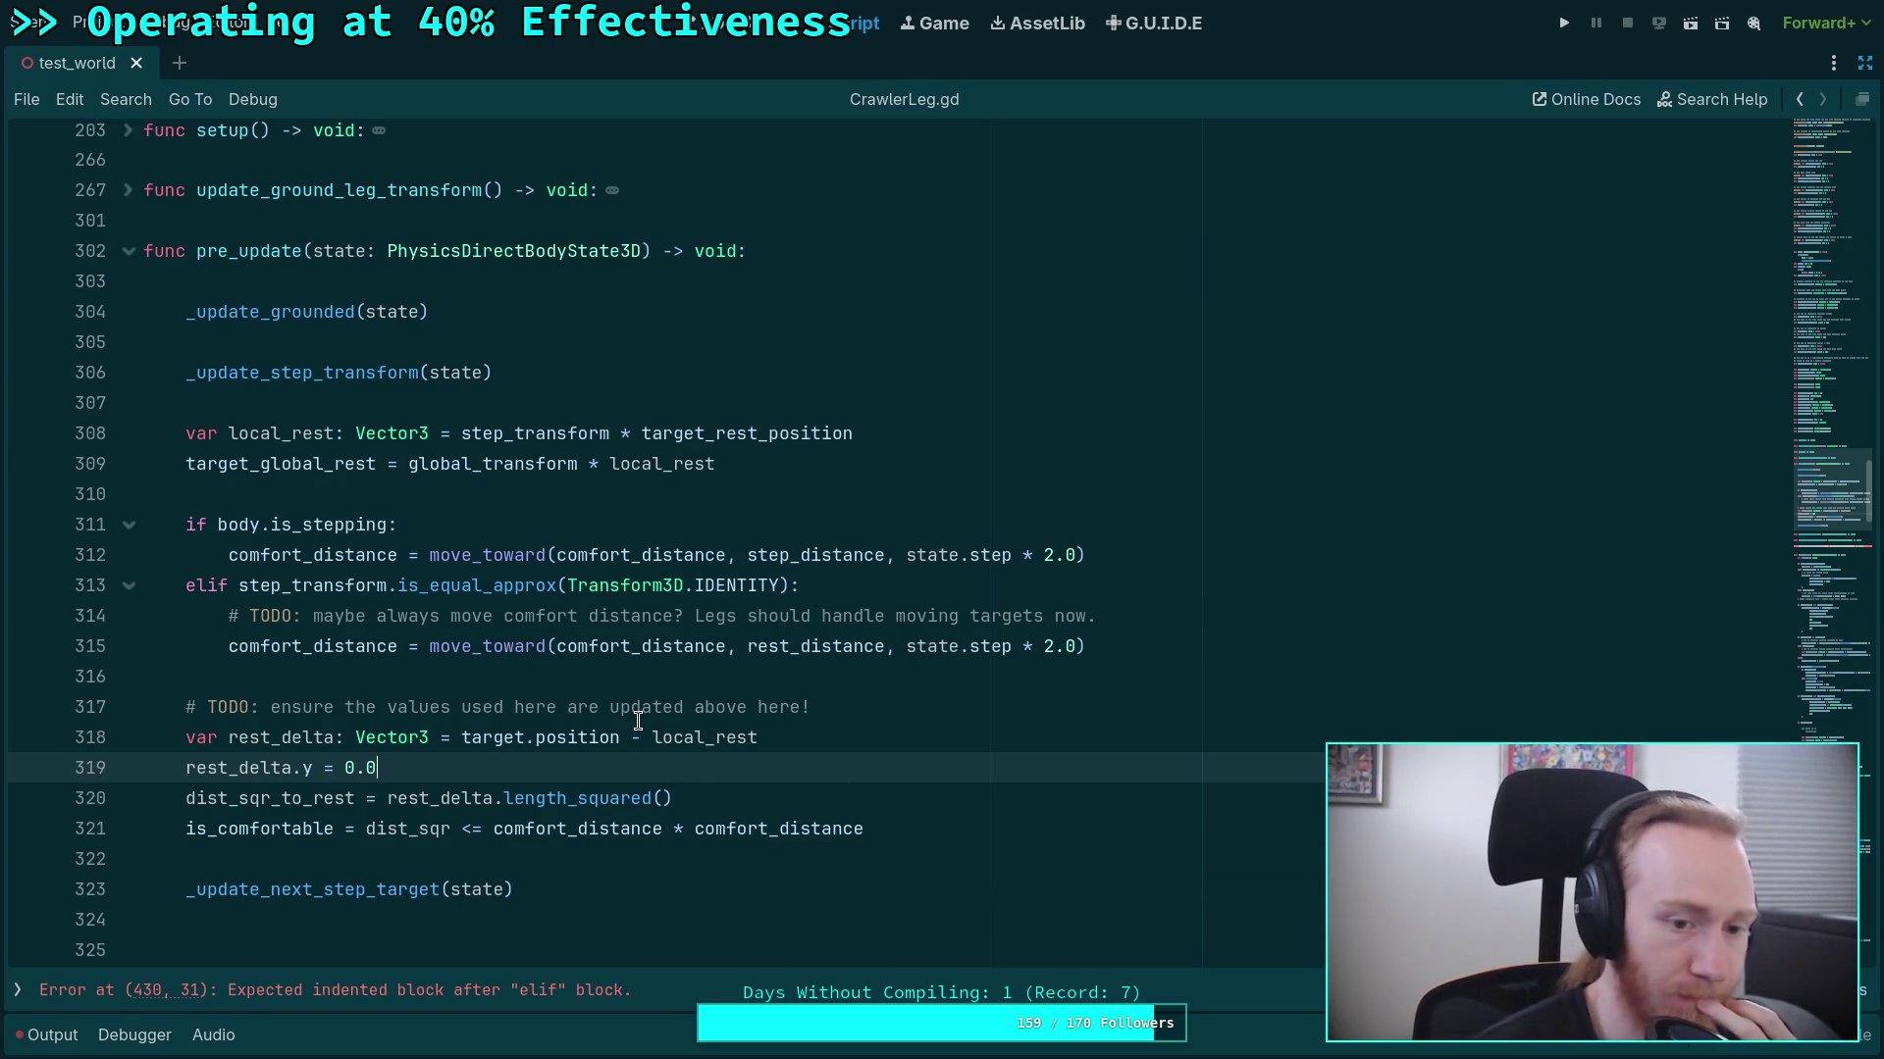
pyautogui.doubleClick(852, 828)
# Cut the is_stepping/is_grounded/else target-position block from update() and remove the leftover blank line.
pyautogui.doubleClick(569, 731)
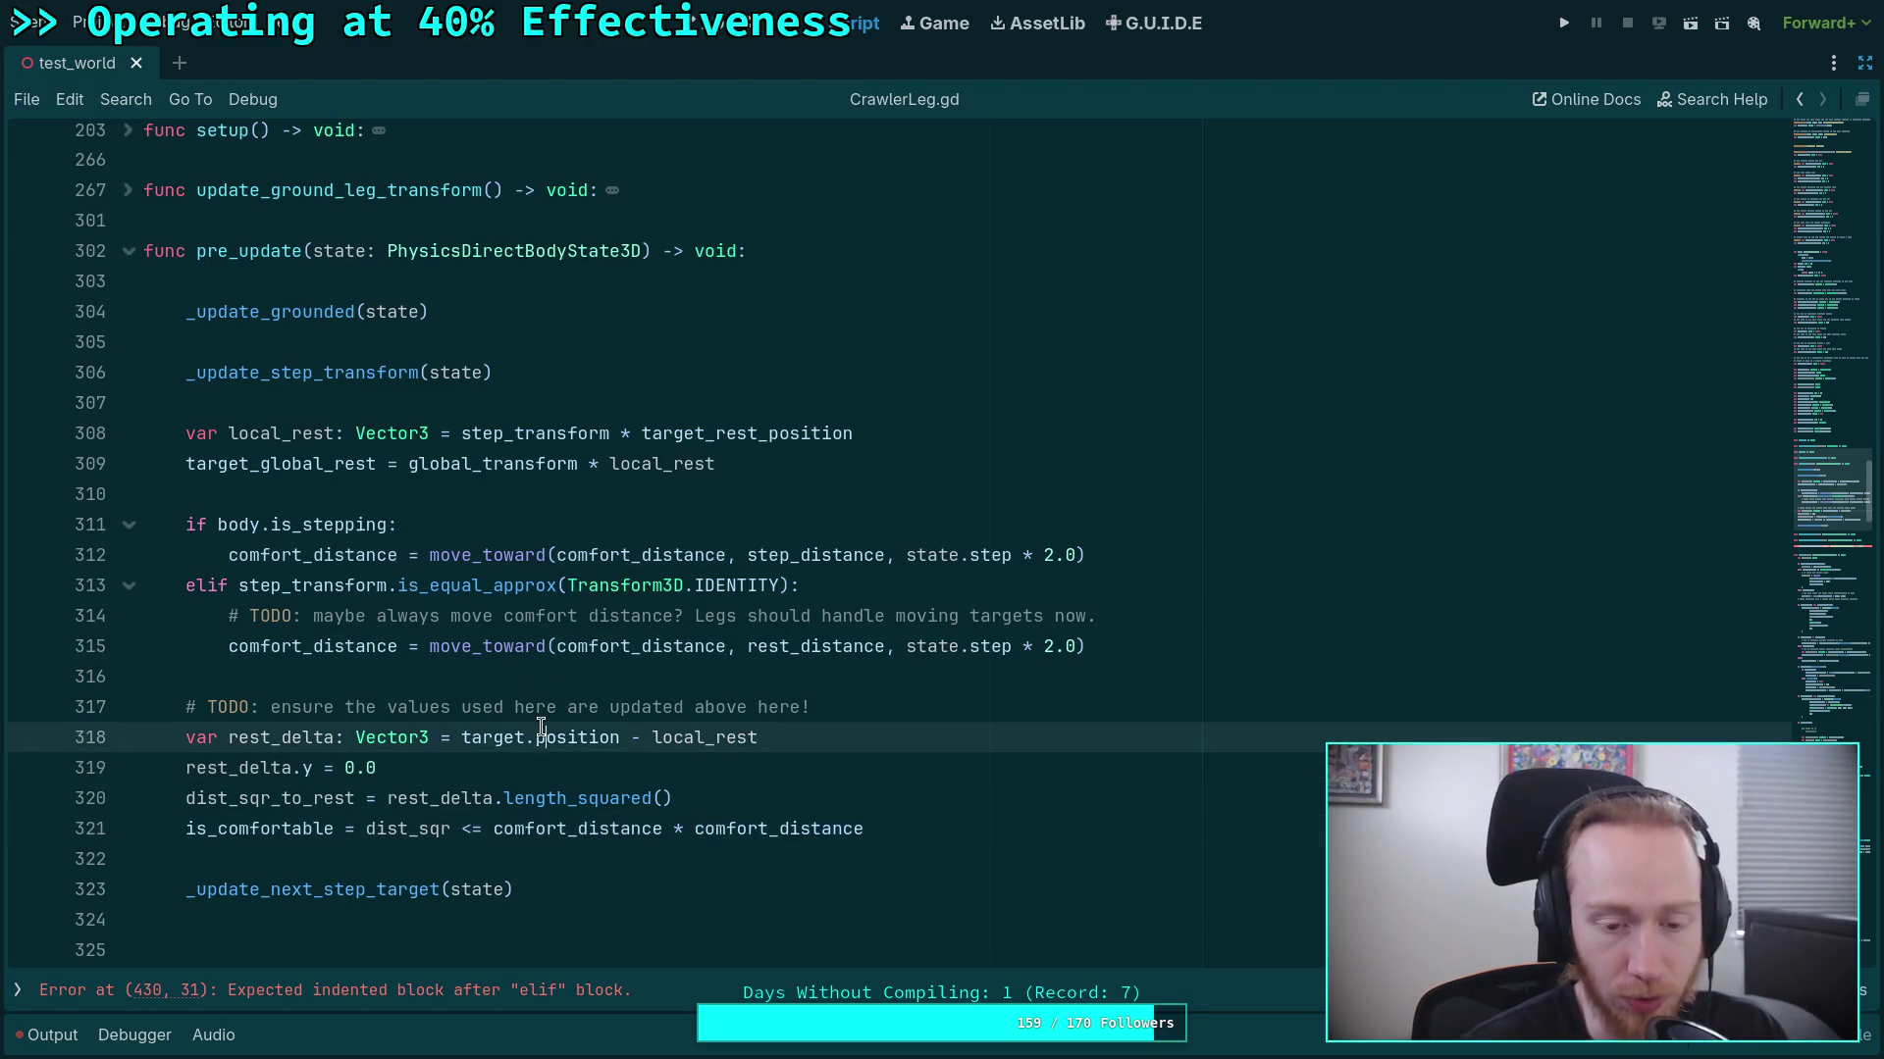
pyautogui.click(539, 672)
pyautogui.scroll(-4, 600, 670)
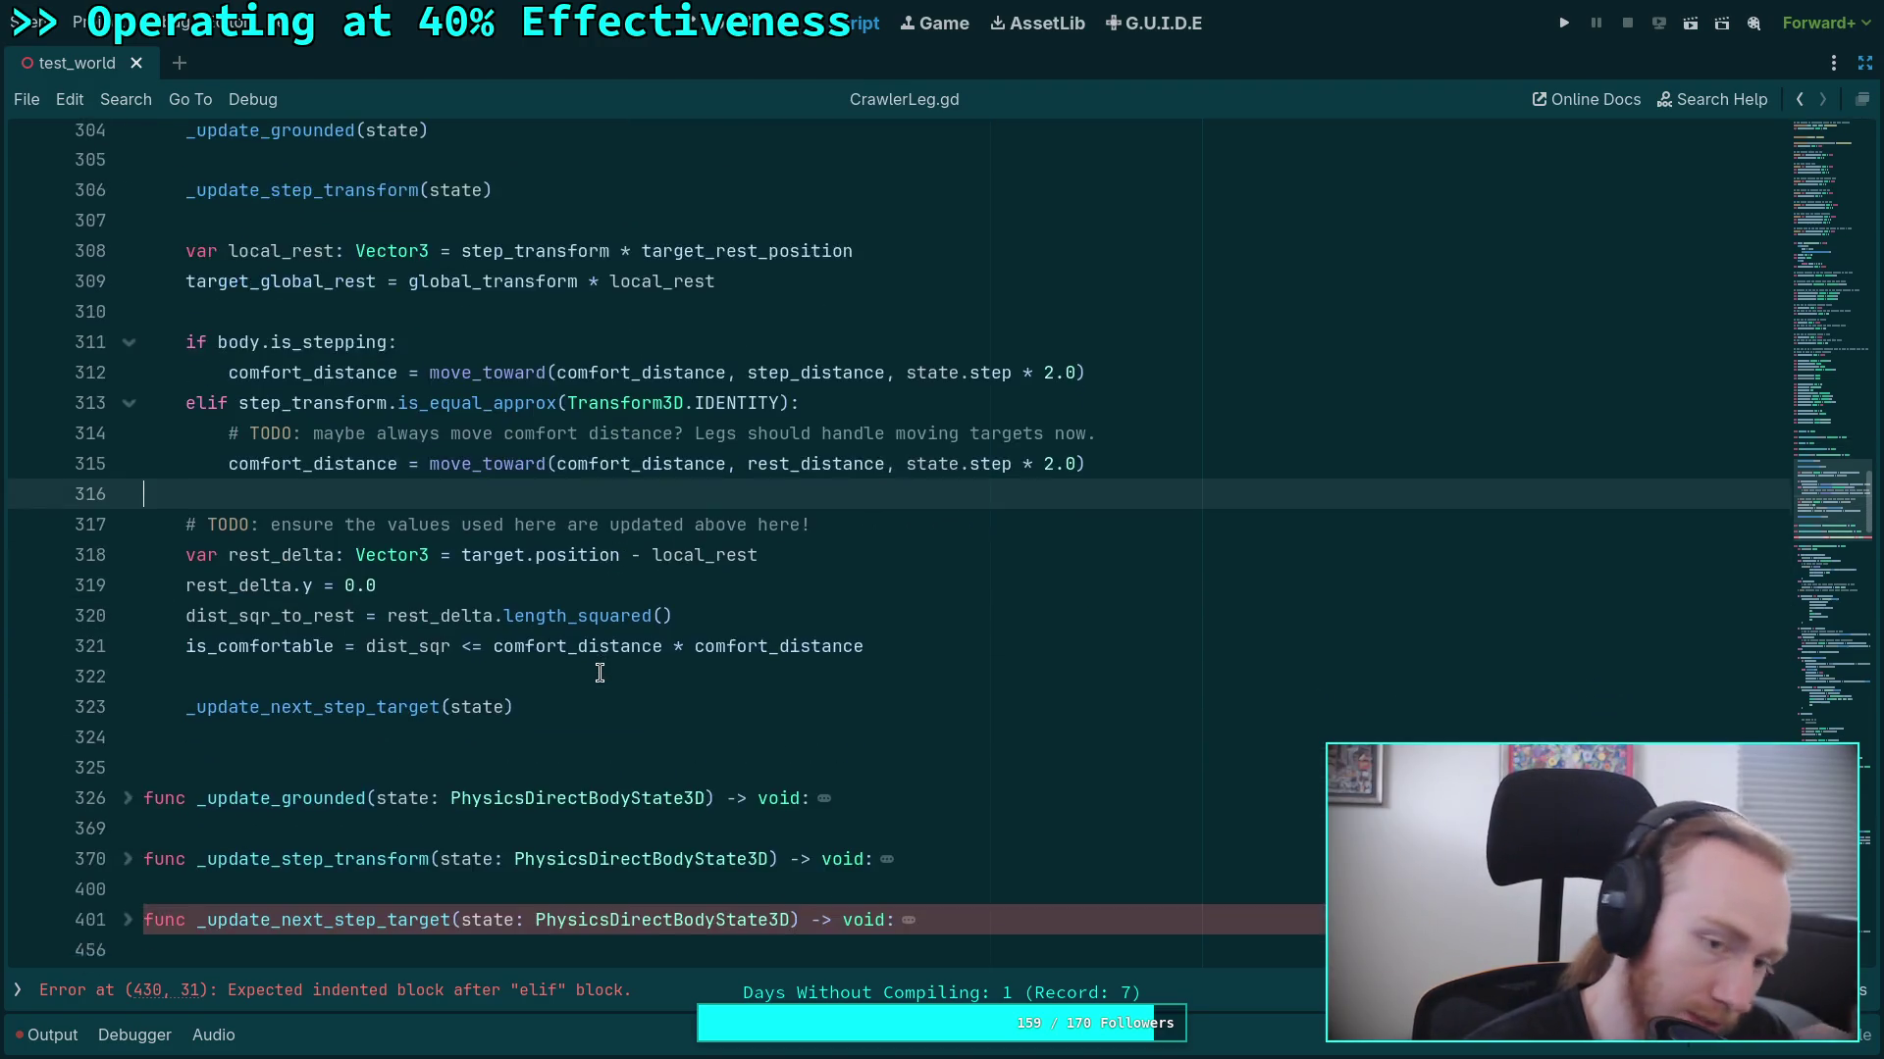
pyautogui.scroll(-15, 599, 673)
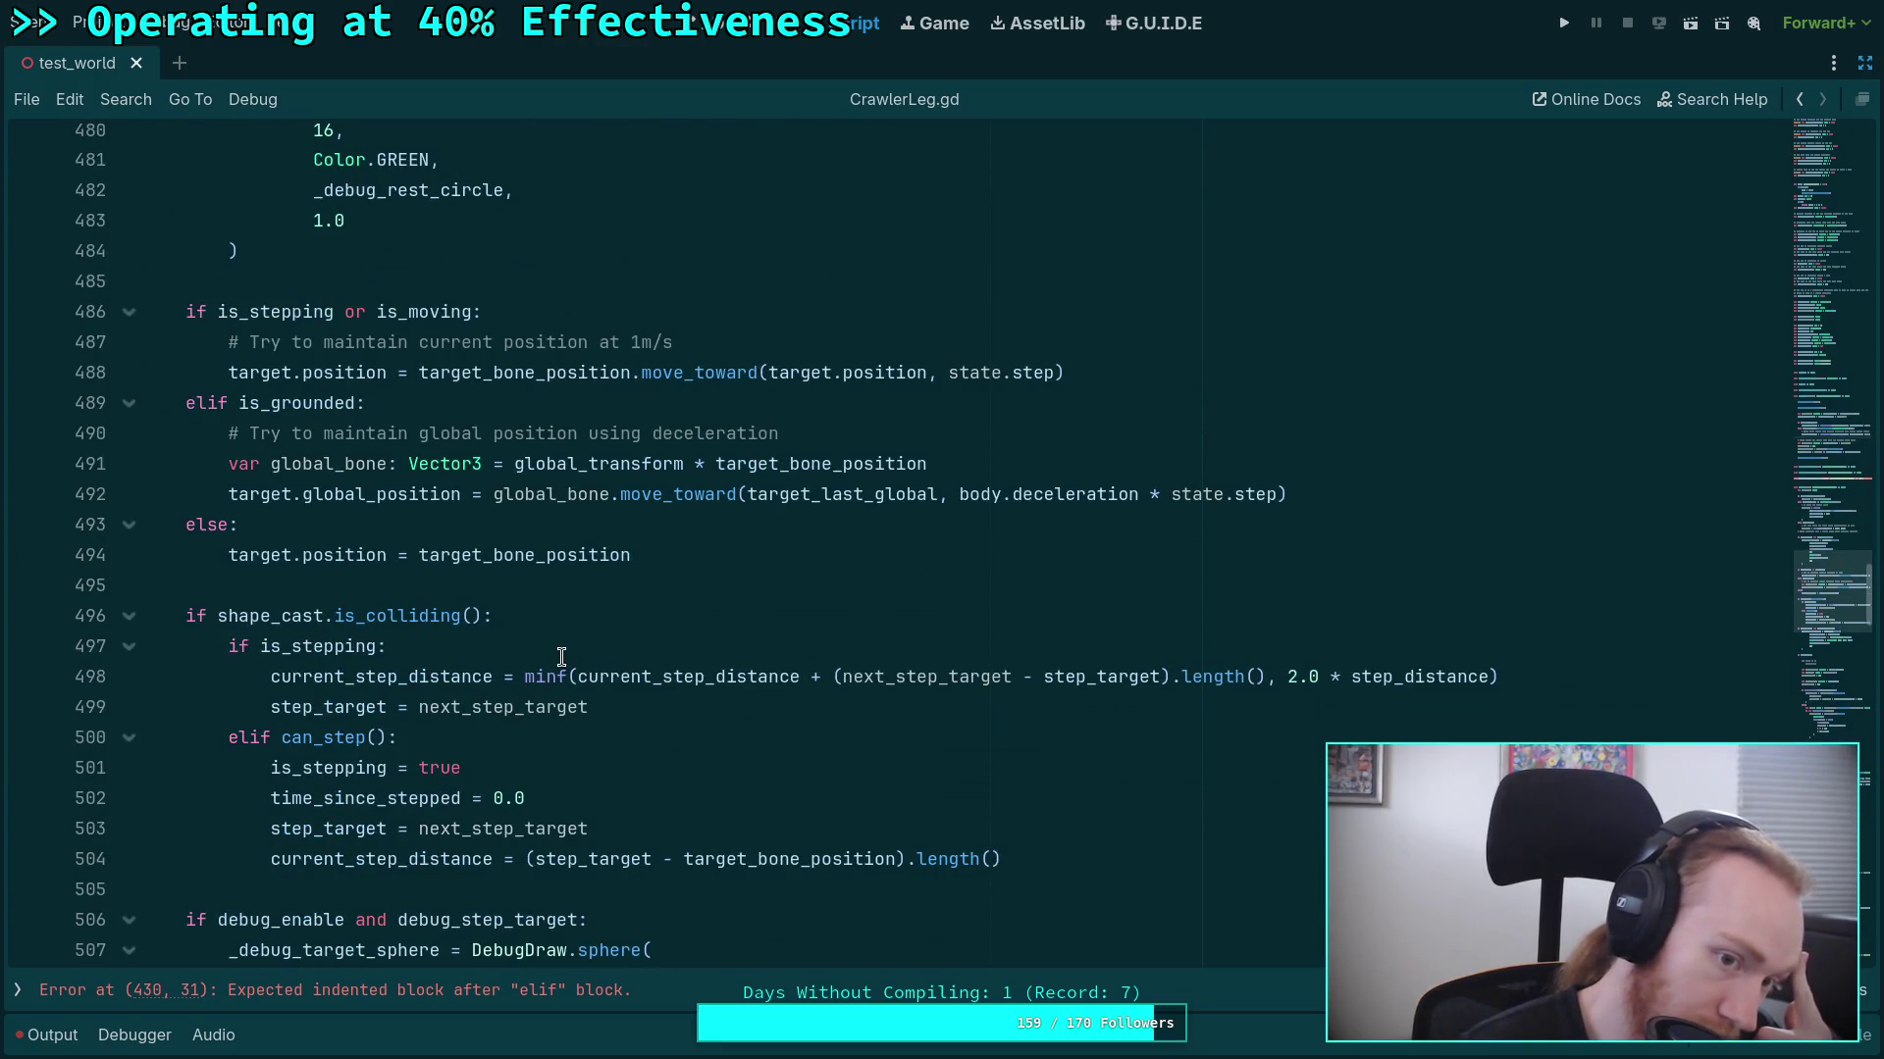
pyautogui.moveTo(721, 557)
pyautogui.mouseDown()
pyautogui.moveTo(176, 525)
pyautogui.moveTo(184, 324)
pyautogui.mouseUp()
pyautogui.scroll(1, 430, 542)
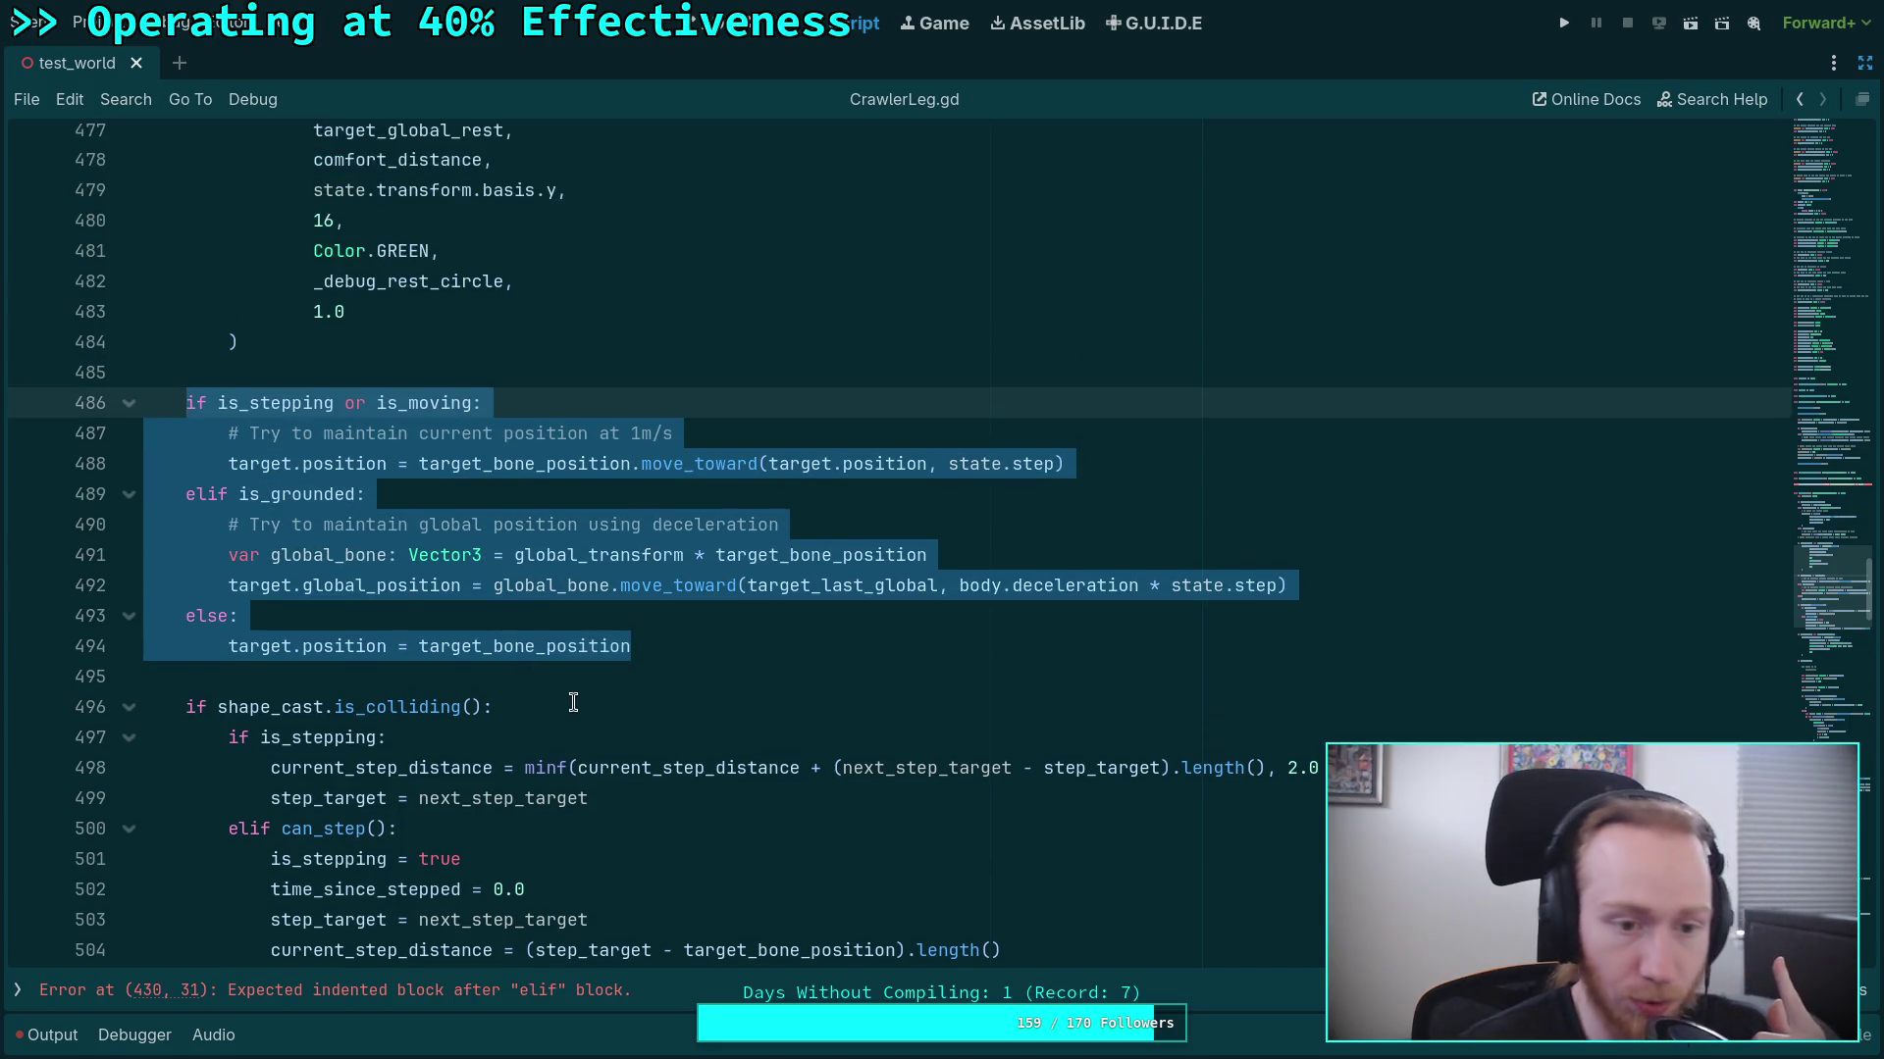
pyautogui.scroll(2, 765, 677)
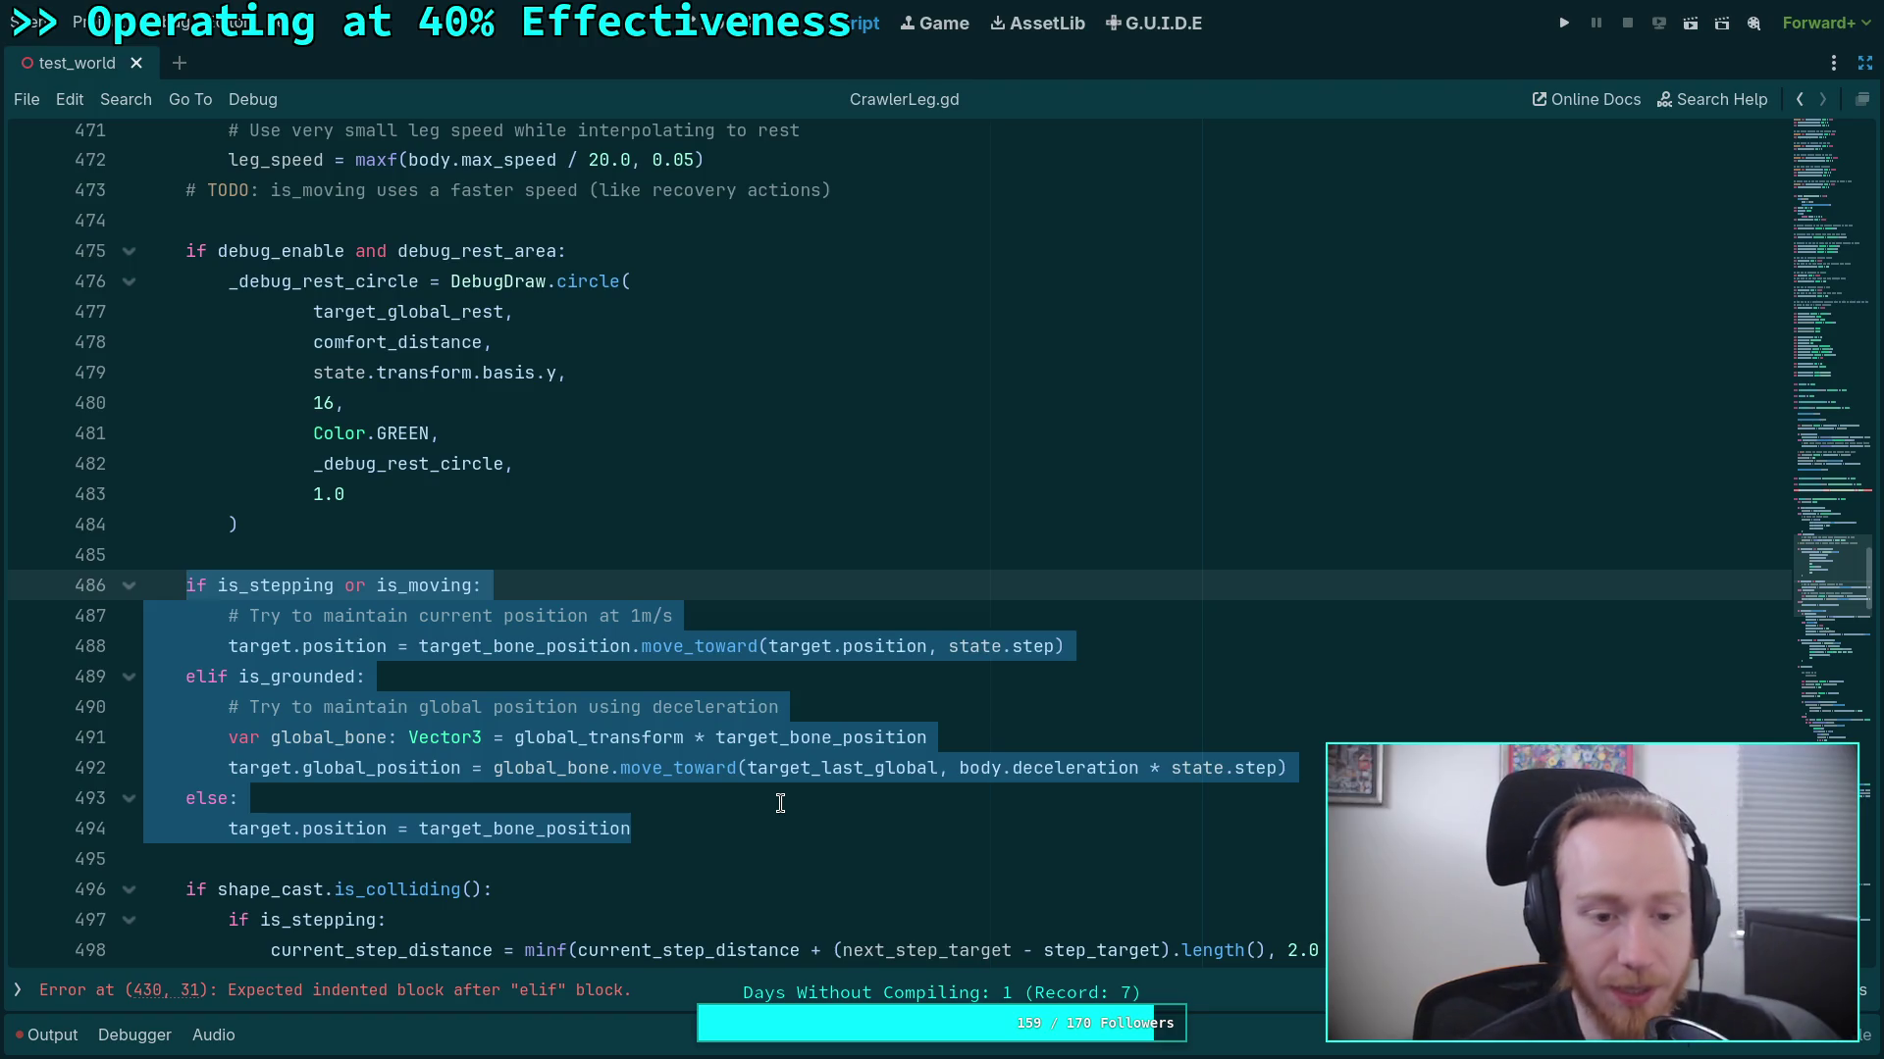
pyautogui.press('BackSpace')
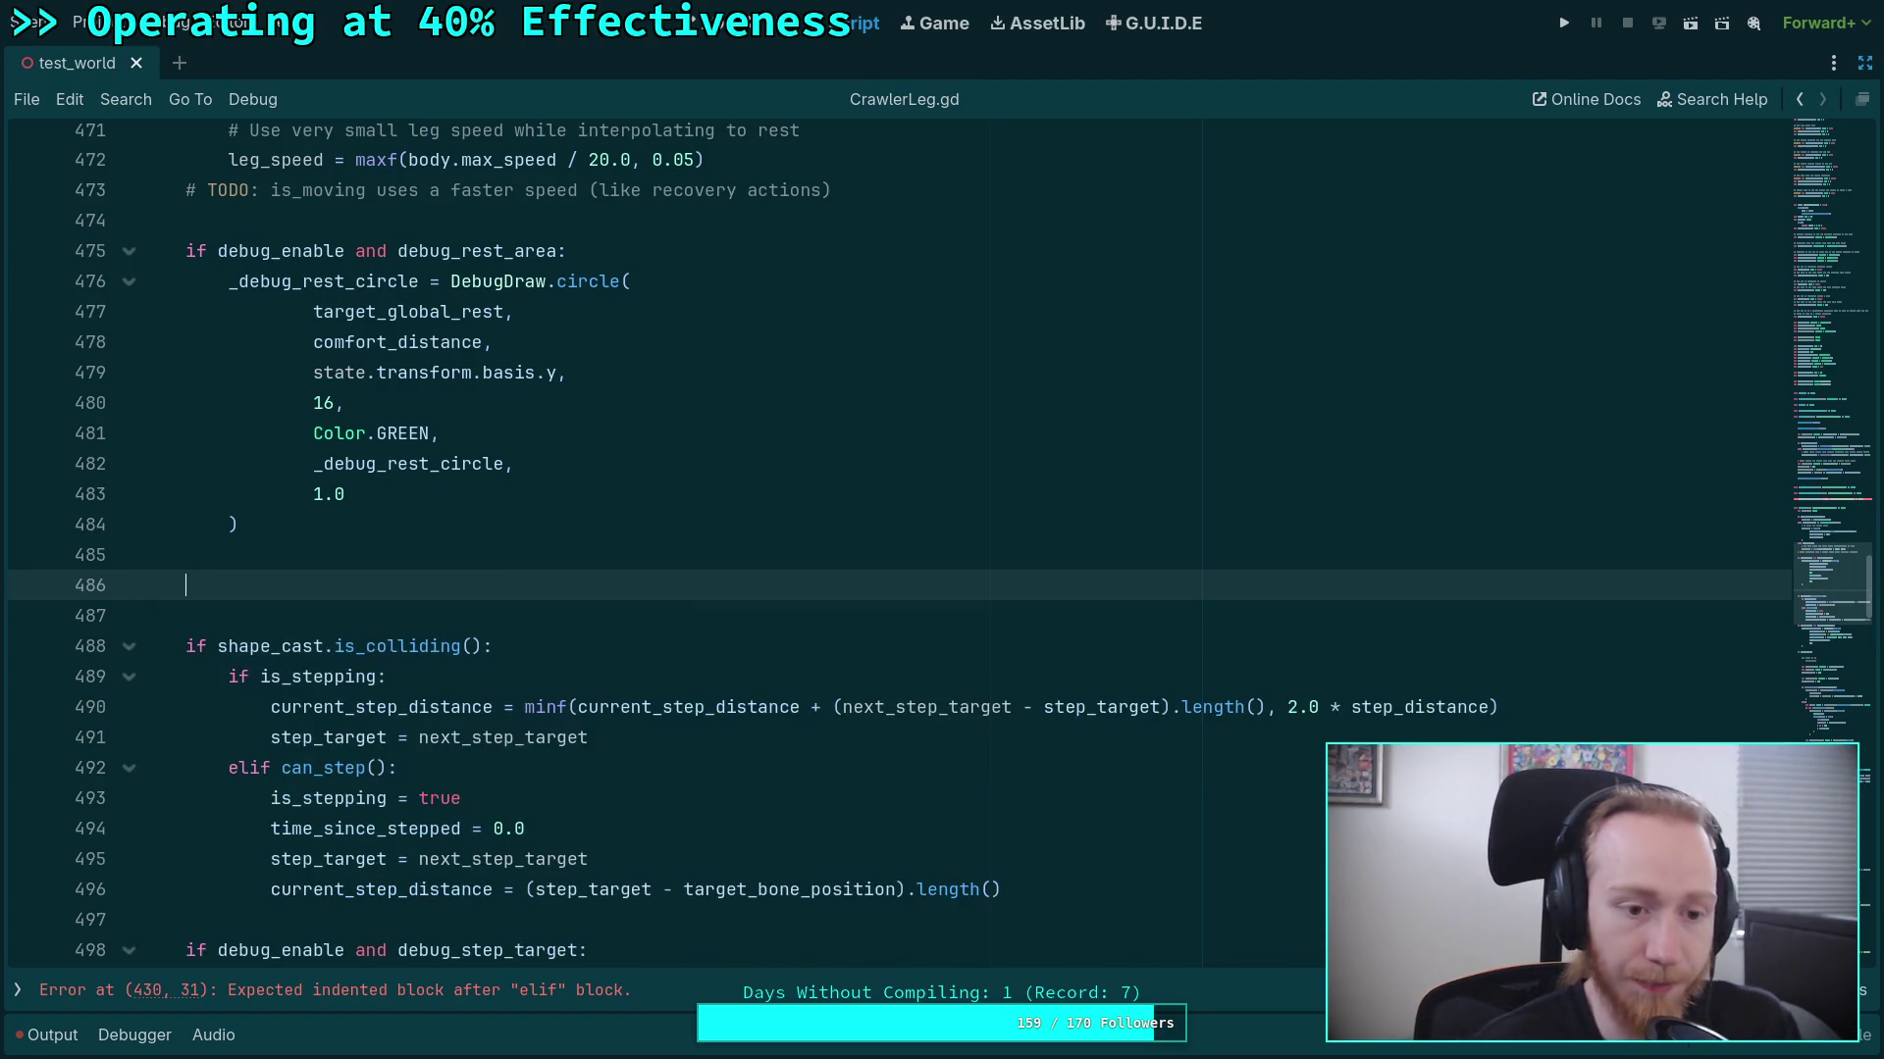
pyautogui.press('BackSpace')
pyautogui.press('BackSpace')
pyautogui.press('Up')
pyautogui.scroll(10, 764, 755)
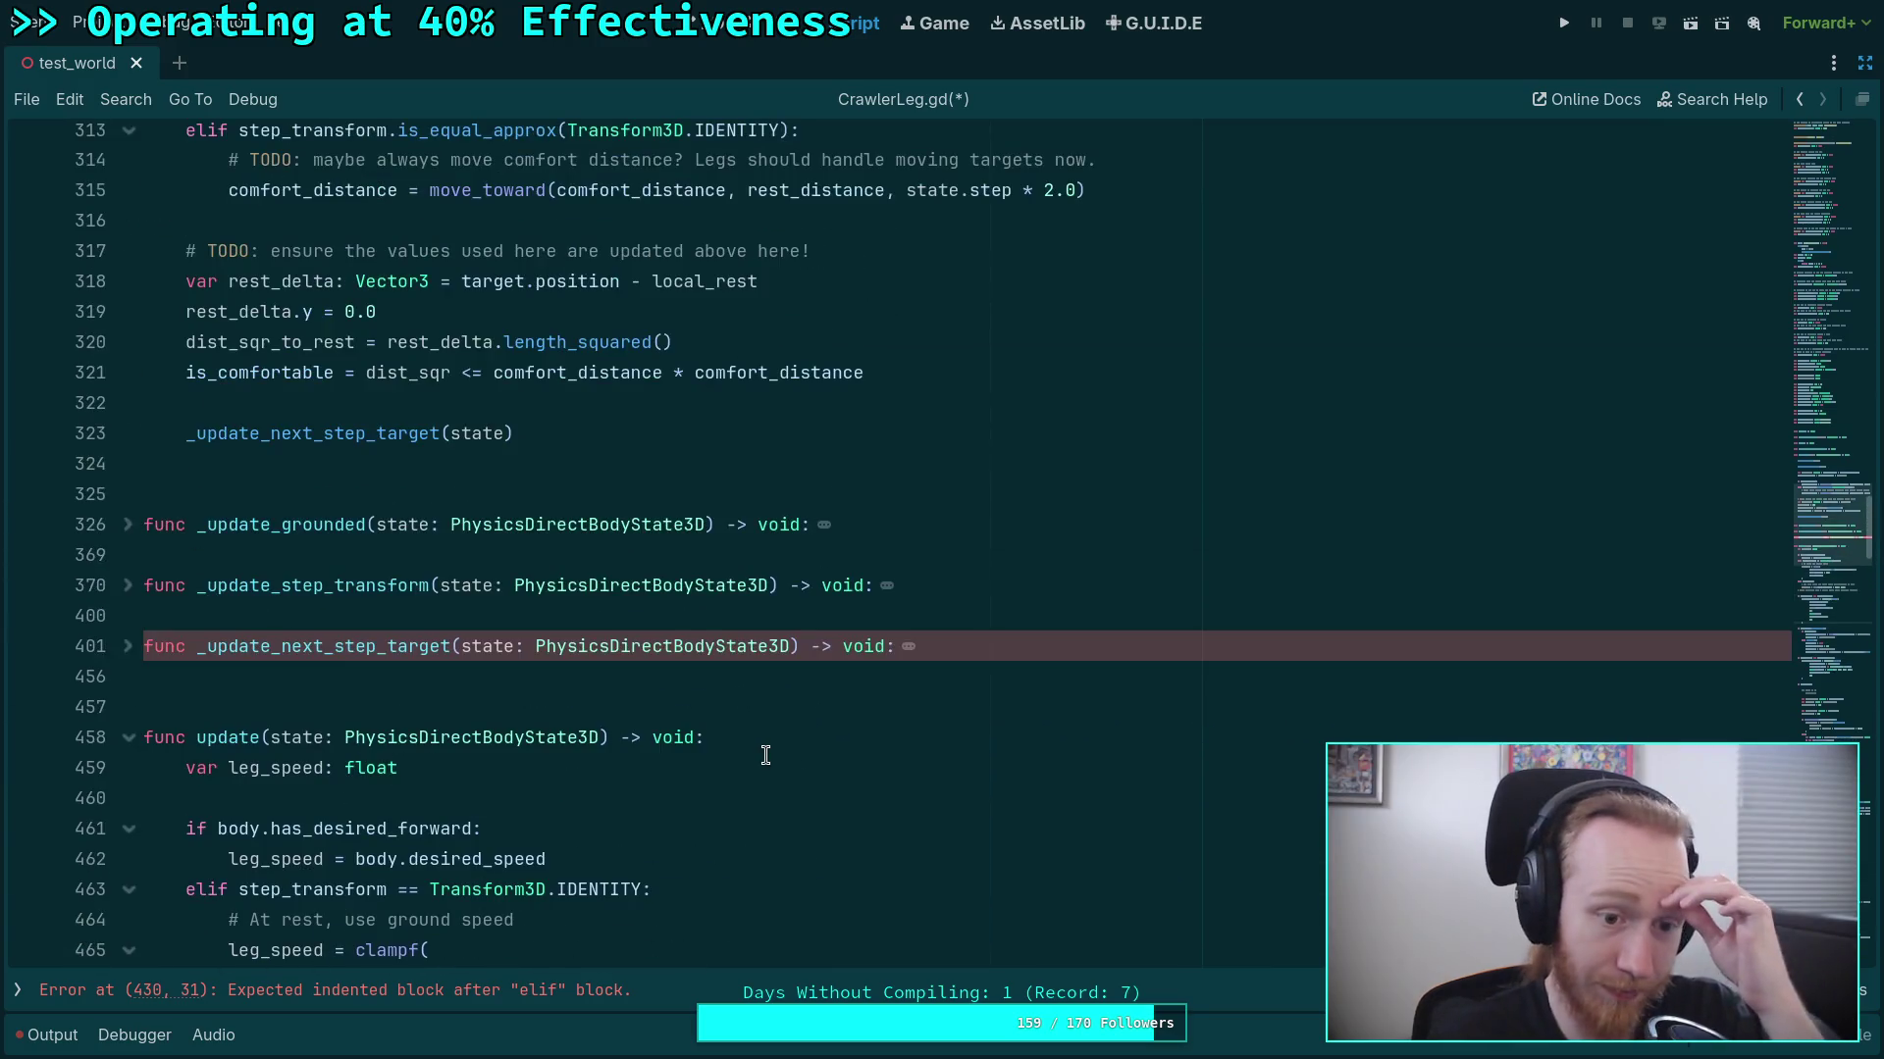
# Paste the target-position if/elif/else block into pre_update at line 316, before the rest_delta code.
pyautogui.scroll(2, 665, 759)
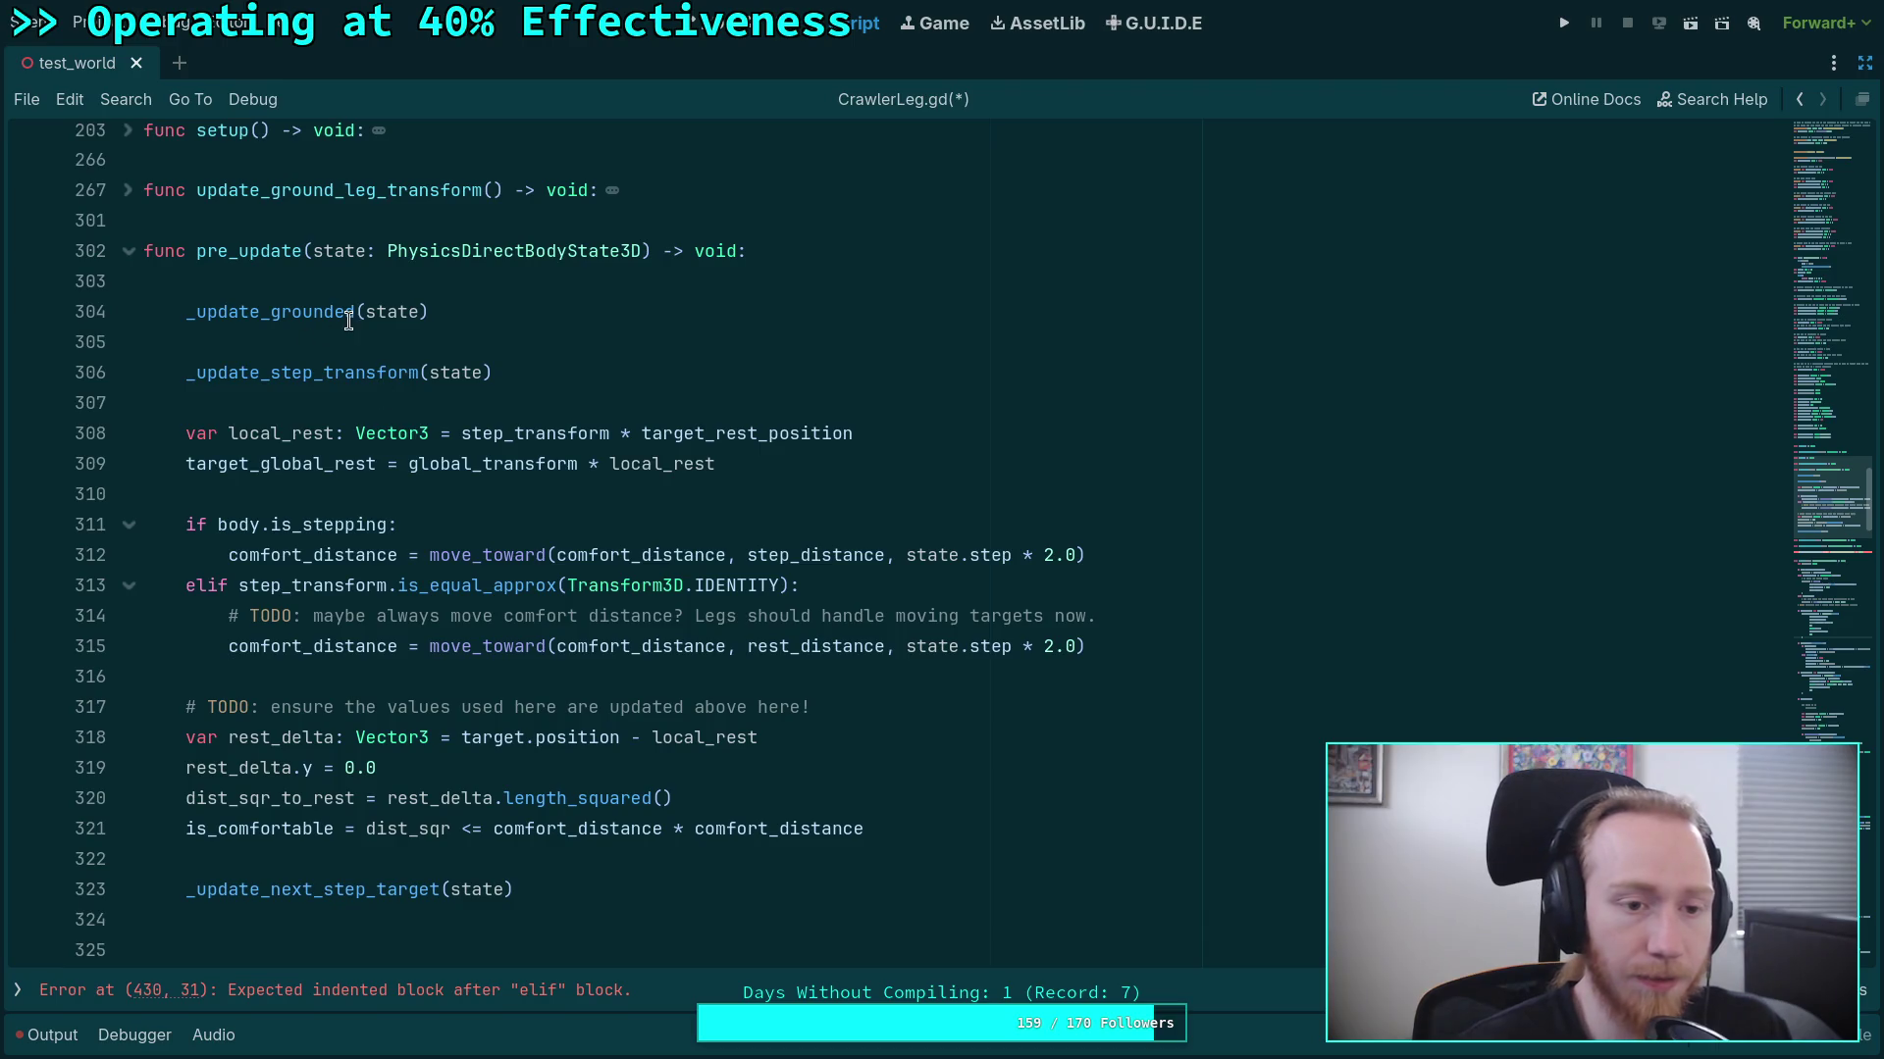
pyautogui.moveTo(303, 315)
pyautogui.click(365, 682)
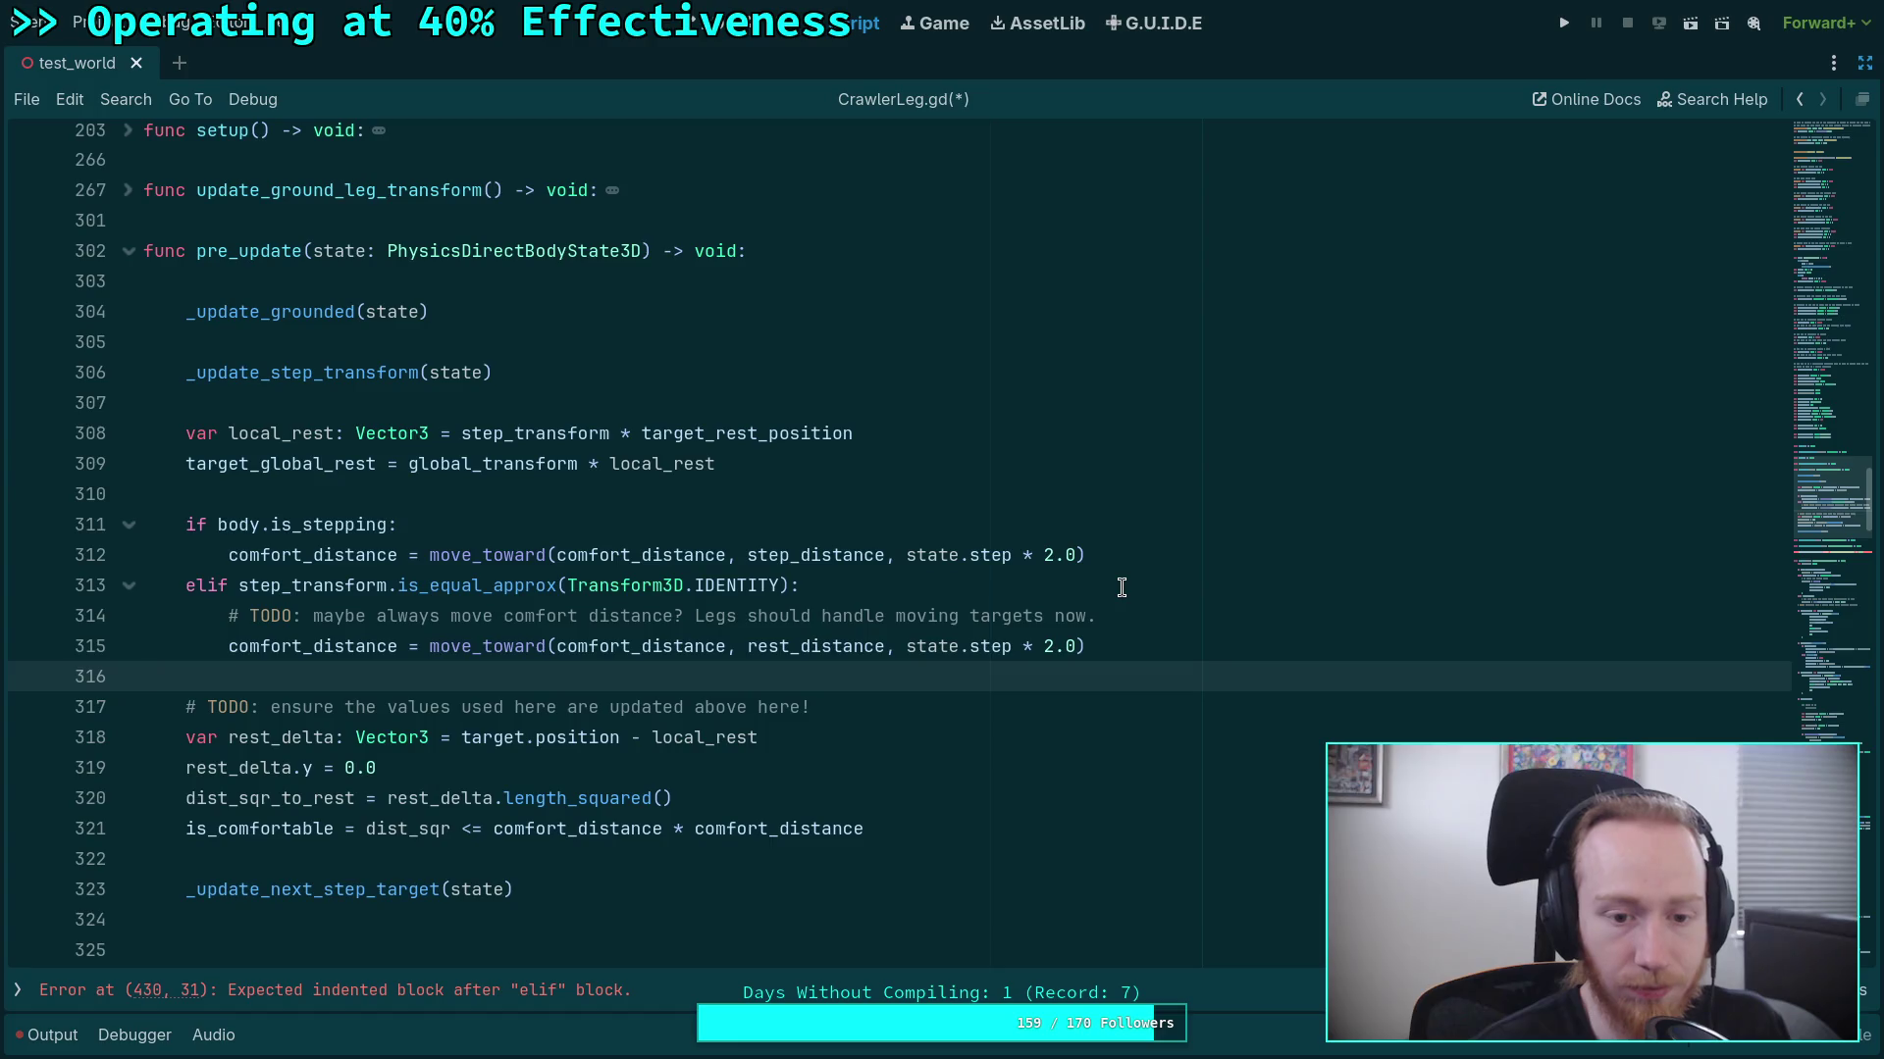
pyautogui.press('Return')
pyautogui.press('Return')
pyautogui.press('Up')
pyautogui.write('if is_stepping or is_moving: \t\t# Try to maintain current position at 1m/s \t\ttarget.position = target_bone_position.move_toward(target.position, state.step) \telif is_grounded: \t\t# Try to maintain global position using deceleration \t\tvar global_bone: Vector3 = global_transform * target_bone_position \t\ttarget.global_position = global_bone.move_toward(target_last_global, body.deceleration * state.step) \telse: \t\ttarget.position = target_bone_position')
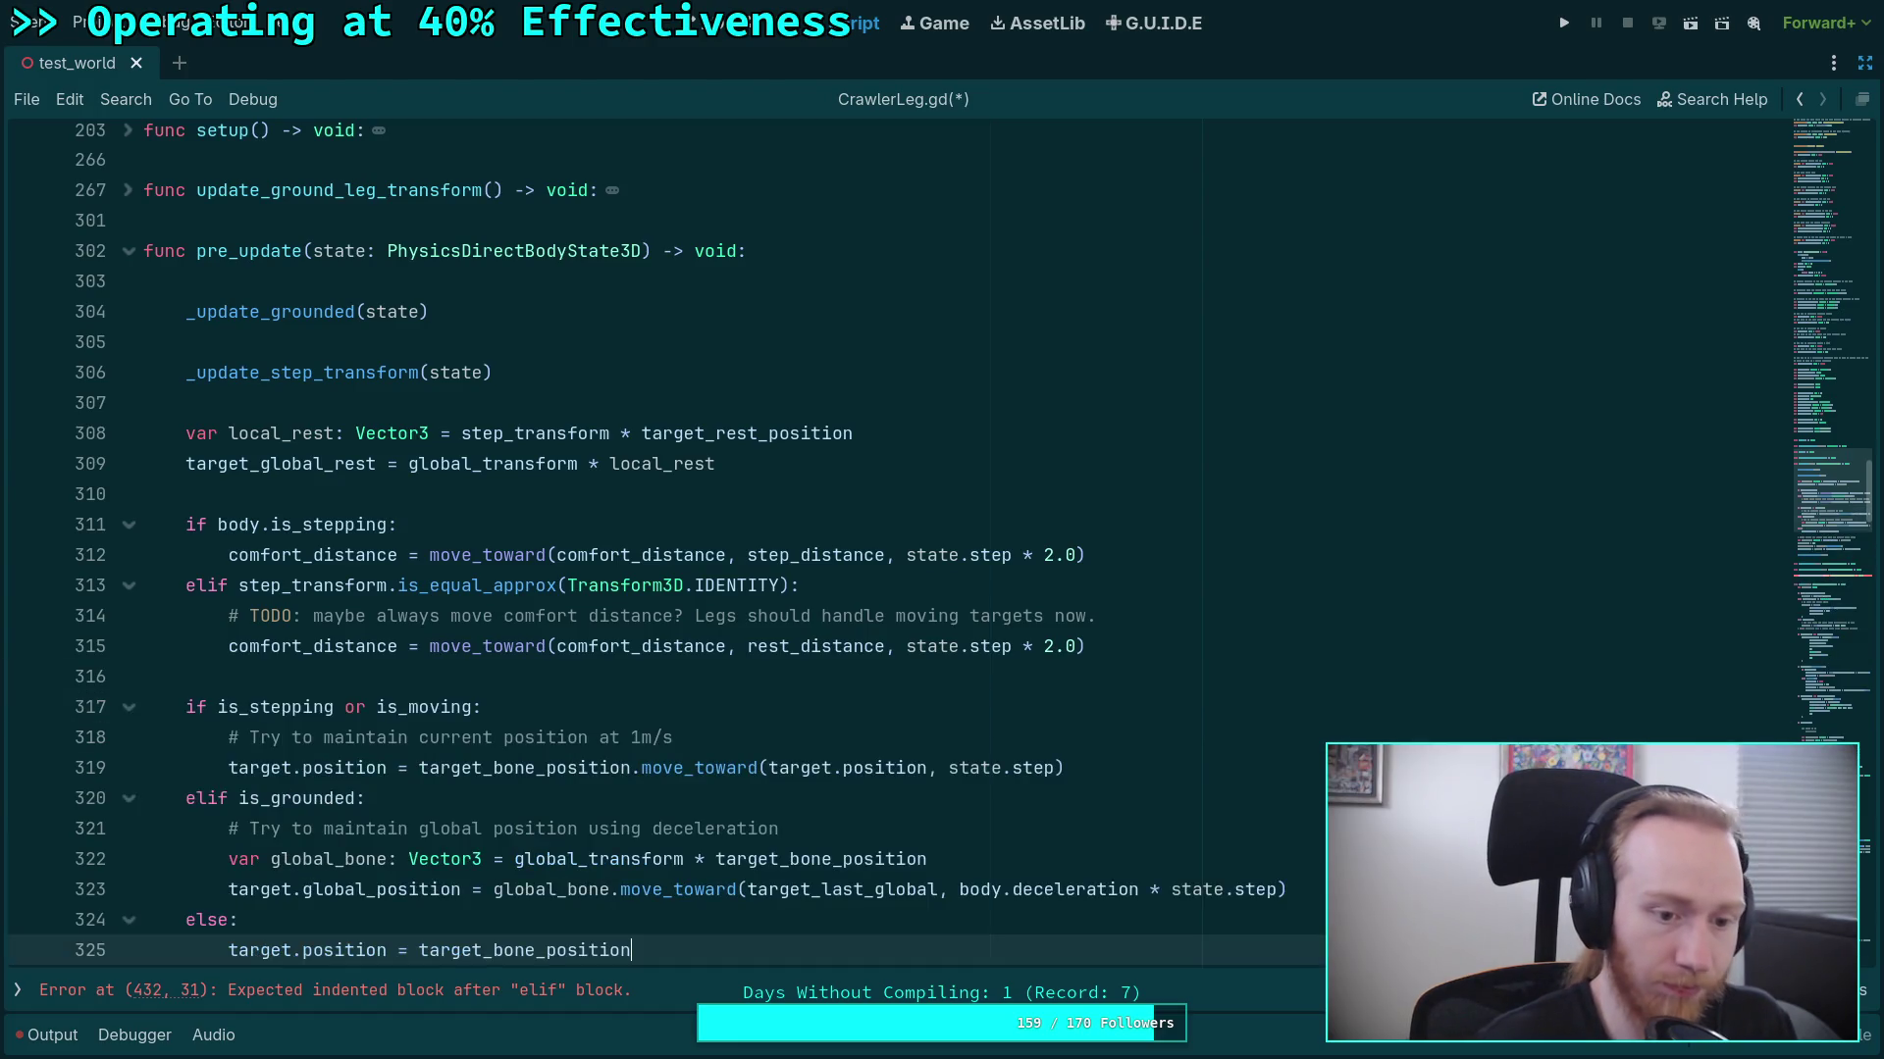
pyautogui.scroll(-2, 1089, 554)
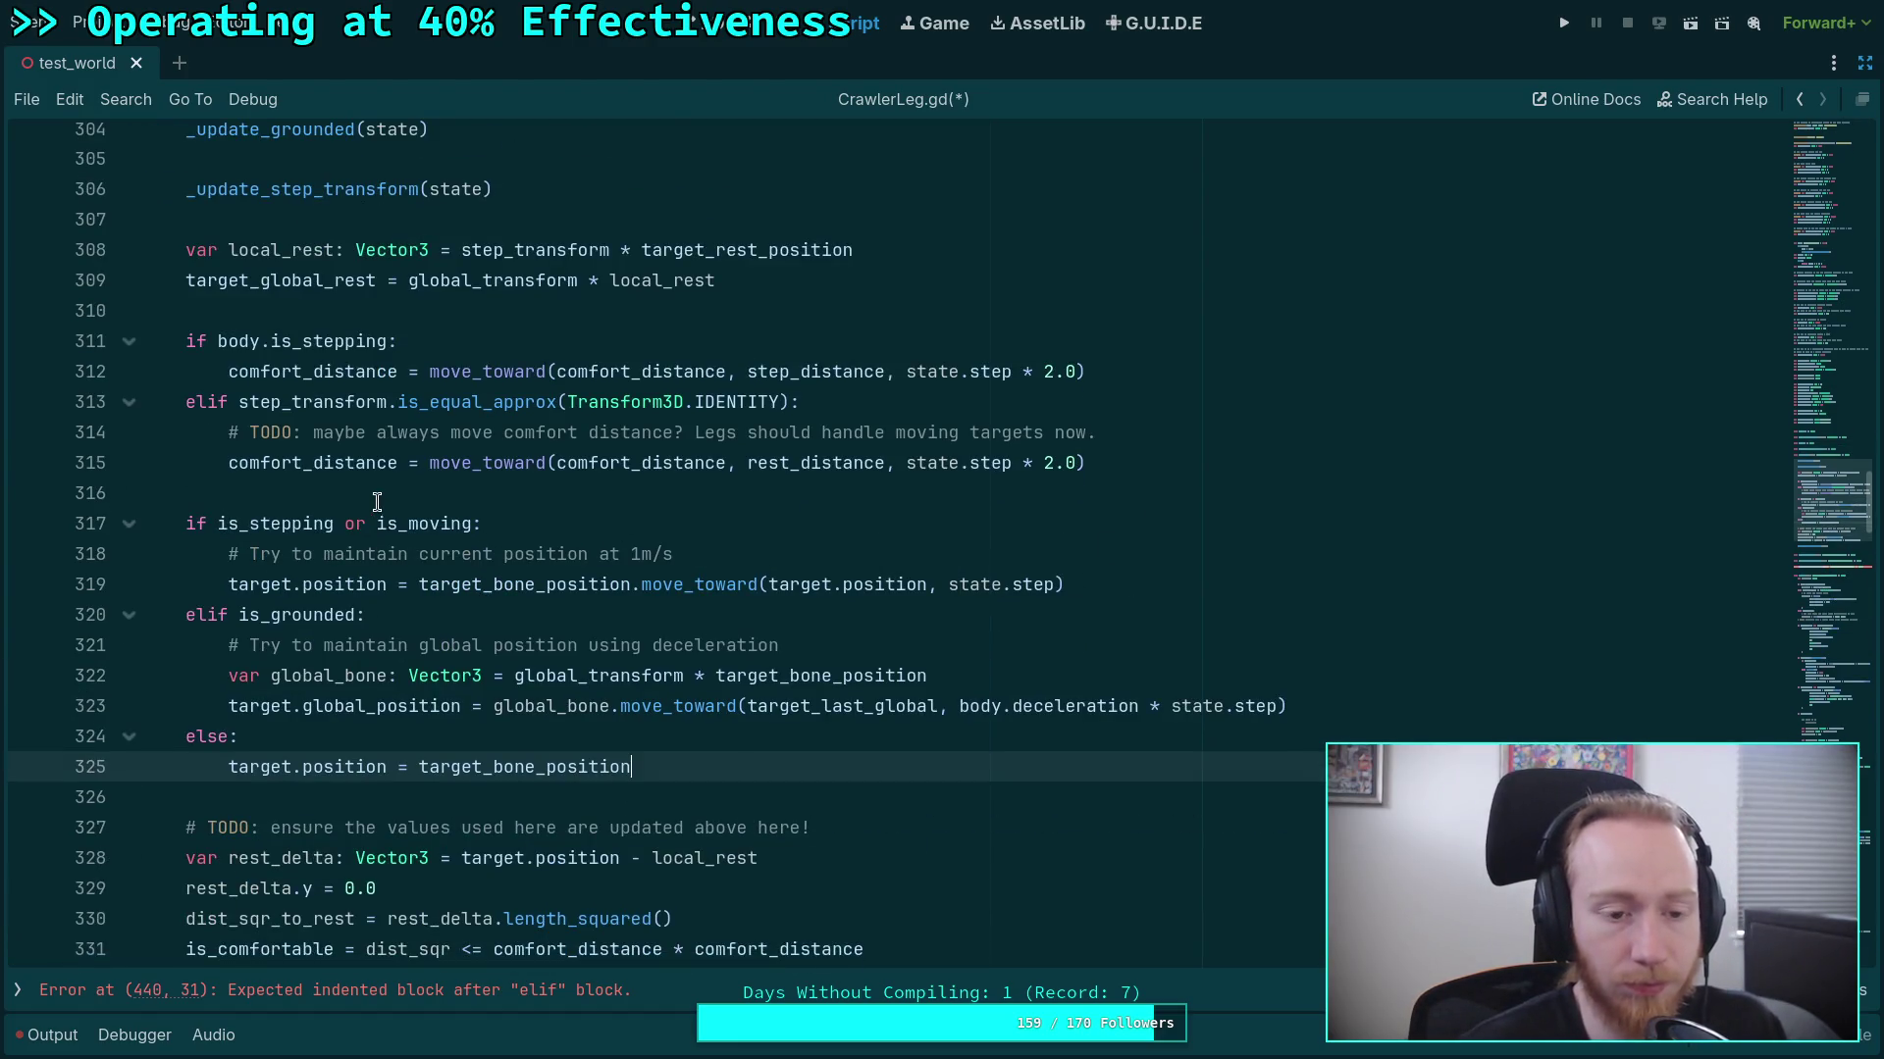
pyautogui.doubleClick(563, 586)
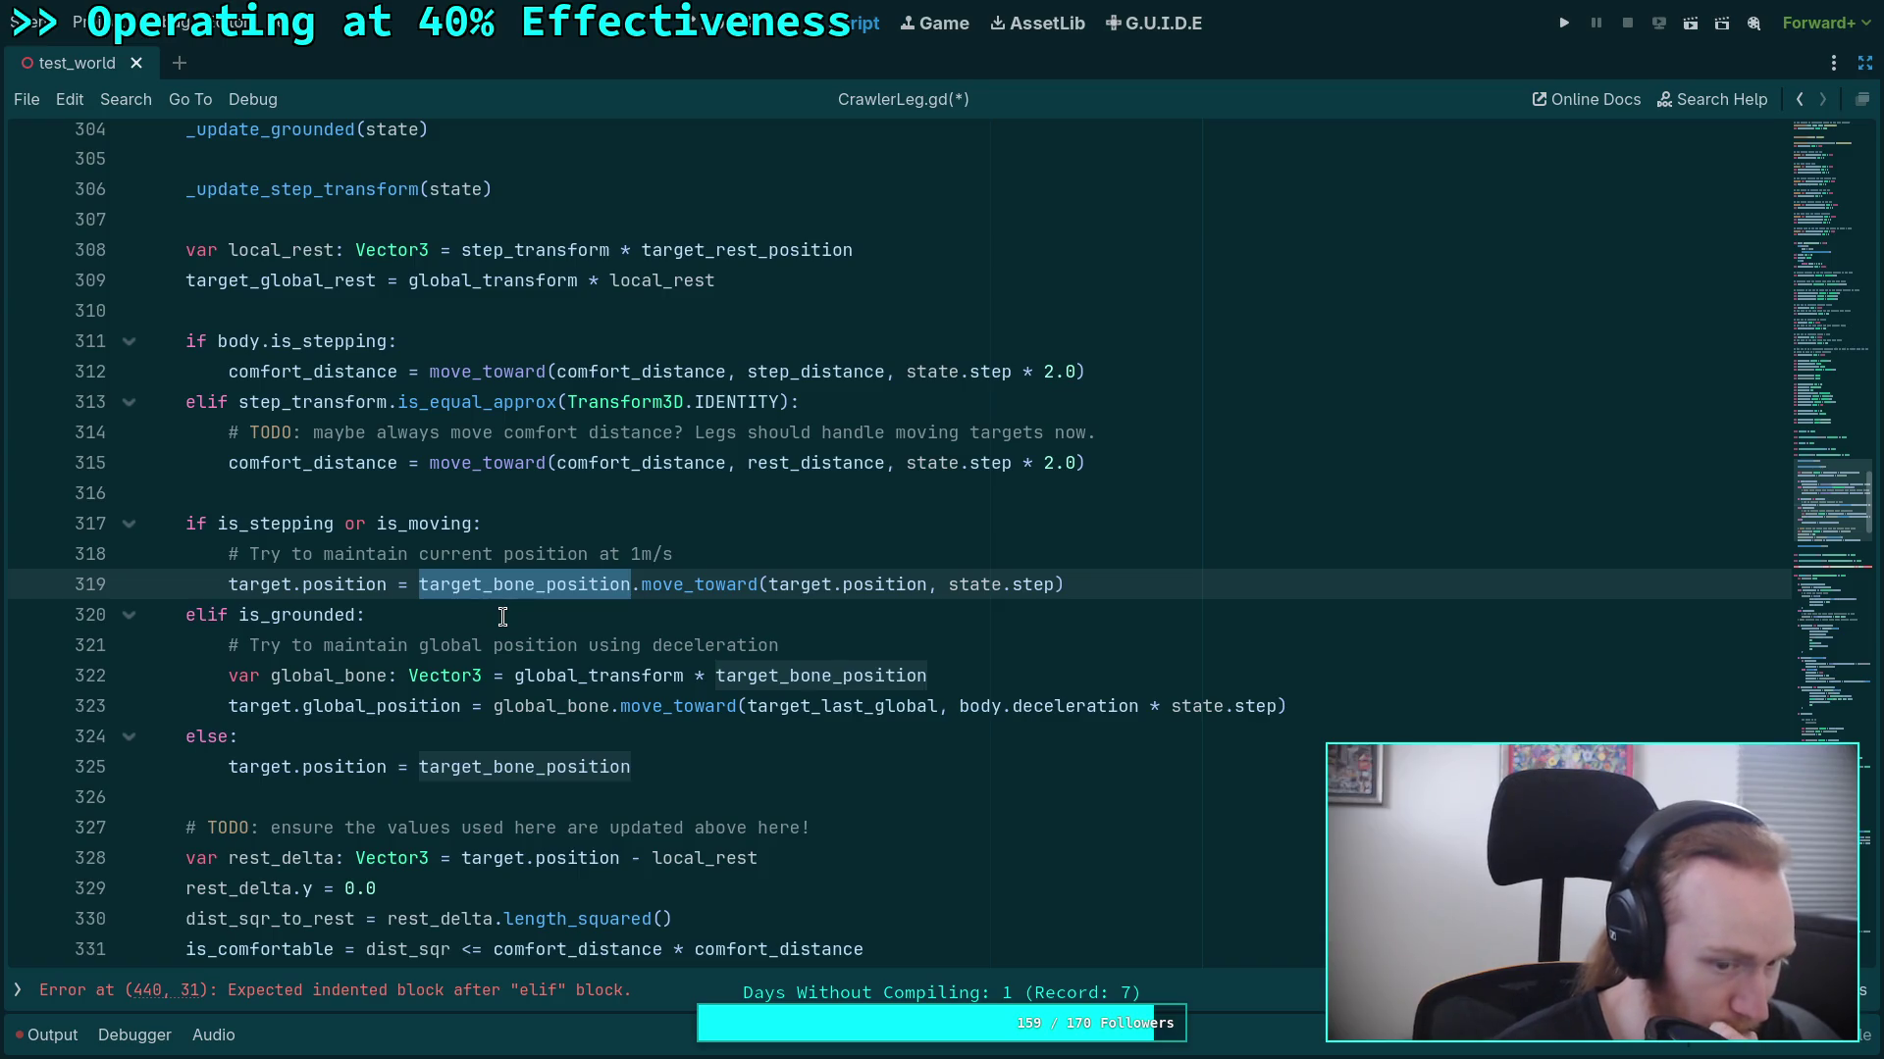
pyautogui.scroll(-2, 502, 616)
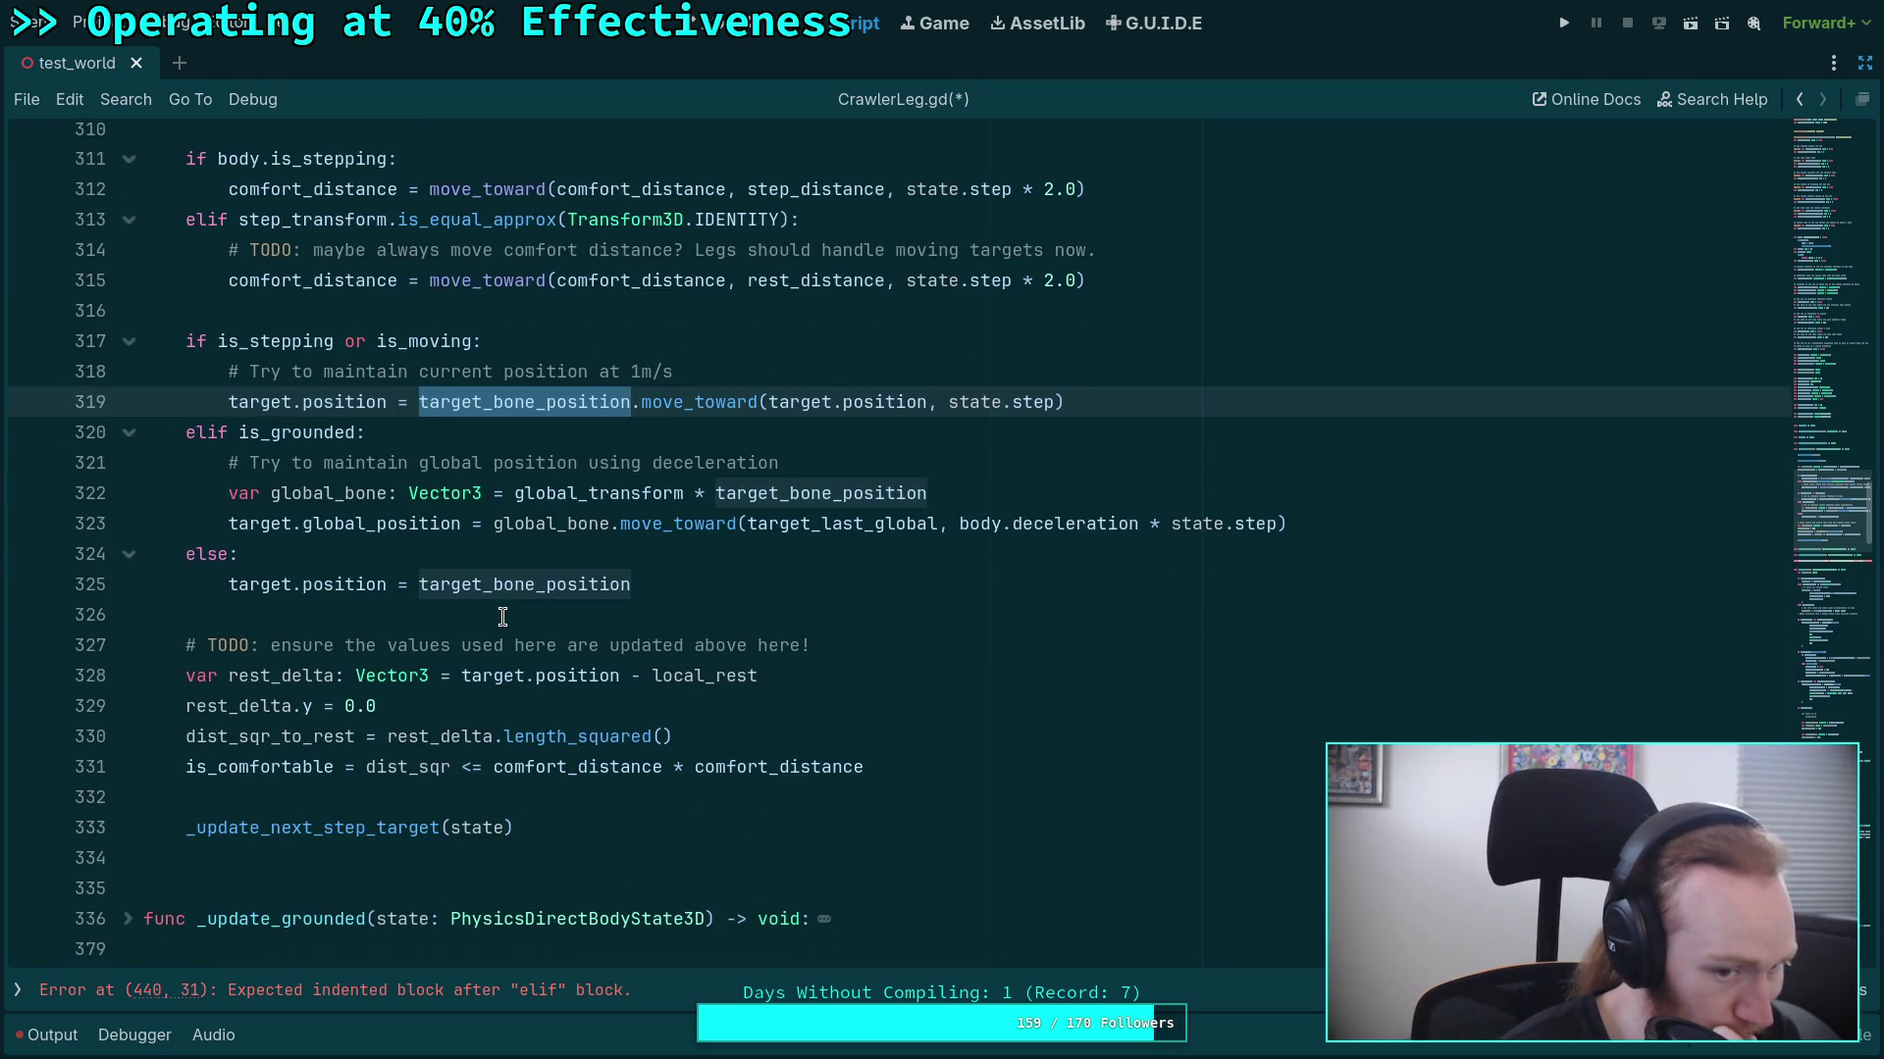
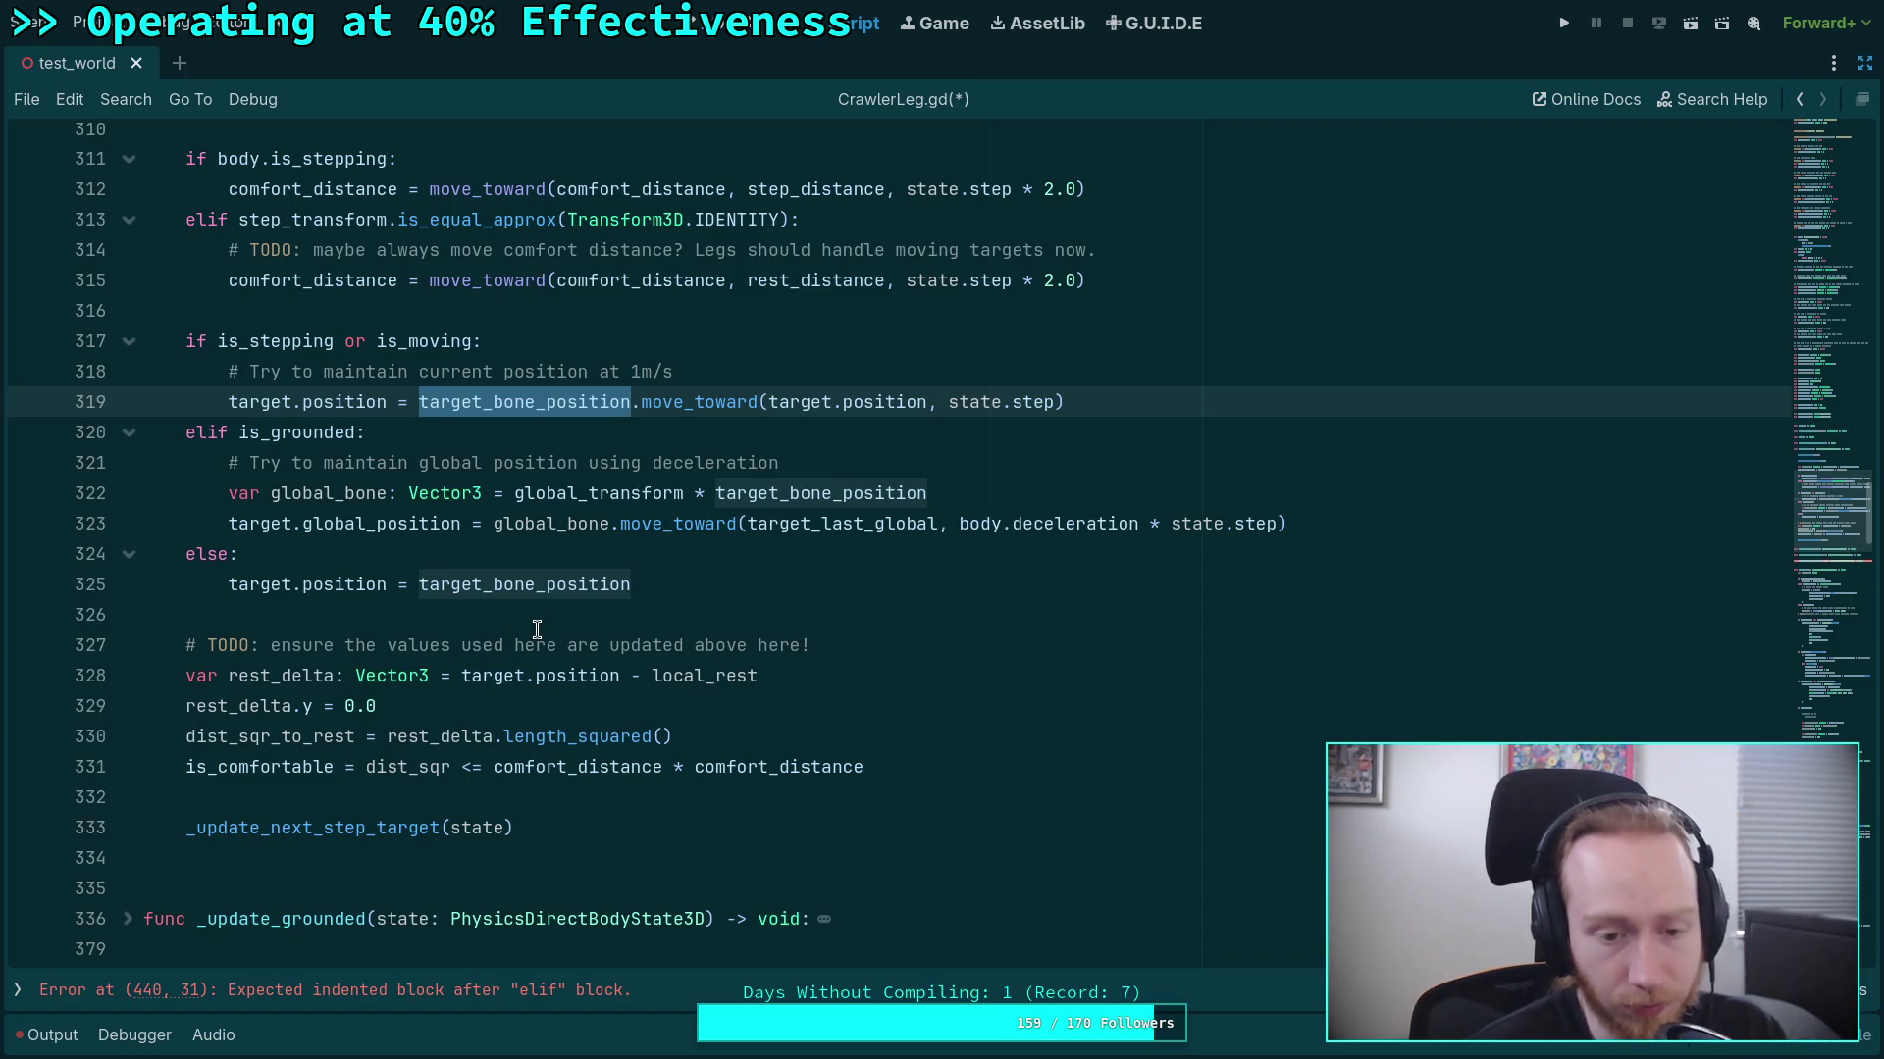
# Delete the TODO comment about updated values above the rest_delta calculation.
pyautogui.click(564, 614)
pyautogui.moveTo(828, 660); pyautogui.dragTo(844, 625)
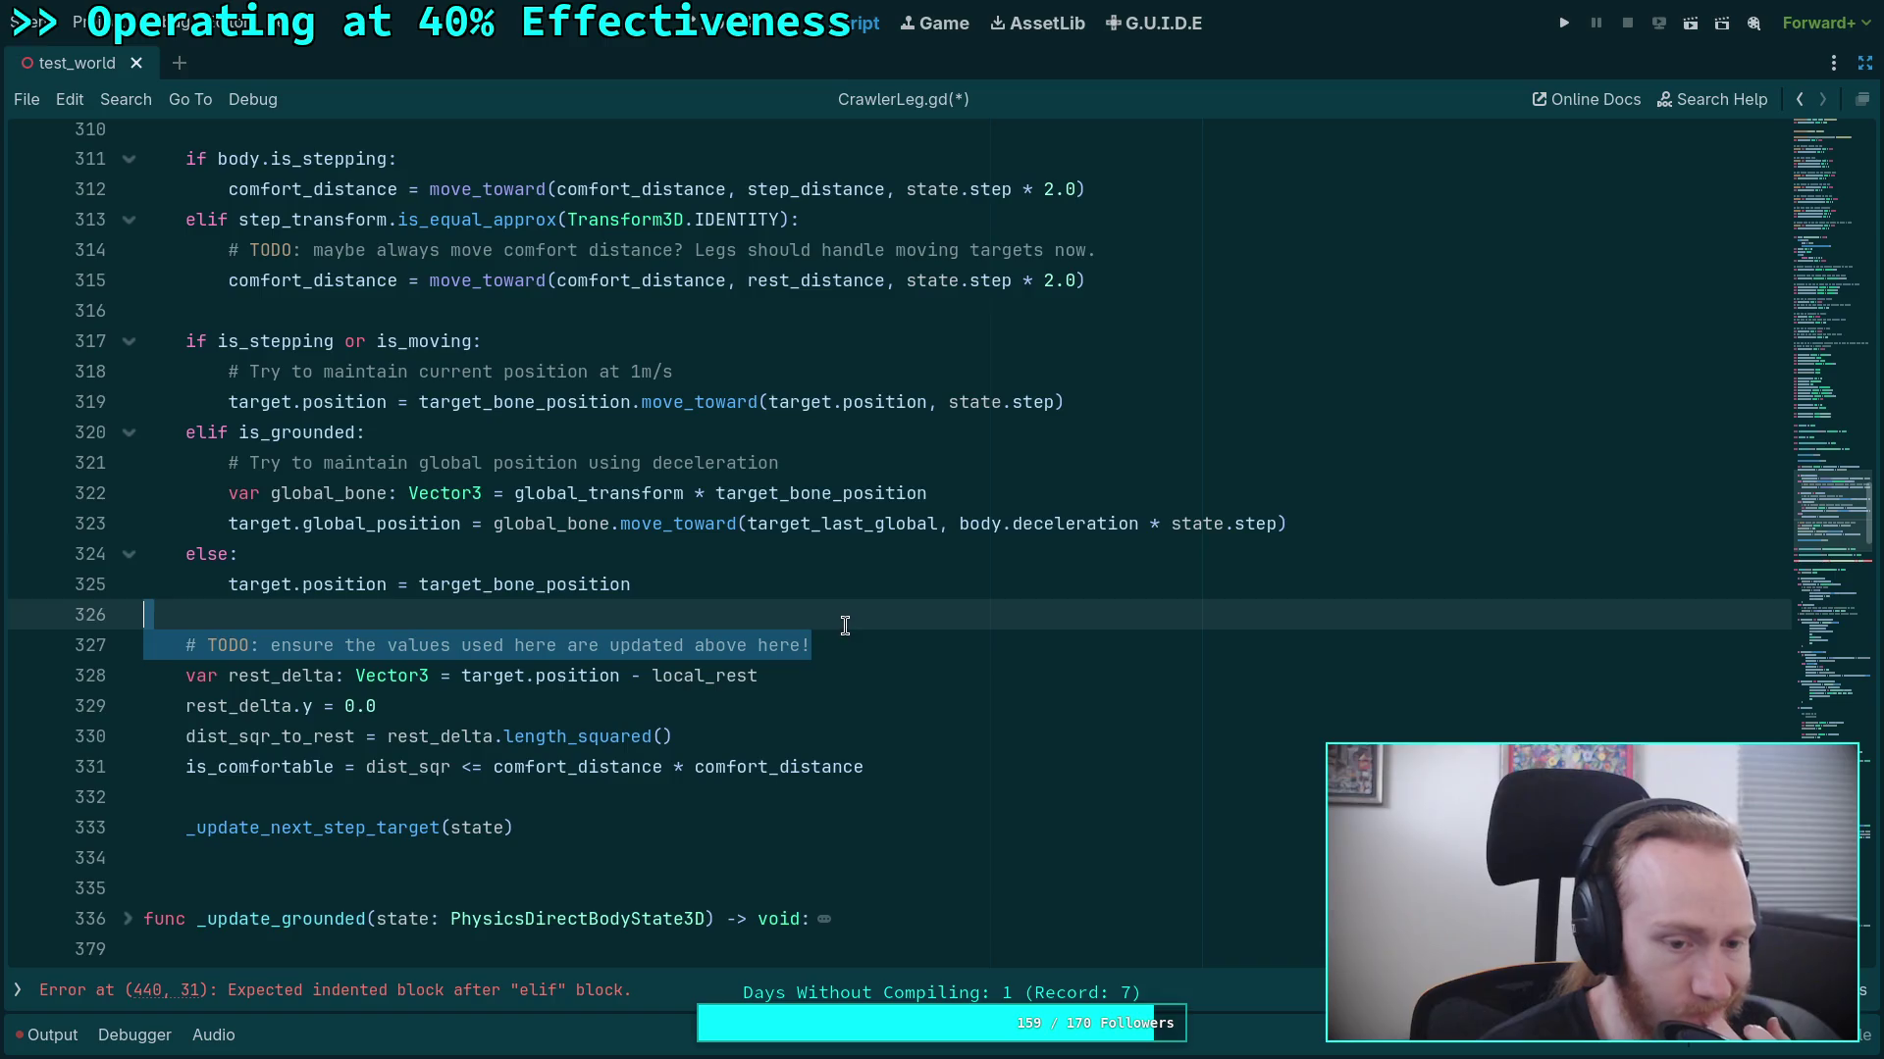
pyautogui.press('BackSpace')
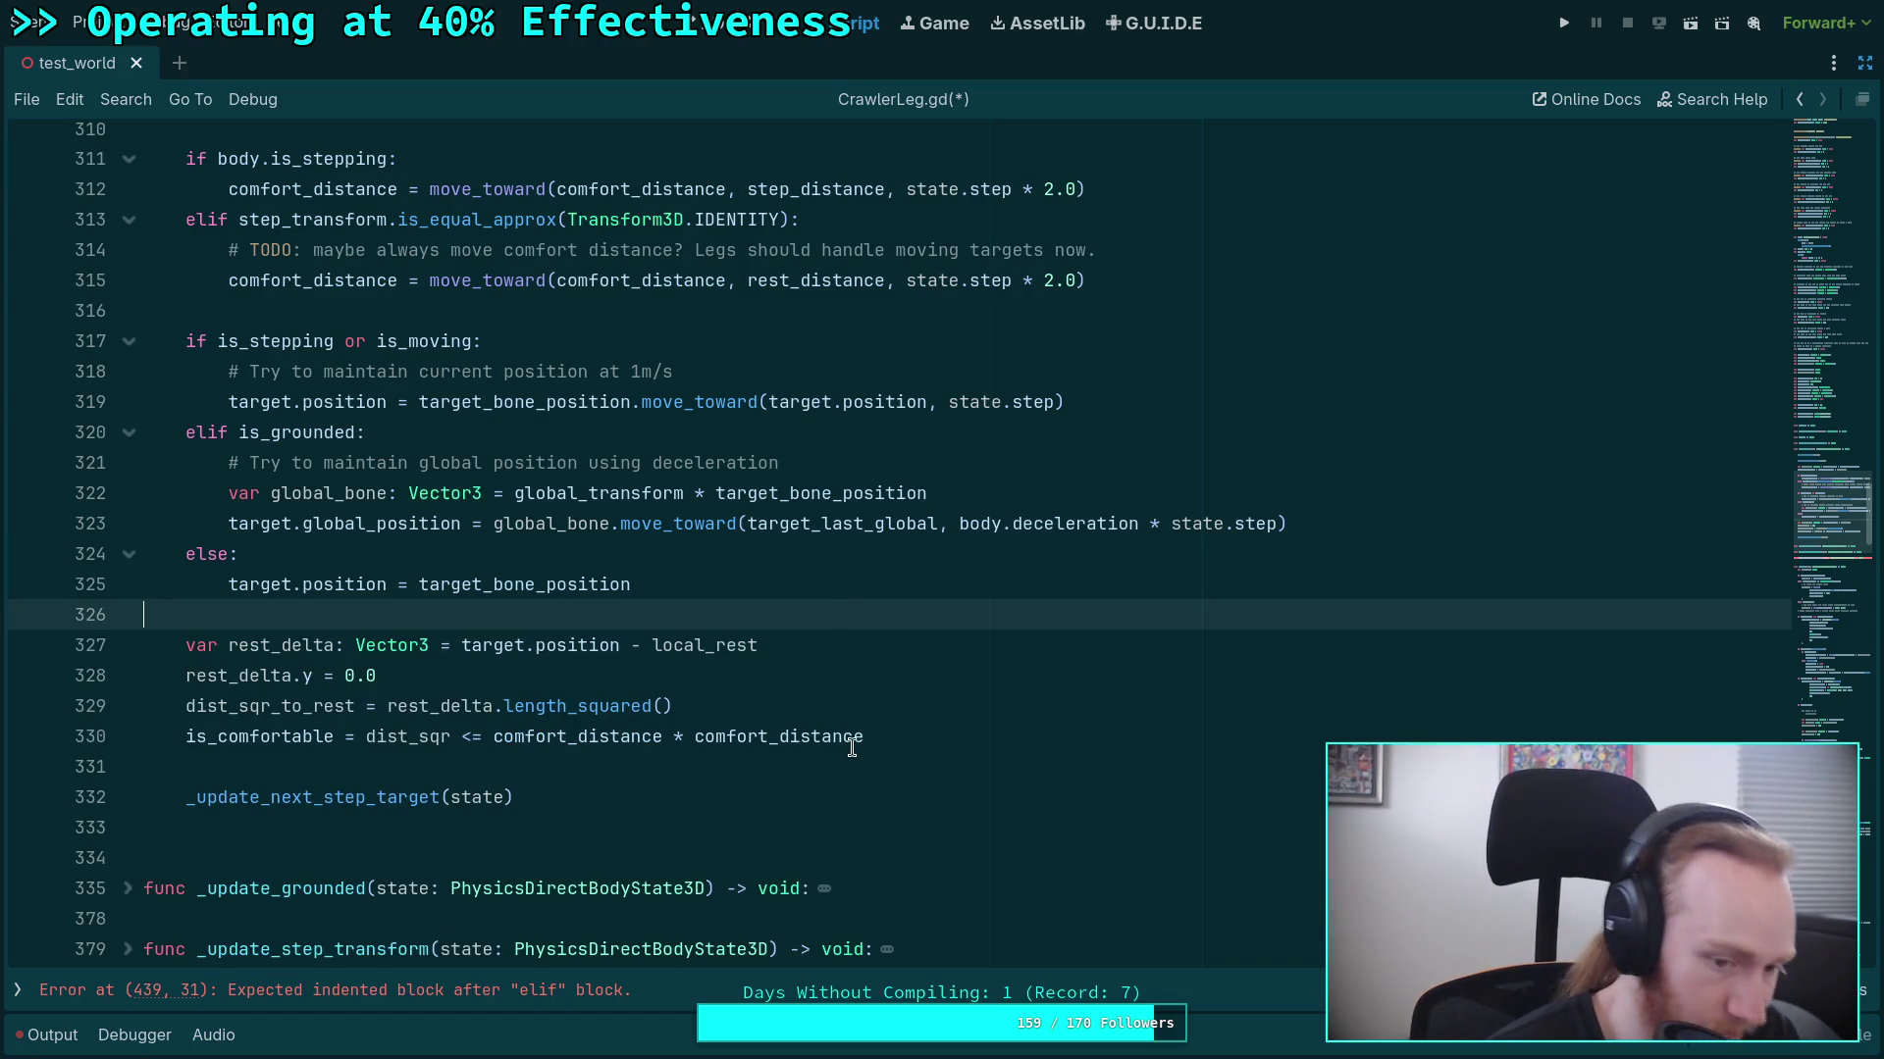
# Unfold _update_next_step_target and review its elif can_step() branch.
pyautogui.scroll(-3, 902, 731)
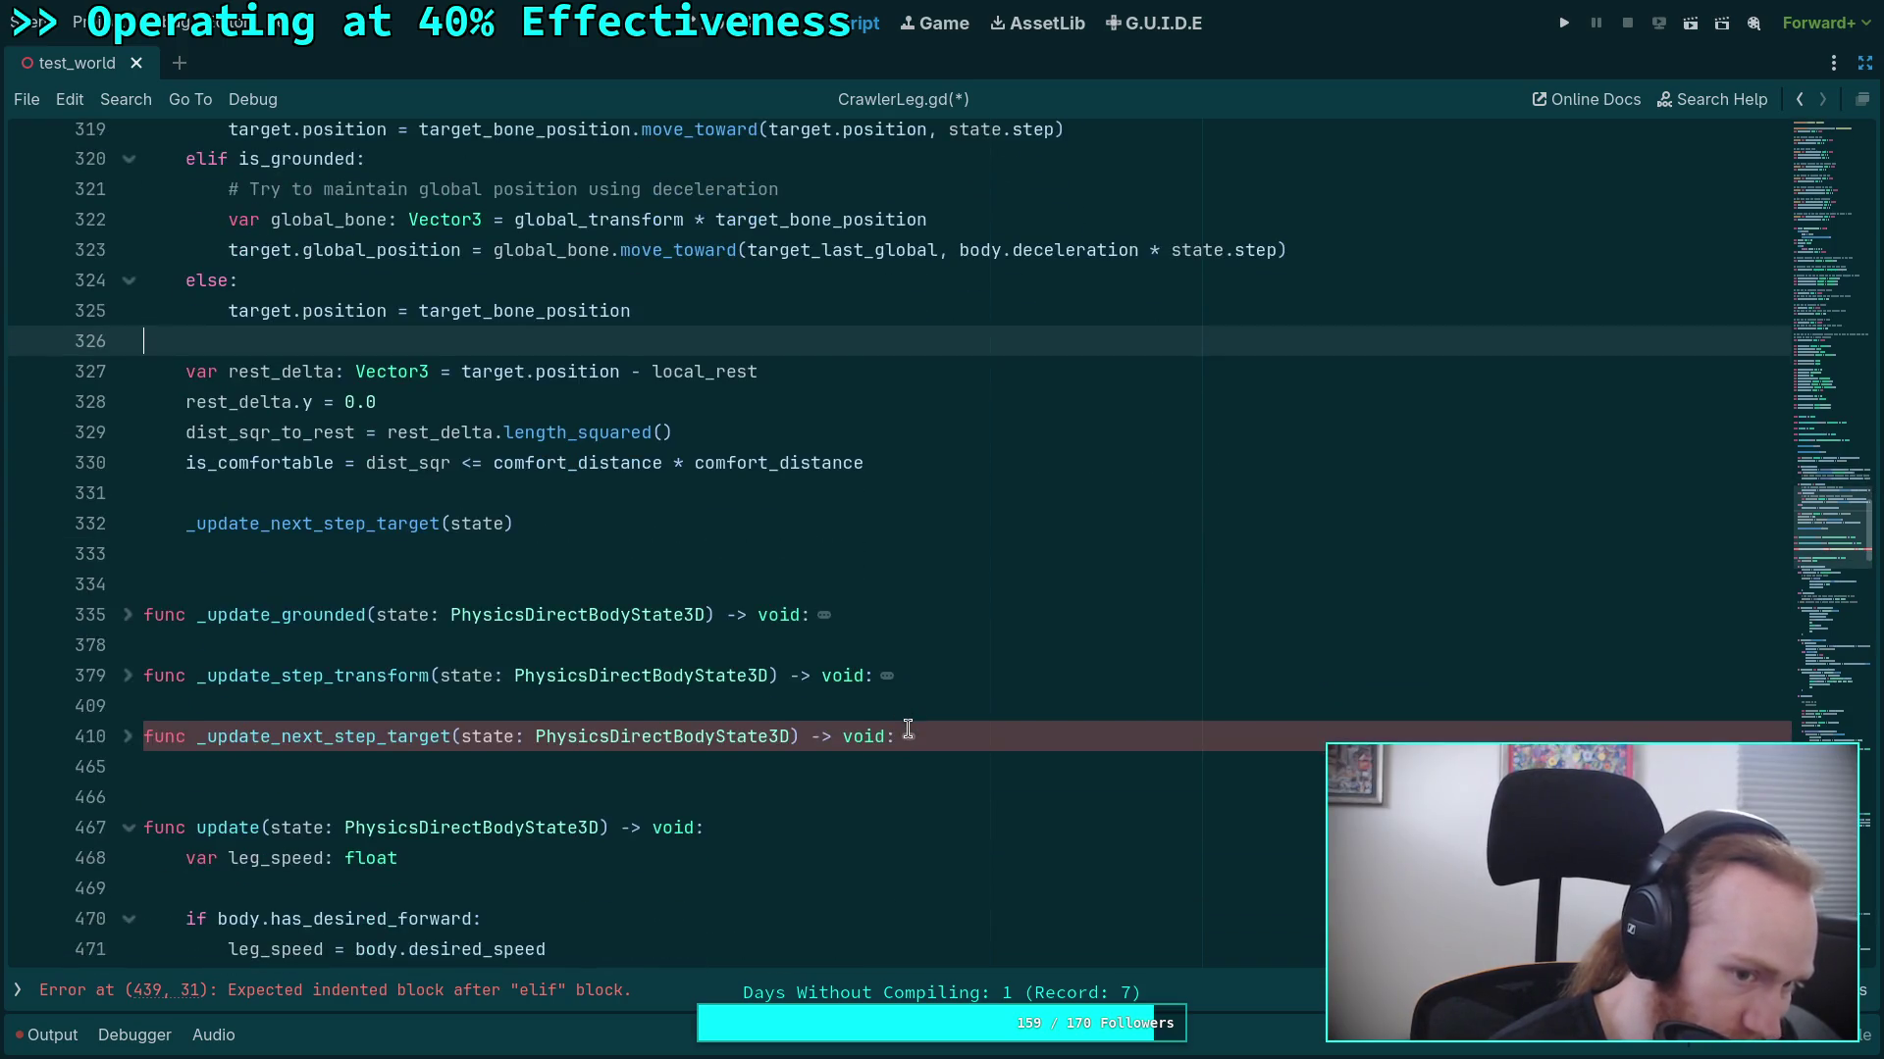
pyautogui.scroll(-1, 908, 729)
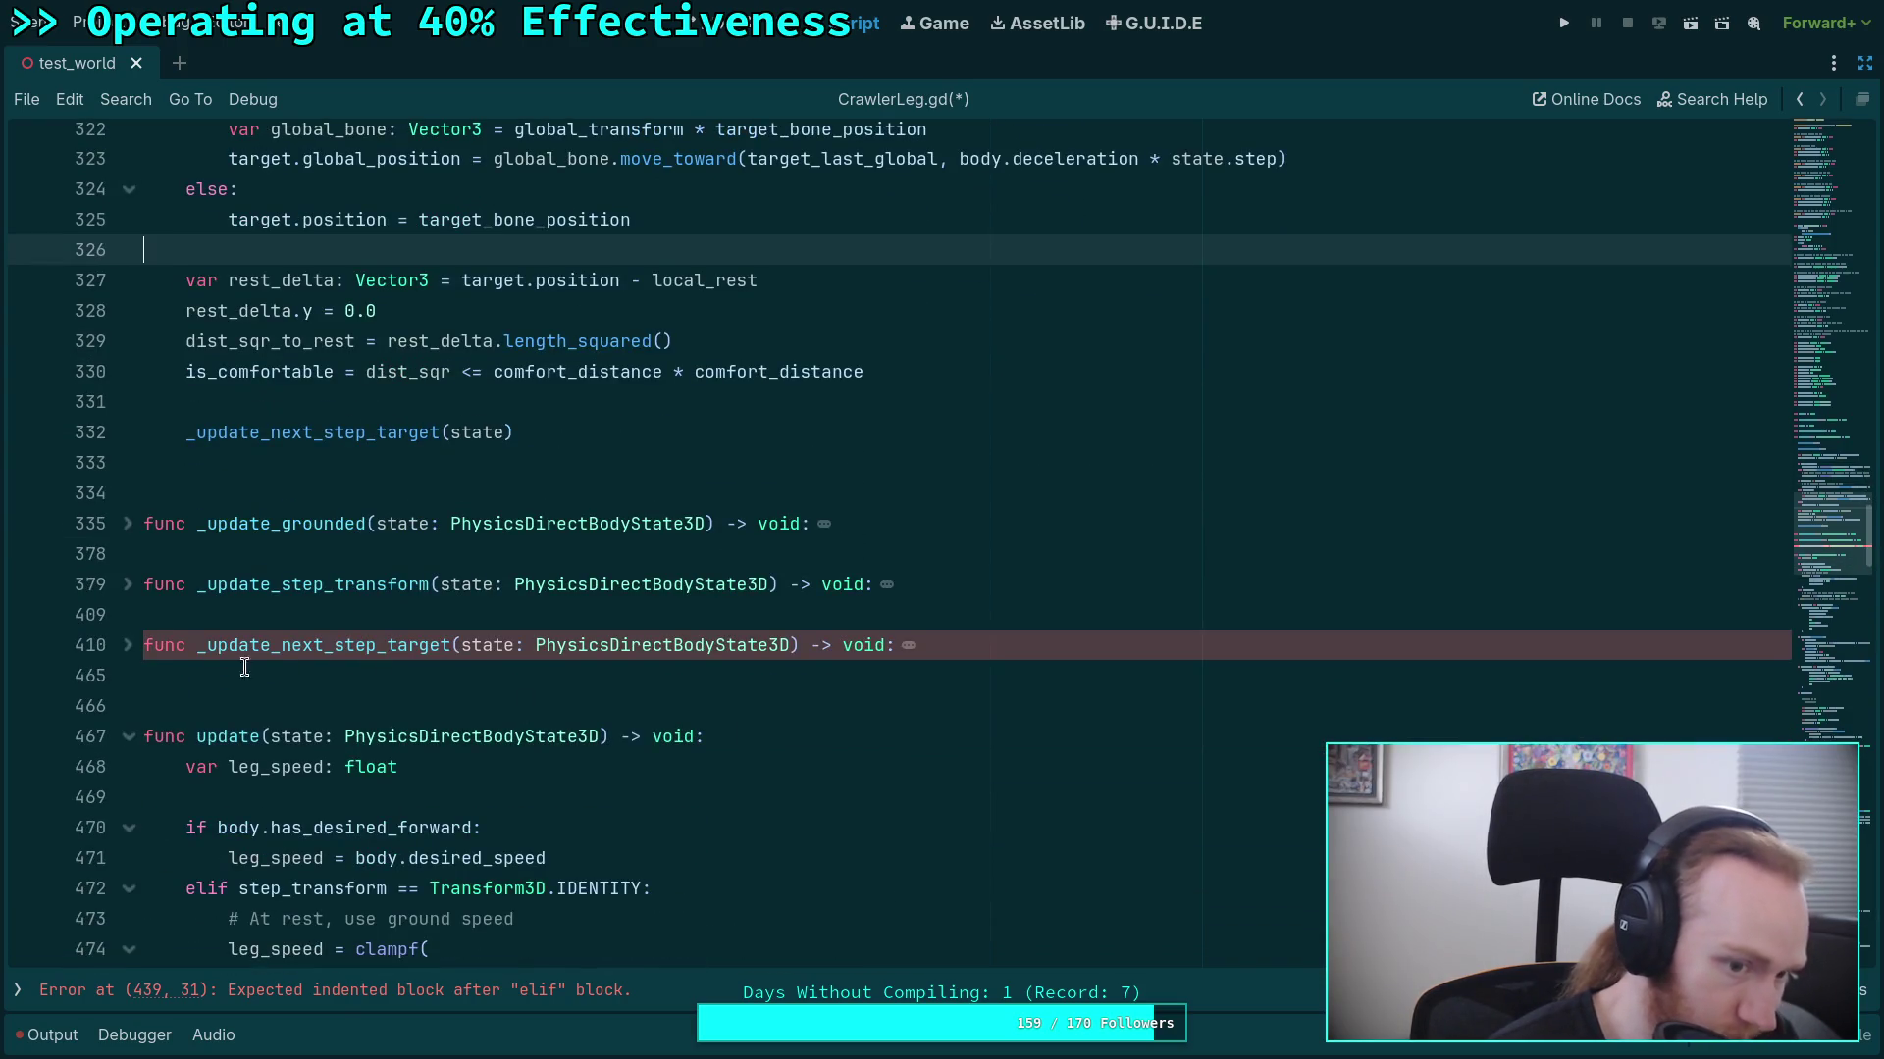
pyautogui.click(128, 646)
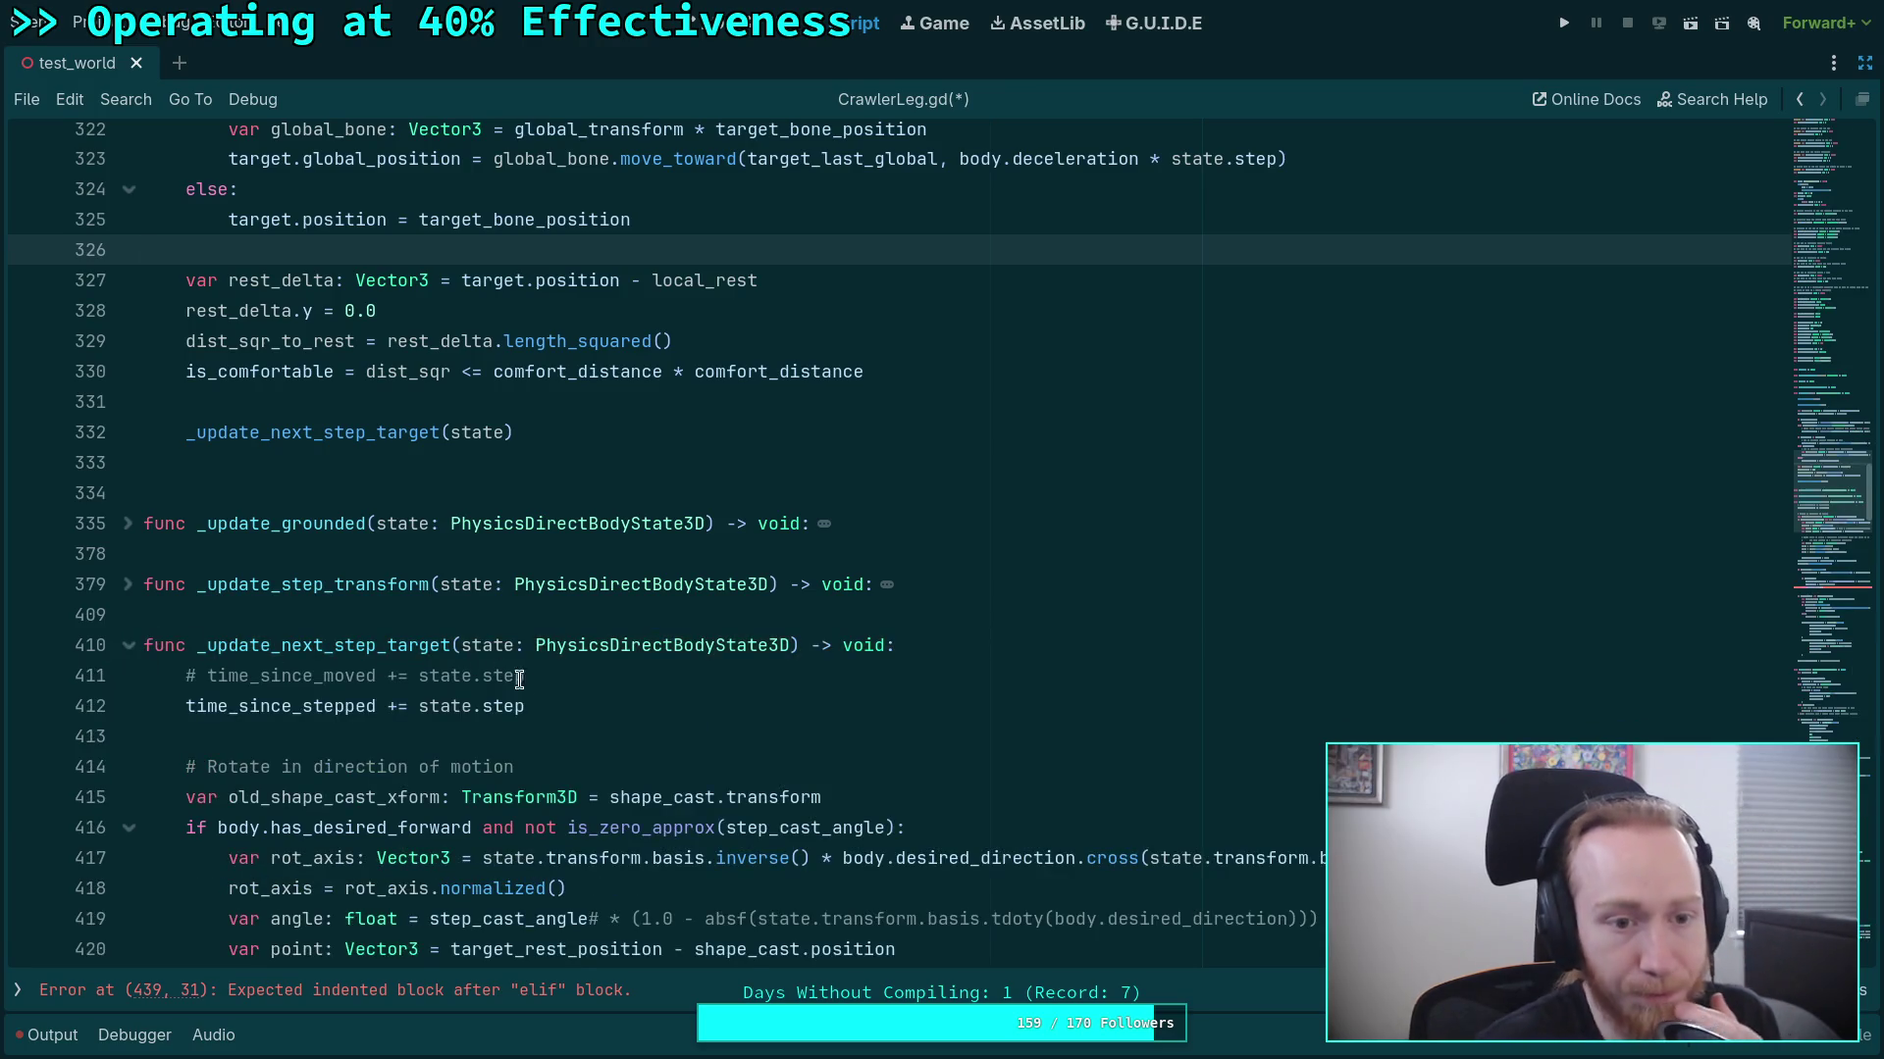
pyautogui.scroll(-3, 589, 667)
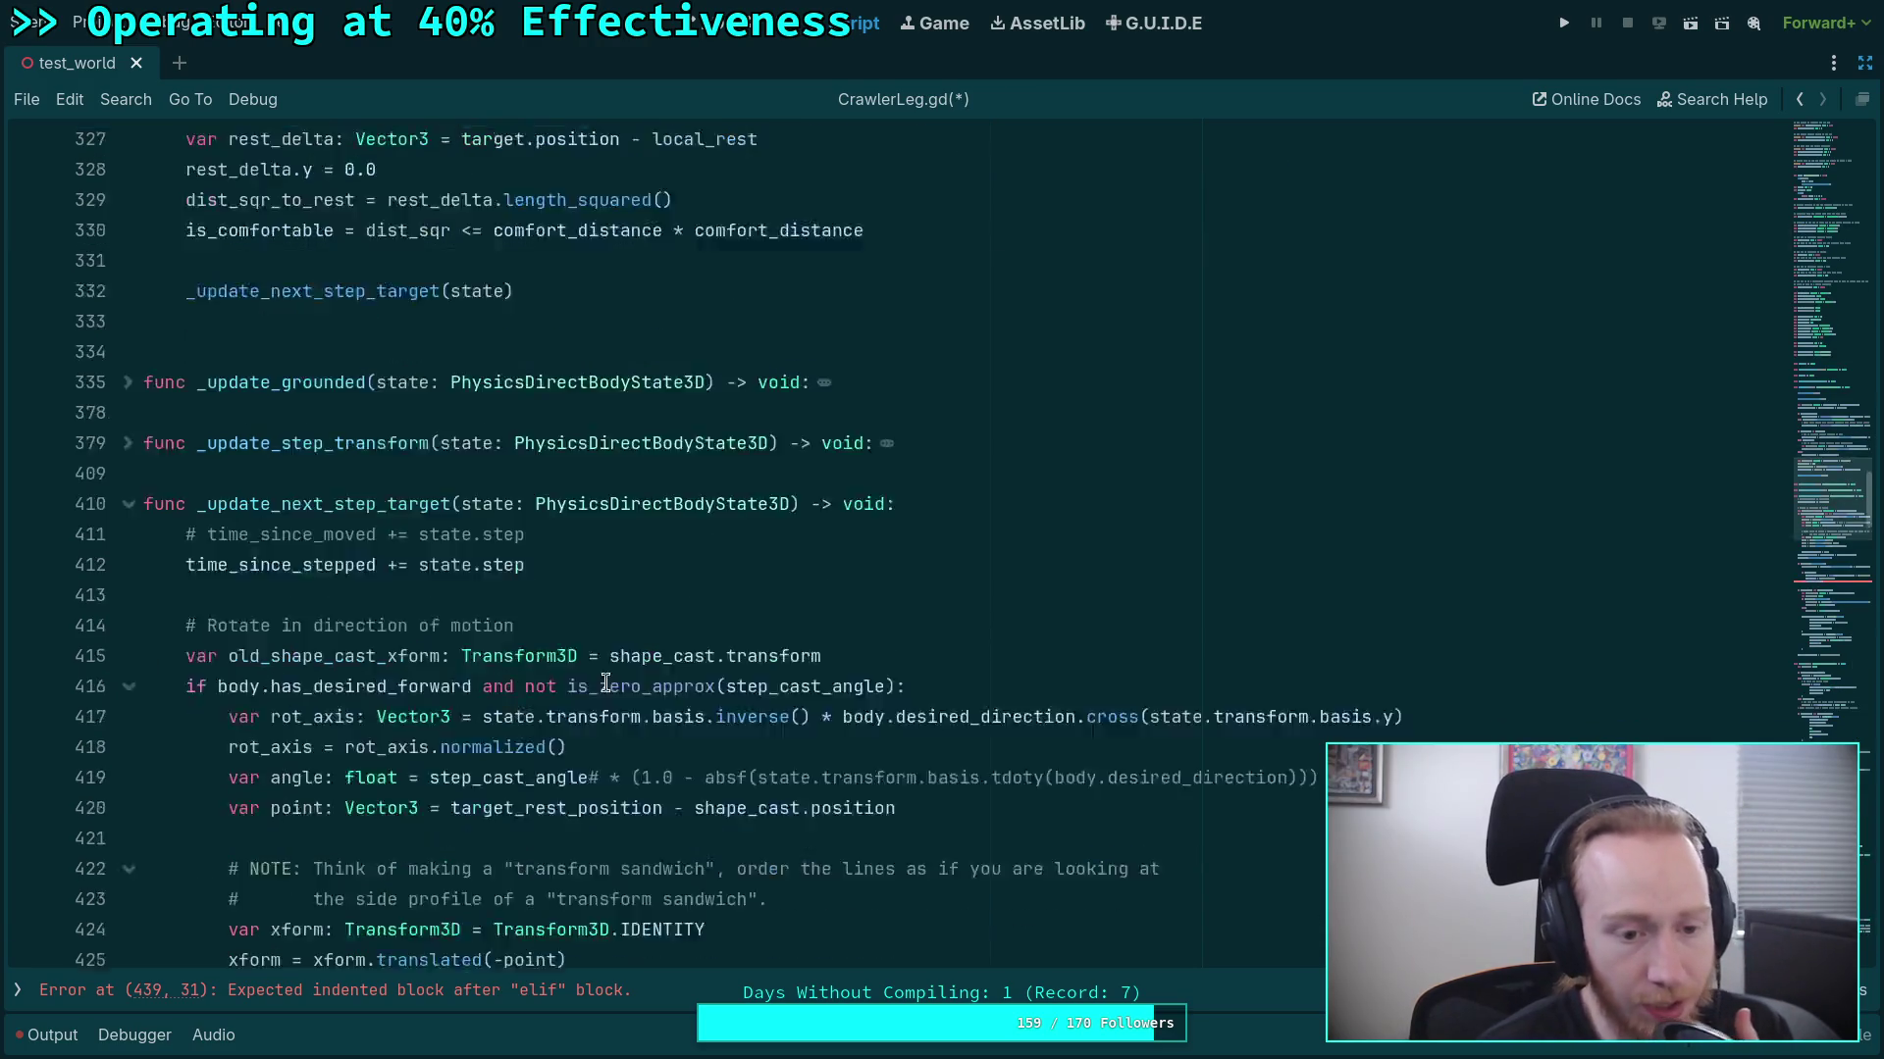
pyautogui.scroll(6, 618, 684)
pyautogui.scroll(-7, 618, 684)
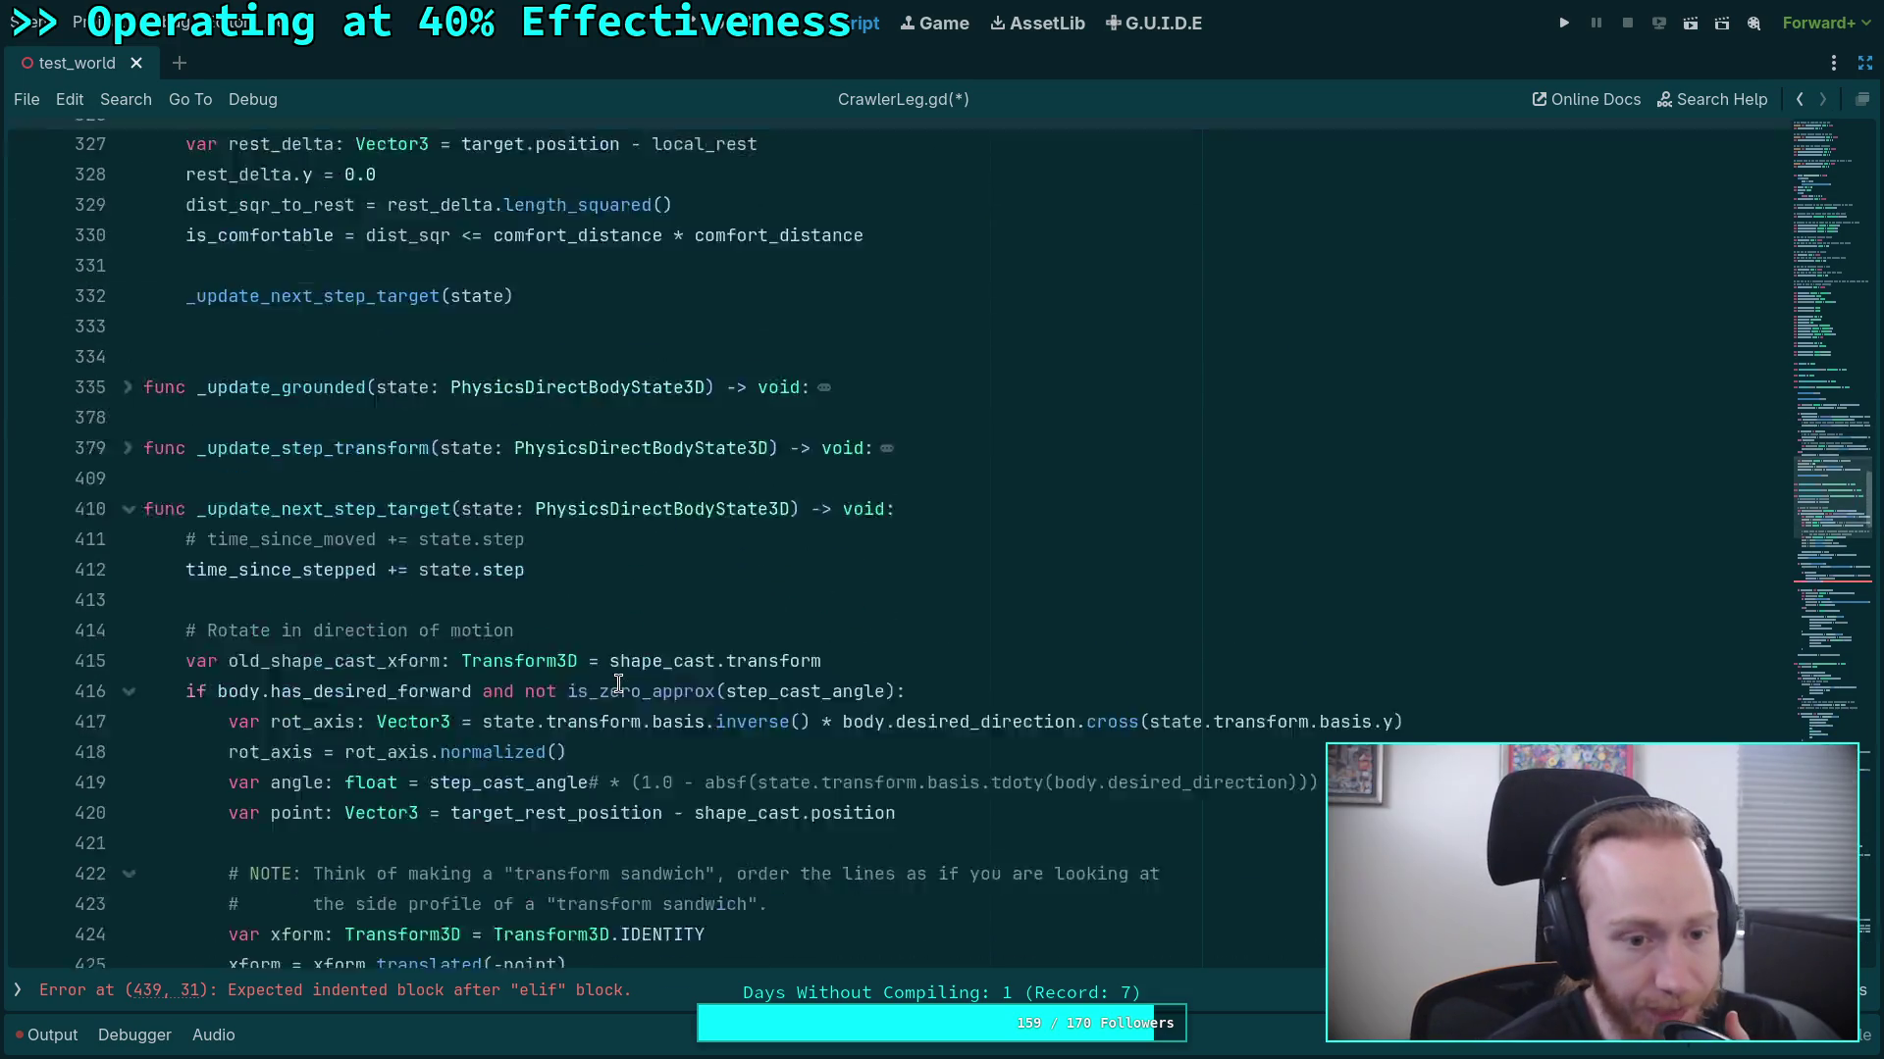
pyautogui.scroll(3, 618, 683)
pyautogui.scroll(-6, 618, 683)
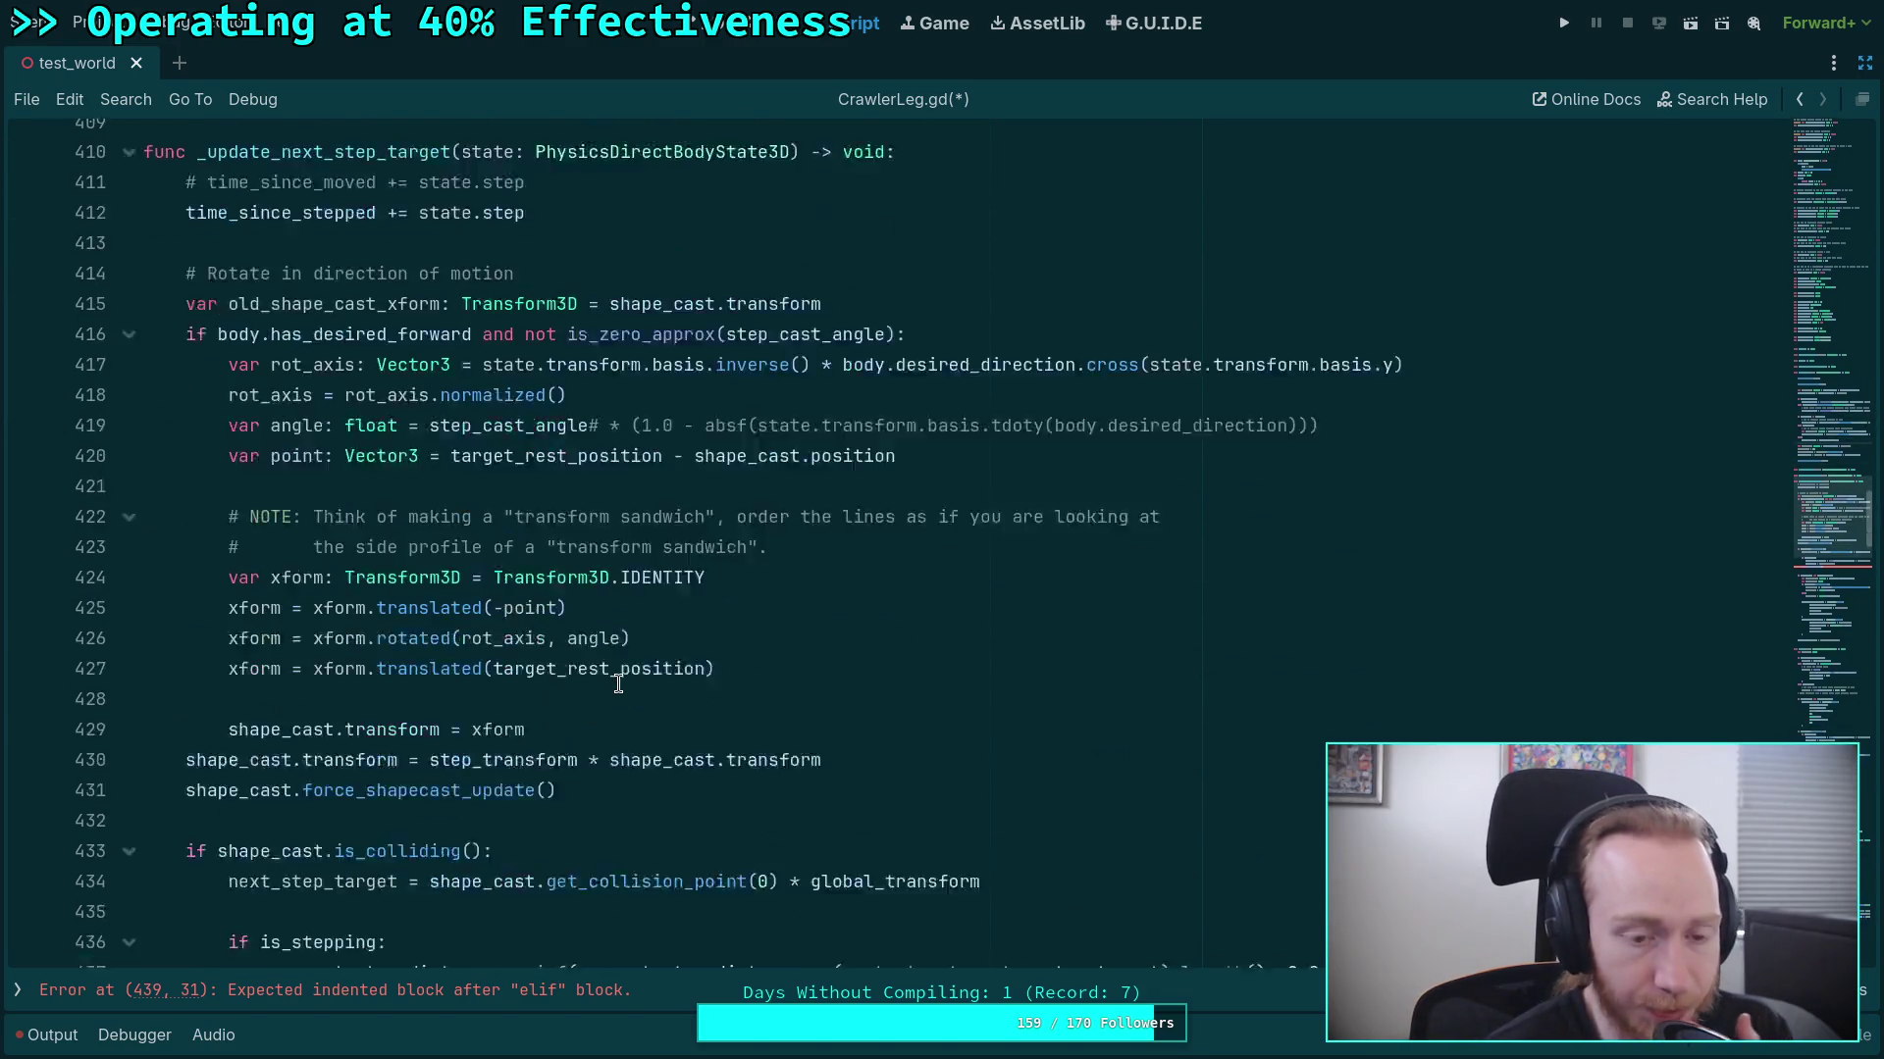
pyautogui.scroll(-2, 619, 683)
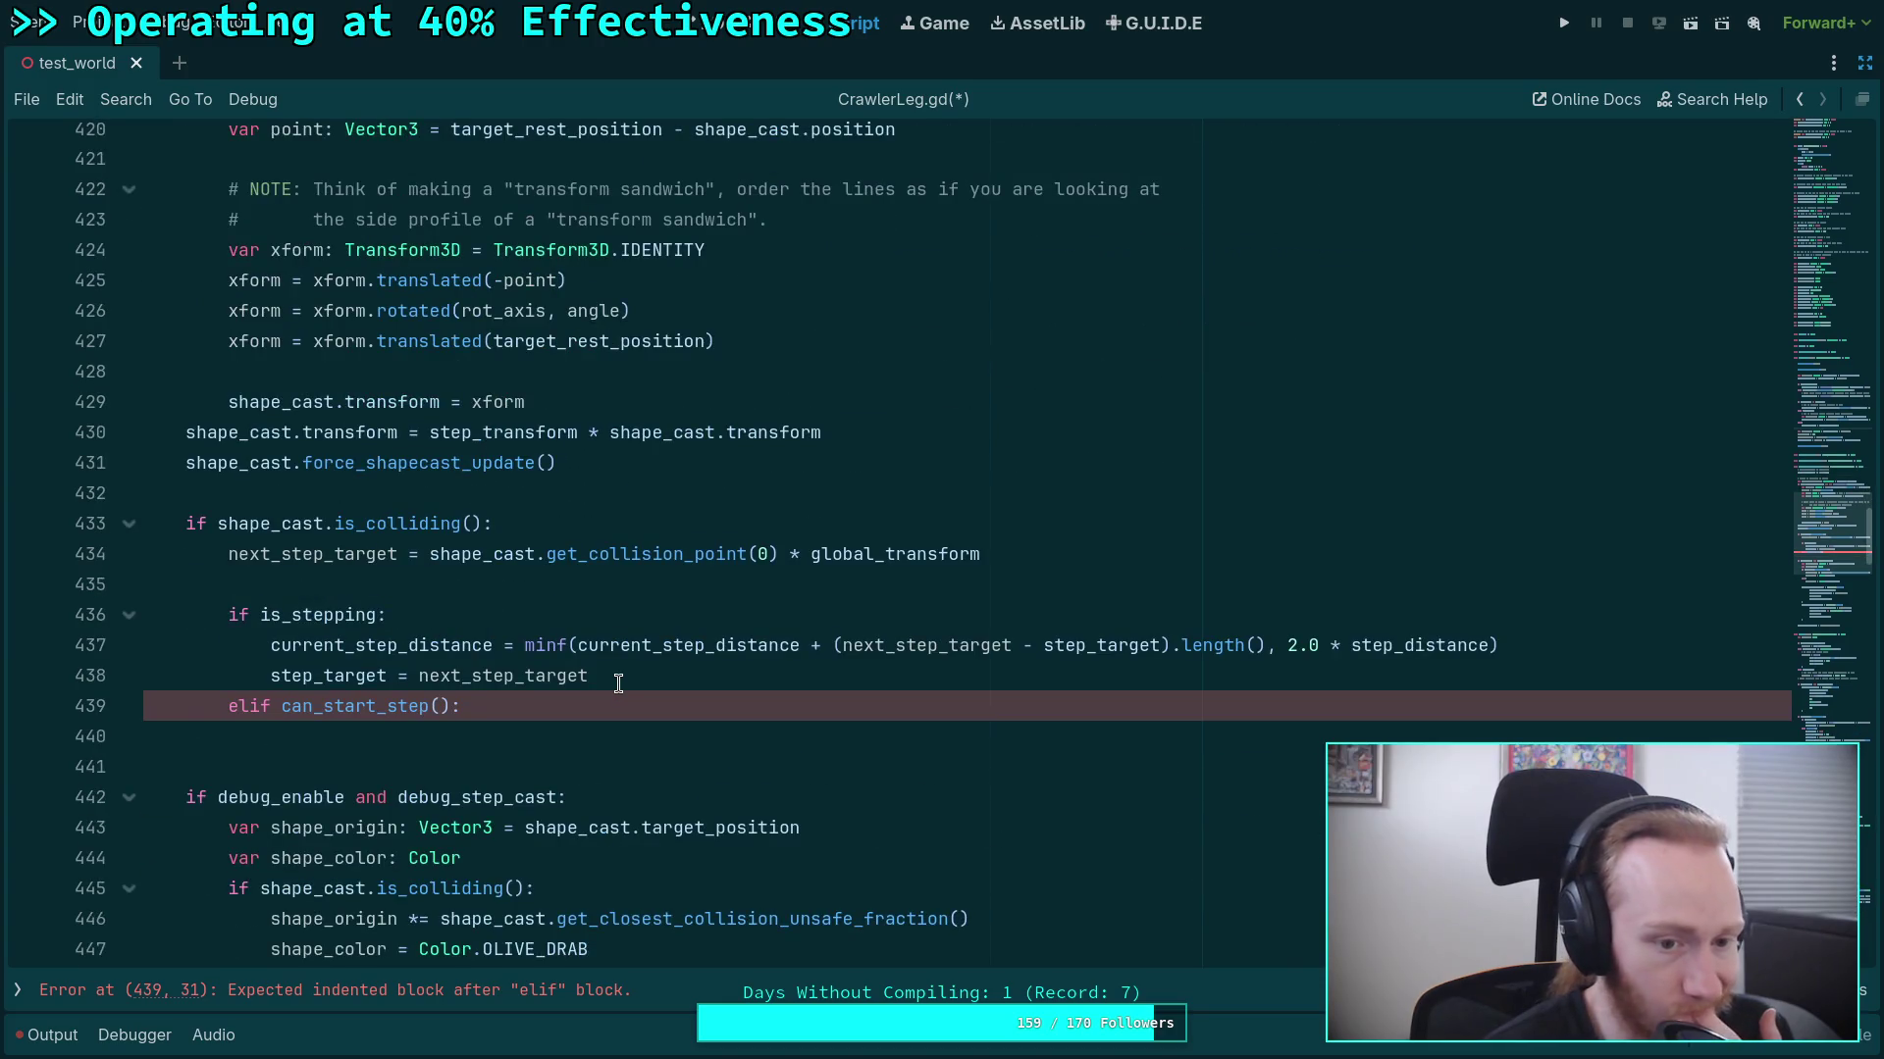
pyautogui.scroll(2, 618, 683)
pyautogui.scroll(-2, 618, 684)
pyautogui.click(556, 732)
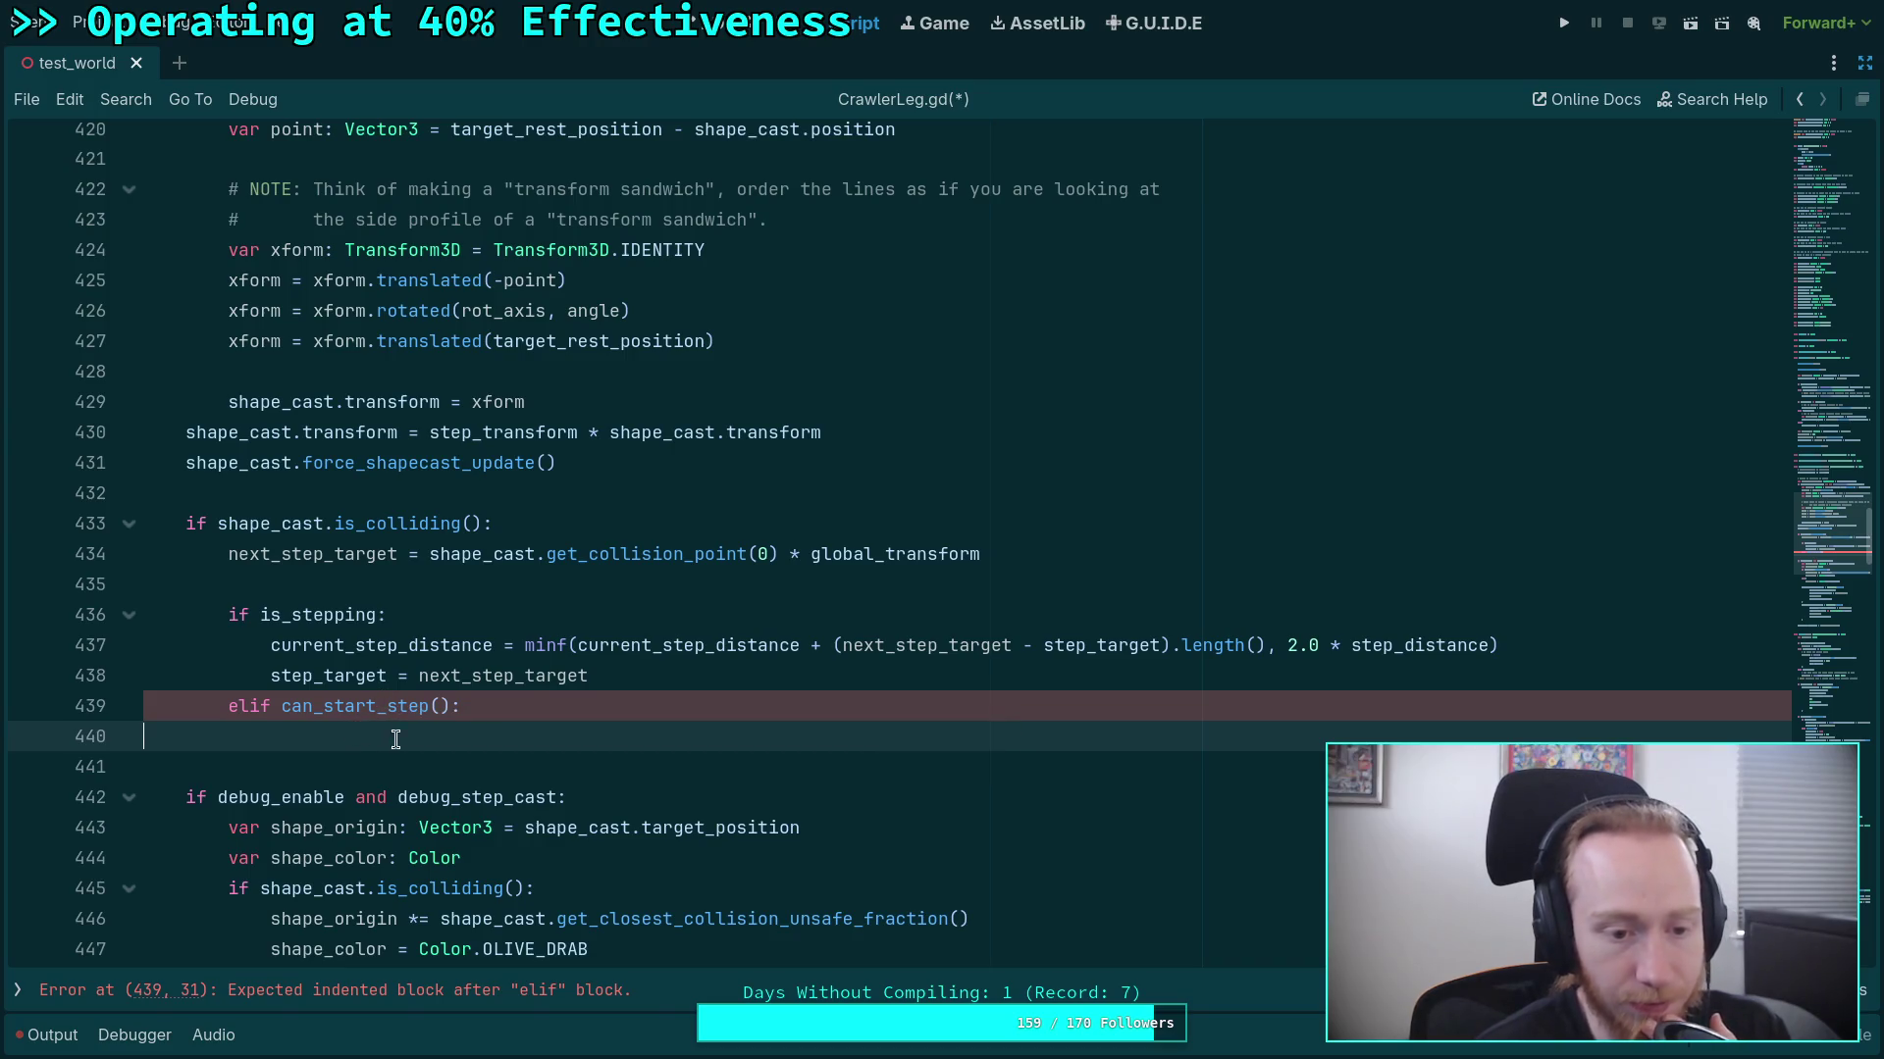
pyautogui.scroll(-15, 756, 721)
pyautogui.scroll(-11, 759, 717)
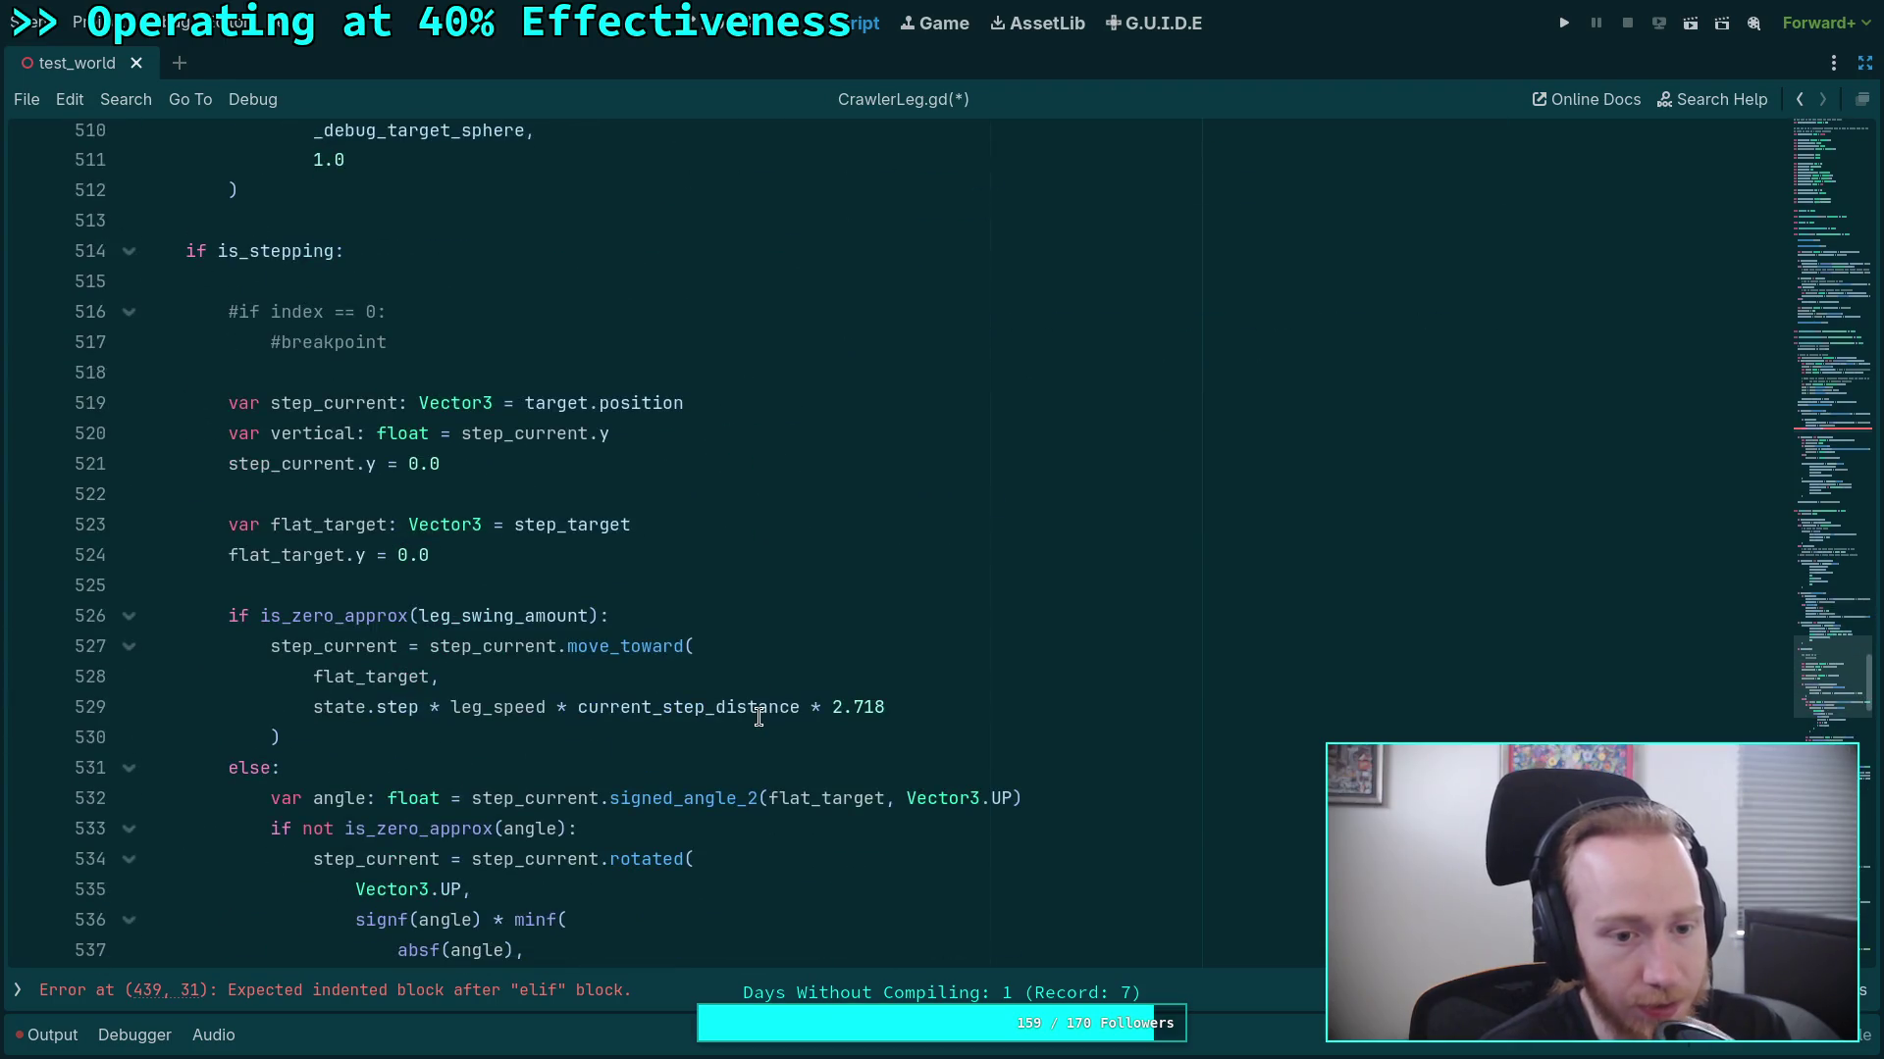
pyautogui.scroll(10, 758, 717)
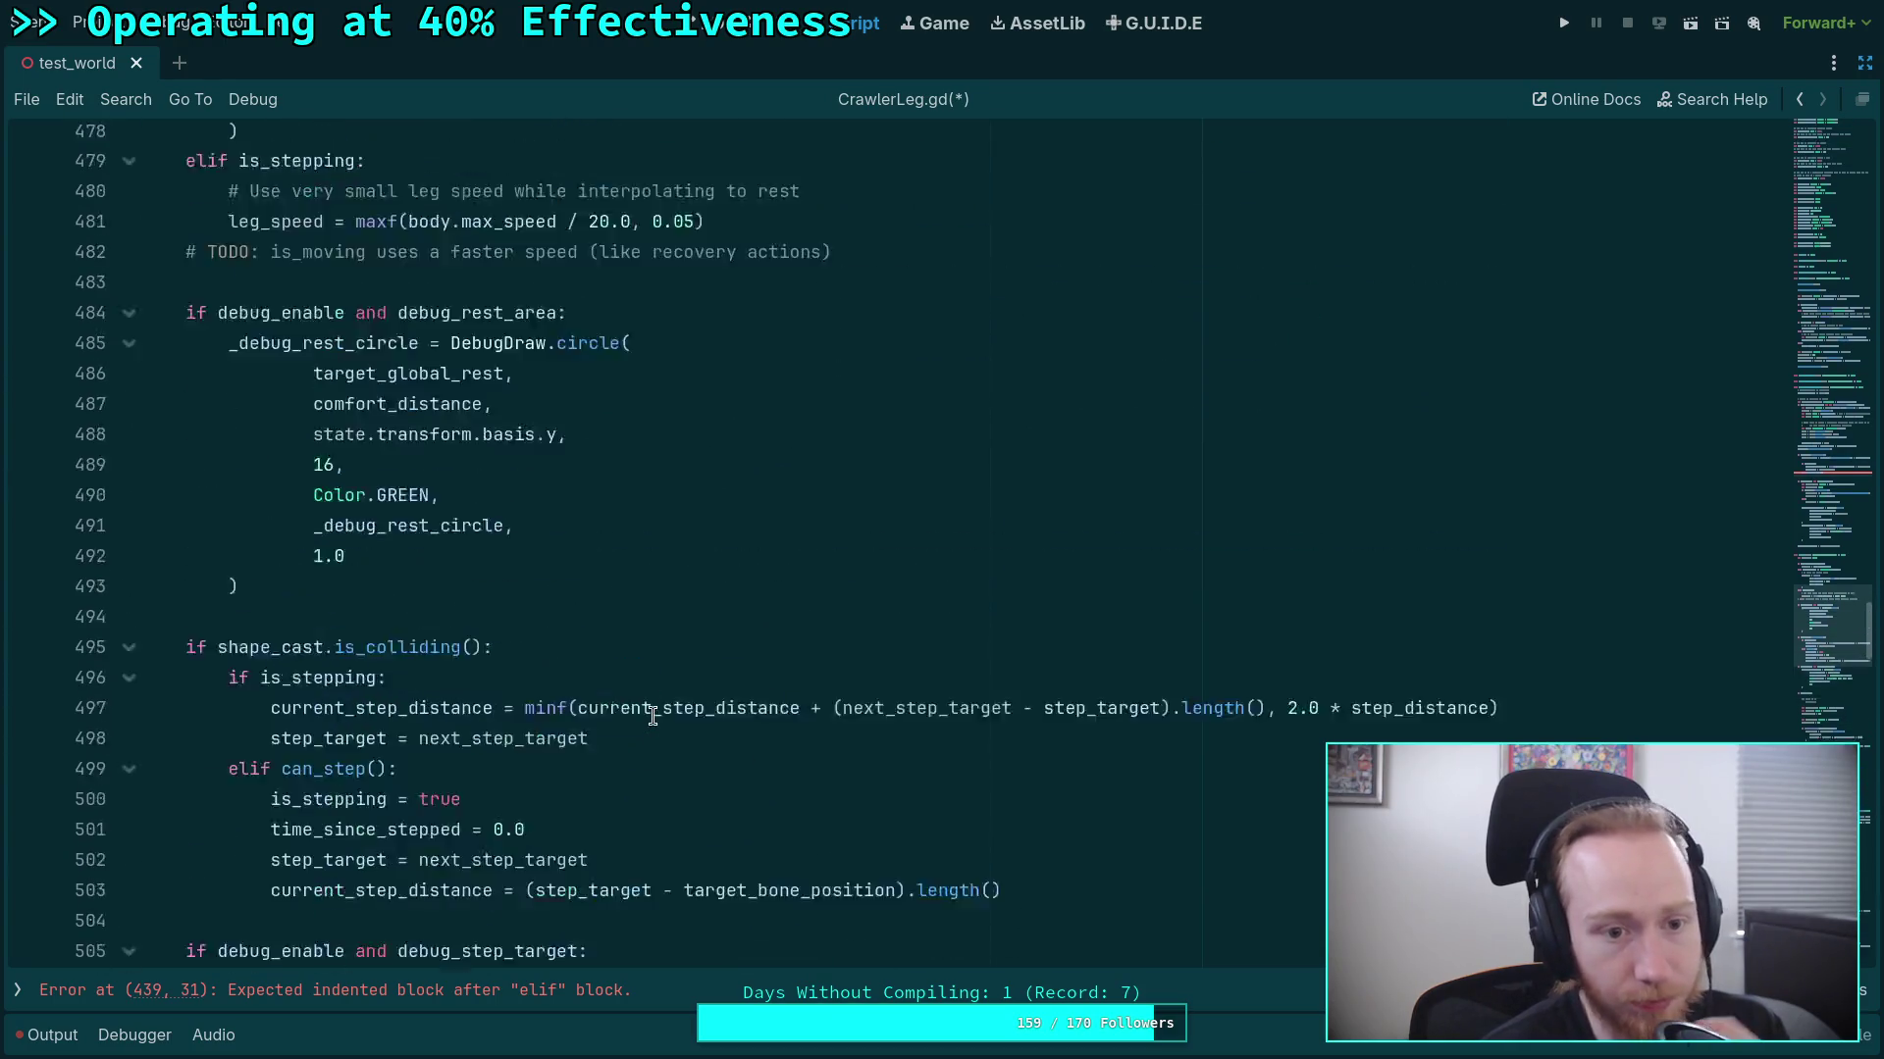
pyautogui.scroll(6, 644, 705)
pyautogui.scroll(-11, 645, 706)
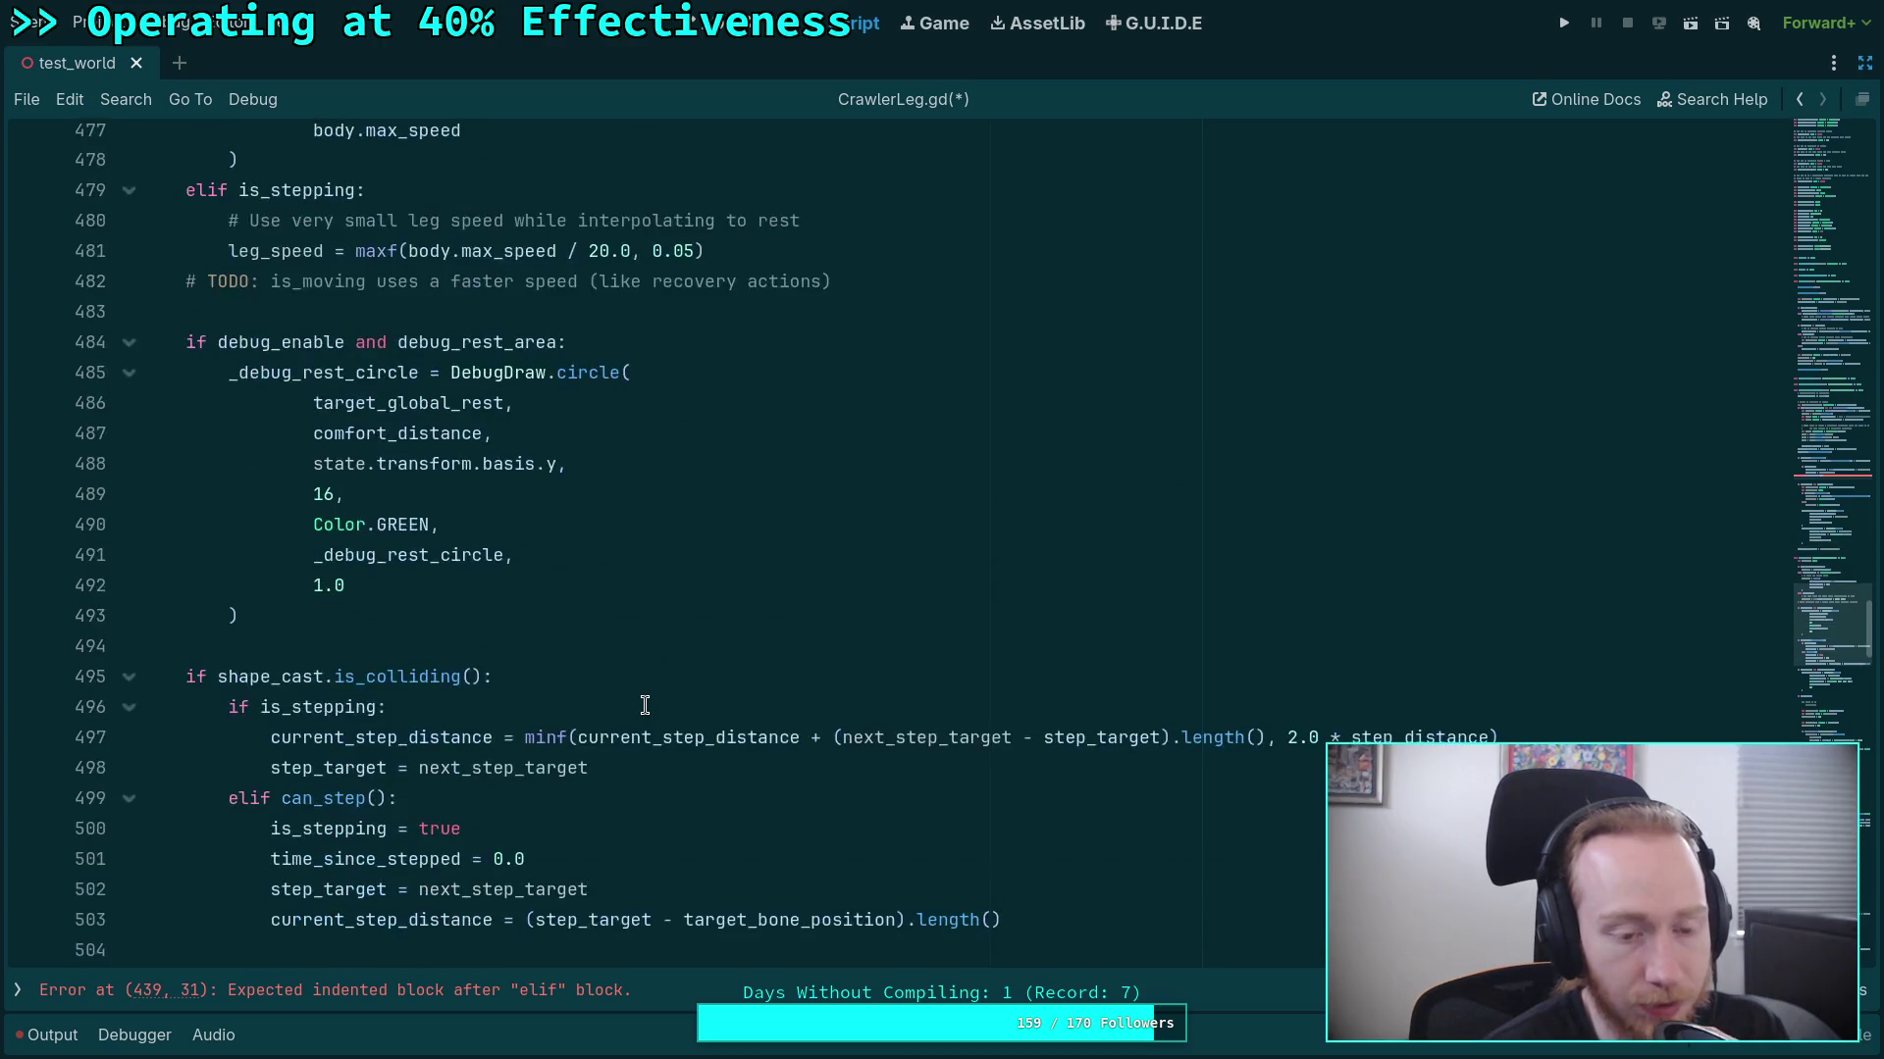
pyautogui.scroll(2, 644, 706)
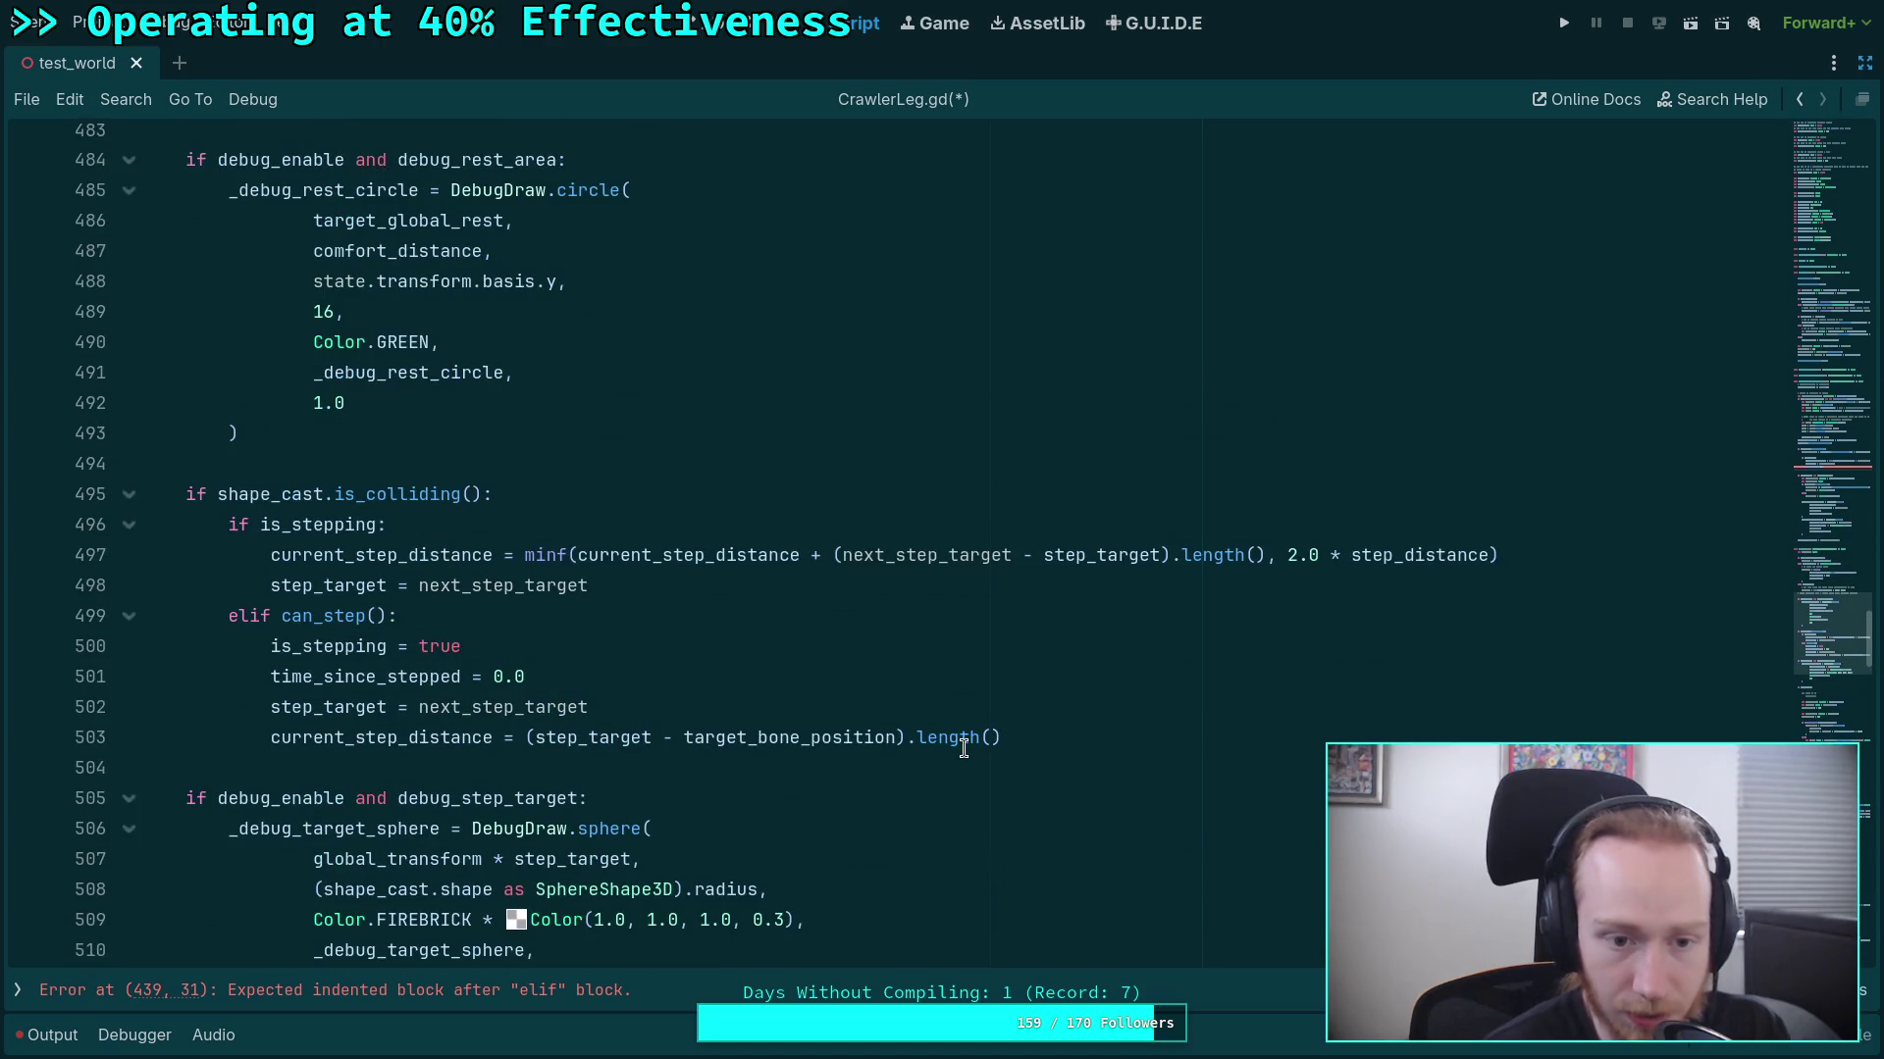
pyautogui.moveTo(964, 748)
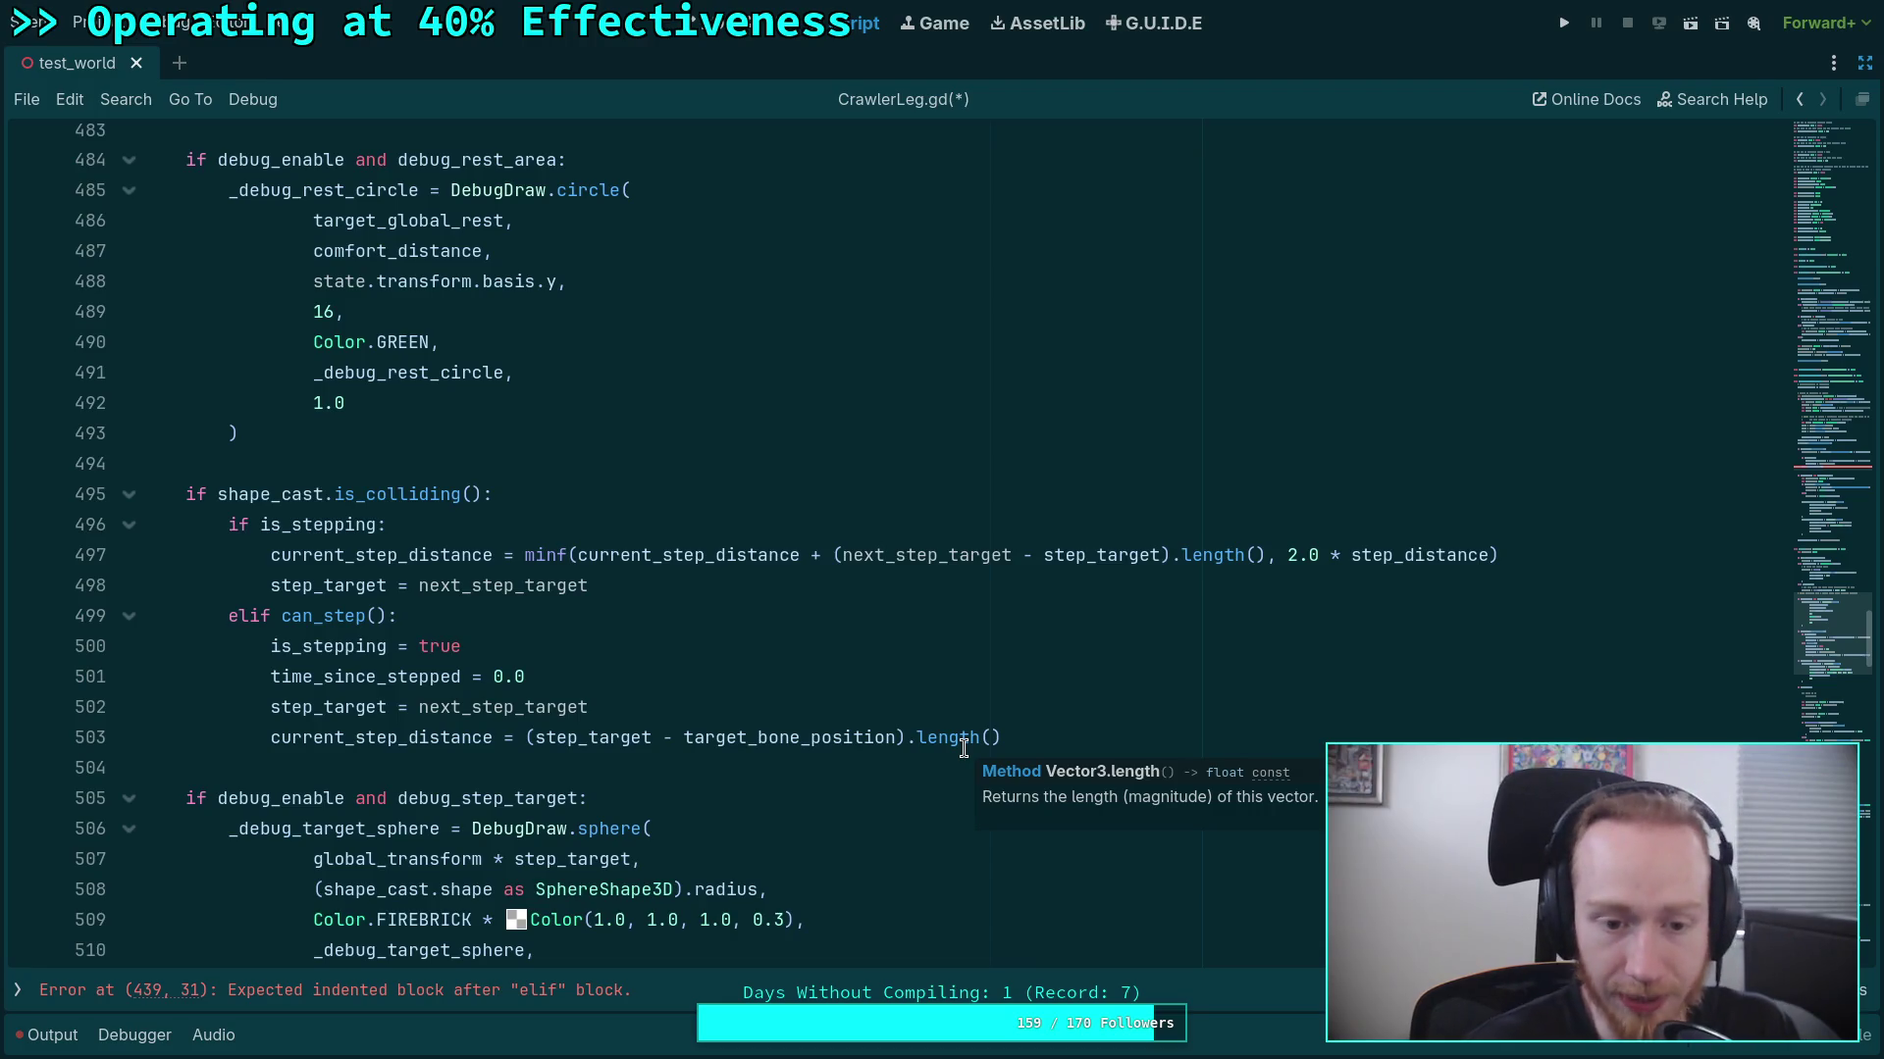
pyautogui.click(1052, 737)
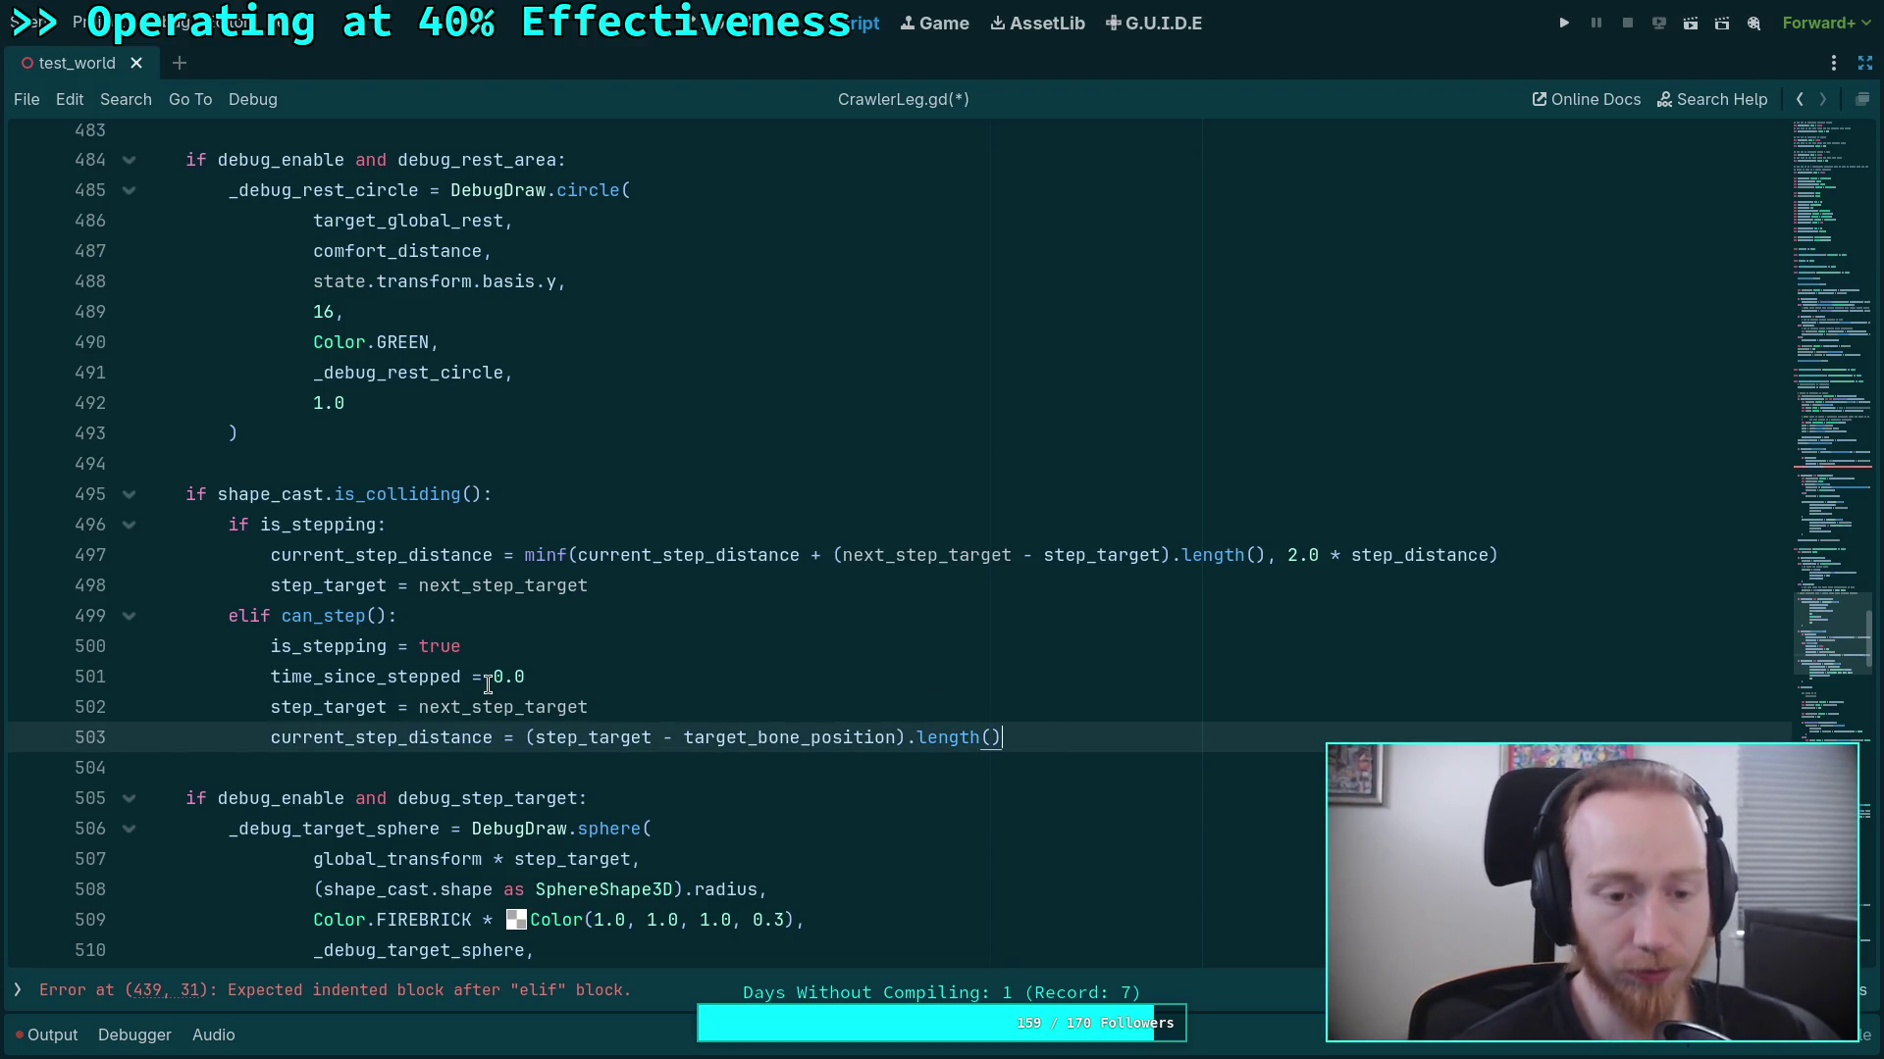
# Call start_step() under elif can_step() and remove the four step-starting lines below it.
pyautogui.click(456, 616)
pyautogui.press('Return')
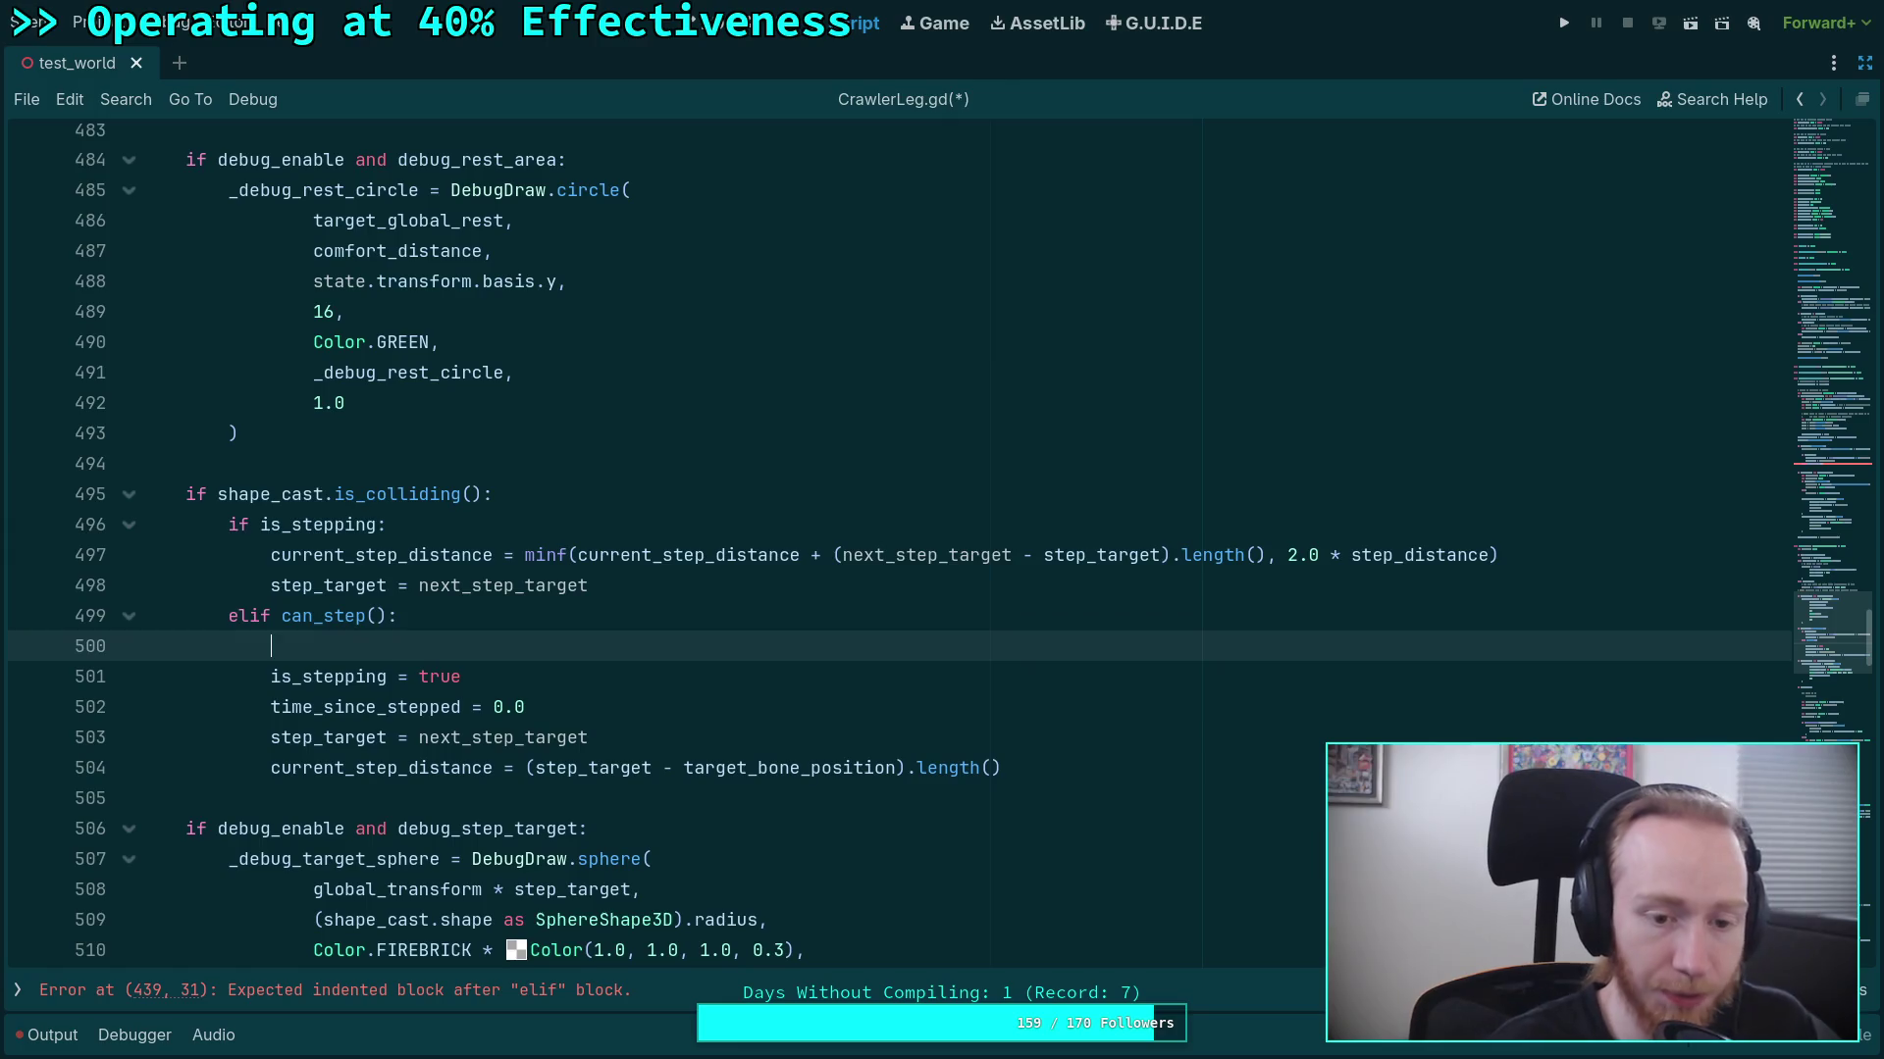
pyautogui.write('sta')
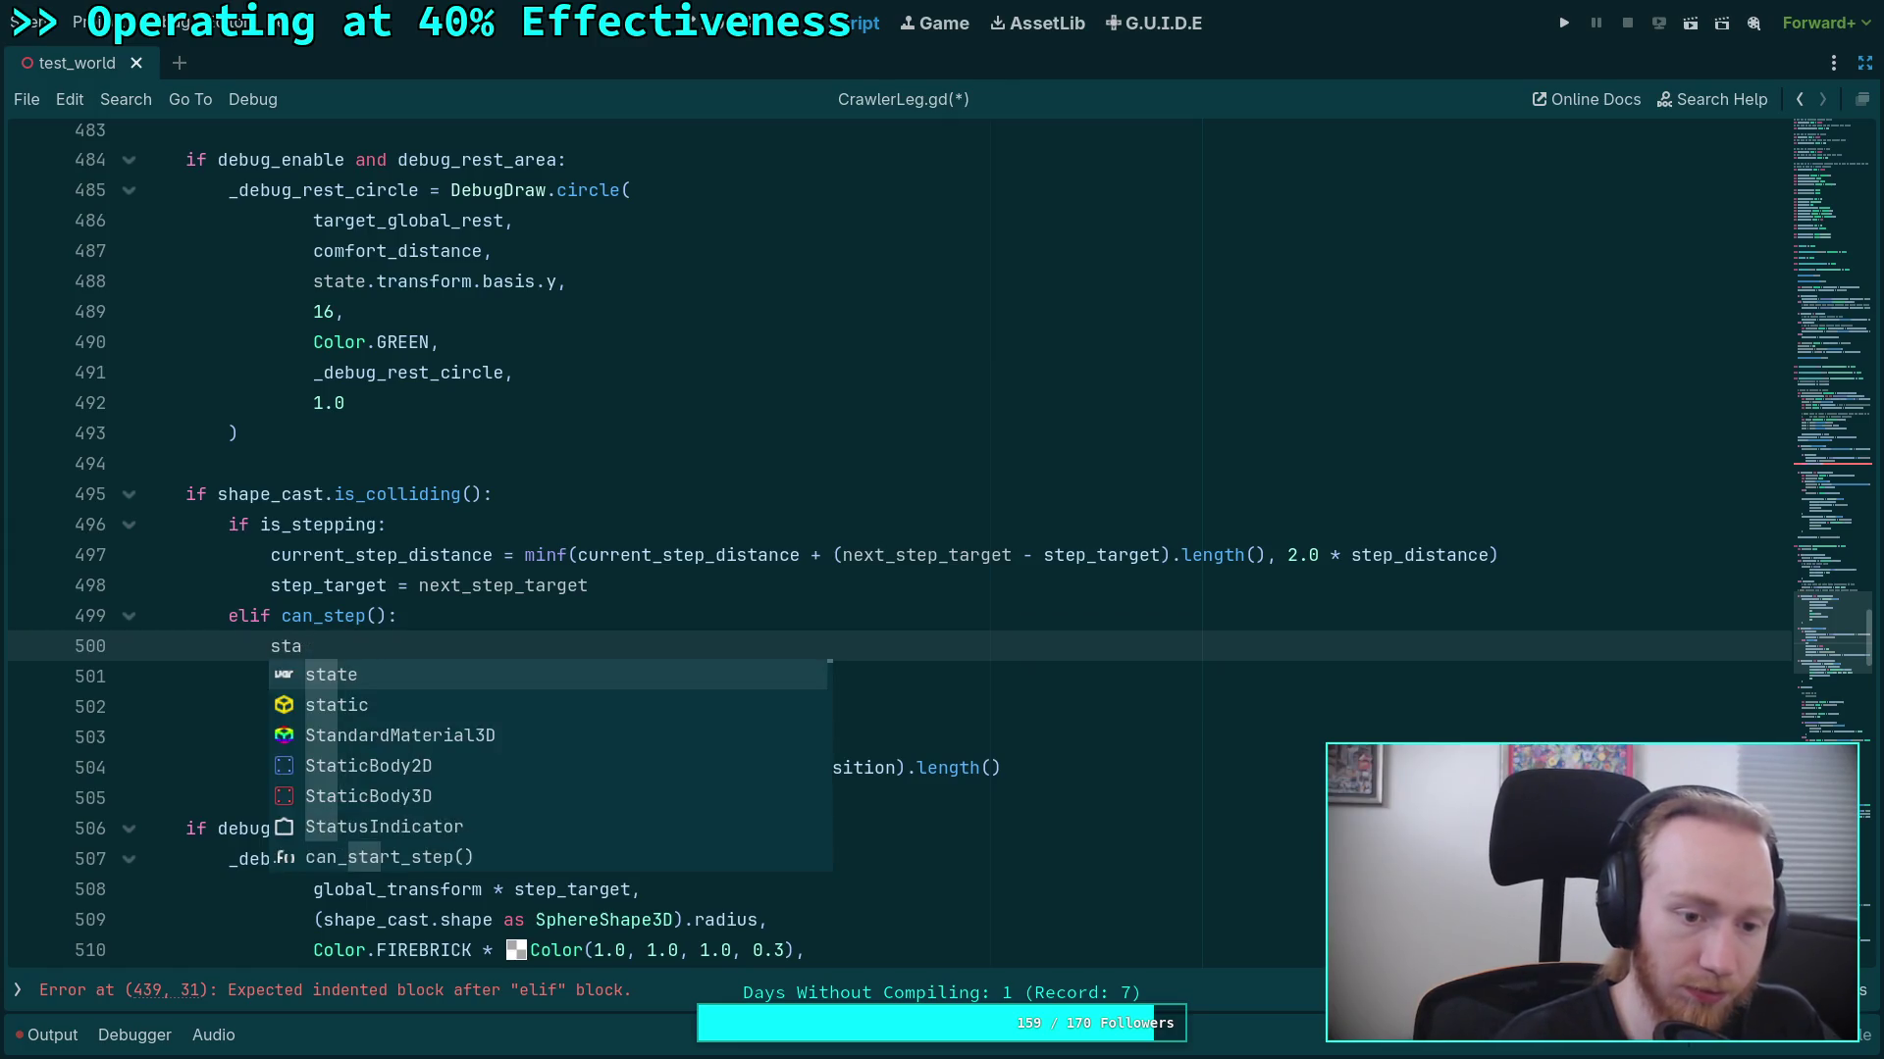
pyautogui.write('rt_step')
pyautogui.press('Return')
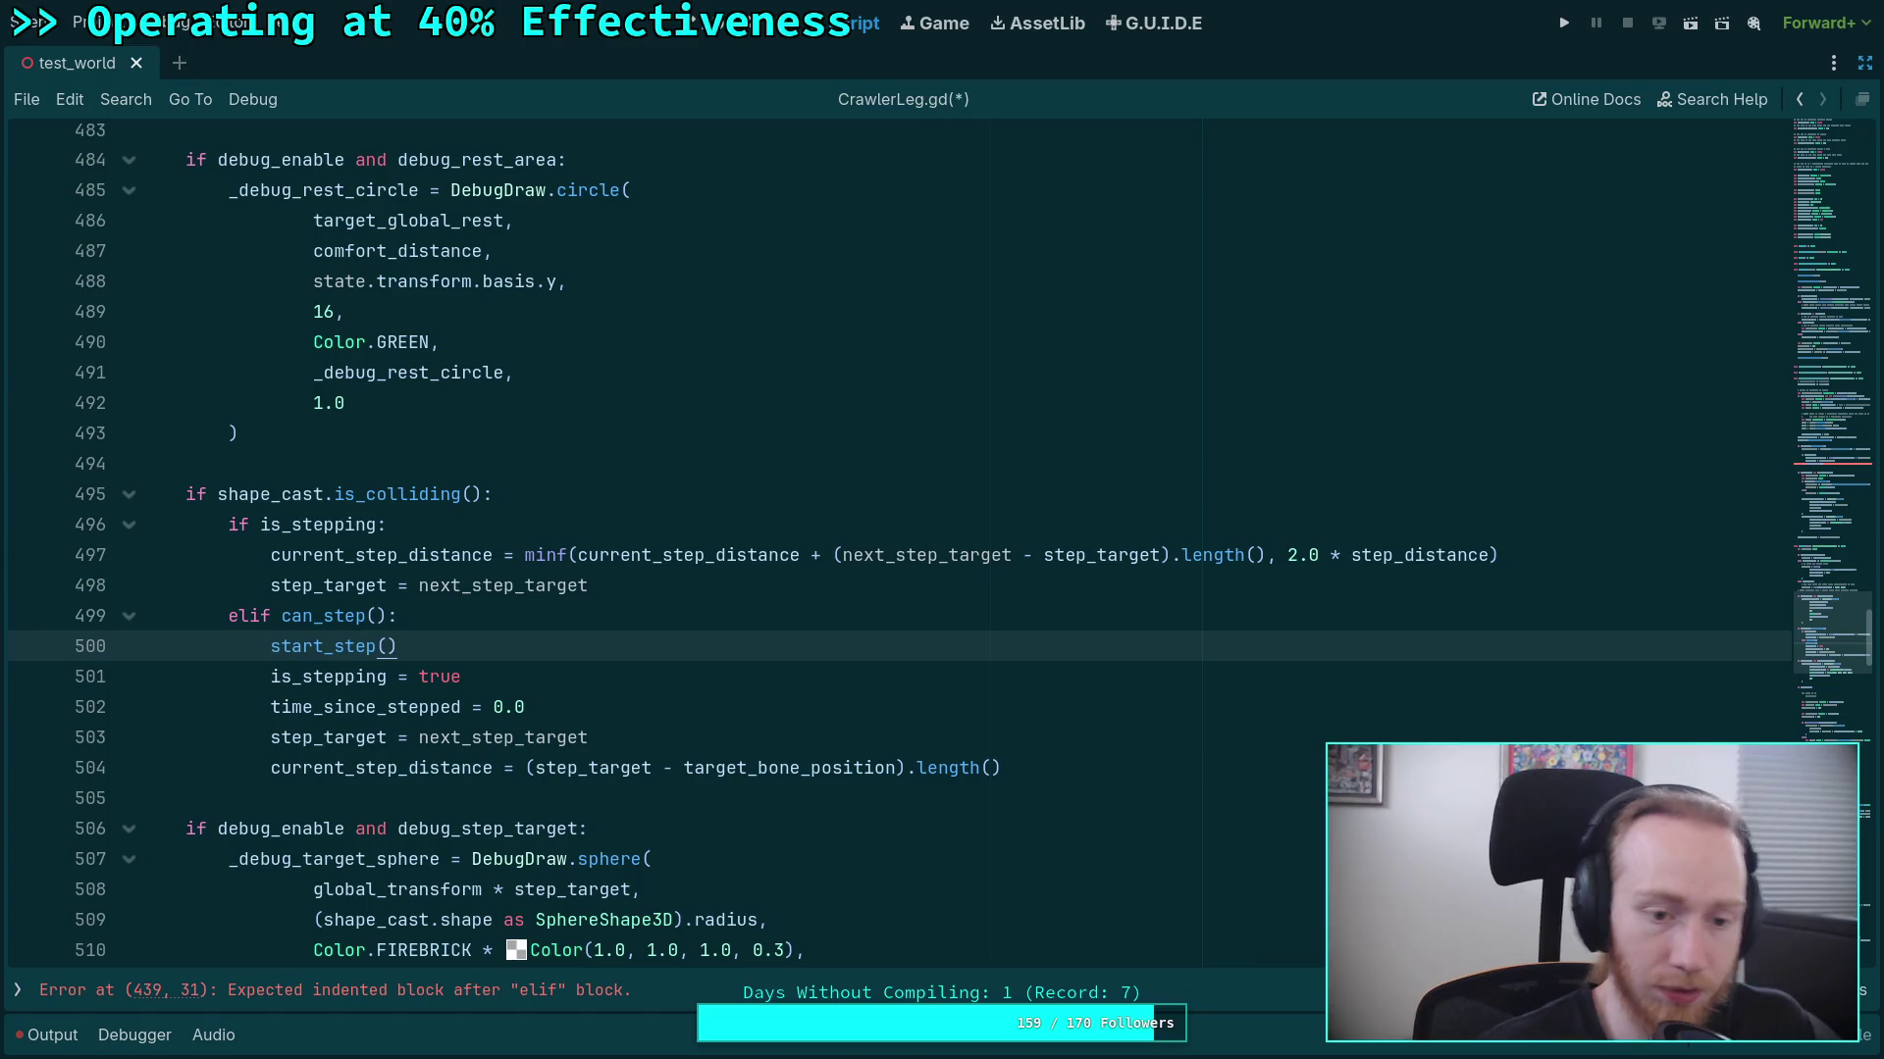
pyautogui.moveTo(1080, 750); pyautogui.dragTo(731, 639)
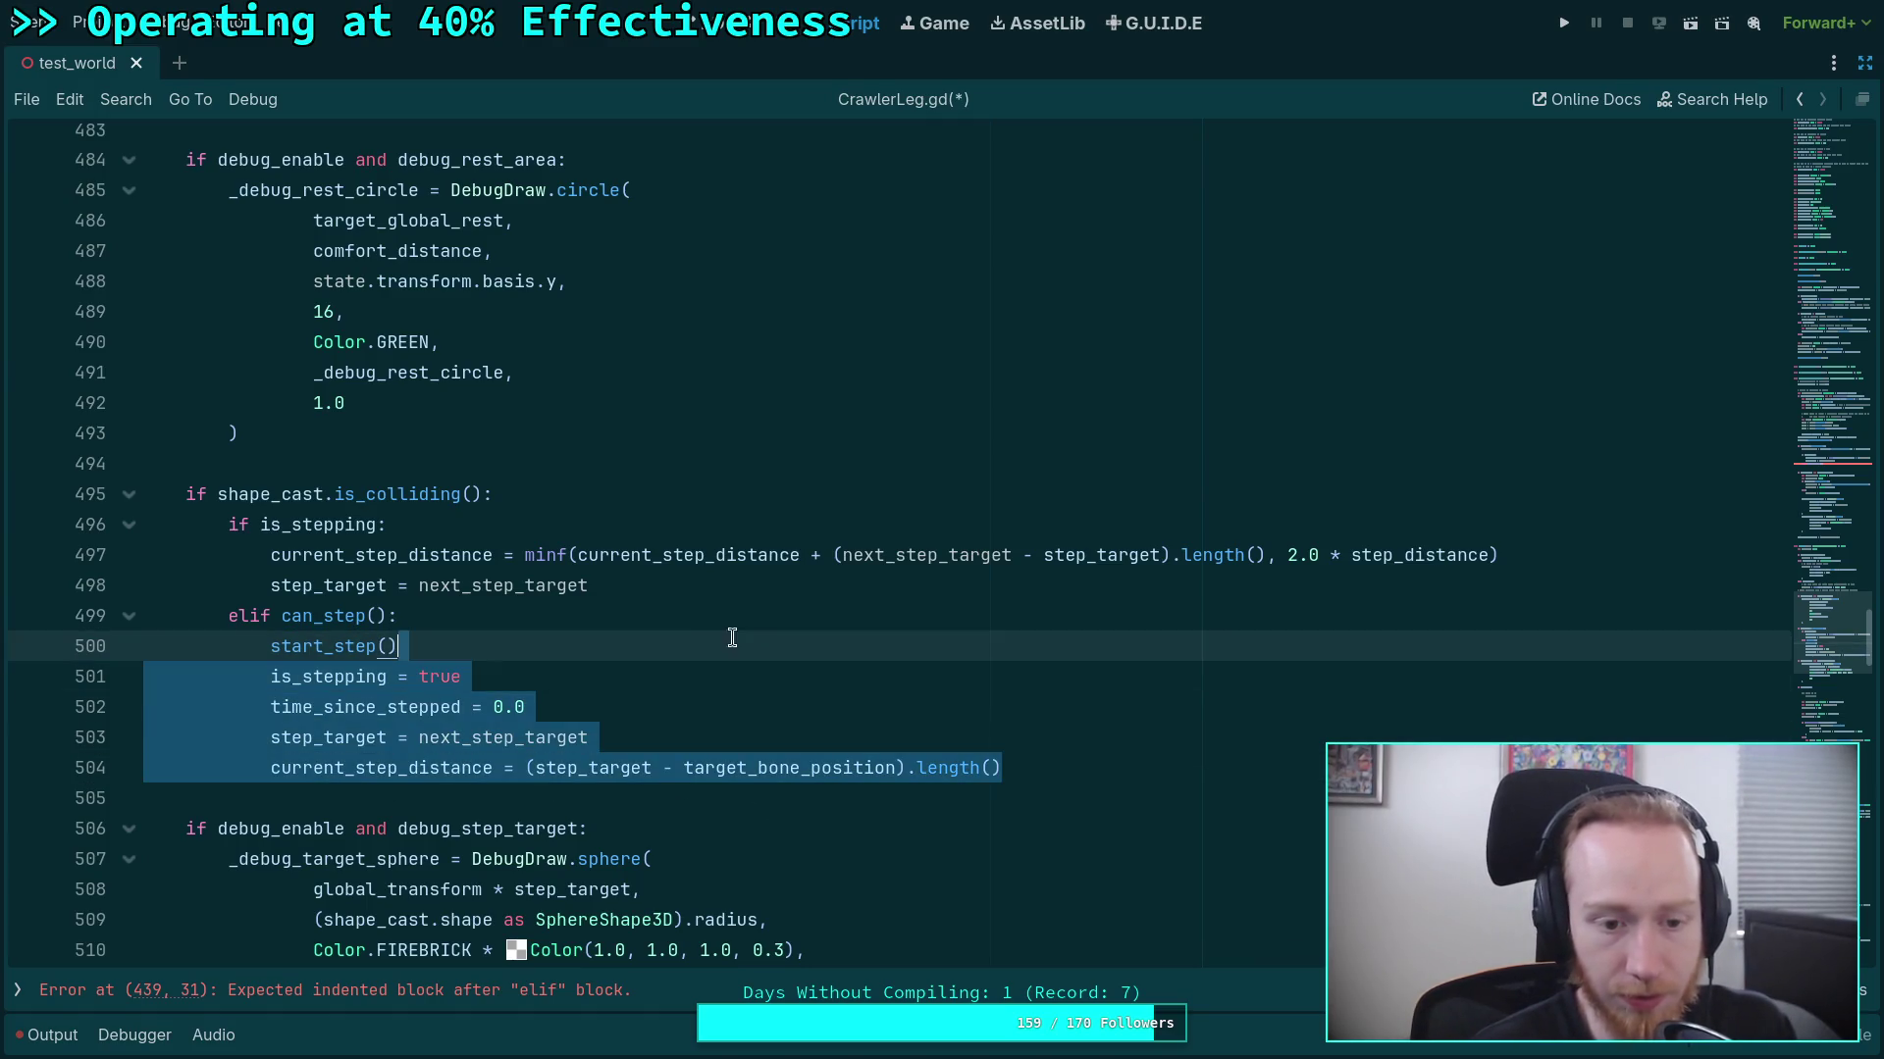
pyautogui.press('BackSpace')
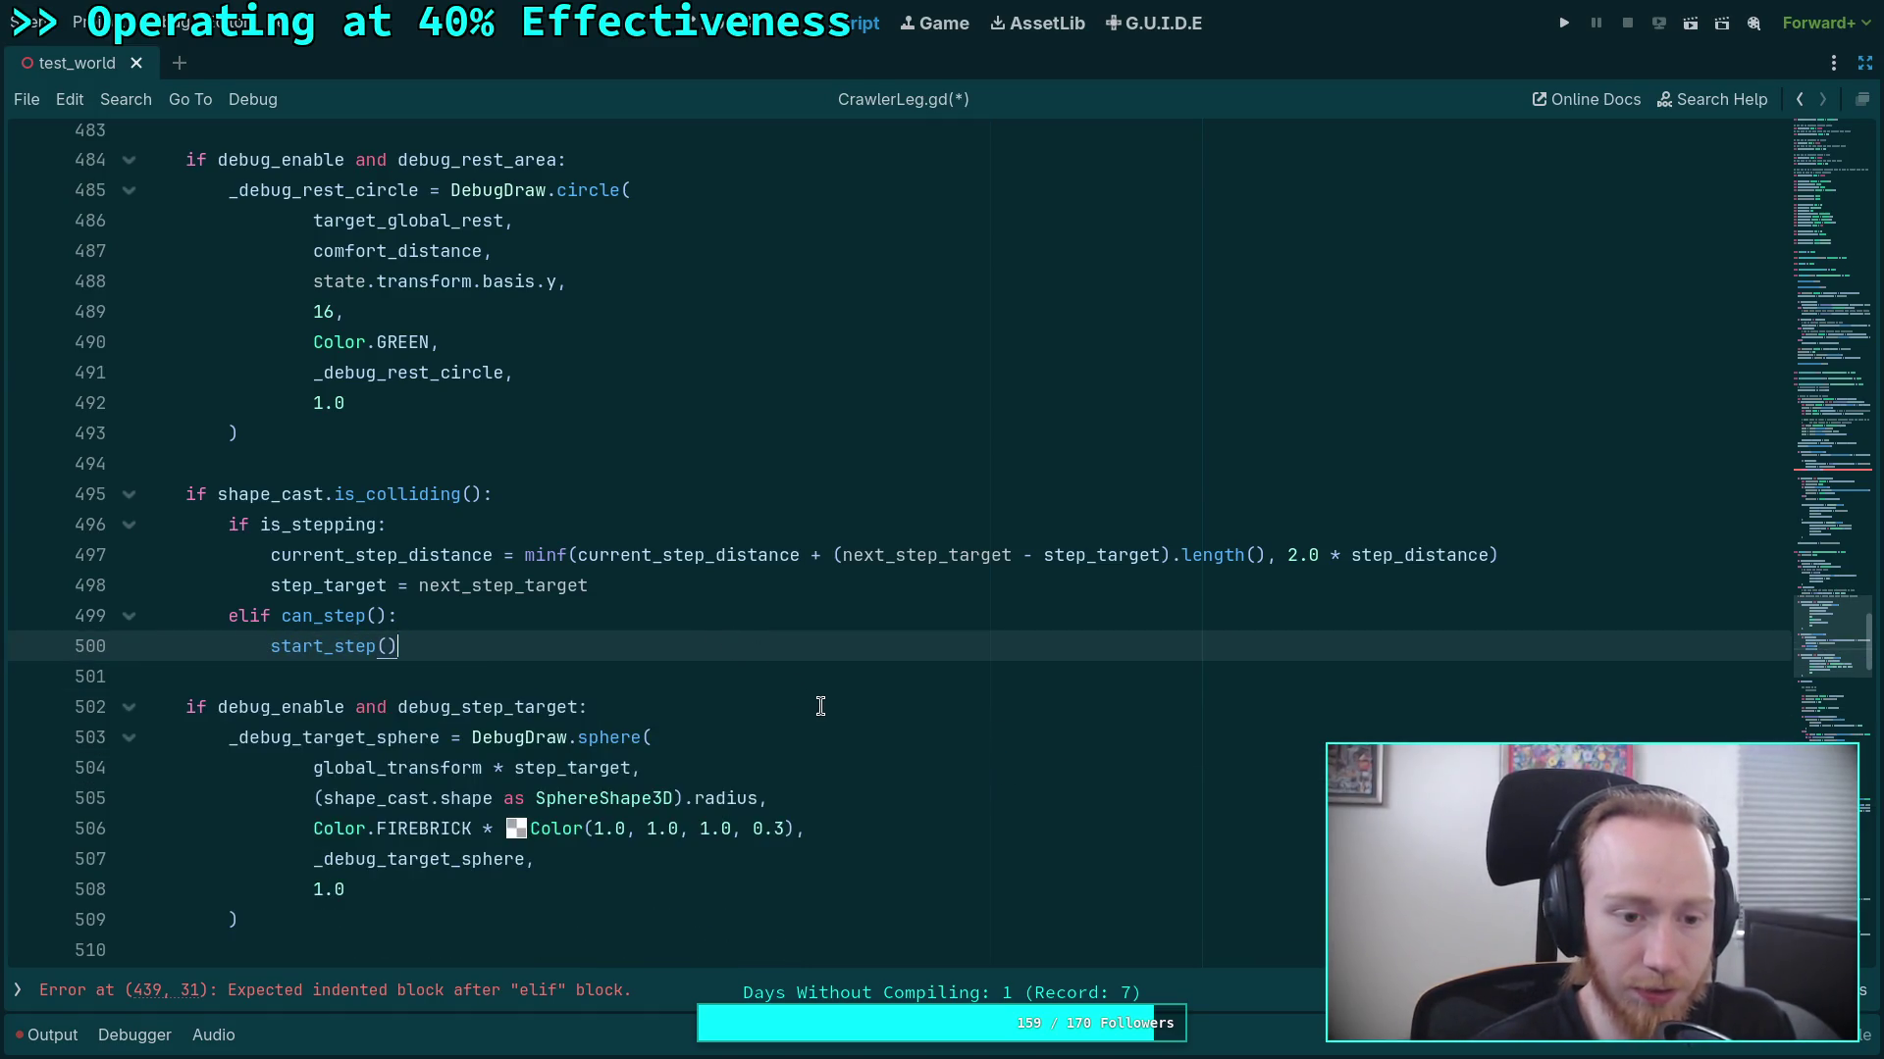
# Add func start_step() -> void above can_start_step and paste the step-starting lines into it.
pyautogui.scroll(-20, 820, 707)
pyautogui.scroll(-20, 700, 793)
pyautogui.scroll(6, 701, 793)
pyautogui.scroll(16, 701, 793)
pyautogui.click(335, 690)
pyautogui.press('Down')
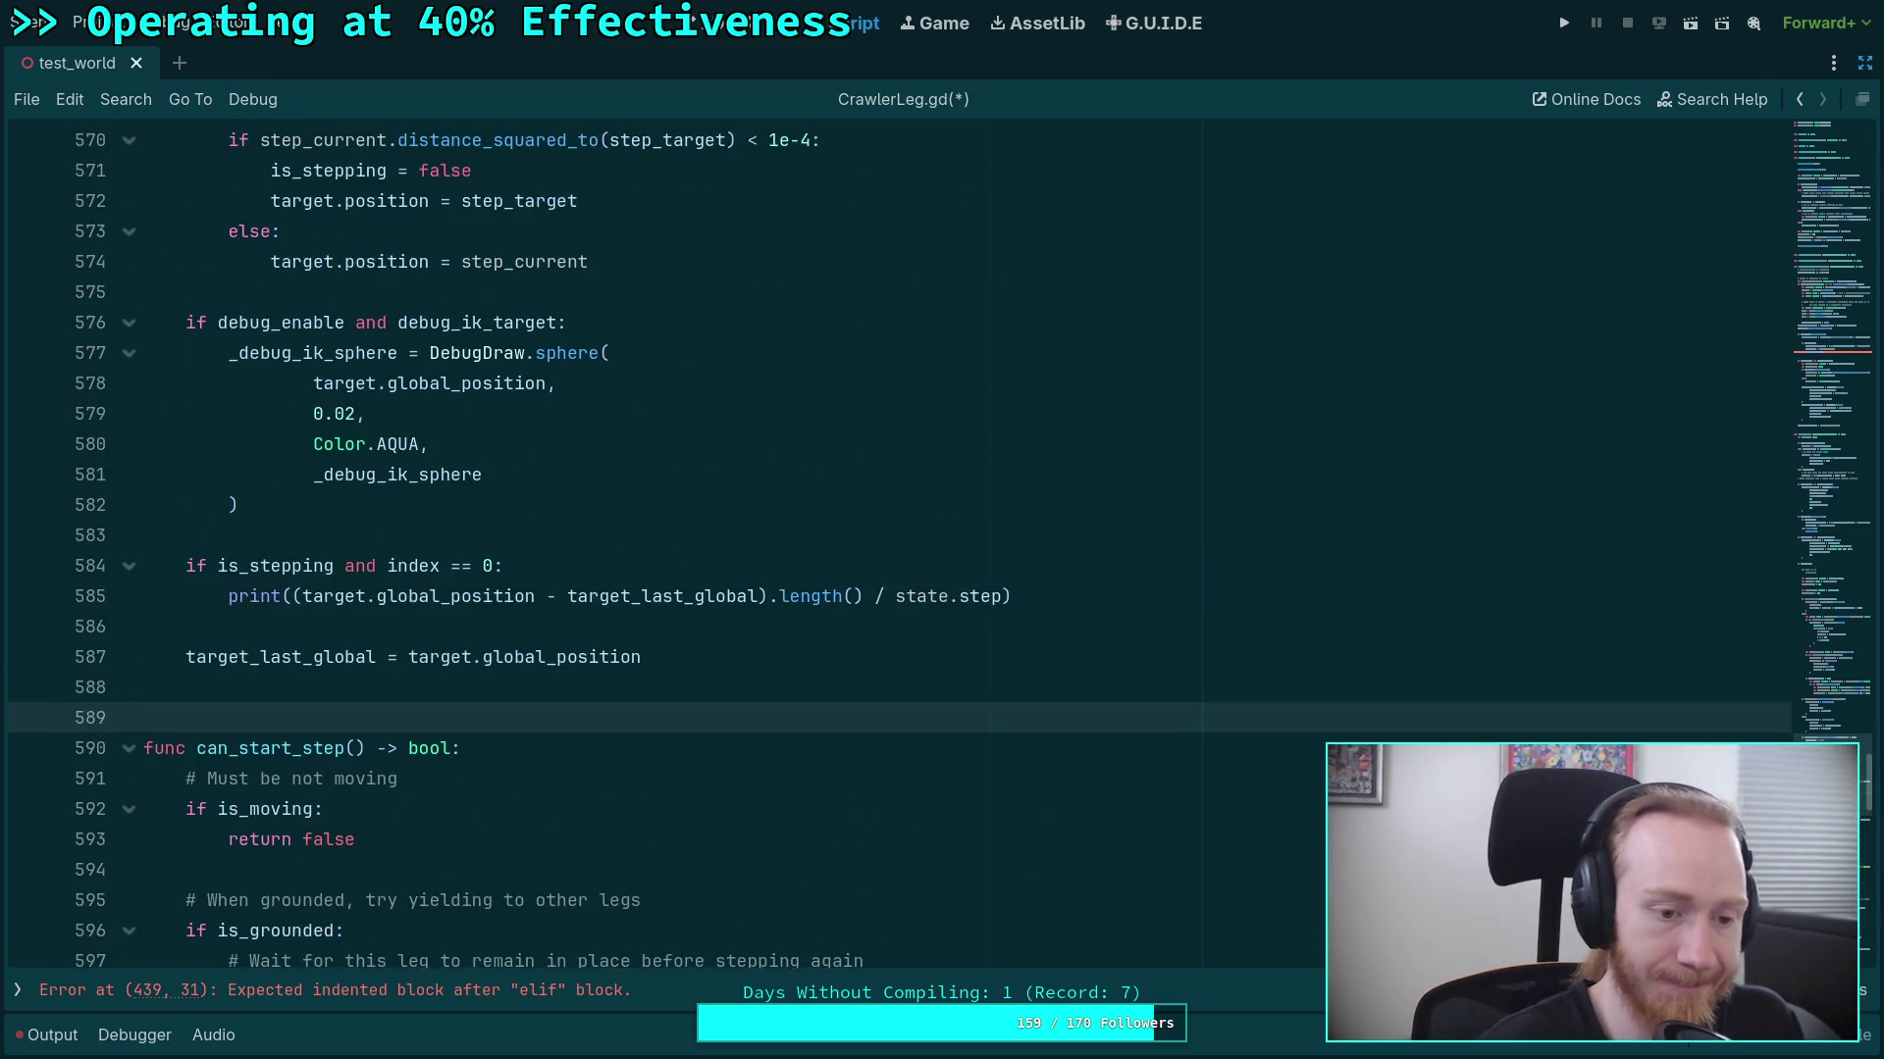
pyautogui.press('Return')
pyautogui.press('Up')
pyautogui.write('func ')
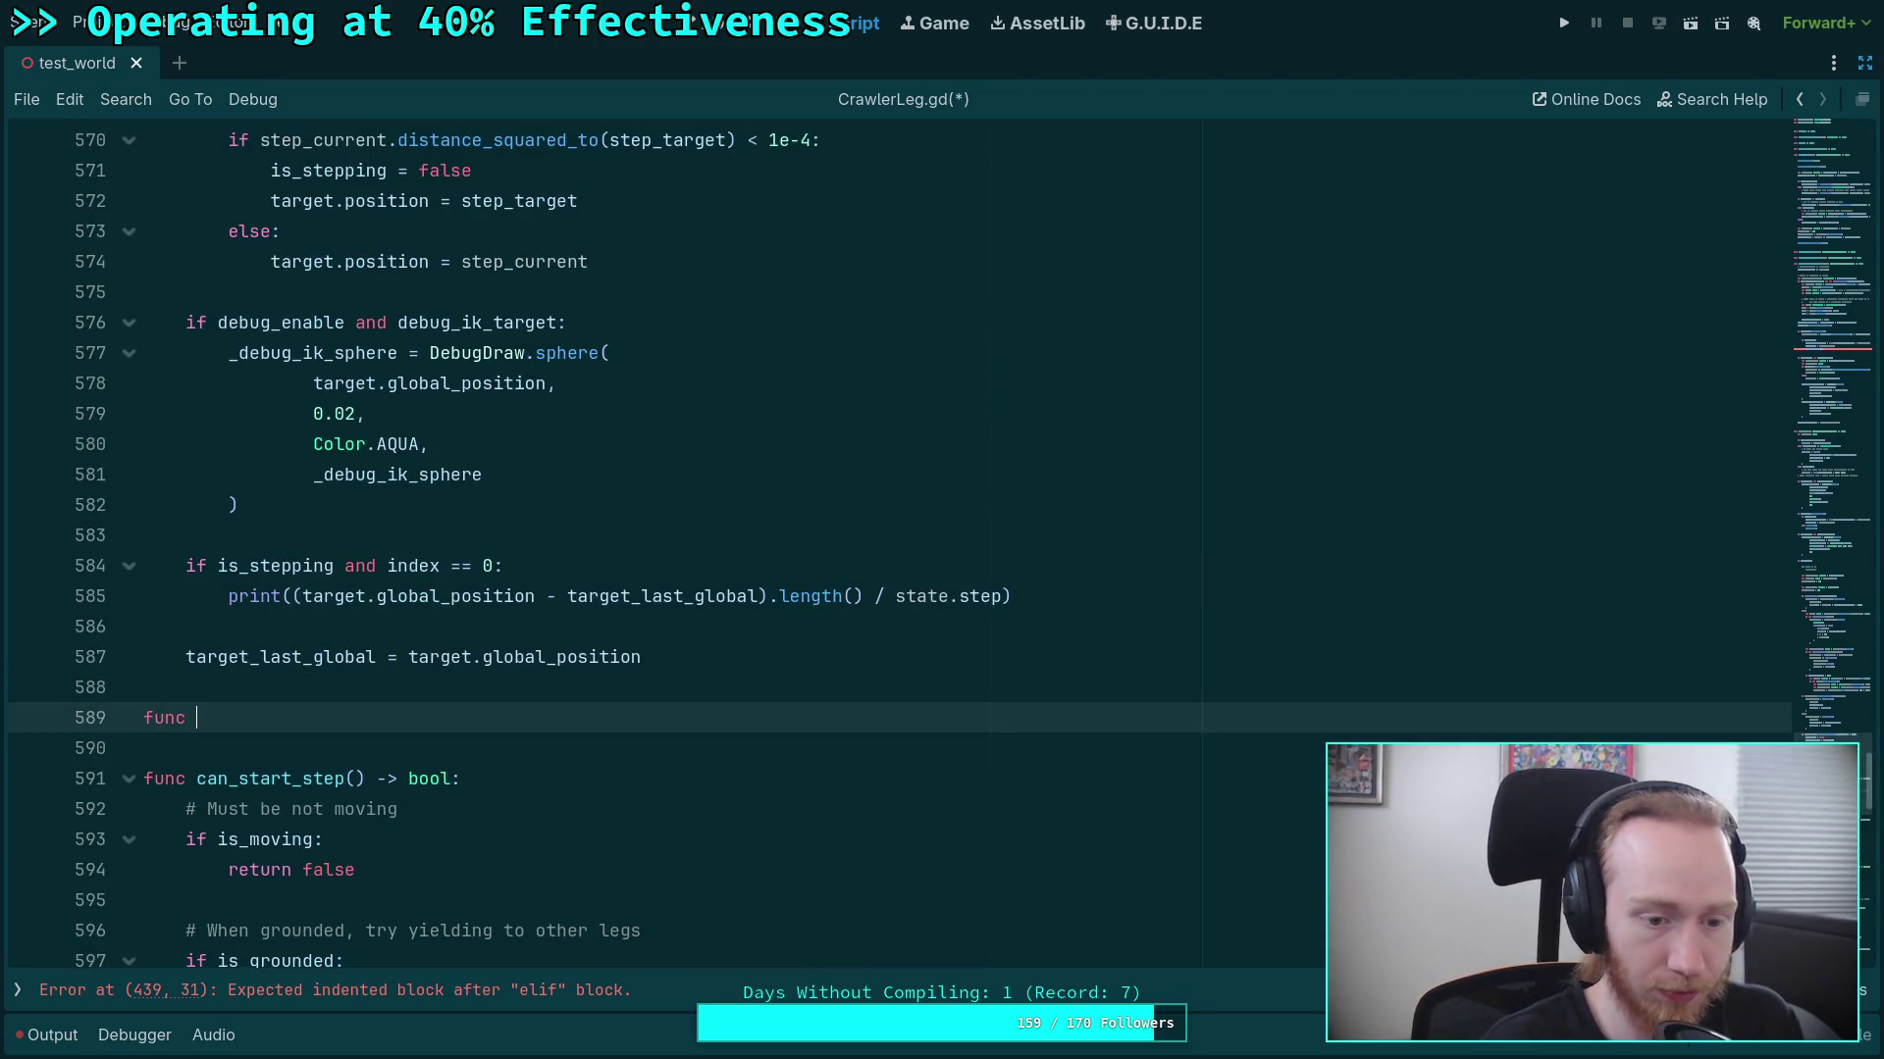
pyautogui.write('start_step() -> ')
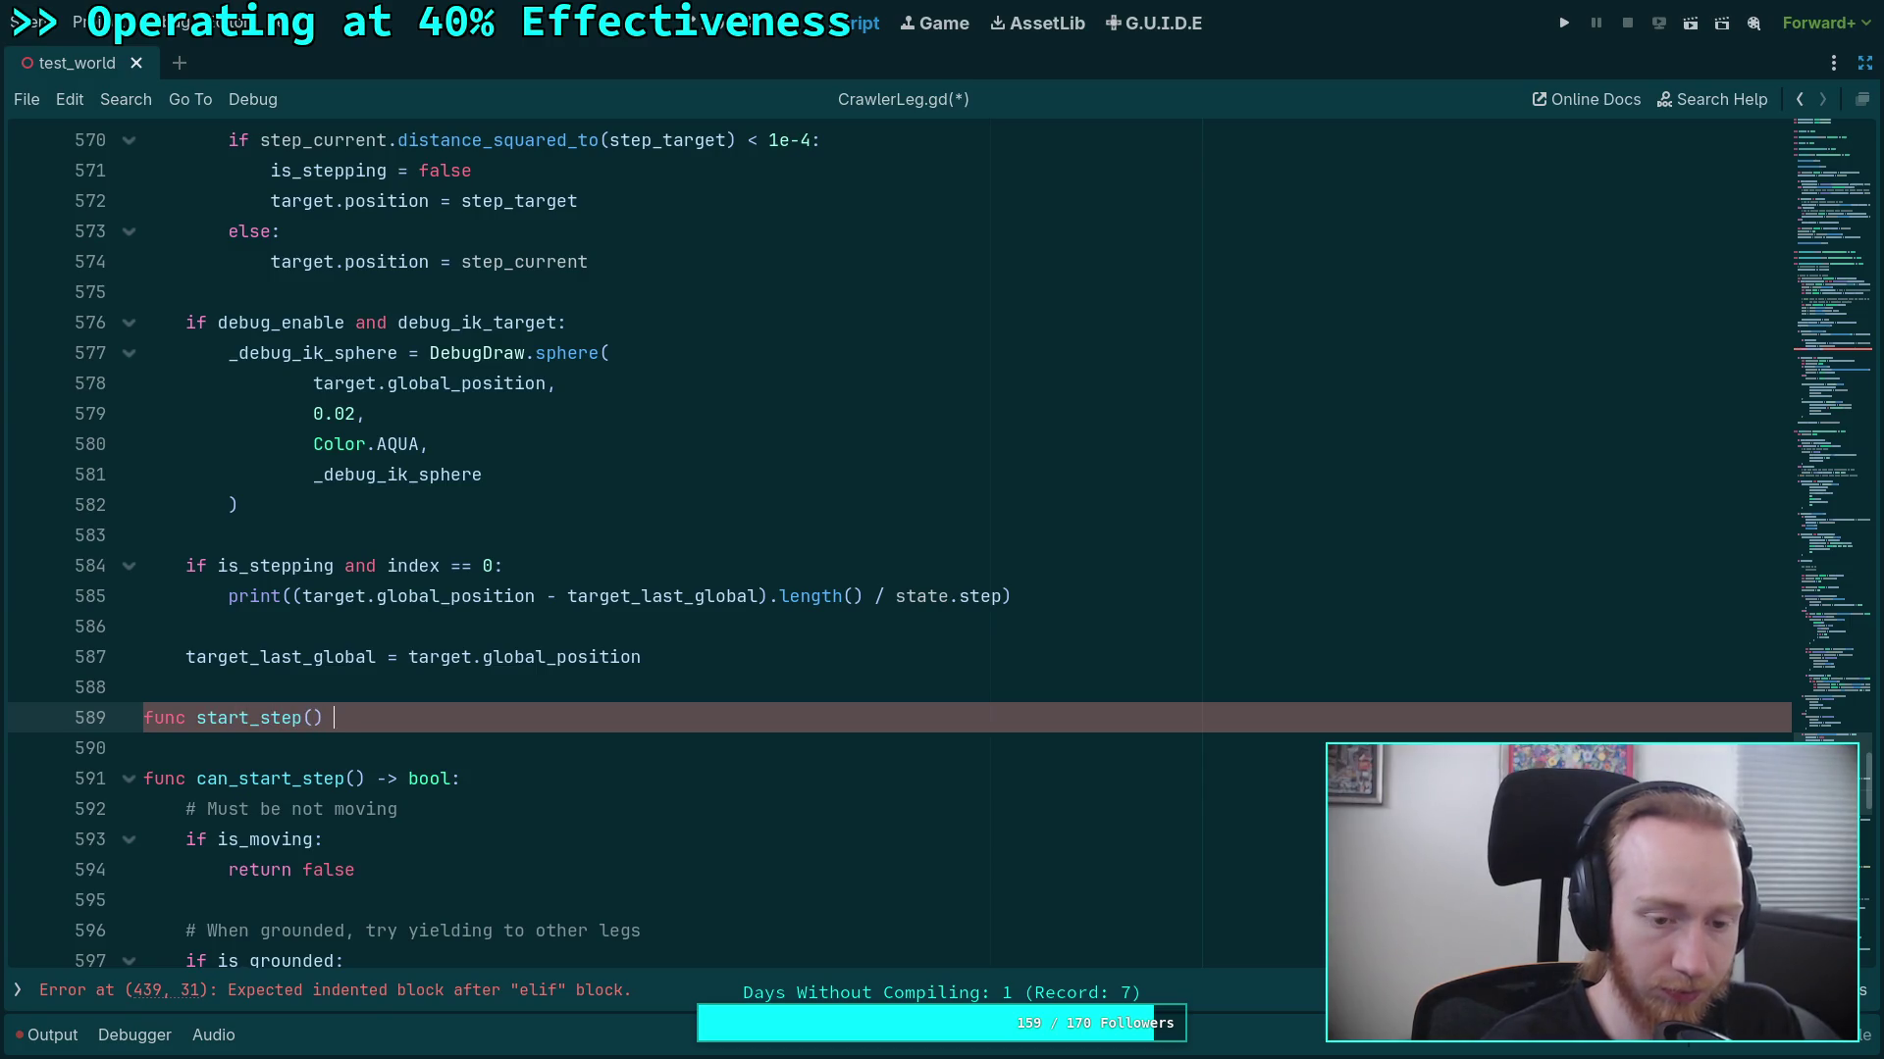
pyautogui.write('void:')
pyautogui.press('Return')
pyautogui.write('is_stepping = true \t\t\ttime_since_stepped = 0.0 \t\t\tstep_target = next_step_target \t\t\tcurrent_step_distance = (step_target - target_bone_position).length()')
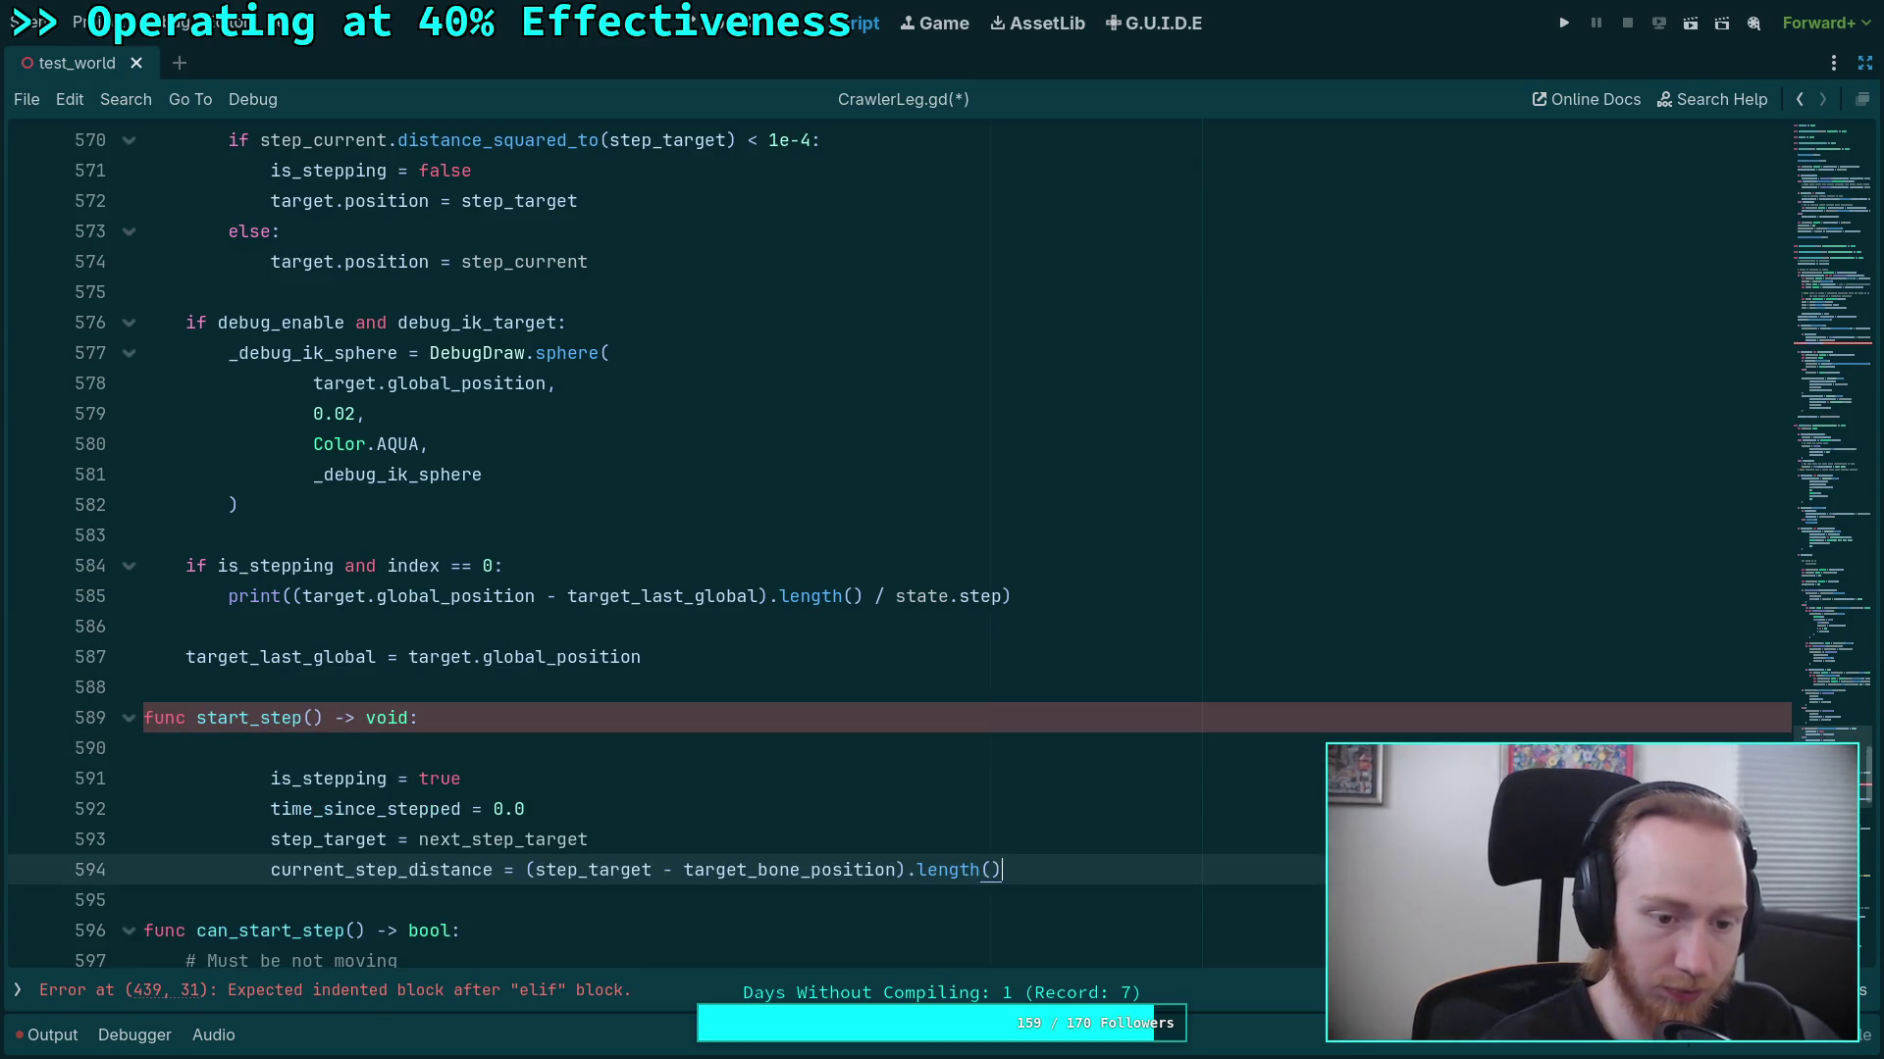
# Unindent start_step's pasted body and remove the empty line under its header.
pyautogui.moveTo(333, 870); pyautogui.dragTo(260, 778)
pyautogui.hotkey('shift', 'Tab')
pyautogui.hotkey('shift', 'Tab')
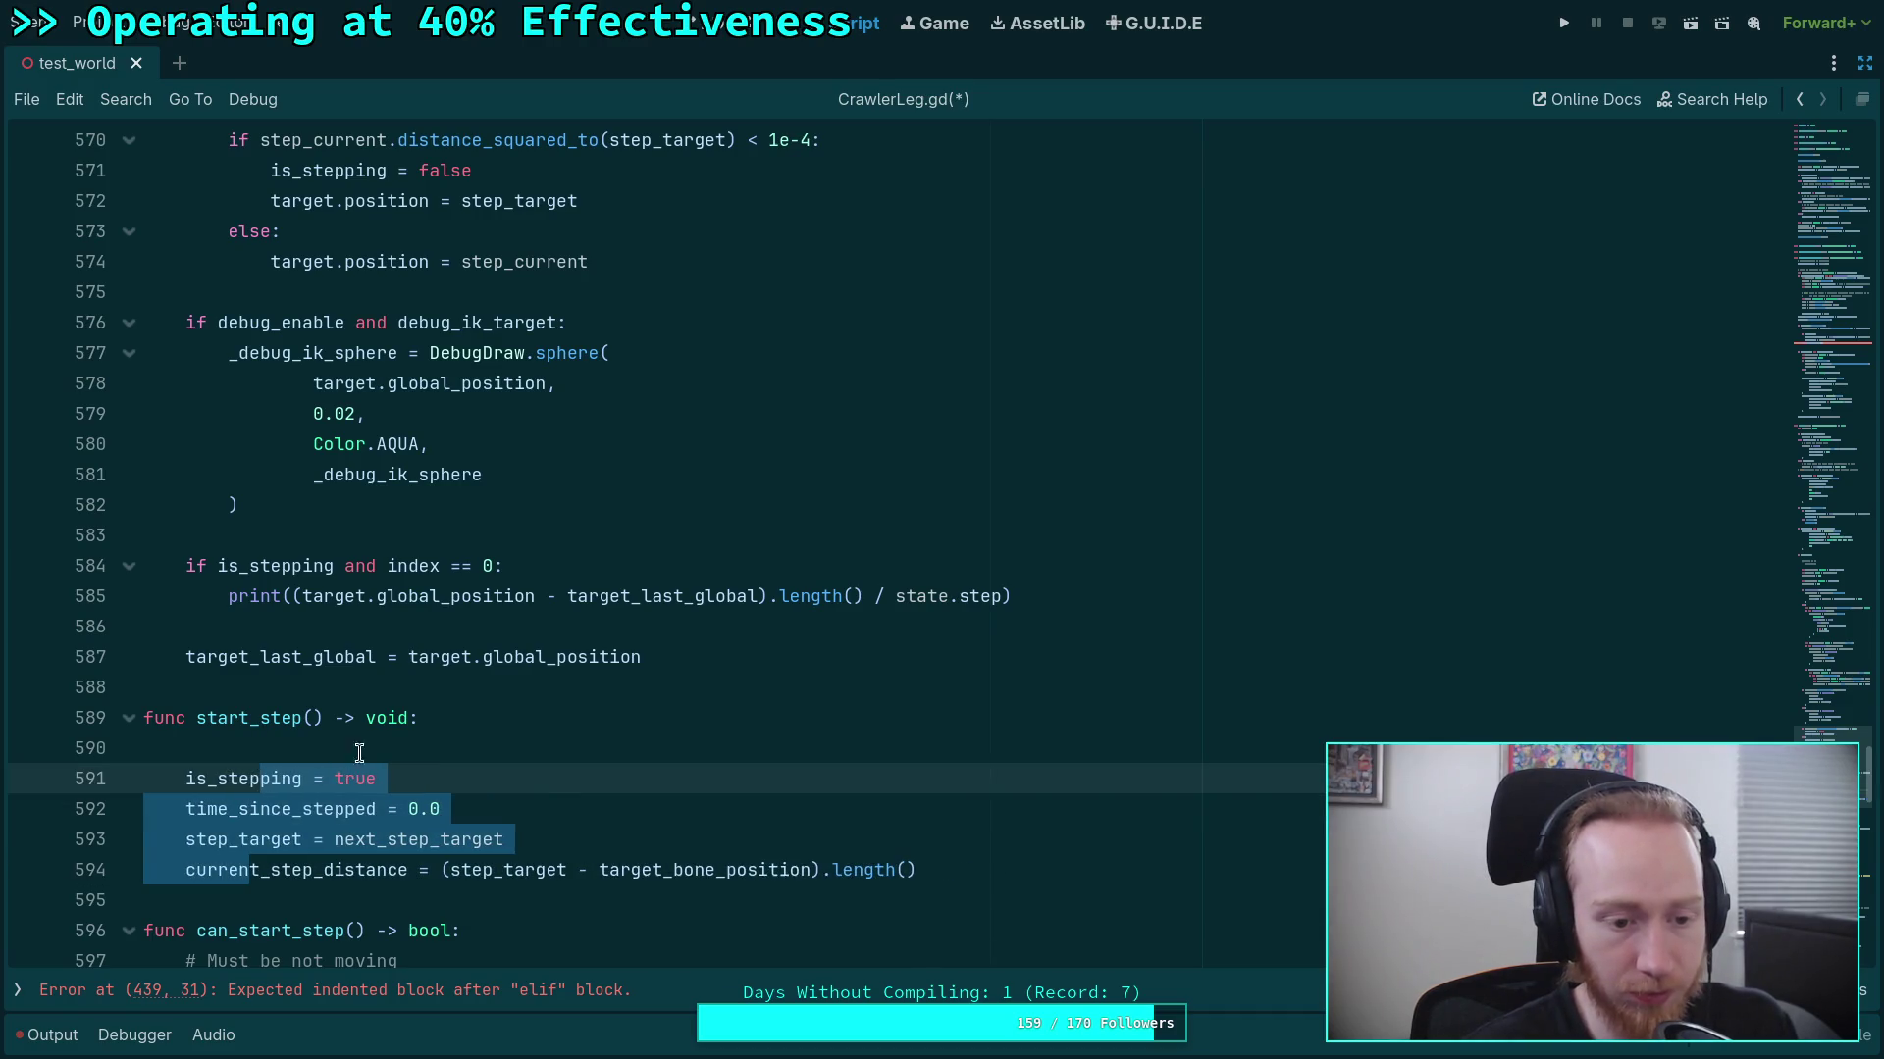
pyautogui.click(366, 748)
pyautogui.press('BackSpace')
pyautogui.press('BackSpace')
pyautogui.scroll(-4, 393, 714)
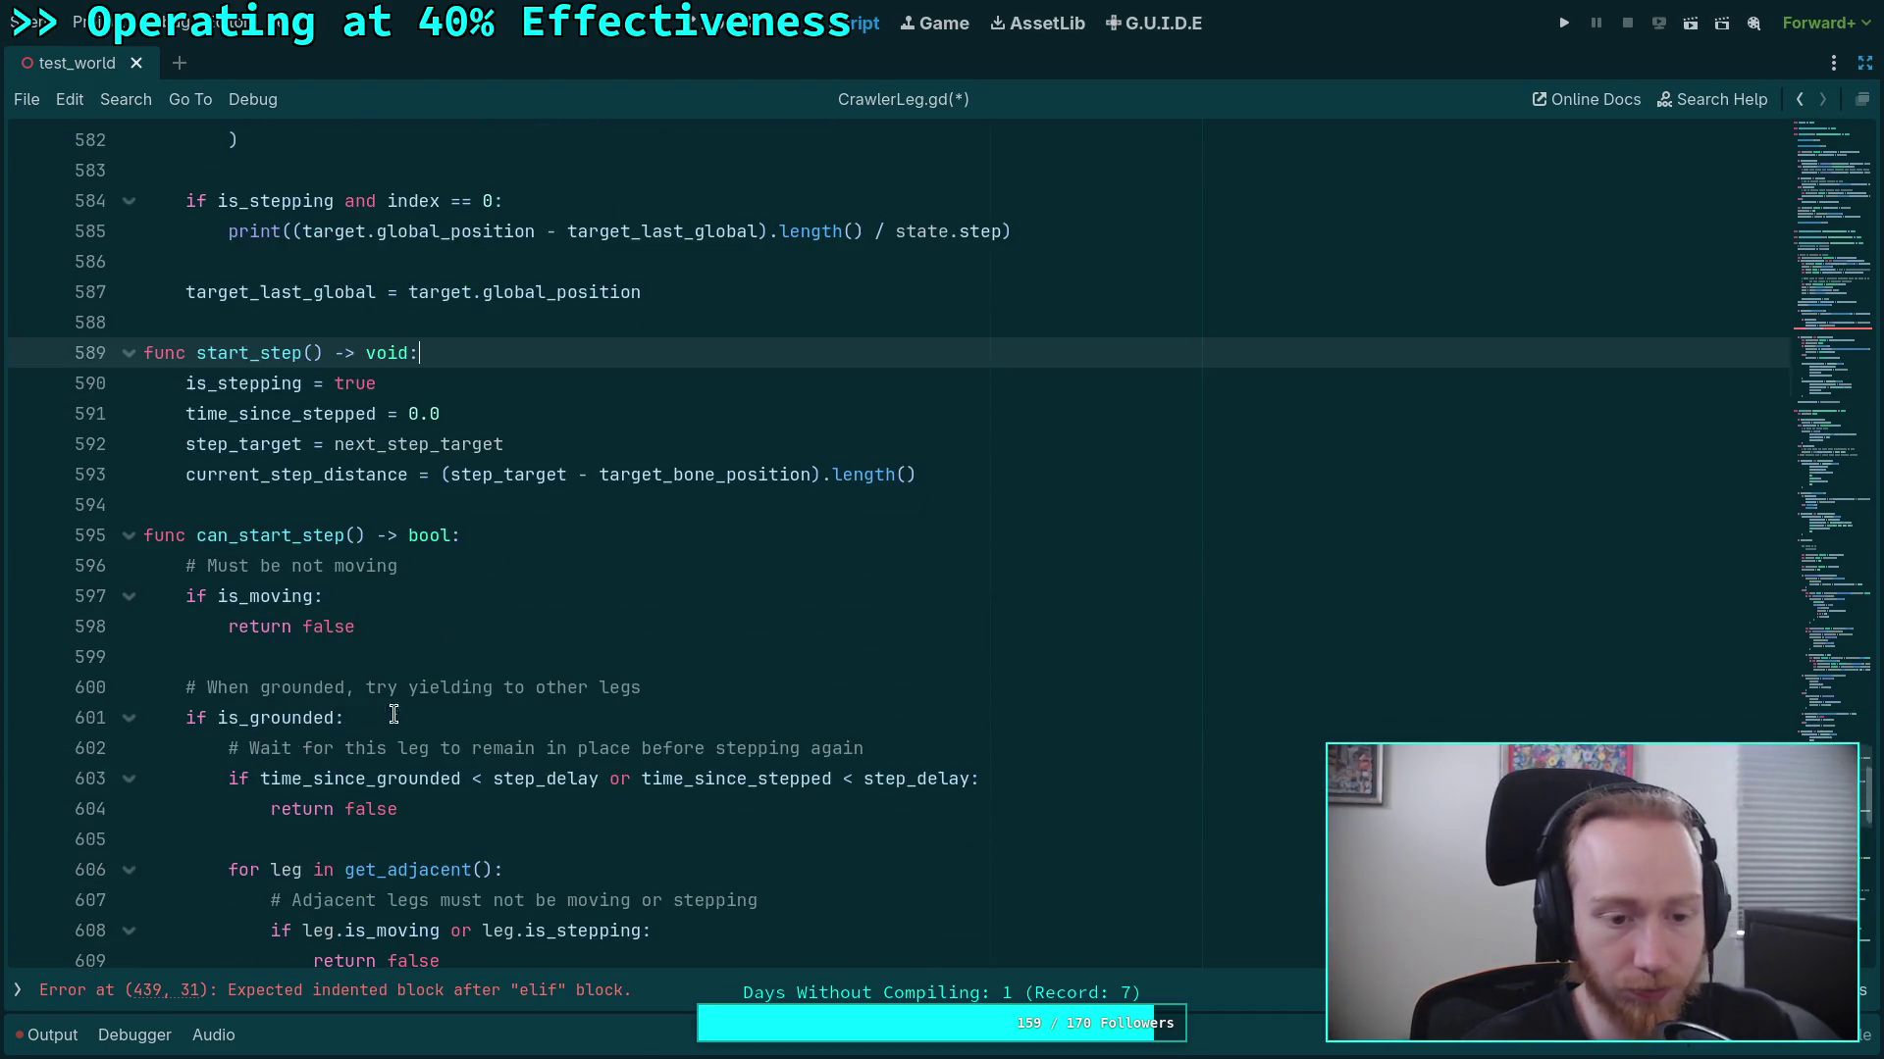
pyautogui.scroll(-2, 882, 545)
pyautogui.scroll(-11, 823, 559)
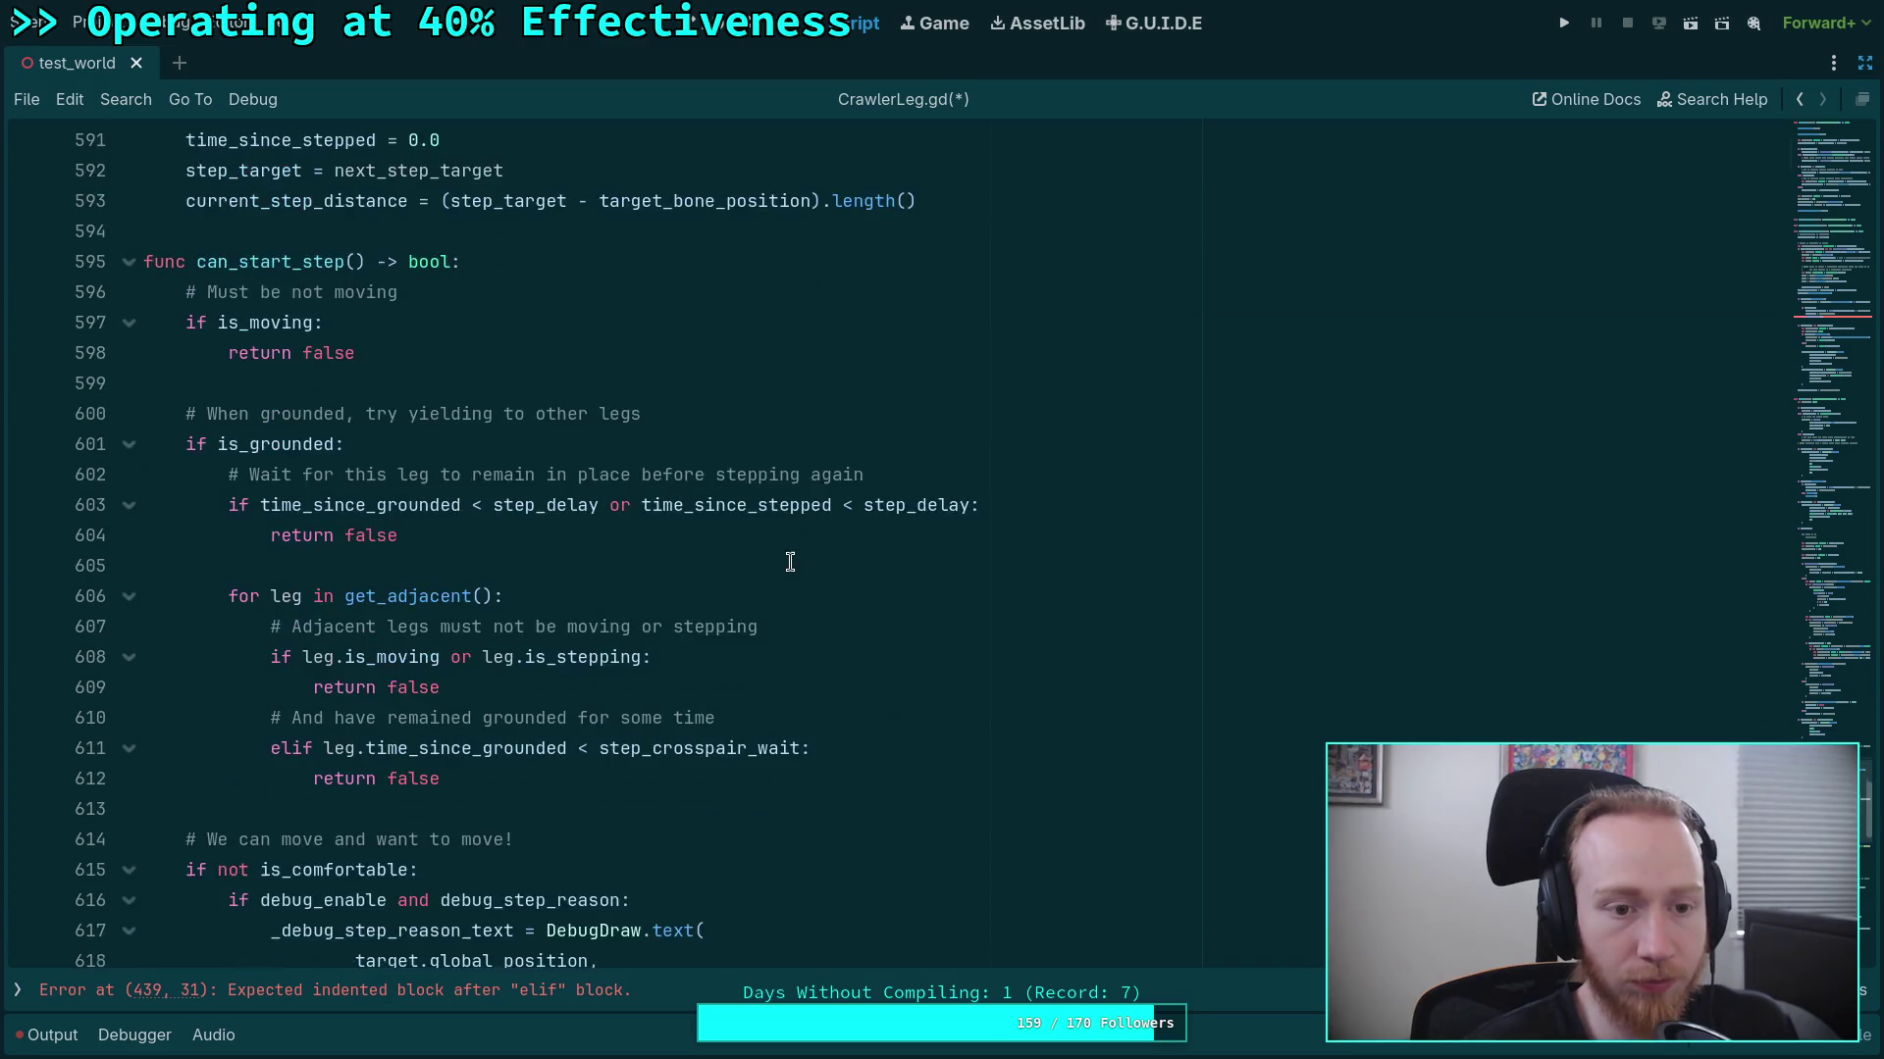
pyautogui.scroll(-6, 681, 643)
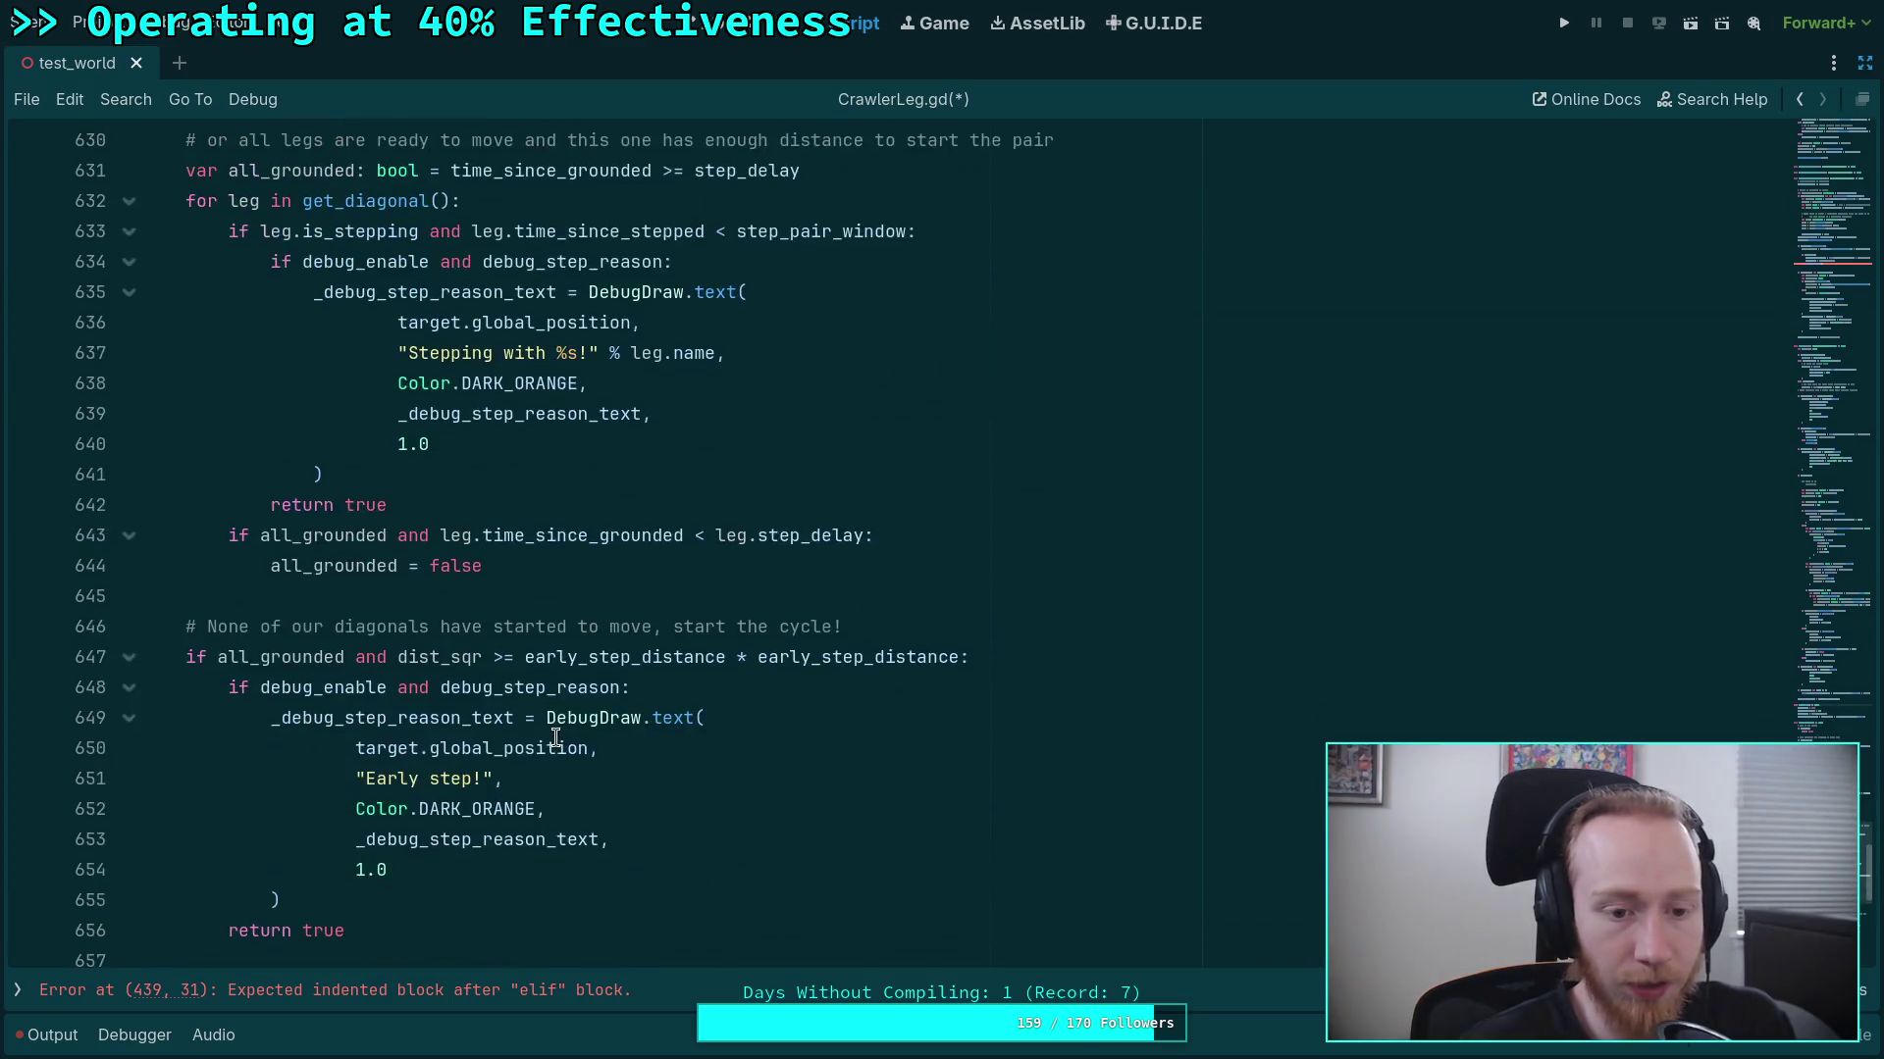
pyautogui.click(496, 732)
# Declare func should_sync_step() -> bool below can_start_step, correcting the misspelled name.
pyautogui.press('Return')
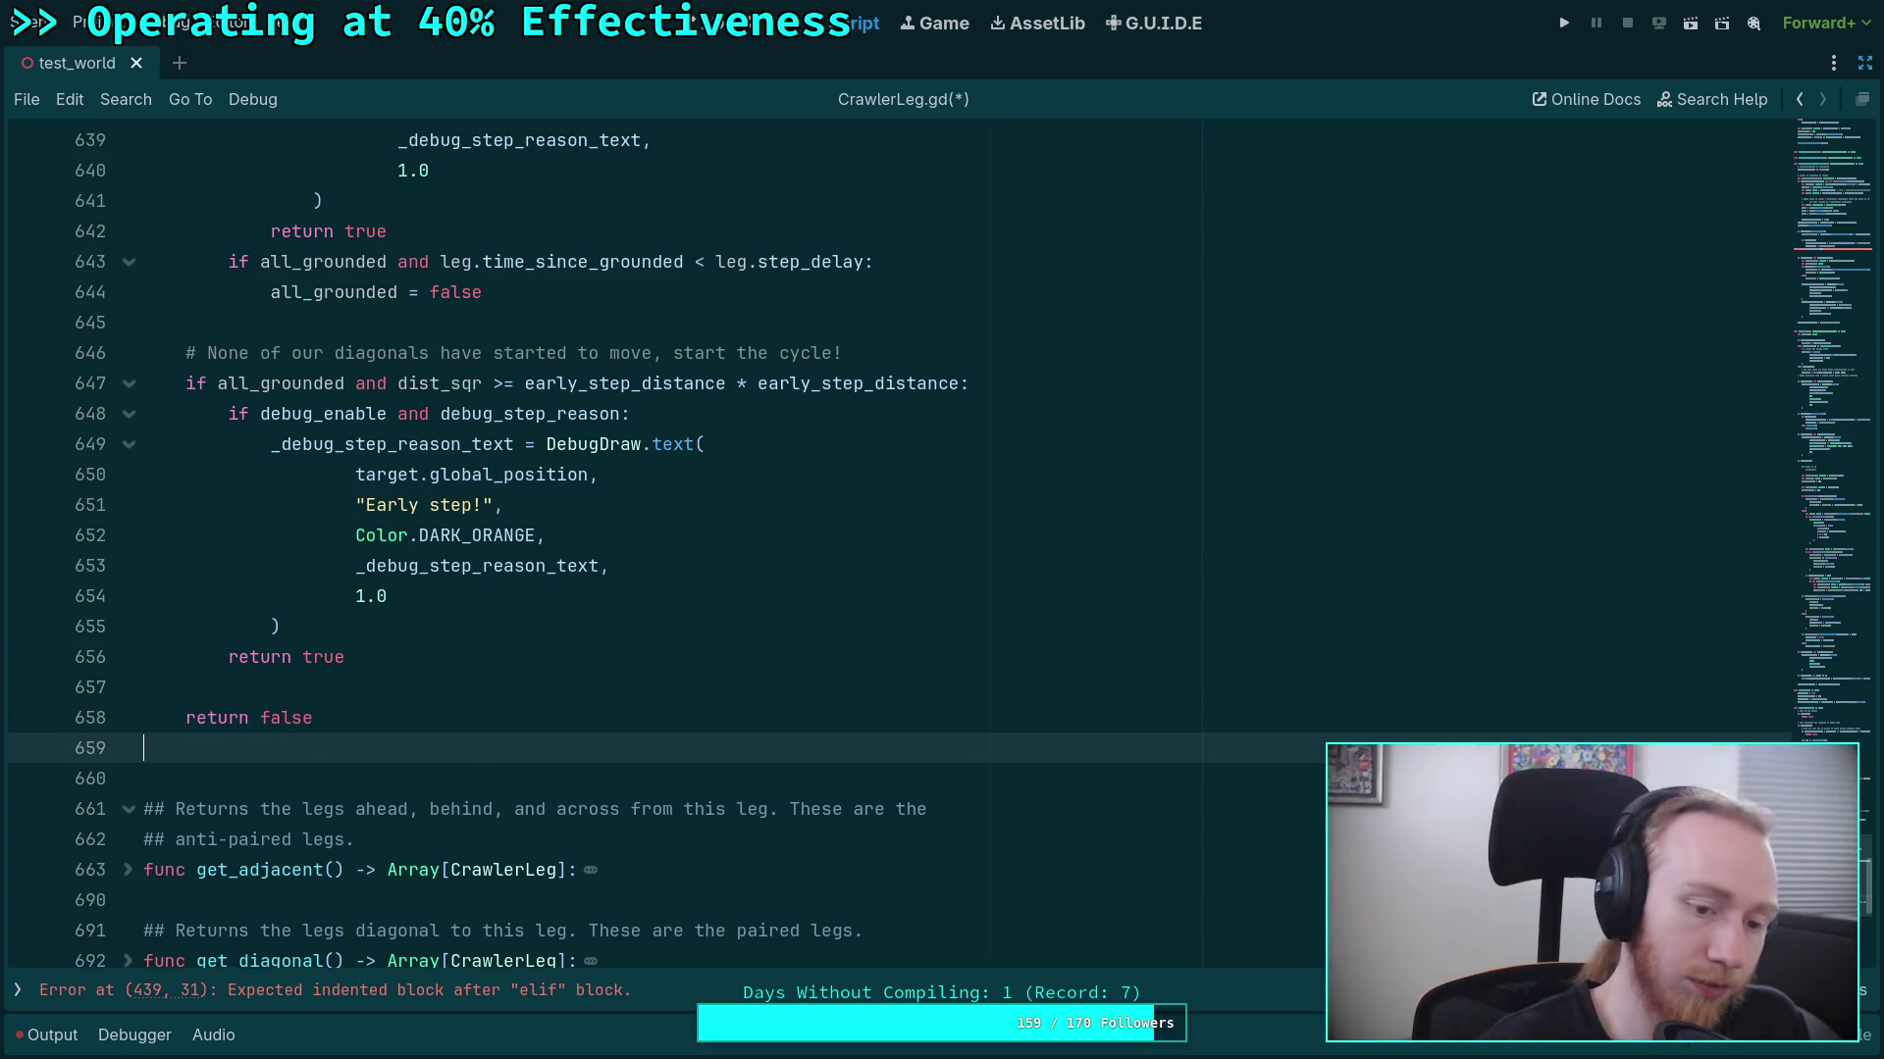
pyautogui.press('Return')
pyautogui.write('func should_s')
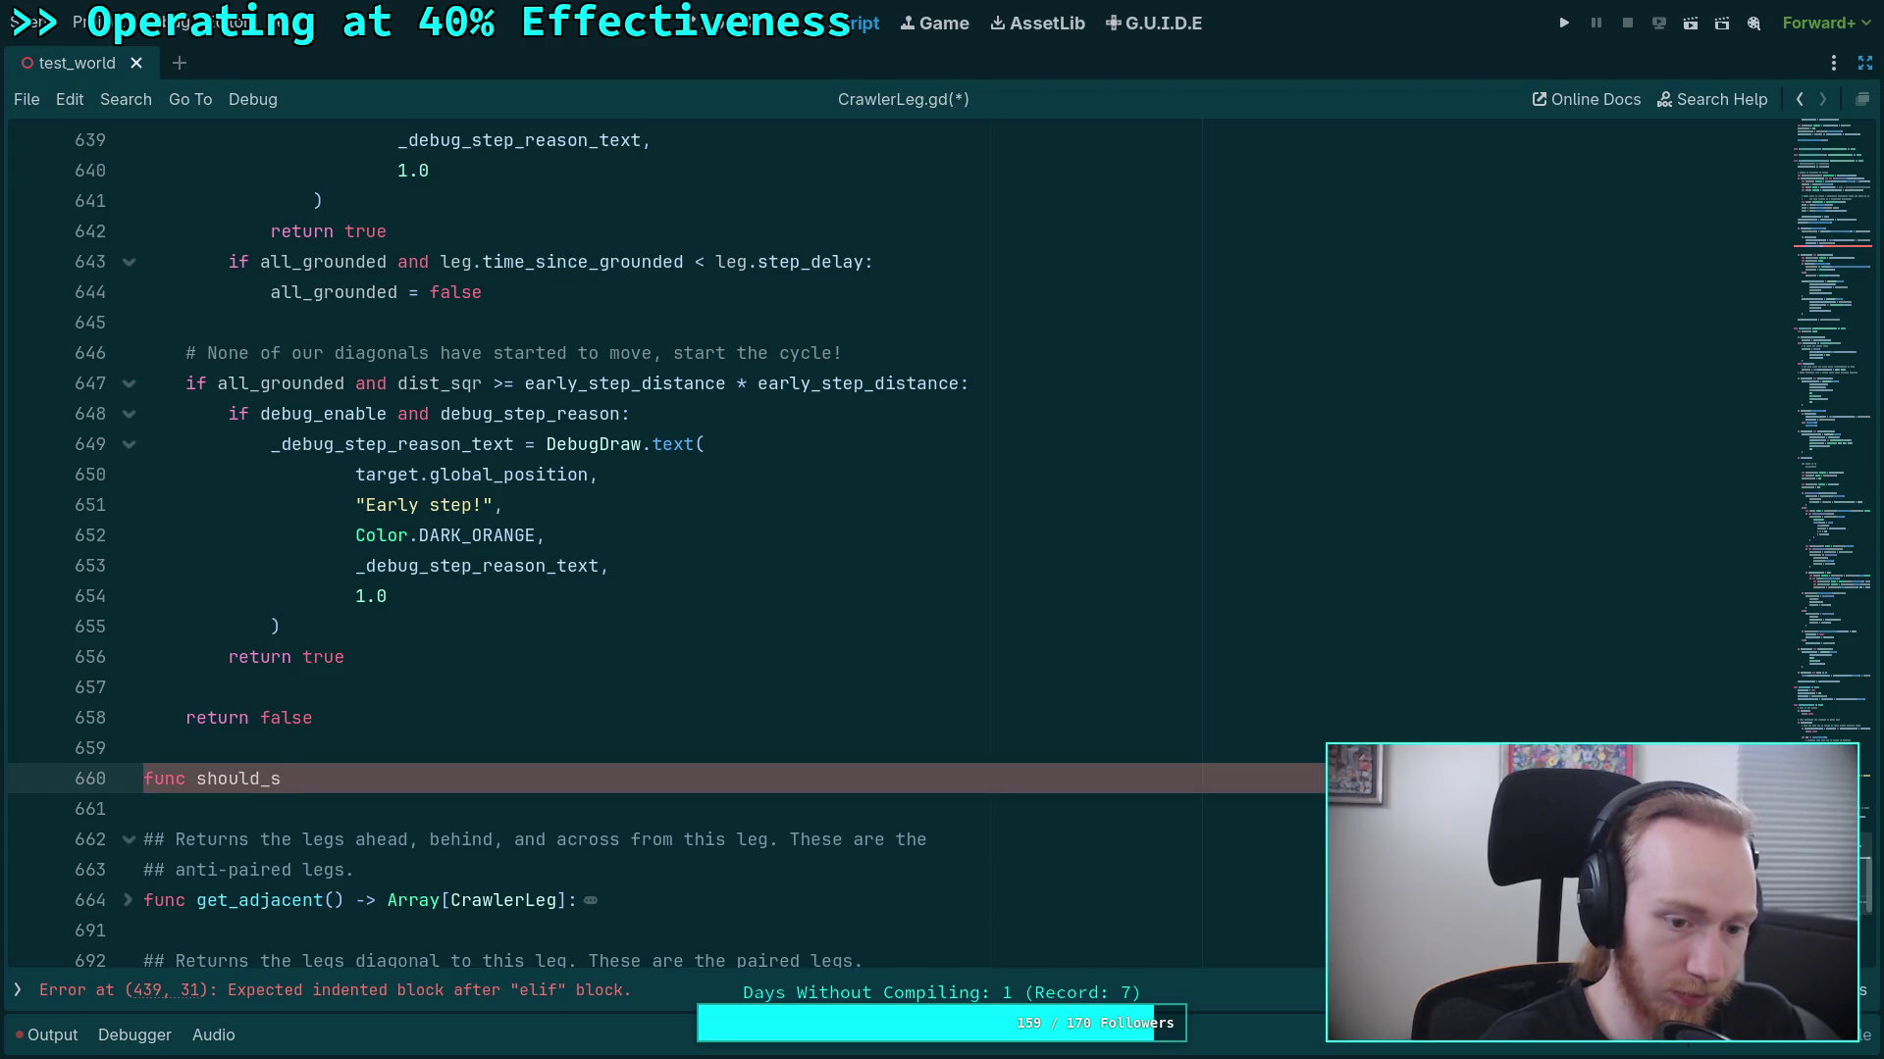
pyautogui.write('c')
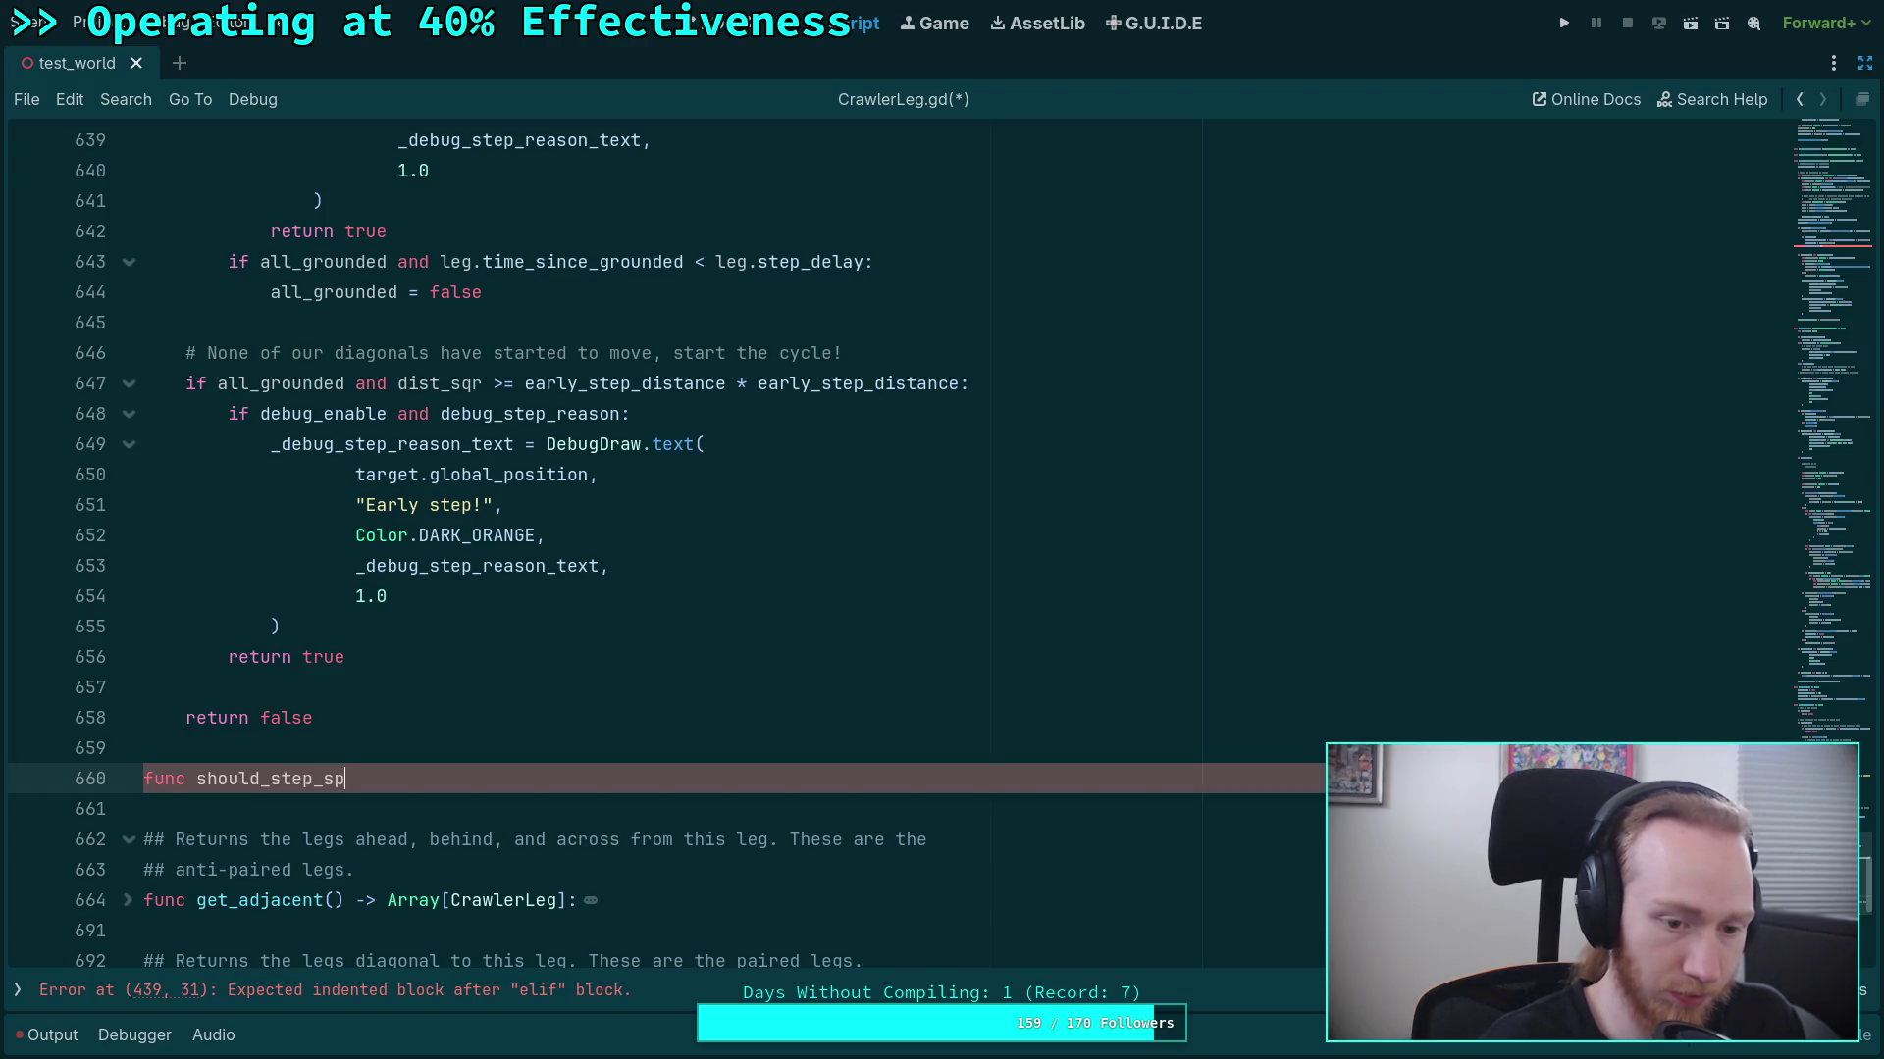
pyautogui.write('nc() -> vo')
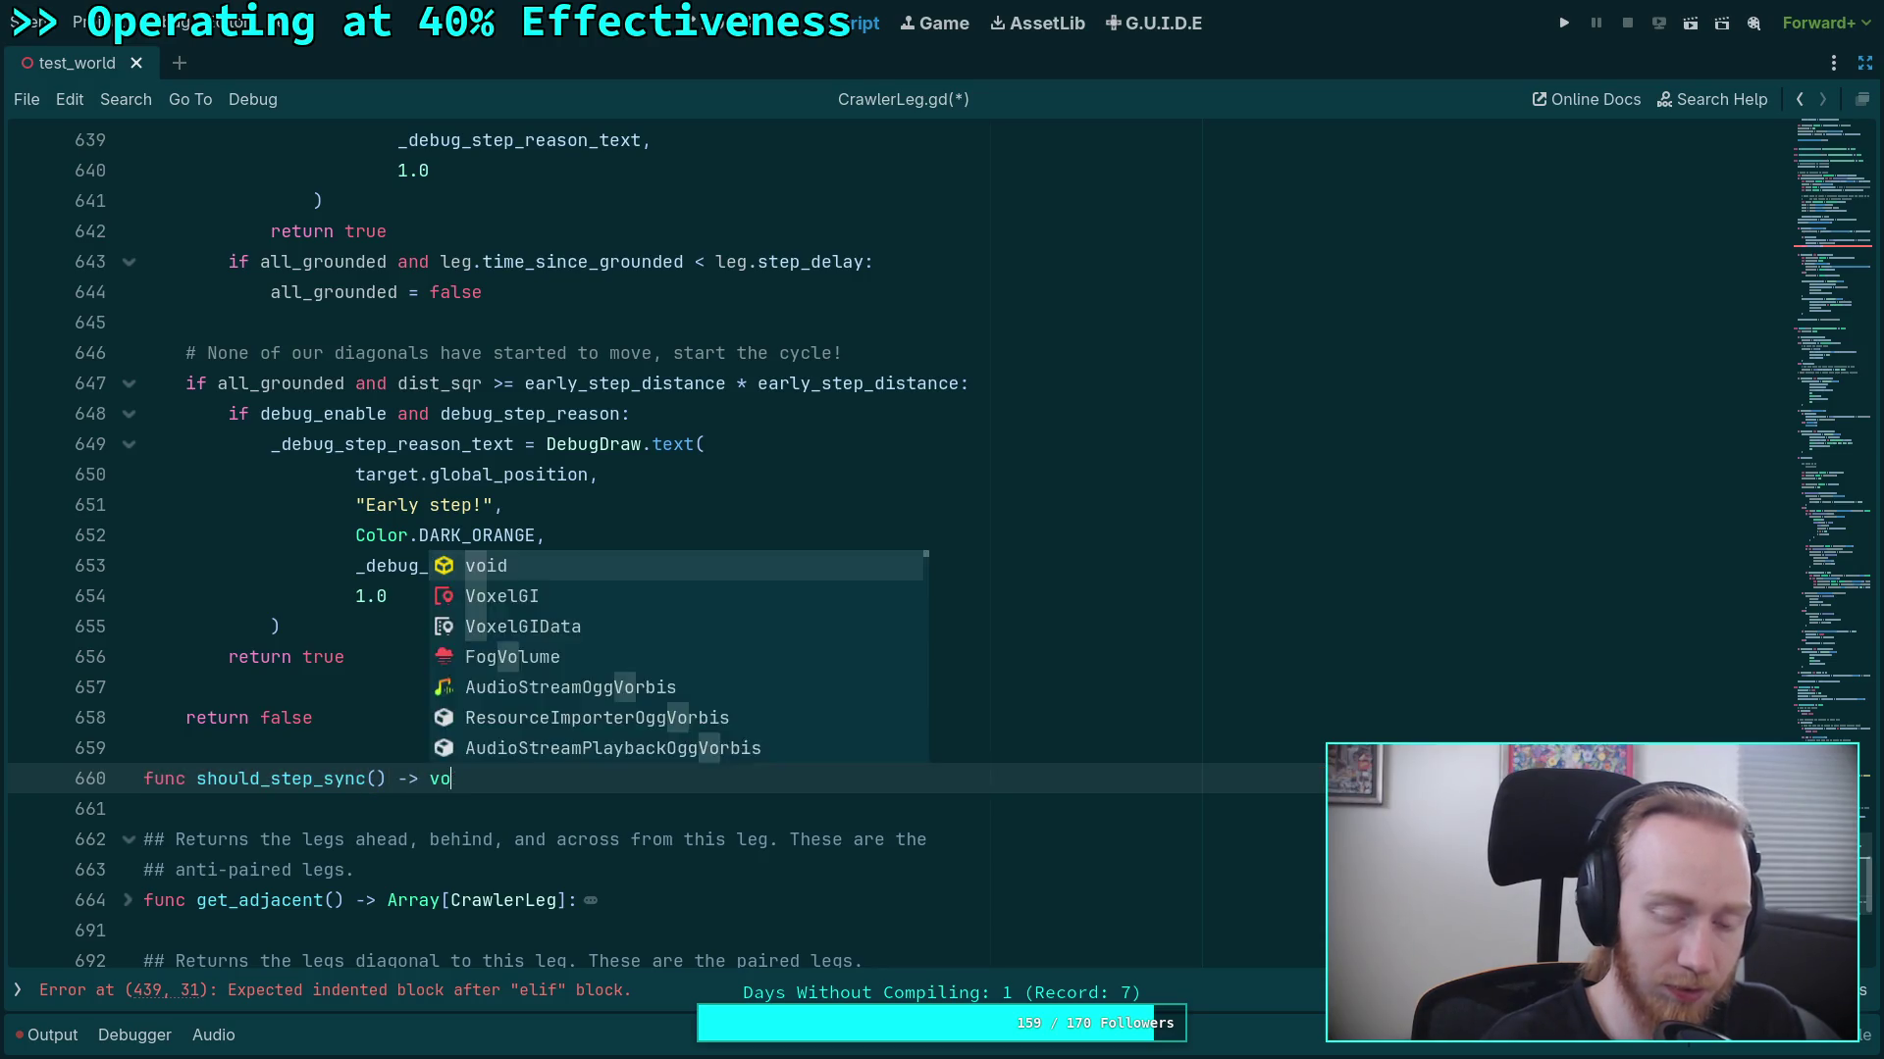
pyautogui.press('BackSpace')
pyautogui.write('bool:')
pyautogui.press('Return')
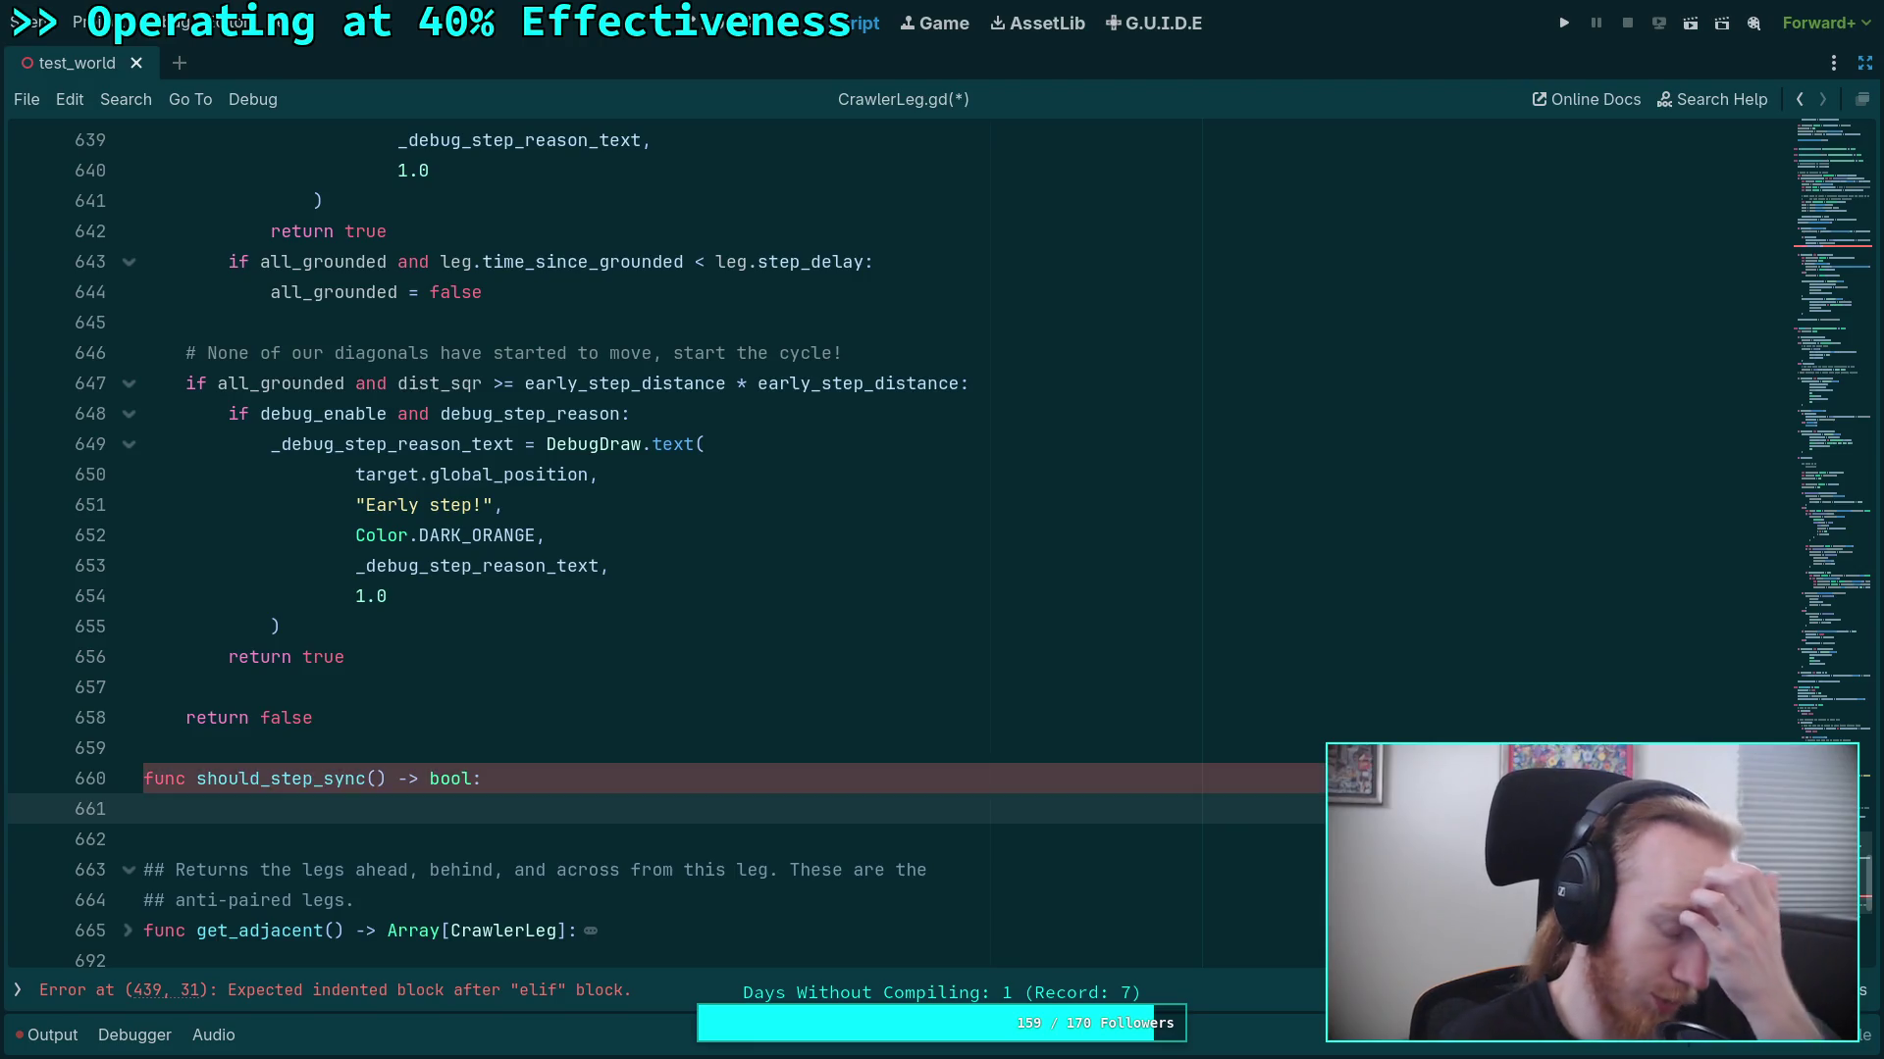
pyautogui.click(312, 778)
pyautogui.press('BackSpace')
pyautogui.press('BackSpace')
pyautogui.press('BackSpace')
pyautogui.write('_step')
pyautogui.press('BackSpace')
pyautogui.press('BackSpace')
pyautogui.write('n')
pyautogui.press('BackSpace')
pyautogui.write('ep')
# Add a ## doc comment: this leg should start stepping to sync with another leg that has begun to step.
pyautogui.press('Up')
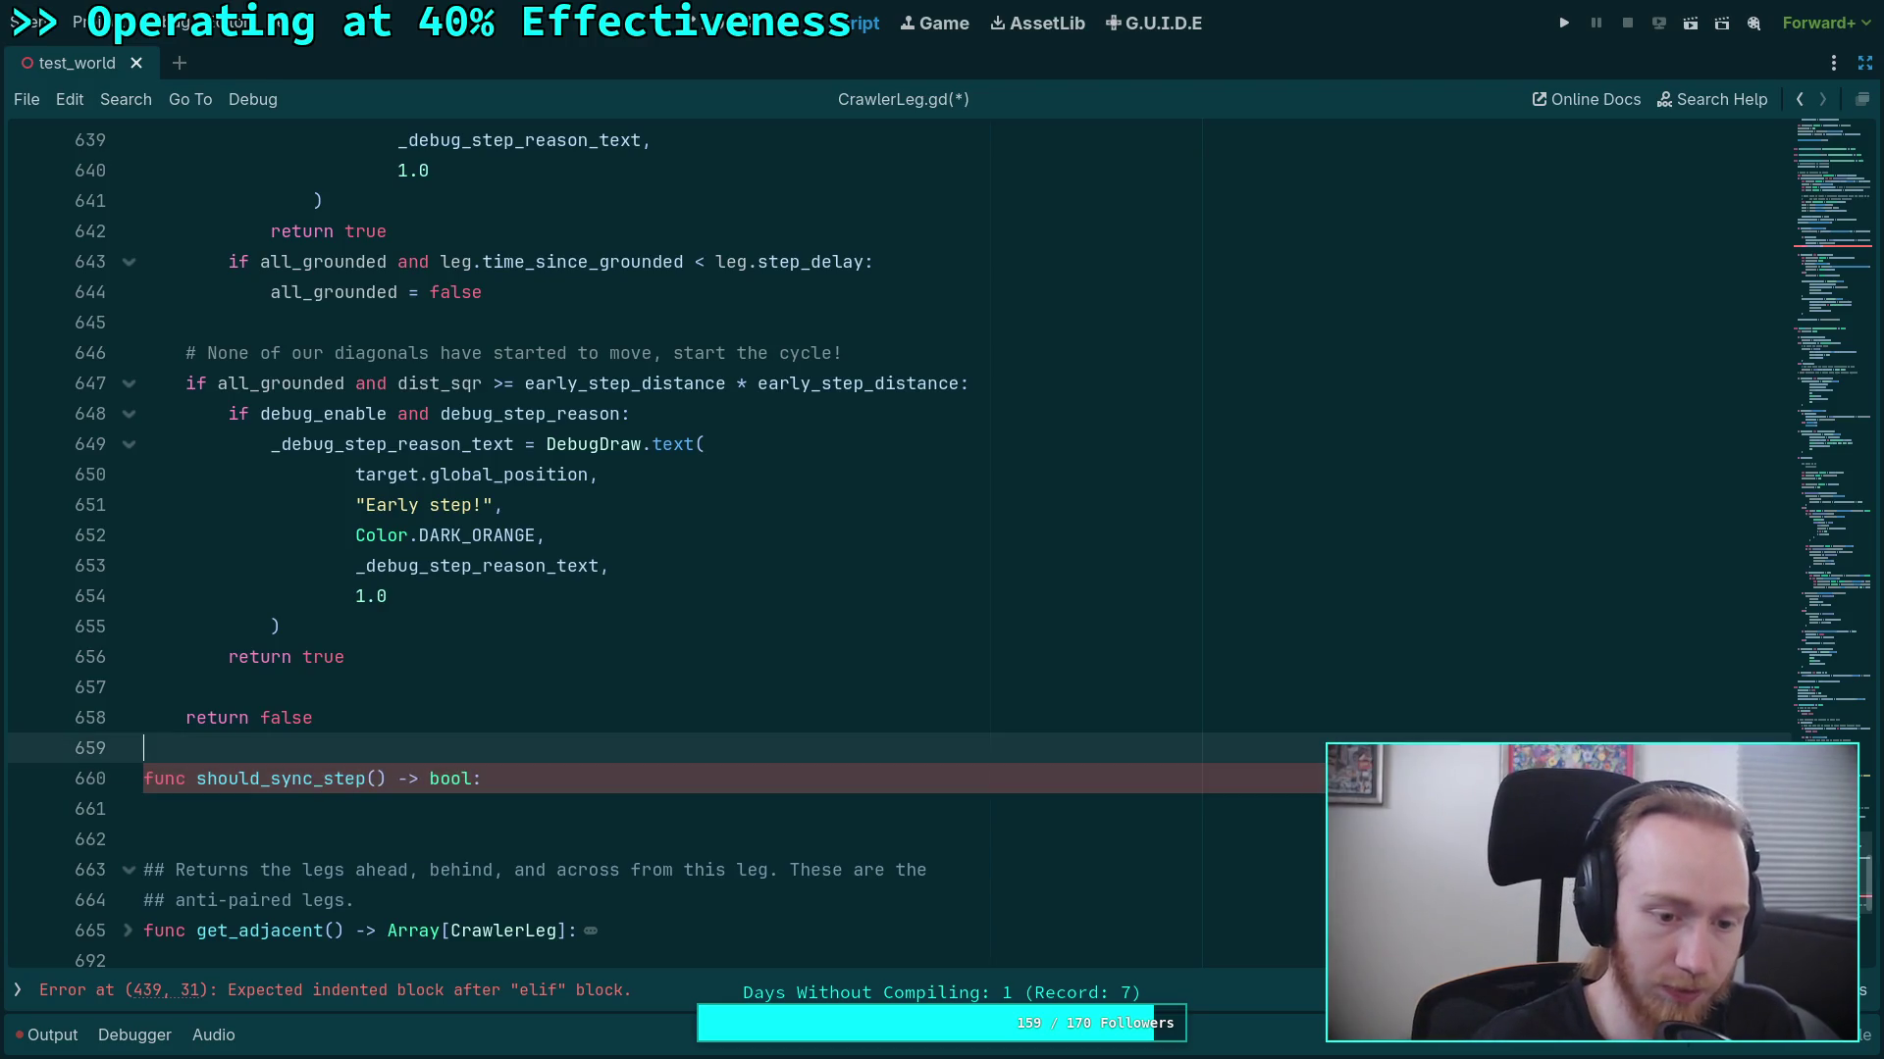
pyautogui.press('Return')
pyautogui.write('##')
pyautogui.write('this leg should ')
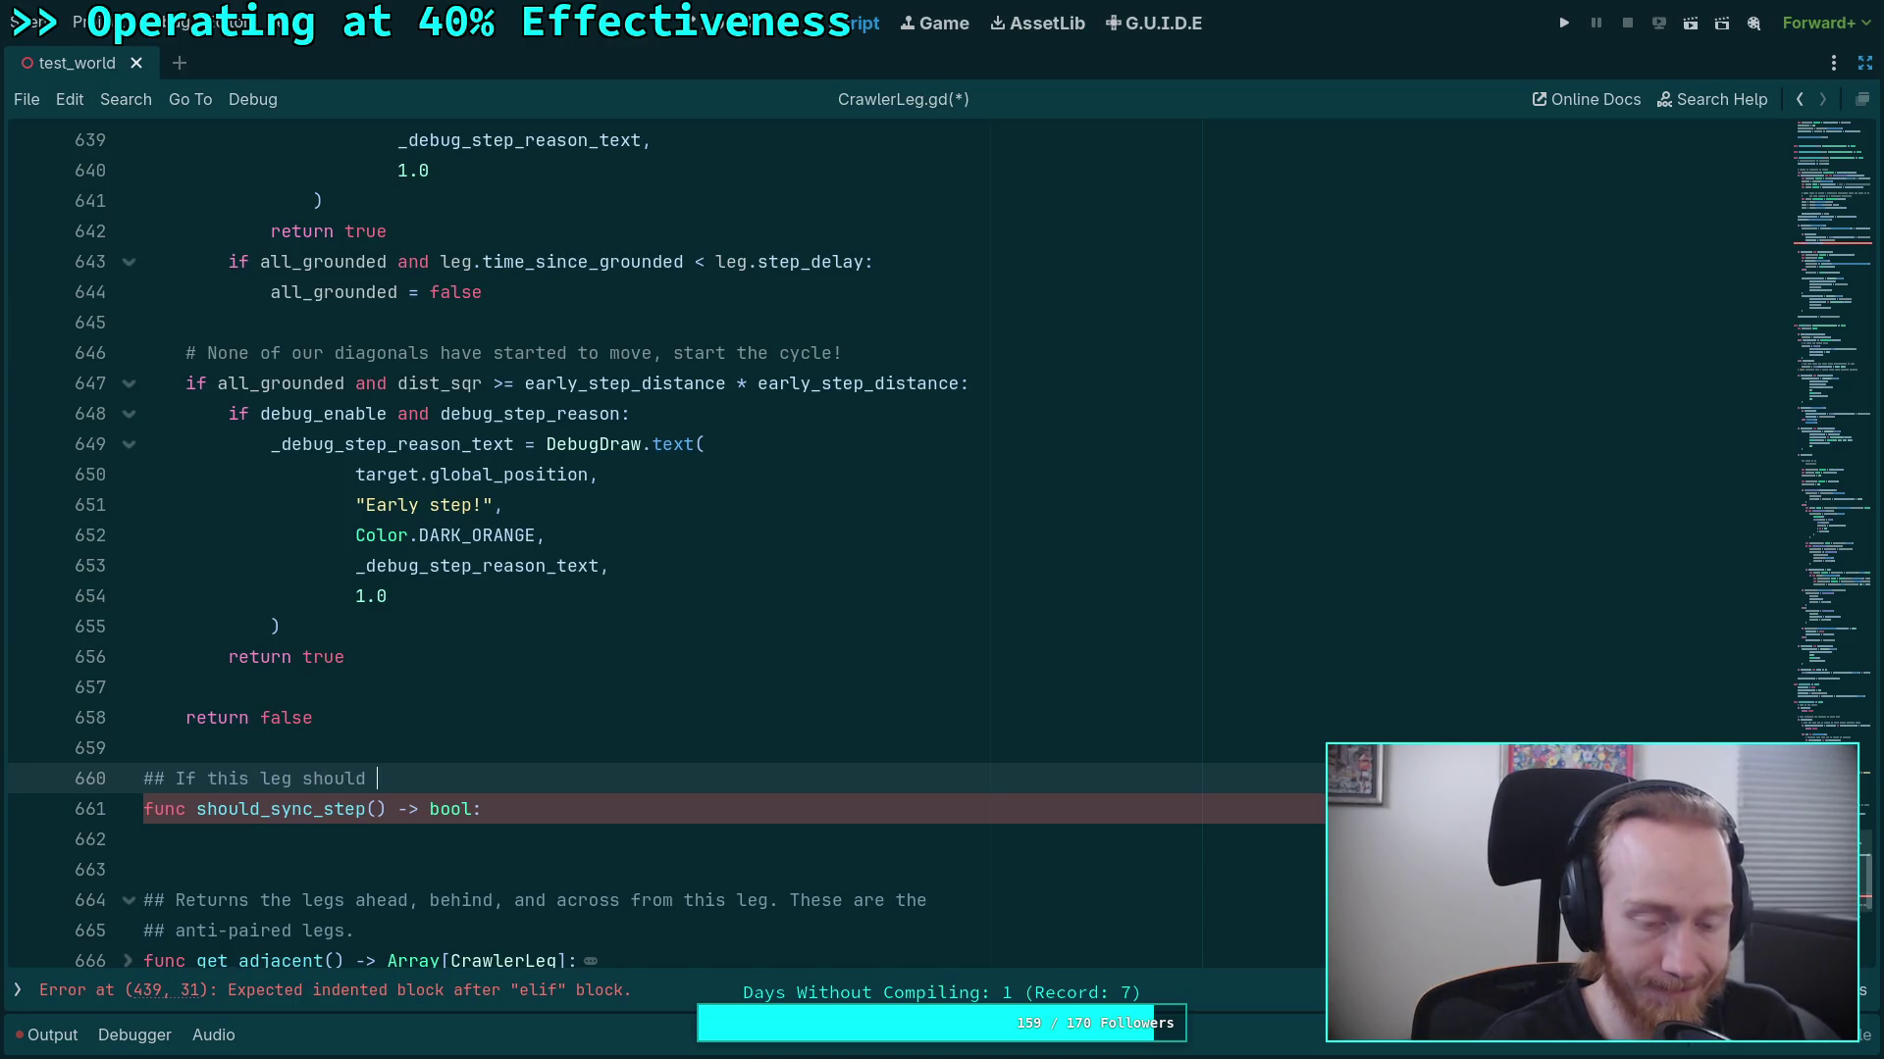
pyautogui.write('start ')
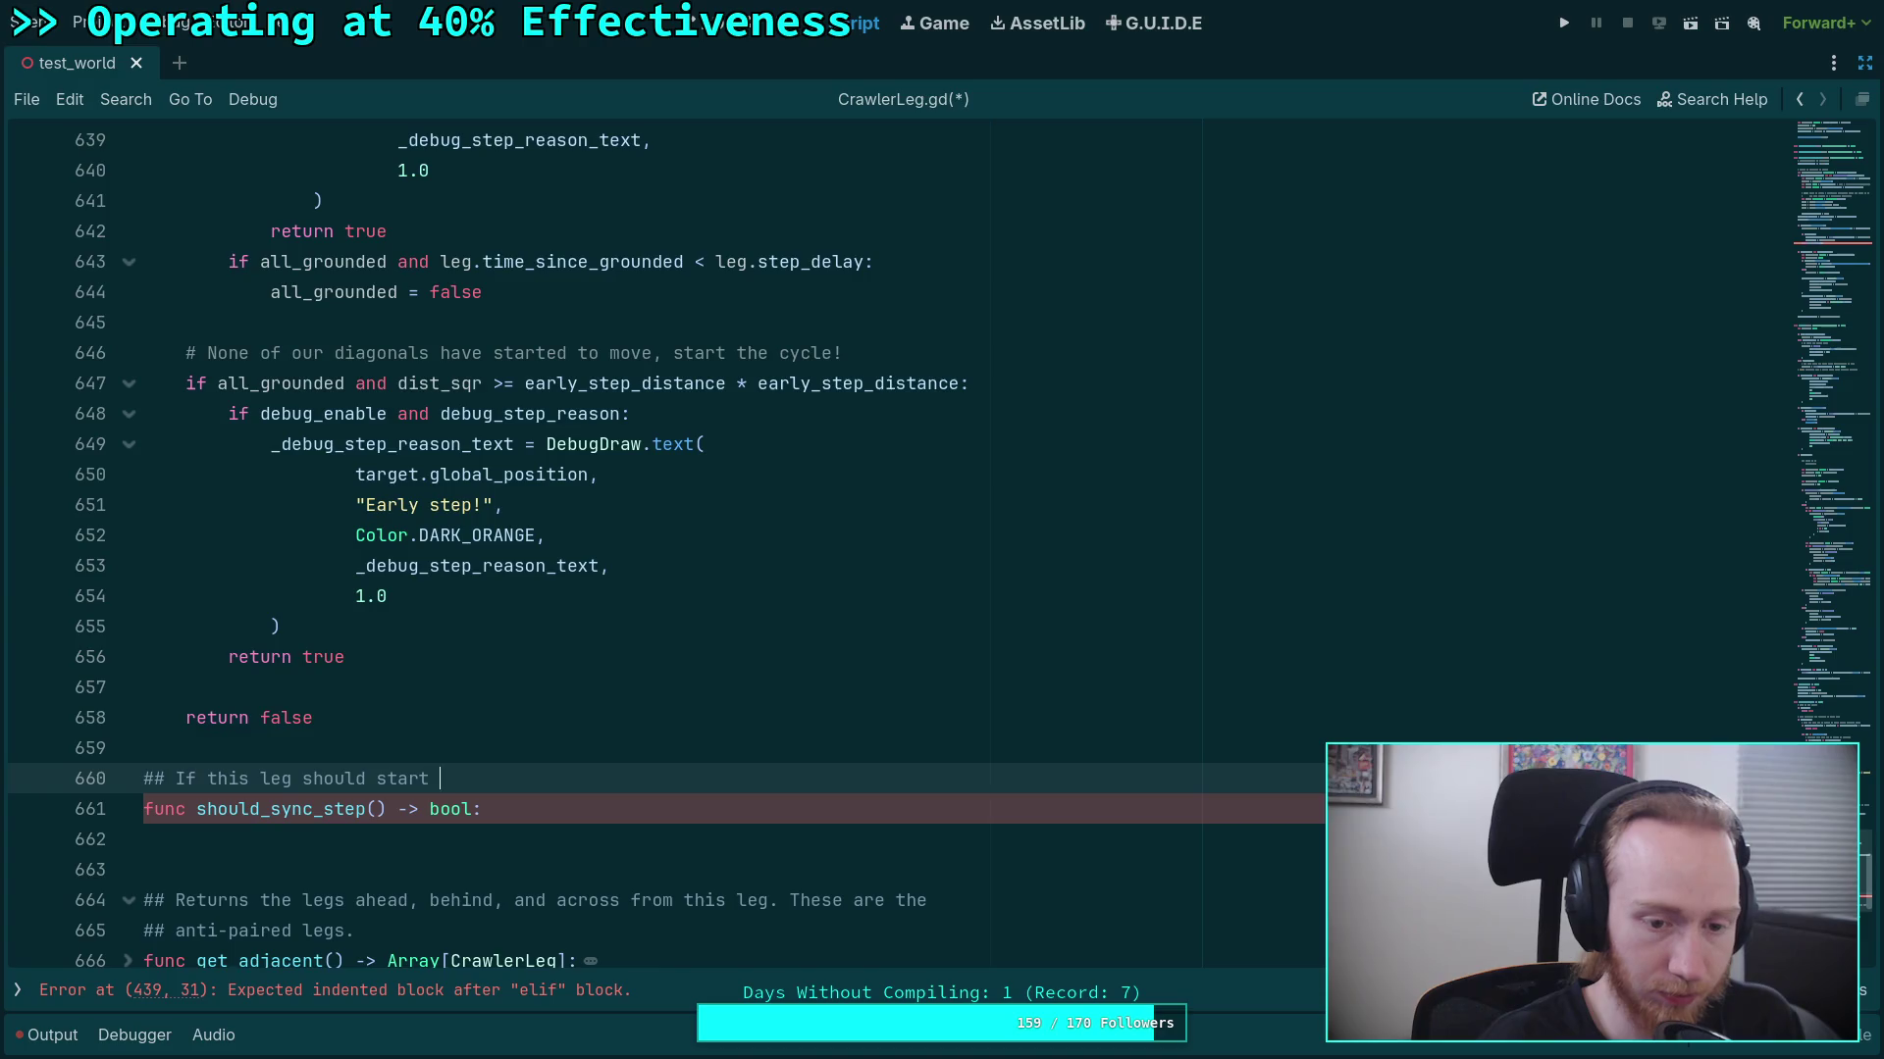
pyautogui.write('steping ')
pyautogui.write('because it')
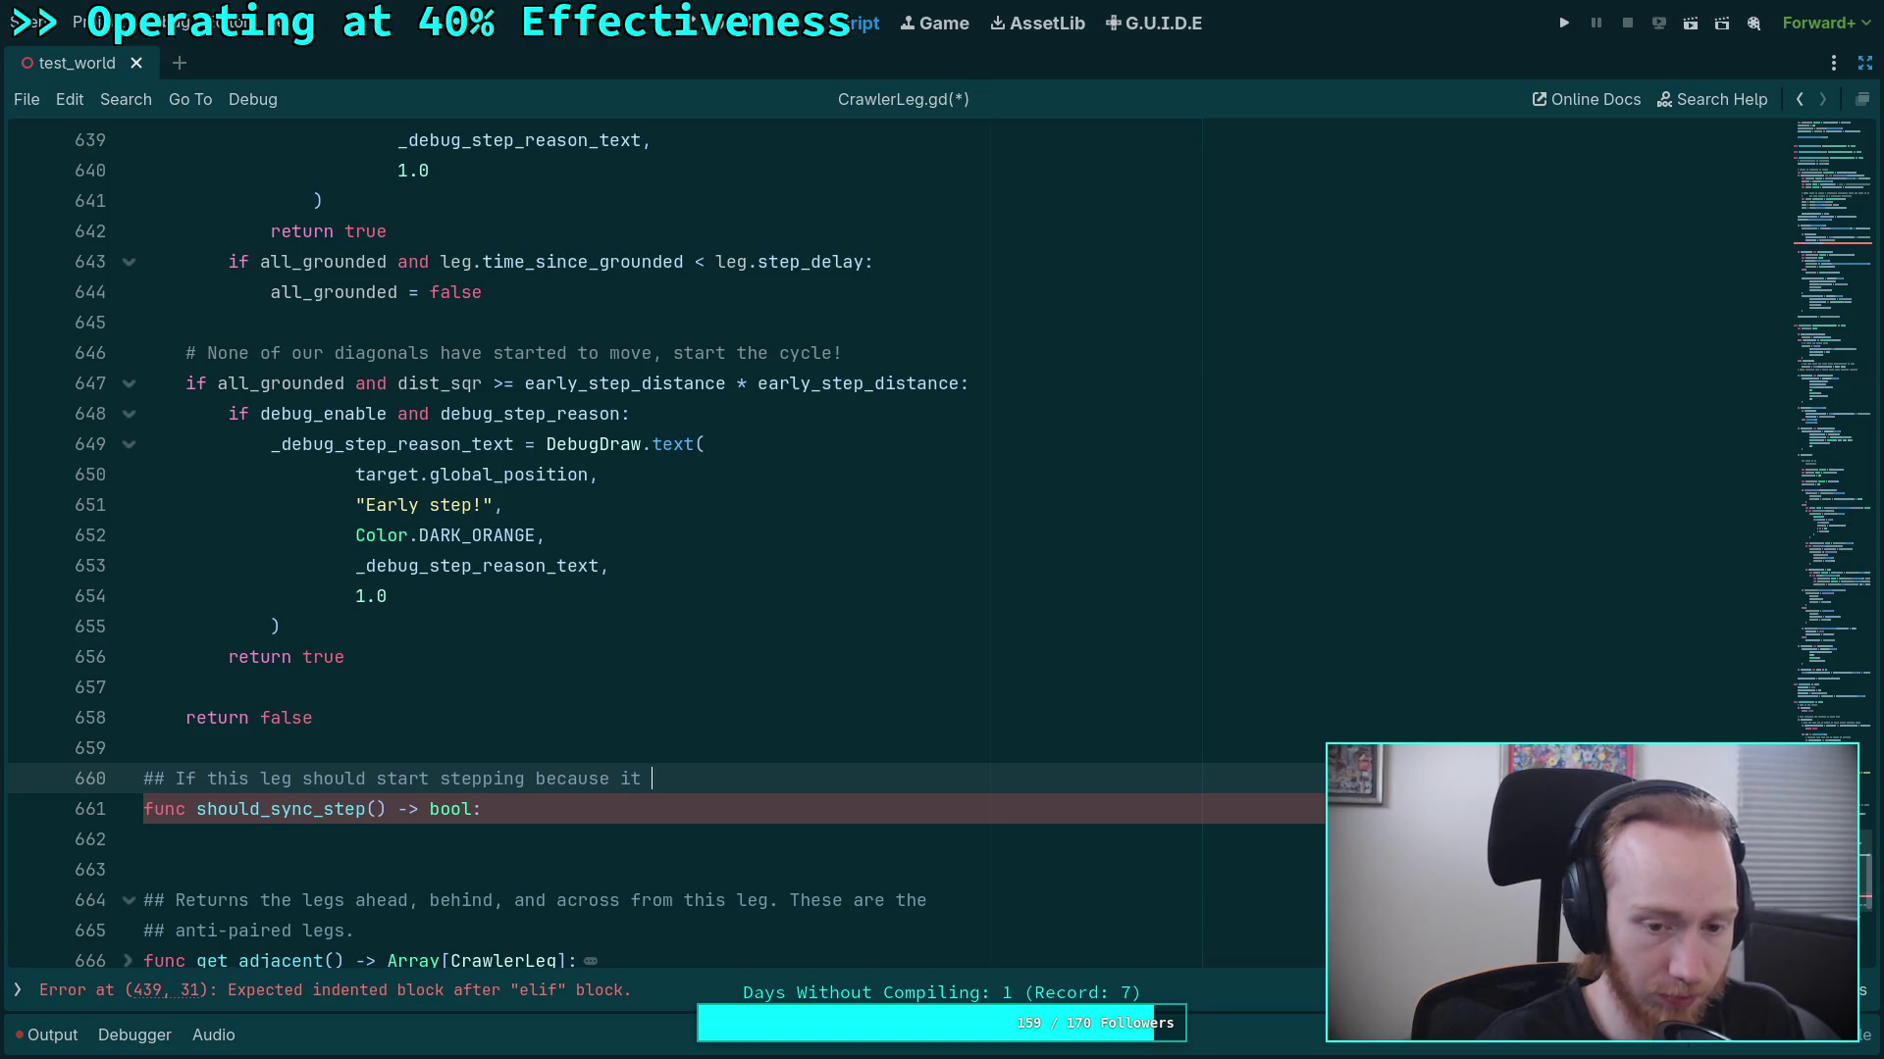
pyautogui.write(' c')
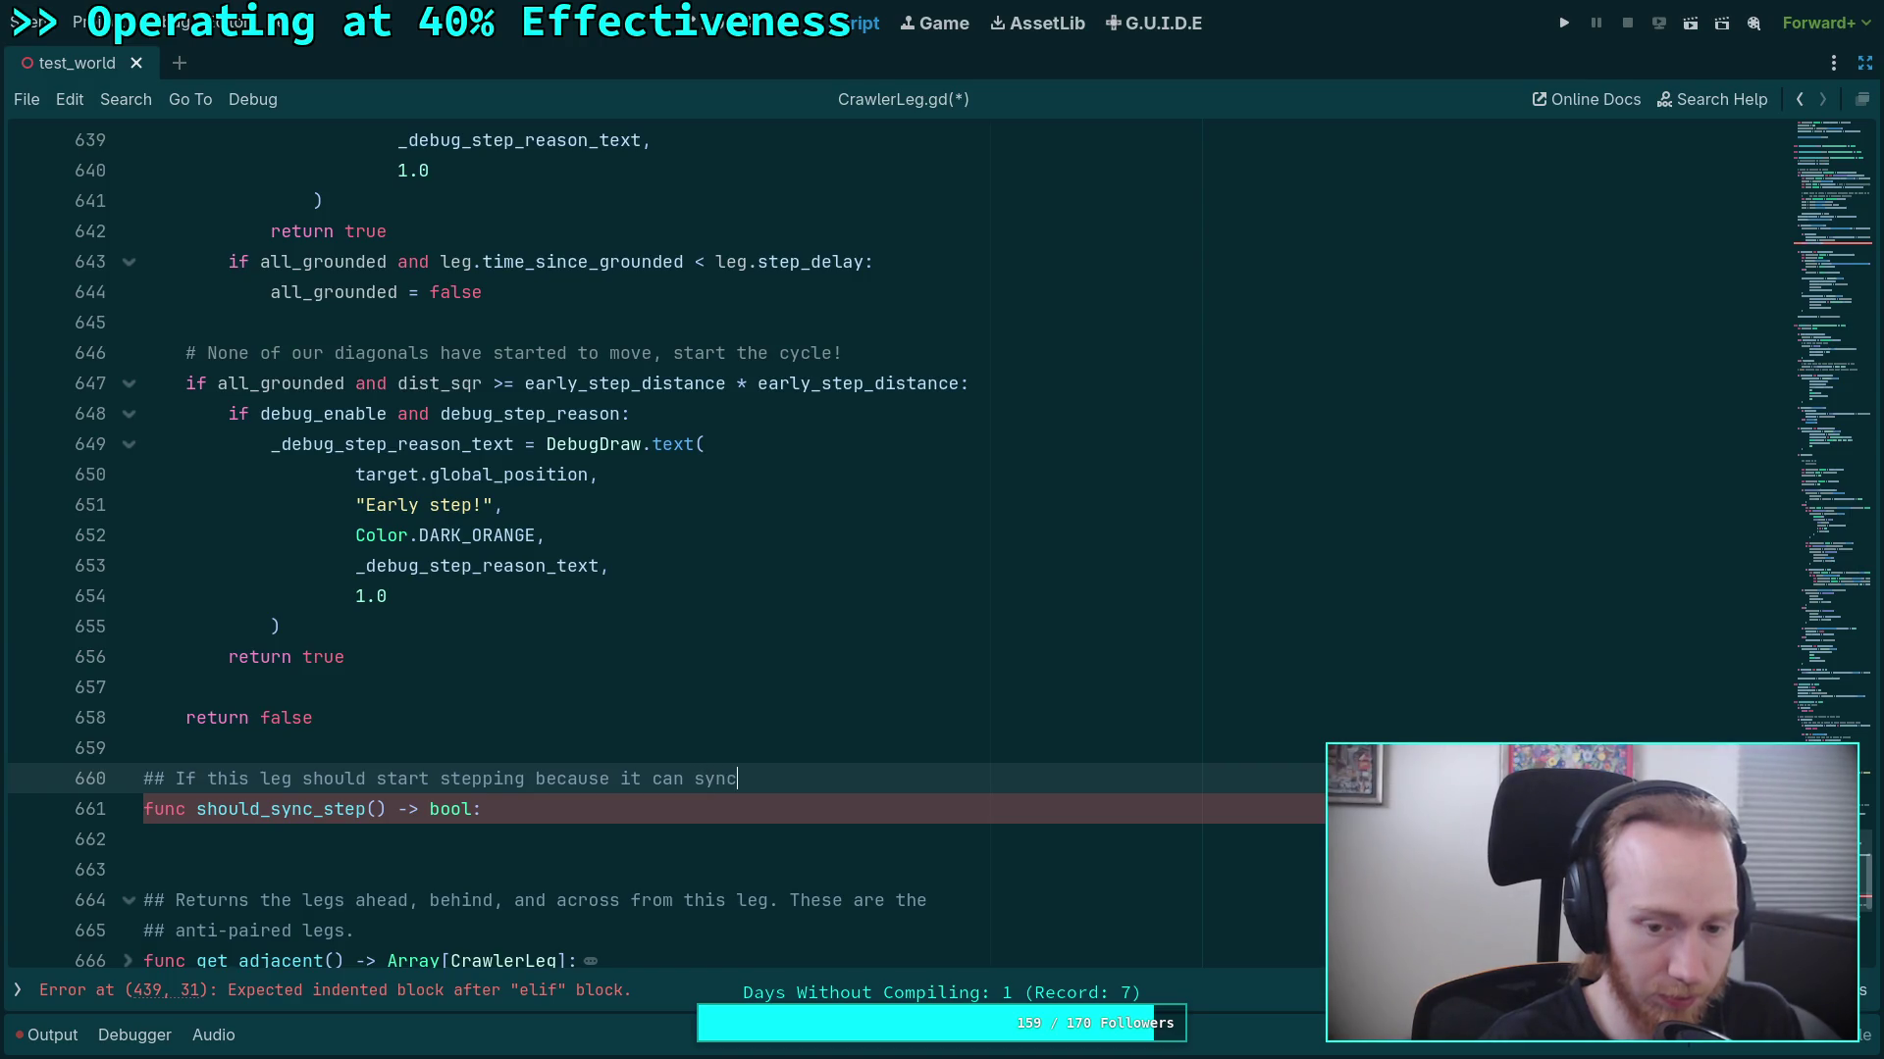
pyautogui.write('an spzed')
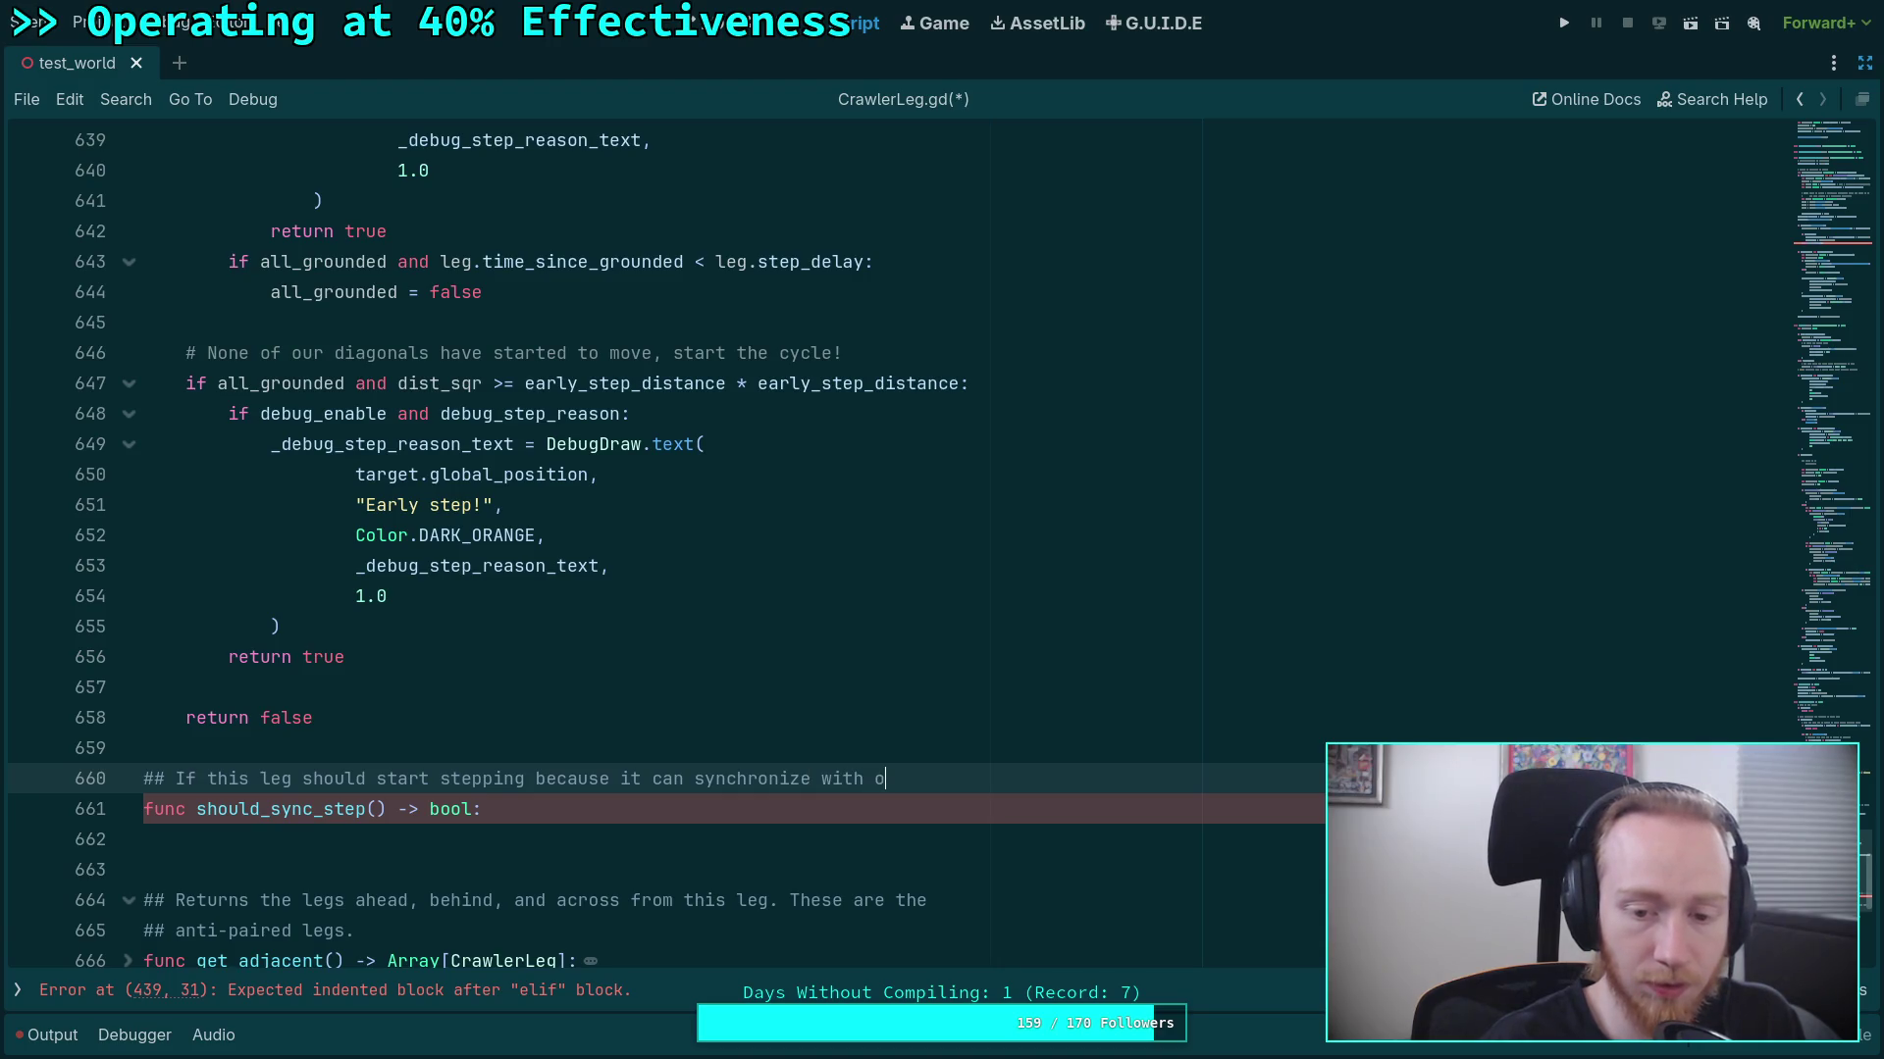
pyautogui.write('nother')
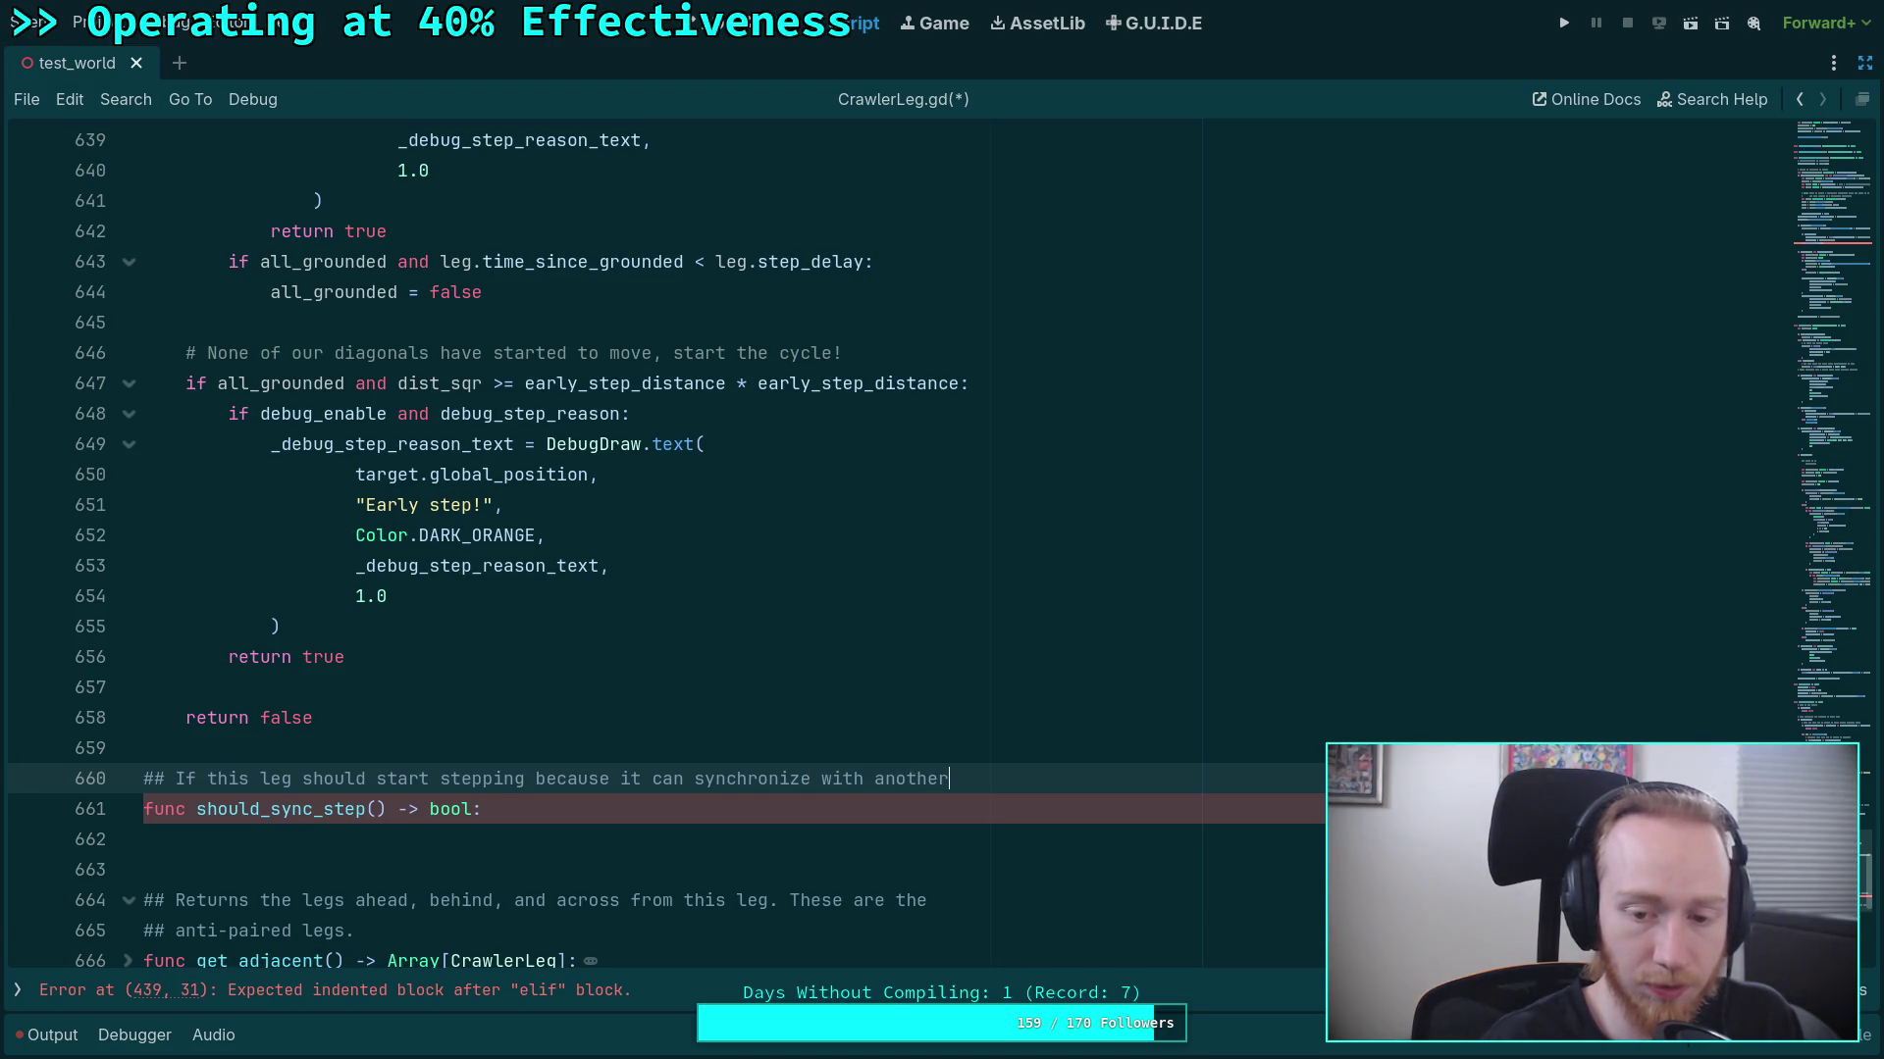
pyautogui.press('Return')
pyautogui.write('## leg t')
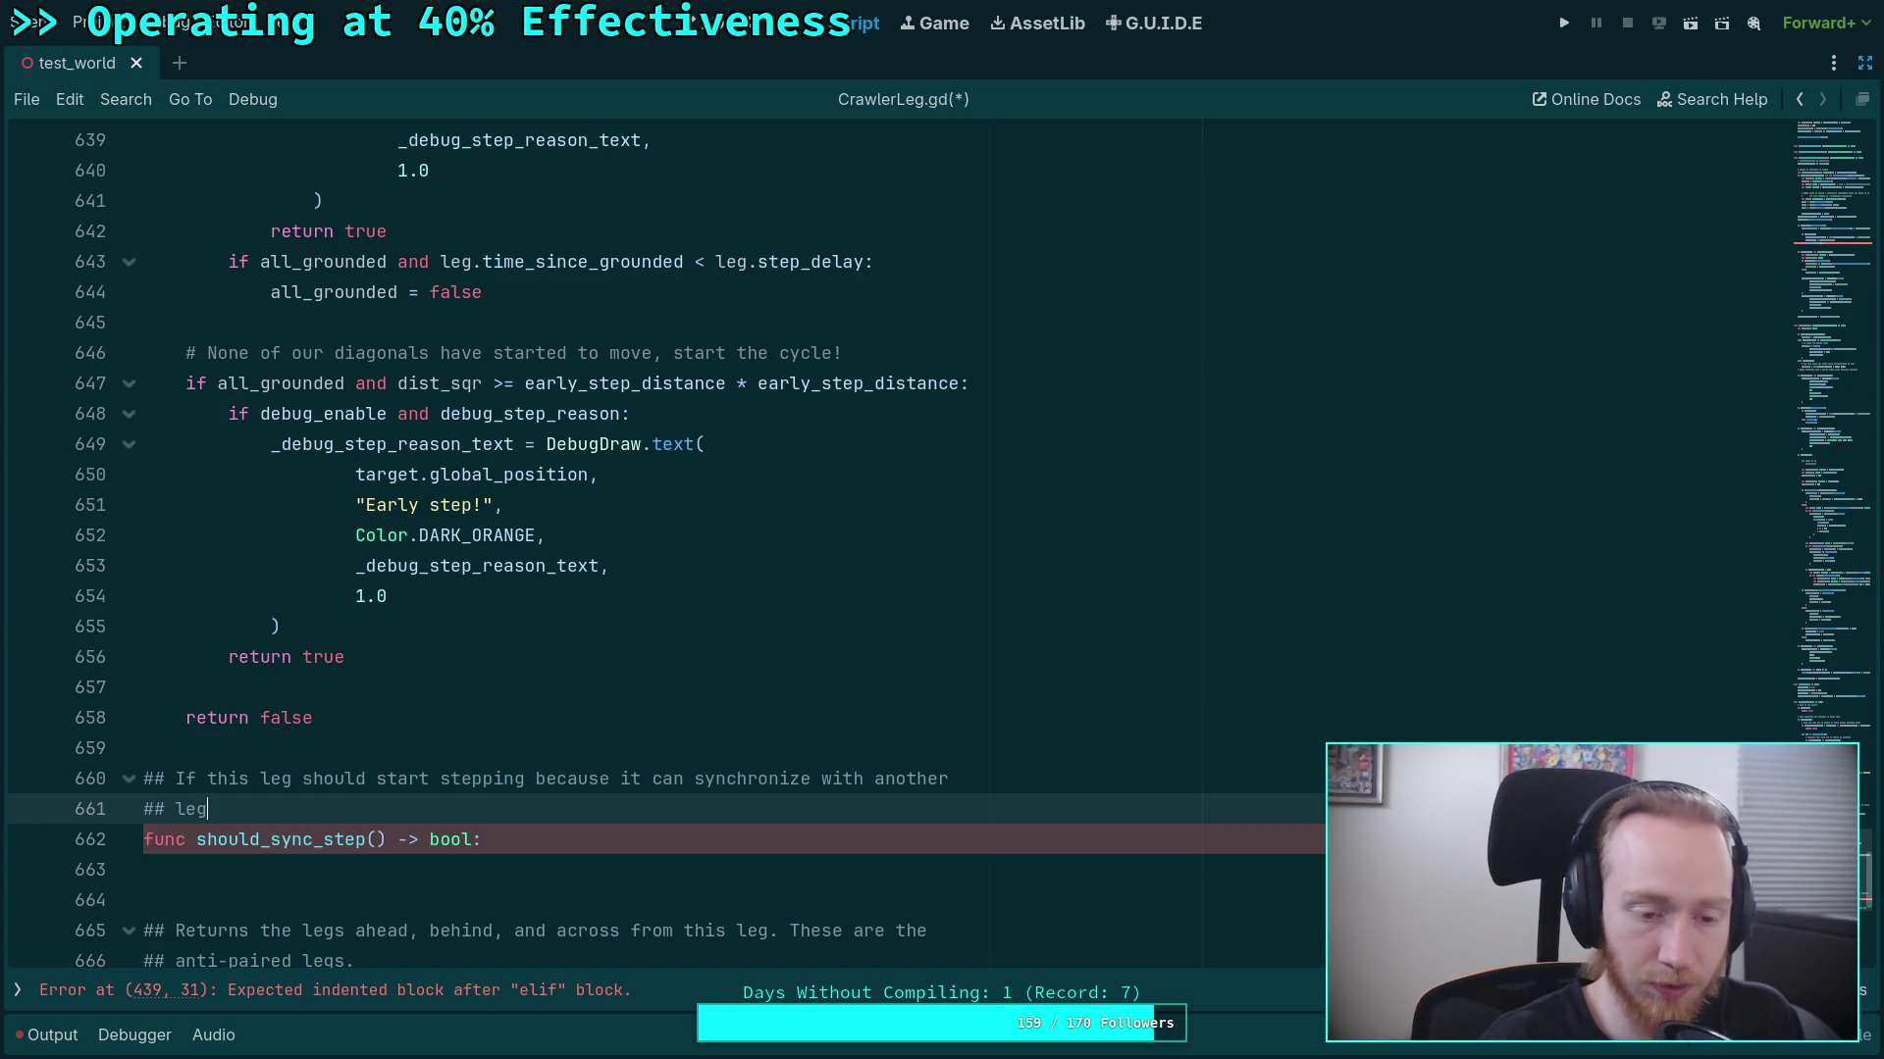
pyautogui.write('hat already')
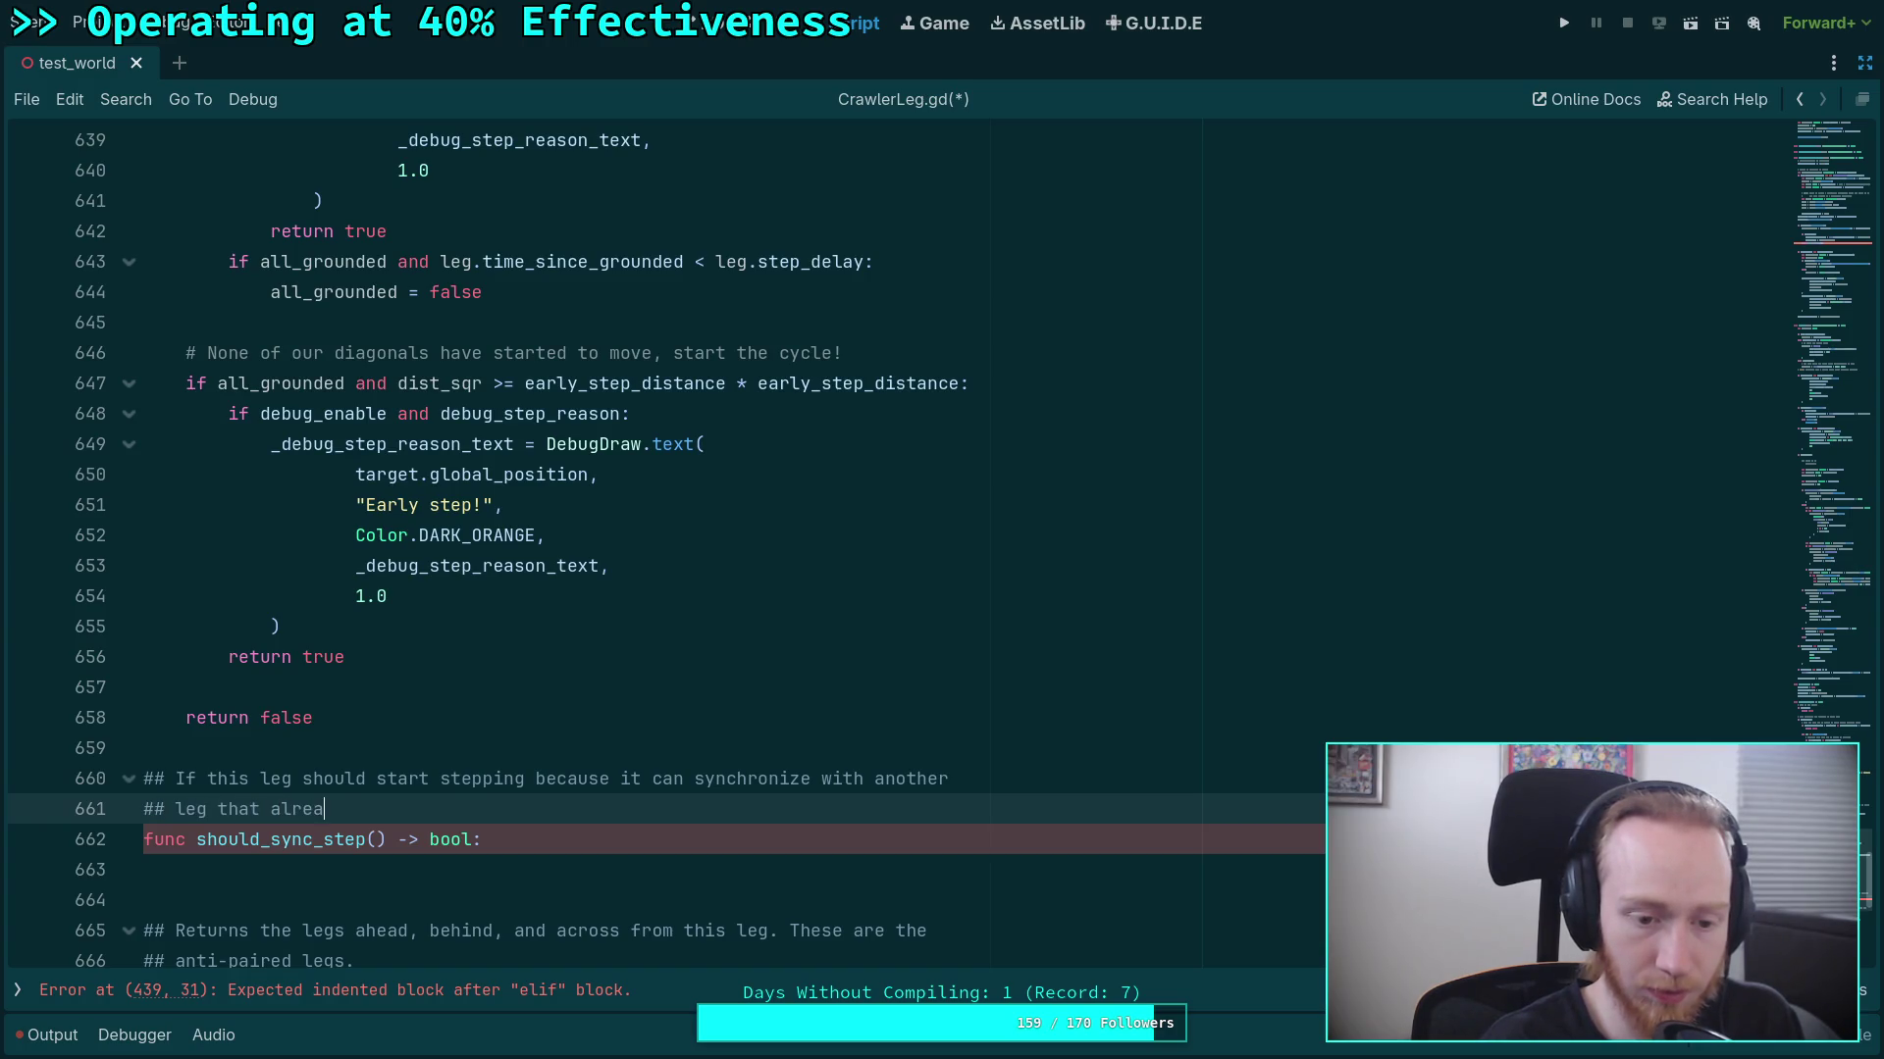
pyautogui.press('BackSpace')
pyautogui.press('BackSpace')
pyautogui.press('BackSpace')
pyautogui.write('as be')
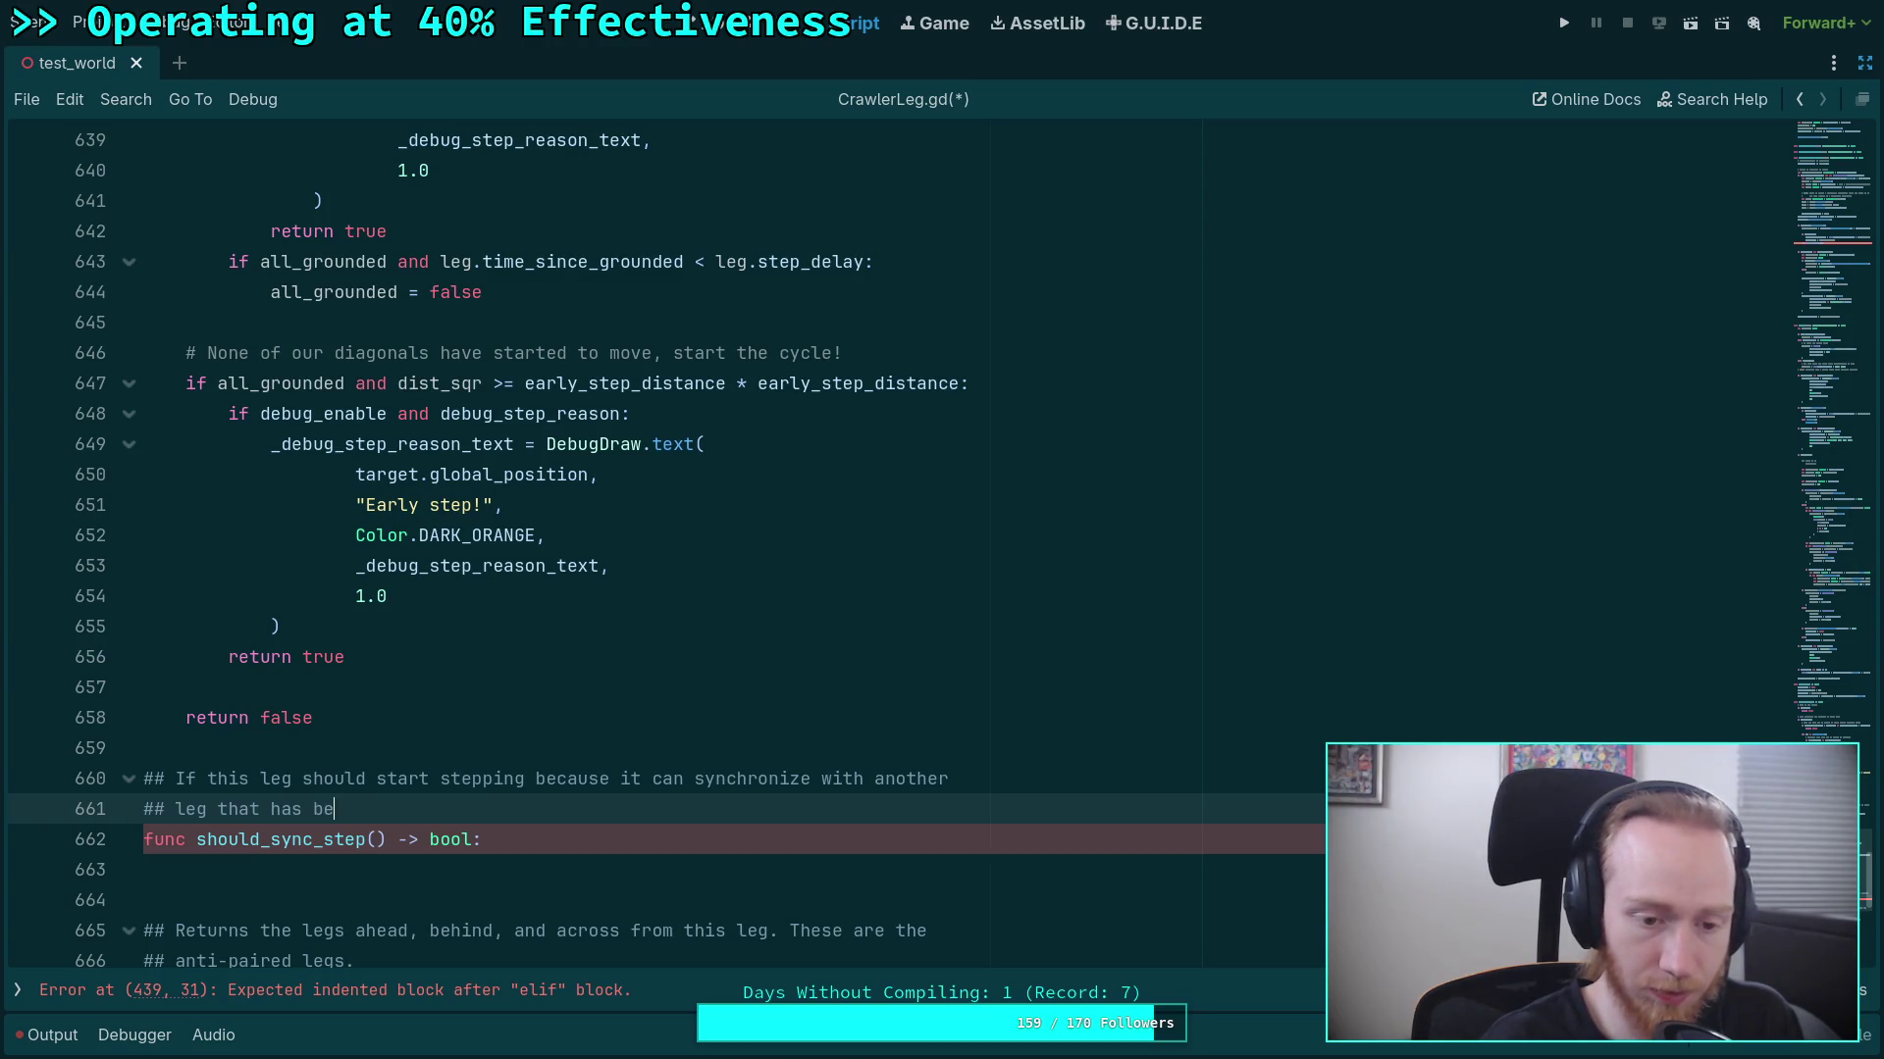
pyautogui.write('gun to step')
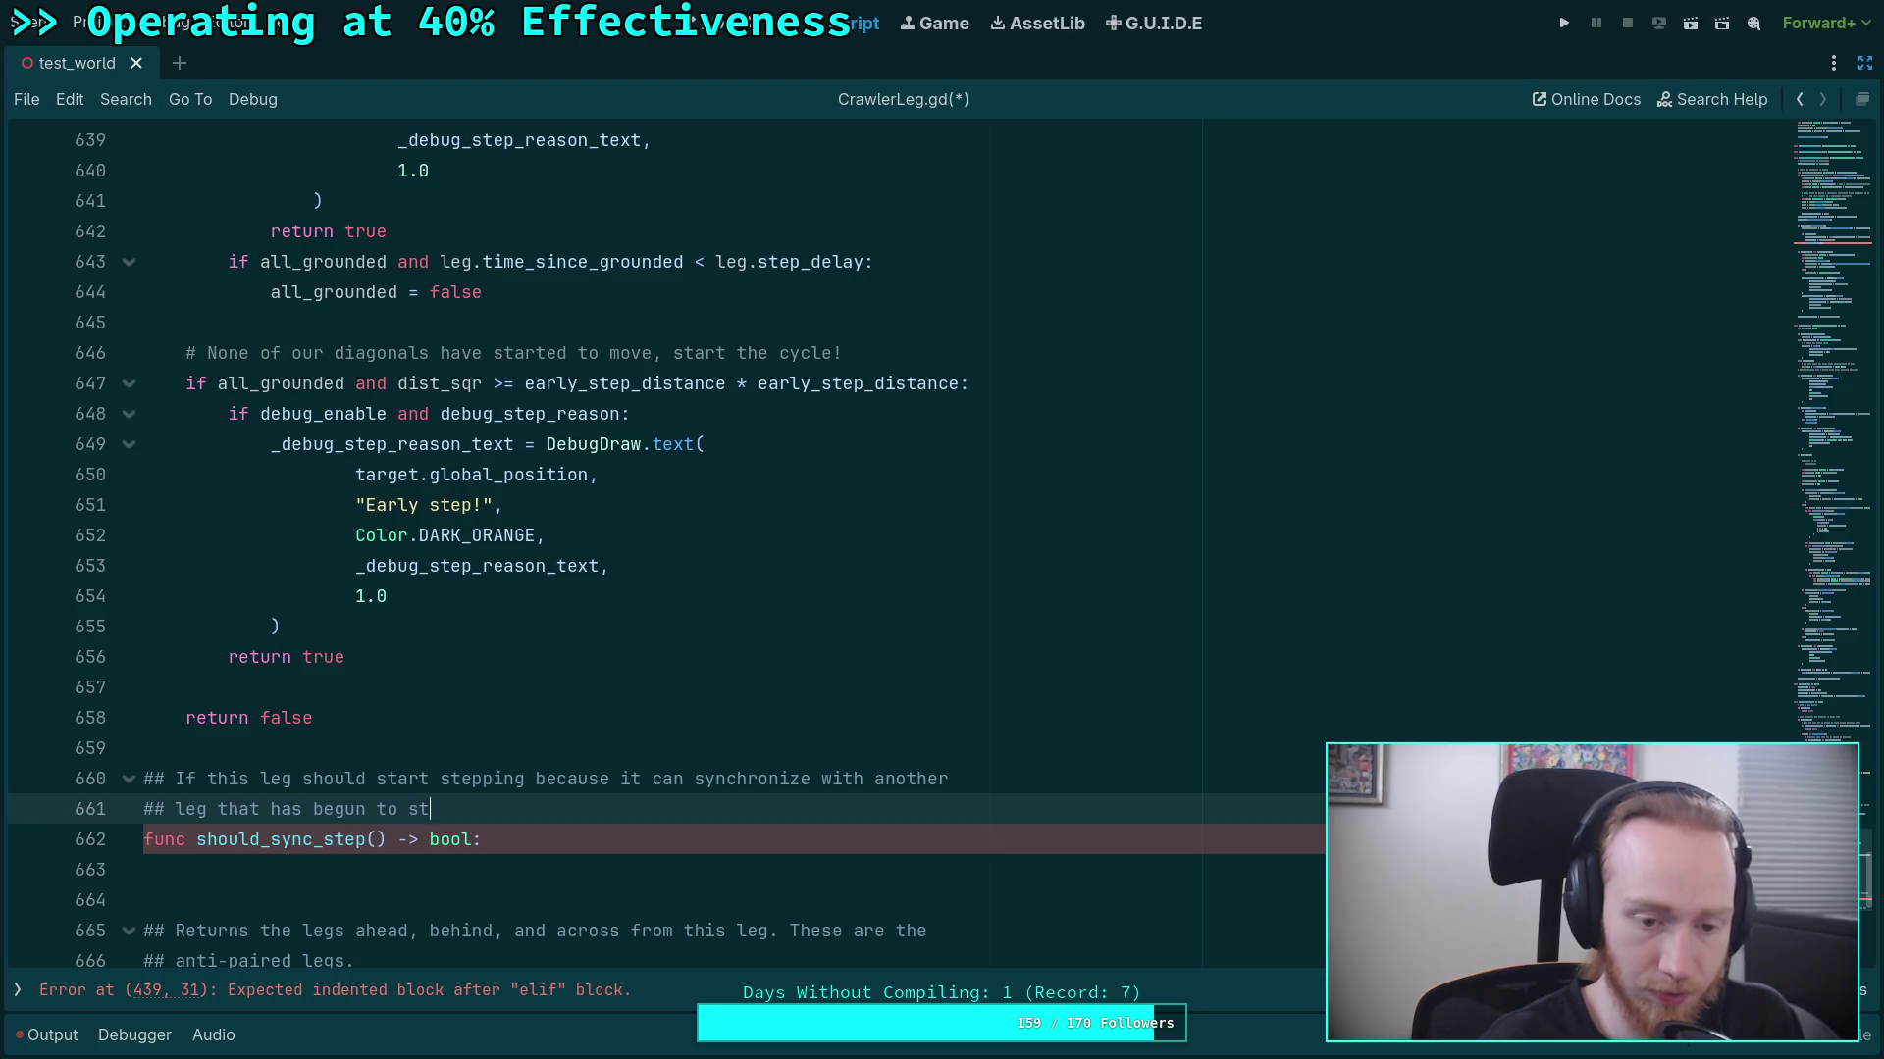
pyautogui.scroll(4, 390, 613)
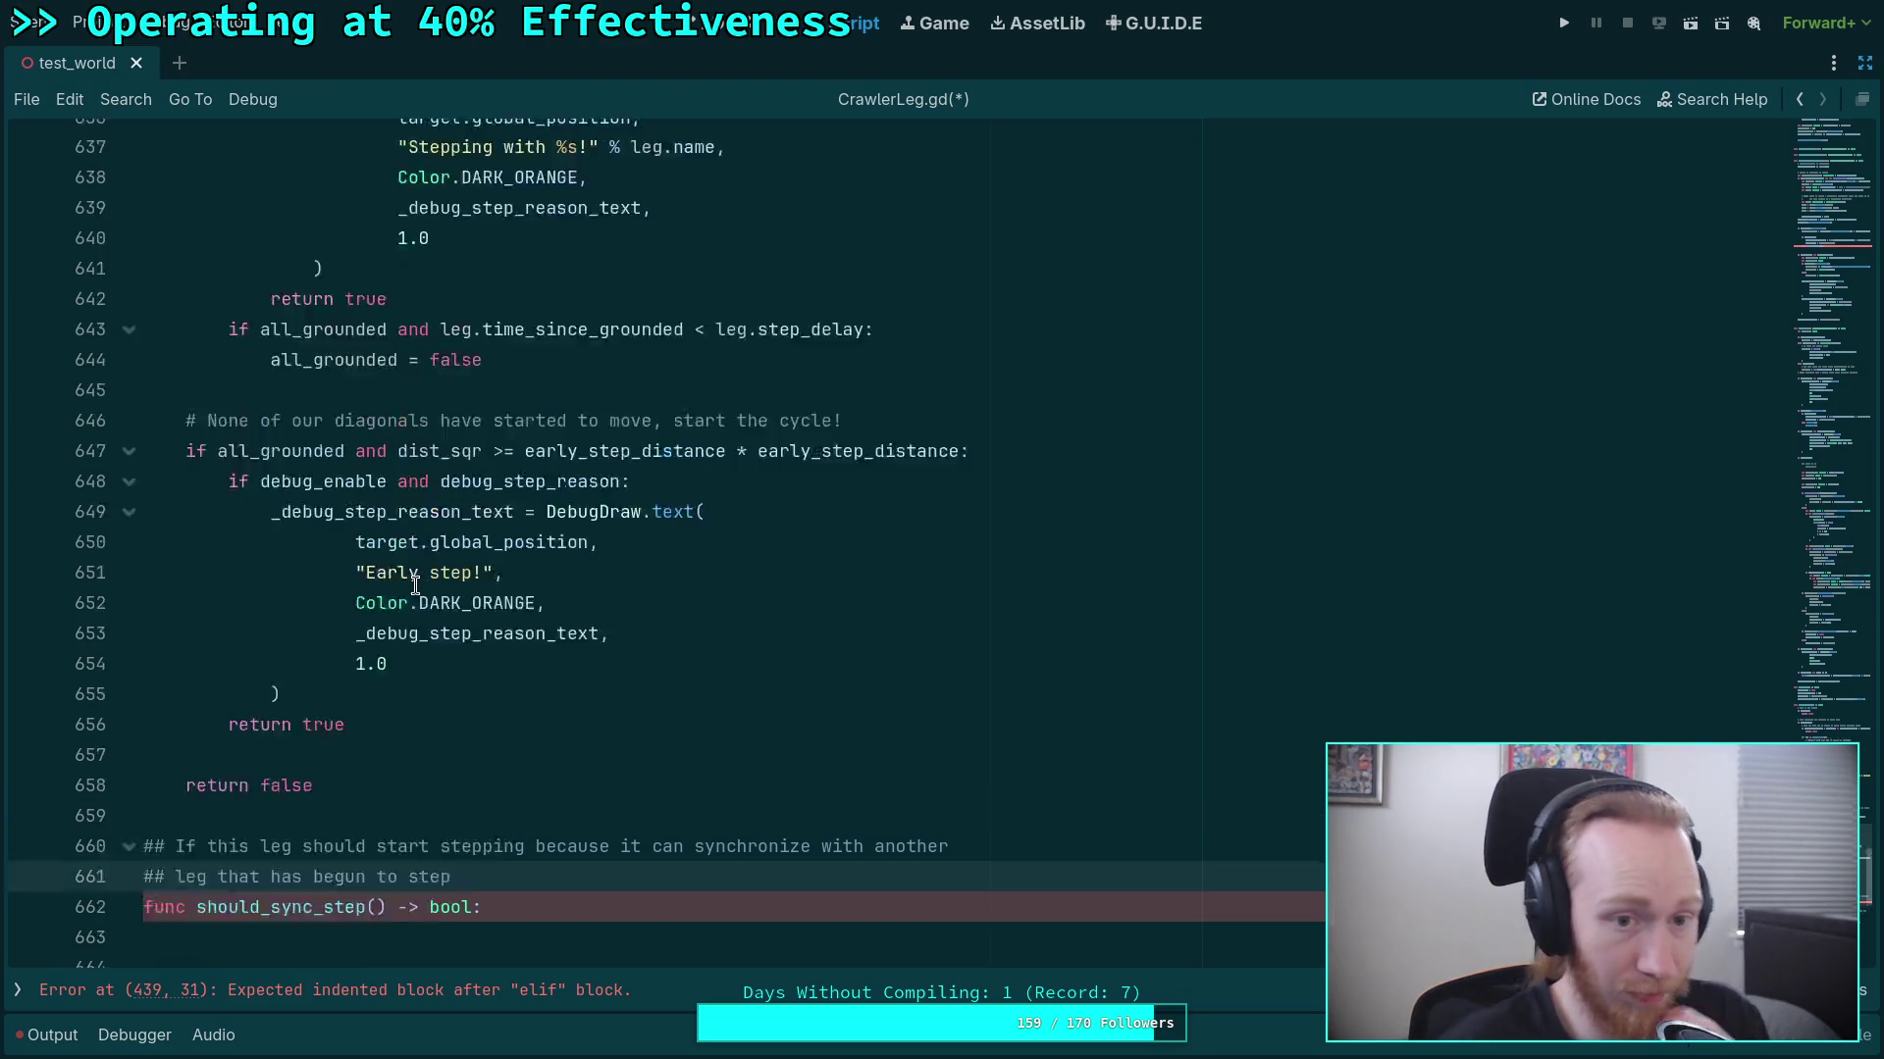
# Rename dist_sqr to dist_sqr_to_rest in the early-step condition.
pyautogui.scroll(-3, 368, 606)
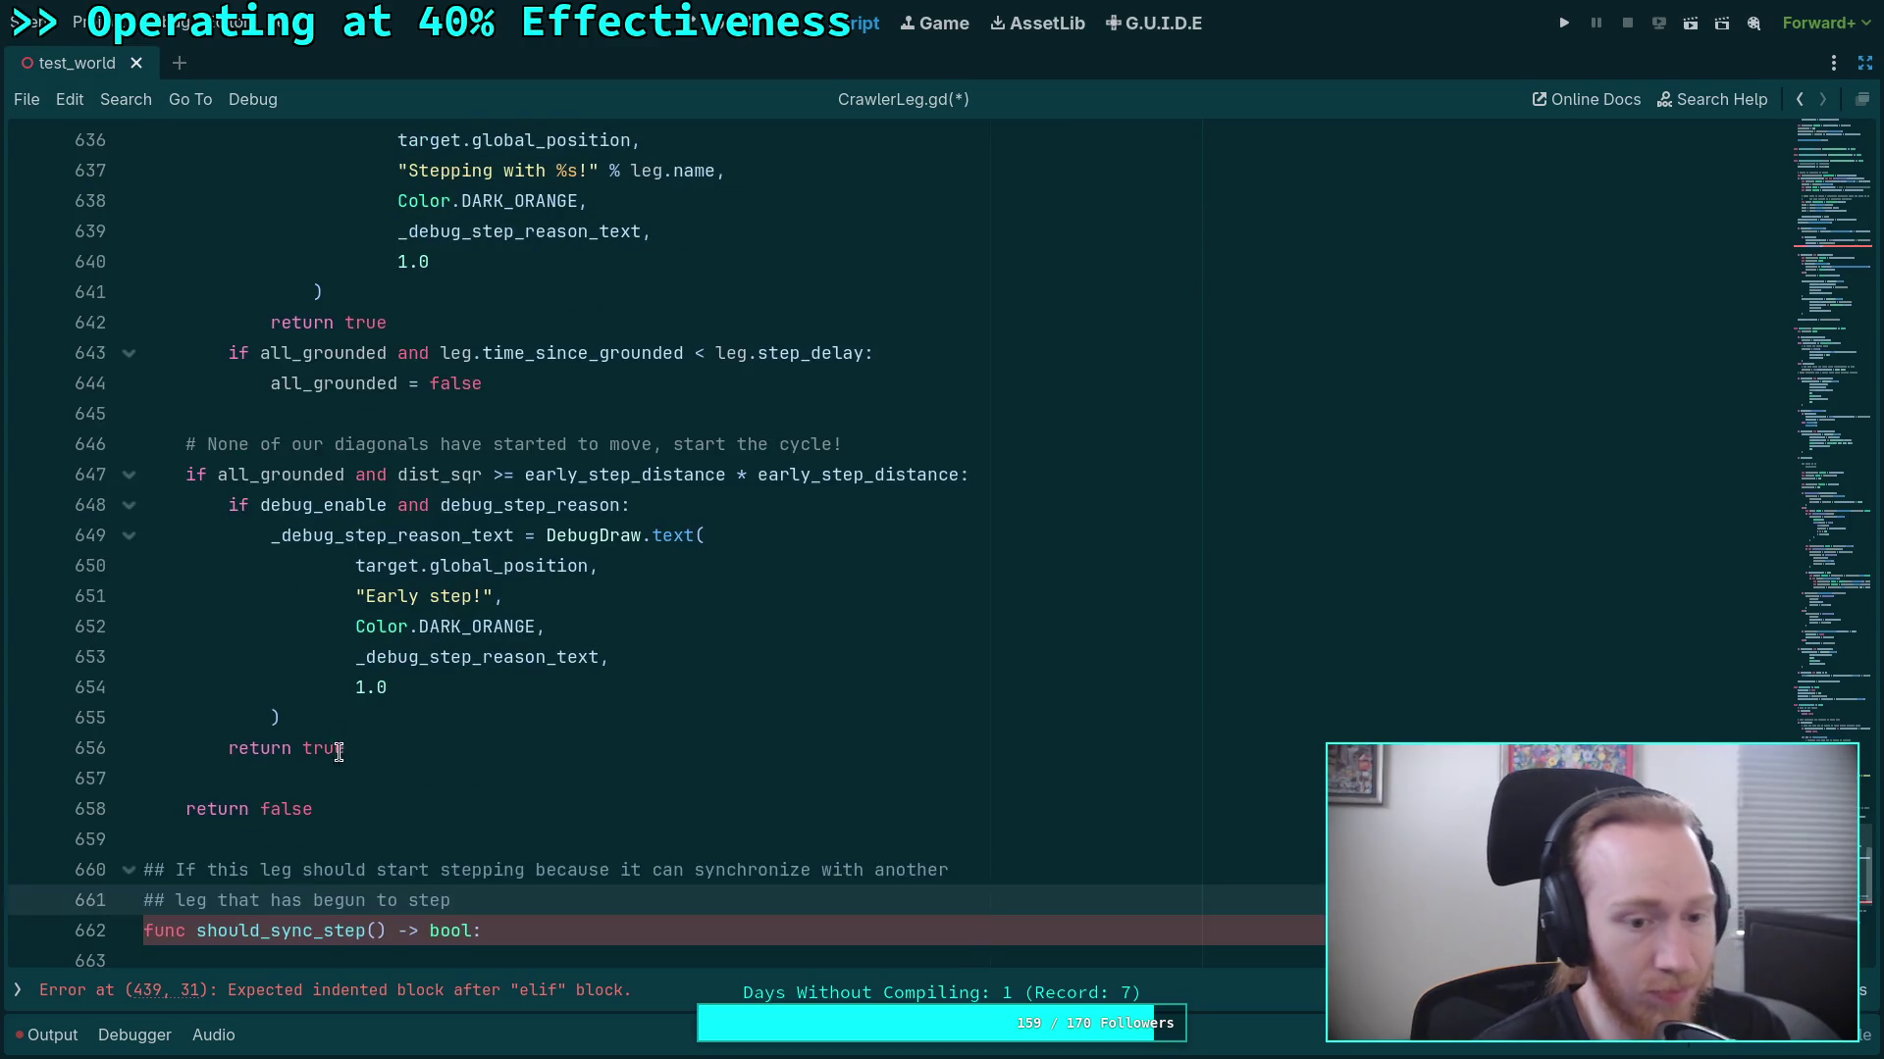
pyautogui.moveTo(370, 745); pyautogui.dragTo(349, 723)
pyautogui.scroll(2, 429, 607)
pyautogui.doubleClick(427, 644)
pyautogui.scroll(9, 512, 627)
pyautogui.scroll(-7, 538, 624)
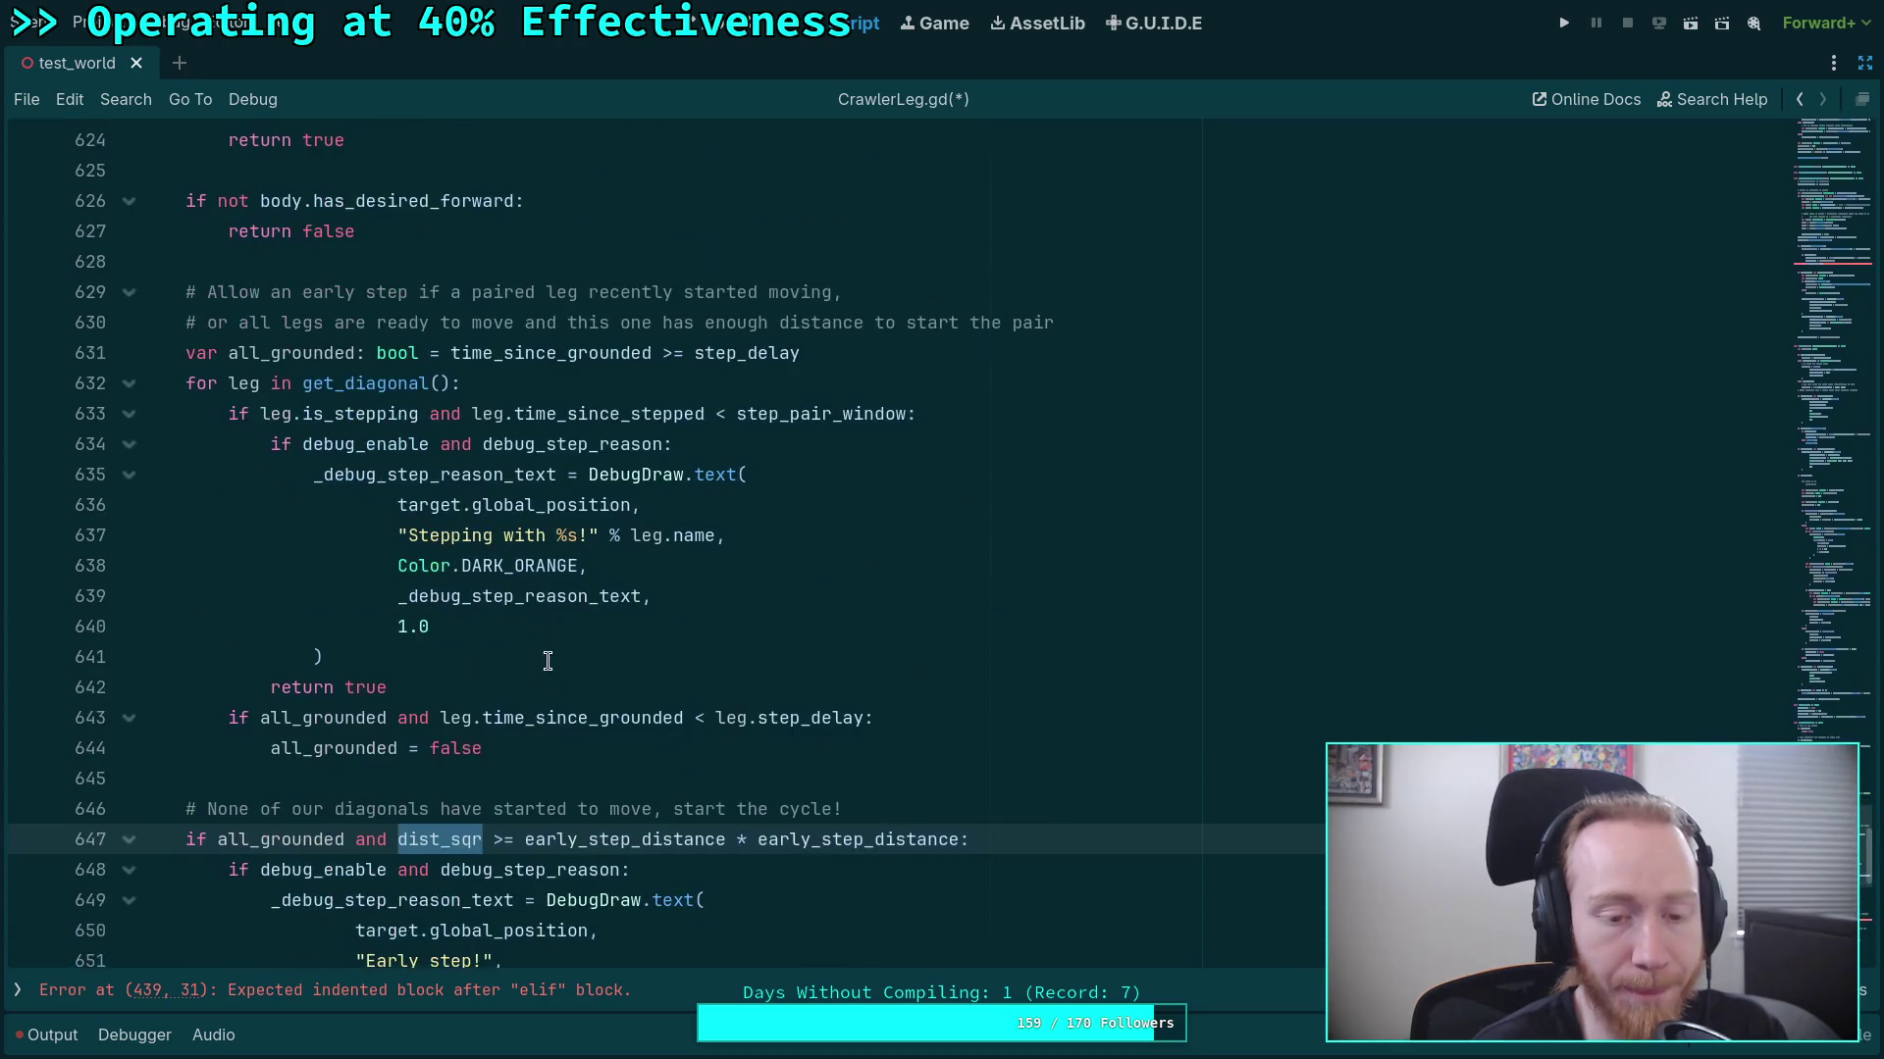
pyautogui.press('BackSpace')
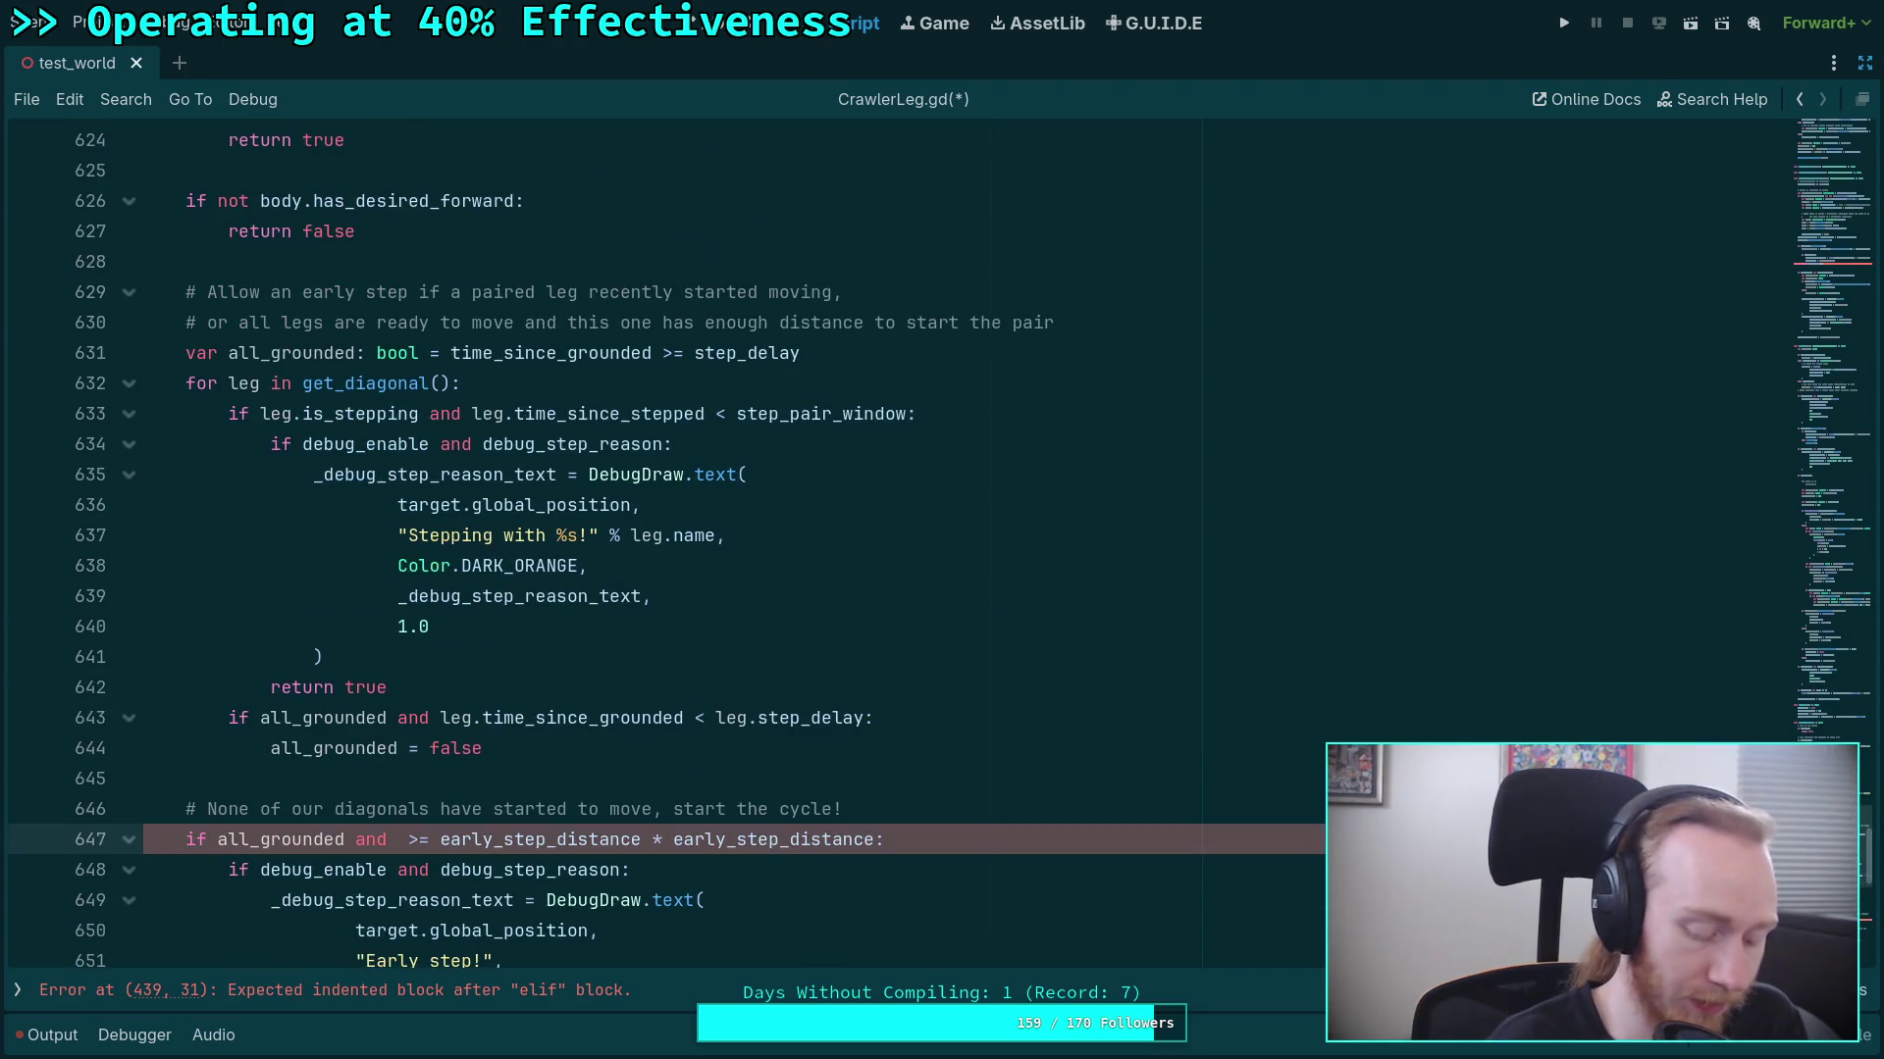
pyautogui.write('dist_sqr_to_rest')
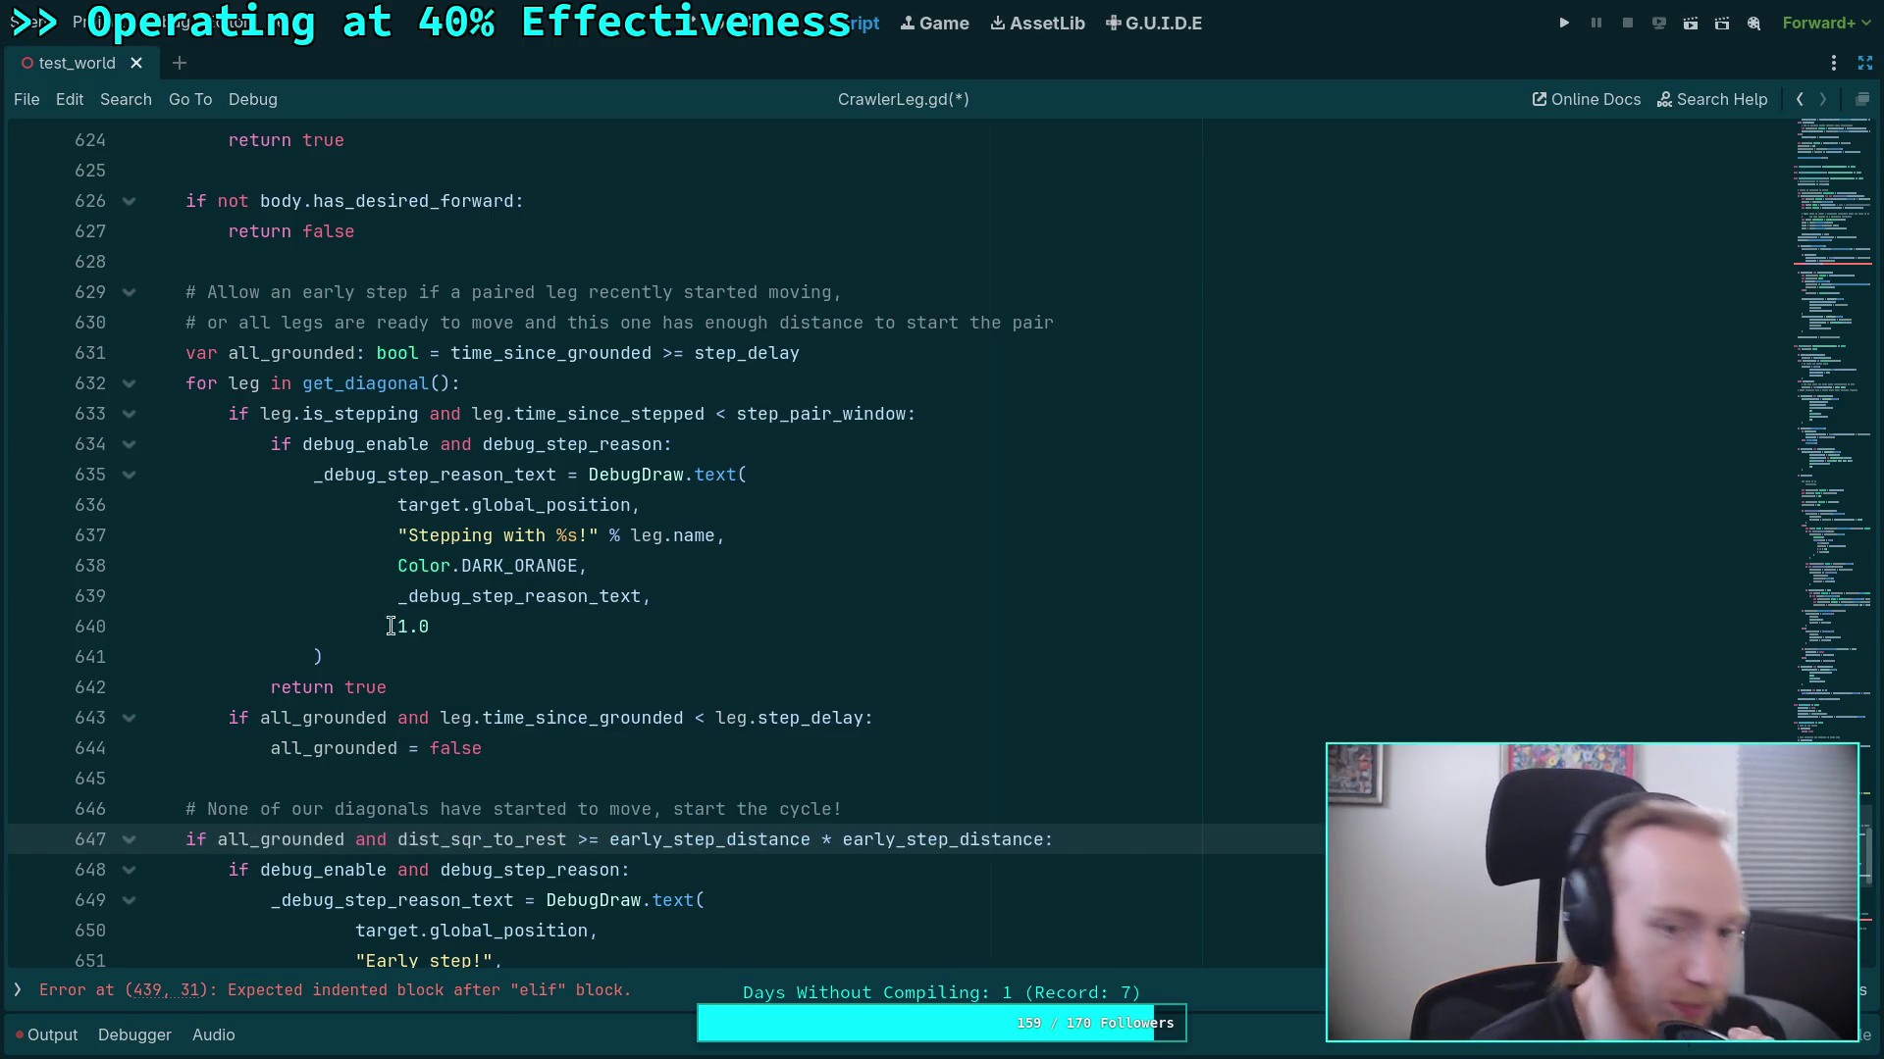
# Copy the all_grounded paired-leg stepping check block.
pyautogui.moveTo(227, 413)
pyautogui.mouseDown()
pyautogui.moveTo(491, 644)
pyautogui.moveTo(500, 680)
pyautogui.mouseUp()
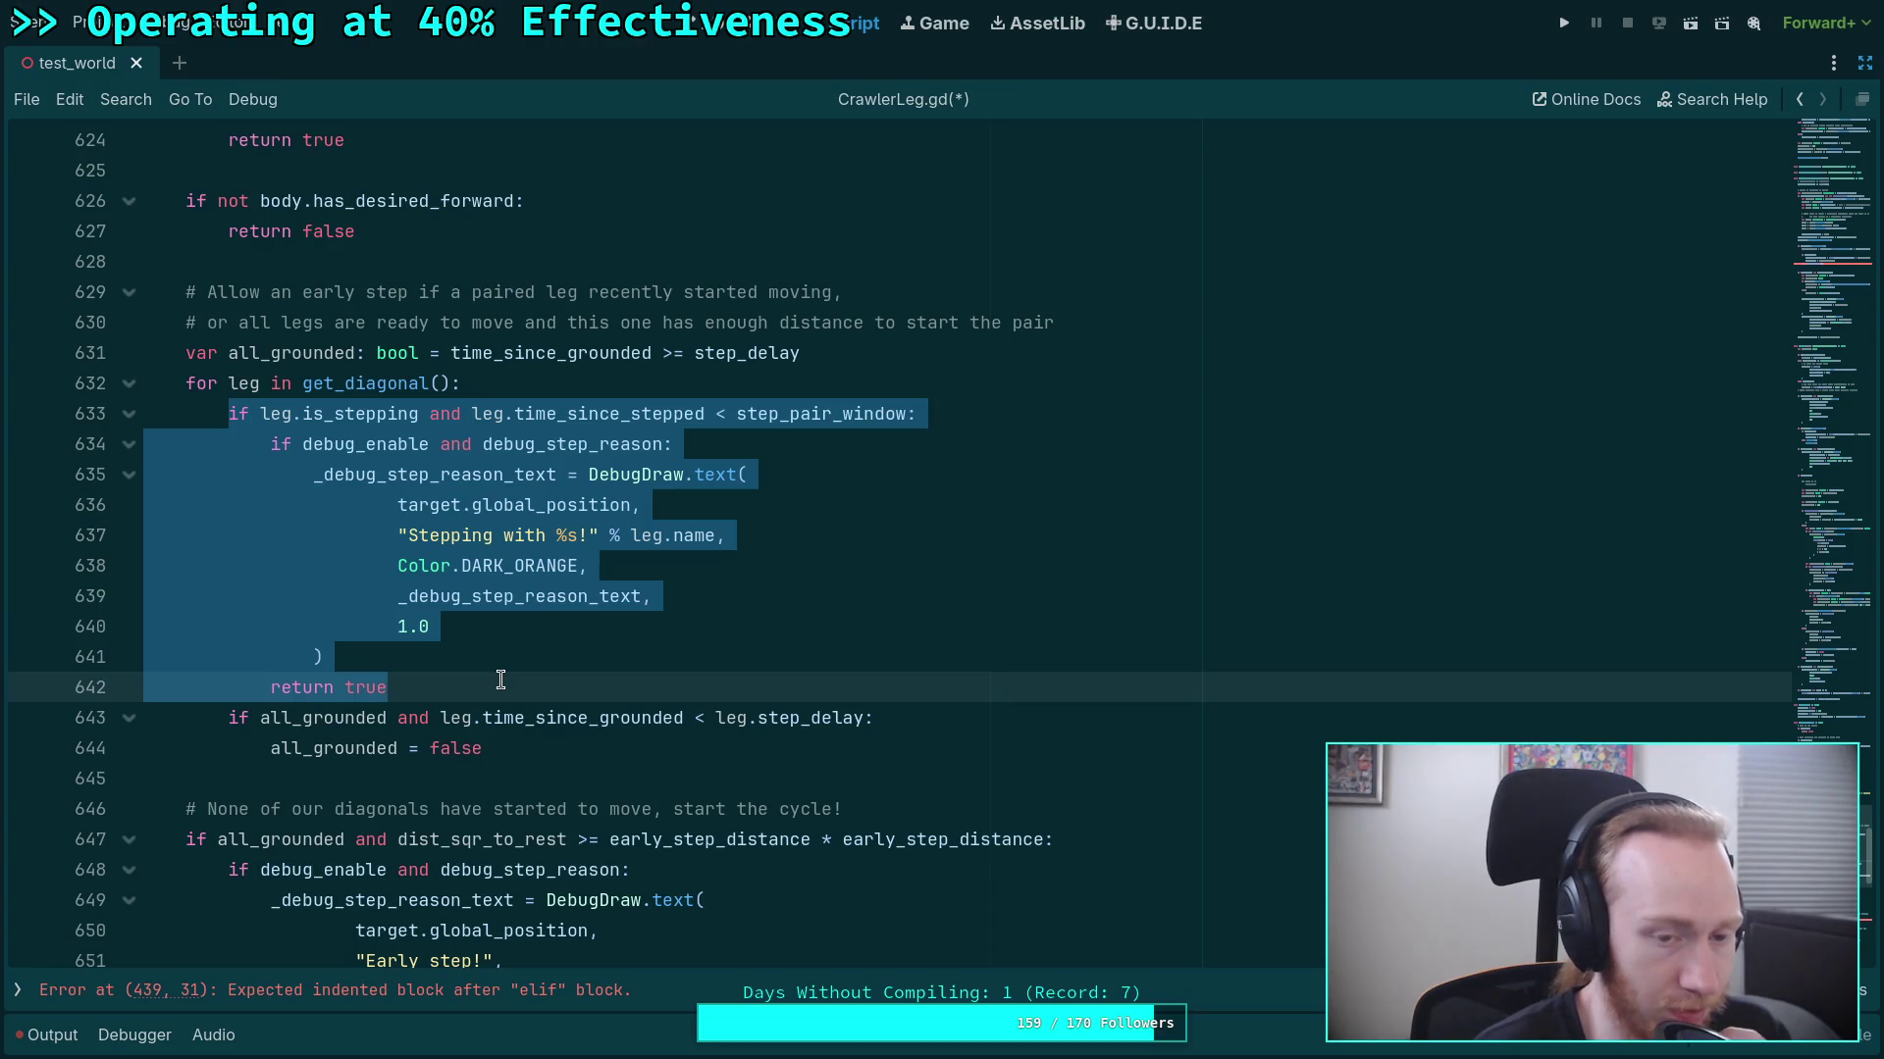
pyautogui.moveTo(502, 725)
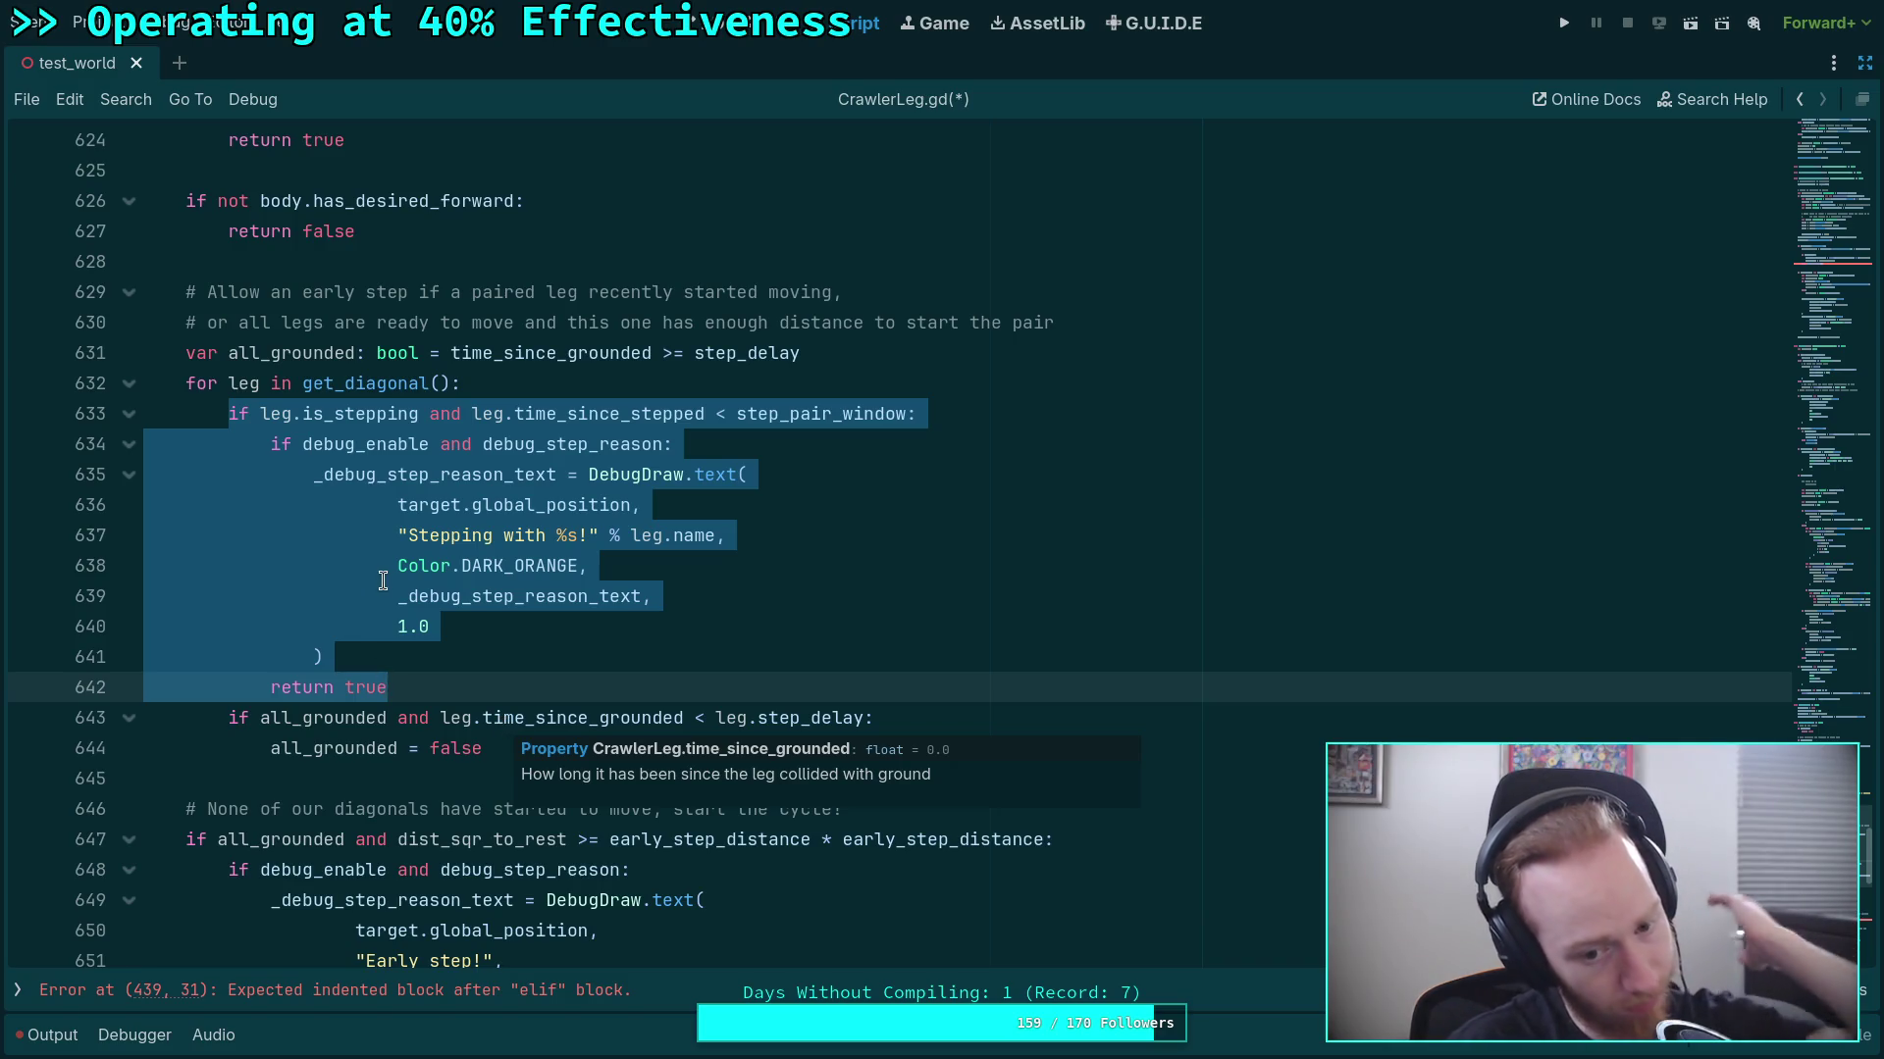
pyautogui.scroll(-2, 419, 569)
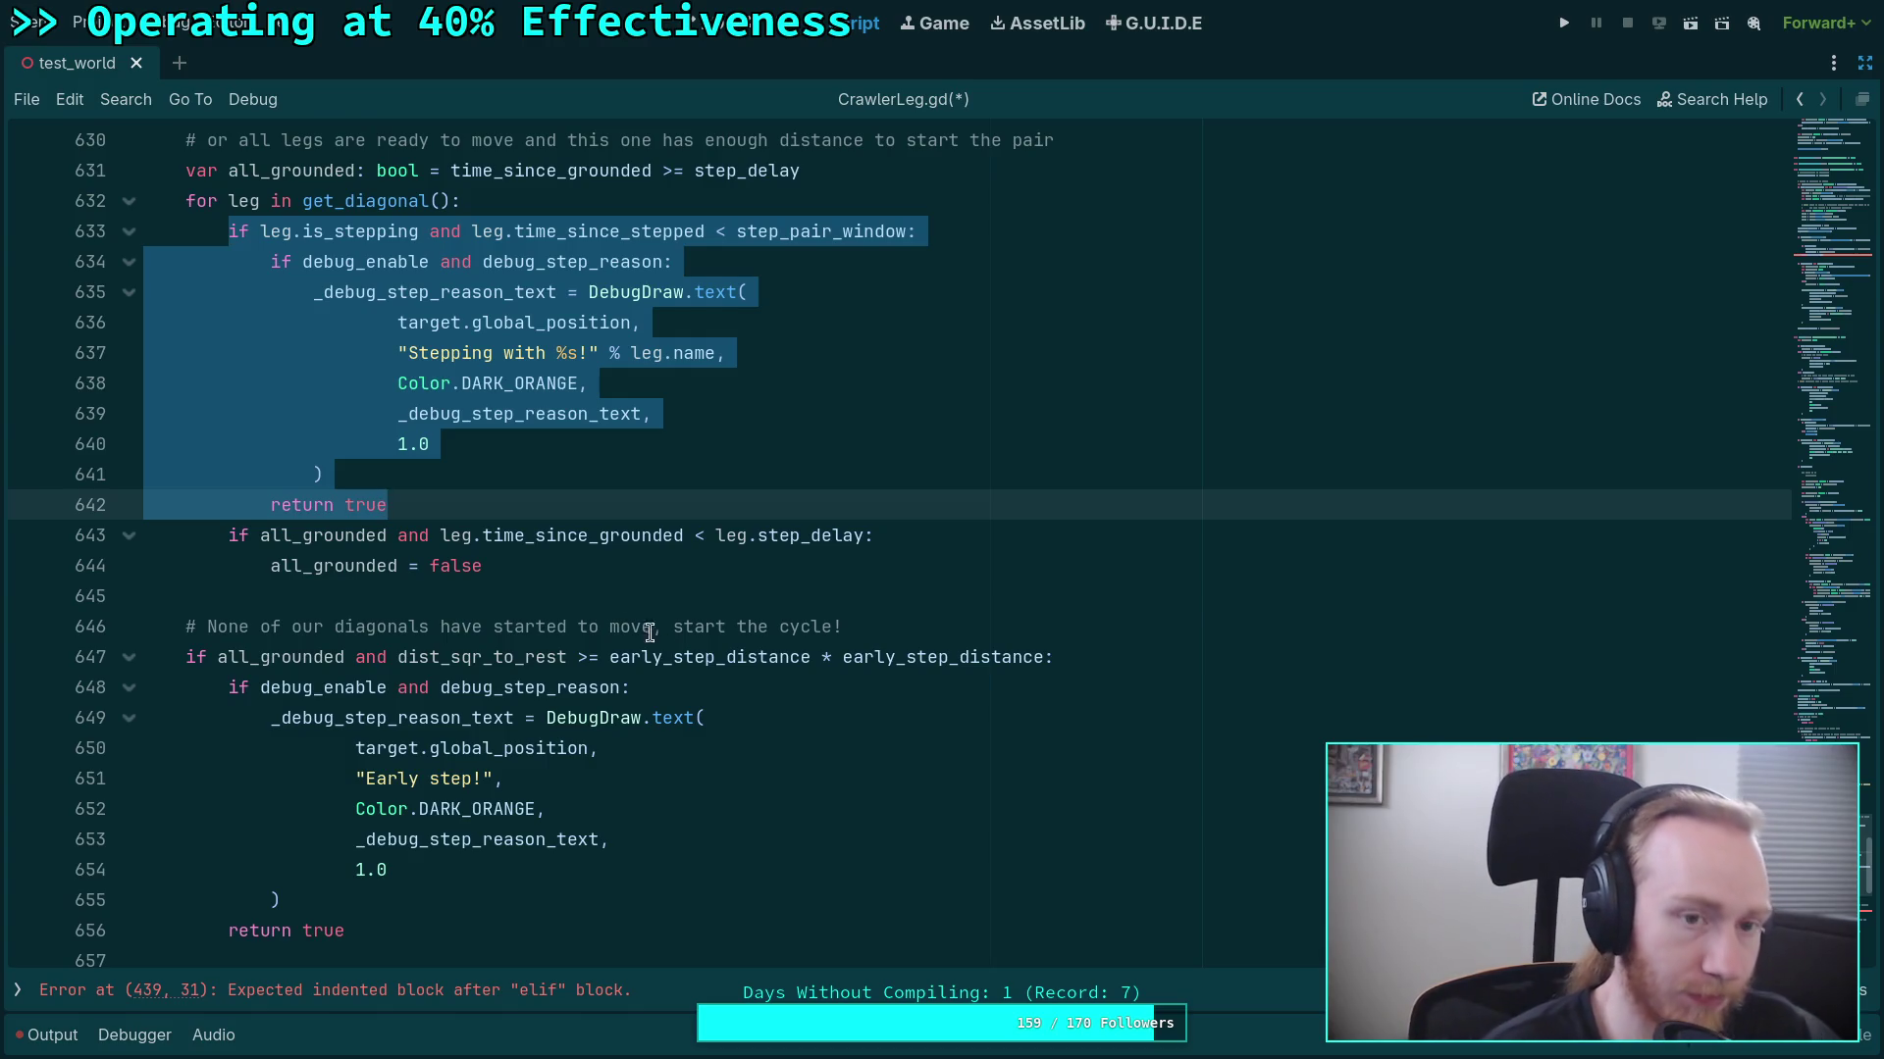
pyautogui.scroll(1, 655, 633)
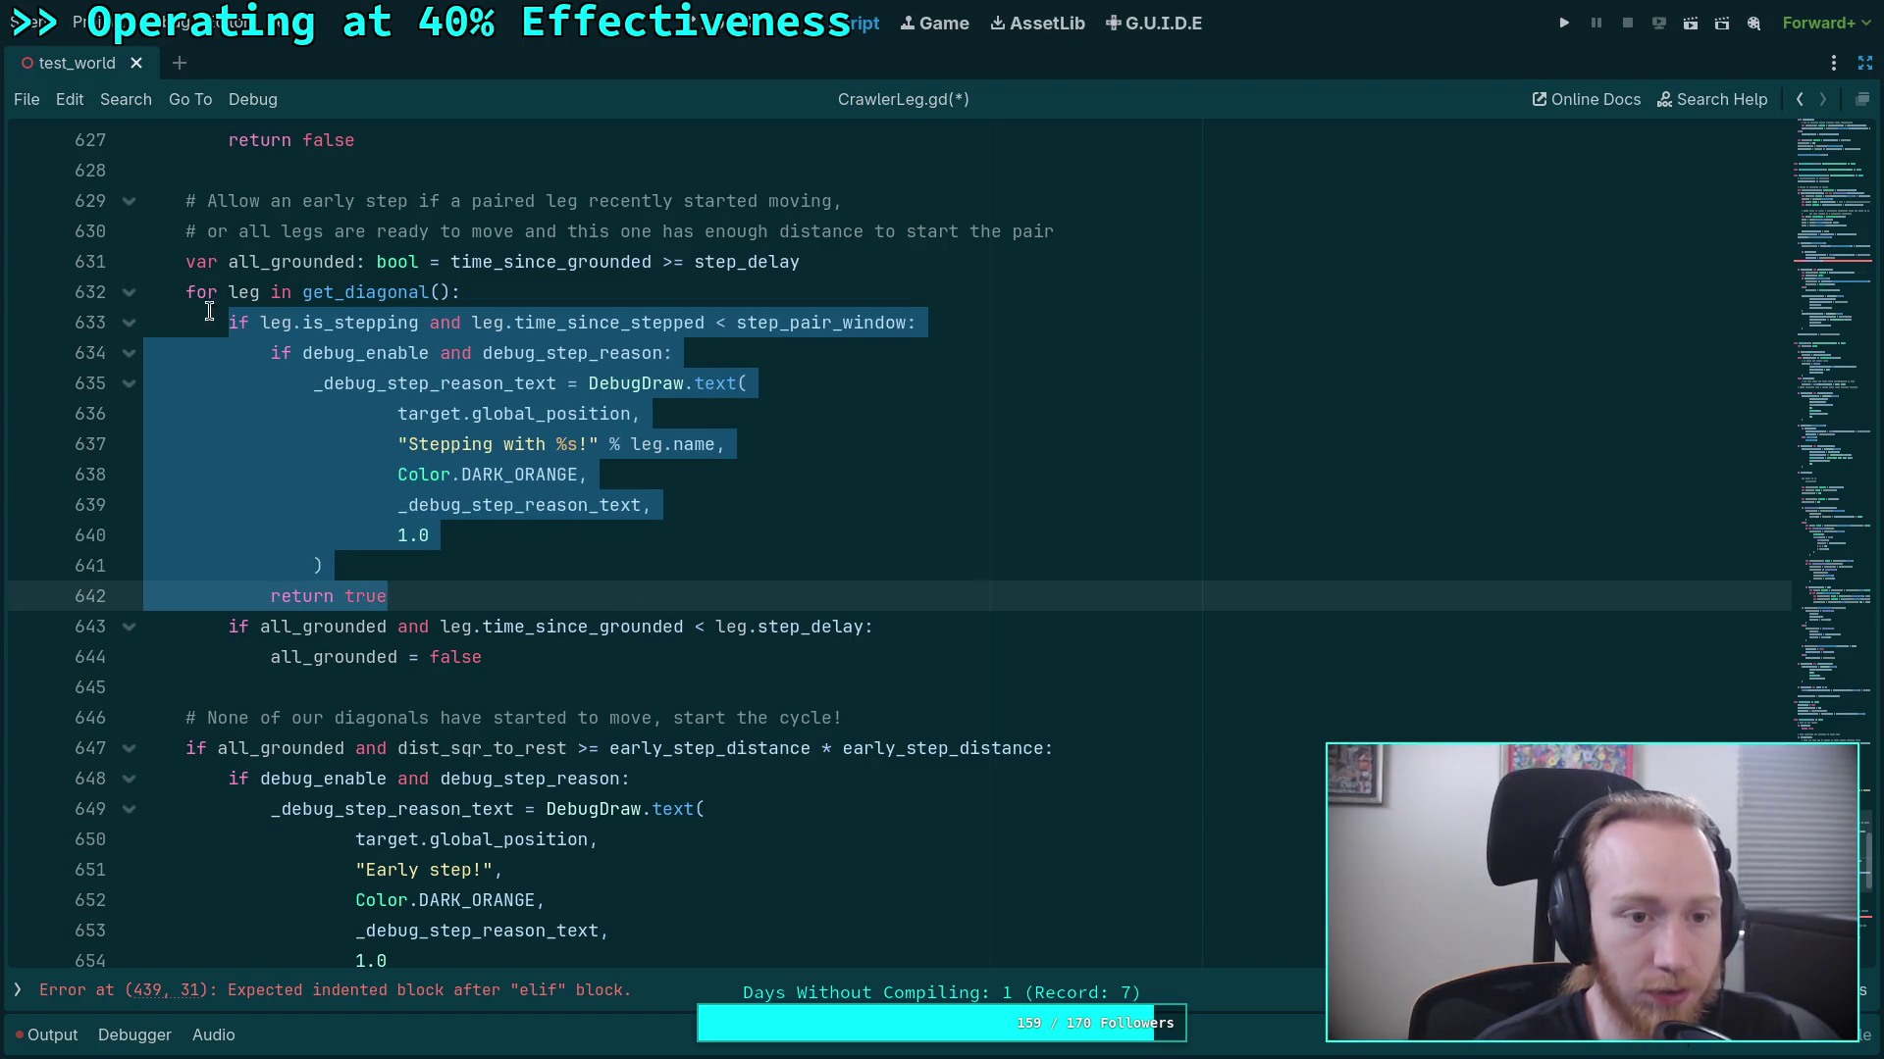
pyautogui.moveTo(183, 261)
pyautogui.mouseDown()
pyautogui.moveTo(673, 628)
pyautogui.moveTo(483, 656)
pyautogui.mouseUp()
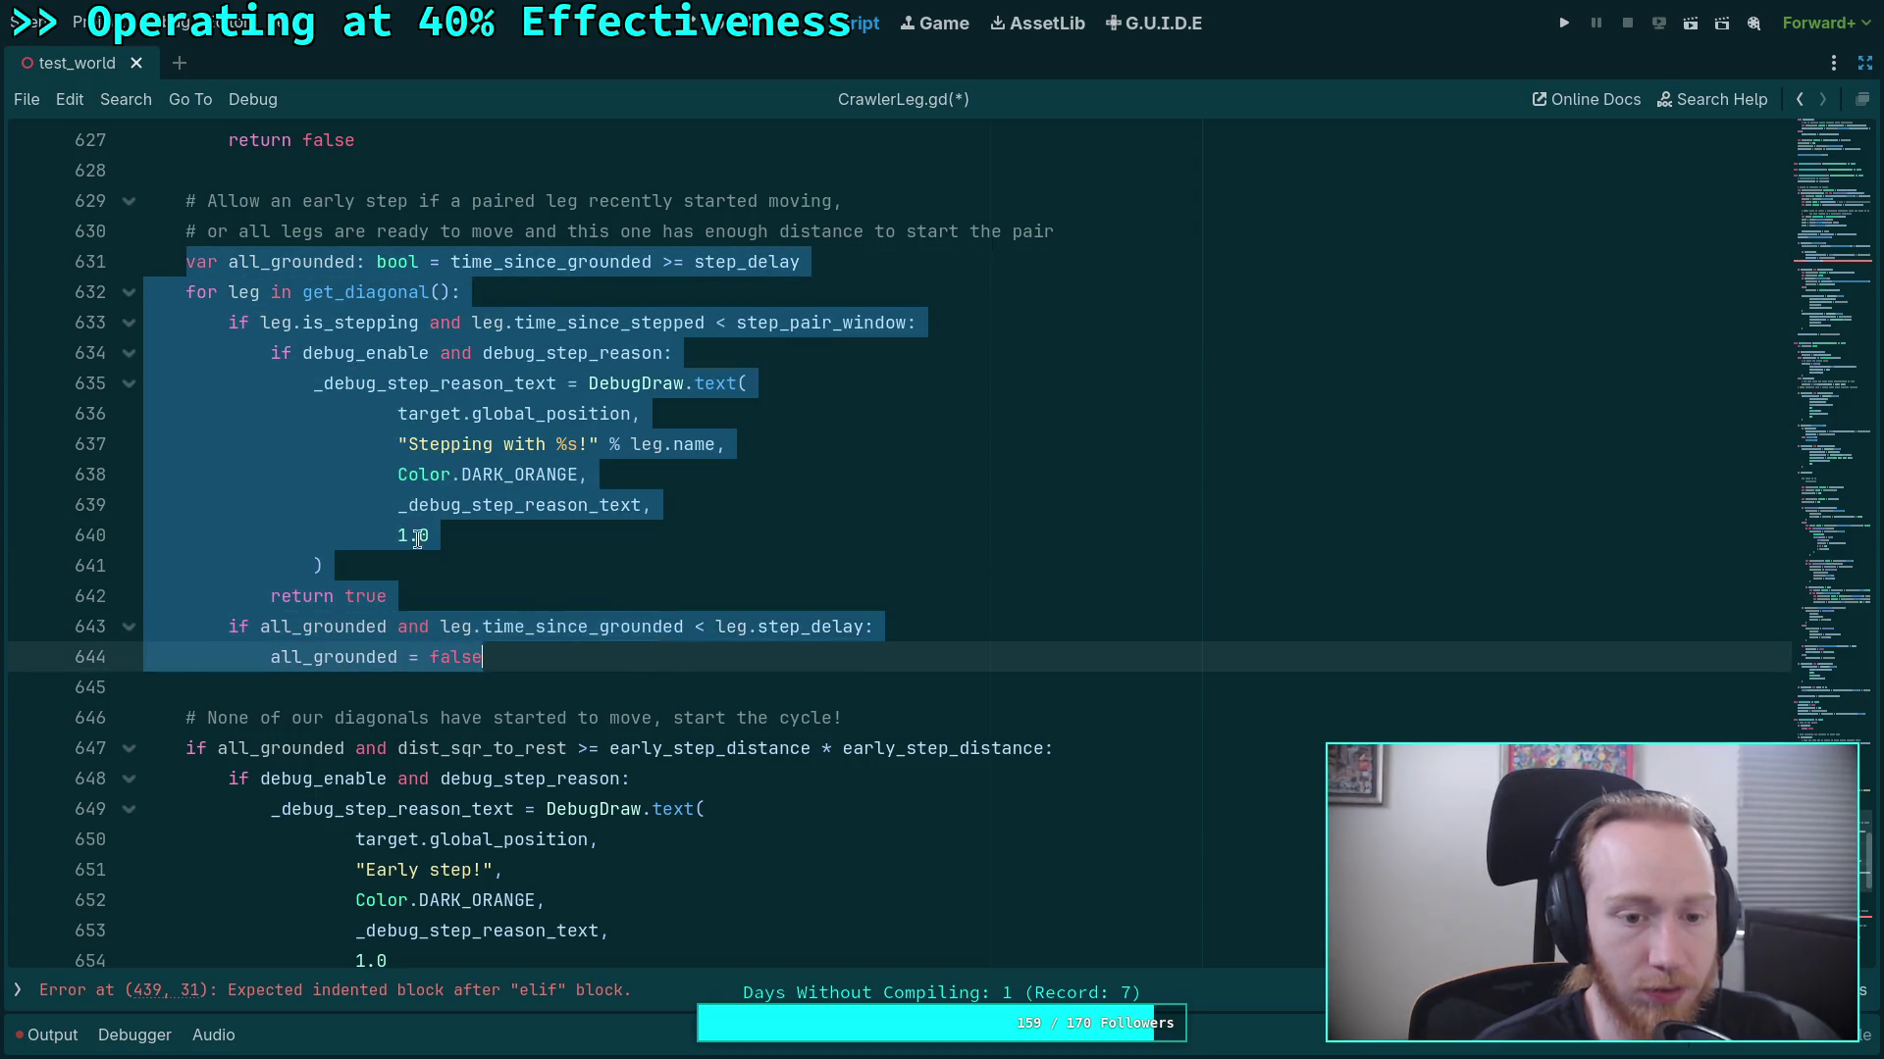
pyautogui.rightClick(422, 537)
pyautogui.click(451, 626)
pyautogui.scroll(-3, 451, 626)
# Paste the paired-leg logic into should_sync_step, removing the all_grounded declaration and check.
pyautogui.scroll(-5, 452, 626)
pyautogui.click(395, 501)
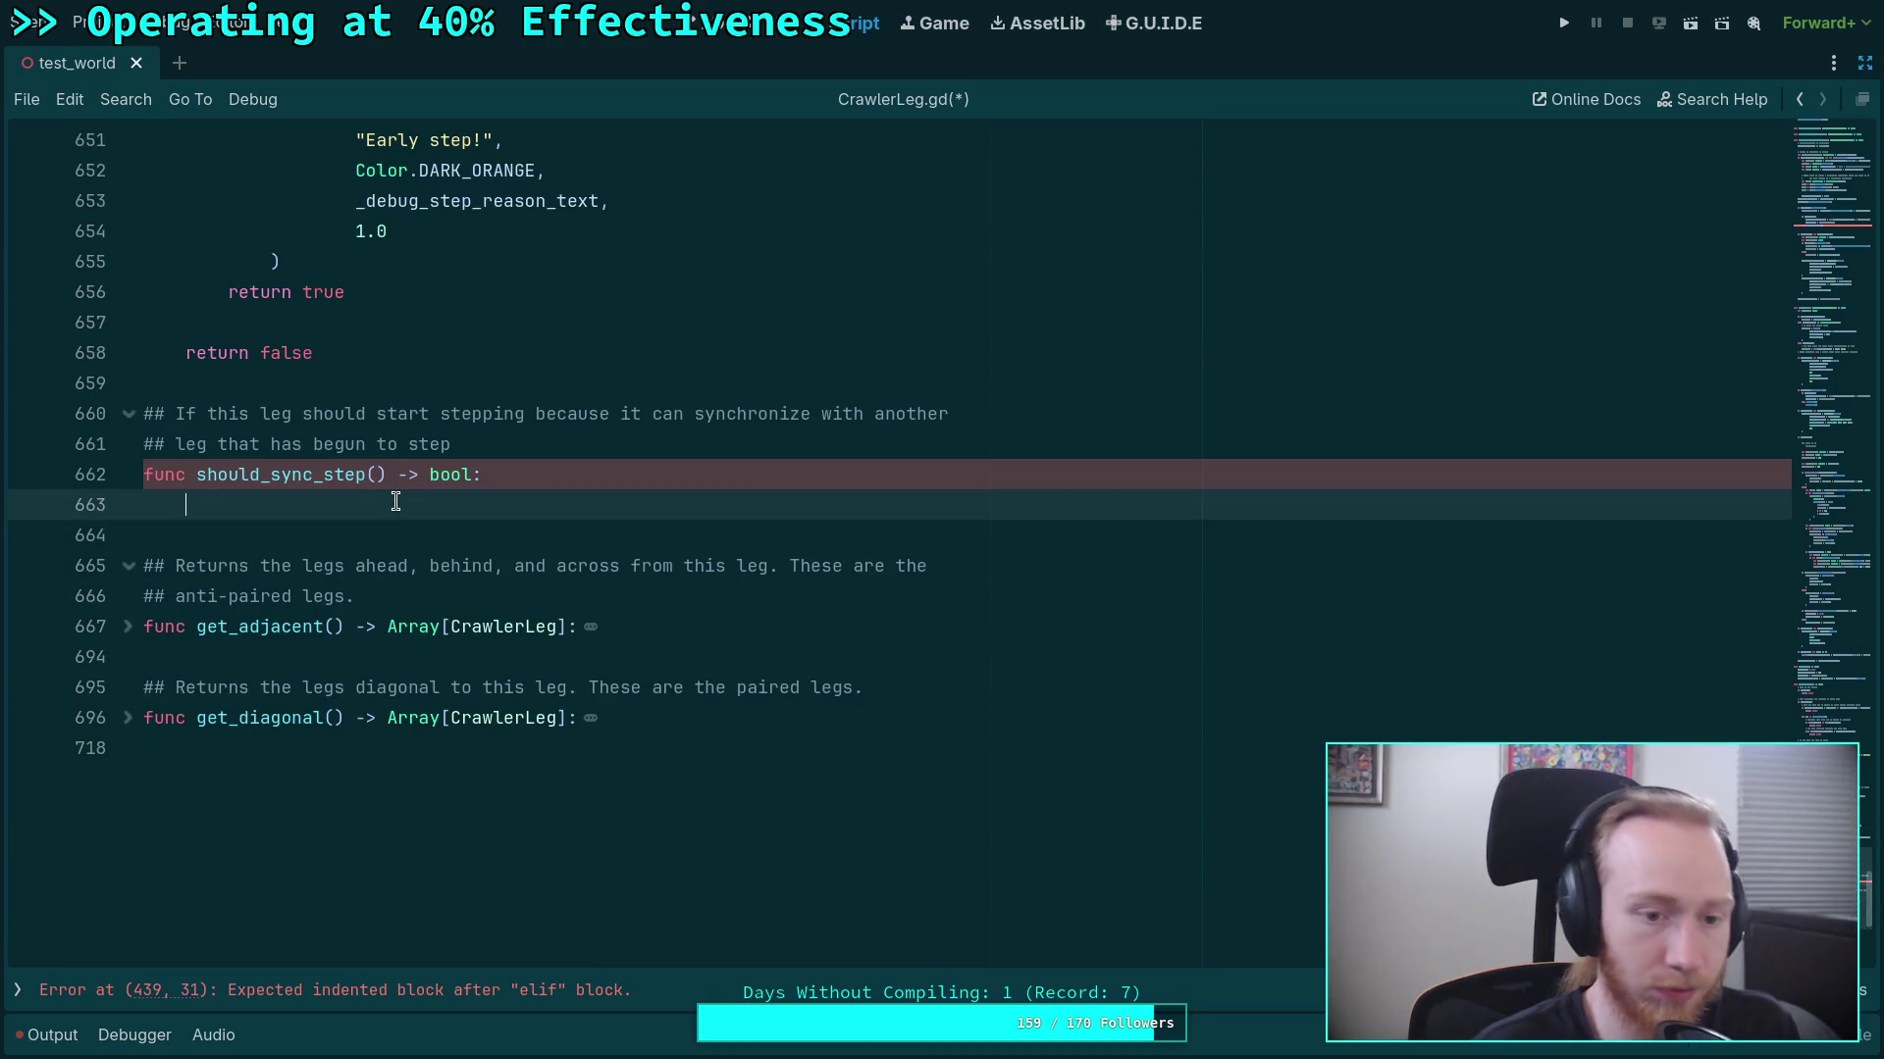
pyautogui.hotkey('ctrl', 'v')
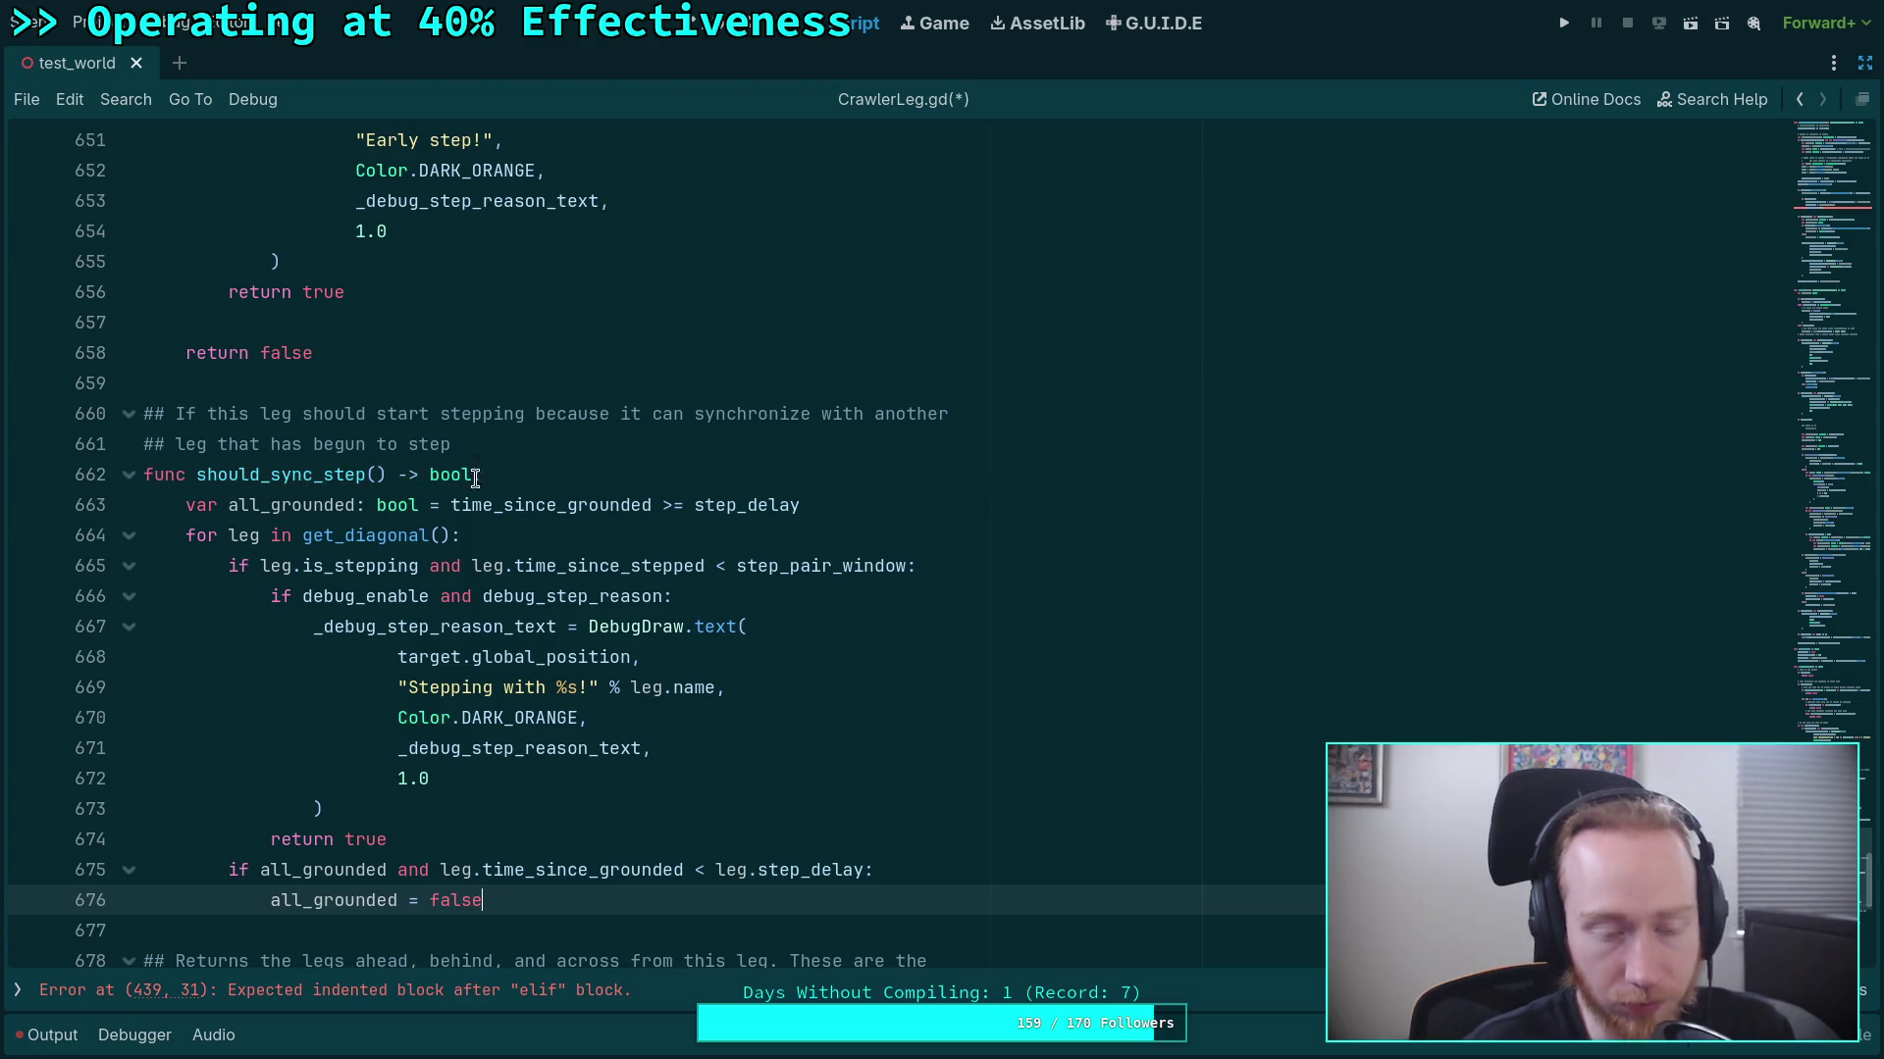
pyautogui.doubleClick(312, 506)
pyautogui.moveTo(498, 899); pyautogui.dragTo(496, 850)
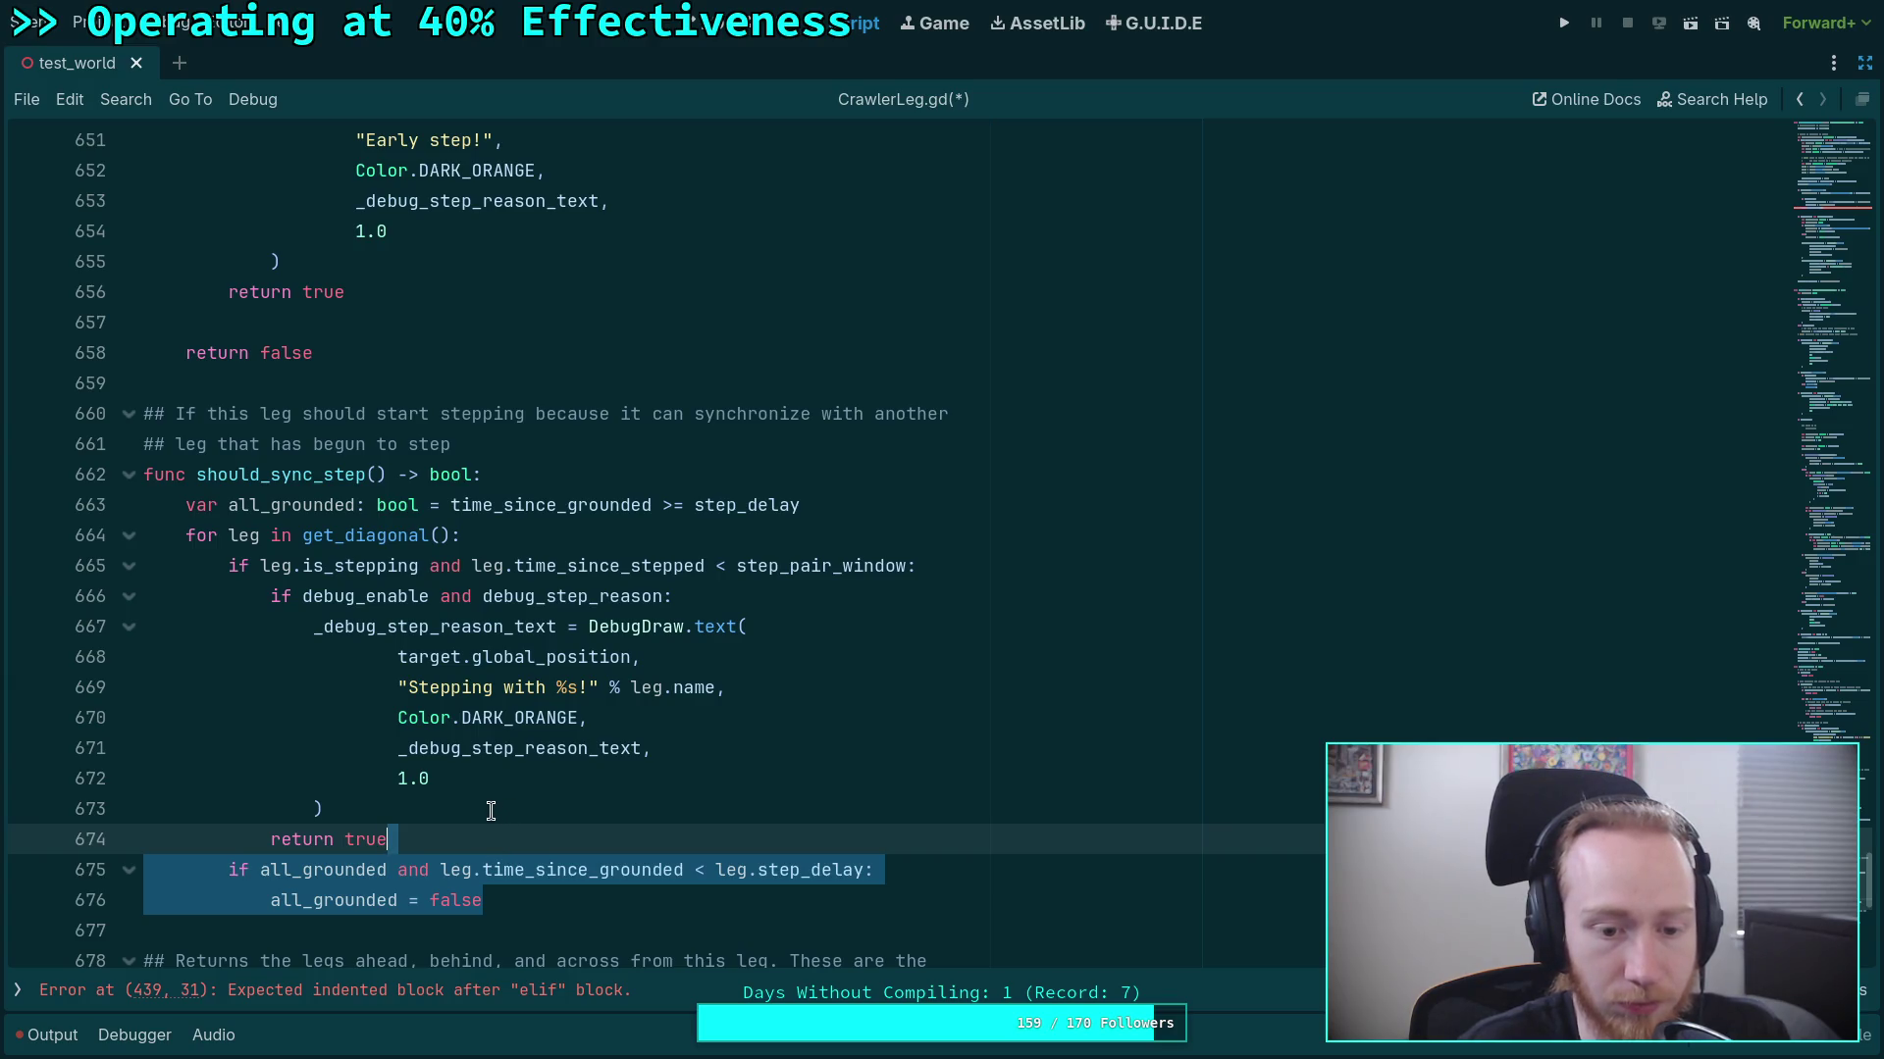
pyautogui.hotkey('ctrl', 'x')
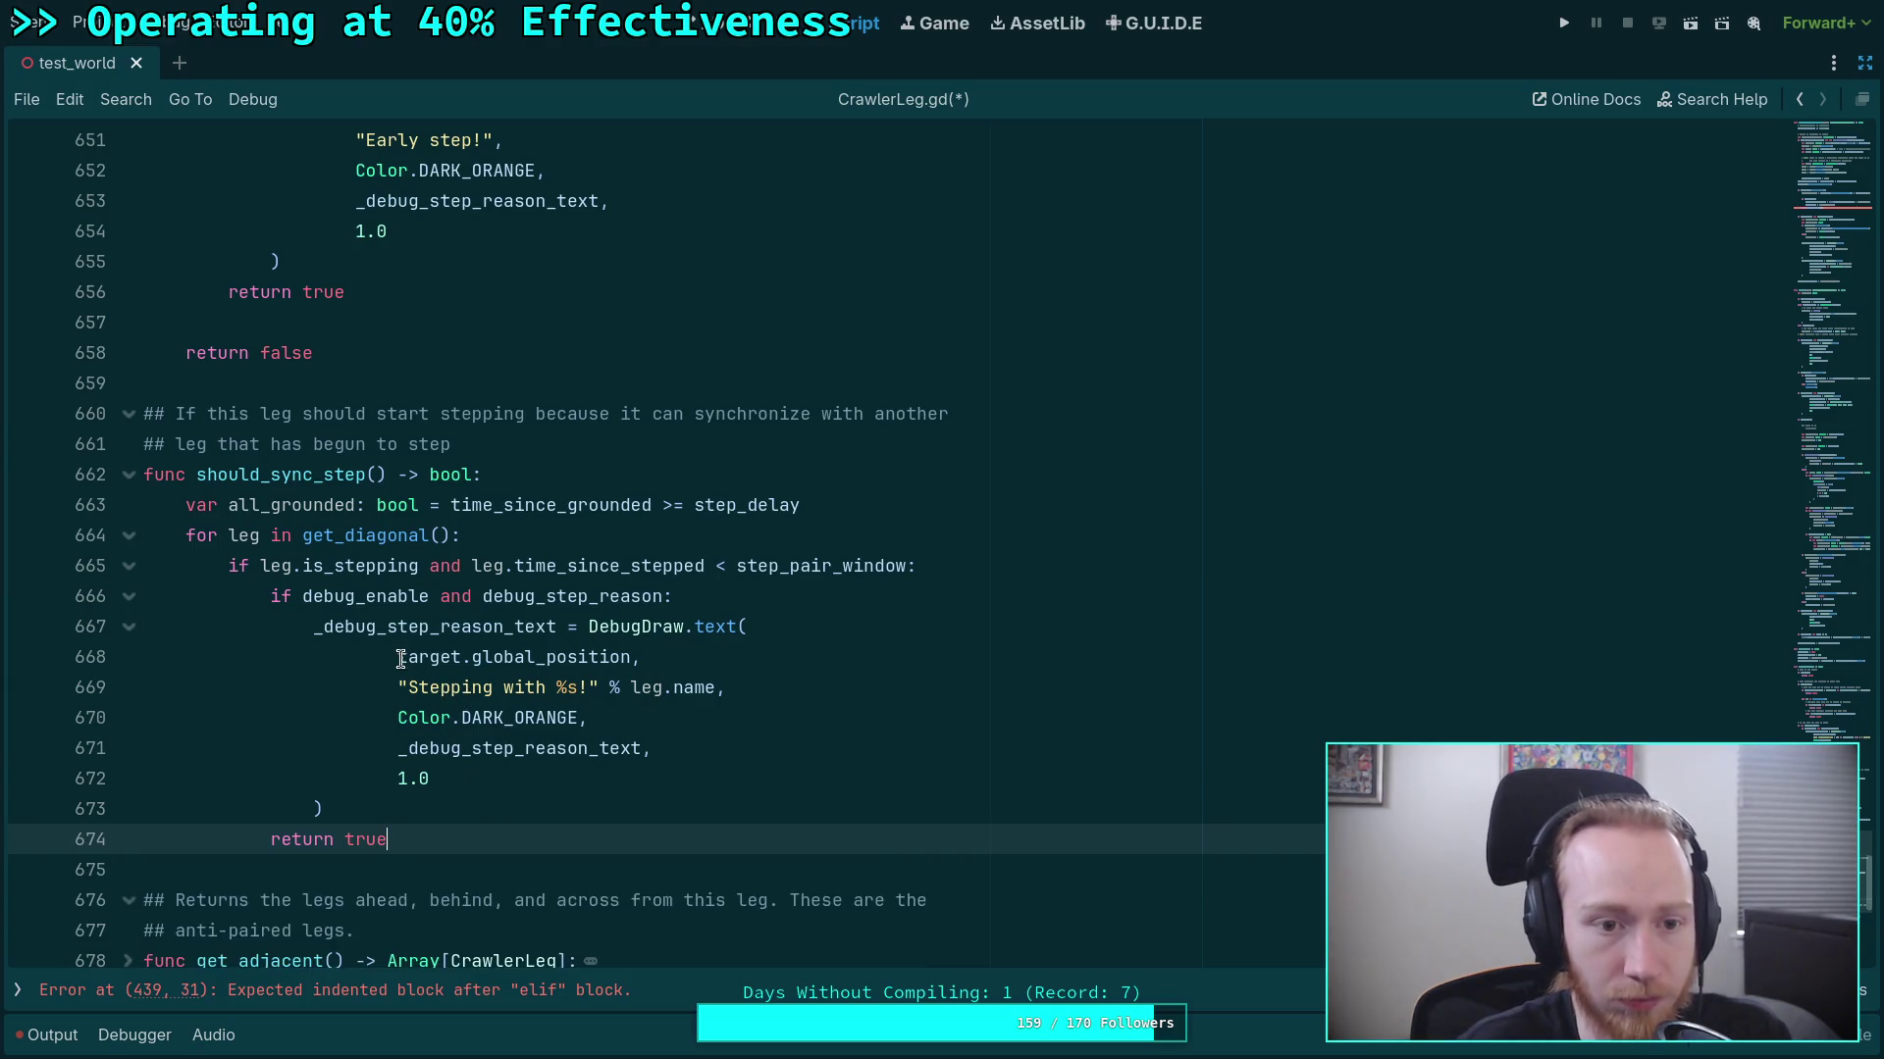
pyautogui.moveTo(875, 518); pyautogui.dragTo(868, 483)
pyautogui.hotkey('ctrl', 'x')
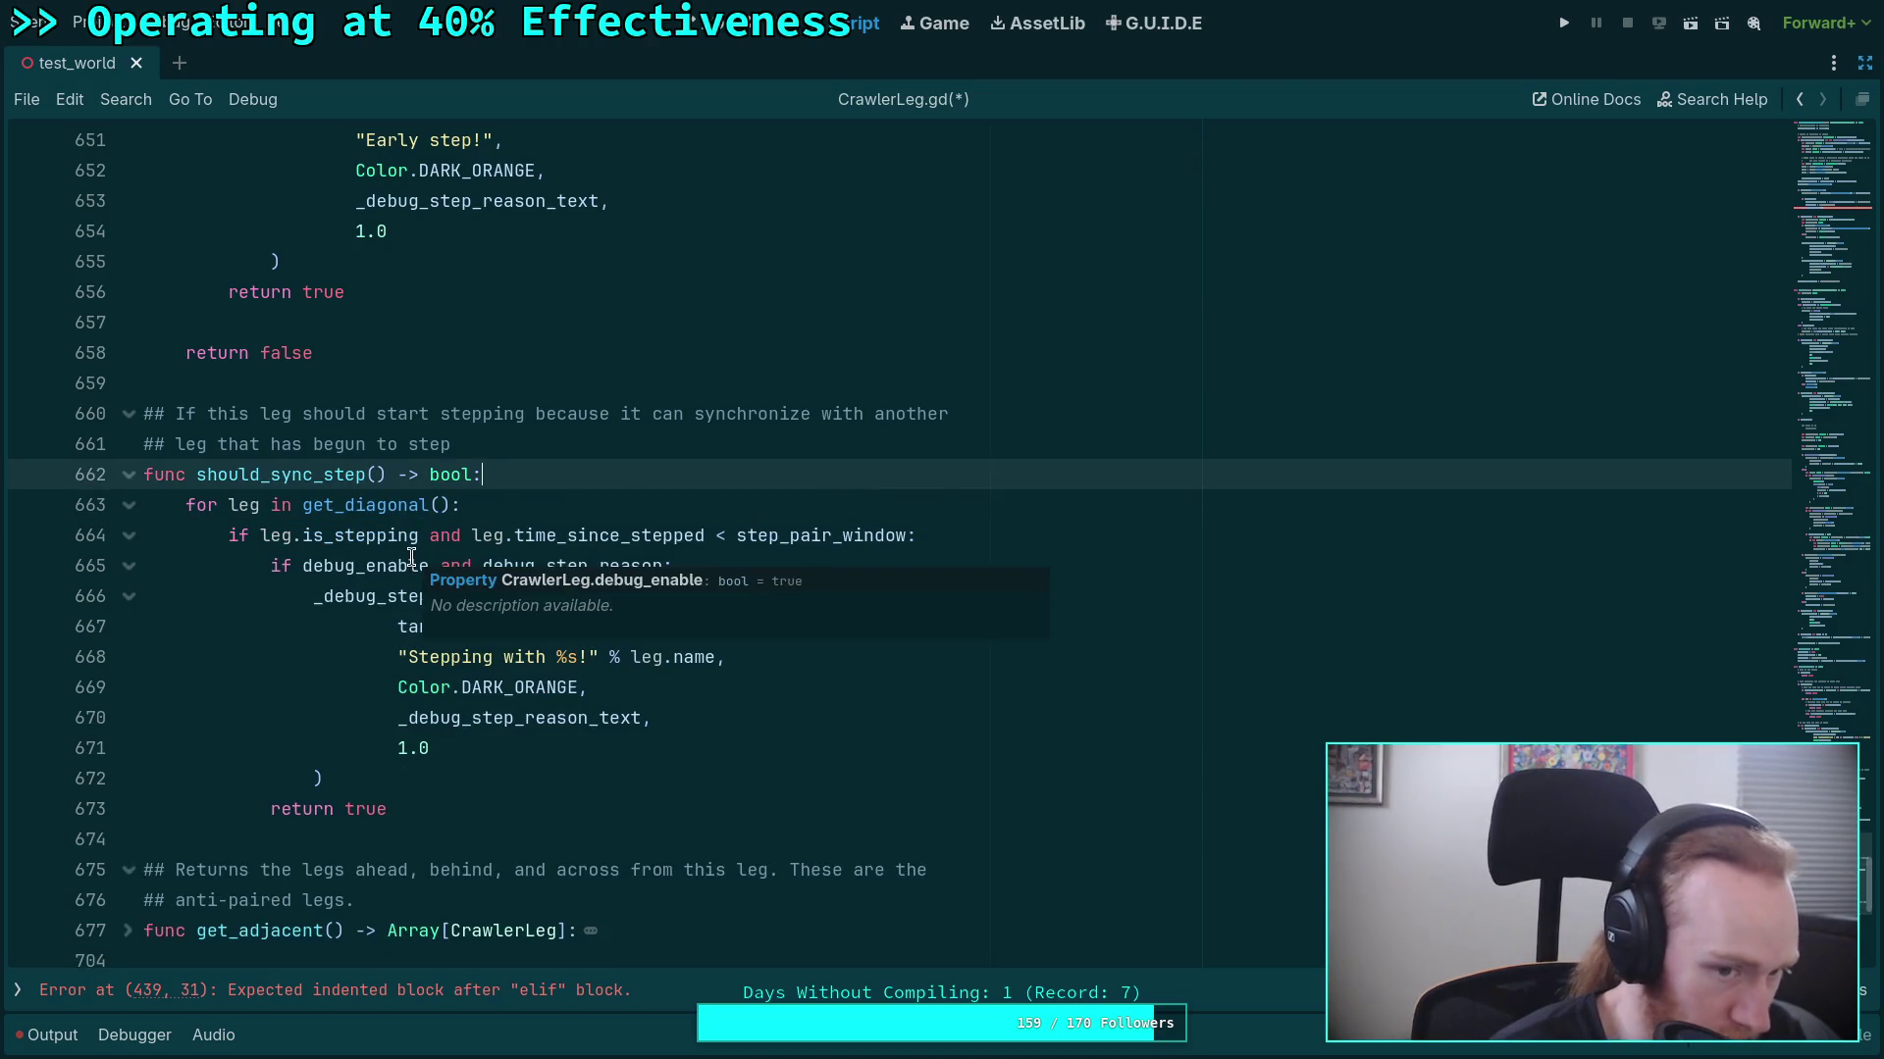
pyautogui.click(355, 623)
pyautogui.click(479, 822)
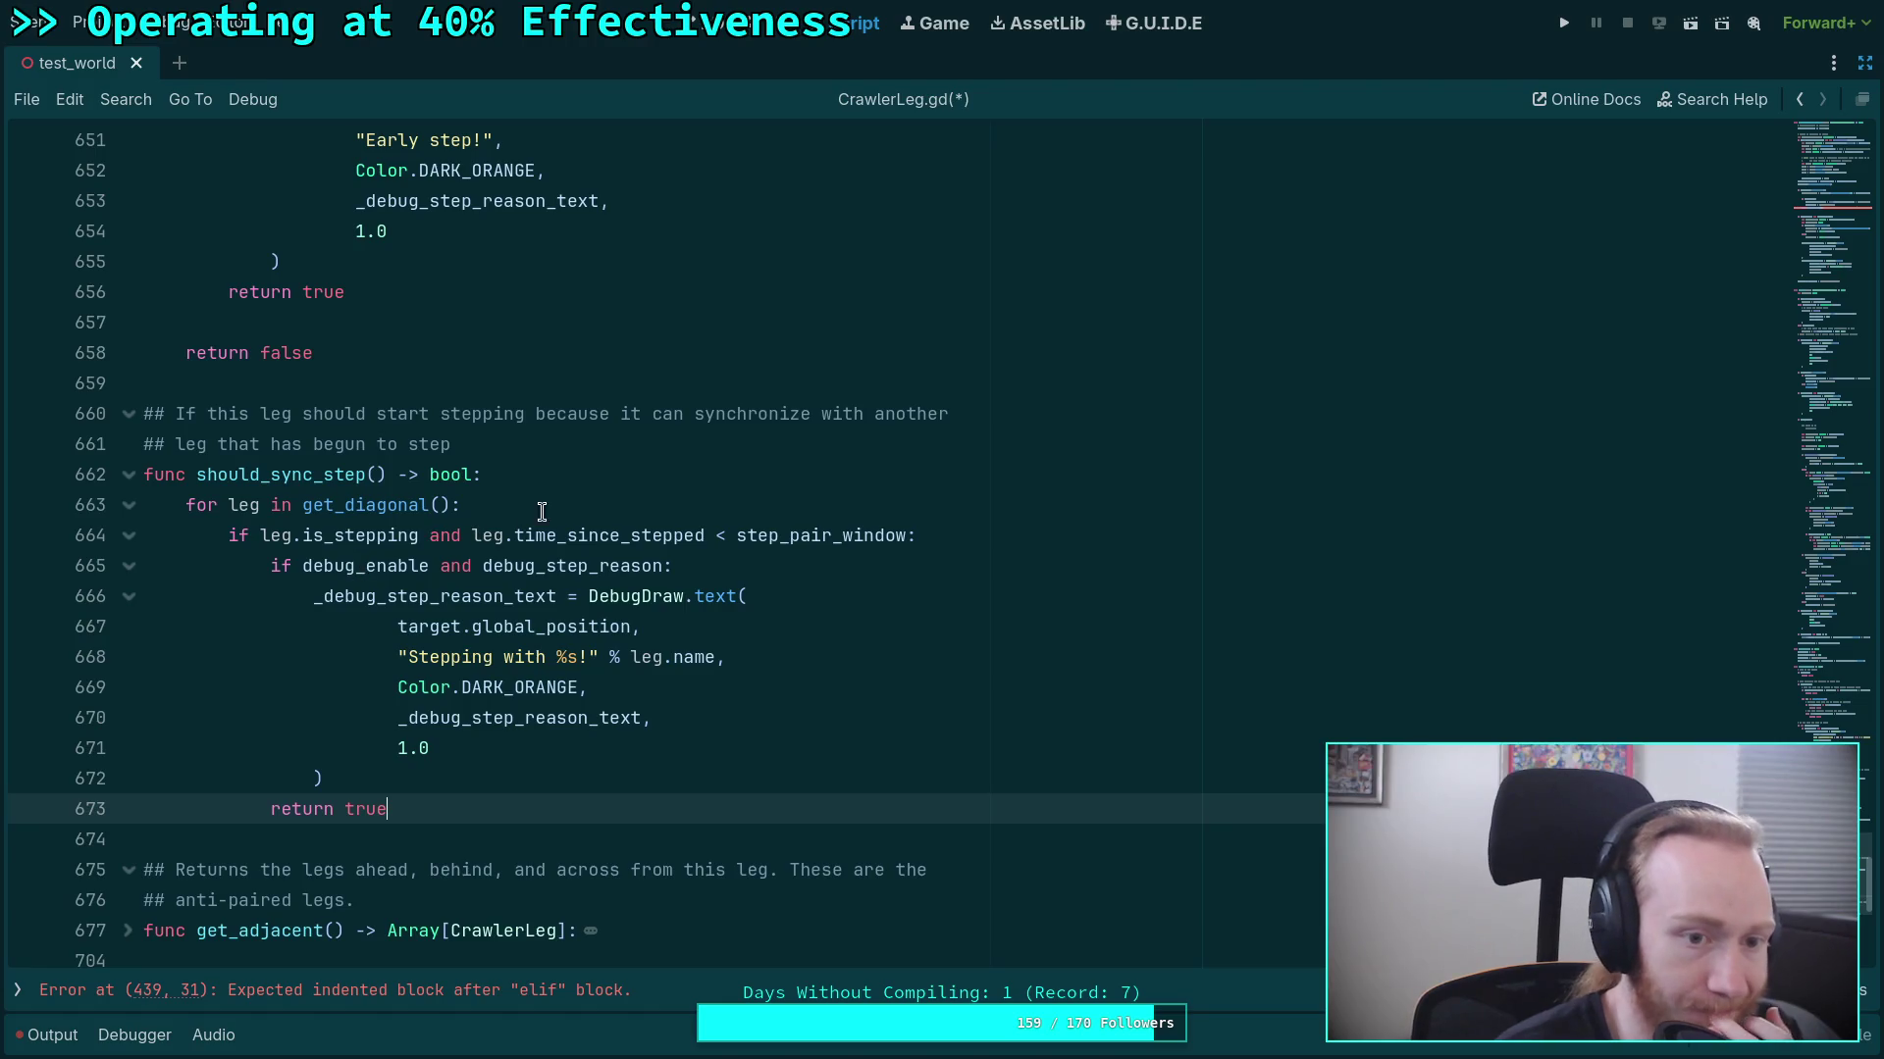
# Delete the 'Stepping with %s!' paired-leg check from the get_diagonal loop.
pyautogui.scroll(7, 555, 504)
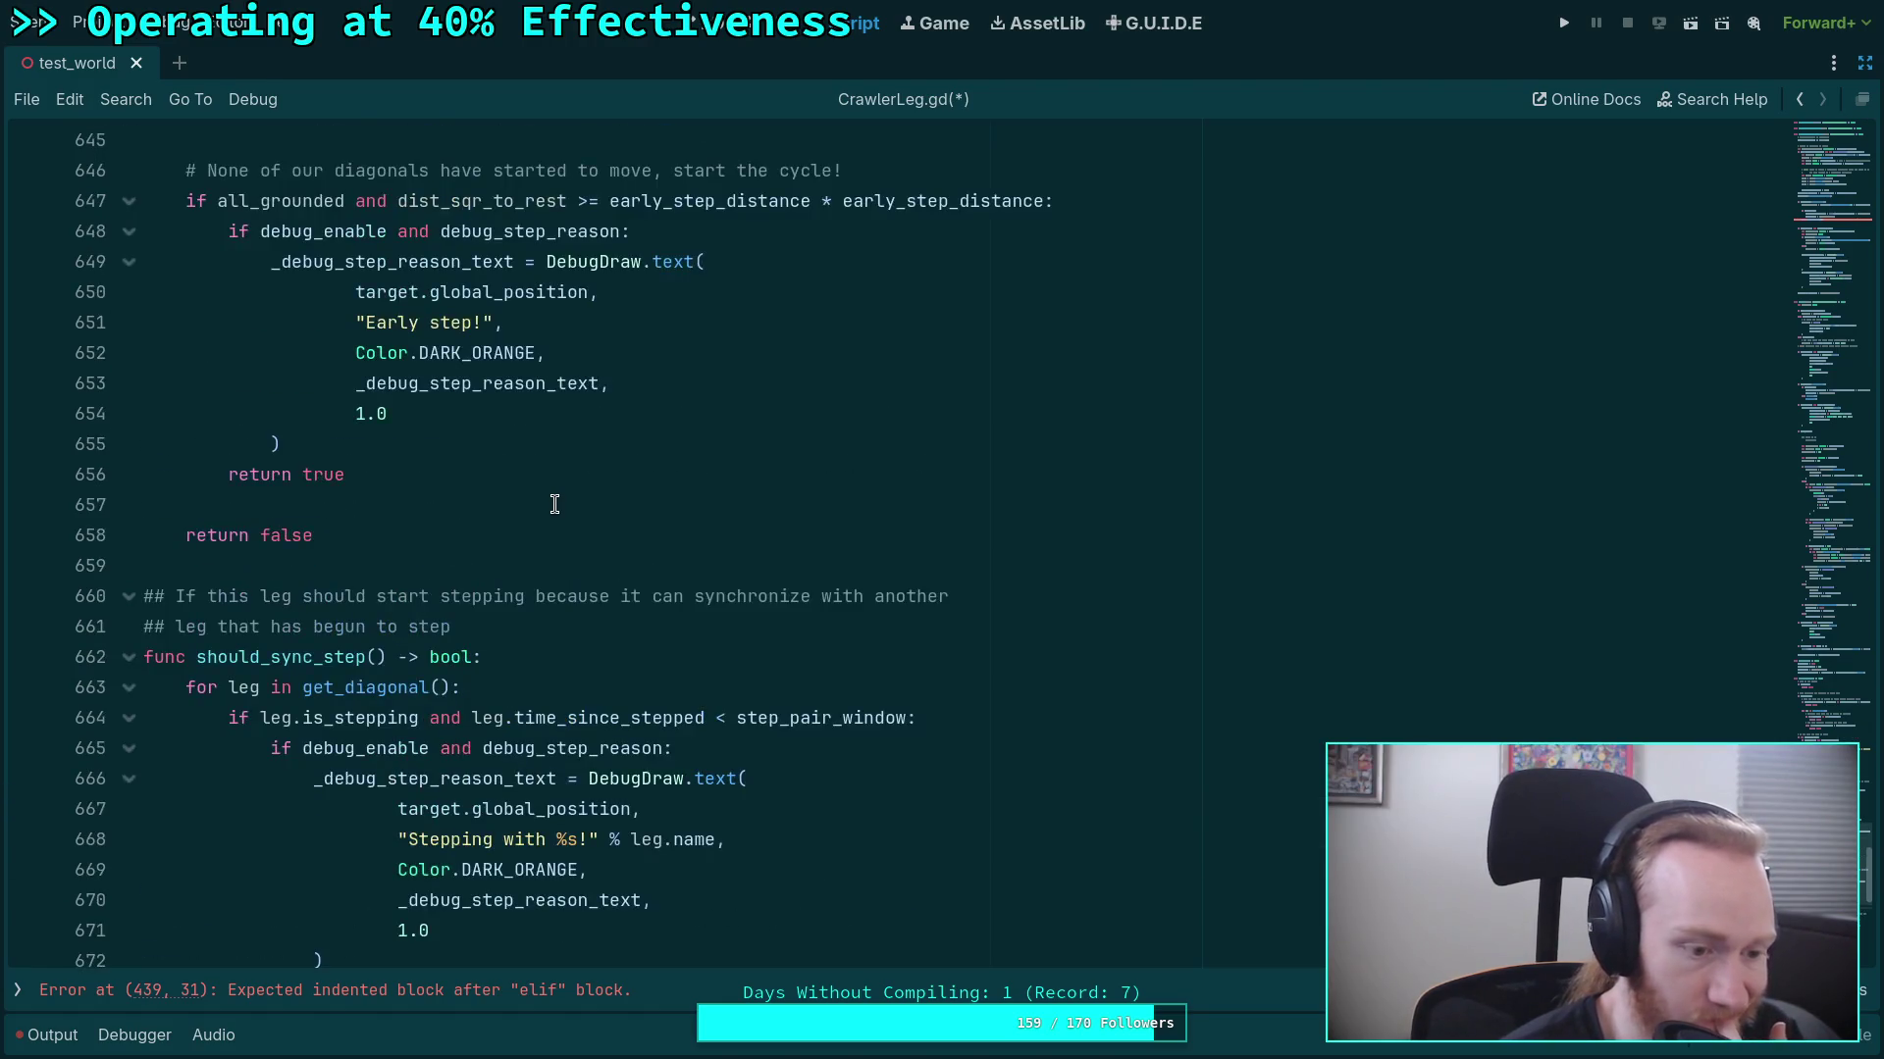
pyautogui.scroll(2, 495, 608)
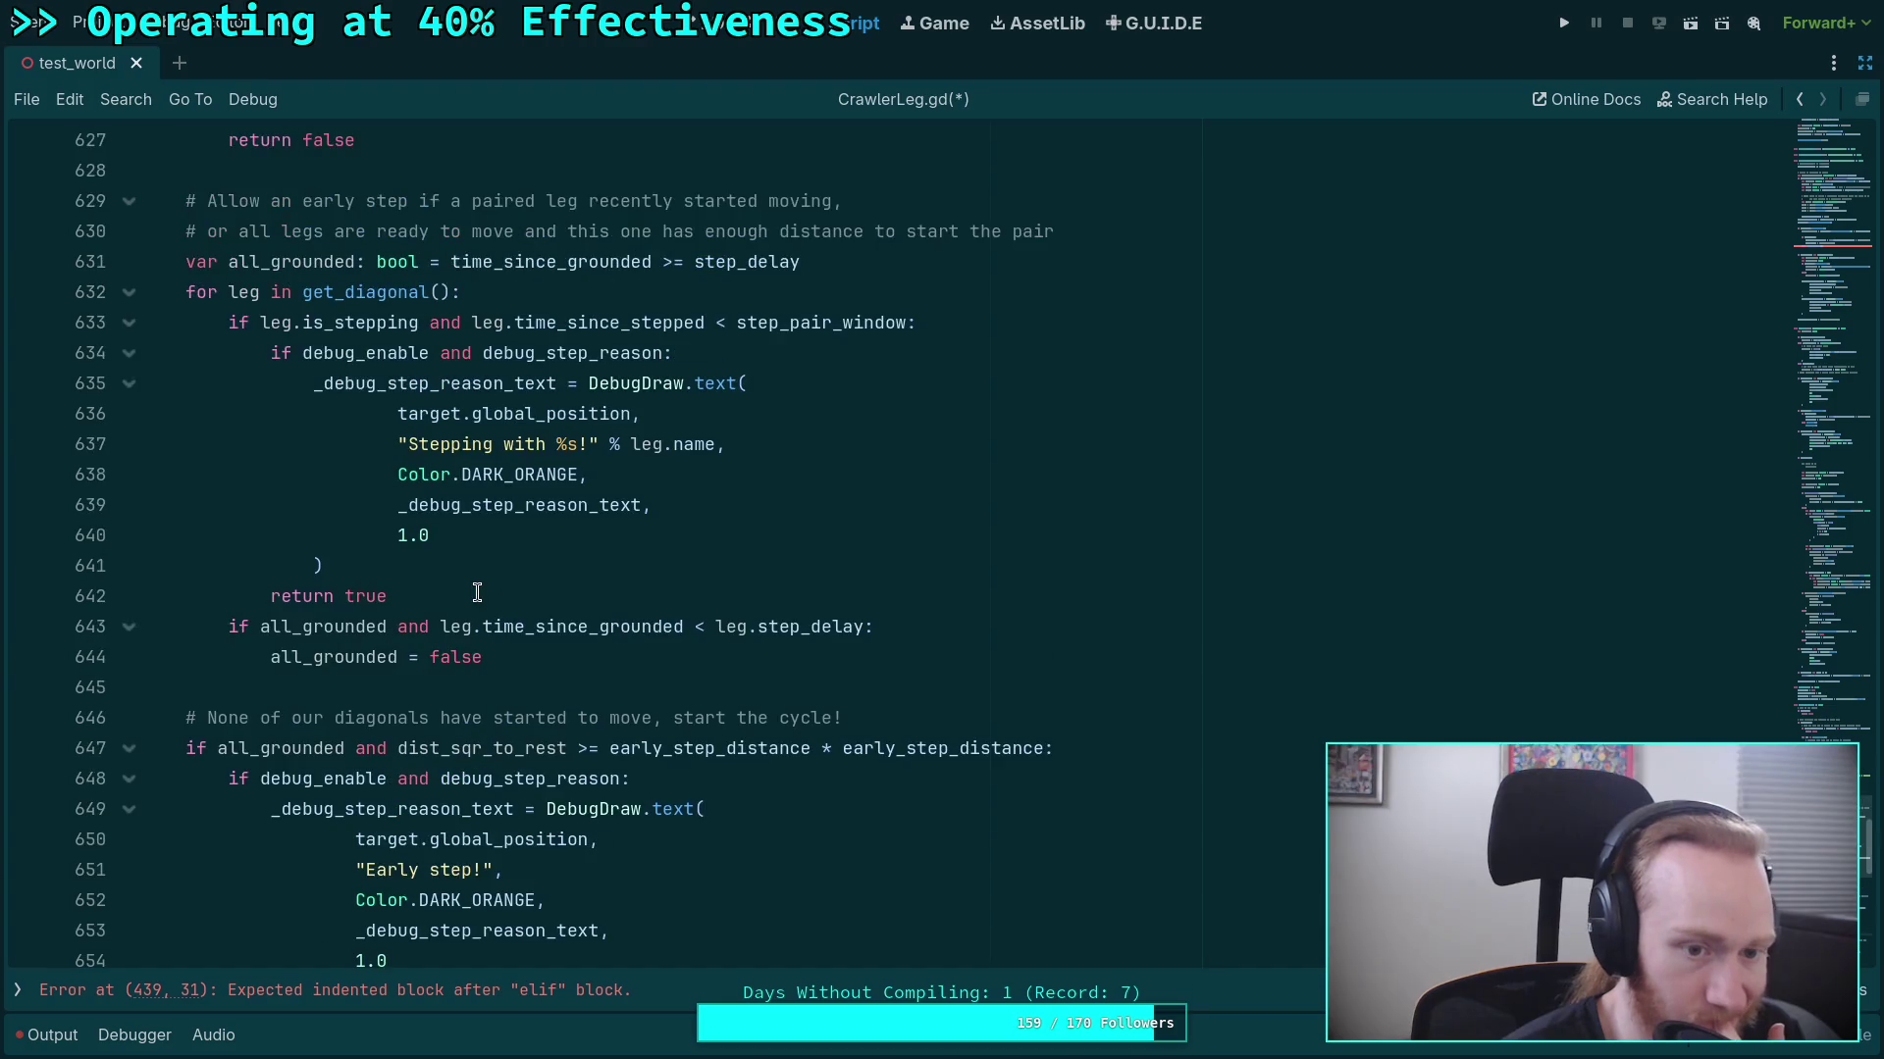
pyautogui.moveTo(230, 413); pyautogui.dragTo(485, 684)
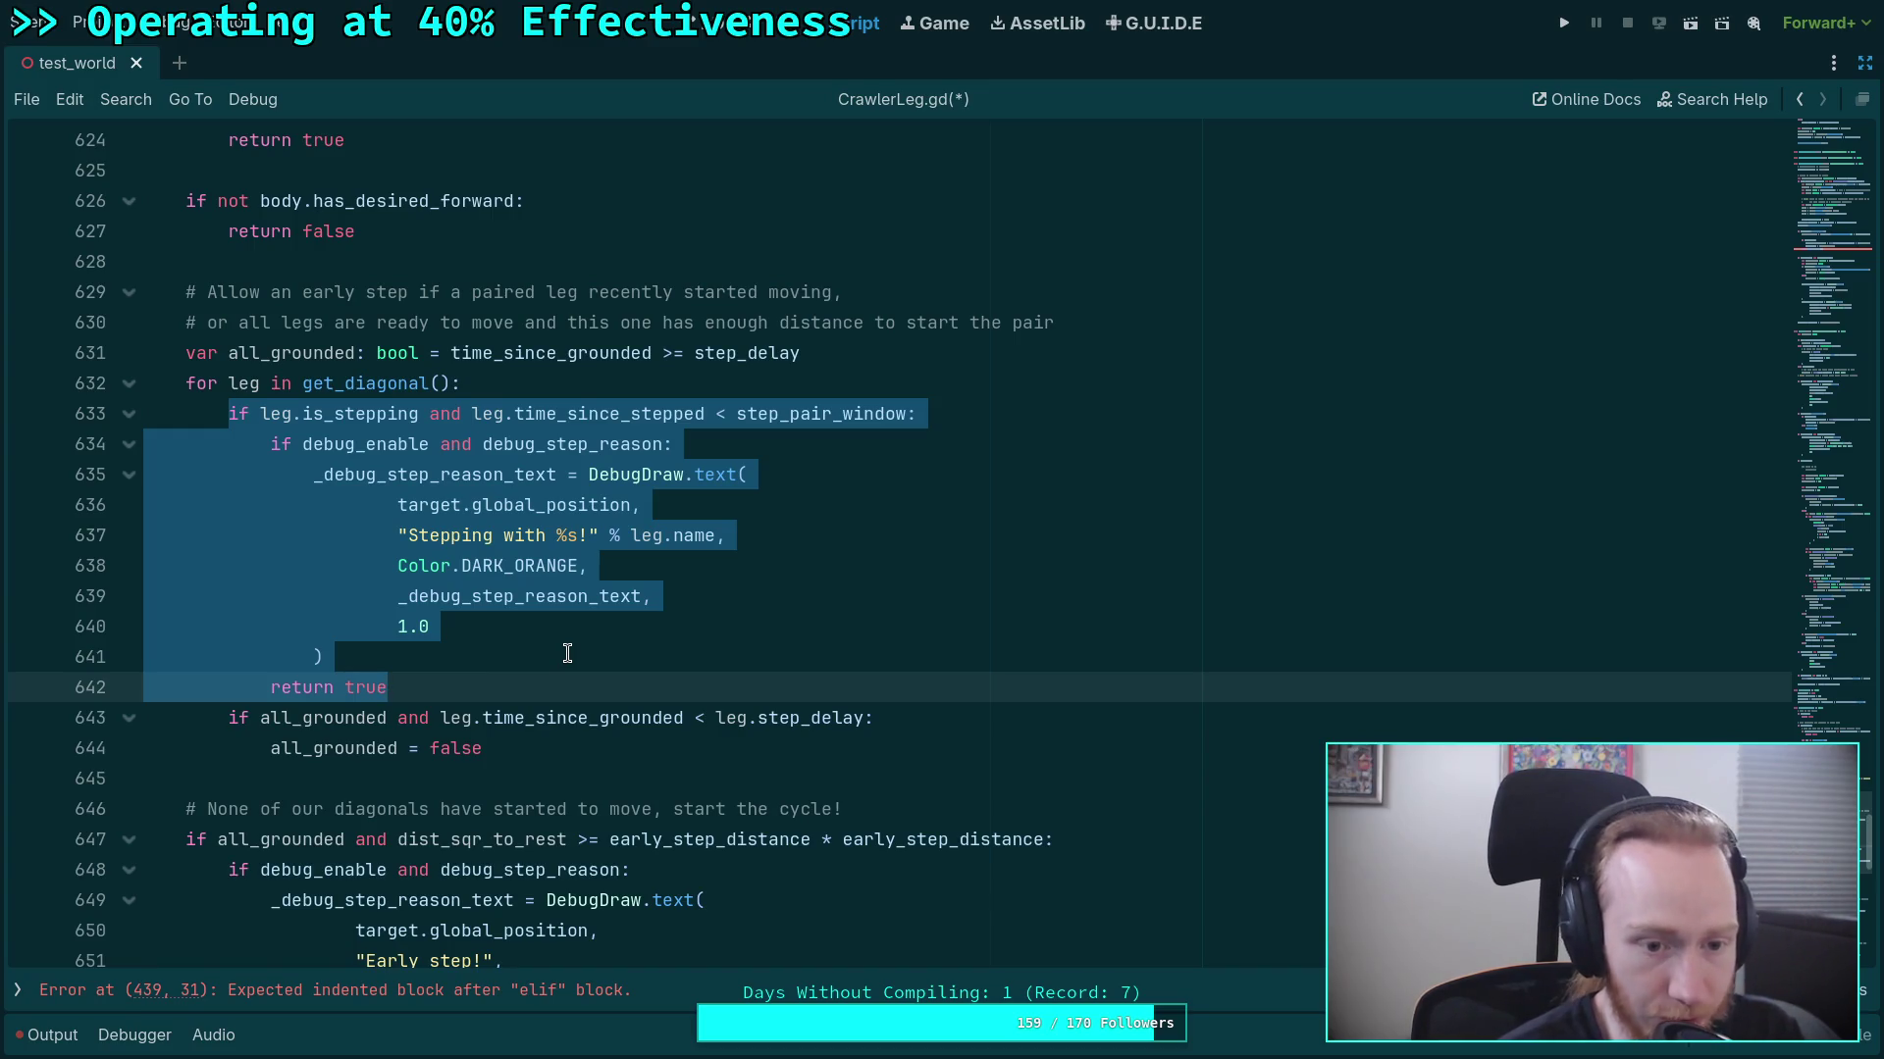
pyautogui.press('BackSpace')
pyautogui.press('BackSpace')
pyautogui.press('BackSpace')
pyautogui.press('BackSpace')
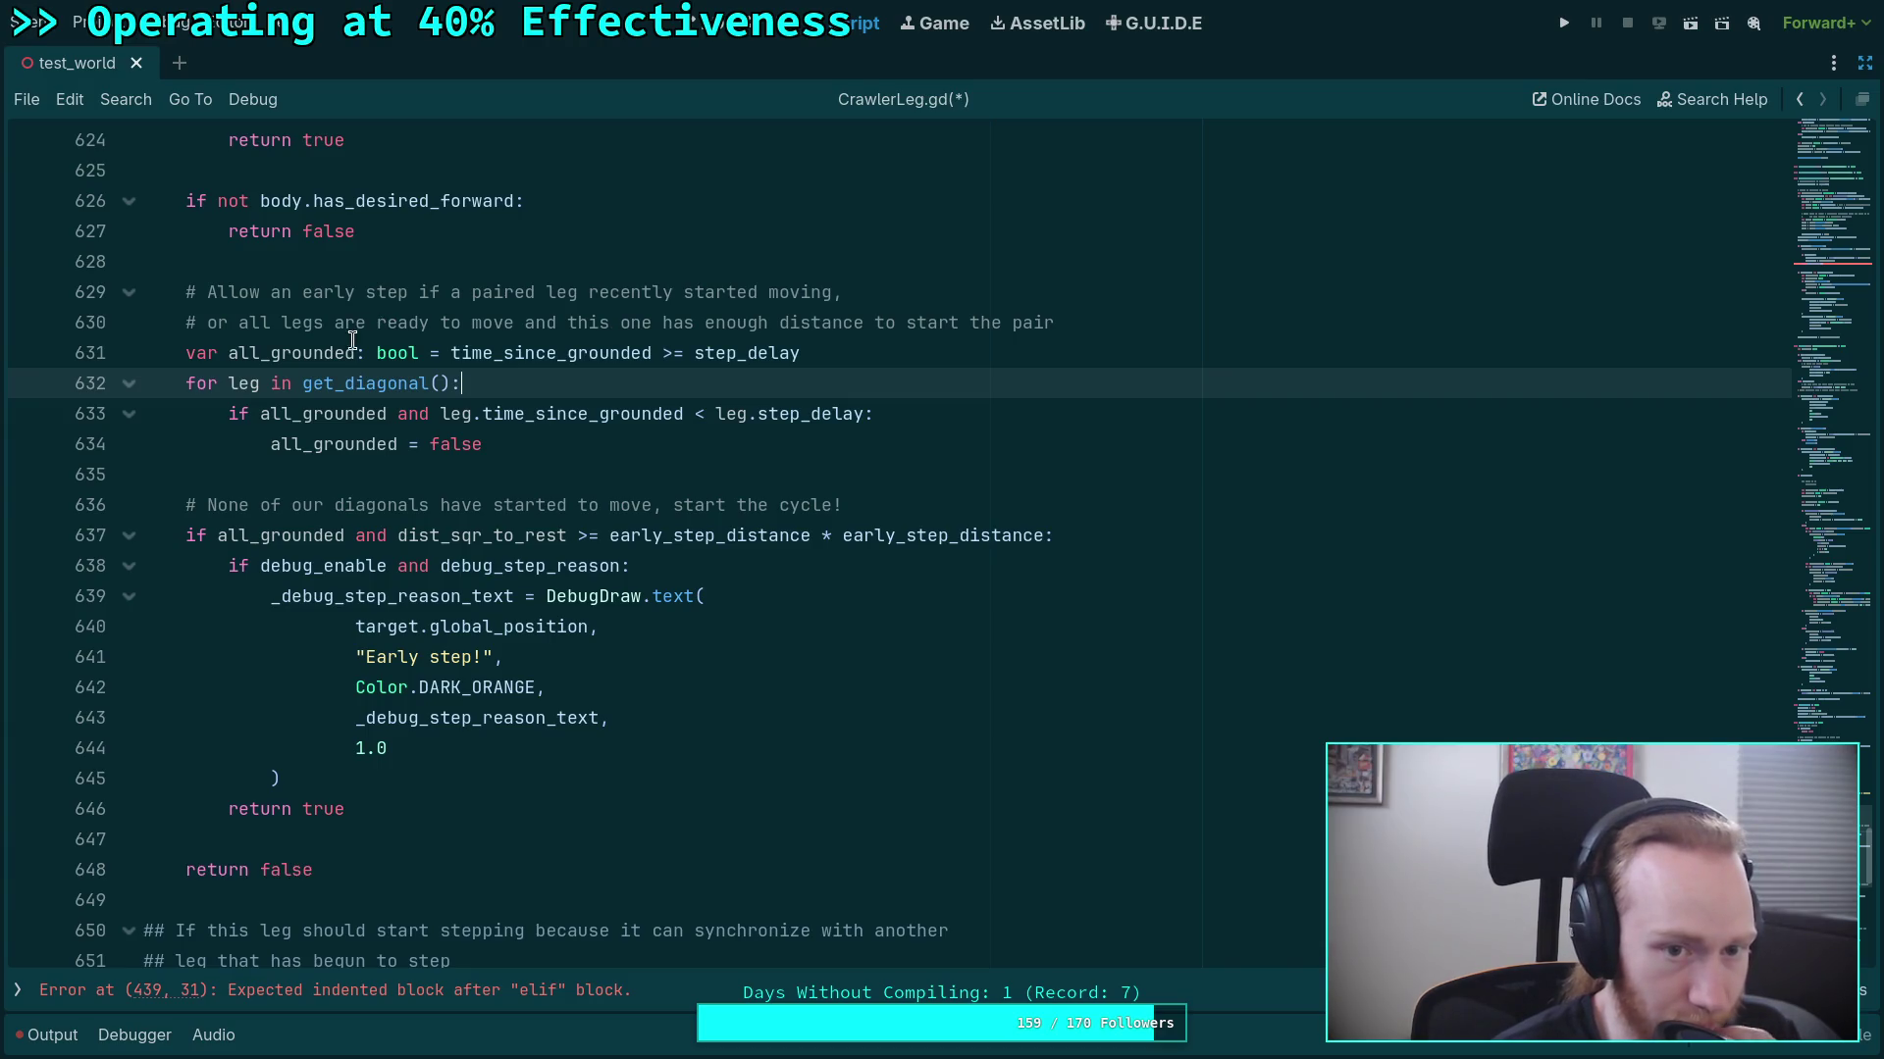
# Remove the paired-leg clause from the early-step comment and wrap it onto a second comment line.
pyautogui.moveTo(238, 324)
pyautogui.mouseDown()
pyautogui.moveTo(549, 293)
pyautogui.moveTo(453, 296)
pyautogui.mouseUp()
pyautogui.press('BackSpace')
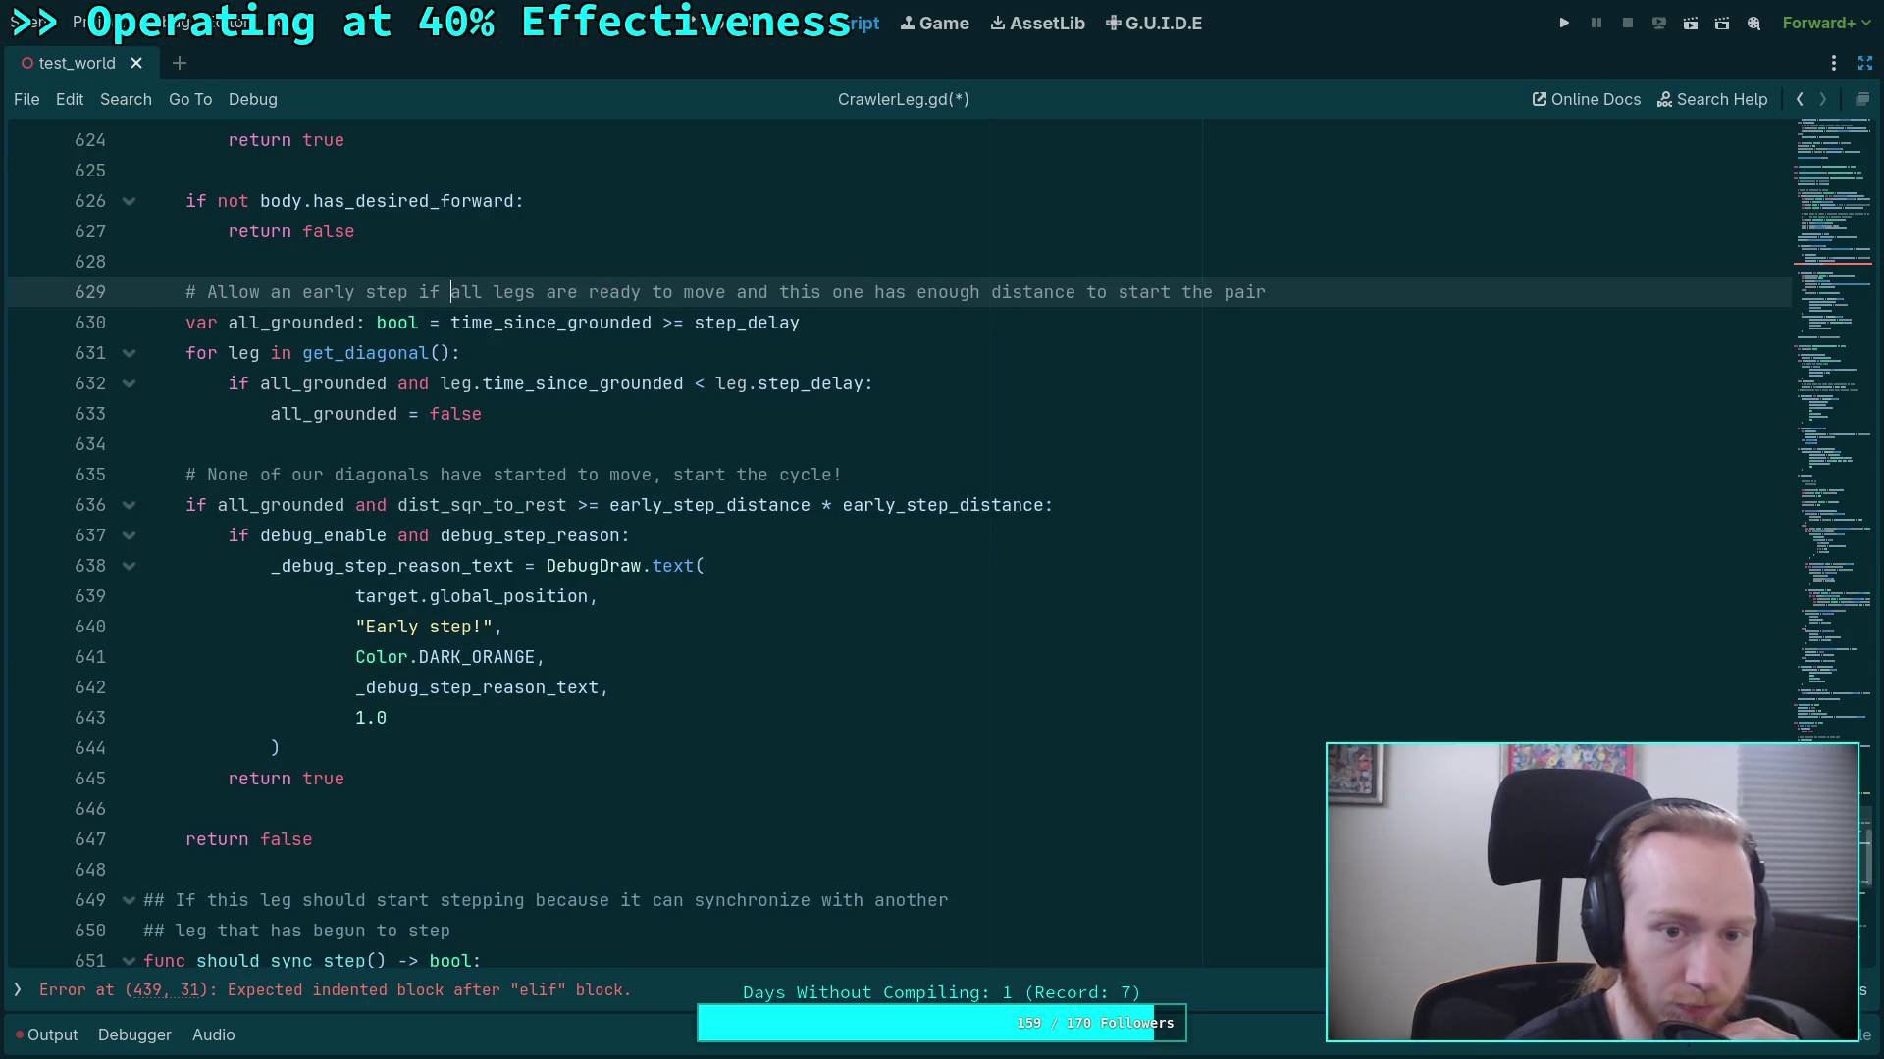
pyautogui.click(997, 295)
pyautogui.press('Return')
pyautogui.write('#')
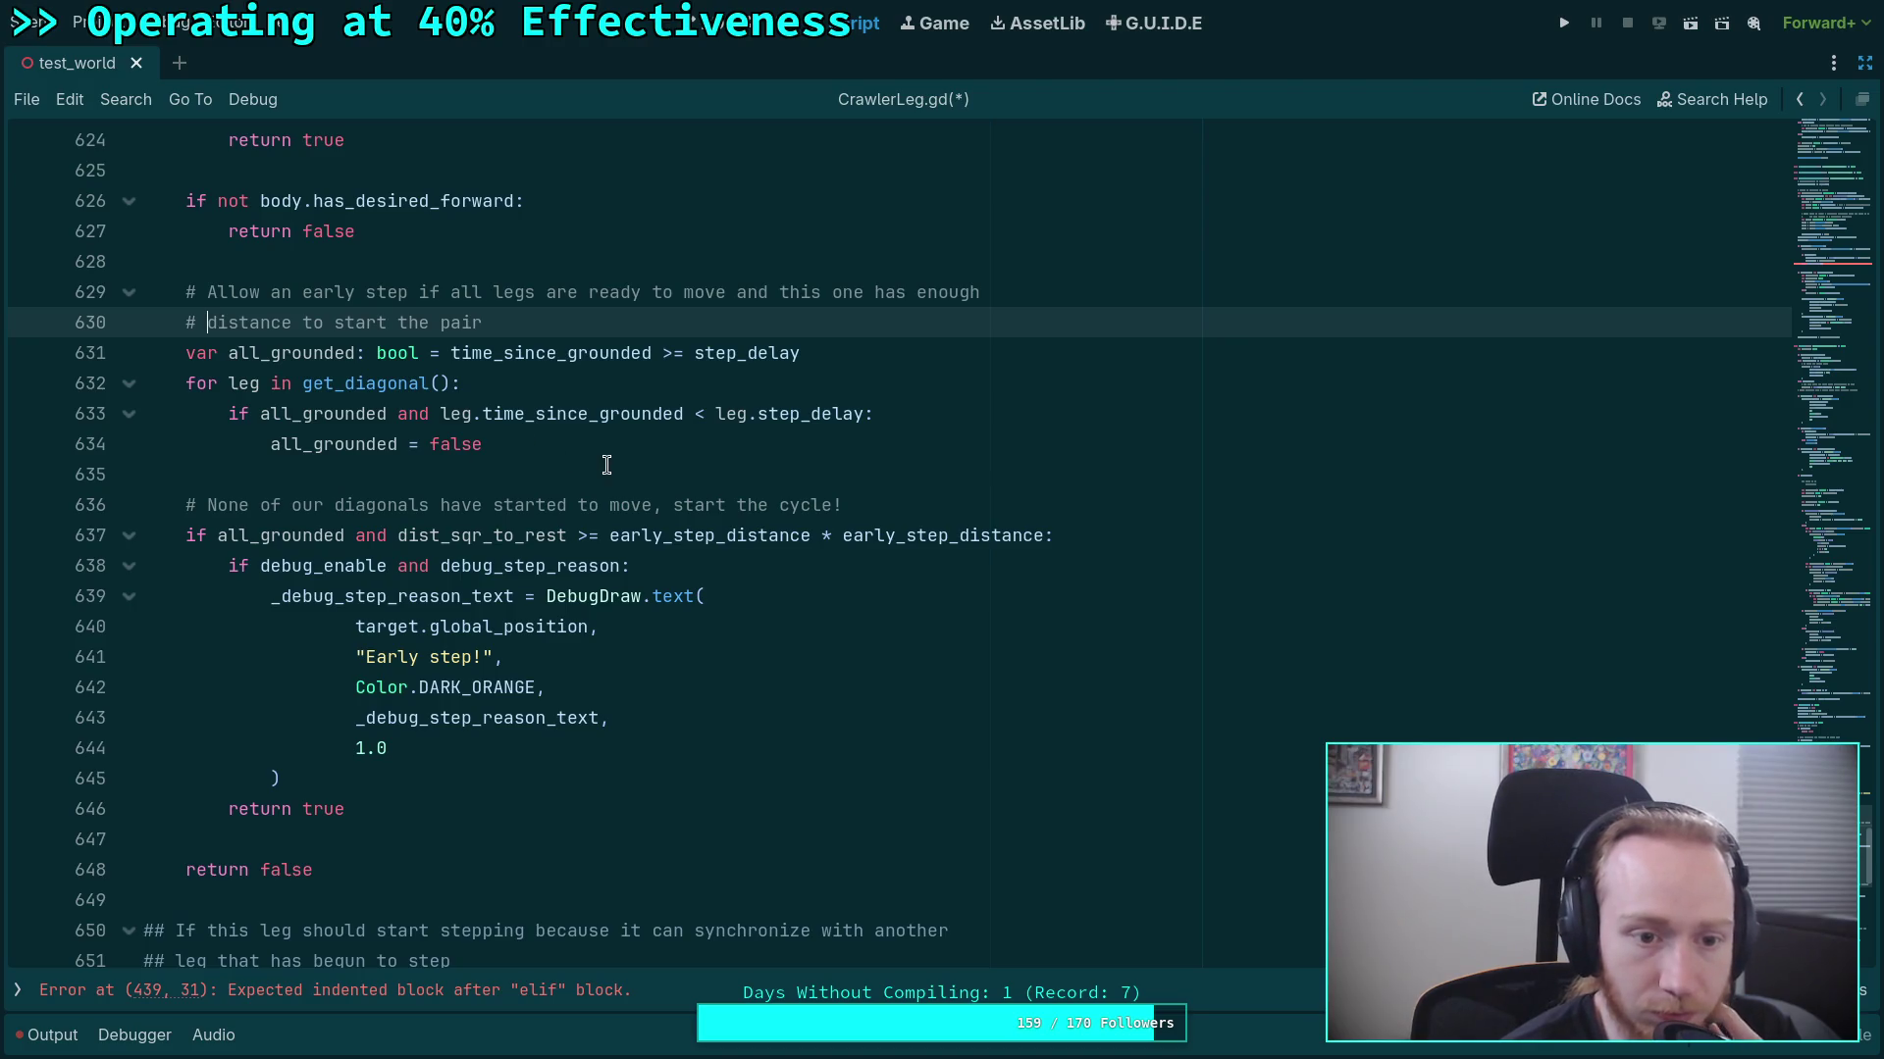
# In the diagonal-leg loop, replace 'all_grounded = false' with 'return false'.
pyautogui.doubleClick(354, 443)
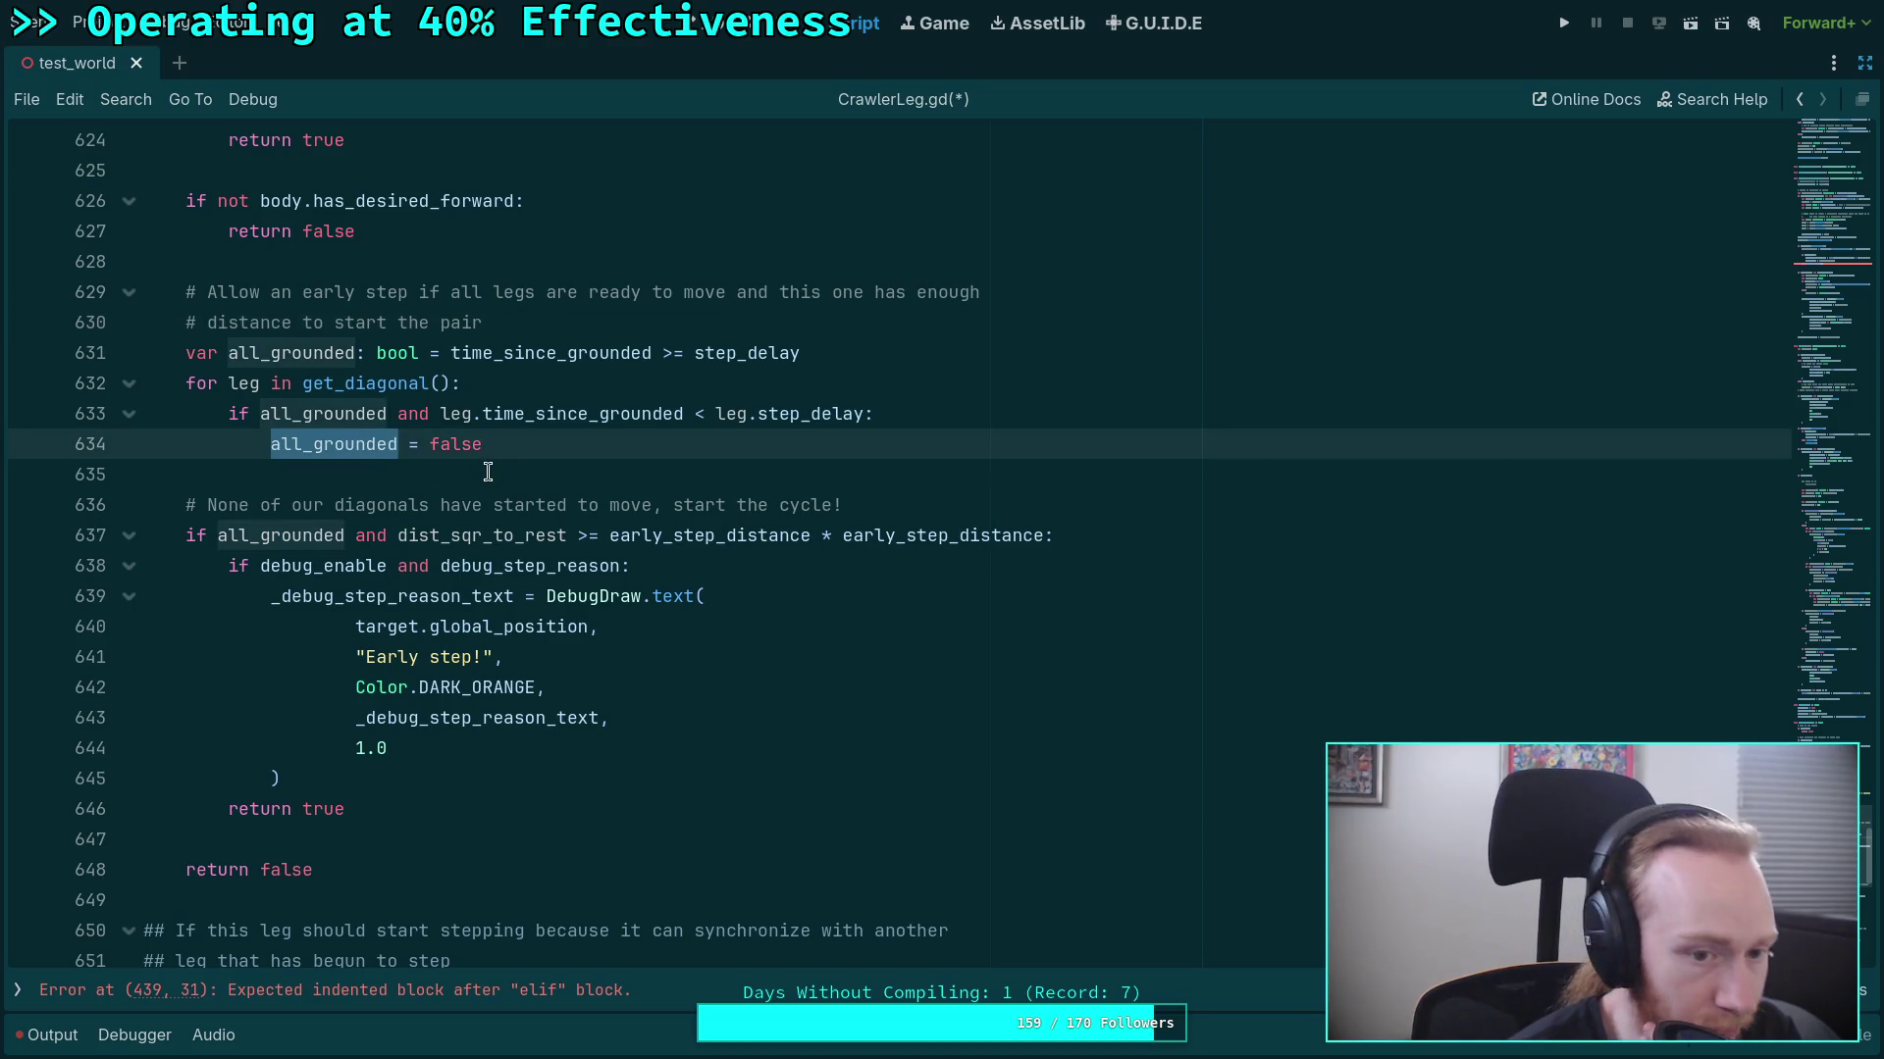
pyautogui.moveTo(535, 449); pyautogui.dragTo(271, 449)
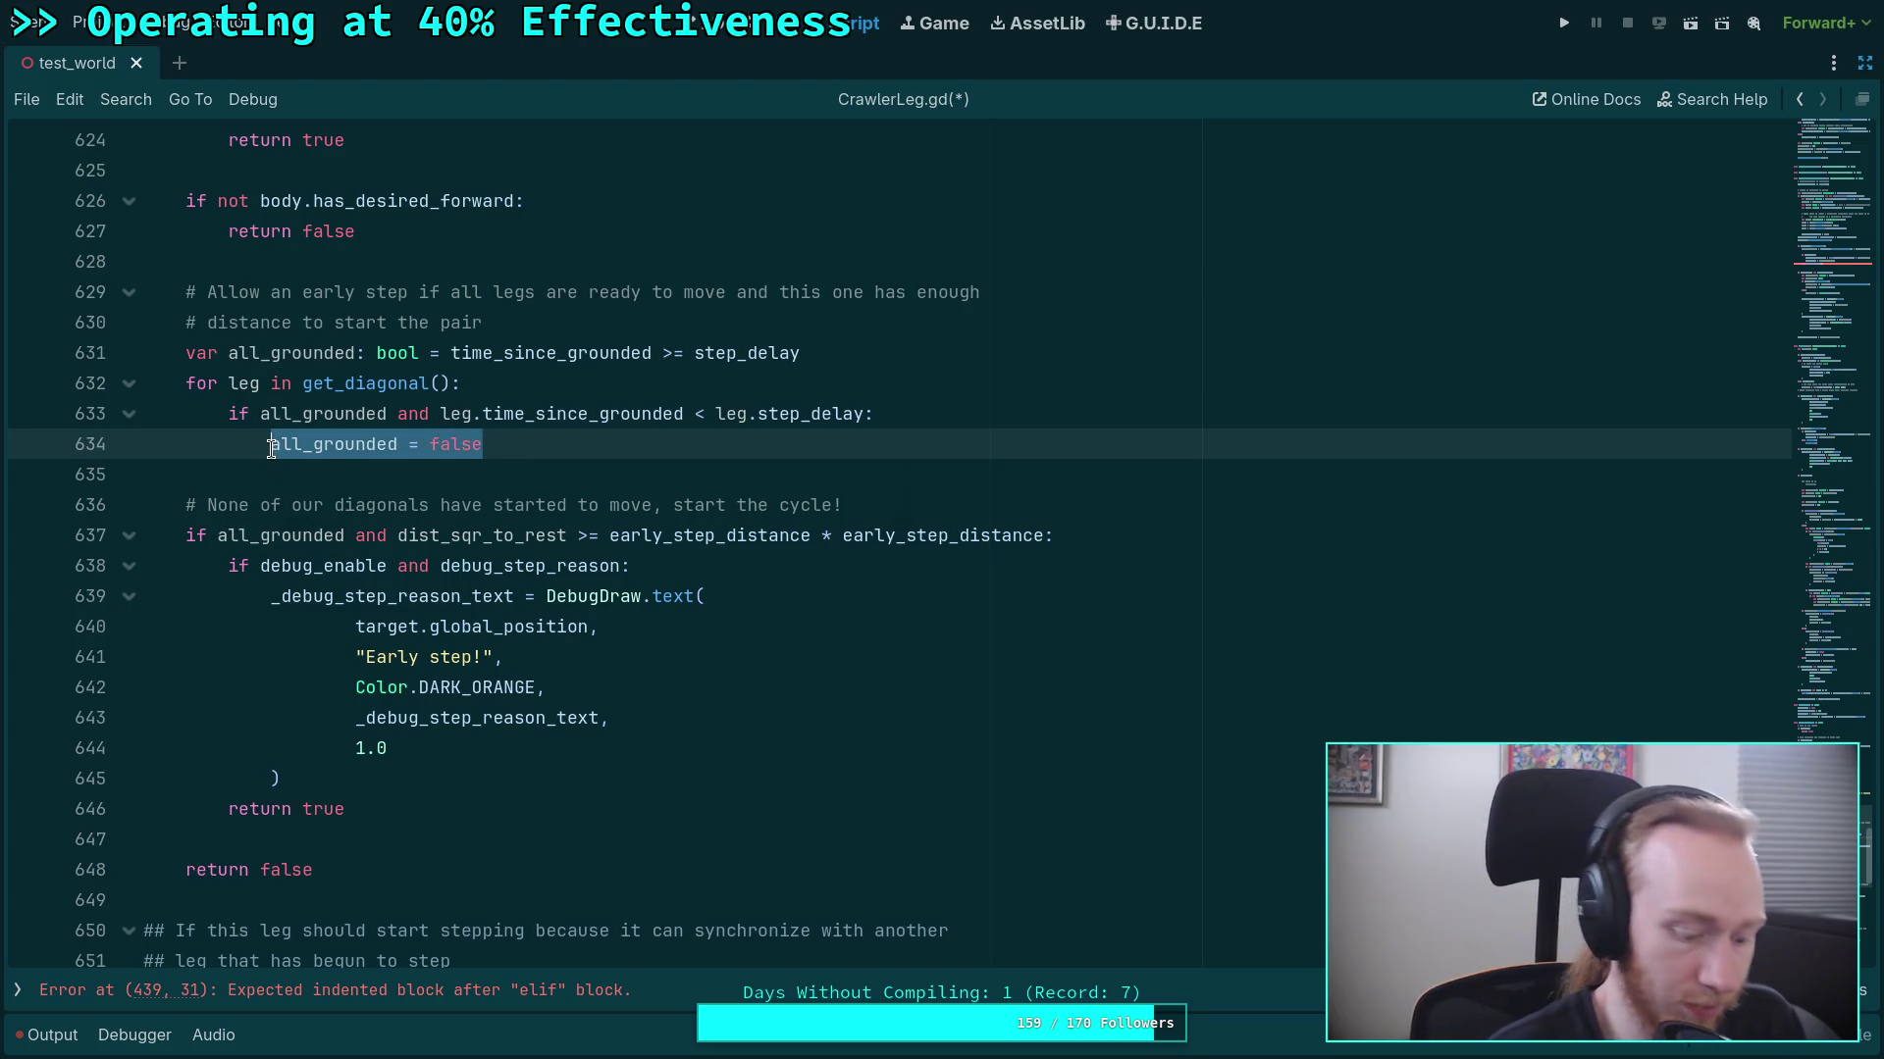
pyautogui.press('BackSpace')
pyautogui.write('return false')
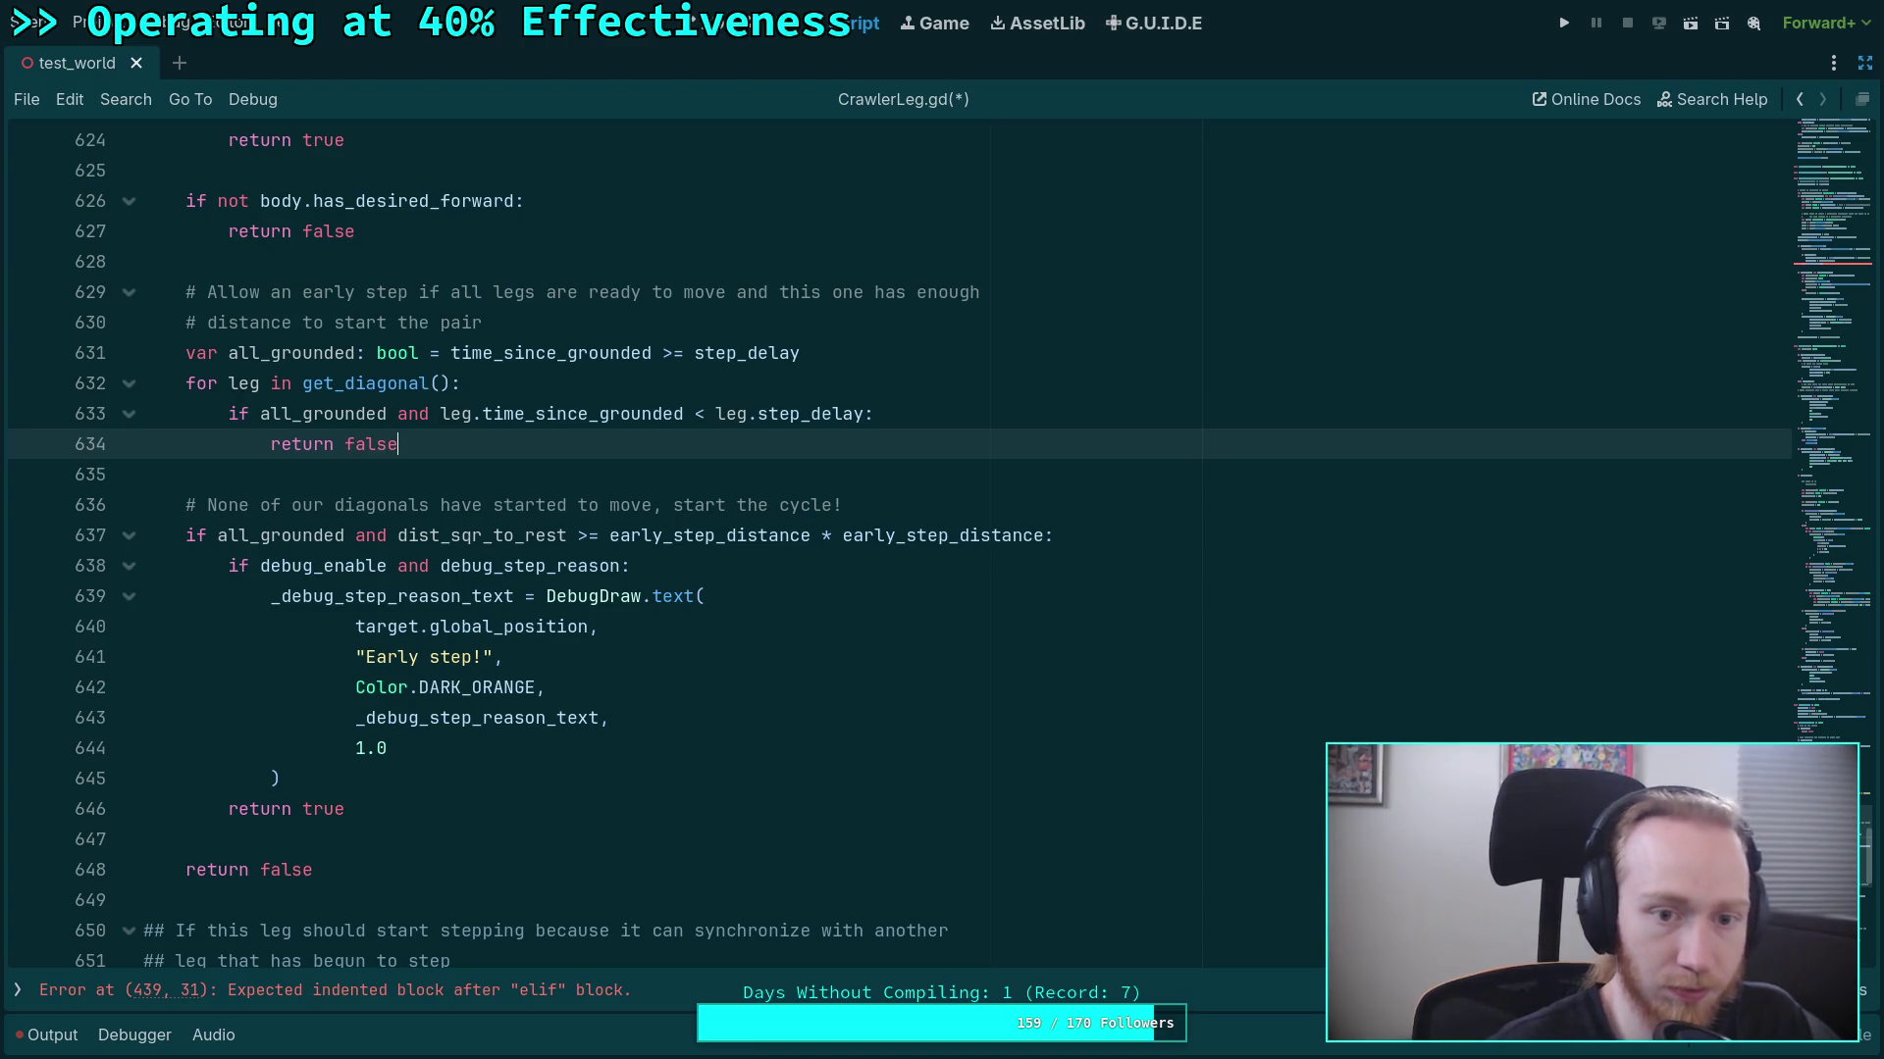
pyautogui.click(285, 353)
pyautogui.press('End')
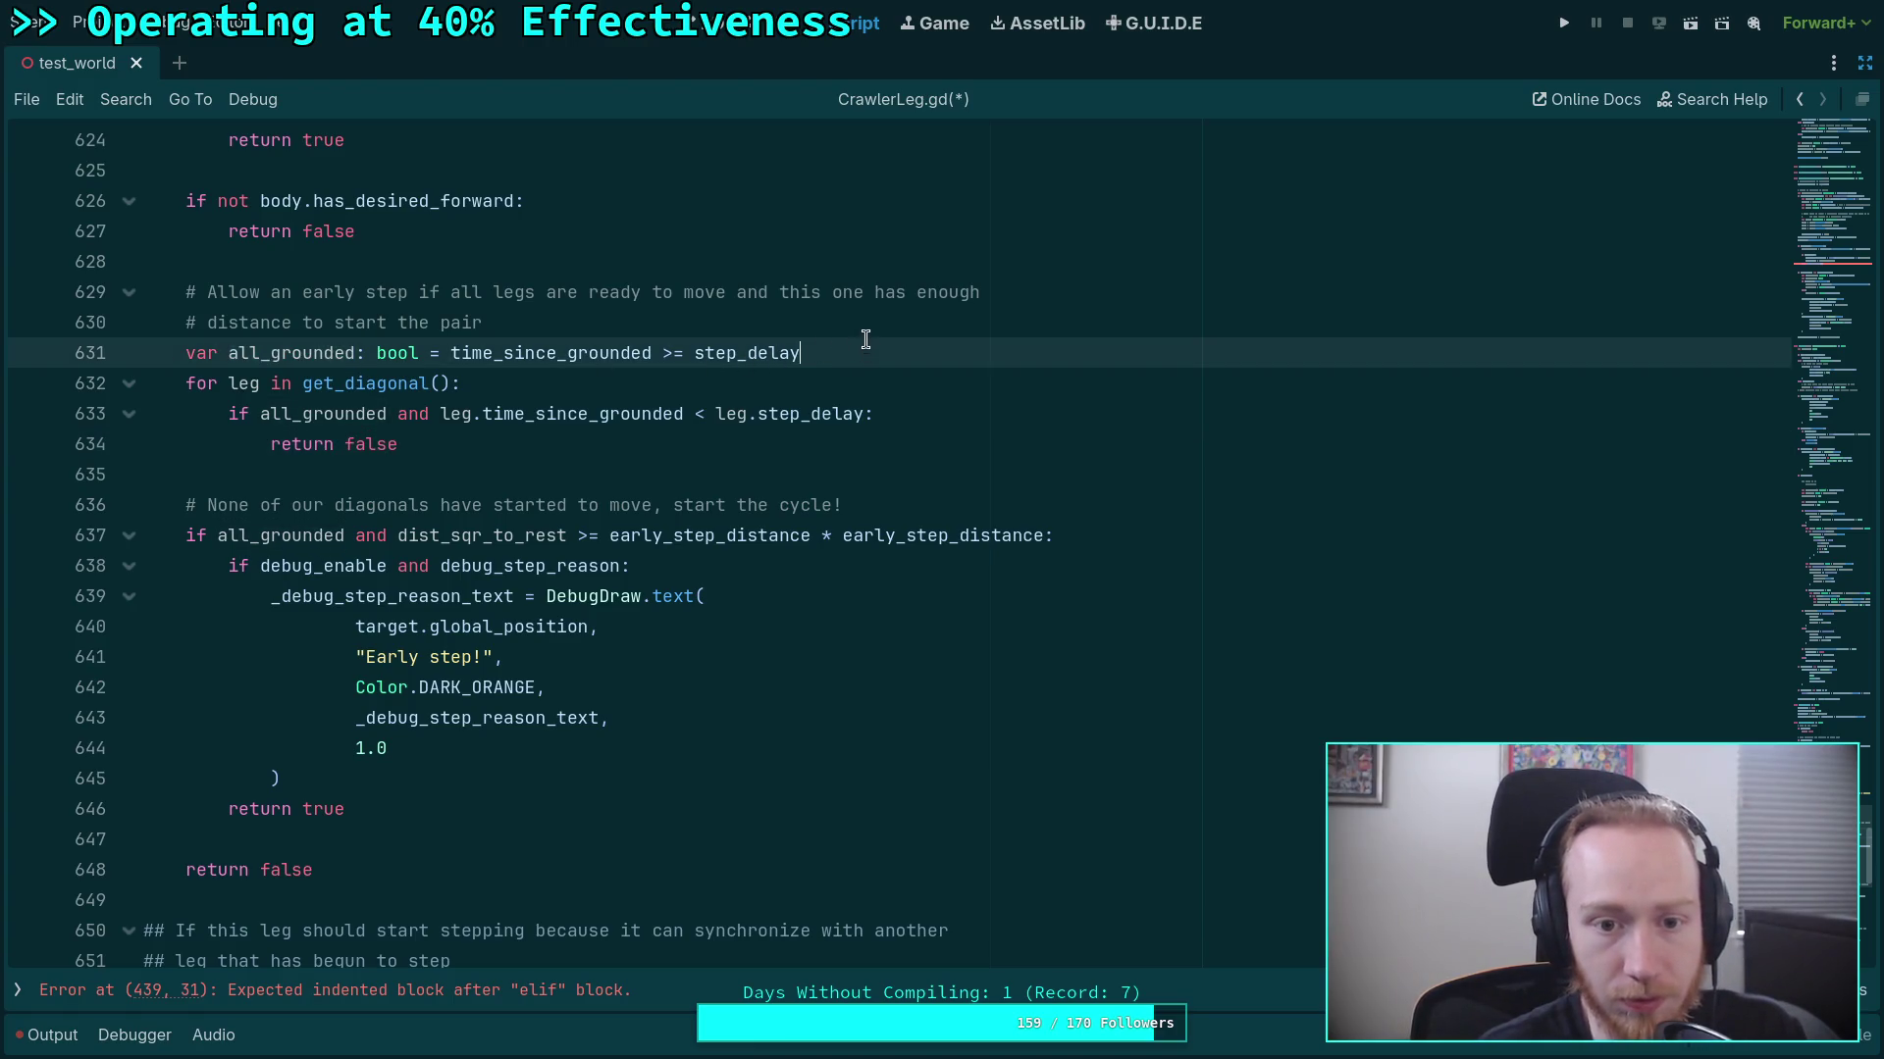
pyautogui.hotkey('shift', 'Up')
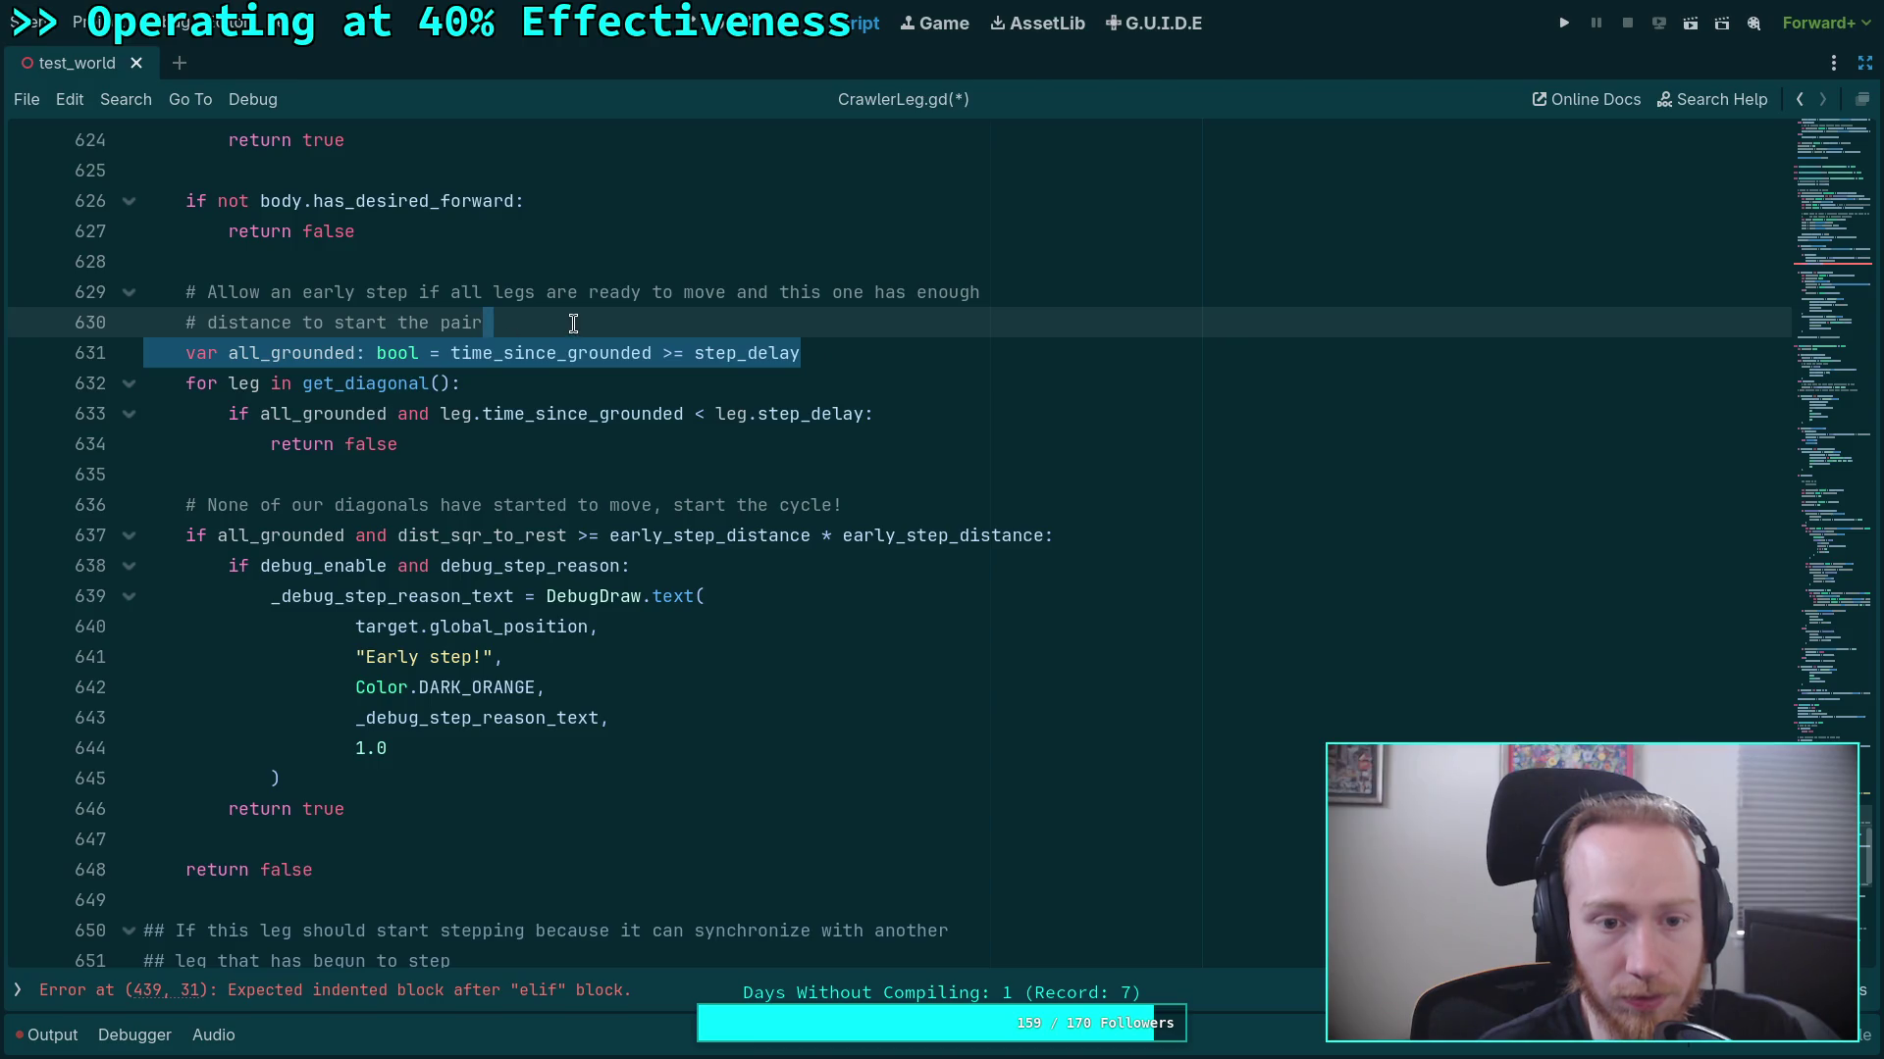
pyautogui.click(574, 324)
# Open a new line after the distance comment and copy the 'time_since_grounded >= step_delay' expression.
pyautogui.scroll(3, 573, 324)
pyautogui.doubleClick(459, 618)
pyautogui.scroll(3, 526, 533)
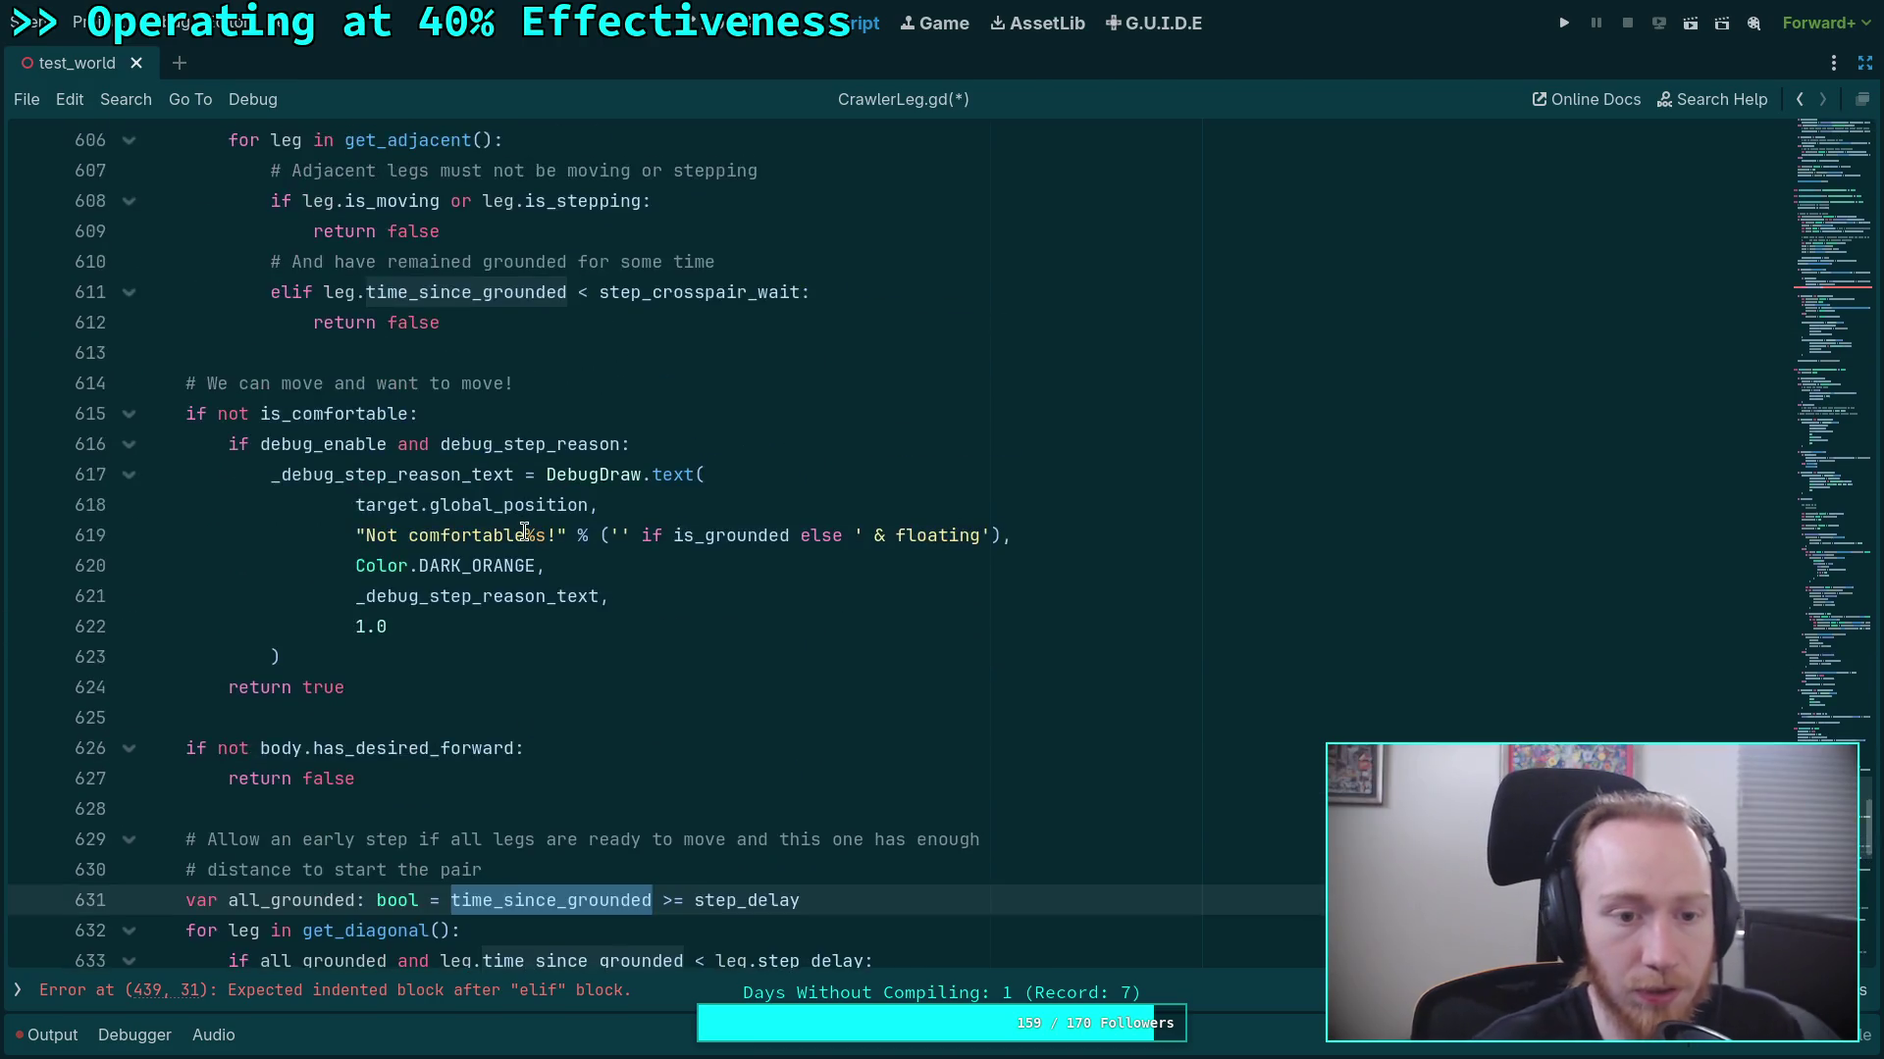
pyautogui.scroll(4, 525, 533)
pyautogui.scroll(-9, 525, 531)
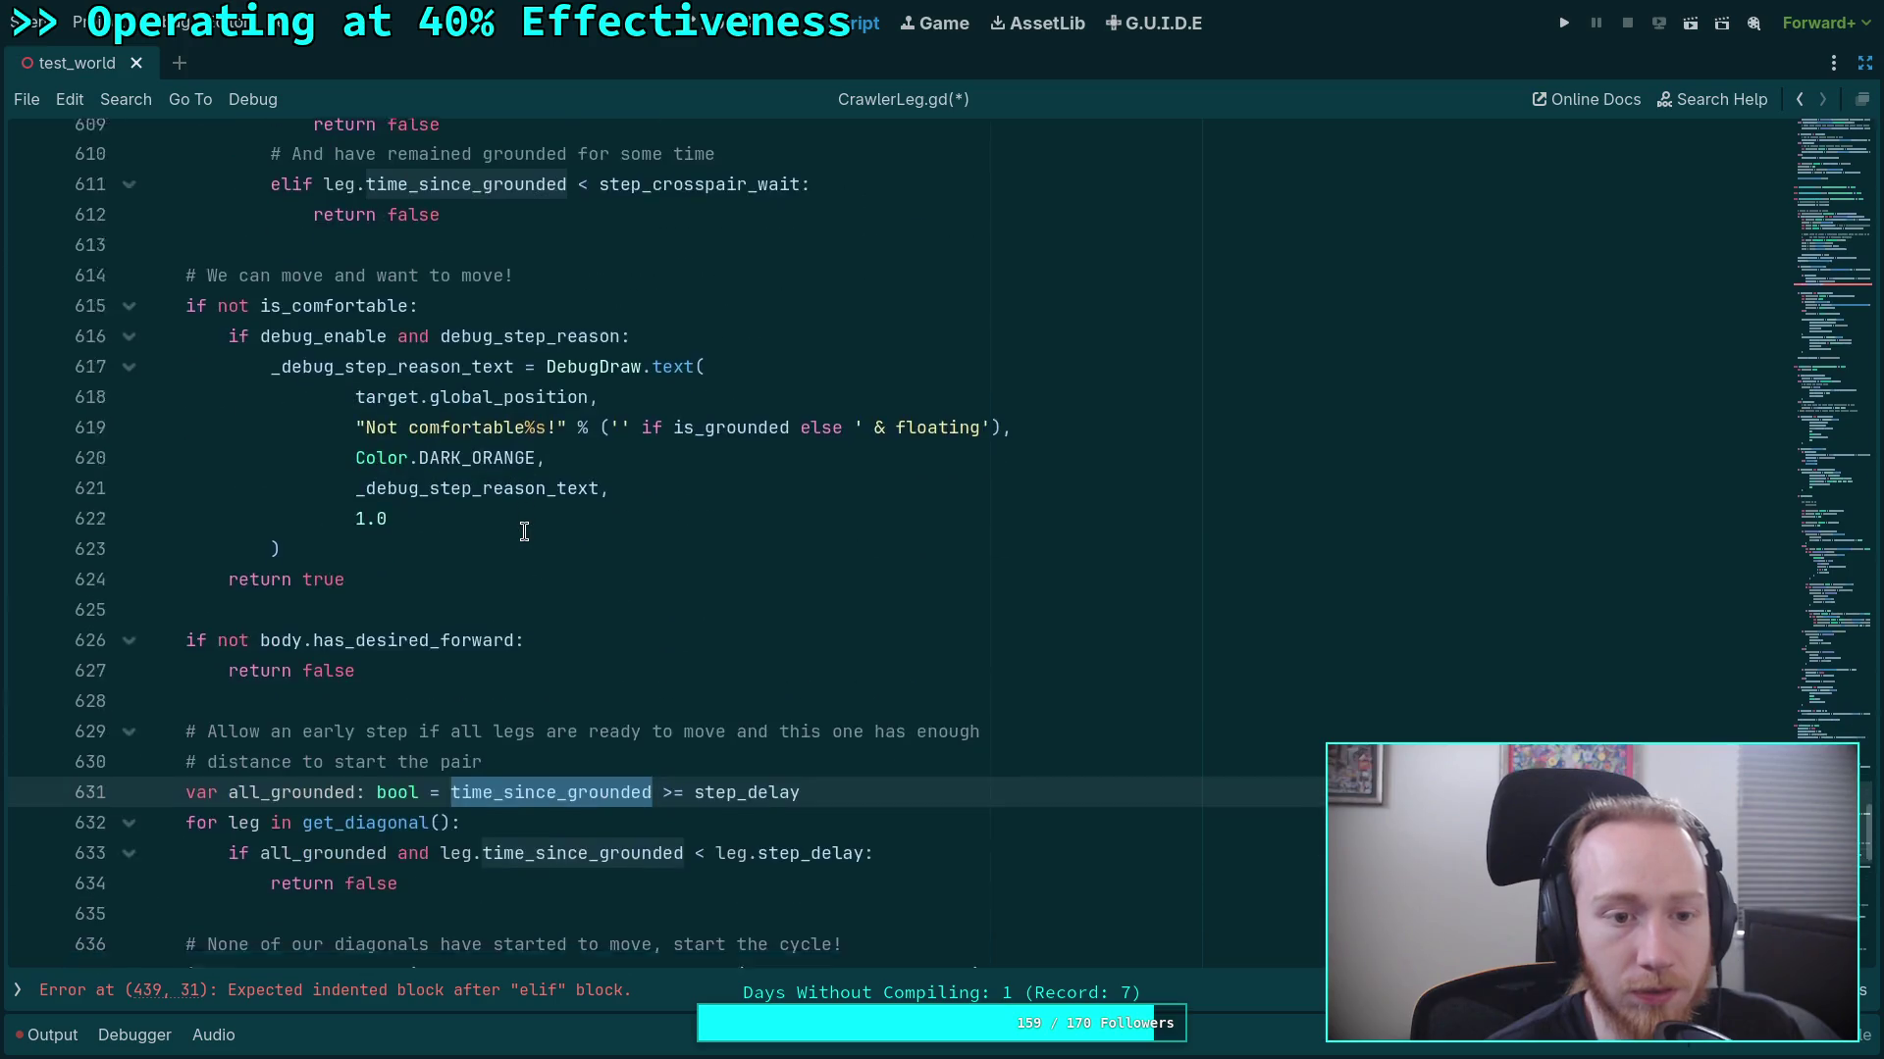
pyautogui.click(792, 414)
pyautogui.write('\\')
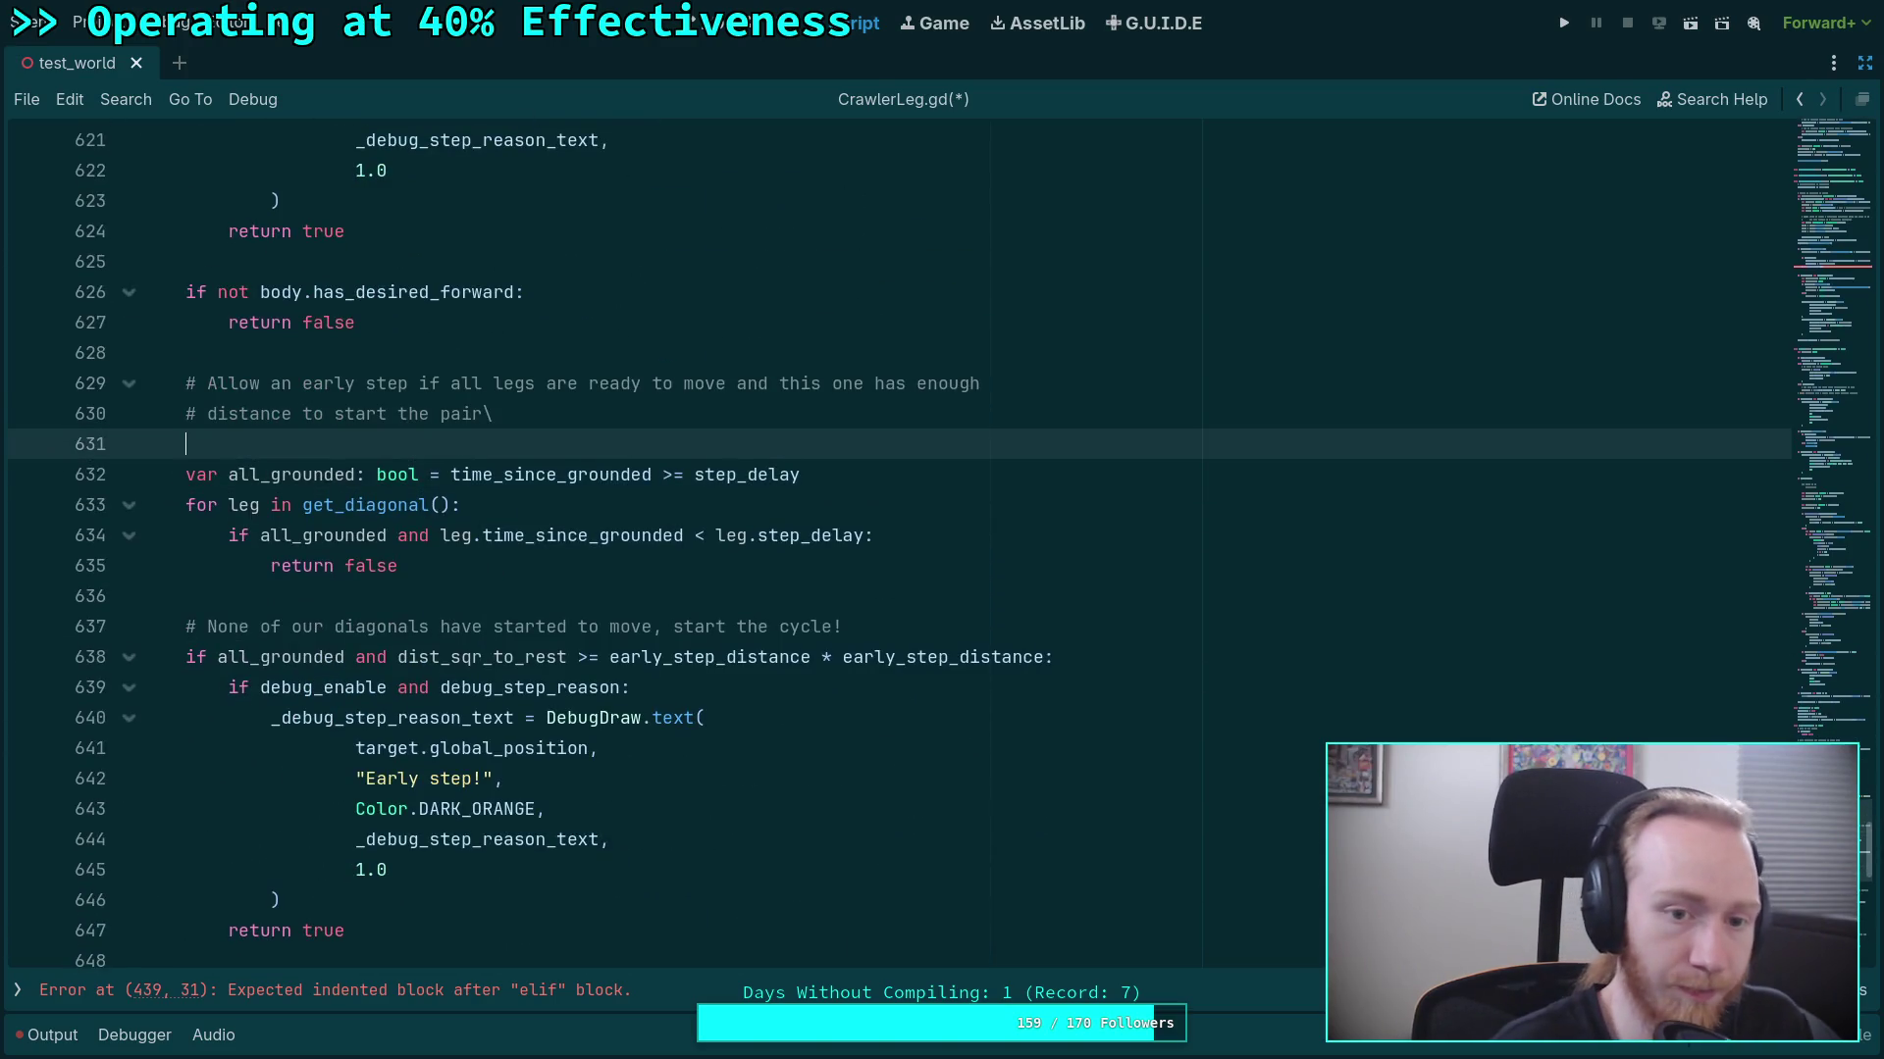
pyautogui.press('Return')
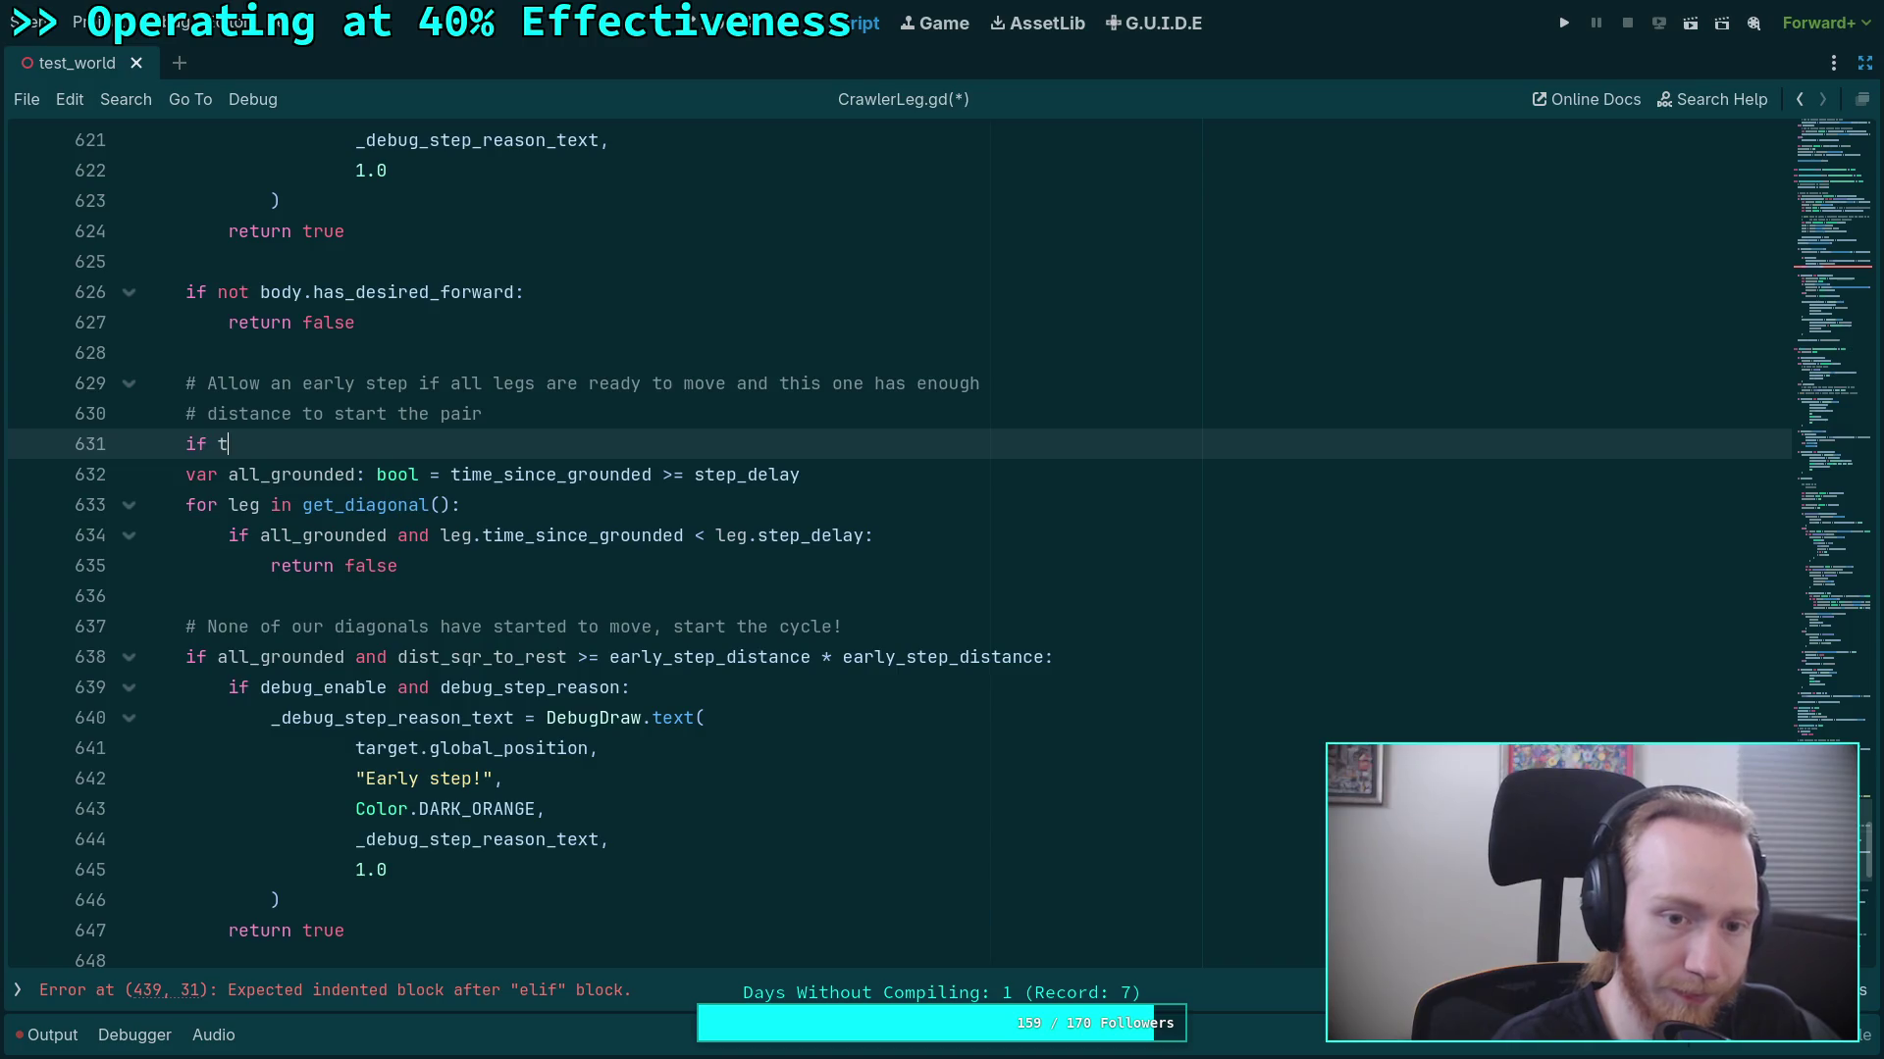
pyautogui.write('im')
pyautogui.press('Escape')
pyautogui.press('Up')
pyautogui.press('Up')
pyautogui.press('Up')
pyautogui.moveTo(452, 475); pyautogui.dragTo(838, 465)
pyautogui.rightClick(579, 483)
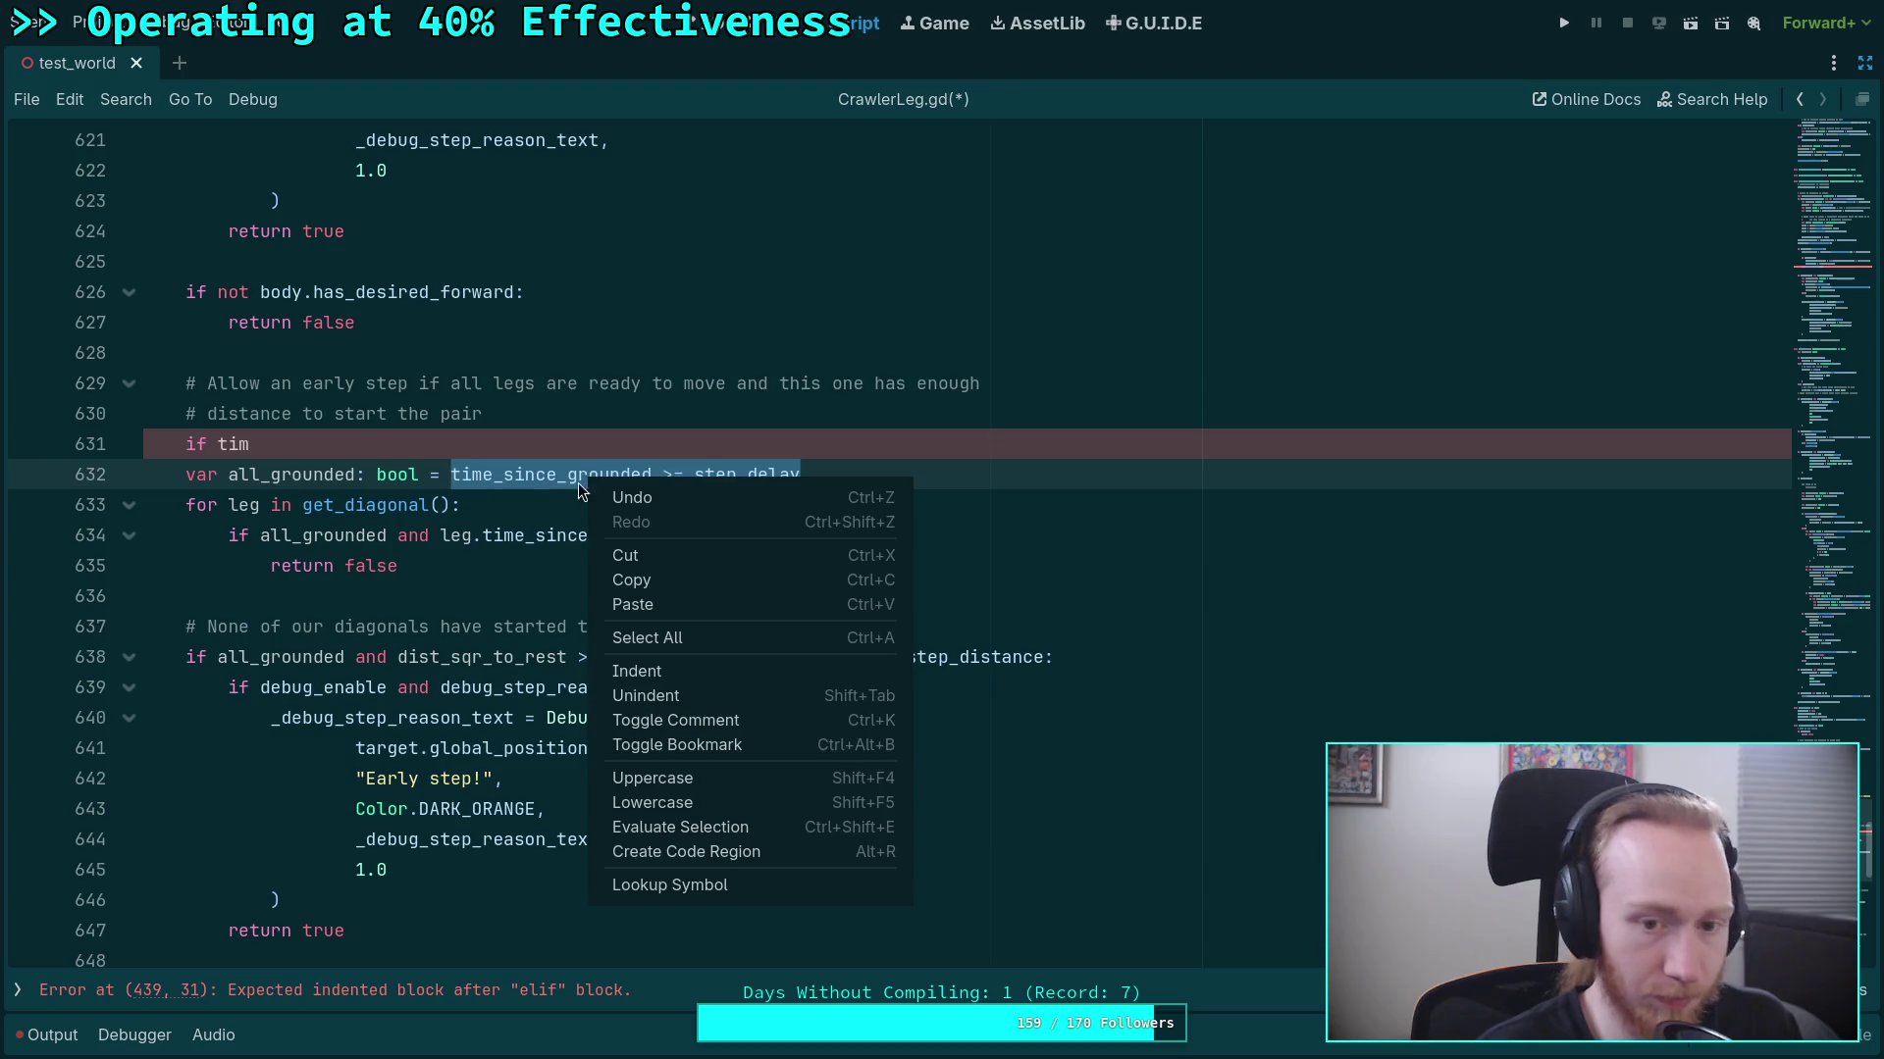
pyautogui.click(631, 580)
# Paste it as a new if, flip >= to <, and make its body 'return false'.
pyautogui.click(249, 444)
pyautogui.press('BackSpace')
pyautogui.press('BackSpace')
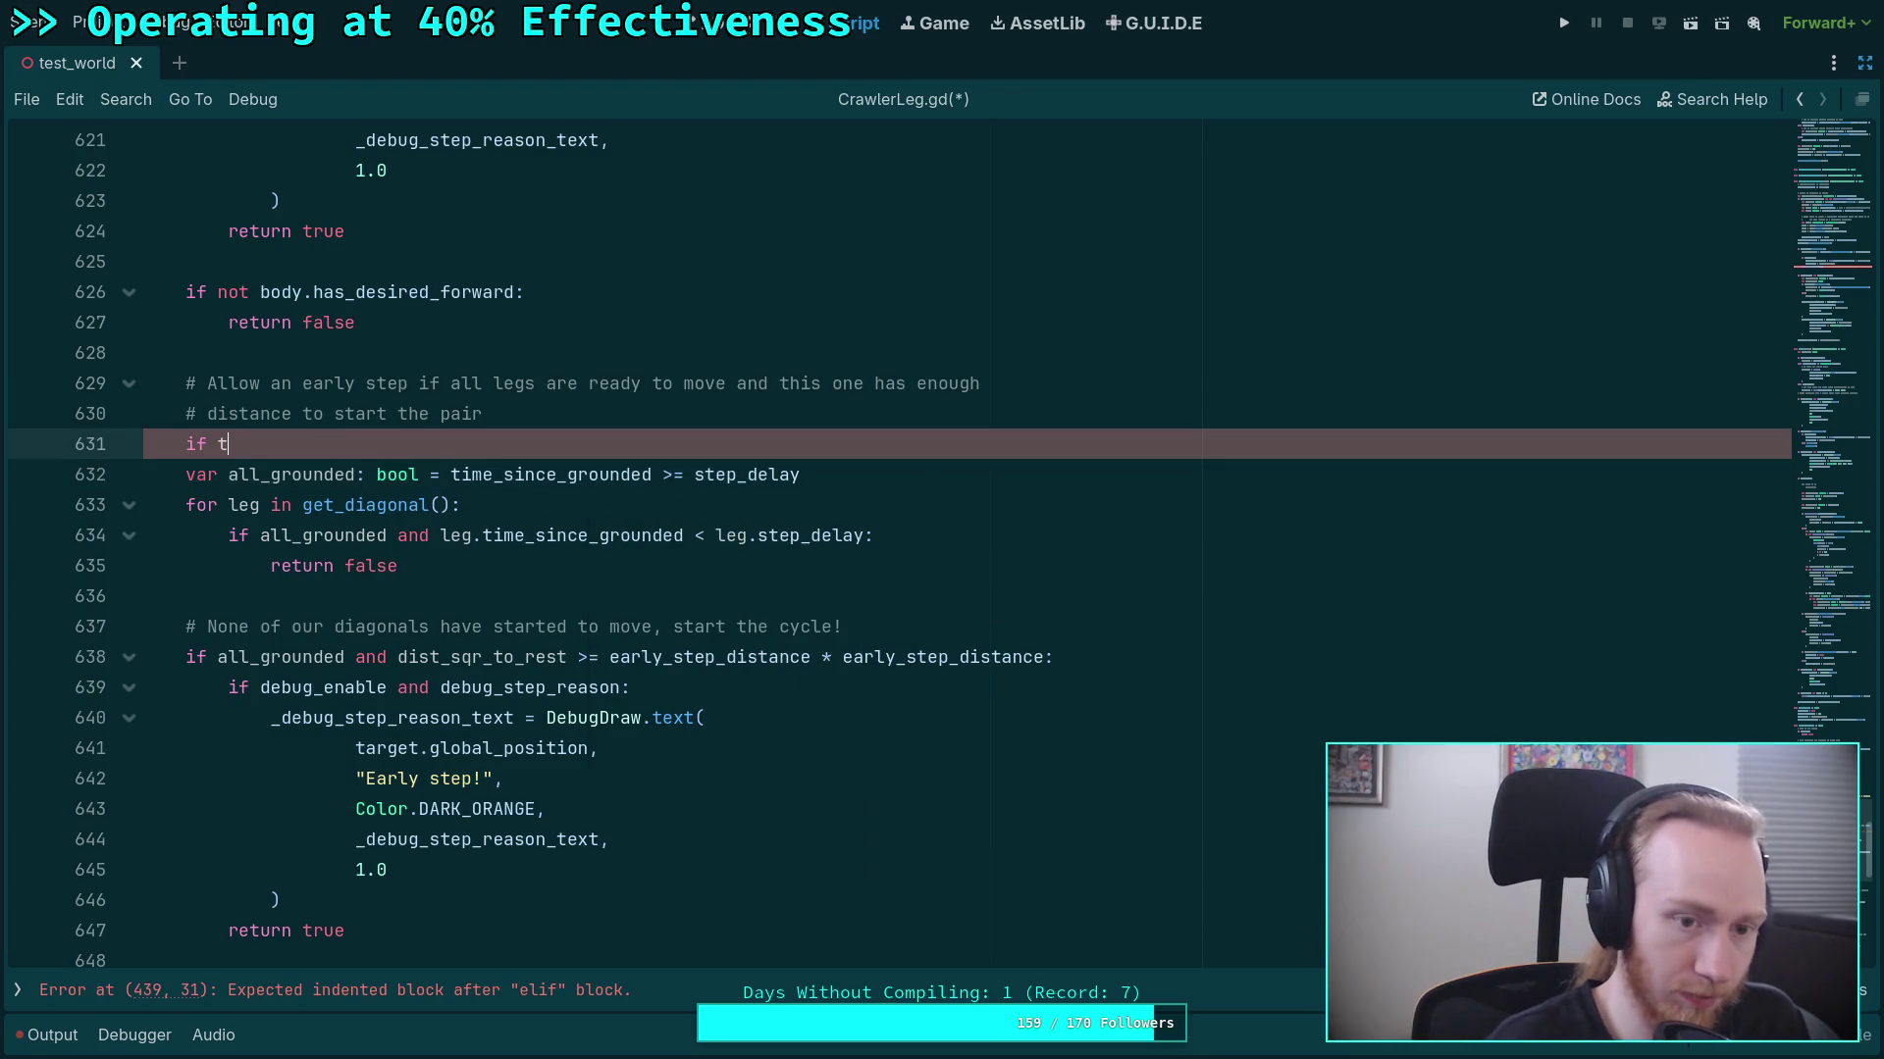
pyautogui.press('BackSpace')
pyautogui.hotkey('ctrl', 'v')
pyautogui.moveTo(430, 447); pyautogui.dragTo(446, 451)
pyautogui.write('<')
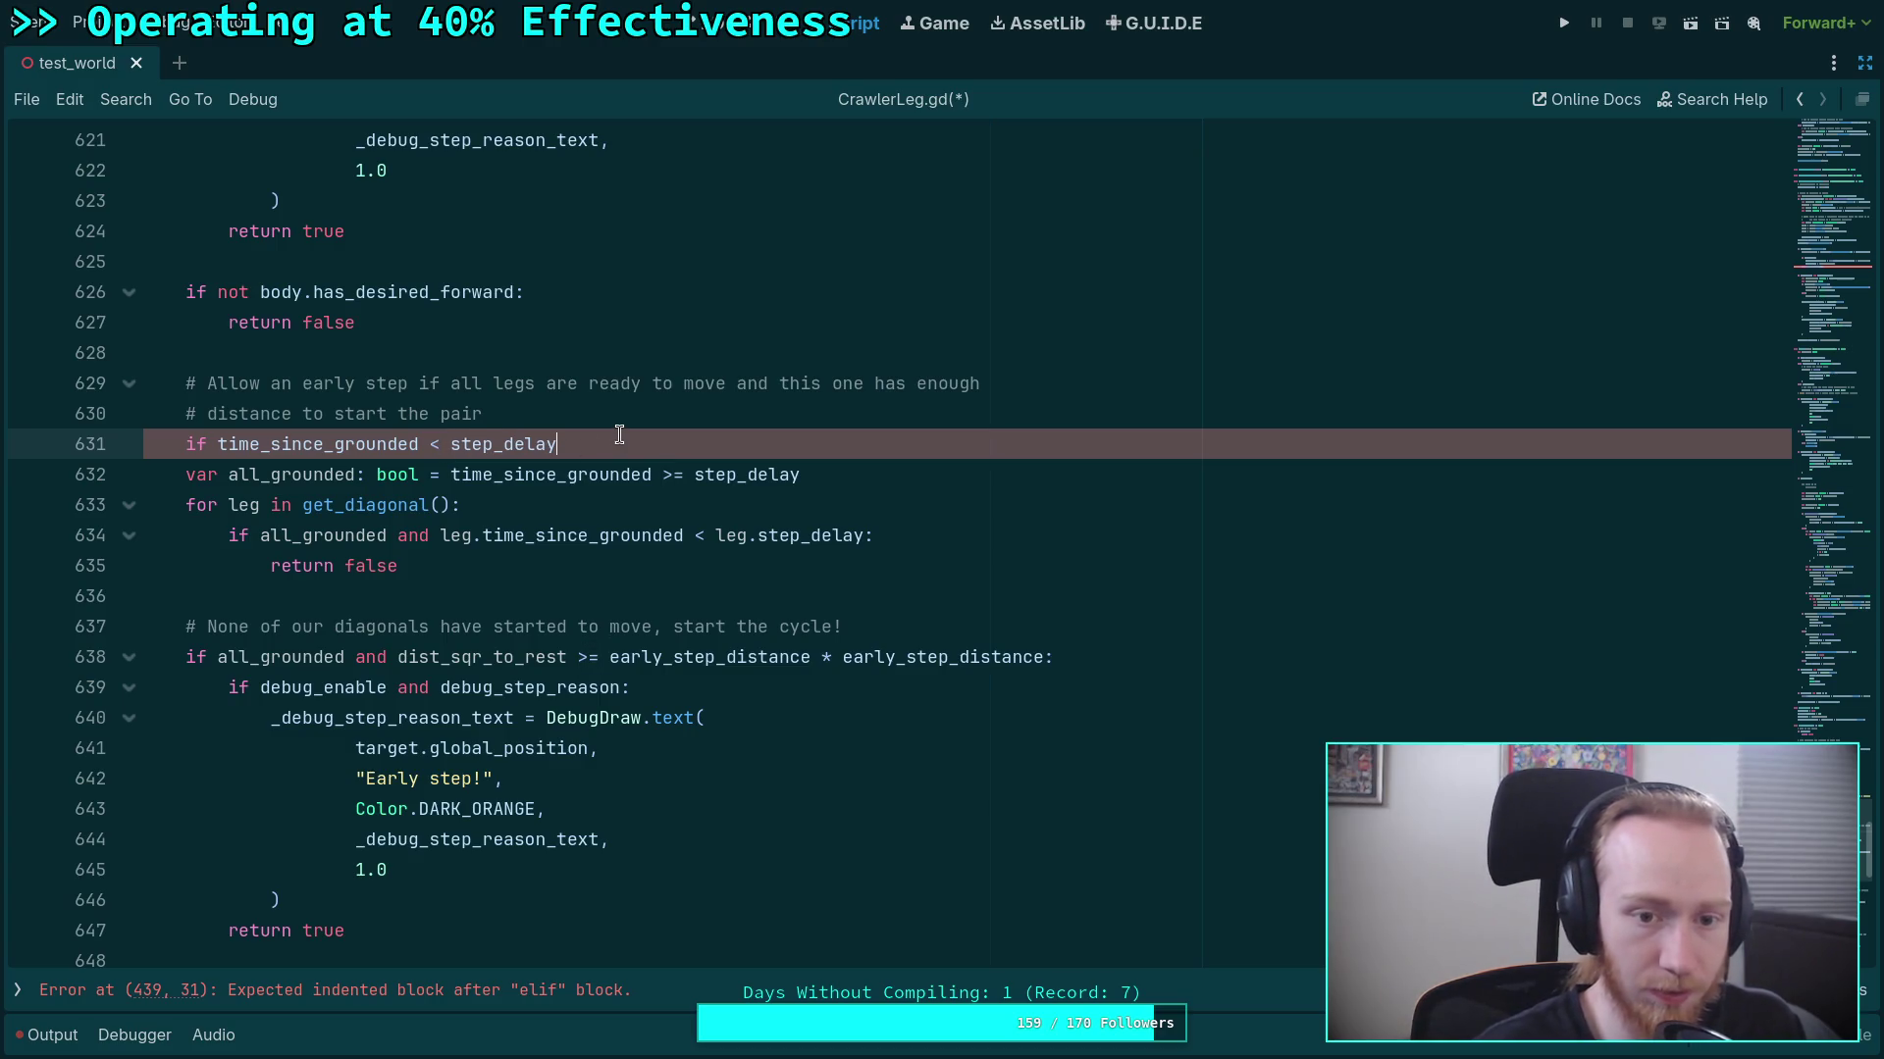
pyautogui.write(':')
pyautogui.press('Return')
pyautogui.write('retun')
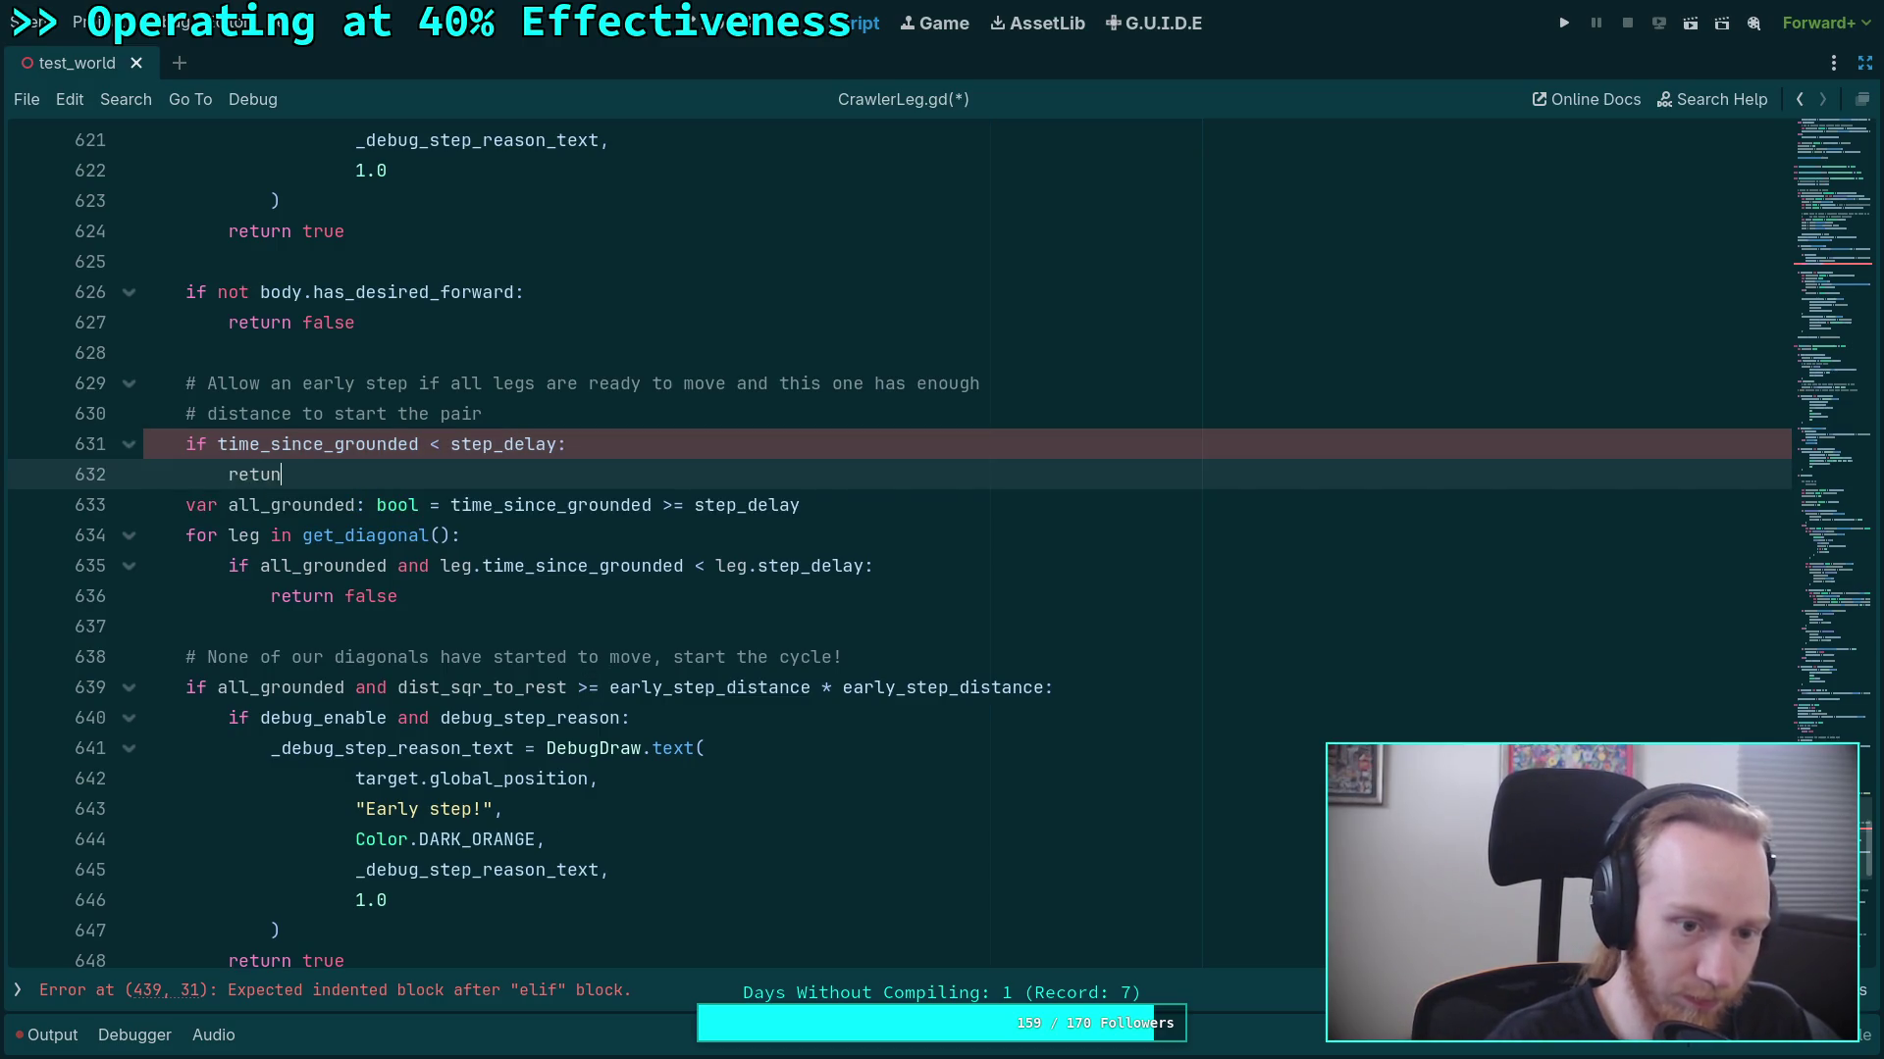
pyautogui.press('BackSpace')
pyautogui.write('rn false')
pyautogui.press('Return')
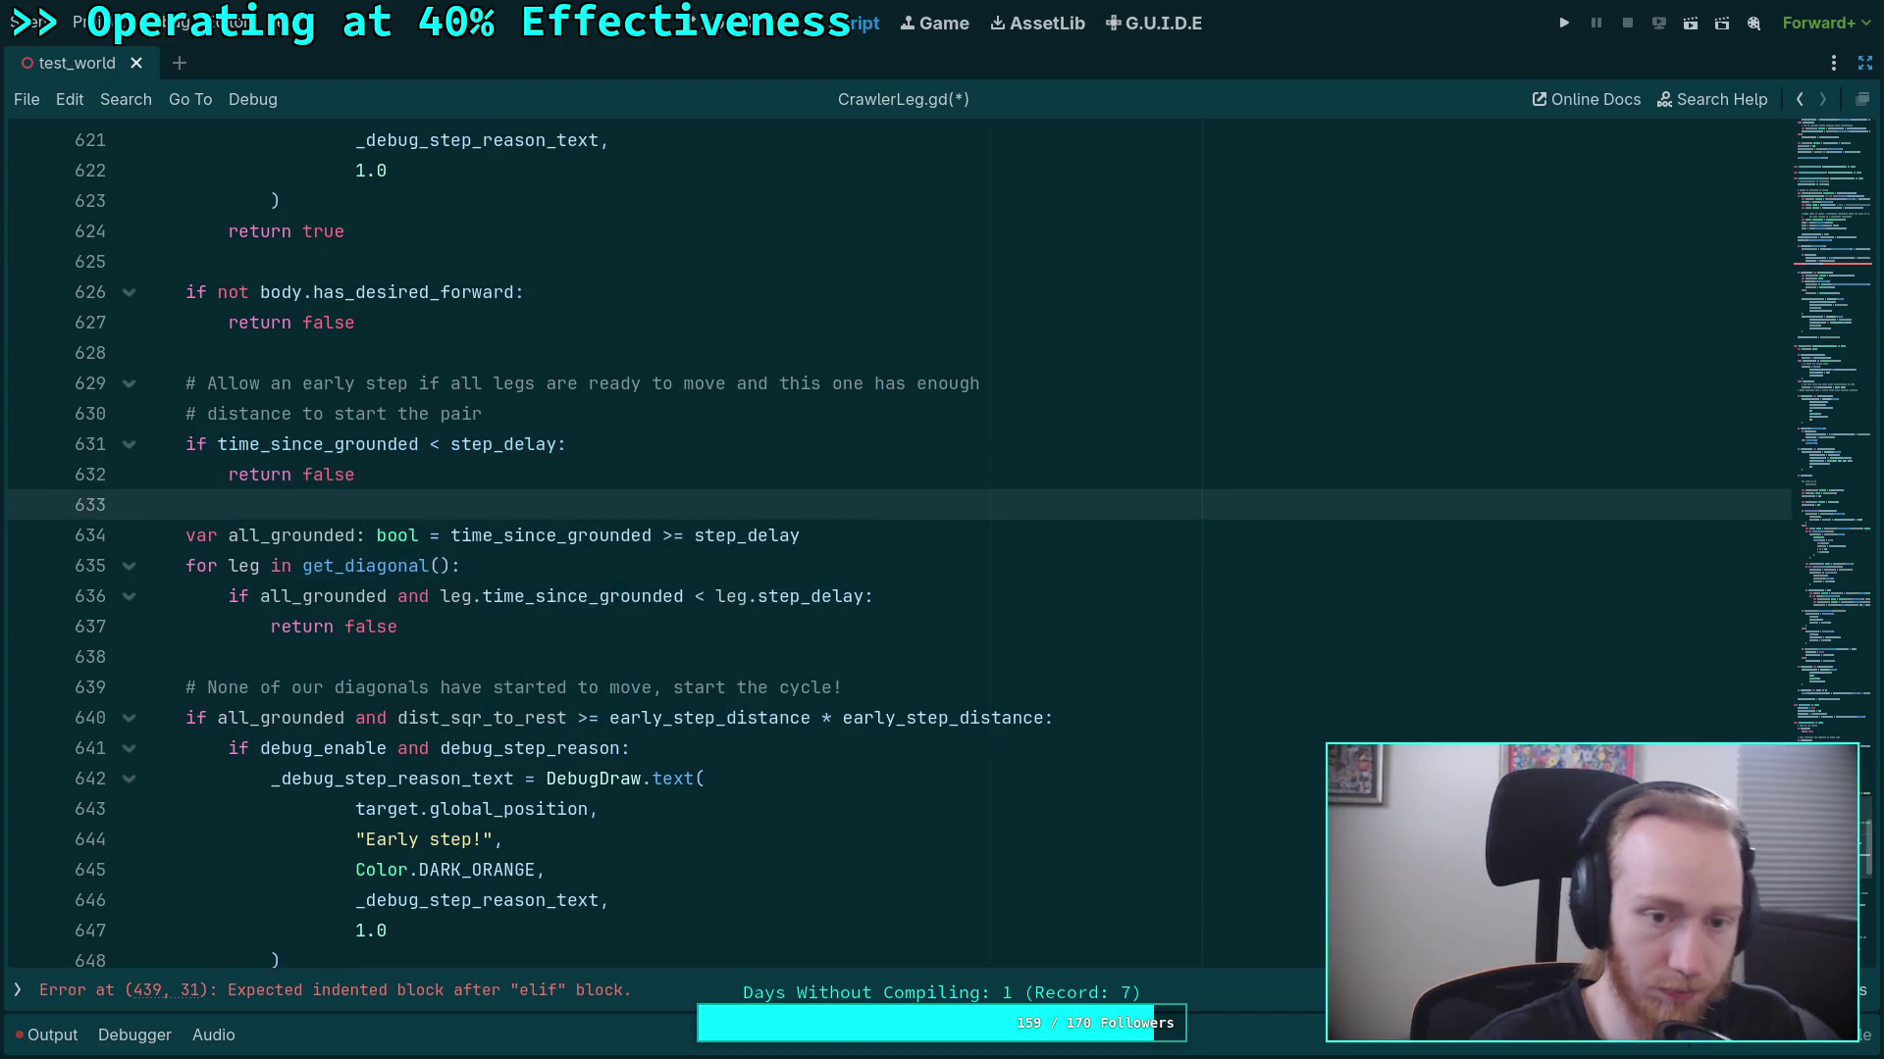
# Delete the all_grounded declaration and strip all_grounded from the loop and distance conditions.
pyautogui.doubleClick(289, 534)
pyautogui.scroll(-1, 392, 624)
pyautogui.moveTo(258, 505); pyautogui.dragTo(440, 505)
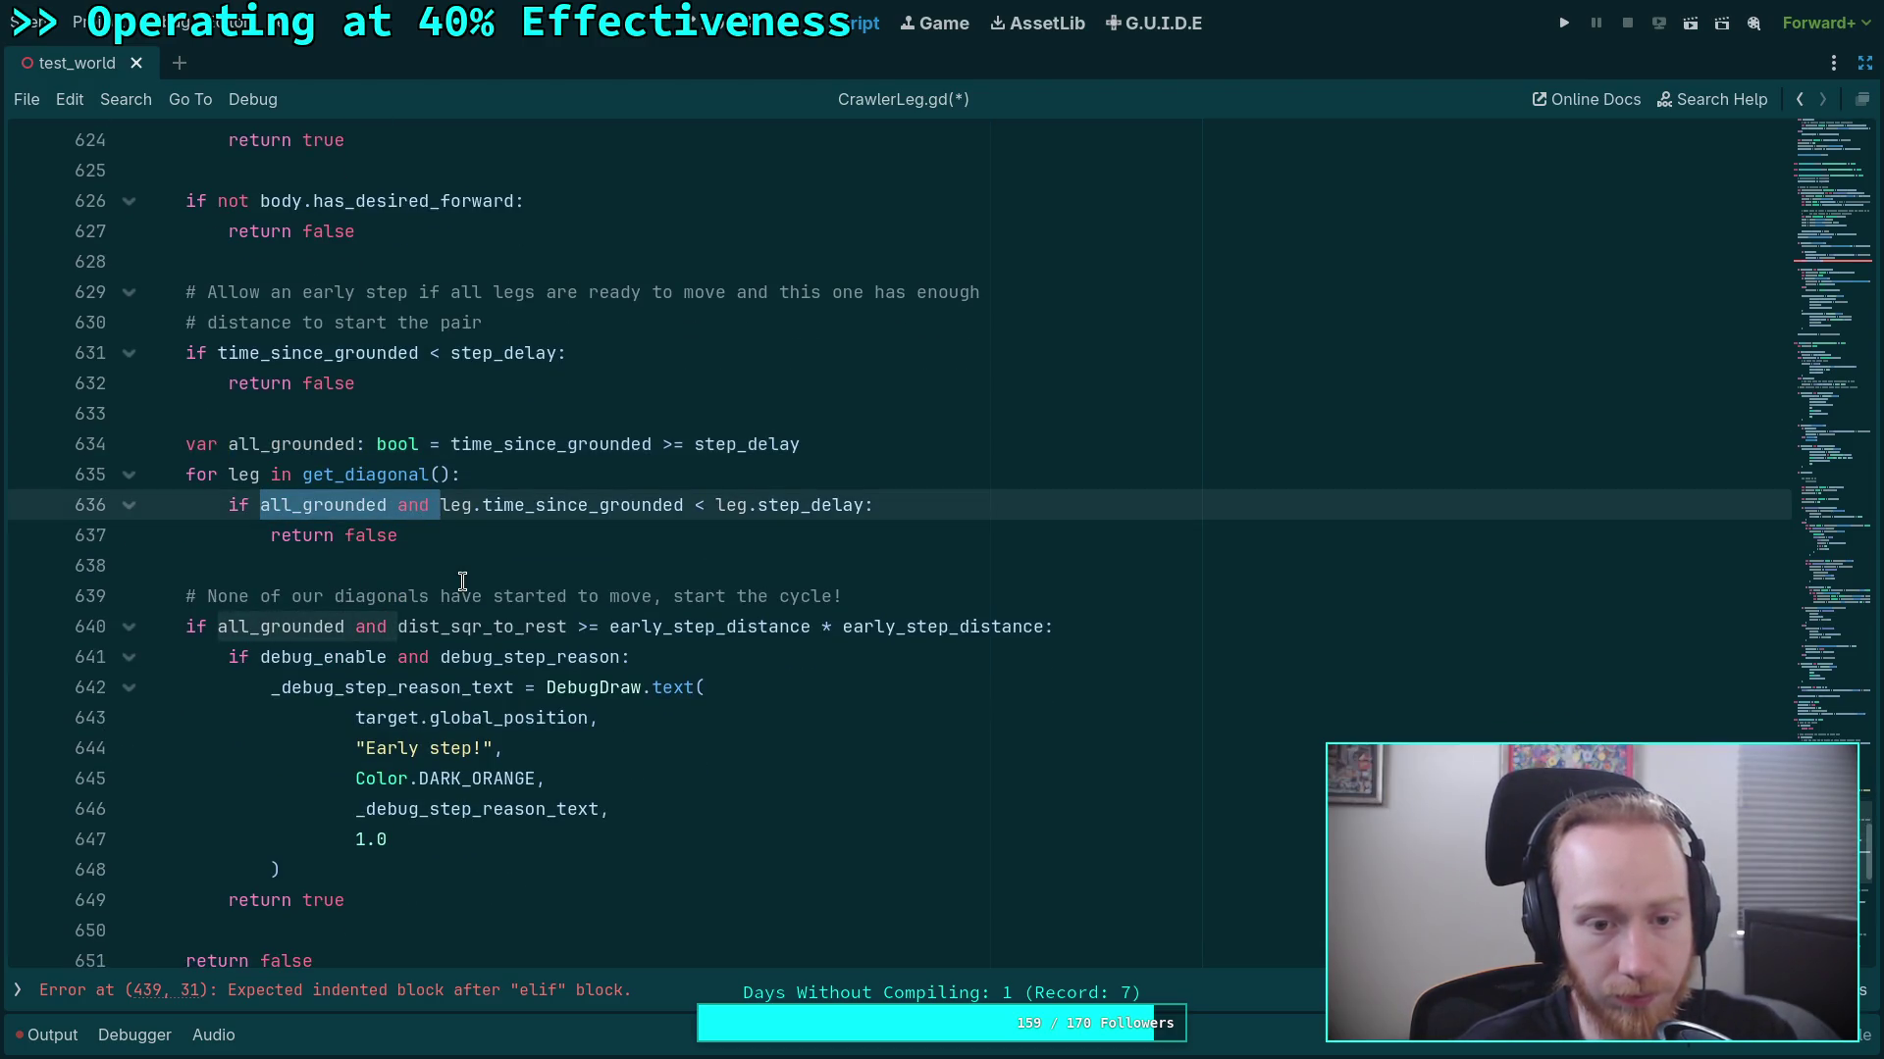
pyautogui.press('BackSpace')
pyautogui.click(857, 444)
pyautogui.tripleClick(856, 443)
pyautogui.press('BackSpace')
pyautogui.moveTo(218, 595); pyautogui.dragTo(397, 596)
pyautogui.press('BackSpace')
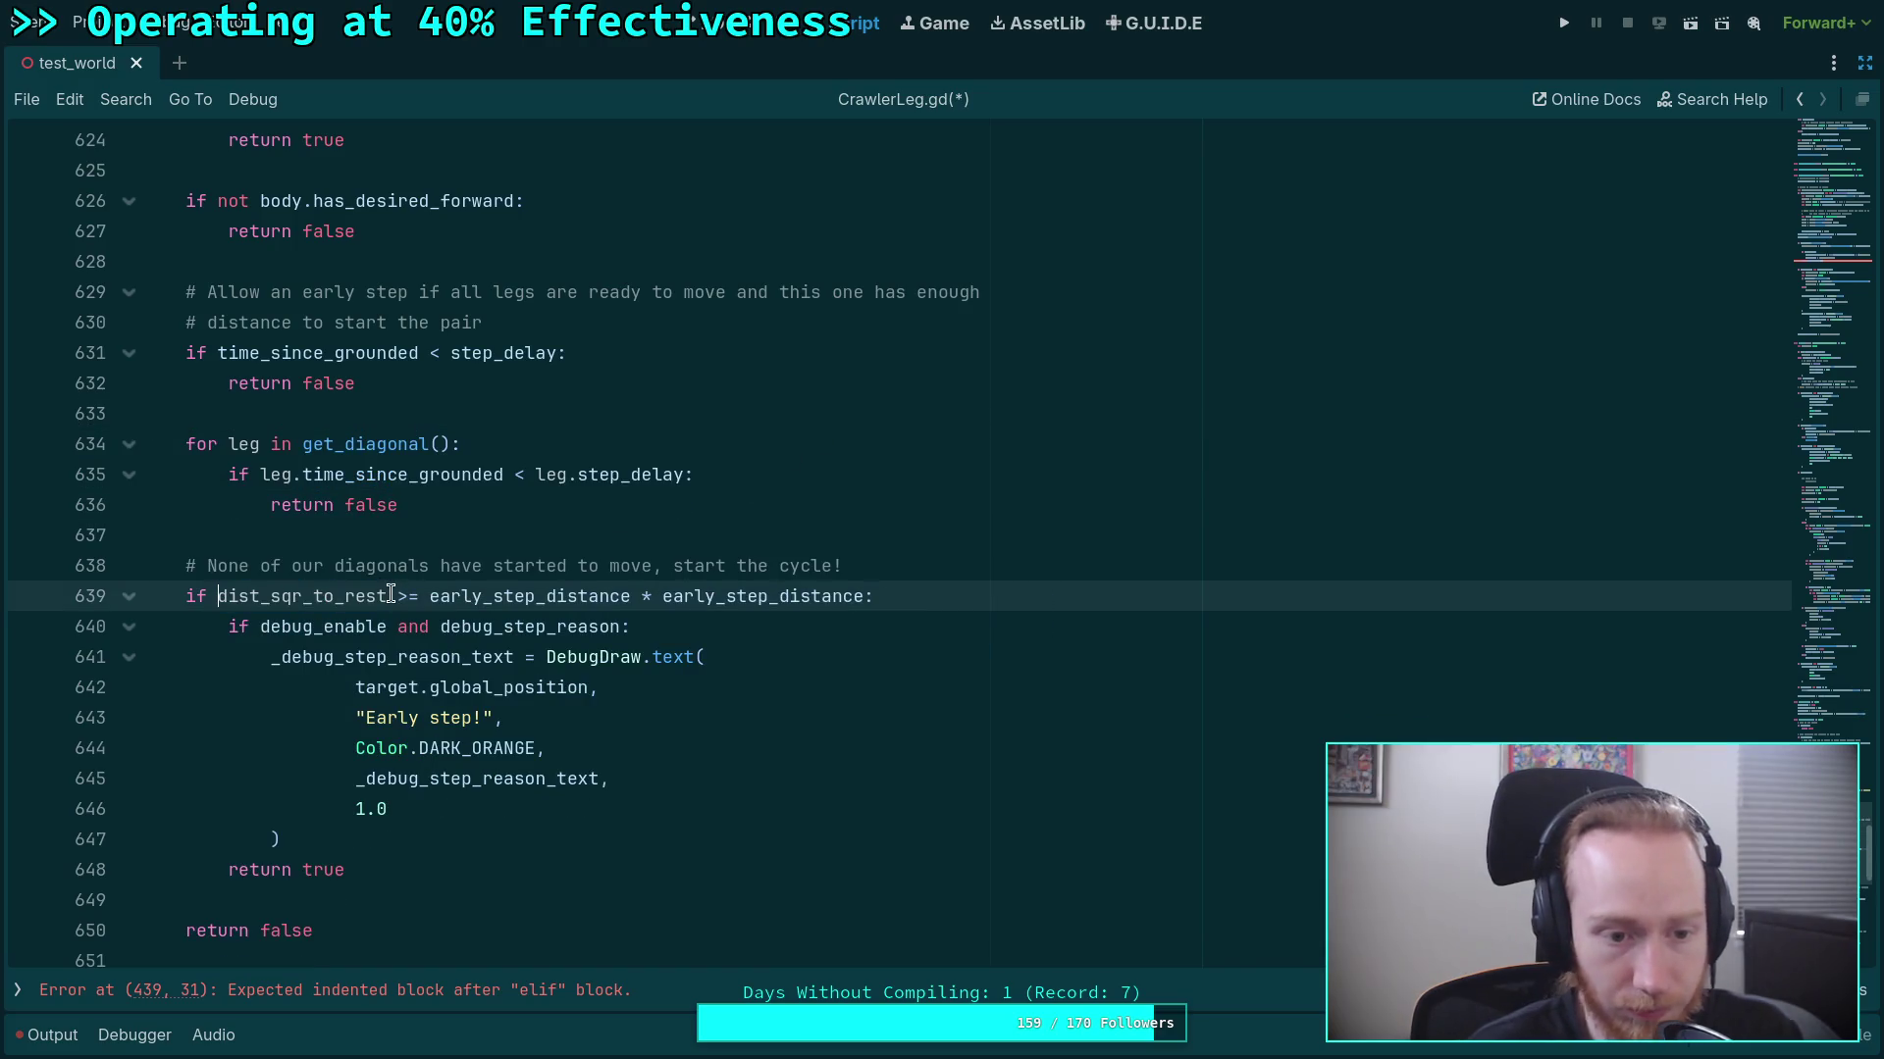
pyautogui.doubleClick(300, 597)
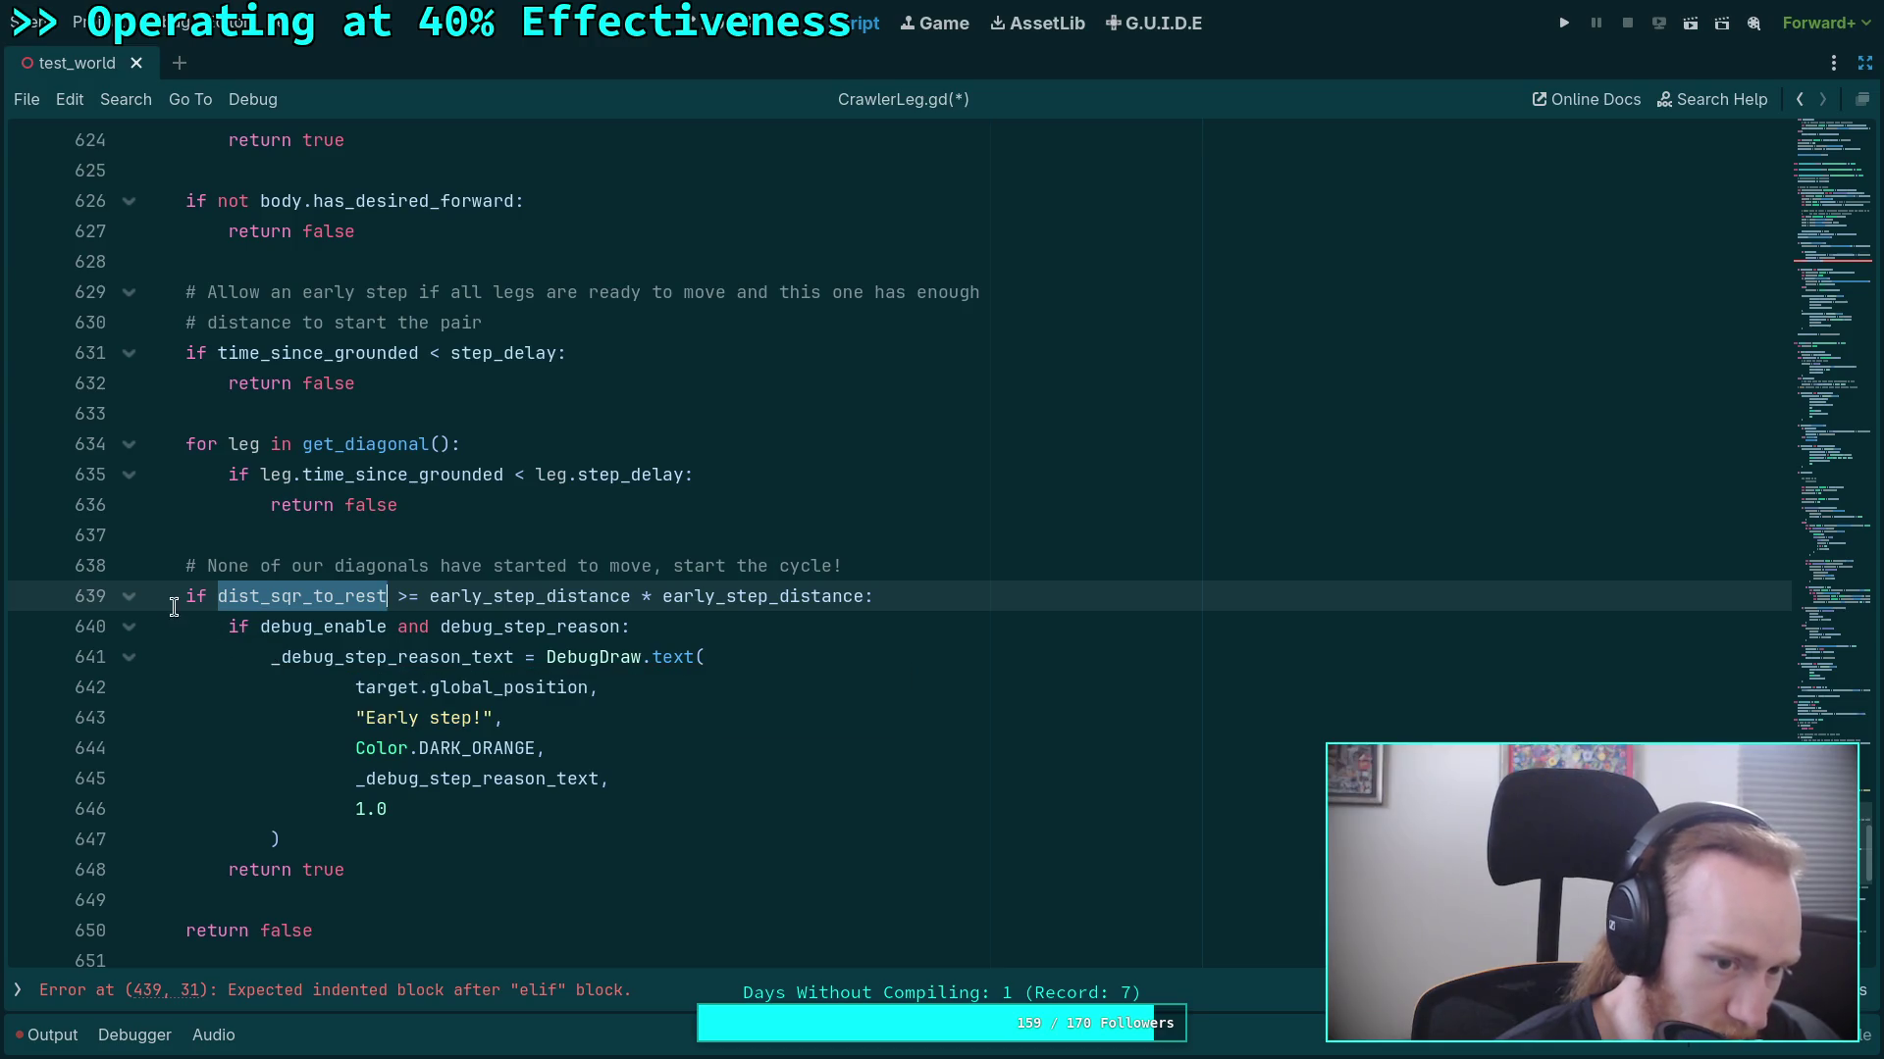
# Copy the early-step dist_sqr_to_rest distance block.
pyautogui.moveTo(187, 598); pyautogui.dragTo(420, 863)
pyautogui.hotkey('ctrl', 'c')
pyautogui.rightClick(333, 746)
pyautogui.press('Escape')
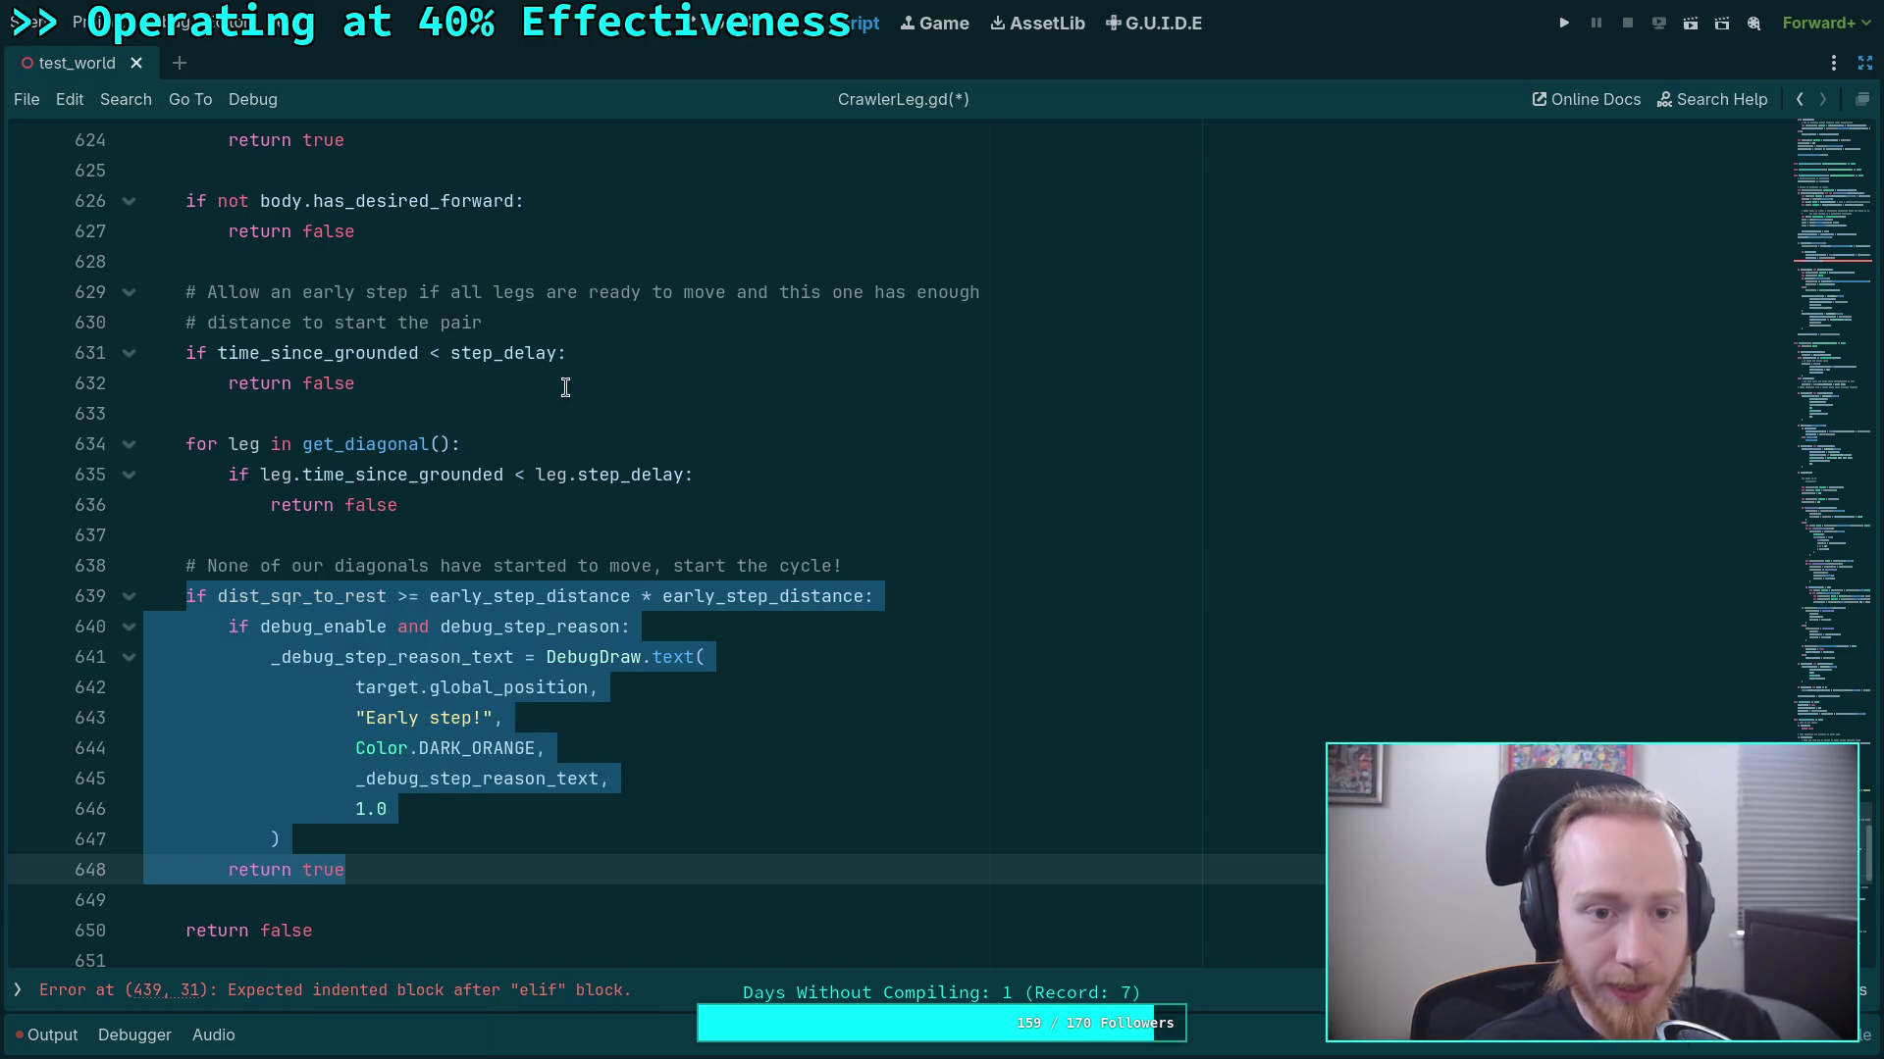
pyautogui.click(542, 261)
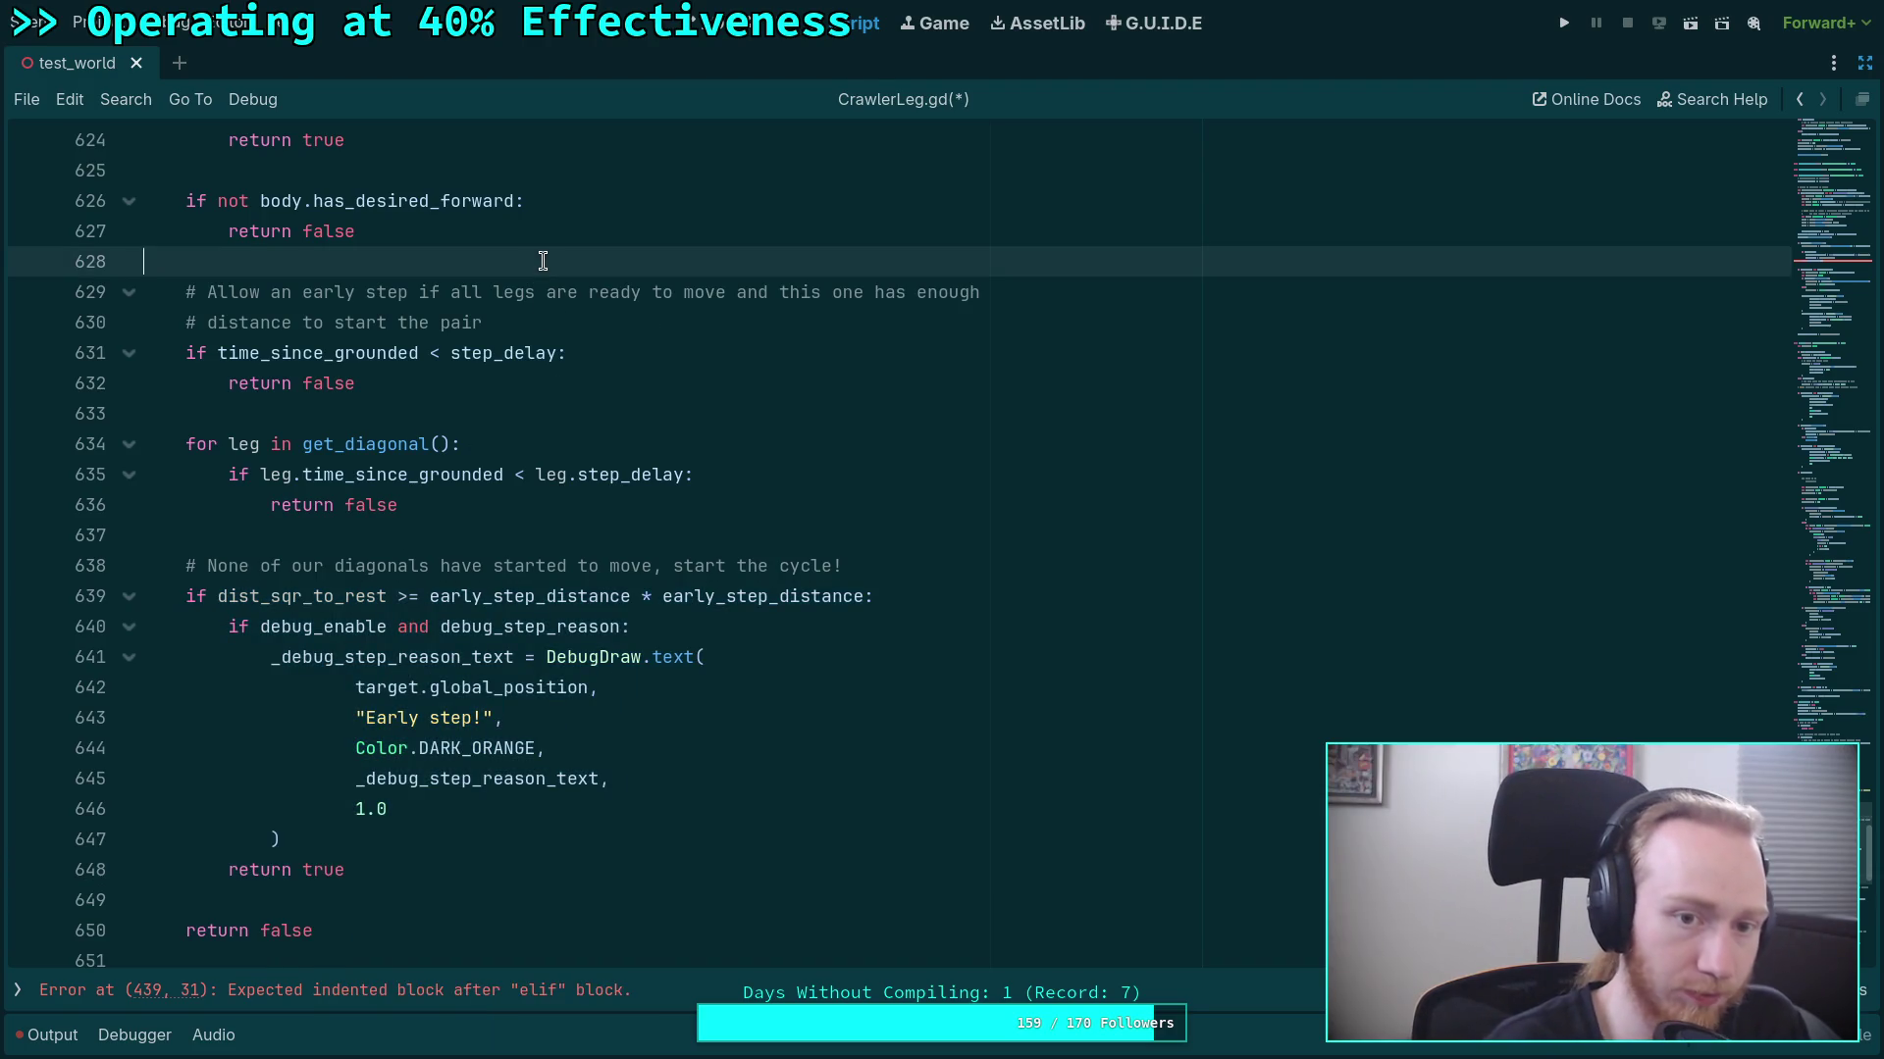
# Paste the distance condition above the step-delay check, change >= to <, add 'return false', and dedent it.
pyautogui.press('Down')
pyautogui.press('Down')
pyautogui.press('Down')
pyautogui.press('Return')
pyautogui.press('Return')
pyautogui.press('Up')
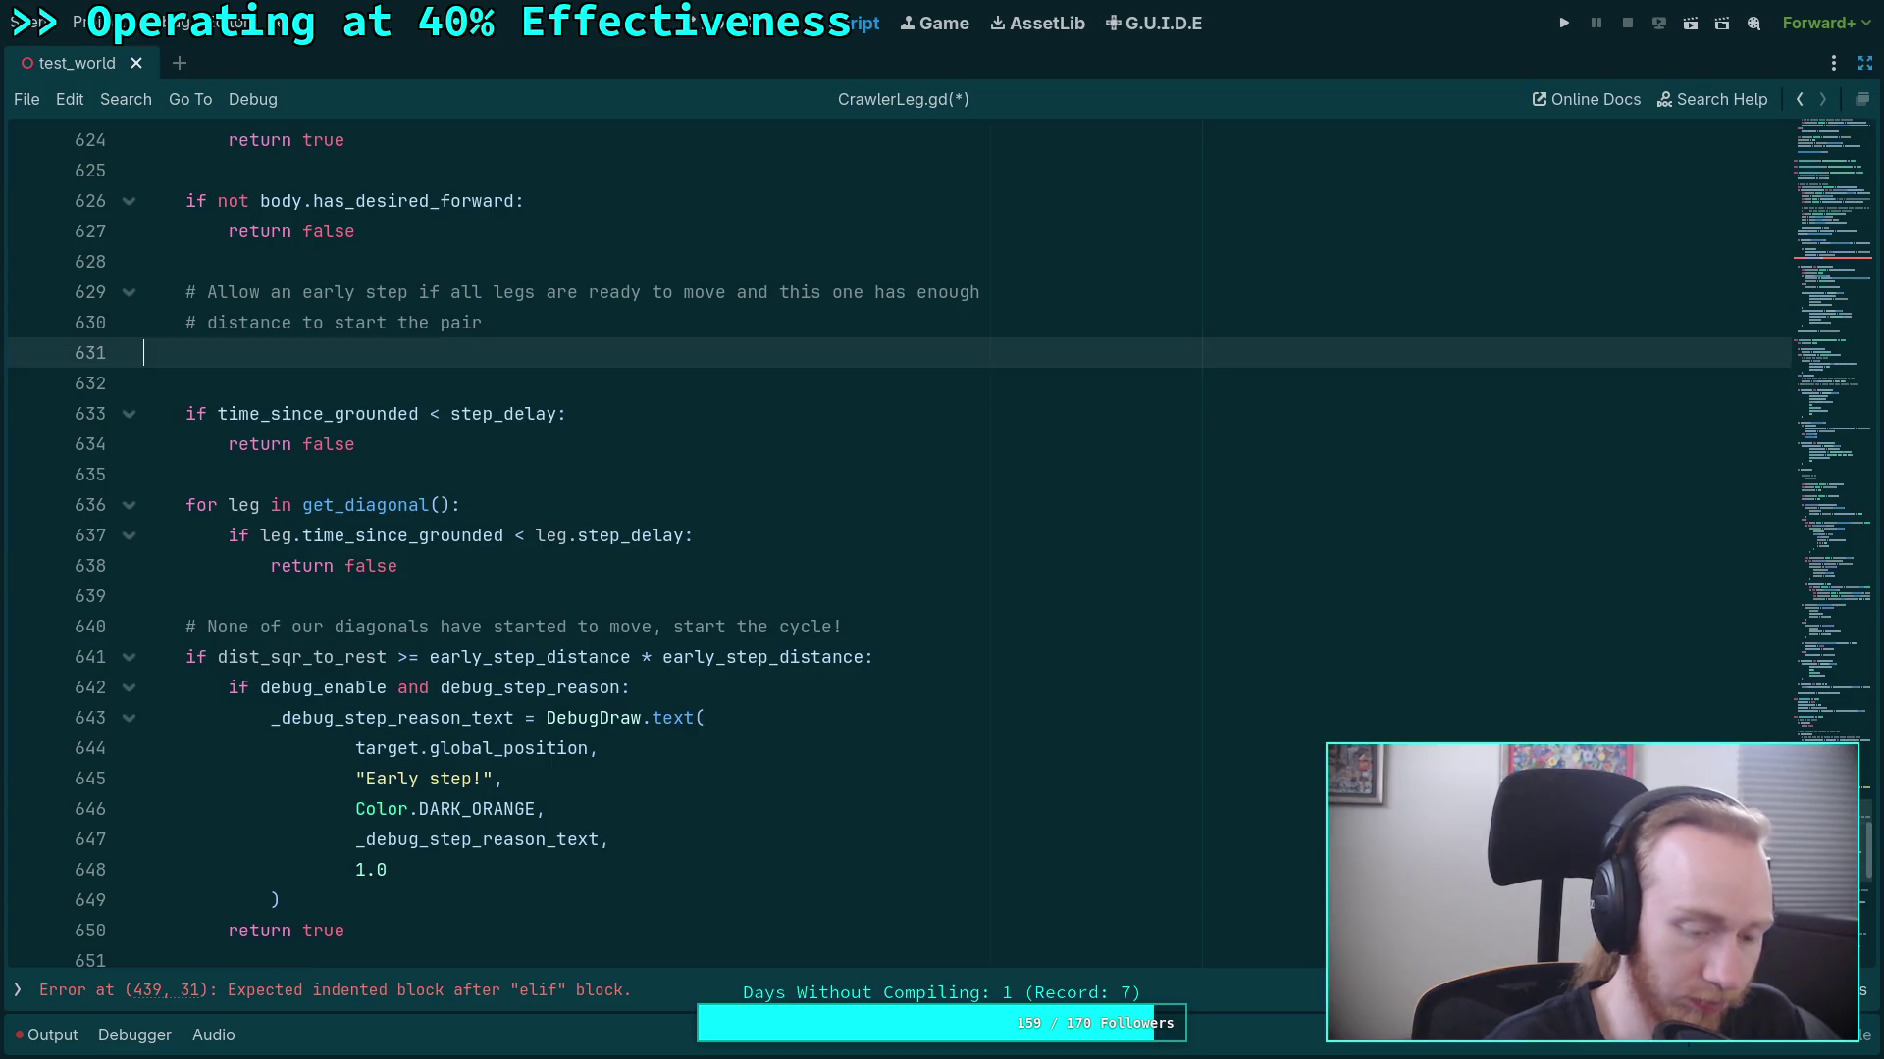
pyautogui.hotkey('ctrl', 'v')
pyautogui.hotkey('shift', 'Up')
pyautogui.hotkey('shift', 'Up')
pyautogui.hotkey('shift', 'Up')
pyautogui.press('Tab')
pyautogui.doubleClick(450, 354)
pyautogui.write('<')
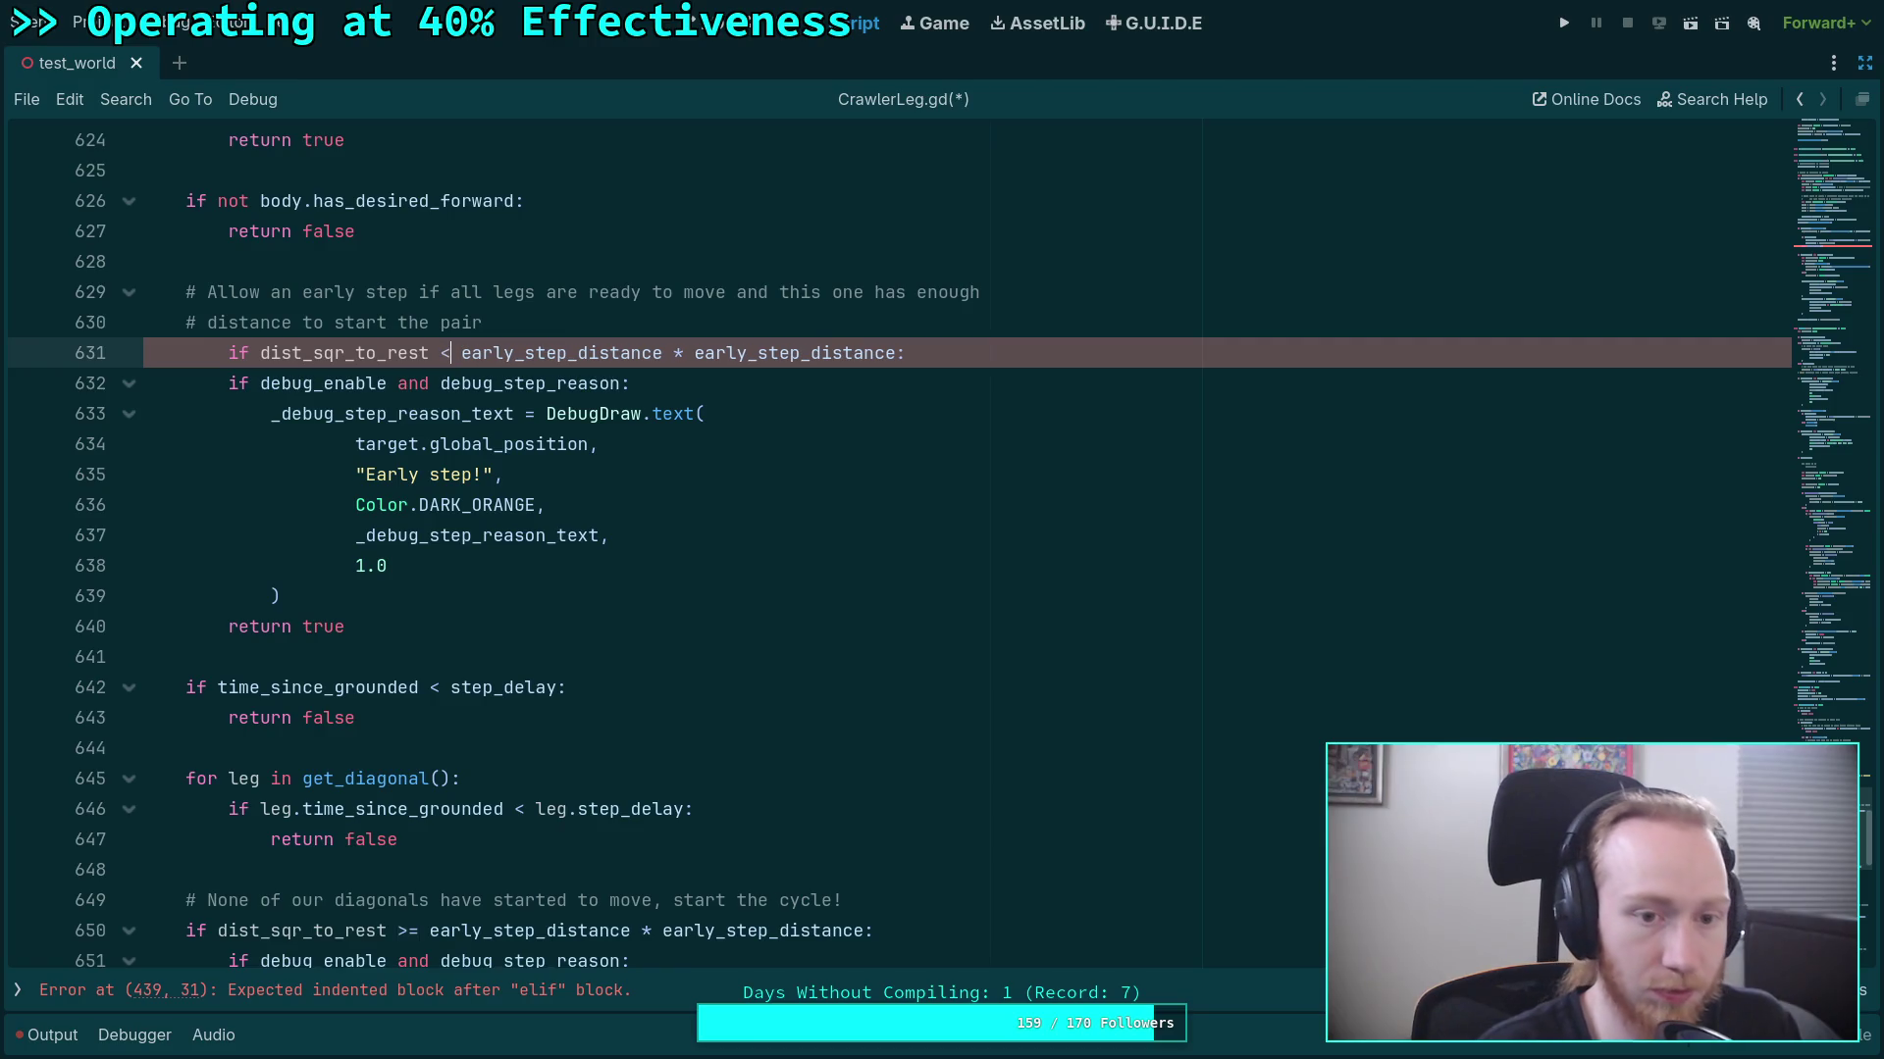
pyautogui.press('End')
pyautogui.press('Return')
pyautogui.write('return false')
pyautogui.hotkey('shift', 'Up')
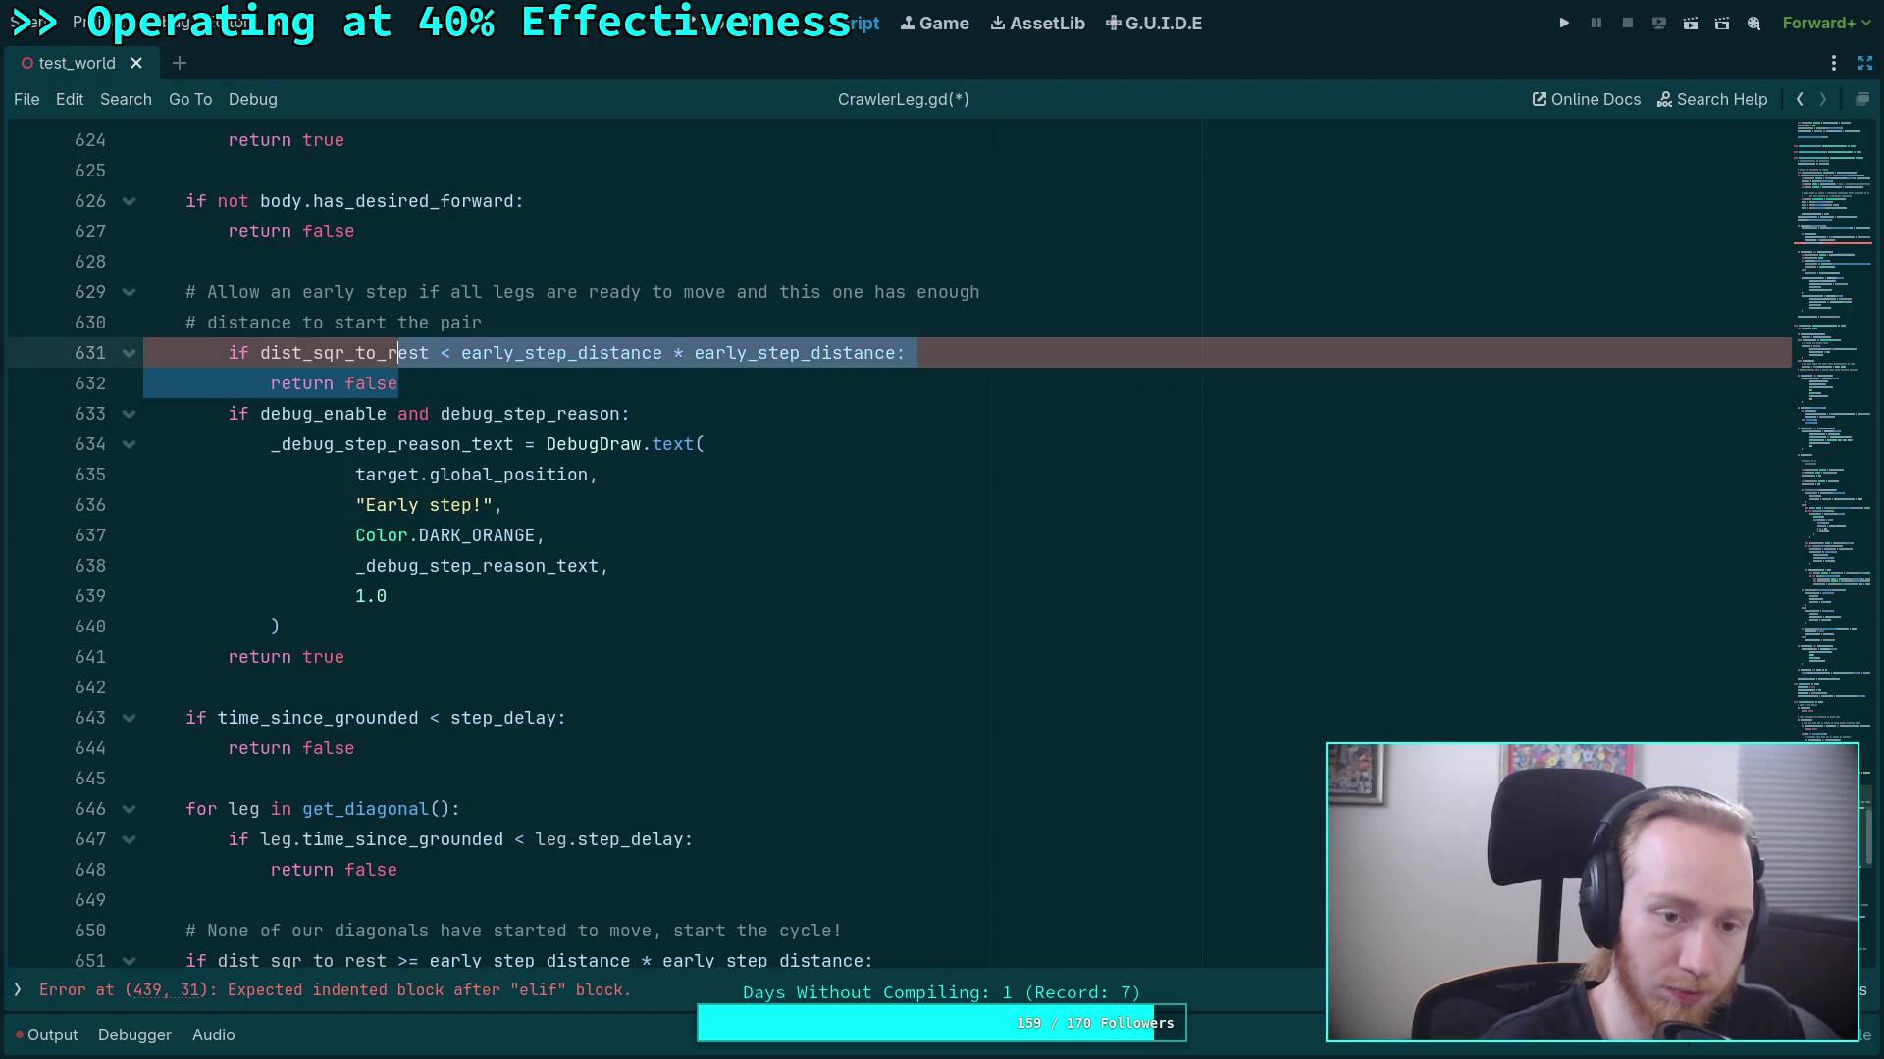
pyautogui.hotkey('shift', 'Tab')
pyautogui.click(814, 420)
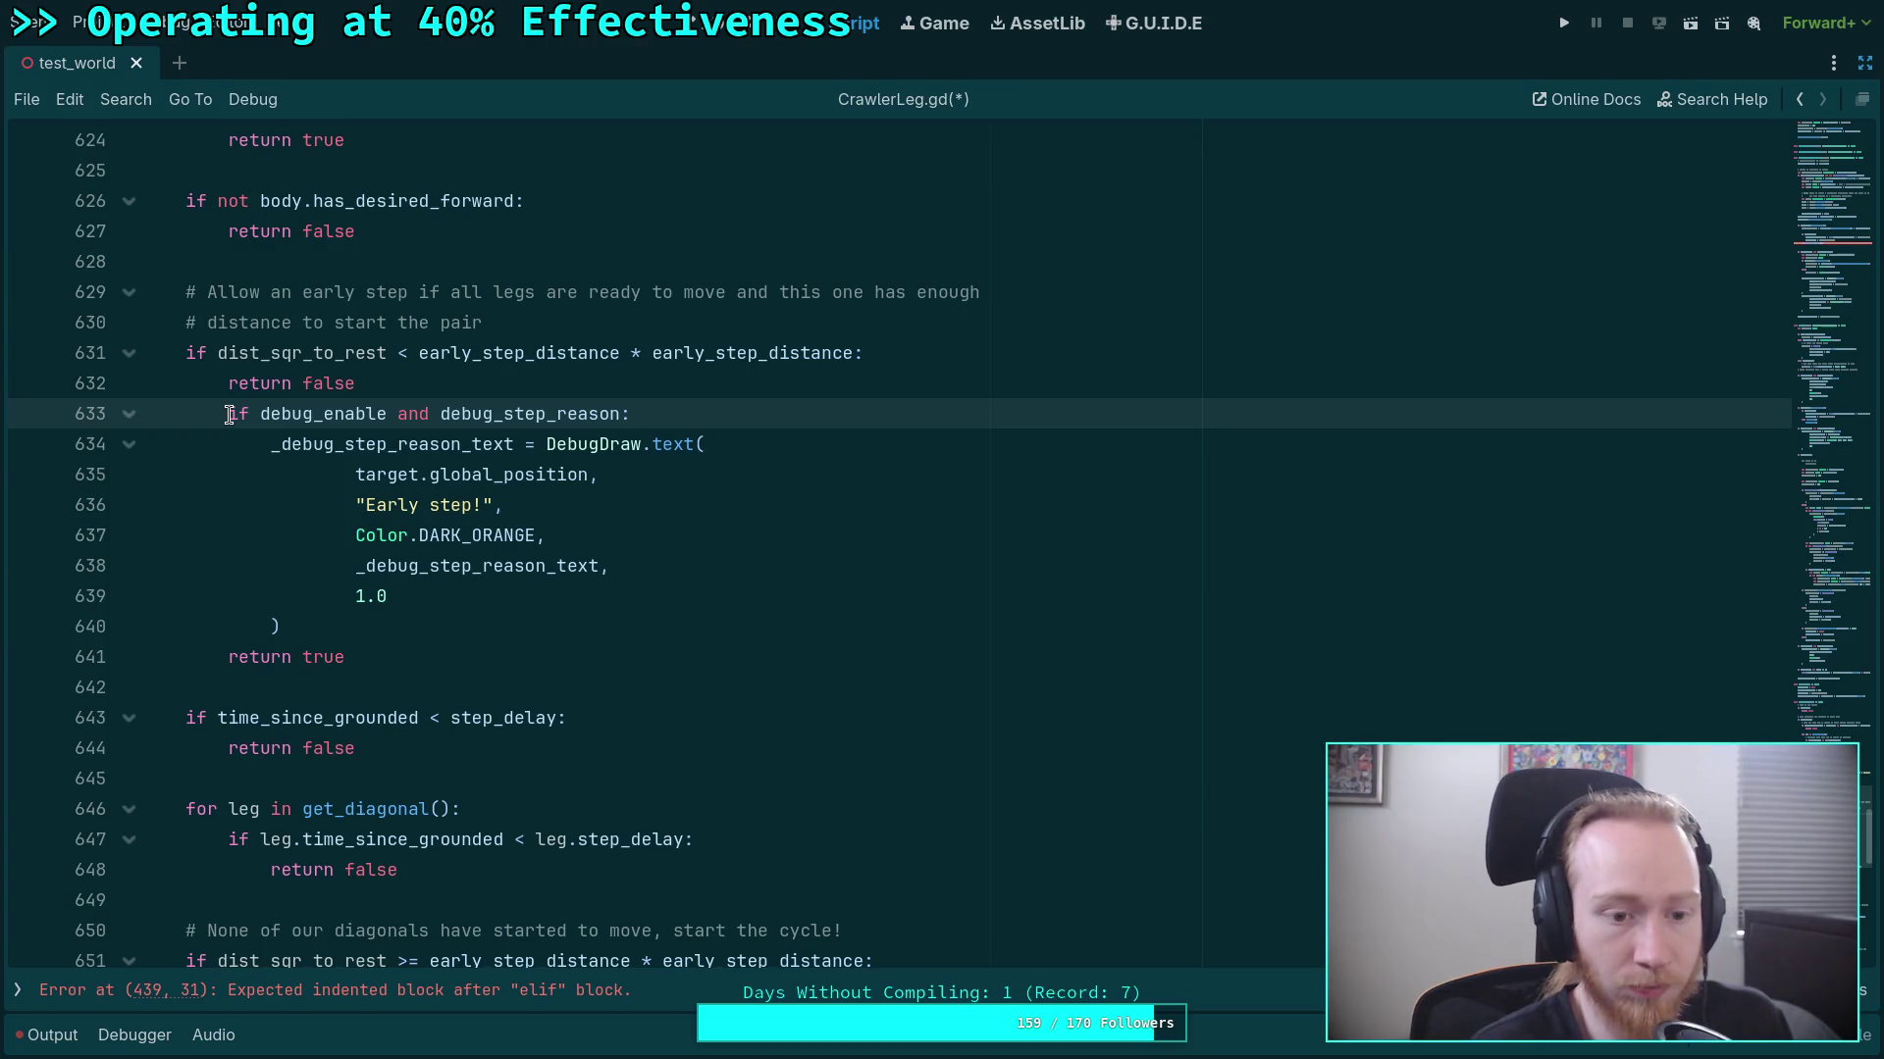
# Dedent the debug block, then delete the leftover dist_sqr_to_rest check line and the trailing 'return false' lines.
pyautogui.scroll(-1, 274, 559)
pyautogui.scroll(-3, 315, 749)
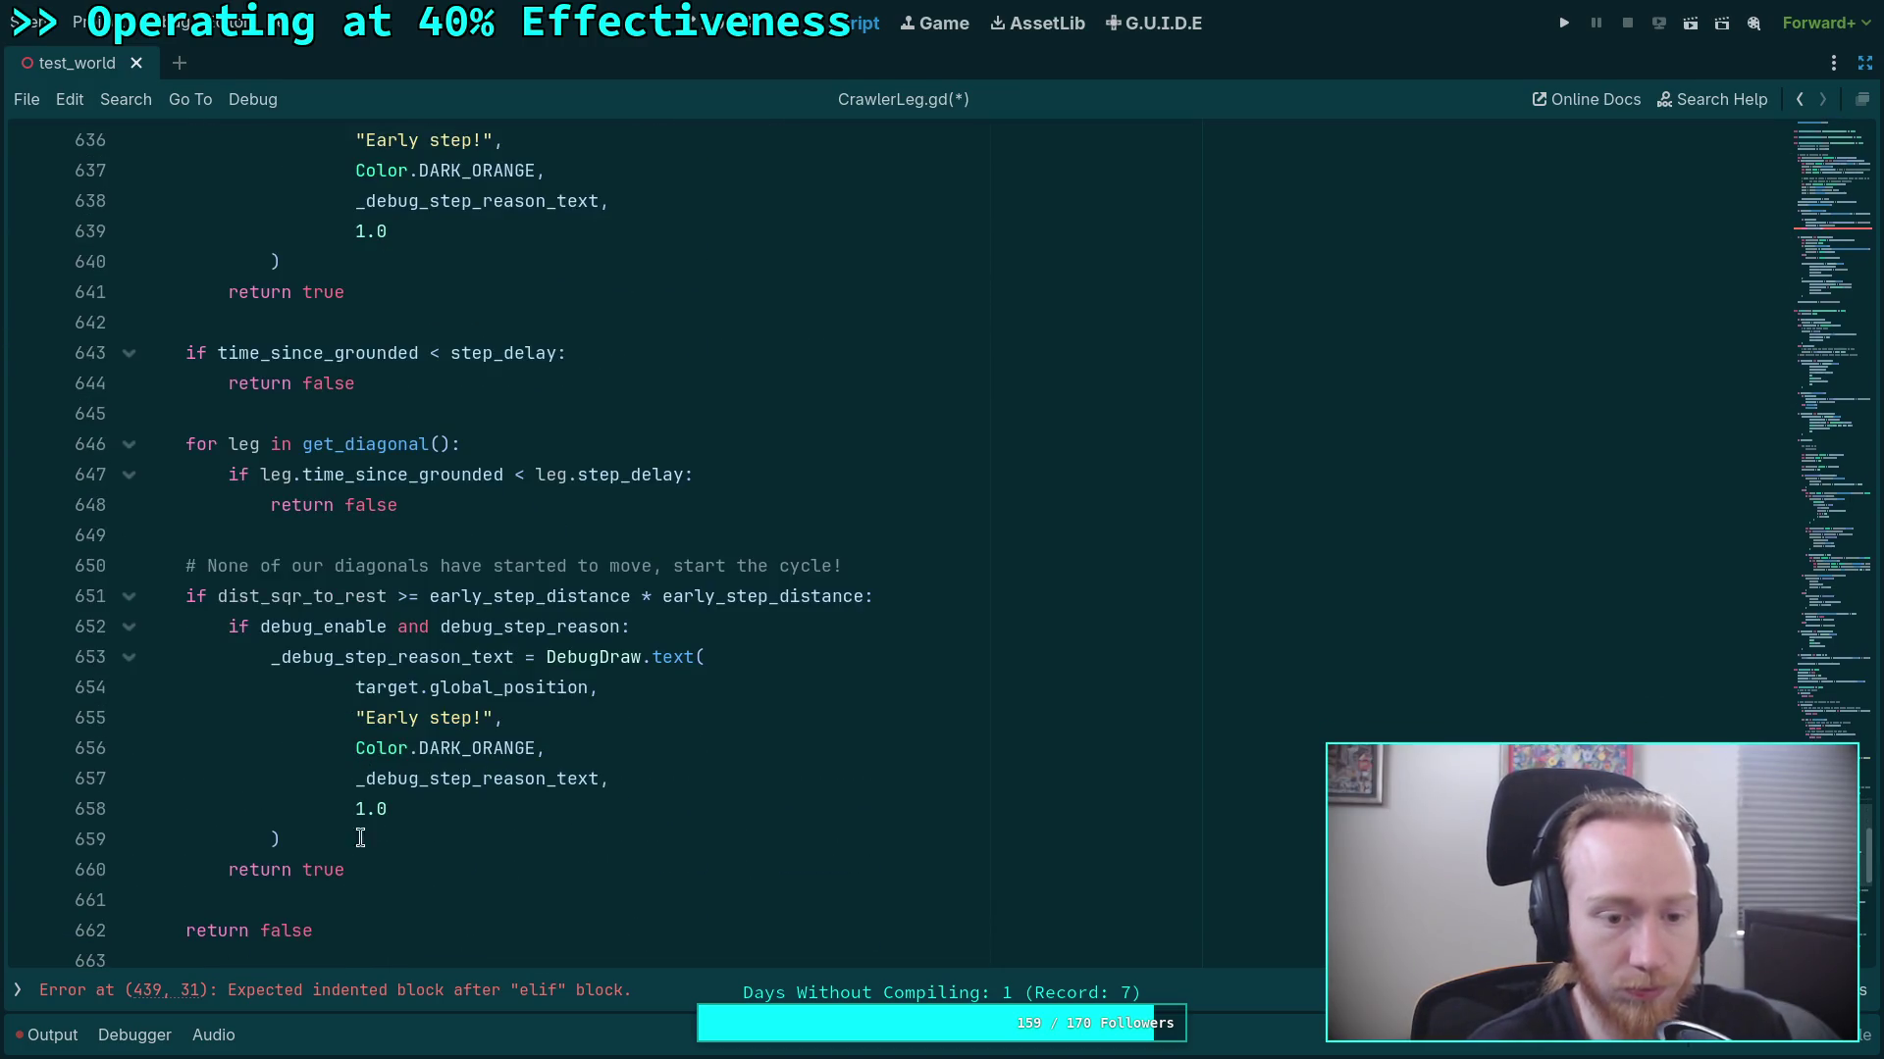
pyautogui.moveTo(222, 621)
pyautogui.mouseDown()
pyautogui.moveTo(304, 717)
pyautogui.moveTo(360, 863)
pyautogui.mouseUp()
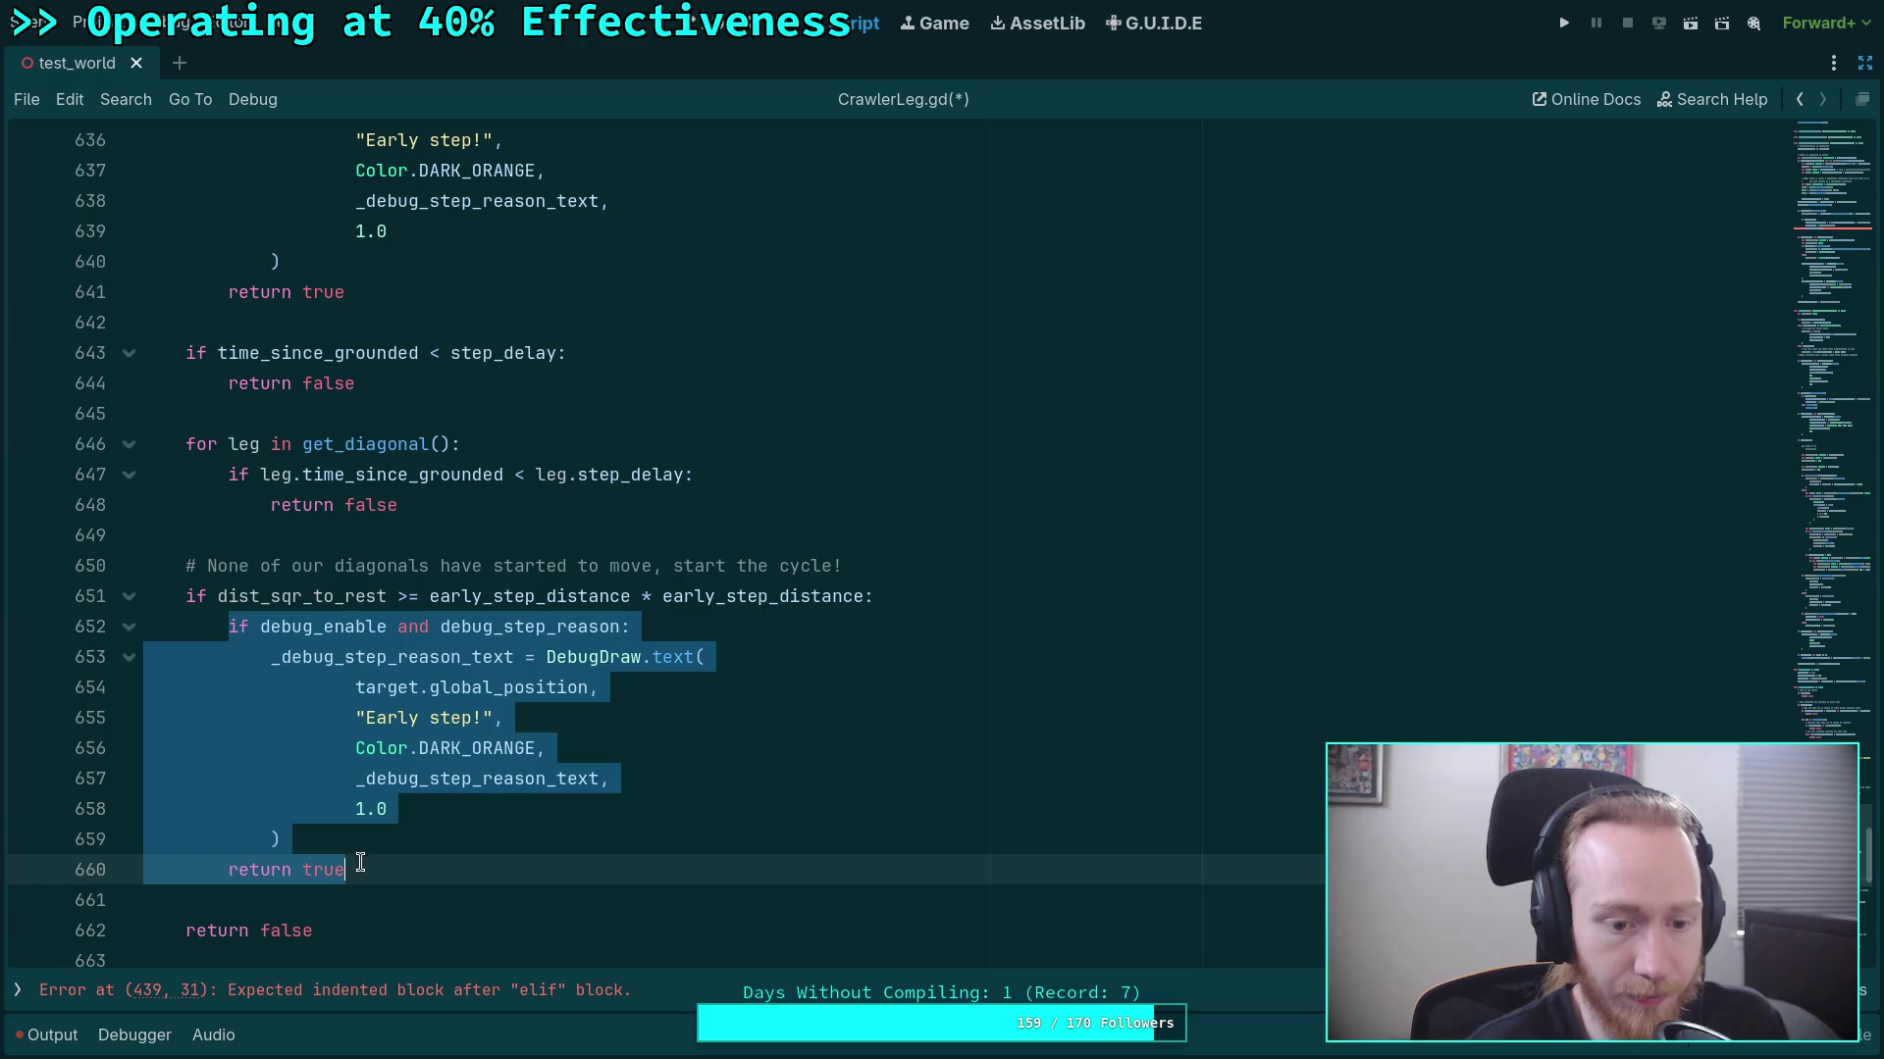
pyautogui.hotkey('shift', 'Tab')
pyautogui.click(904, 597)
pyautogui.moveTo(903, 596); pyautogui.dragTo(904, 563)
pyautogui.press('BackSpace')
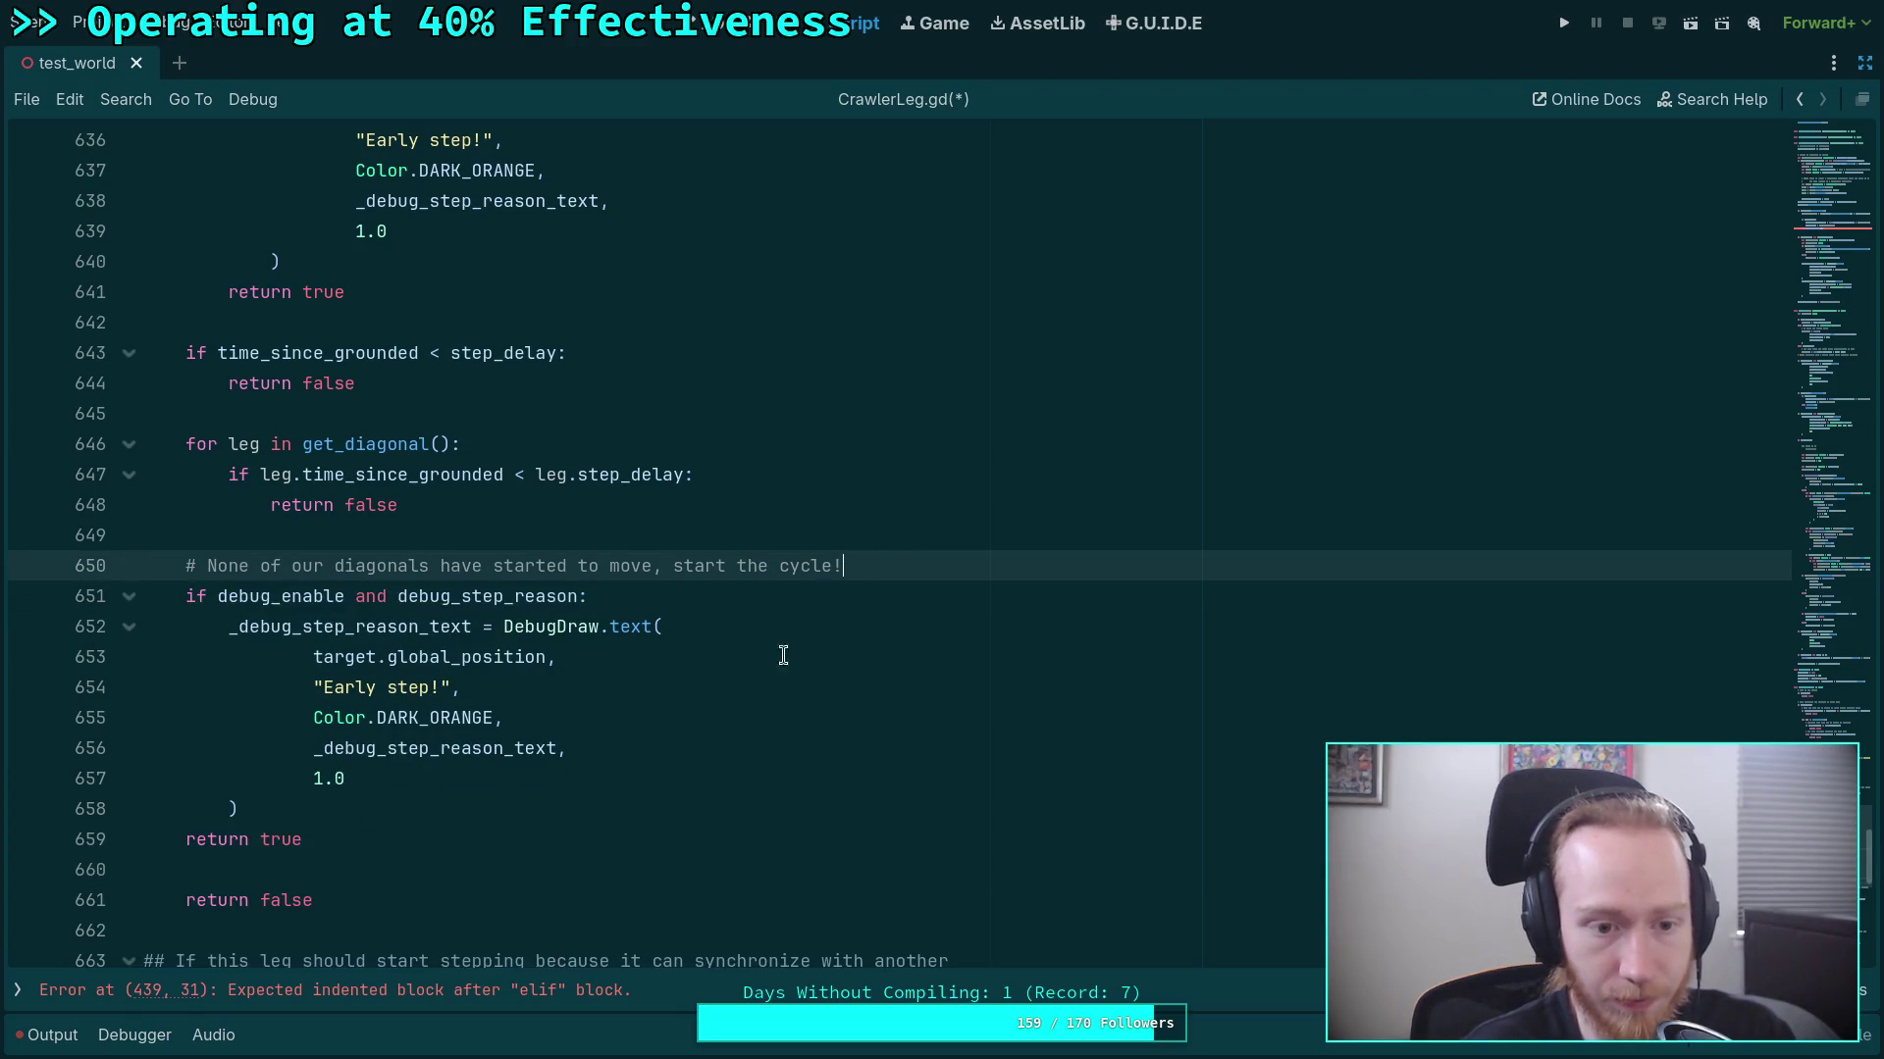
pyautogui.moveTo(357, 898); pyautogui.dragTo(362, 845)
pyautogui.press('BackSpace')
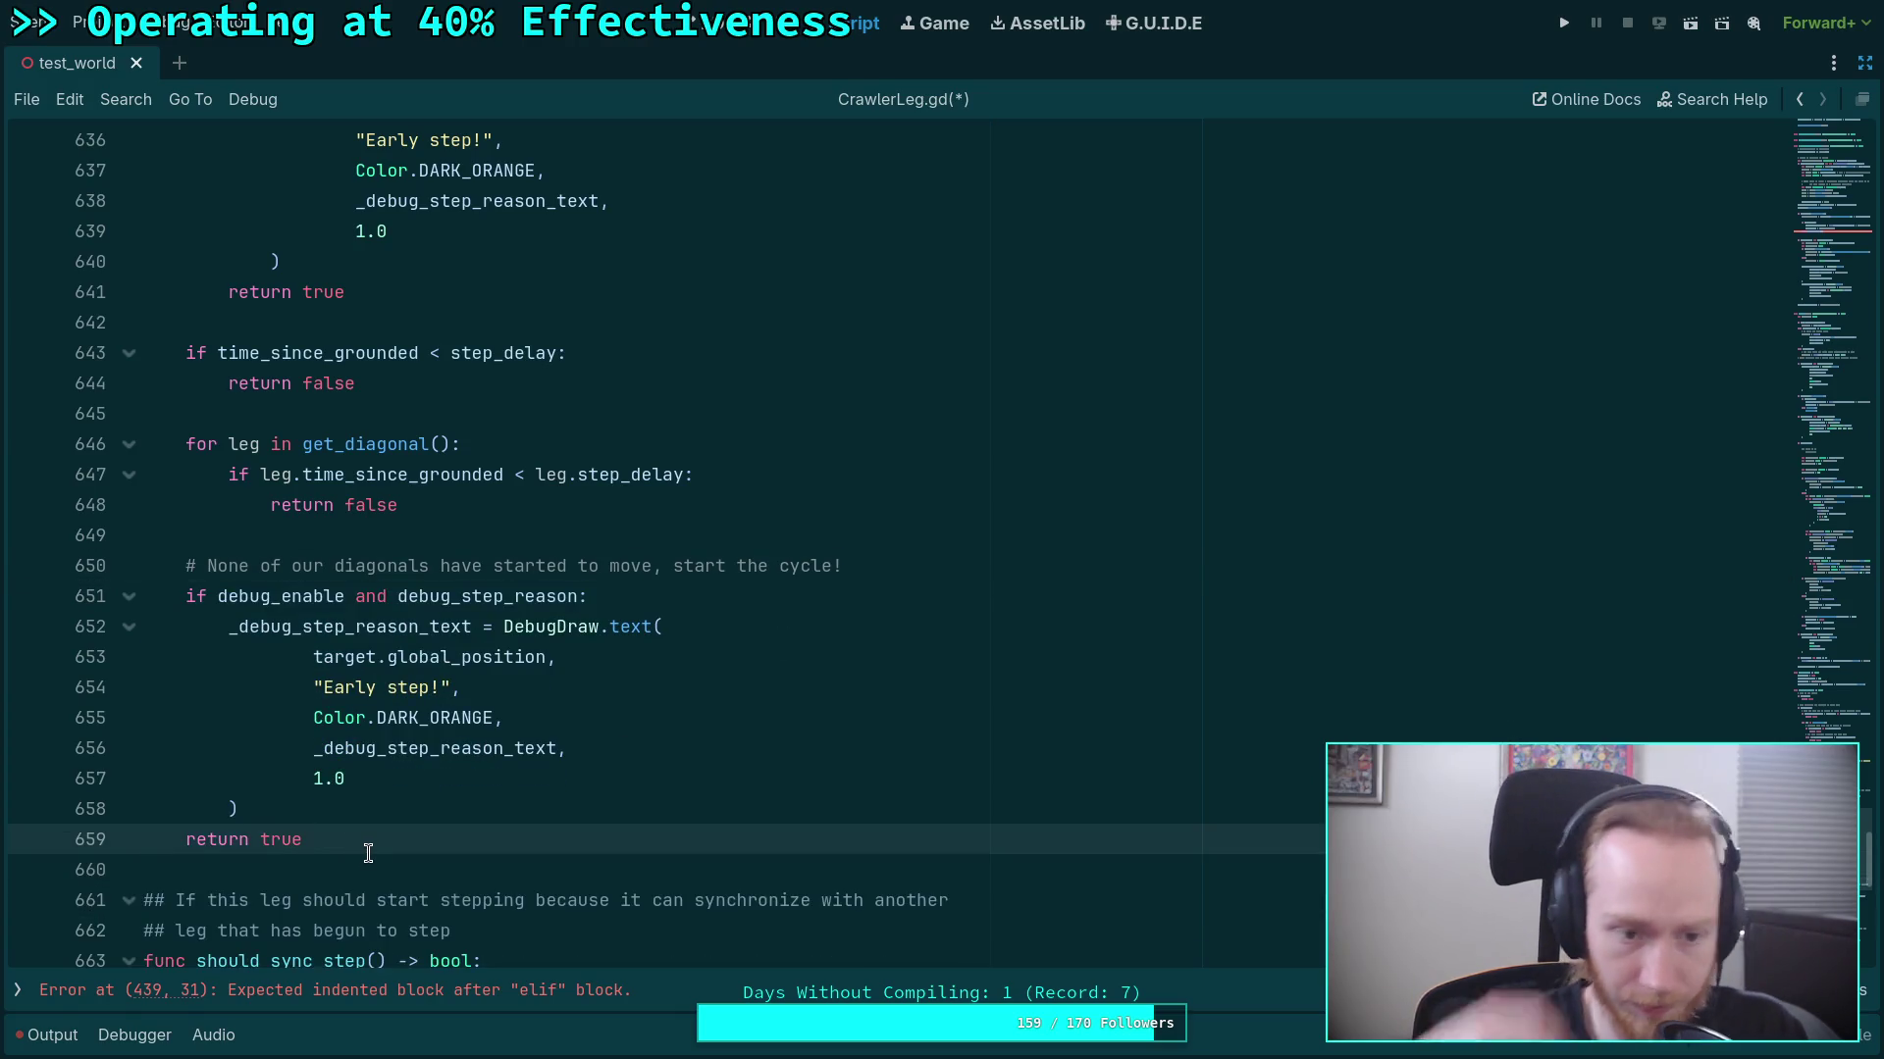
pyautogui.click(312, 818)
pyautogui.click(416, 565)
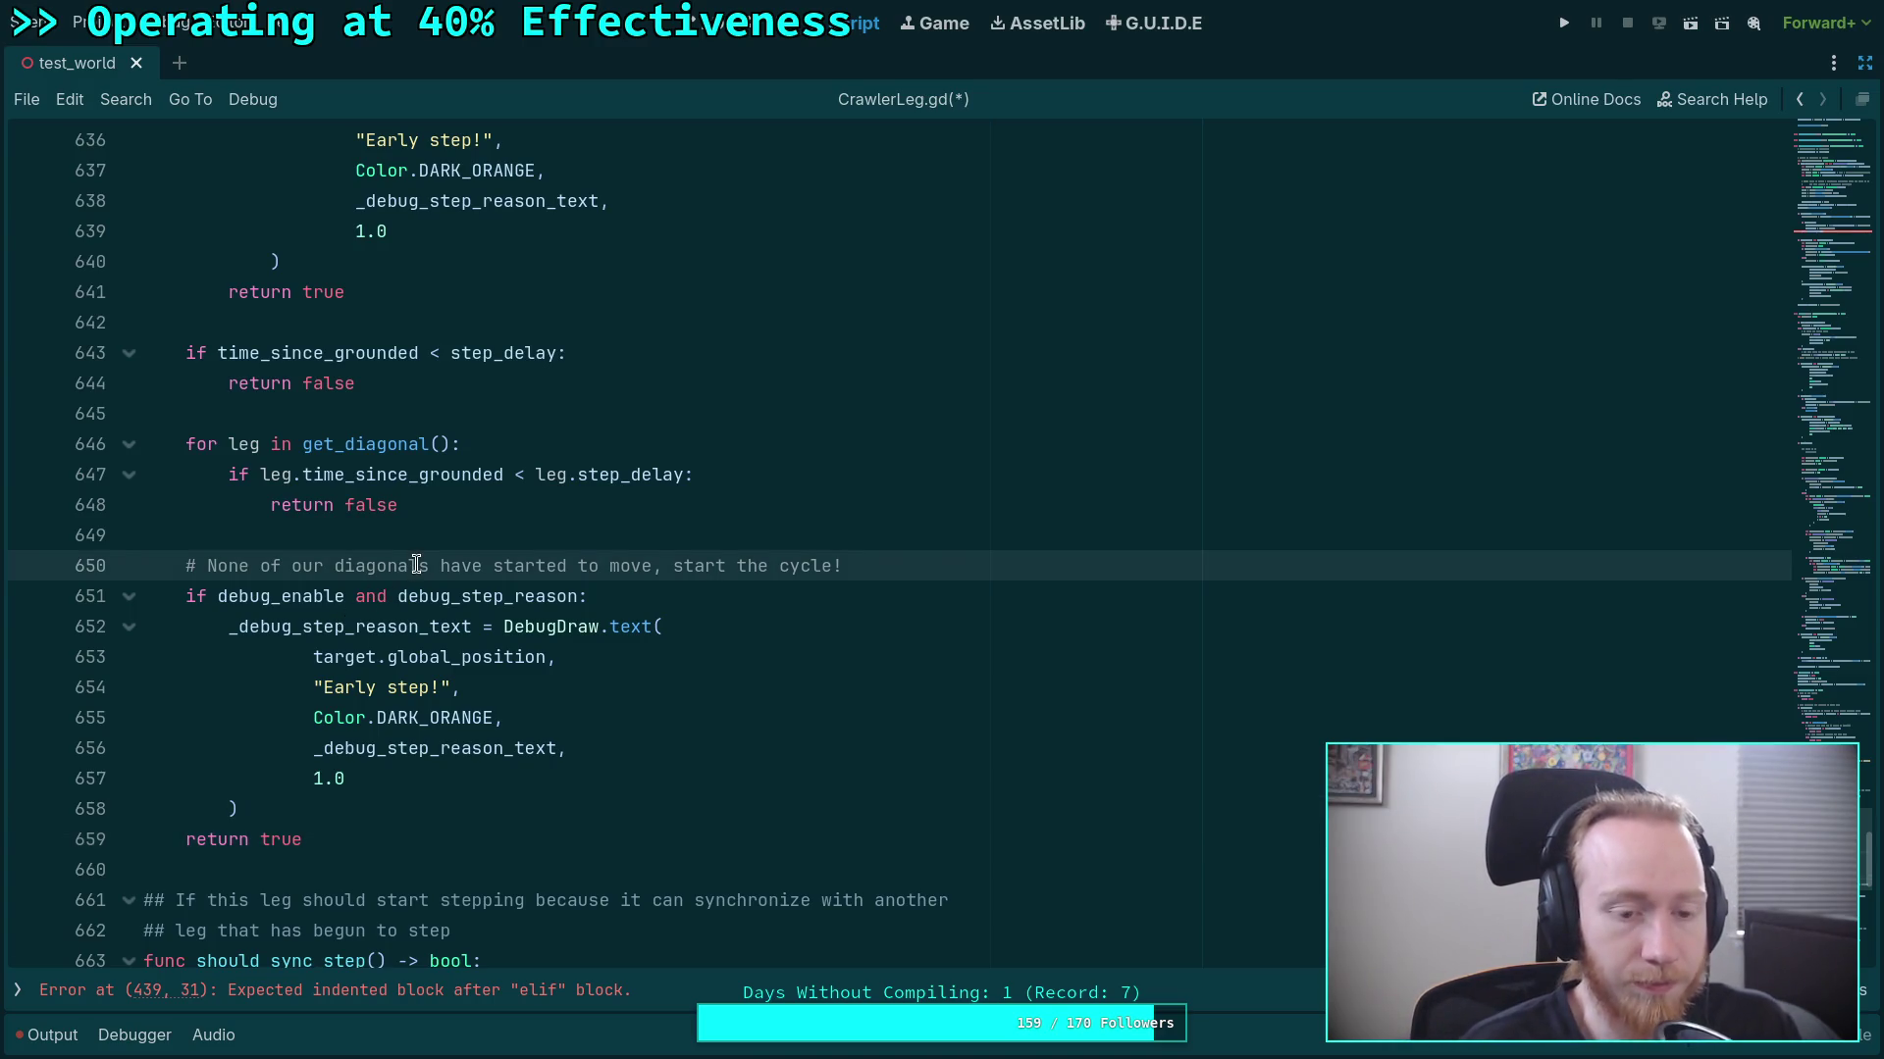
pyautogui.scroll(5, 416, 565)
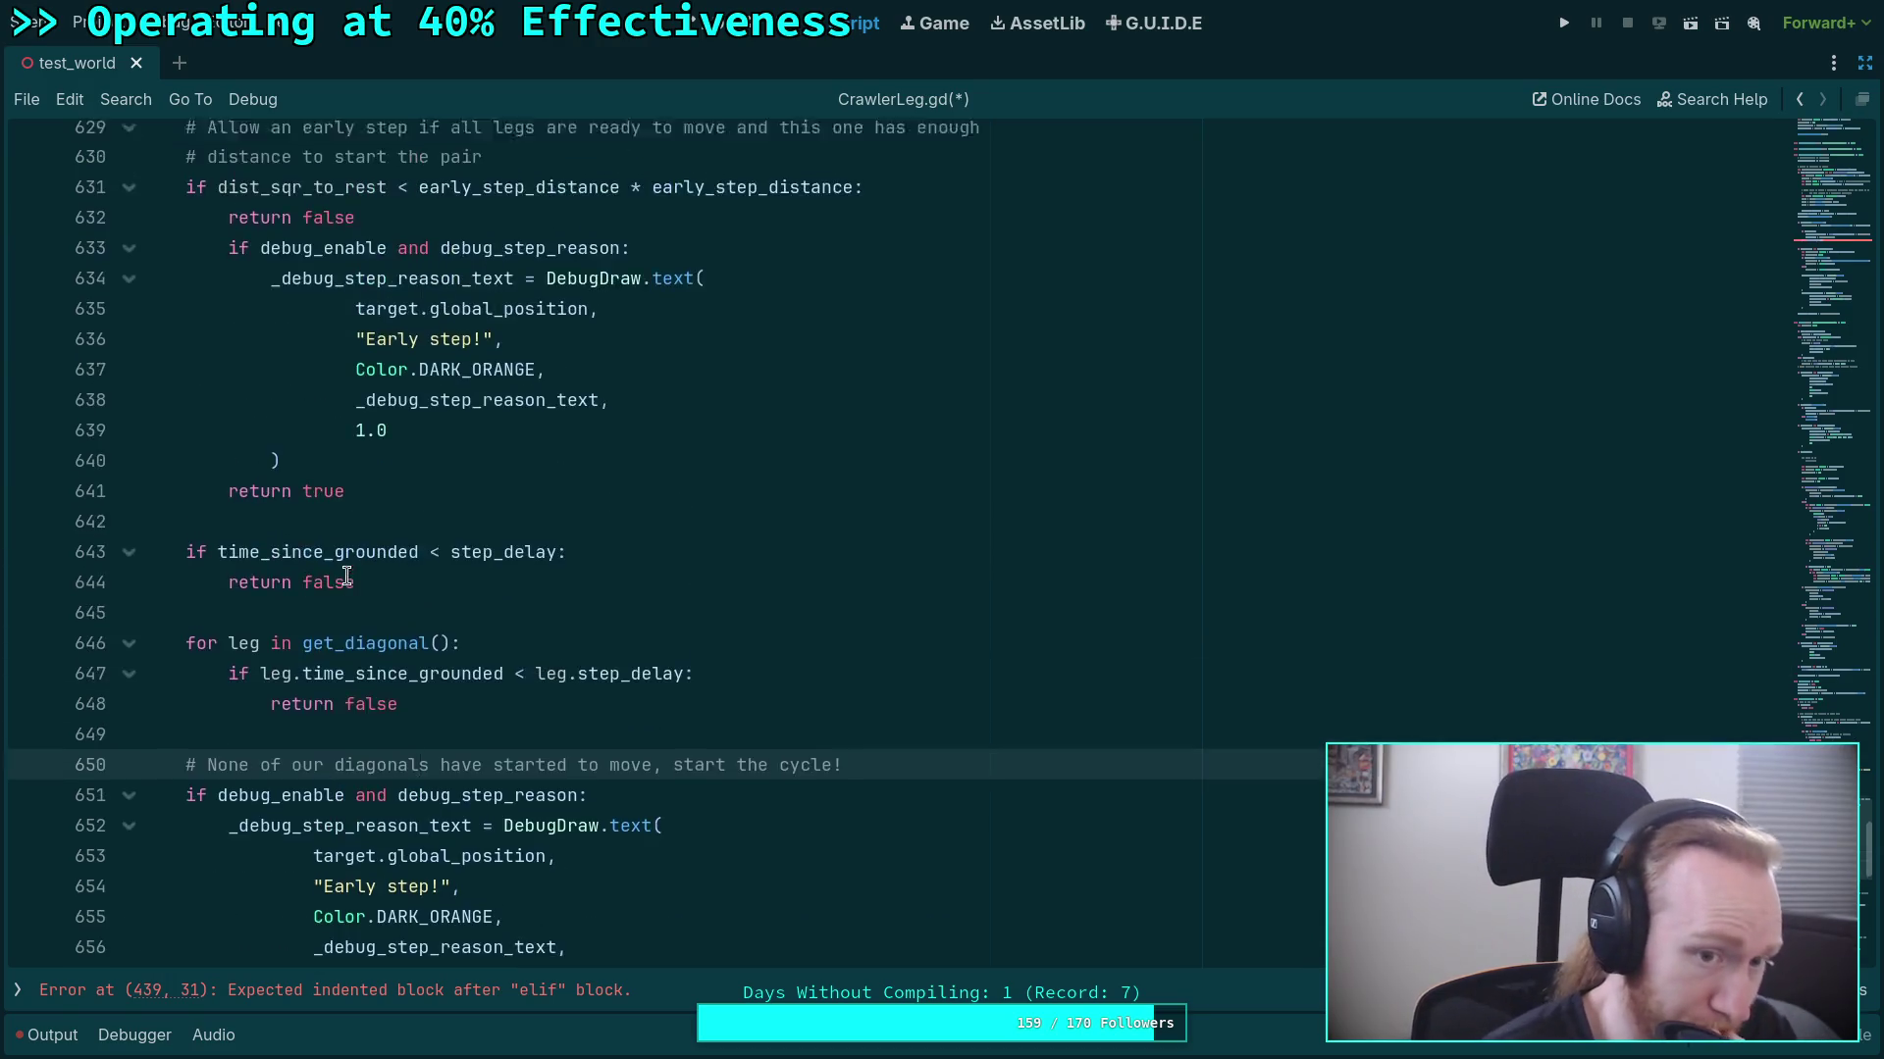
# Delete the DebugDraw 'Early step!' lines and their 'return true' from under the distance check.
pyautogui.click(333, 720)
pyautogui.moveTo(378, 751)
pyautogui.mouseDown()
pyautogui.moveTo(362, 598)
pyautogui.moveTo(401, 482)
pyautogui.mouseUp()
pyautogui.press('Delete')
pyautogui.scroll(3, 589, 579)
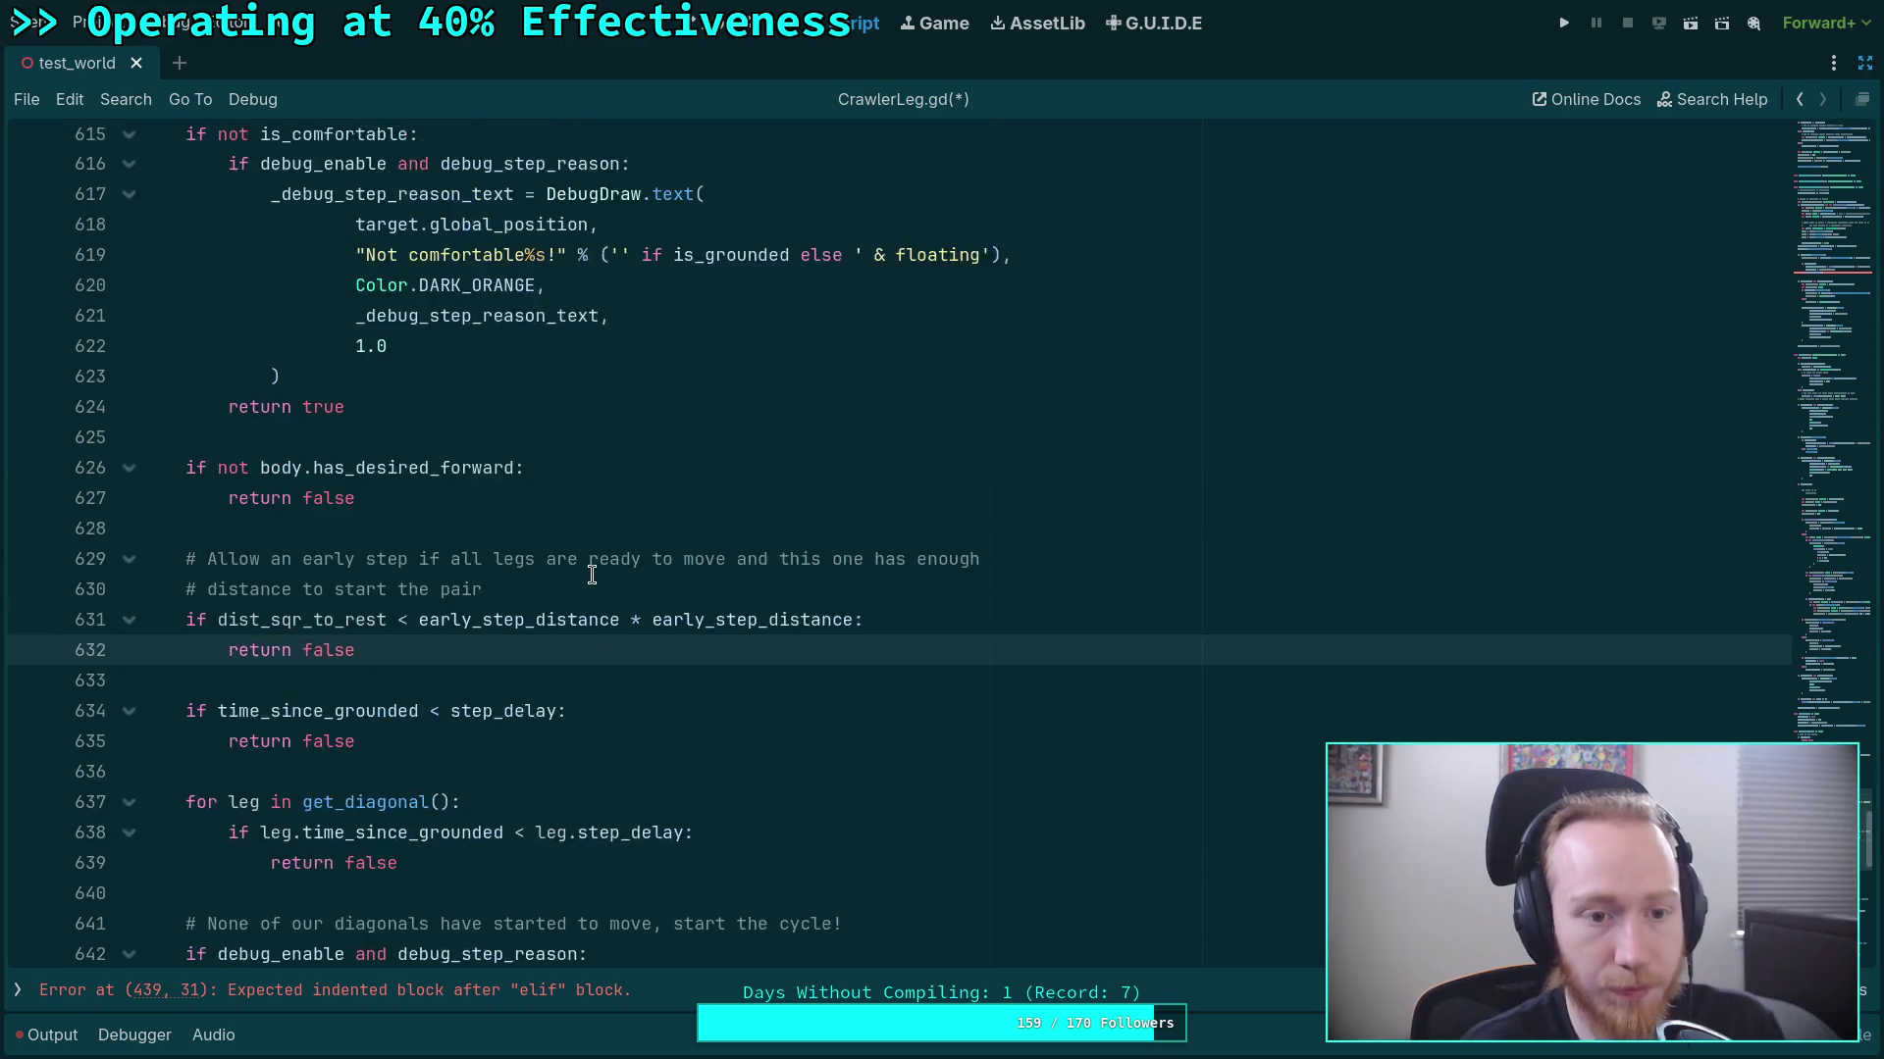
pyautogui.scroll(-2, 471, 593)
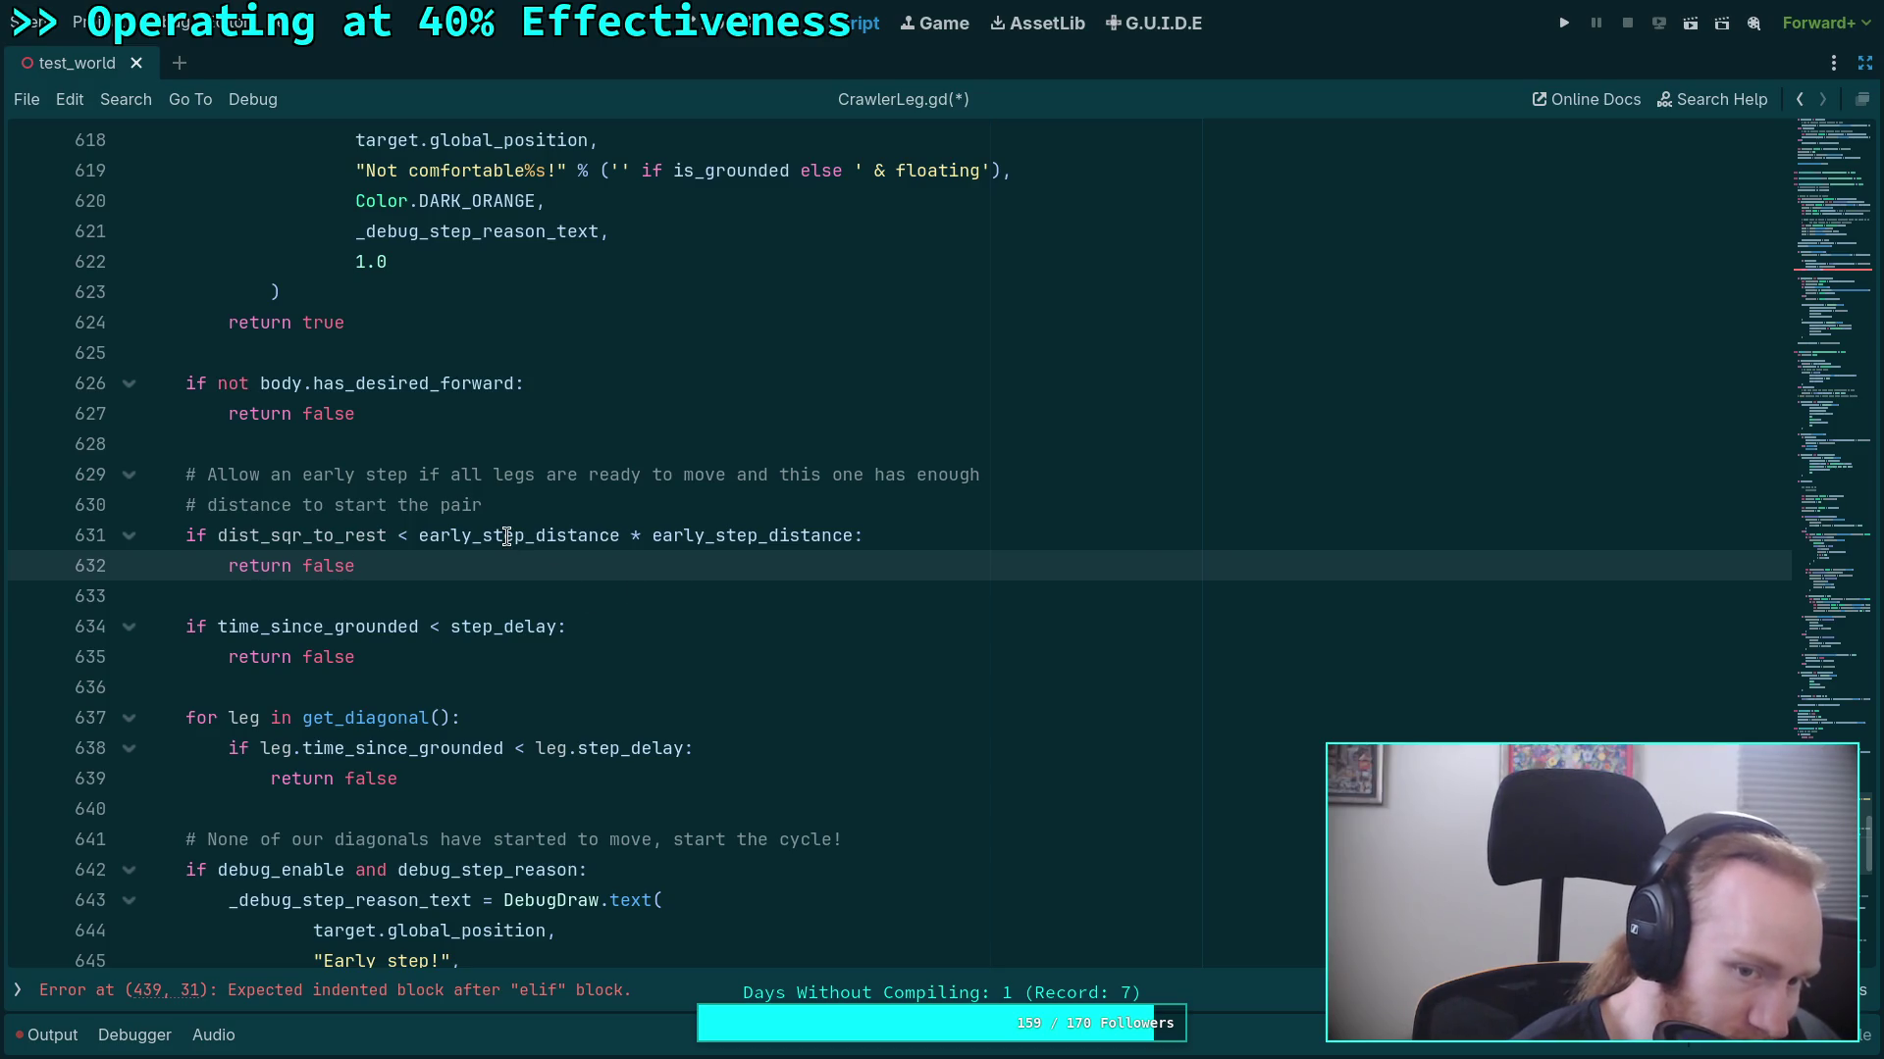
pyautogui.moveTo(506, 536)
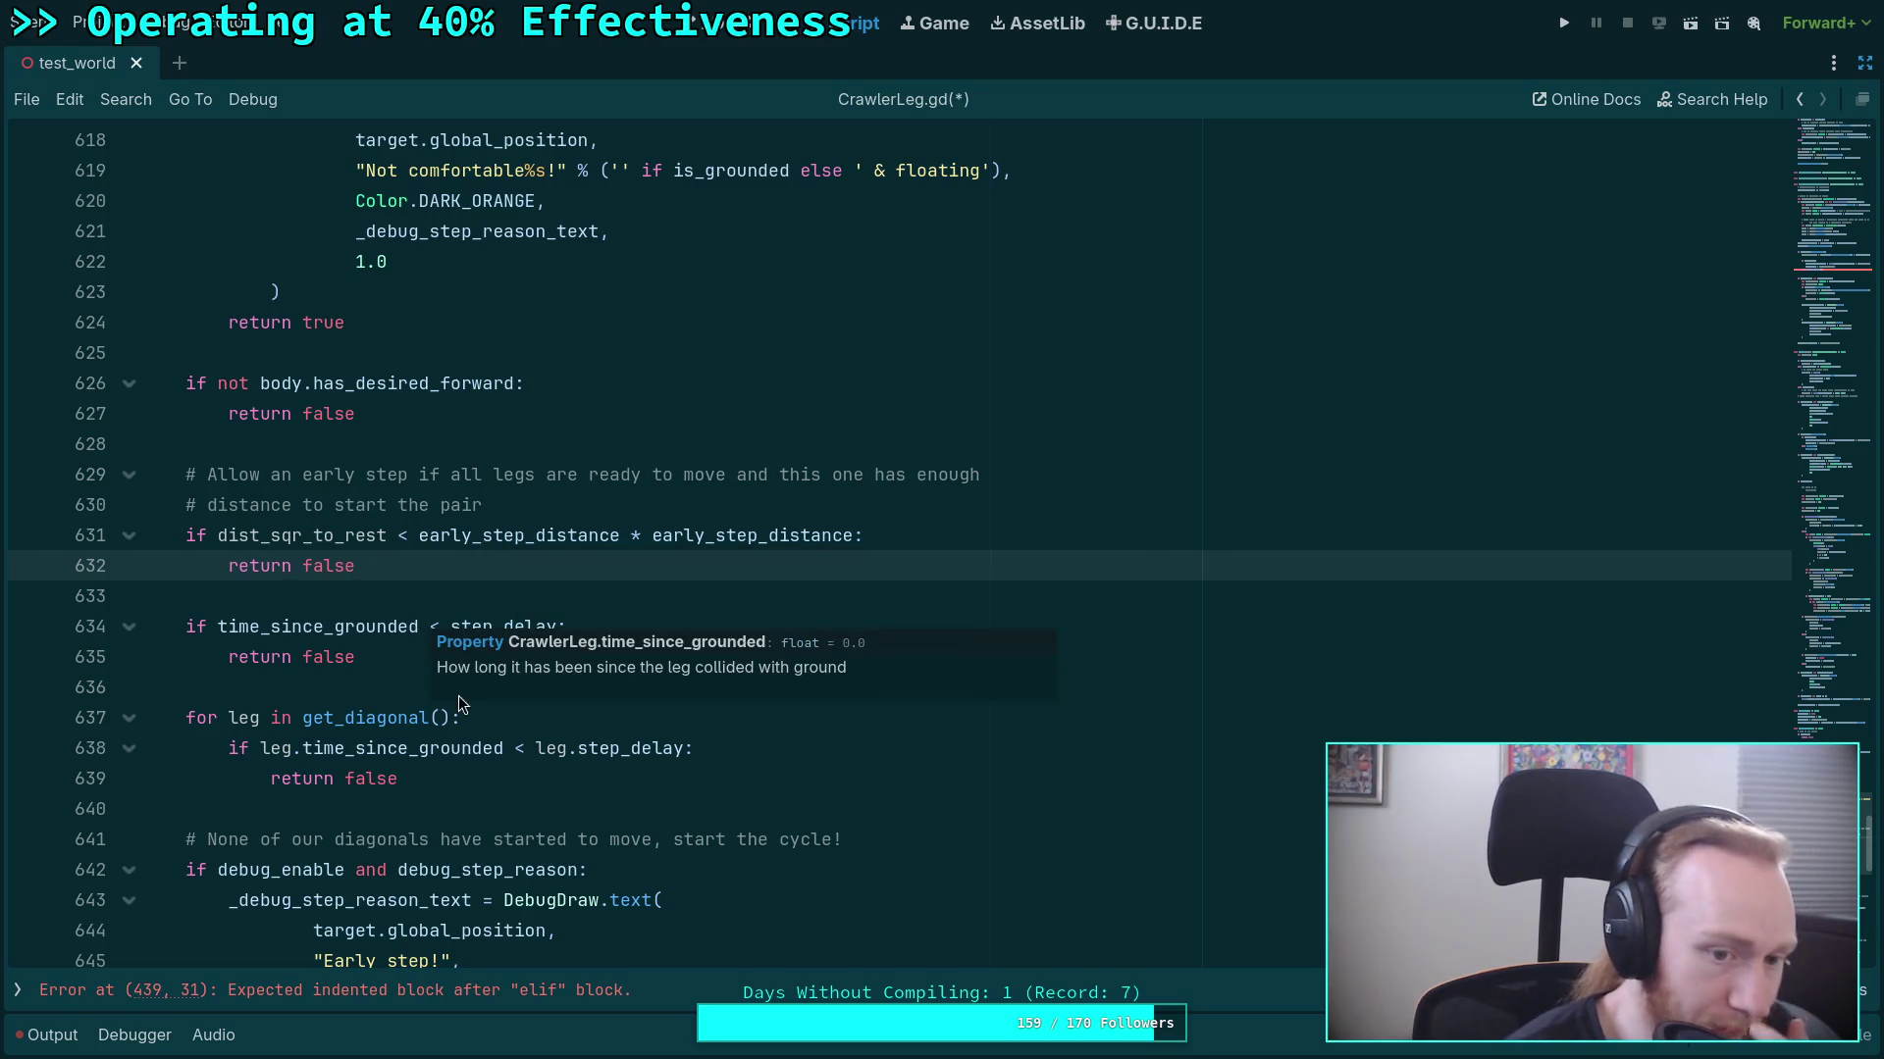
pyautogui.scroll(-1, 453, 653)
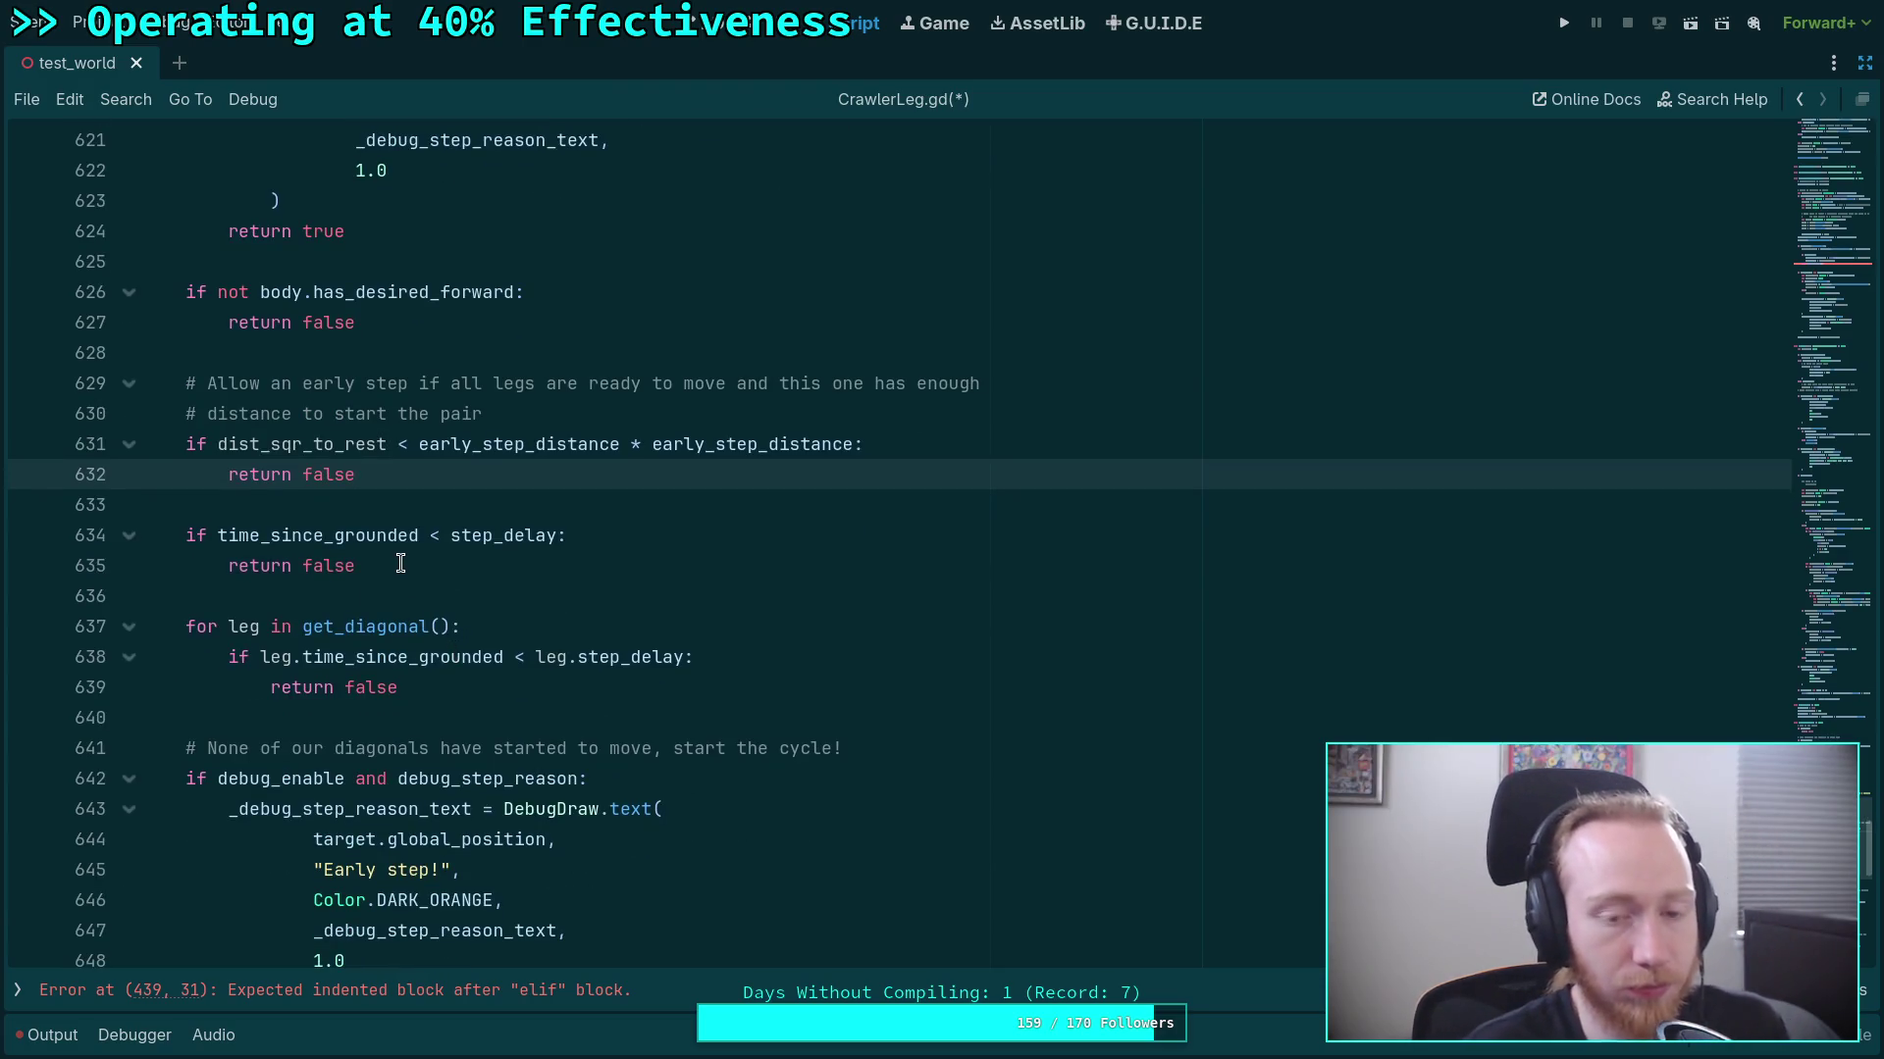
pyautogui.moveTo(397, 566); pyautogui.dragTo(186, 535)
# Shift the time_since_grounded check up with Alt+Up and the distance check down one line, leaving a blank line between.
pyautogui.hotkey('alt', 'Up')
pyautogui.hotkey('alt', 'Up')
pyautogui.hotkey('alt', 'Up')
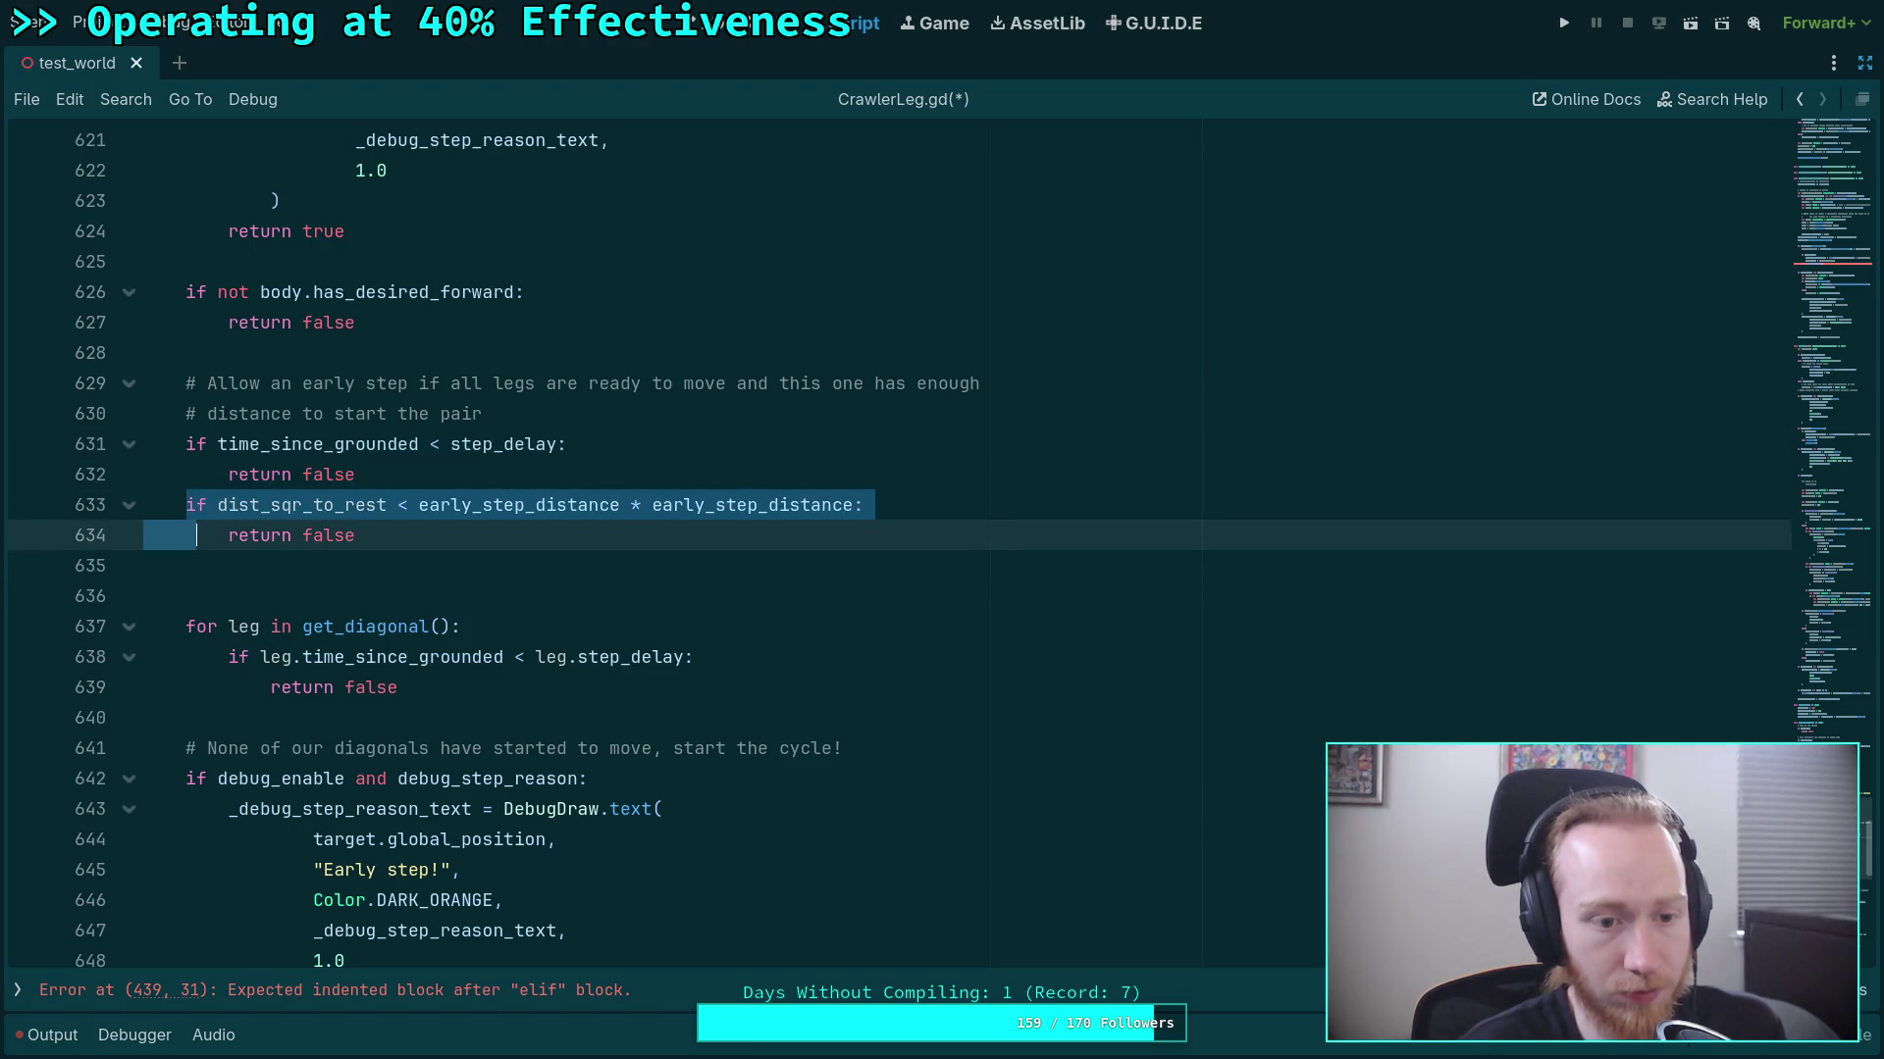
pyautogui.hotkey('alt', 'Down')
pyautogui.click(359, 492)
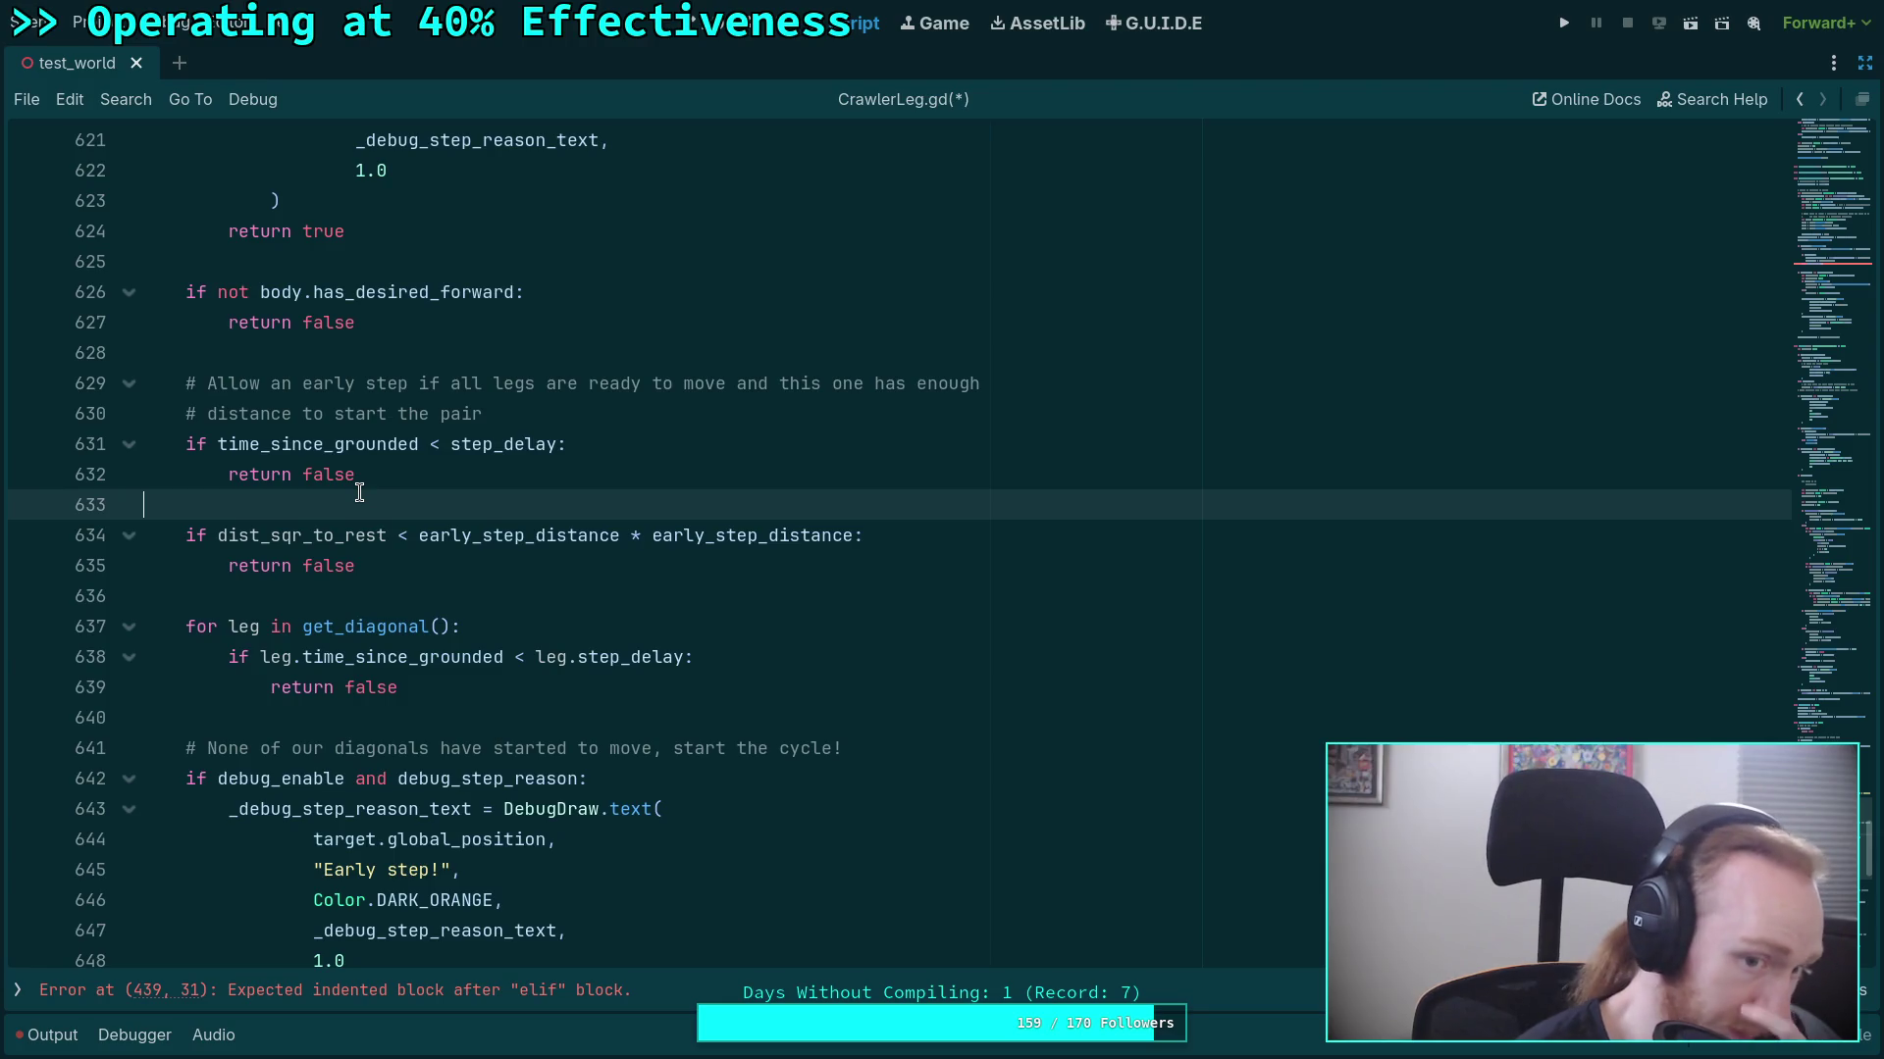
pyautogui.scroll(8, 359, 493)
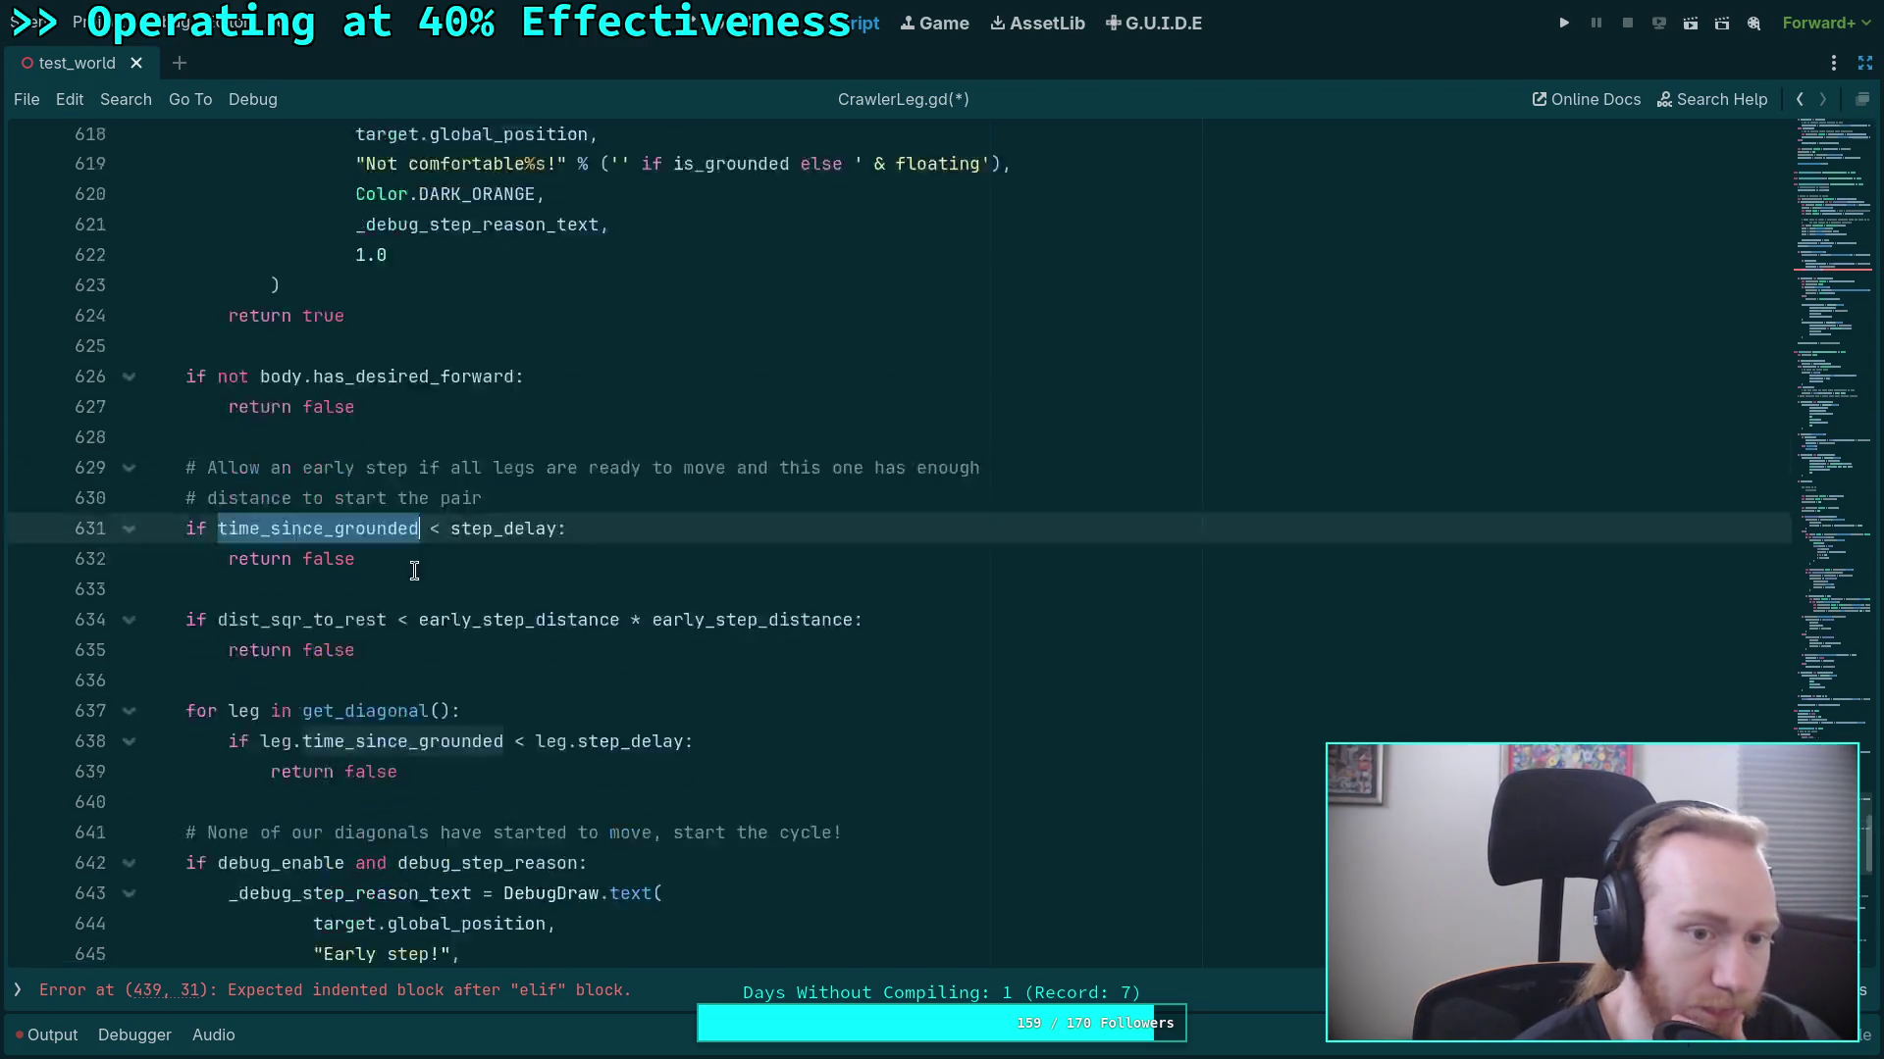
pyautogui.scroll(3, 360, 635)
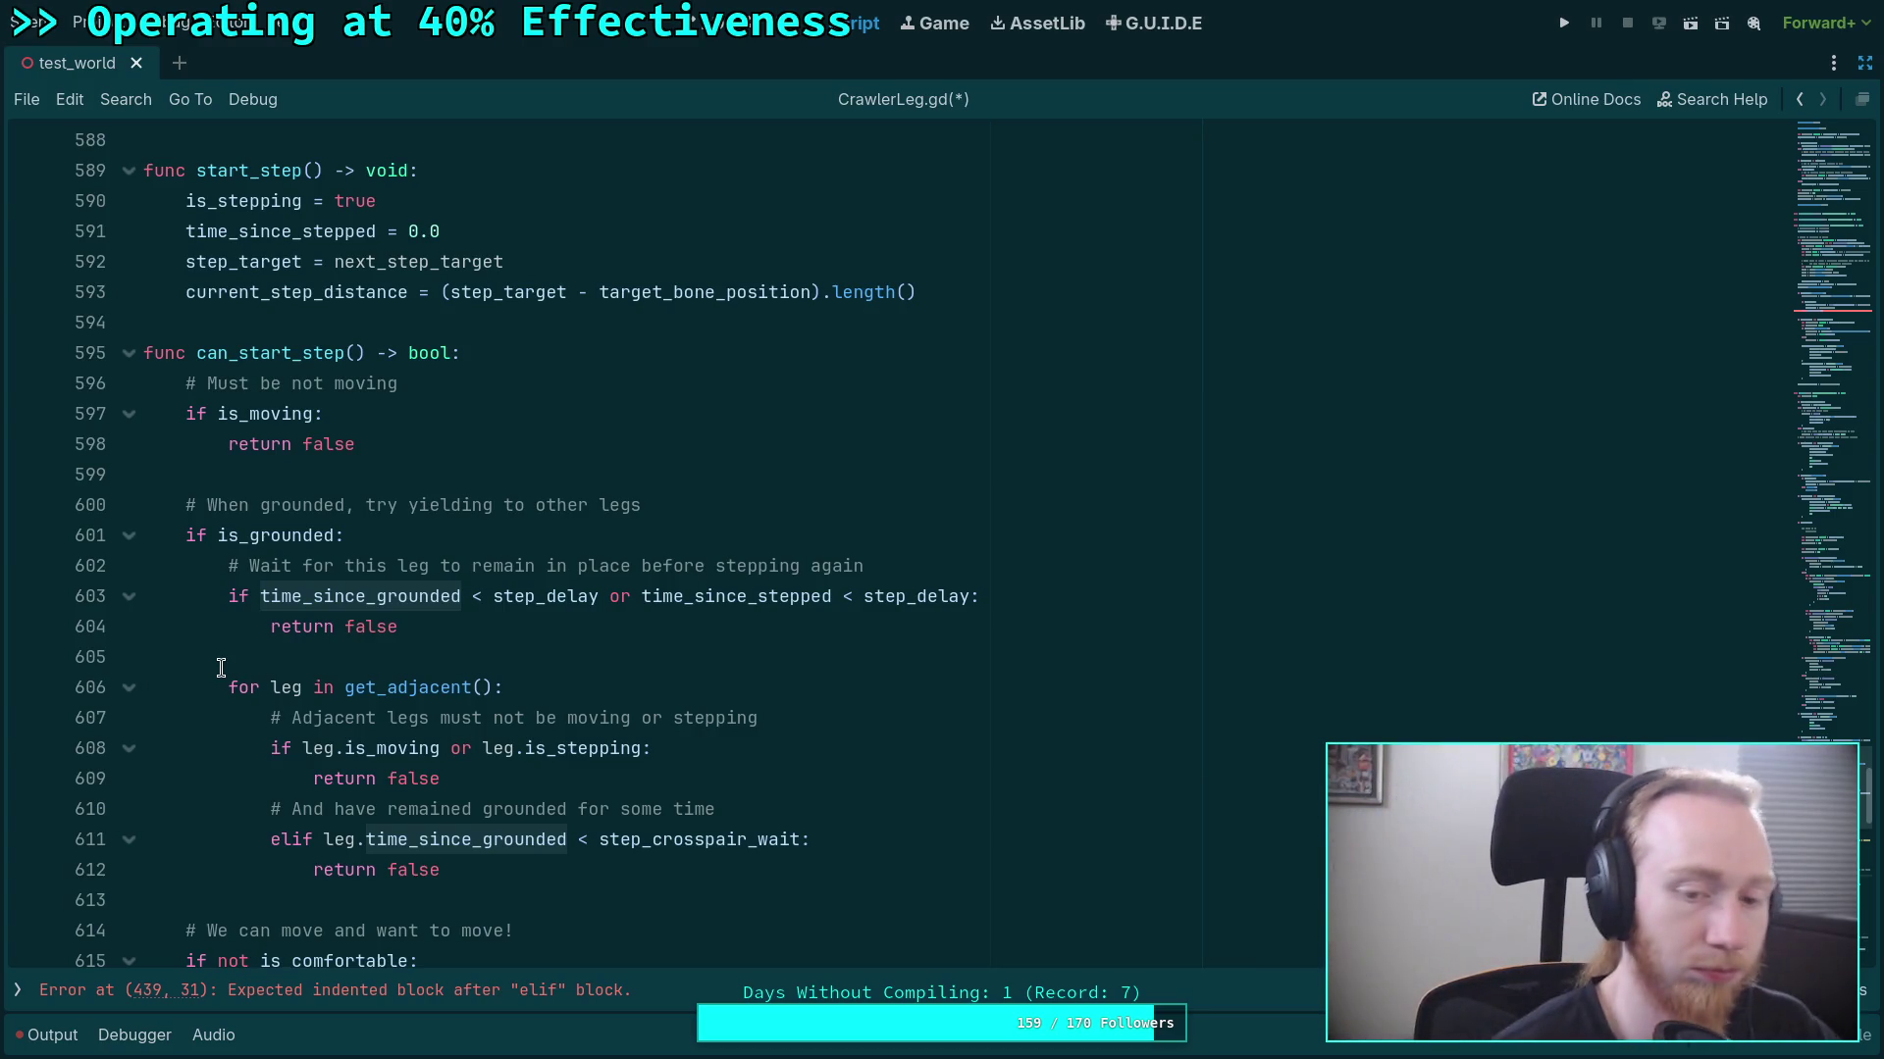
pyautogui.scroll(-2, 221, 668)
pyautogui.press('F3')
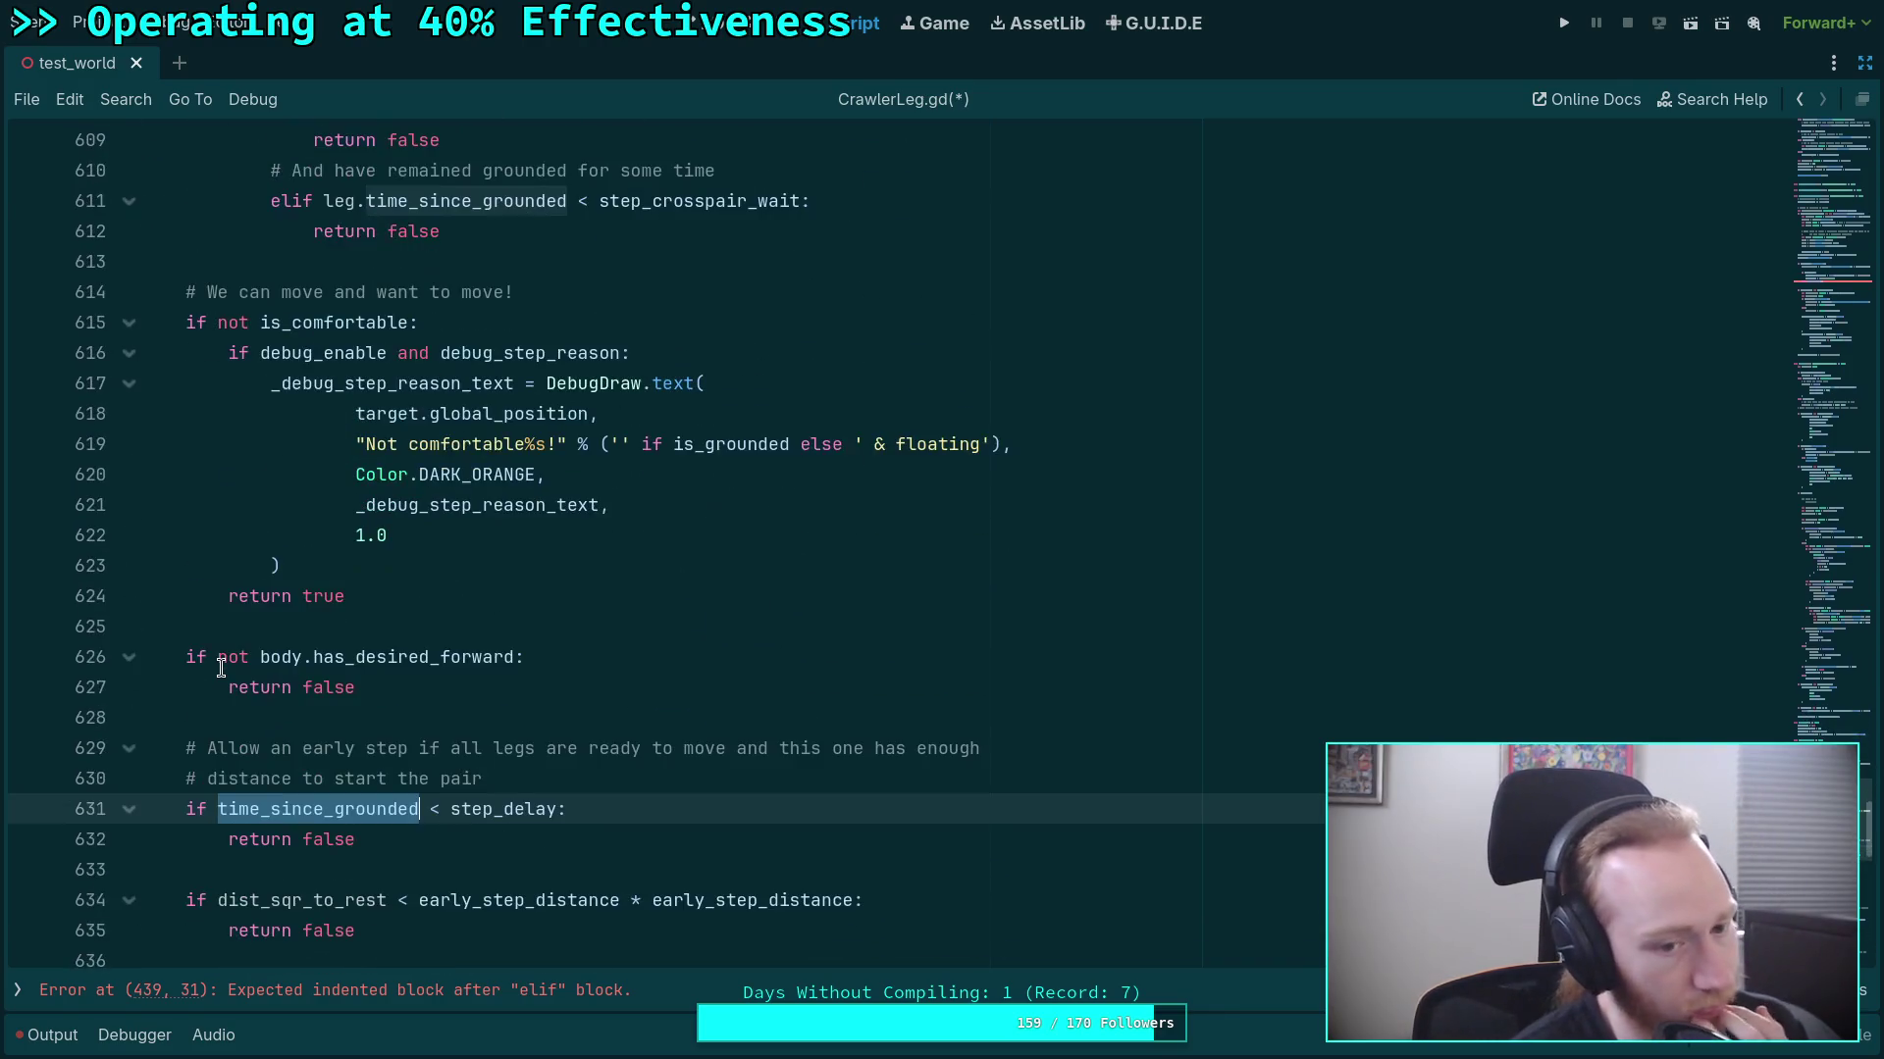
pyautogui.scroll(-2, 221, 668)
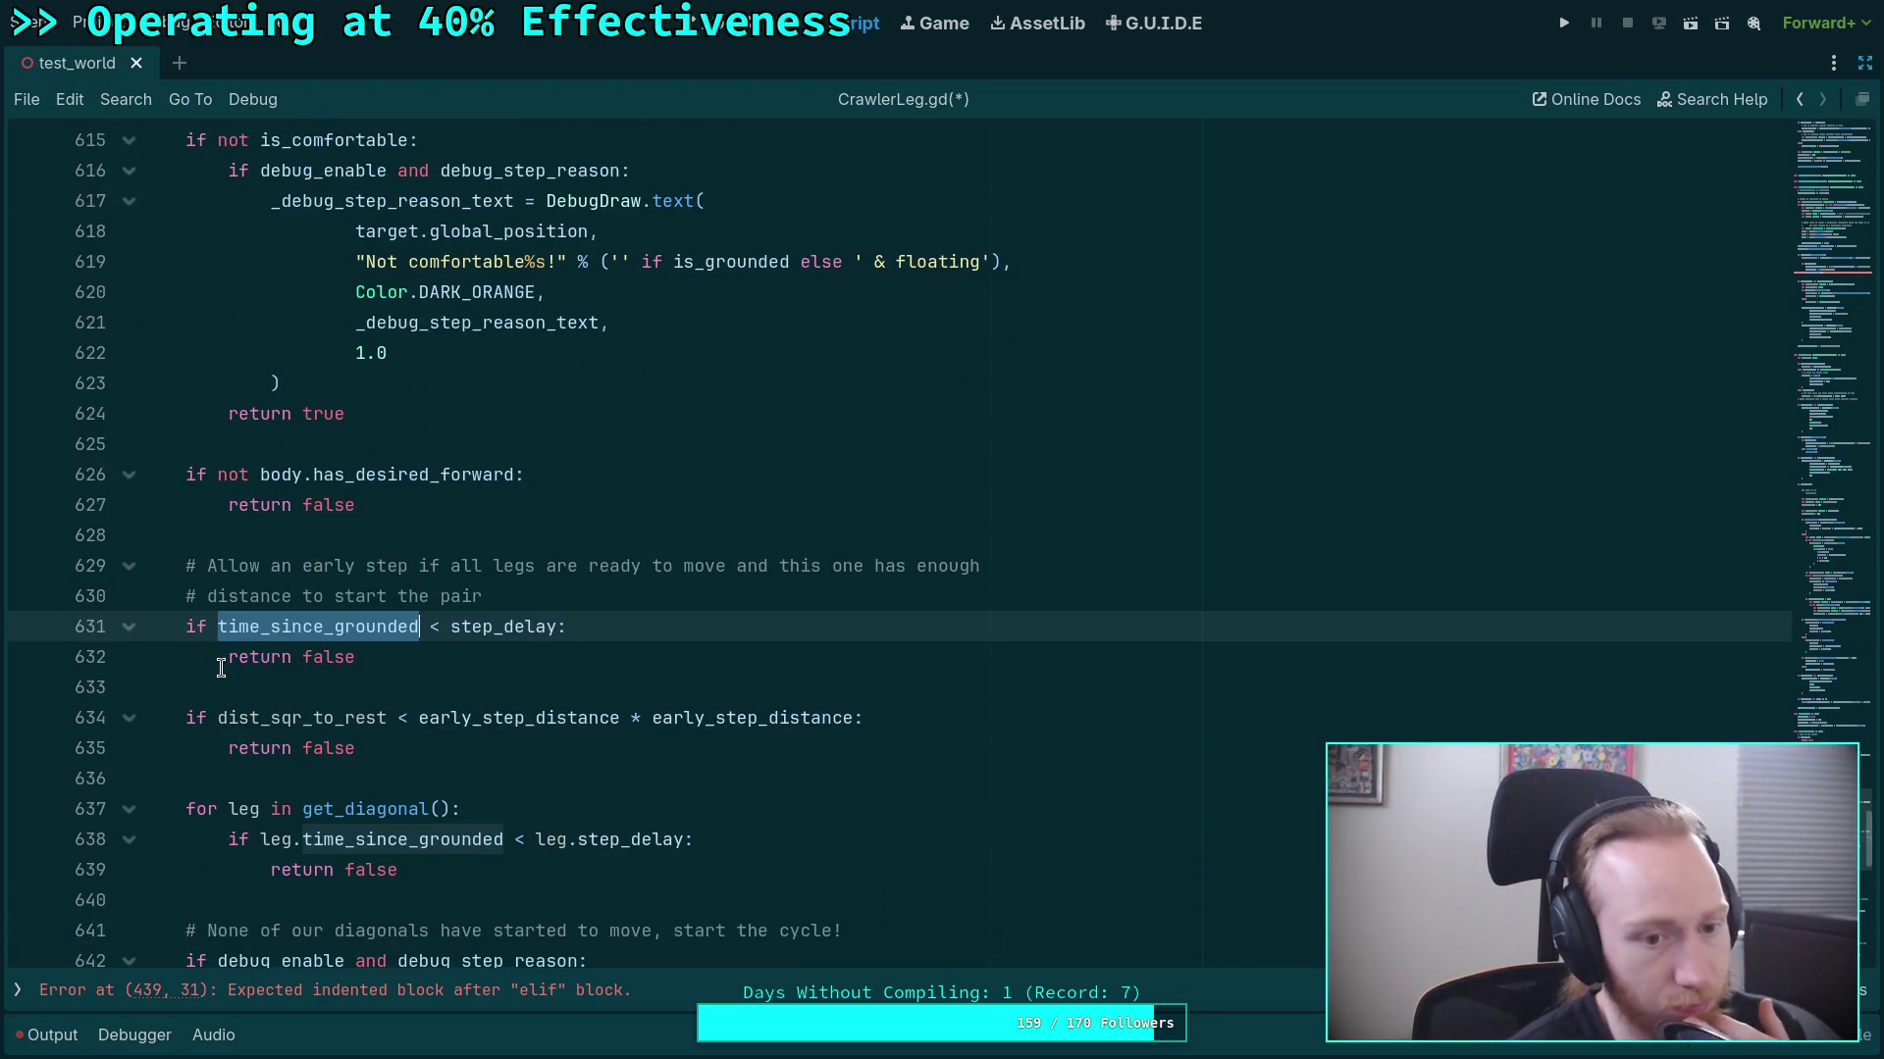
pyautogui.click(181, 687)
pyautogui.scroll(-1, 215, 678)
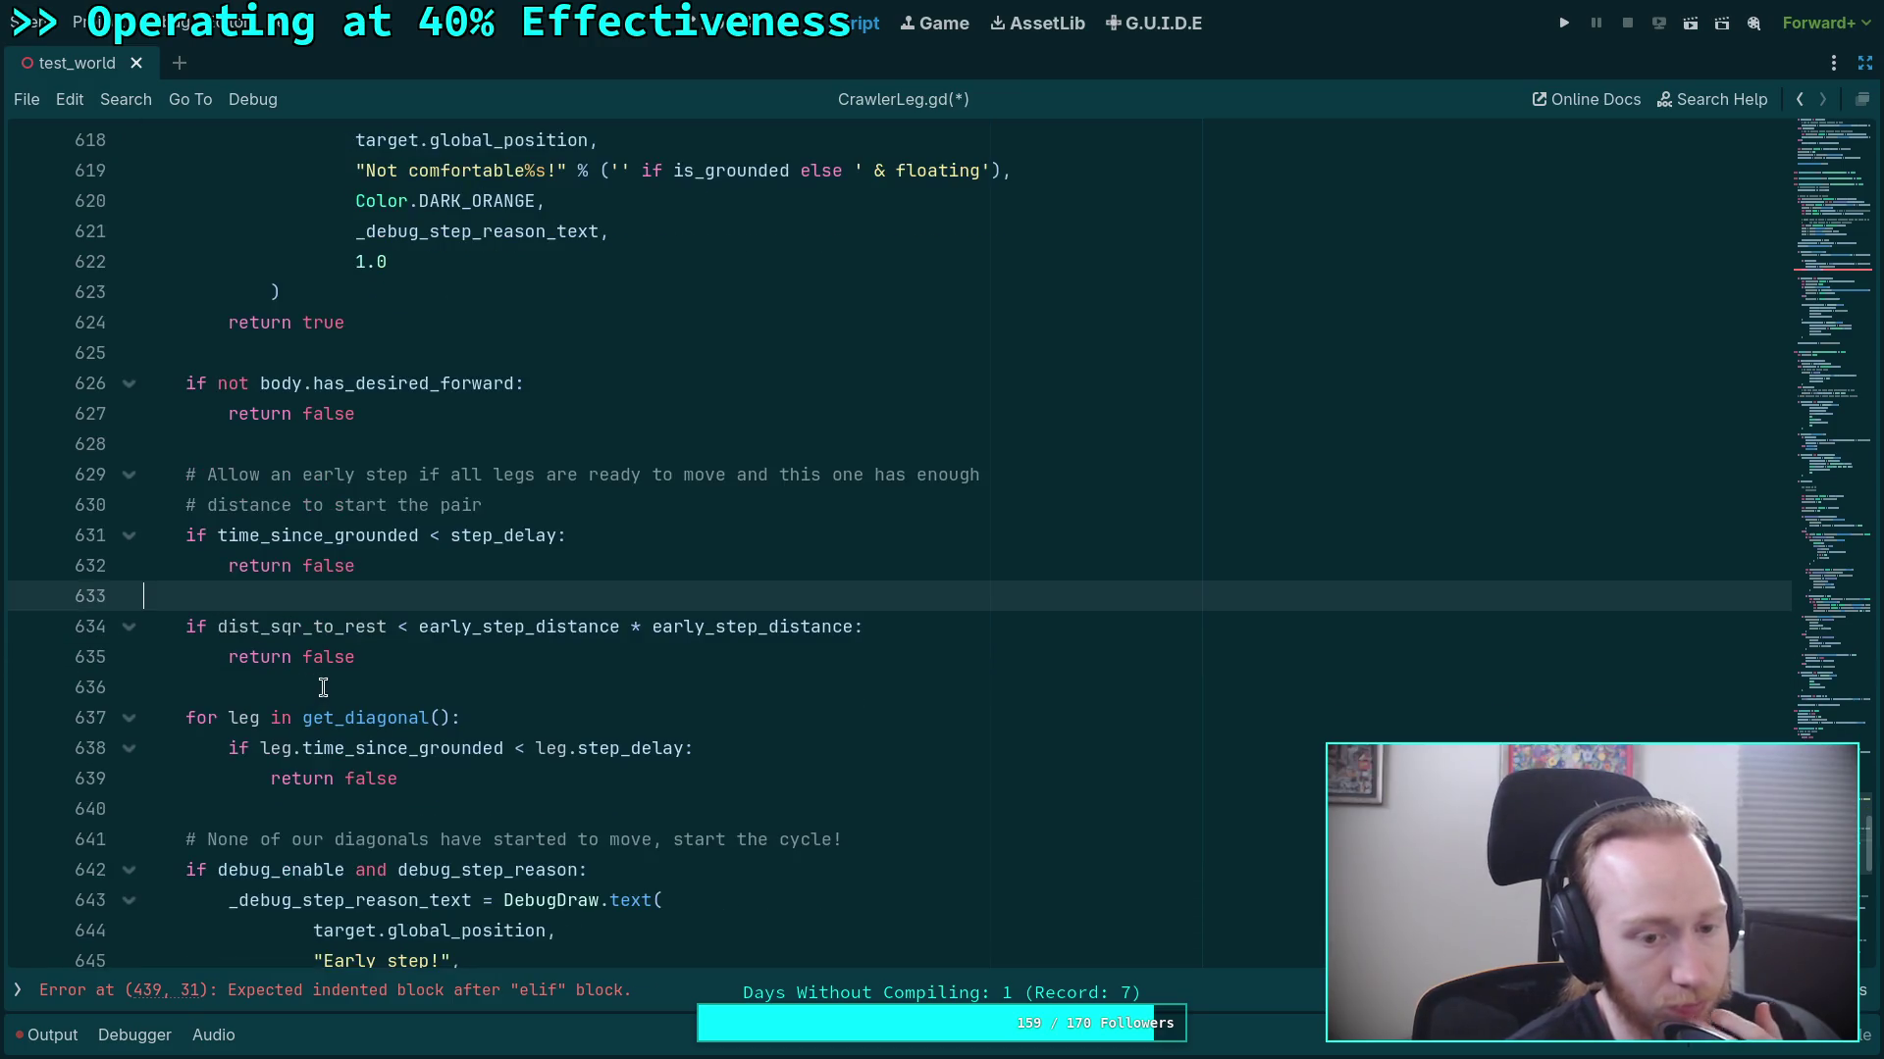
pyautogui.scroll(-1, 327, 663)
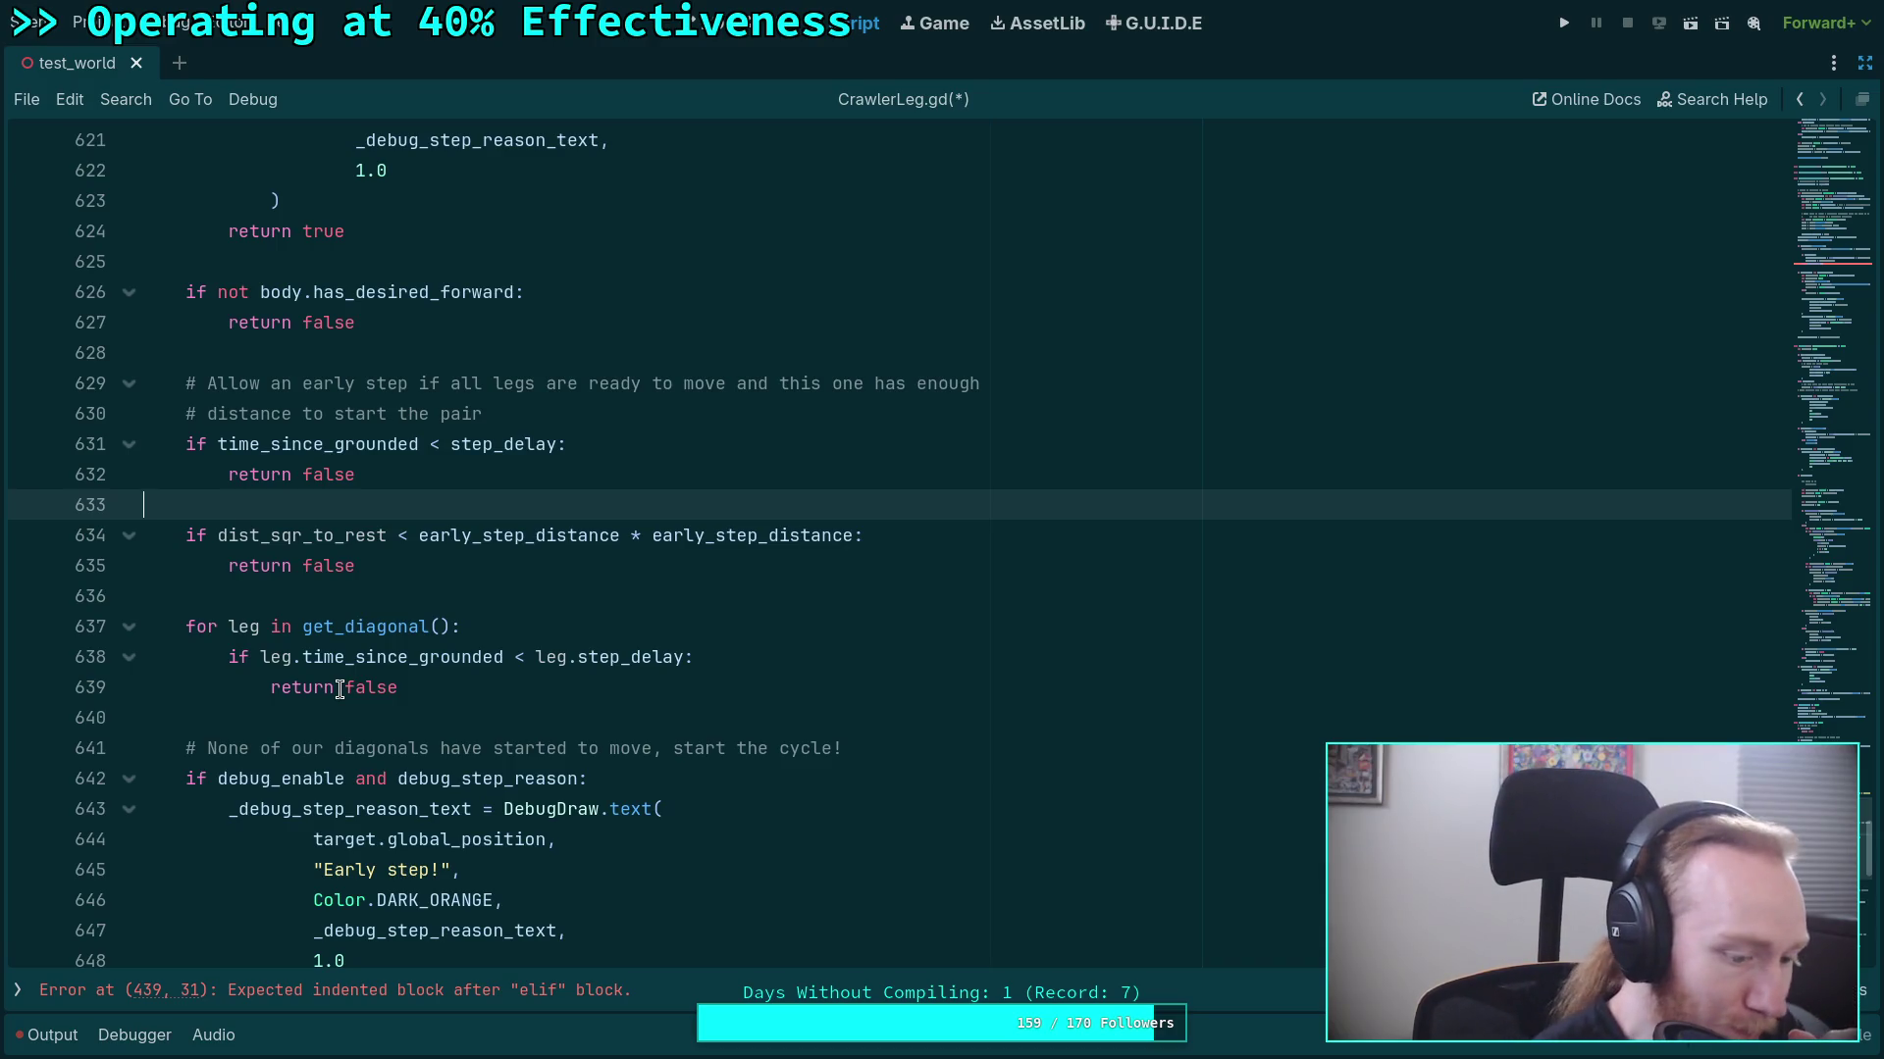
pyautogui.click(326, 597)
pyautogui.scroll(-3, 427, 660)
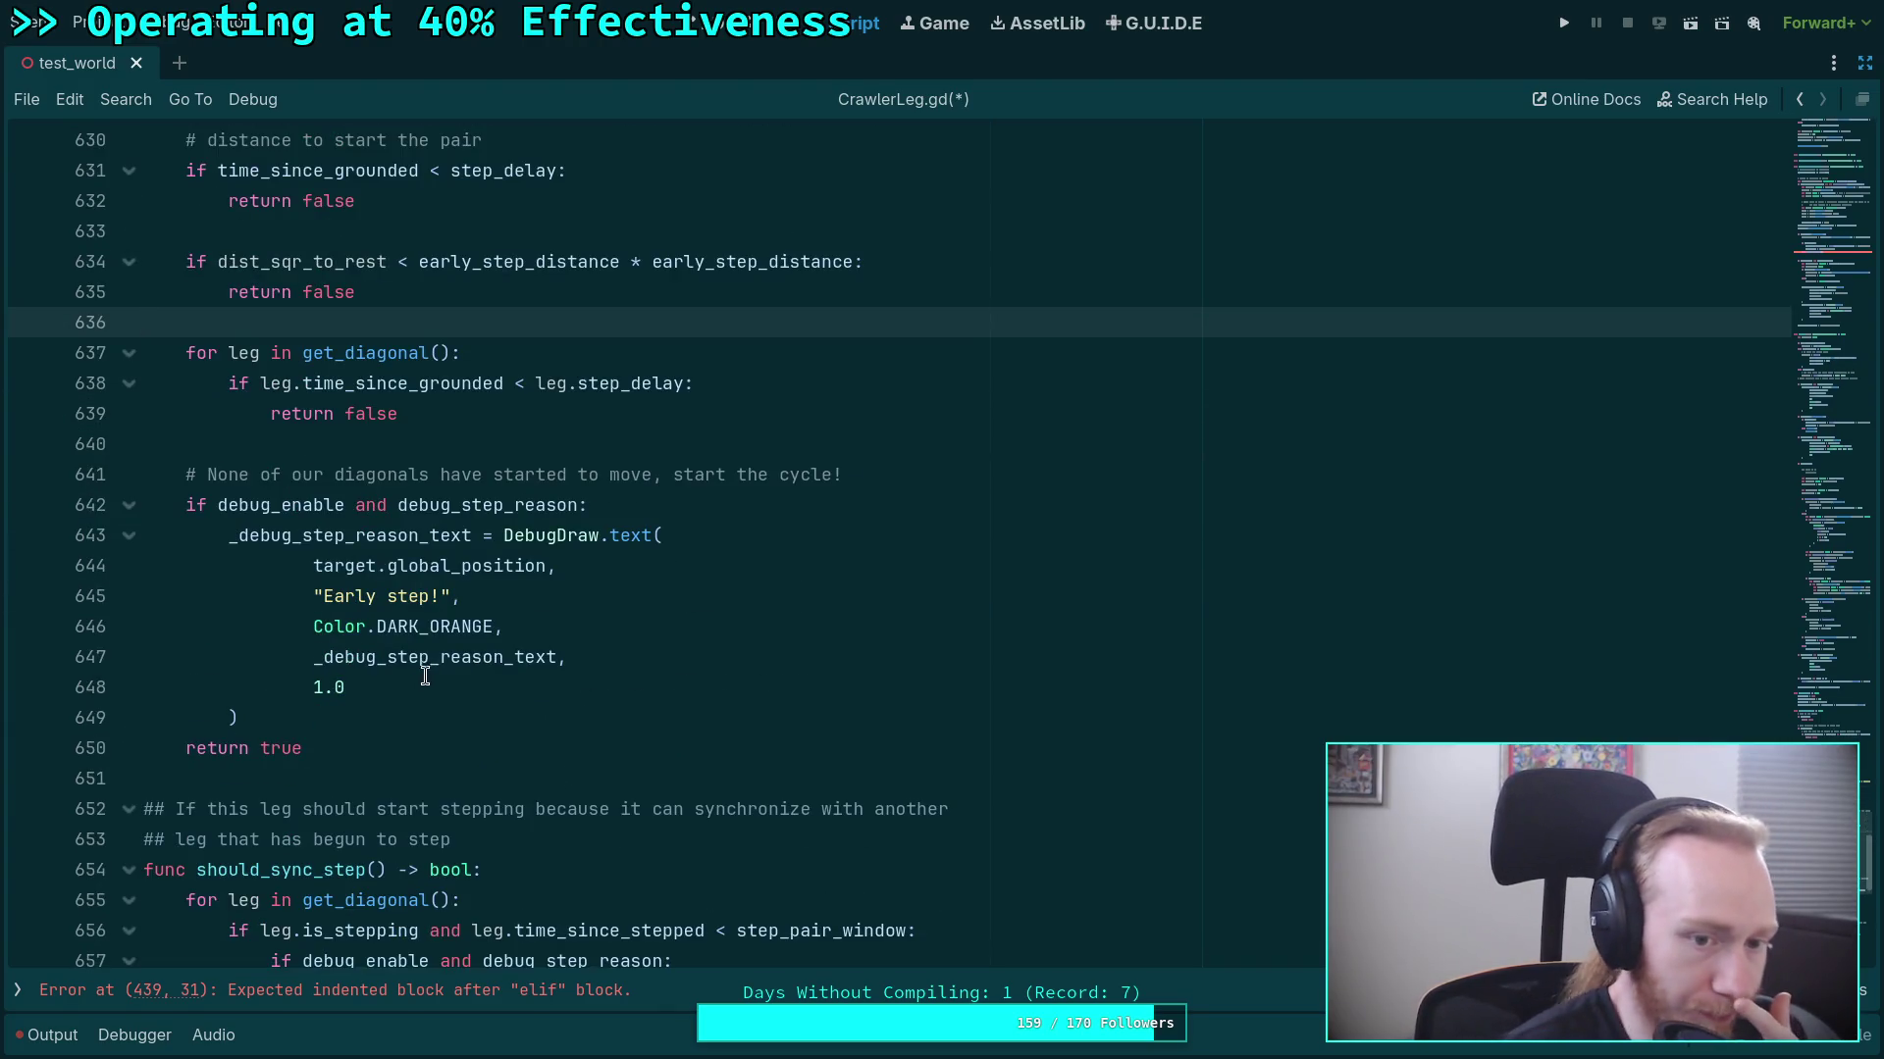
pyautogui.click(341, 719)
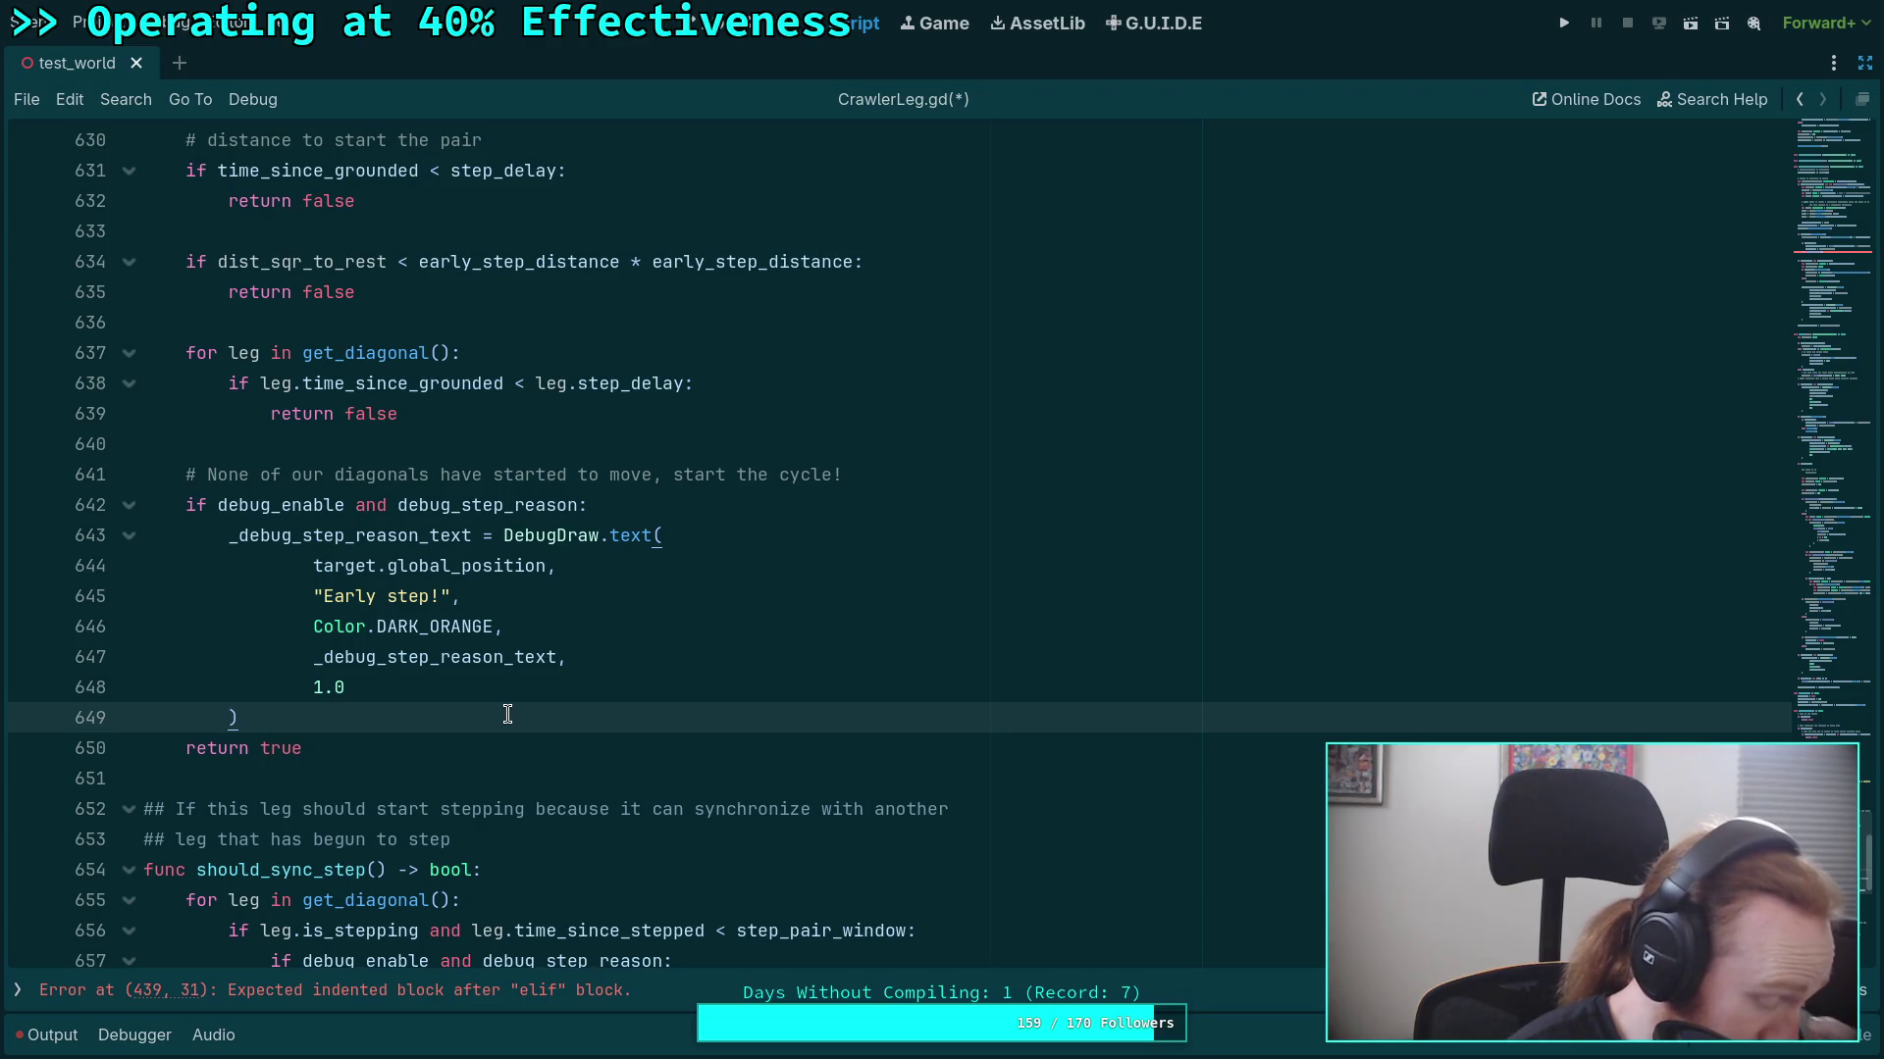
pyautogui.scroll(15, 523, 705)
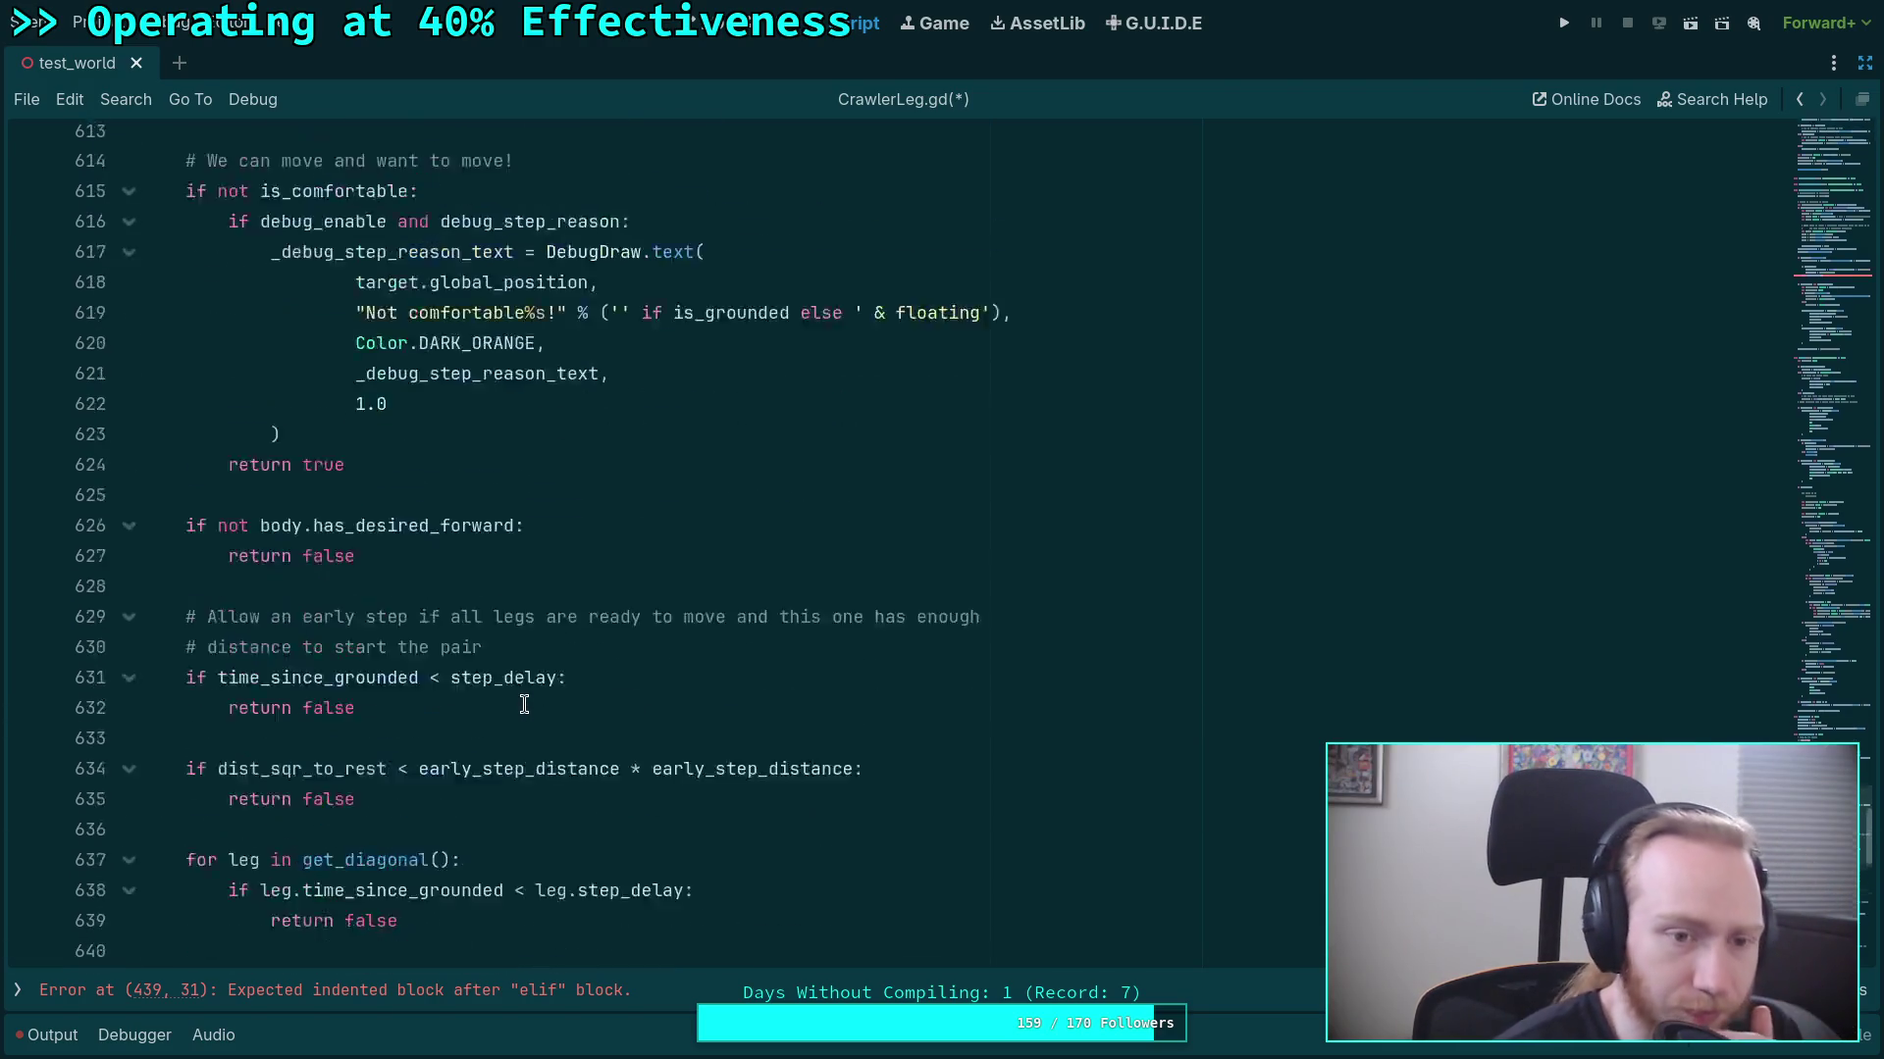
pyautogui.scroll(-7, 523, 704)
pyautogui.scroll(-13, 523, 704)
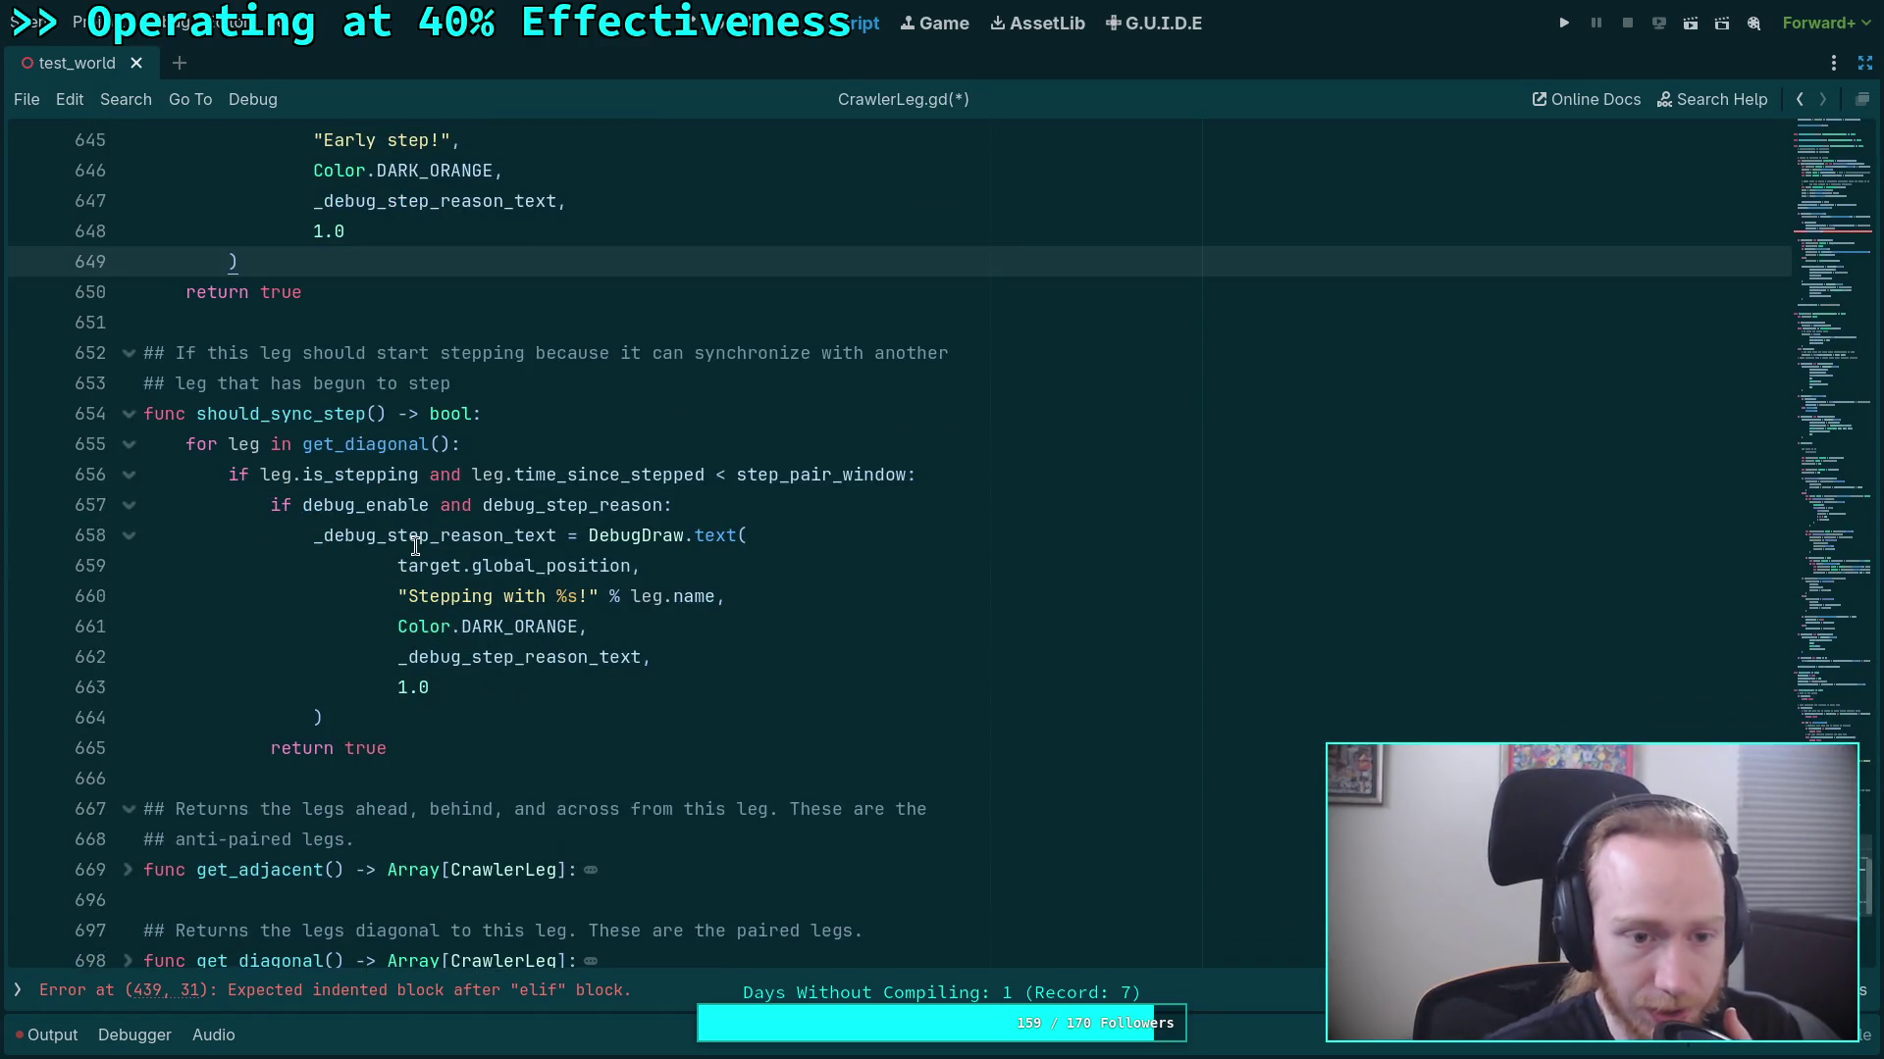
pyautogui.moveTo(415, 547)
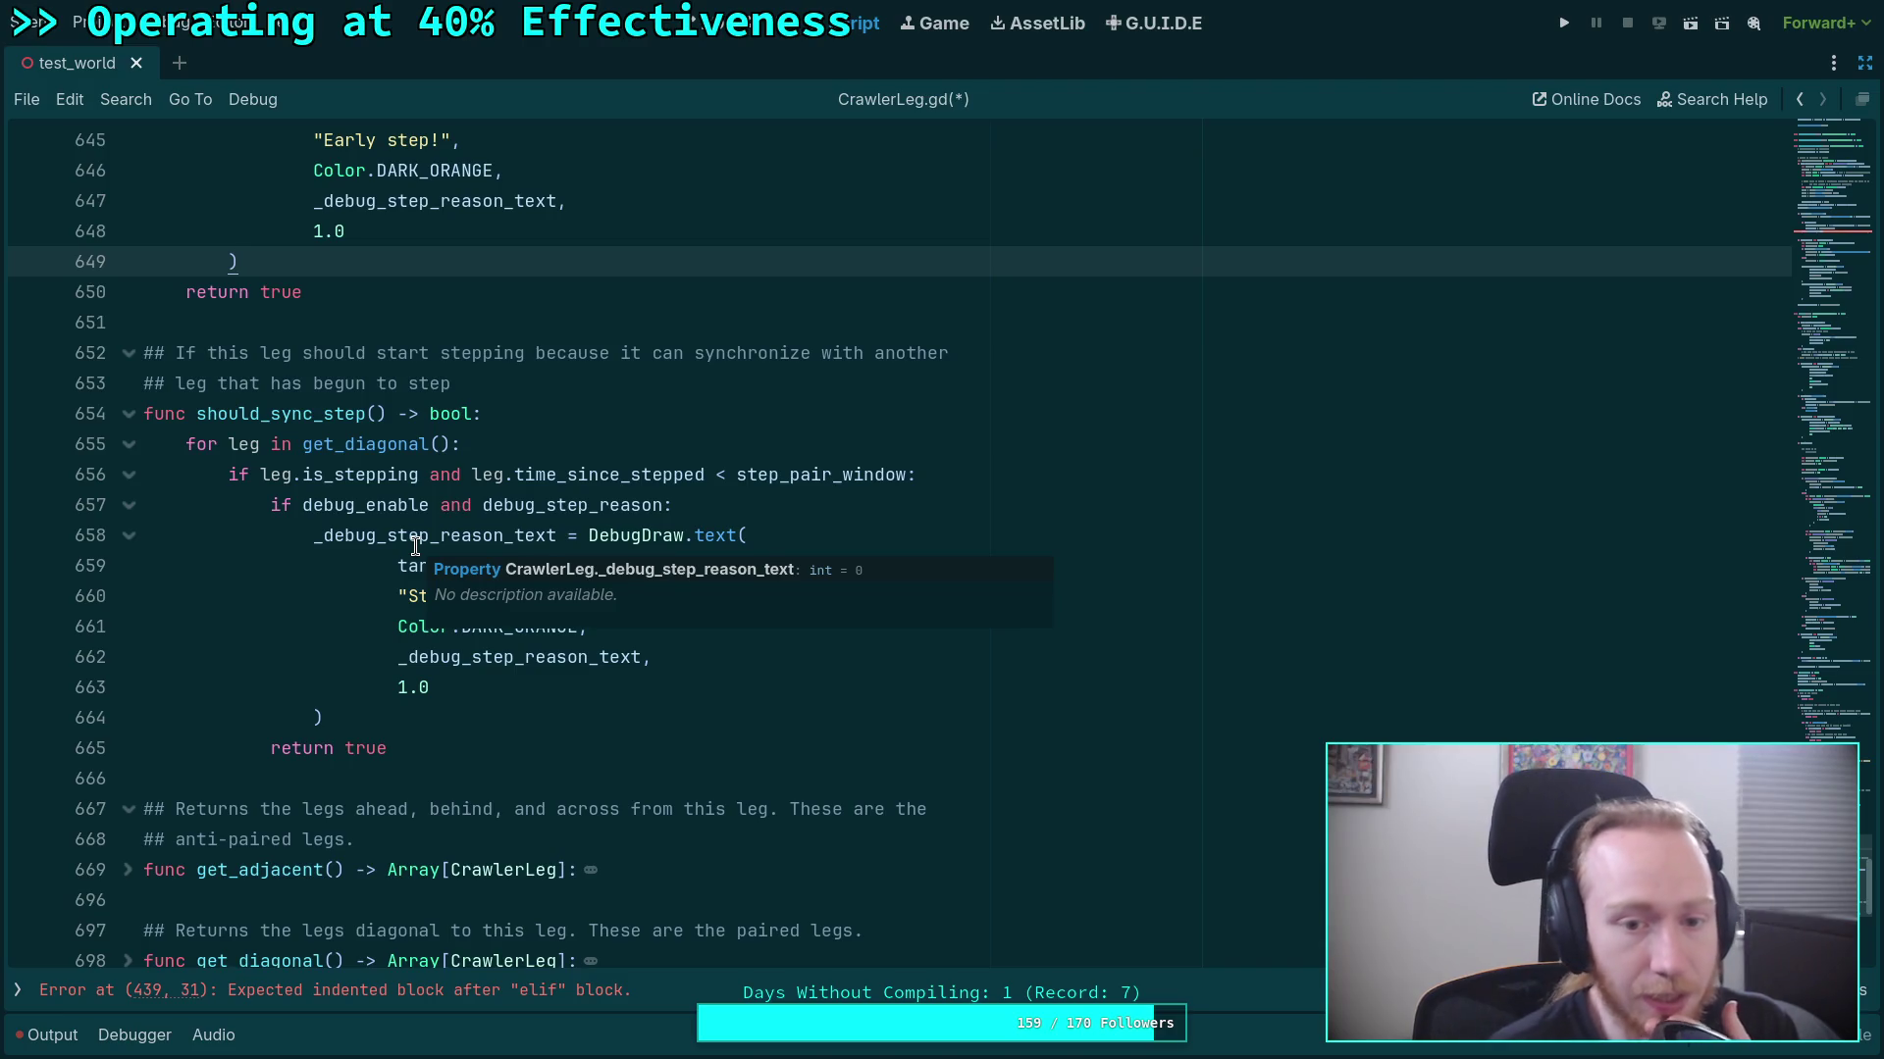
pyautogui.click(422, 721)
pyautogui.scroll(3, 449, 680)
pyautogui.scroll(10, 449, 680)
pyautogui.scroll(15, 465, 639)
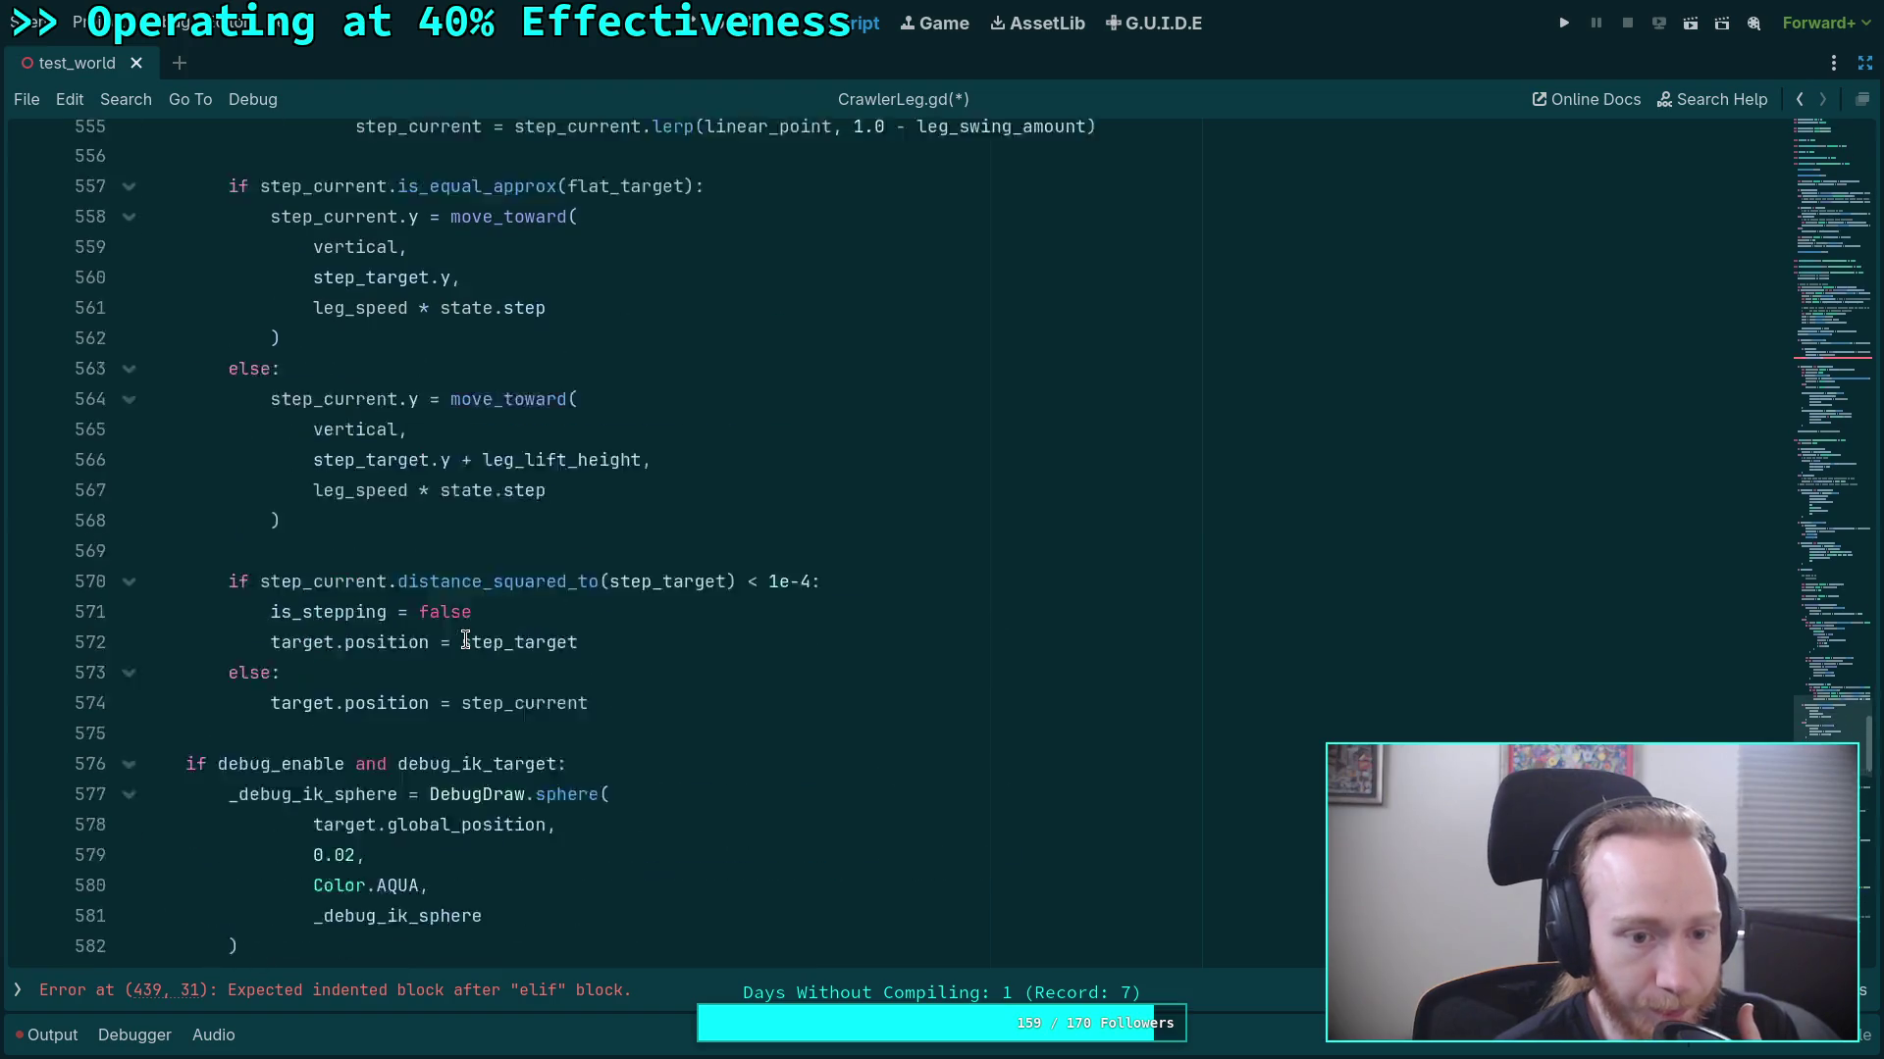
pyautogui.scroll(13, 465, 638)
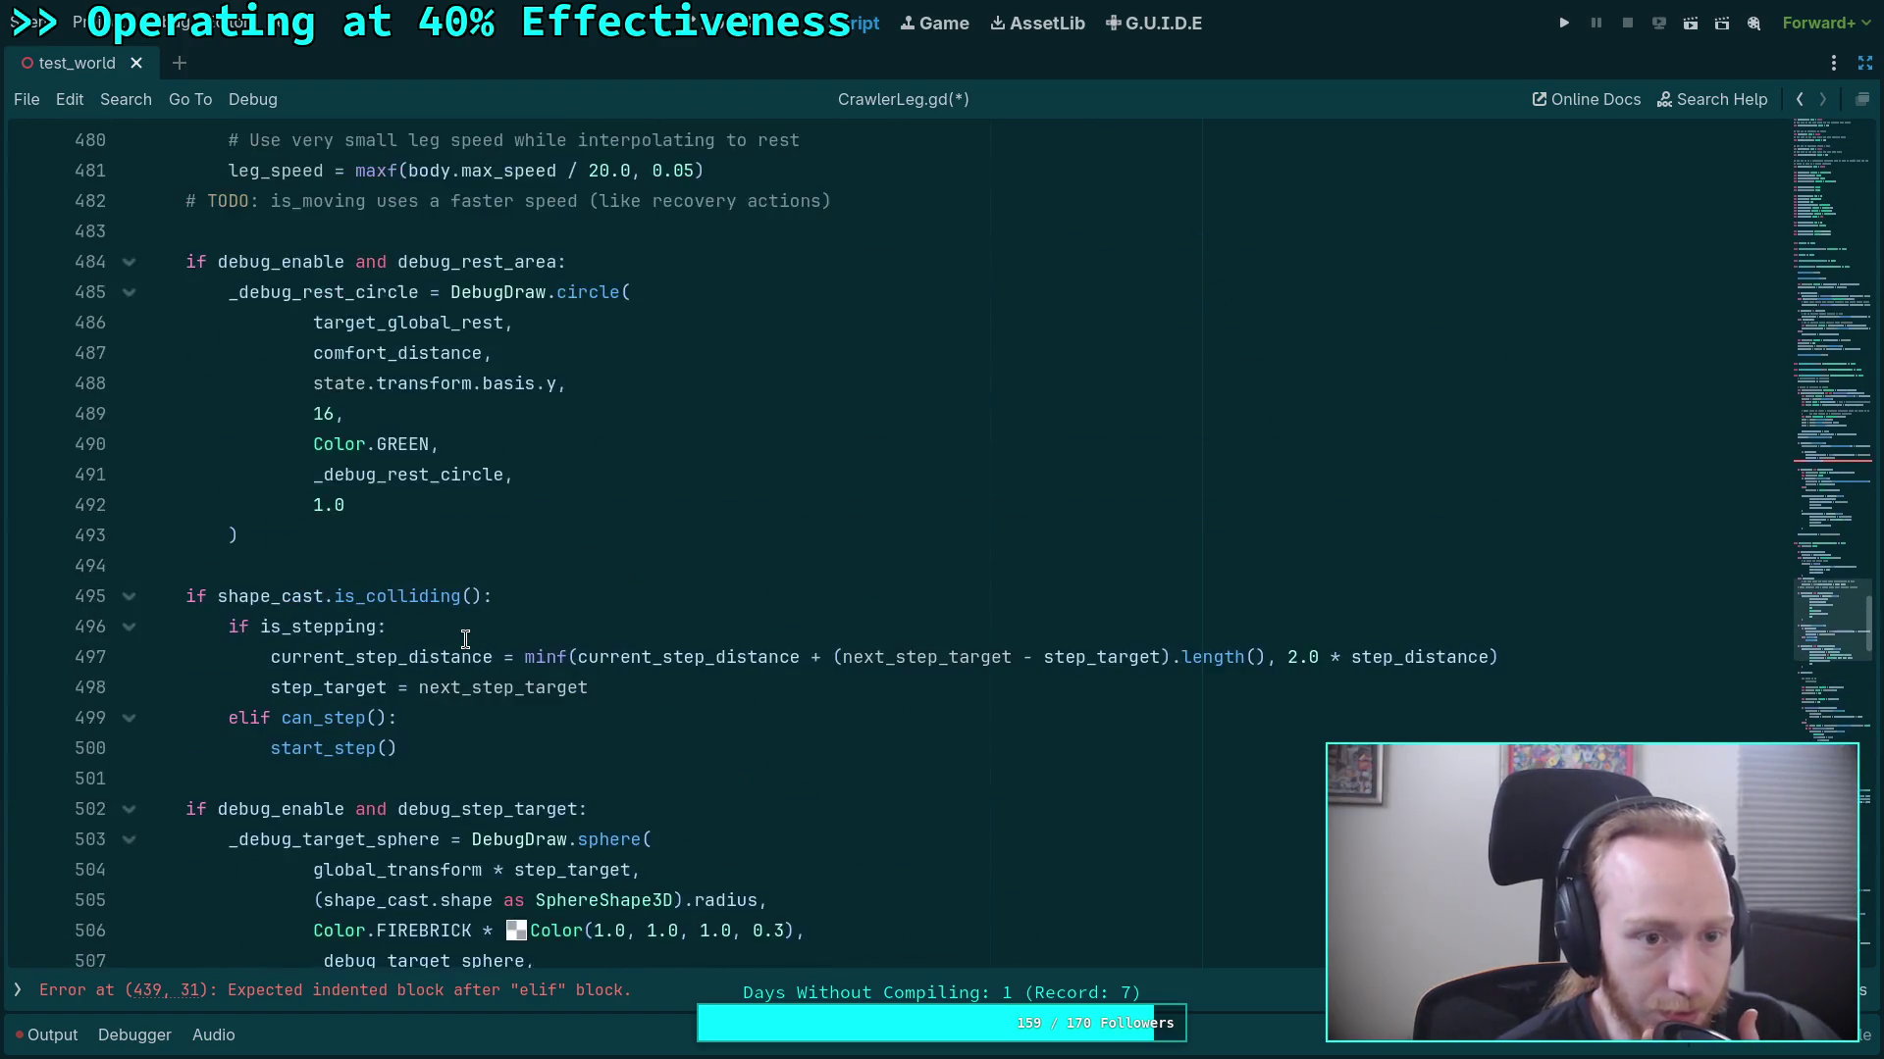
pyautogui.scroll(5, 465, 638)
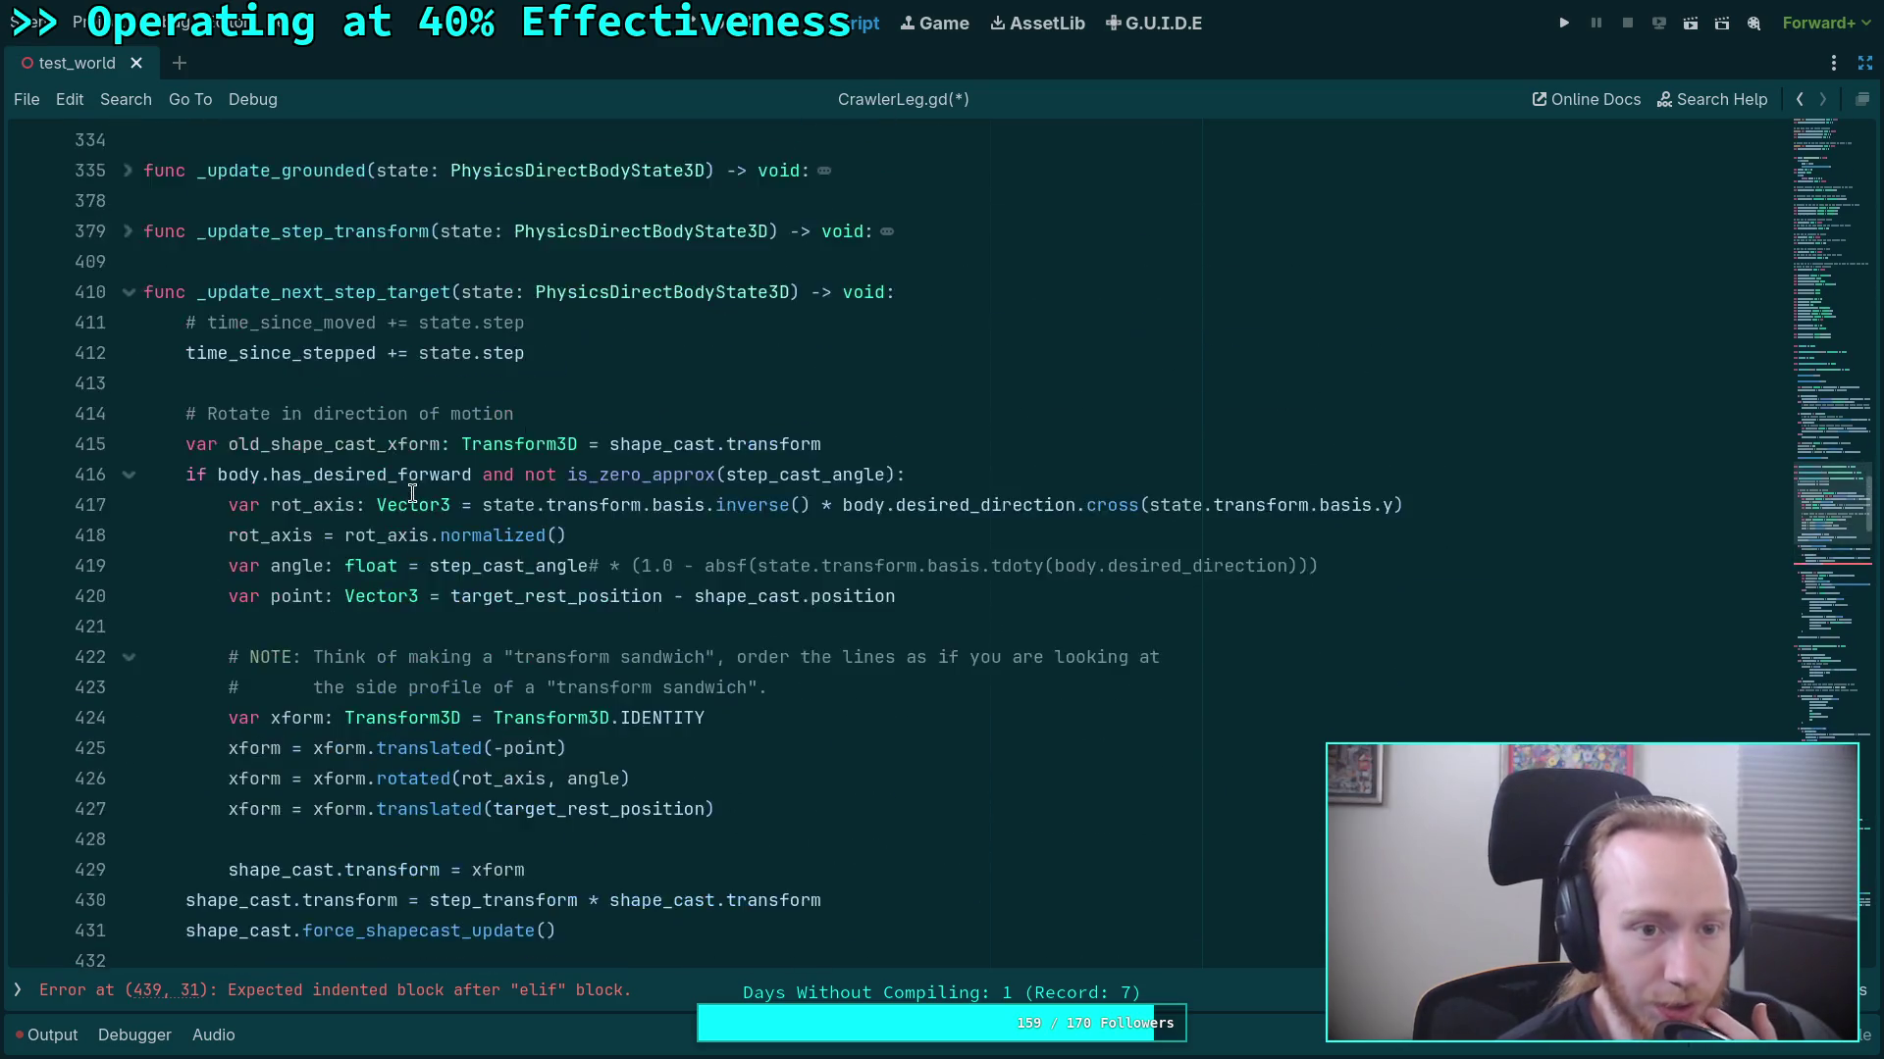
pyautogui.scroll(-5, 503, 642)
pyautogui.click(570, 653)
# Add a start_step() call under 'elif can_start_step():' using autocomplete.
pyautogui.write('start_st')
pyautogui.press('Return')
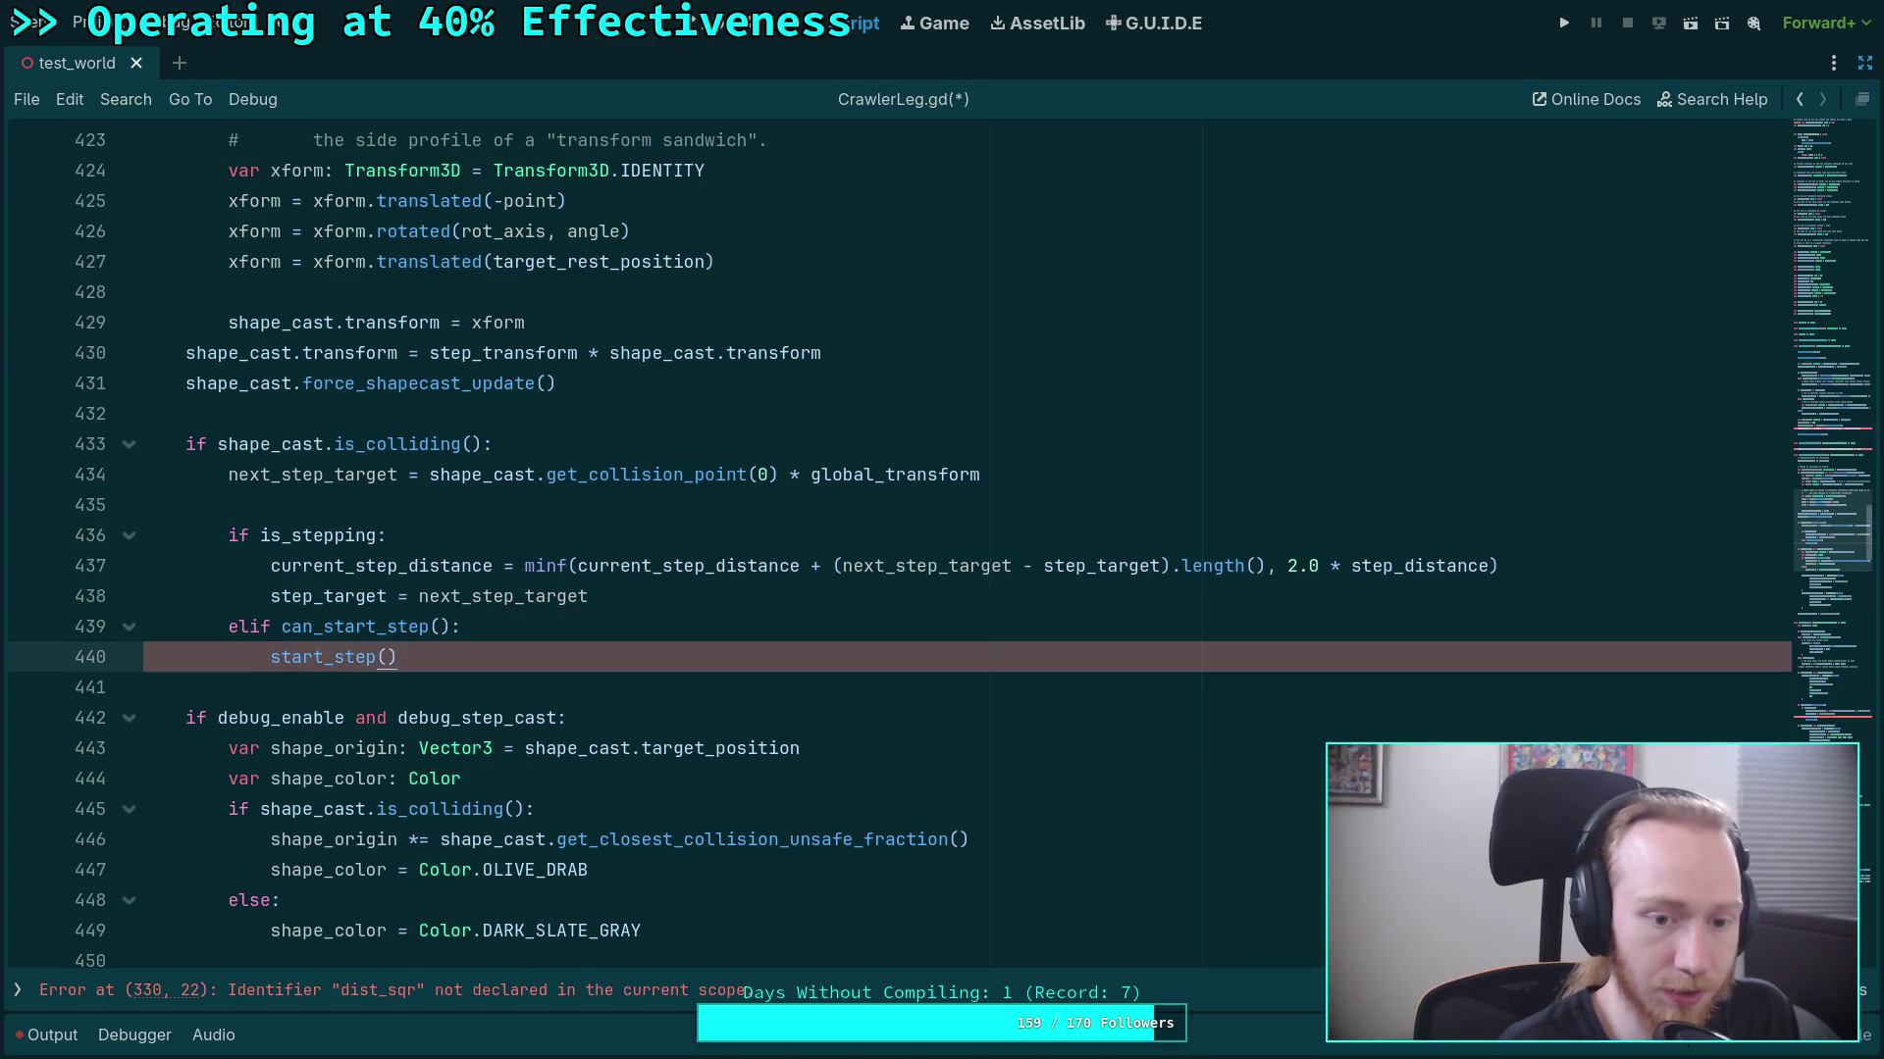
pyautogui.click(498, 675)
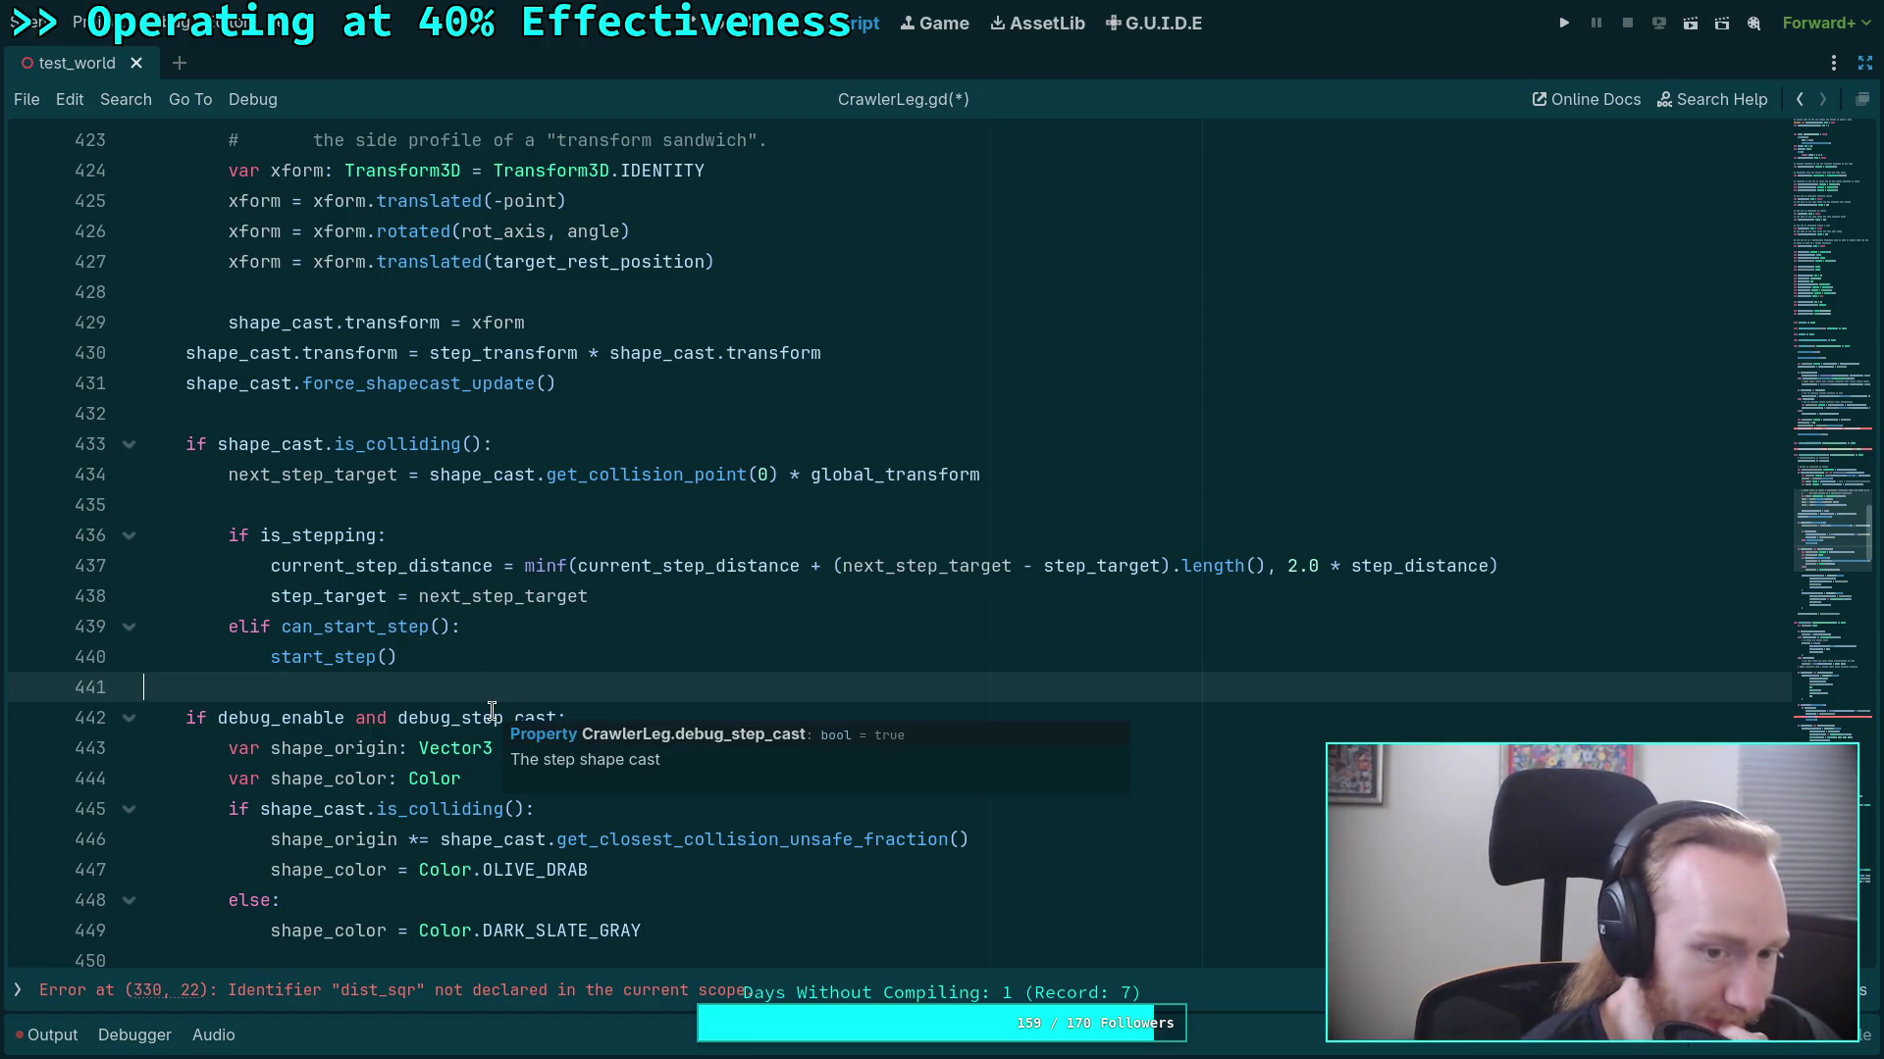
pyautogui.scroll(-3, 394, 670)
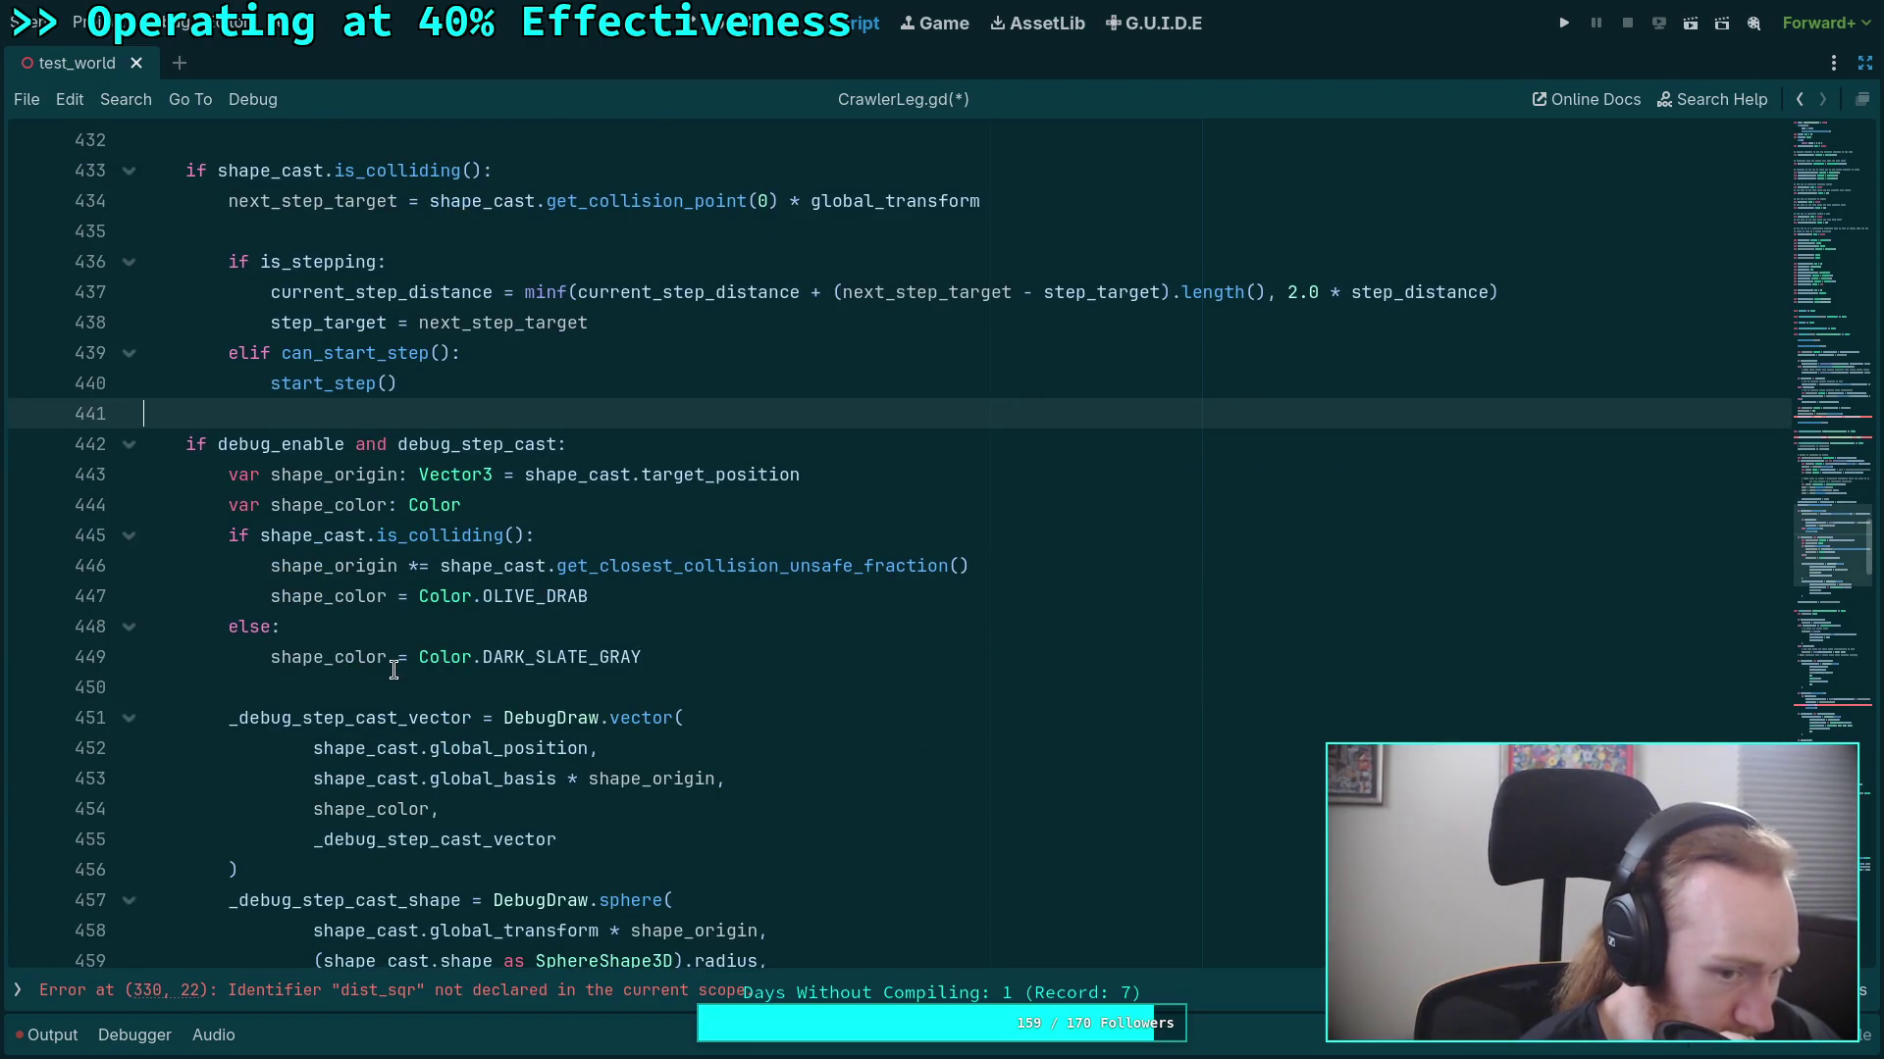
pyautogui.scroll(-10, 393, 670)
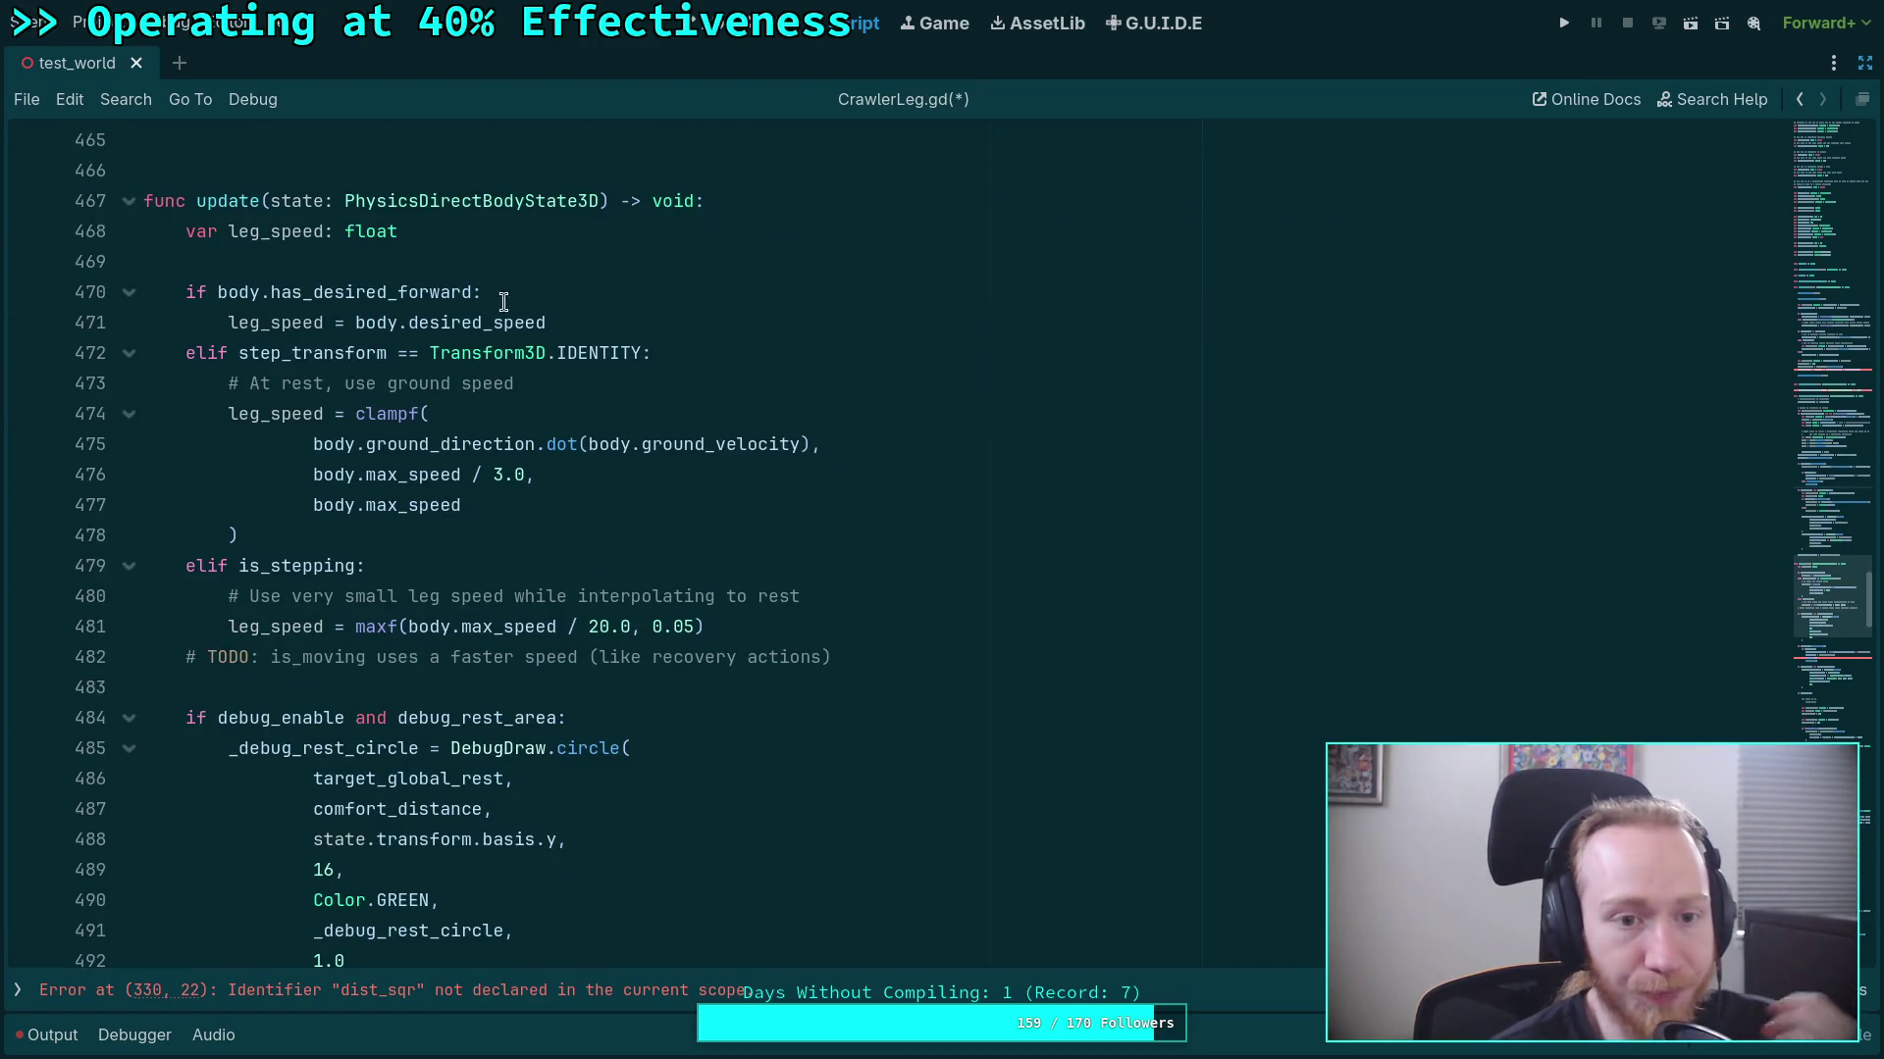
pyautogui.click(576, 253)
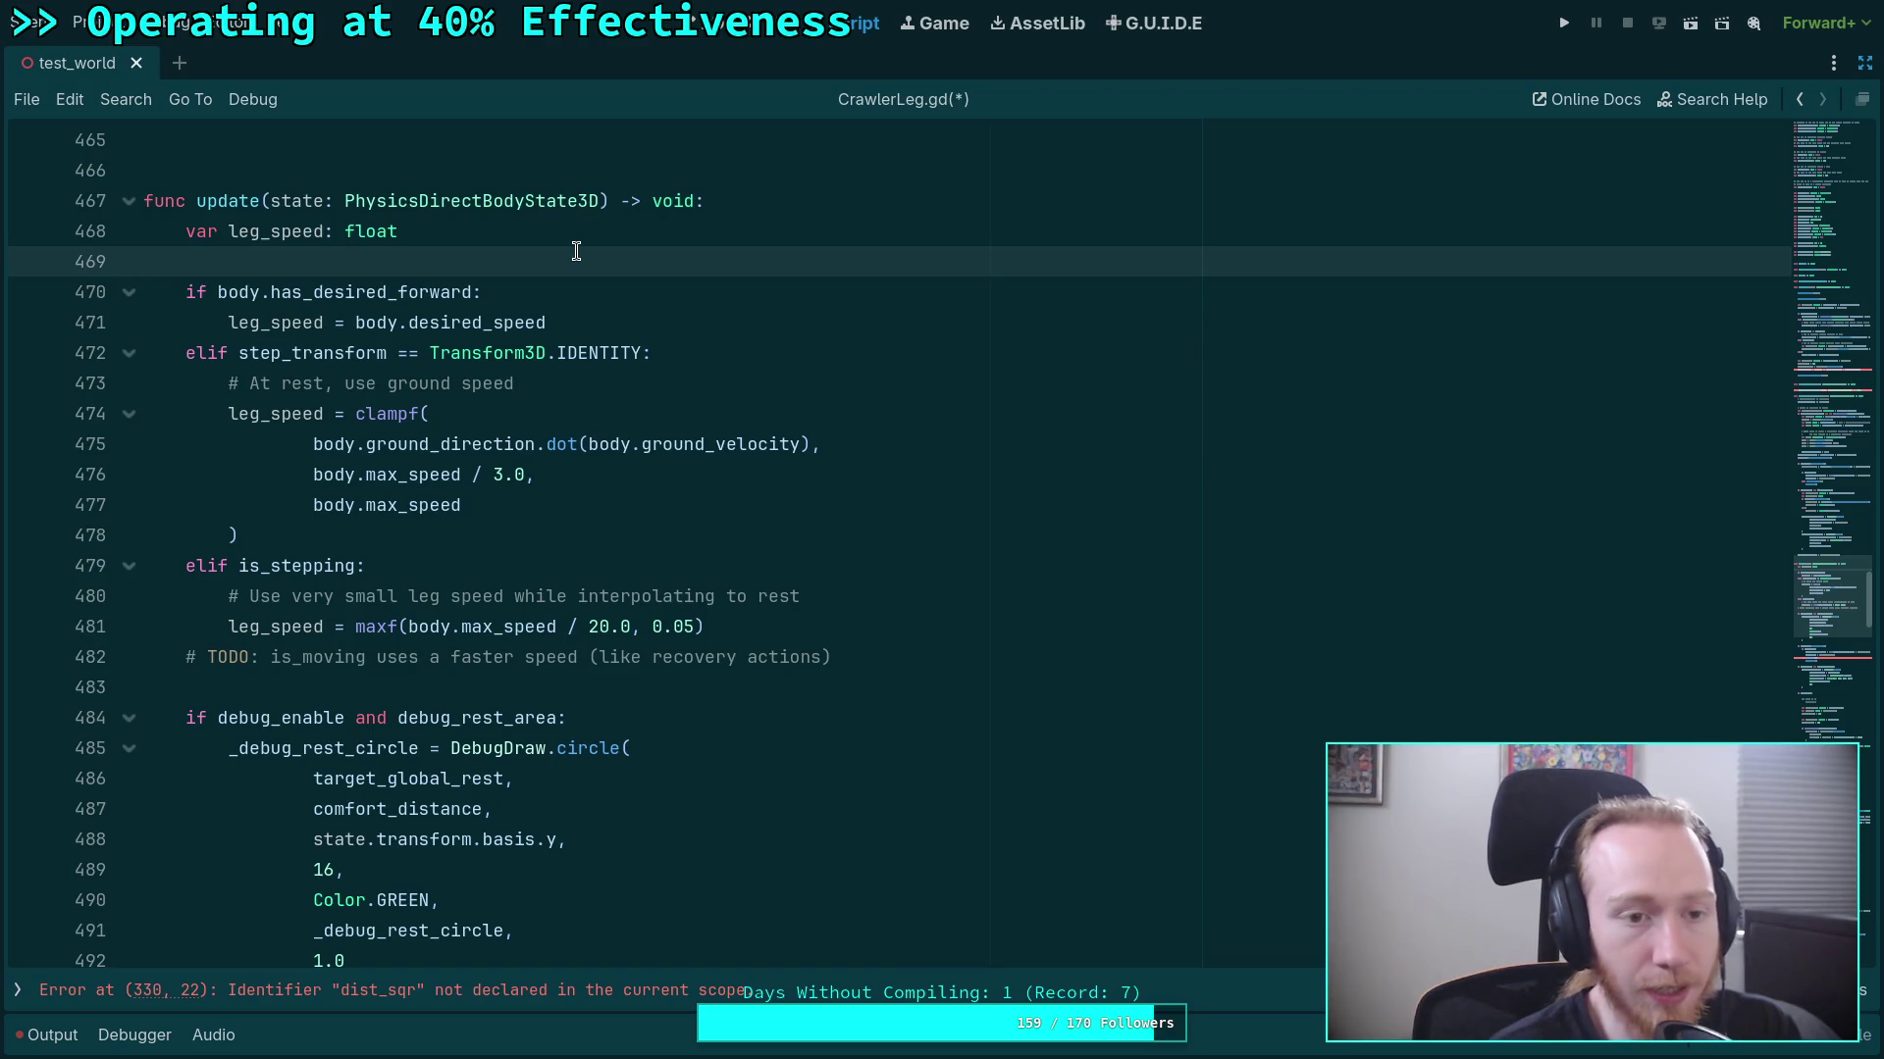
pyautogui.press('Up')
pyautogui.press('Return')
pyautogui.press('Return')
pyautogui.press('Up')
pyautogui.press('Up')
pyautogui.press('Return')
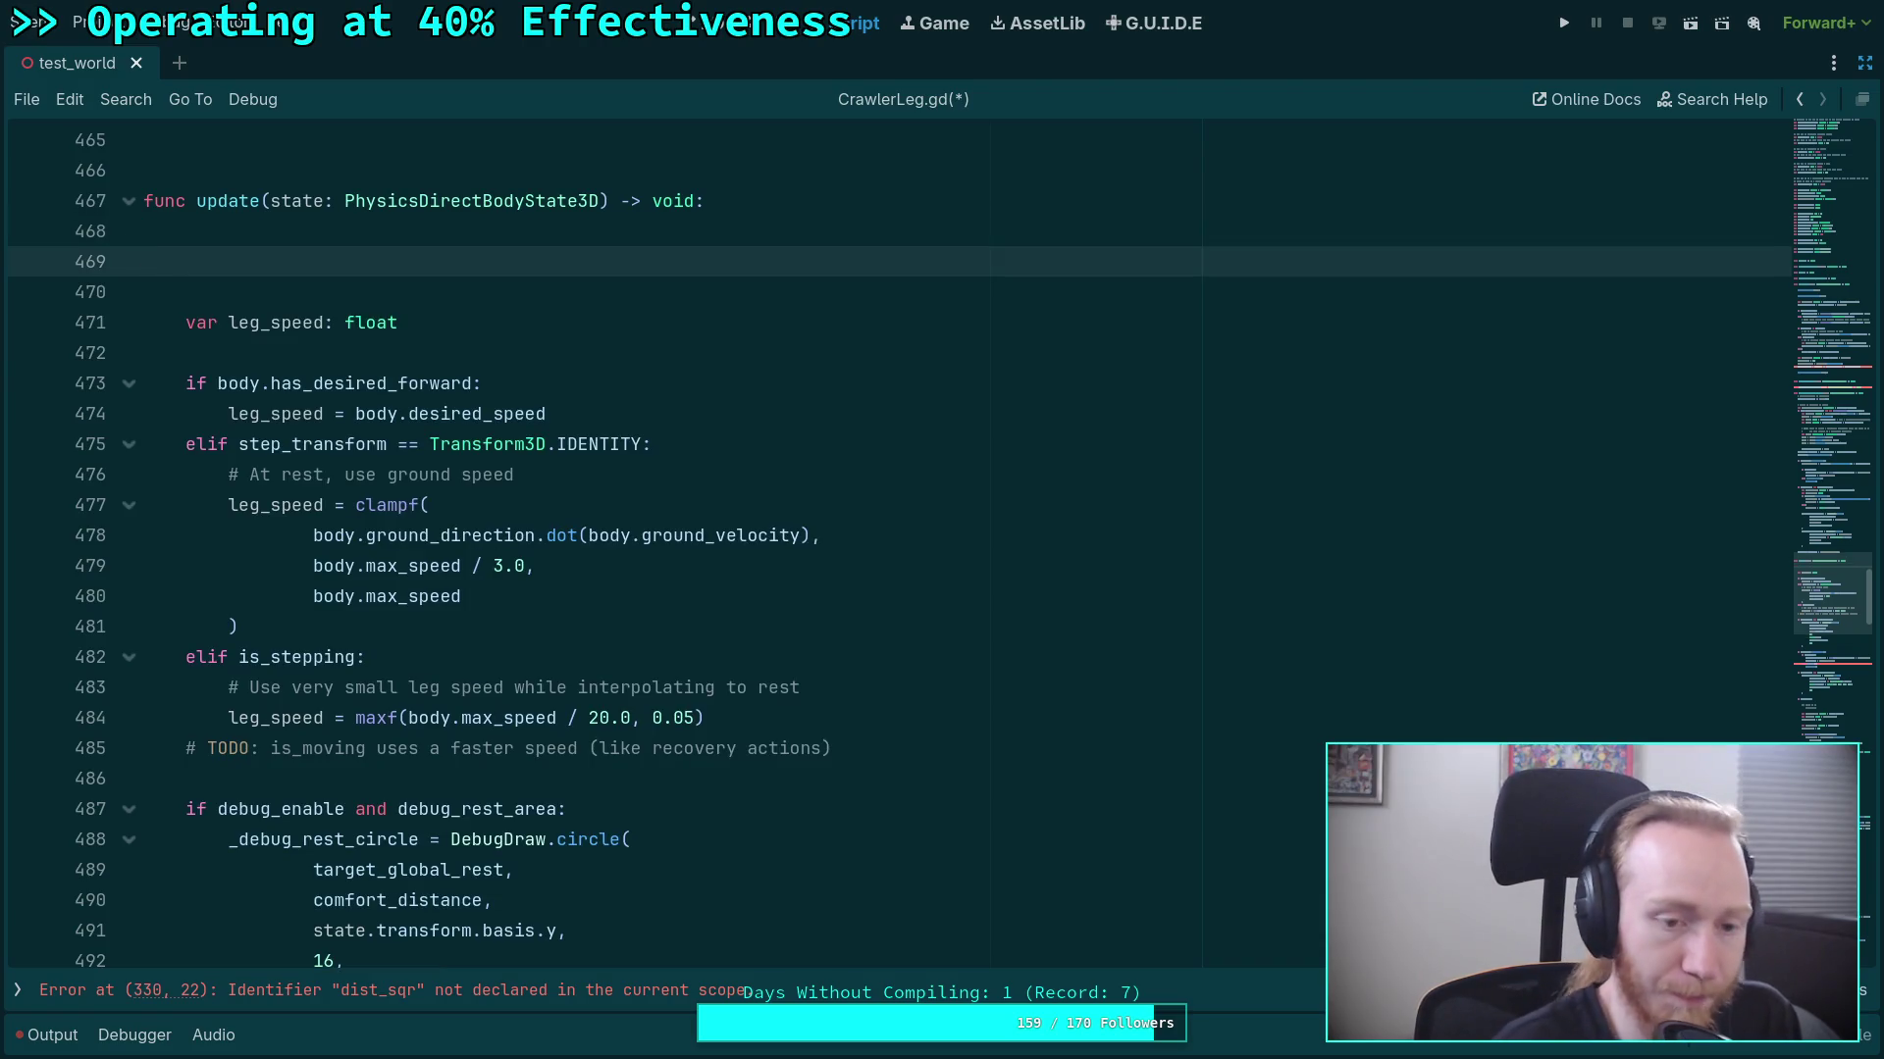
pyautogui.scroll(-7, 707, 362)
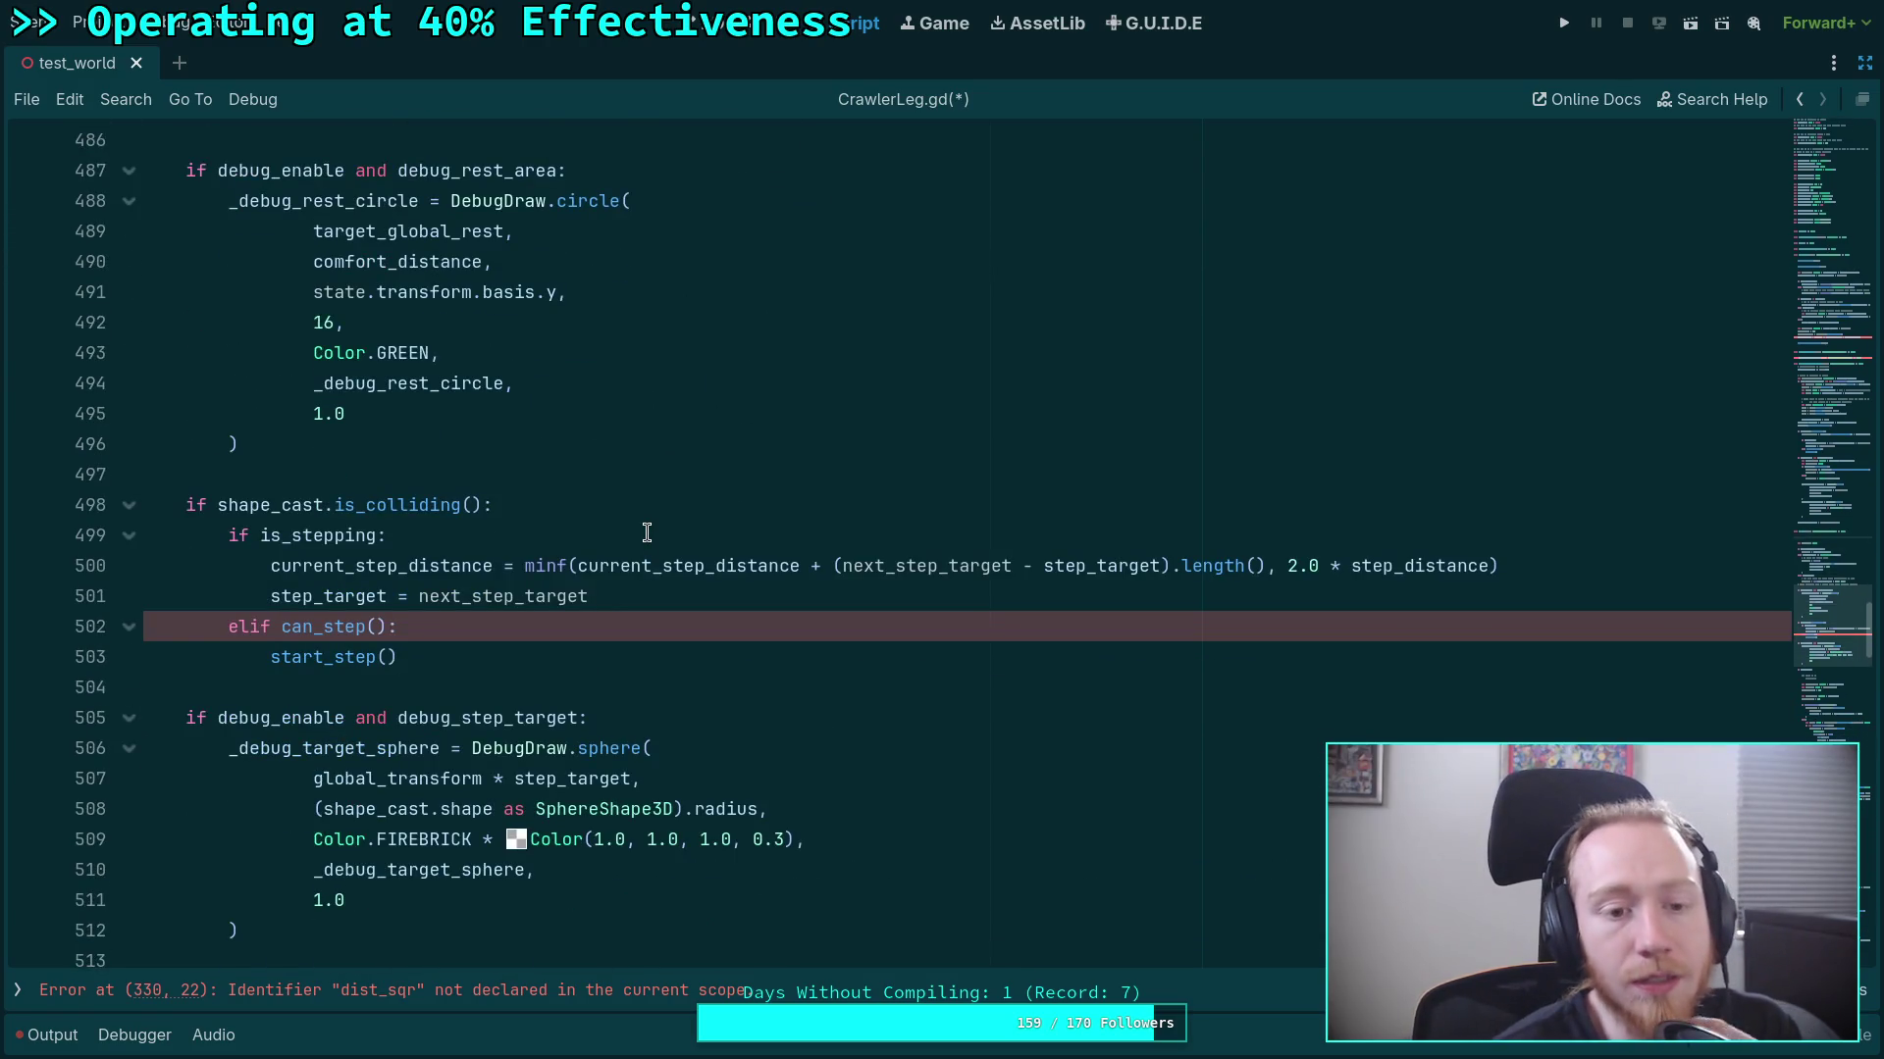
pyautogui.moveTo(438, 660)
pyautogui.mouseDown()
pyautogui.moveTo(142, 629)
pyautogui.moveTo(138, 527)
pyautogui.mouseUp()
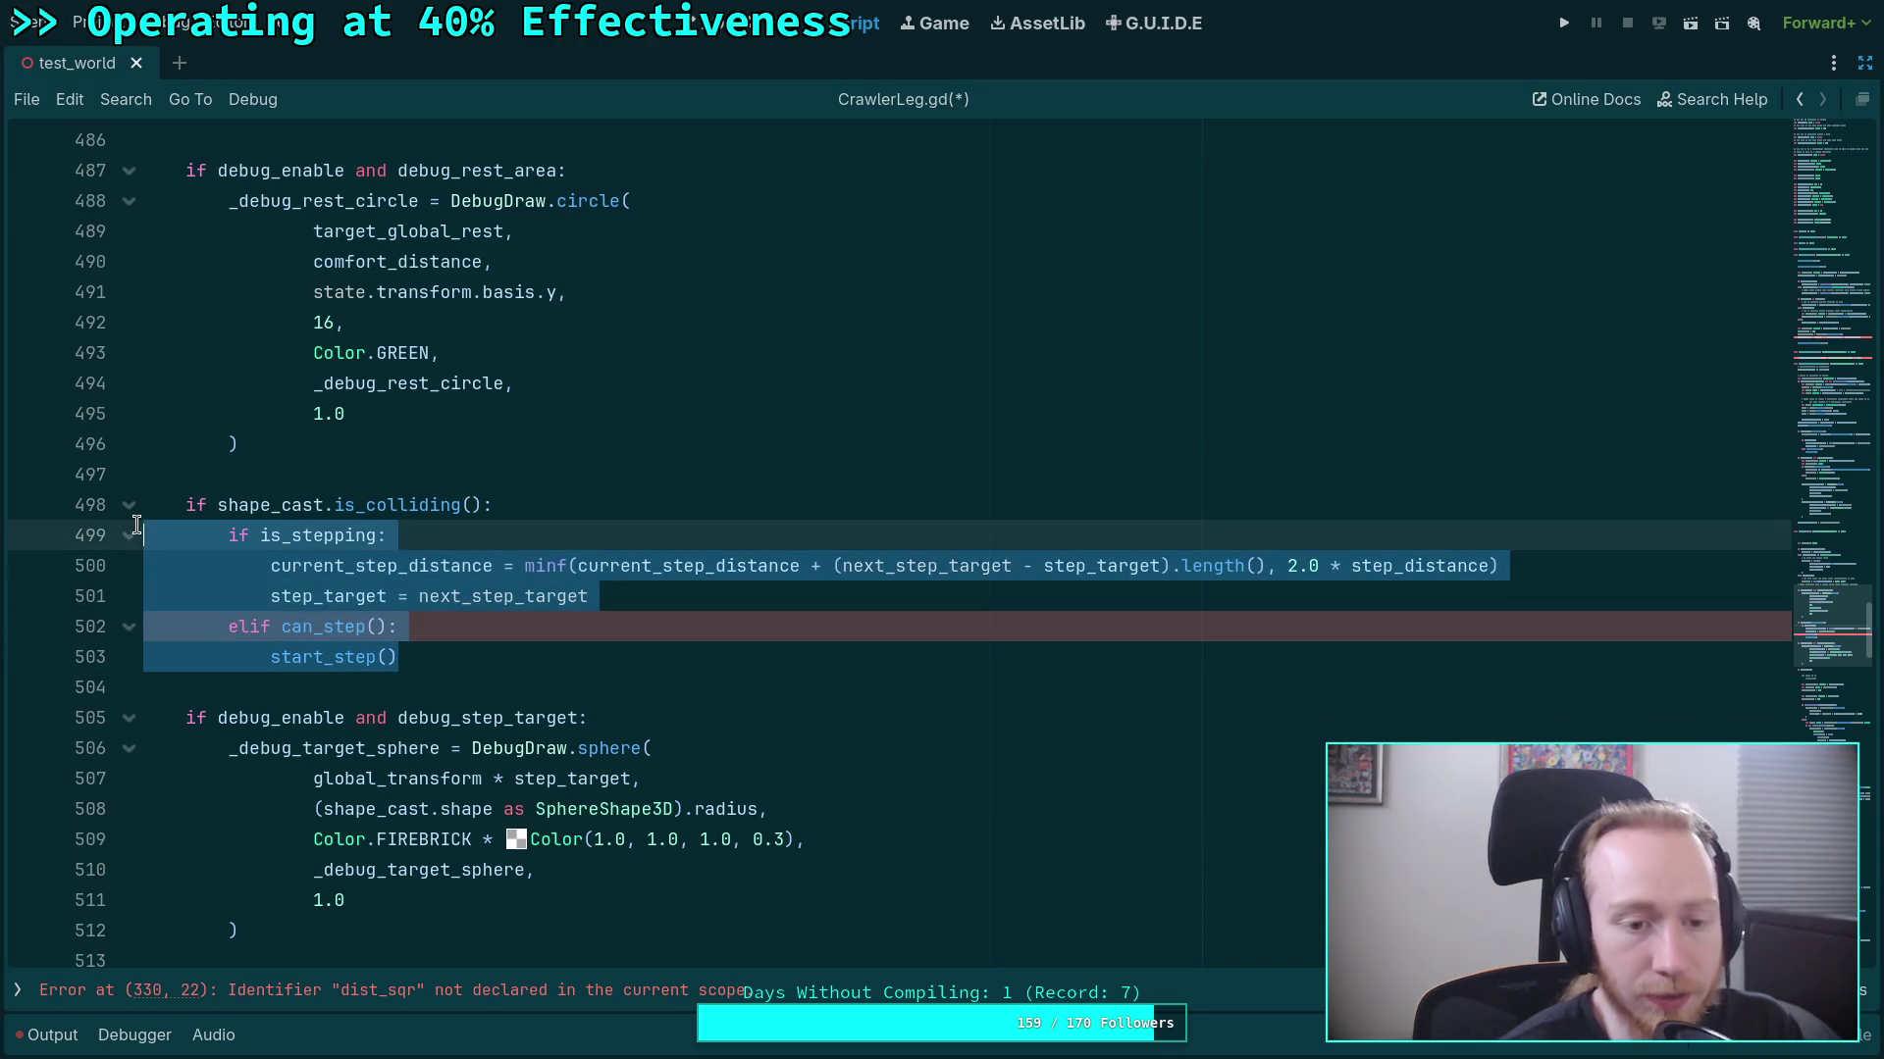
pyautogui.click(333, 596)
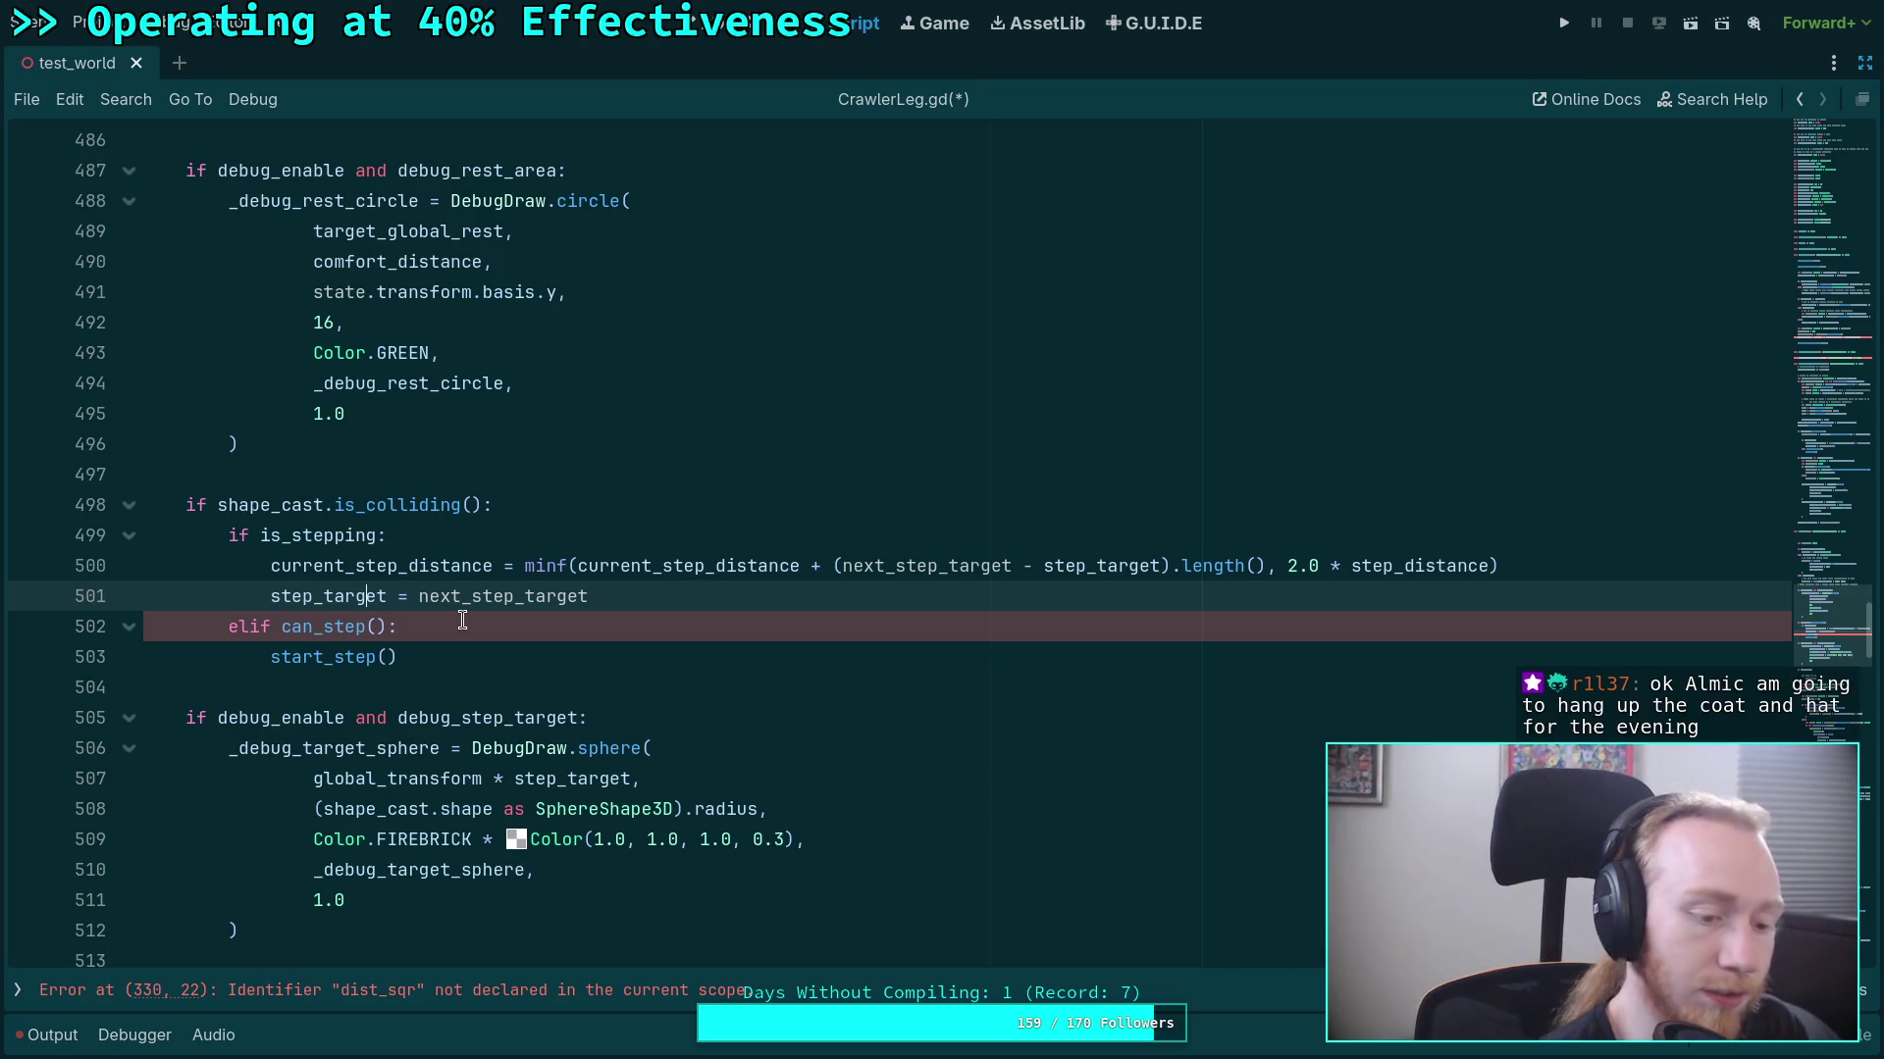
pyautogui.moveTo(462, 620); pyautogui.dragTo(198, 535)
pyautogui.click(436, 566)
pyautogui.scroll(10, 439, 567)
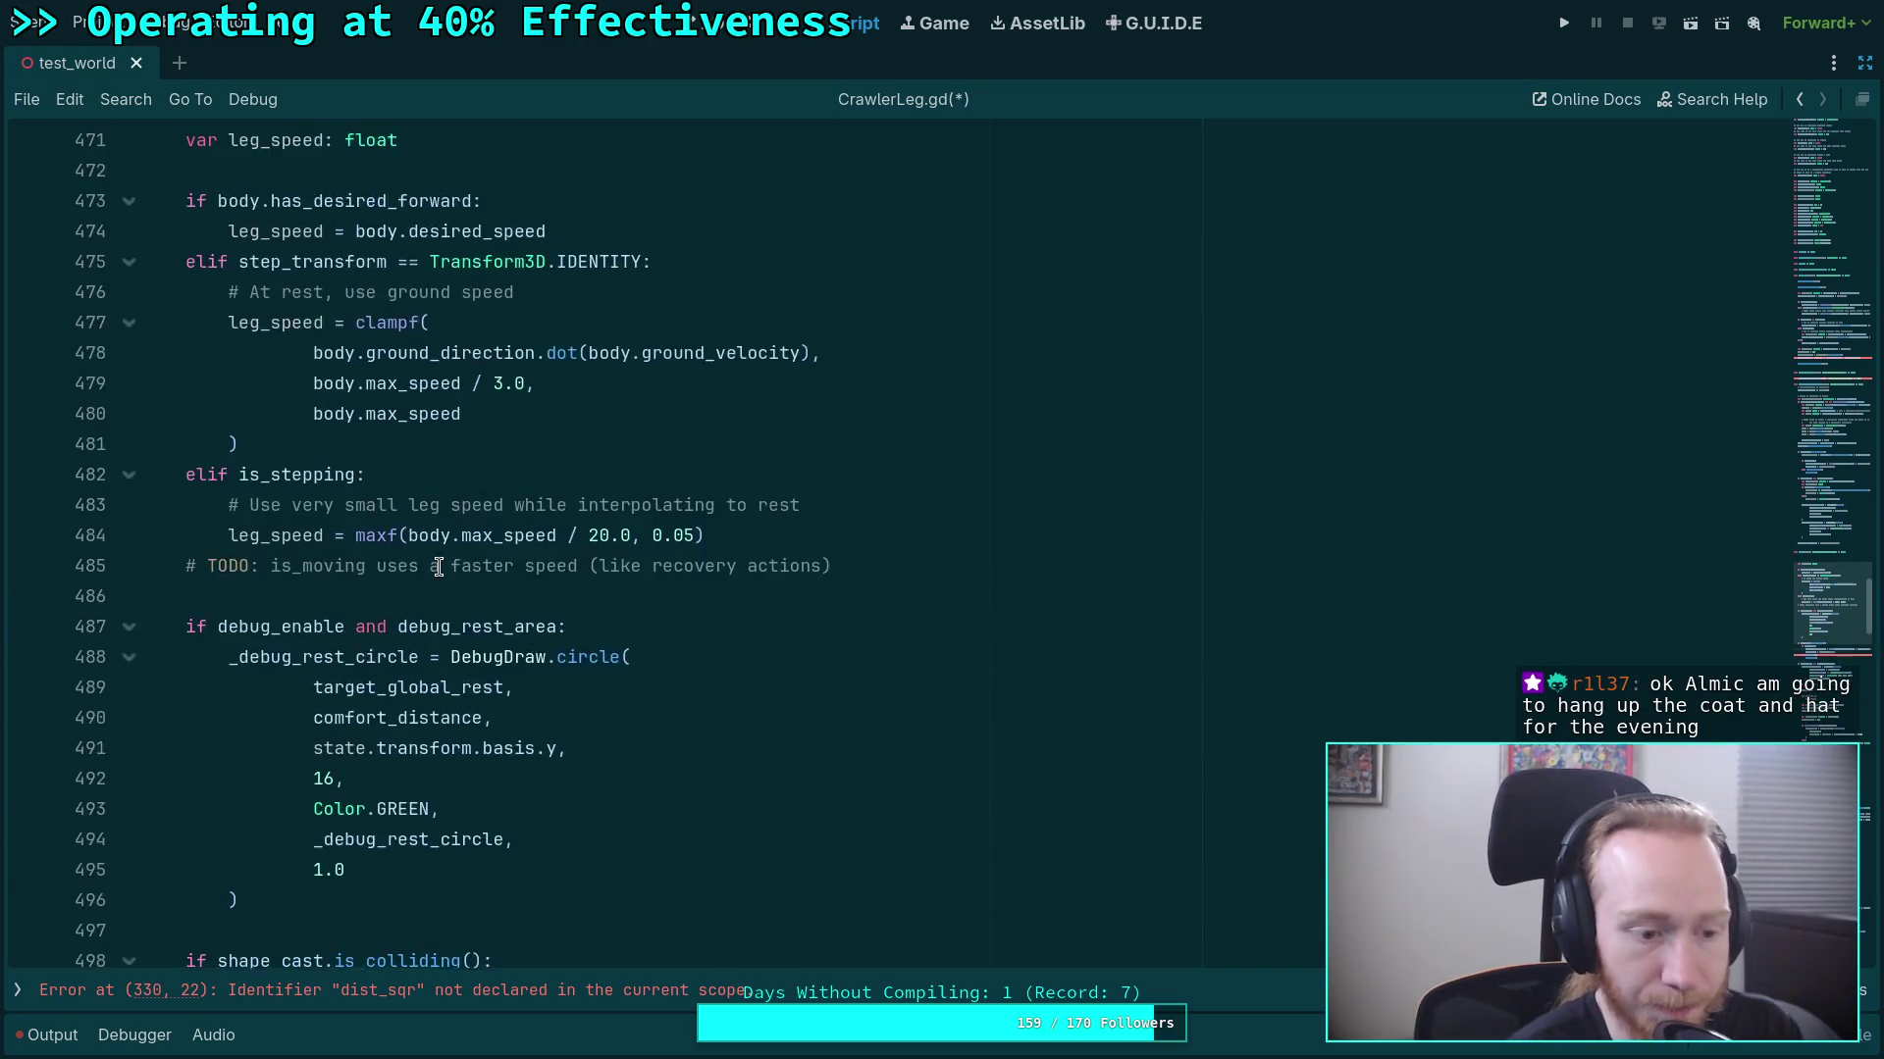
pyautogui.scroll(7, 439, 567)
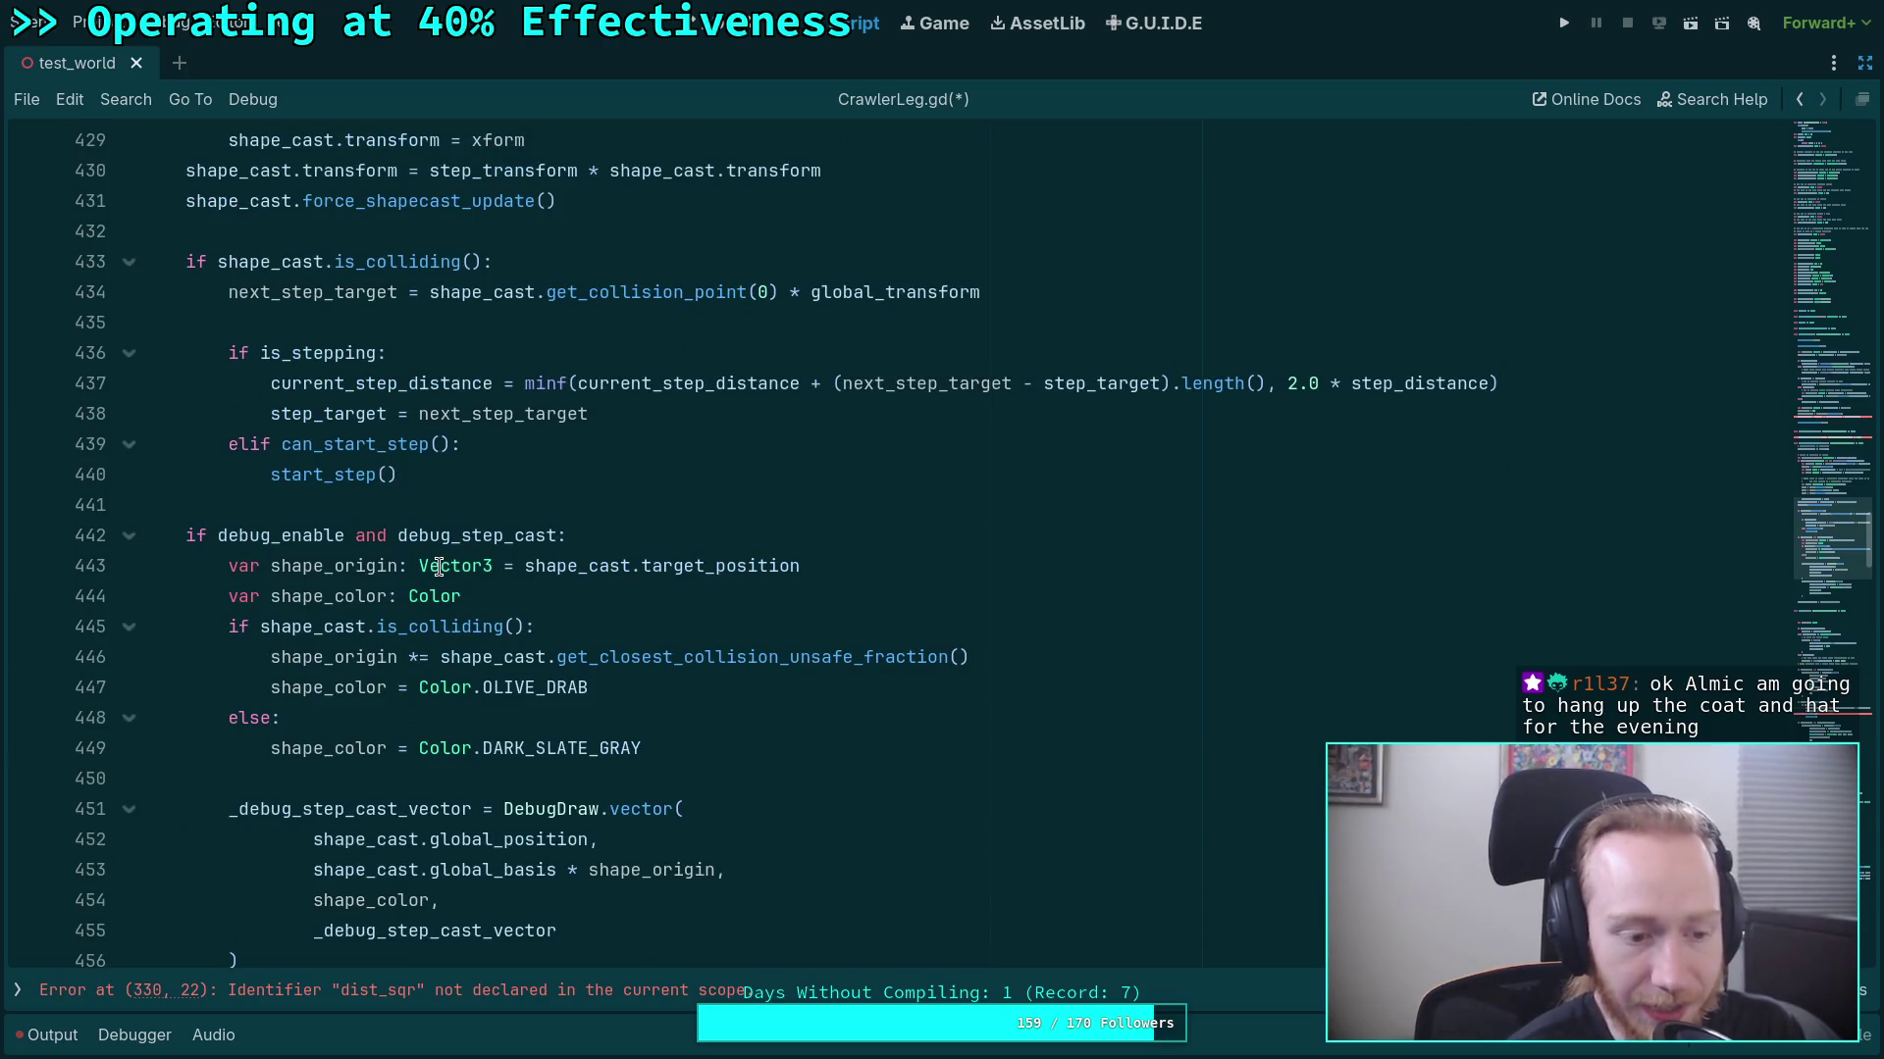
# Expand the _update_step_transform function to inspect its body.
pyautogui.scroll(5, 439, 567)
pyautogui.scroll(20, 439, 567)
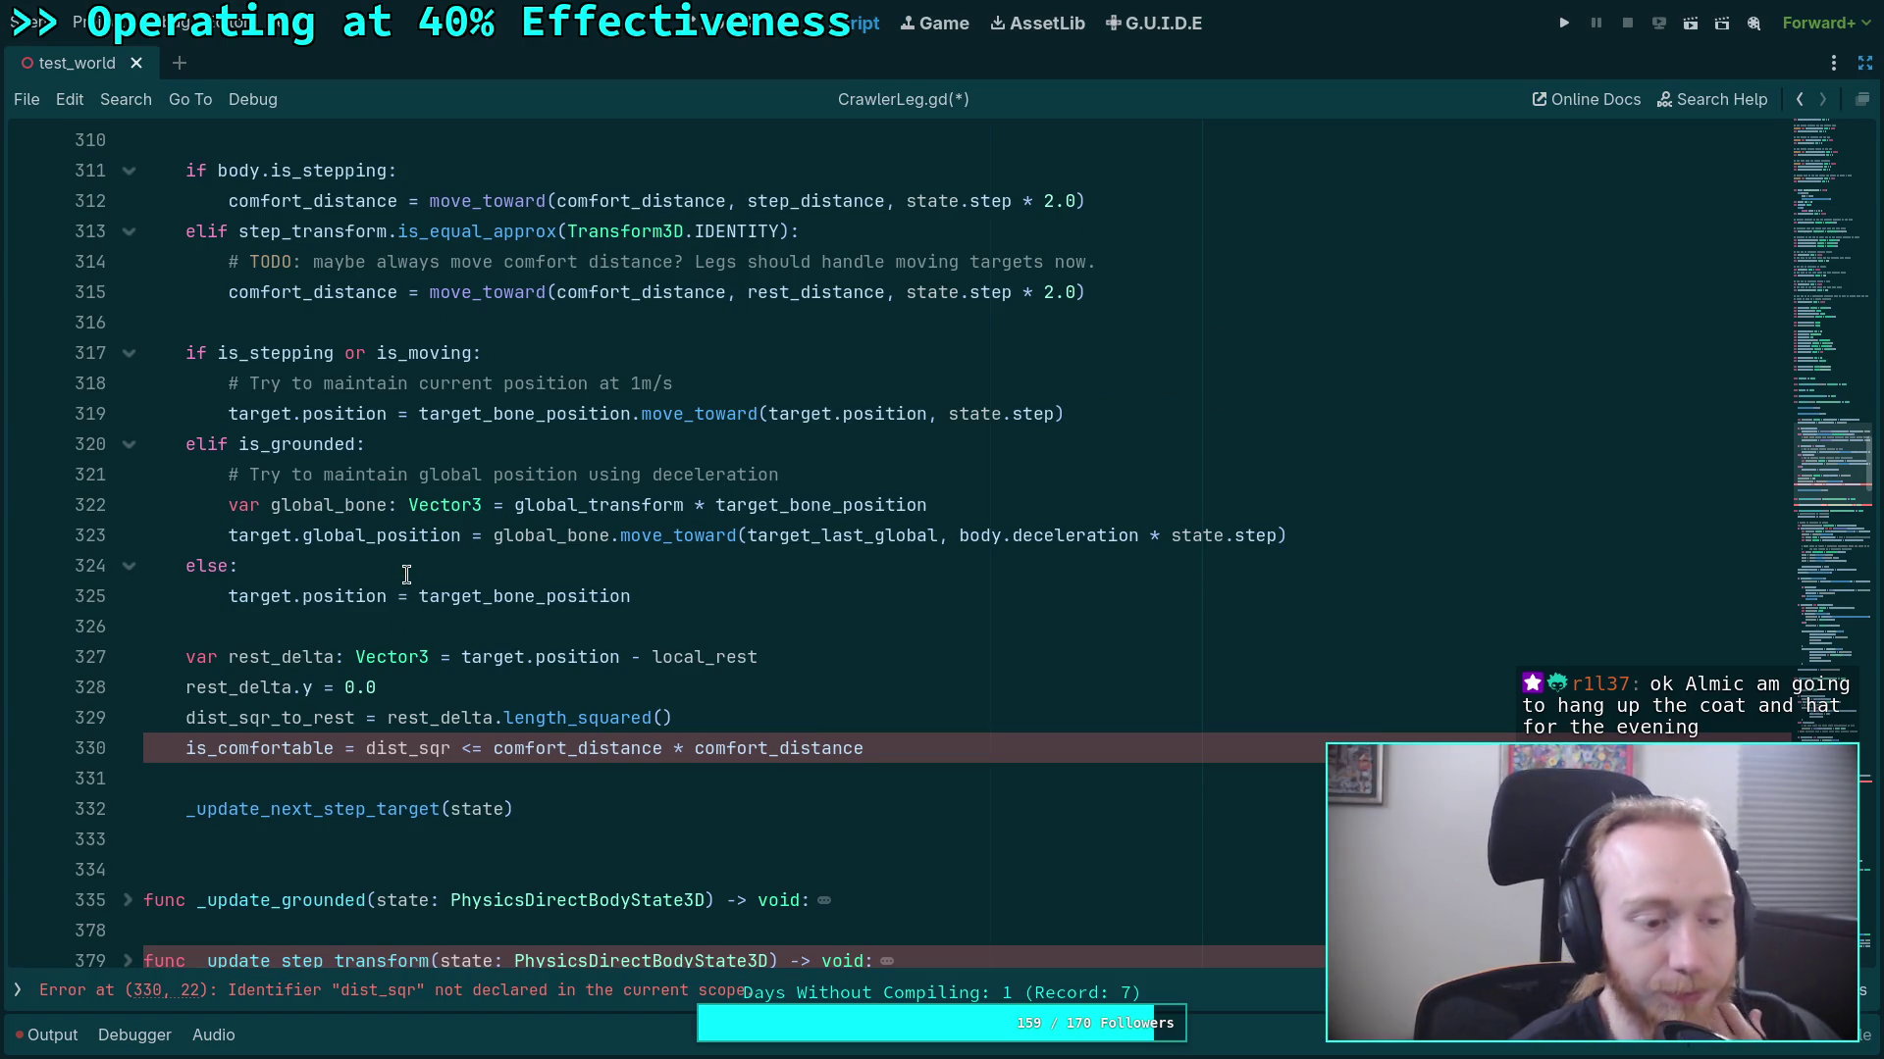
pyautogui.scroll(6, 406, 574)
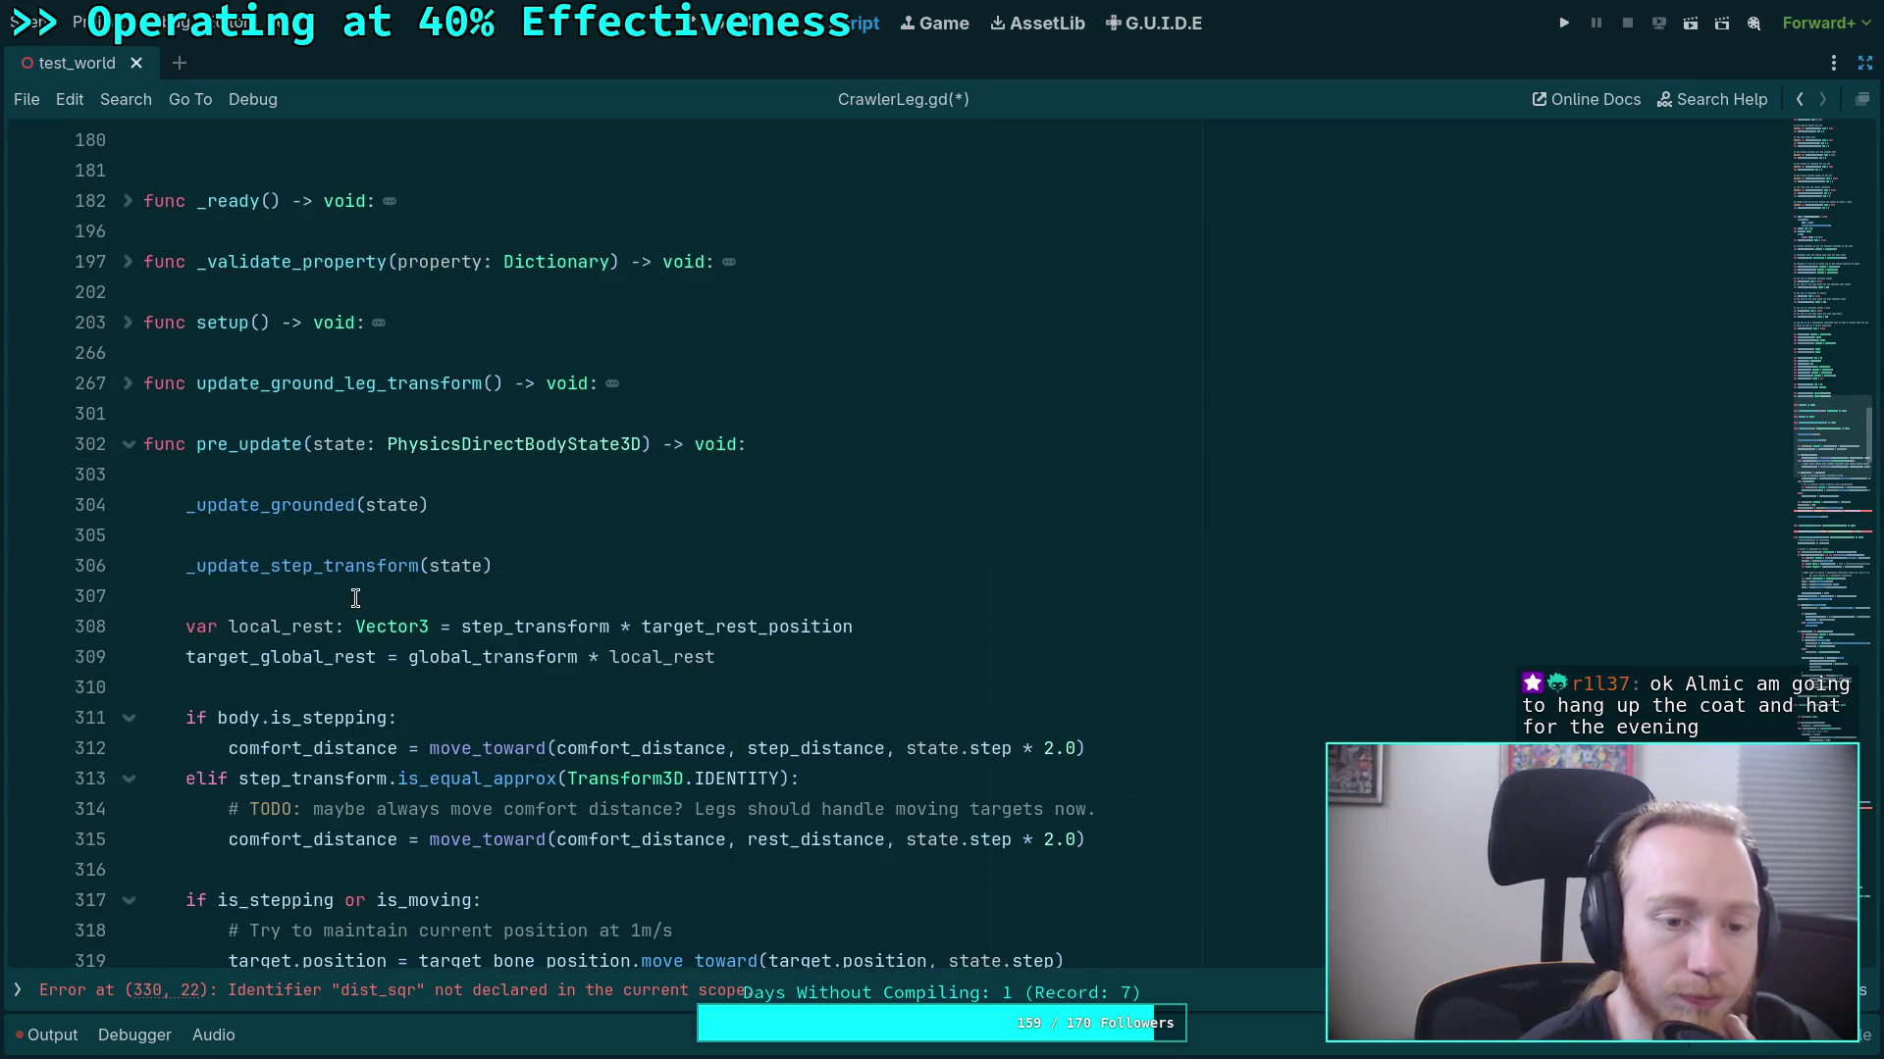
pyautogui.click(362, 590)
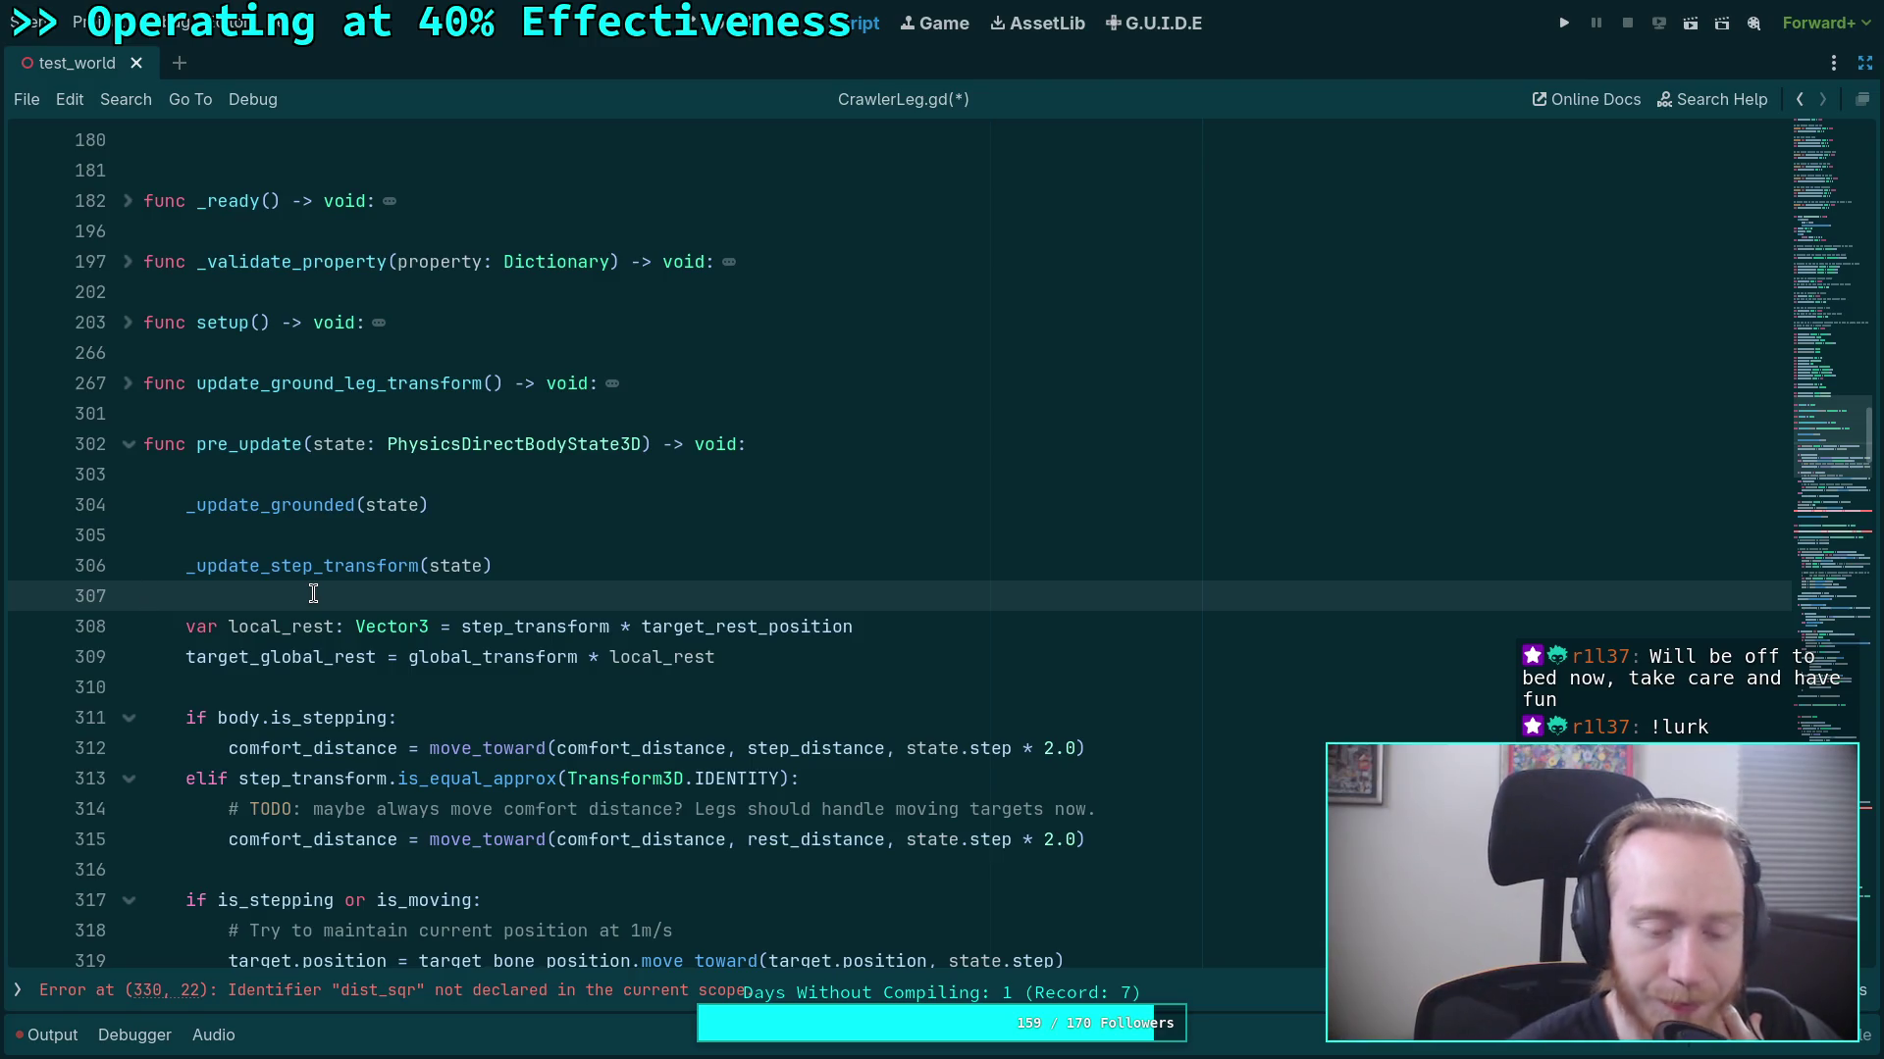
pyautogui.scroll(-1, 315, 593)
pyautogui.scroll(-5, 321, 537)
pyautogui.scroll(-2, 465, 592)
pyautogui.scroll(-2, 465, 592)
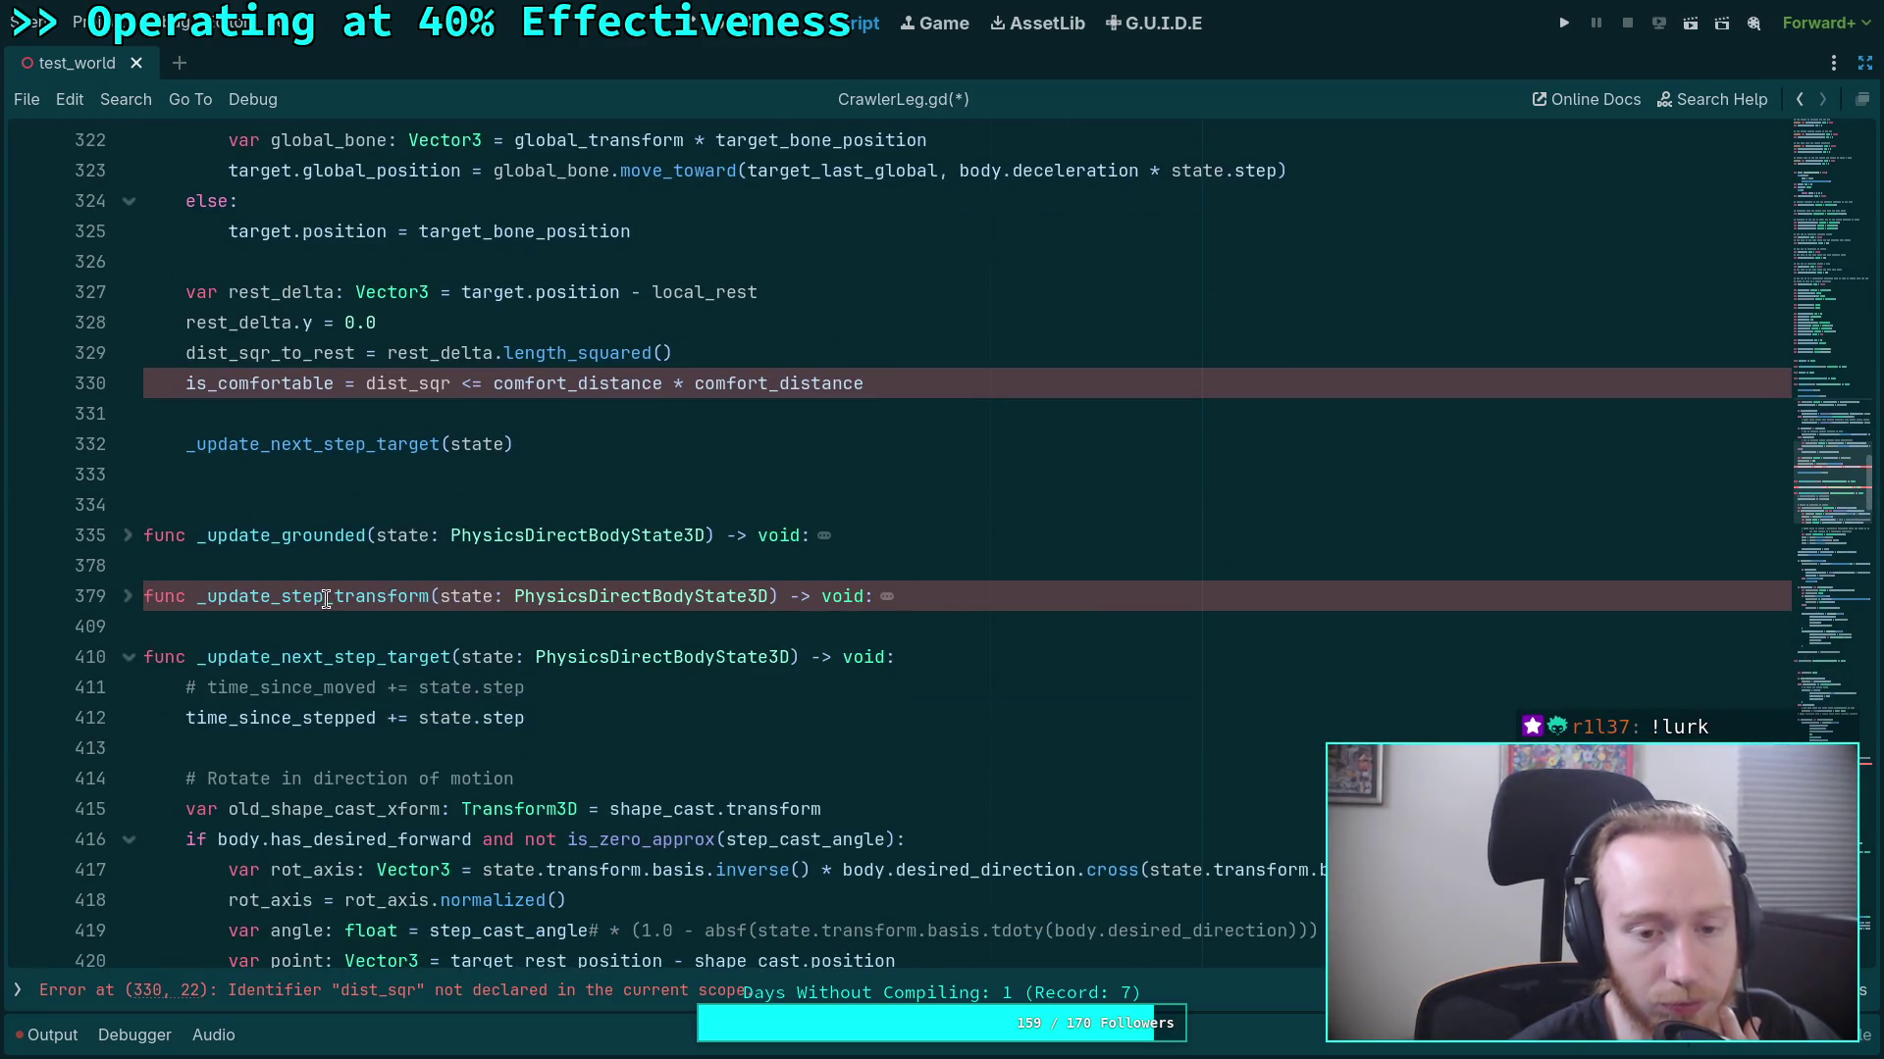
pyautogui.moveTo(333, 599); pyautogui.dragTo(429, 598)
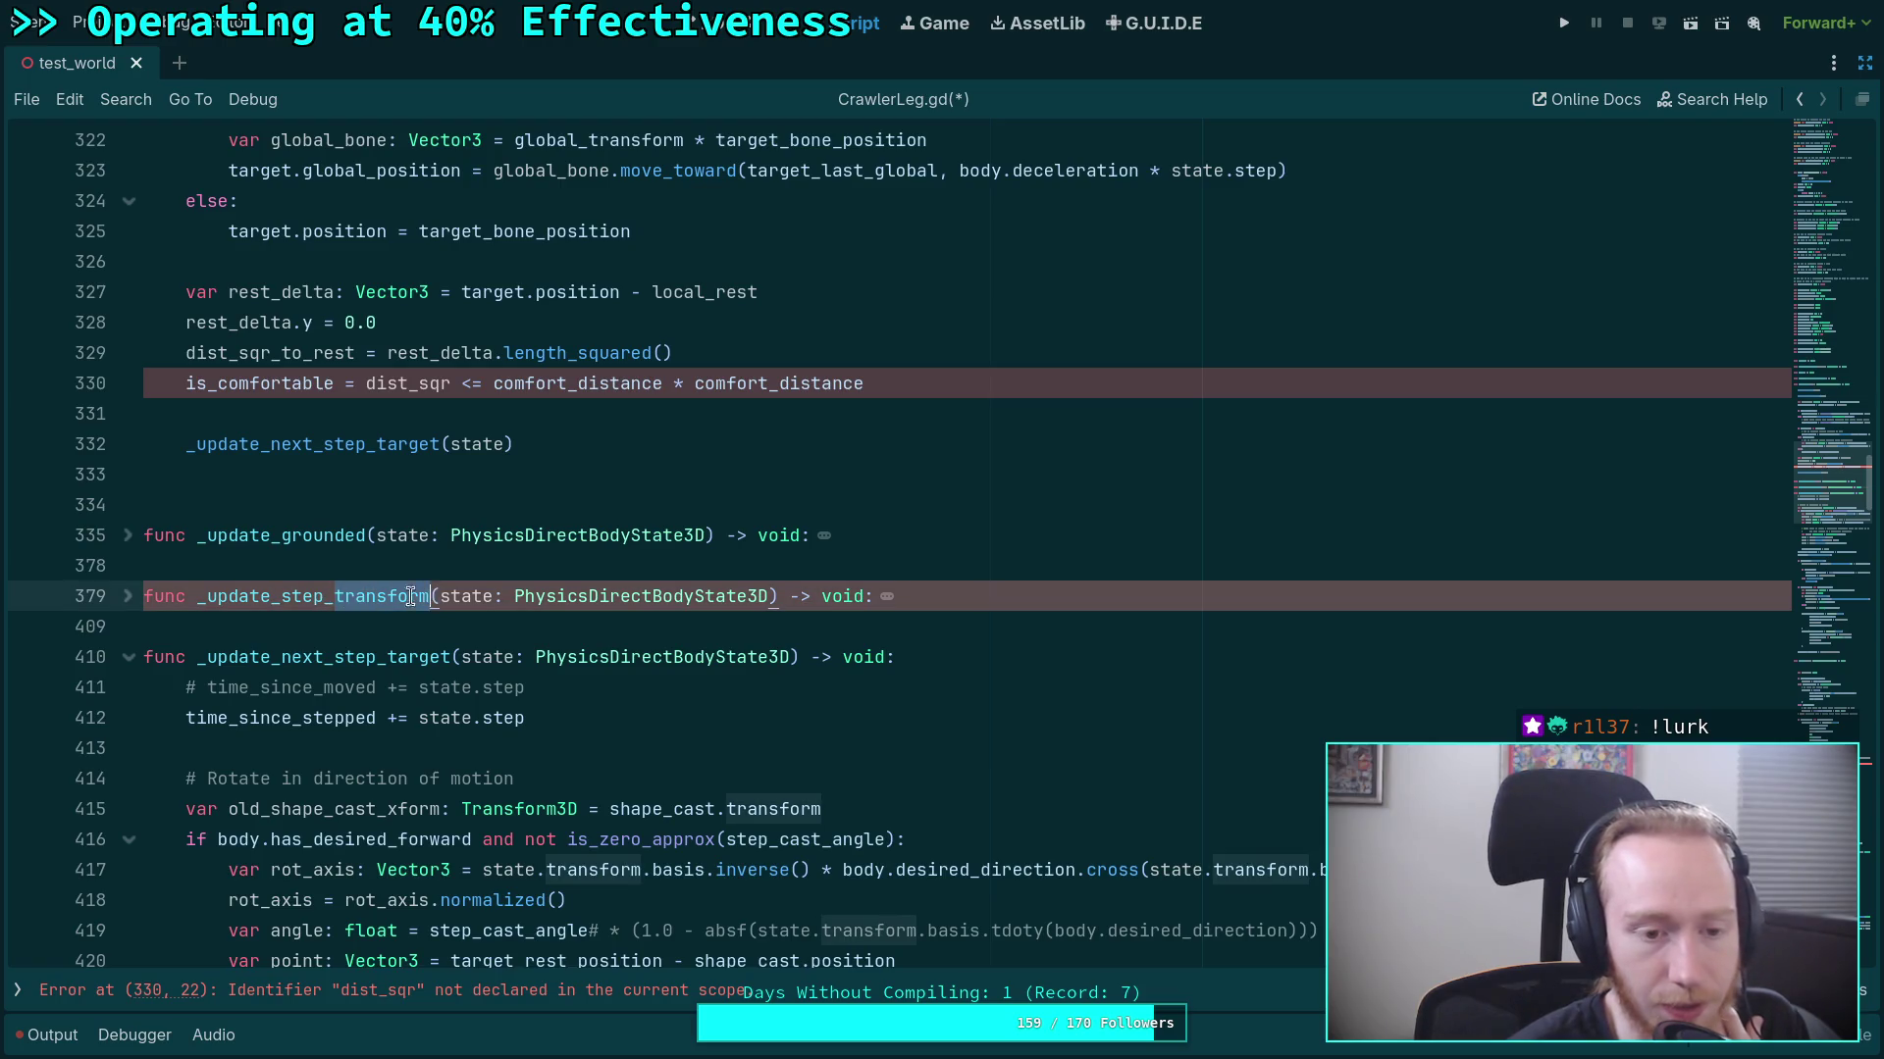
pyautogui.click(127, 596)
pyautogui.scroll(-15, 402, 608)
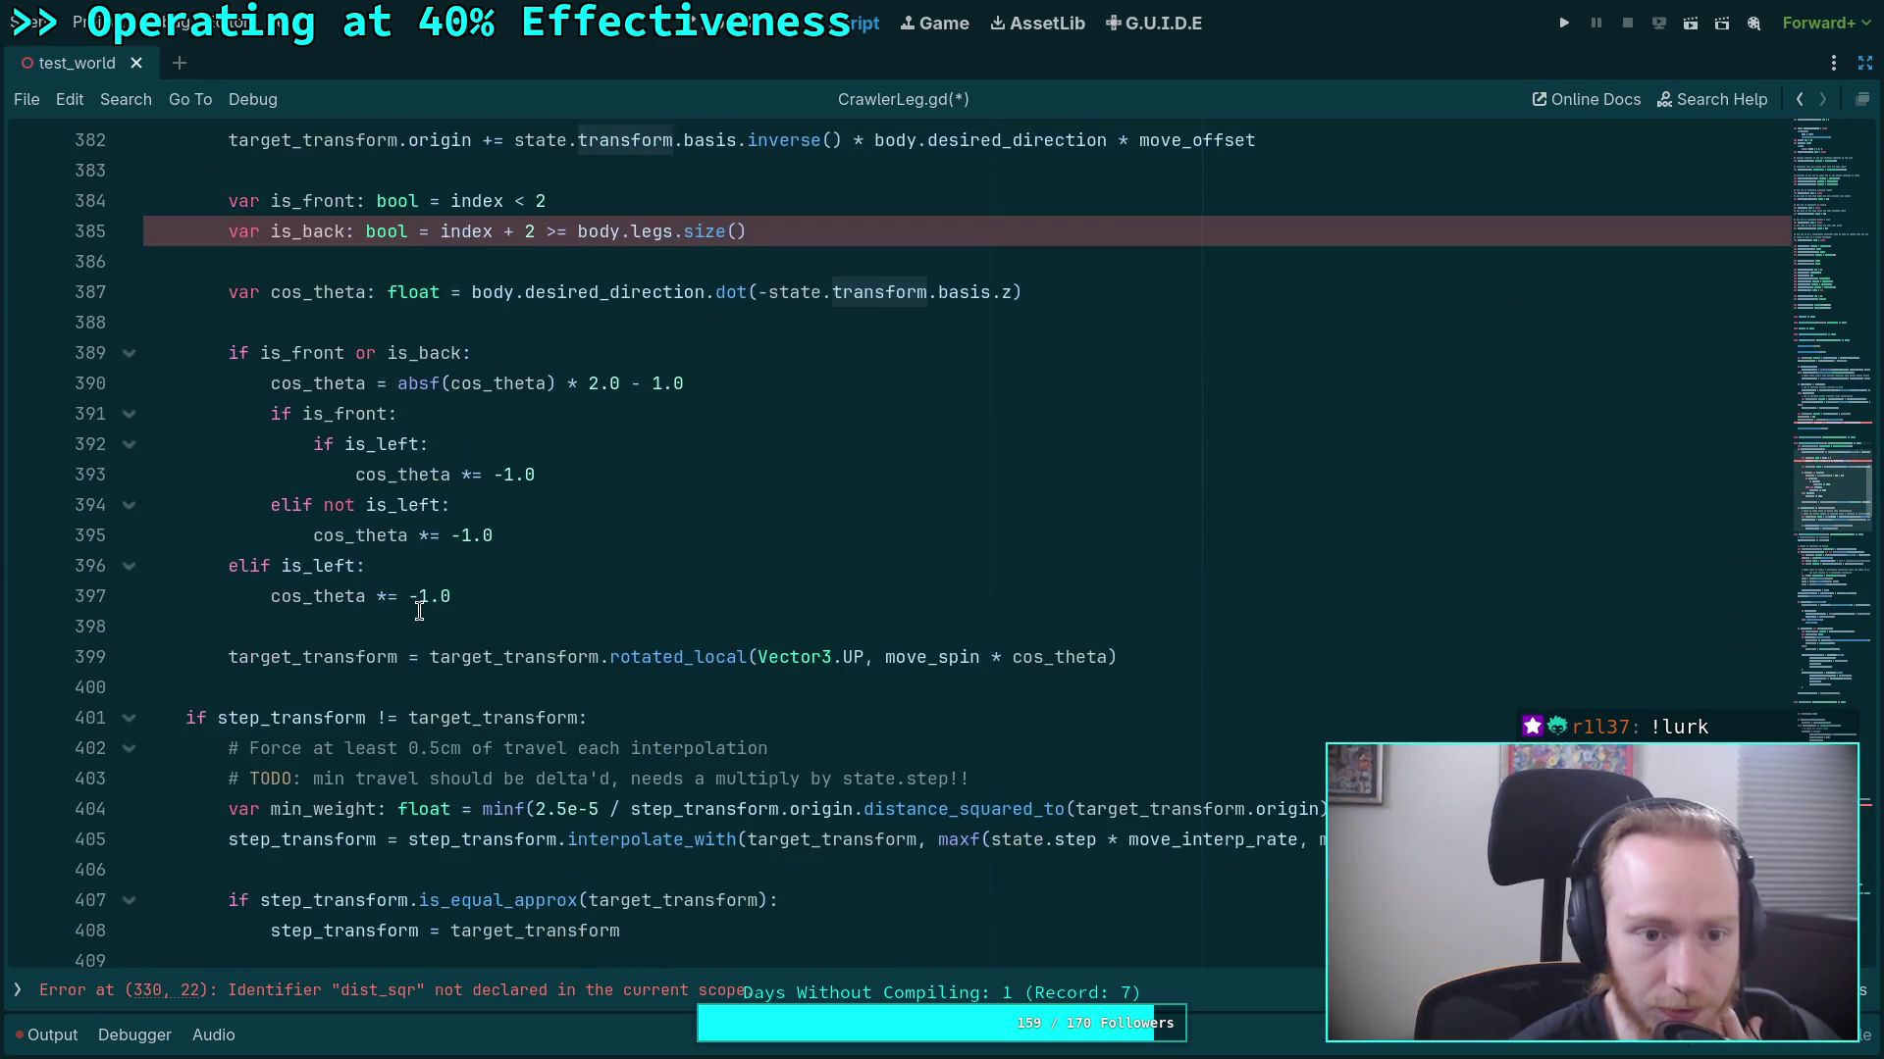
pyautogui.scroll(-1, 418, 611)
pyautogui.scroll(20, 417, 610)
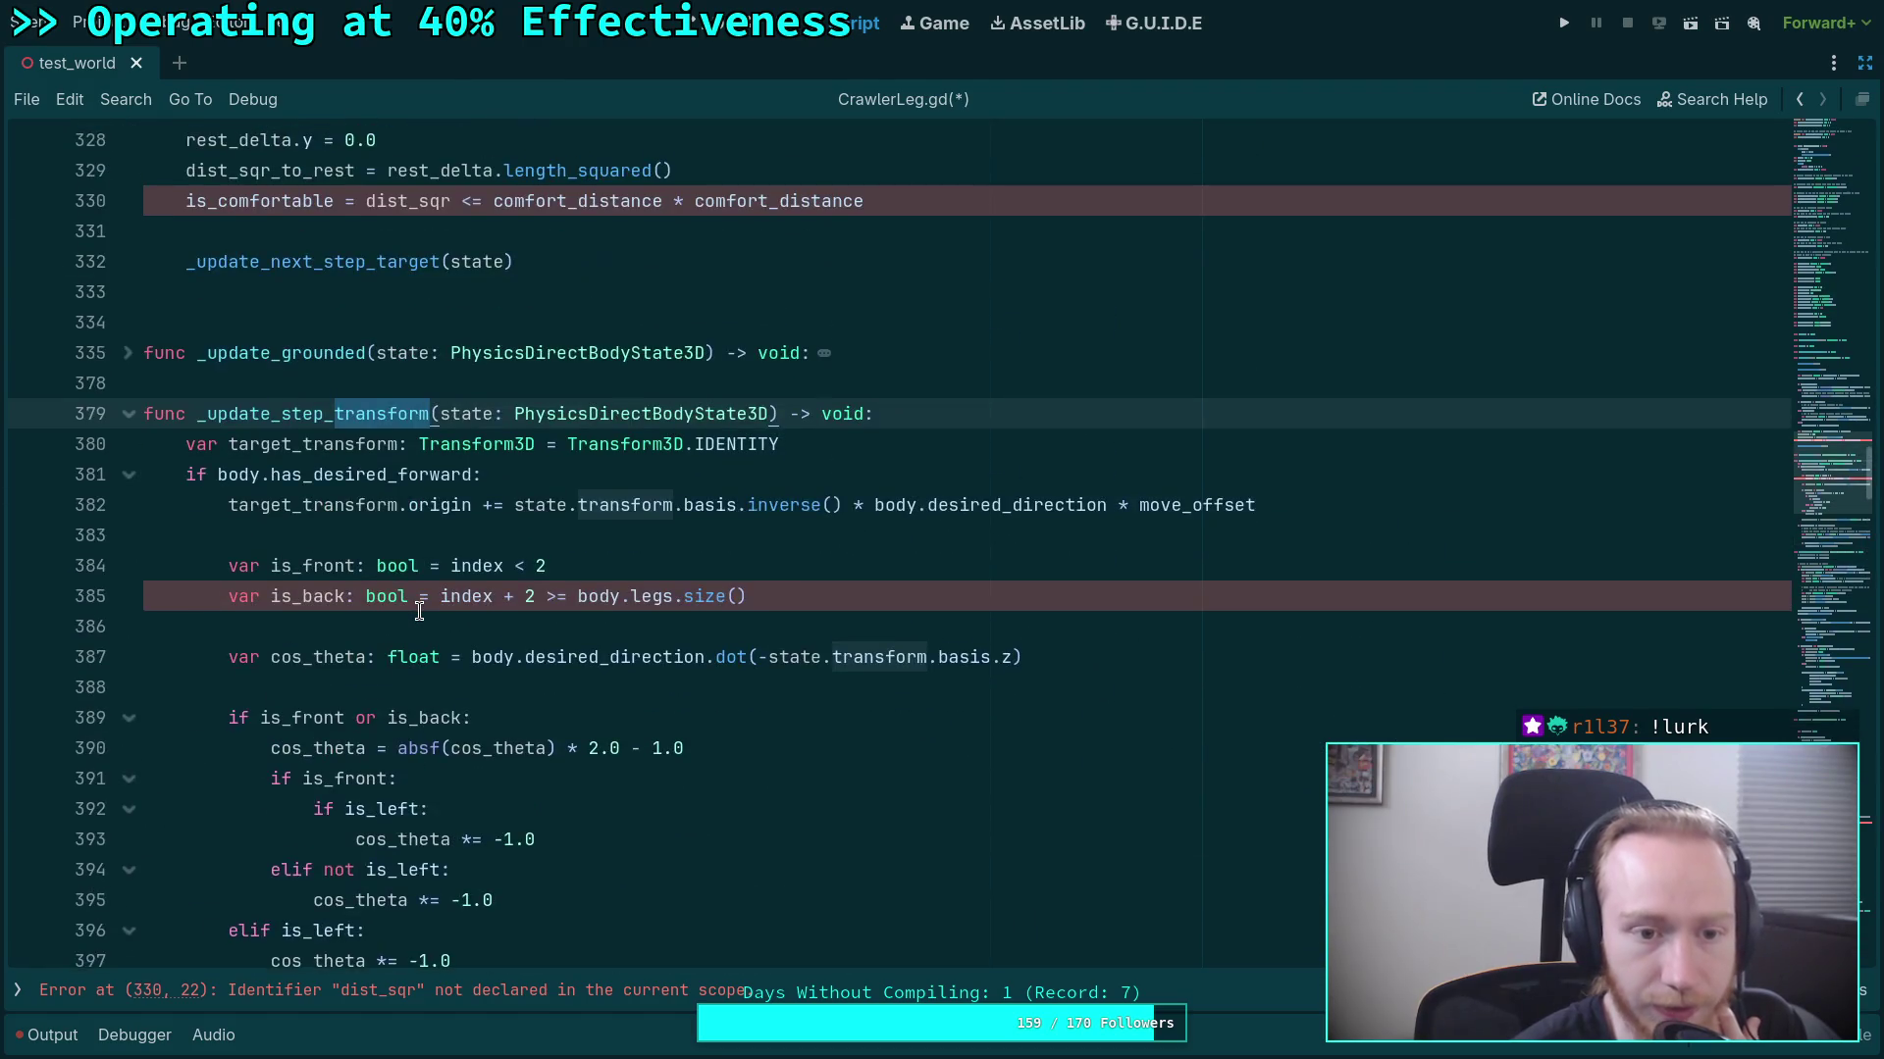
# Check the is_front and is_back lines and save the script with Ctrl+S.
pyautogui.click(416, 610)
pyautogui.click(304, 623)
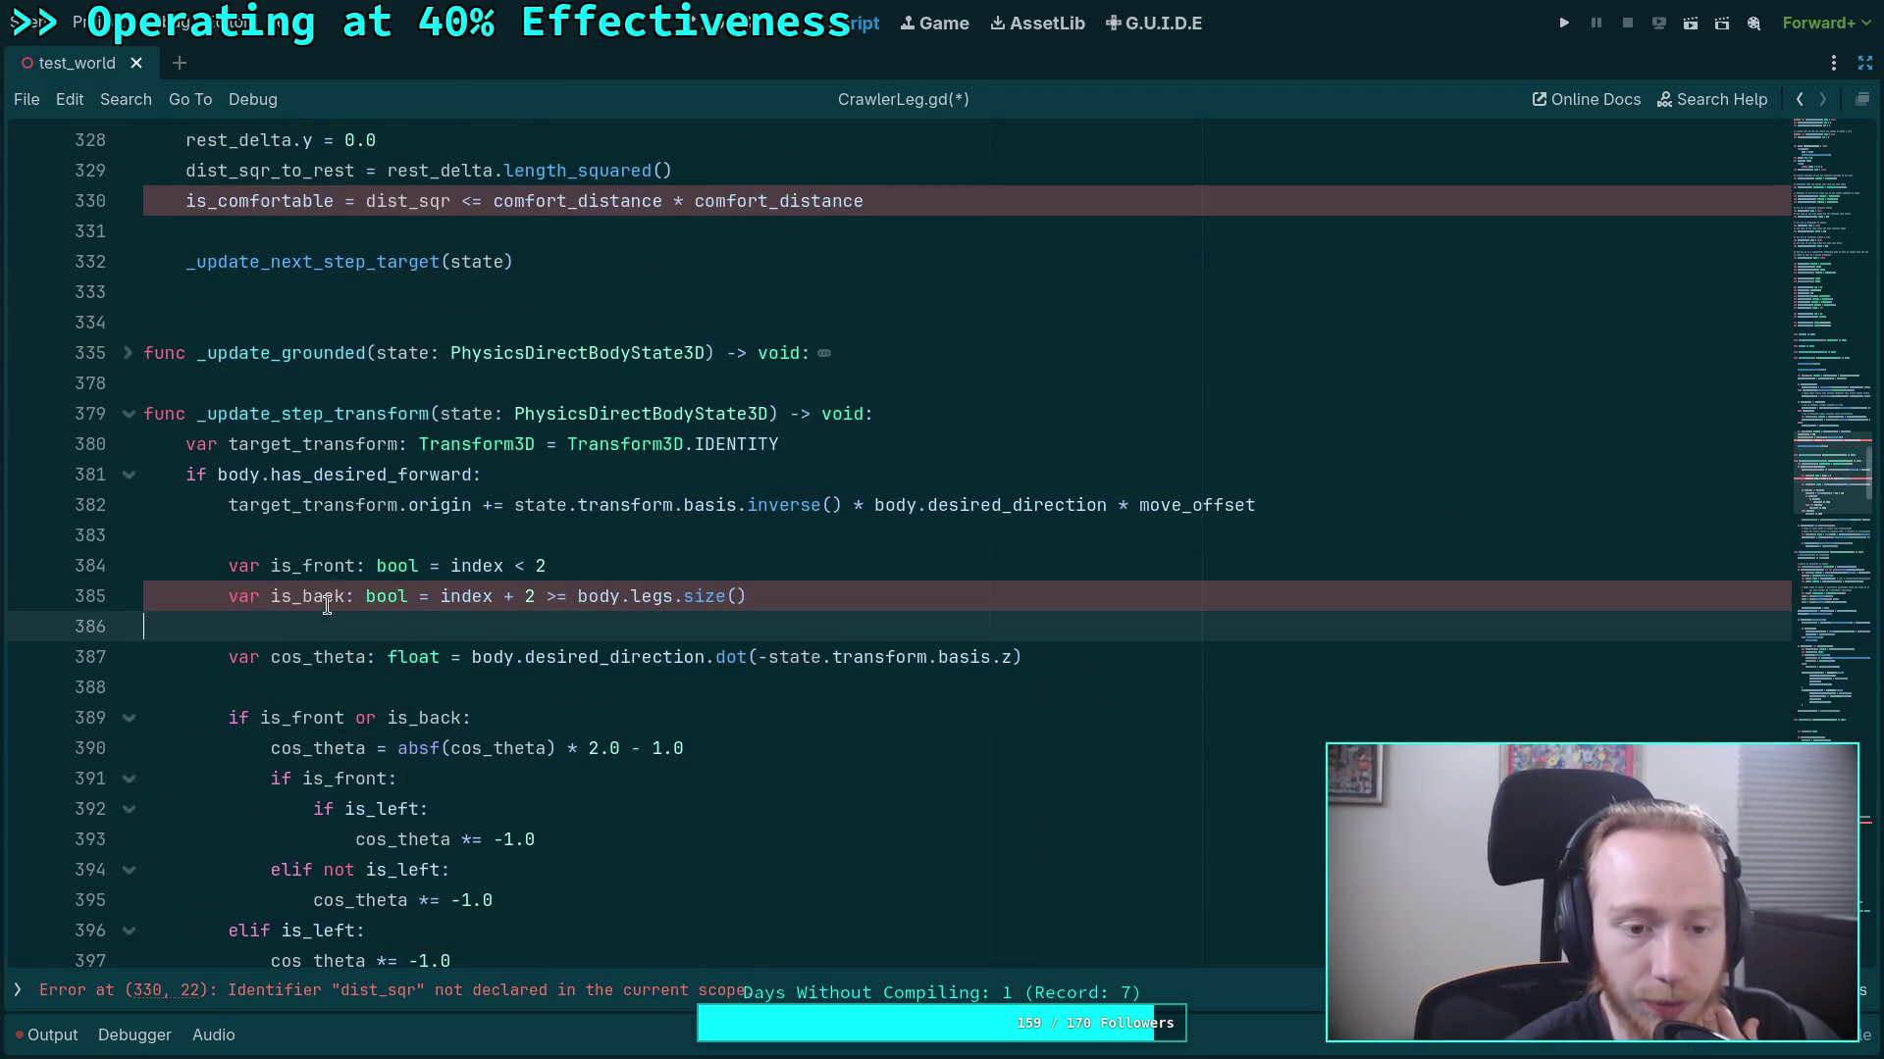
pyautogui.moveTo(583, 593)
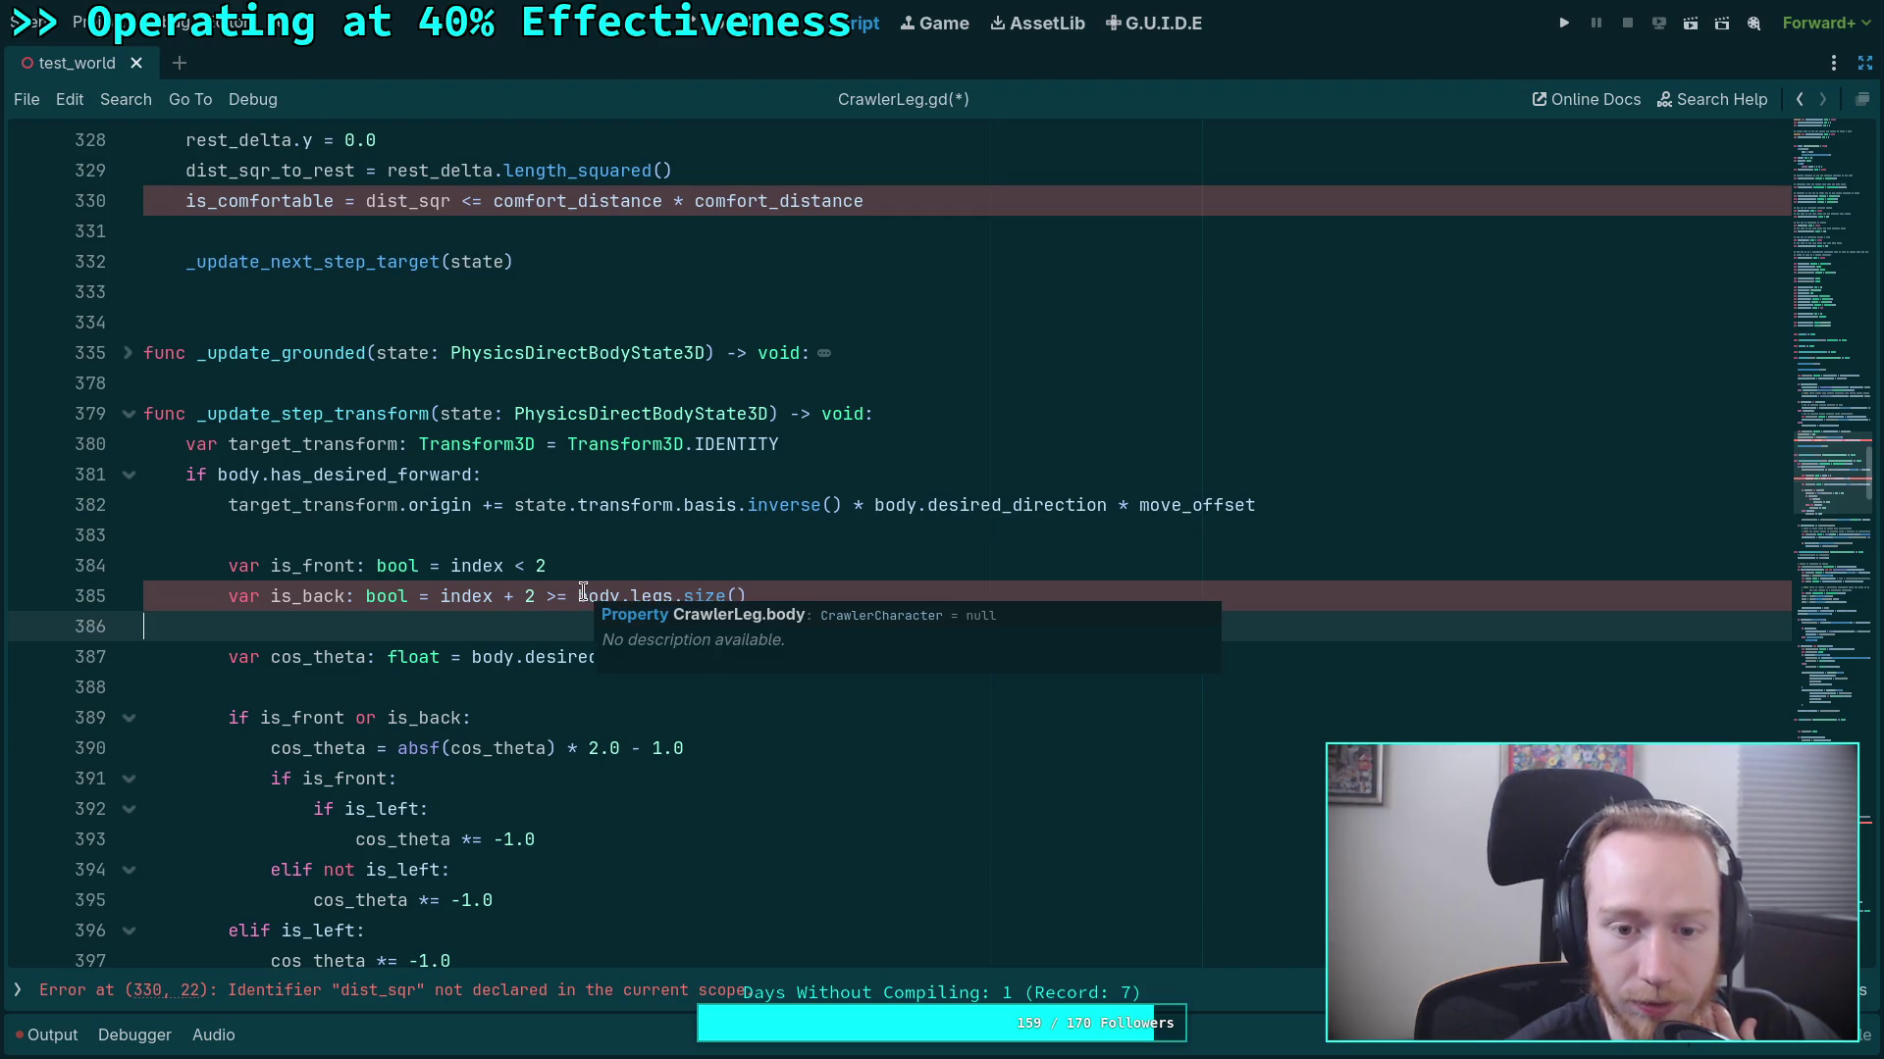
pyautogui.click(605, 557)
pyautogui.scroll(1, 604, 556)
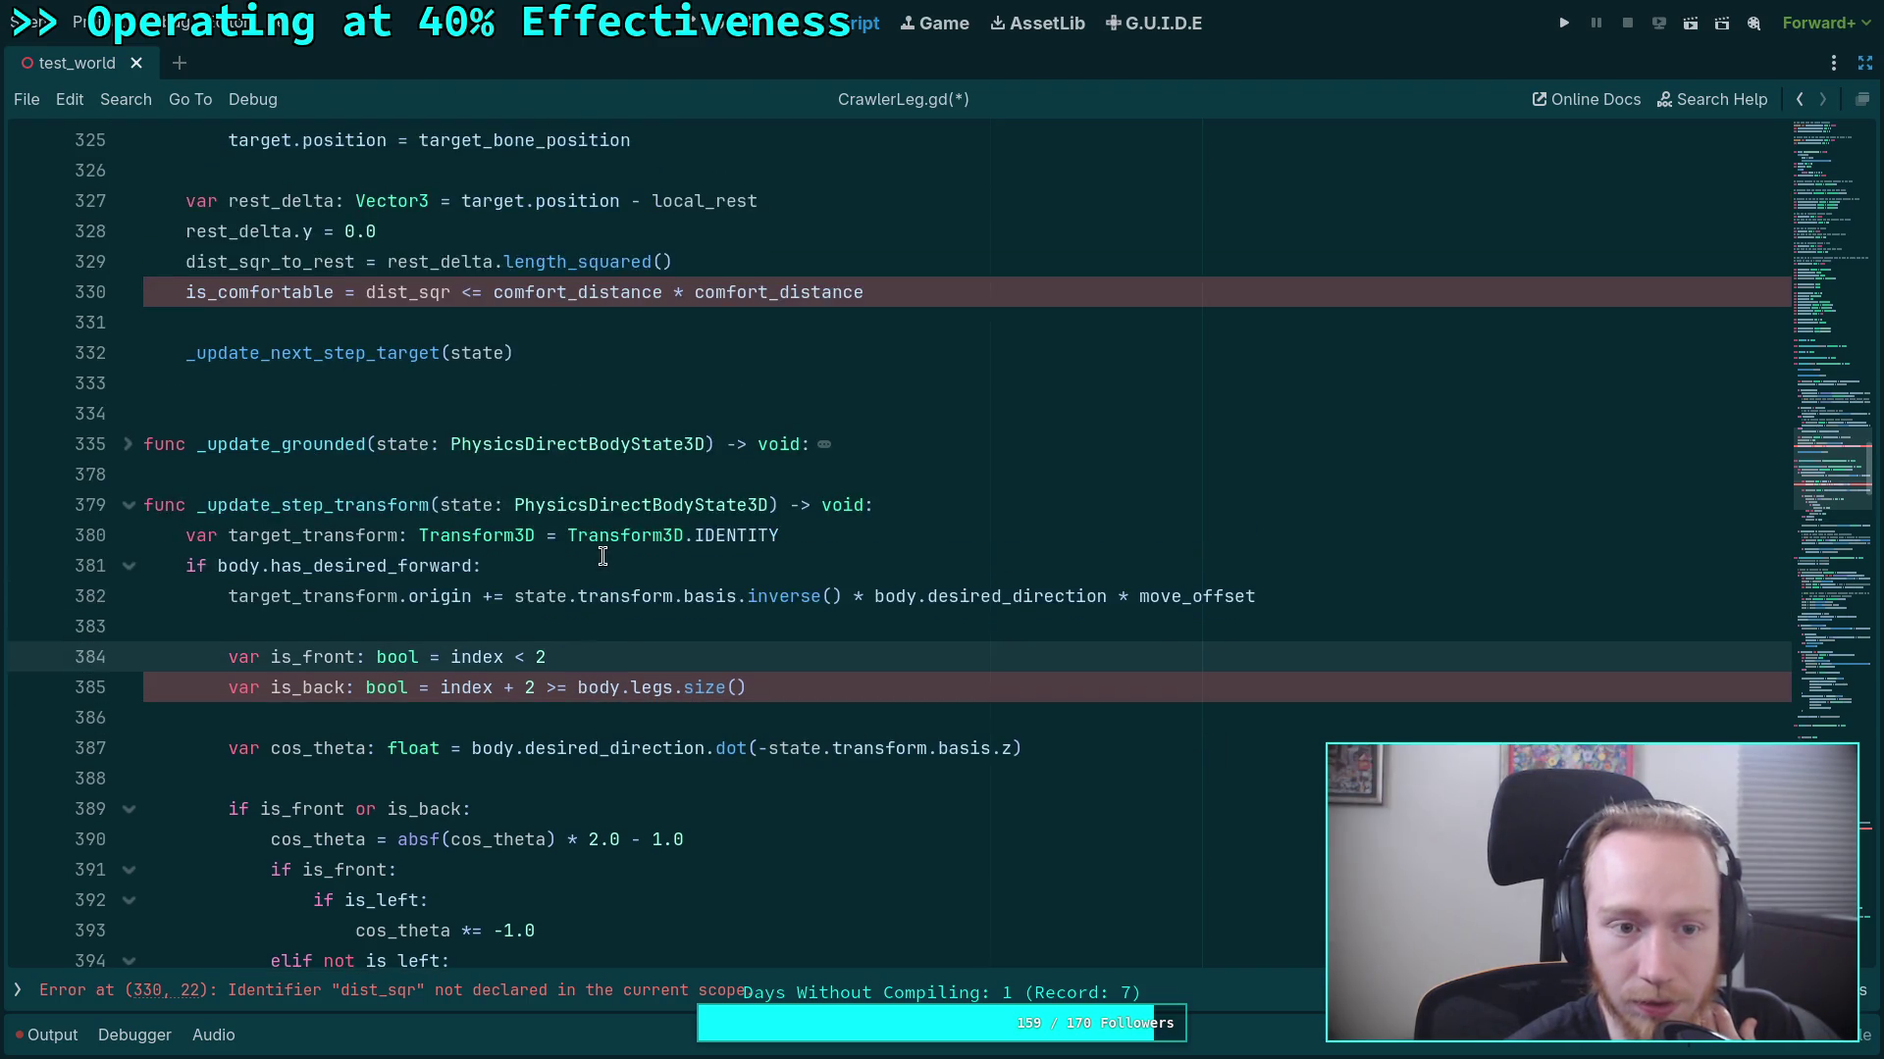
pyautogui.click(633, 688)
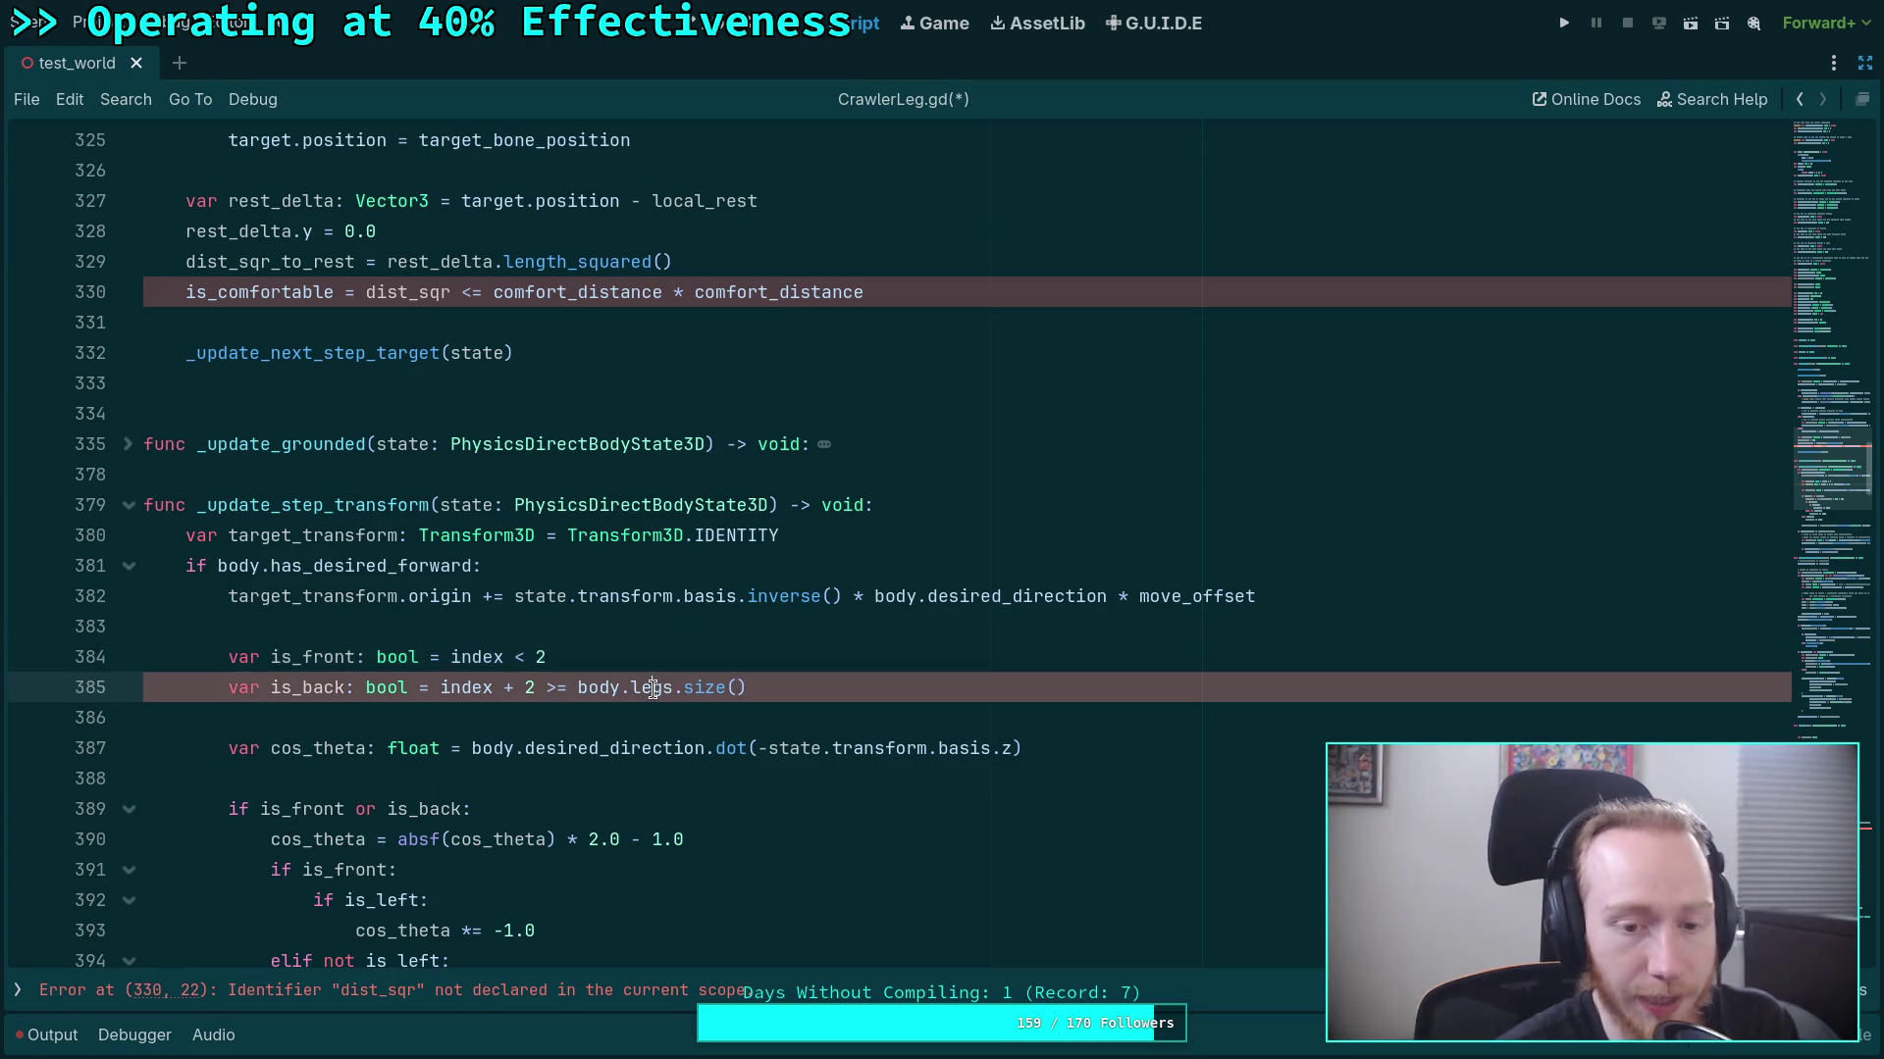
pyautogui.hotkey('ctrl', 's')
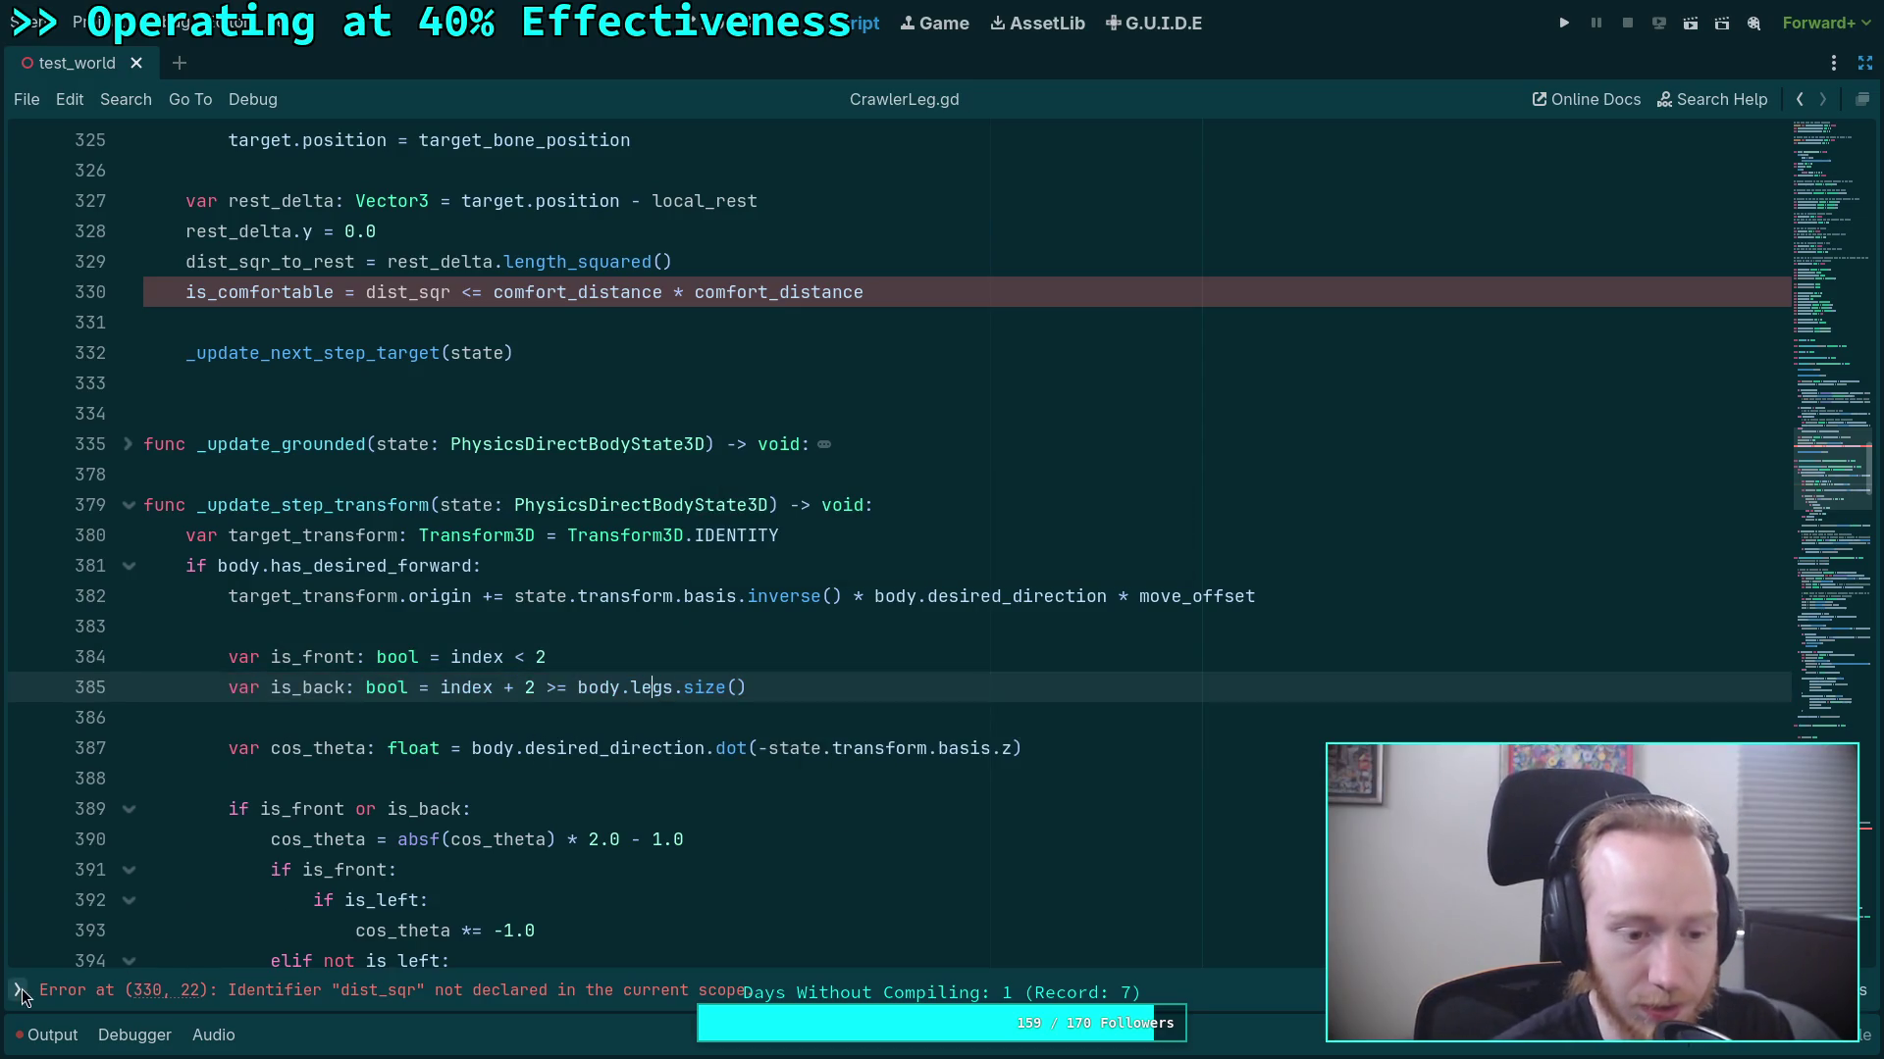
# Collapse the _update_step_transform function back up.
pyautogui.click(519, 707)
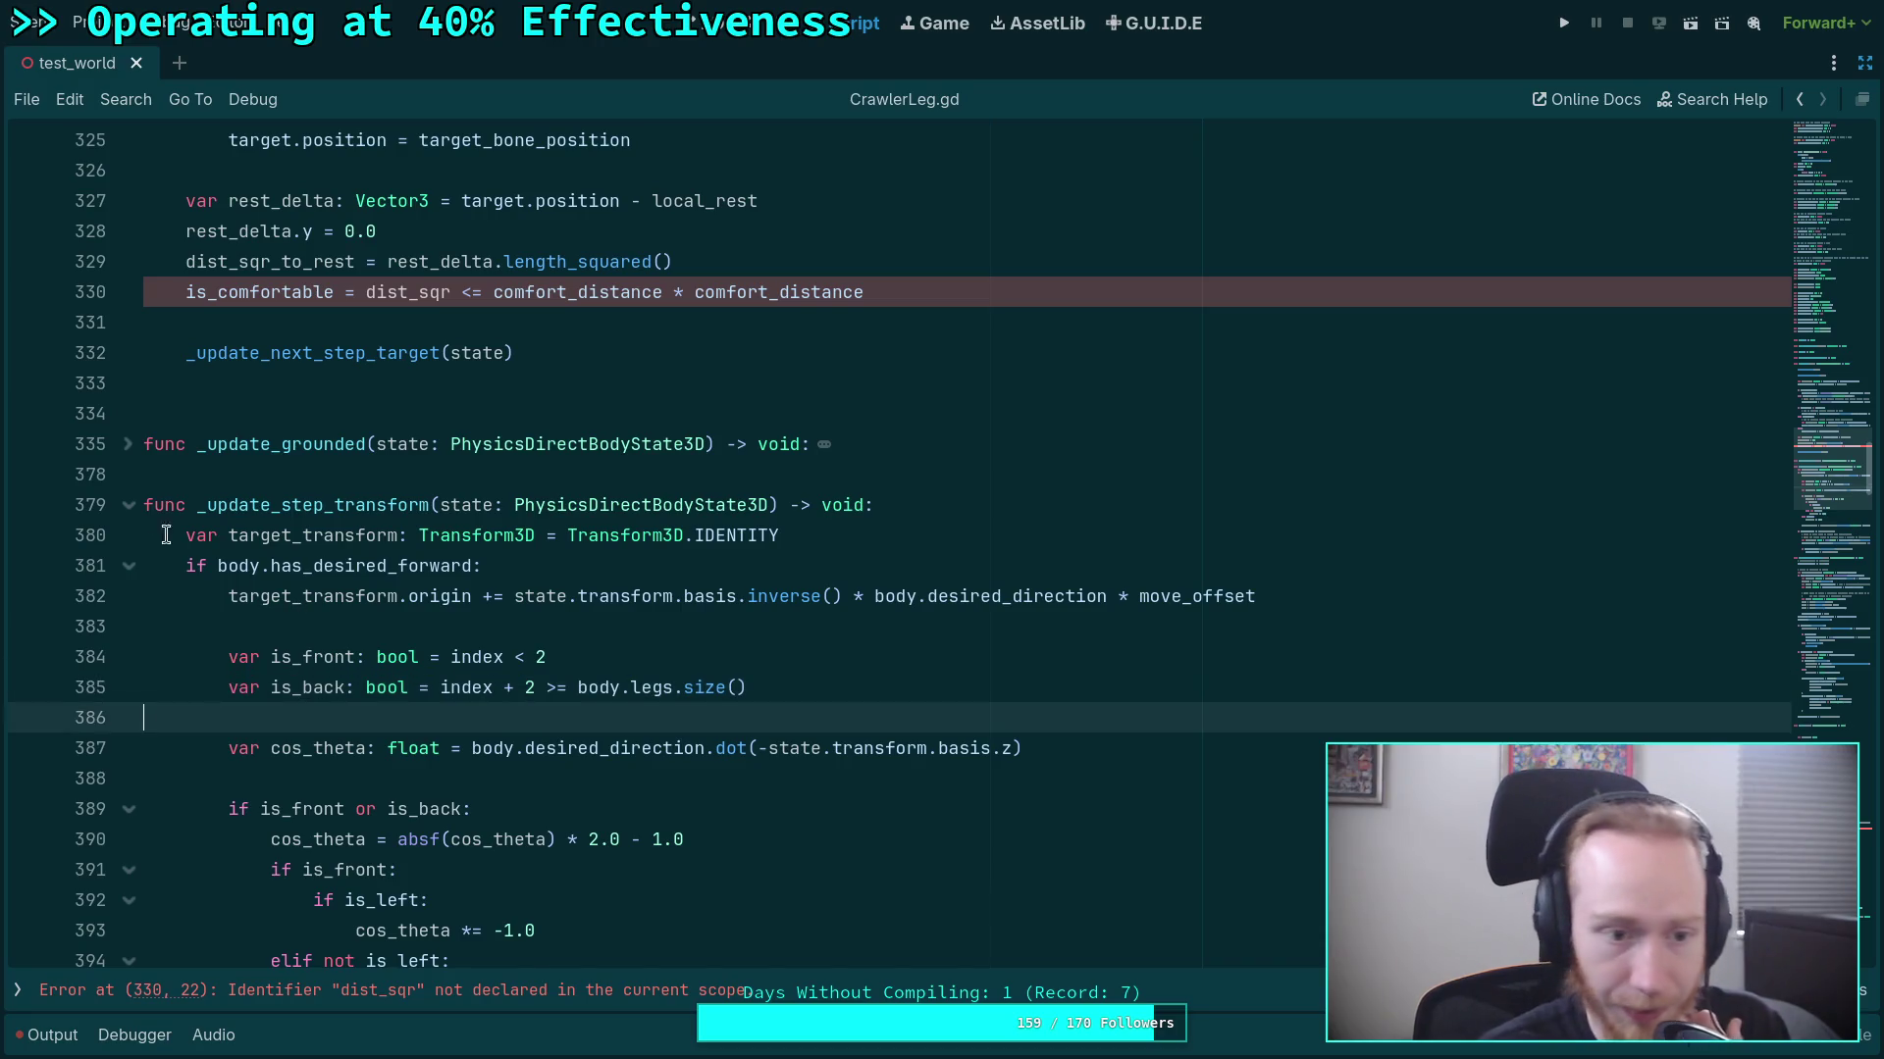
pyautogui.click(129, 504)
pyautogui.click(187, 535)
pyautogui.scroll(-3, 206, 535)
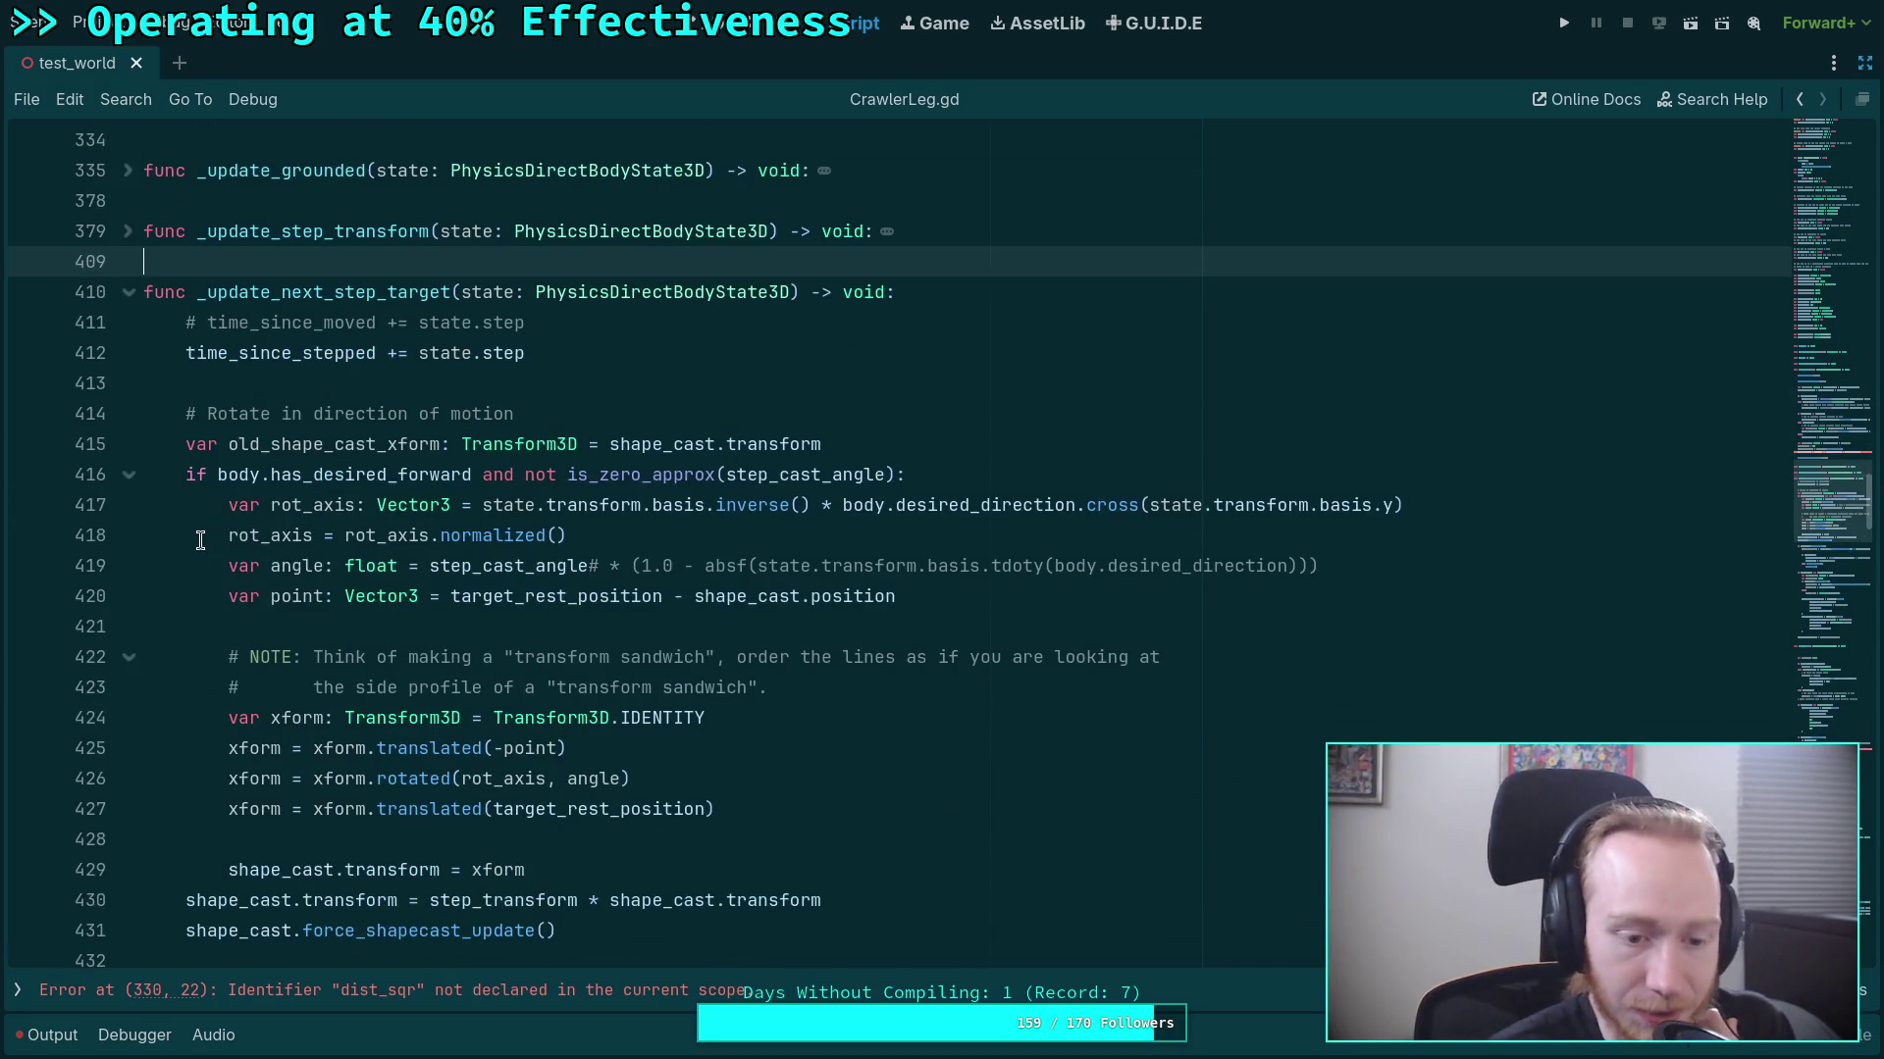
pyautogui.scroll(-3, 216, 520)
pyautogui.scroll(5, 216, 517)
pyautogui.scroll(6, 216, 517)
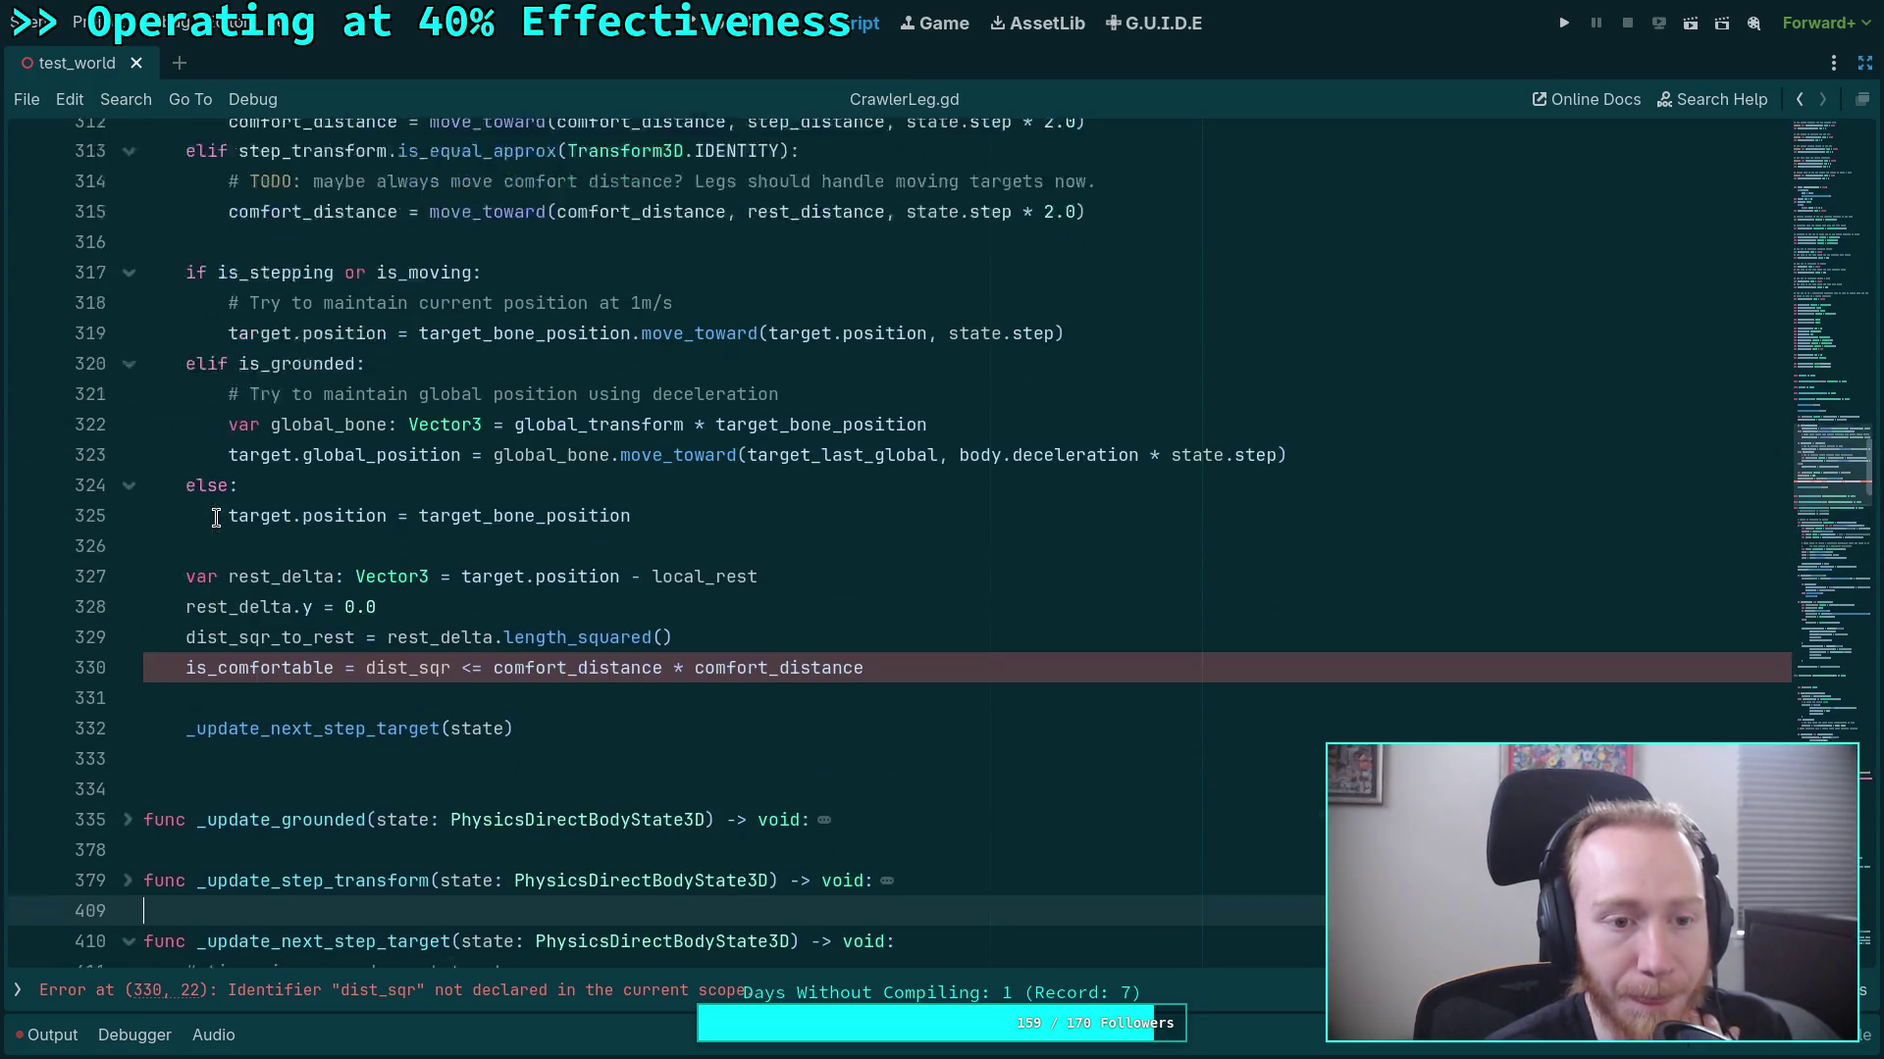
pyautogui.scroll(-3, 216, 517)
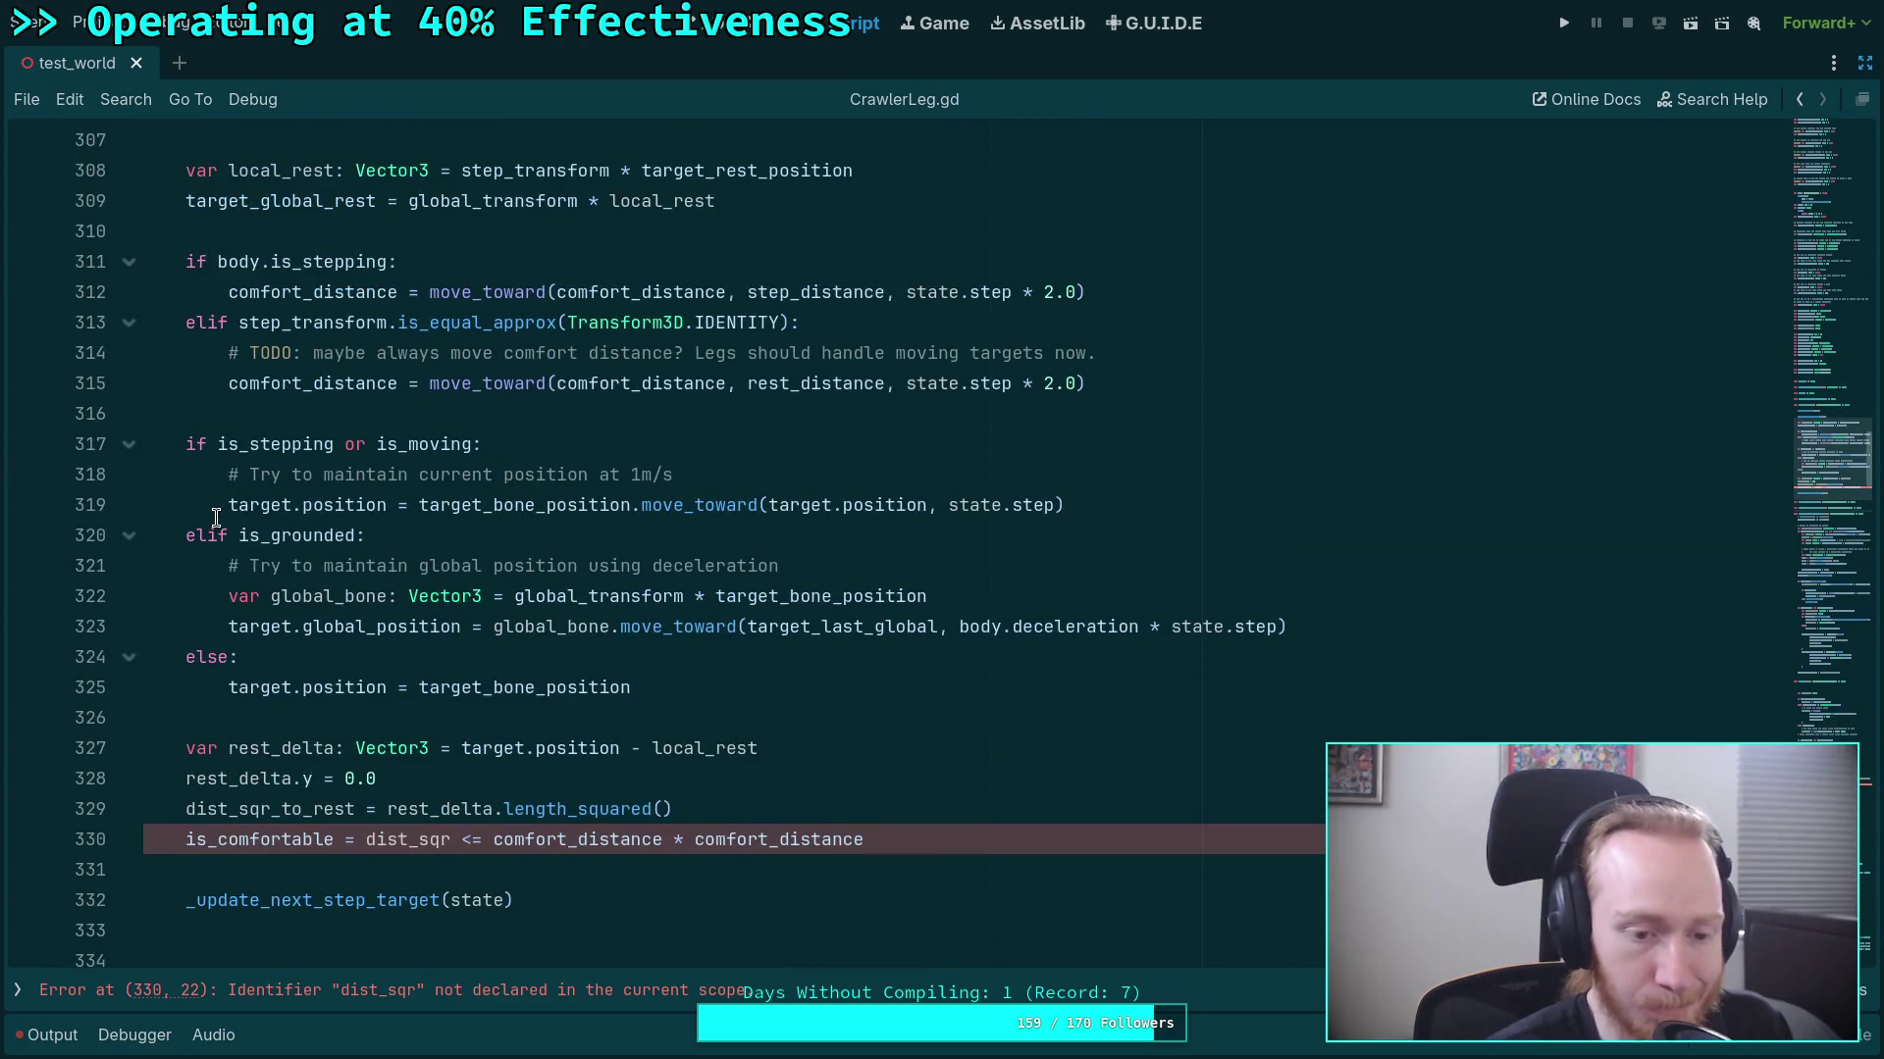
# Replace dist_sqr on line 330 with dist_sqr_to_rest via autocomplete.
pyautogui.doubleClick(404, 840)
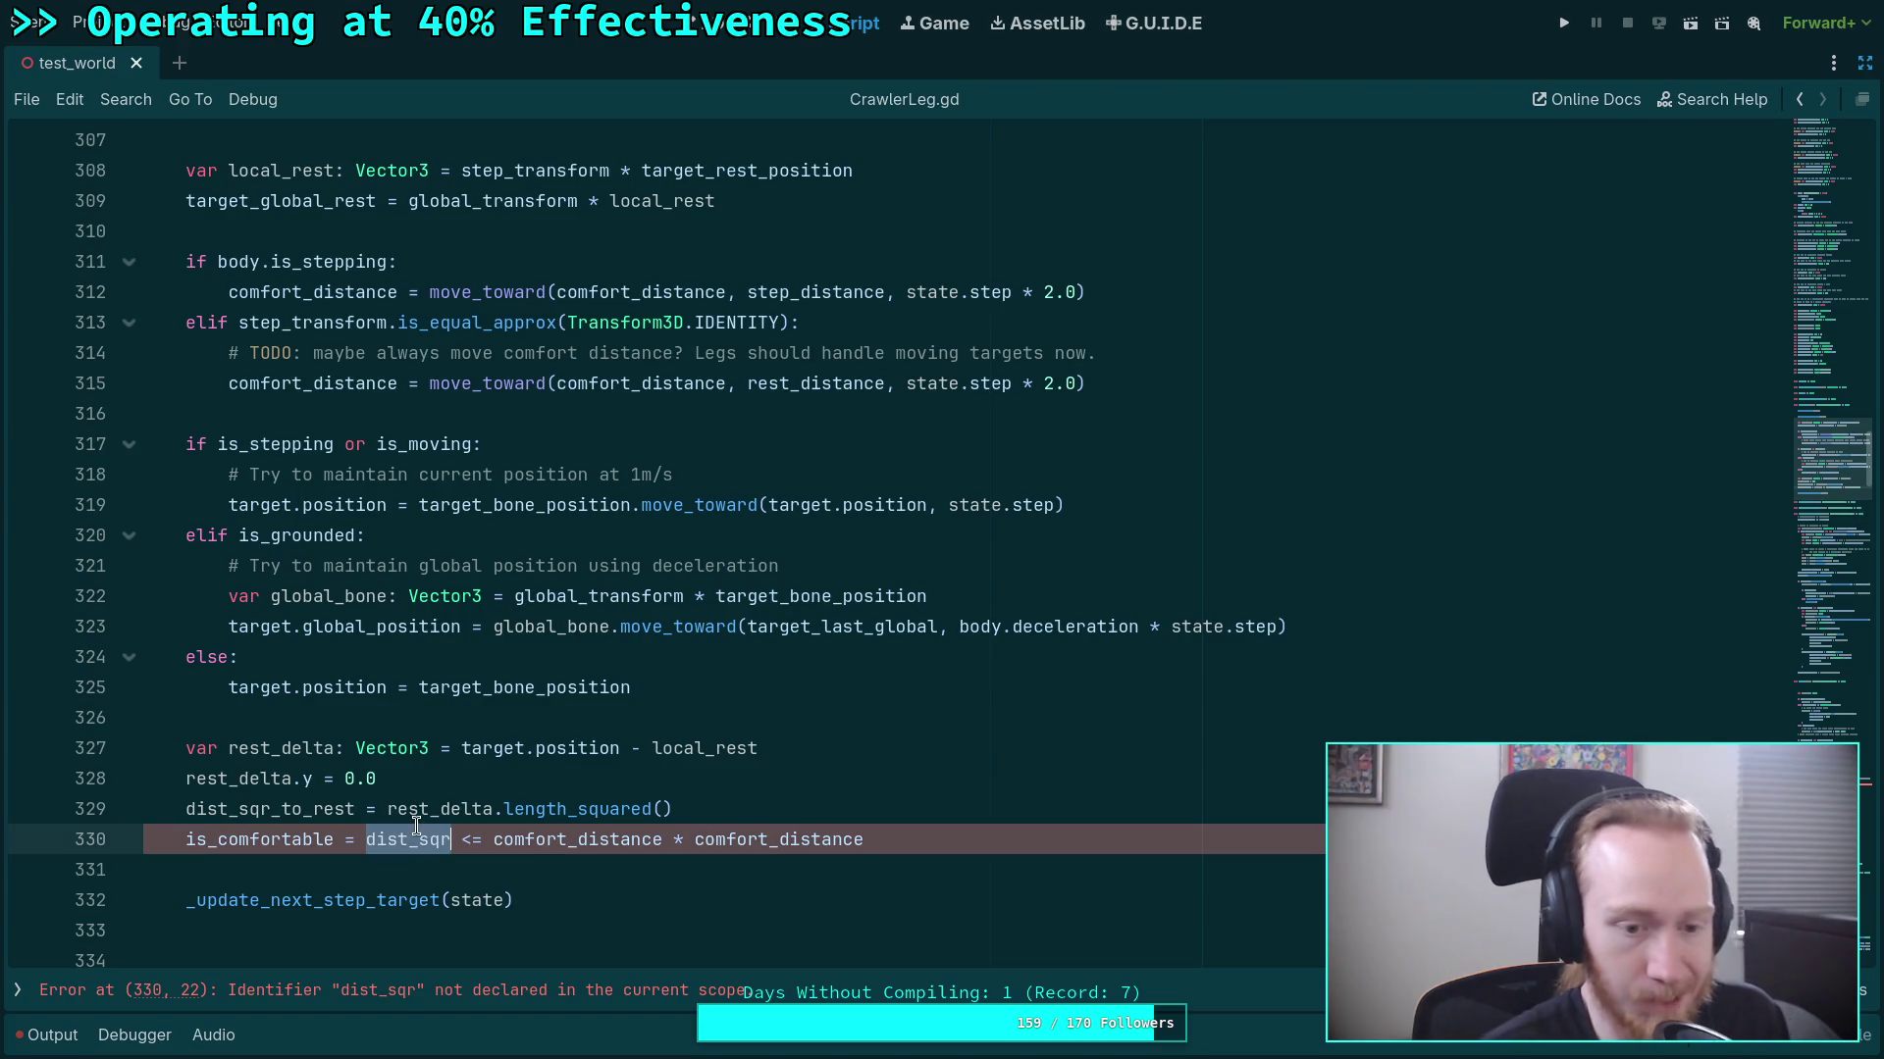
pyautogui.write('dist_s')
pyautogui.press('Return')
pyautogui.click(489, 865)
pyautogui.scroll(-4, 562, 841)
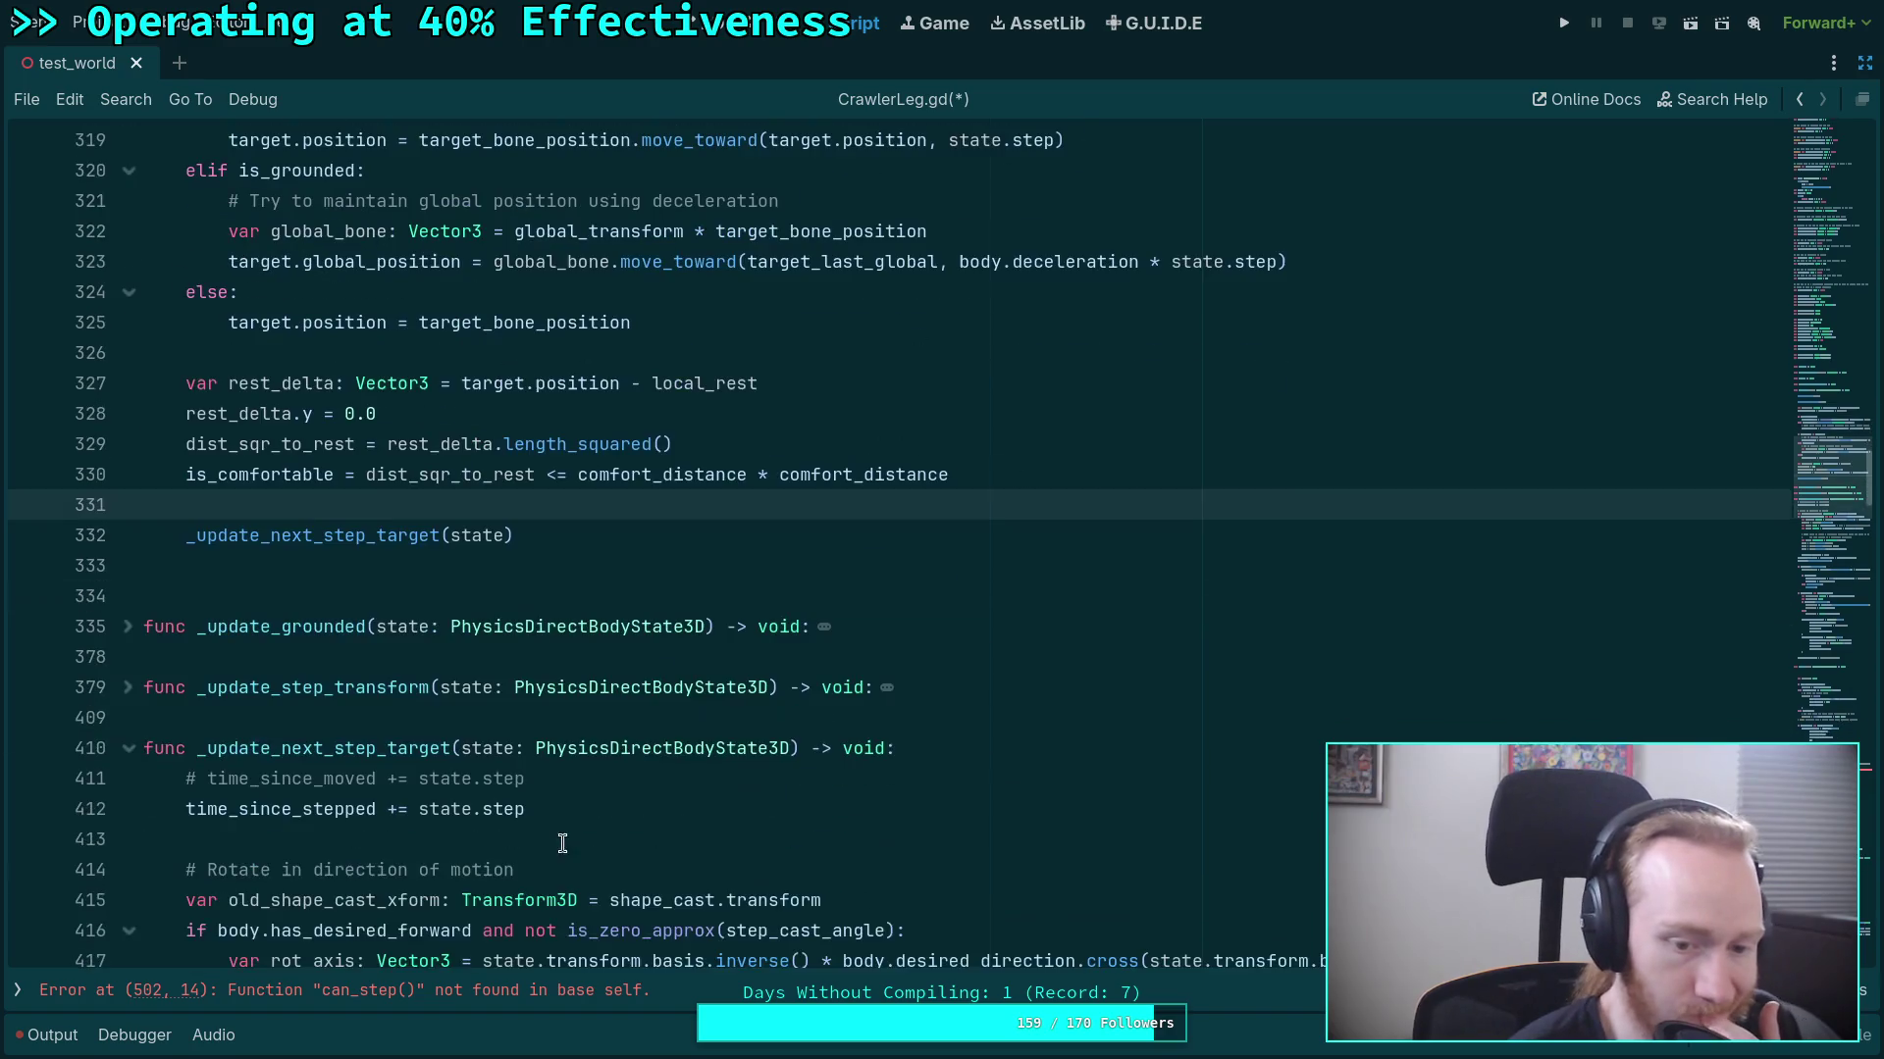
# Scroll through CrawlerLeg.gd and highlight every use of shape_cast.
pyautogui.scroll(-12, 579, 814)
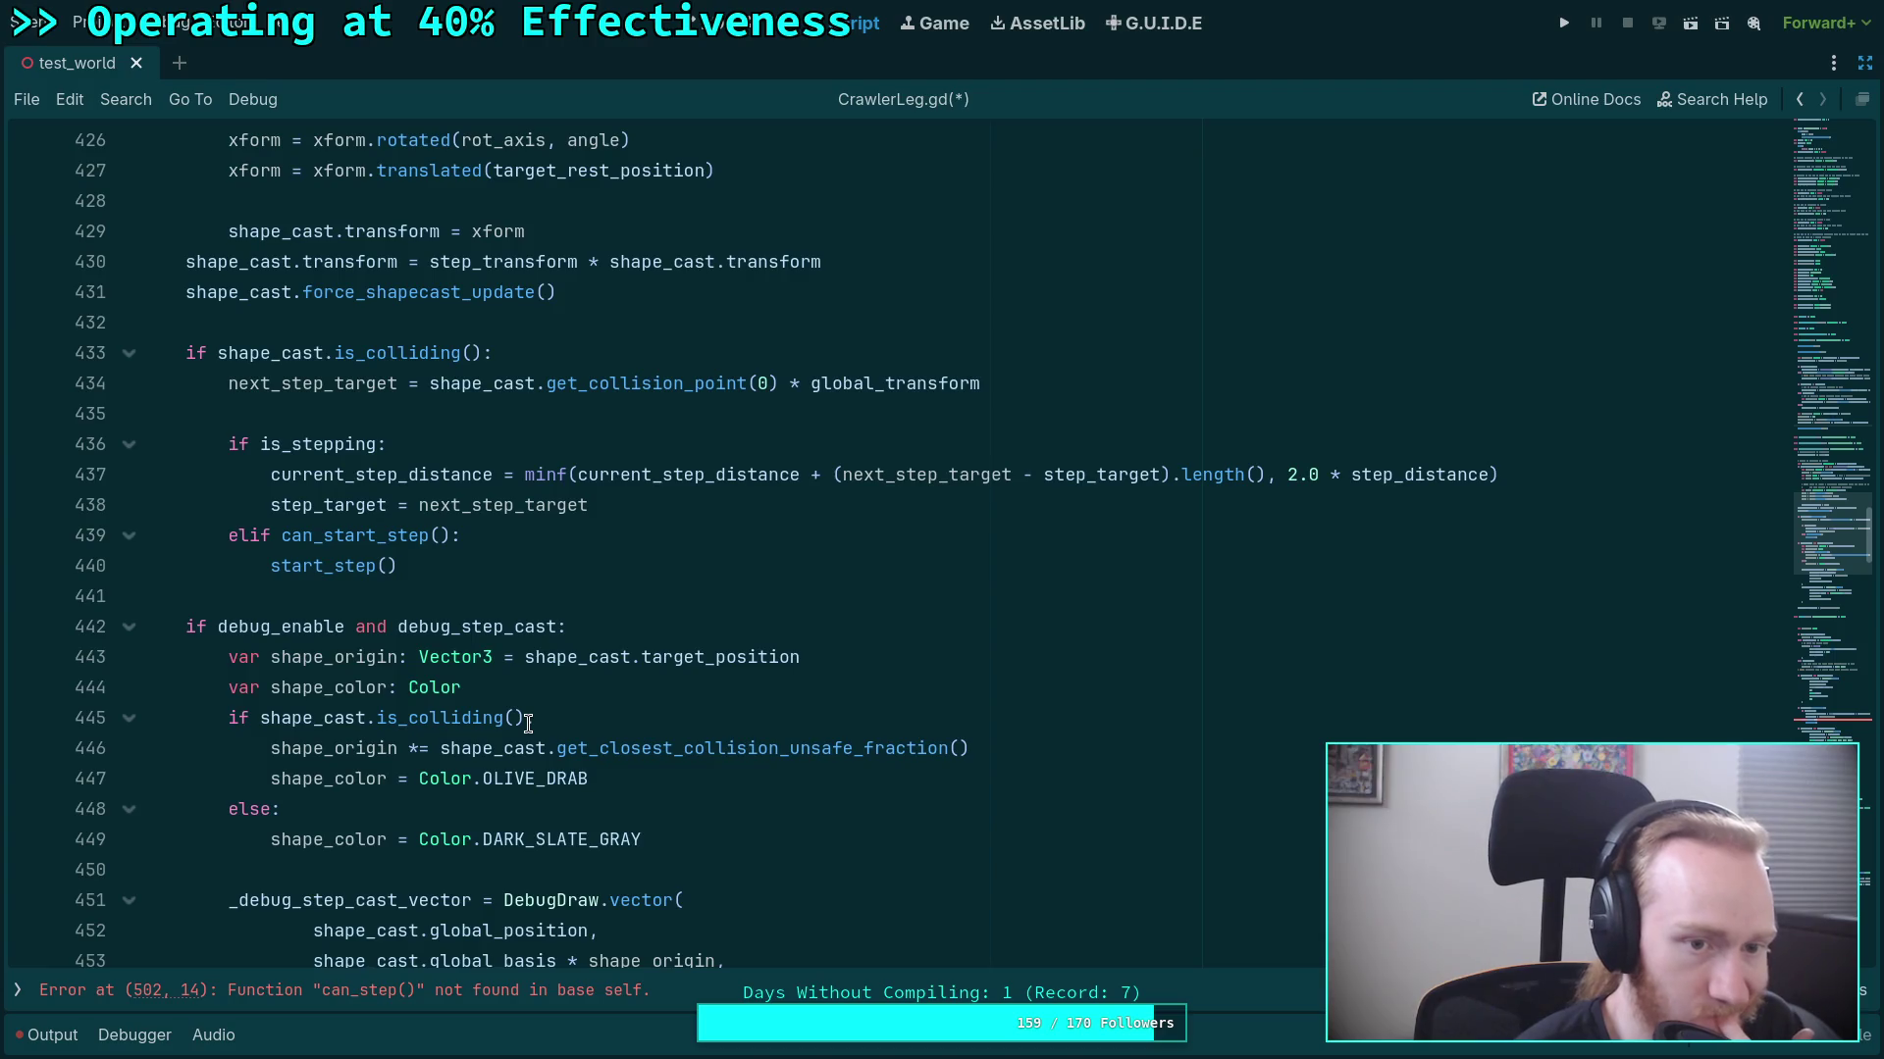
pyautogui.scroll(-3, 490, 696)
pyautogui.scroll(-3, 492, 693)
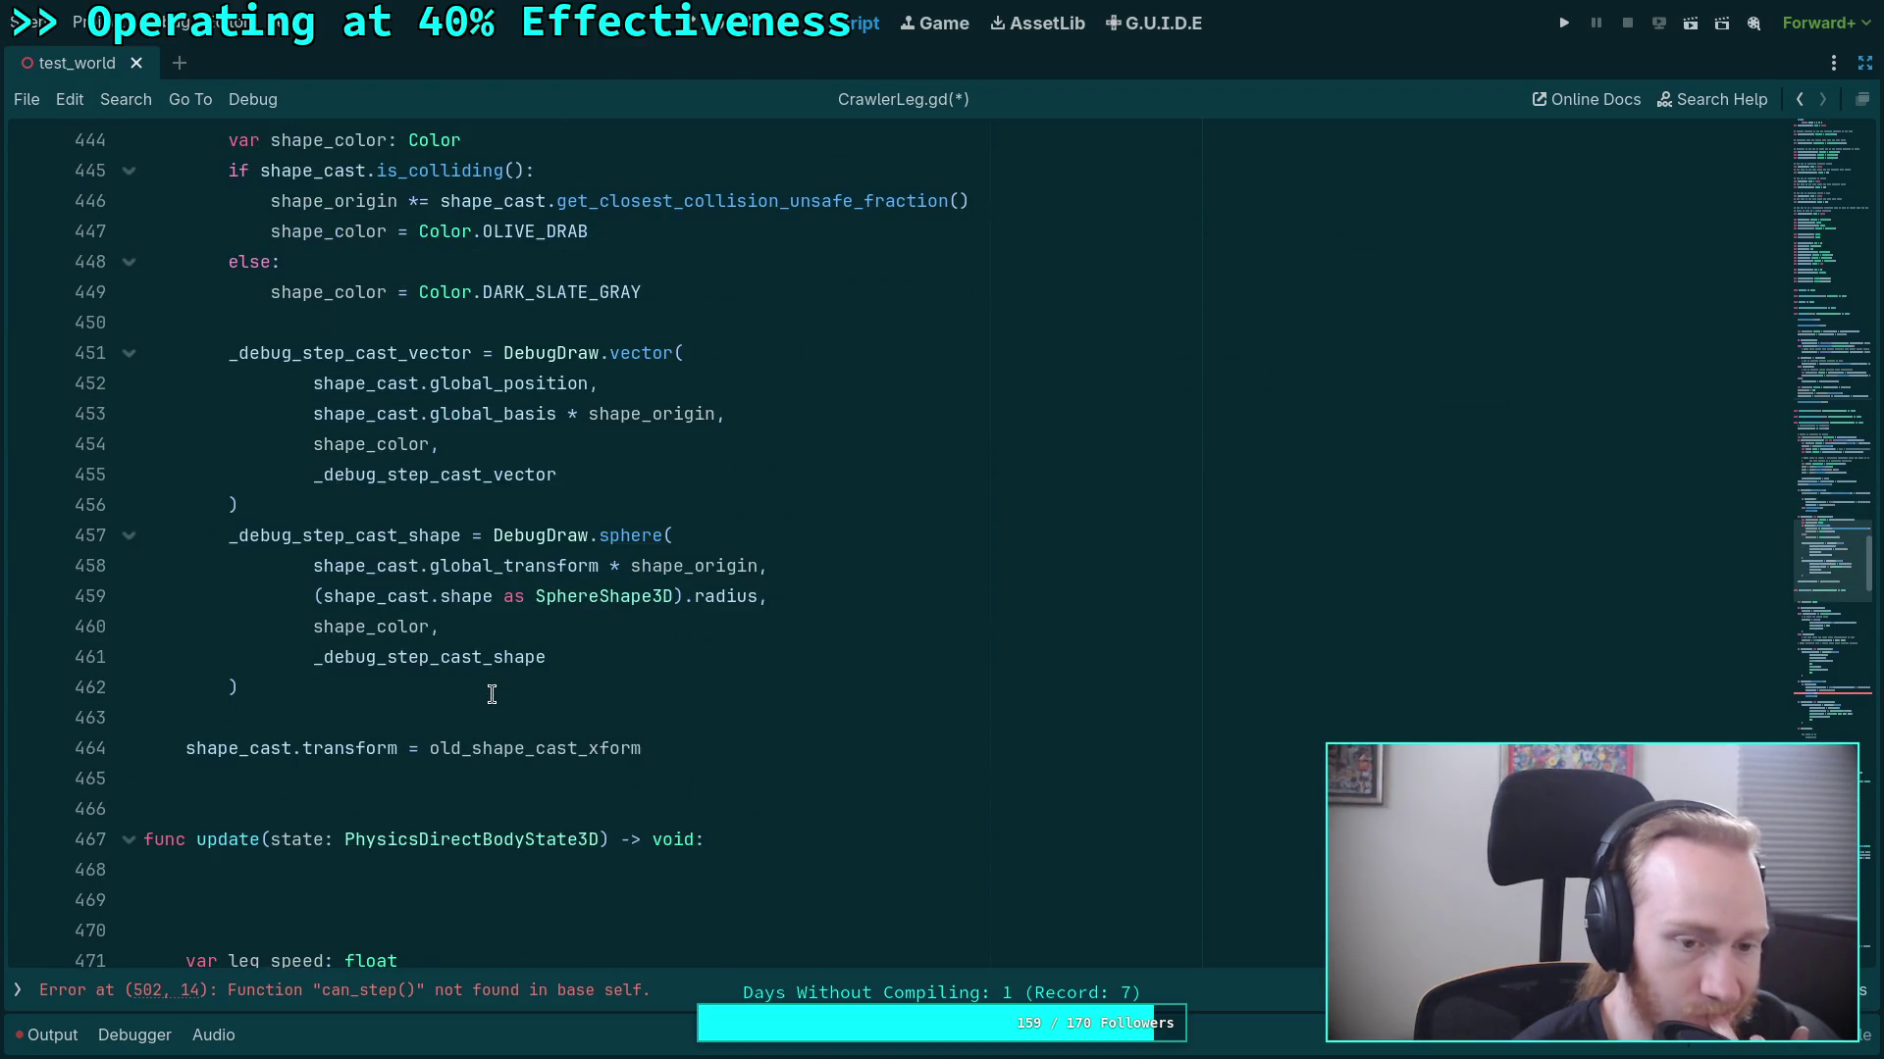
pyautogui.scroll(16, 593, 727)
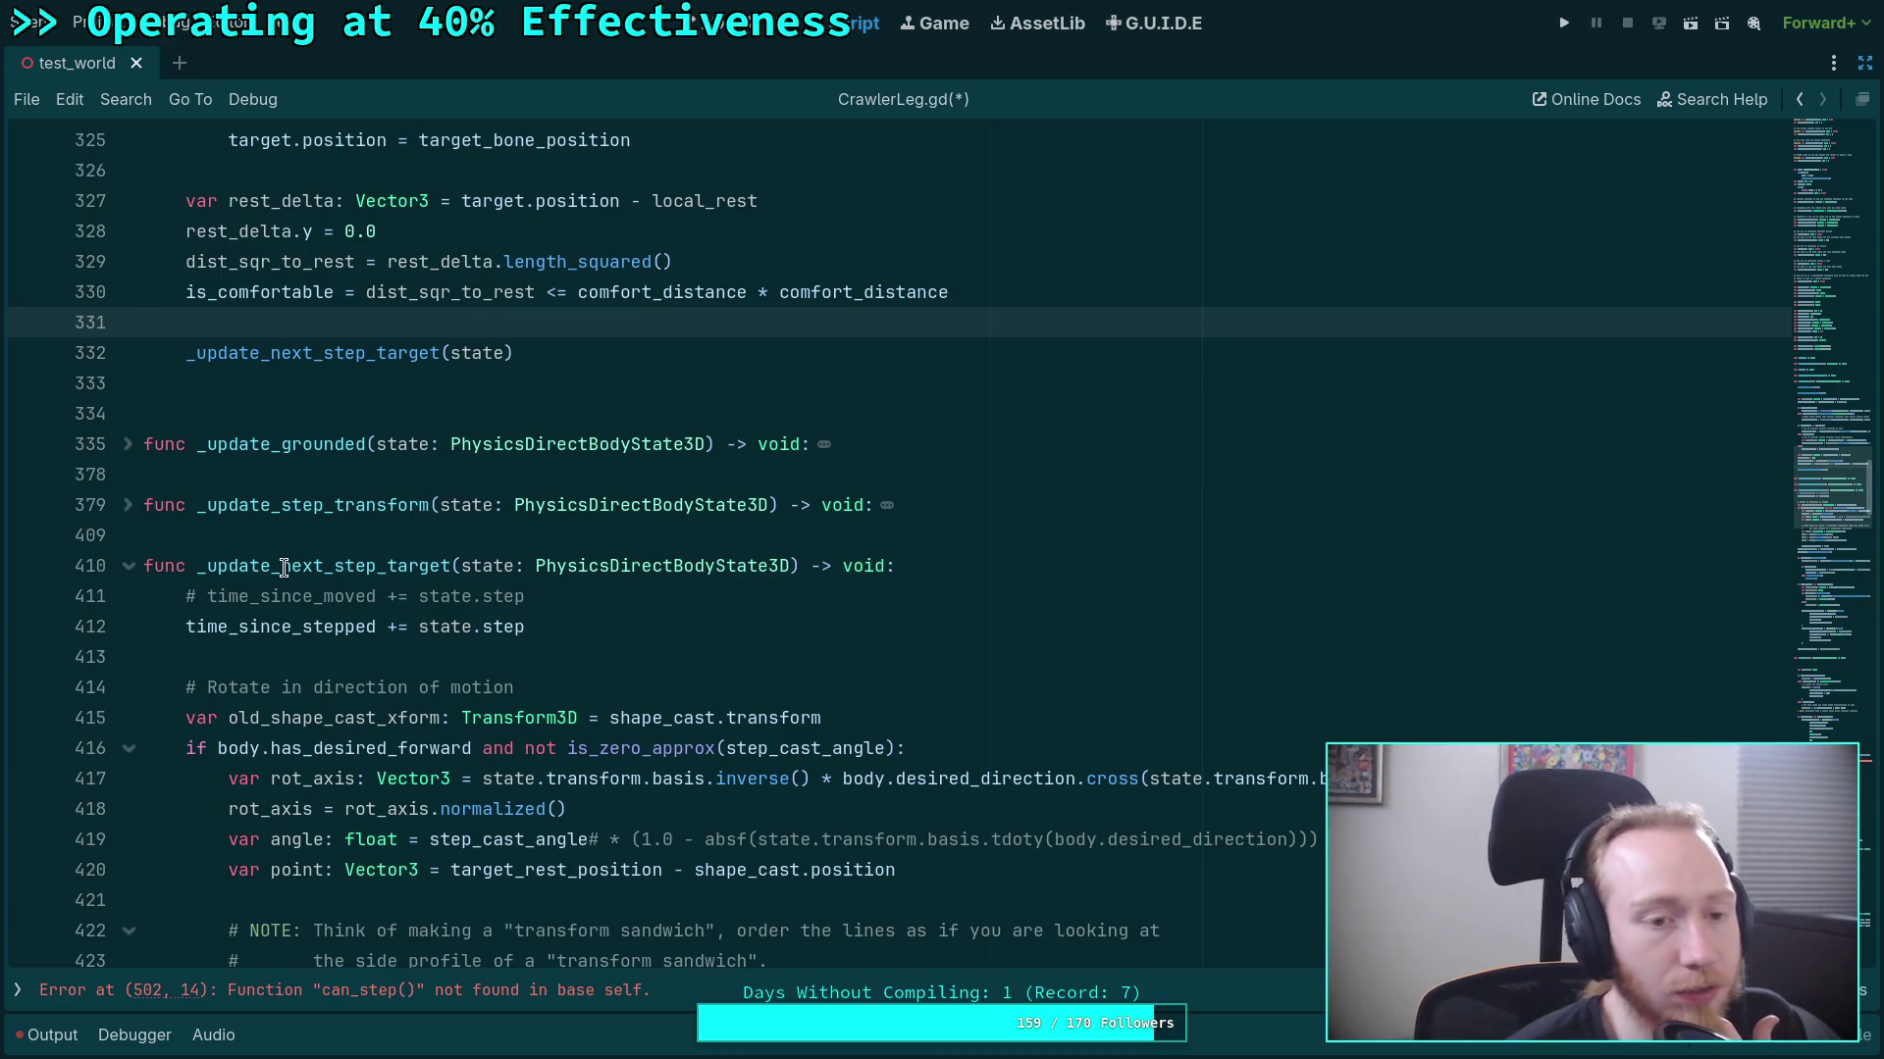
pyautogui.scroll(-20, 351, 593)
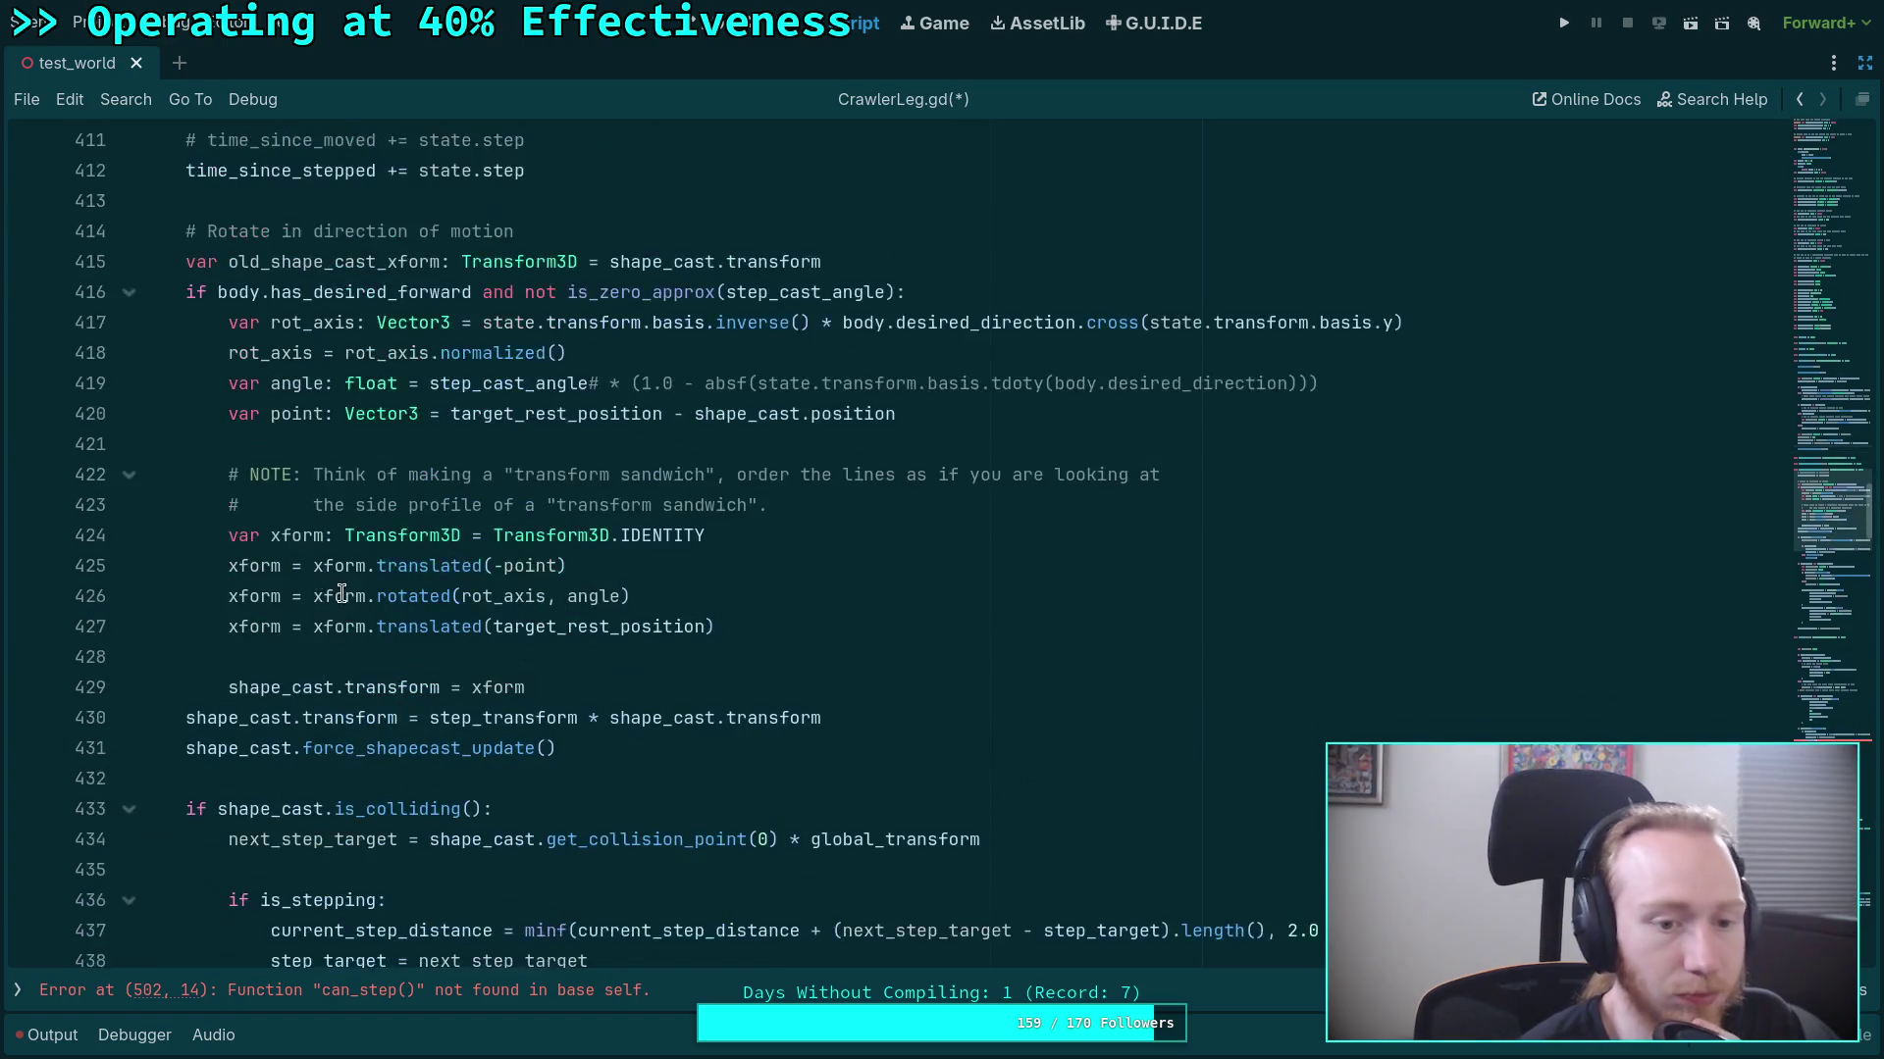
pyautogui.scroll(-7, 274, 670)
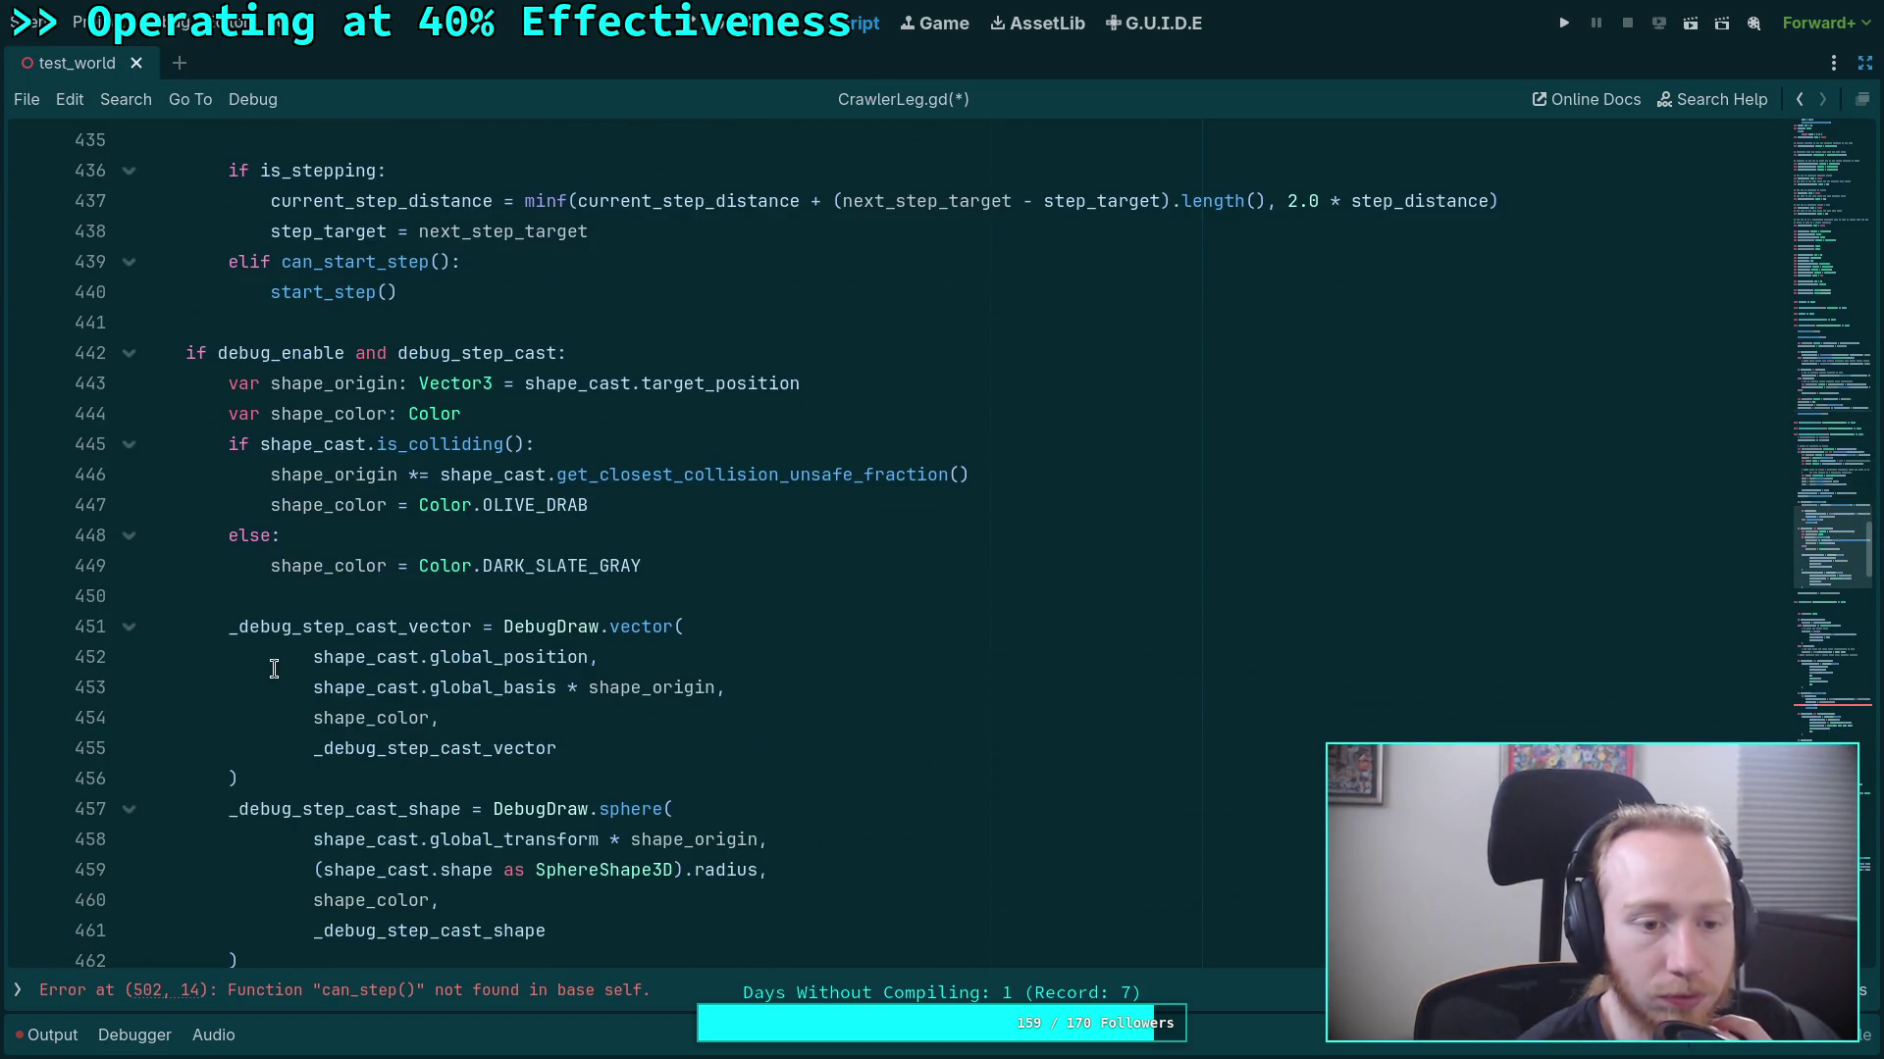
pyautogui.scroll(-1, 274, 670)
pyautogui.scroll(7, 274, 668)
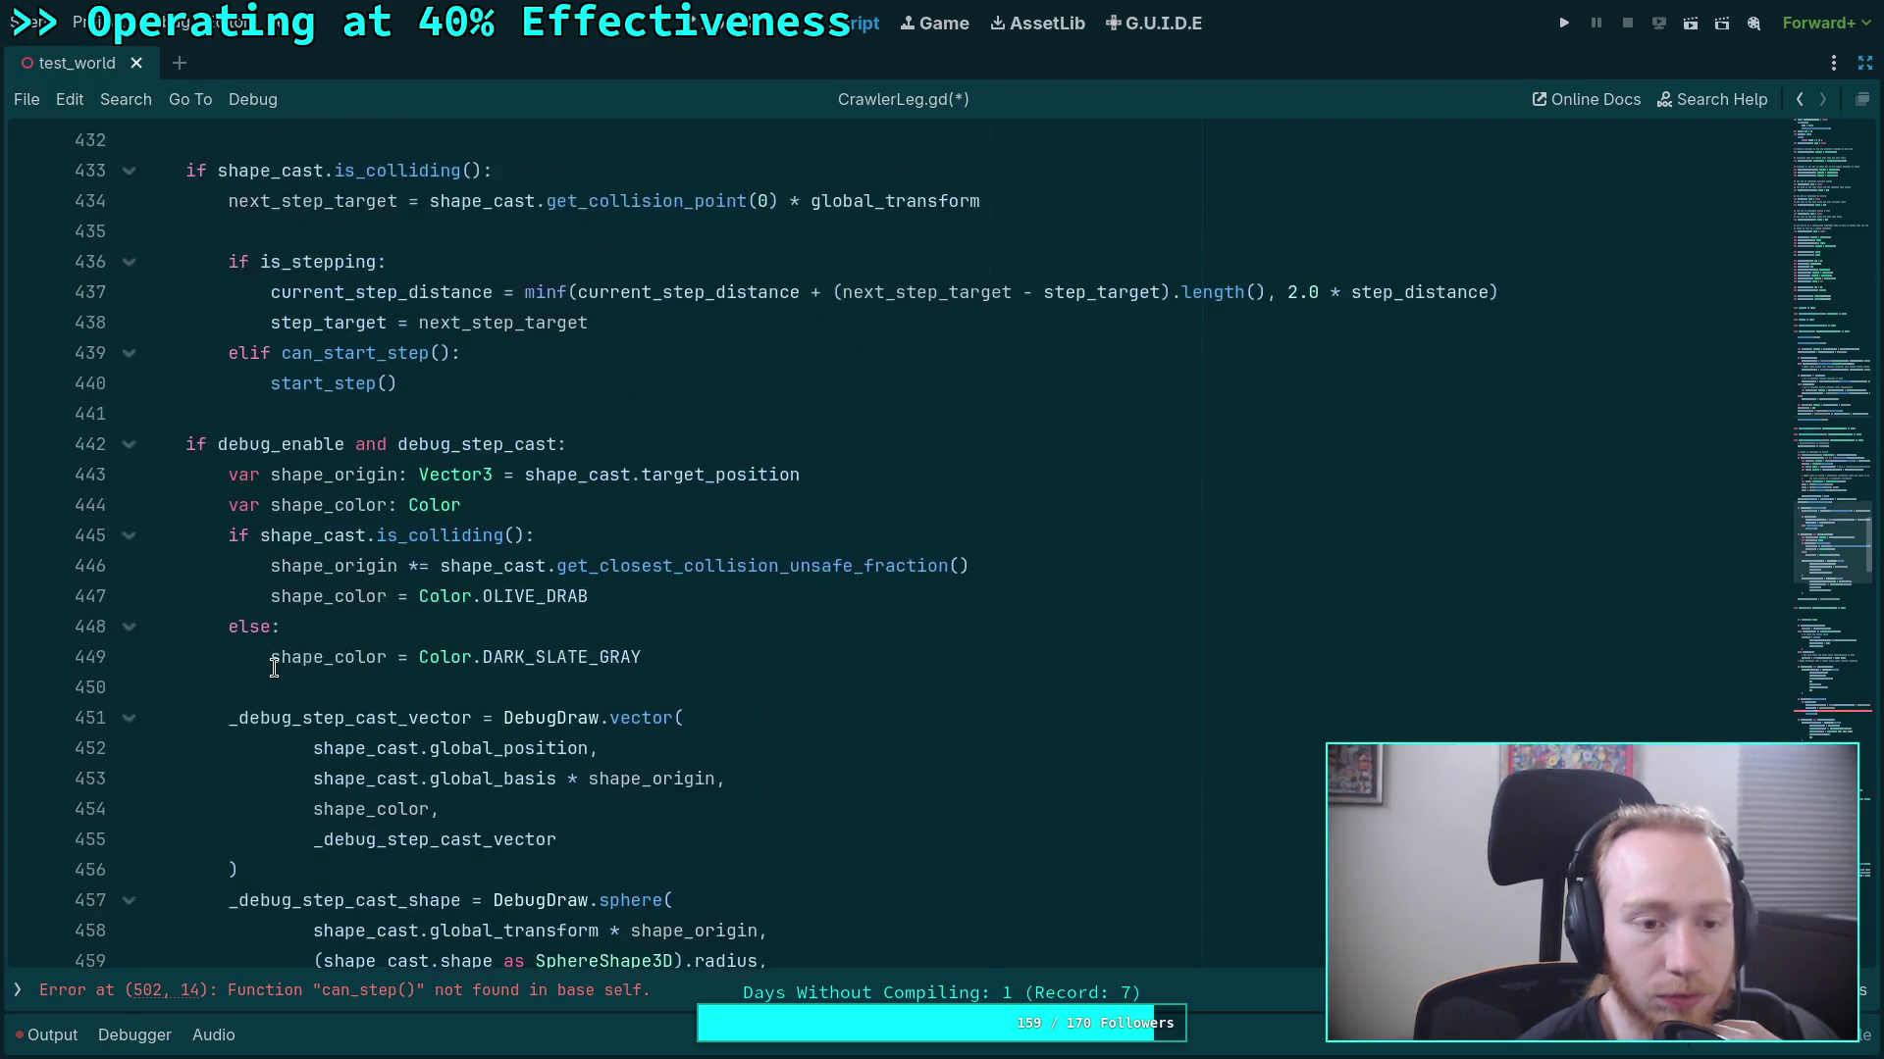
pyautogui.scroll(-10, 347, 635)
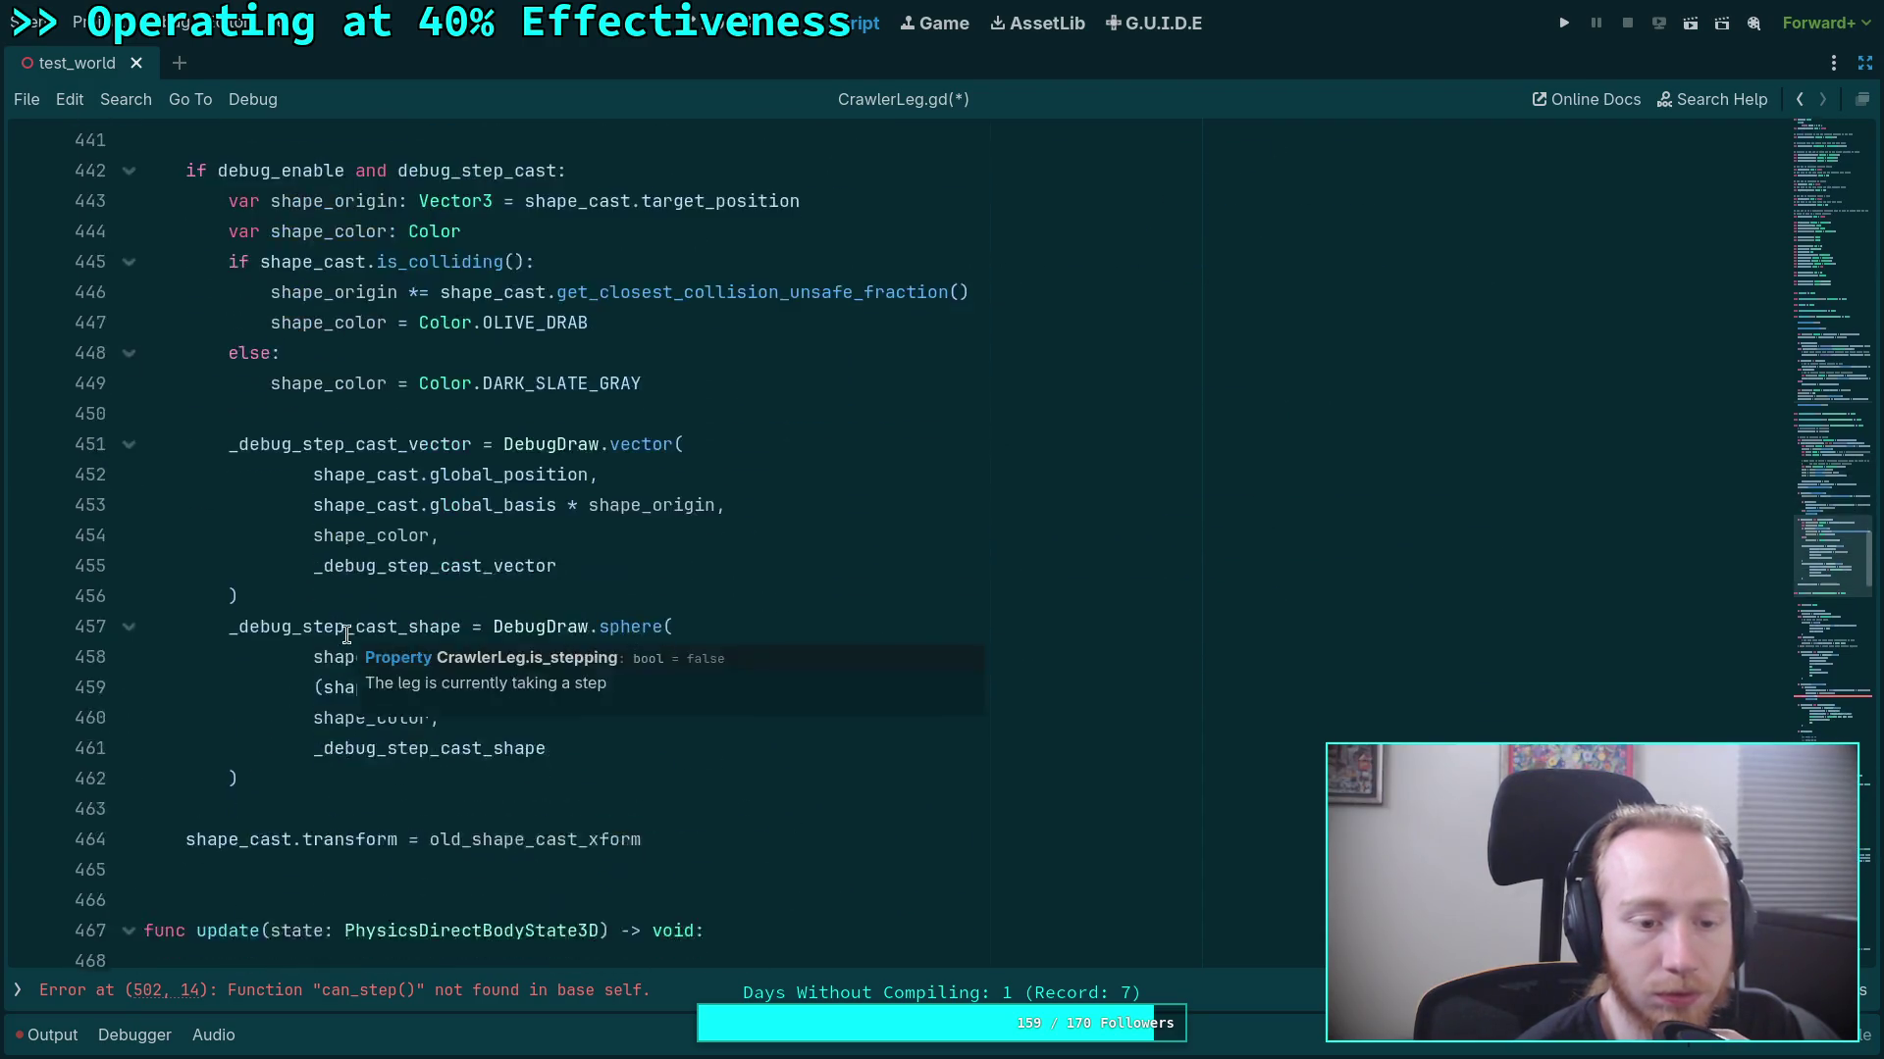
pyautogui.click(250, 569)
pyautogui.scroll(5, 611, 574)
pyautogui.scroll(3, 611, 574)
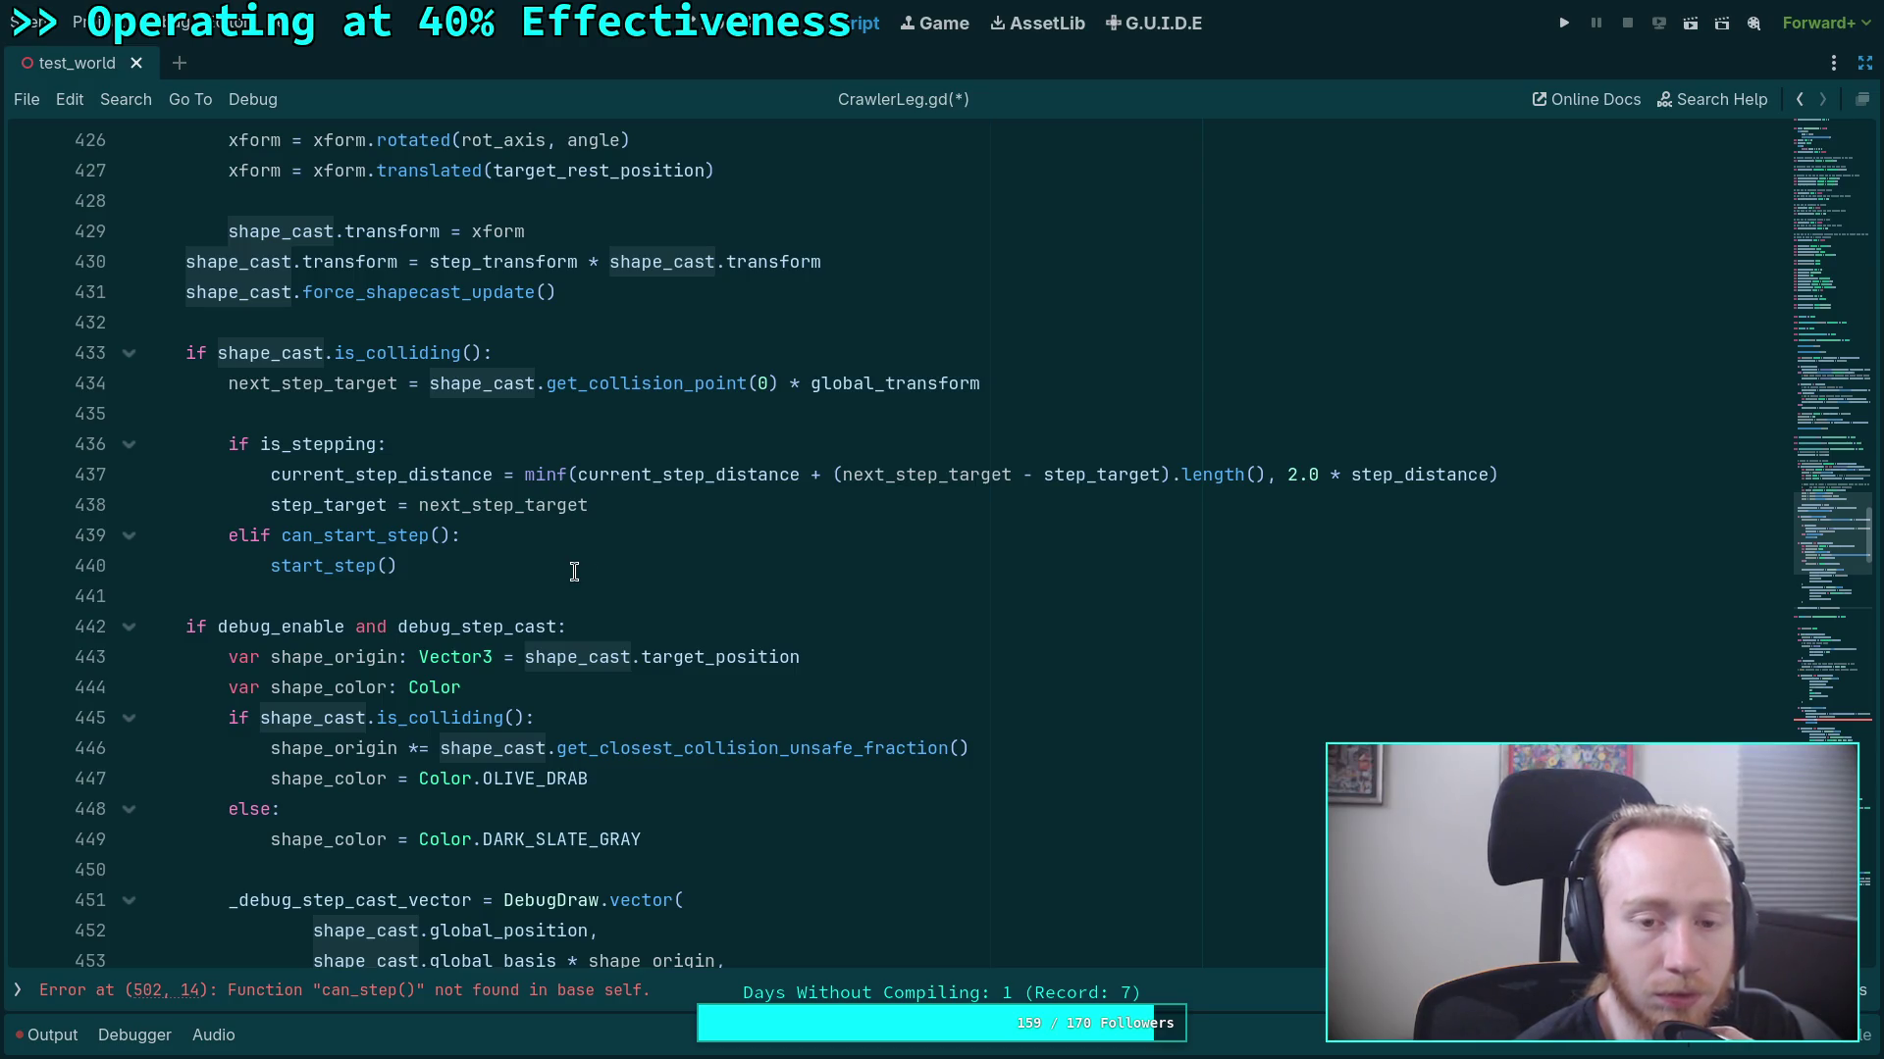
# Close the documentation popup and switch to the terminal showing the planet-game git diff.
pyautogui.moveTo(595, 380)
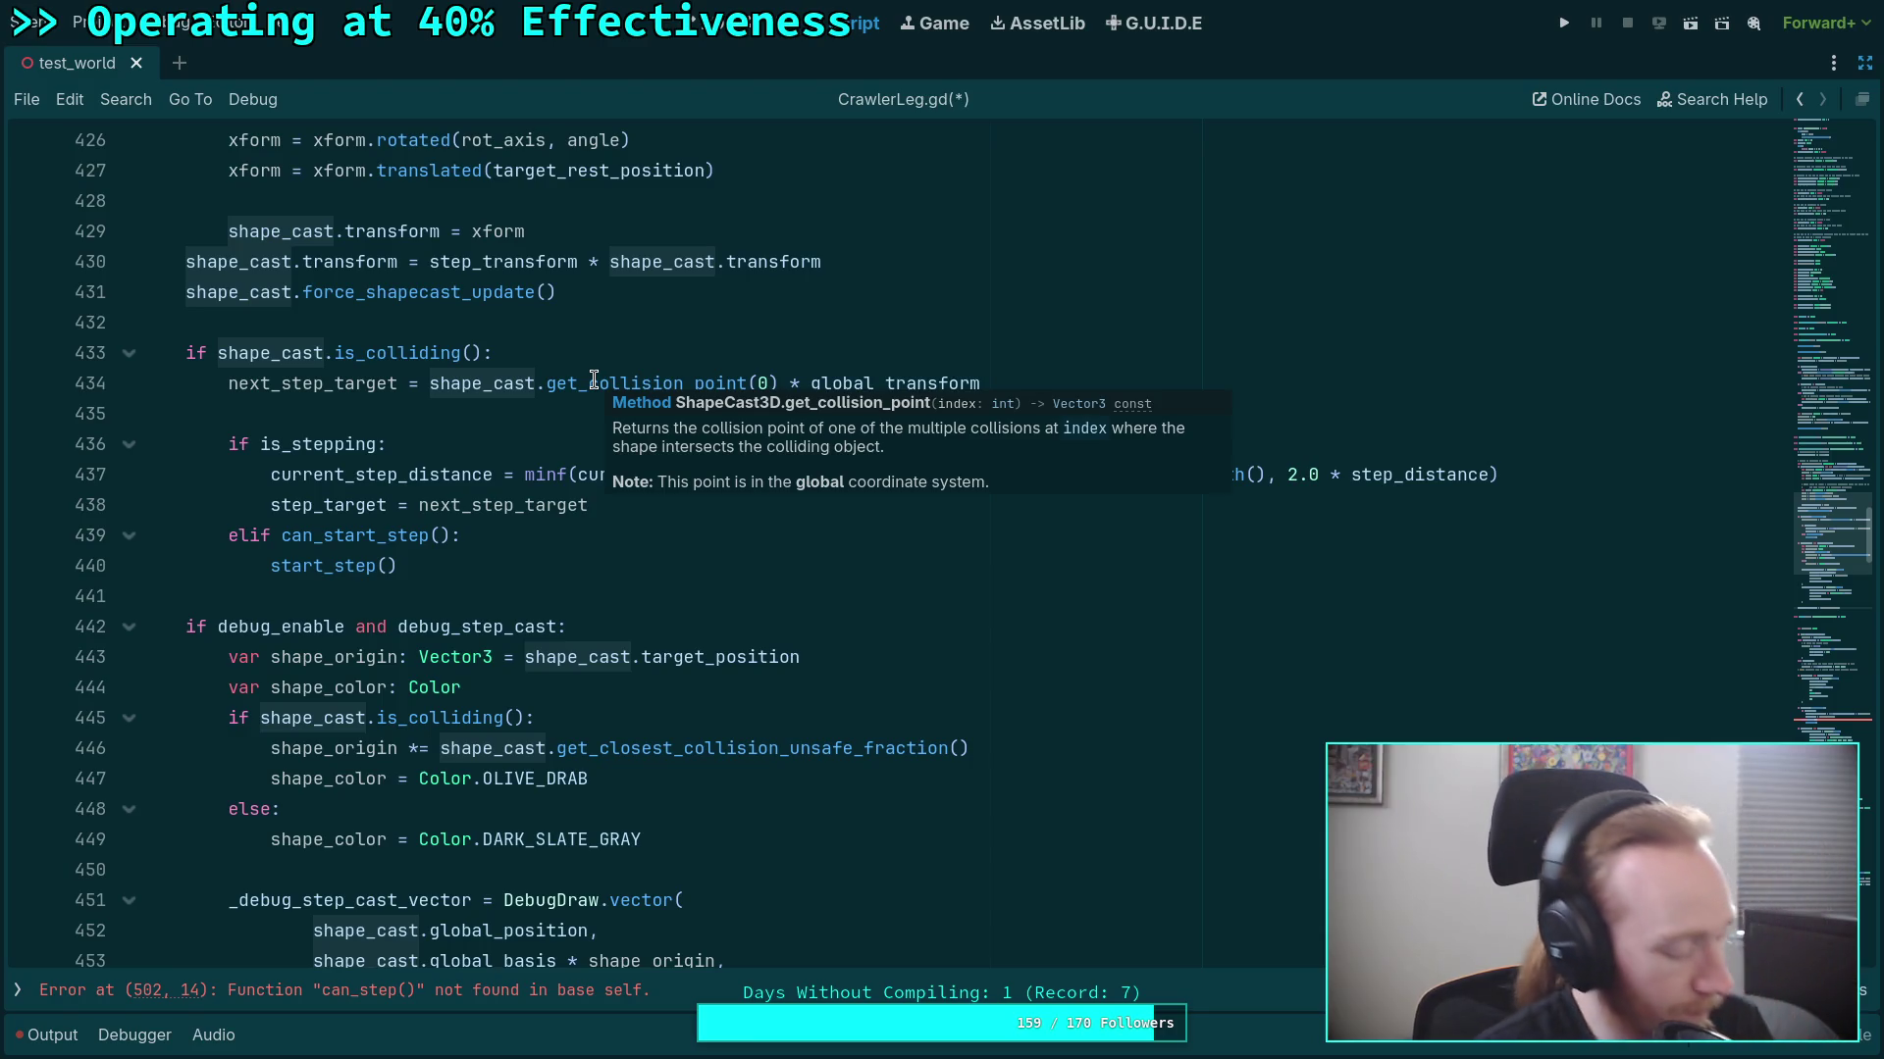
pyautogui.press('Up')
pyautogui.press('Up')
pyautogui.press('Up')
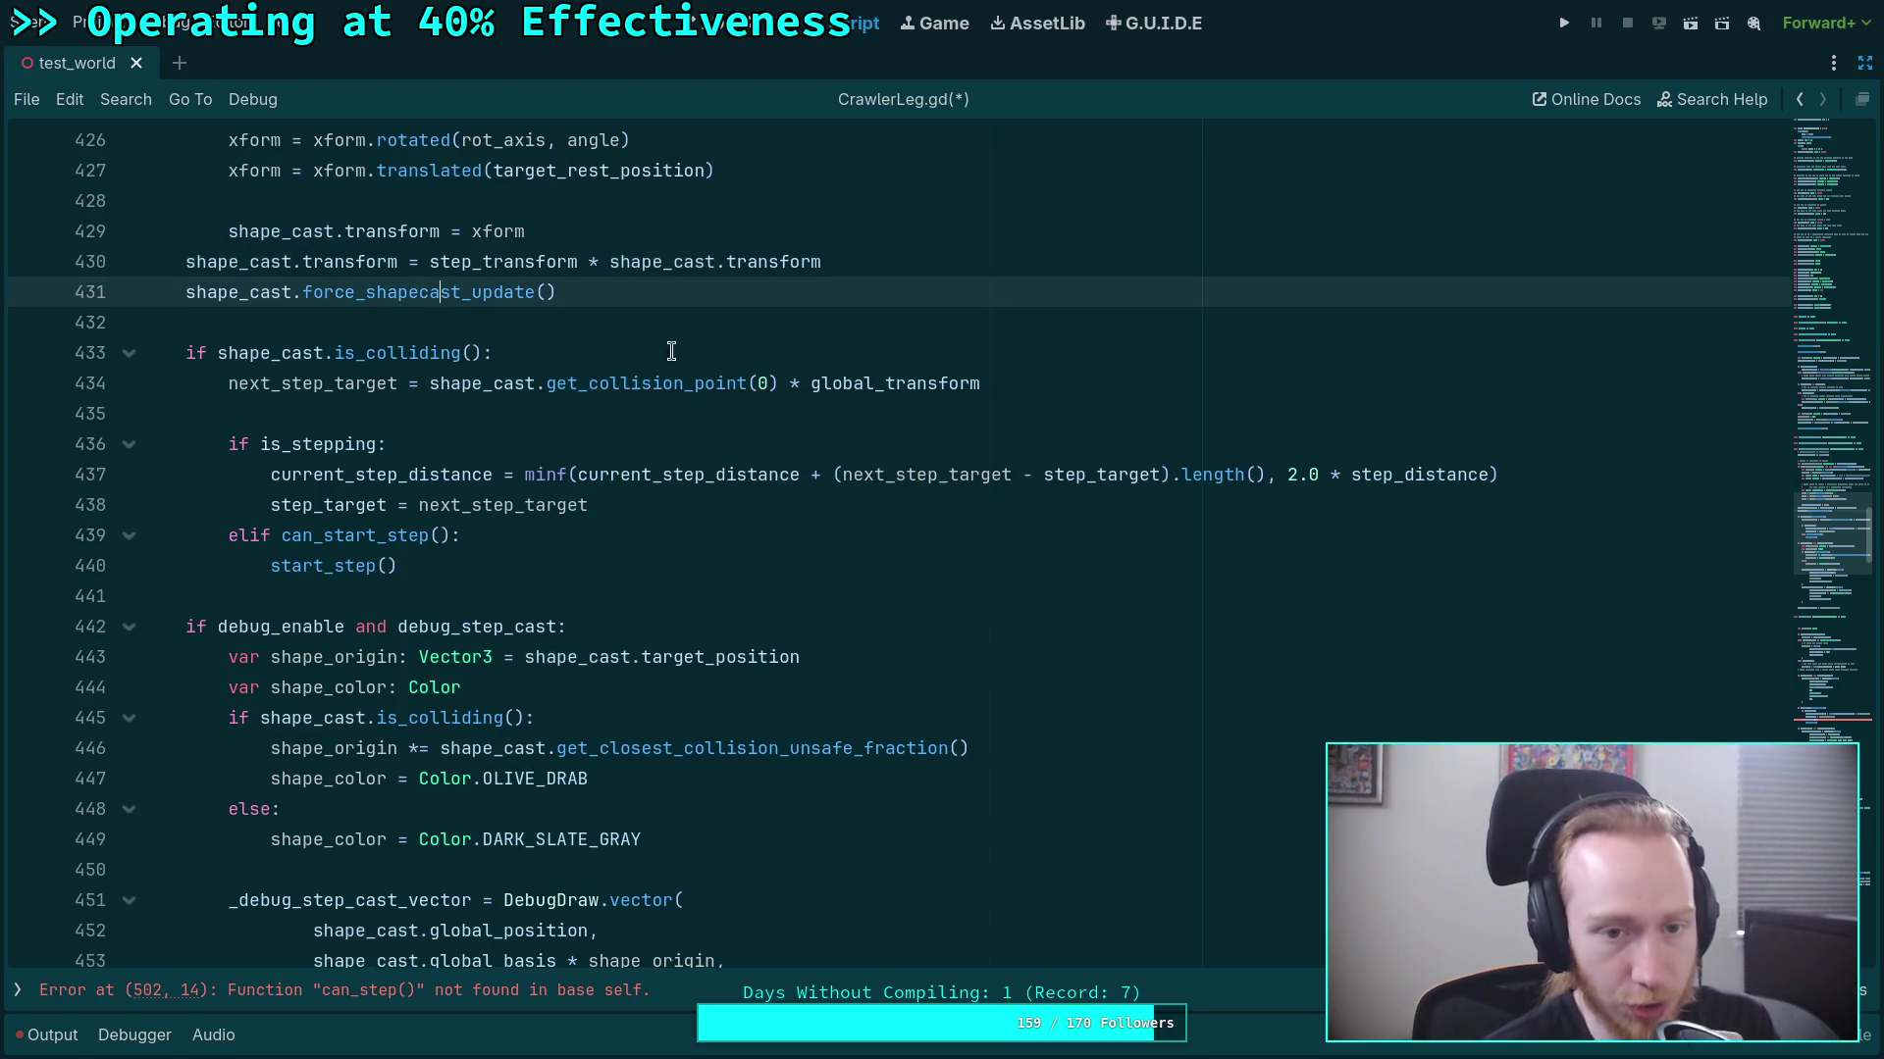
pyautogui.press('super+1')
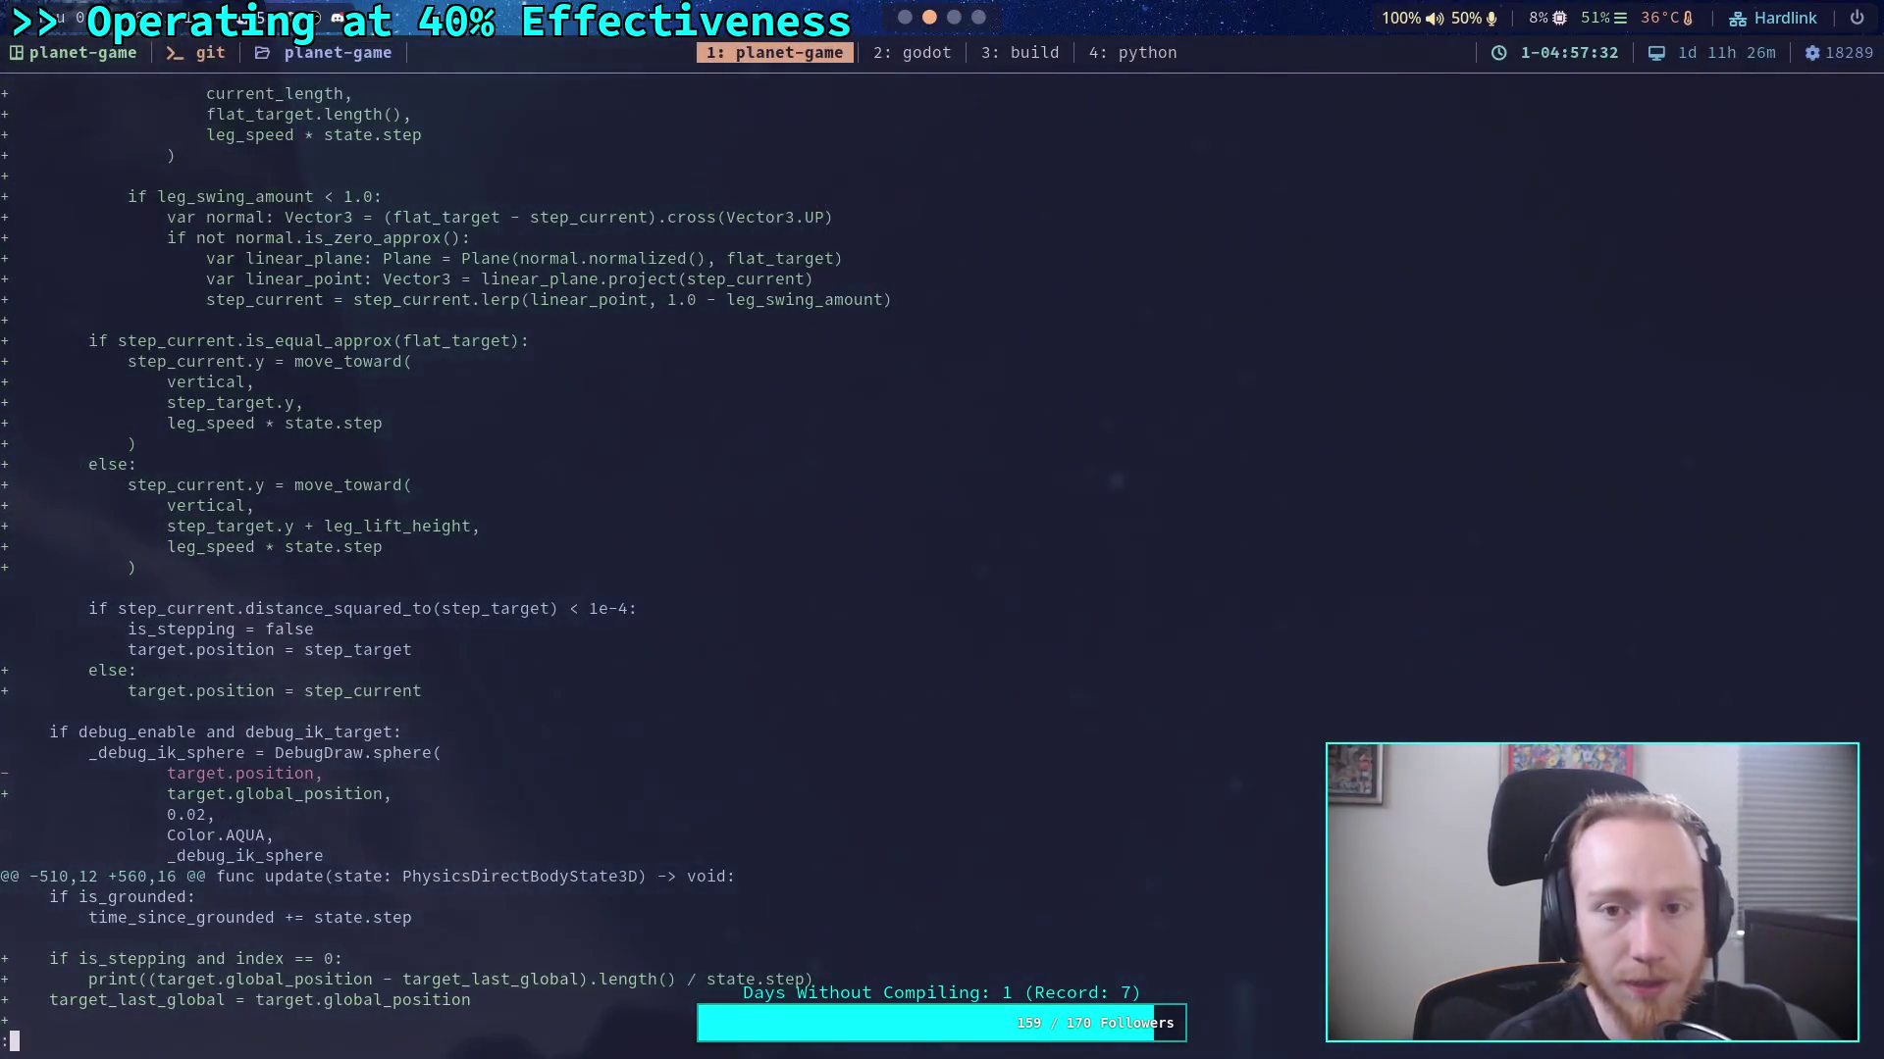
# In the Godot engine source, live-grep _update_shapecast_state and open the ShapeCast3D match.
pyautogui.press('super+2')
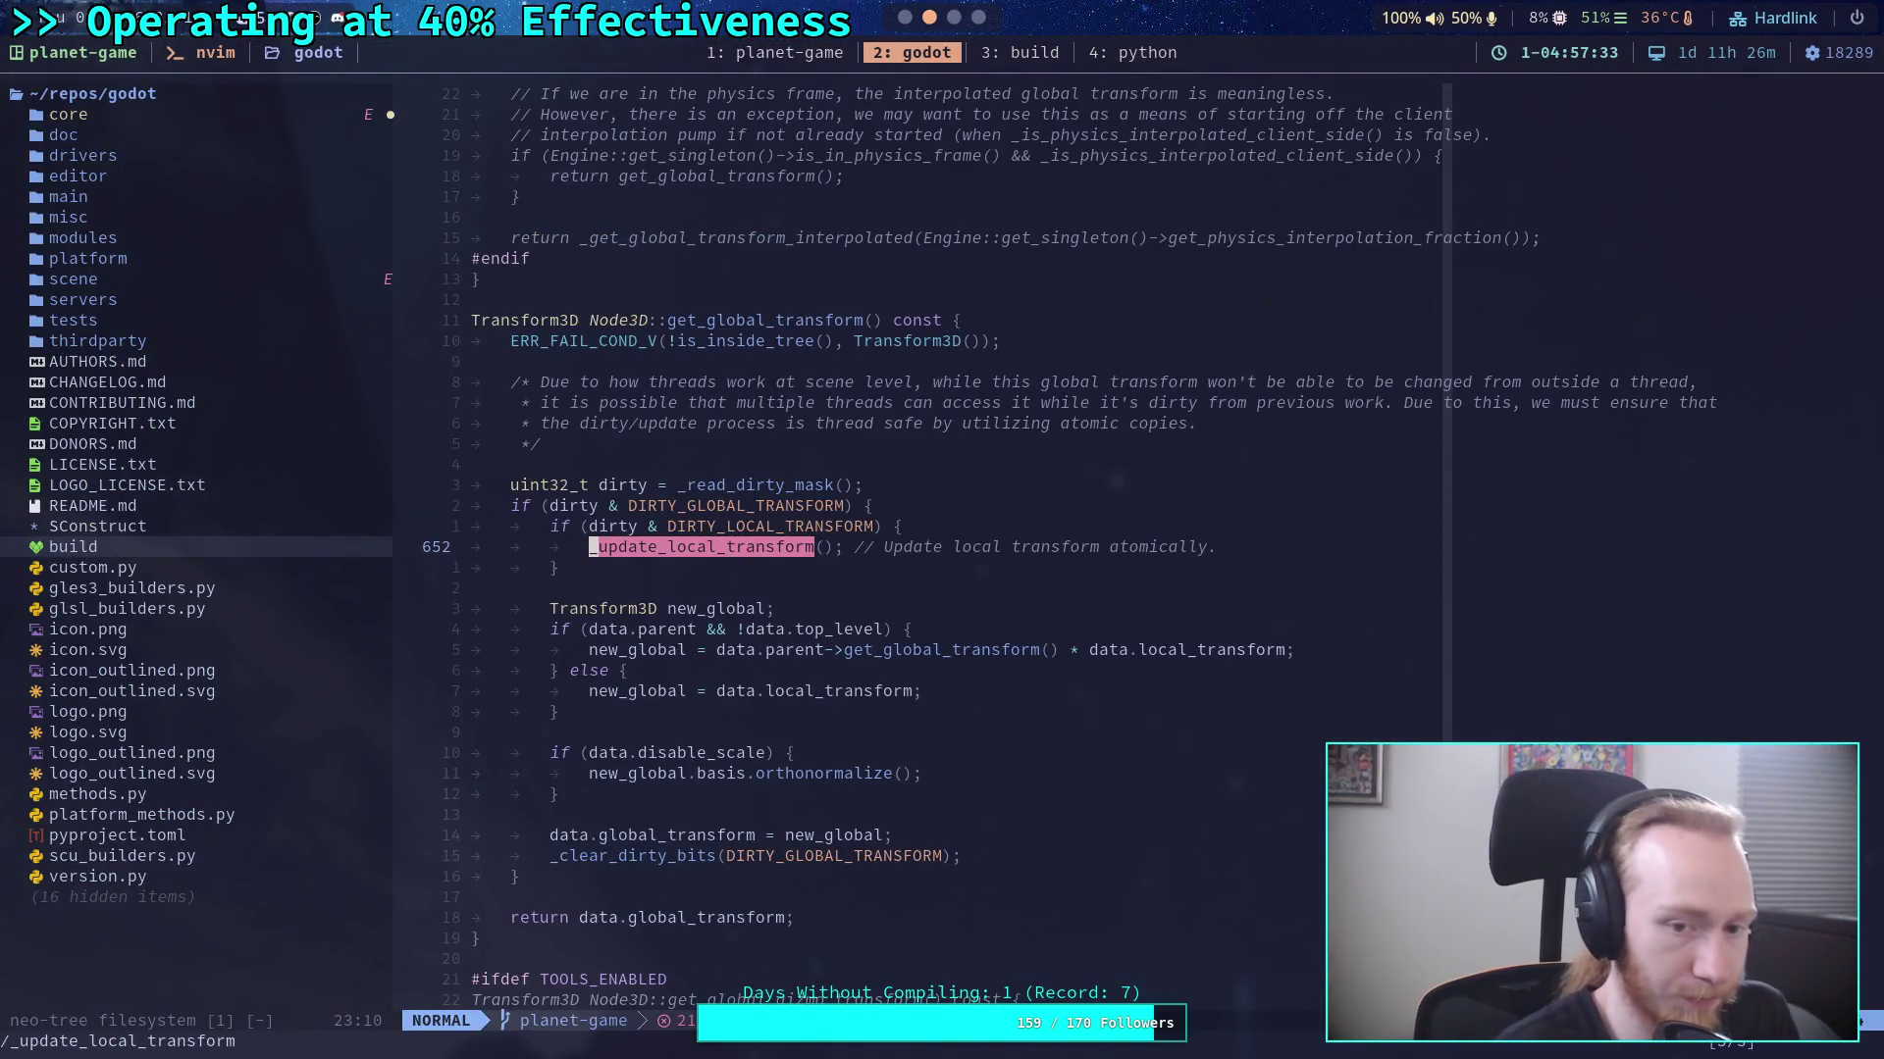
pyautogui.press('space')
pyautogui.press('f')
pyautogui.press('g')
pyautogui.press('Return')
# Search the file for _update_shapecast_state and read through its definition.
pyautogui.write('/')
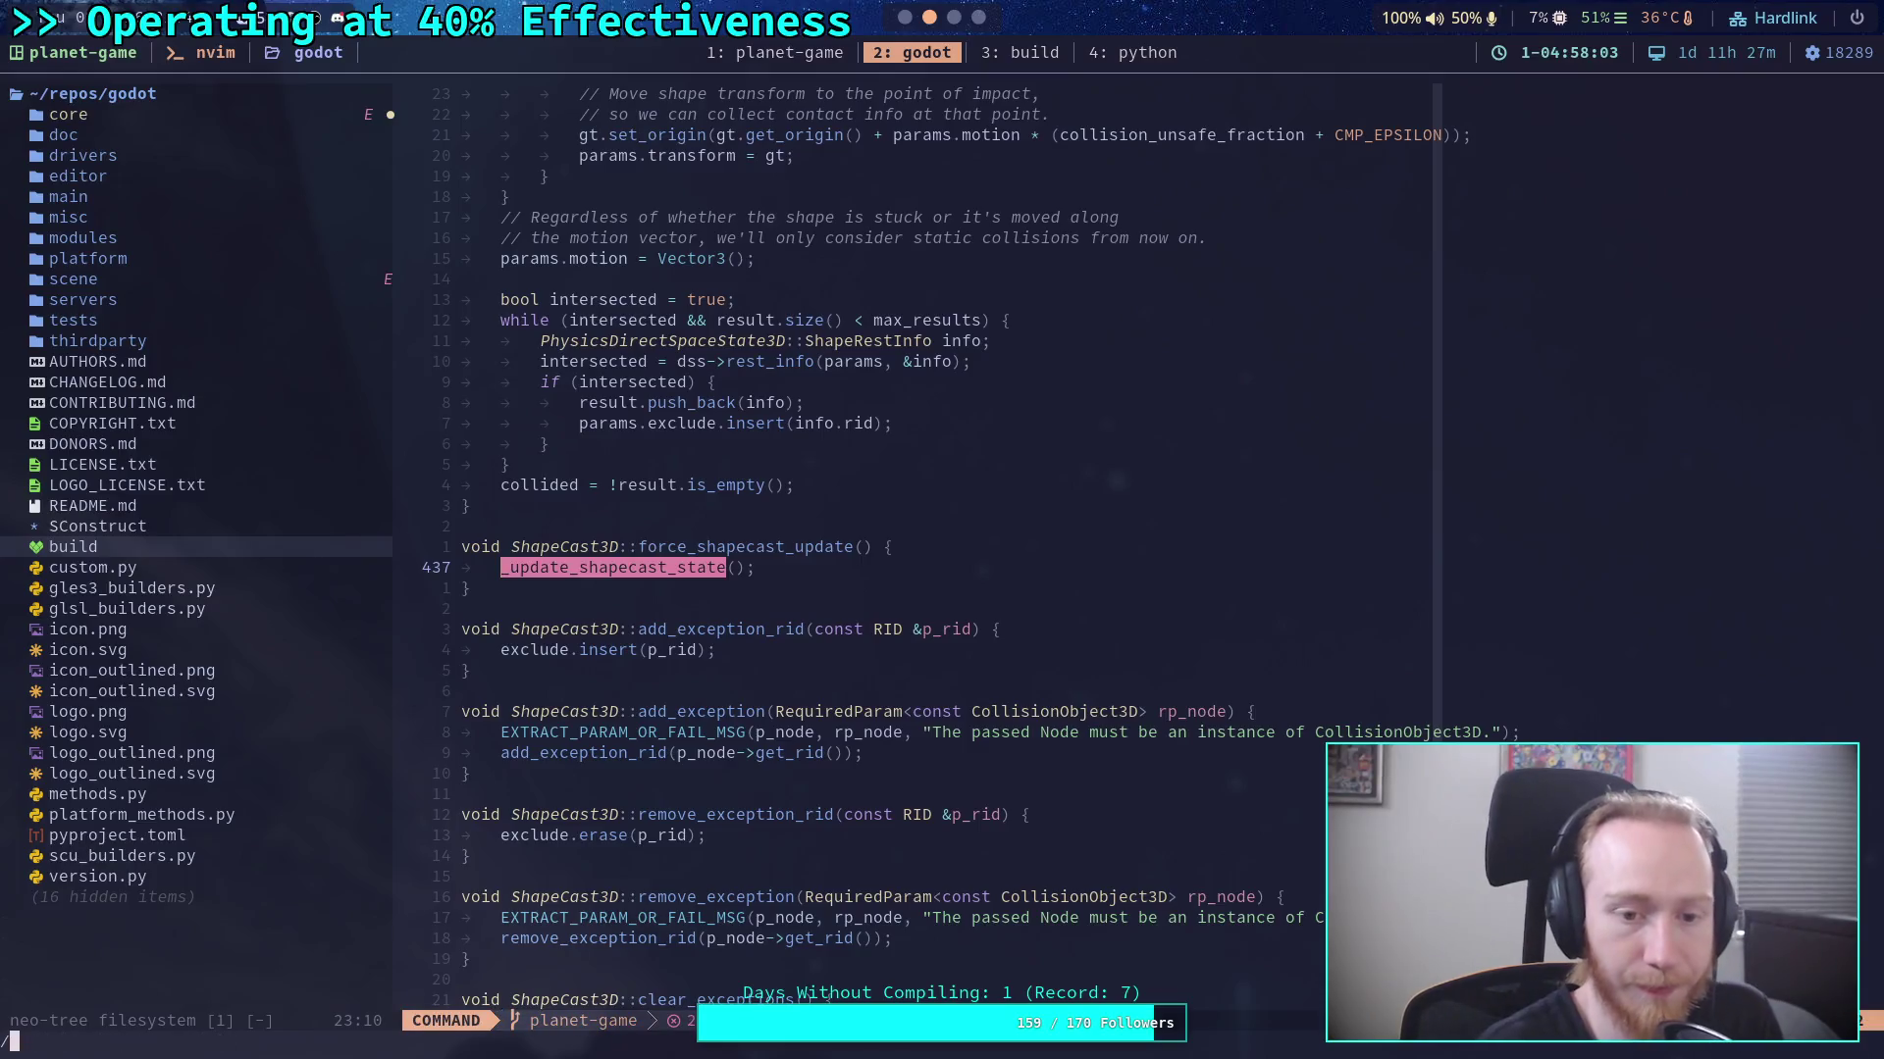
pyautogui.write('_update_shapecast_state')
pyautogui.press('Return')
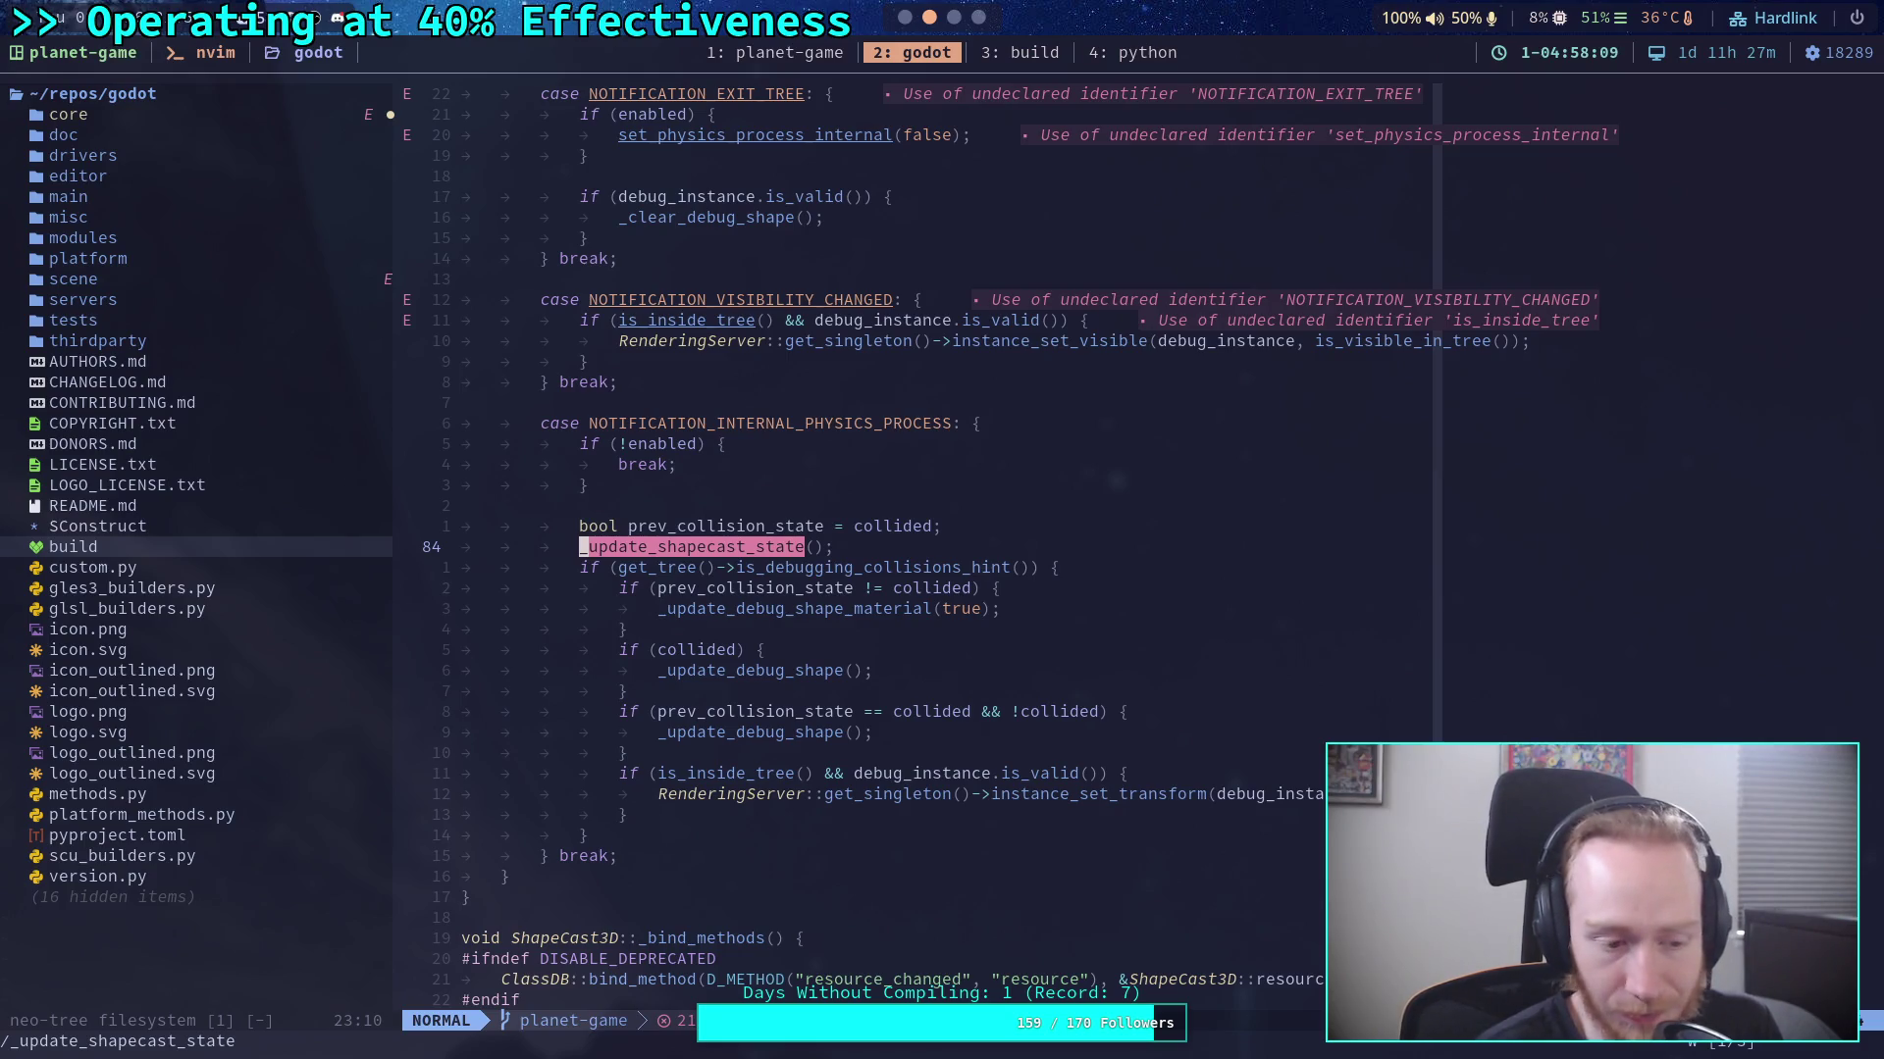
pyautogui.write('/')
pyautogui.press('Return')
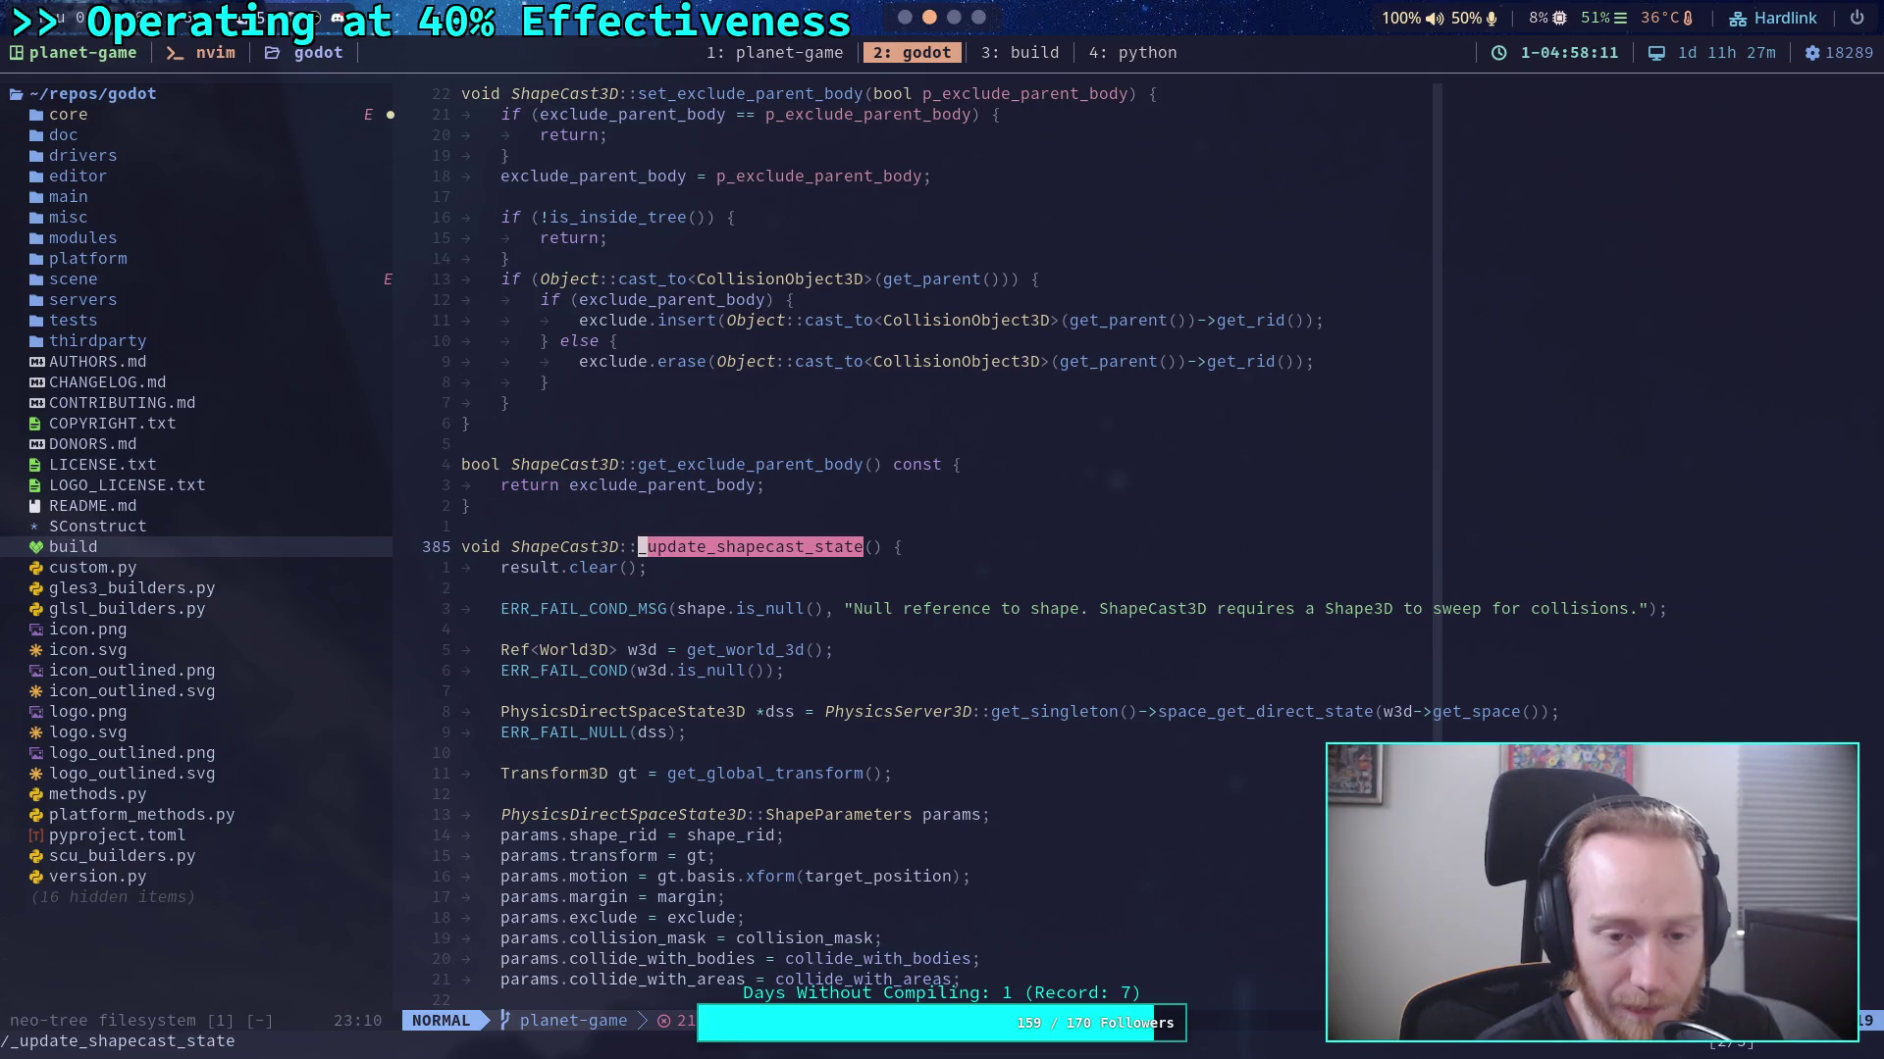
pyautogui.scroll(-5, 992, 461)
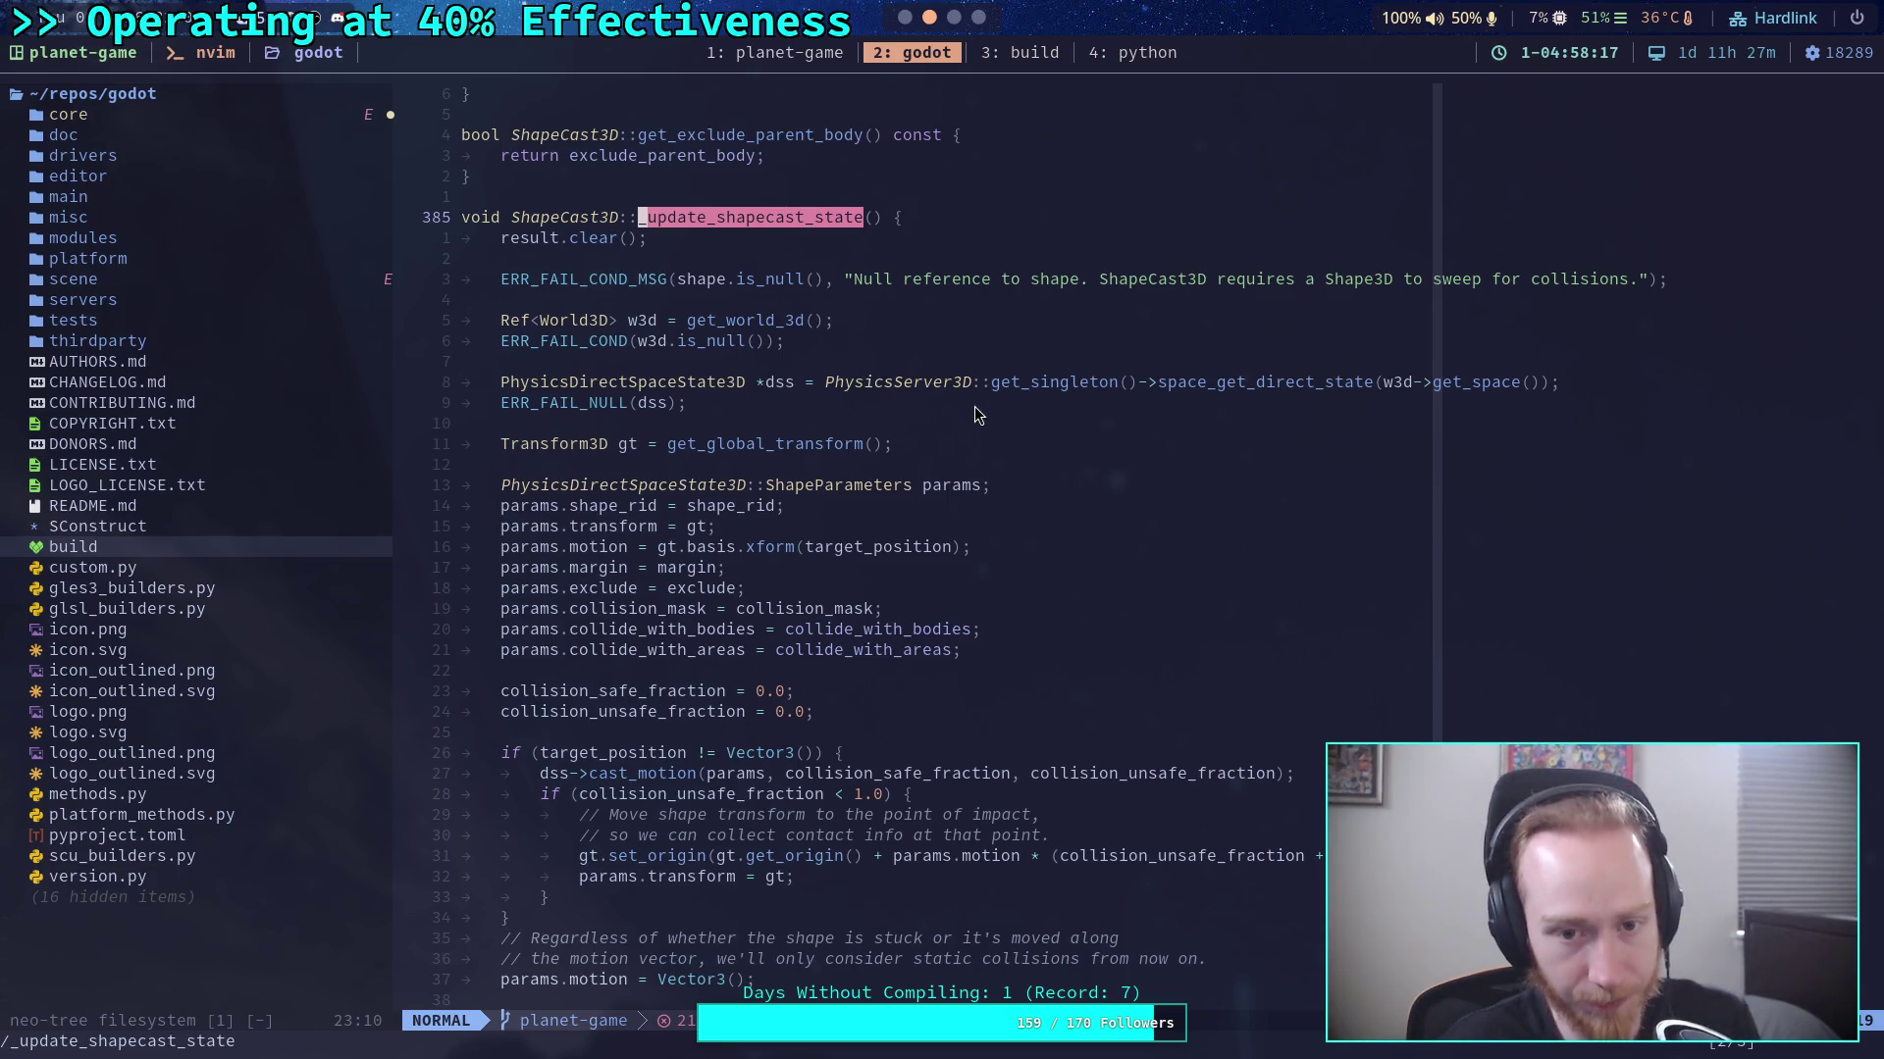
pyautogui.scroll(-9, 971, 421)
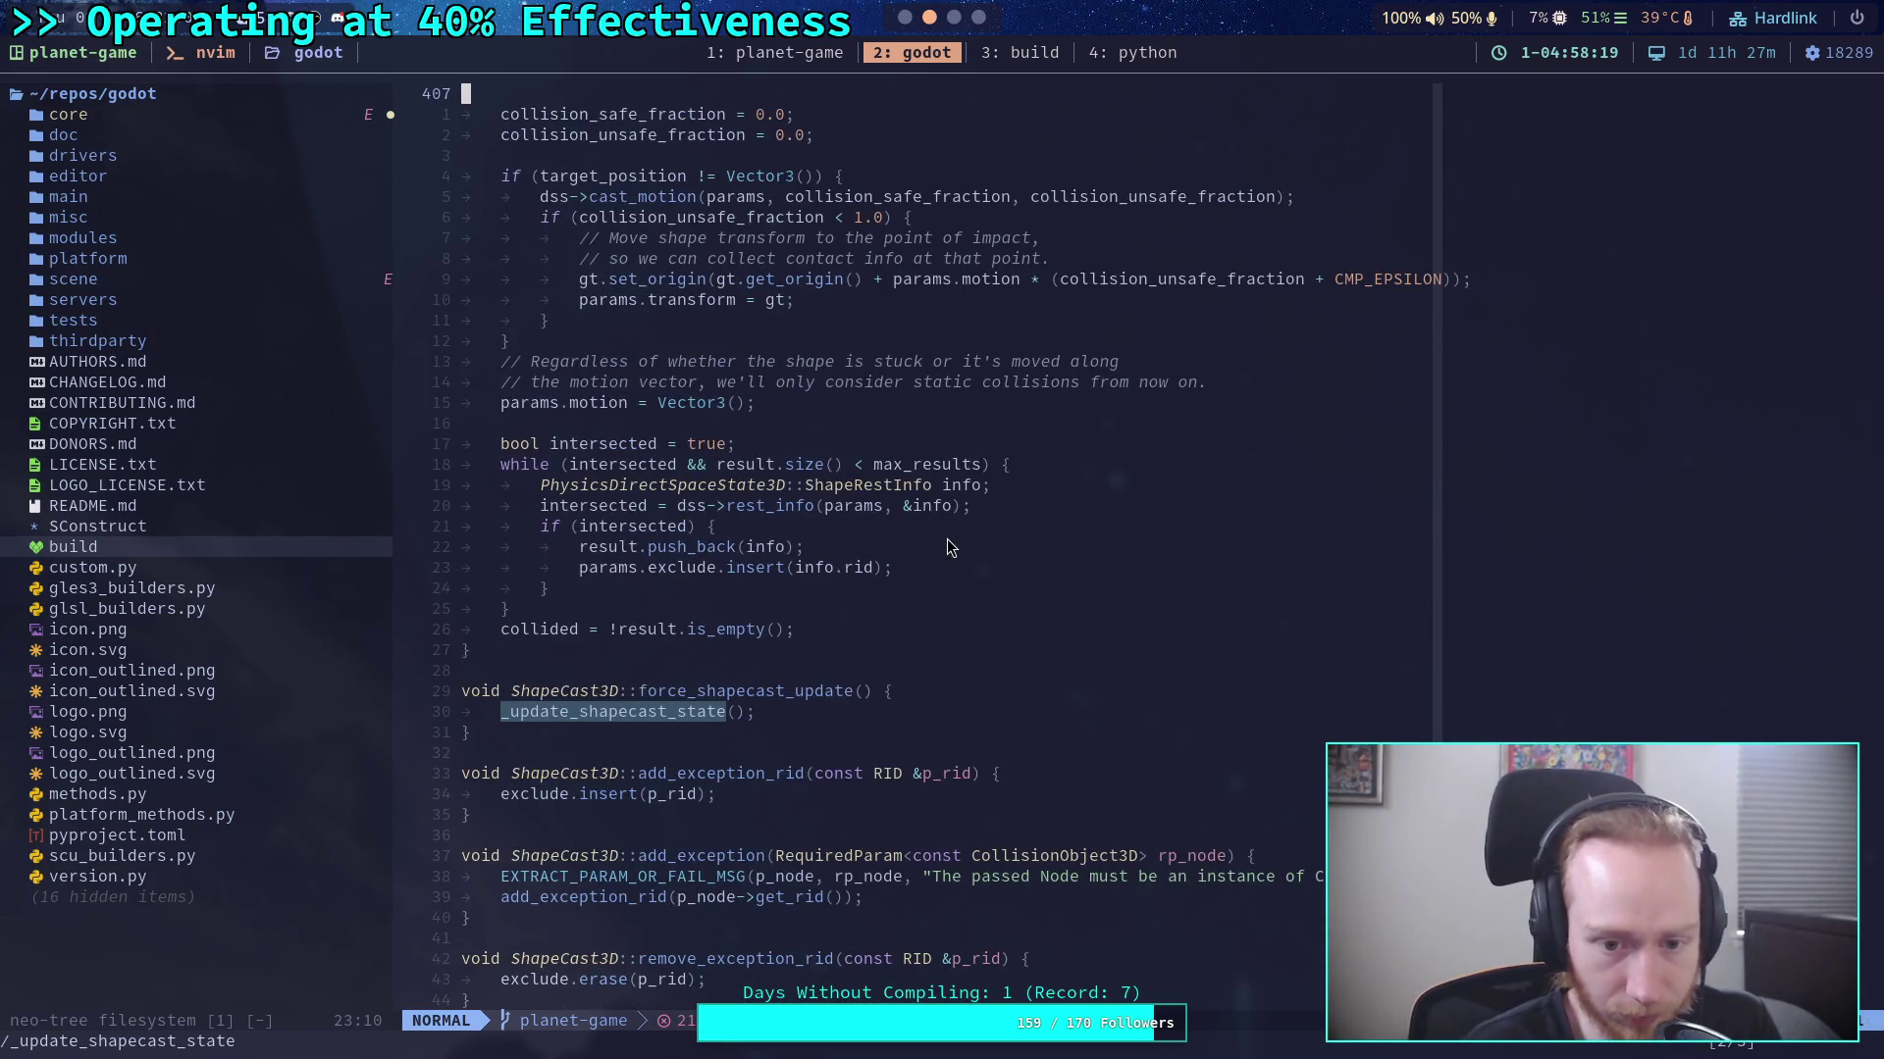
pyautogui.scroll(5, 951, 546)
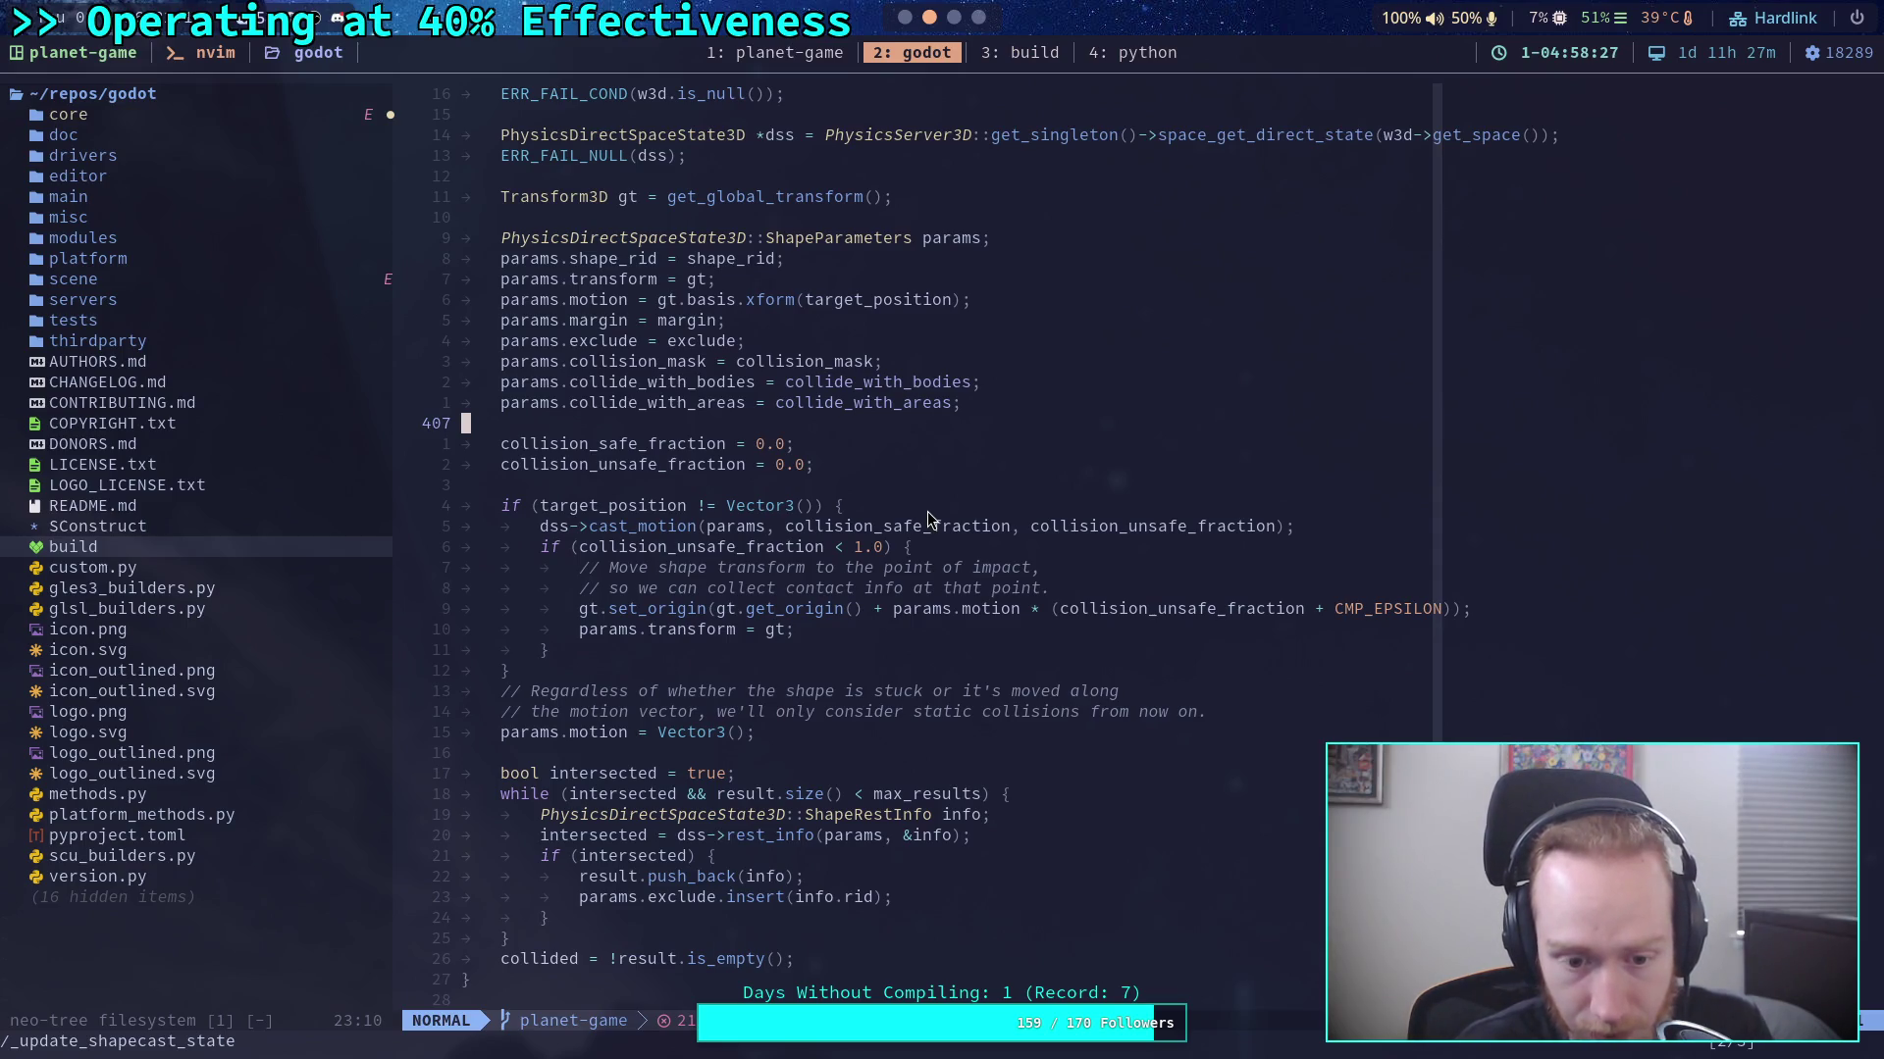
pyautogui.scroll(-3, 927, 512)
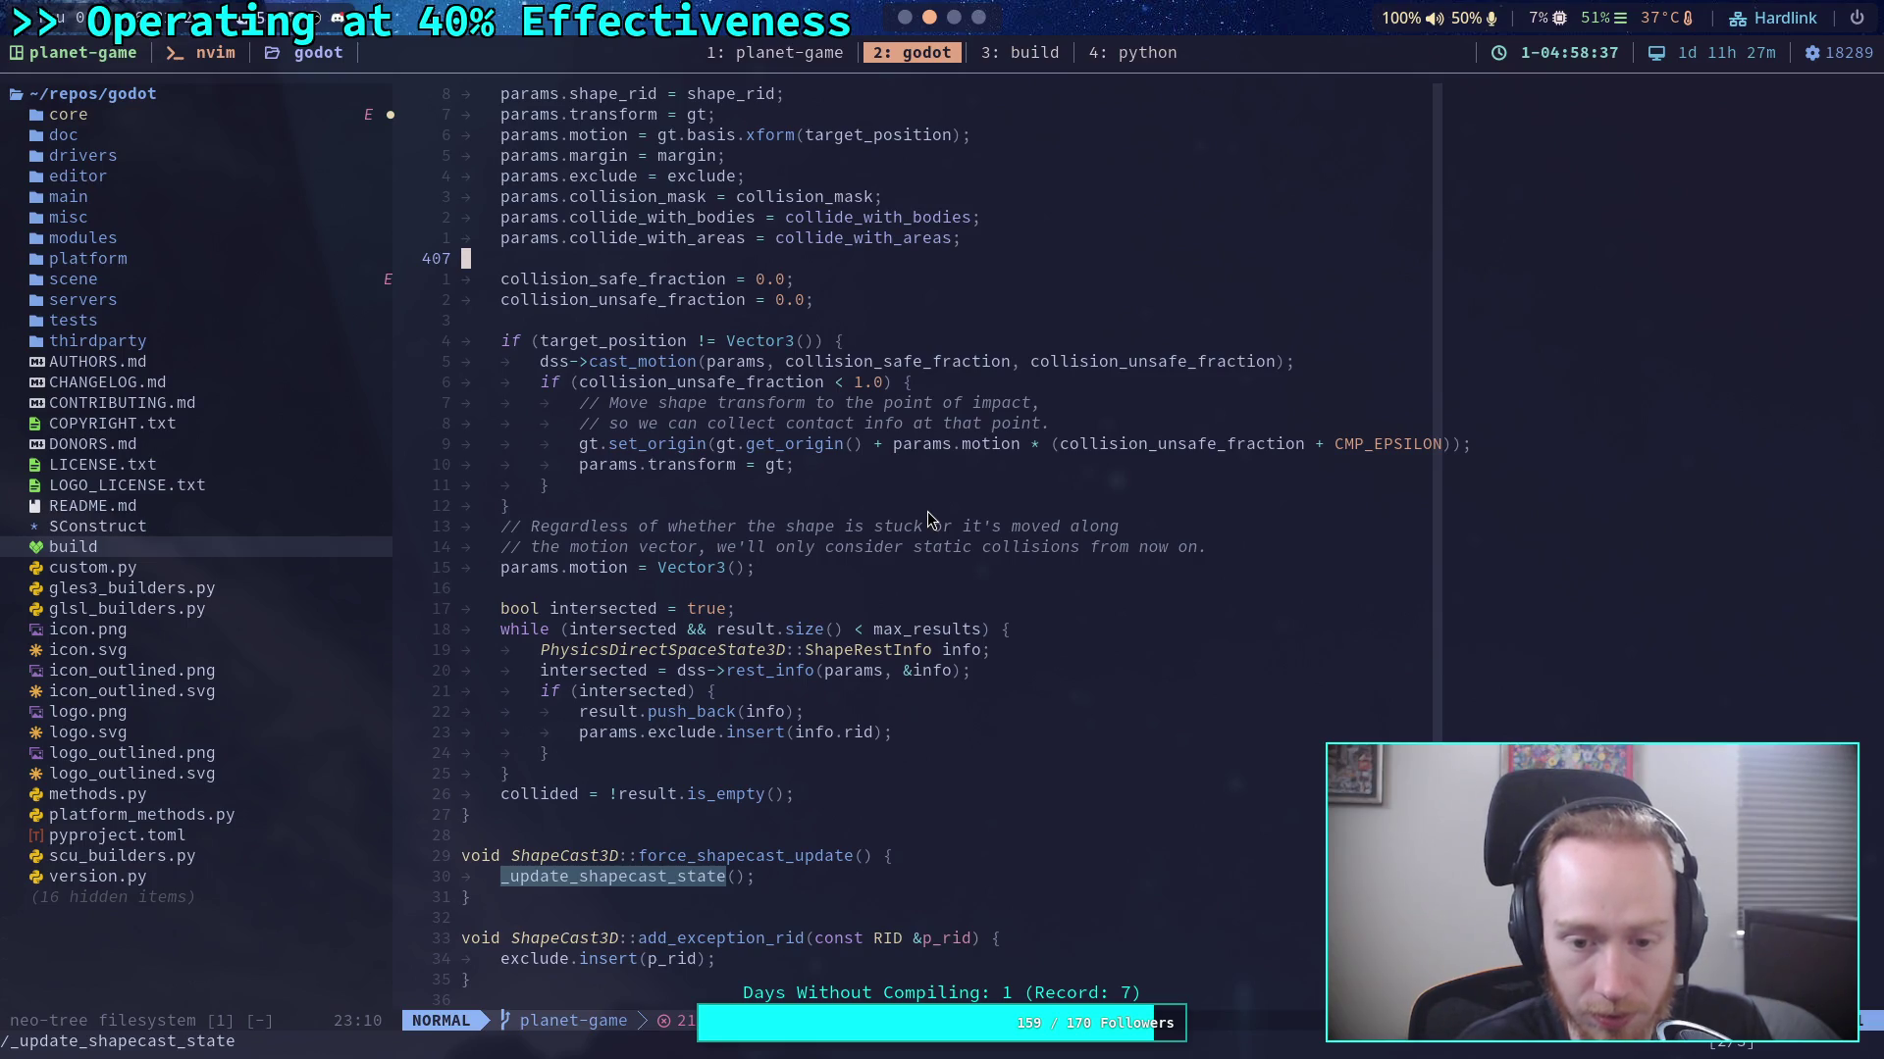
pyautogui.scroll(4, 927, 510)
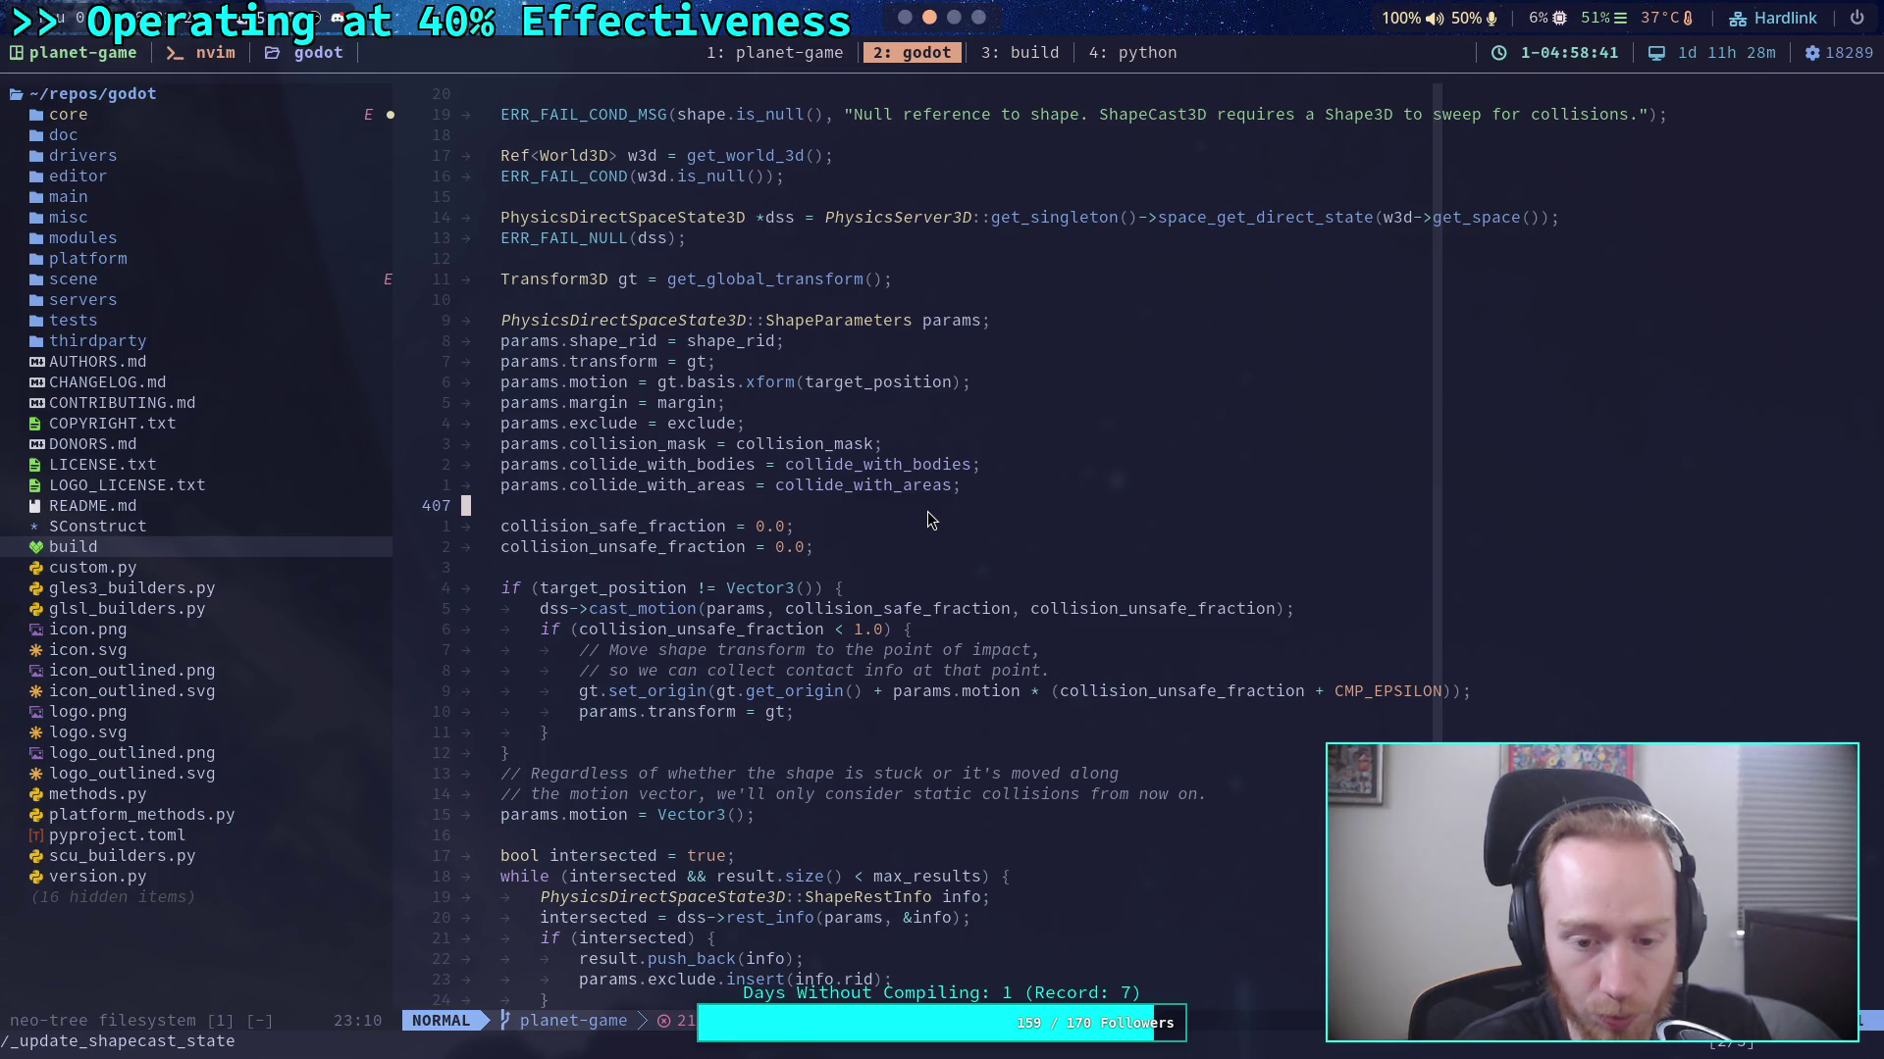
pyautogui.scroll(4, 927, 512)
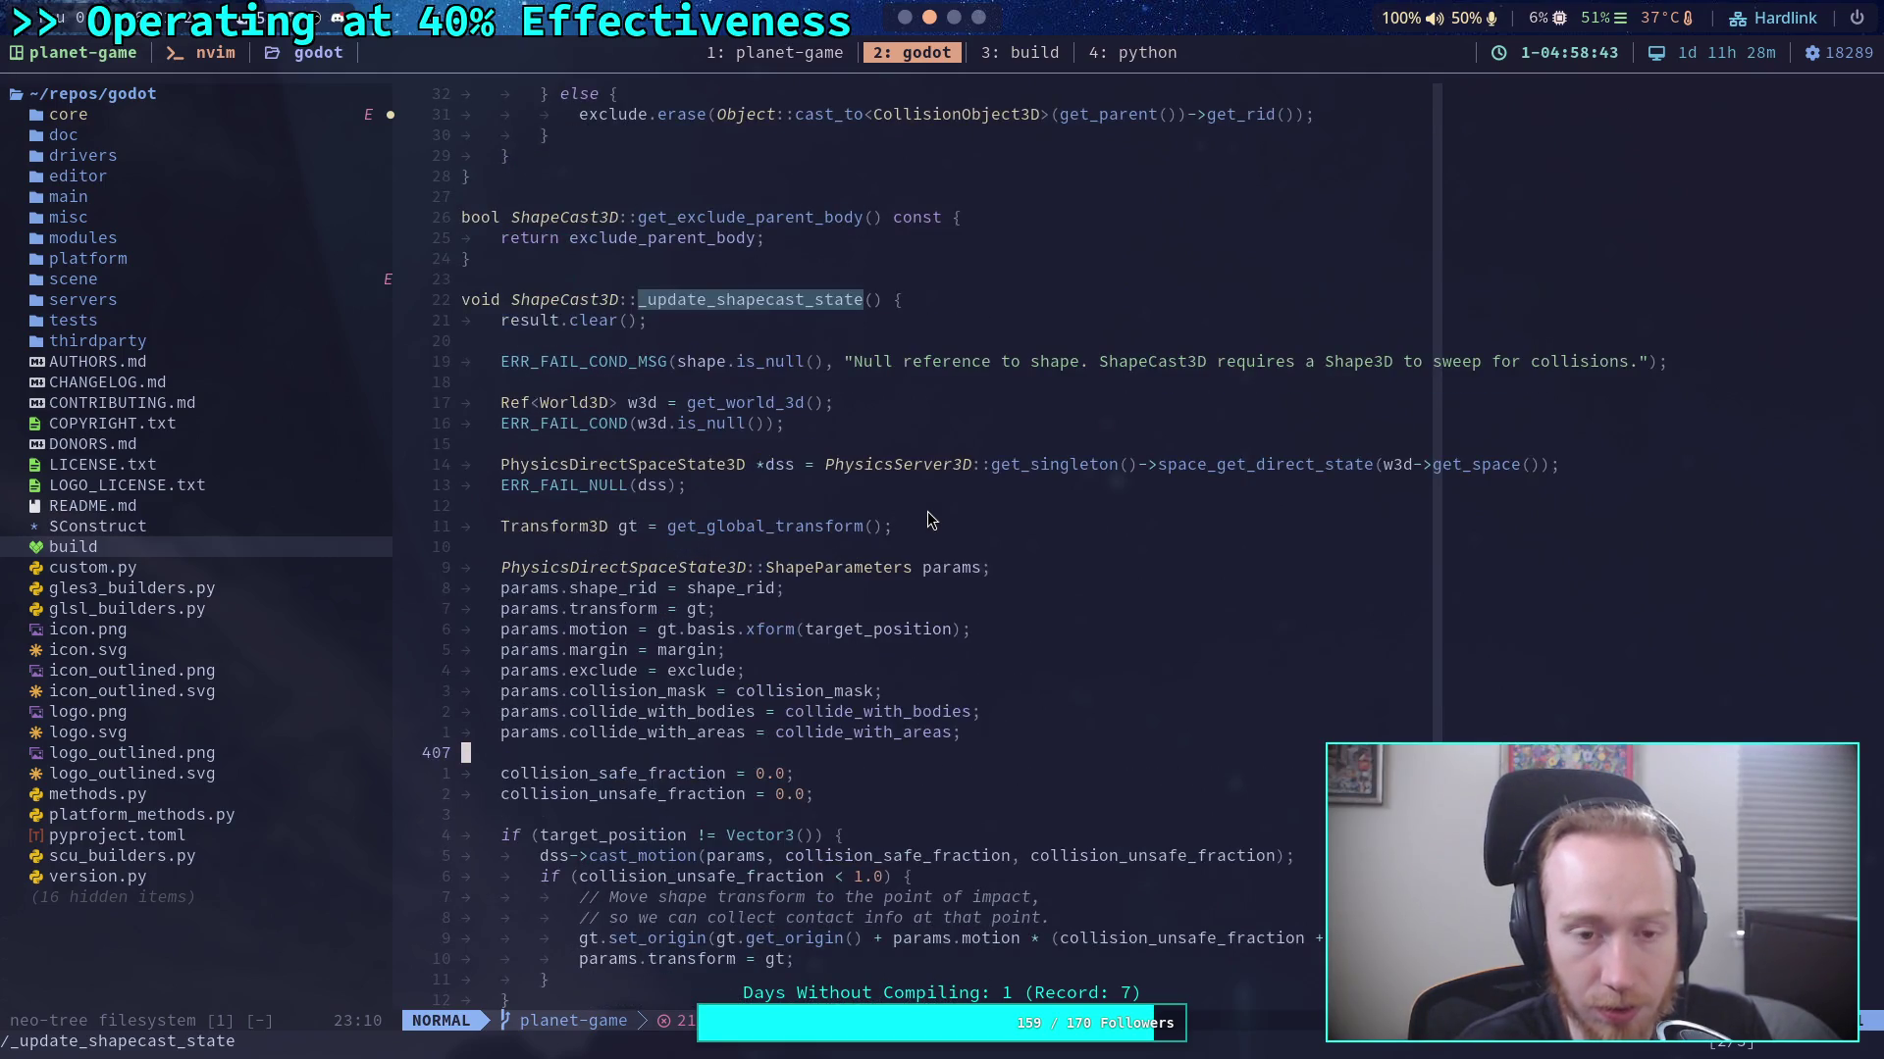
pyautogui.scroll(-13, 927, 510)
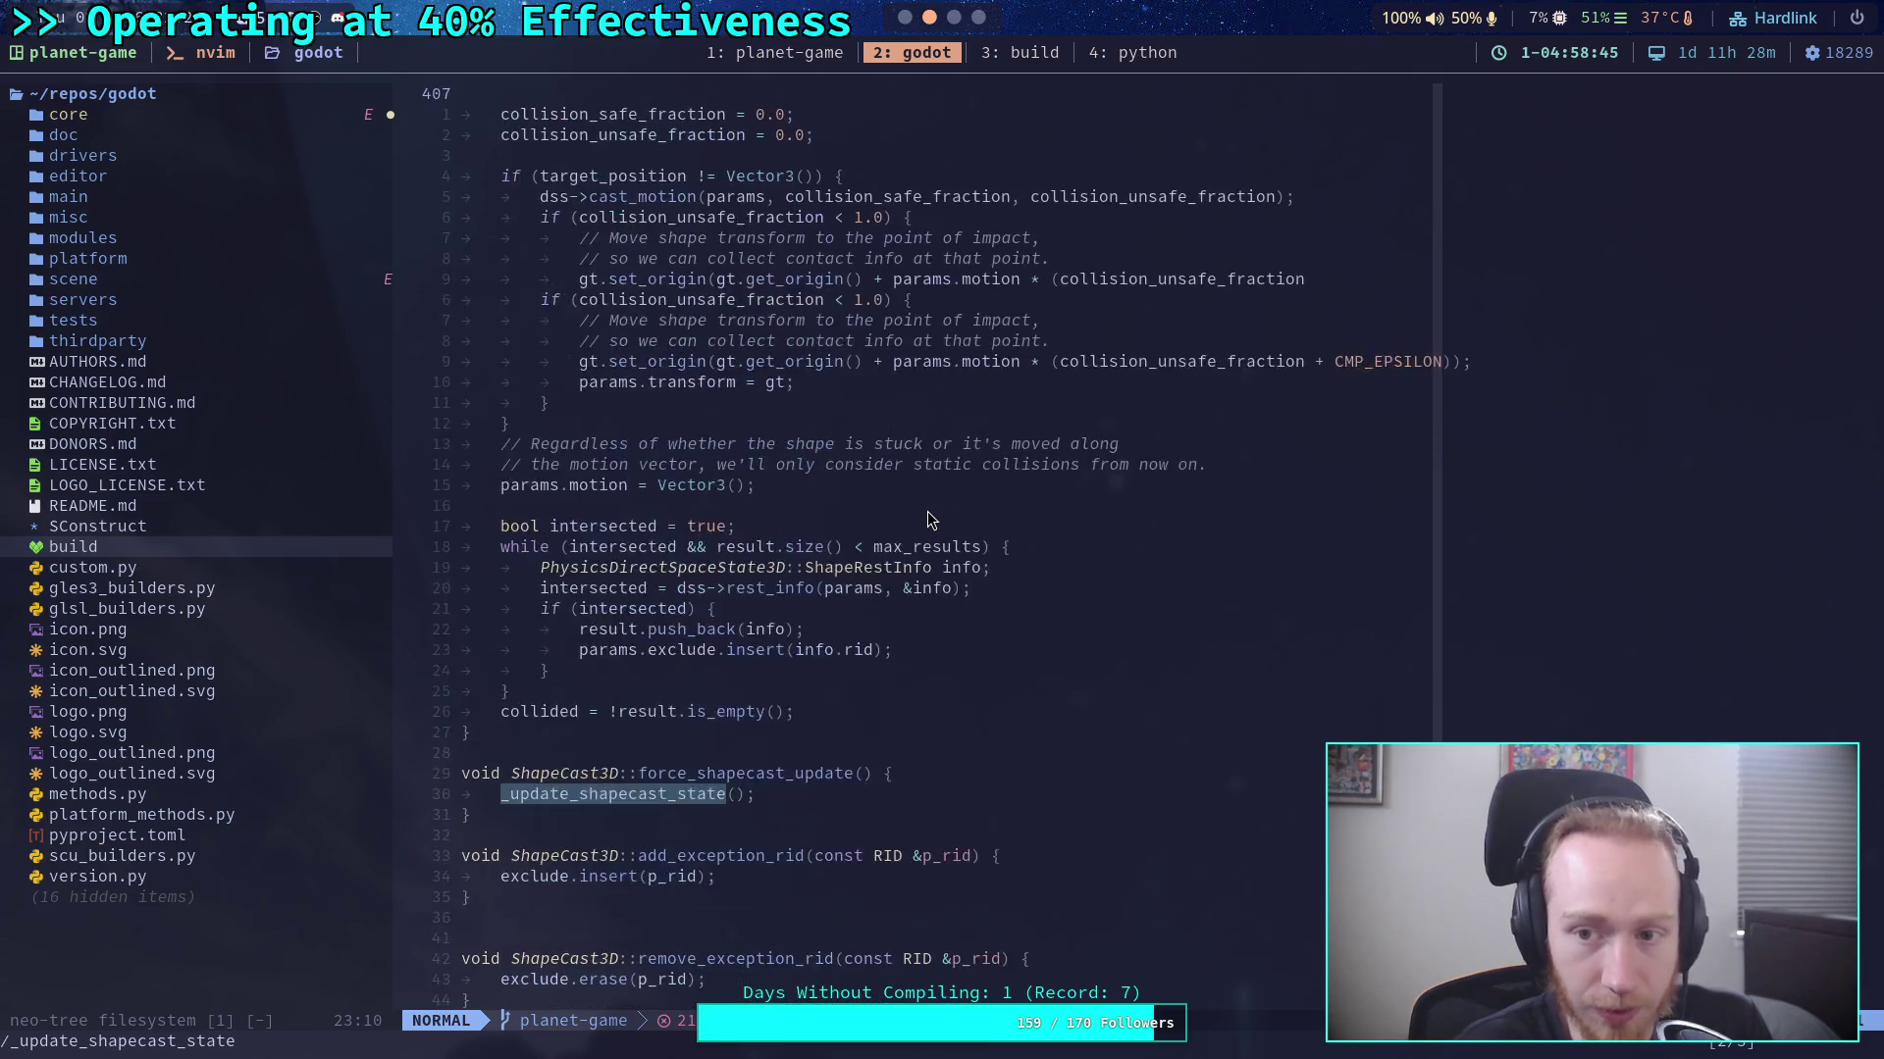
pyautogui.scroll(-11, 927, 511)
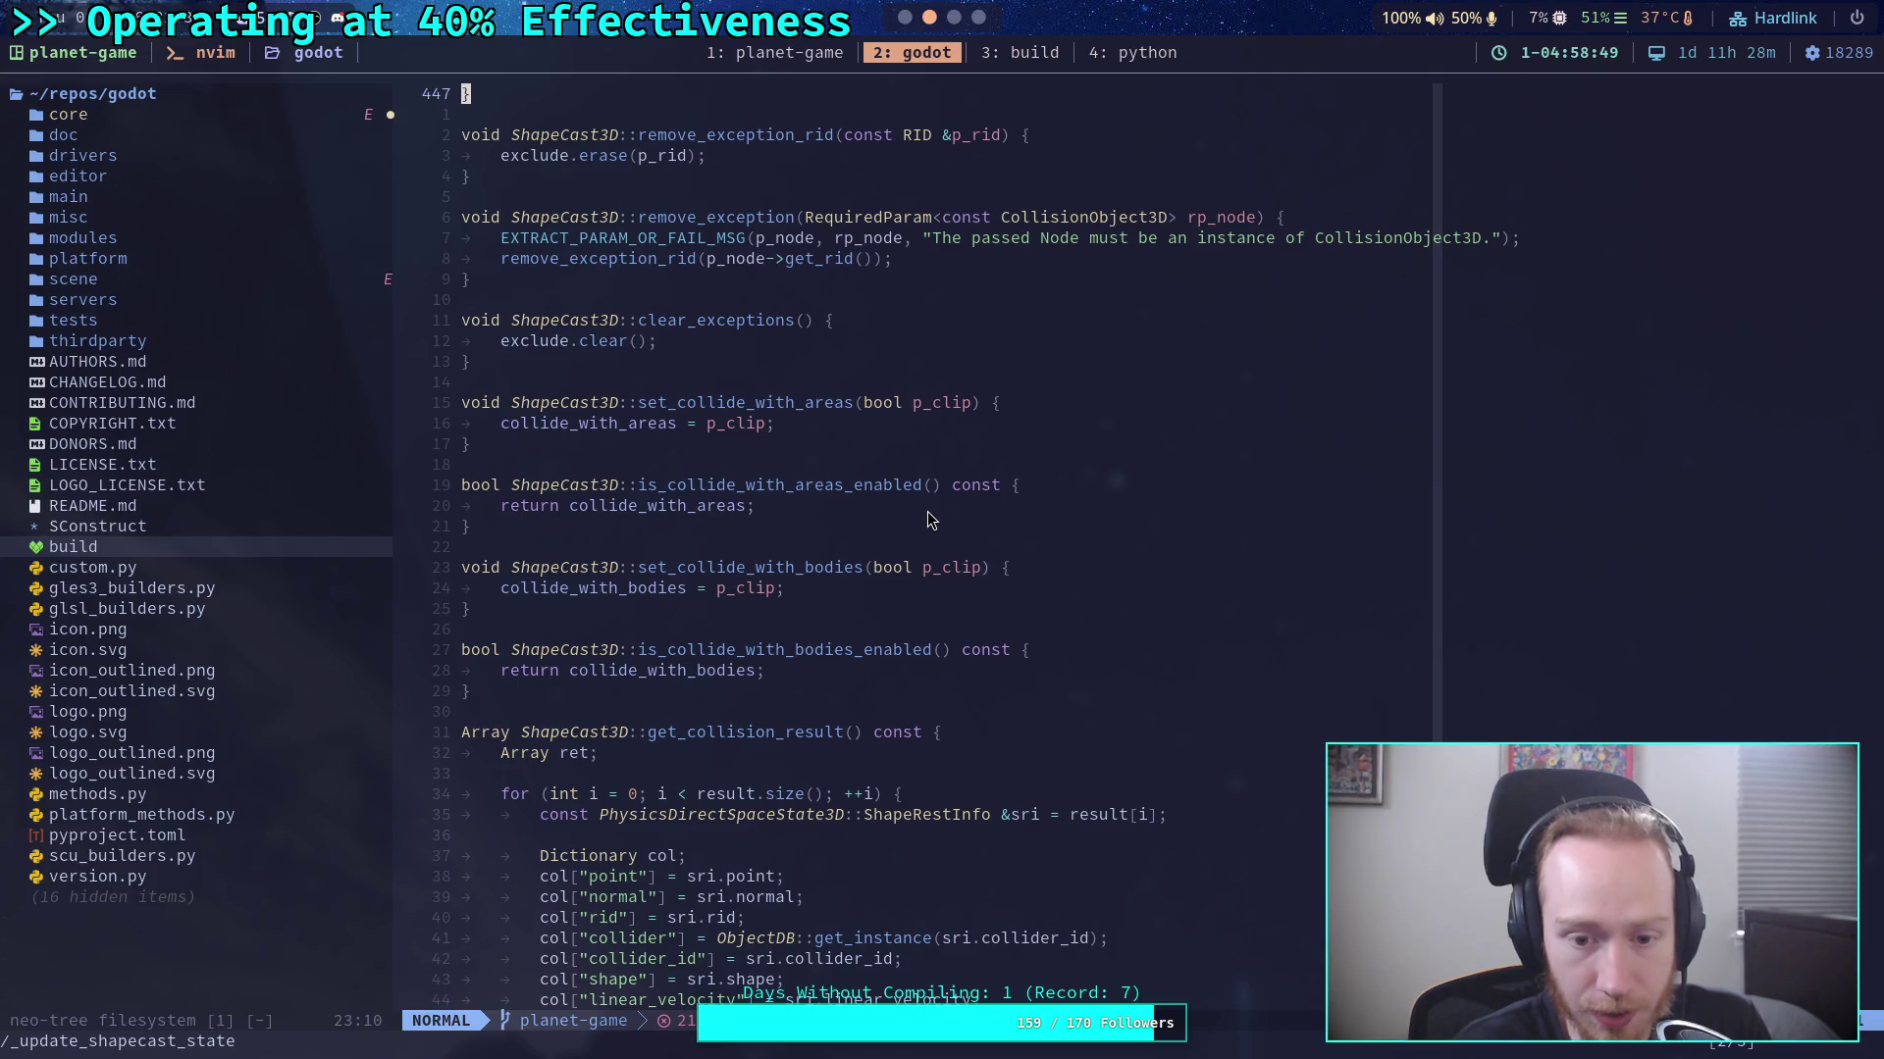
# Read through the ShapeCast3D source around force_shapecast_update.
pyautogui.scroll(-4, 927, 511)
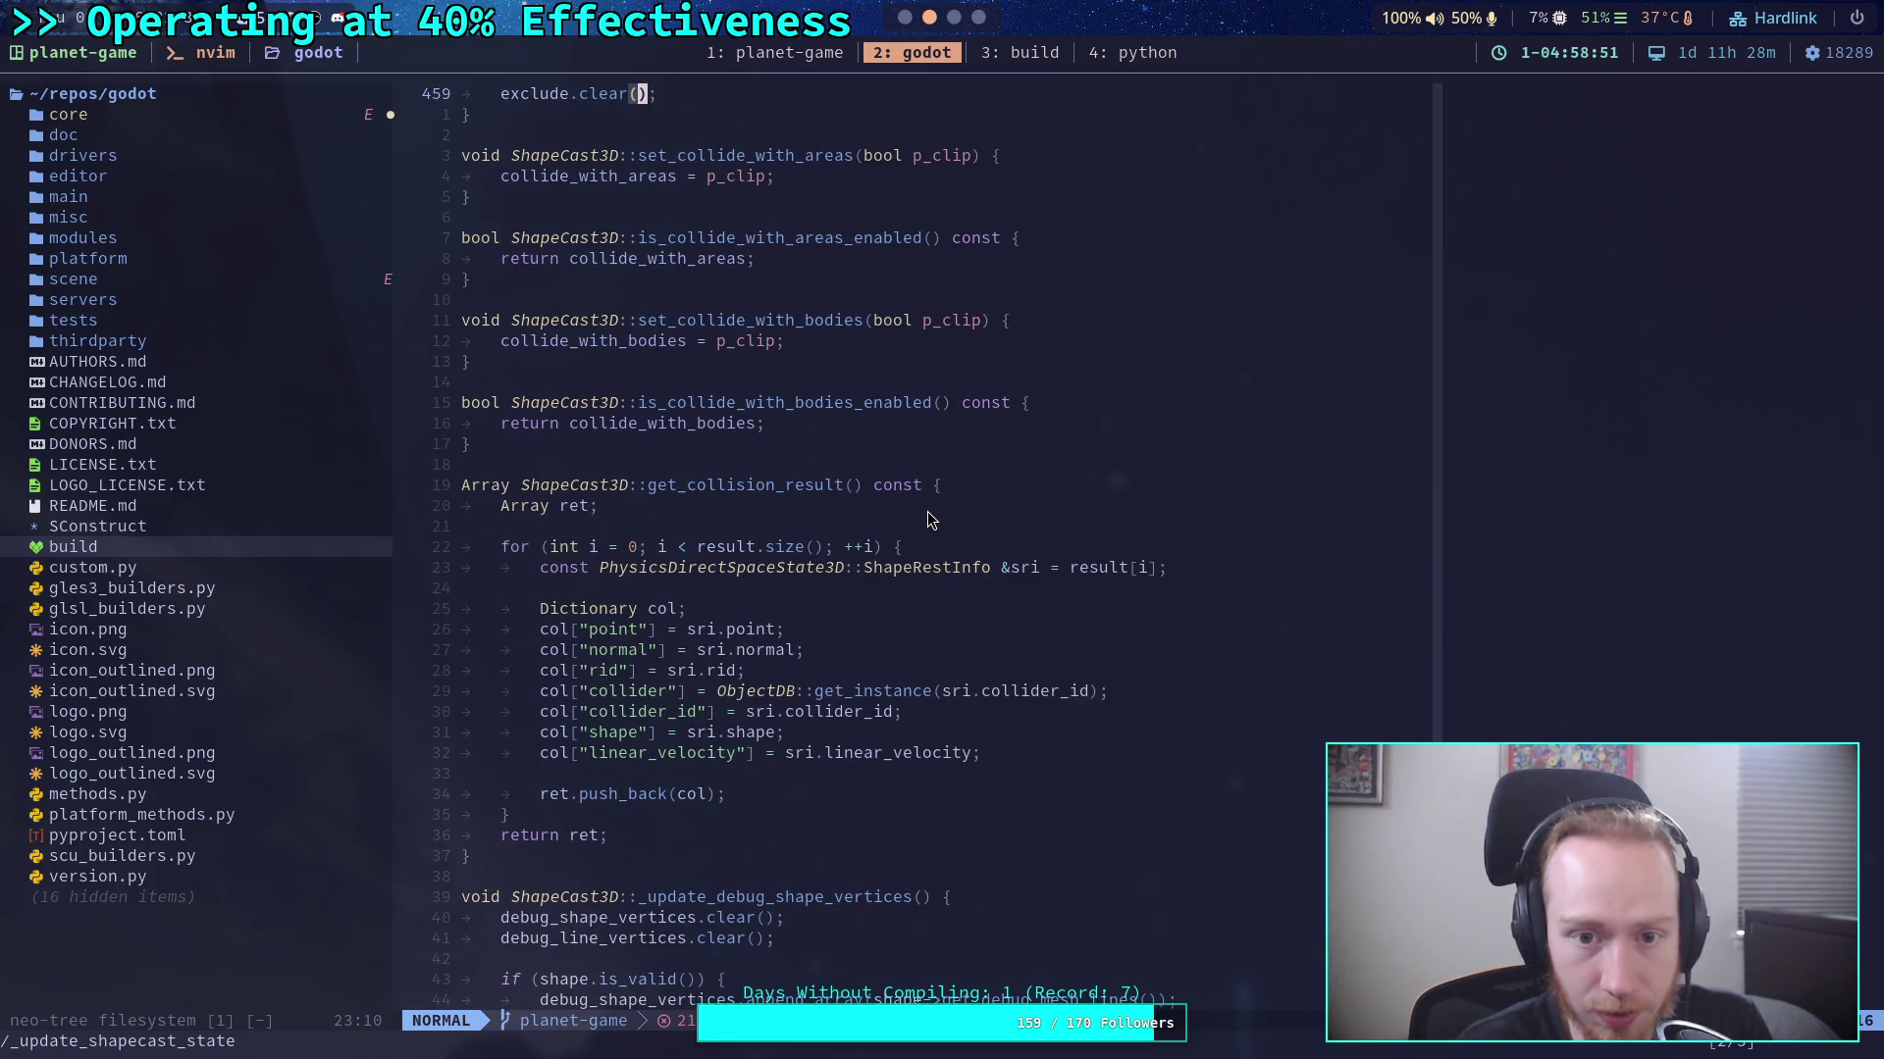
pyautogui.scroll(-8, 927, 511)
pyautogui.scroll(8, 927, 510)
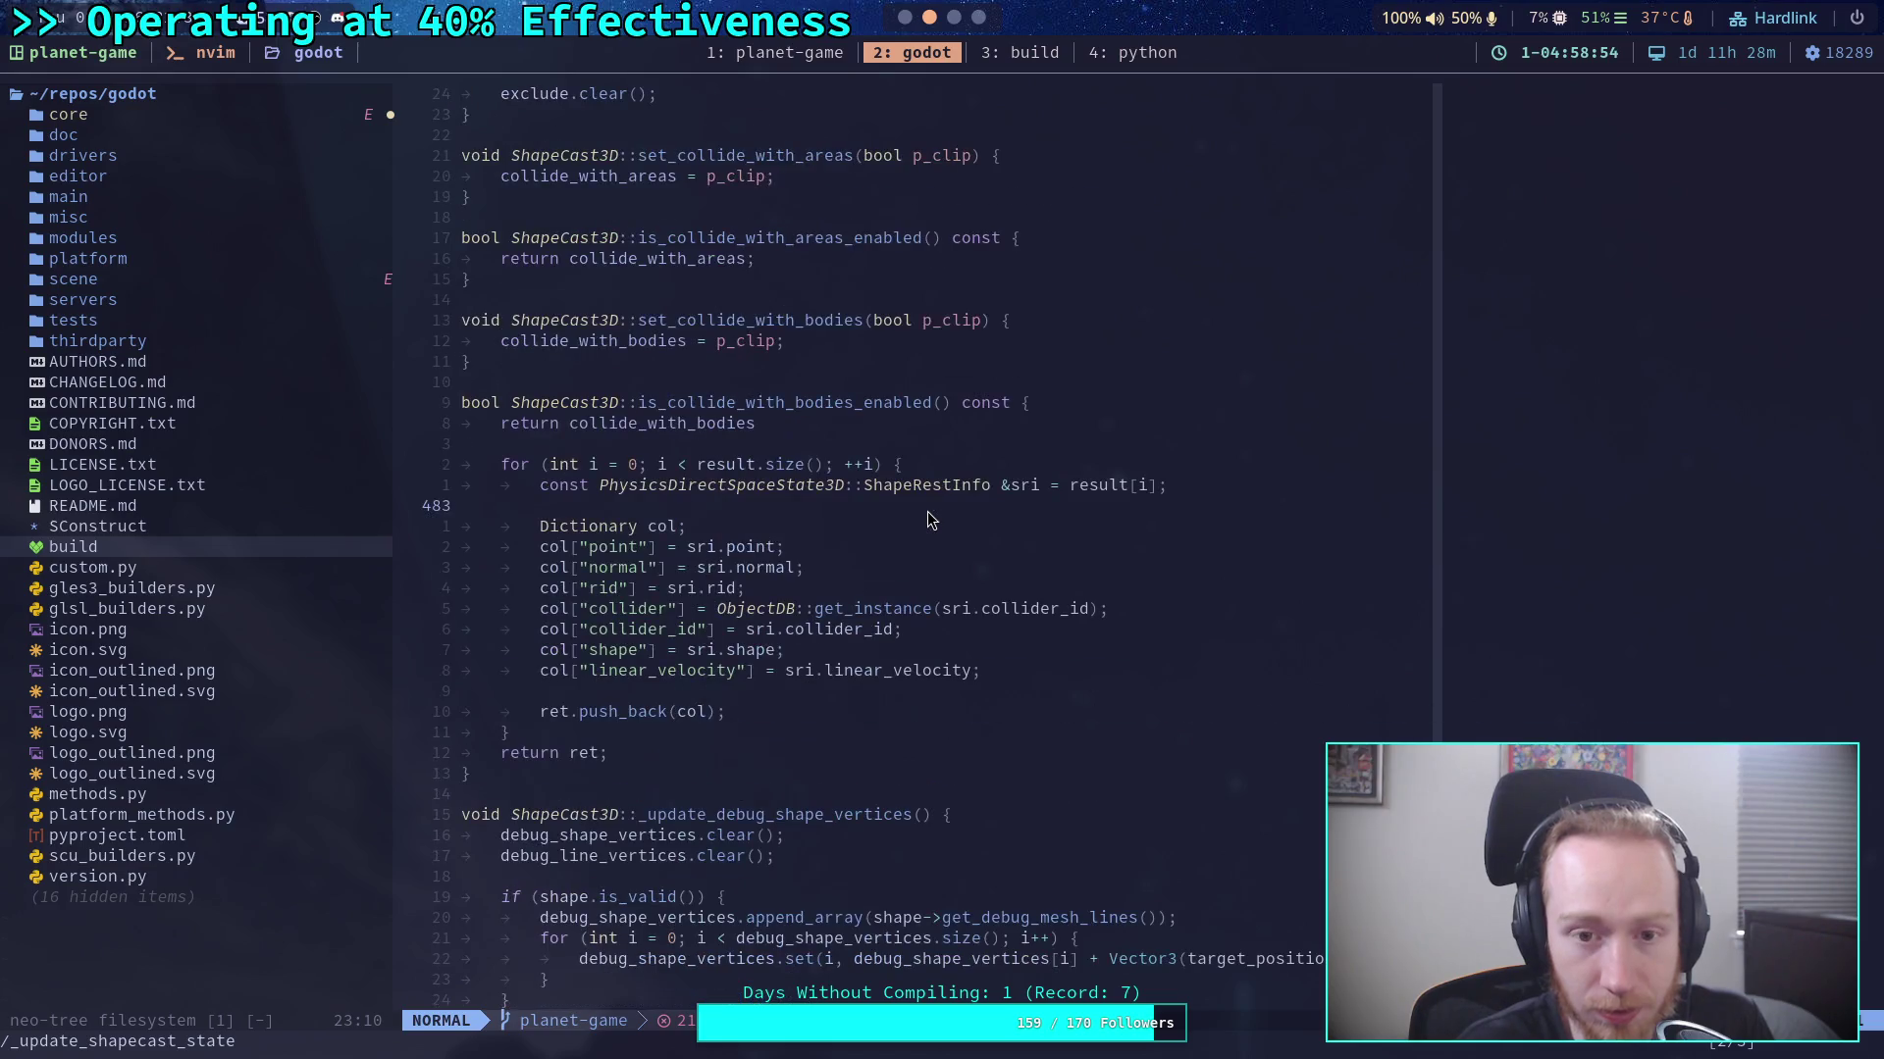
pyautogui.scroll(5, 927, 510)
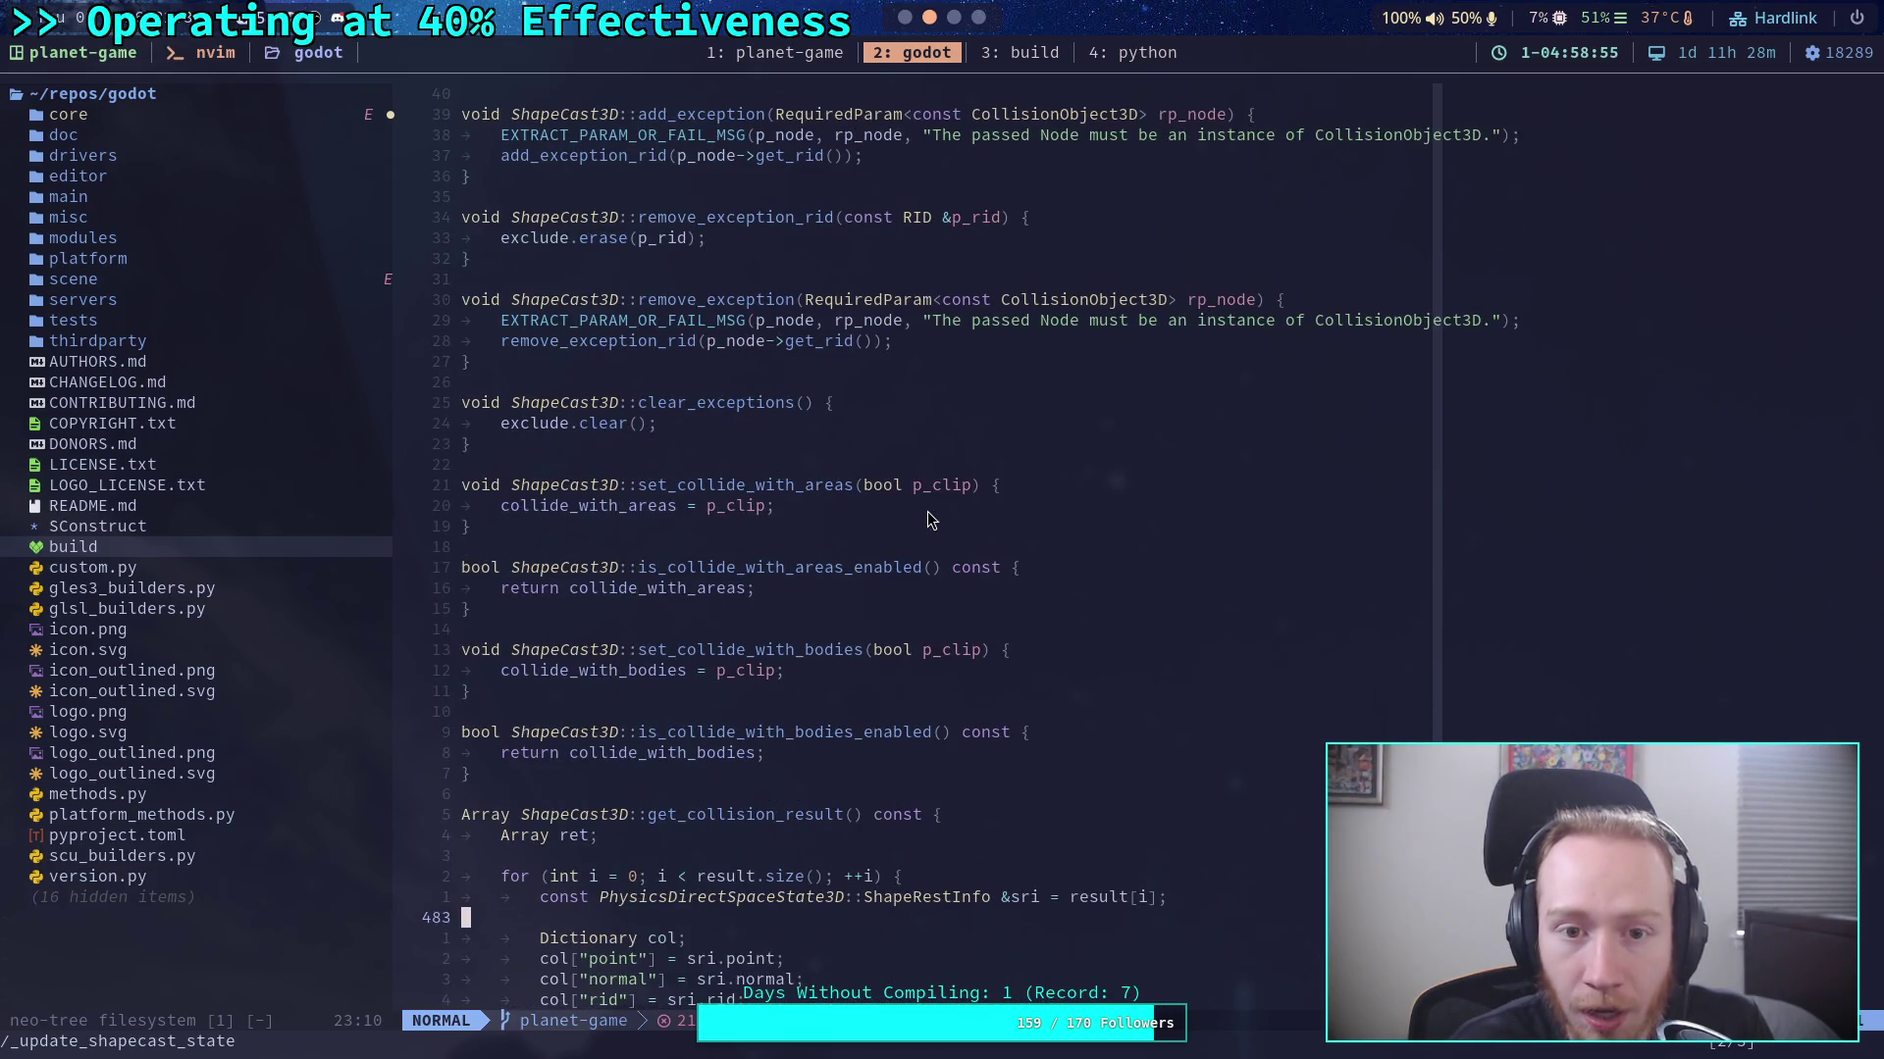
pyautogui.scroll(-20, 927, 510)
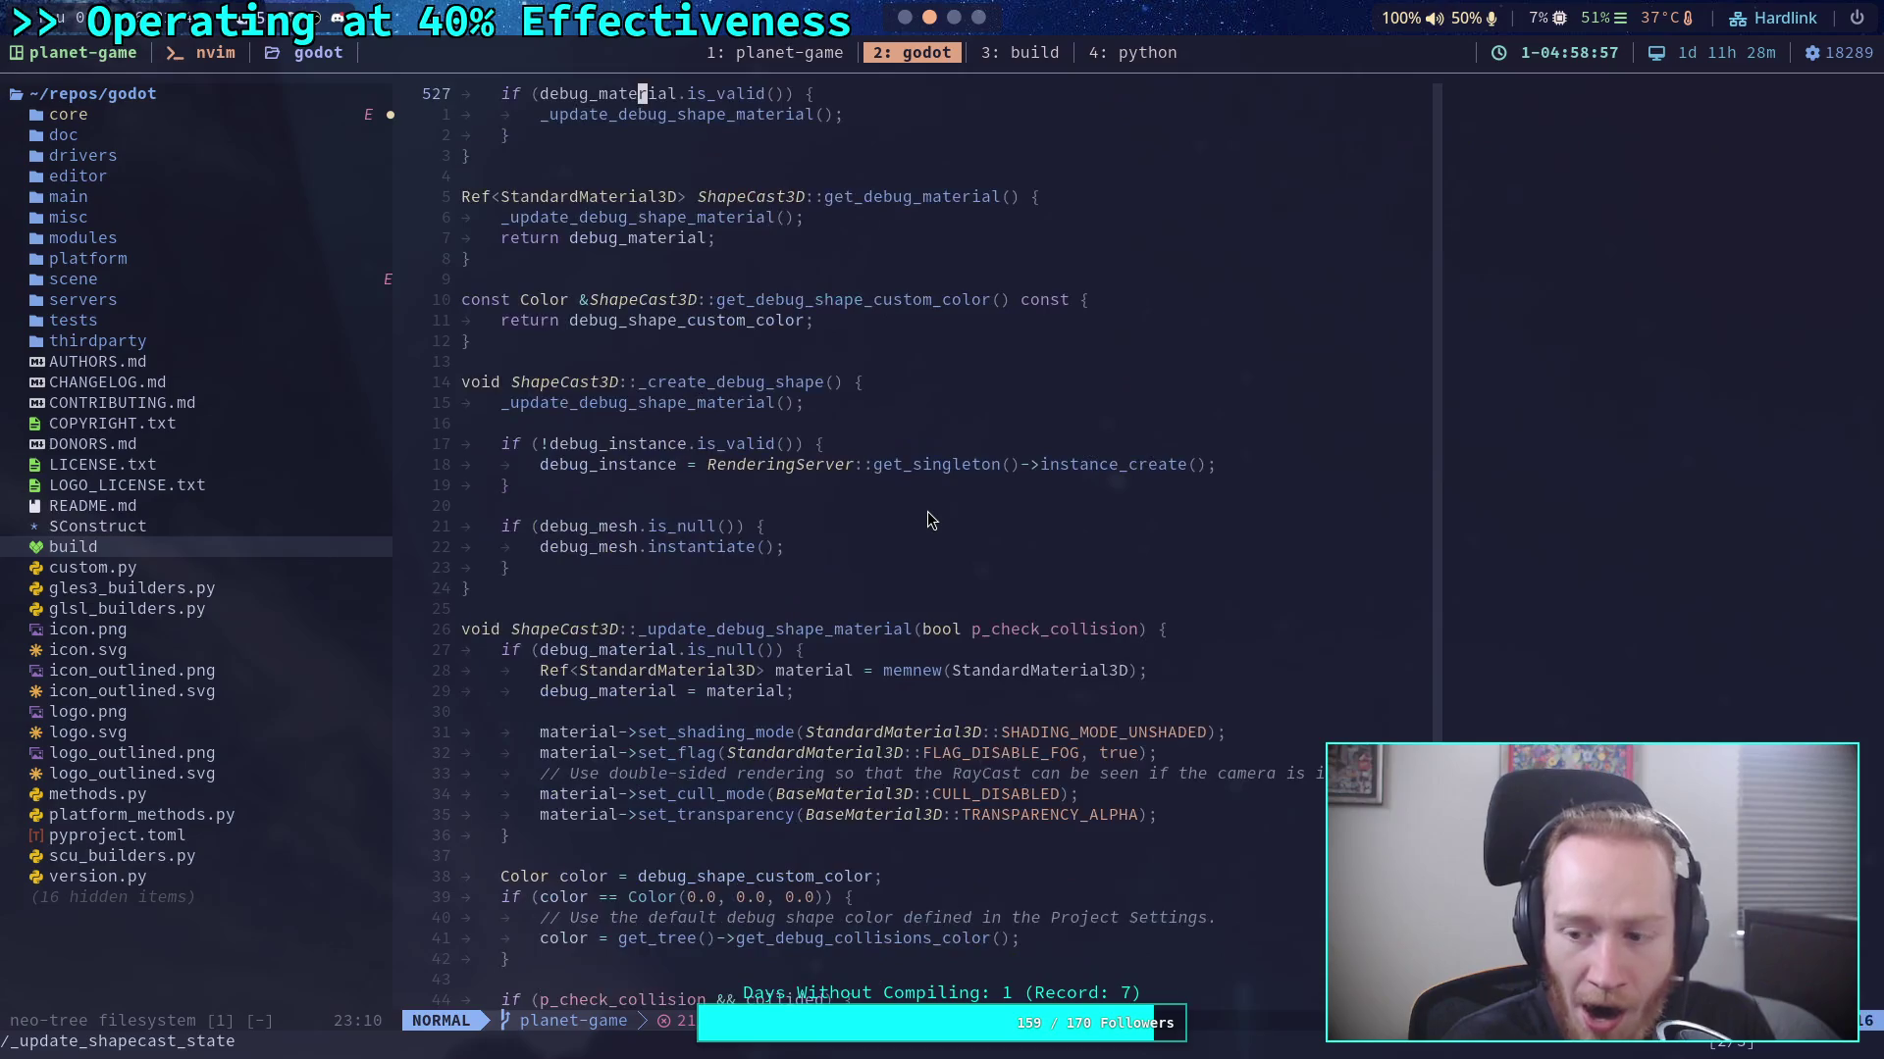
pyautogui.scroll(-15, 927, 510)
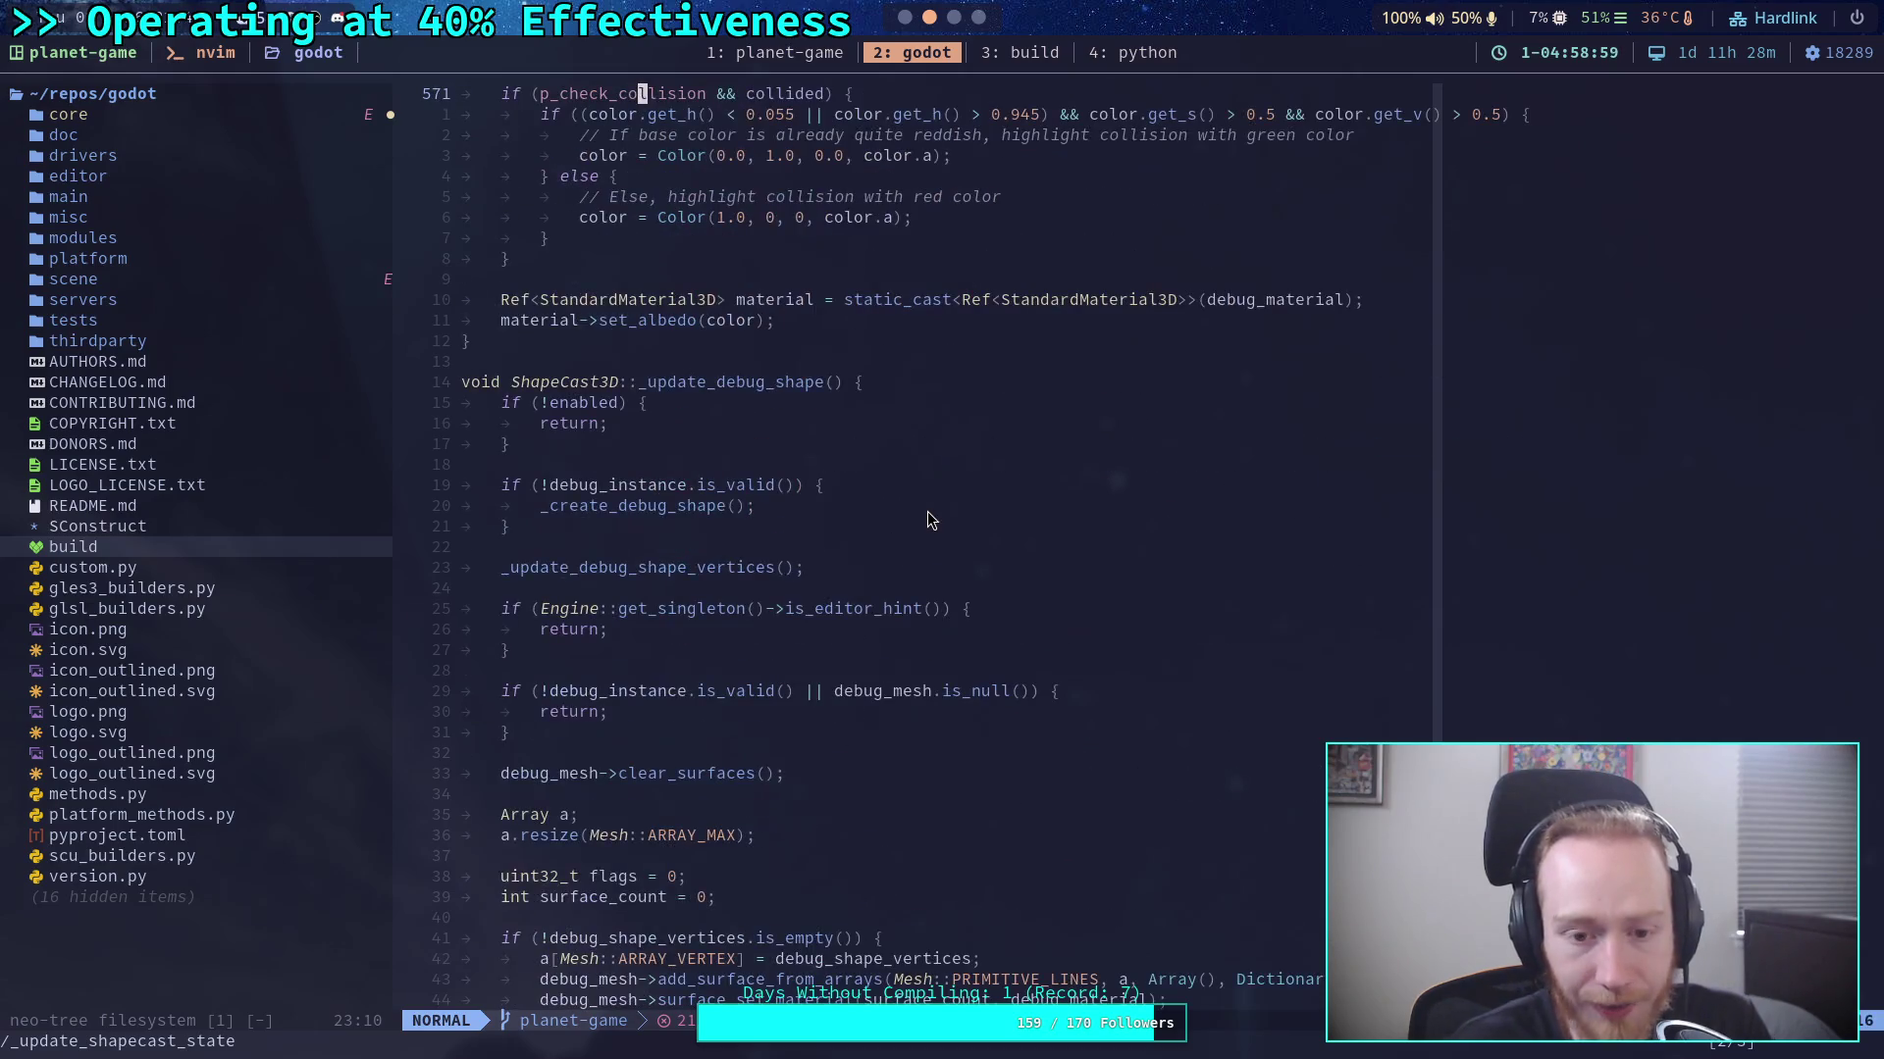
pyautogui.scroll(-11, 927, 511)
pyautogui.scroll(20, 928, 510)
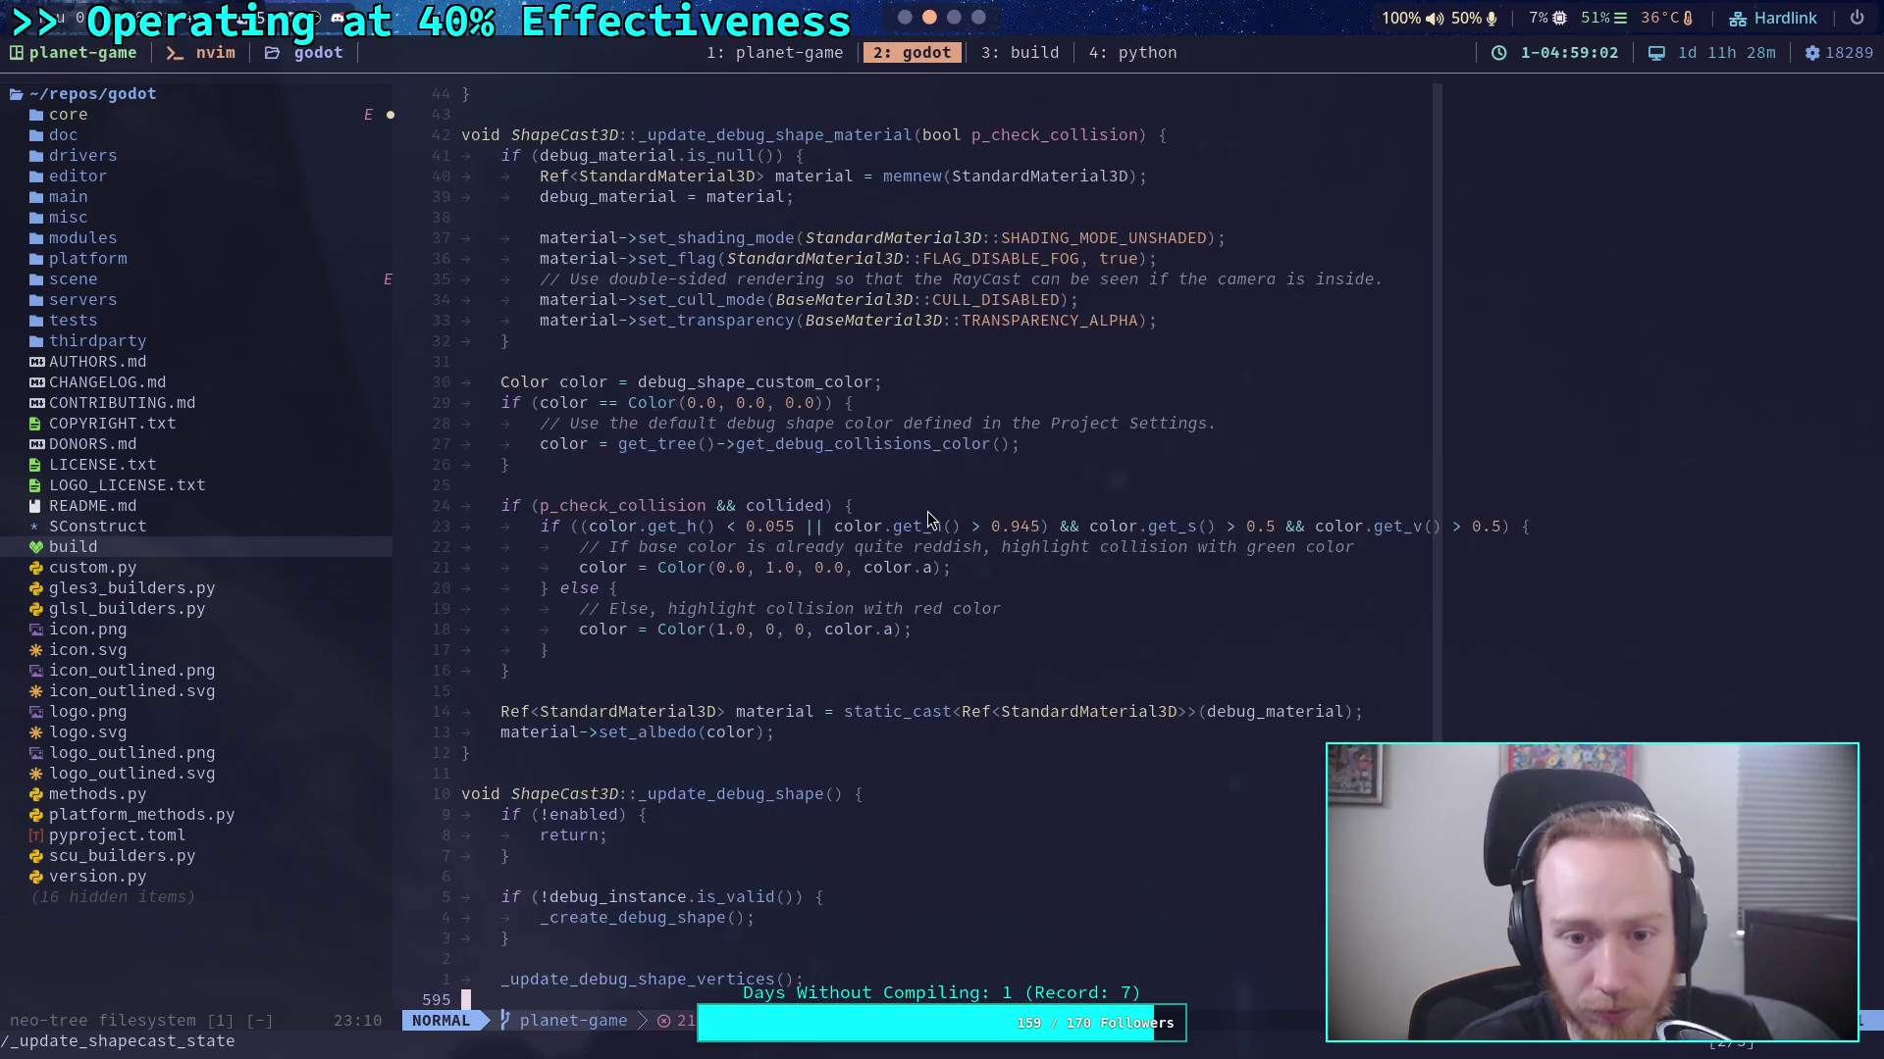
pyautogui.scroll(4, 927, 511)
pyautogui.scroll(-16, 927, 510)
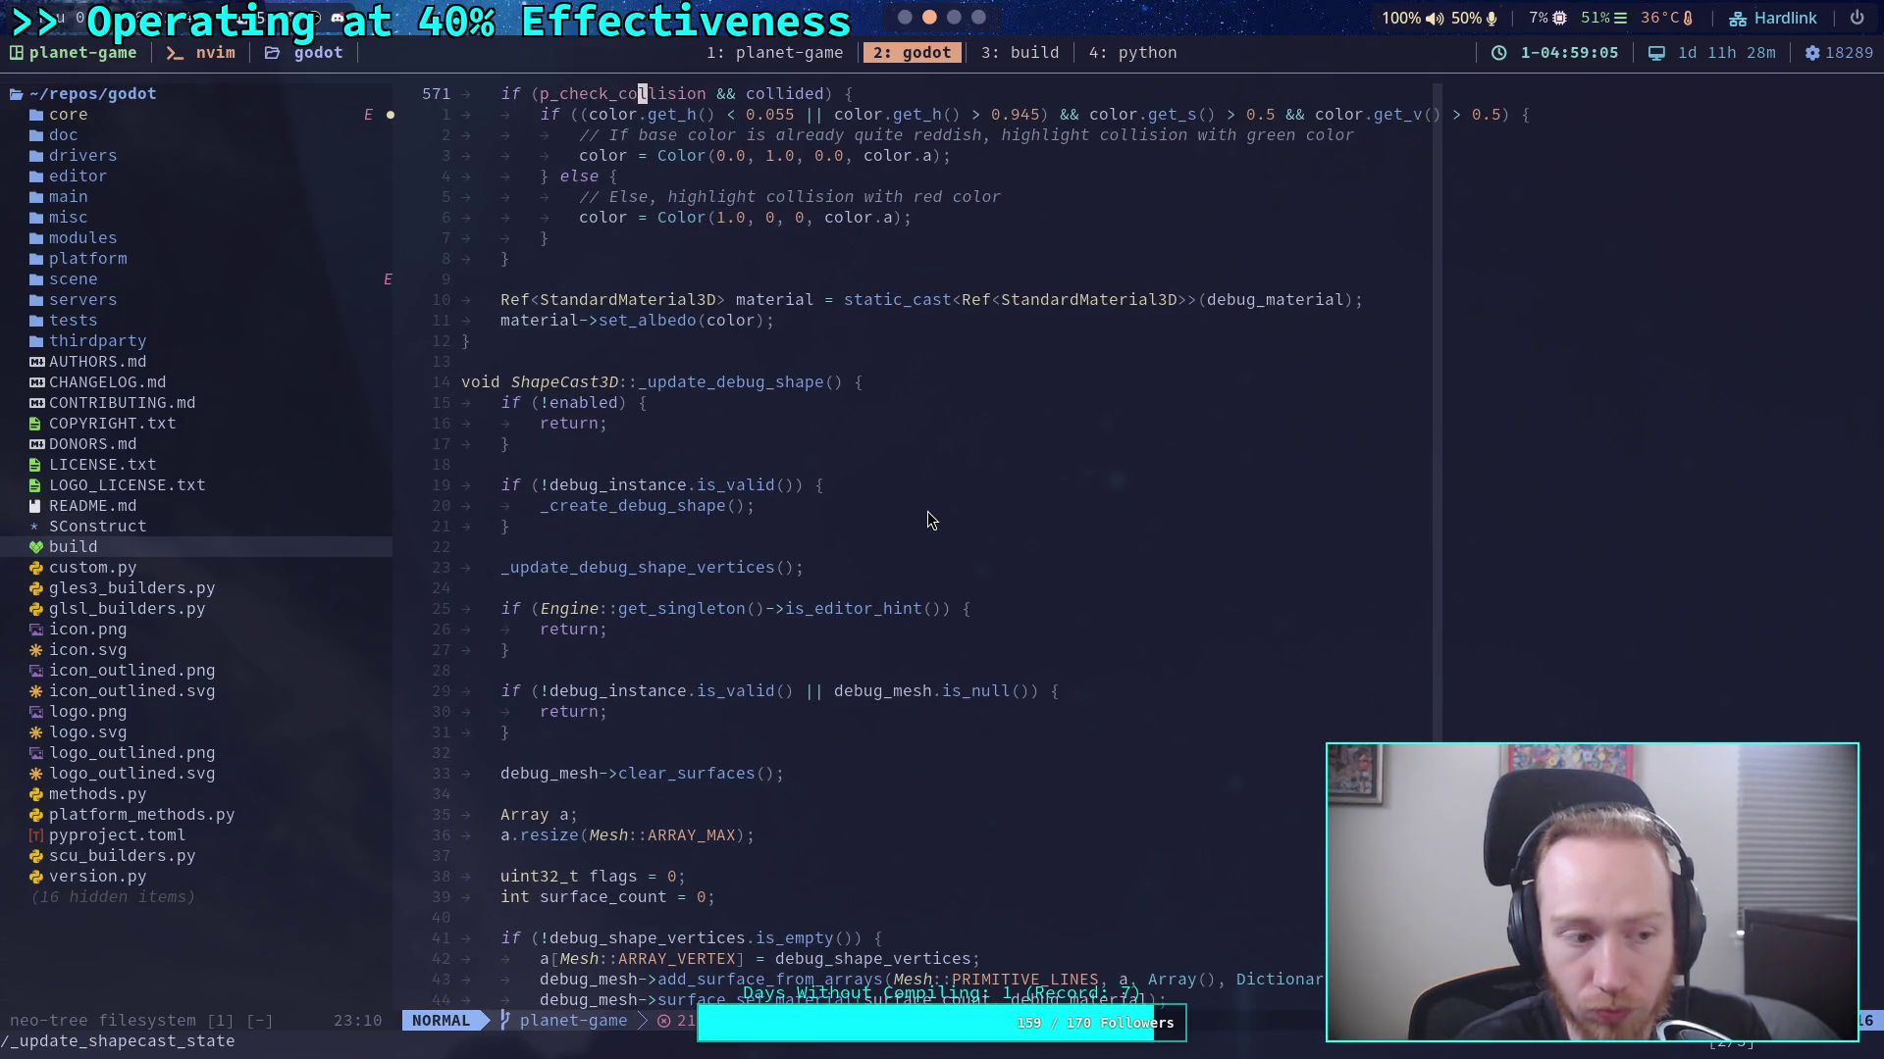
pyautogui.scroll(-8, 927, 511)
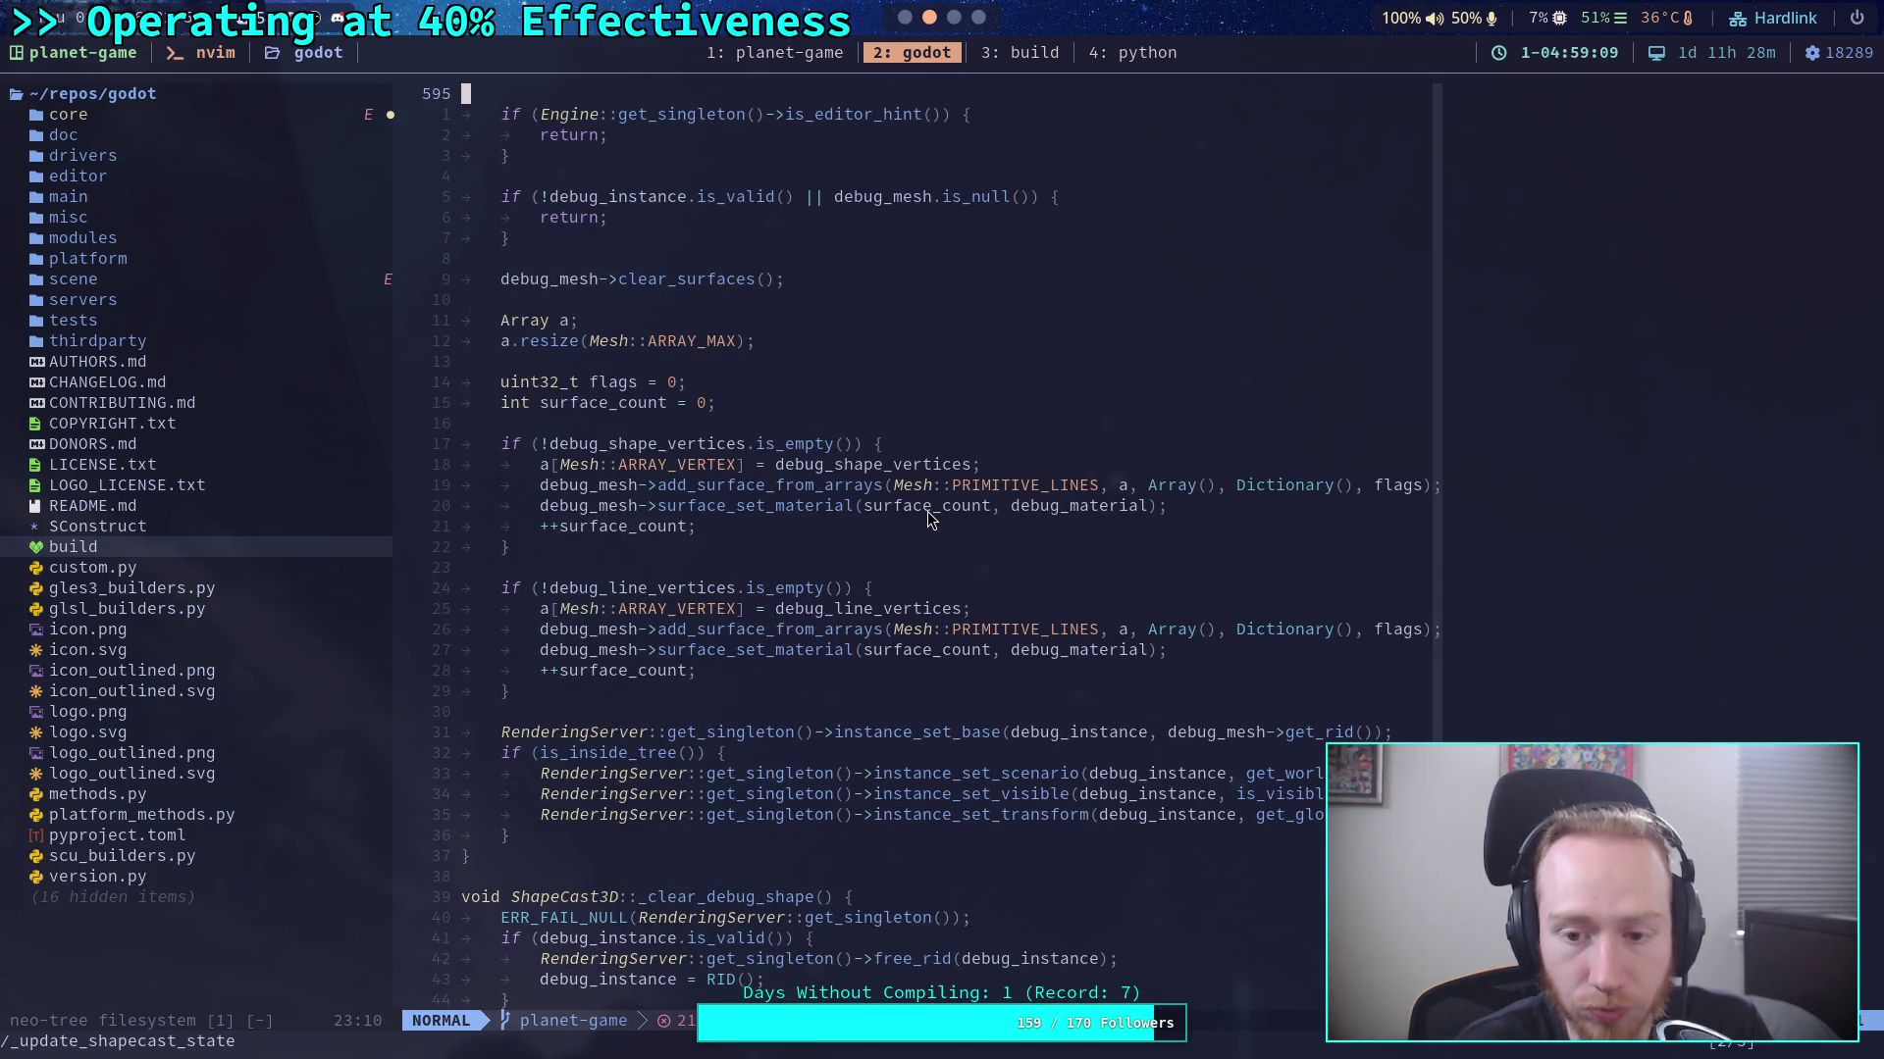
pyautogui.scroll(20, 927, 515)
pyautogui.scroll(20, 930, 520)
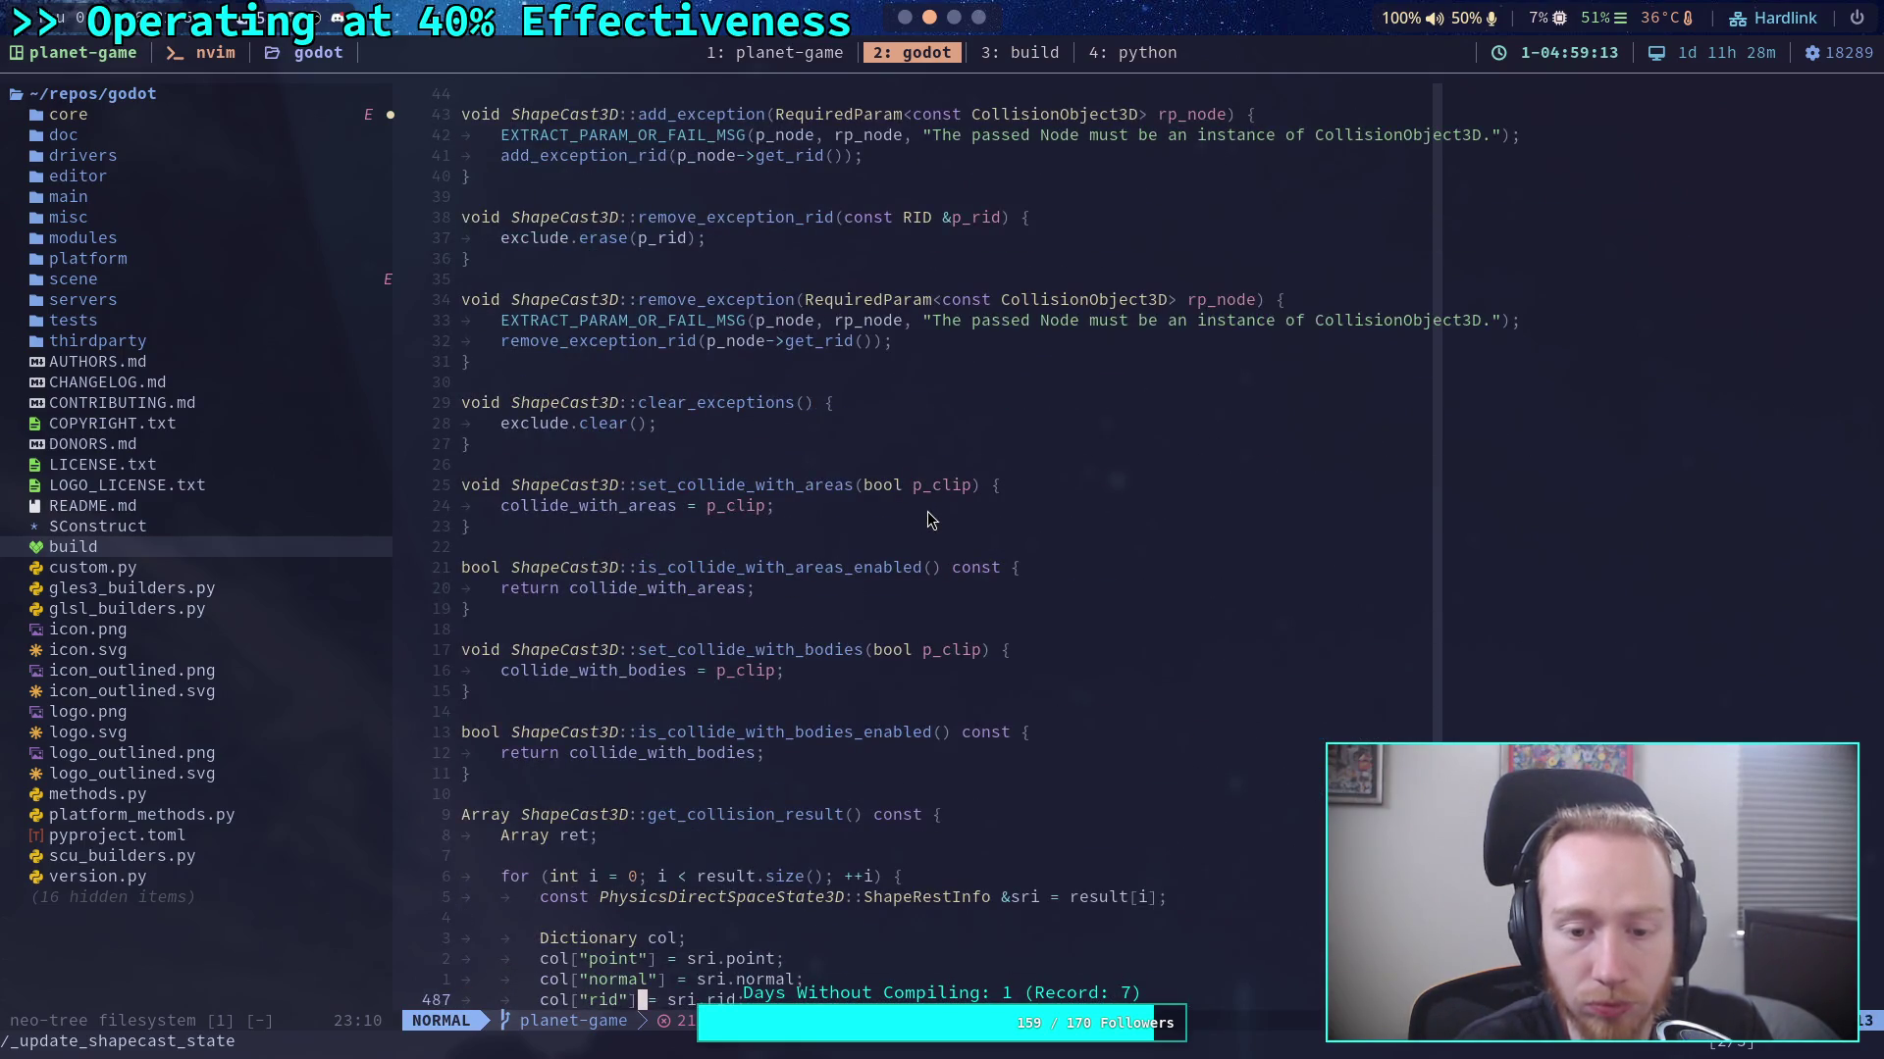
pyautogui.scroll(-6, 927, 520)
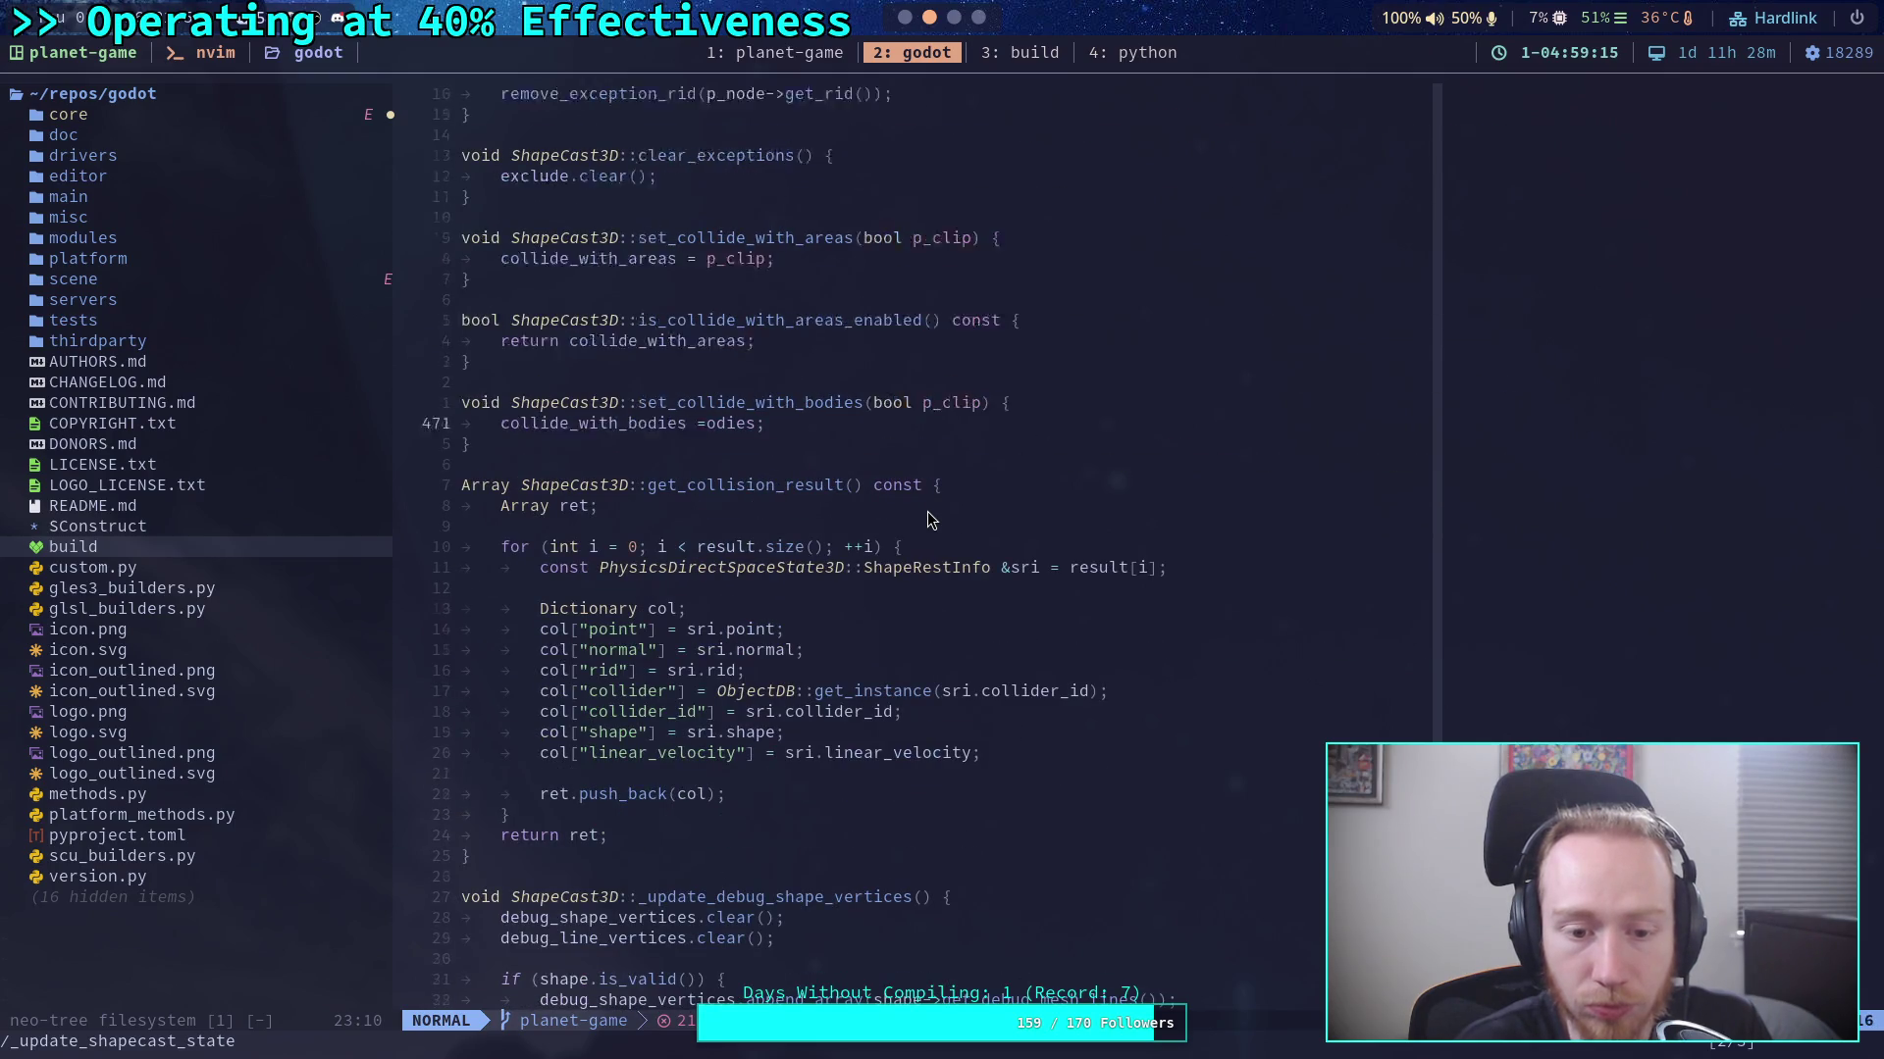
# Jump to the previous _update_shapecast_state match, review it, then return to CrawlerLeg.gd in Godot.
pyautogui.press('N')
pyautogui.scroll(20, 927, 510)
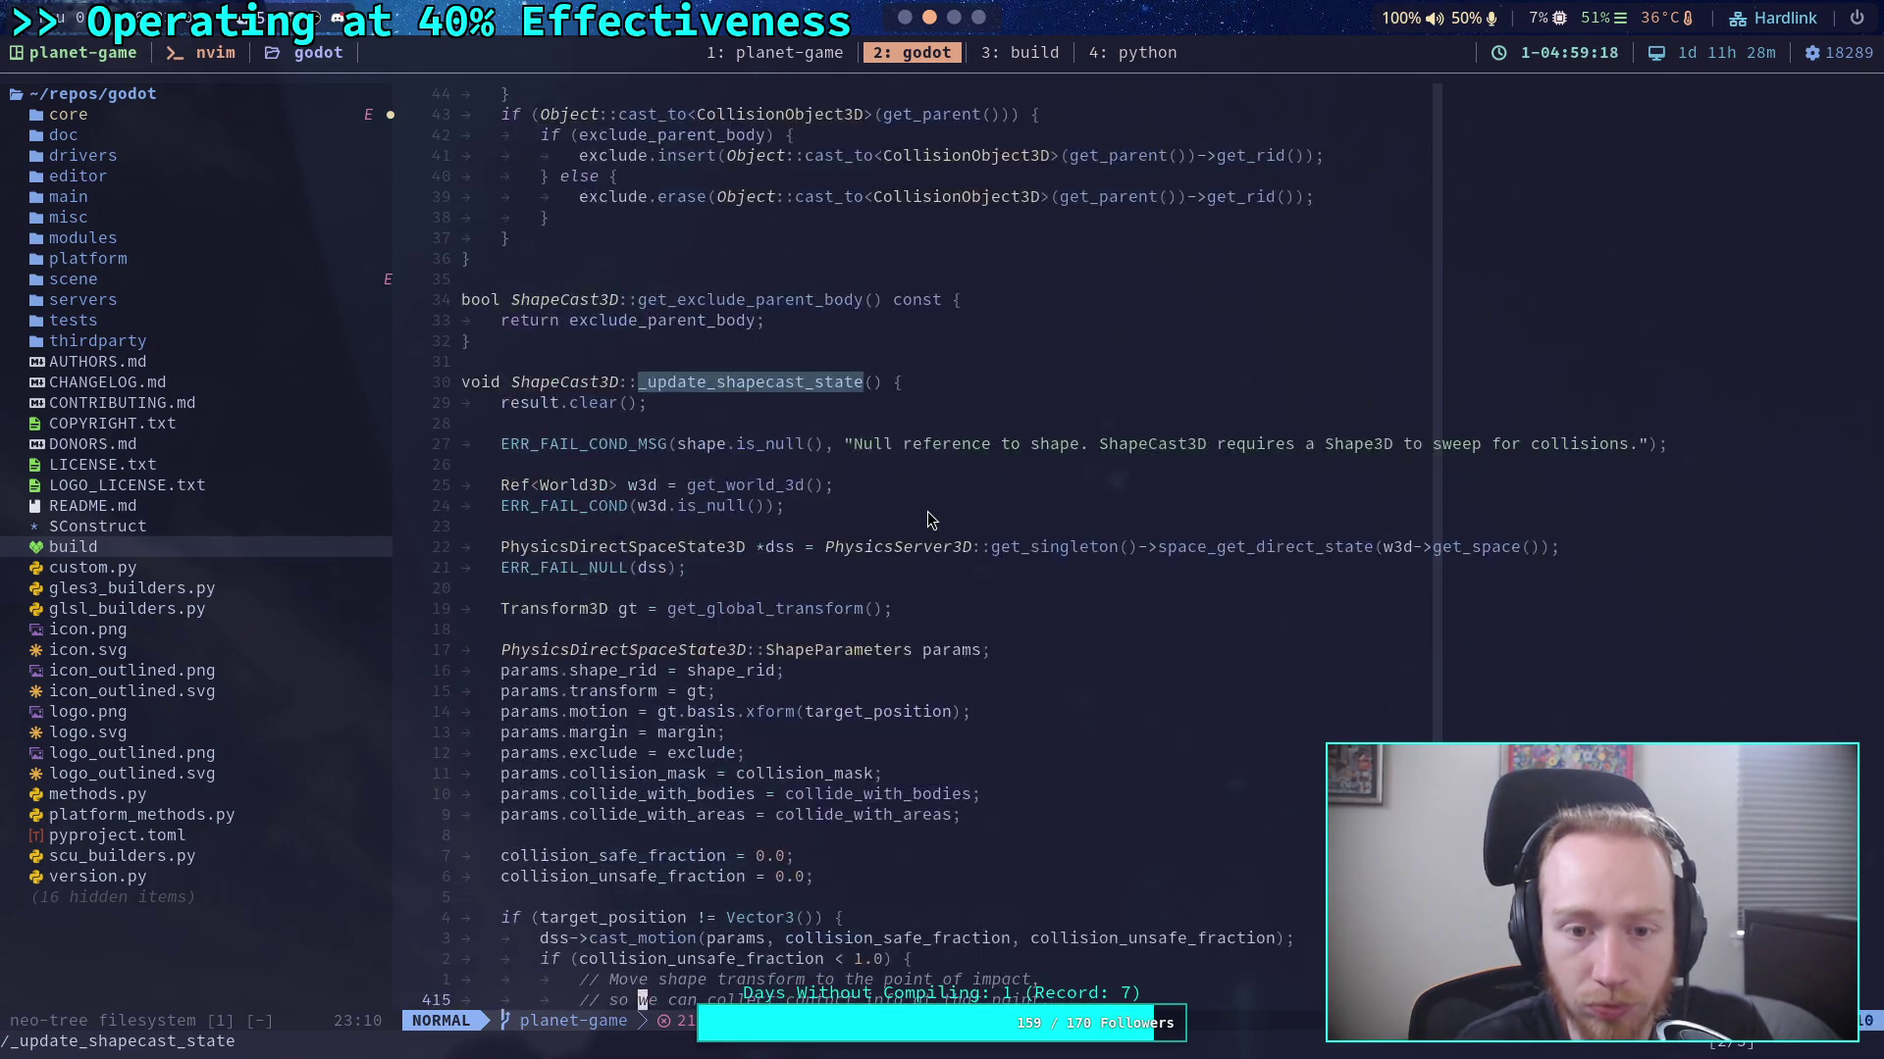
pyautogui.scroll(20, 927, 510)
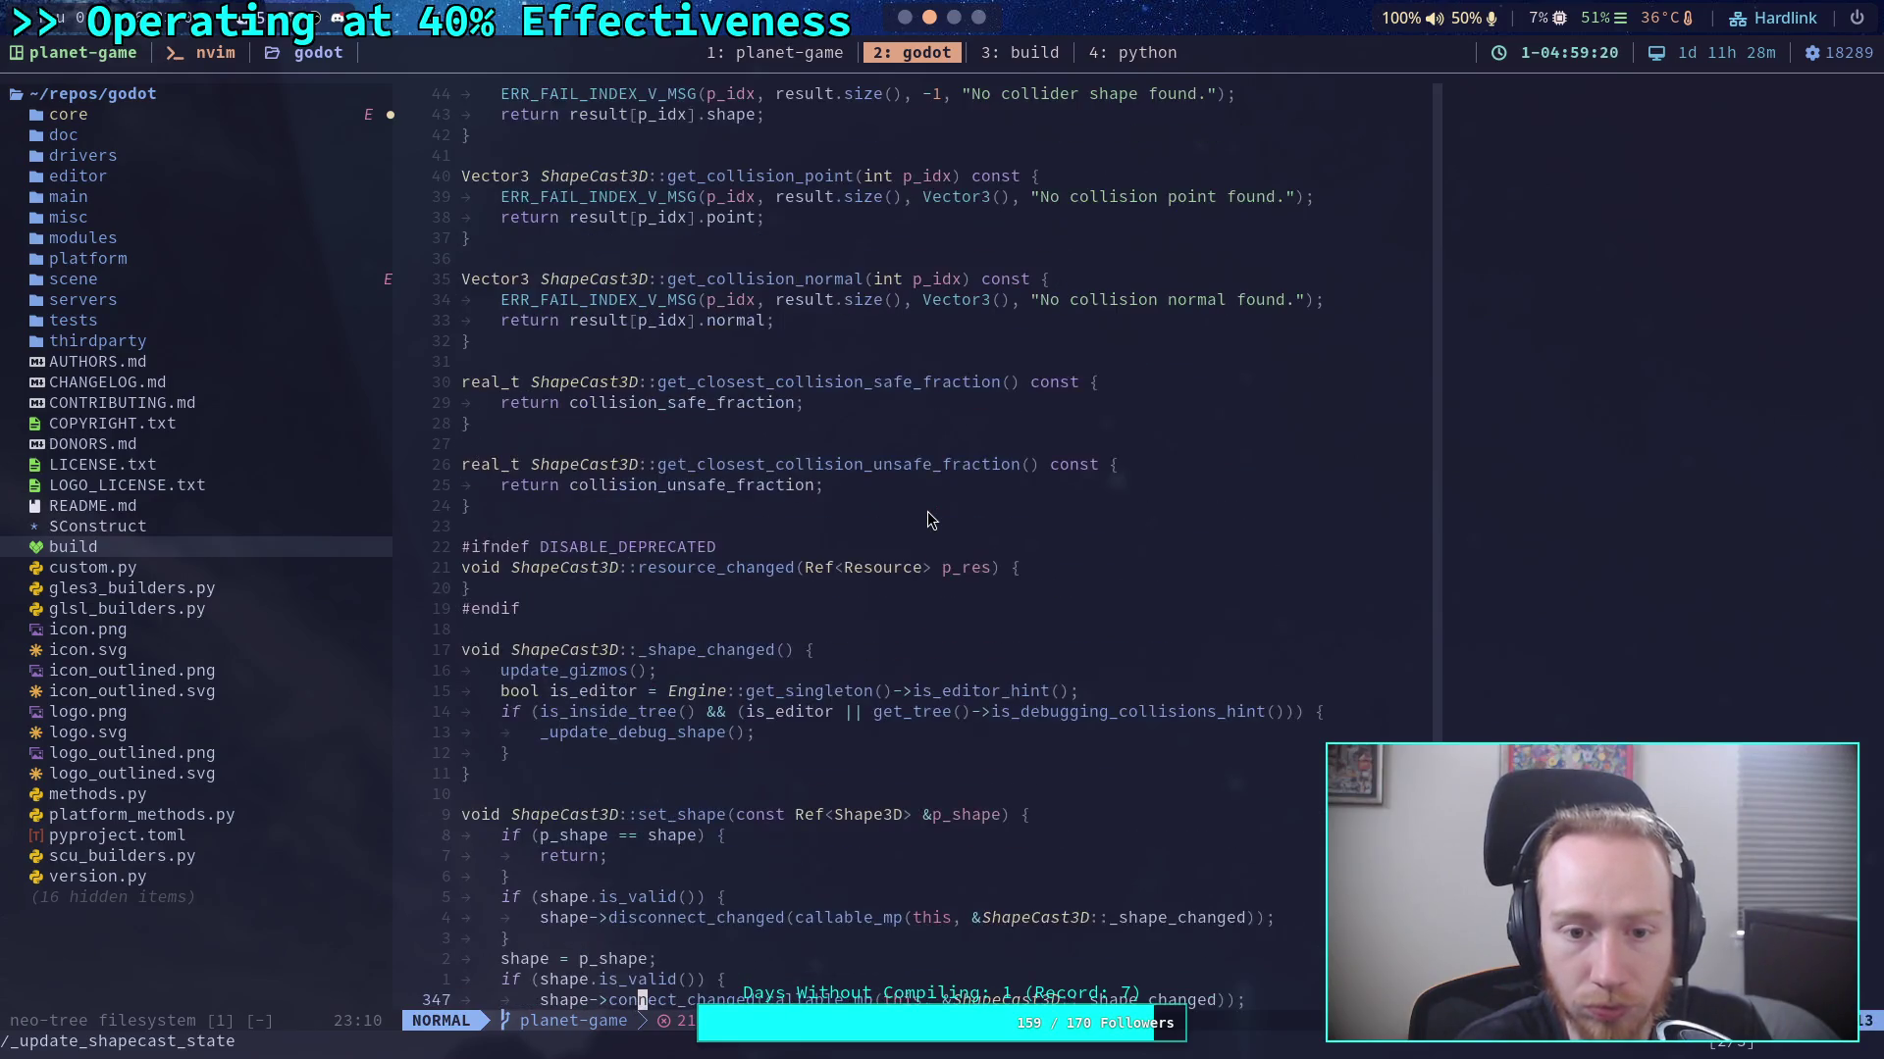
pyautogui.scroll(3, 930, 520)
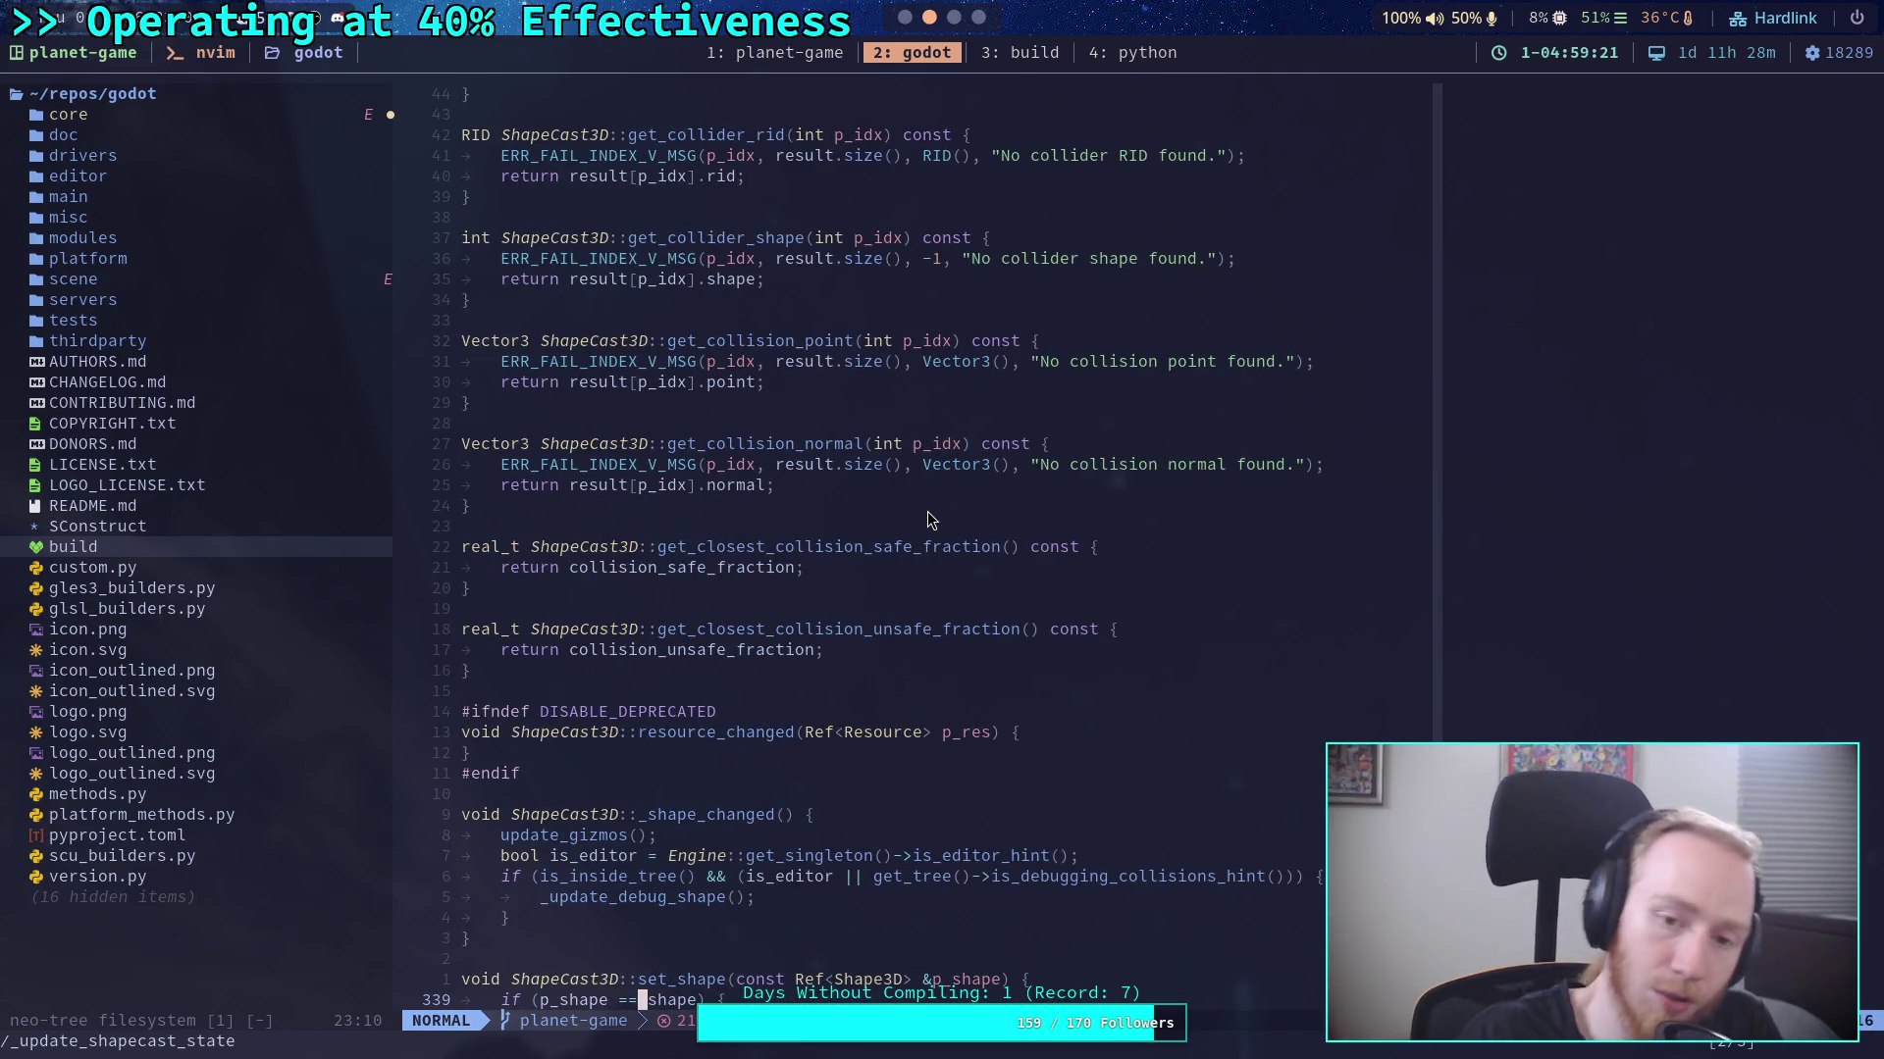
pyautogui.scroll(-17, 927, 511)
pyautogui.scroll(-20, 927, 511)
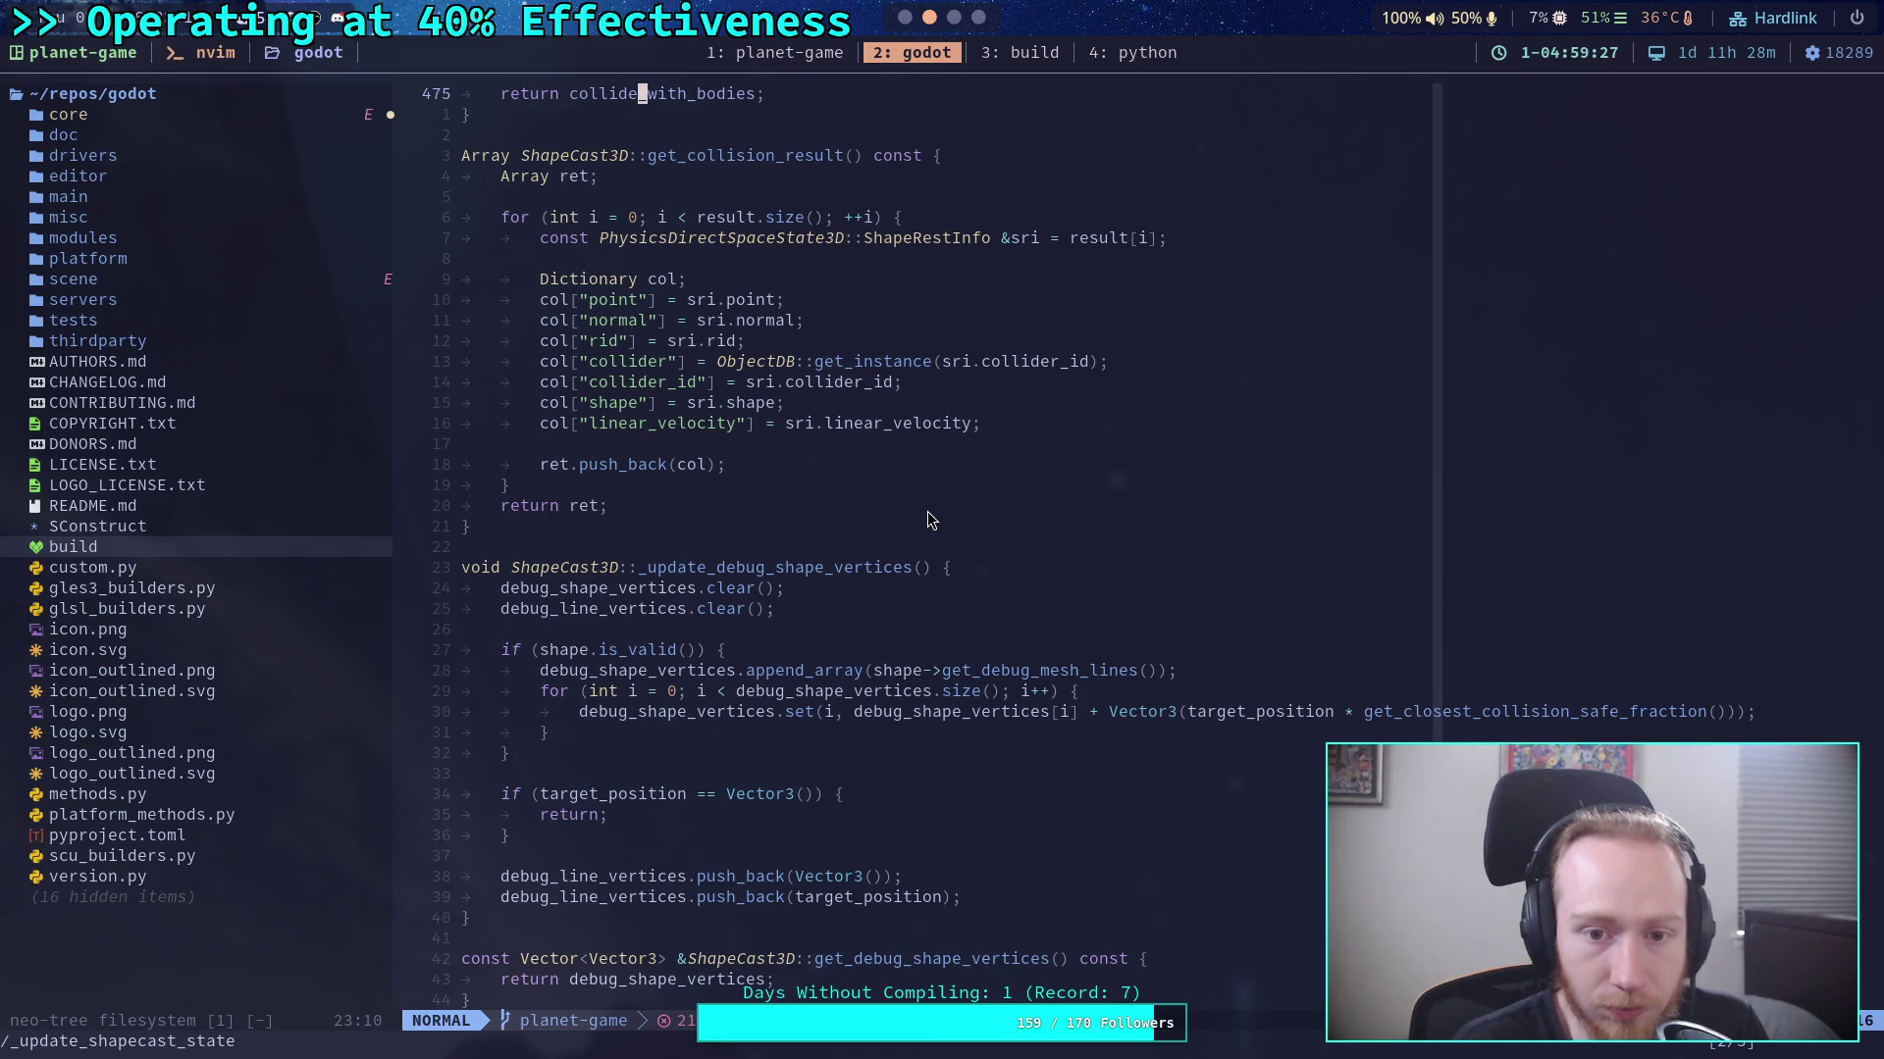
pyautogui.scroll(-7, 927, 510)
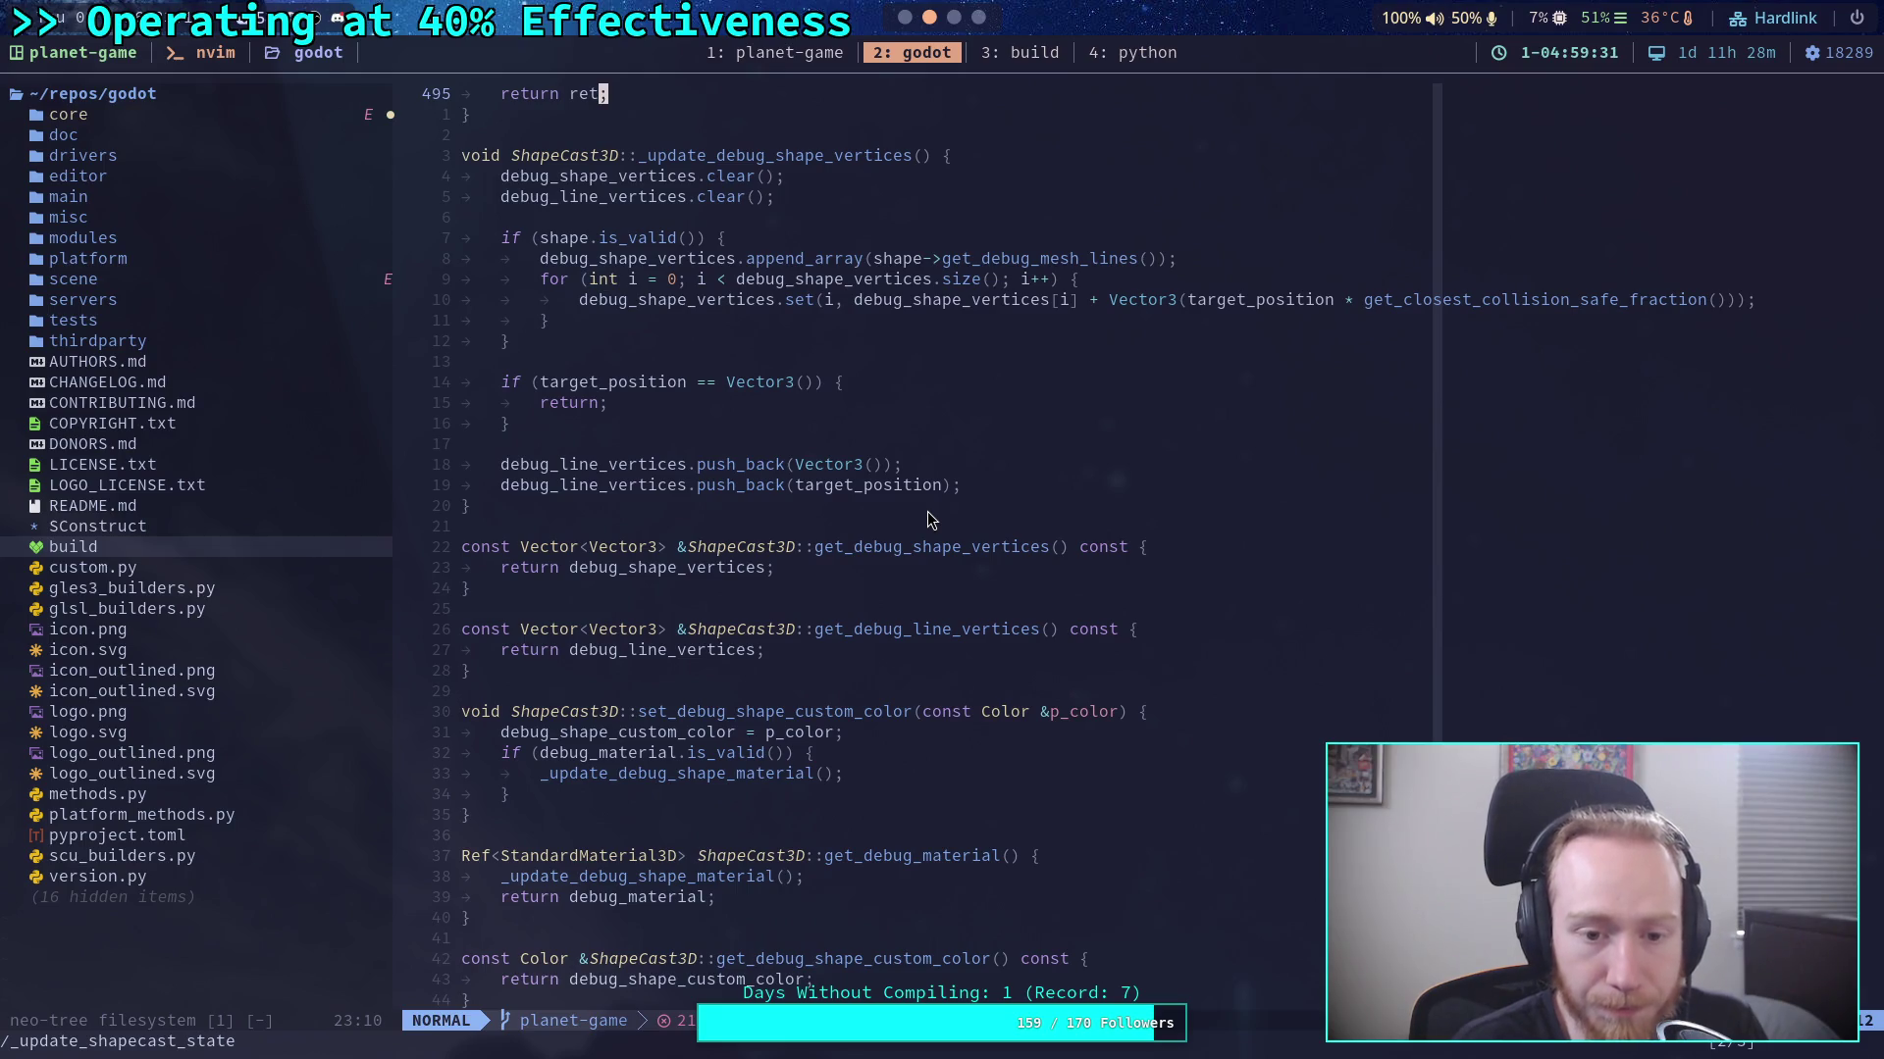
pyautogui.scroll(9, 927, 510)
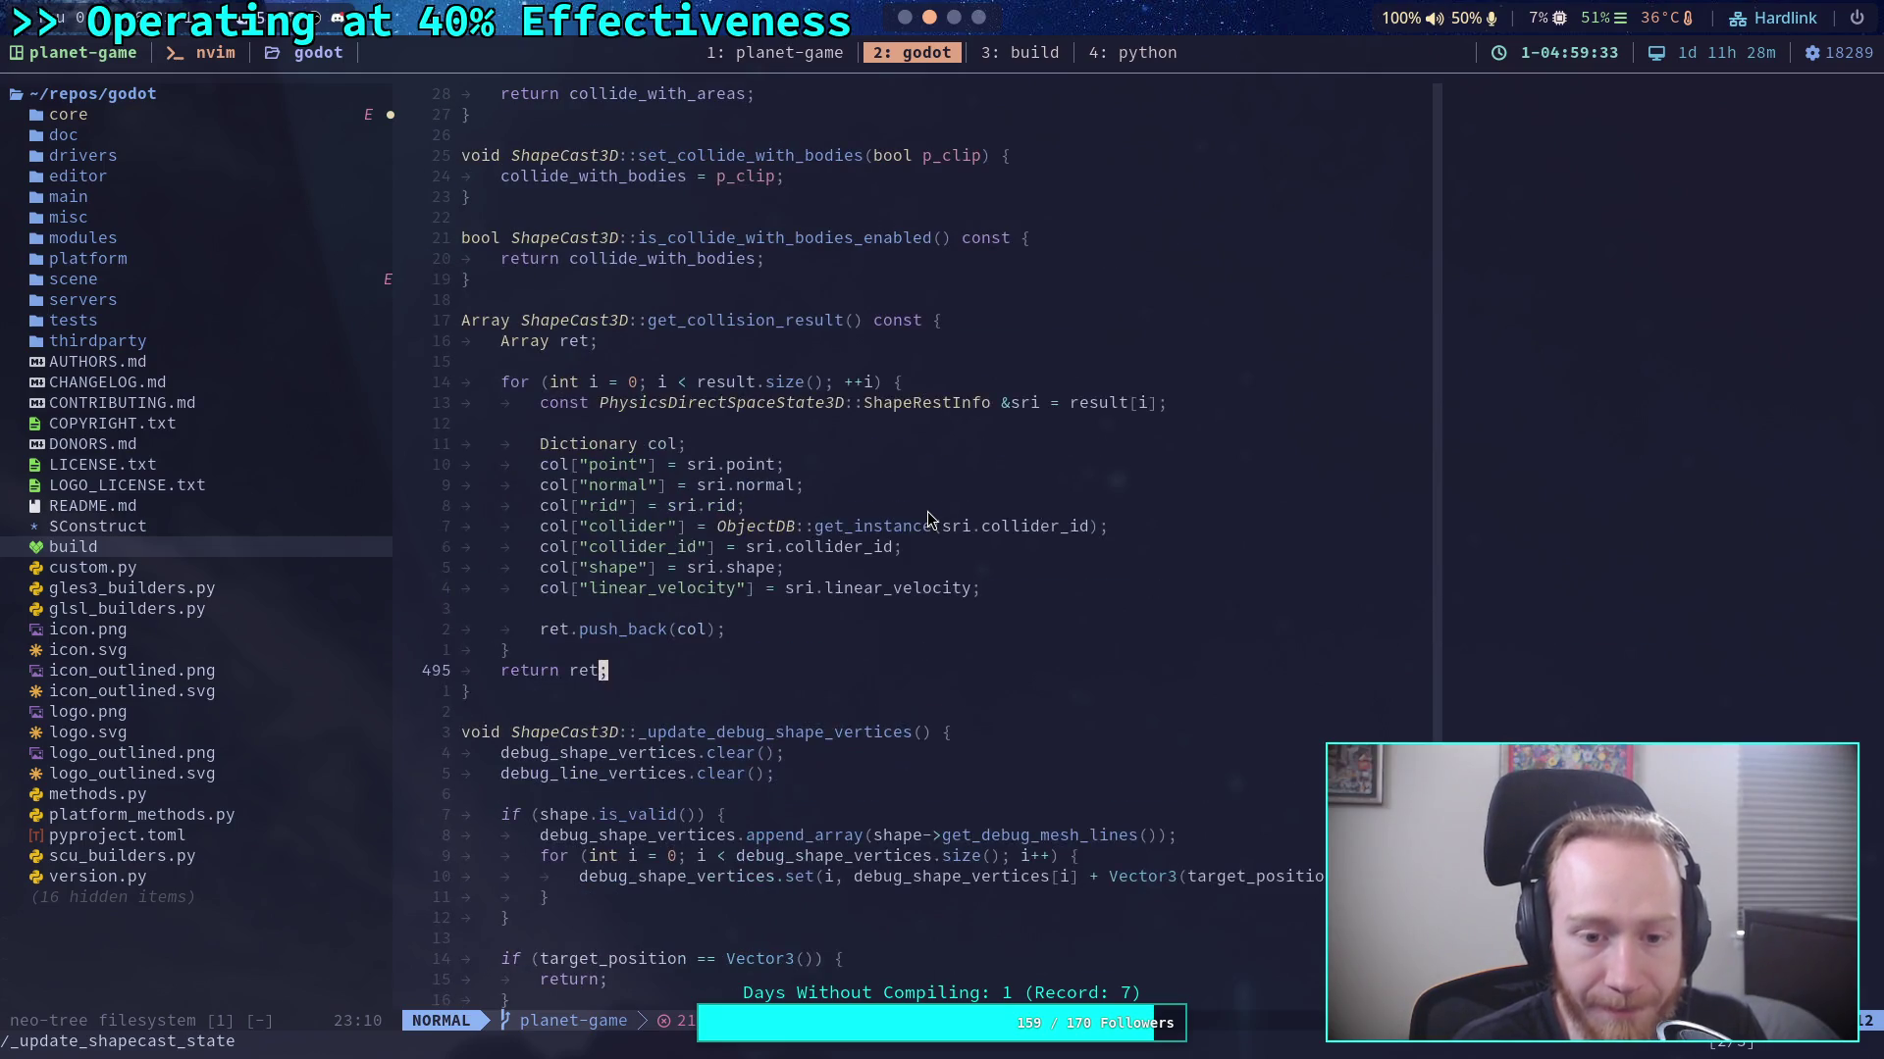
pyautogui.scroll(18, 927, 517)
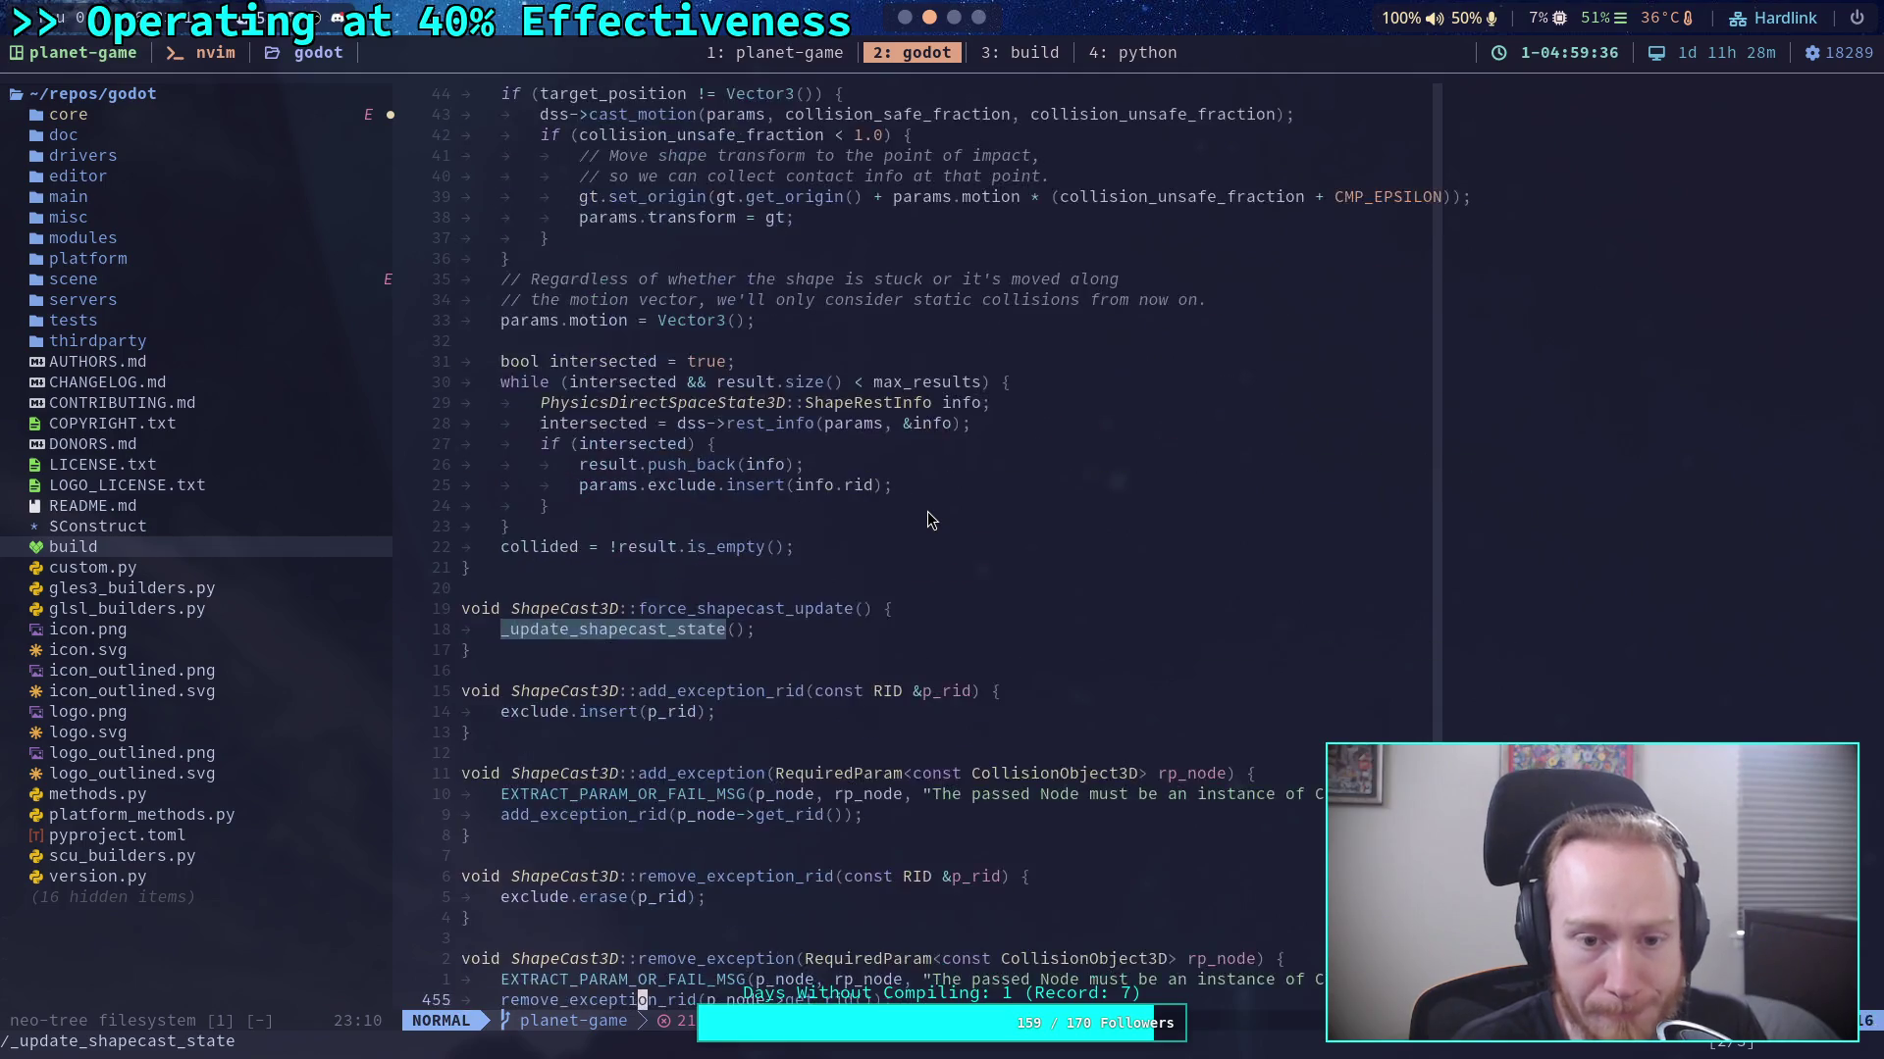
pyautogui.scroll(5, 927, 510)
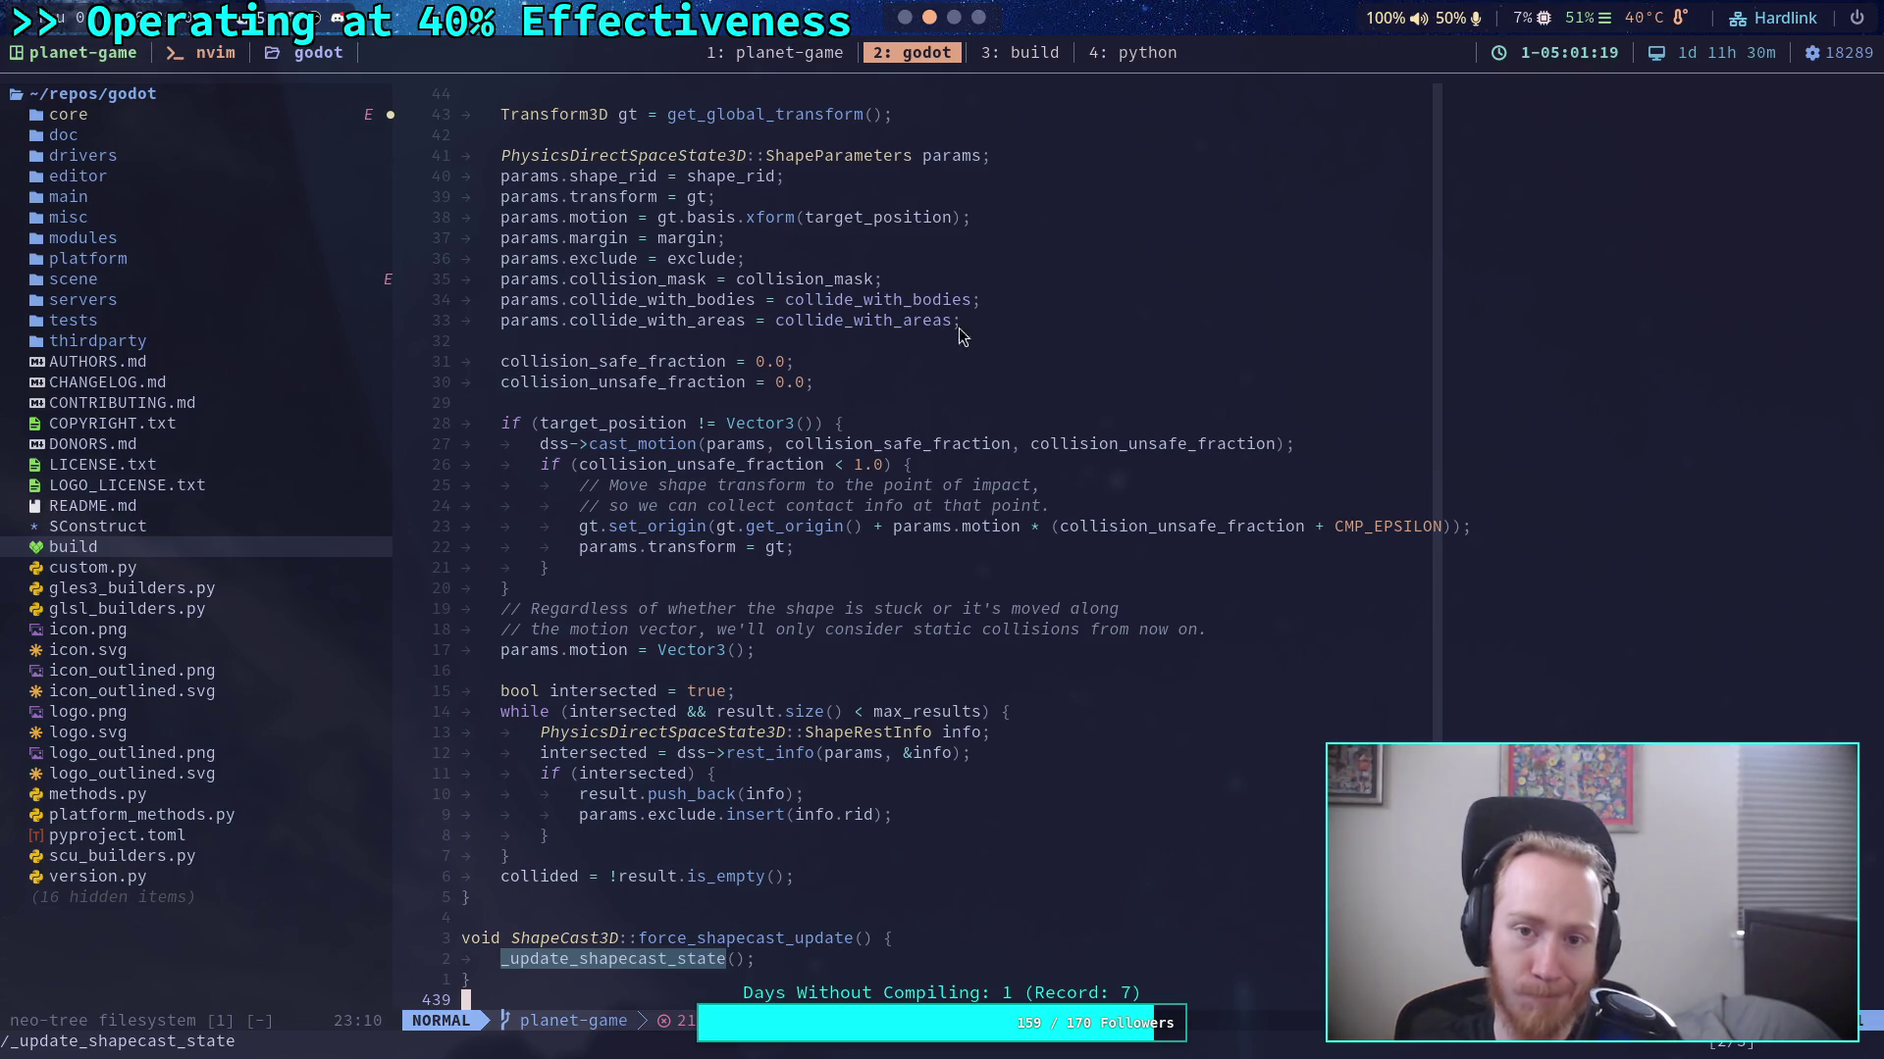
pyautogui.click(903, 18)
# Cut the shape_cast.is_colliding block out of _update_next_step_target.
pyautogui.scroll(3, 821, 451)
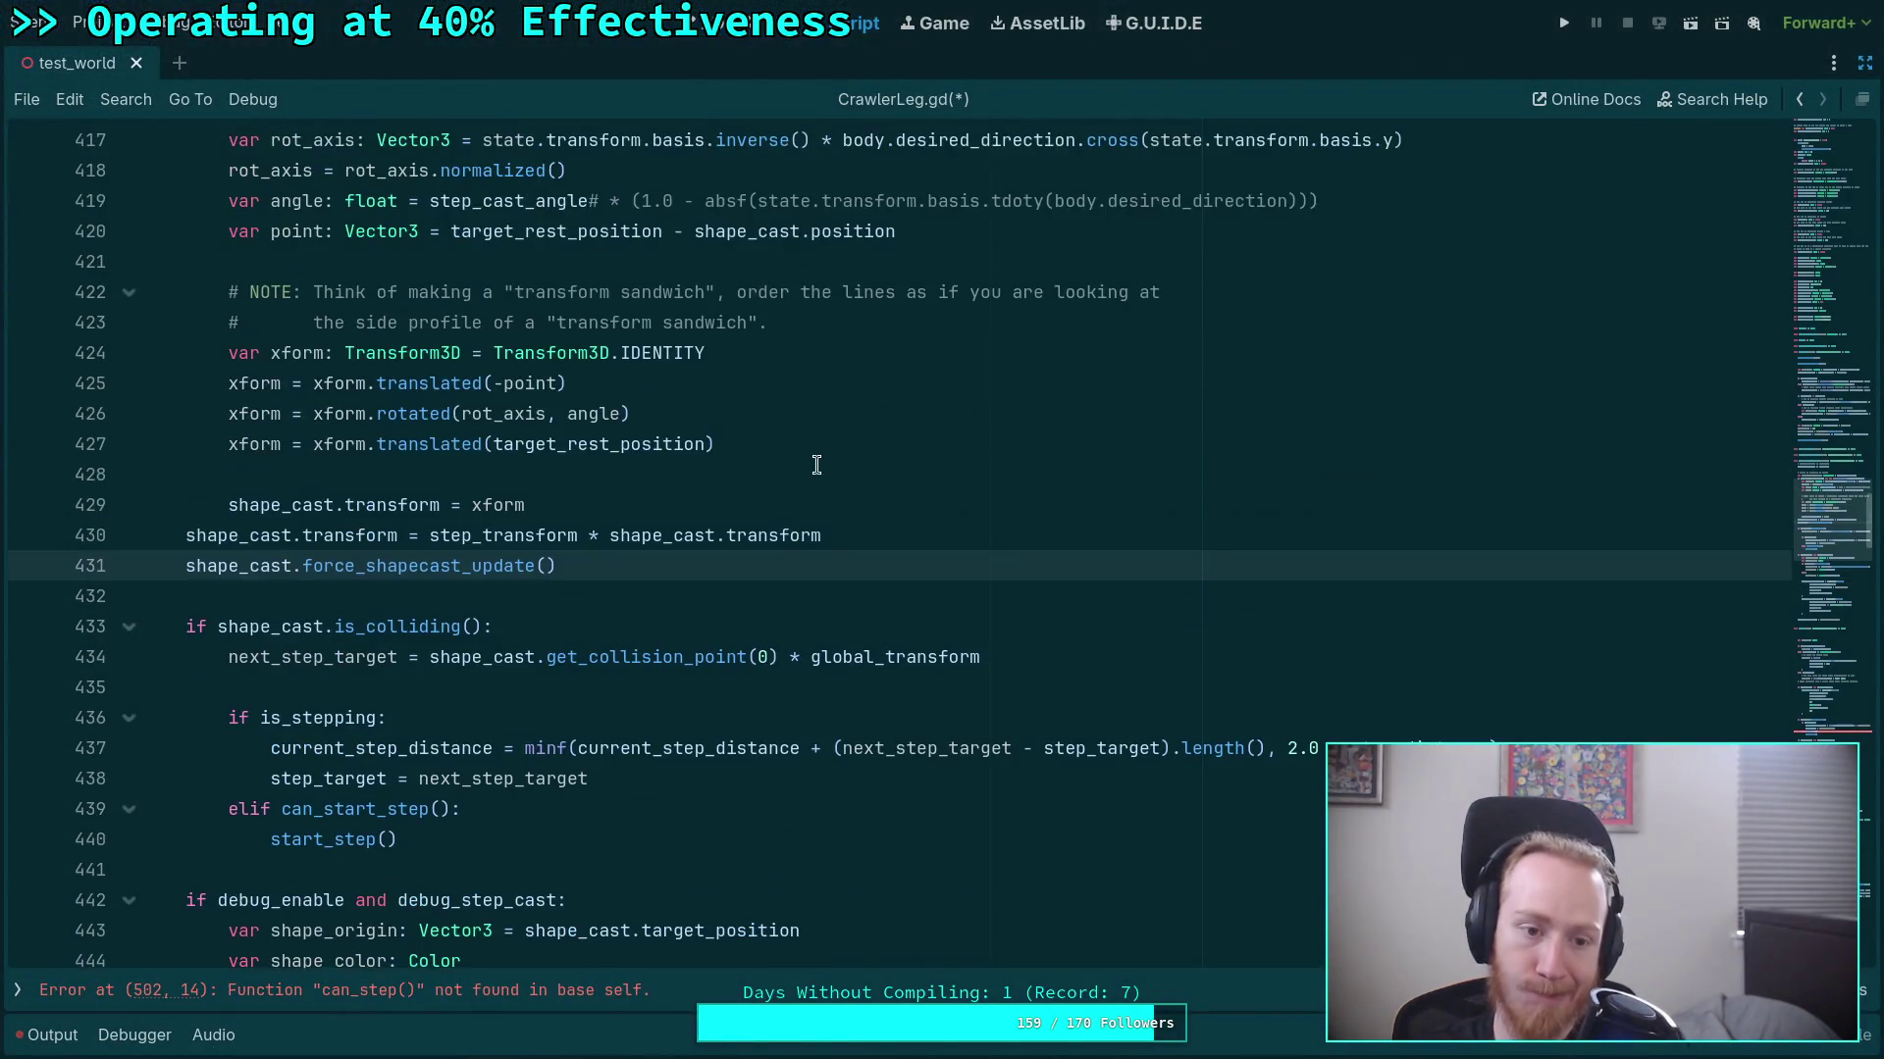
pyautogui.scroll(-1, 708, 611)
pyautogui.scroll(-7, 708, 610)
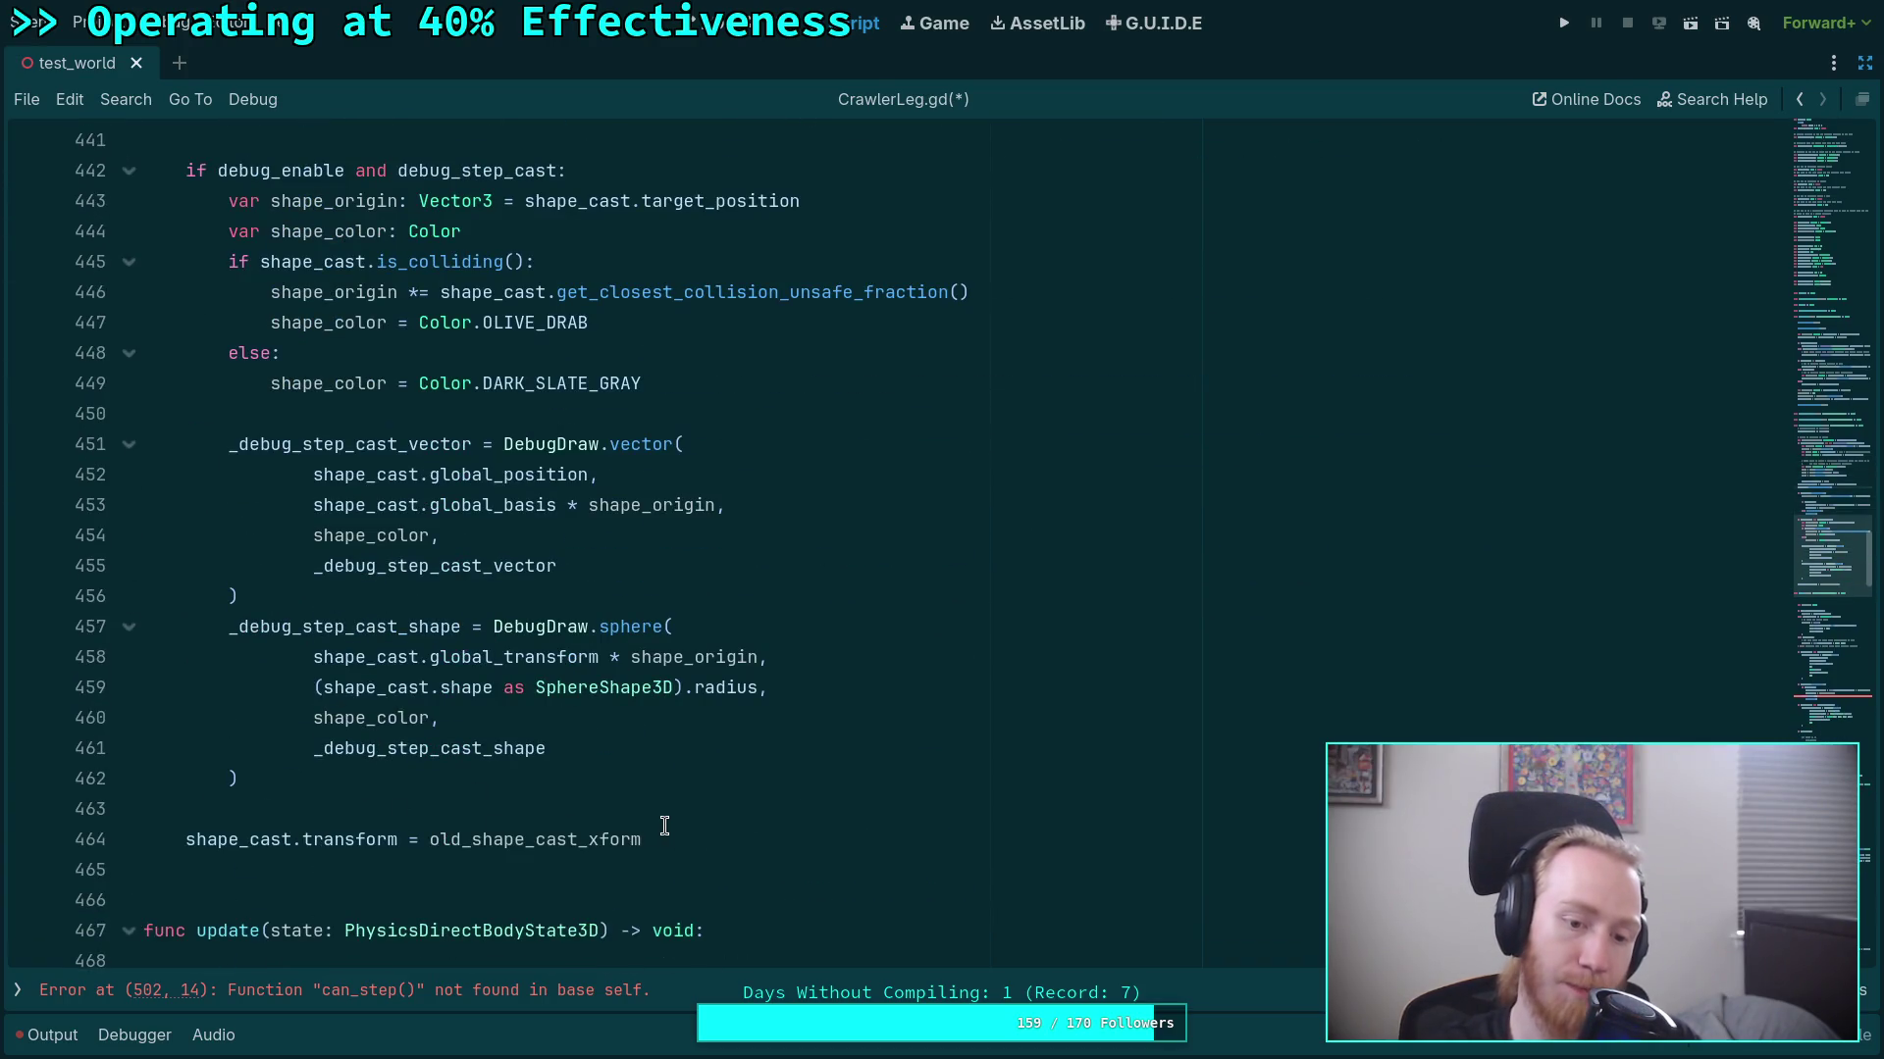
pyautogui.scroll(7, 664, 822)
pyautogui.click(451, 750)
pyautogui.moveTo(451, 751)
pyautogui.mouseDown()
pyautogui.moveTo(392, 535)
pyautogui.moveTo(346, 511)
pyautogui.mouseUp()
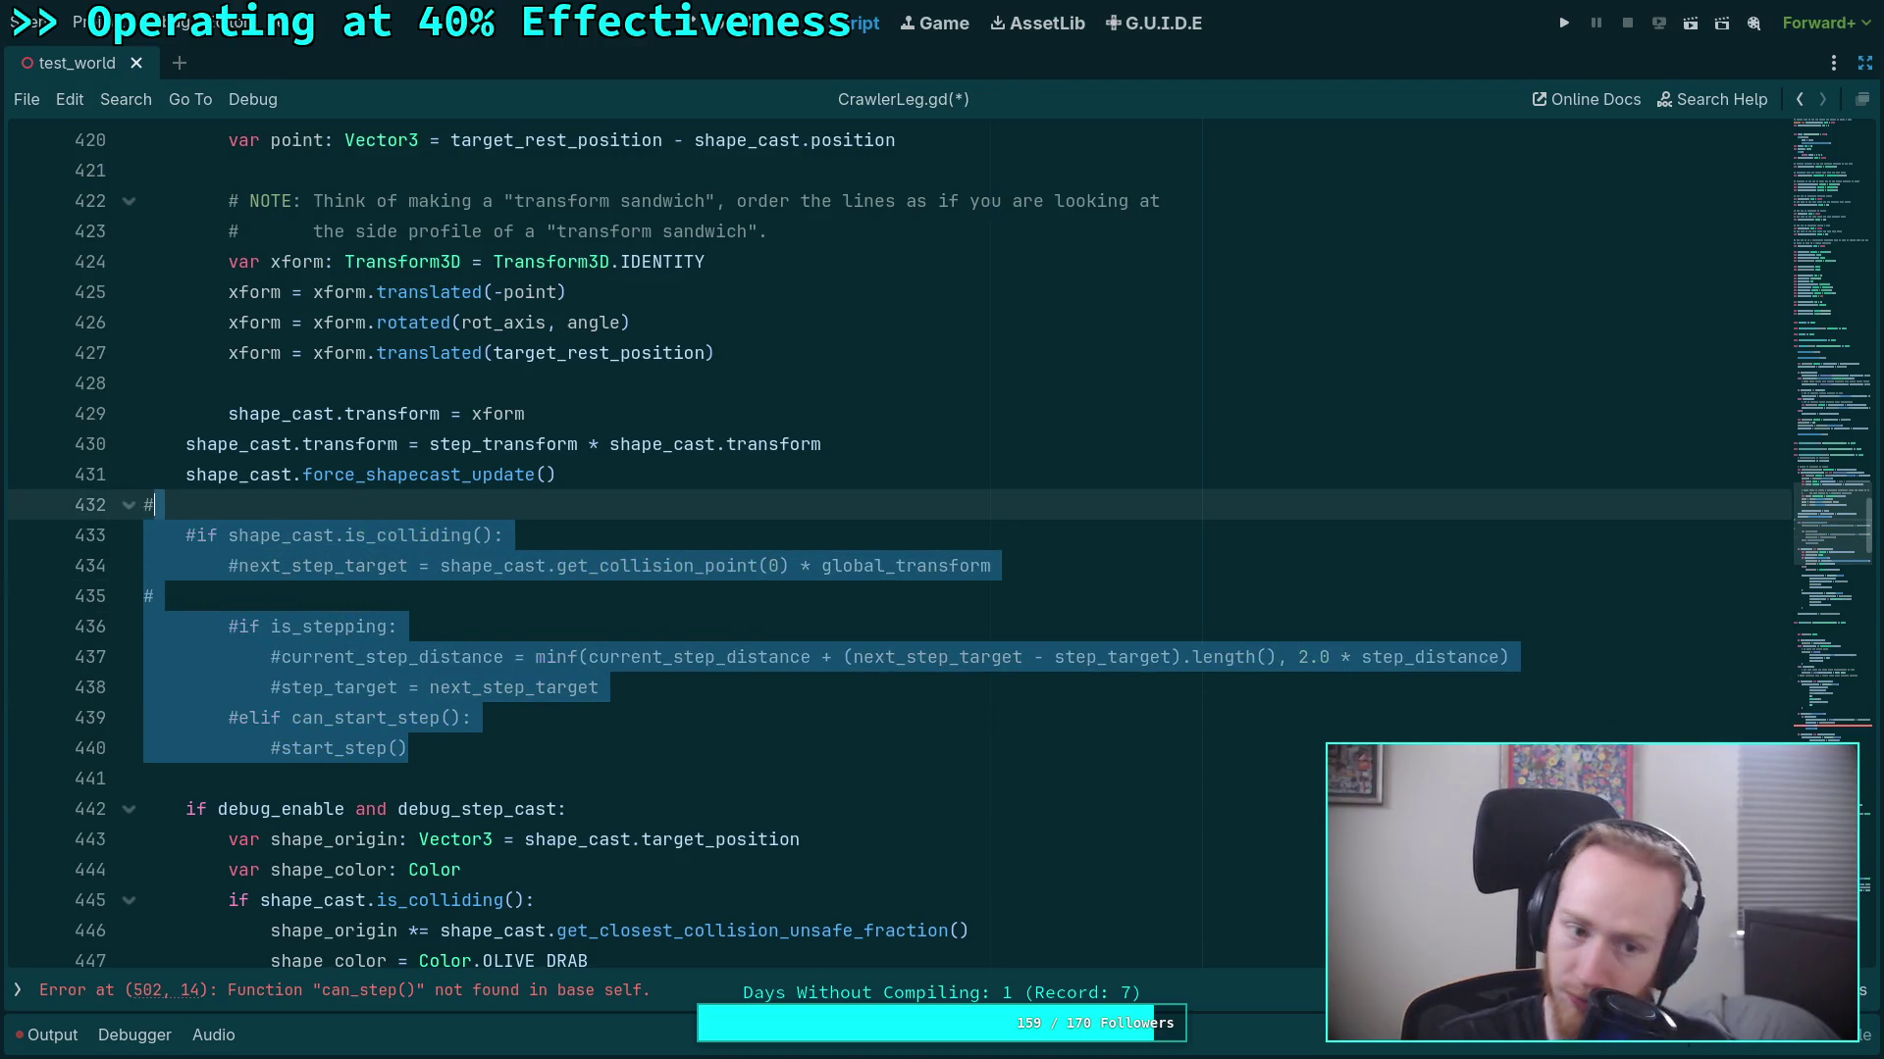
pyautogui.press('BackSpace')
pyautogui.press('BackSpace')
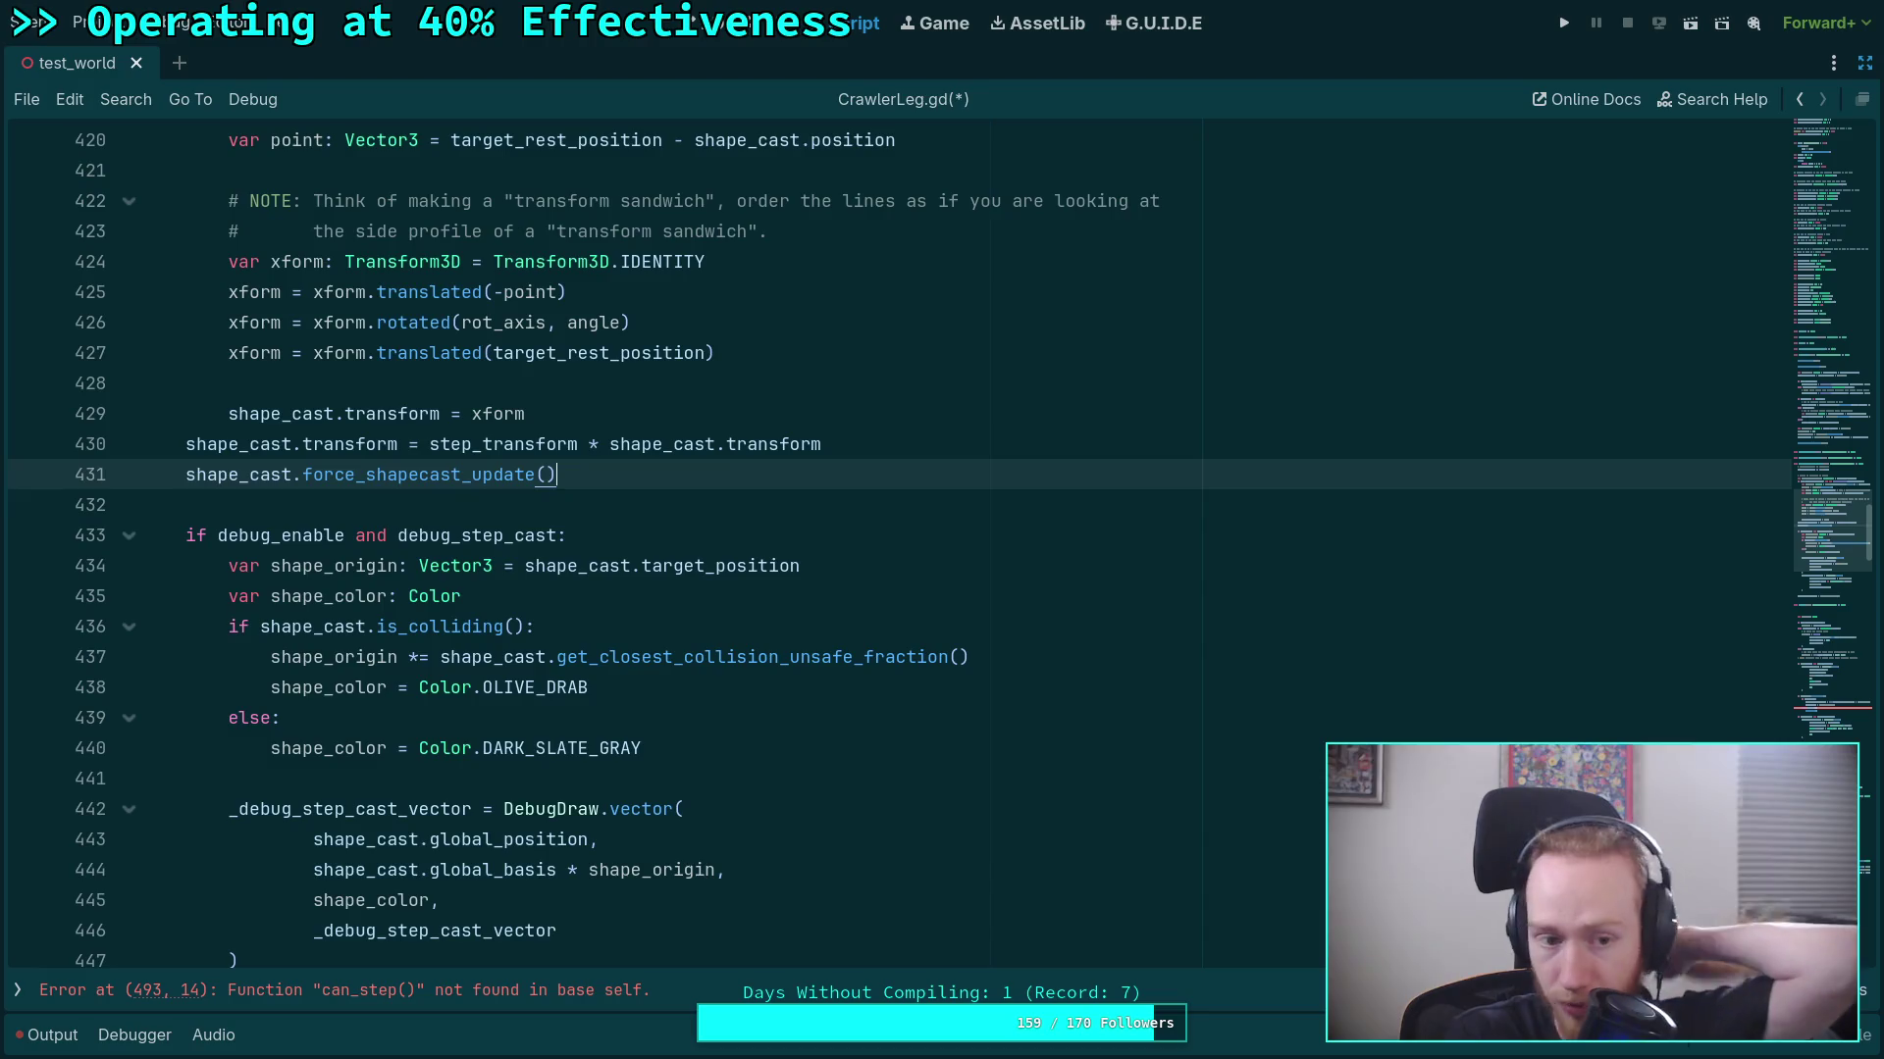
# Paste the is_colliding block into pre_update right after the _update_next_step_target(state) call.
pyautogui.click(185, 505)
pyautogui.scroll(20, 270, 591)
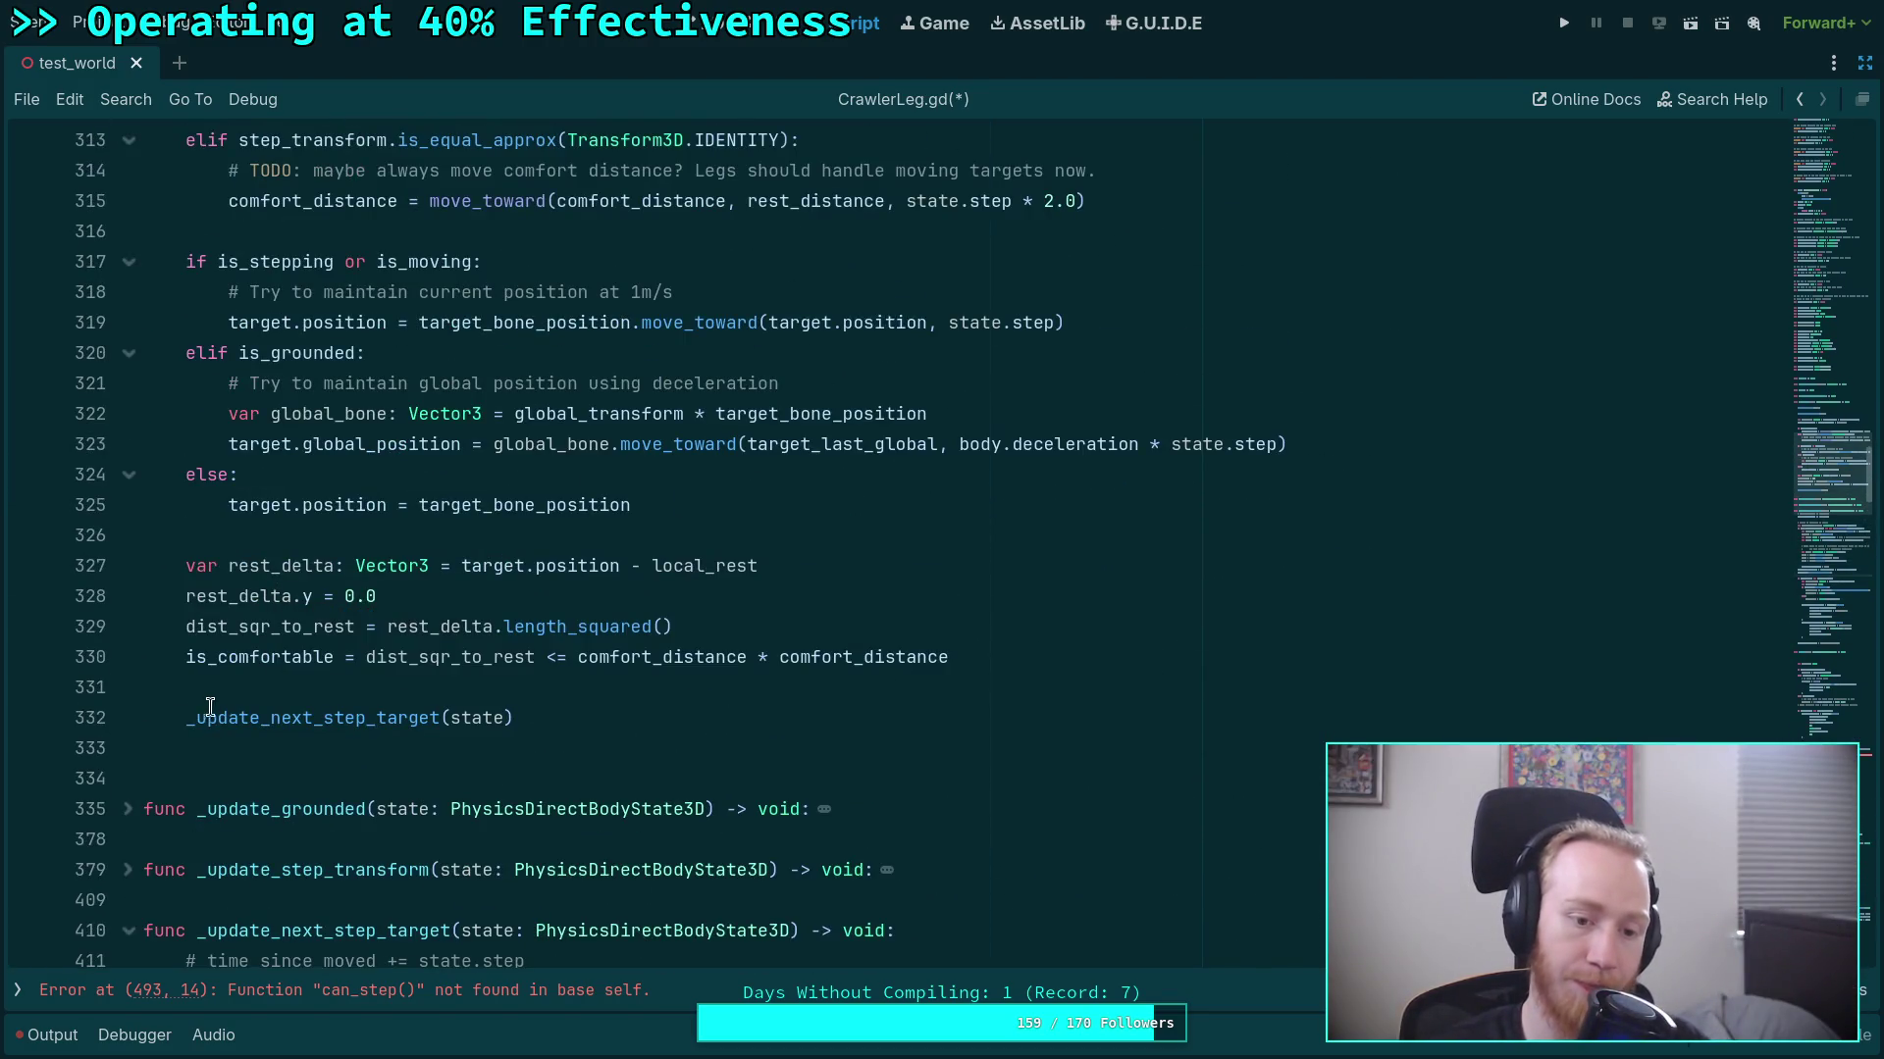
pyautogui.scroll(-3, 542, 495)
pyautogui.click(568, 481)
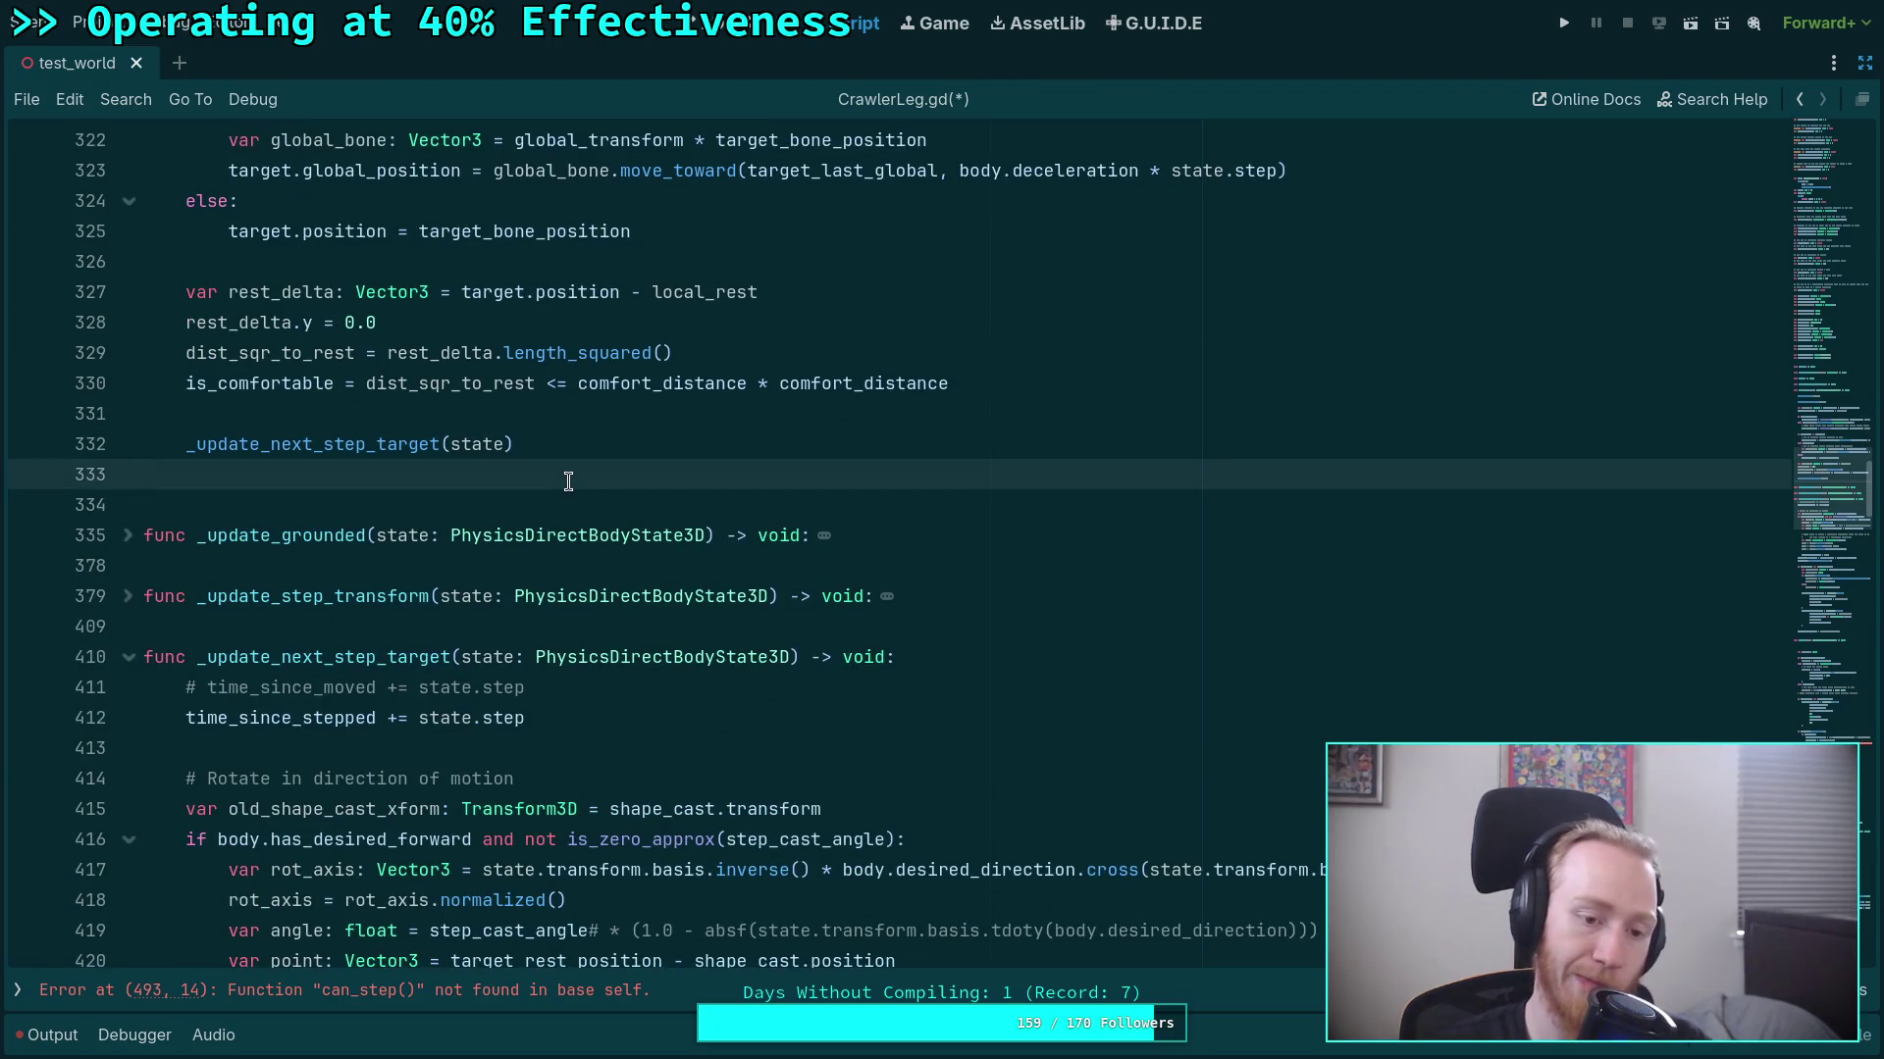
pyautogui.press('Return')
pyautogui.press('Return')
pyautogui.press('Up')
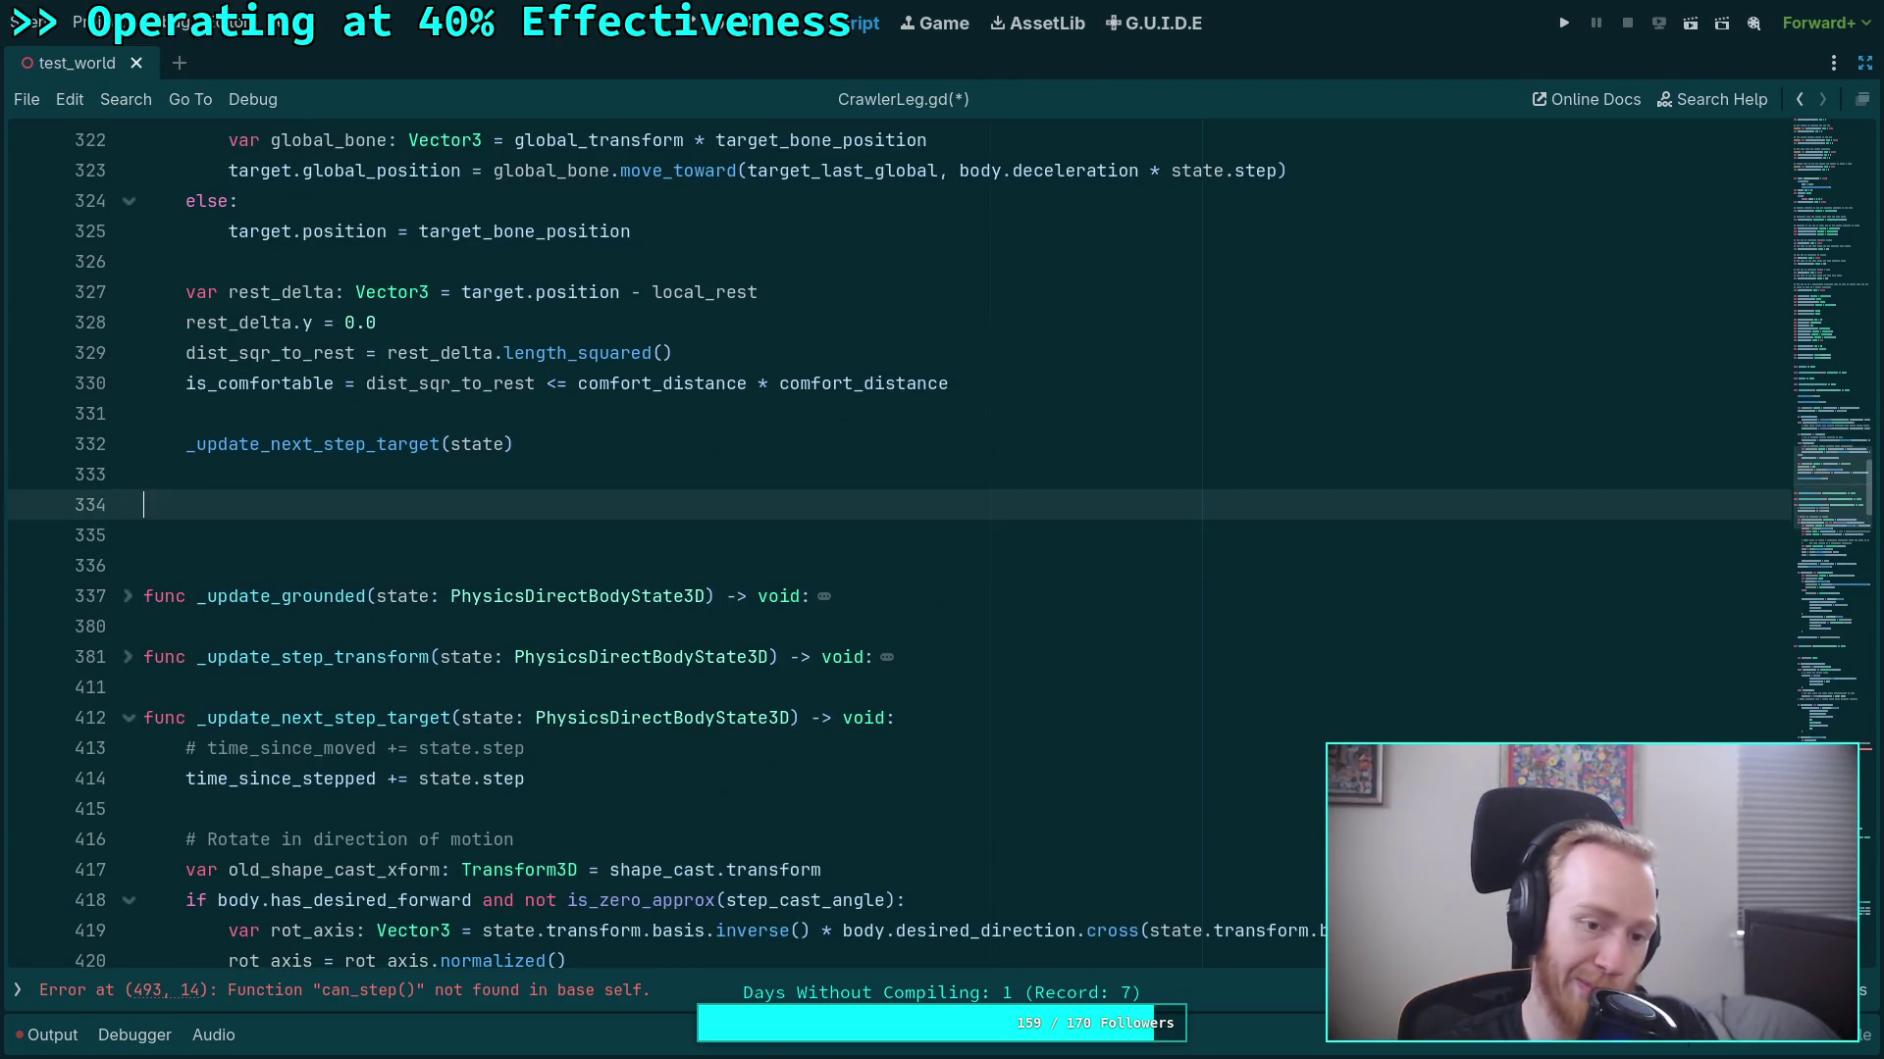
pyautogui.write('if shape_cast.is_colliding(): \t\tnext_step_target = shape_cast.get_collision_point(0) * global_transform  \t\tif is_stepping: \t\t\tcurrent_step_distance = minf(current_step_distance + (next_step_target - step_target).length(), 2.0 * step_distance) \t\t\tstep_target = next_step_target \t\telif can_start_step(): \t\t\tstart_step()')
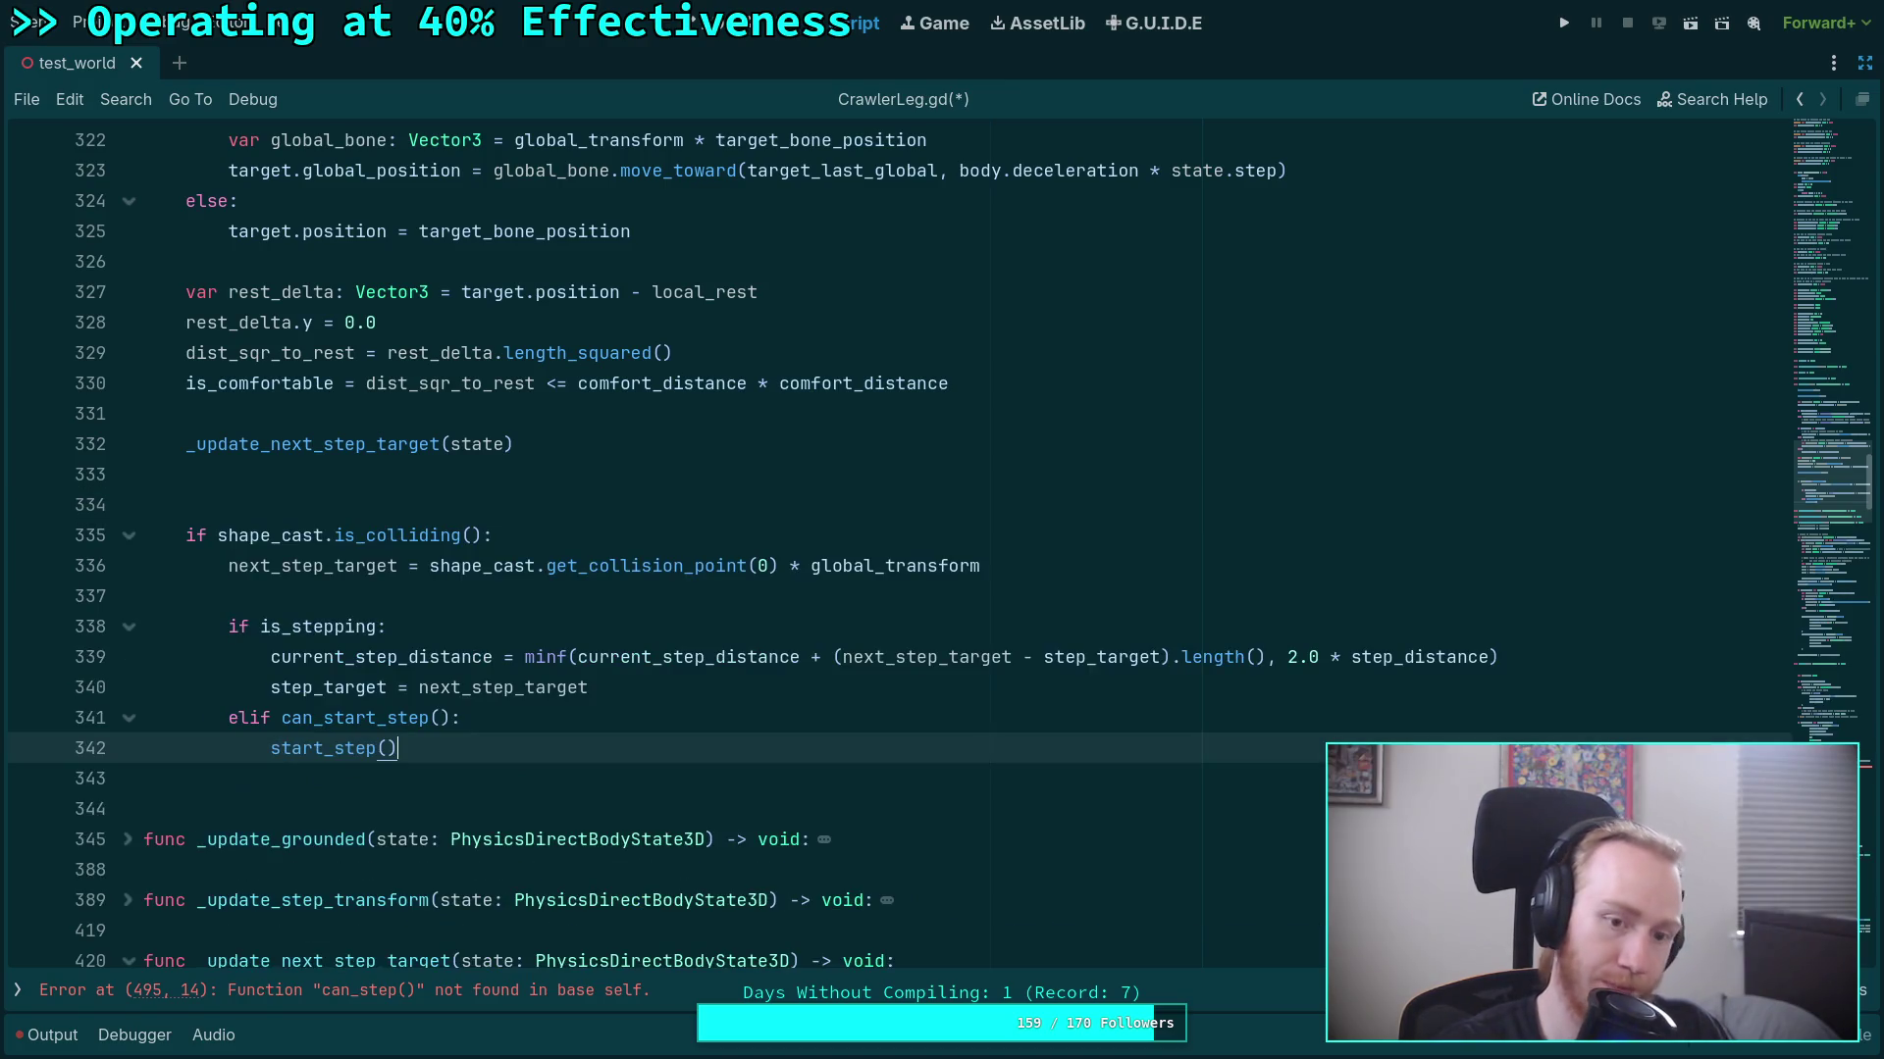
pyautogui.click(538, 500)
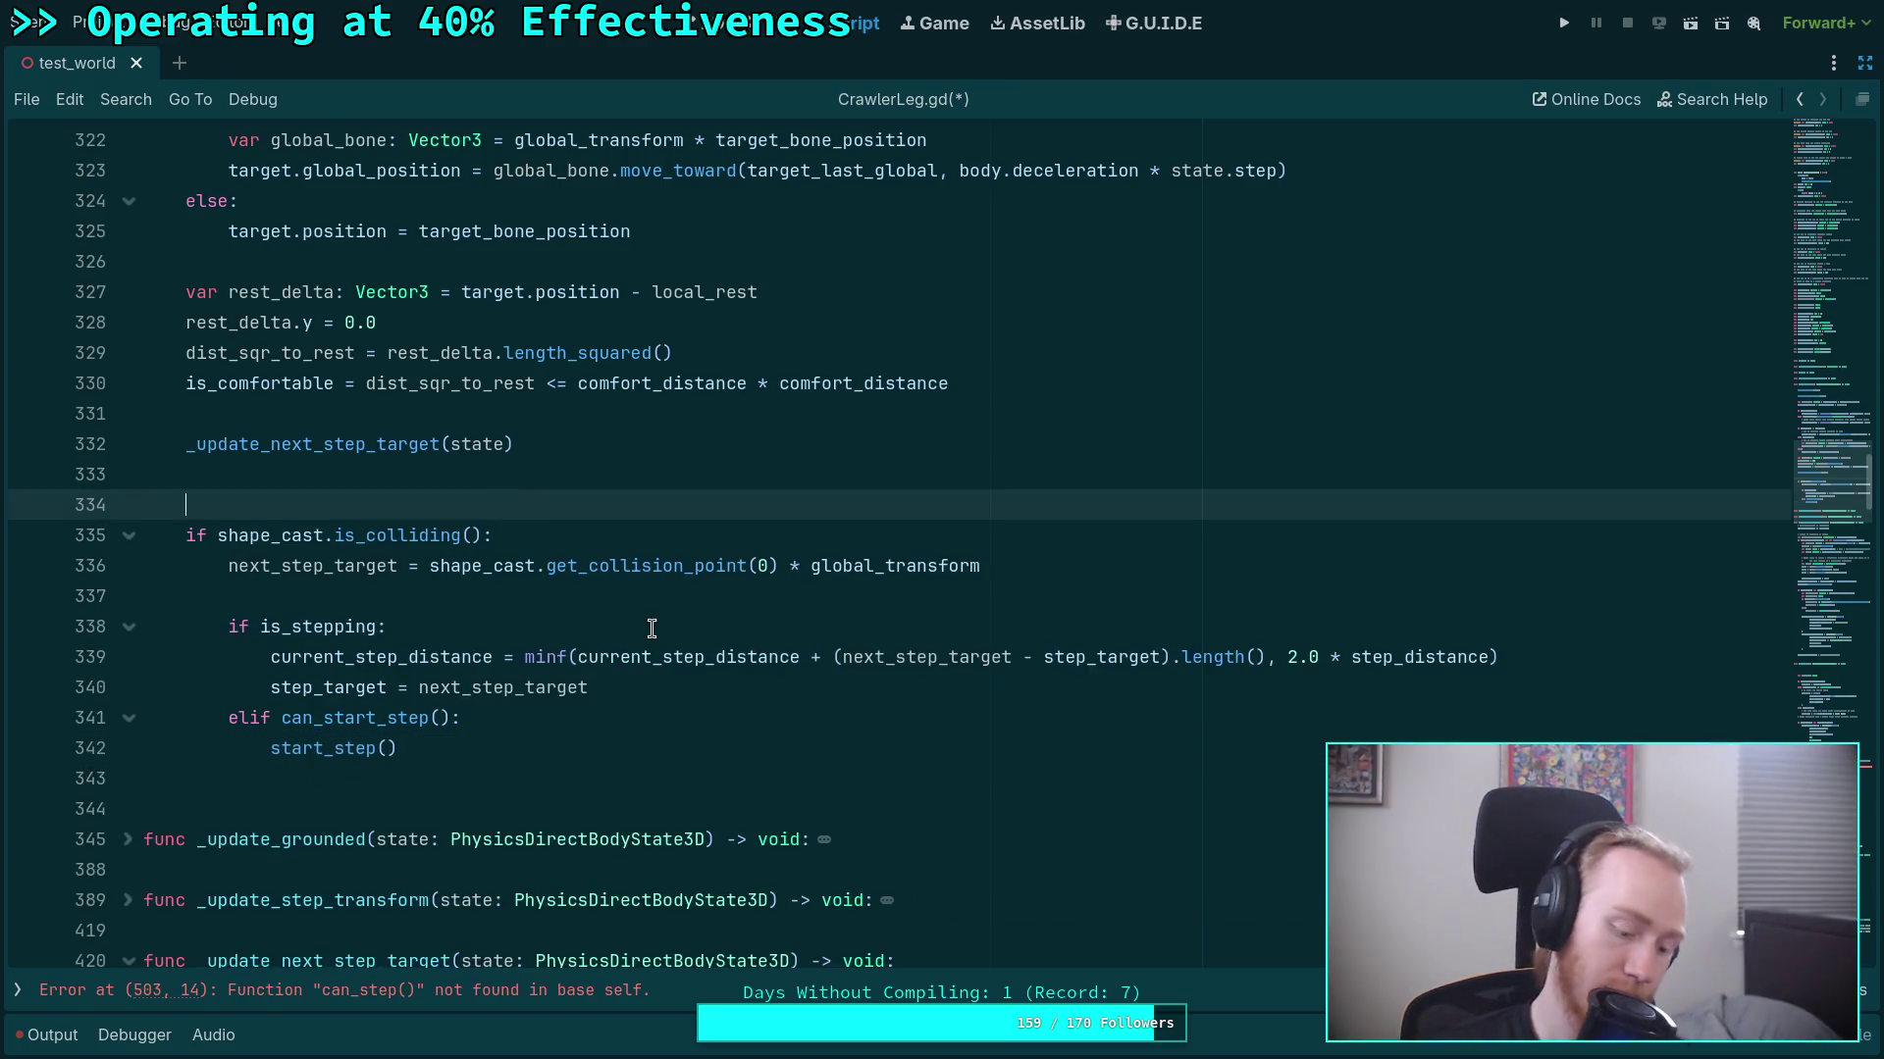
pyautogui.press('BackSpace')
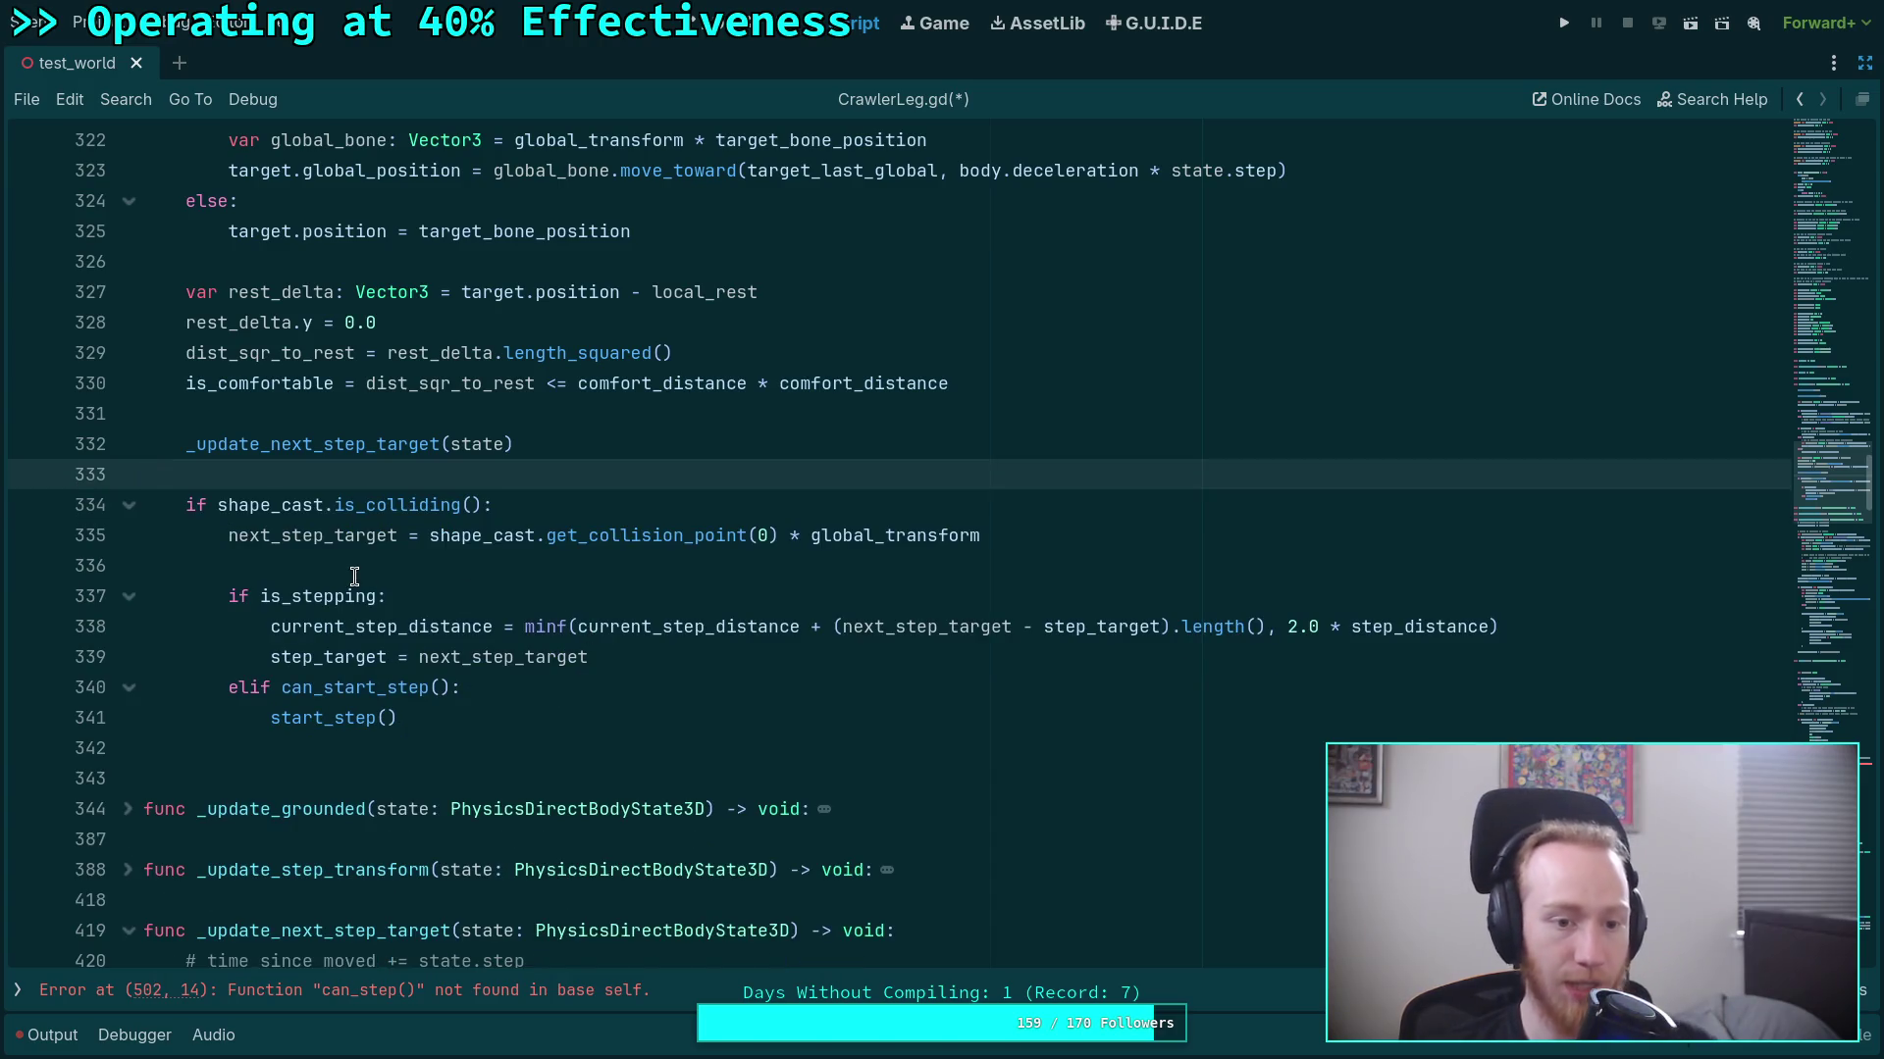
# Check where next_step_target is used and select the block's is_stepping branch.
pyautogui.doubleClick(333, 542)
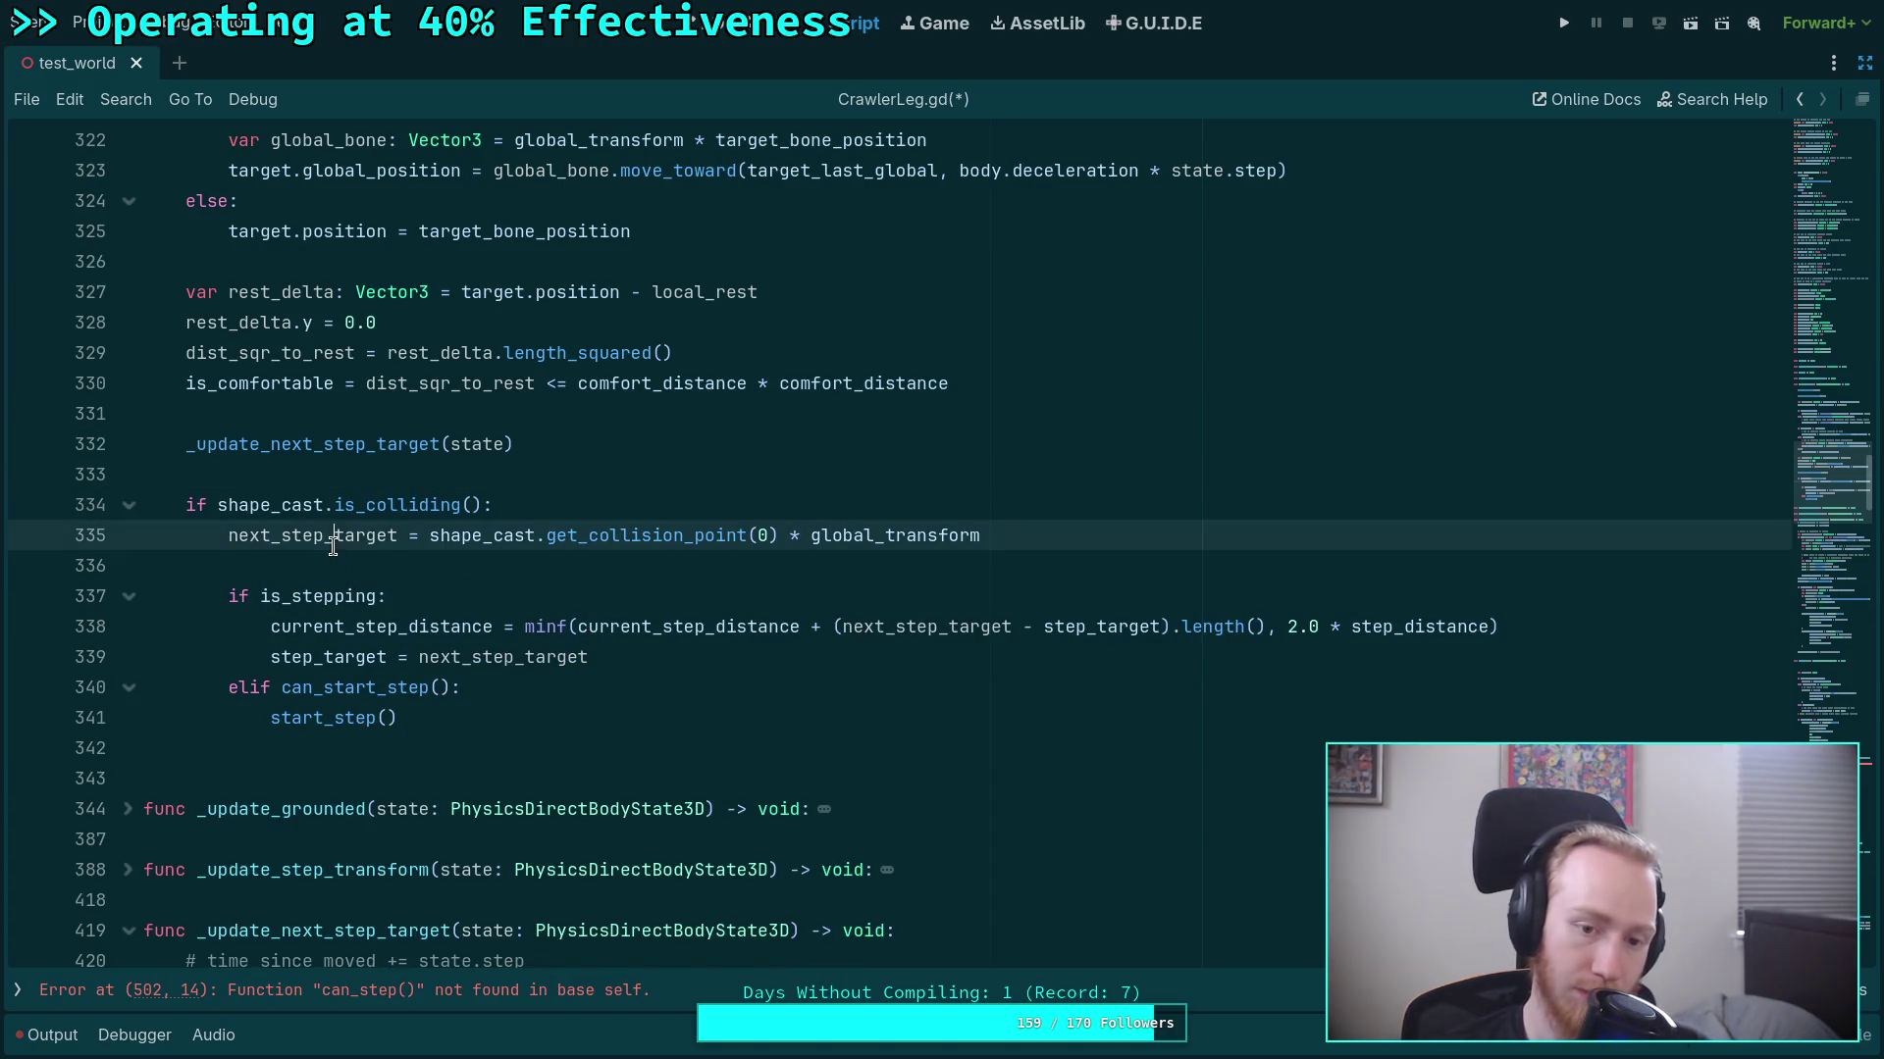
pyautogui.scroll(-1, 324, 502)
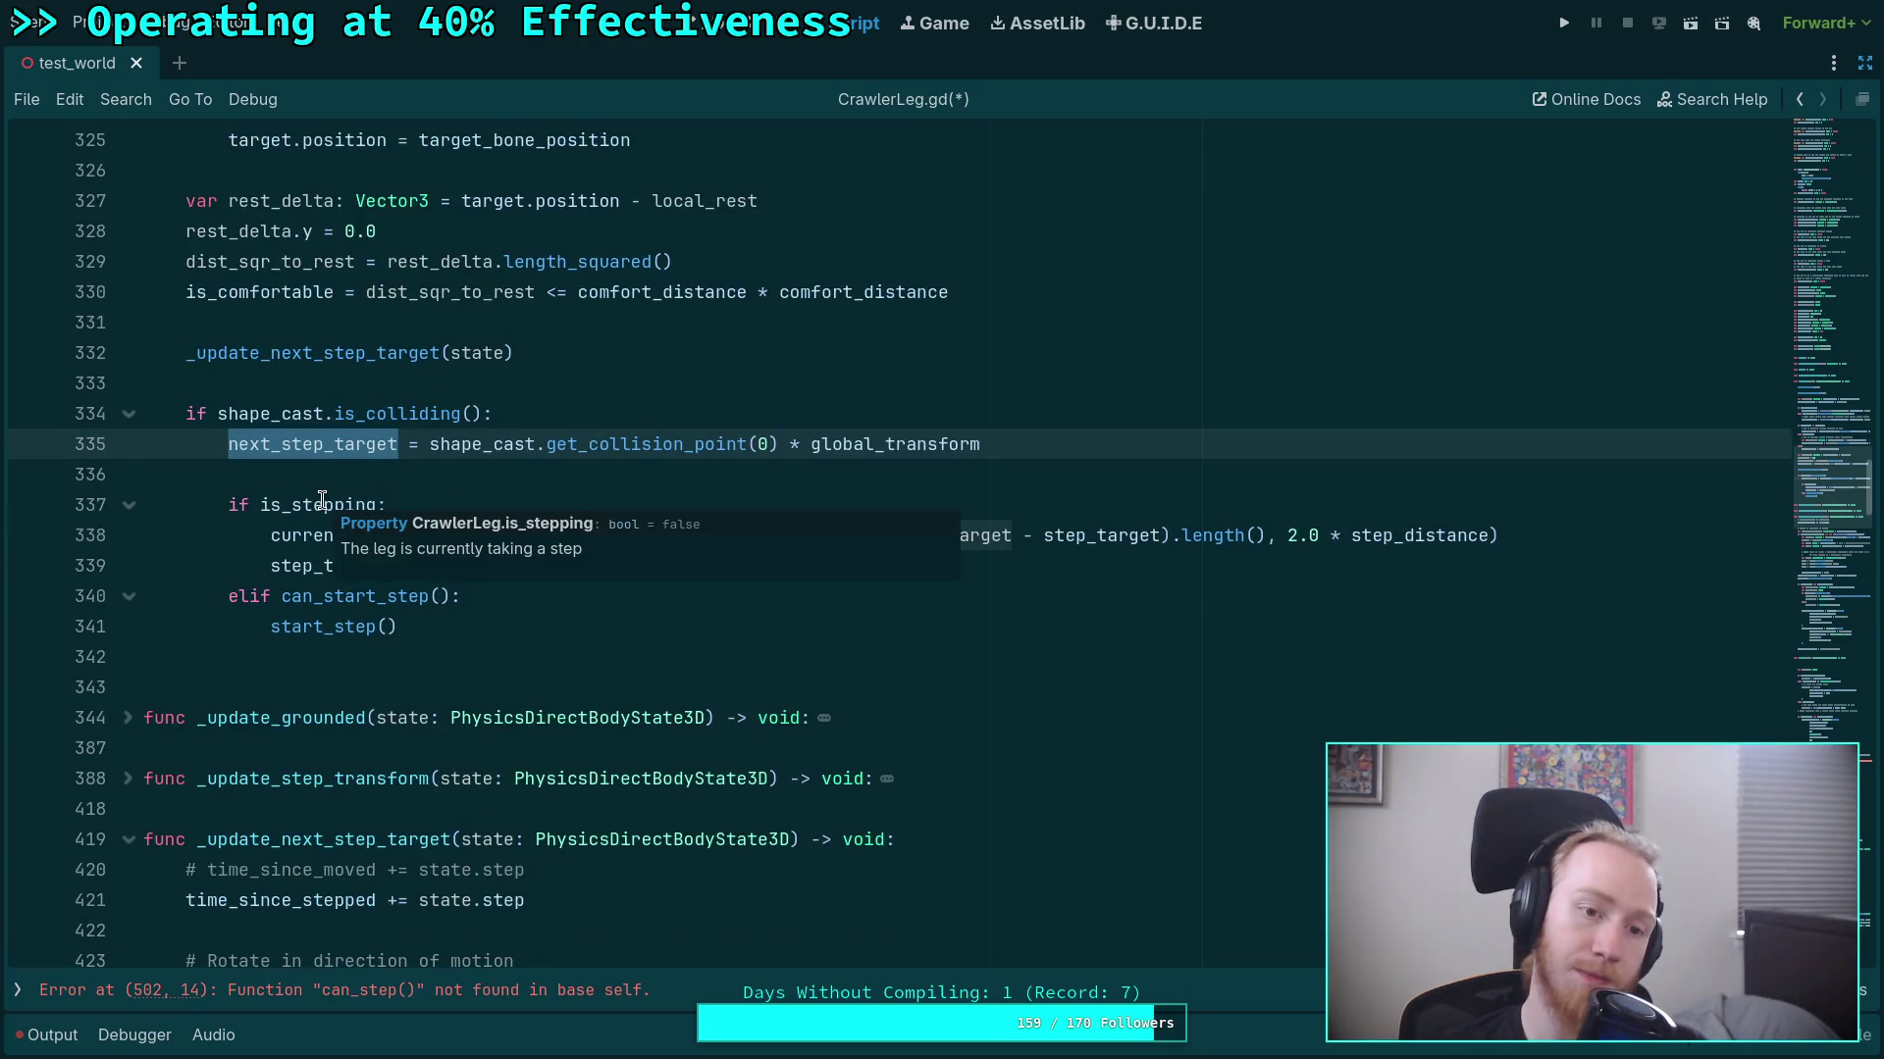
pyautogui.doubleClick(294, 354)
pyautogui.moveTo(432, 628); pyautogui.dragTo(233, 507)
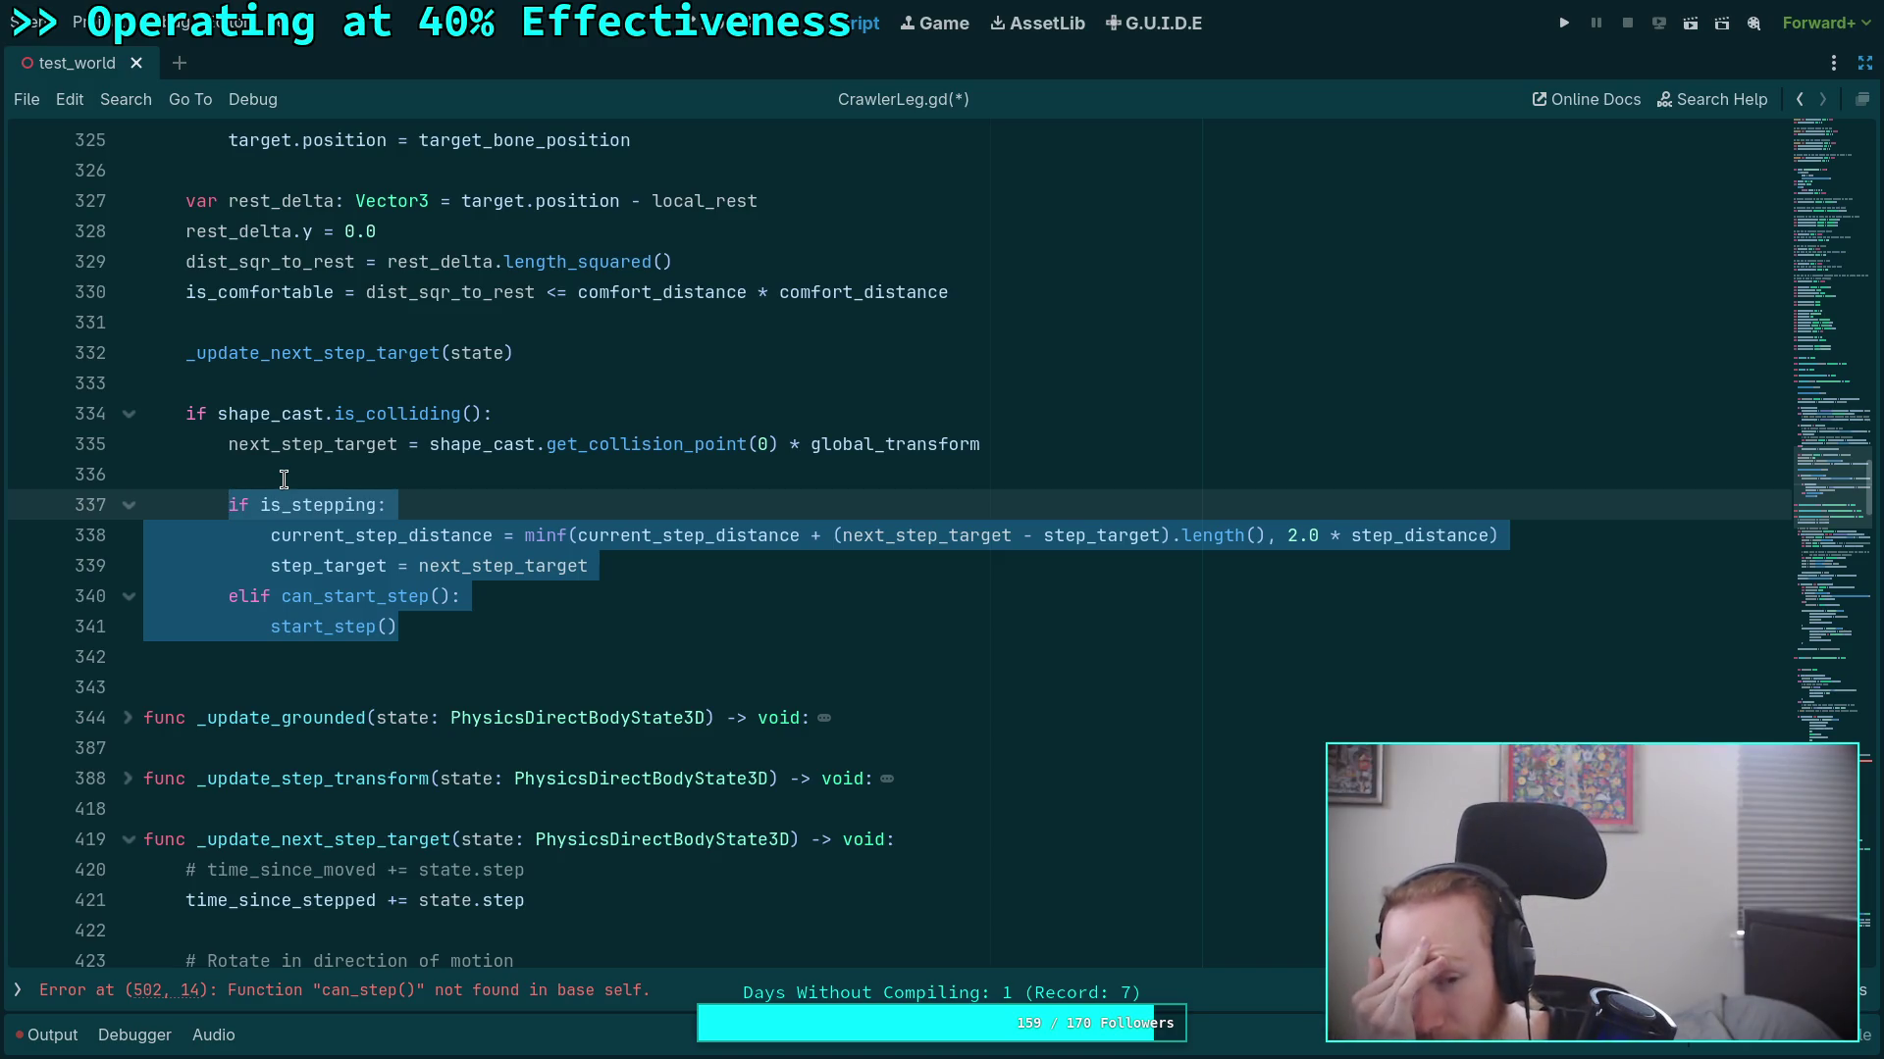
pyautogui.scroll(-3, 319, 493)
pyautogui.scroll(-7, 319, 492)
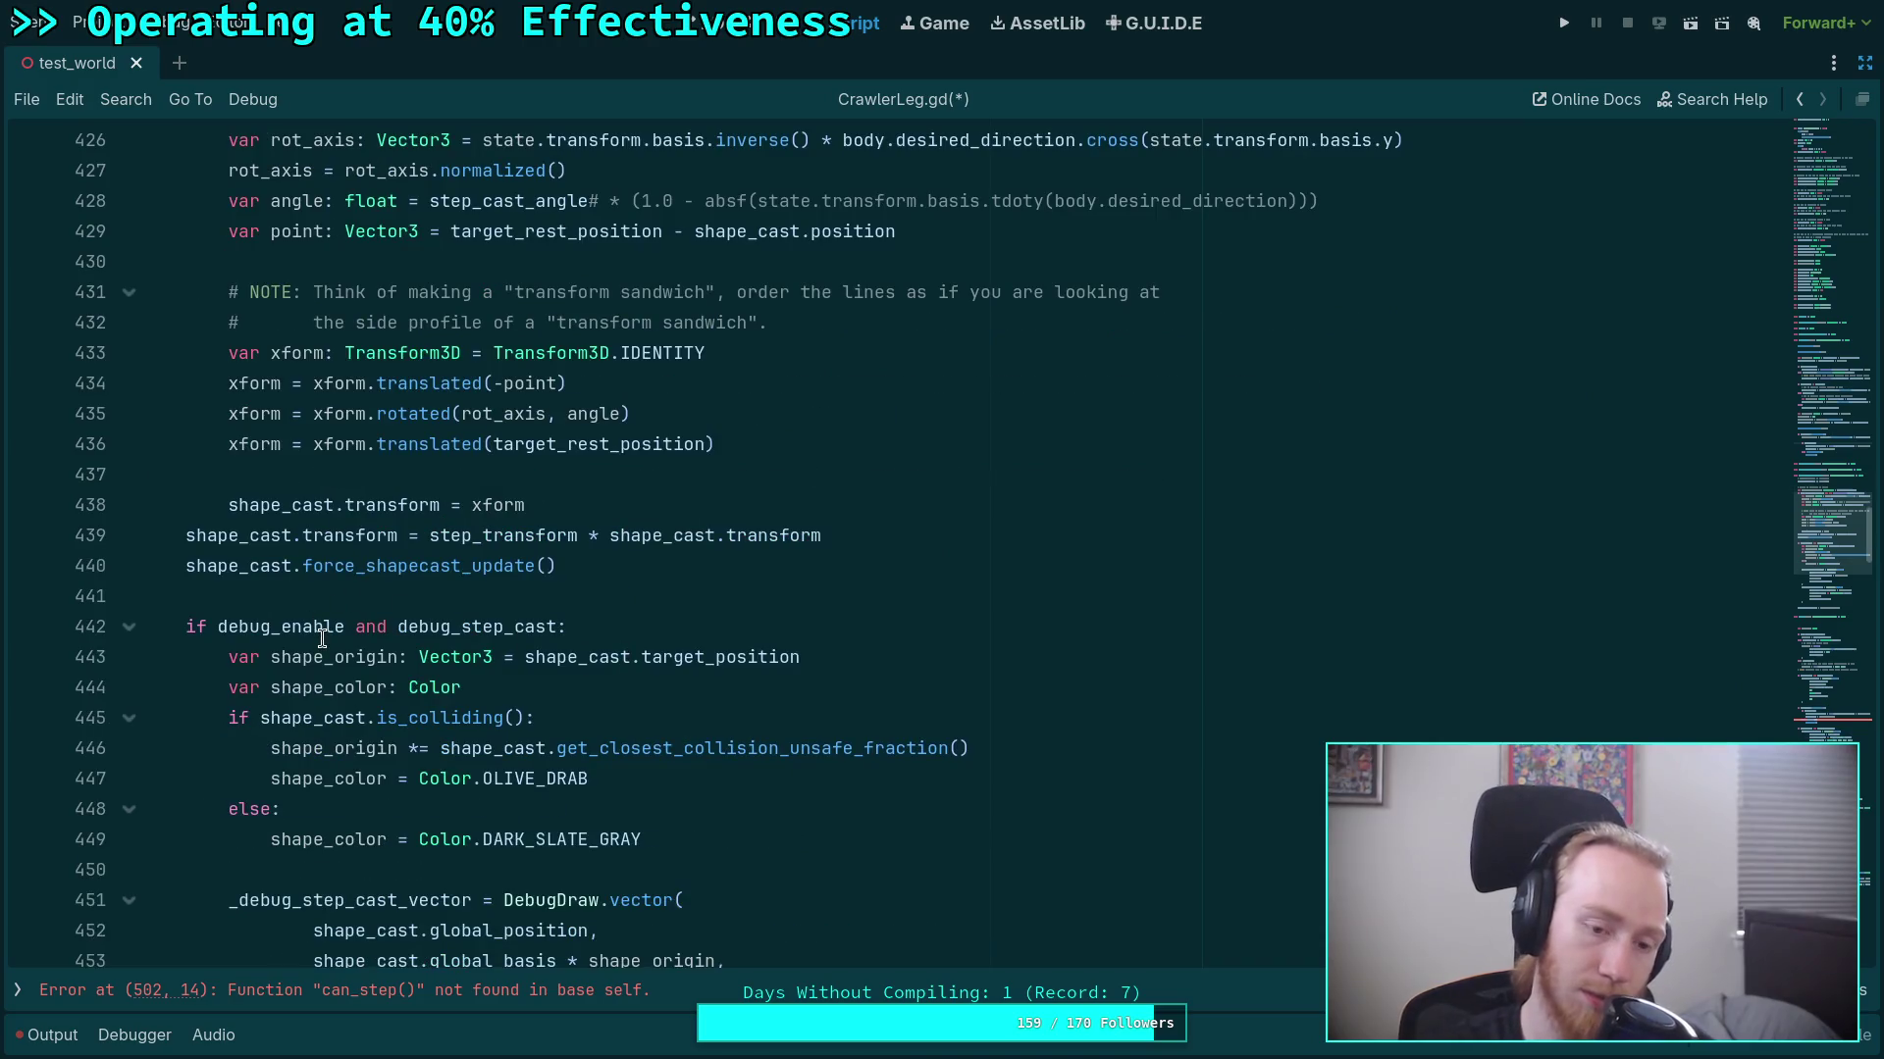
pyautogui.scroll(-6, 322, 638)
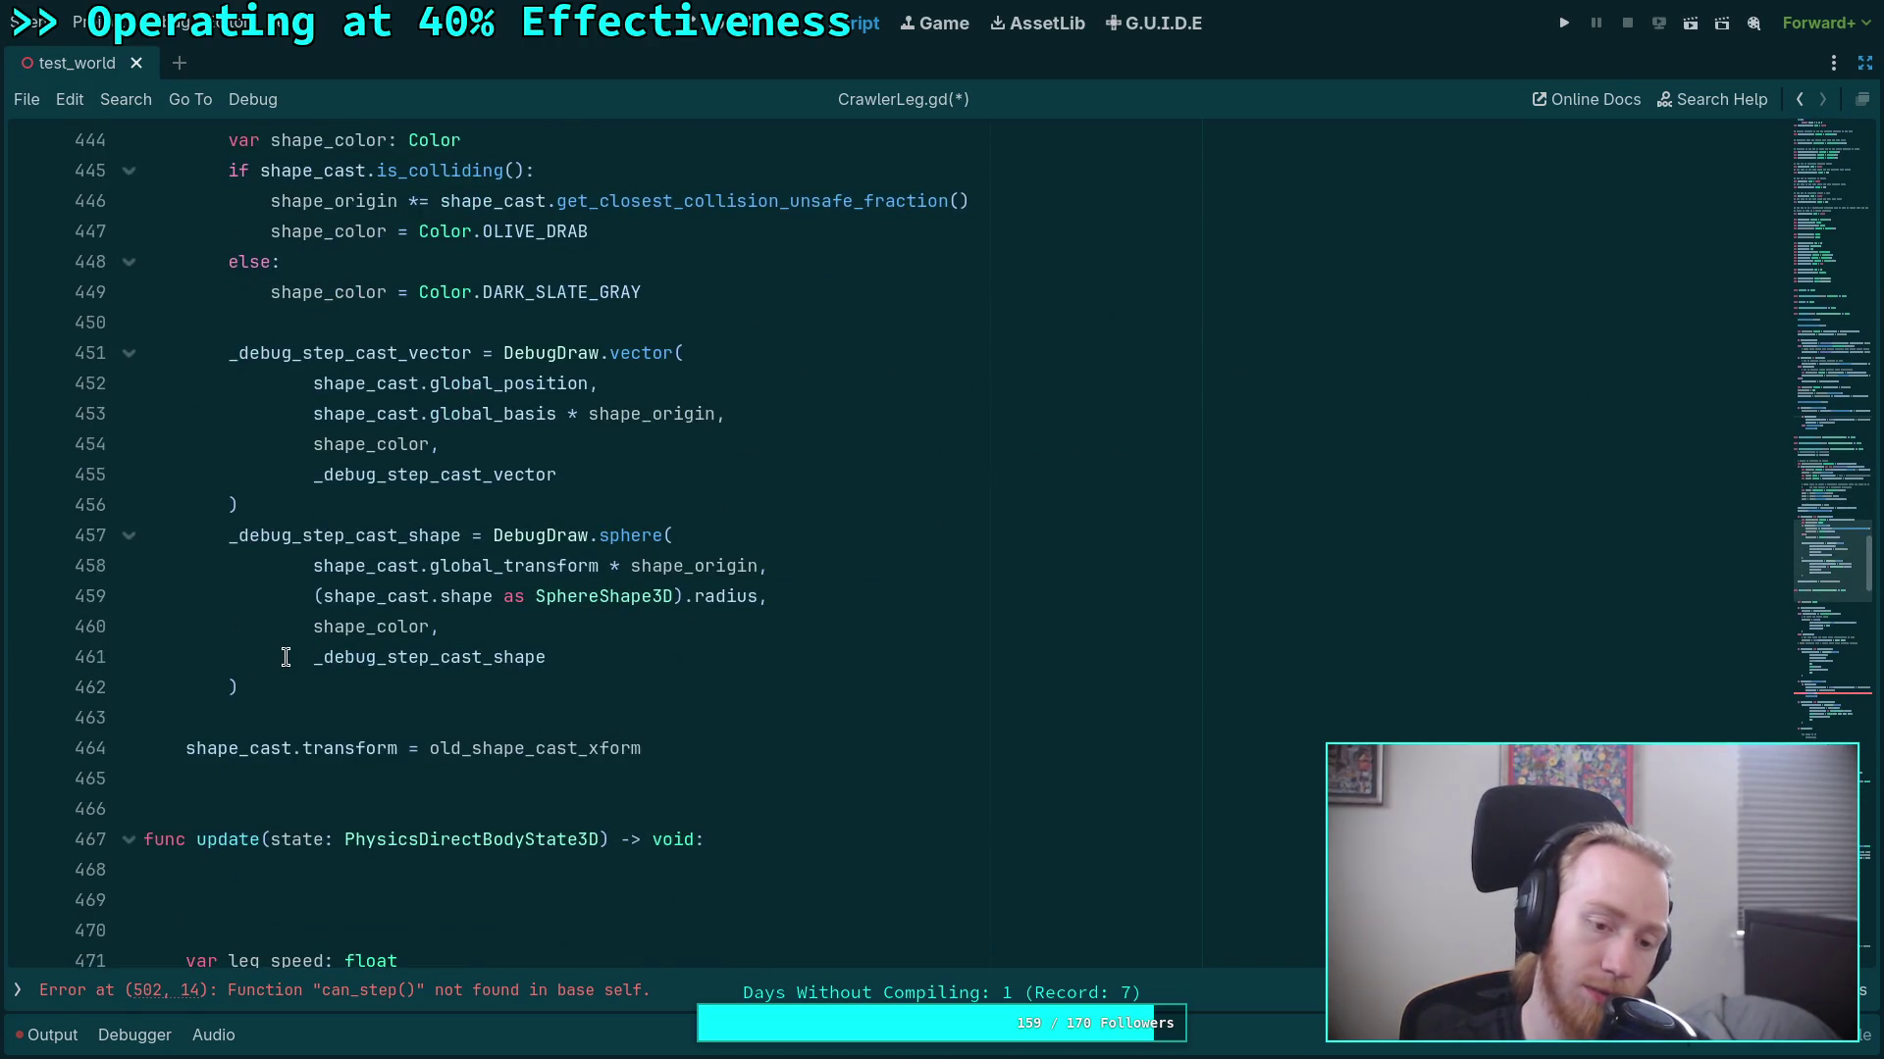
pyautogui.scroll(12, 286, 657)
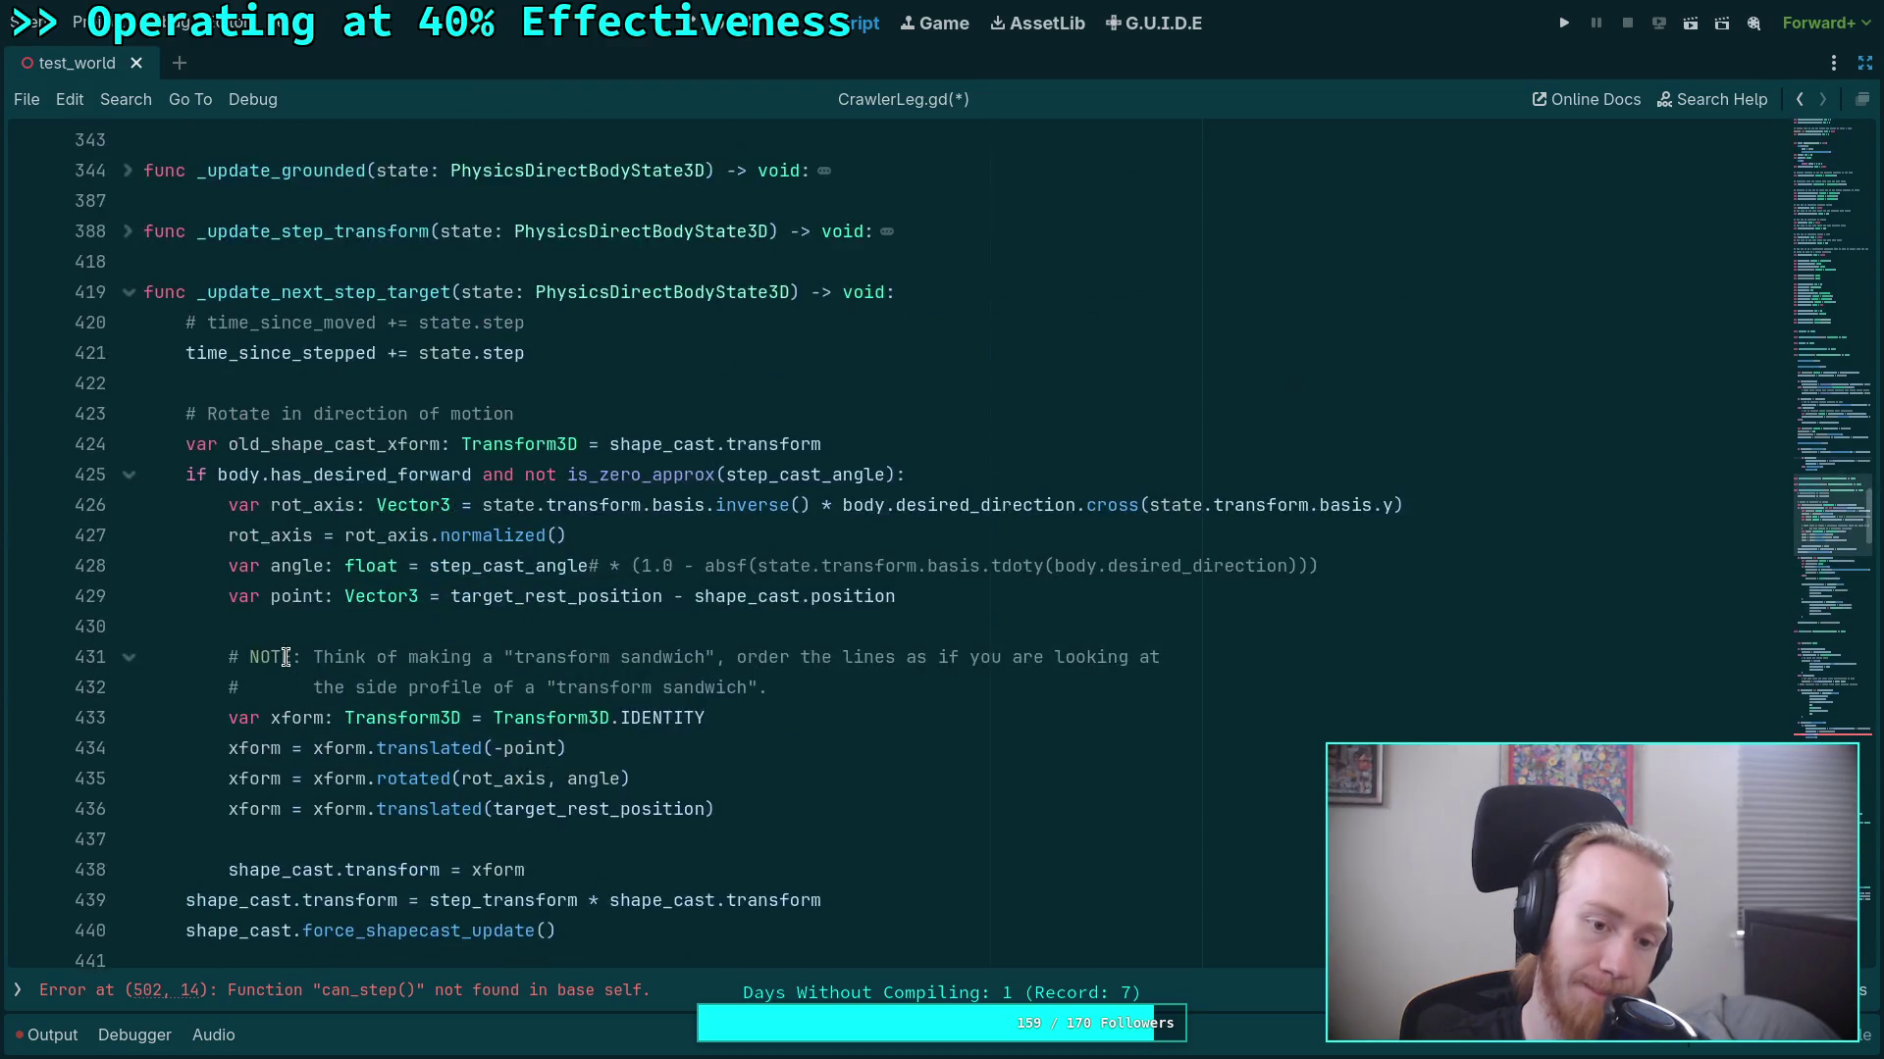
# Rename the _update_next_step_target function to _update_shape_cast.
pyautogui.moveTo(282, 485); pyautogui.dragTo(448, 485)
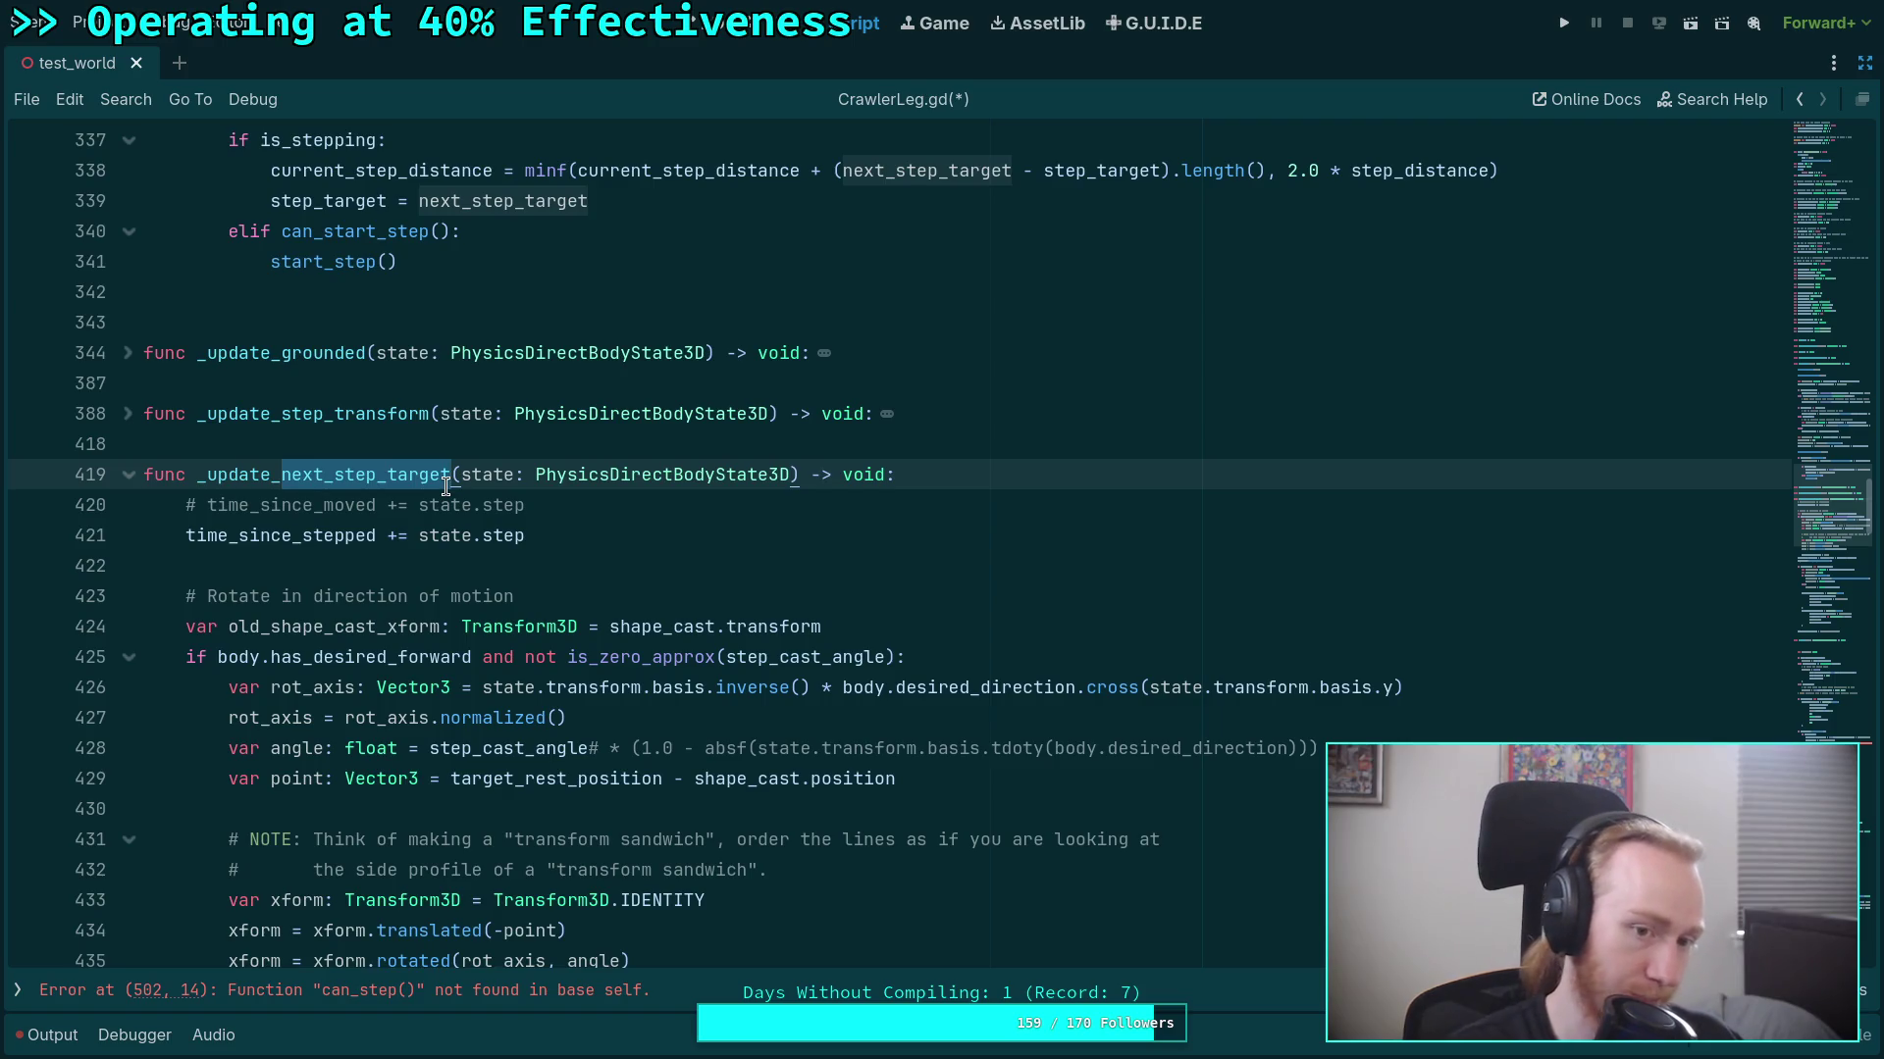
pyautogui.write('sta')
pyautogui.write('p_')
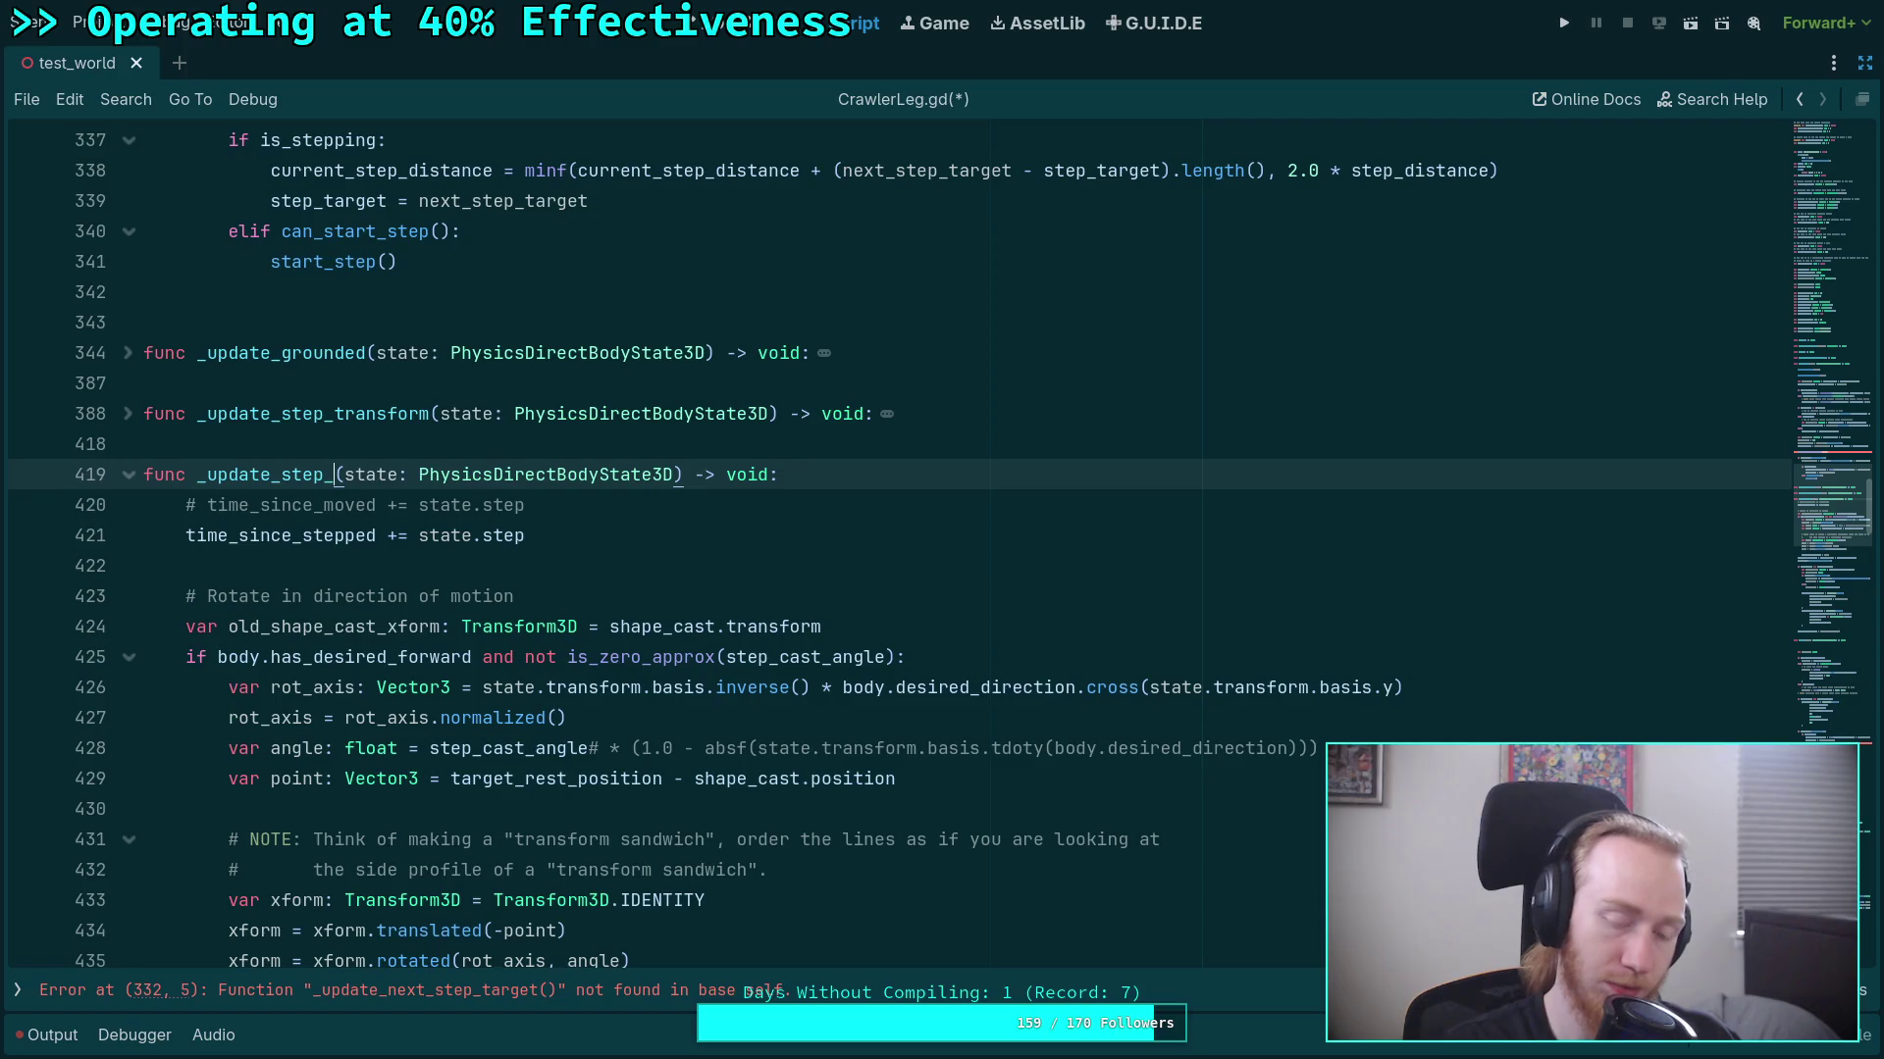
pyautogui.write('cat')
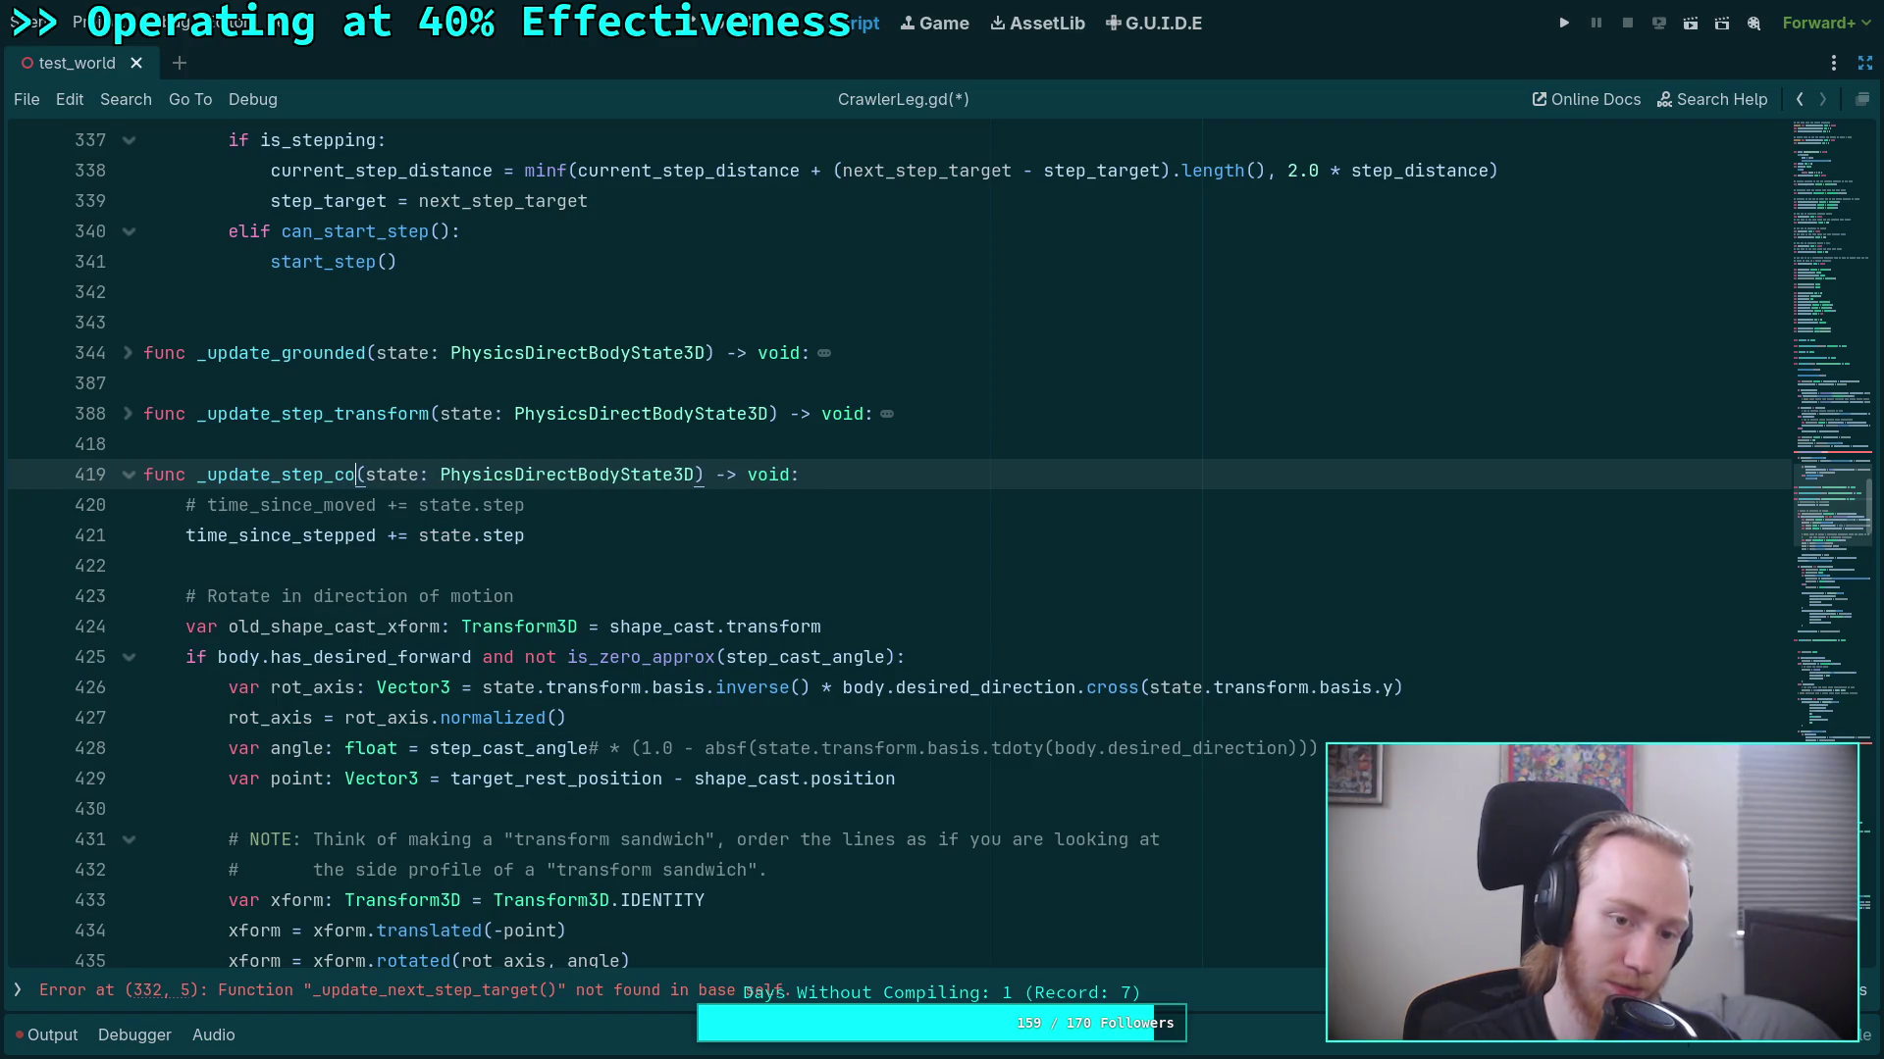
pyautogui.press('BackSpace')
pyautogui.write('a')
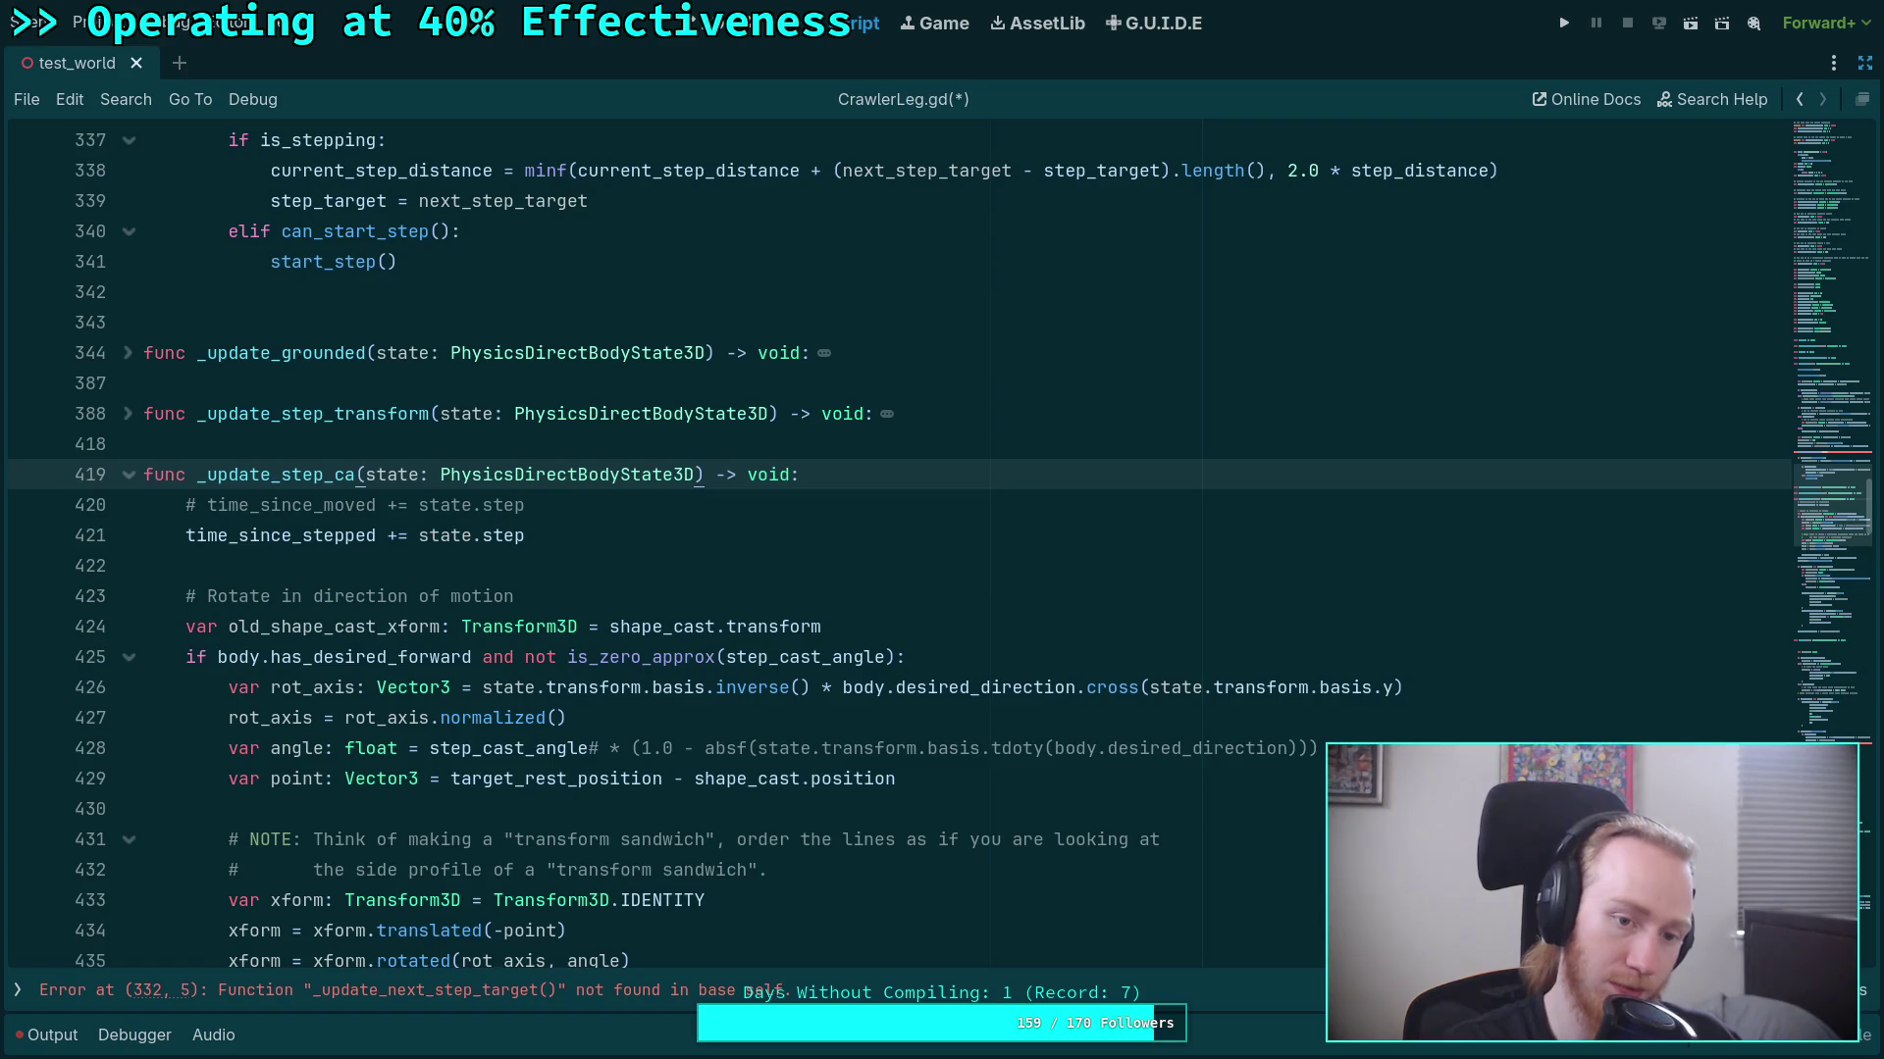
pyautogui.press('BackSpace')
pyautogui.press('BackSpace')
pyautogui.press('BackSpace')
pyautogui.write('sha')
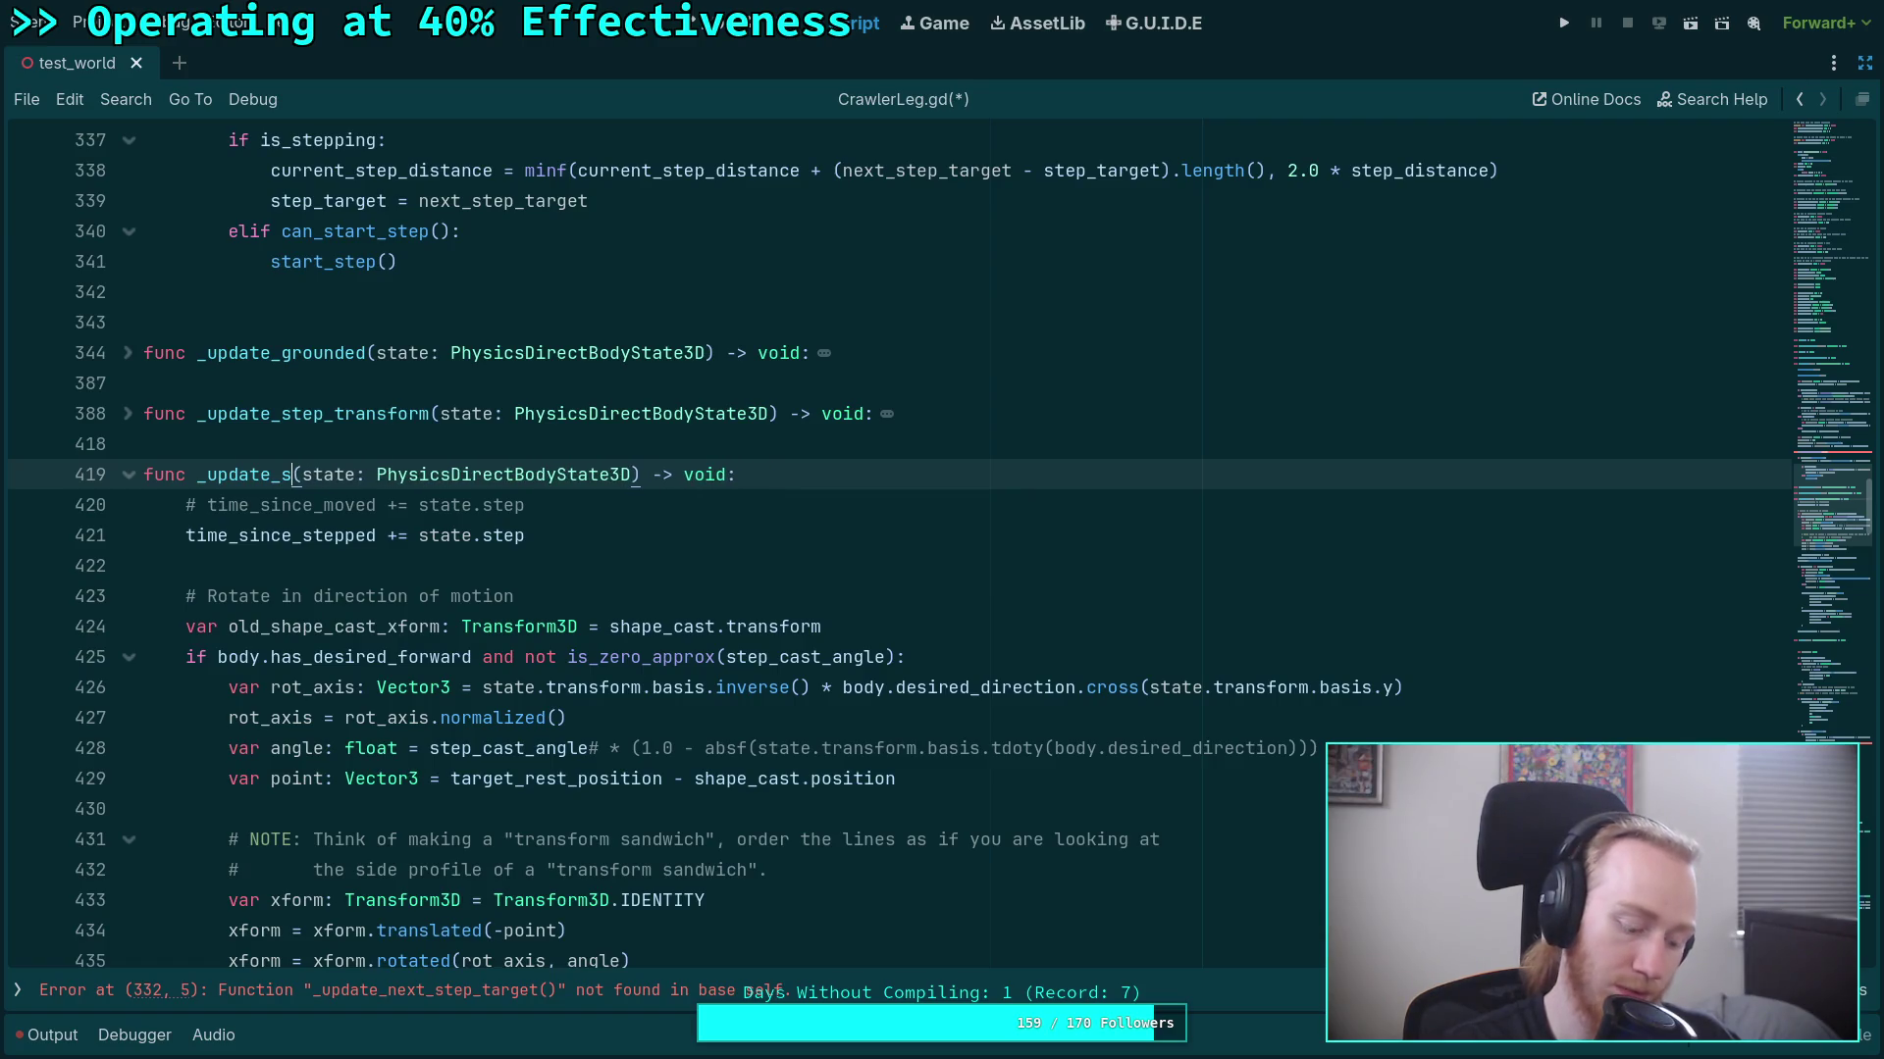
pyautogui.write('pe_cast')
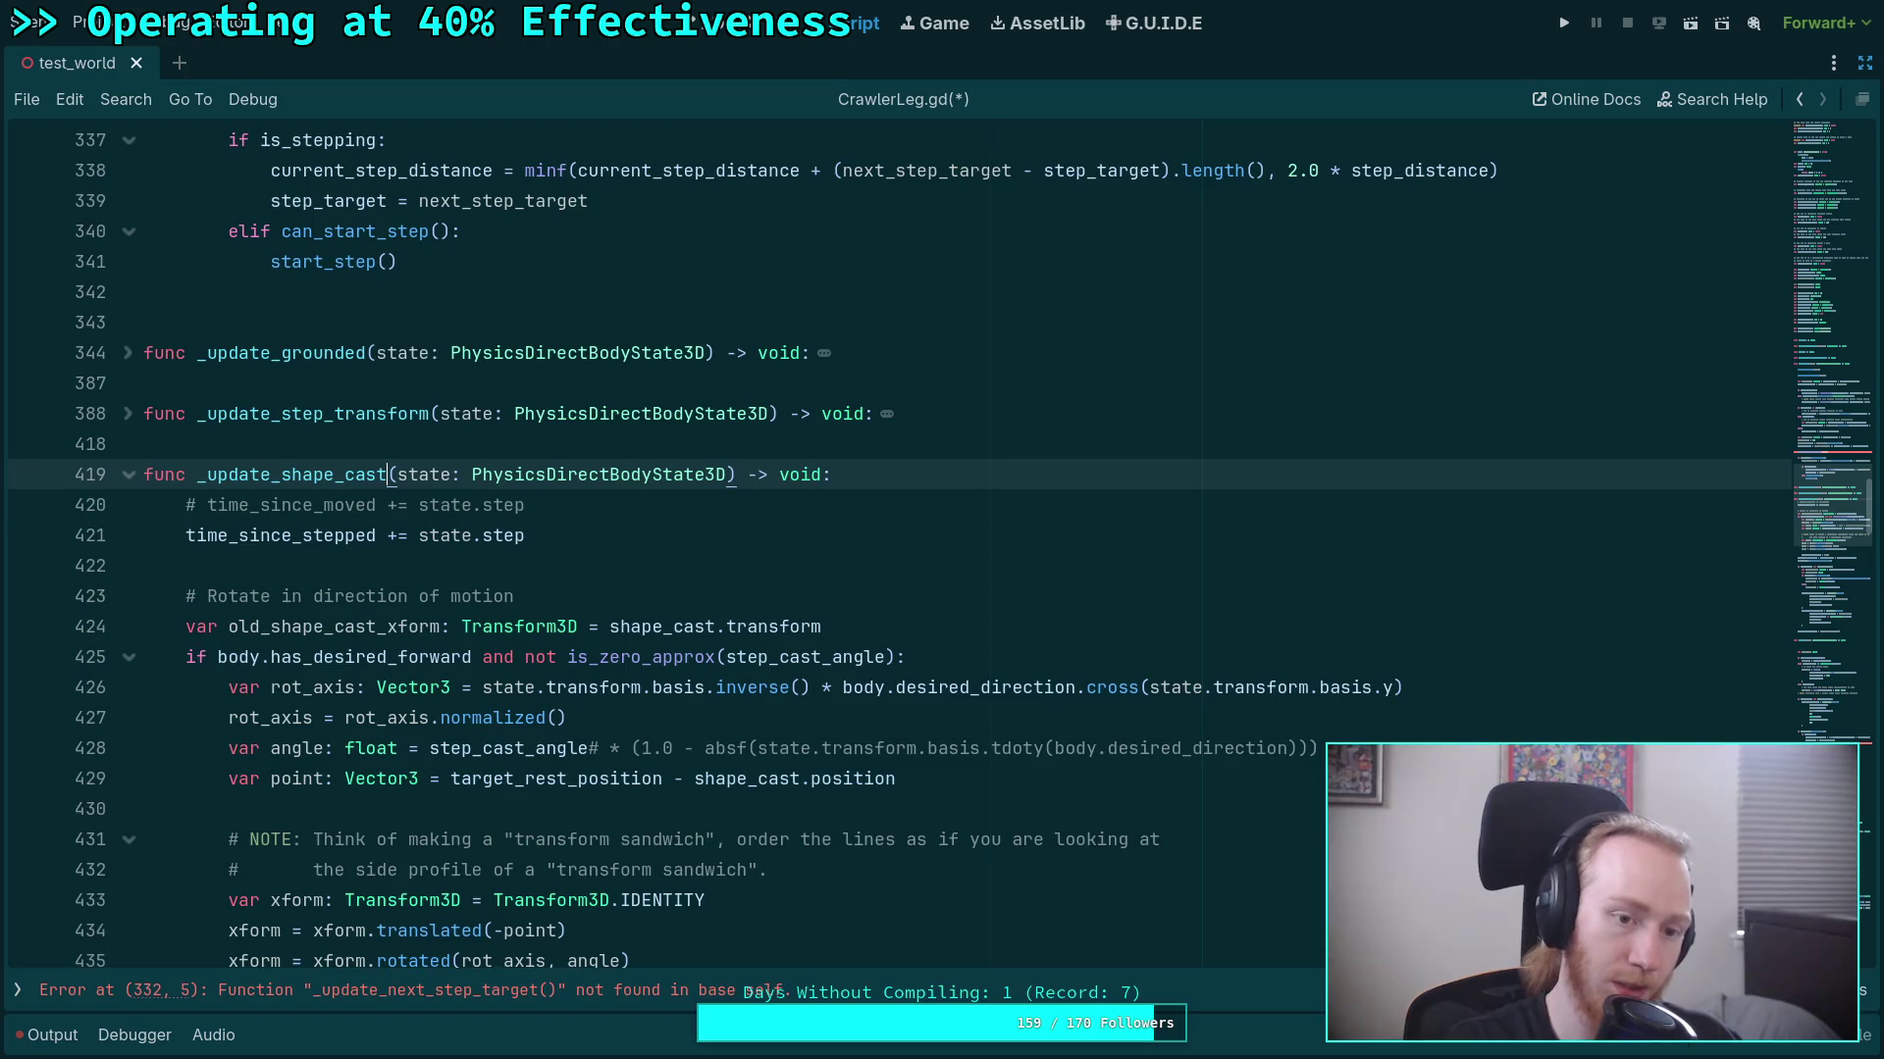
# Move the two time_since tracking lines from the function into pre_update below the call.
pyautogui.moveTo(567, 529); pyautogui.dragTo(147, 504)
pyautogui.hotkey('ctrl', 'c')
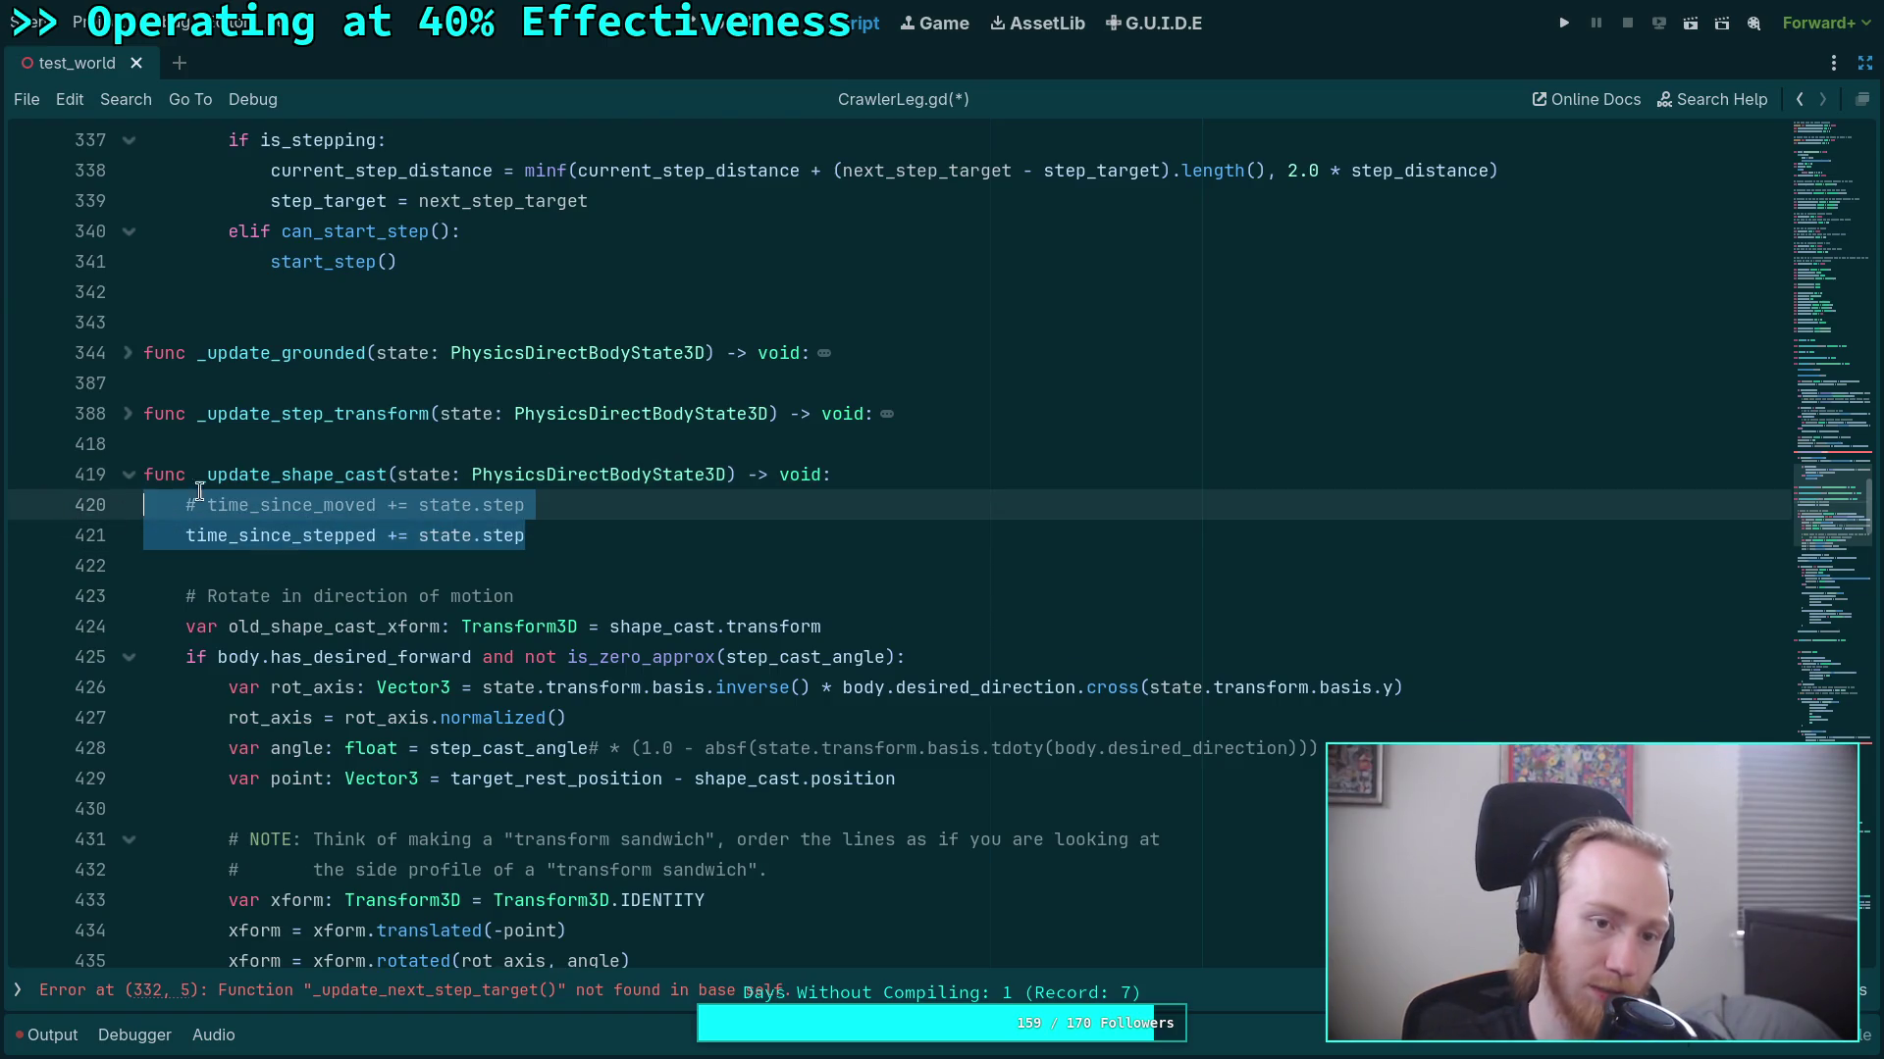
pyautogui.scroll(2, 403, 505)
pyautogui.press('BackSpace')
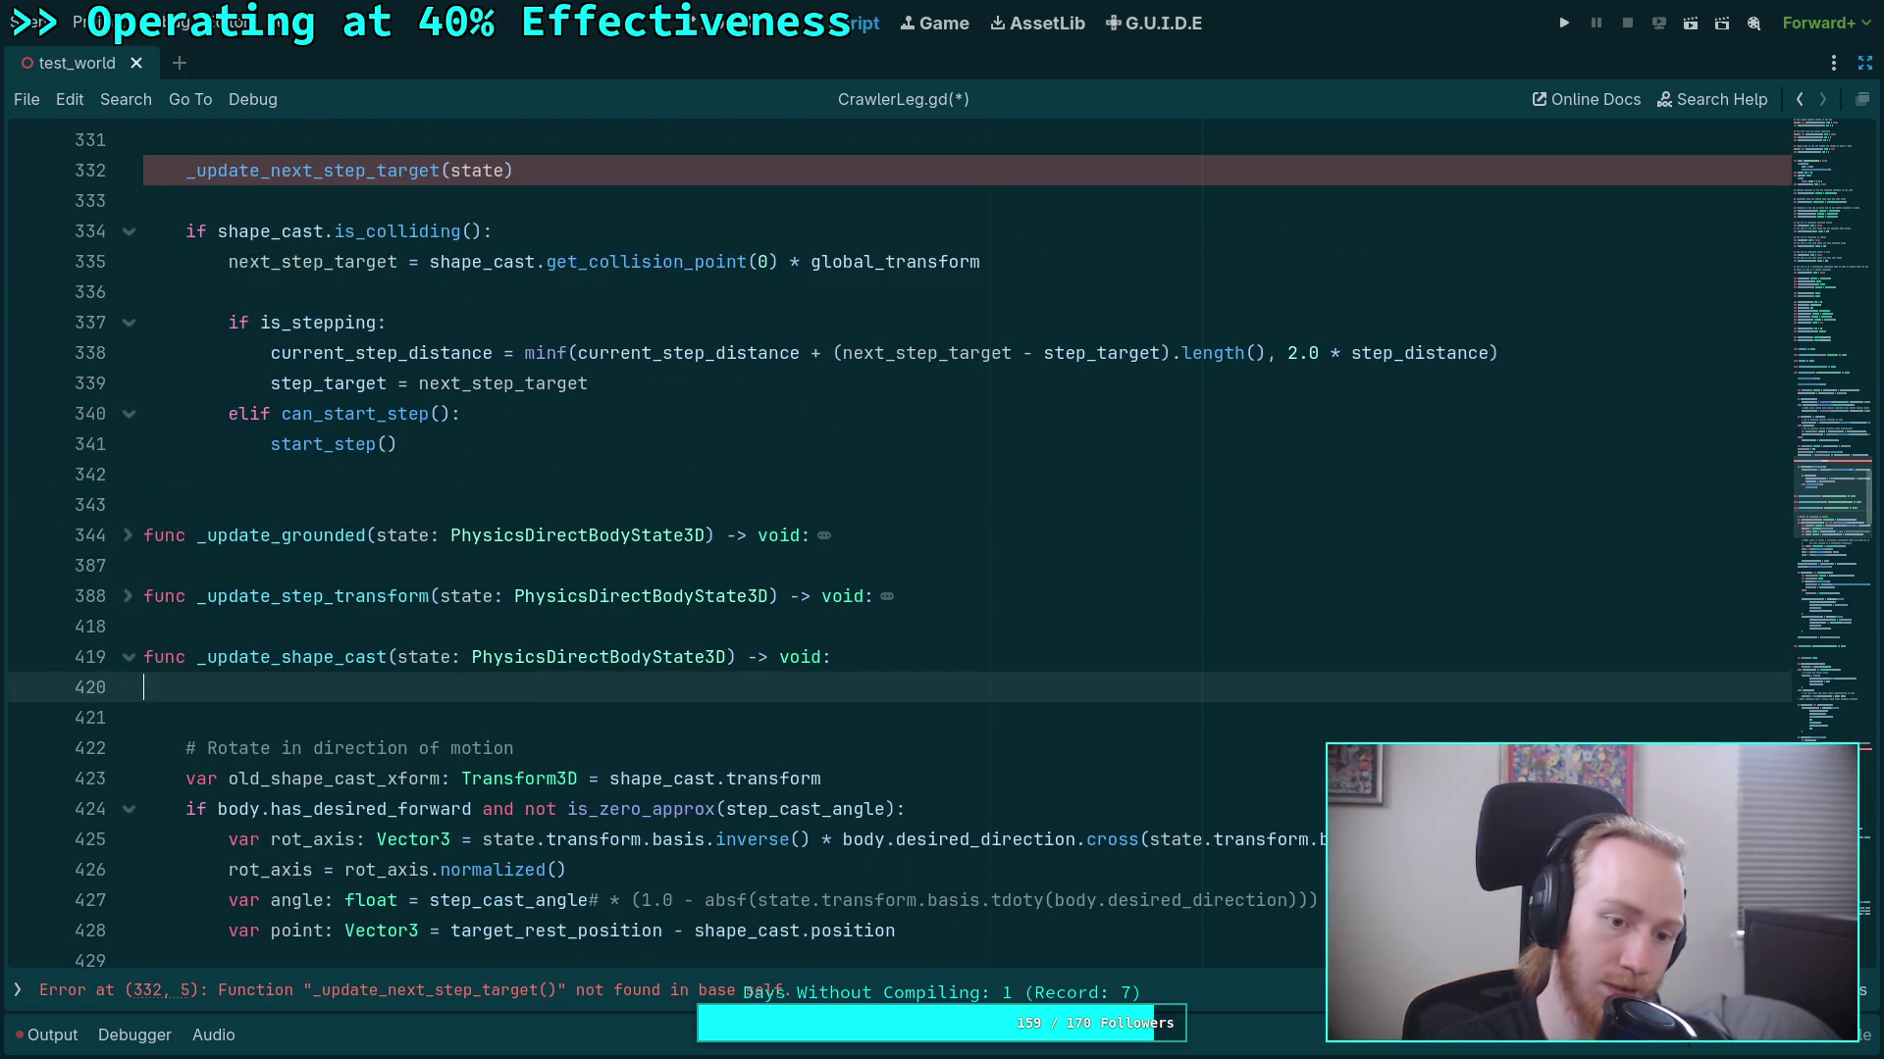
pyautogui.press('BackSpace')
pyautogui.click(373, 200)
pyautogui.press('Return')
pyautogui.press('Return')
pyautogui.press('Up')
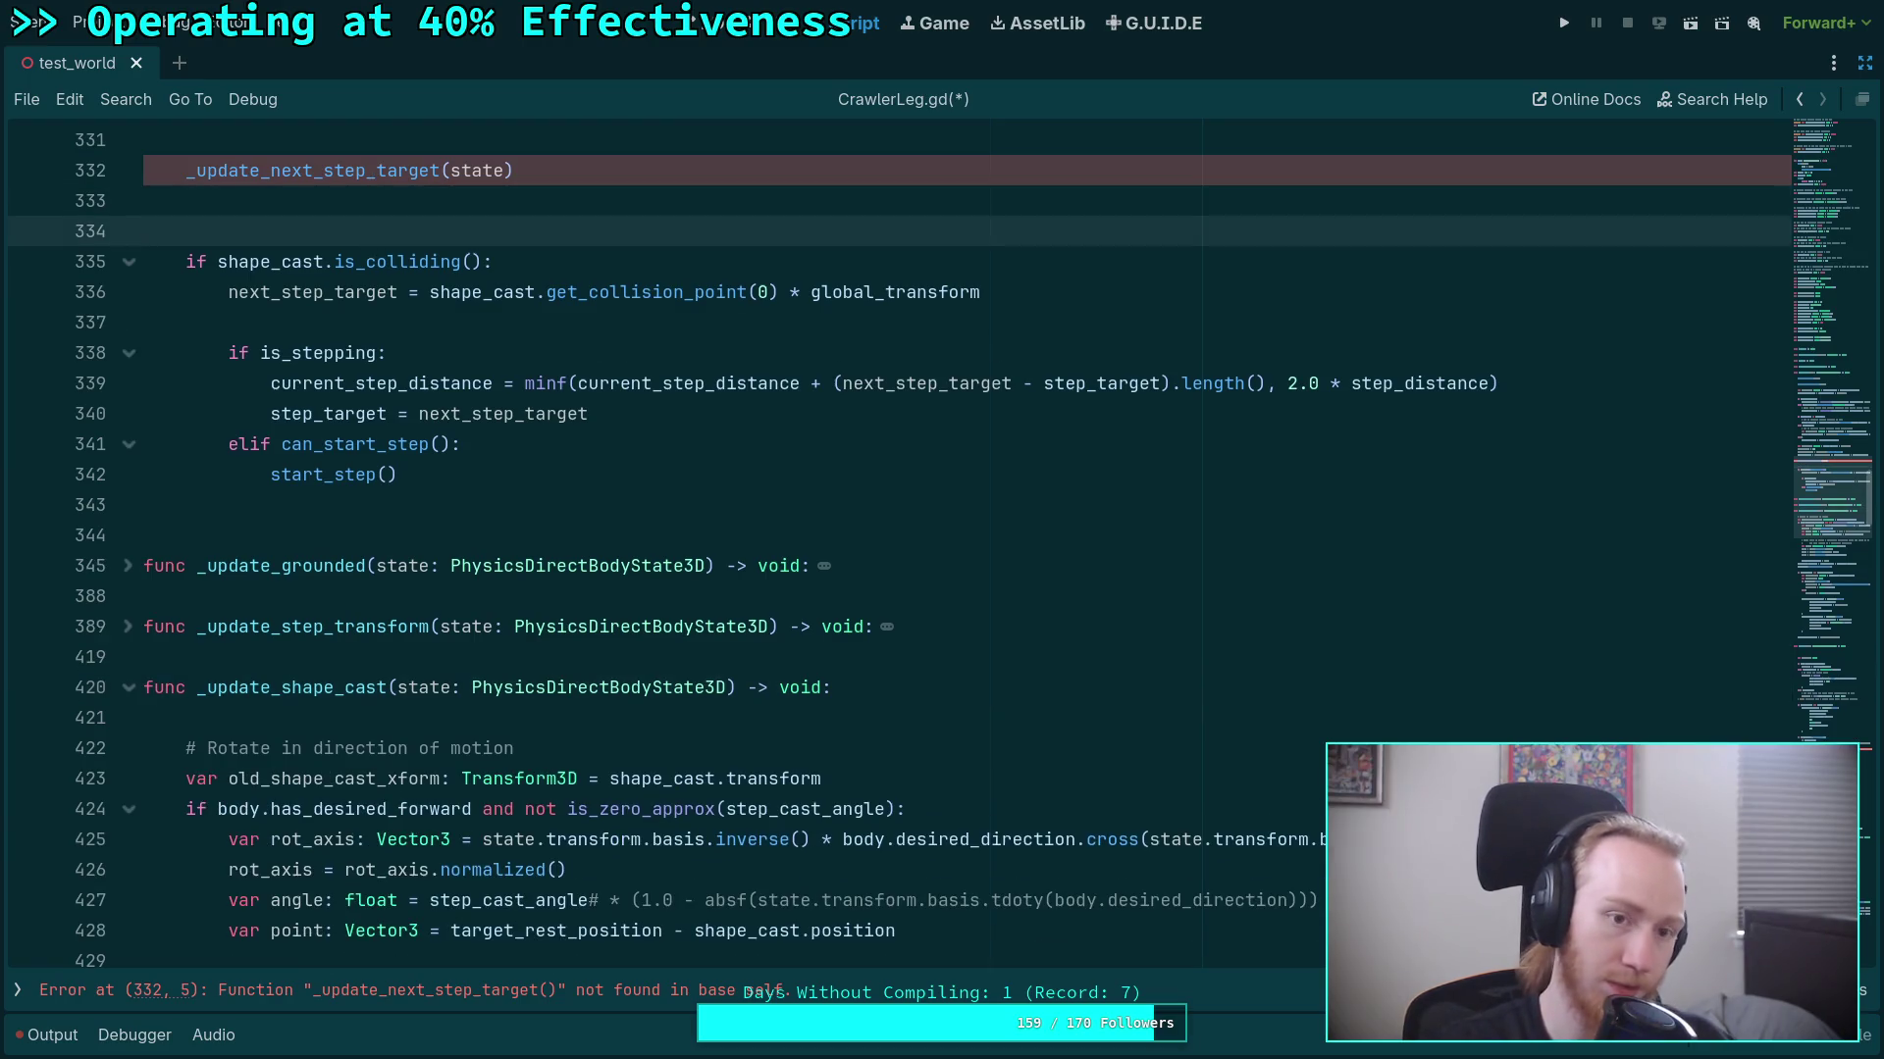
pyautogui.hotkey('ctrl', 'v')
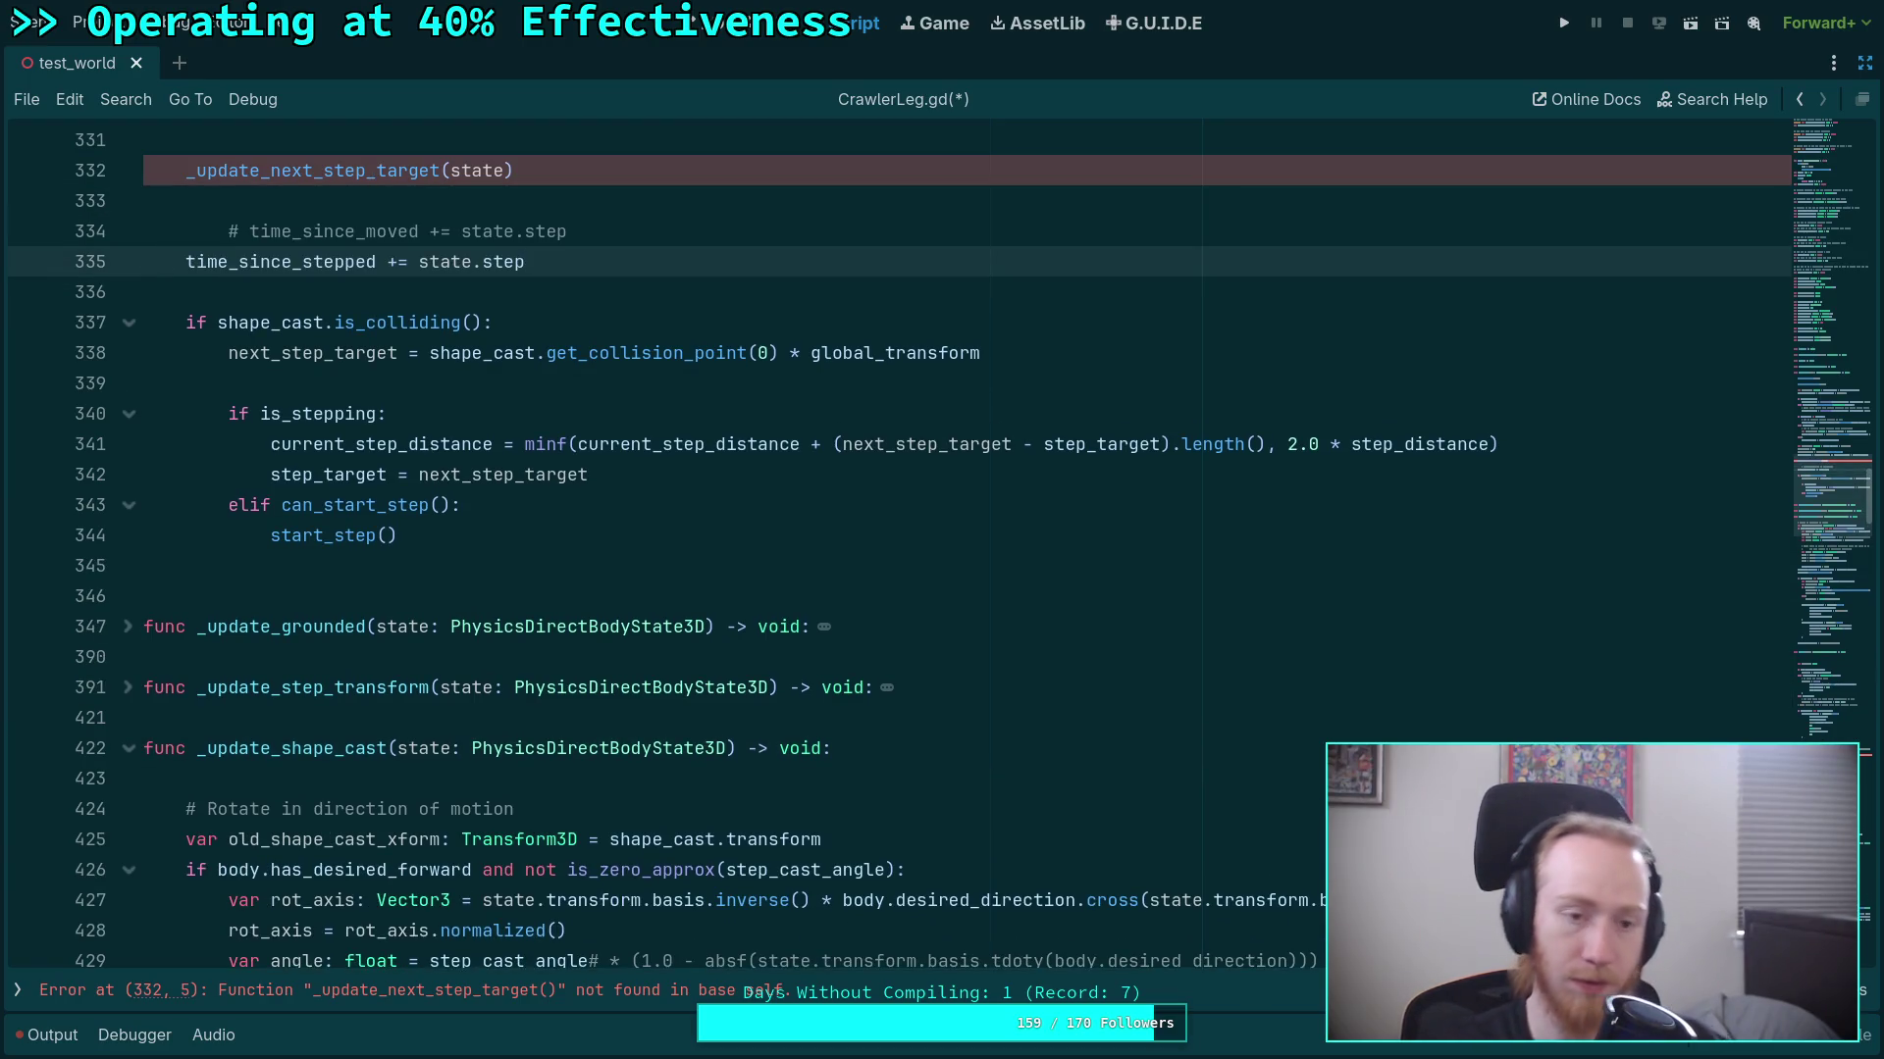
pyautogui.click(432, 231)
pyautogui.hotkey('shift', 'Tab')
# Rename the call in pre_update to _update_shape_cast(state).
pyautogui.scroll(2, 533, 626)
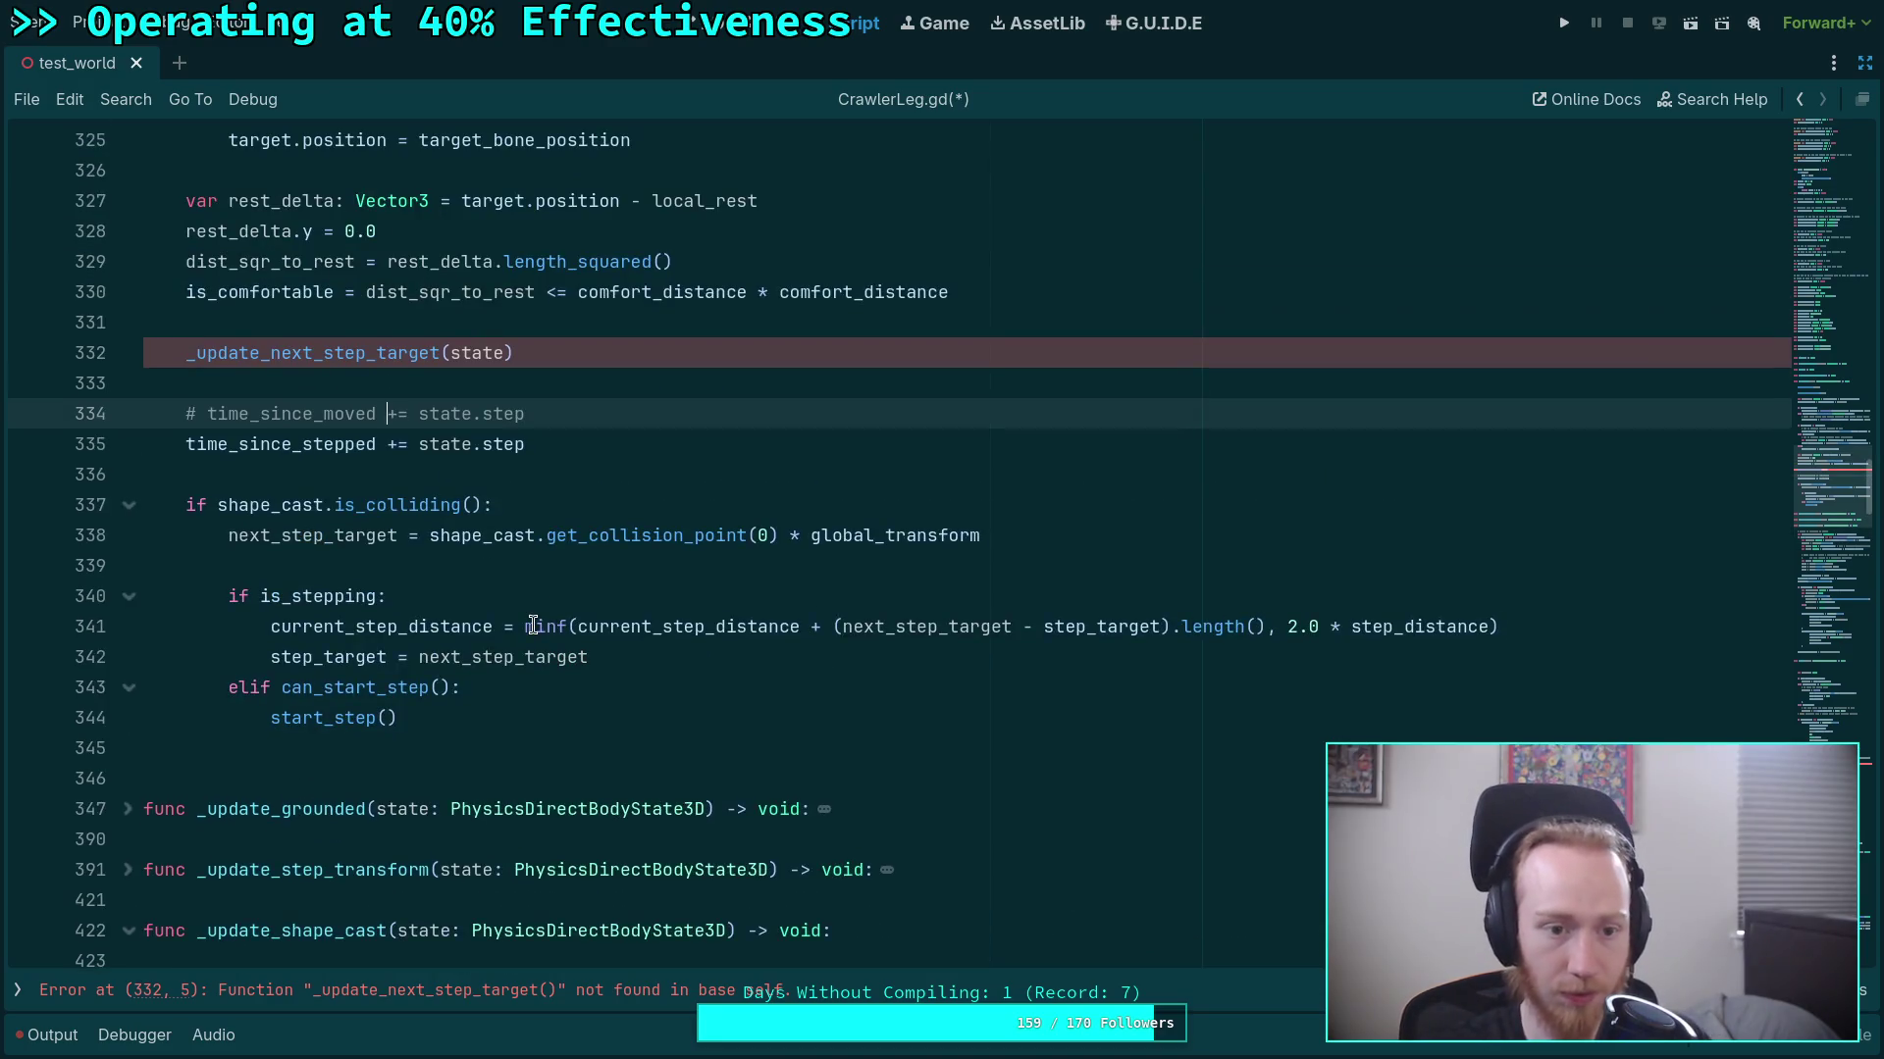
pyautogui.scroll(2, 494, 689)
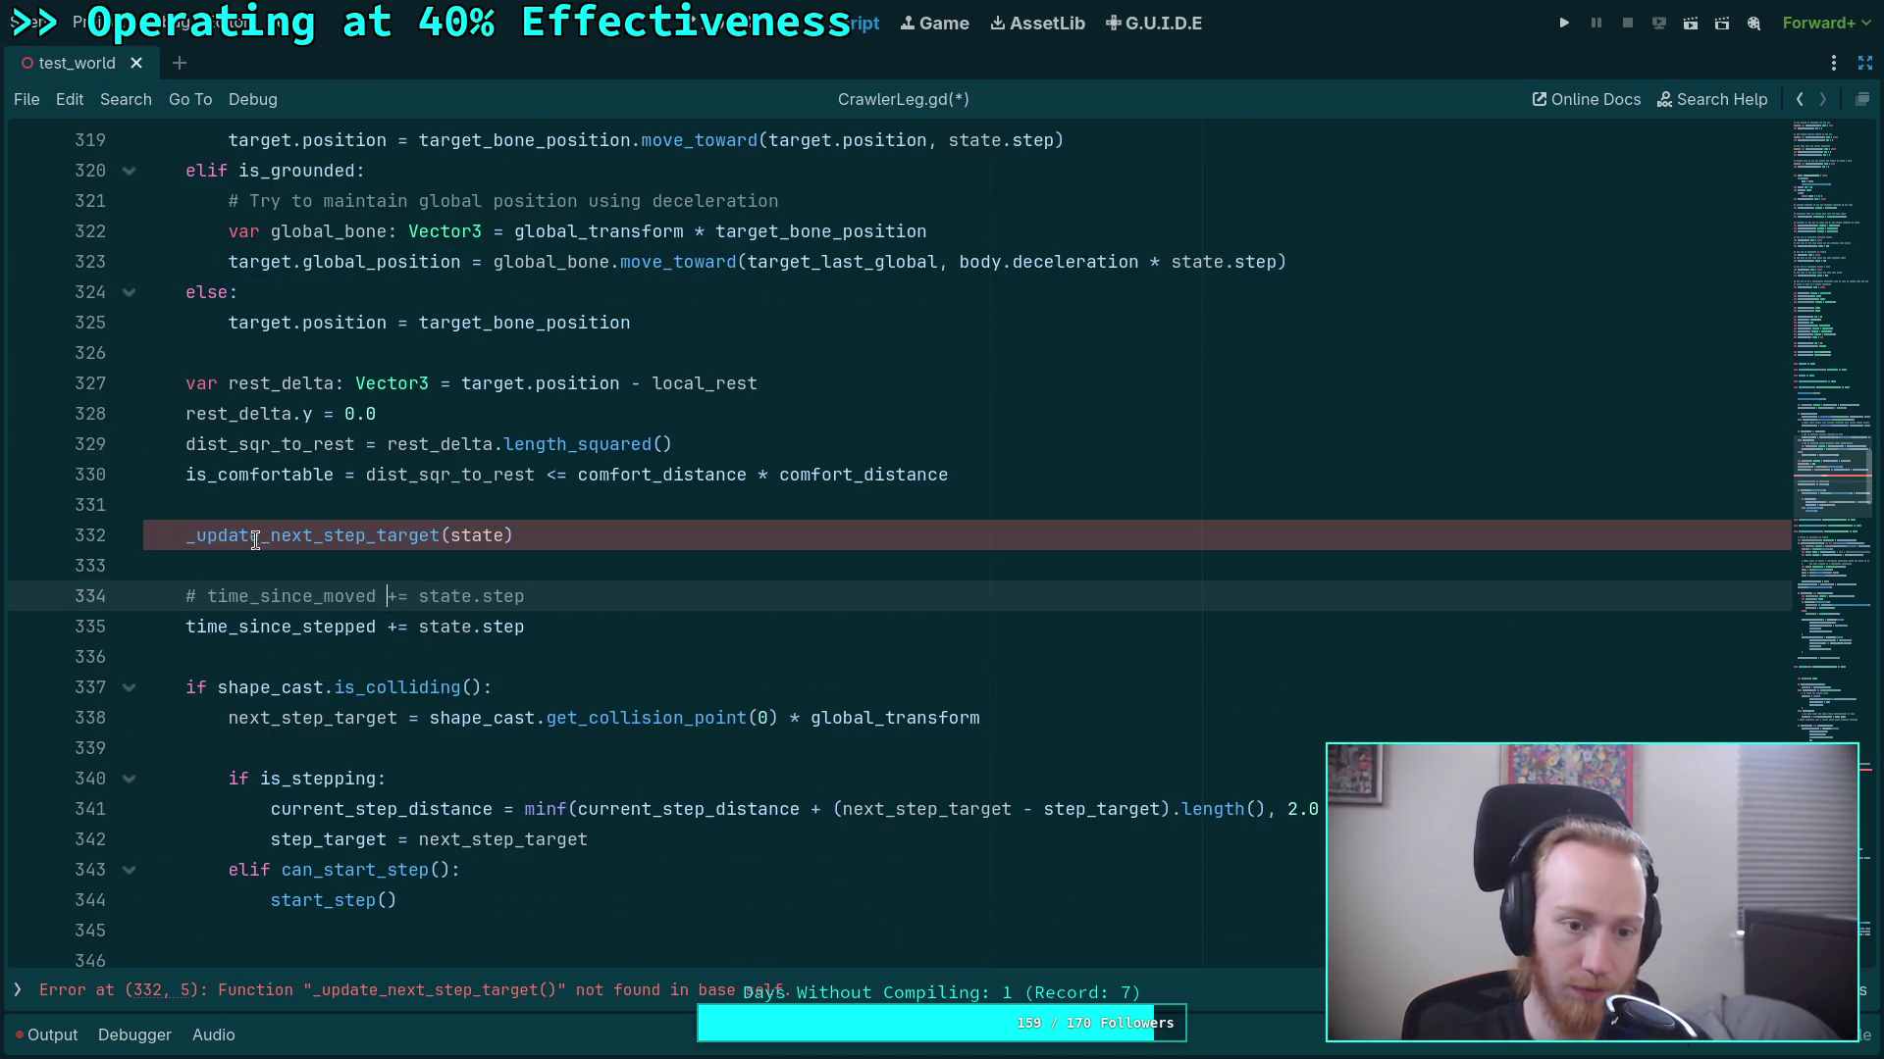
pyautogui.moveTo(271, 535); pyautogui.dragTo(442, 529)
pyautogui.write('shape_cast')
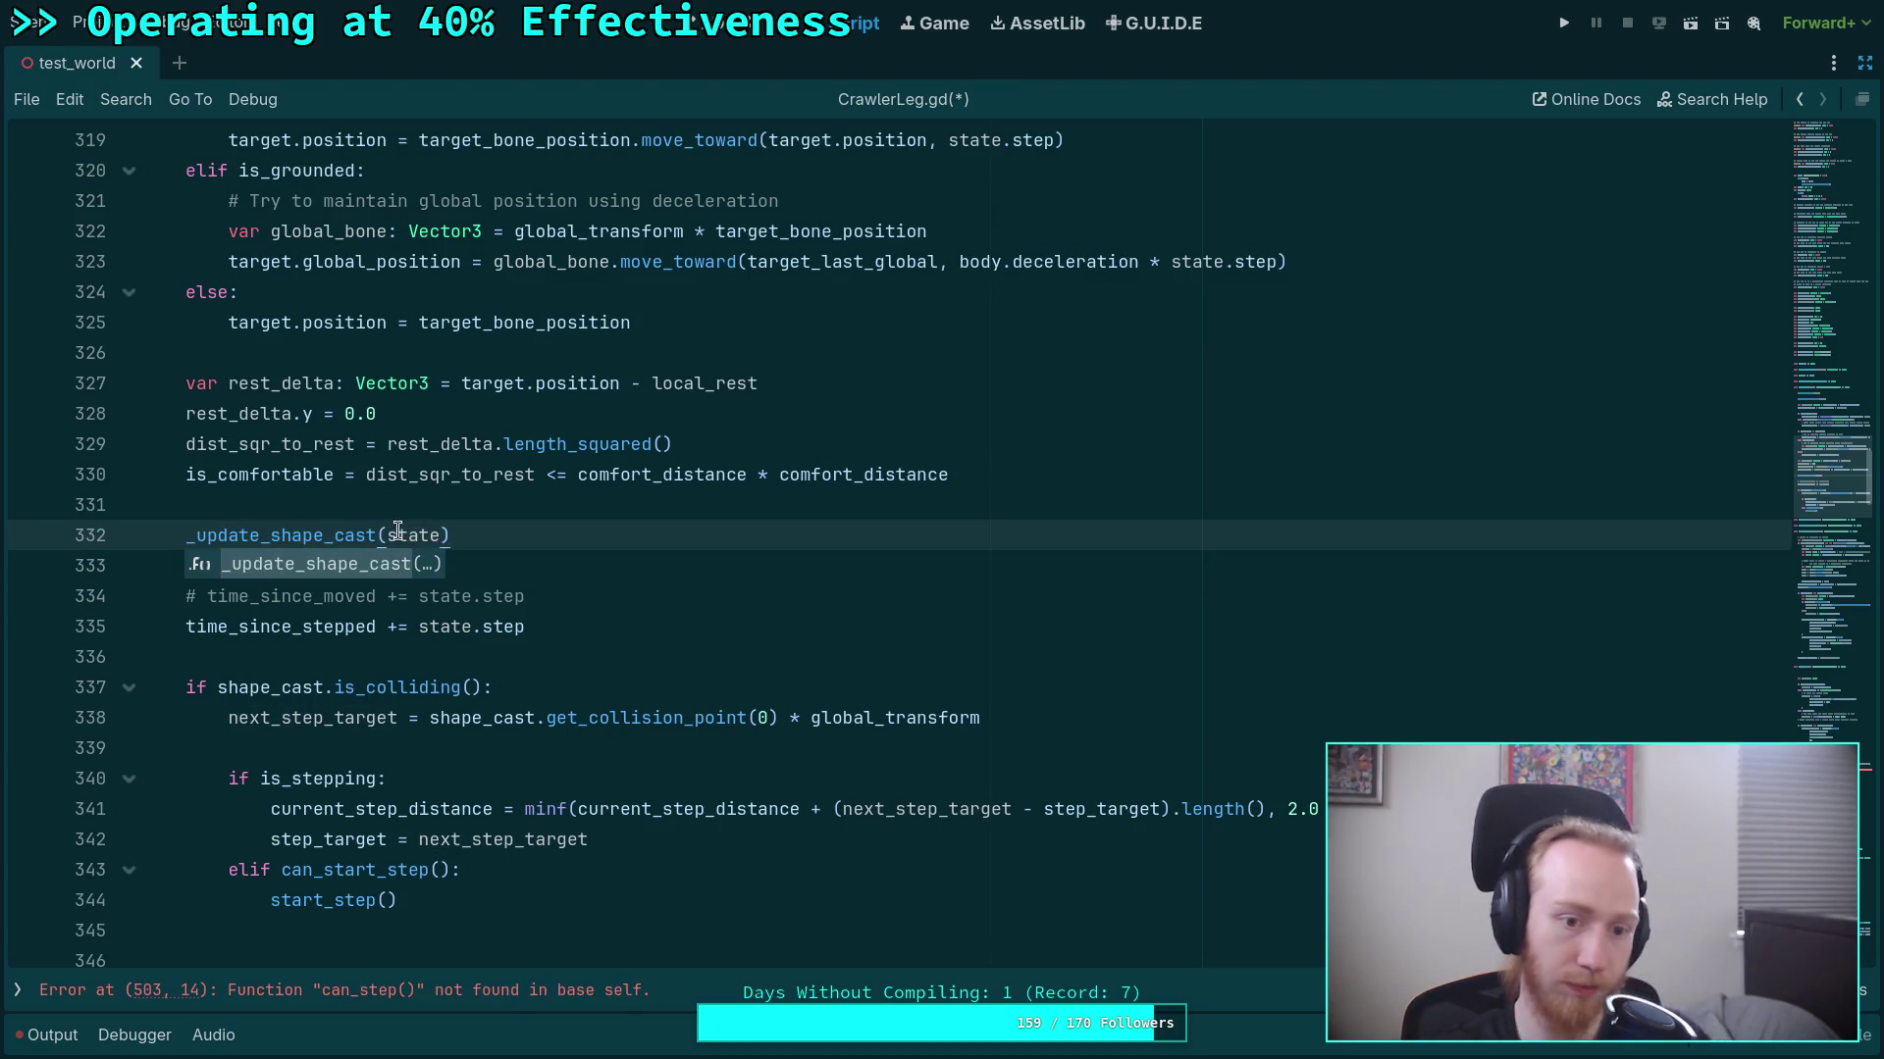
pyautogui.click(979, 504)
pyautogui.scroll(5, 524, 706)
# Highlight where comfort_distance, target_global_rest and local_rest are used in pre_update.
pyautogui.scroll(2, 524, 717)
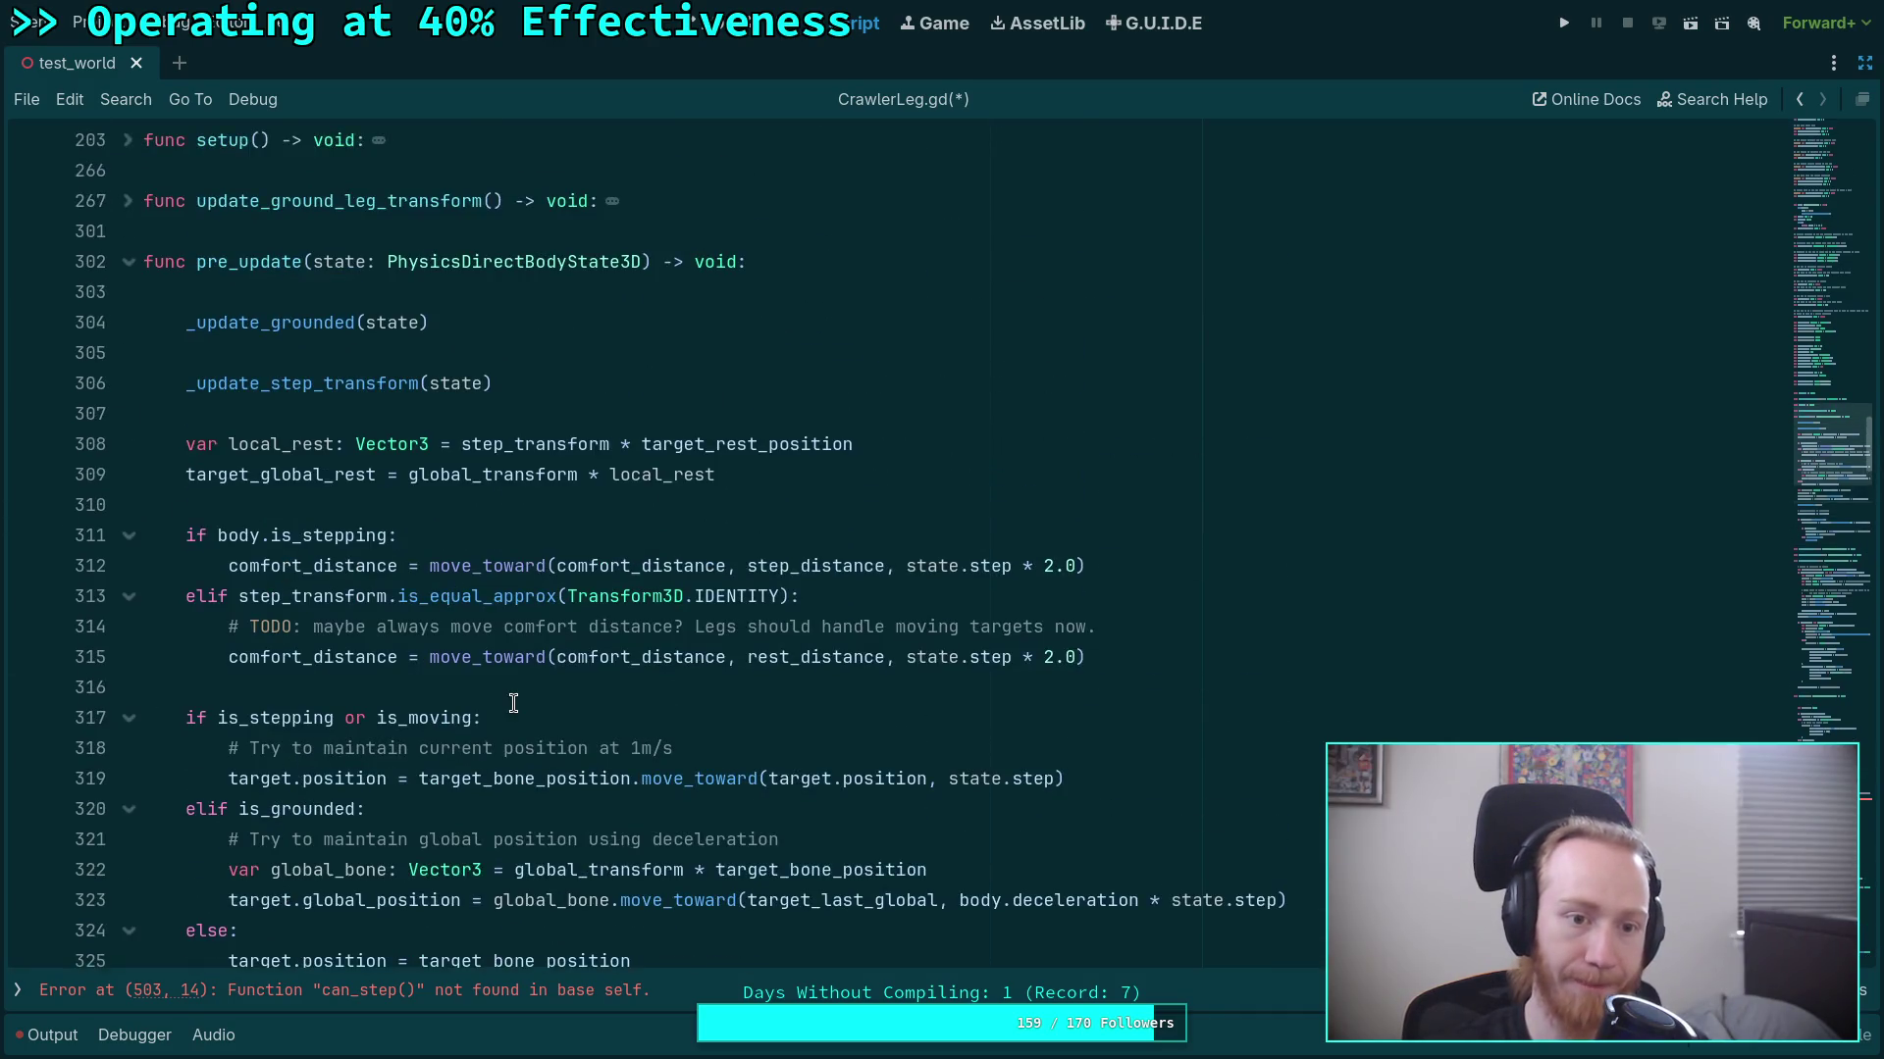
pyautogui.scroll(-4, 516, 694)
pyautogui.scroll(1, 516, 694)
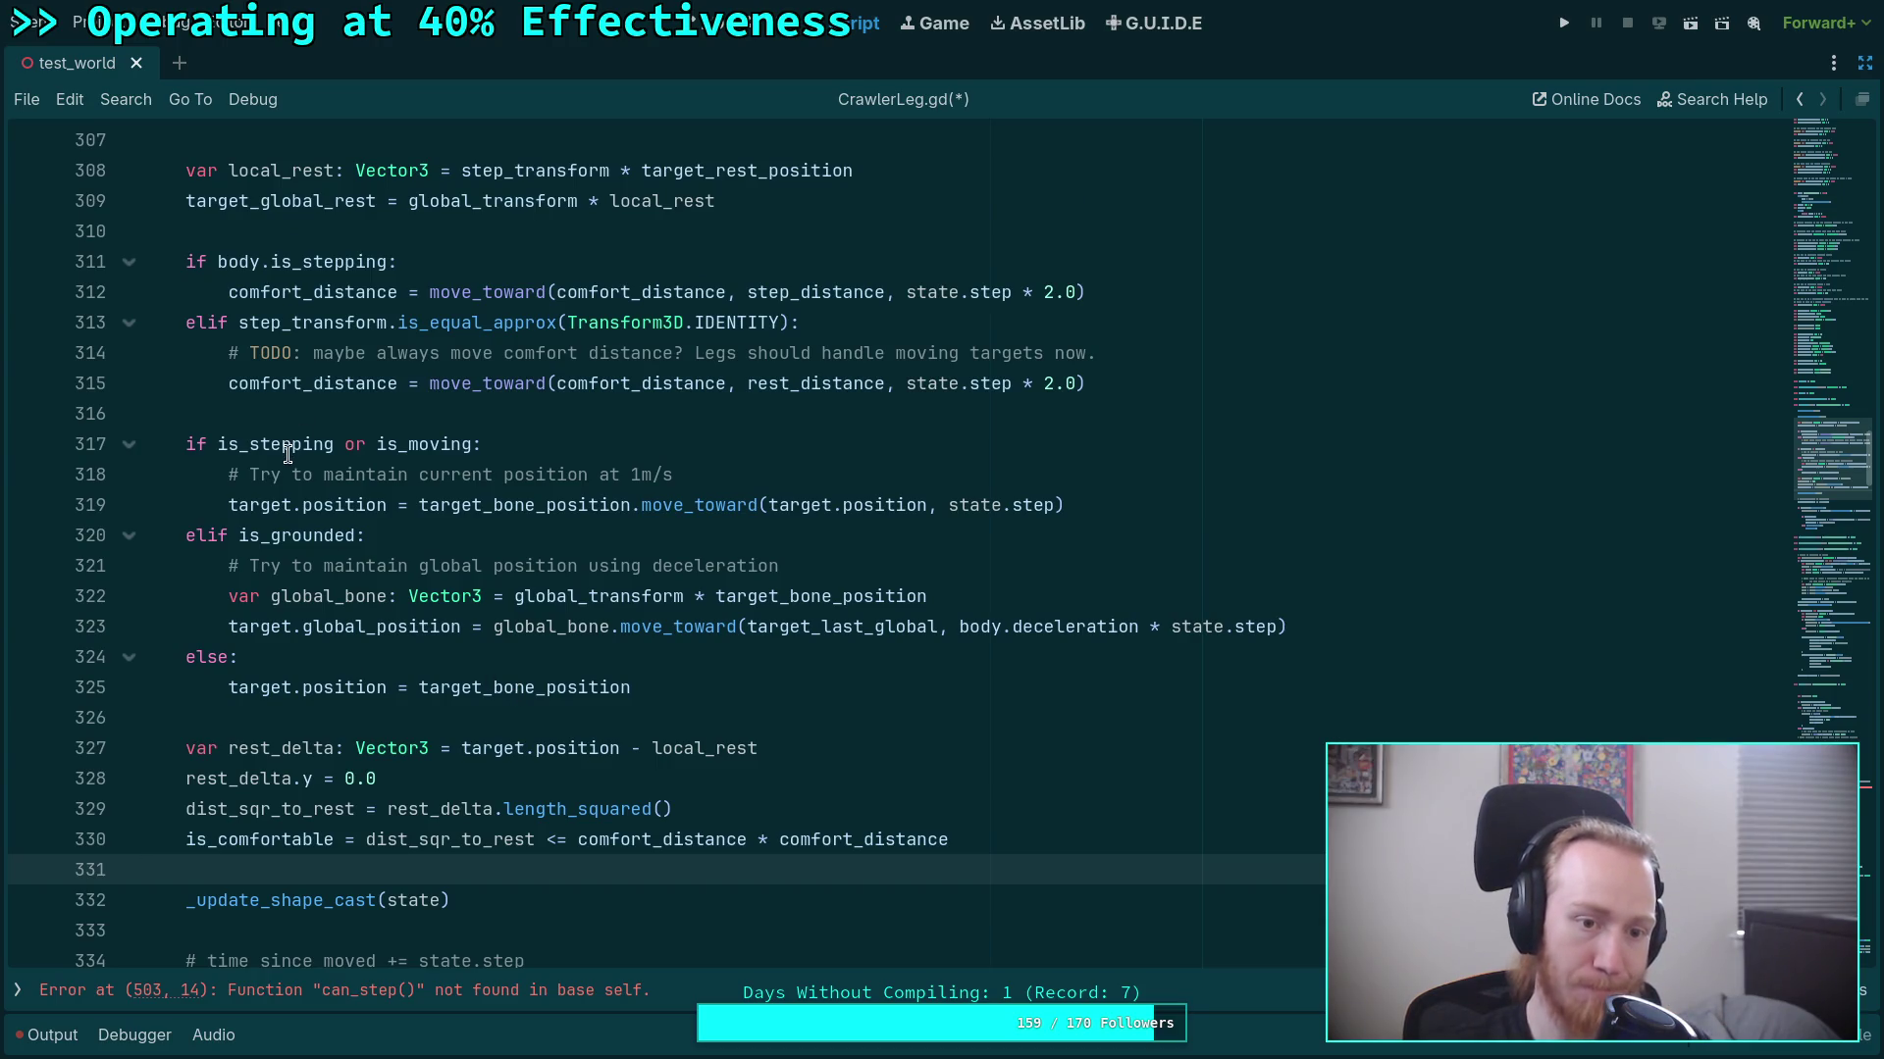
pyautogui.doubleClick(329, 384)
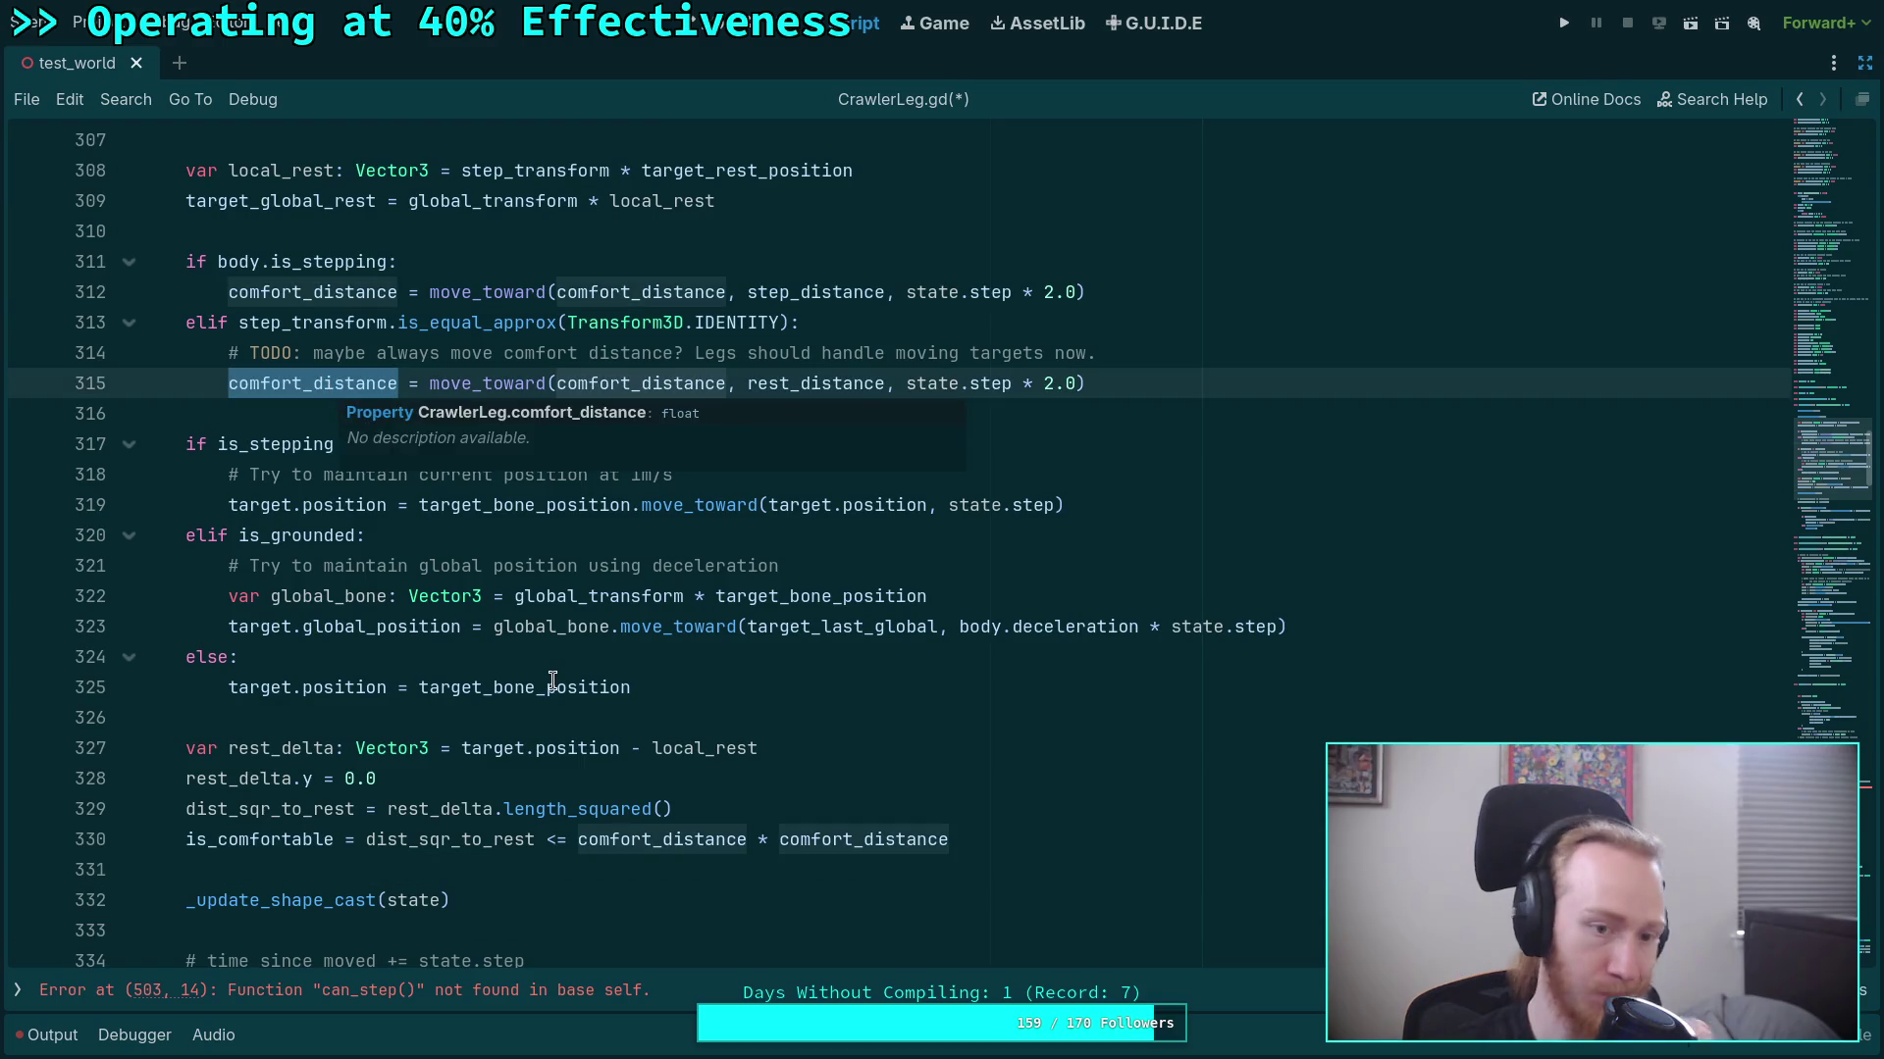
pyautogui.moveTo(553, 681)
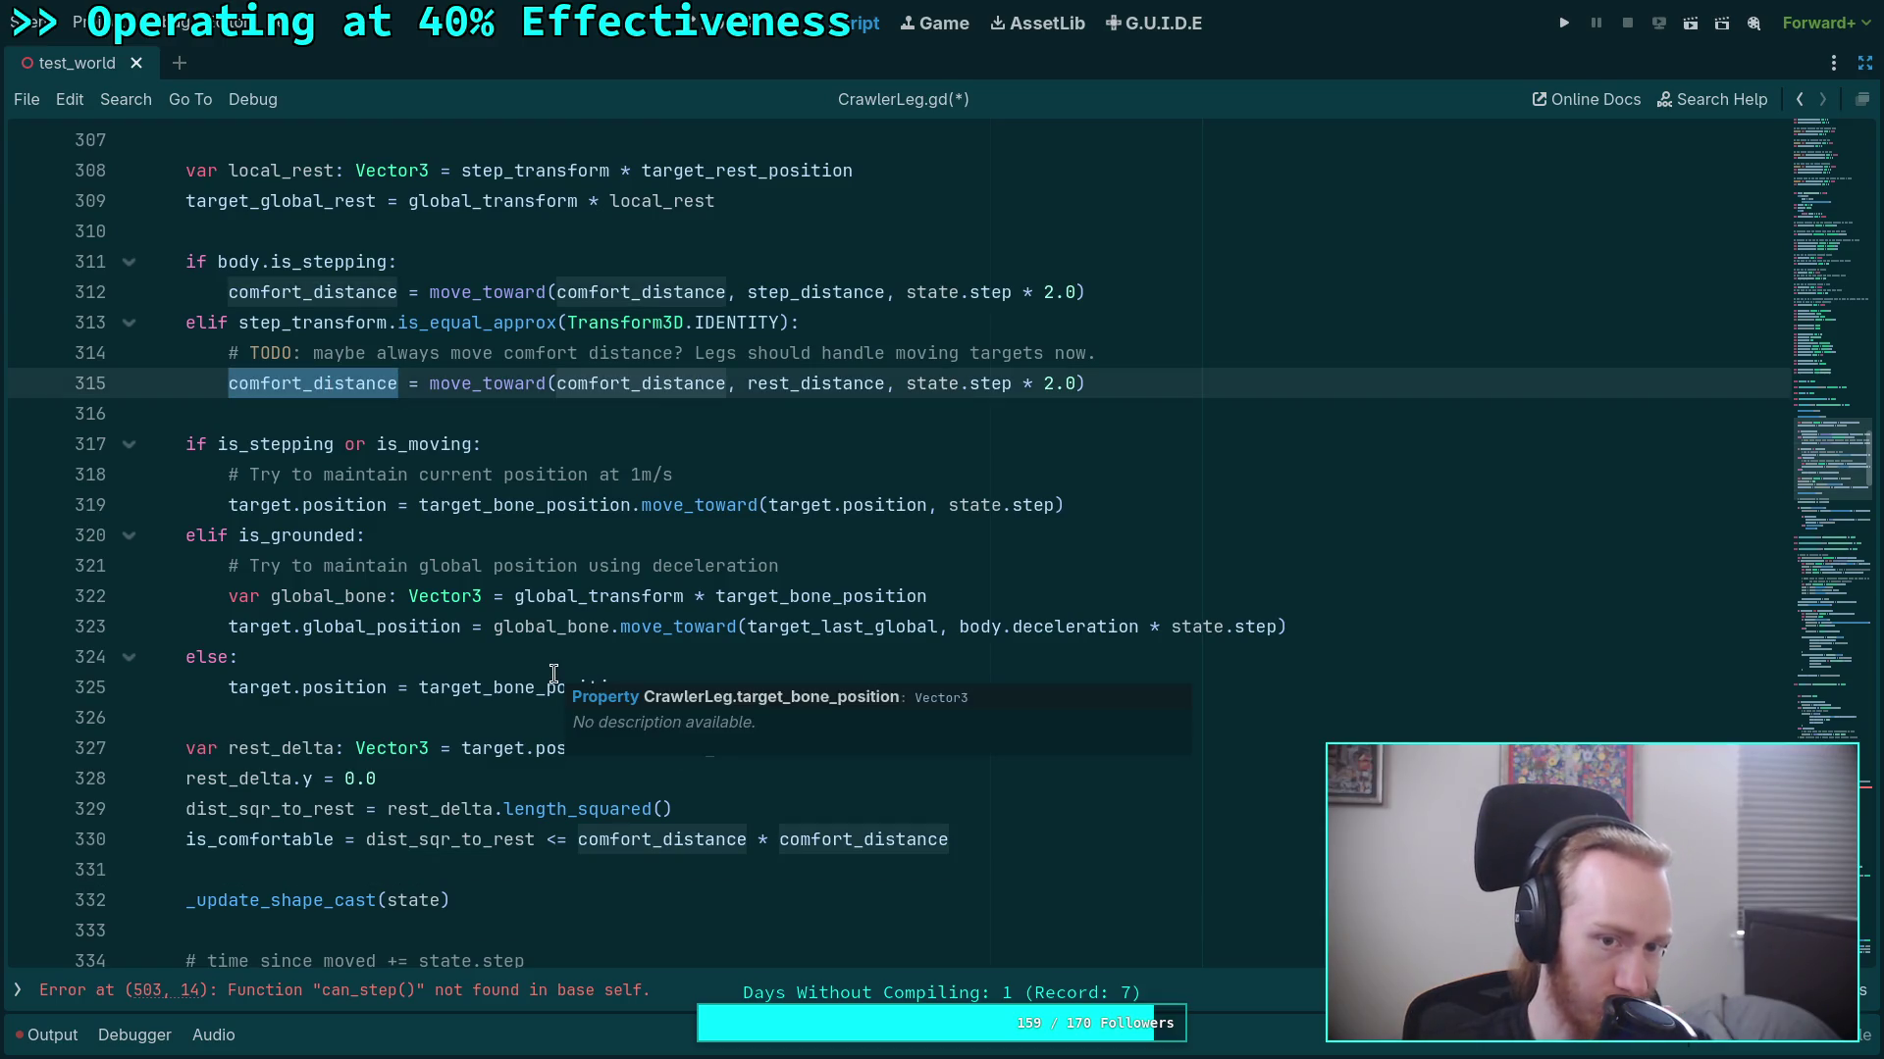
pyautogui.scroll(2, 419, 531)
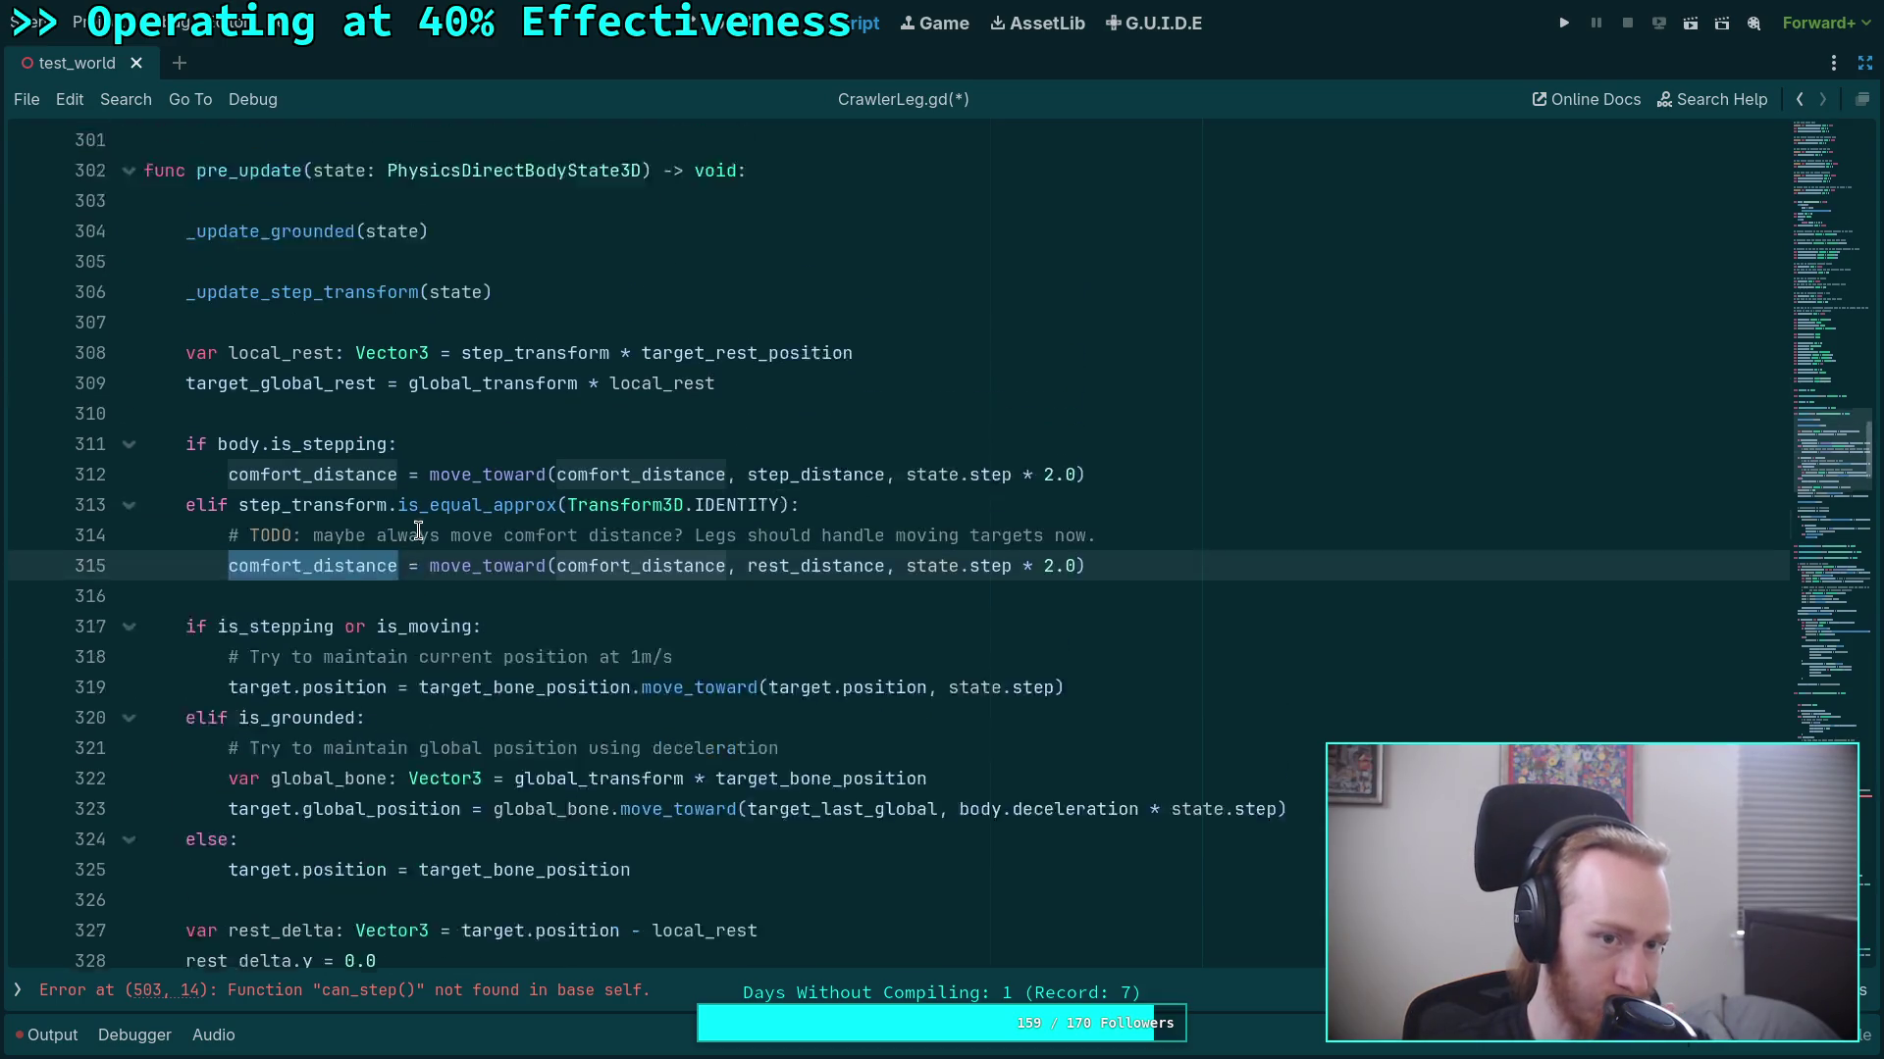
pyautogui.click(307, 385)
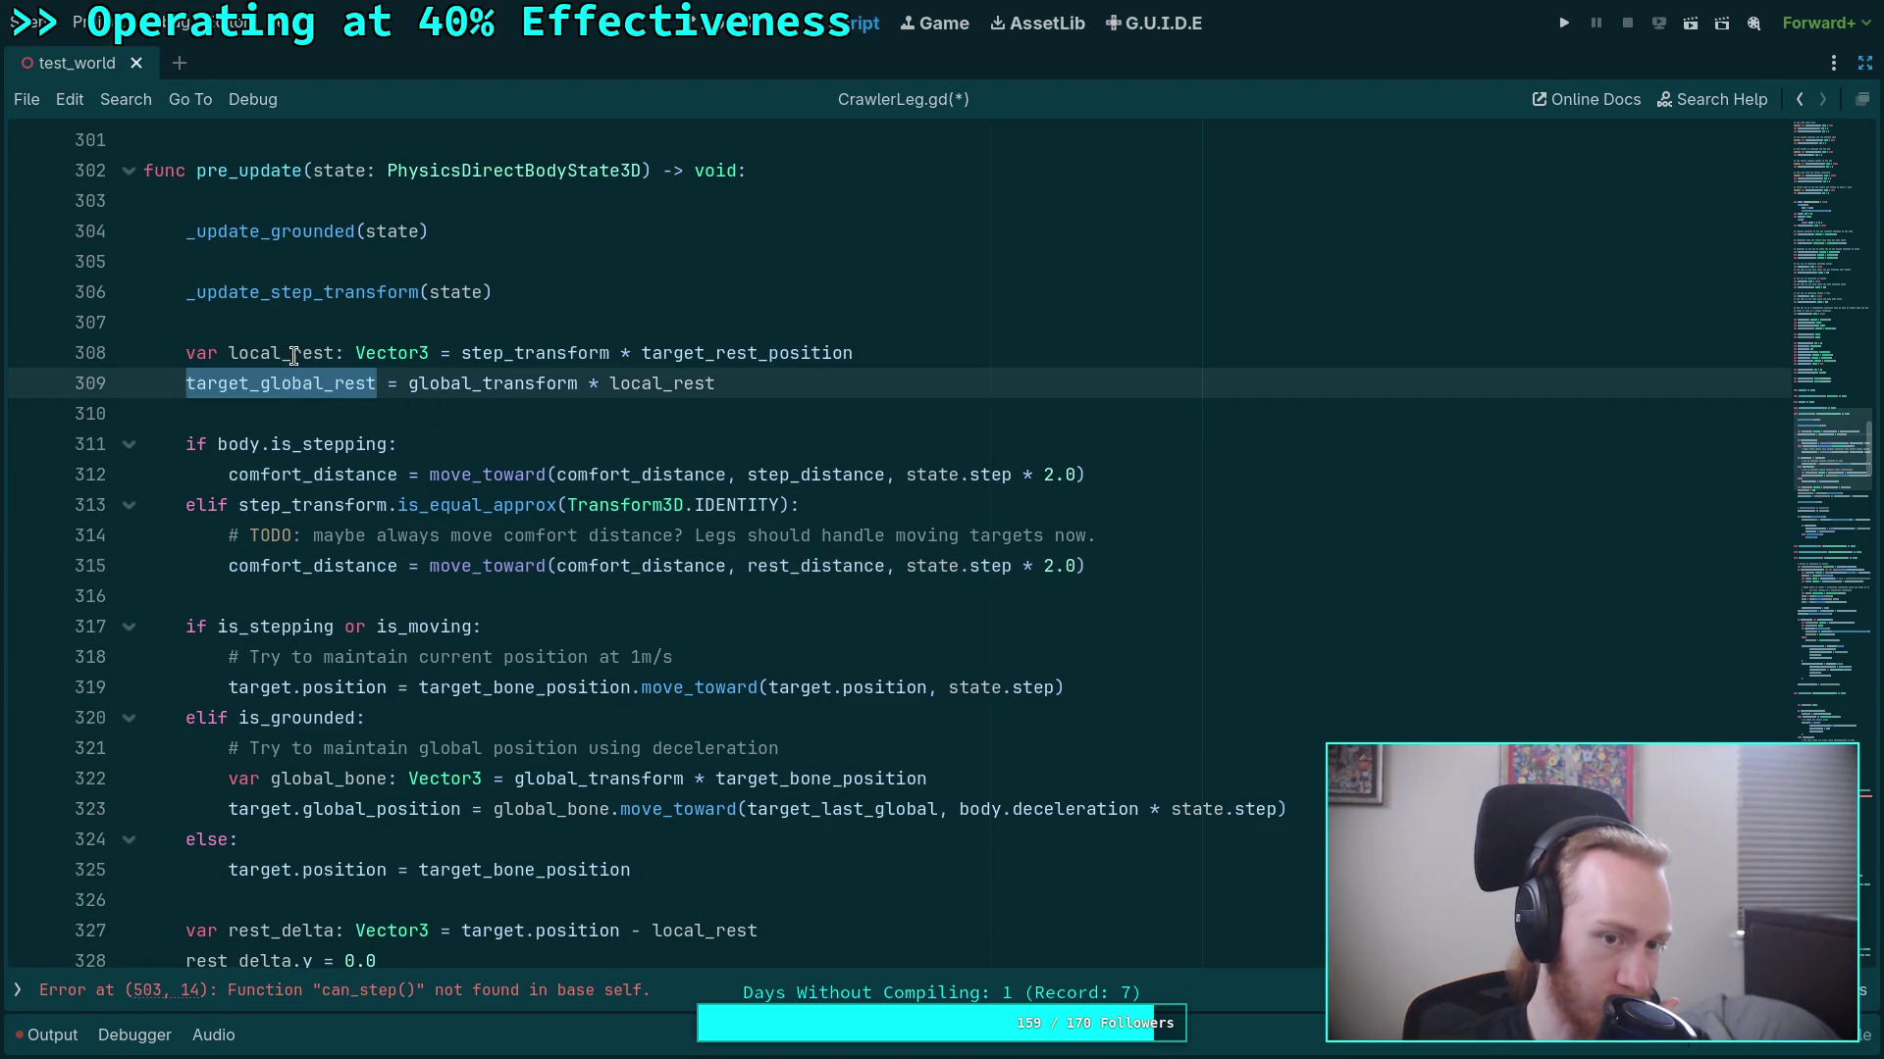
pyautogui.click(291, 354)
pyautogui.doubleClick(290, 381)
pyautogui.doubleClick(269, 347)
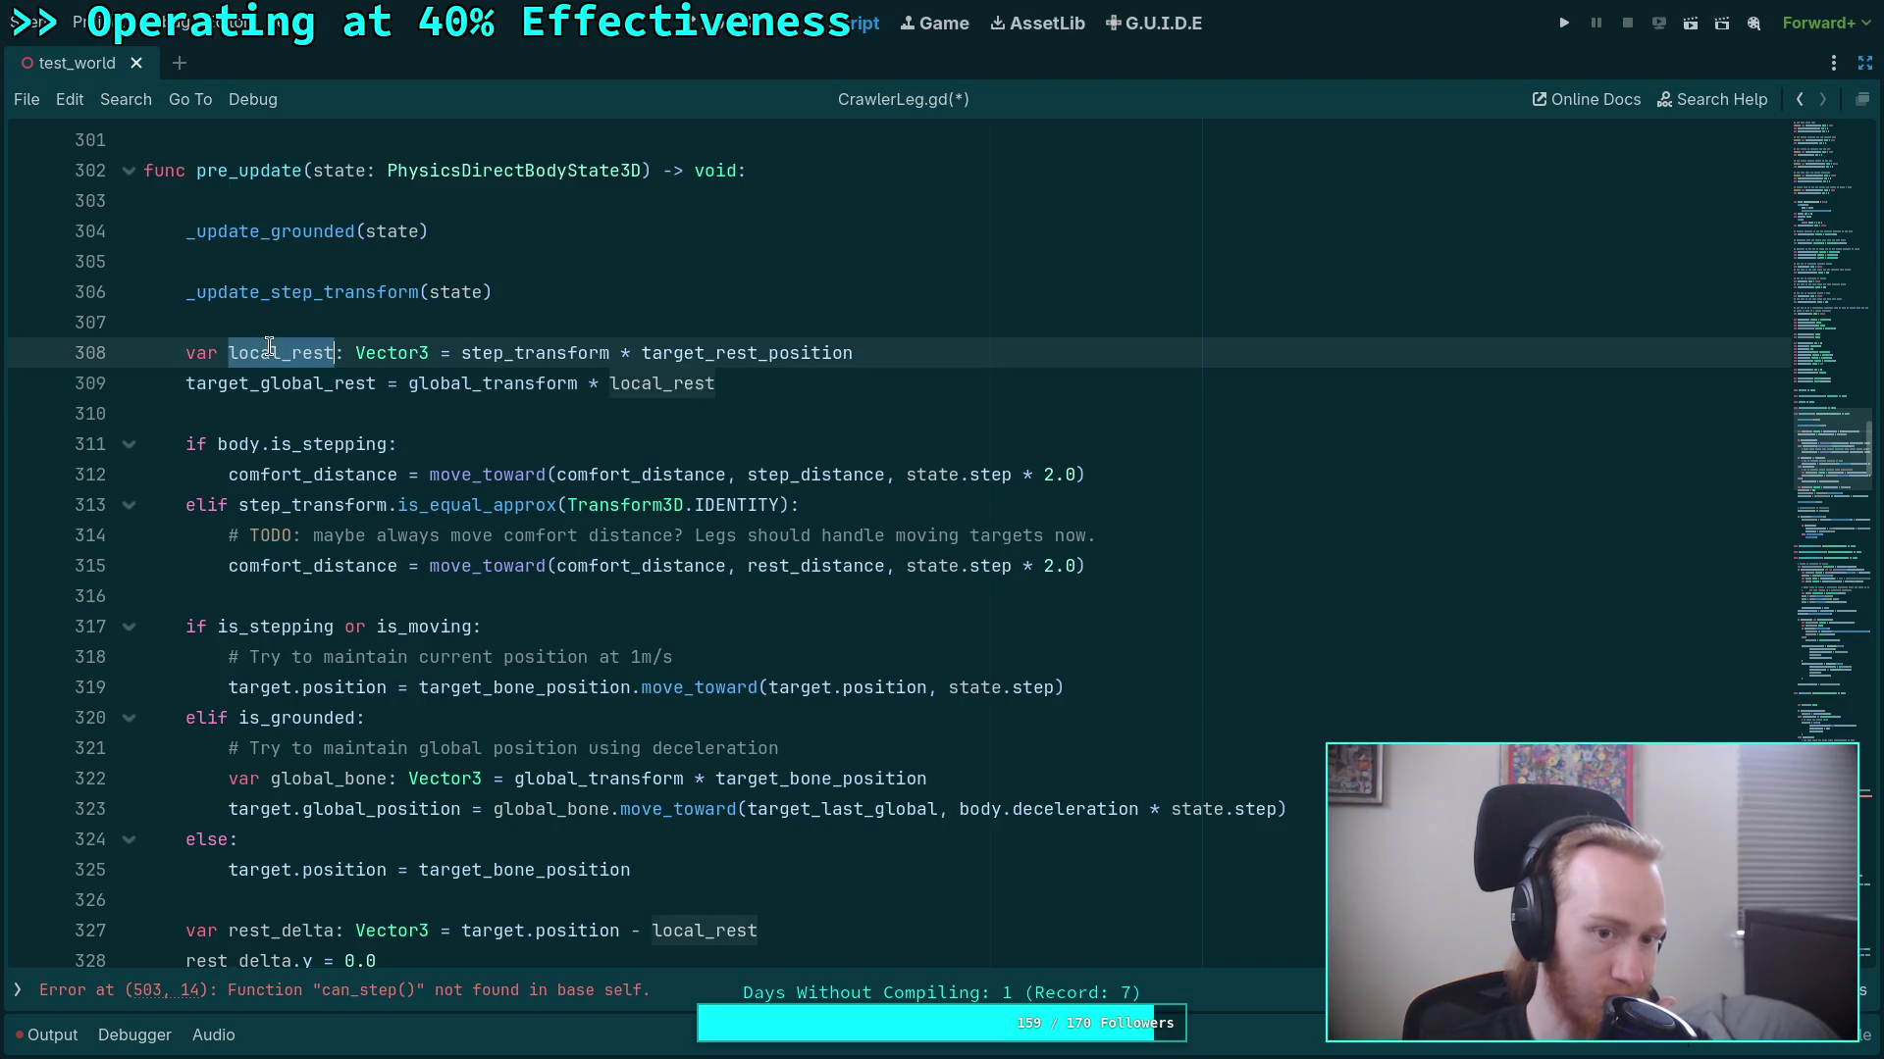
pyautogui.scroll(-1, 386, 490)
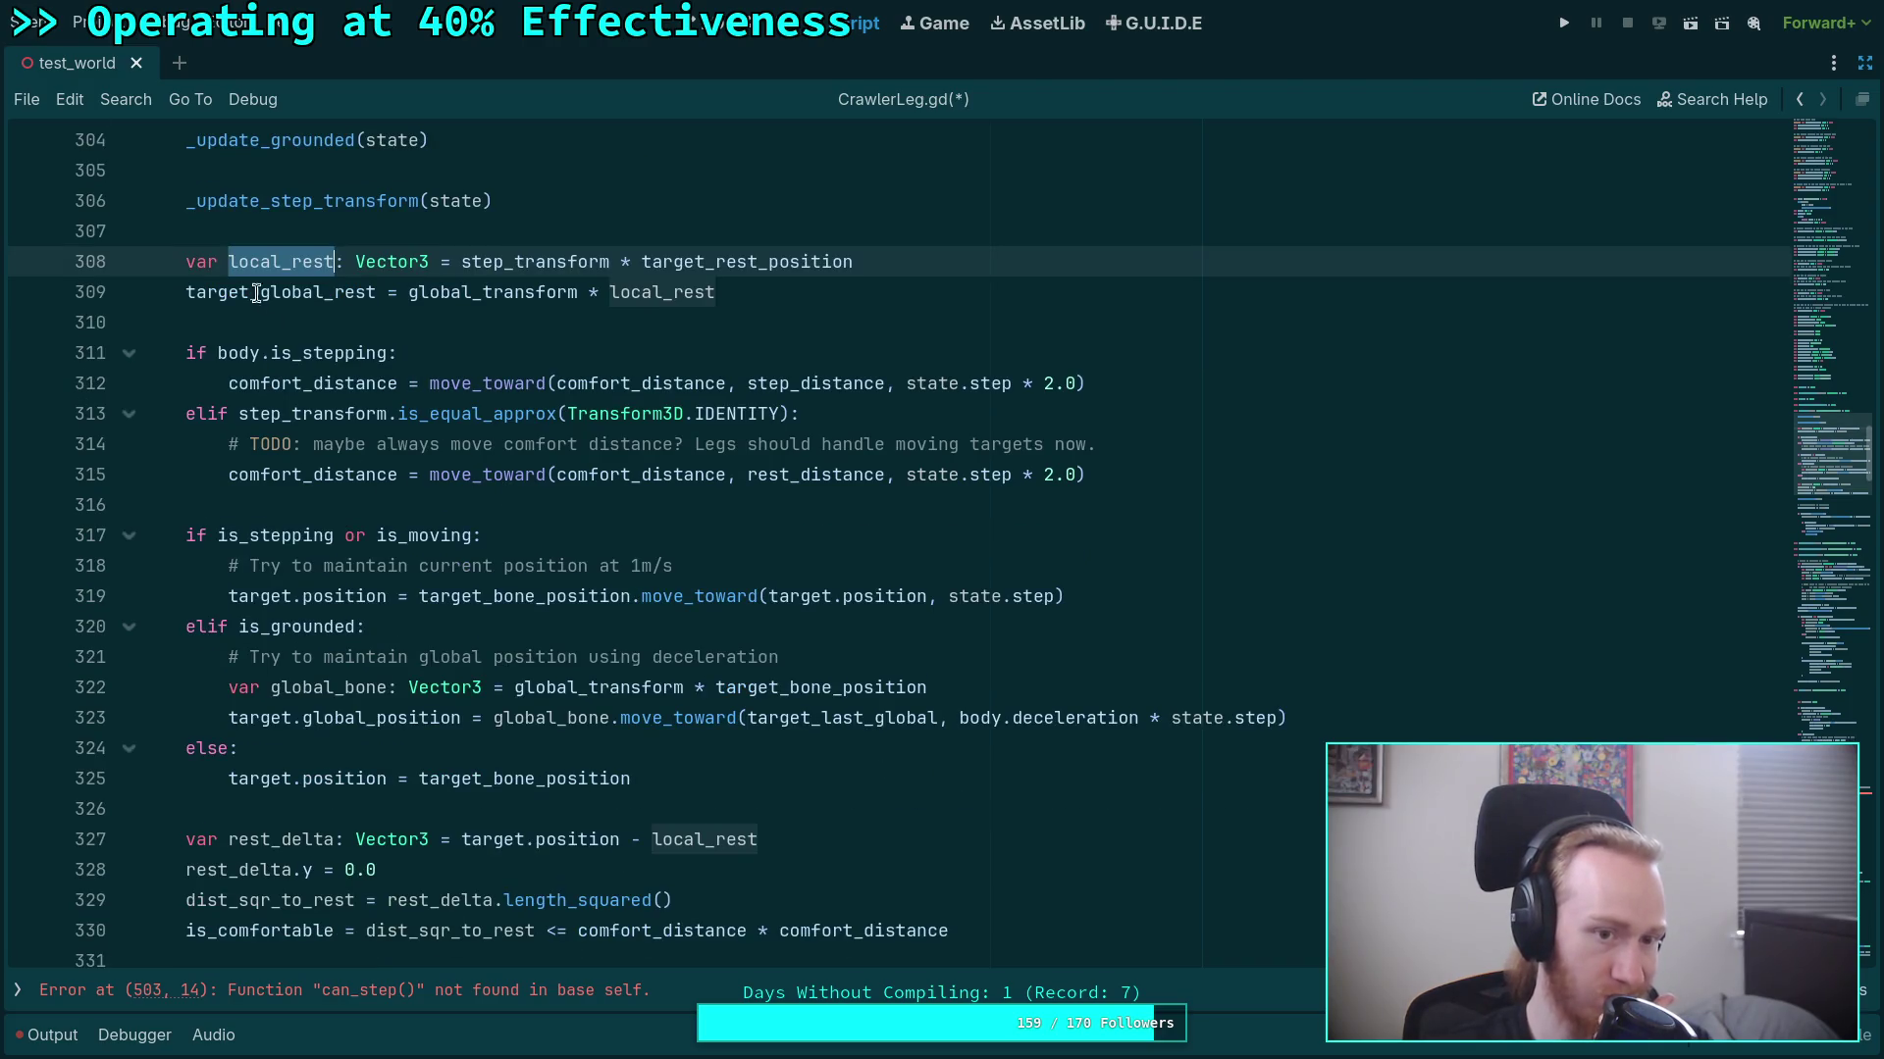
# Move the local_rest and target_global_rest lines above var rest_delta, followed by a blank line.
pyautogui.click(187, 261)
pyautogui.tripleClick(189, 261)
pyautogui.moveTo(187, 261); pyautogui.dragTo(692, 299)
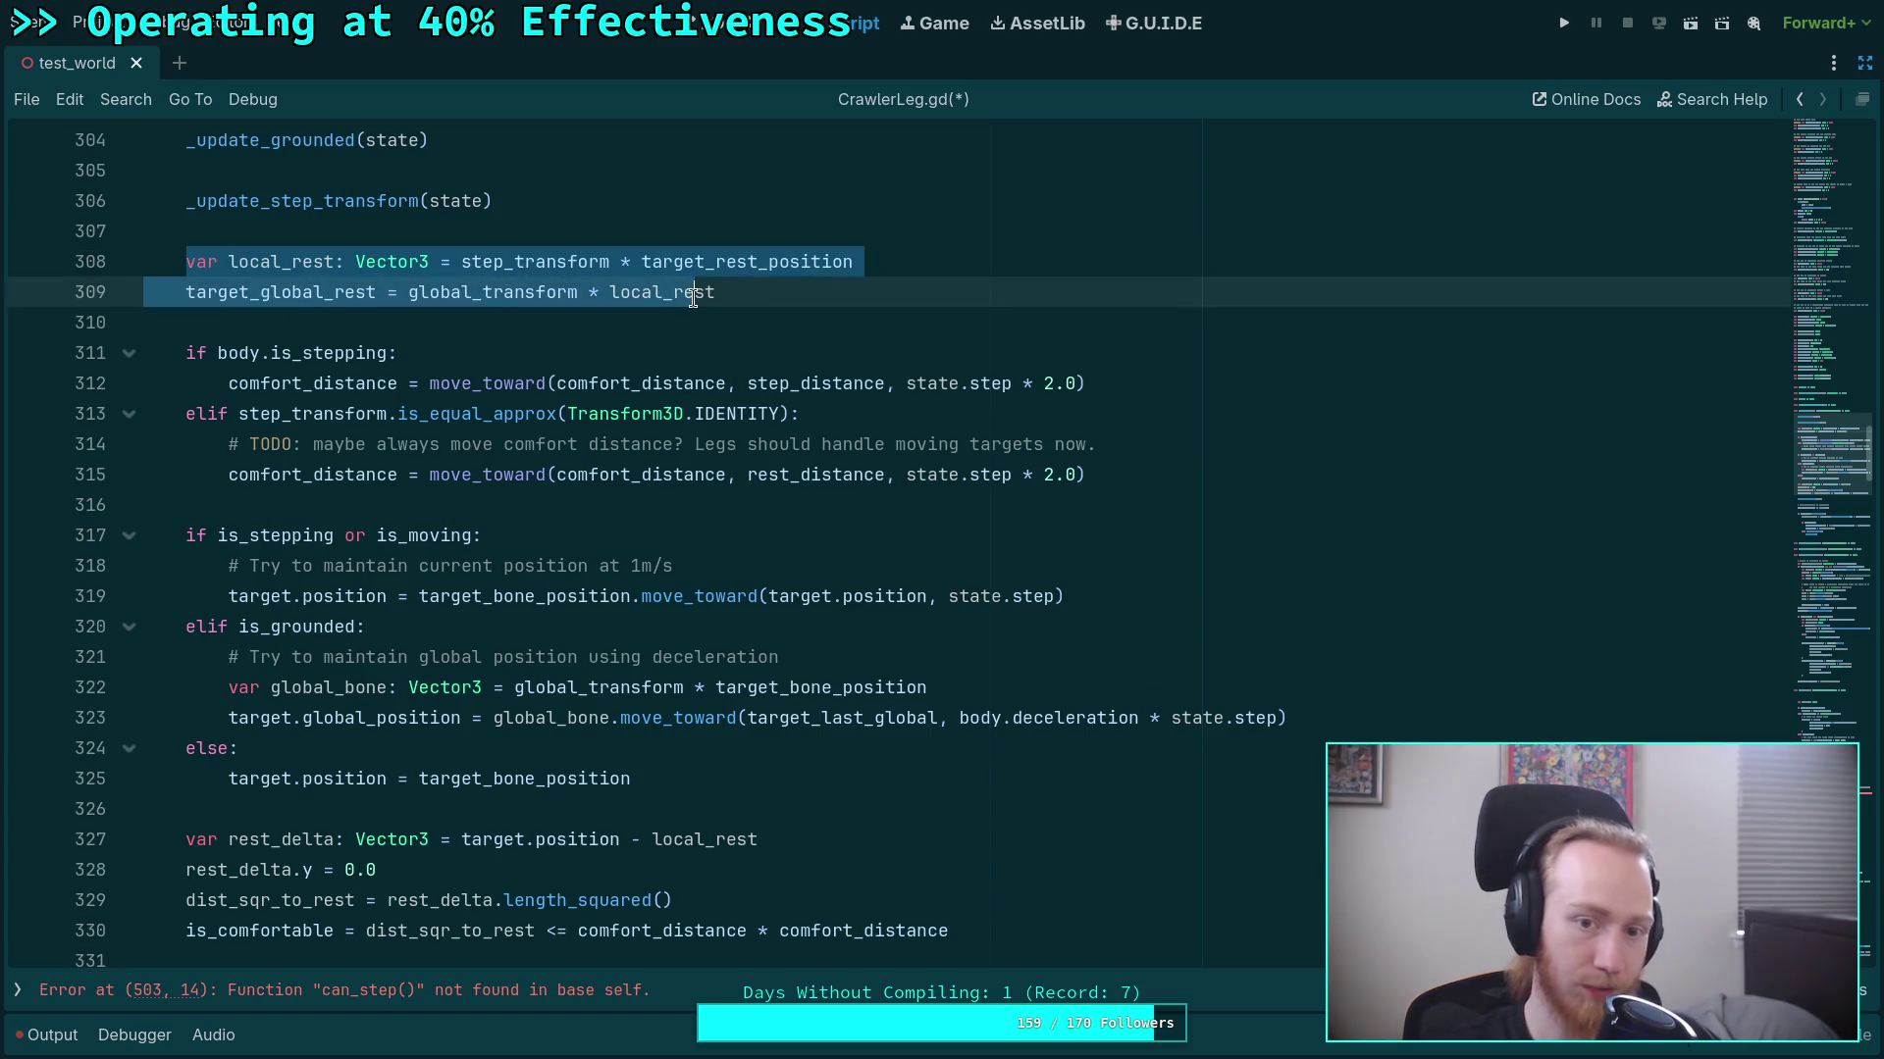
pyautogui.hotkey('alt', 'Down')
pyautogui.hotkey('alt', 'Down')
pyautogui.hotkey('alt', 'Down')
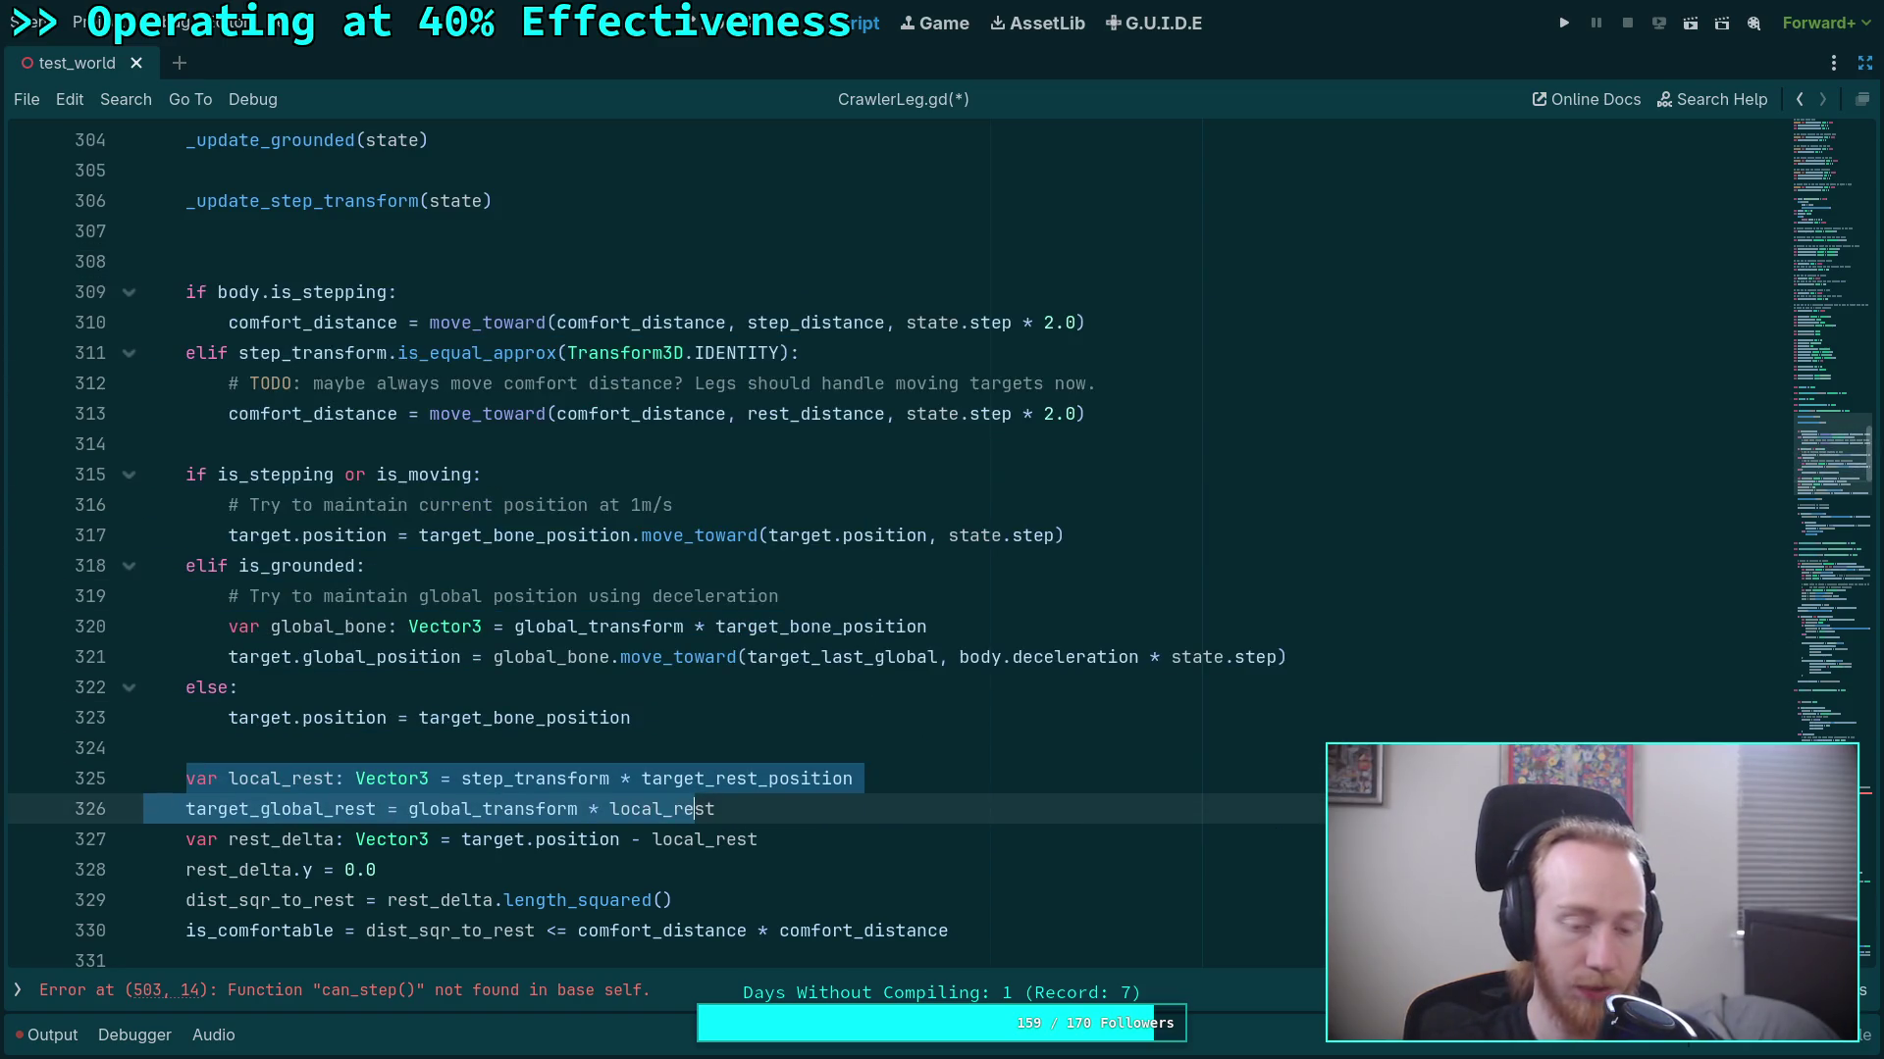
pyautogui.press('Down')
pyautogui.press('Up')
pyautogui.press('End')
pyautogui.press('Return')
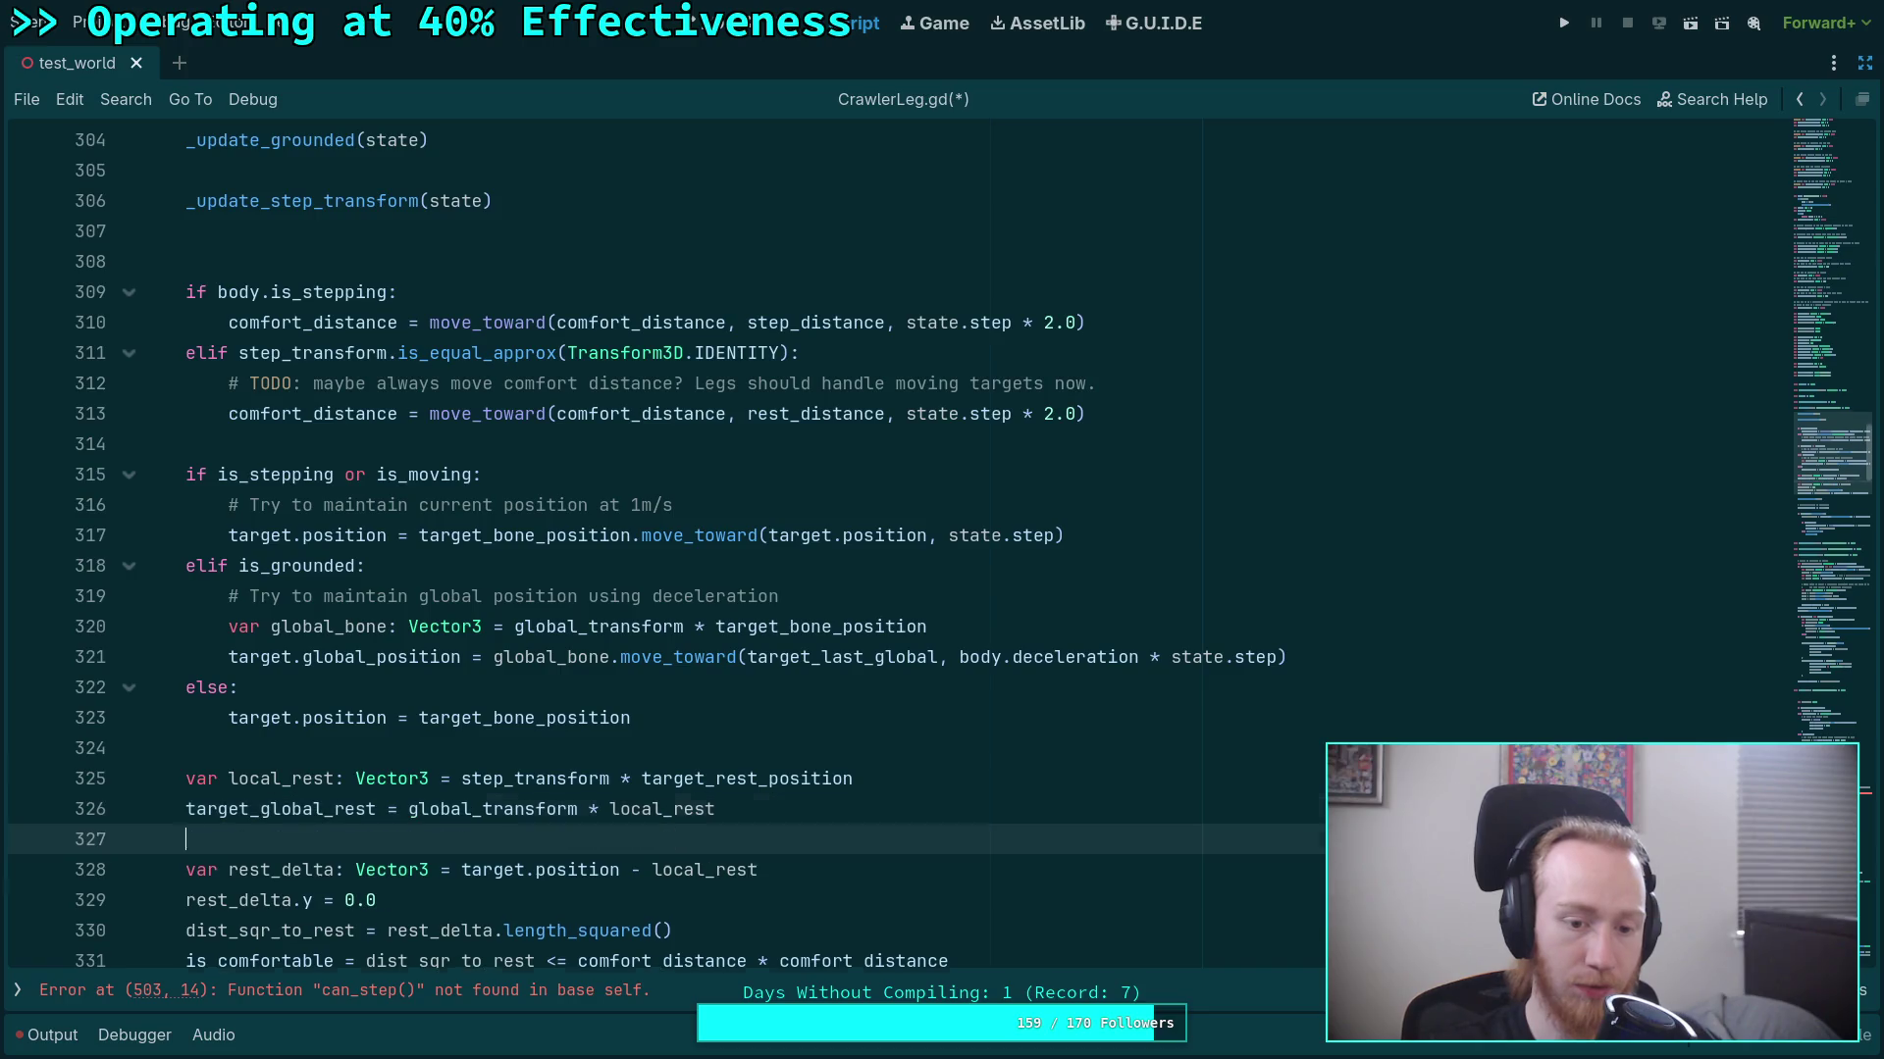
# Highlight the uses of is_stepping and comfort_distance.
pyautogui.doubleClick(335, 294)
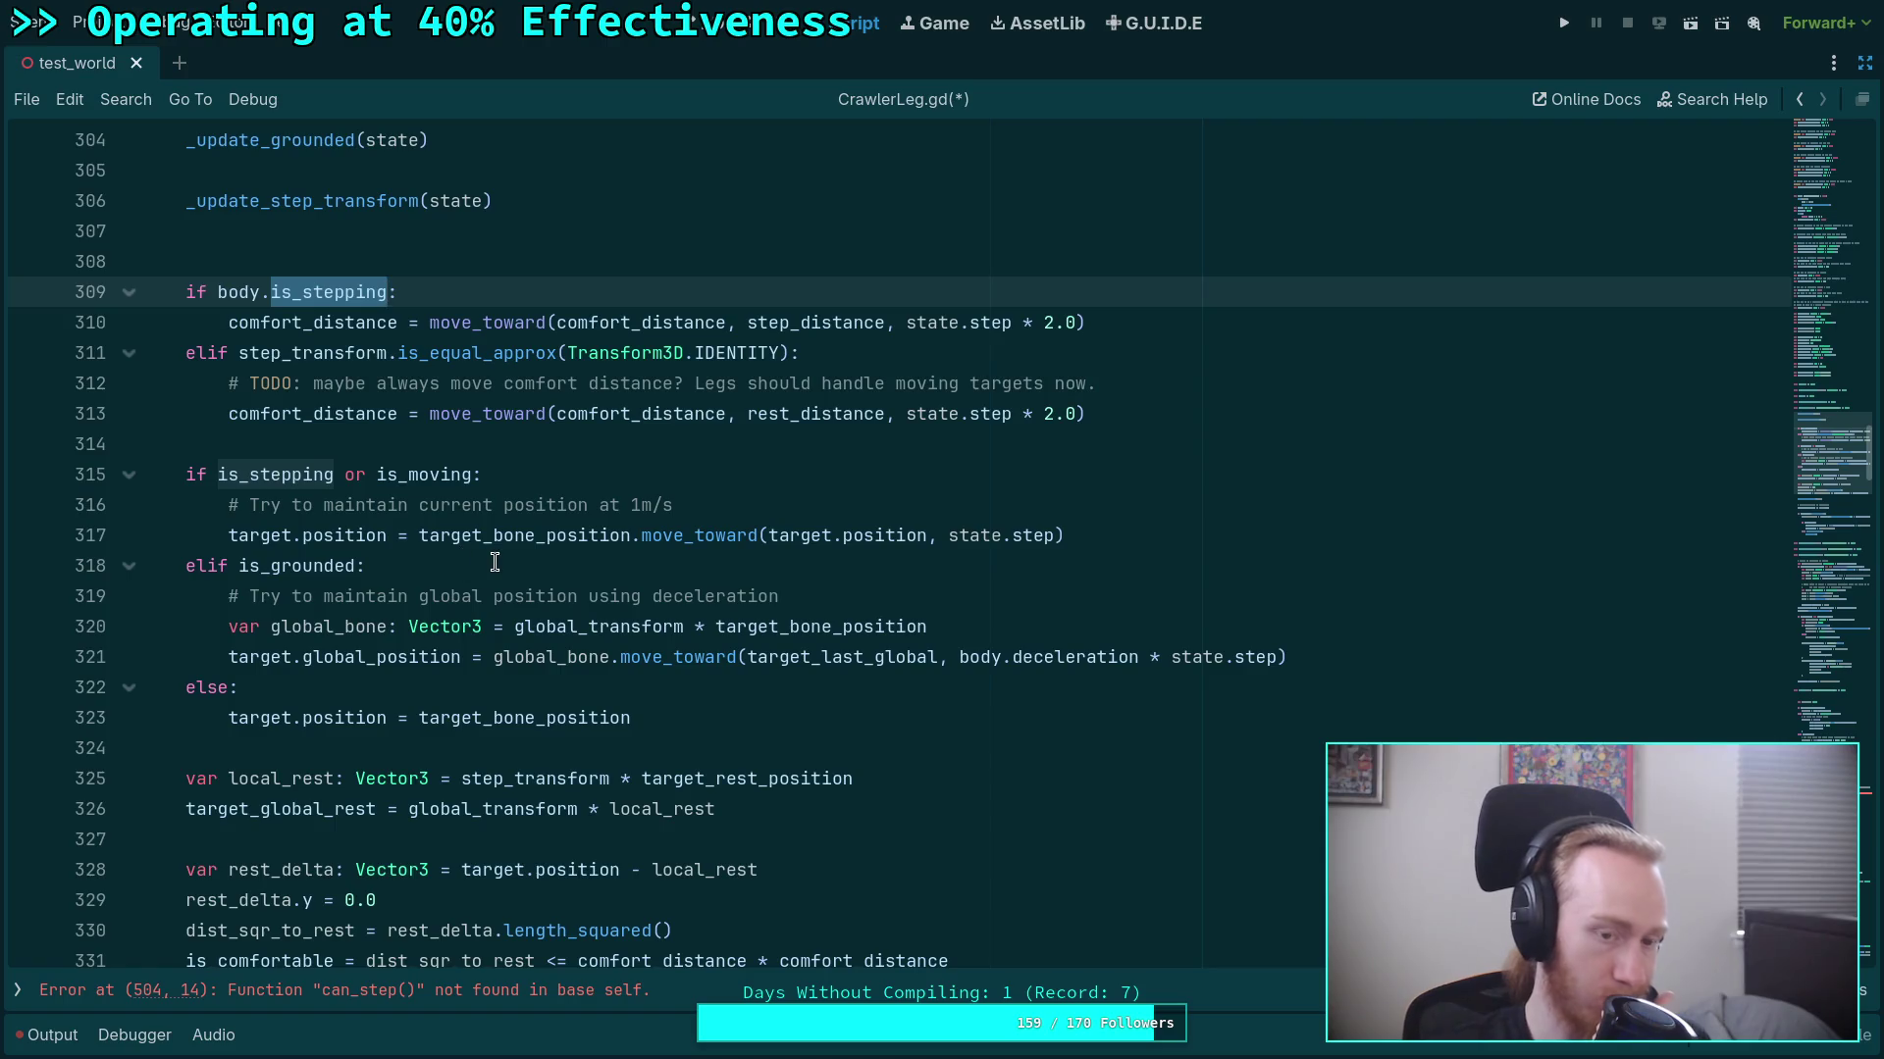
pyautogui.doubleClick(323, 410)
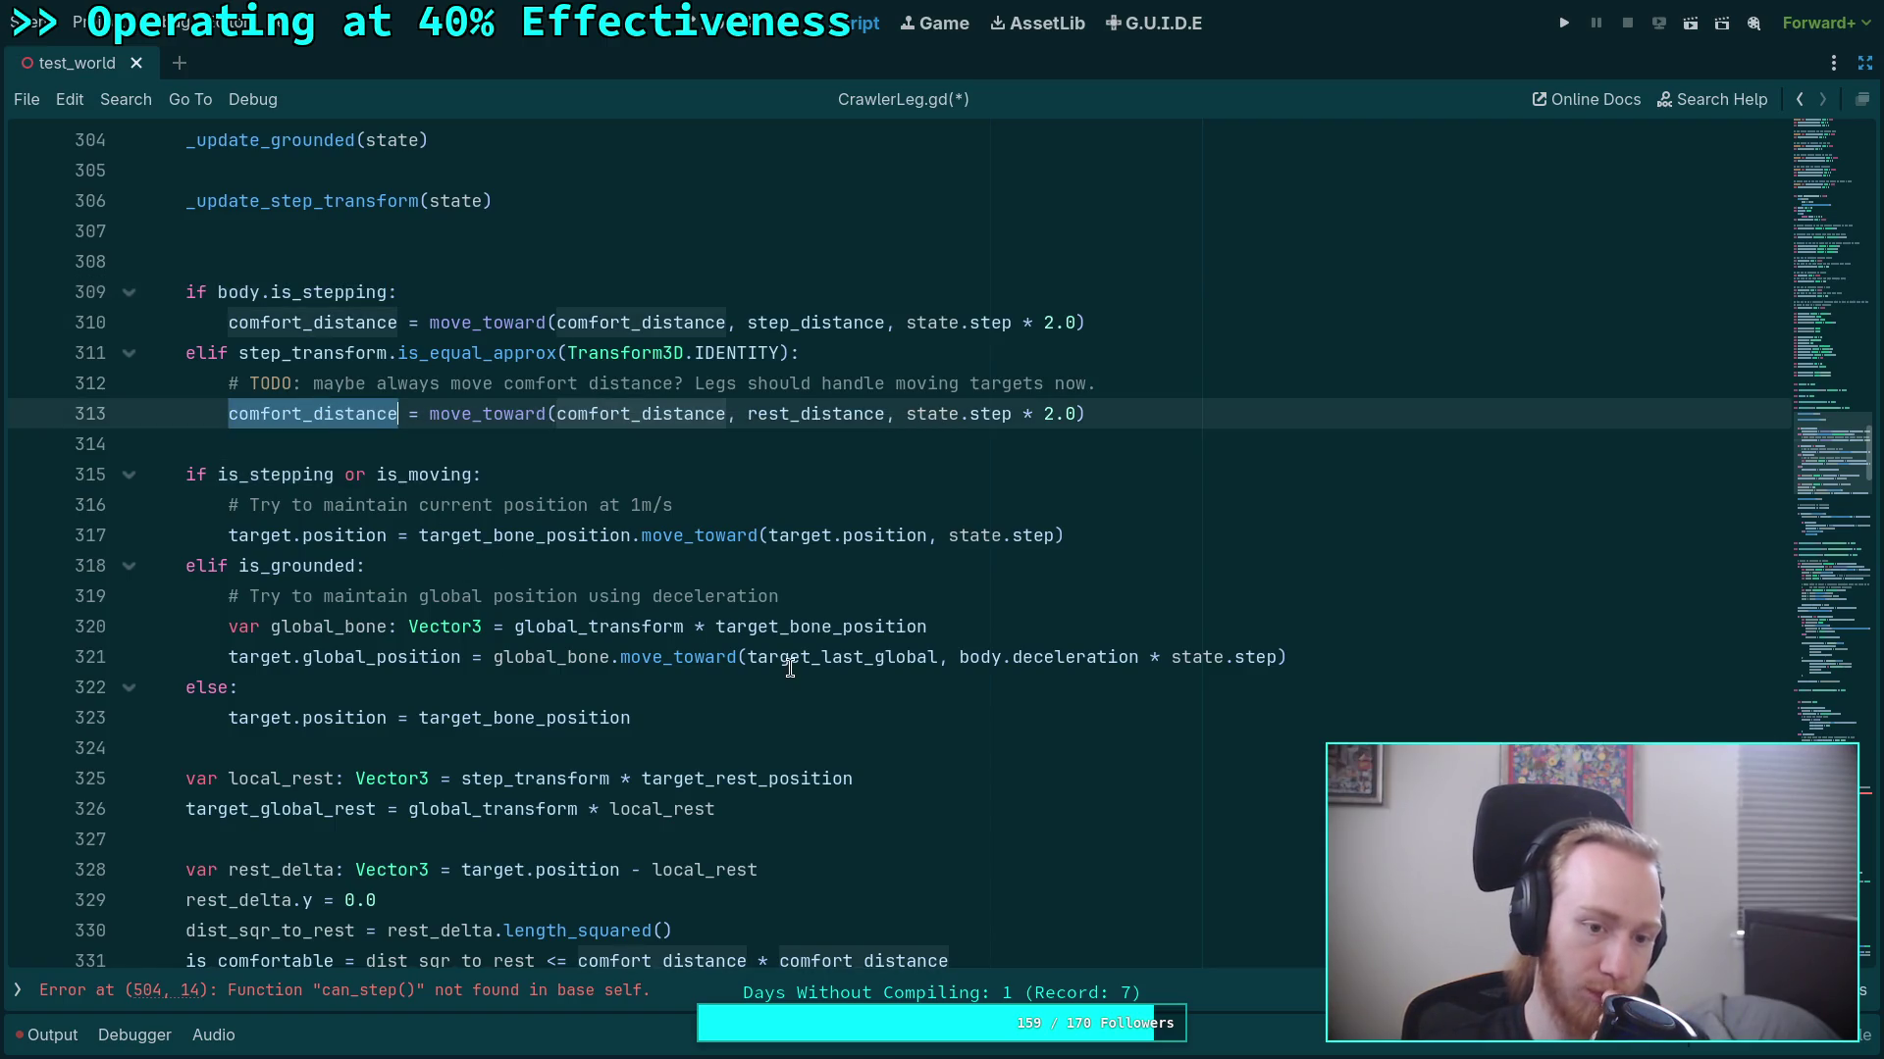
pyautogui.scroll(-1, 815, 677)
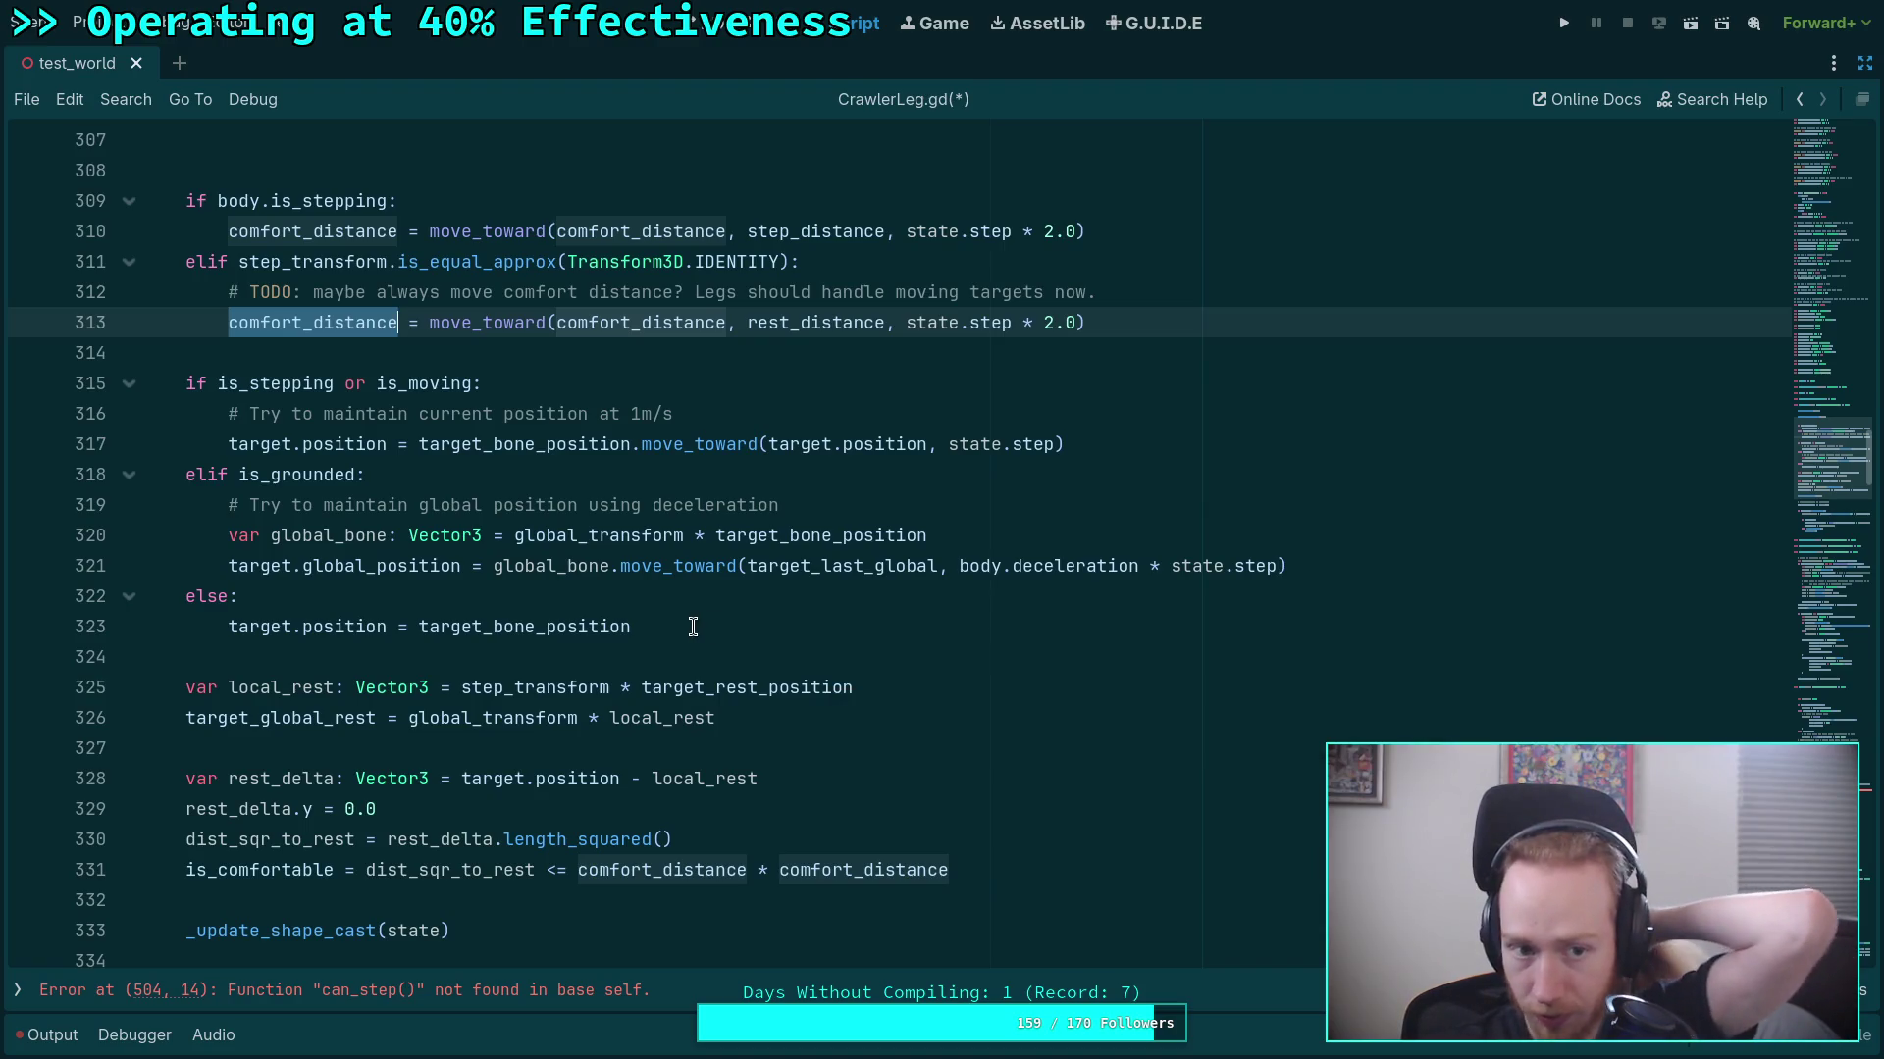
pyautogui.scroll(2, 692, 626)
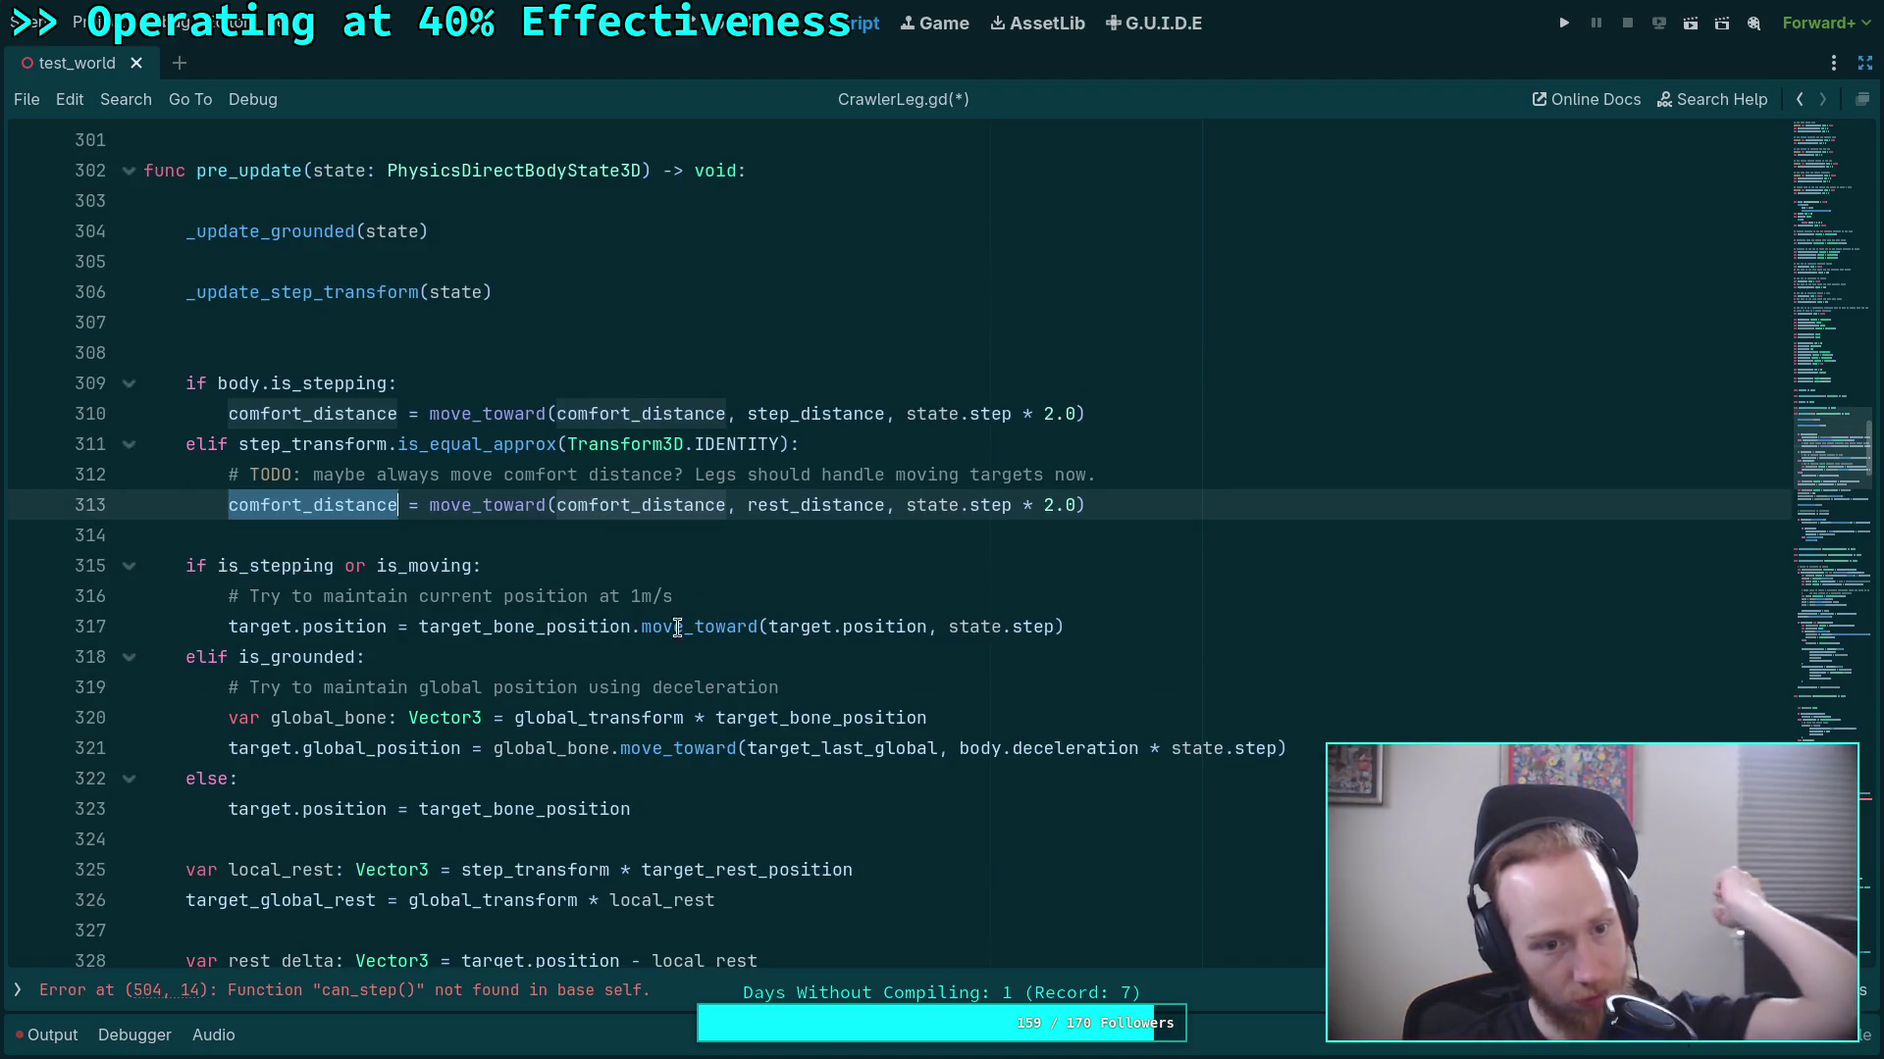
# Insert a _update_comfort_distance(state) call on a new line 308 in pre_update.
pyautogui.click(436, 345)
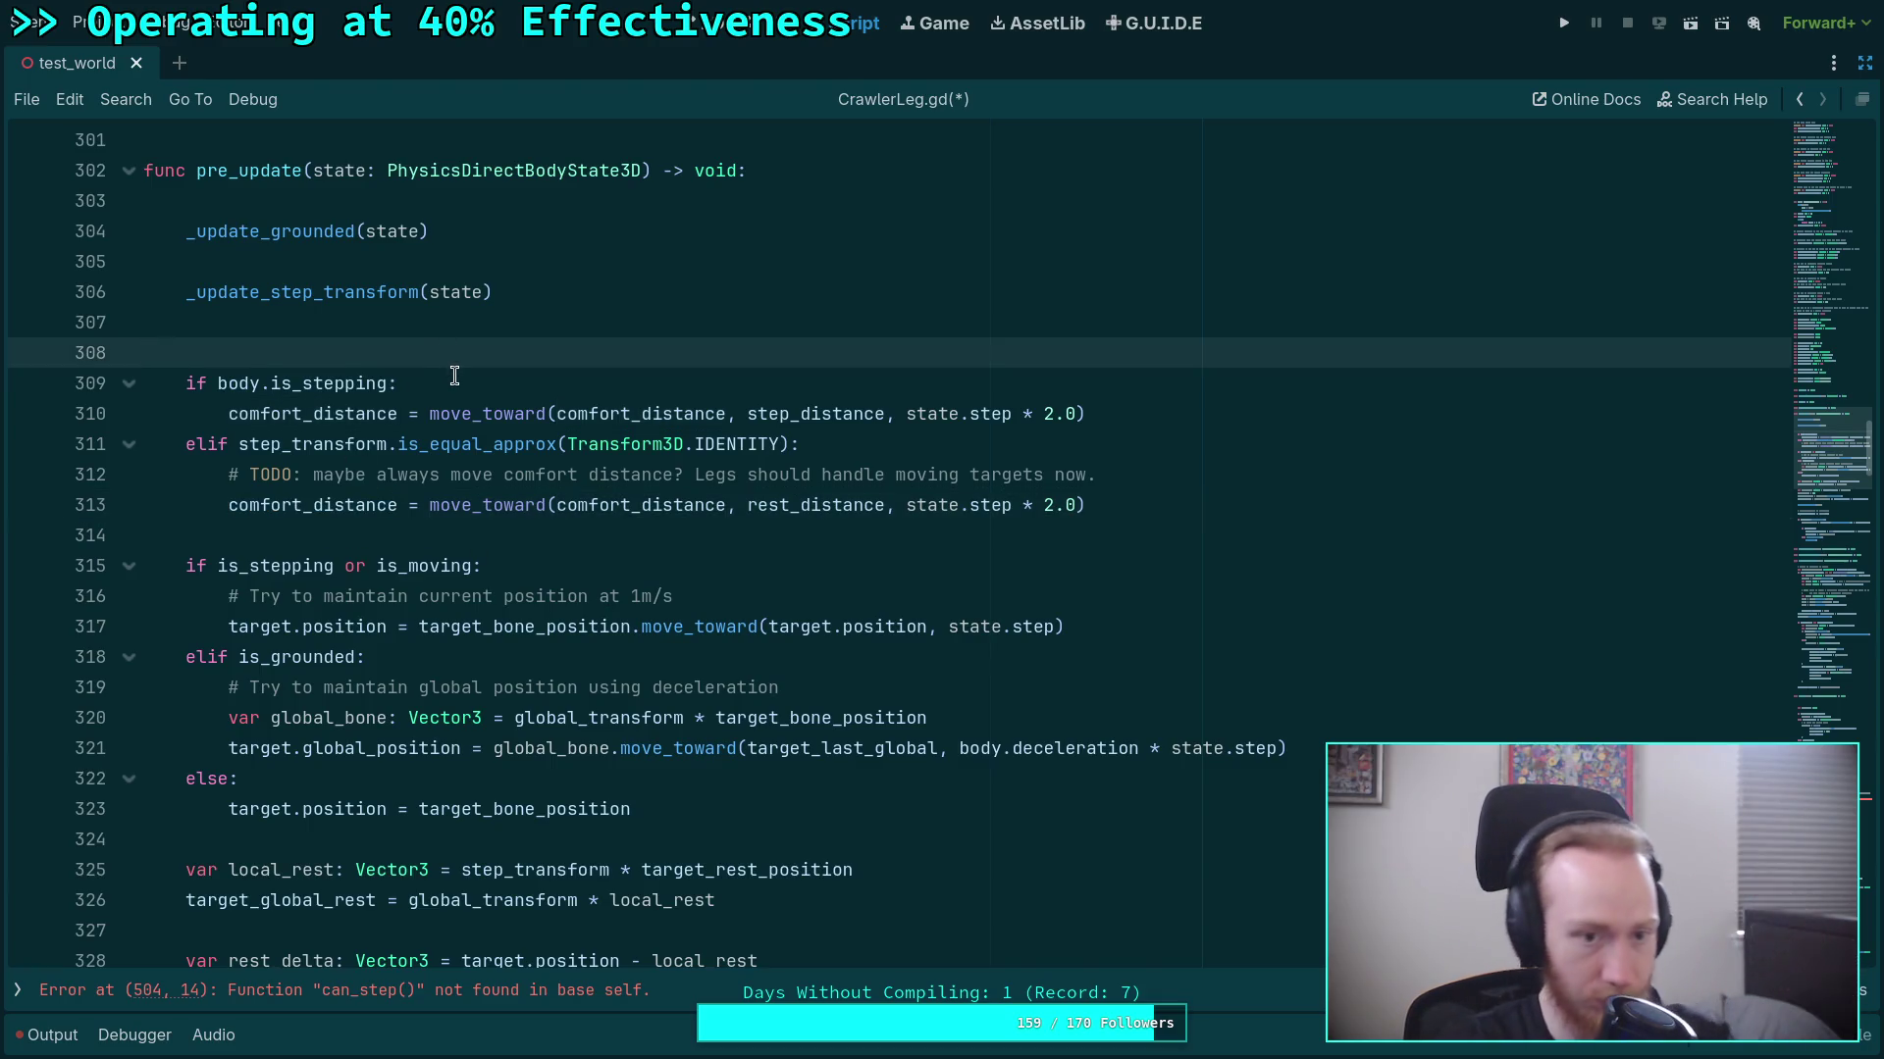
pyautogui.press('Return')
pyautogui.press('Up')
pyautogui.write('upda')
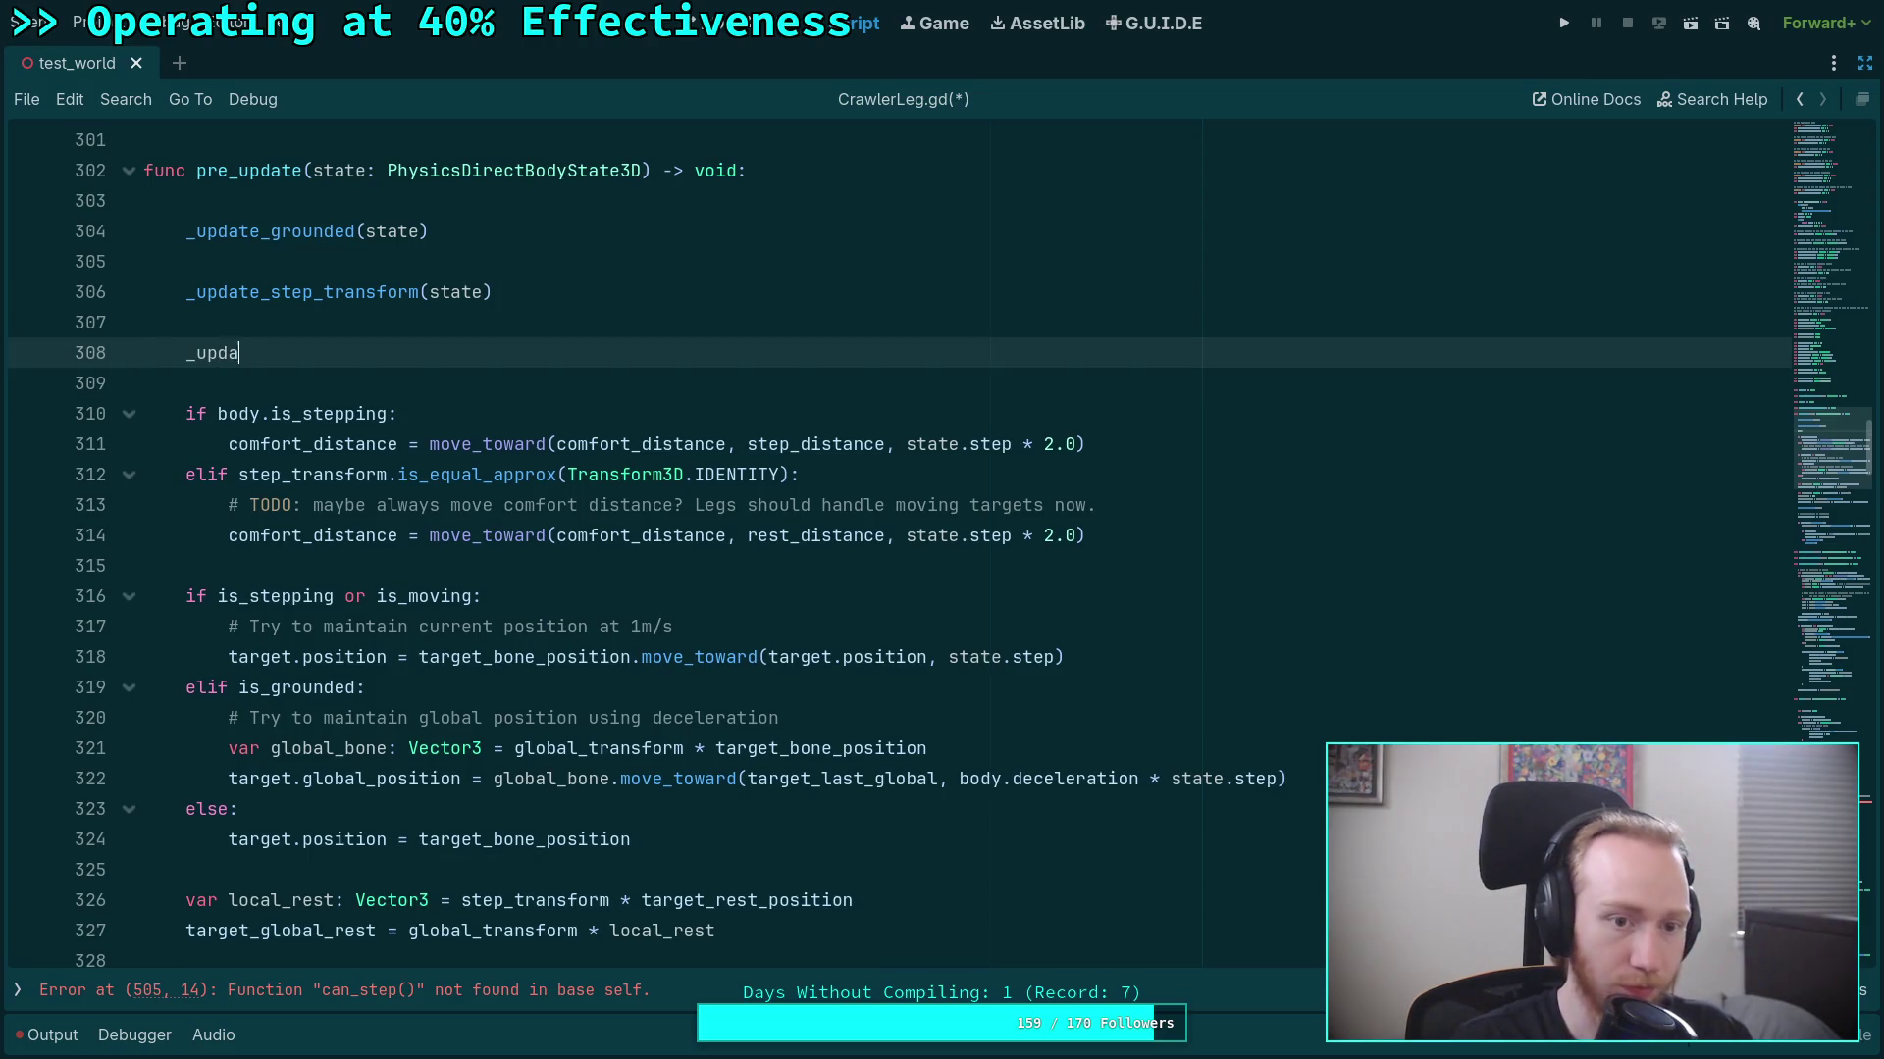
pyautogui.write('te_com')
pyautogui.press('BackSpace')
pyautogui.write('_di')
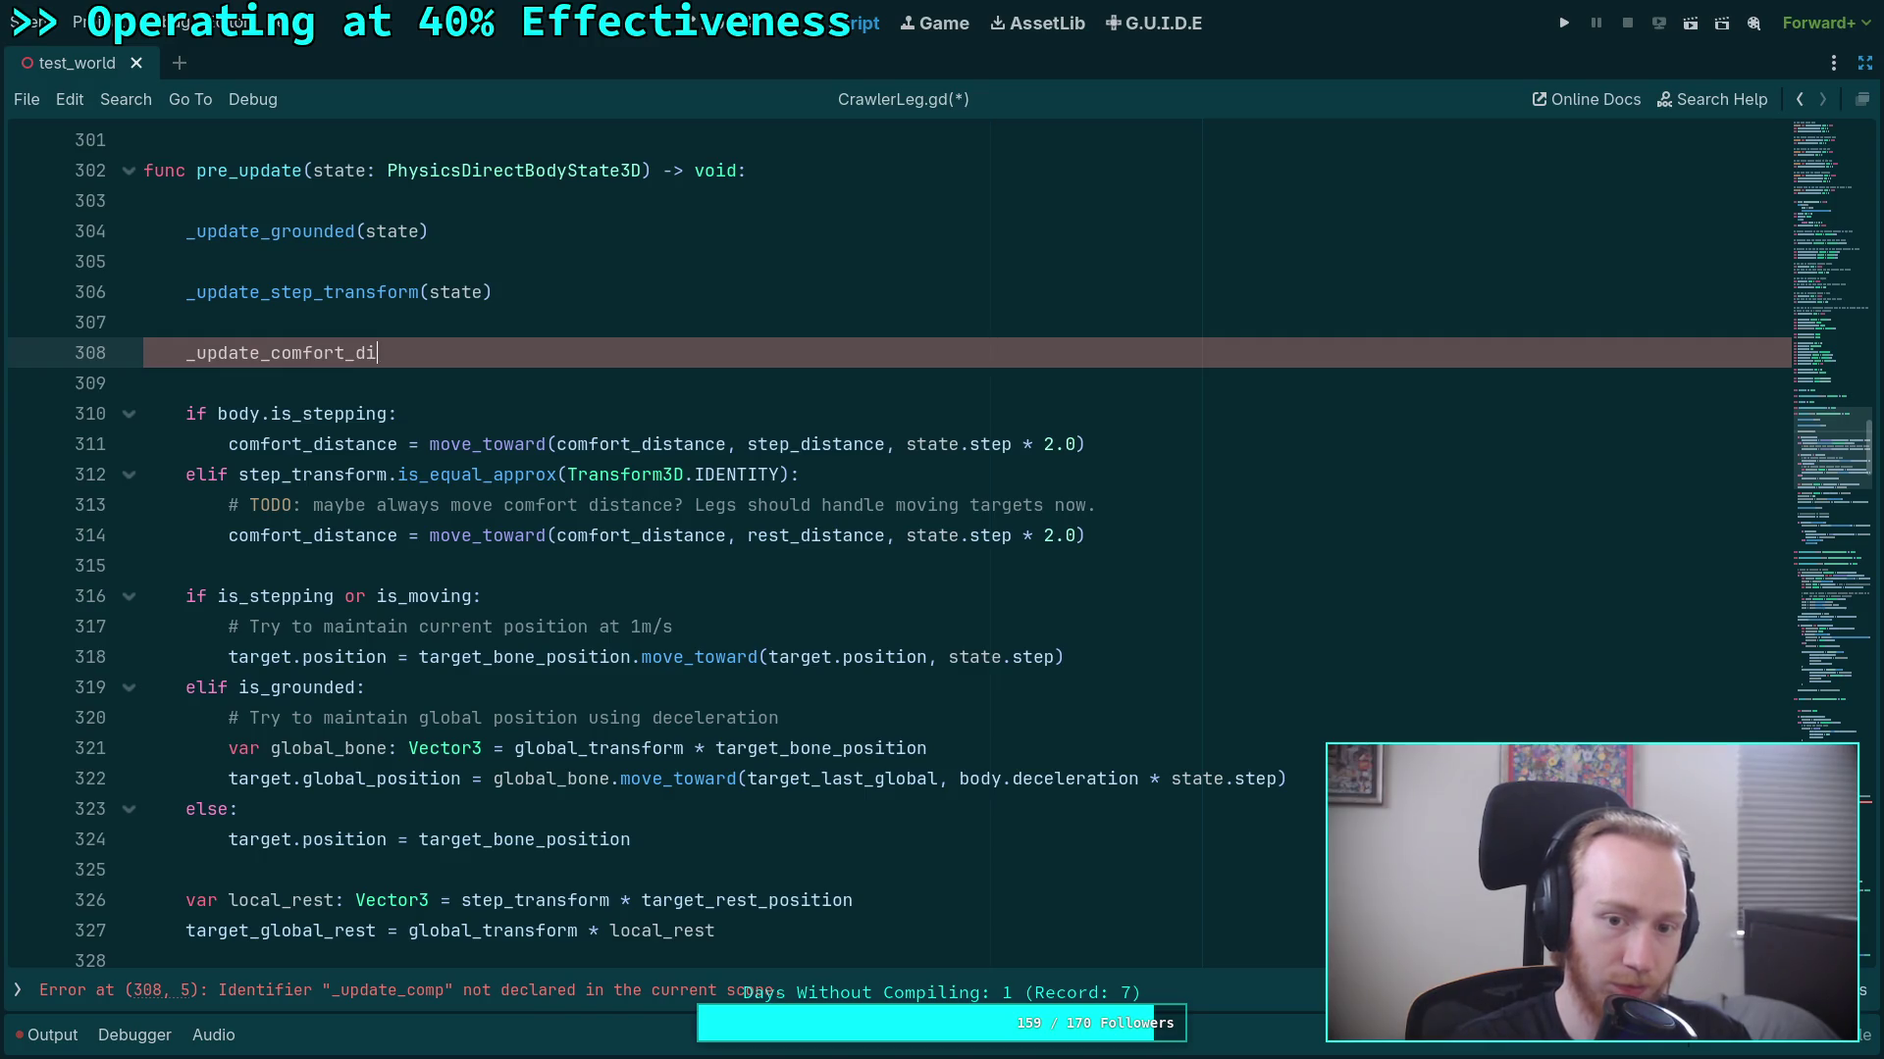
pyautogui.write('stance(state)')
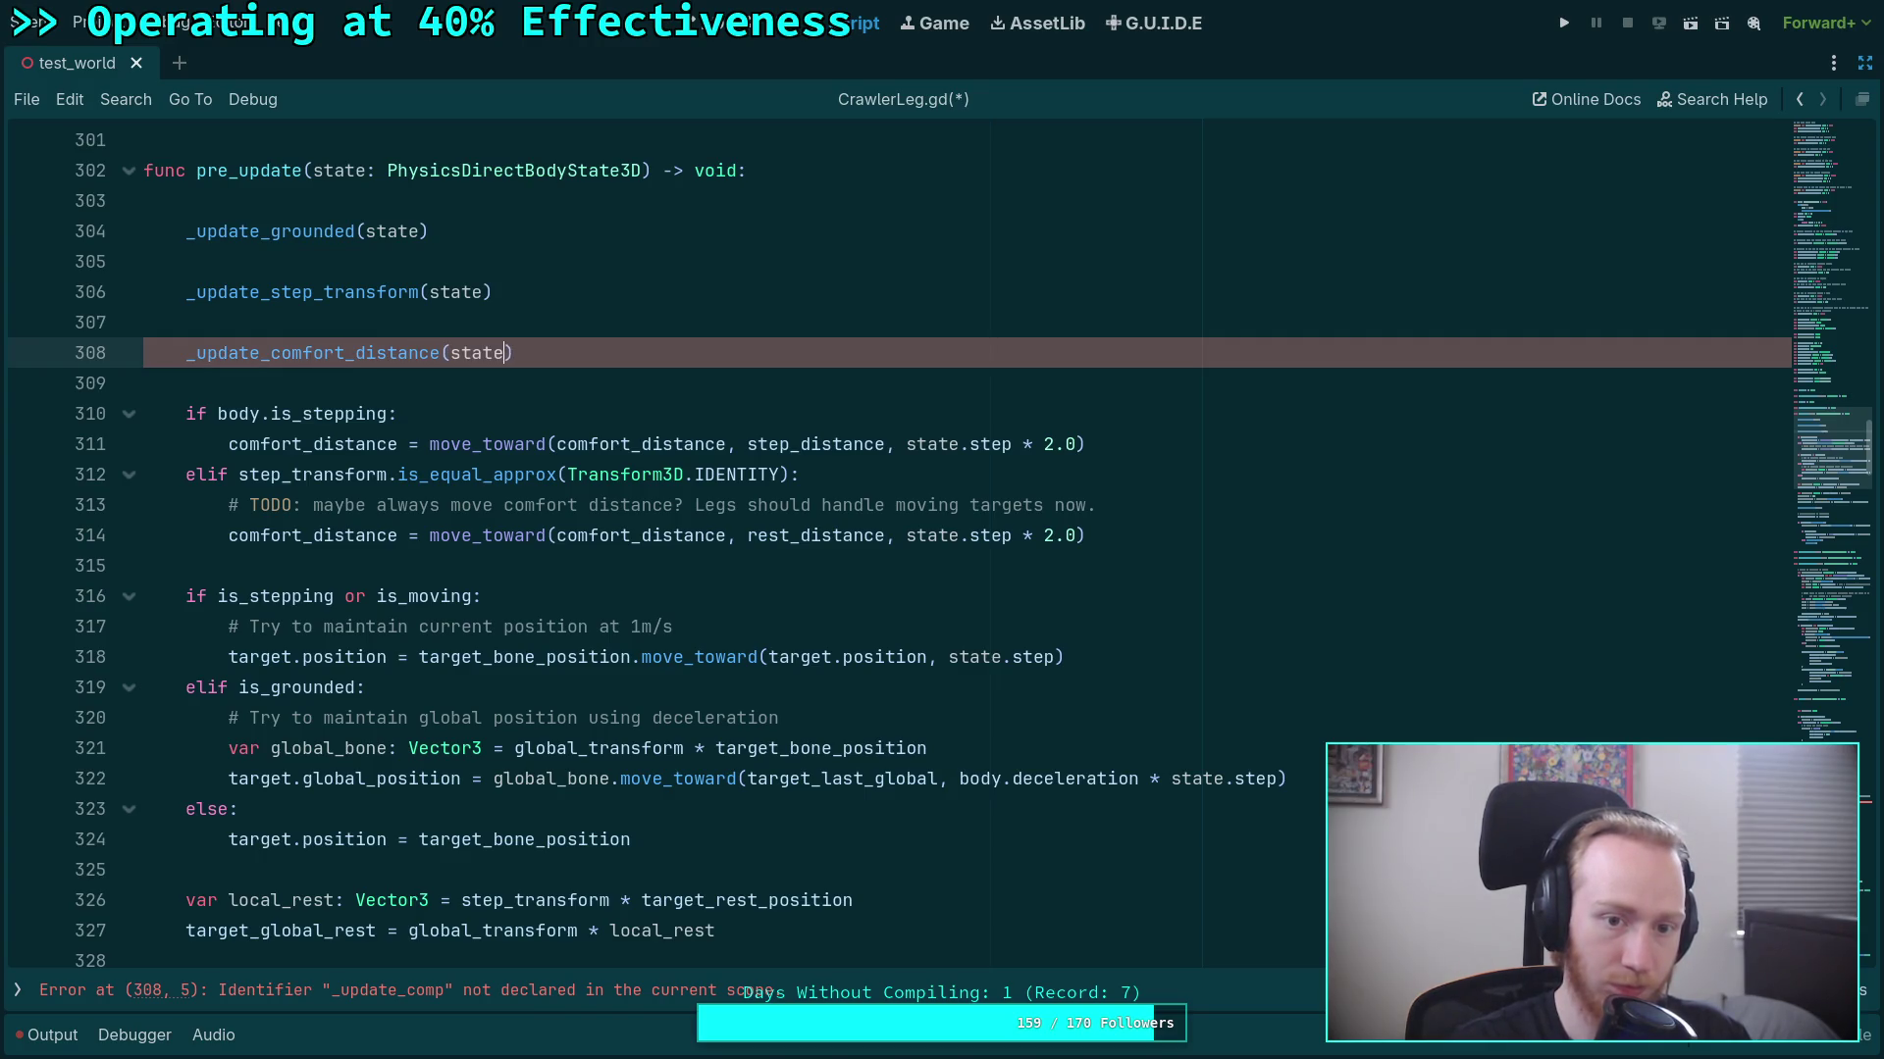
# Cut the comfort_distance if/elif block out of pre_update and remove the leftover blank lines.
pyautogui.doubleClick(810, 444)
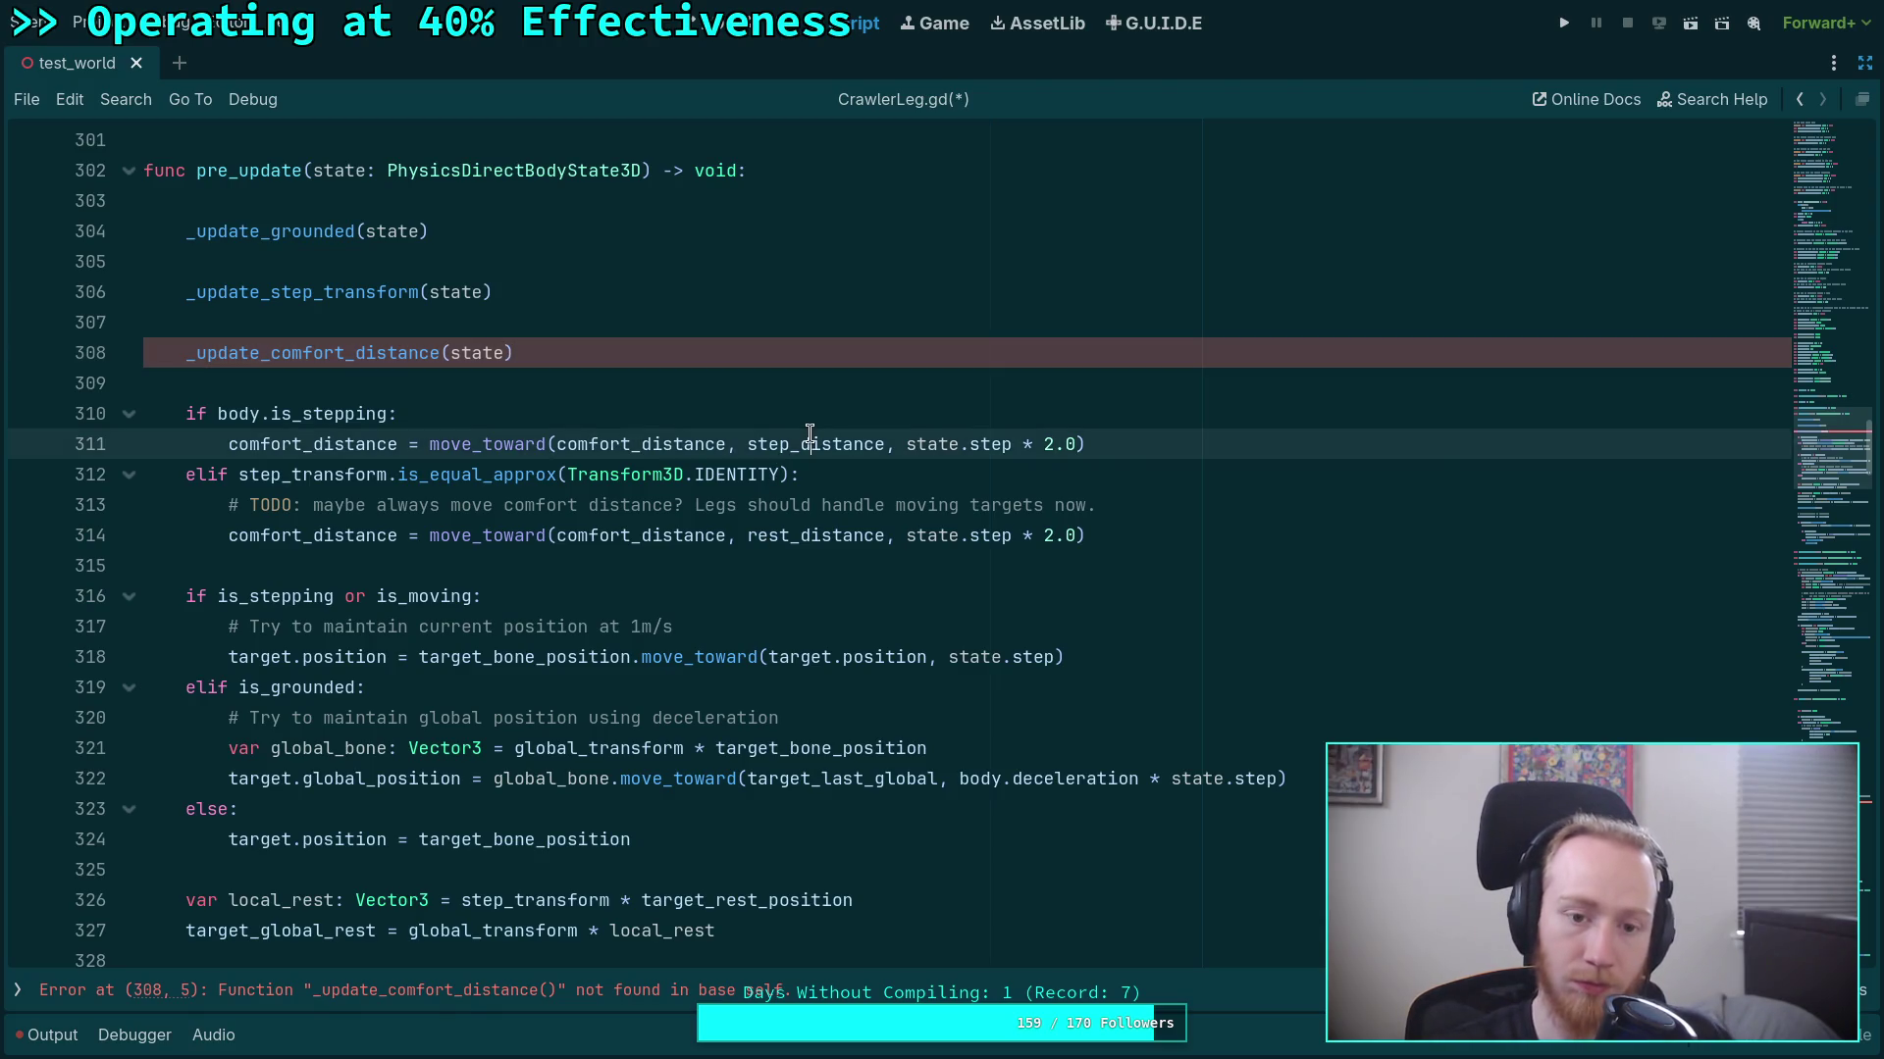
pyautogui.doubleClick(290, 354)
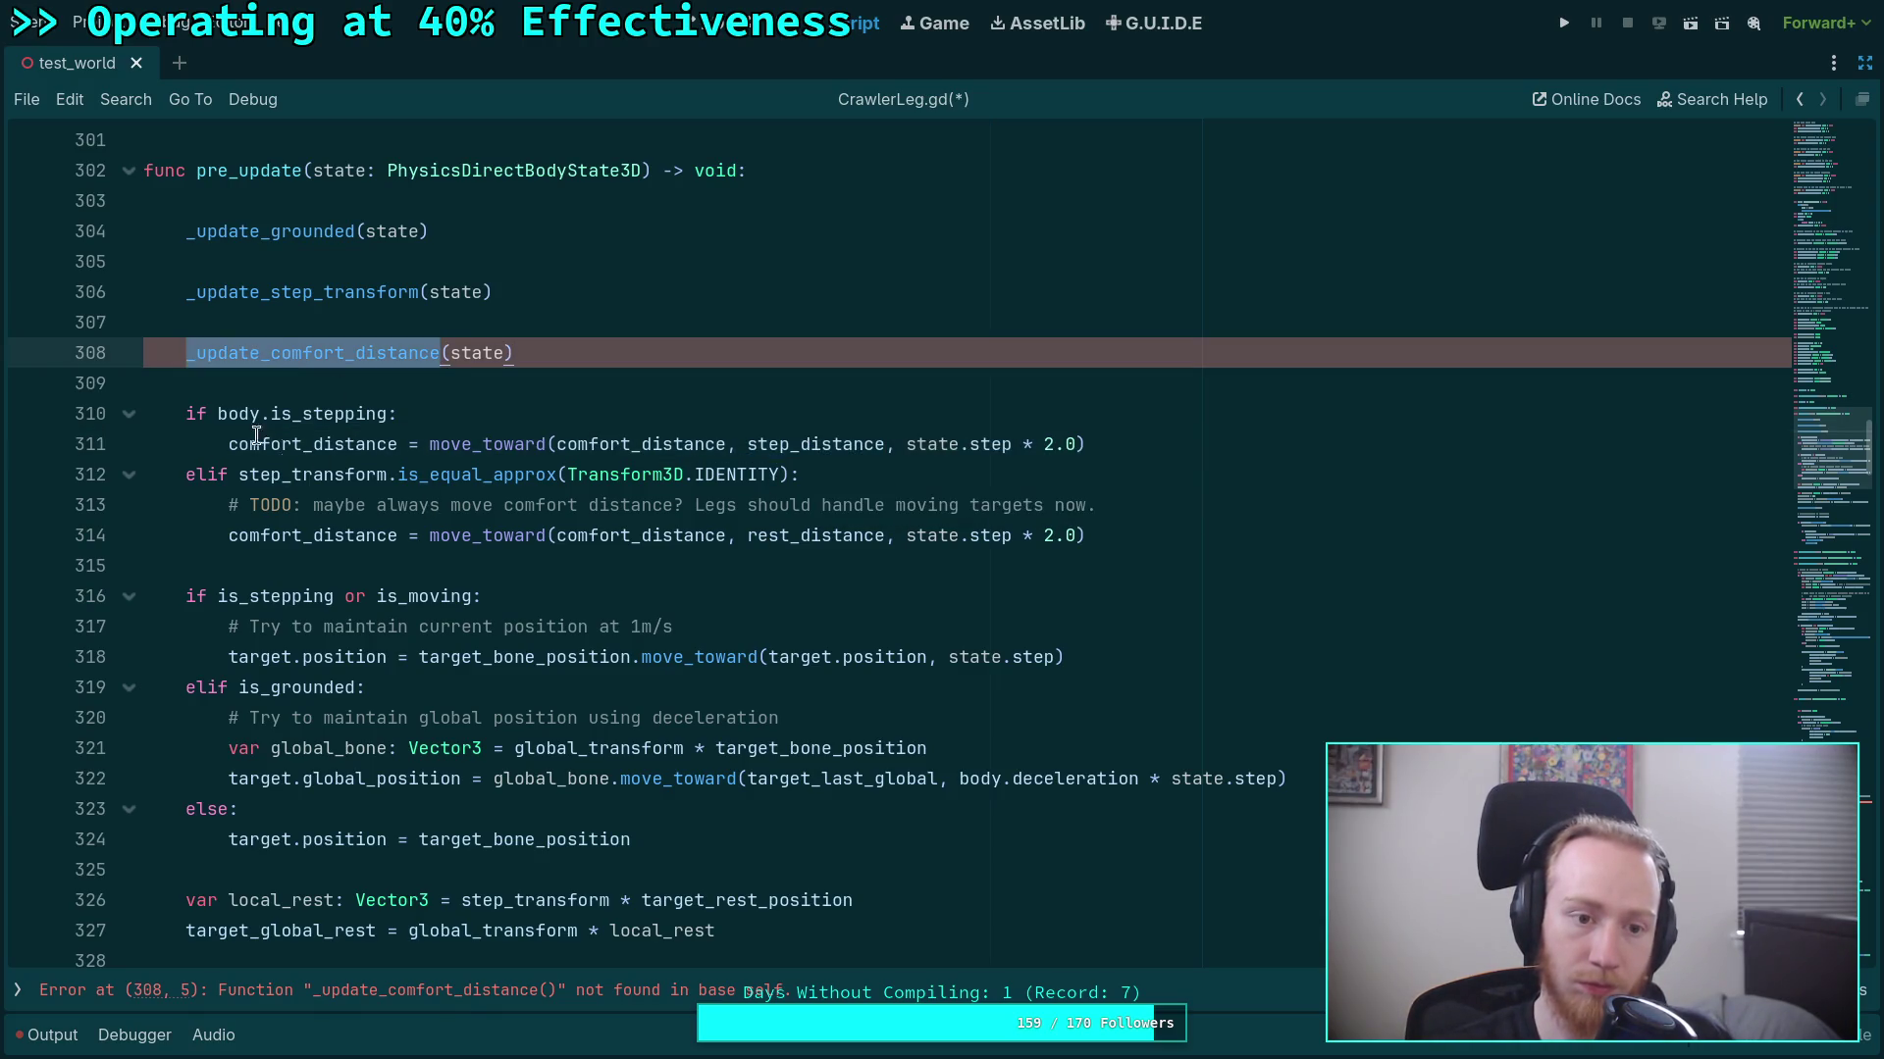
pyautogui.moveTo(187, 415); pyautogui.dragTo(1159, 522)
pyautogui.hotkey('ctrl', 'x')
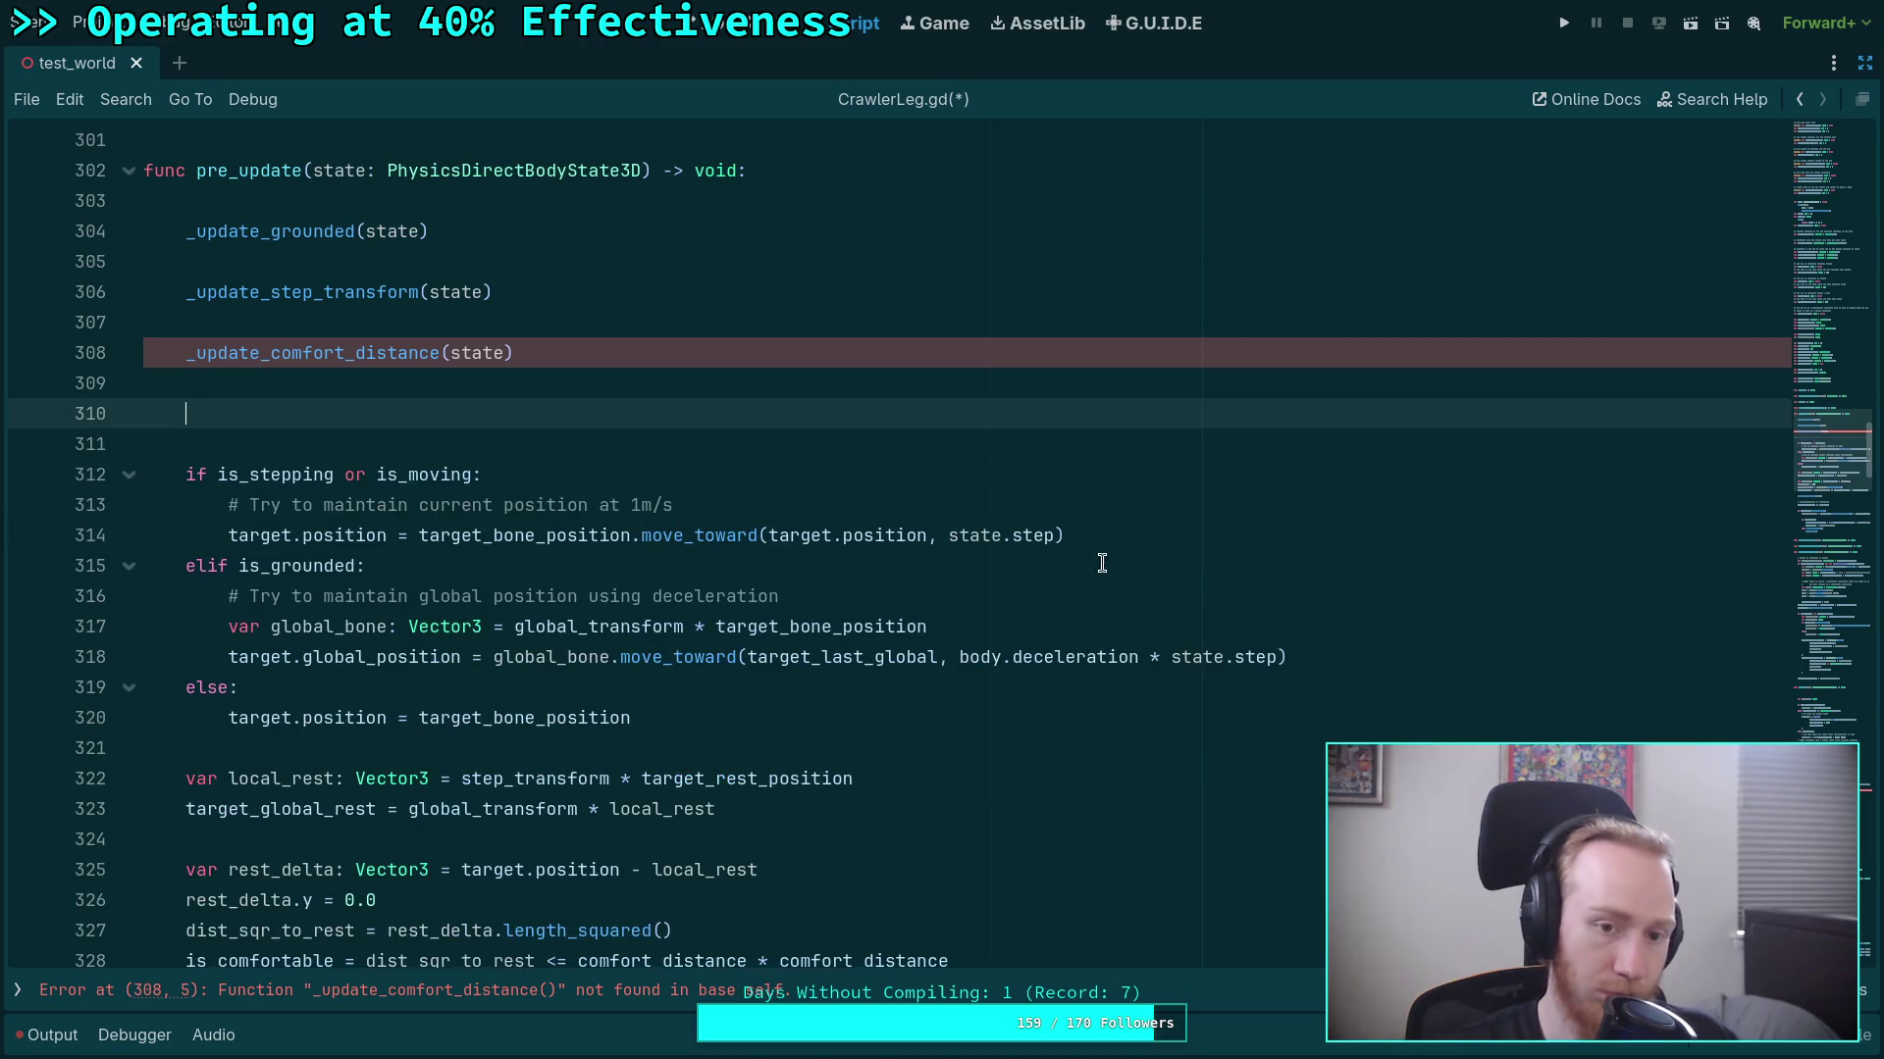
pyautogui.press('BackSpace')
pyautogui.press('BackSpace')
pyautogui.press('BackSpace')
# Collapse the _update_shape_cast function and place the caret on the line above it.
pyautogui.scroll(-10, 500, 657)
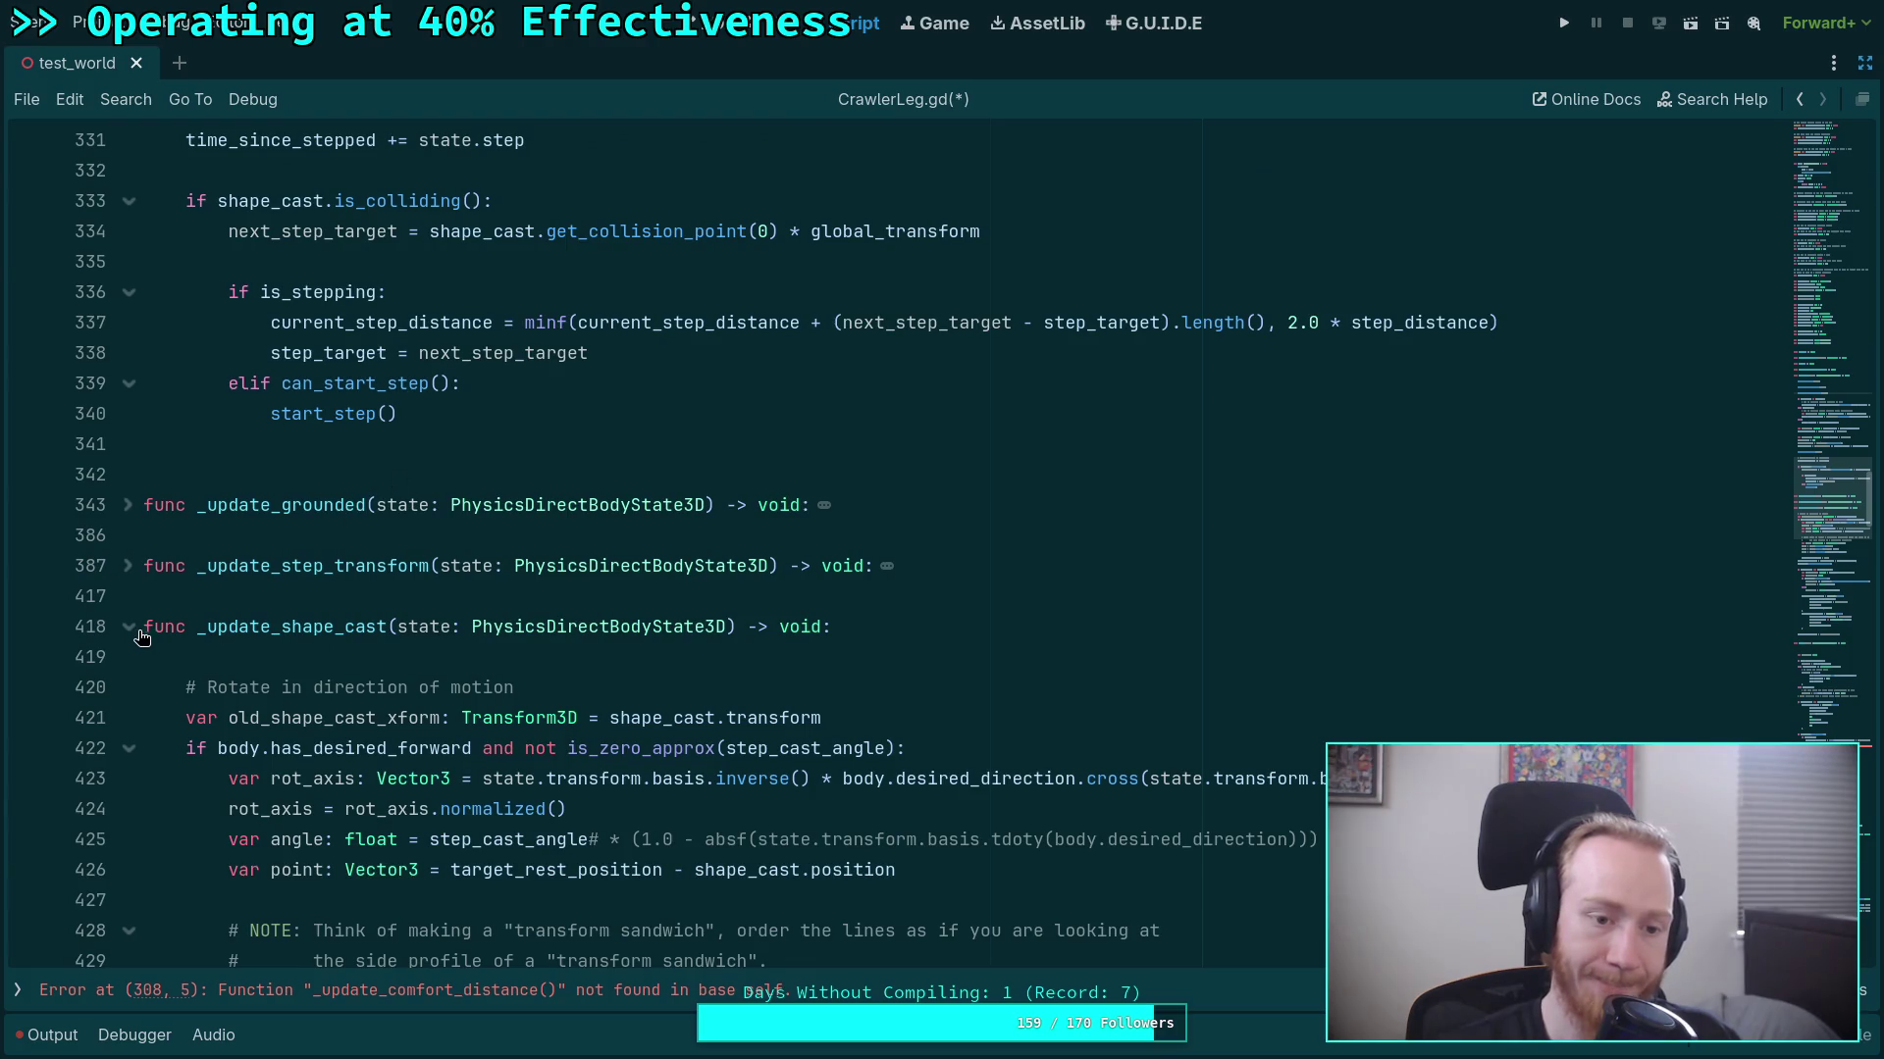
pyautogui.click(129, 625)
pyautogui.click(401, 598)
pyautogui.scroll(1, 401, 601)
pyautogui.scroll(10, 402, 600)
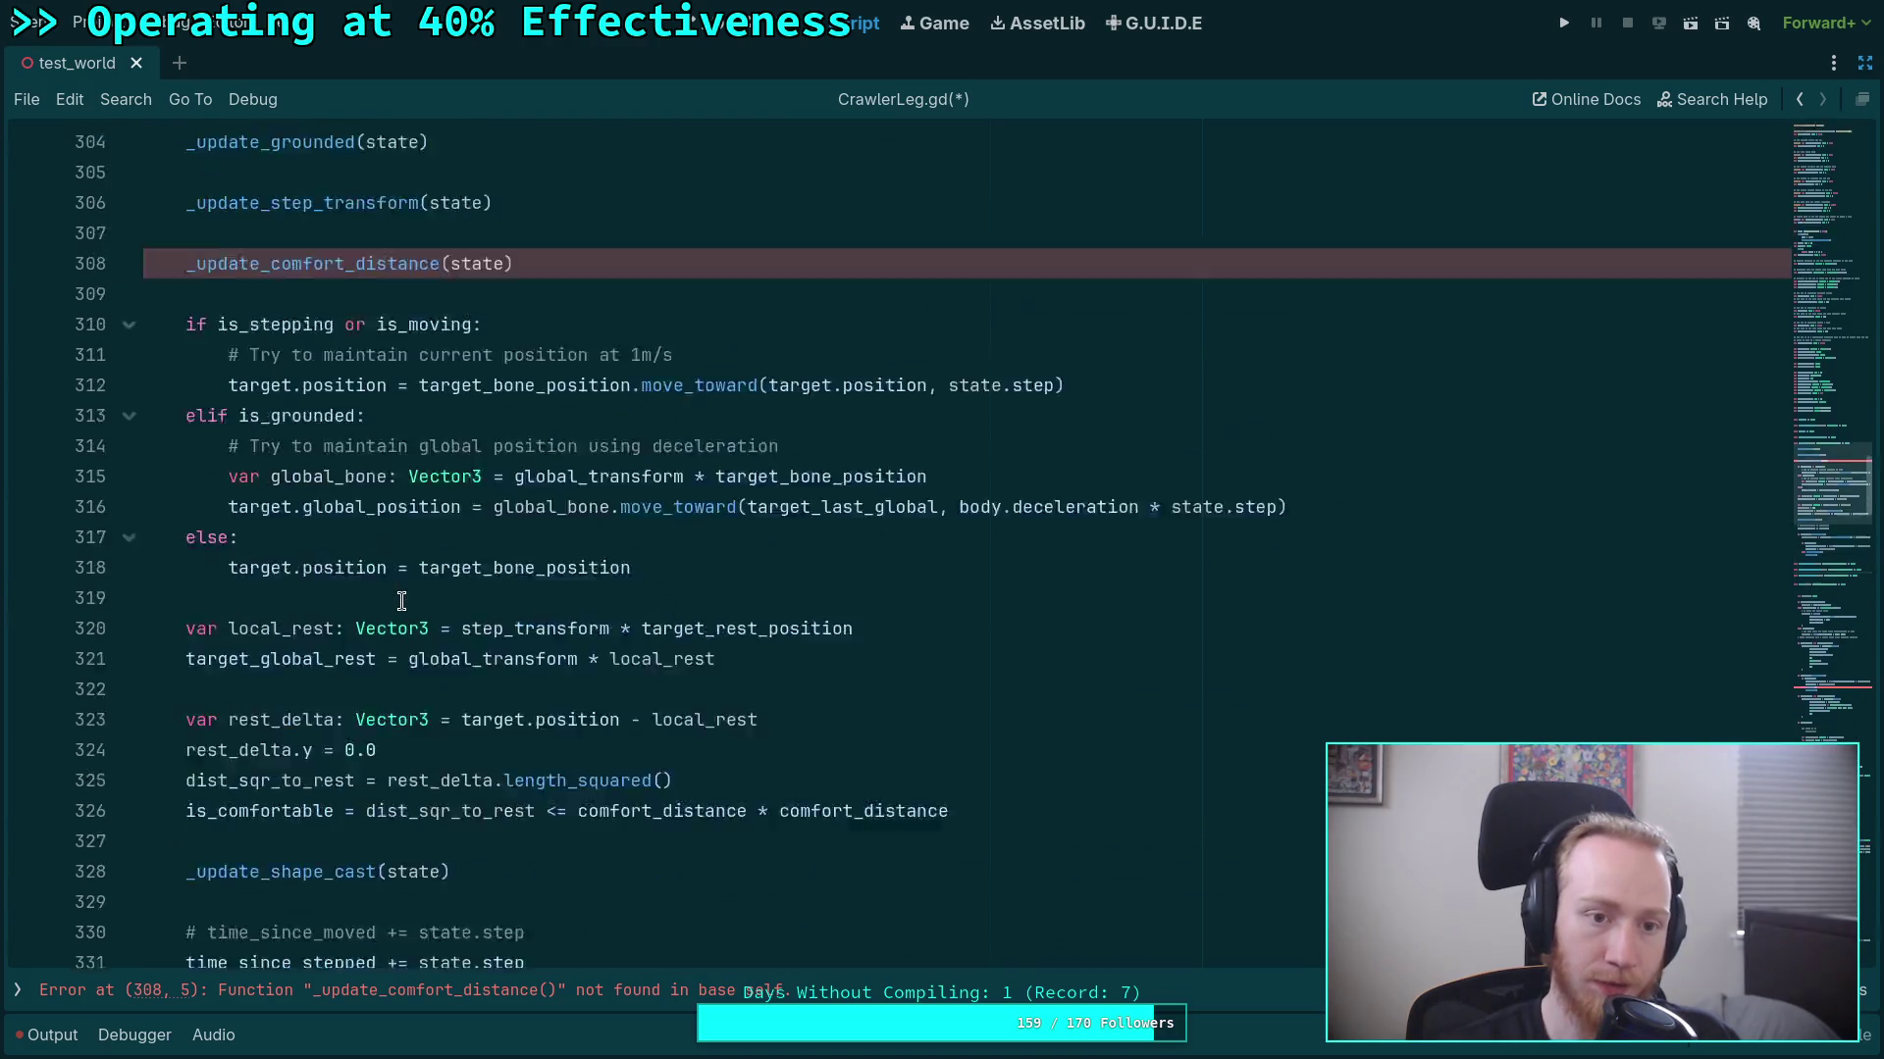
pyautogui.scroll(-11, 401, 600)
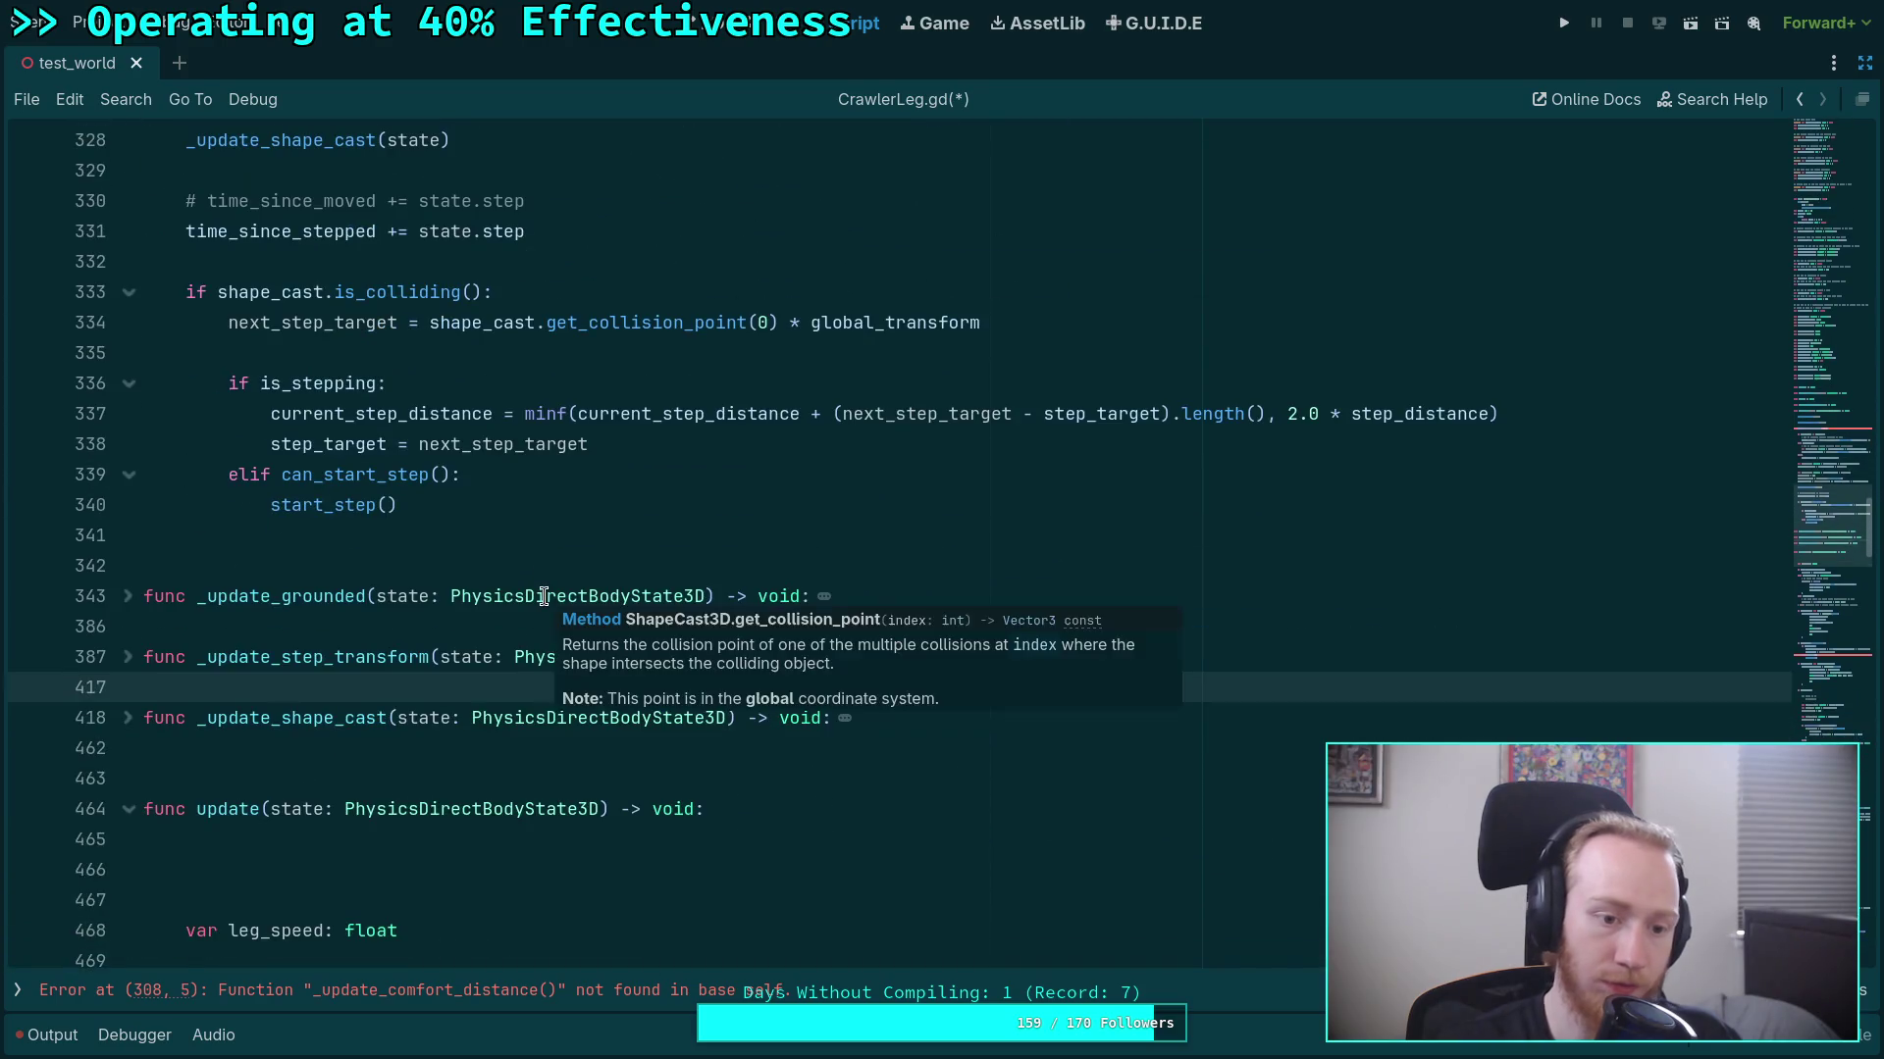
# Define func _update_comfort_distance(state: PhysicsDirectBodyState3D) -> void above _update_shape_cast with the pasted comfort_distance block.
pyautogui.press('Return')
pyautogui.press('Return')
pyautogui.press('Up')
pyautogui.write('func _u')
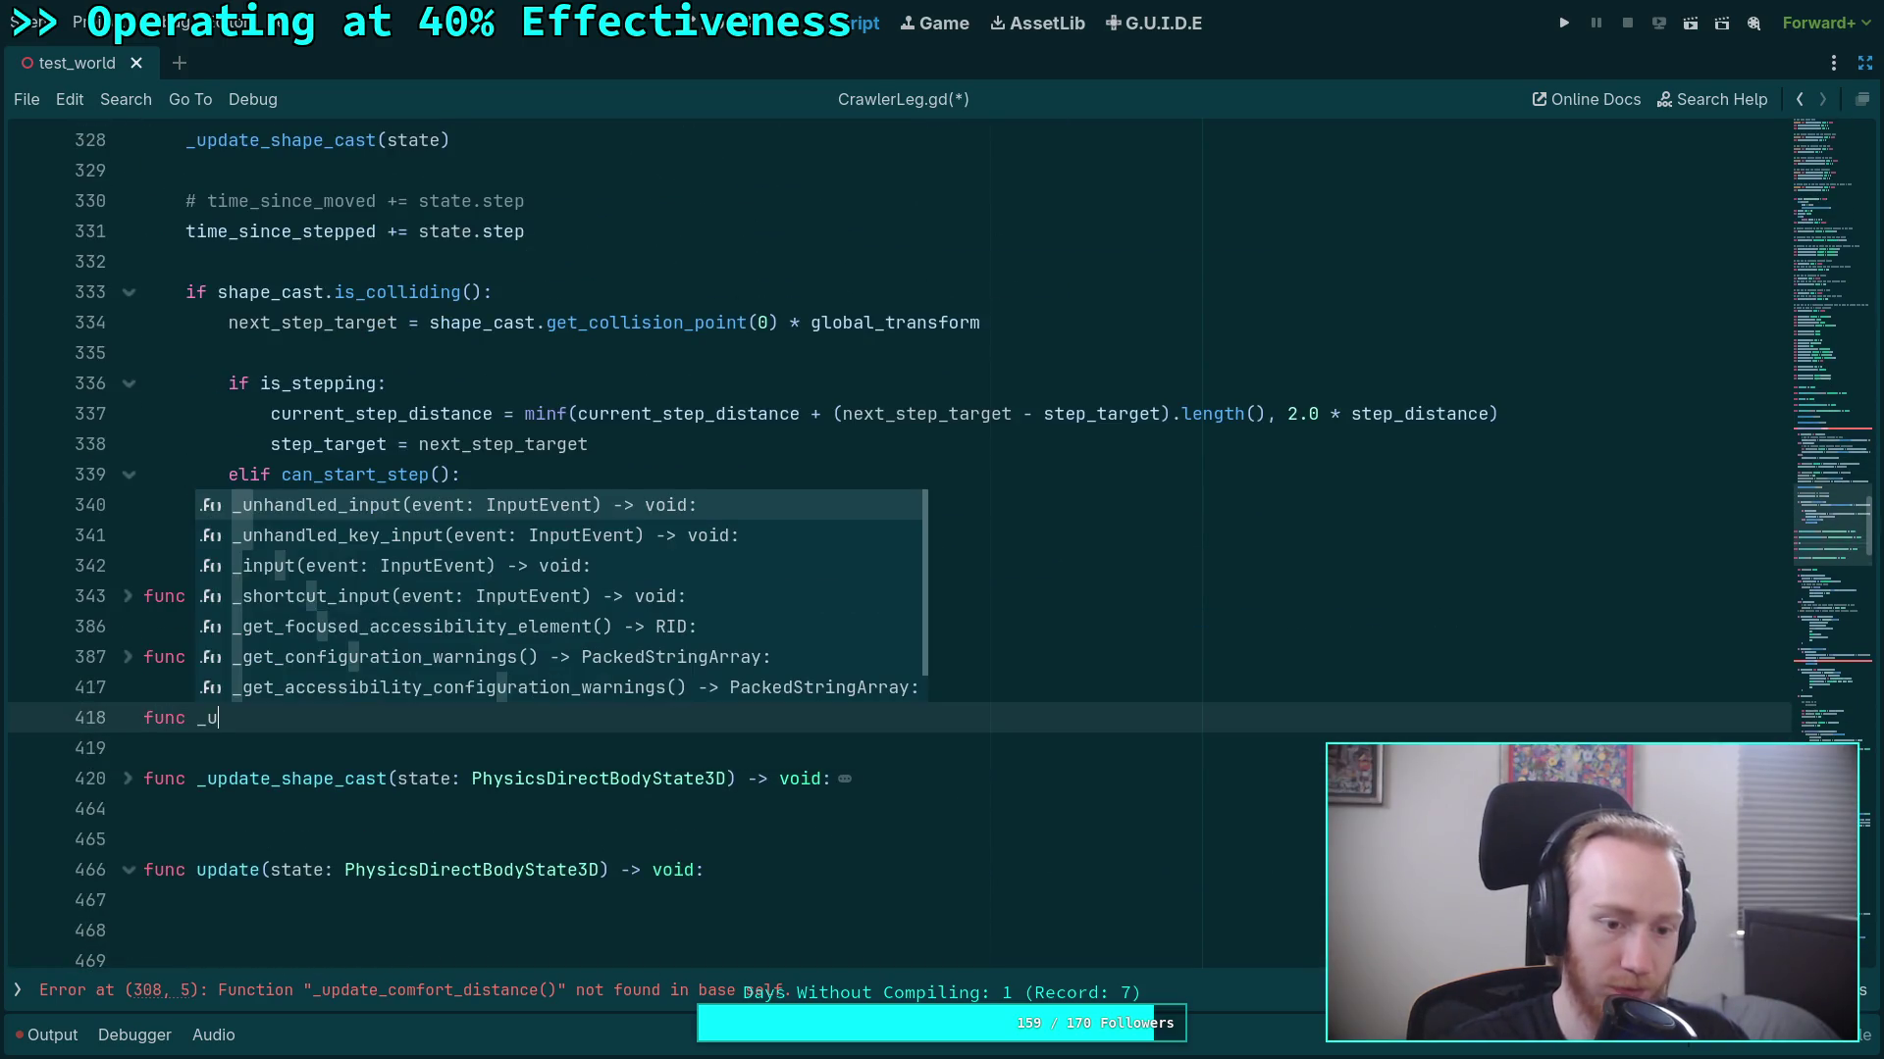
pyautogui.write('pdate_comfort')
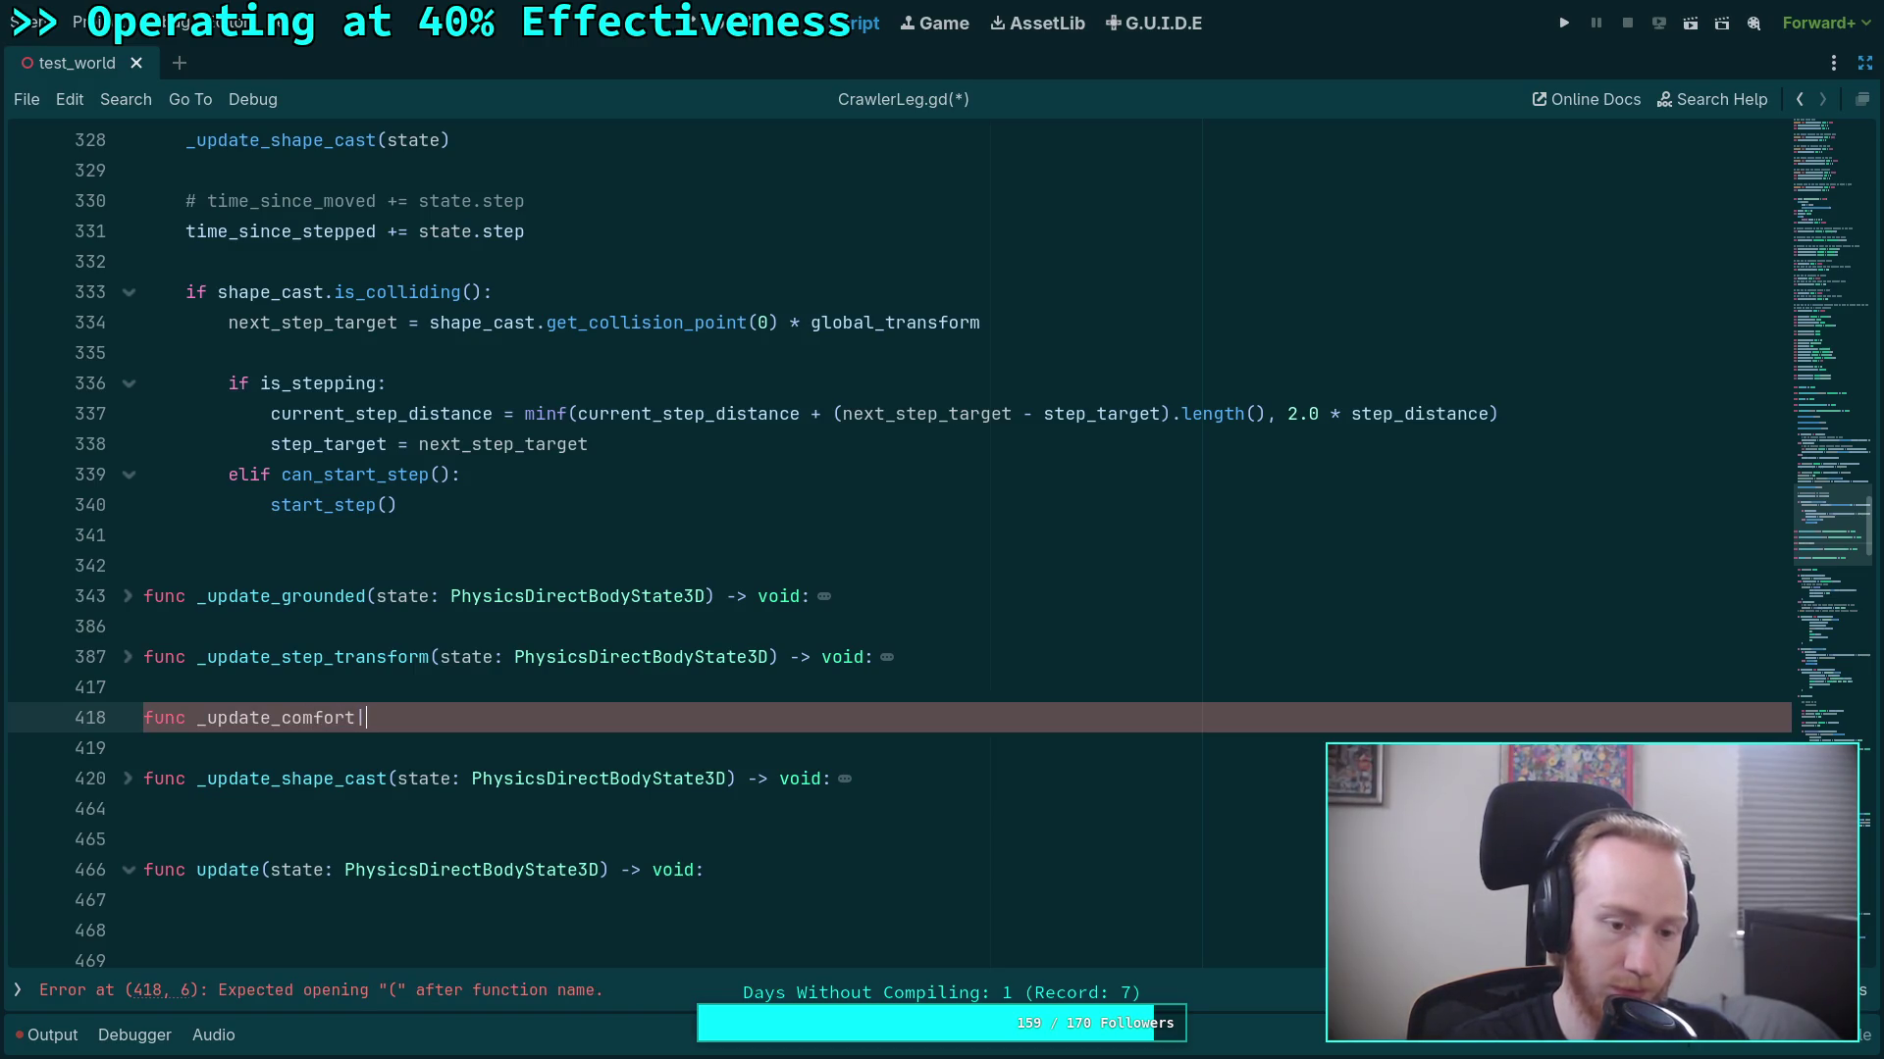
pyautogui.write('_distance(state:')
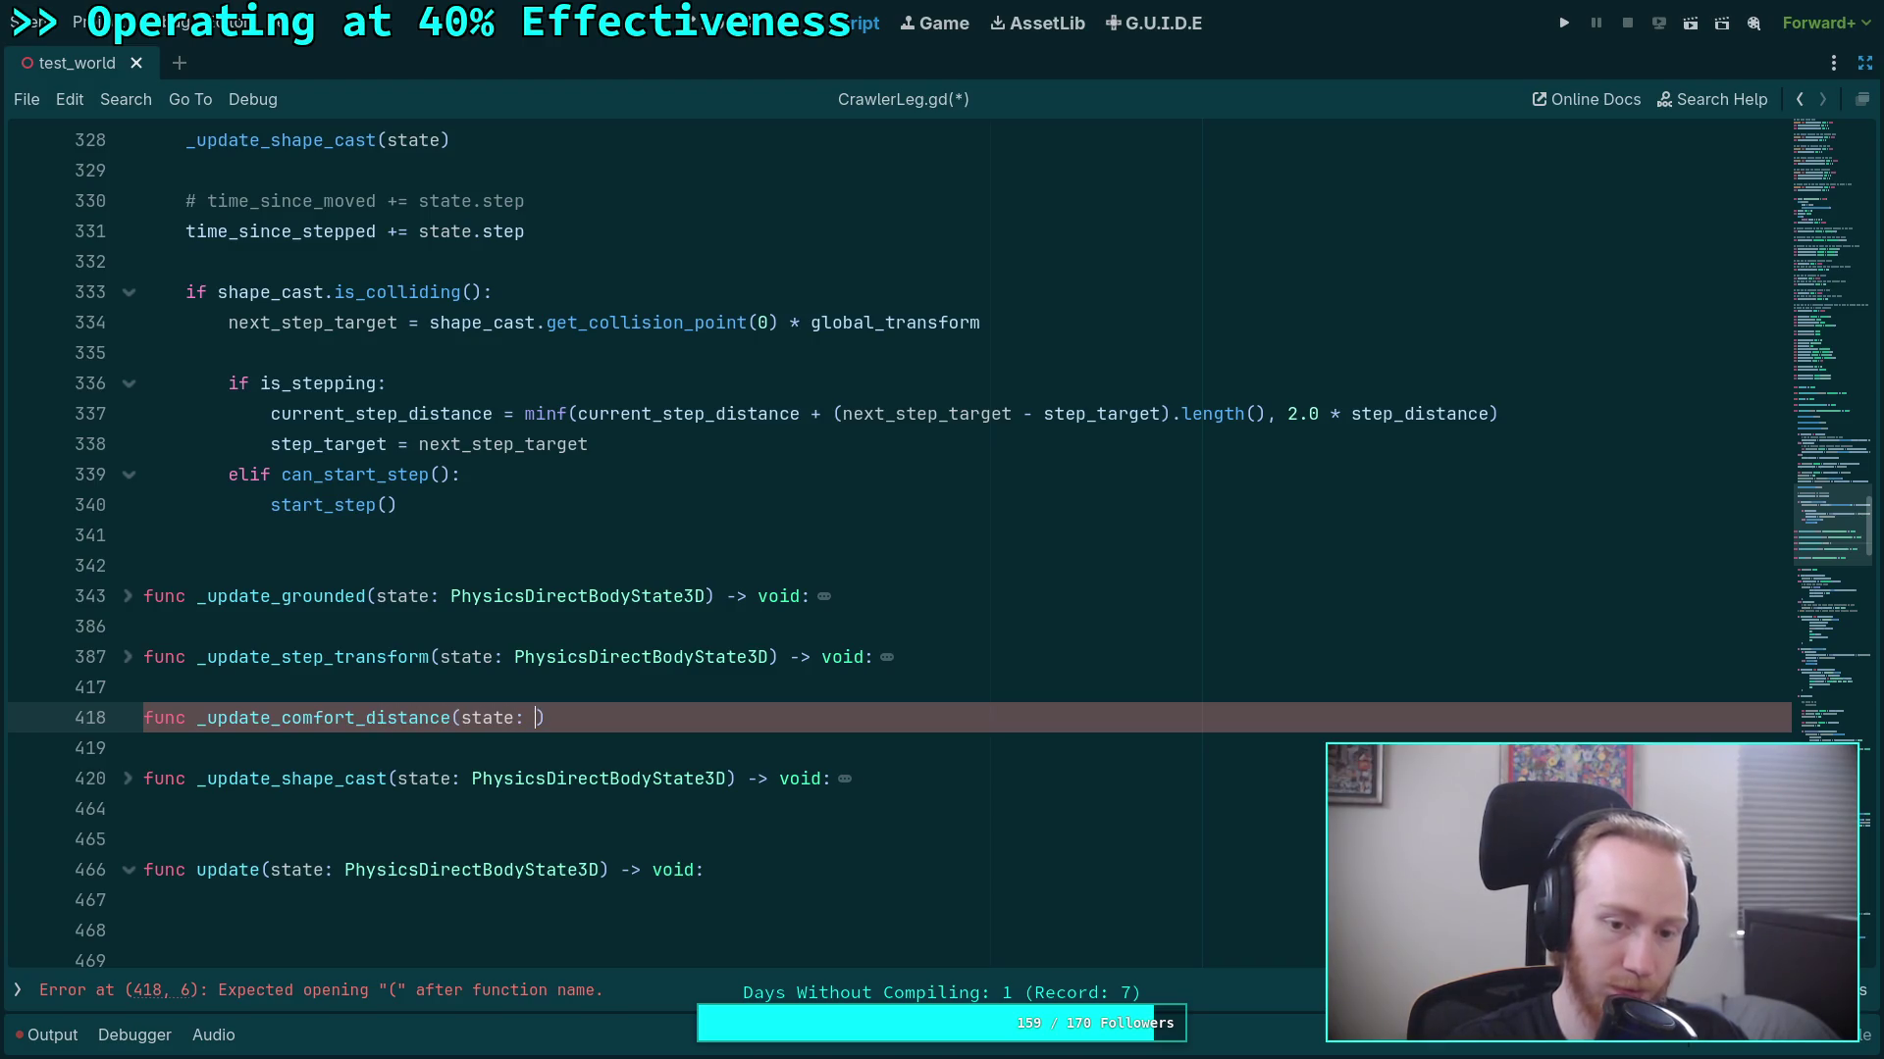
pyautogui.press('BackSpace')
pyautogui.press('BackSpace')
pyautogui.press('BackSpace')
pyautogui.write('state:')
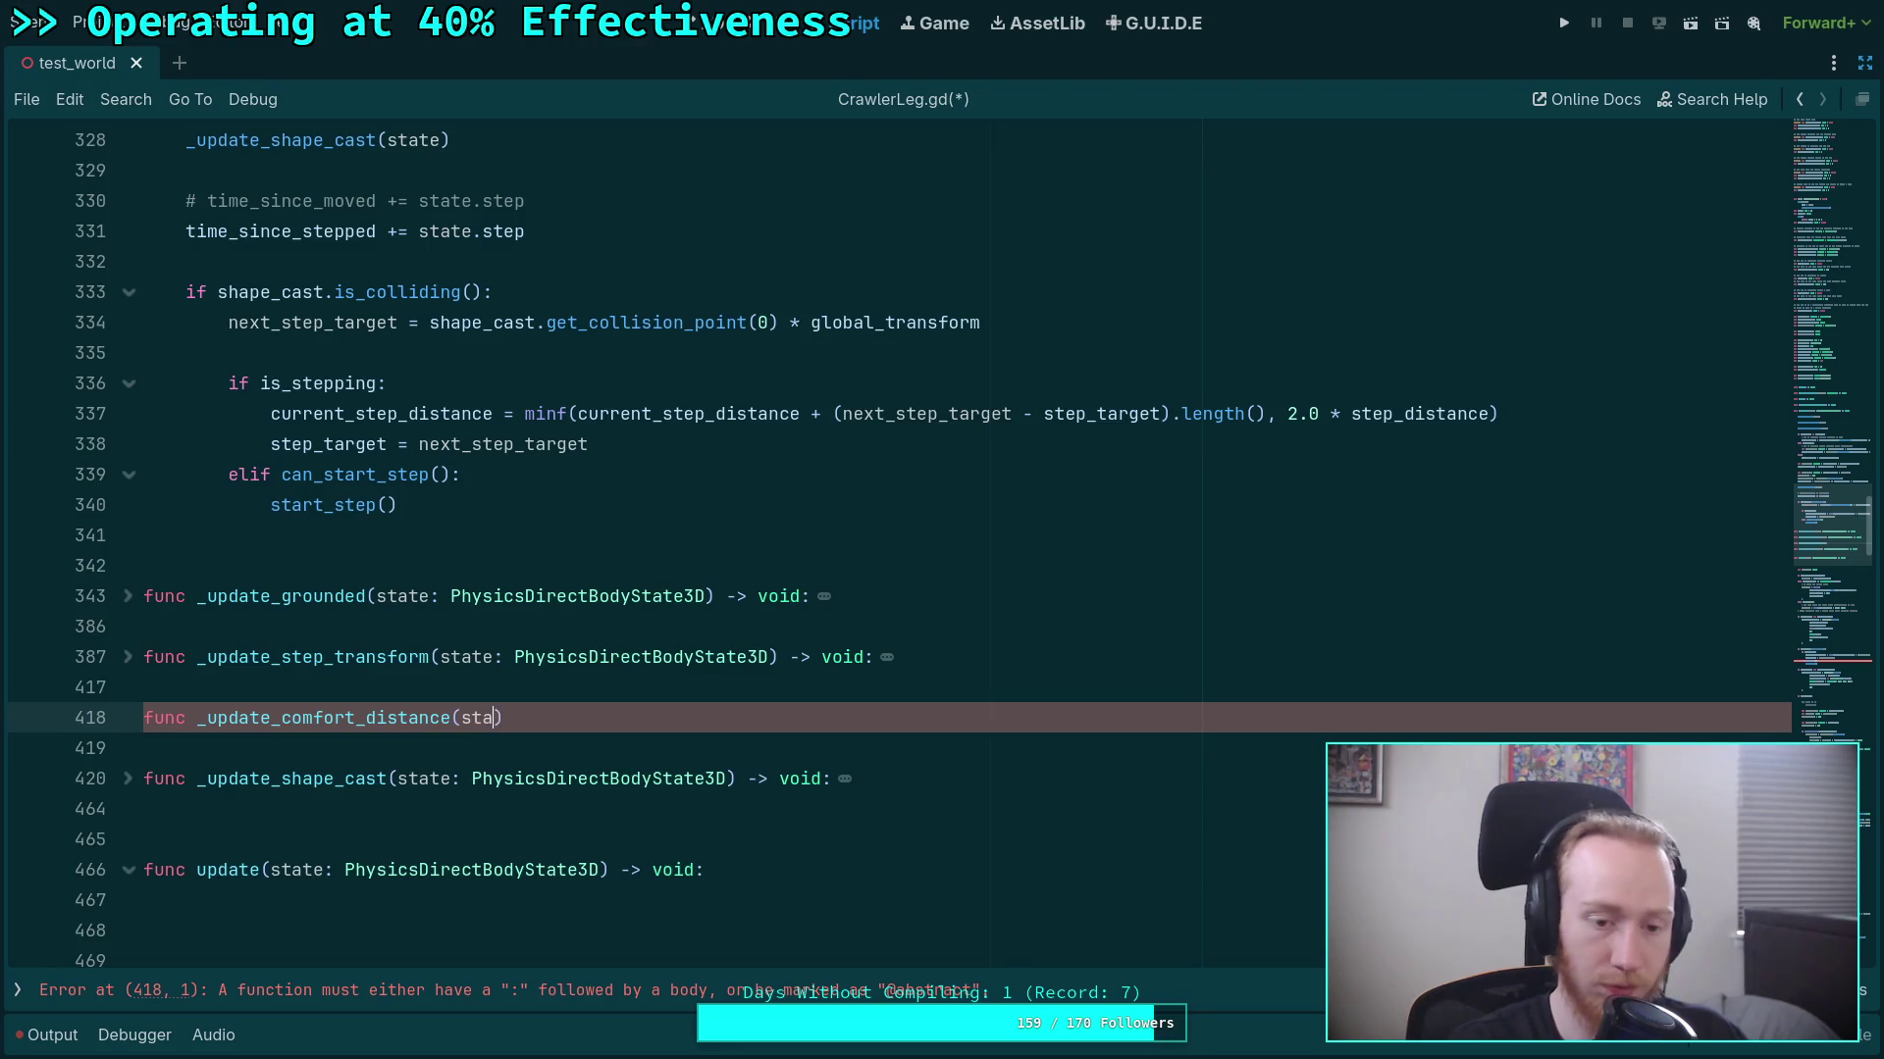
pyautogui.write(' Physics')
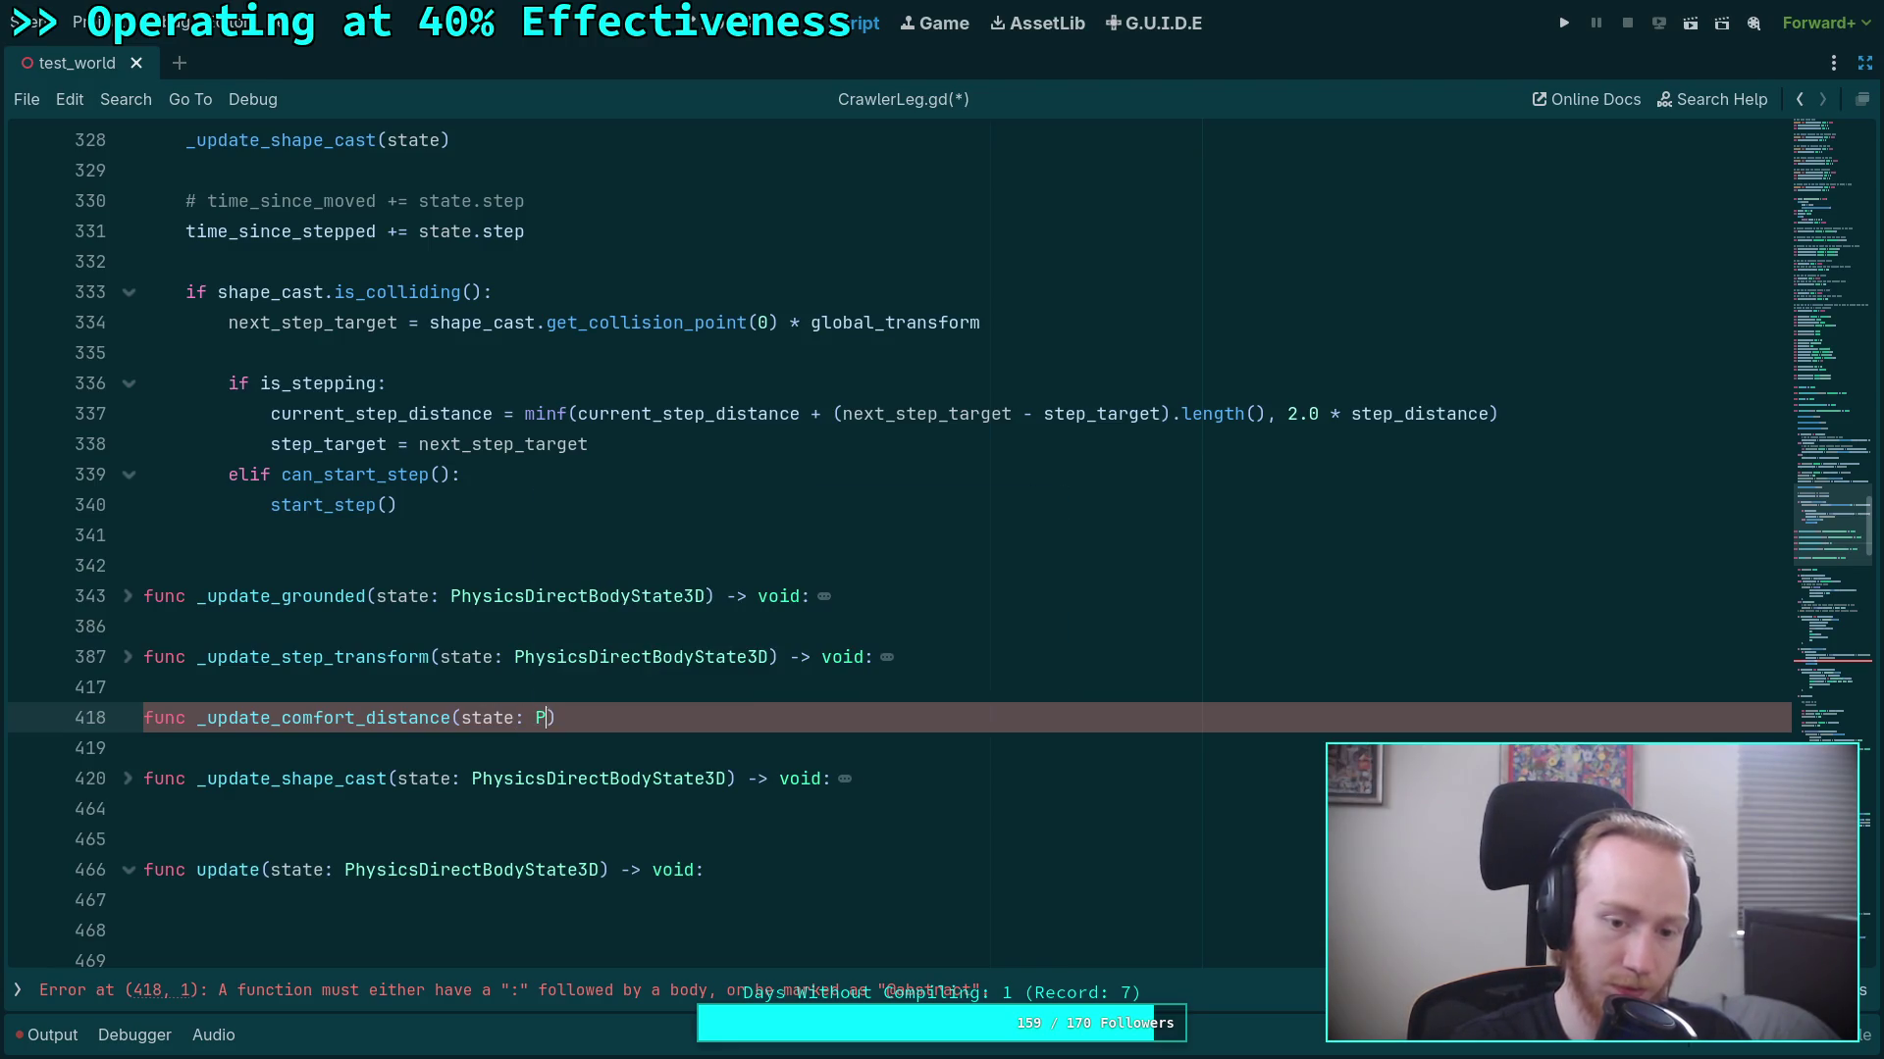
pyautogui.write('D')
pyautogui.press('Down')
pyautogui.press('Down')
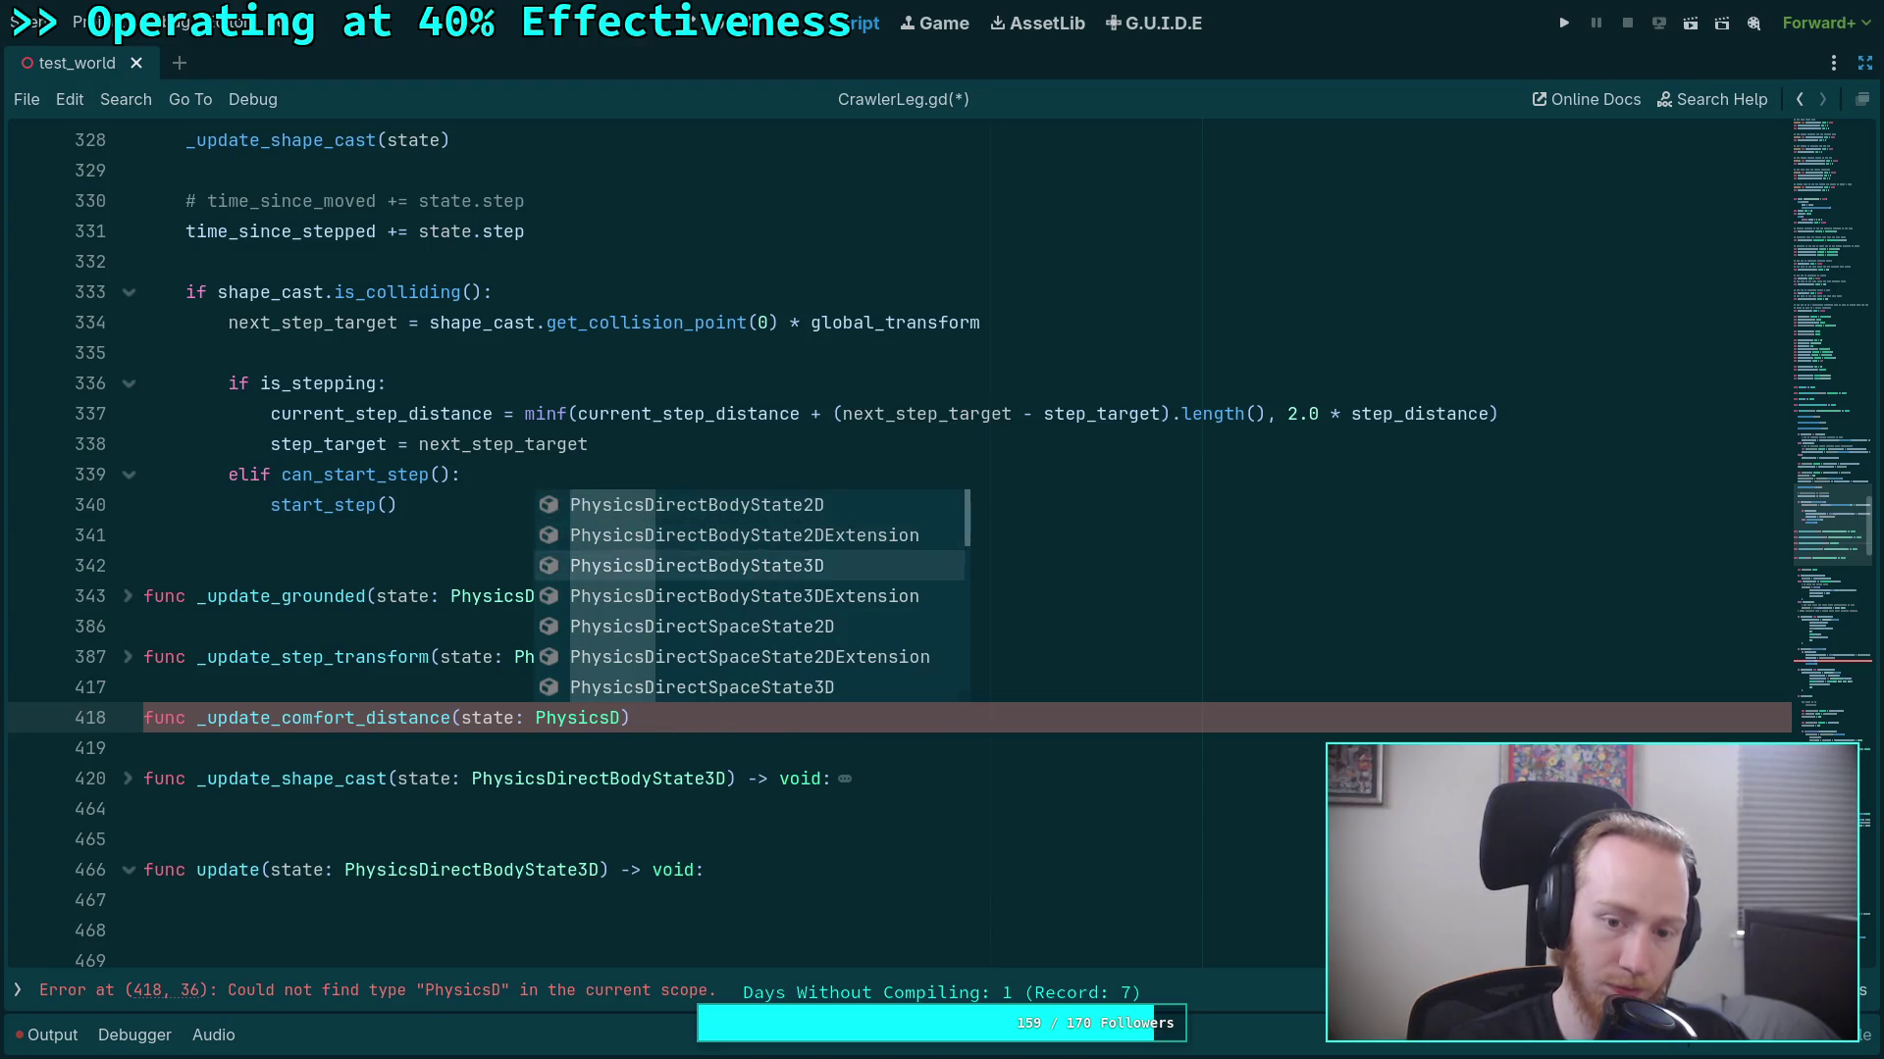
pyautogui.press('Return')
pyautogui.press('Right')
pyautogui.write('s')
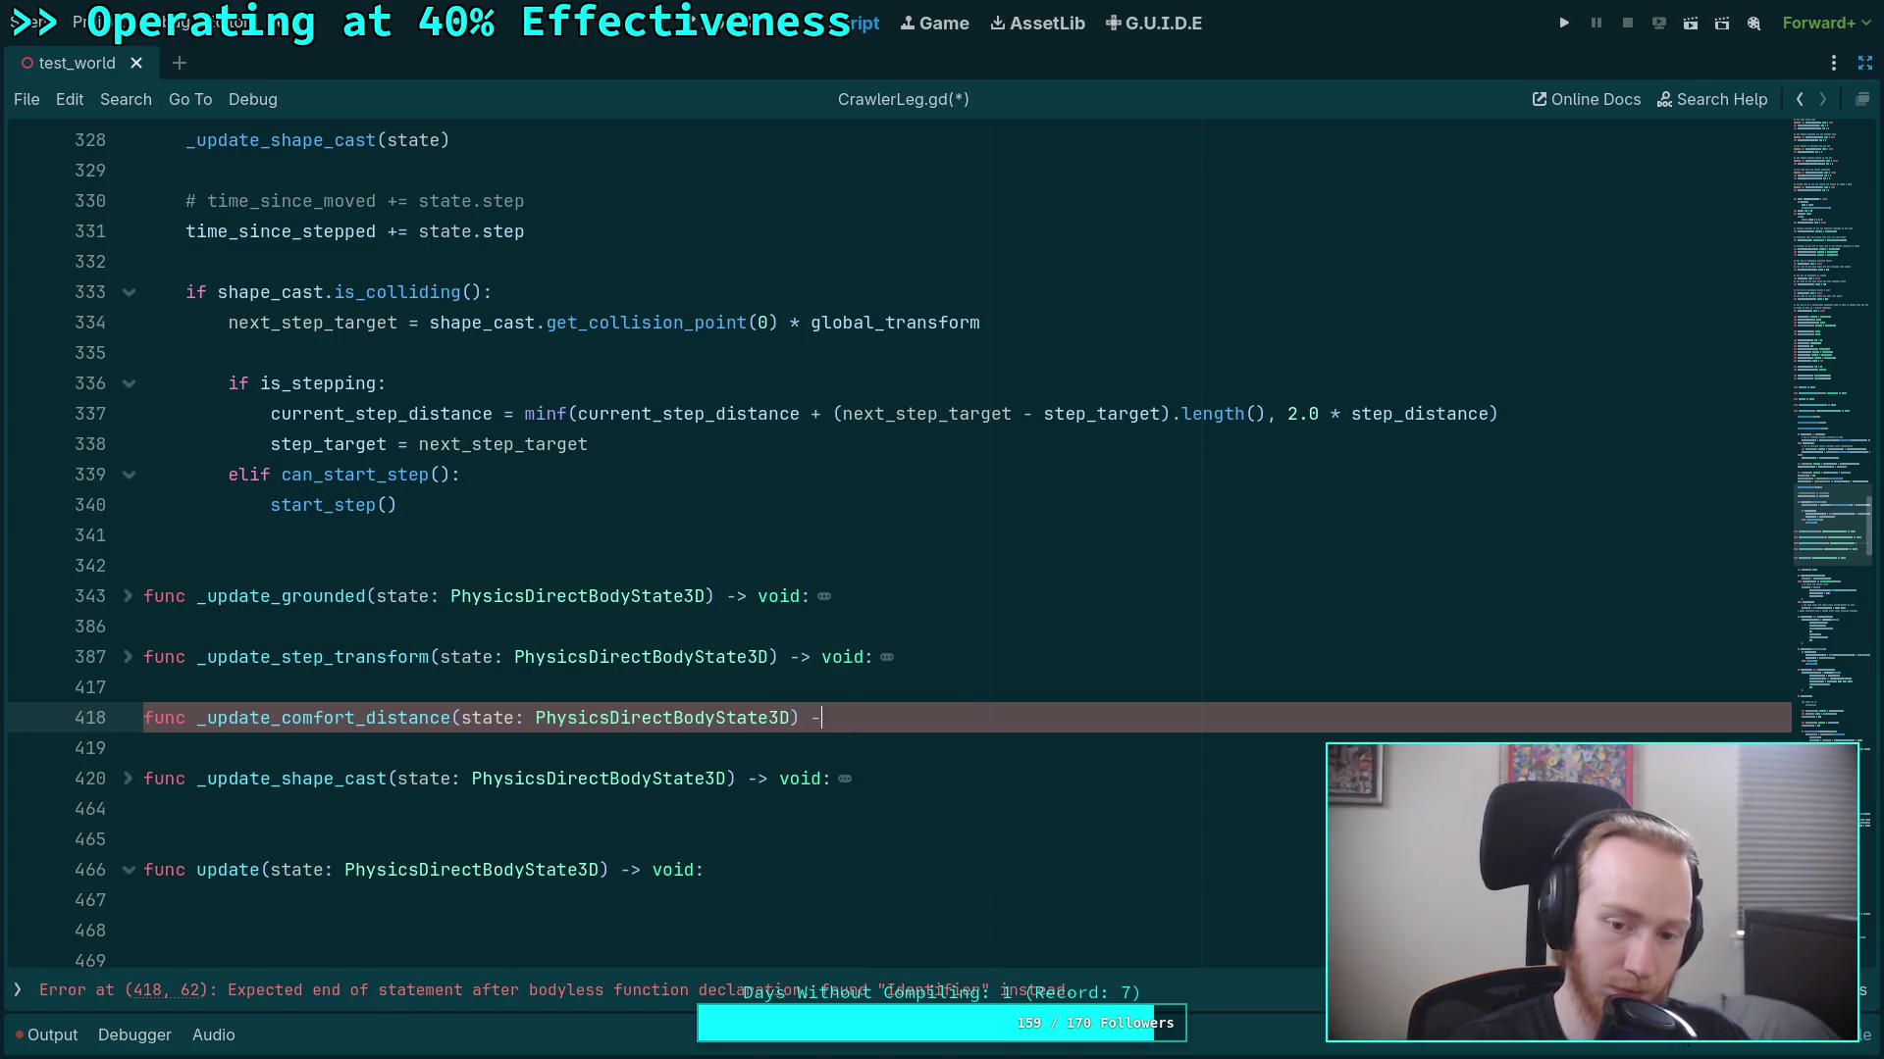
pyautogui.write('oid:')
pyautogui.press('Return')
pyautogui.write('if body.is_stepping: \t\tcomfort_distance = move_toward(comfort_distance, step_distance, state.step * 2.0) \telif step_transform.is_equal_approx(Transform3D.IDENTITY): \t\t# TODO: maybe always move comfort distance? Legs should handle moving targets now. \t\tcomfort_distance = move_toward(comfort_distance, rest_distance, state.step * 2.0)')
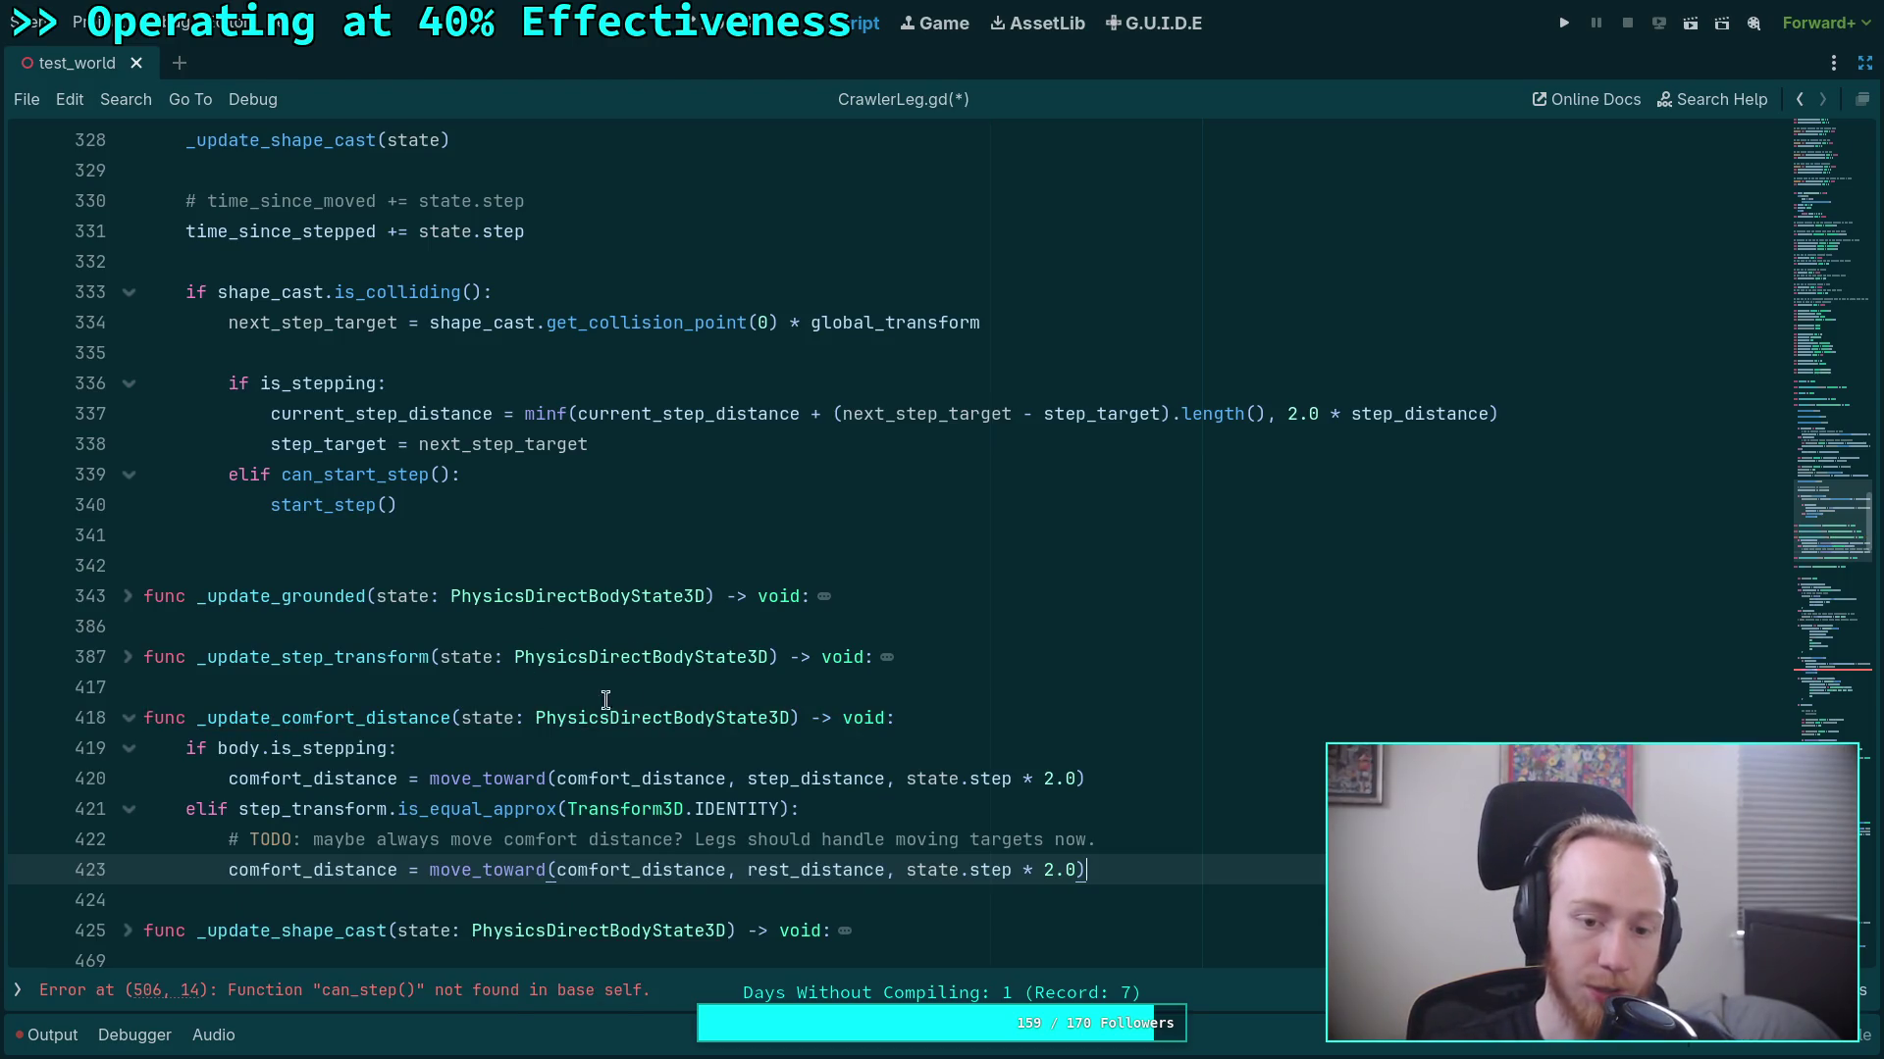
# Change the parameter to step: float and replace state.step with step in both branches.
pyautogui.moveTo(481, 719); pyautogui.dragTo(798, 719)
pyautogui.write('ep: ')
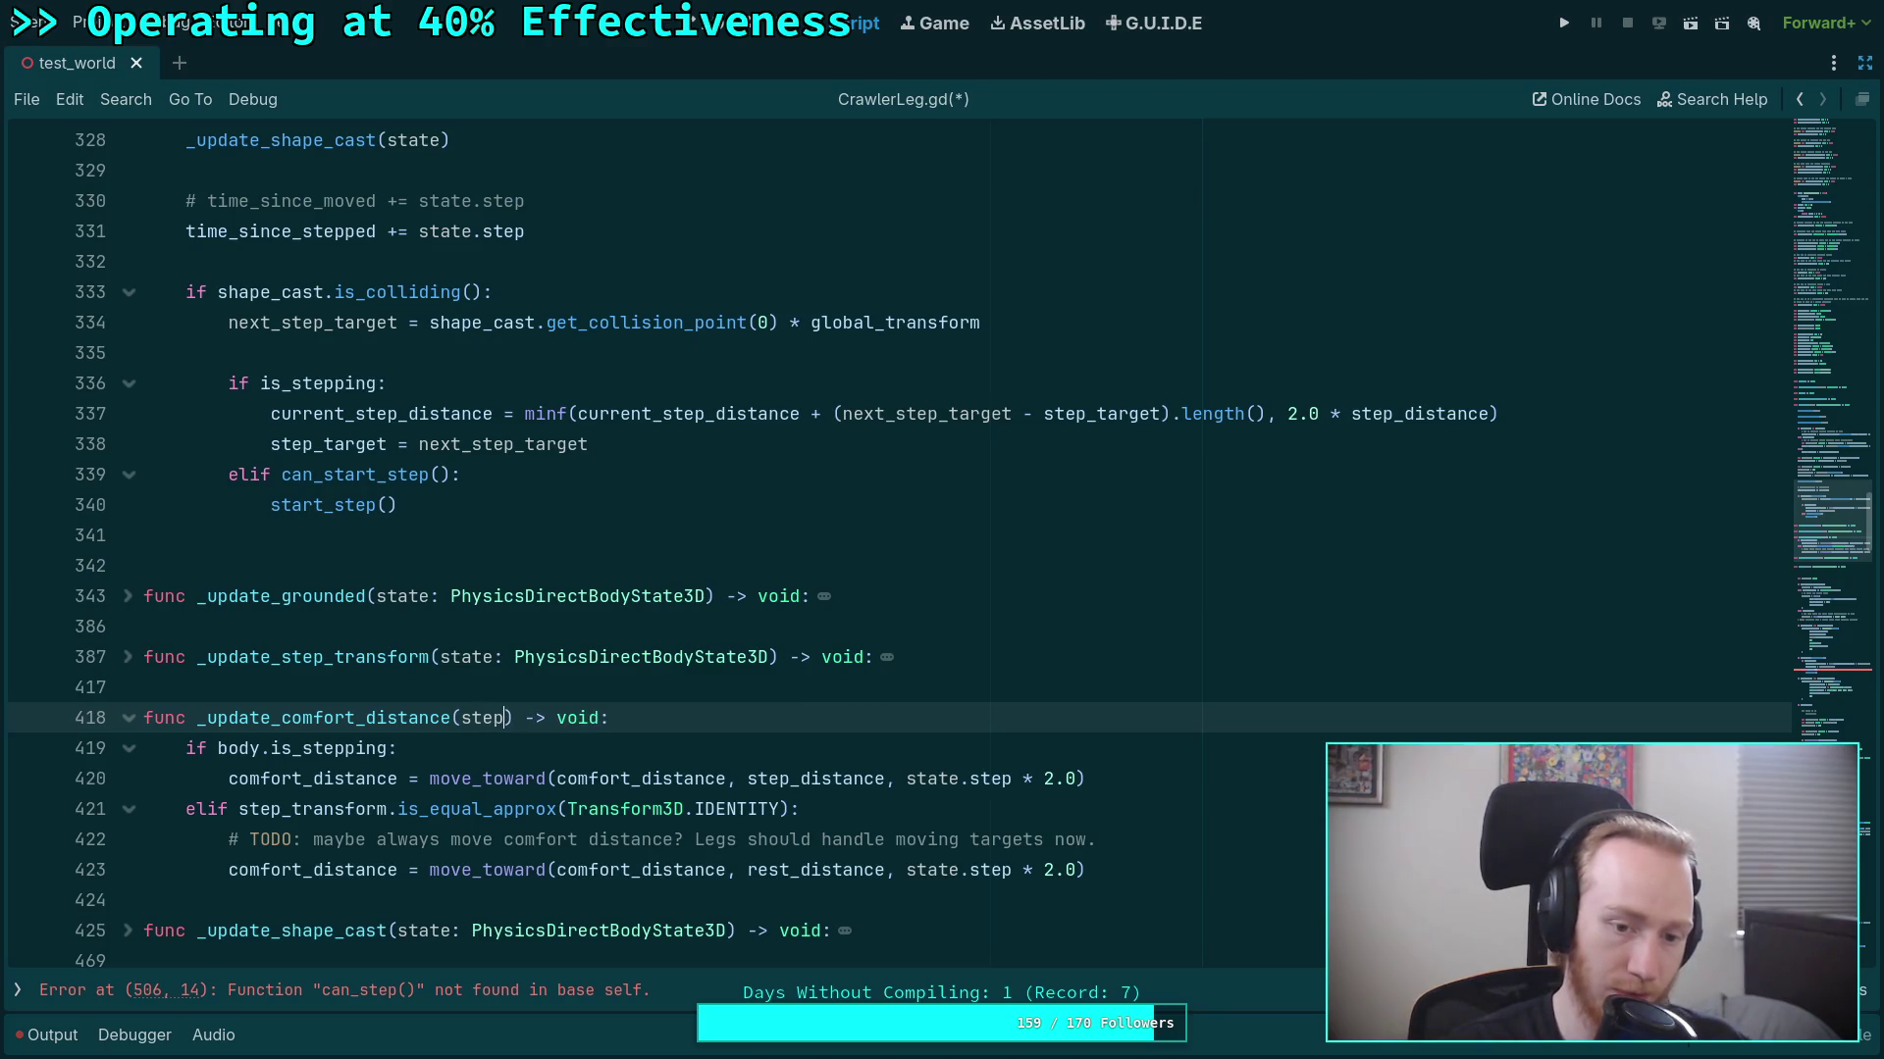
pyautogui.write('float')
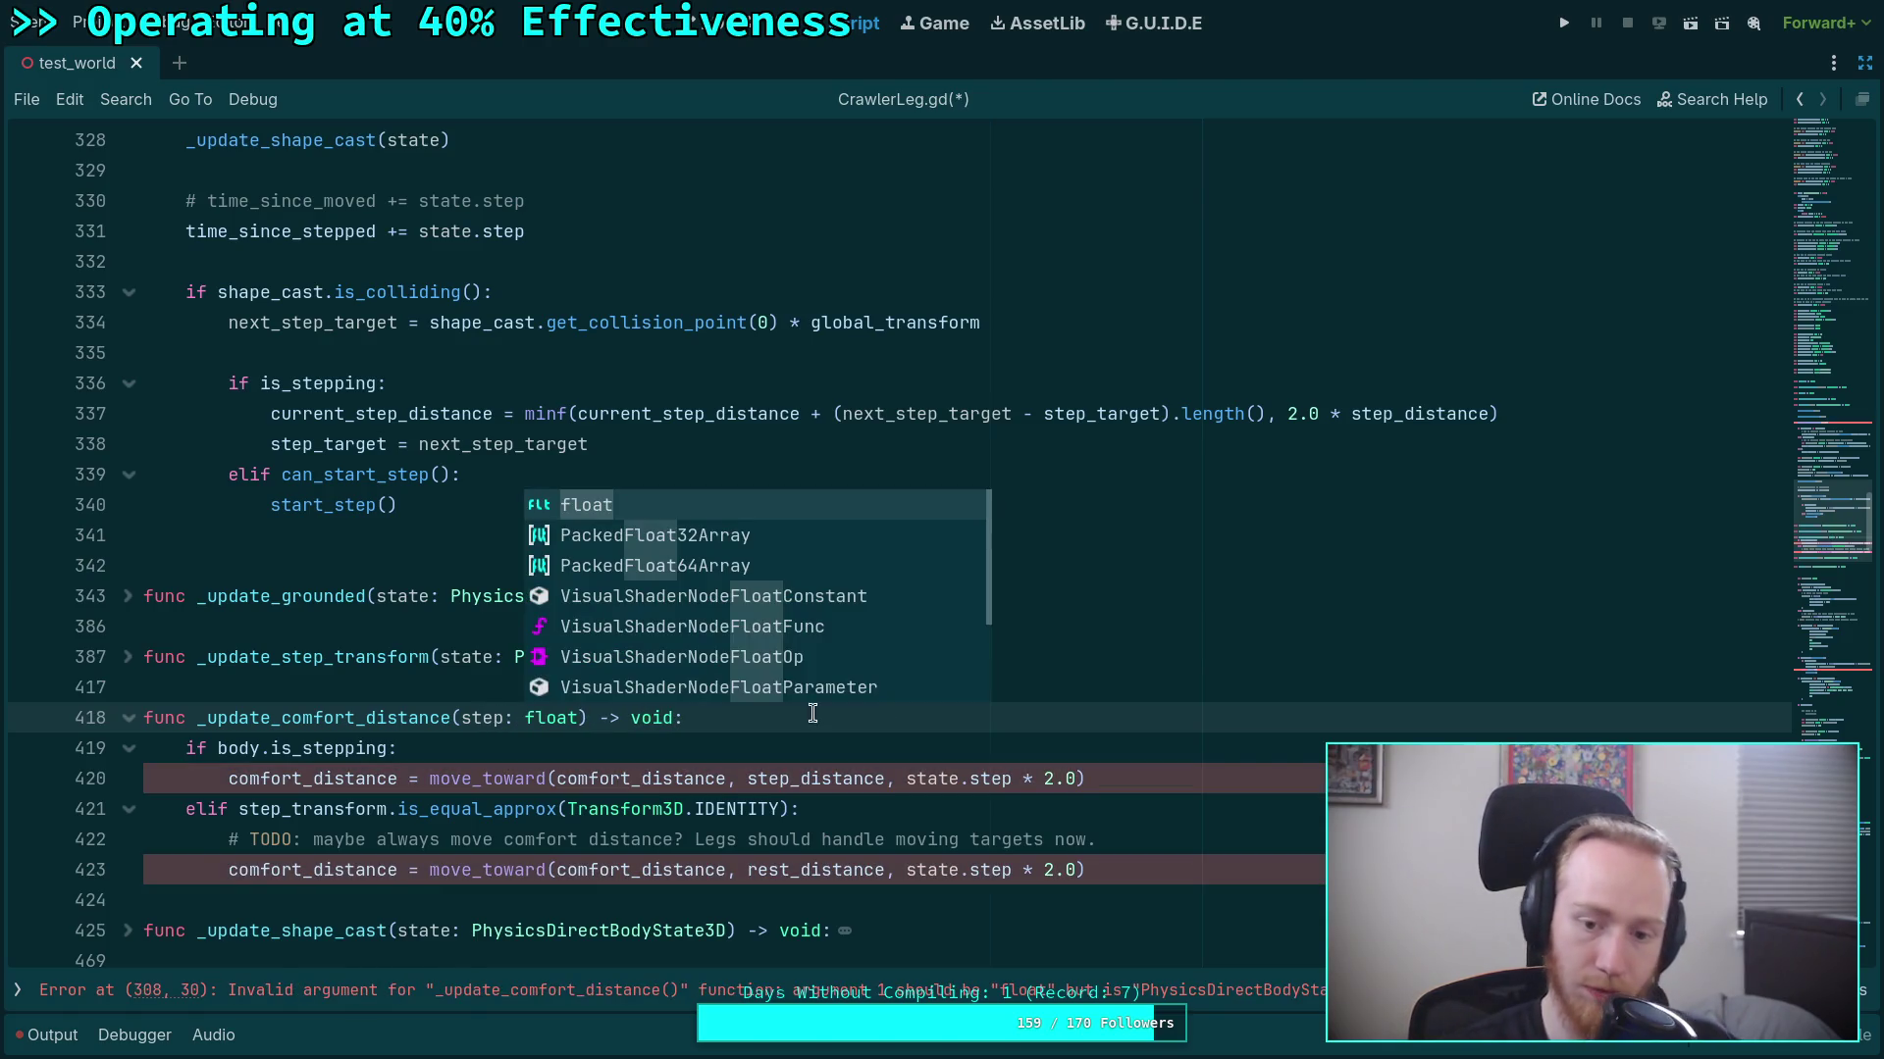
pyautogui.doubleClick(959, 778)
pyautogui.press('Delete')
pyautogui.press('Delete')
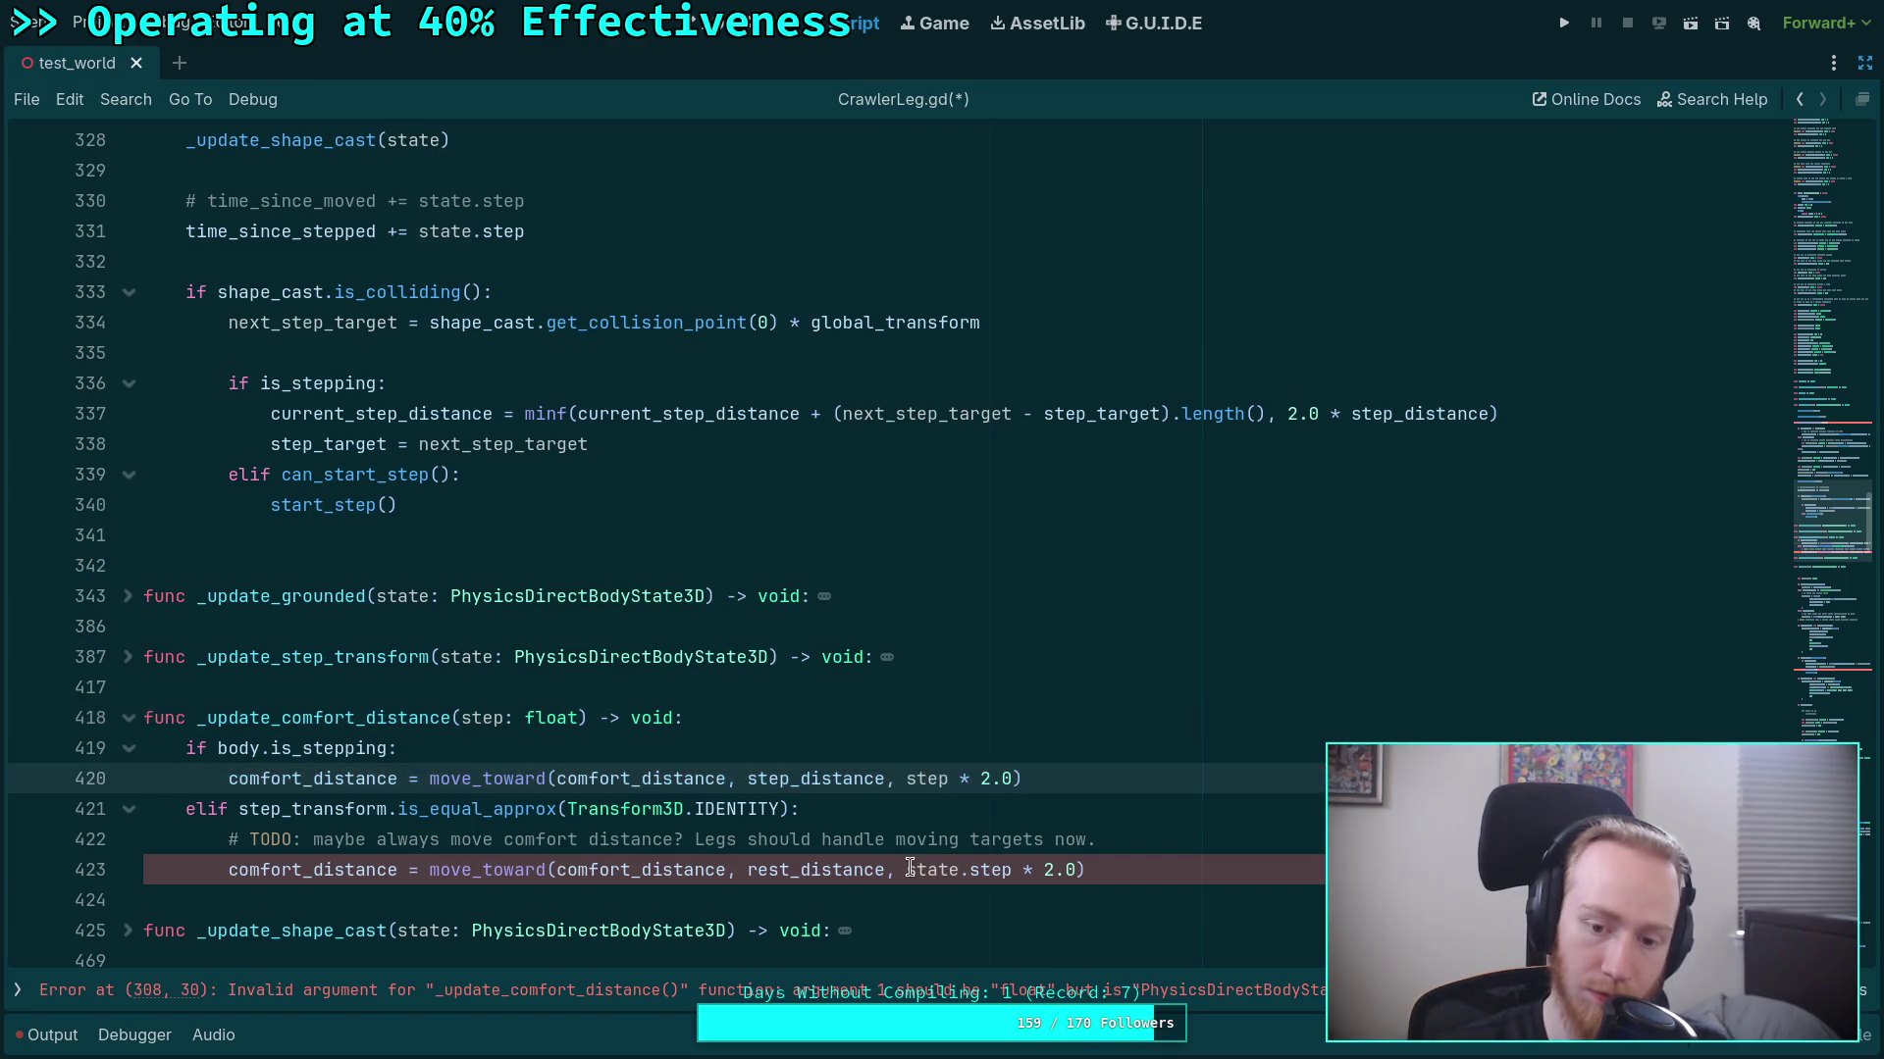
pyautogui.doubleClick(927, 870)
pyautogui.press('Delete')
pyautogui.press('Delete')
# Pass state.step to the _update_comfort_distance call in pre_update.
pyautogui.scroll(2, 422, 343)
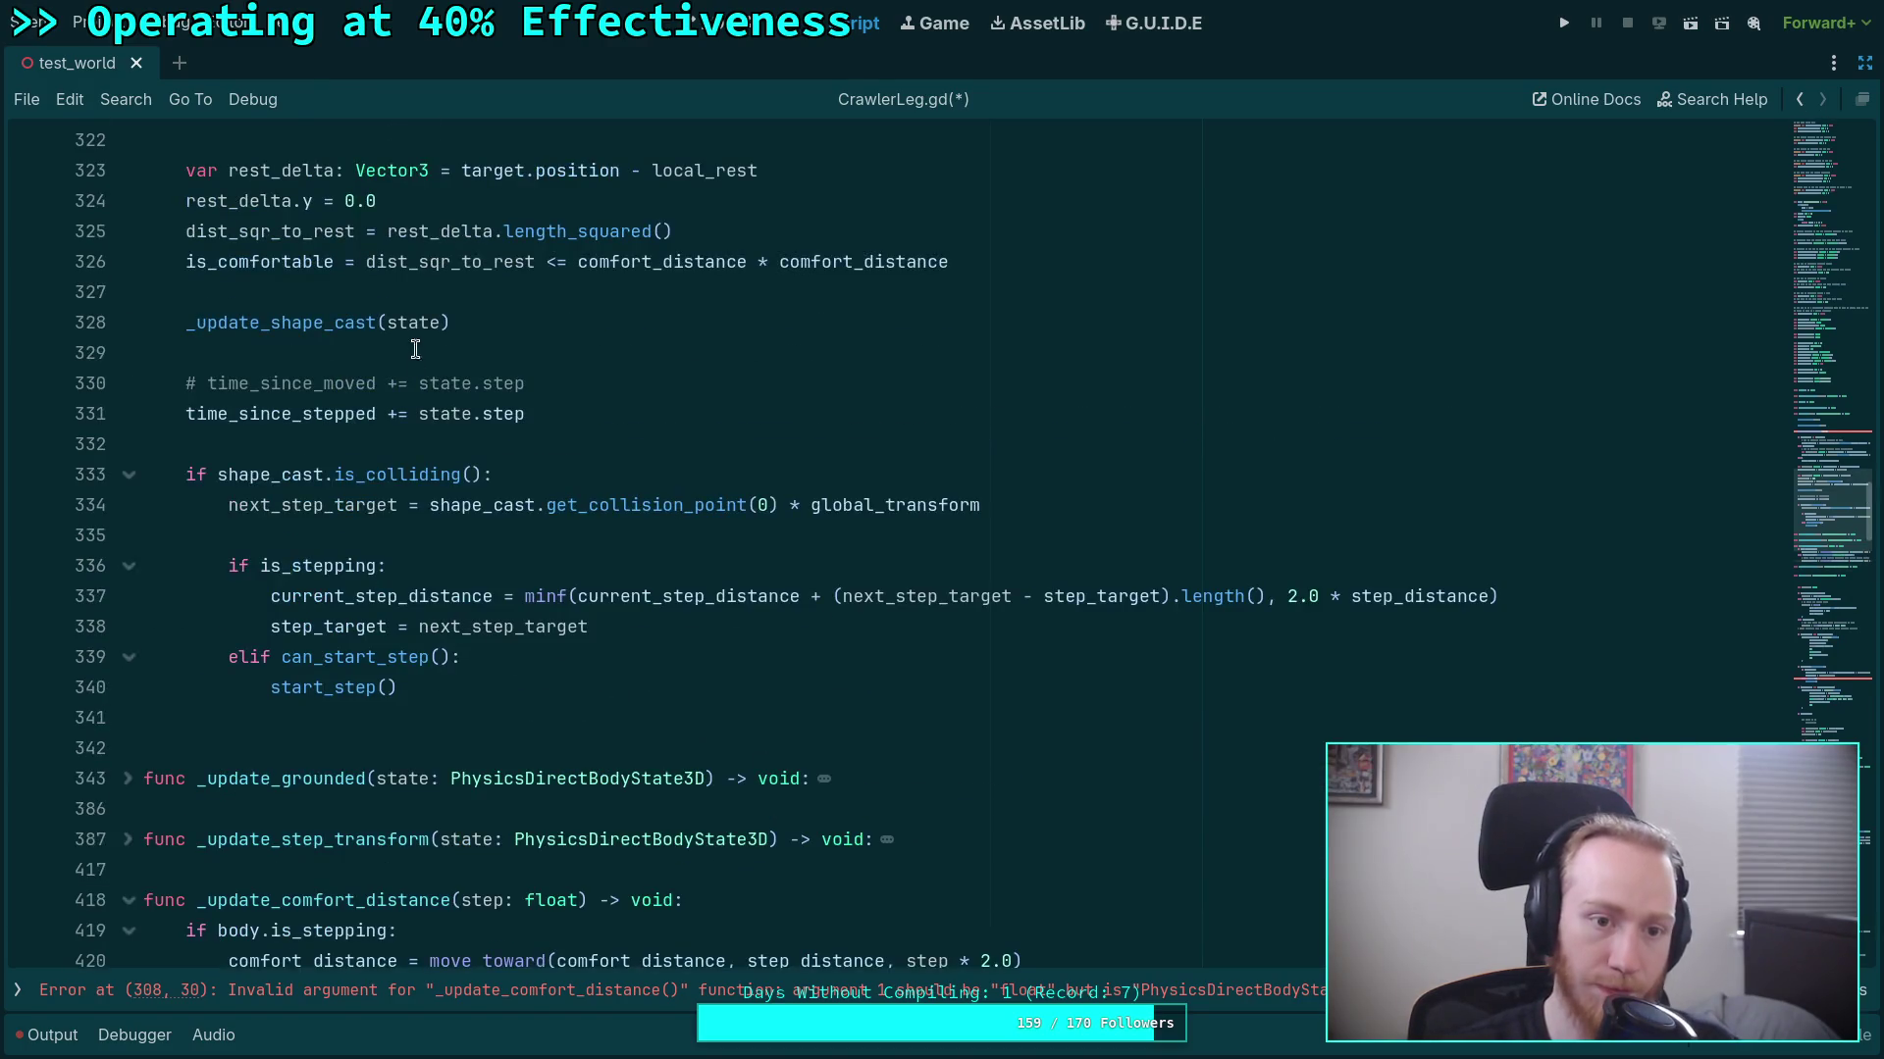
pyautogui.scroll(5, 451, 461)
pyautogui.scroll(1, 450, 461)
pyautogui.click(511, 261)
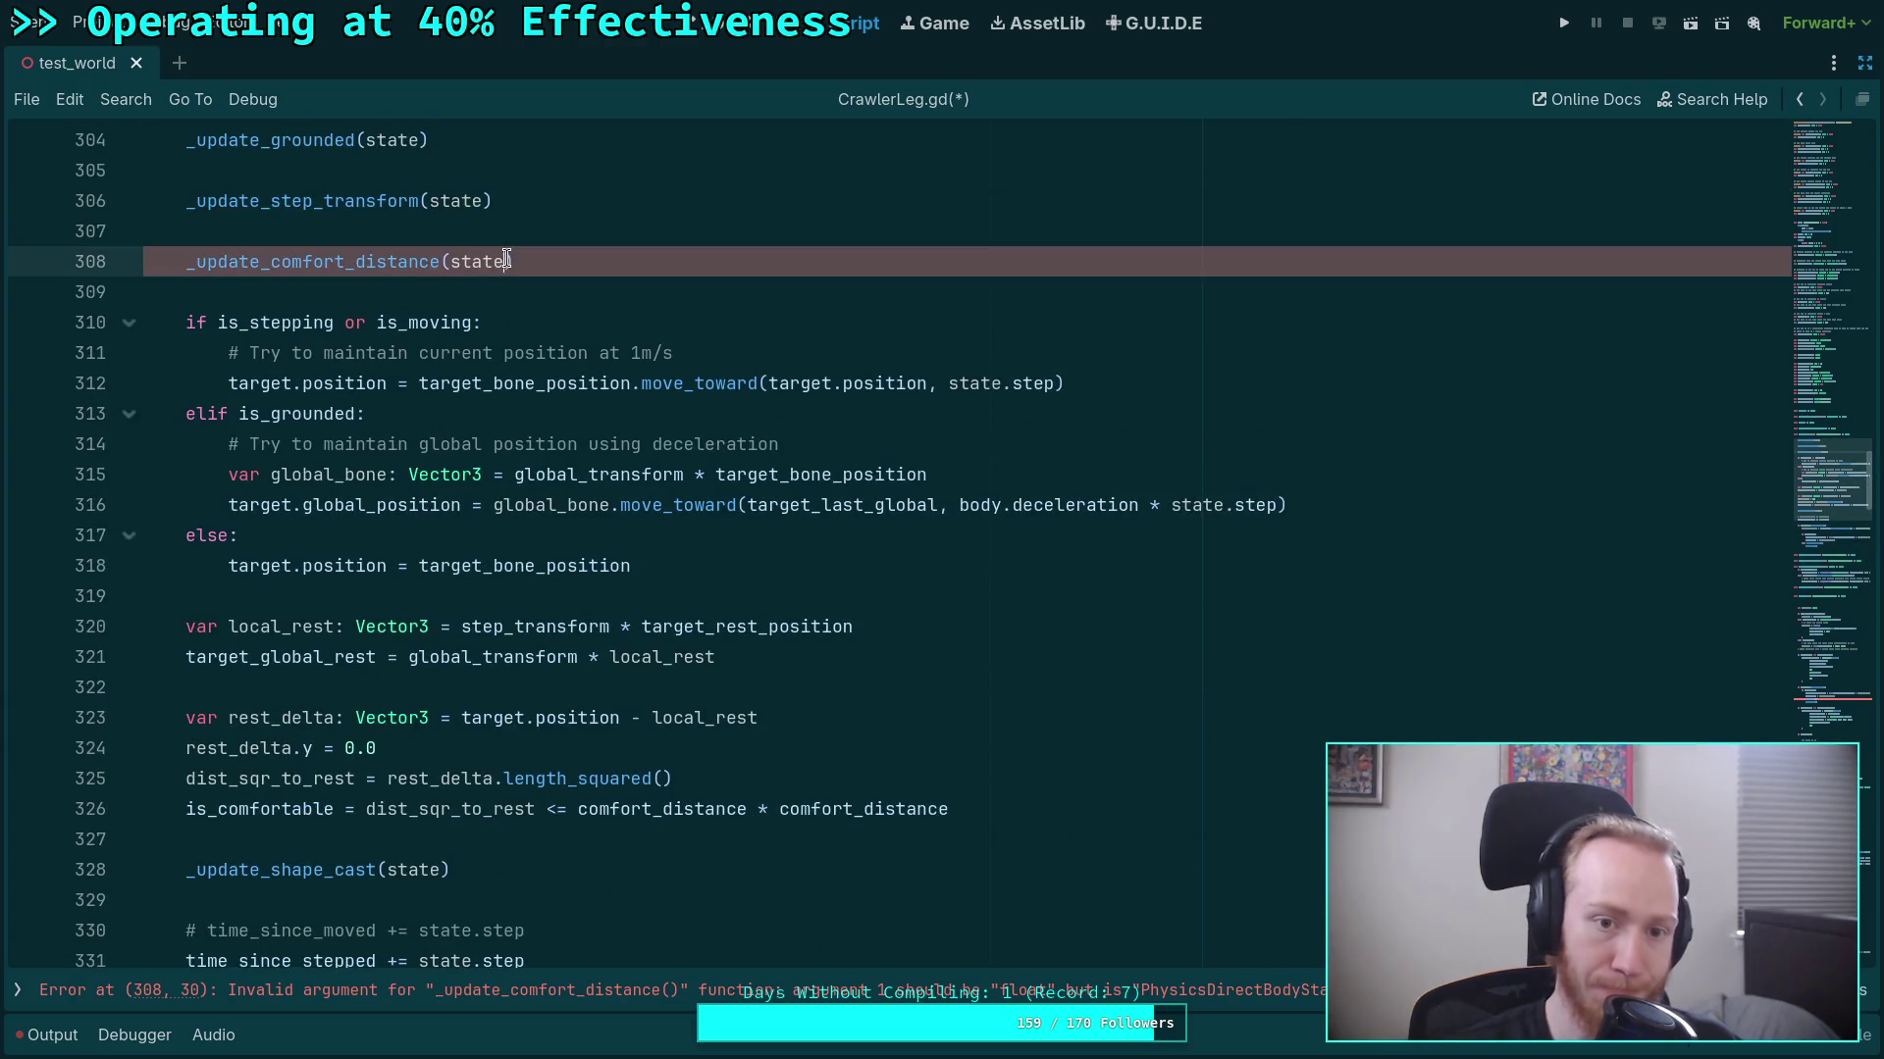
pyautogui.write('.ste')
pyautogui.press('Return')
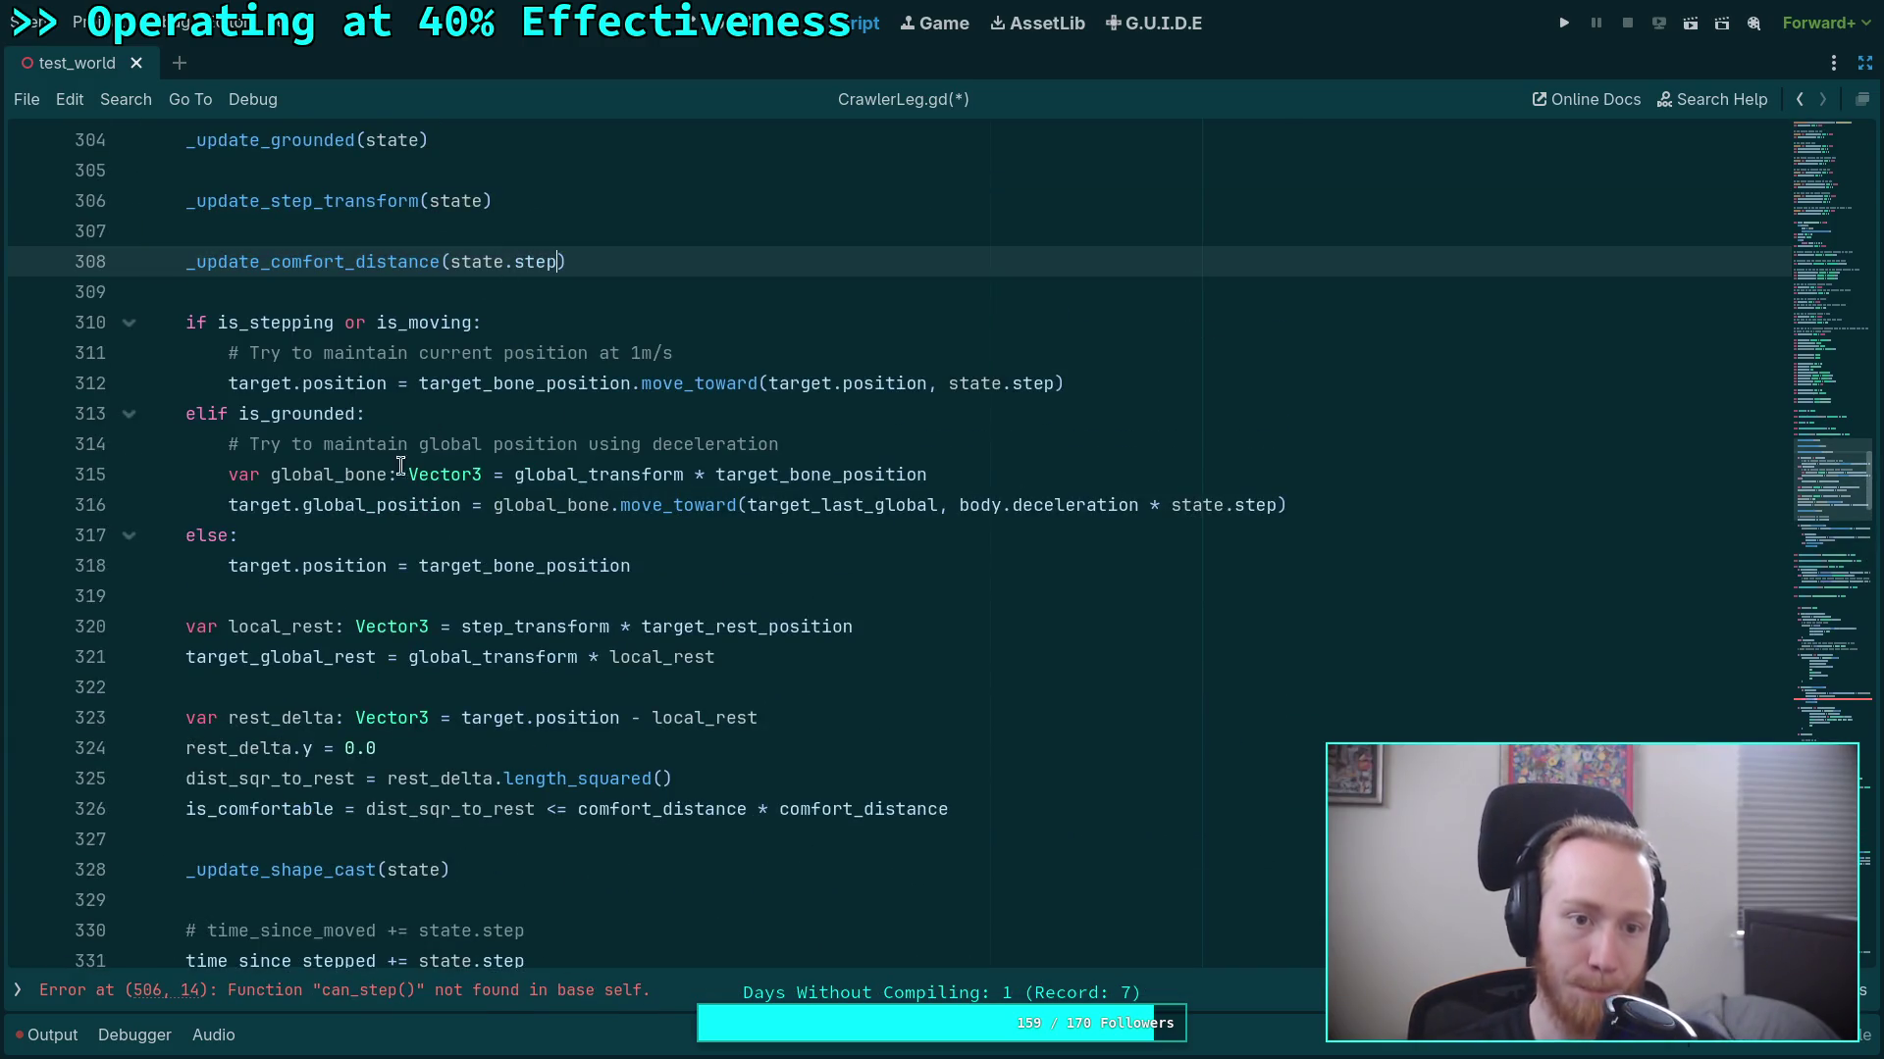
pyautogui.doubleClick(312, 200)
# Unfold _update_step_transform at line 387 and scroll through its body, ending in its header.
pyautogui.scroll(-11, 137, 394)
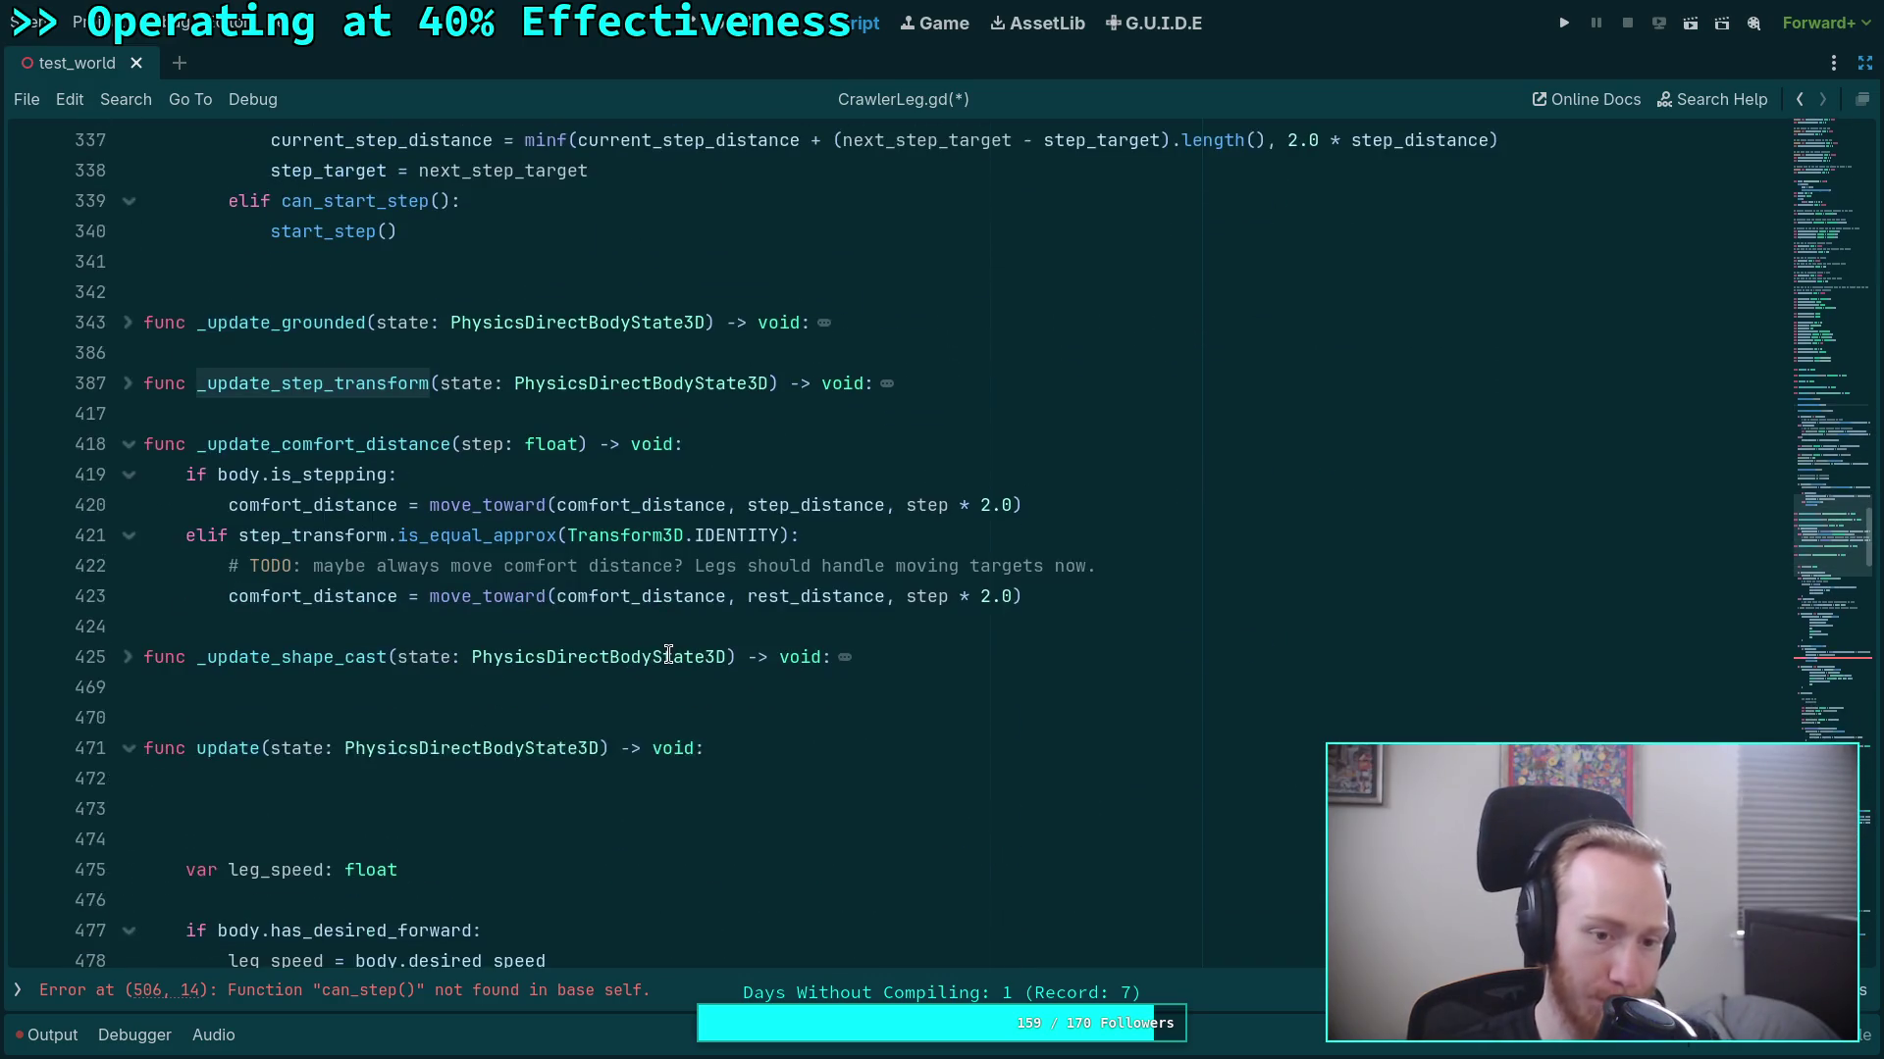
pyautogui.click(128, 384)
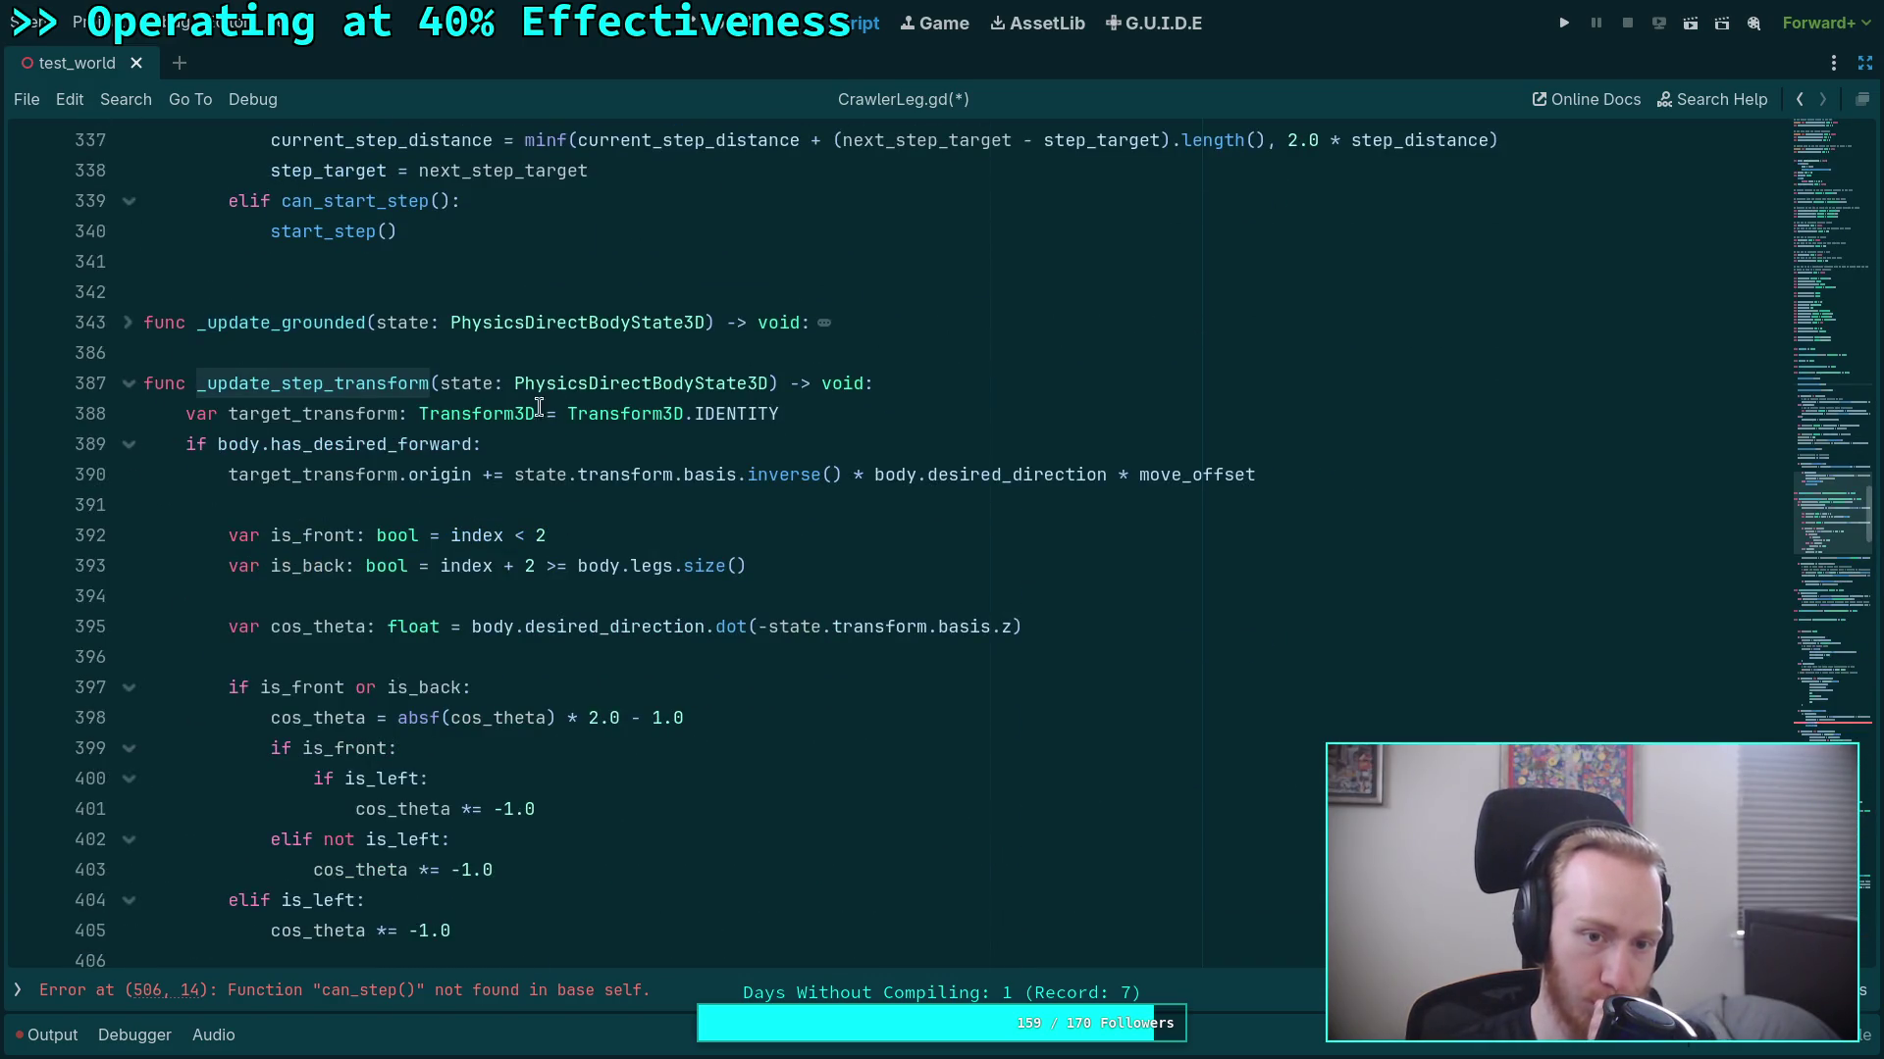
pyautogui.scroll(-20, 898, 811)
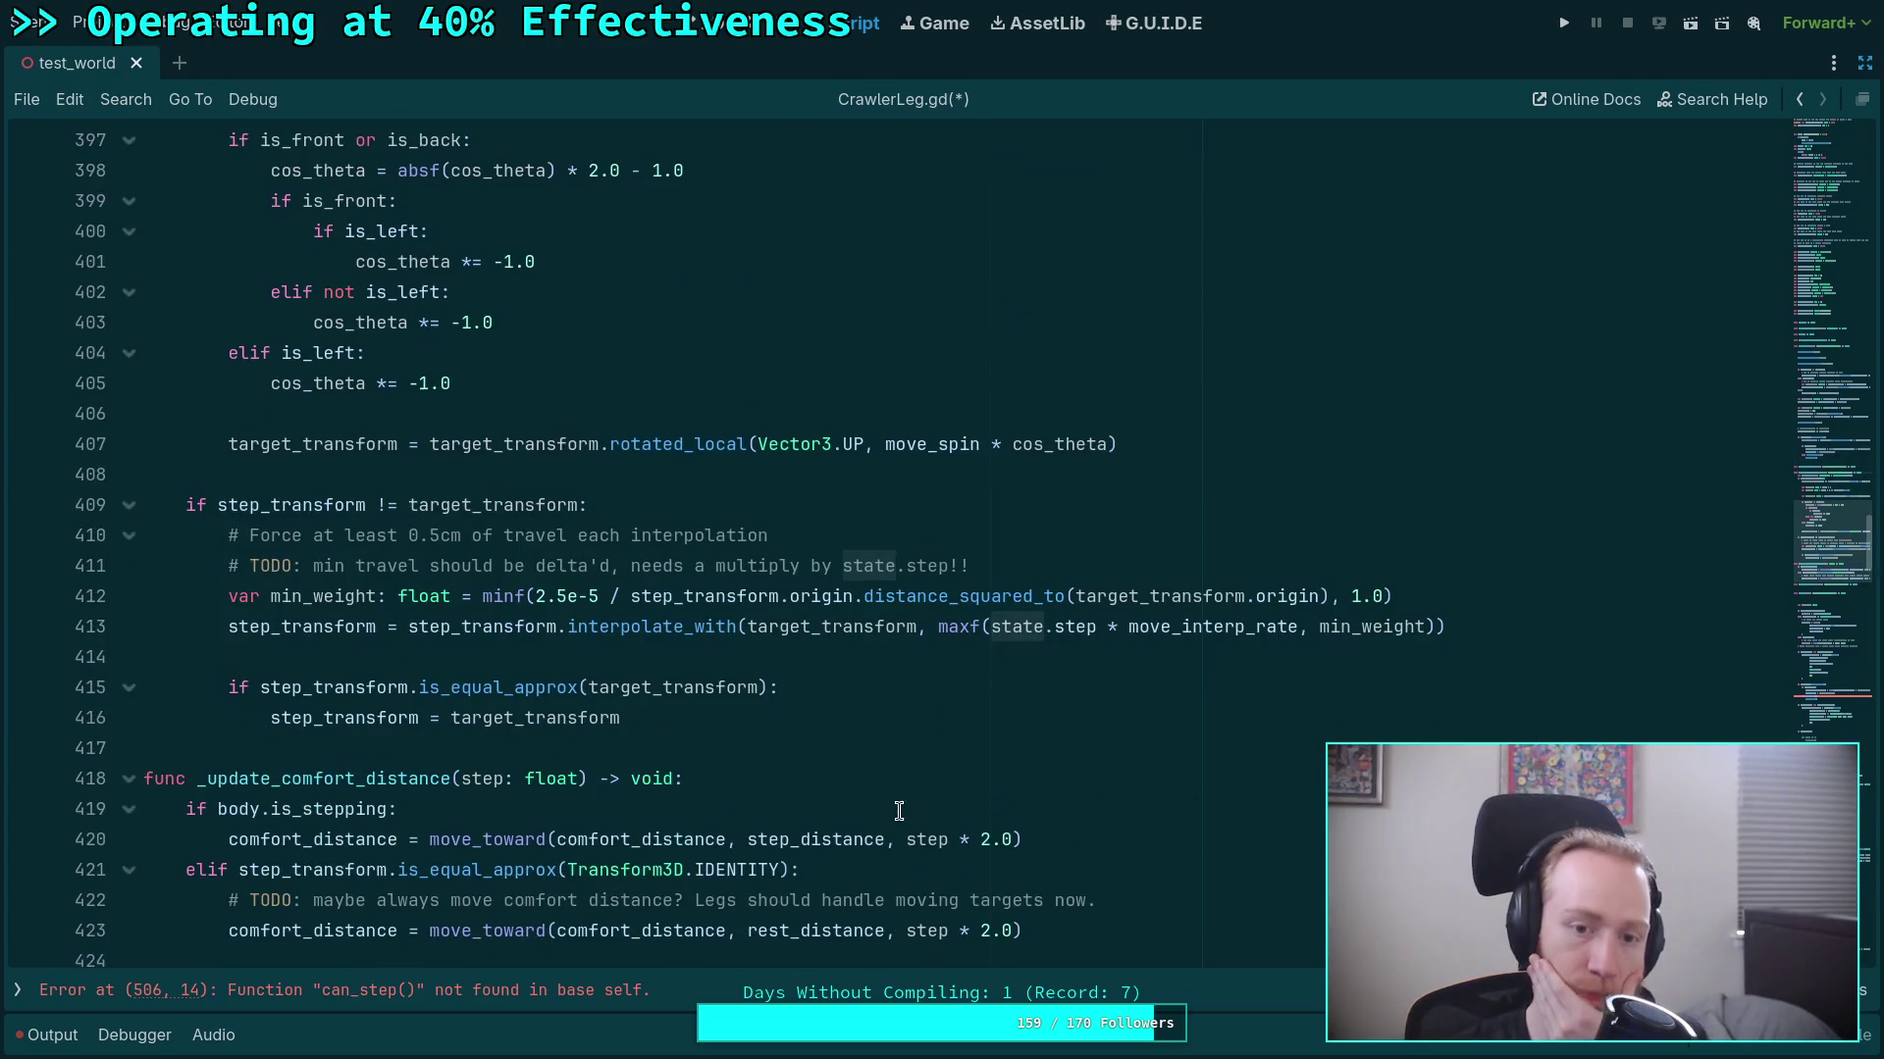
pyautogui.scroll(20, 853, 785)
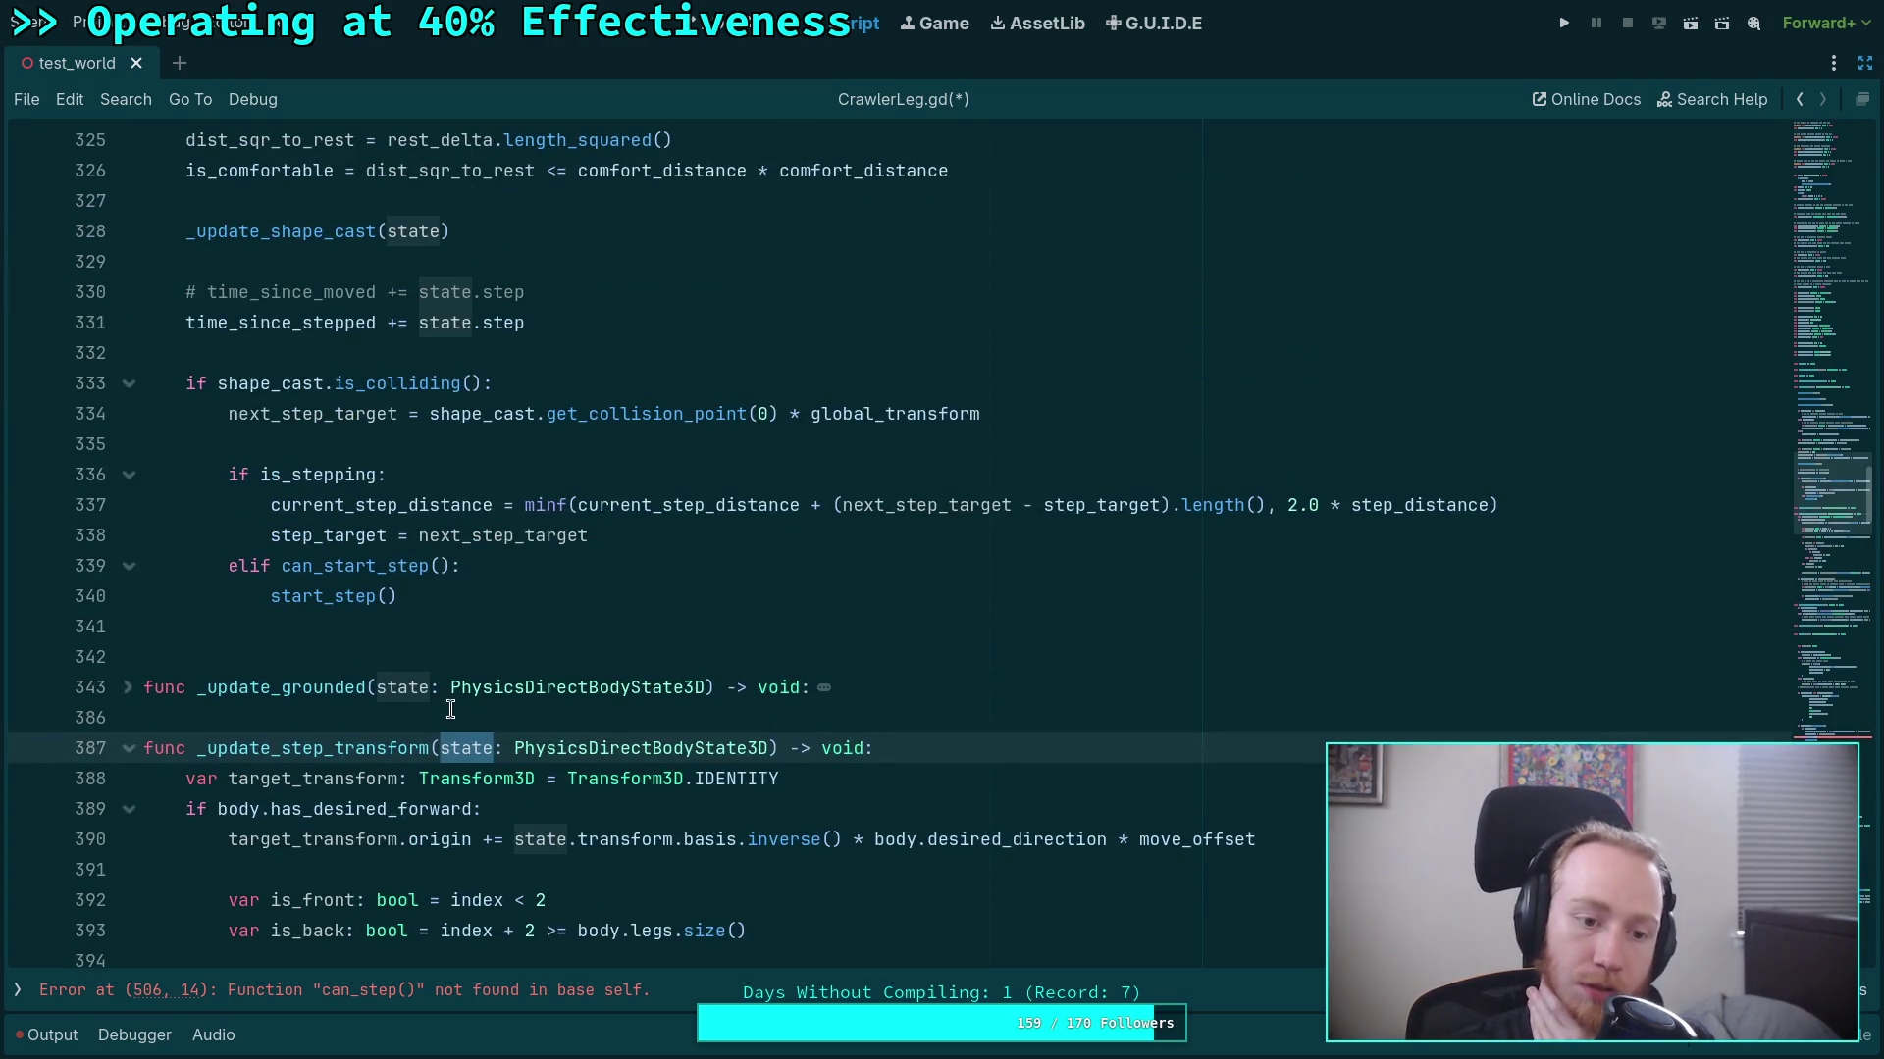
pyautogui.click(128, 748)
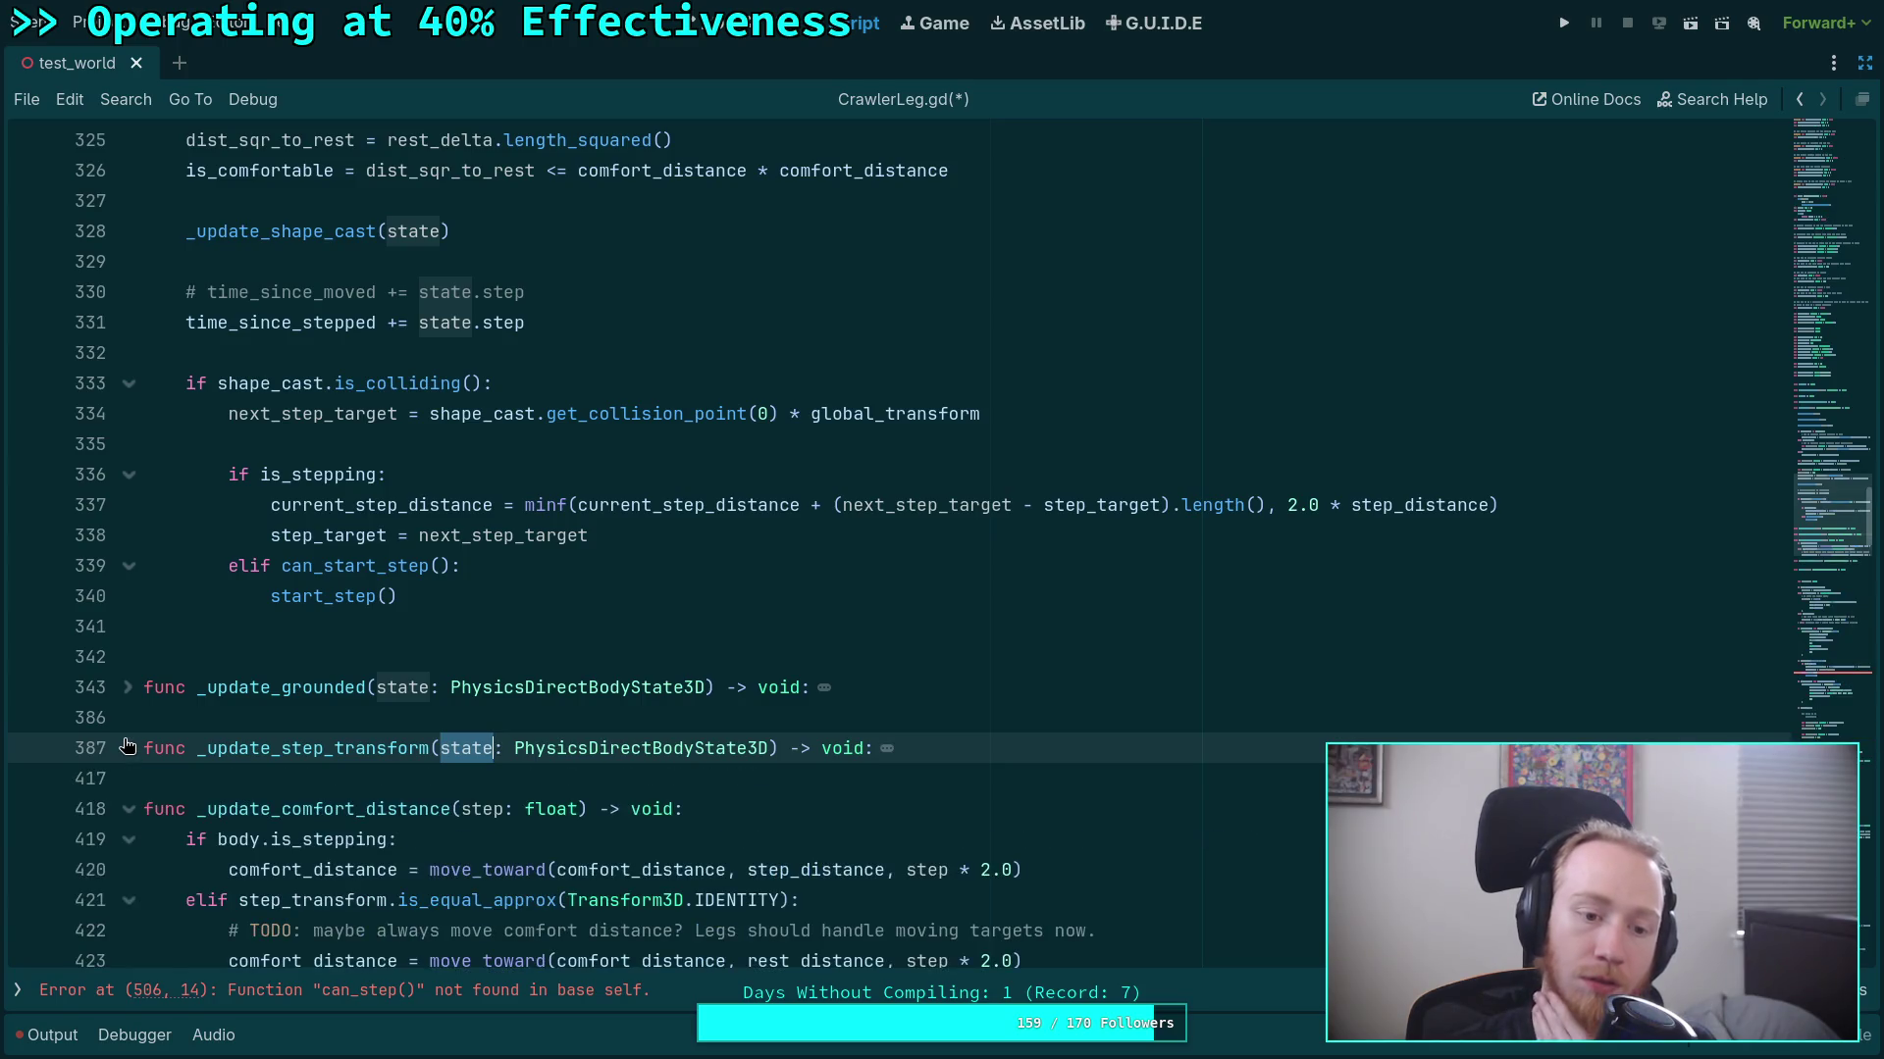
pyautogui.click(129, 748)
pyautogui.scroll(-5, 495, 780)
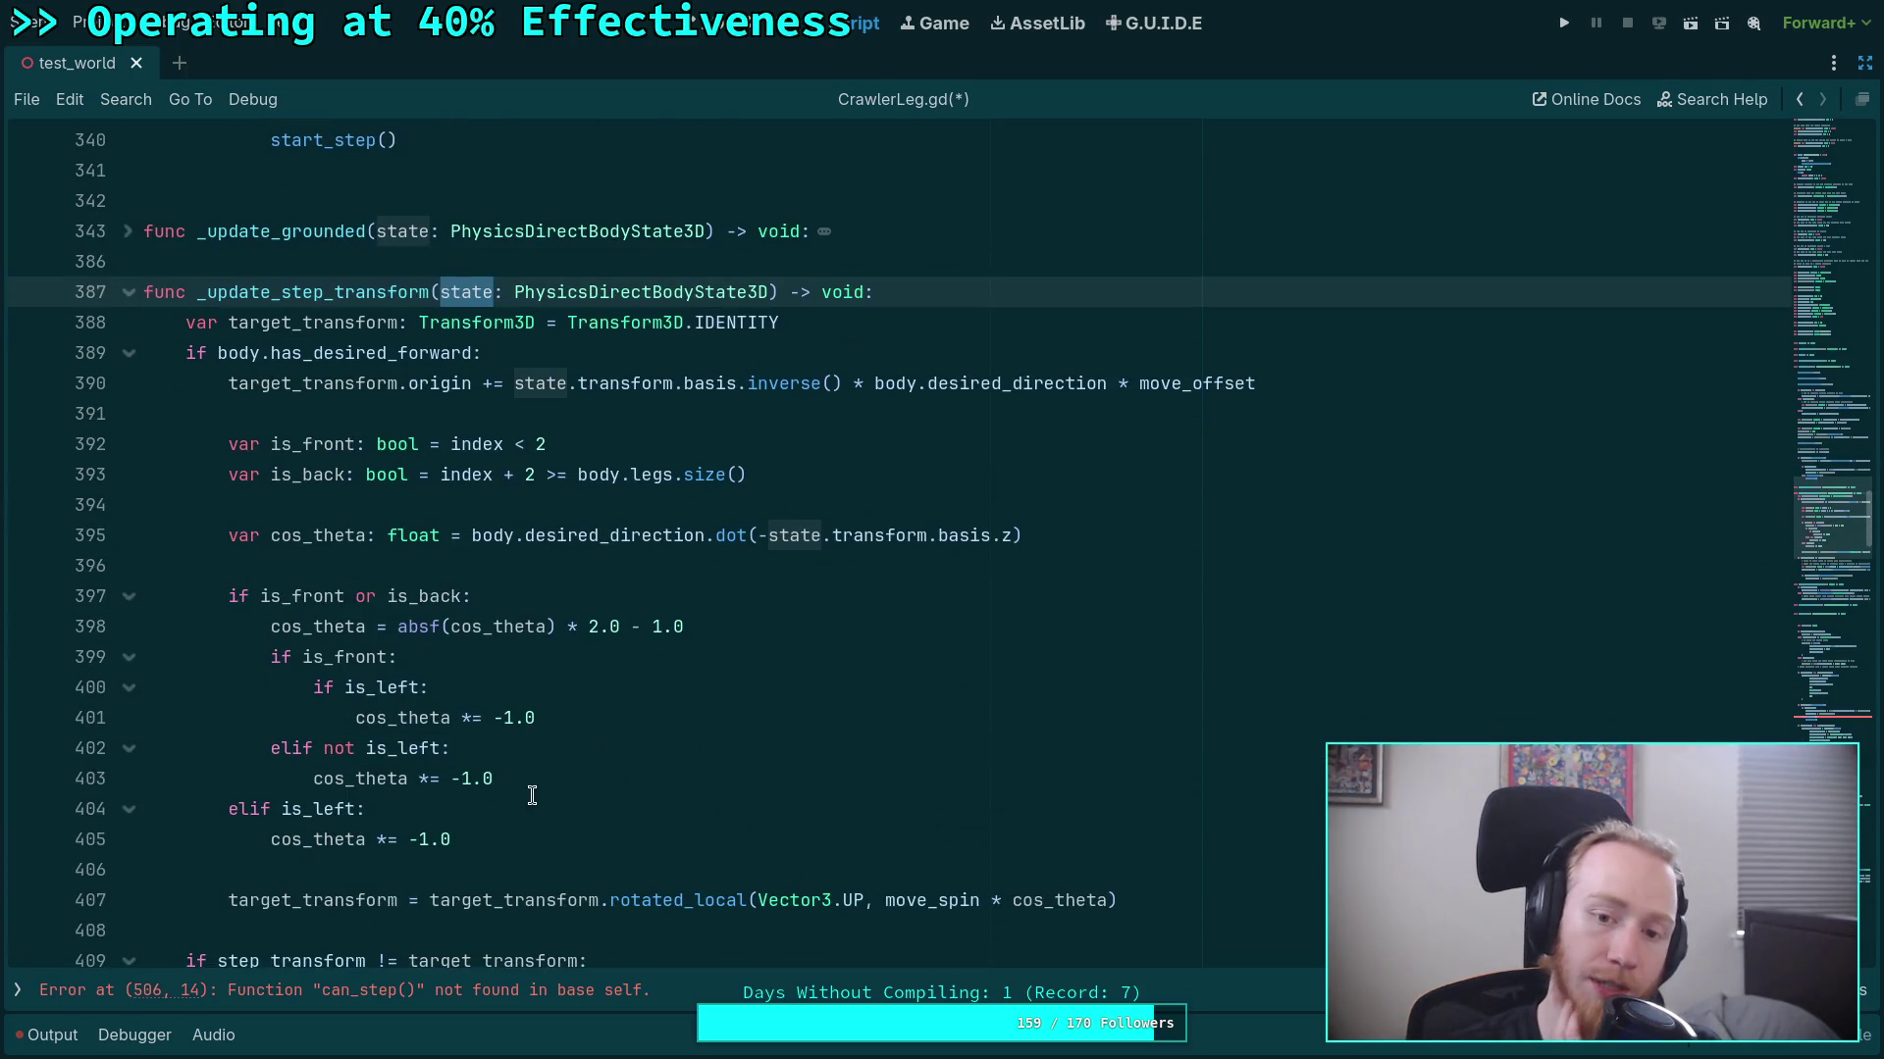
pyautogui.scroll(-19, 532, 794)
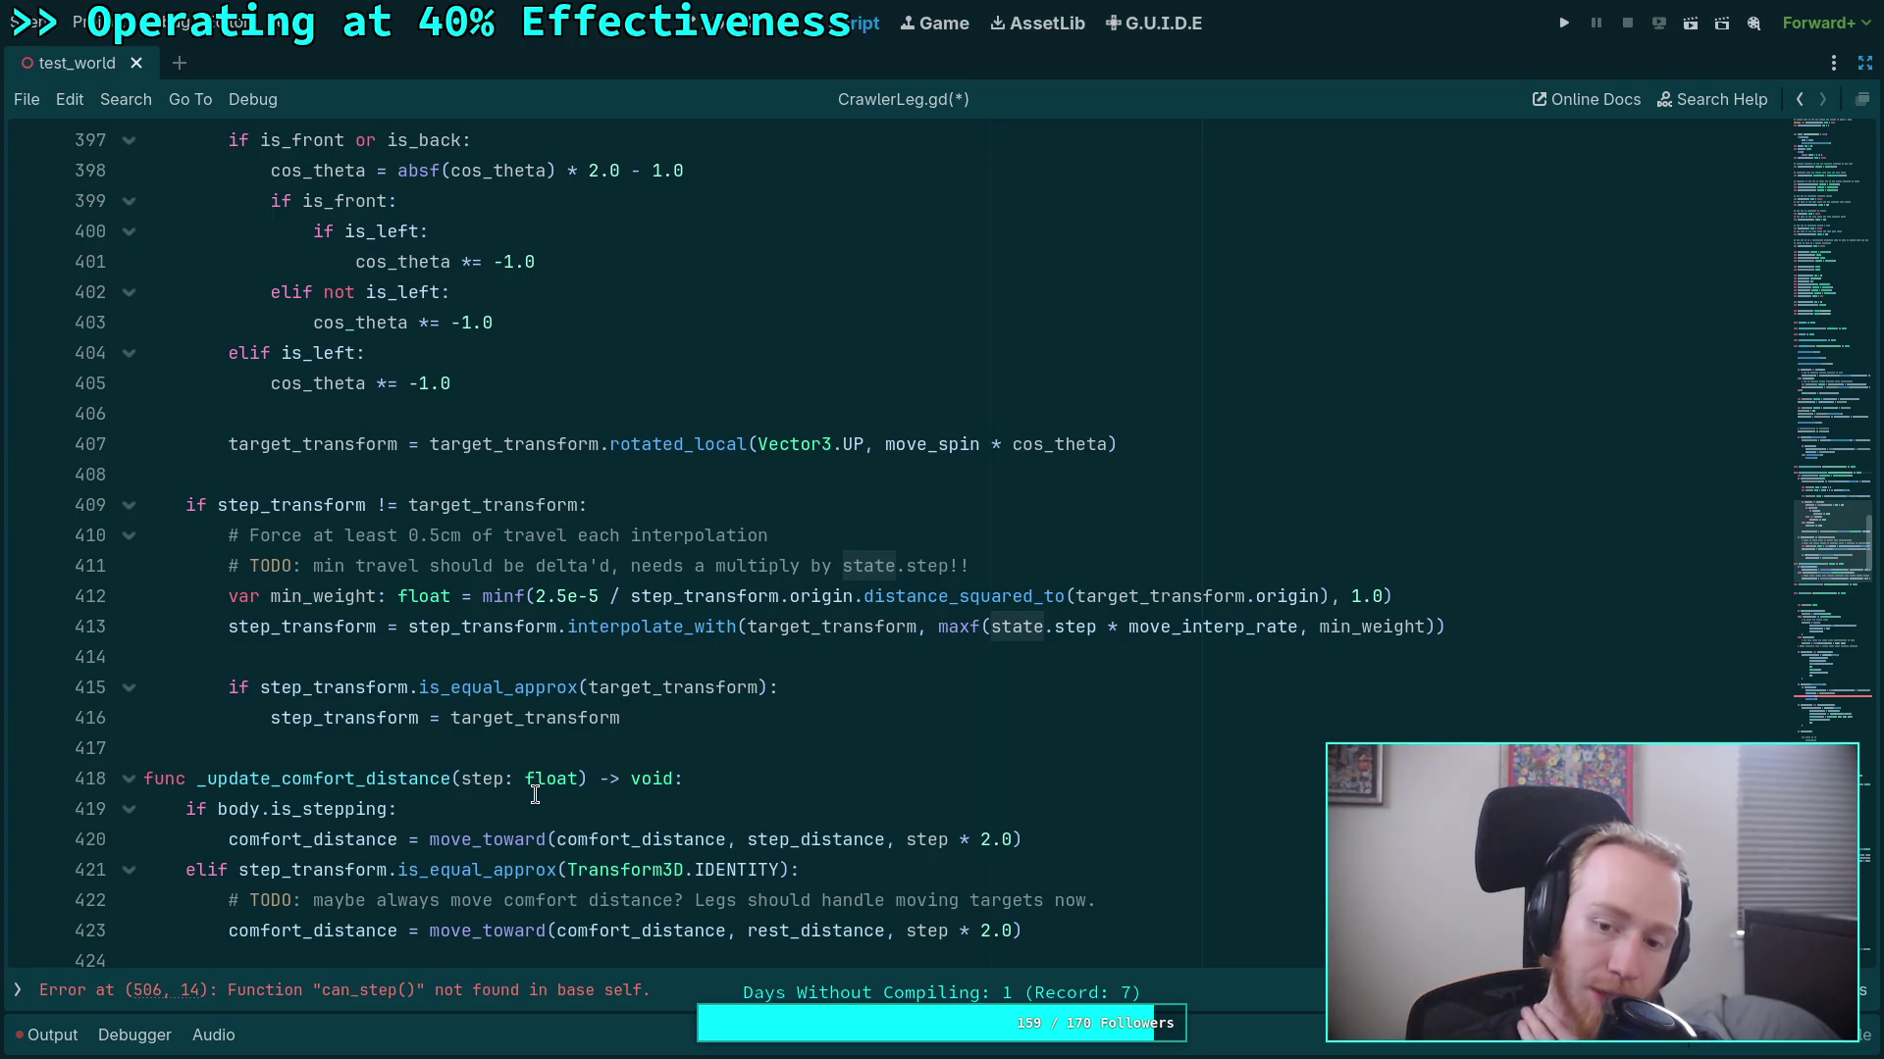
pyautogui.scroll(-2, 535, 795)
pyautogui.scroll(20, 539, 777)
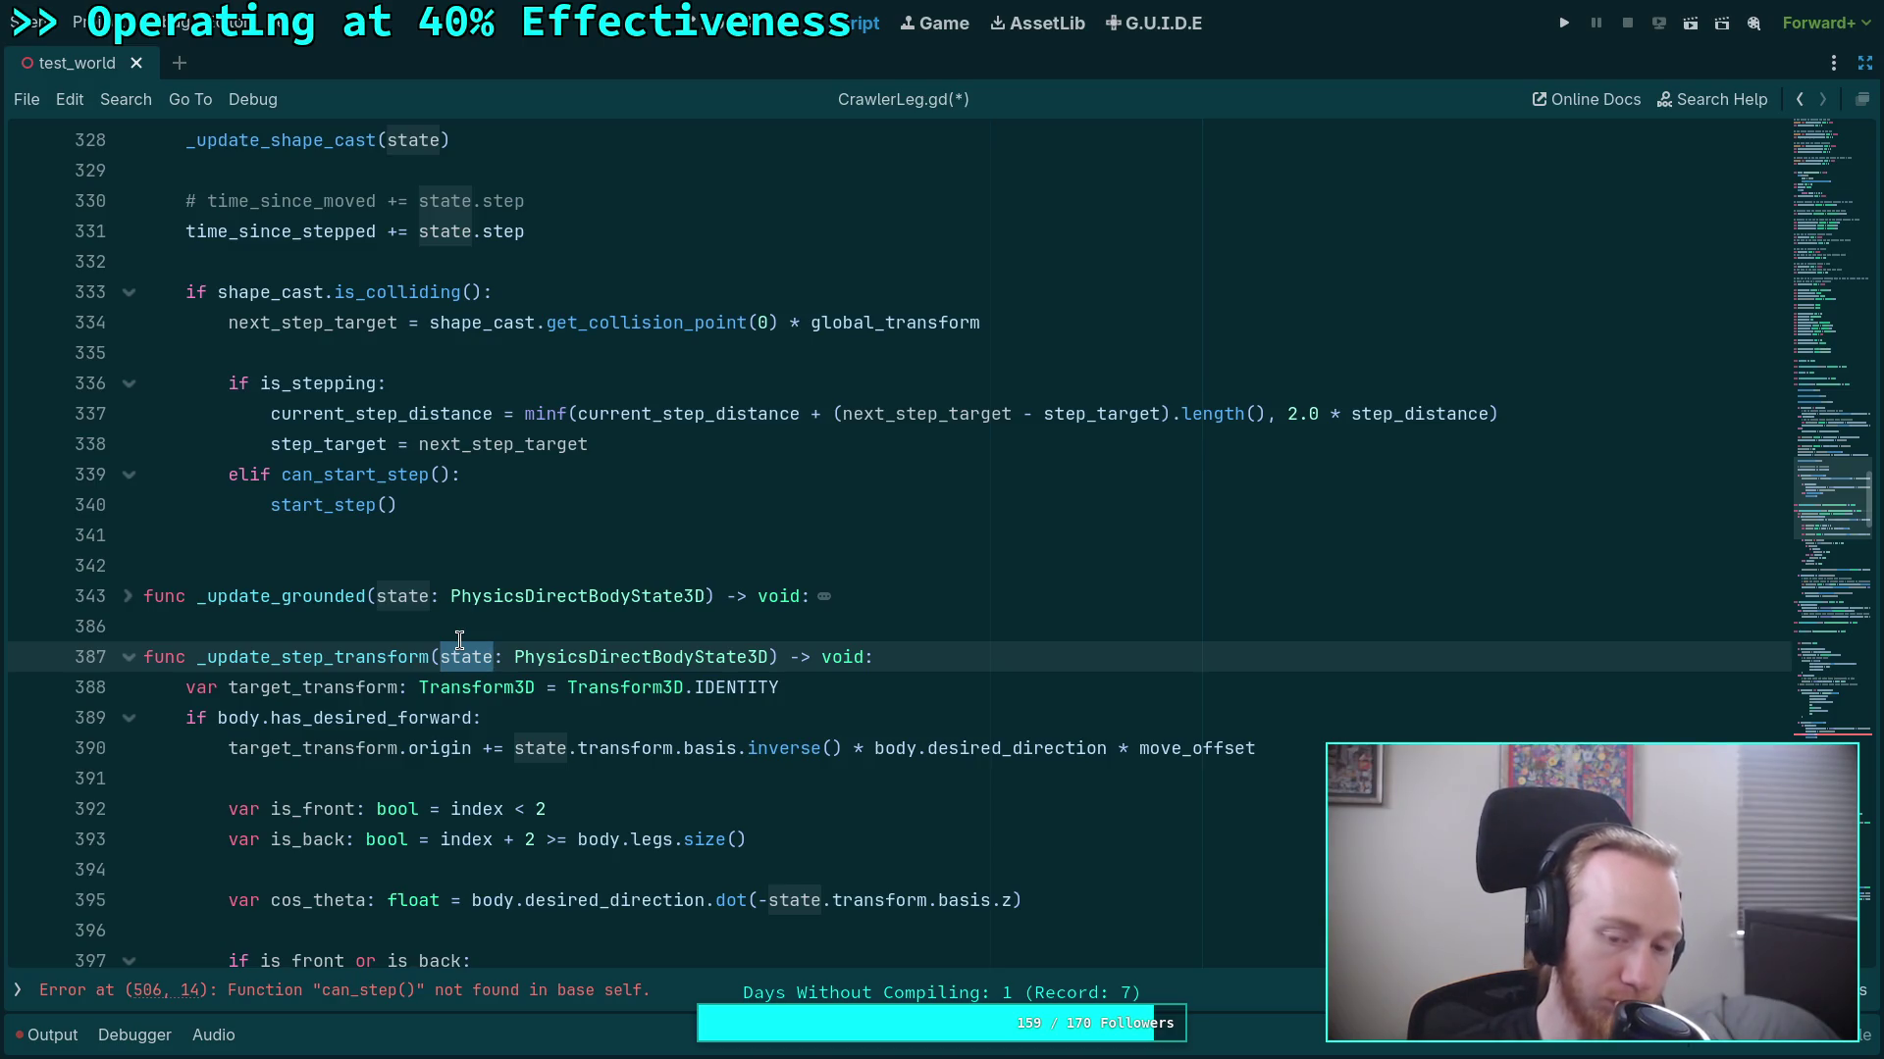
pyautogui.scroll(-4, 459, 639)
pyautogui.scroll(-2, 593, 494)
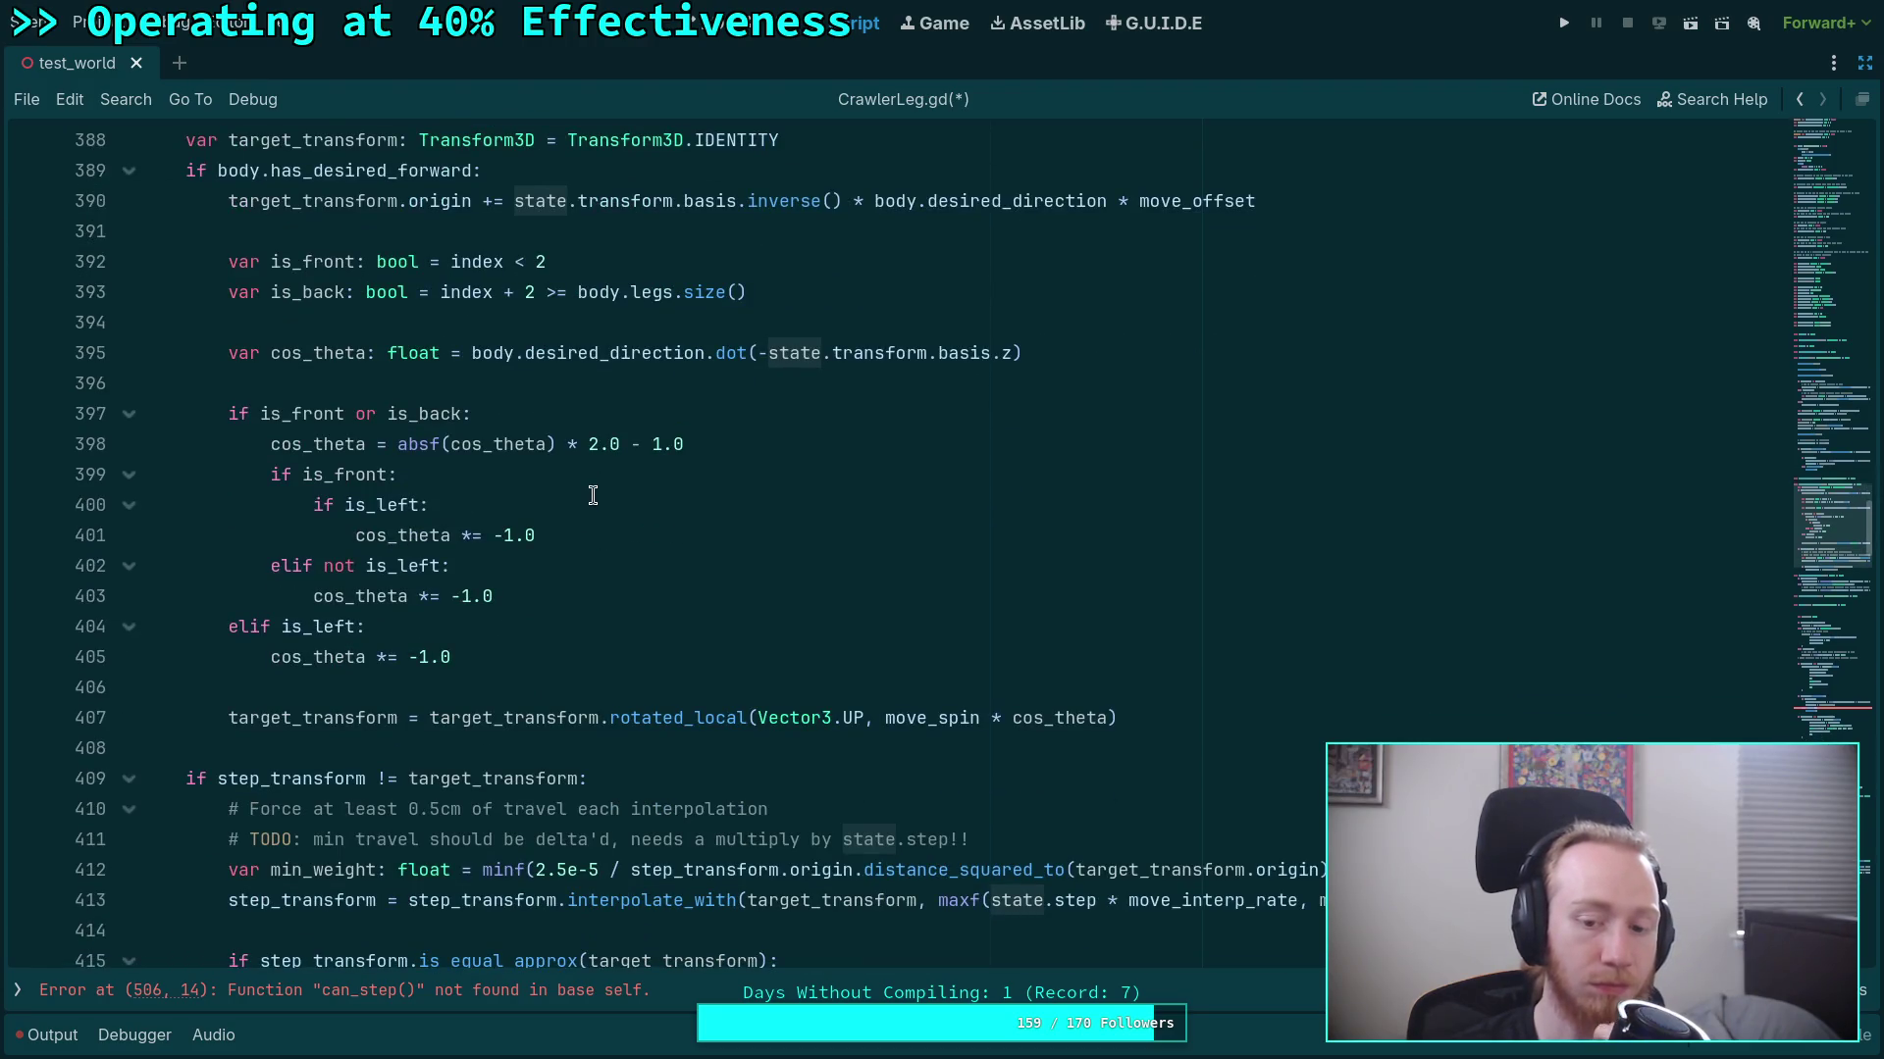
pyautogui.scroll(2, 592, 494)
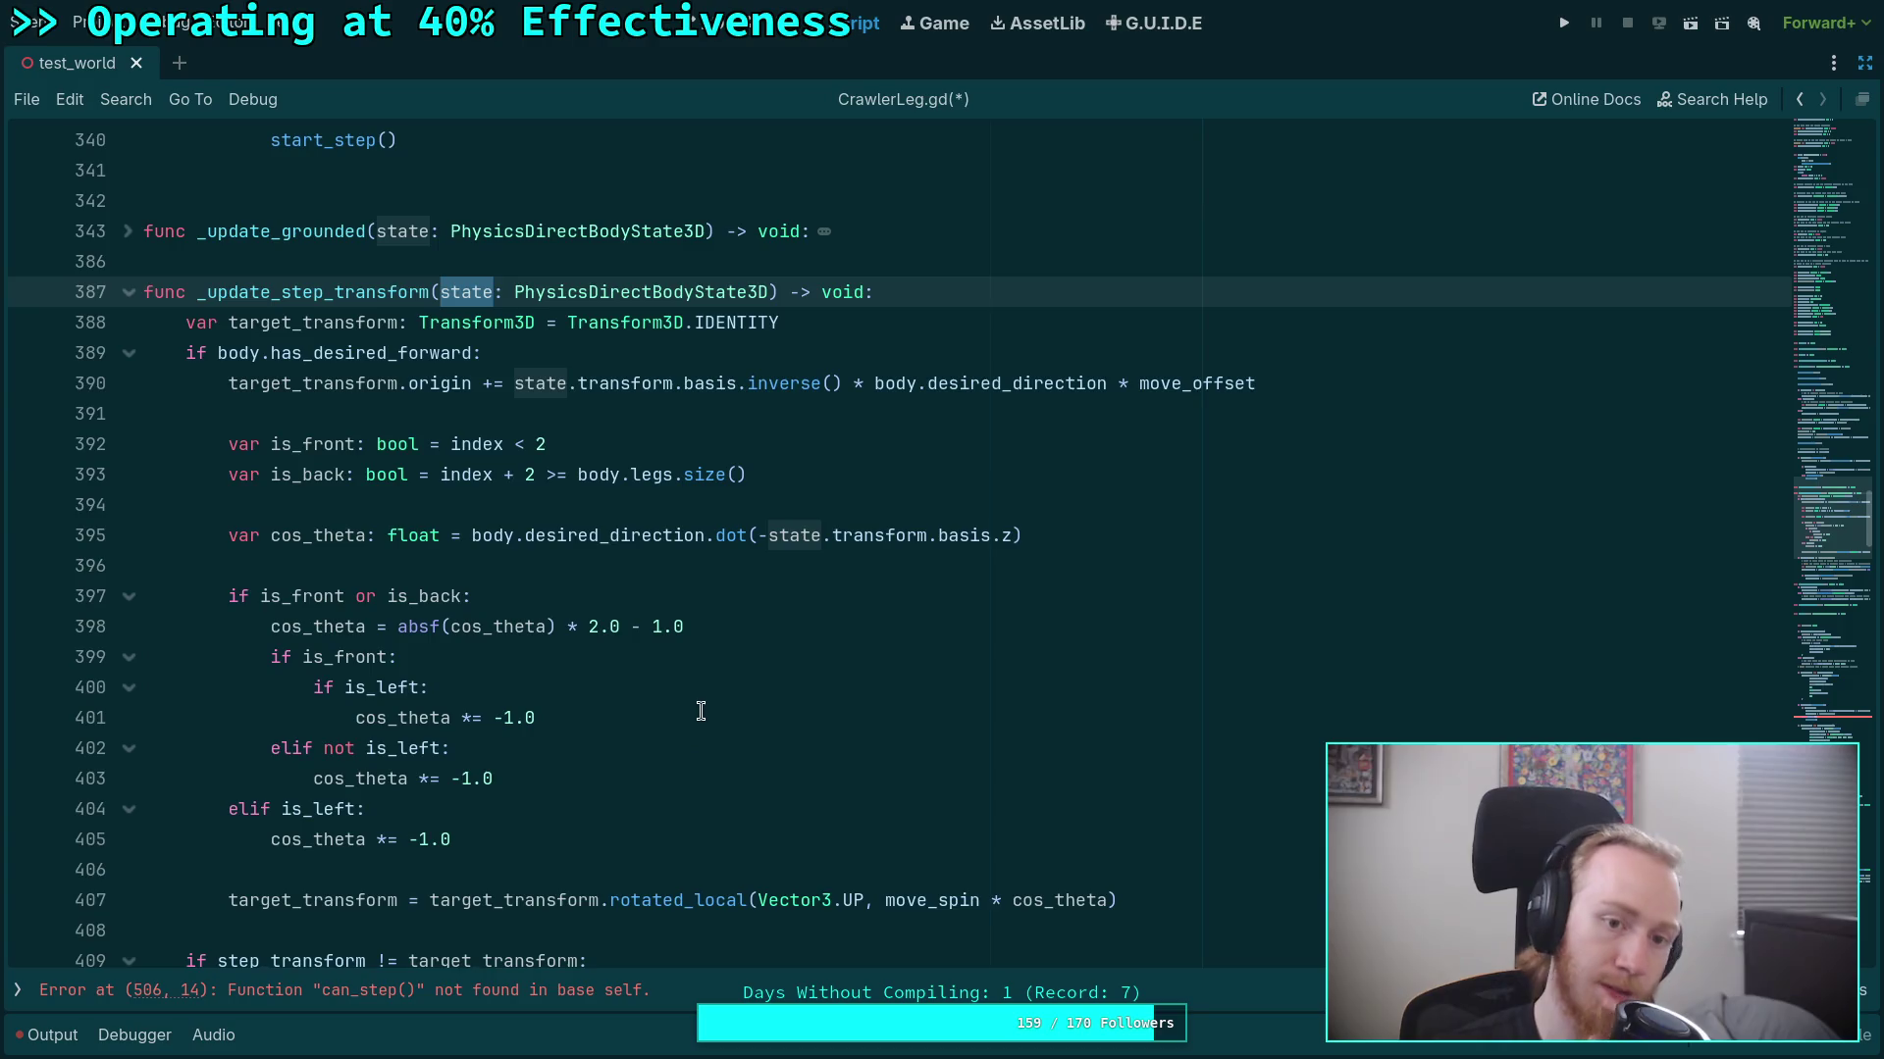
pyautogui.scroll(2, 677, 755)
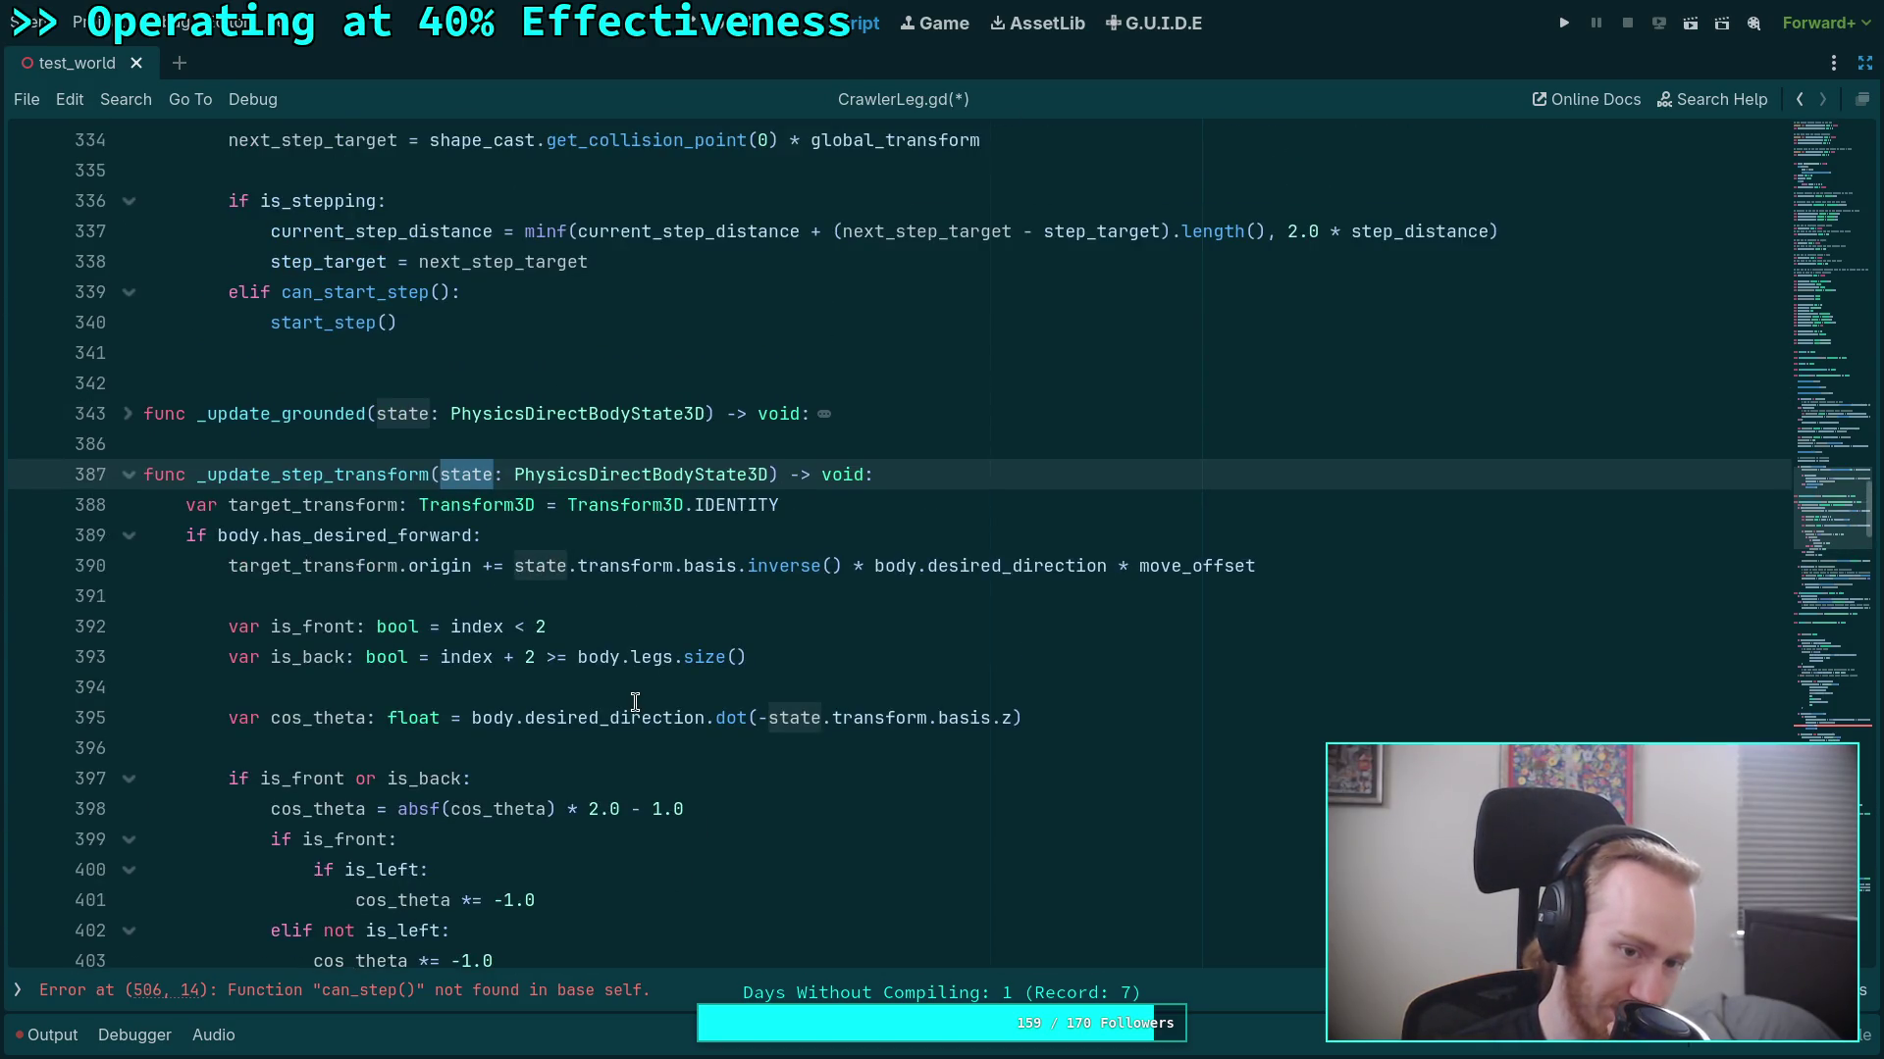
pyautogui.scroll(-3, 634, 701)
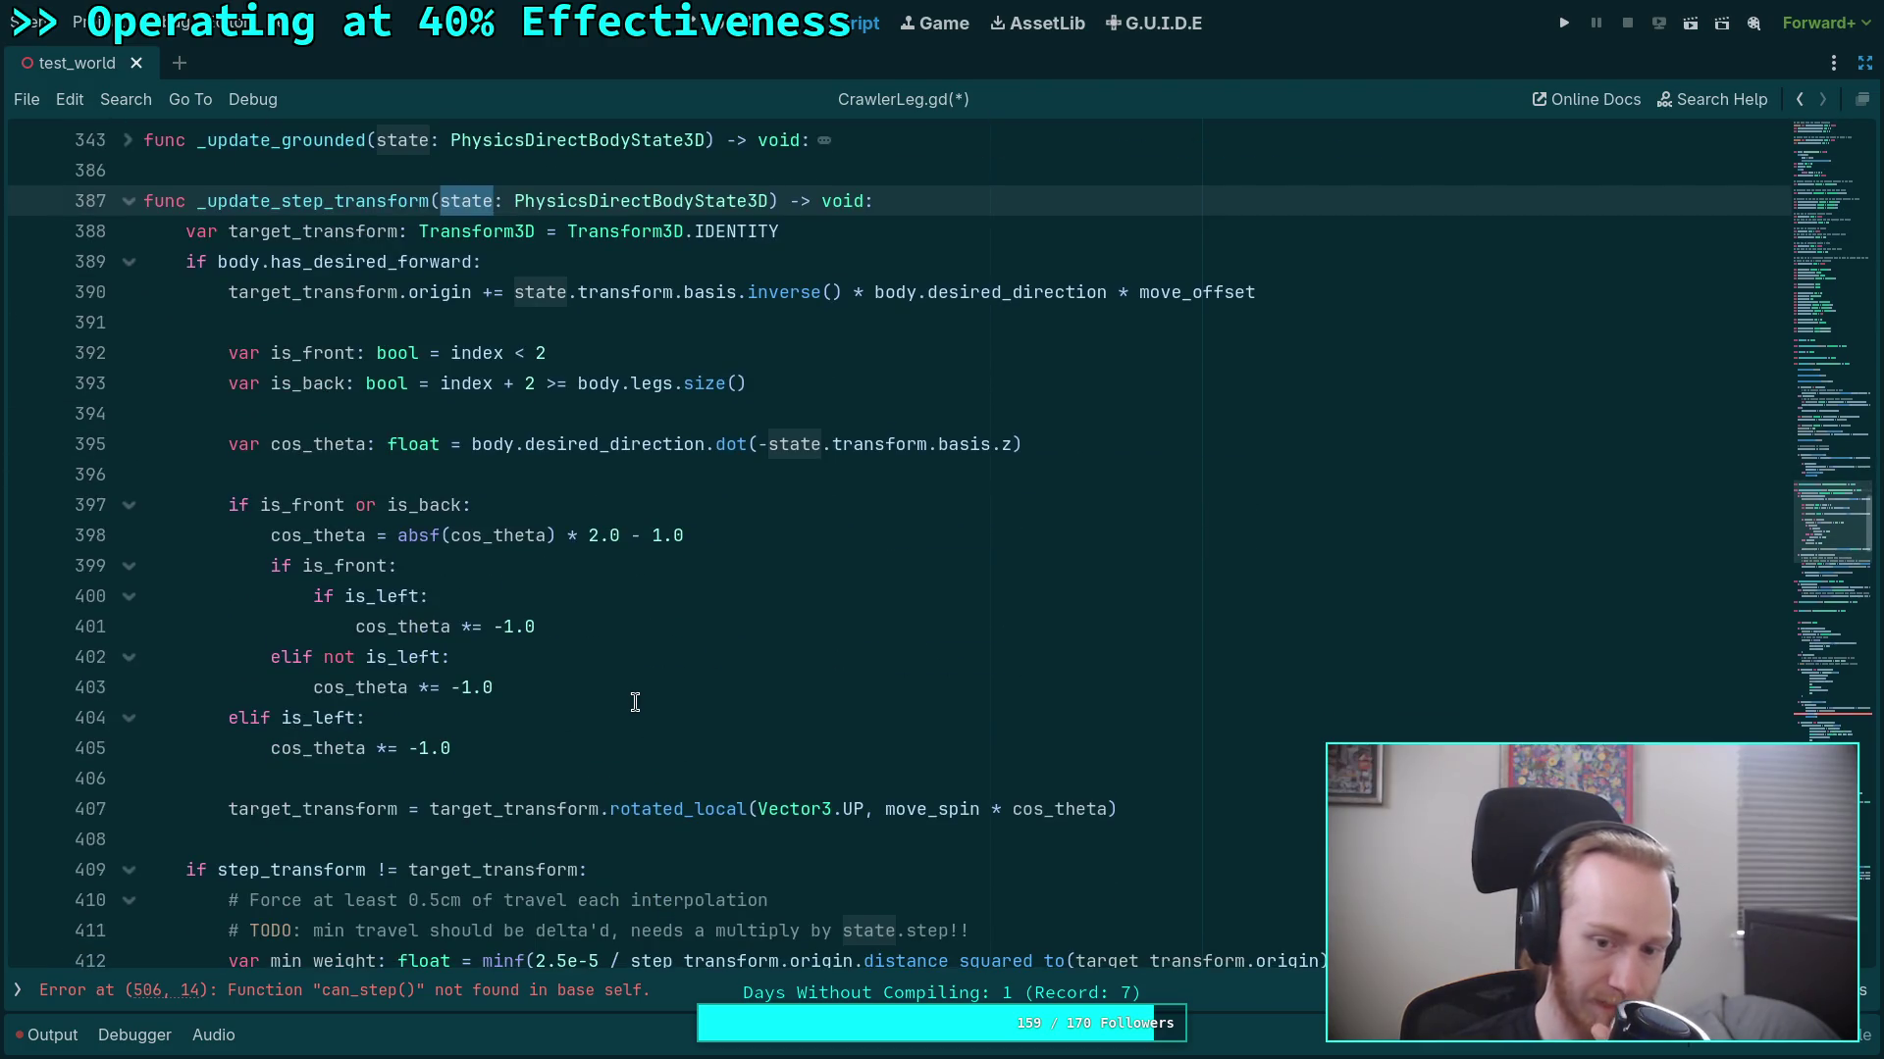
pyautogui.scroll(-2, 634, 702)
pyautogui.scroll(4, 635, 702)
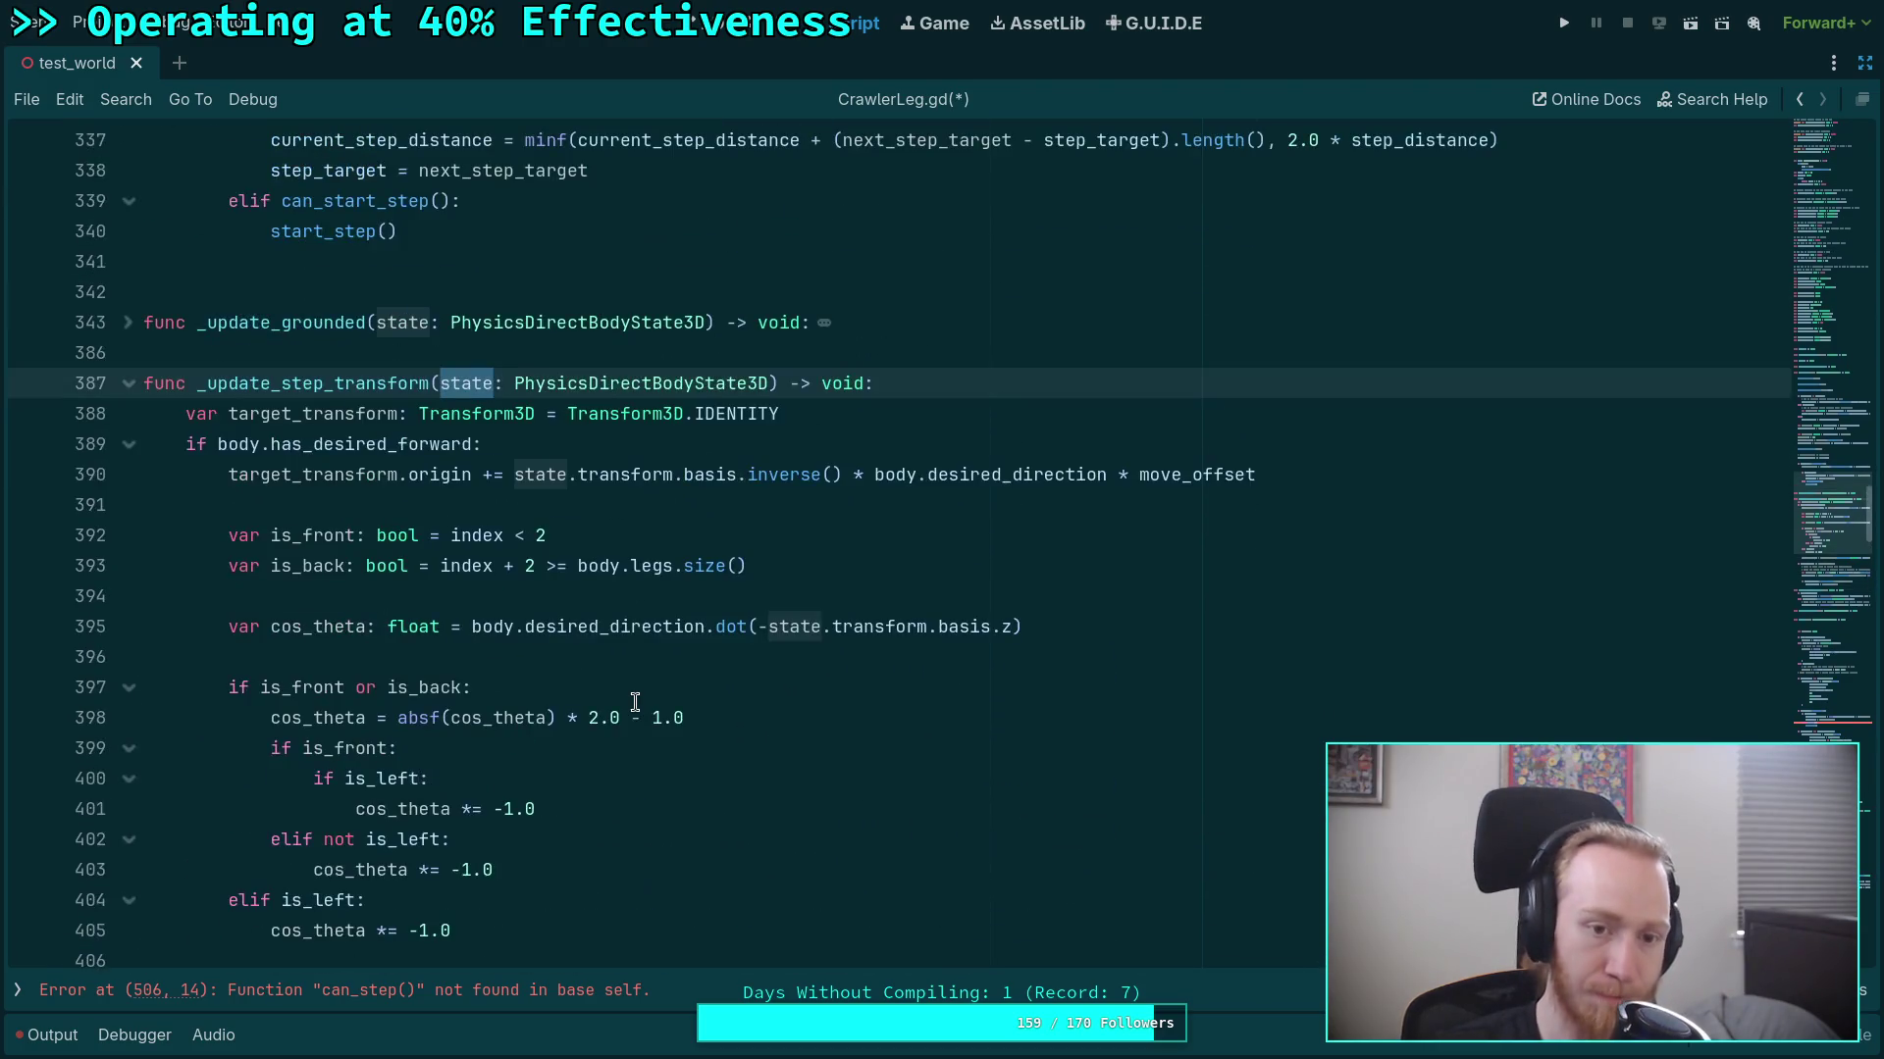
pyautogui.click(444, 385)
# Replace _update_step_transform's state parameter with body_basis: Basis, step: float.
pyautogui.moveTo(441, 384); pyautogui.dragTo(770, 383)
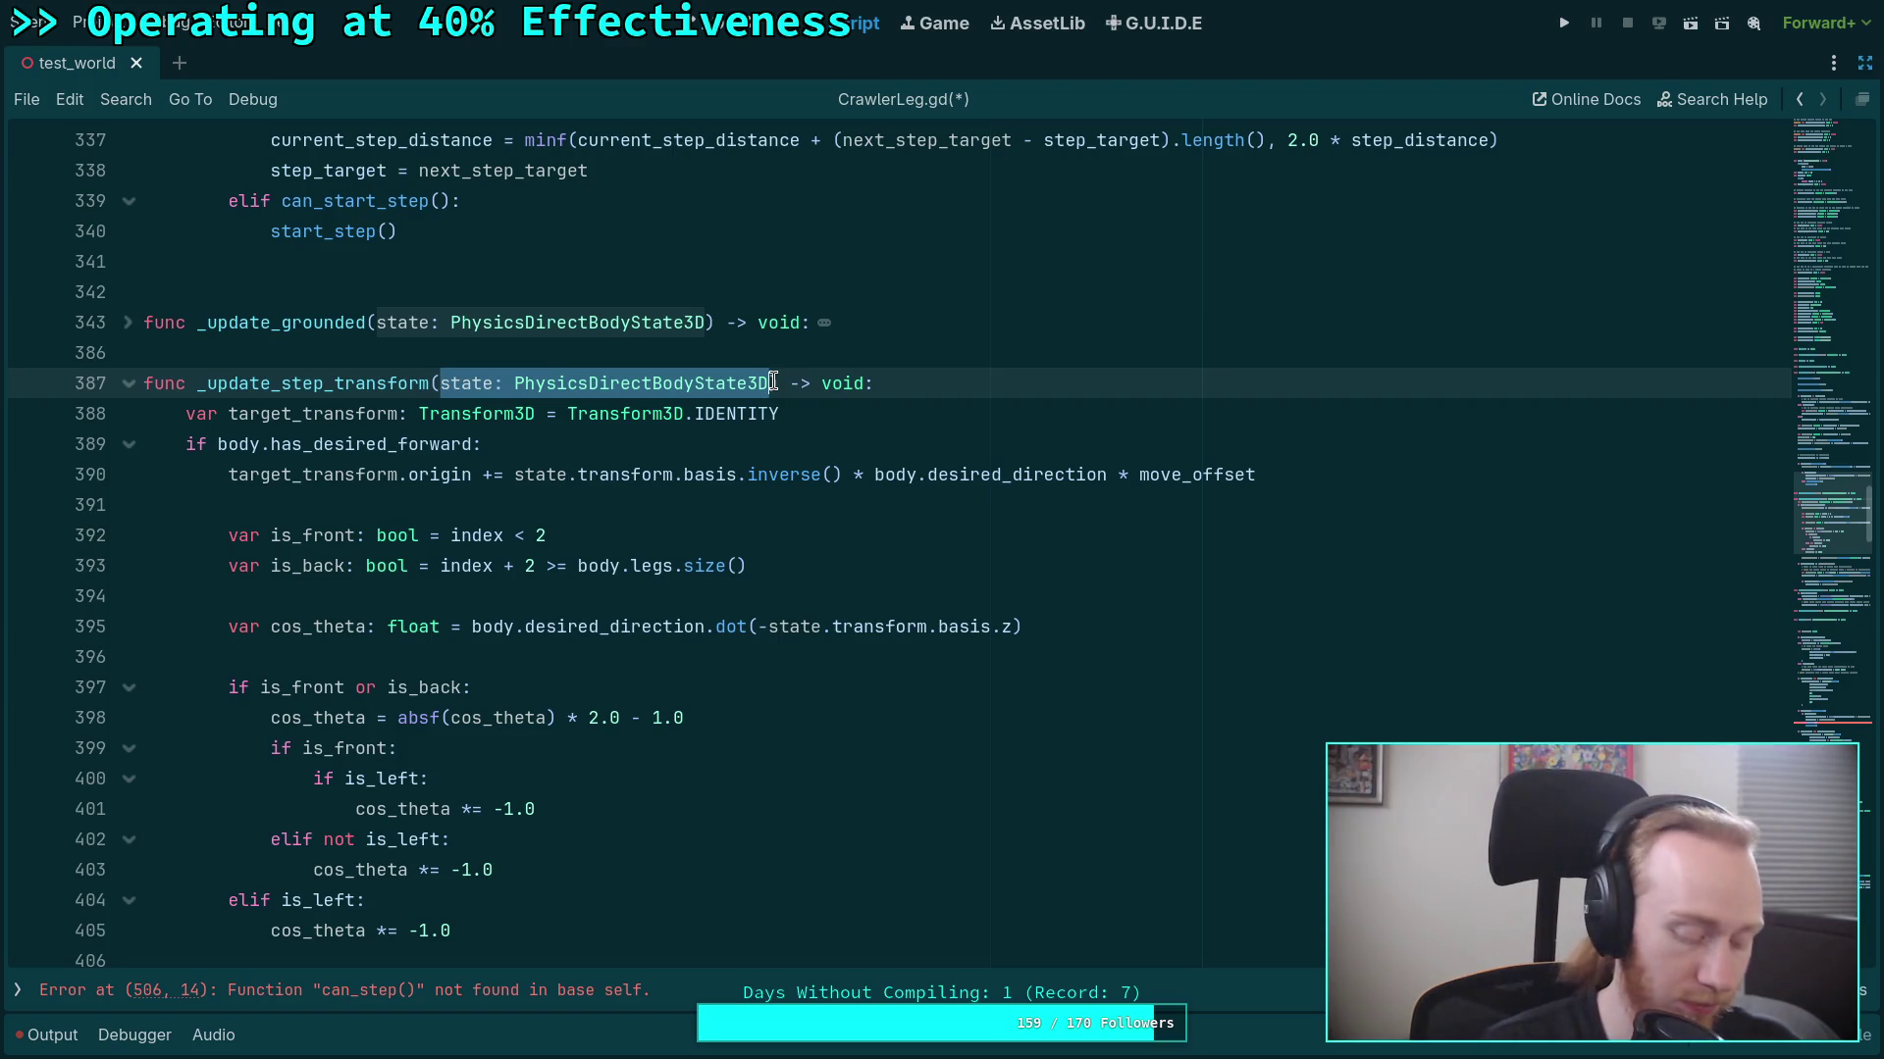
pyautogui.write('body_basis')
pyautogui.write(': BAs')
pyautogui.press('BackSpace')
pyautogui.press('BackSpace')
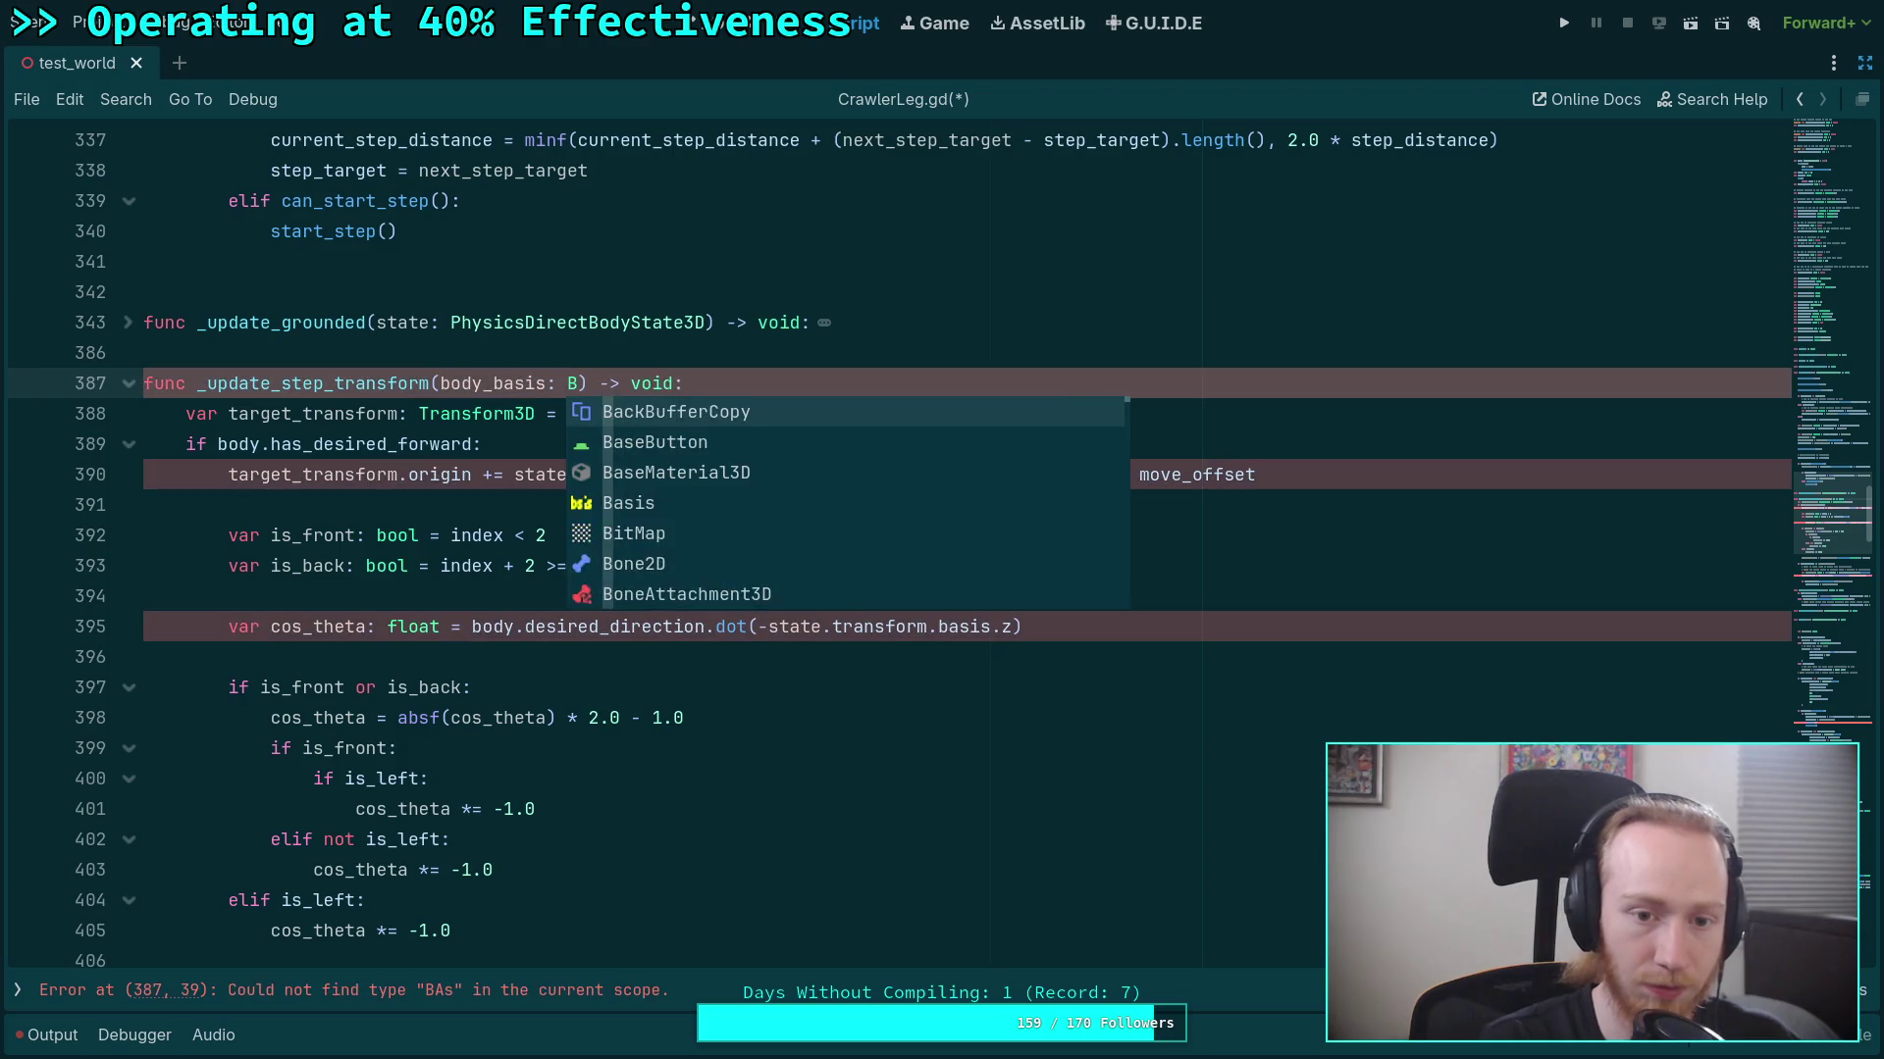
pyautogui.write('asi')
pyautogui.press('Return')
pyautogui.write(', step: float')
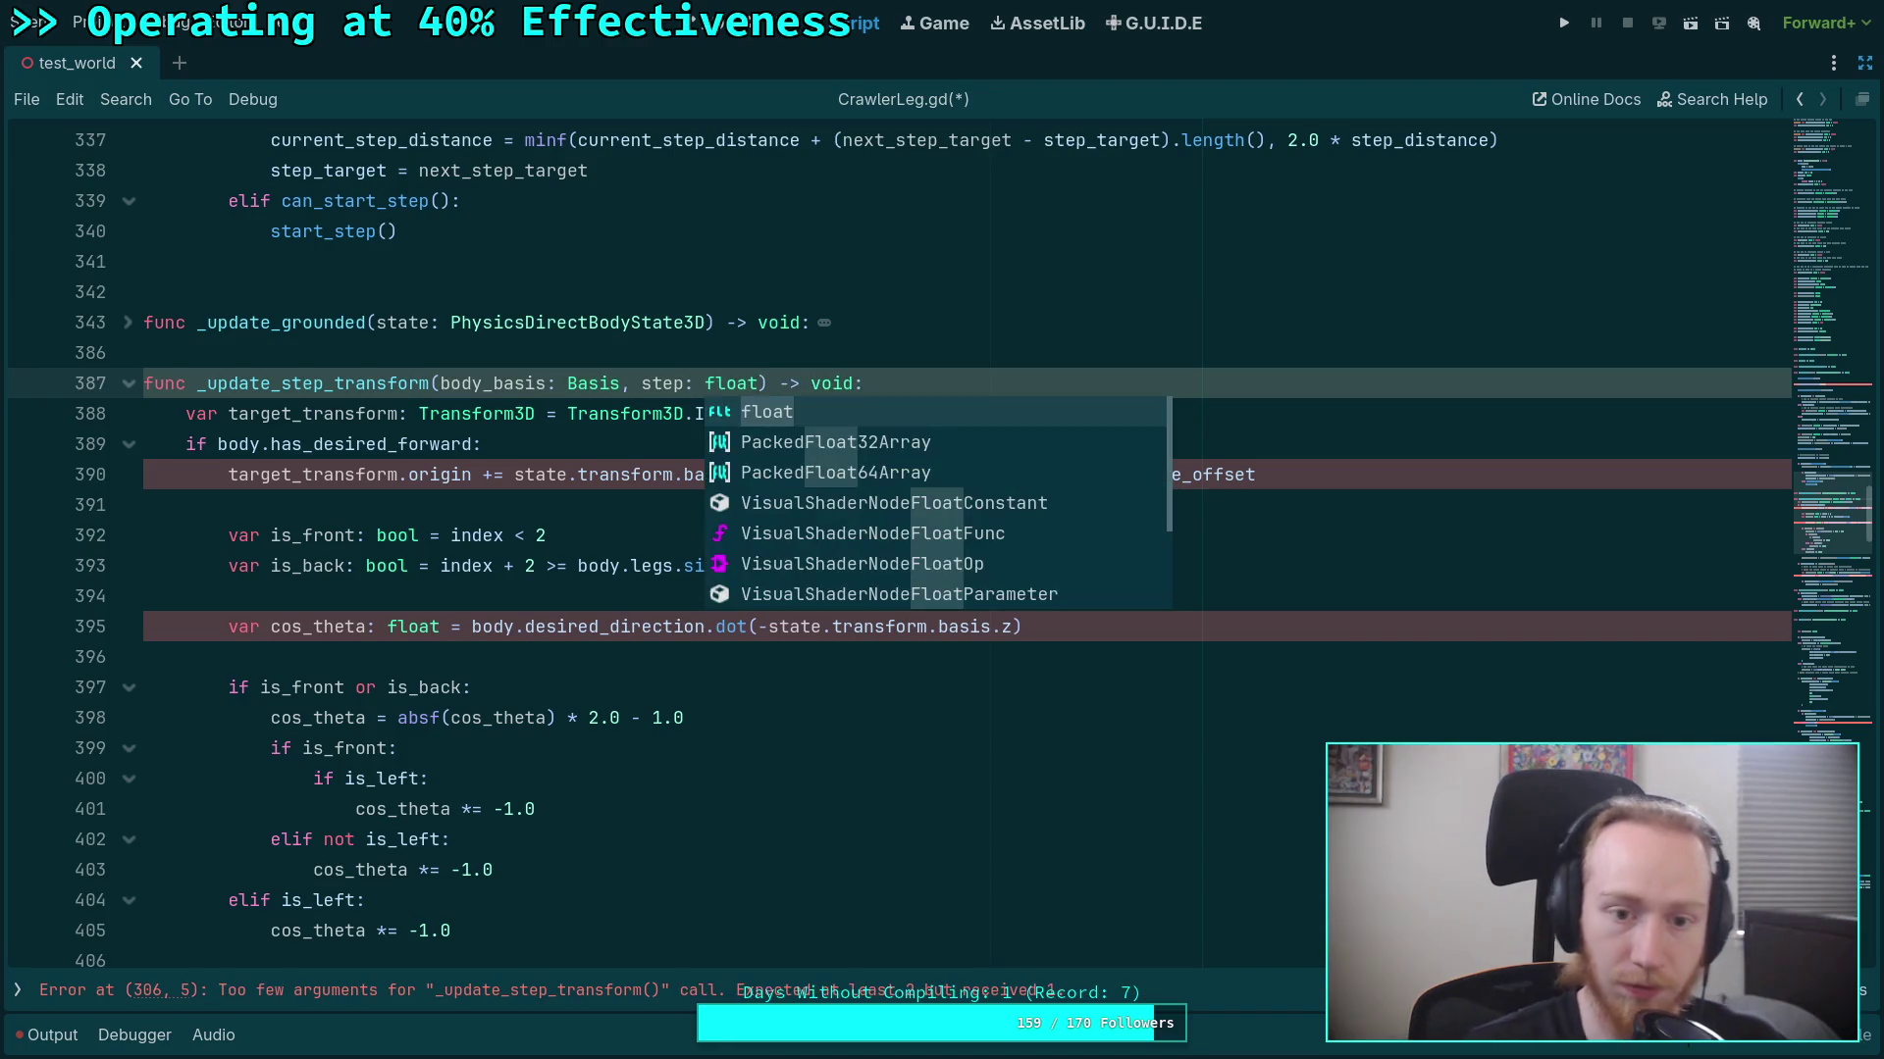
# Change state.transform.basis on line 390 to body_basis.
pyautogui.moveTo(515, 474); pyautogui.dragTo(682, 474)
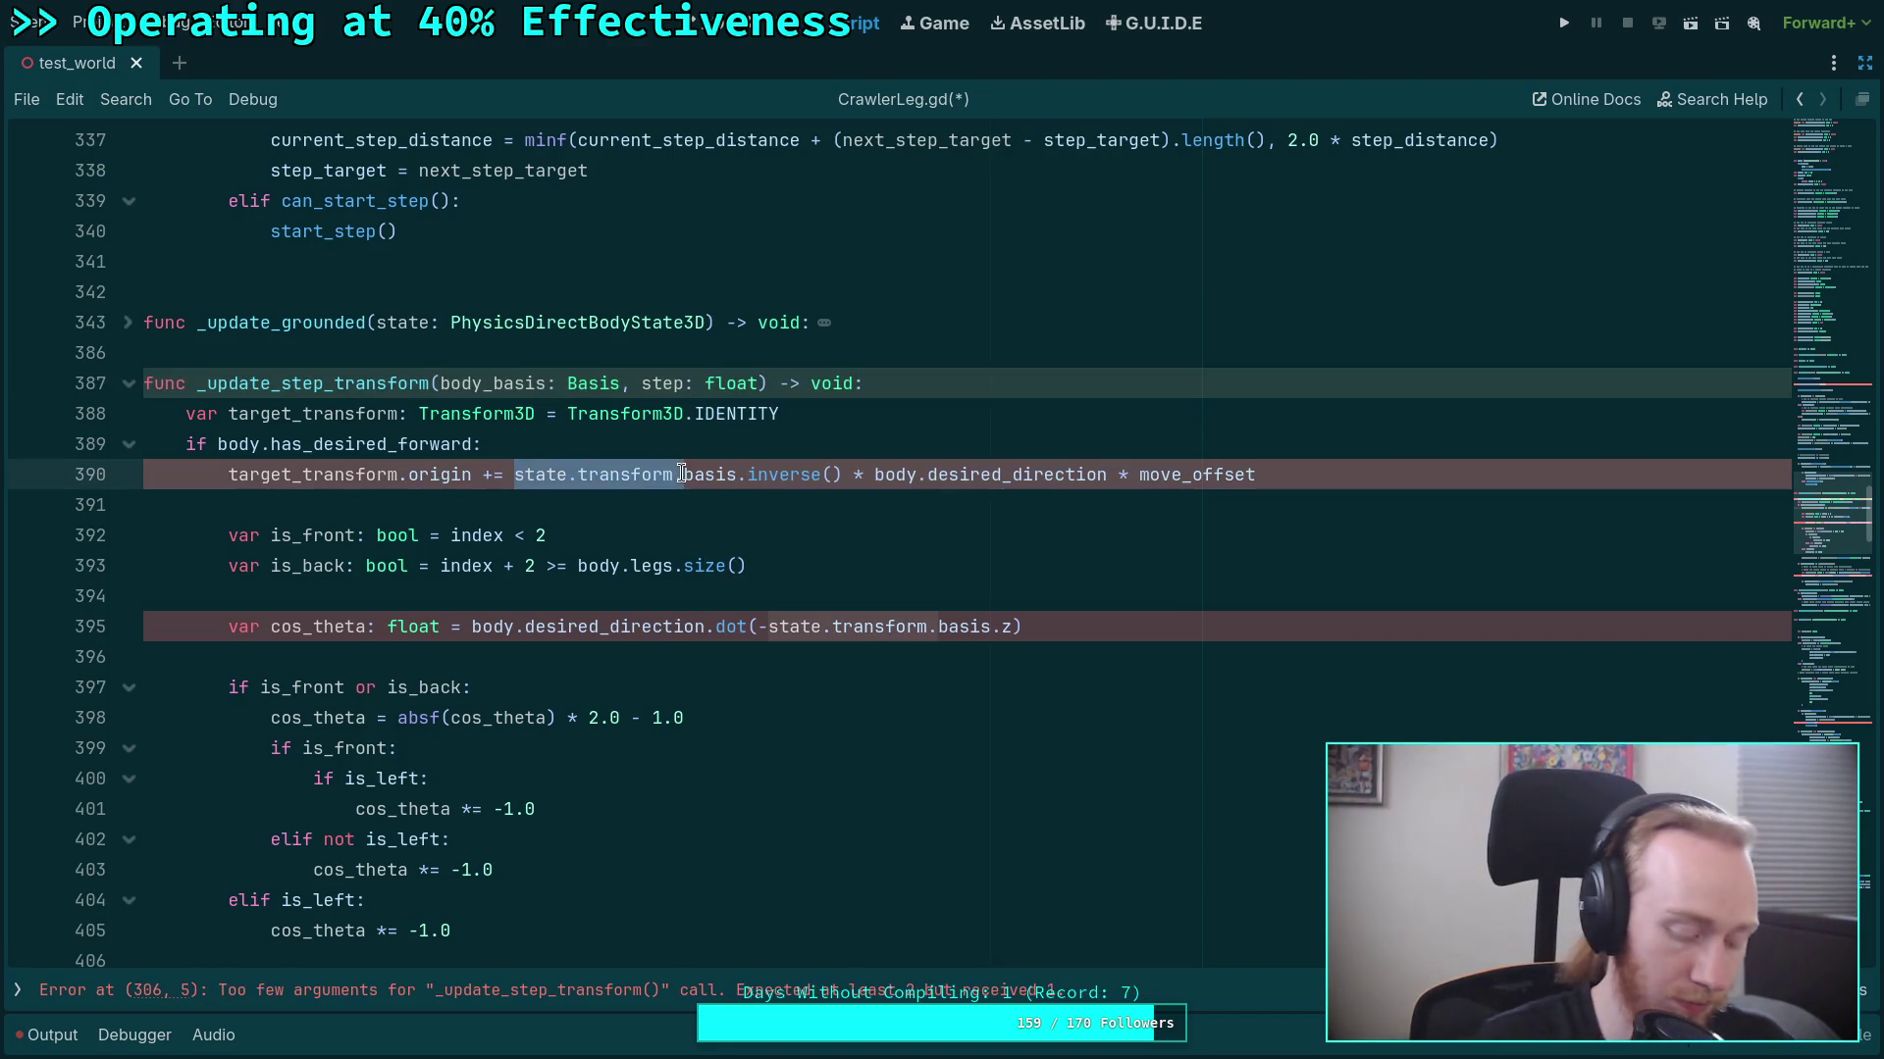
pyautogui.write('body_basis')
pyautogui.click(729, 451)
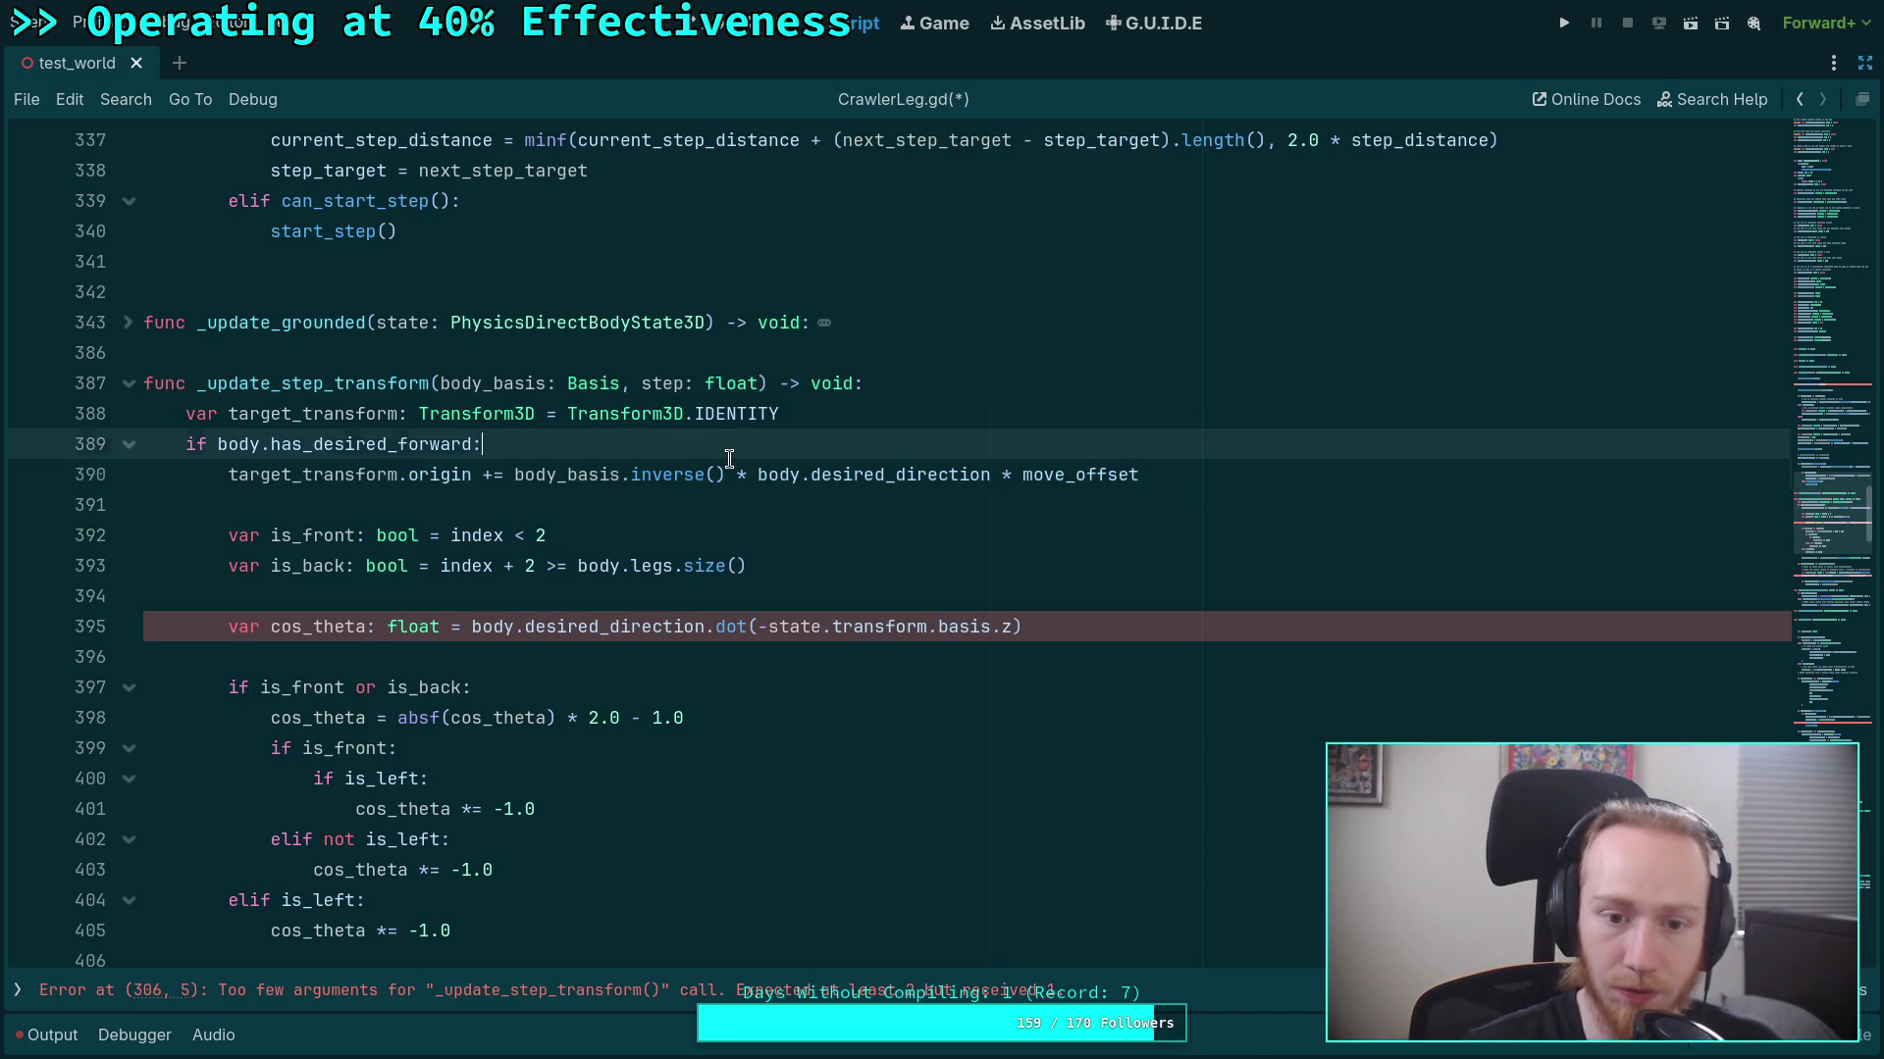
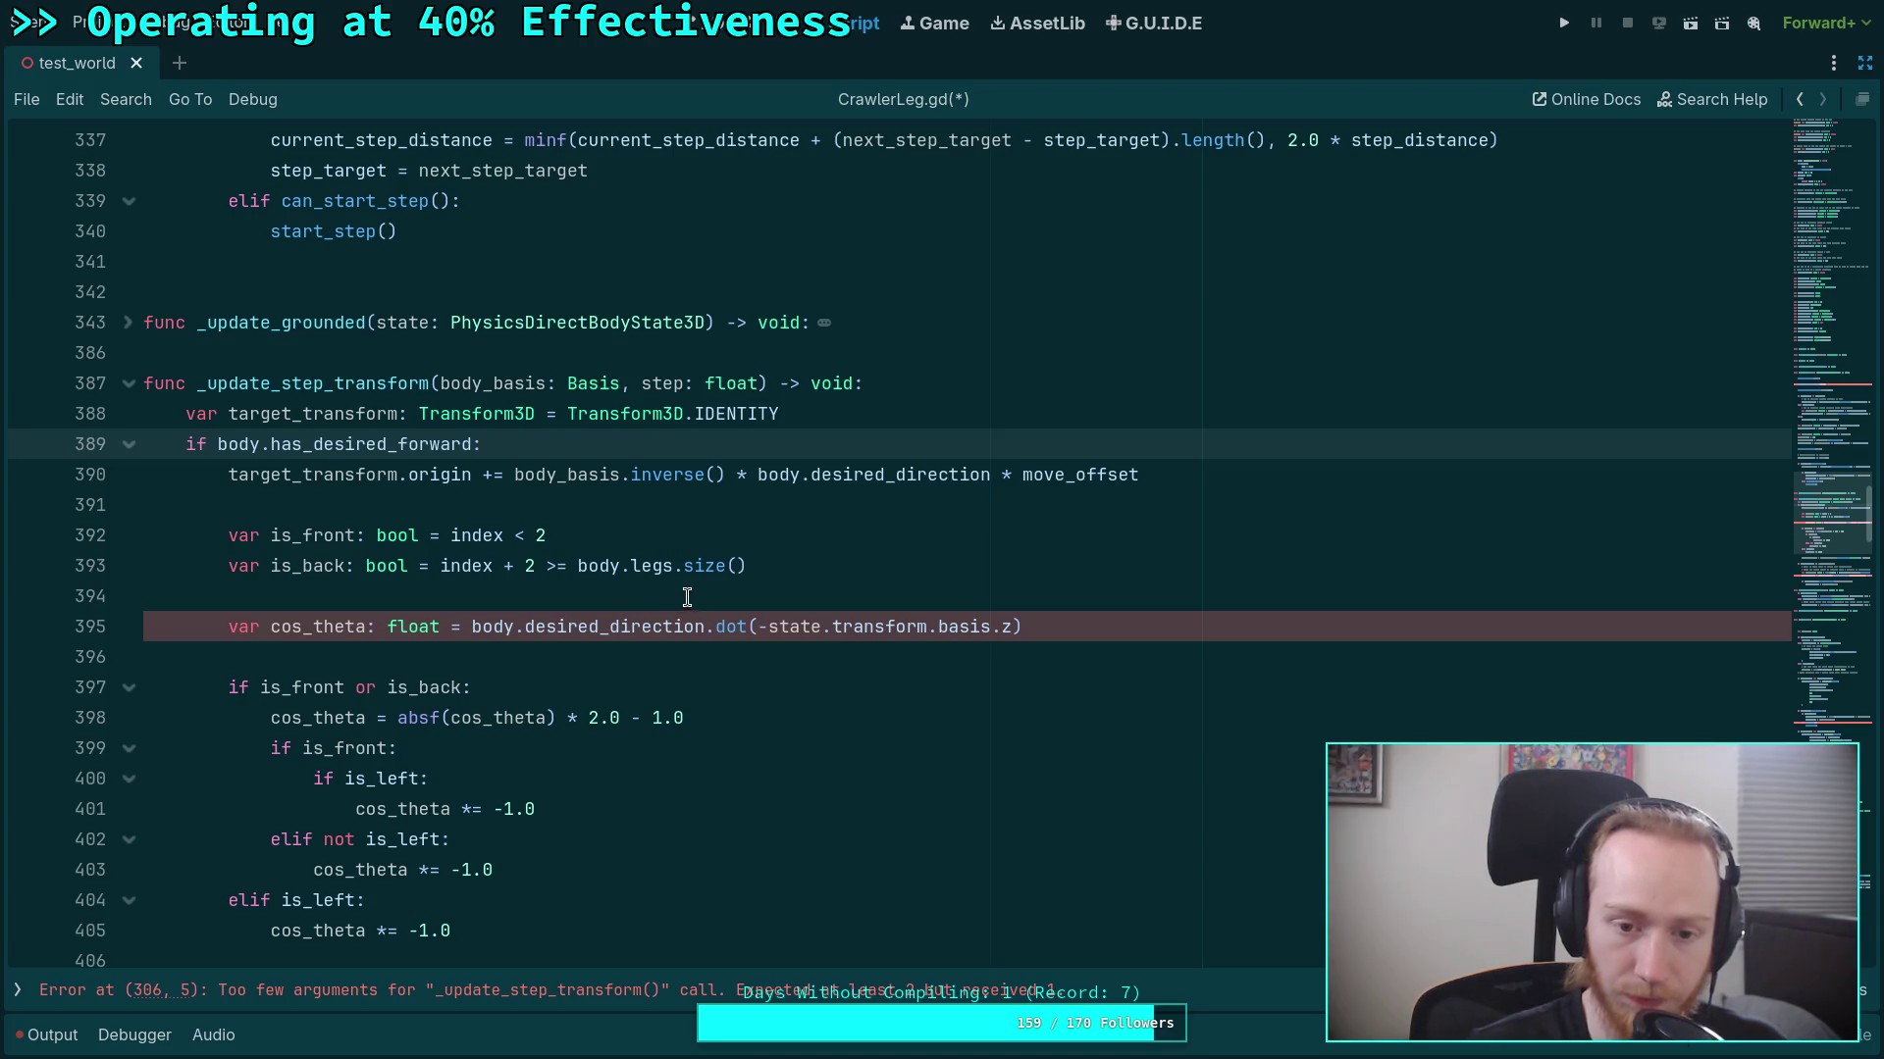
# Try wrapping body.desired_direction with a body_basis product on line 390, then undo back to body_basis.inverse().
pyautogui.click(762, 475)
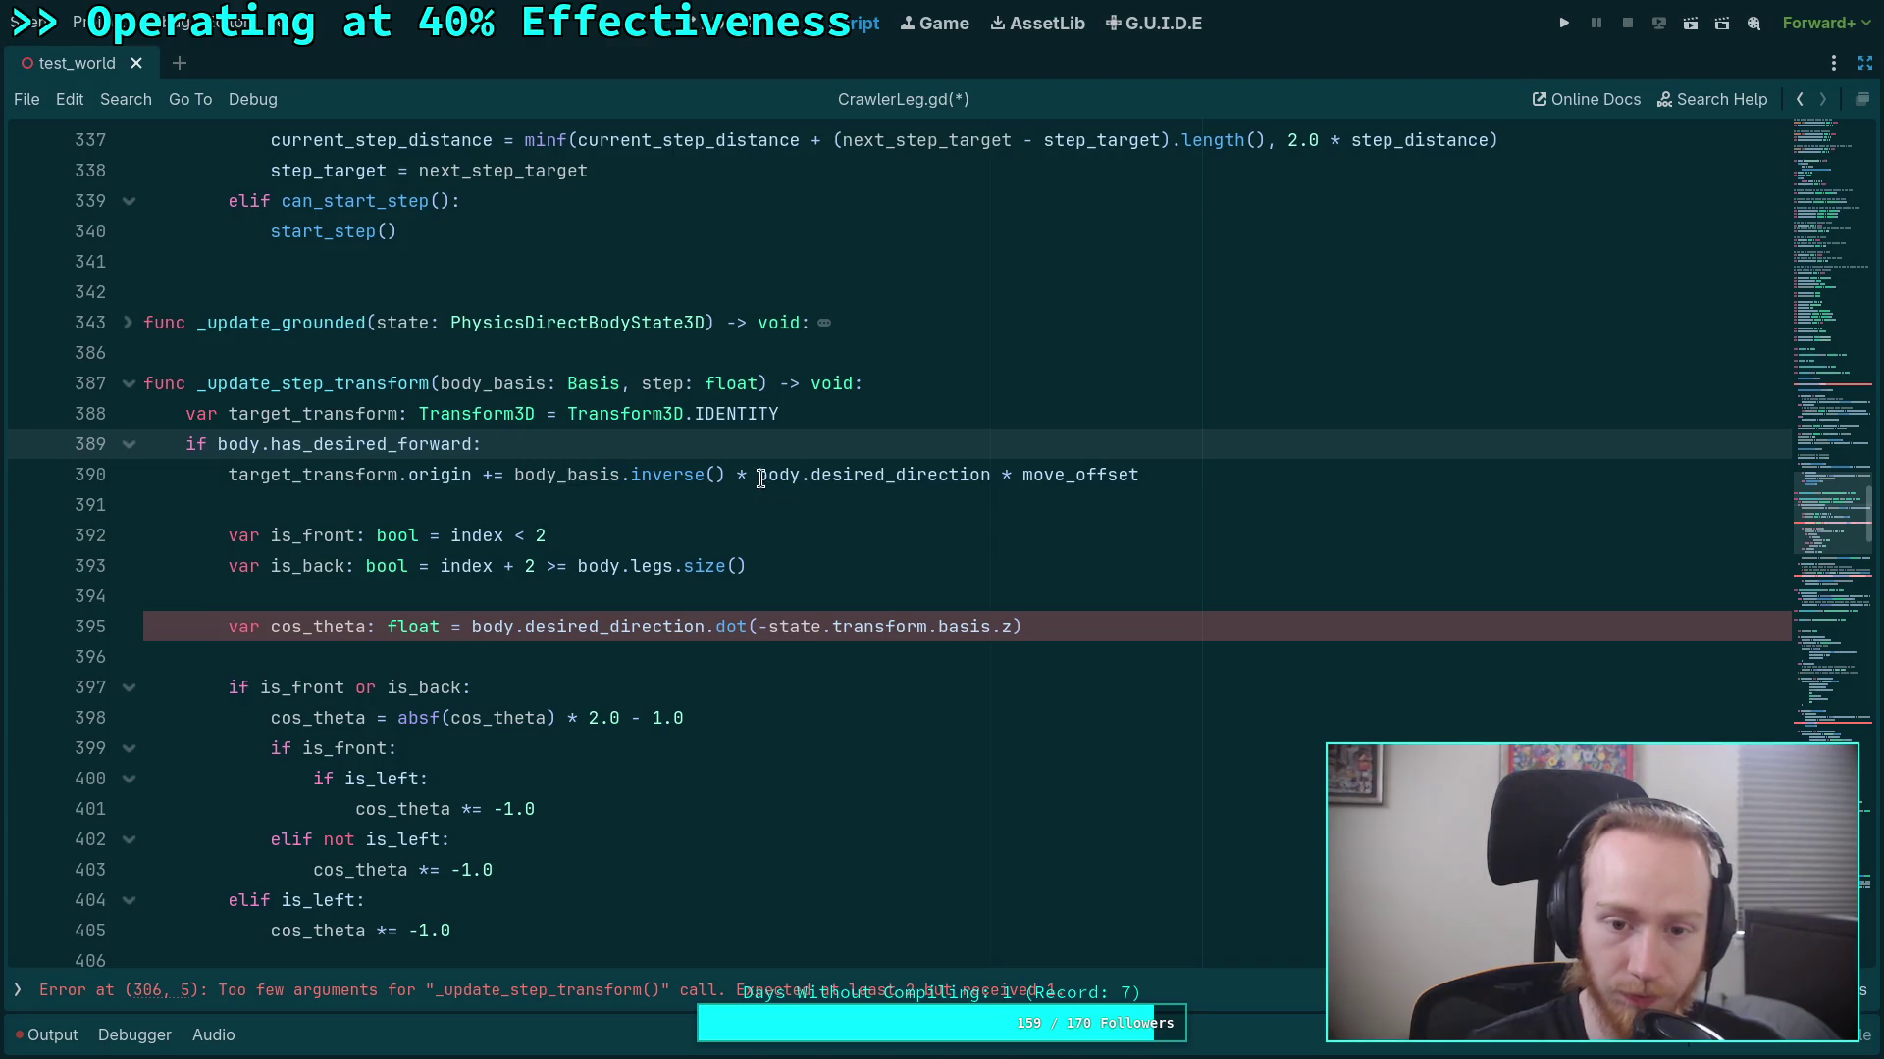
pyautogui.write('(')
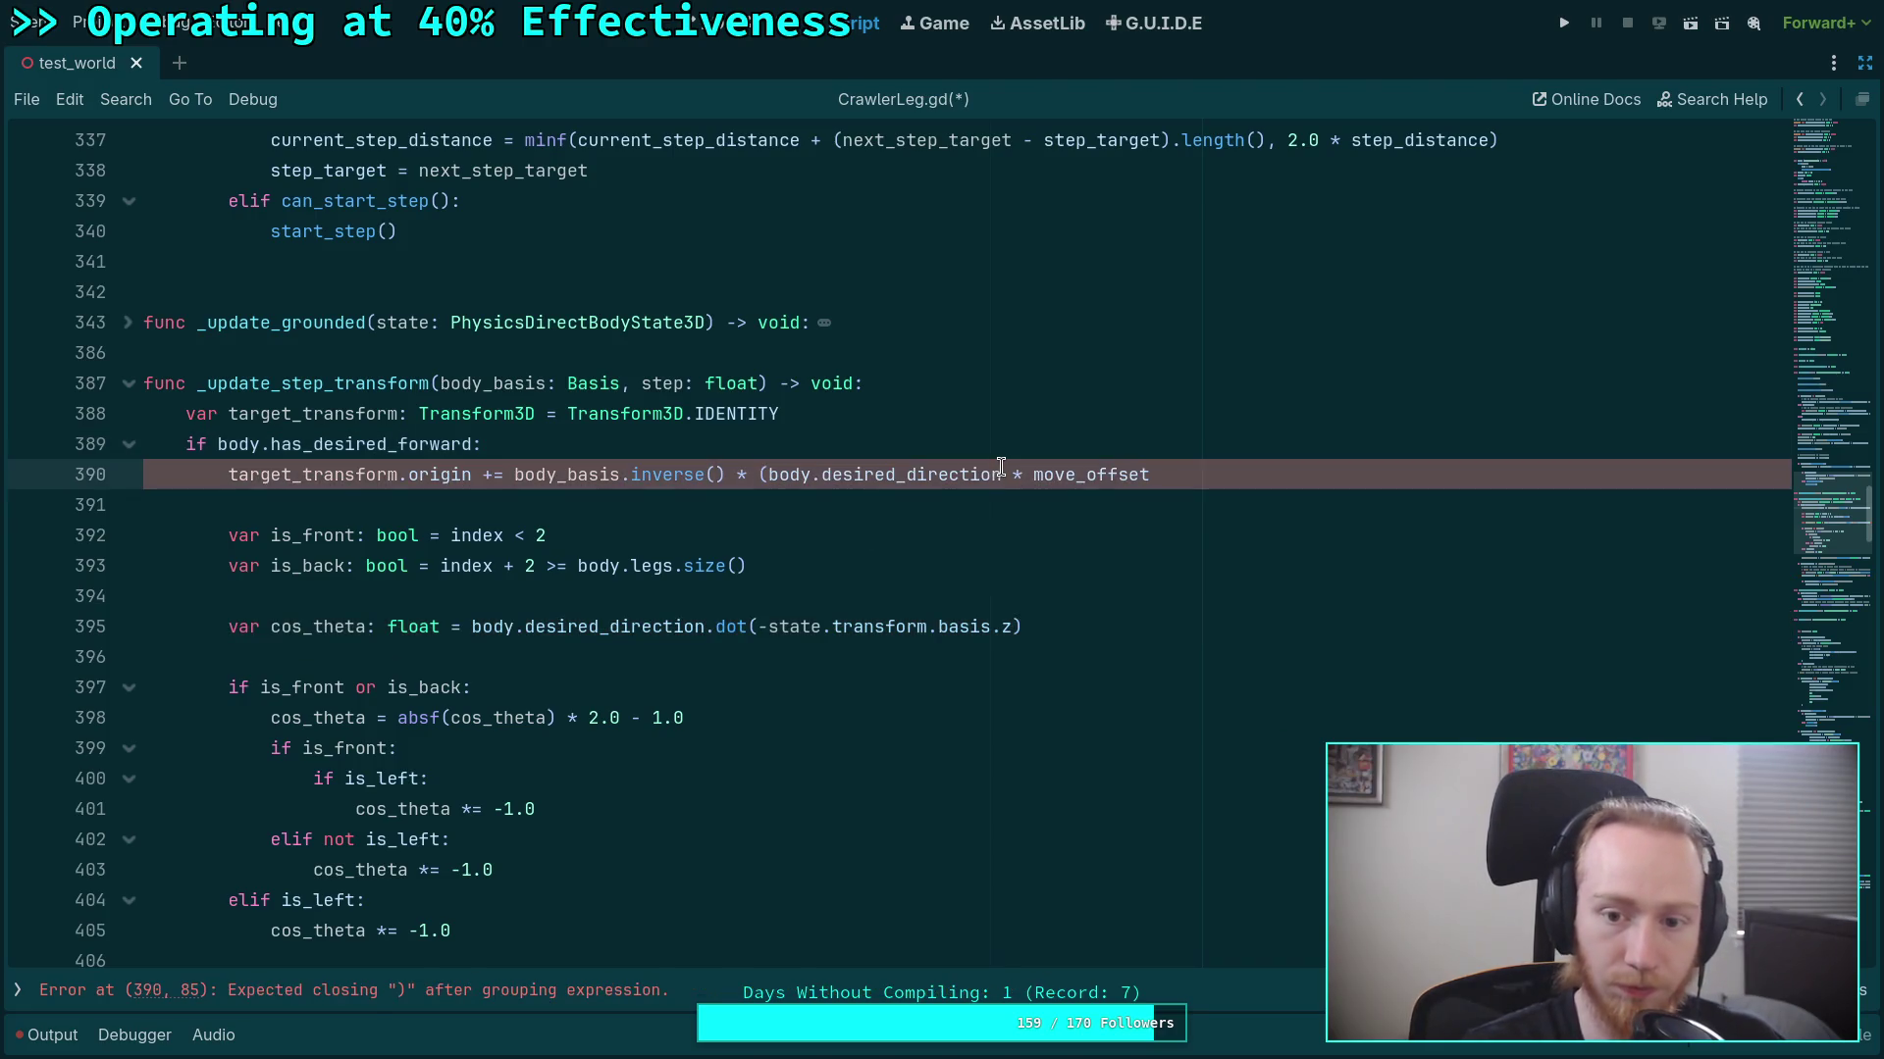
pyautogui.click(1001, 475)
pyautogui.write('* body_bas')
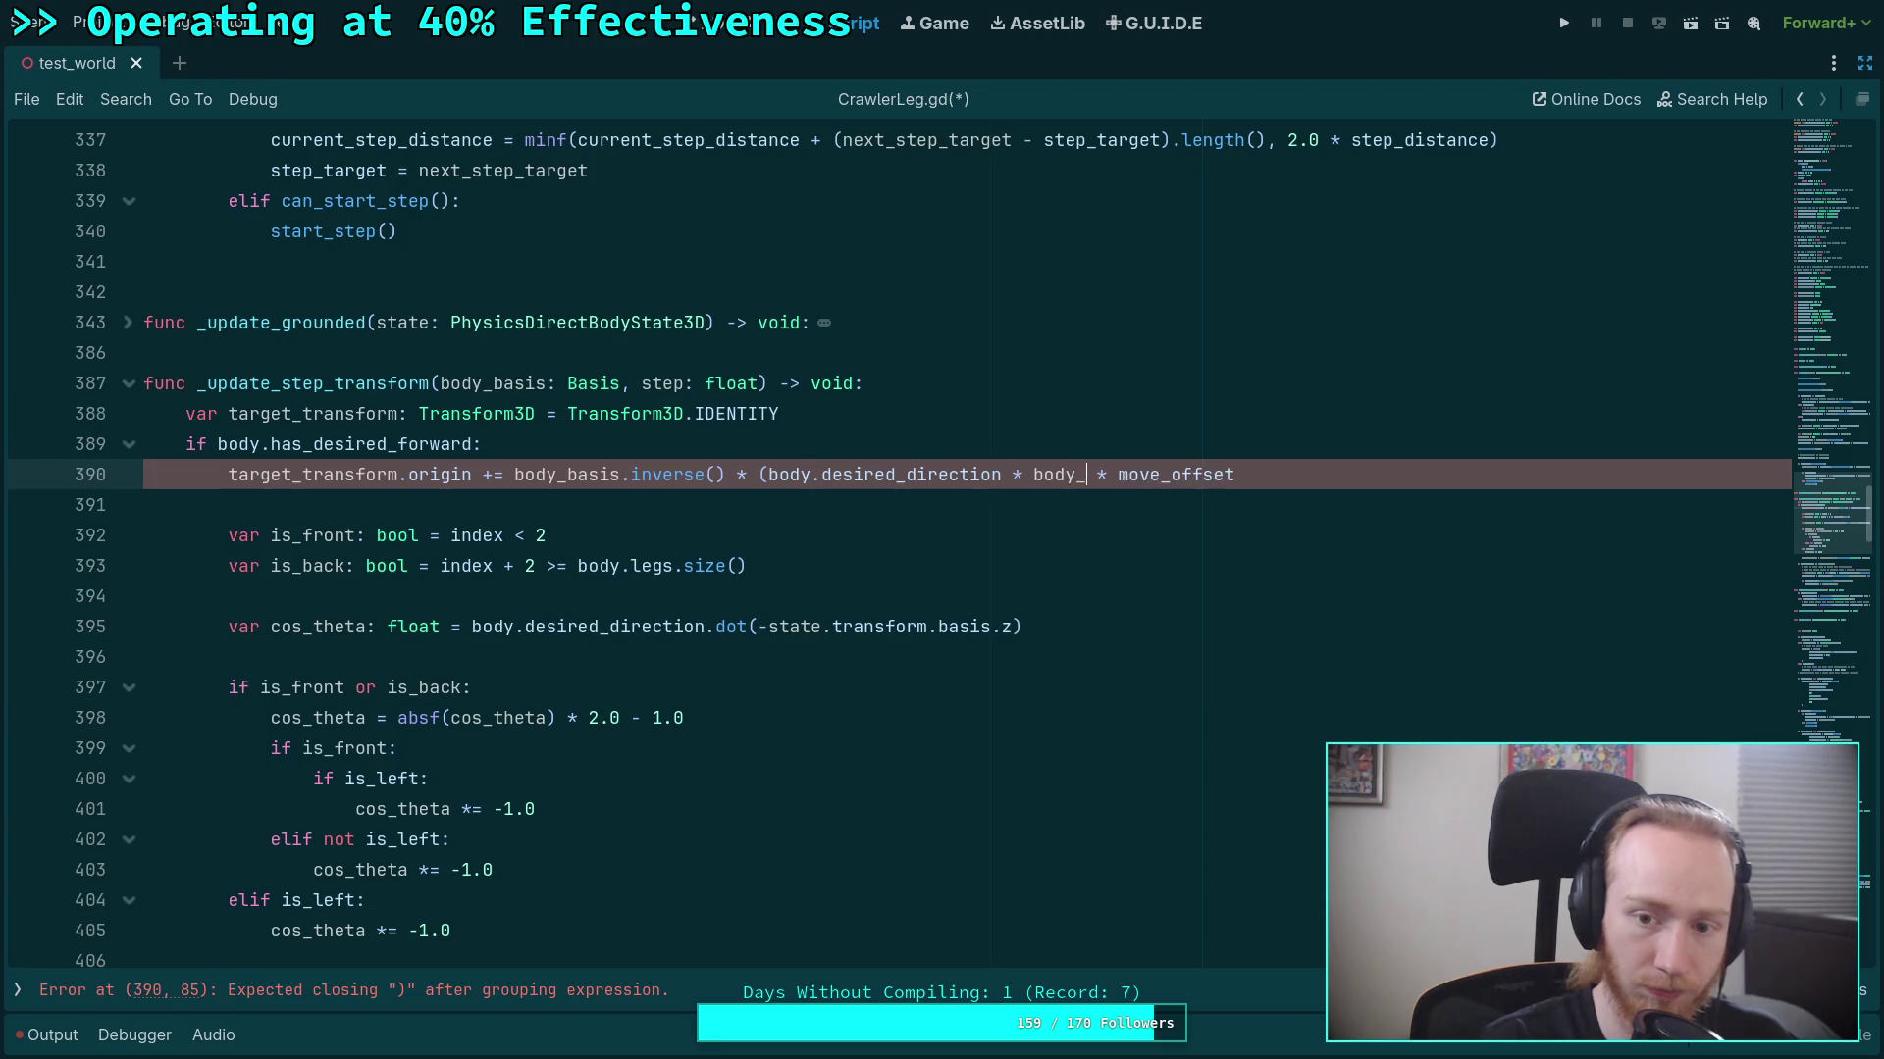
pyautogui.write('is)')
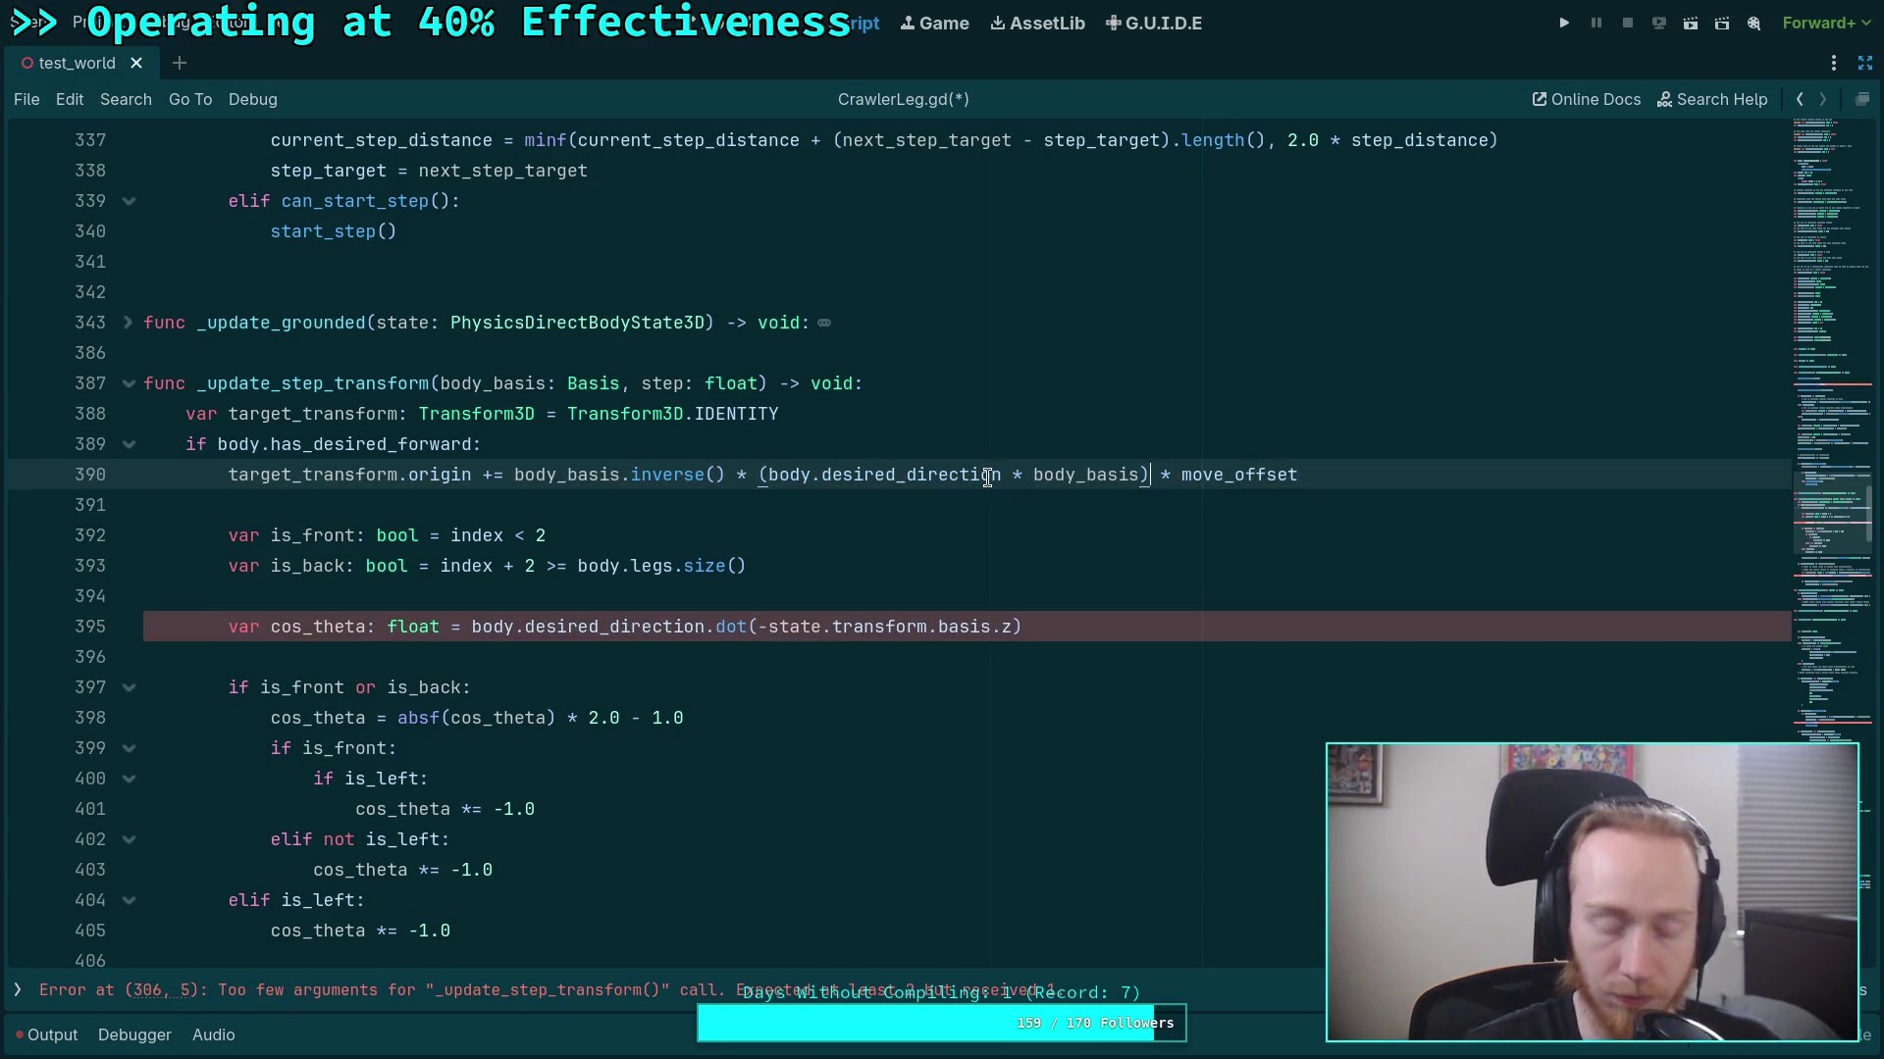
pyautogui.hotkey('ctrl', 'z')
pyautogui.hotkey('ctrl', 'z')
pyautogui.hotkey('ctrl', 'z')
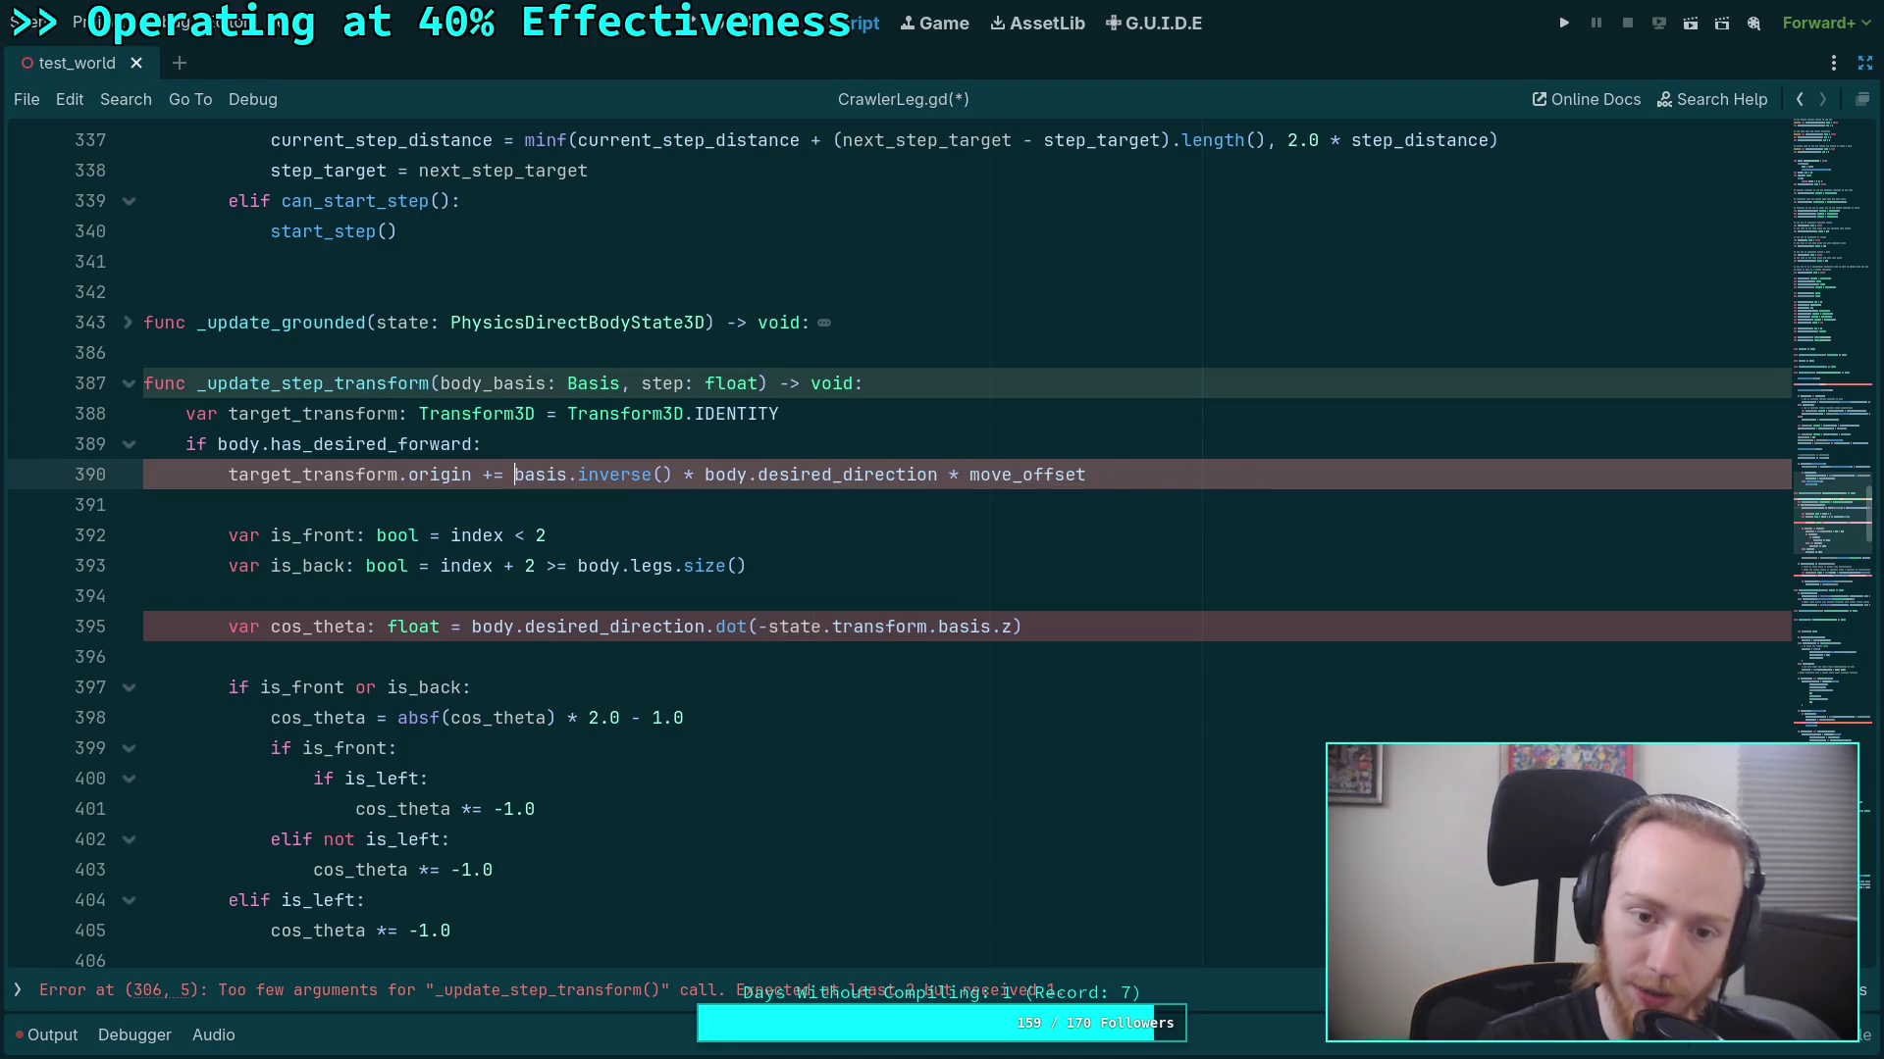
pyautogui.hotkey('ctrl', 'z')
pyautogui.hotkey('ctrl', 'z')
pyautogui.hotkey('ctrl', 'z')
pyautogui.write('body_')
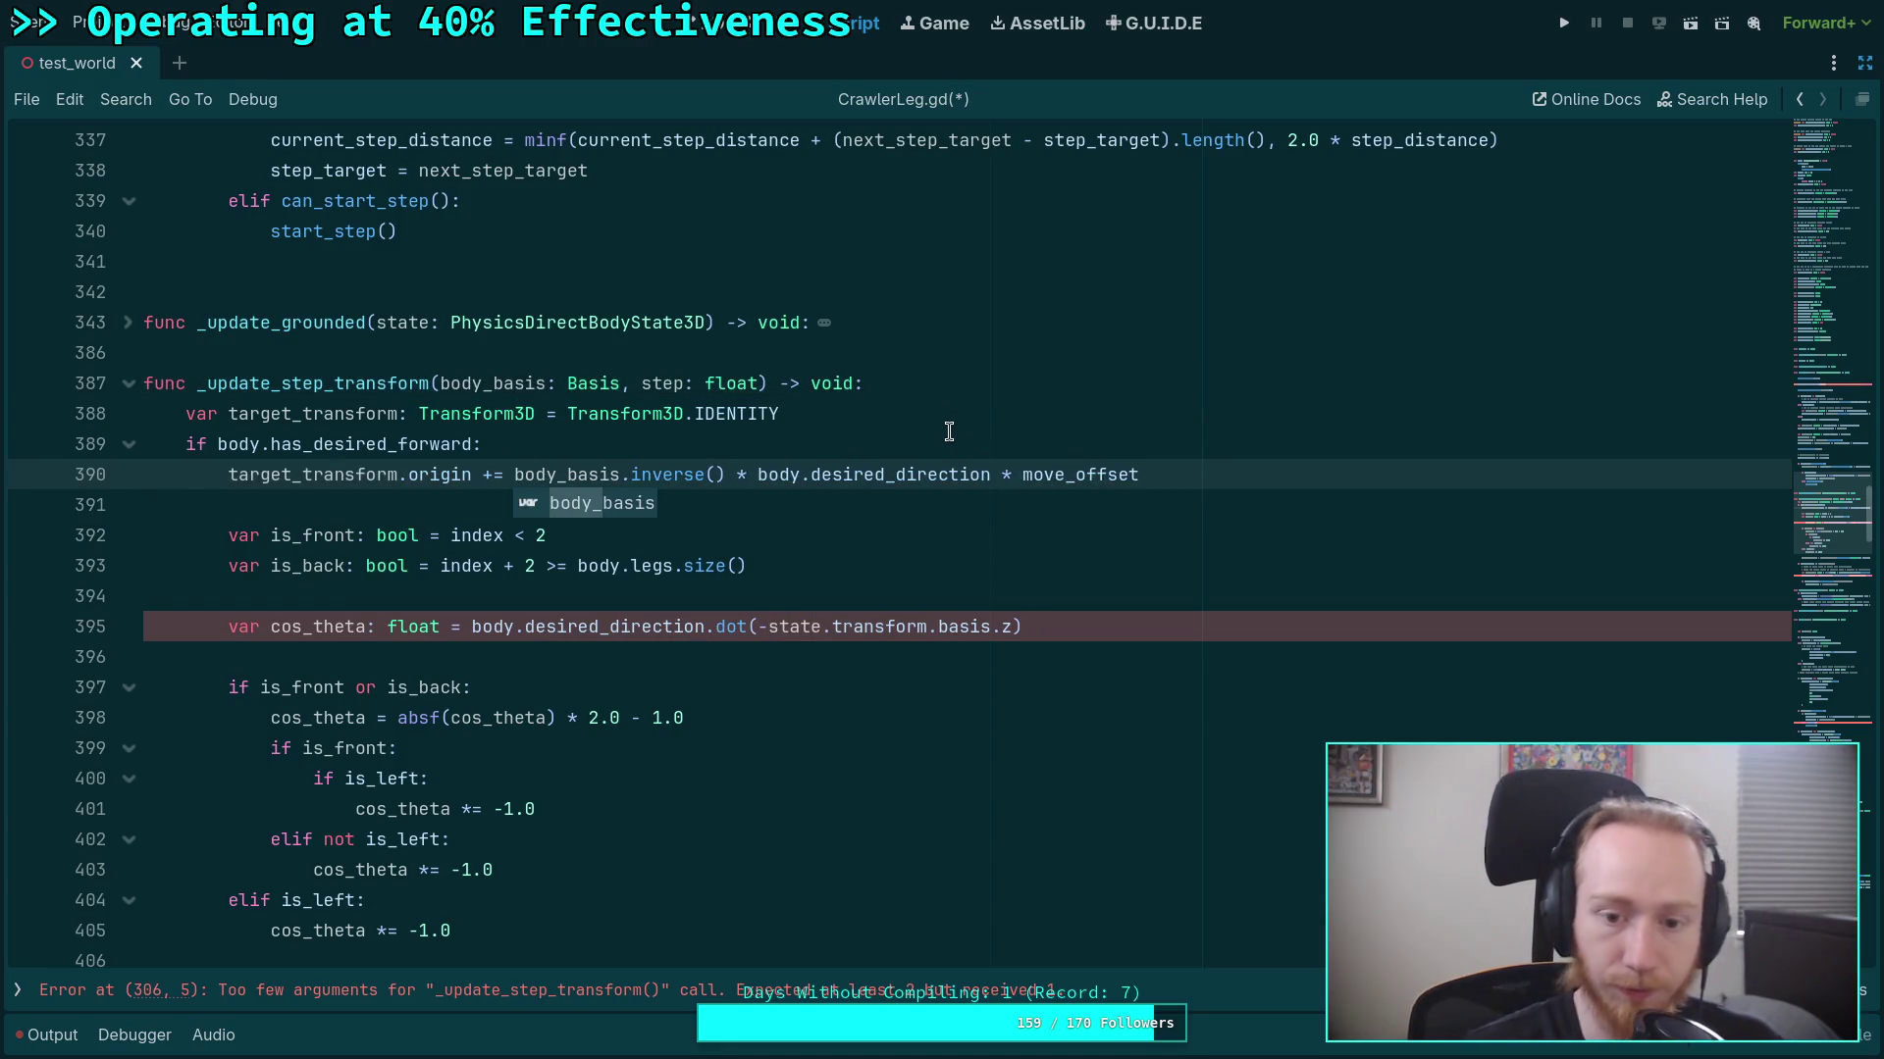
# Replace state.transform.basis with body_basis in the cos_theta line.
pyautogui.moveTo(770, 627); pyautogui.dragTo(940, 627)
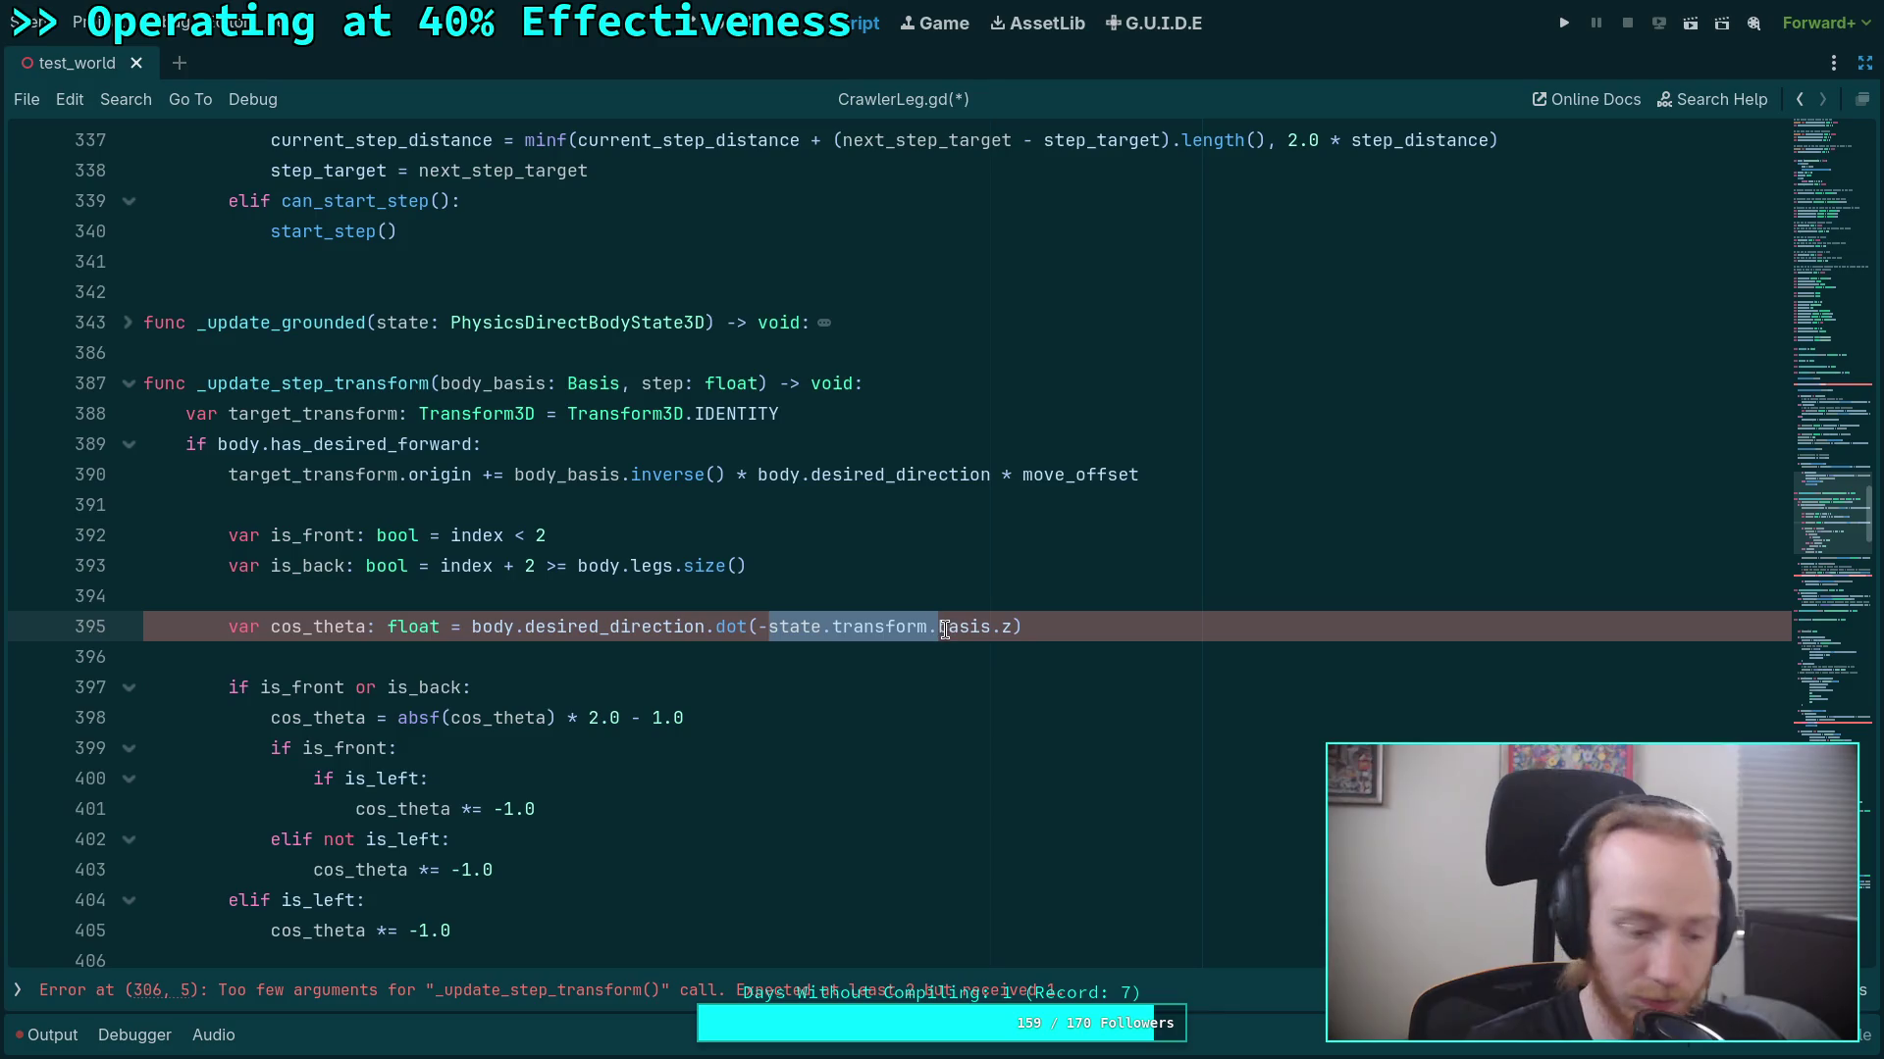
pyautogui.write('body')
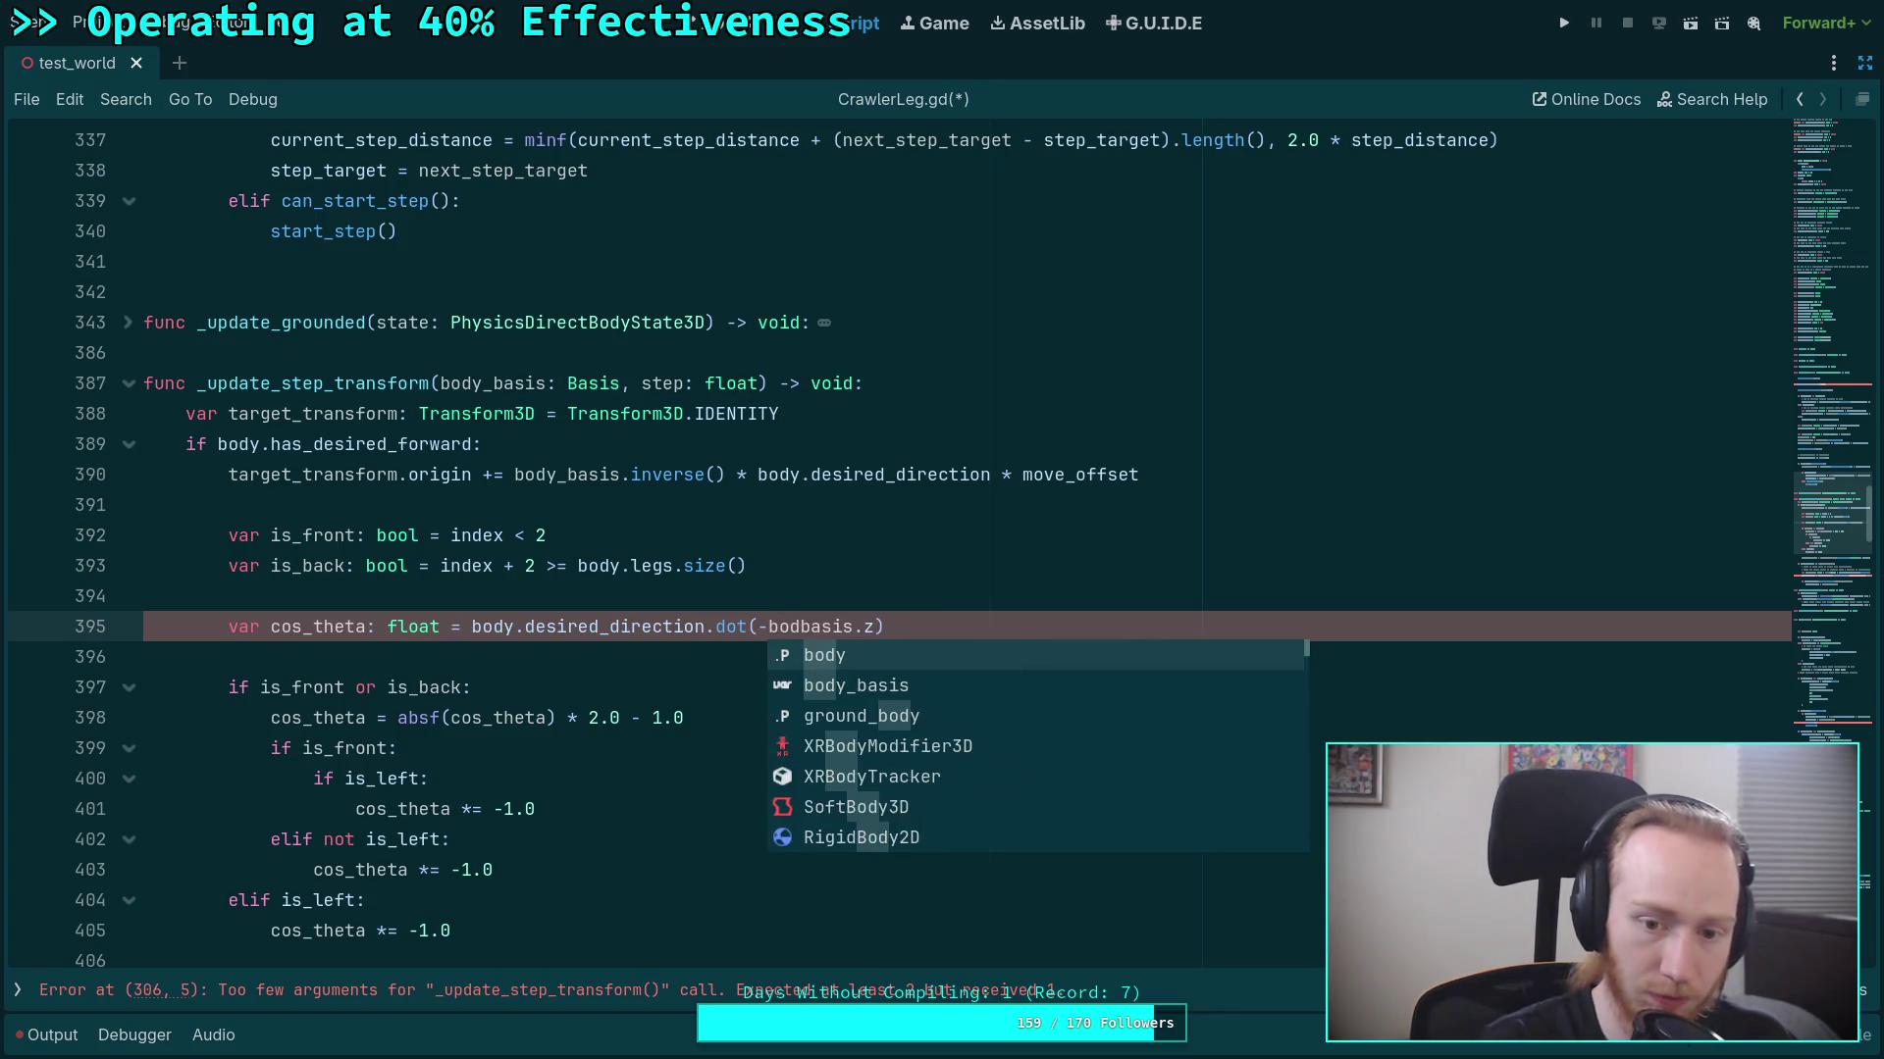
pyautogui.write('_')
pyautogui.click(997, 596)
# Remove the state. prefix so the interpolation uses the plain step parameter.
pyautogui.scroll(-4, 997, 600)
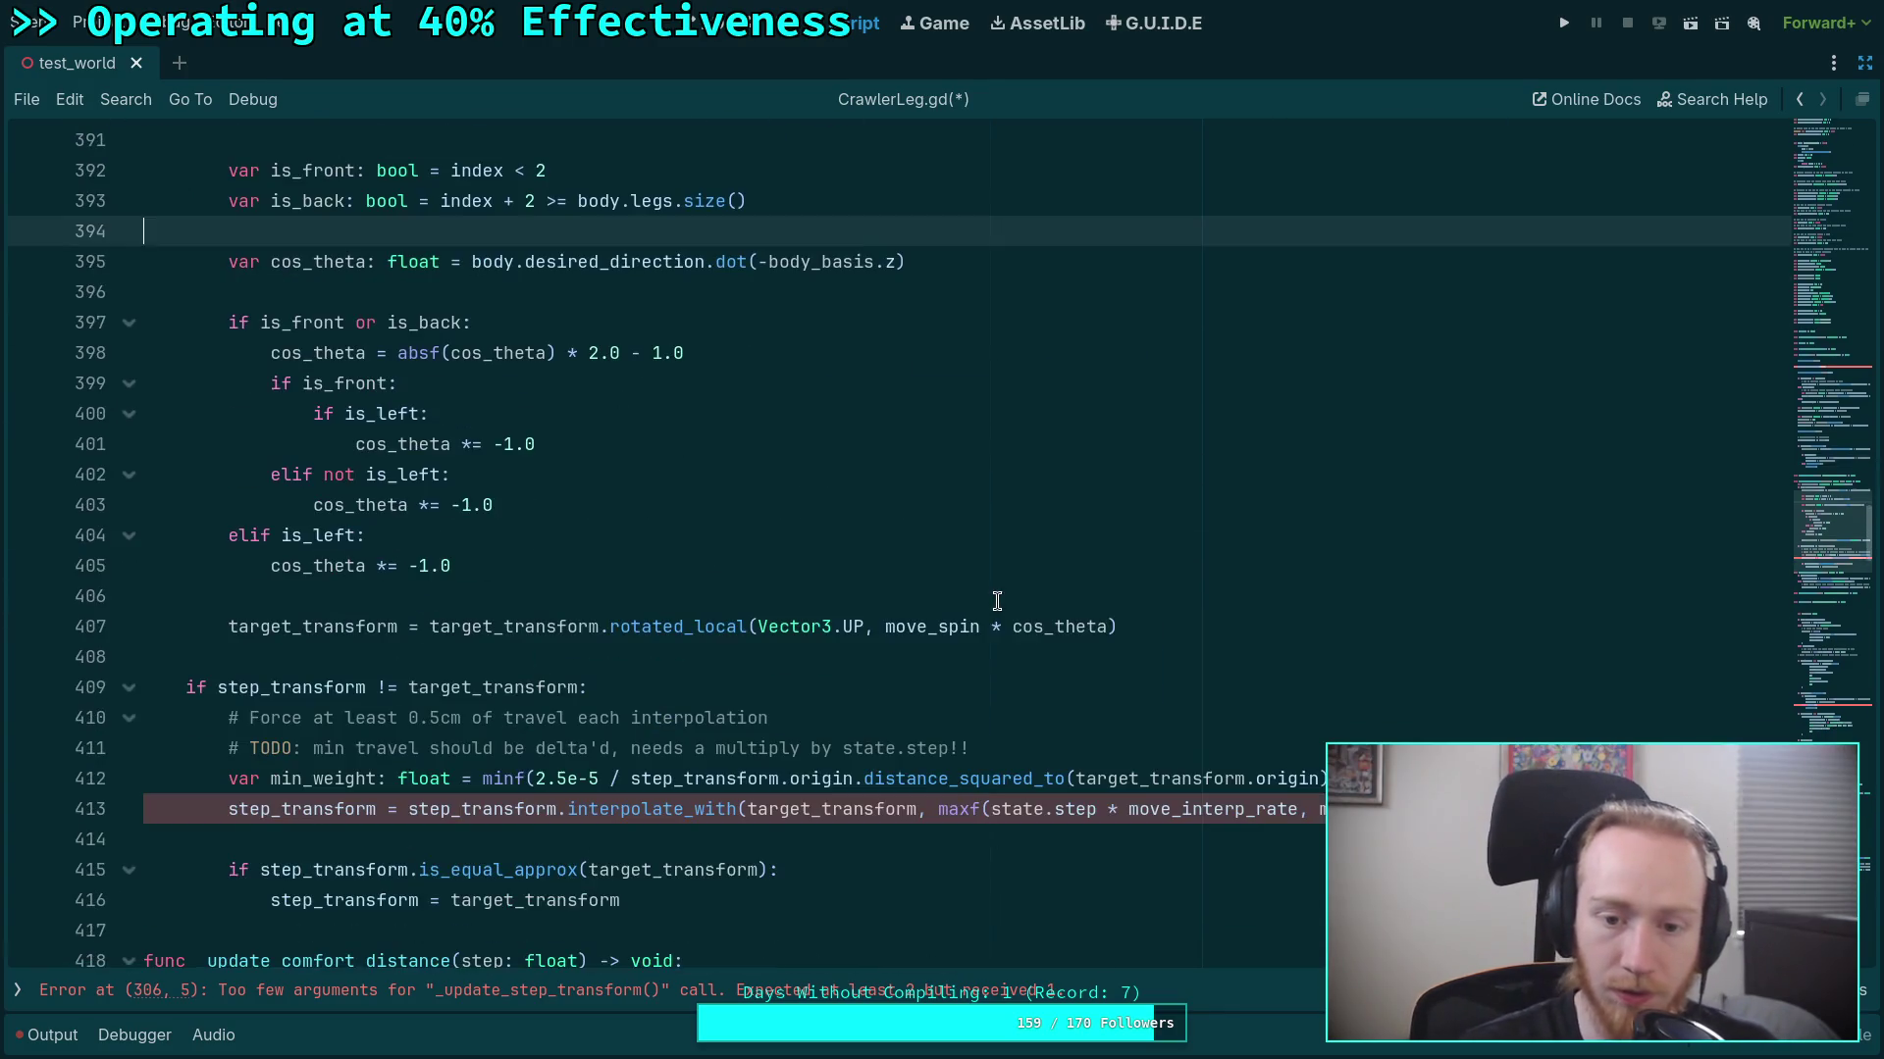
pyautogui.moveTo(1056, 810); pyautogui.dragTo(990, 809)
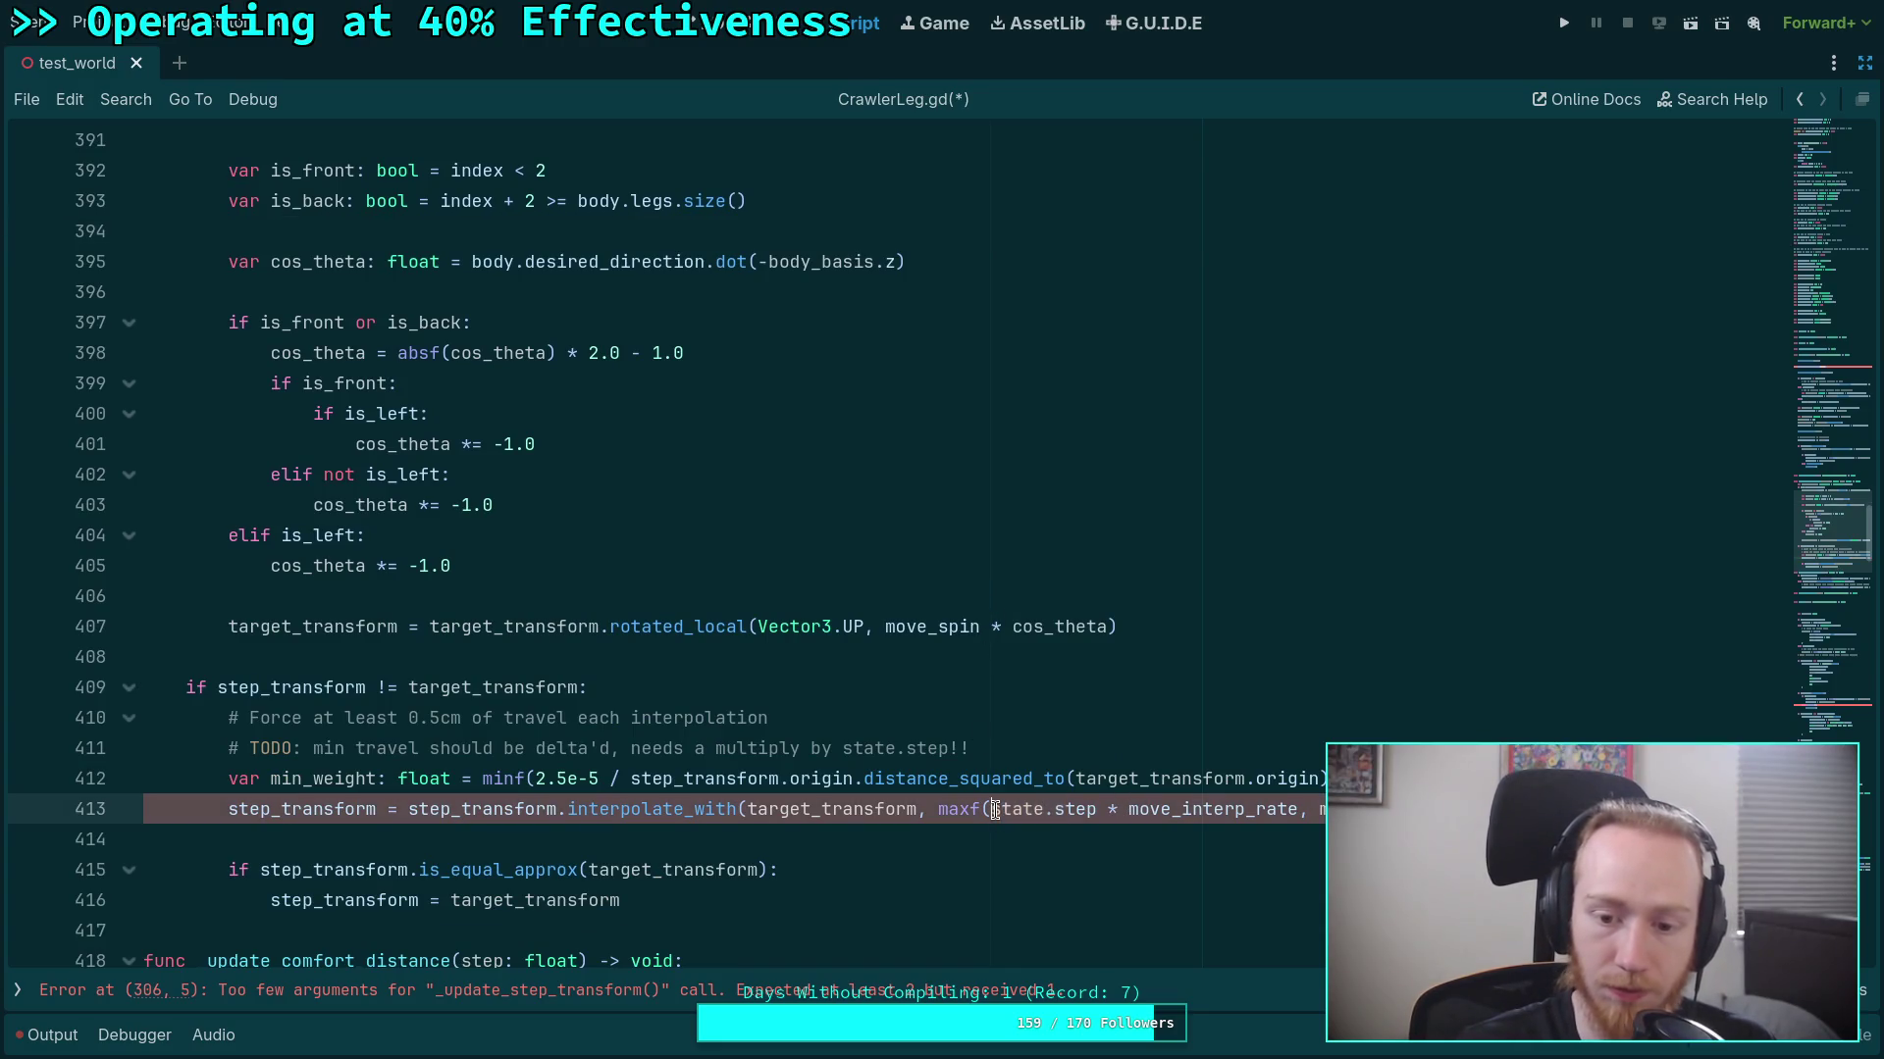
pyautogui.press('BackSpace')
pyautogui.click(1119, 731)
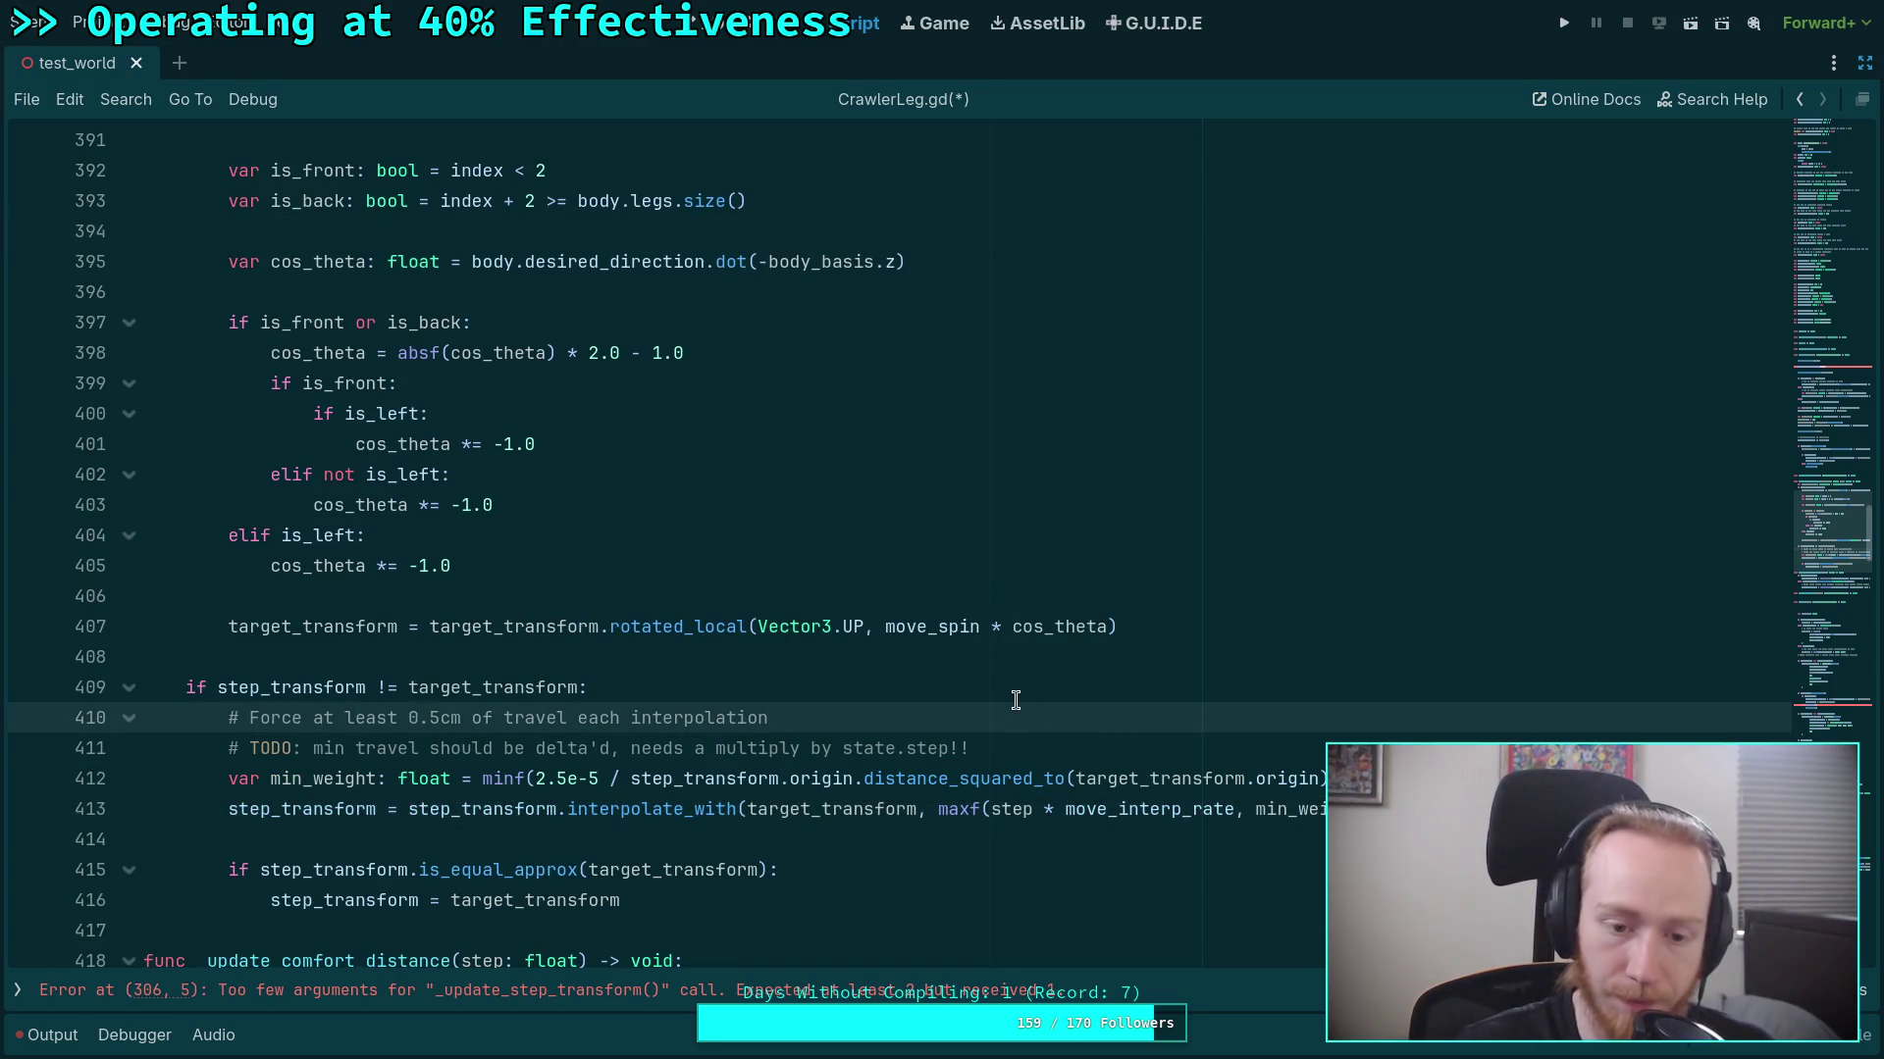
pyautogui.scroll(20, 1016, 700)
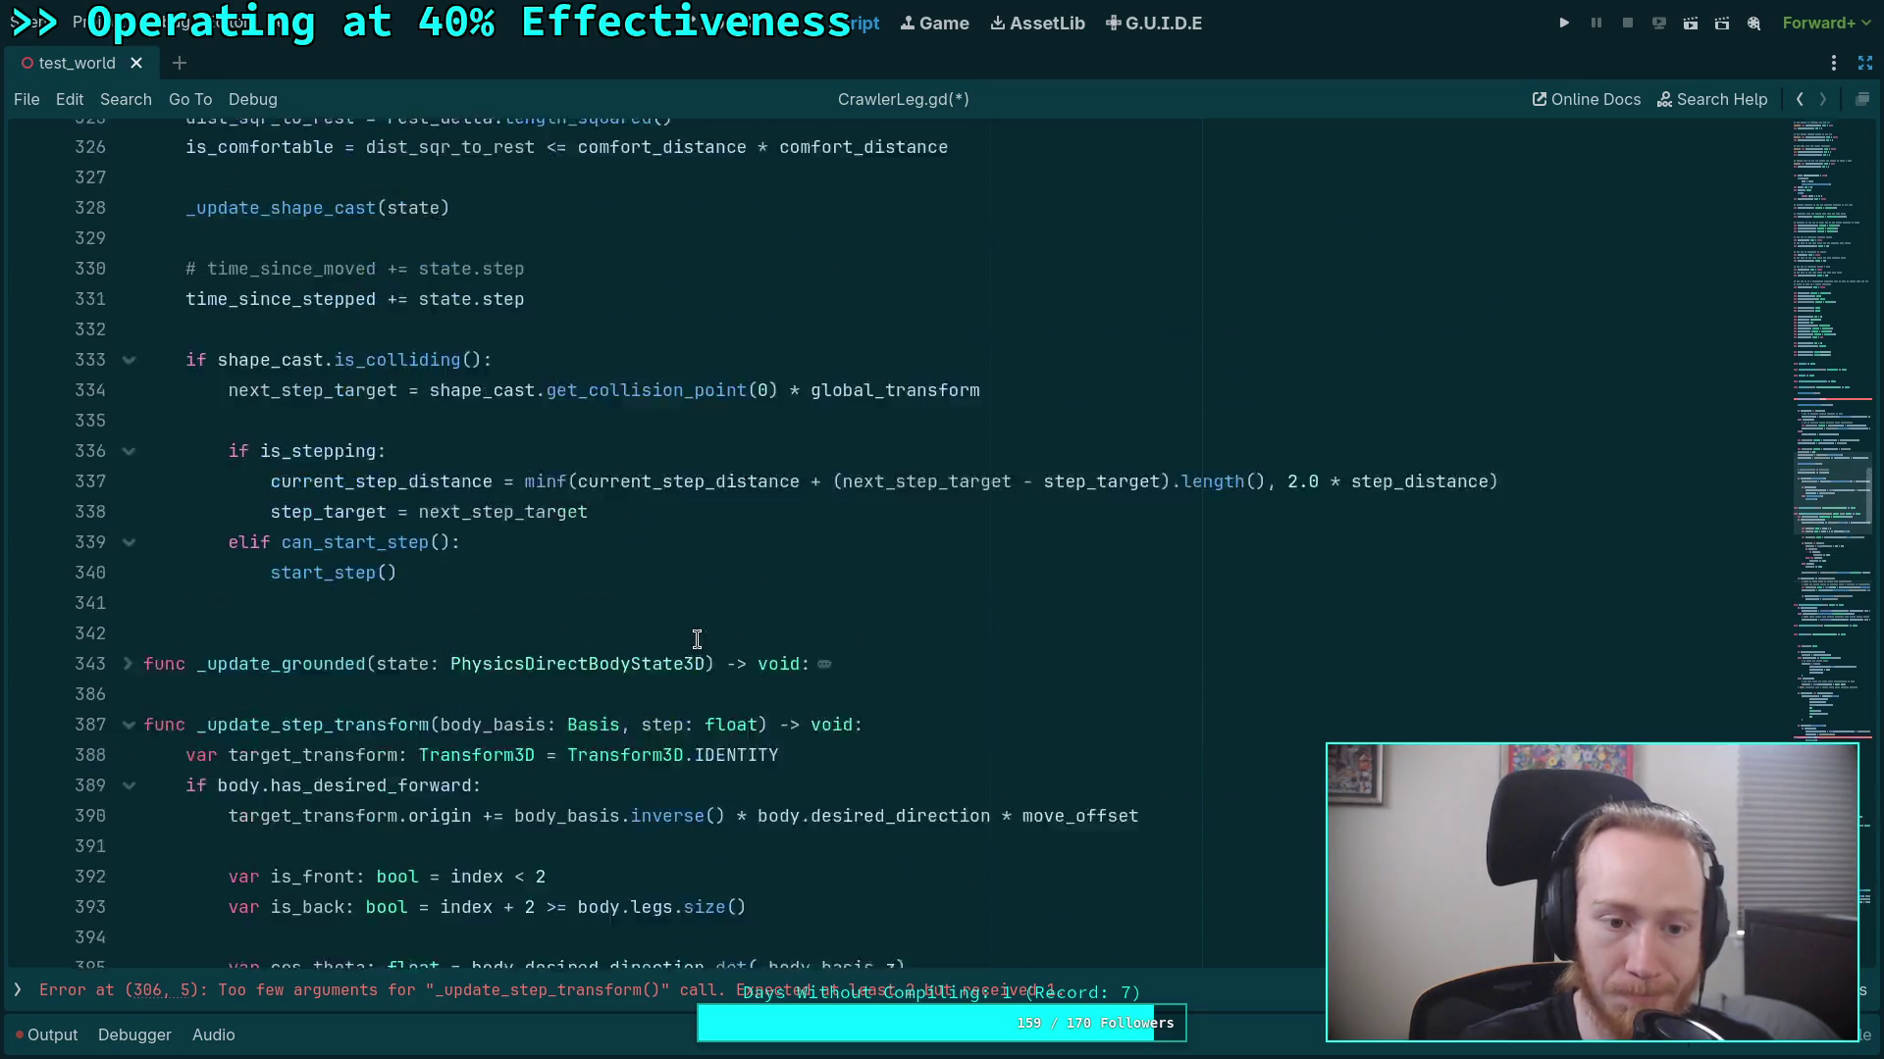
# Change the line 306 call to _update_step_transform(state.transform.basis, state.step).
pyautogui.scroll(8, 650, 634)
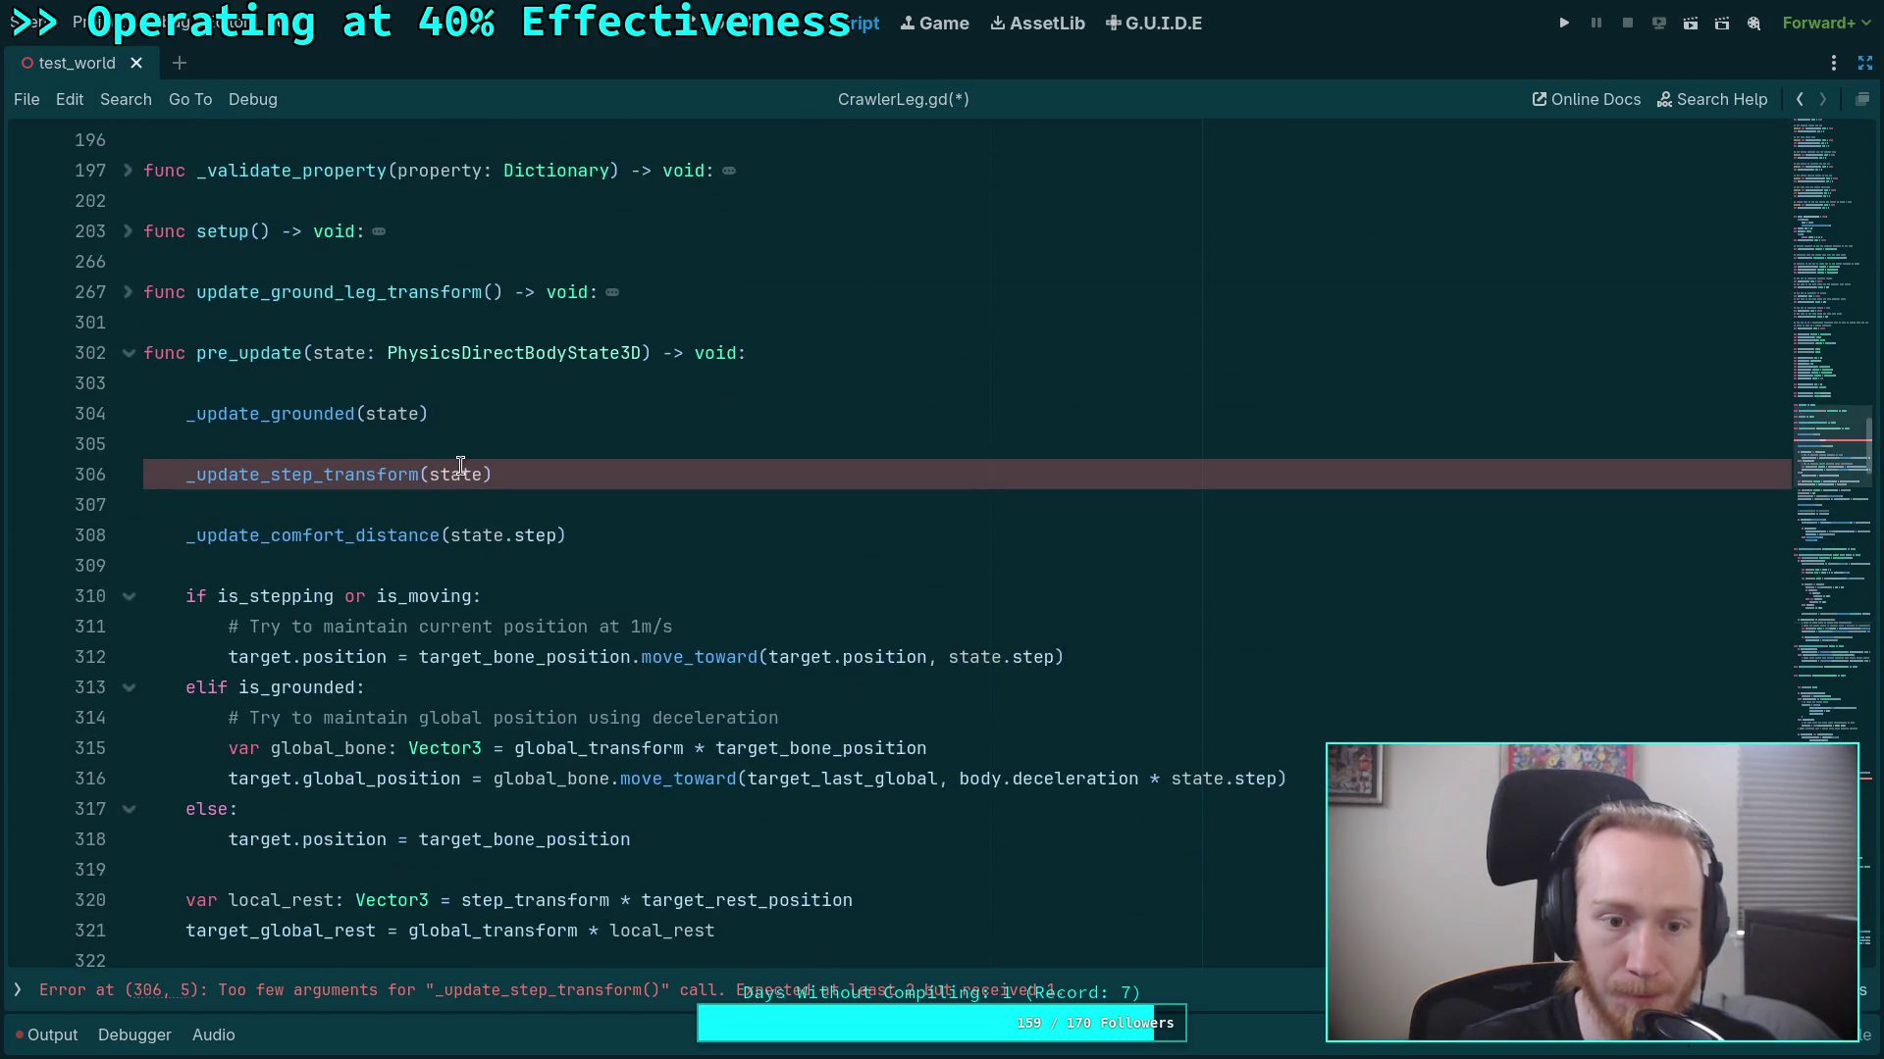
pyautogui.click(490, 474)
pyautogui.write('.transform.basis, ')
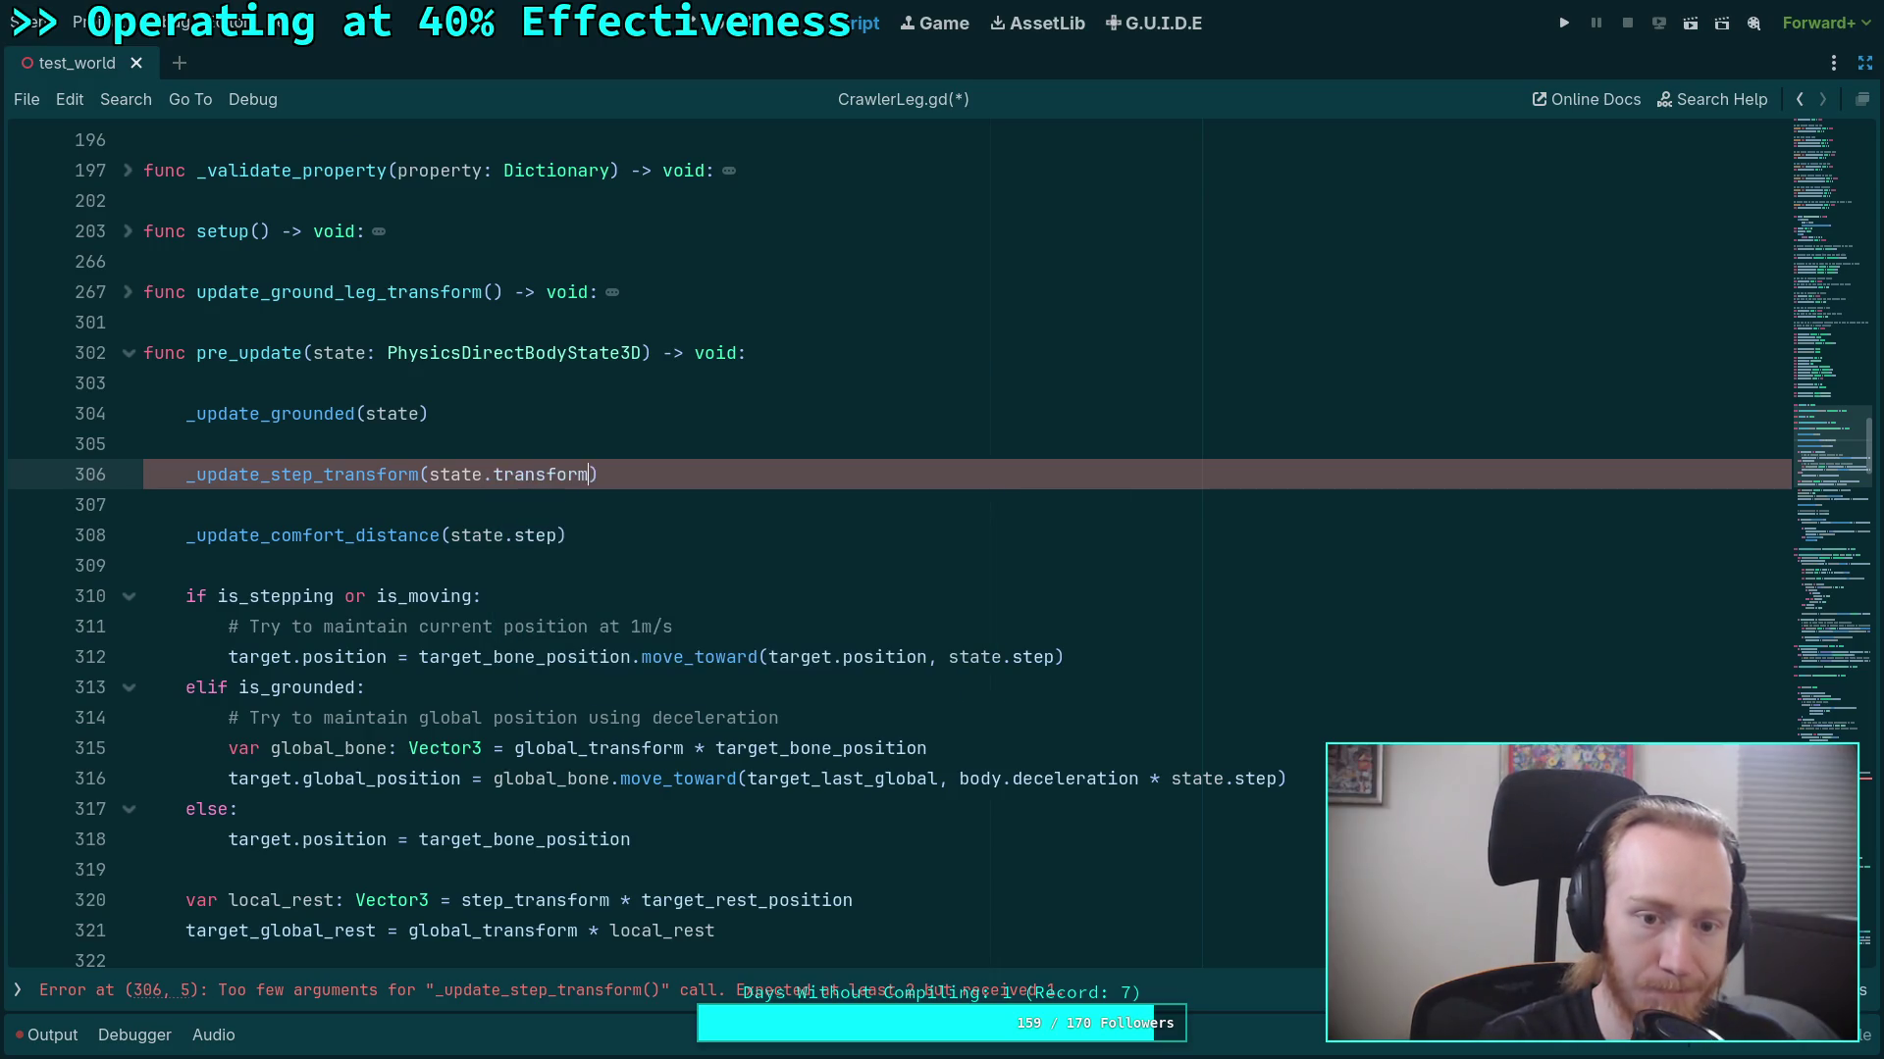
pyautogui.write('state.step')
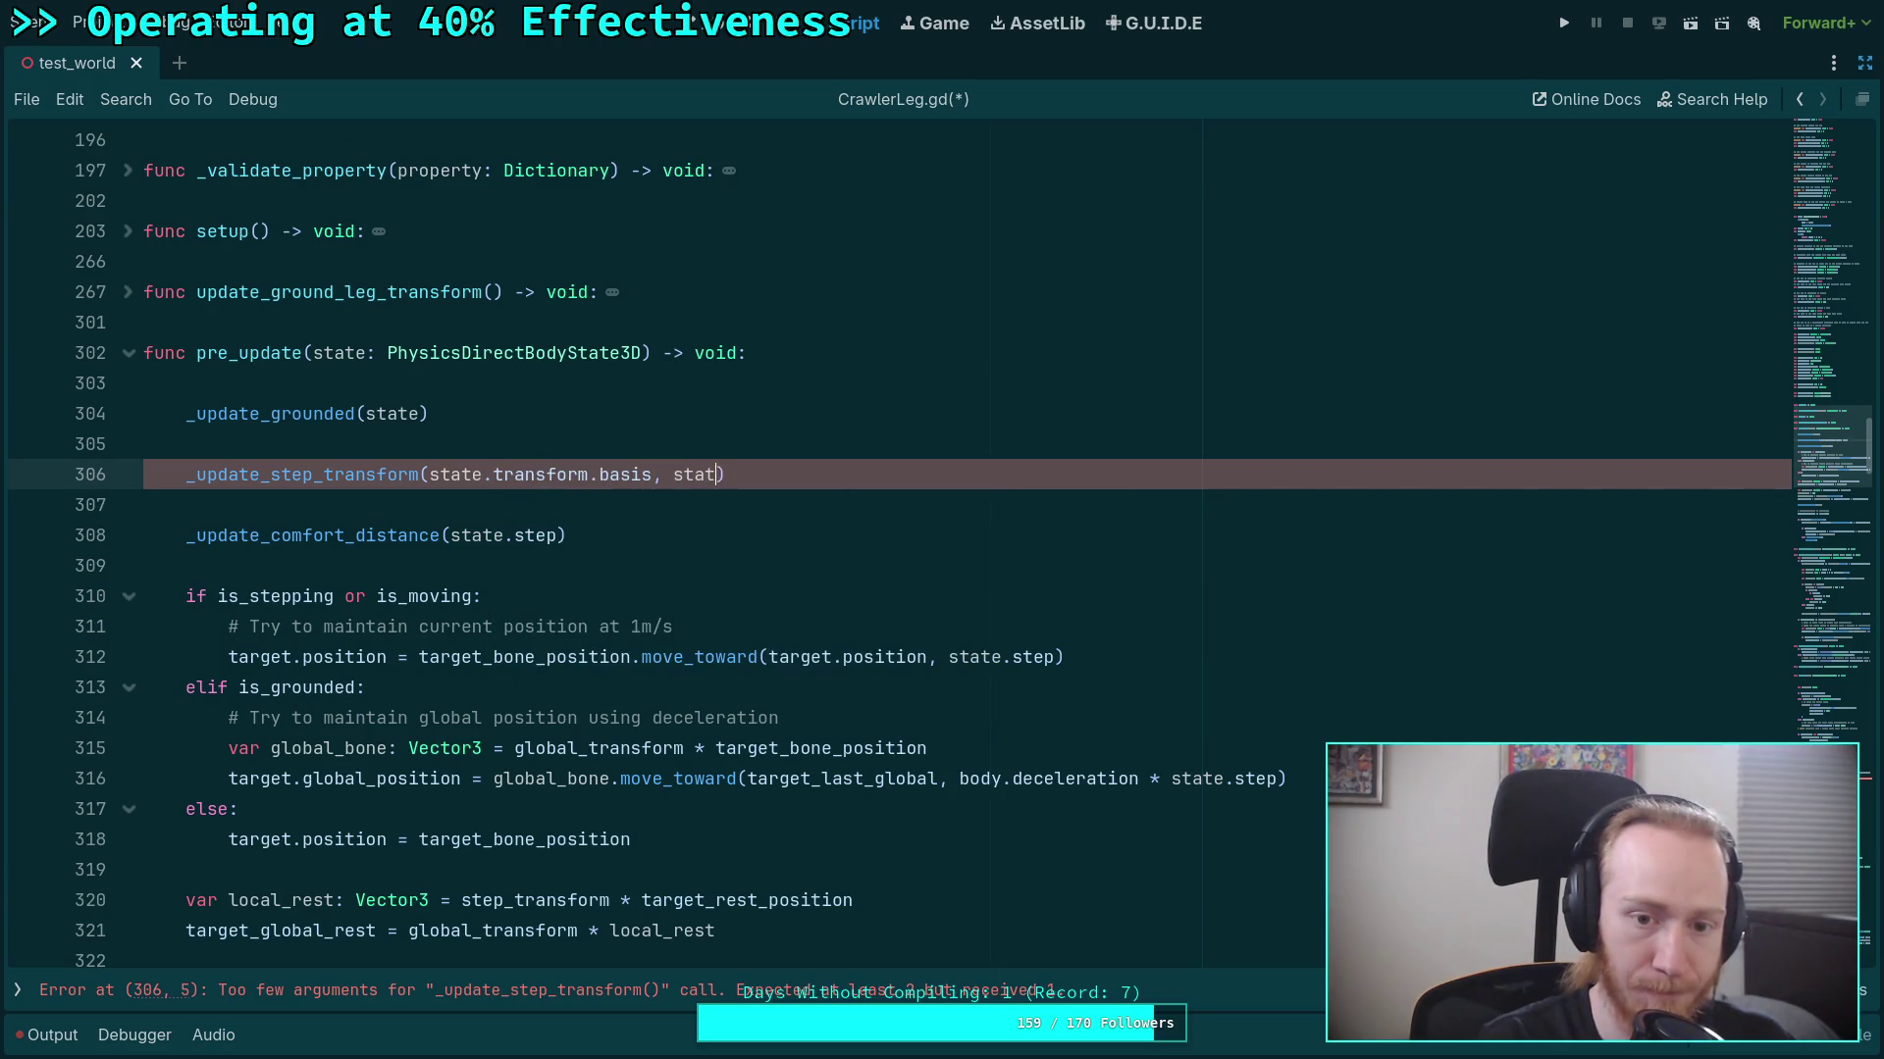
# Jump to the _update_step_transform definition and unfold _update_grounded to review its state parameter.
pyautogui.keyDown('ctrl'); pyautogui.click(408, 478); pyautogui.keyUp('ctrl')
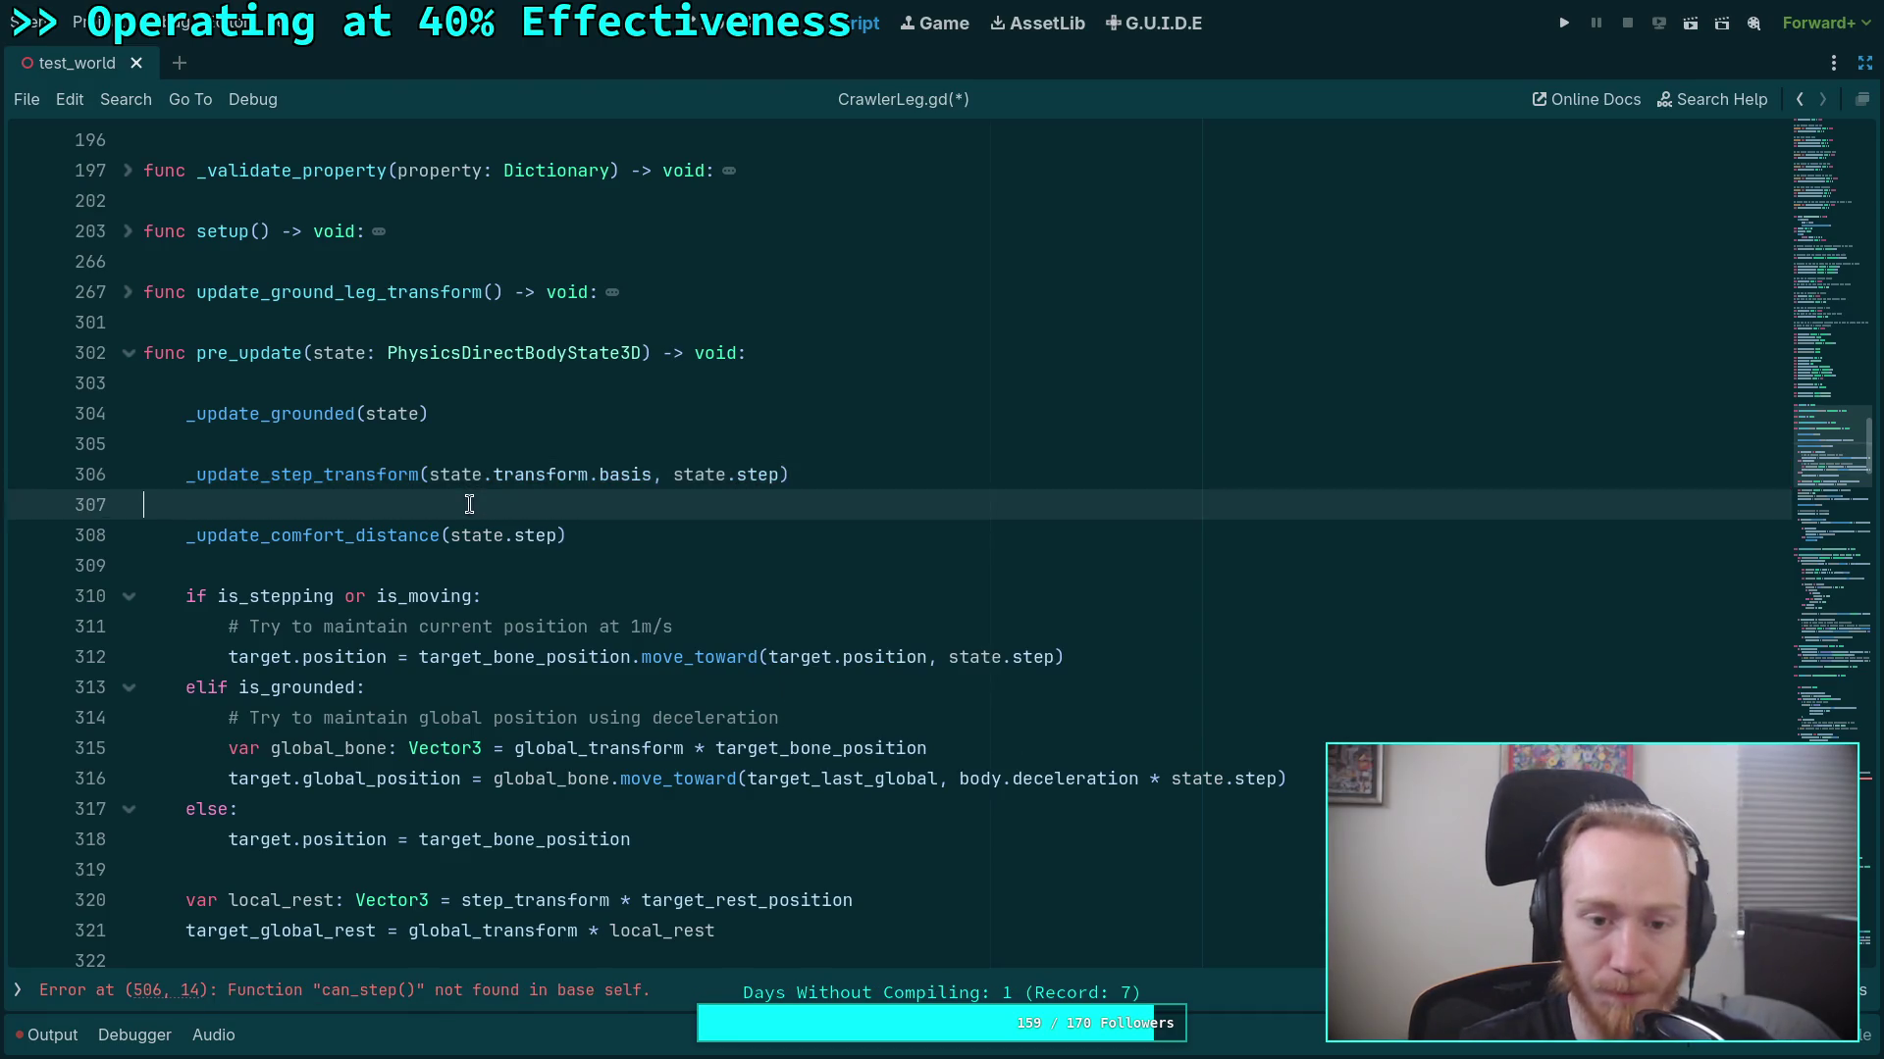
pyautogui.scroll(2, 368, 595)
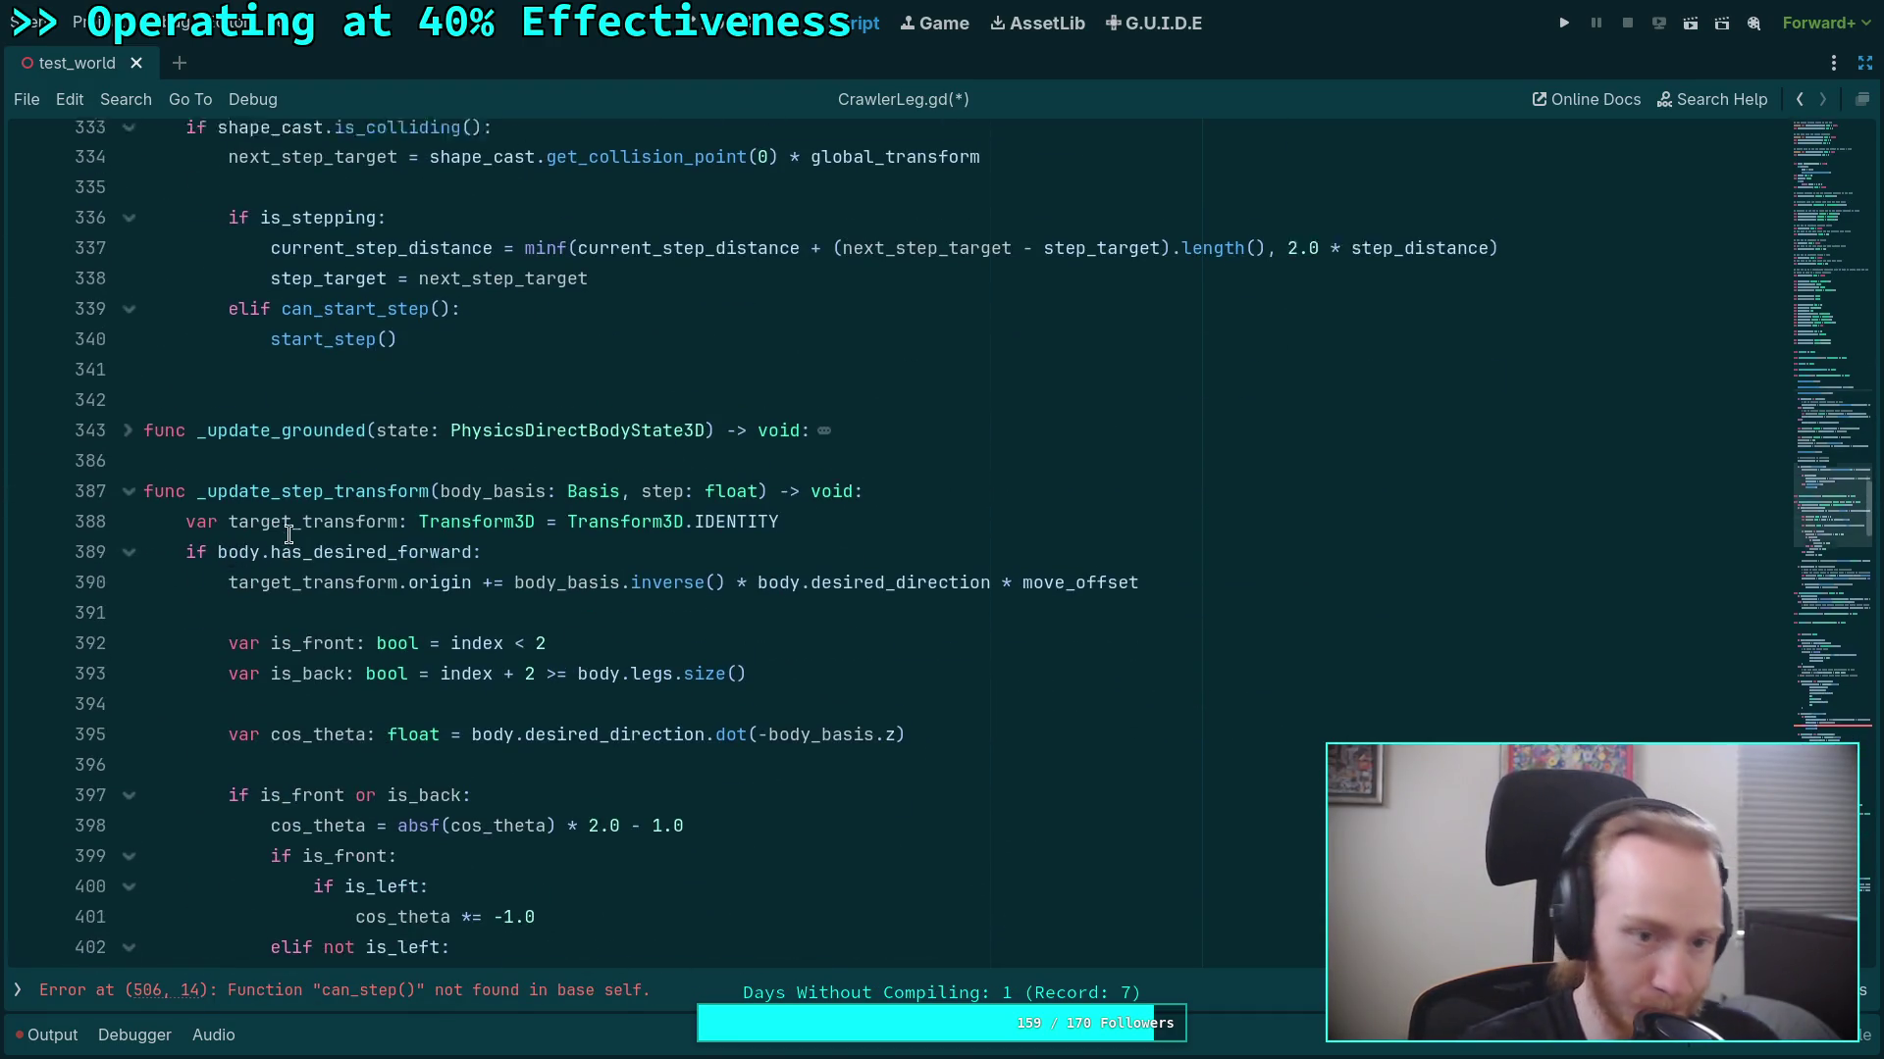
pyautogui.click(129, 595)
pyautogui.doubleClick(391, 595)
pyautogui.scroll(-12, 391, 595)
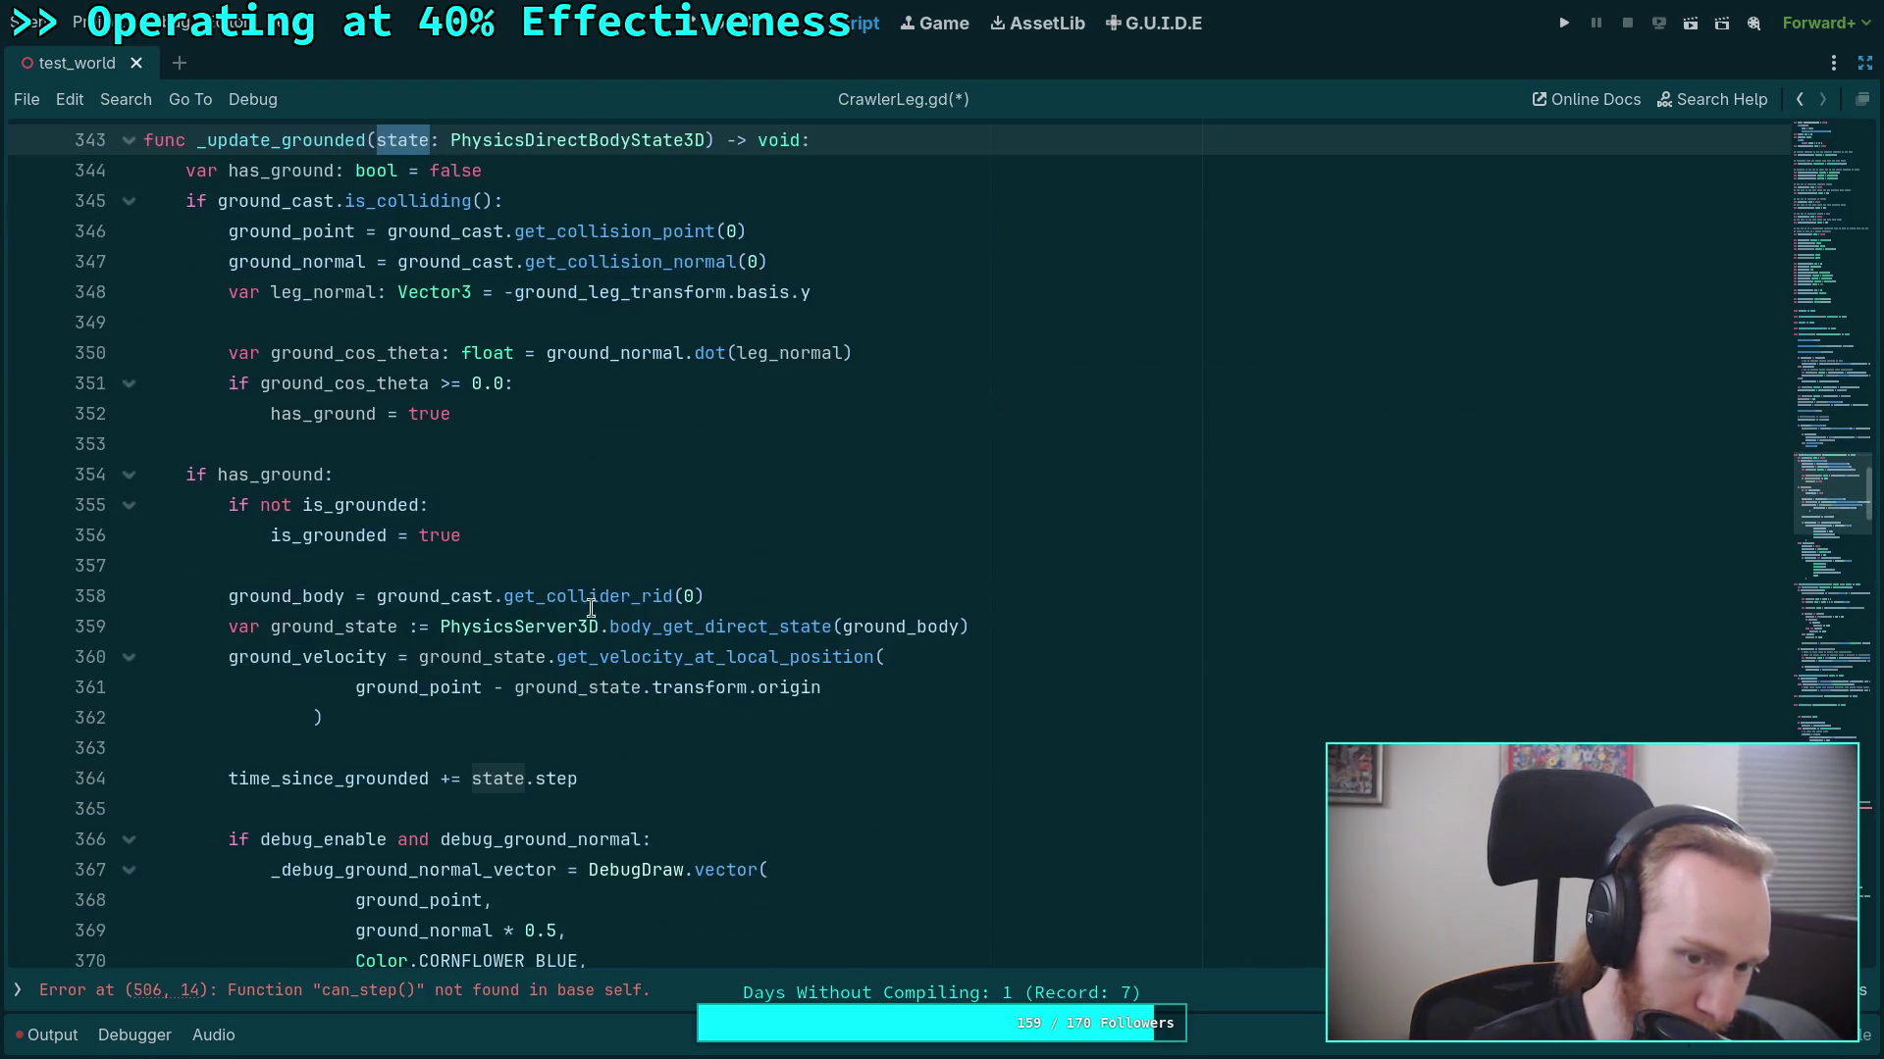
pyautogui.scroll(7, 804, 639)
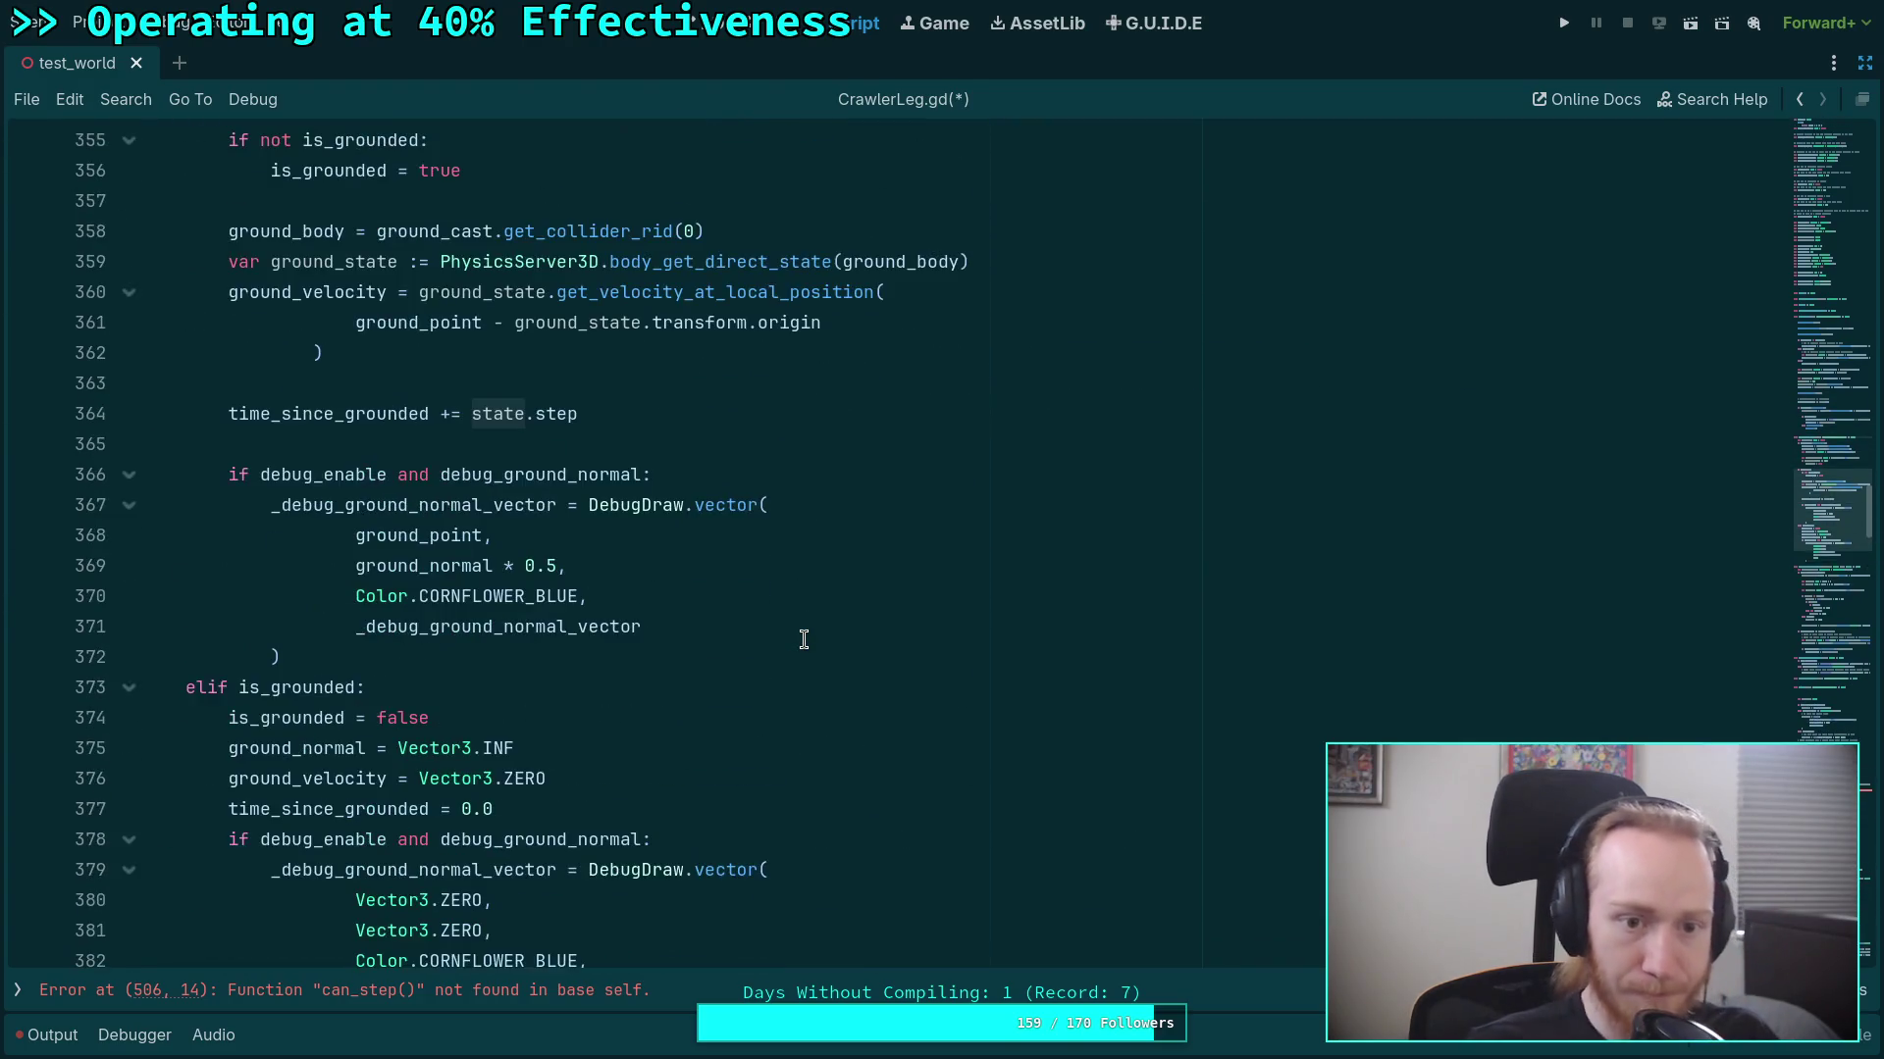
pyautogui.scroll(3, 803, 640)
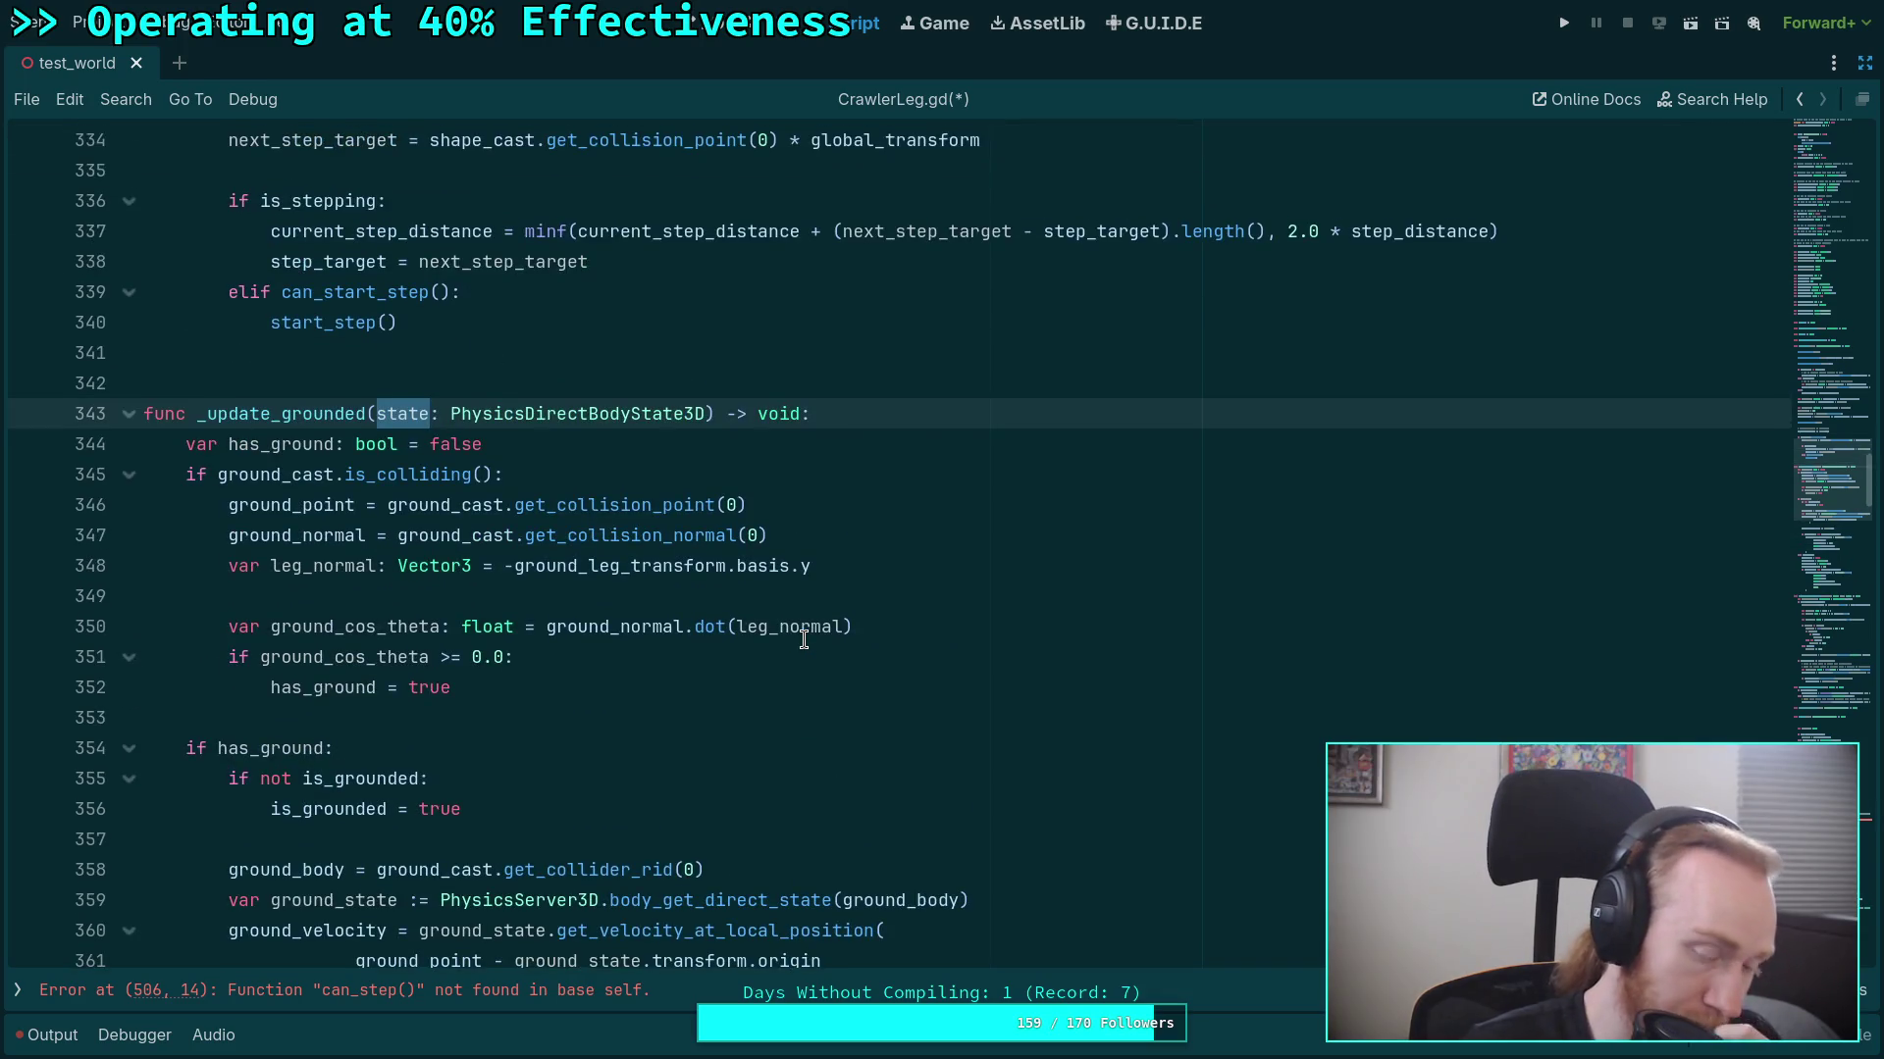
pyautogui.scroll(-3, 804, 639)
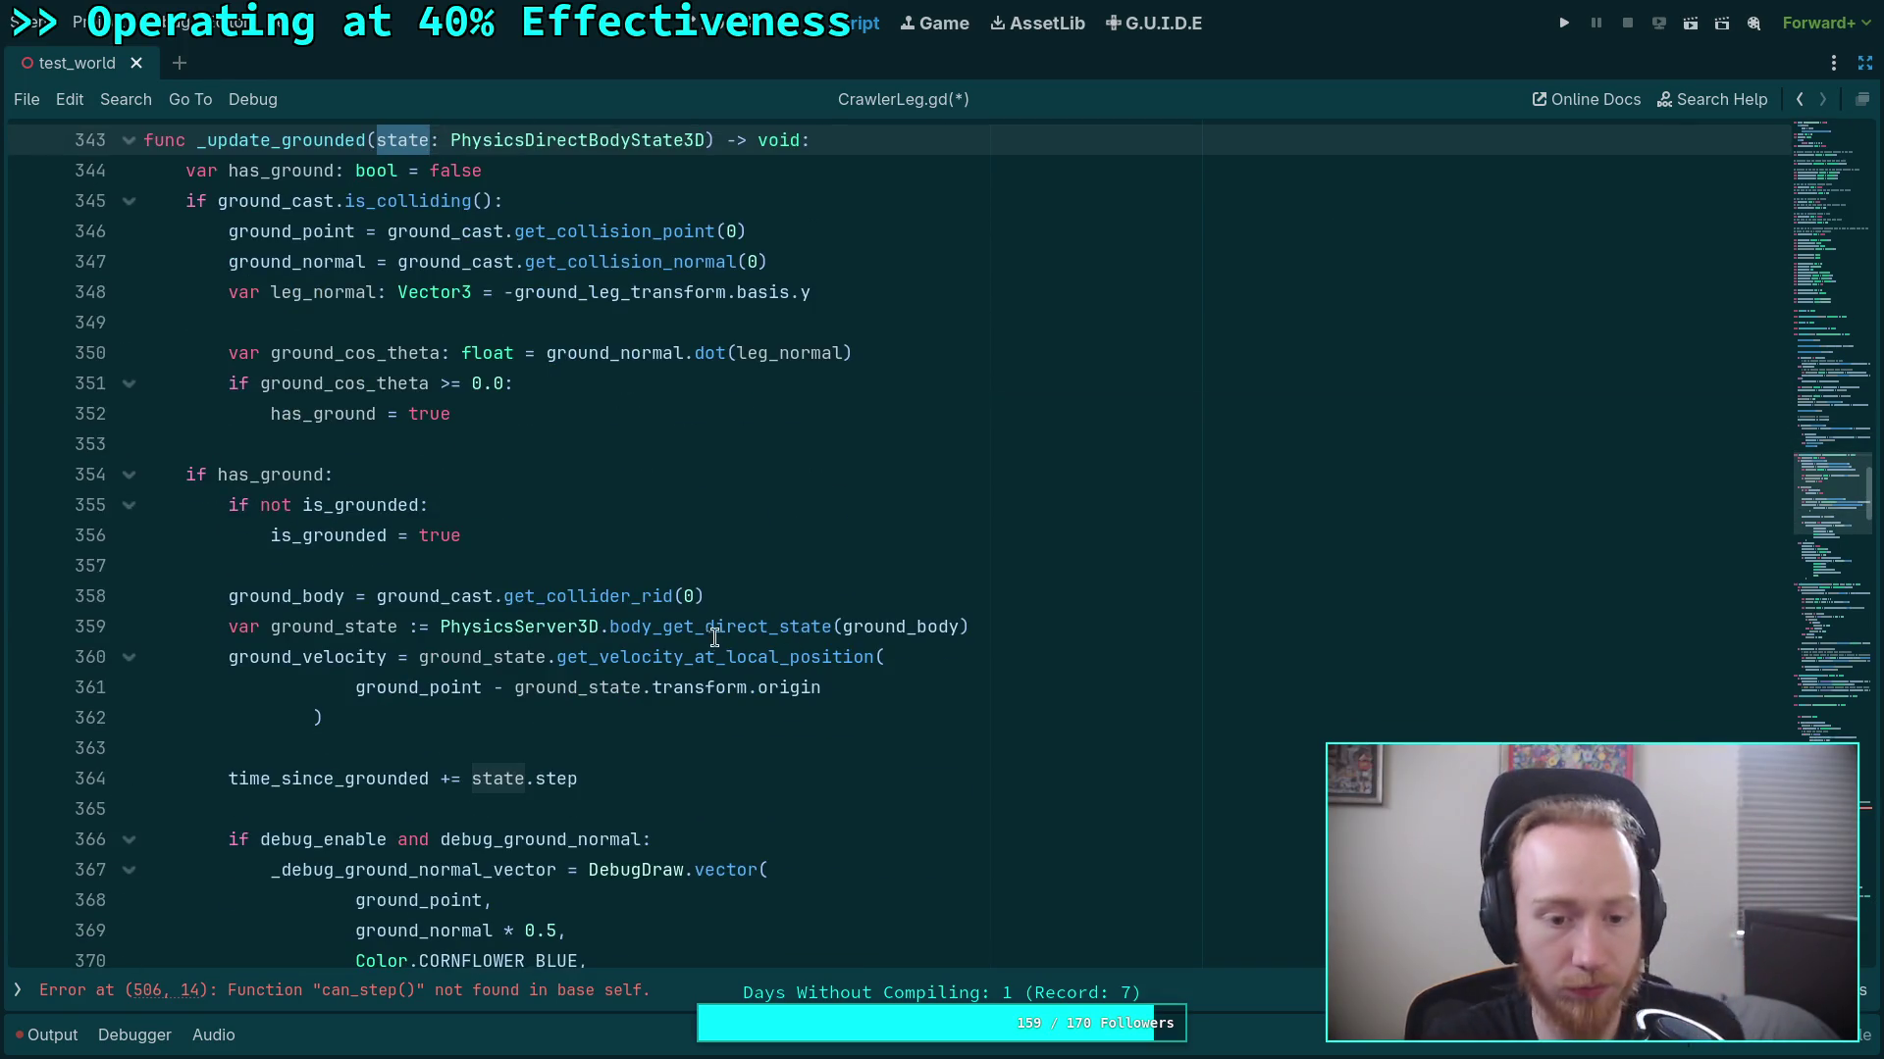
pyautogui.scroll(3, 502, 451)
pyautogui.moveTo(399, 413); pyautogui.dragTo(697, 413)
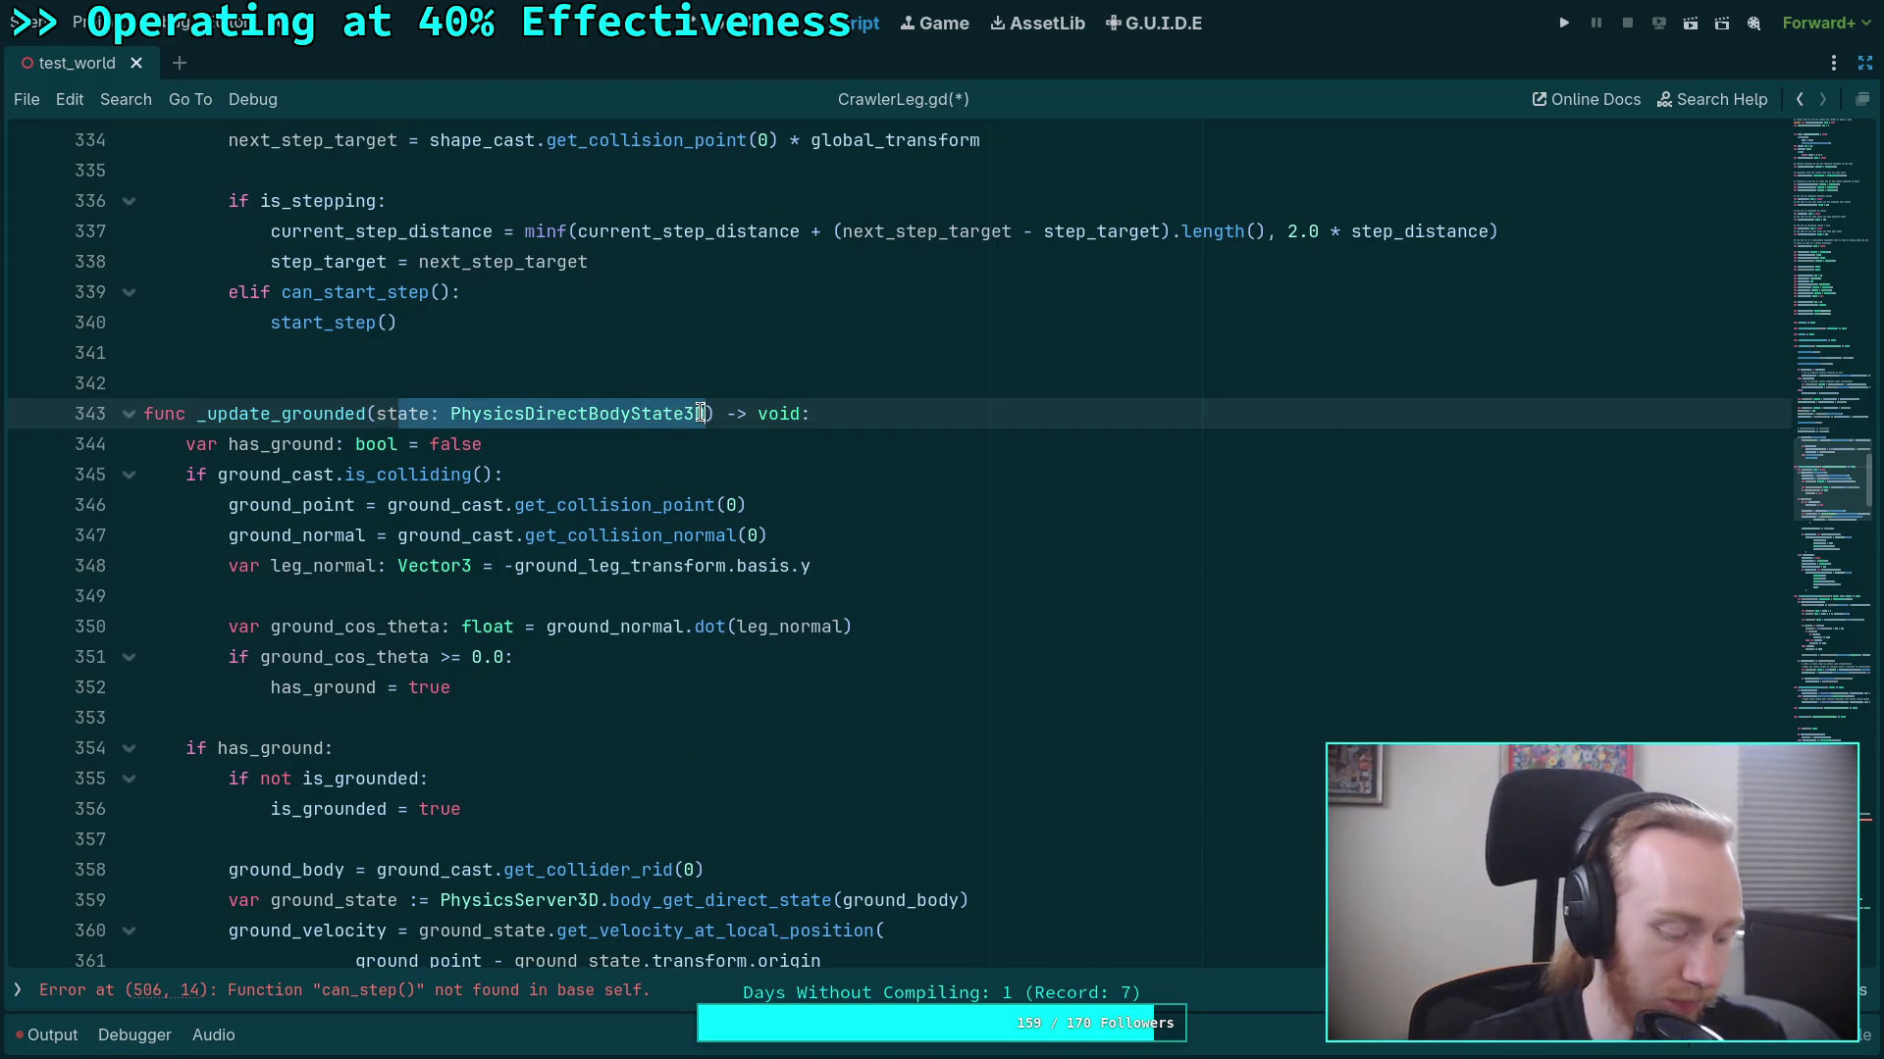
pyautogui.write('ep: float')
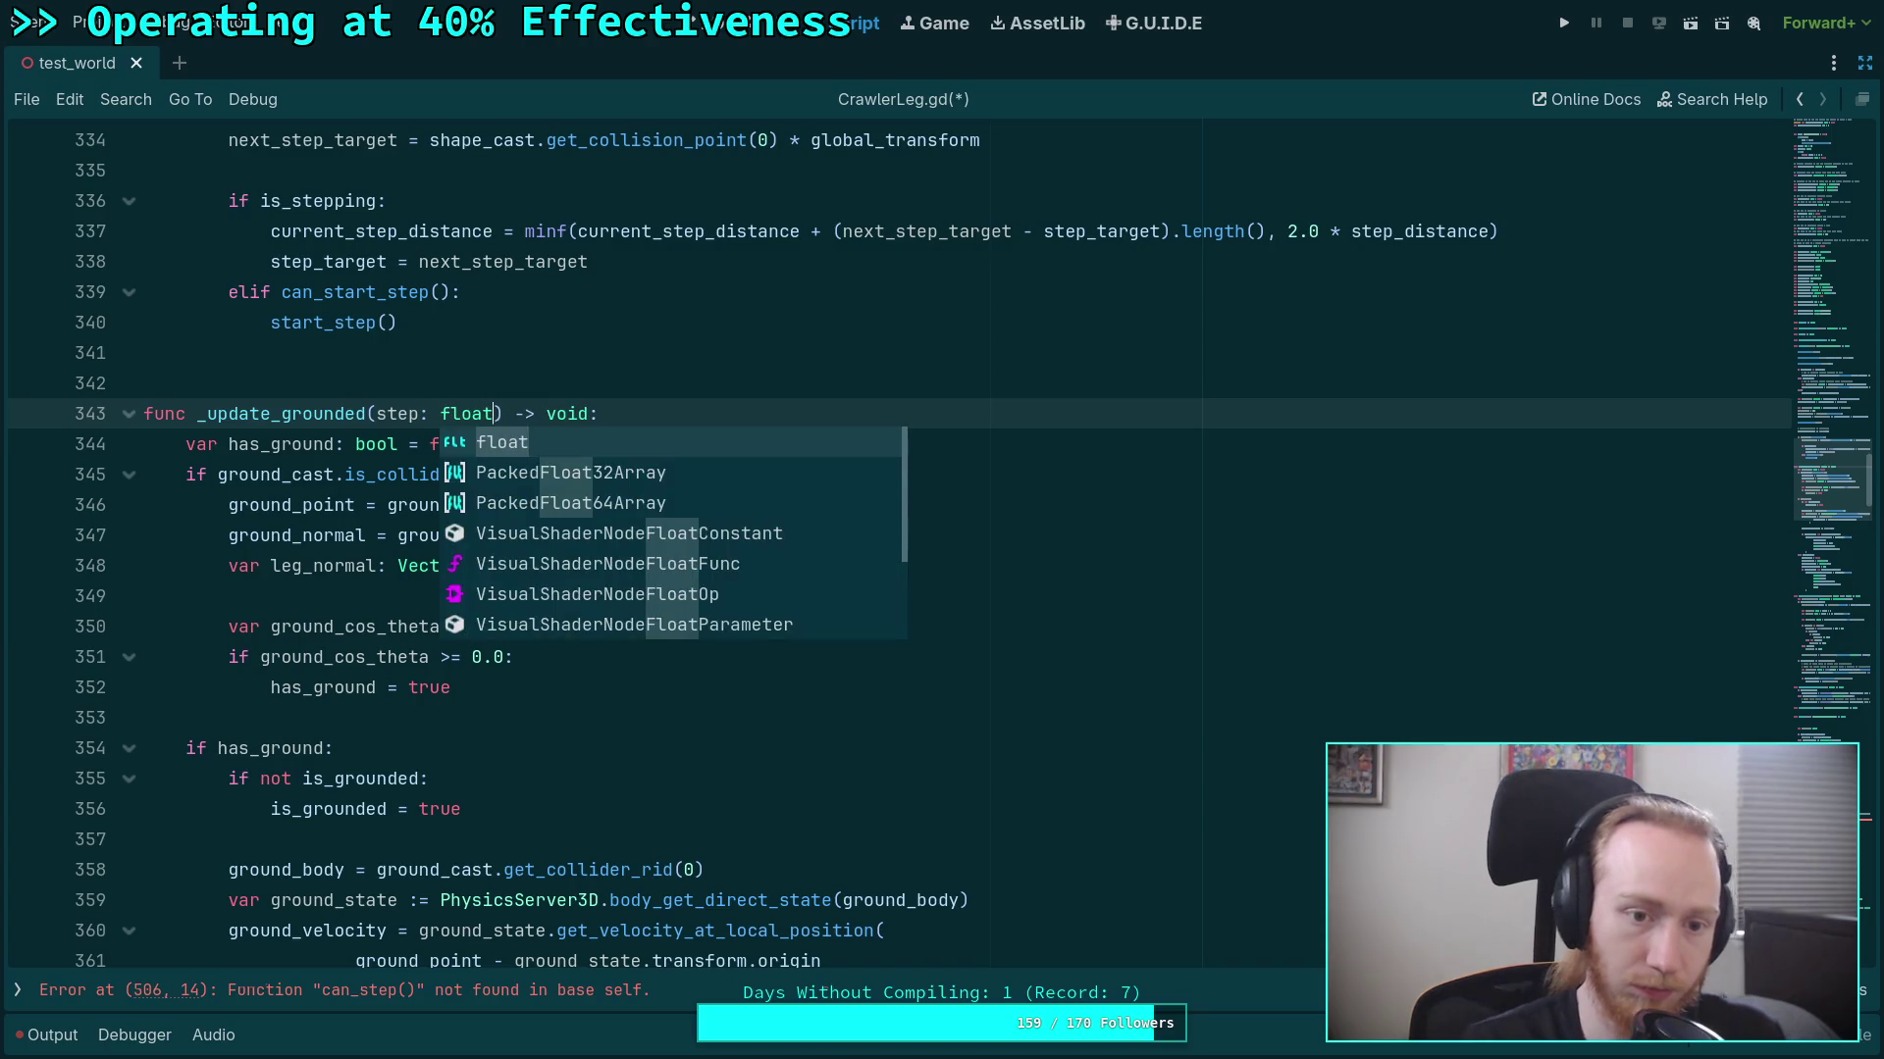
pyautogui.scroll(-6, 427, 545)
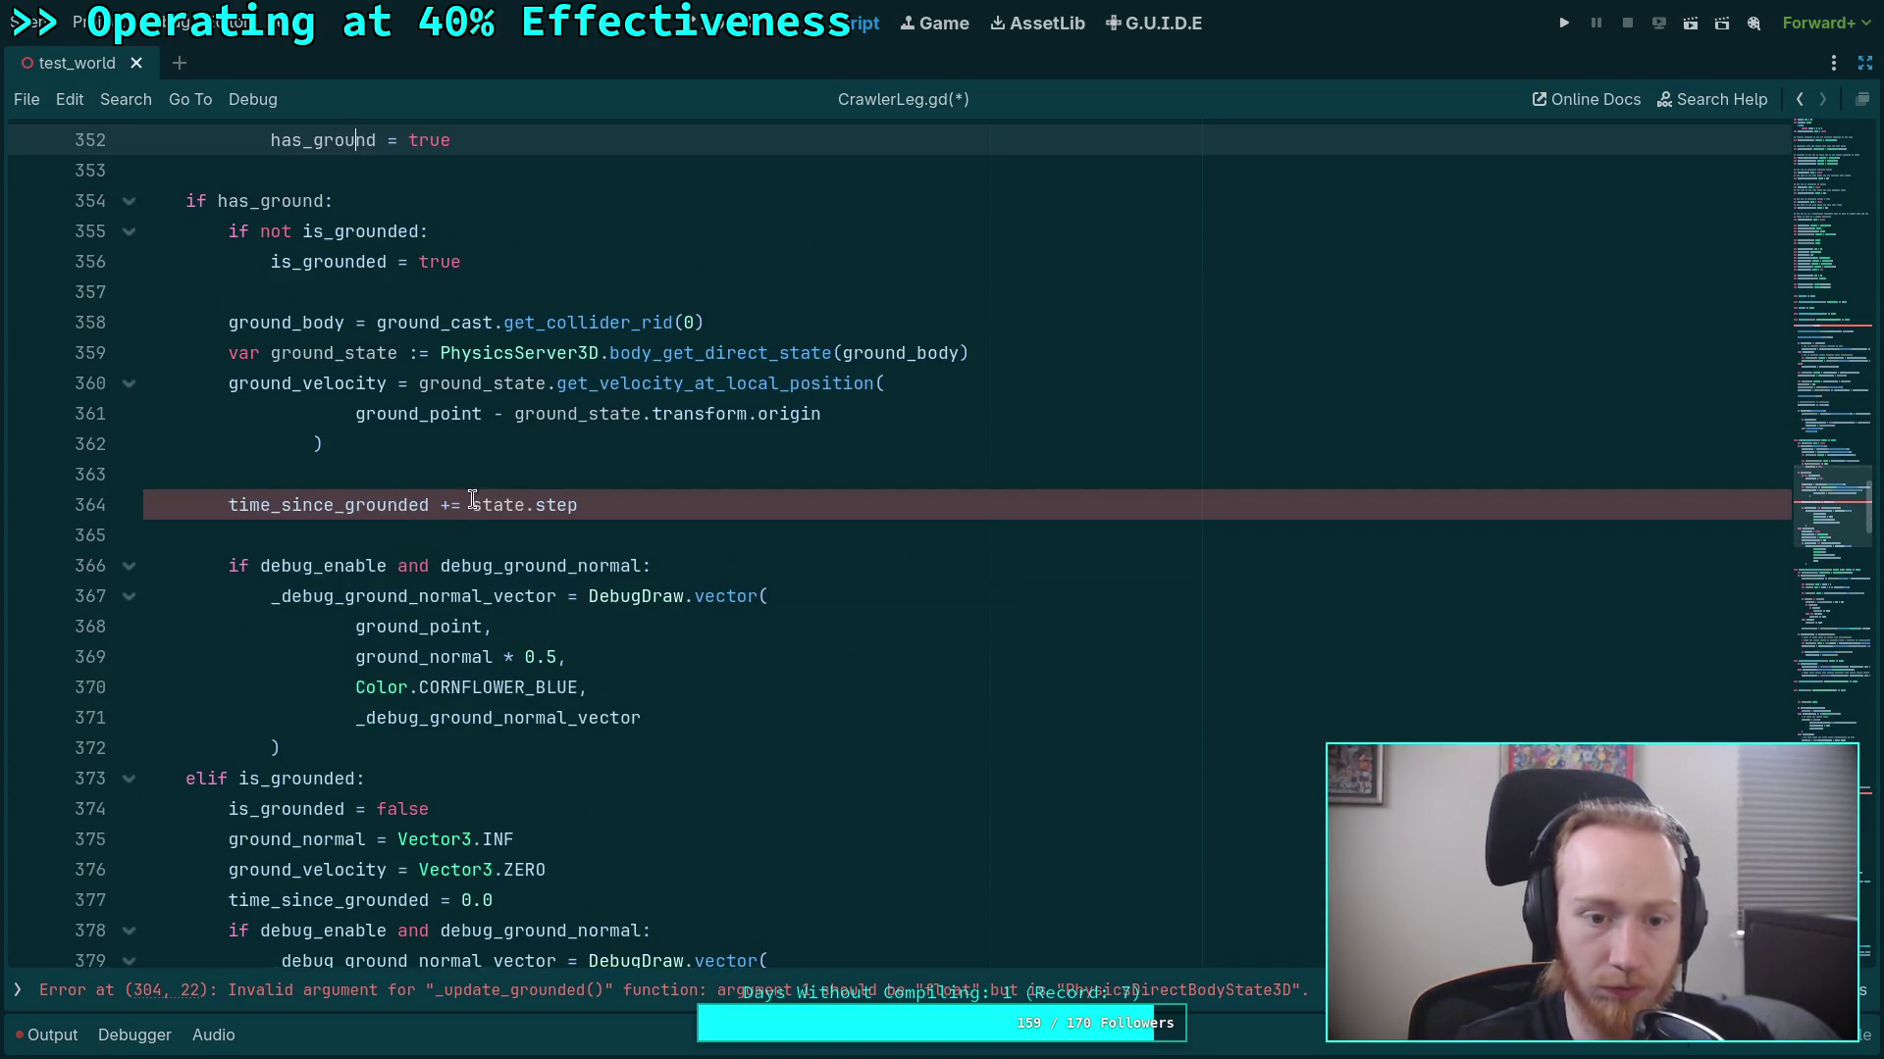
pyautogui.moveTo(472, 505); pyautogui.dragTo(524, 506)
pyautogui.press('BackSpace')
pyautogui.click(559, 527)
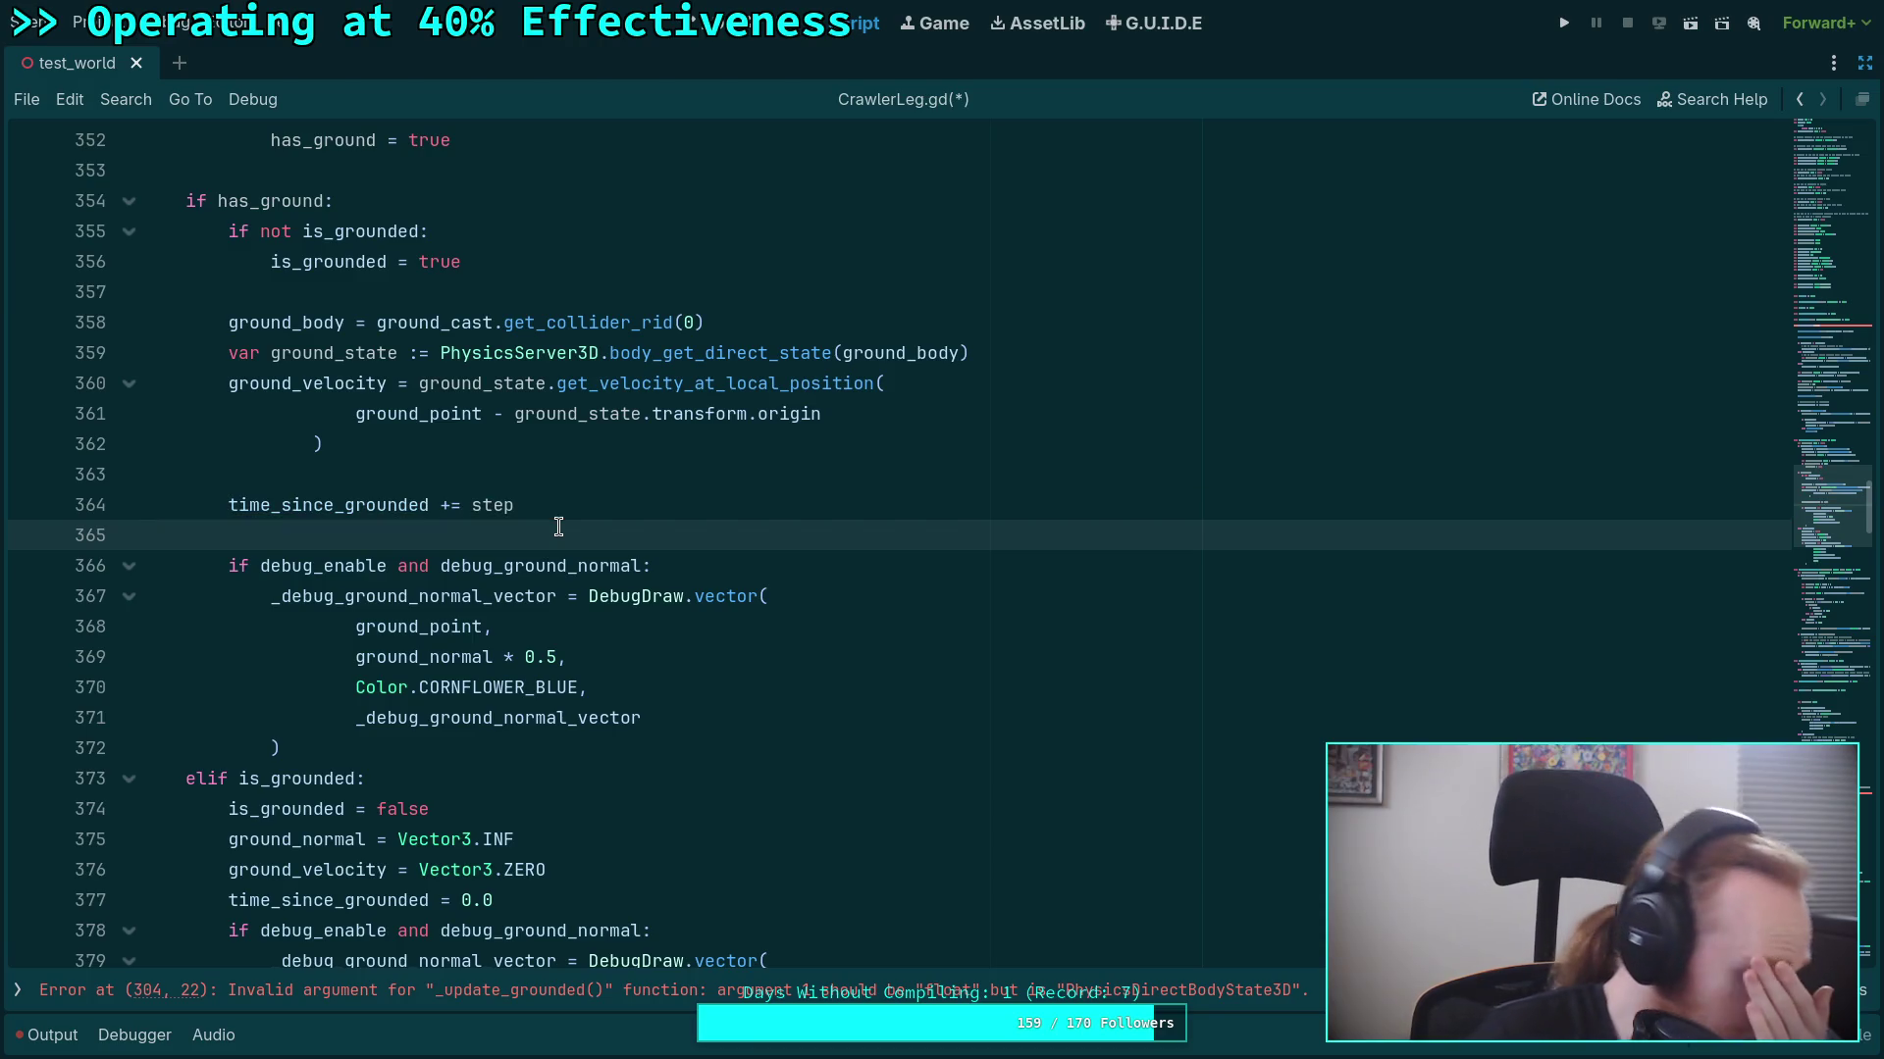
pyautogui.scroll(1, 558, 526)
pyautogui.scroll(11, 558, 527)
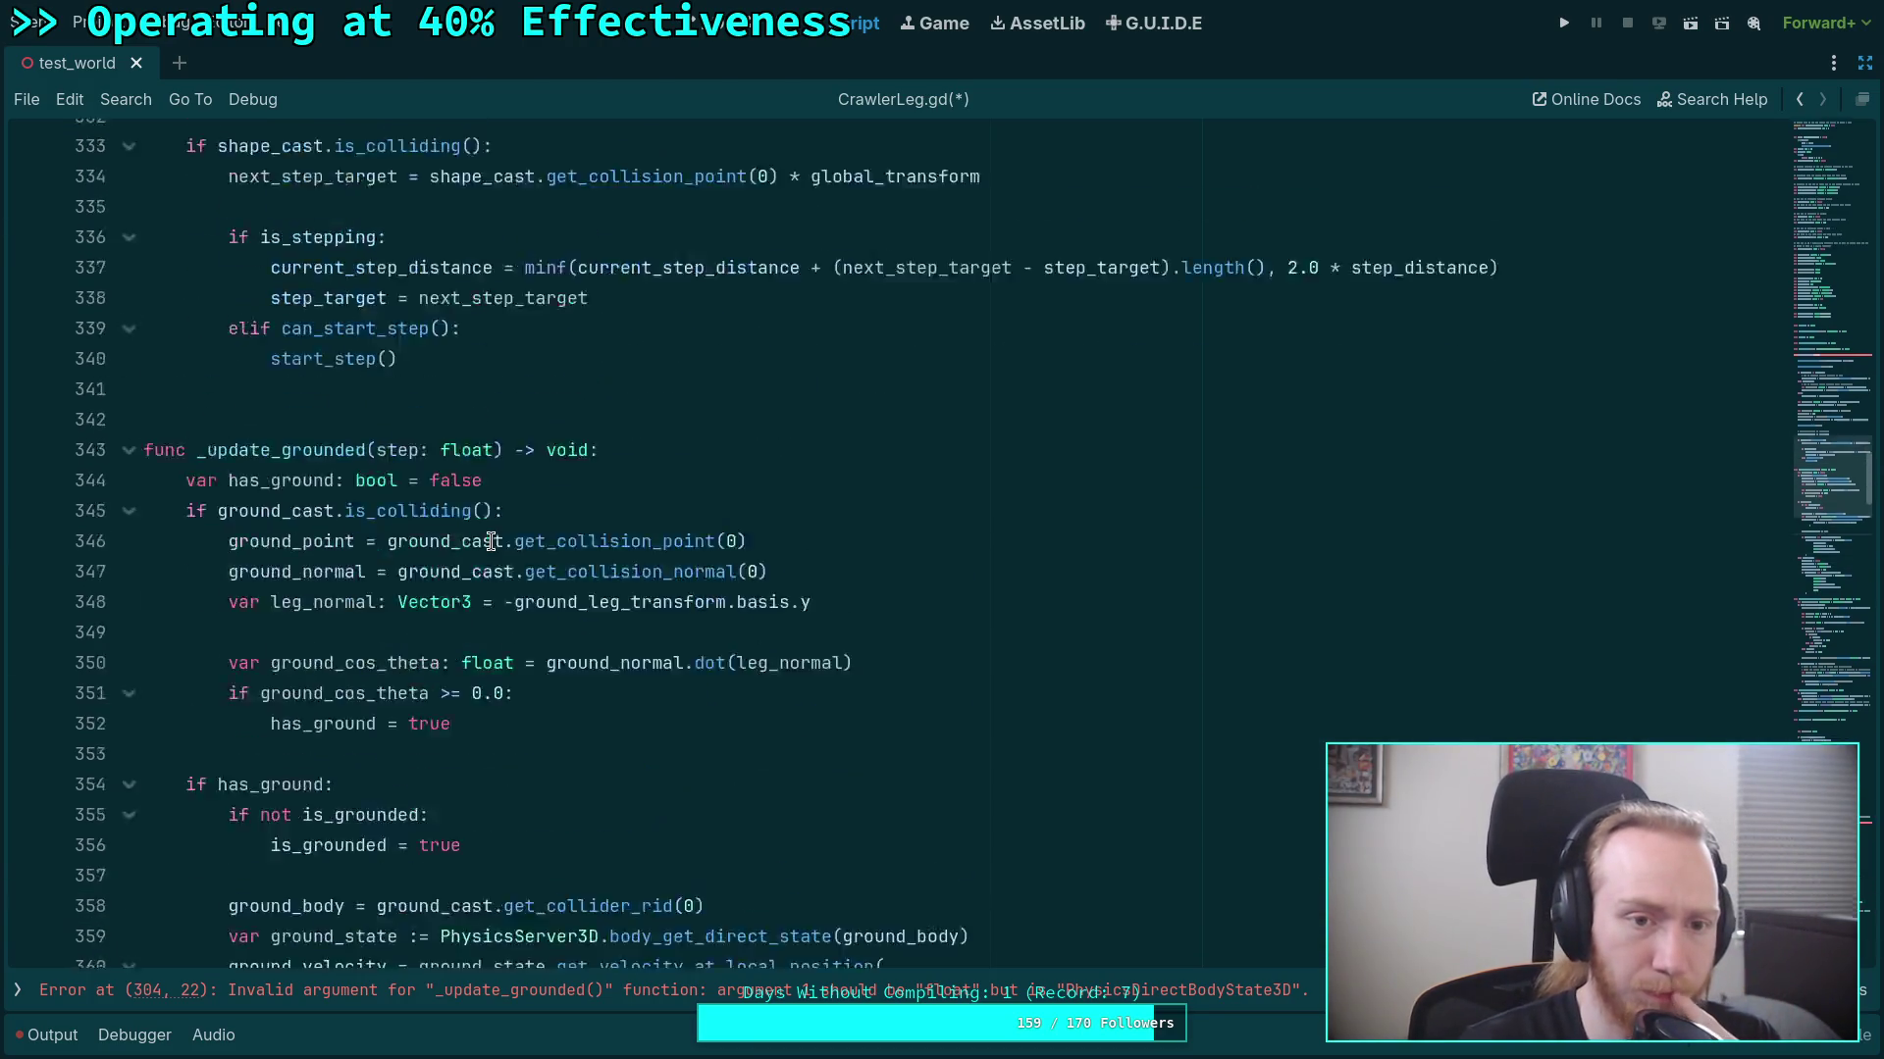
pyautogui.scroll(8, 499, 538)
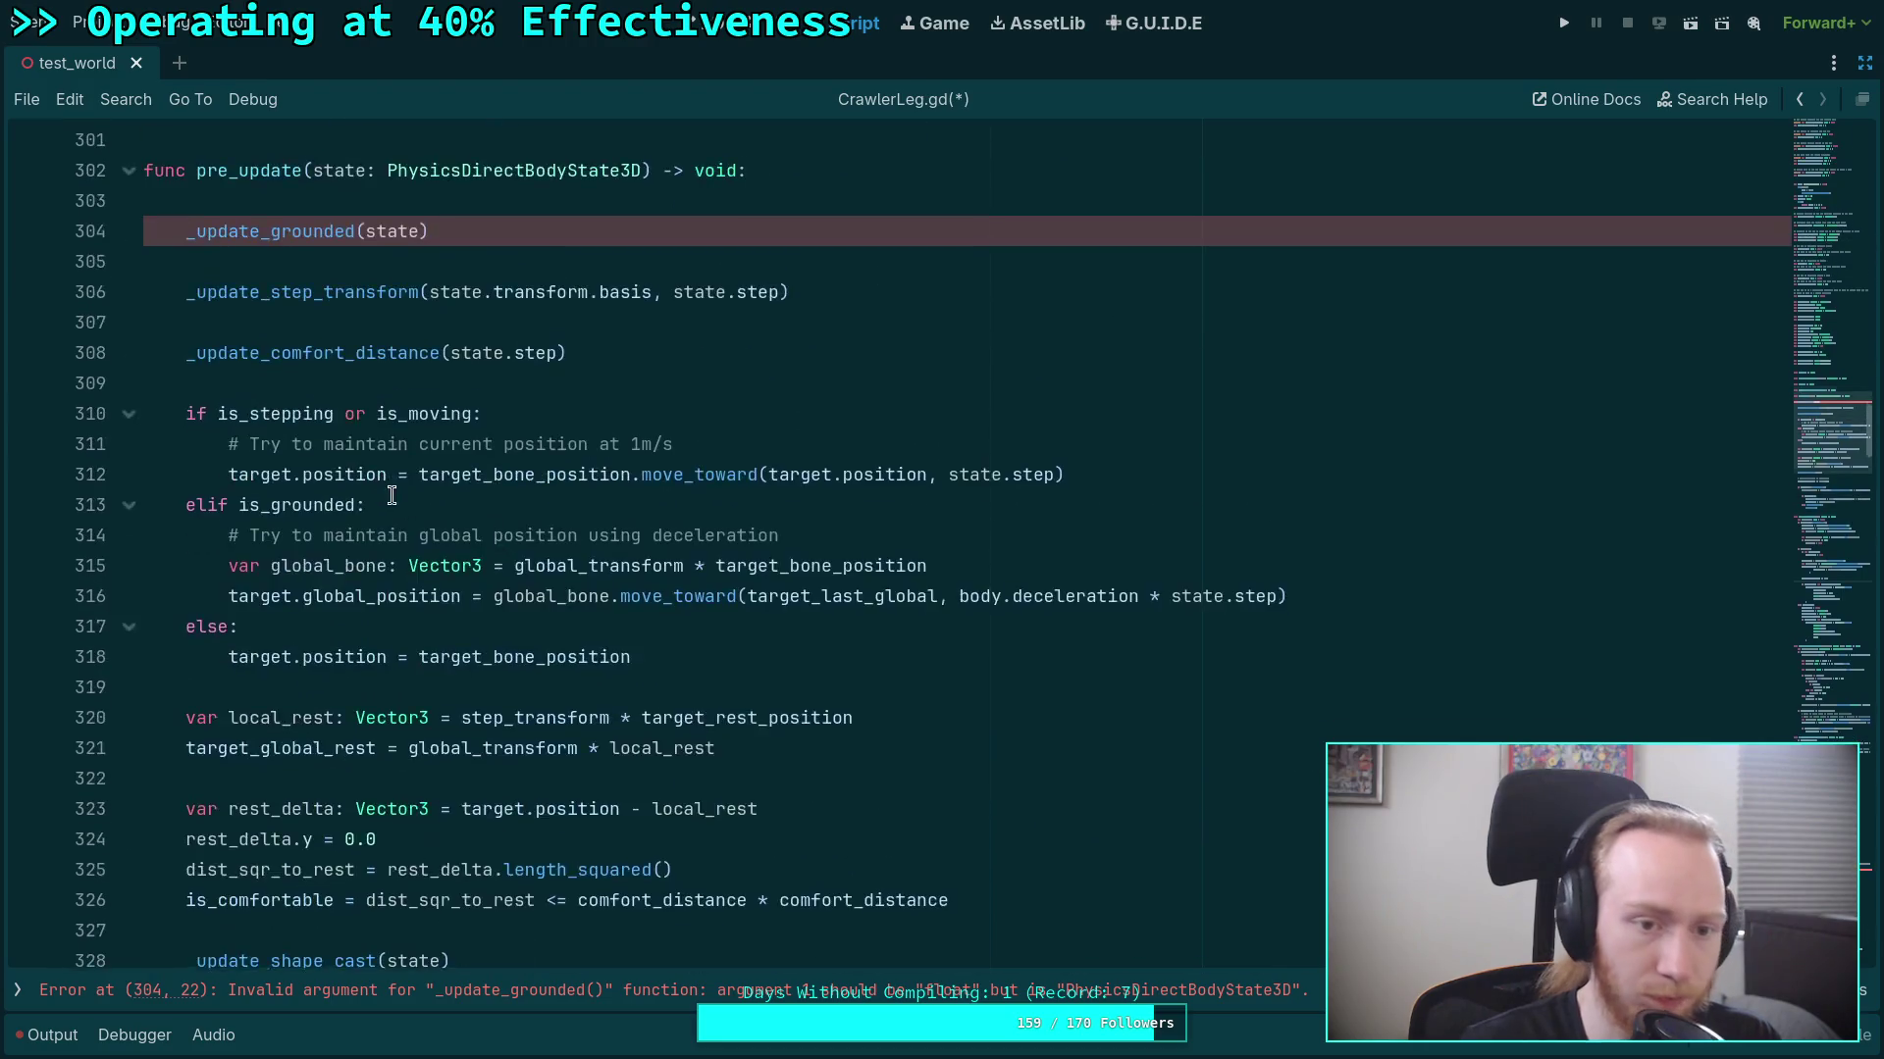
pyautogui.click(422, 413)
pyautogui.write('.st')
pyautogui.press('Return')
pyautogui.click(433, 437)
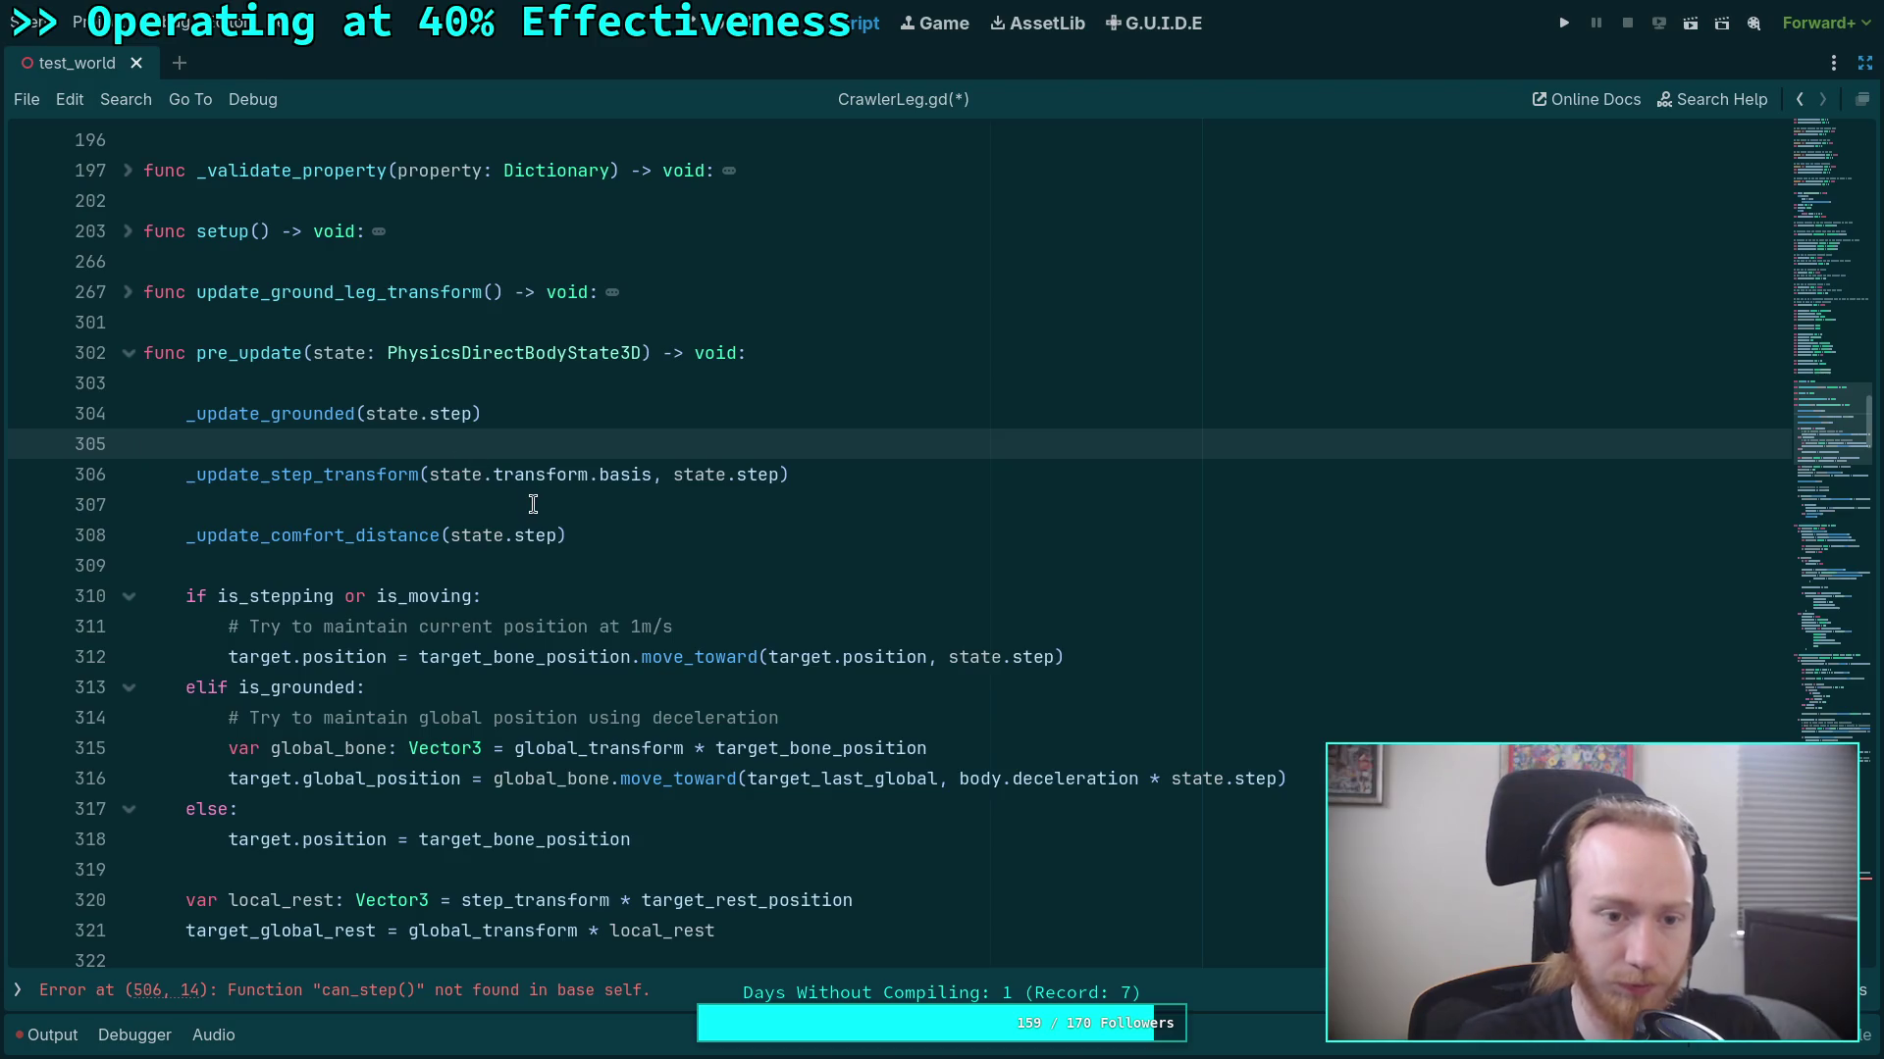
pyautogui.scroll(-3, 515, 502)
pyautogui.scroll(3, 515, 503)
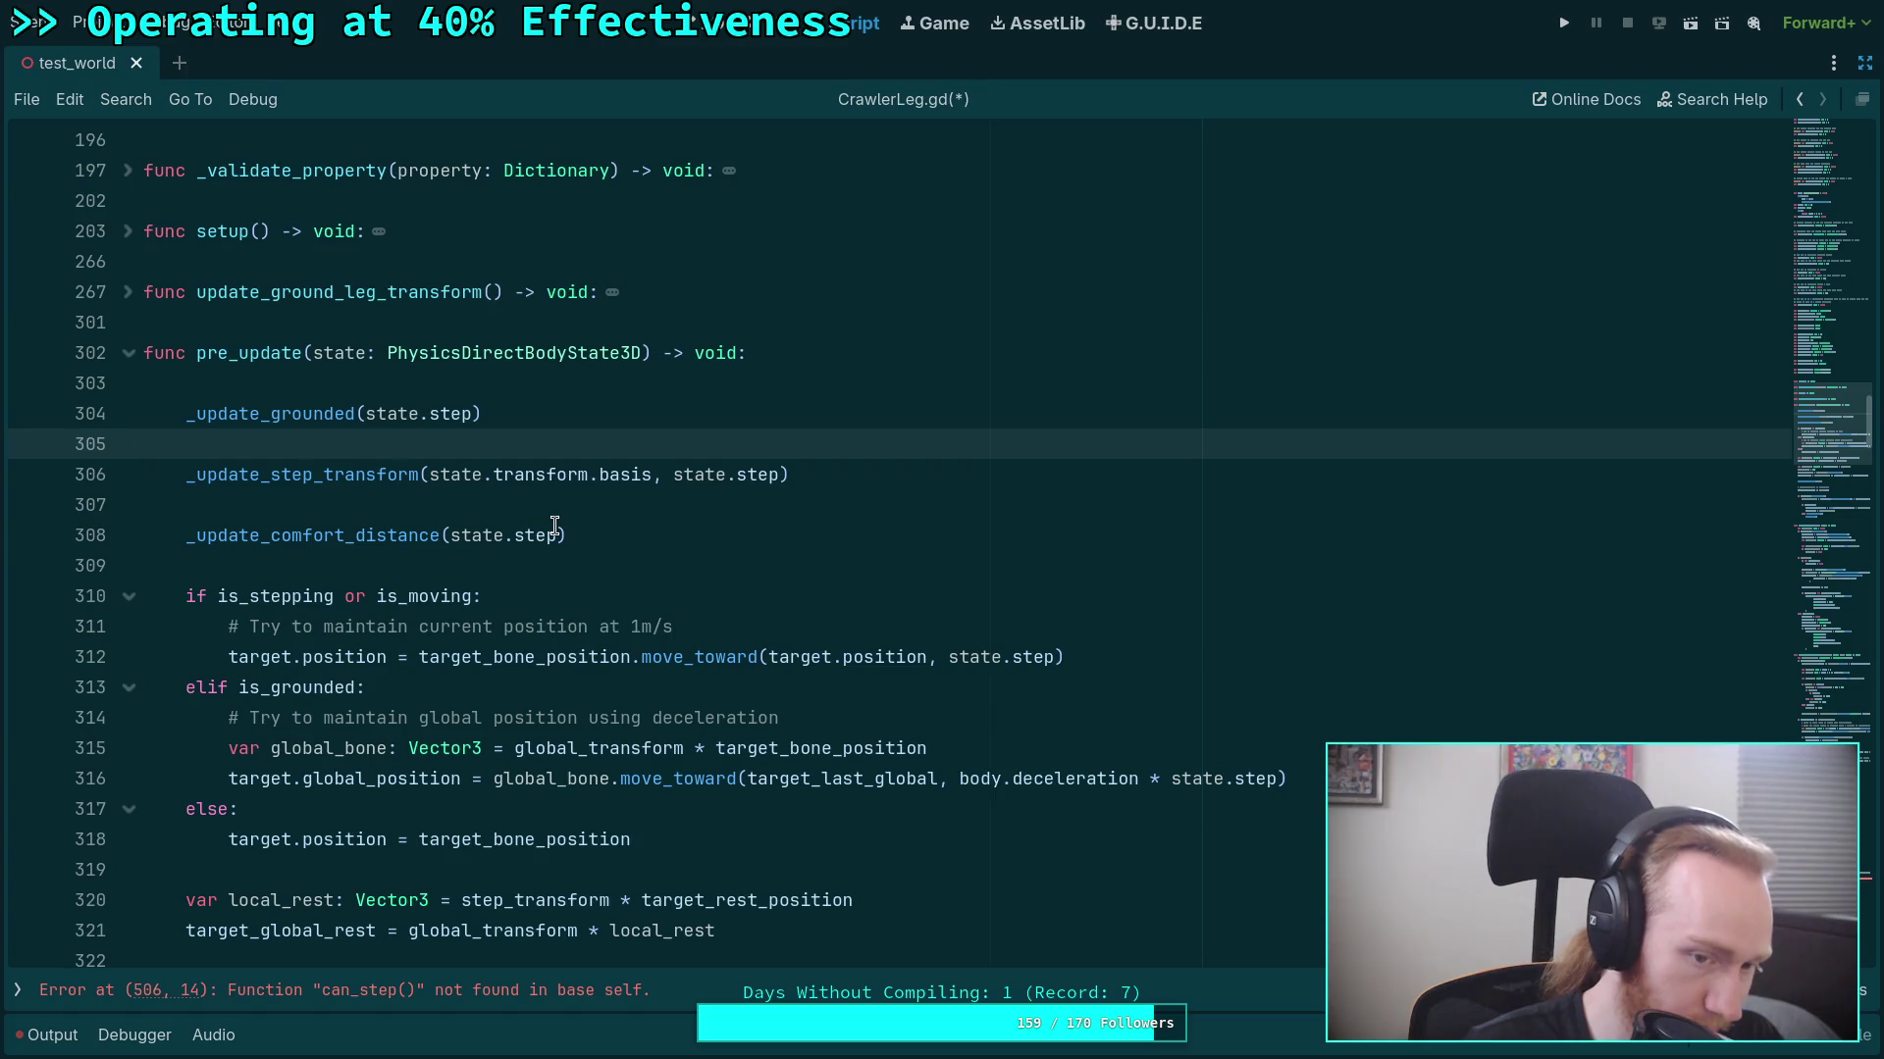
pyautogui.scroll(-2, 594, 568)
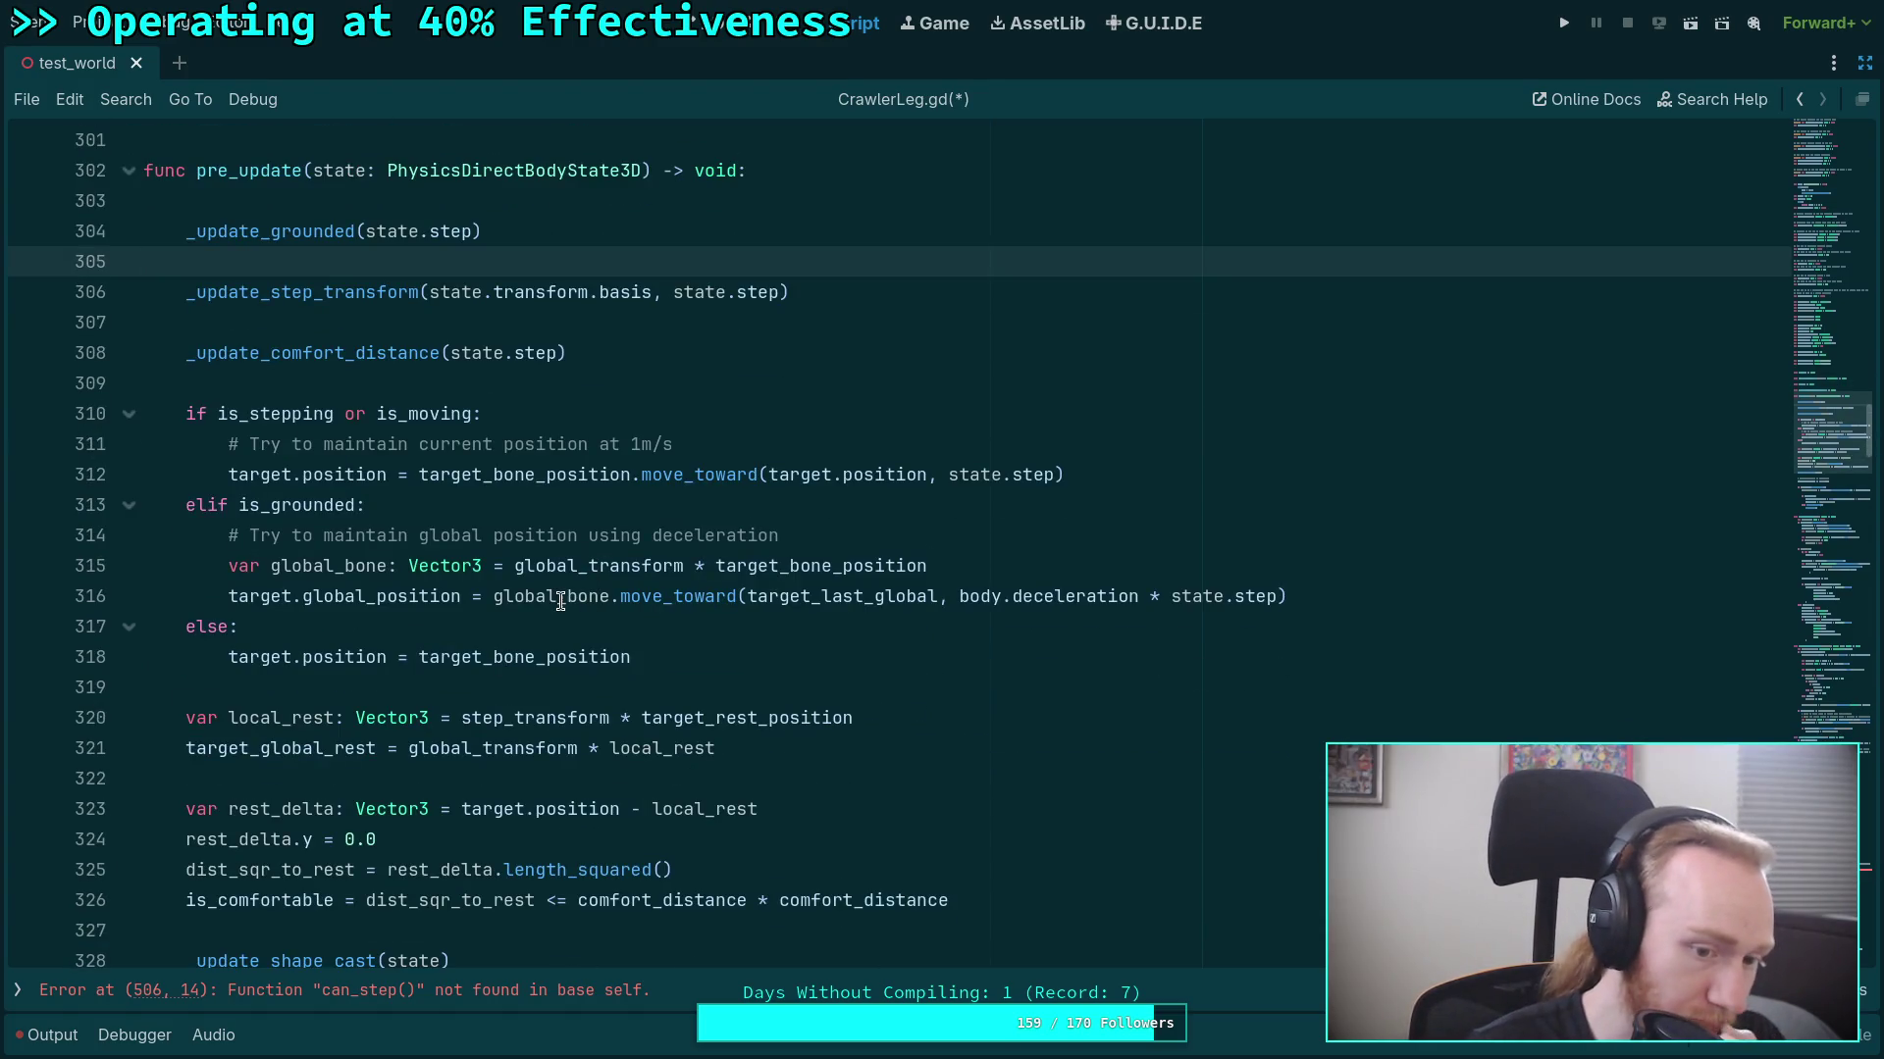
pyautogui.scroll(-2, 557, 600)
pyautogui.scroll(2, 331, 523)
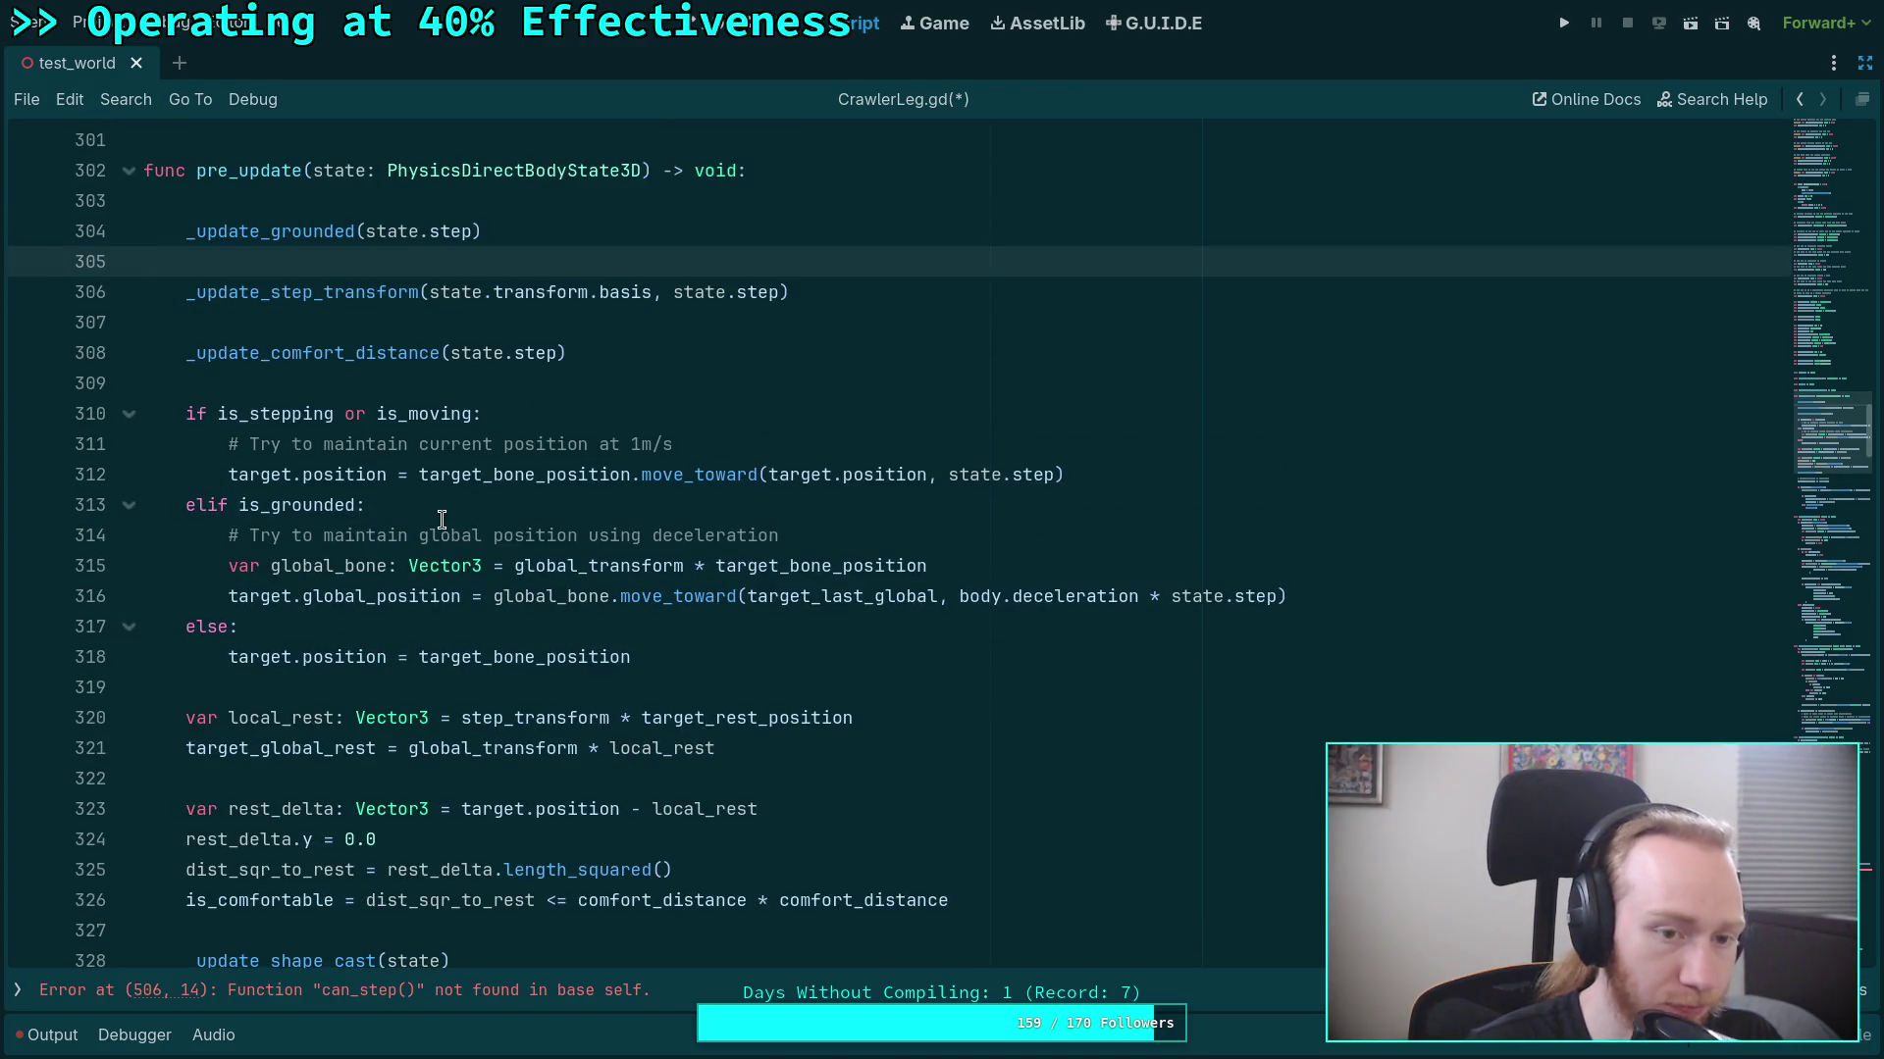
pyautogui.click(290, 648)
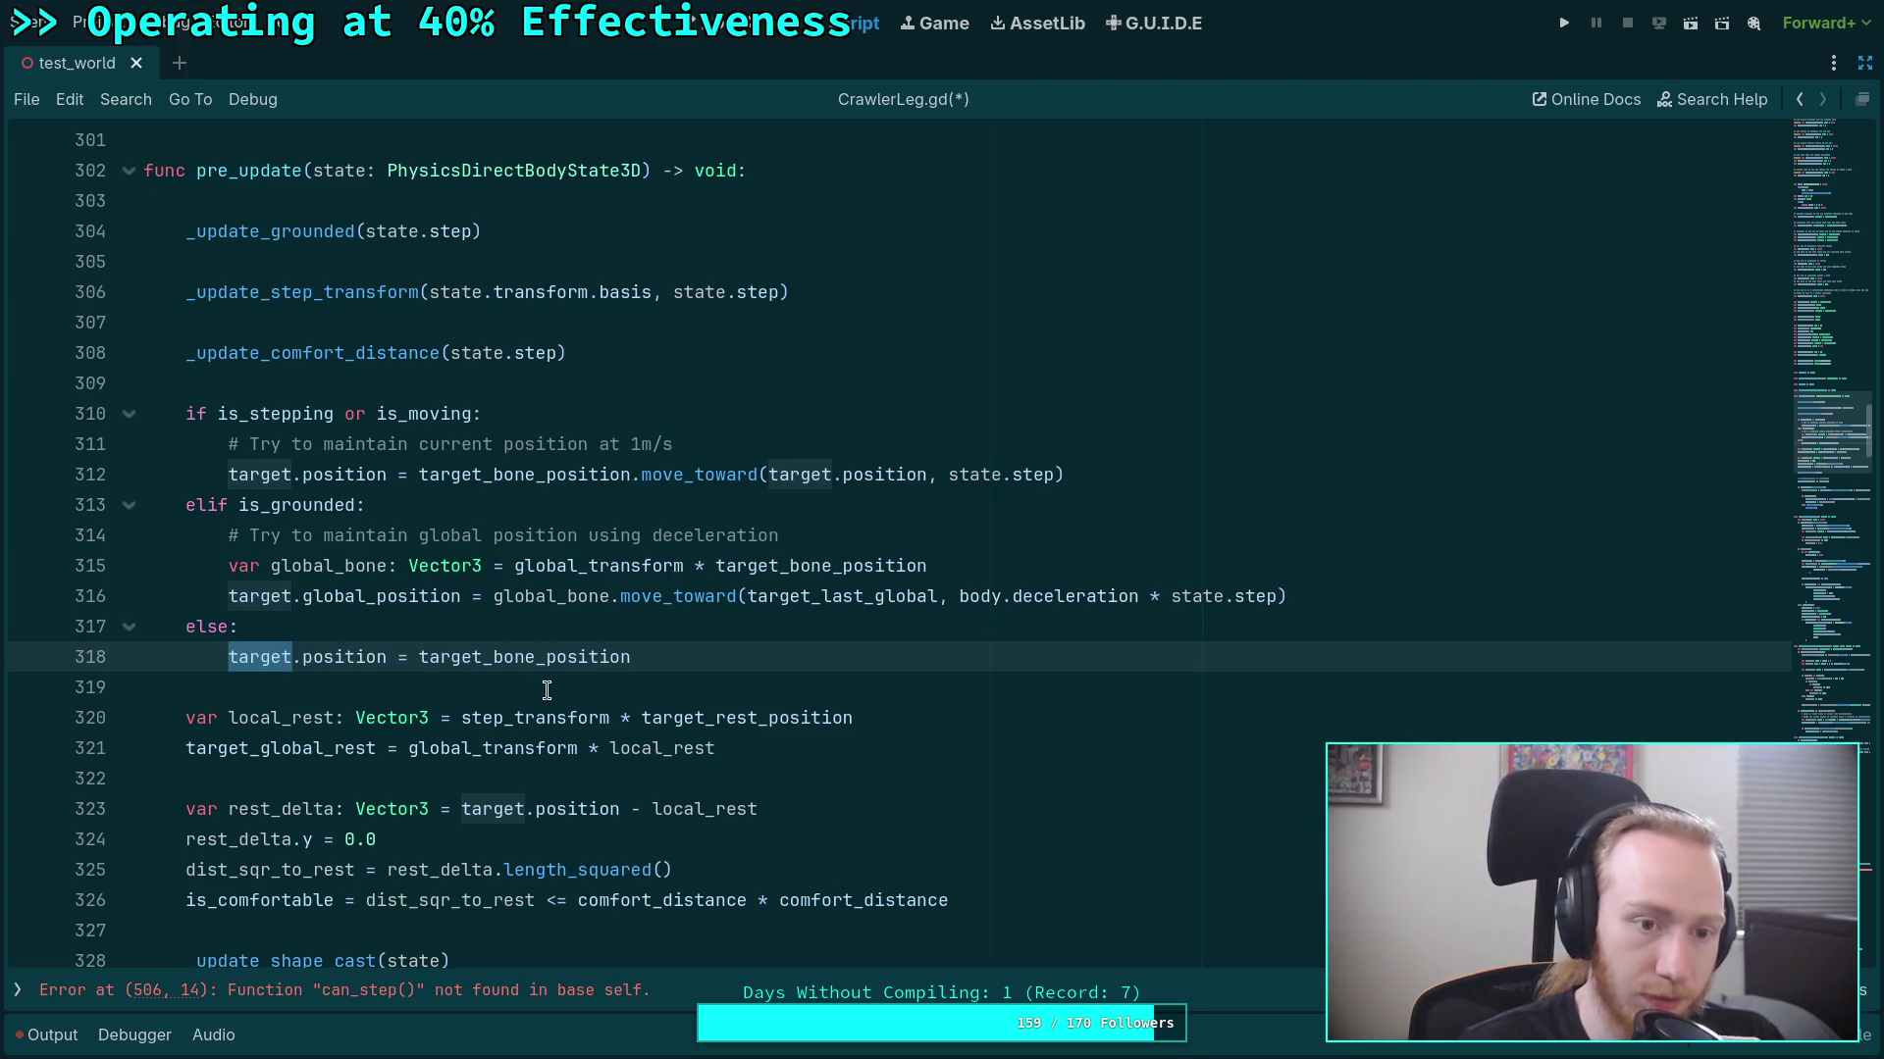
pyautogui.click(665, 381)
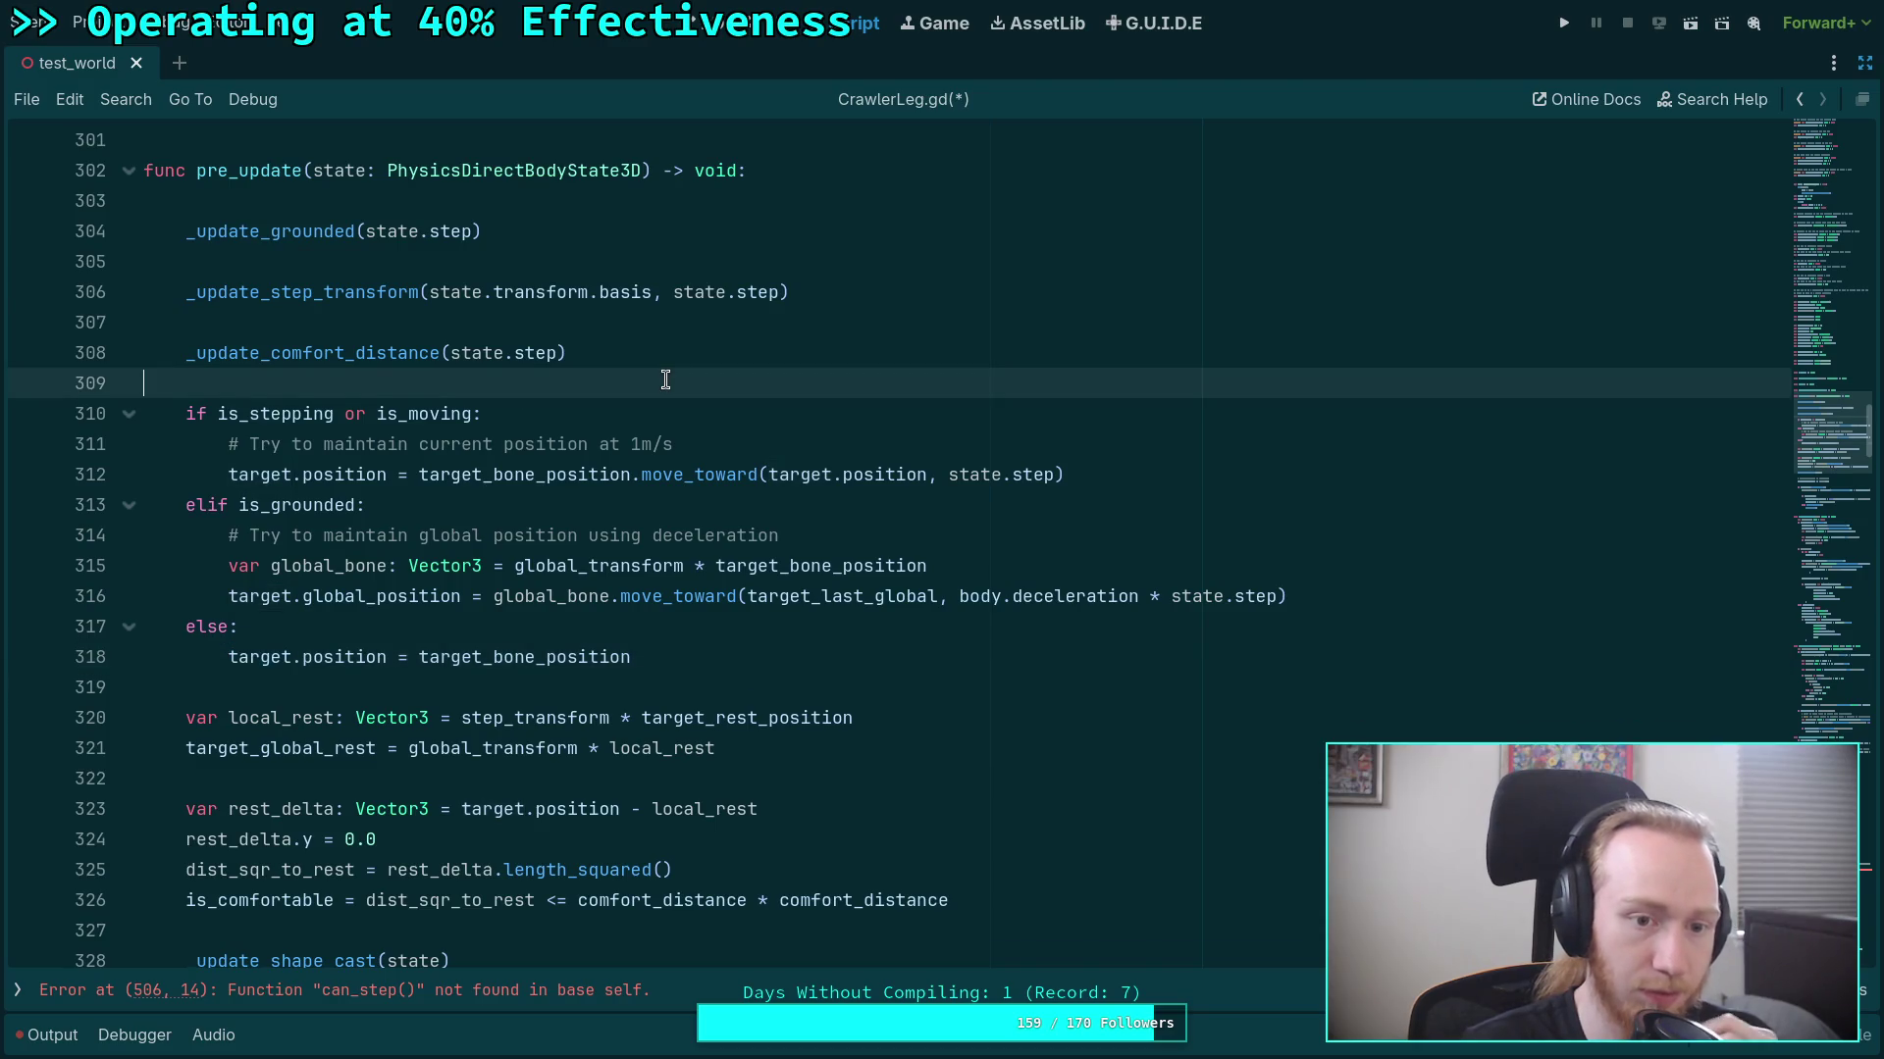
# Add an update_target_position(state.step) call in pre_update and cut out the target-position if/elif/else block.
pyautogui.press('Return')
pyautogui.press('Return')
pyautogui.press('Up')
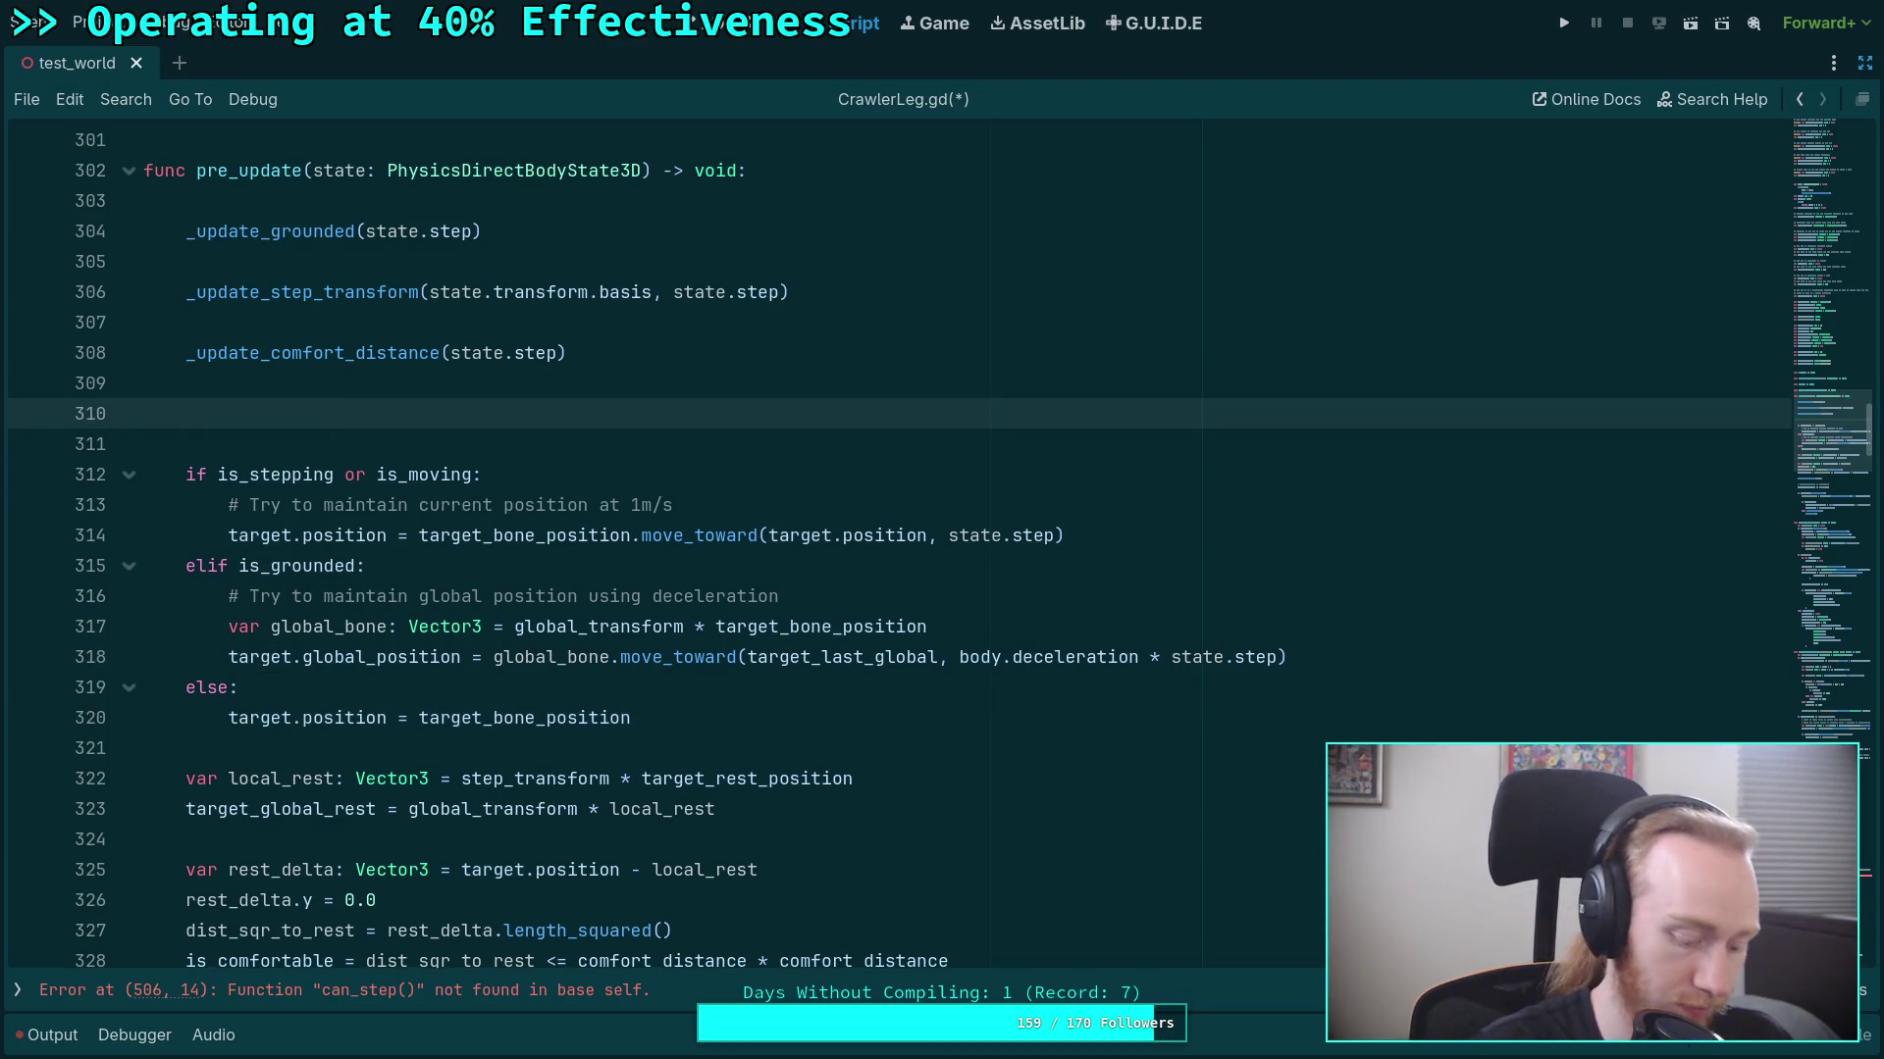
pyautogui.write('_update')
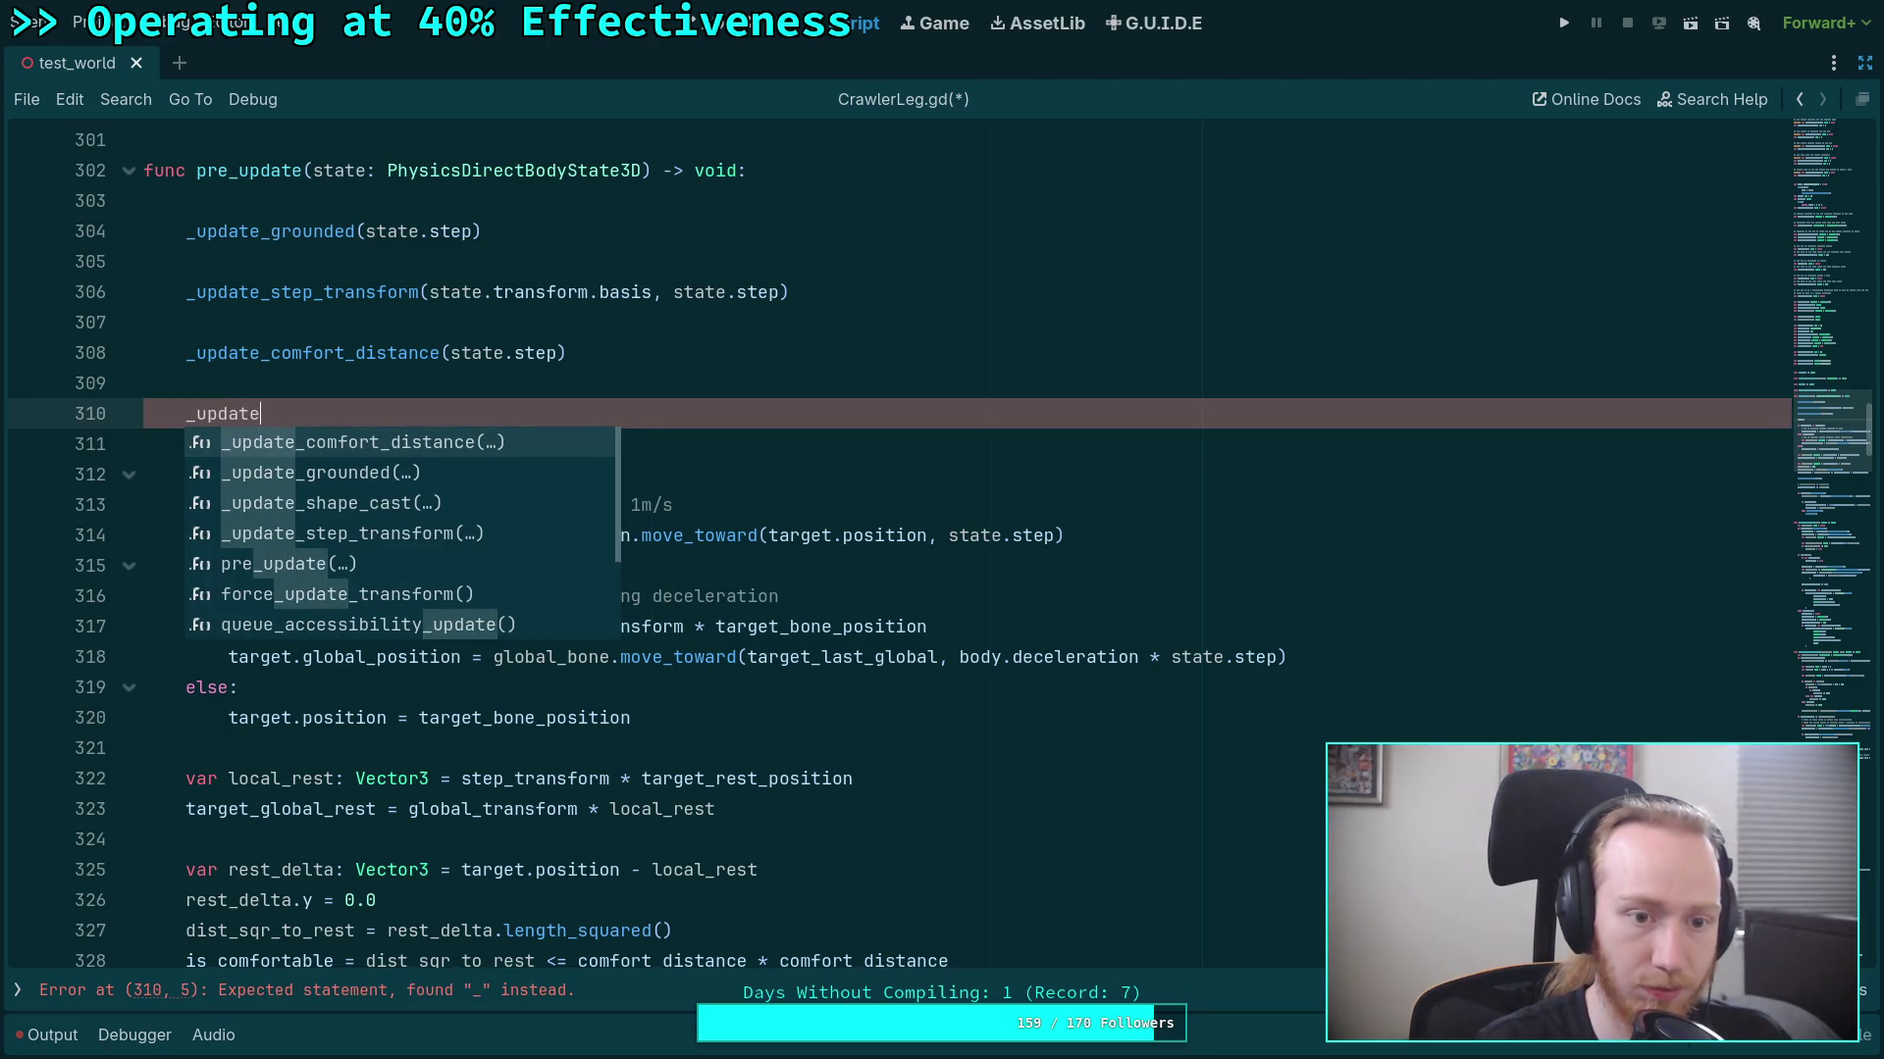
pyautogui.write('_target_position')
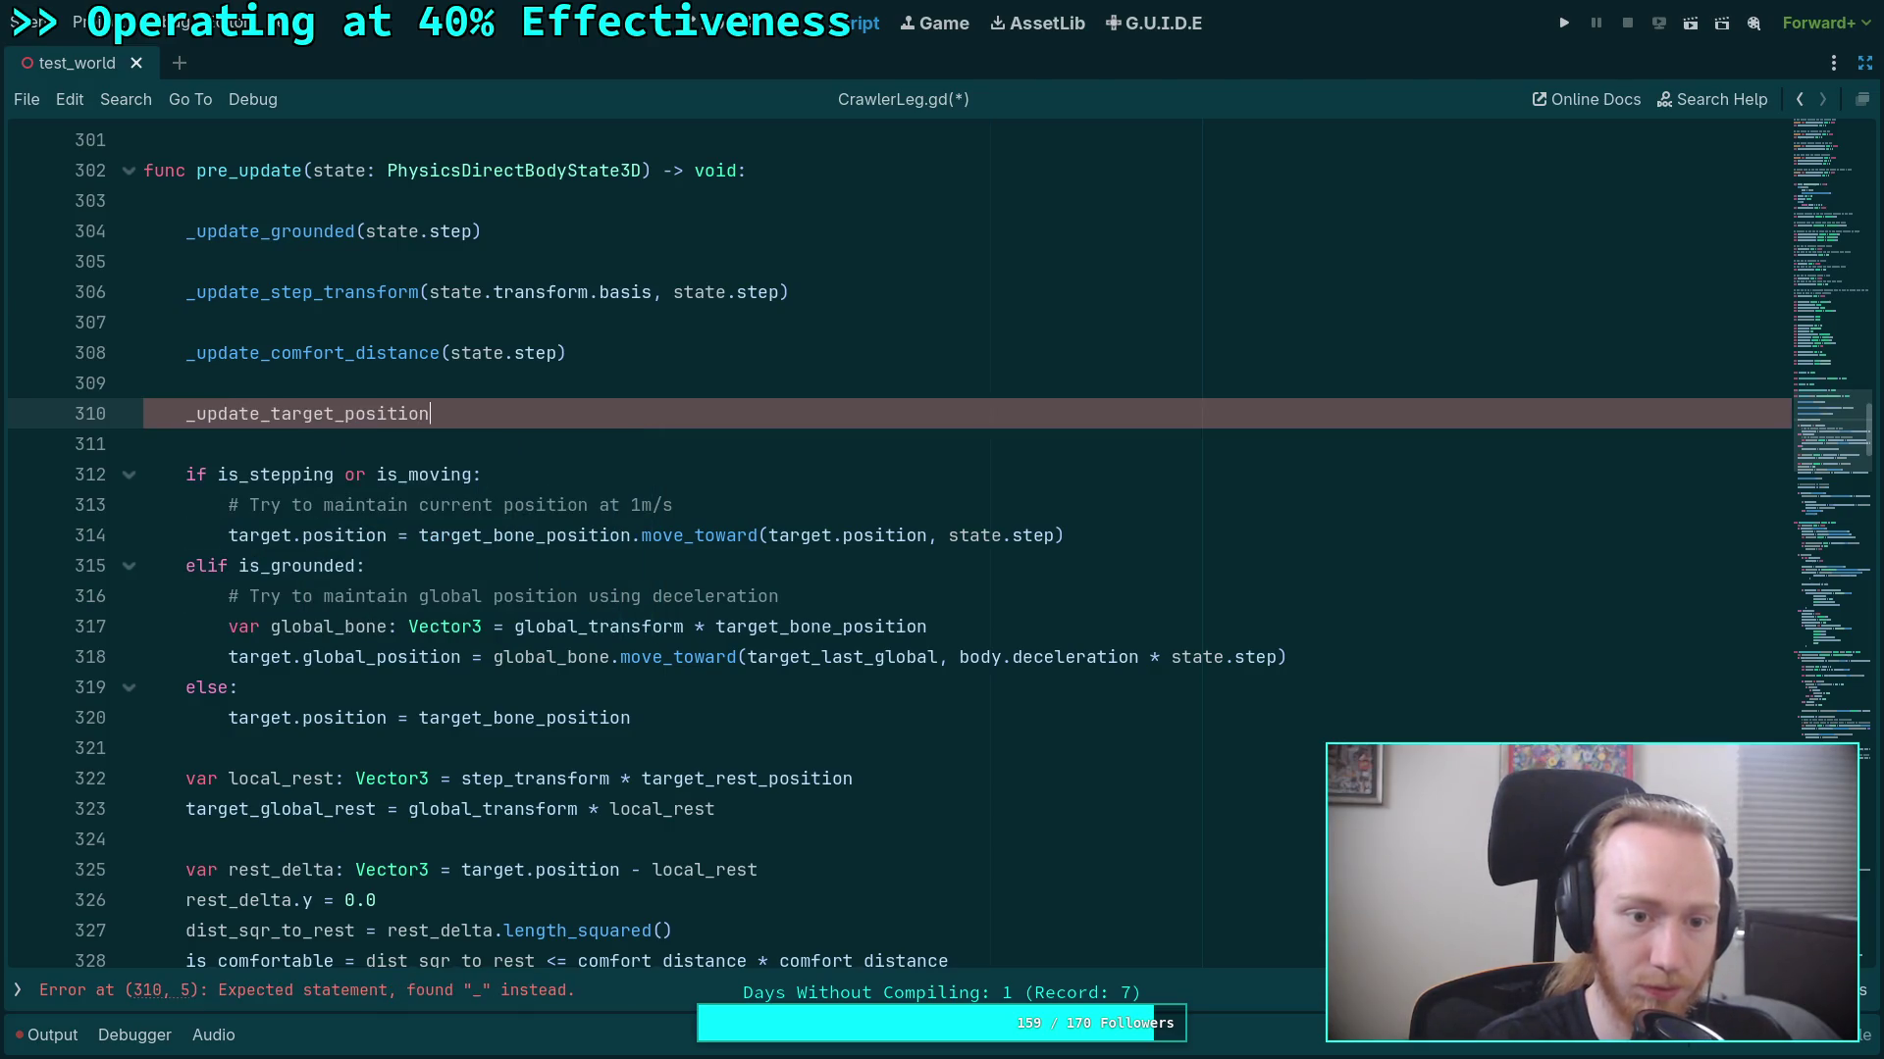
pyautogui.write('(st')
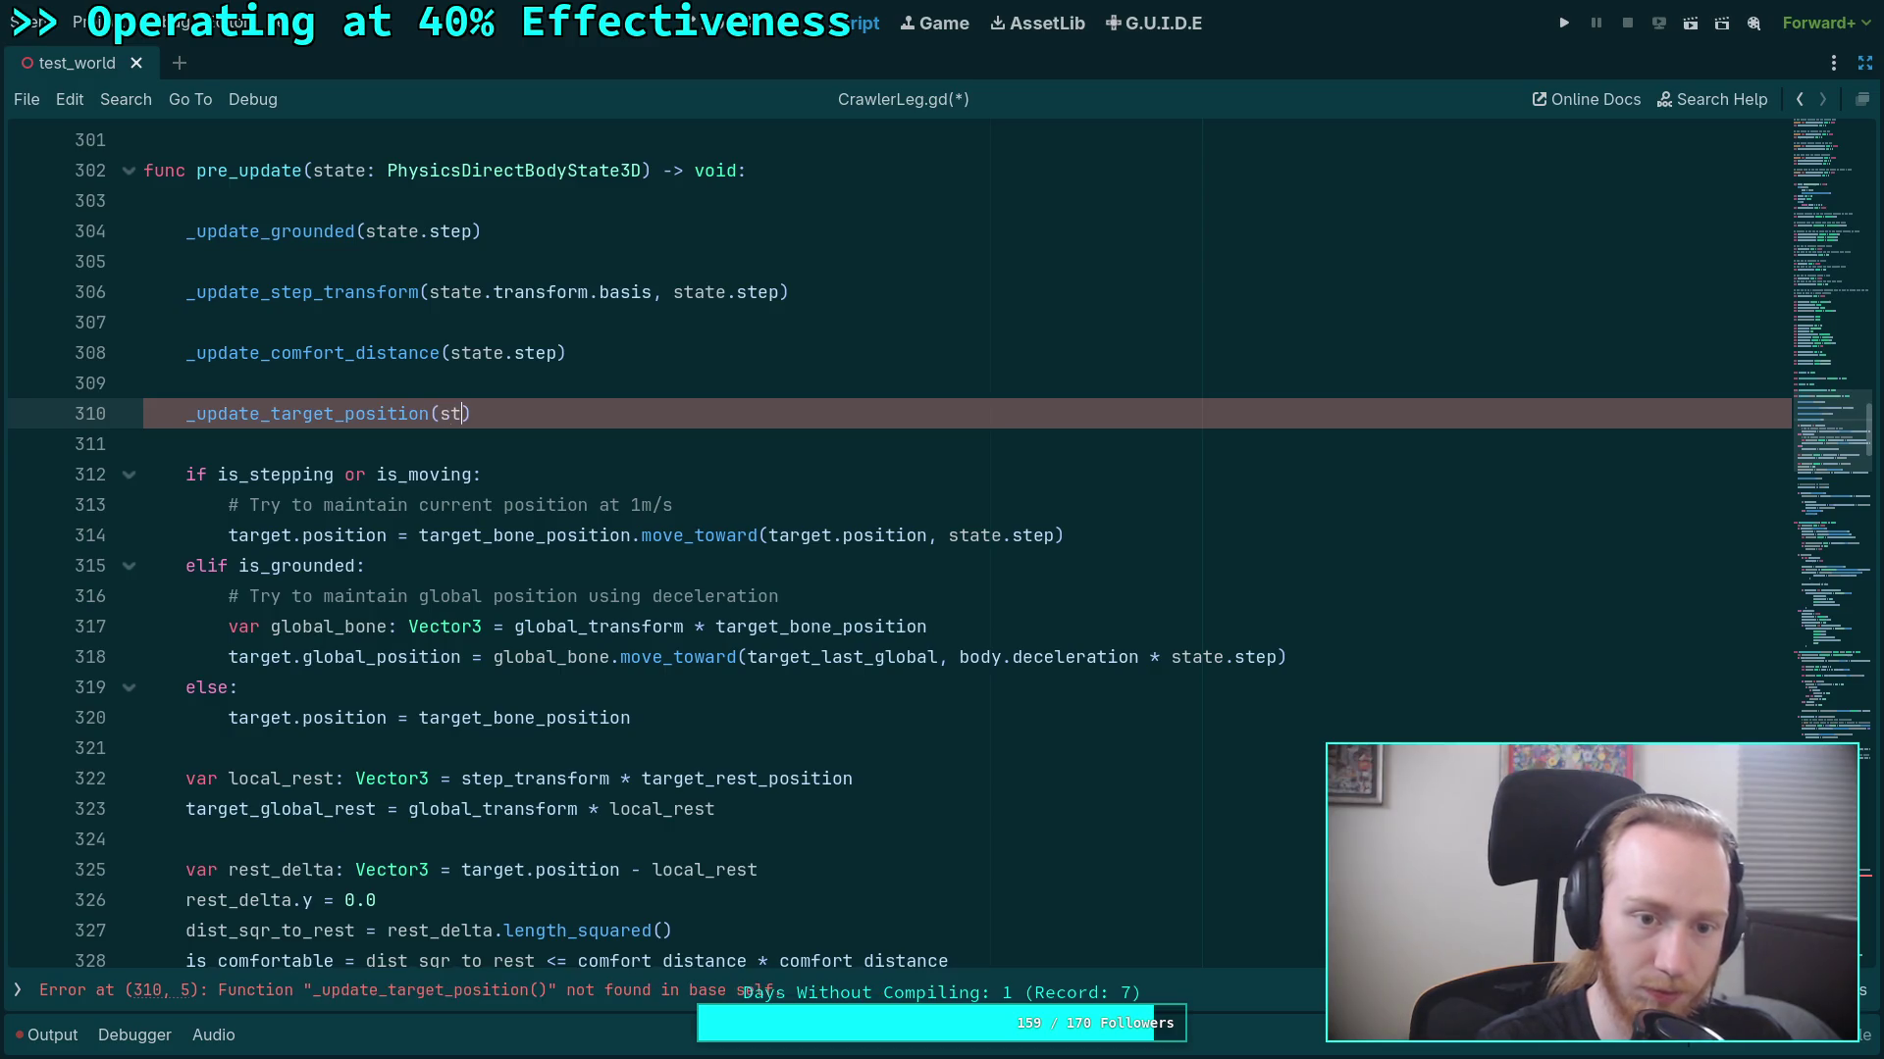
pyautogui.write('ate.step')
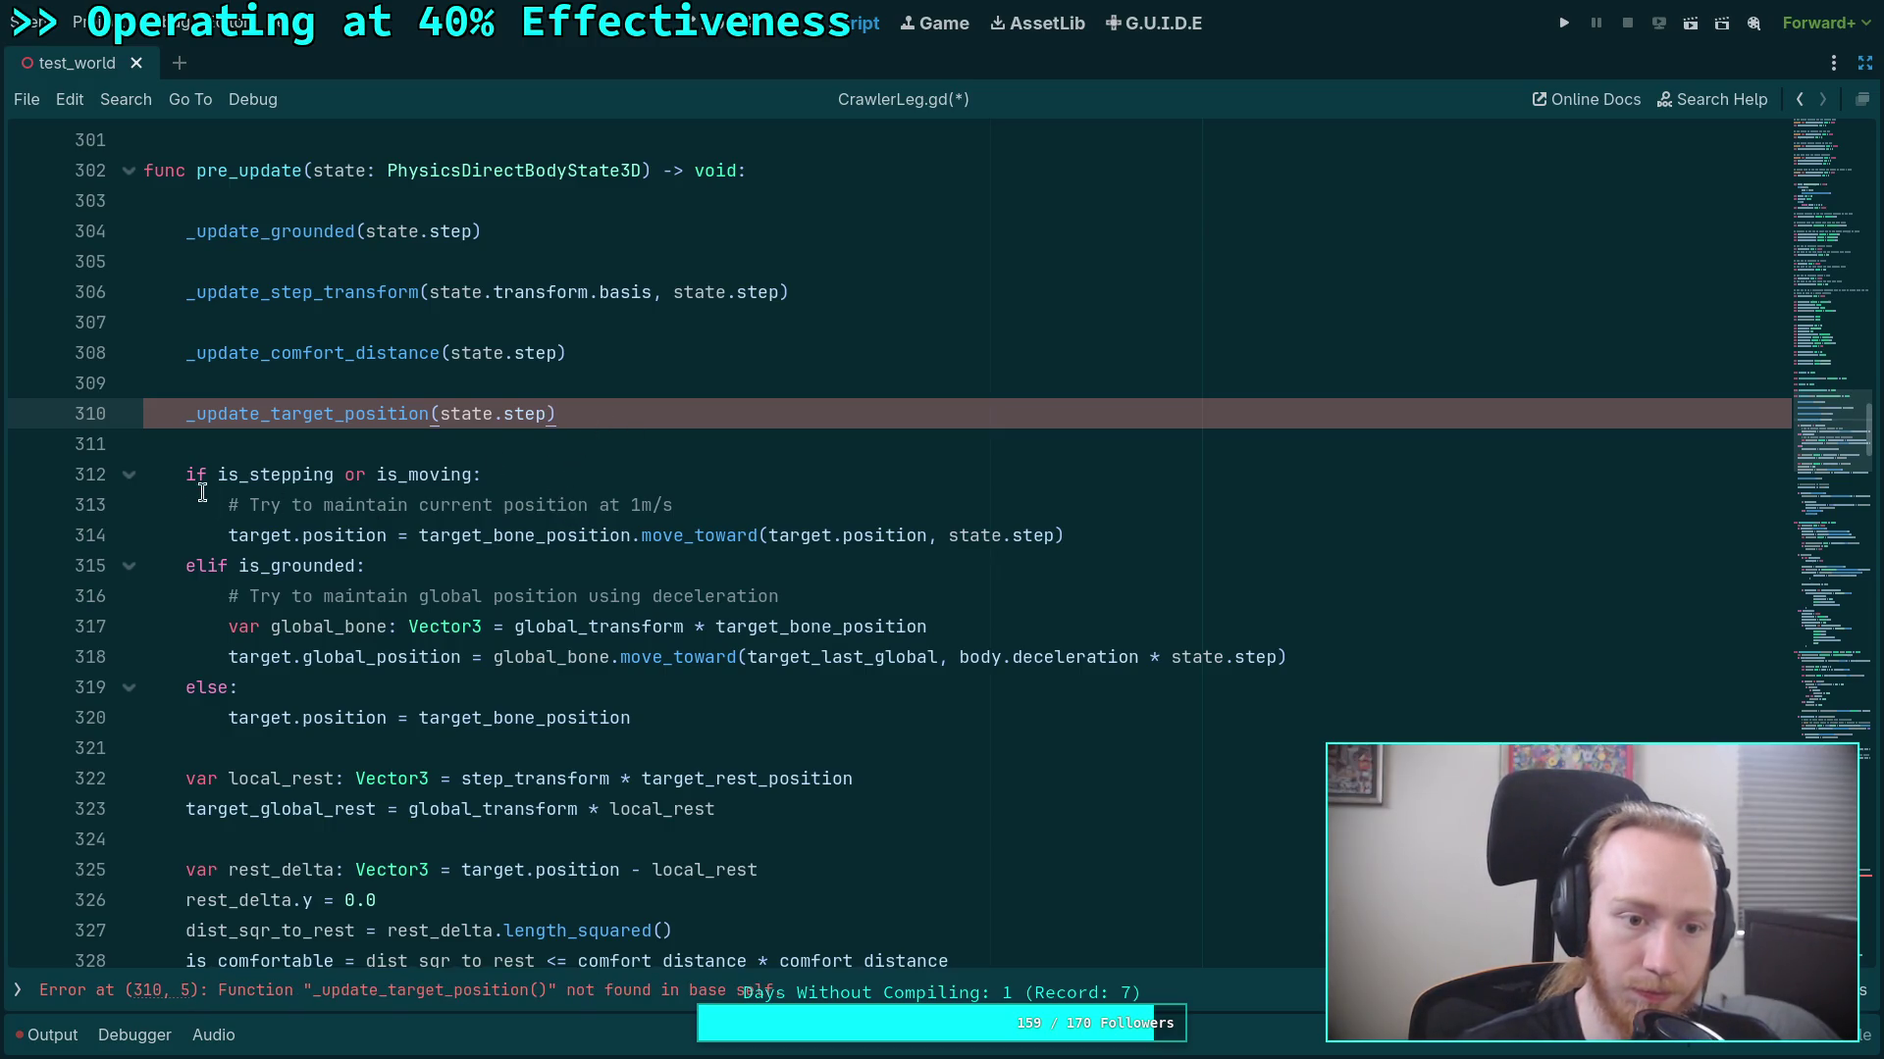
pyautogui.moveTo(179, 477); pyautogui.dragTo(787, 704)
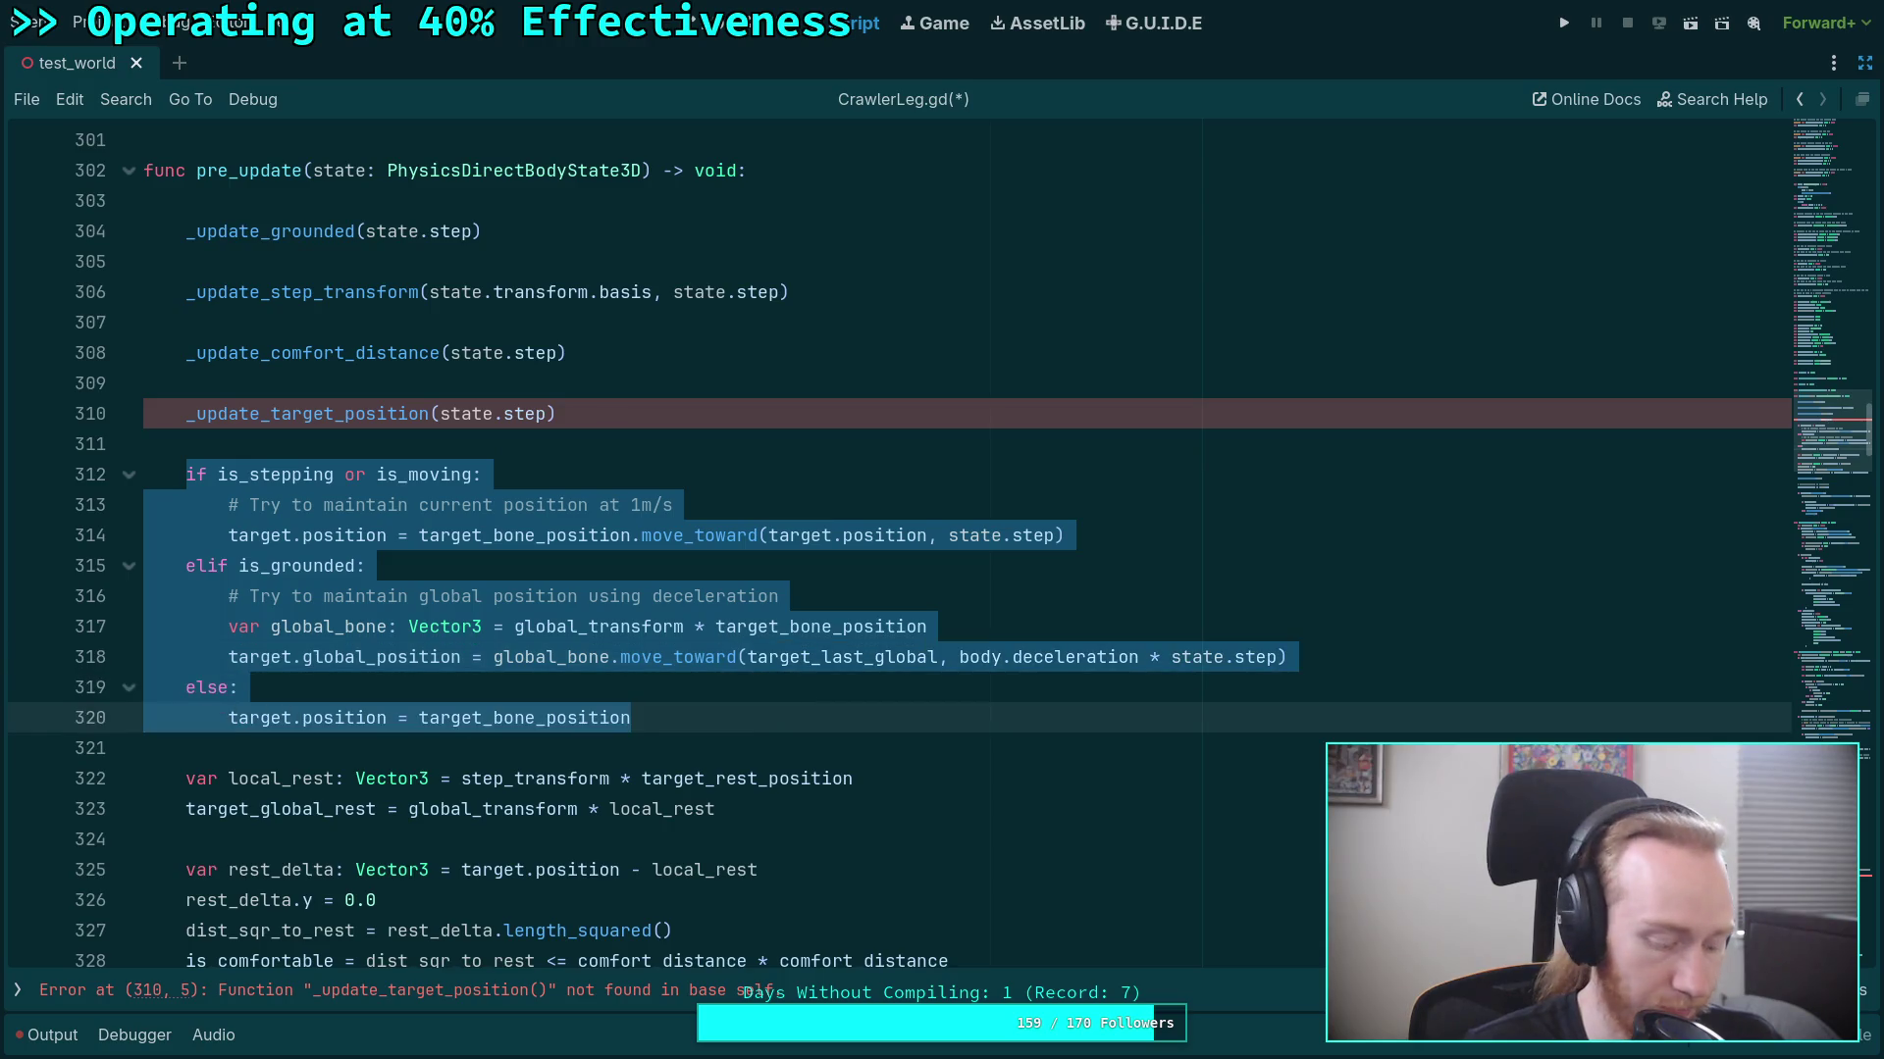
pyautogui.hotkey('ctrl', 'x')
pyautogui.press('BackSpace')
pyautogui.press('BackSpace')
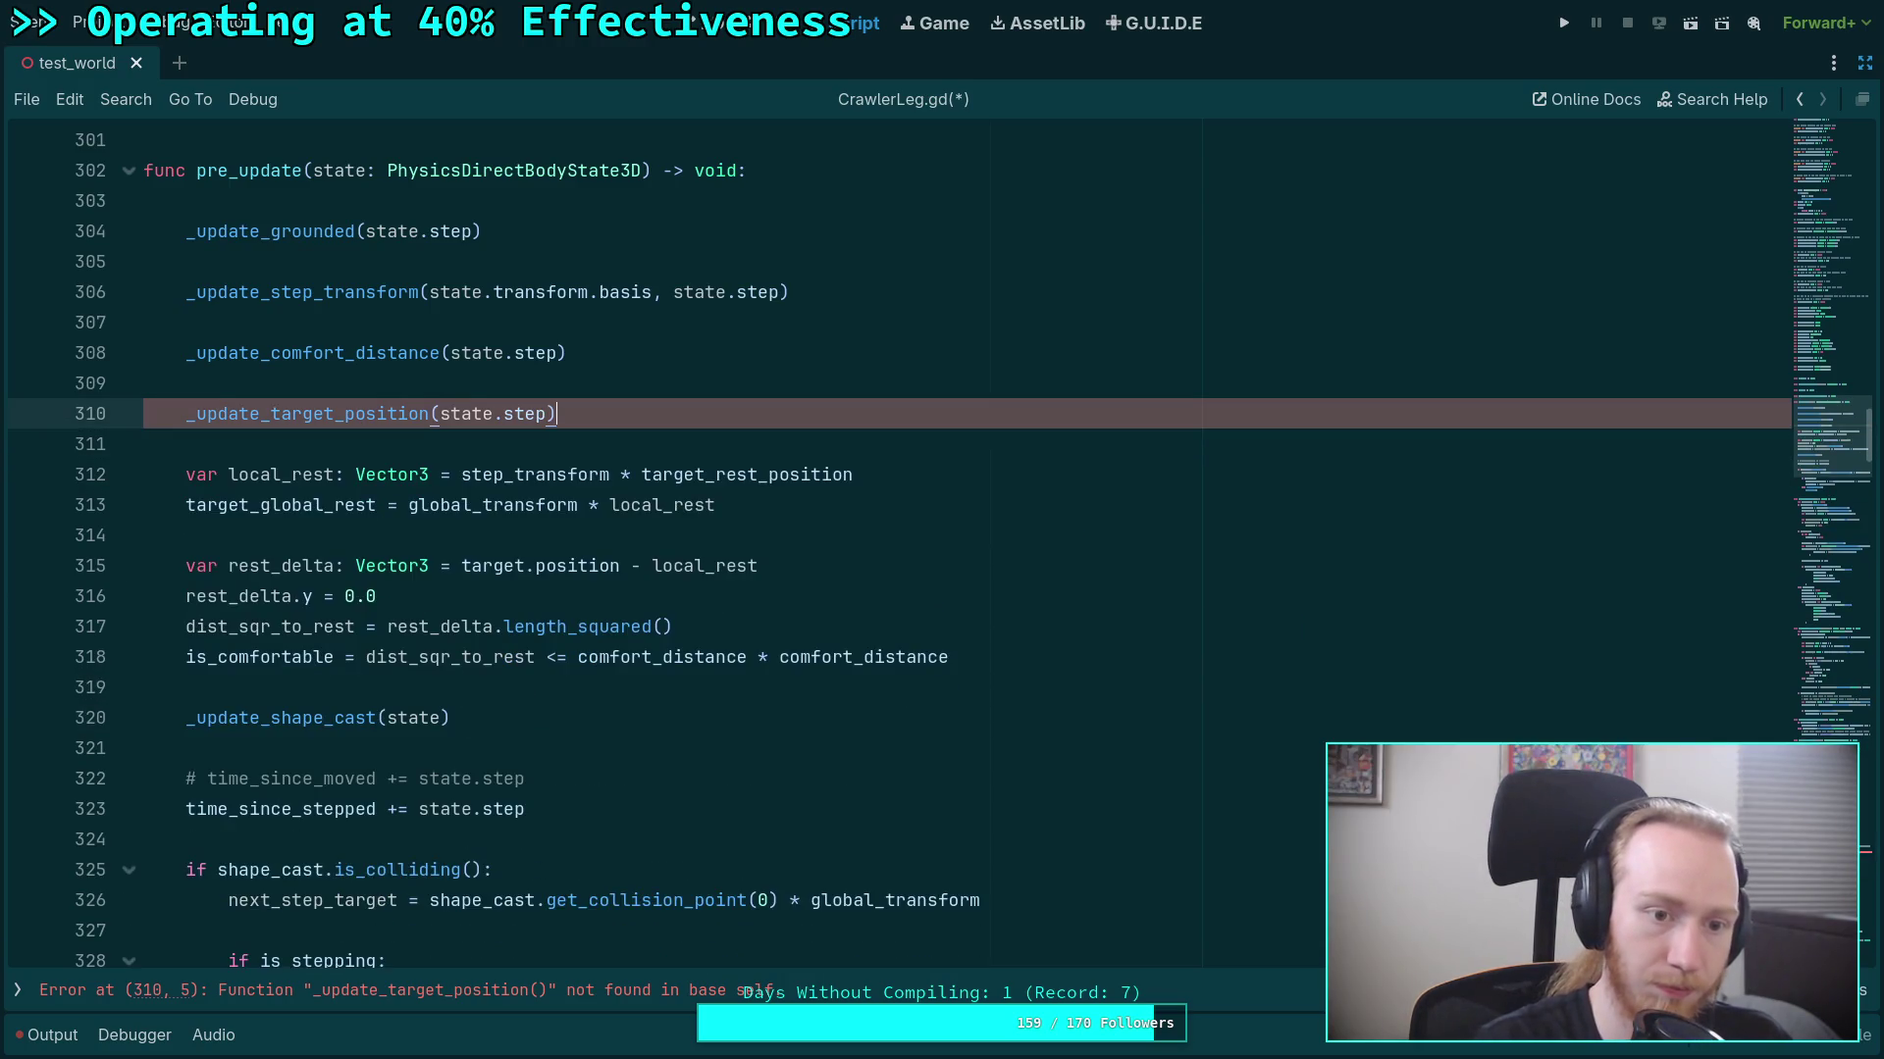
pyautogui.scroll(-9, 651, 635)
# Collapse _update_grounded, _update_step_transform and _update_comfort_distance, deleting a stray blank line.
pyautogui.click(135, 361)
pyautogui.click(213, 324)
pyautogui.press('BackSpace')
pyautogui.click(135, 380)
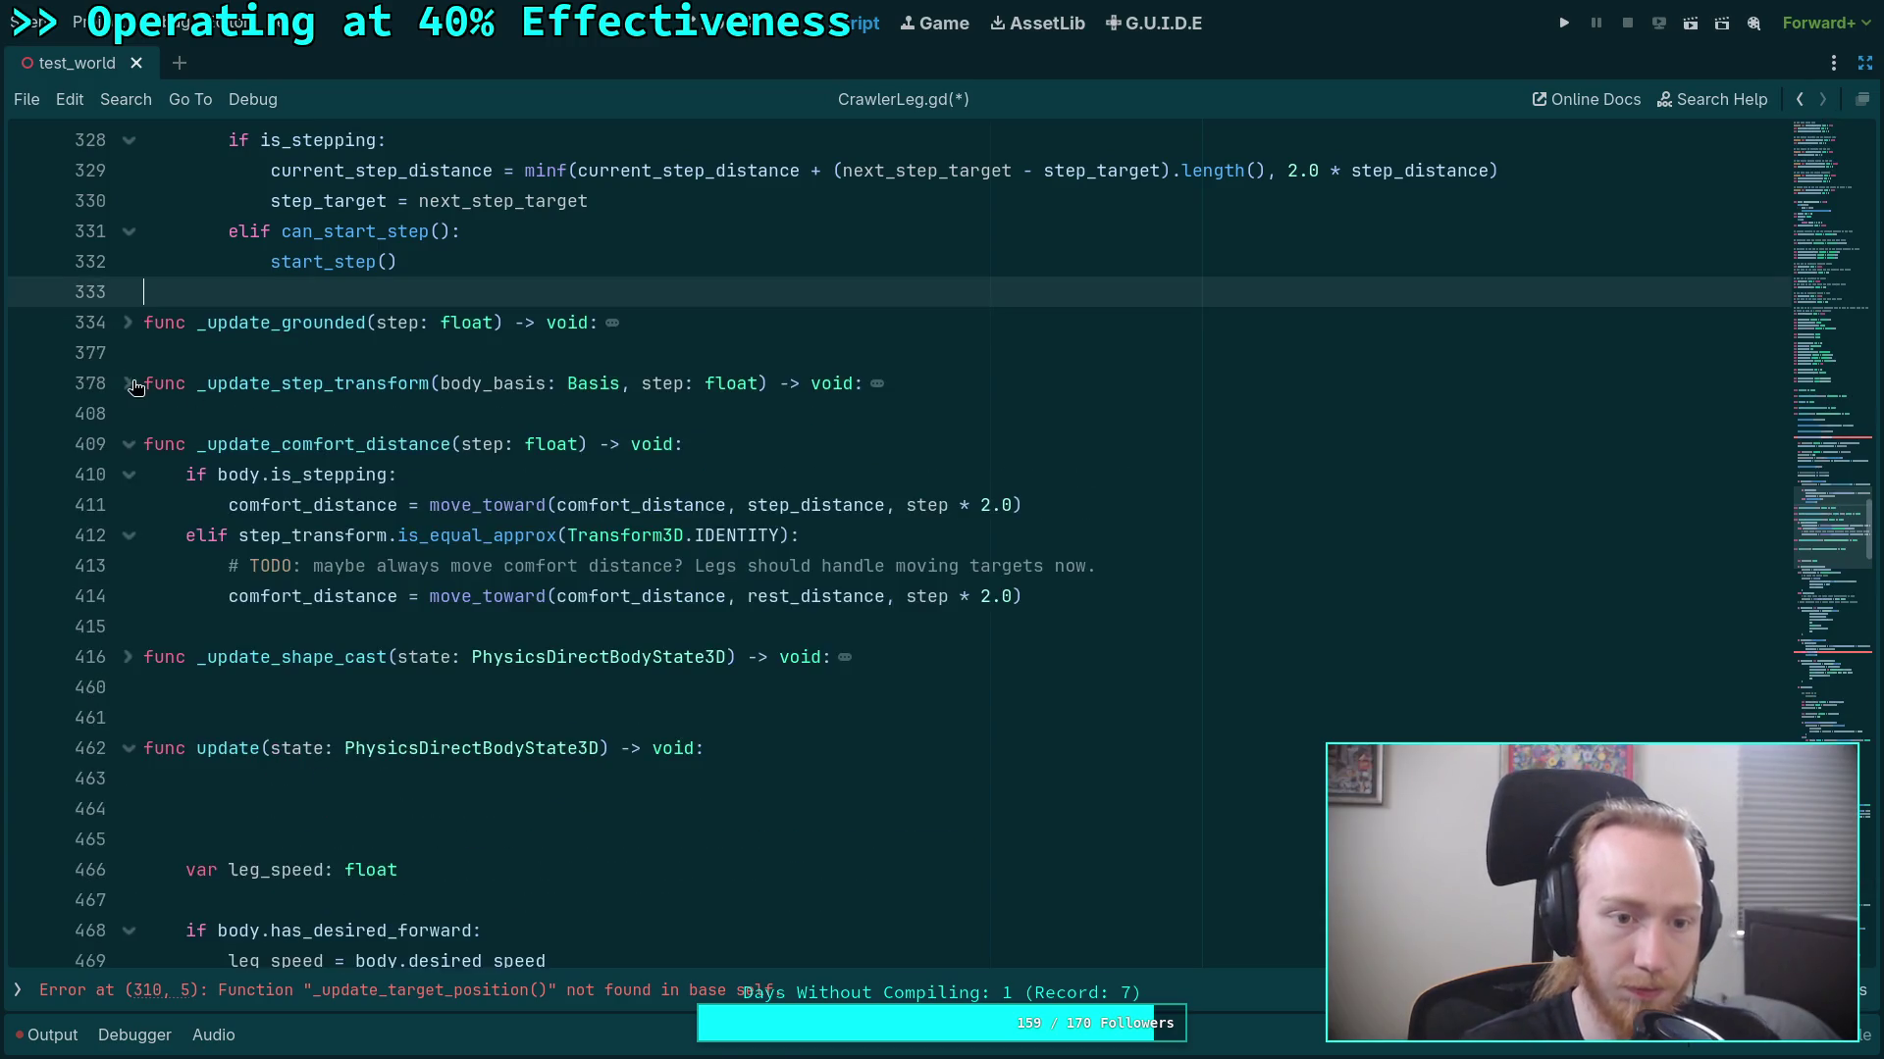
pyautogui.click(128, 444)
# Add func _update_target_position(step: float) -> void: after _update_comfort_distance and paste the block into it.
pyautogui.click(291, 475)
pyautogui.press('Return')
pyautogui.press('Return')
pyautogui.click(143, 504)
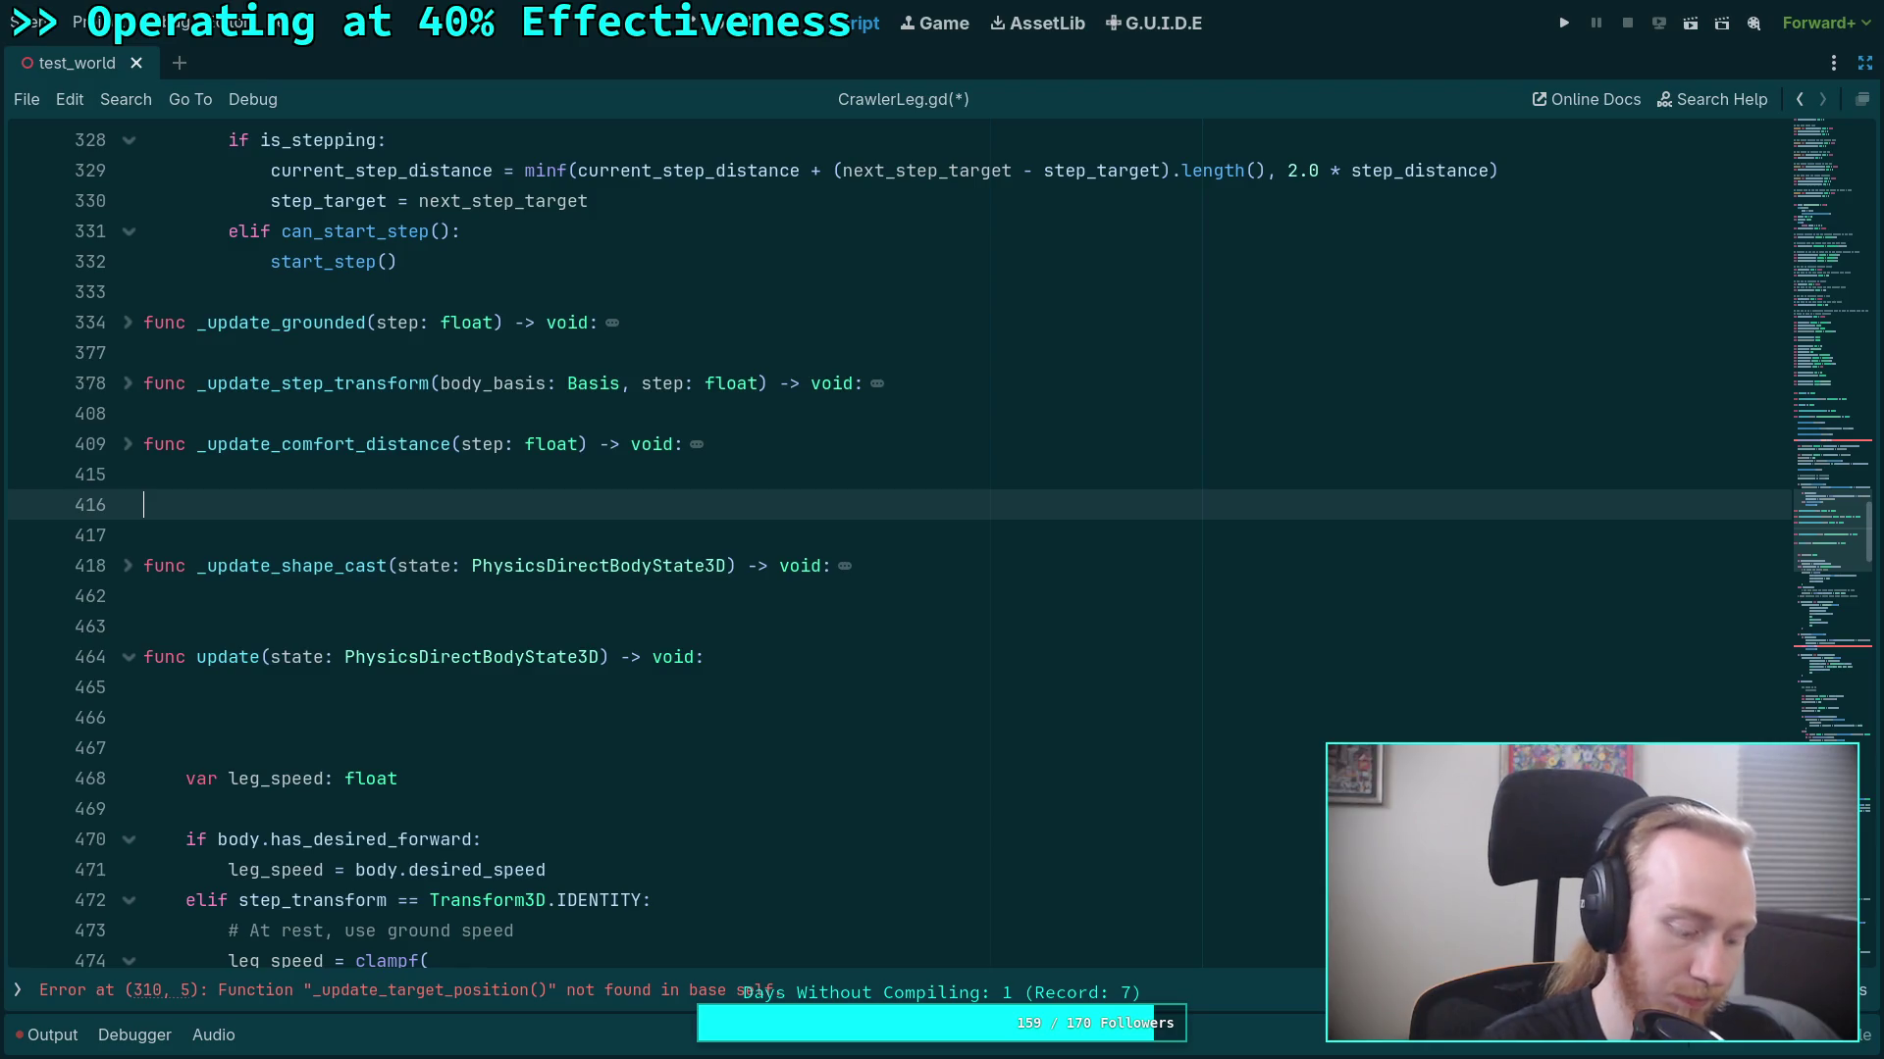
pyautogui.write('func _update_target_position(step: float')
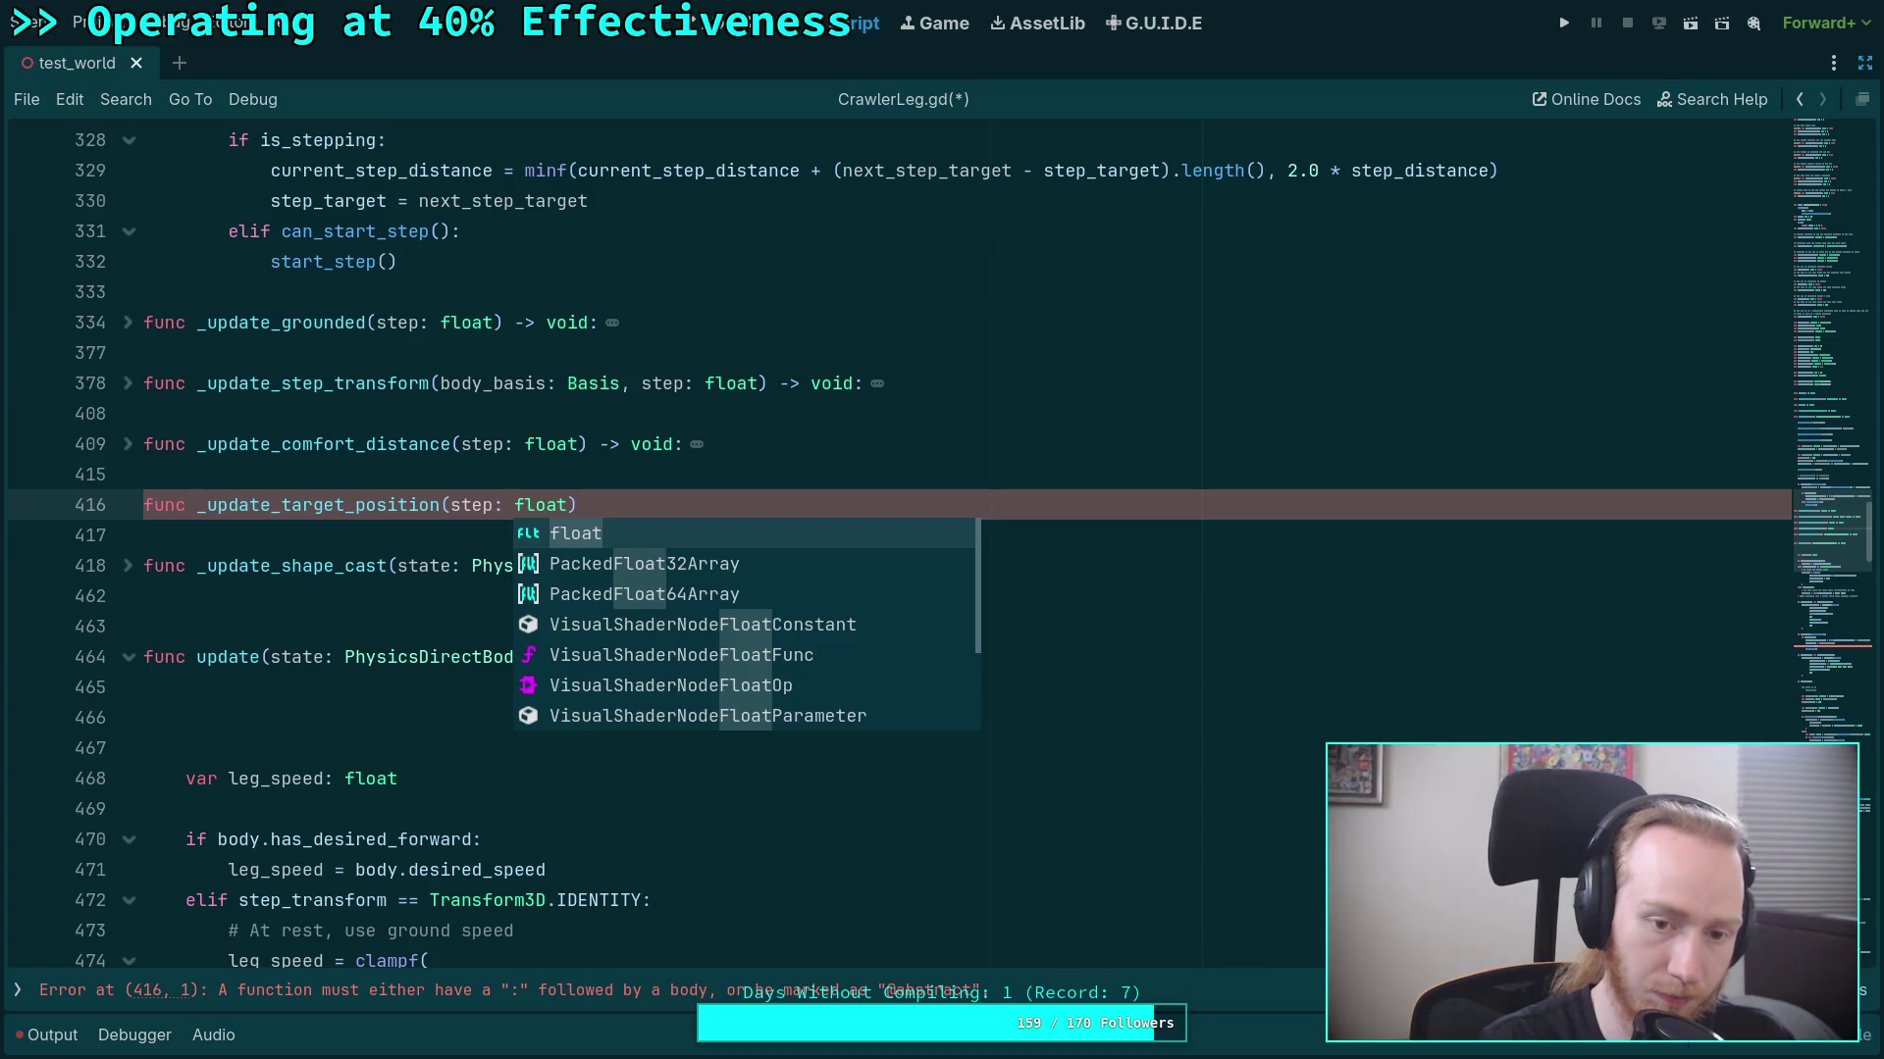
pyautogui.write(') -> void:')
pyautogui.press('Return')
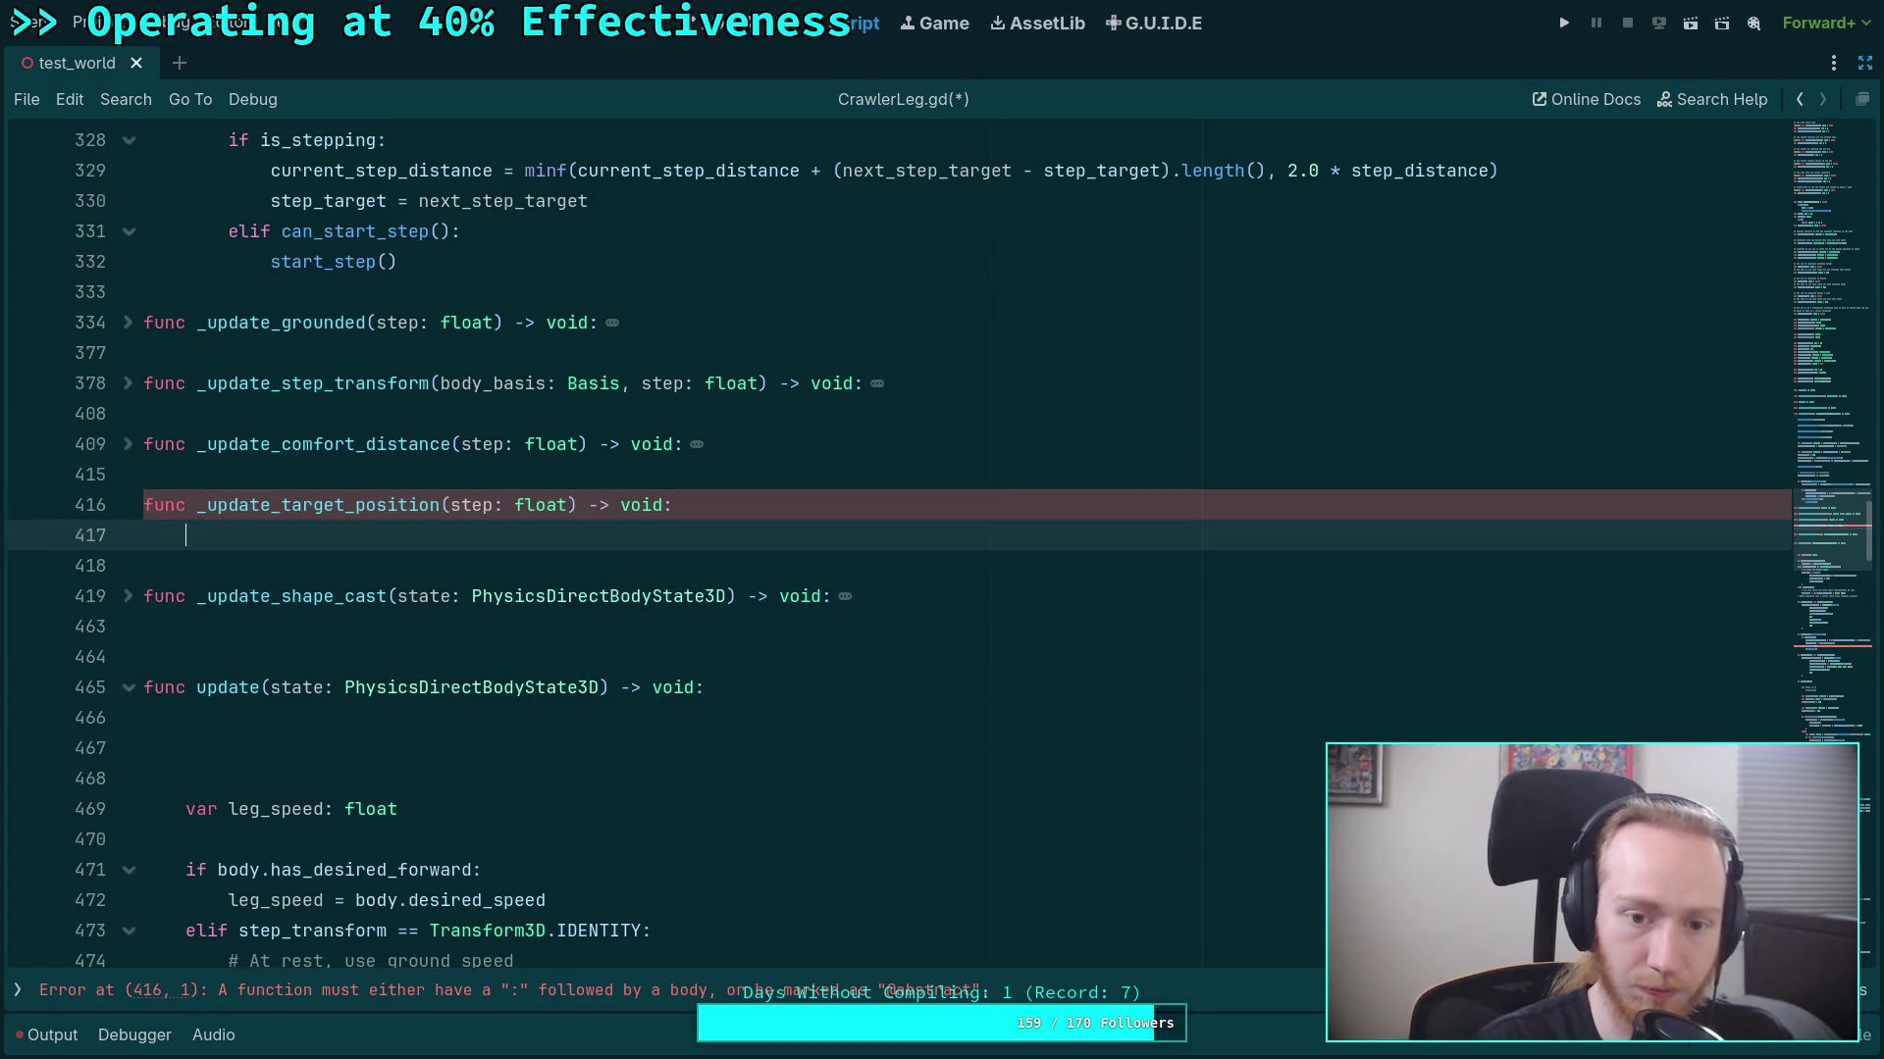
pyautogui.write('if is_stepping or is_moving: \t\t# Try to maintain current position at 1m/s \t\ttarget.position = target_bone_position.move_toward(target.position, state.step) \telif is_grounded: \t\t# Try to maintain global position using deceleration \t\tvar global_bone: Vector3 = global_transform * target_bone_position \t\ttarget.global_position = global_bone.move_toward(target_last_global, body.deceleration * state.step) \telse: \t\ttarget.position = target_bone_position')
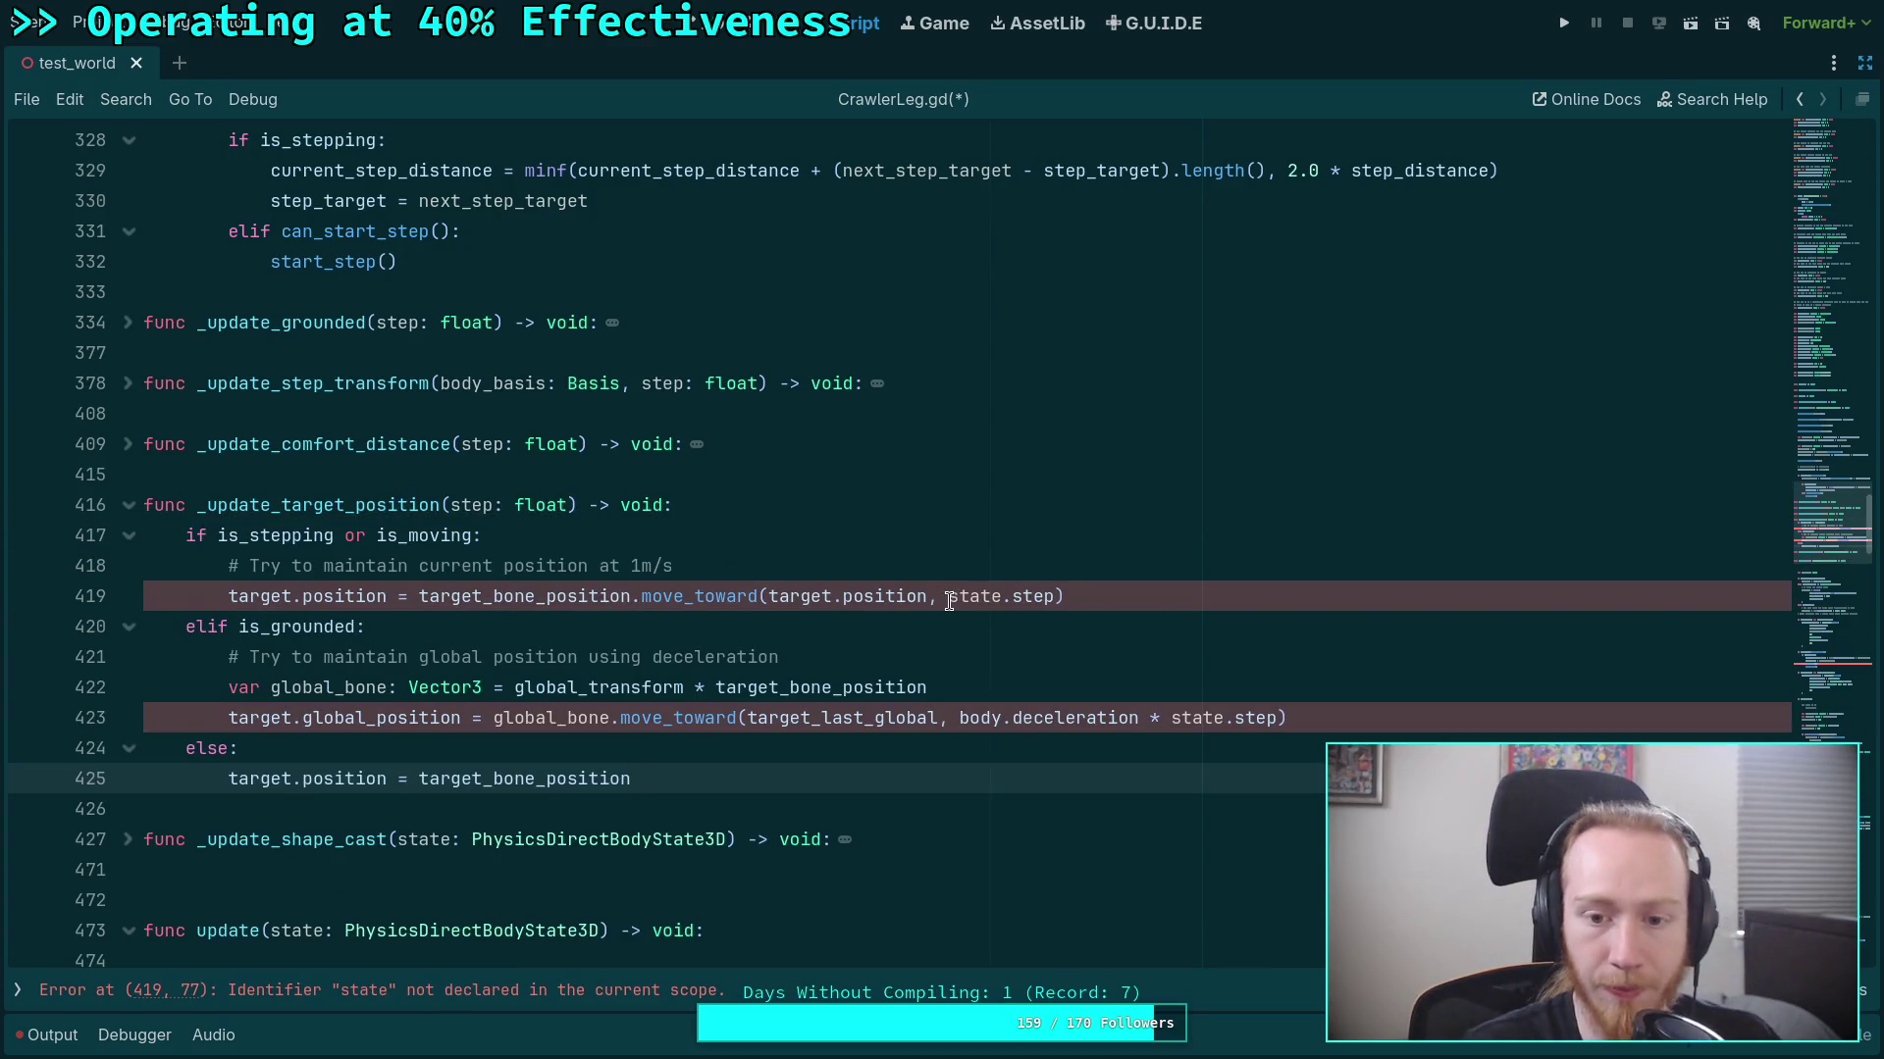
# Replace state.step with step on lines 419 and 423.
pyautogui.moveTo(949, 595); pyautogui.dragTo(1015, 595)
pyautogui.press('BackSpace')
pyautogui.moveTo(1172, 717); pyautogui.dragTo(1226, 717)
pyautogui.press('BackSpace')
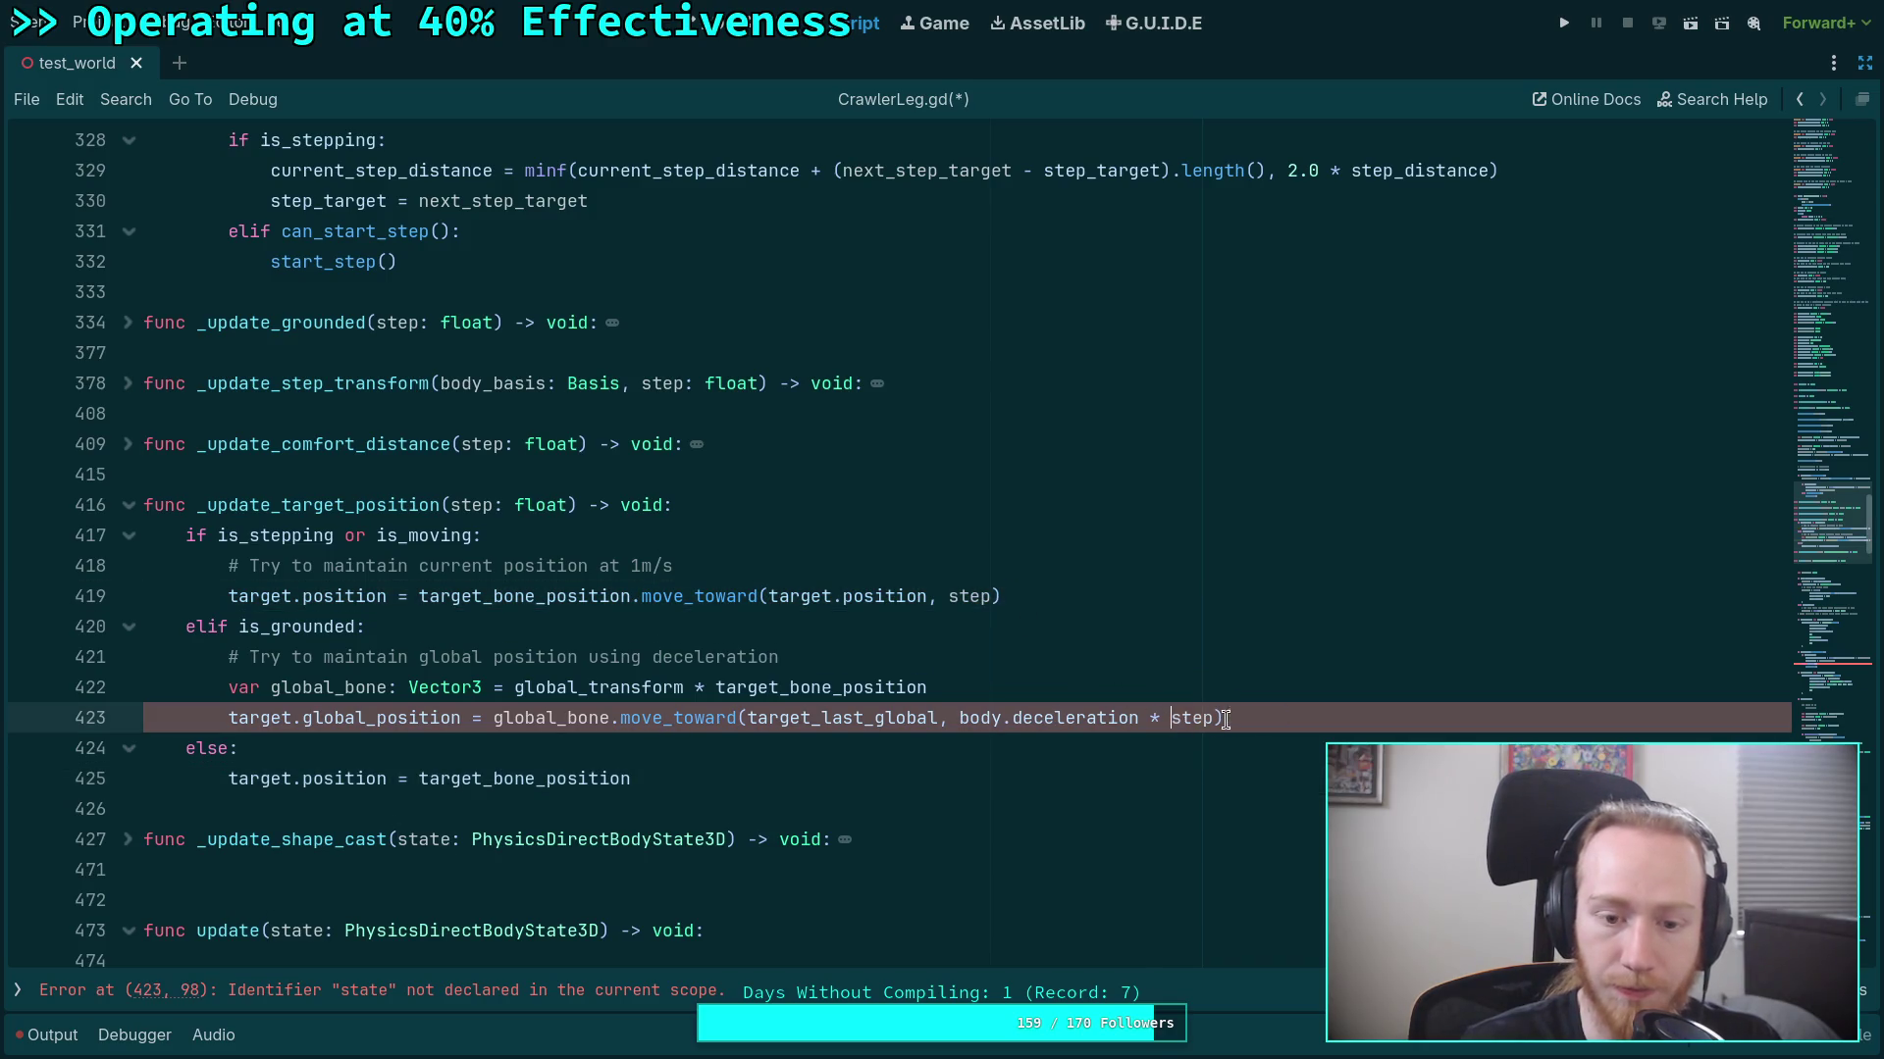
# Collapse _update_target_position and review pre_update's _update_shape_cast call and time_since_stepped uses.
pyautogui.click(800, 757)
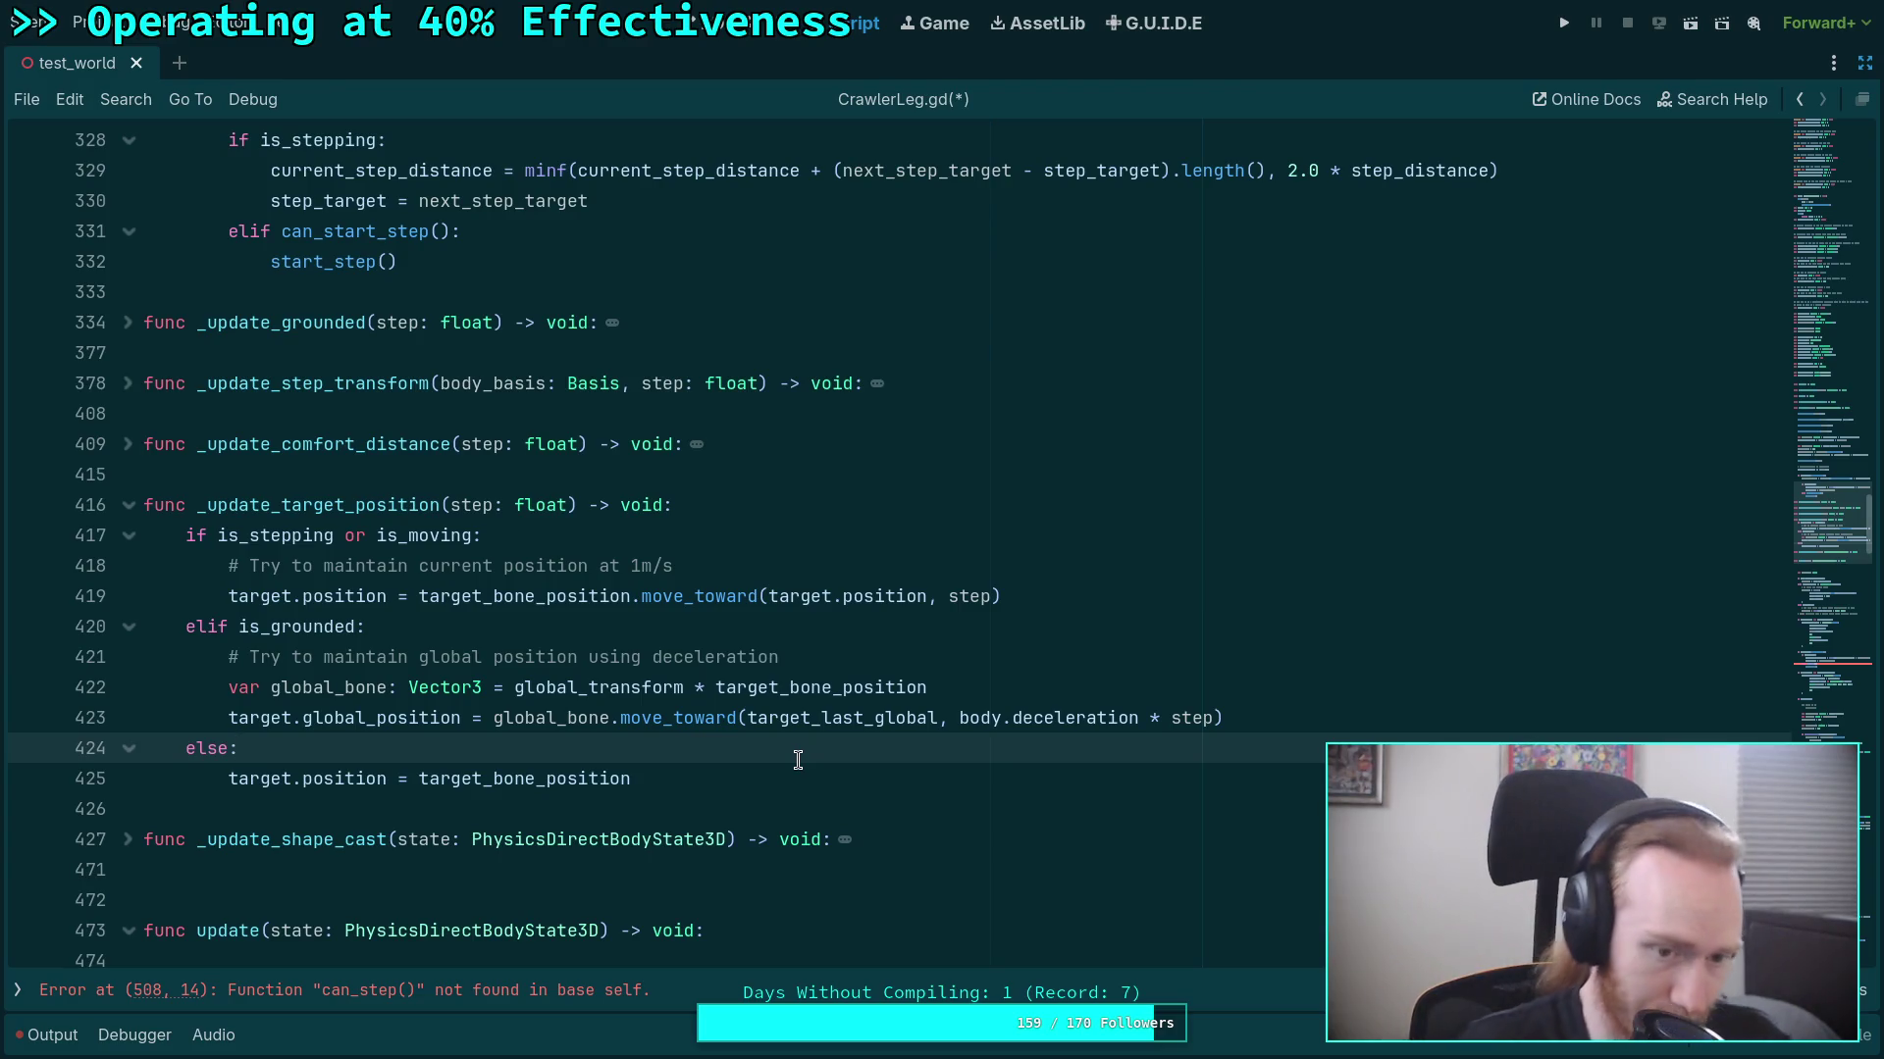
pyautogui.click(138, 510)
pyautogui.scroll(10, 365, 613)
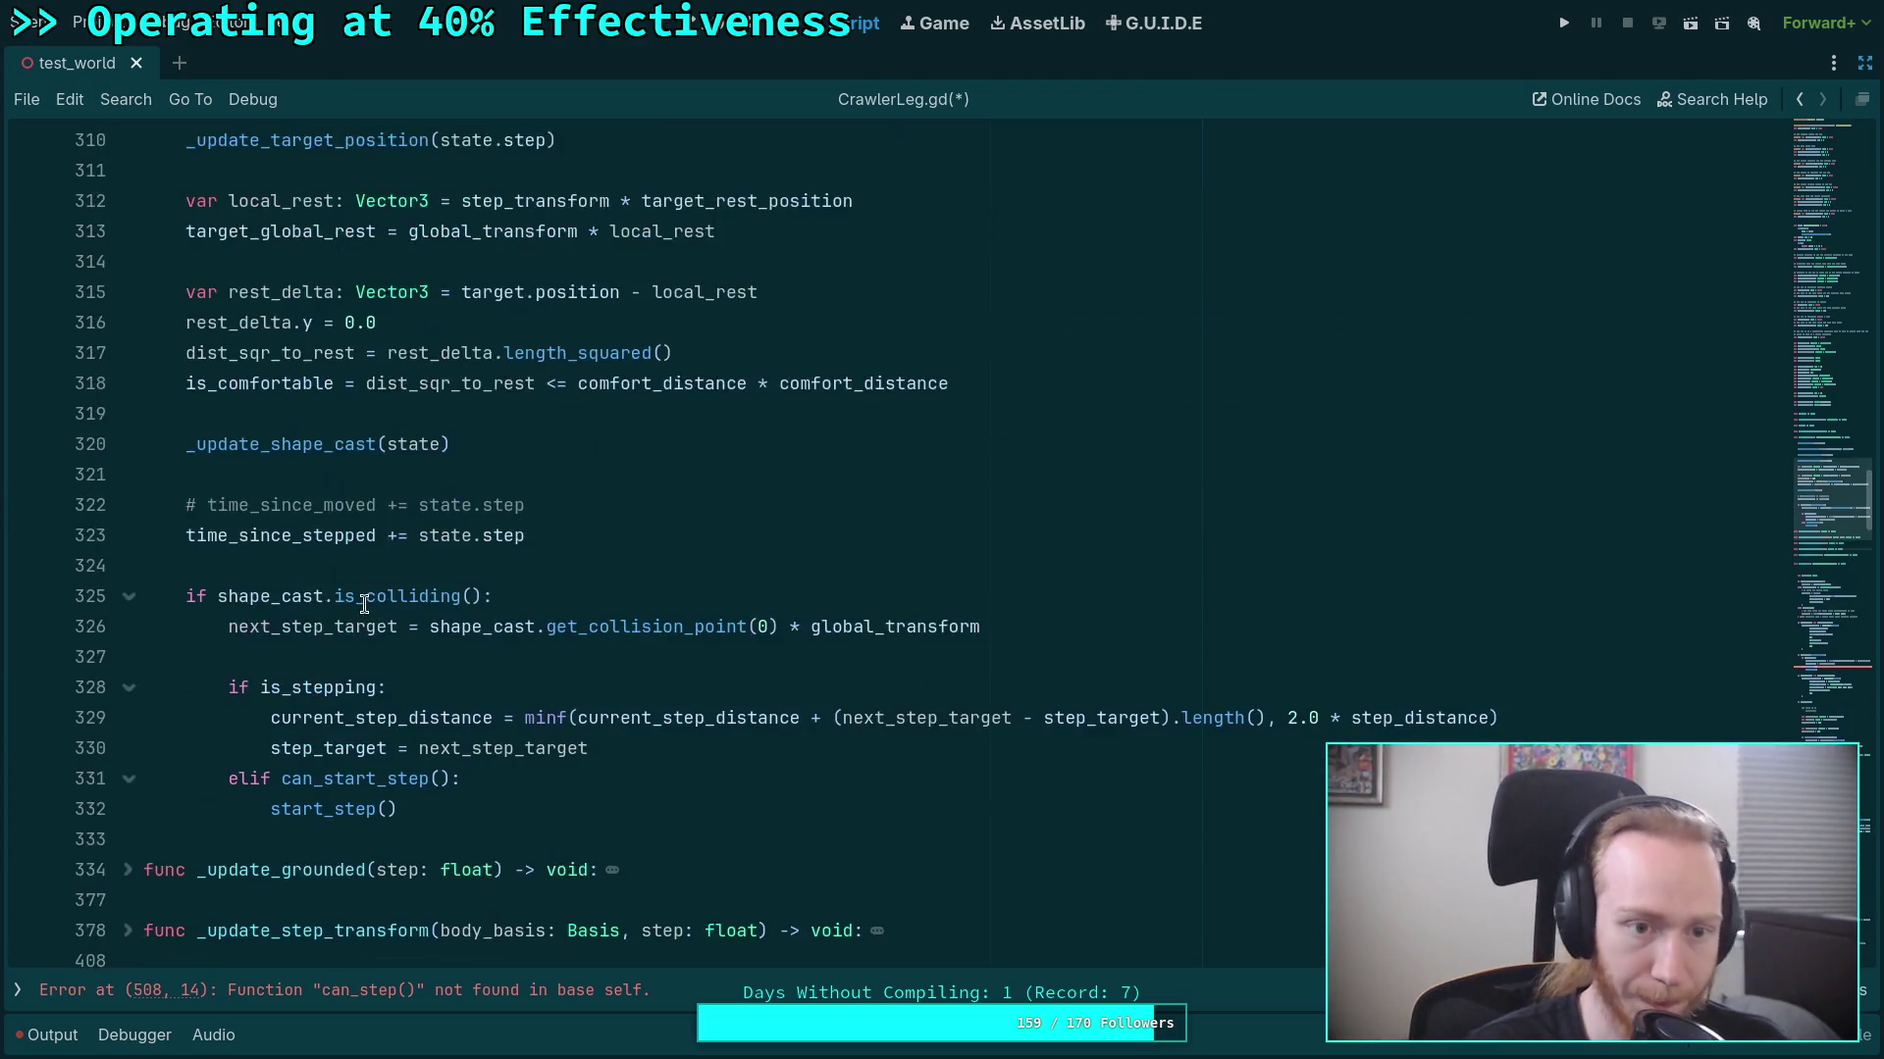
pyautogui.scroll(-2, 359, 608)
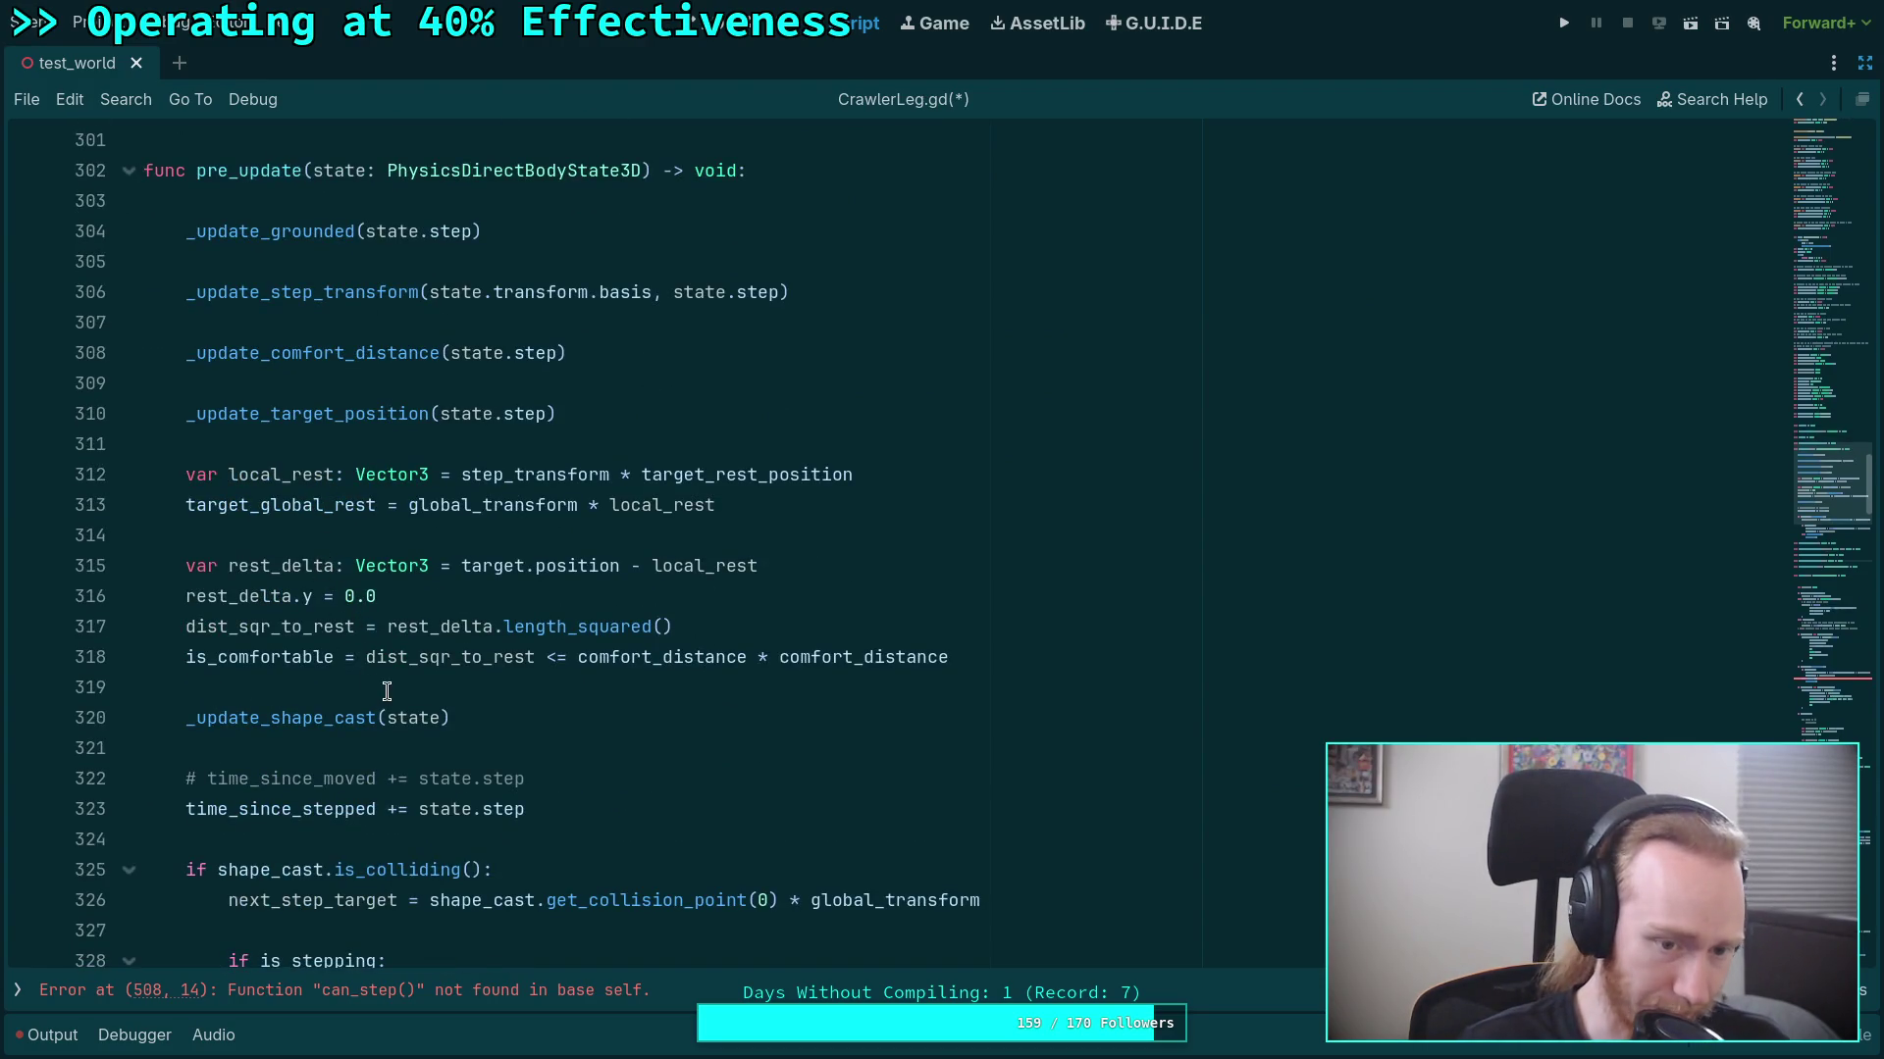
pyautogui.scroll(-3, 323, 711)
pyautogui.scroll(2, 461, 703)
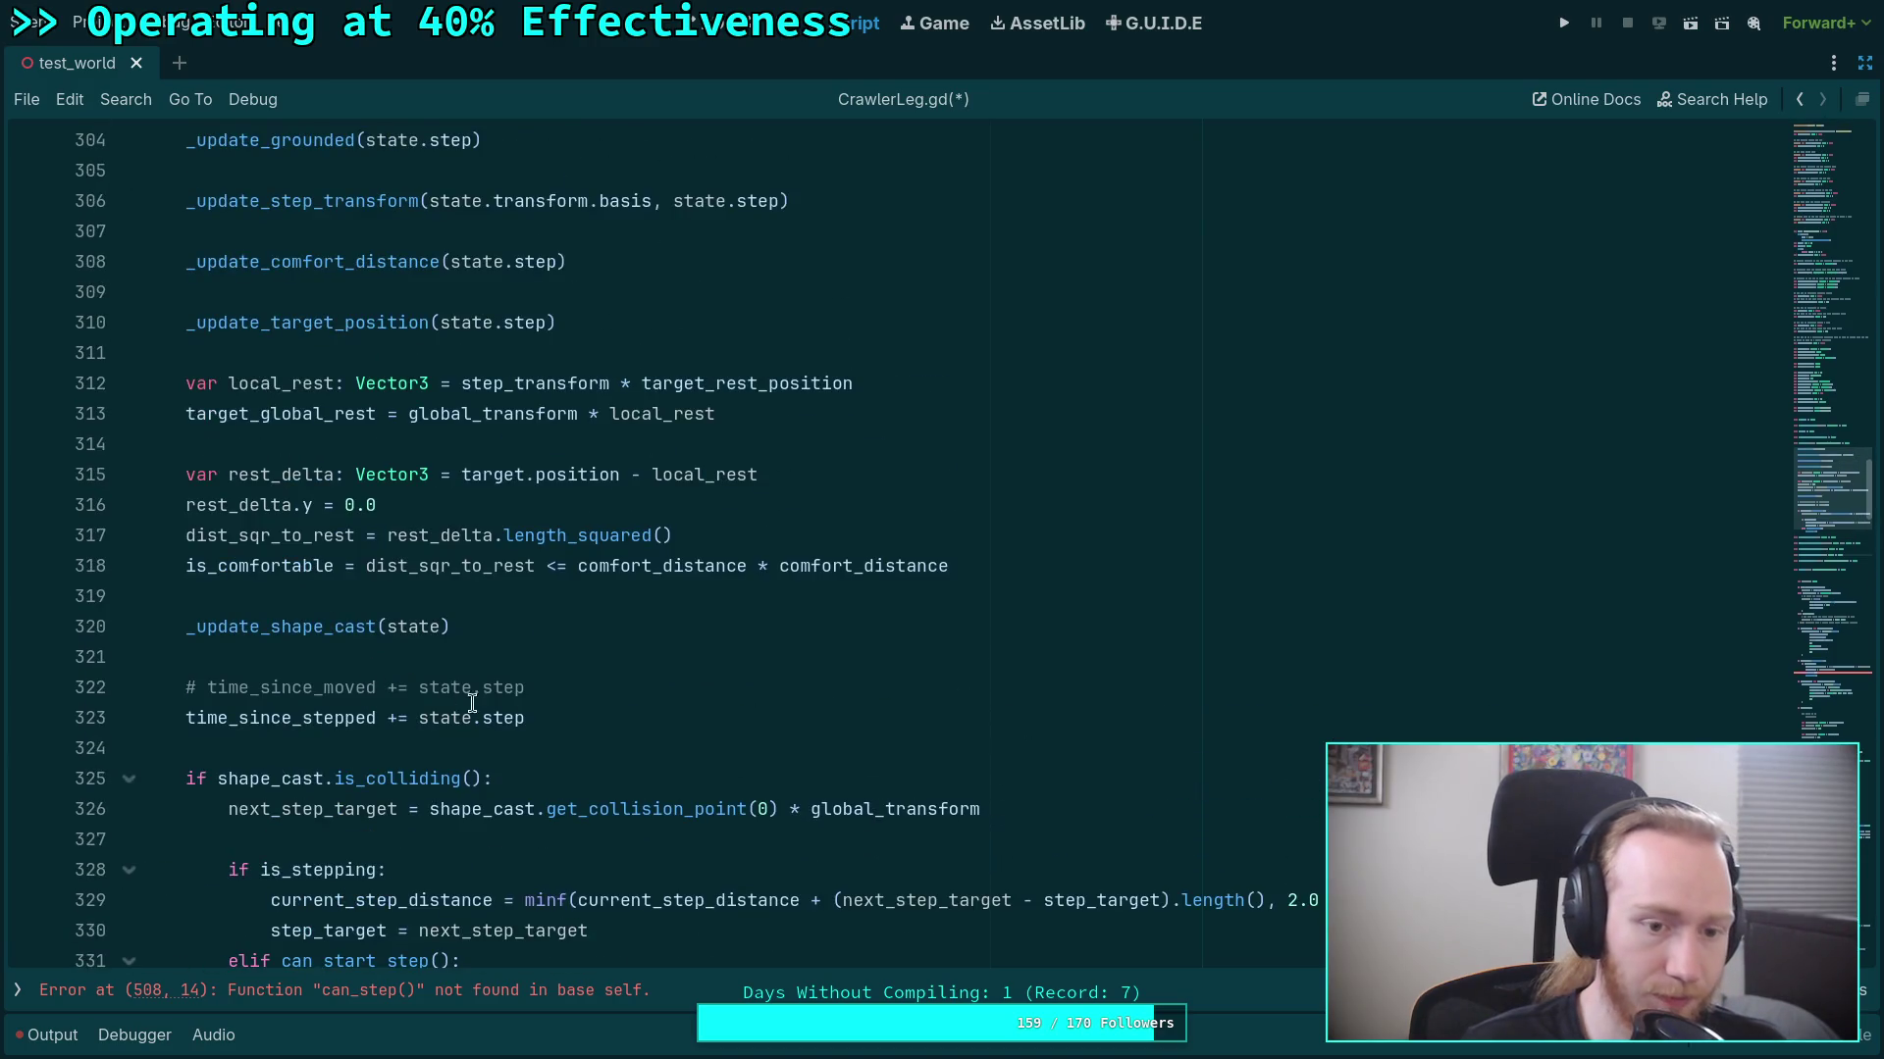
pyautogui.doubleClick(288, 631)
pyautogui.scroll(1, 589, 707)
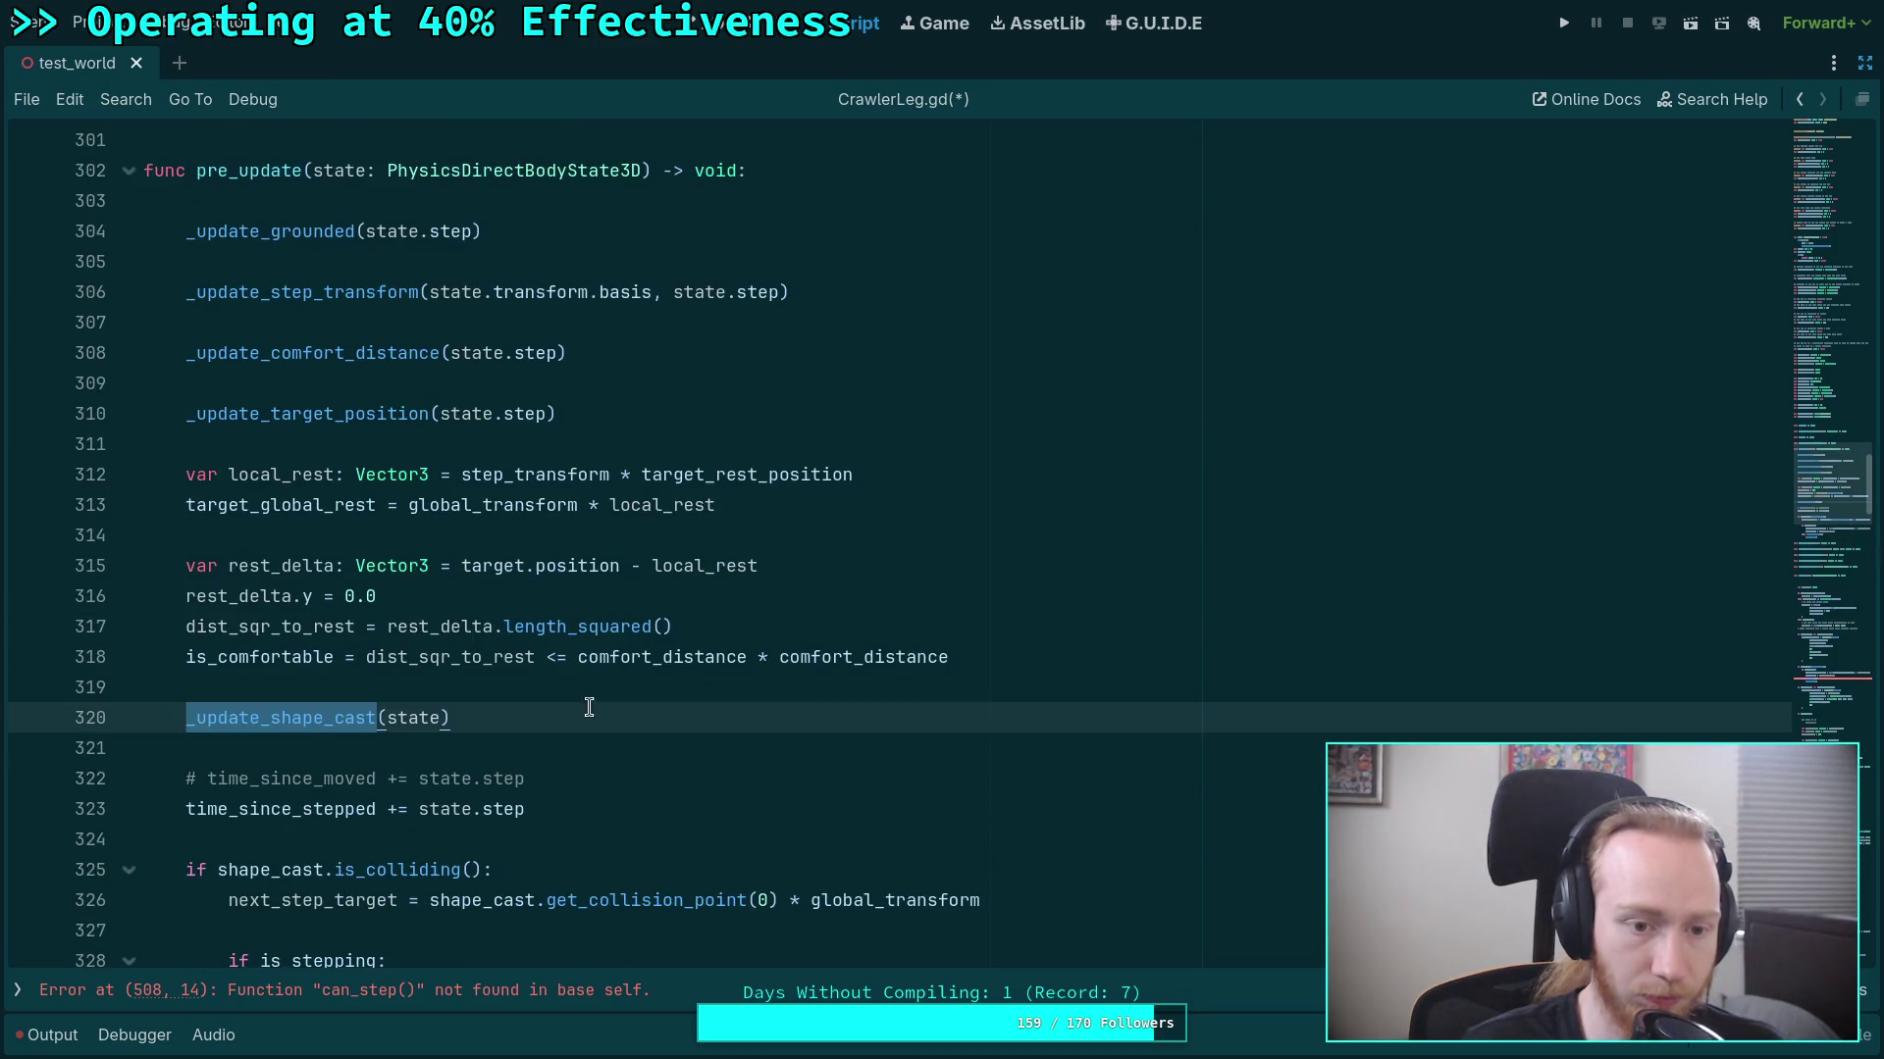
pyautogui.doubleClick(316, 808)
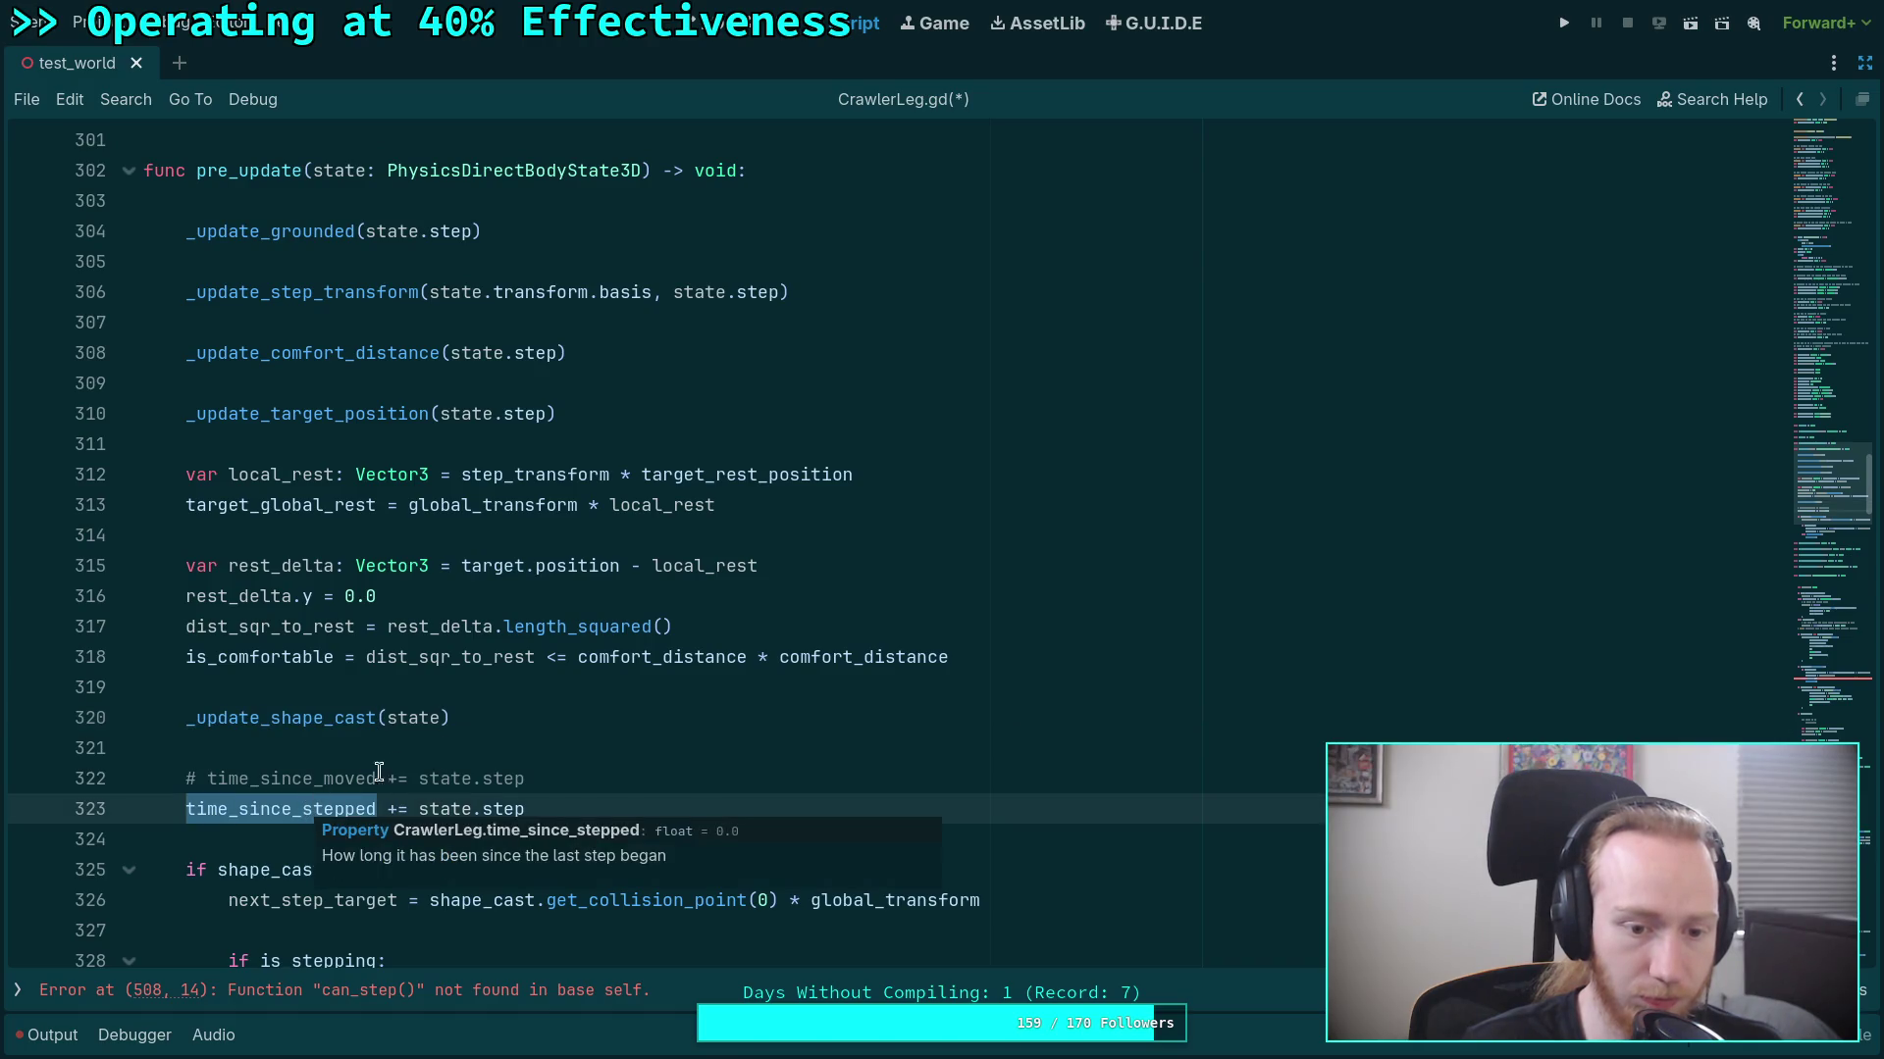
# Remove the time_since_moved comment and time_since_stepped increment from their old place in pre_update.
pyautogui.click(560, 808)
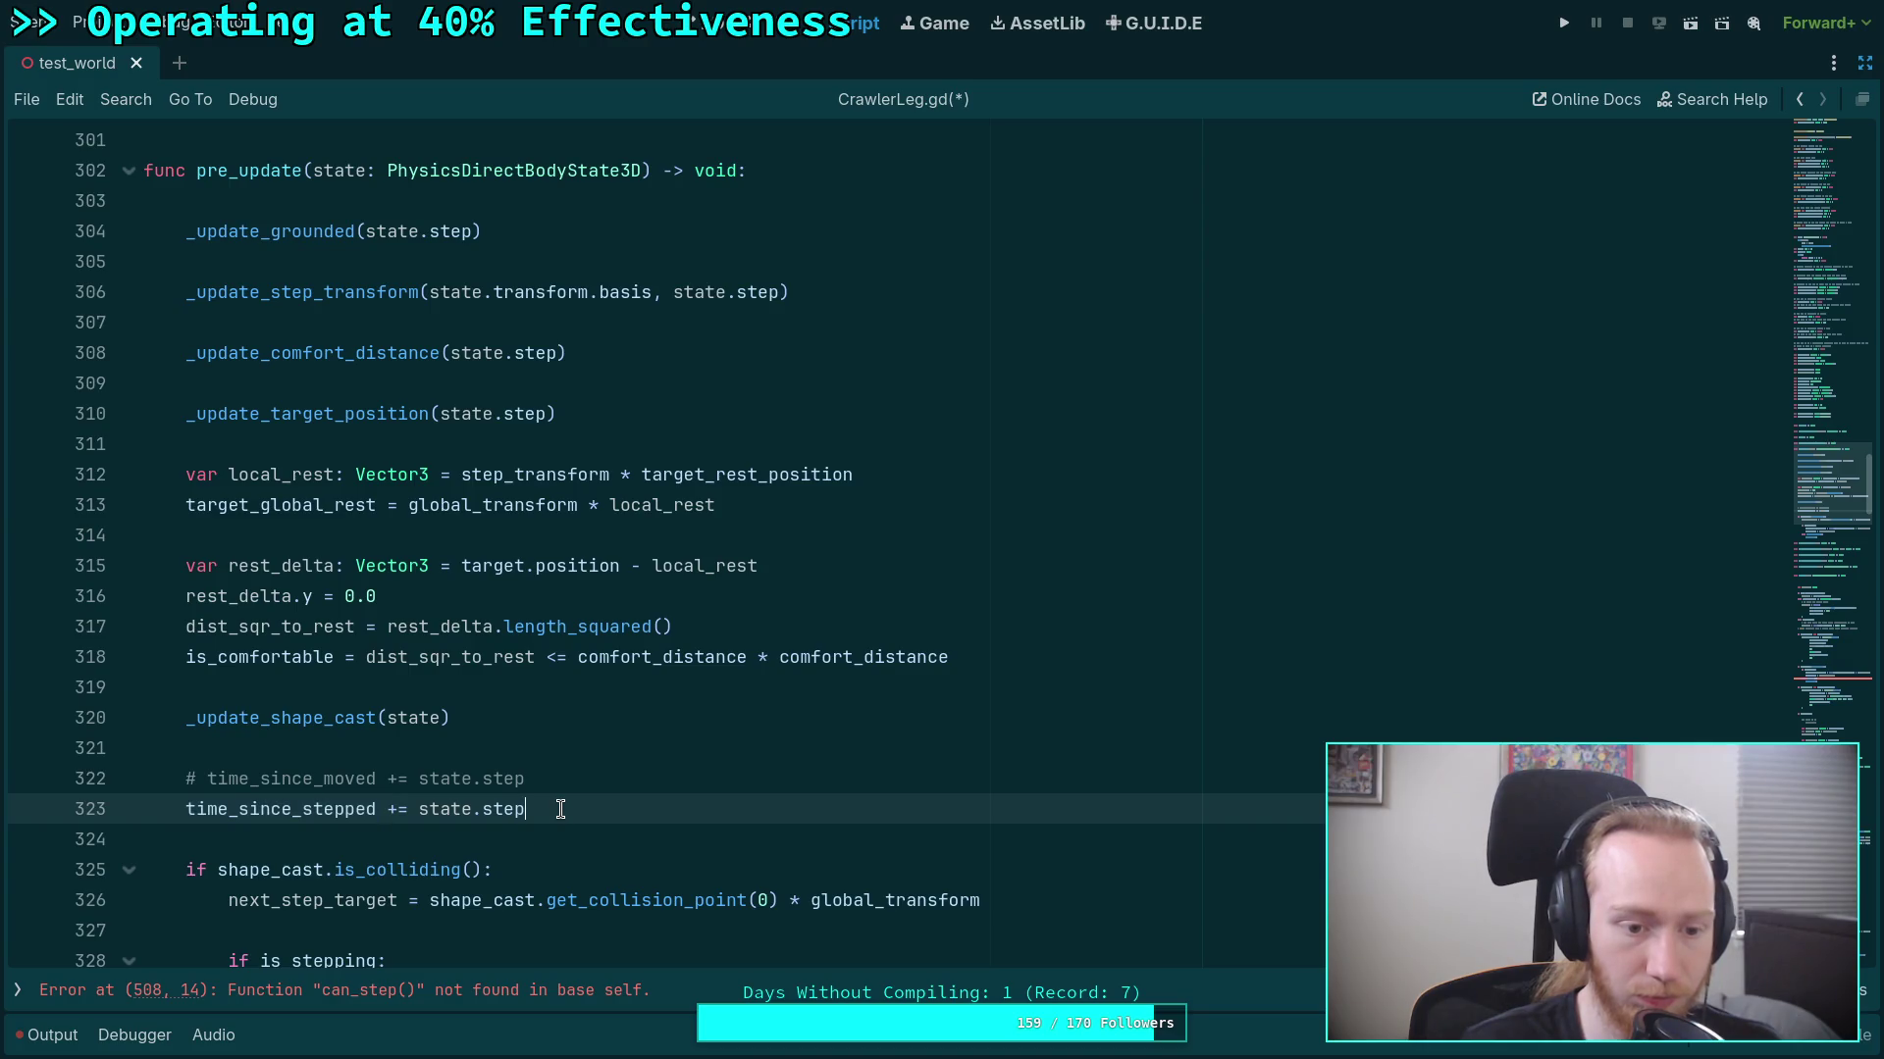
pyautogui.moveTo(560, 808); pyautogui.dragTo(39, 764)
pyautogui.hotkey('ctrl', 'c')
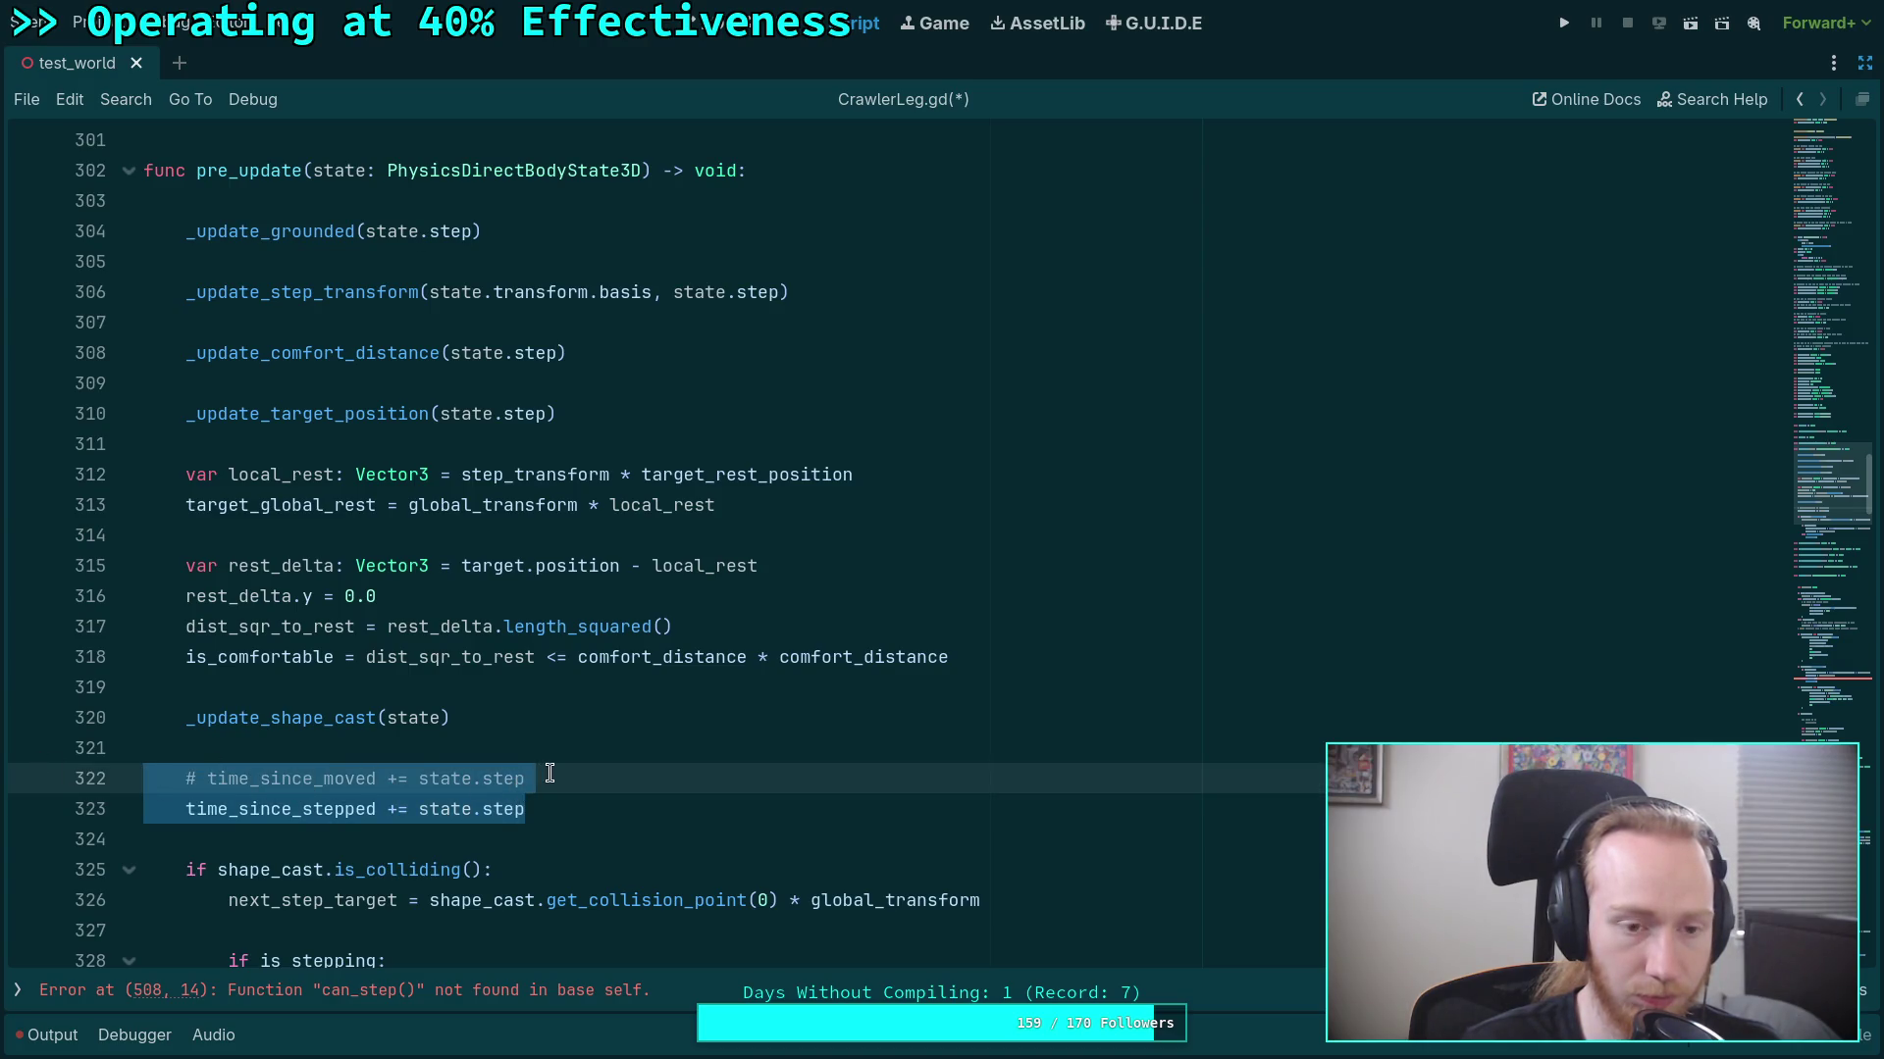
pyautogui.scroll(-2, 551, 774)
pyautogui.scroll(2, 550, 774)
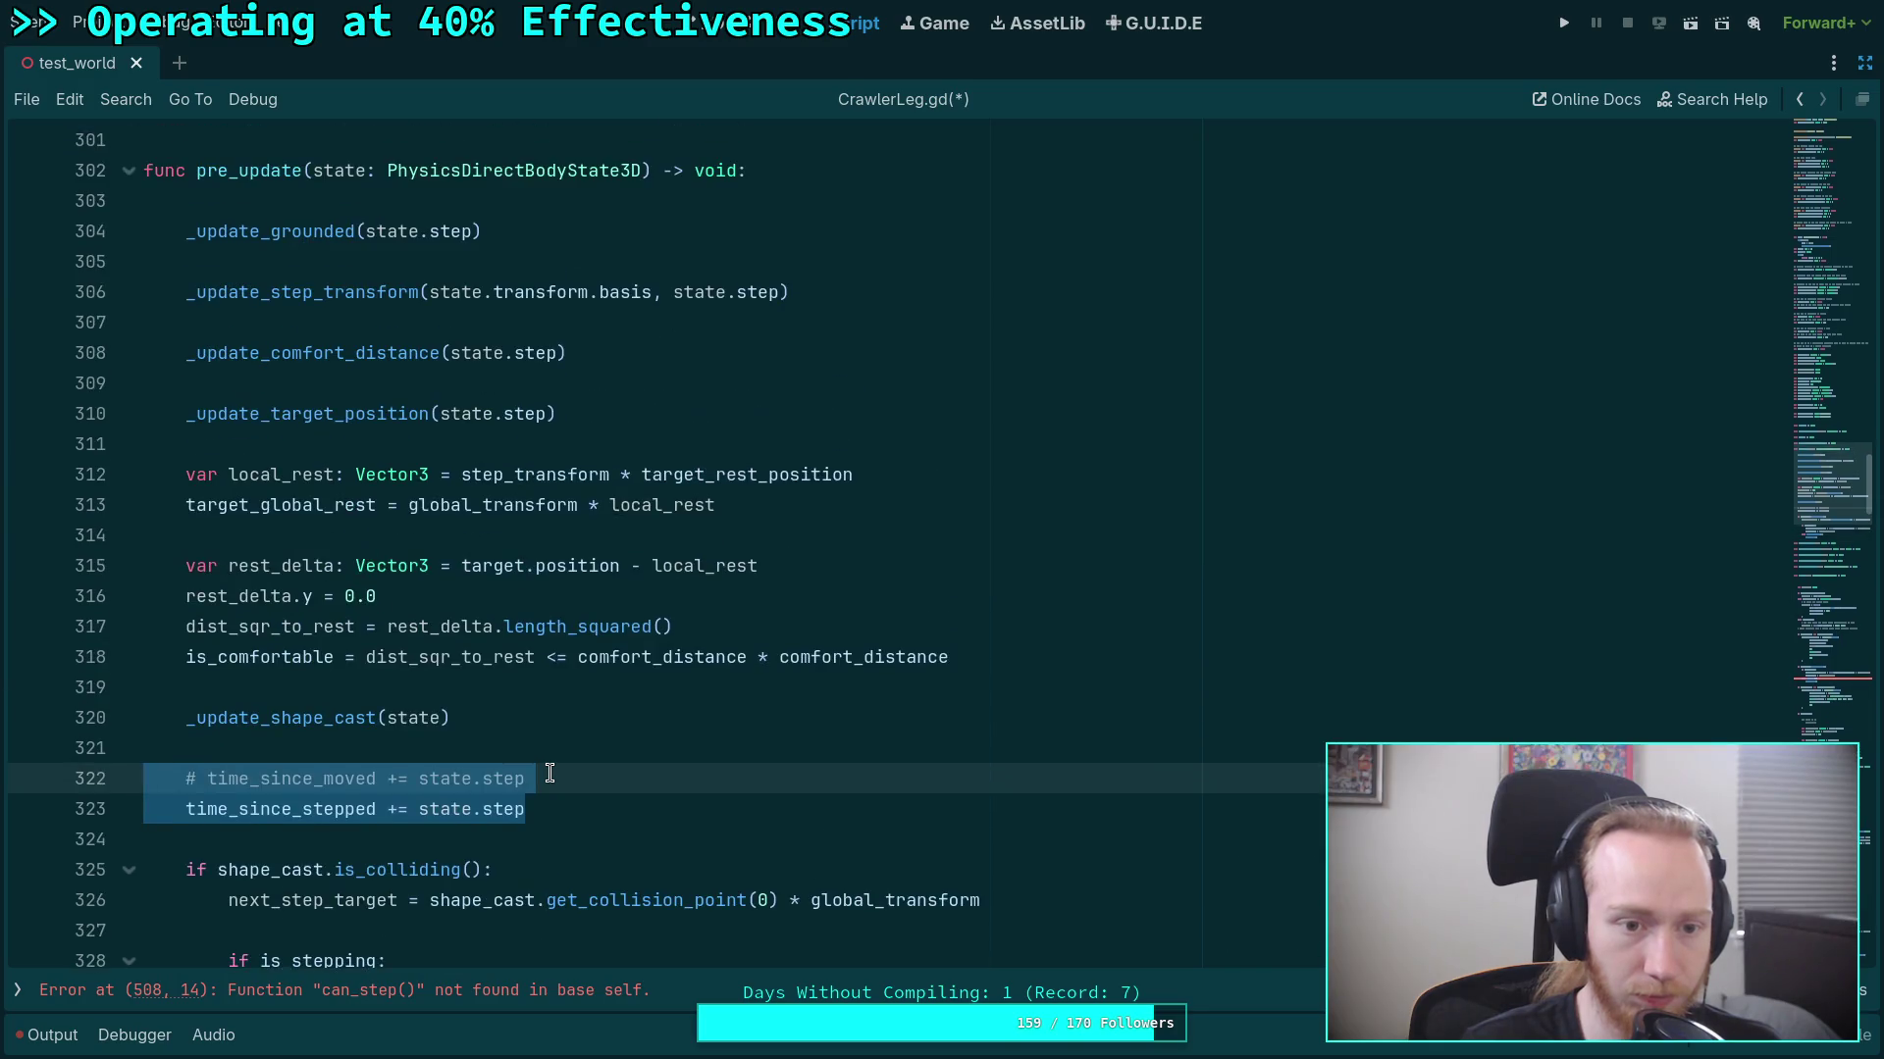
pyautogui.press('BackSpace')
pyautogui.press('BackSpace')
pyautogui.press('BackSpace')
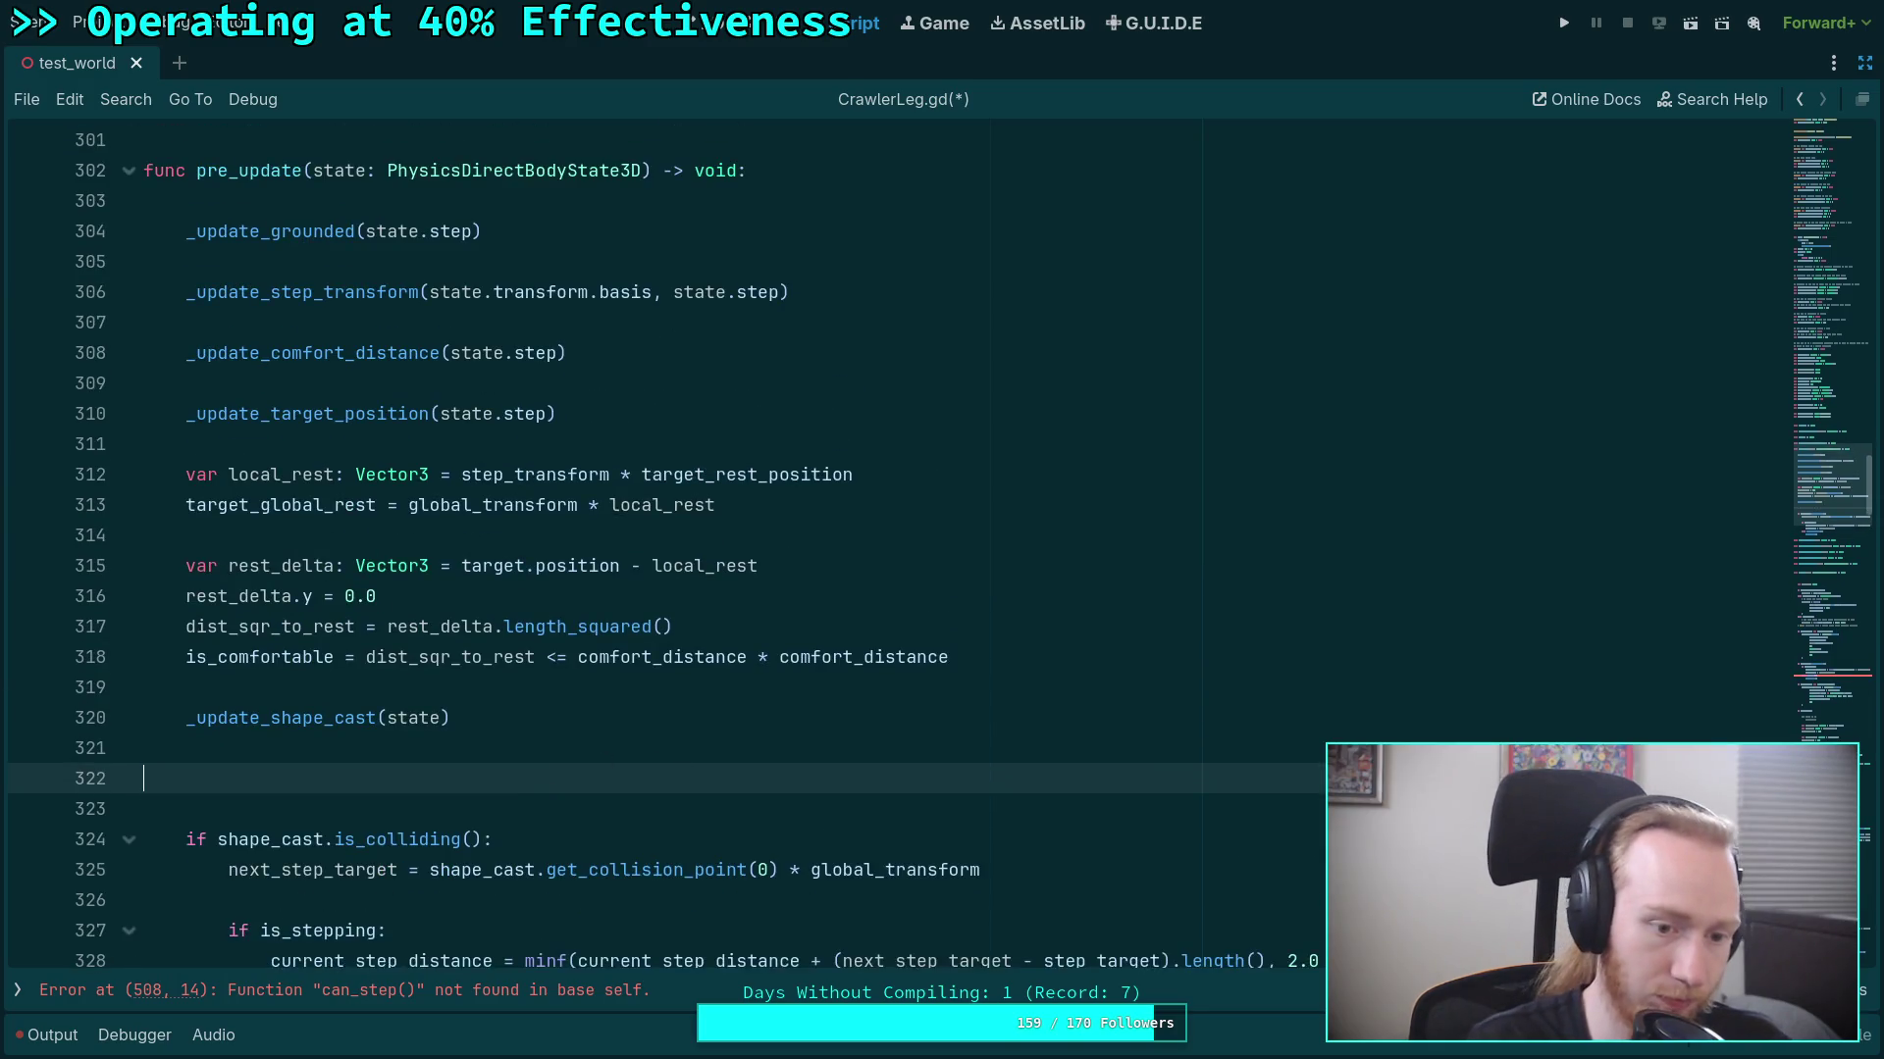
# Paste the two time-tracking lines at the top of pre_update and remove the blank line under the header.
pyautogui.click(157, 201)
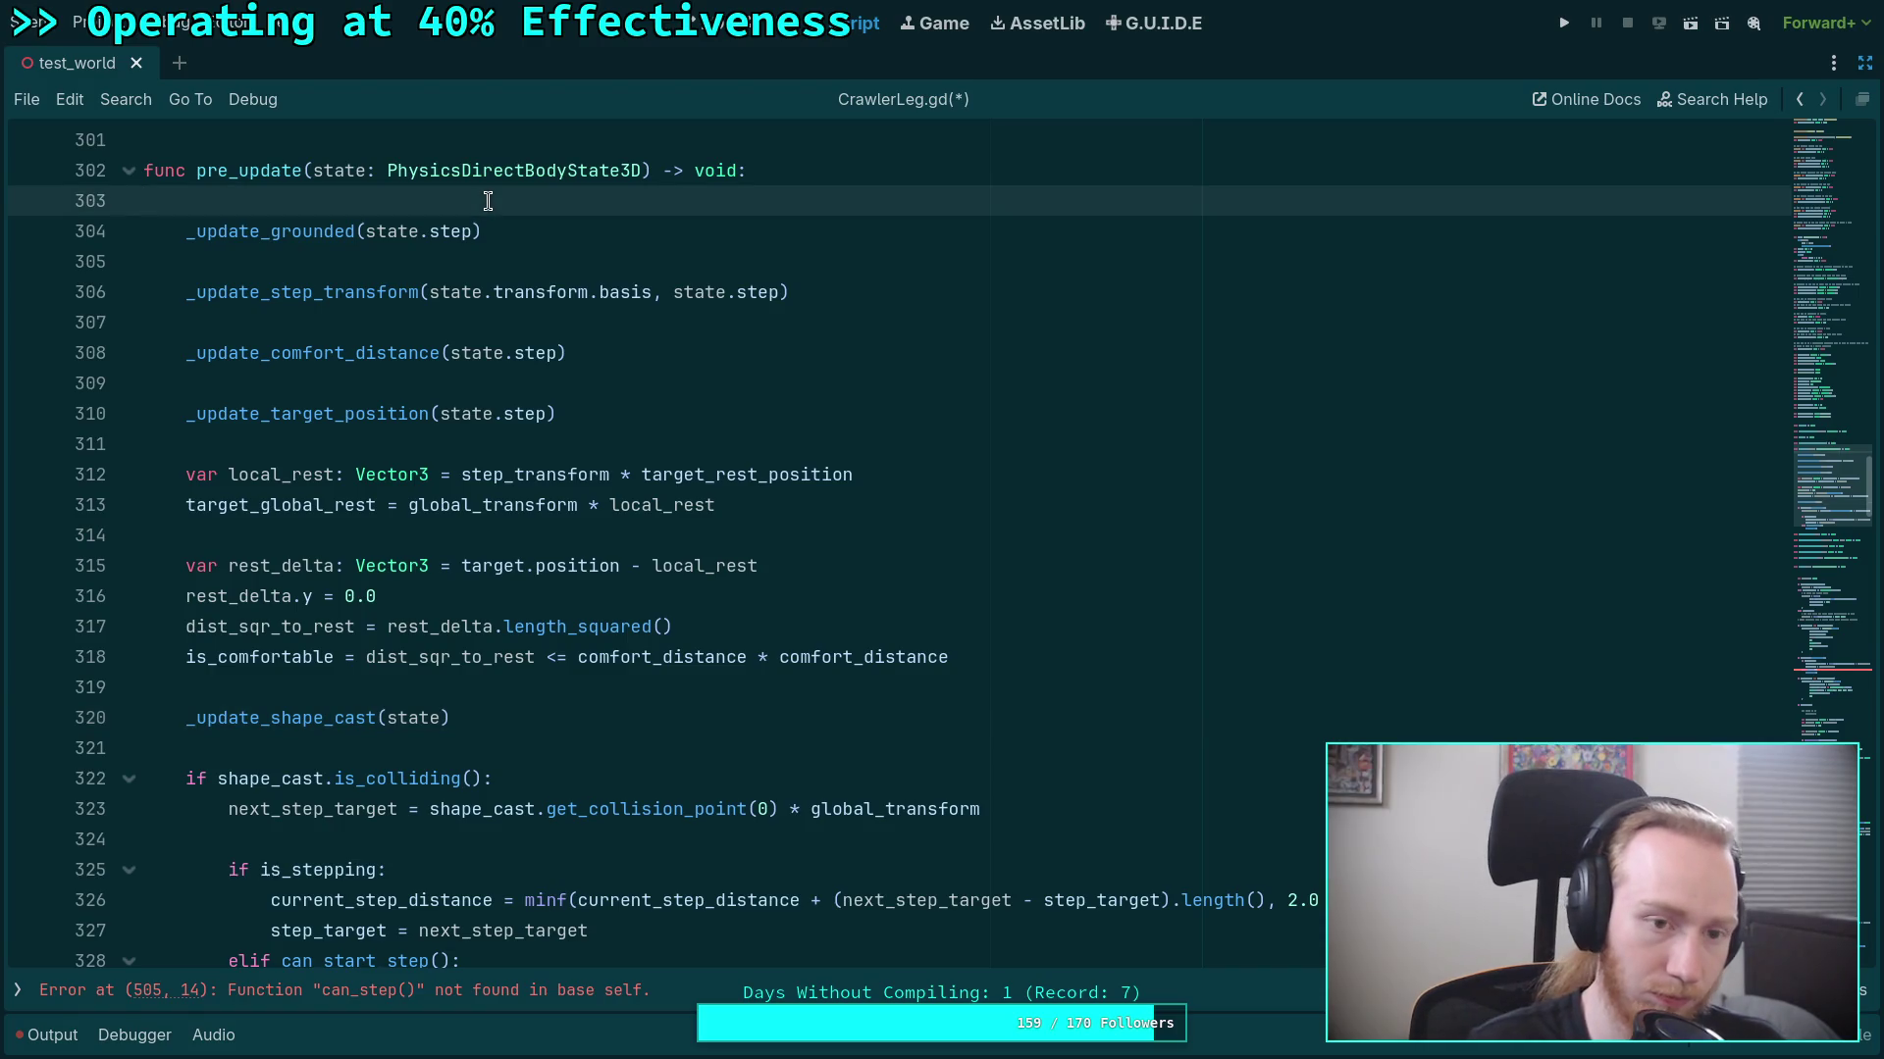
pyautogui.press('Return')
pyautogui.press('Return')
pyautogui.press('Up')
pyautogui.hotkey('ctrl', 'v')
pyautogui.press('Up')
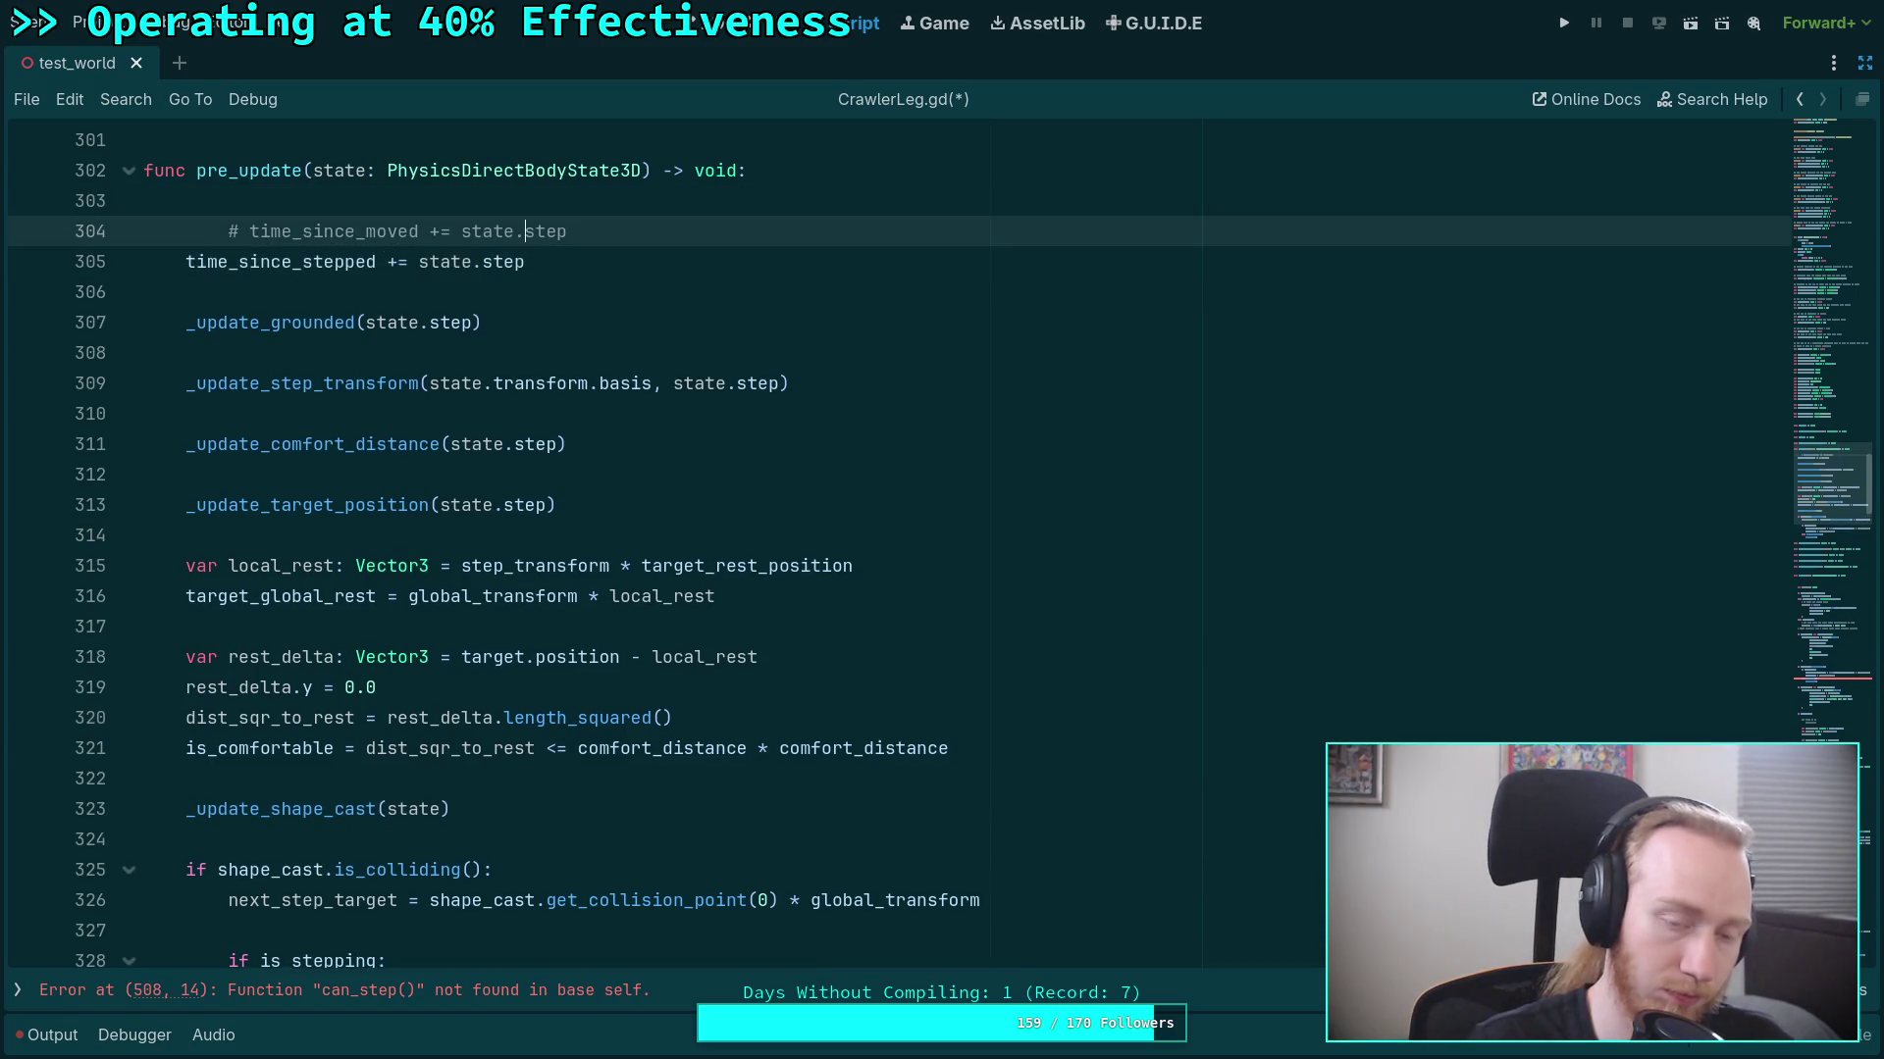
pyautogui.press('Up')
pyautogui.press('BackSpace')
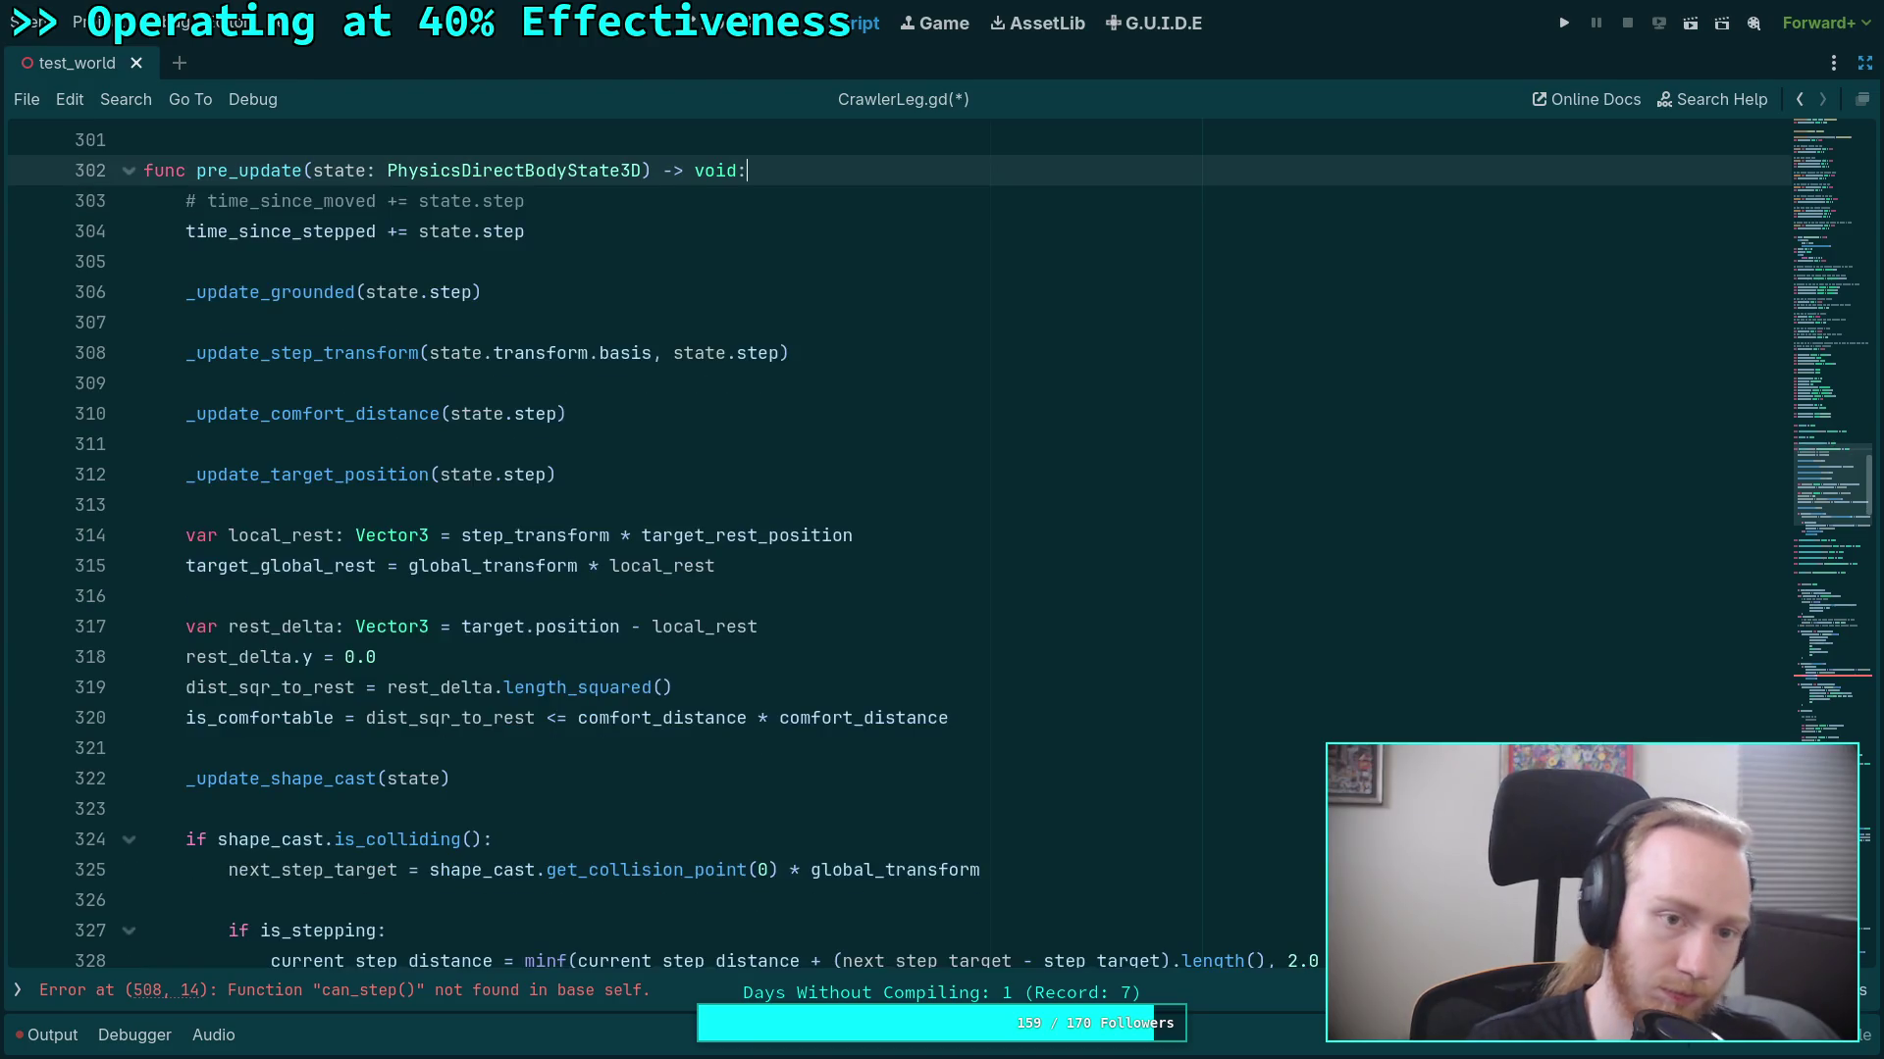
pyautogui.click(474, 271)
pyautogui.scroll(-1, 533, 687)
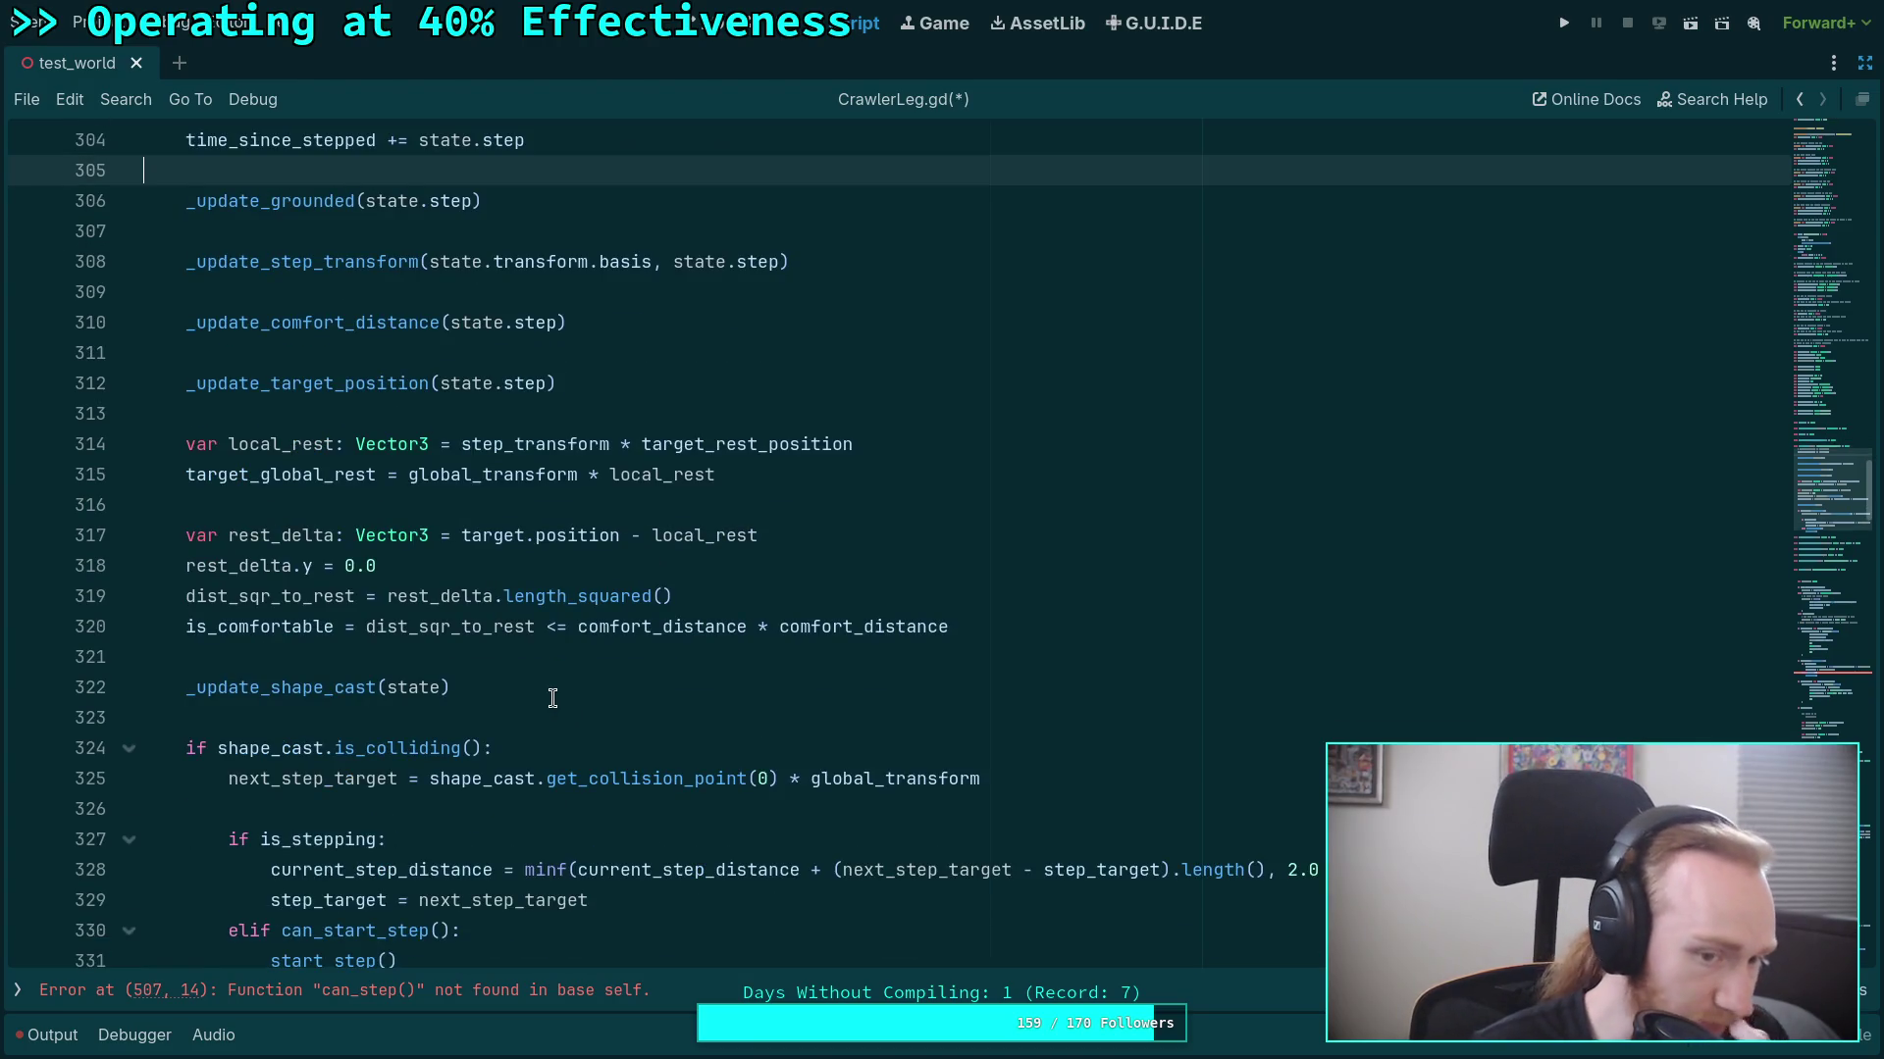
pyautogui.doubleClick(267, 633)
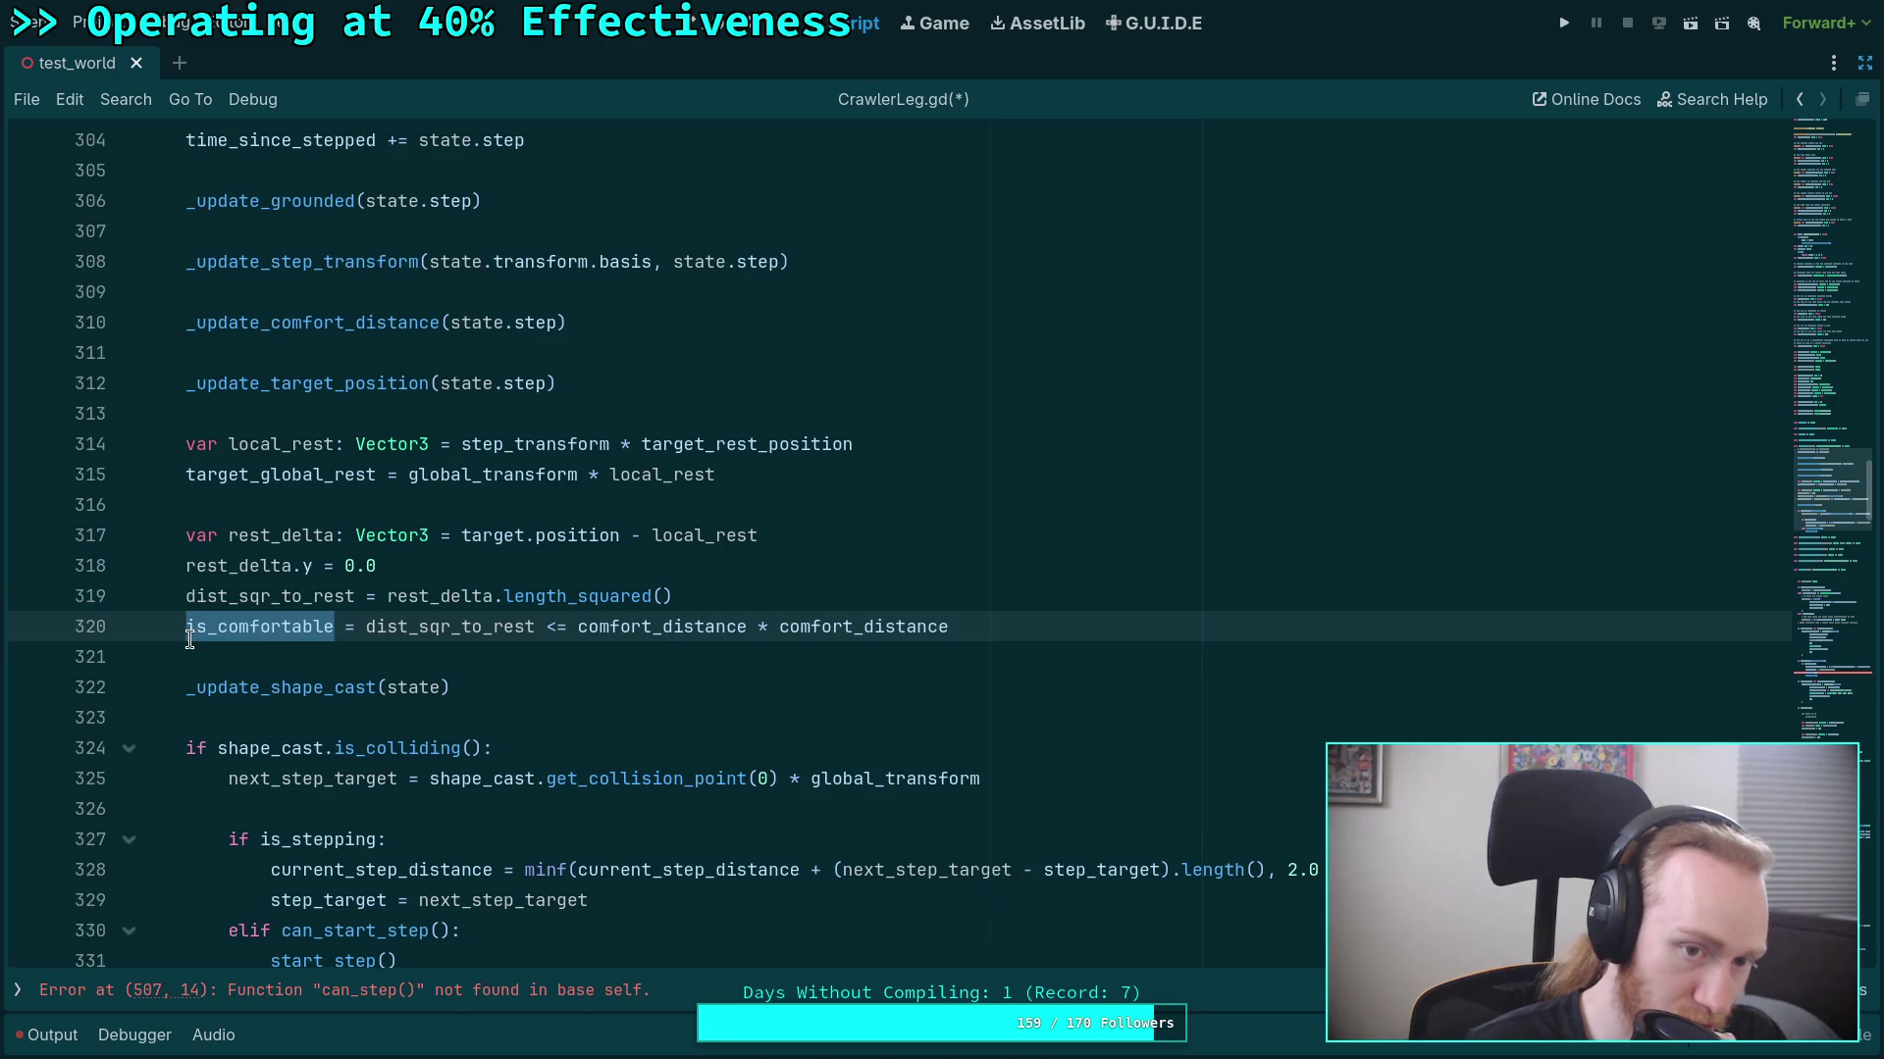
pyautogui.doubleClick(274, 446)
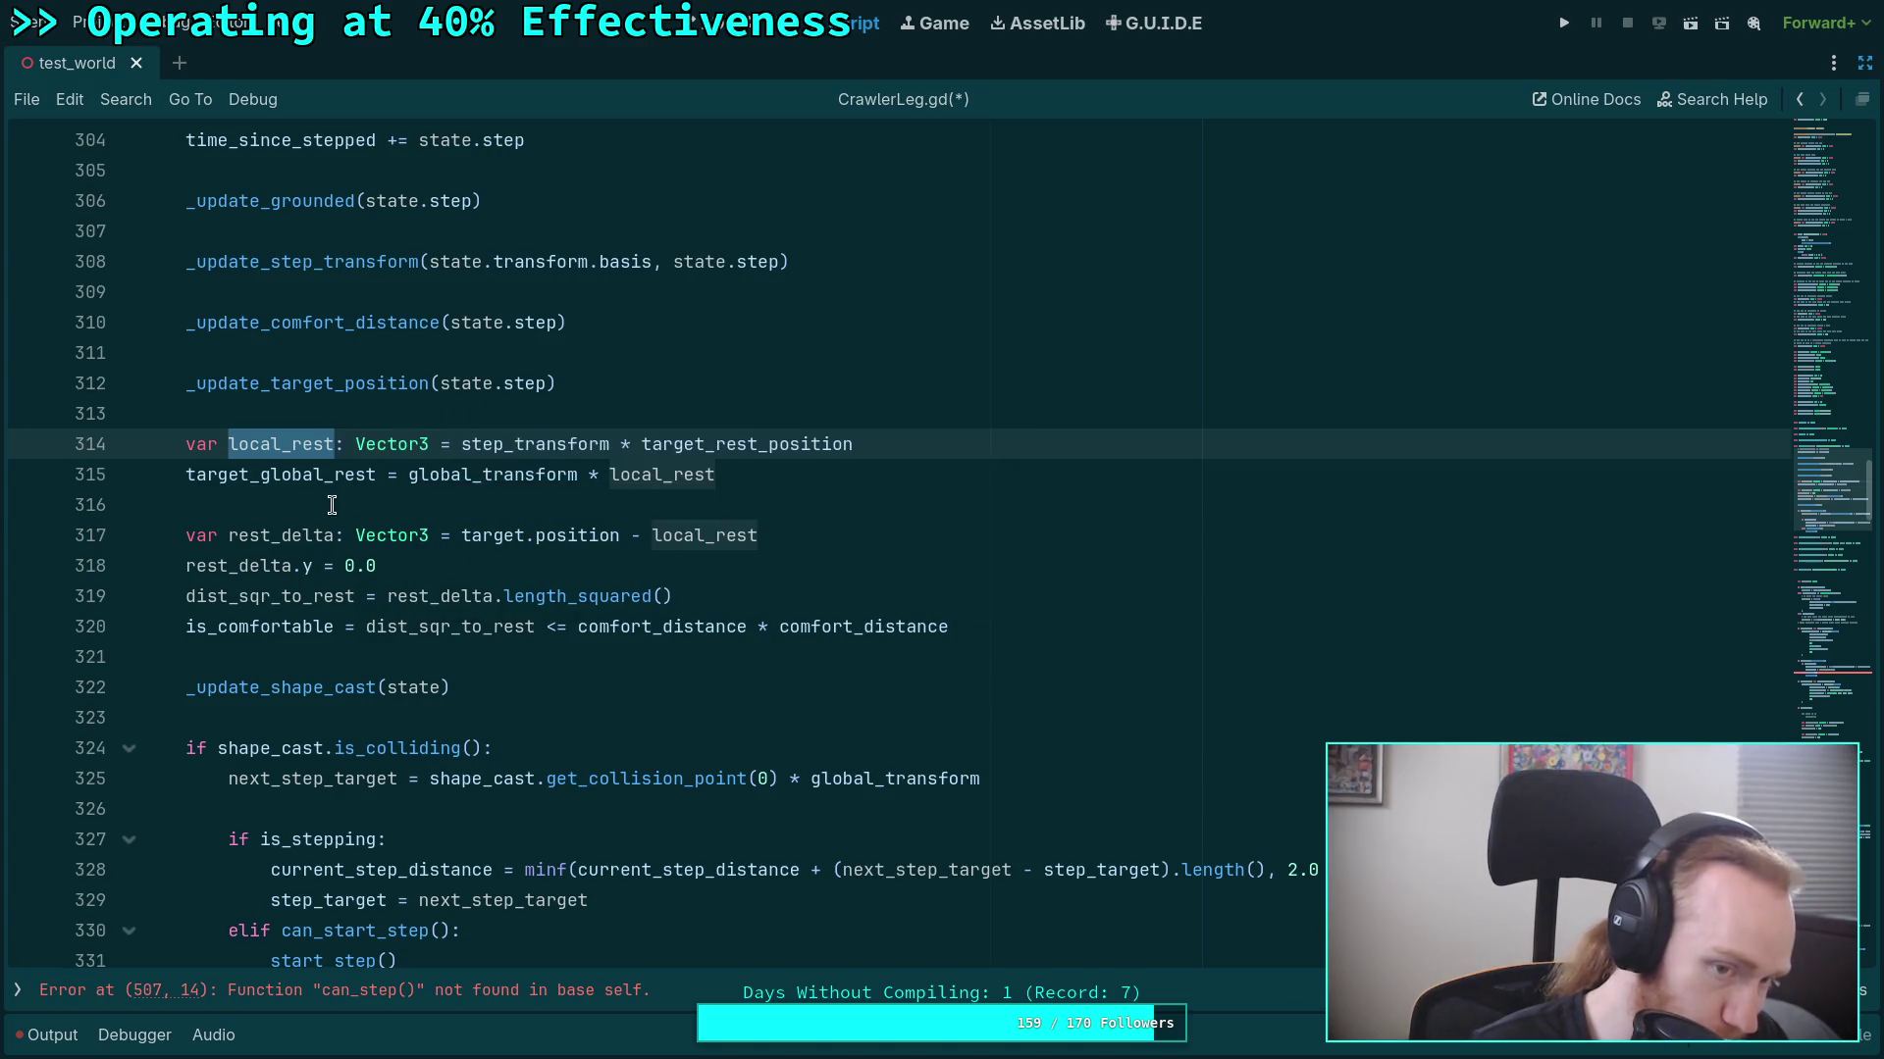
pyautogui.click(510, 505)
pyautogui.scroll(-1, 479, 591)
pyautogui.scroll(-1, 478, 590)
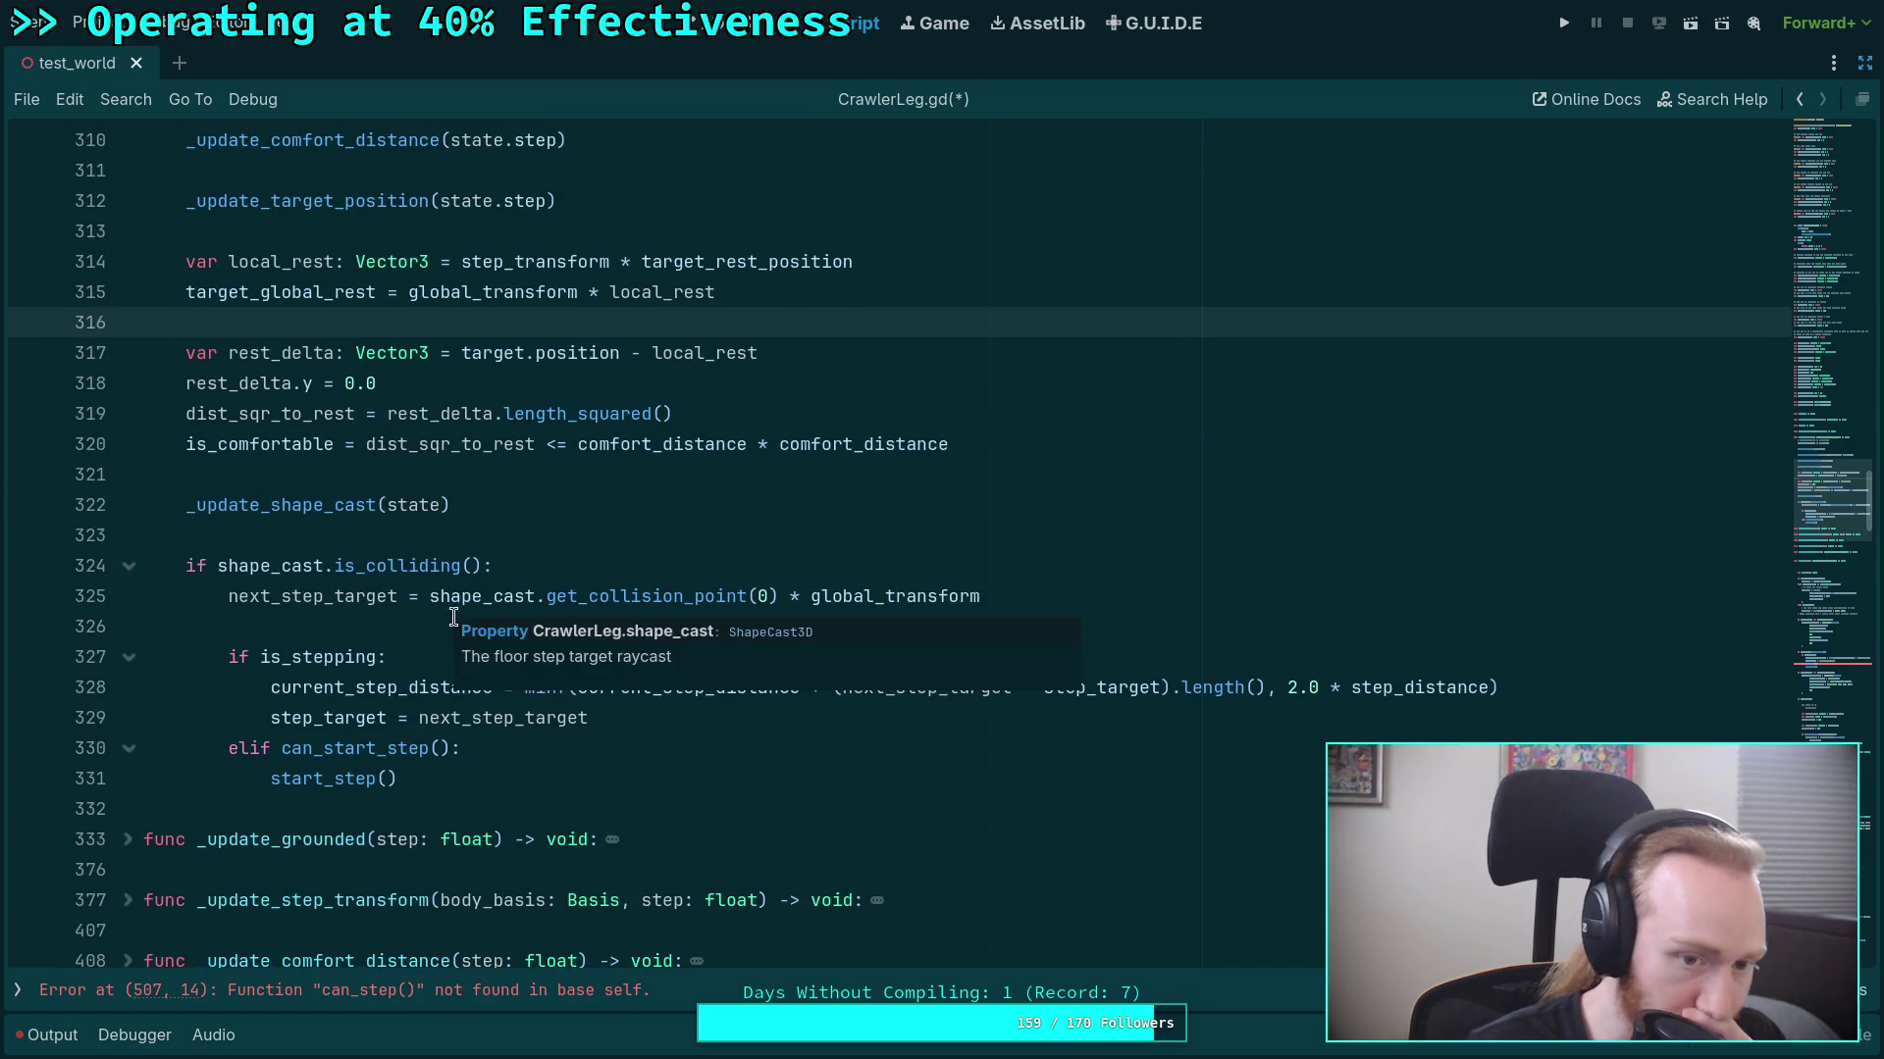
pyautogui.doubleClick(294, 504)
pyautogui.scroll(-4, 429, 691)
pyautogui.click(139, 717)
pyautogui.scroll(-10, 434, 414)
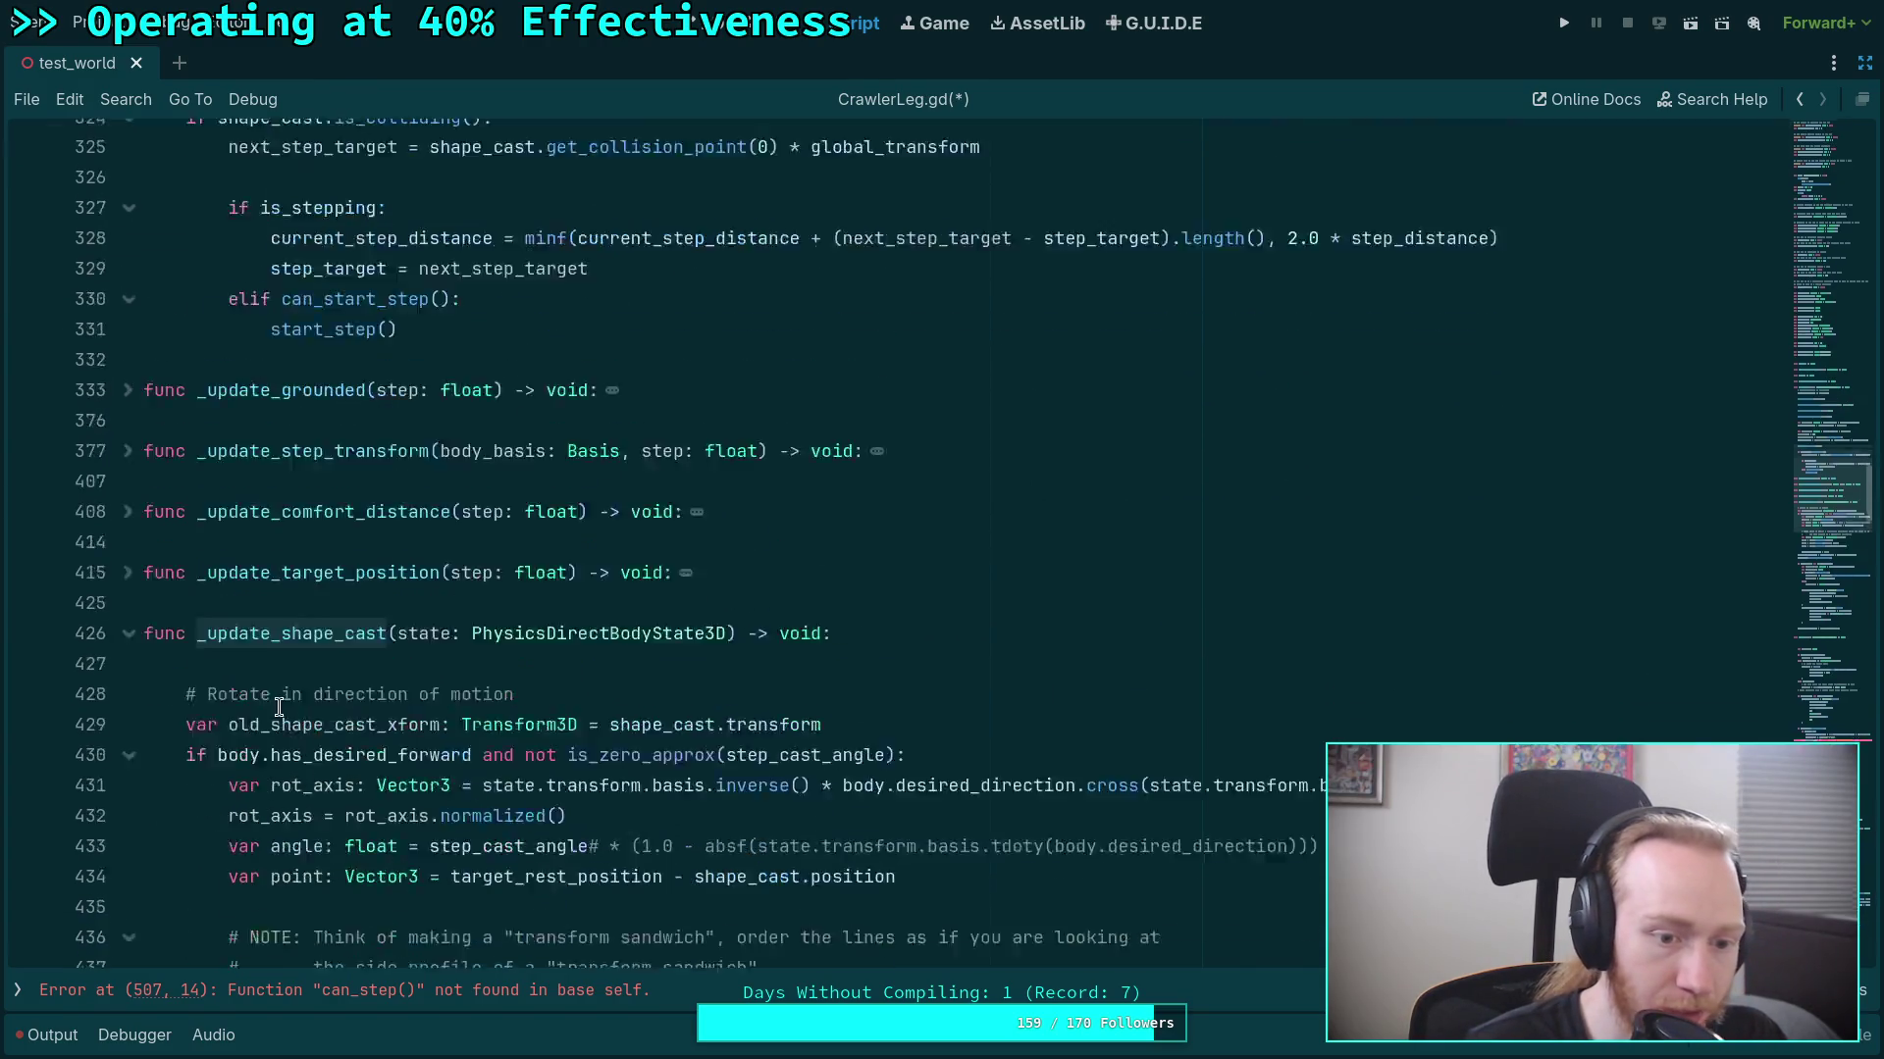
pyautogui.scroll(-5, 435, 414)
pyautogui.scroll(15, 435, 414)
pyautogui.click(131, 717)
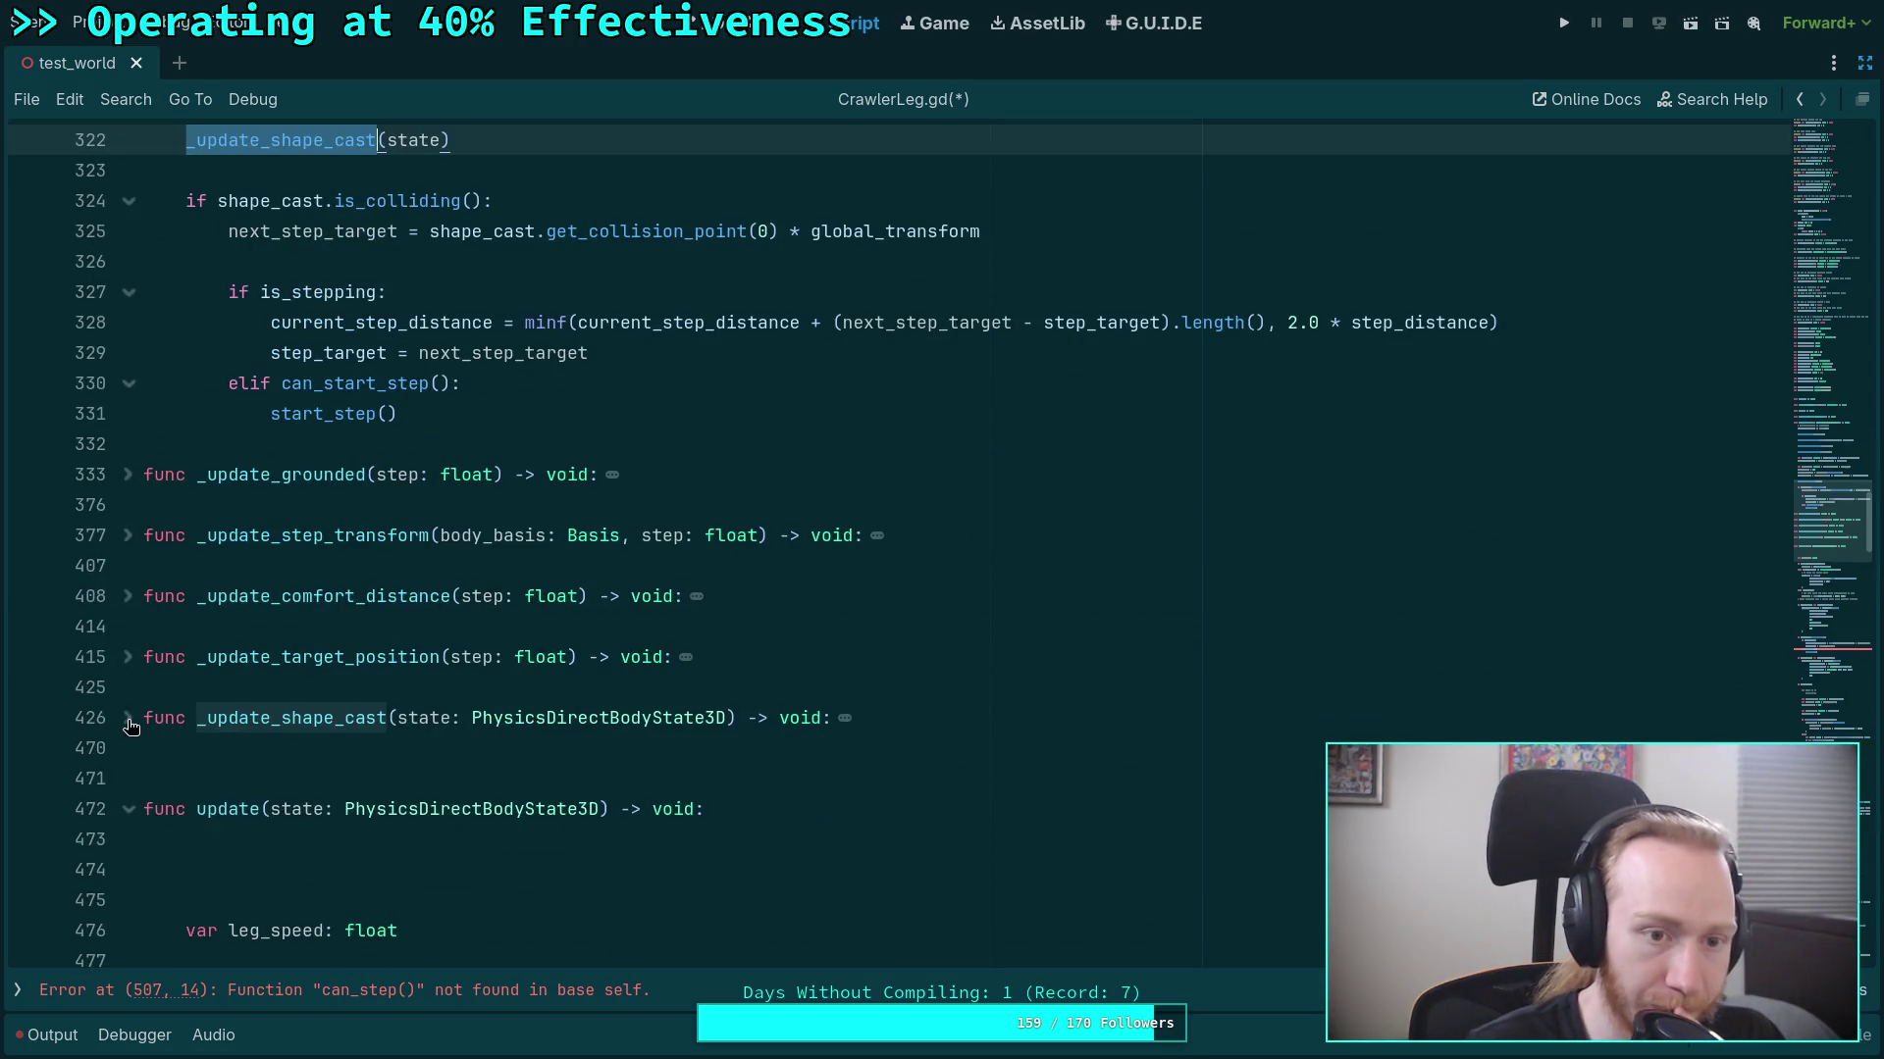
pyautogui.scroll(3, 311, 642)
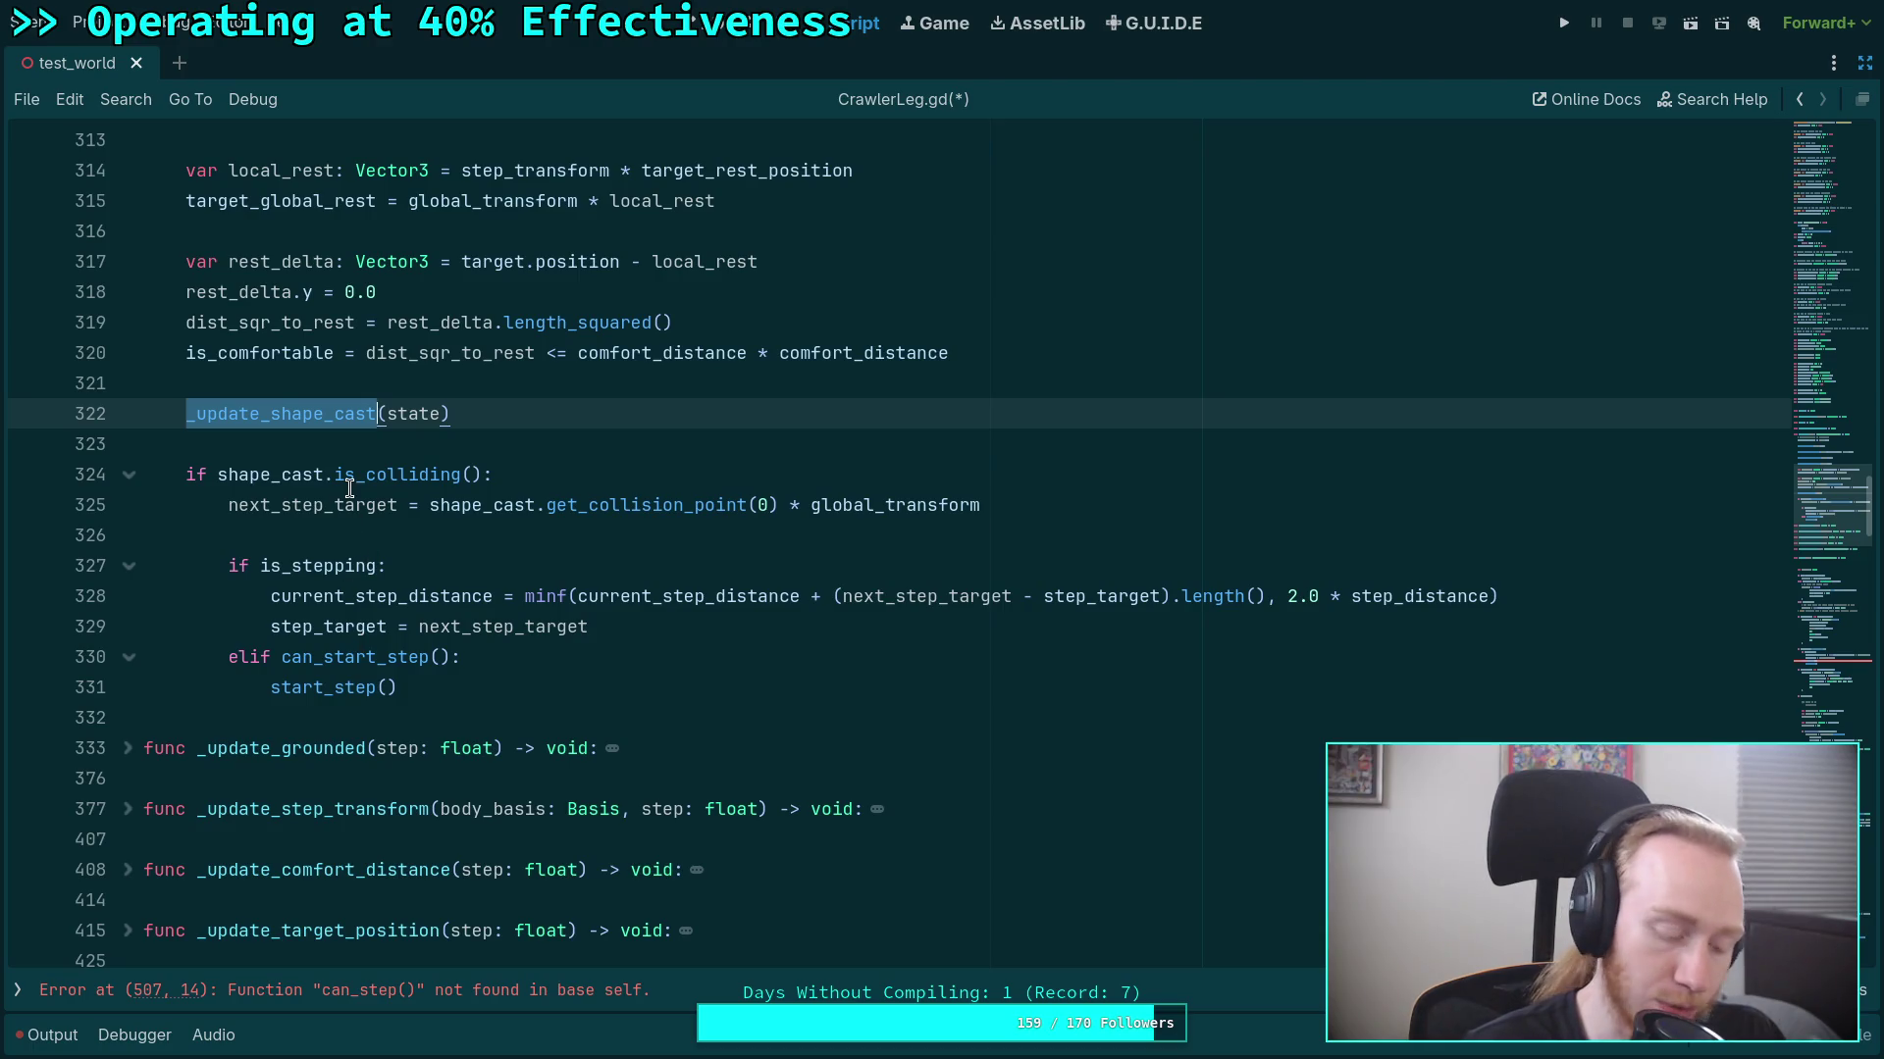
pyautogui.moveTo(350, 489)
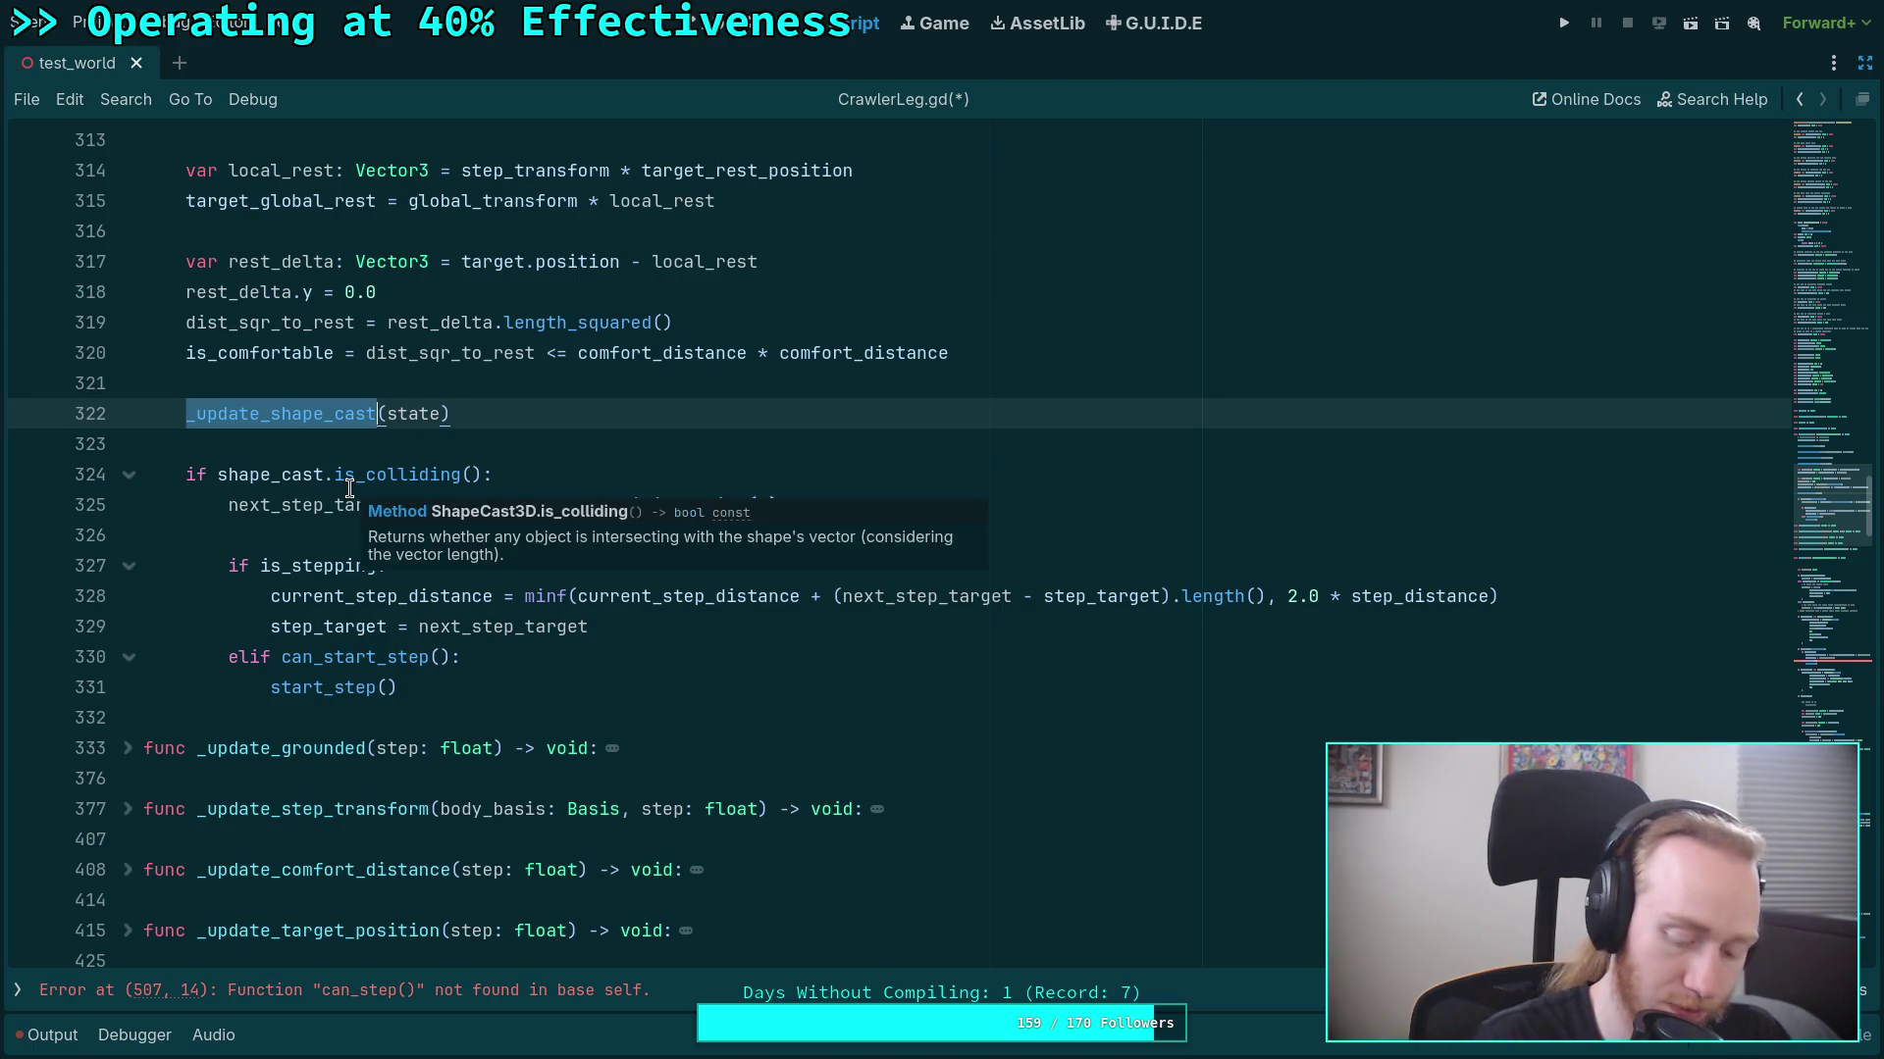
pyautogui.click(274, 537)
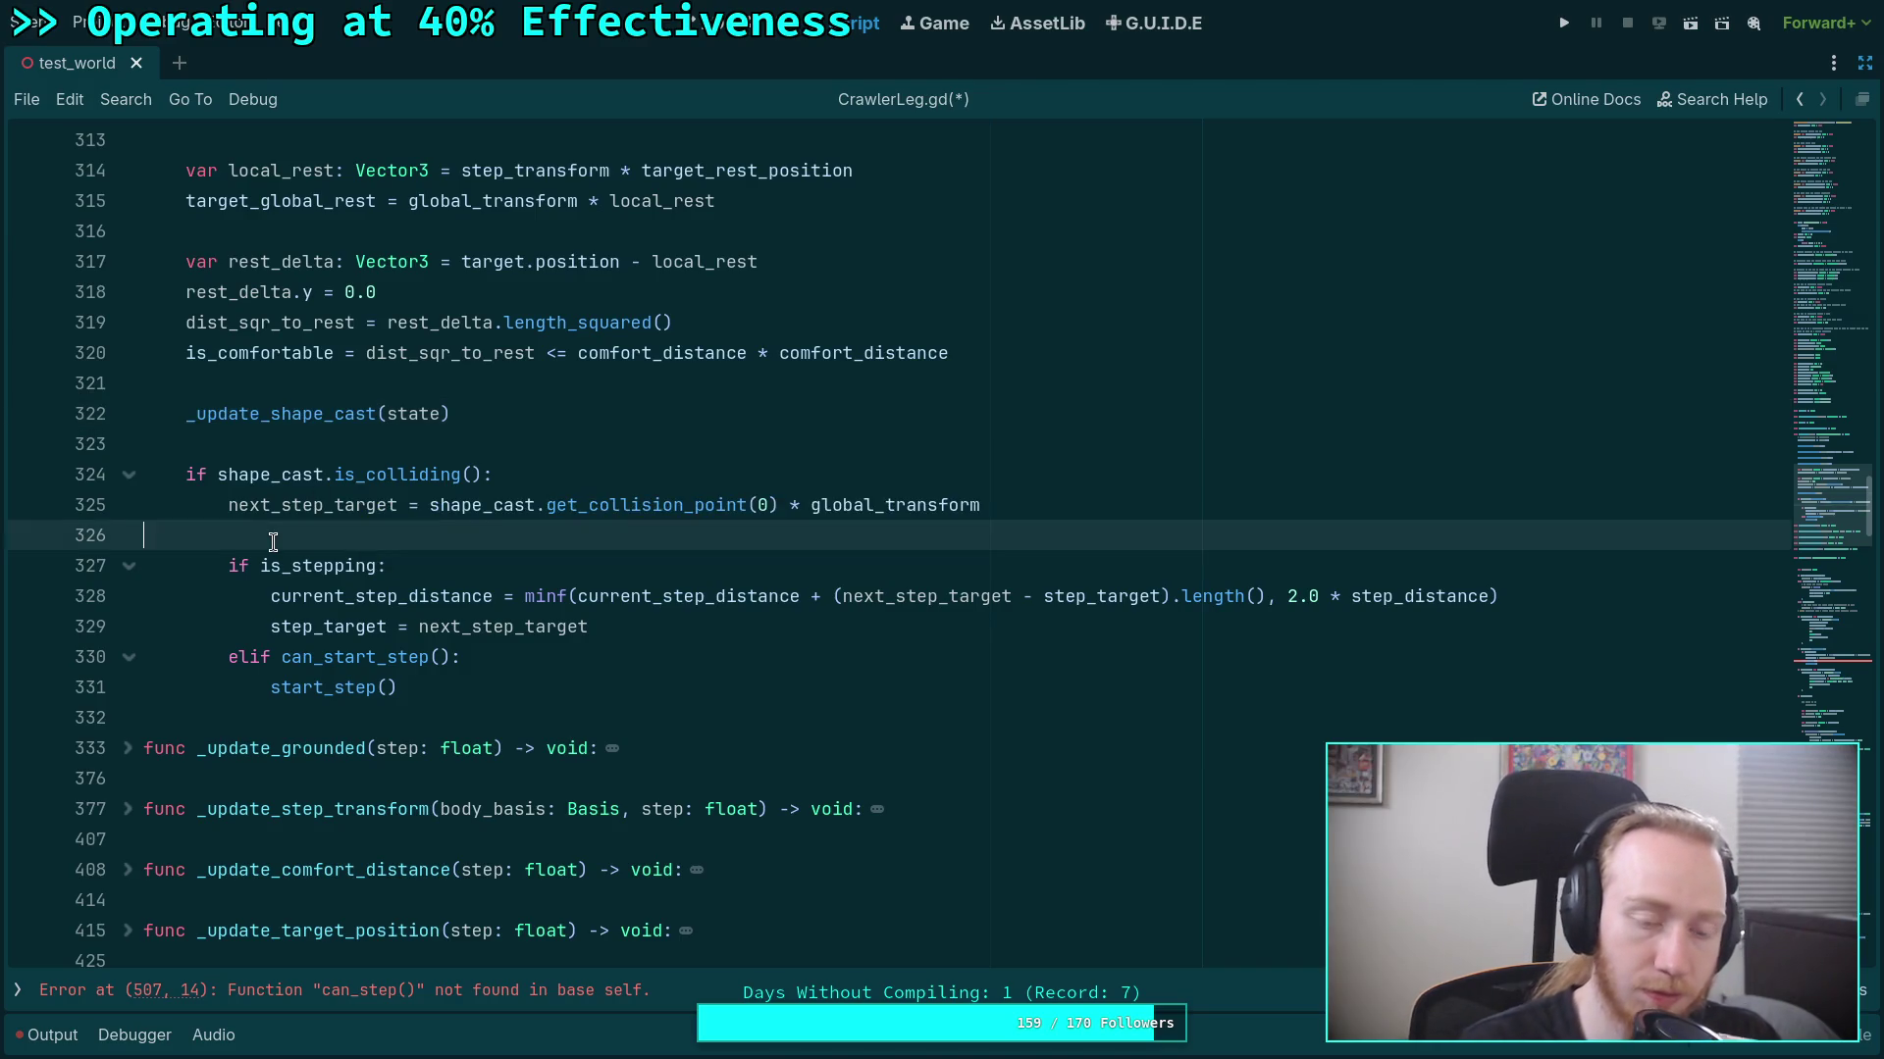
pyautogui.moveTo(297, 573)
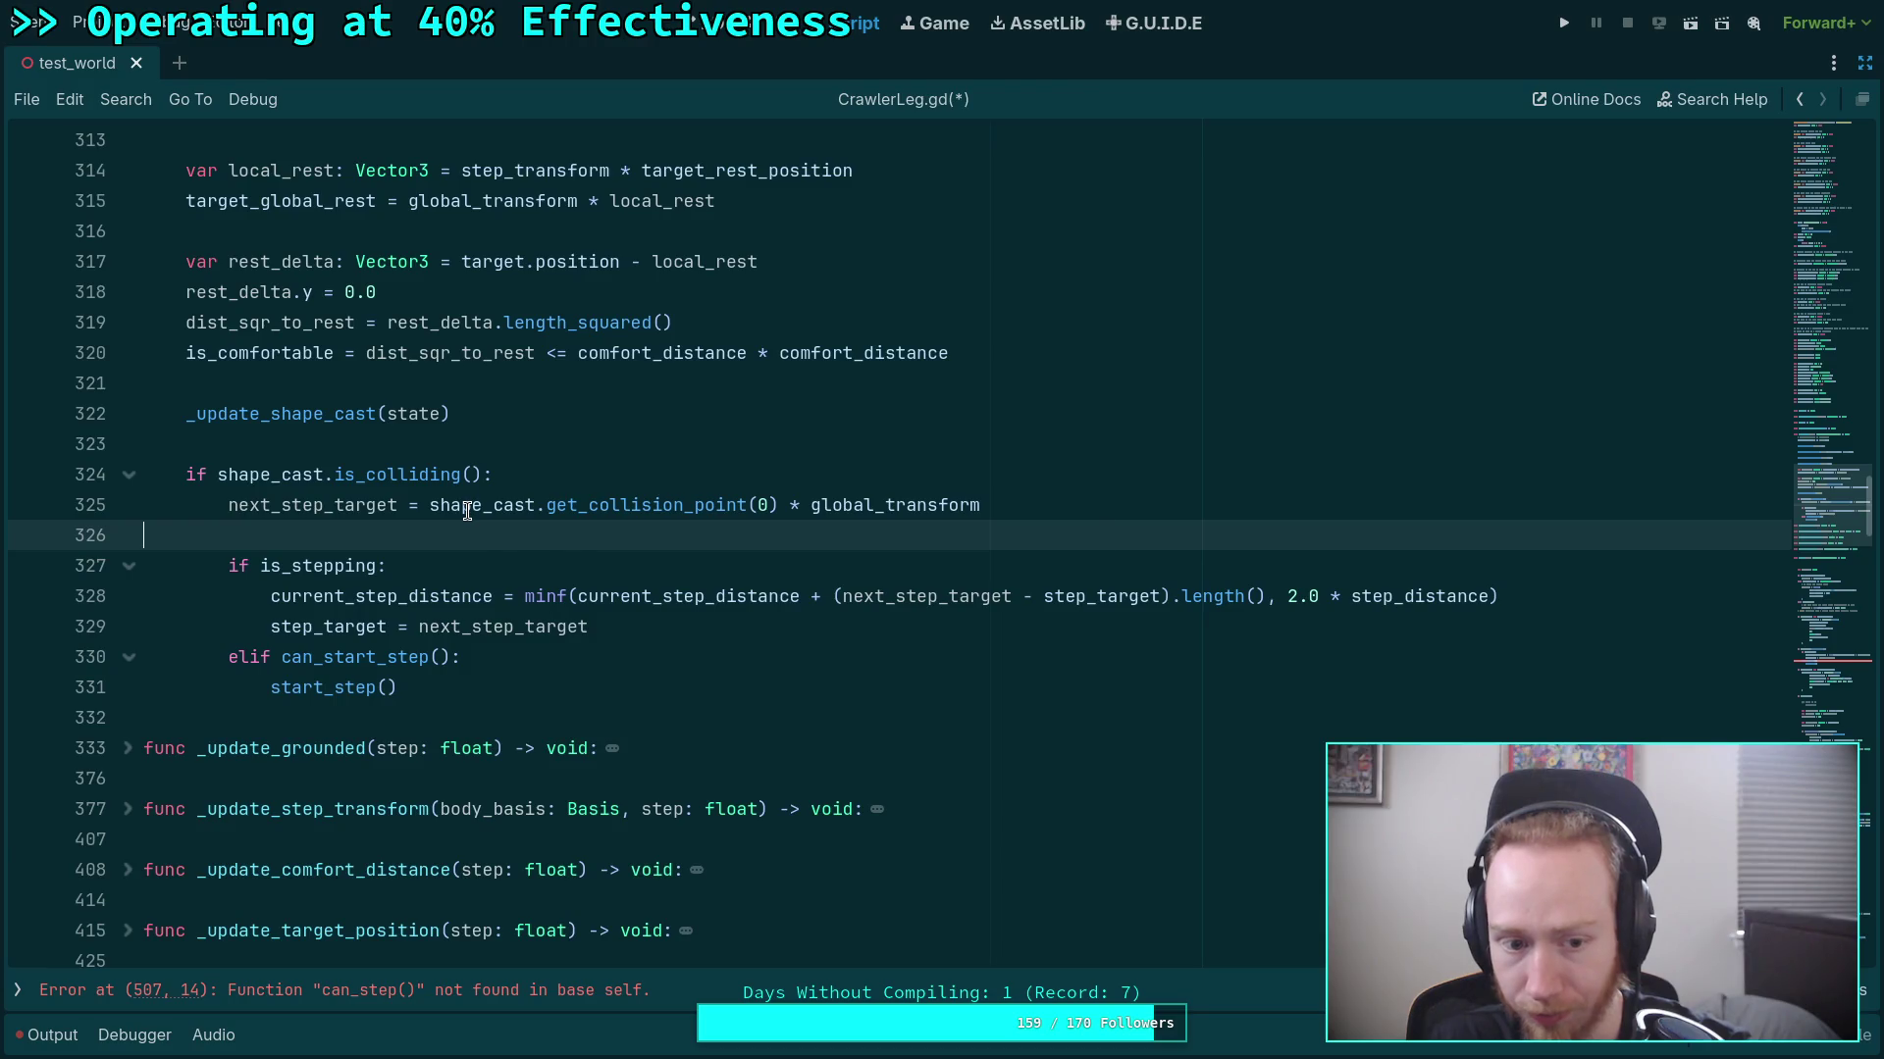
pyautogui.click(500, 665)
pyautogui.click(567, 684)
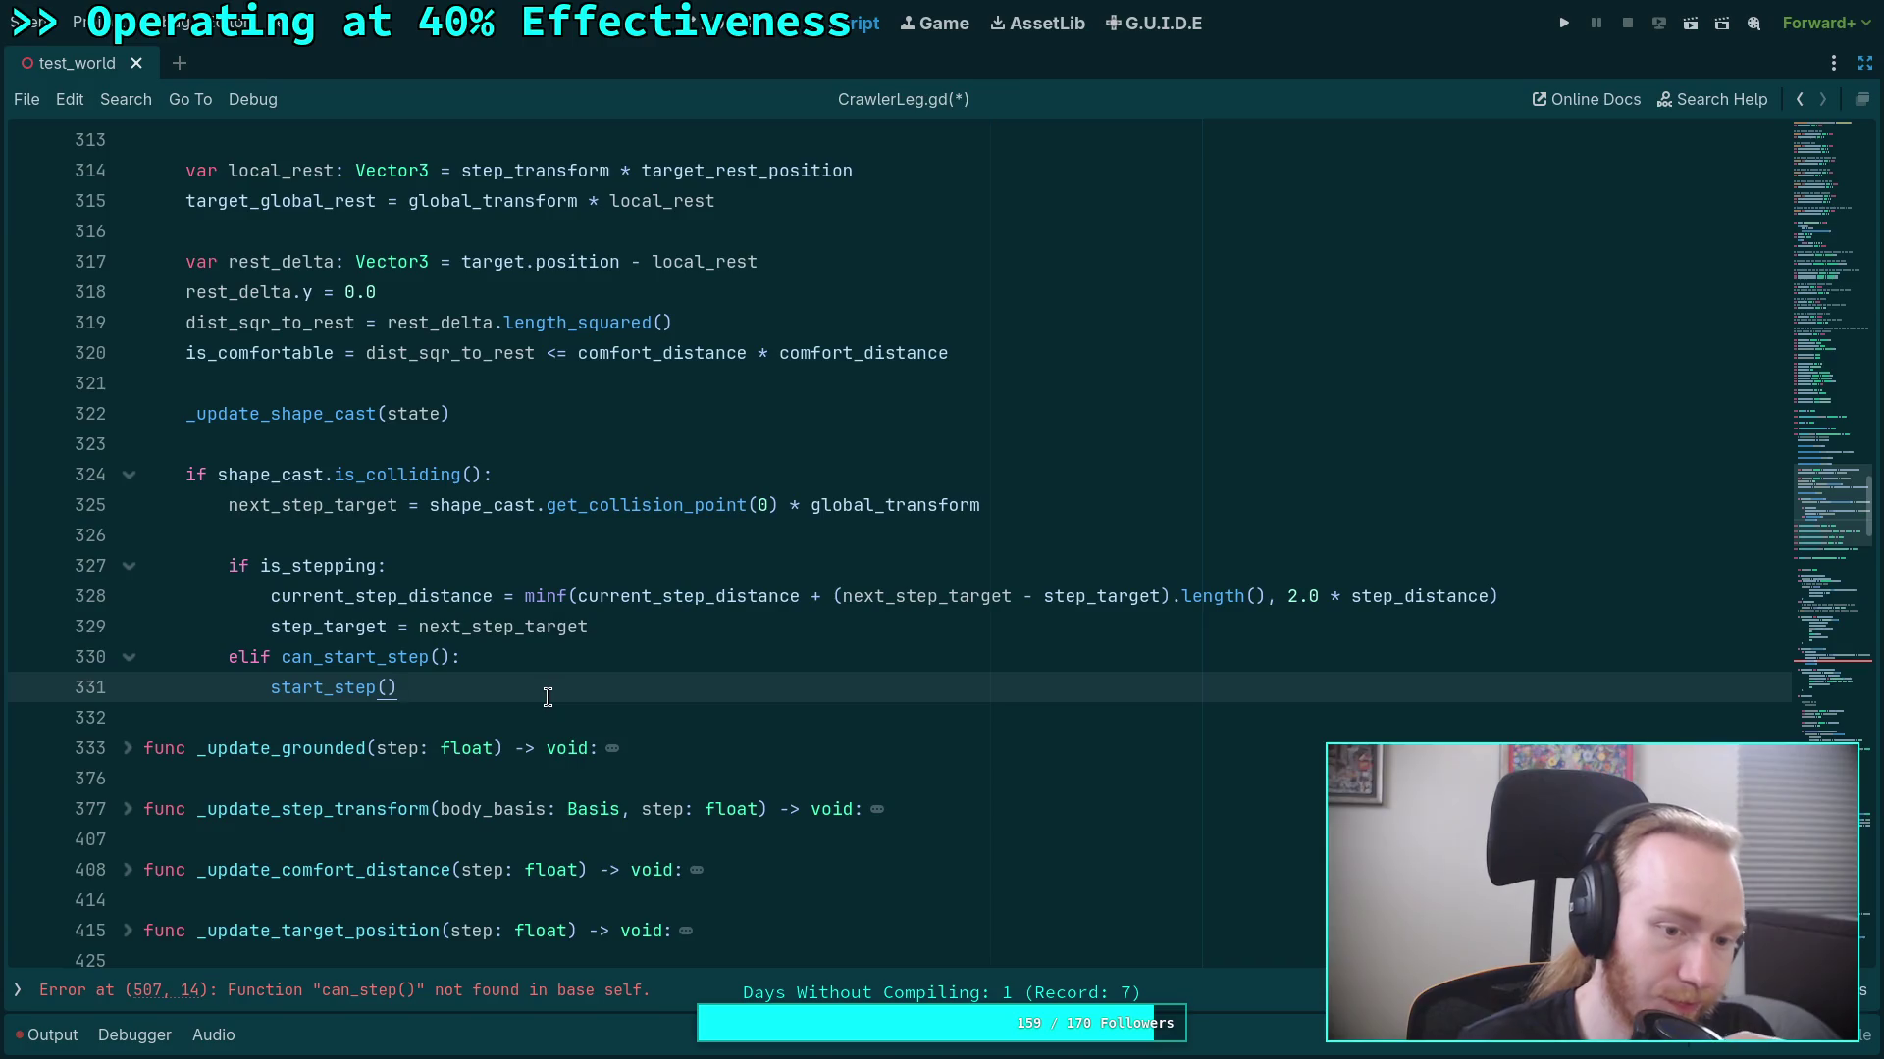
# Delete the blank lines above var leg_speed in update.
pyautogui.scroll(-6, 535, 691)
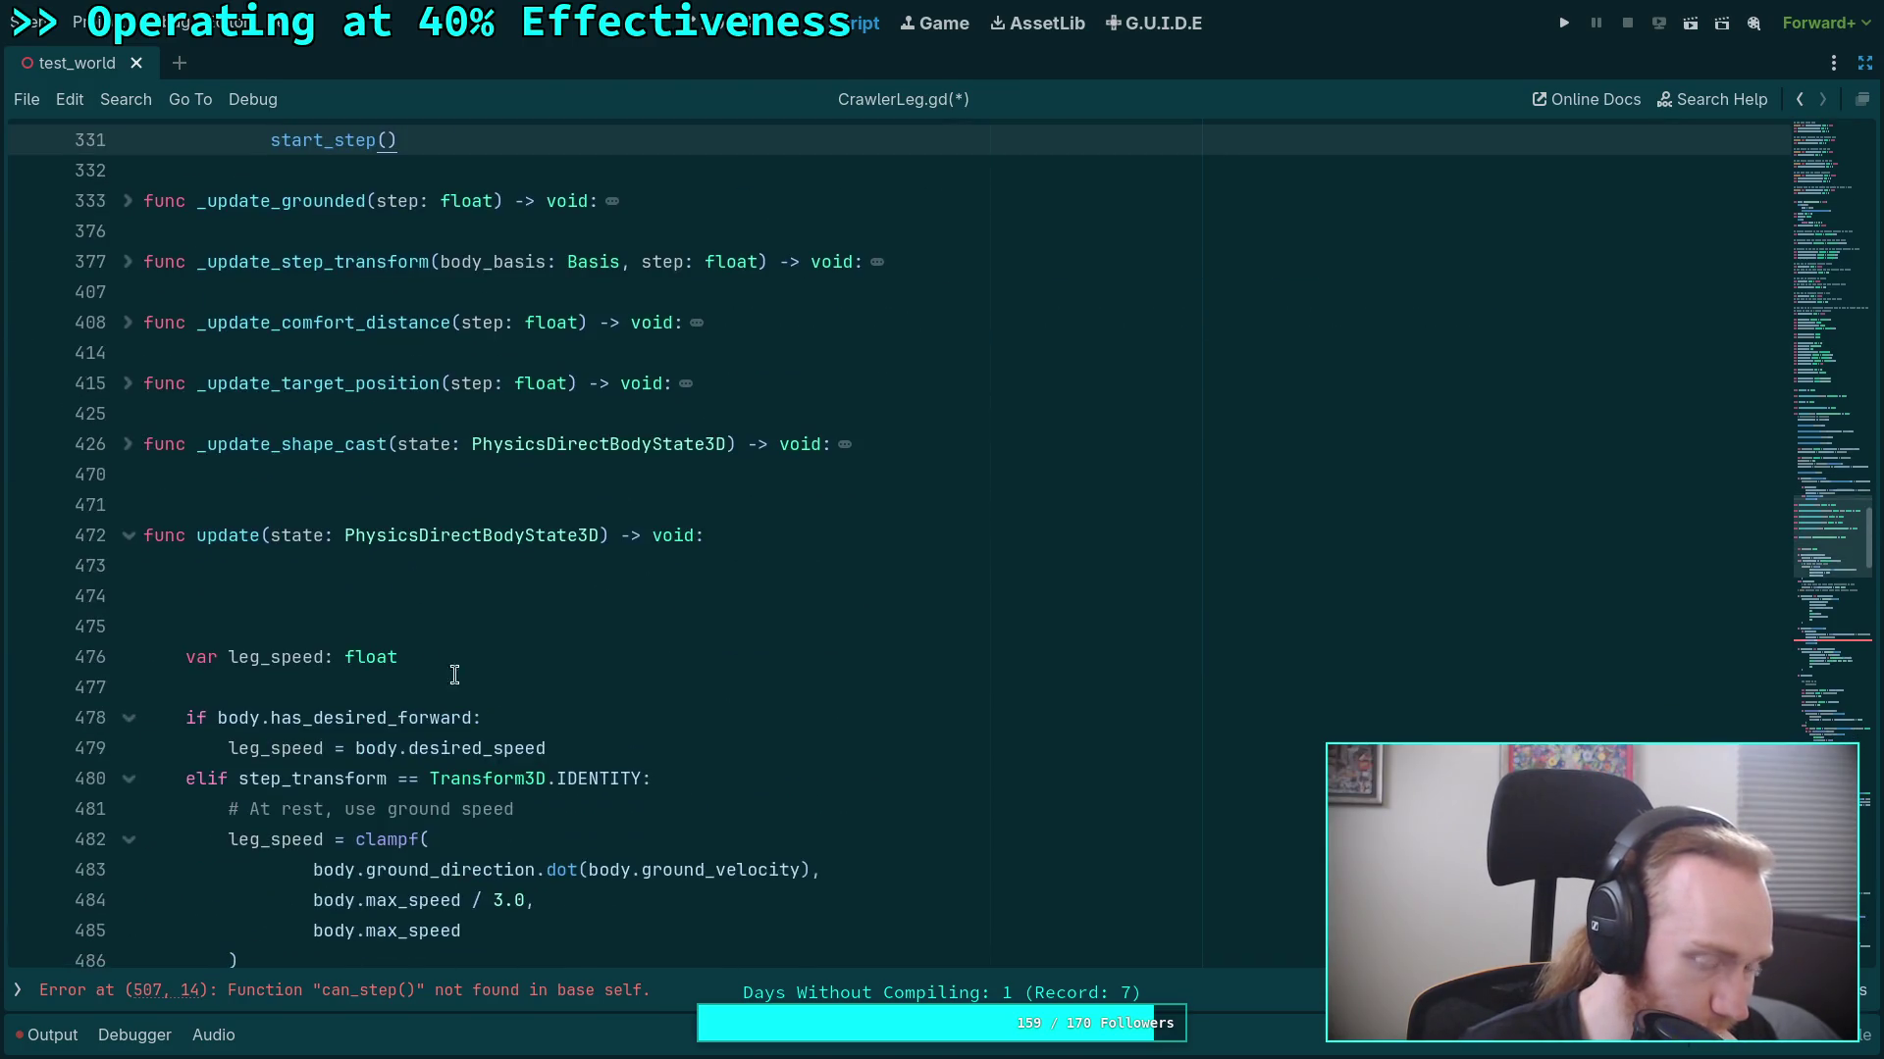
pyautogui.scroll(-2, 425, 657)
pyautogui.click(362, 439)
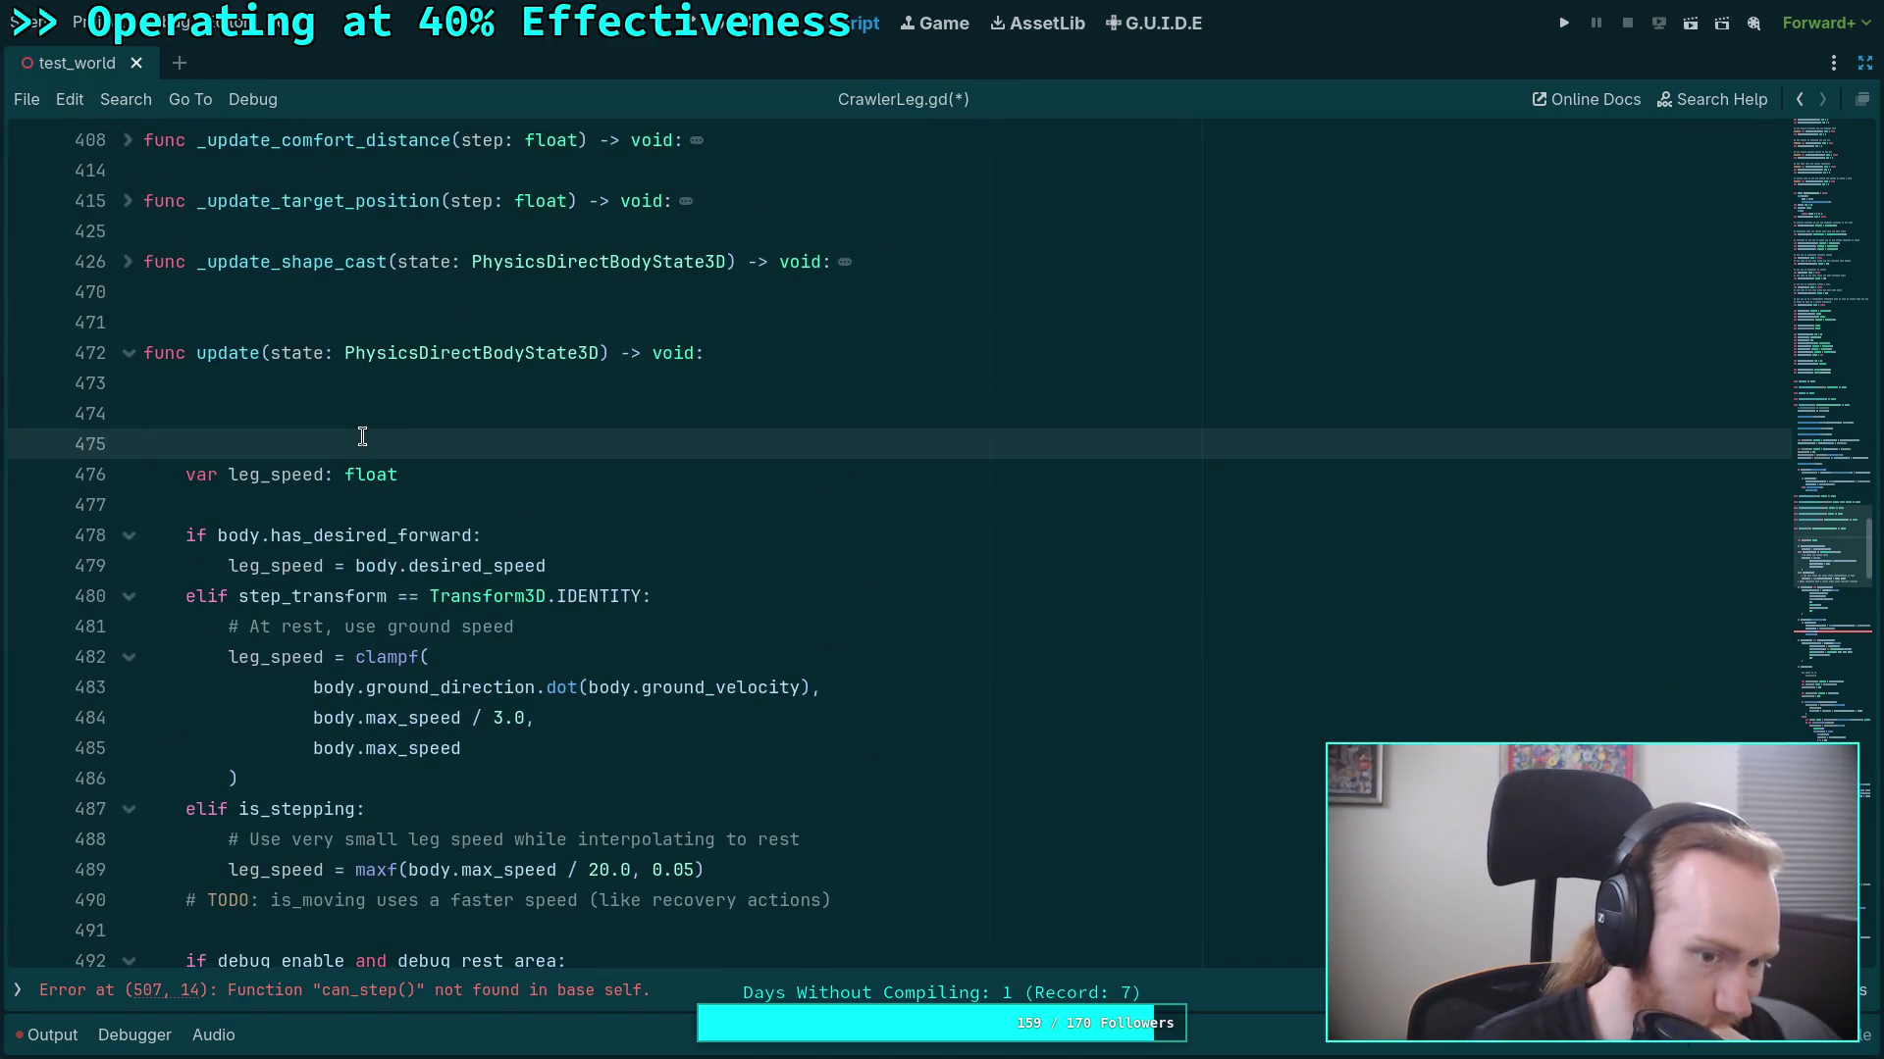
pyautogui.press('BackSpace')
pyautogui.press('BackSpace')
# Remove the debug_rest_area rest-circle block from update, along with leftover blank lines after the TODO comment.
pyautogui.scroll(-4, 359, 567)
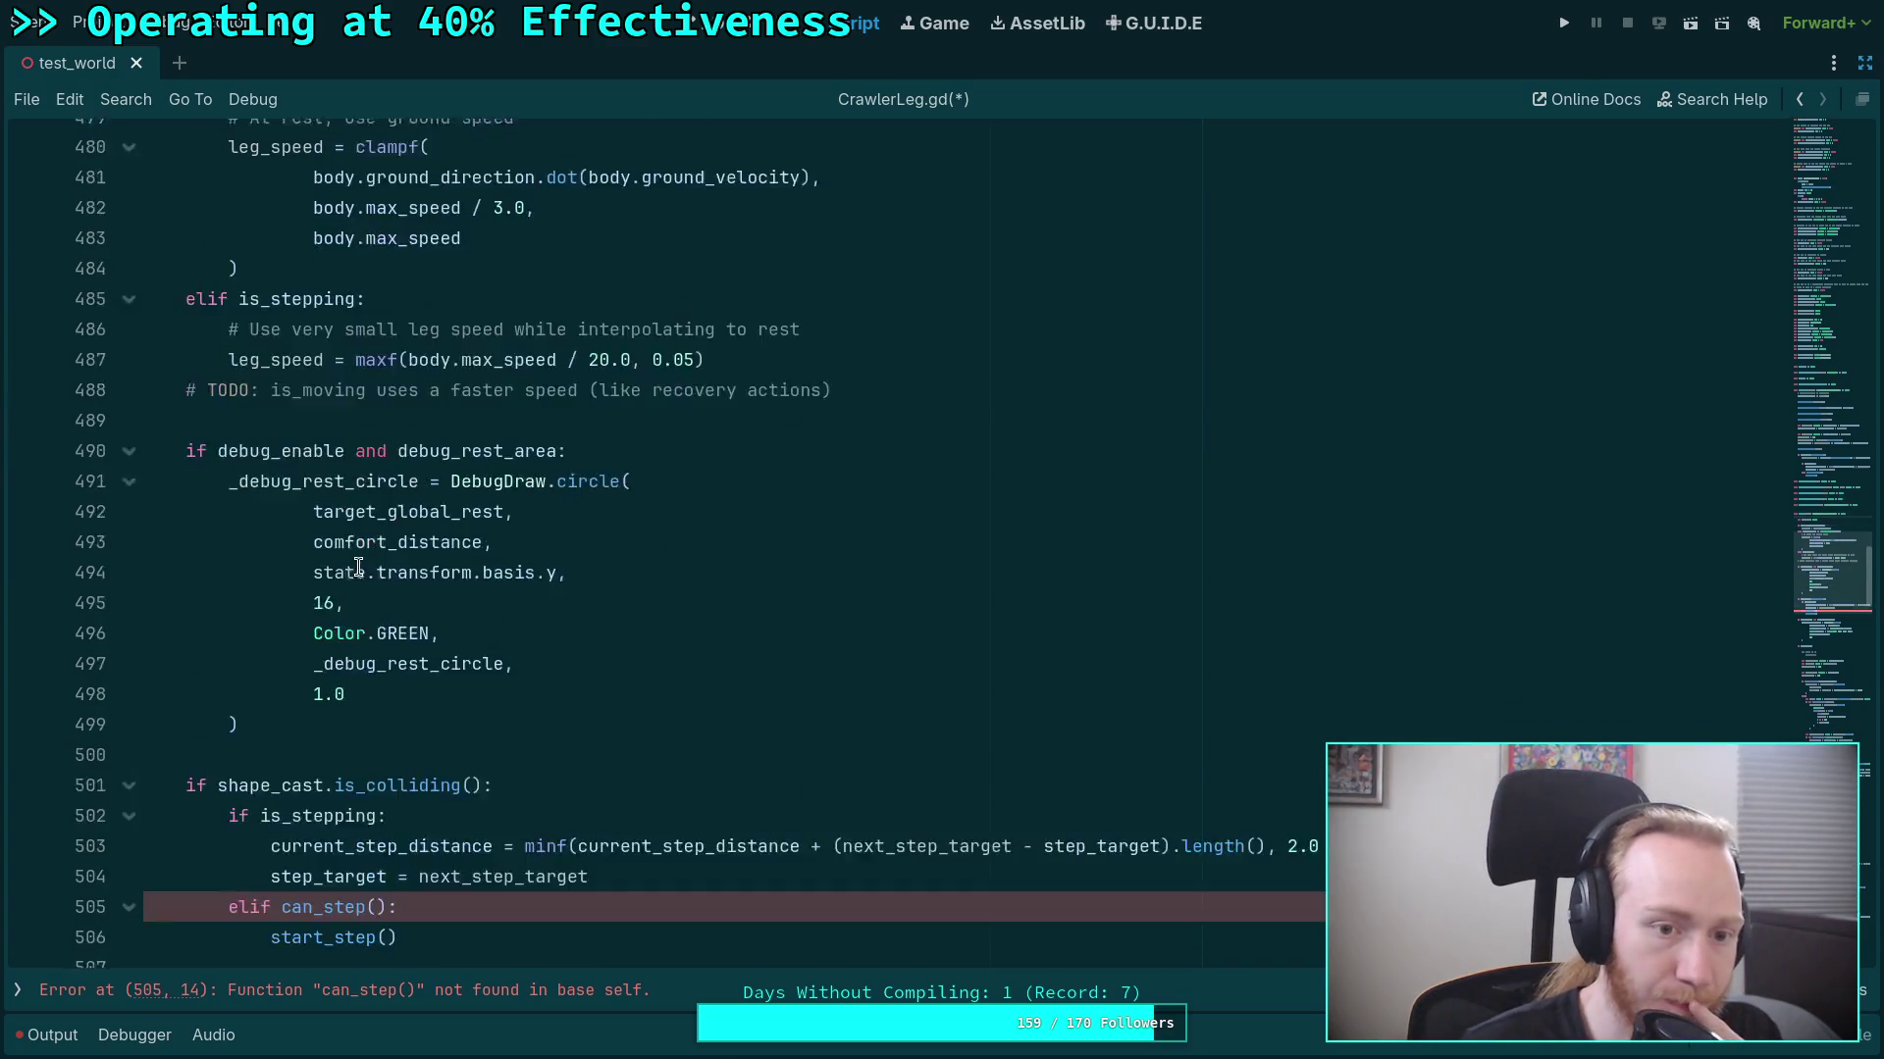
pyautogui.doubleClick(300, 385)
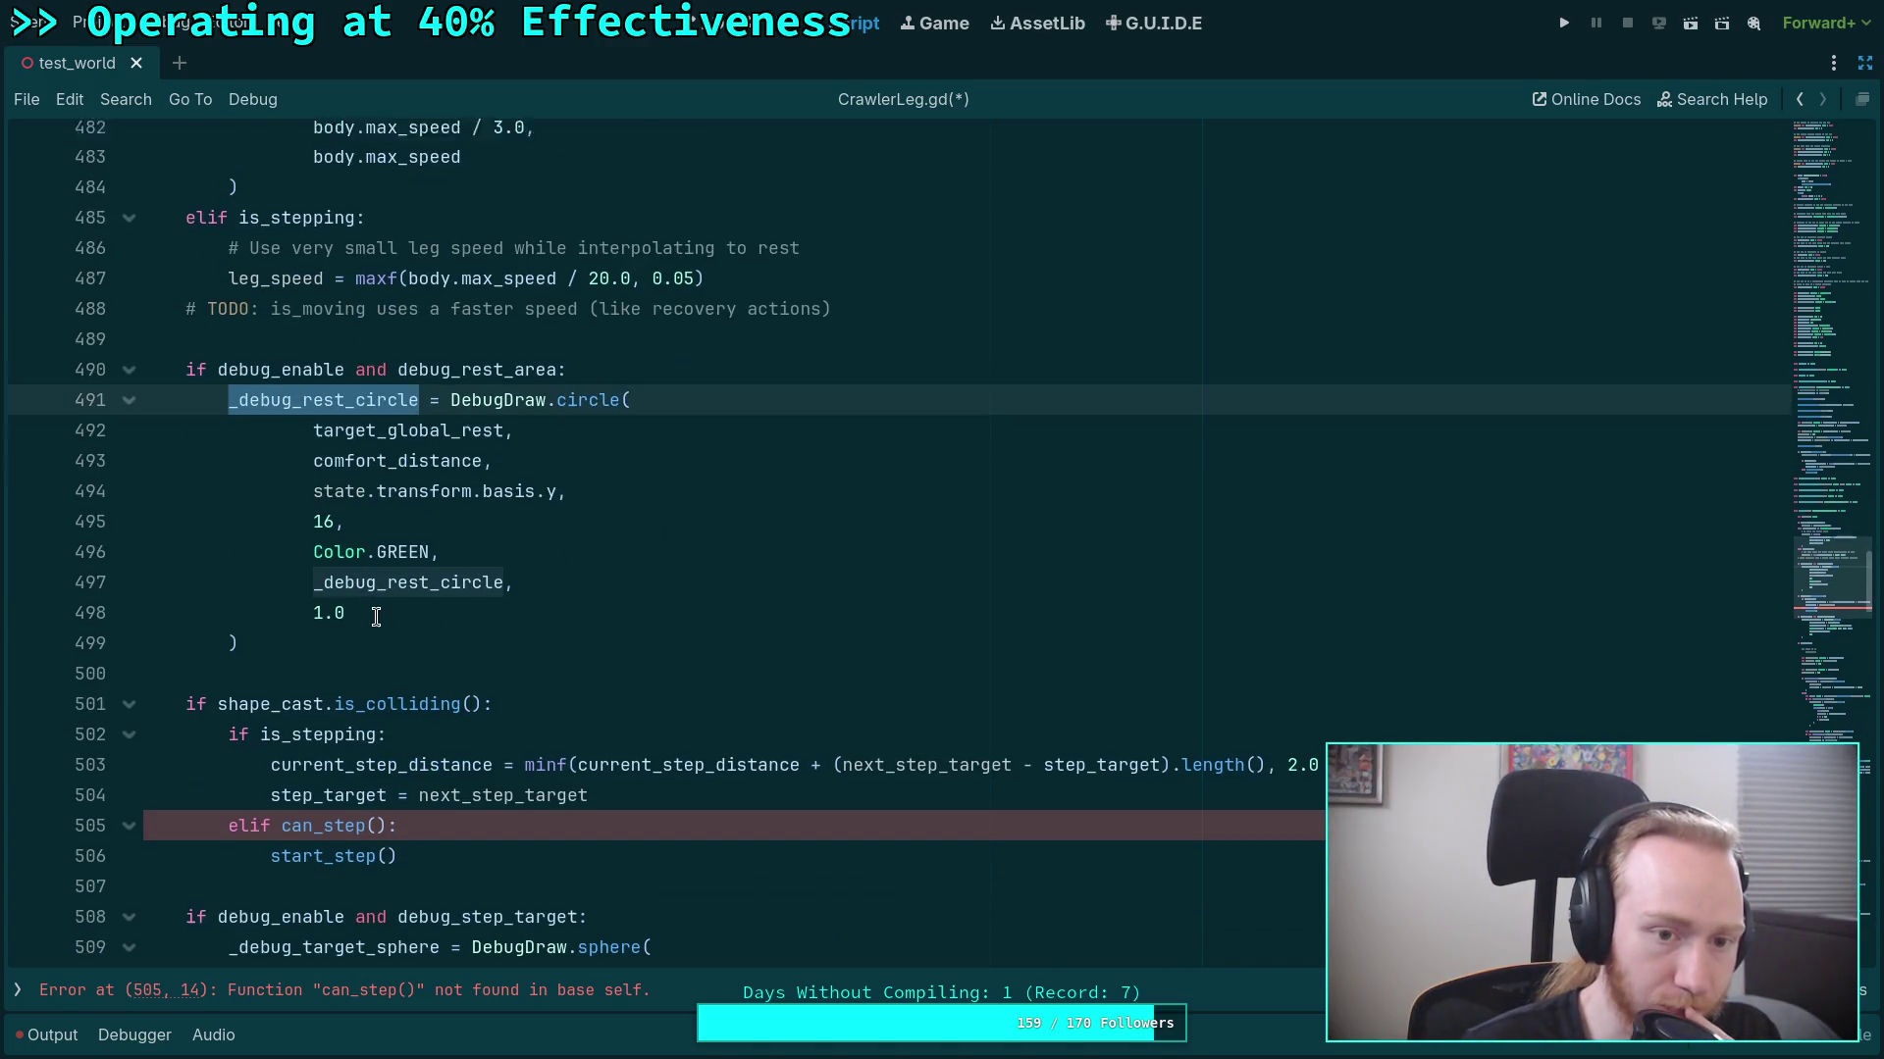
pyautogui.scroll(2, 376, 616)
pyautogui.moveTo(245, 805); pyautogui.dragTo(147, 535)
pyautogui.hotkey('ctrl', 'c')
pyautogui.press('BackSpace')
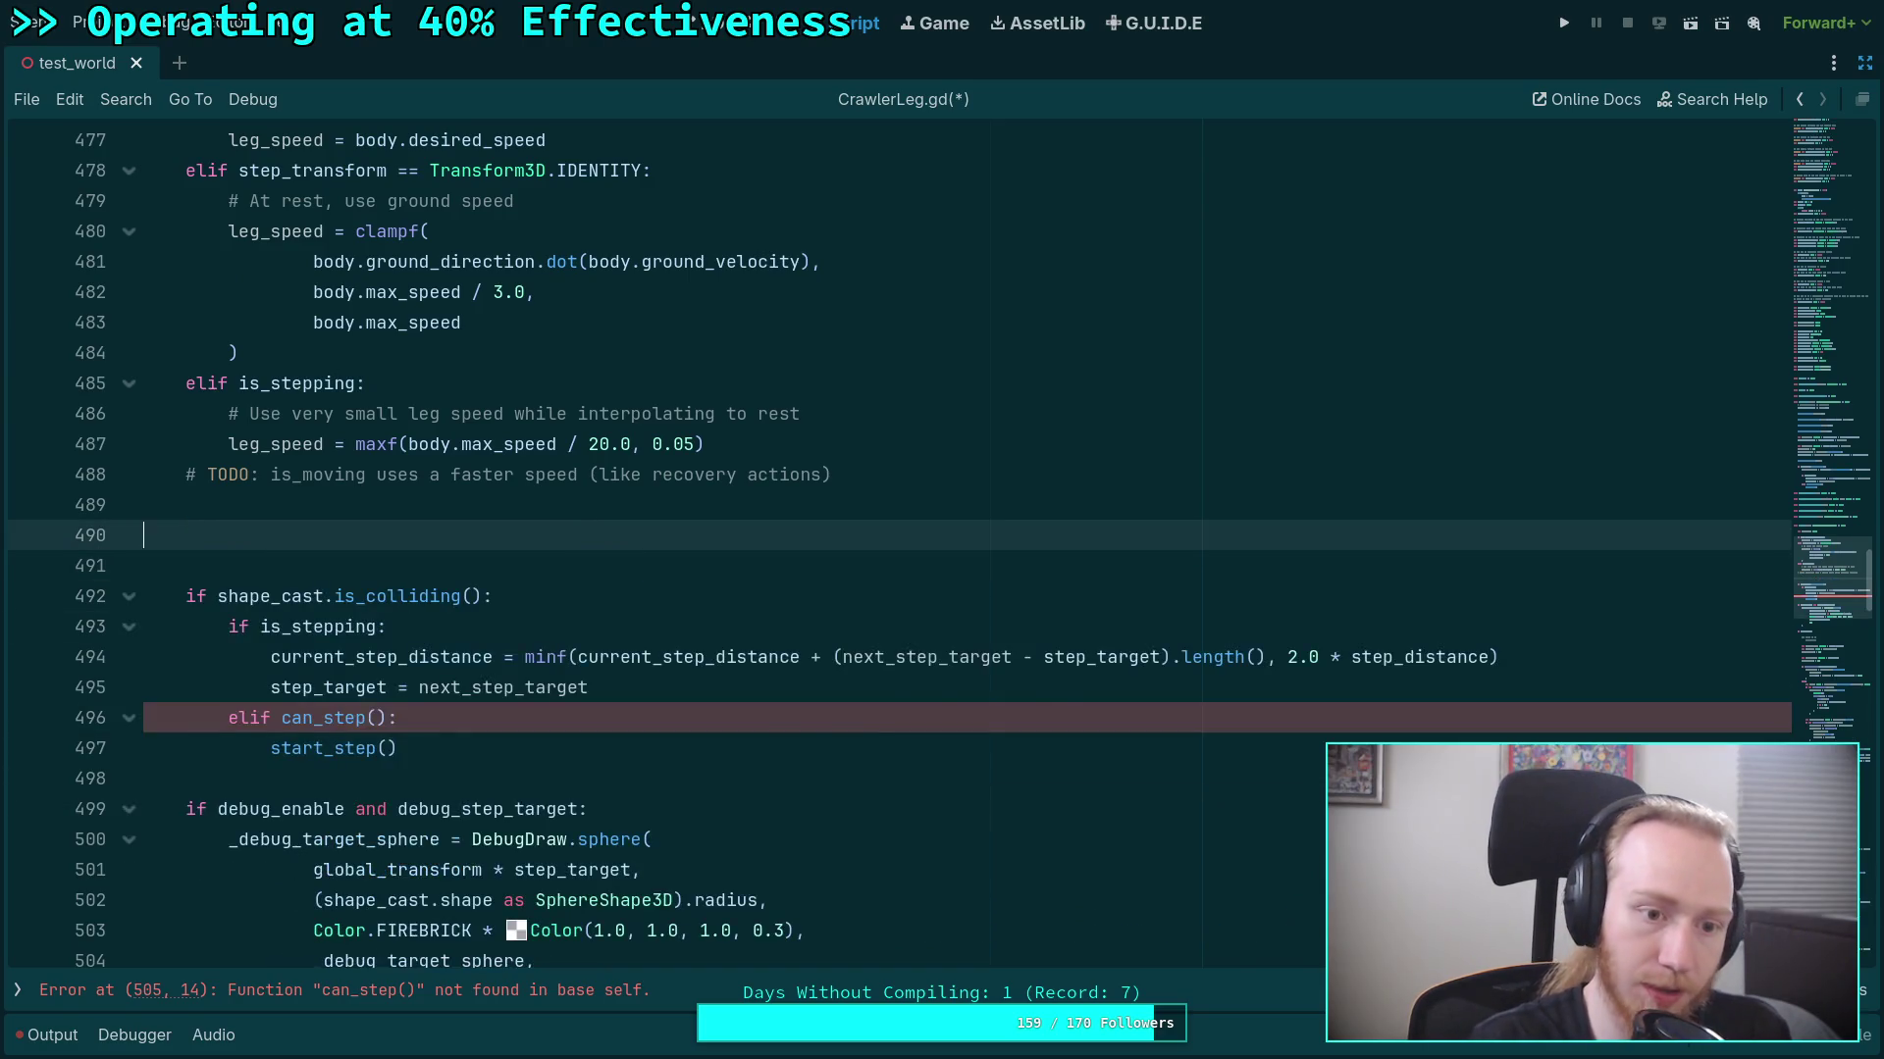
pyautogui.press('BackSpace')
pyautogui.press('BackSpace')
# Paste the debug rest-circle block into pre_update right after the is_comfortable line.
pyautogui.scroll(20, 397, 639)
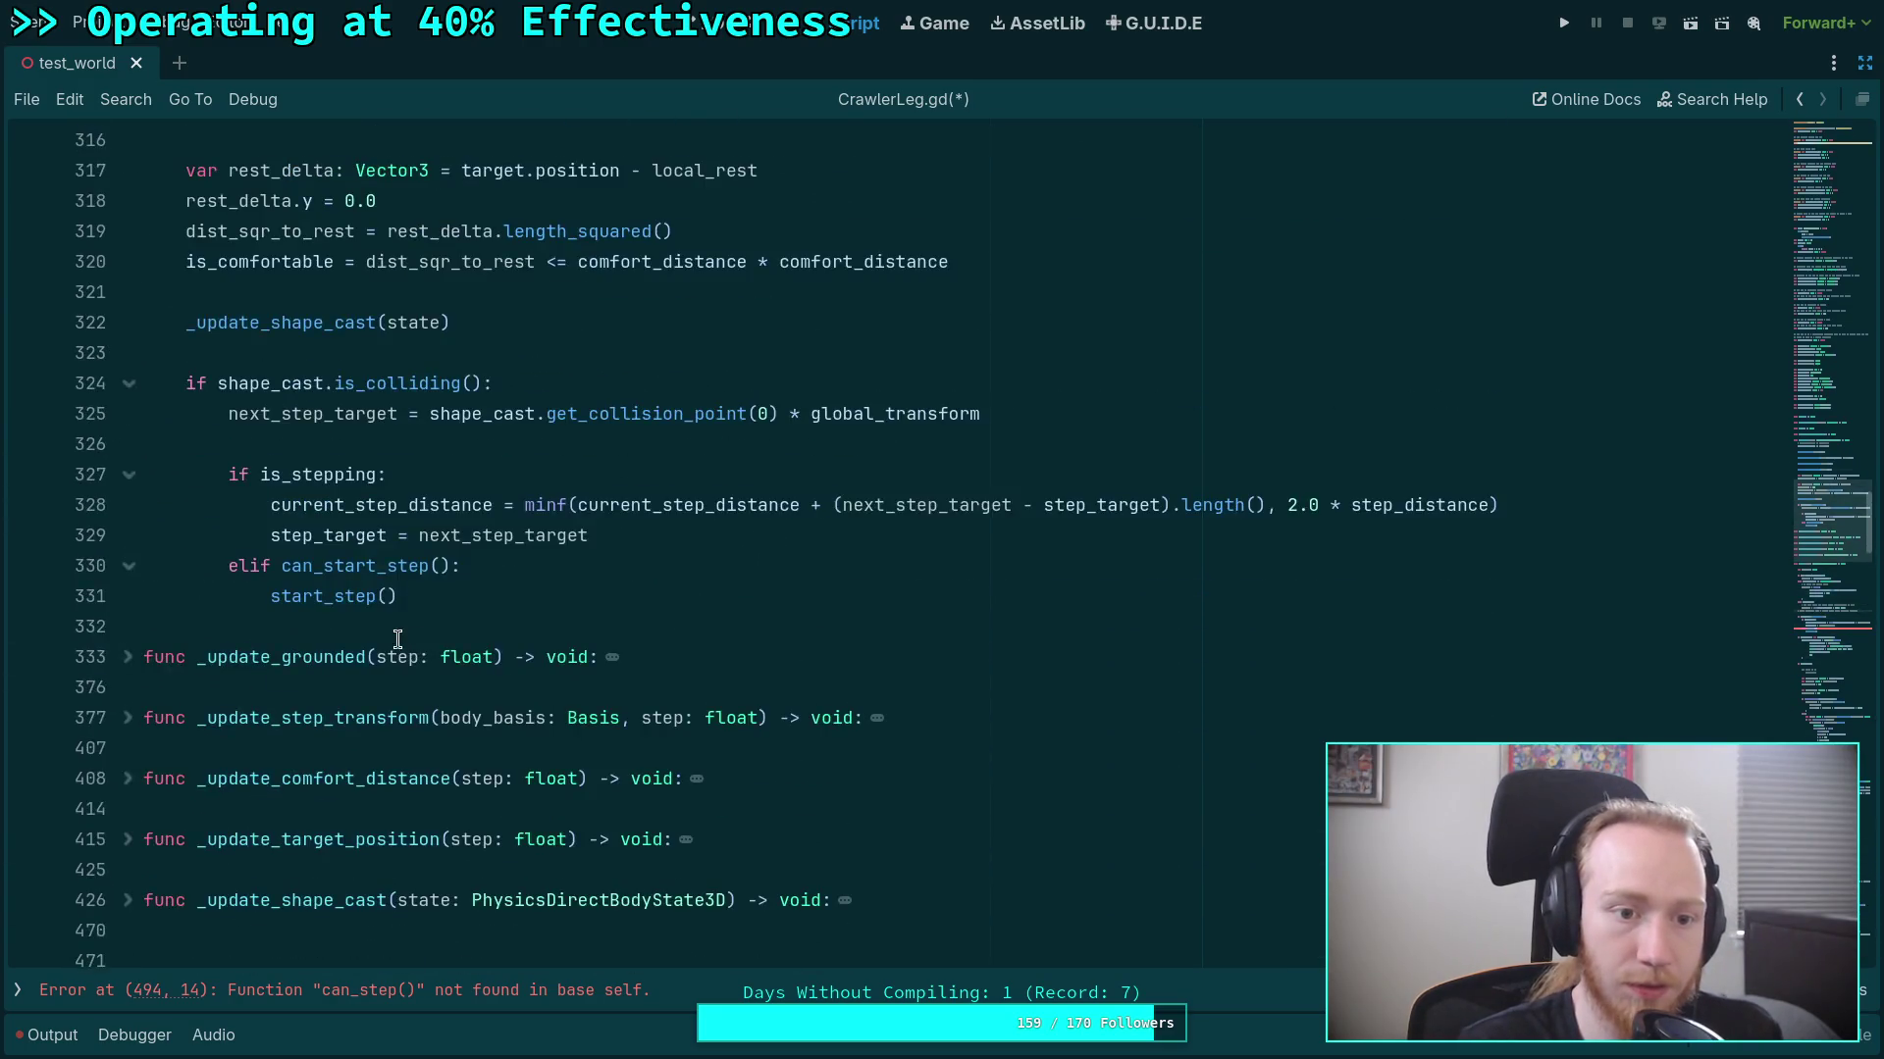
pyautogui.scroll(4, 397, 638)
pyautogui.click(1069, 620)
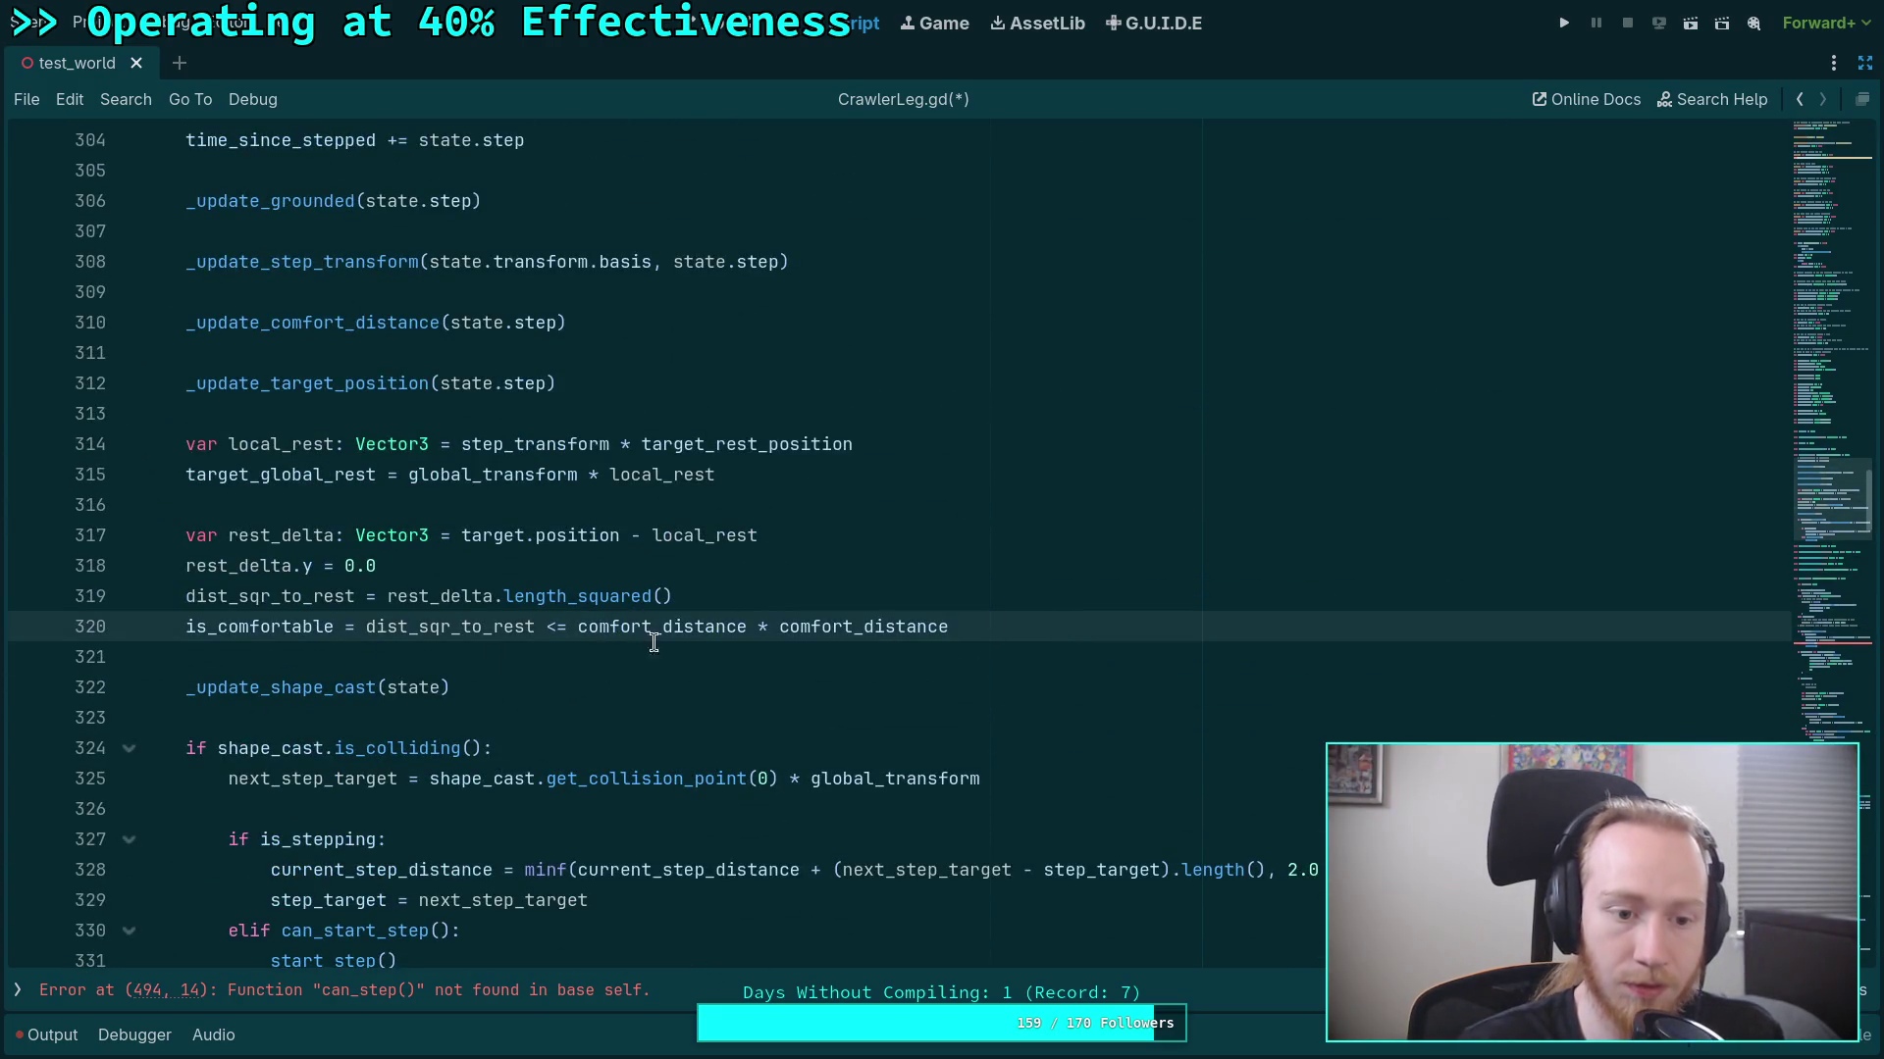
pyautogui.press('Return')
pyautogui.hotkey('ctrl', 'v')
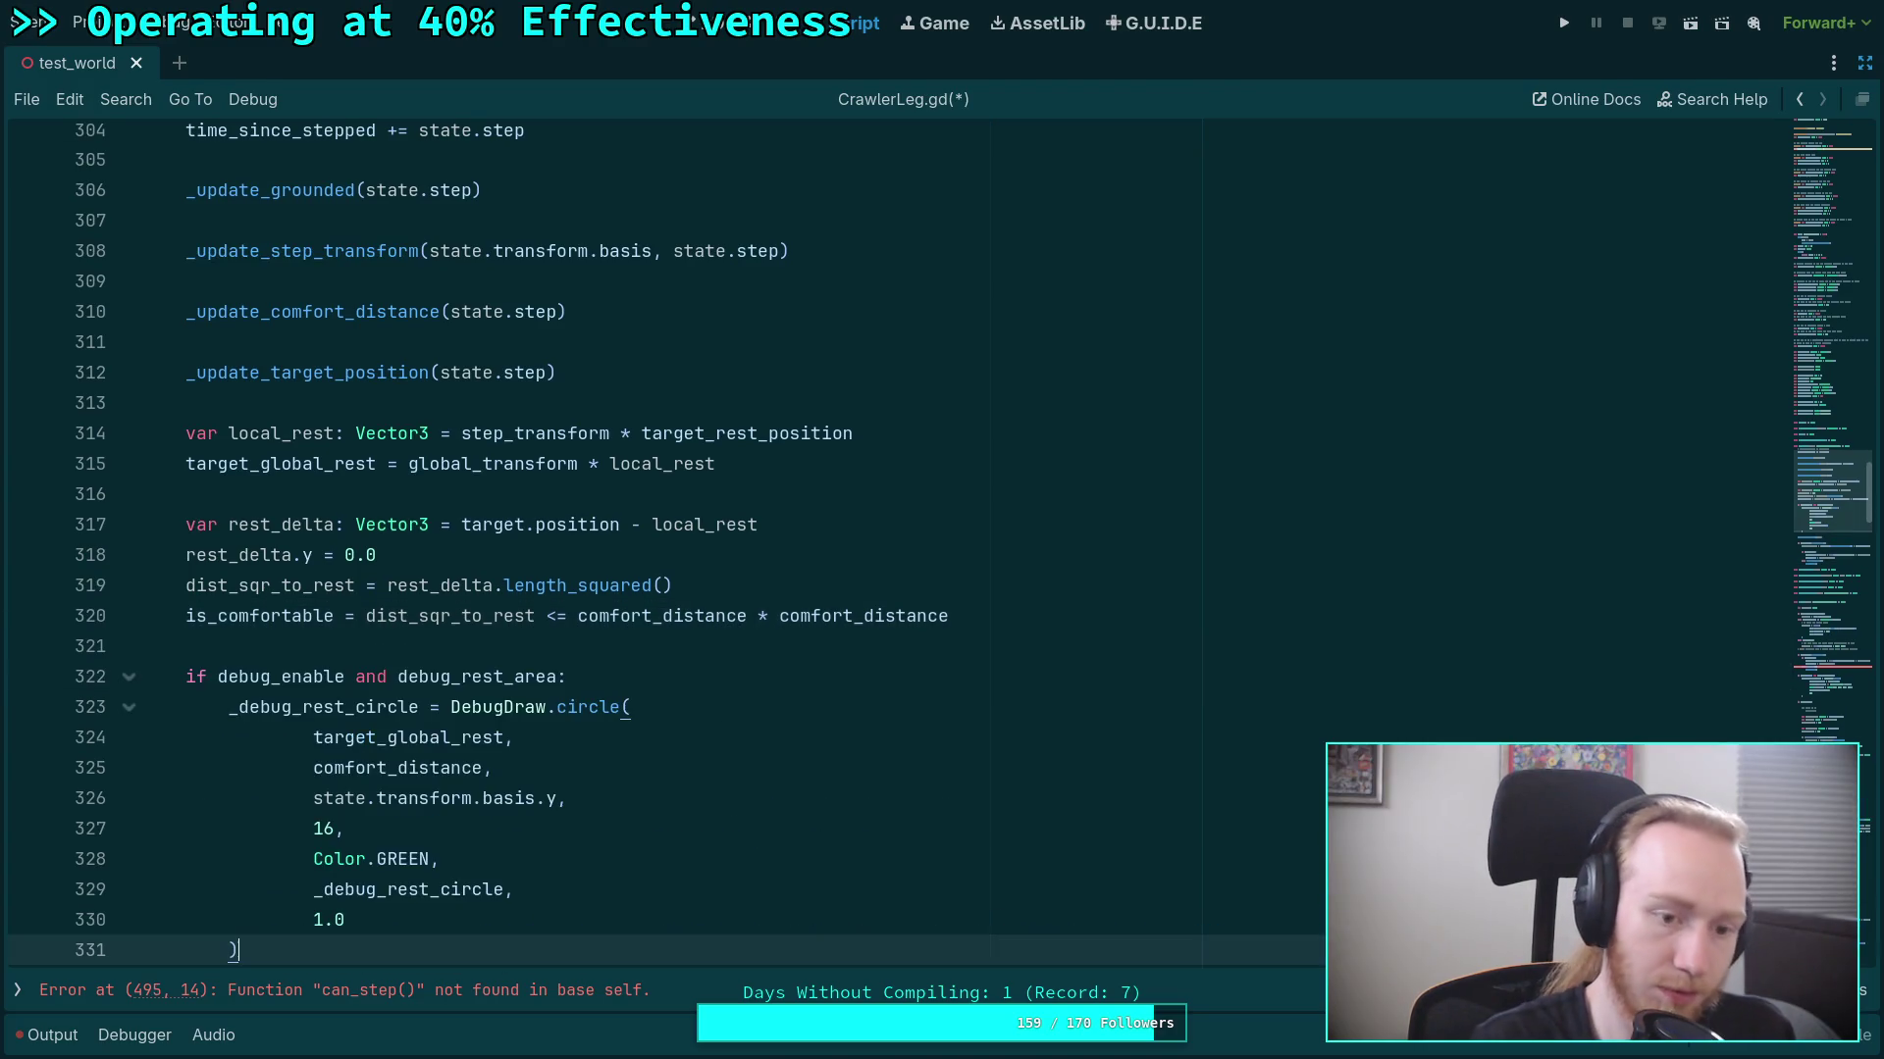
pyautogui.scroll(-3, 706, 675)
pyautogui.scroll(2, 706, 675)
pyautogui.click(720, 579)
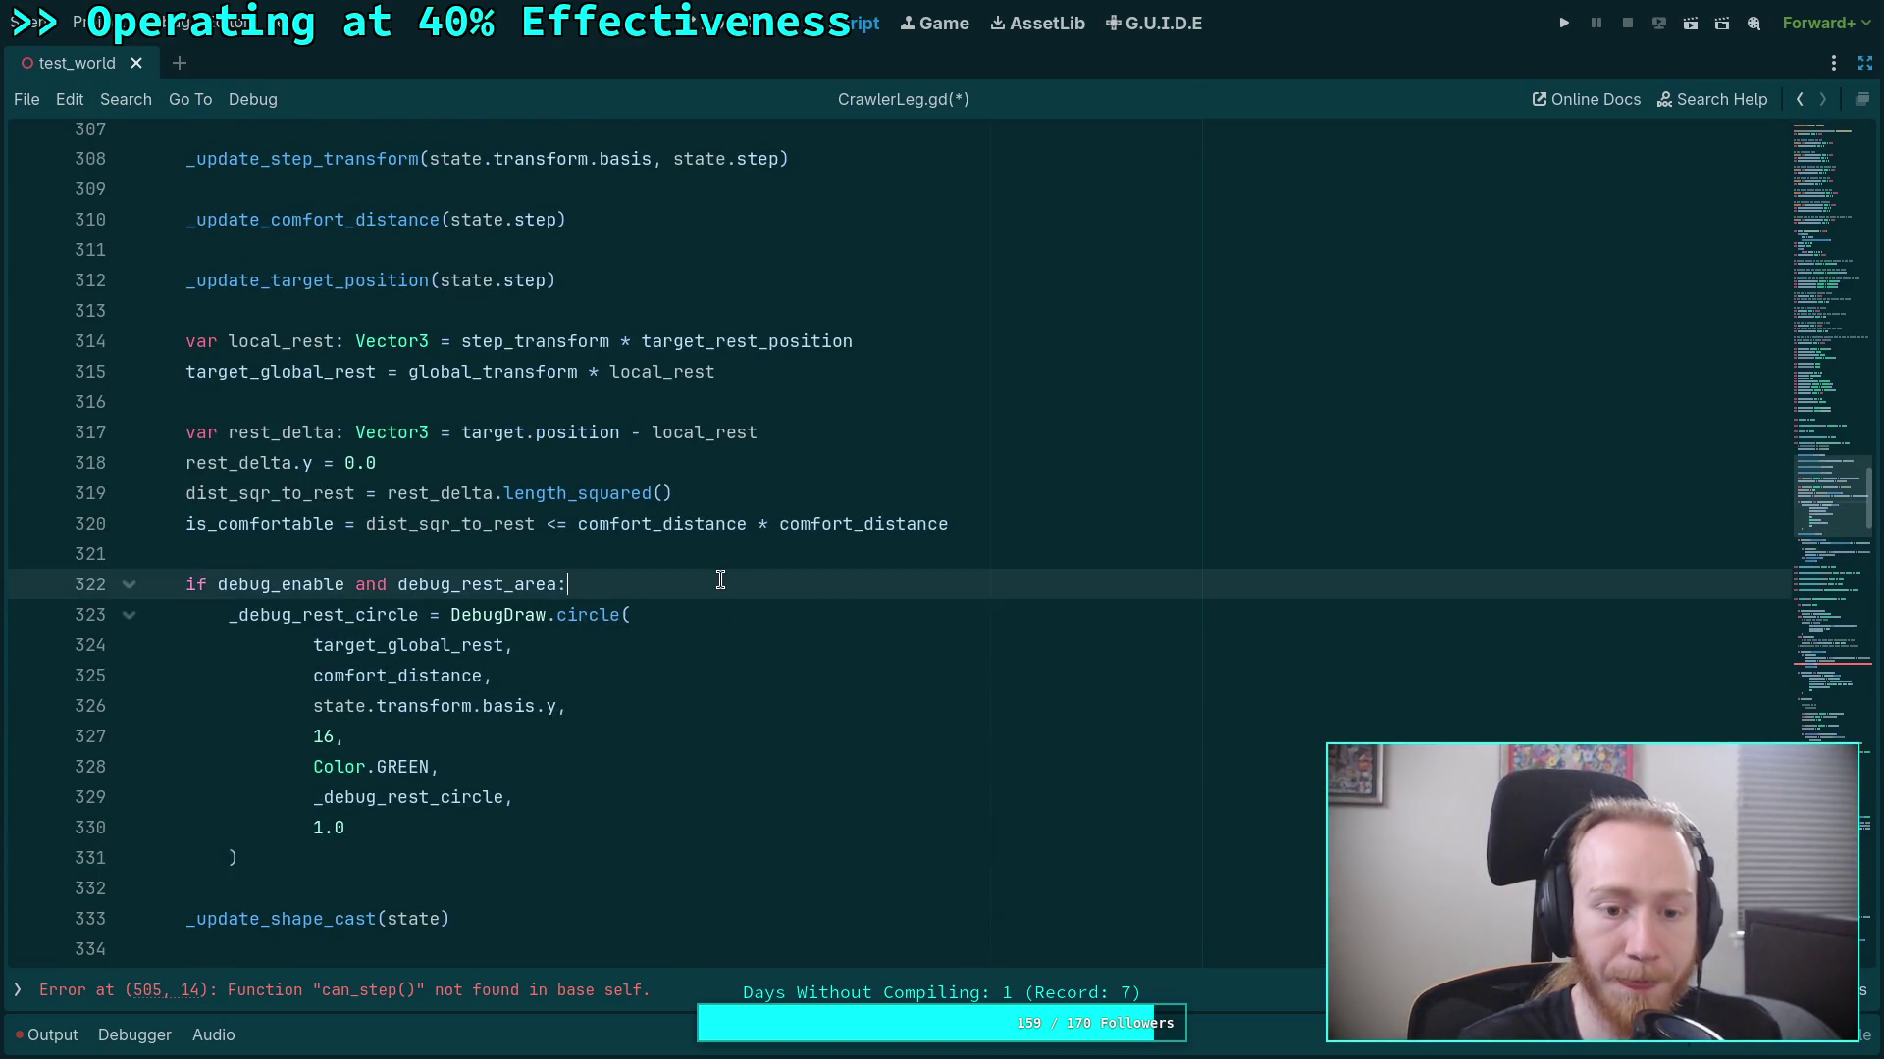
# Add var color: Color = Color.GREEN, switching it to Color.RED when not is_comfortable.
pyautogui.press('Return')
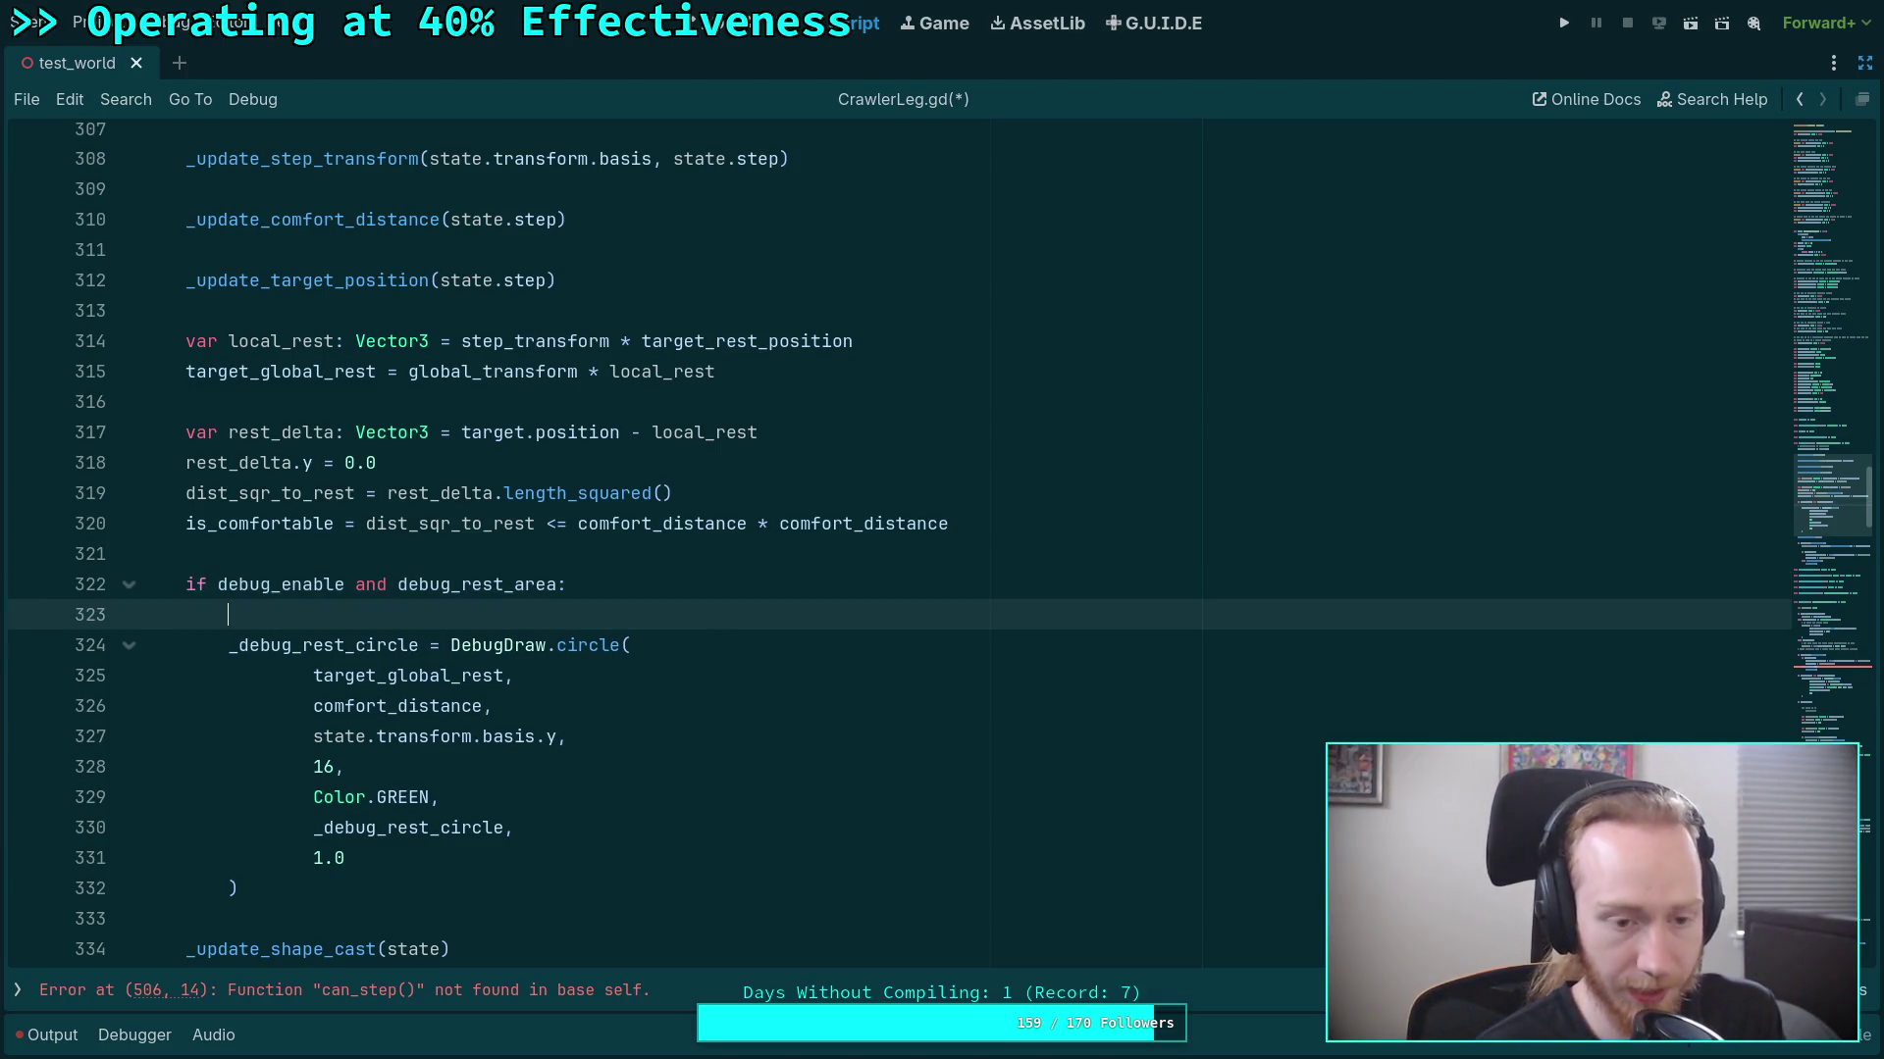
pyautogui.write('v')
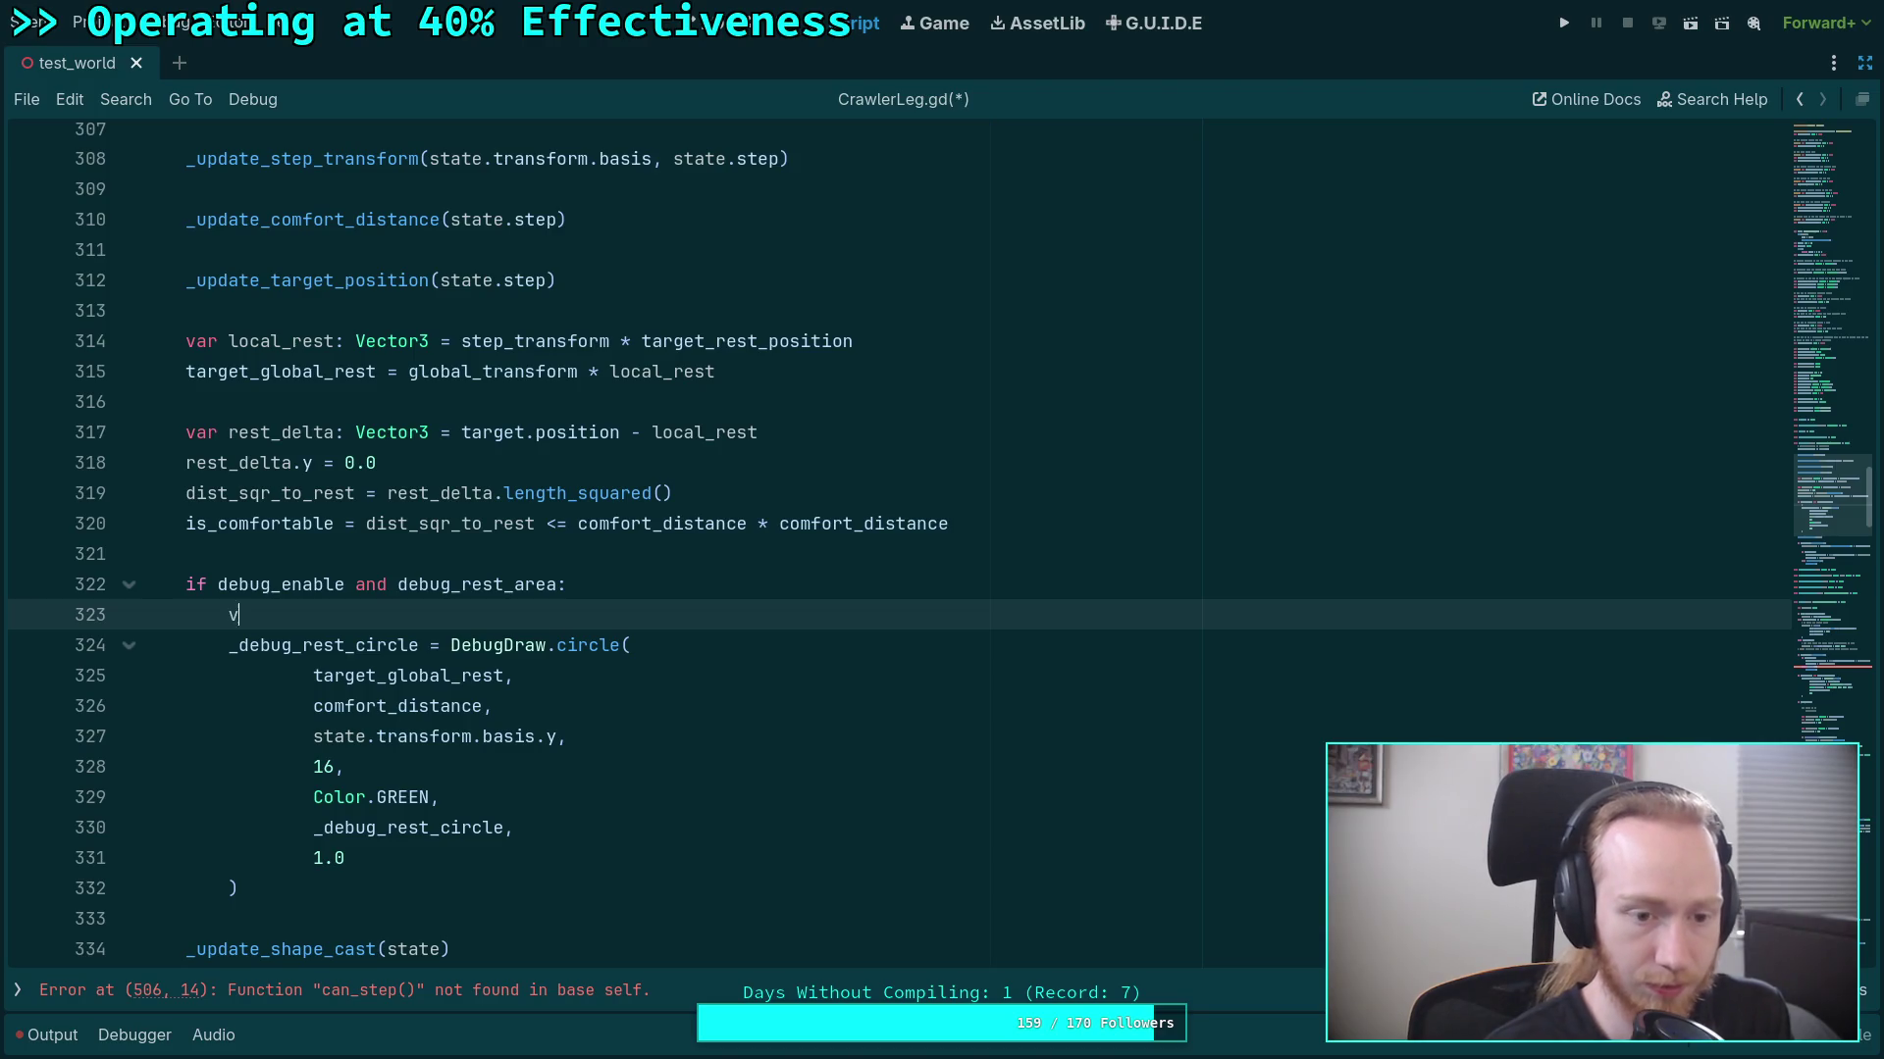
pyautogui.write('ar color: Color')
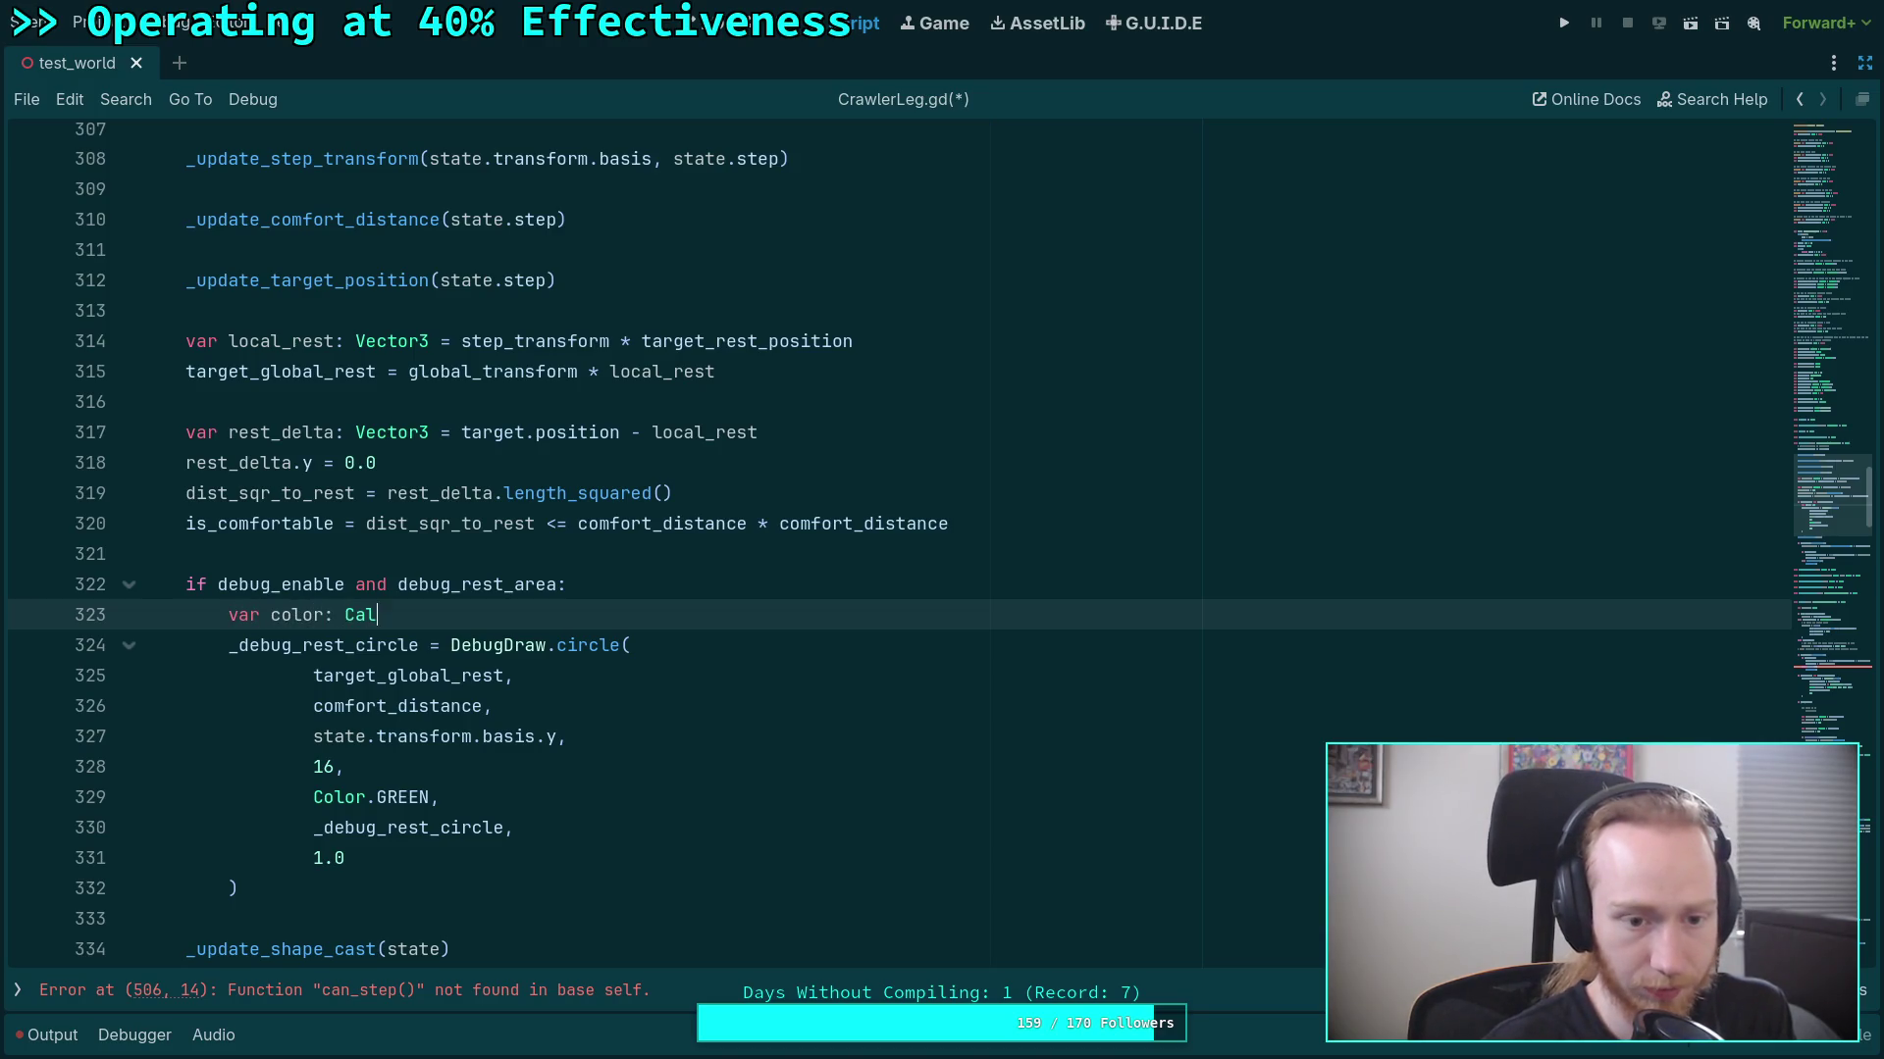
pyautogui.write(' = Color')
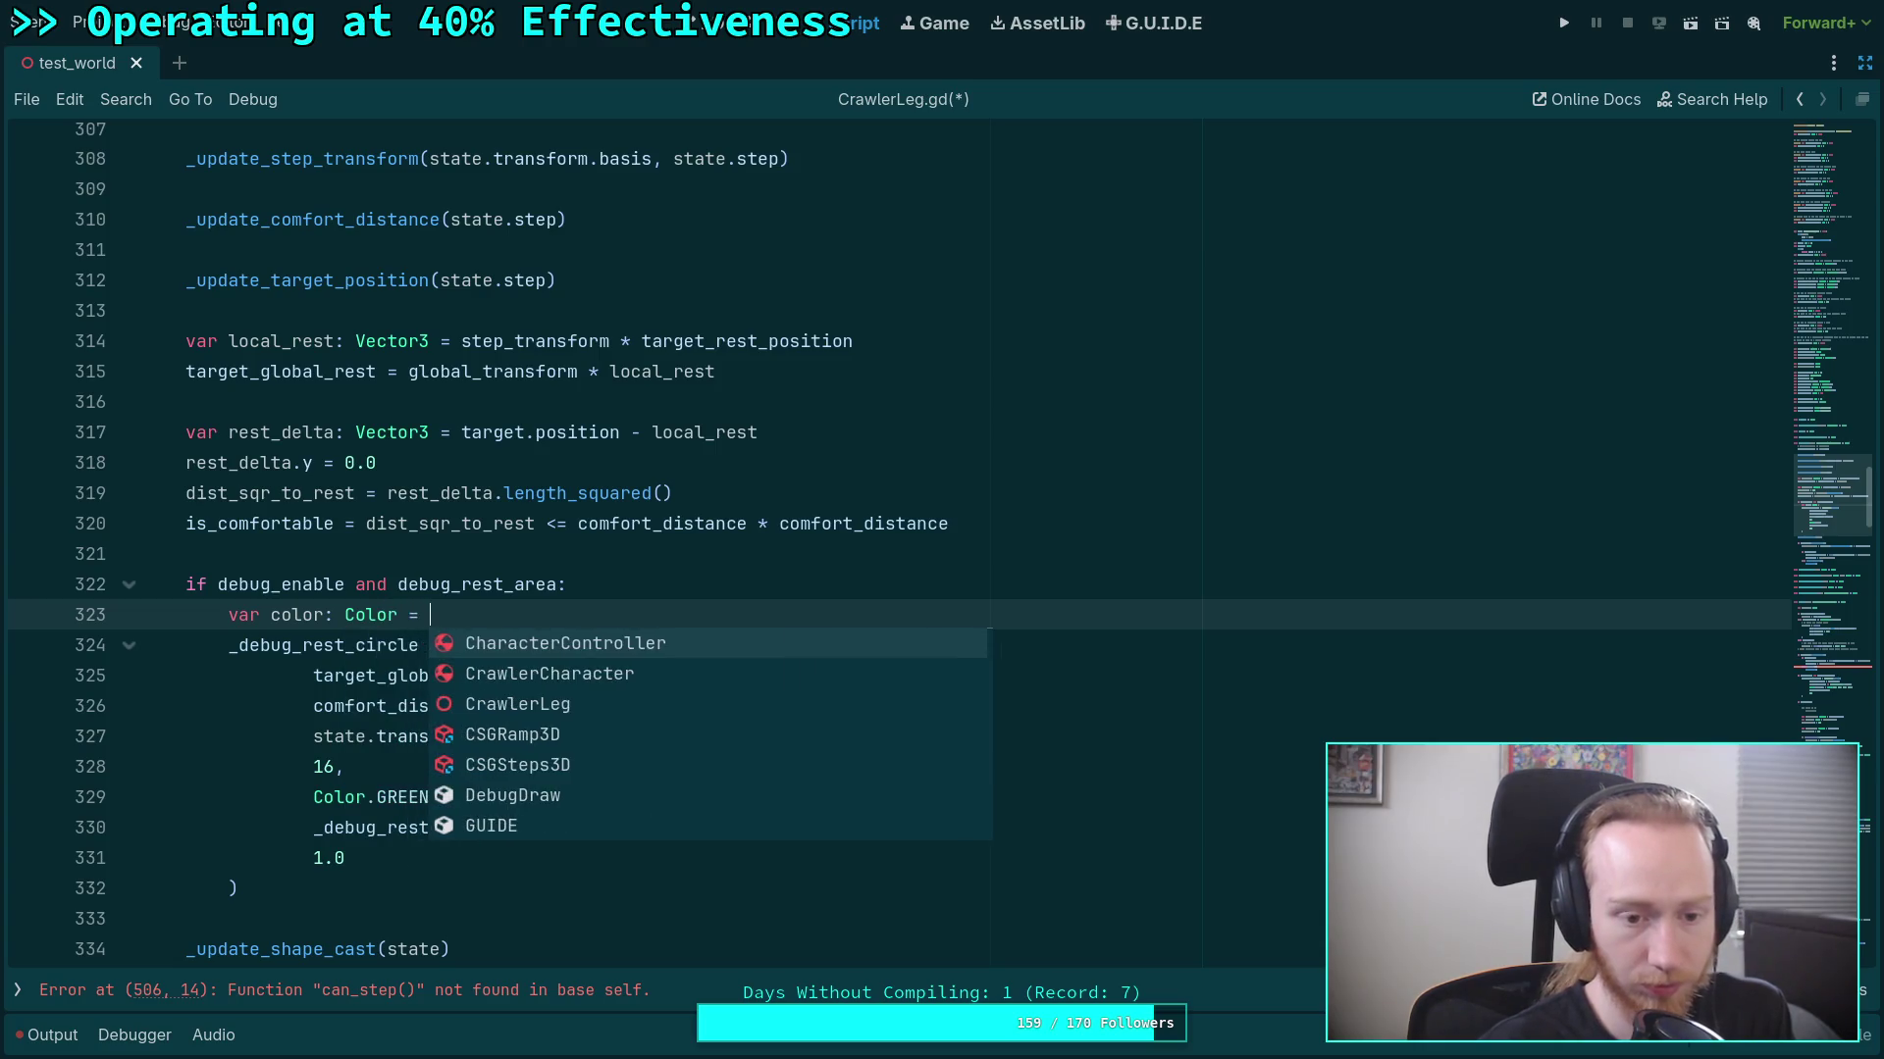
pyautogui.write('.GR')
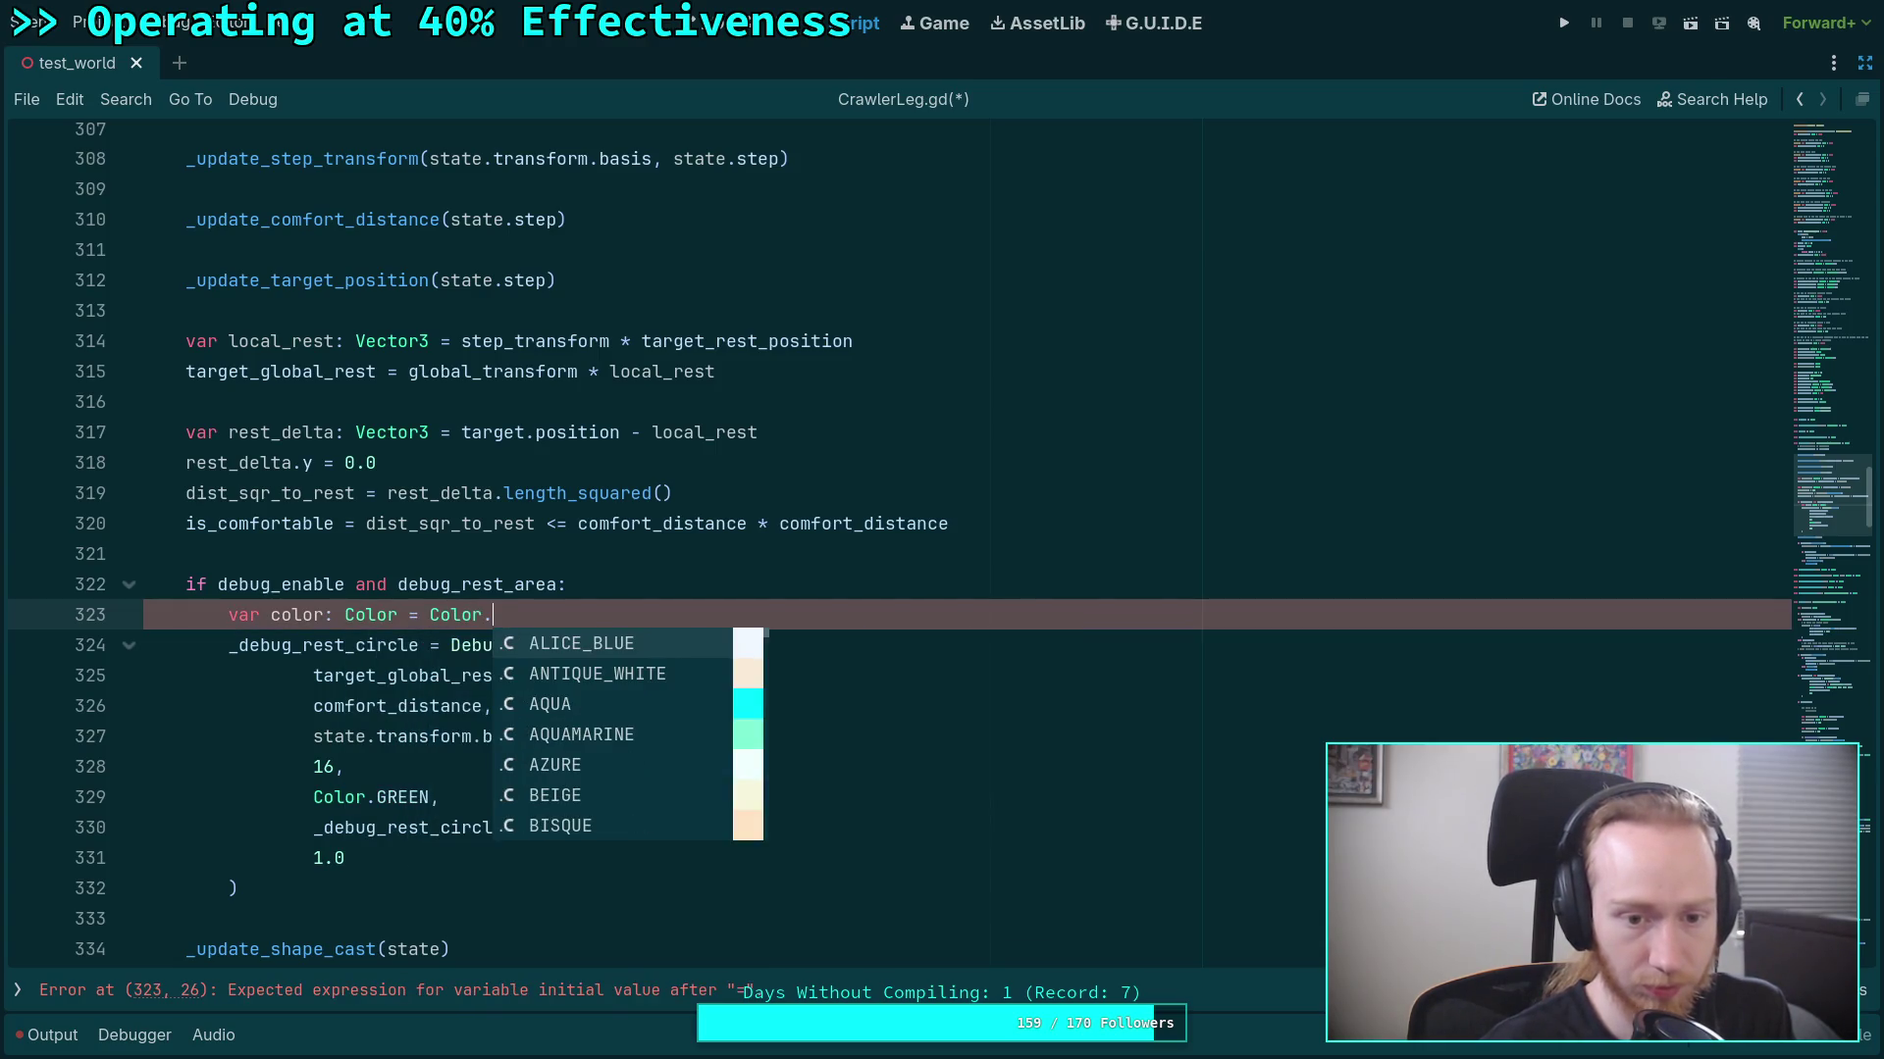
pyautogui.press('Down')
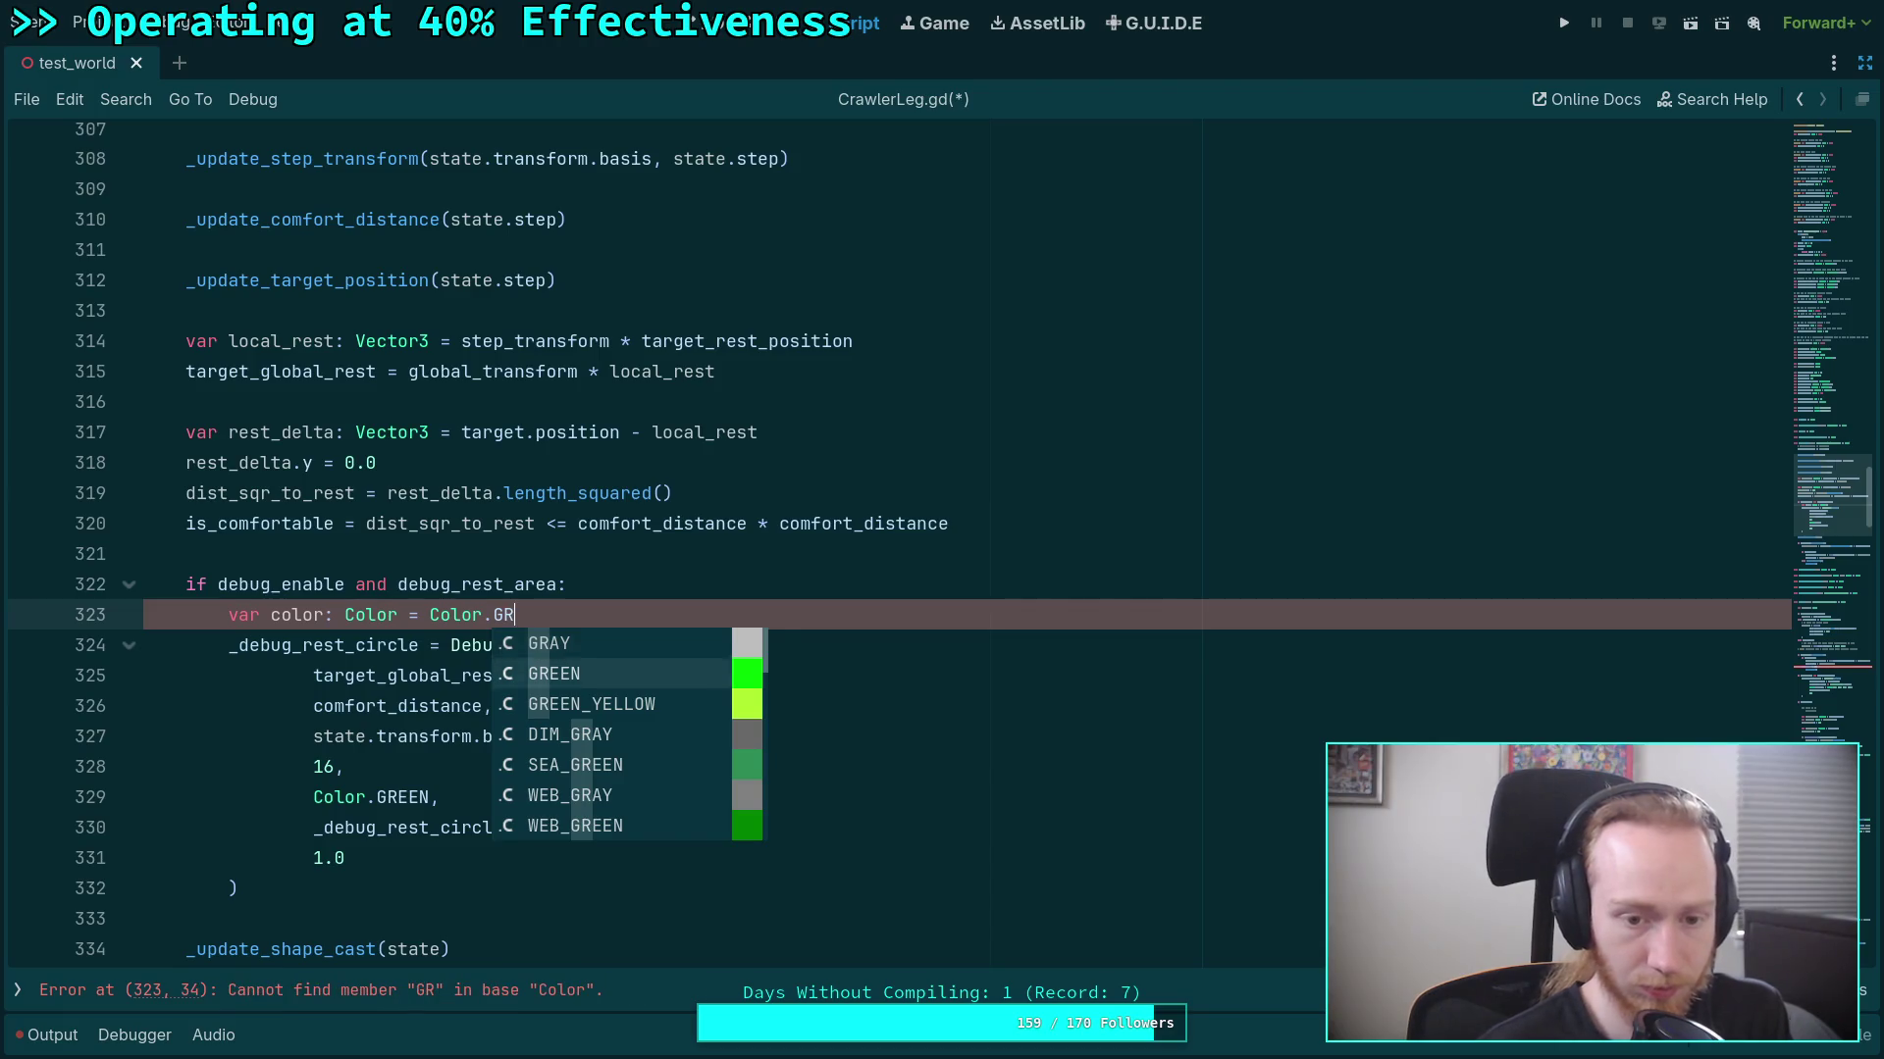
pyautogui.press('Return')
pyautogui.press('Return')
pyautogui.write('ifg ')
pyautogui.write(' not is_com')
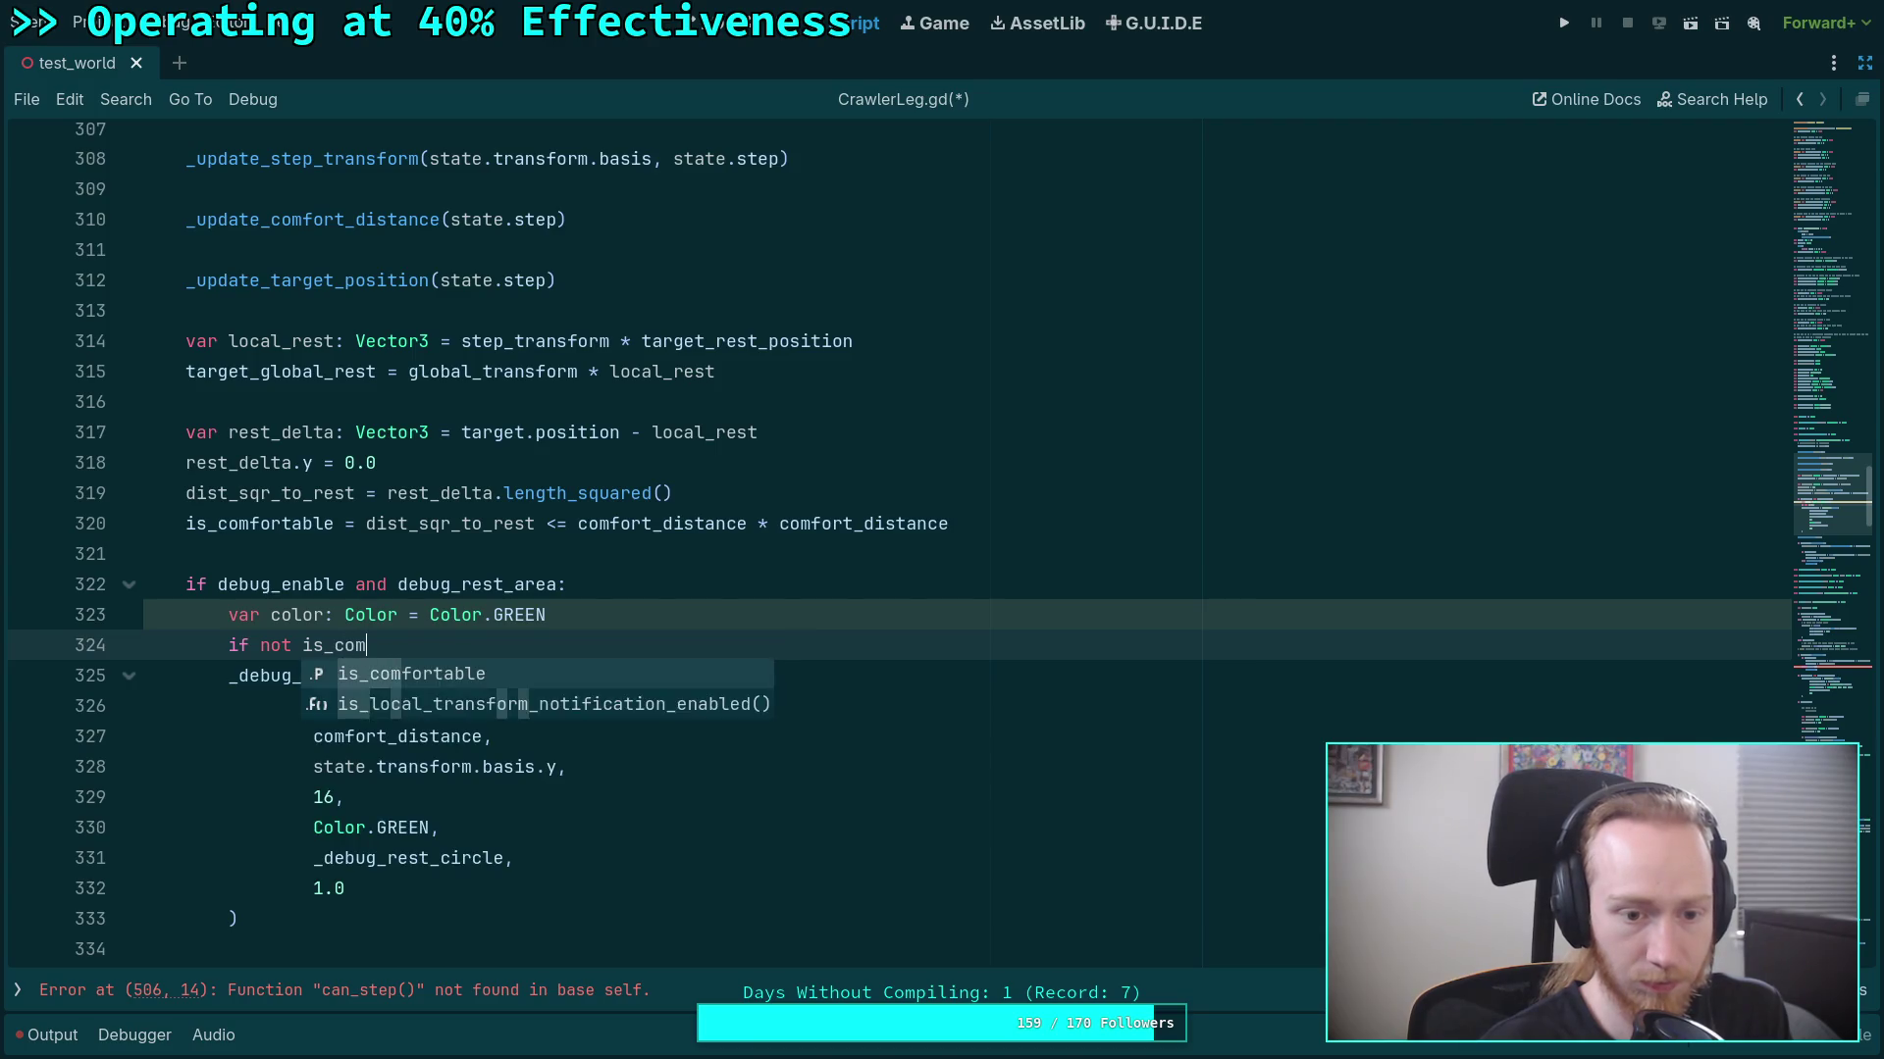
pyautogui.press('Return')
pyautogui.write(':')
pyautogui.press('Return')
pyautogui.write('color = ')
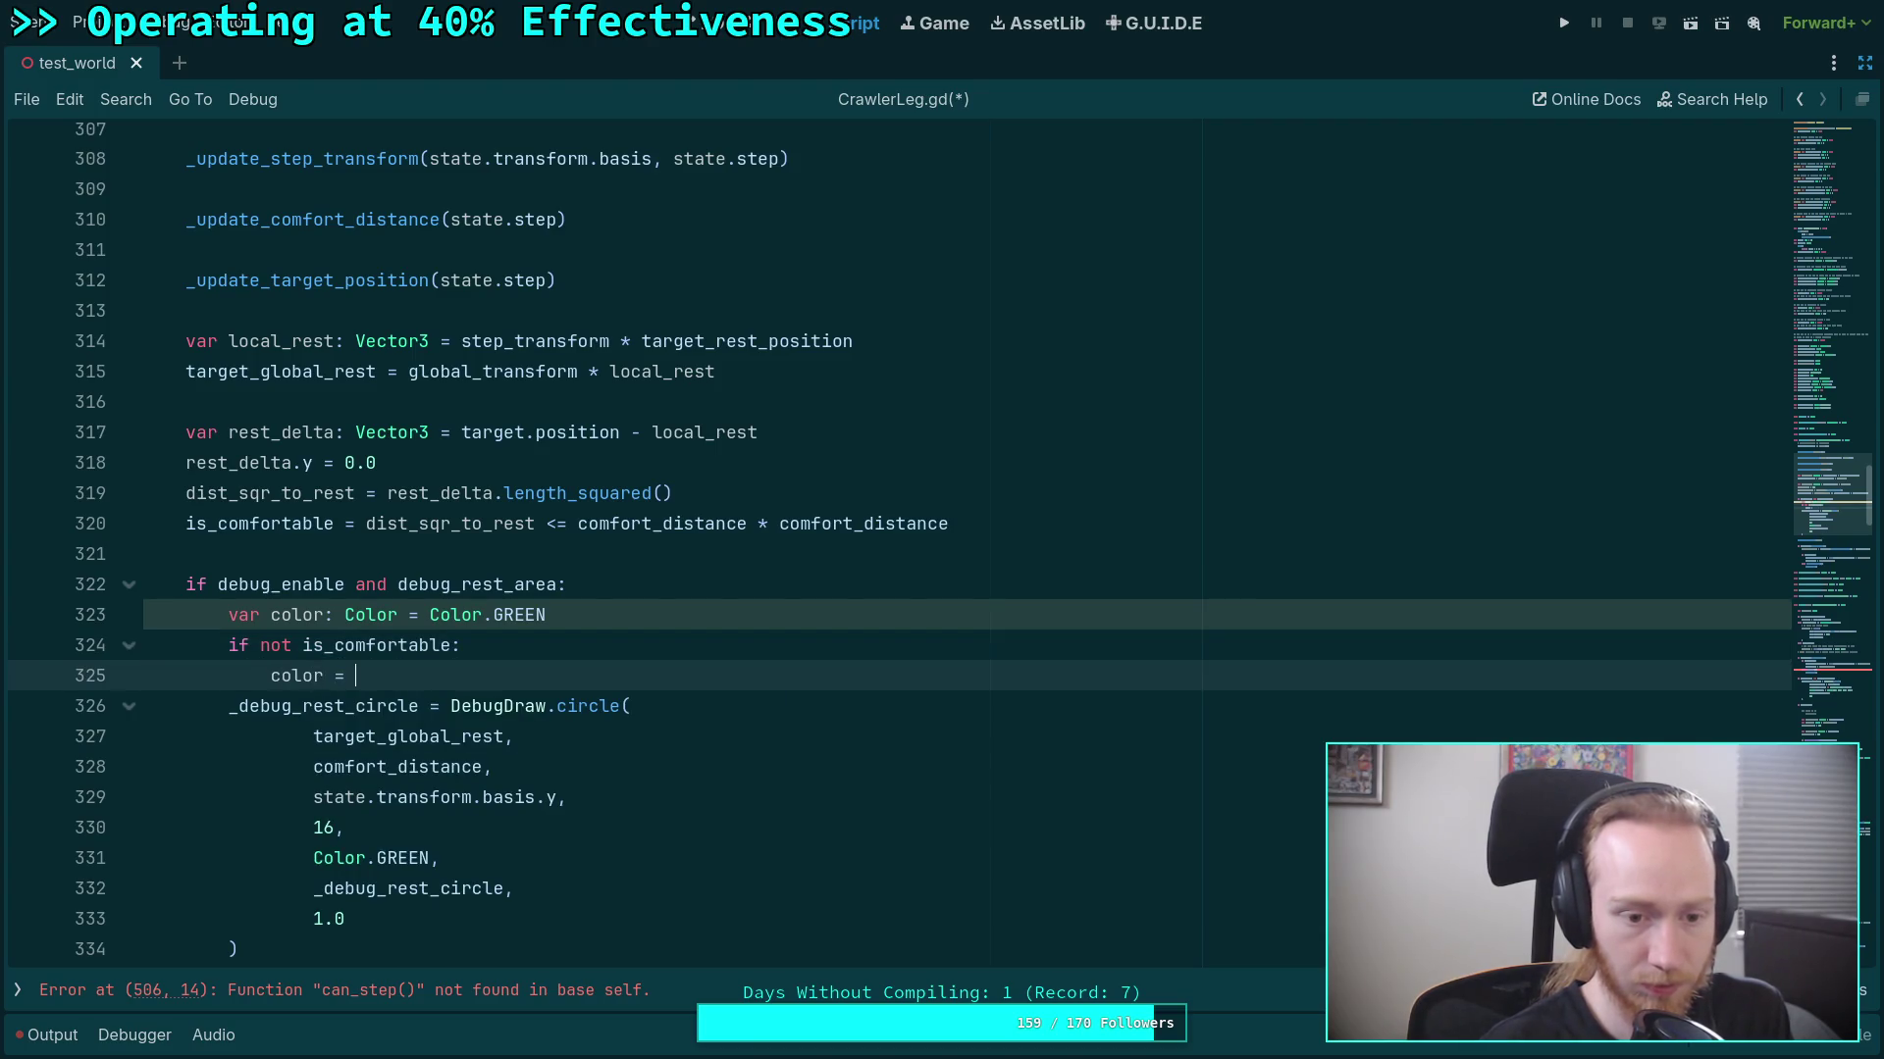
pyautogui.write('Color.R')
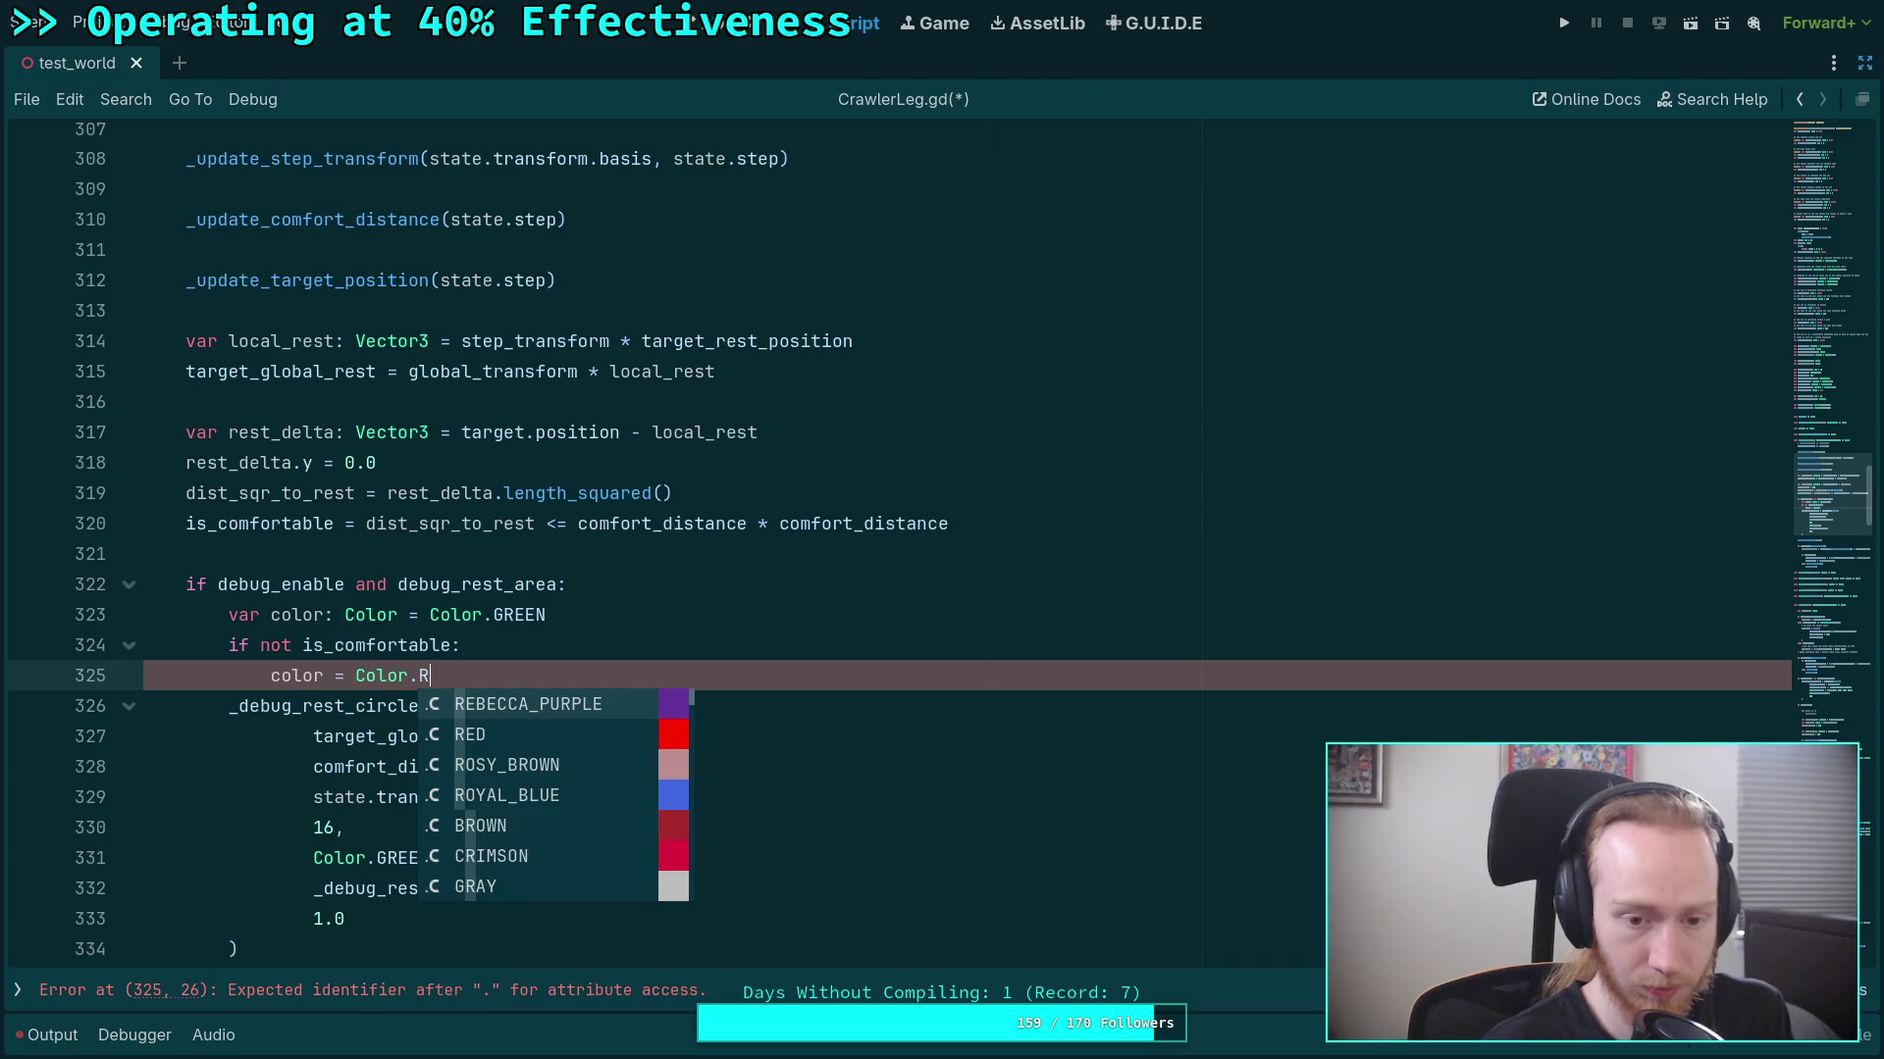
pyautogui.press('Down')
pyautogui.press('Return')
# Pass color instead of Color.GREEN to the DebugDraw.circle call.
pyautogui.scroll(-1, 747, 555)
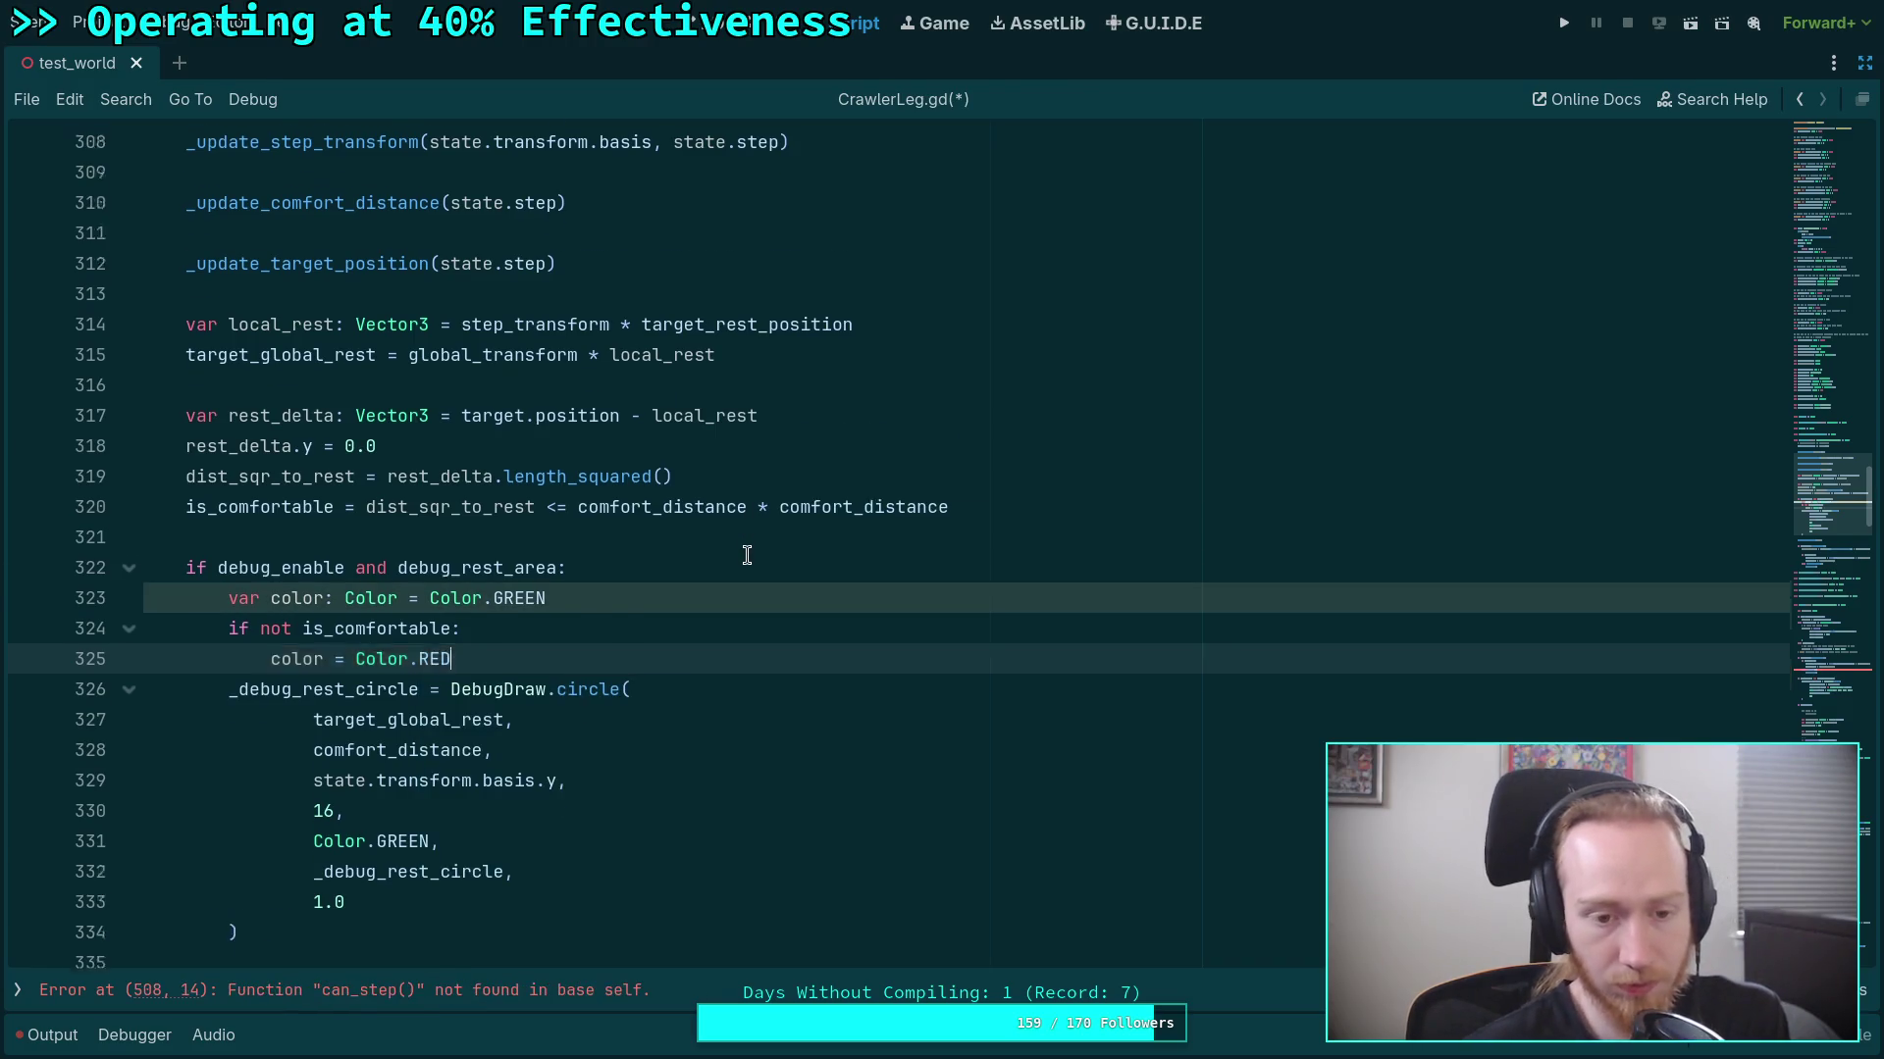
pyautogui.scroll(-1, 746, 555)
pyautogui.moveTo(312, 766); pyautogui.dragTo(433, 763)
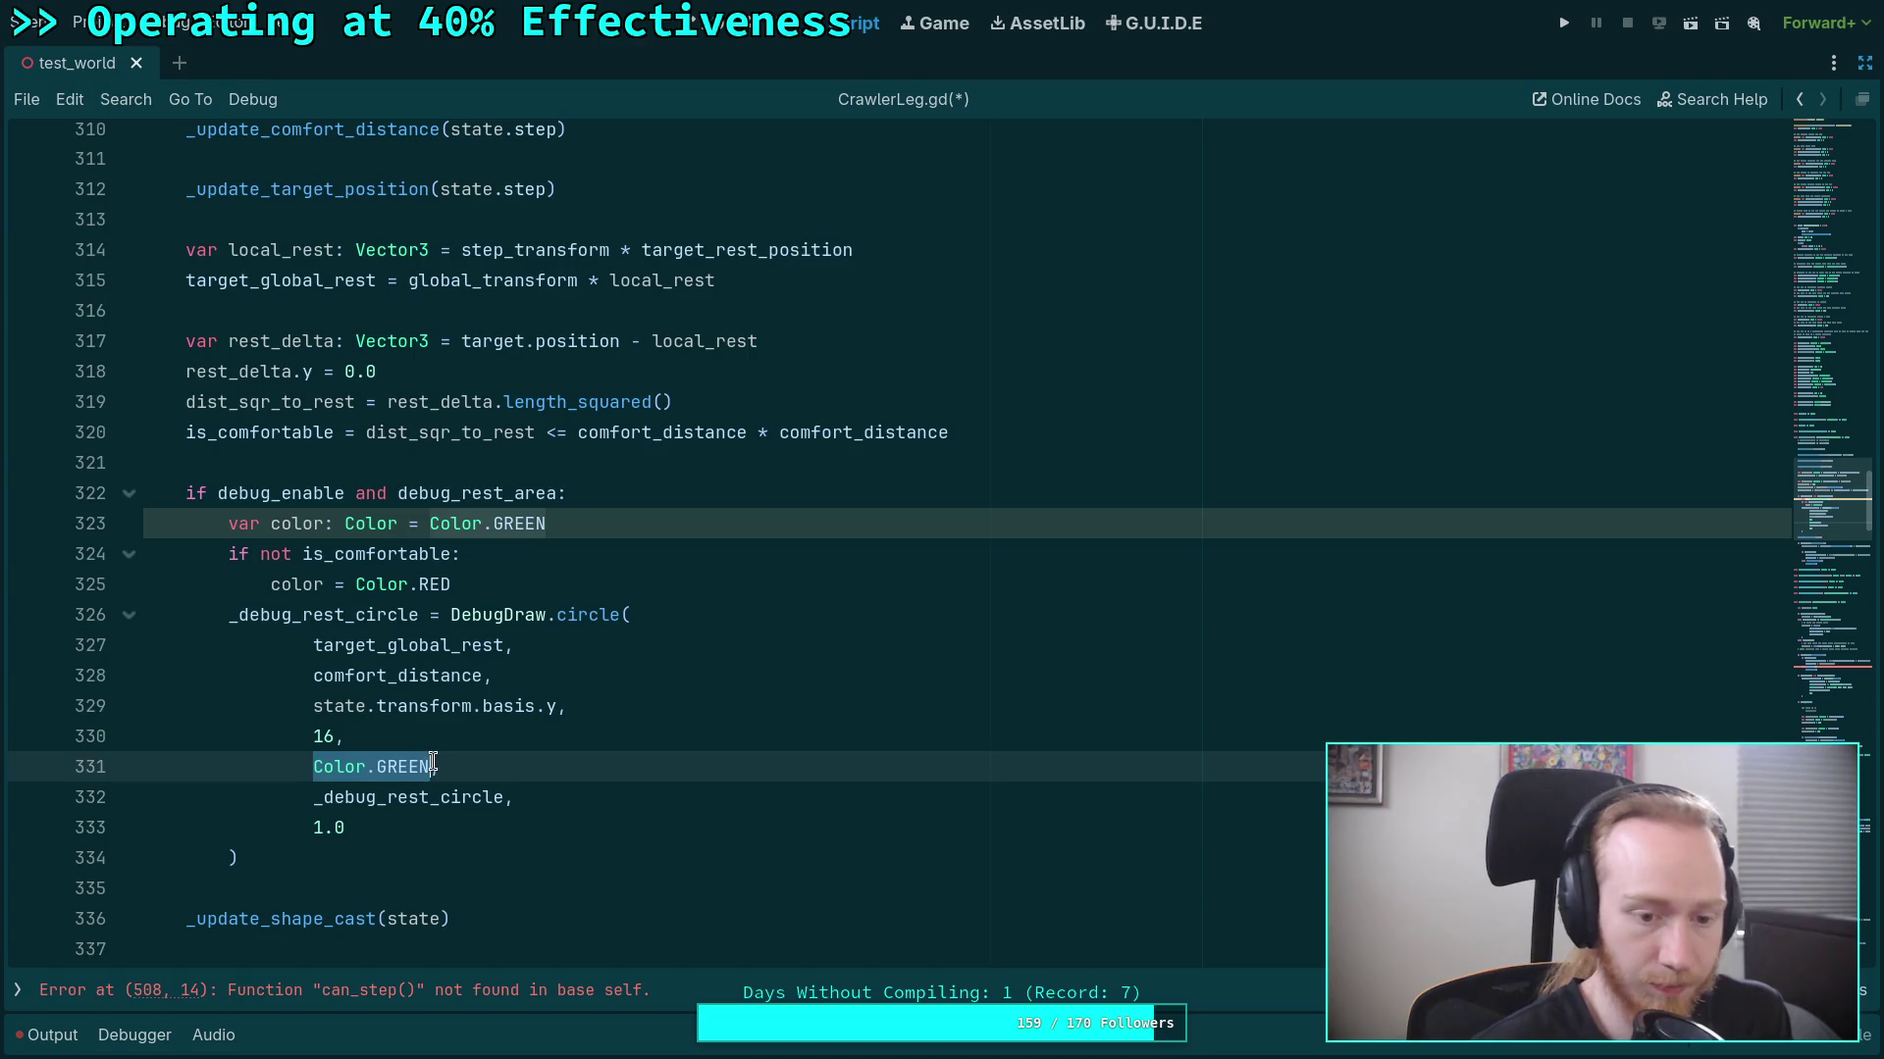
pyautogui.write('color,')
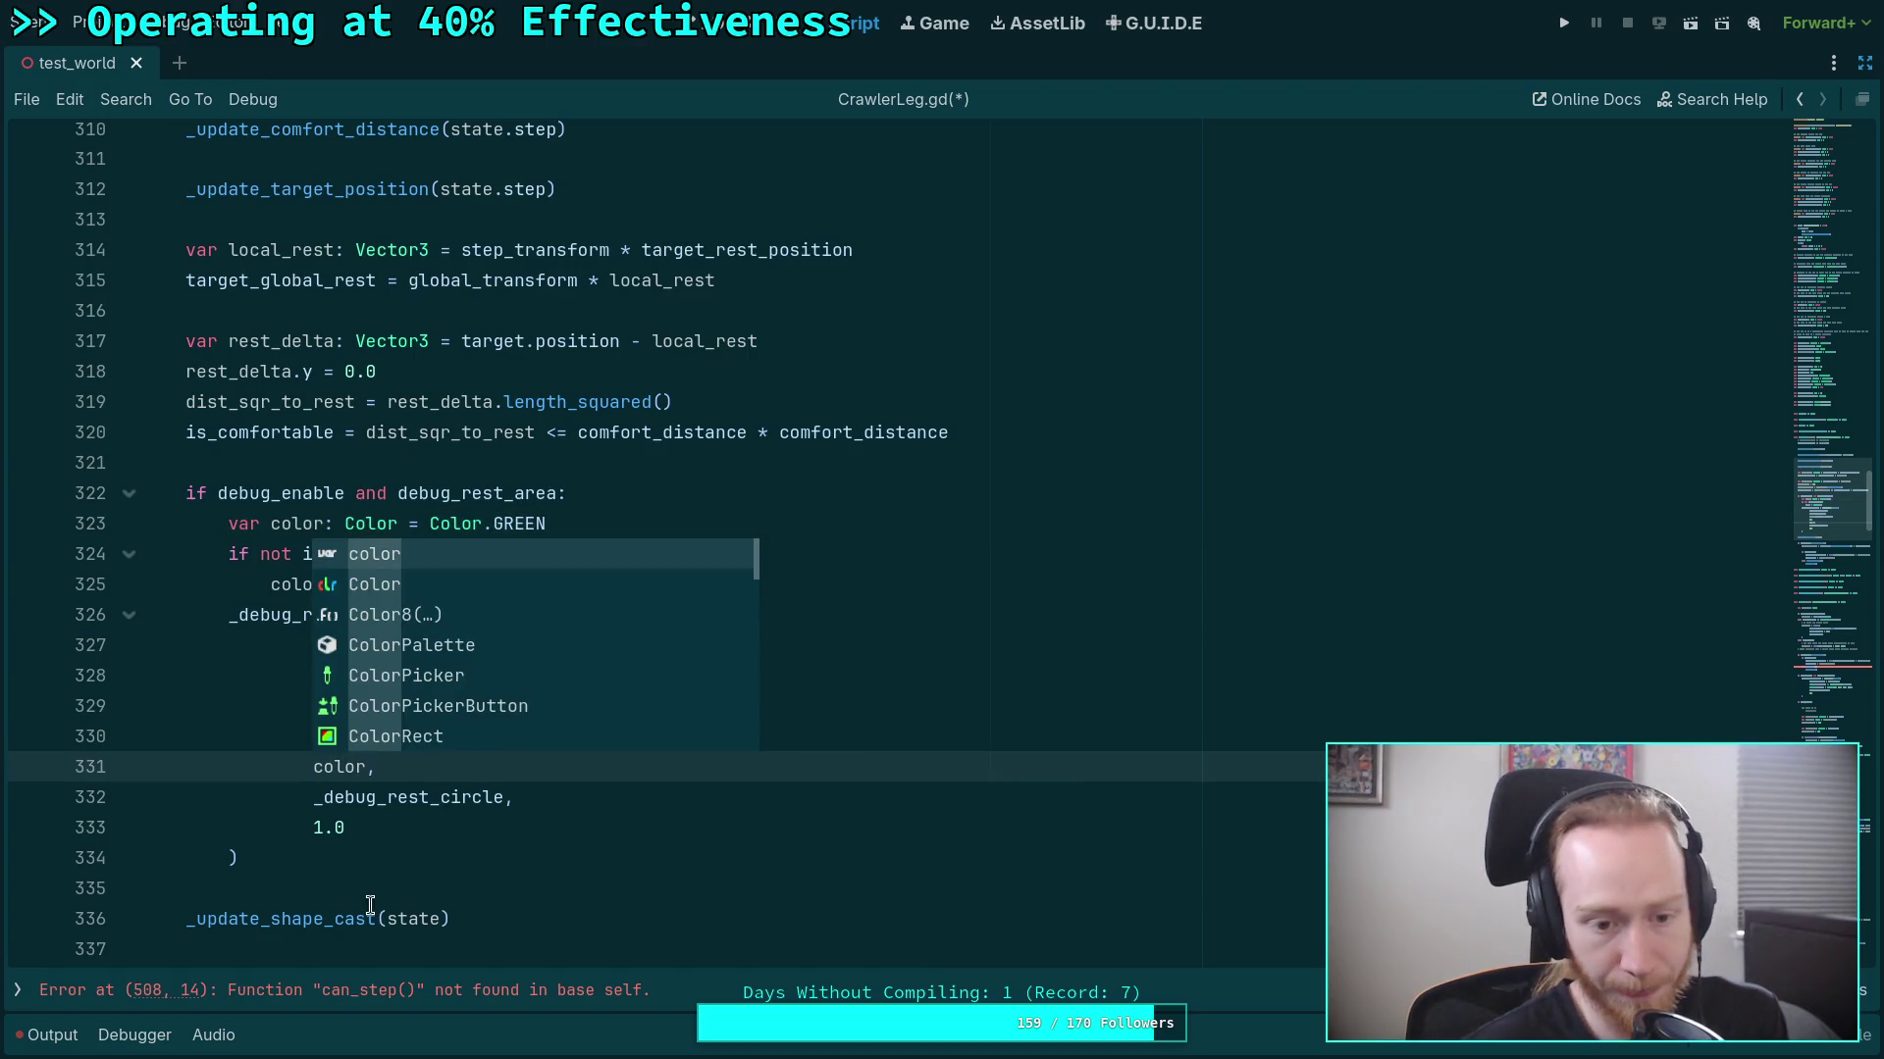
pyautogui.click(392, 861)
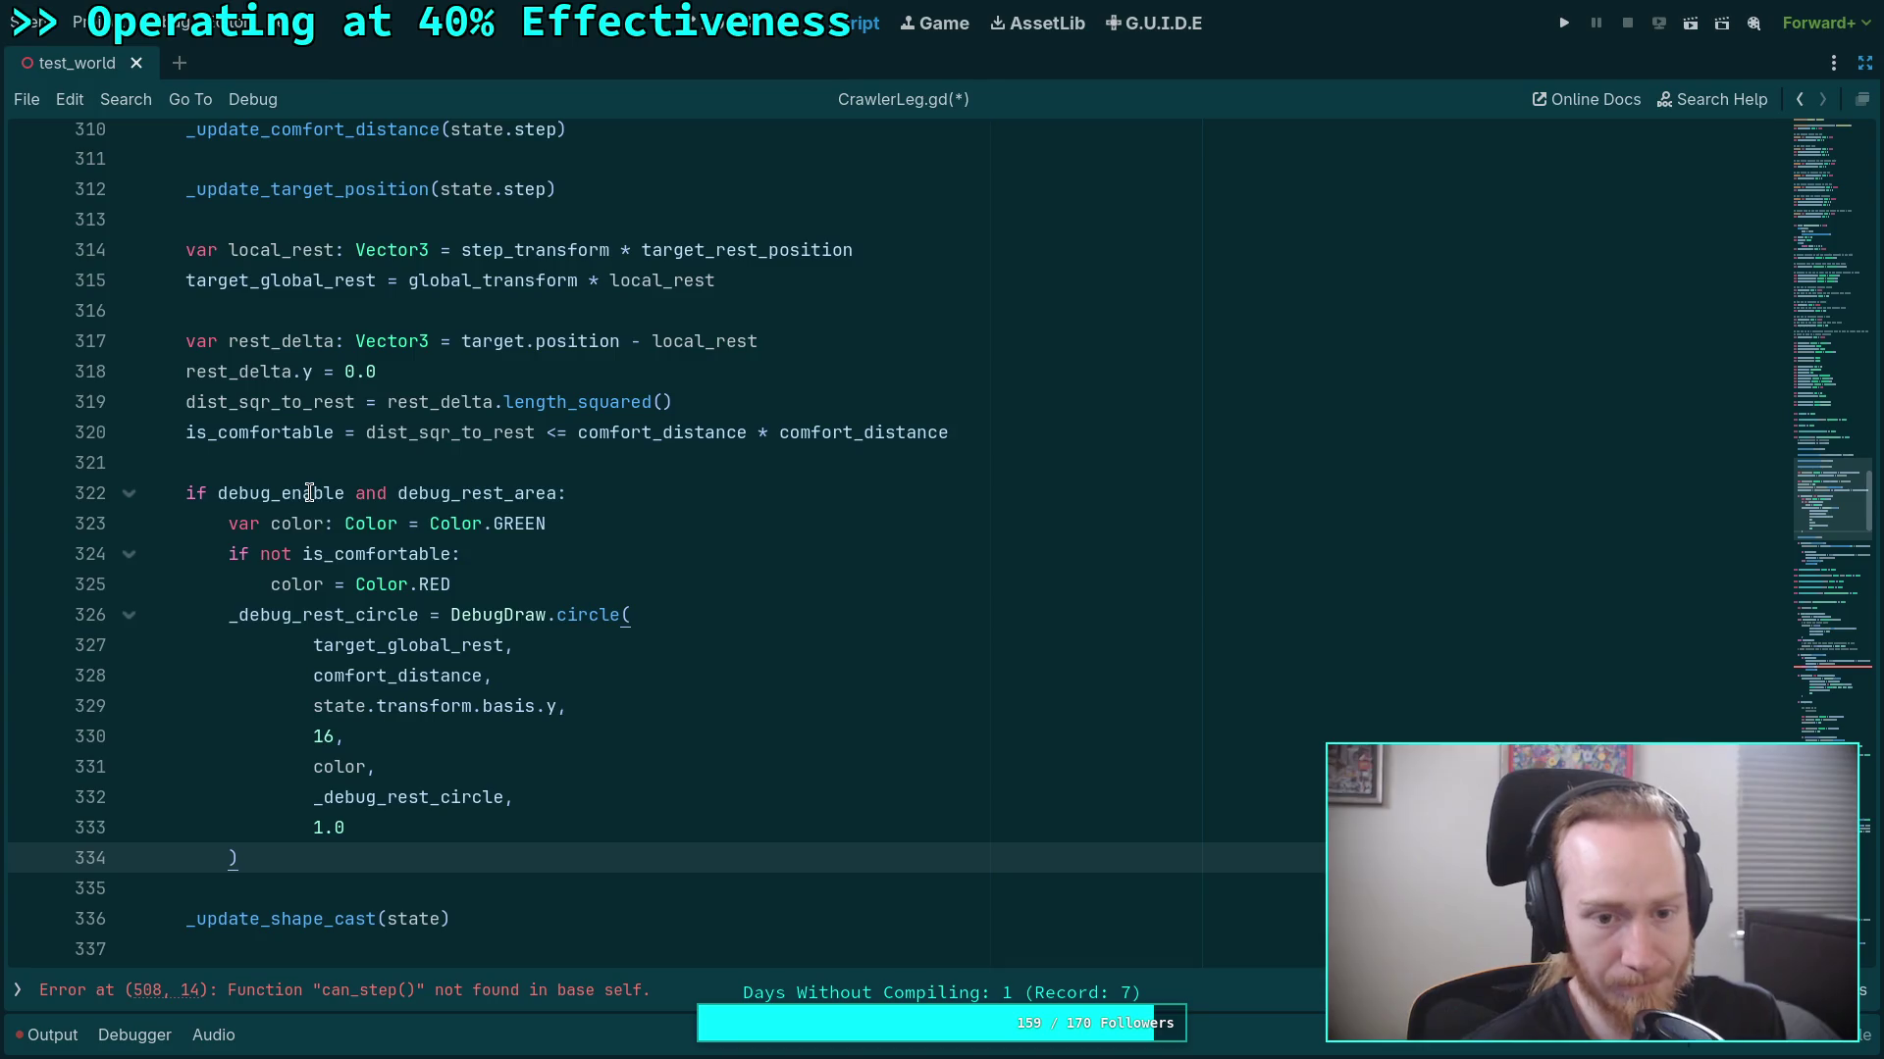
pyautogui.click(345, 463)
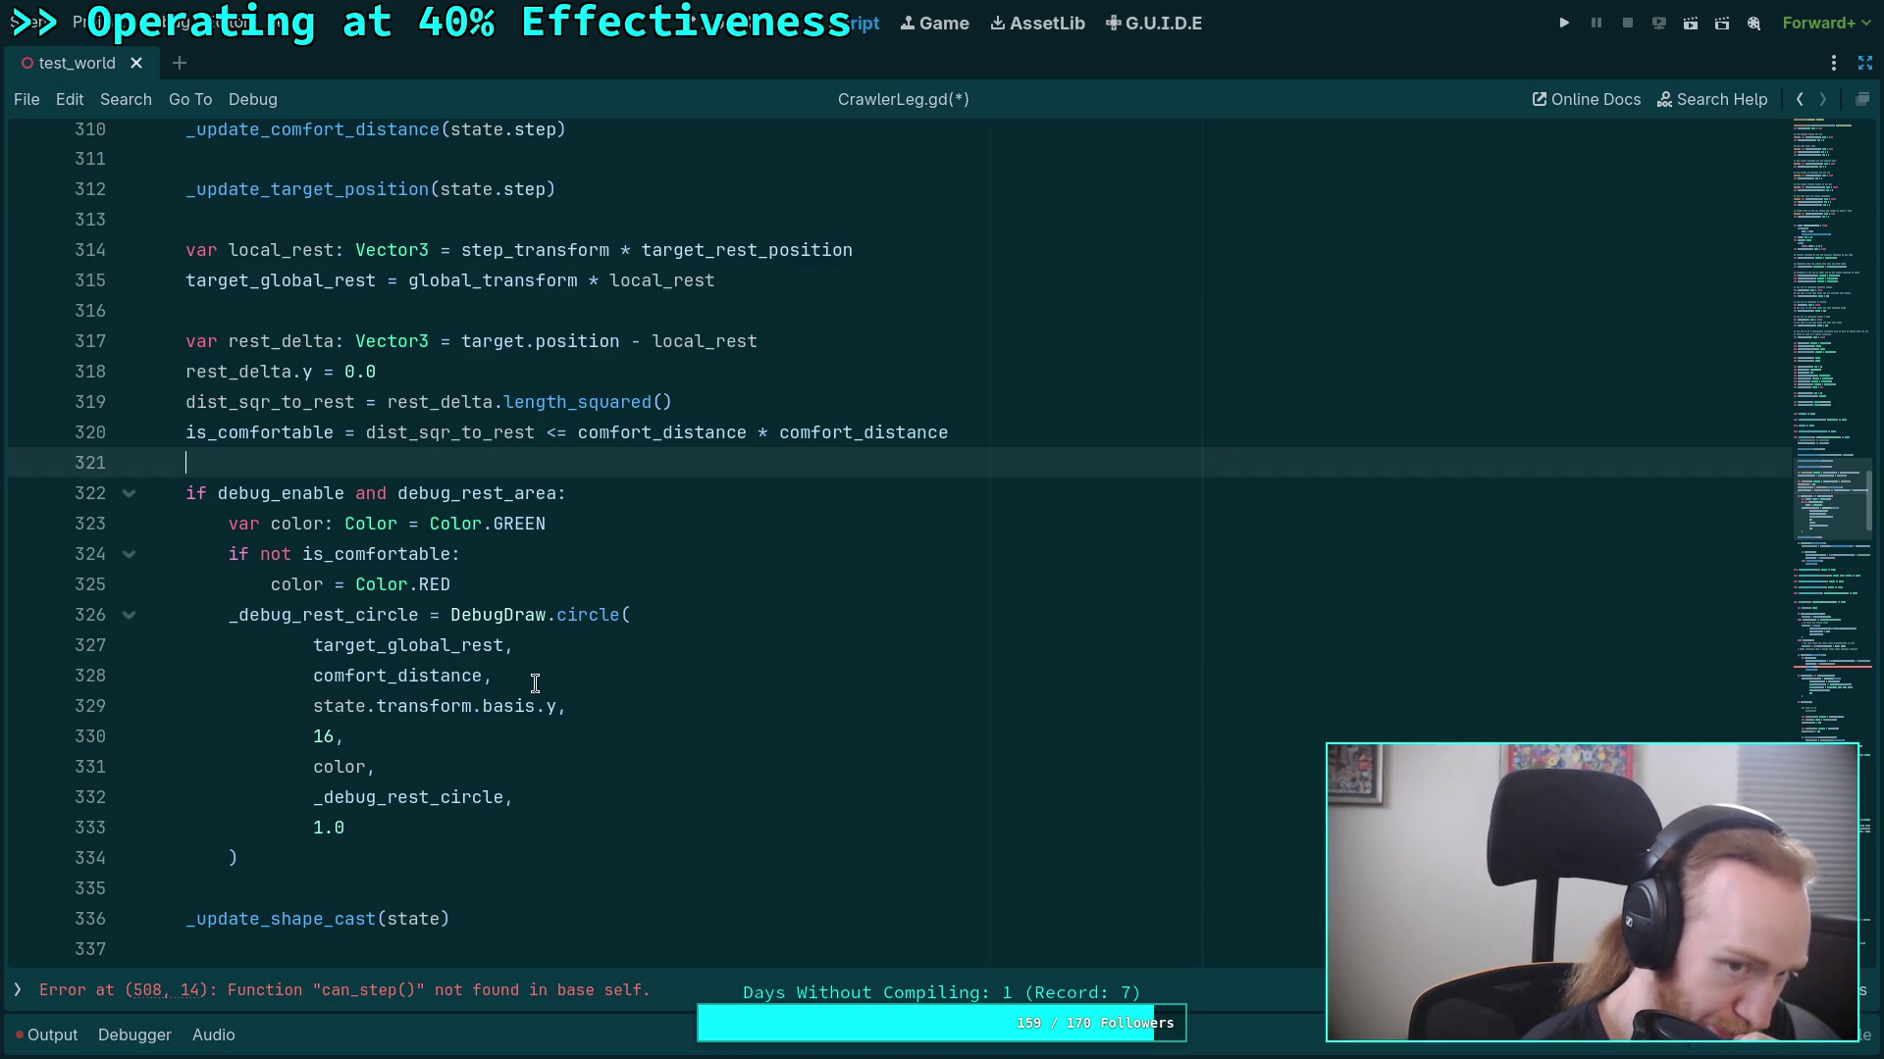
pyautogui.moveTo(480, 690)
pyautogui.scroll(-2, 479, 690)
pyautogui.click(462, 708)
pyautogui.scroll(-12, 480, 717)
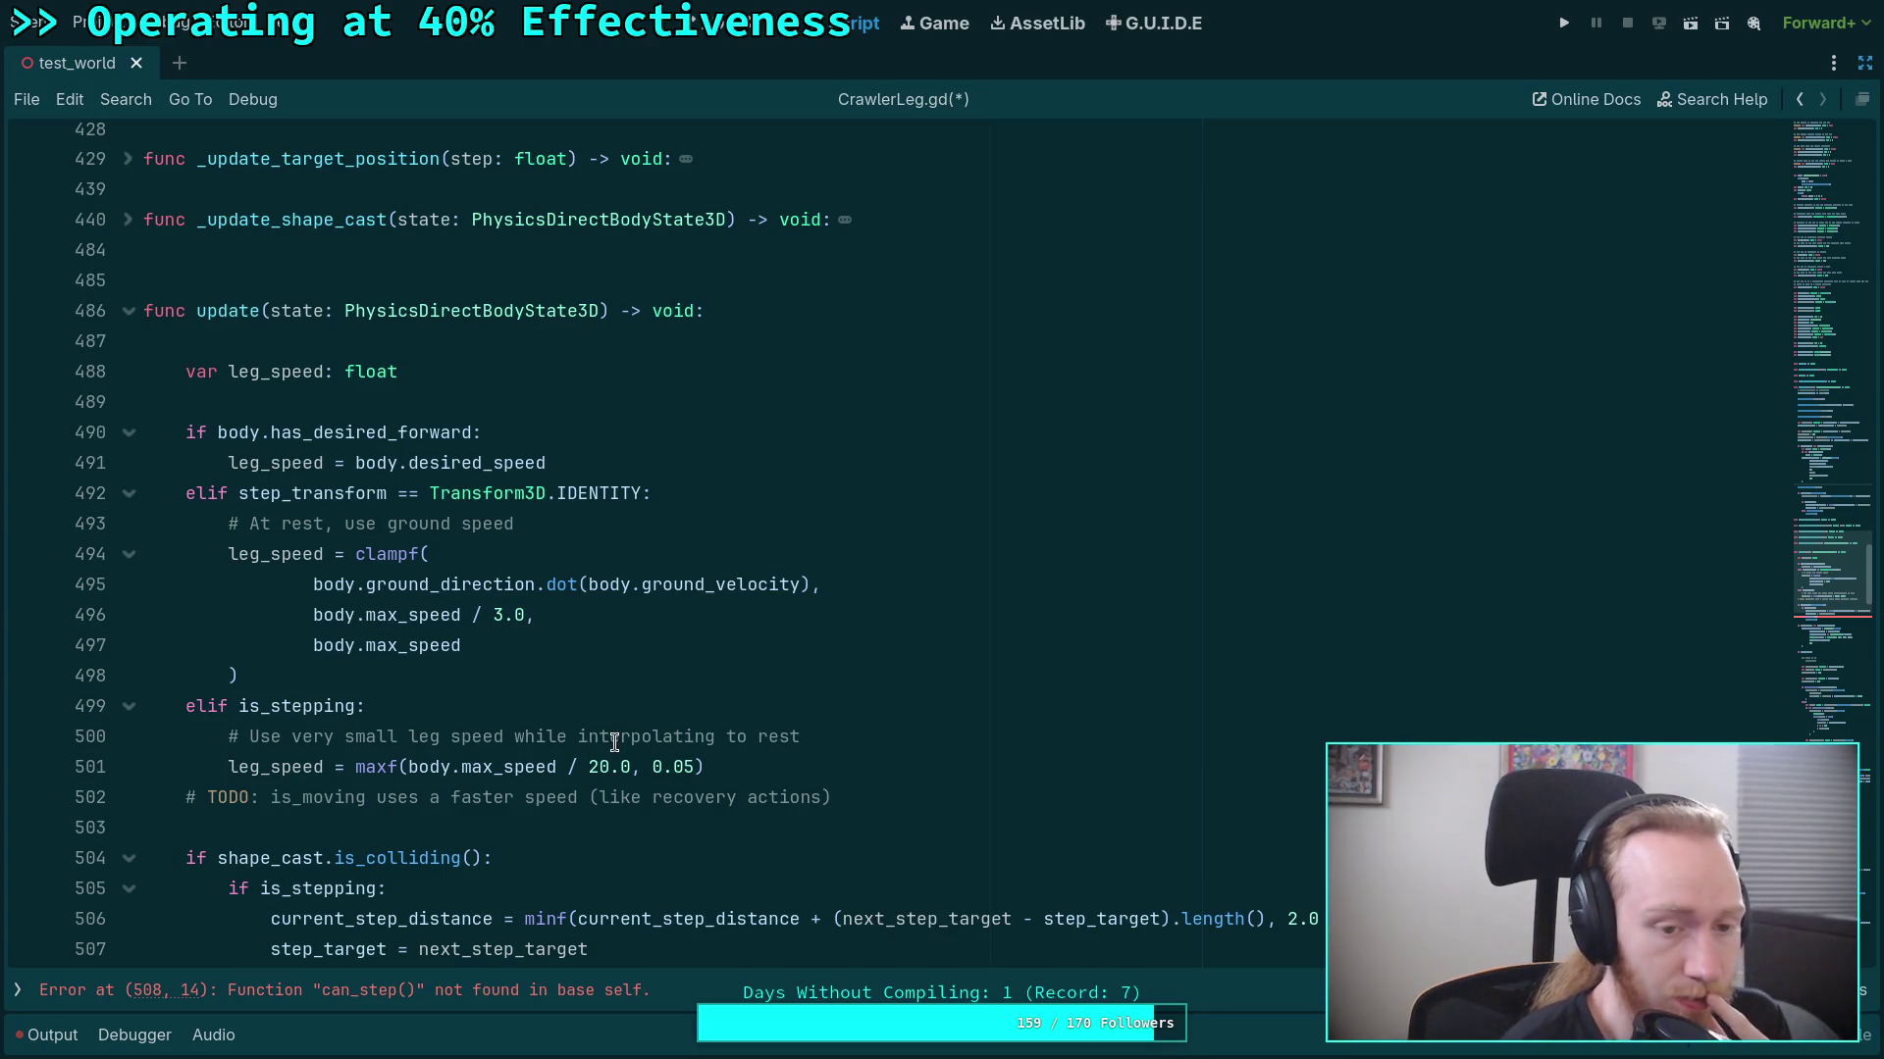
# Prefix the line 504 shape_cast condition with 'not is_stepping and'.
pyautogui.scroll(-4, 515, 702)
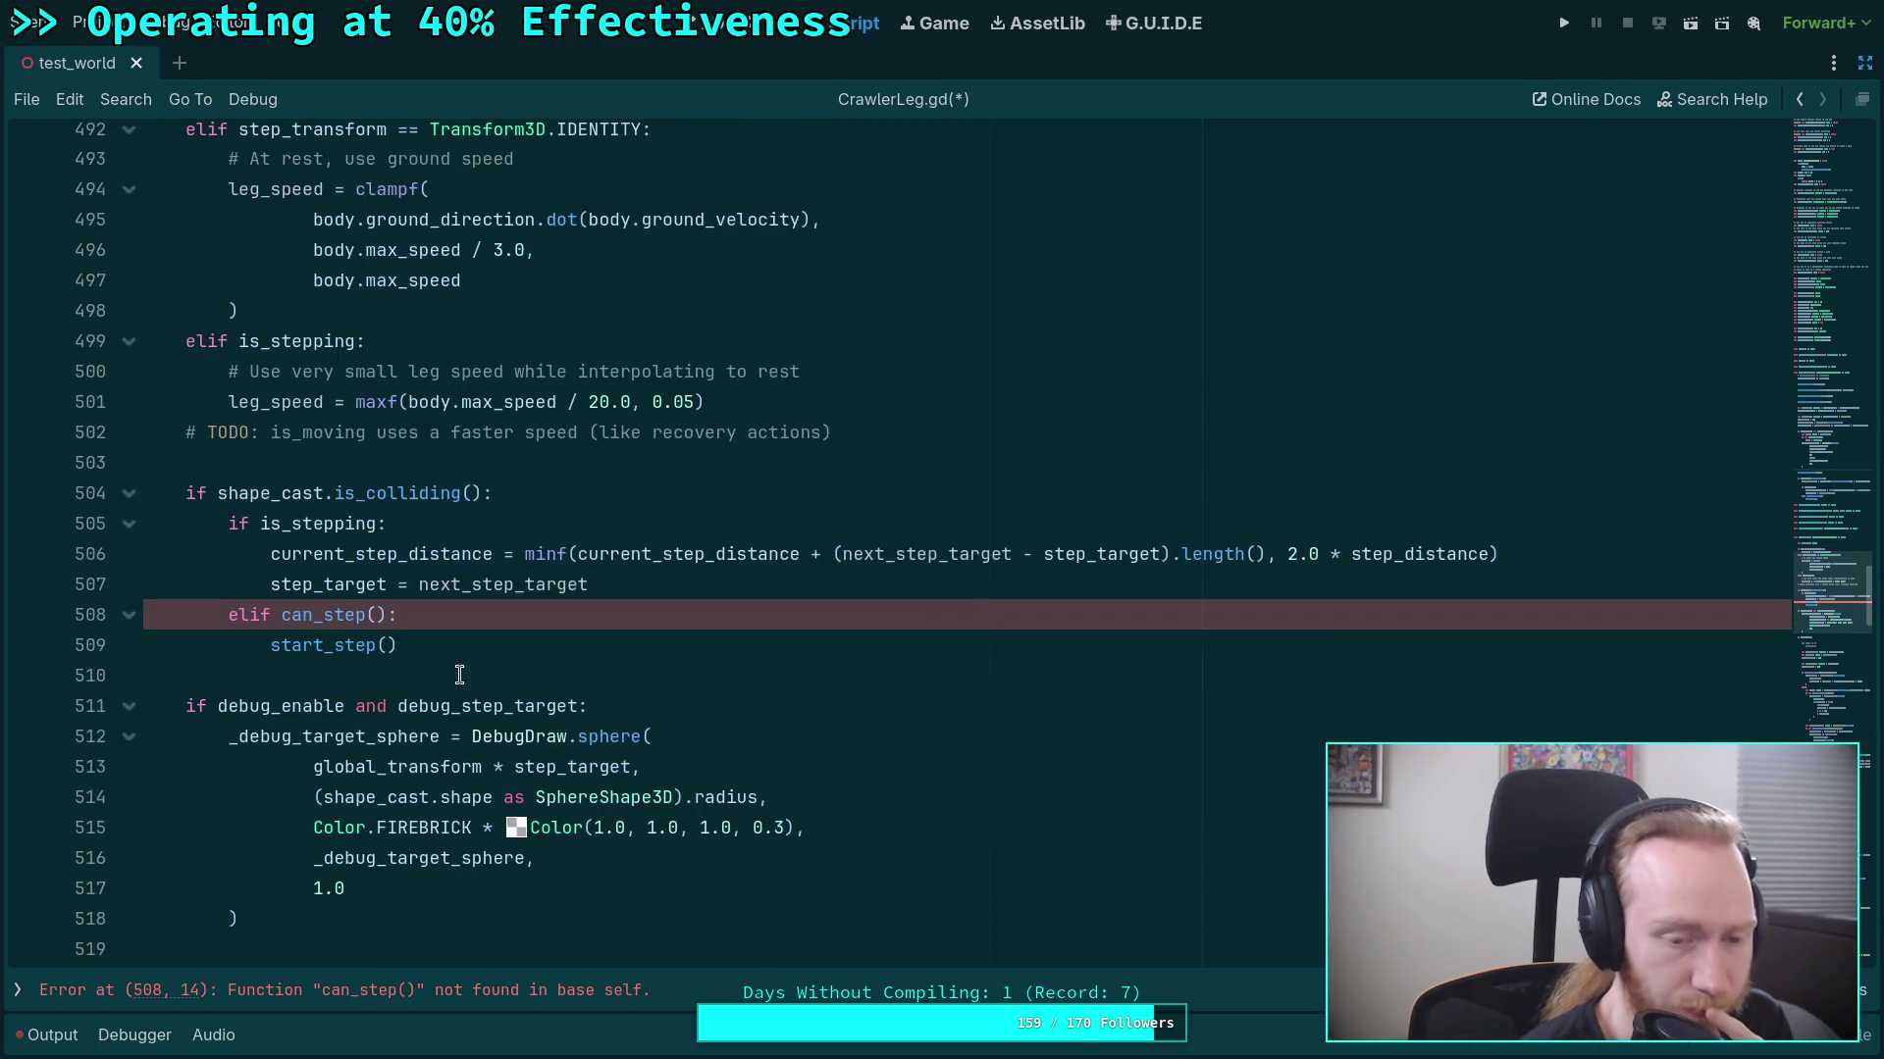
pyautogui.scroll(1, 328, 668)
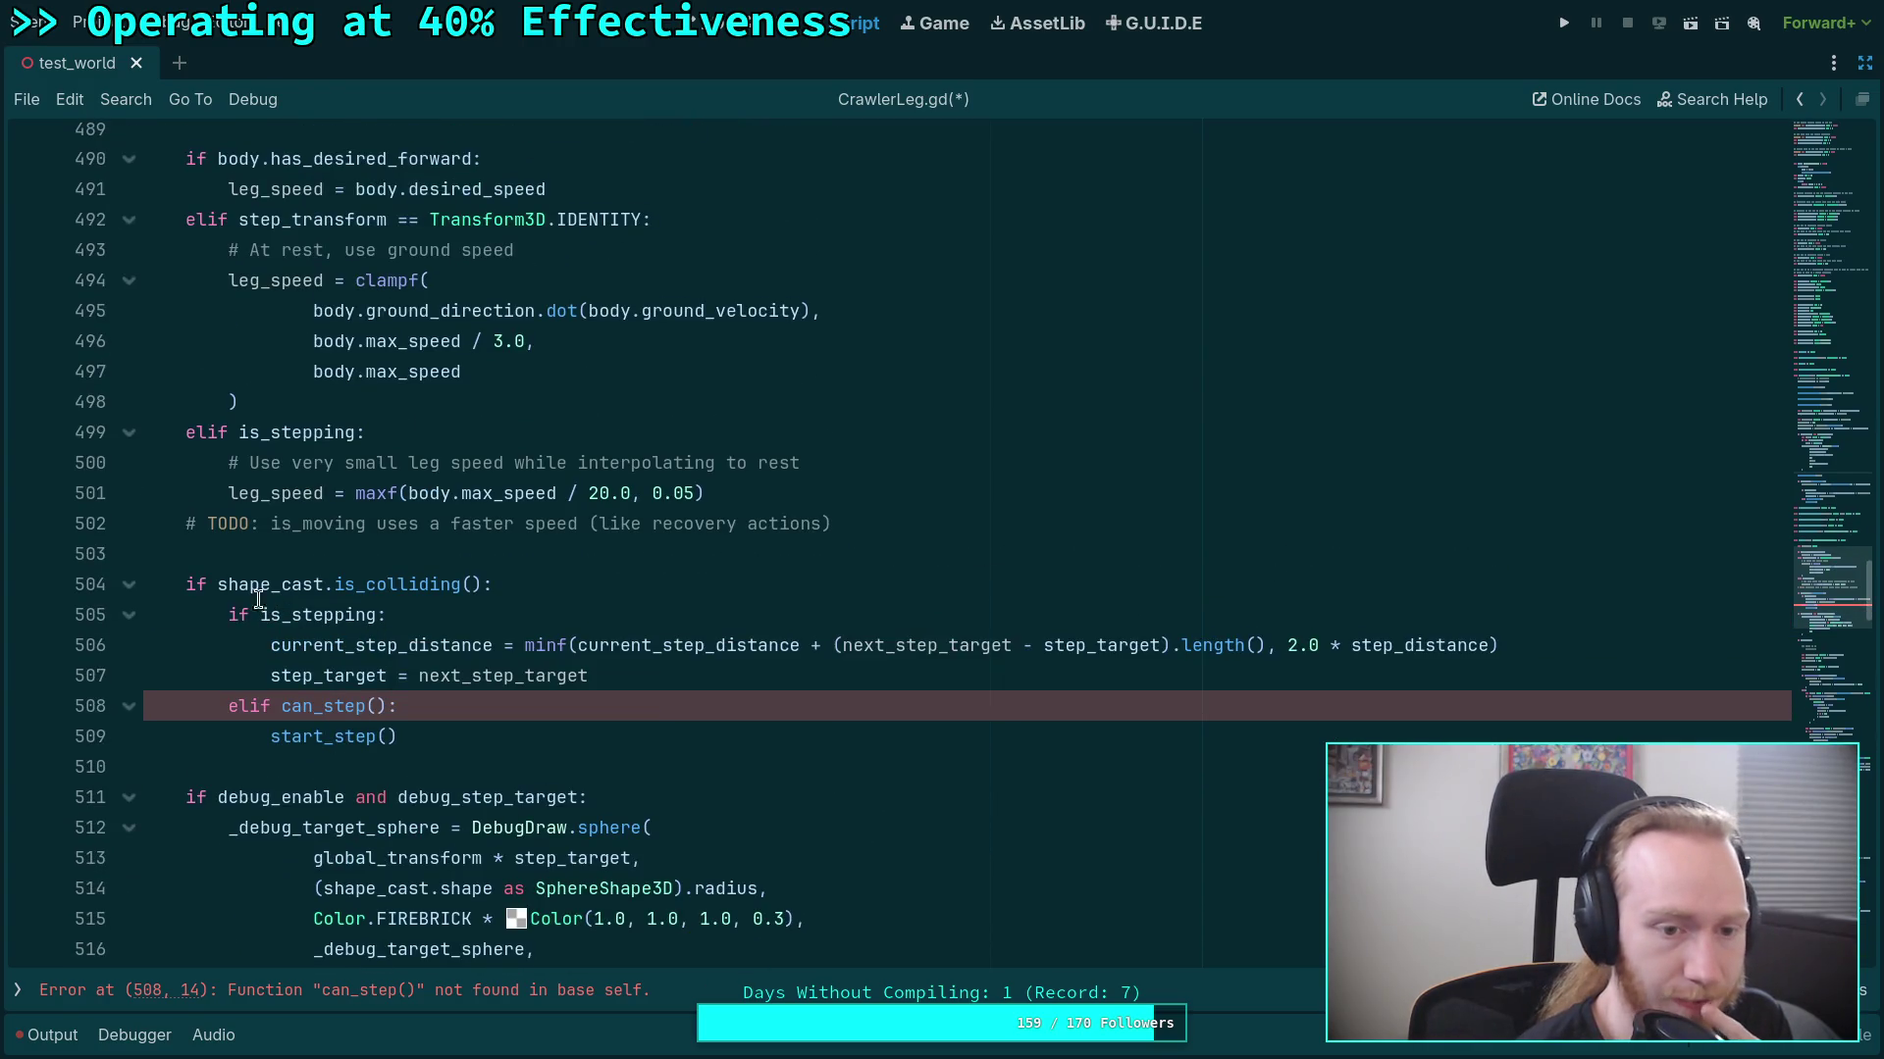
pyautogui.click(208, 584)
pyautogui.write('not ')
pyautogui.write('is_stepping')
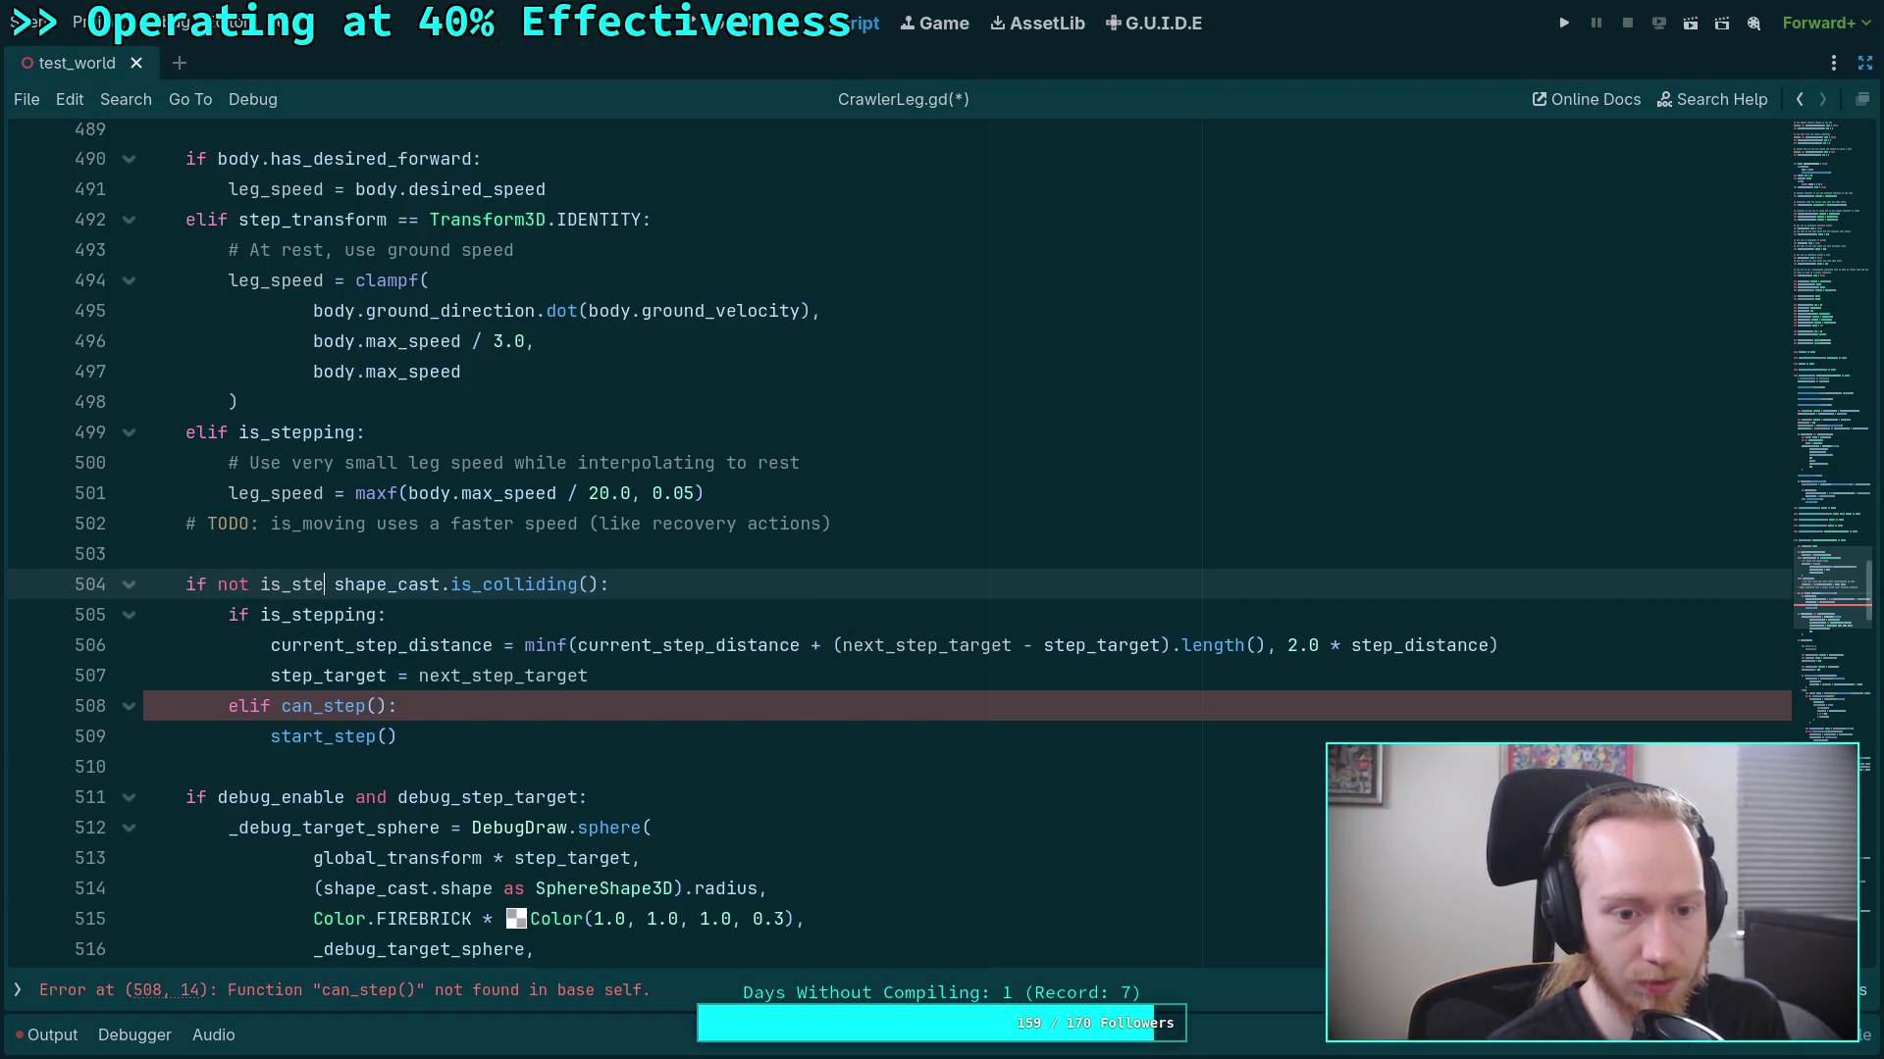
pyautogui.write(' and')
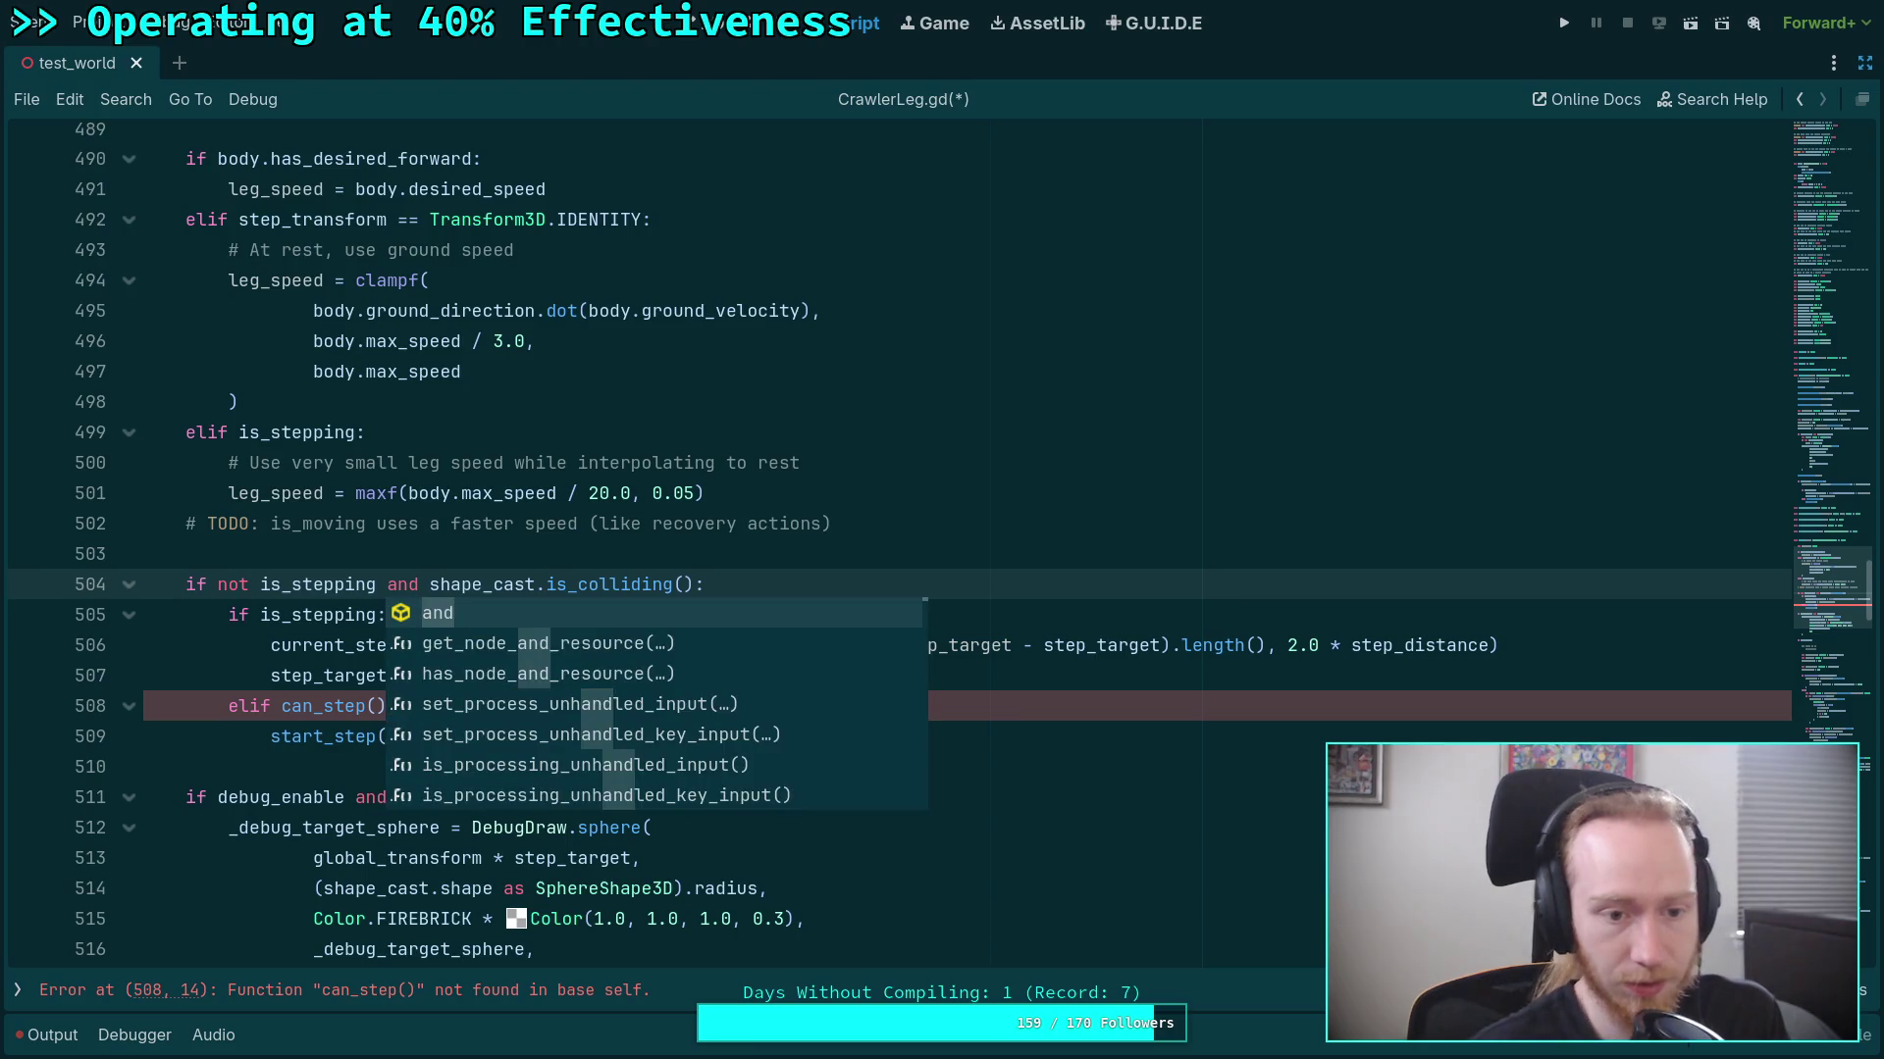
pyautogui.click(334, 523)
pyautogui.click(734, 583)
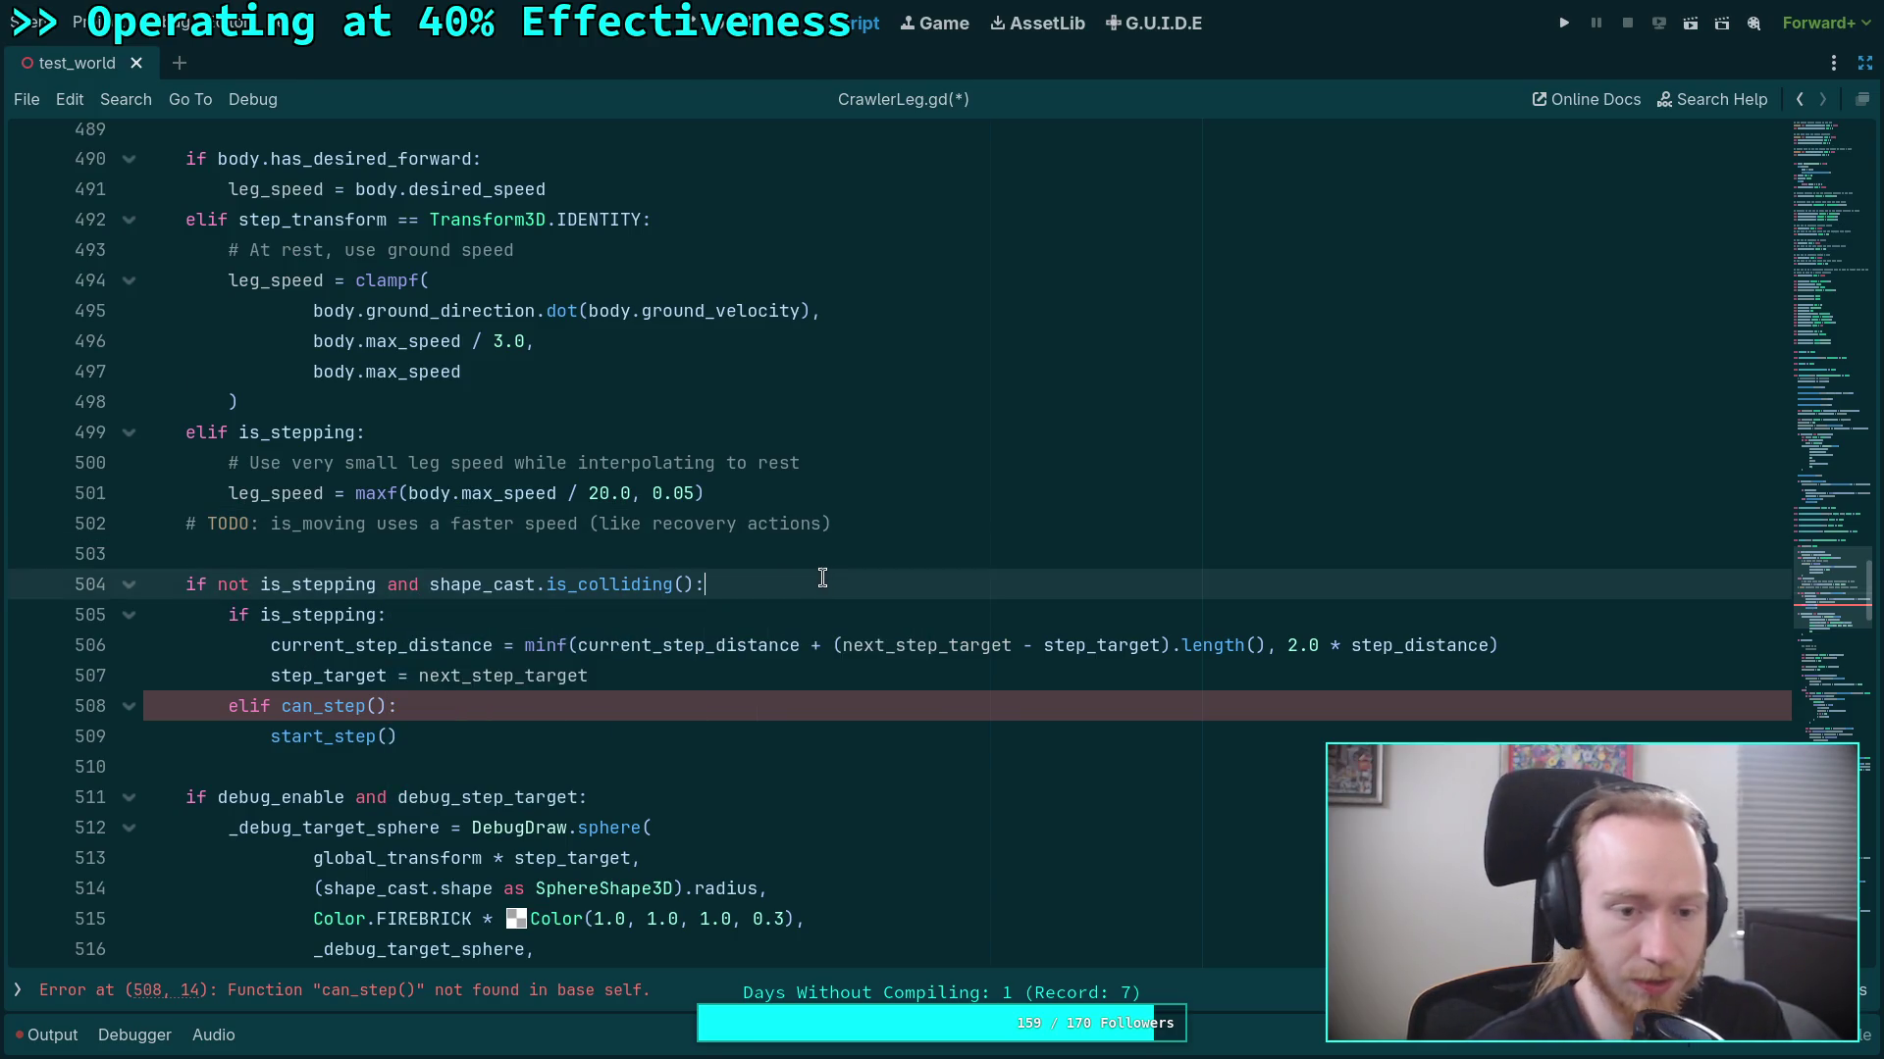
# Add a nested 'if should_sync_step(): start_step()' under the condition.
pyautogui.press('Return')
pyautogui.write('if ')
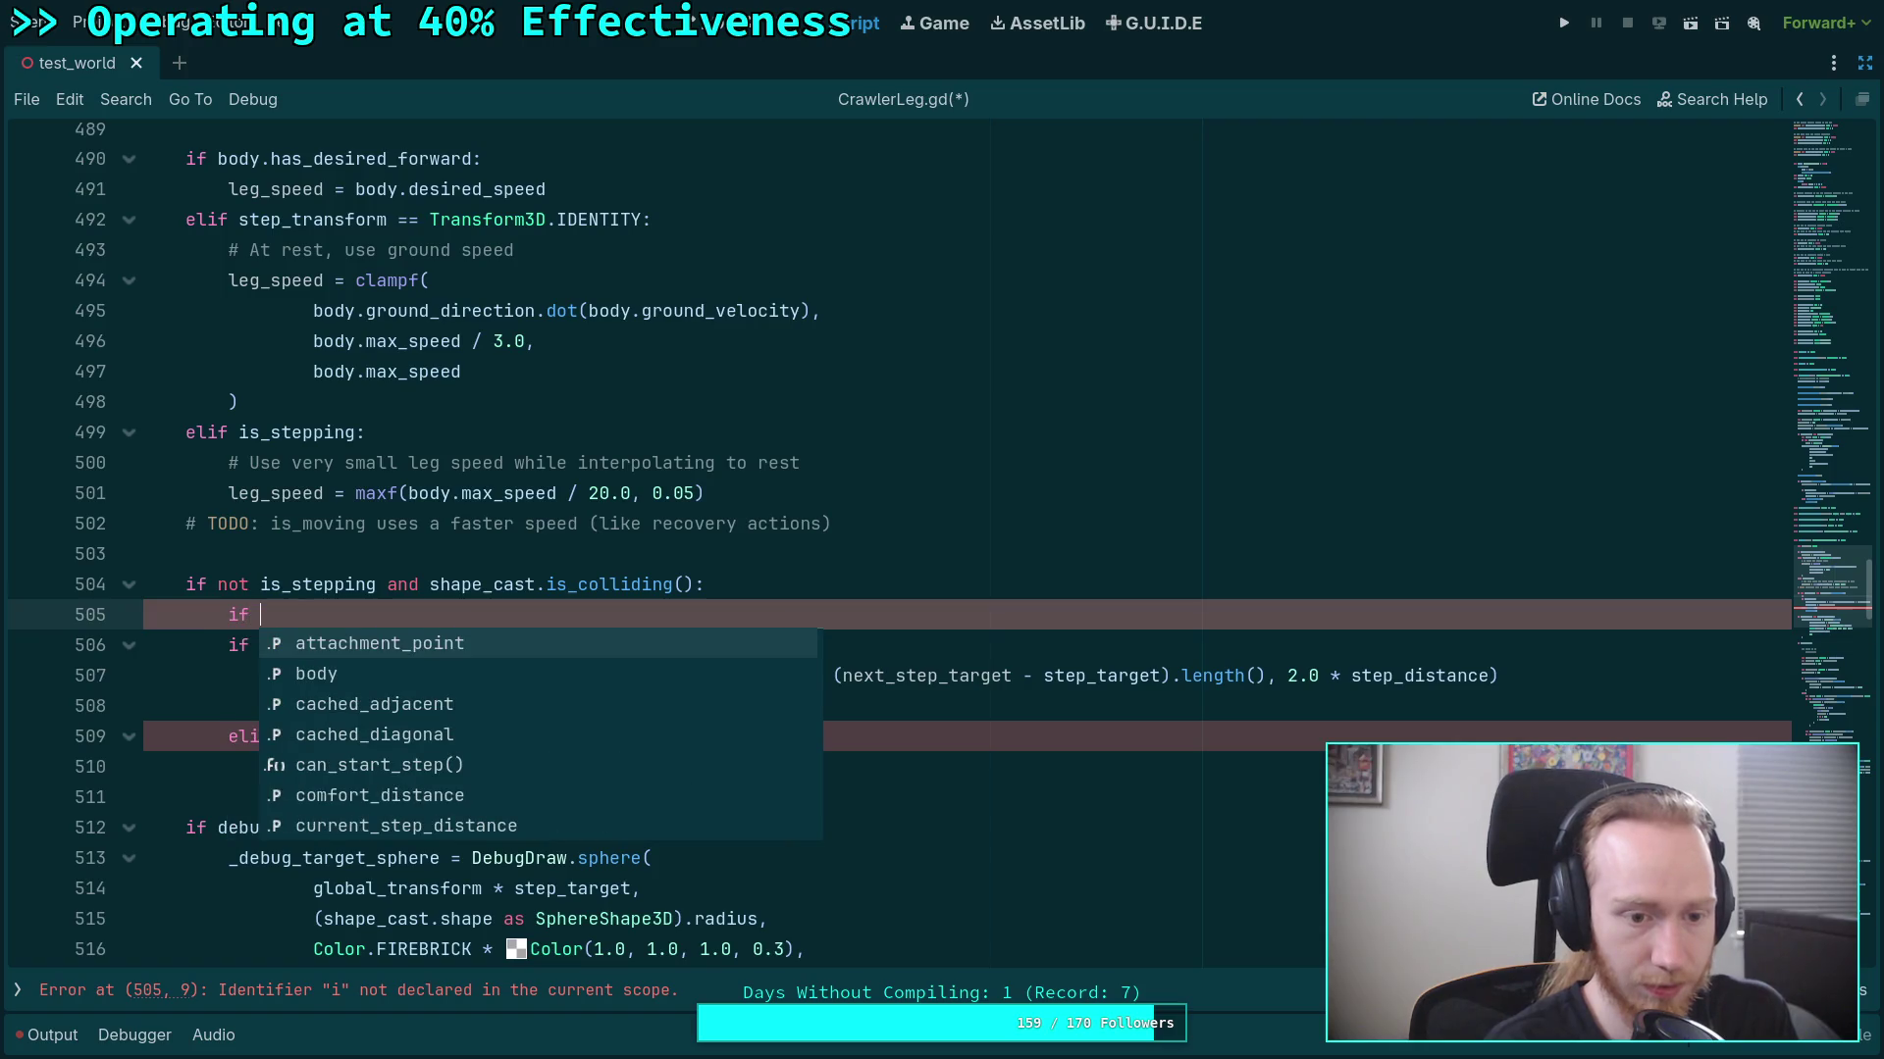
pyautogui.write('conn')
pyautogui.press('BackSpace')
pyautogui.press('BackSpace')
pyautogui.press('BackSpace')
pyautogui.write('sh')
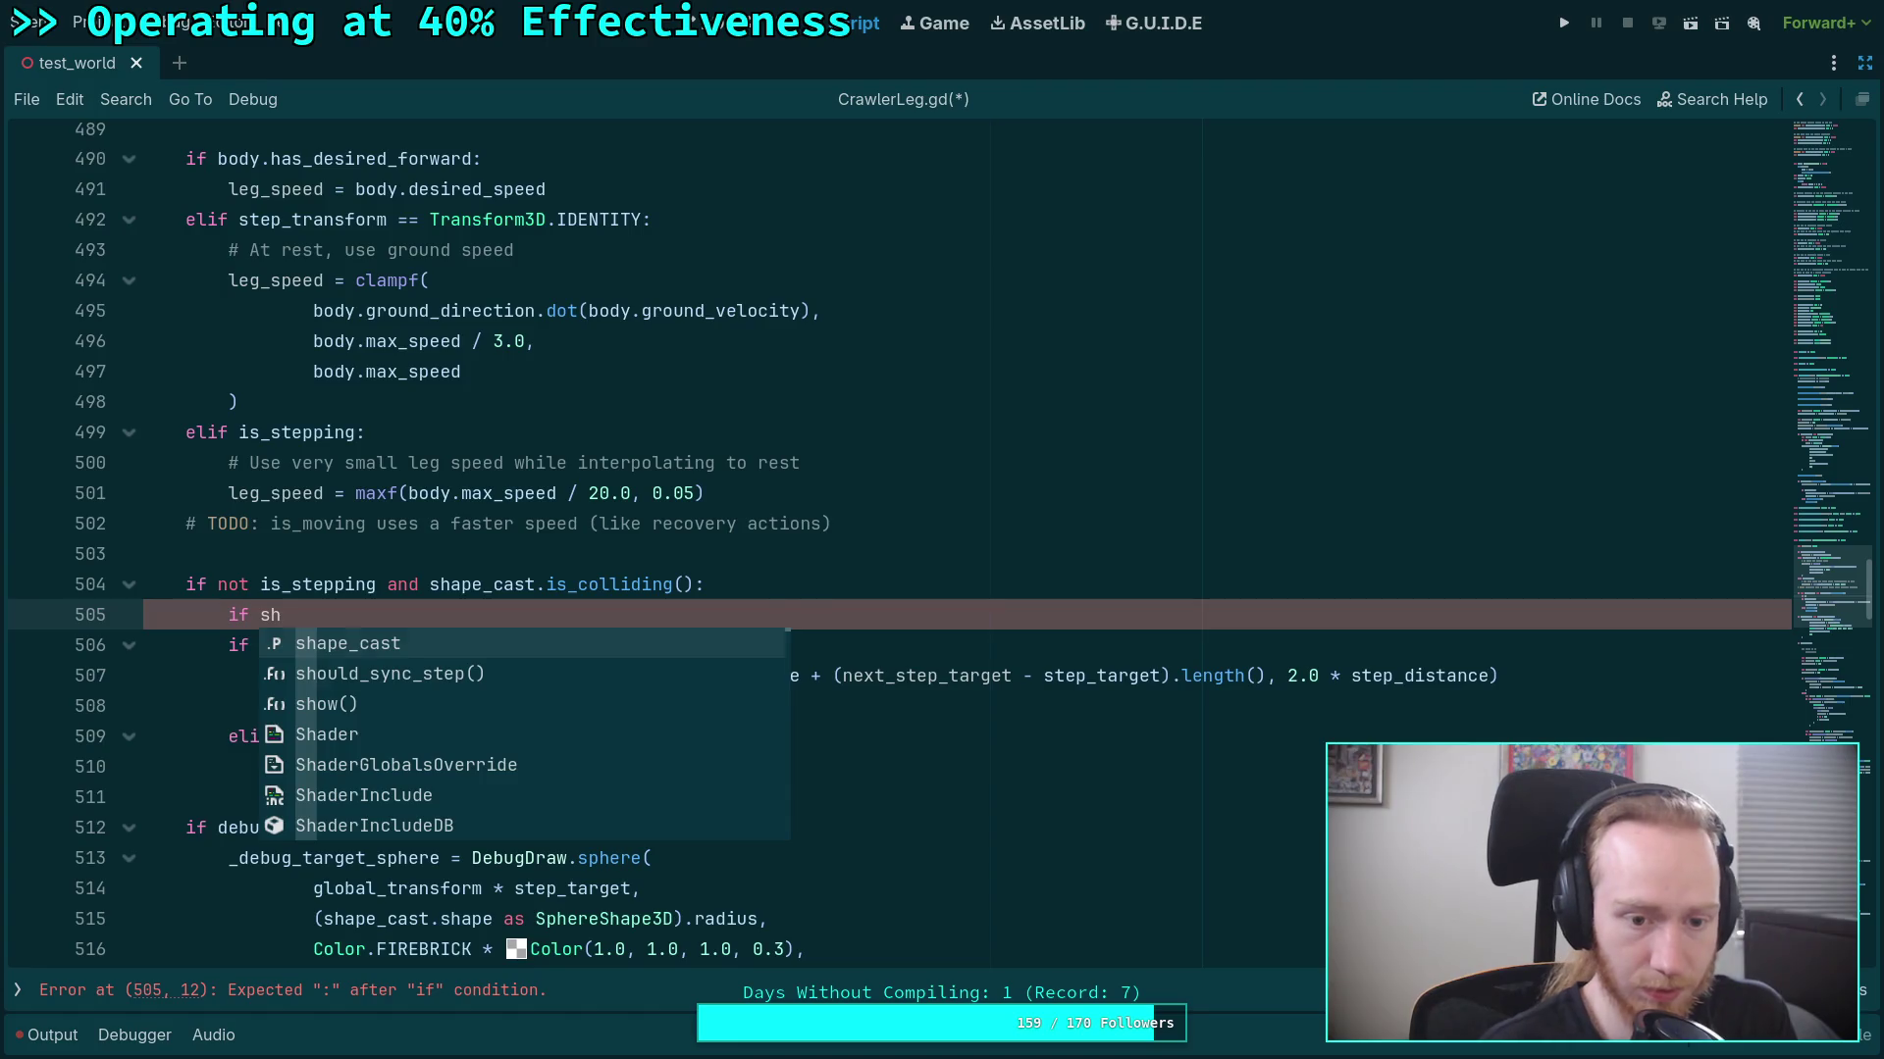
pyautogui.press('Down')
pyautogui.press('Return')
pyautogui.write(':')
pyautogui.press('Return')
pyautogui.write('ste')
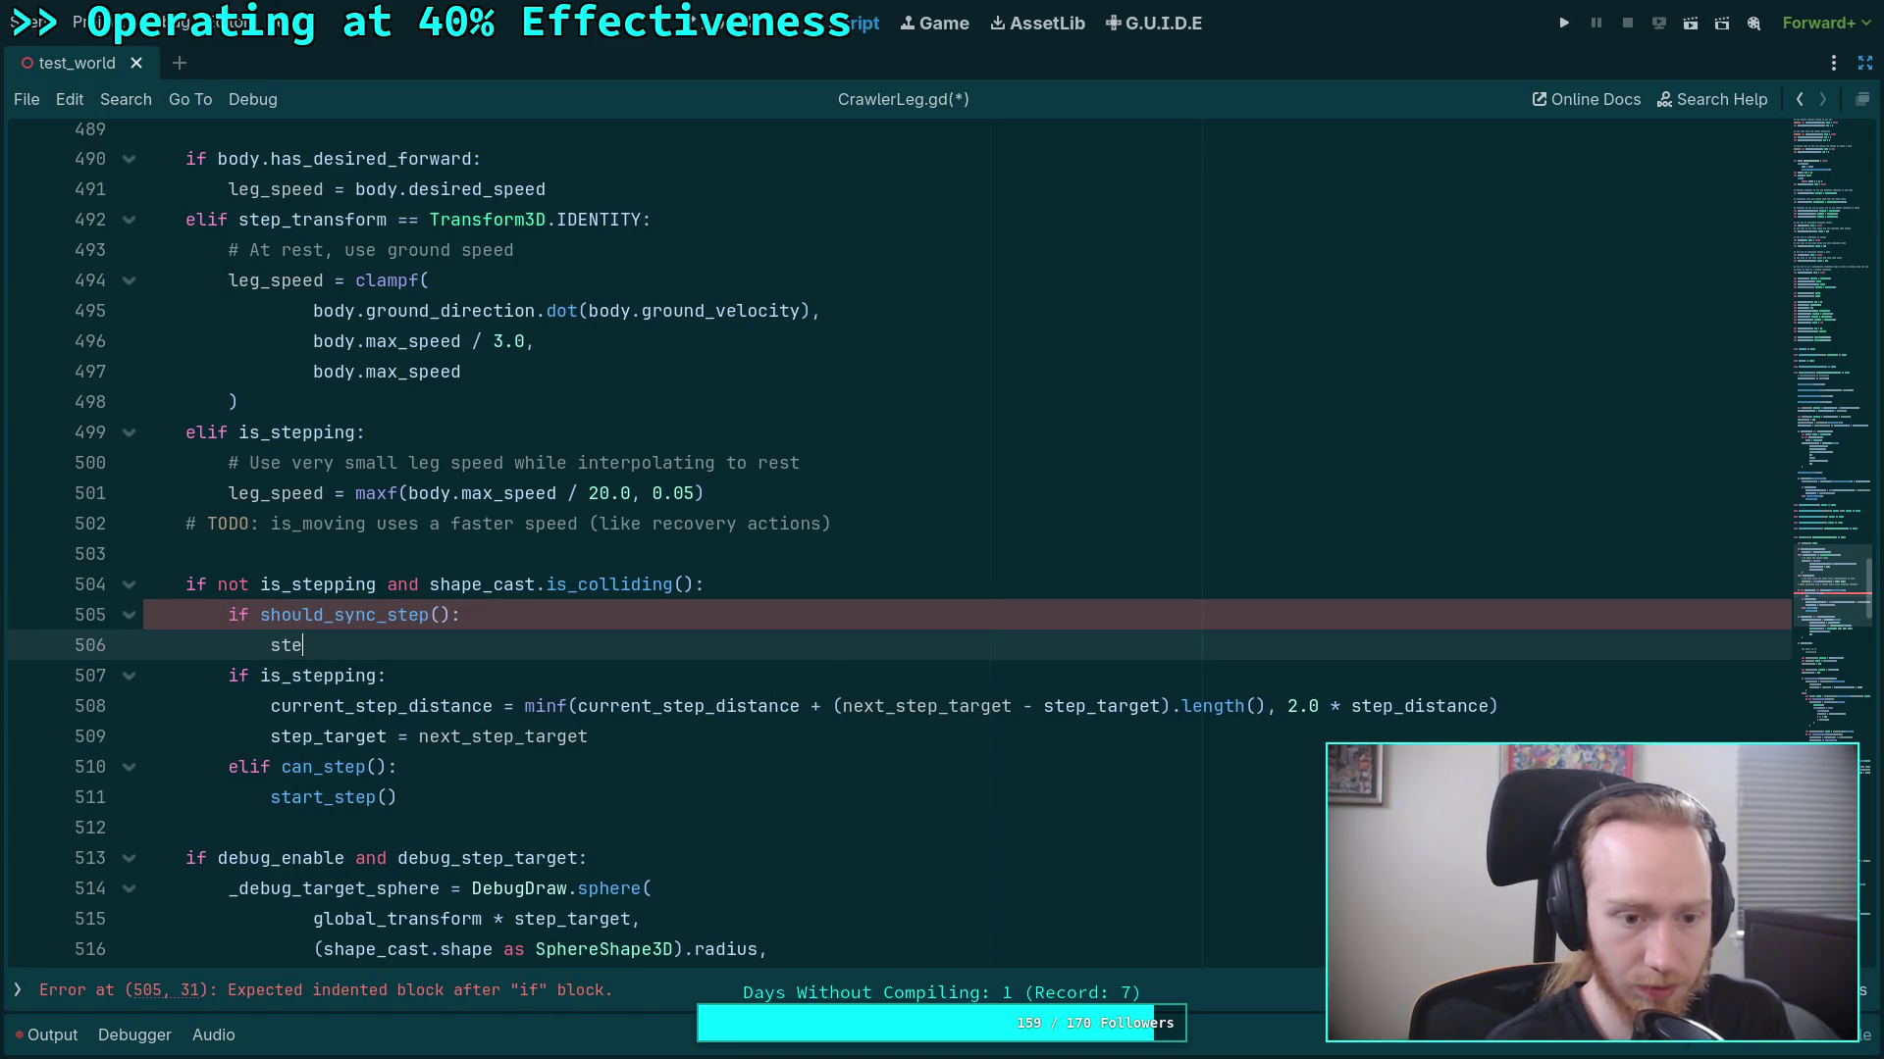
pyautogui.press('BackSpace')
pyautogui.write('art_step')
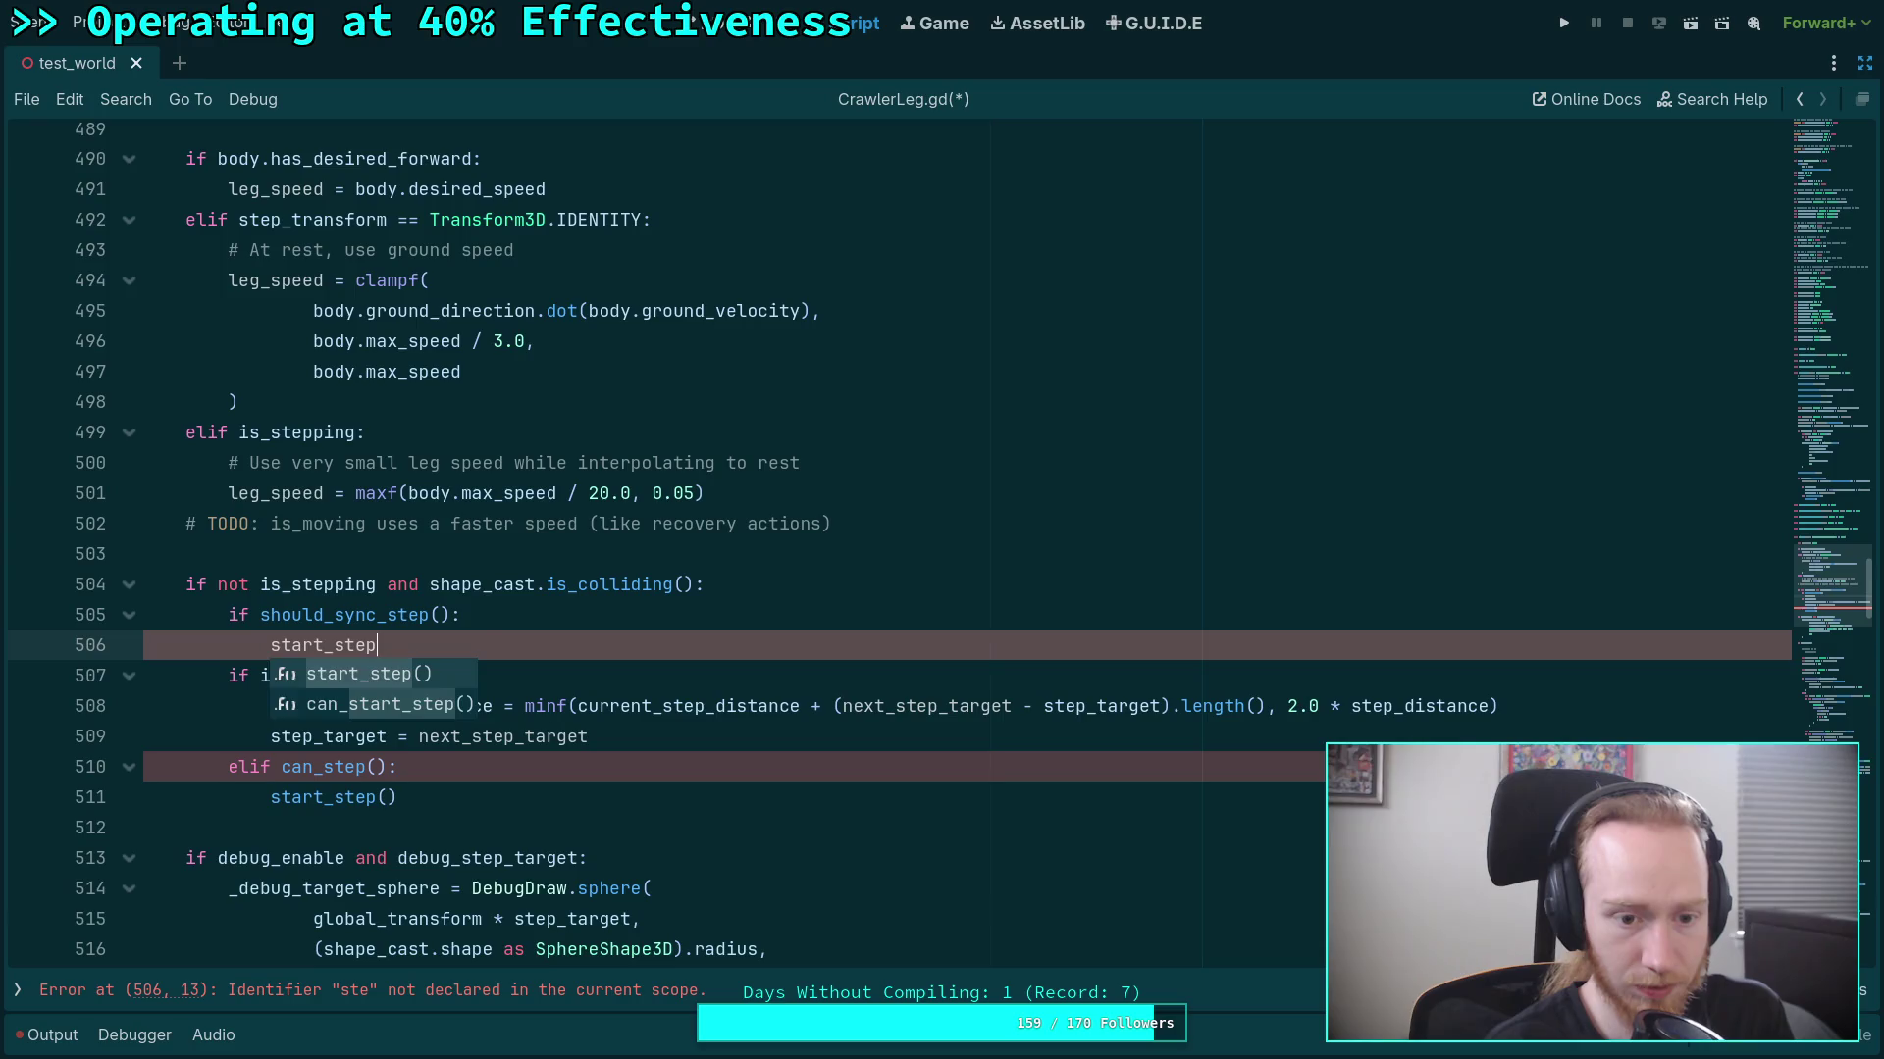
pyautogui.press('Return')
# Merge the two conditions with 'and', unindent start_step(), and delete the old is_stepping/can_step block.
pyautogui.click(248, 616)
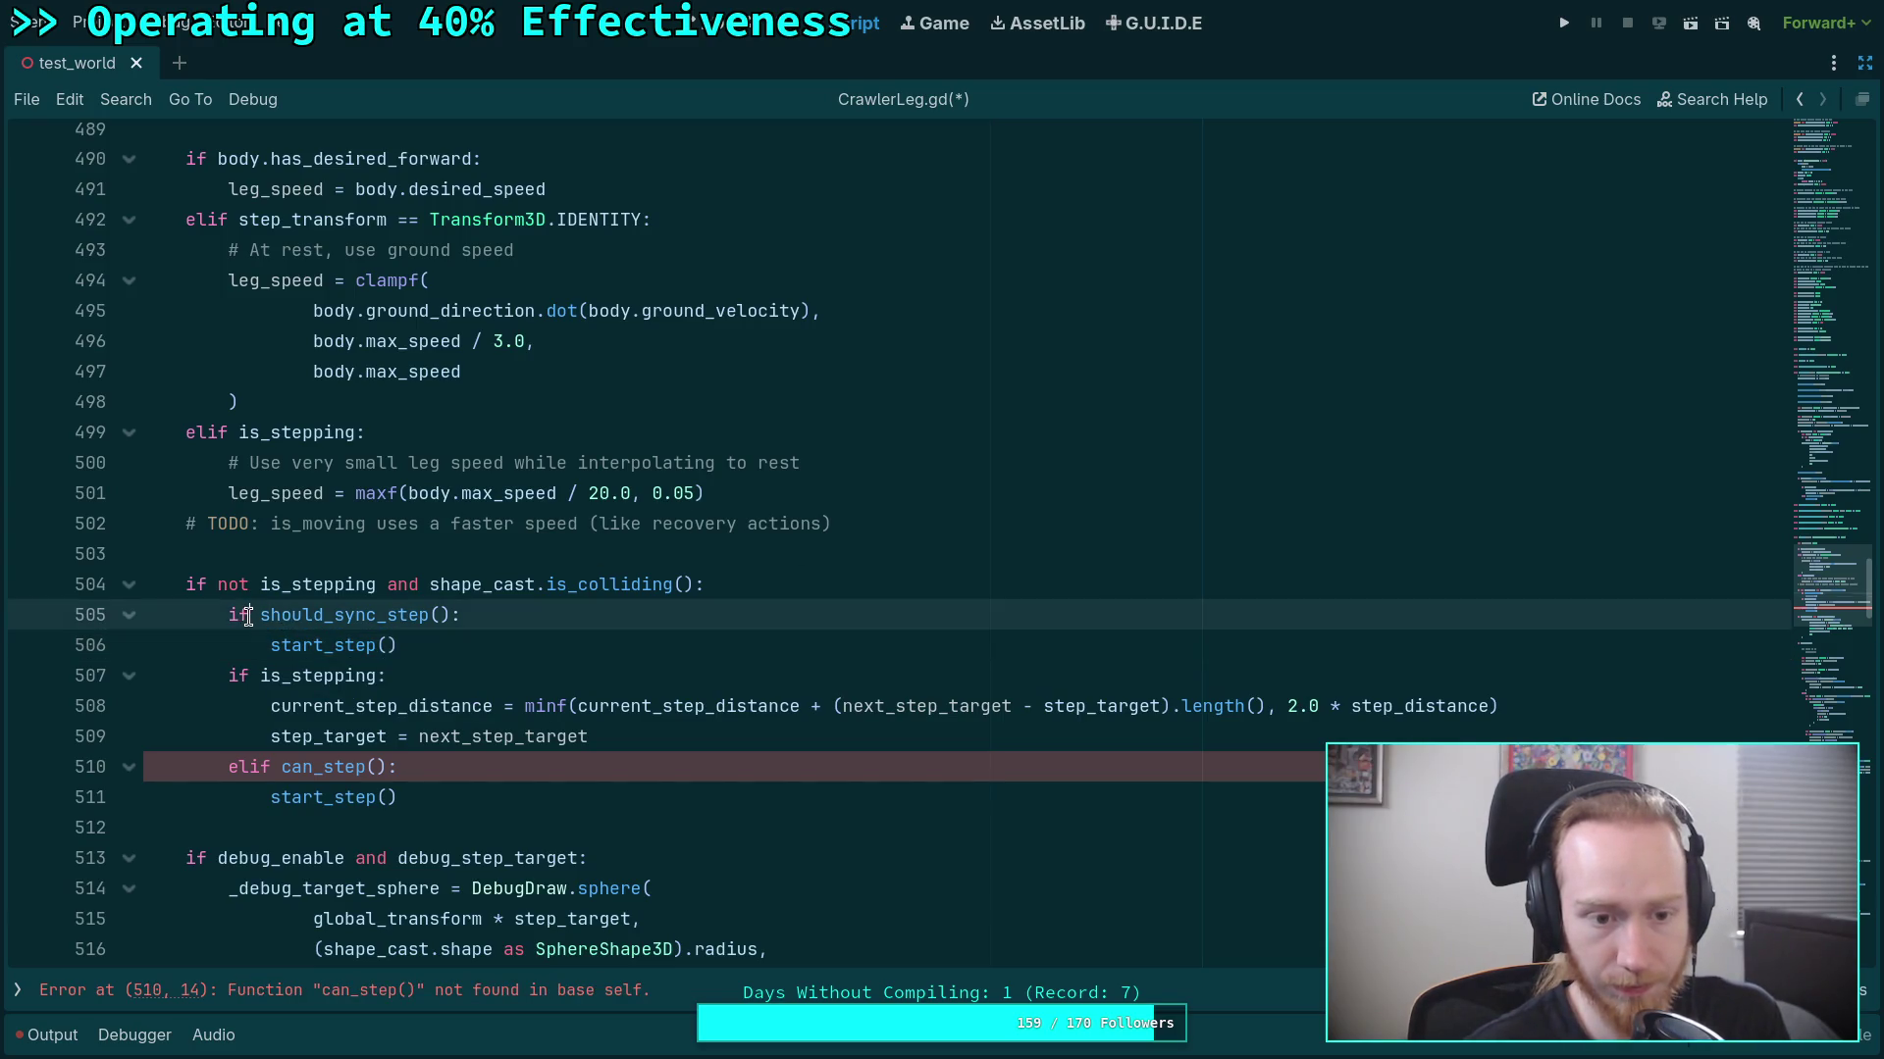
pyautogui.moveTo(247, 616); pyautogui.dragTo(694, 575)
pyautogui.write('and should_sync_step(')
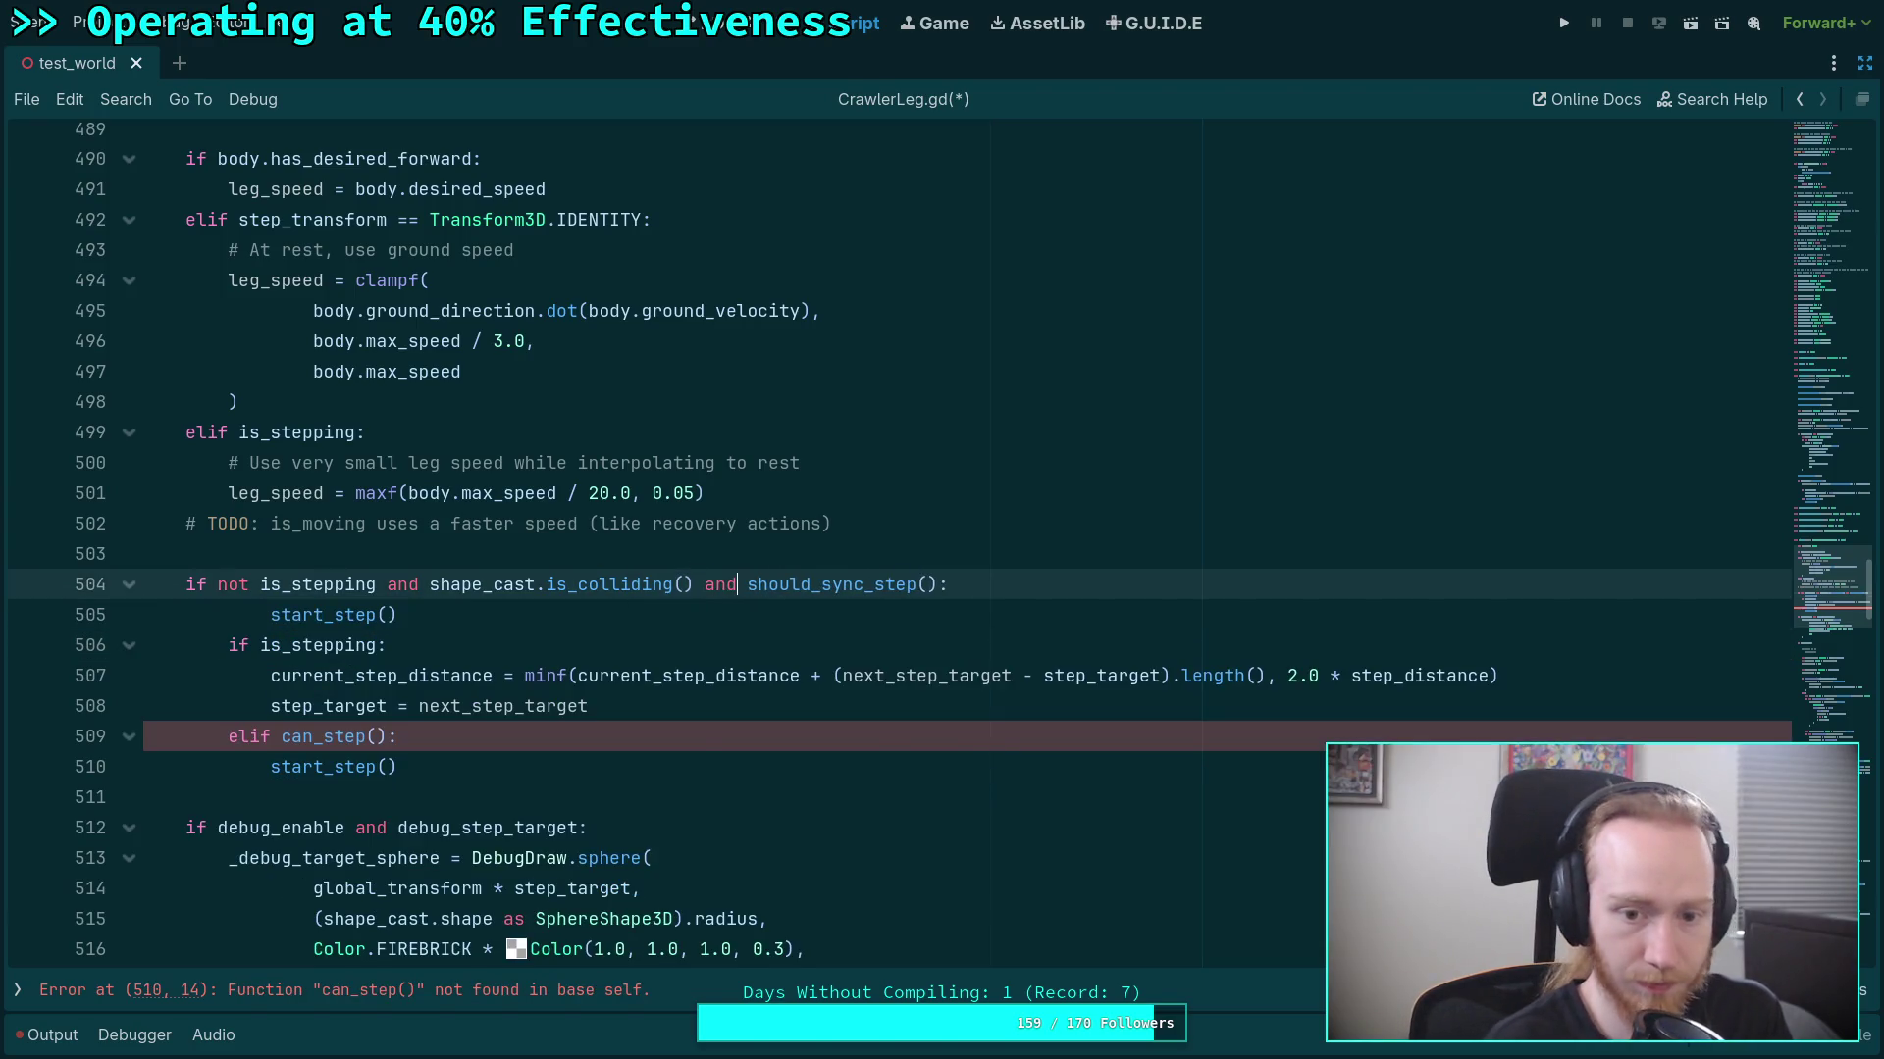
pyautogui.click(378, 618)
pyautogui.hotkey('shift', 'Tab')
pyautogui.moveTo(451, 767); pyautogui.dragTo(482, 615)
pyautogui.press('BackSpace')
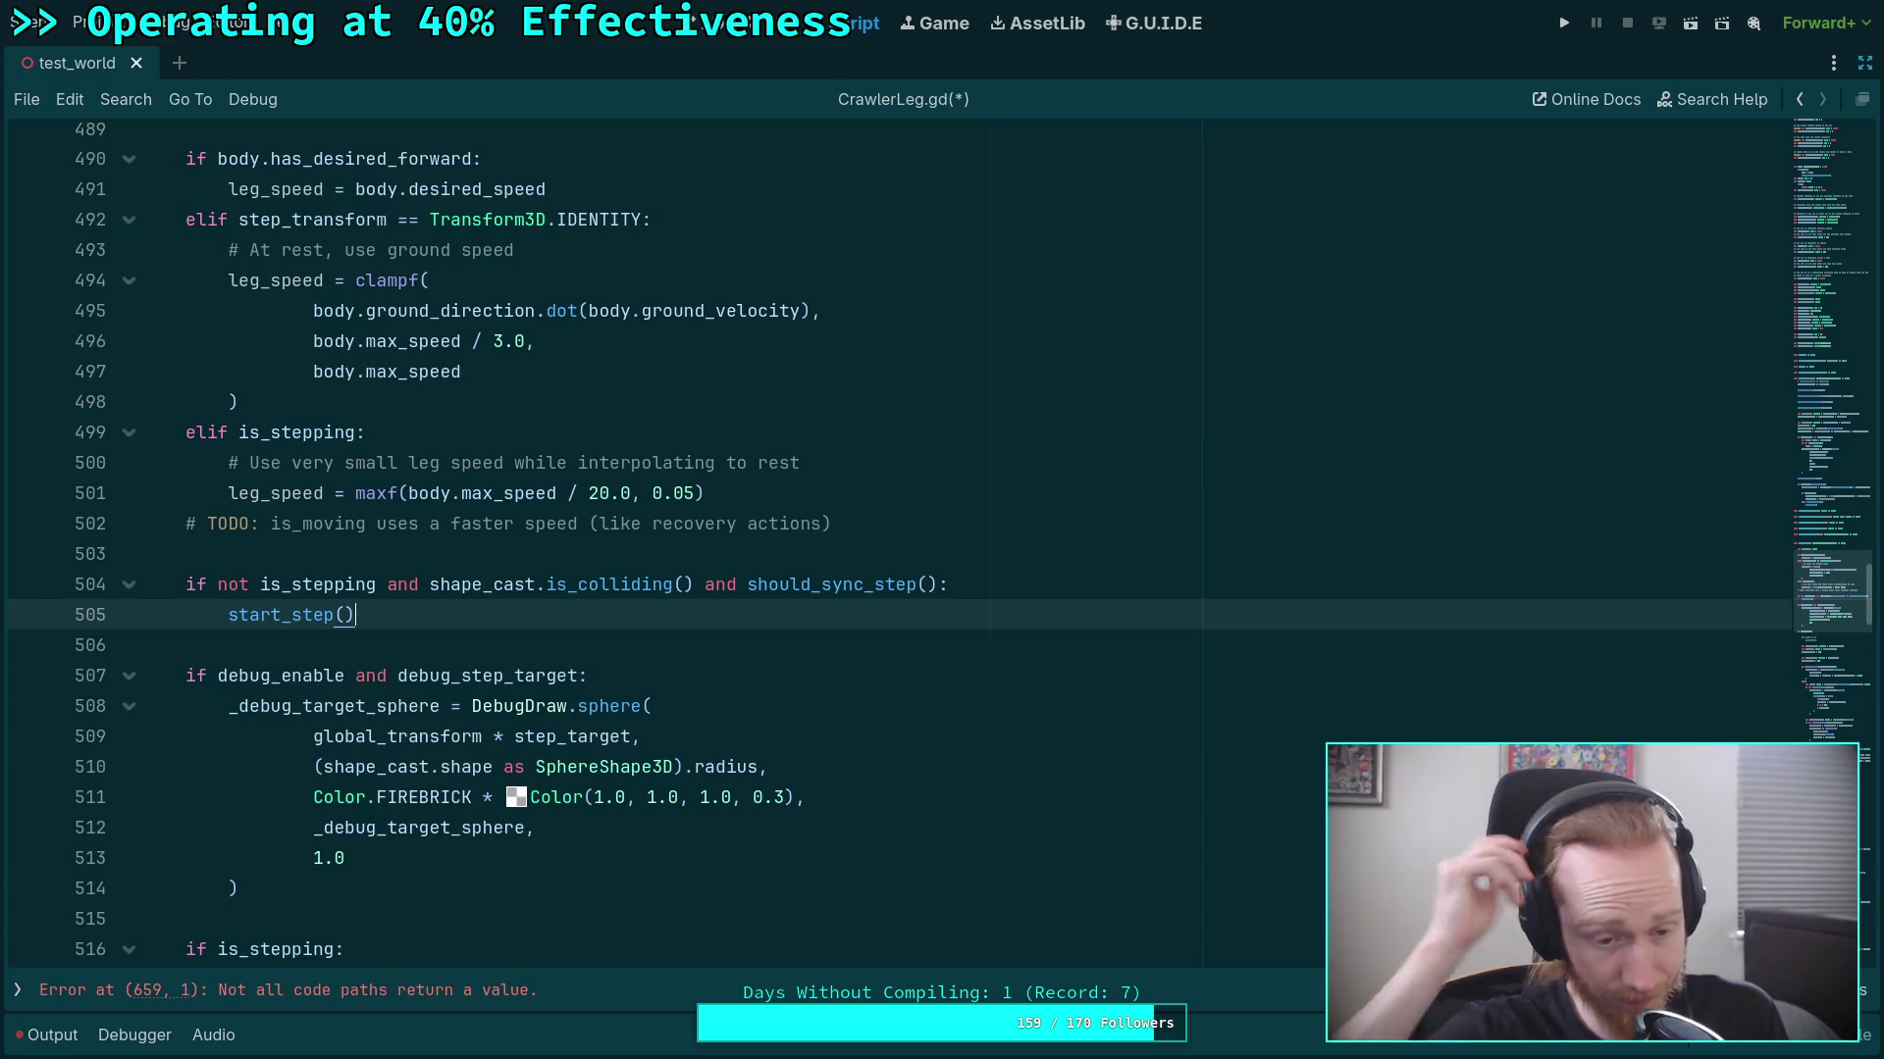
# Add a blank line after the debug sphere block in update.
pyautogui.scroll(-2, 406, 706)
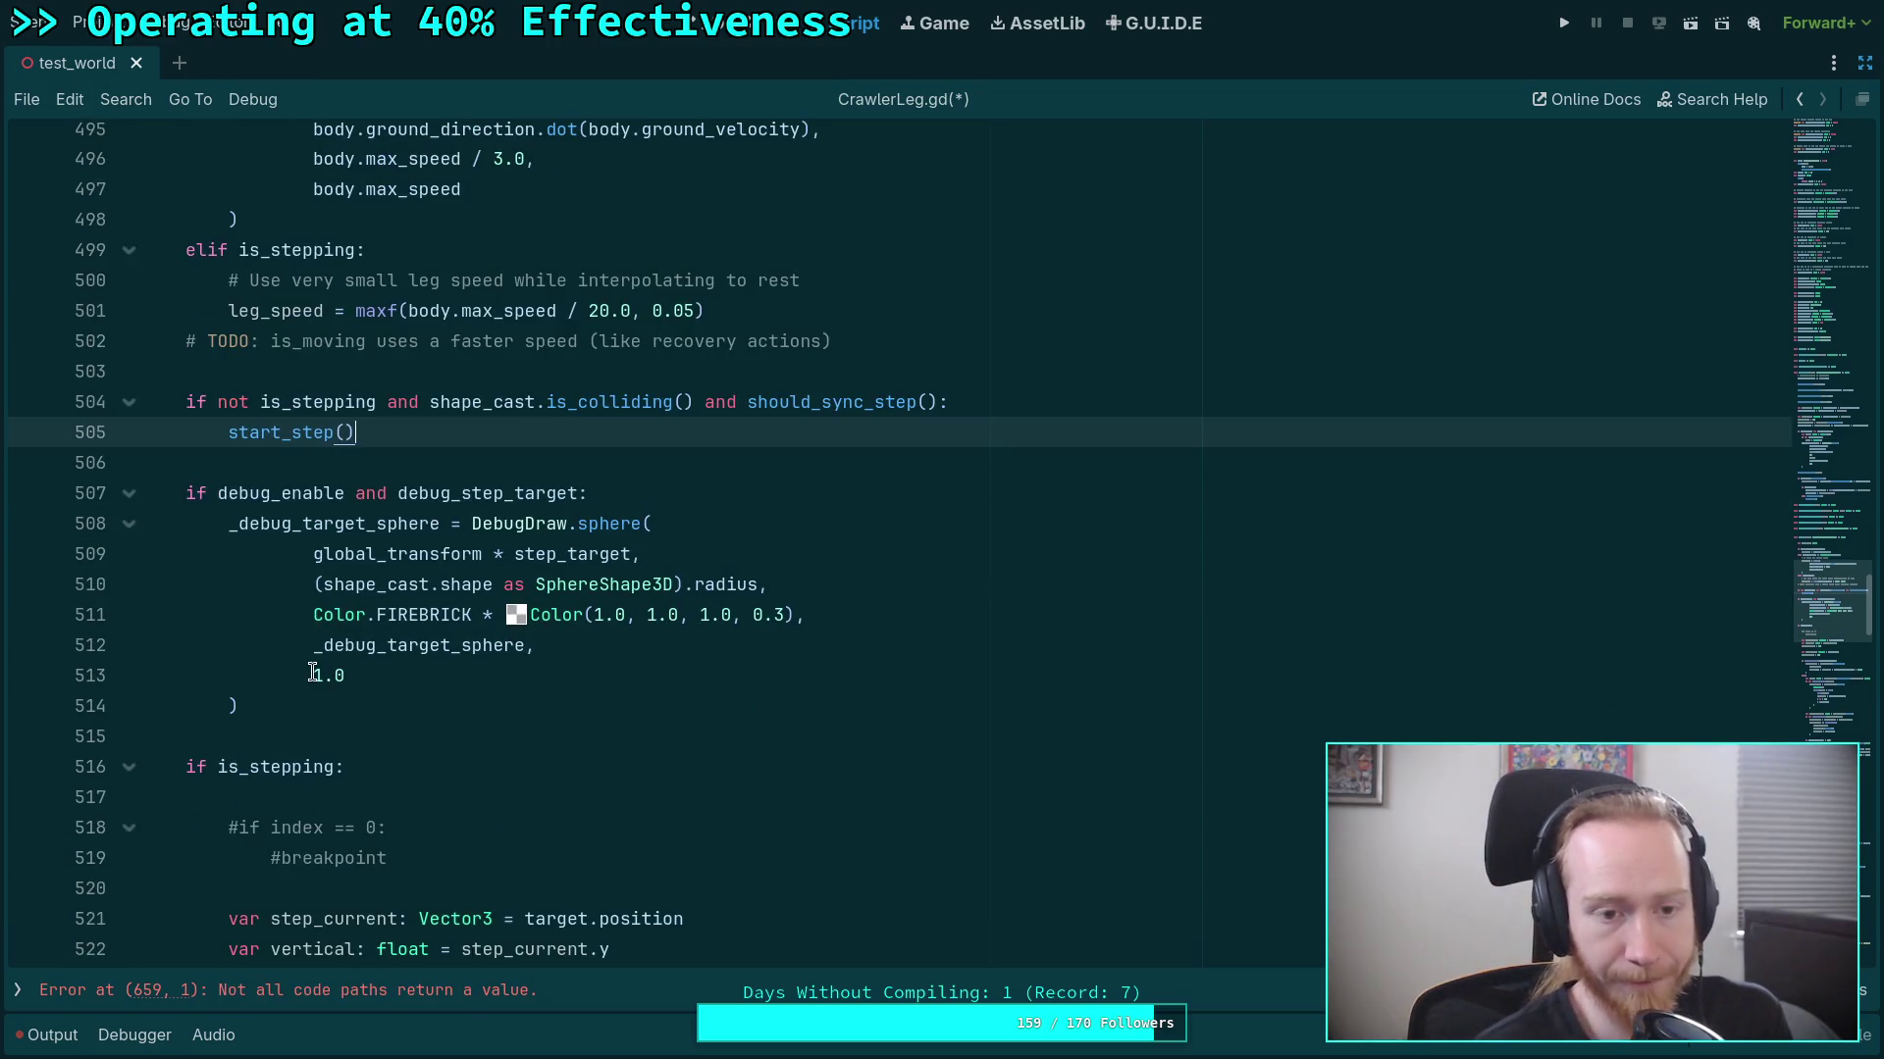
pyautogui.scroll(-2, 328, 677)
pyautogui.scroll(4, 357, 677)
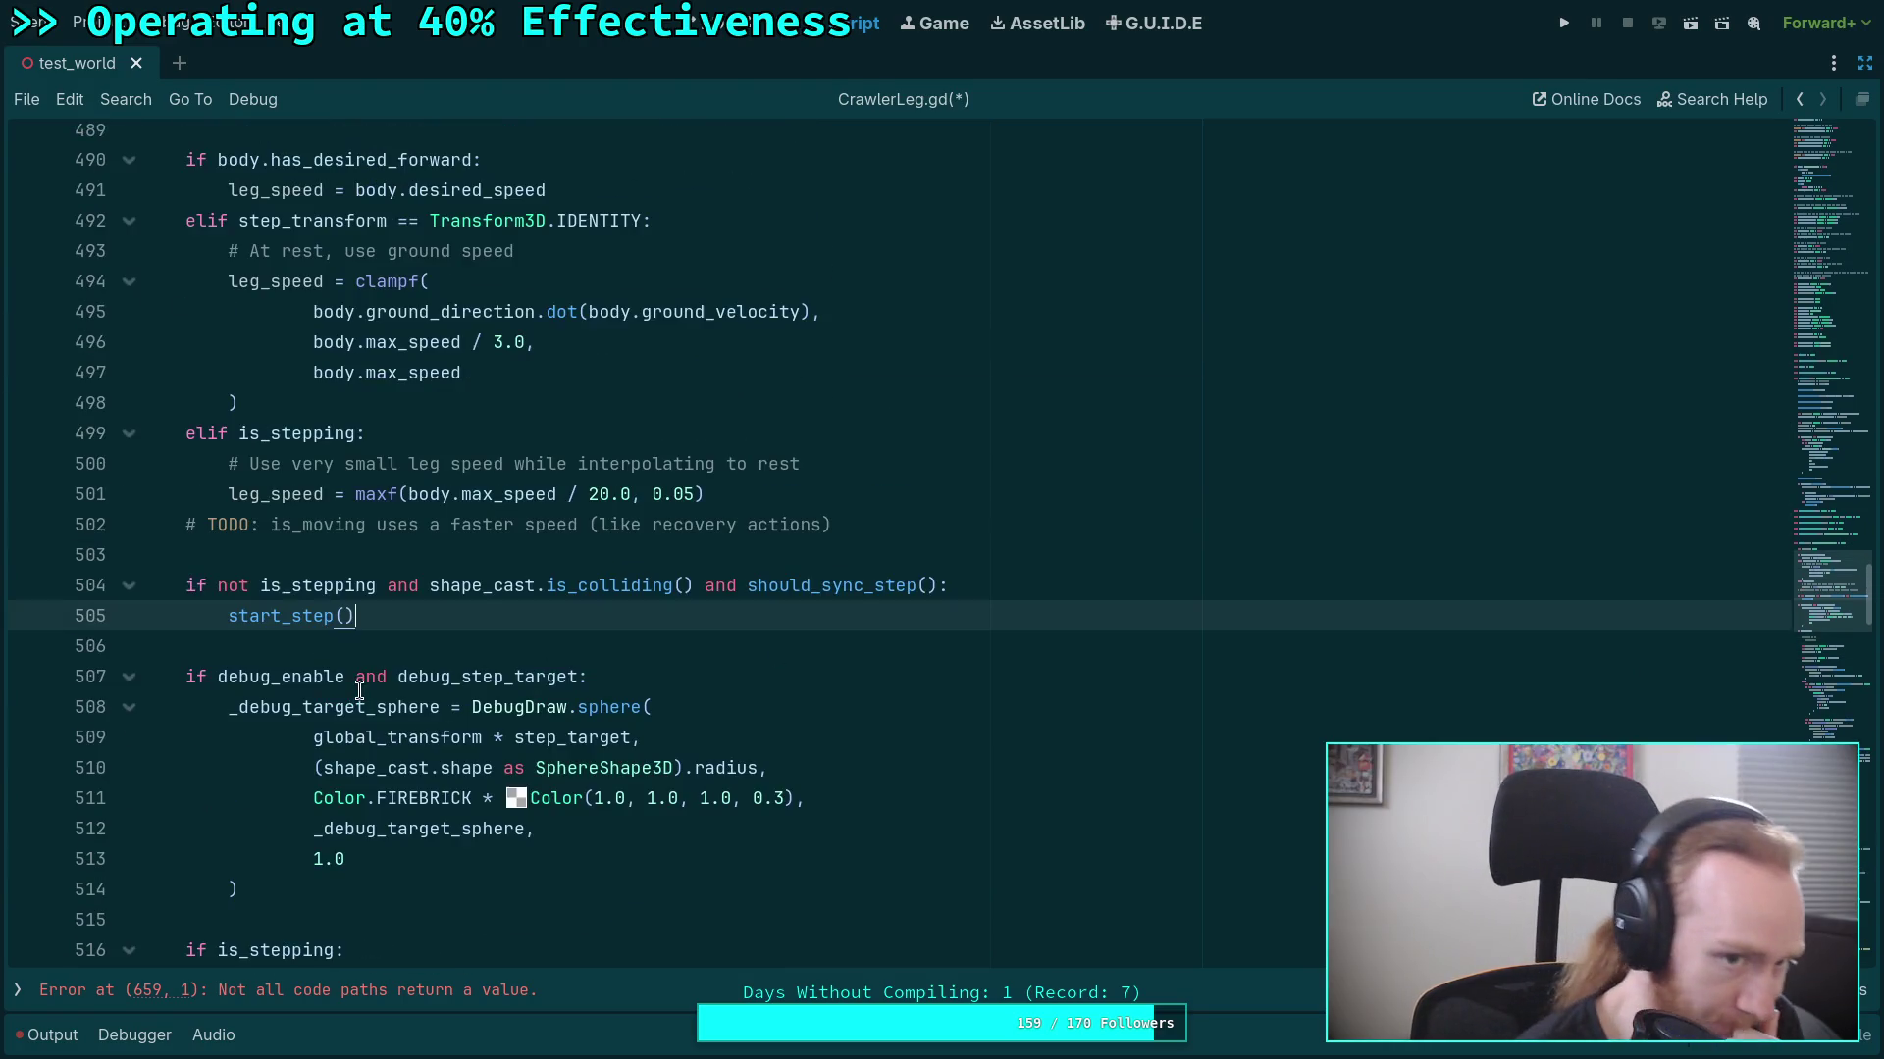
pyautogui.scroll(1, 362, 677)
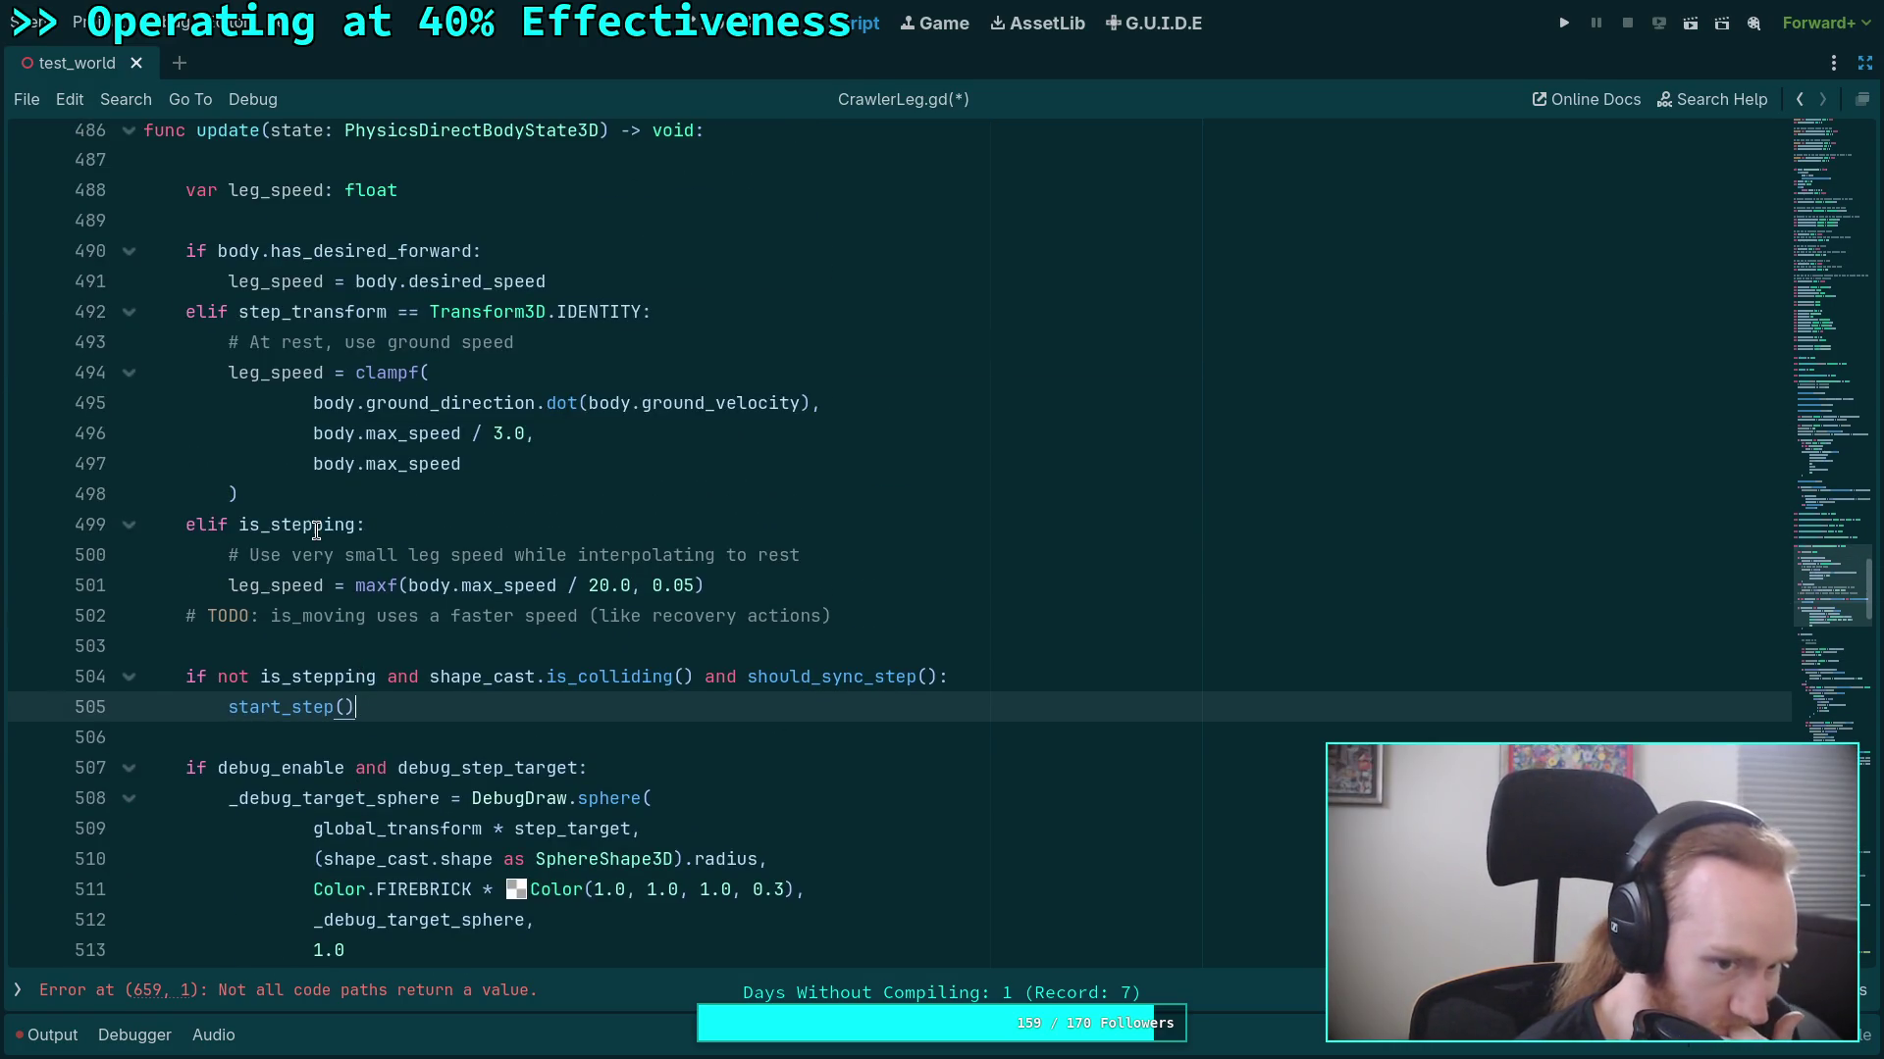
pyautogui.moveTo(316, 531)
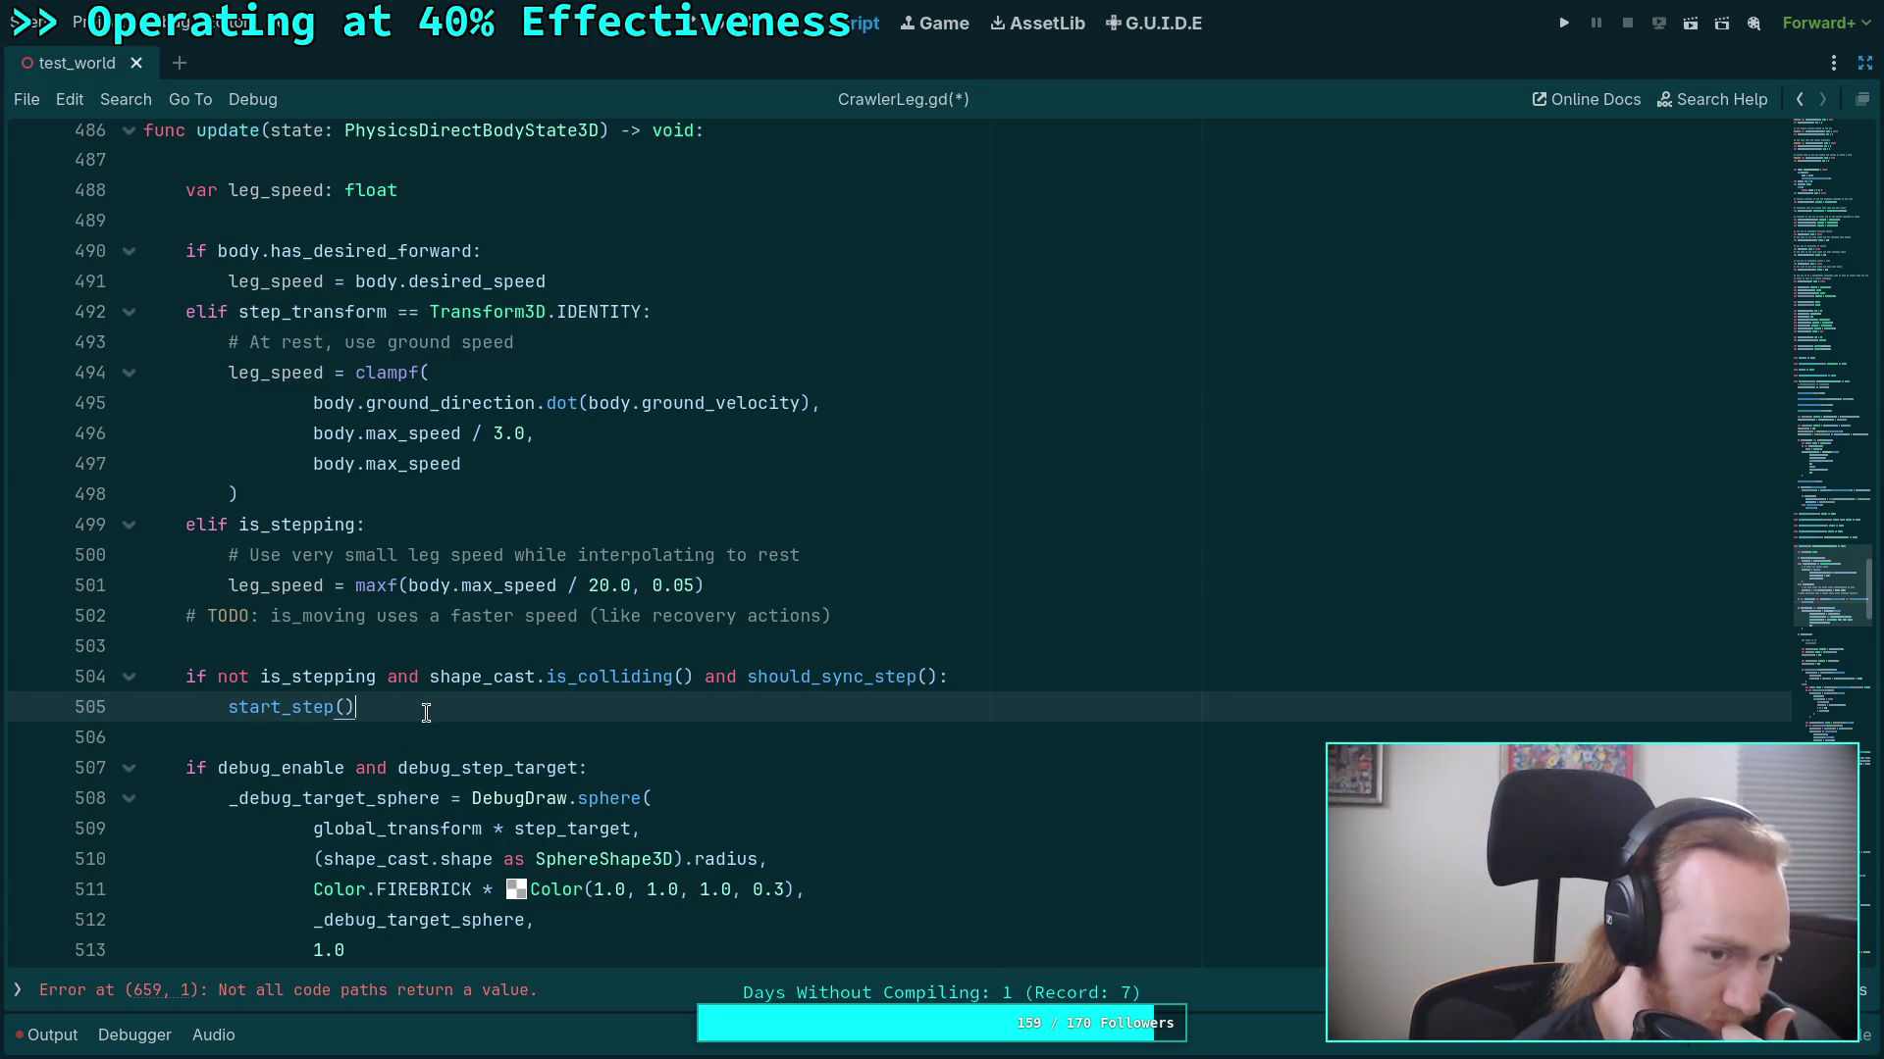
pyautogui.scroll(-4, 426, 712)
pyautogui.click(412, 613)
pyautogui.press('Return')
pyautogui.press('Return')
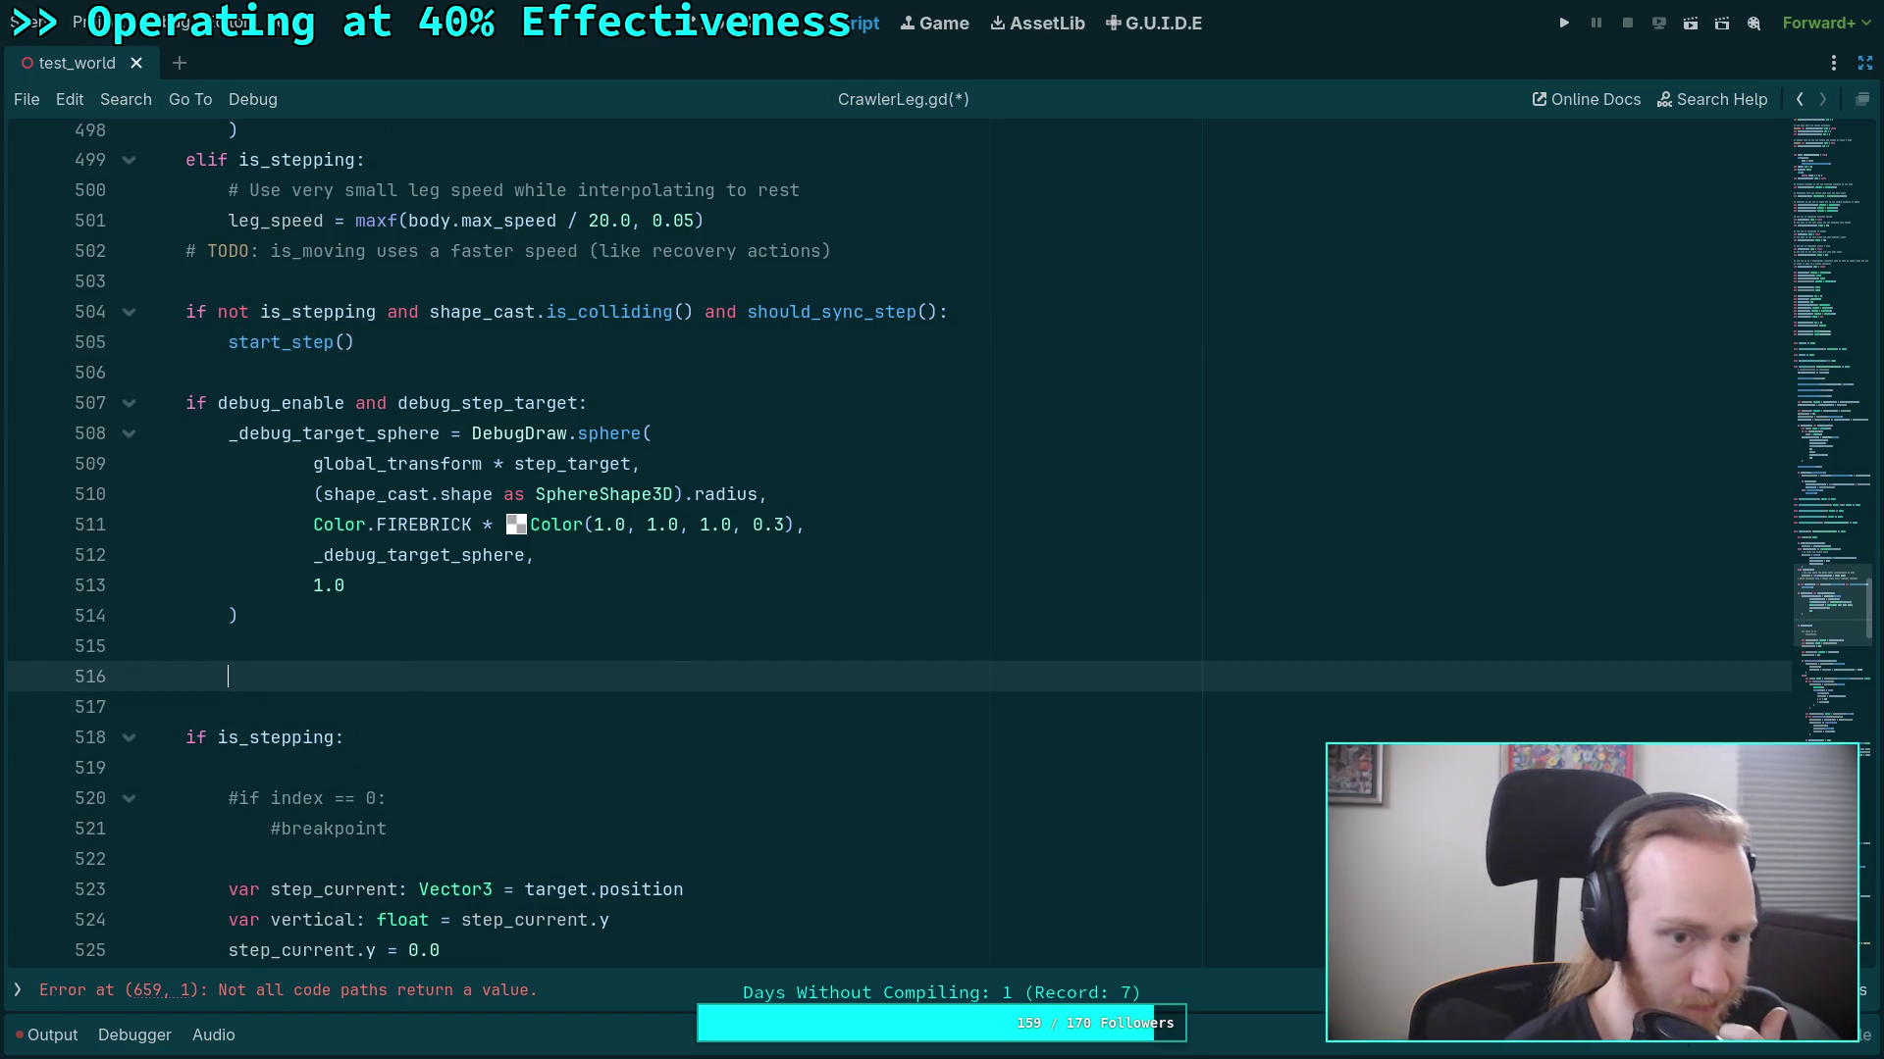
# Remove the leg_speed calculation block from update's start, including the leftover blank line.
pyautogui.scroll(6, 180, 363)
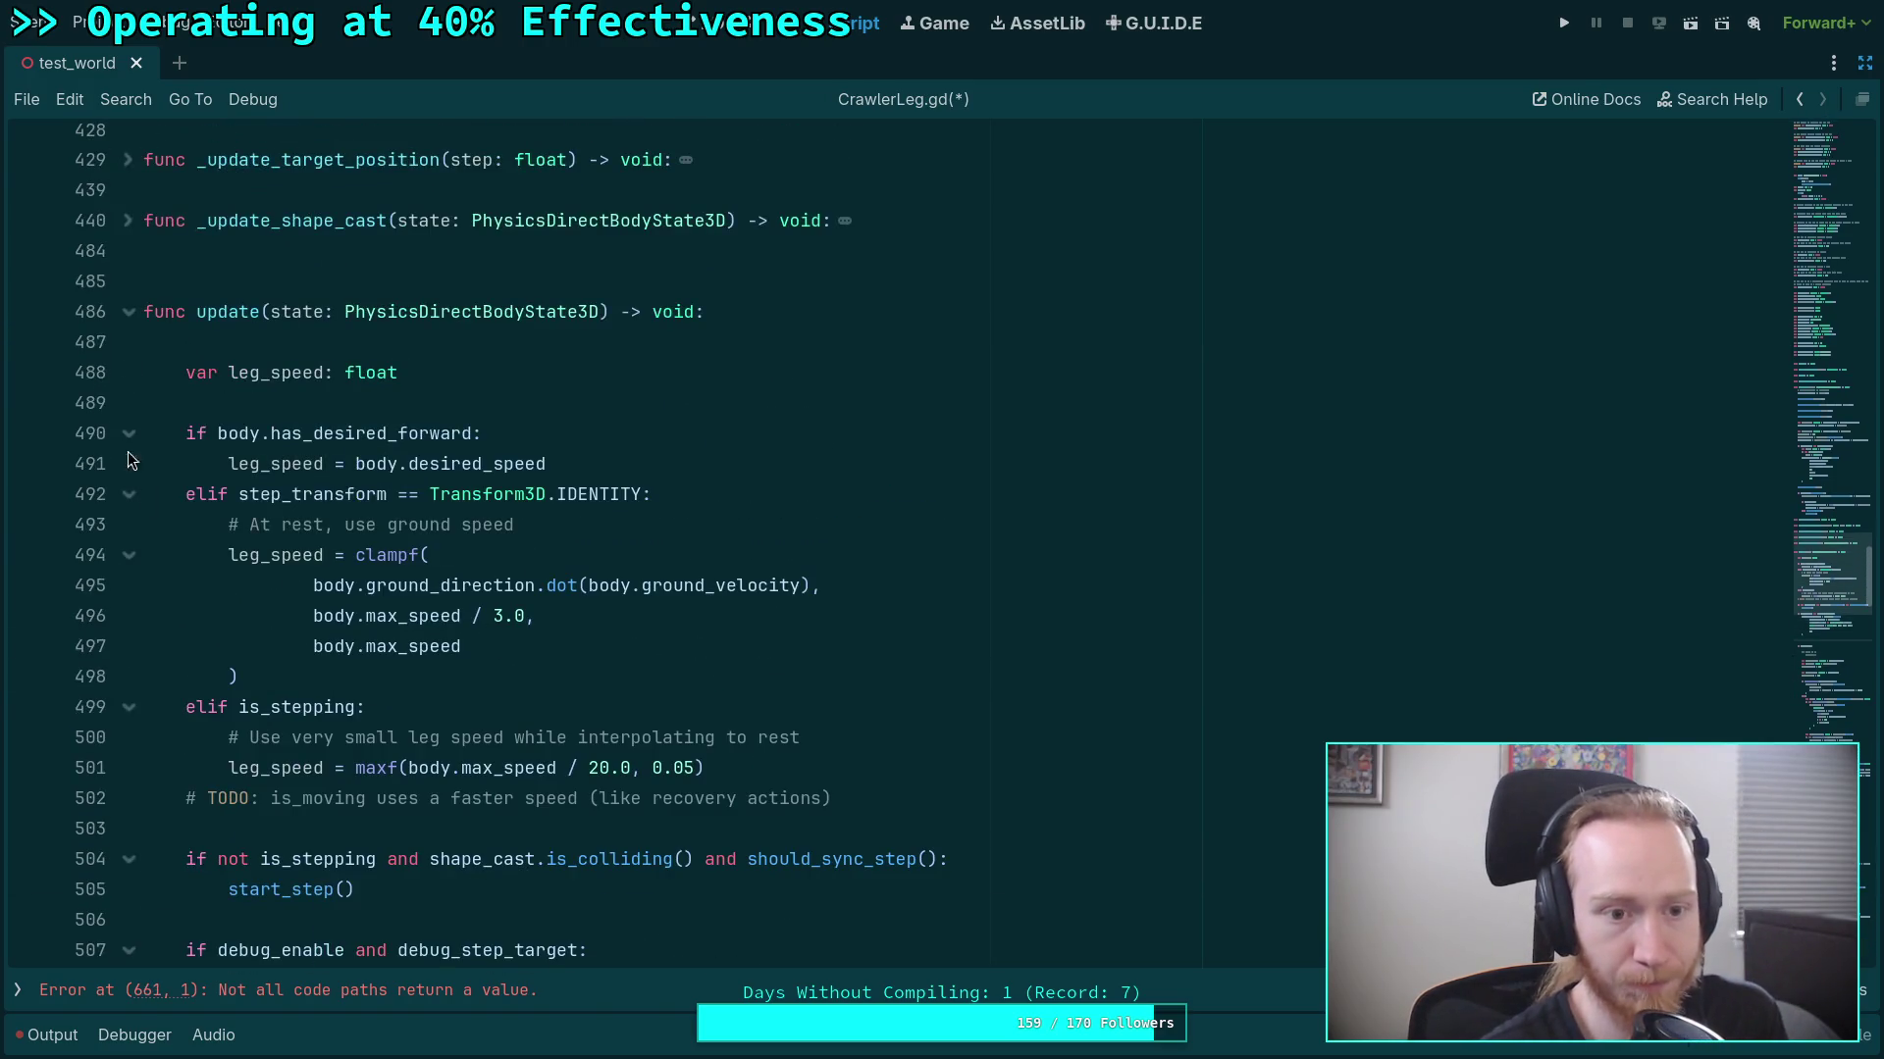
pyautogui.moveTo(180, 363)
pyautogui.mouseDown()
pyautogui.moveTo(196, 402)
pyautogui.moveTo(538, 596)
pyautogui.mouseUp()
pyautogui.scroll(-1, 543, 601)
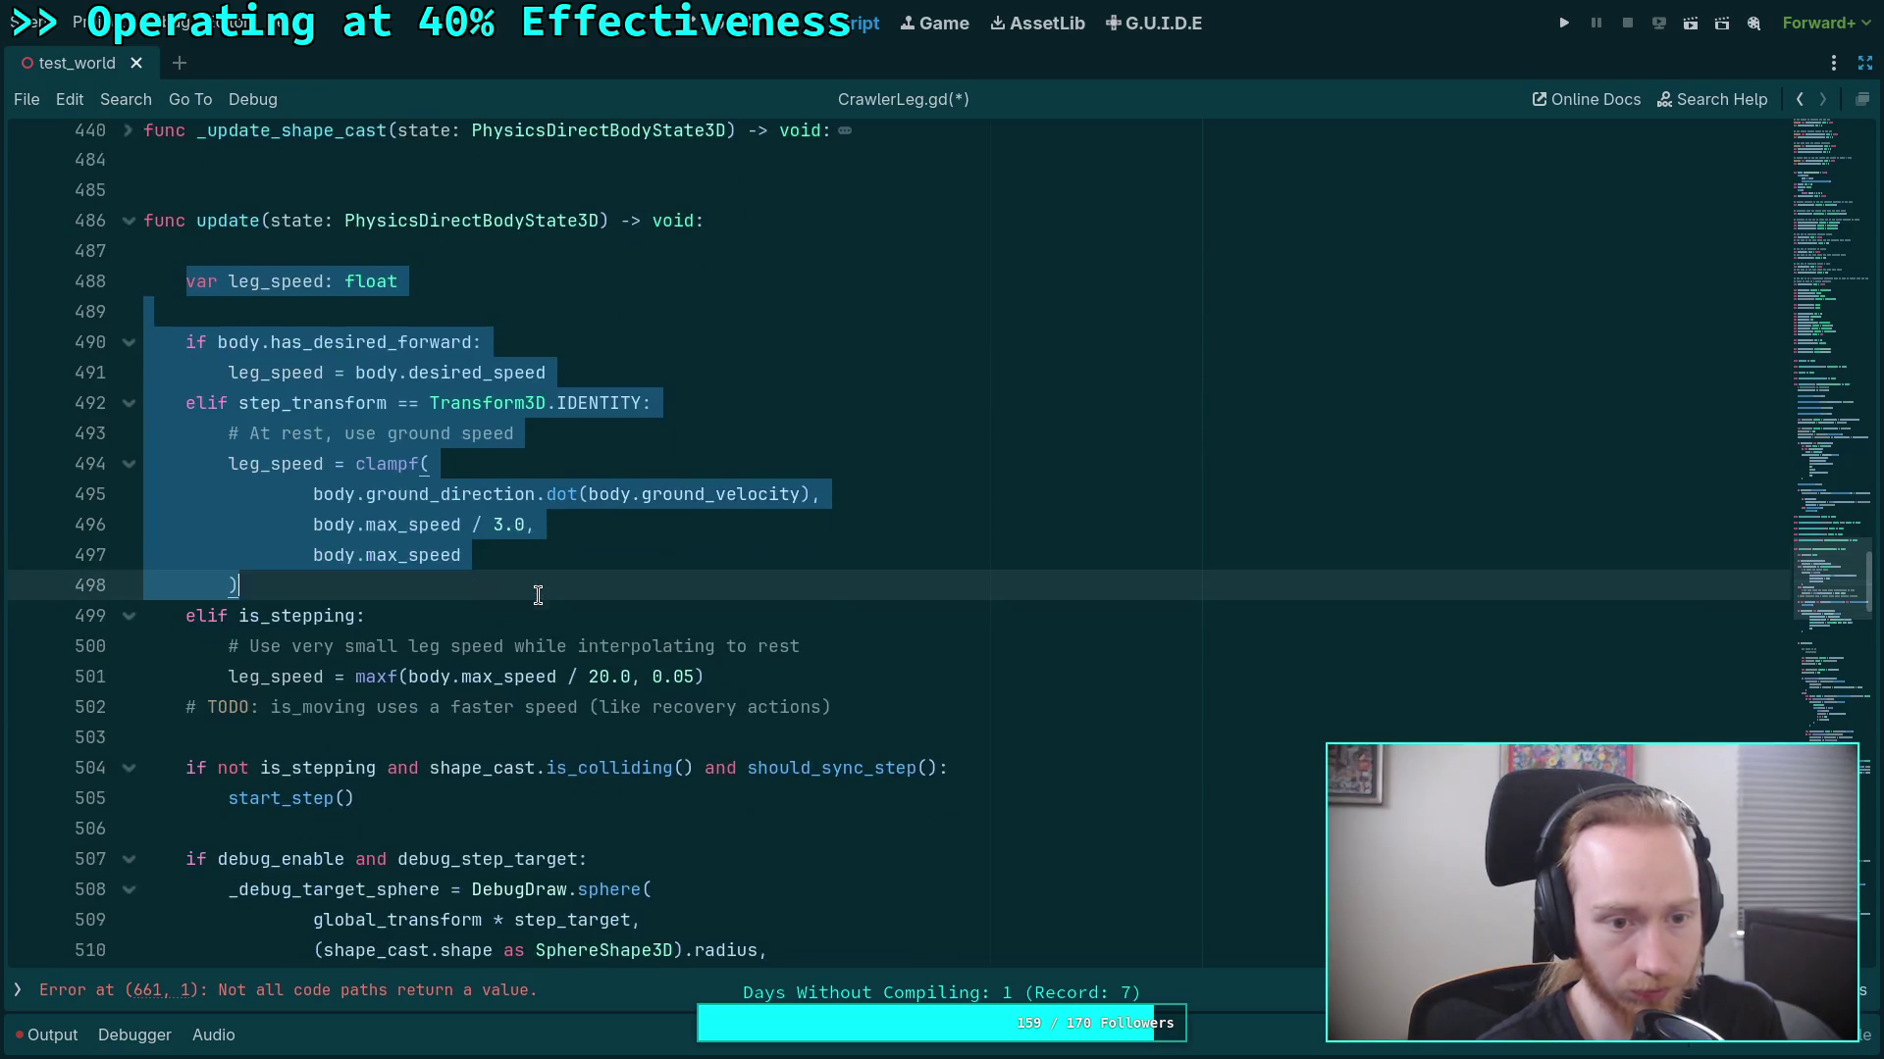
pyautogui.doubleClick(278, 373)
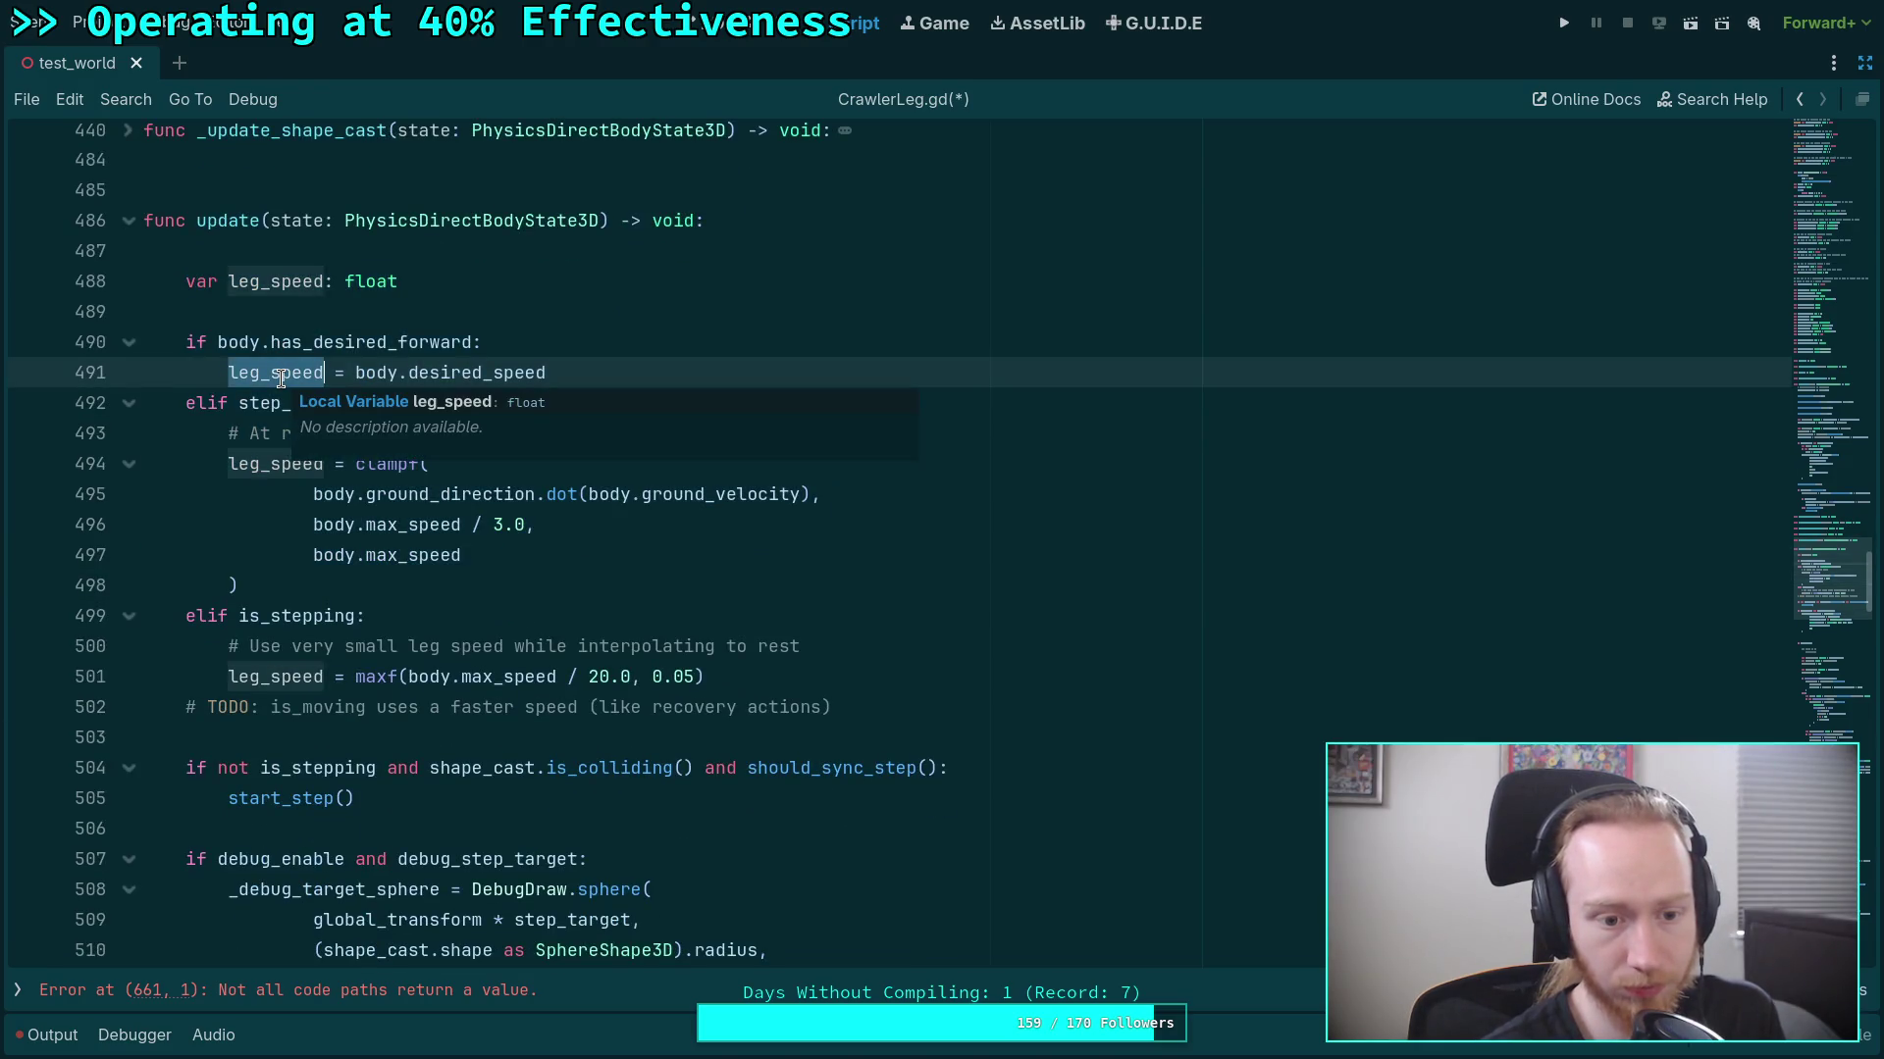
pyautogui.moveTo(182, 288)
pyautogui.mouseDown()
pyautogui.moveTo(834, 708)
pyautogui.moveTo(1070, 712)
pyautogui.mouseUp()
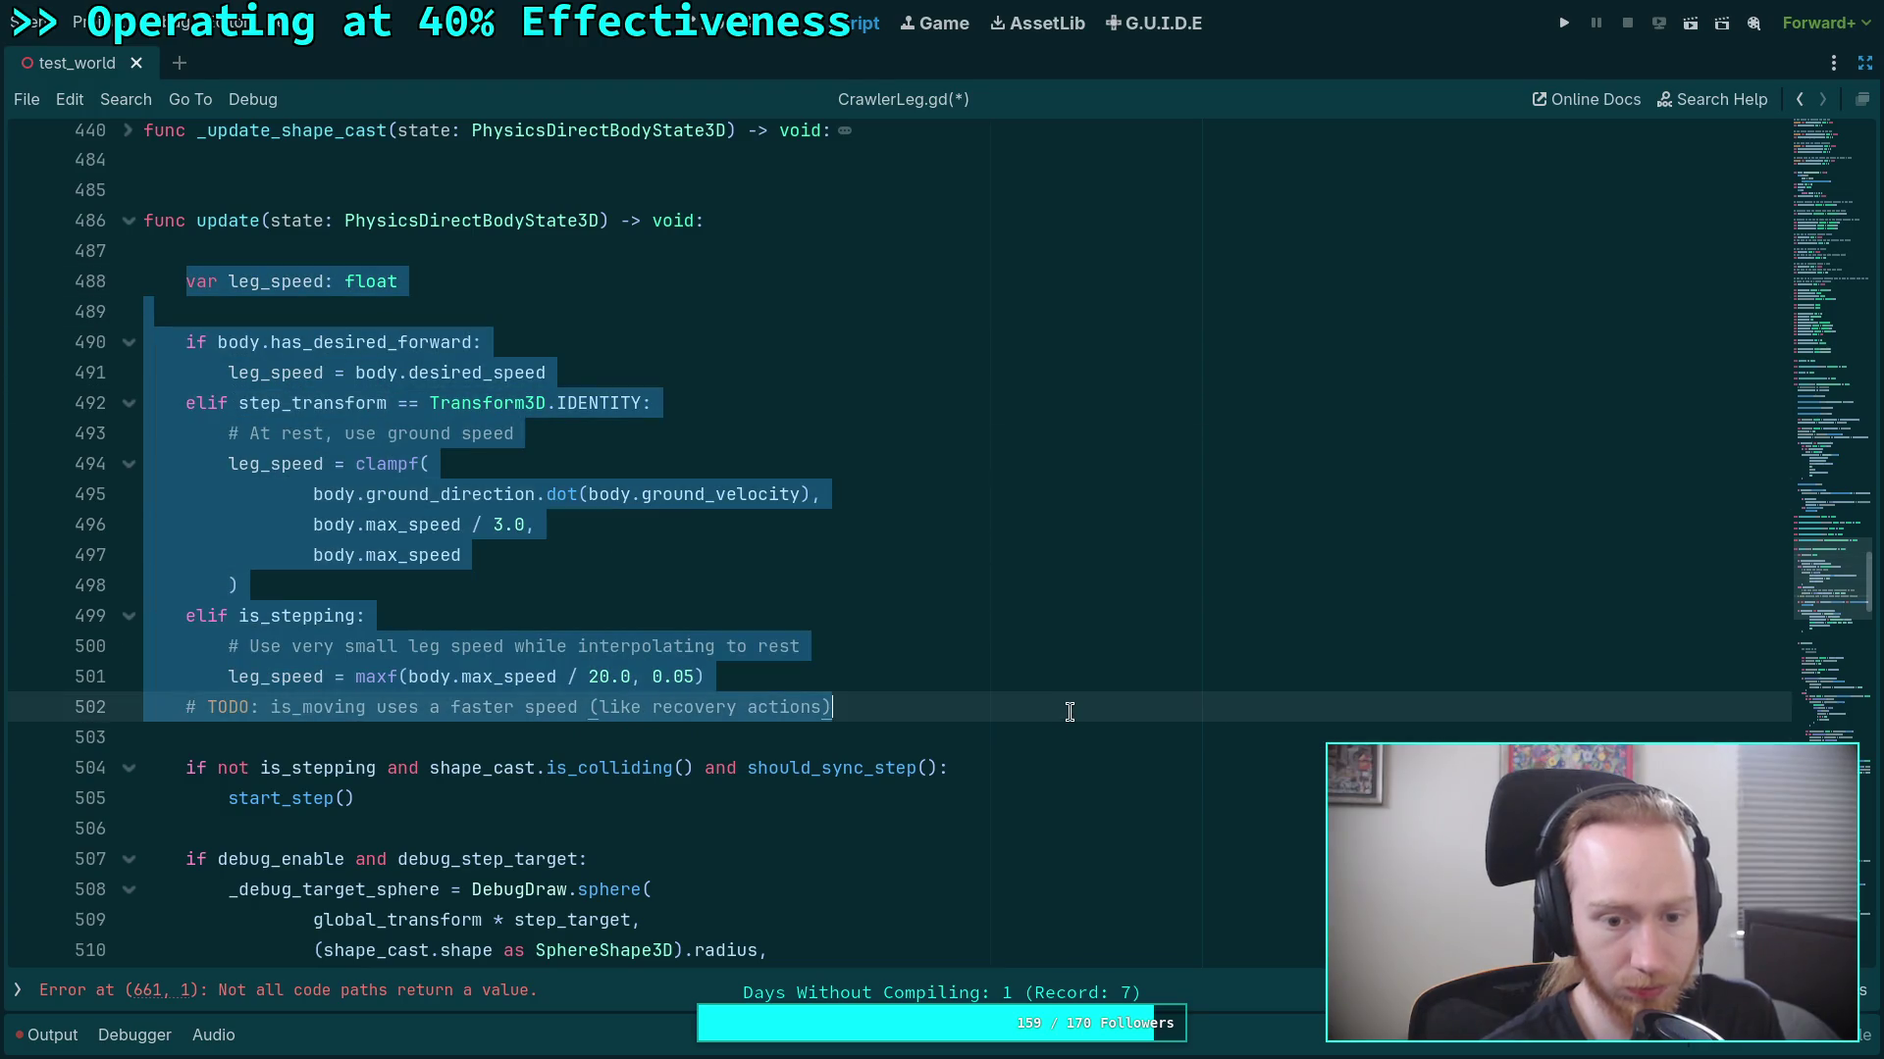
pyautogui.hotkey('ctrl', 'shift', 'k')
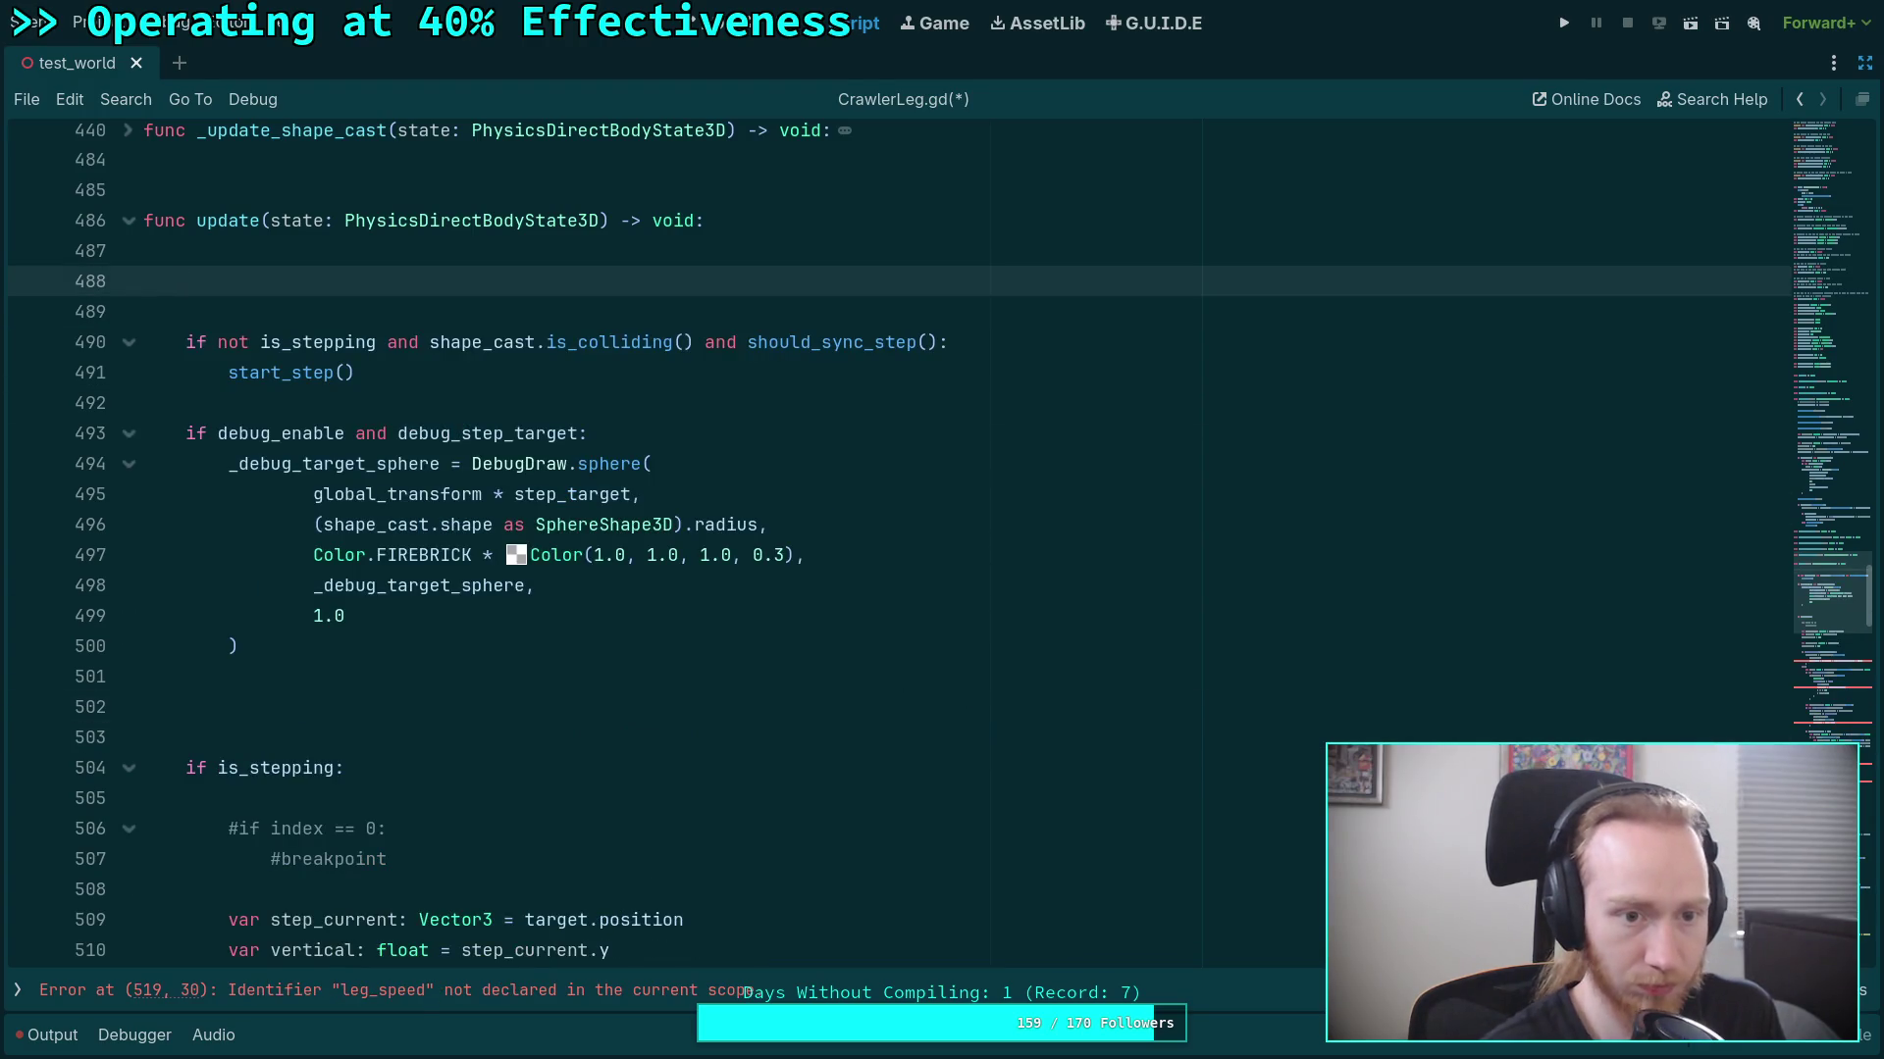
pyautogui.press('Up')
pyautogui.press('Down')
pyautogui.press('BackSpace')
pyautogui.scroll(-2, 369, 454)
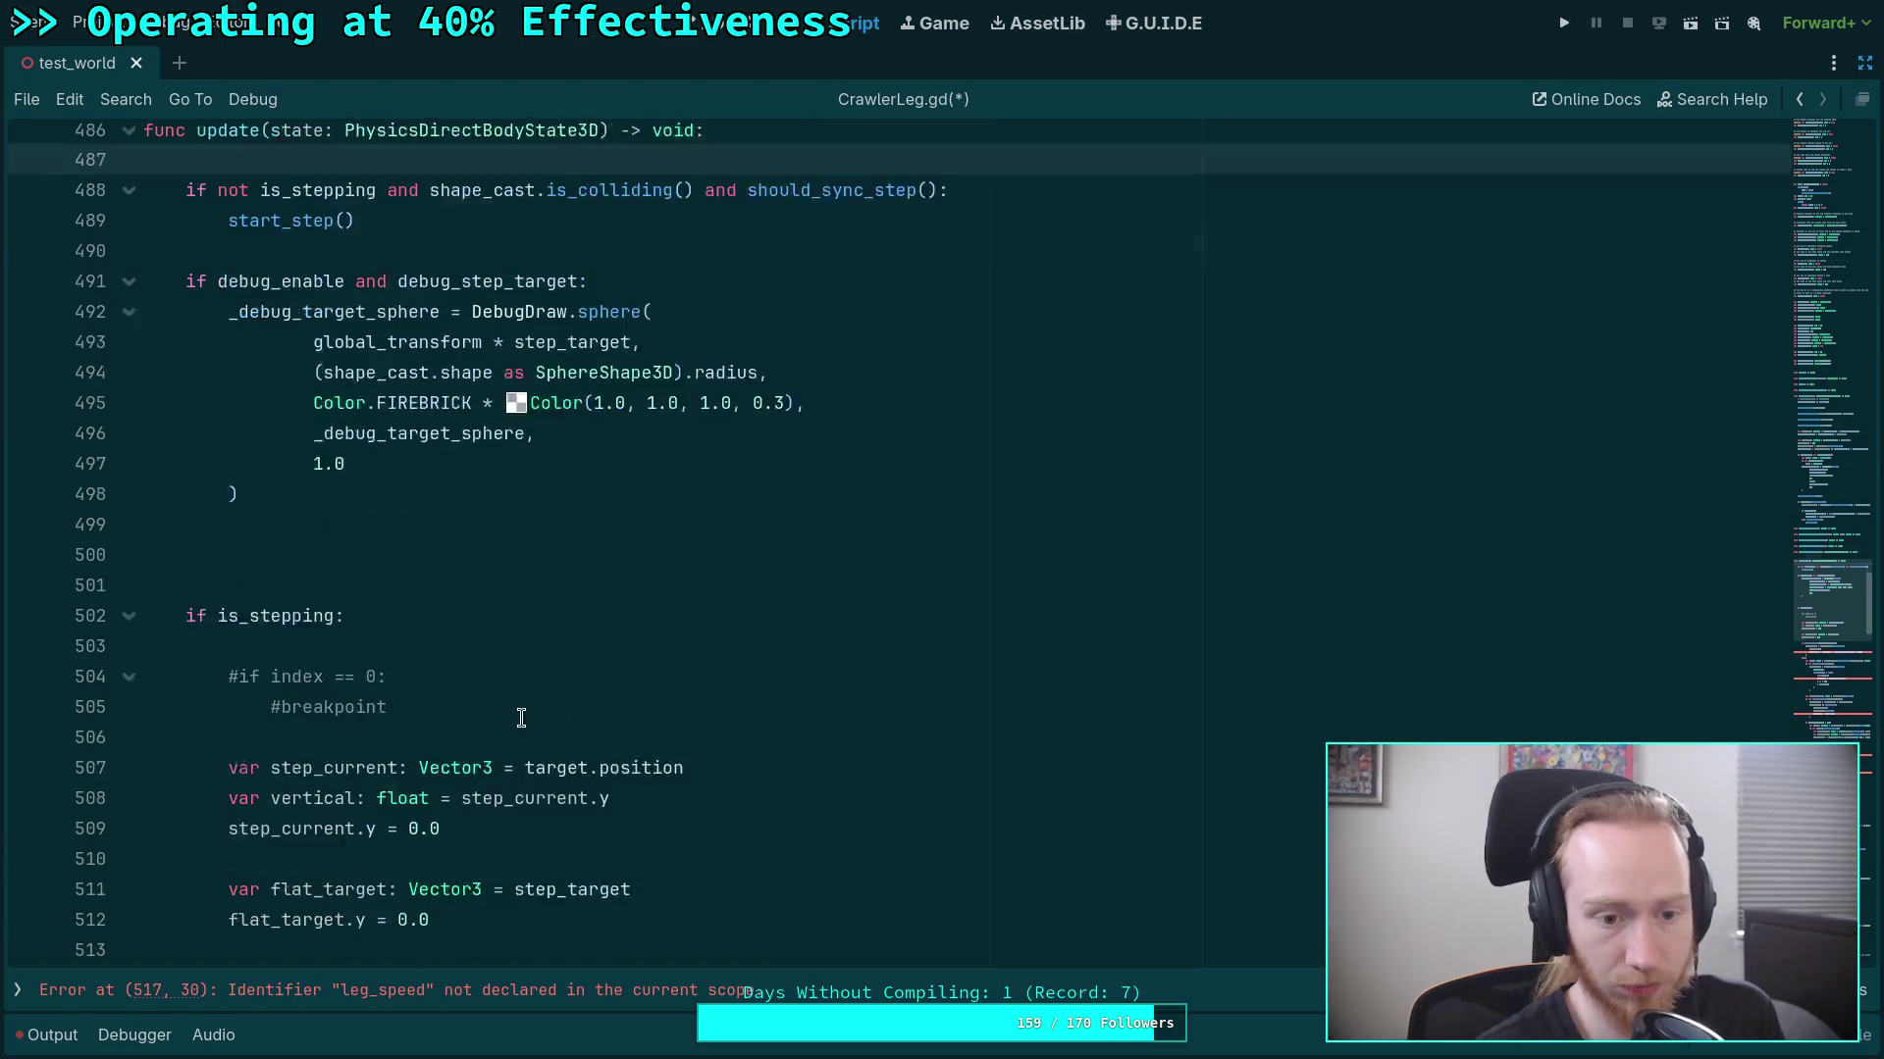
pyautogui.click(368, 455)
# Paste the leg_speed block above is_stepping and delete the commented-out #if index == 0 / #breakpoint lines.
pyautogui.write('var leg_speed: float  \tif body.has_desired_forward: \t\tleg_speed = body.desired_speed \telif step_transform == Transform3D.IDENTITY: \t\t# At rest, use ground speed \t\tleg_speed = clampf( \t\t\t\tbody.ground_direction.dot(body.ground_velocity), \t\t\t\tbody.max_speed / 3.0, \t\t\t\tbody.max_speed \t\t) \telif is_stepping: \t\t# Use very small leg speed while interpolating to rest \t\tleg_speed = maxf(body.max_speed / 20.0, 0.05) \t# TODO: is_moving uses a faster speed (like recovery actions)')
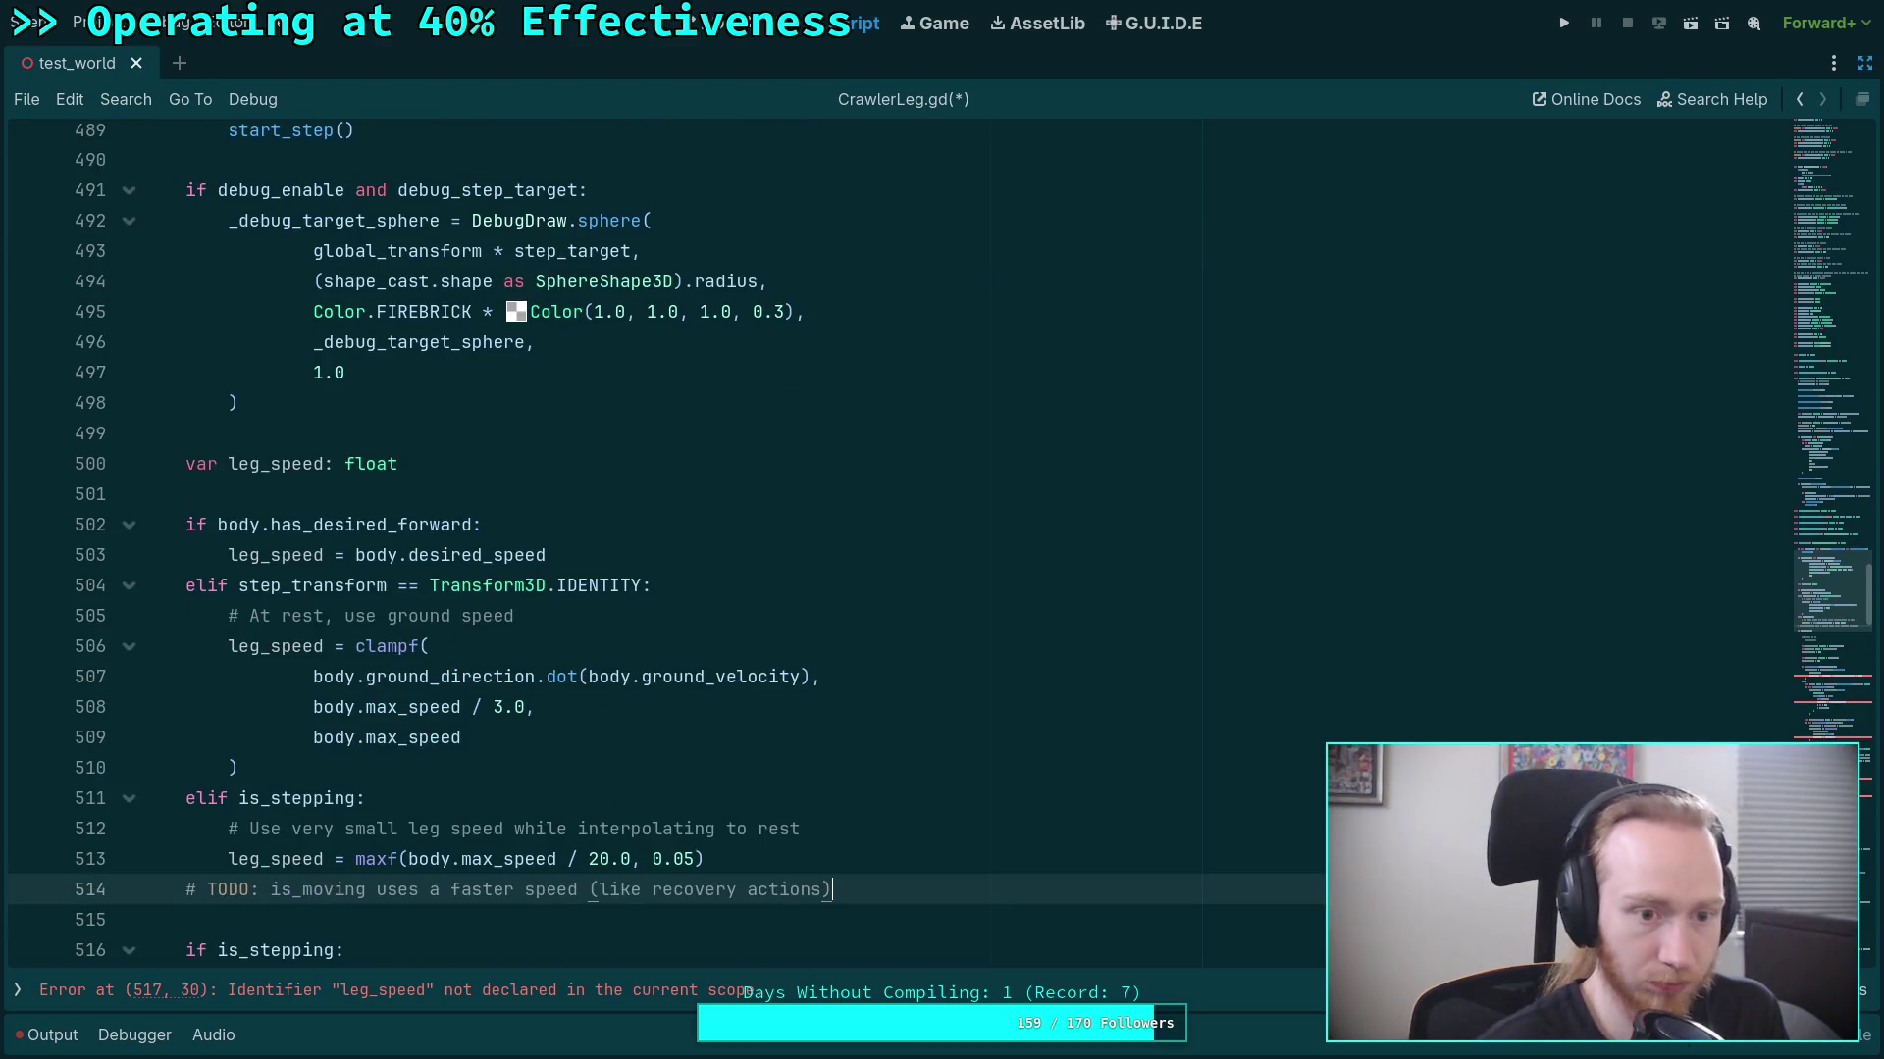
pyautogui.scroll(-5, 339, 628)
pyautogui.scroll(-12, 324, 587)
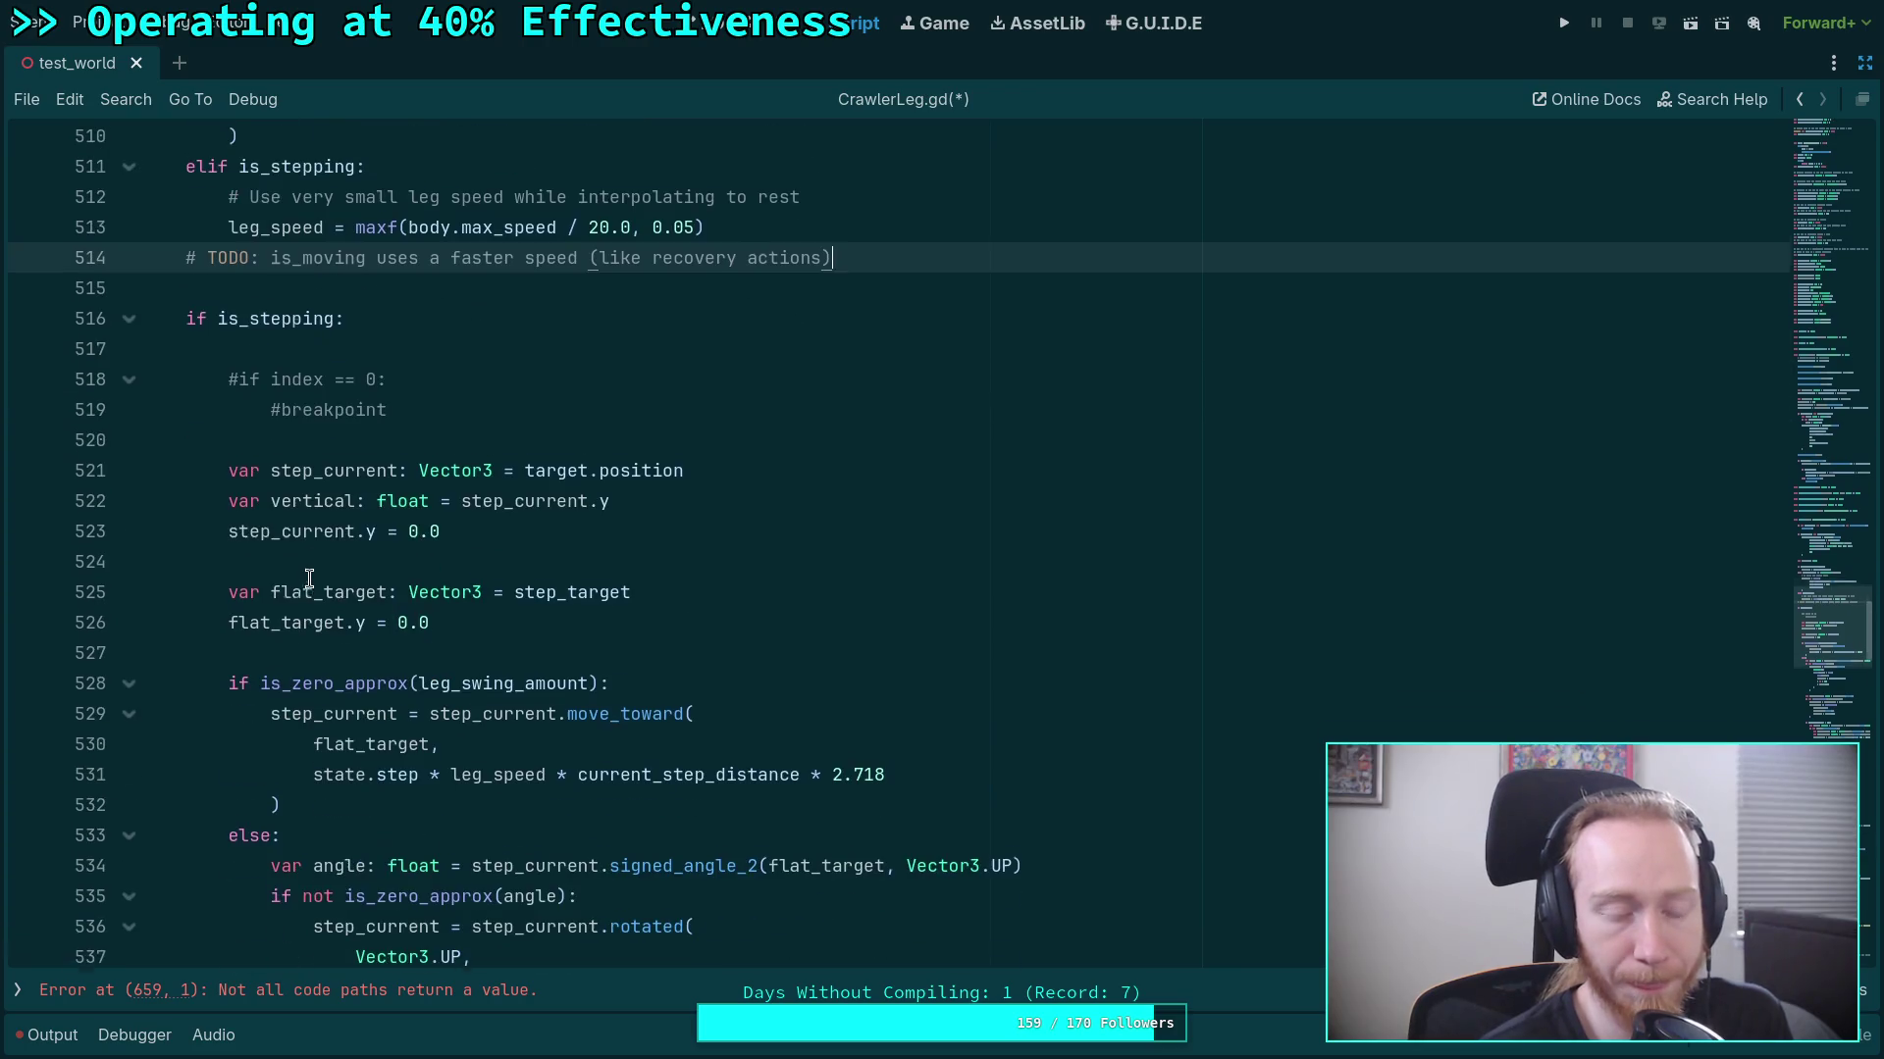
pyautogui.scroll(15, 231, 538)
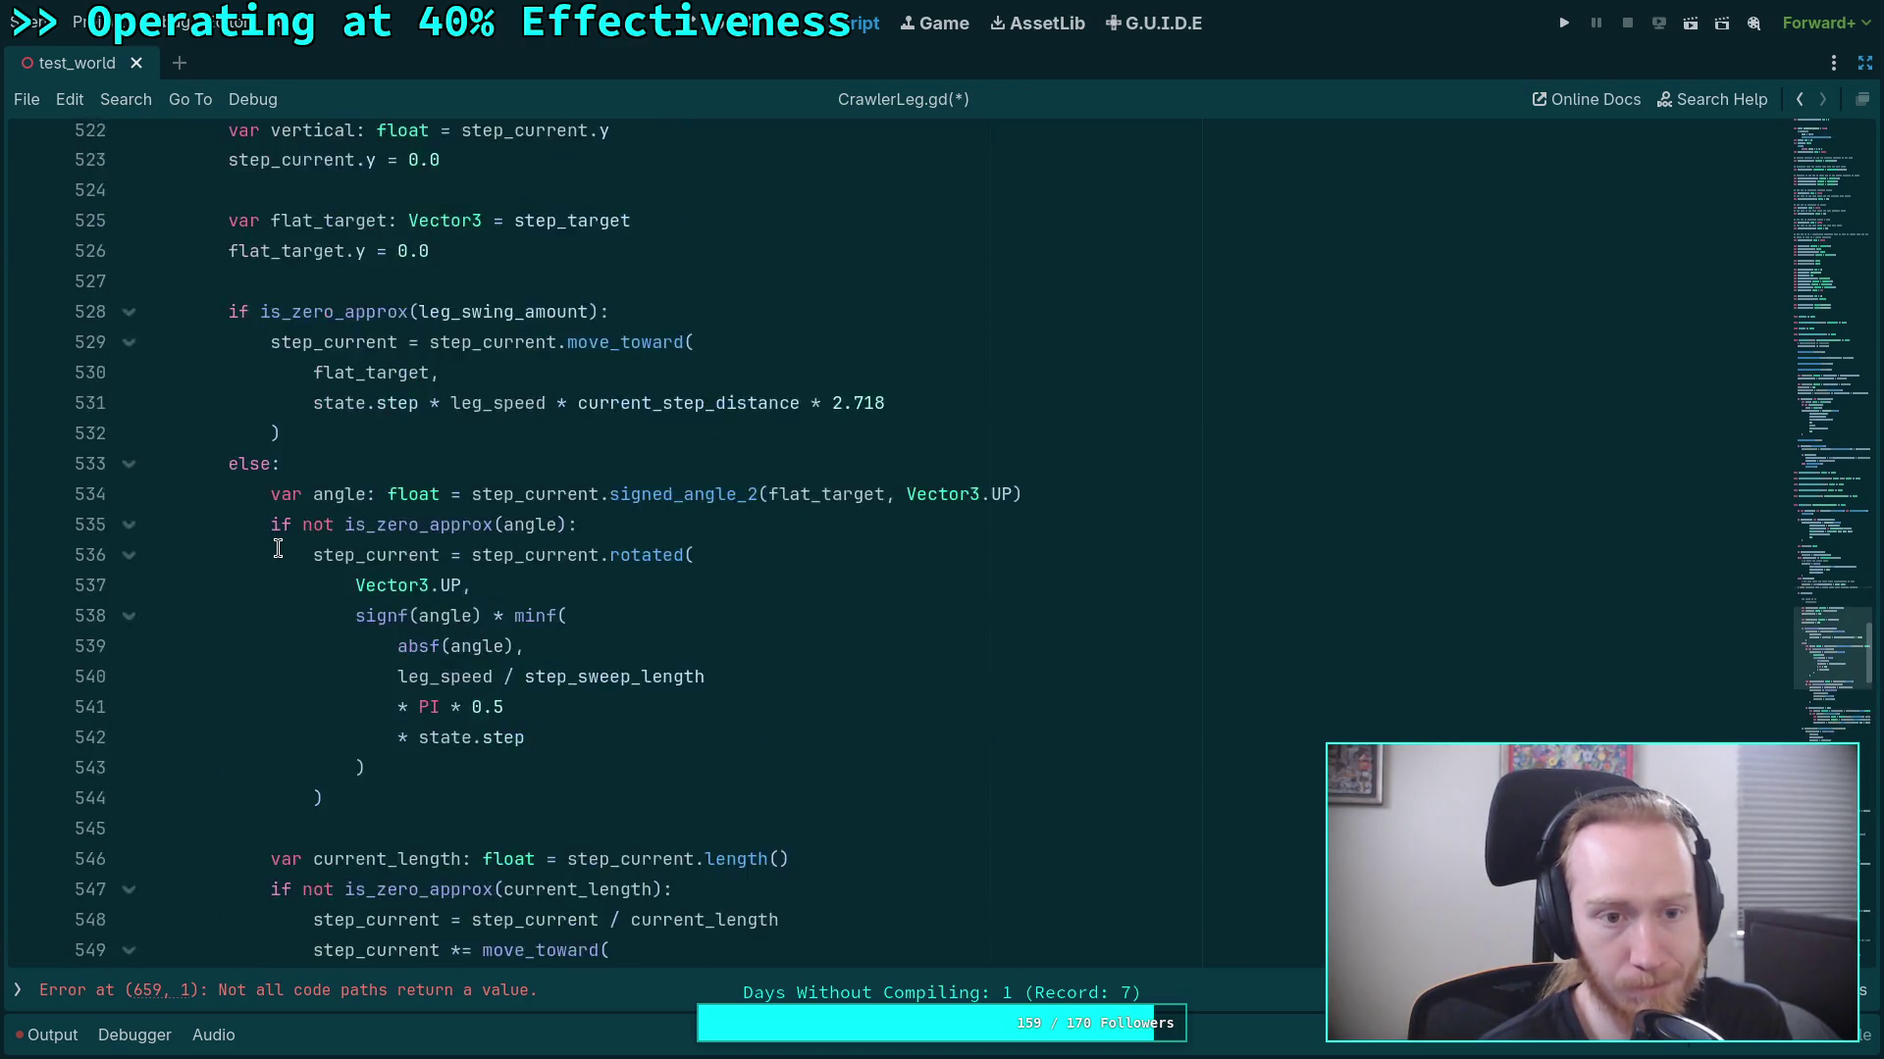
pyautogui.scroll(-3, 363, 670)
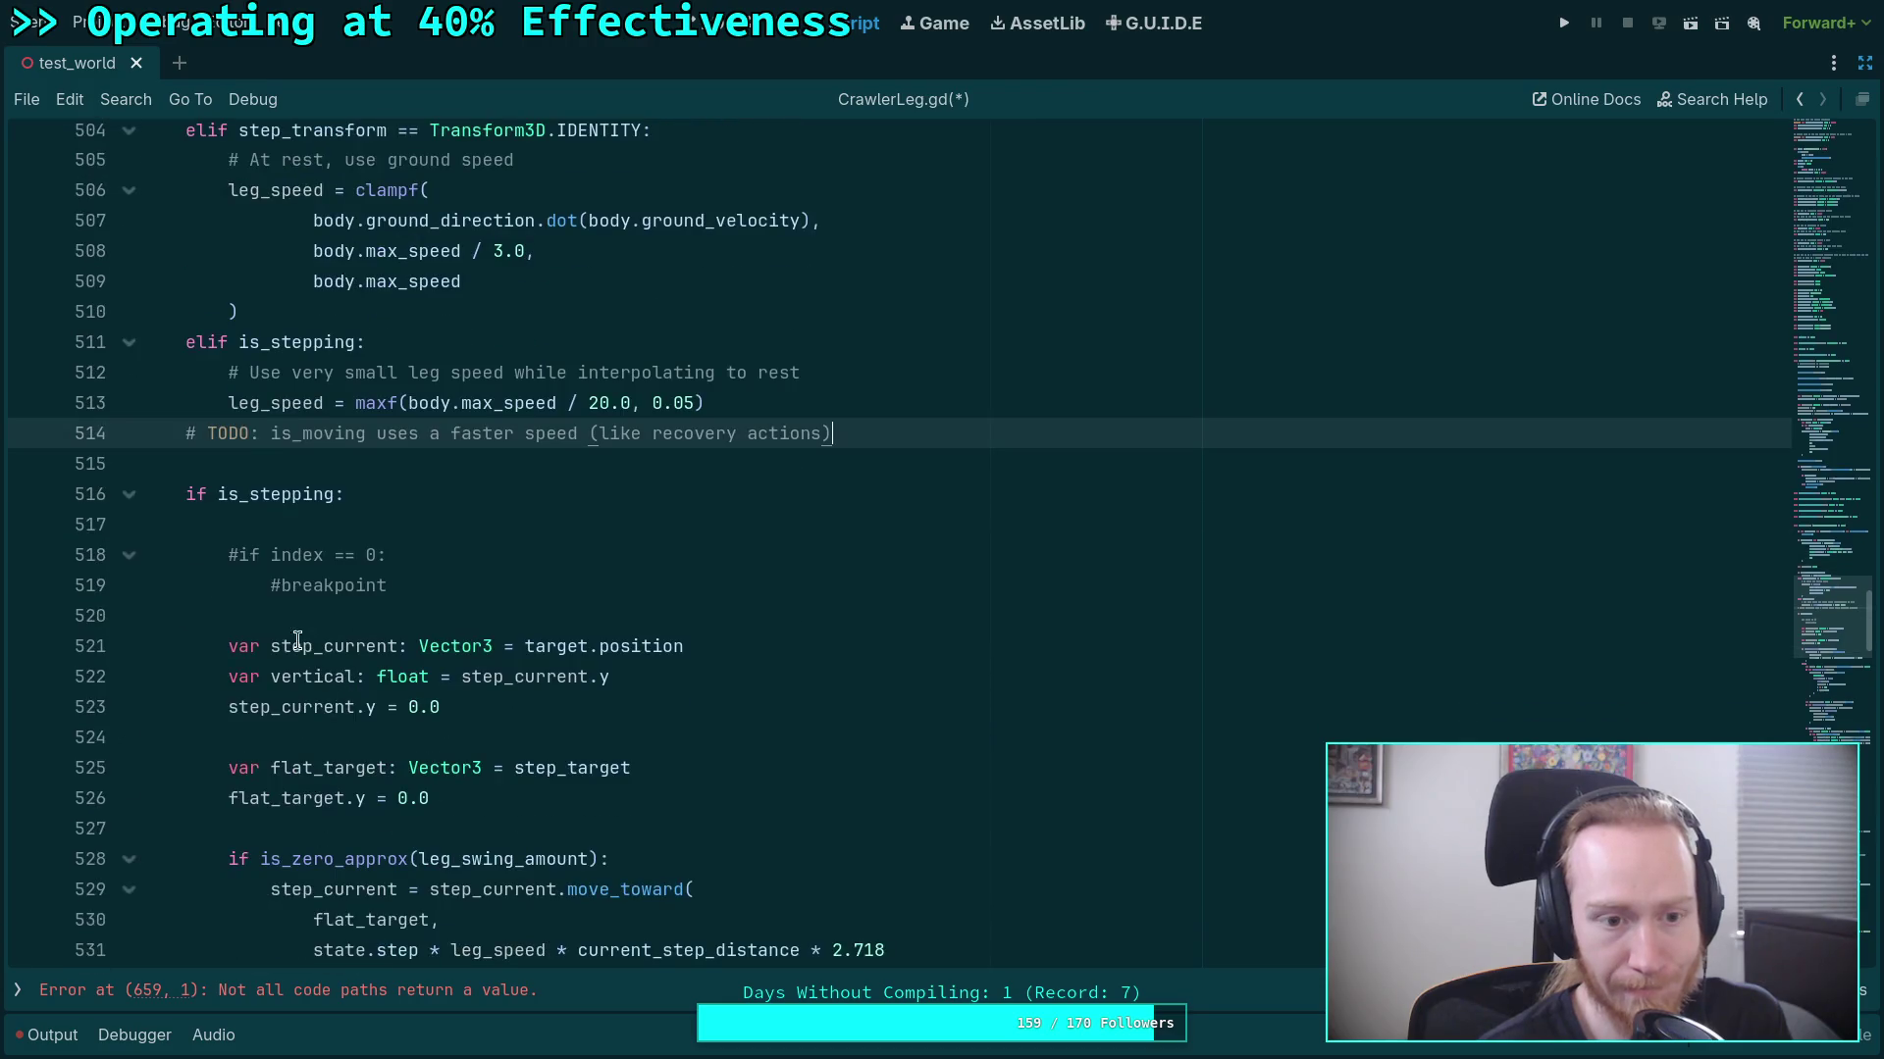
pyautogui.scroll(-2, 327, 556)
pyautogui.moveTo(468, 410); pyautogui.dragTo(467, 356)
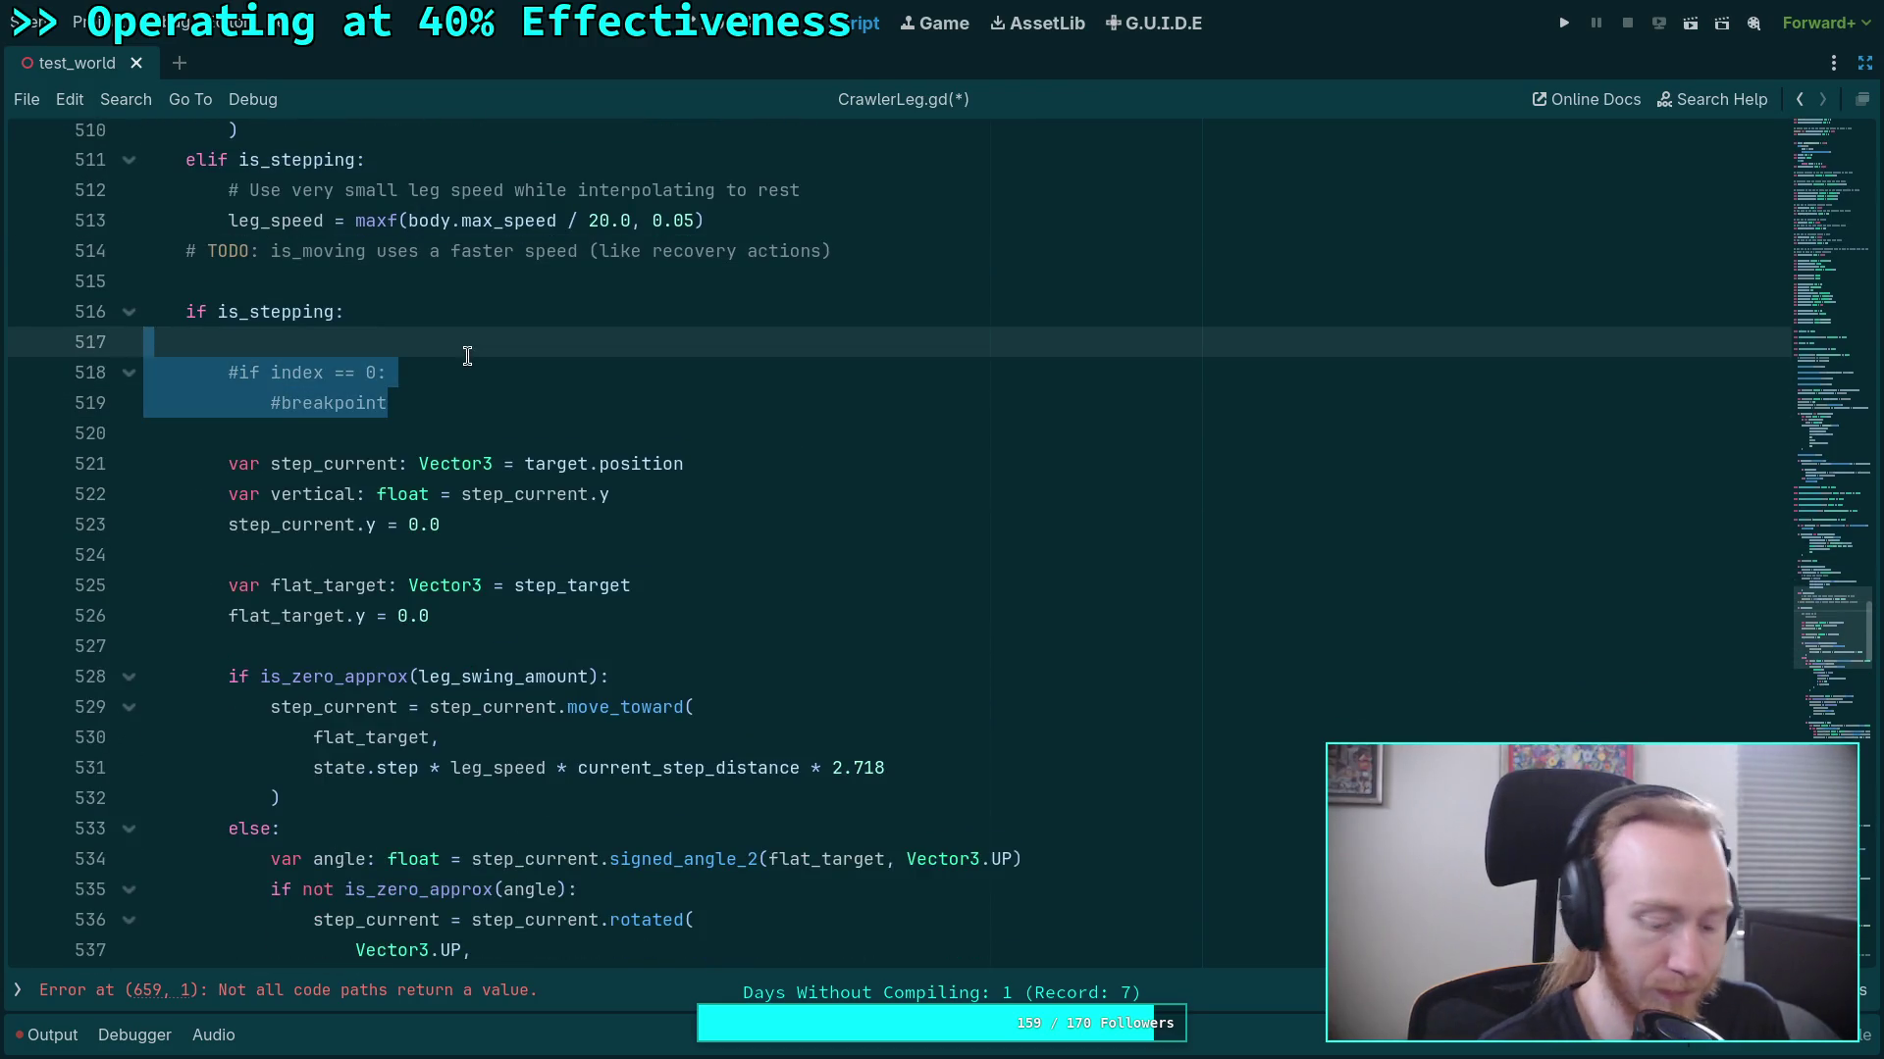
pyautogui.press('Delete')
pyautogui.press('Delete')
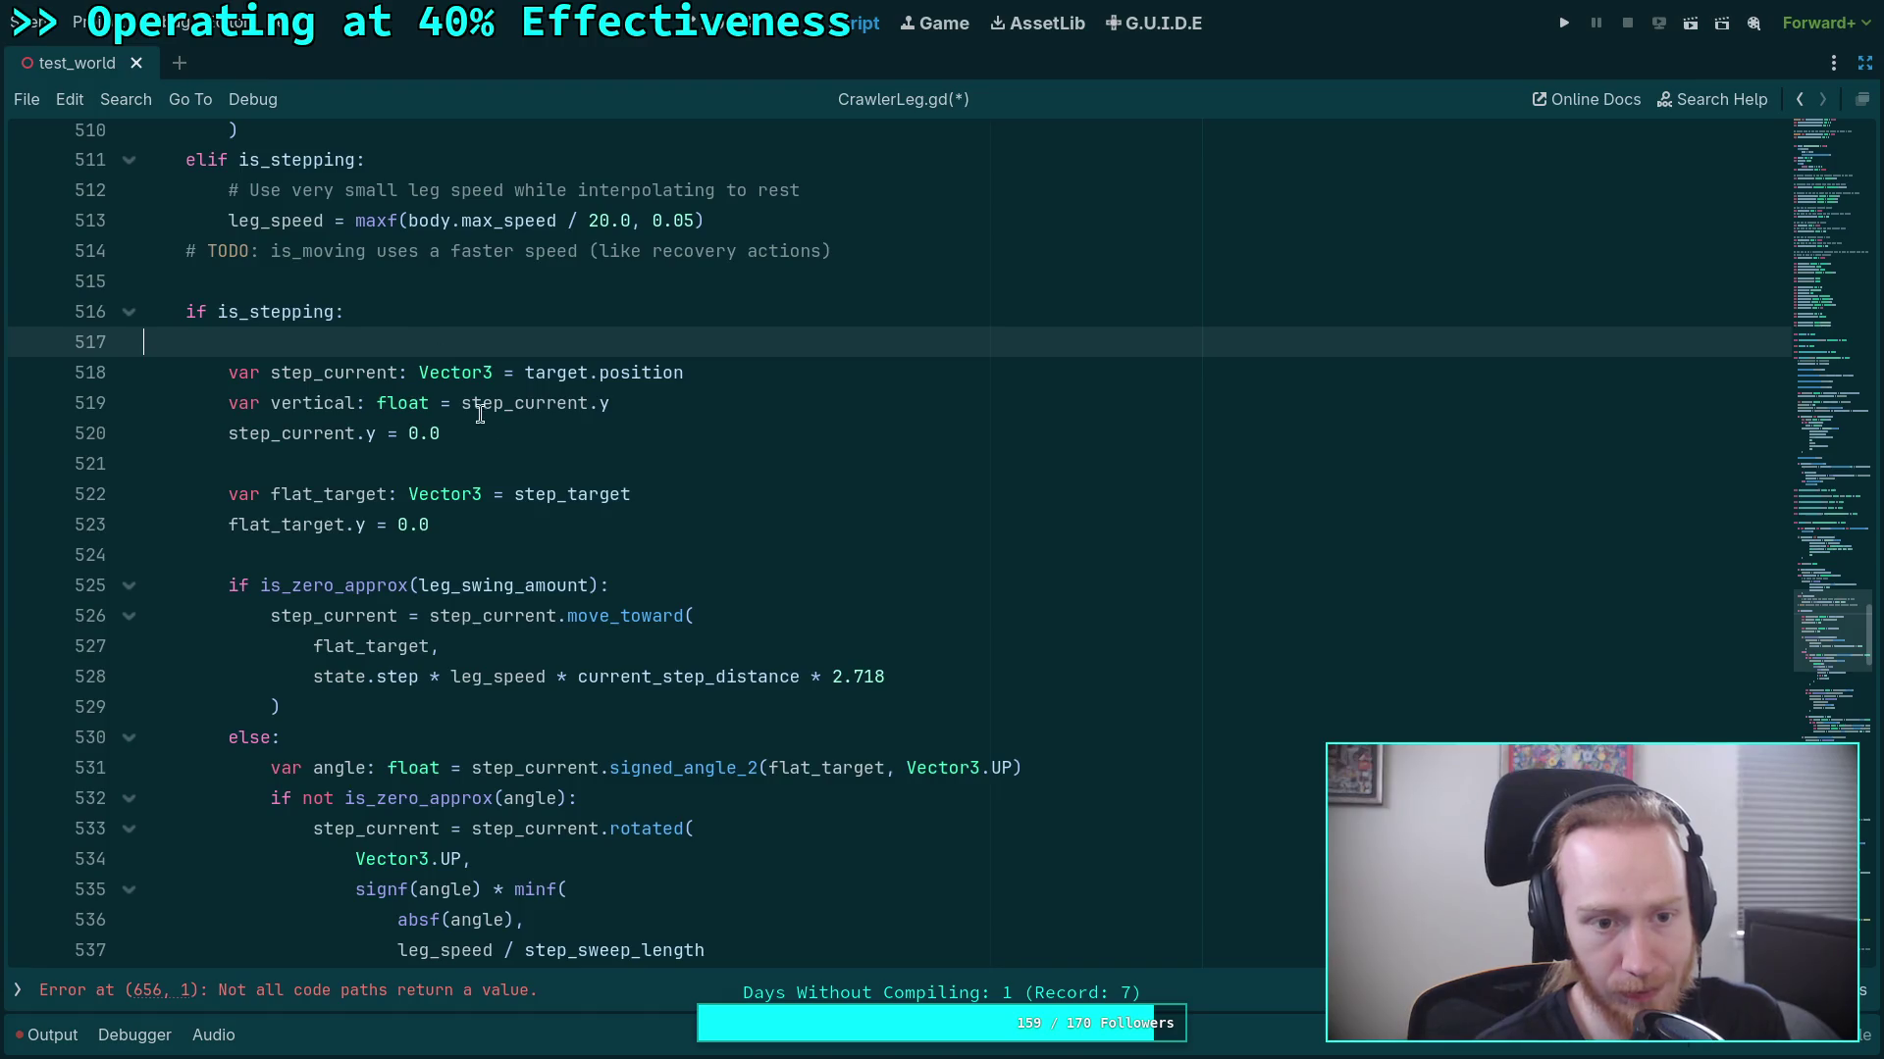
# Highlight every use of leg_speed and scroll through the script to review them.
pyautogui.scroll(6, 480, 414)
pyautogui.doubleClick(285, 383)
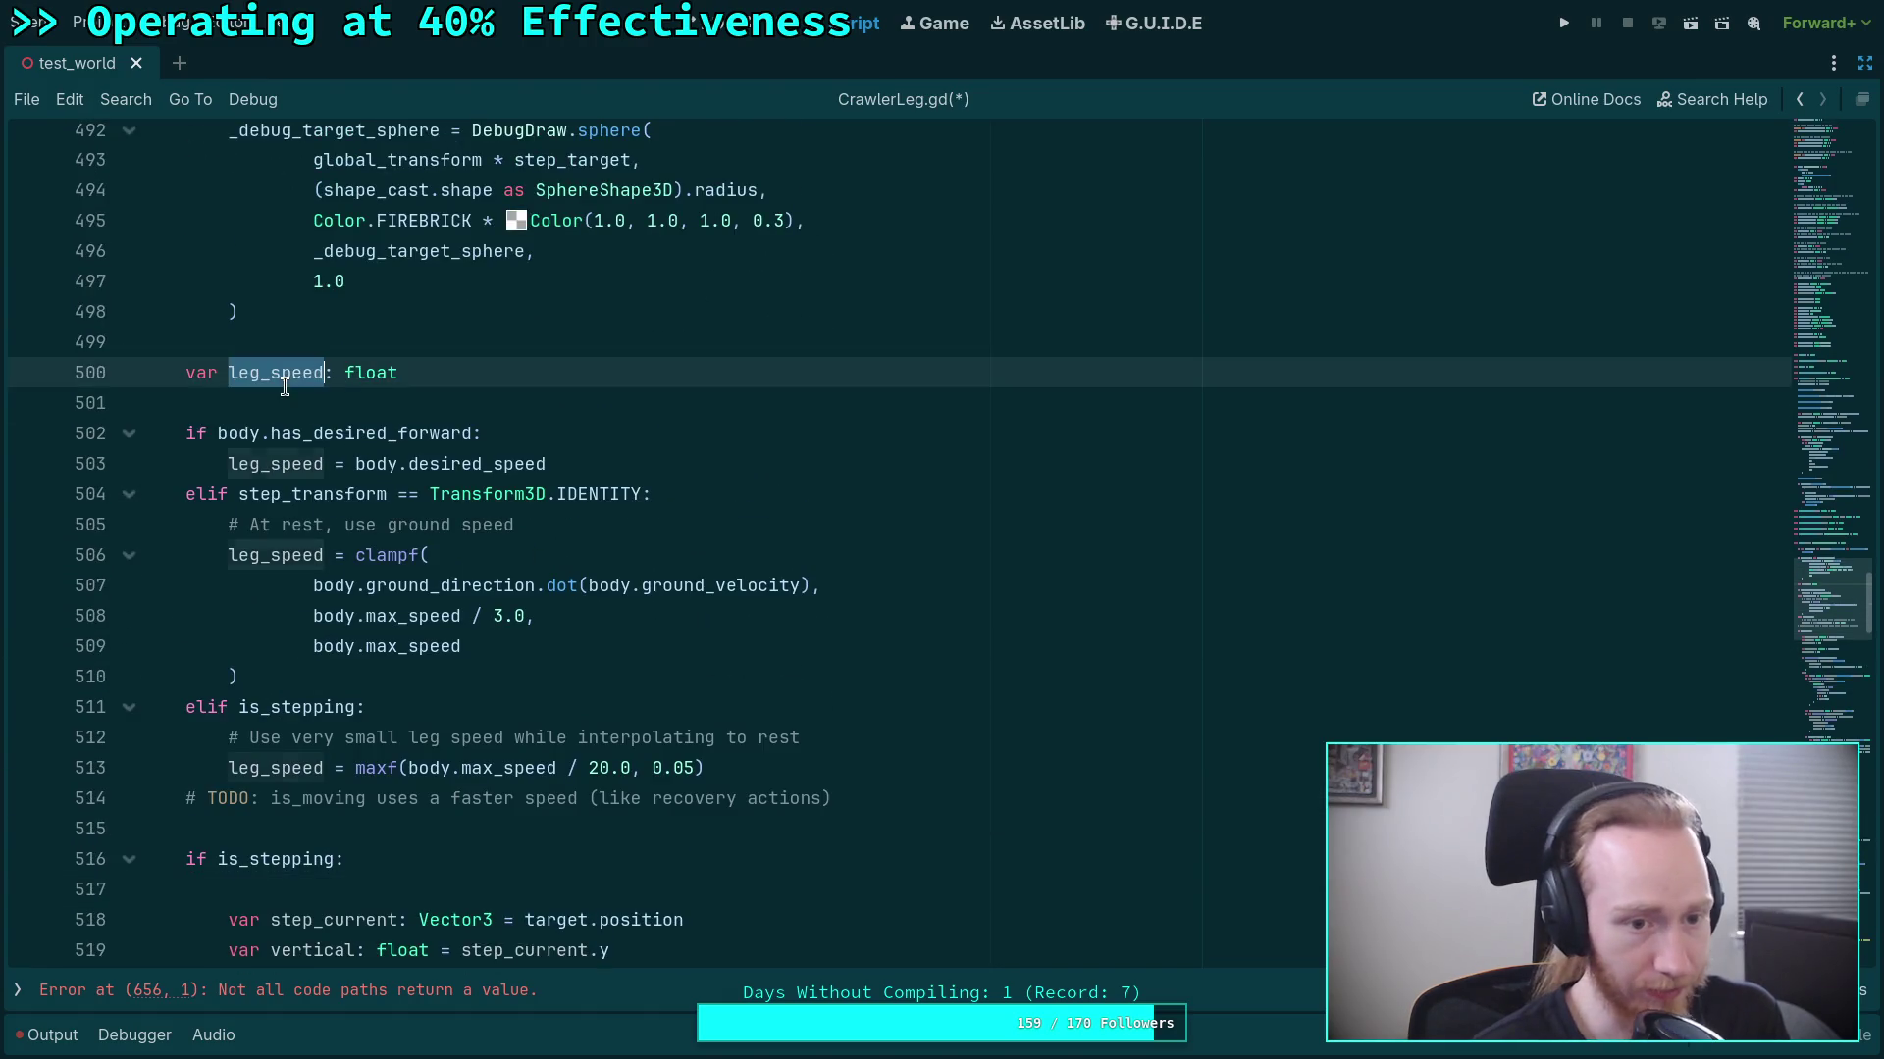
pyautogui.scroll(-20, 547, 534)
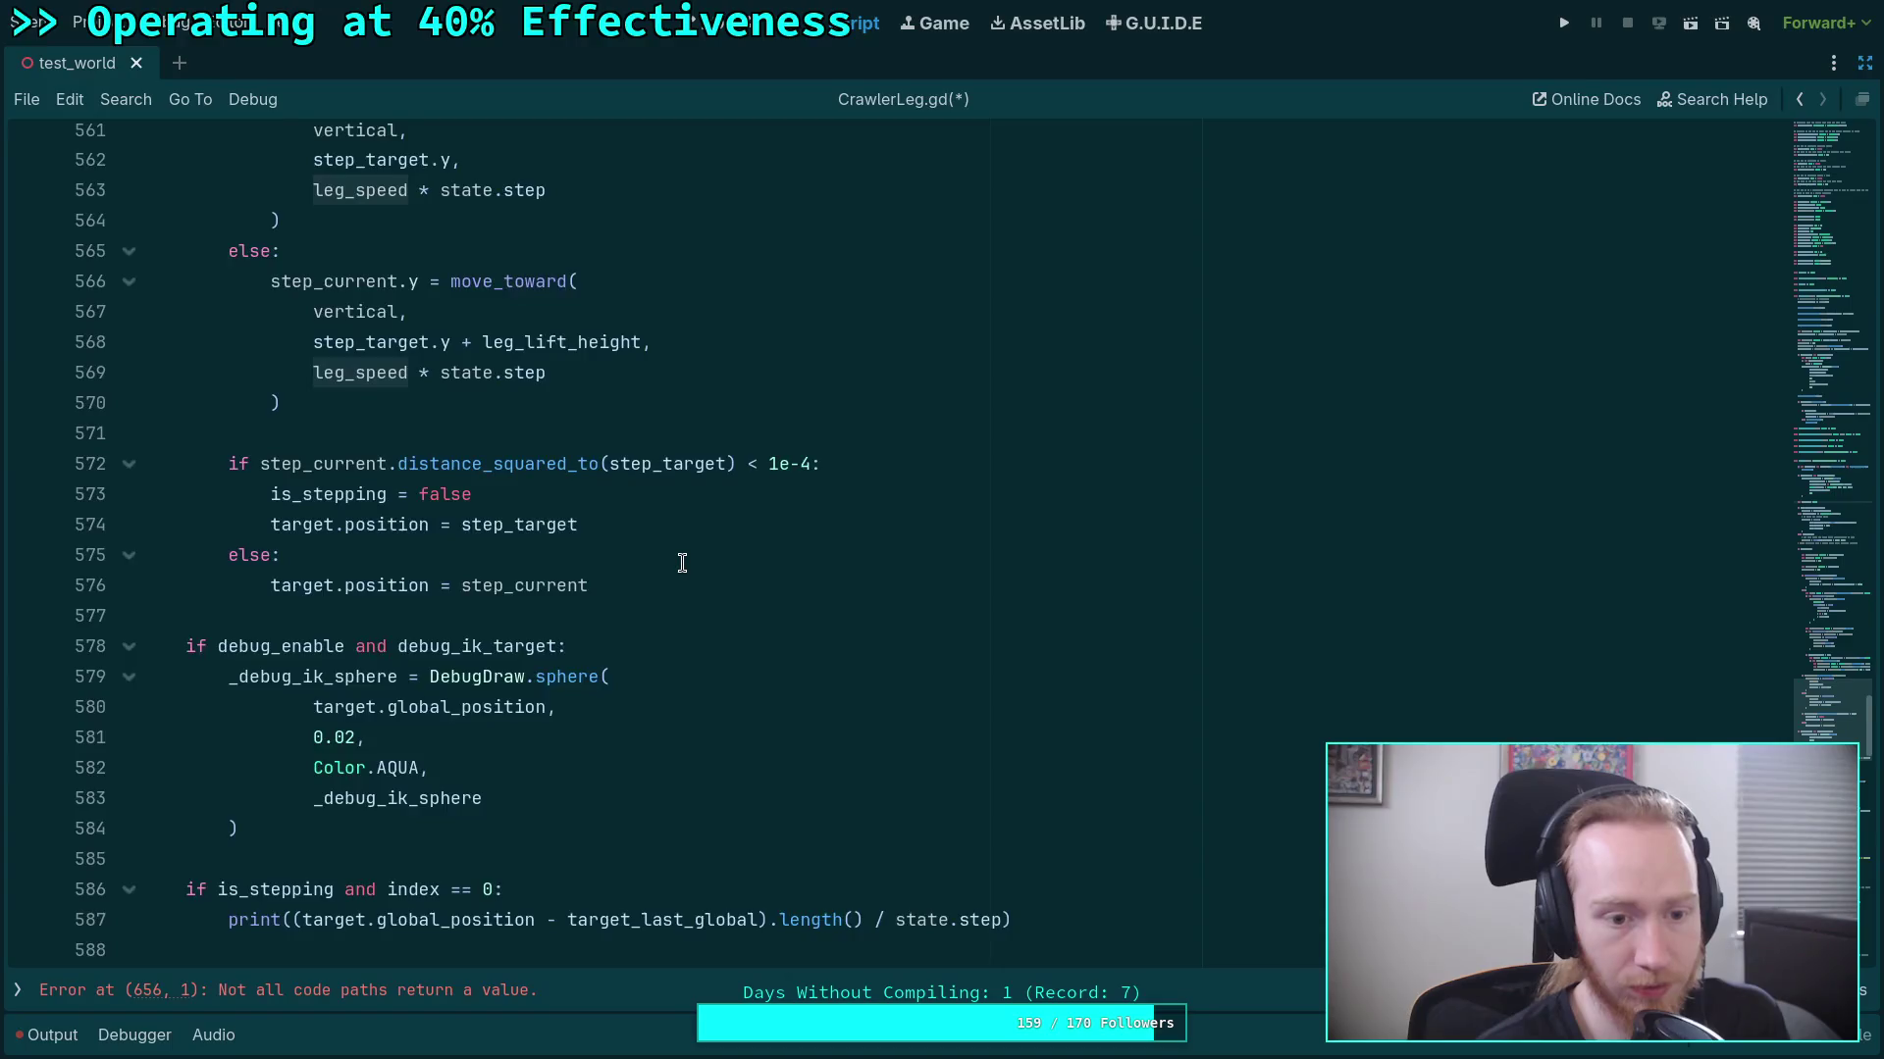
pyautogui.scroll(-4, 682, 562)
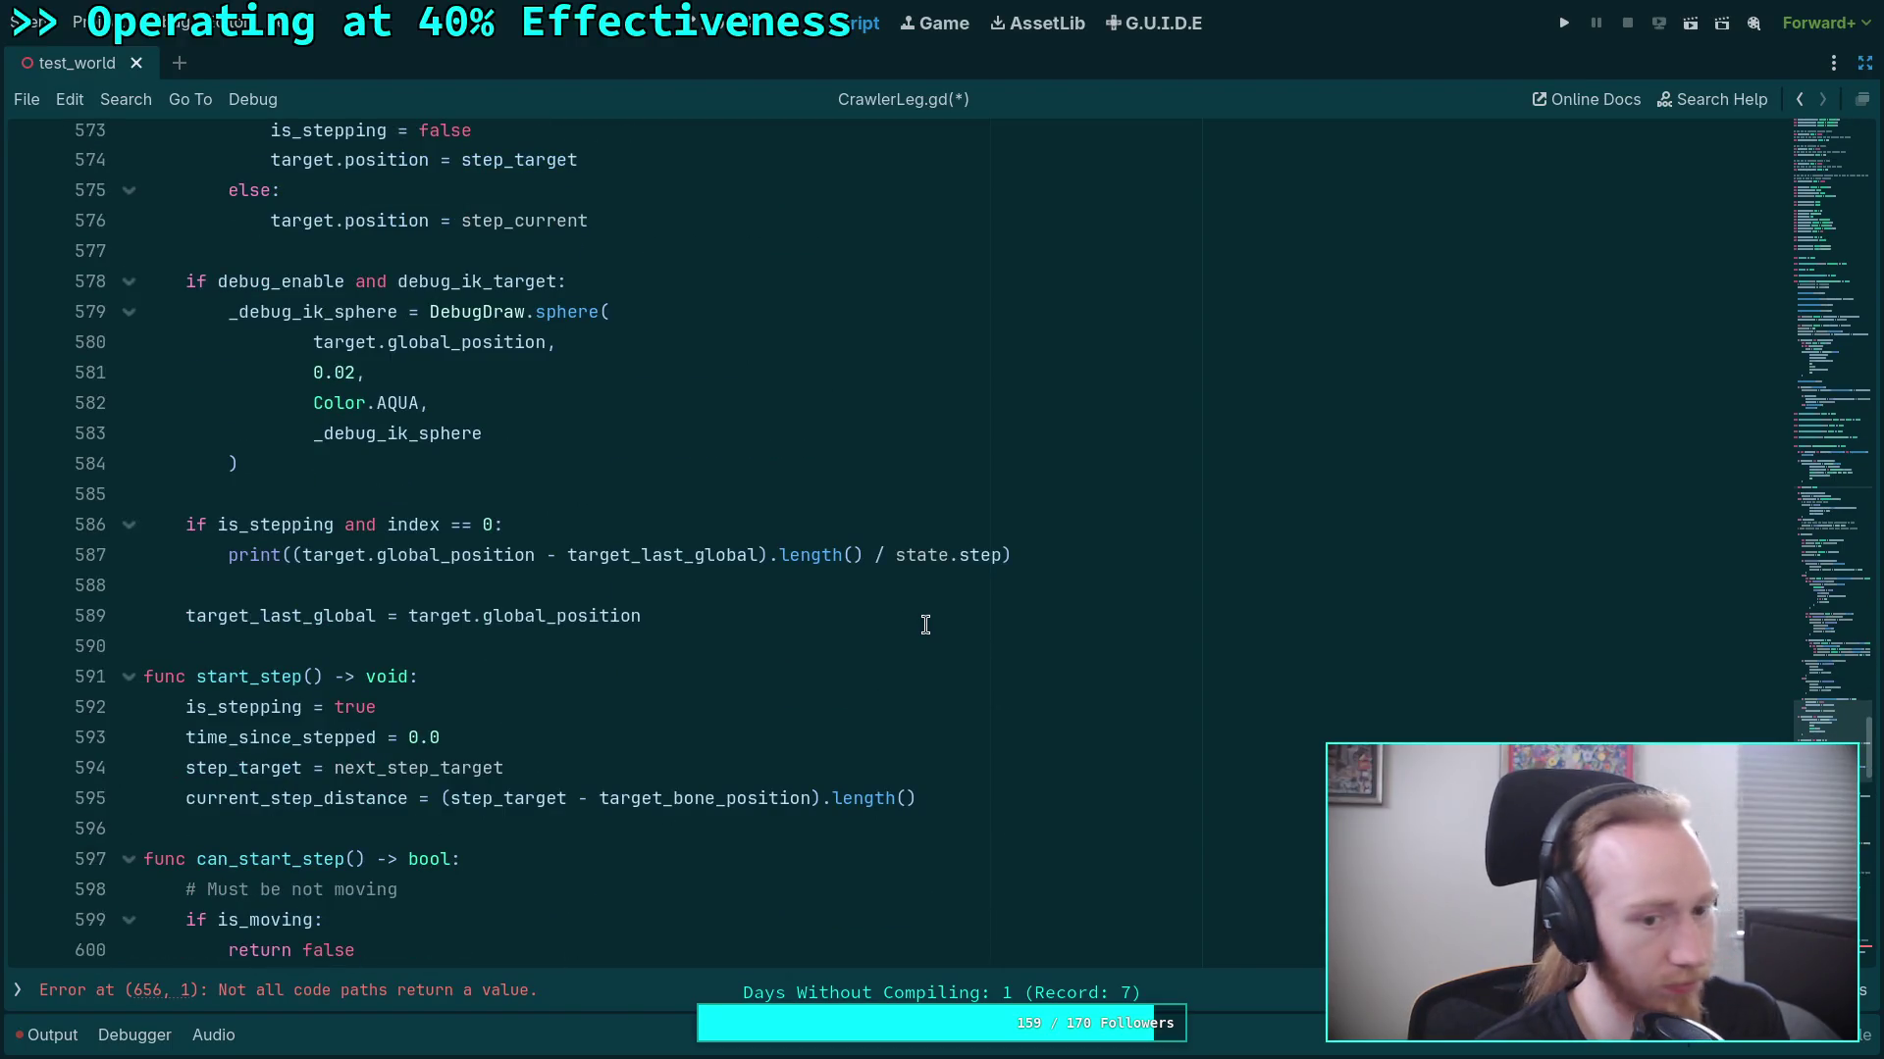
pyautogui.scroll(3, 915, 632)
pyautogui.scroll(-2, 915, 632)
pyautogui.scroll(20, 914, 632)
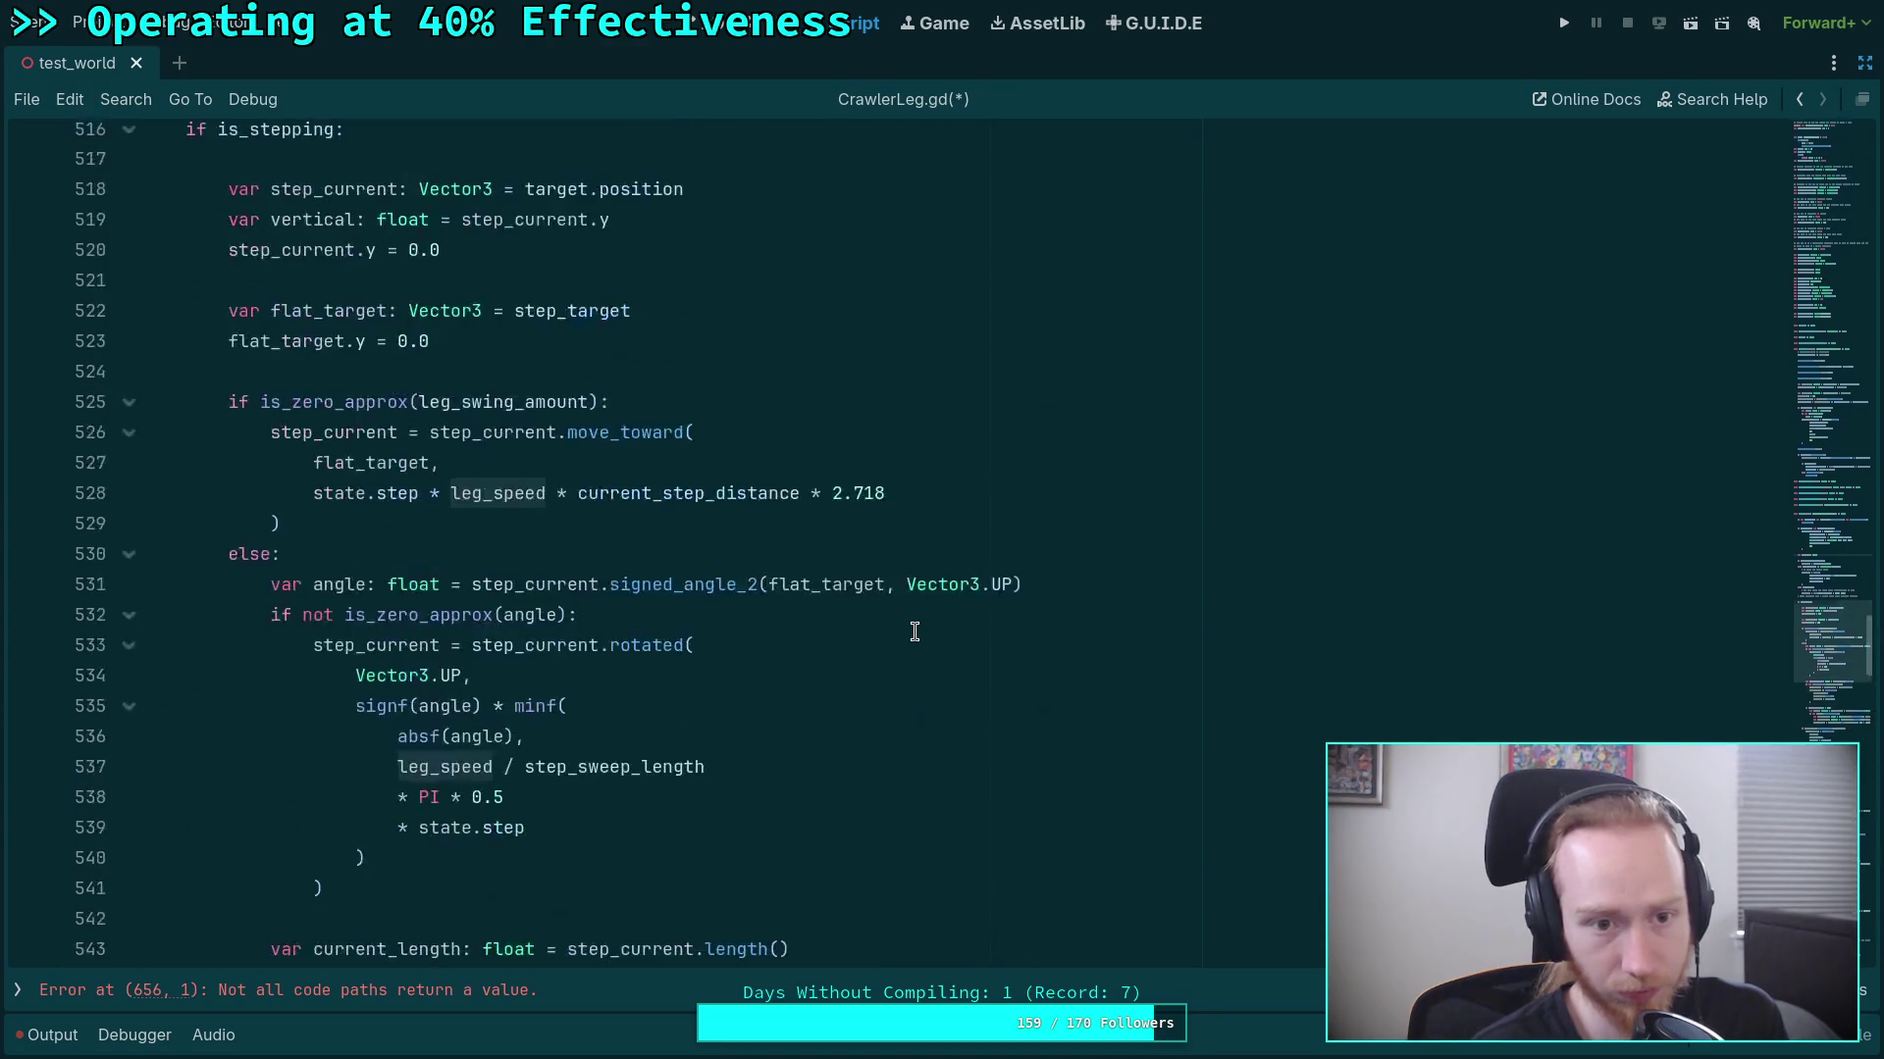
pyautogui.scroll(1, 914, 632)
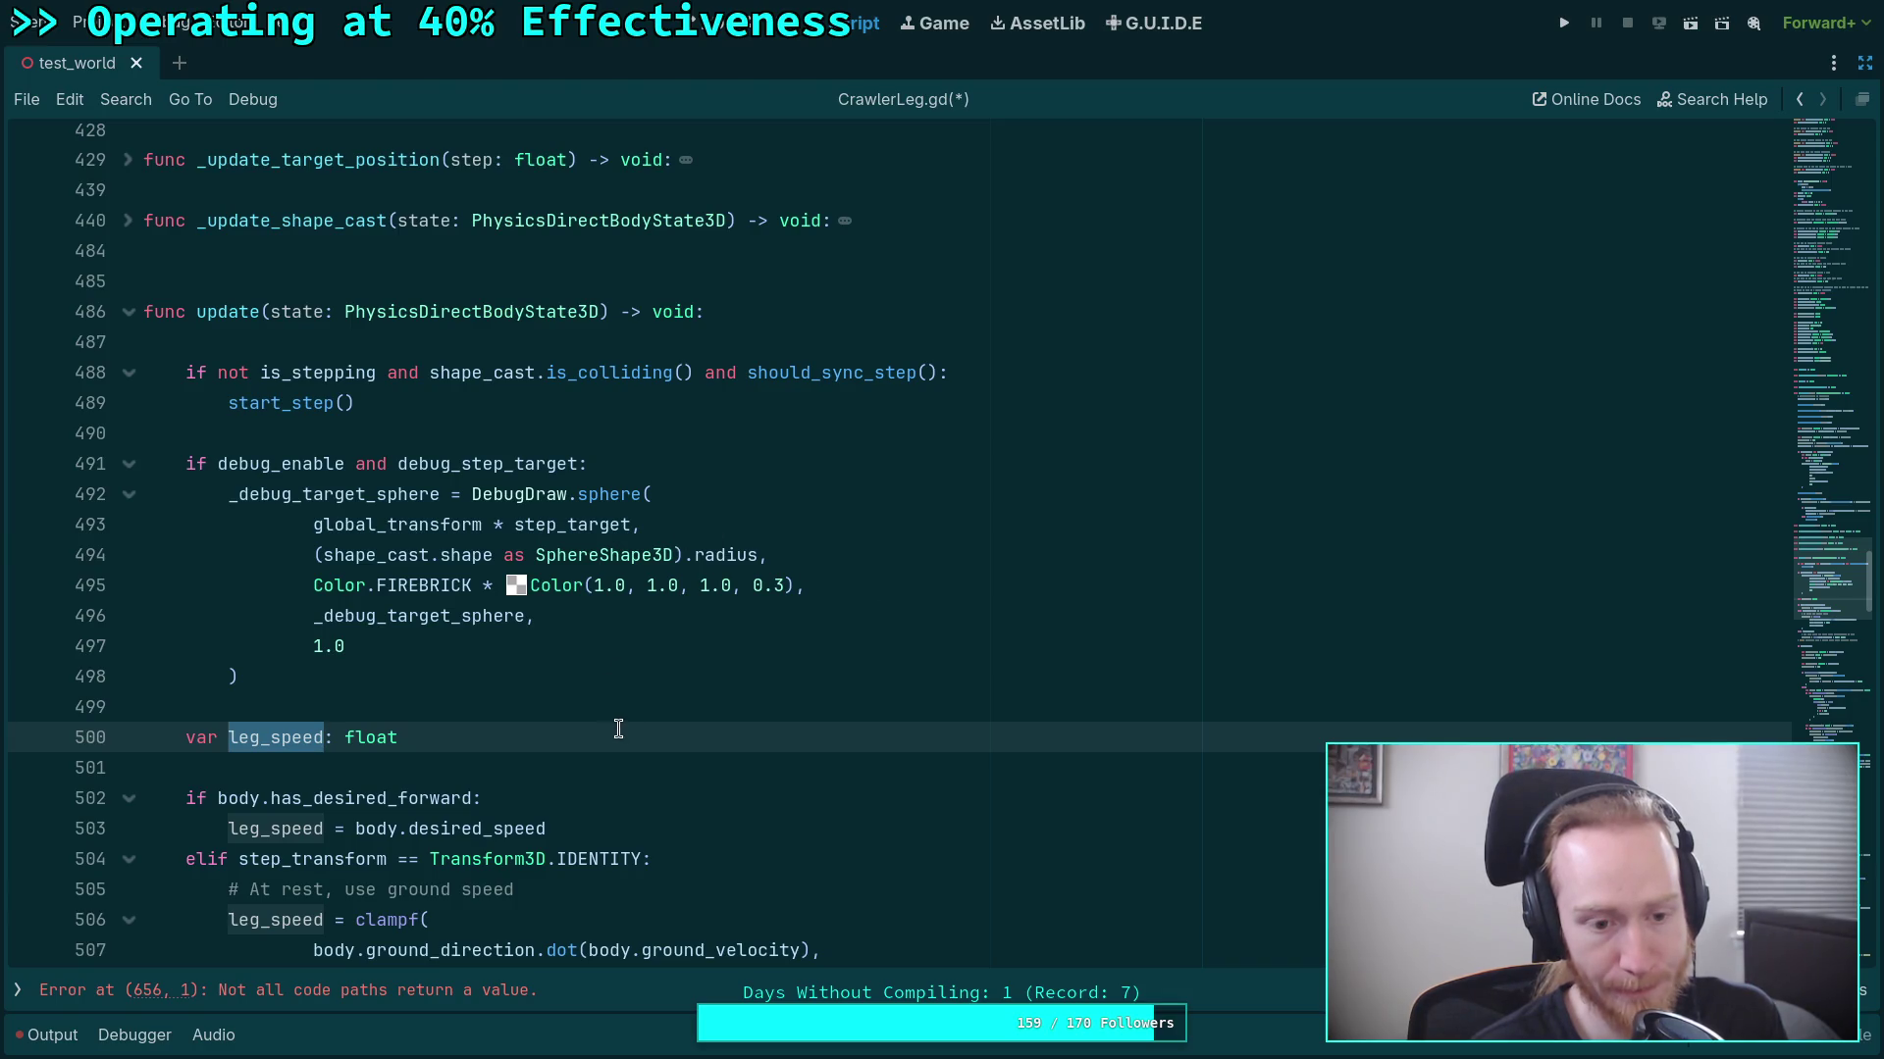
pyautogui.scroll(-3, 619, 727)
pyautogui.scroll(-1, 619, 727)
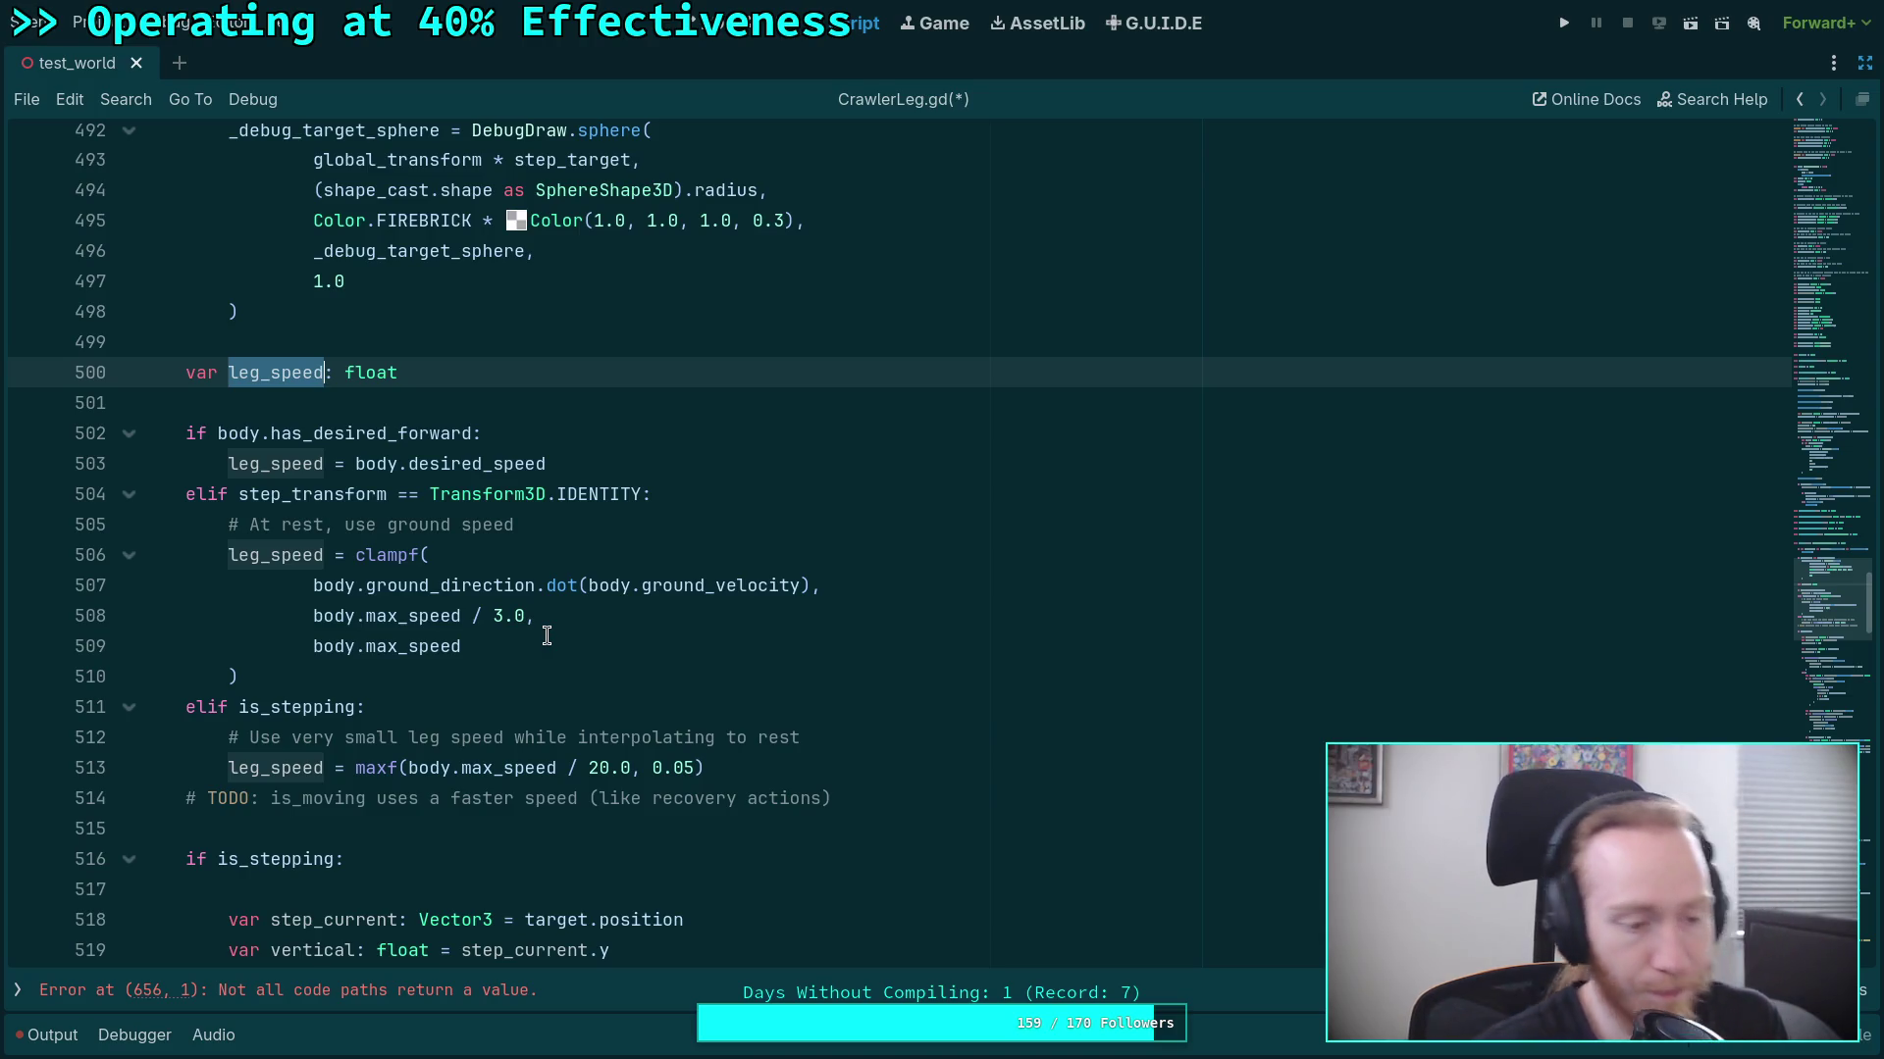
pyautogui.scroll(4, 393, 697)
# Add 'return false' after the loop's return true in should_sync_step and save CrawlerLeg.gd.
pyautogui.scroll(-20, 401, 701)
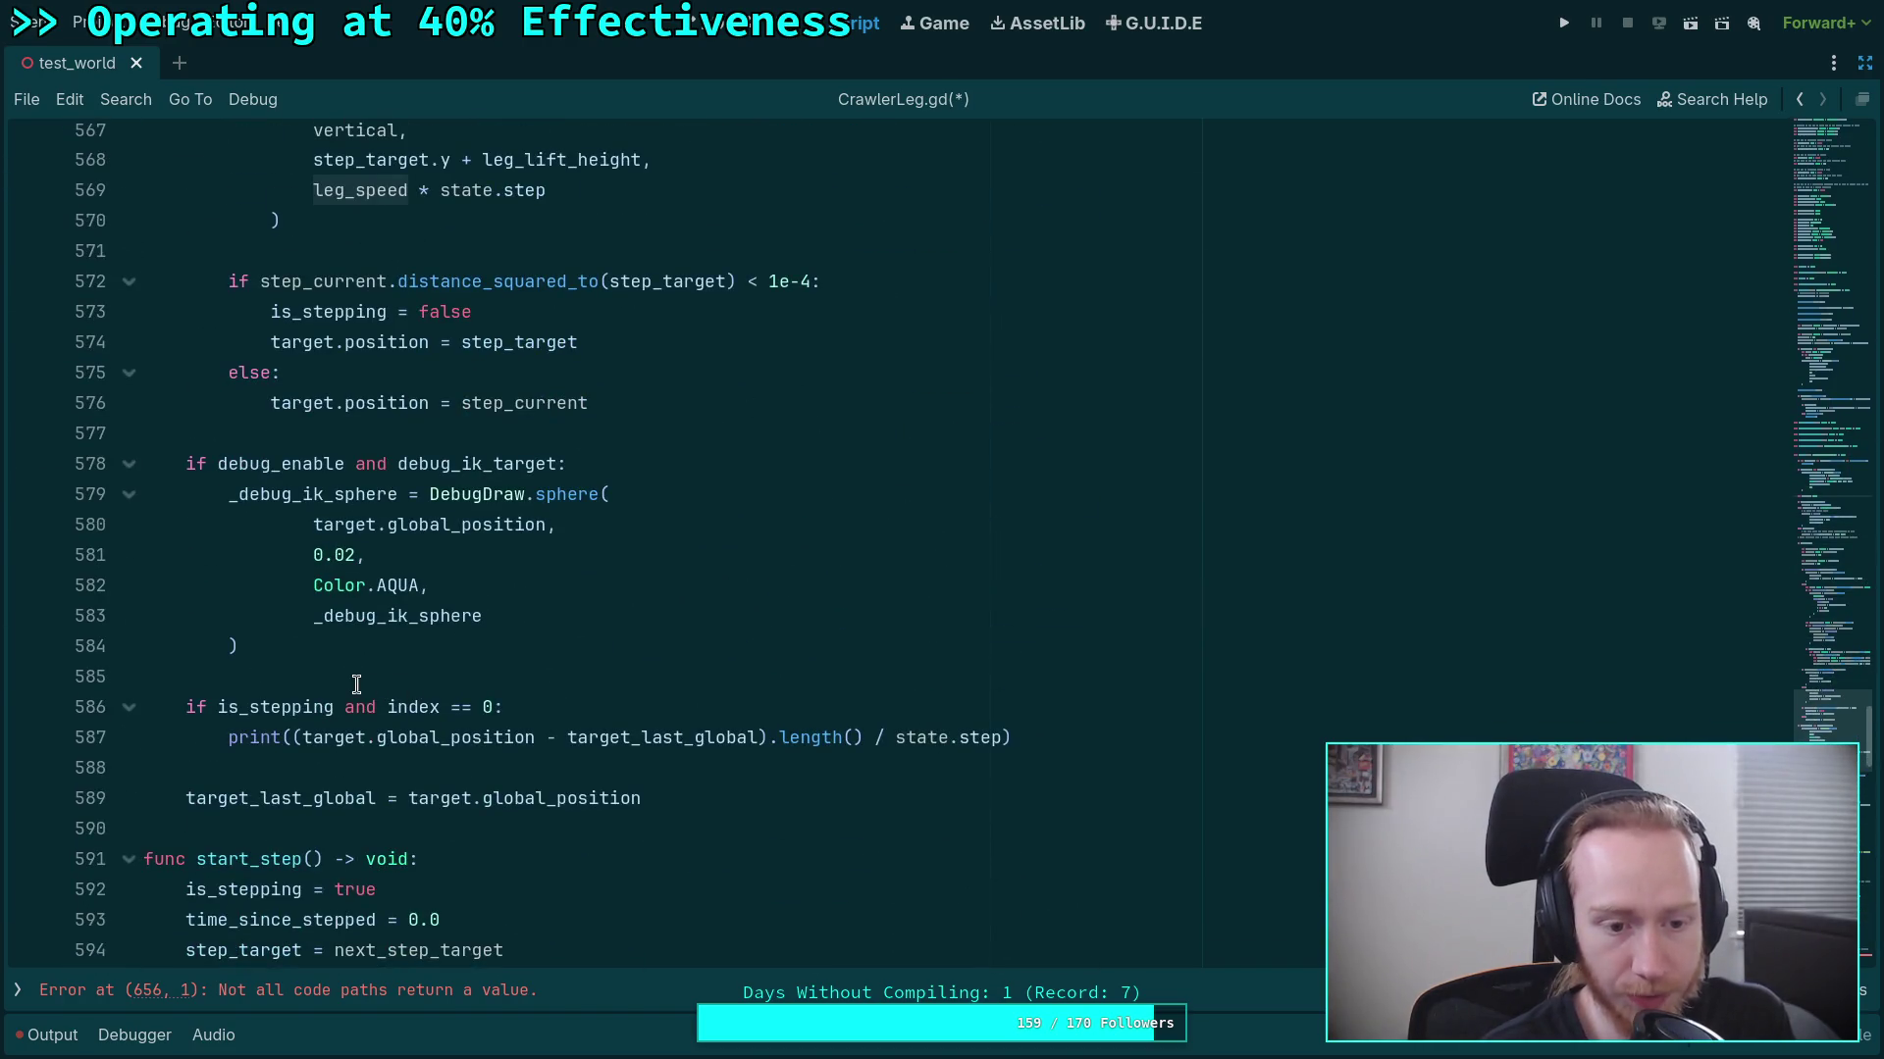
pyautogui.click(370, 677)
pyautogui.scroll(-2, 371, 679)
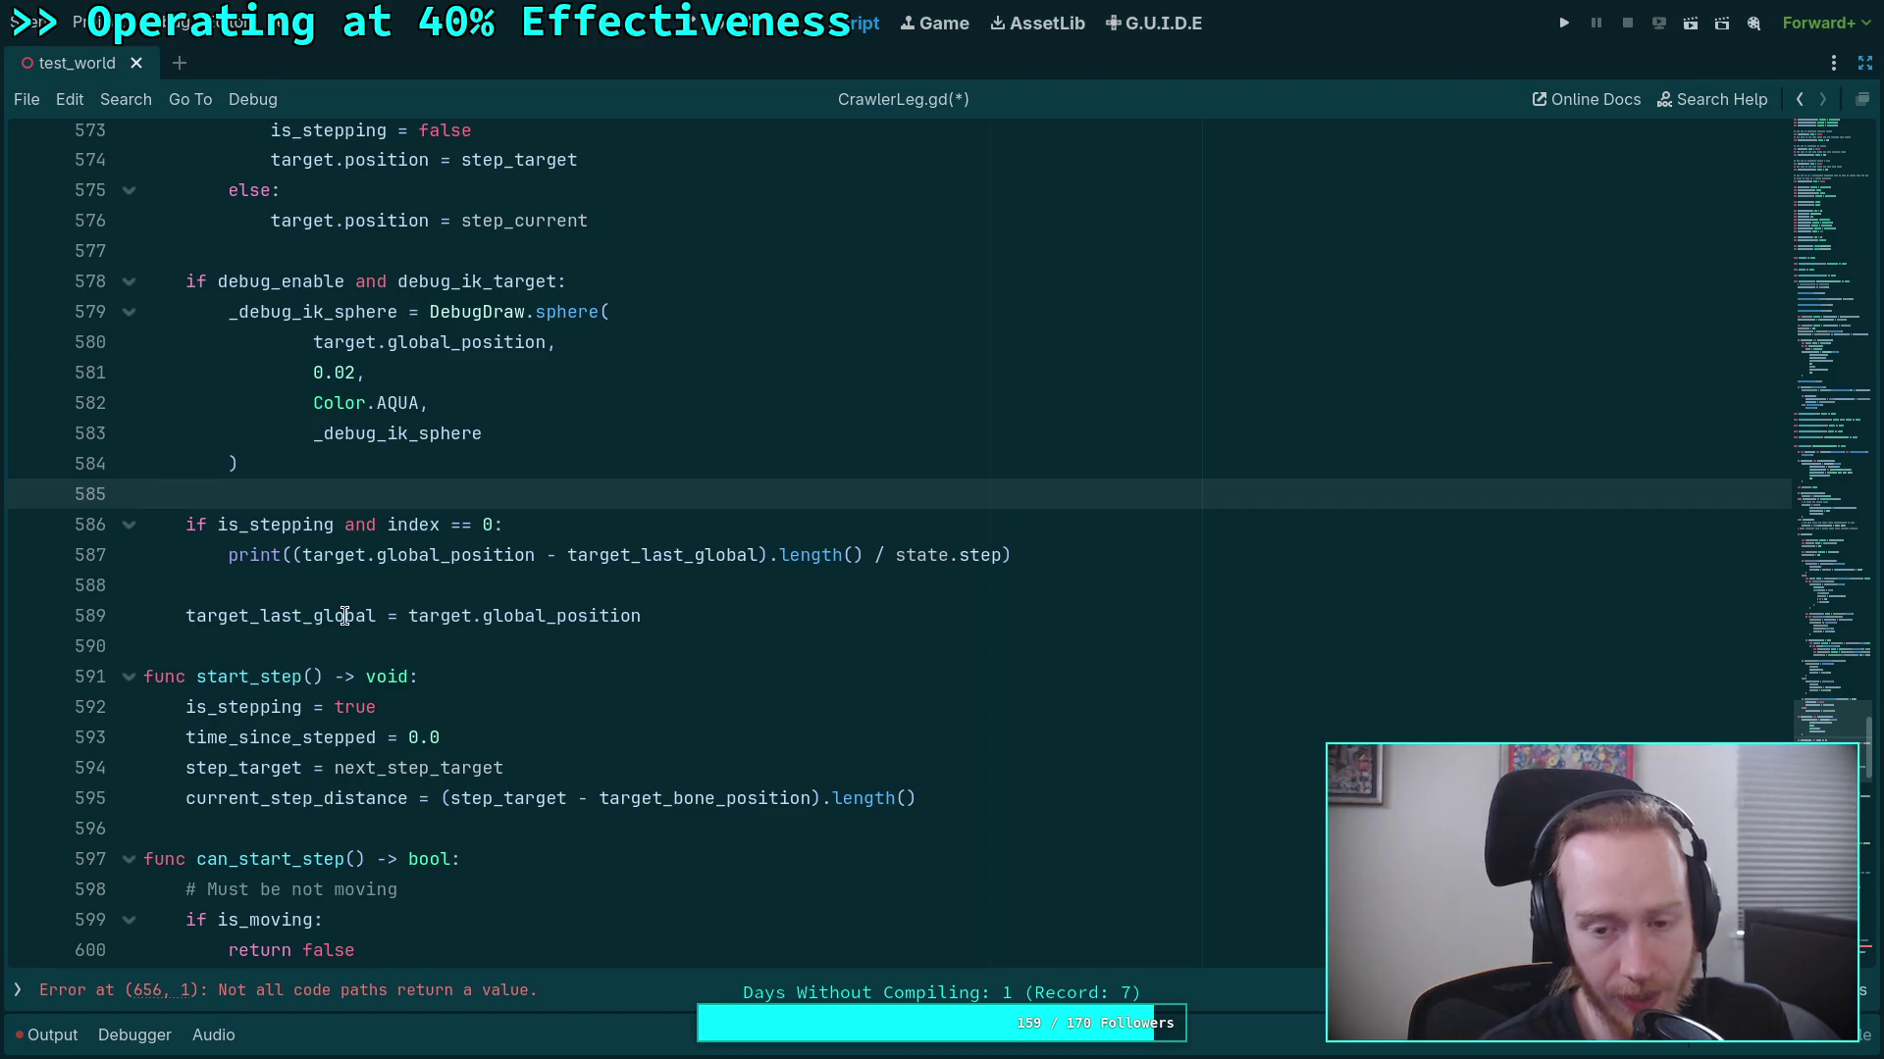
pyautogui.scroll(-3, 304, 647)
pyautogui.scroll(-2, 291, 657)
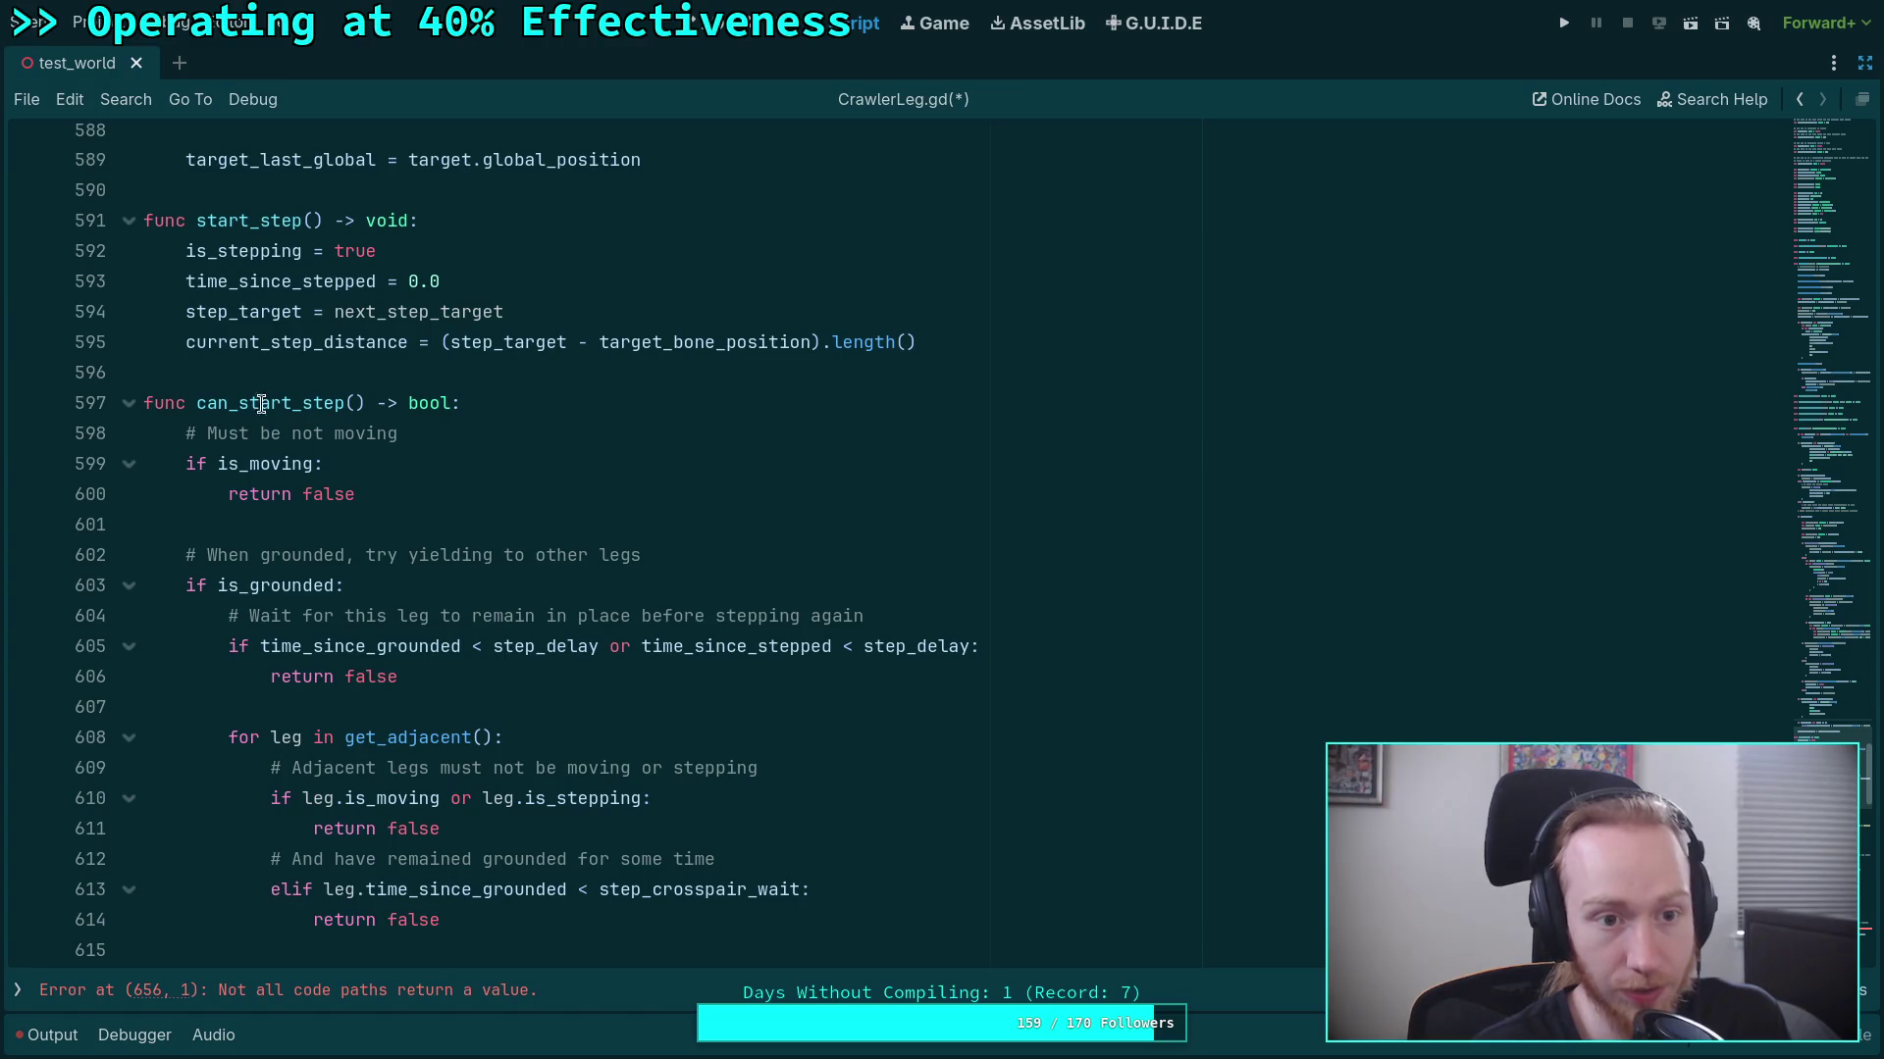
pyautogui.scroll(-15, 391, 511)
pyautogui.scroll(-2, 391, 511)
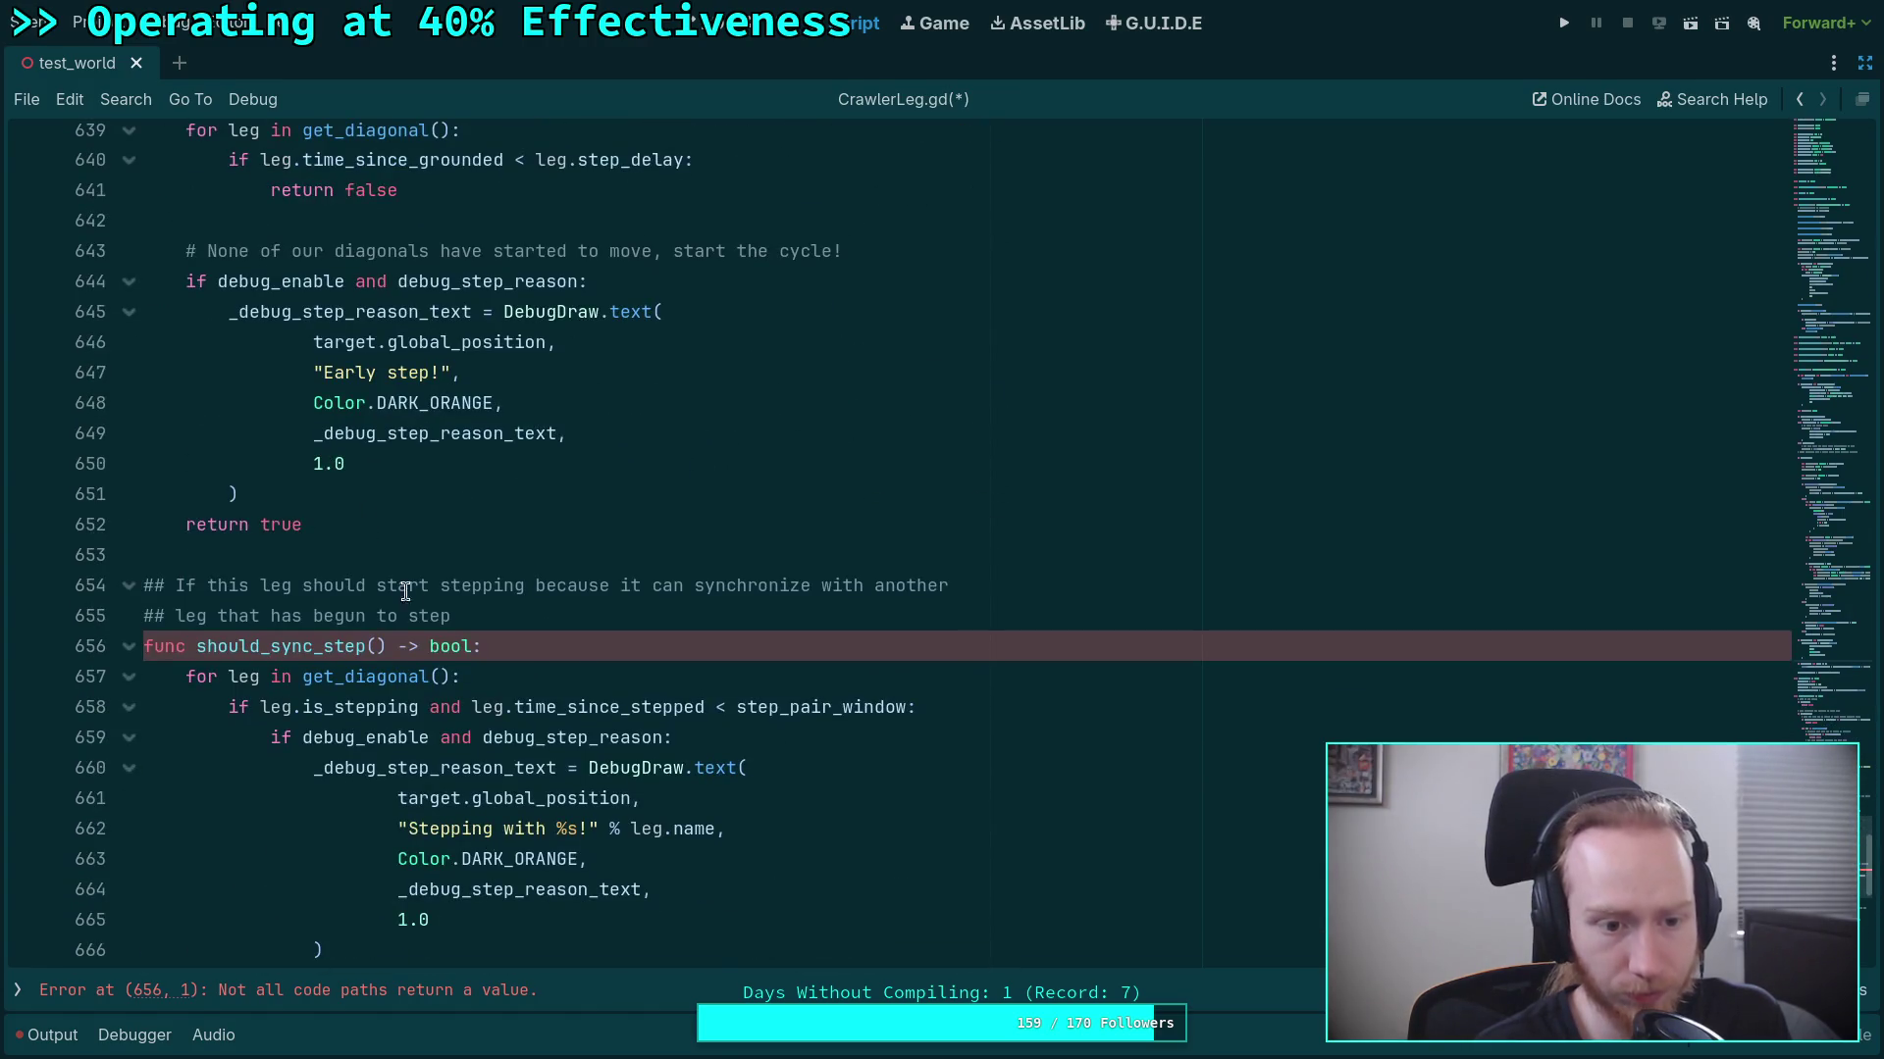
pyautogui.click(604, 640)
pyautogui.scroll(-3, 459, 670)
pyautogui.click(447, 727)
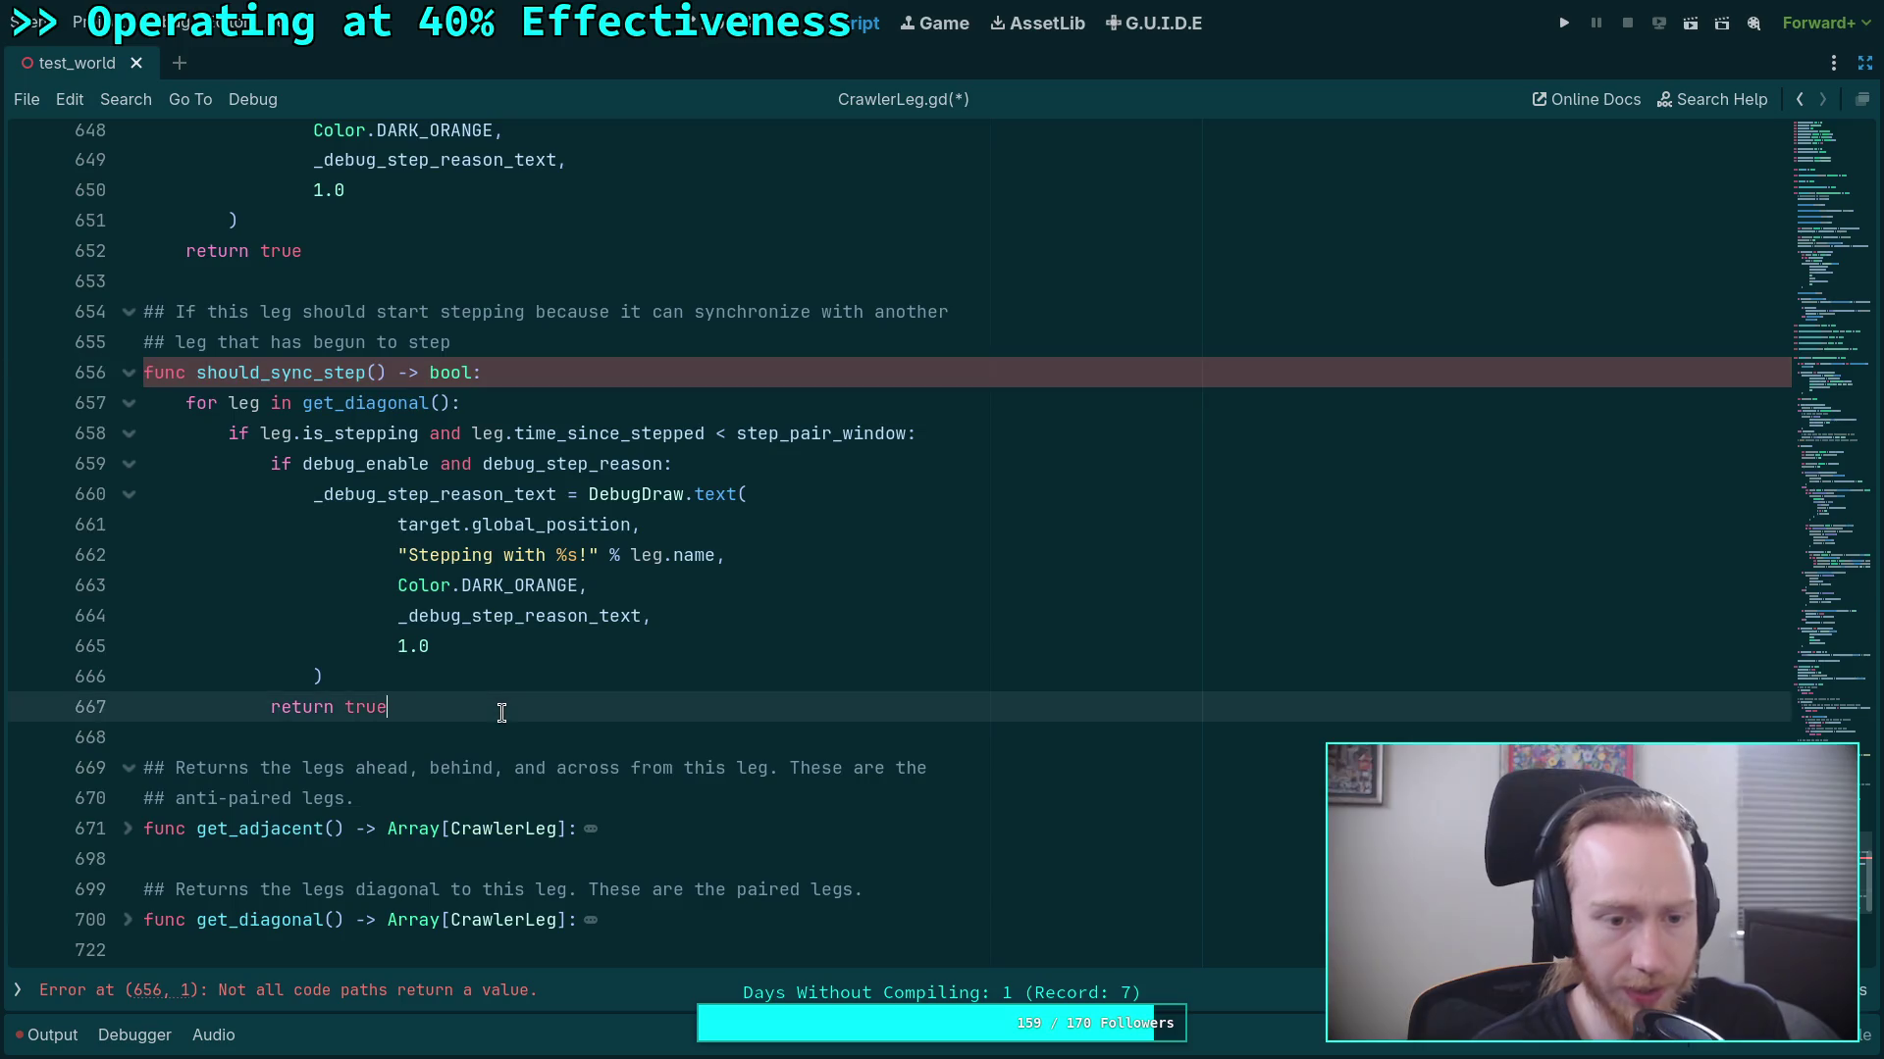
pyautogui.press('Return')
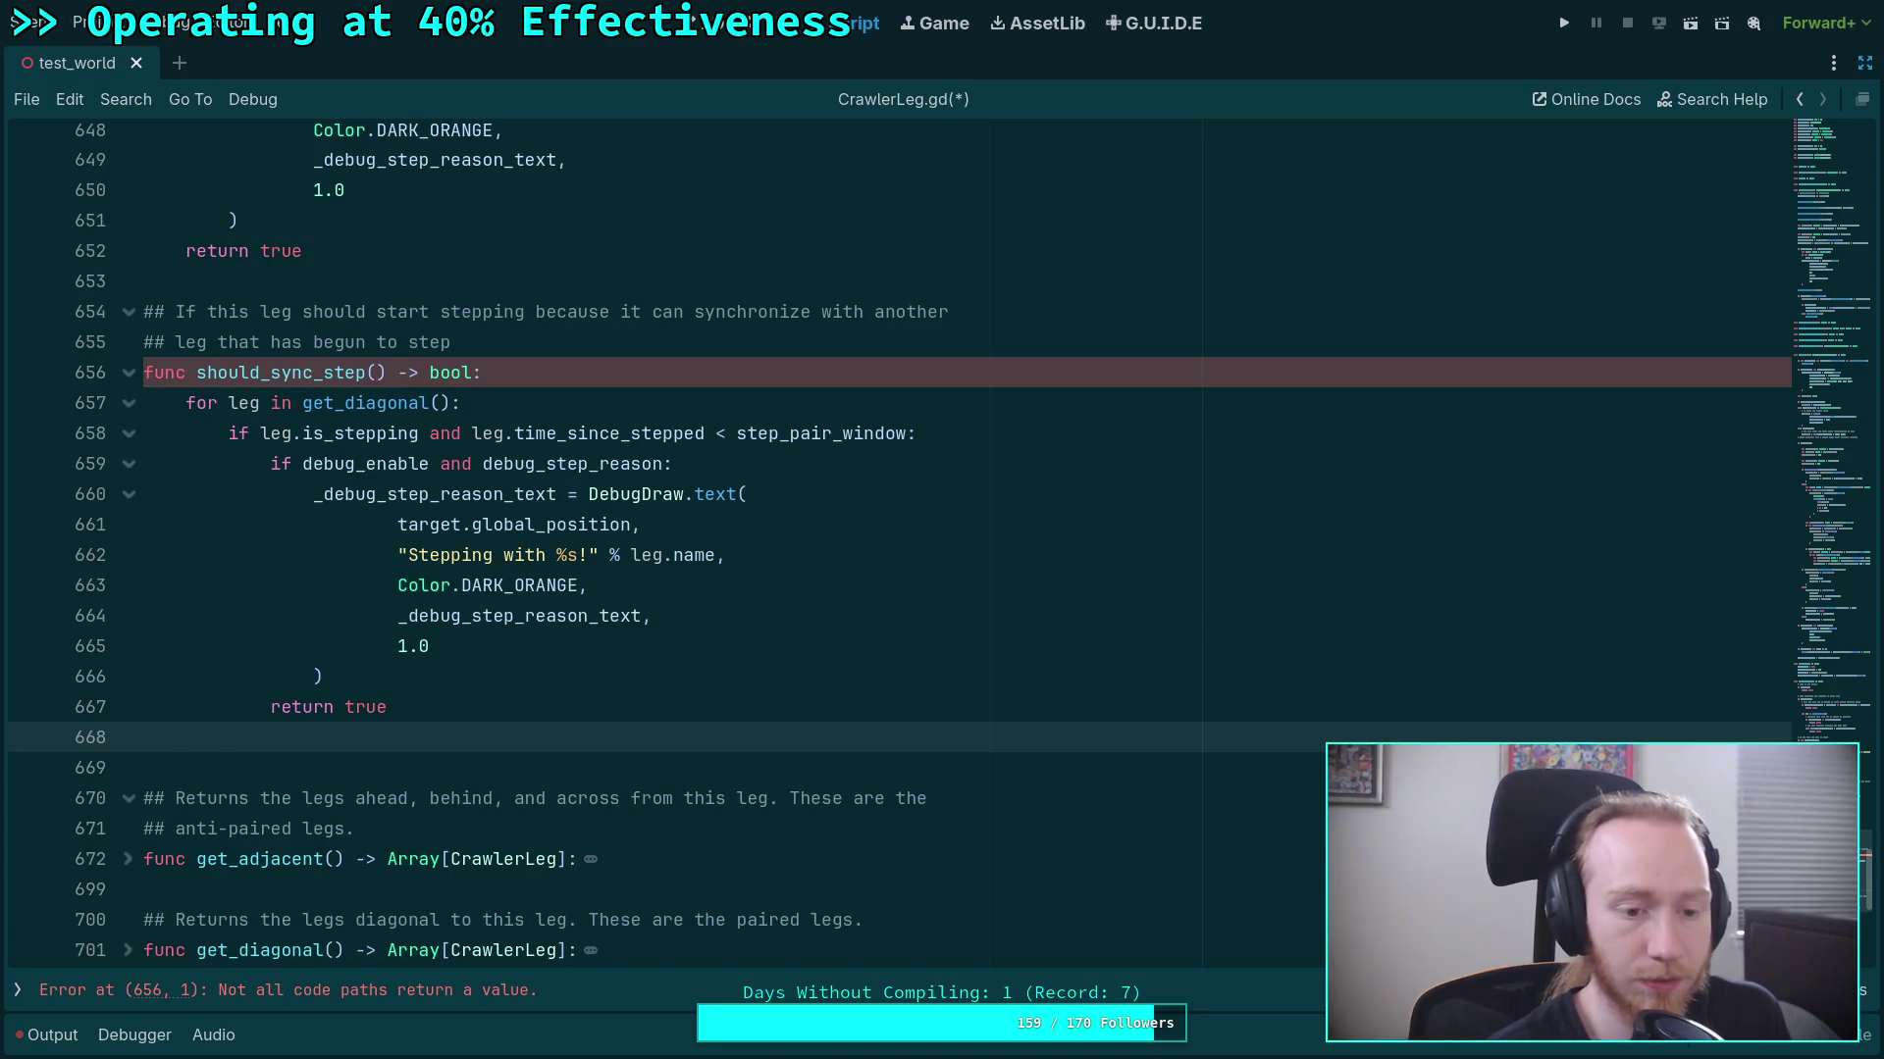
pyautogui.write('return false')
pyautogui.hotkey('ctrl', 's')
# Recheck the should_sync_step declaration to confirm the code-path error is gone.
pyautogui.click(638, 375)
pyautogui.scroll(5, 686, 490)
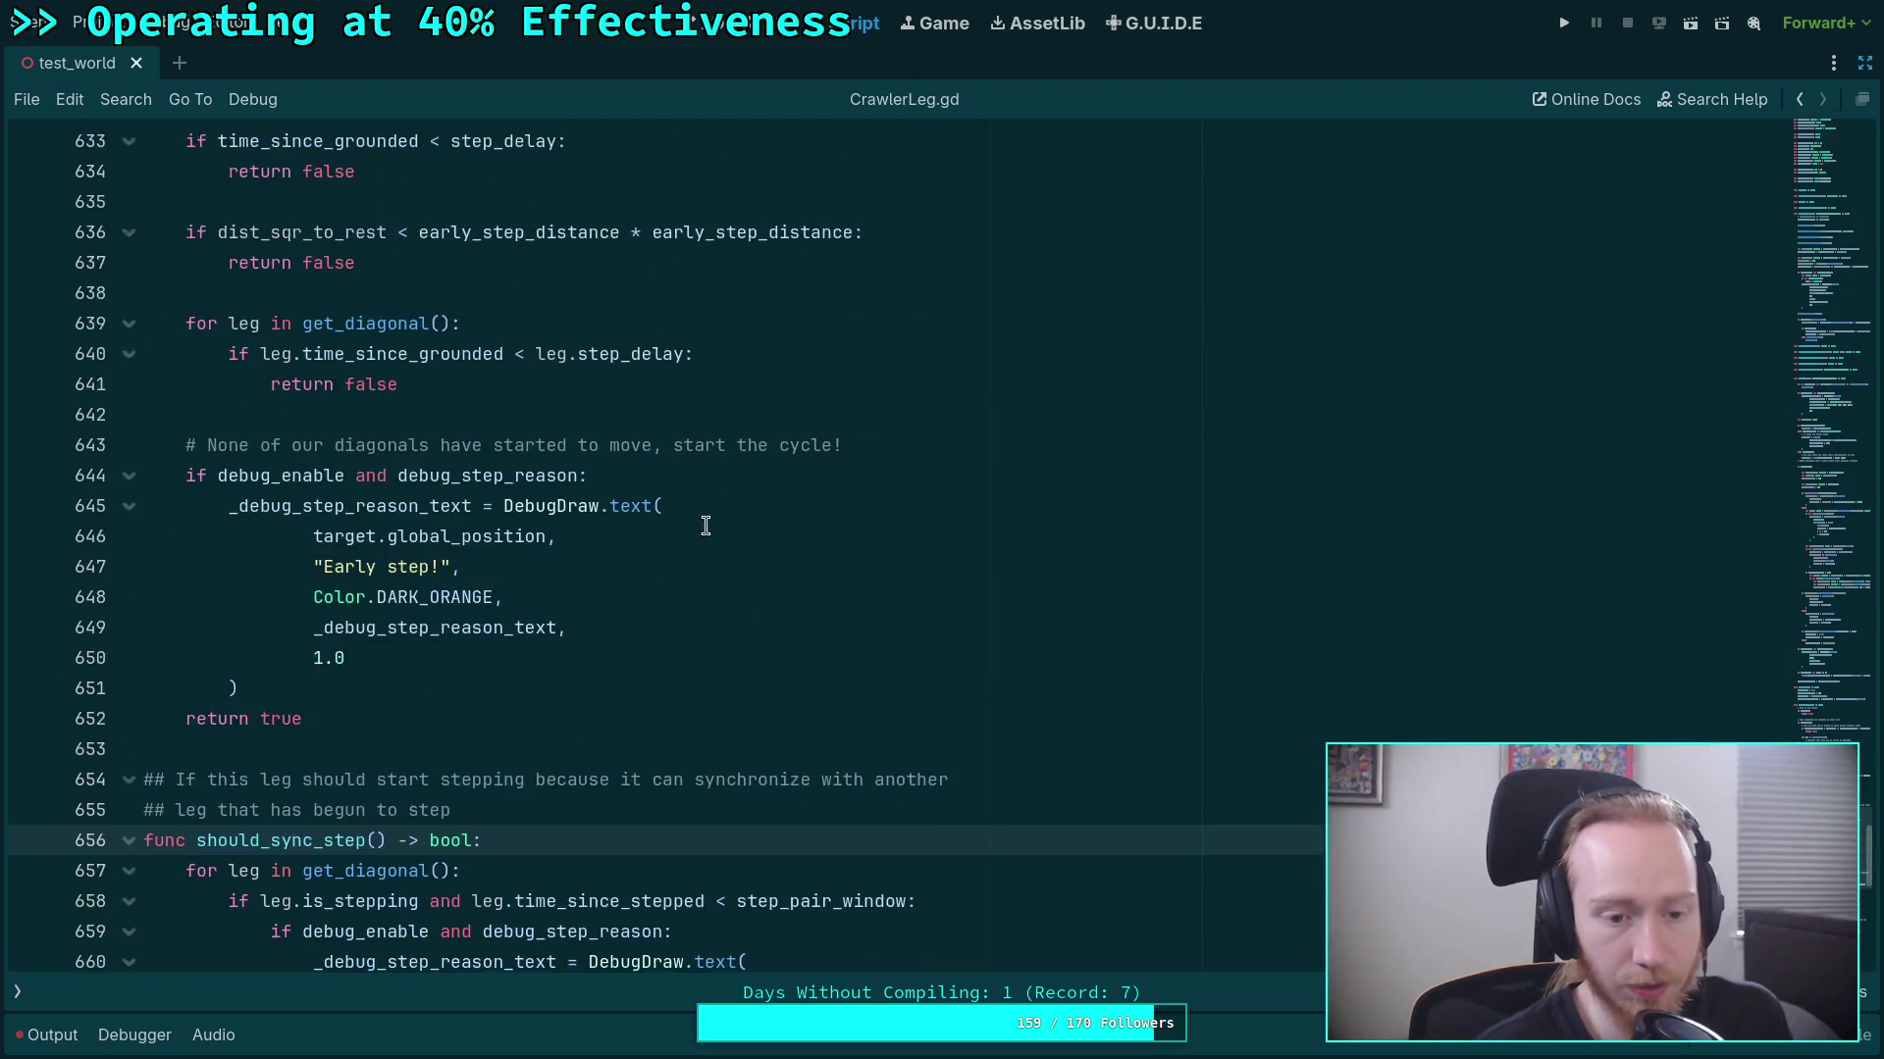
pyautogui.scroll(-4, 715, 535)
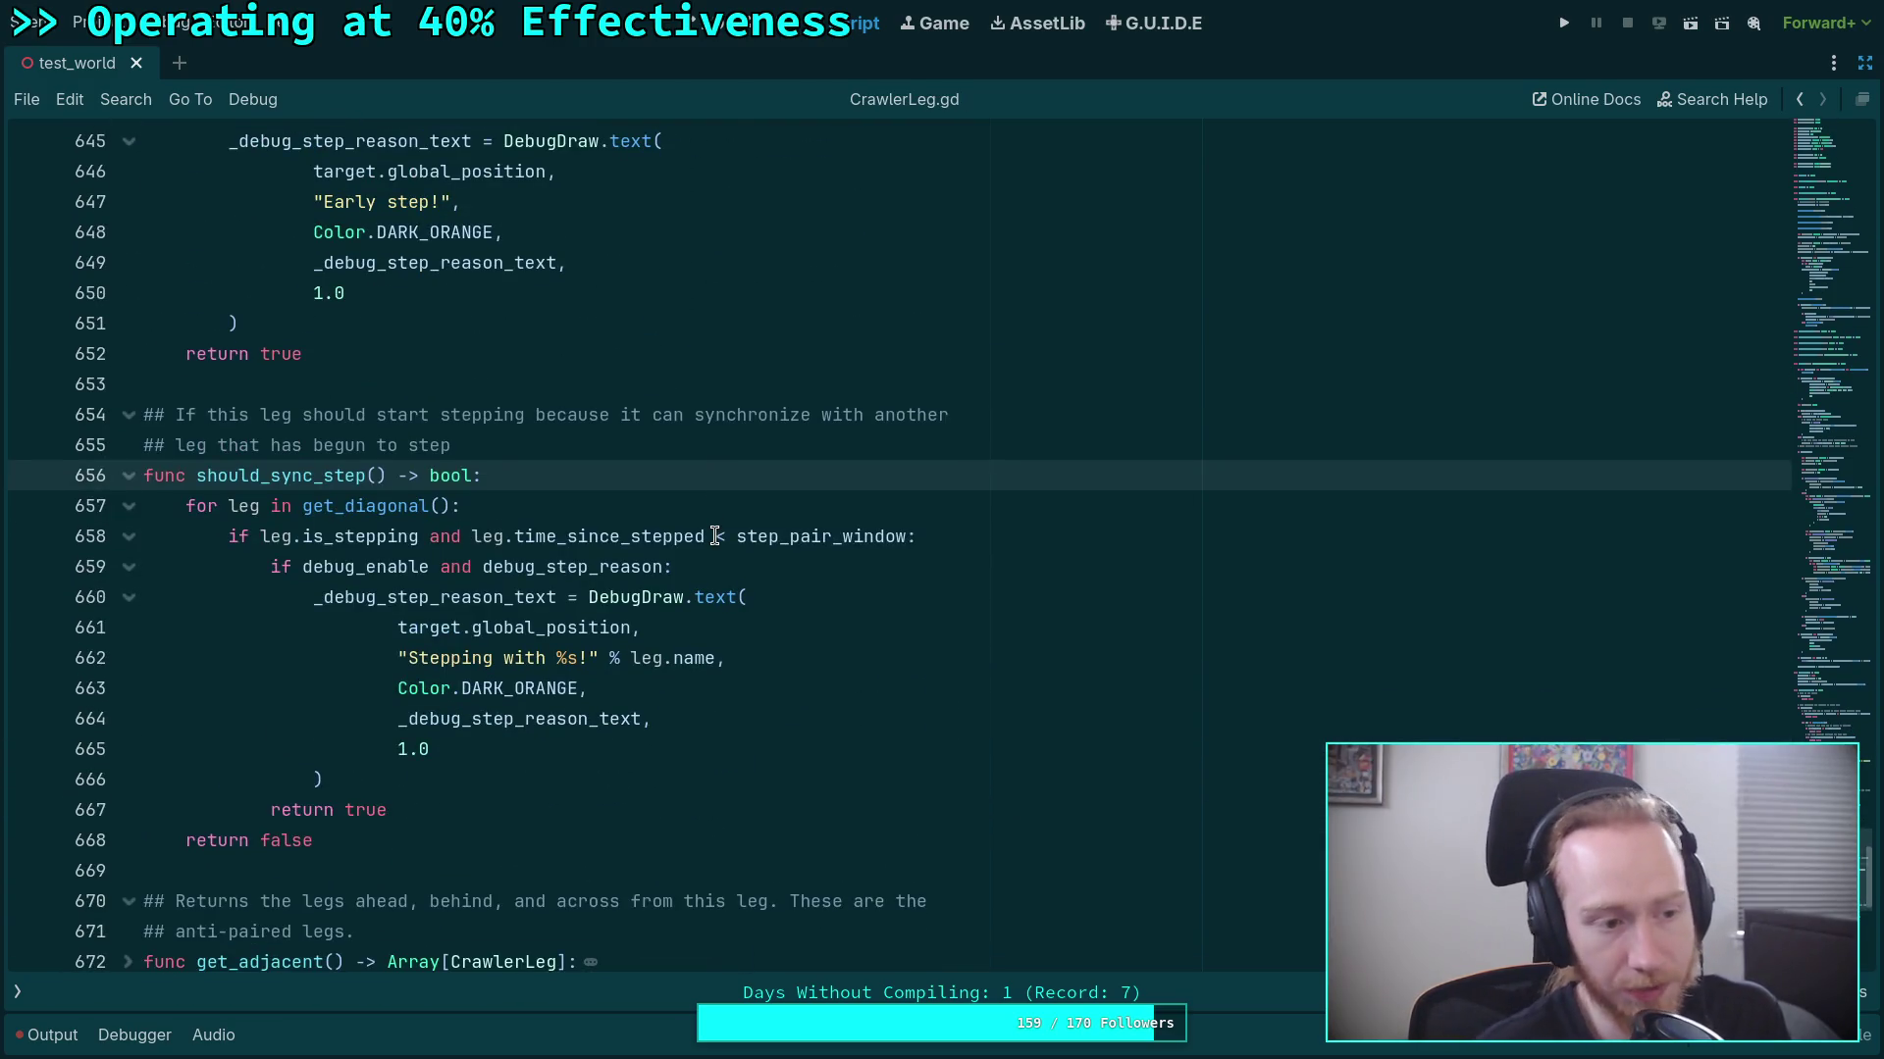
pyautogui.scroll(8, 699, 549)
pyautogui.scroll(20, 700, 549)
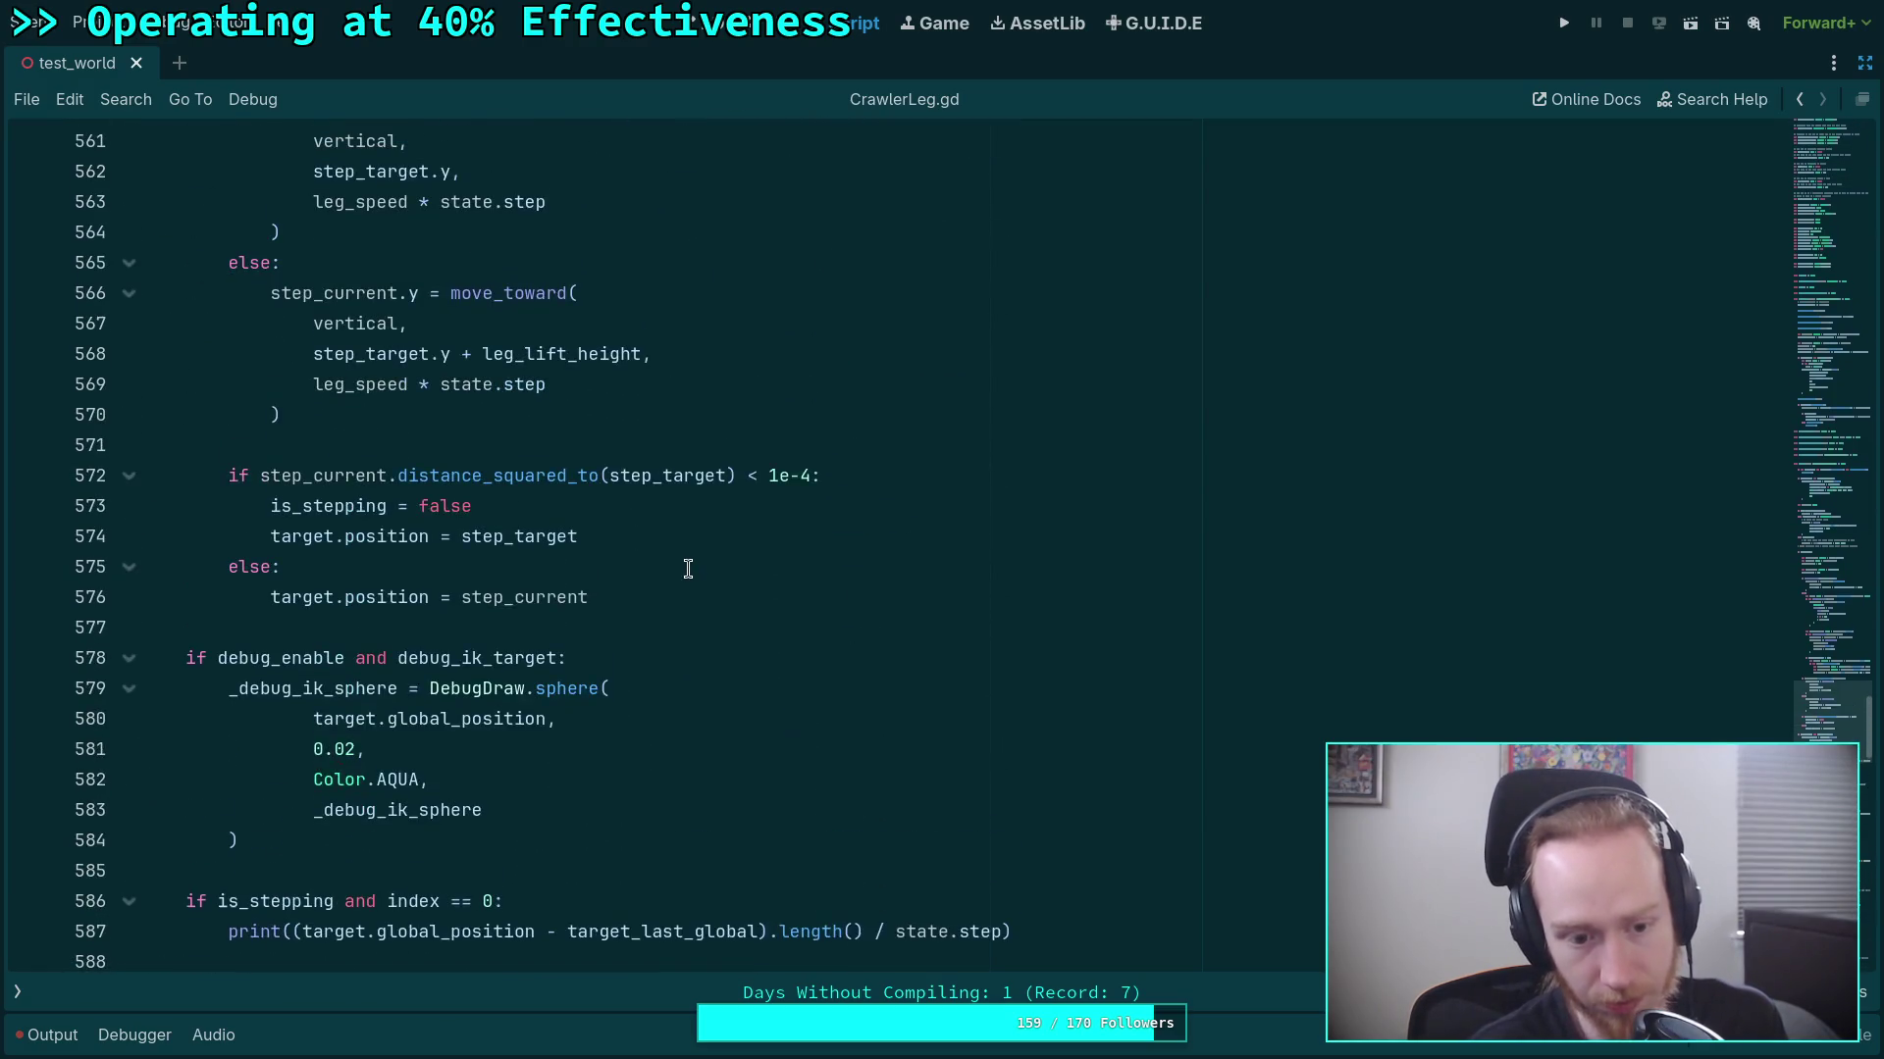
# Insert 'not is_moving and' at the start of the line 488 if condition.
pyautogui.scroll(19, 687, 569)
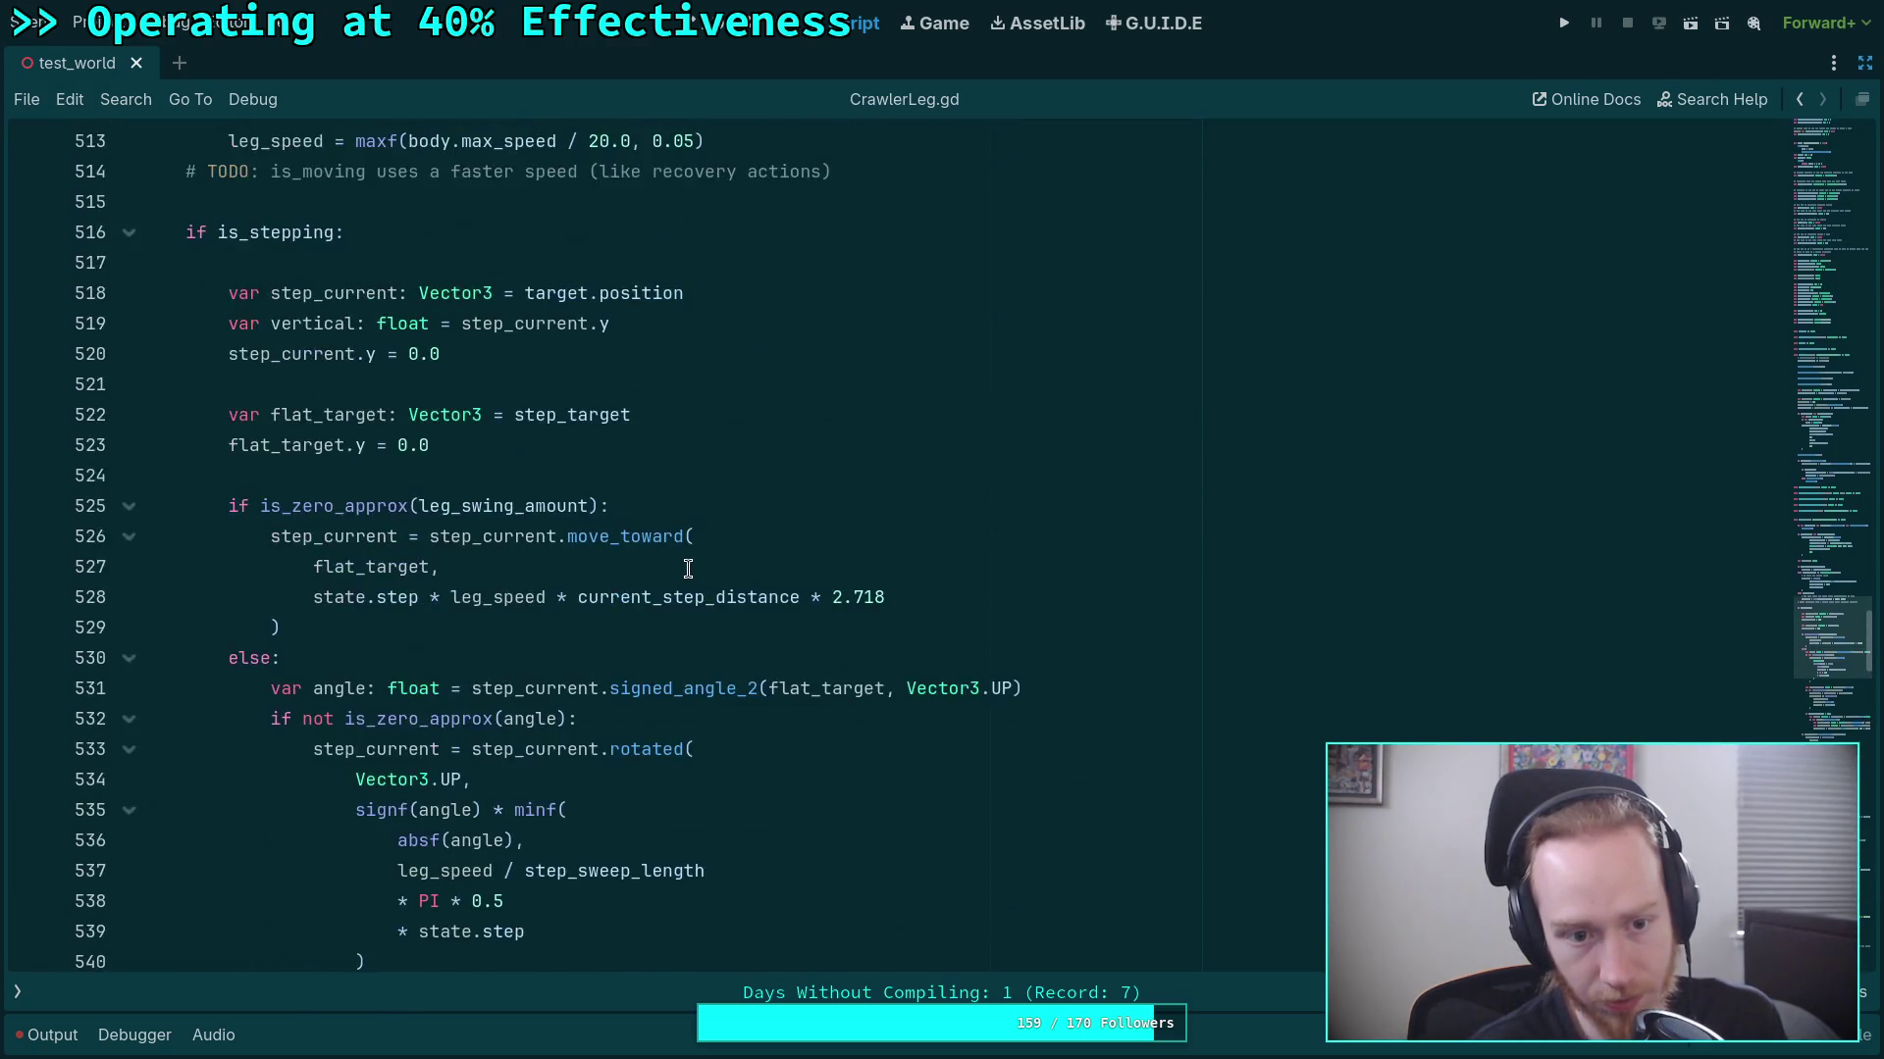
pyautogui.scroll(7, 687, 569)
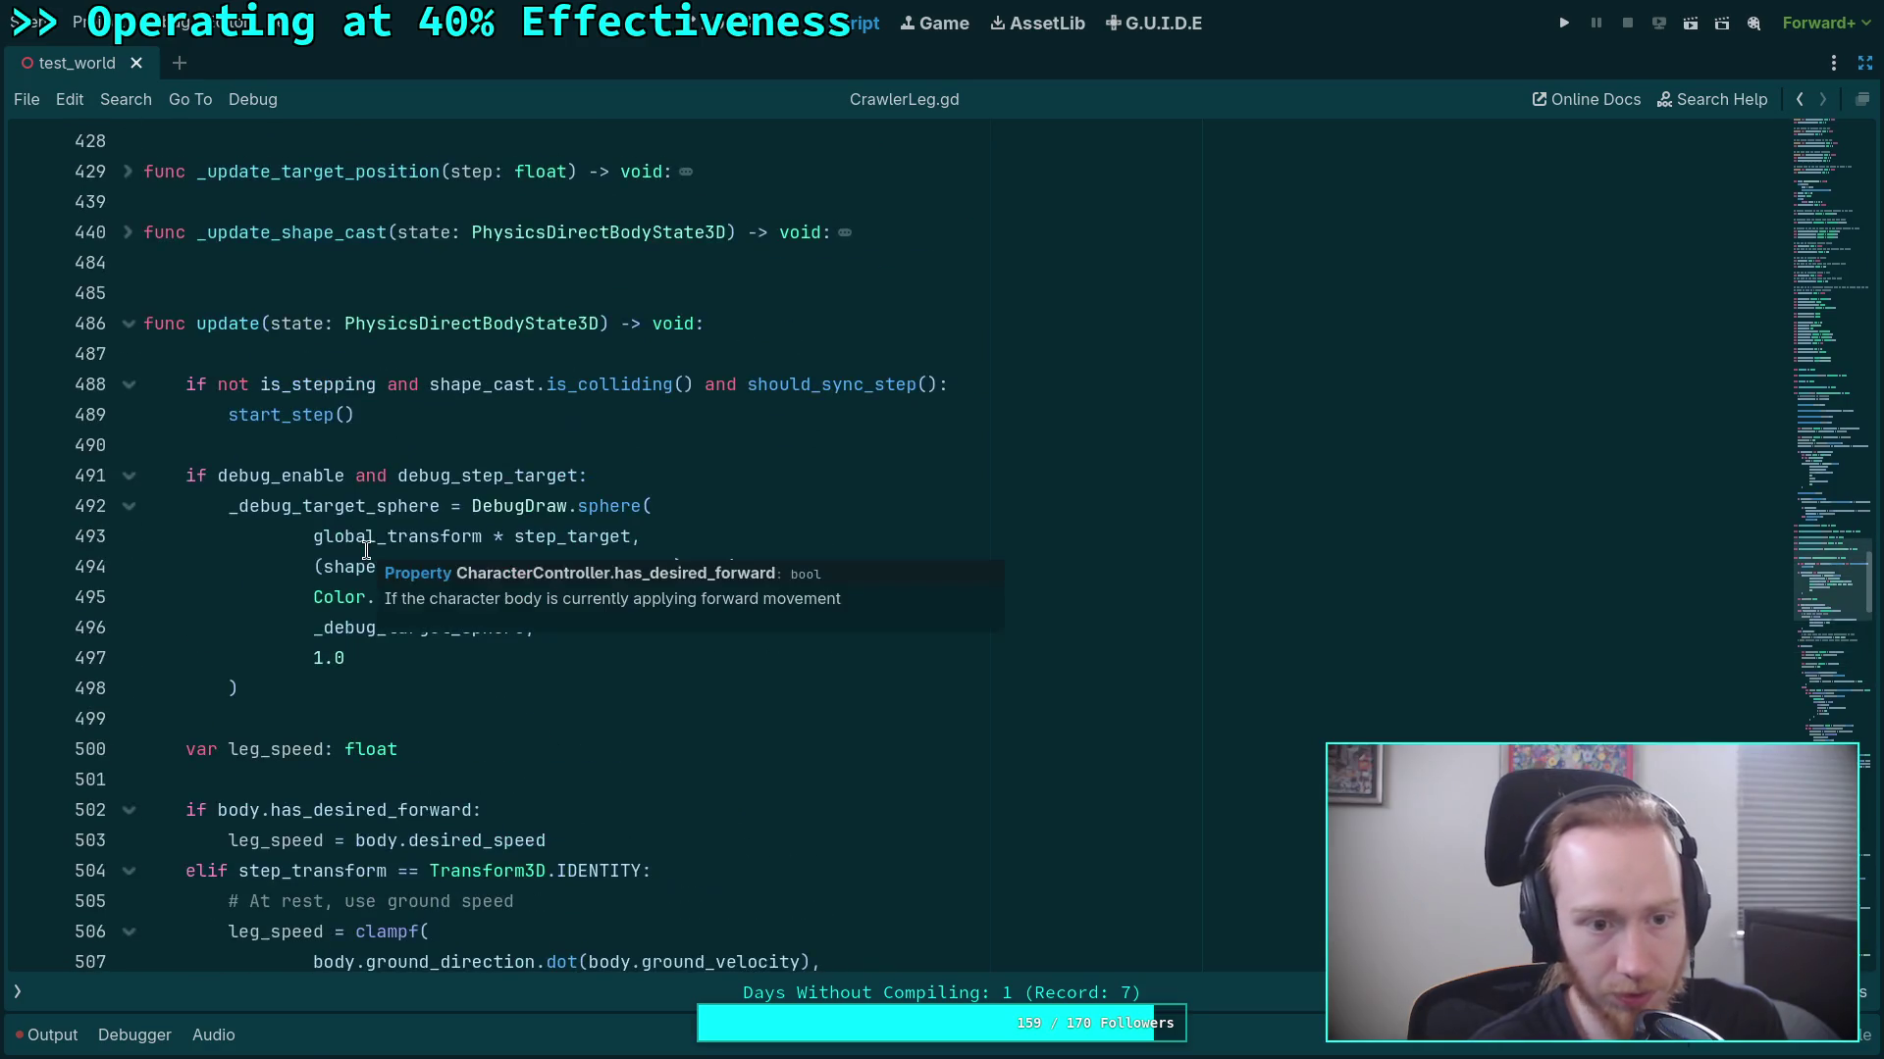
pyautogui.click(207, 383)
pyautogui.write('not')
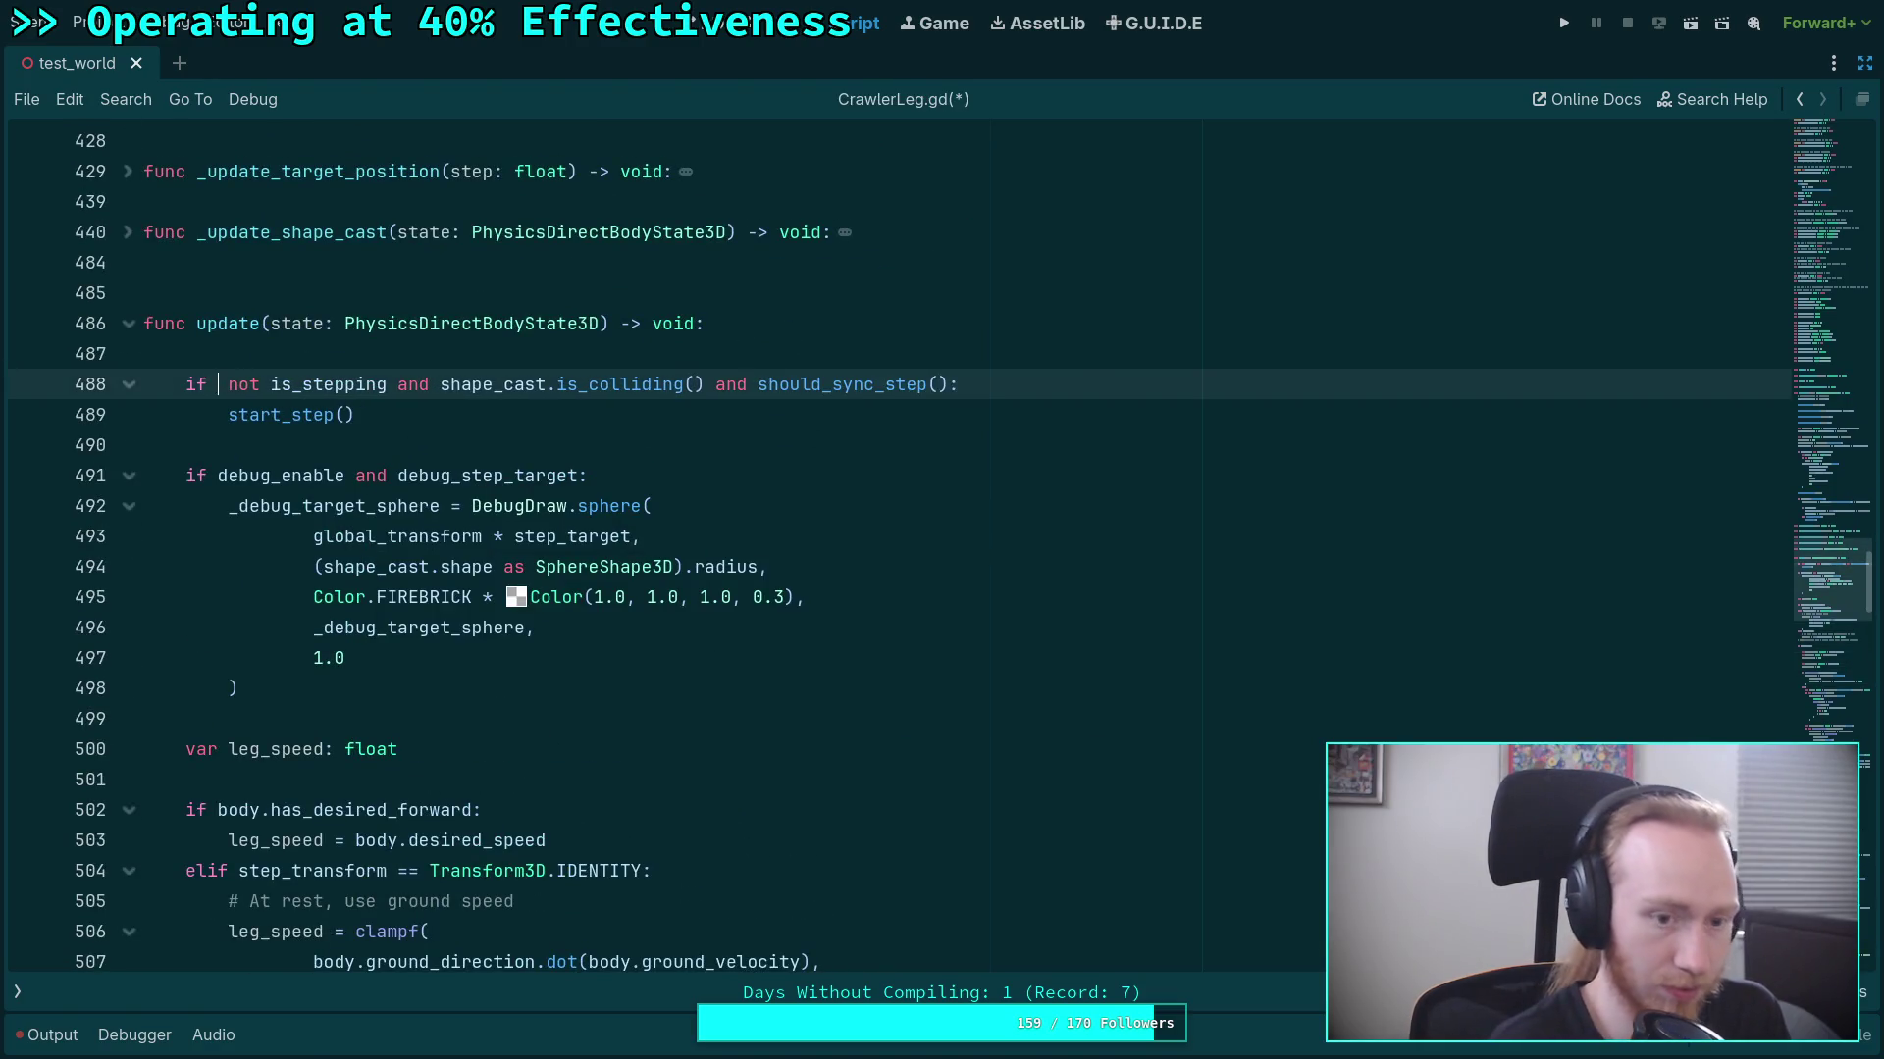
pyautogui.write(' is_steppi')
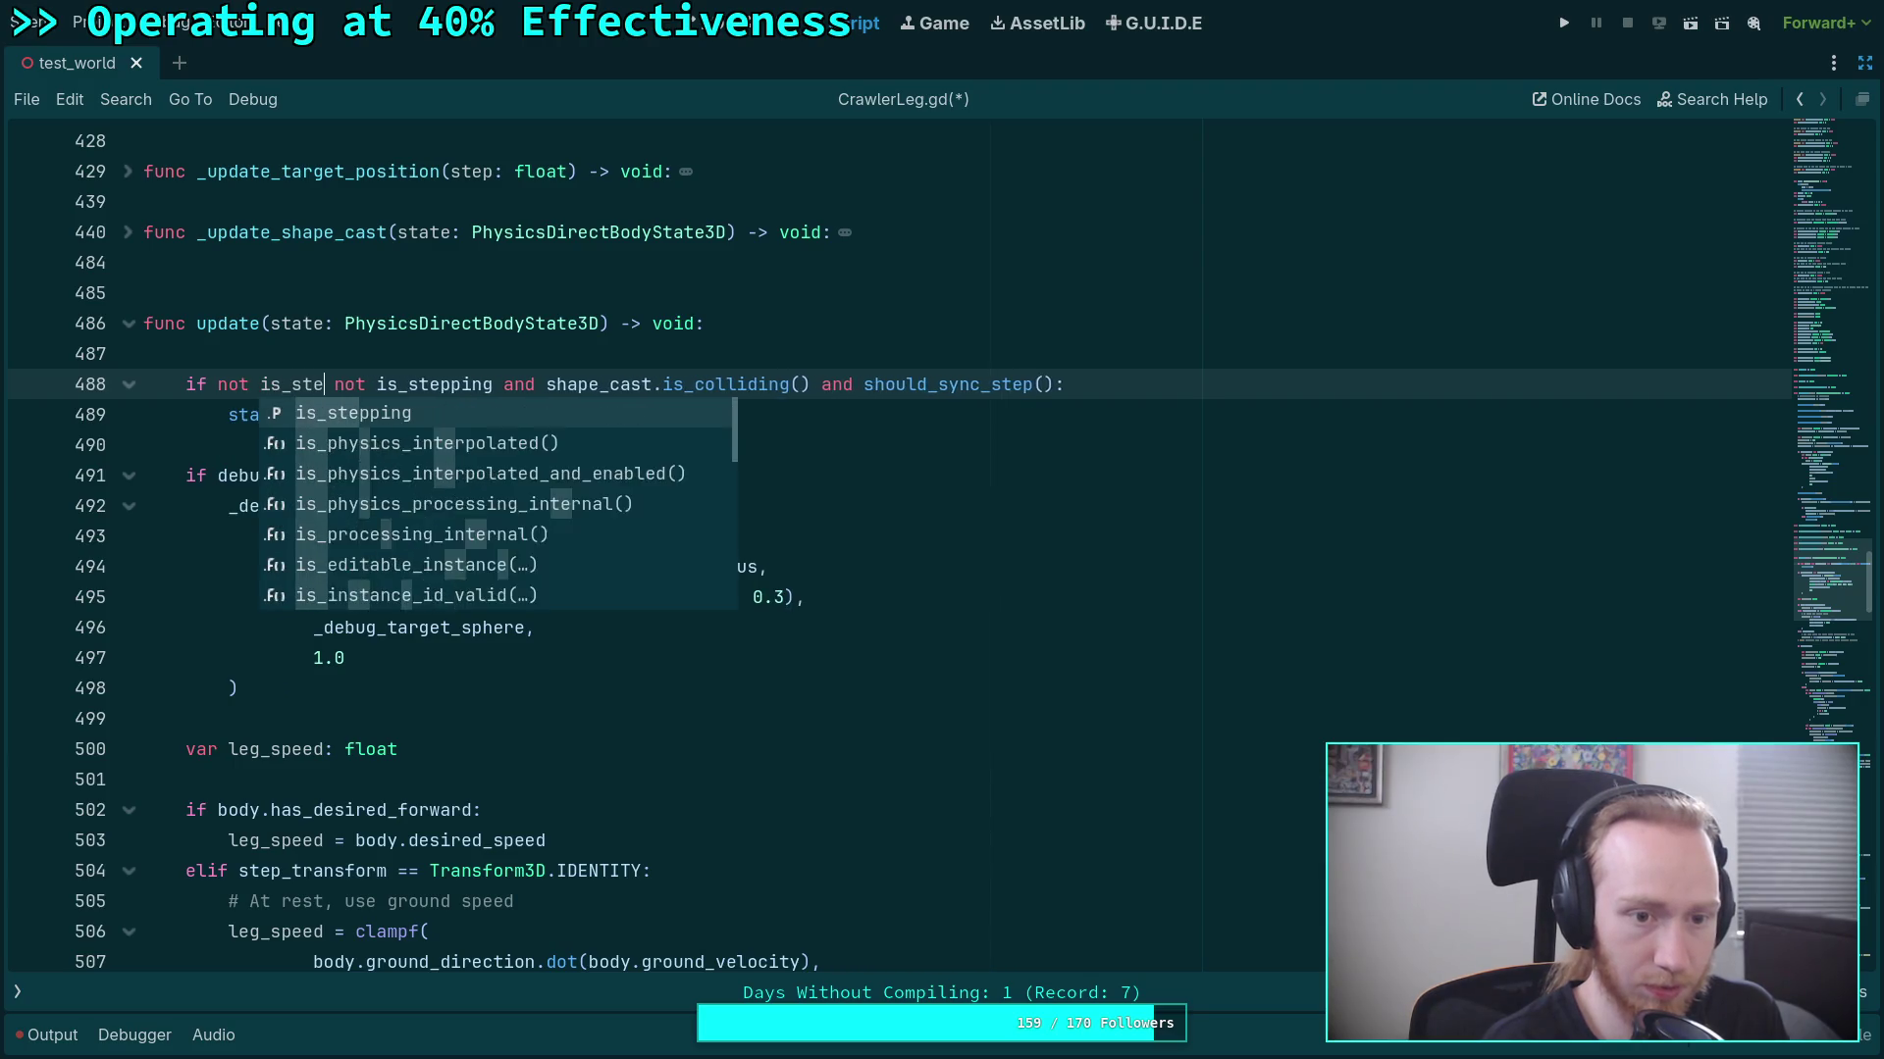
pyautogui.press('Return')
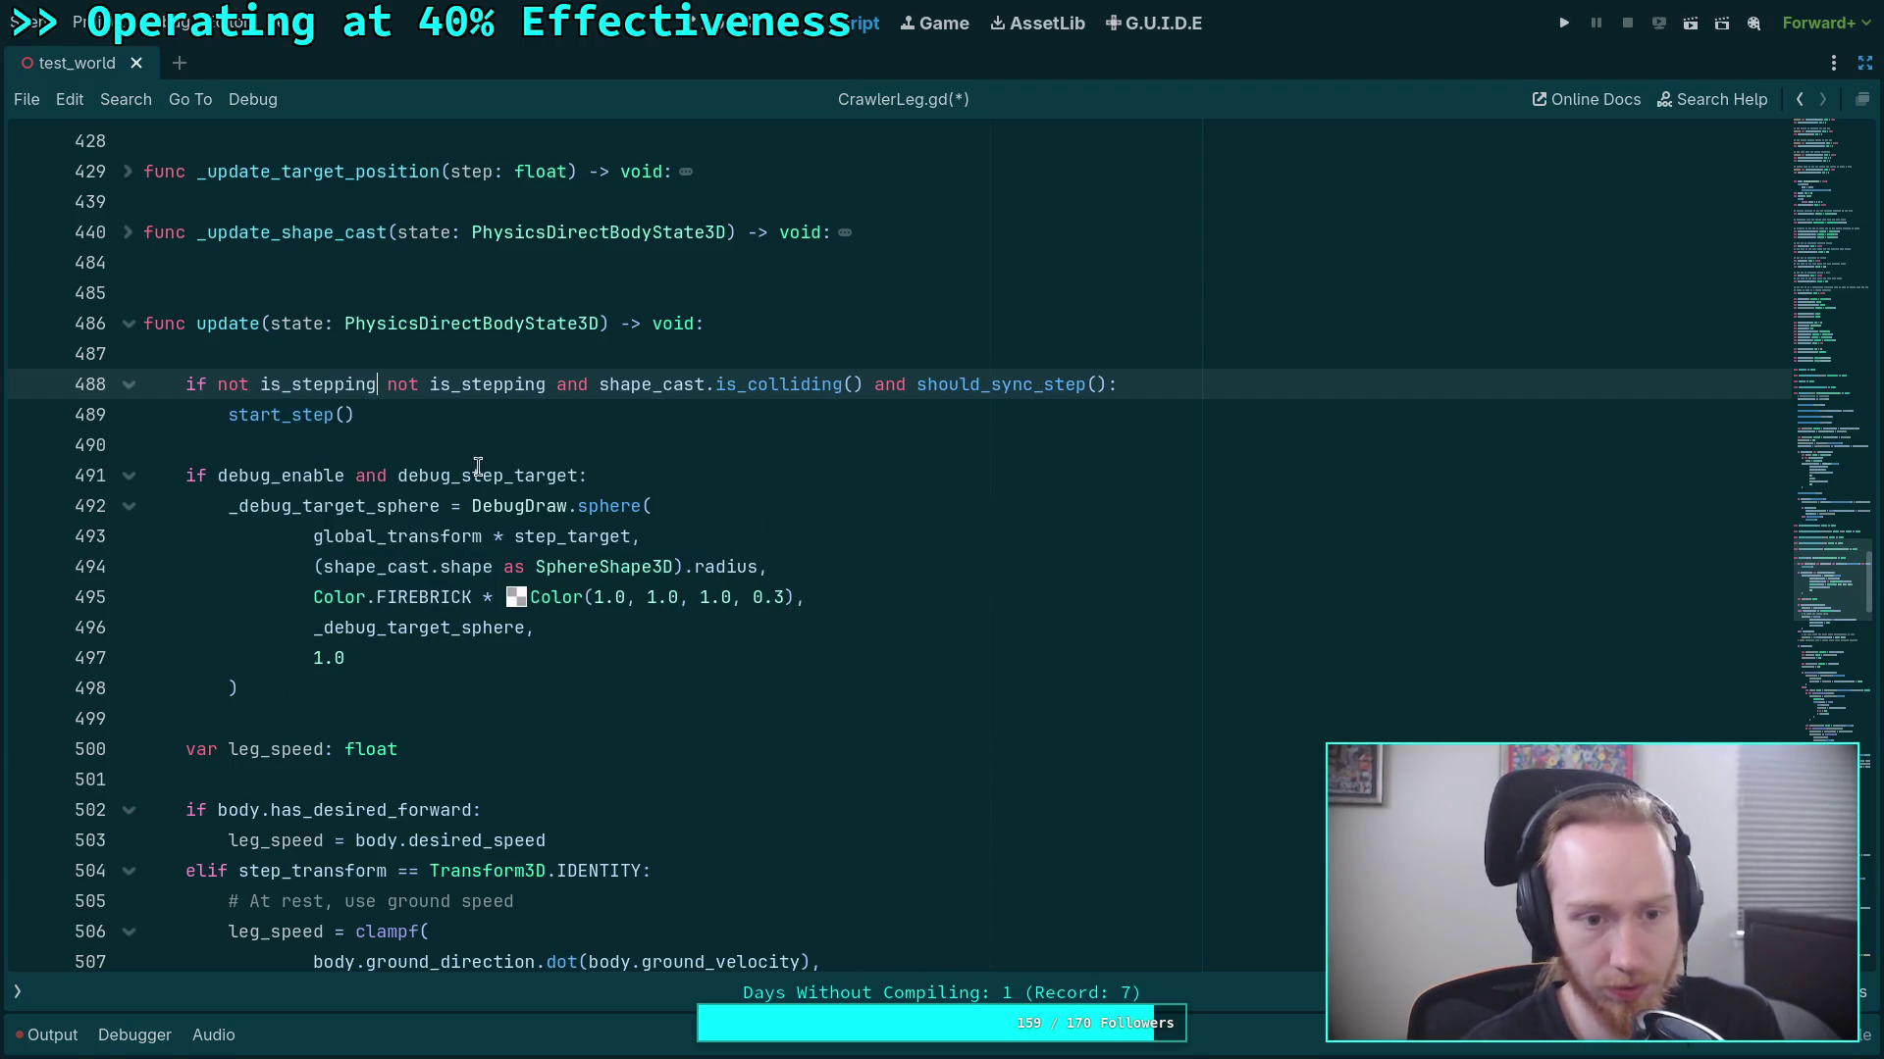
pyautogui.moveTo(297, 385); pyautogui.dragTo(376, 384)
pyautogui.press('BackSpace')
pyautogui.write('moving and')
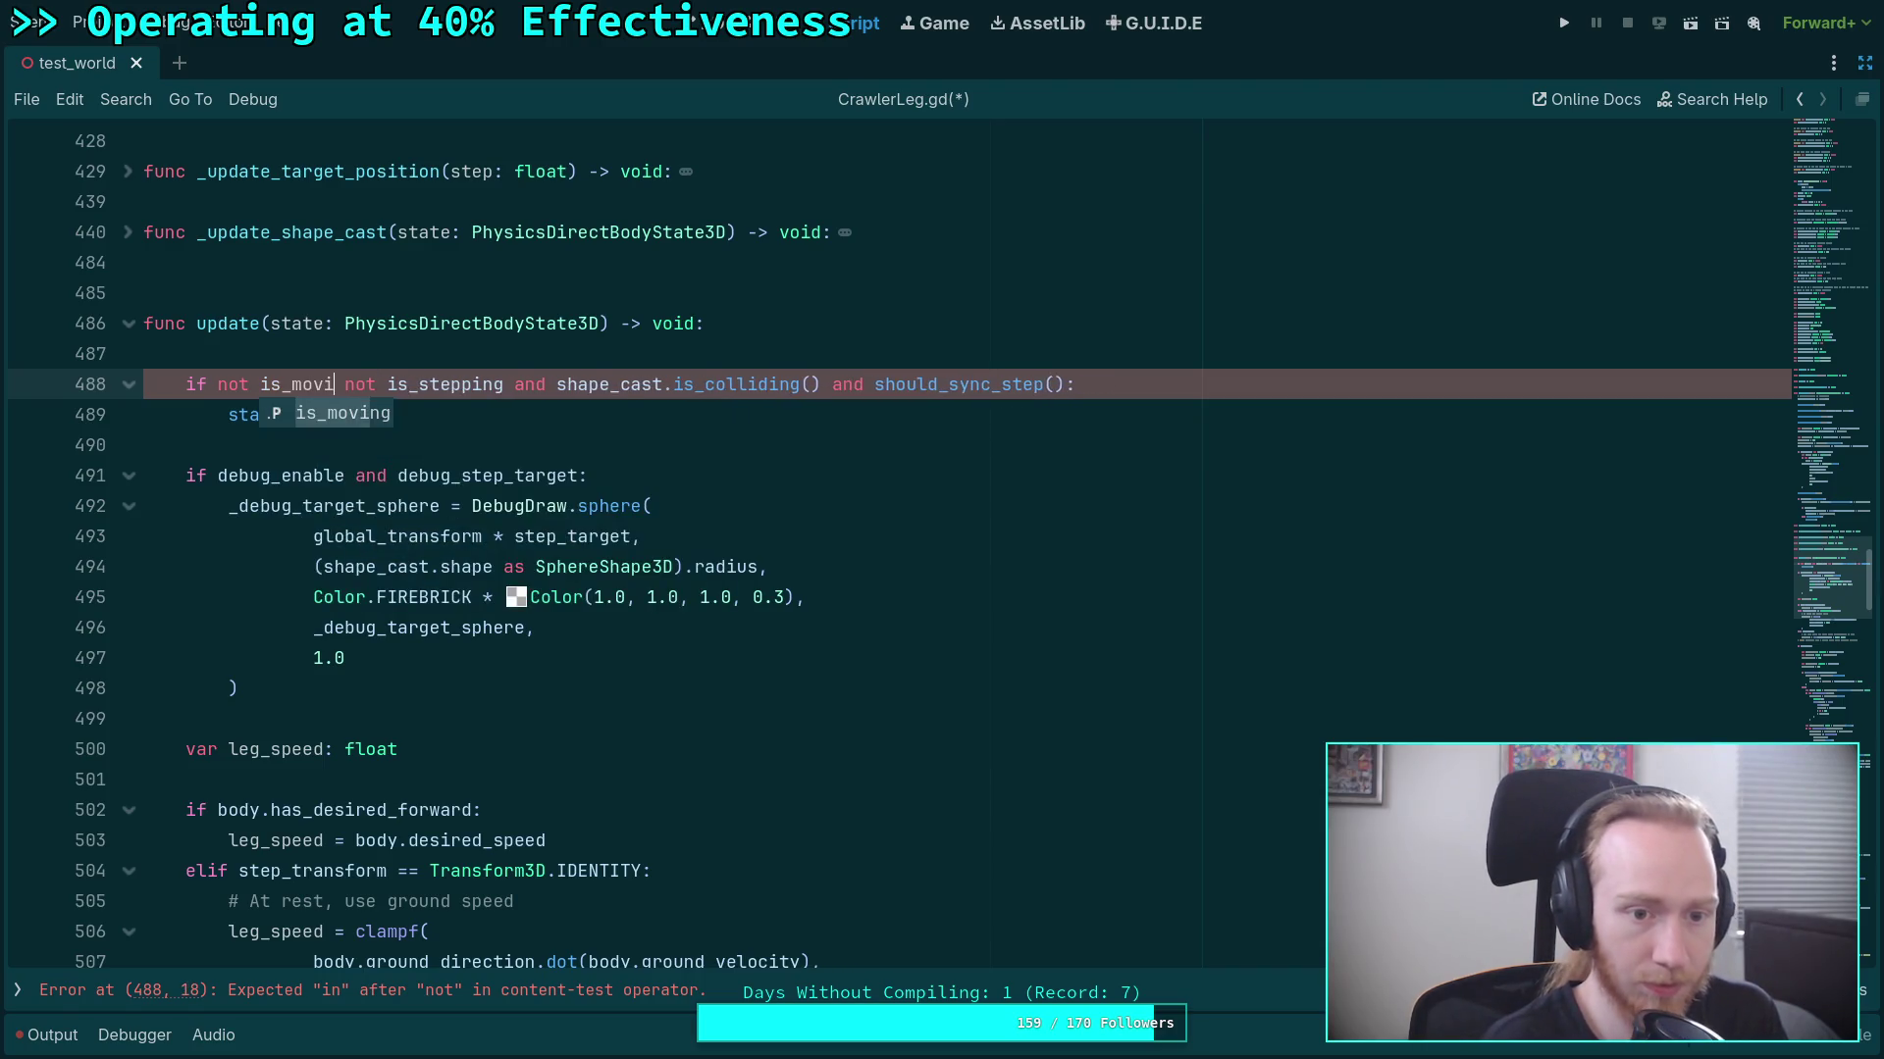
# Wrap the not is_moving and not is_stepping checks in parentheses.
pyautogui.moveTo(217, 385); pyautogui.dragTo(586, 383)
pyautogui.write('(')
pyautogui.write('(')
pyautogui.click(484, 425)
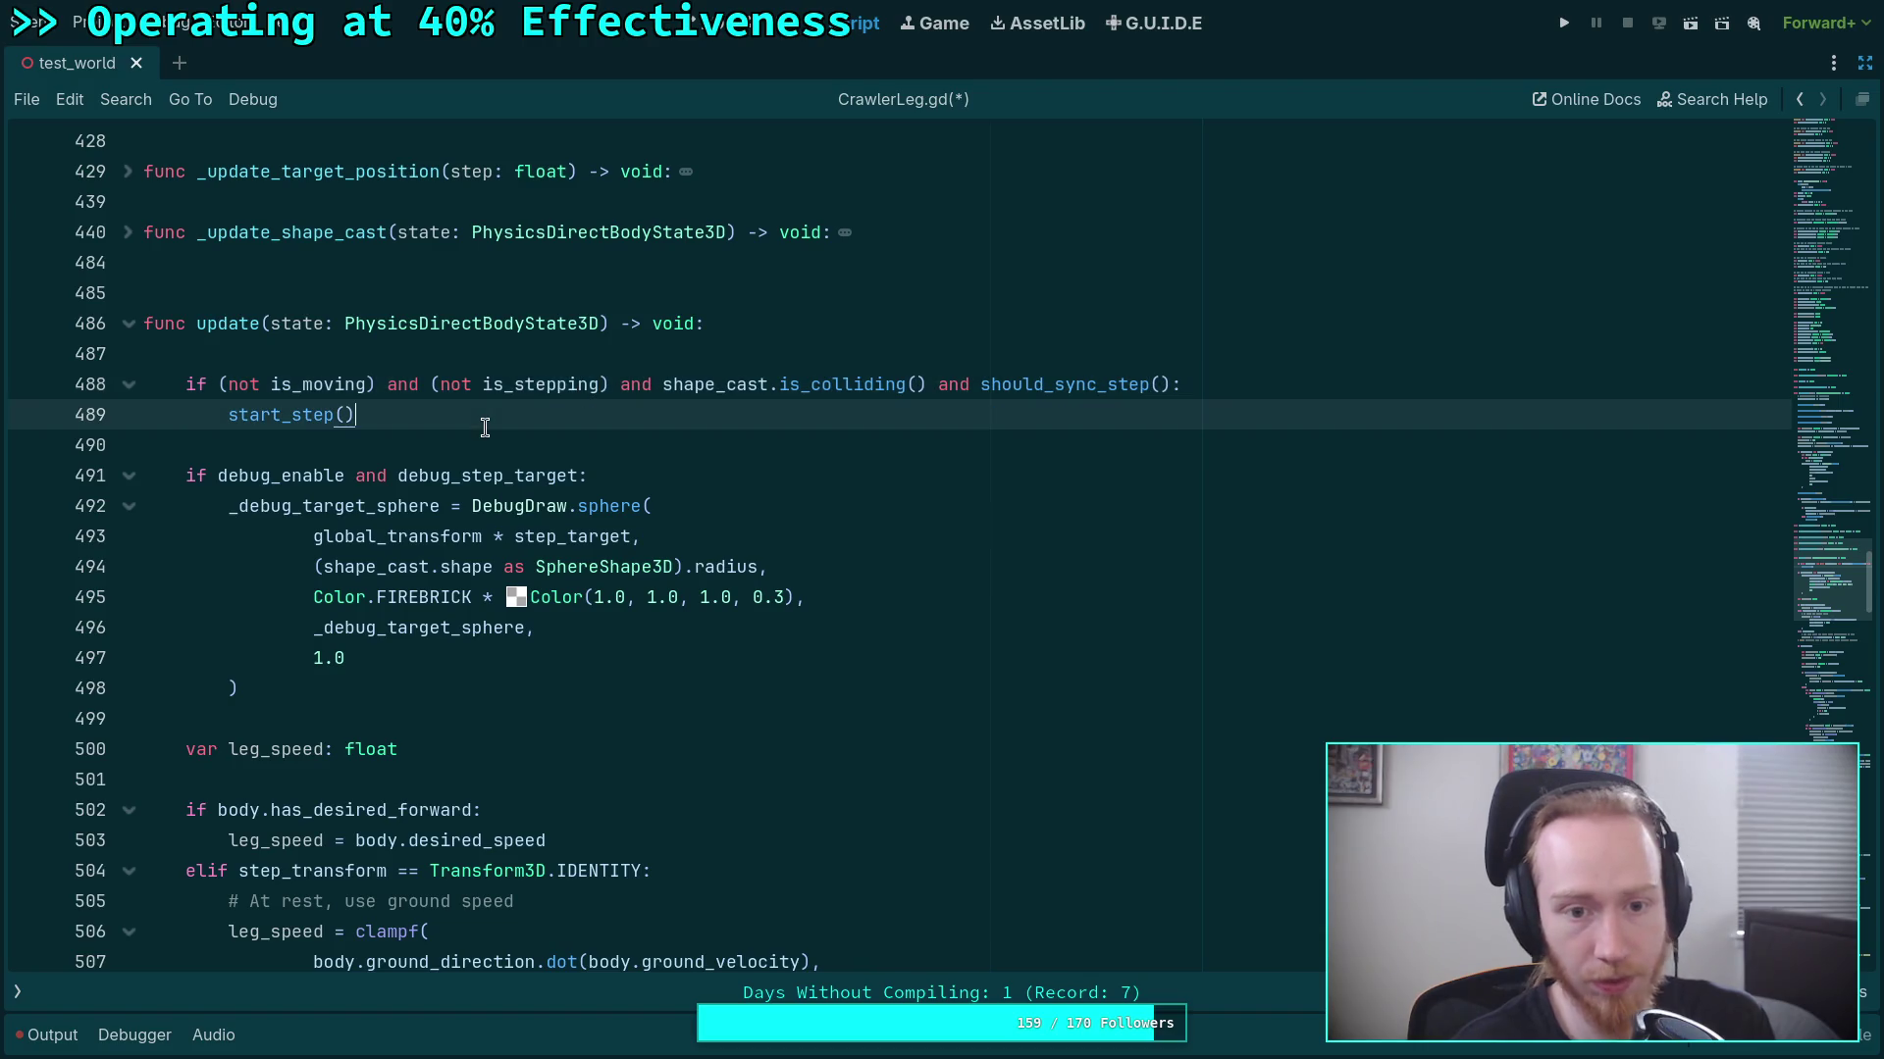
pyautogui.moveTo(653, 384); pyautogui.dragTo(1183, 385)
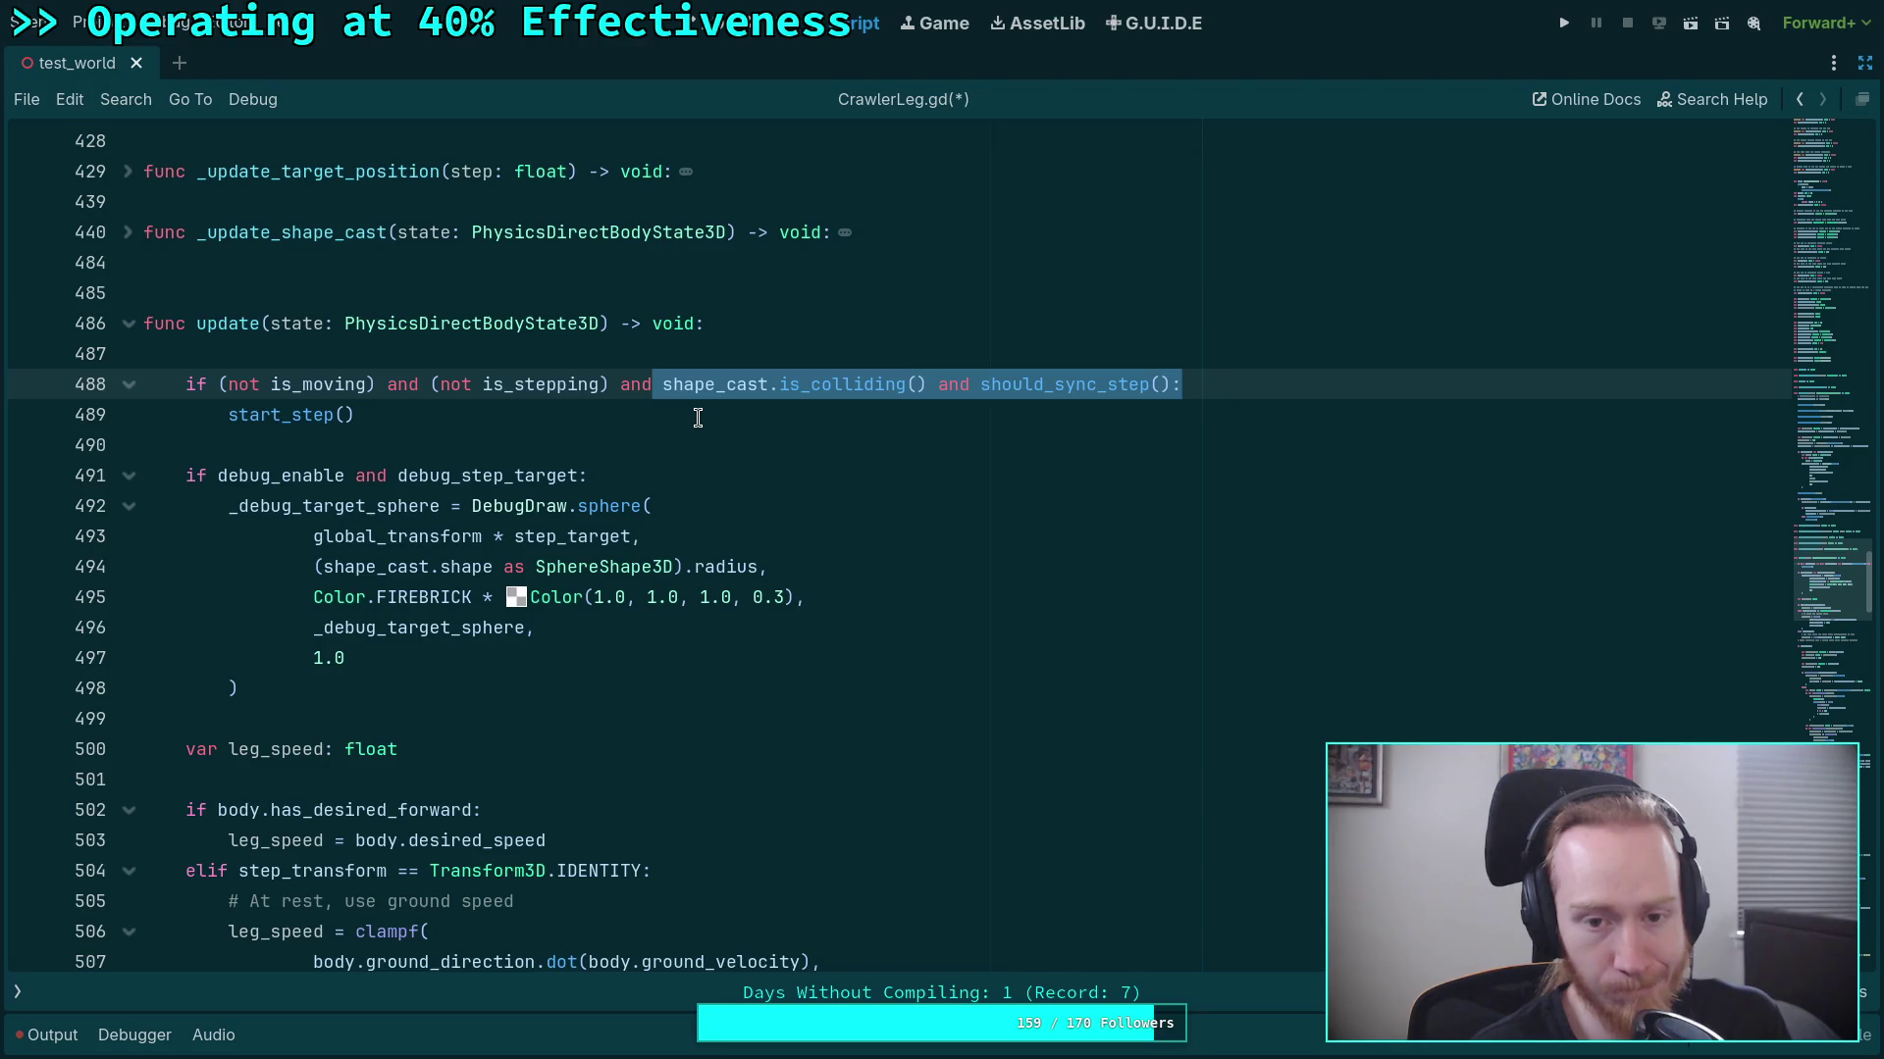
pyautogui.scroll(7, 697, 418)
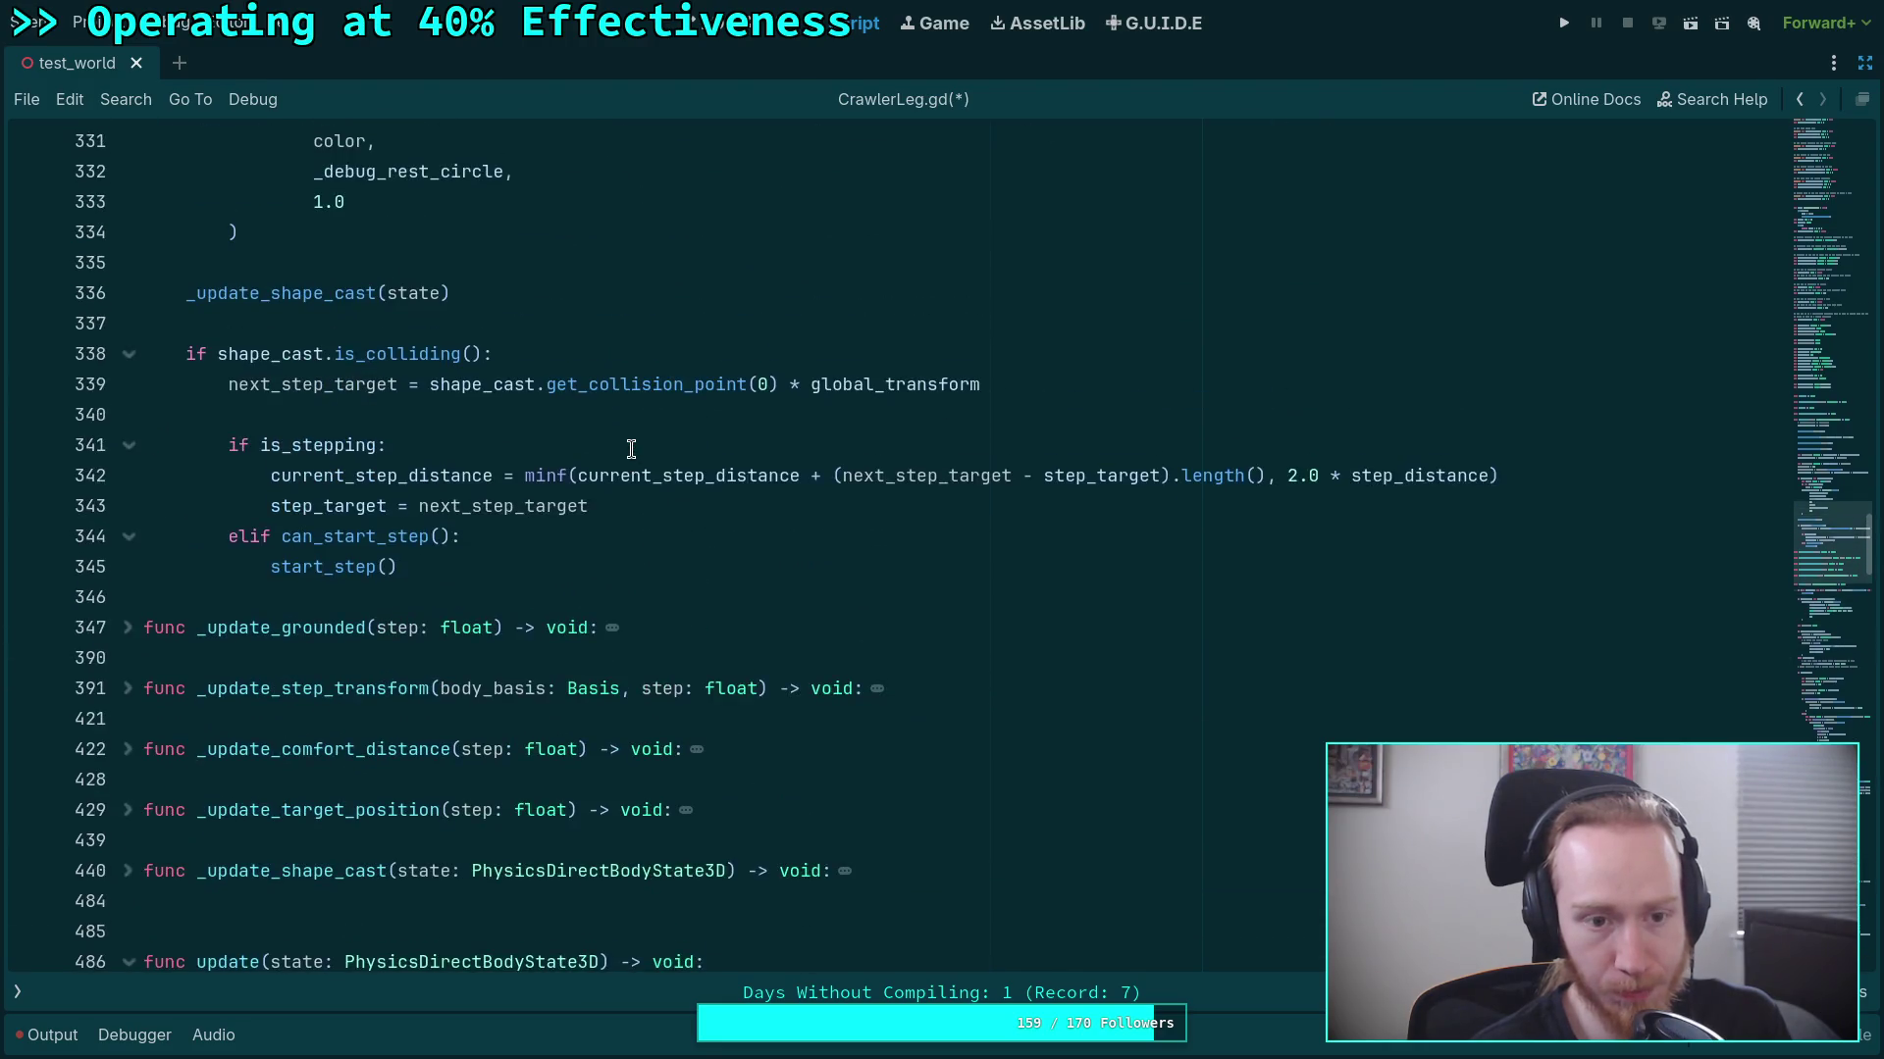
pyautogui.scroll(3, 631, 450)
pyautogui.scroll(-5, 628, 466)
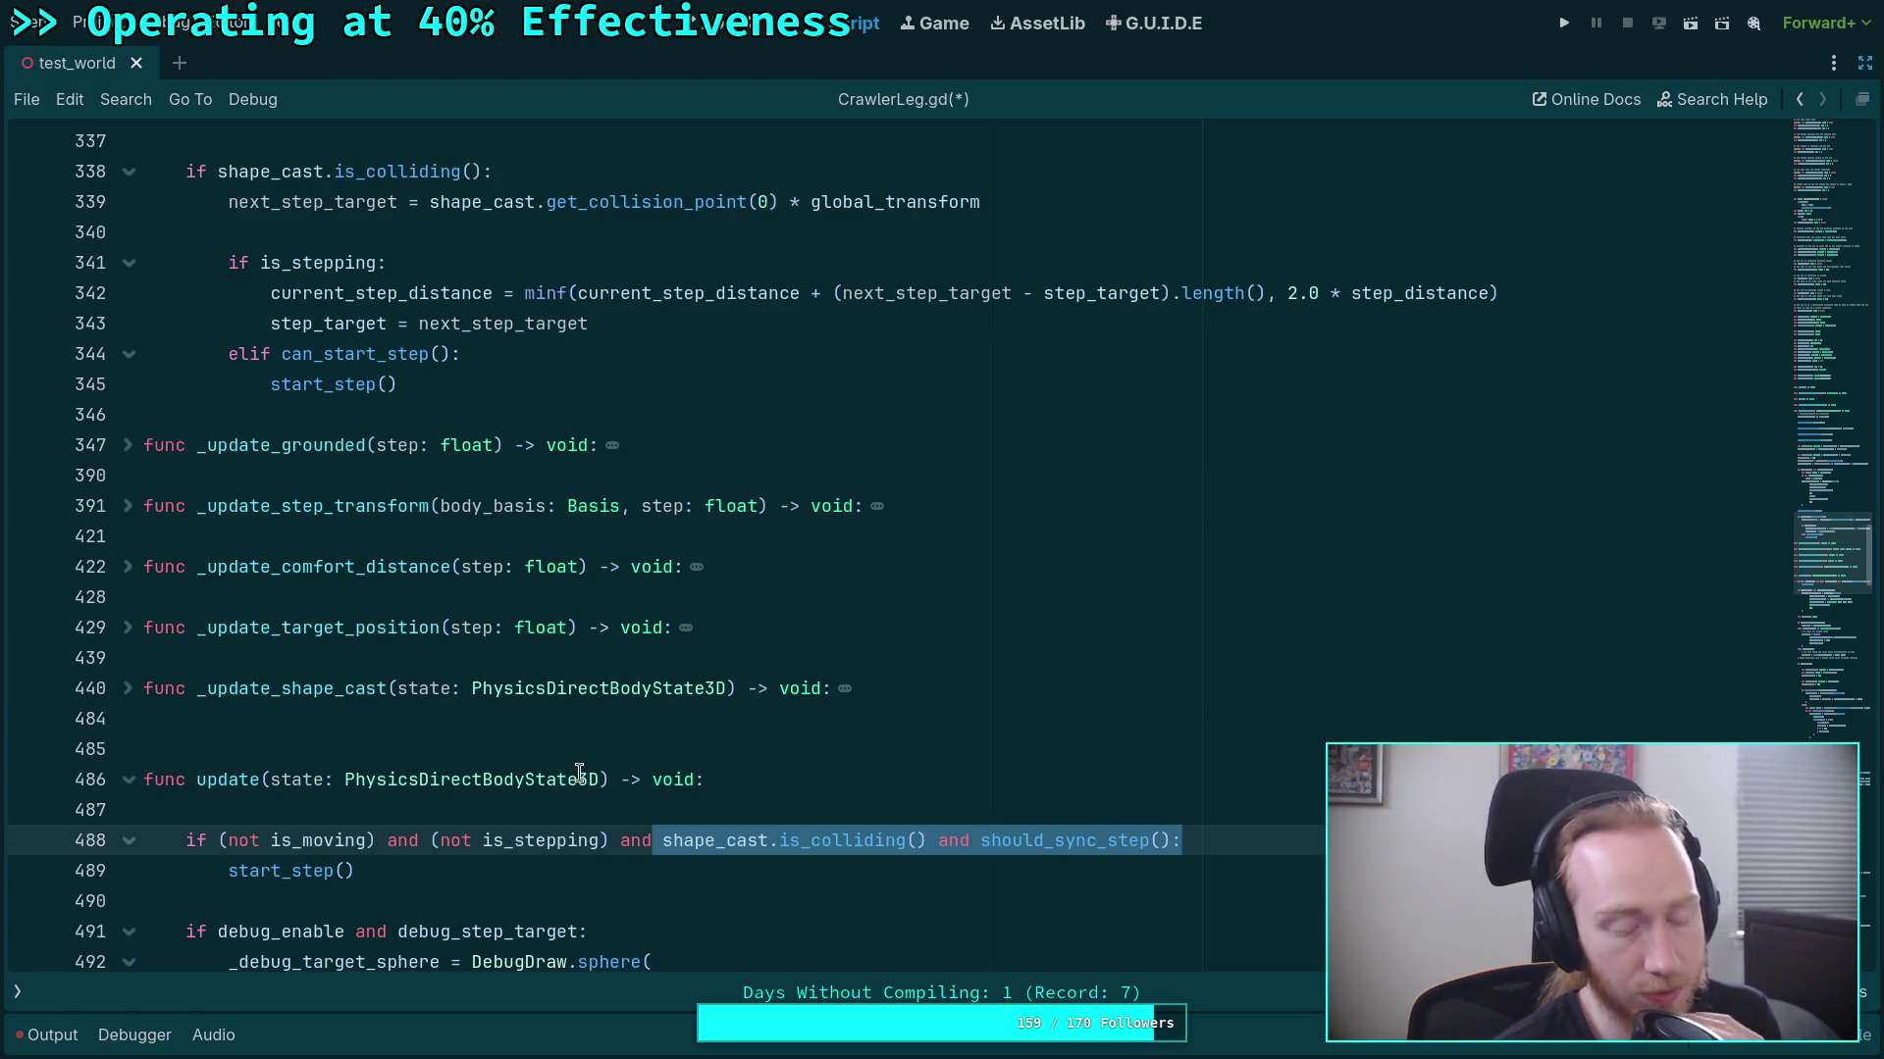
pyautogui.moveTo(580, 774)
pyautogui.click(422, 894)
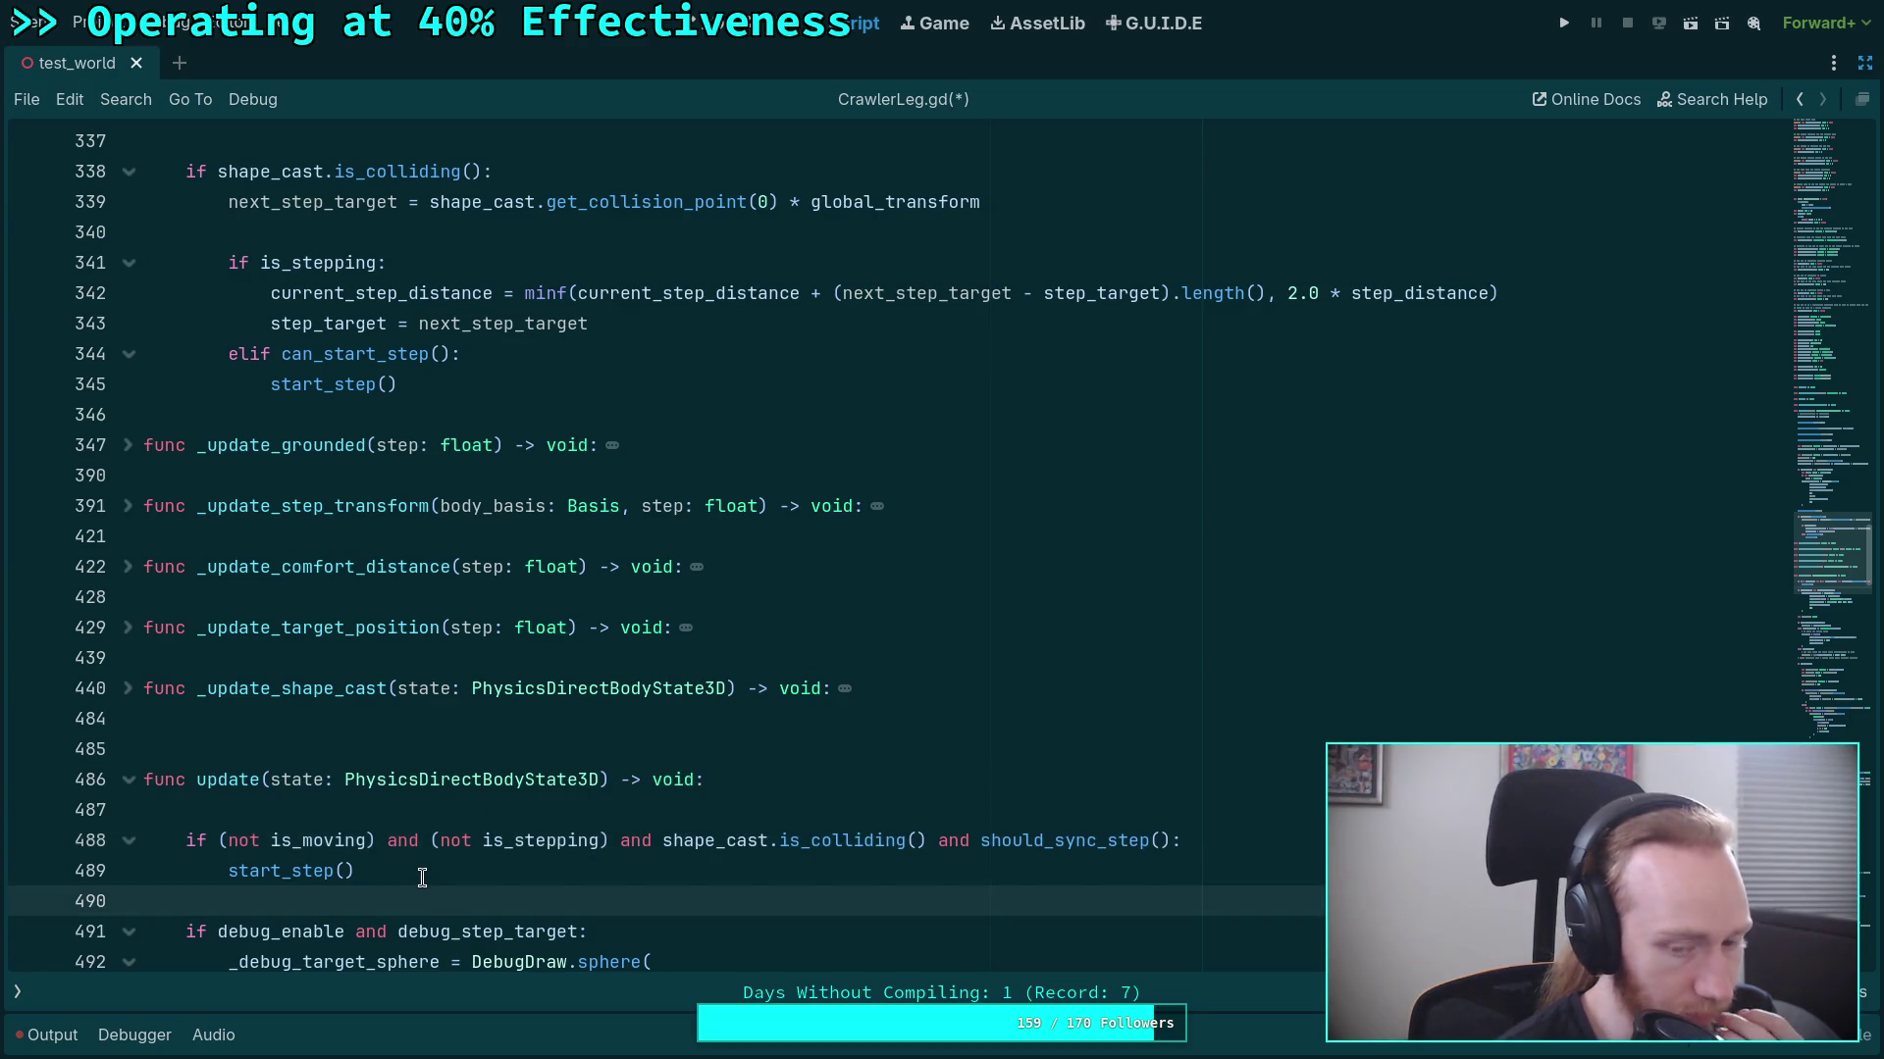
pyautogui.doubleClick(694, 841)
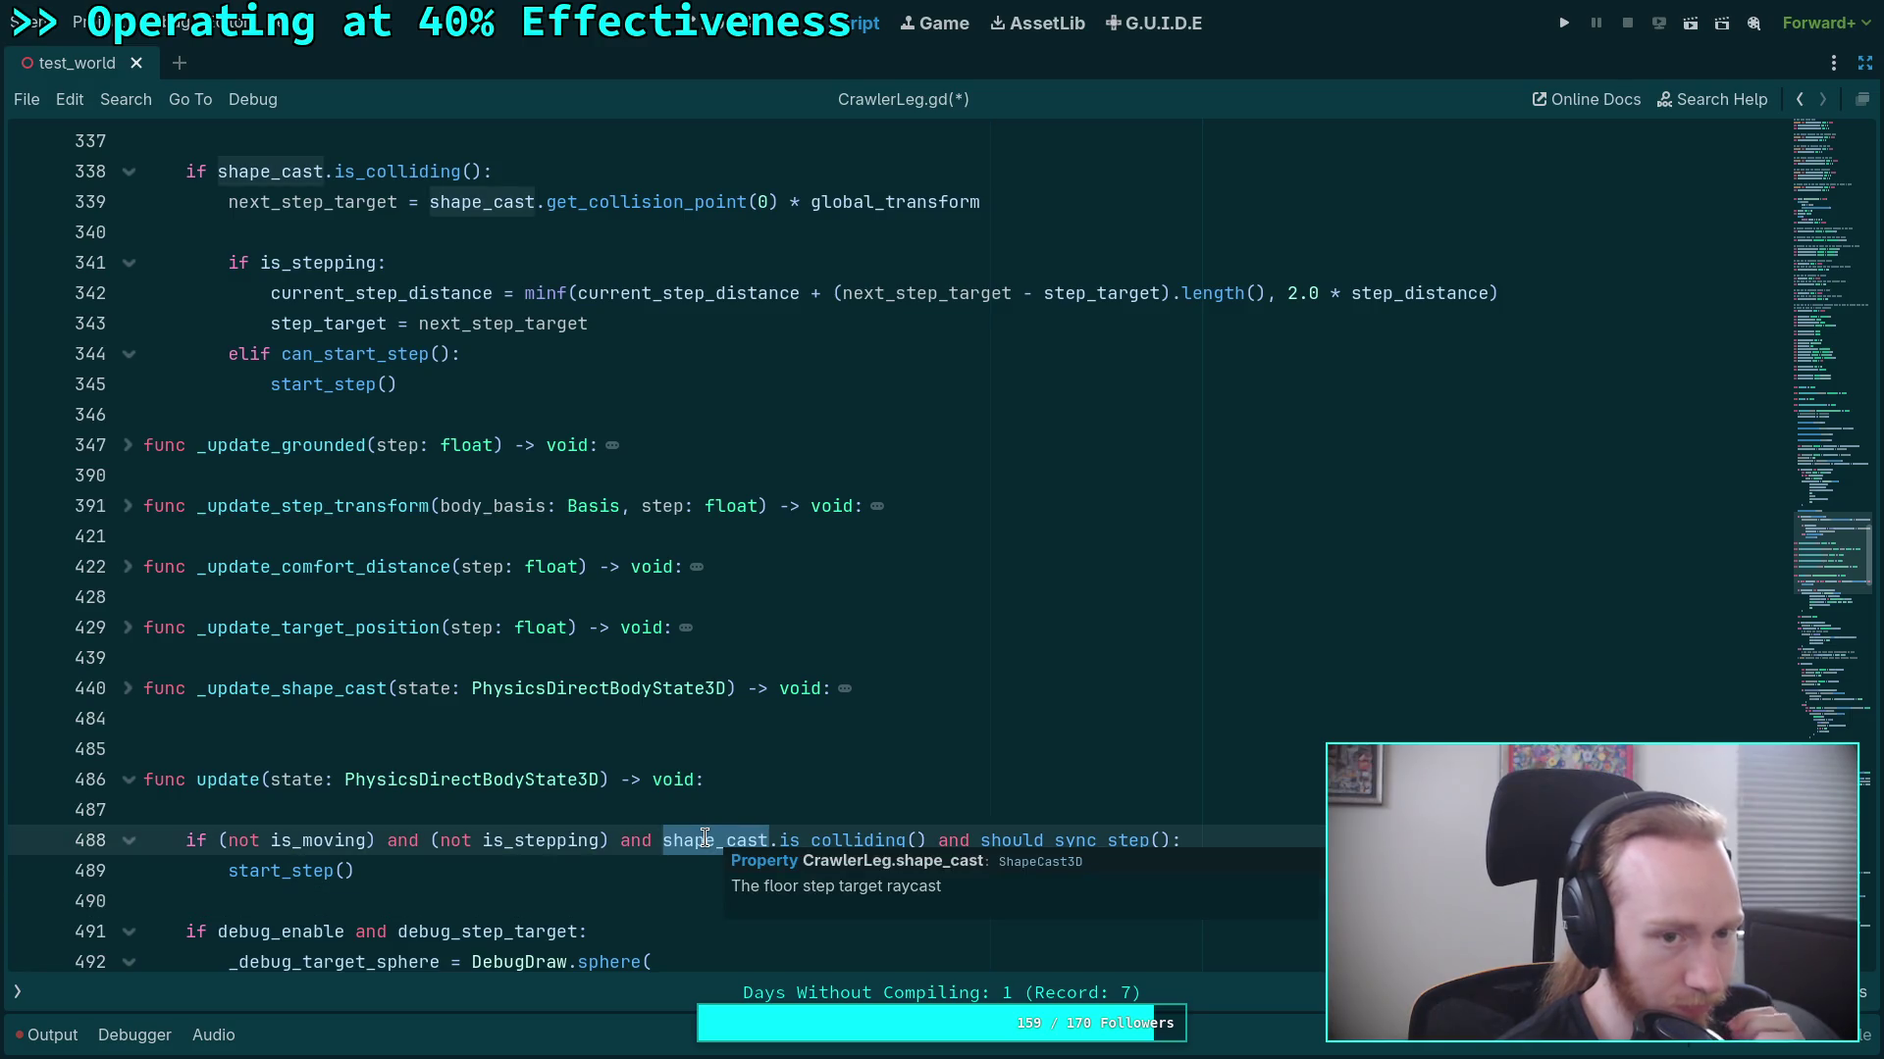
pyautogui.moveTo(700, 837)
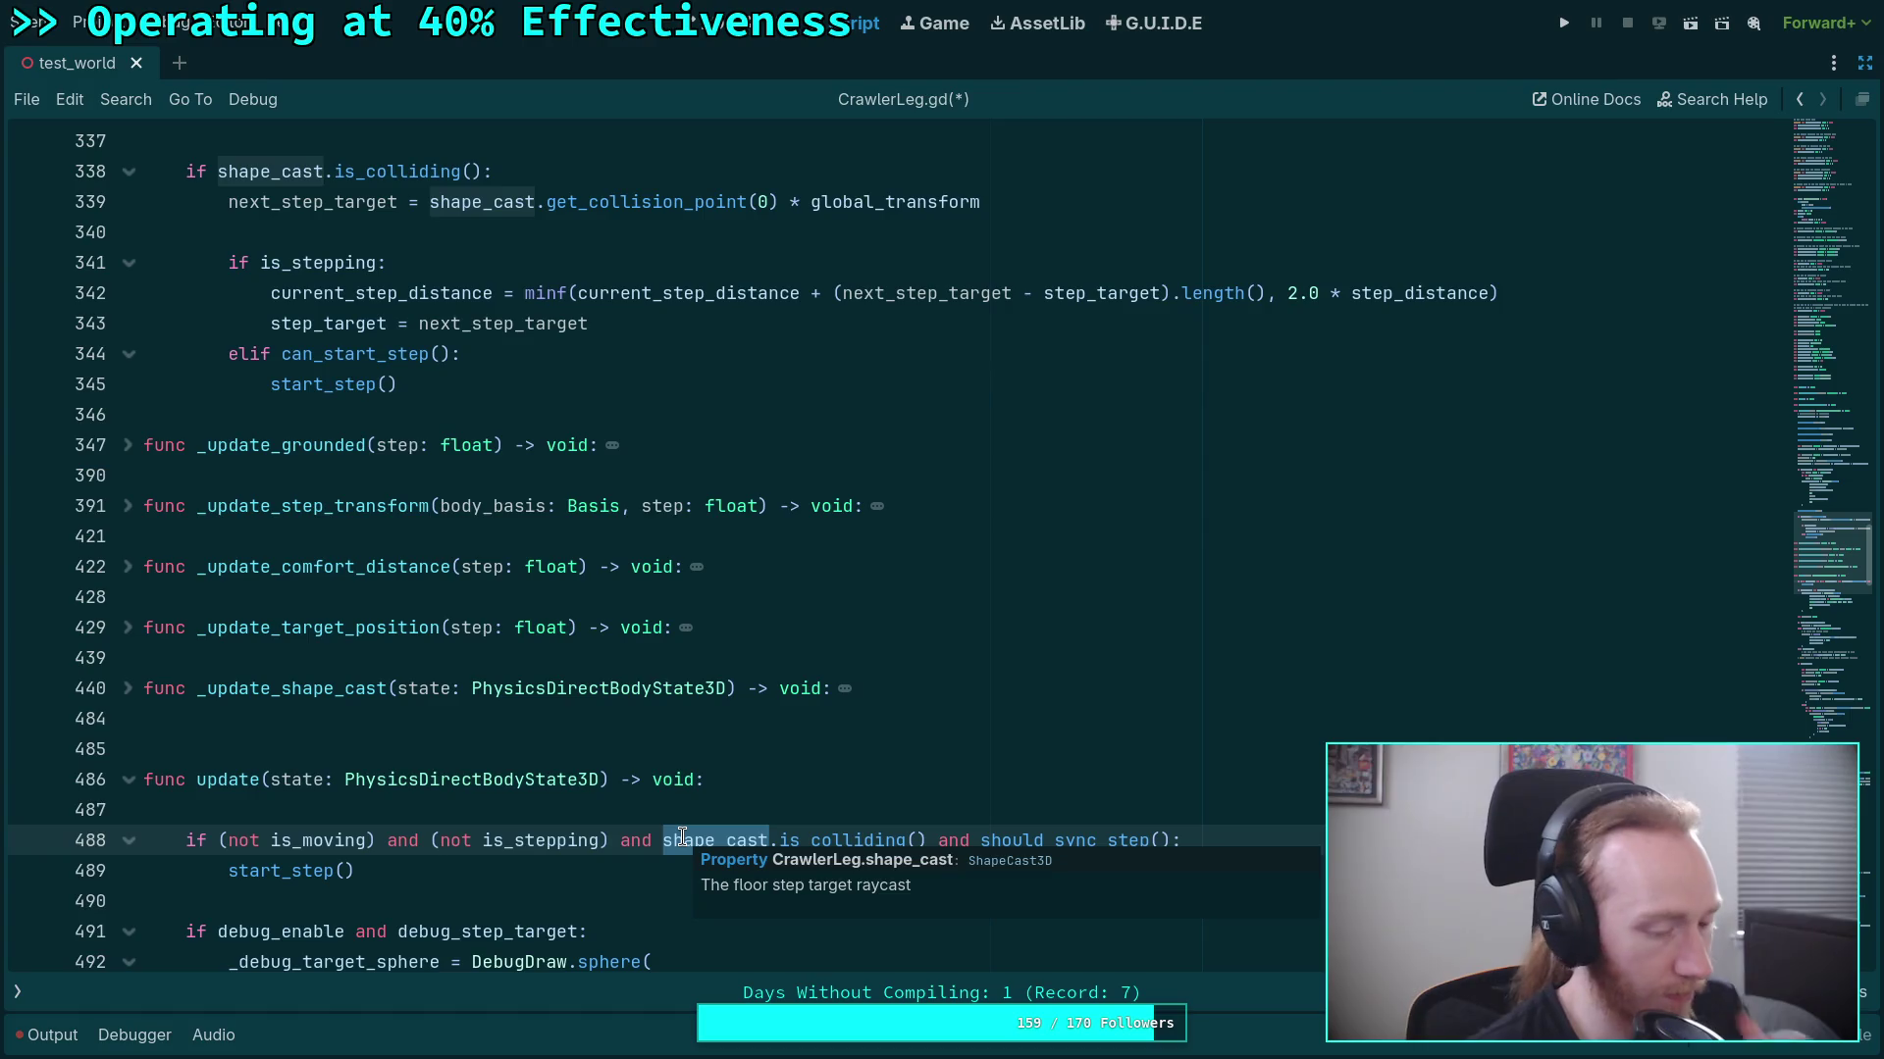
pyautogui.click(432, 878)
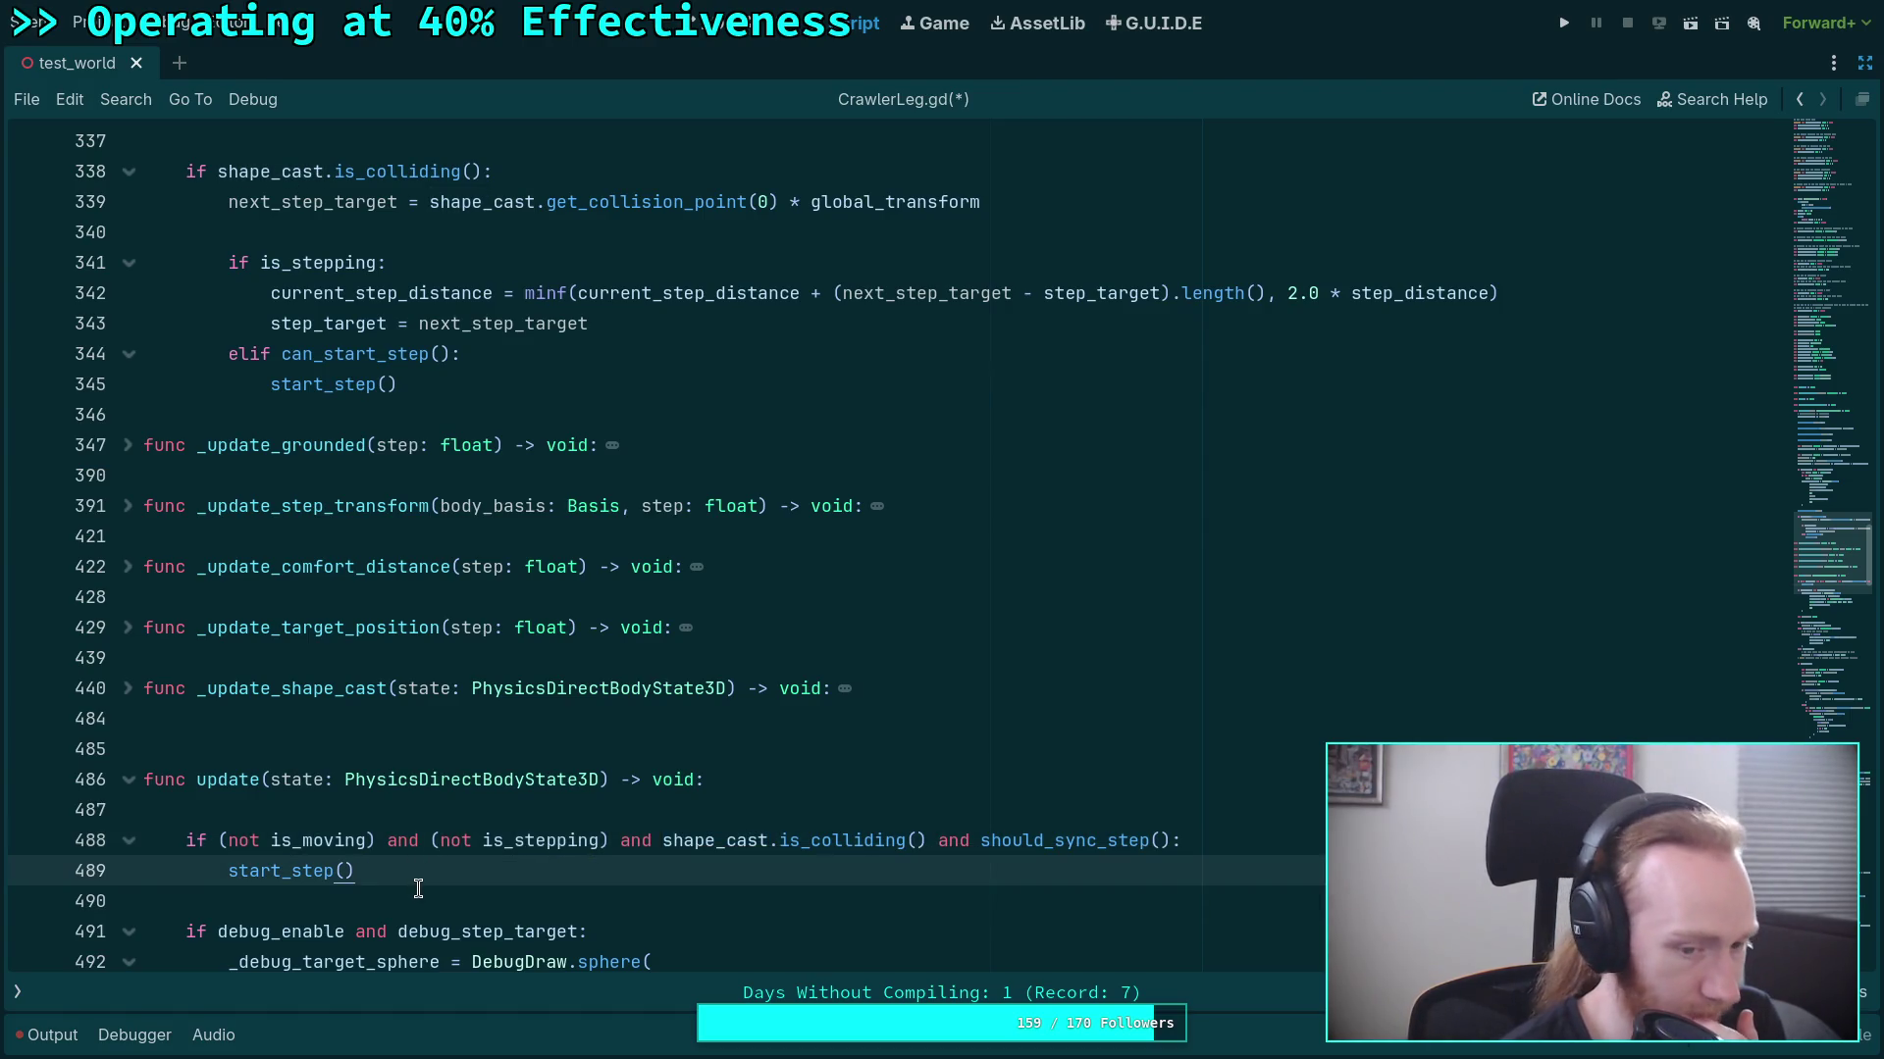
# Inspect the line 488 condition, the start_step() call and step_target on line 493.
pyautogui.scroll(-2, 419, 889)
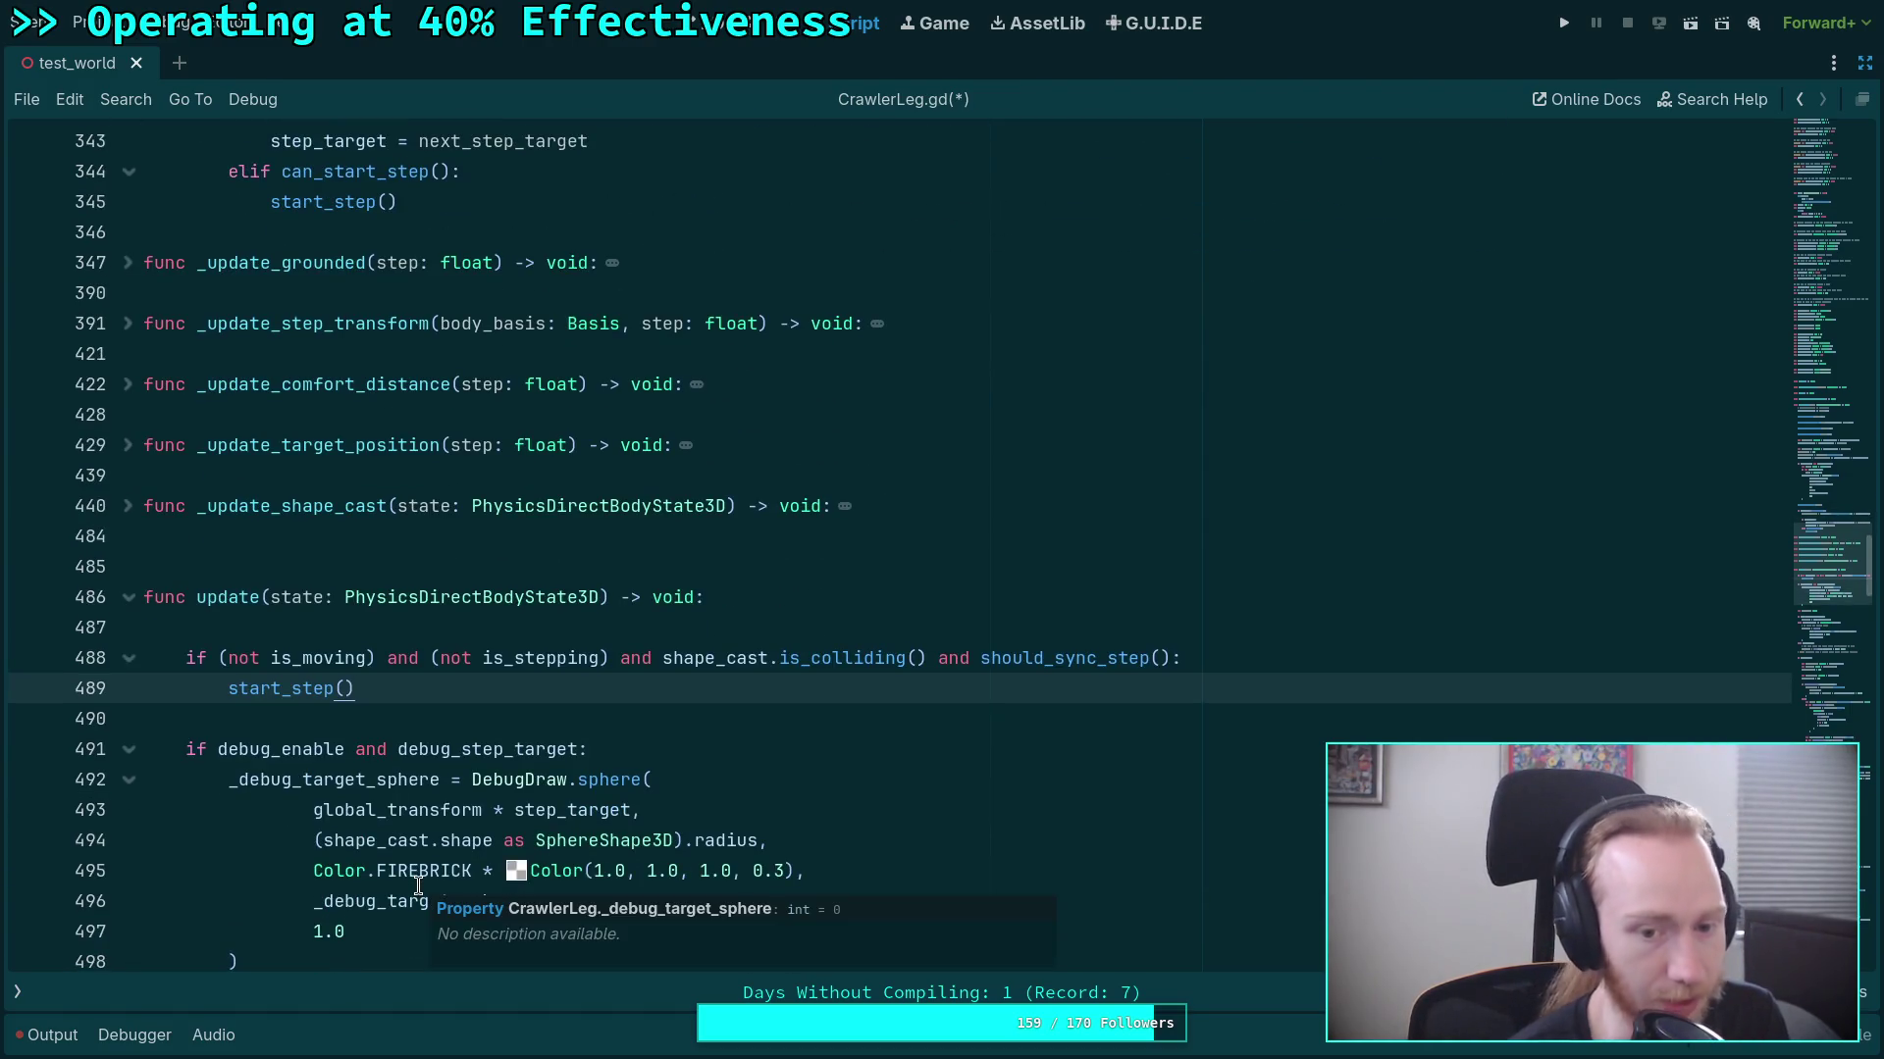
pyautogui.click(1047, 667)
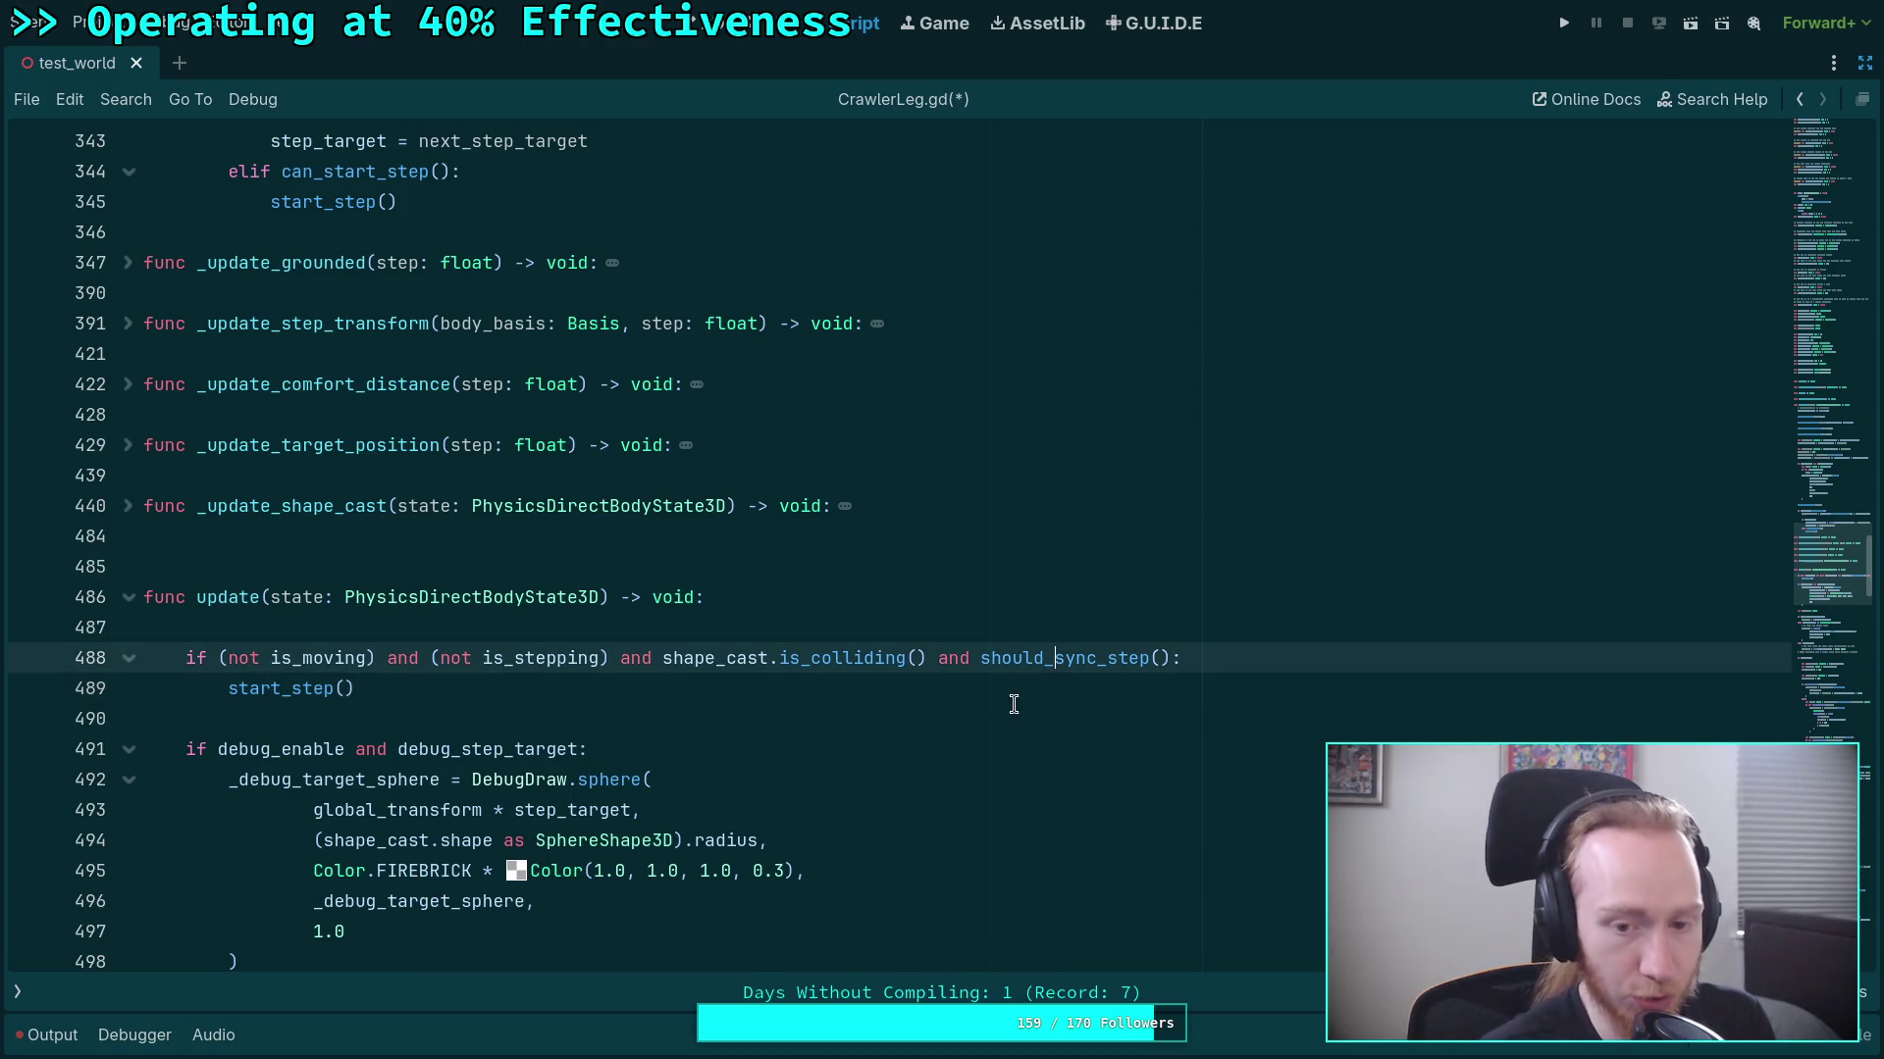
pyautogui.click(334, 687)
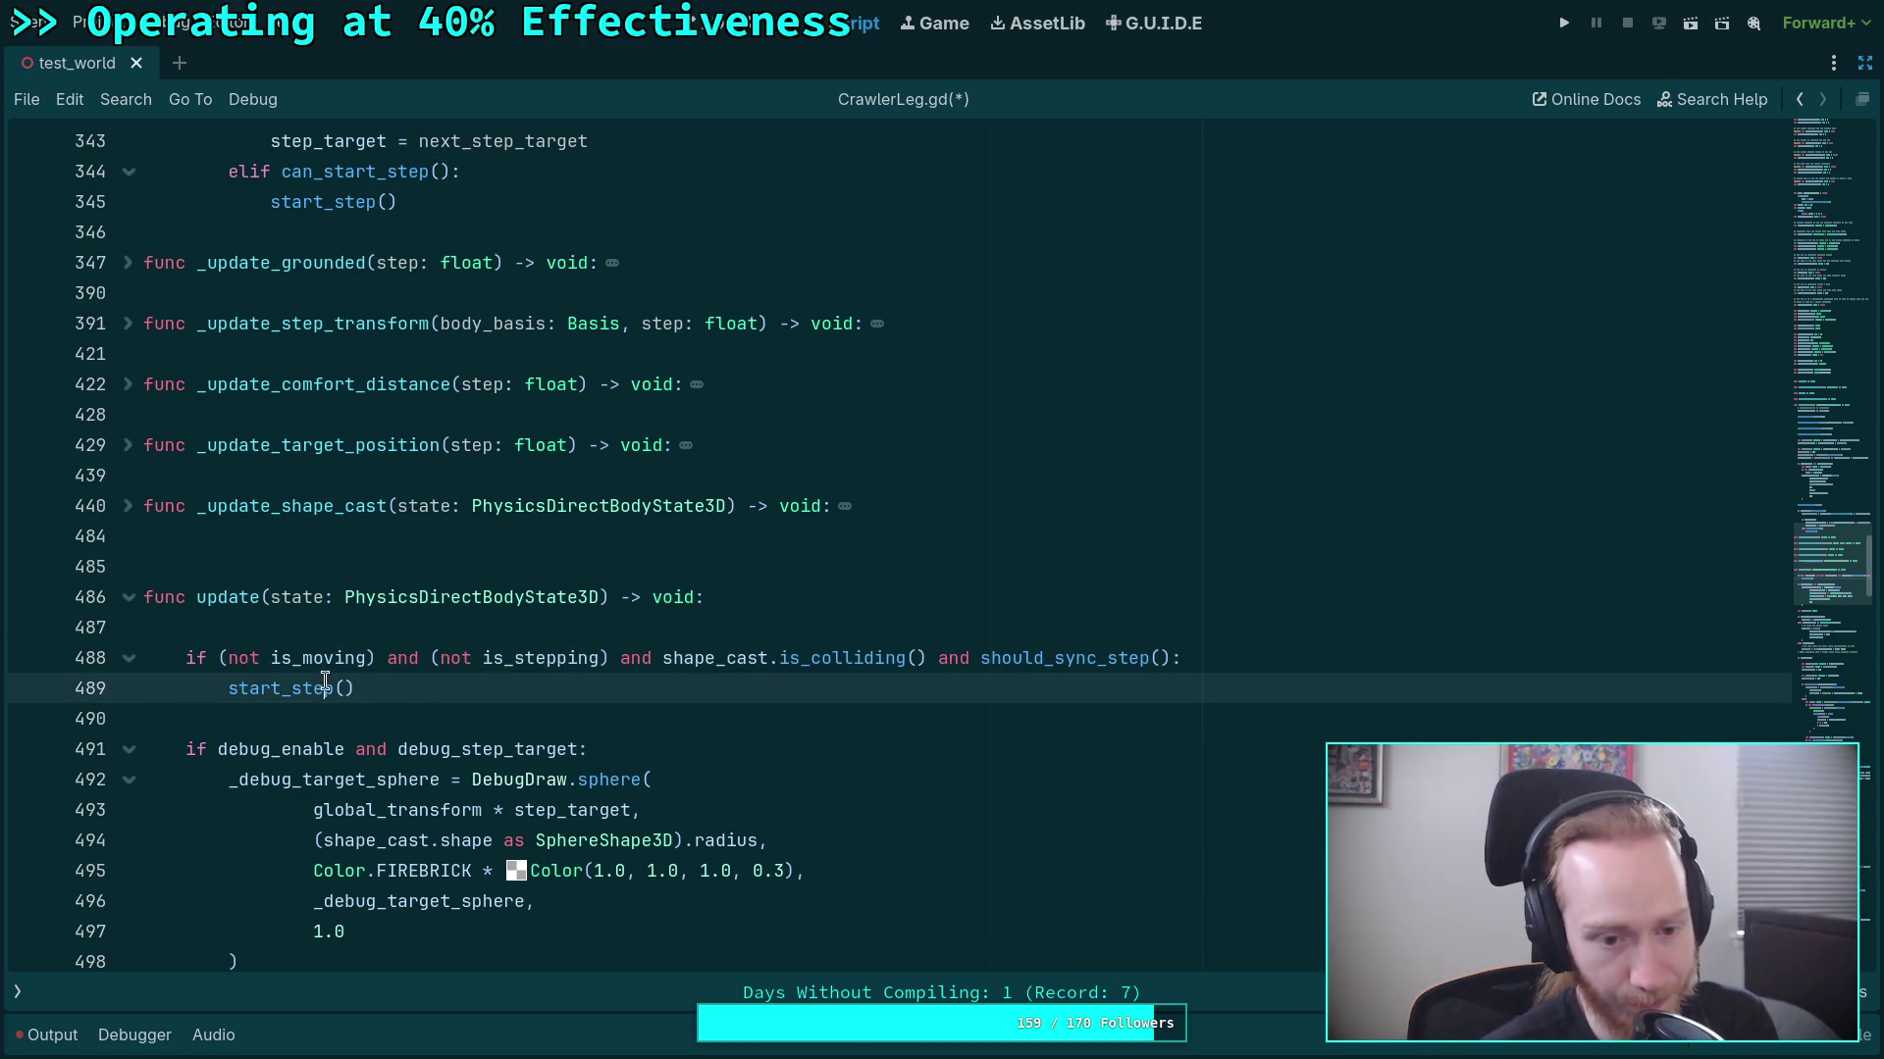
pyautogui.click(275, 726)
pyautogui.scroll(-4, 278, 729)
pyautogui.scroll(1, 341, 732)
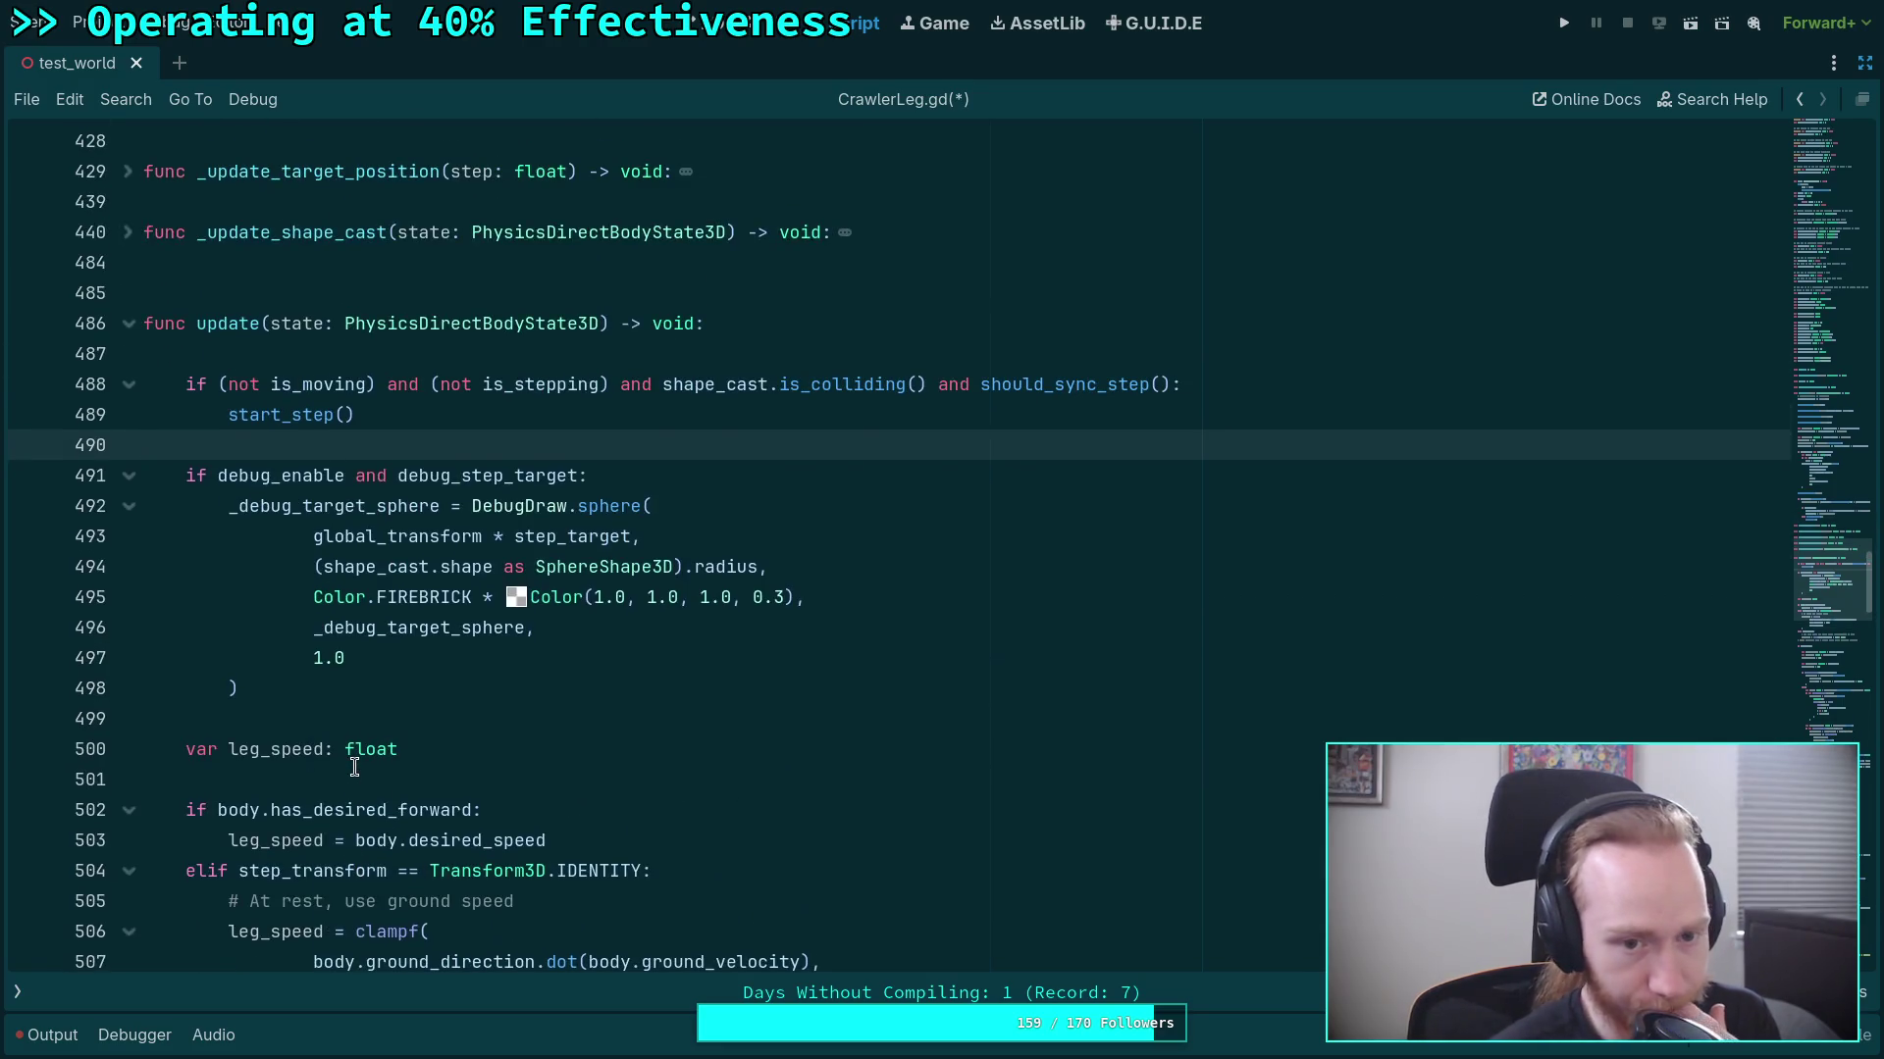
pyautogui.doubleClick(587, 535)
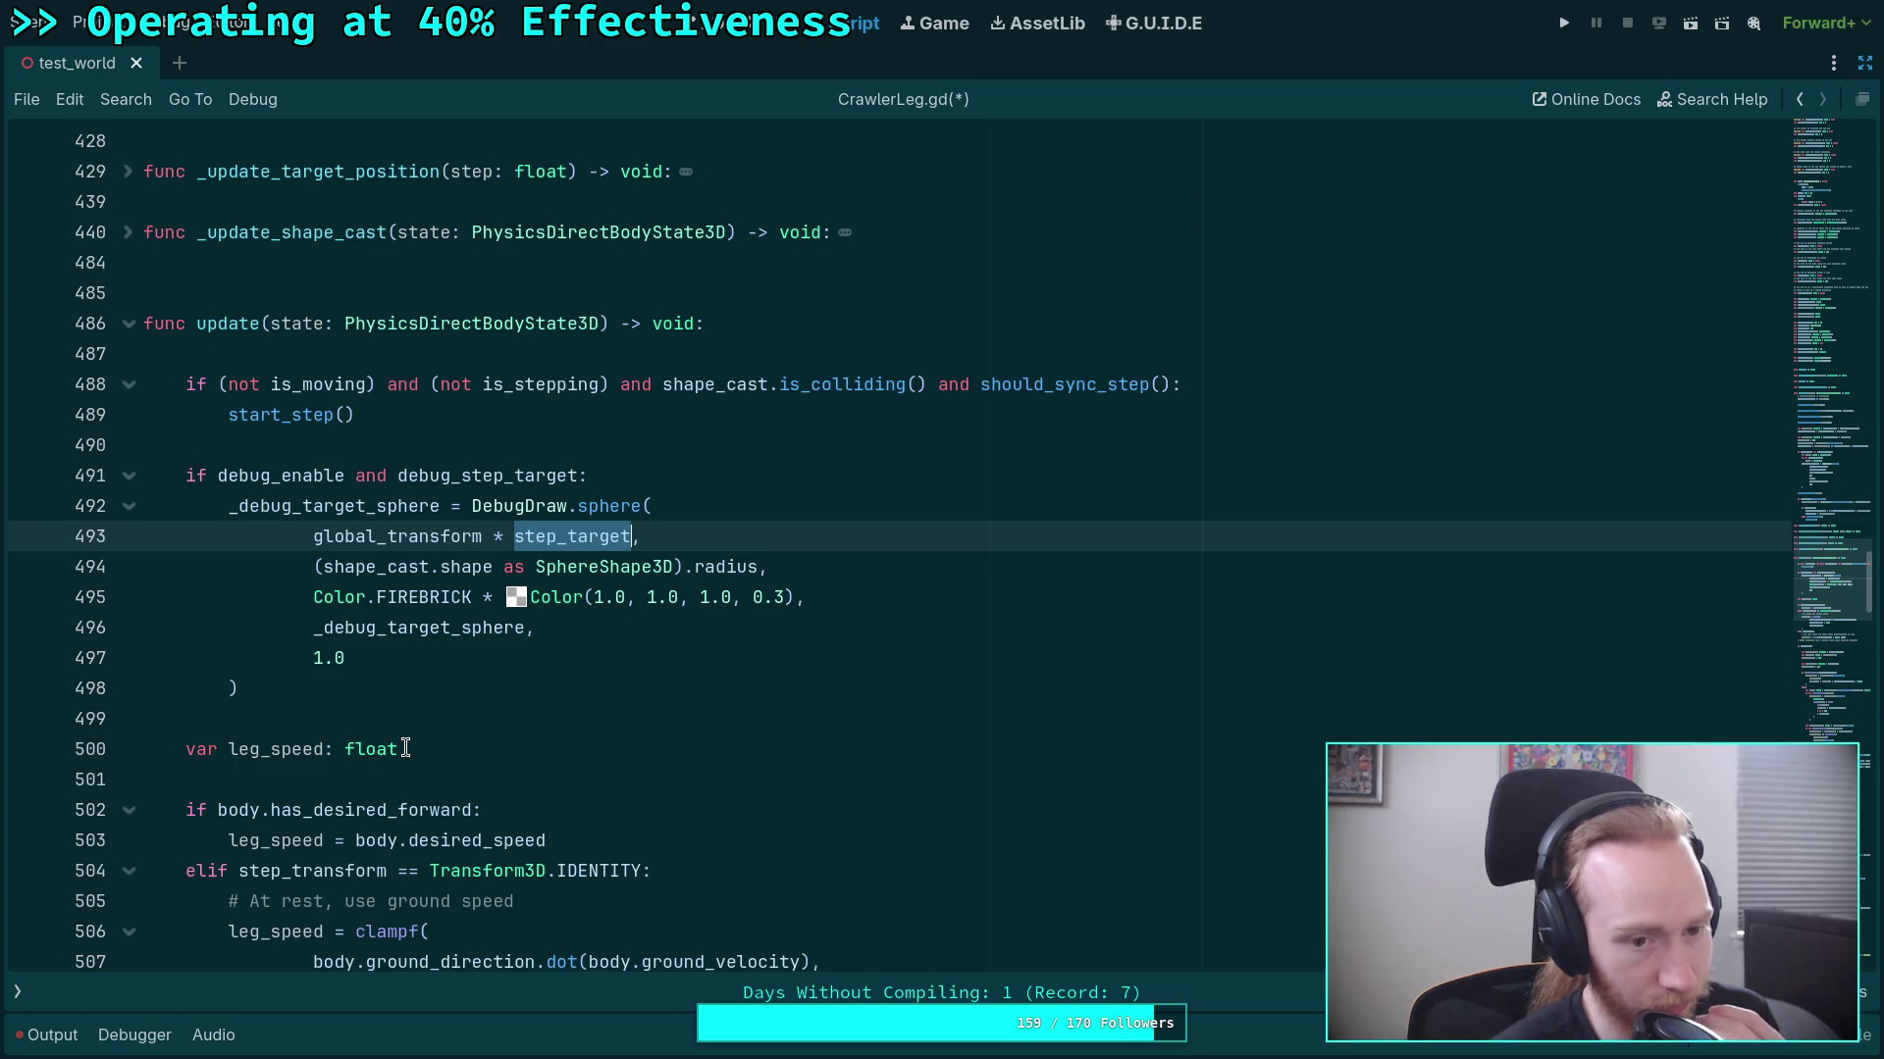
pyautogui.click(410, 432)
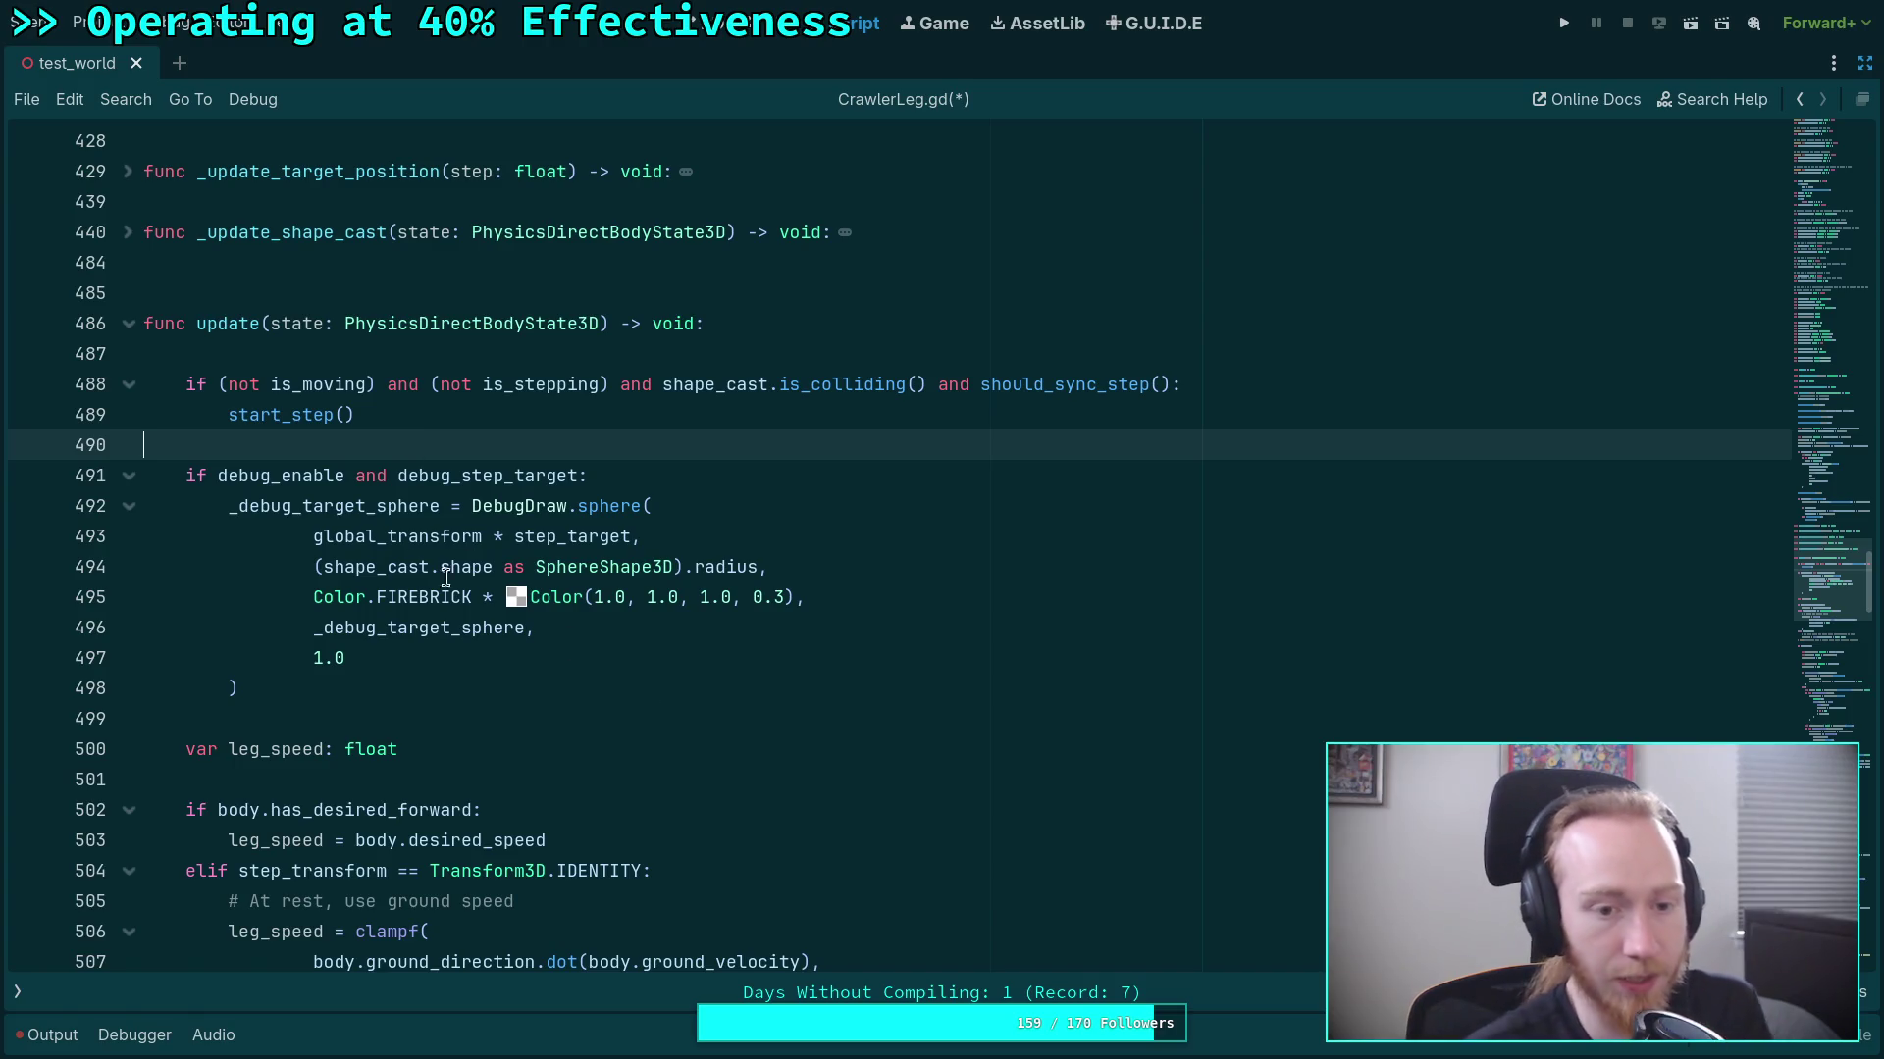
# Extend the line 491 debug condition after debug_step_target with 'and is_stepping'.
pyautogui.click(208, 477)
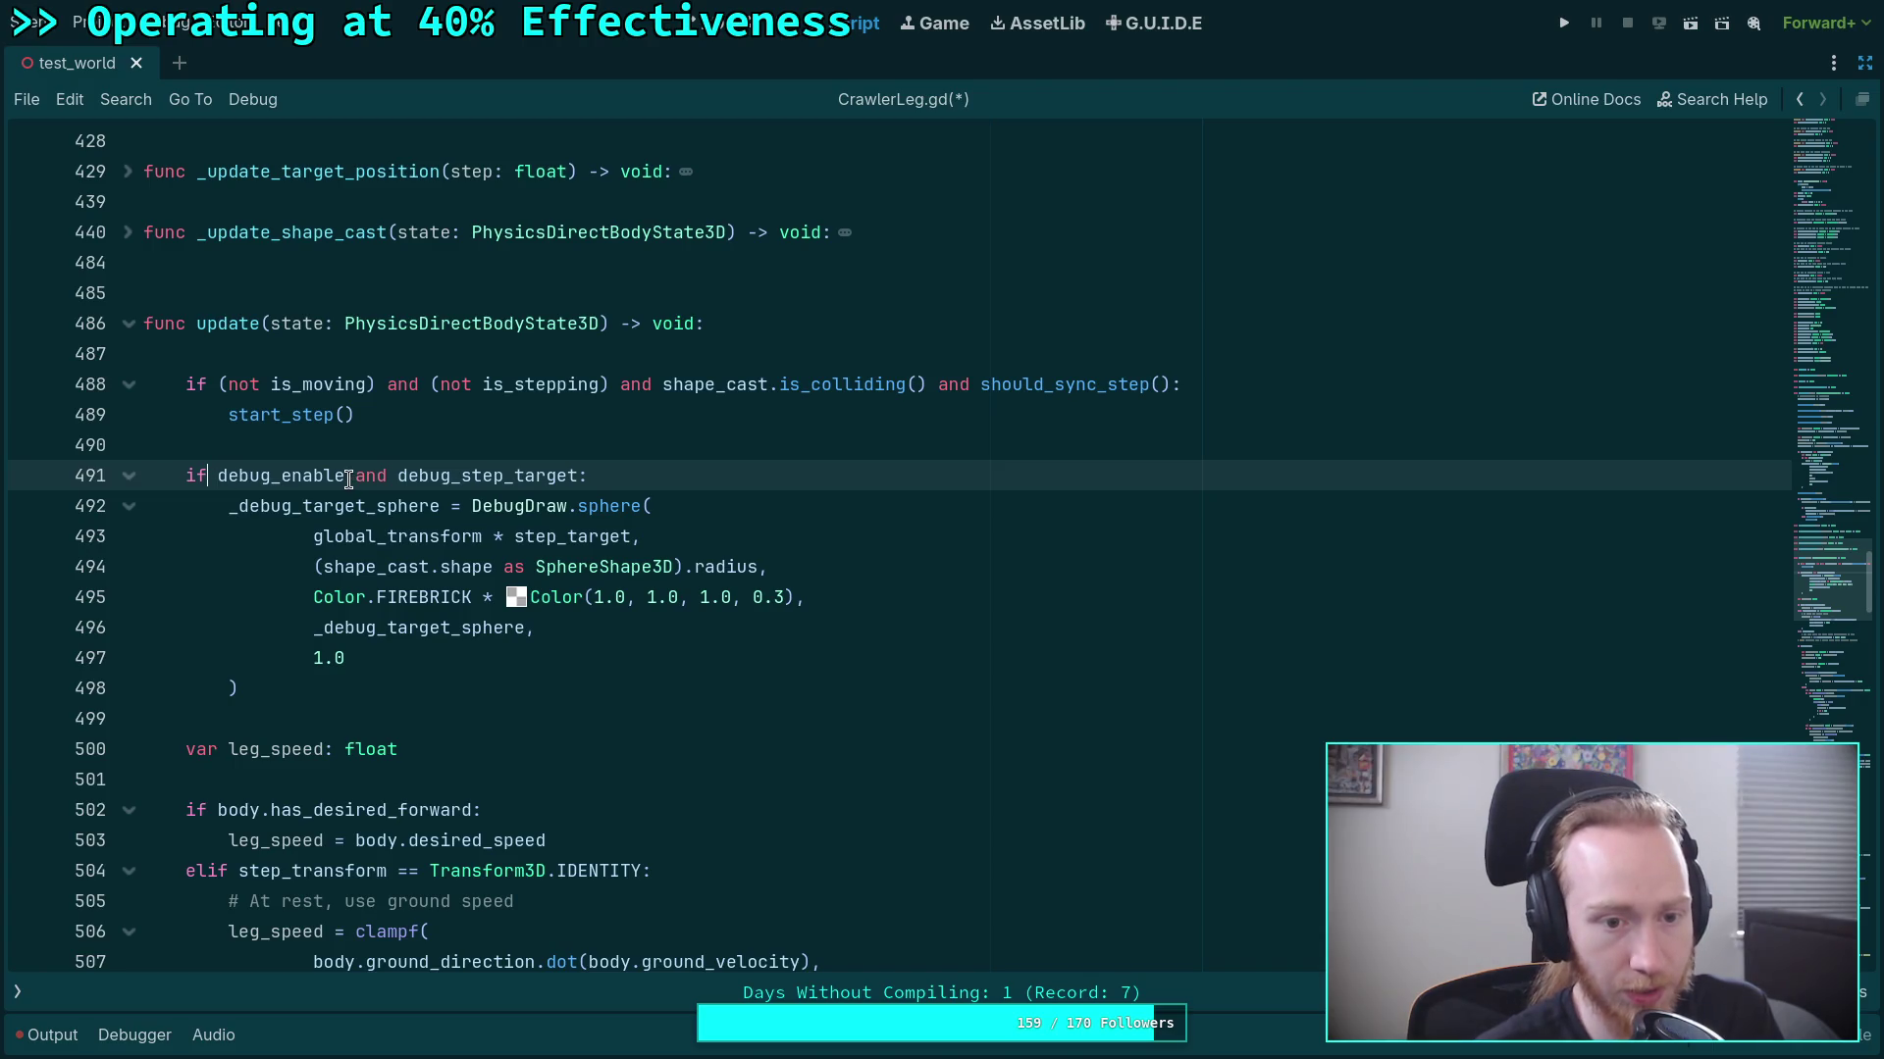
pyautogui.click(388, 477)
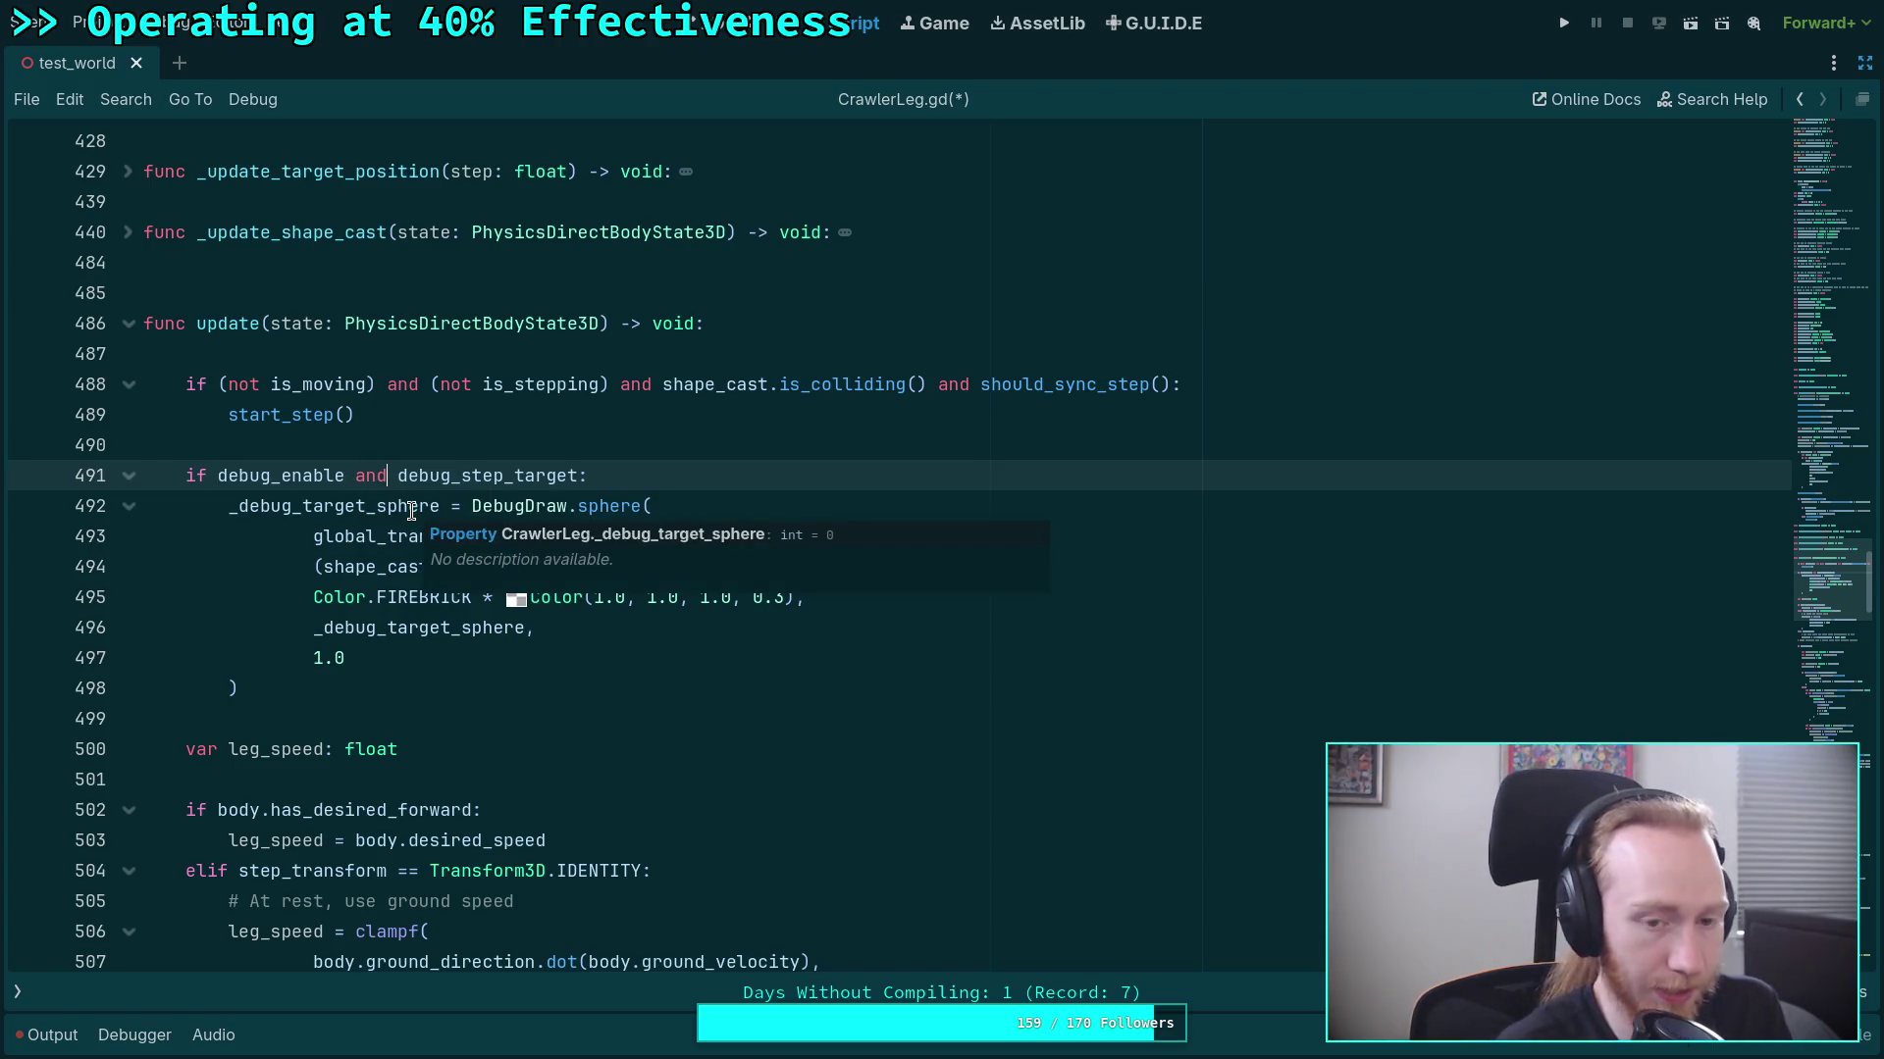
pyautogui.click(582, 477)
pyautogui.write('and ')
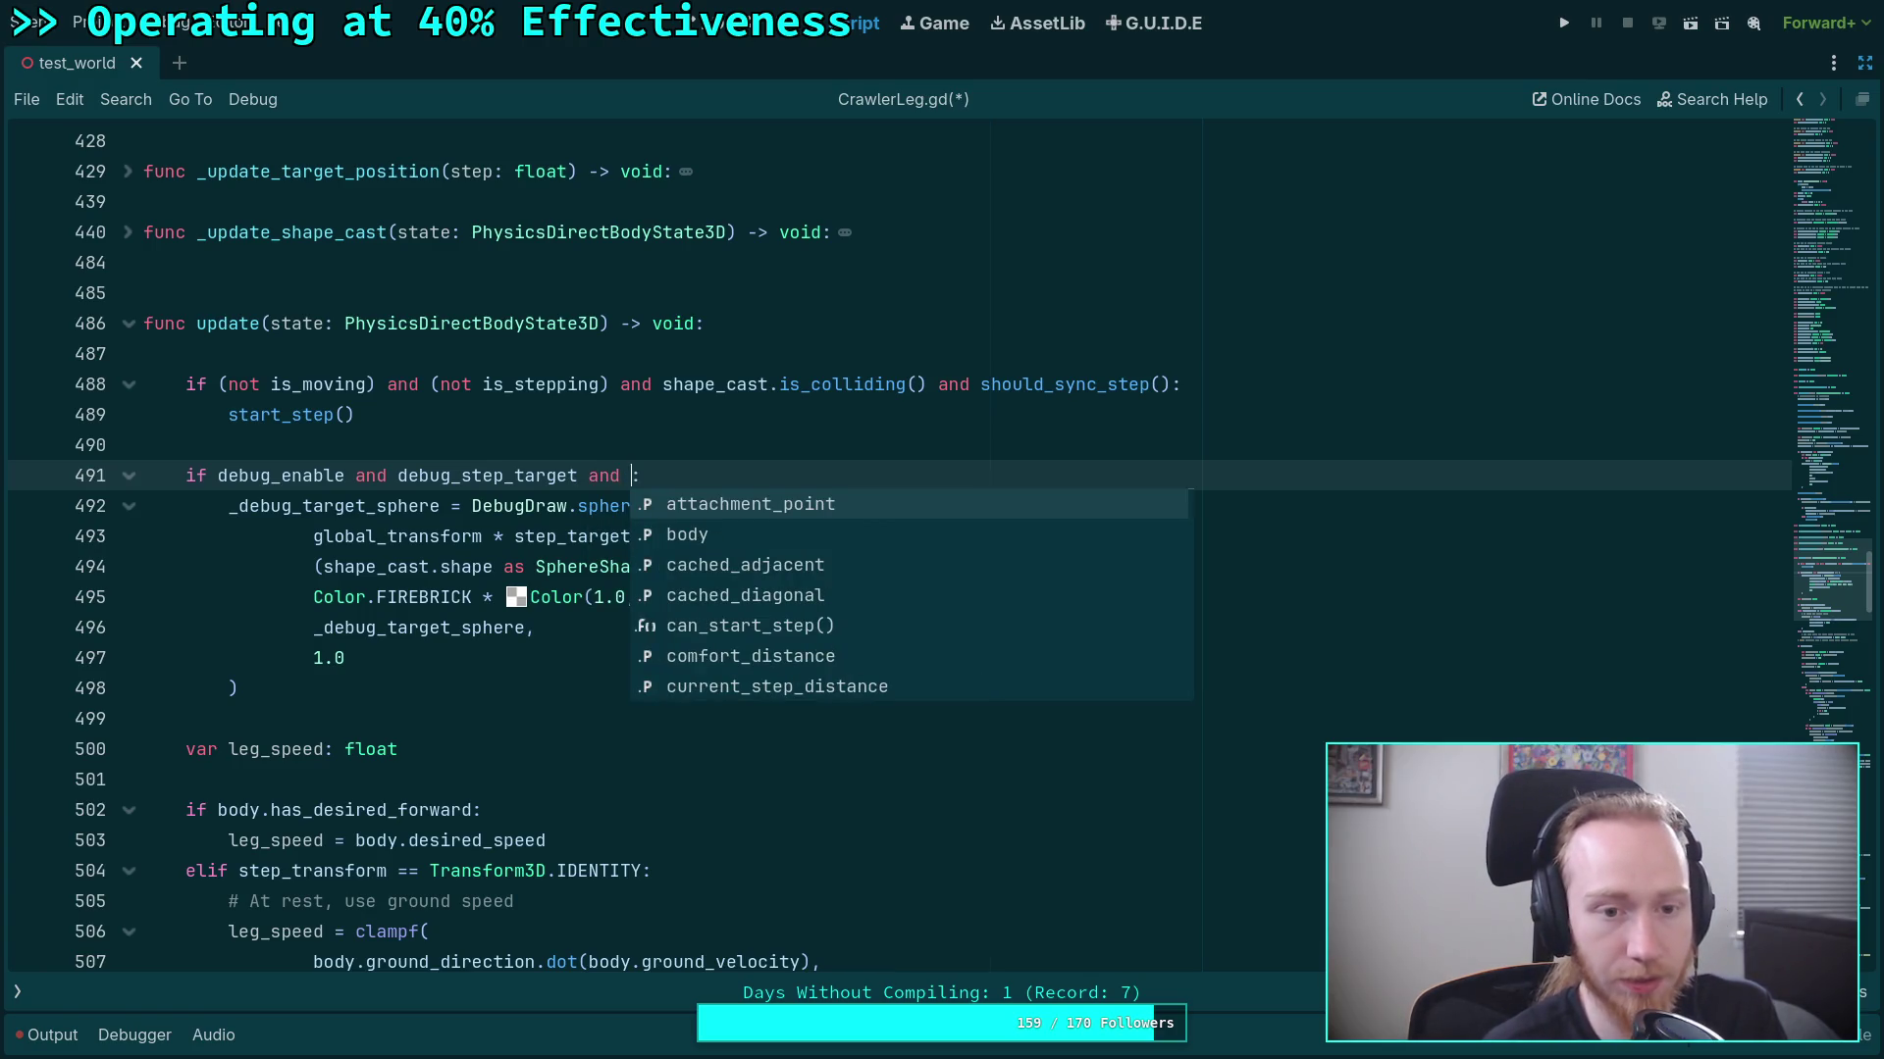
pyautogui.write('is_steppi')
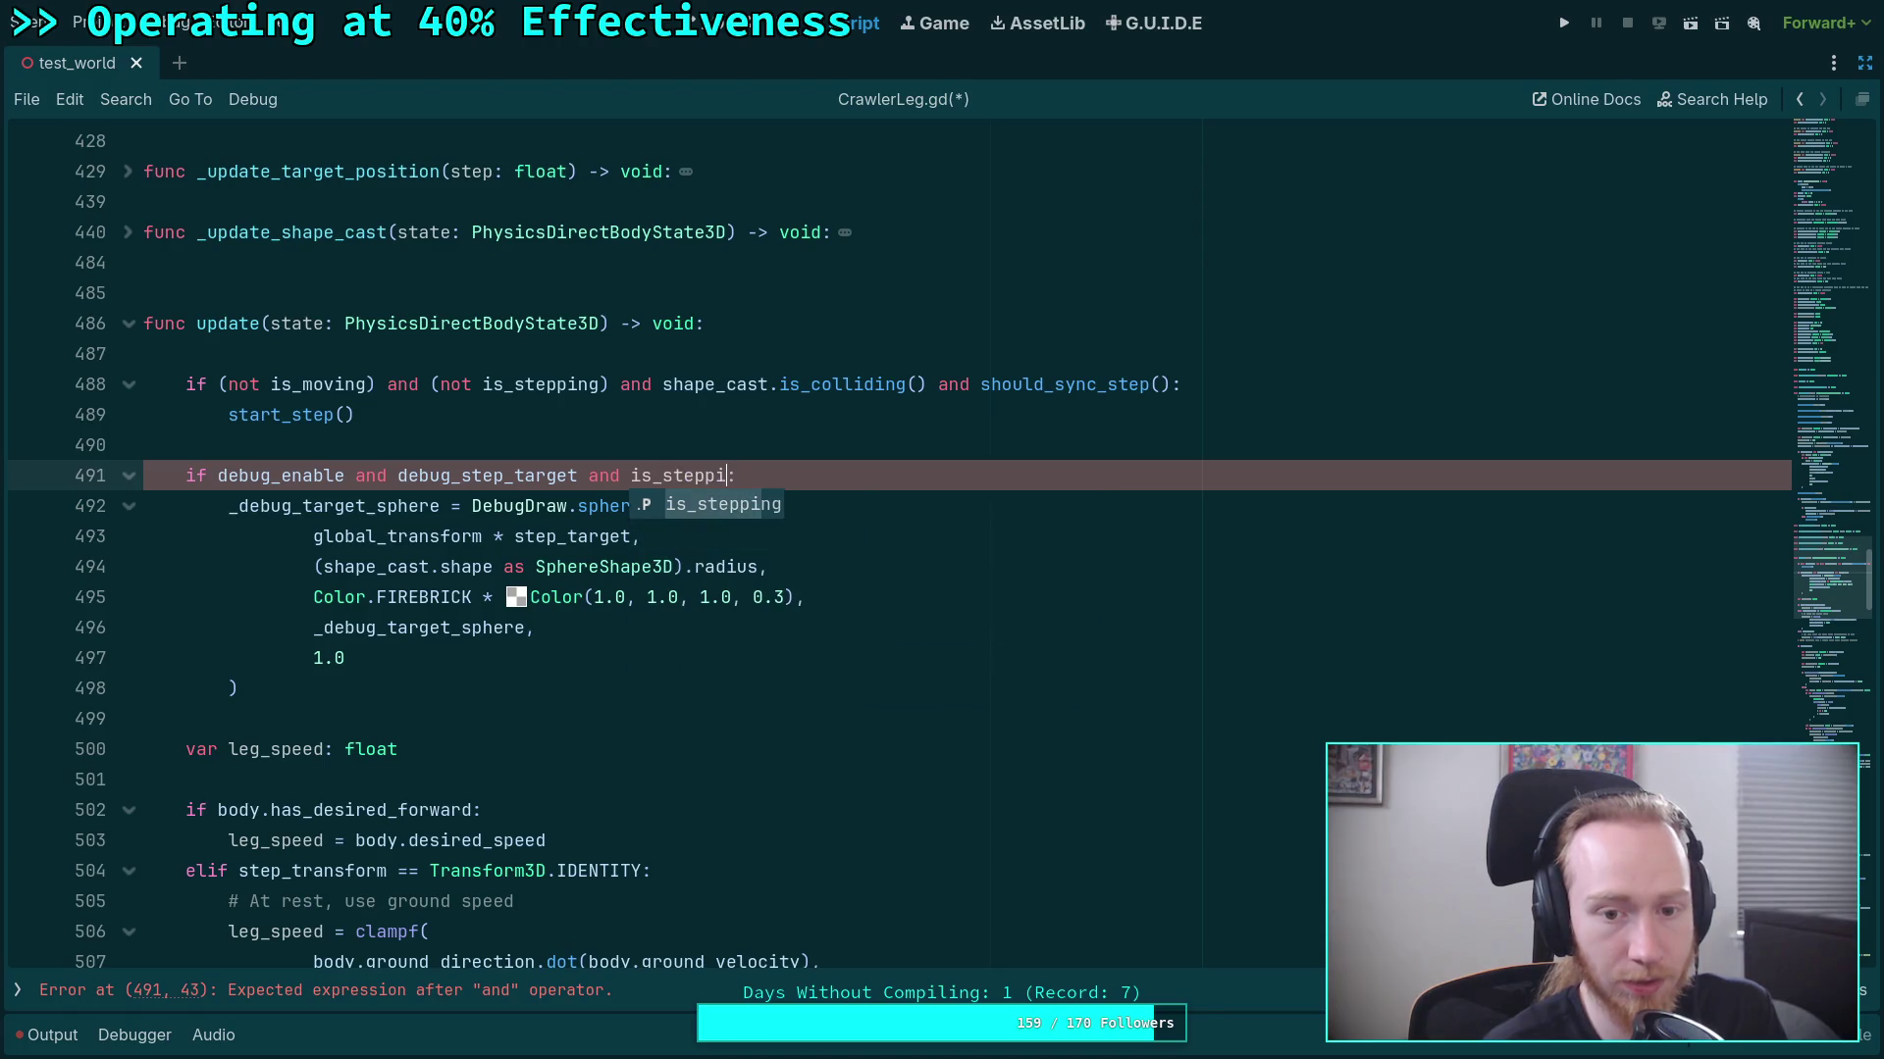
pyautogui.press('Return')
pyautogui.press('Down')
pyautogui.press('Down')
pyautogui.press('Down')
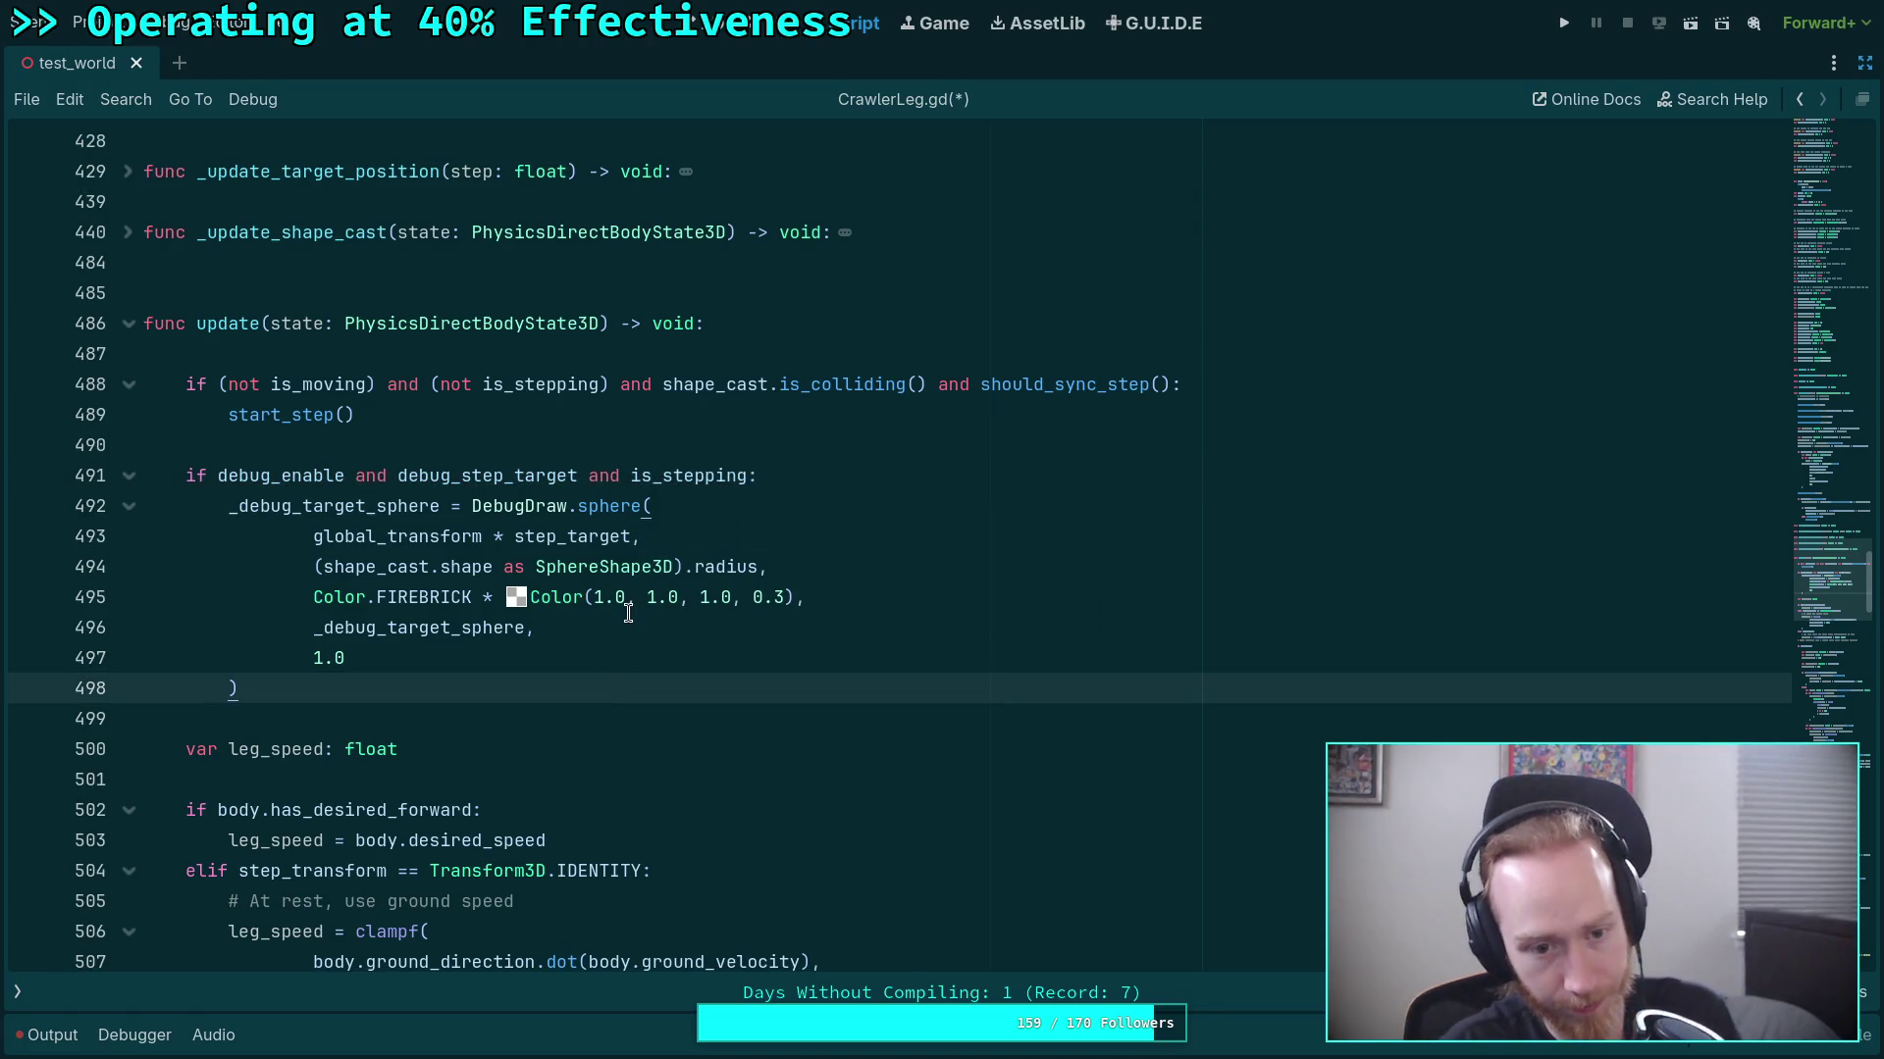
pyautogui.click(525, 710)
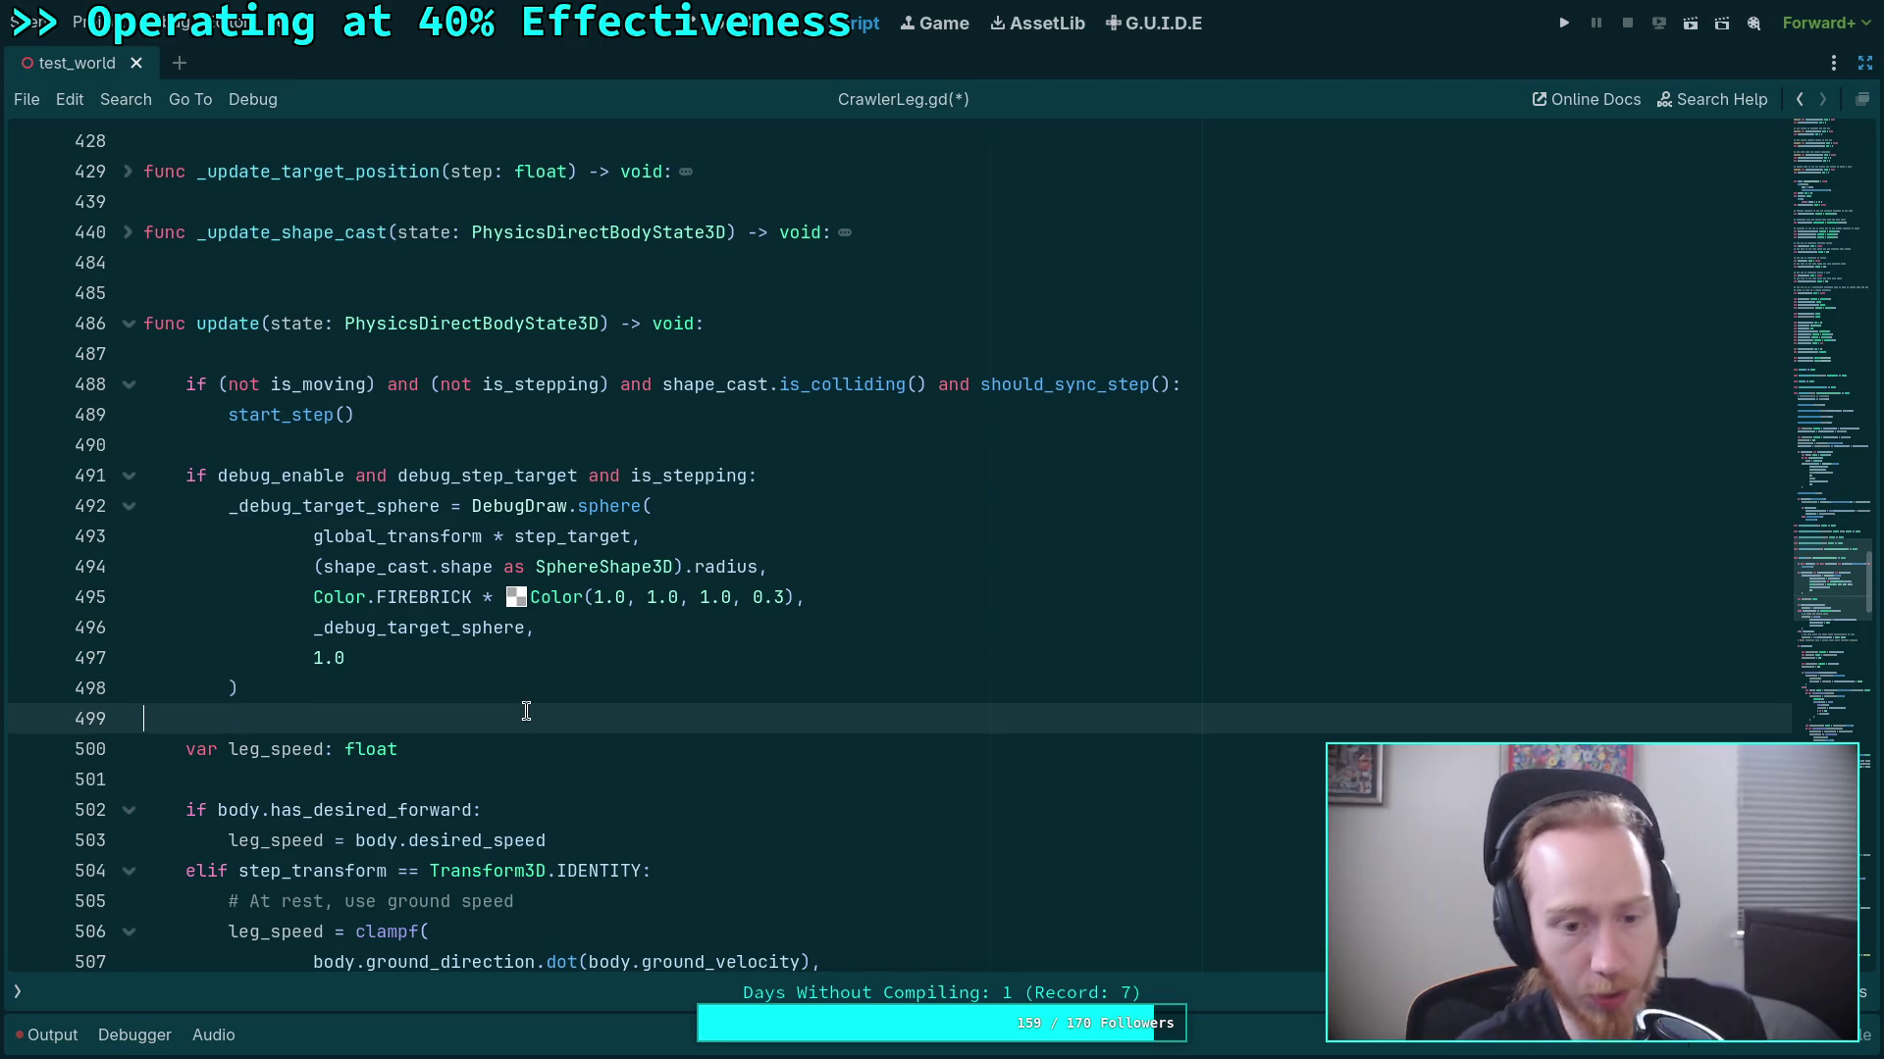
# Highlight is_stepping on line 516 and scroll through its uses below update.
pyautogui.scroll(-3, 525, 710)
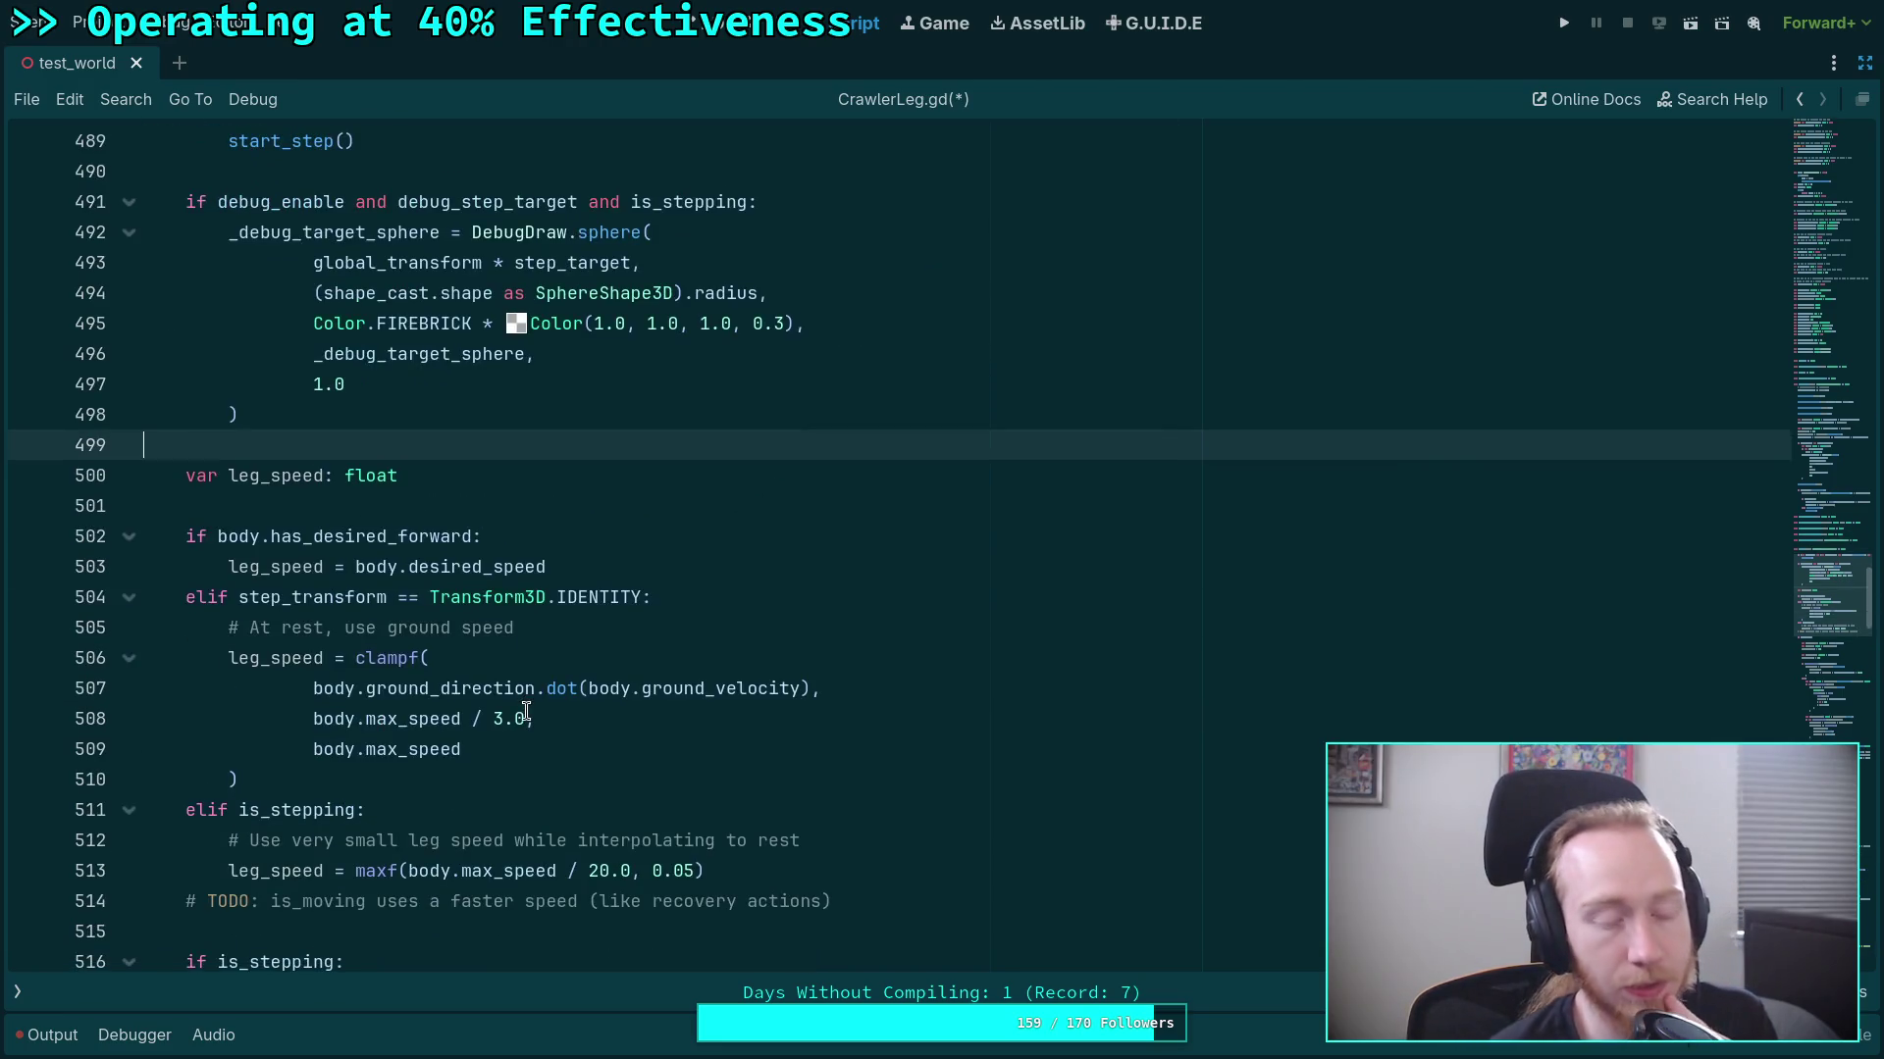
pyautogui.scroll(-1, 545, 677)
pyautogui.scroll(-3, 545, 677)
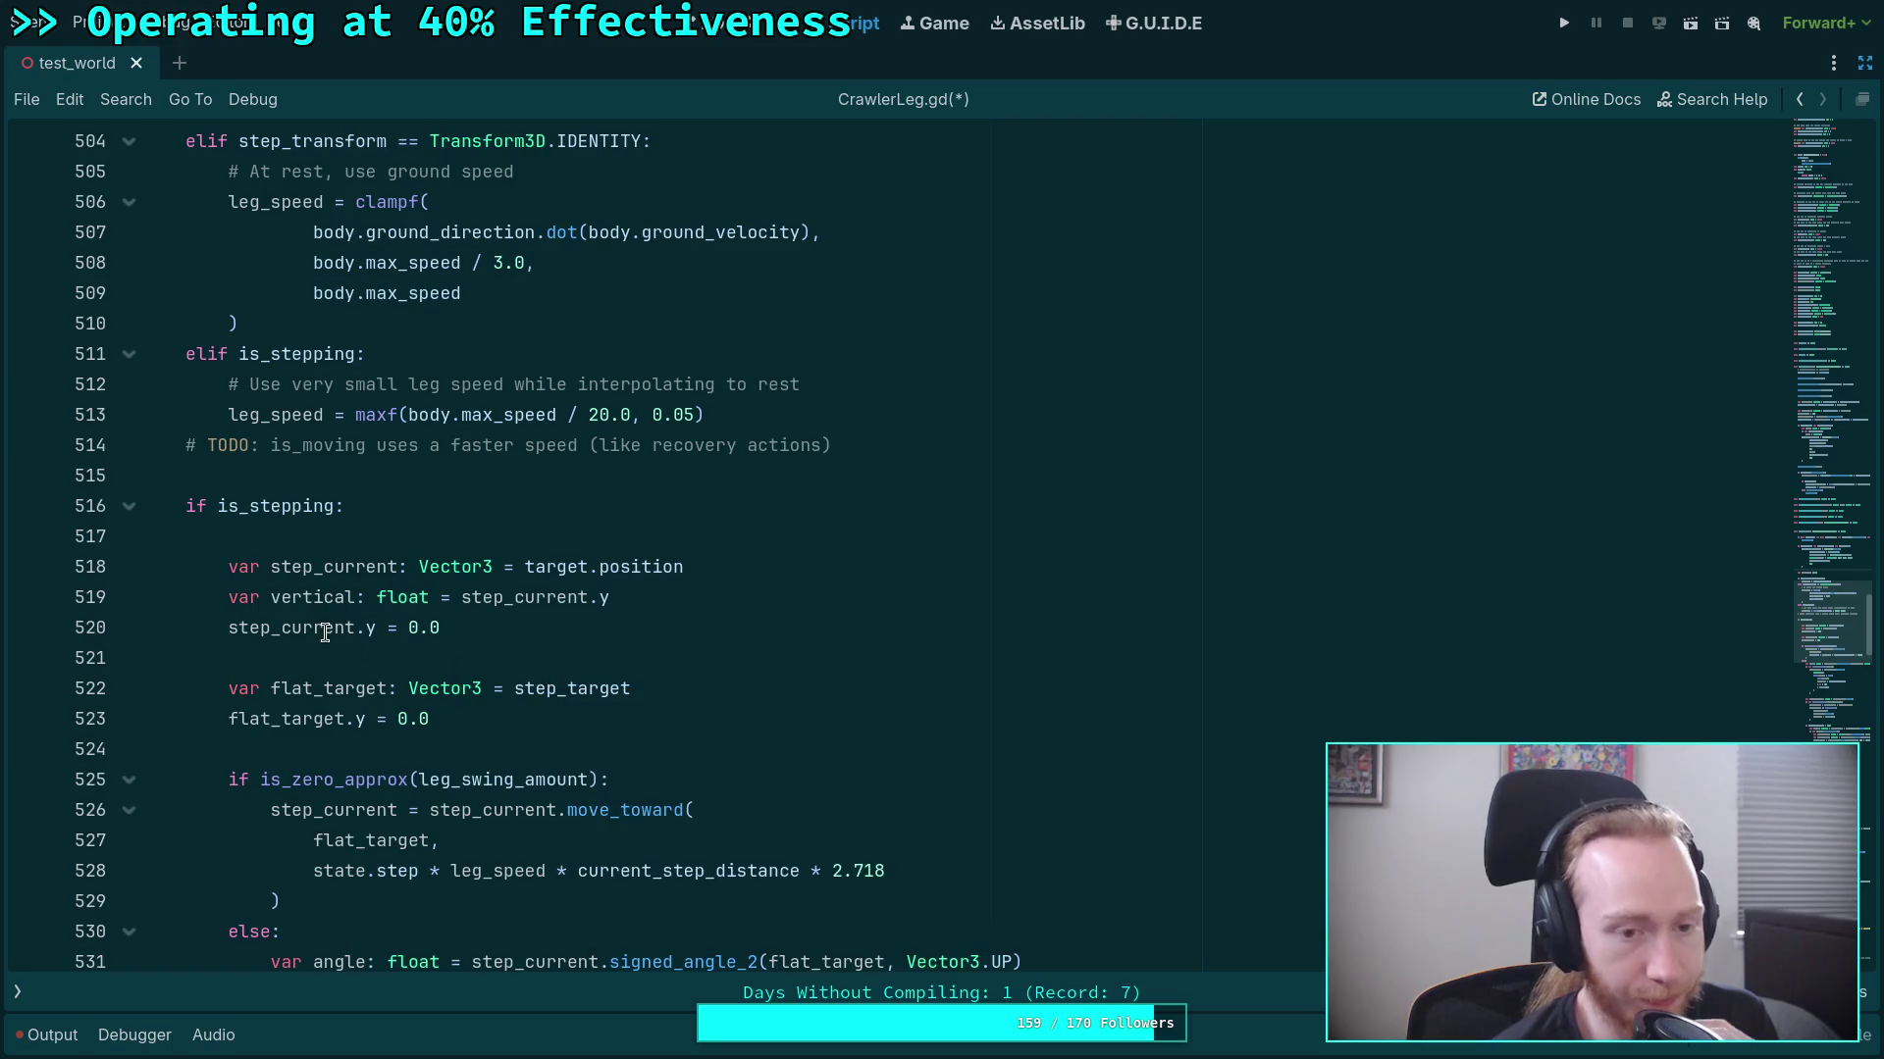
pyautogui.doubleClick(260, 505)
pyautogui.scroll(-3, 489, 714)
pyautogui.scroll(5, 491, 716)
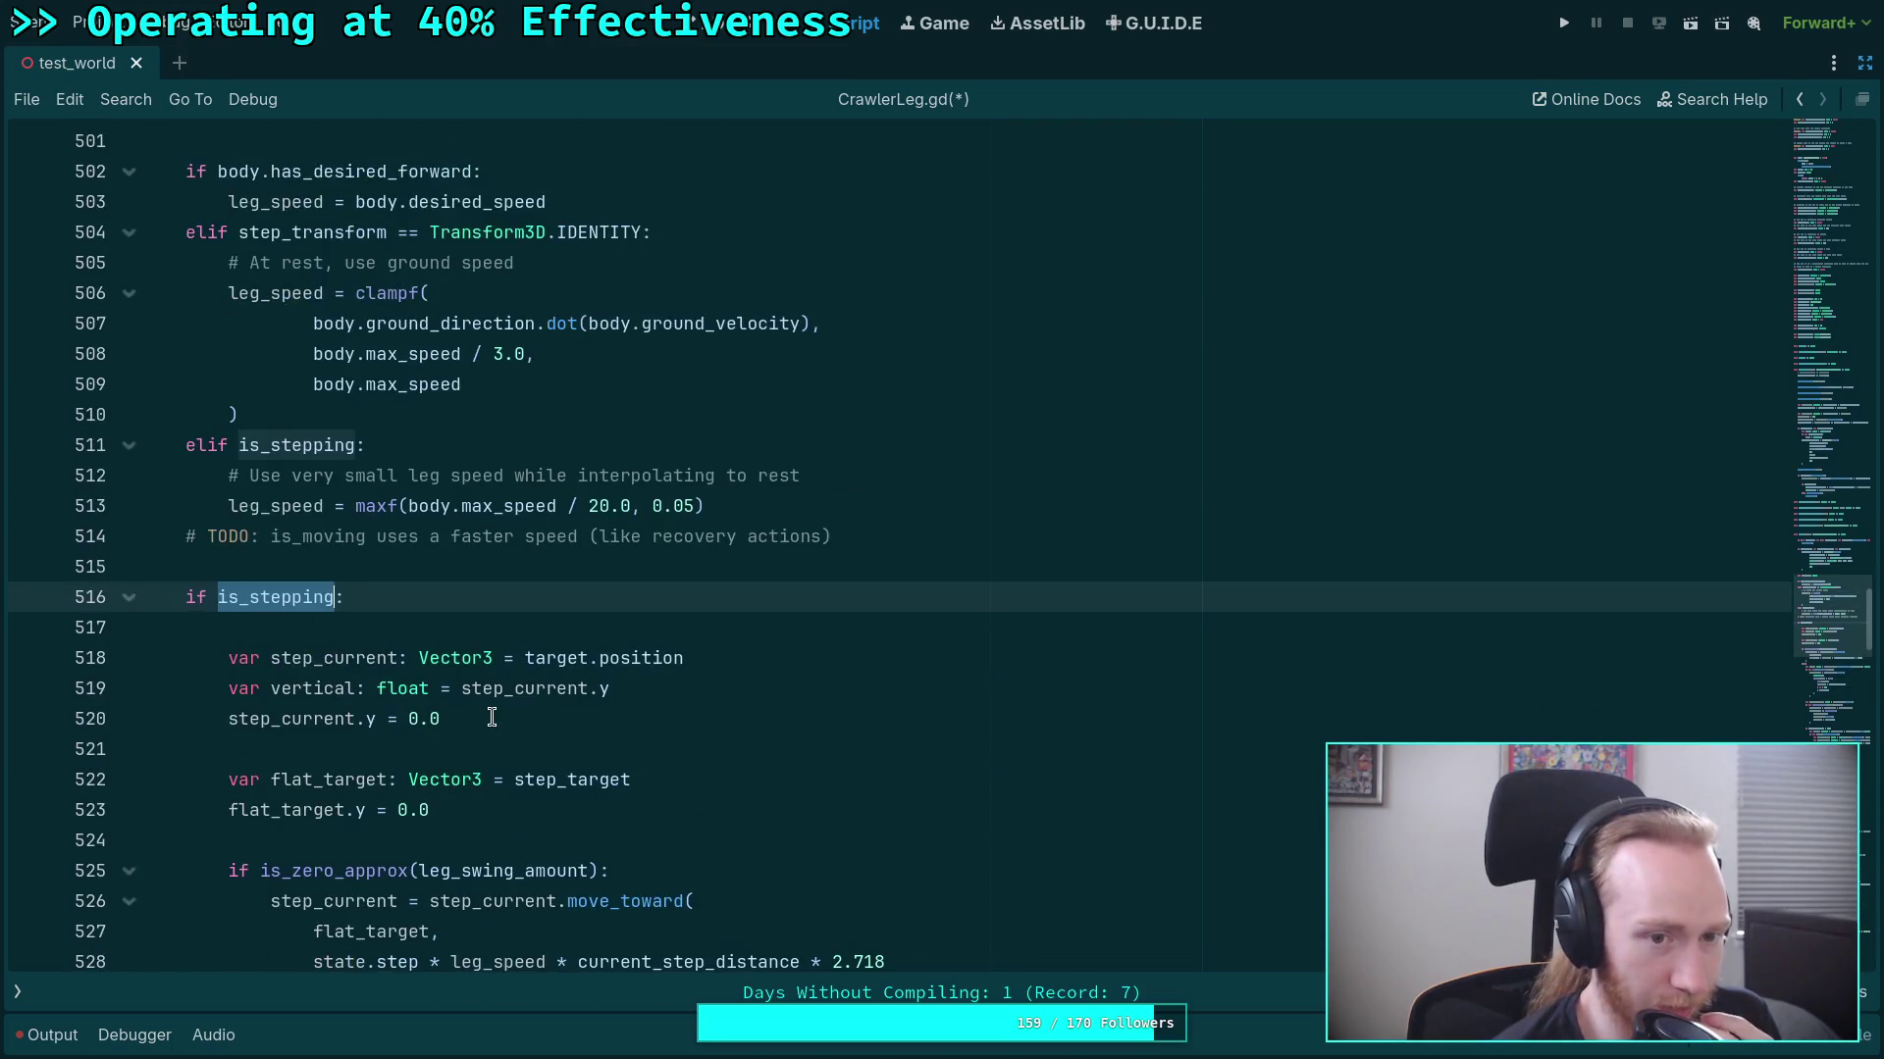
pyautogui.scroll(-10, 491, 717)
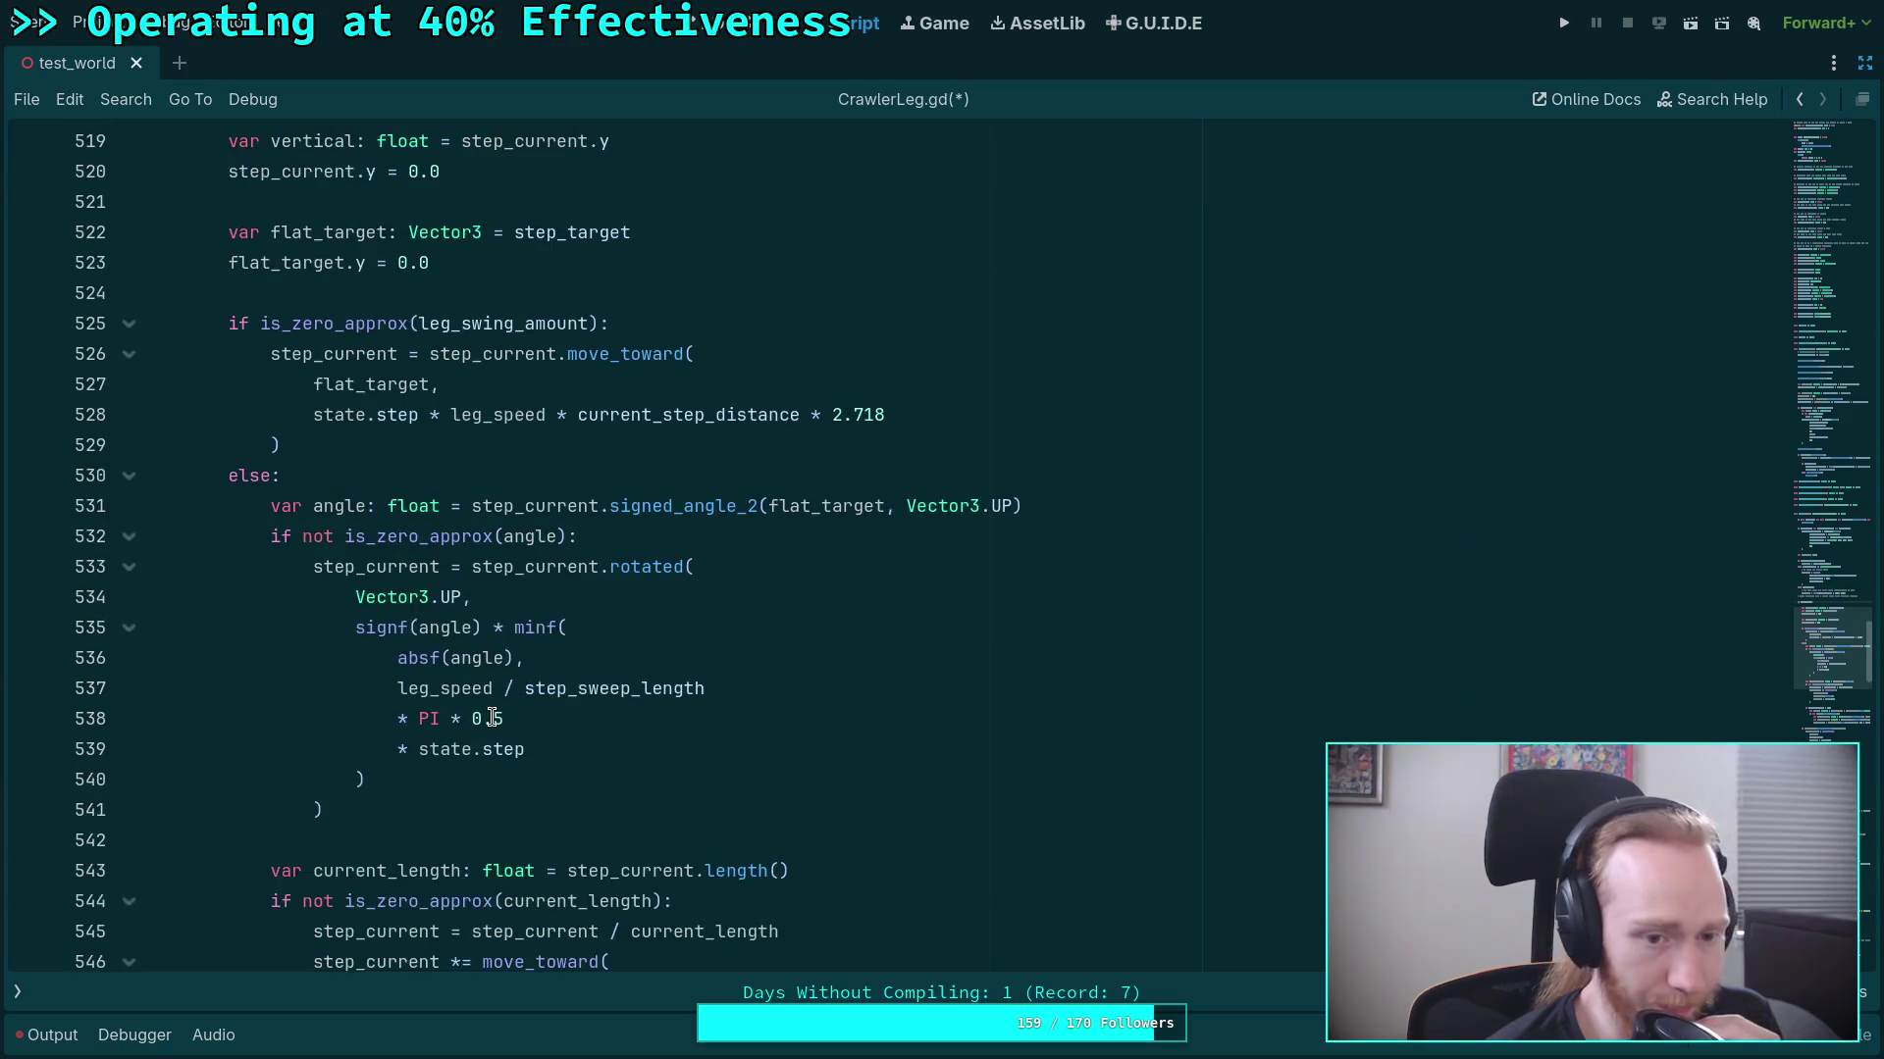
pyautogui.scroll(-4, 491, 716)
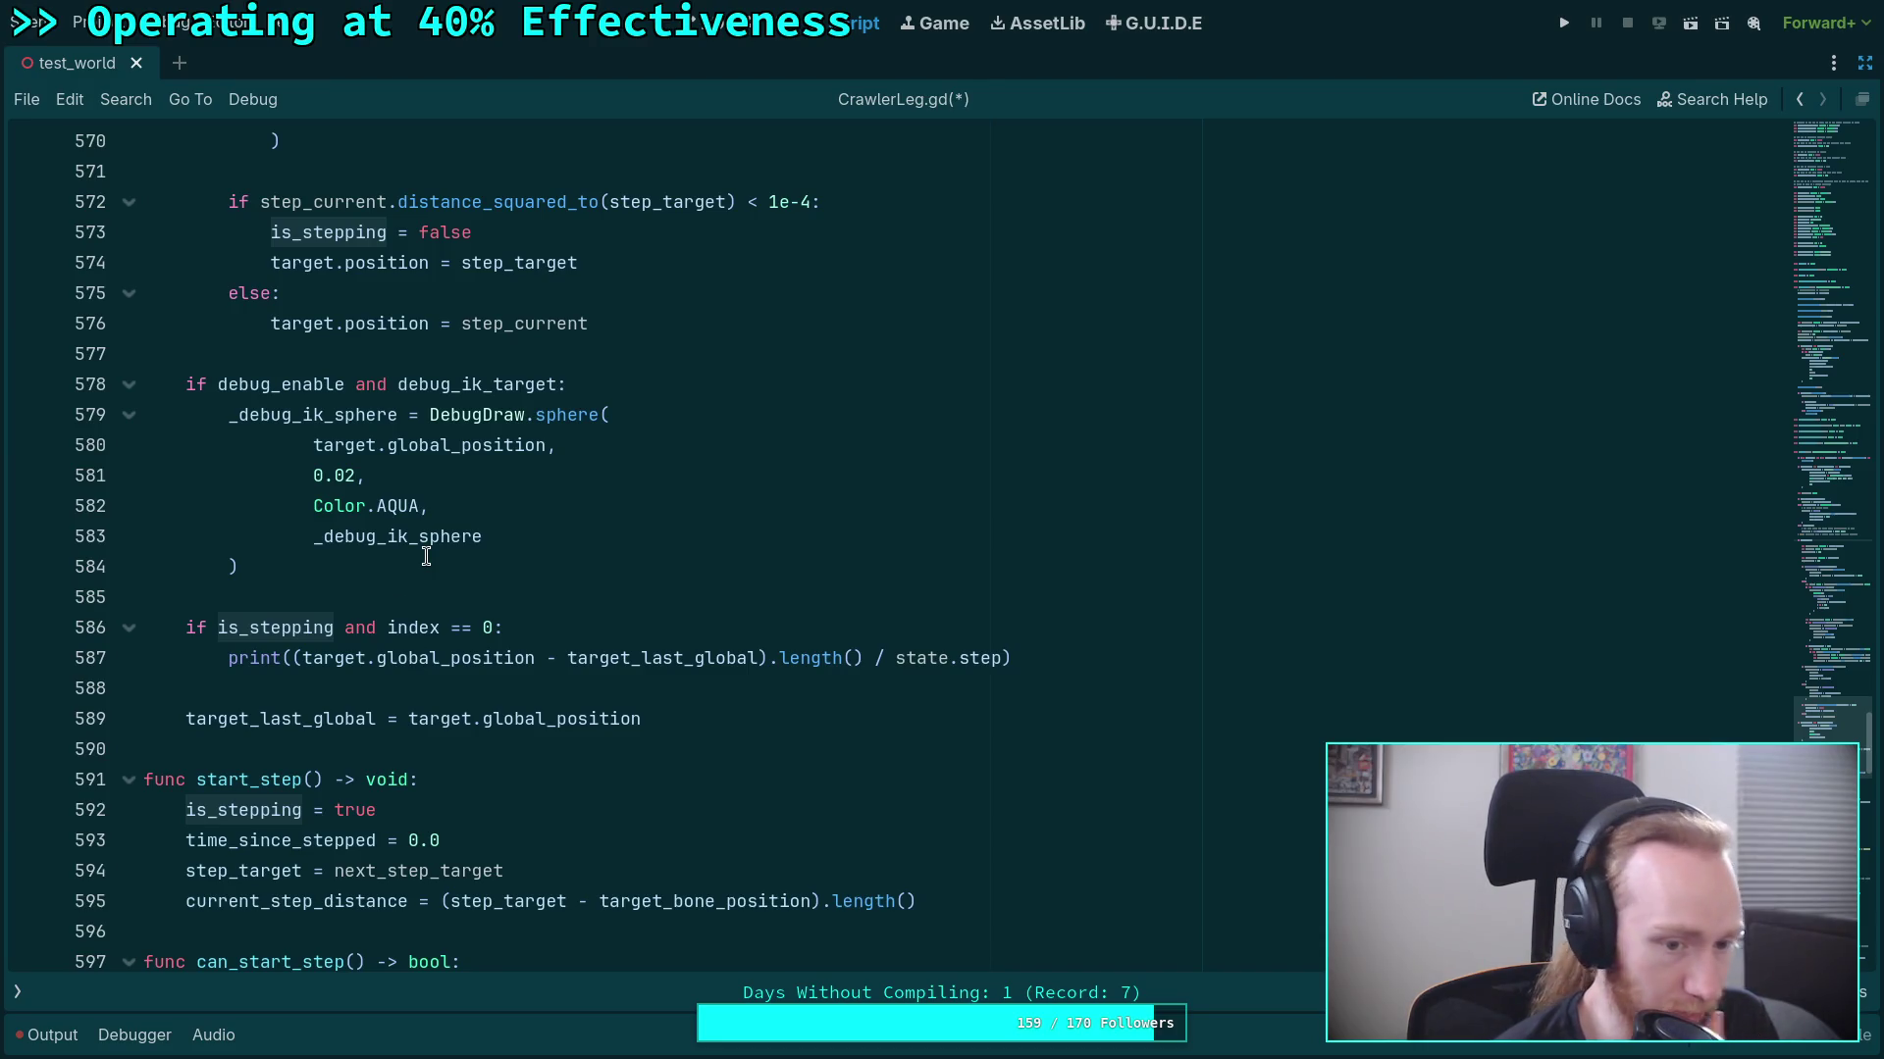
pyautogui.scroll(-3, 426, 557)
# Fold the can_start_step, start_step and should_sync_step functions.
pyautogui.click(129, 506)
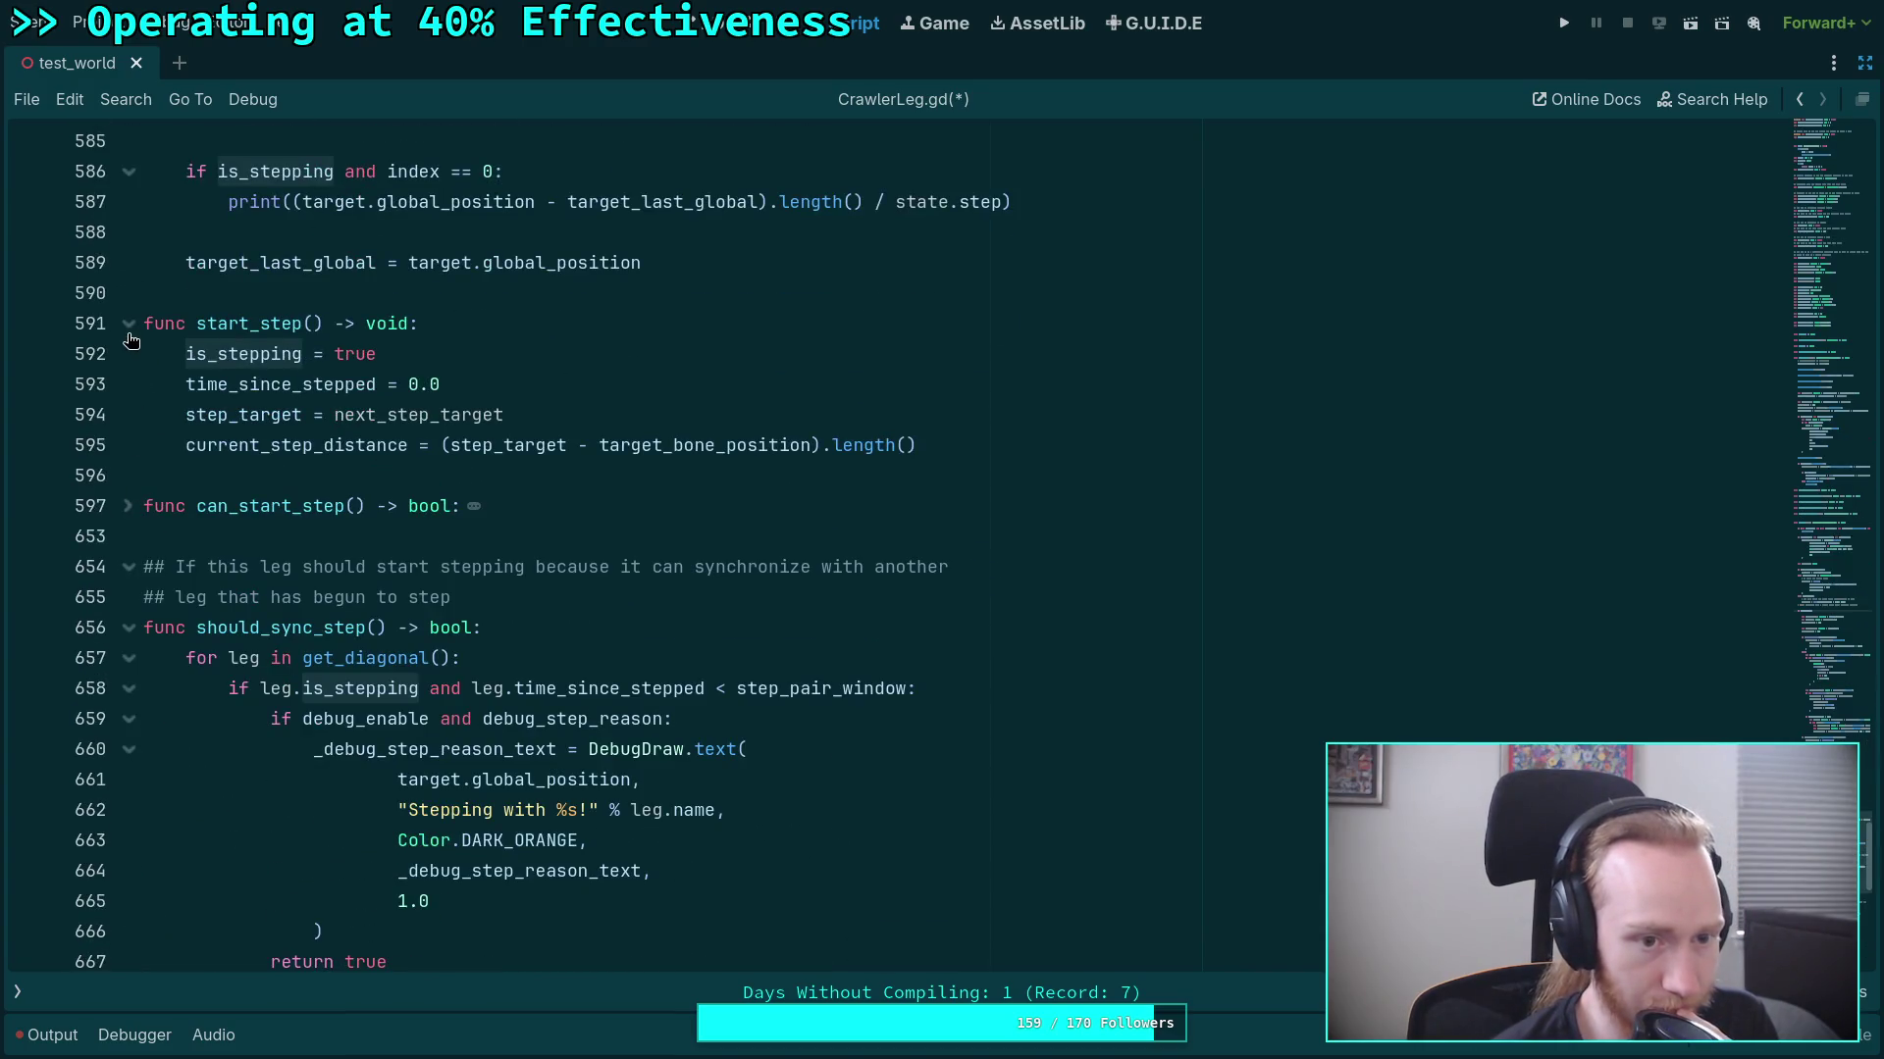
pyautogui.click(128, 323)
pyautogui.click(129, 506)
pyautogui.scroll(3, 208, 618)
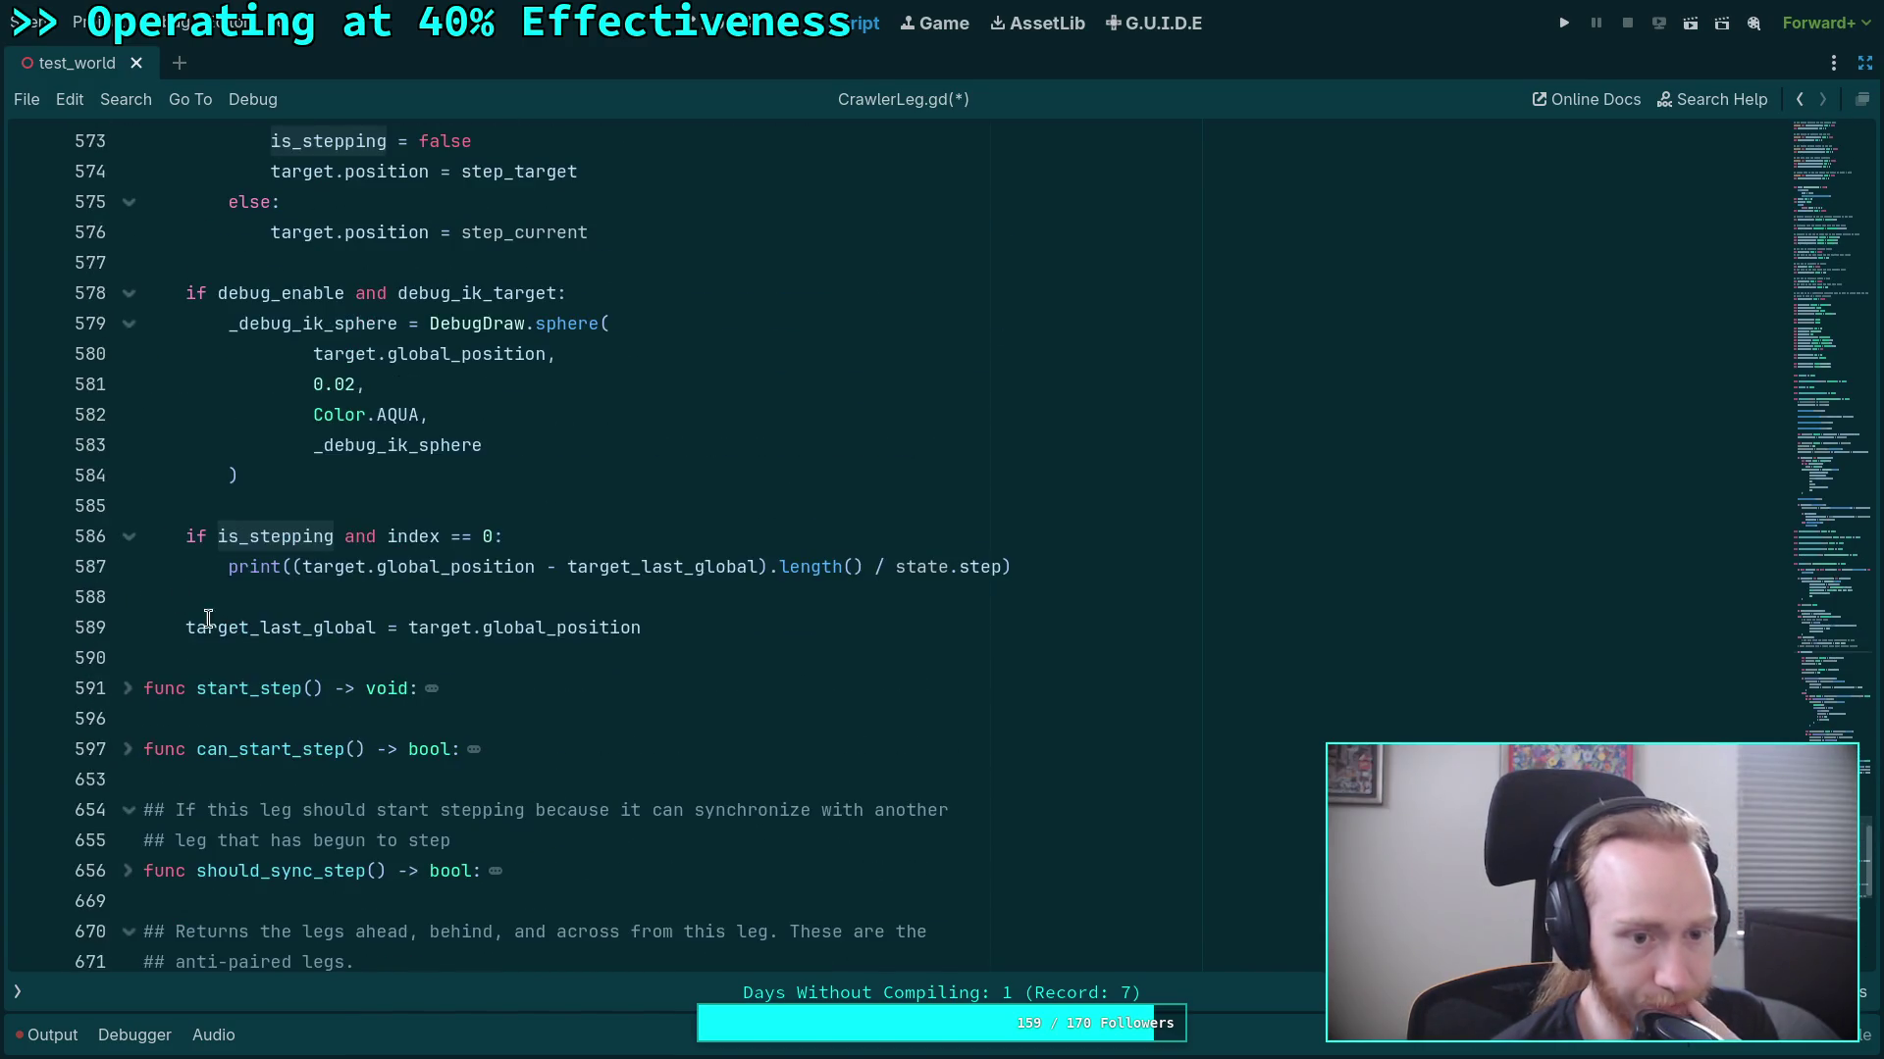
pyautogui.click(294, 659)
# Start the _update_step declaration below update and check how state.step is used on line 587.
pyautogui.press('Return')
pyautogui.press('Return')
pyautogui.press('Up')
pyautogui.write('func ')
pyautogui.write('pdate')
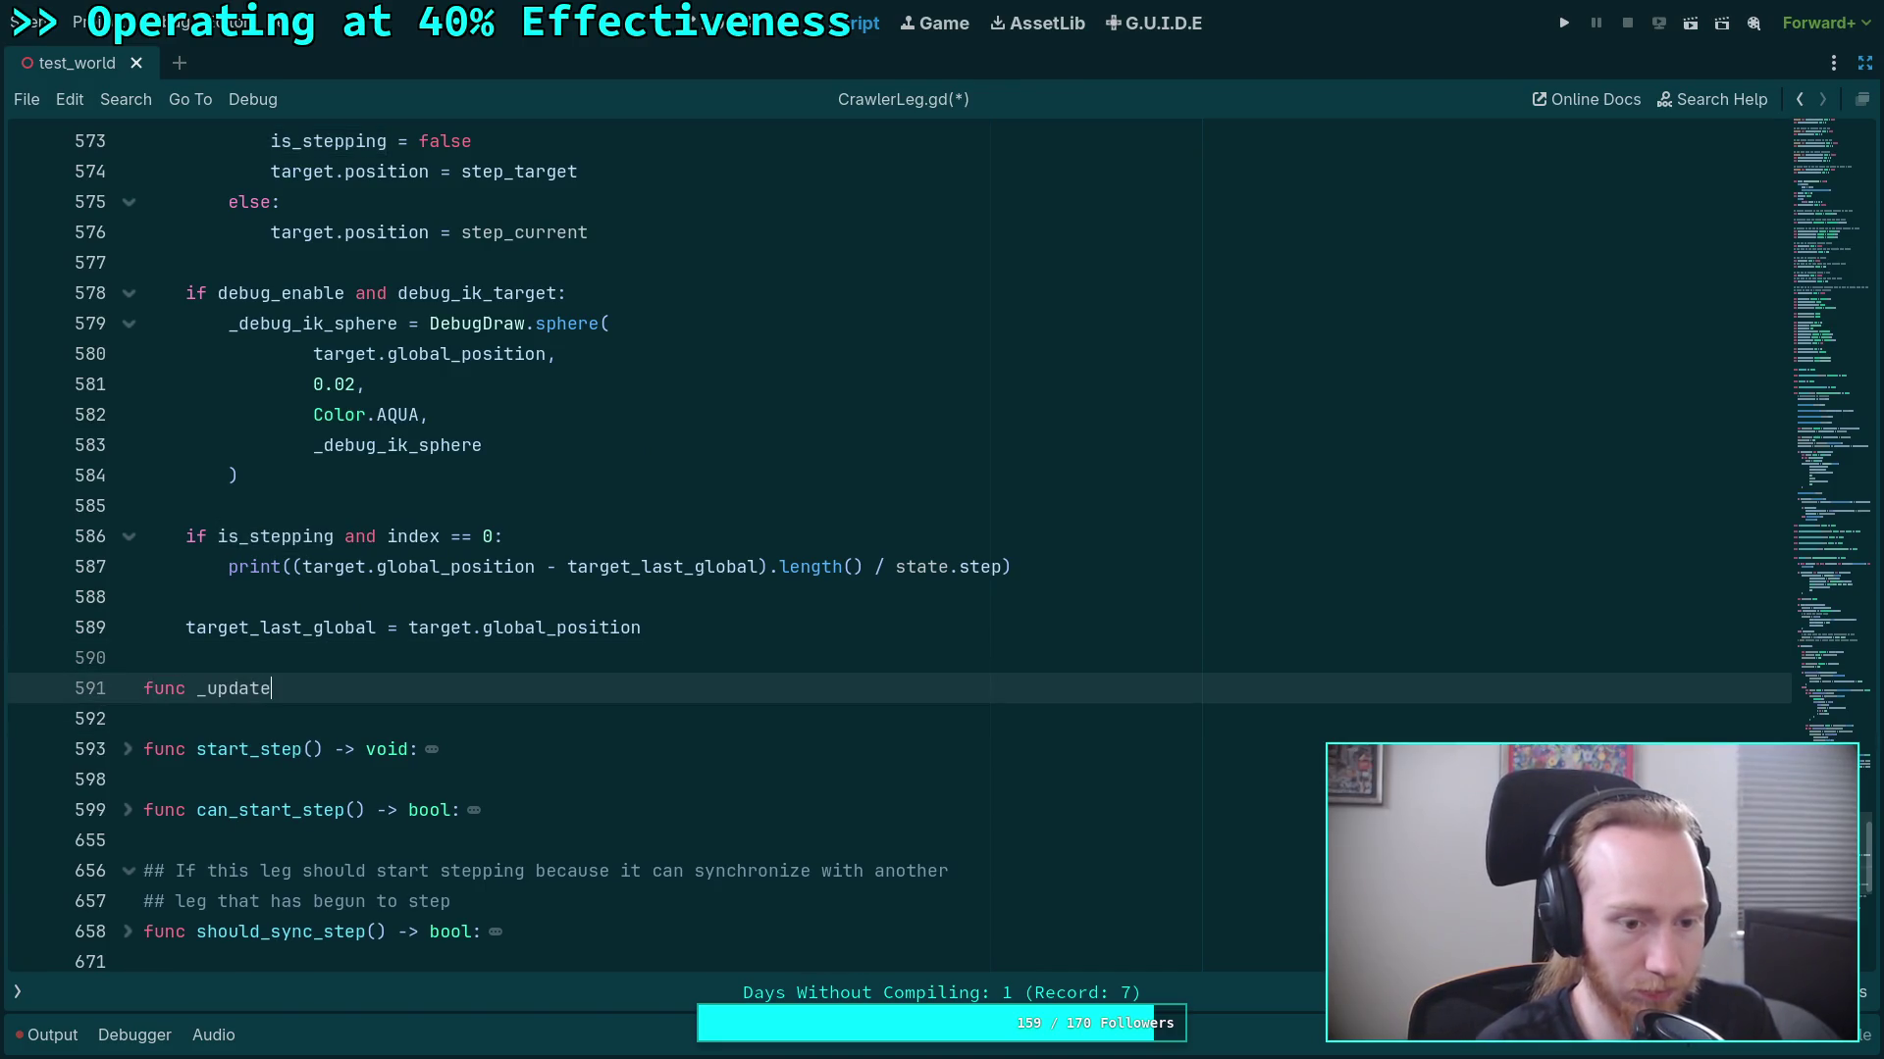
pyautogui.write('target')
pyautogui.press('BackSpace')
pyautogui.press('BackSpace')
pyautogui.press('BackSpace')
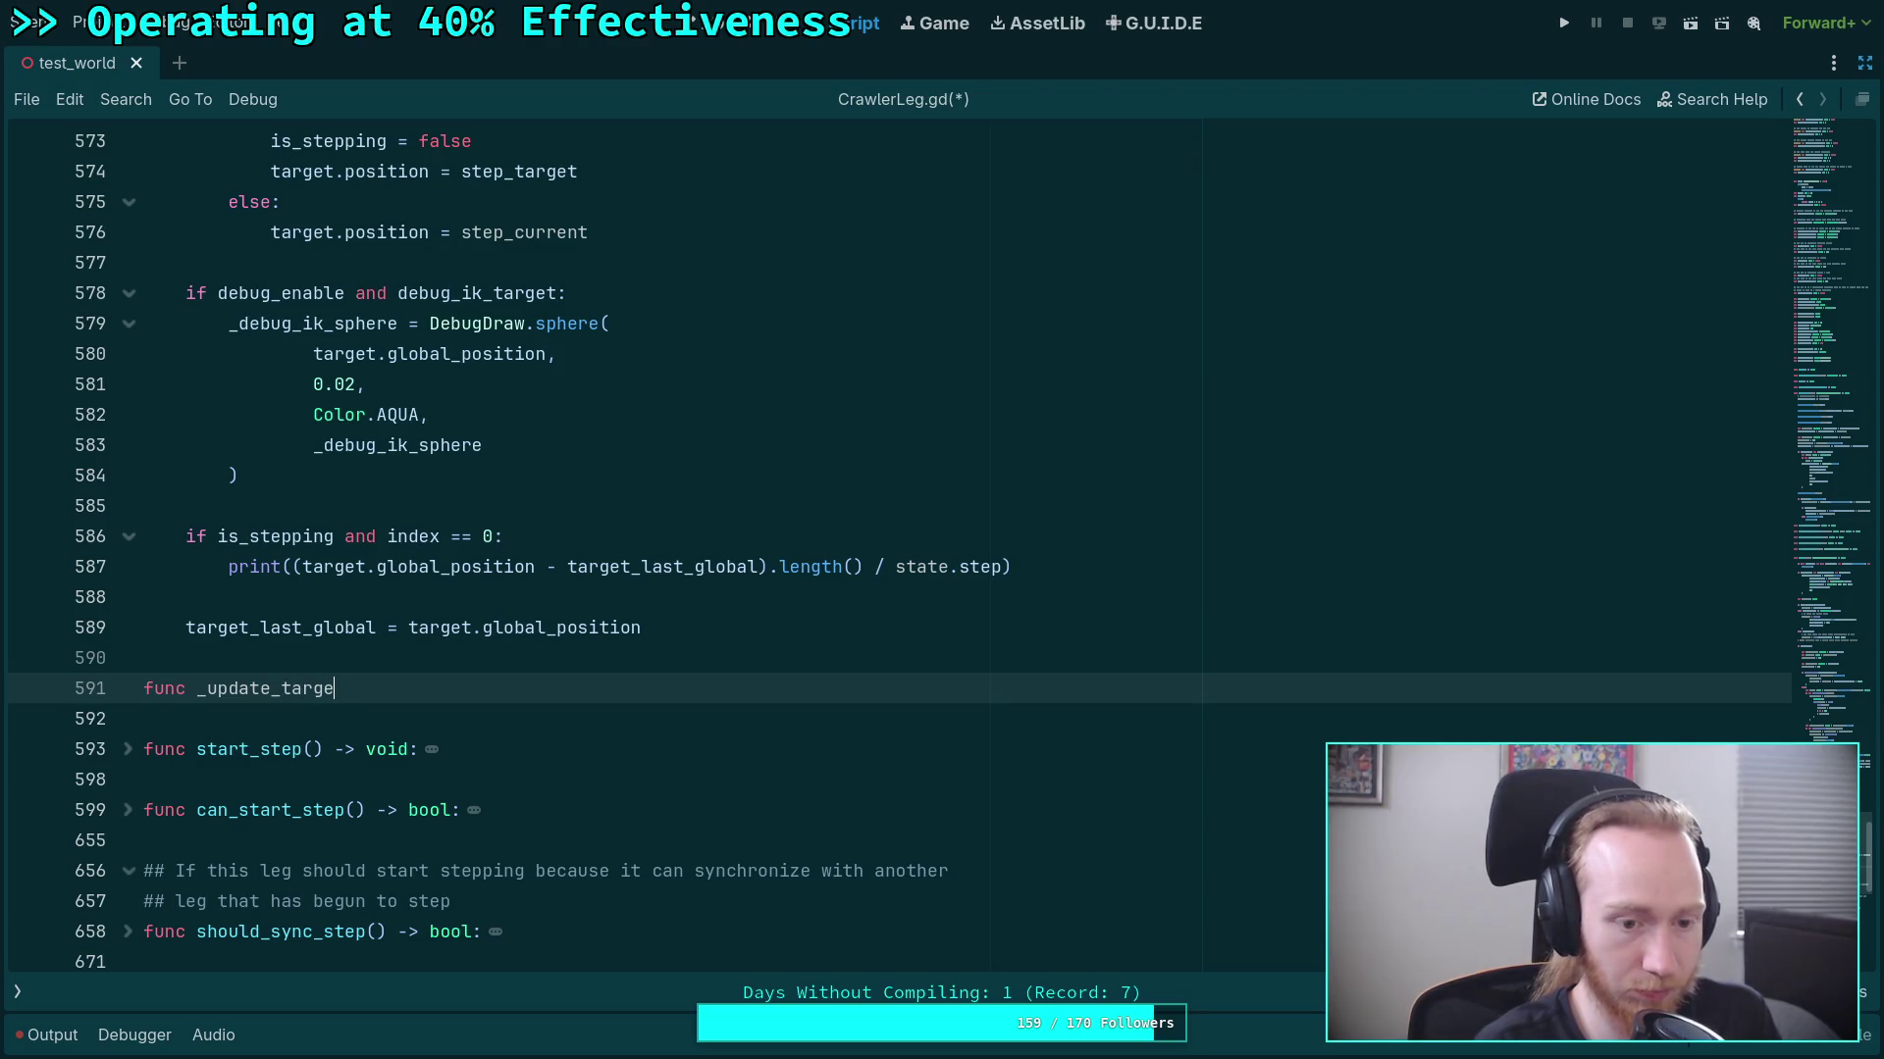
pyautogui.write('step')
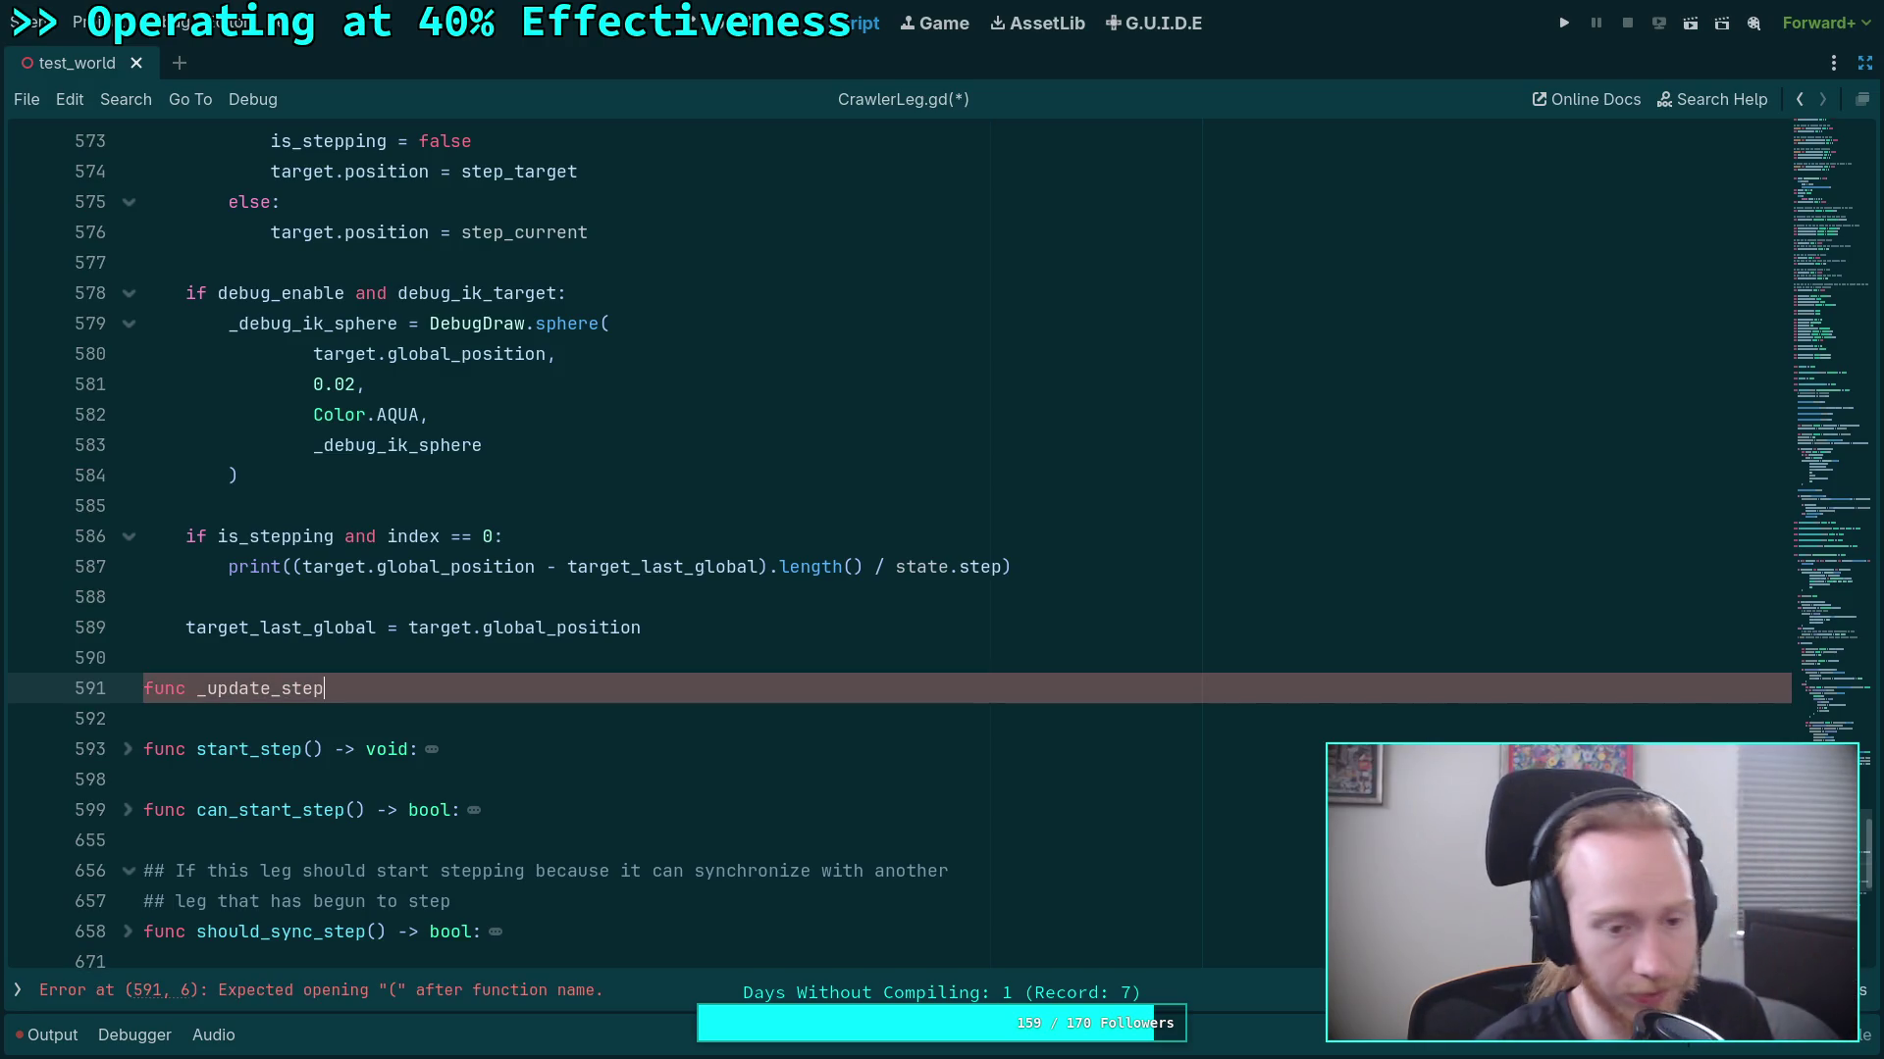
pyautogui.write('(state.')
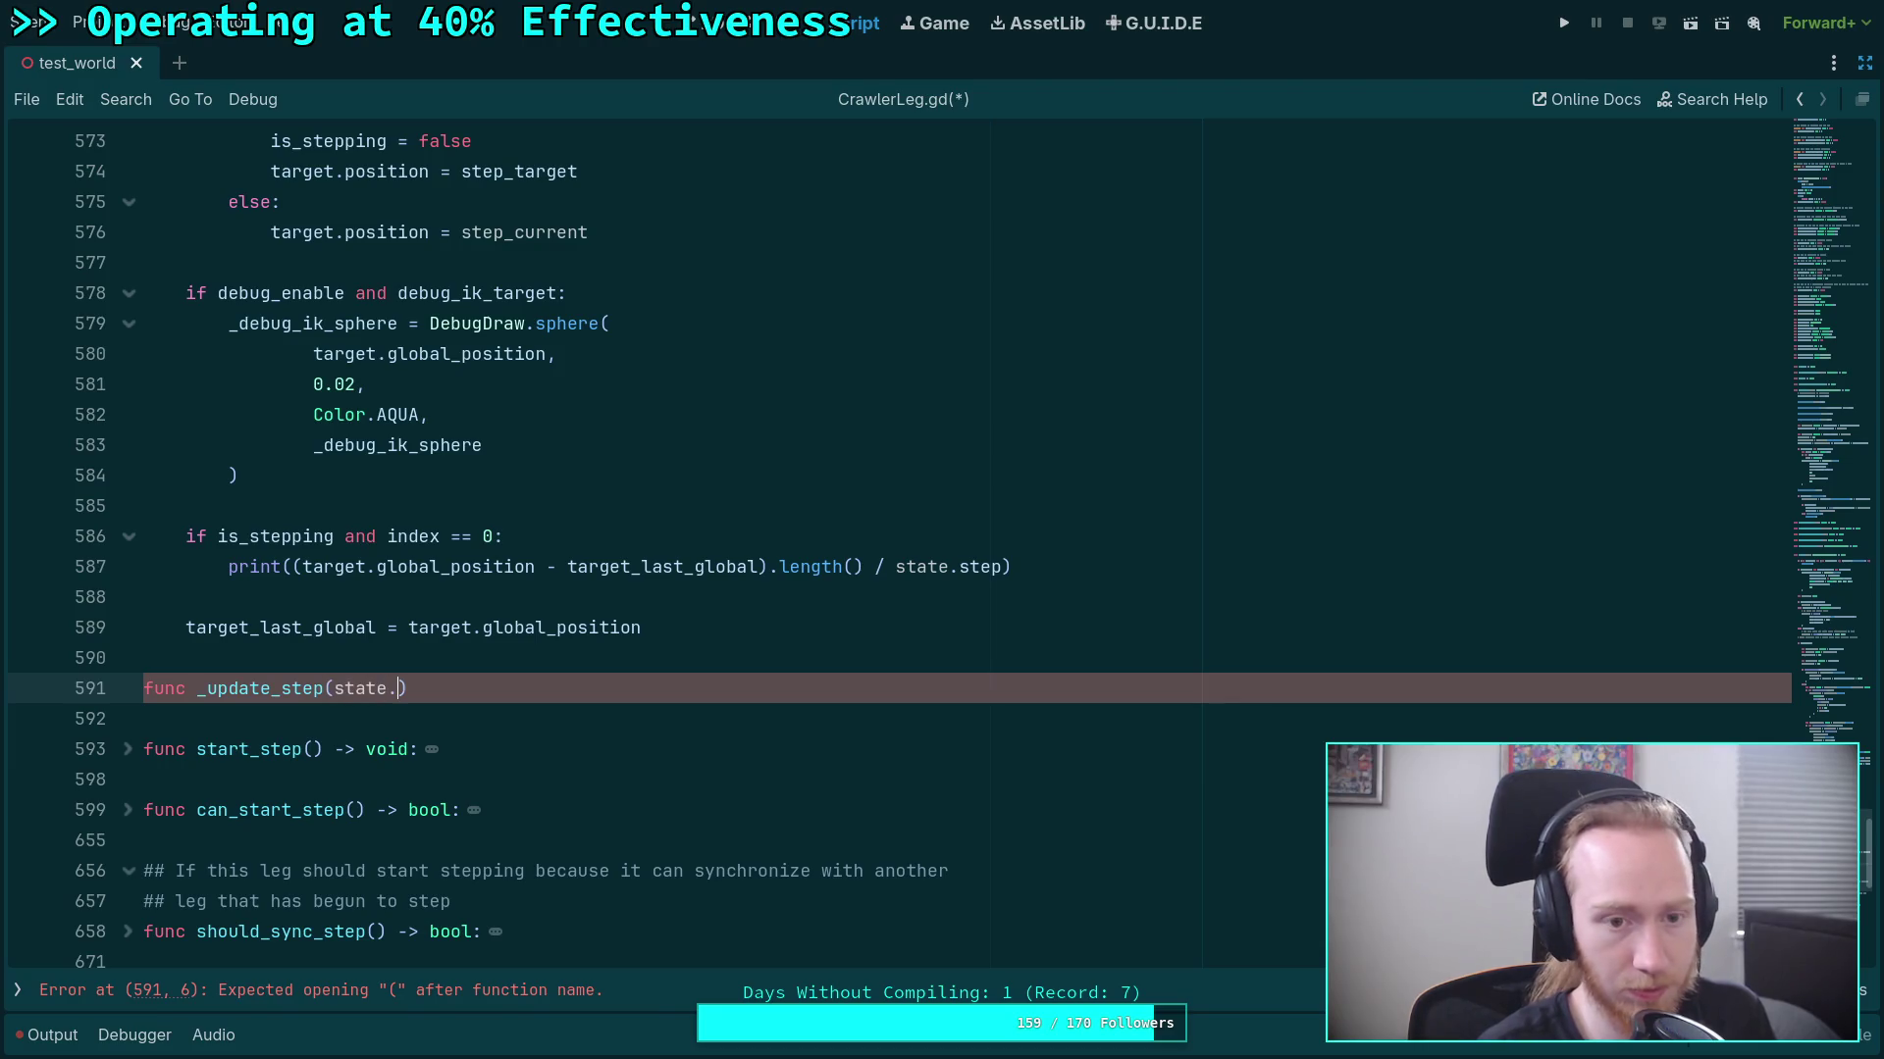
pyautogui.press('BackSpace')
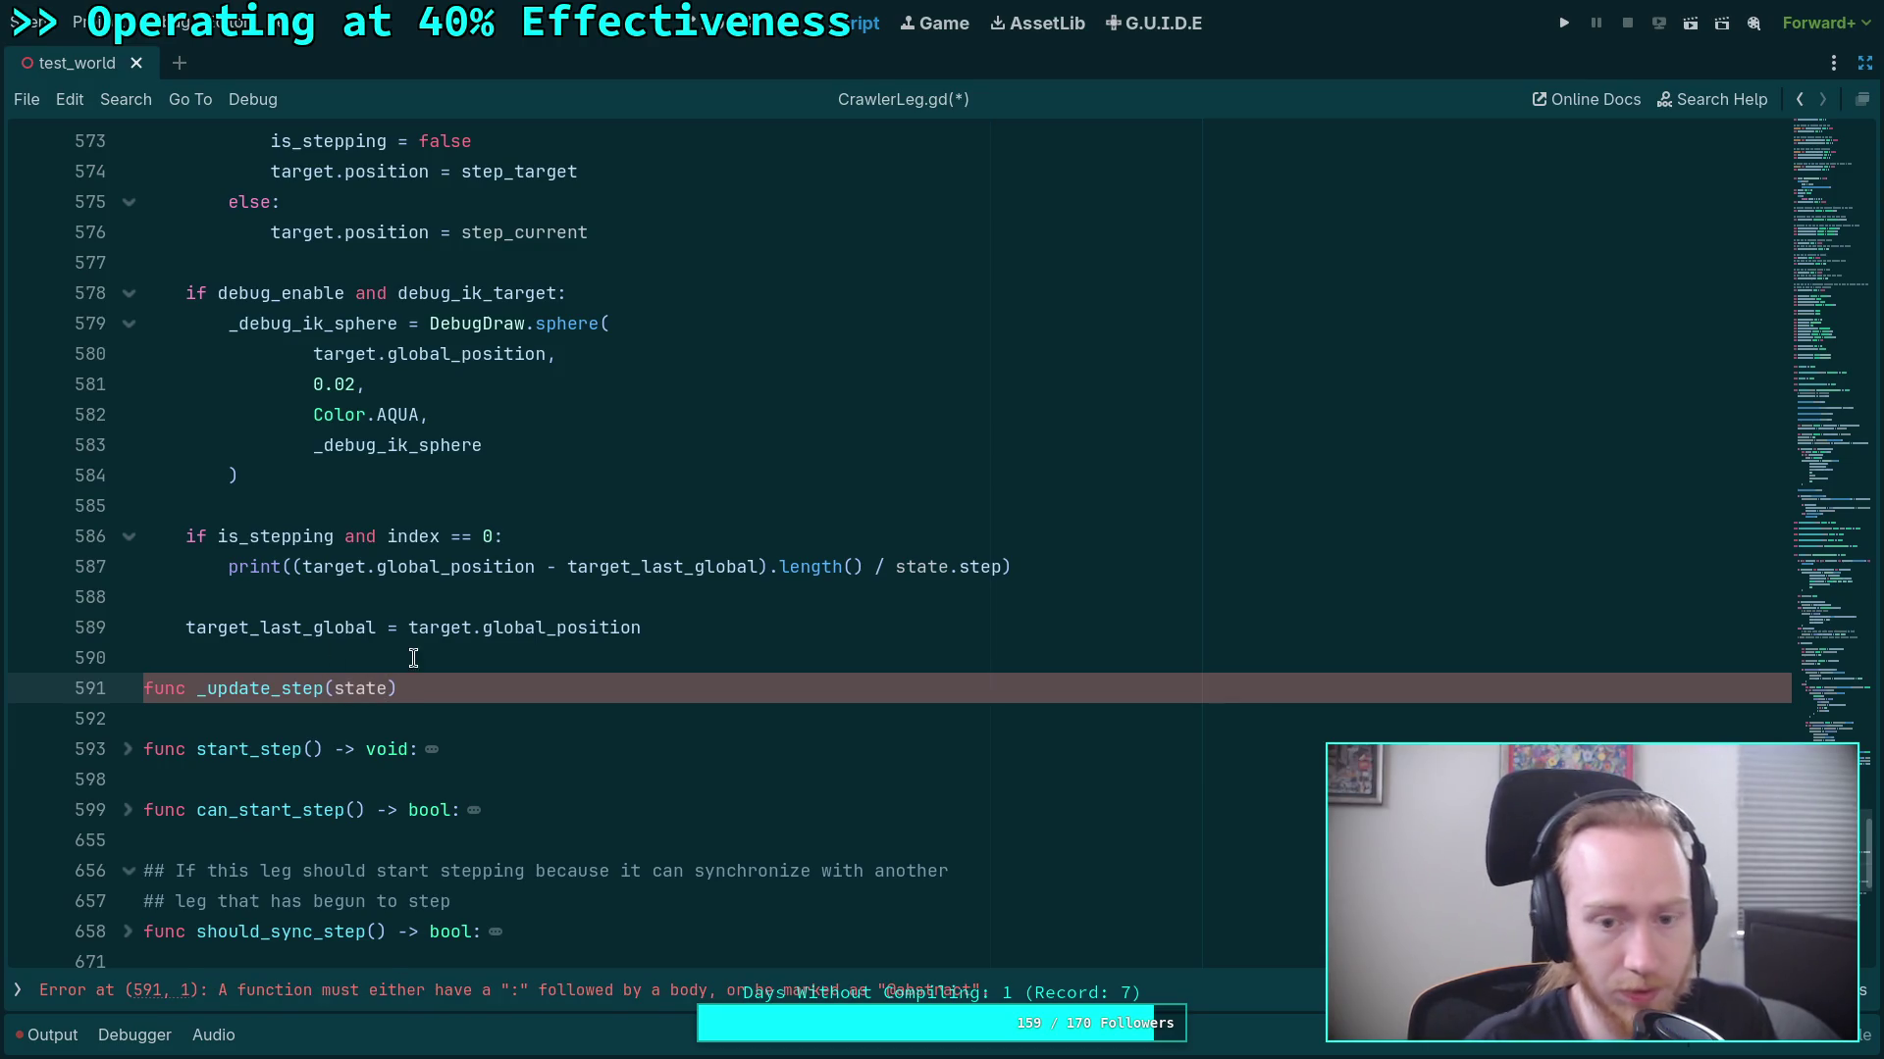
pyautogui.scroll(4, 412, 657)
pyautogui.click(932, 934)
pyautogui.scroll(15, 745, 726)
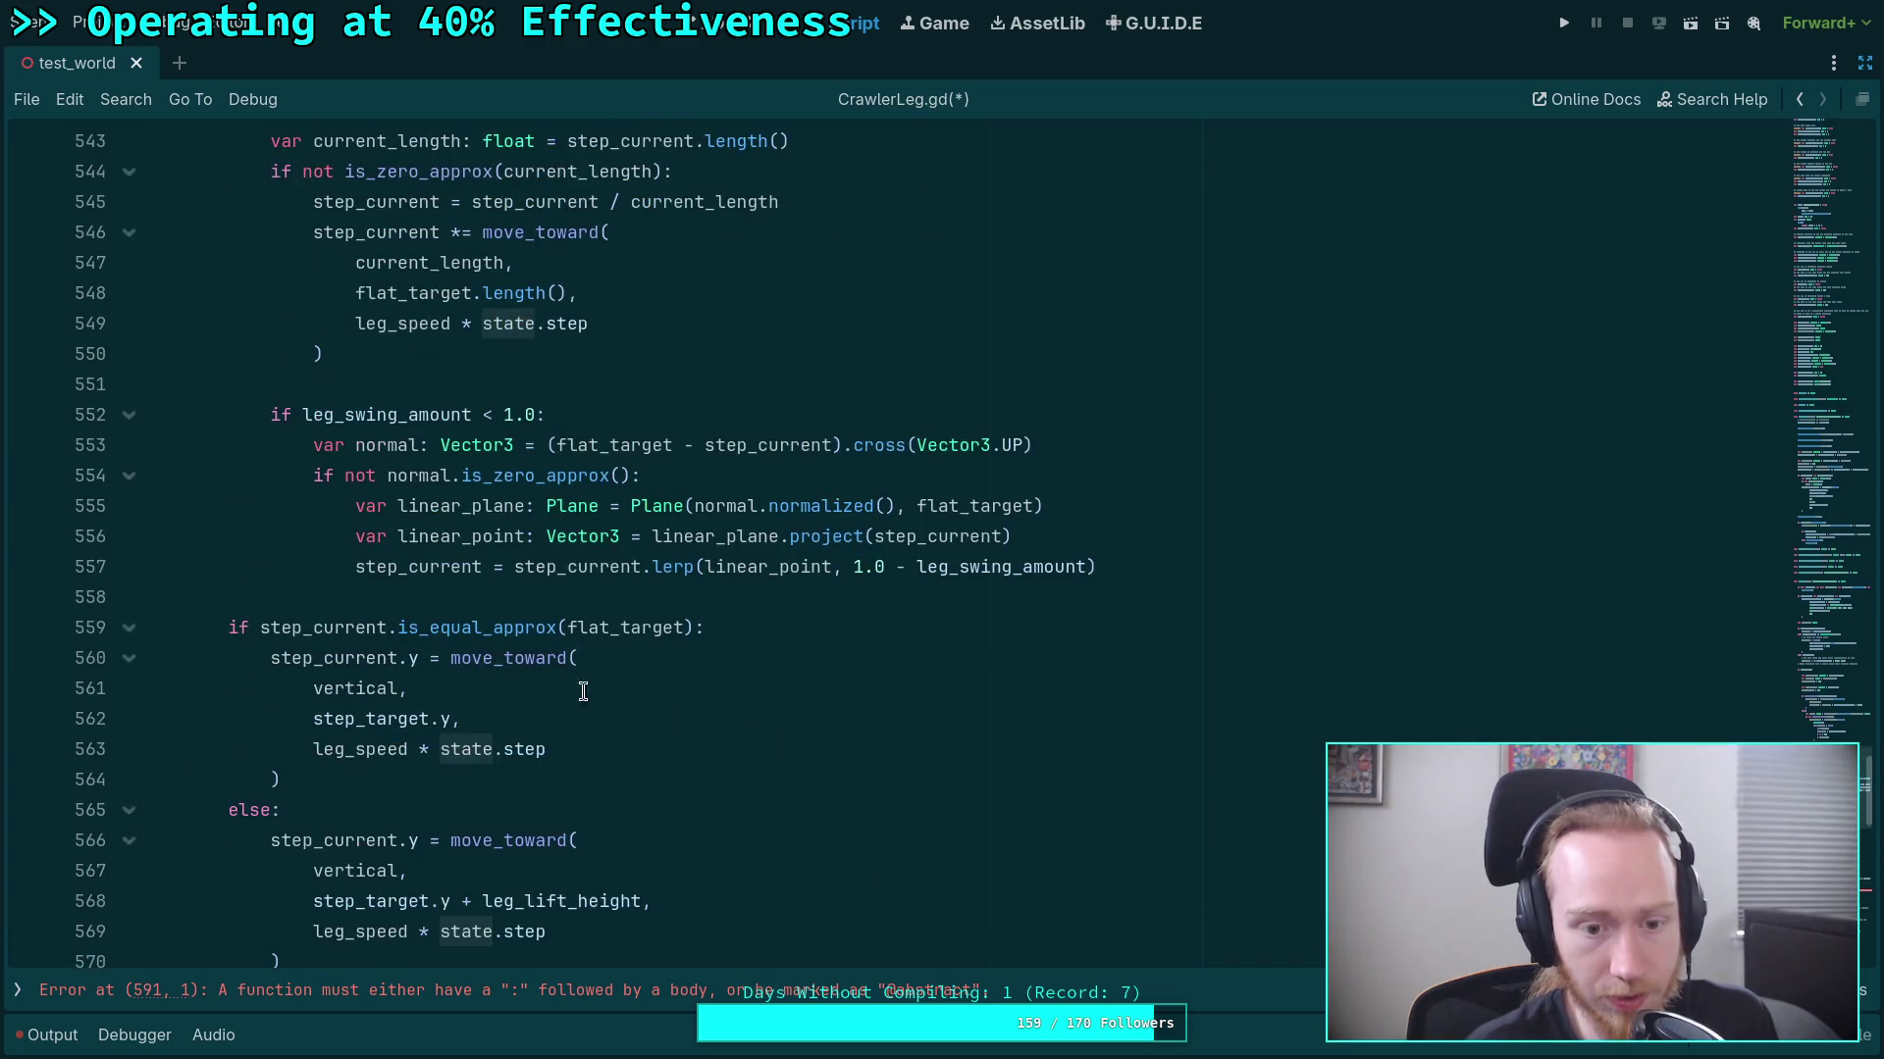
pyautogui.scroll(12, 694, 680)
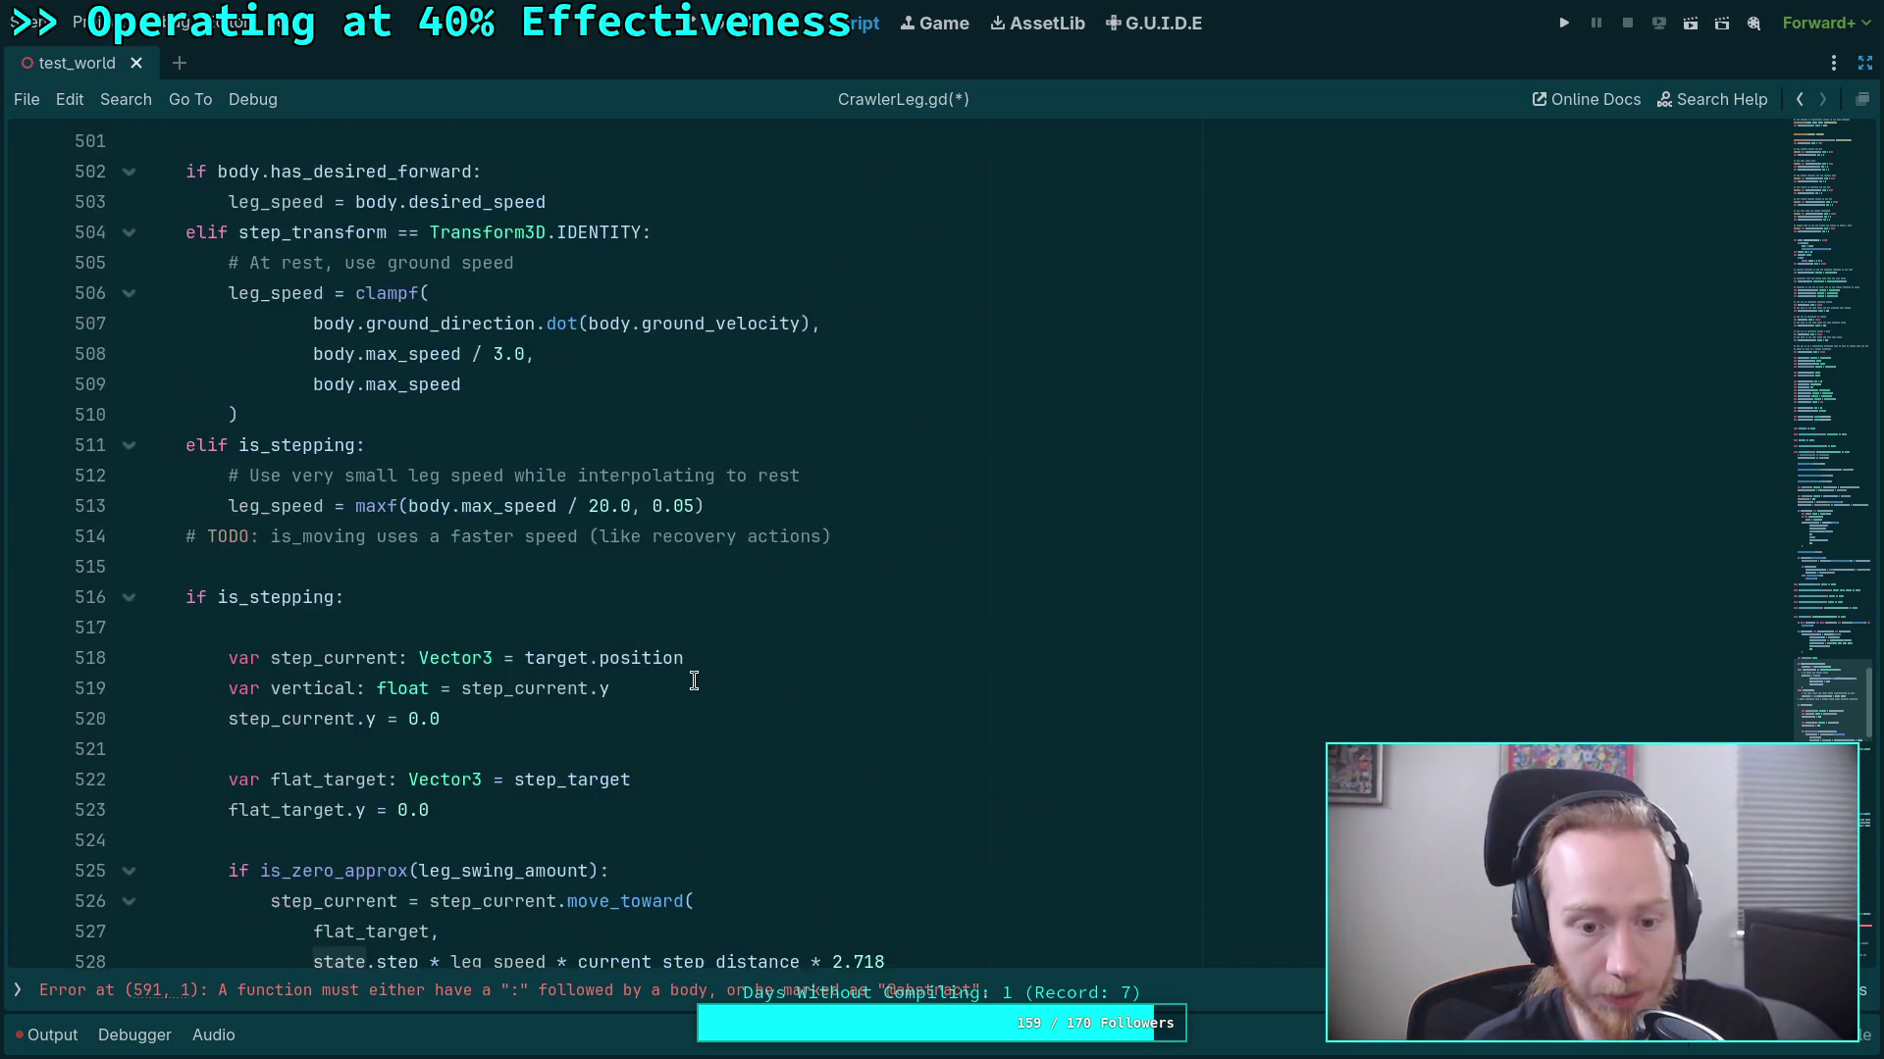
pyautogui.scroll(-15, 693, 680)
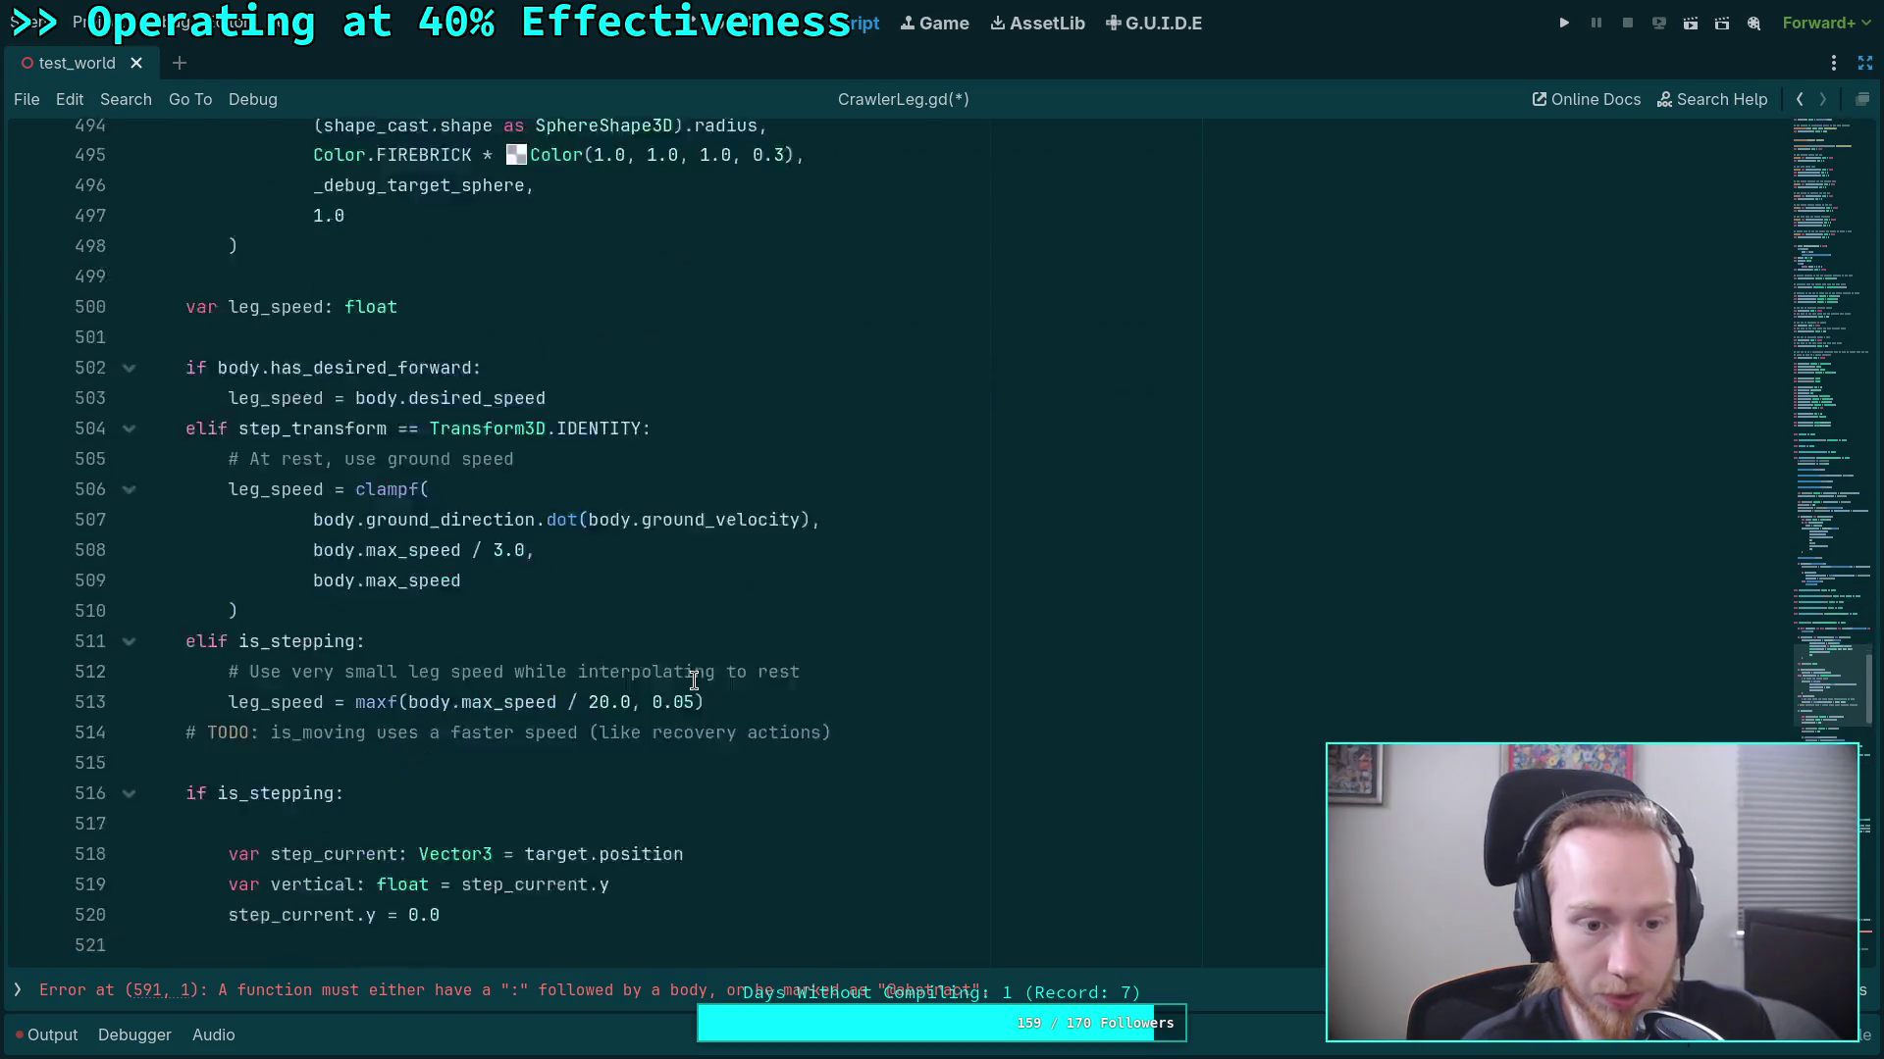
pyautogui.scroll(1, 693, 679)
pyautogui.scroll(-10, 693, 680)
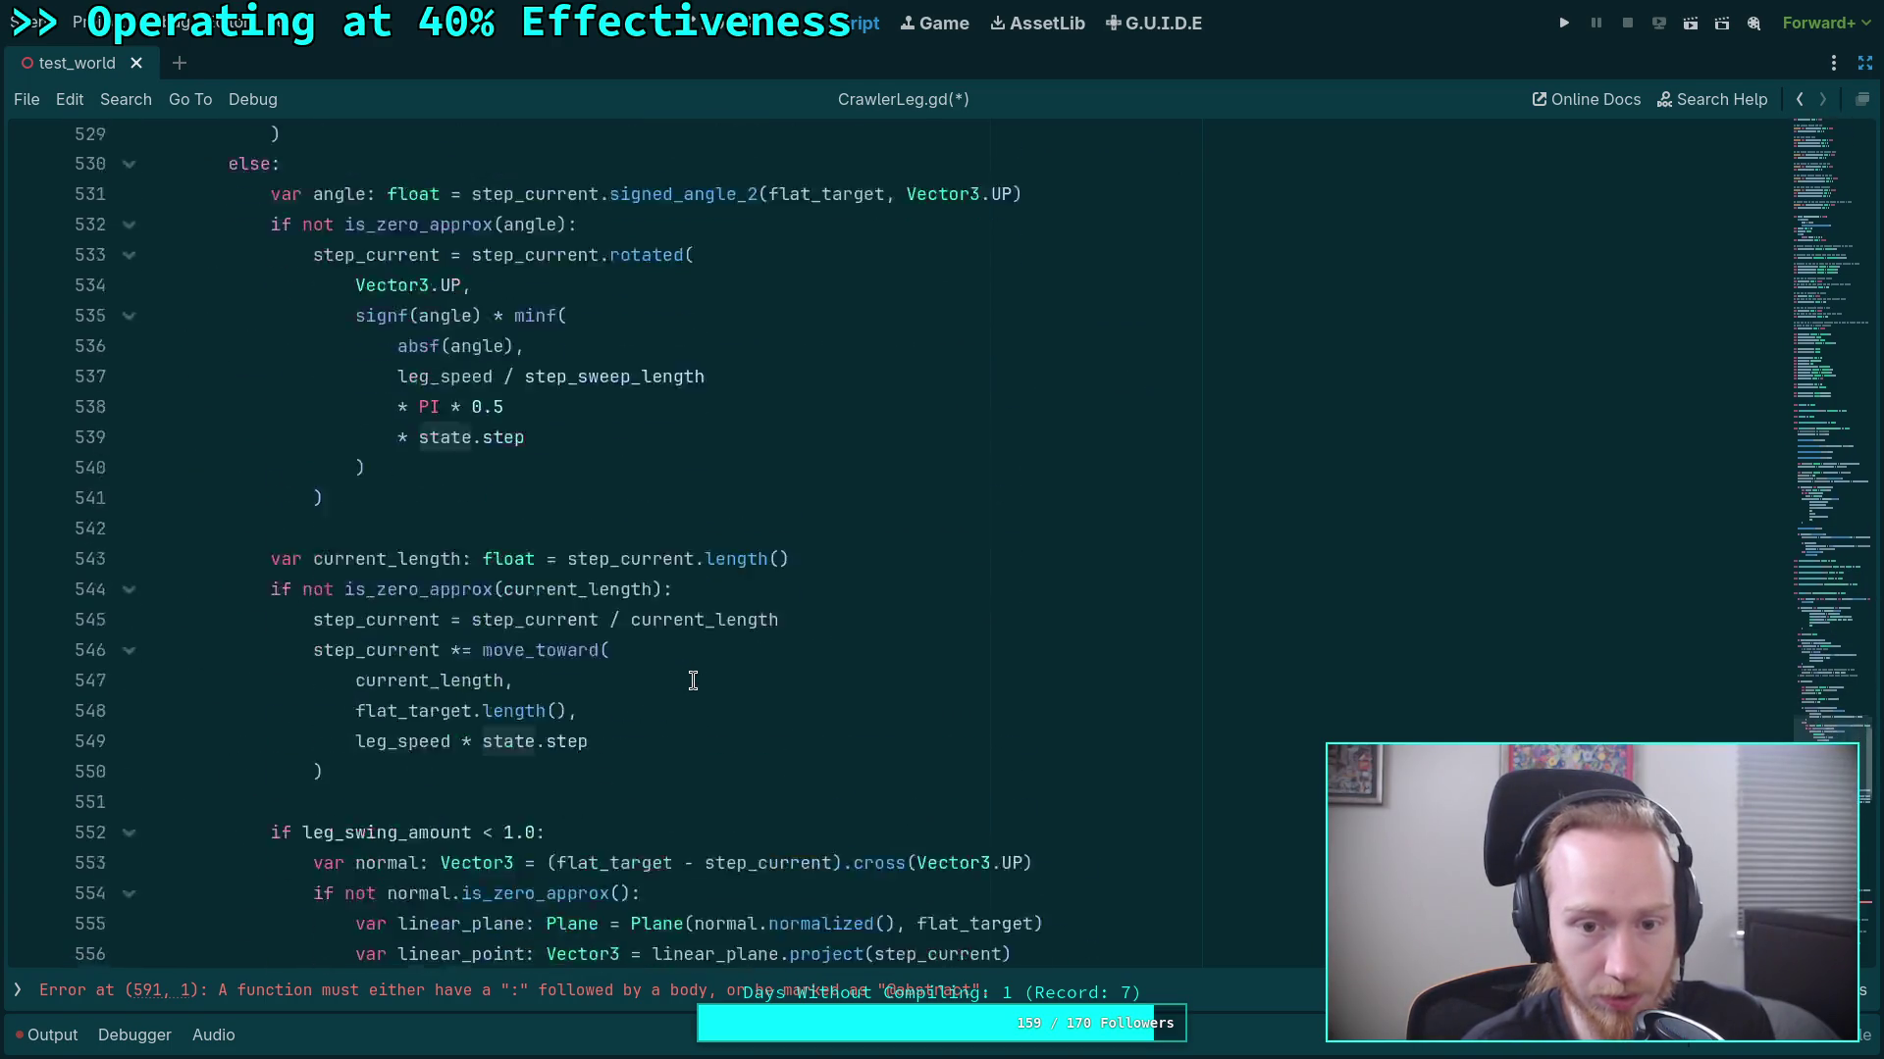
pyautogui.scroll(-2, 694, 680)
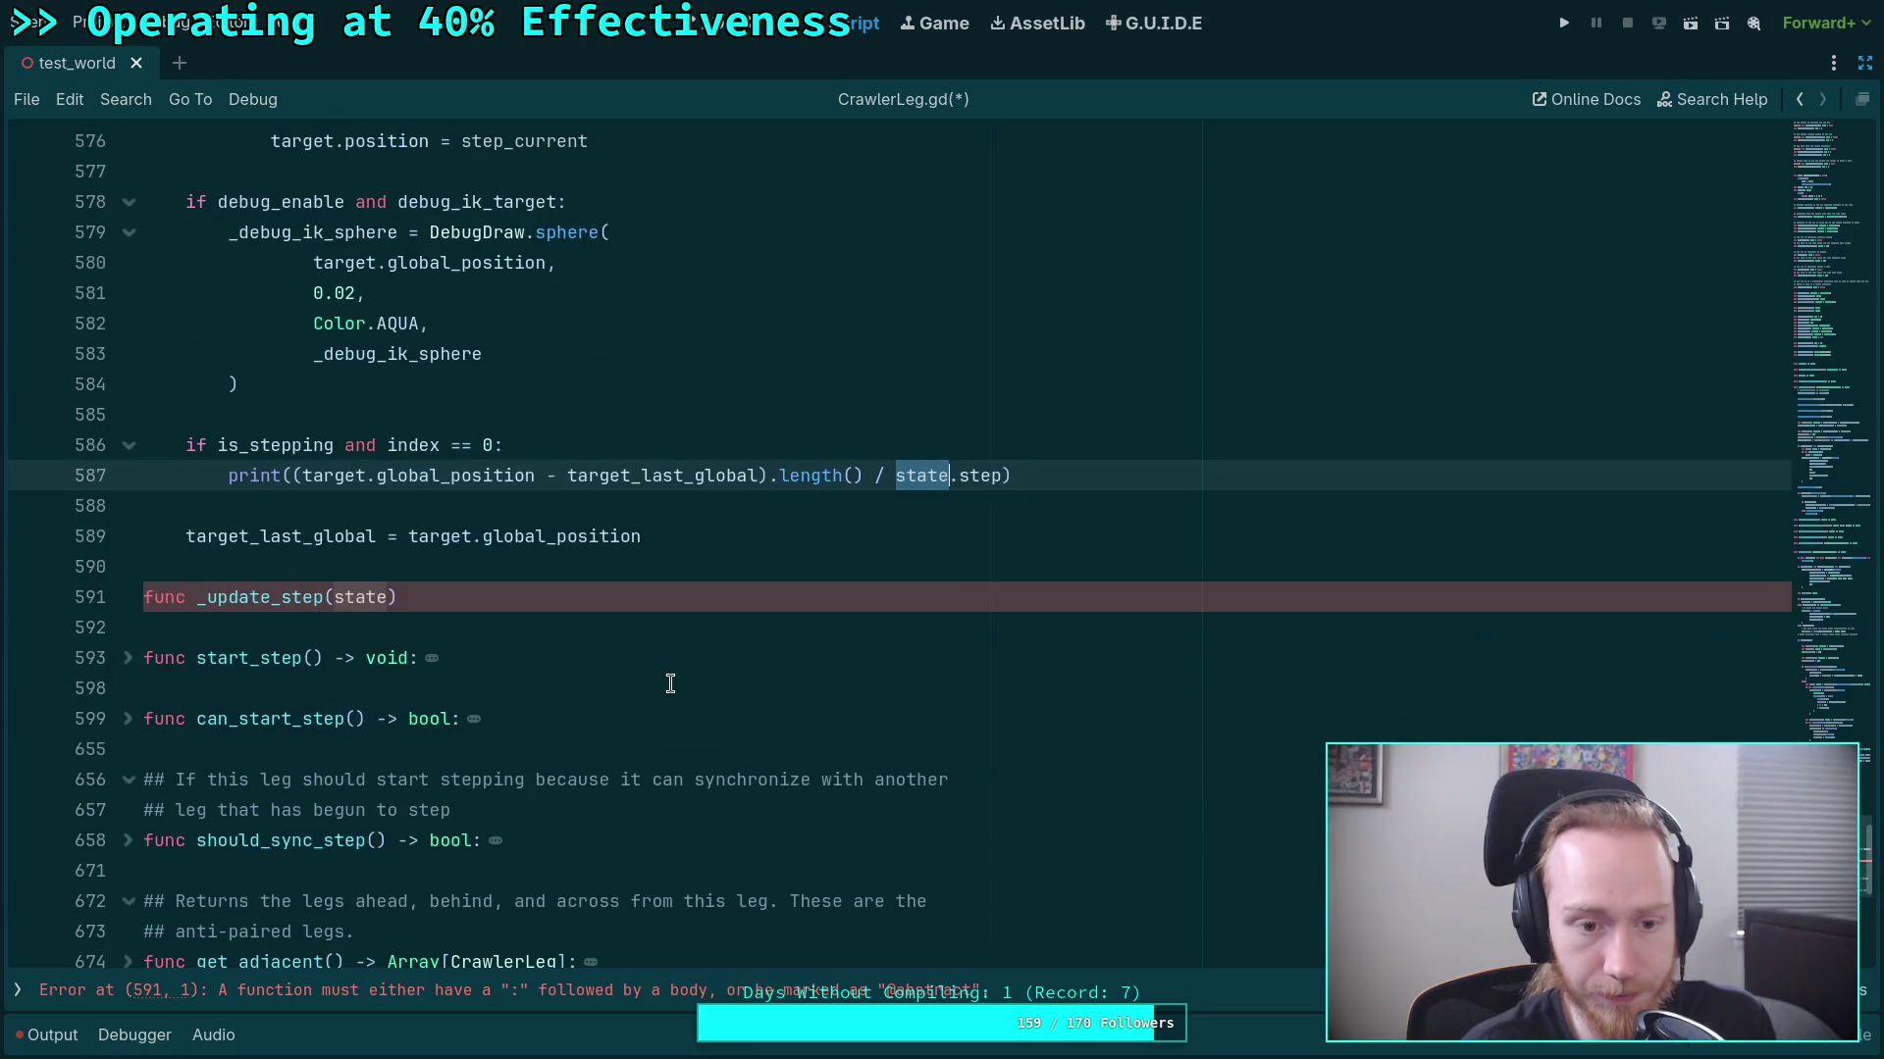
# Rename the _update_step parameter to delta and cut the stepping logic out of update.
pyautogui.click(388, 597)
pyautogui.doubleClick(362, 601)
pyautogui.write('del')
pyautogui.moveTo(157, 566); pyautogui.dragTo(85, 301)
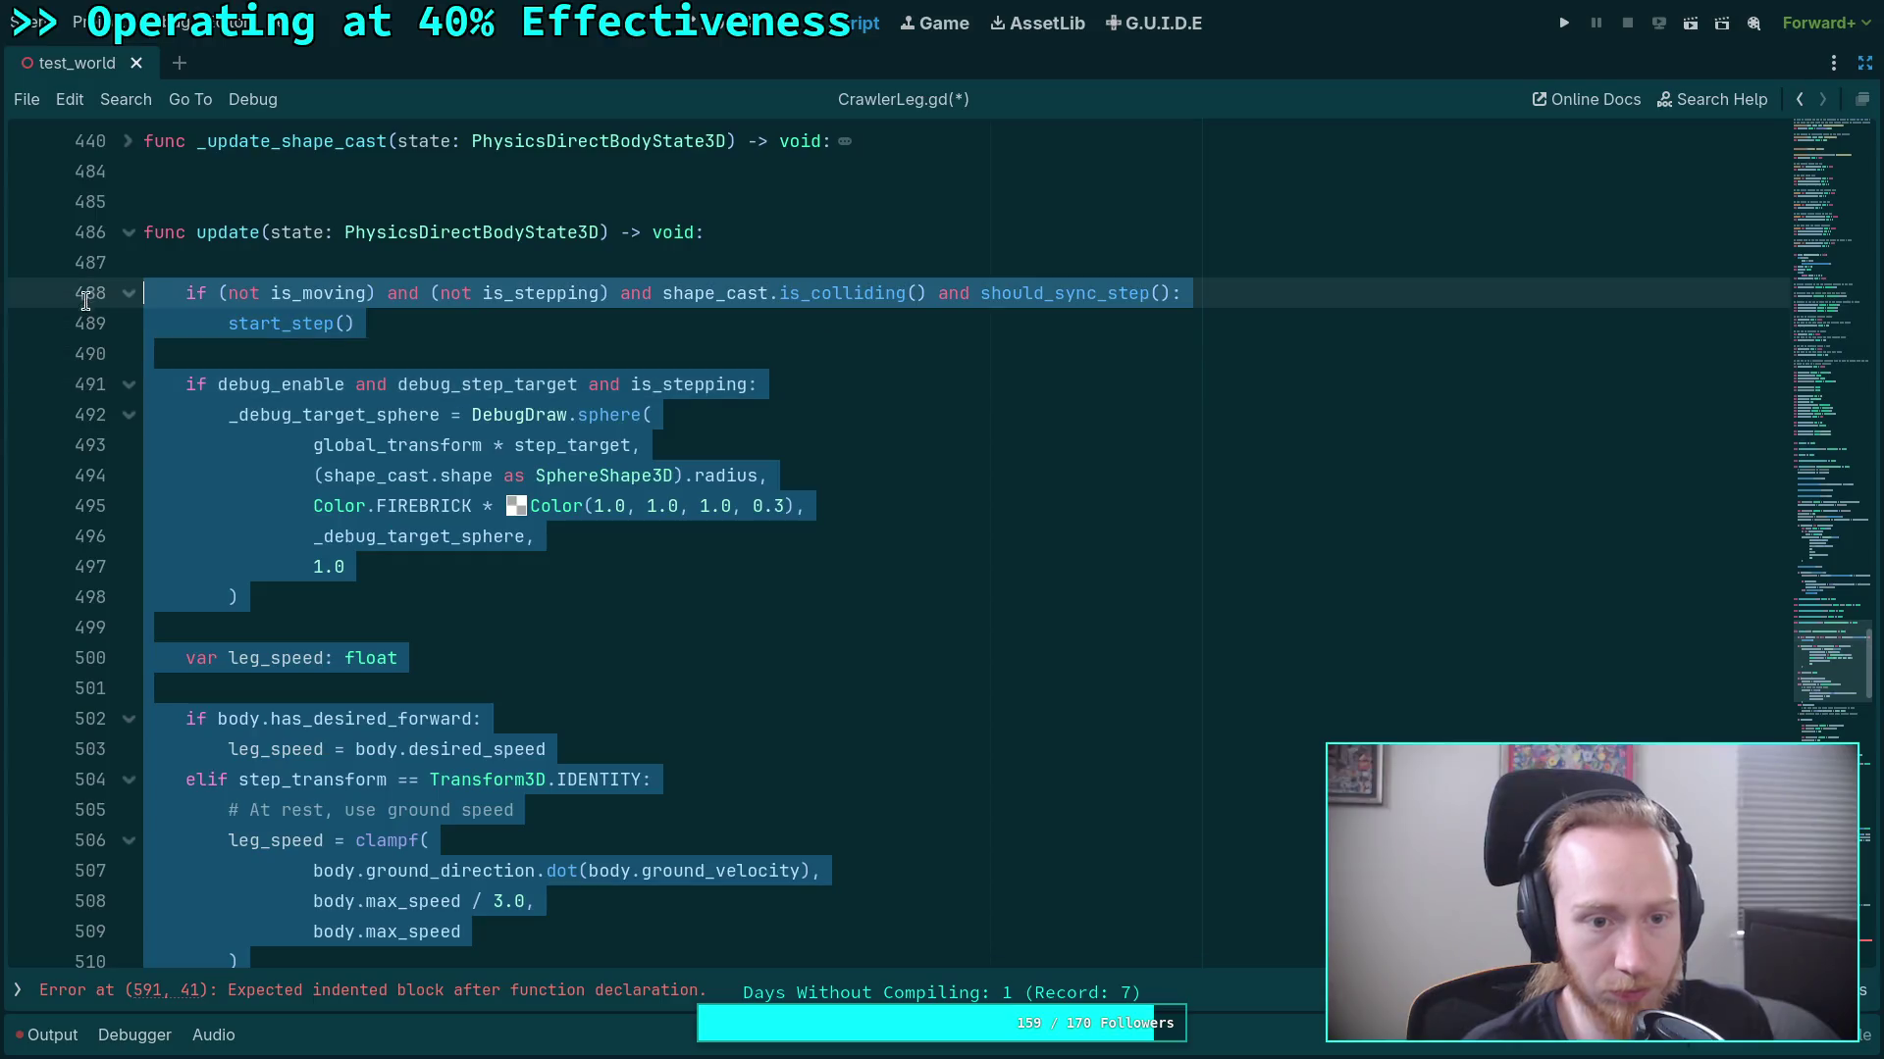
pyautogui.press('Delete')
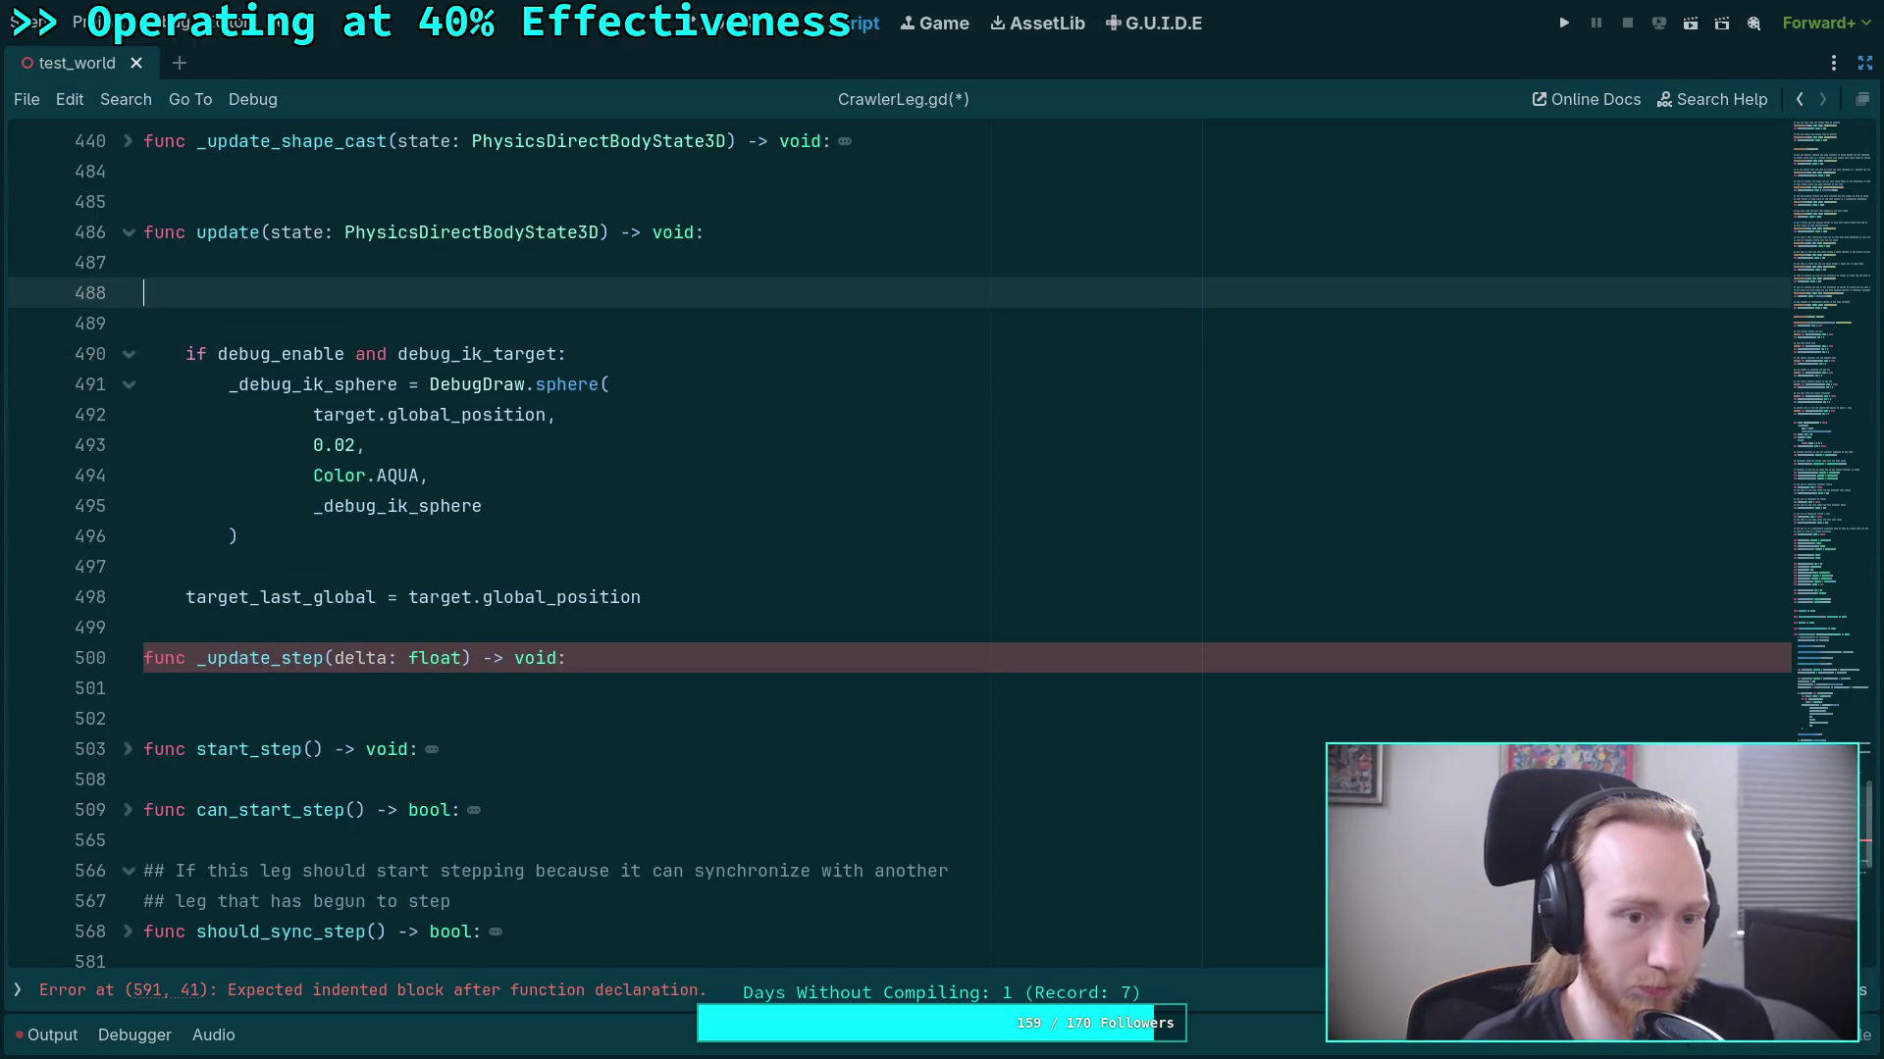
# Complete the call _update_step(state.step) and paste the stepping code into the new function body.
pyautogui.write('_update_step')
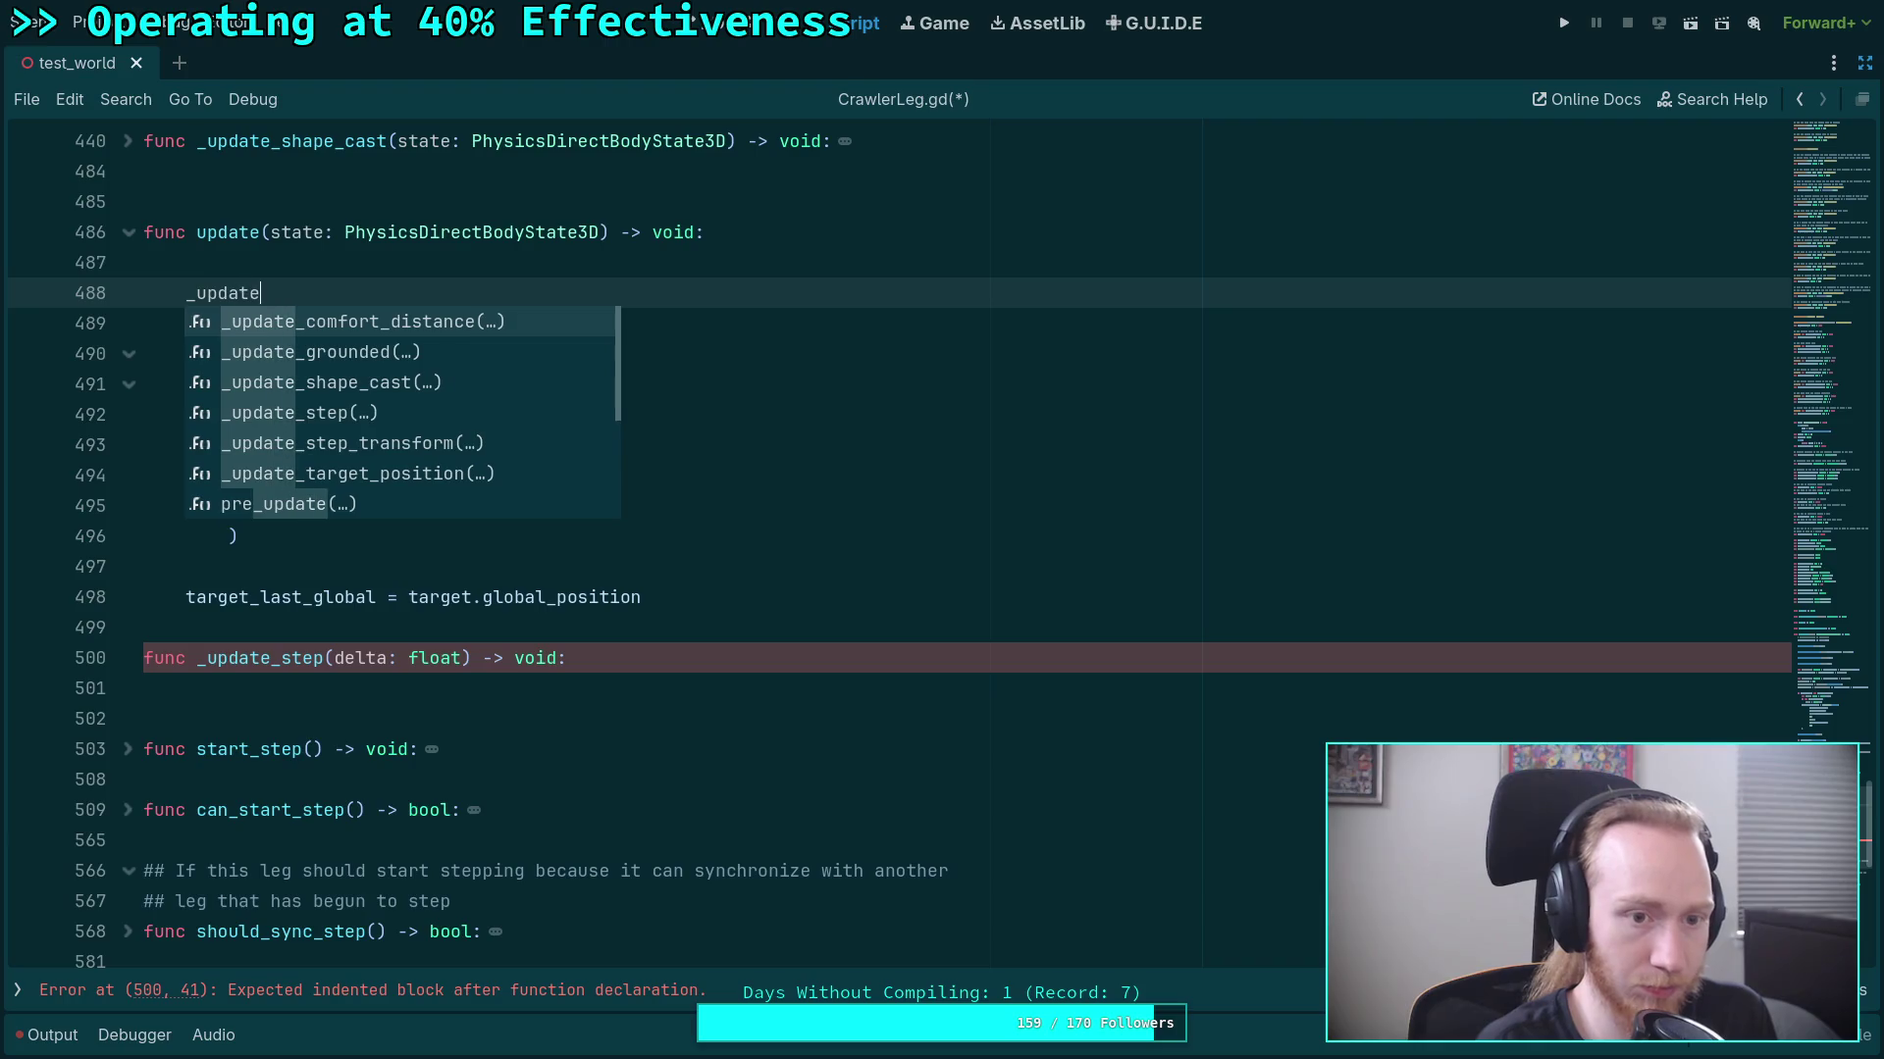
pyautogui.press('Return')
pyautogui.write('step(state.step')
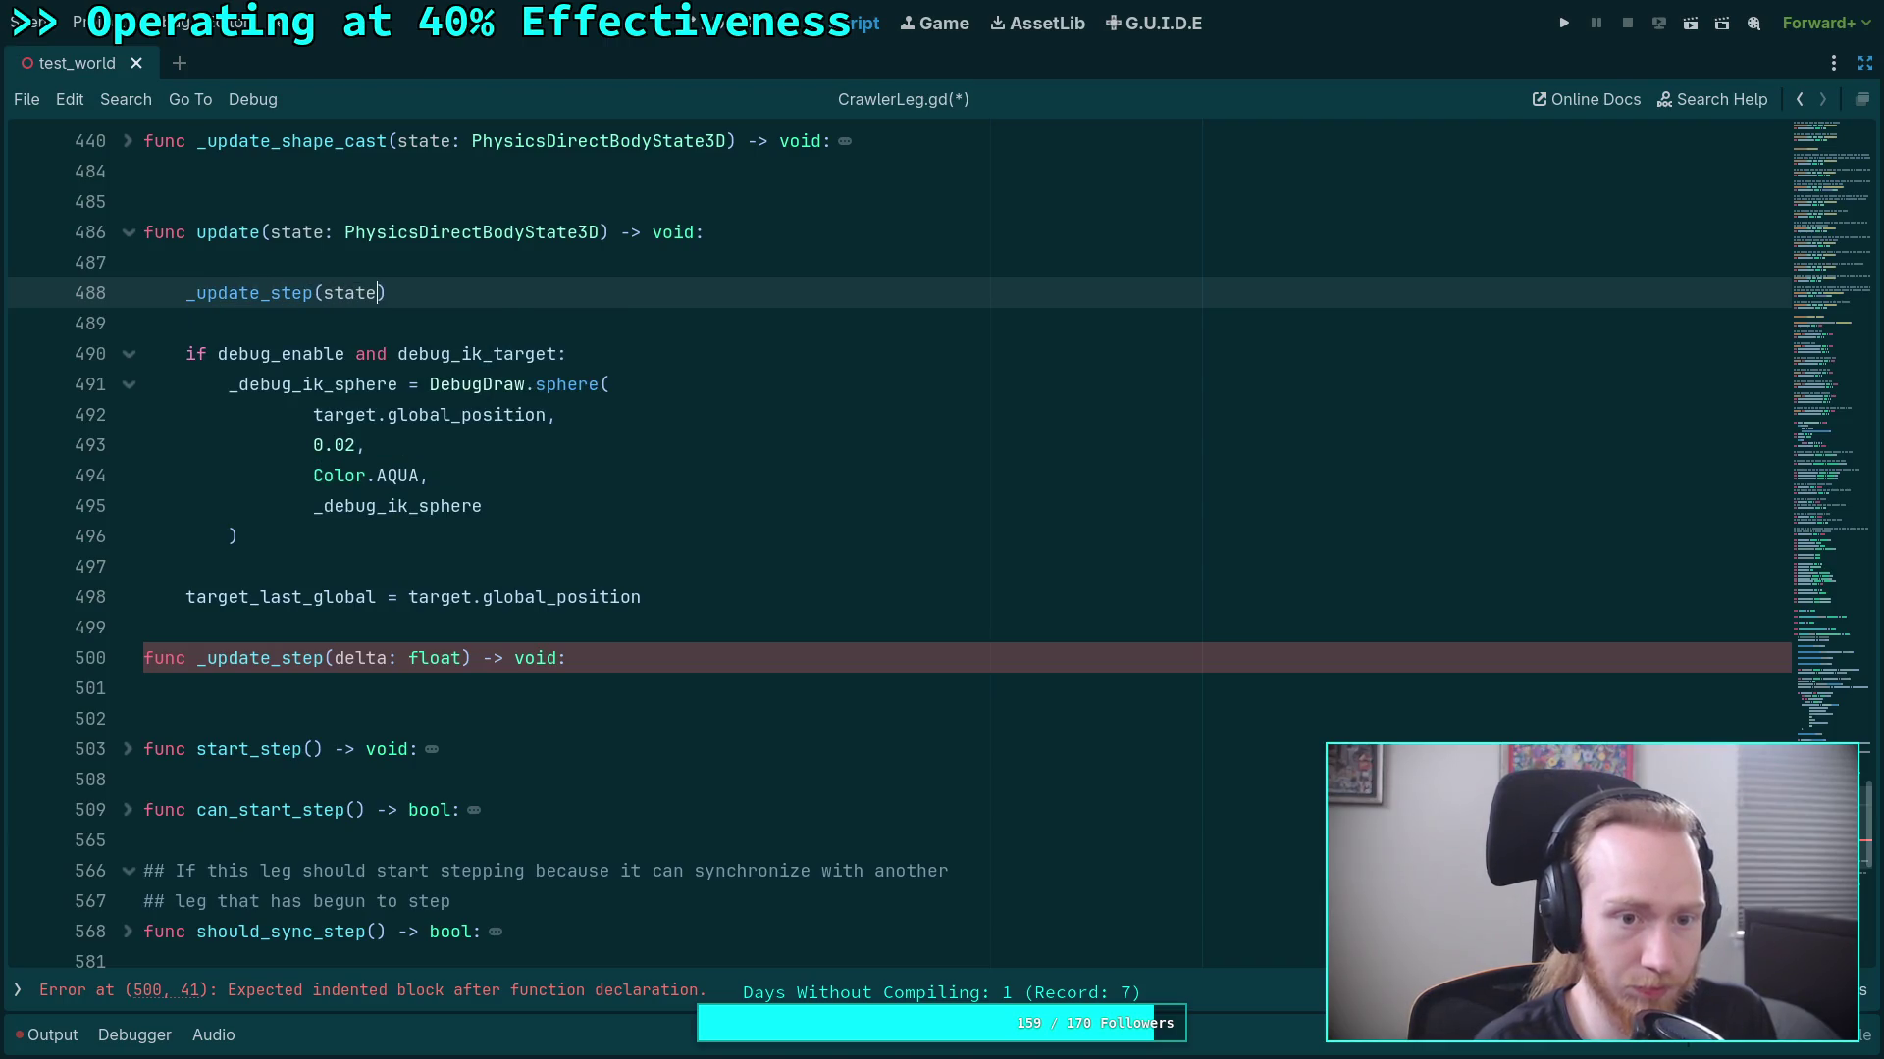
pyautogui.click(484, 697)
pyautogui.hotkey('ctrl', 'v')
# Tidy the blank lines in update and dedent the over-indented if on line 501.
pyautogui.scroll(8, 575, 697)
pyautogui.scroll(15, 575, 697)
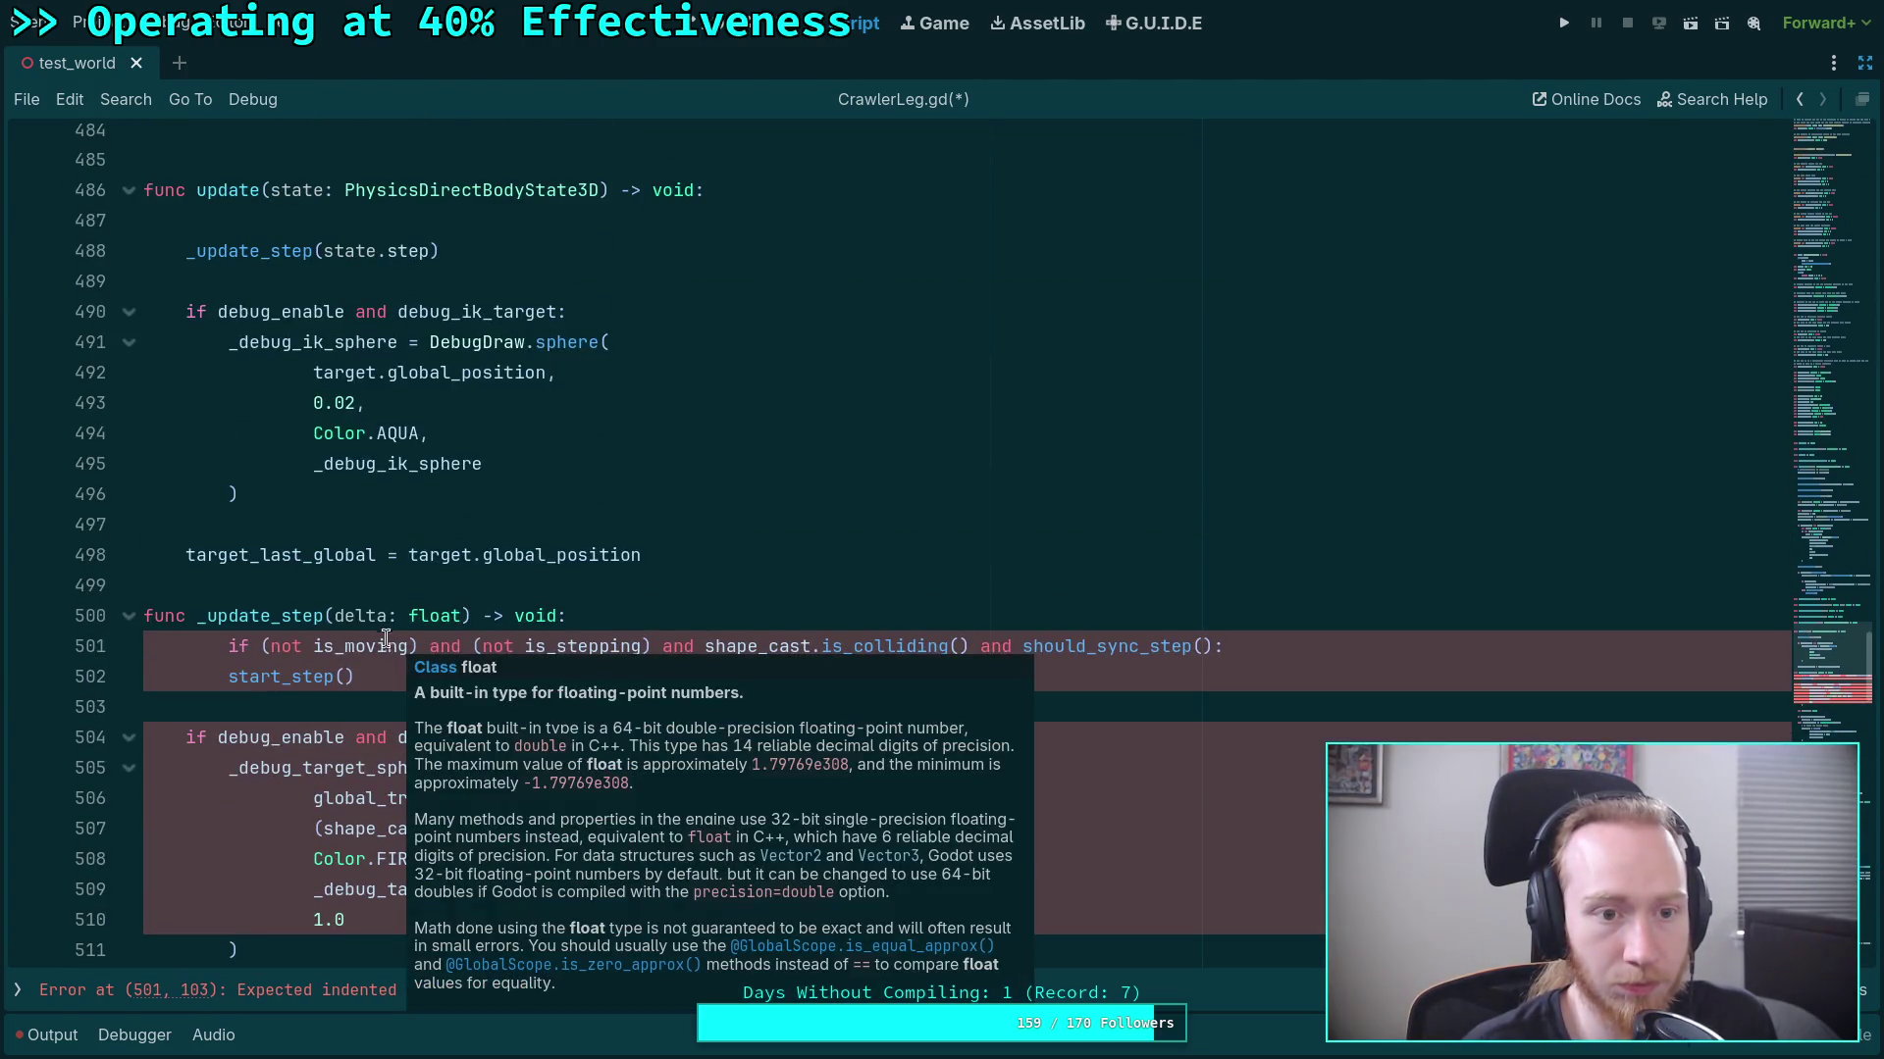
pyautogui.click(390, 218)
pyautogui.press('Return')
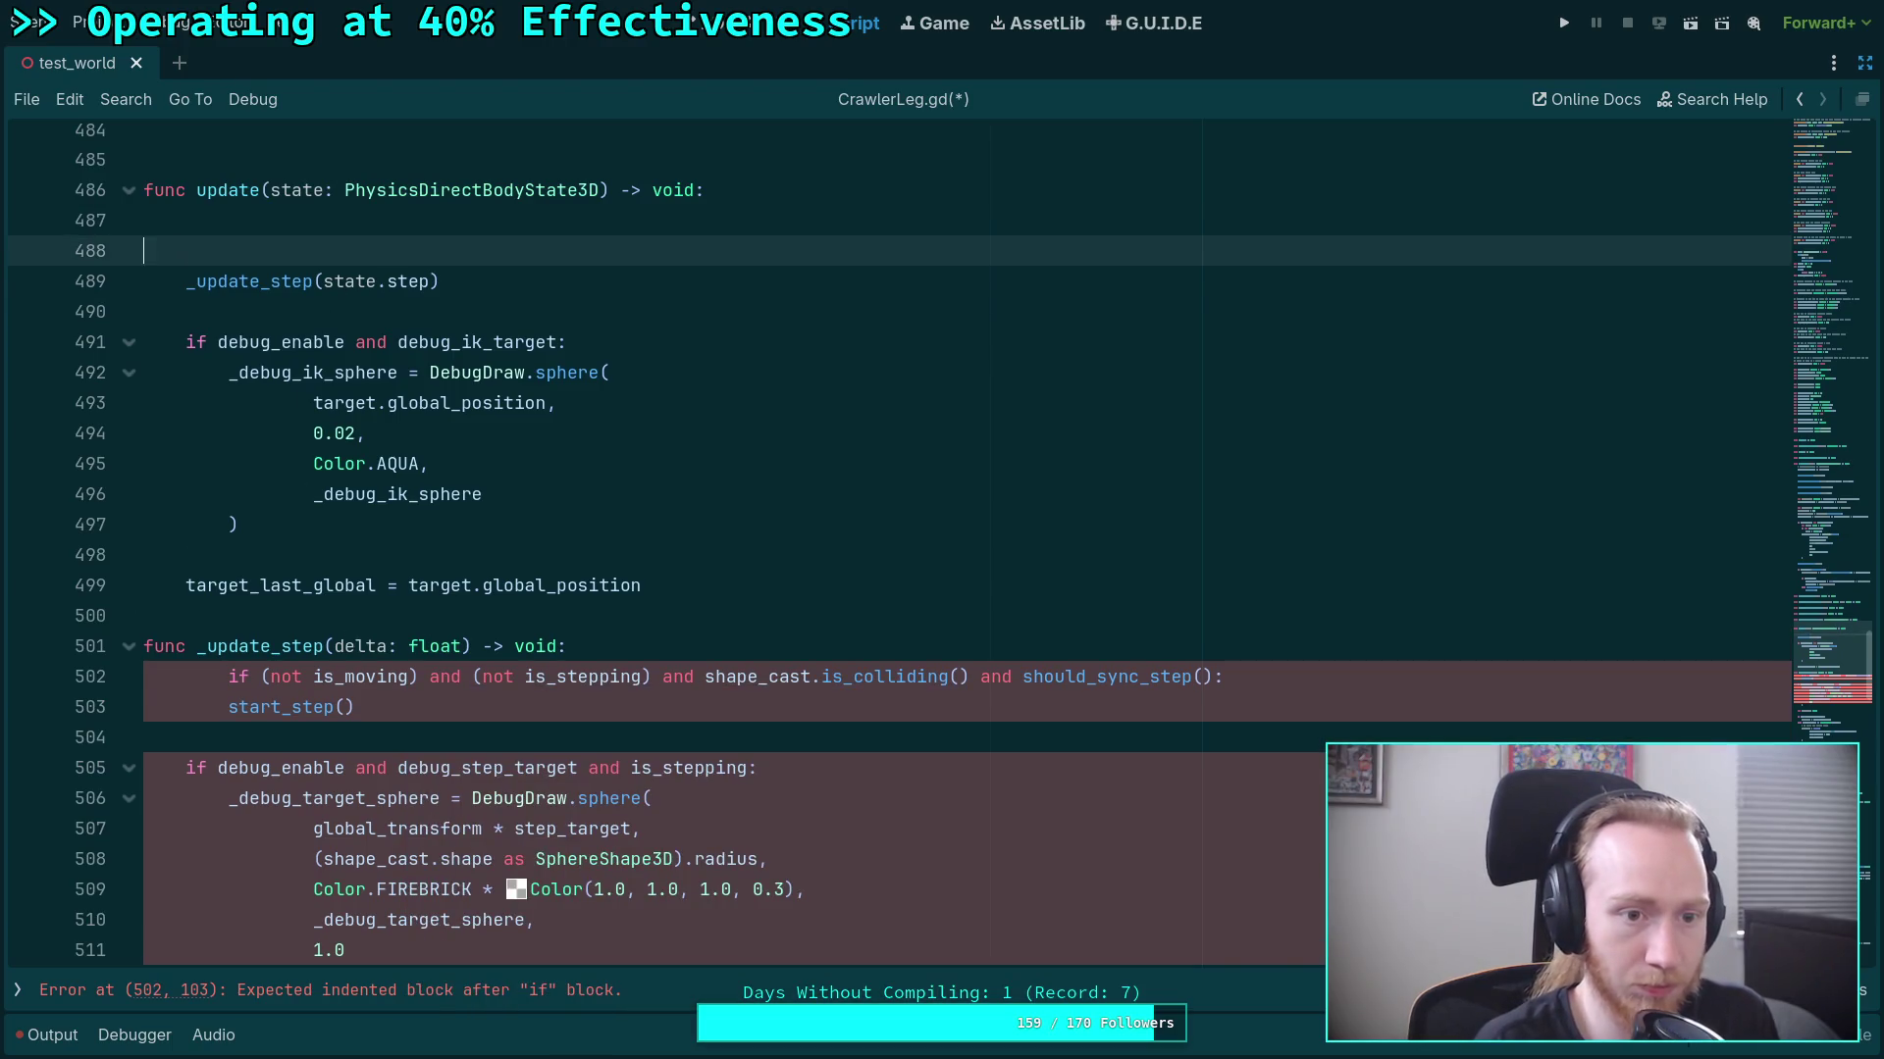
pyautogui.press('BackSpace')
pyautogui.click(237, 646)
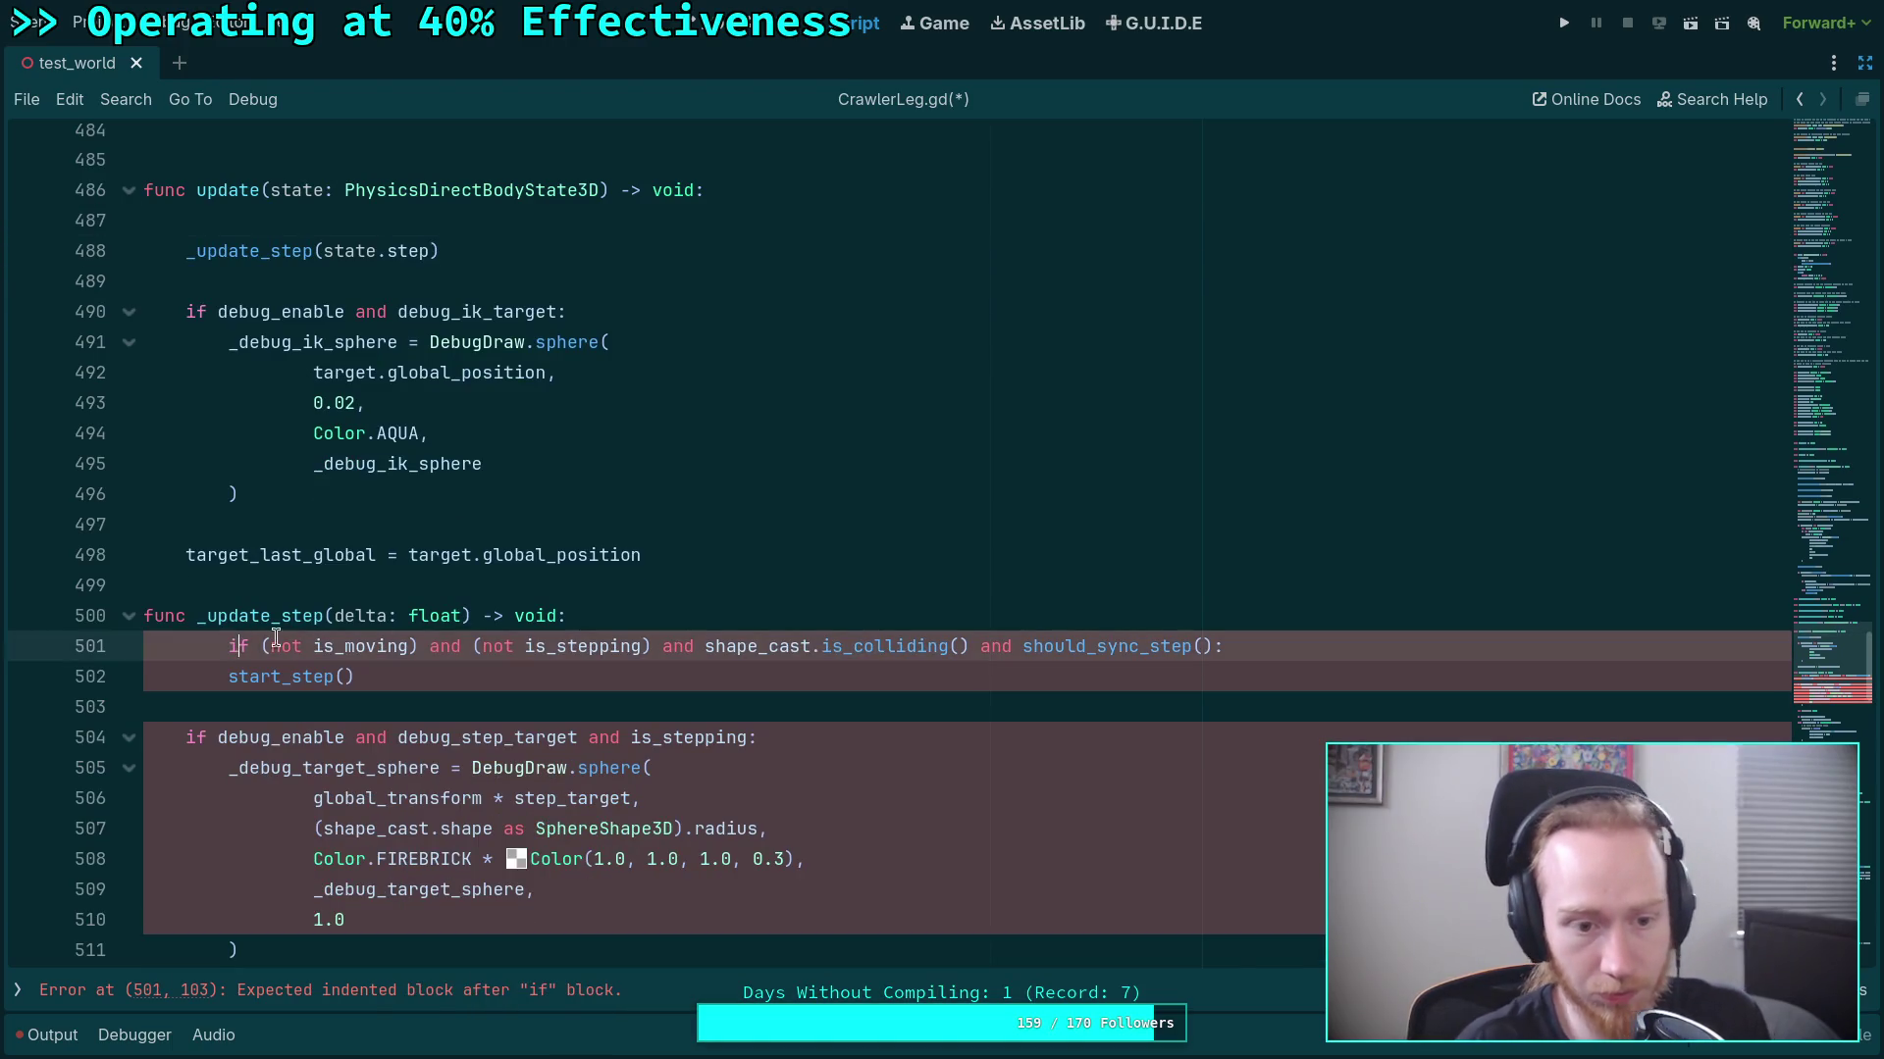
pyautogui.press('BackSpace')
# Add an early 'if not is_stepping: return' check after the start_step() call.
pyautogui.click(591, 679)
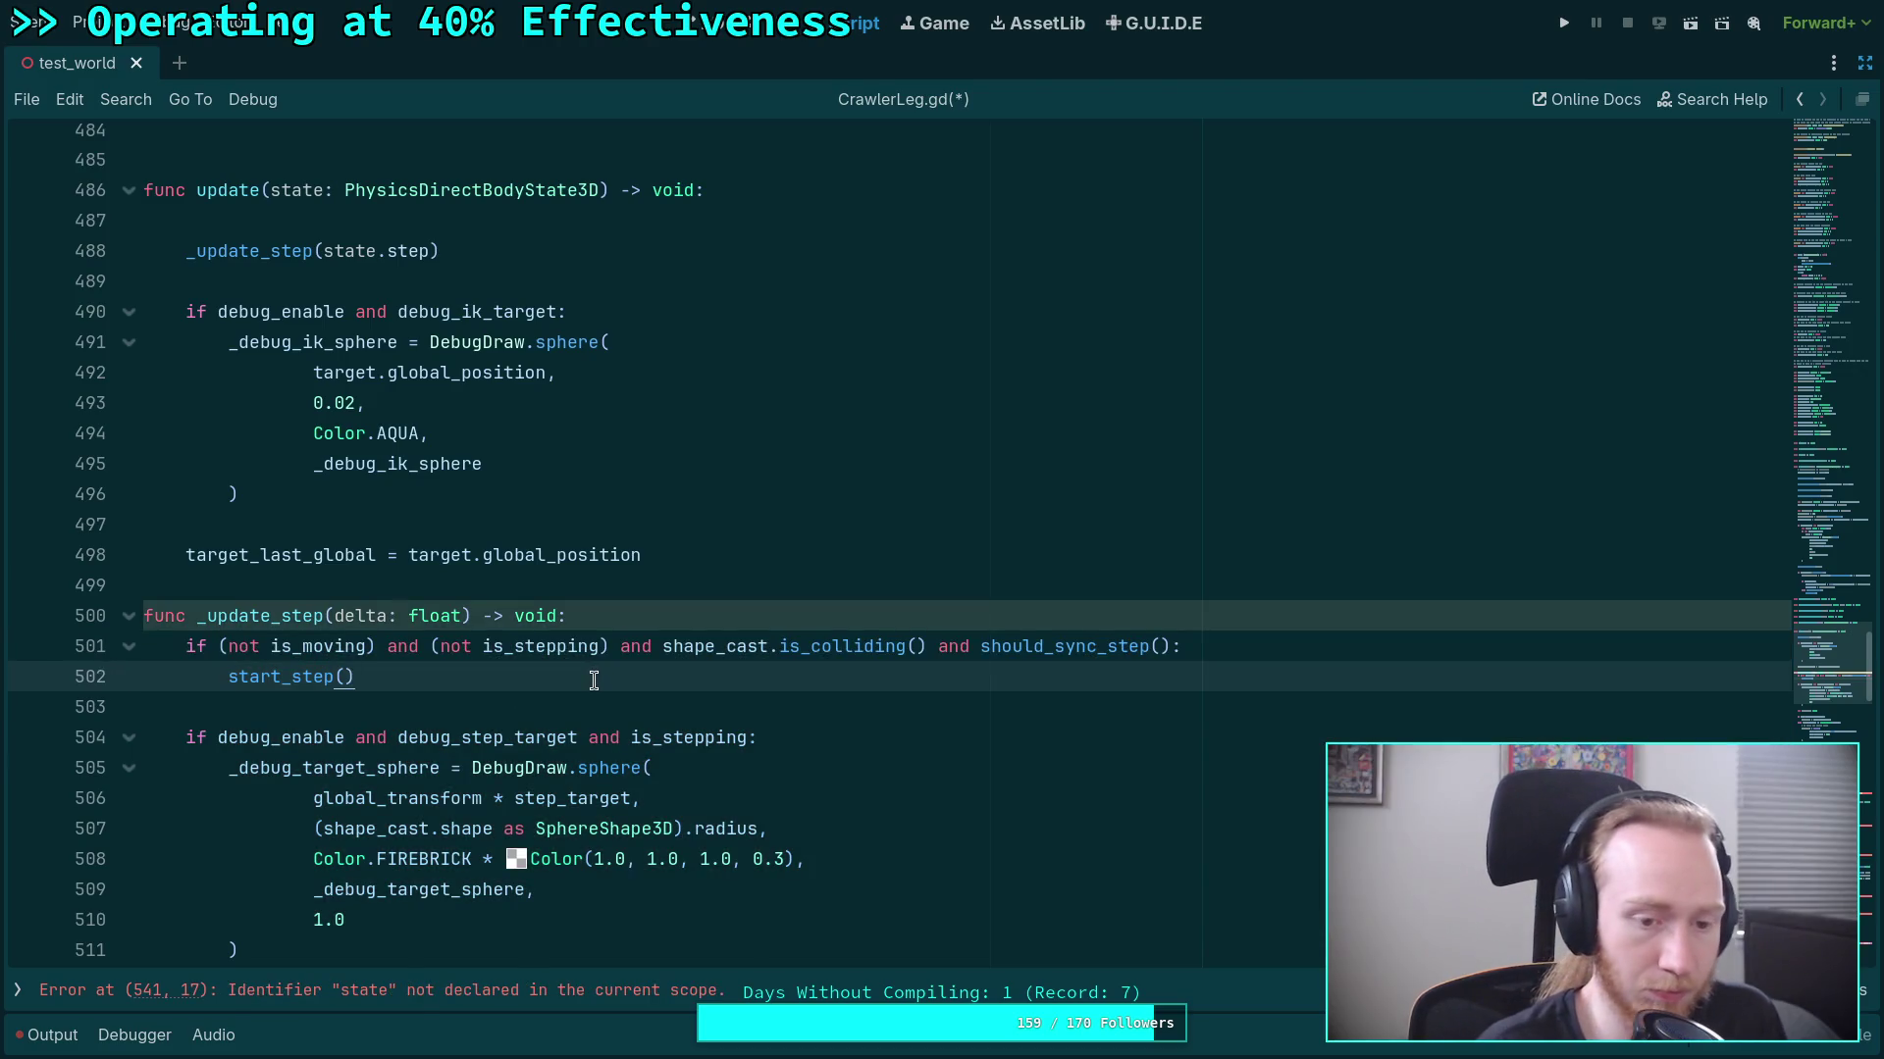
pyautogui.press('Return')
pyautogui.press('Return')
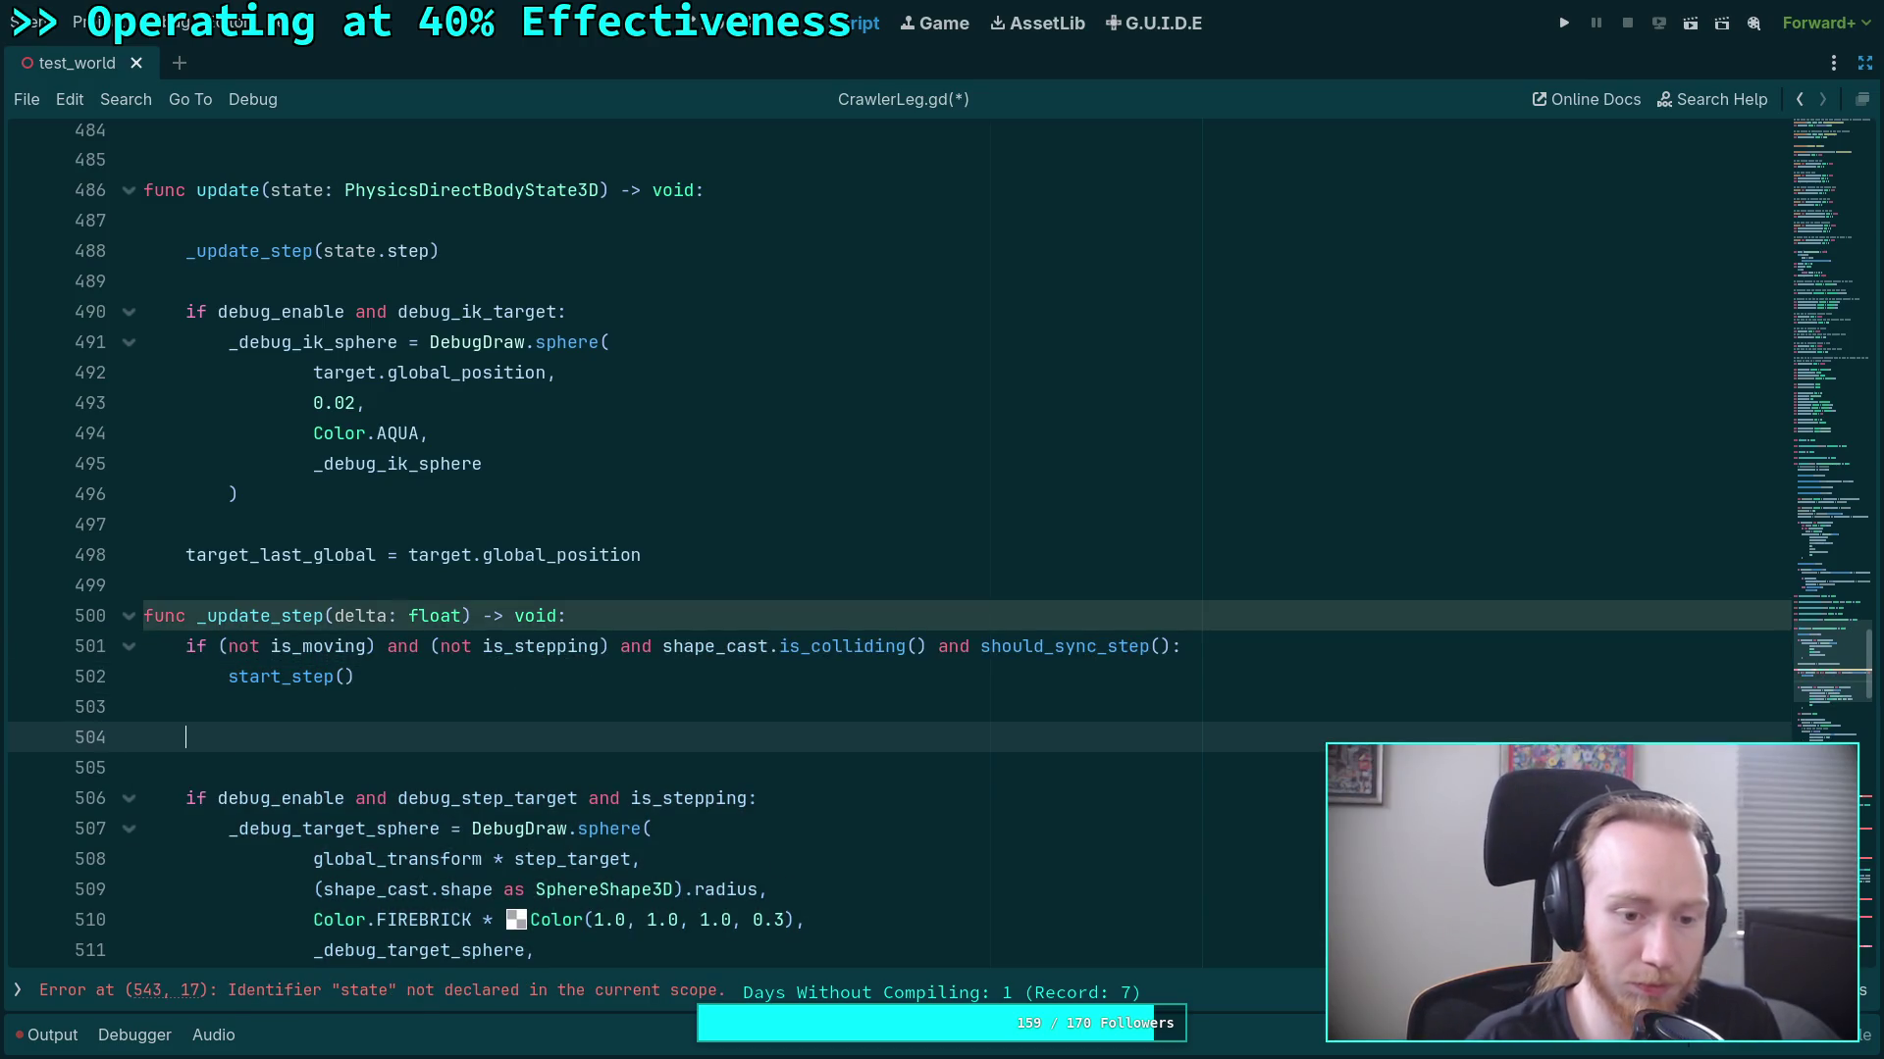
pyautogui.hotkey('ctrl', 'z')
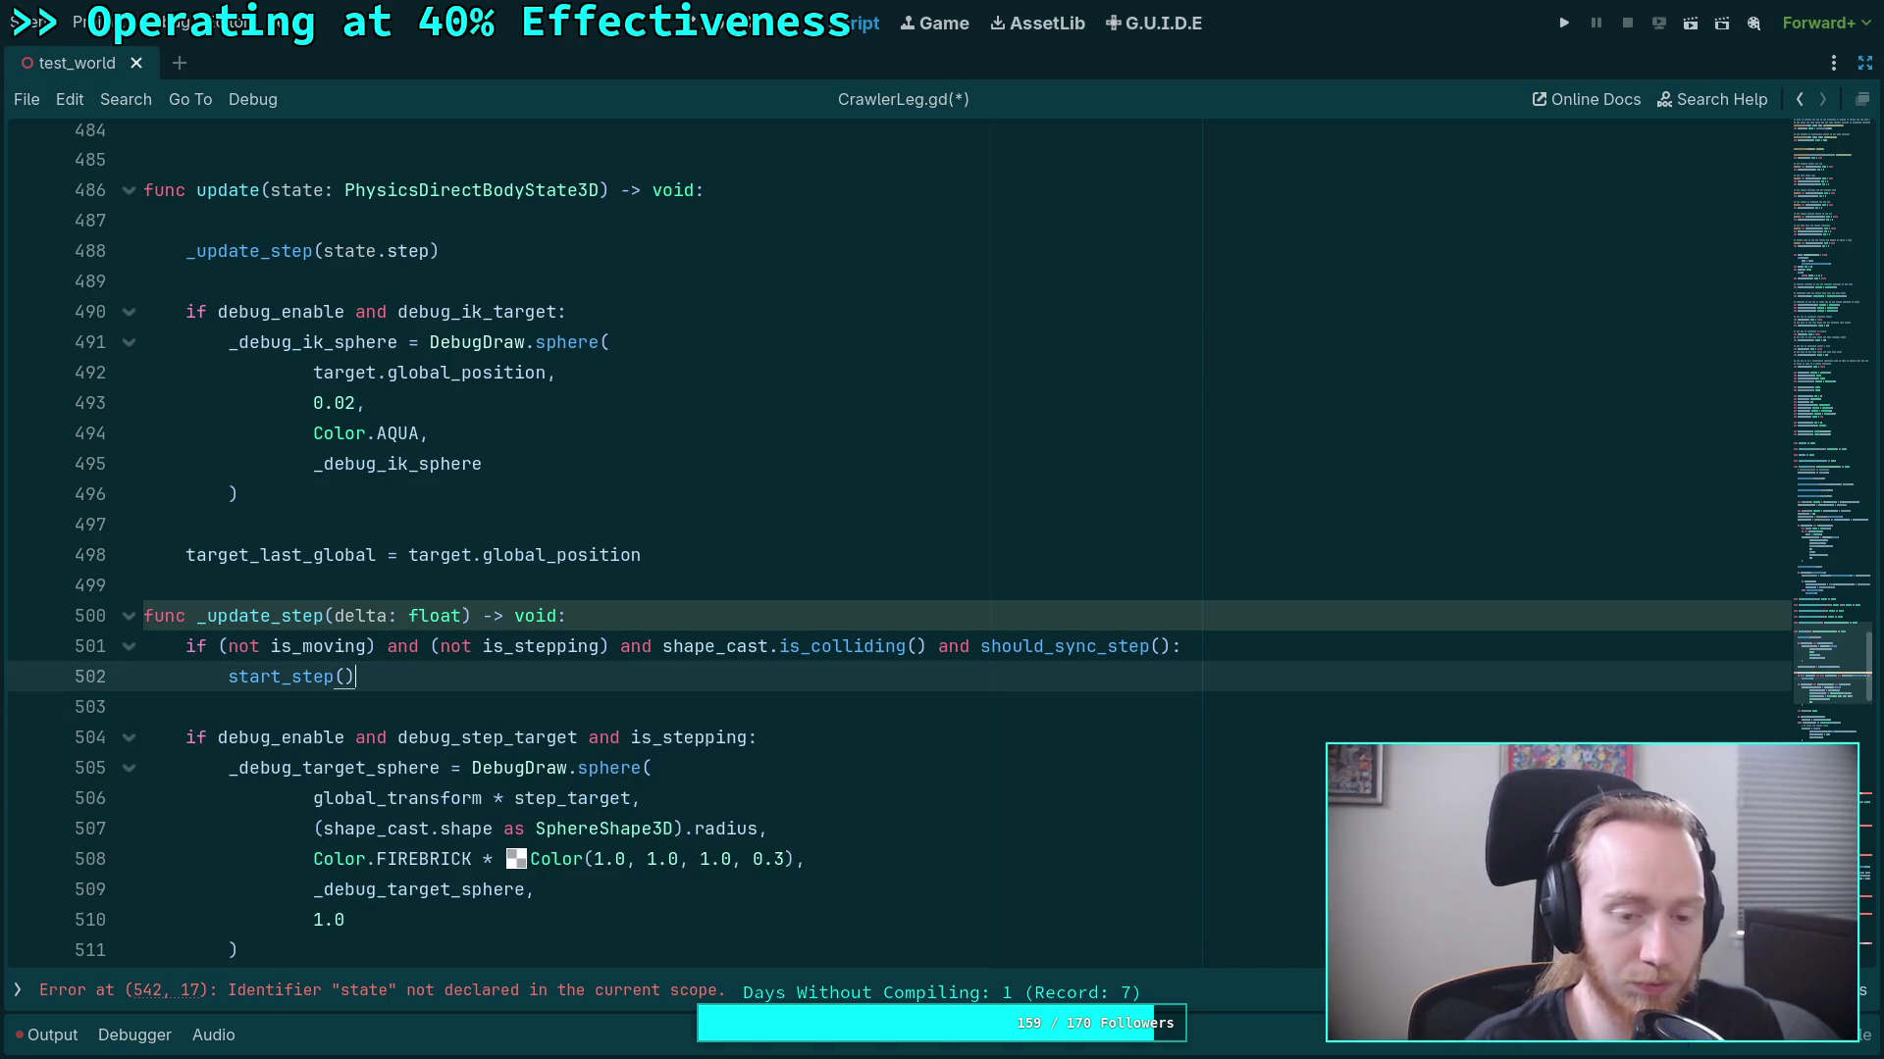
pyautogui.press('Return')
pyautogui.scroll(-2, 942, 539)
pyautogui.press('Down')
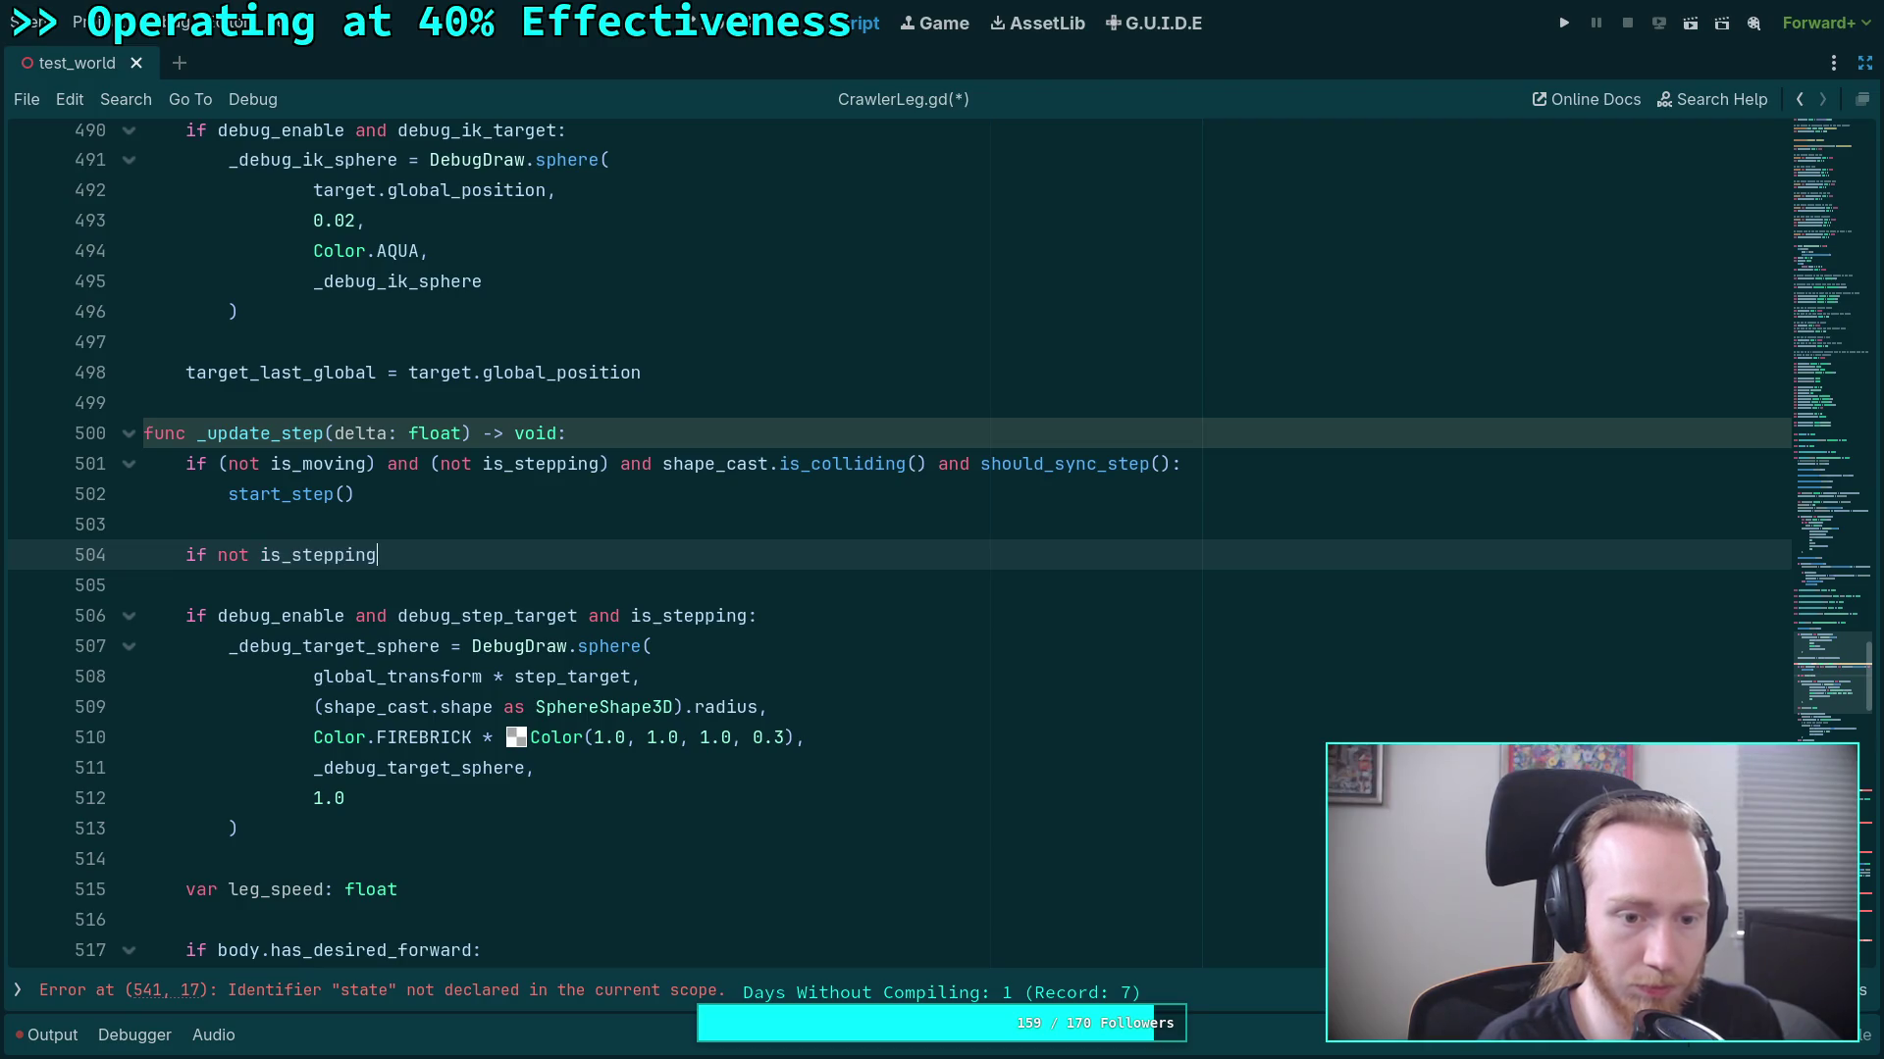
pyautogui.write(':')
pyautogui.press('Return')
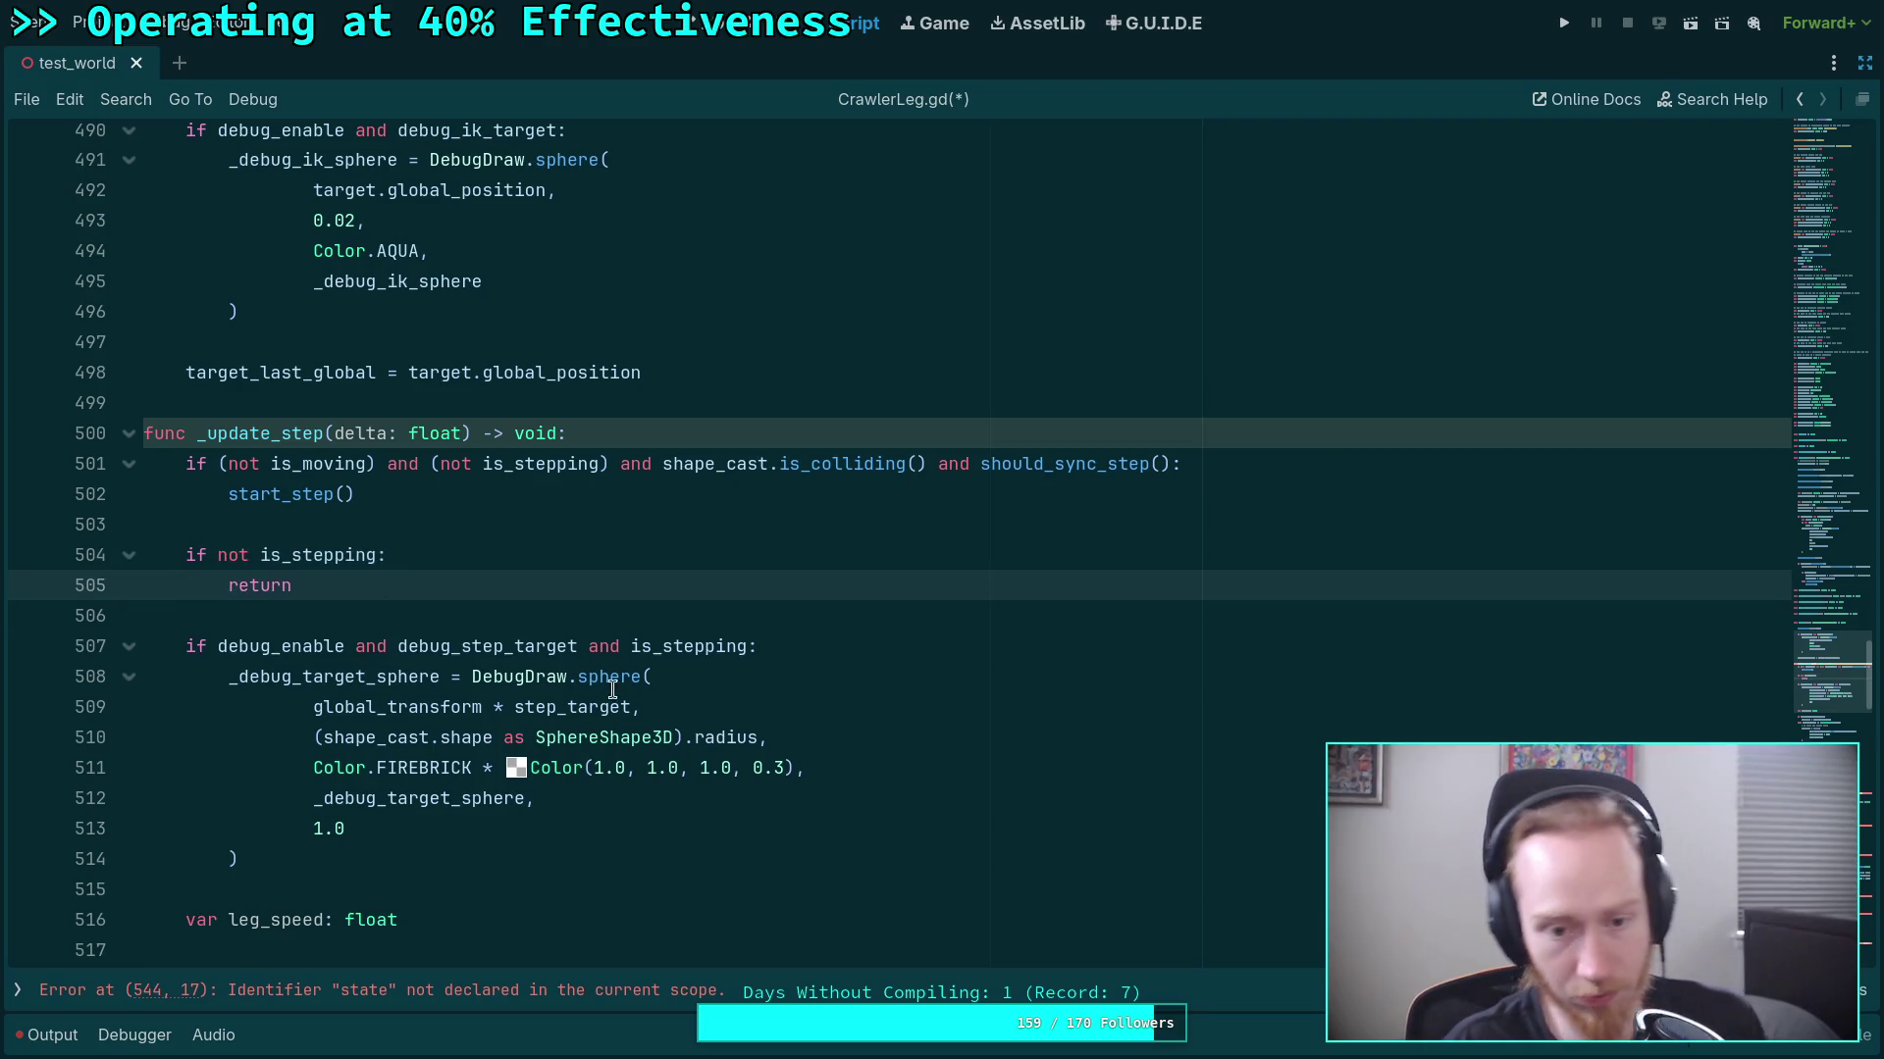
# Drop the redundant 'and is_stepping' from the debug condition and check other is_stepping uses.
pyautogui.moveTo(576, 646); pyautogui.dragTo(754, 646)
pyautogui.press('BackSpace')
pyautogui.doubleClick(323, 555)
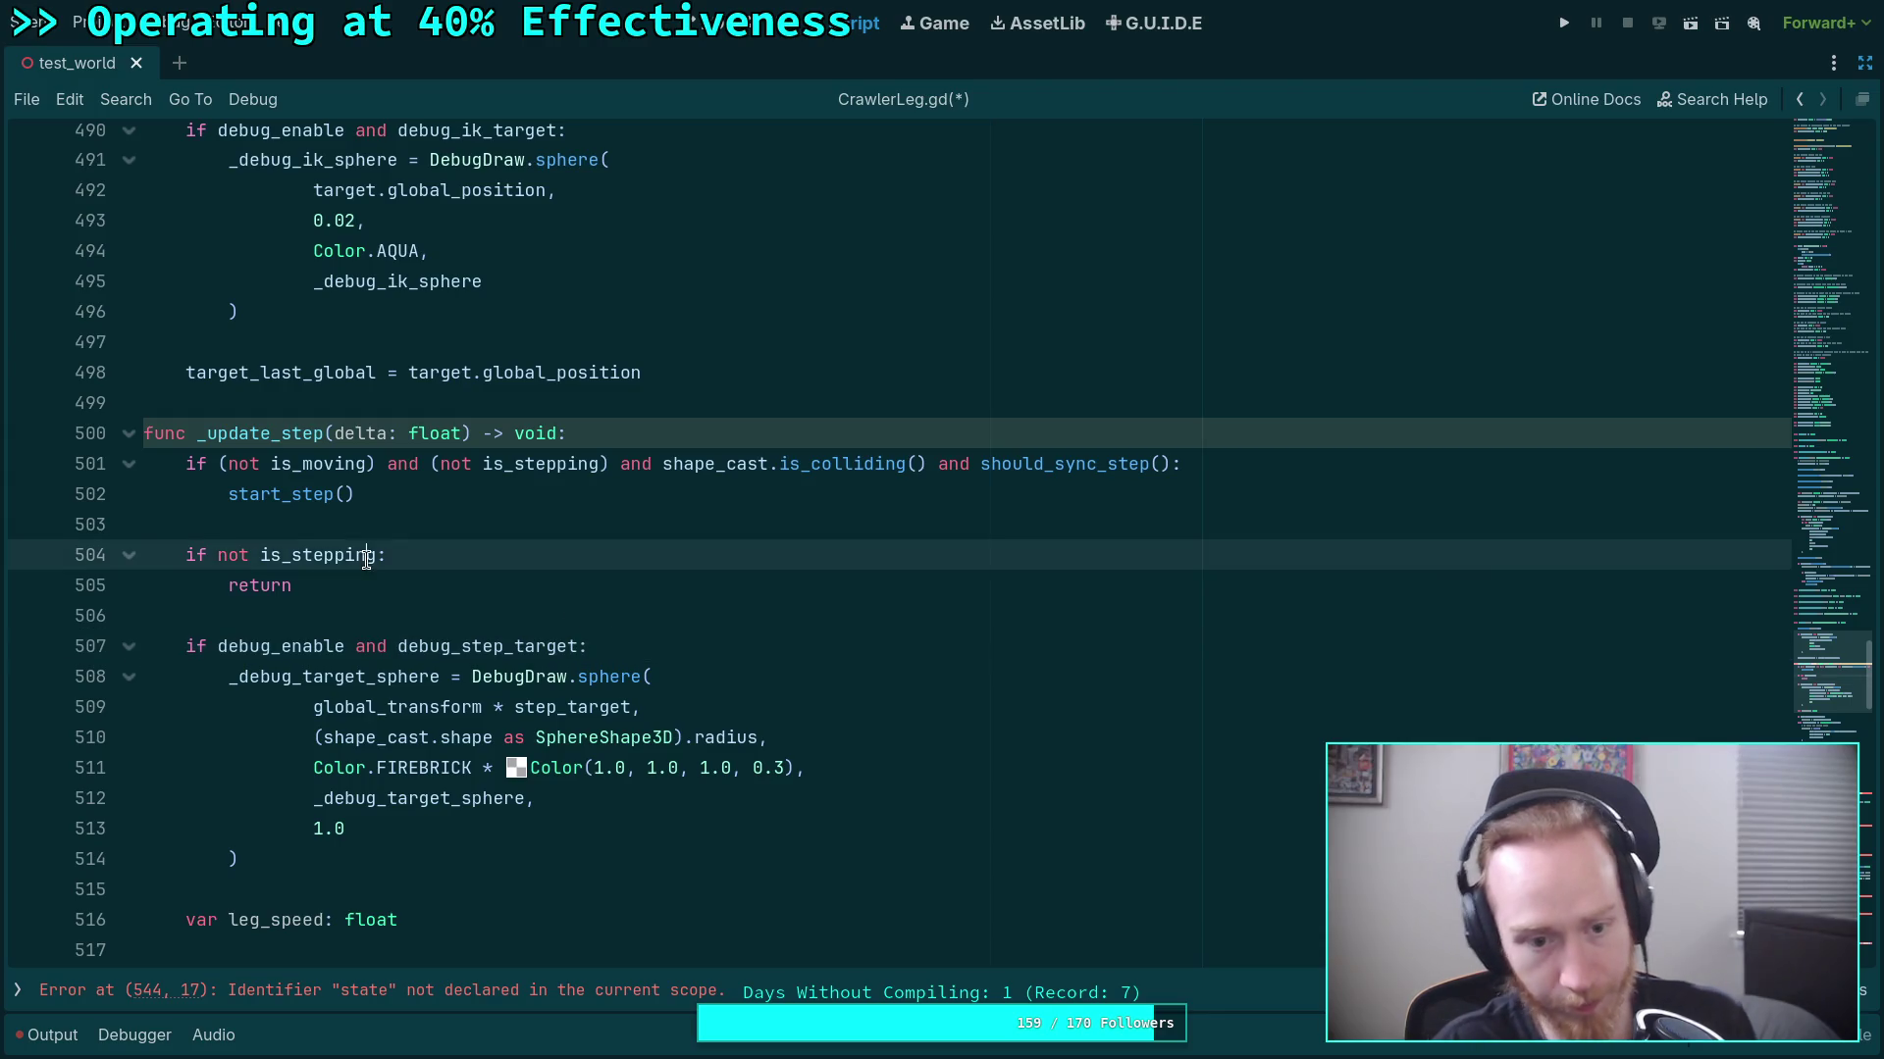
pyautogui.scroll(-4, 516, 617)
pyautogui.scroll(-3, 516, 617)
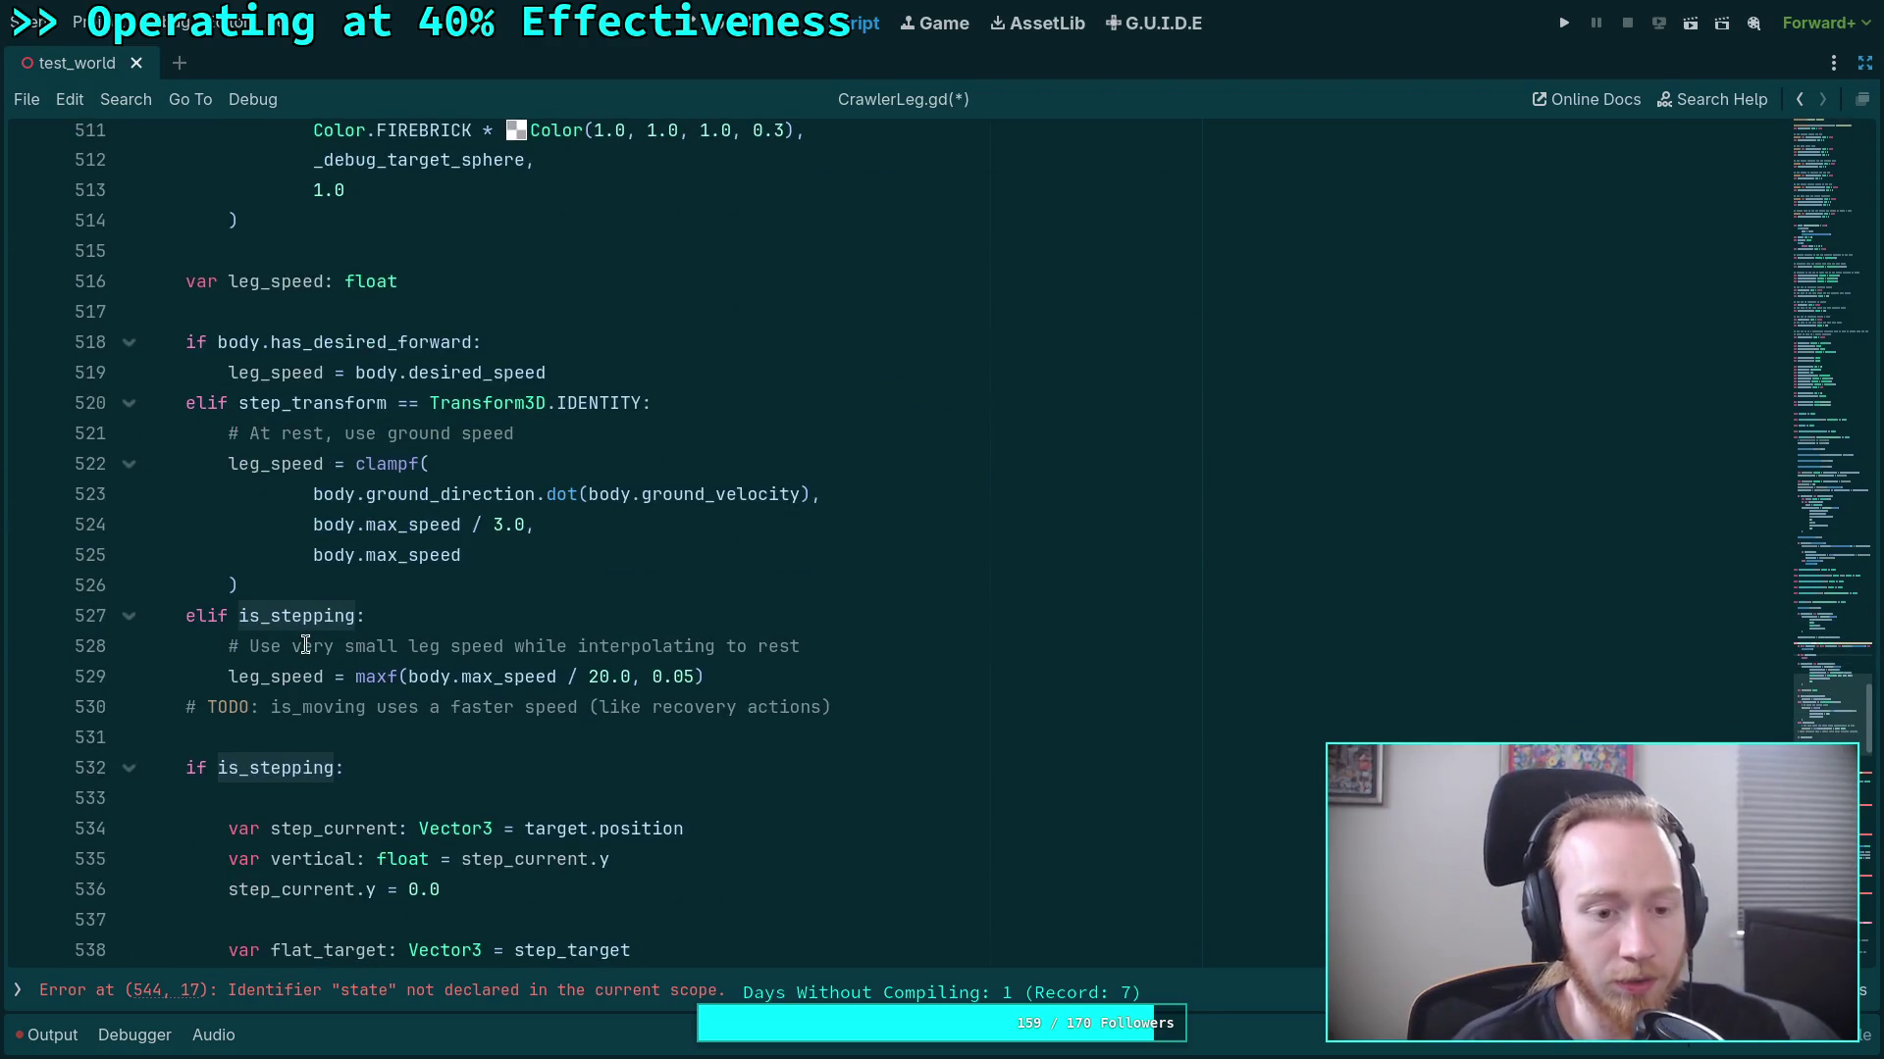
# Replace the elif is_stepping condition in the speed branch and delete the TODO comment below it.
pyautogui.click(208, 616)
pyautogui.moveTo(208, 616); pyautogui.dragTo(355, 615)
pyautogui.write('se:')
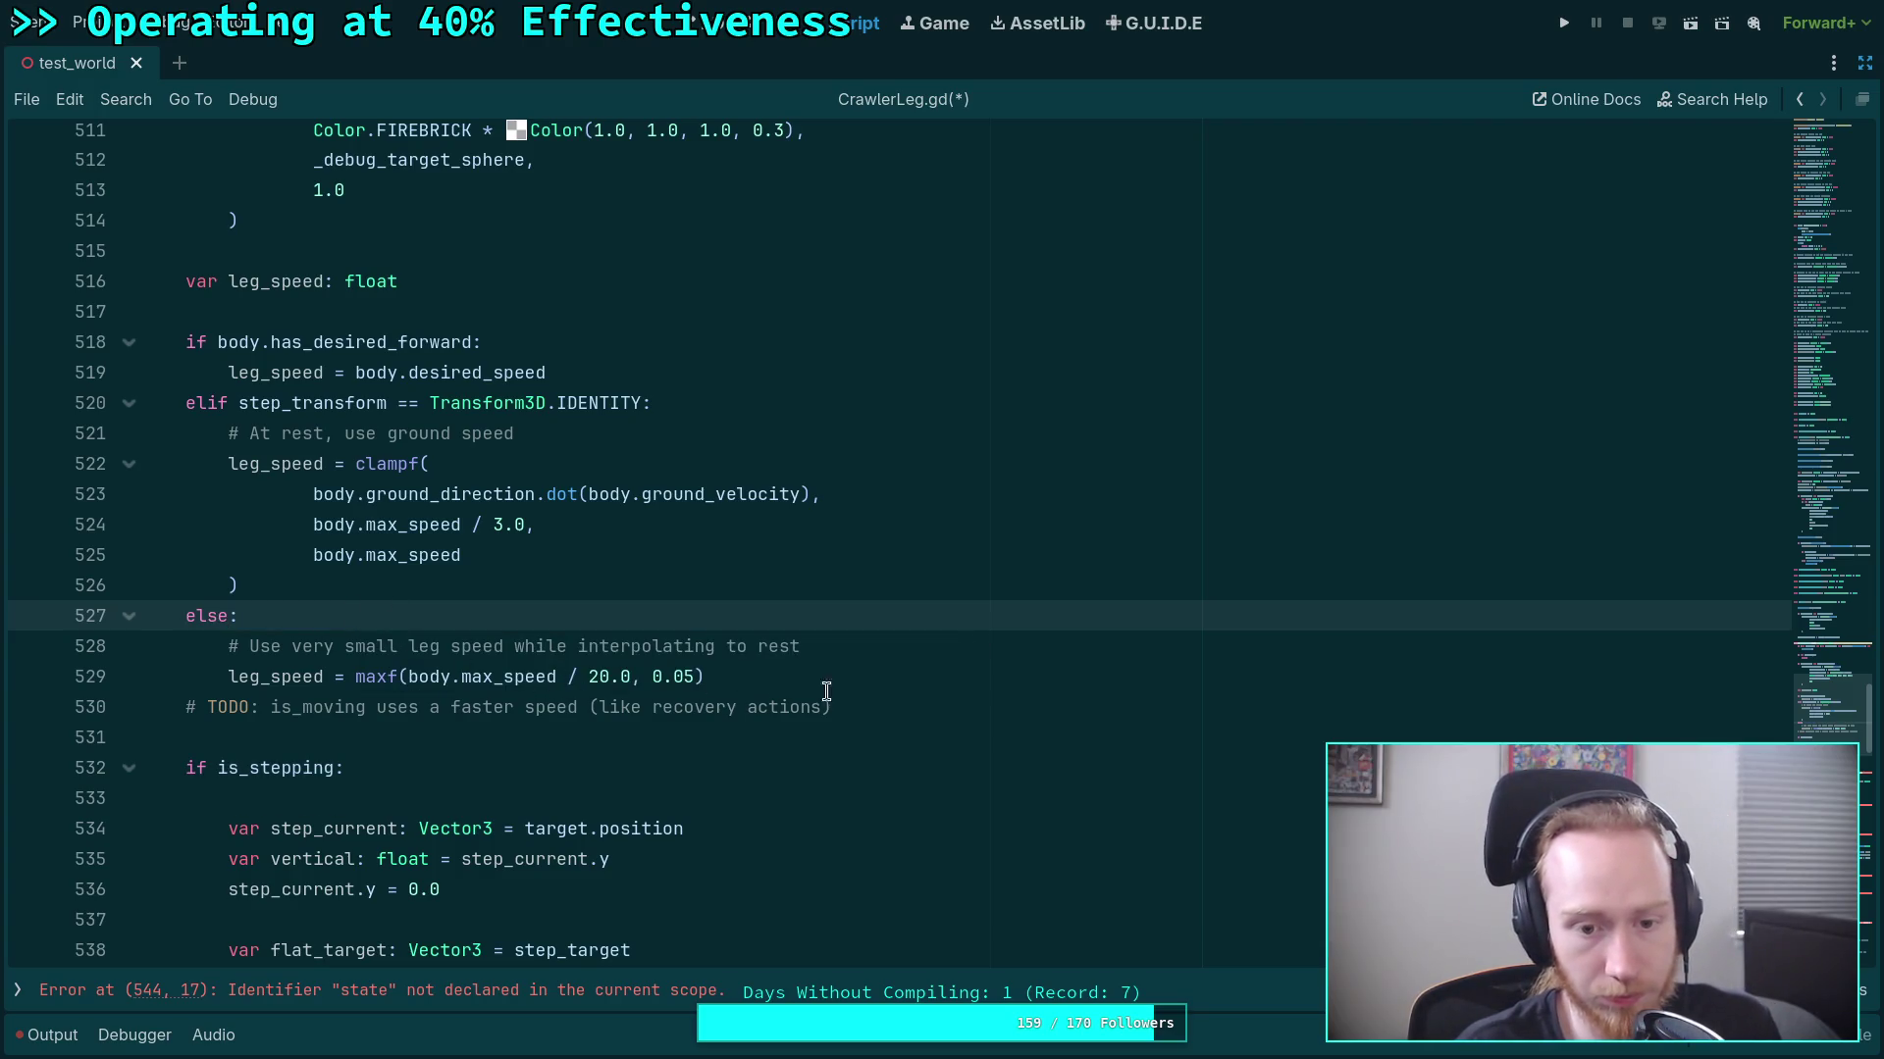
pyautogui.moveTo(883, 701); pyautogui.dragTo(885, 680)
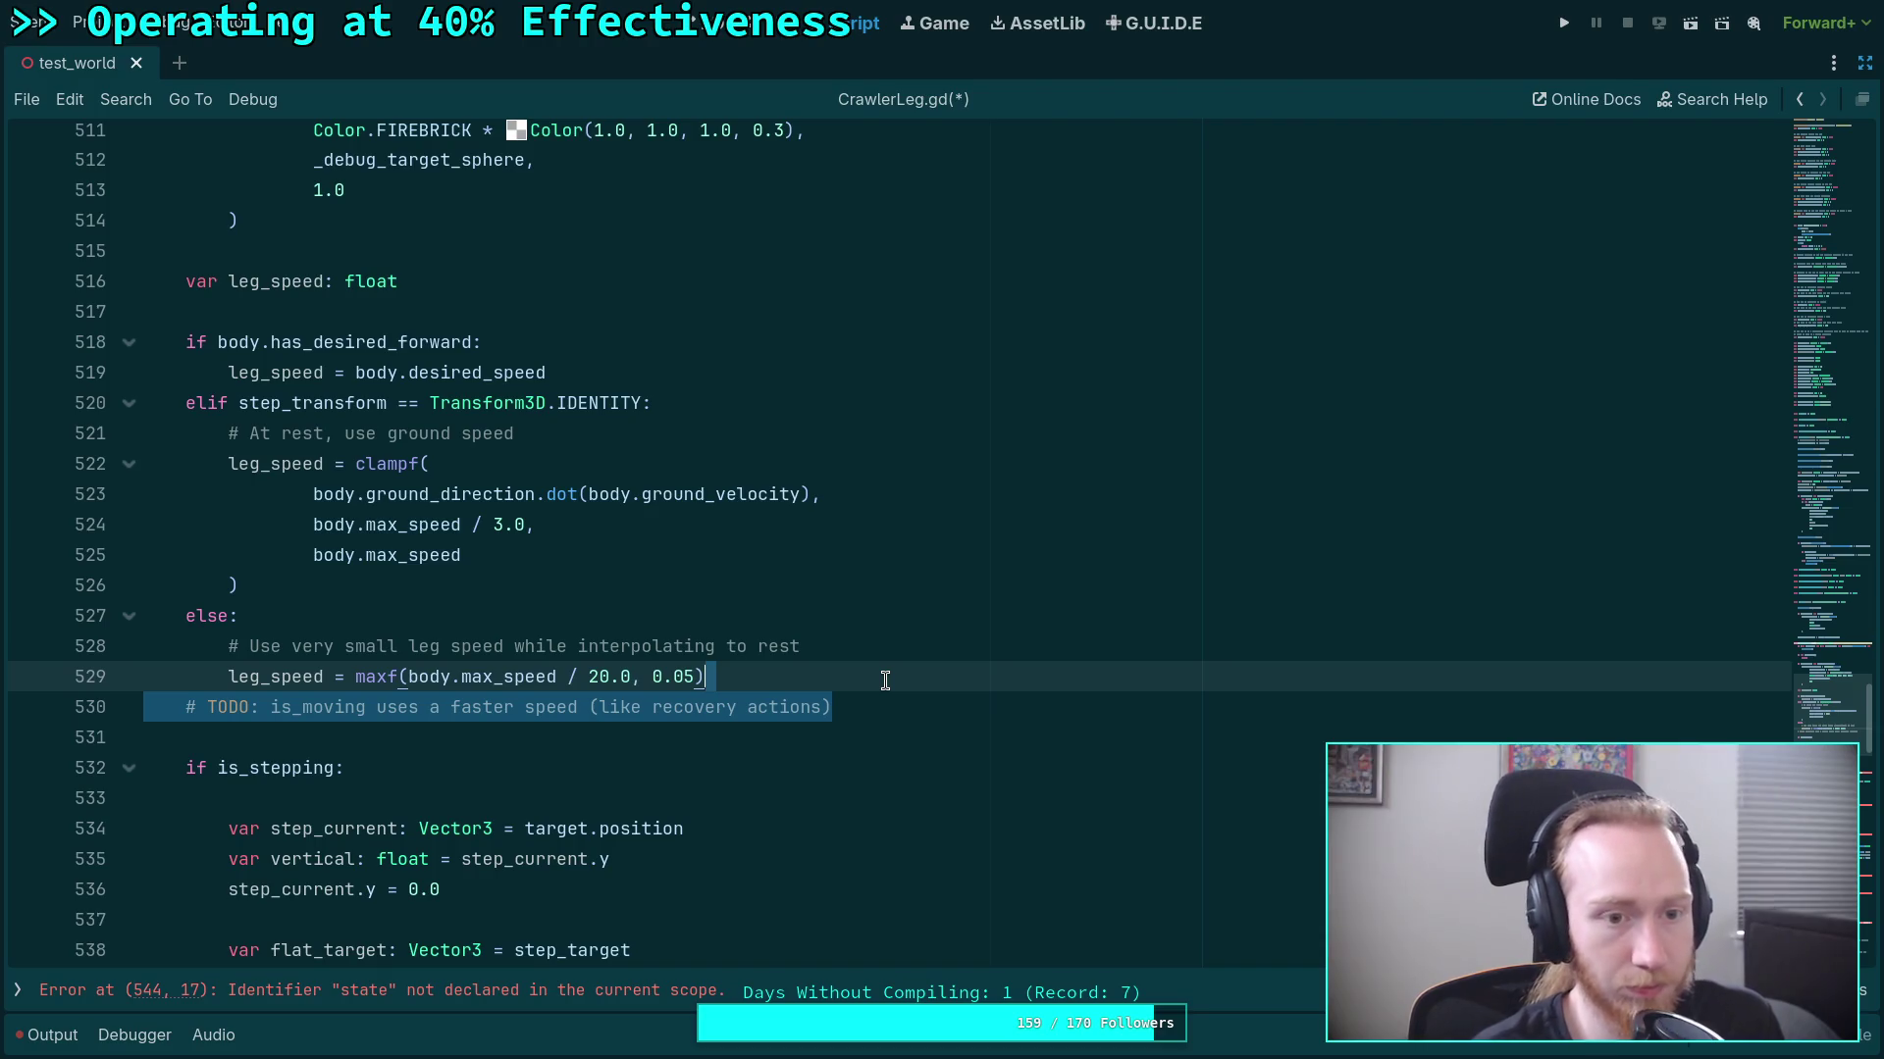
pyautogui.press('BackSpace')
# Dedent the former is_stepping block and remove the redundant is_stepping check from the line 593 debug print.
pyautogui.scroll(-3, 548, 615)
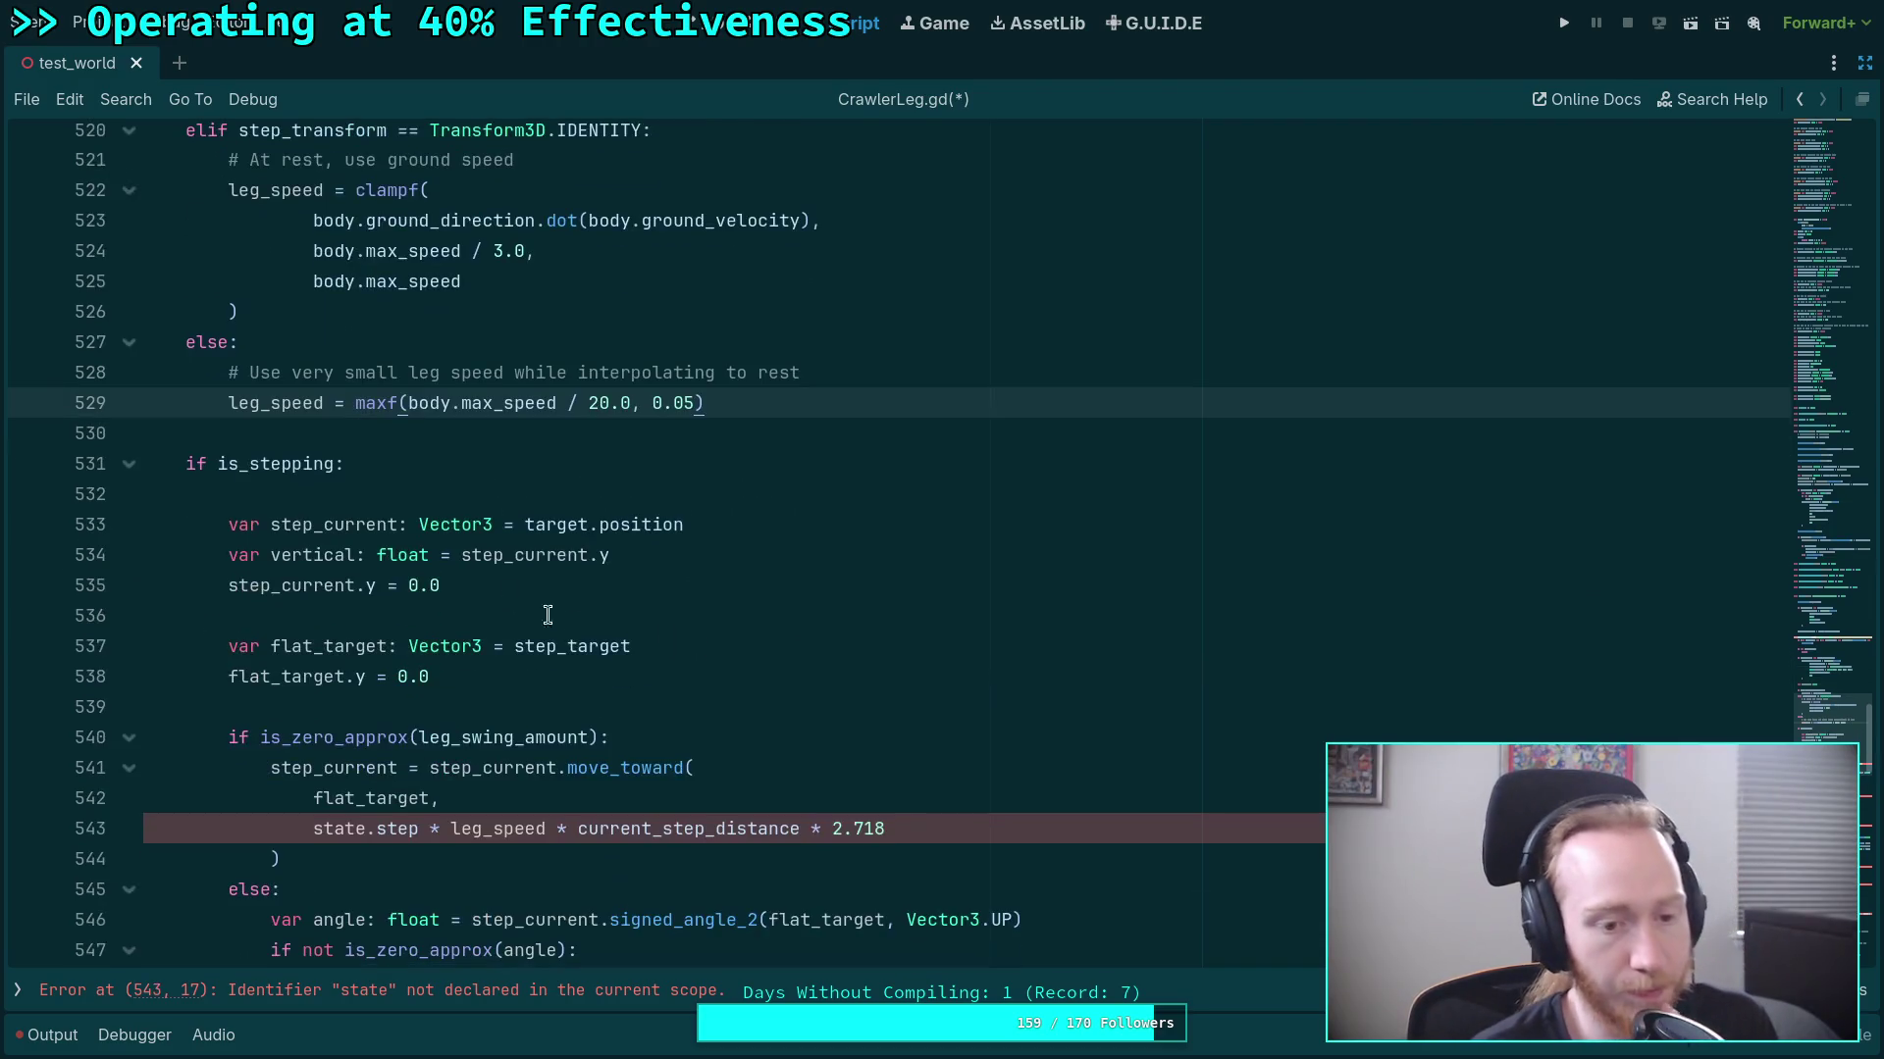
pyautogui.moveTo(232, 525)
pyautogui.mouseDown()
pyautogui.moveTo(253, 550)
pyautogui.moveTo(530, 534)
pyautogui.moveTo(435, 717)
pyautogui.moveTo(660, 650)
pyautogui.mouseUp()
pyautogui.scroll(-13, 252, 551)
pyautogui.scroll(-2, 436, 717)
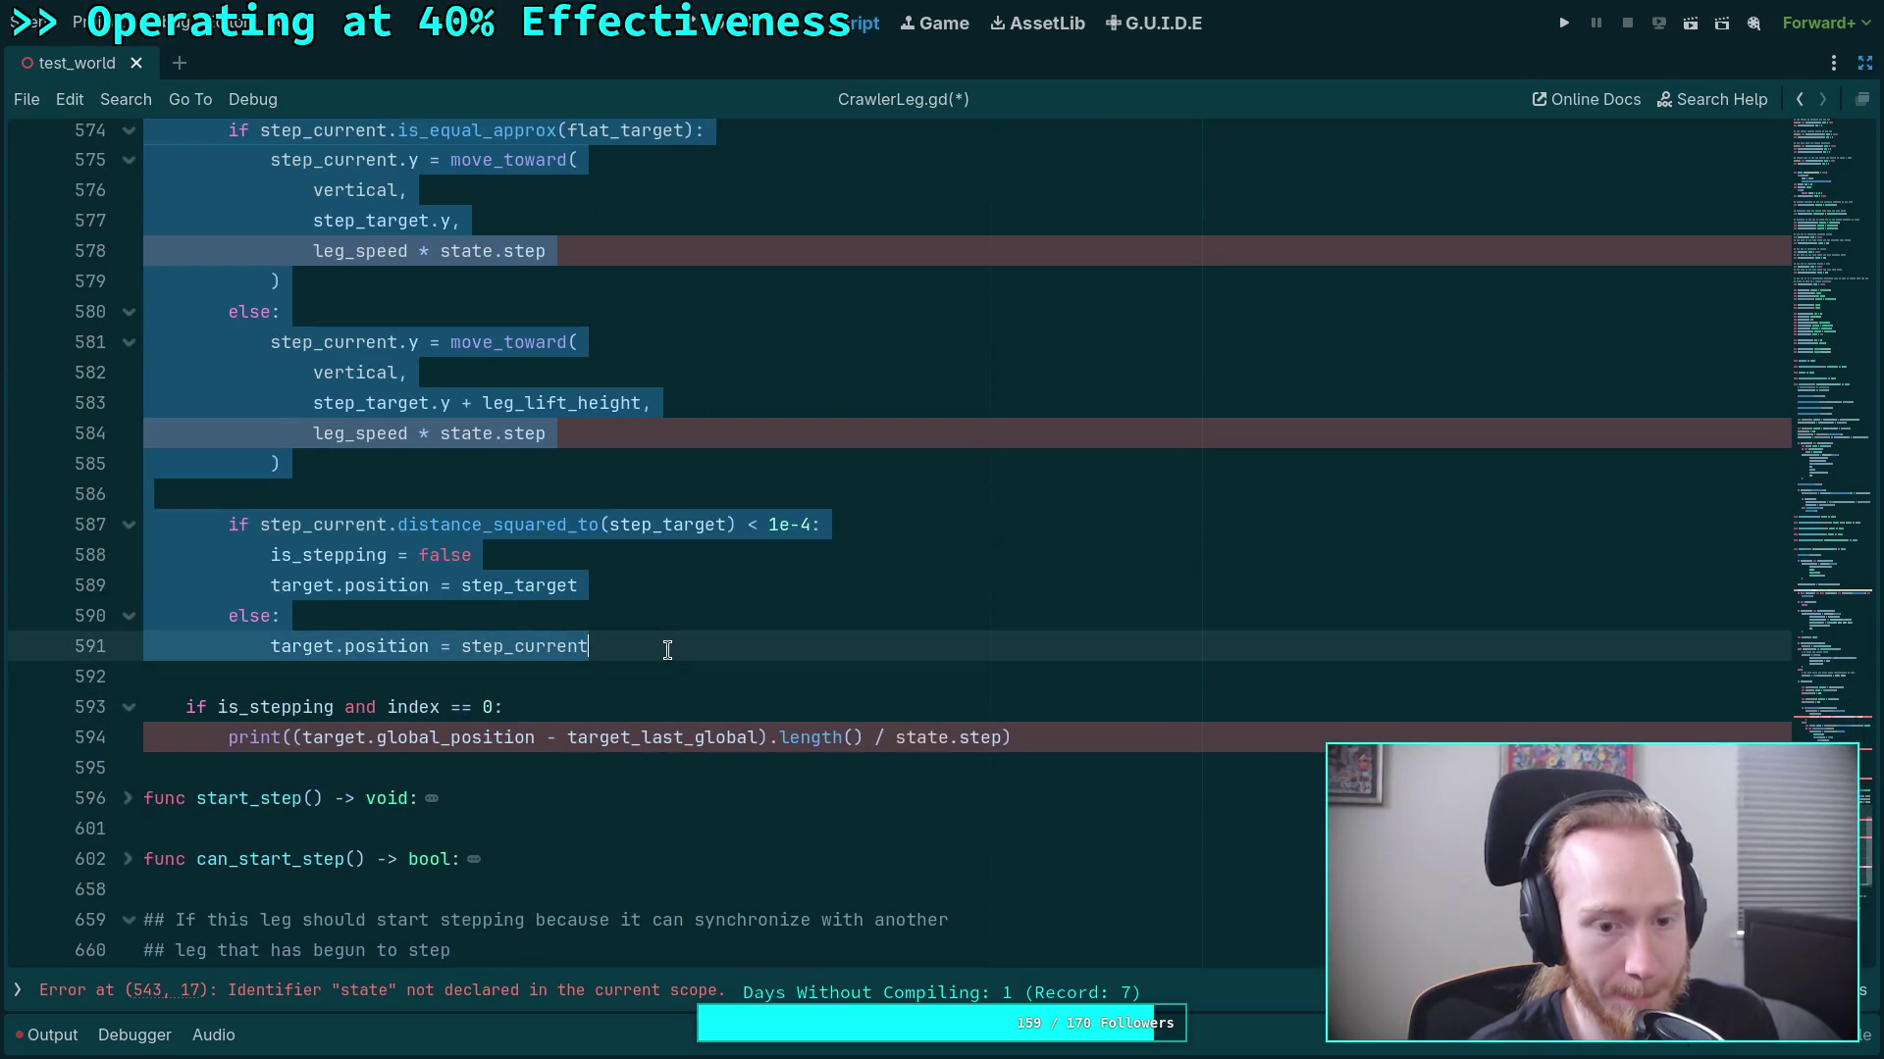
pyautogui.hotkey('shift', 'Tab')
pyautogui.click(383, 706)
pyautogui.moveTo(220, 707); pyautogui.dragTo(388, 708)
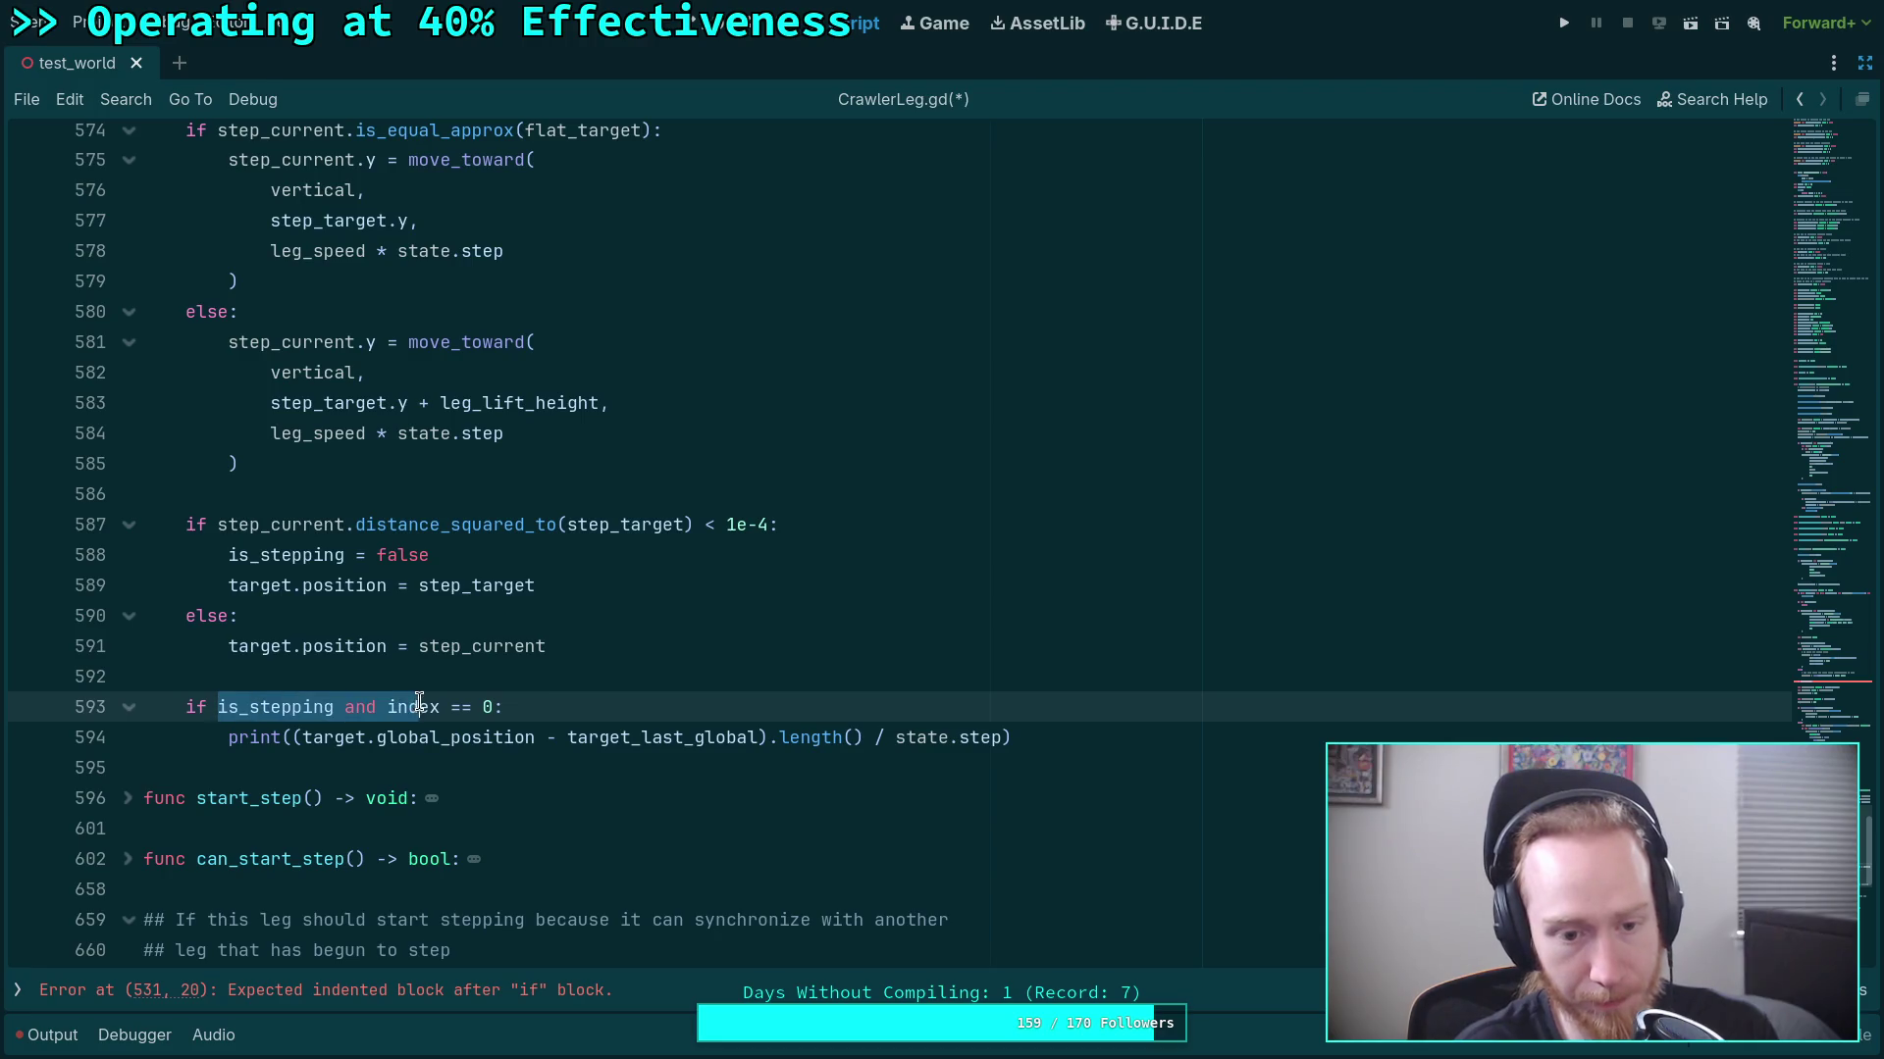
pyautogui.press('BackSpace')
# Cut the index == 0 print block and paste it into update after _update_step(state.step).
pyautogui.scroll(1, 496, 716)
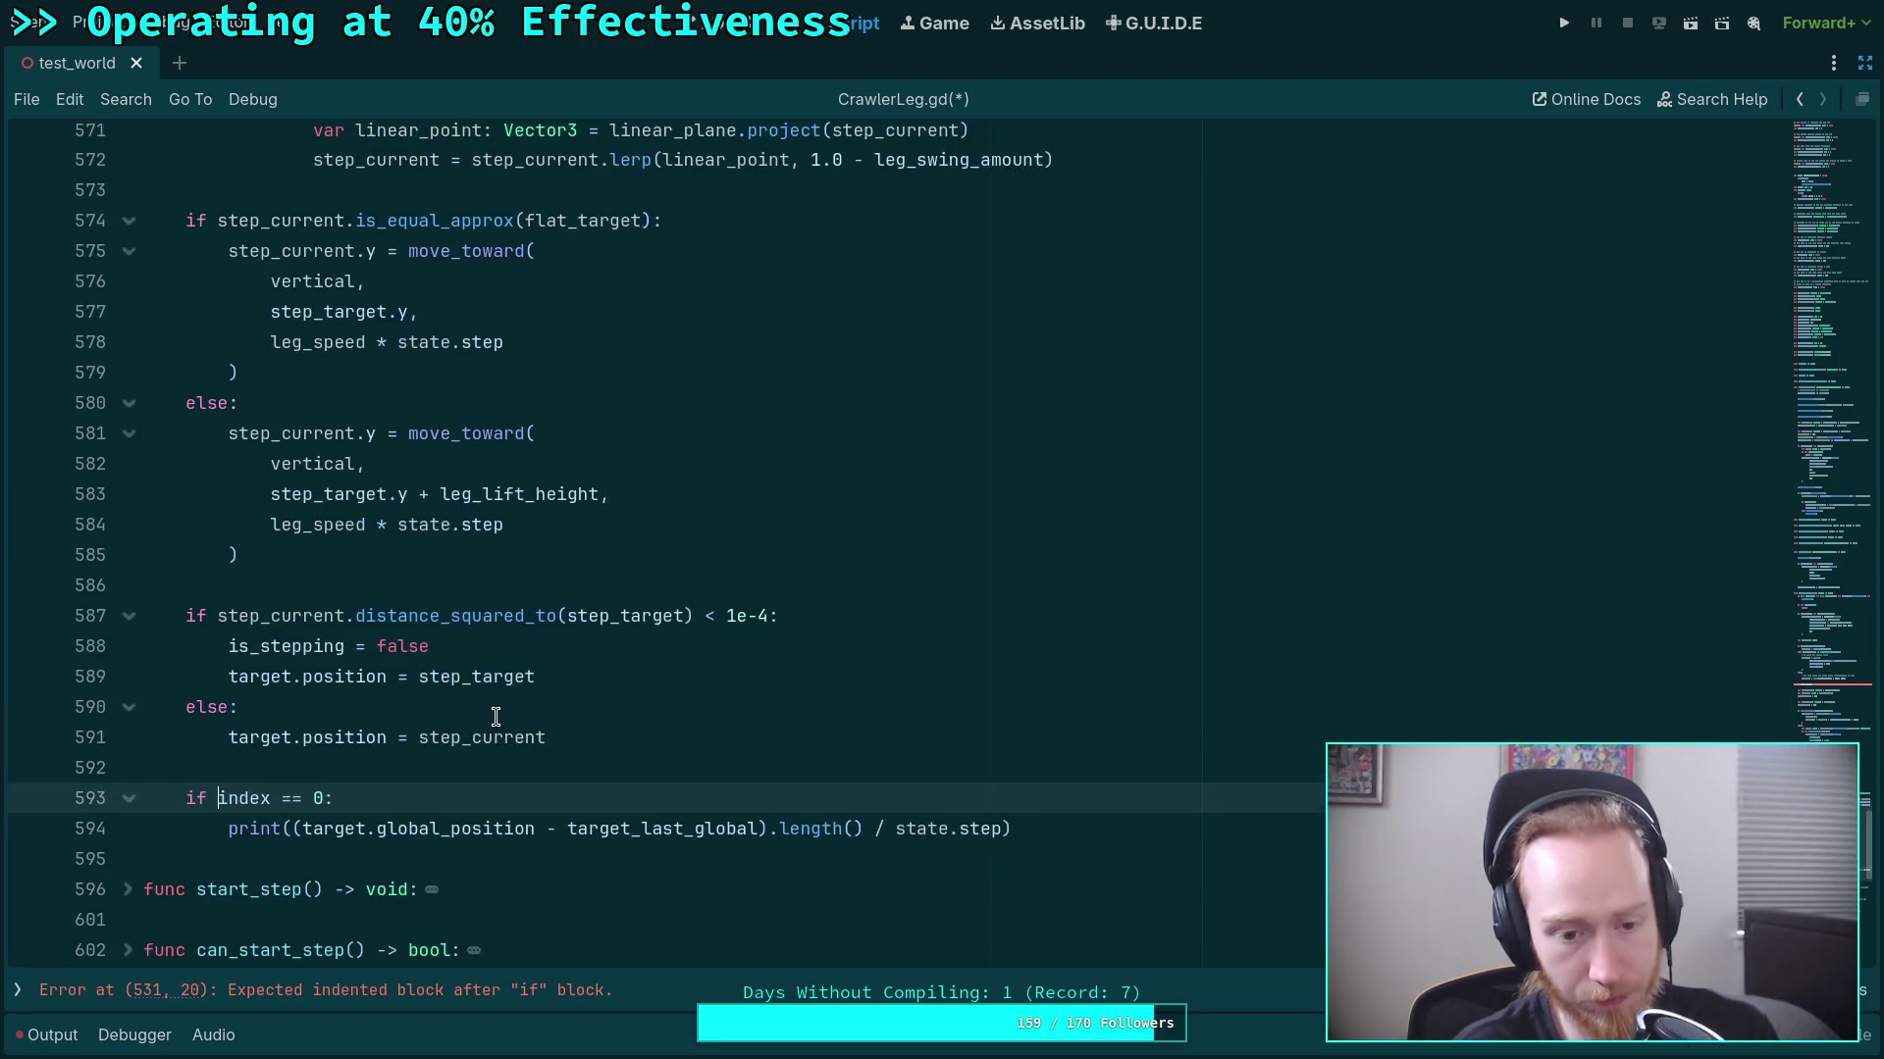
pyautogui.scroll(1, 495, 716)
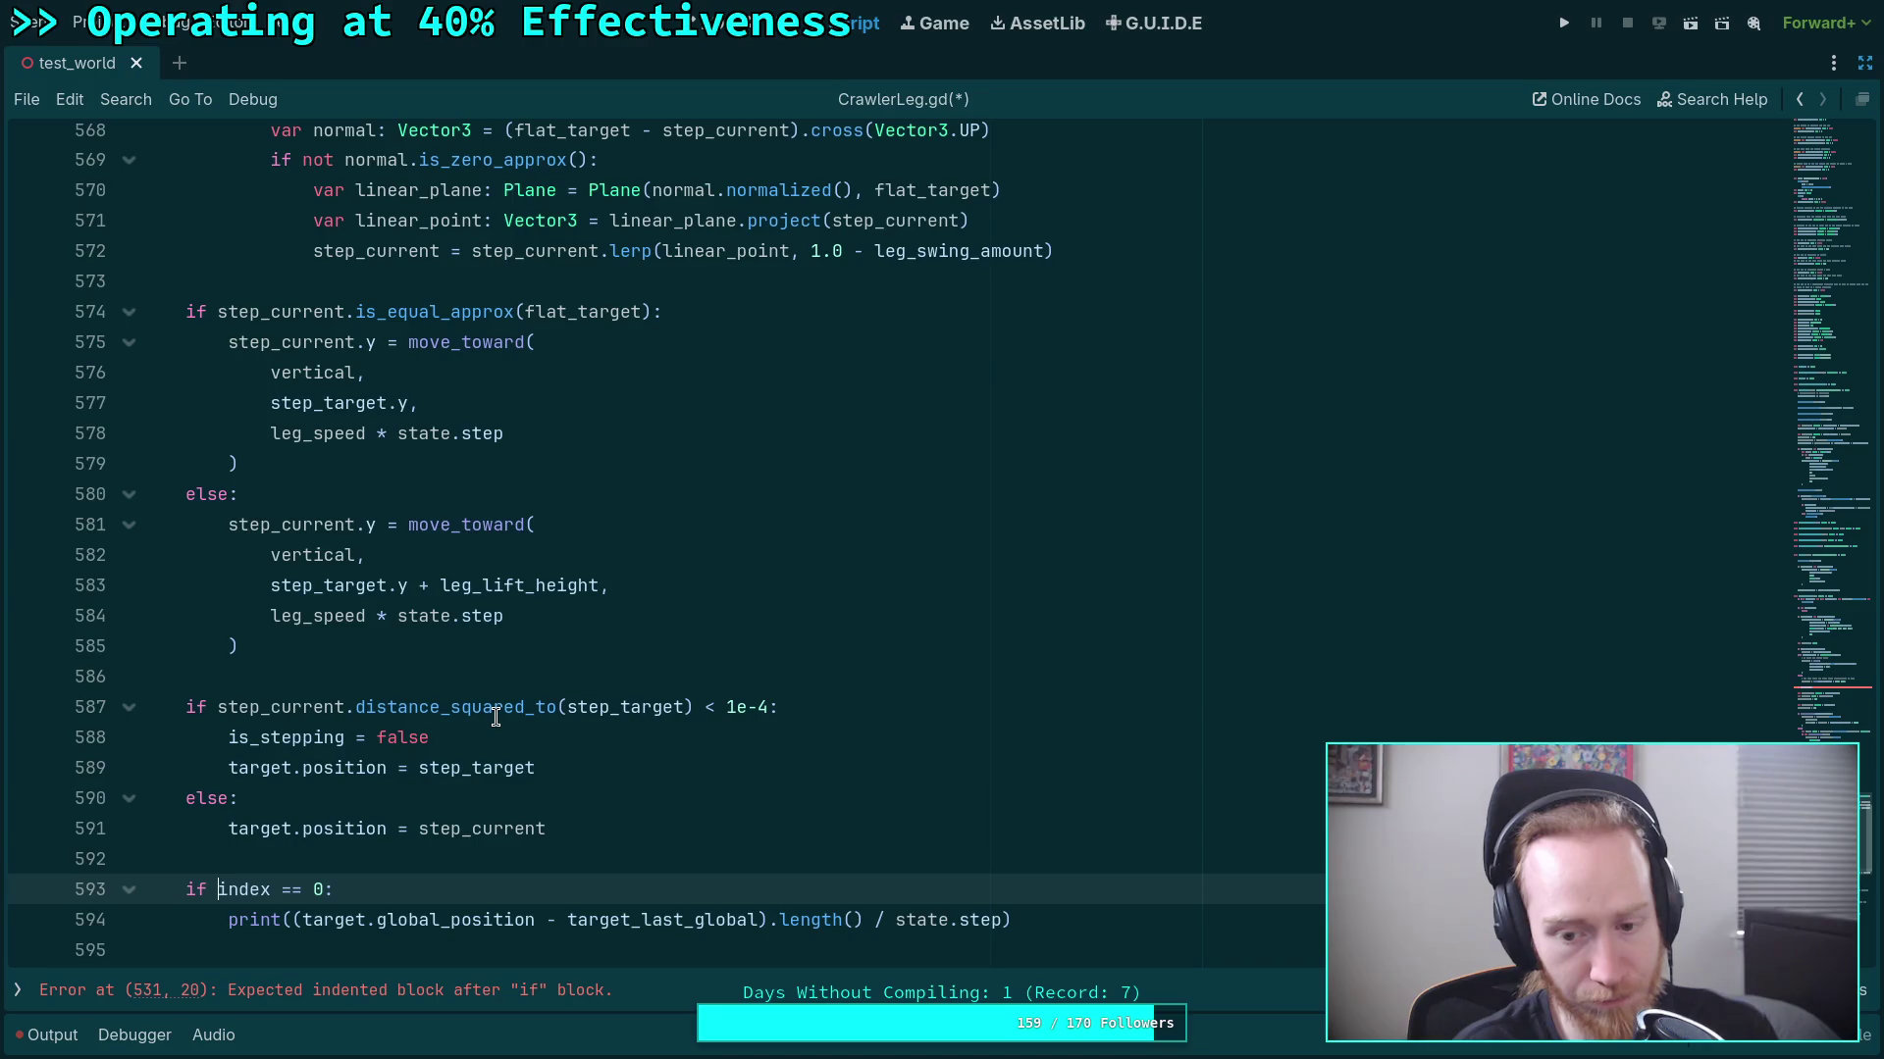
pyautogui.moveTo(1046, 918); pyautogui.dragTo(1025, 866)
pyautogui.hotkey('ctrl', 'c')
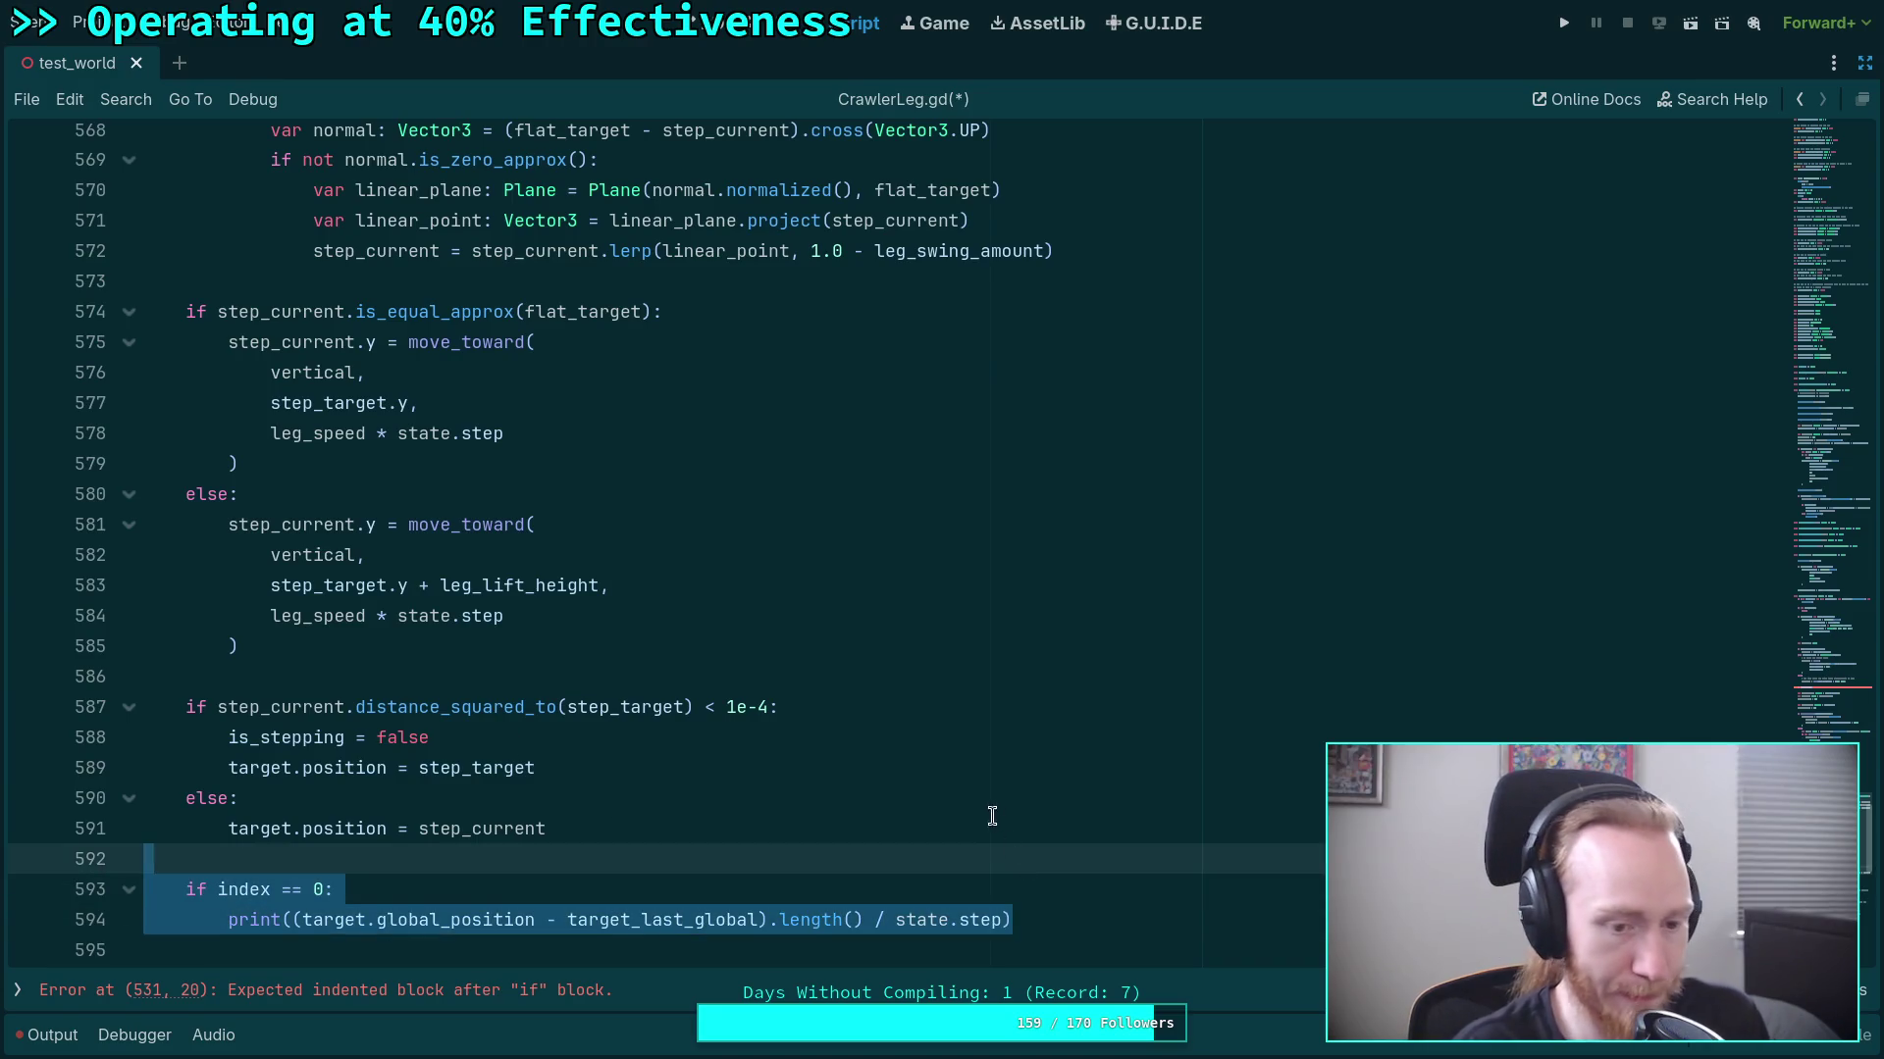
pyautogui.press('BackSpace')
pyautogui.press('BackSpace')
pyautogui.scroll(20, 947, 741)
pyautogui.scroll(7, 909, 698)
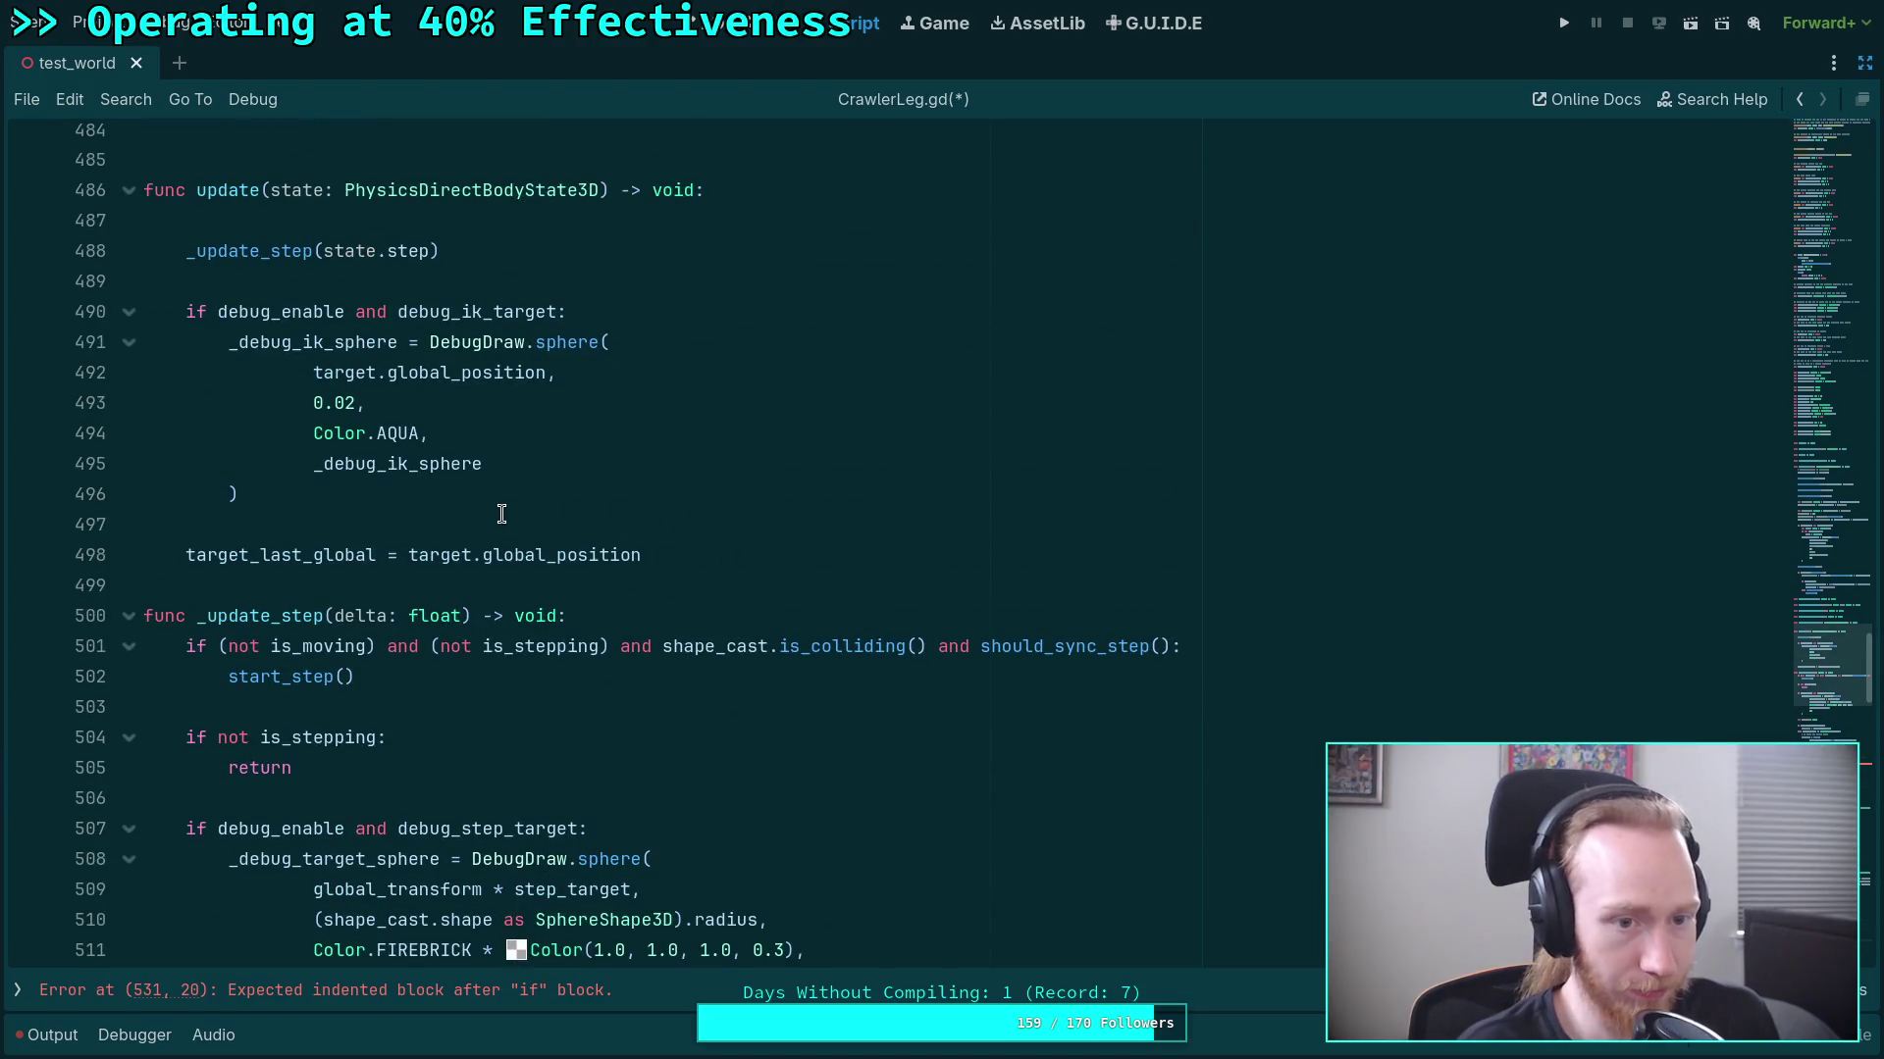
pyautogui.scroll(2, 501, 514)
pyautogui.click(577, 441)
pyautogui.press('Return')
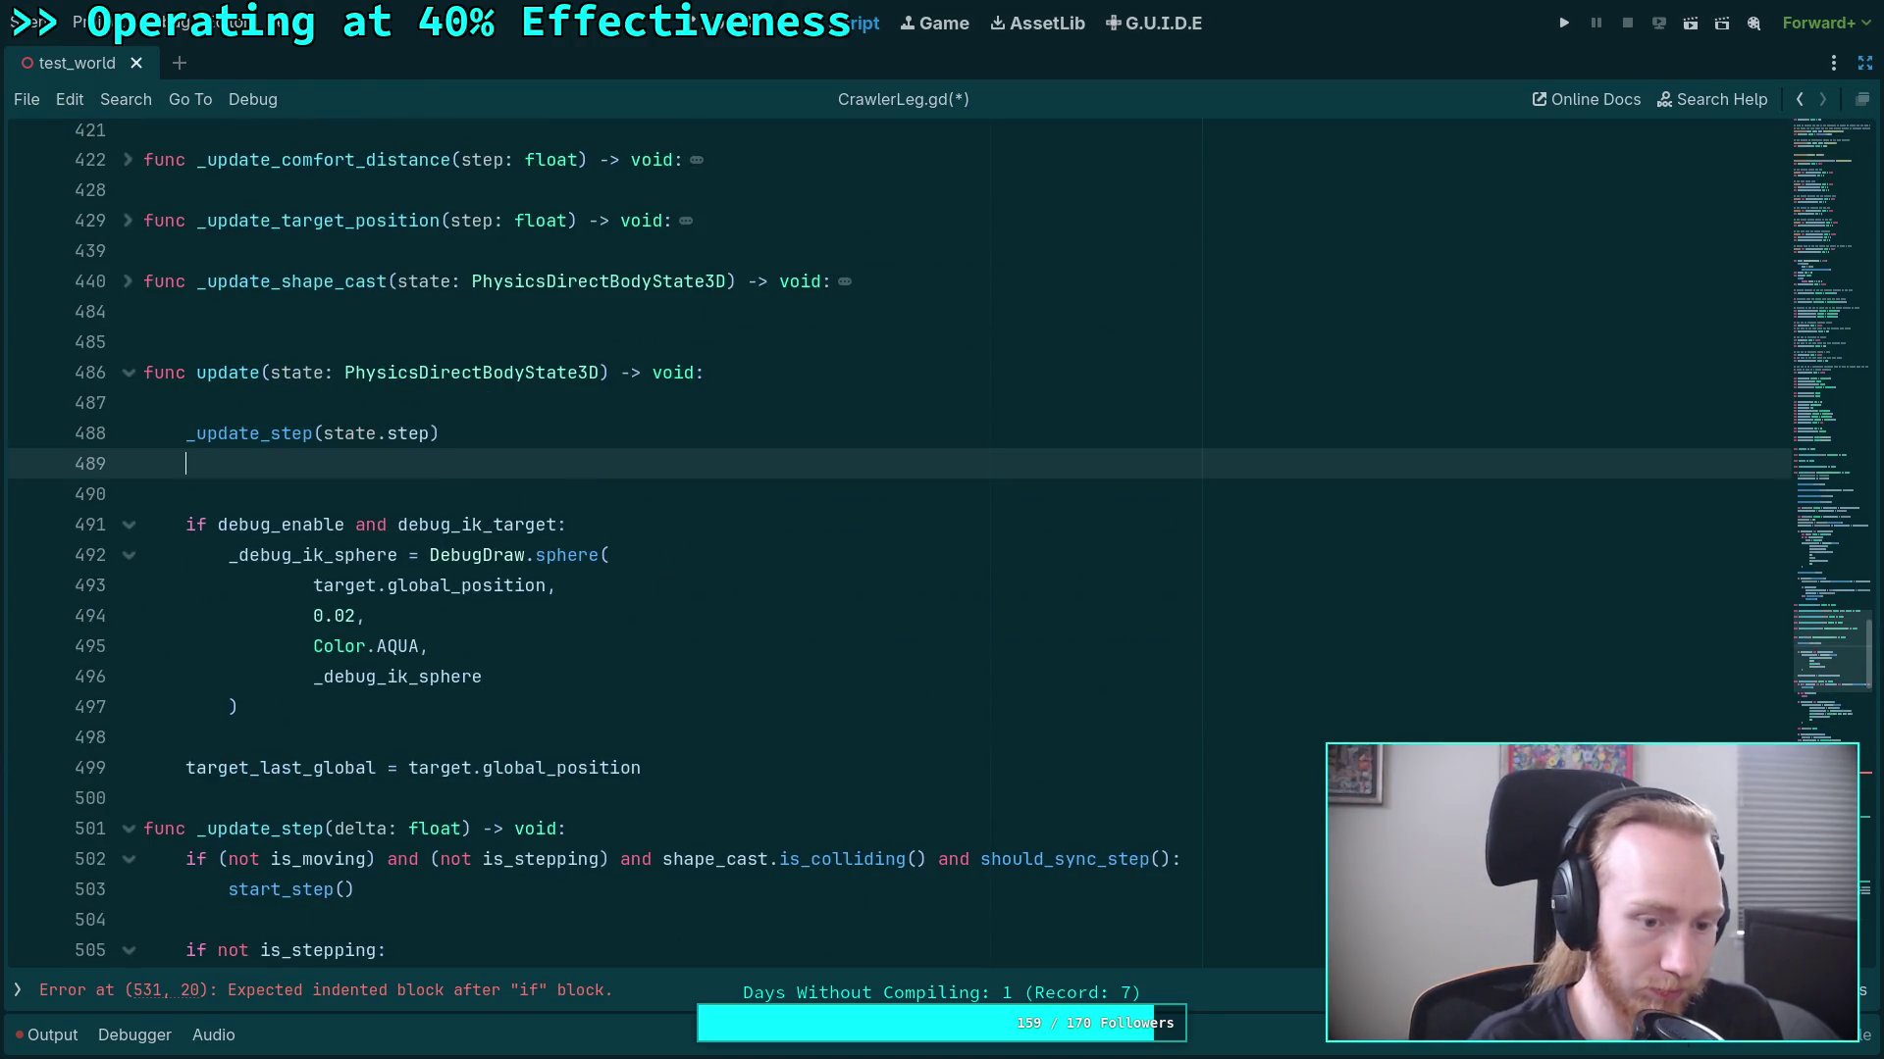
pyautogui.press('Return')
pyautogui.hotkey('ctrl', 'v')
# Remove the extra blank line above the moved print block.
pyautogui.click(303, 496)
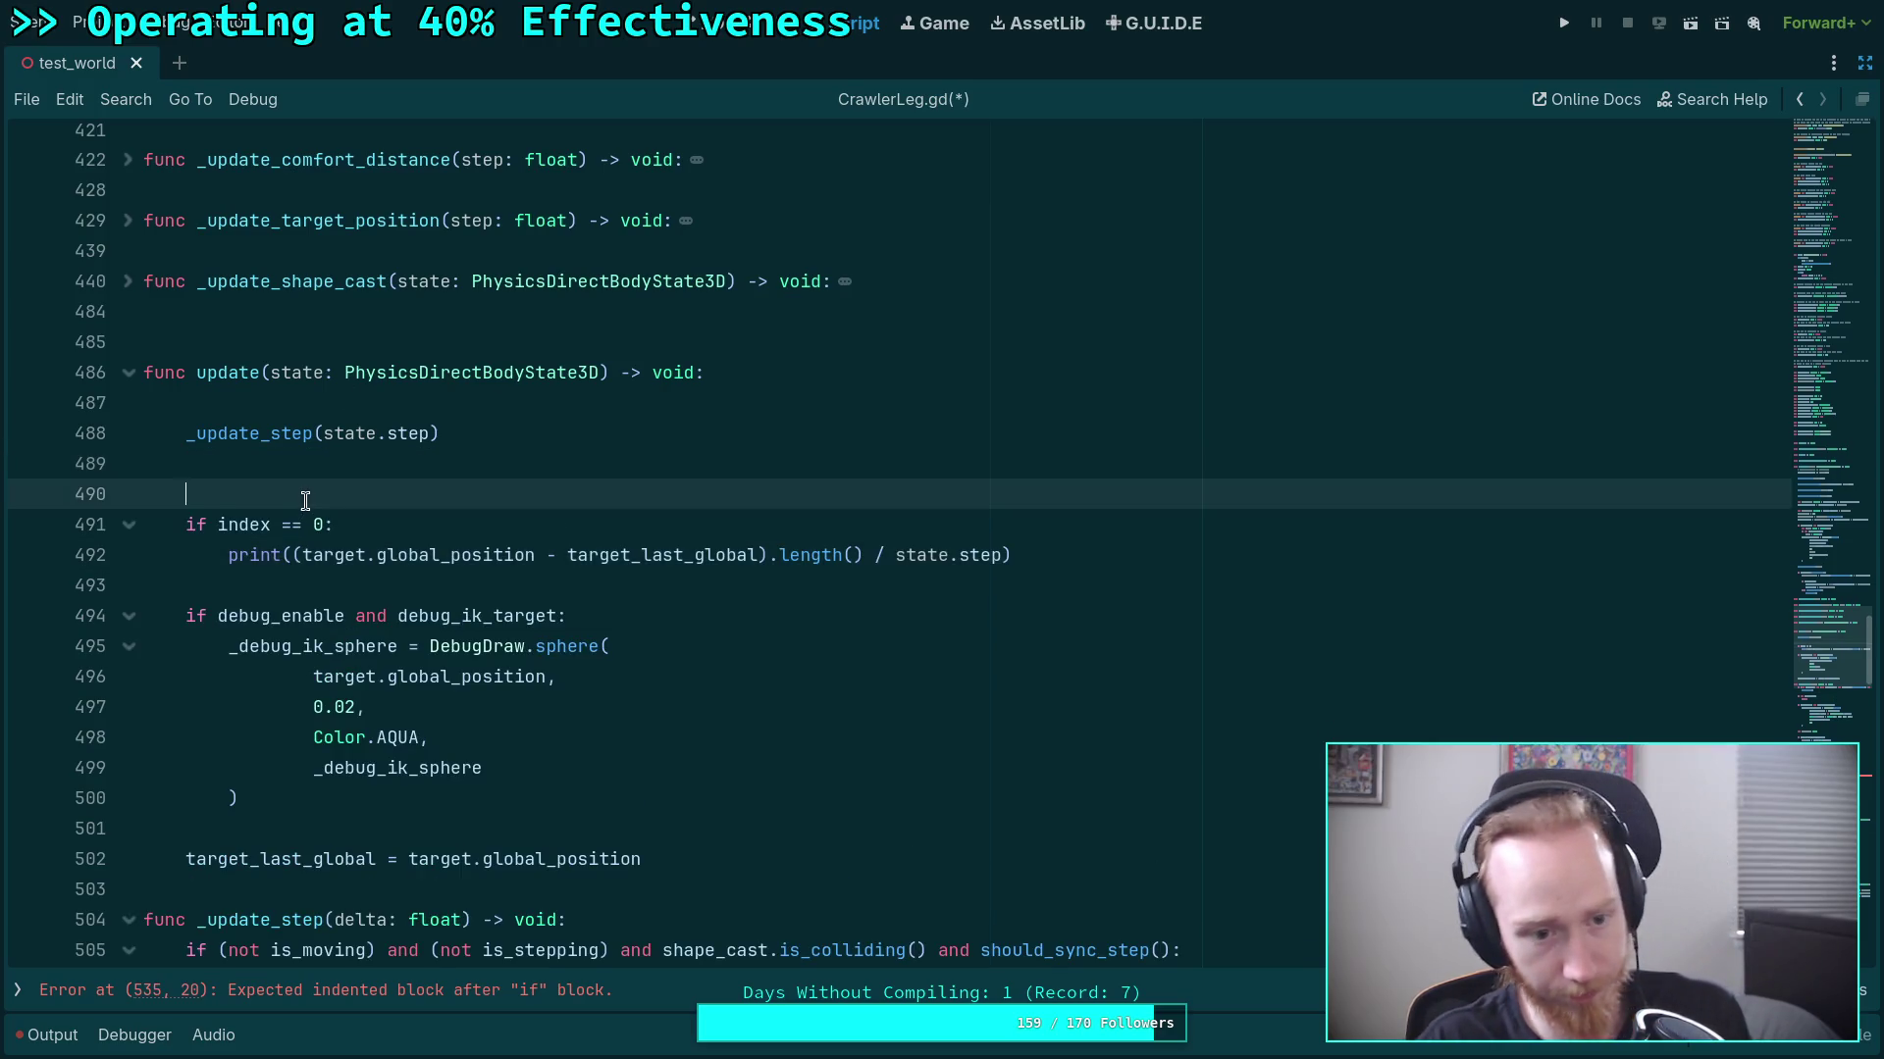
pyautogui.press('BackSpace')
pyautogui.scroll(-20, 575, 589)
pyautogui.scroll(-10, 576, 590)
pyautogui.scroll(7, 576, 590)
pyautogui.click(390, 723)
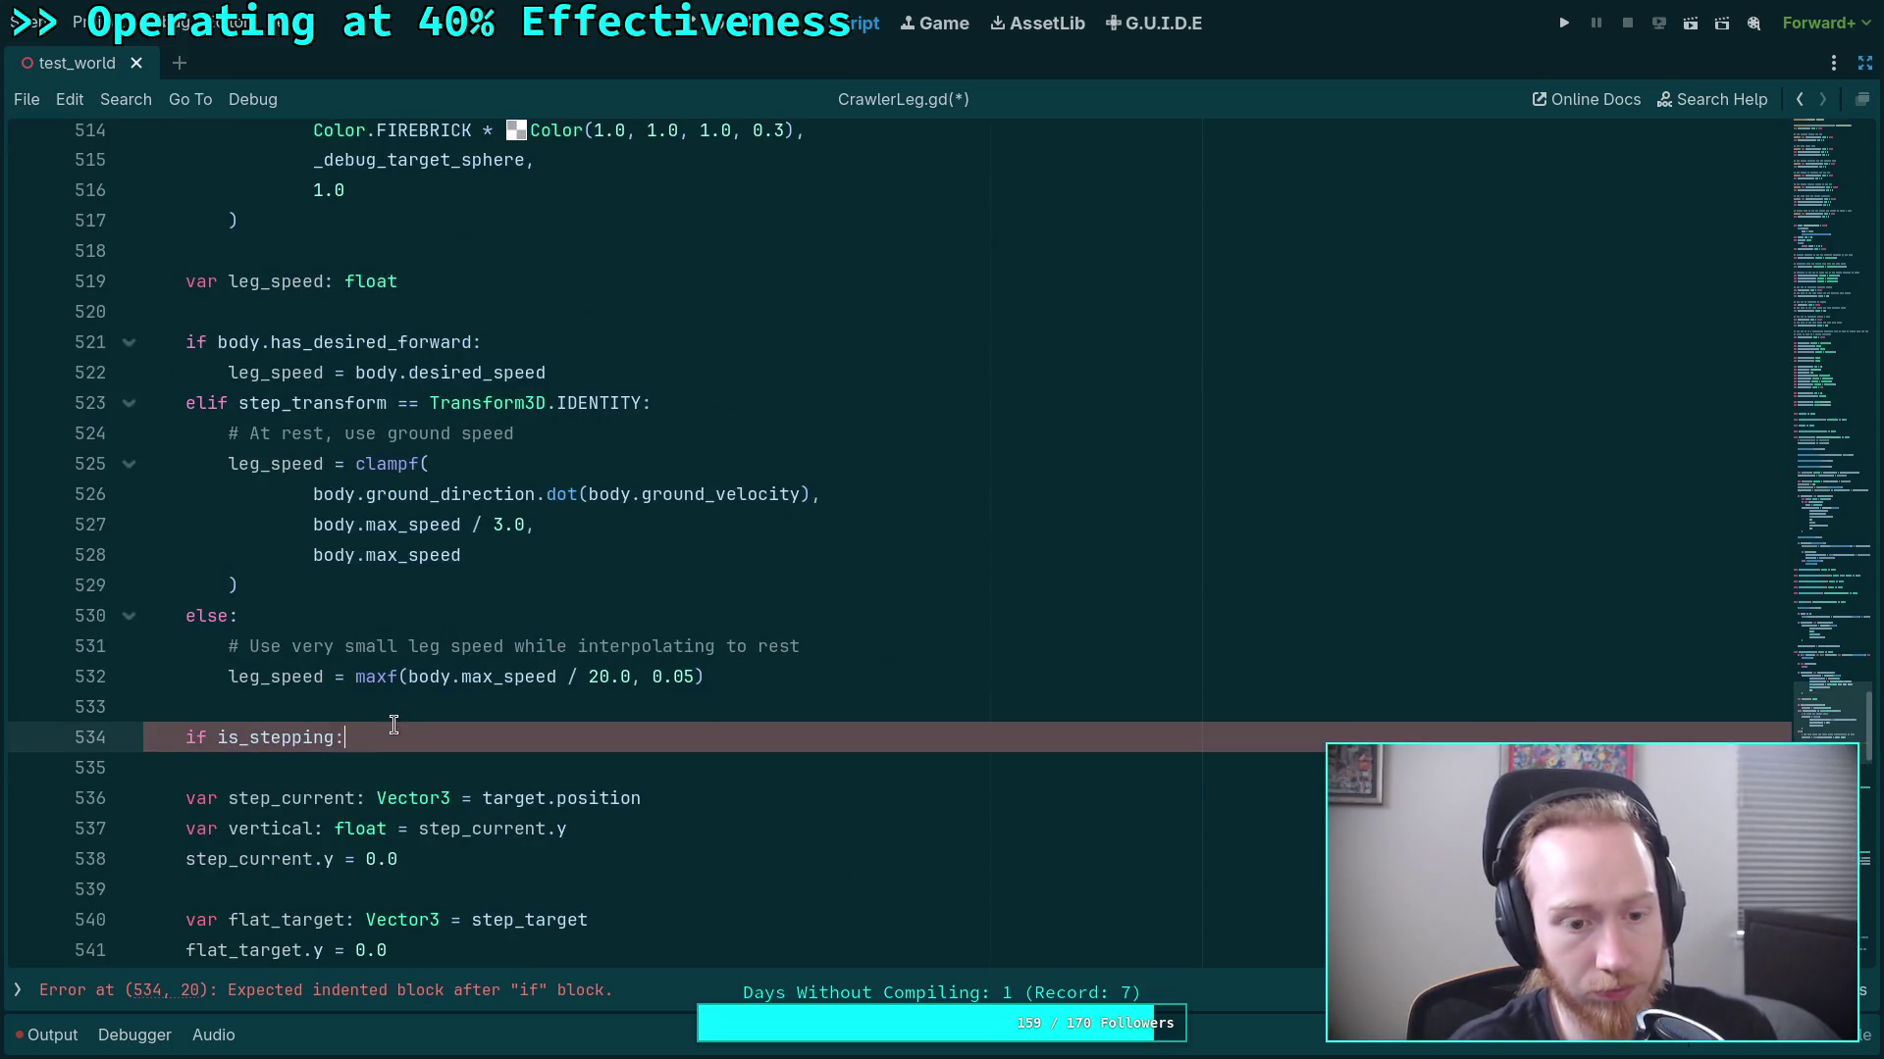
# Delete the leftover 'if is_stepping:' line and the blank line it leaves.
pyautogui.hotkey('ctrl', 'shift', 'k')
pyautogui.press('BackSpace')
pyautogui.scroll(-2, 442, 603)
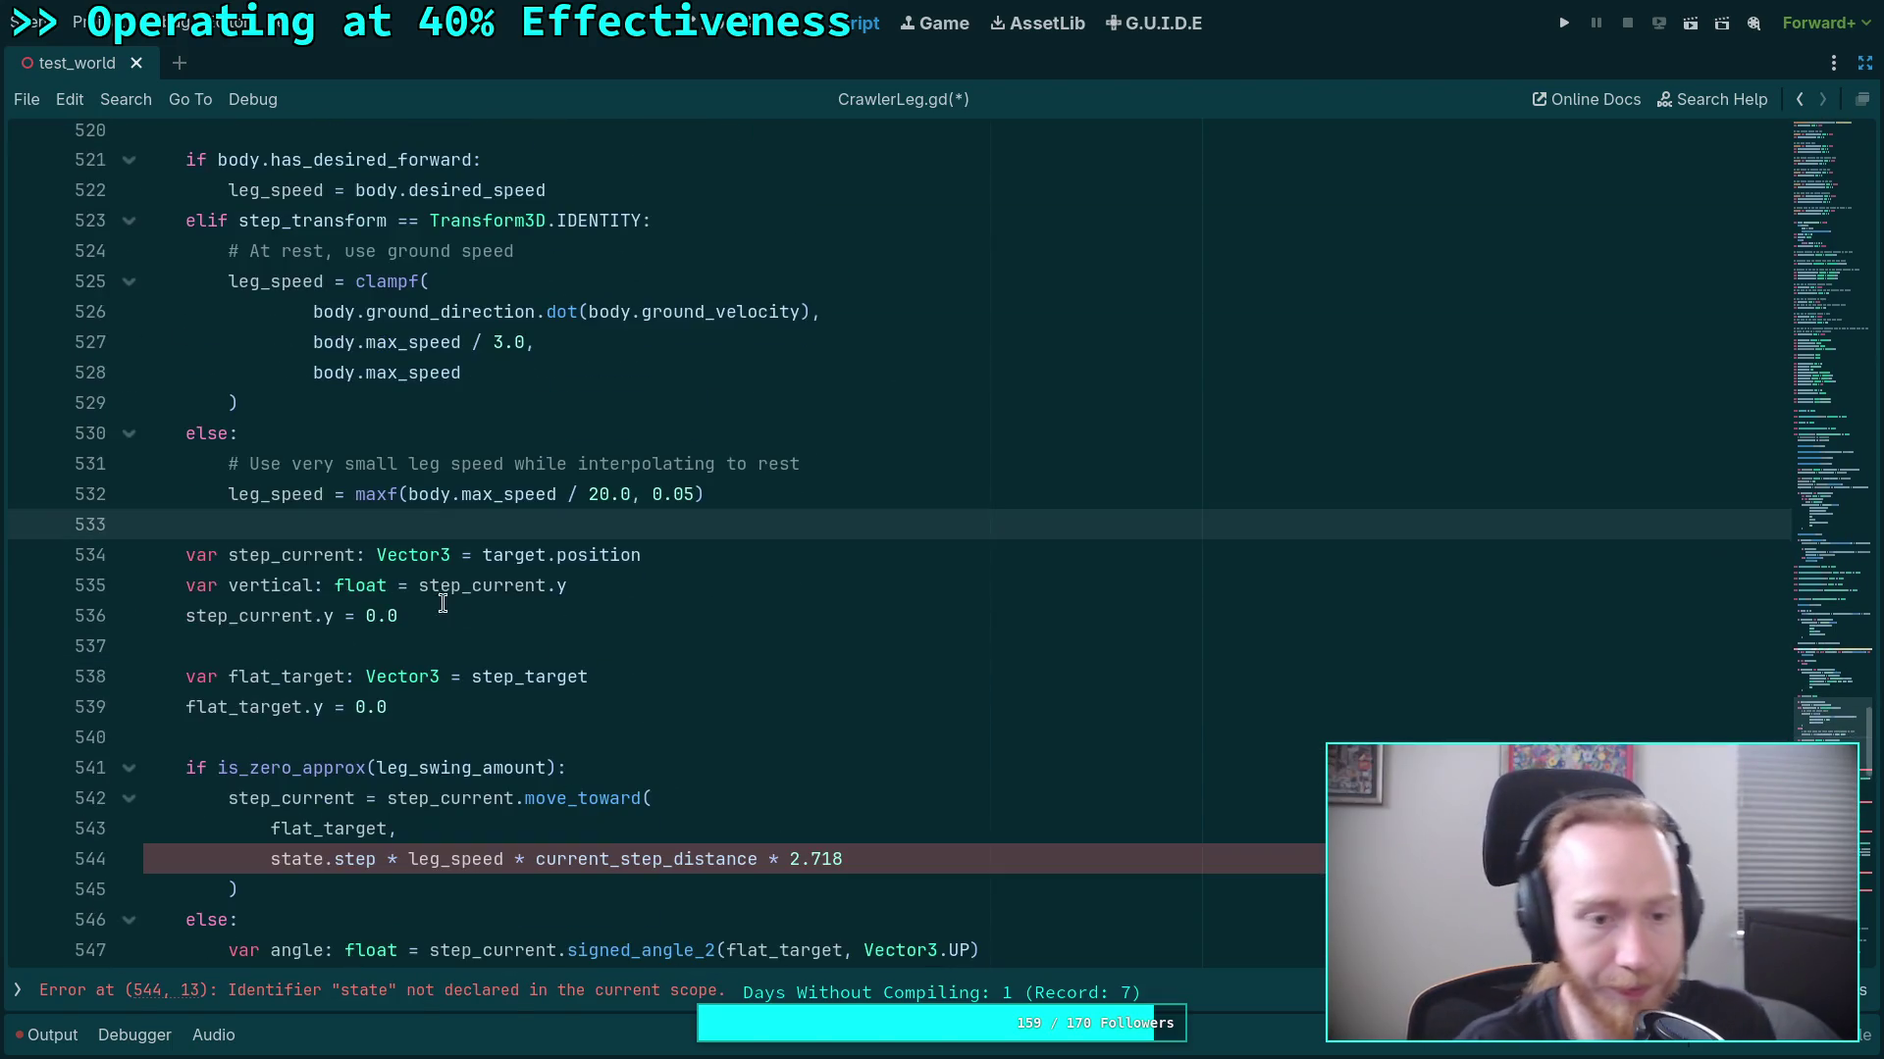
pyautogui.scroll(-3, 352, 610)
# Replace state.step with delta on lines 544, 555 and 565.
pyautogui.moveTo(269, 586); pyautogui.dragTo(379, 586)
pyautogui.write('delta')
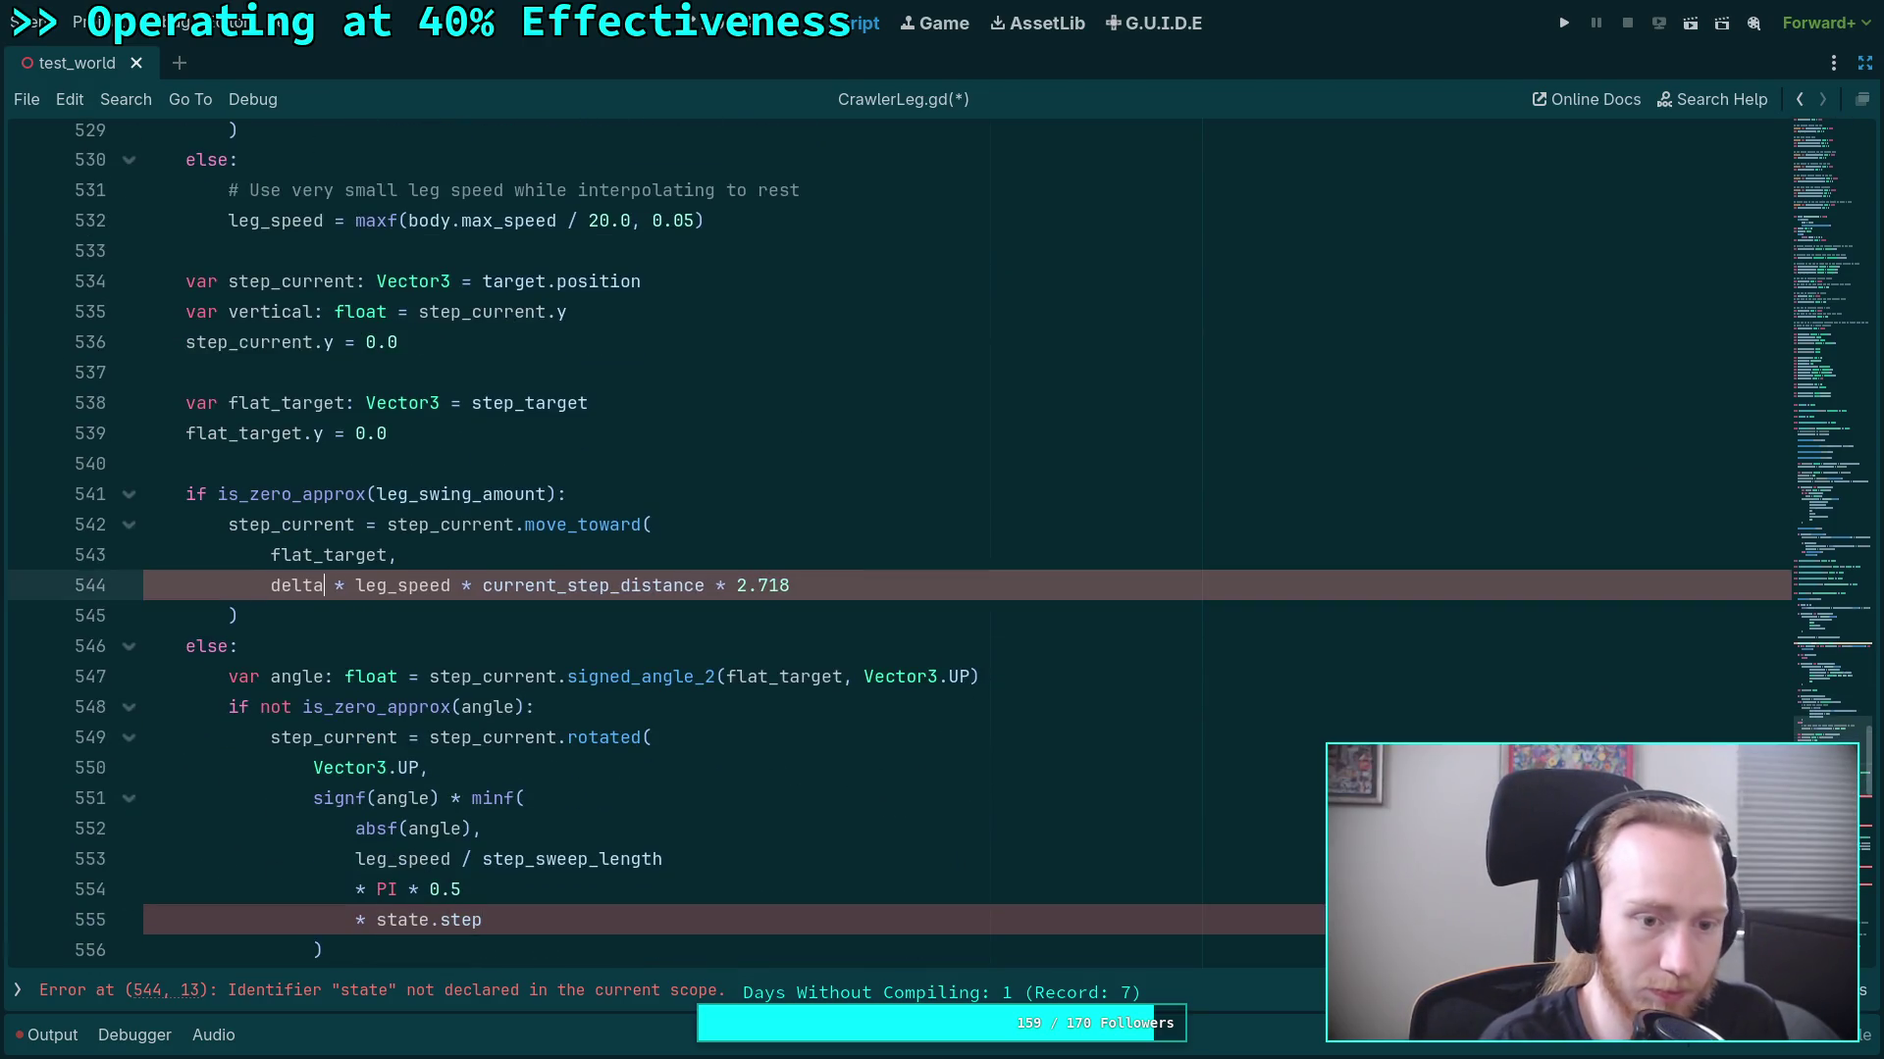
pyautogui.scroll(2, 383, 569)
pyautogui.scroll(-6, 390, 545)
pyautogui.moveTo(369, 558); pyautogui.dragTo(521, 559)
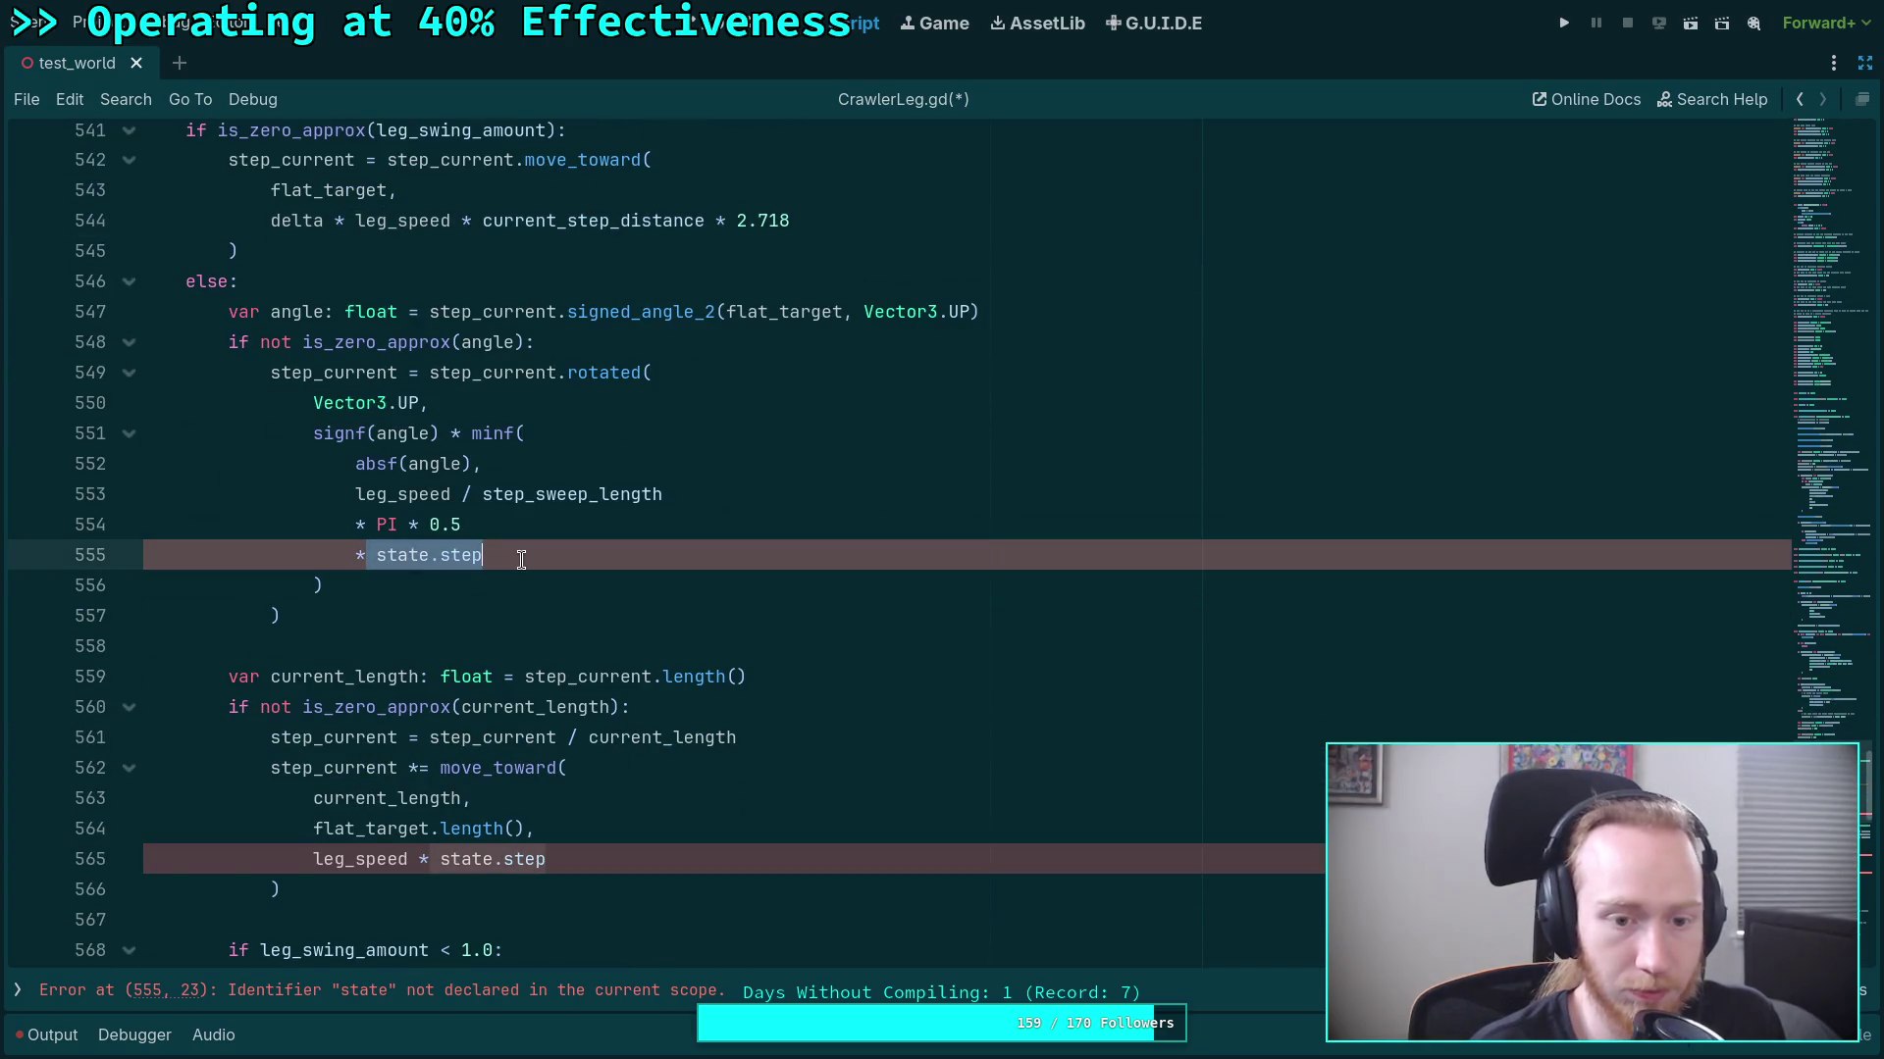
pyautogui.write('delta')
pyautogui.moveTo(440, 859); pyautogui.dragTo(545, 861)
pyautogui.write('de')
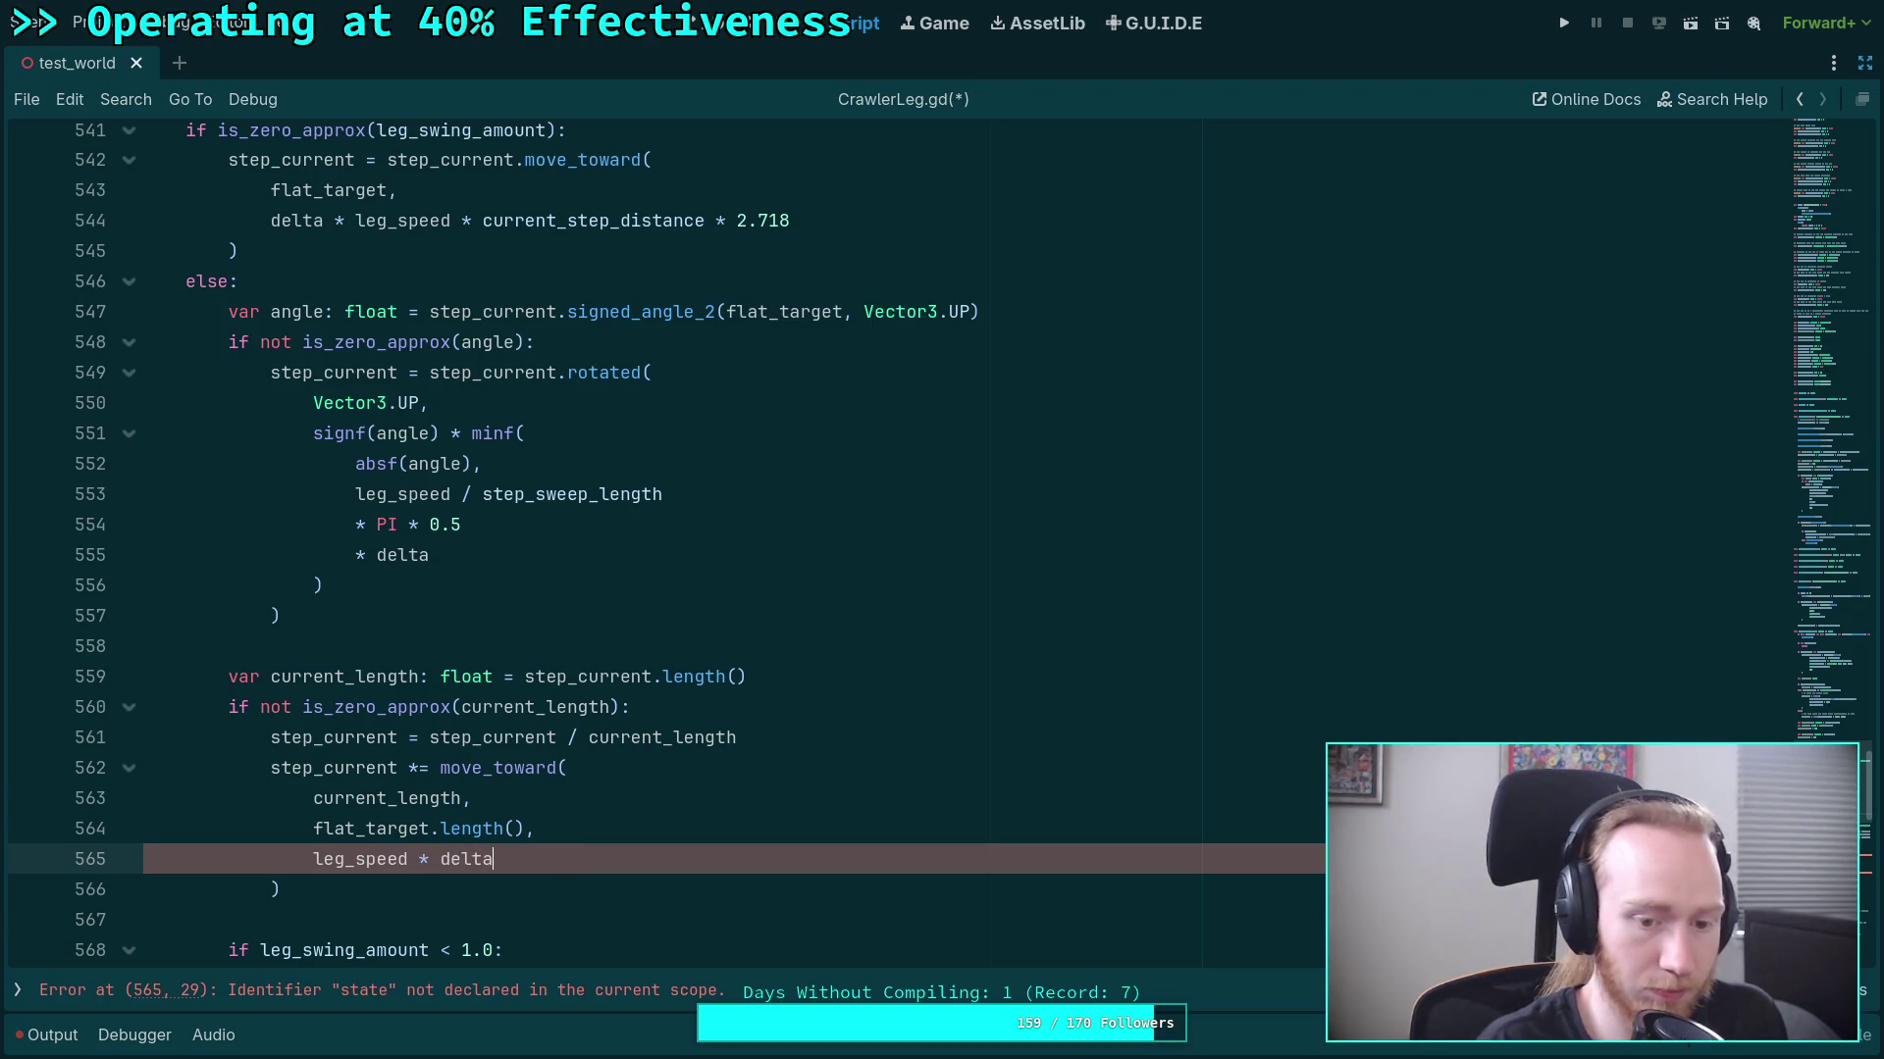
# Replace state.step with delta on lines 579 and 585, clearing the script errors.
pyautogui.scroll(-8, 462, 549)
pyautogui.moveTo(398, 556); pyautogui.dragTo(534, 556)
pyautogui.write('delta')
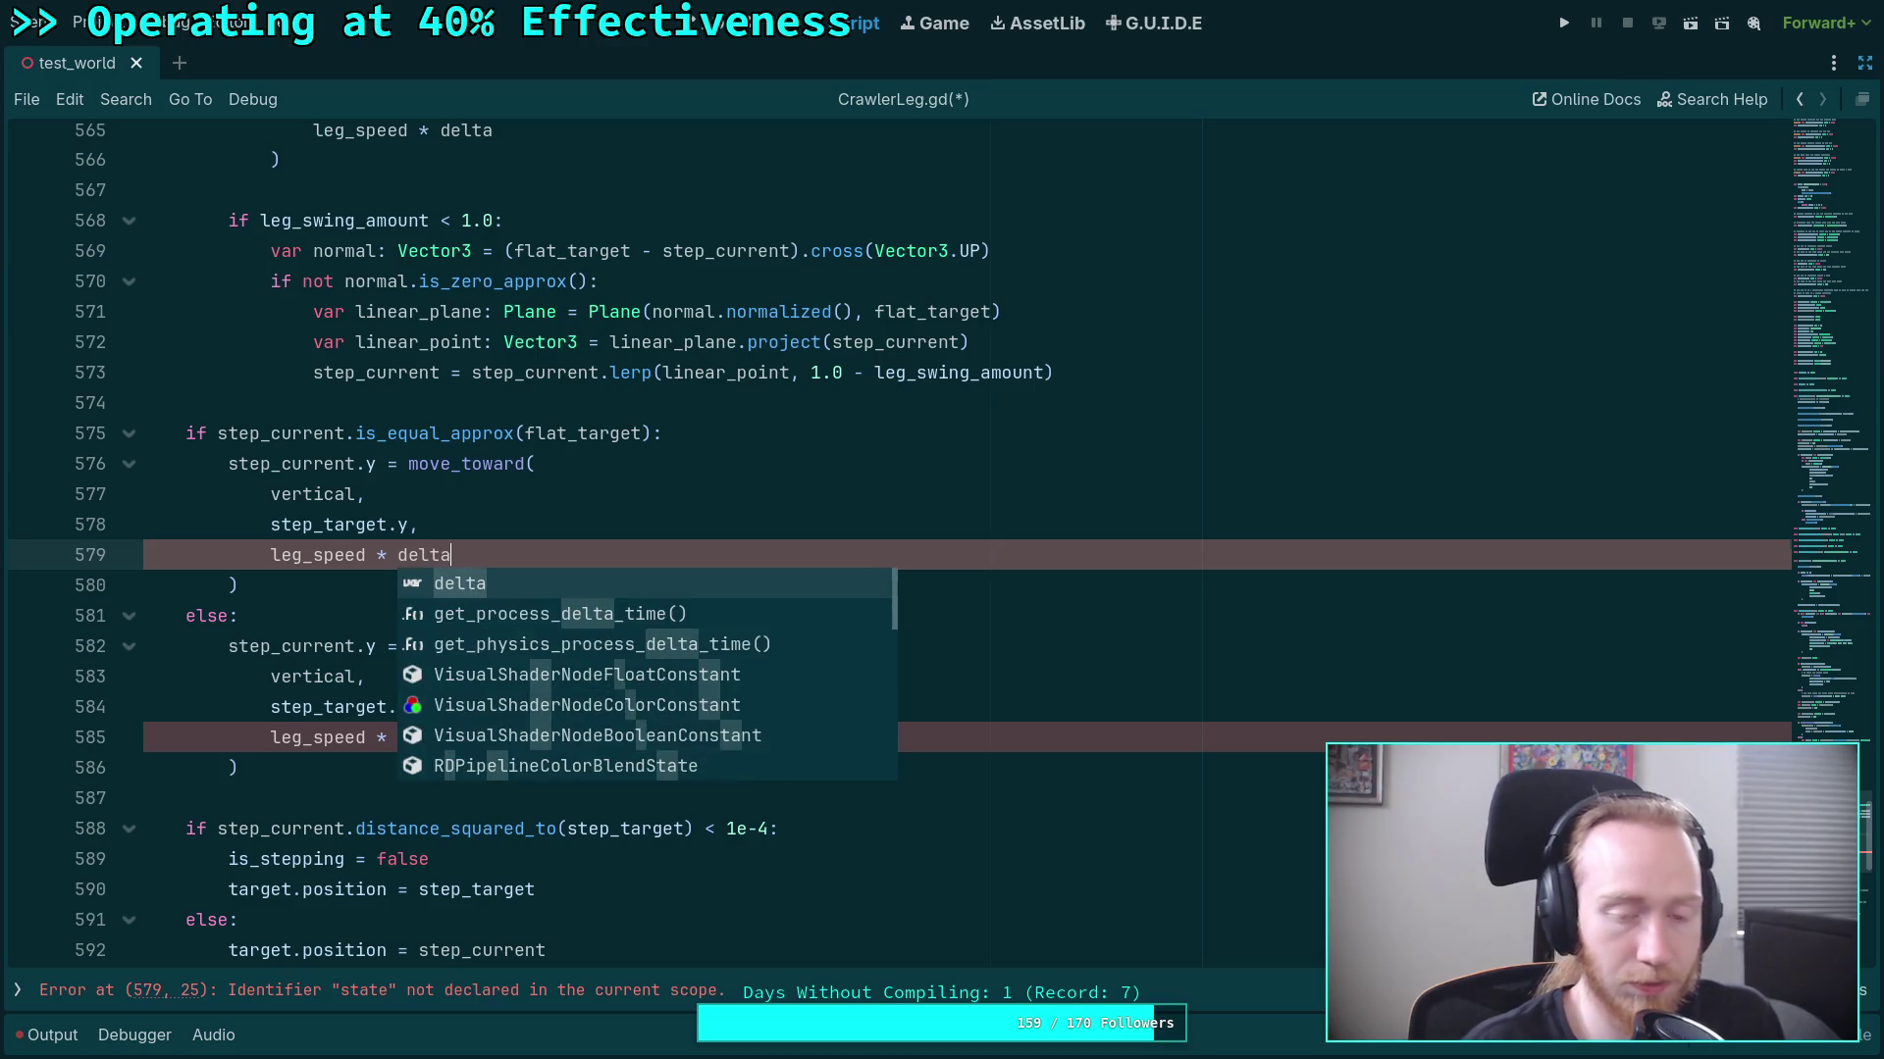
pyautogui.click(526, 464)
pyautogui.moveTo(400, 742); pyautogui.dragTo(542, 746)
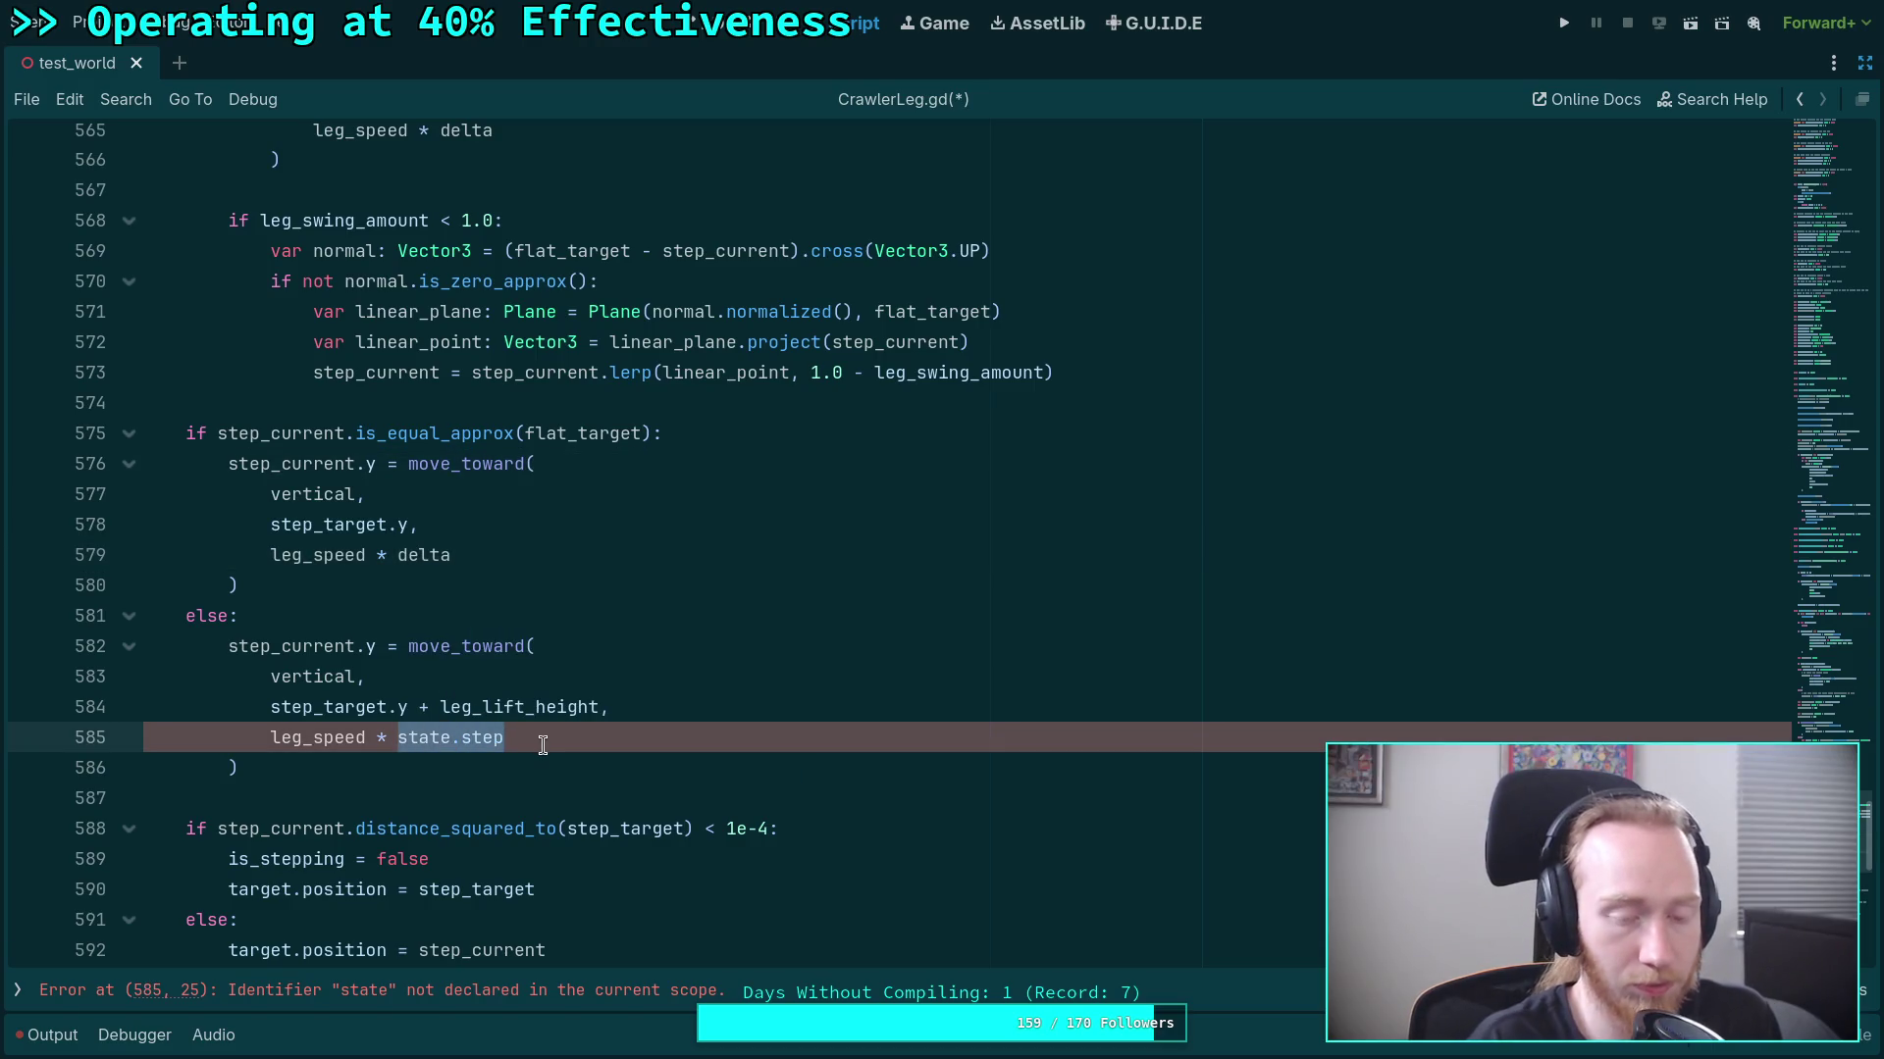
pyautogui.press('BackSpace')
pyautogui.press('BackSpace')
pyautogui.press('BackSpace')
pyautogui.write('d')
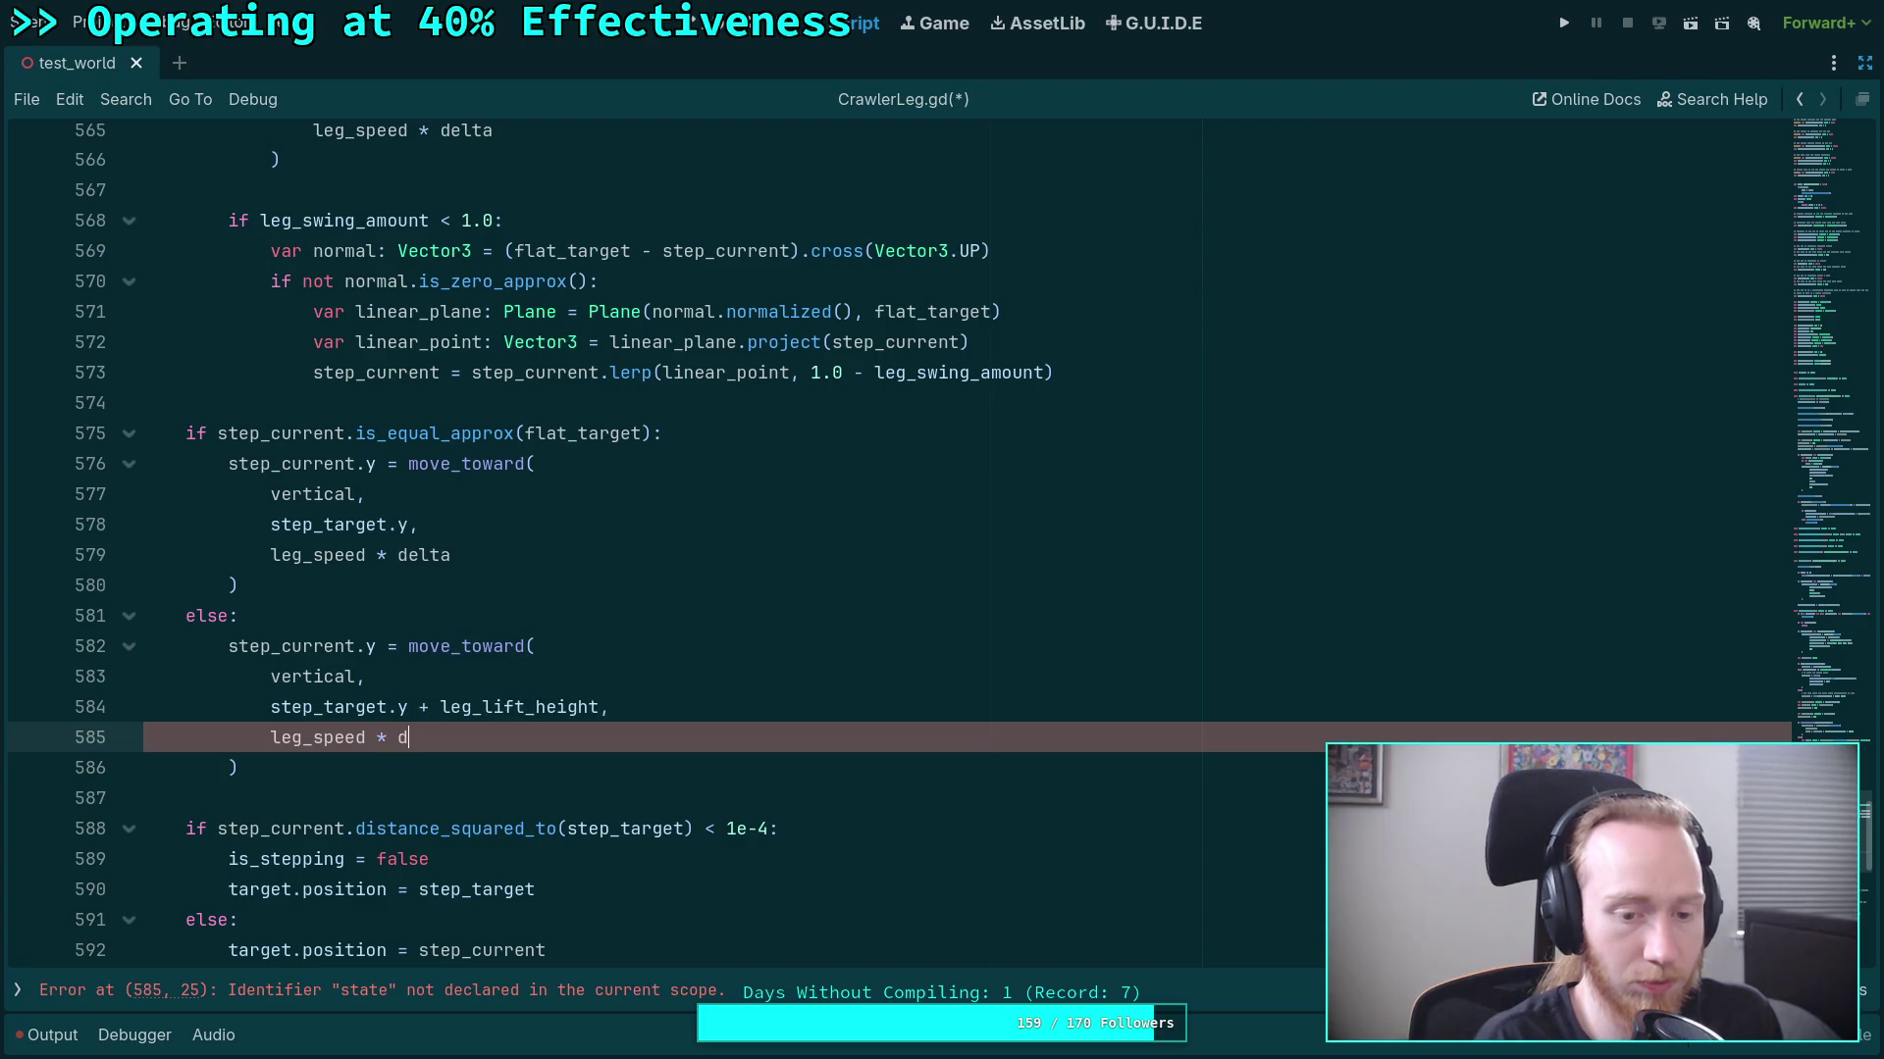
pyautogui.write('elta')
pyautogui.click(404, 795)
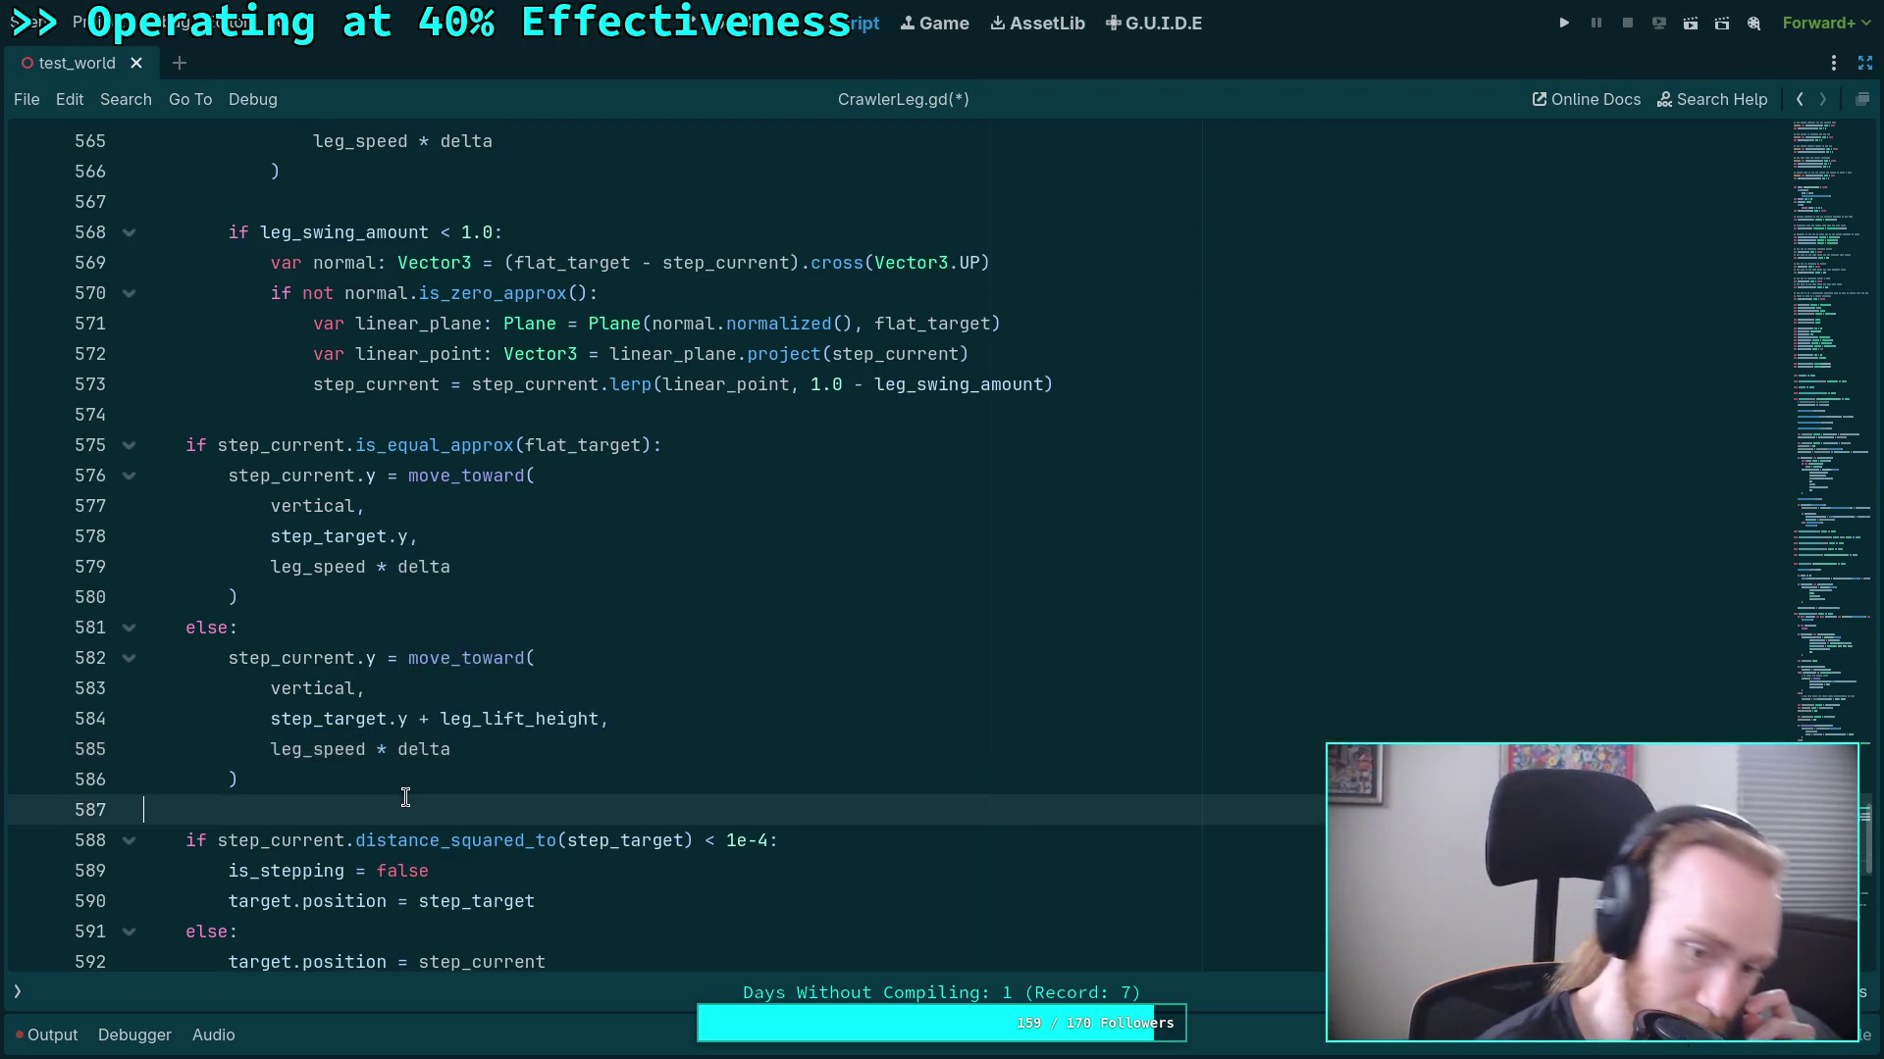
pyautogui.scroll(-6, 405, 797)
pyautogui.scroll(3, 372, 687)
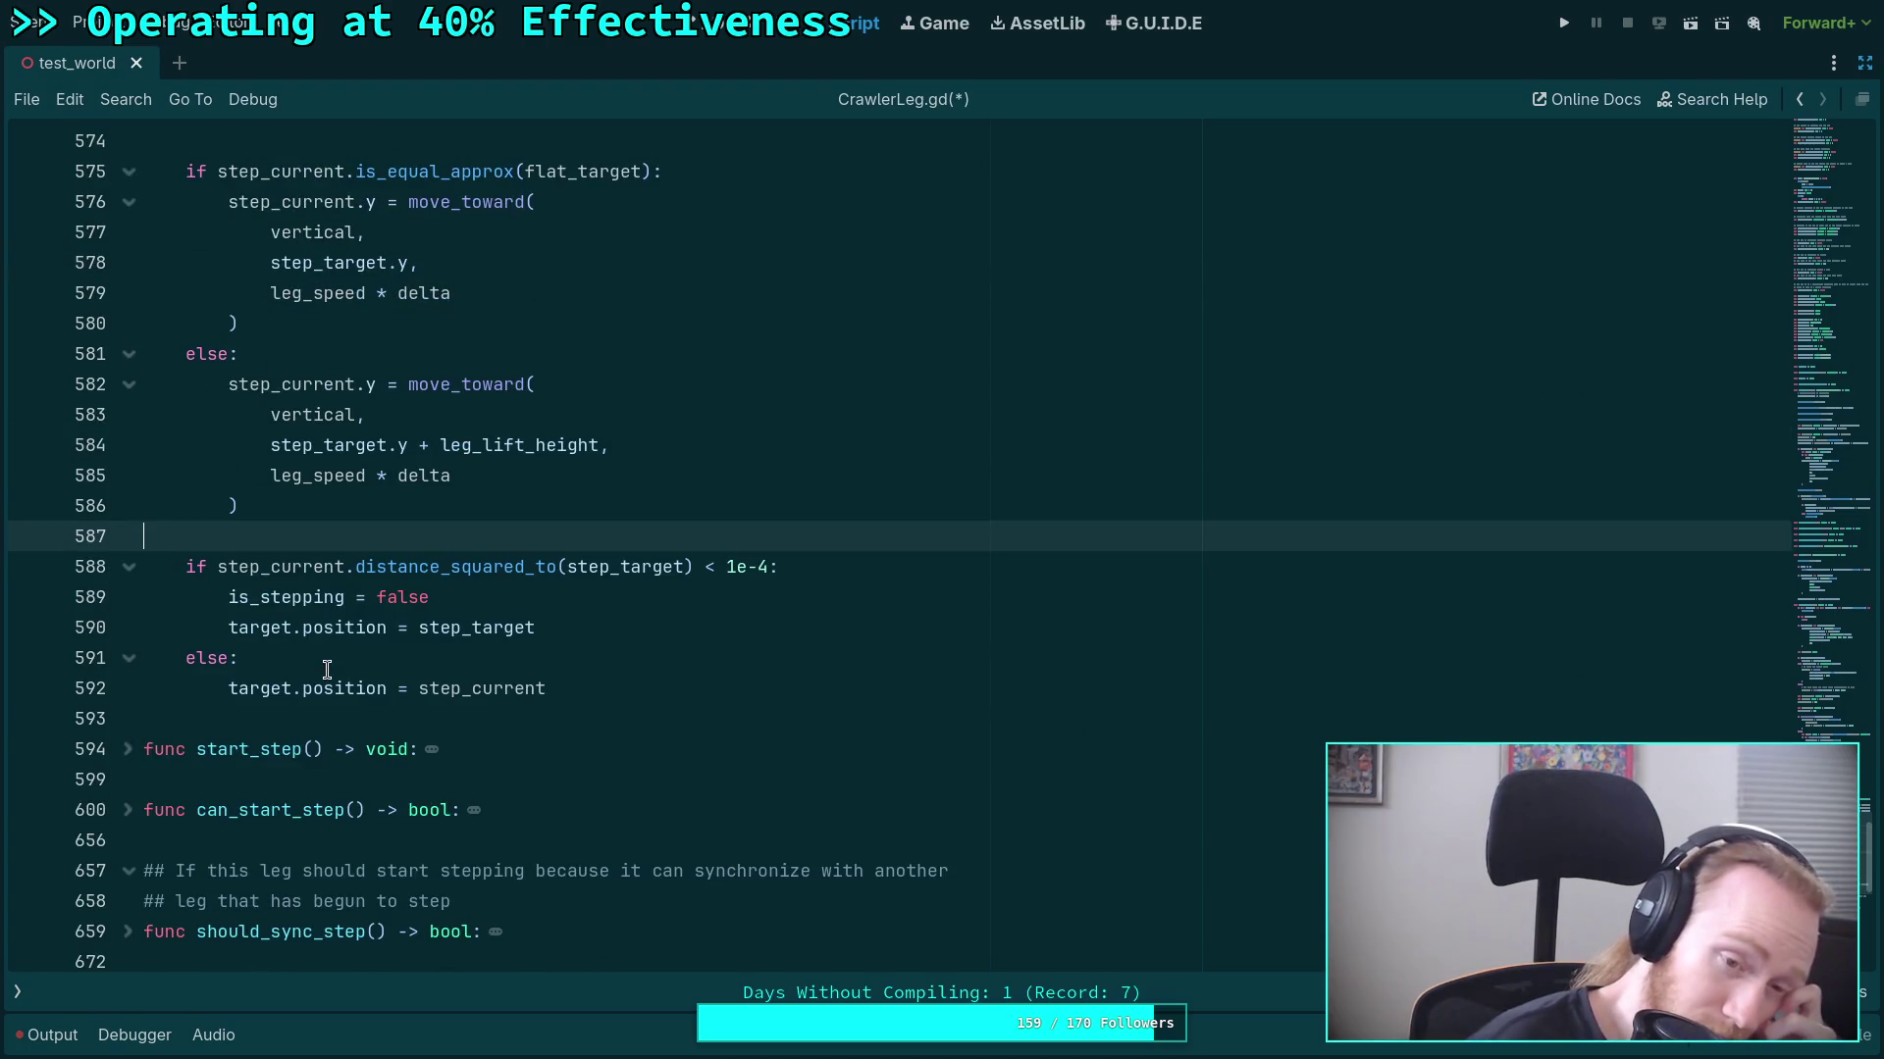
# Scroll through CrawlerLeg.gd reviewing the refactored _update_step logic.
pyautogui.scroll(2, 338, 649)
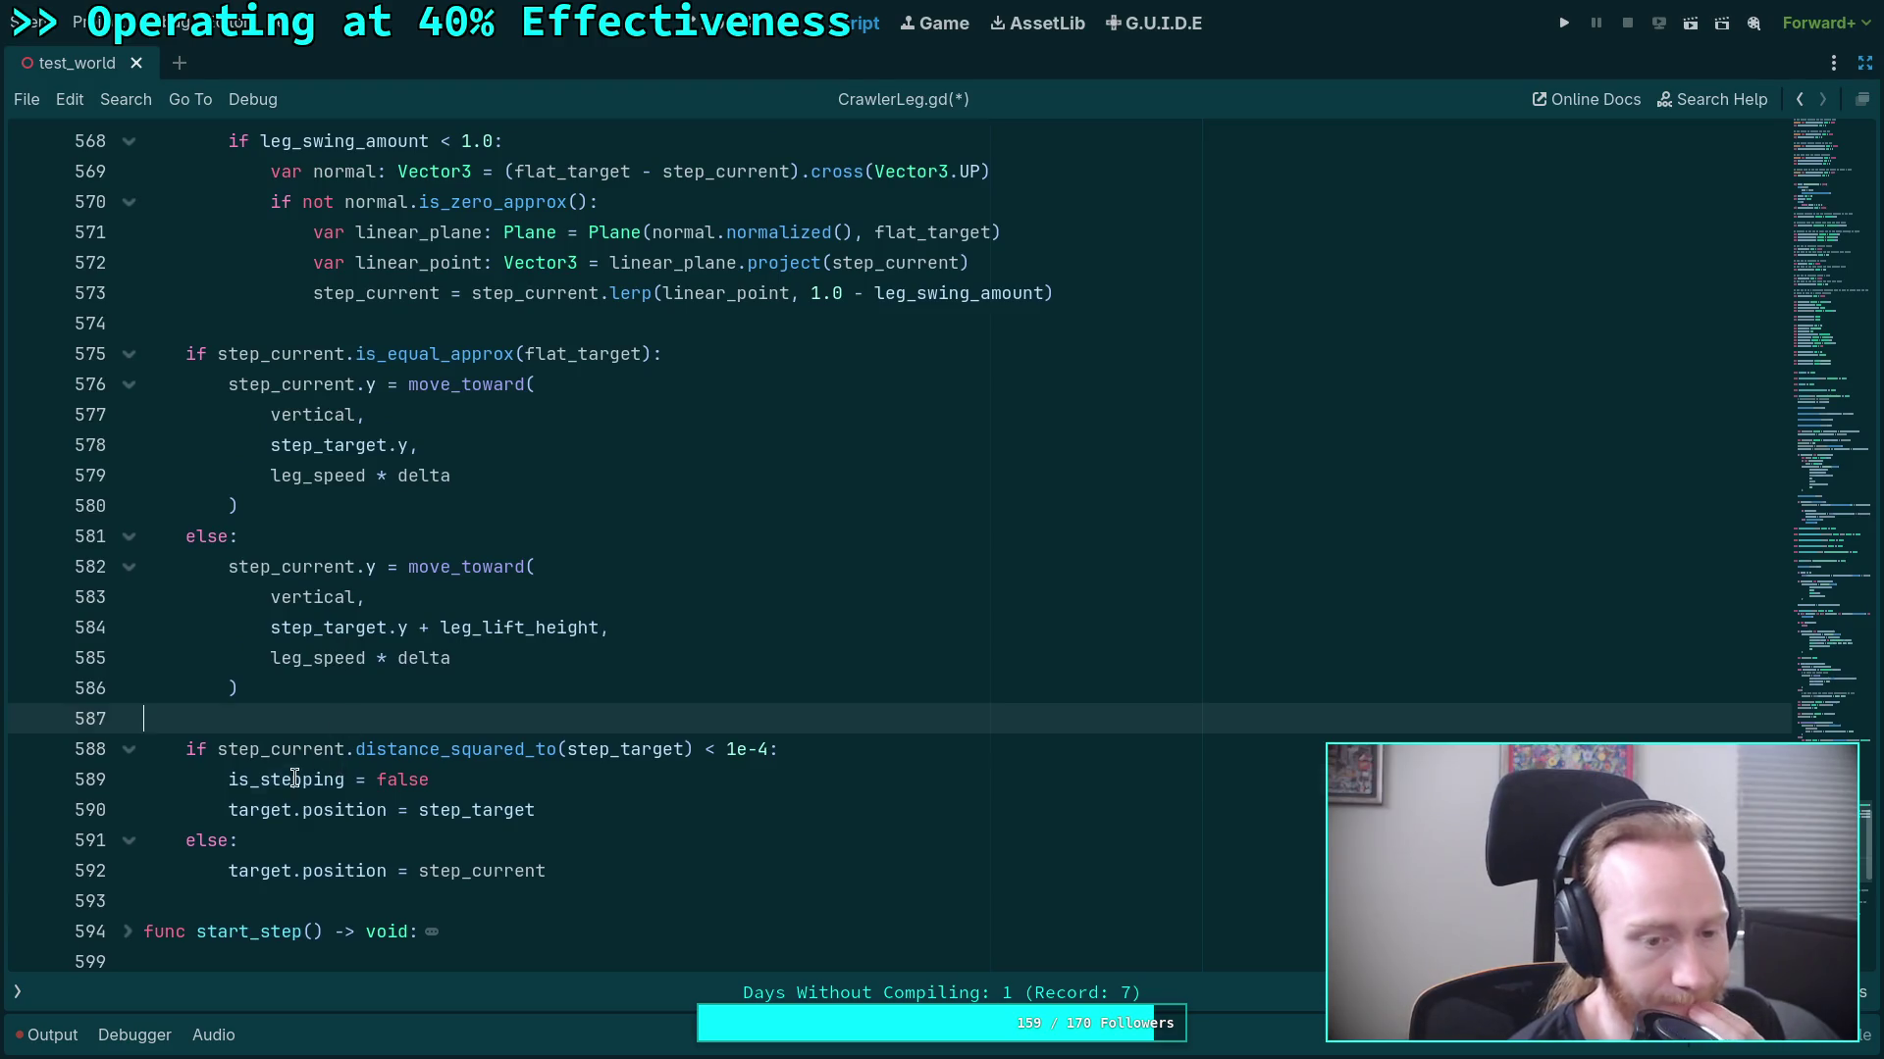
pyautogui.scroll(16, 294, 778)
pyautogui.scroll(12, 385, 688)
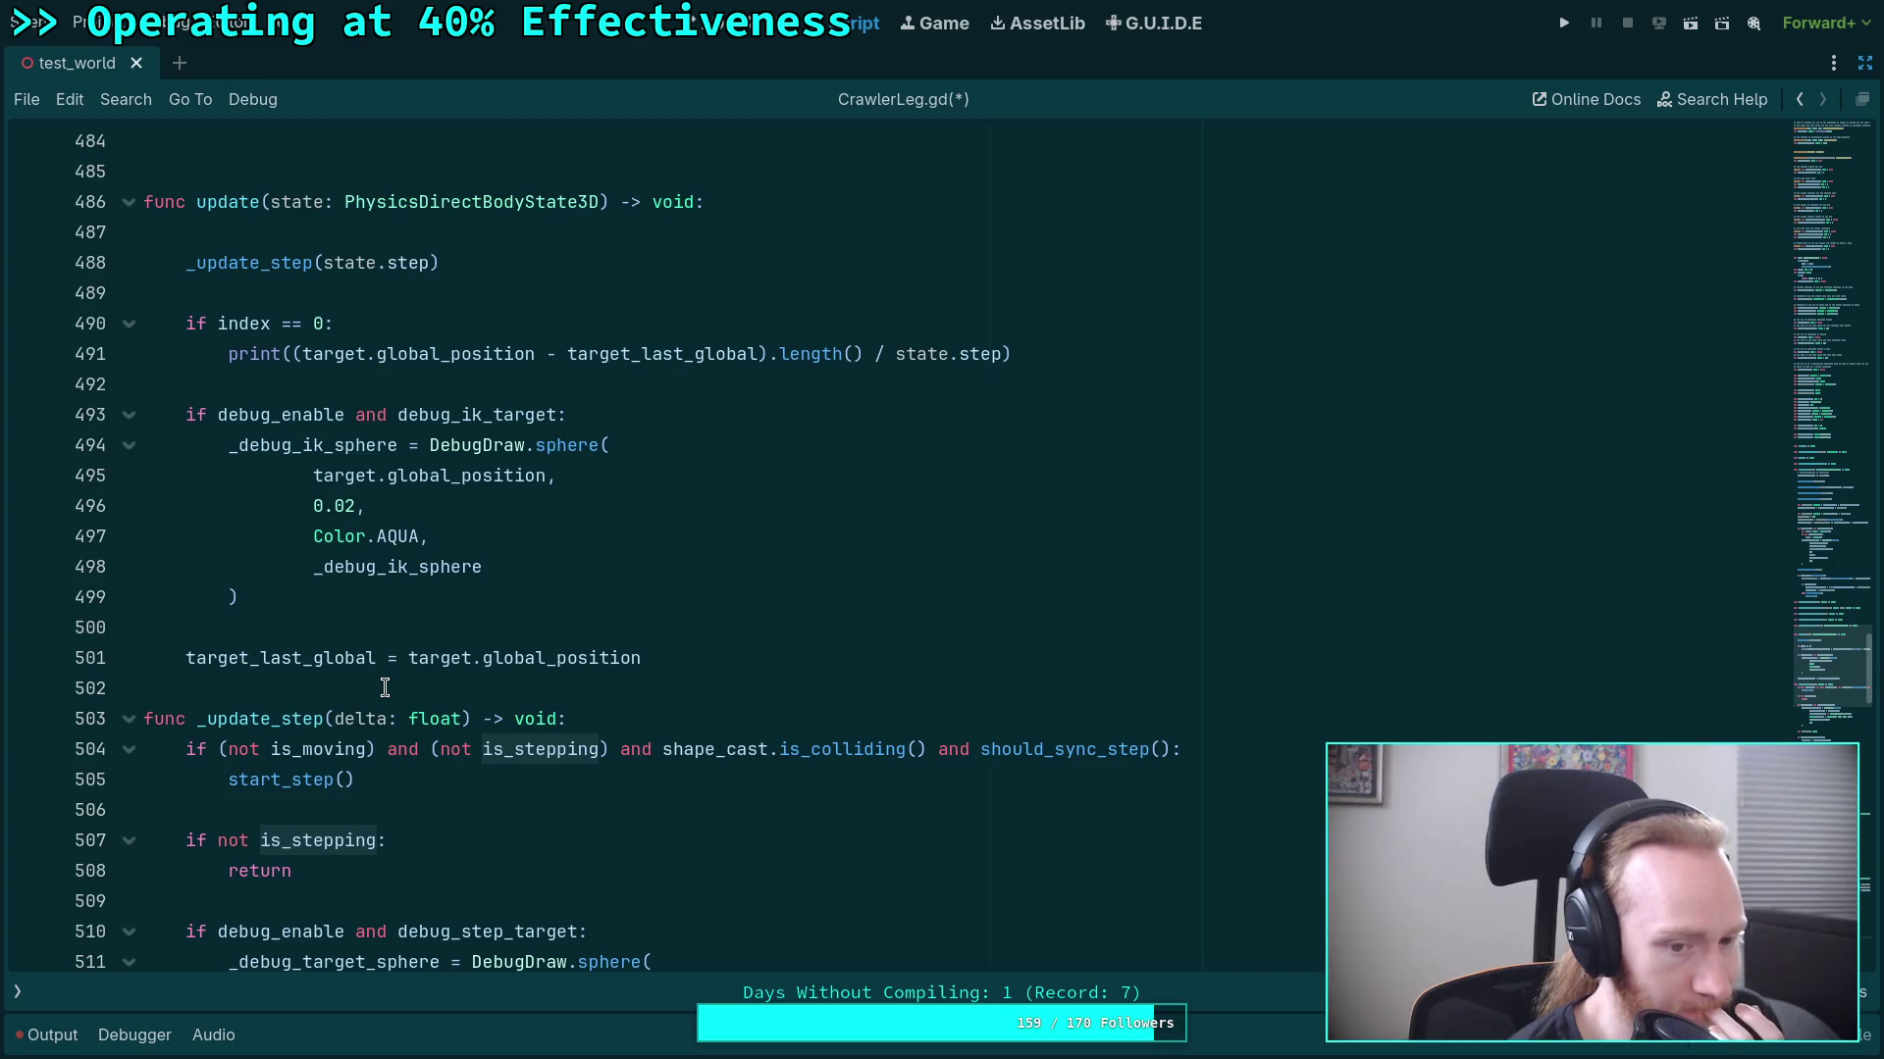
pyautogui.scroll(10, 385, 687)
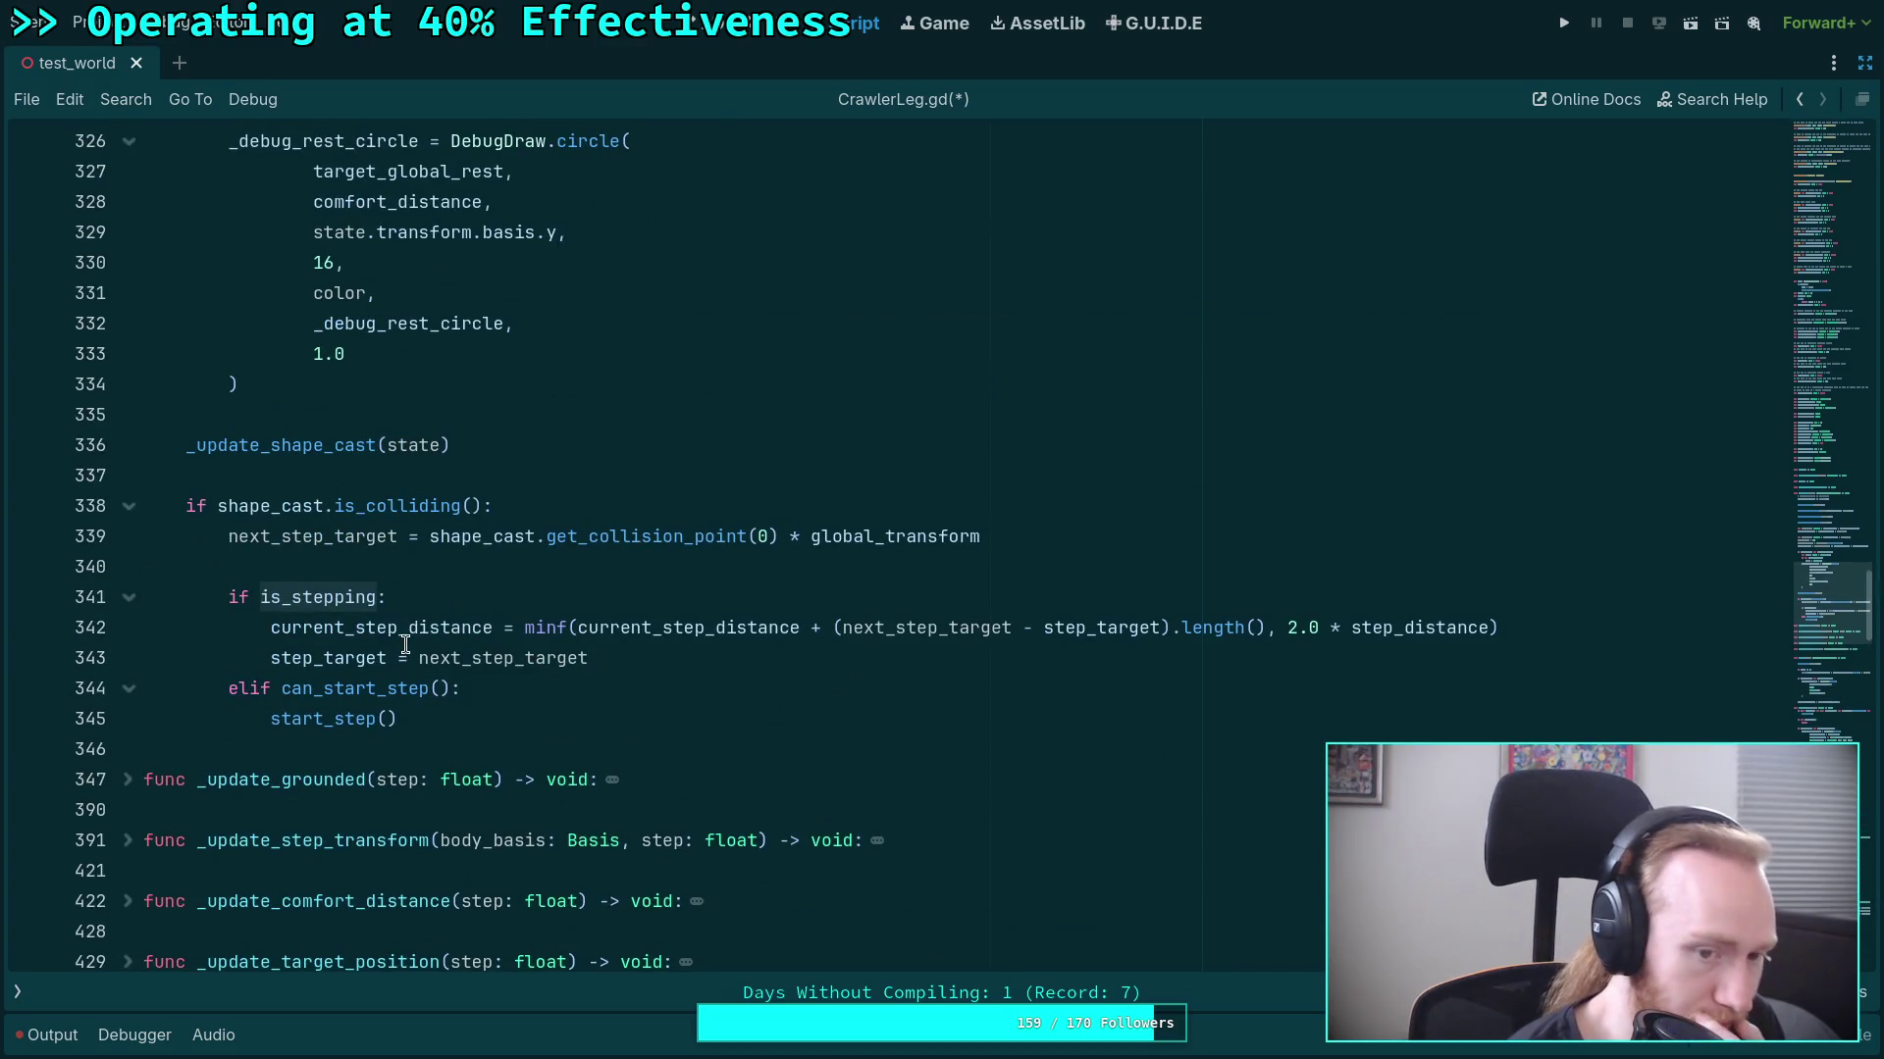
pyautogui.scroll(-7, 440, 688)
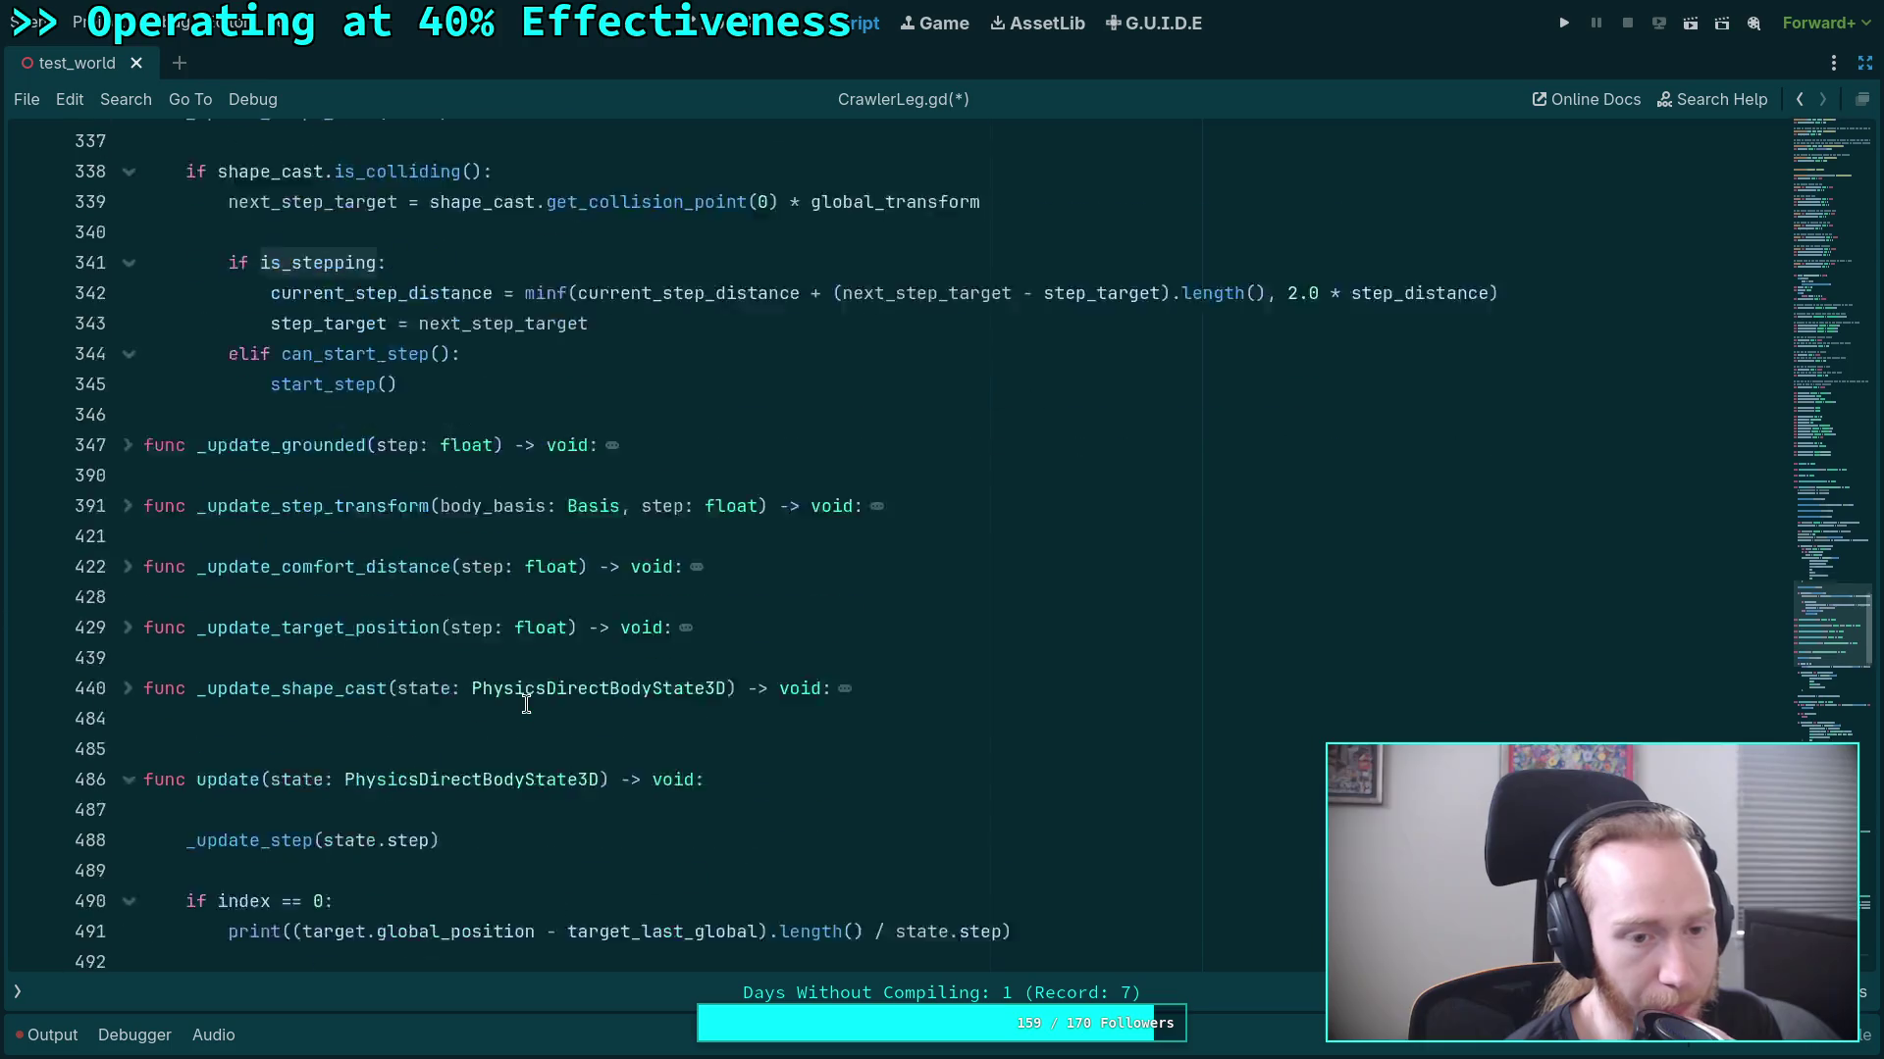
pyautogui.moveTo(511, 705)
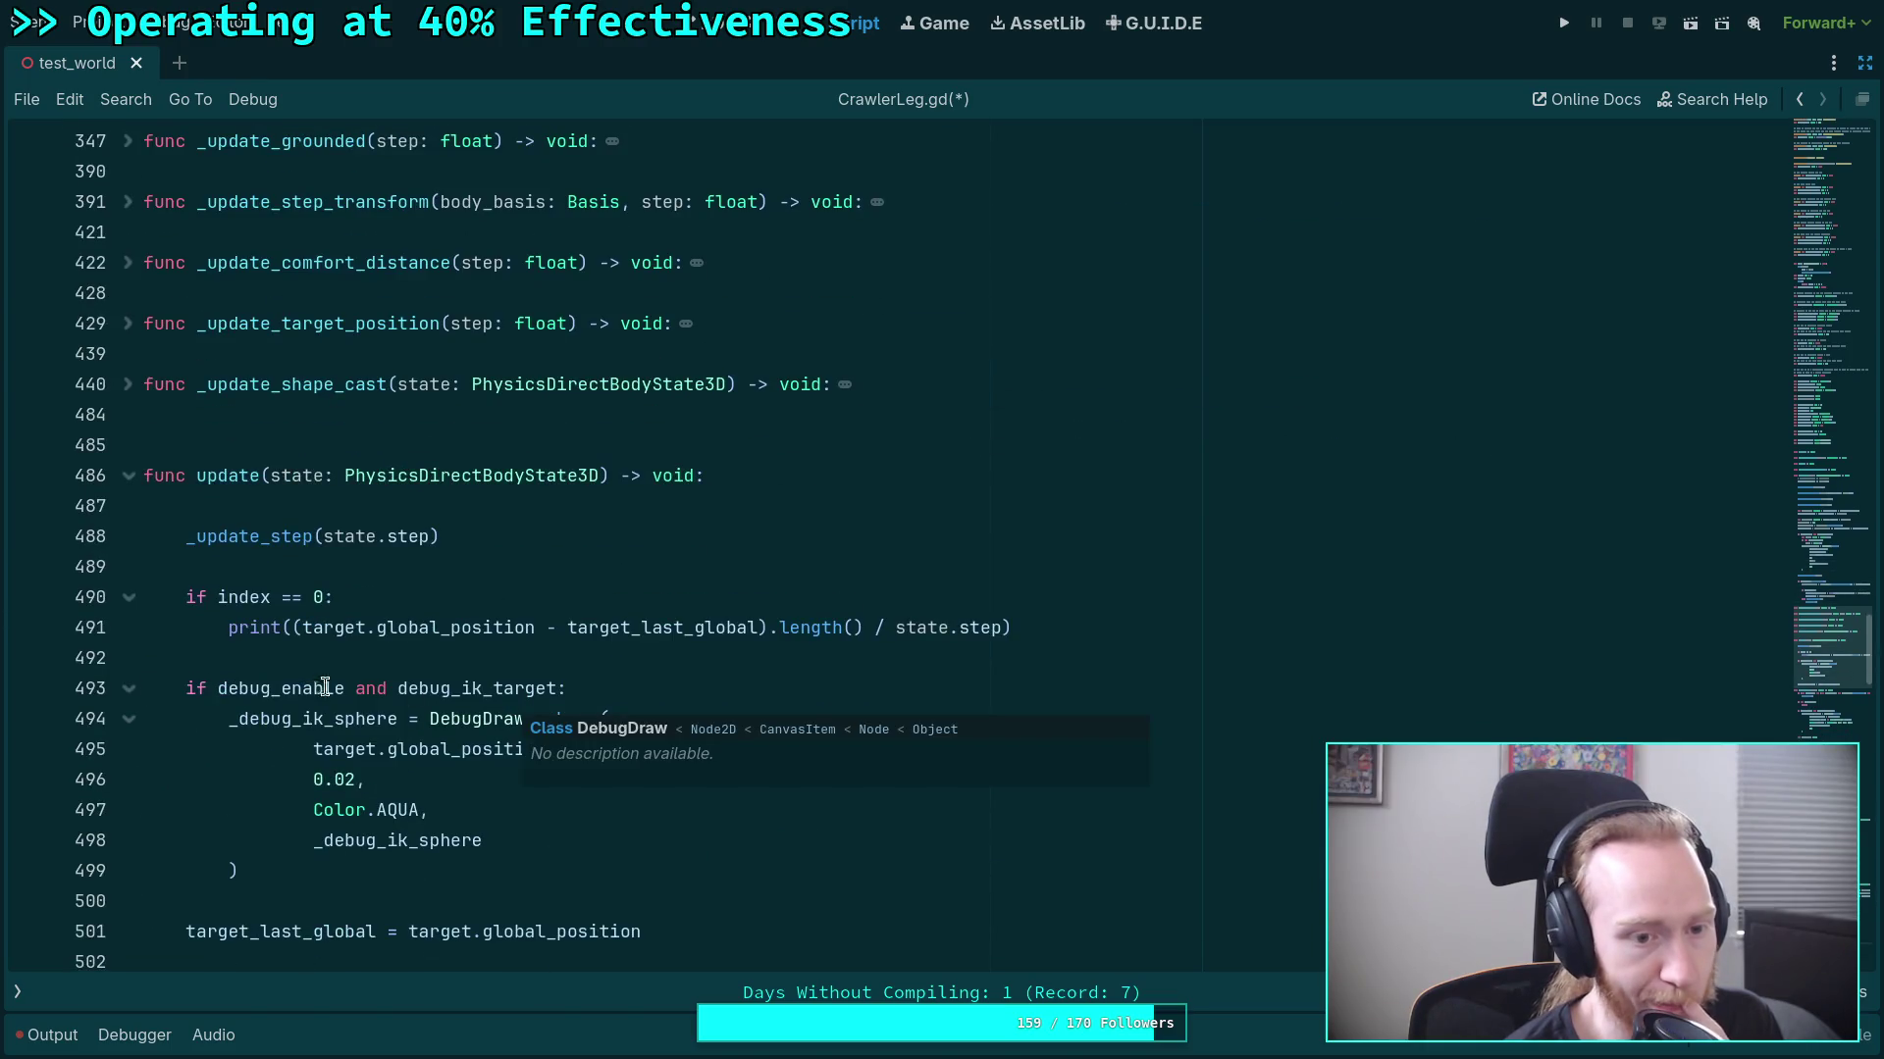
pyautogui.scroll(-6, 326, 688)
pyautogui.scroll(2, 348, 672)
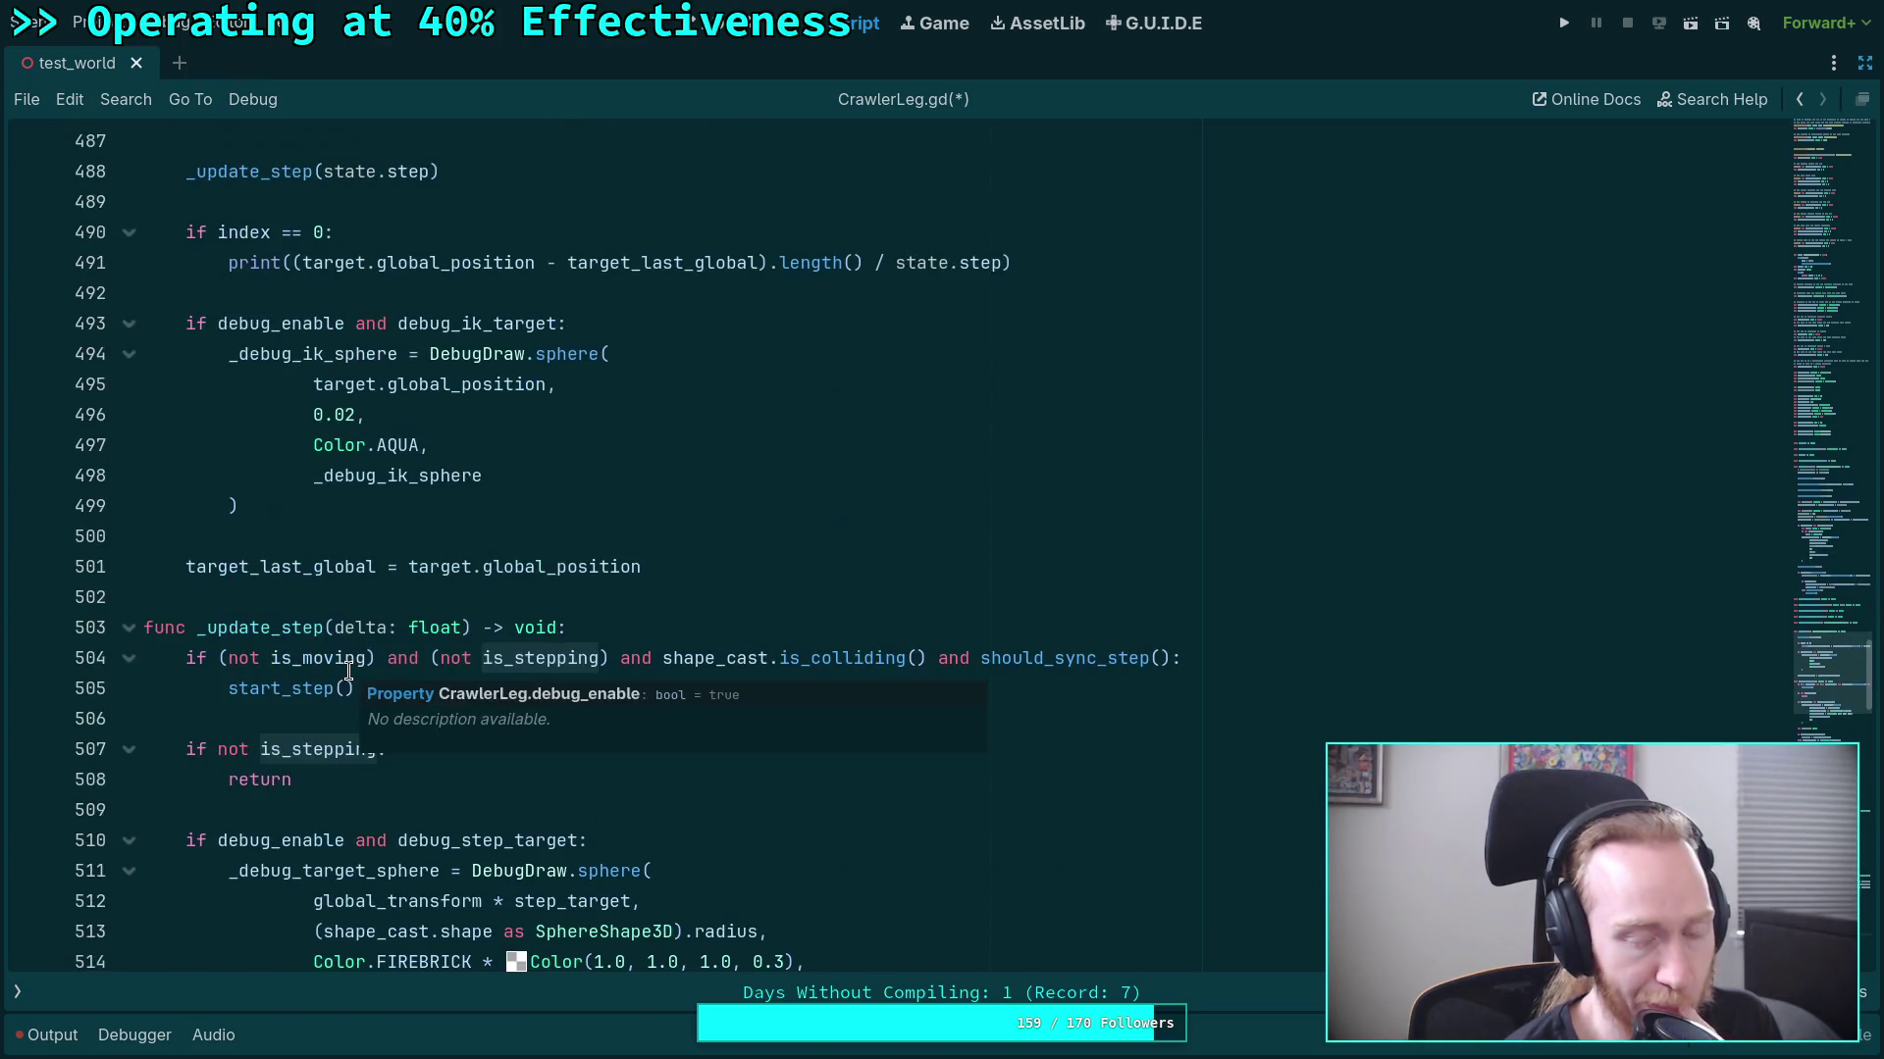
# Expand the folded can_start_step function and scroll through its conditions.
pyautogui.moveTo(369, 737)
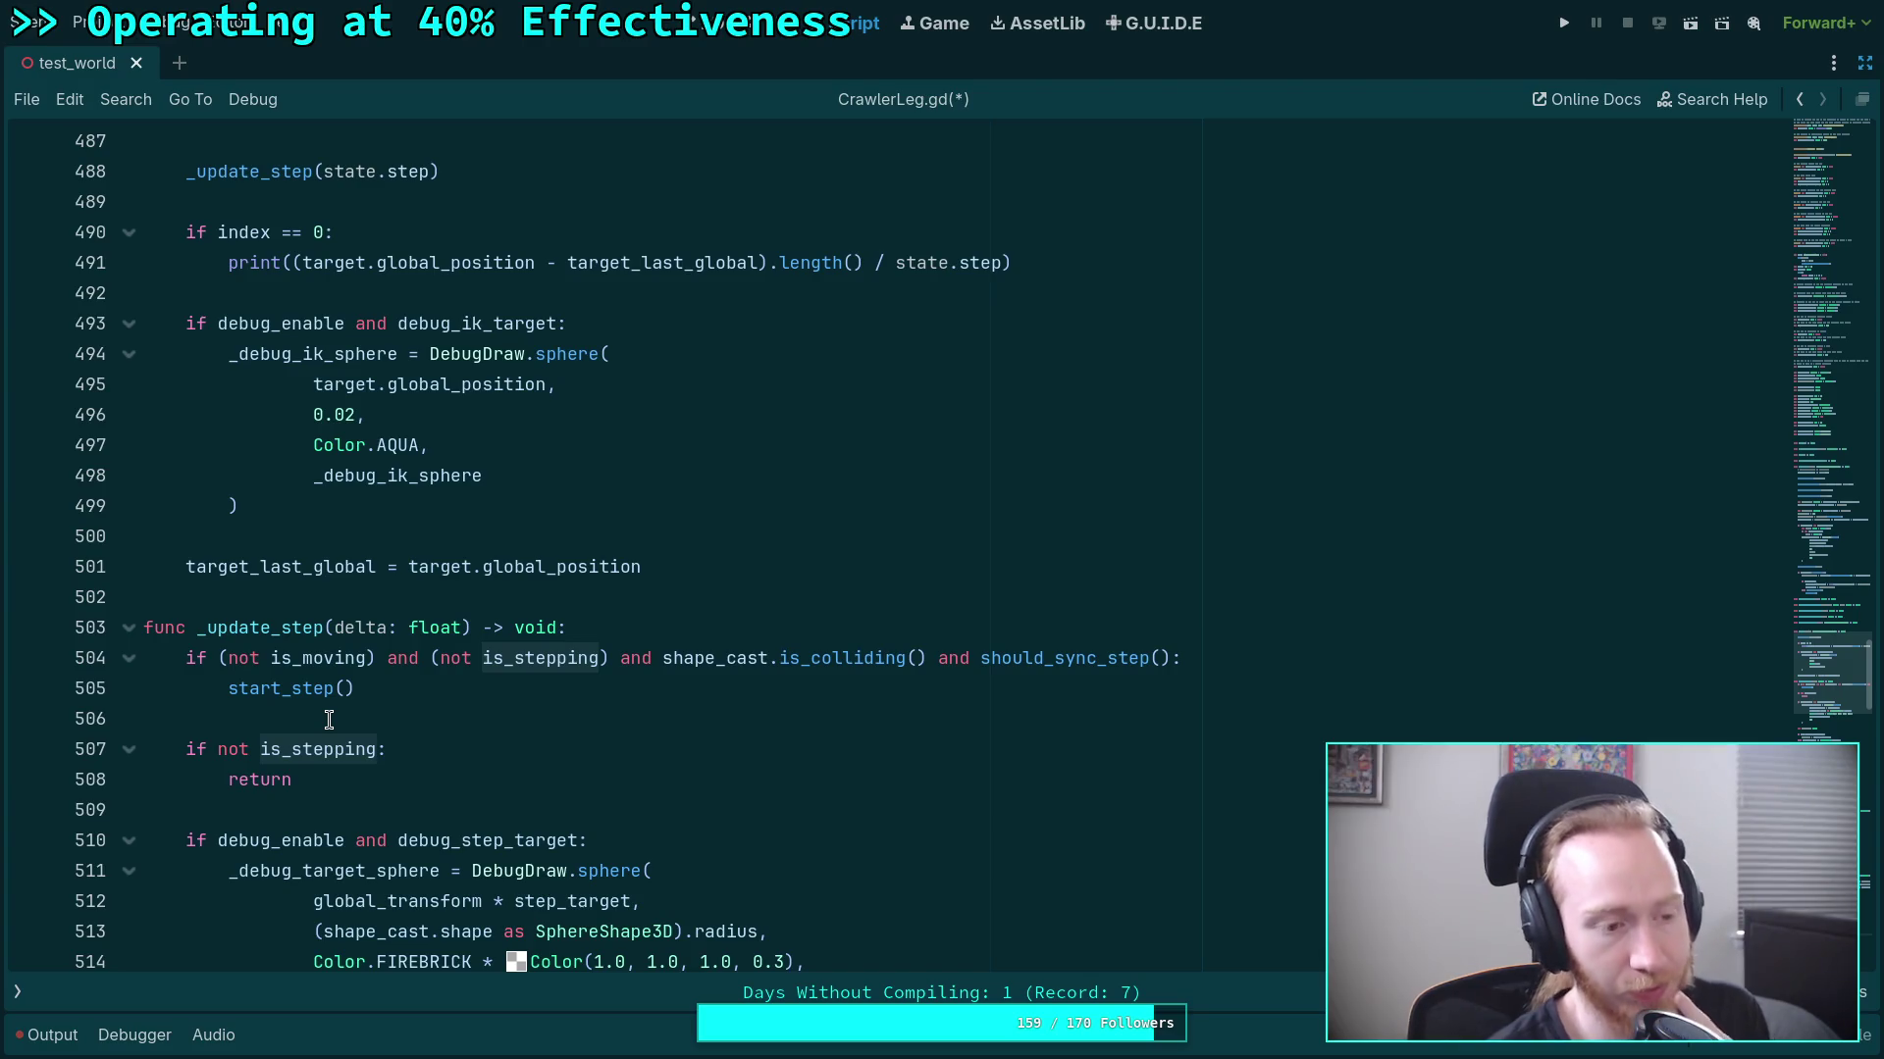
pyautogui.scroll(-20, 353, 677)
pyautogui.scroll(-11, 382, 604)
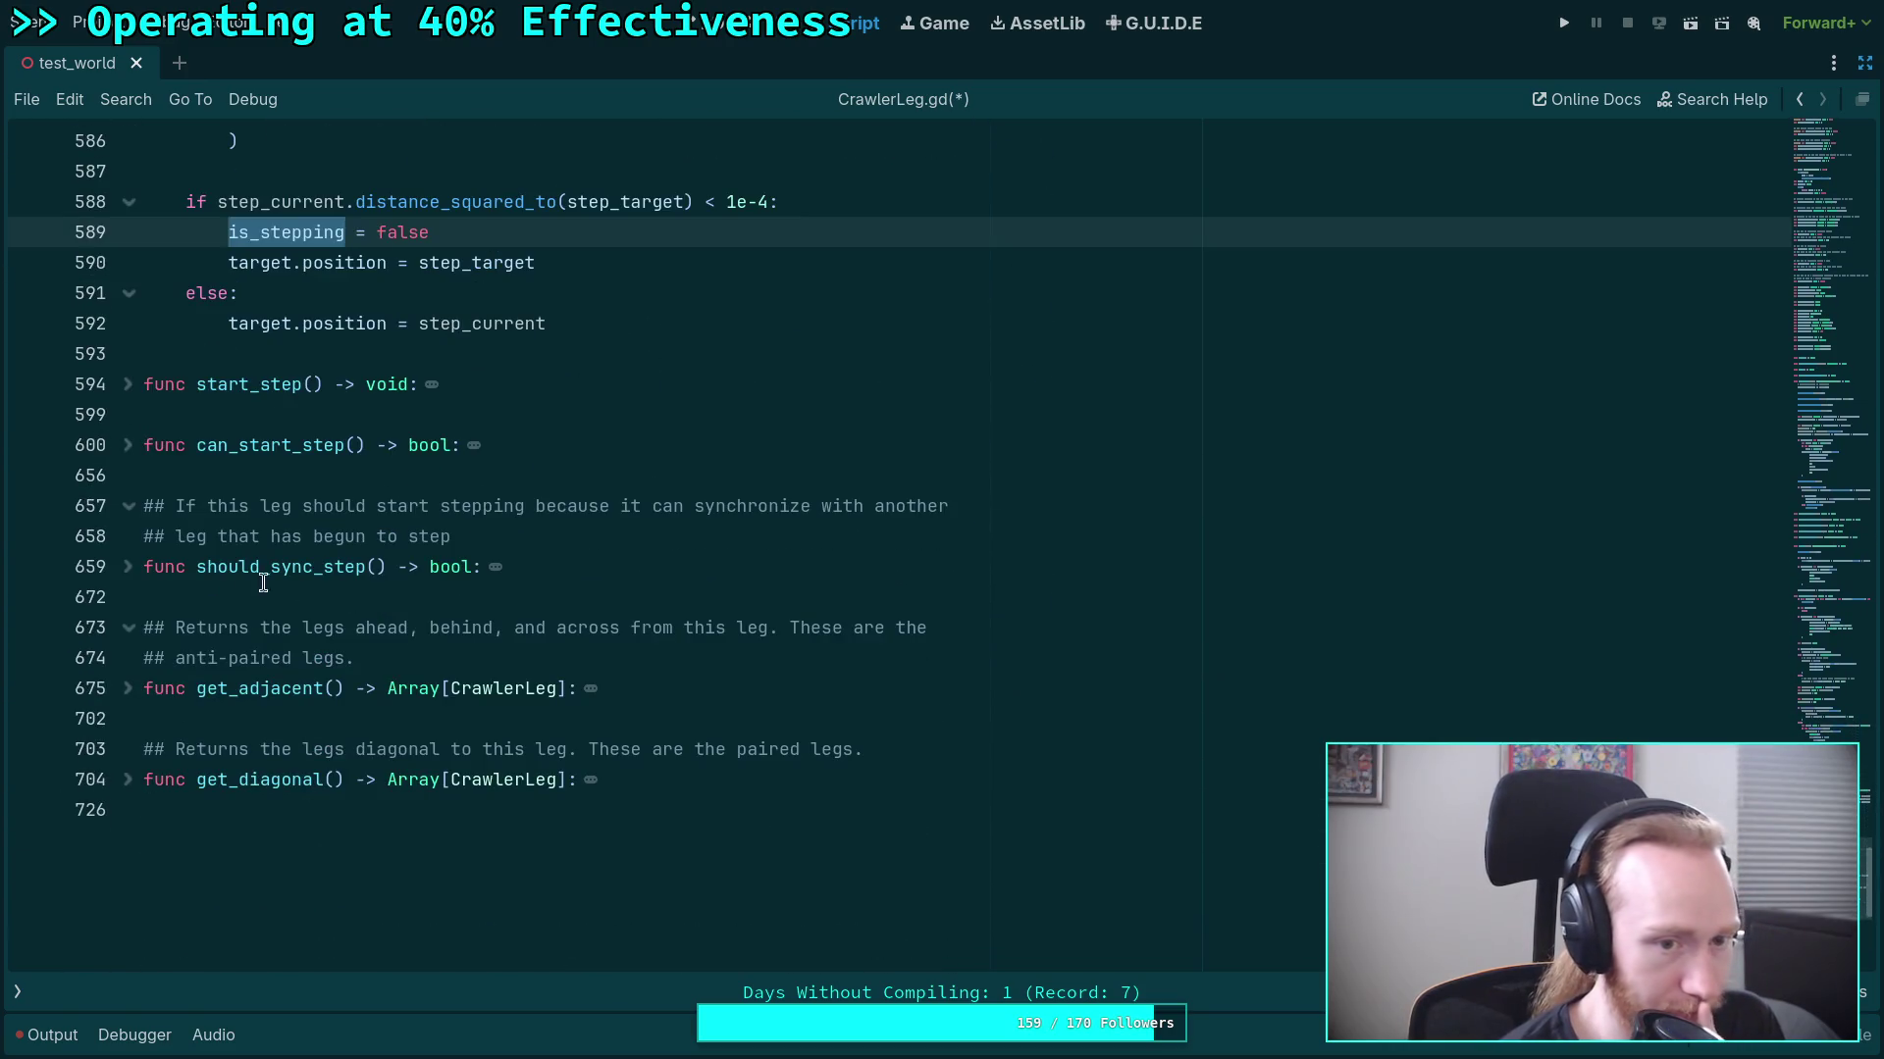
pyautogui.click(129, 444)
pyautogui.scroll(-2, 421, 535)
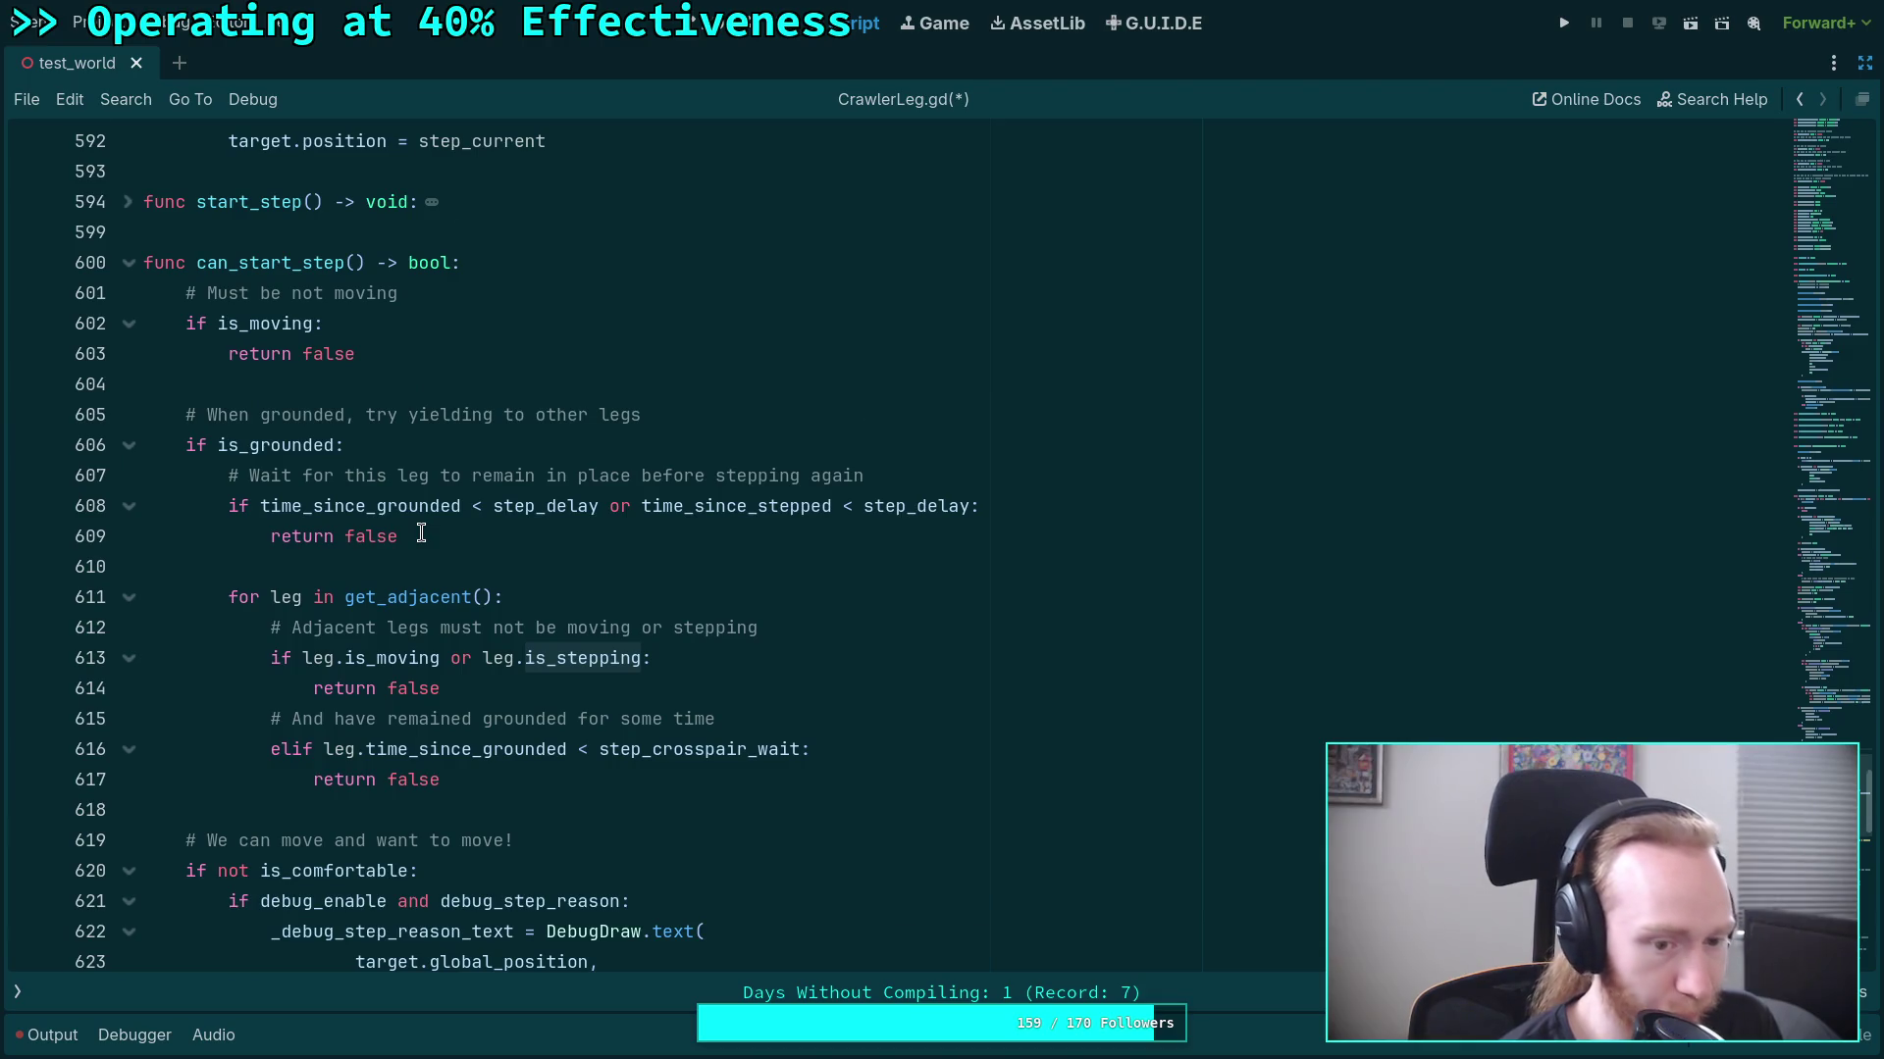
pyautogui.scroll(-1, 421, 533)
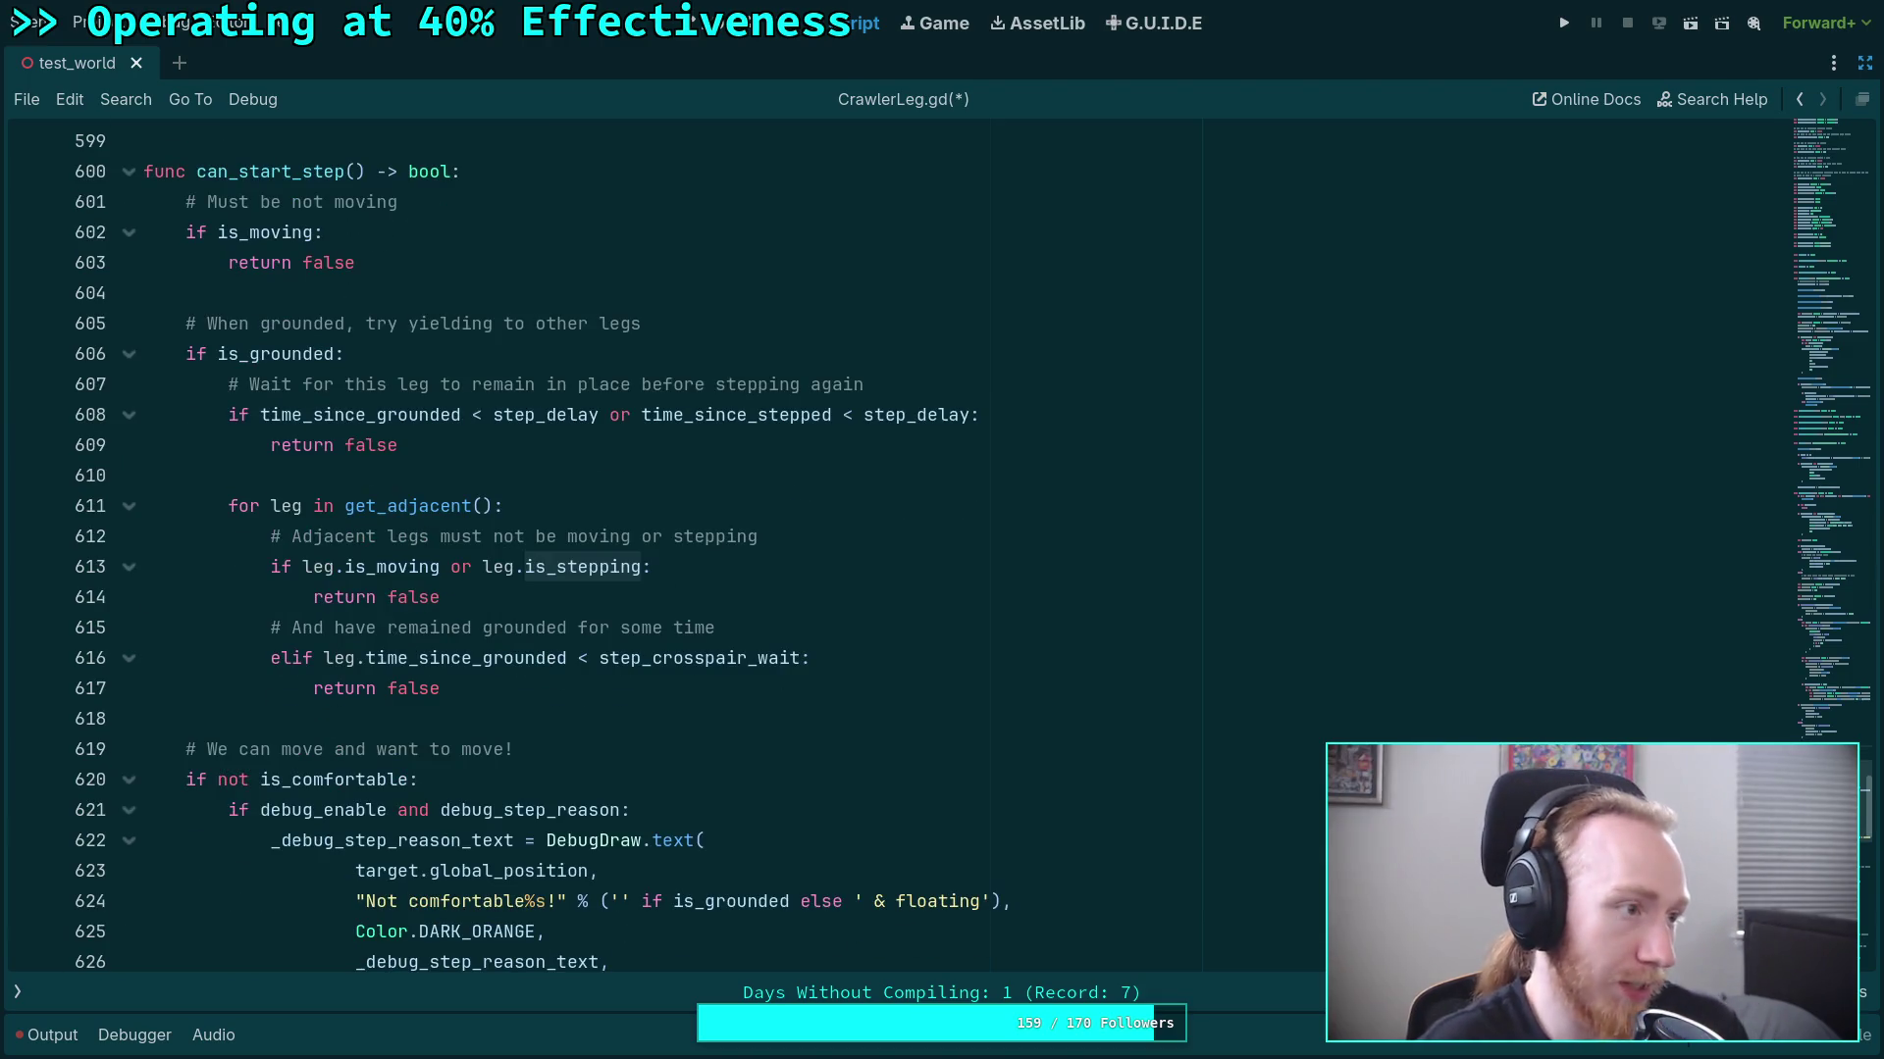
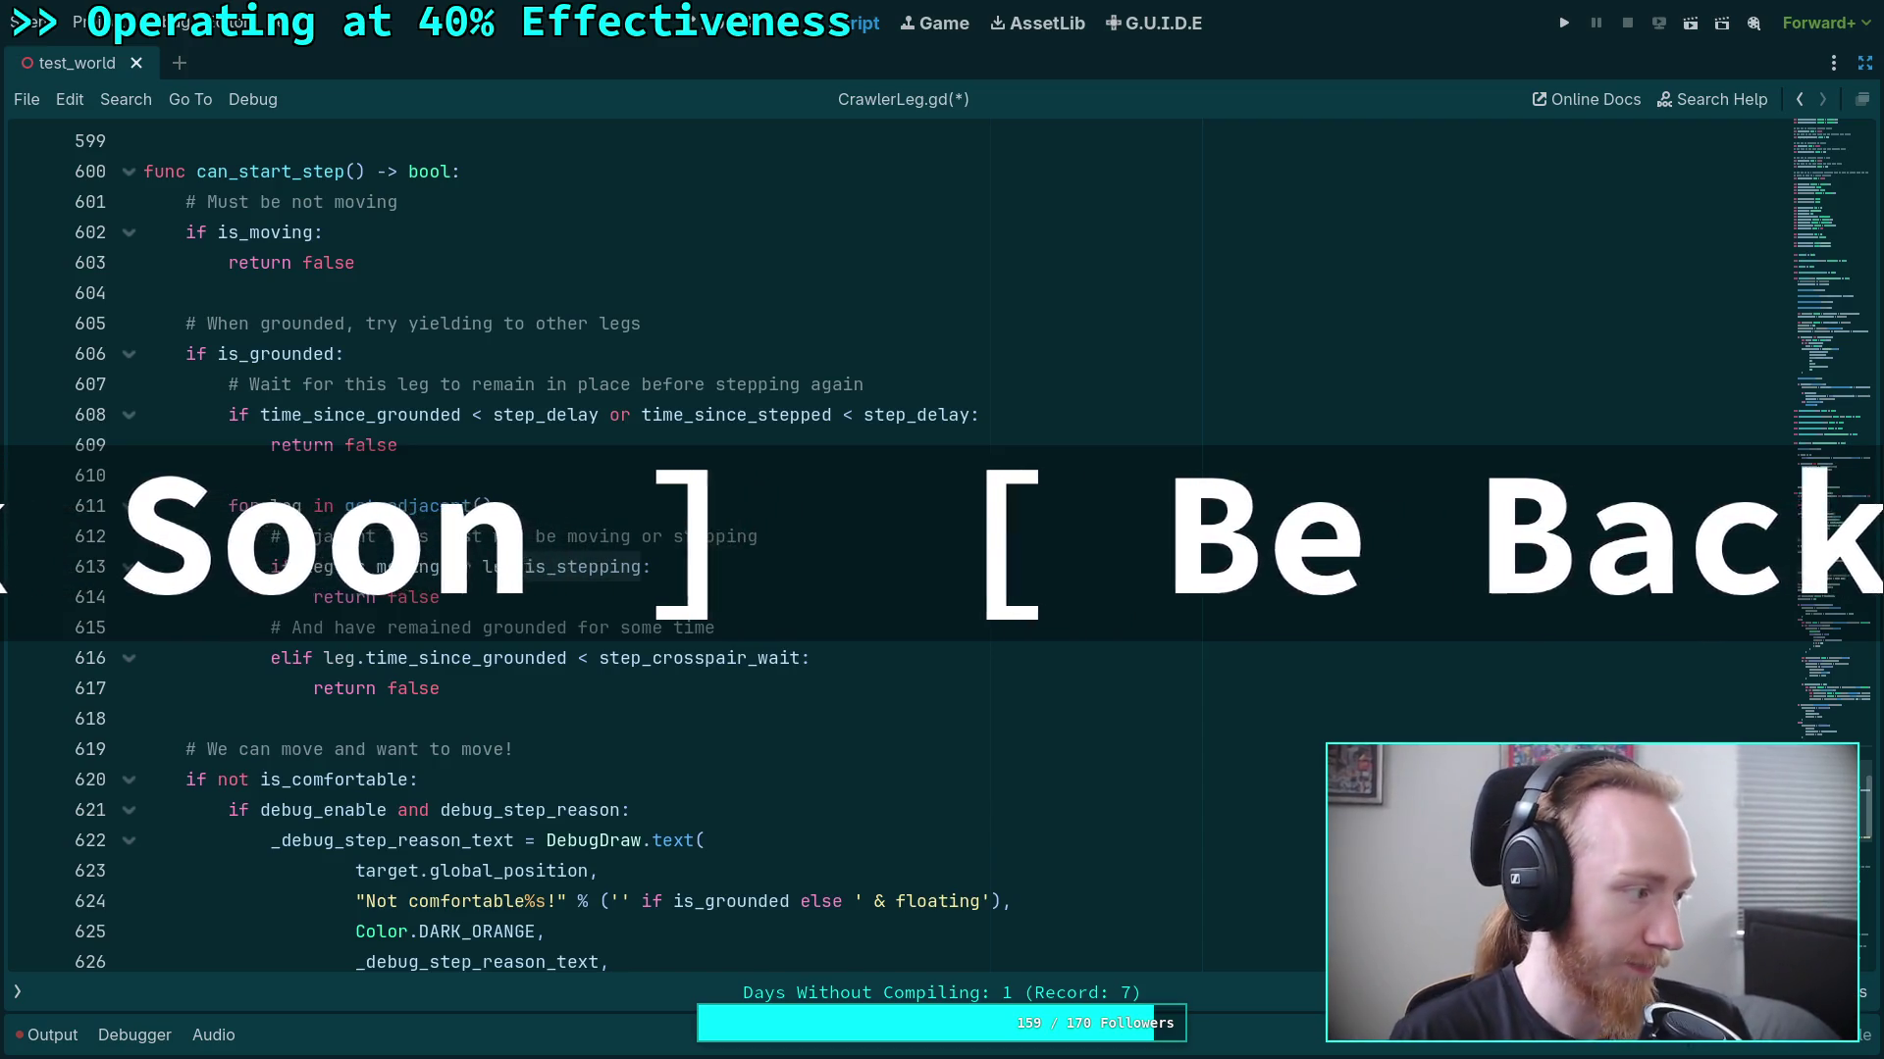
# Review the stepping code around _update_step and can_start_step in CrawlerLeg.gd.
pyautogui.click(842, 726)
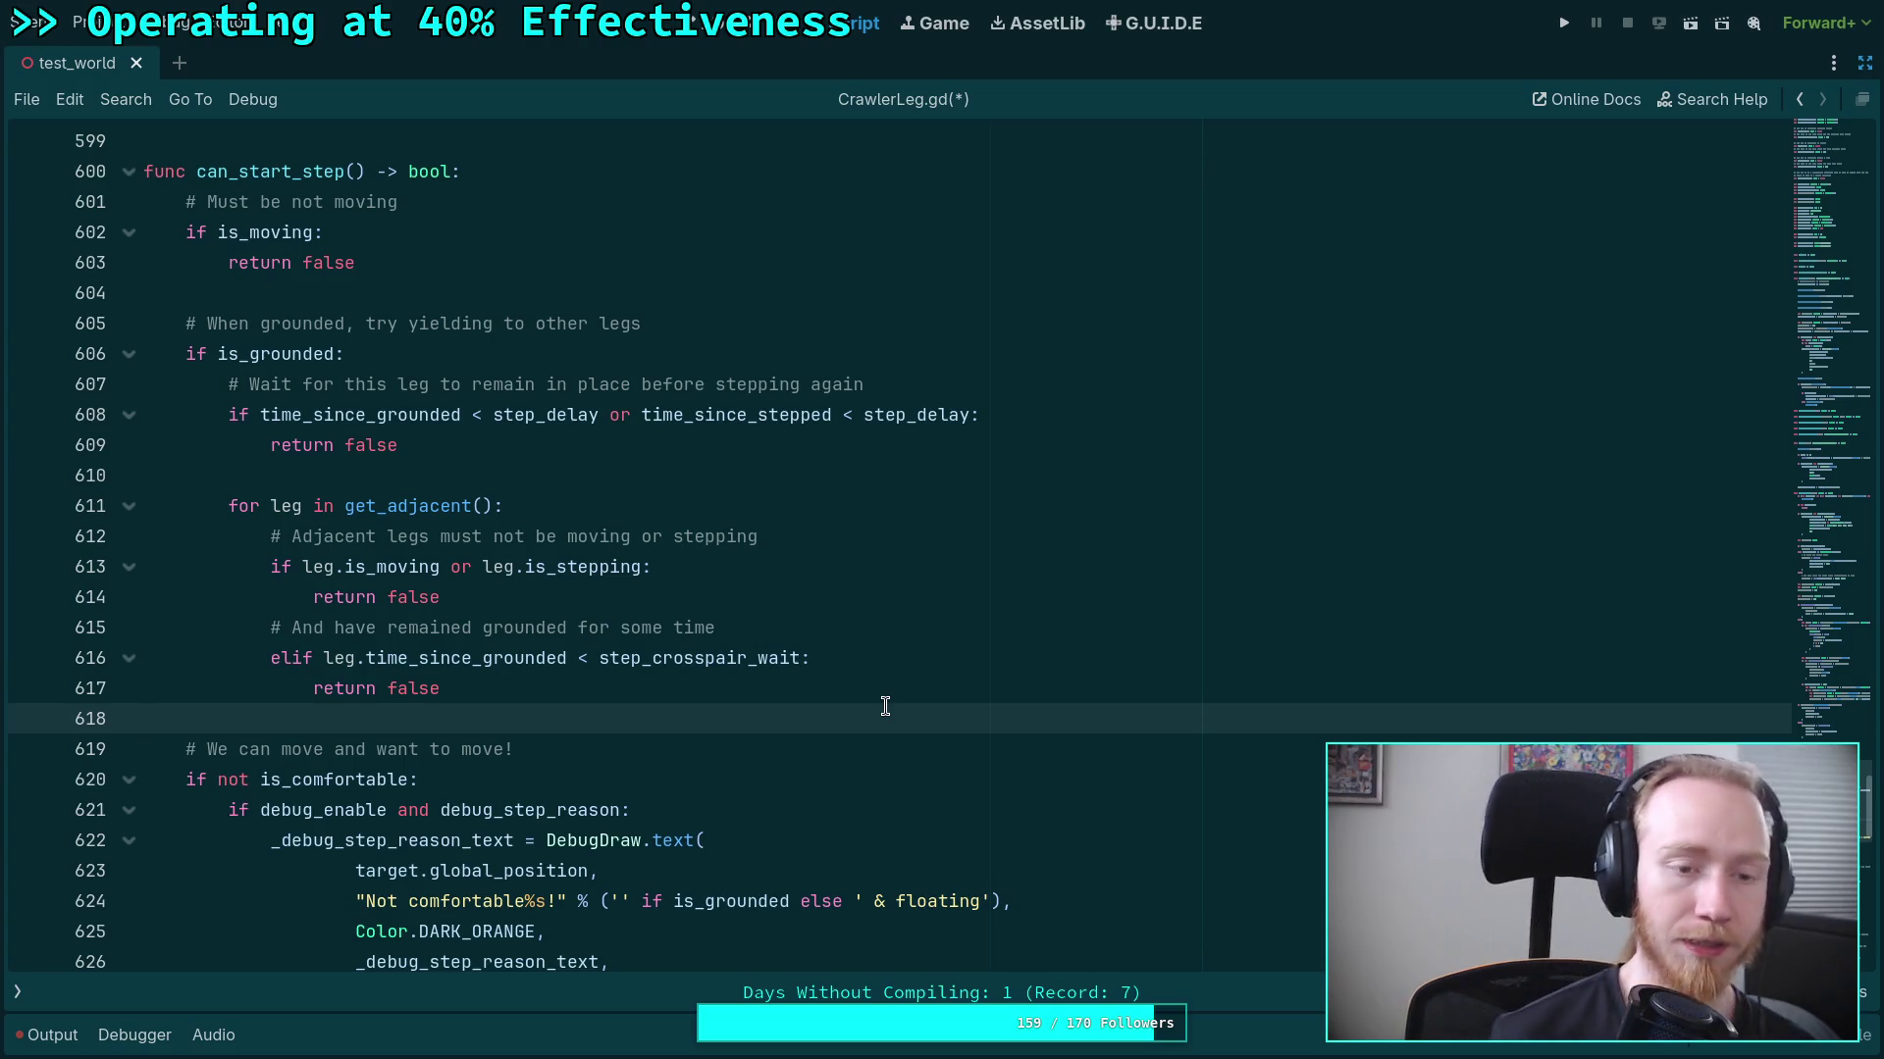
pyautogui.scroll(-6, 885, 706)
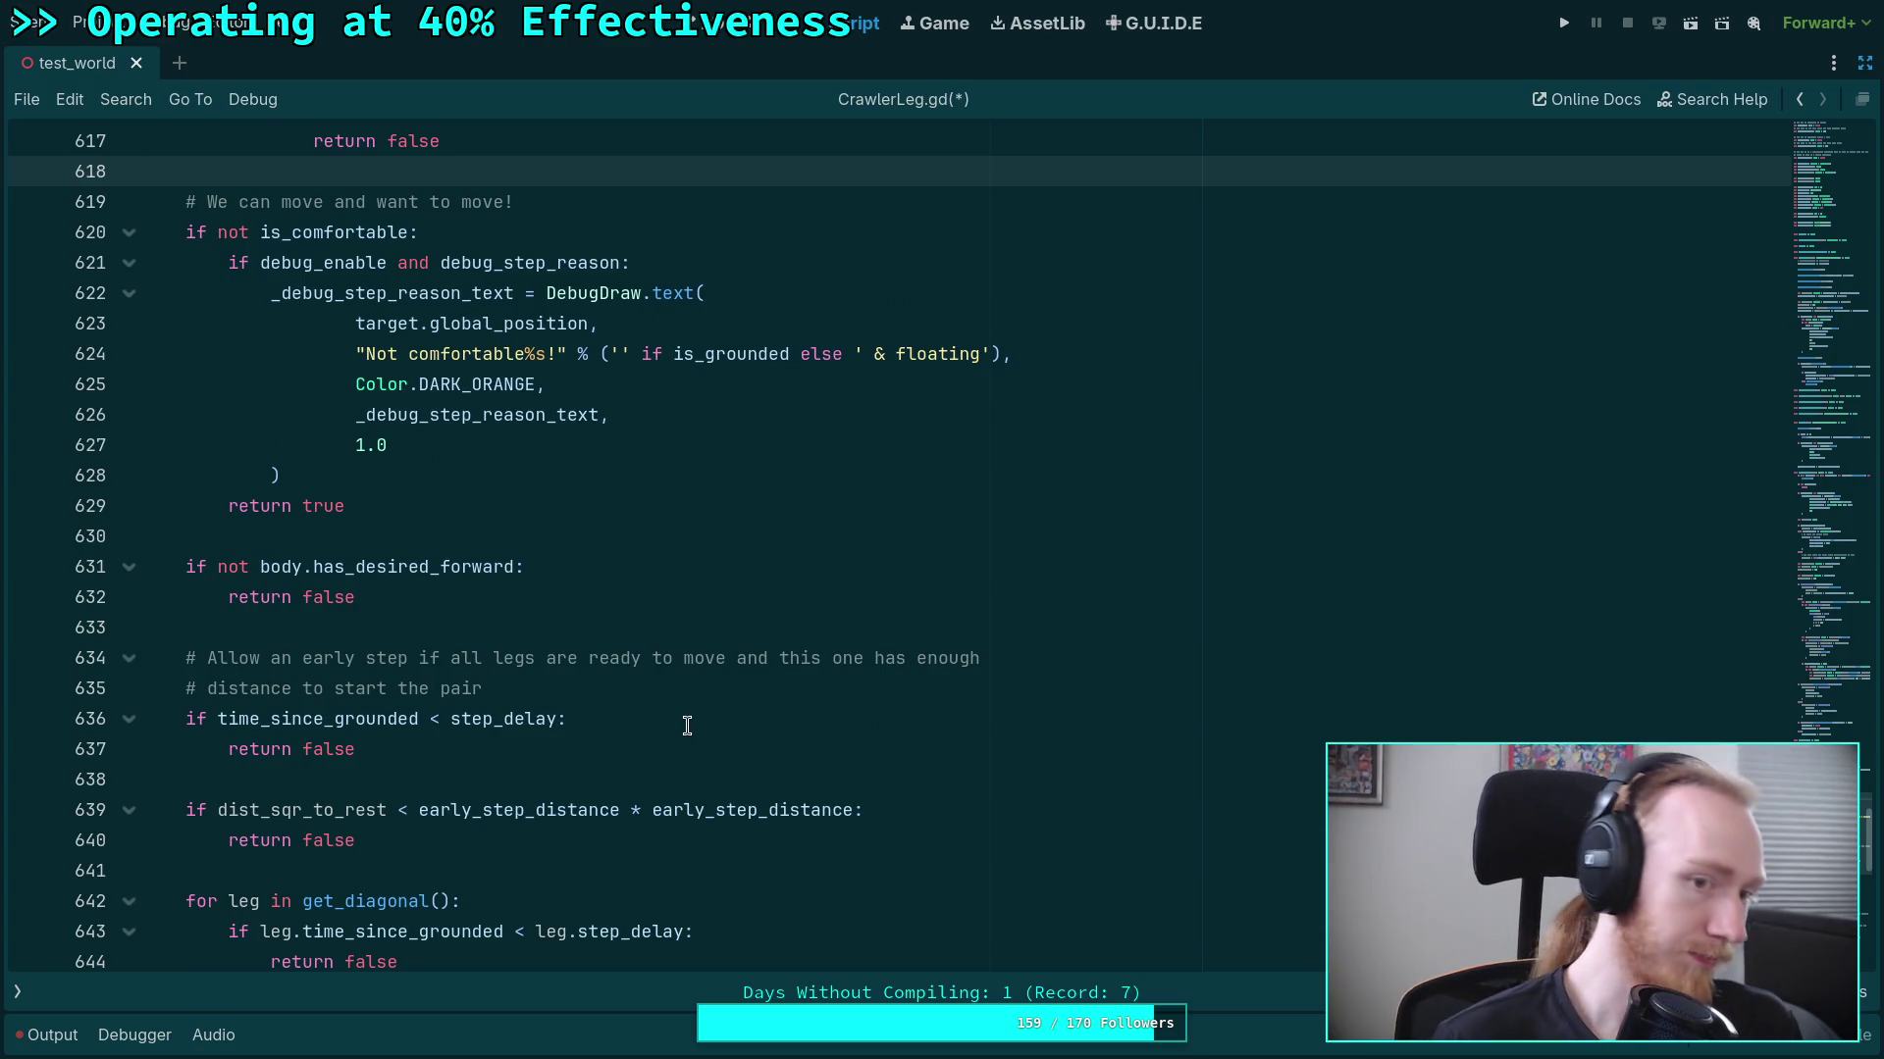
pyautogui.scroll(8, 701, 734)
pyautogui.scroll(-12, 687, 726)
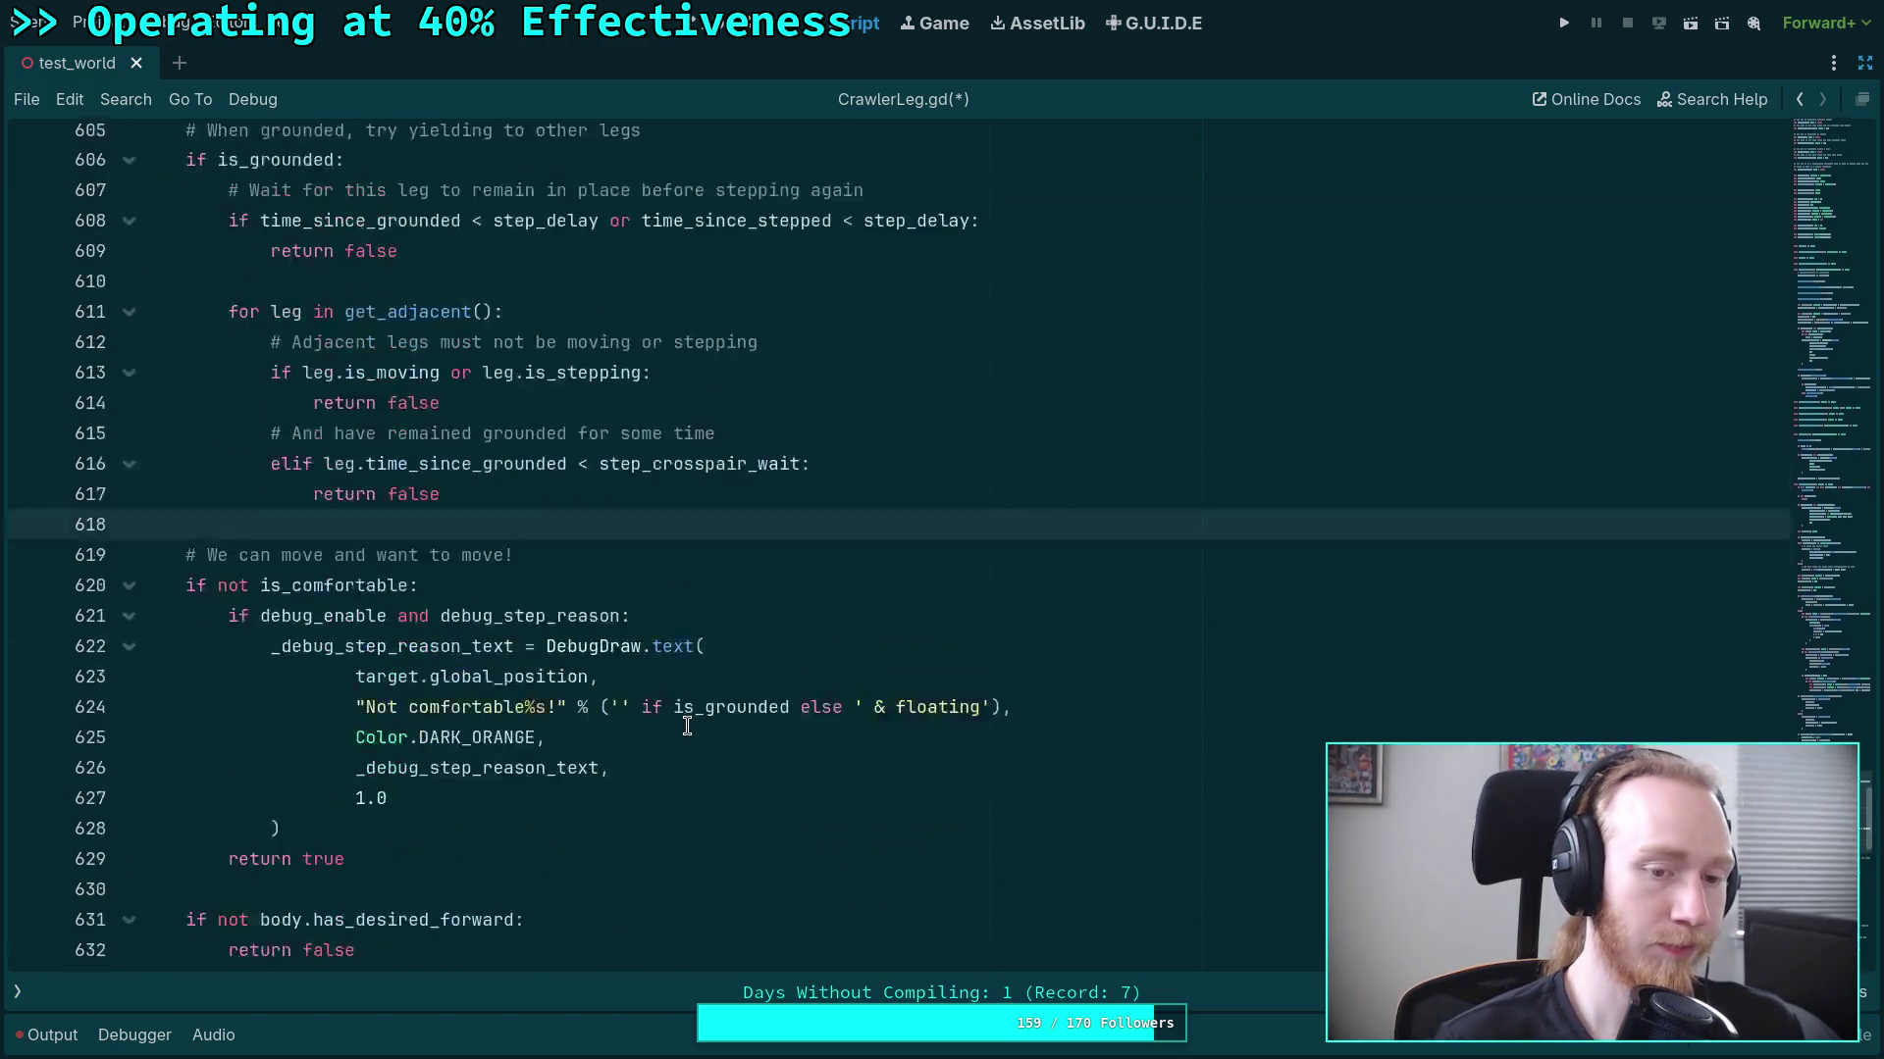
pyautogui.scroll(-2, 687, 726)
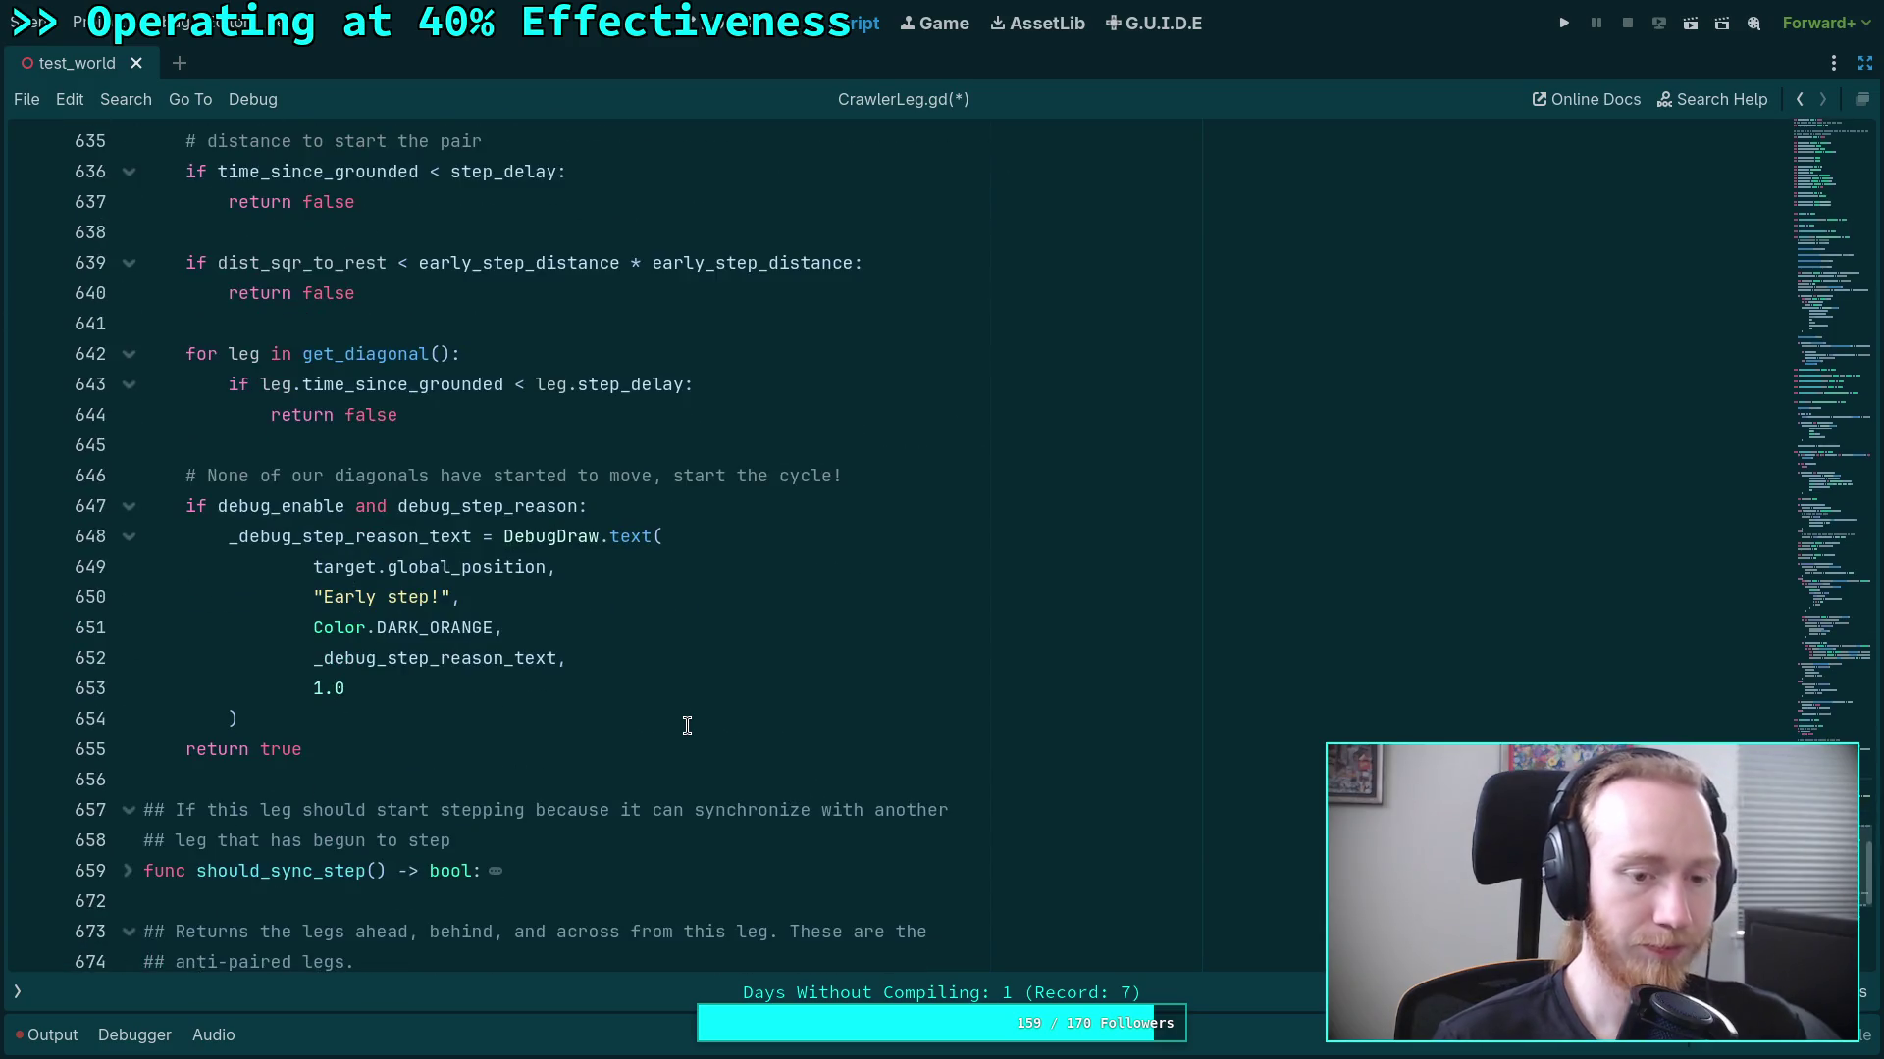
pyautogui.click(459, 724)
pyautogui.scroll(3, 589, 726)
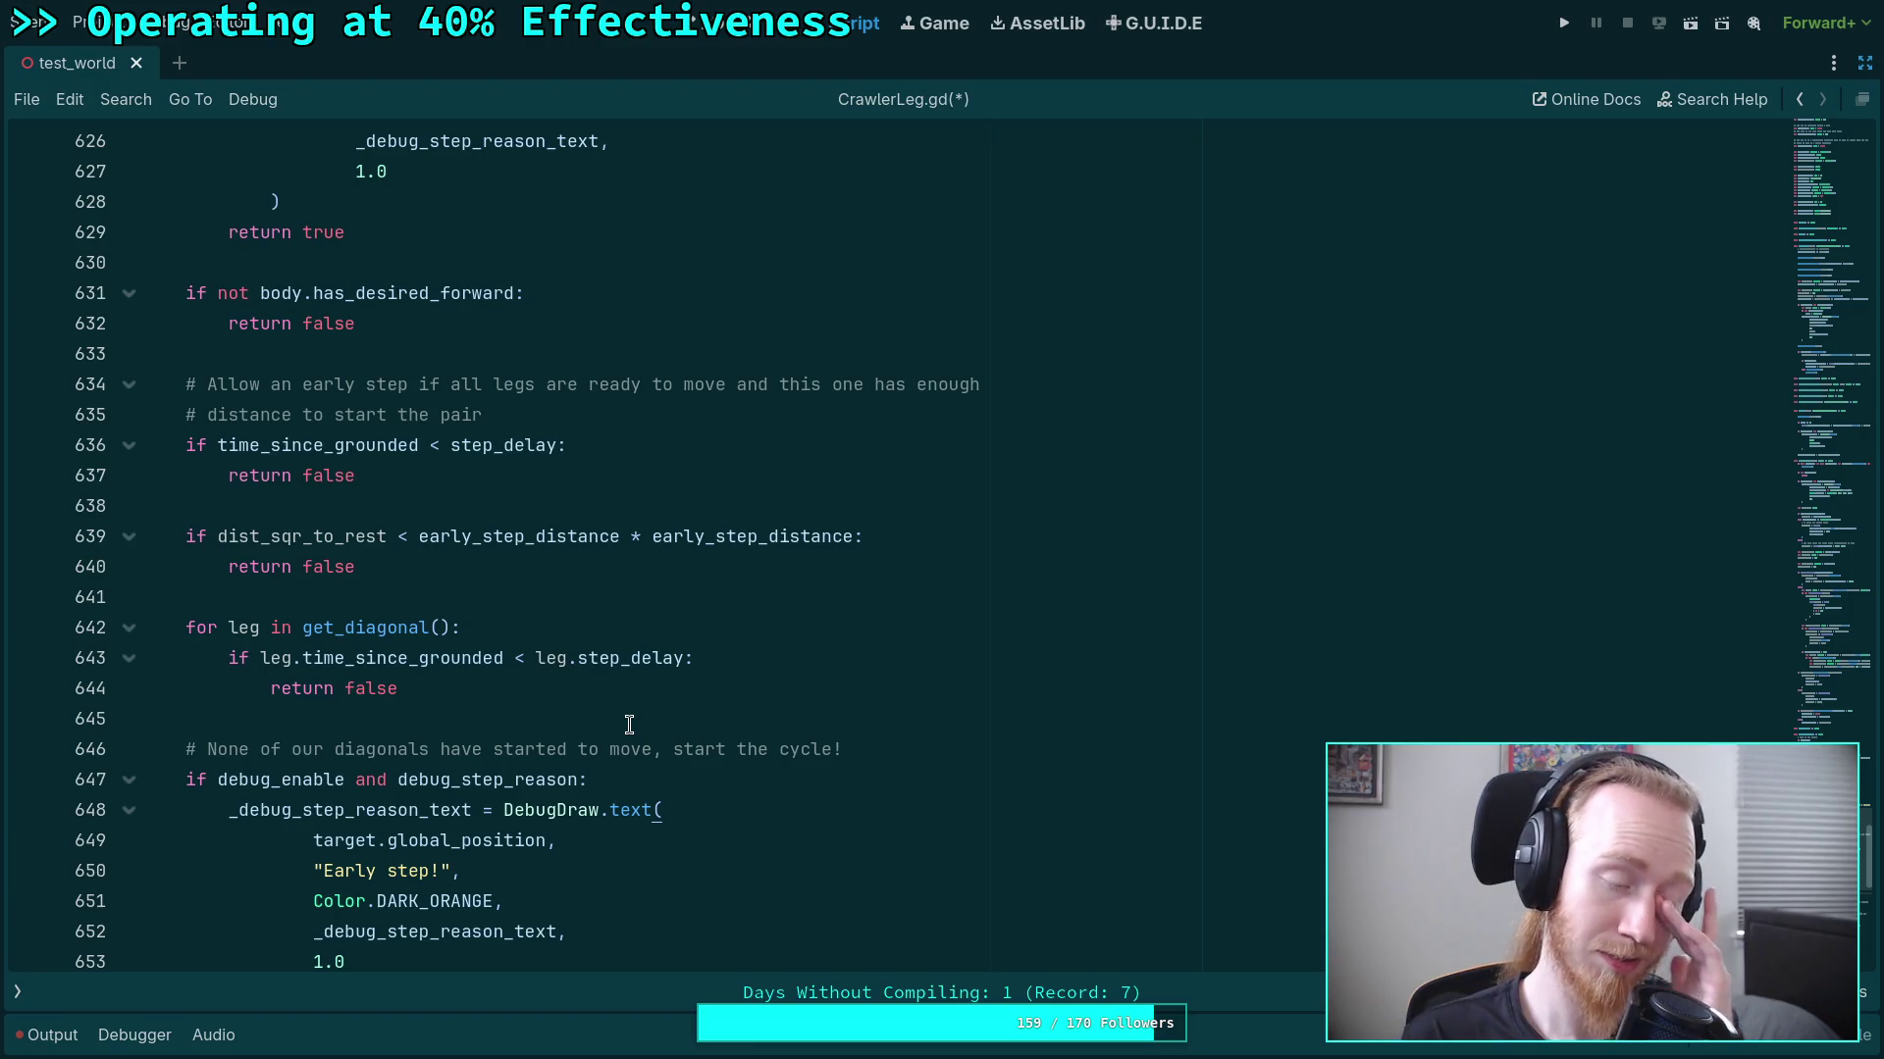
pyautogui.scroll(7, 629, 724)
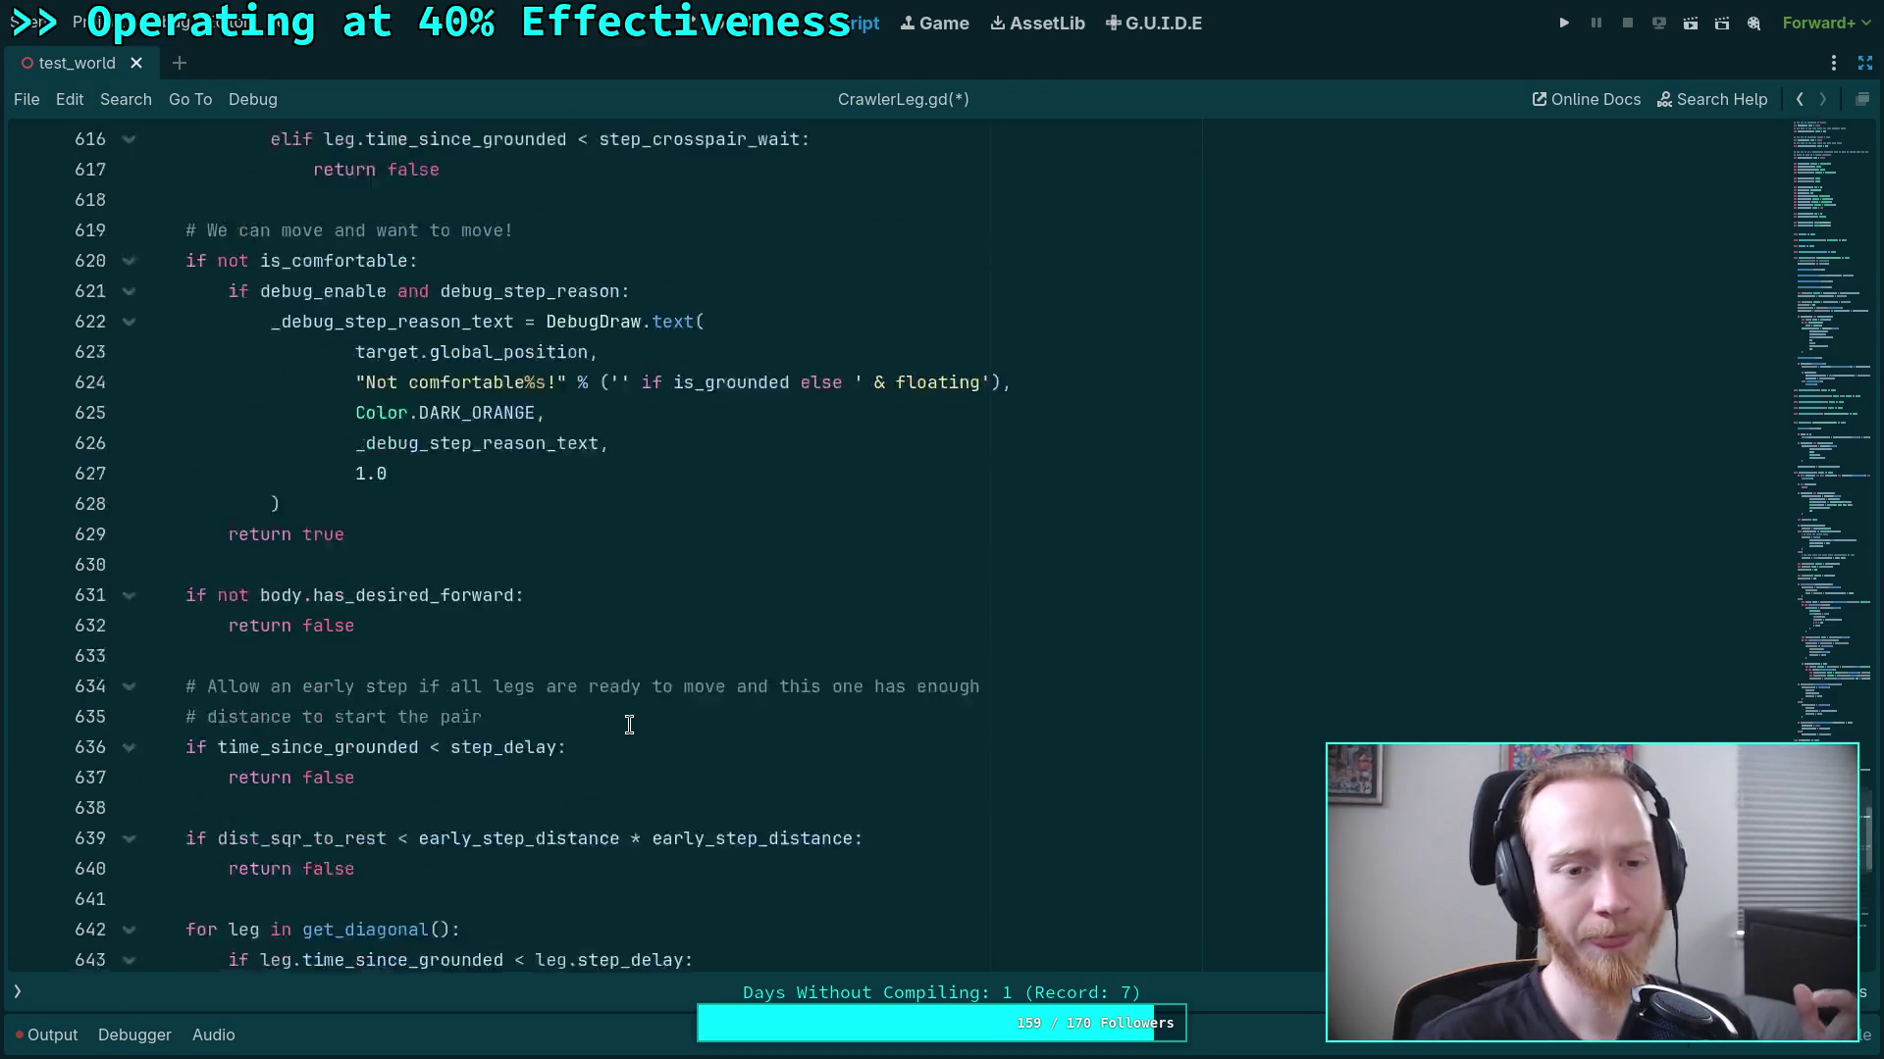
pyautogui.scroll(9, 483, 770)
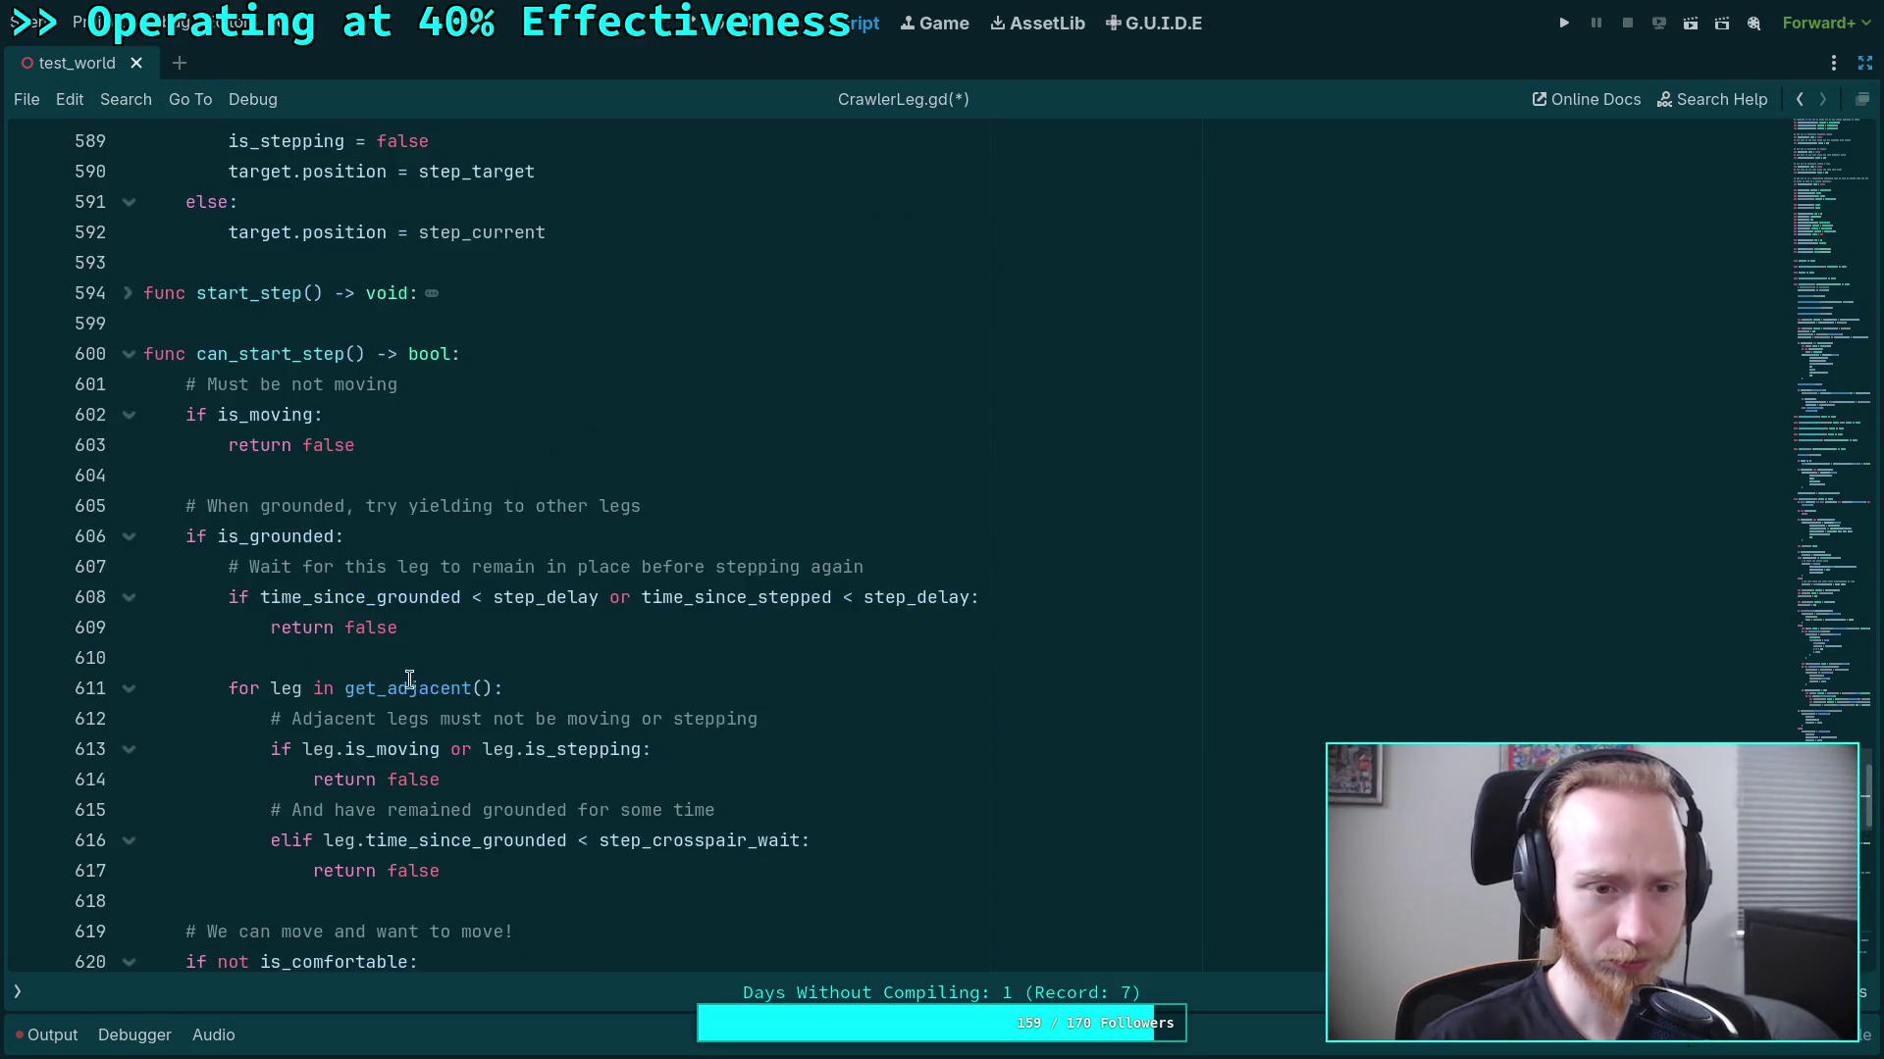
pyautogui.scroll(2, 695, 699)
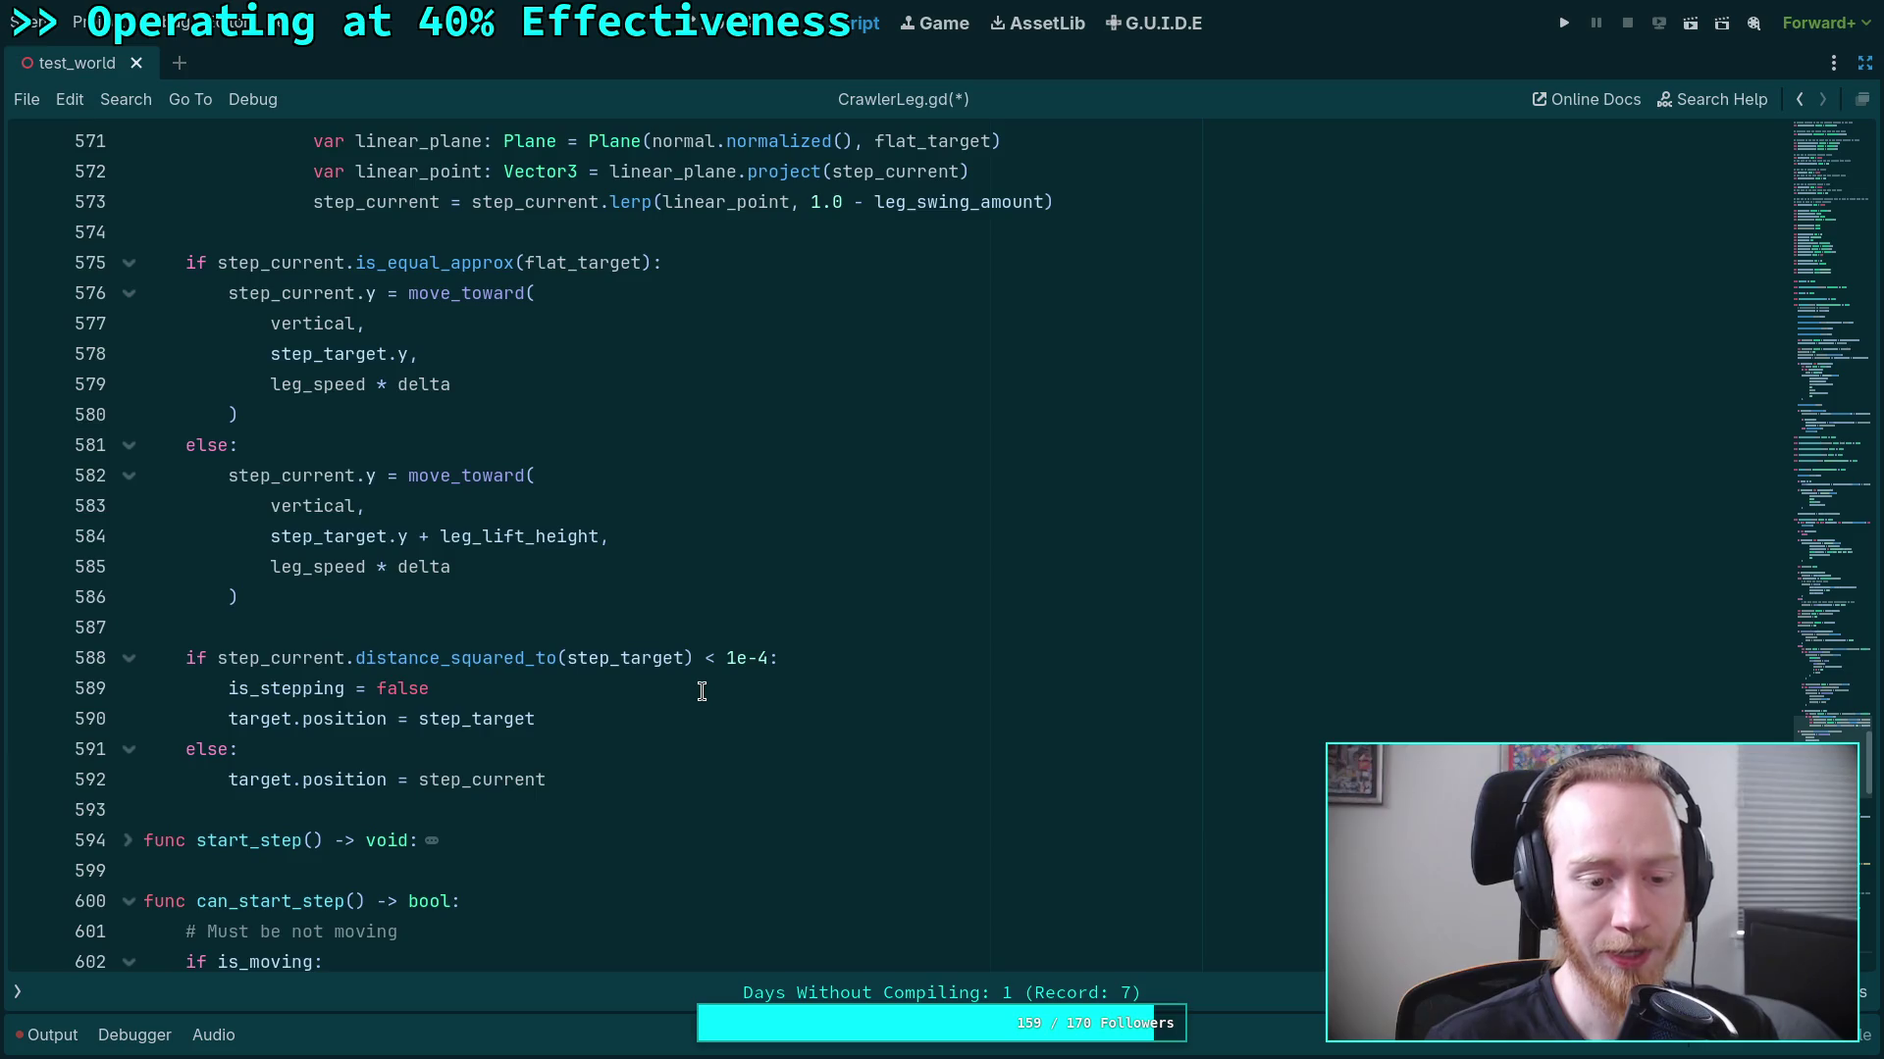
pyautogui.doubleClick(285, 900)
pyautogui.scroll(20, 414, 749)
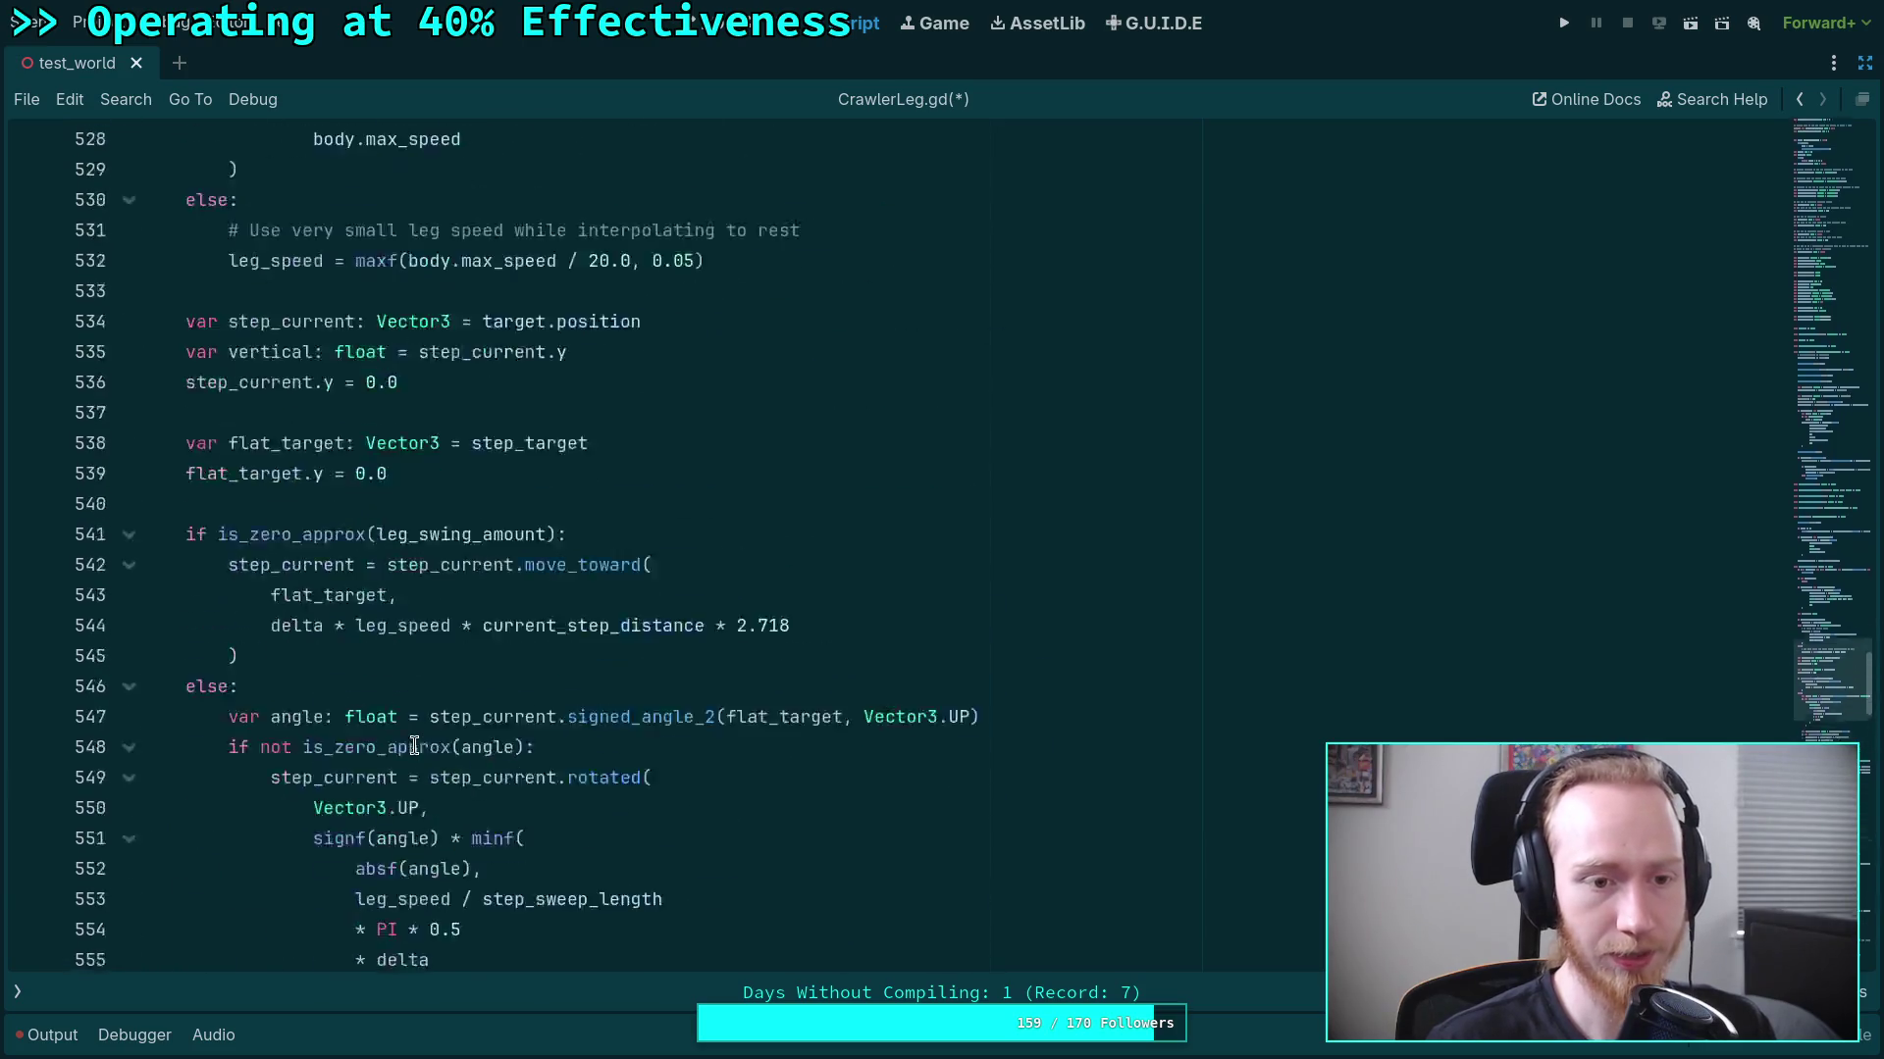
pyautogui.scroll(13, 422, 751)
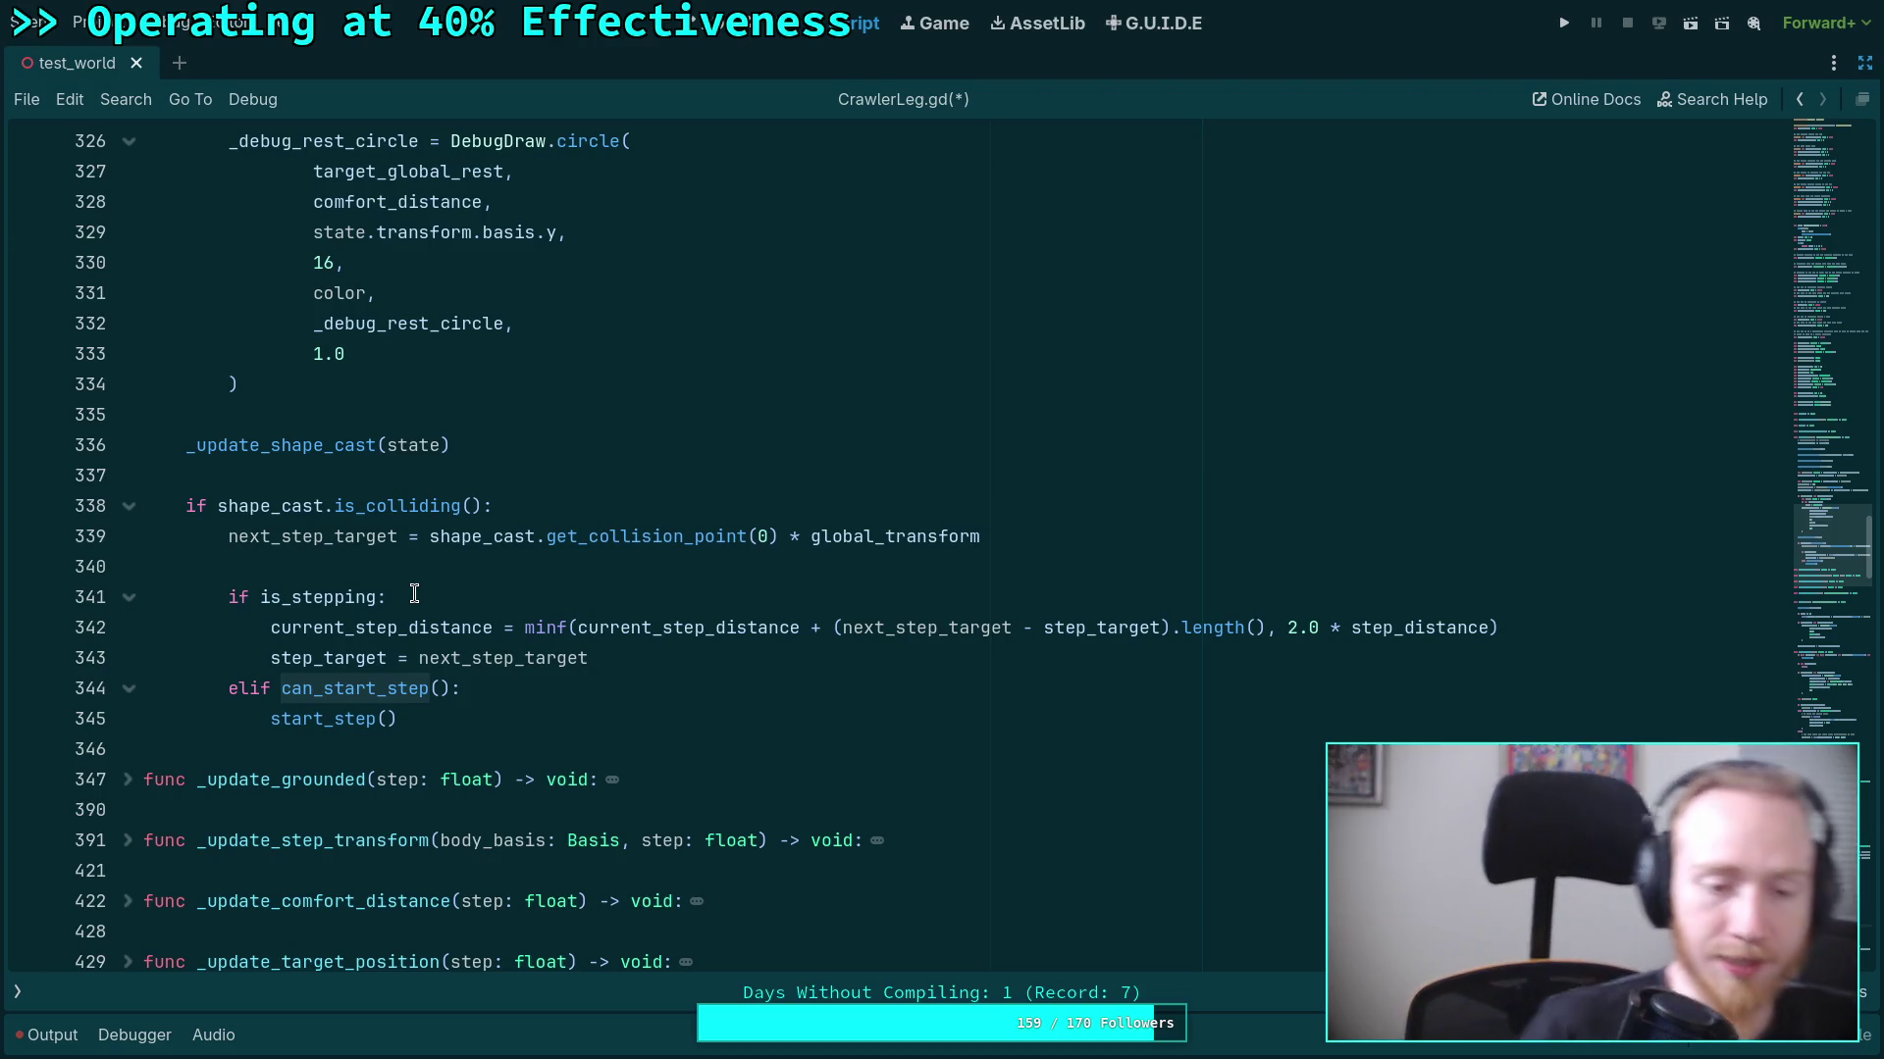
pyautogui.scroll(-20, 381, 717)
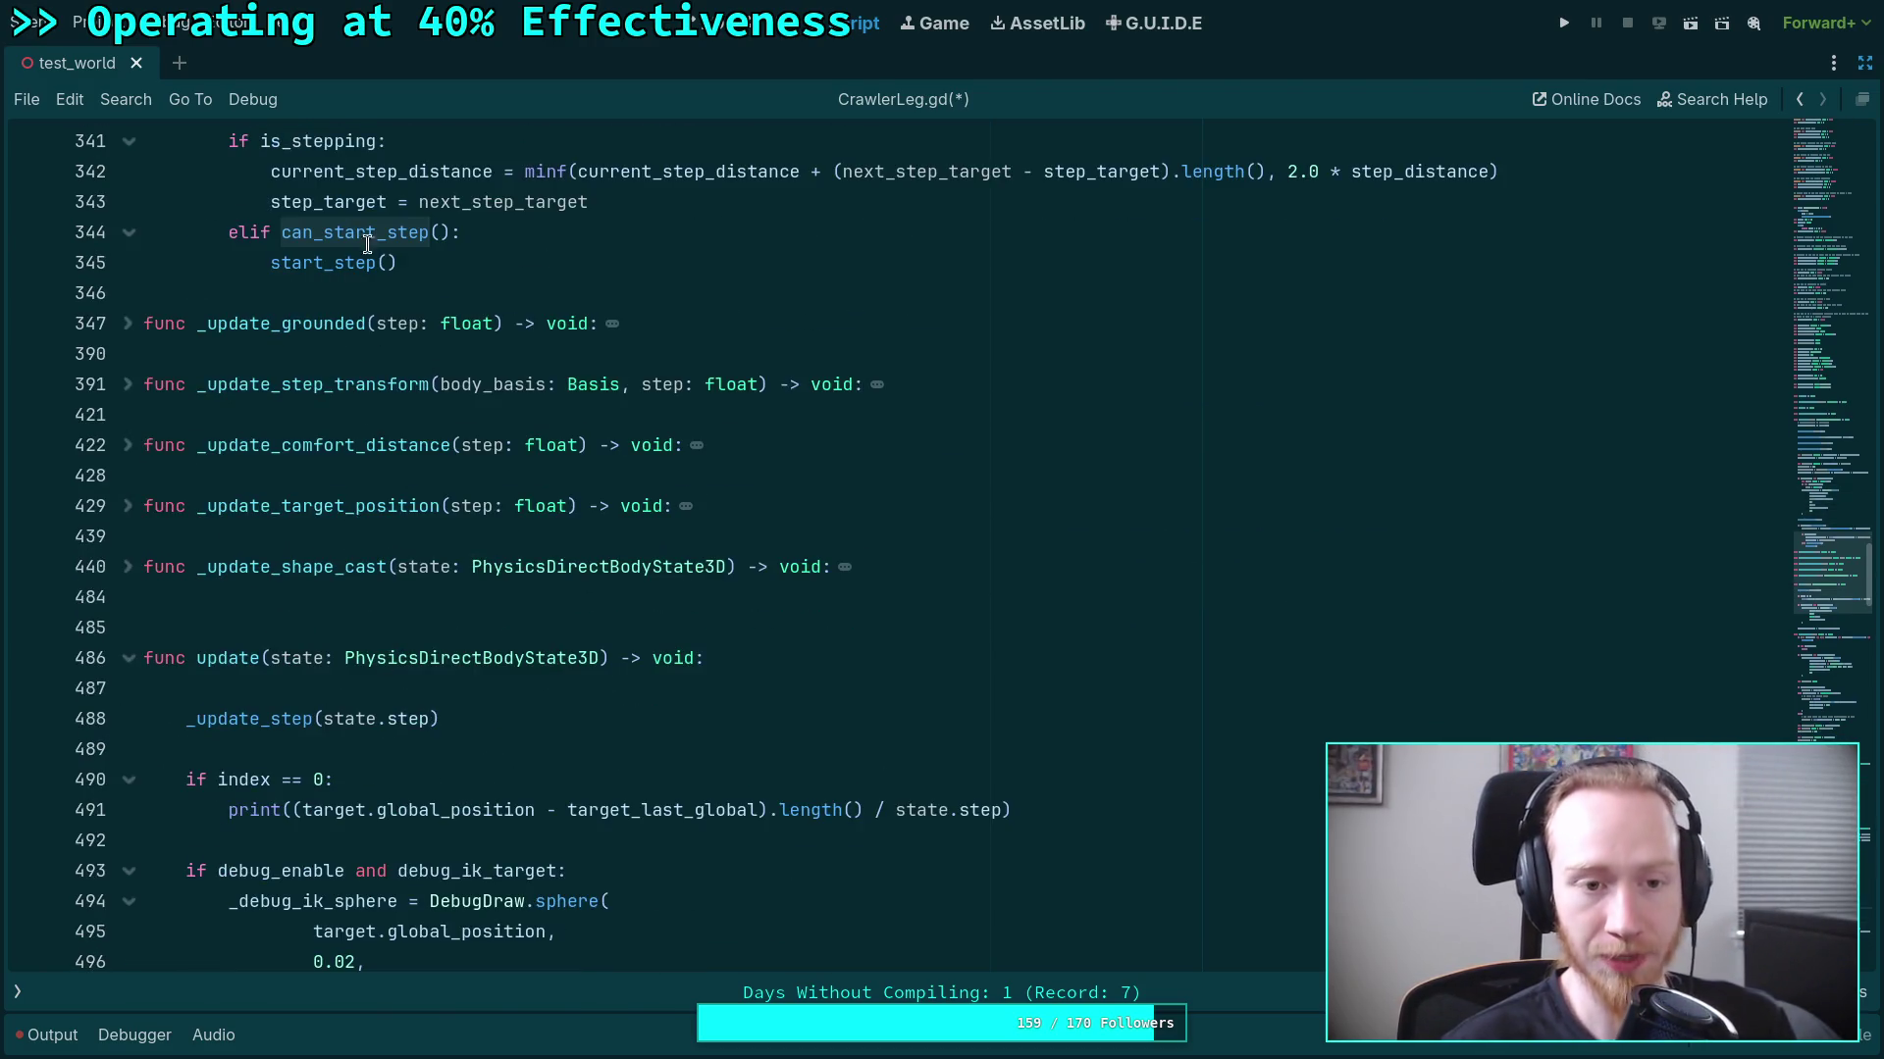
pyautogui.scroll(-15, 412, 657)
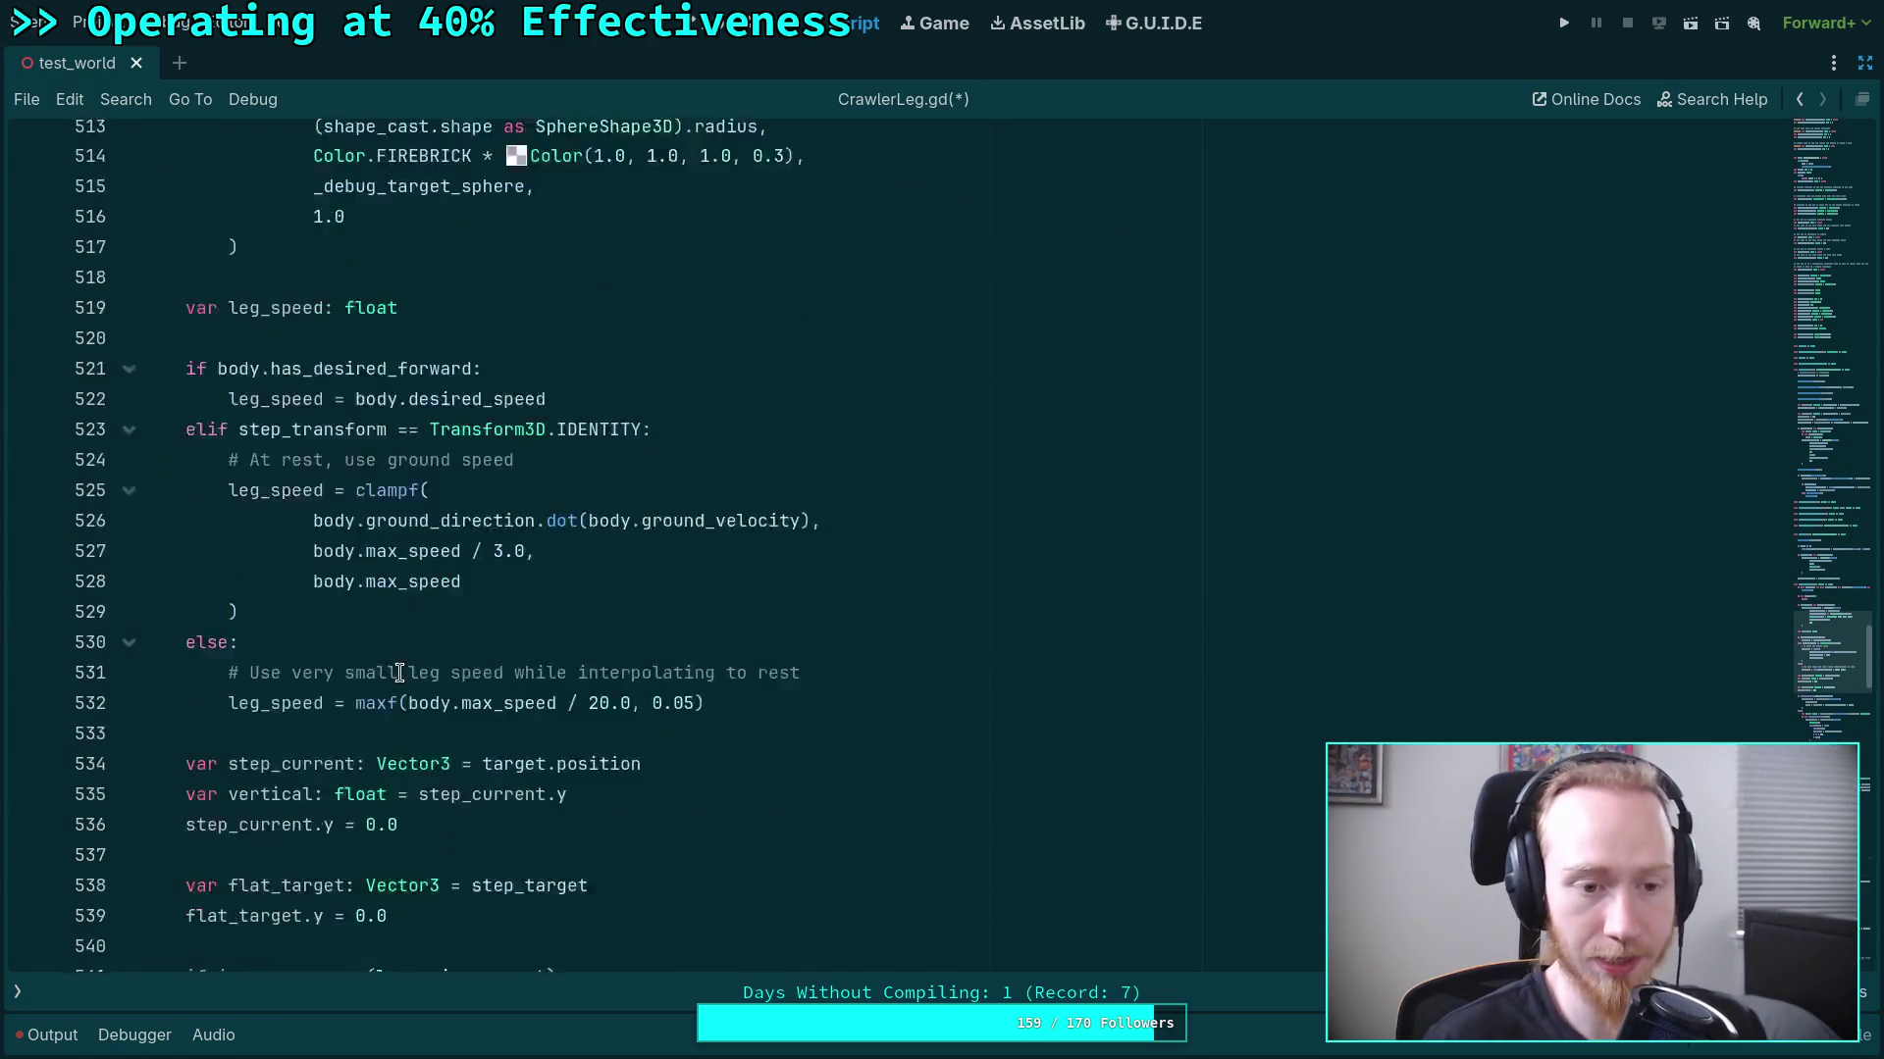
pyautogui.scroll(-12, 410, 679)
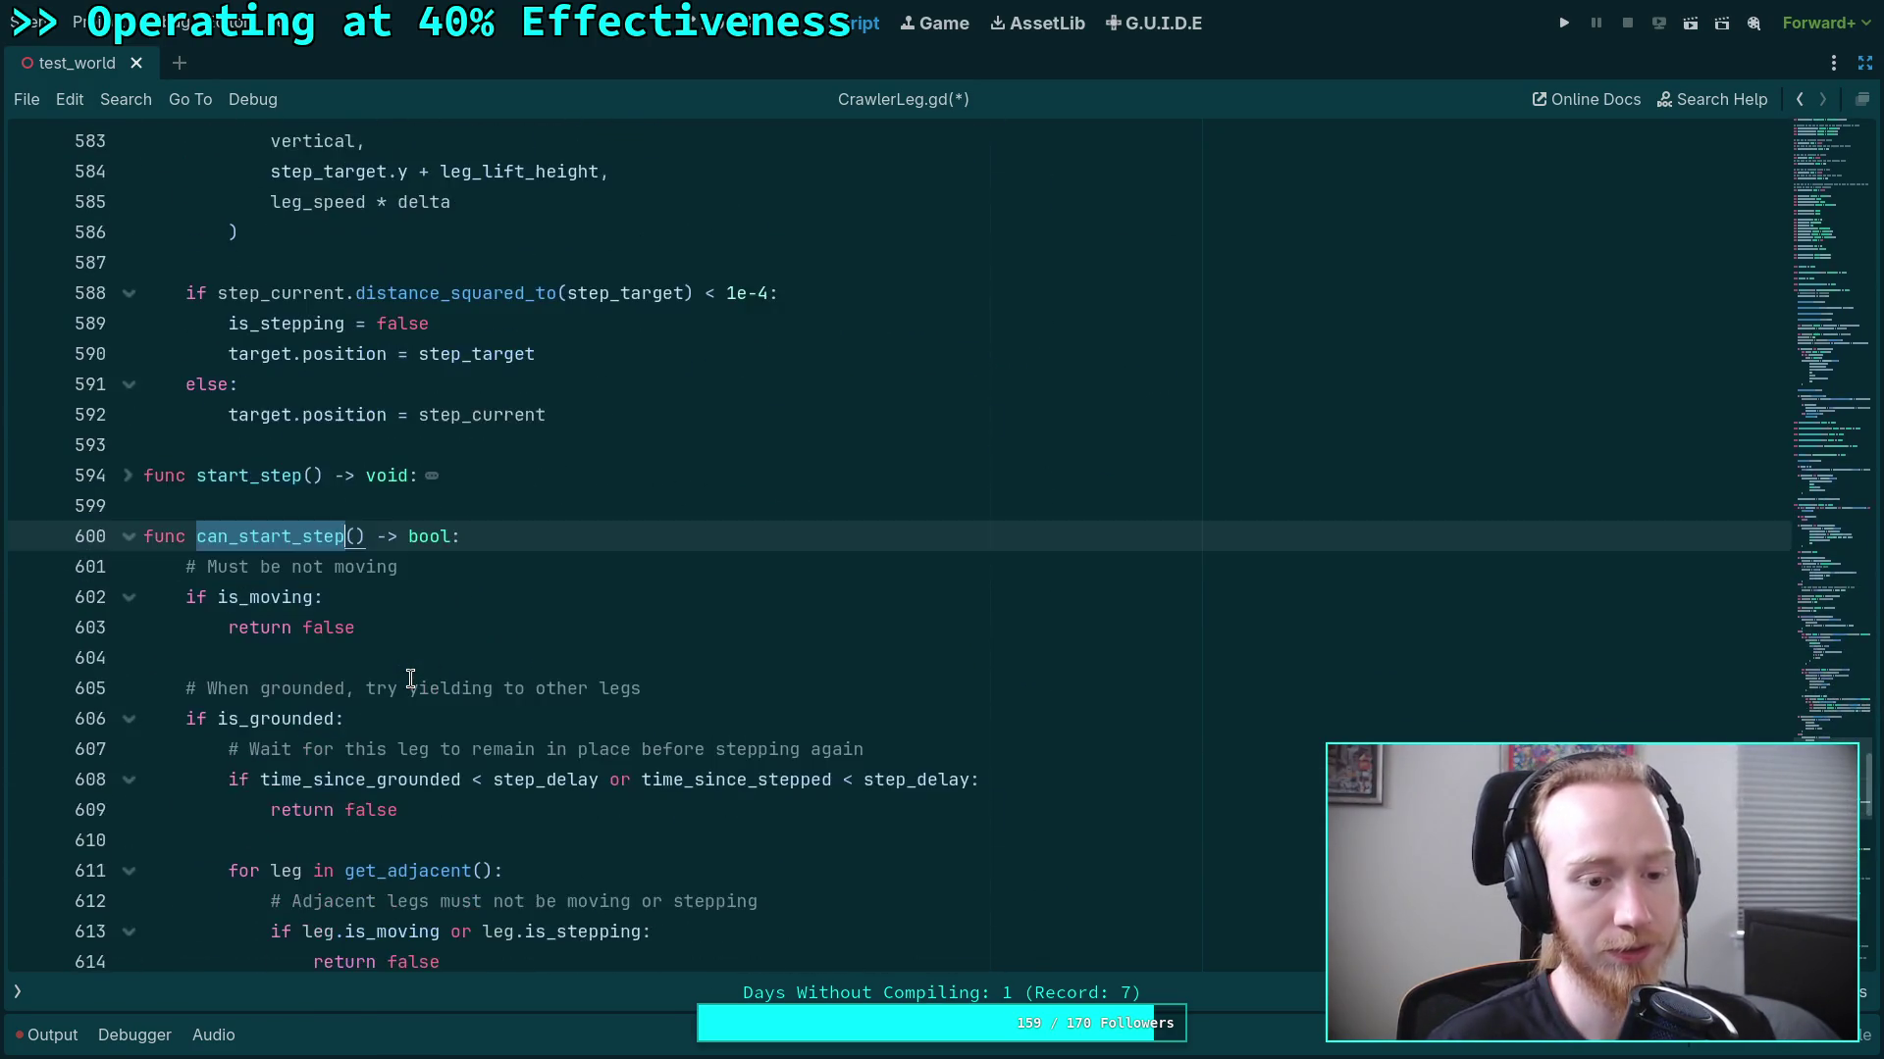
pyautogui.scroll(-1, 410, 679)
pyautogui.scroll(2, 399, 673)
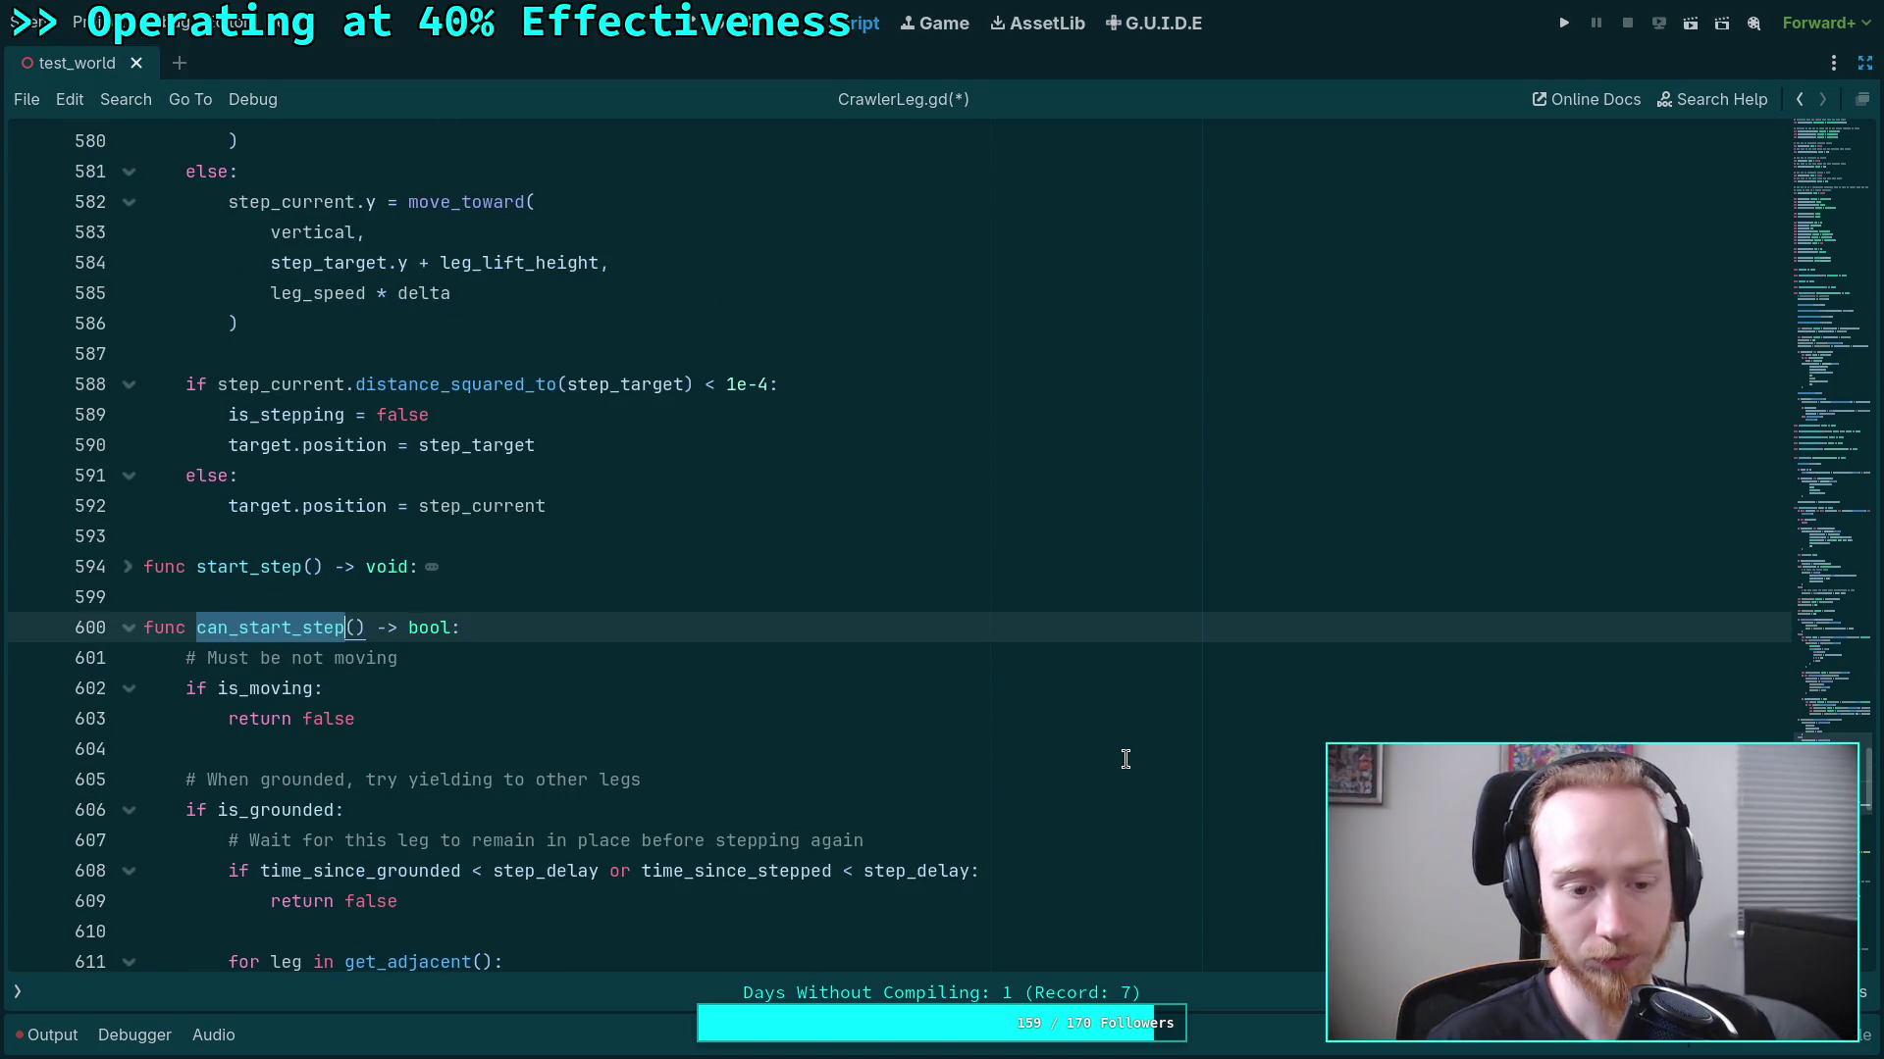
pyautogui.moveTo(1832, 775); pyautogui.dragTo(1836, 446)
pyautogui.scroll(7, 838, 594)
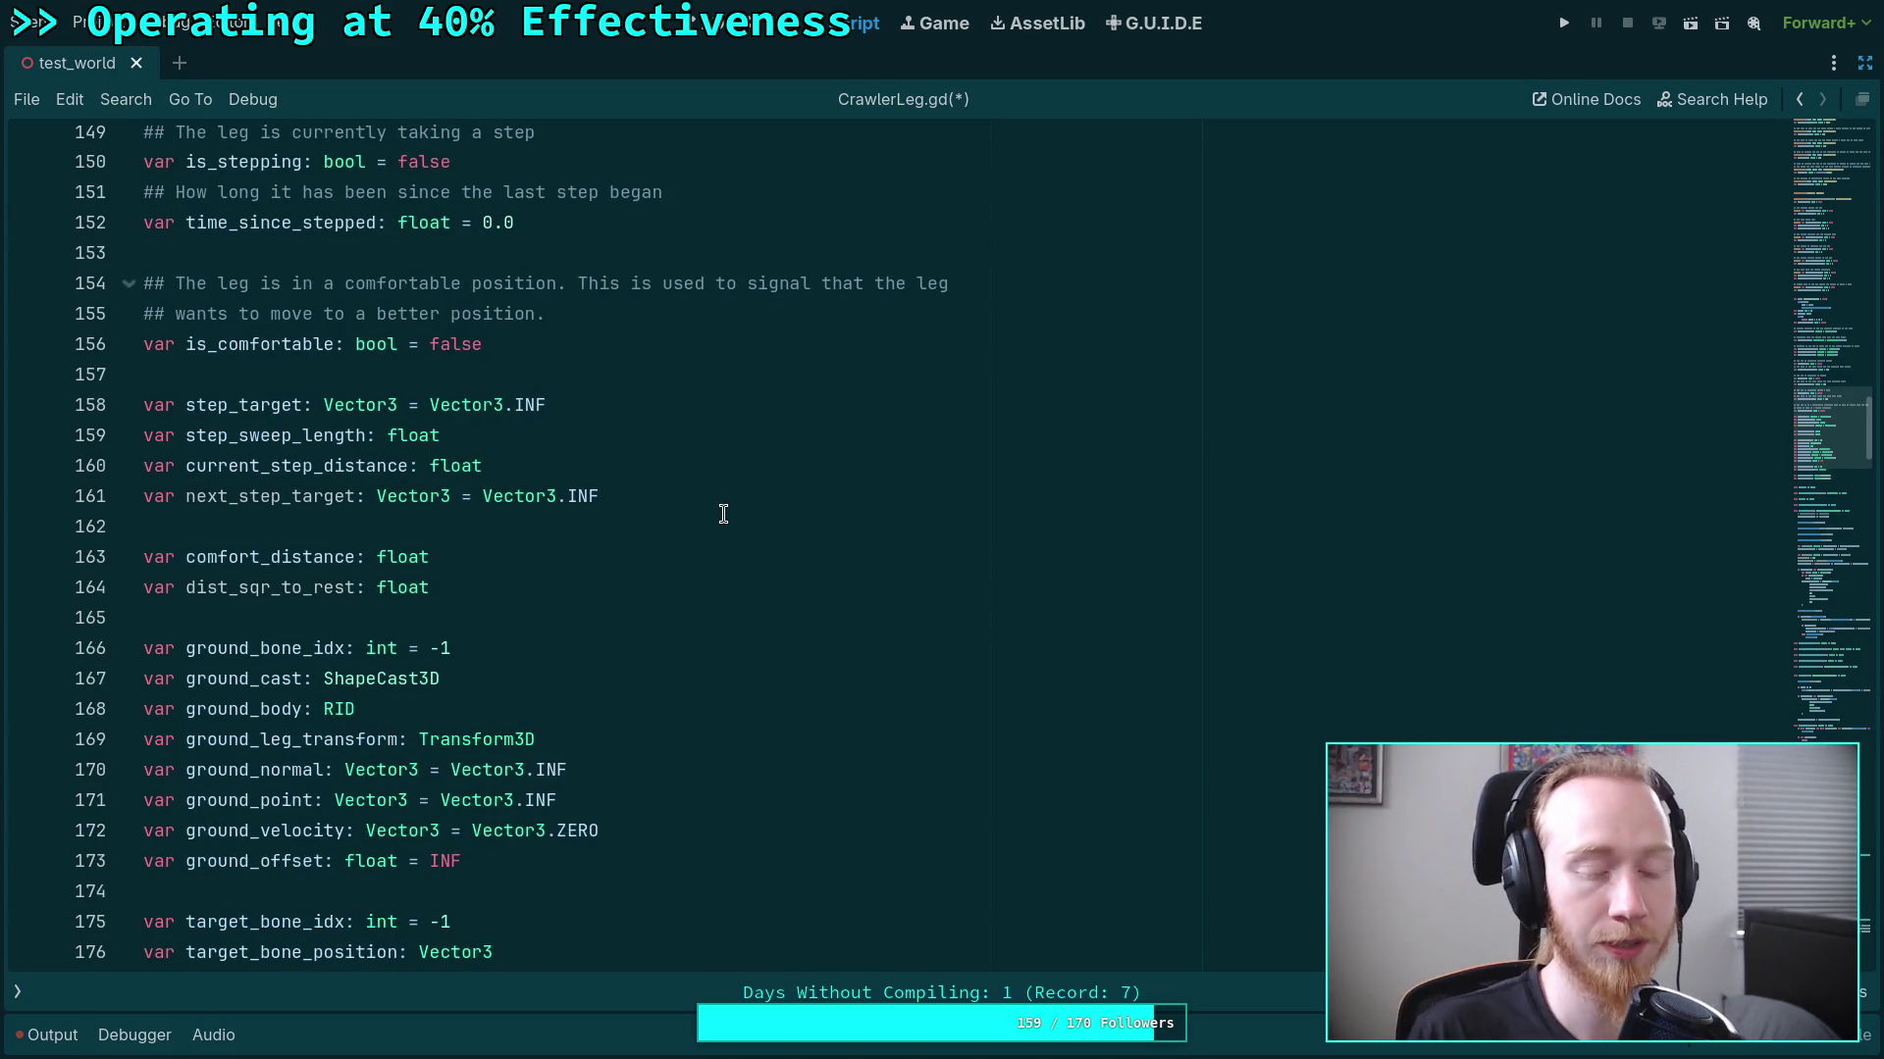
# Declare a new allow_step_sync variable below the next_step_target declaration.
pyautogui.click(754, 494)
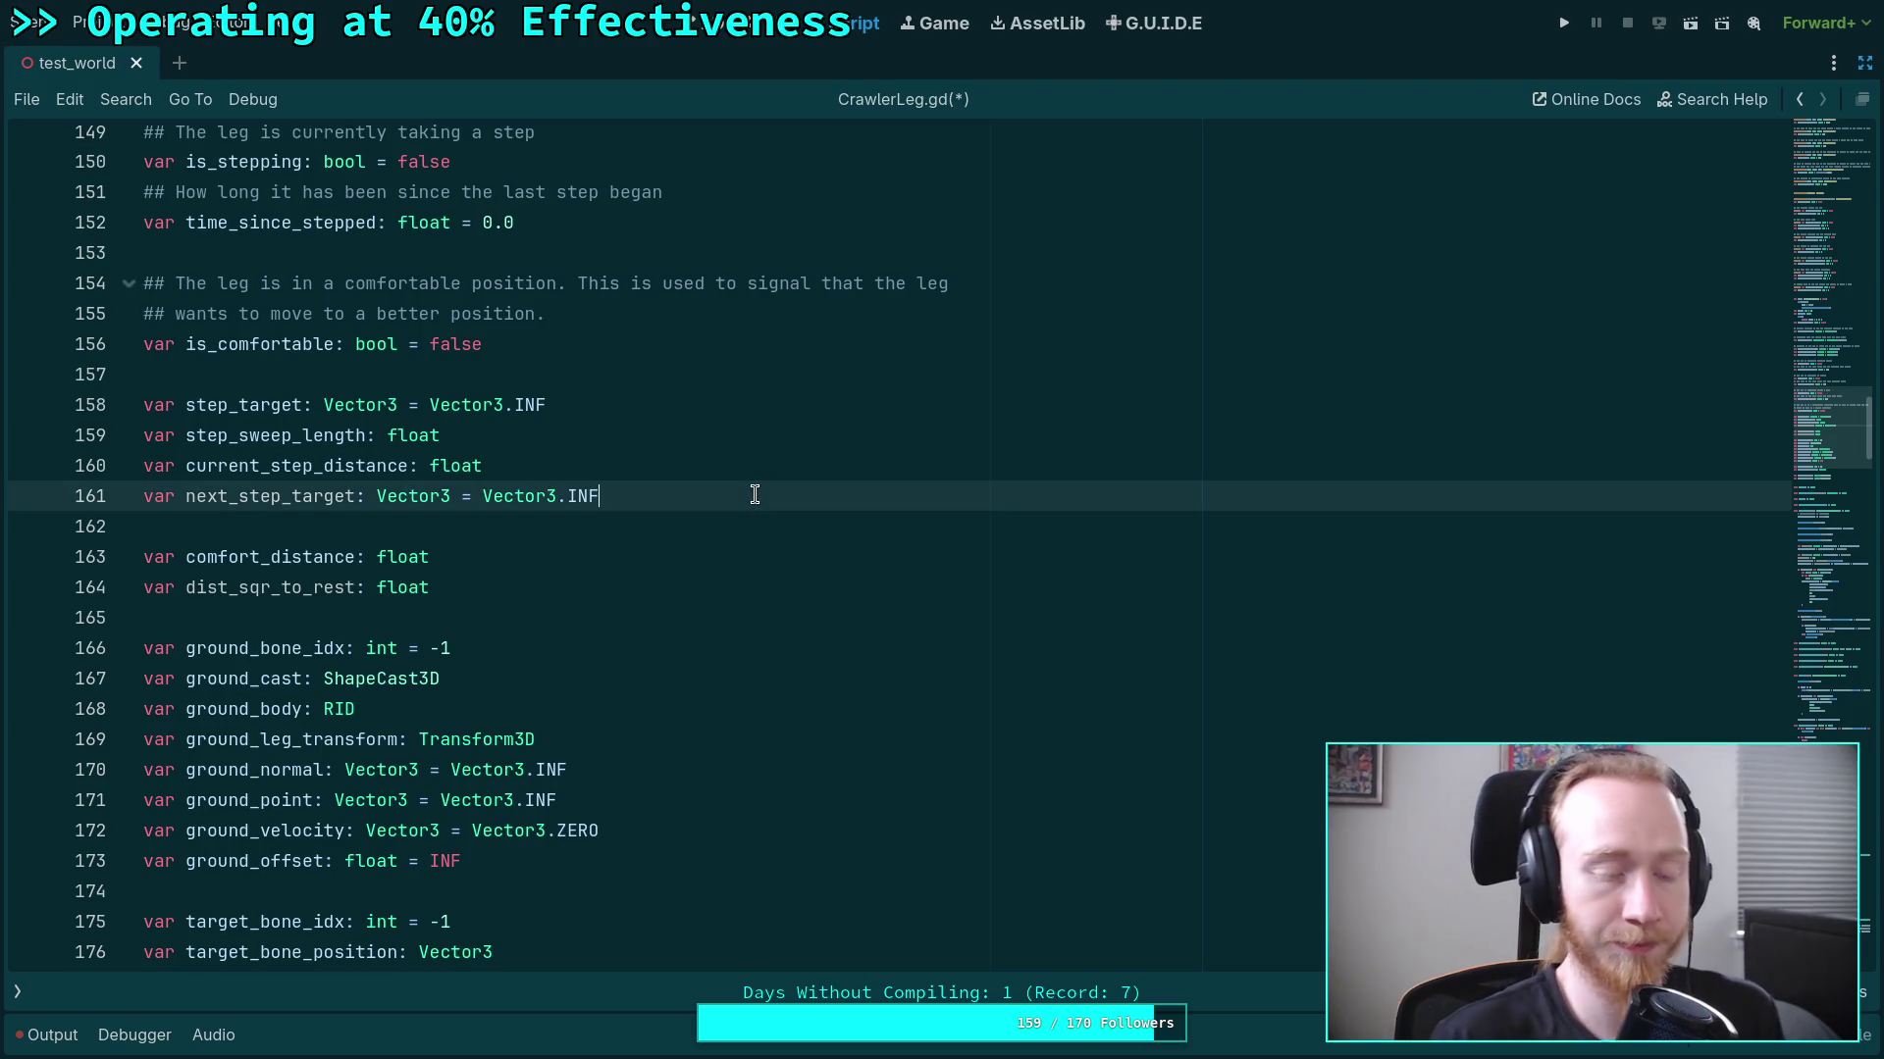
pyautogui.press('Return')
pyautogui.write('var allow')
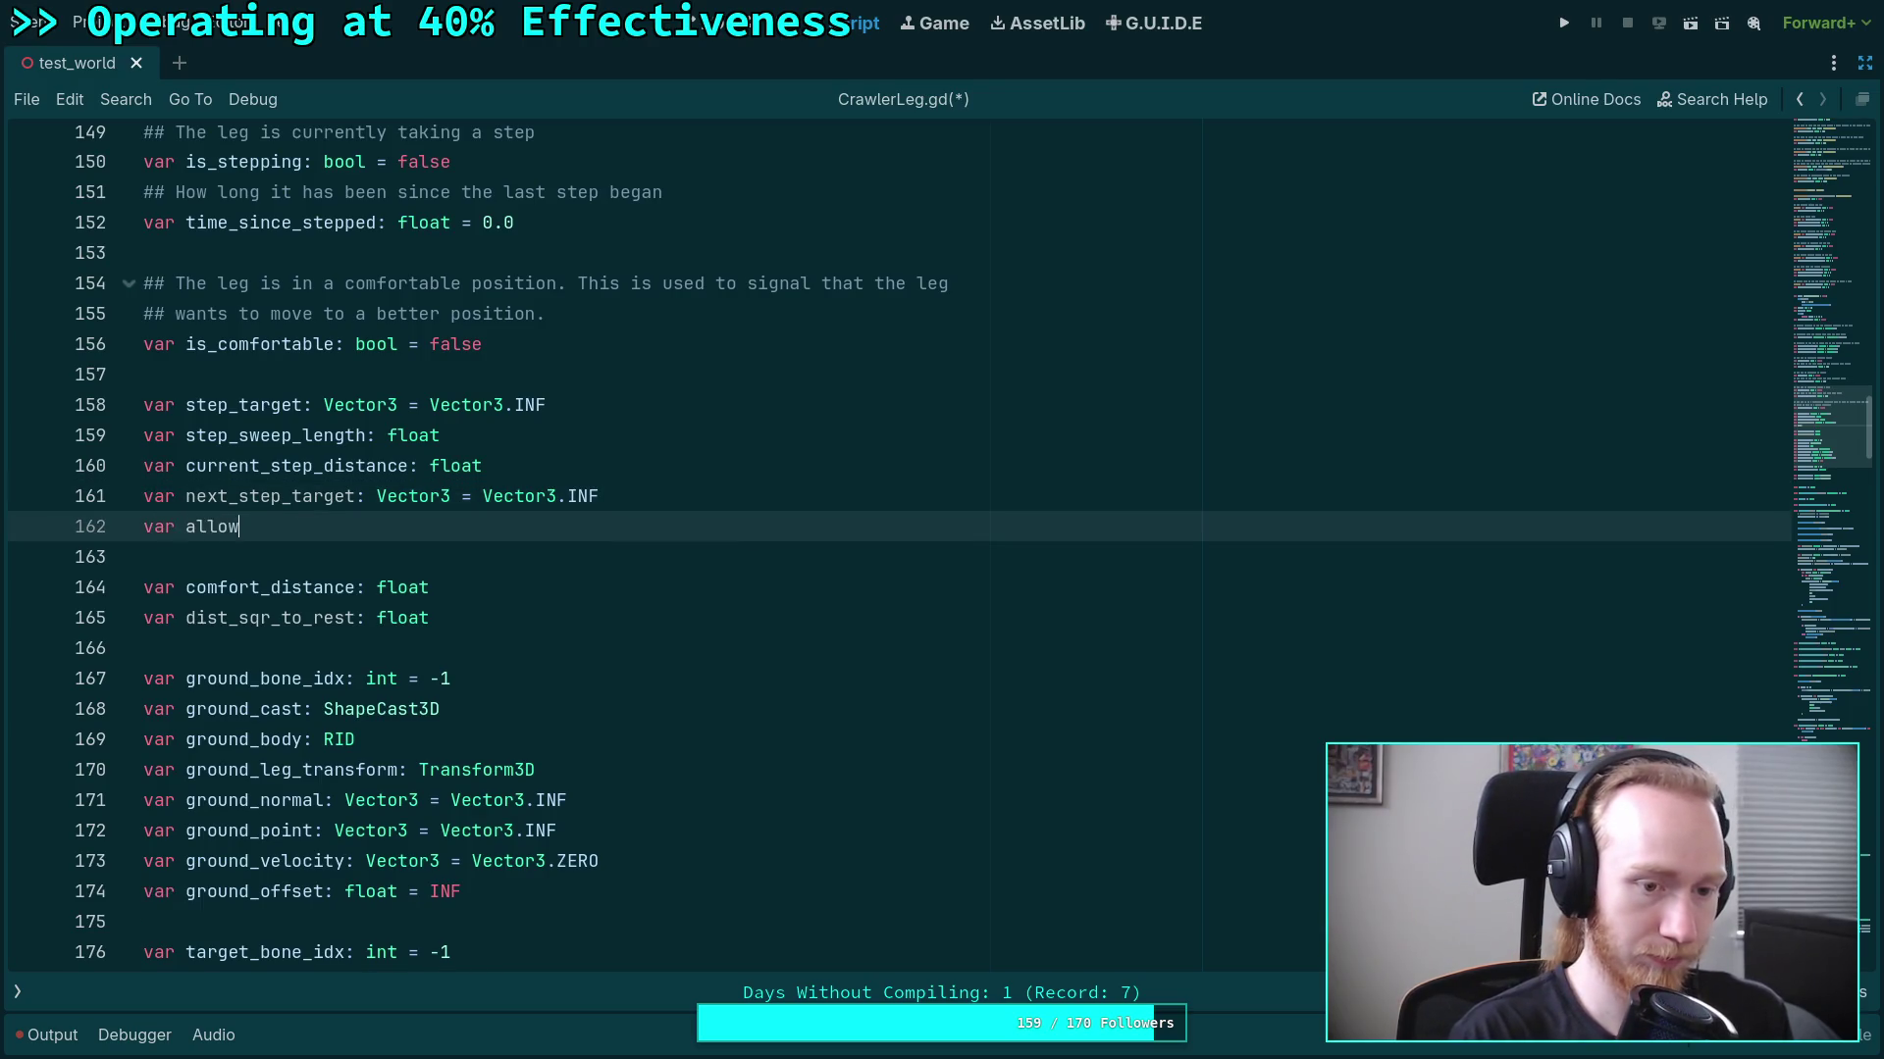
pyautogui.write('_step_sync: bool =')
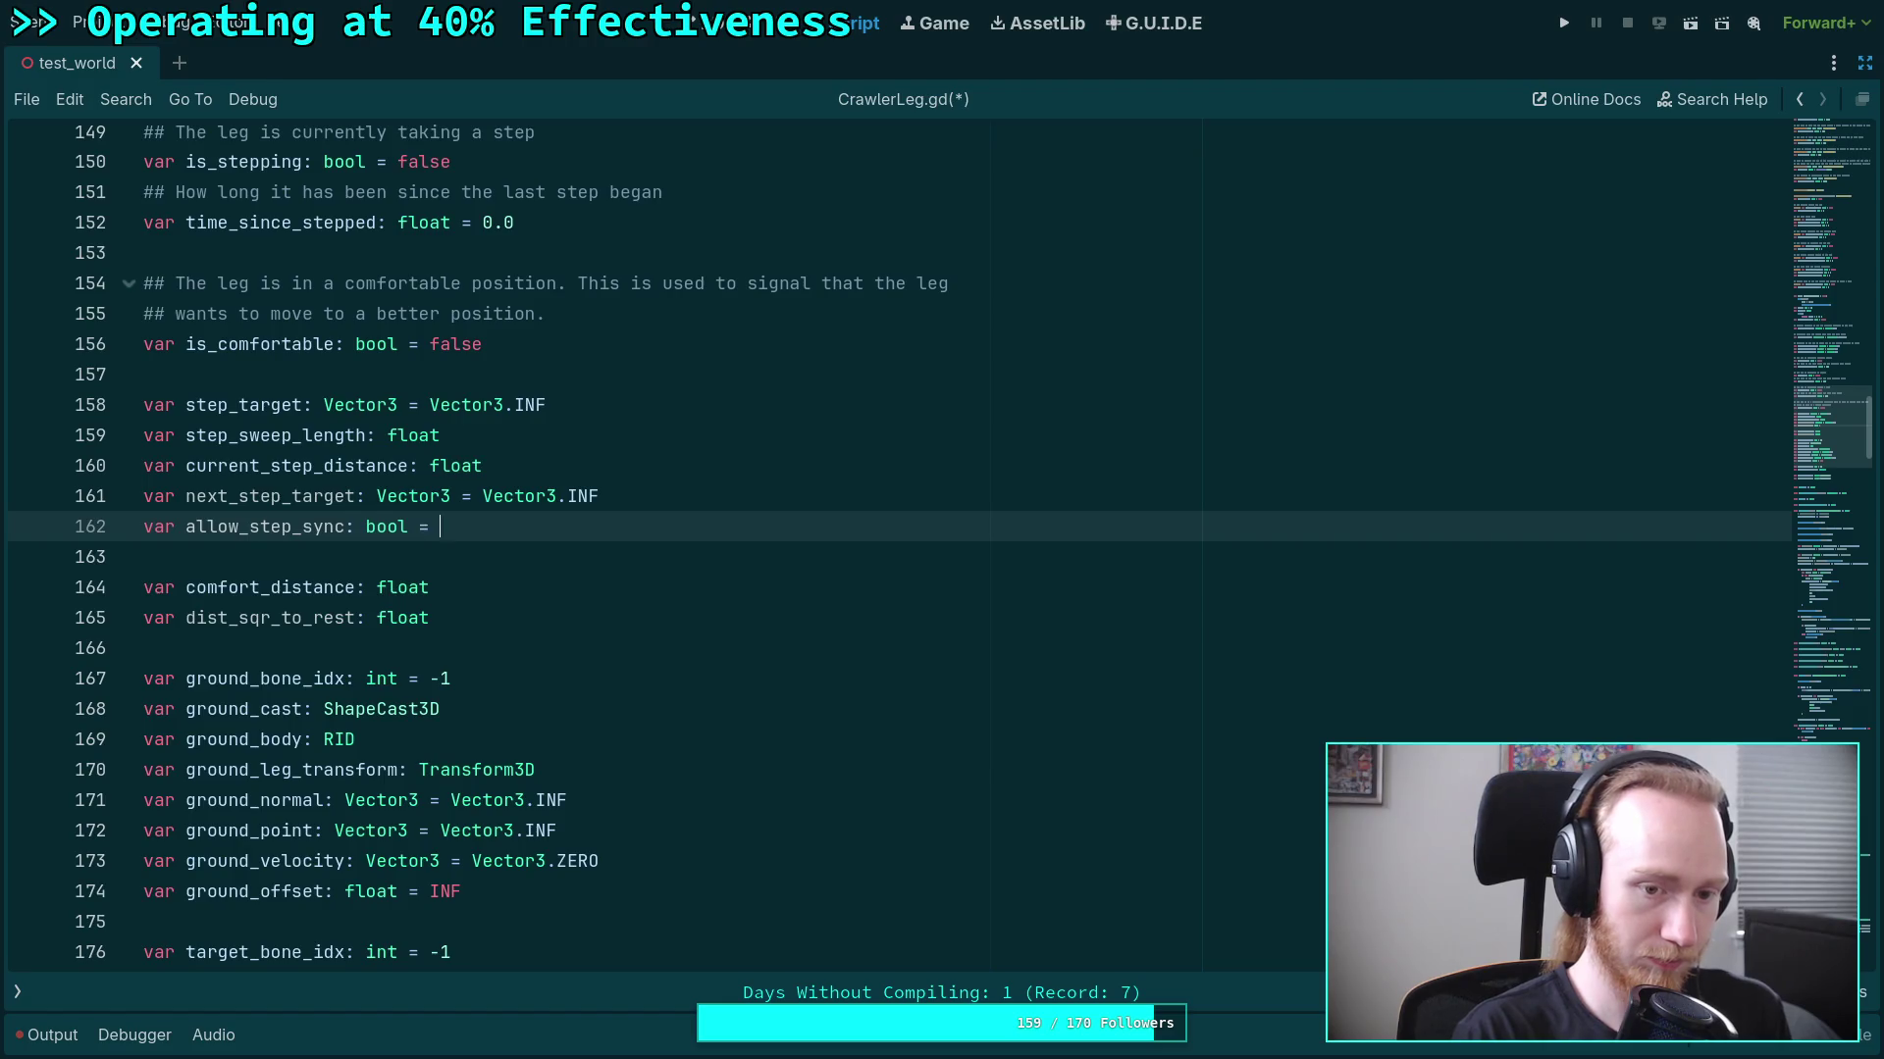
pyautogui.write('se')
pyautogui.scroll(-20, 633, 639)
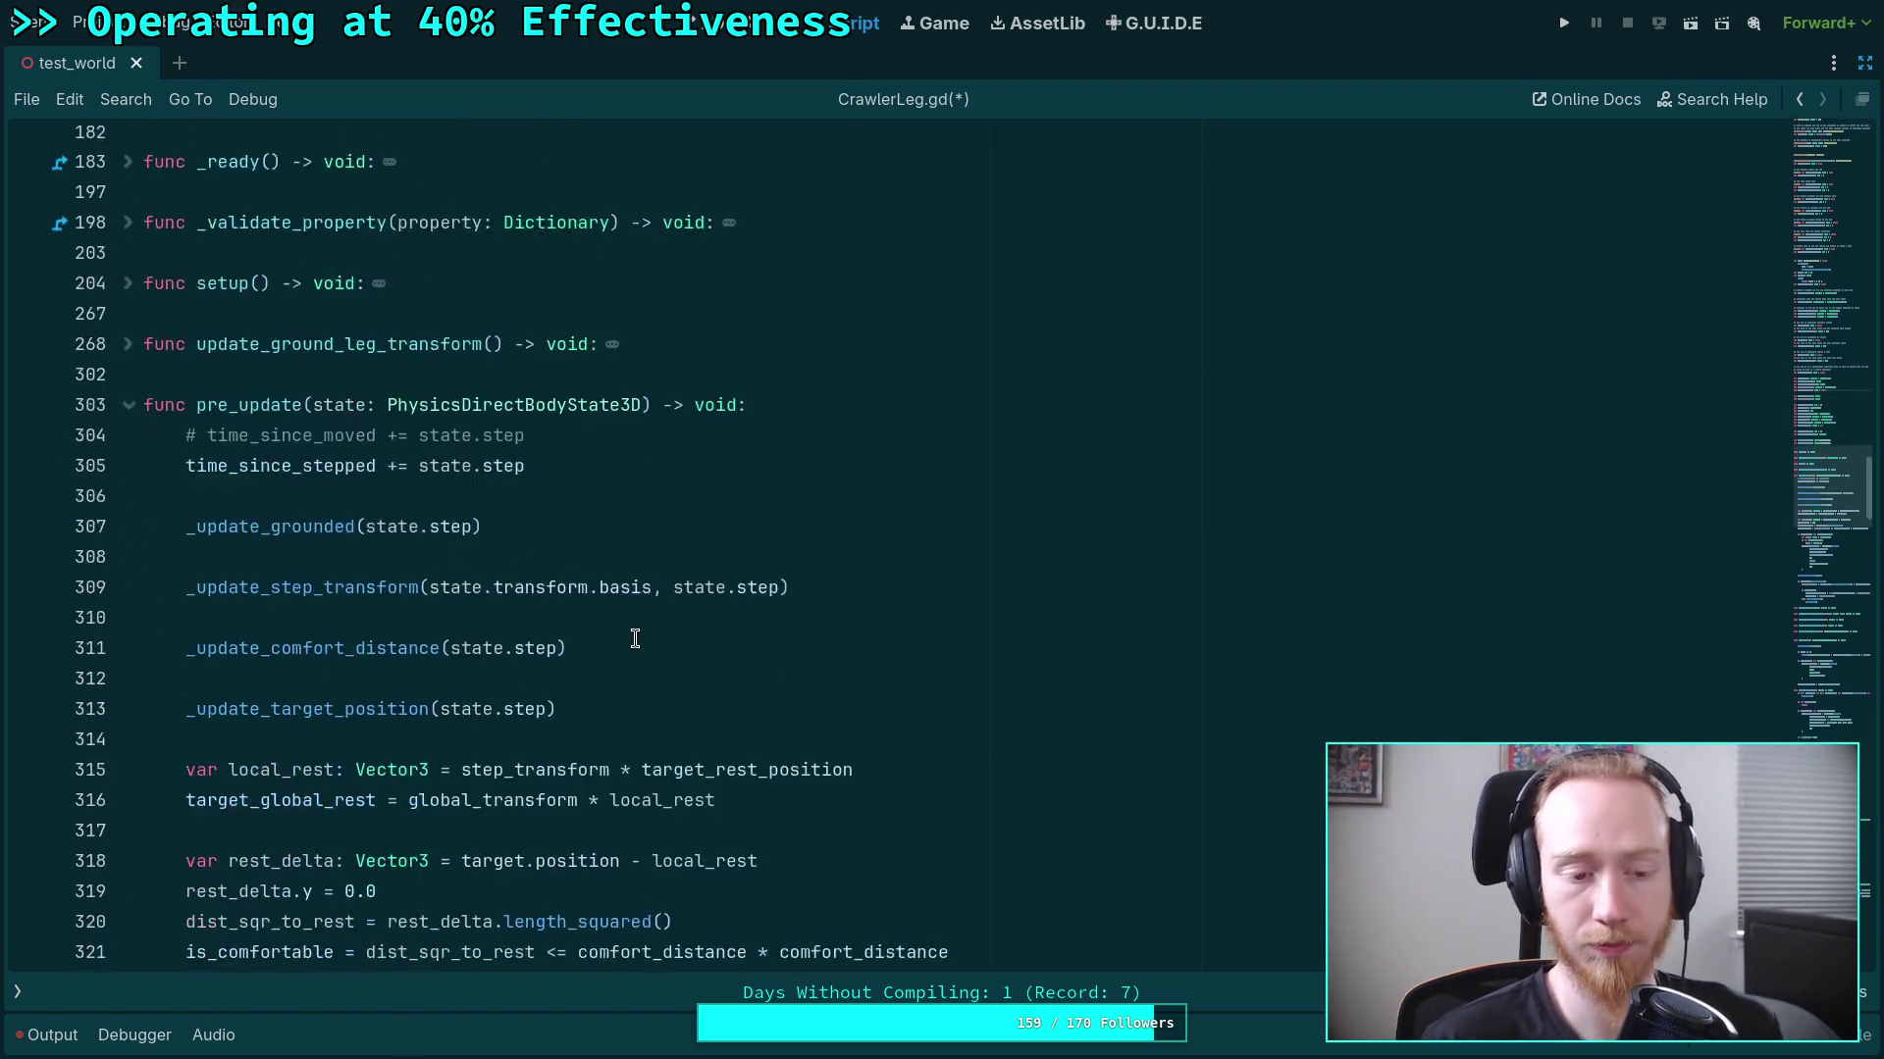
pyautogui.scroll(-10, 633, 639)
pyautogui.scroll(12, 437, 610)
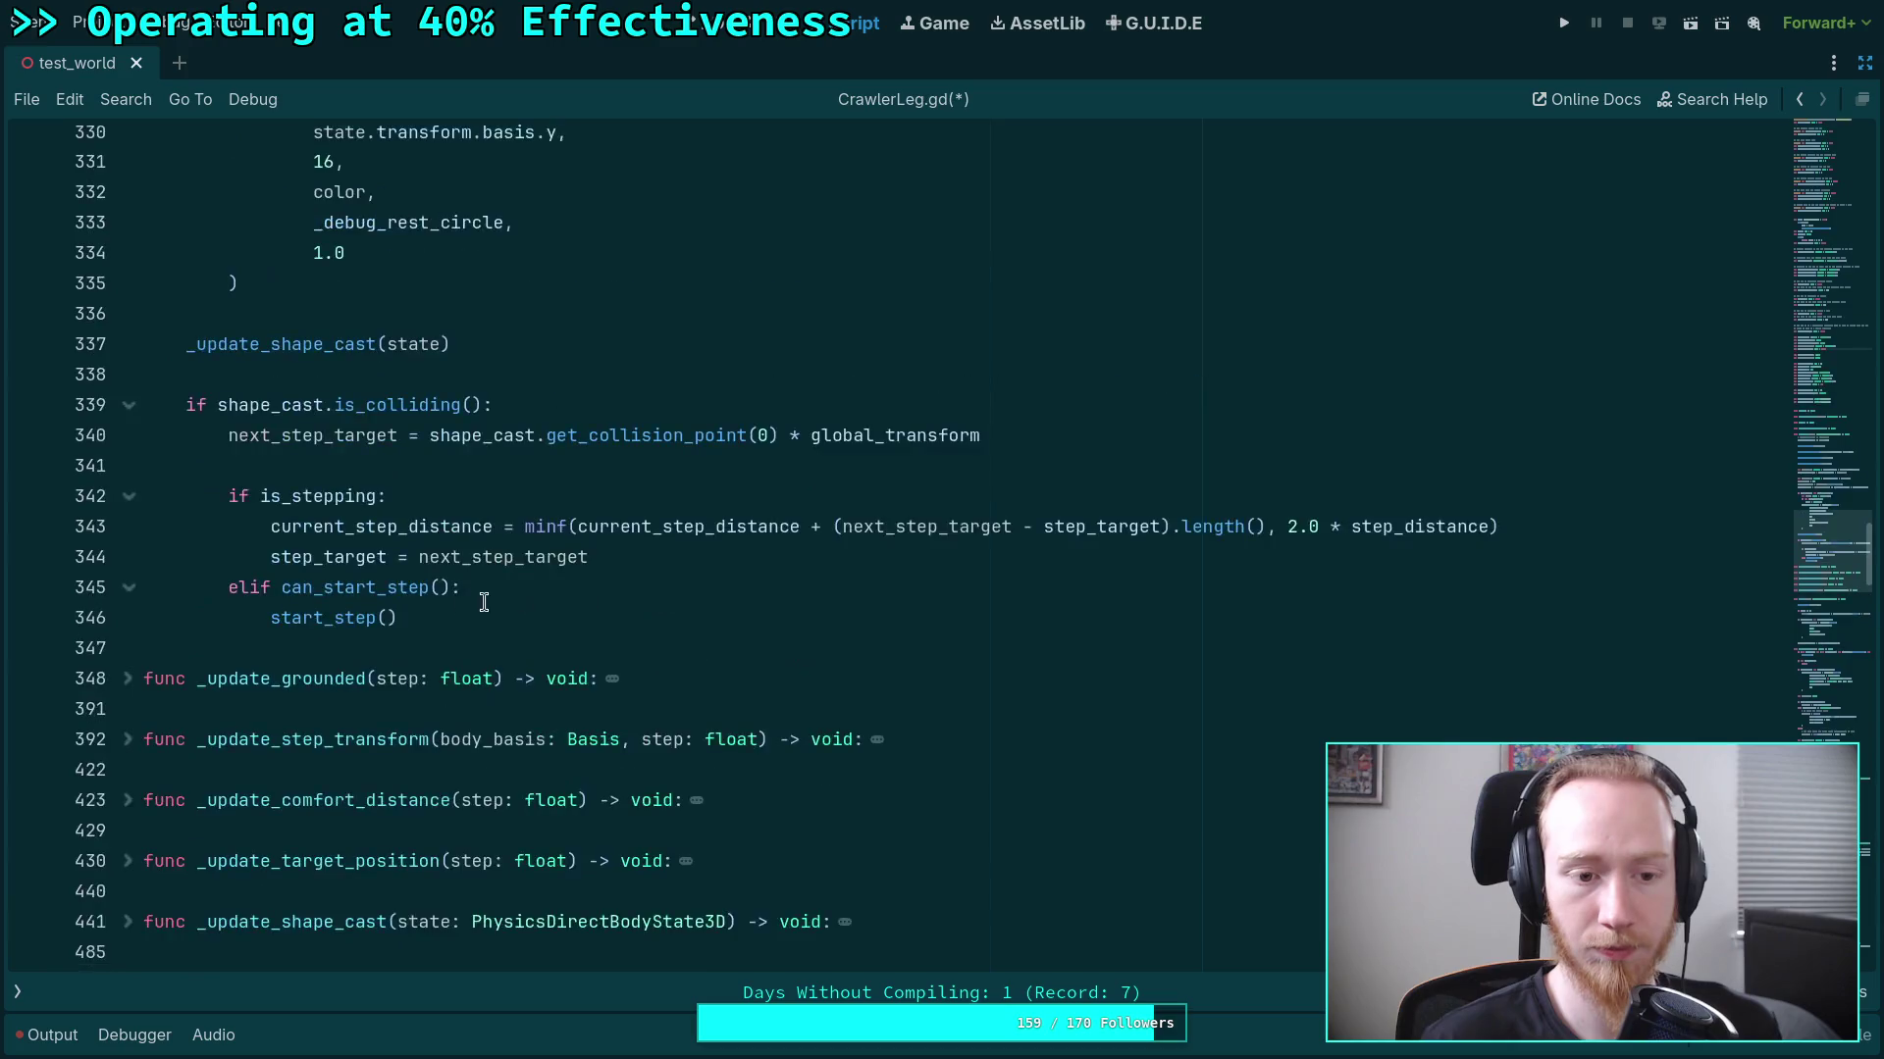
pyautogui.scroll(4, 476, 561)
pyautogui.scroll(-4, 491, 569)
pyautogui.scroll(1, 523, 600)
pyautogui.scroll(-2, 523, 599)
# Start an allow_step_sync line after the shape cast update, then recheck the elif branch.
pyautogui.click(596, 471)
pyautogui.press('Return')
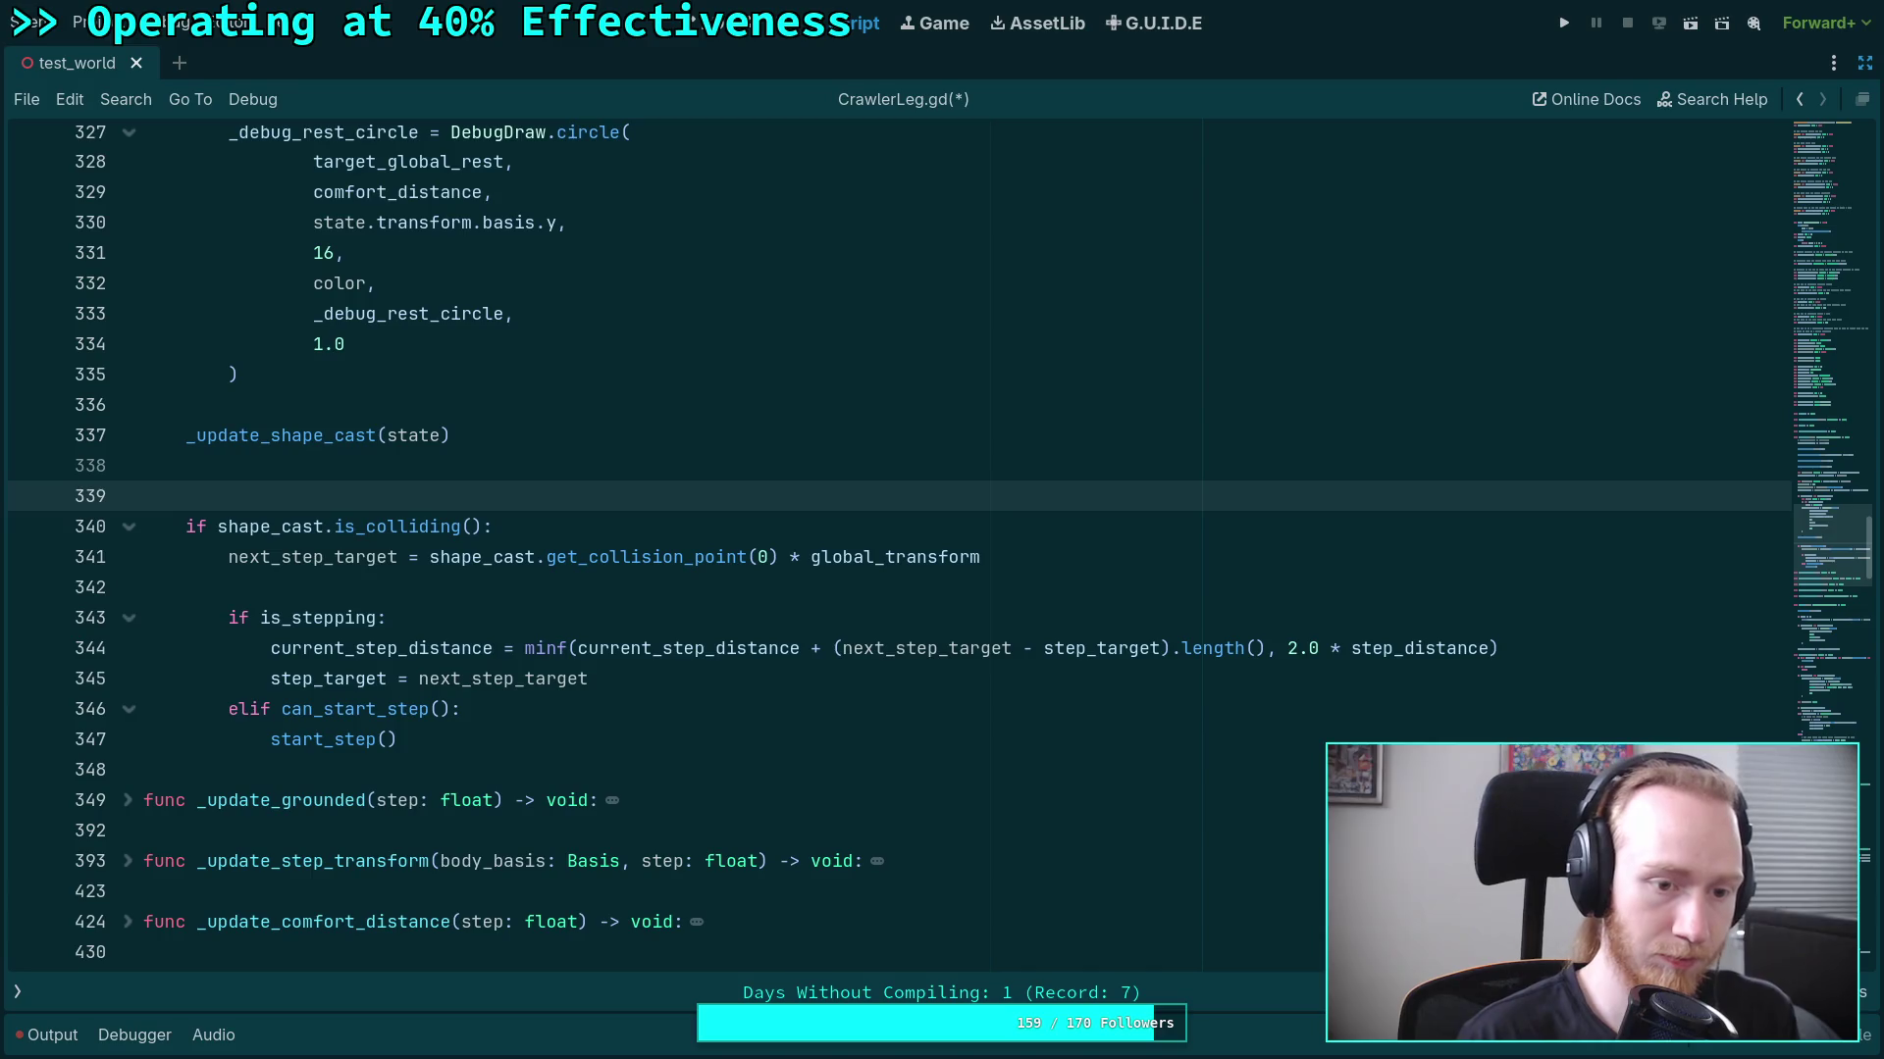
pyautogui.write('allow_st')
pyautogui.press('Return')
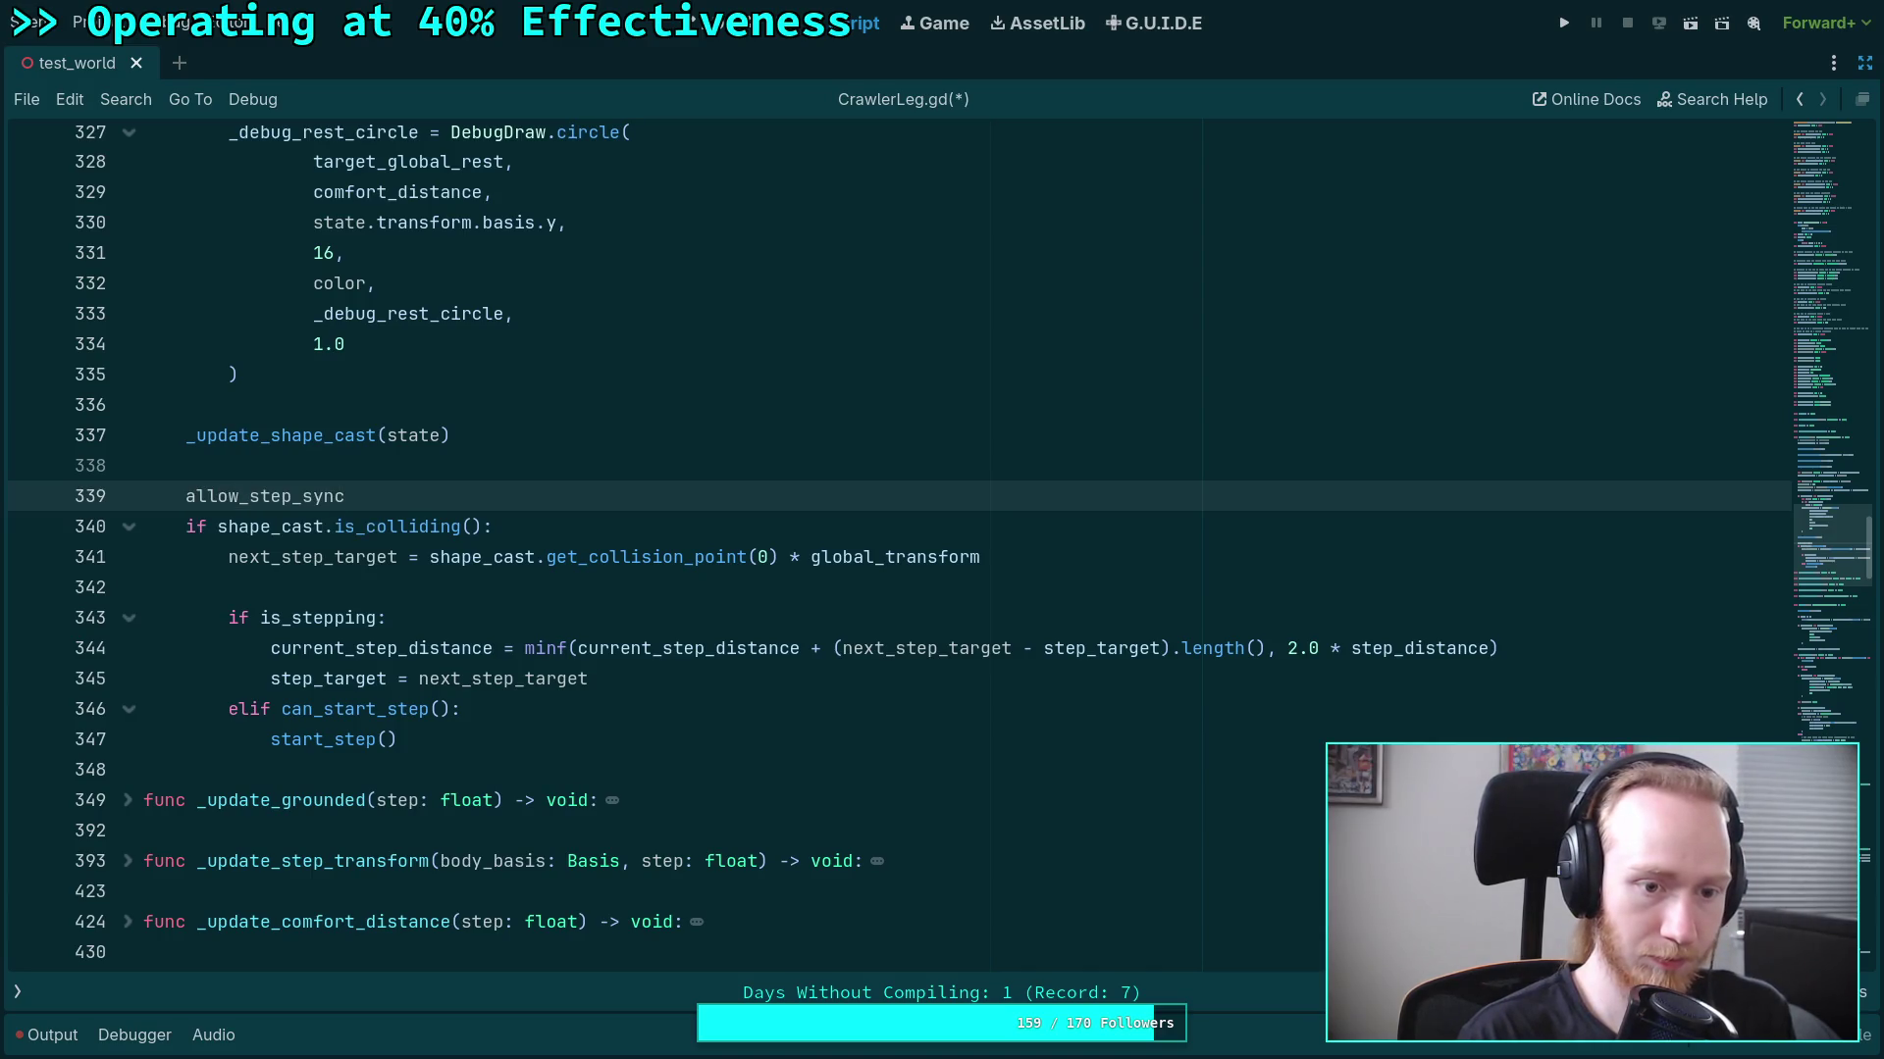
pyautogui.write(' = false')
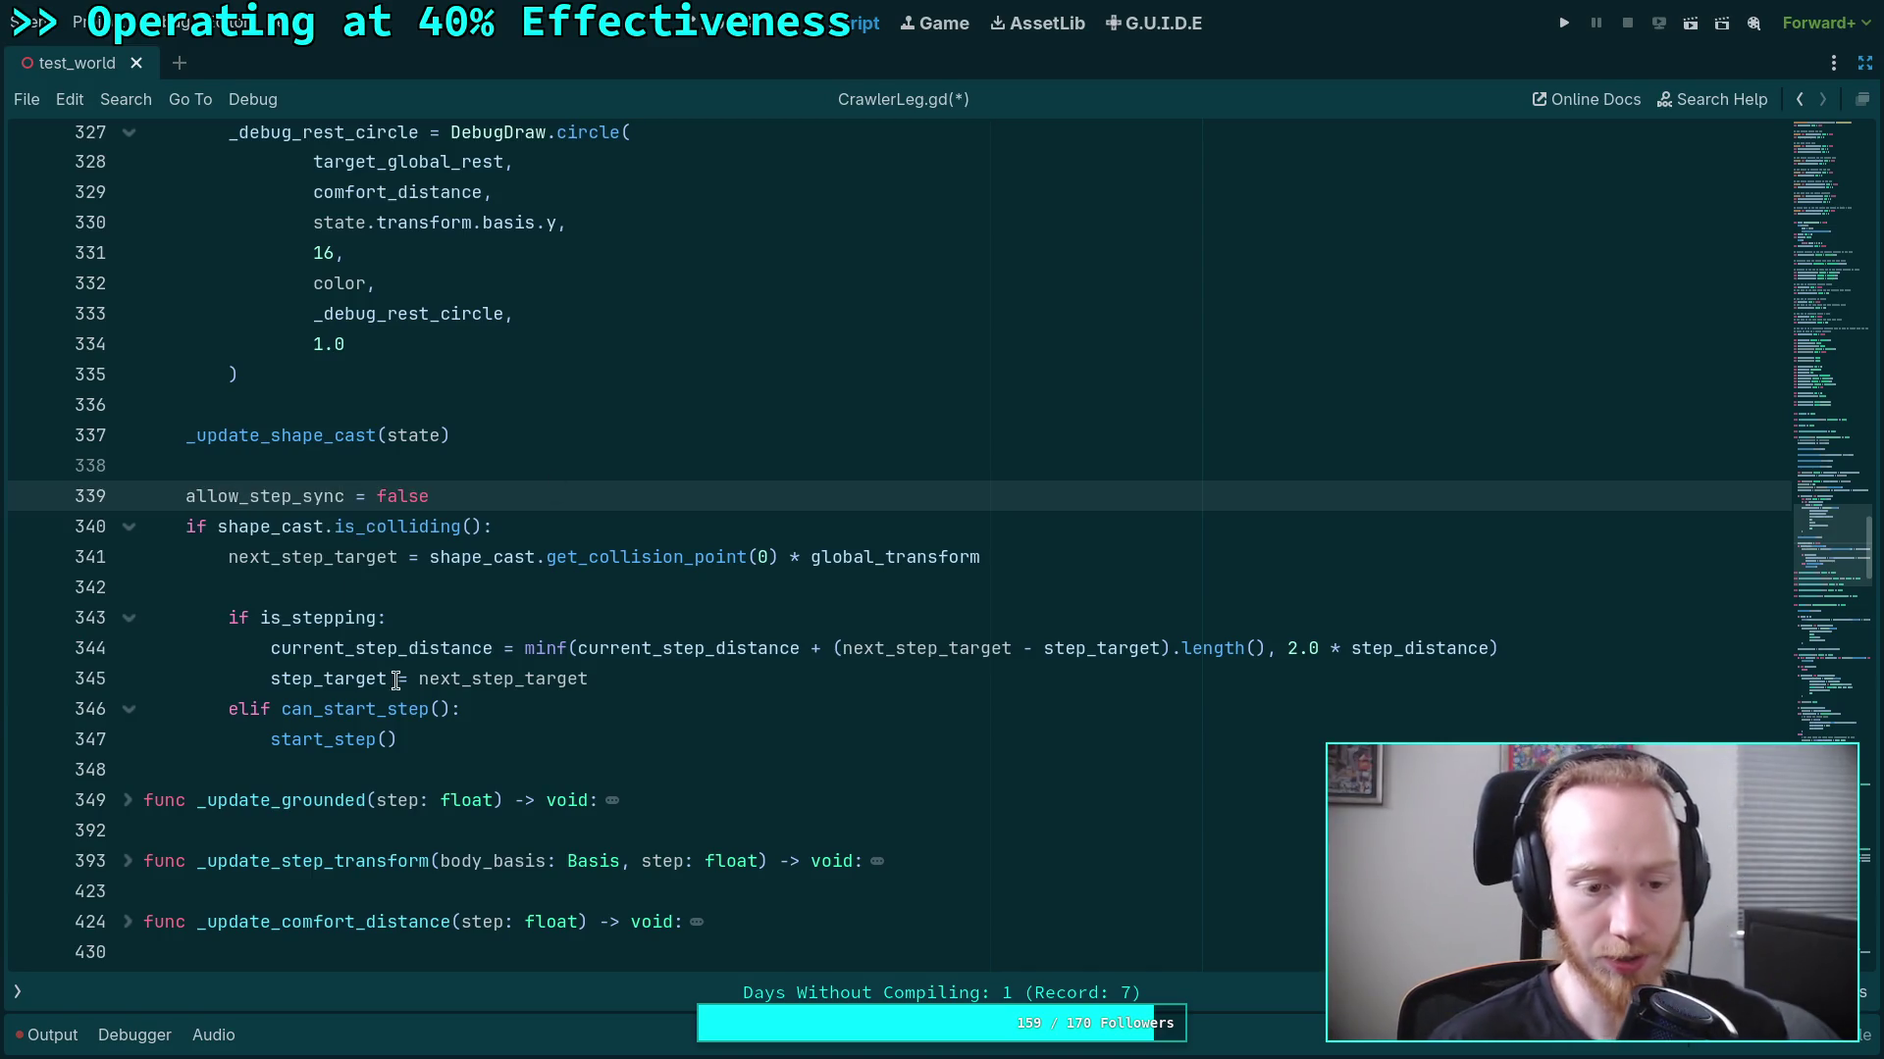
pyautogui.doubleClick(390, 709)
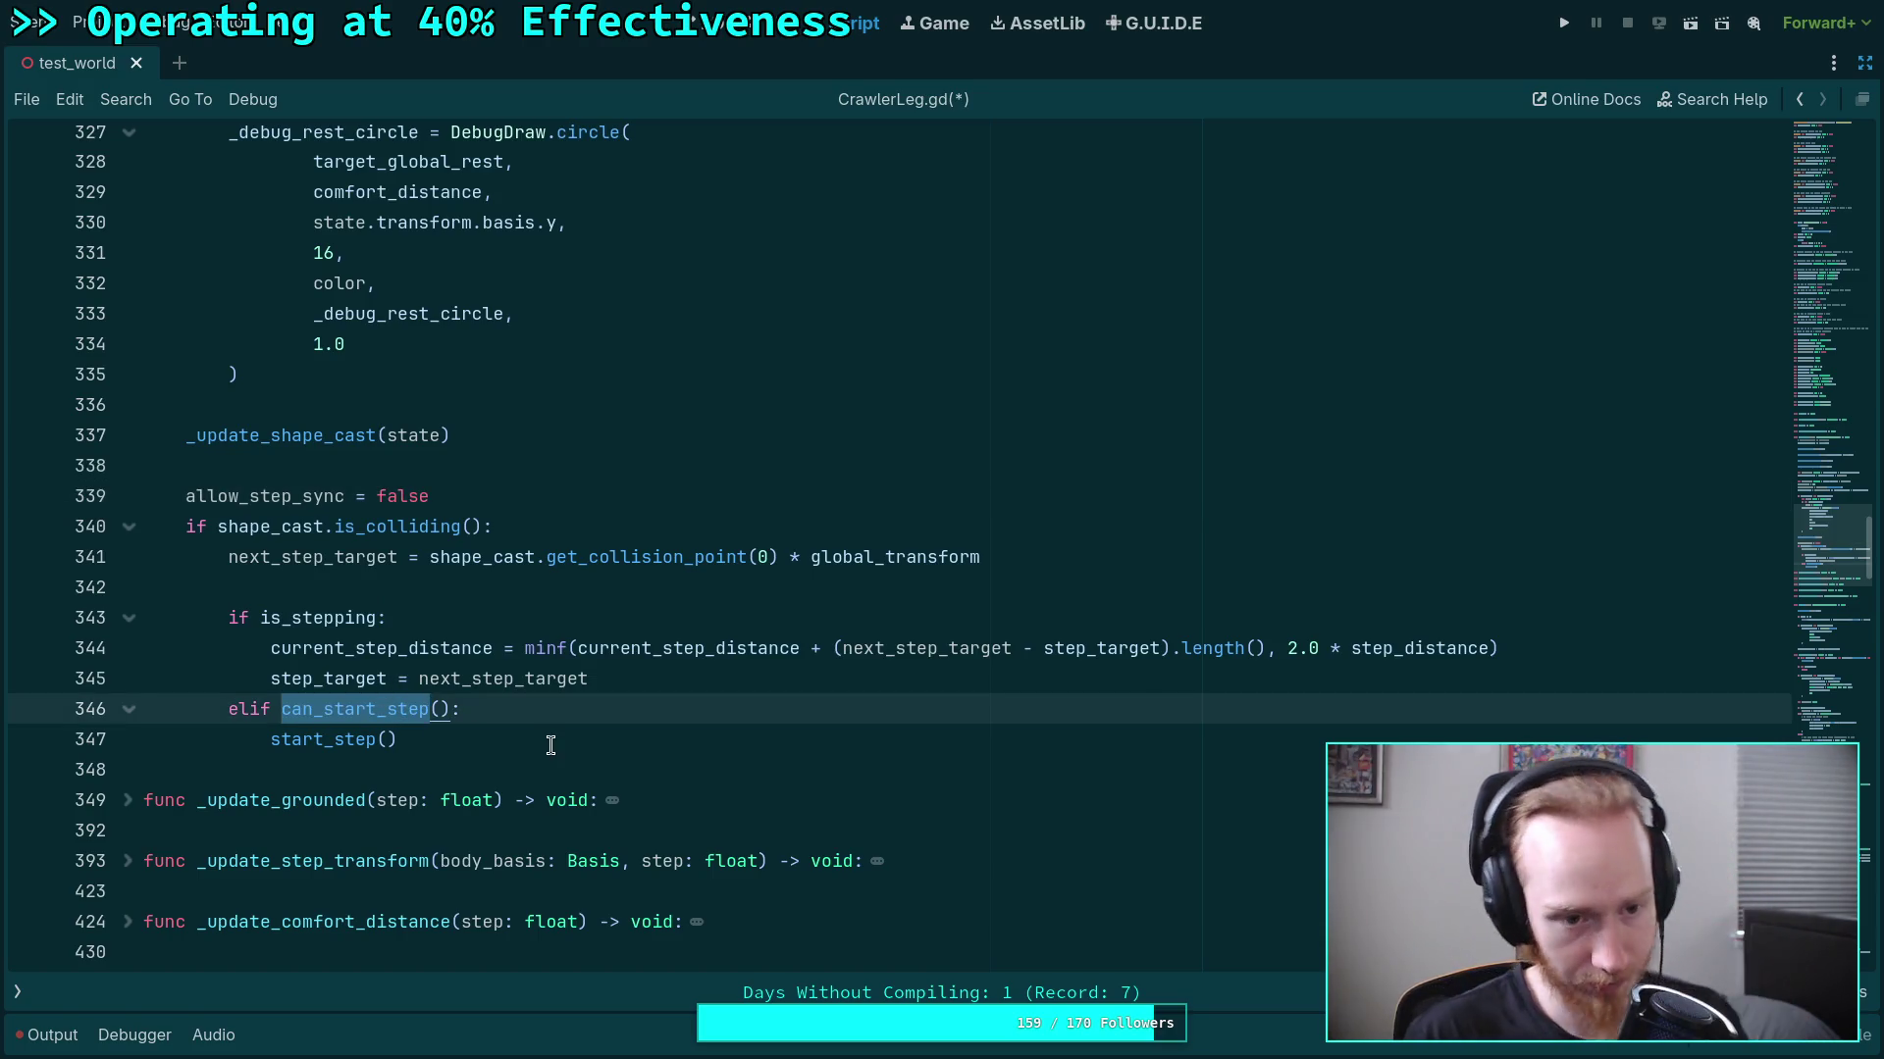
pyautogui.scroll(-20, 550, 746)
pyautogui.scroll(4, 628, 727)
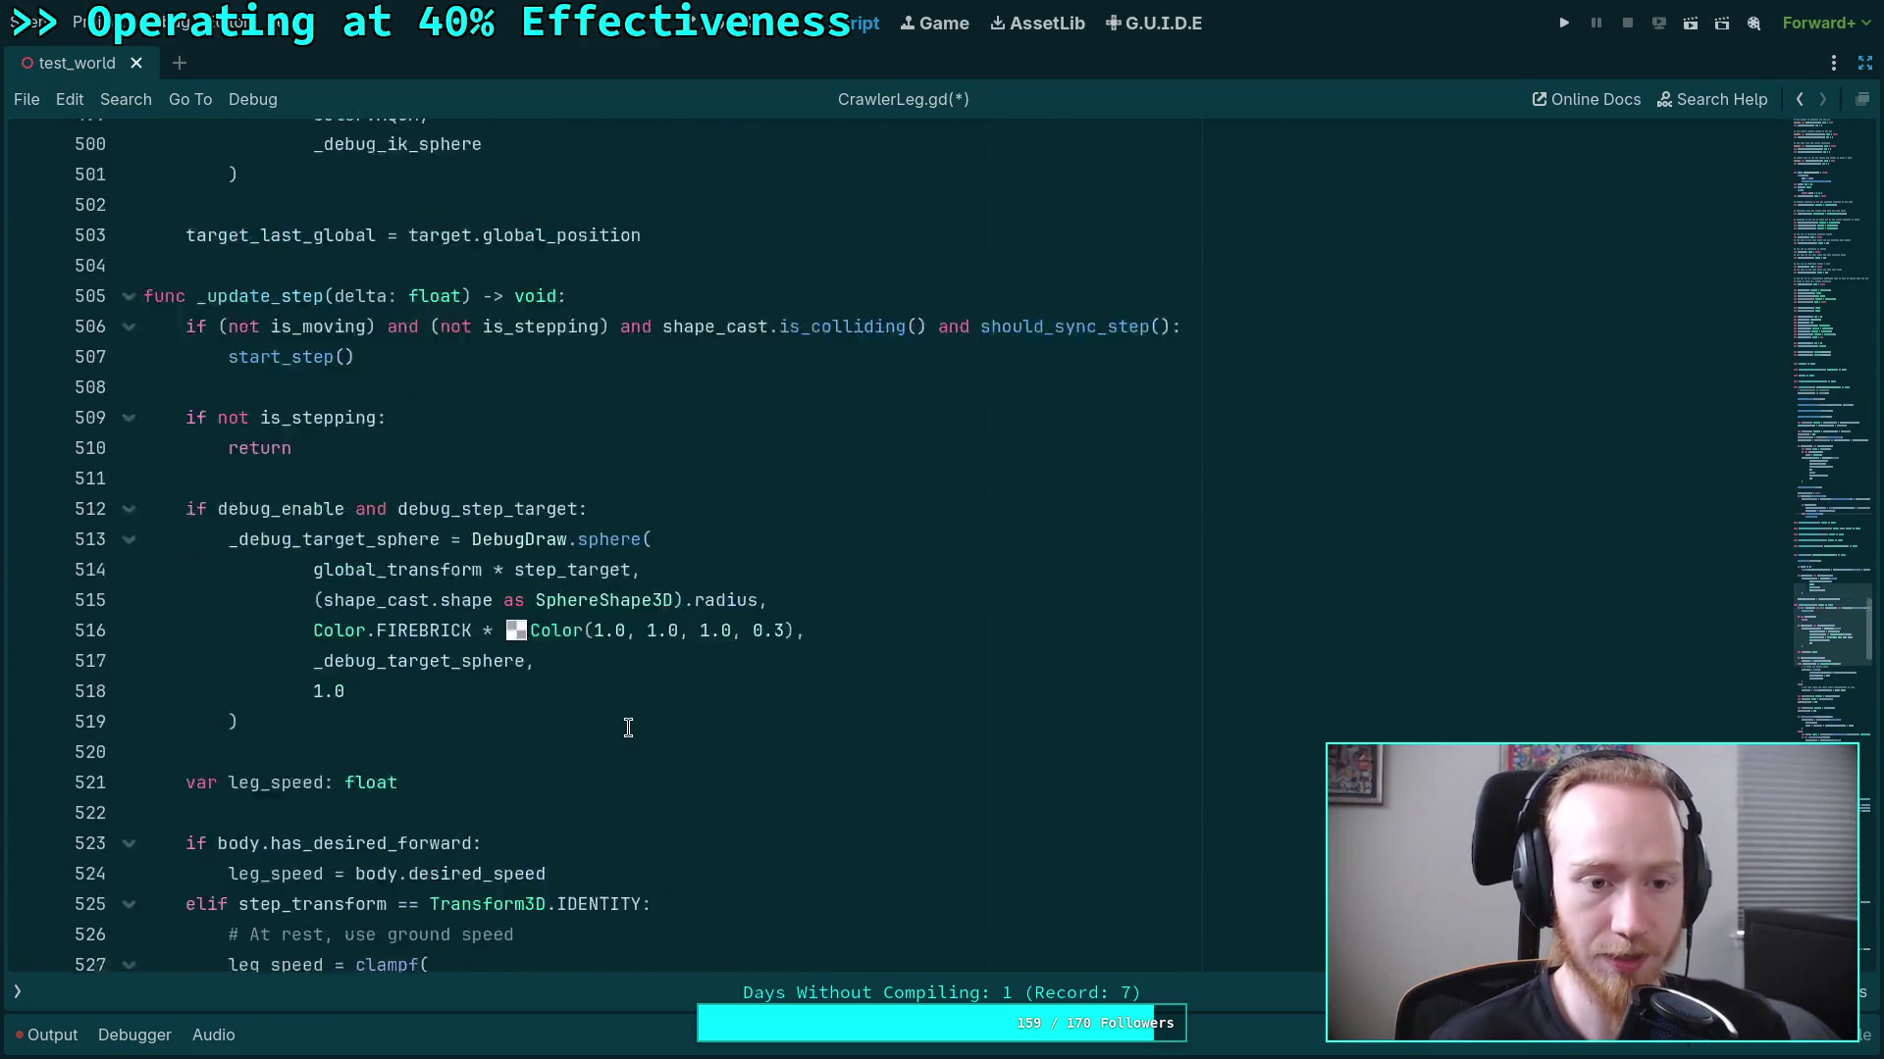
pyautogui.scroll(1, 628, 727)
pyautogui.click(128, 375)
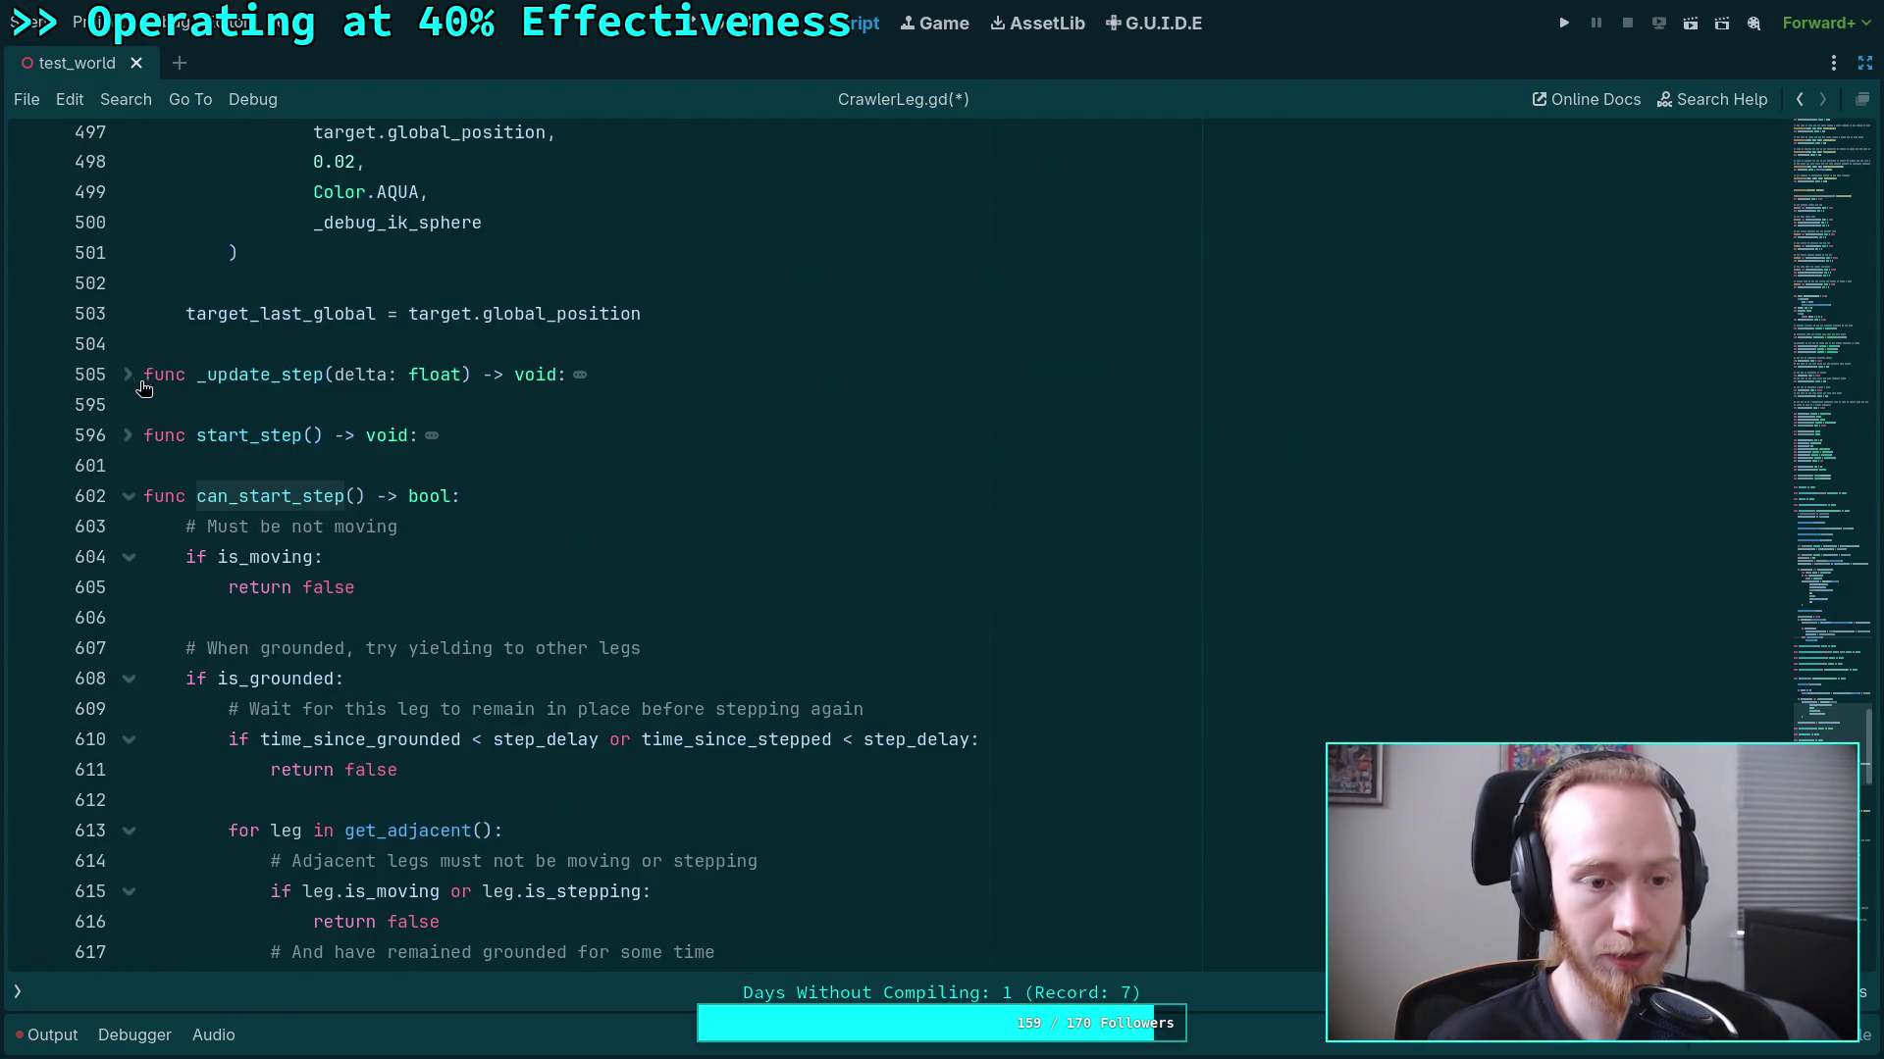
pyautogui.click(130, 377)
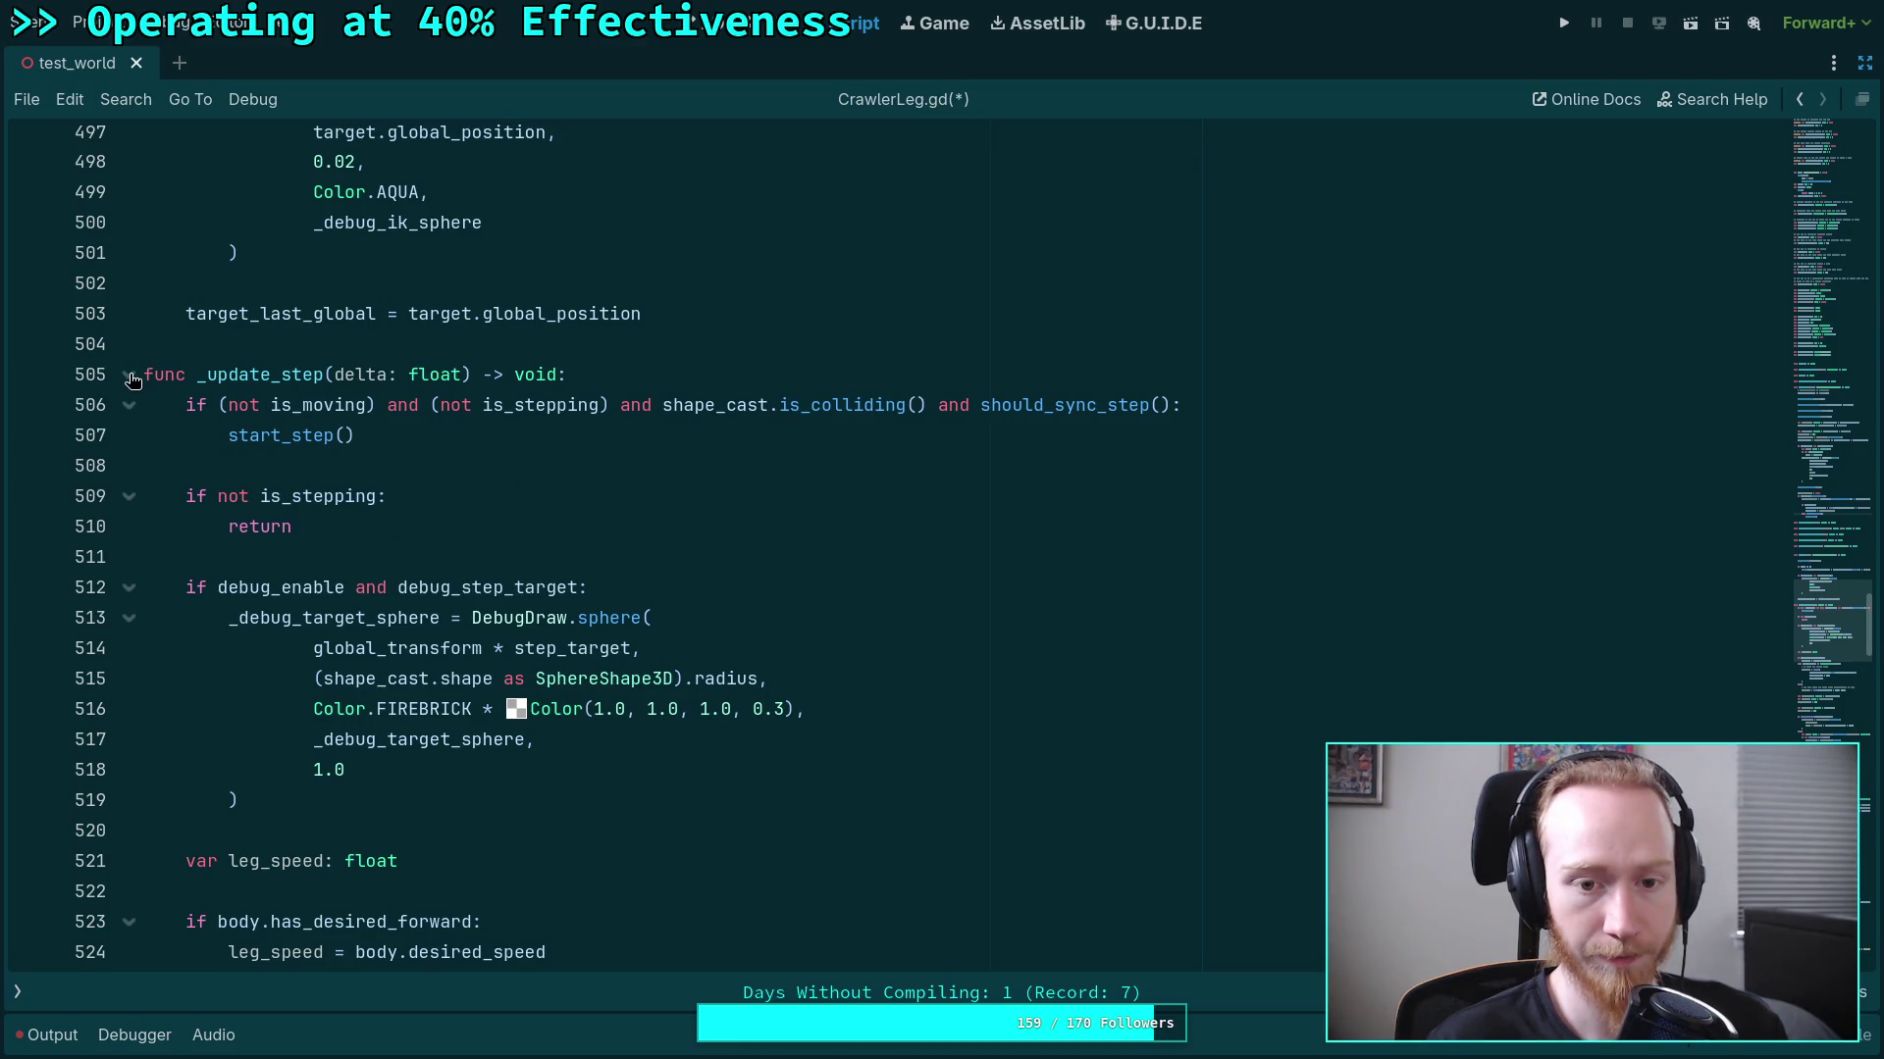
# Append 'and allow_step_sync' after is_colliding() in the step-sync condition of _update_step.
pyautogui.click(609, 404)
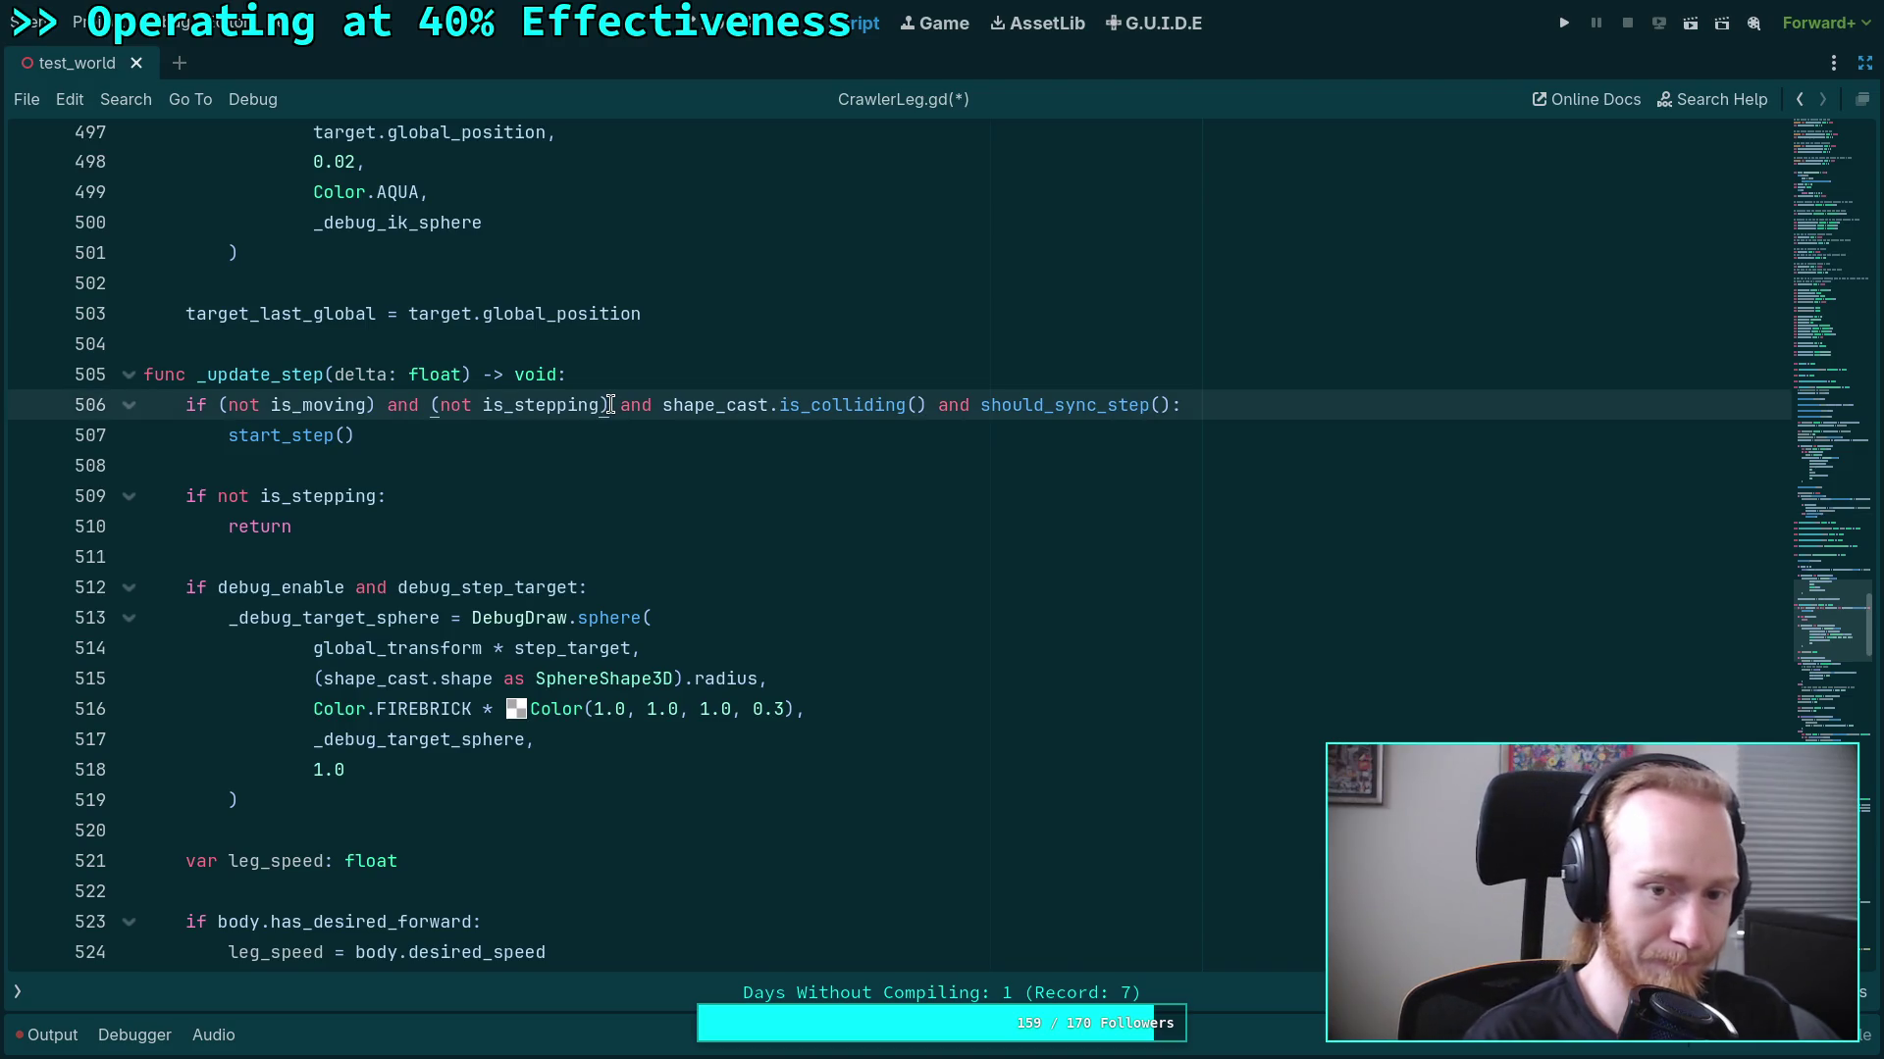
pyautogui.click(926, 404)
pyautogui.write('and ')
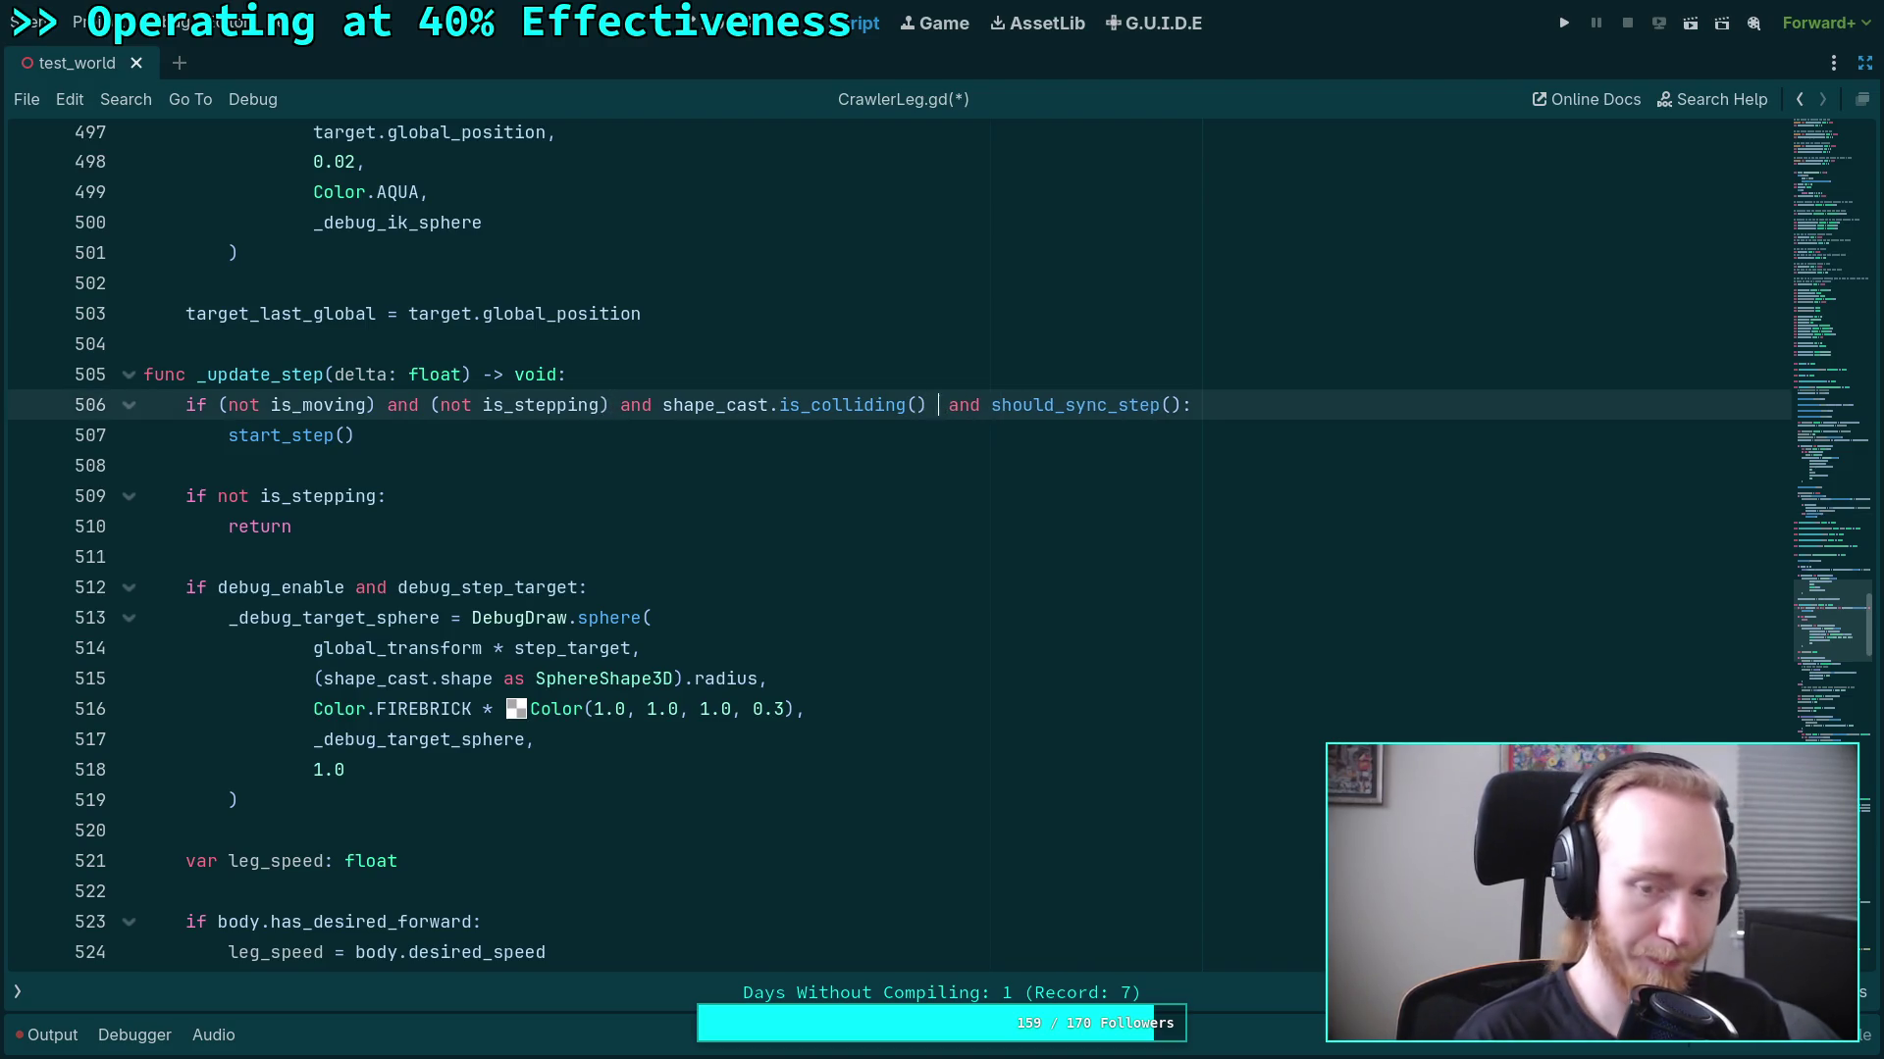
pyautogui.write('all')
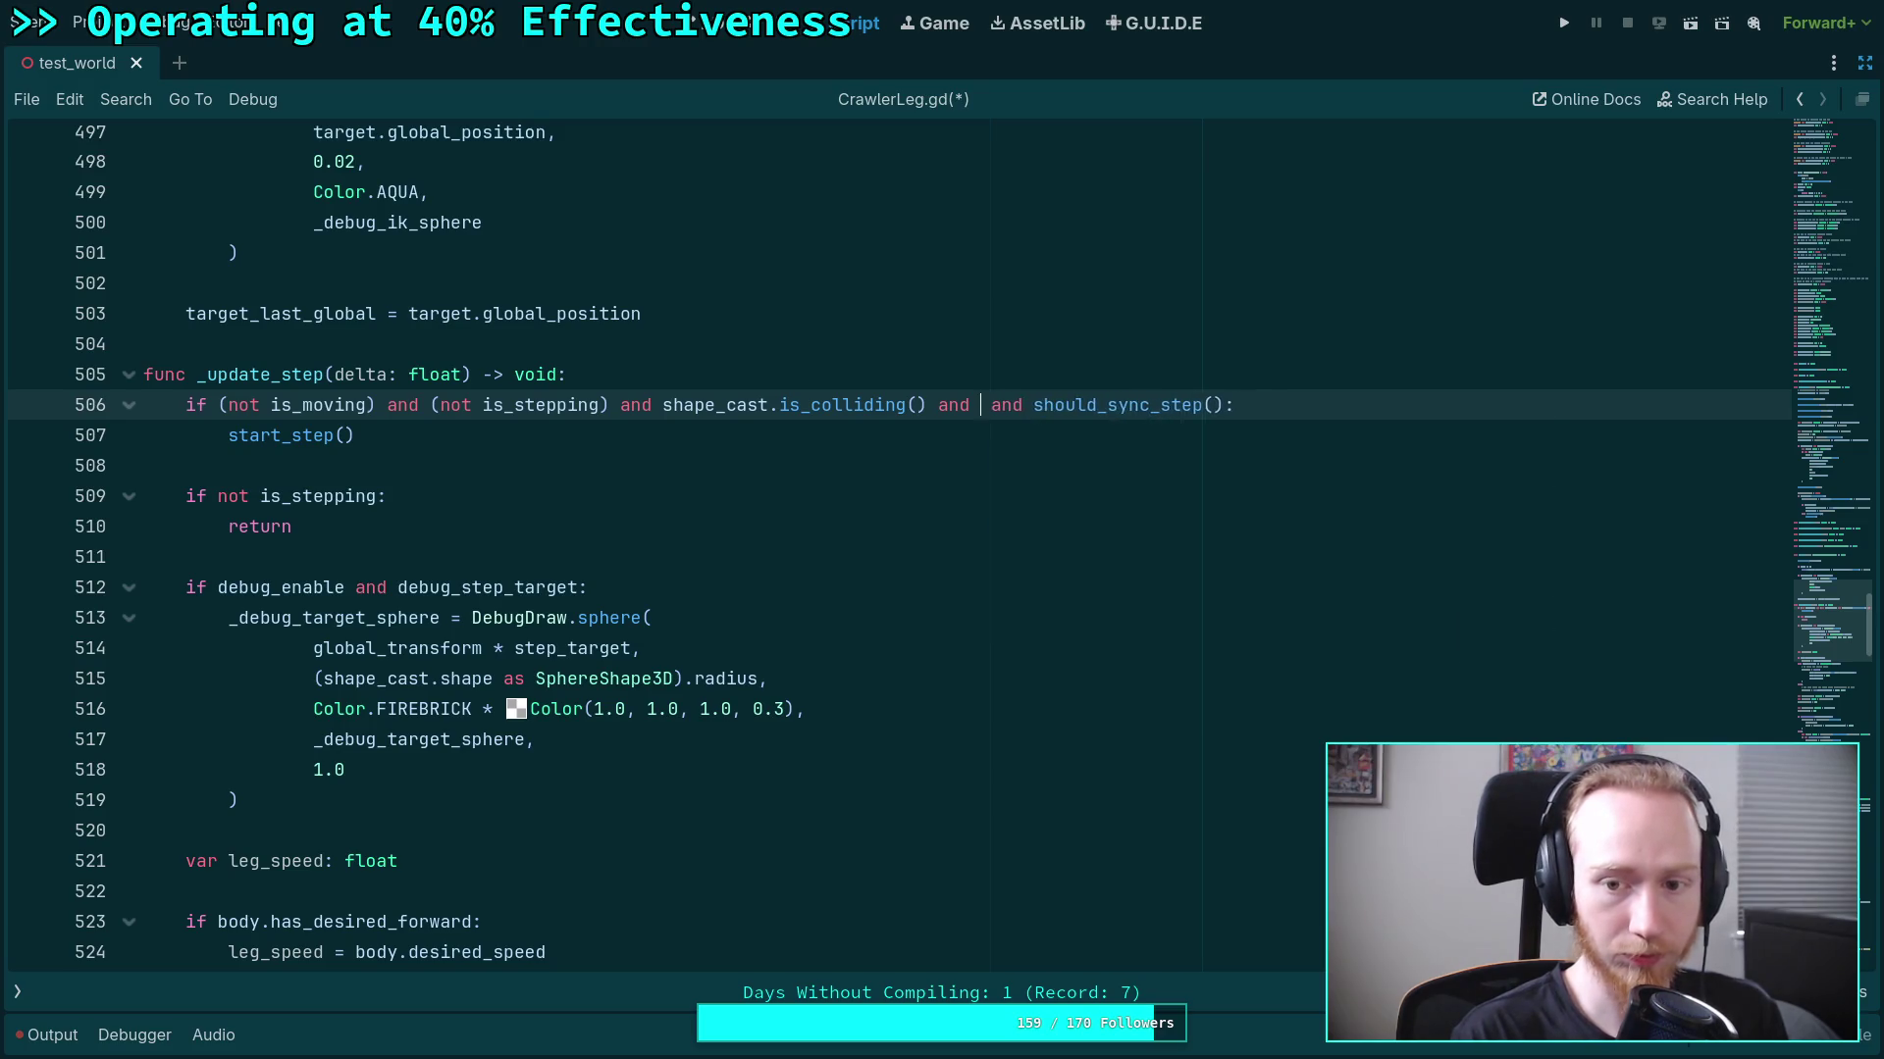
pyautogui.write('ow')
pyautogui.press('Return')
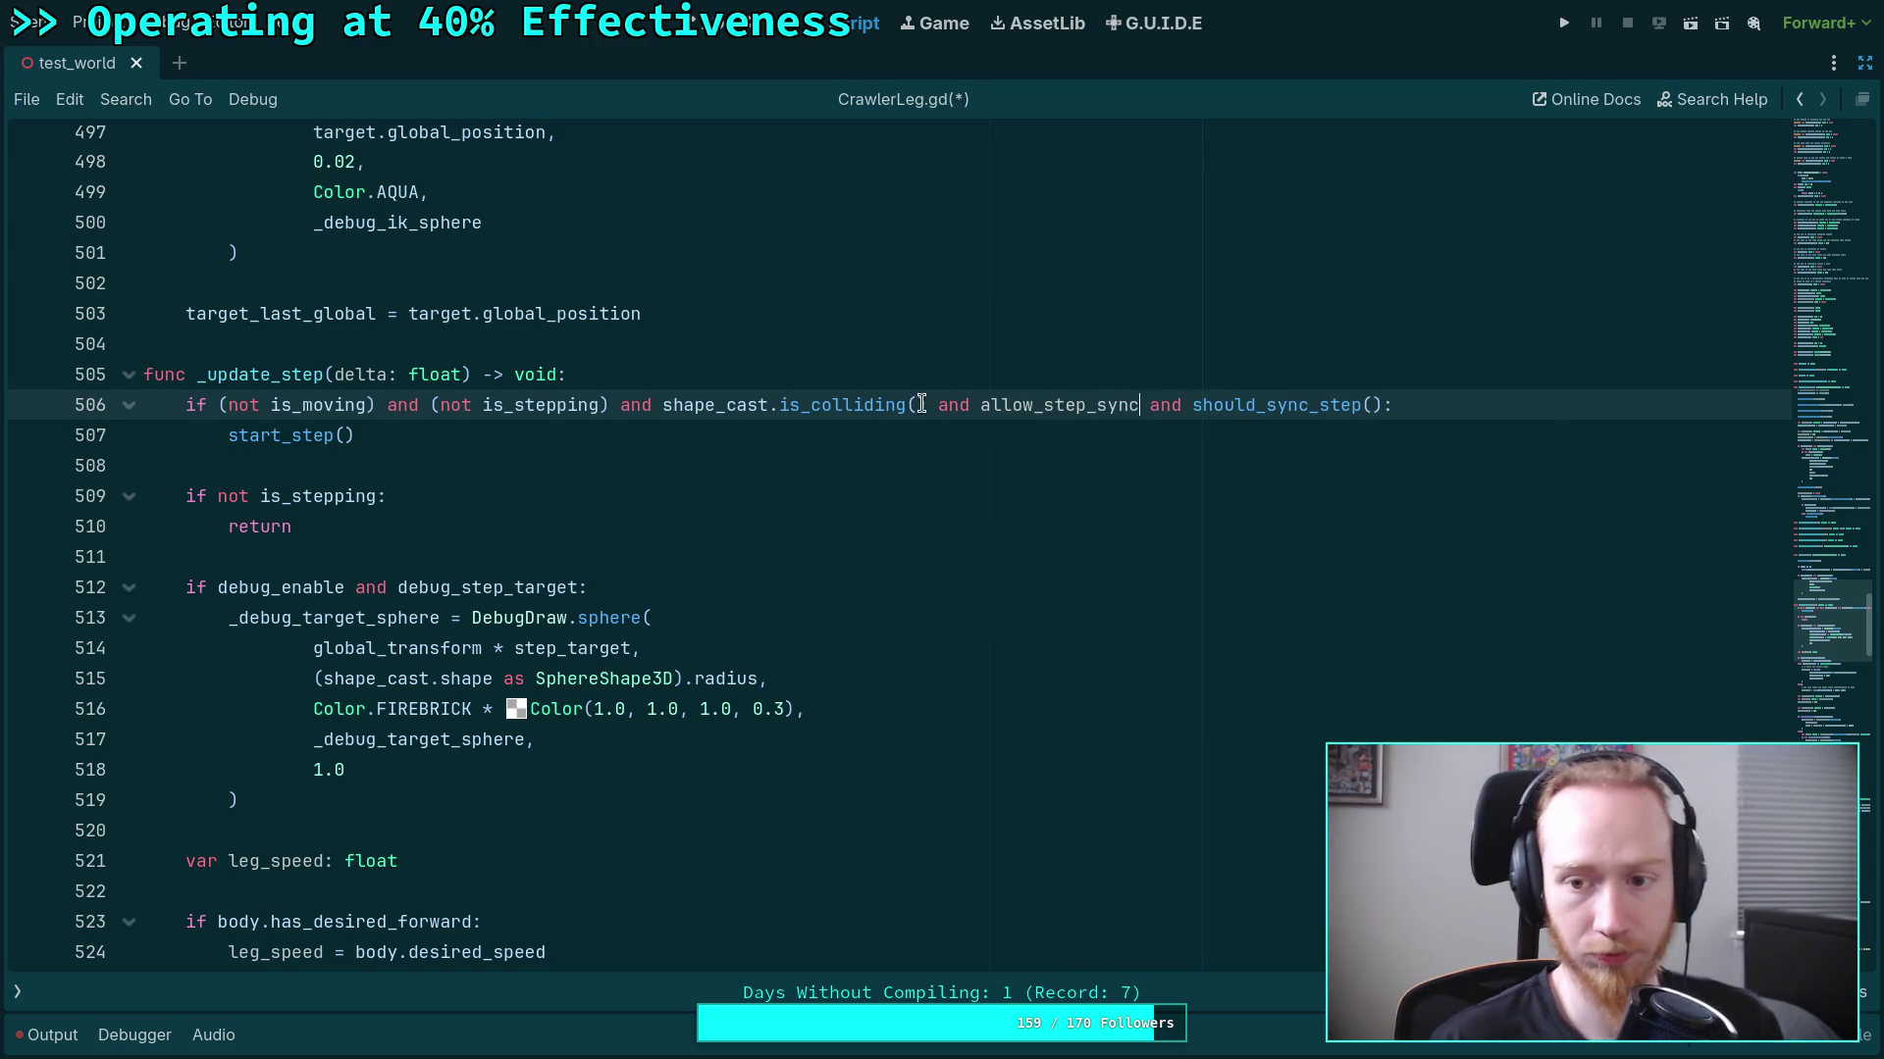
# Delete 'allow_step_sync and' from the start-step if condition on line 506.
pyautogui.click(882, 520)
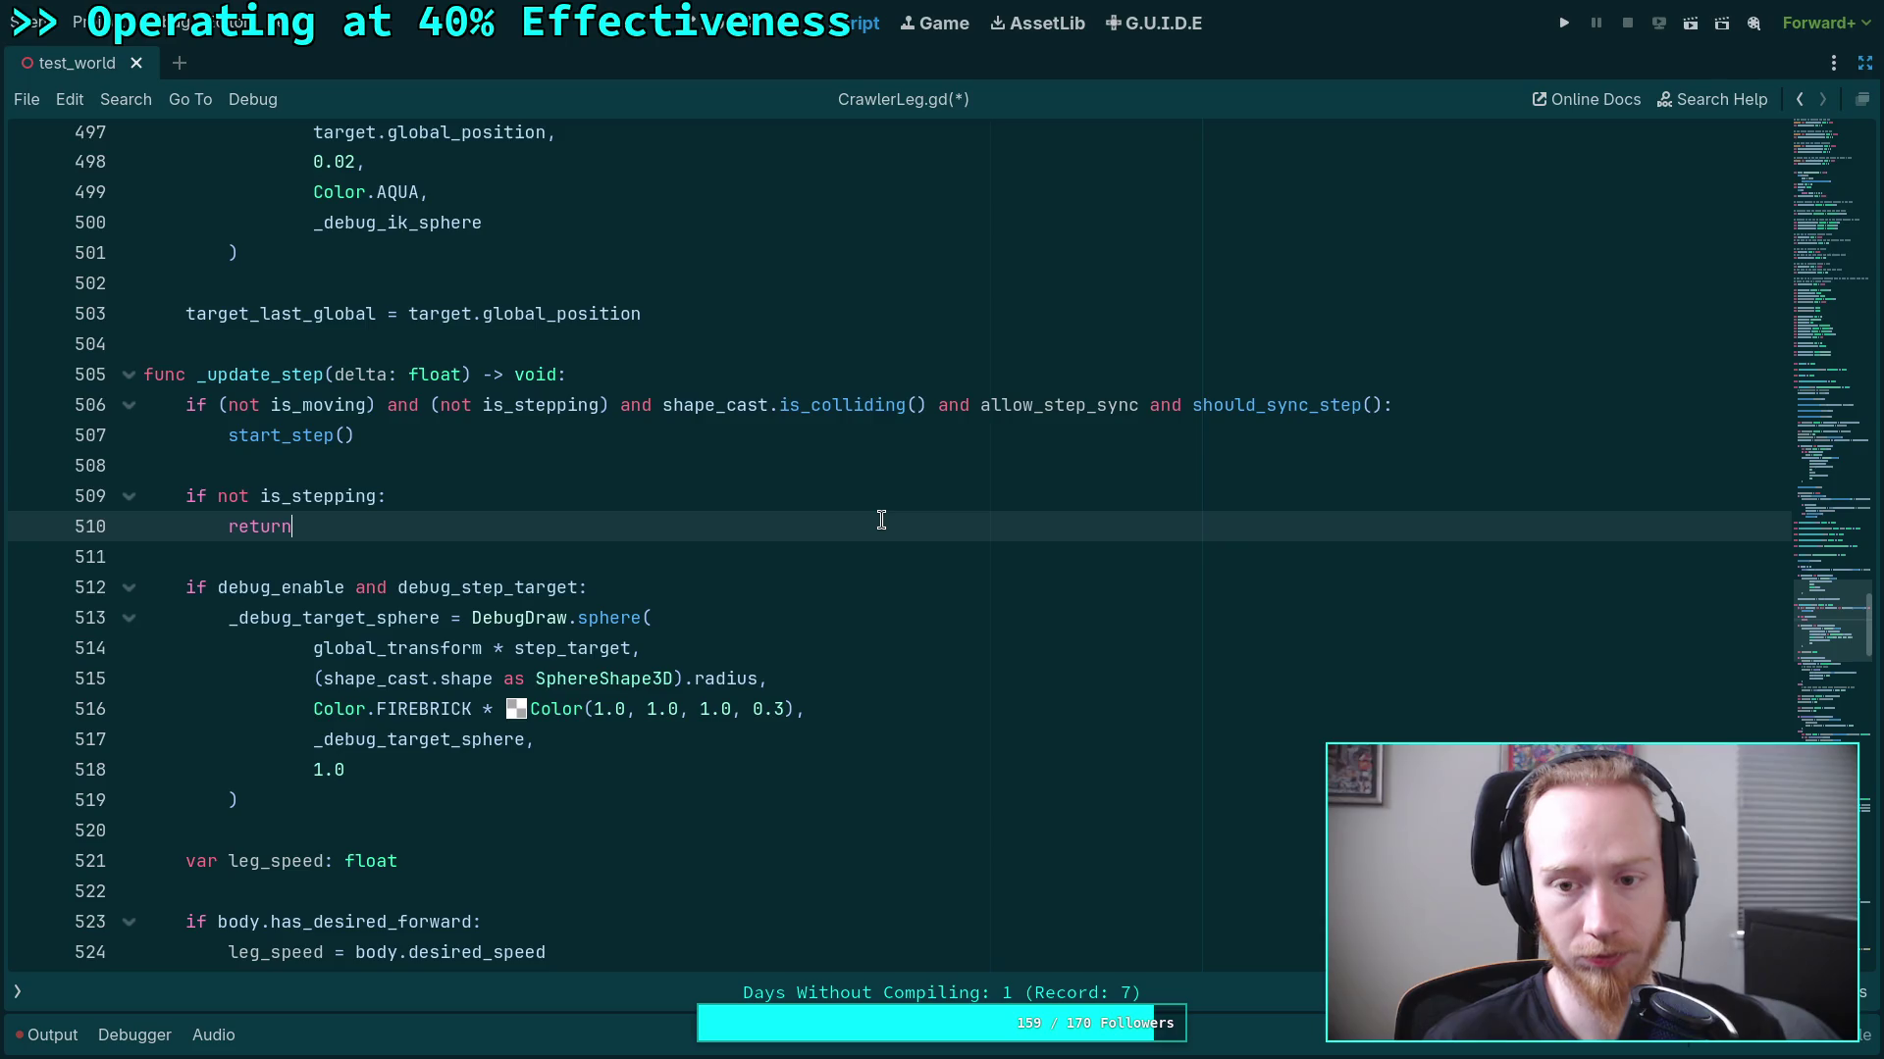
pyautogui.doubleClick(986, 410)
pyautogui.moveTo(1182, 405); pyautogui.dragTo(972, 408)
pyautogui.press('BackSpace')
pyautogui.scroll(-10, 870, 534)
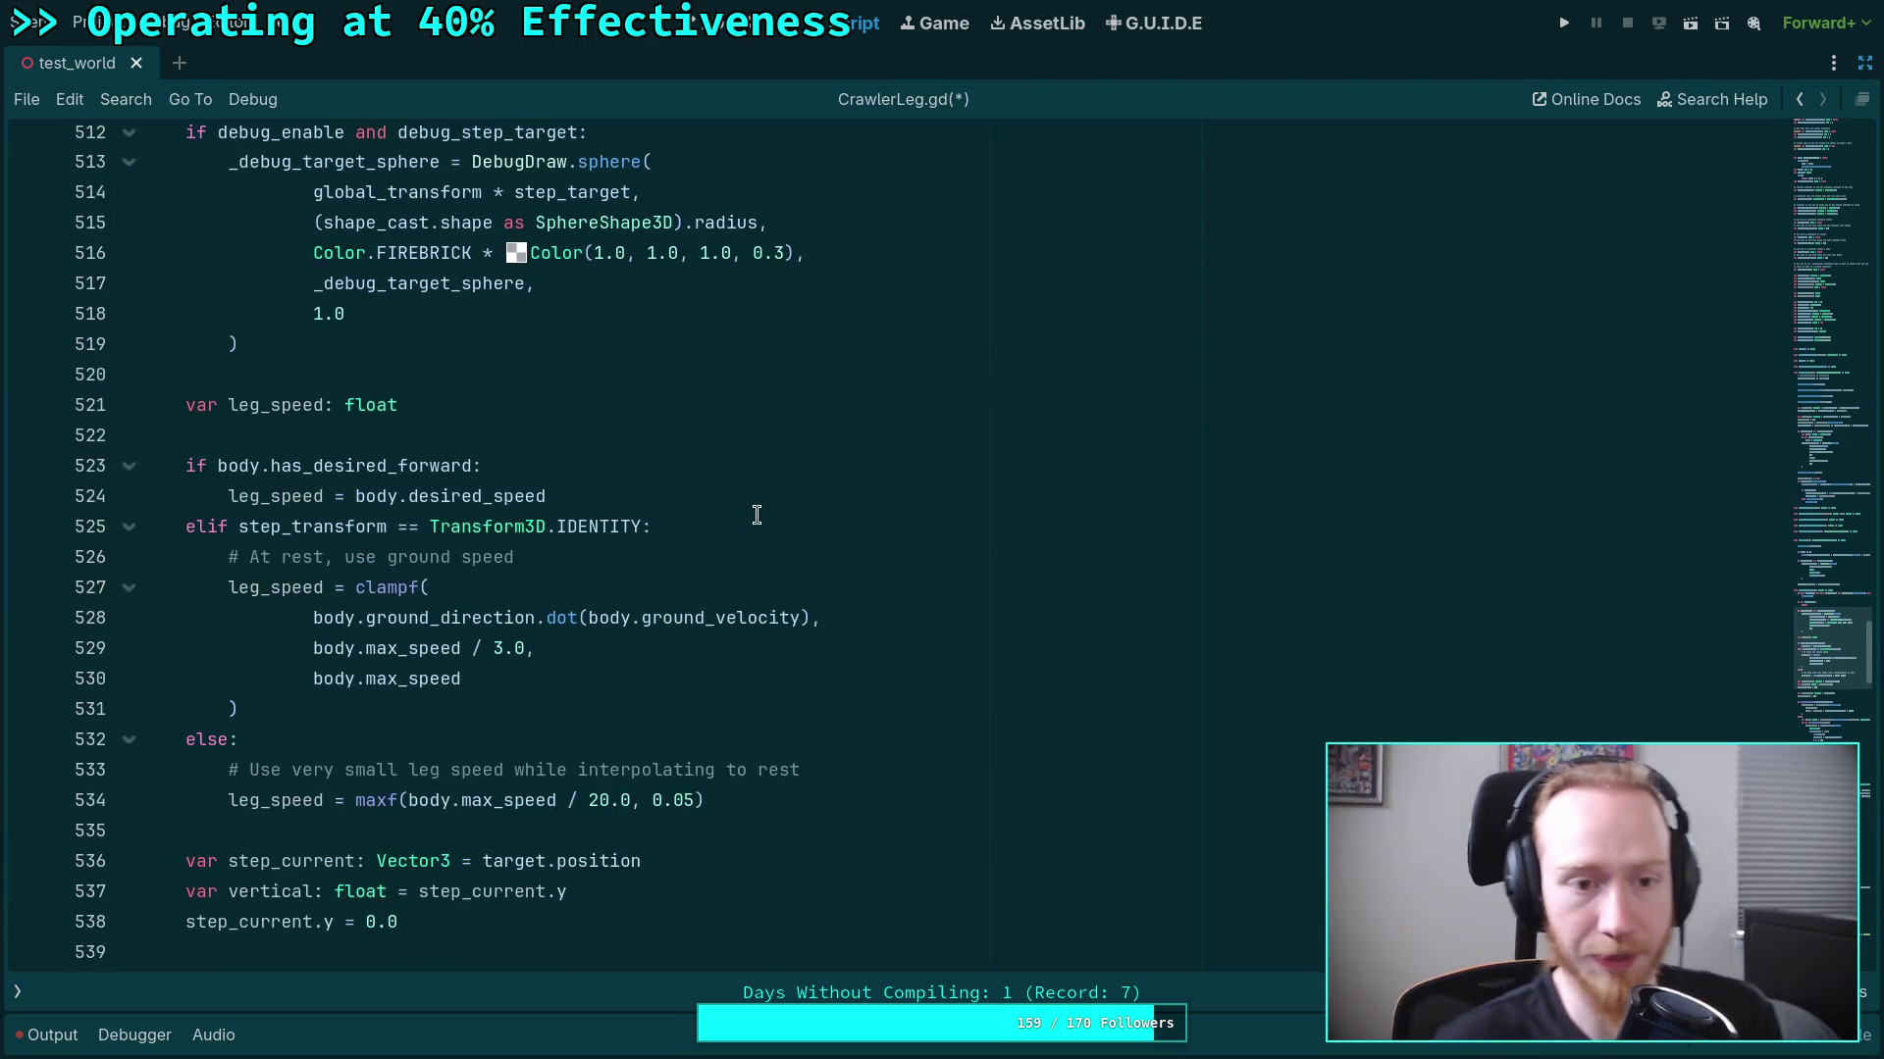
pyautogui.scroll(-18, 760, 462)
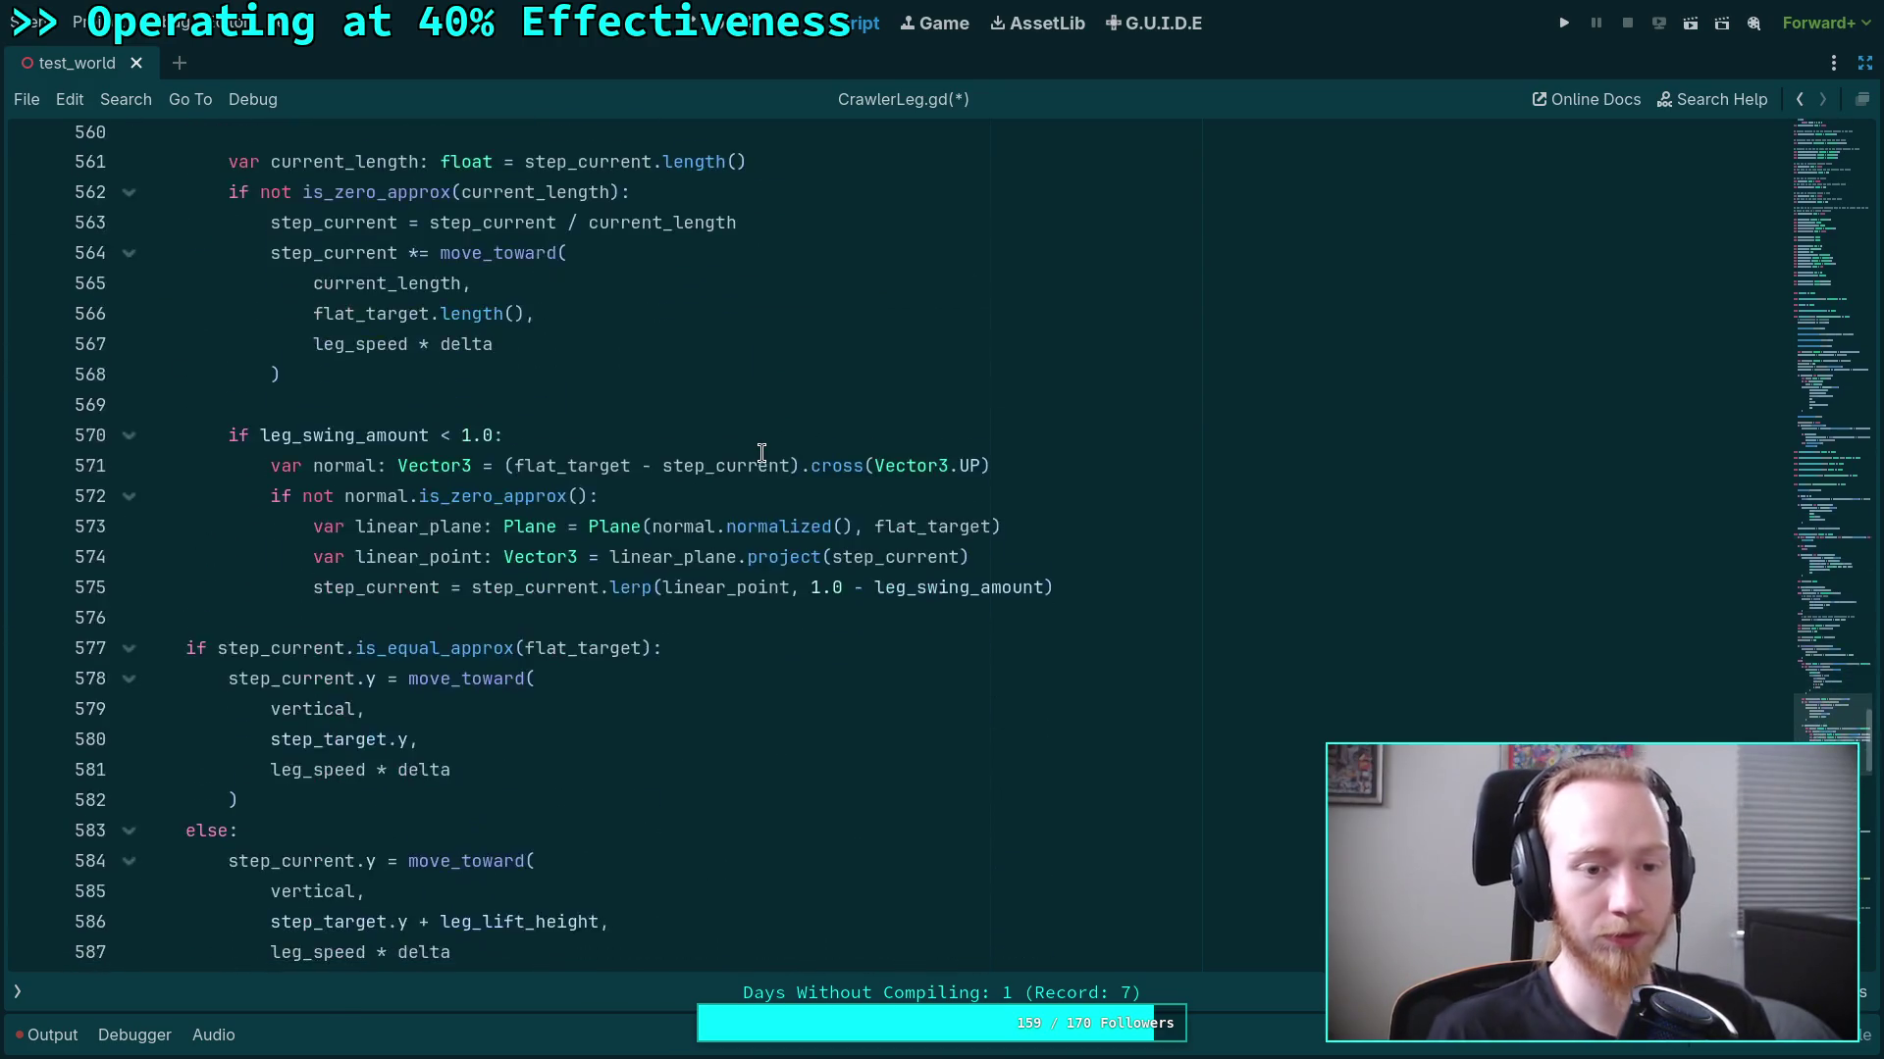
pyautogui.scroll(-3, 761, 452)
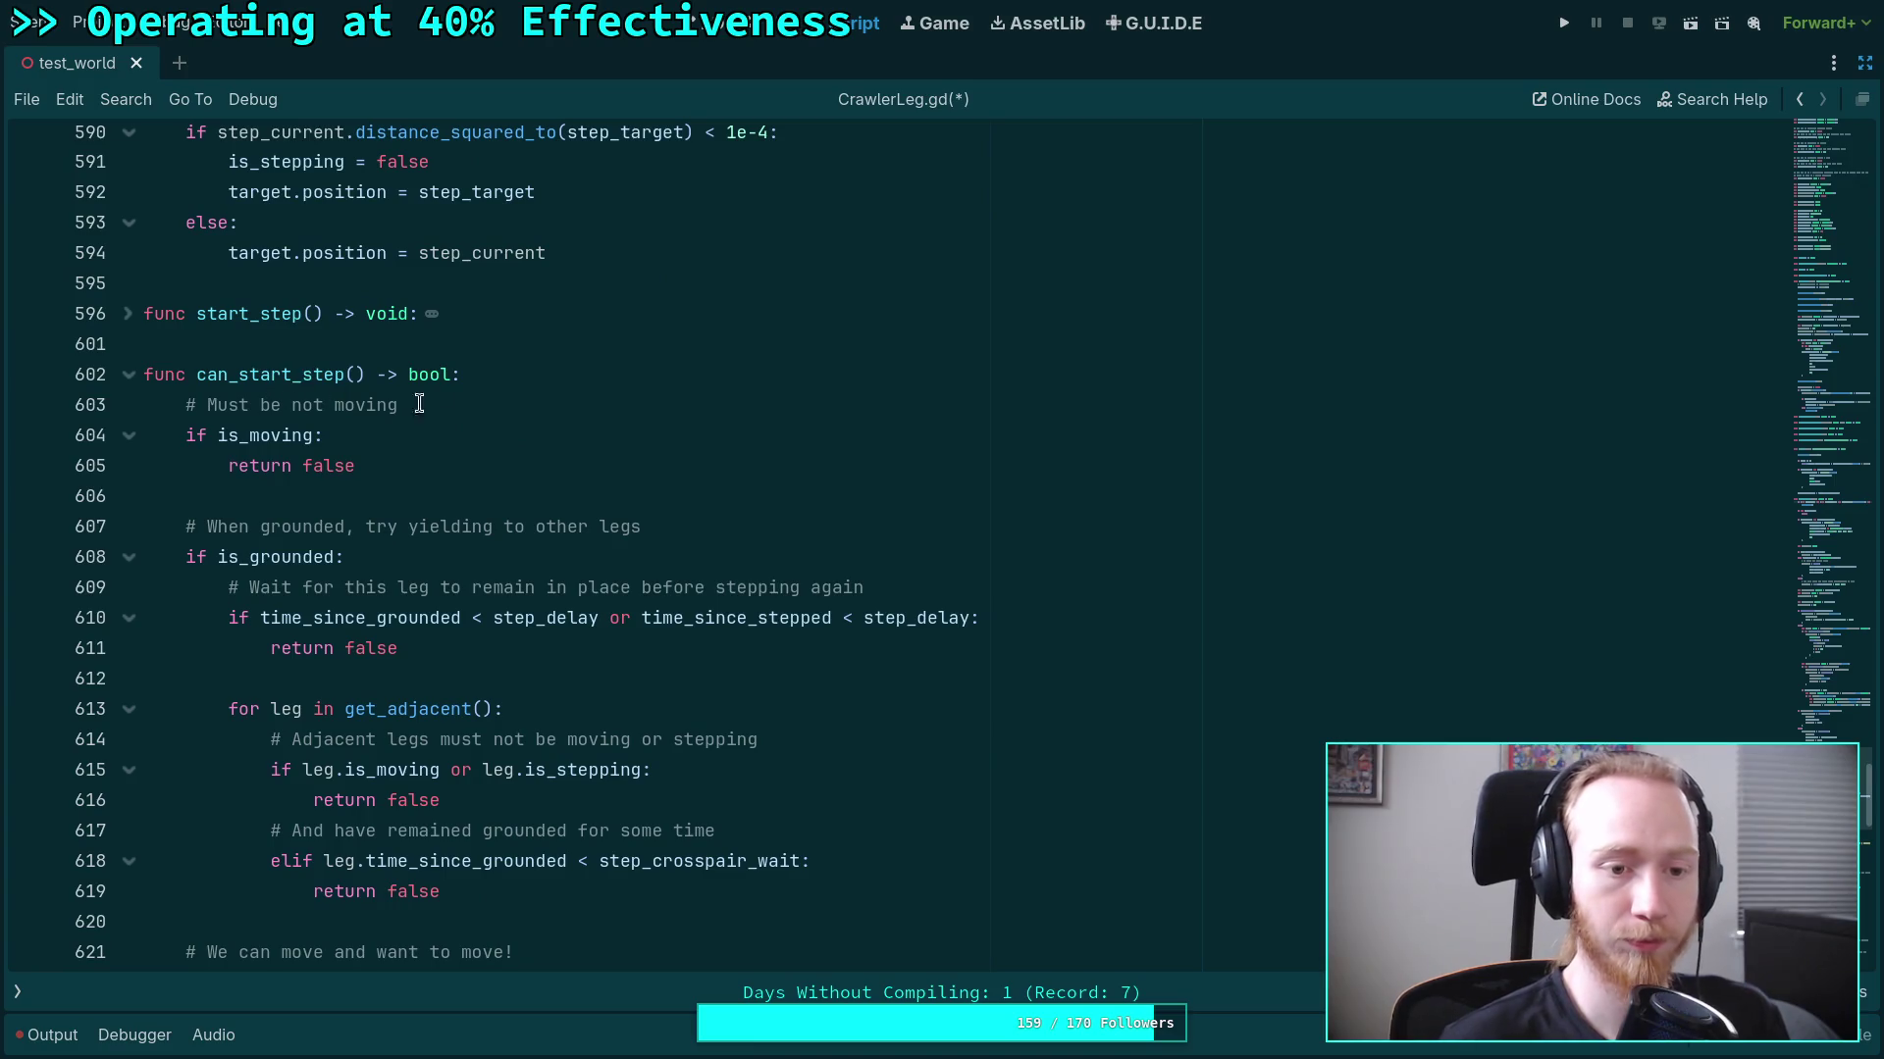
pyautogui.scroll(-18, 180, 376)
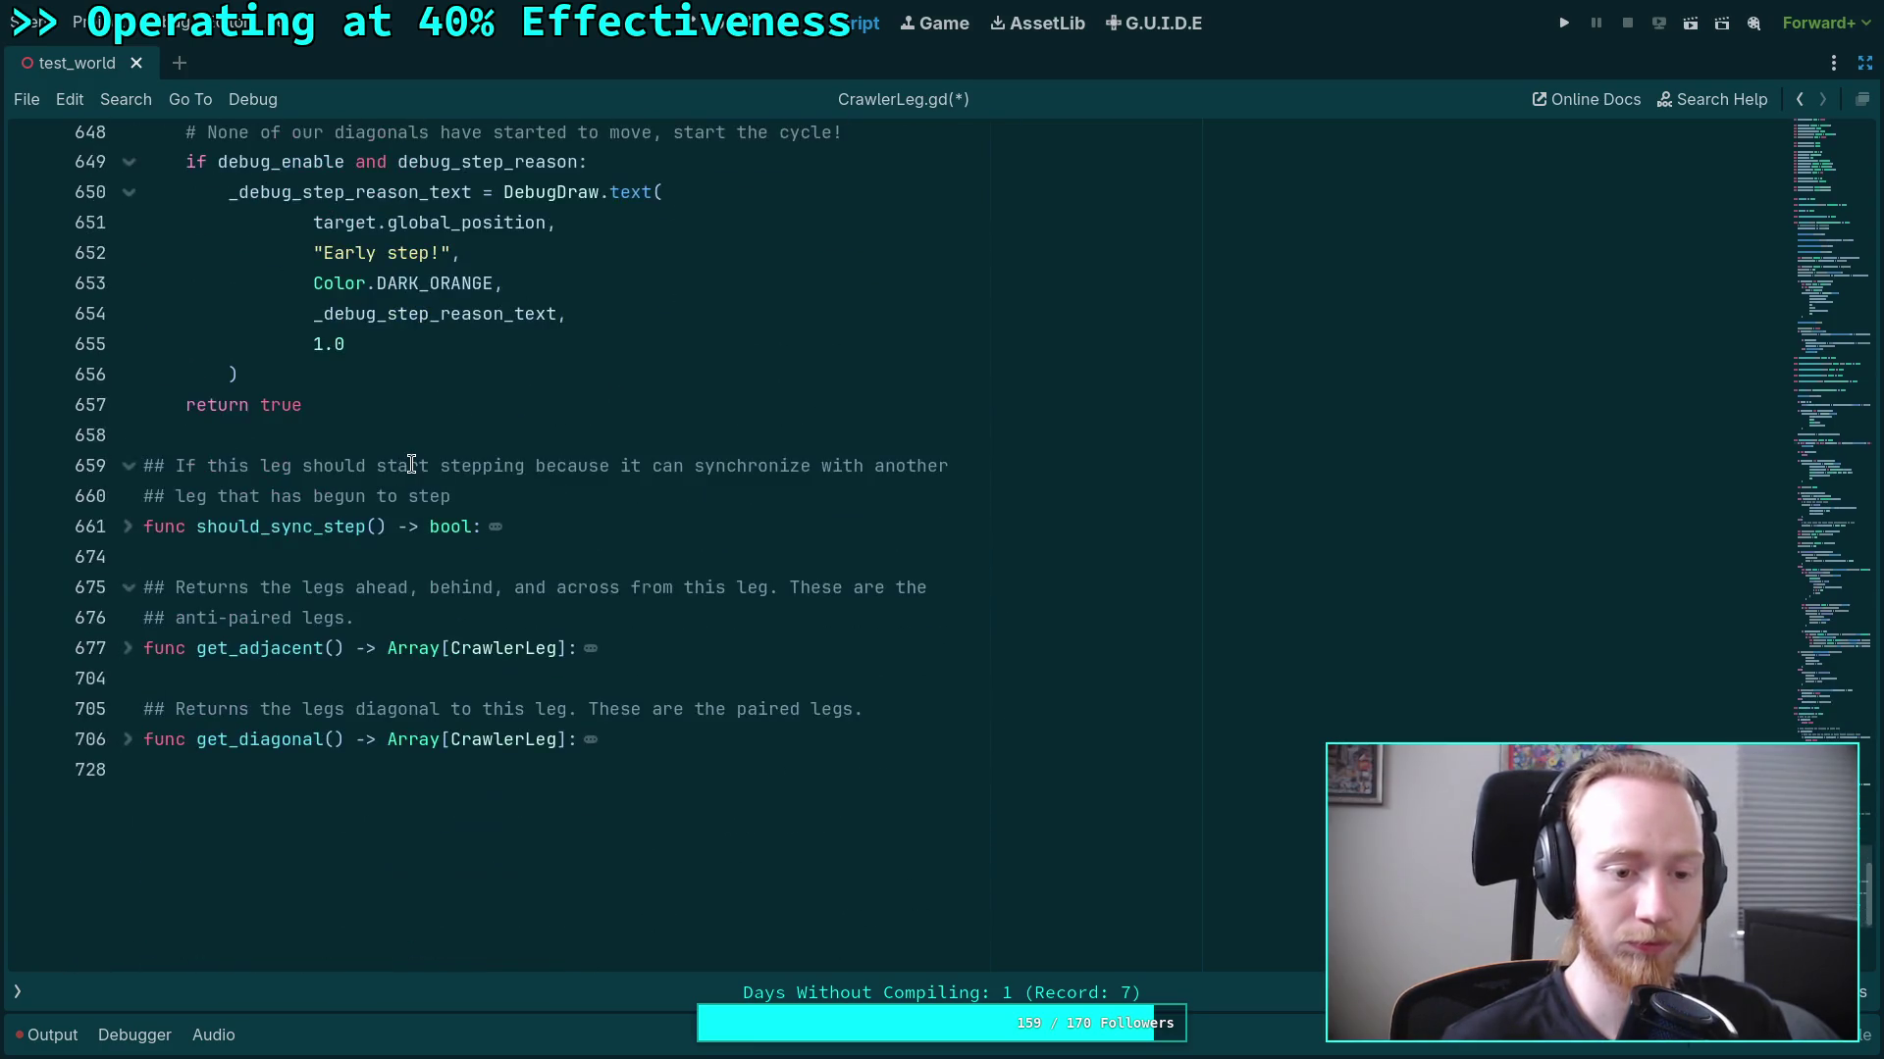
pyautogui.click(127, 527)
# Add 'if not allow_step_sync: return false' at the top of should_sync_step and save.
pyautogui.click(538, 527)
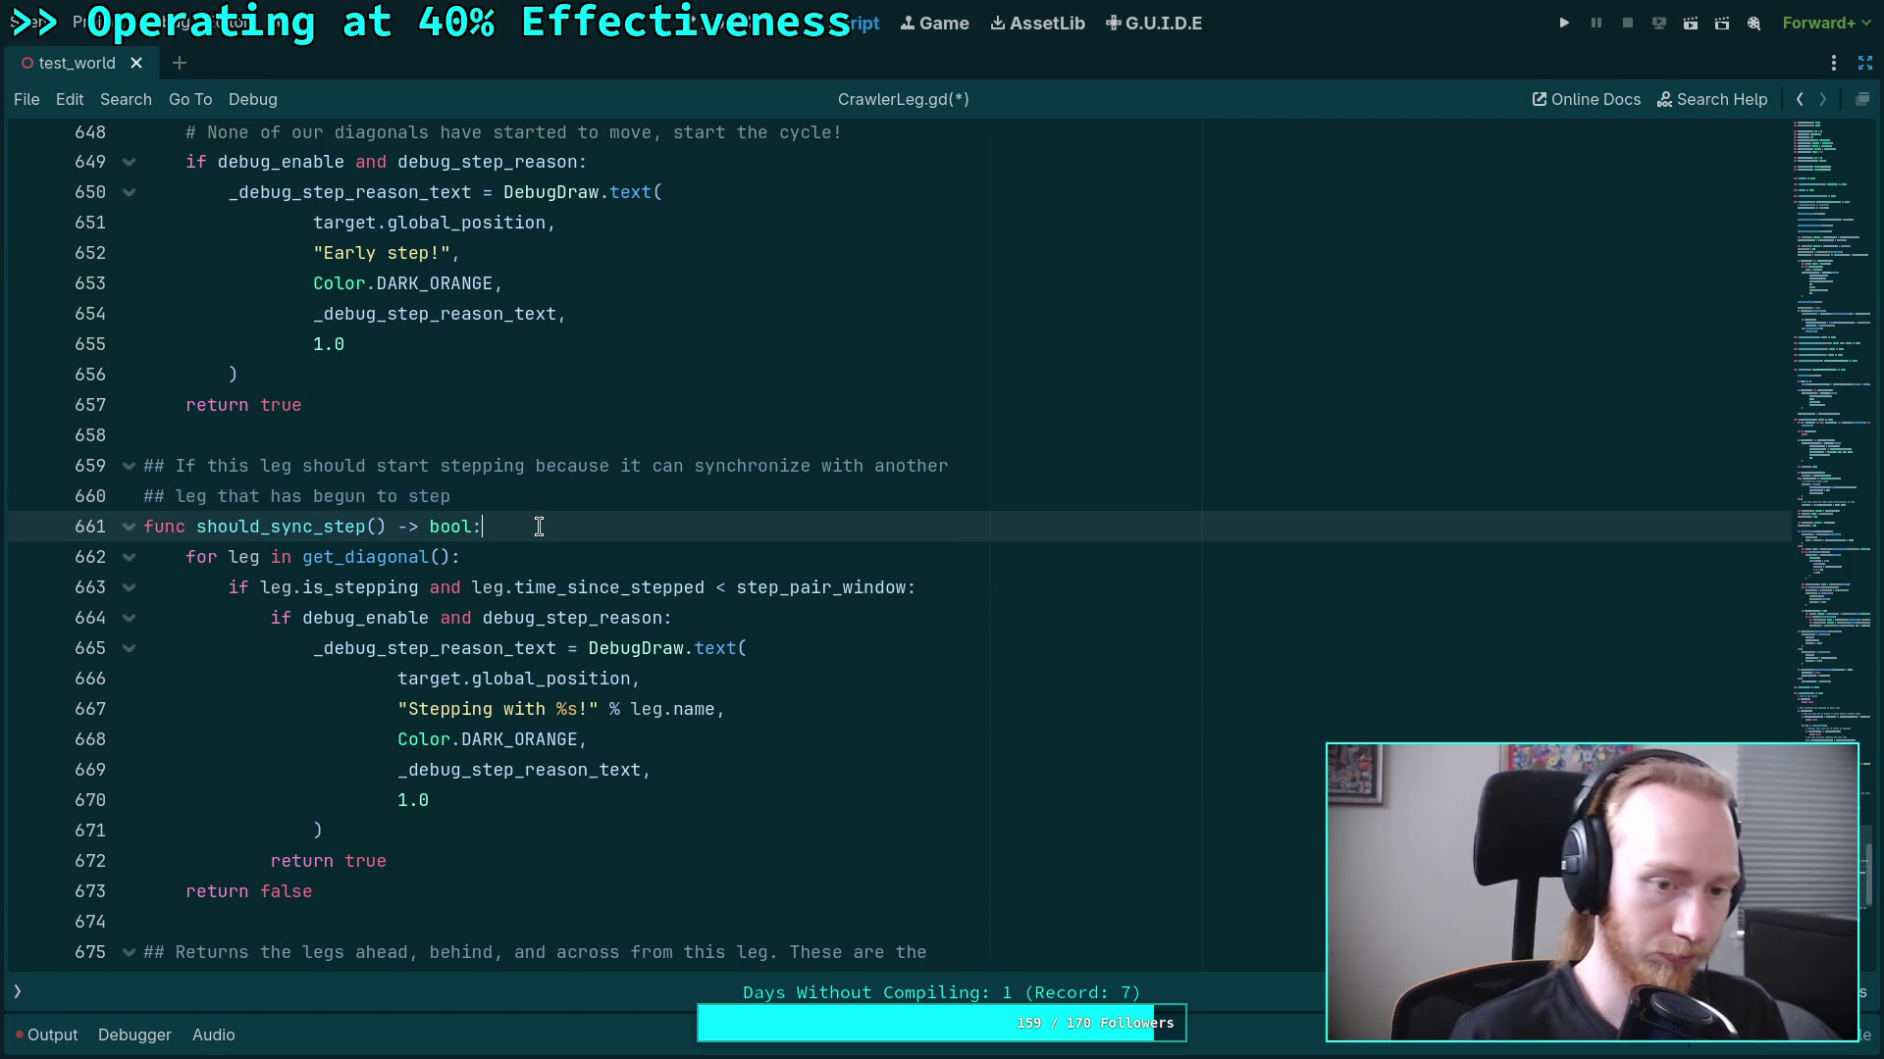
pyautogui.press('Return')
pyautogui.write('if not all')
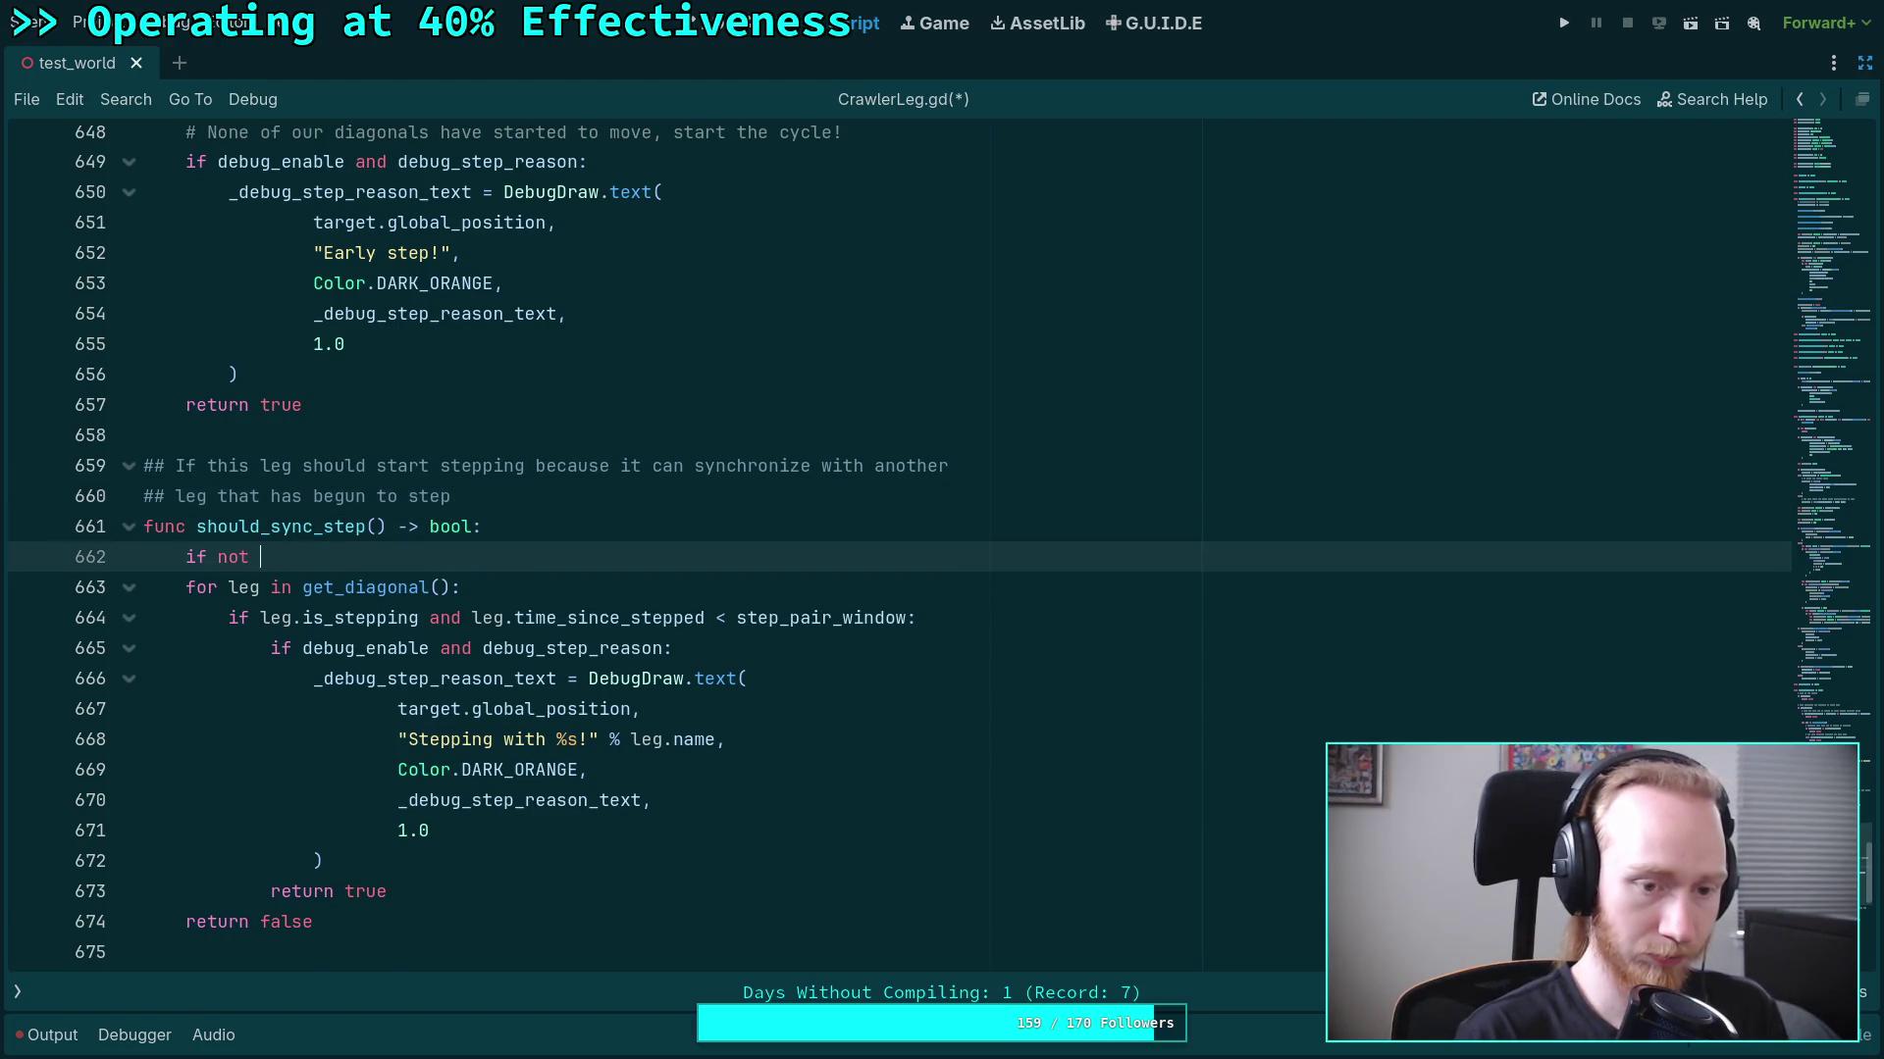
pyautogui.write('ow')
pyautogui.write(':')
pyautogui.press('Return')
pyautogui.write('return false')
pyautogui.press('Return')
pyautogui.hotkey('ctrl', 's')
# Review the step_delay checks in can_start_step and open a new line below line 640.
pyautogui.scroll(-3, 408, 636)
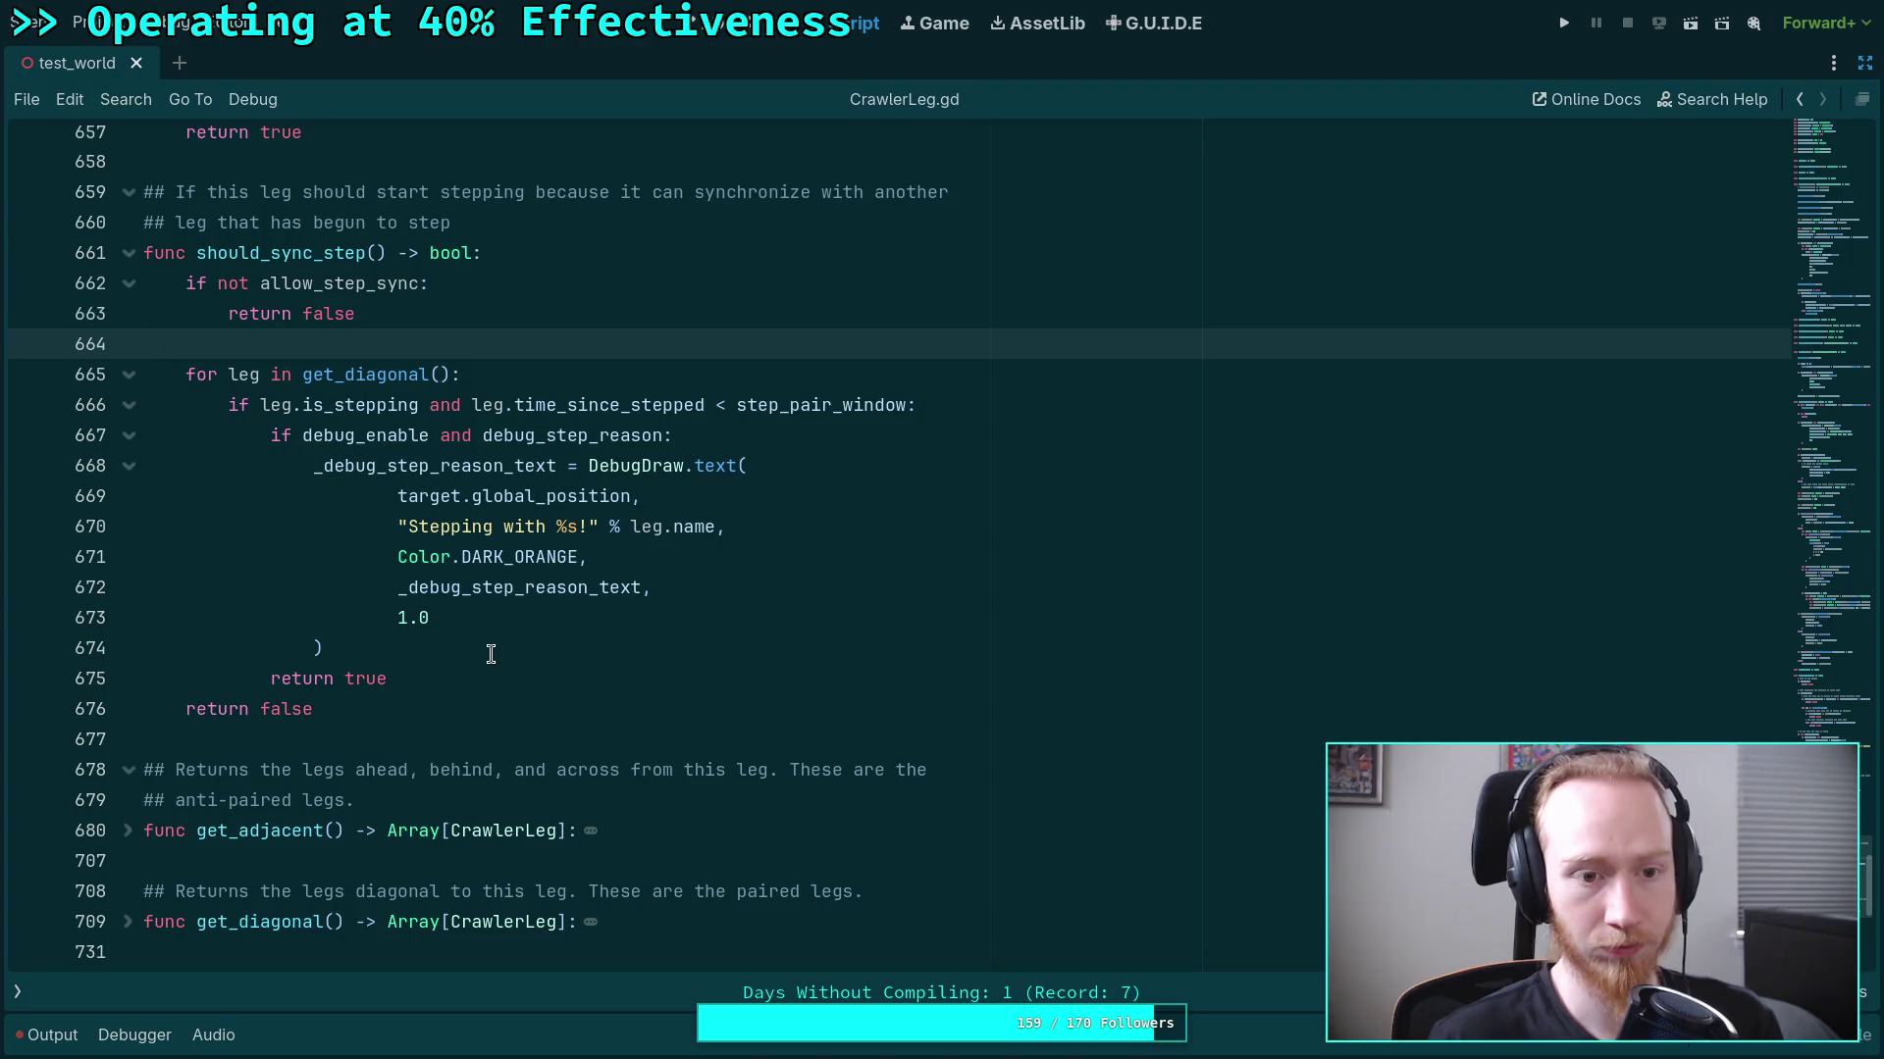
pyautogui.scroll(13, 496, 643)
pyautogui.scroll(10, 495, 646)
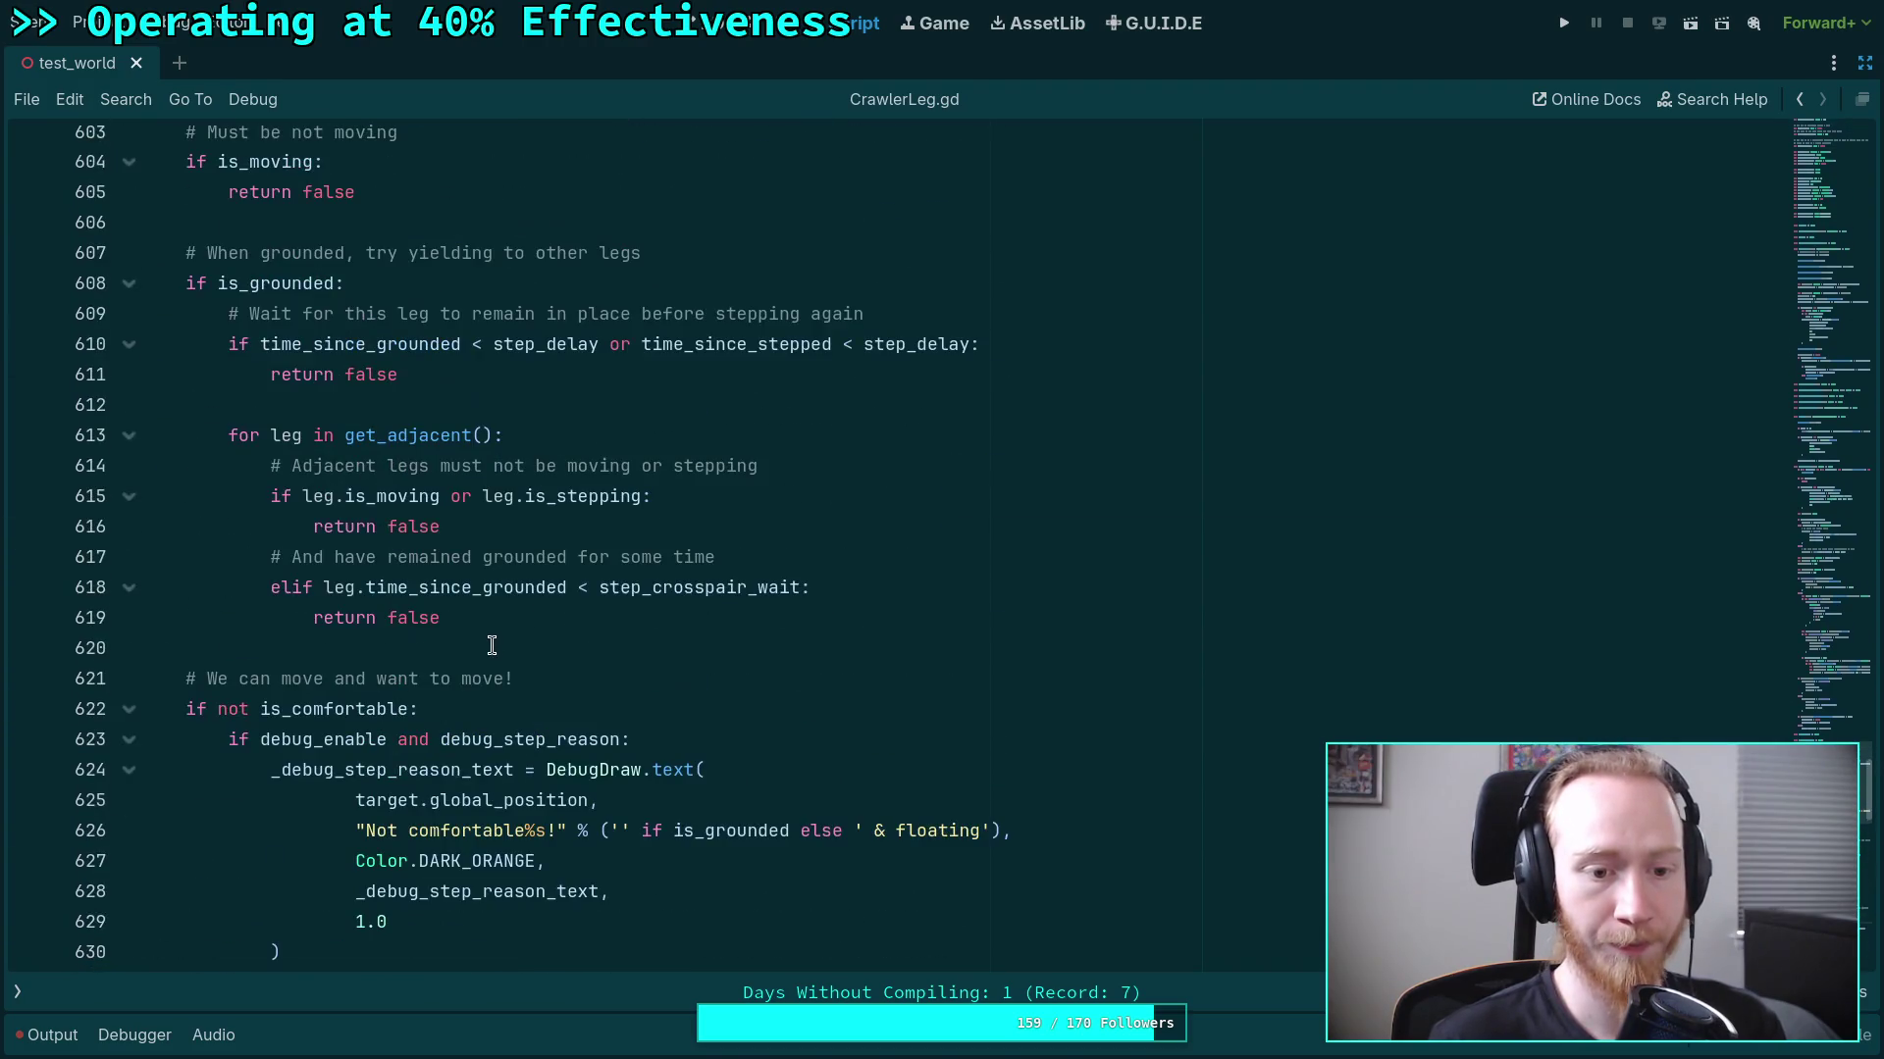
pyautogui.scroll(-5, 279, 532)
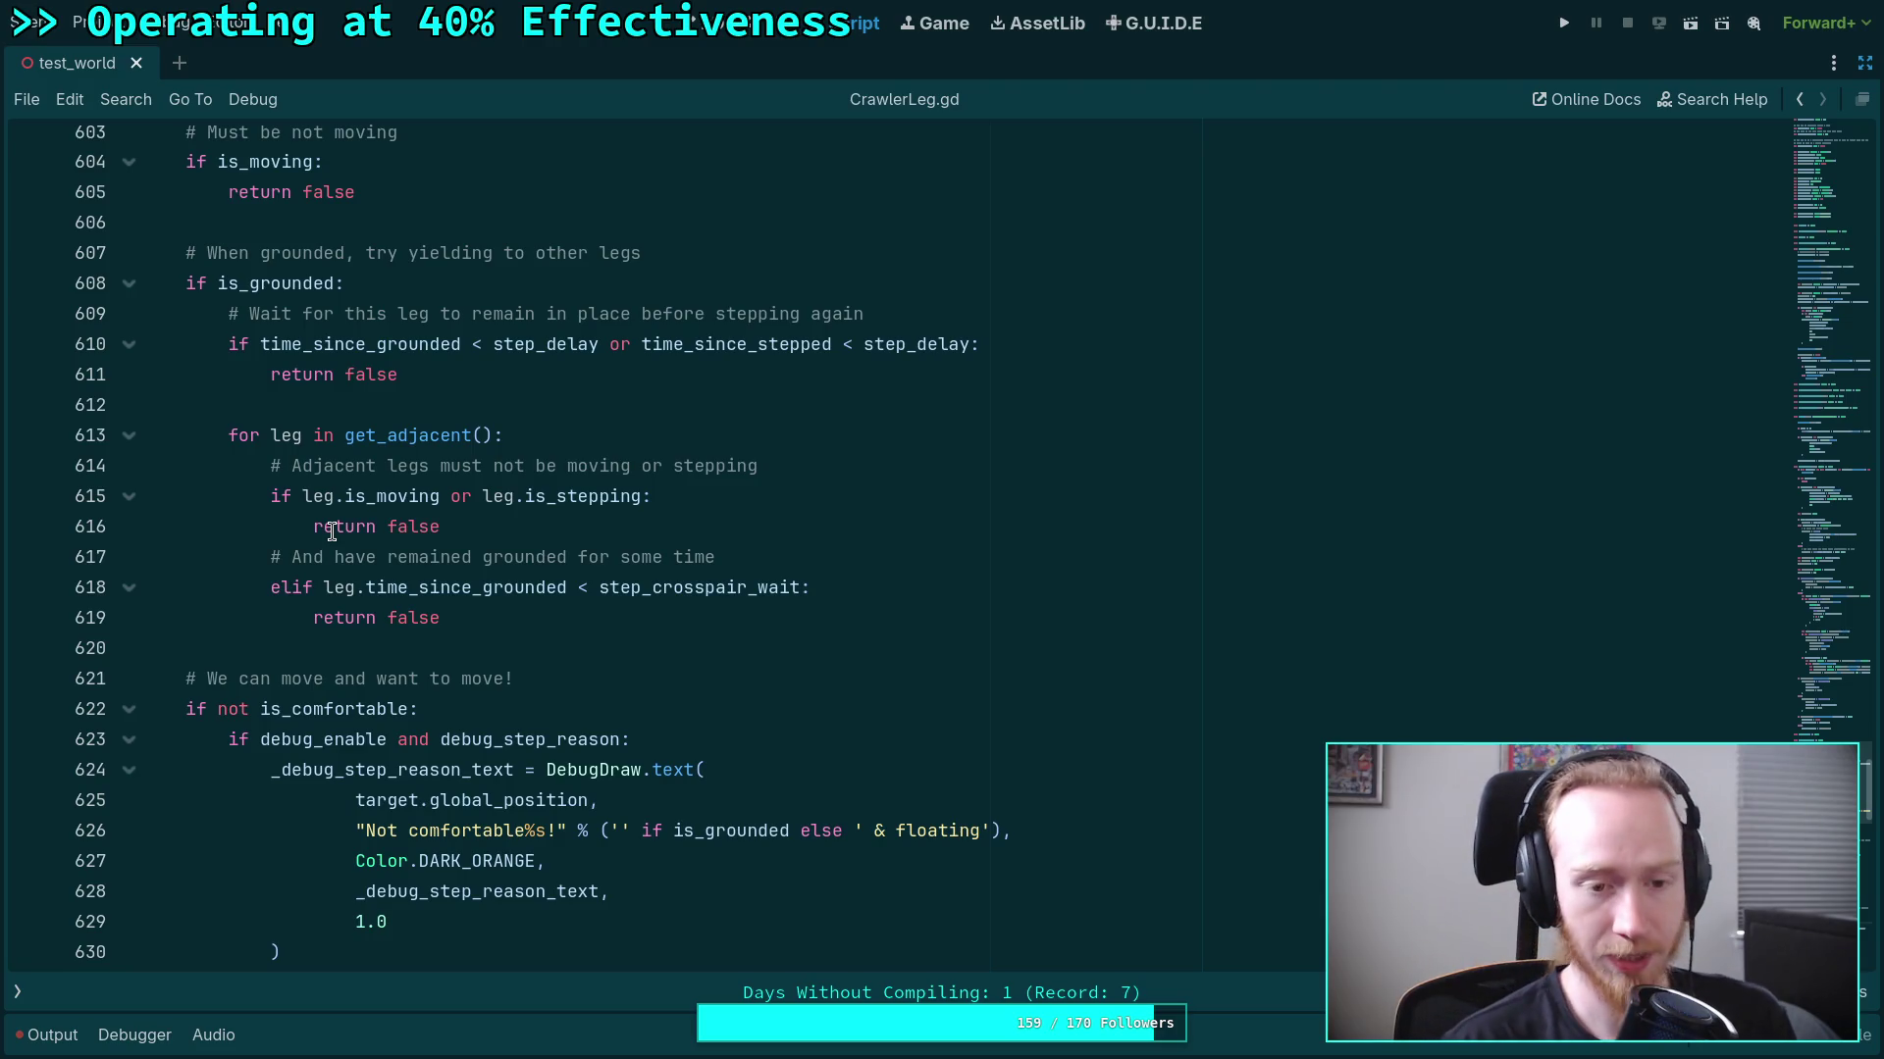
pyautogui.click(417, 649)
pyautogui.scroll(-4, 410, 651)
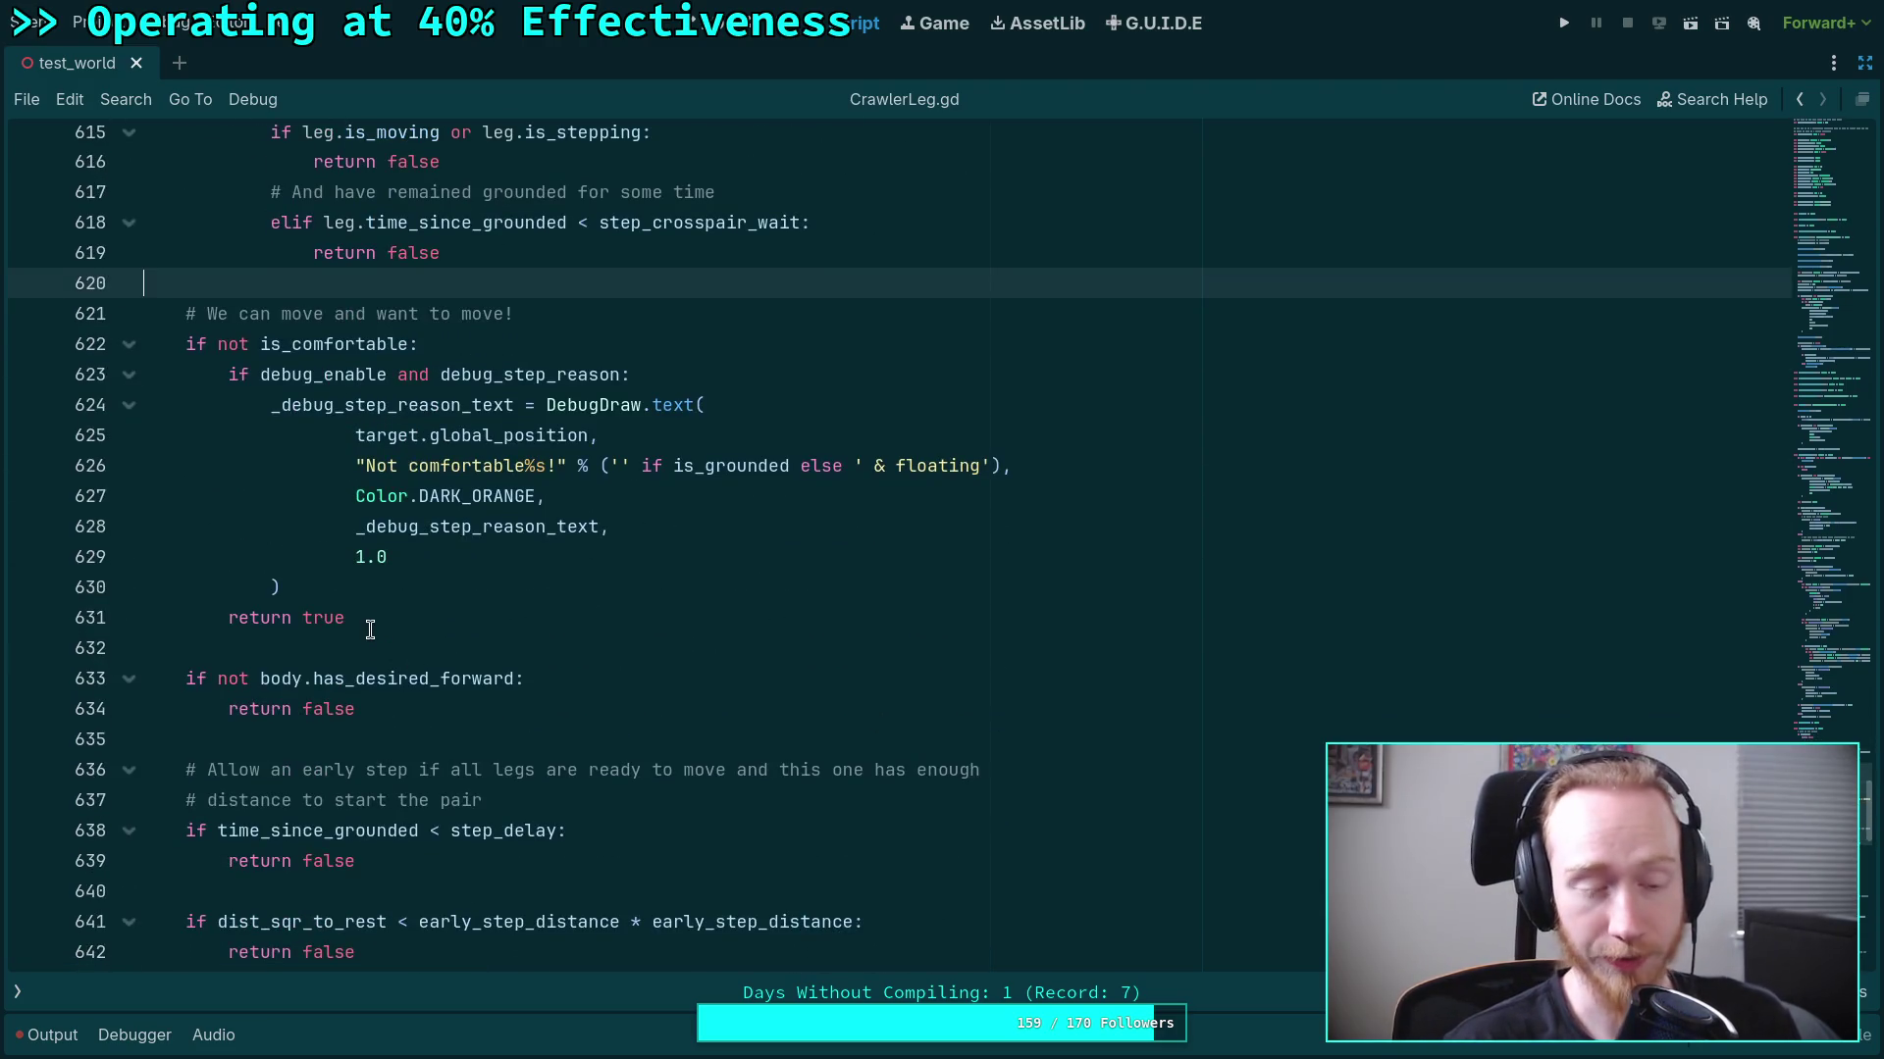
pyautogui.scroll(-2, 372, 628)
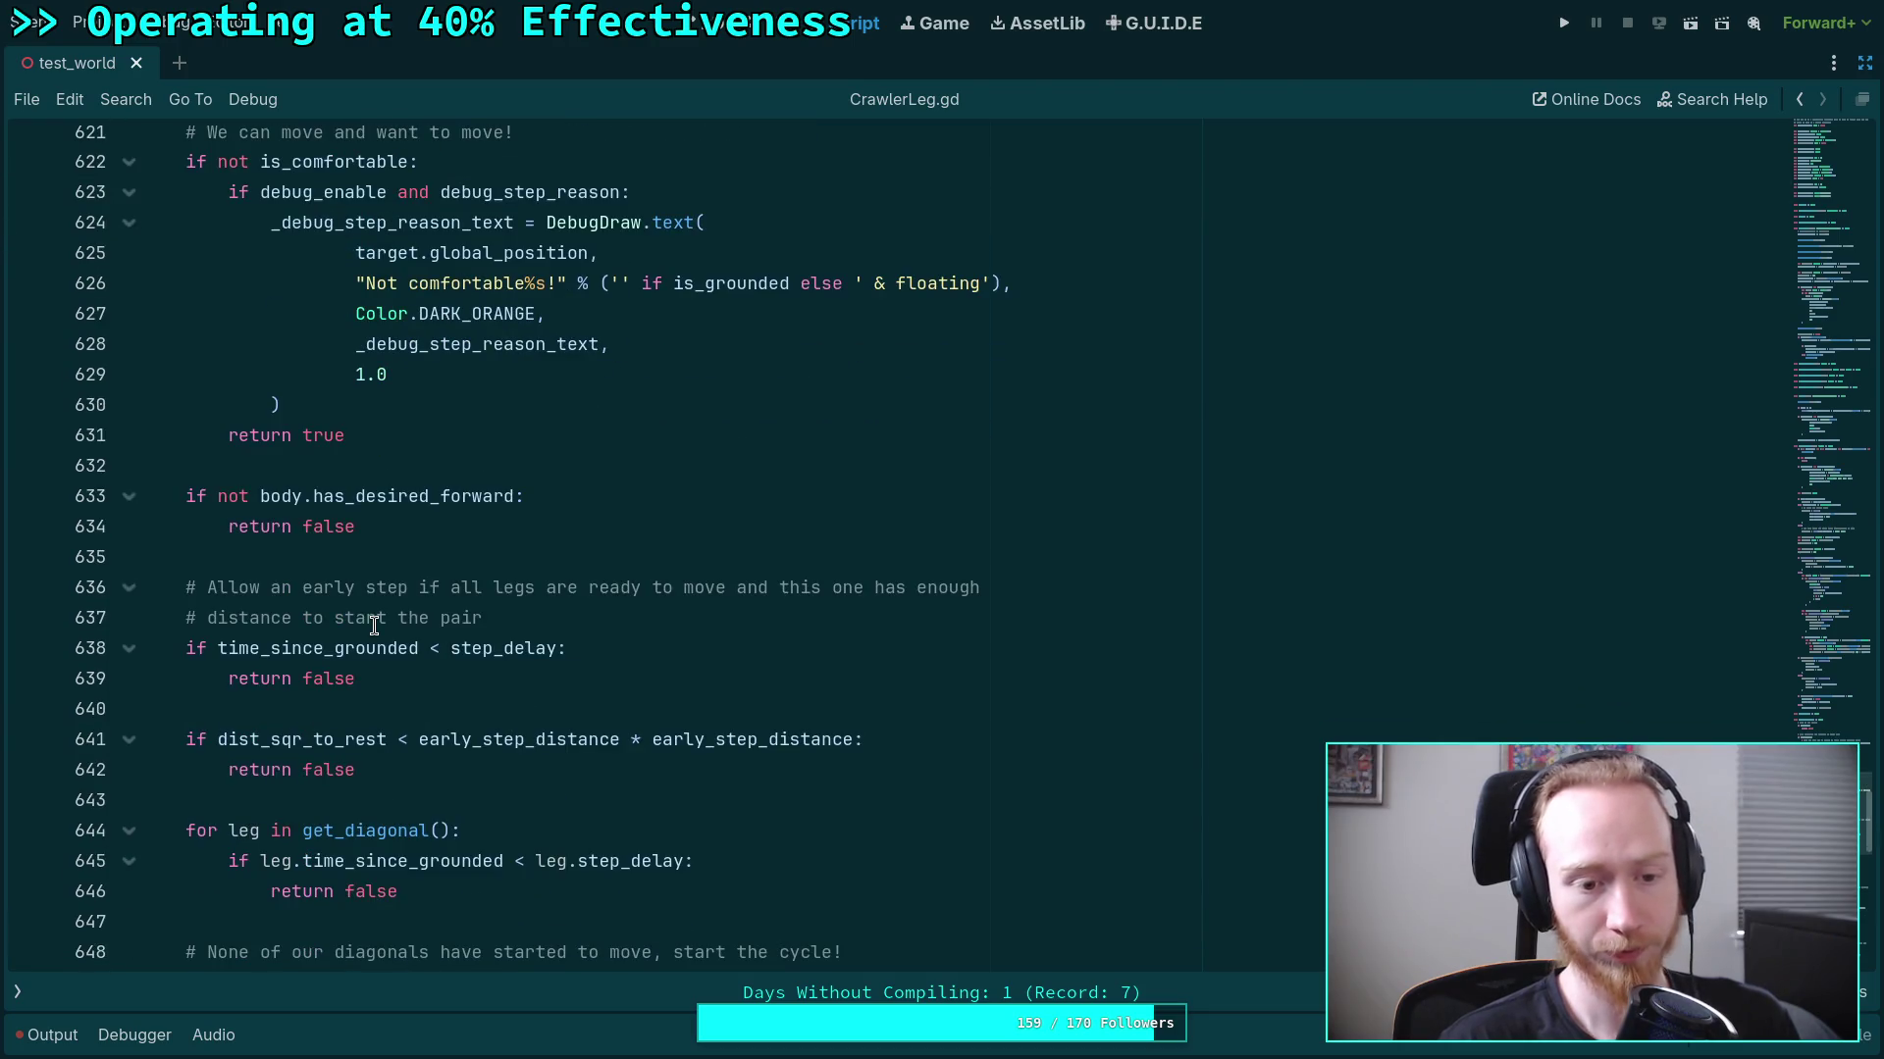
pyautogui.scroll(-1, 374, 626)
pyautogui.click(465, 446)
pyautogui.scroll(1, 520, 520)
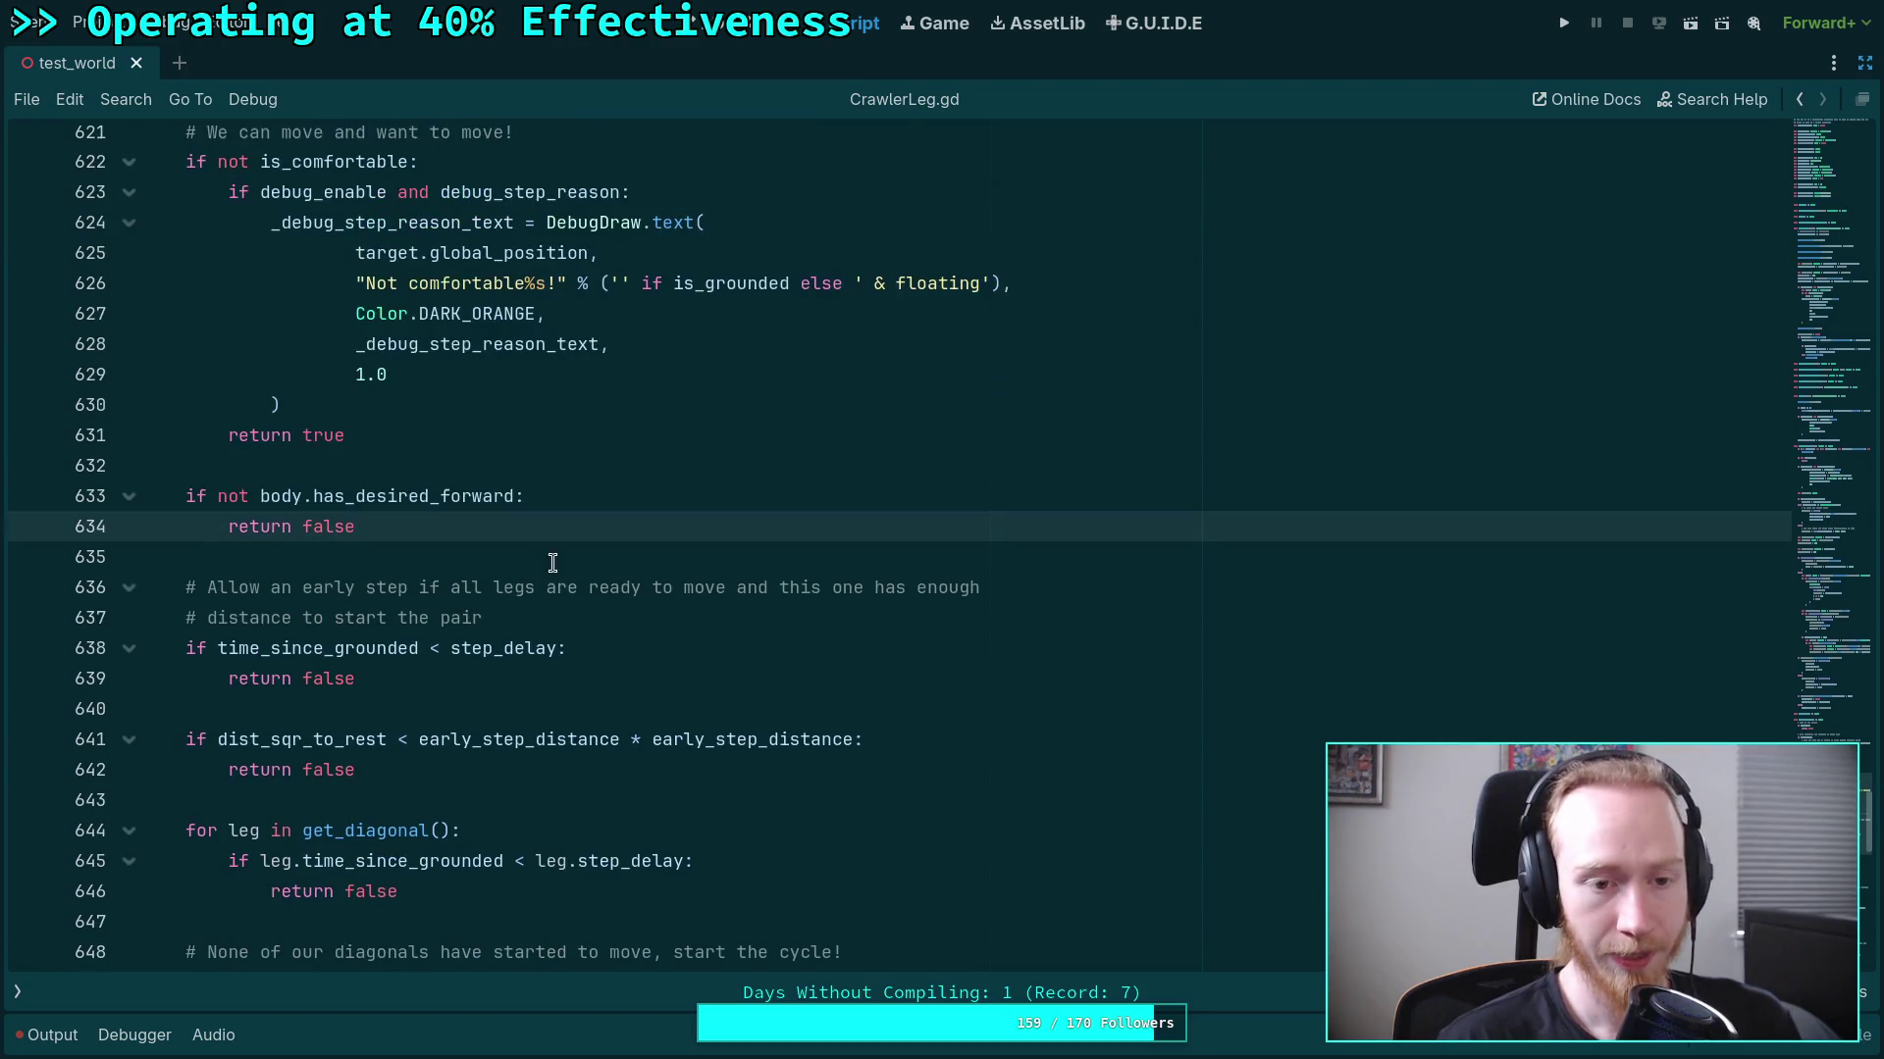
pyautogui.click(368, 677)
pyautogui.moveTo(209, 648); pyautogui.dragTo(579, 648)
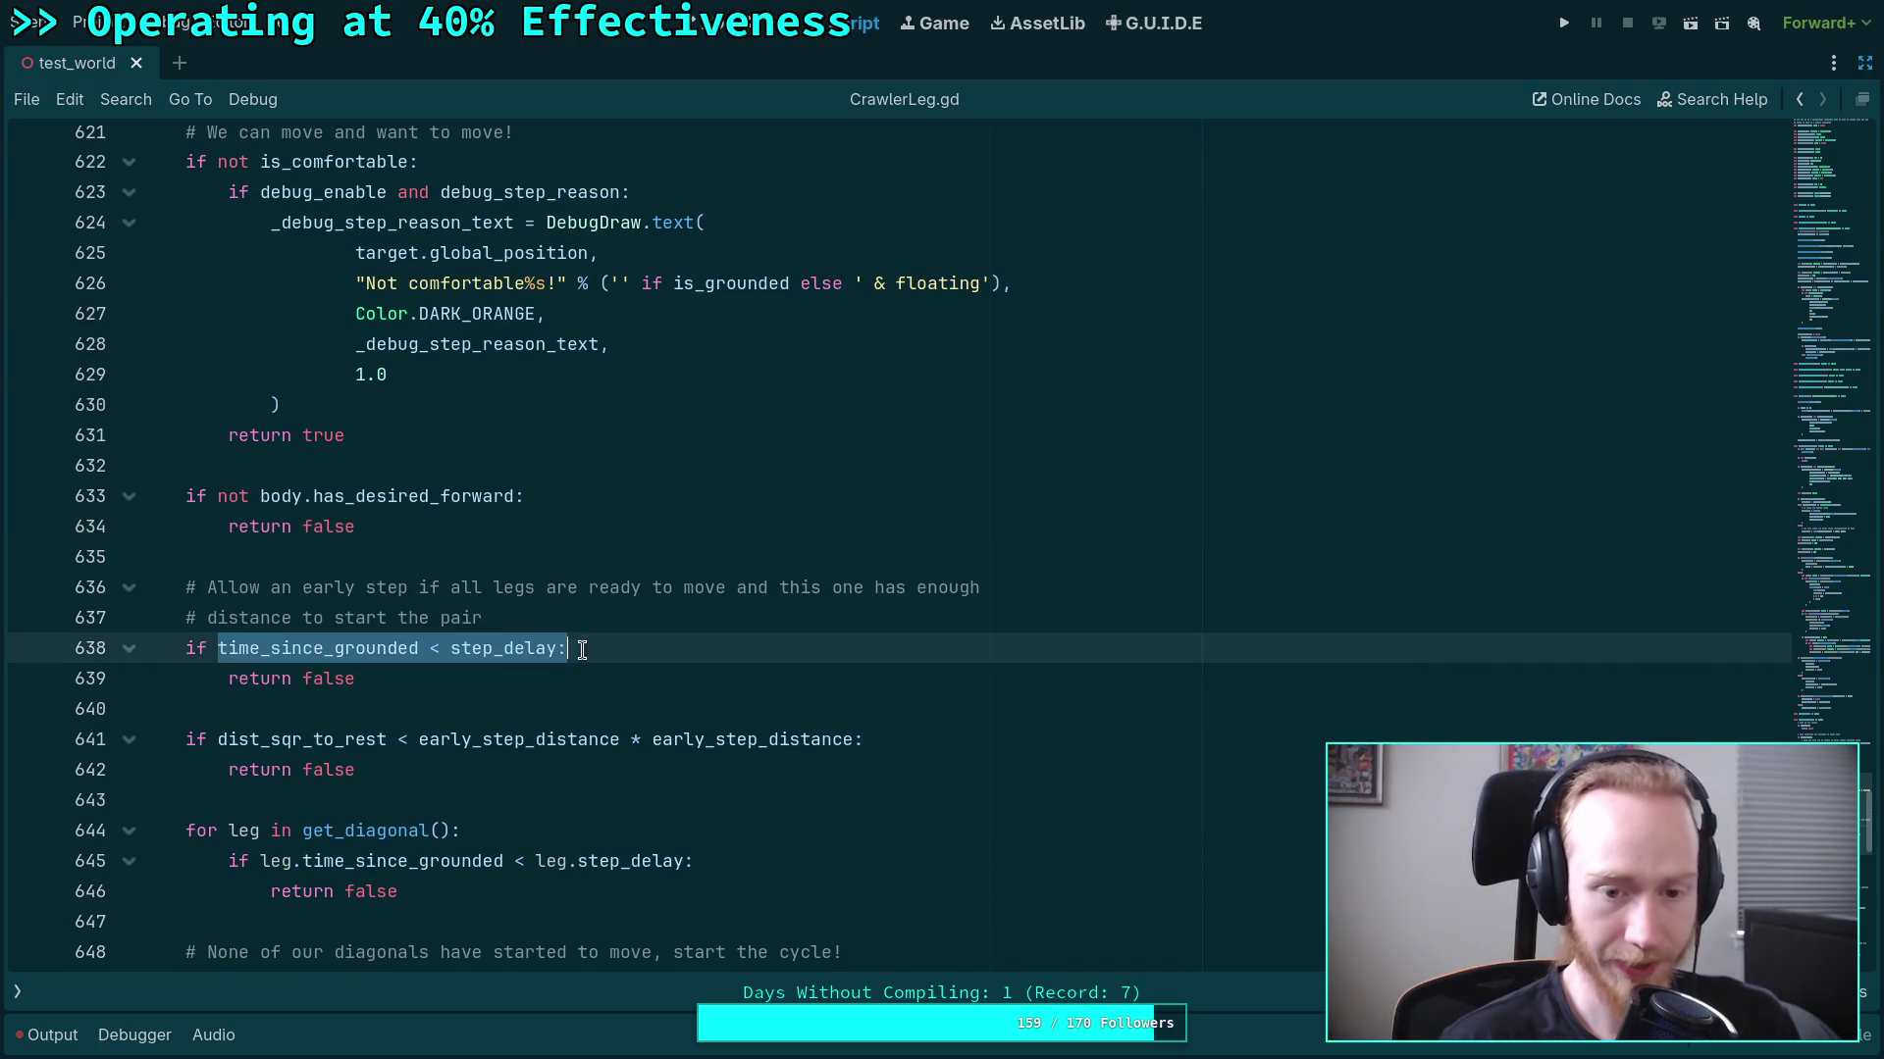
pyautogui.click(452, 704)
pyautogui.scroll(-4, 540, 663)
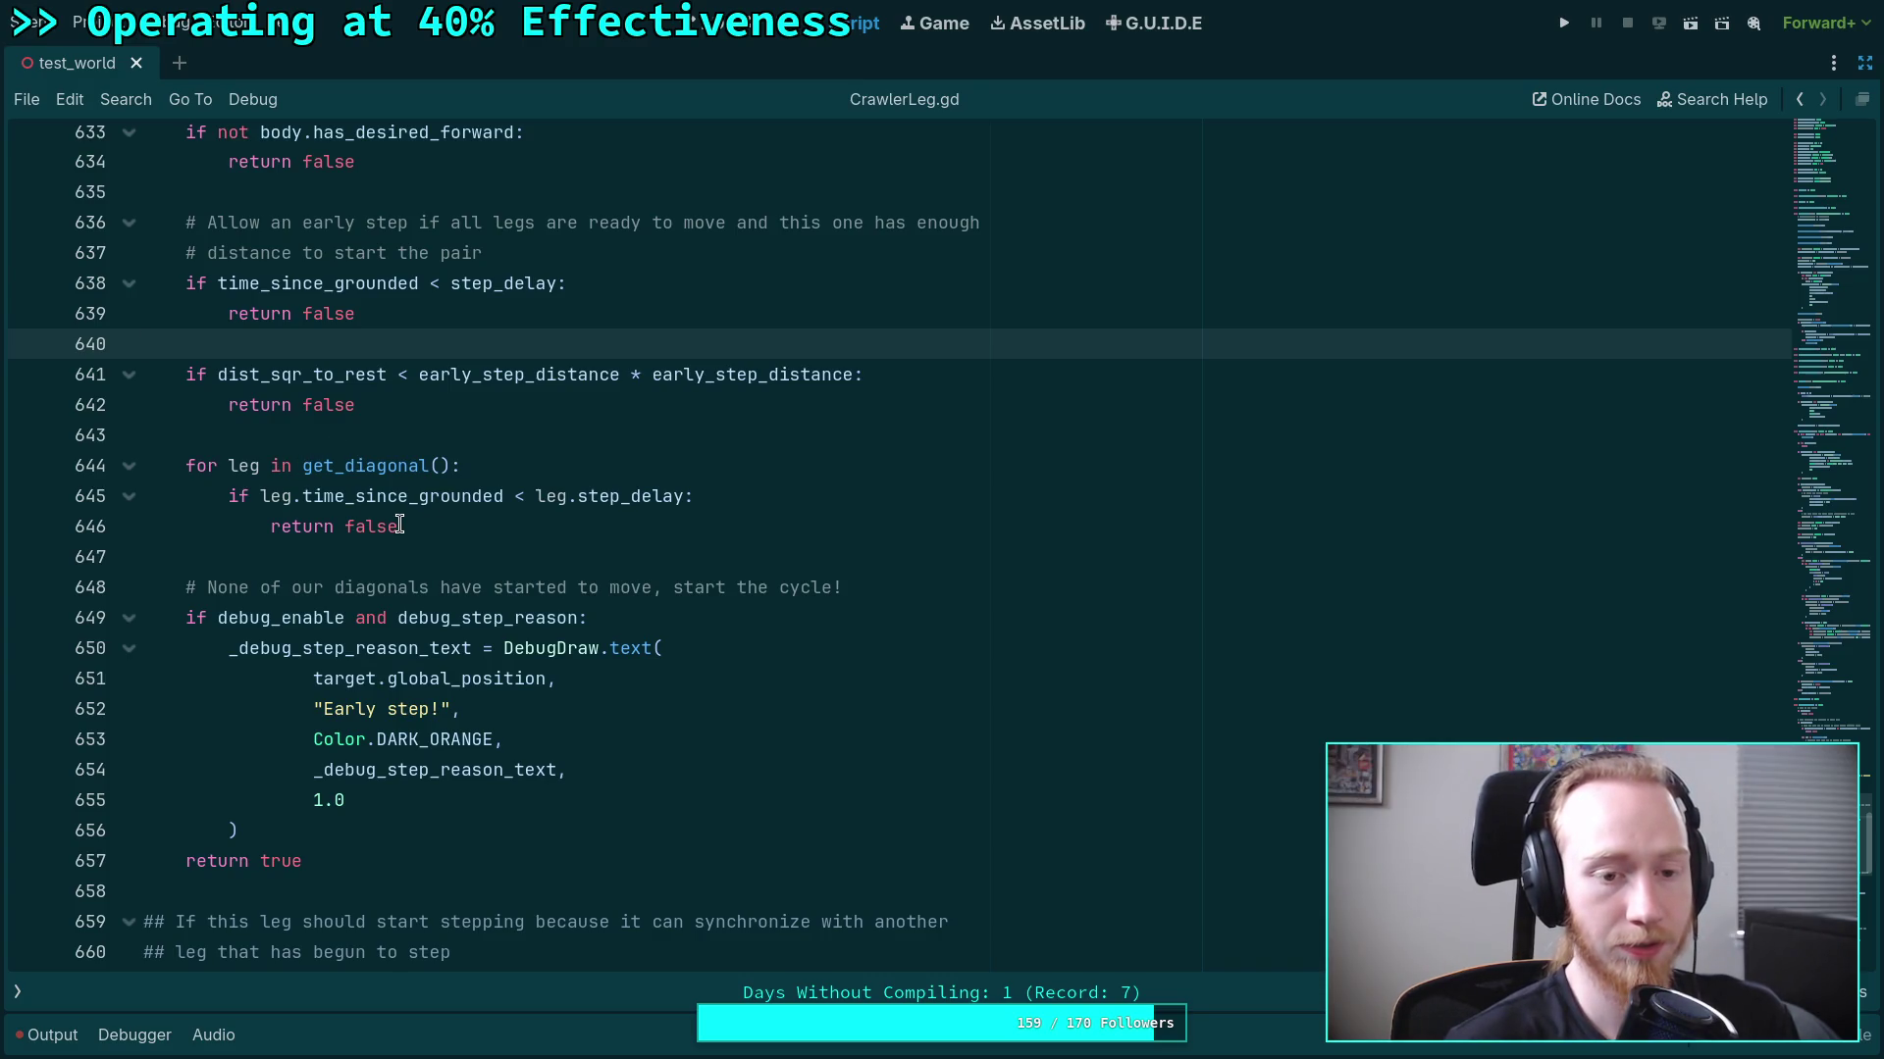
pyautogui.moveTo(421, 527); pyautogui.dragTo(181, 468)
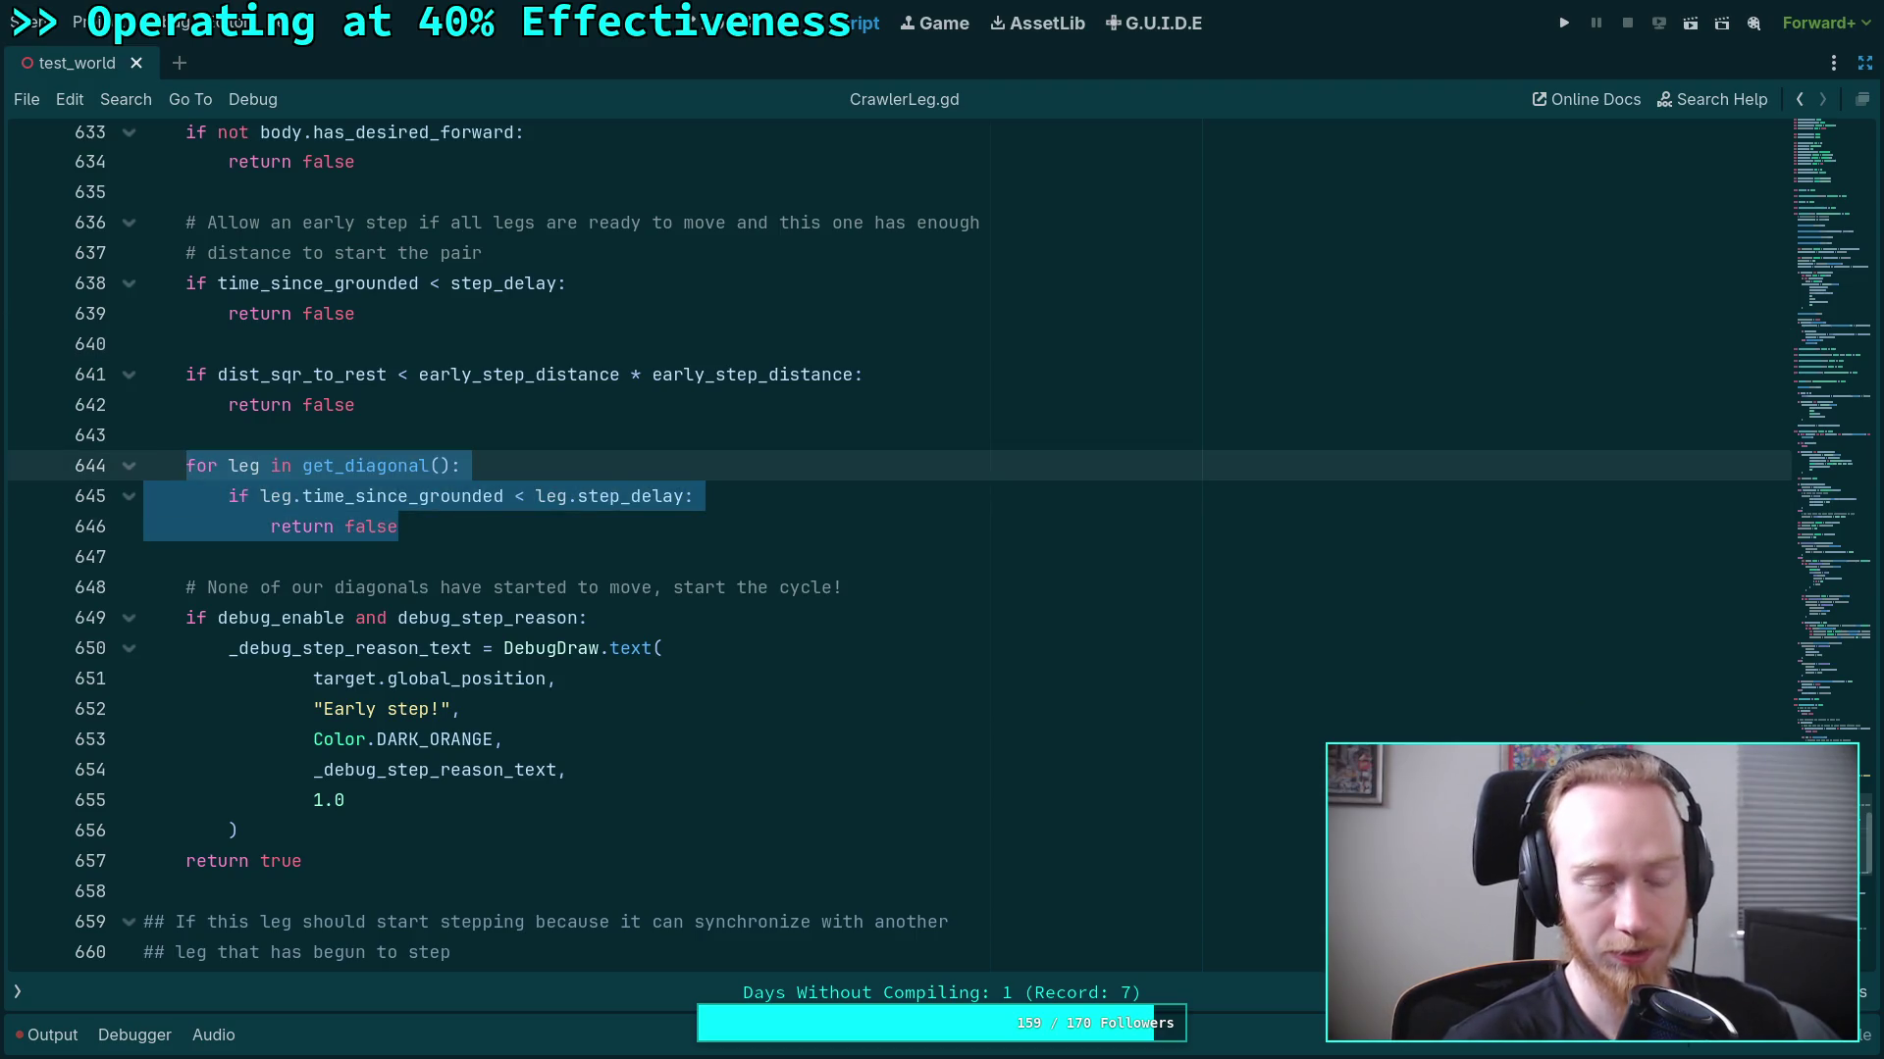
pyautogui.hotkey('shift', 'Up')
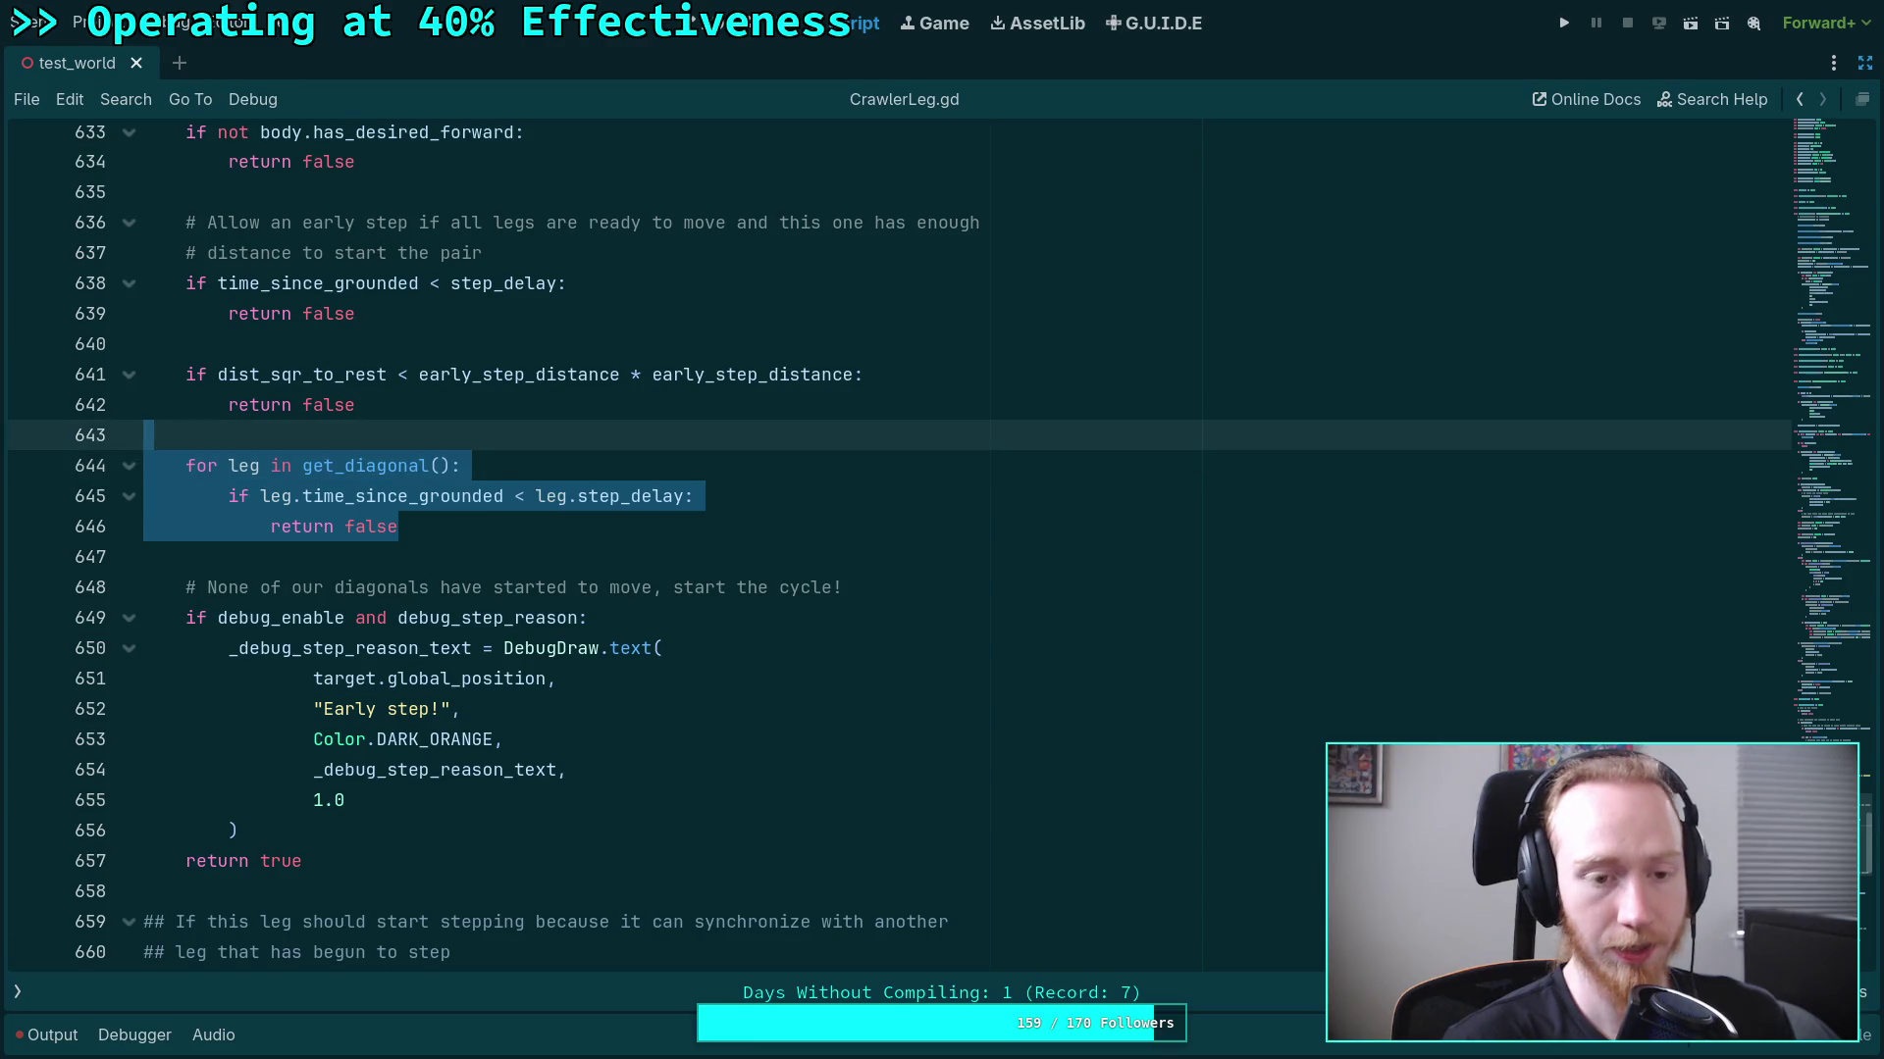
pyautogui.press('Up')
pyautogui.press('Up')
pyautogui.press('Up')
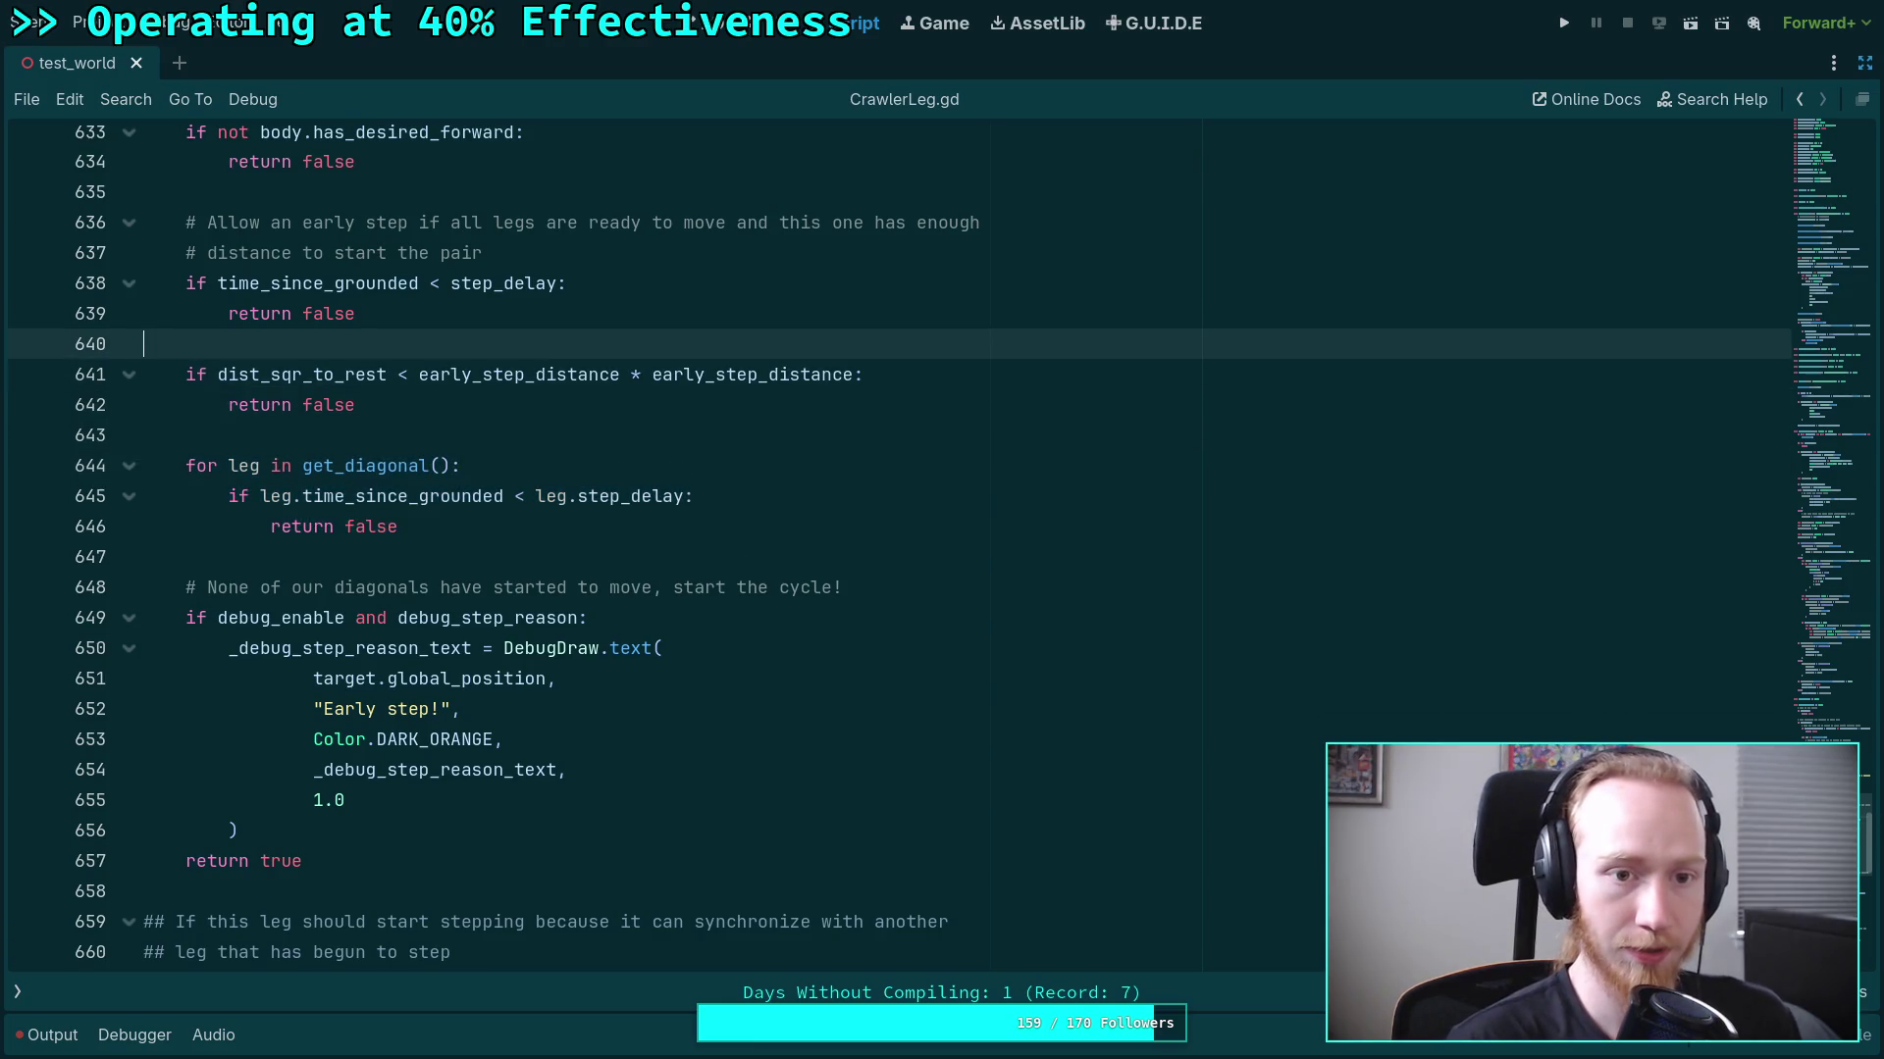
pyautogui.press('Return')
pyautogui.press('Return')
pyautogui.press('Up')
# Write 'allow_step_sync = true' right below the time_since_grounded step_delay guard.
pyautogui.write('allow')
pyautogui.press('Return')
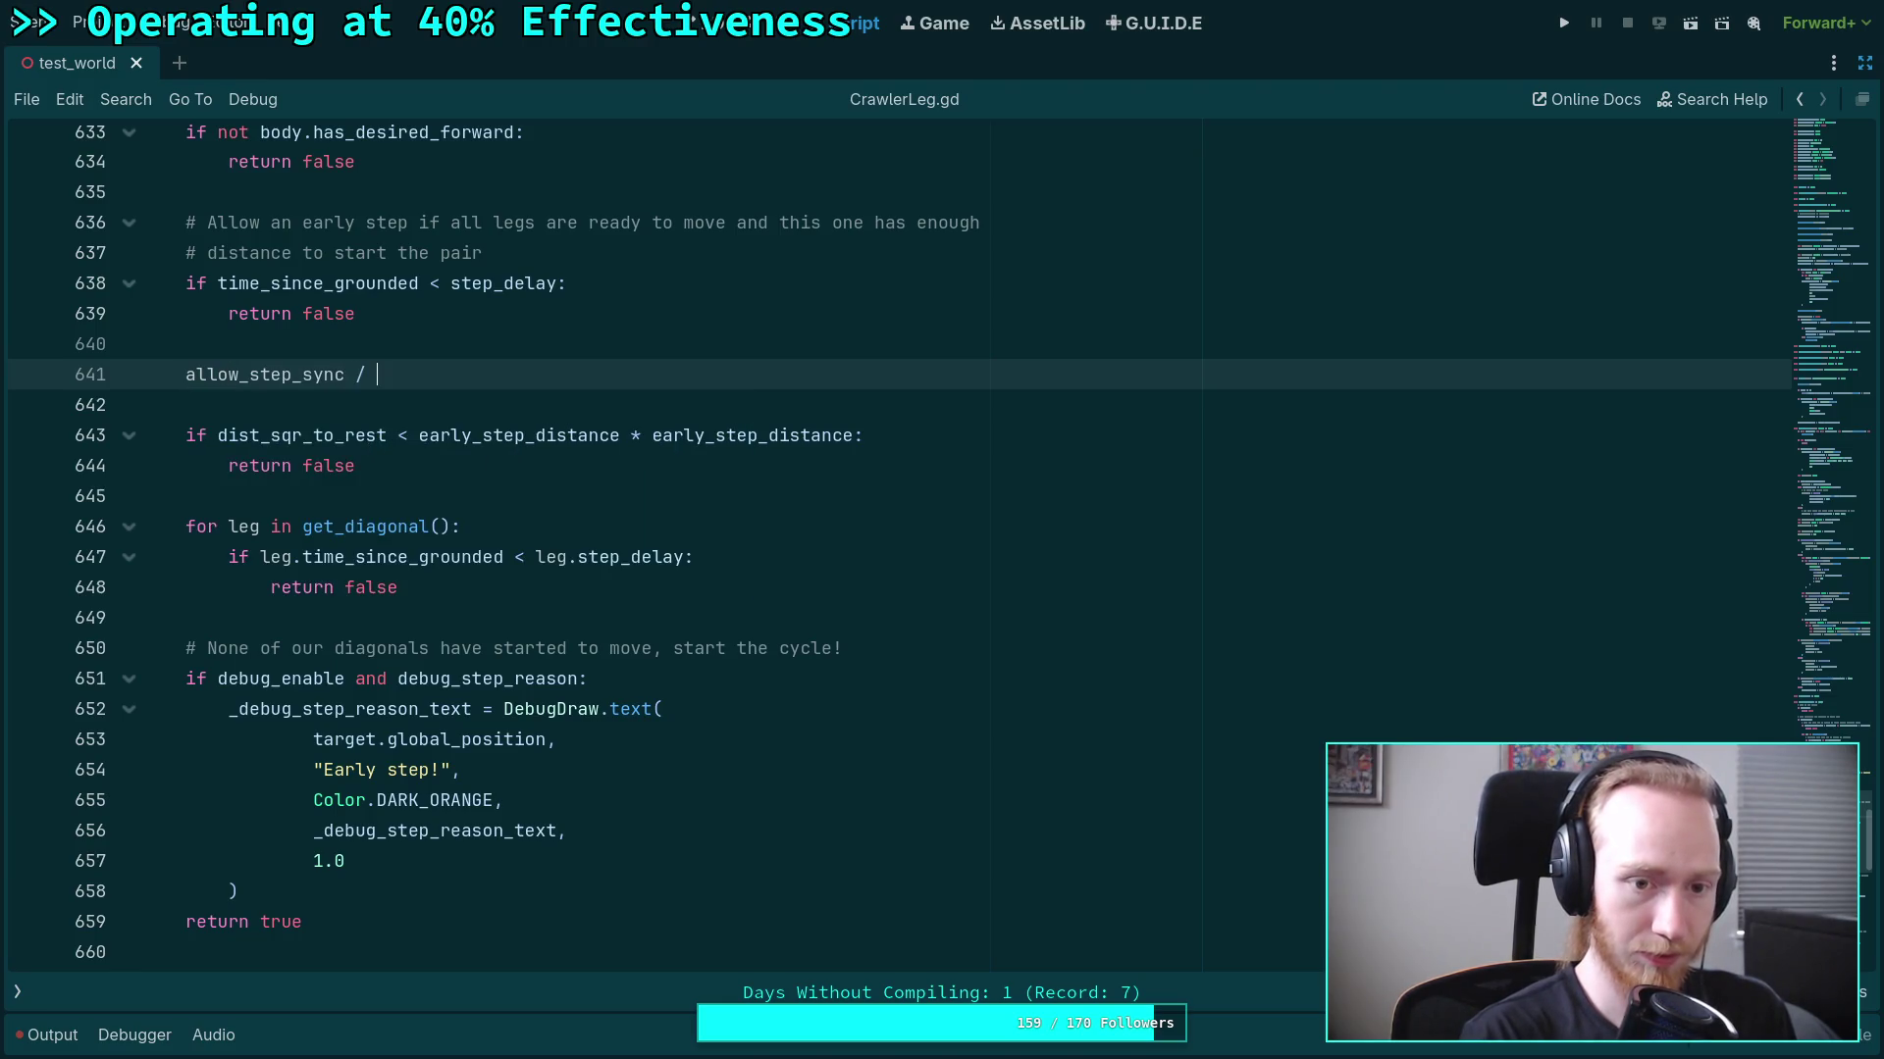
pyautogui.write('= true')
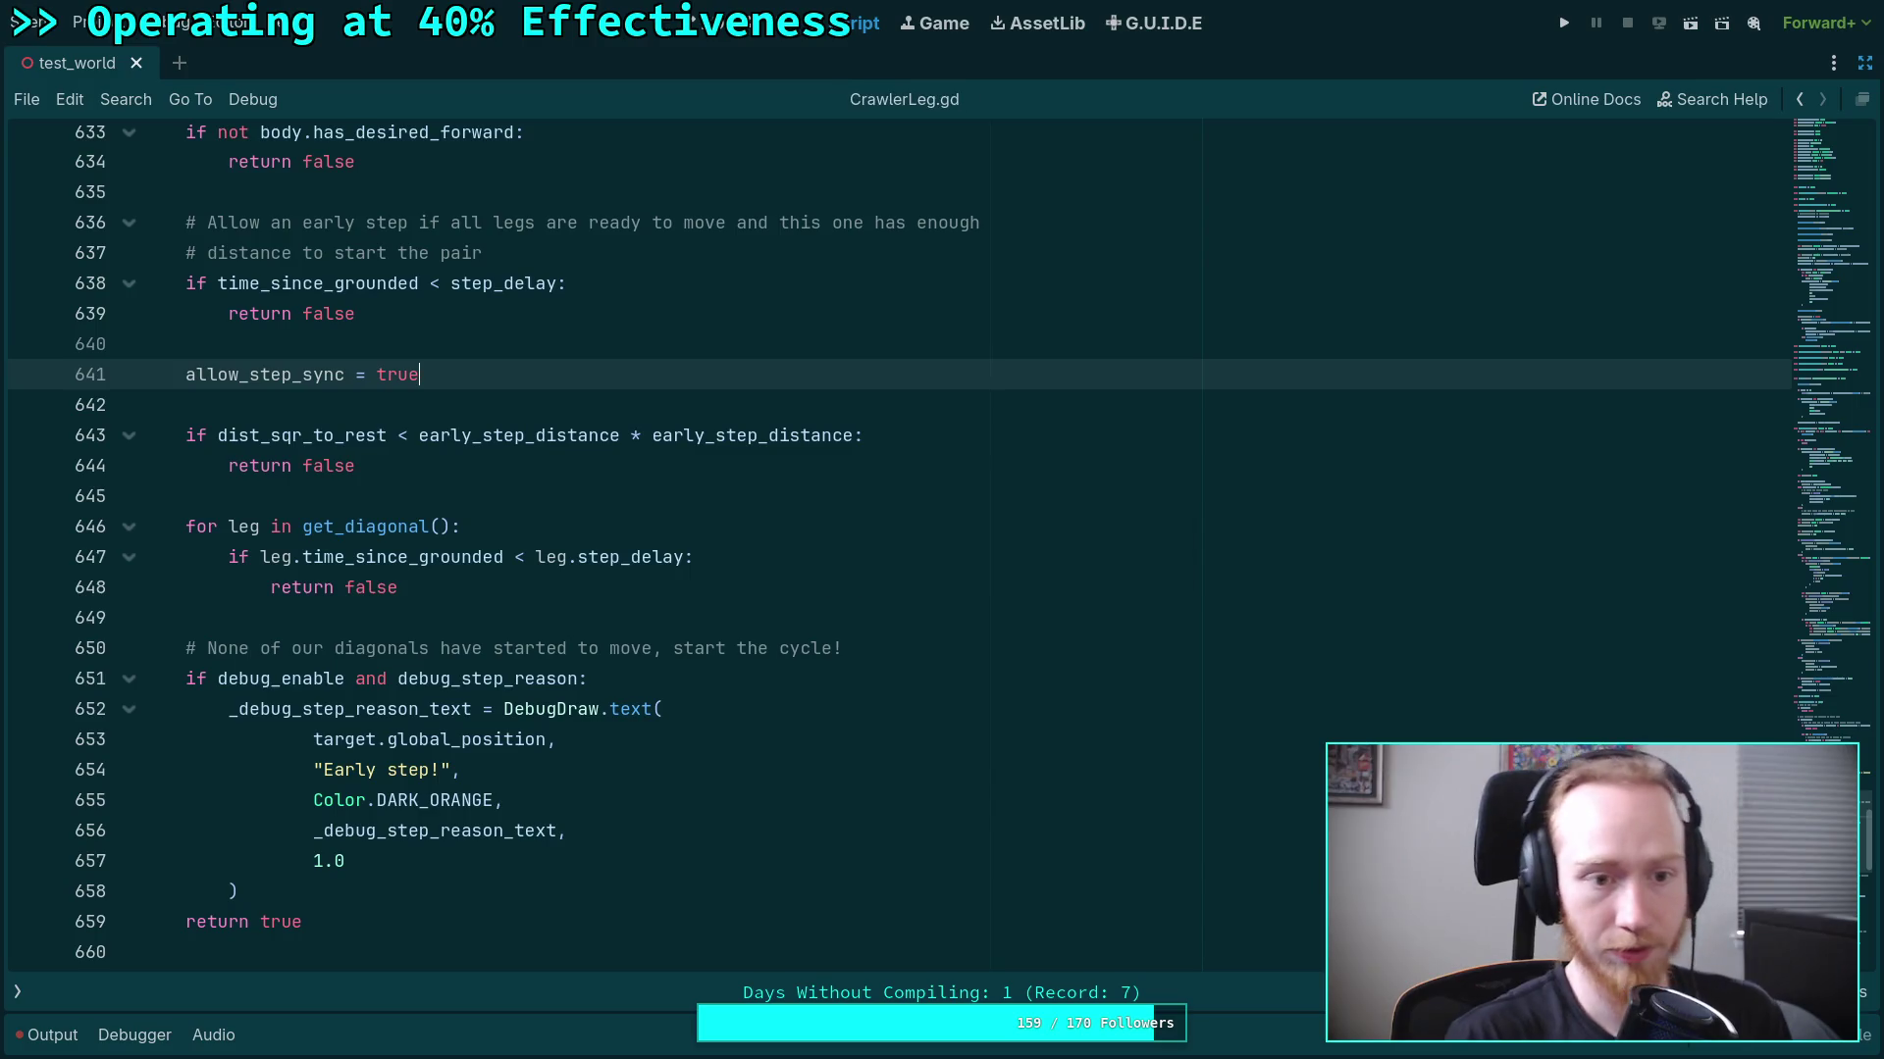
pyautogui.scroll(1, 446, 504)
pyautogui.doubleClick(299, 375)
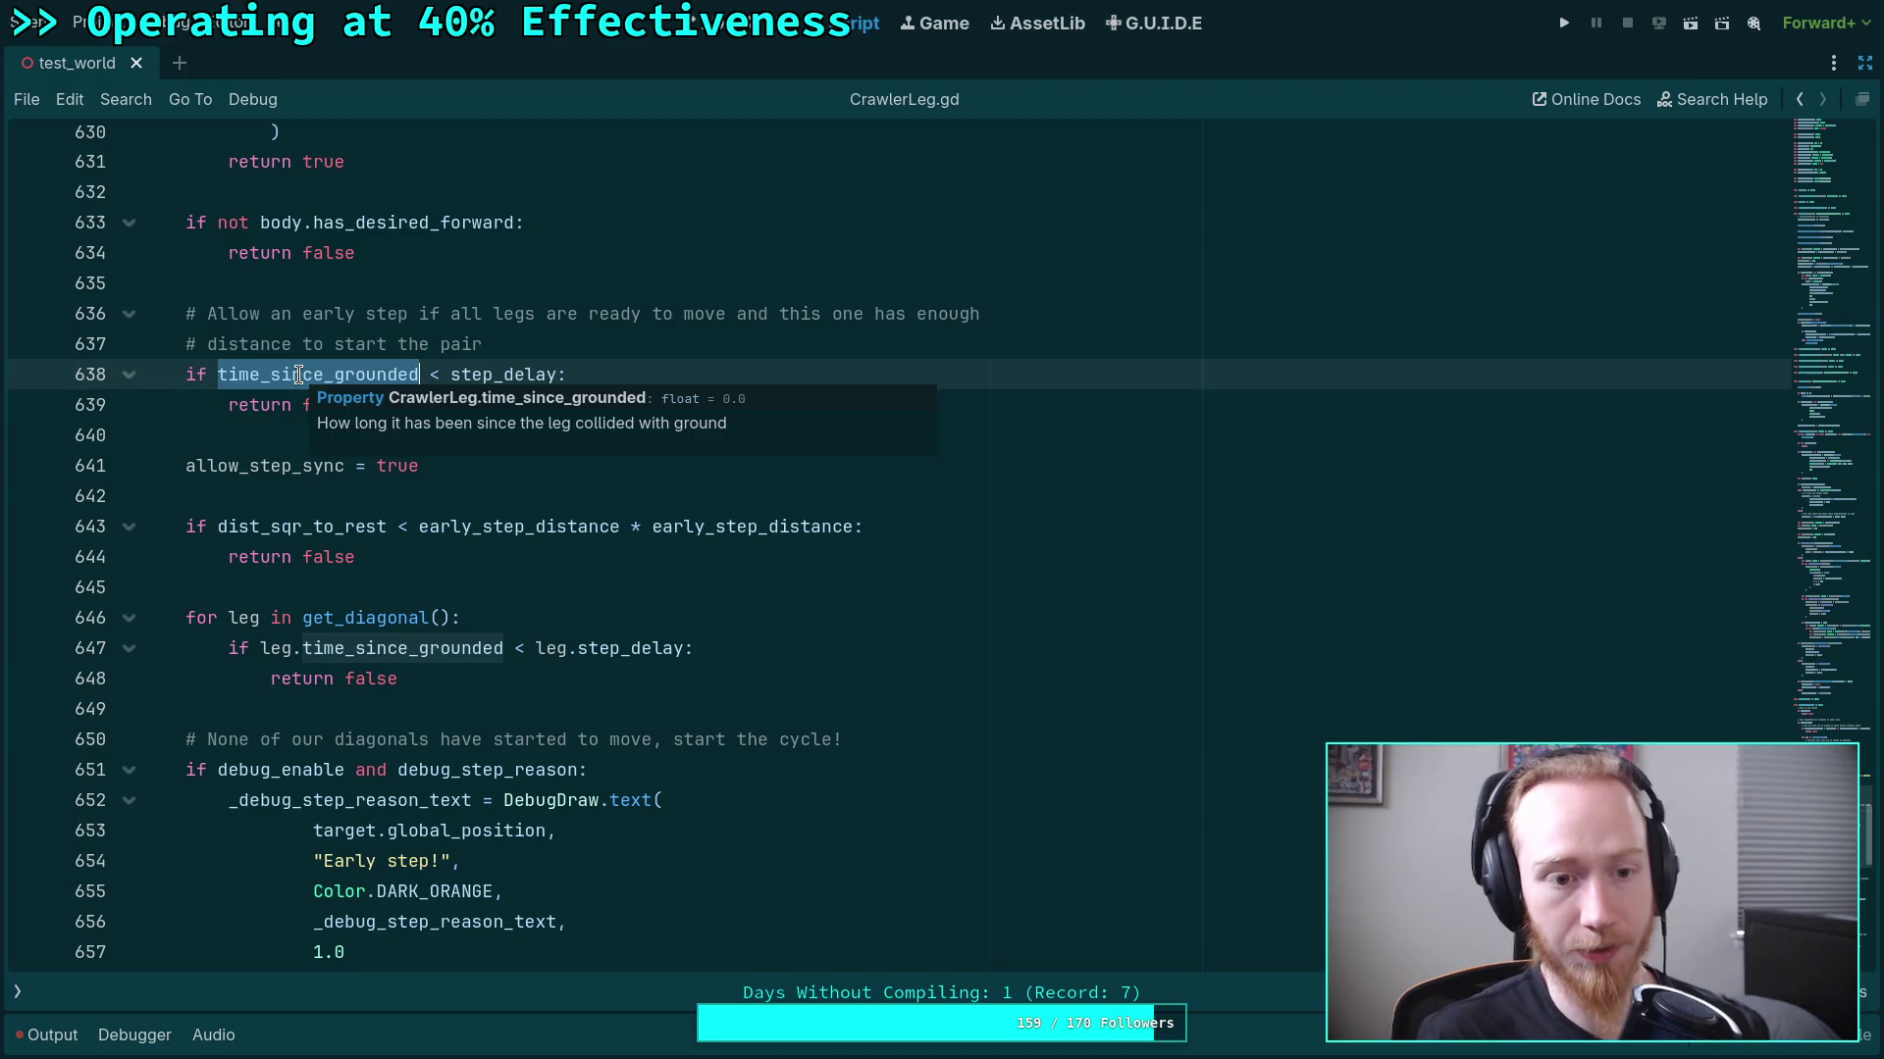
pyautogui.click(342, 503)
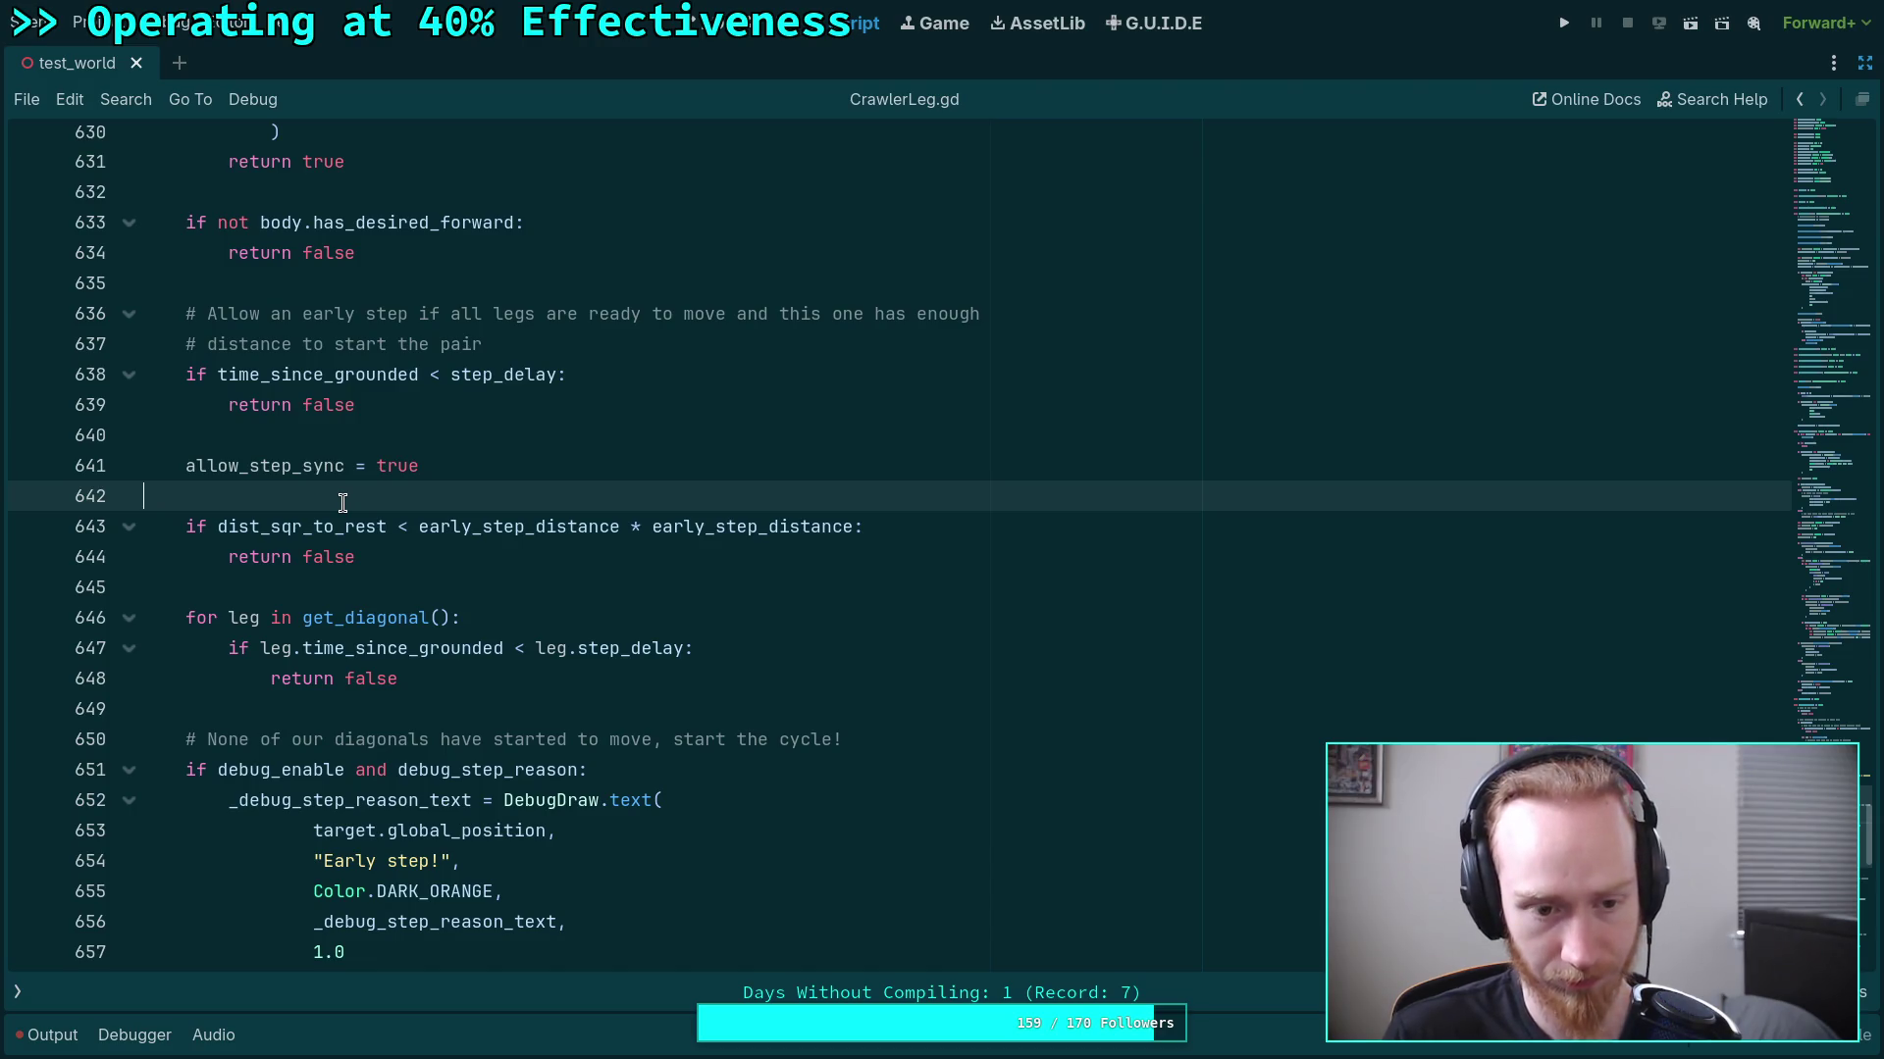
pyautogui.scroll(-10, 342, 504)
pyautogui.scroll(2, 342, 503)
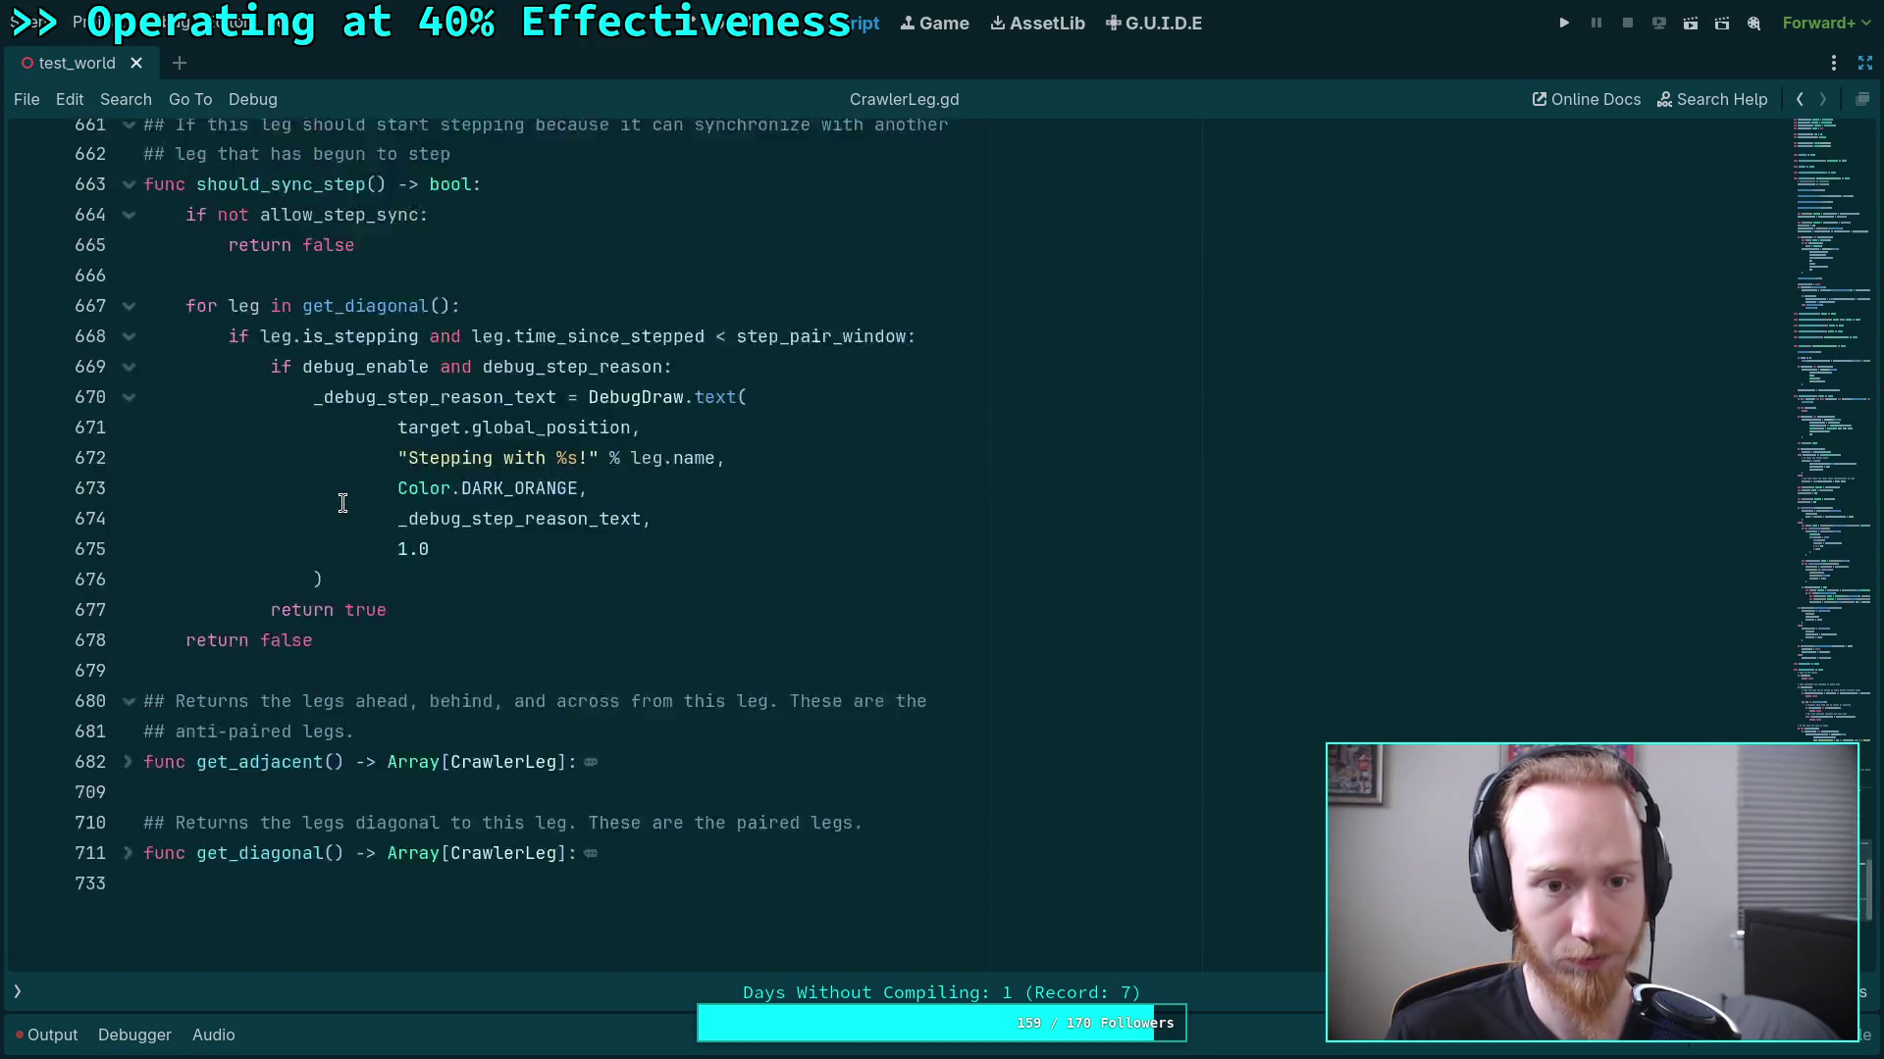
pyautogui.scroll(20, 342, 503)
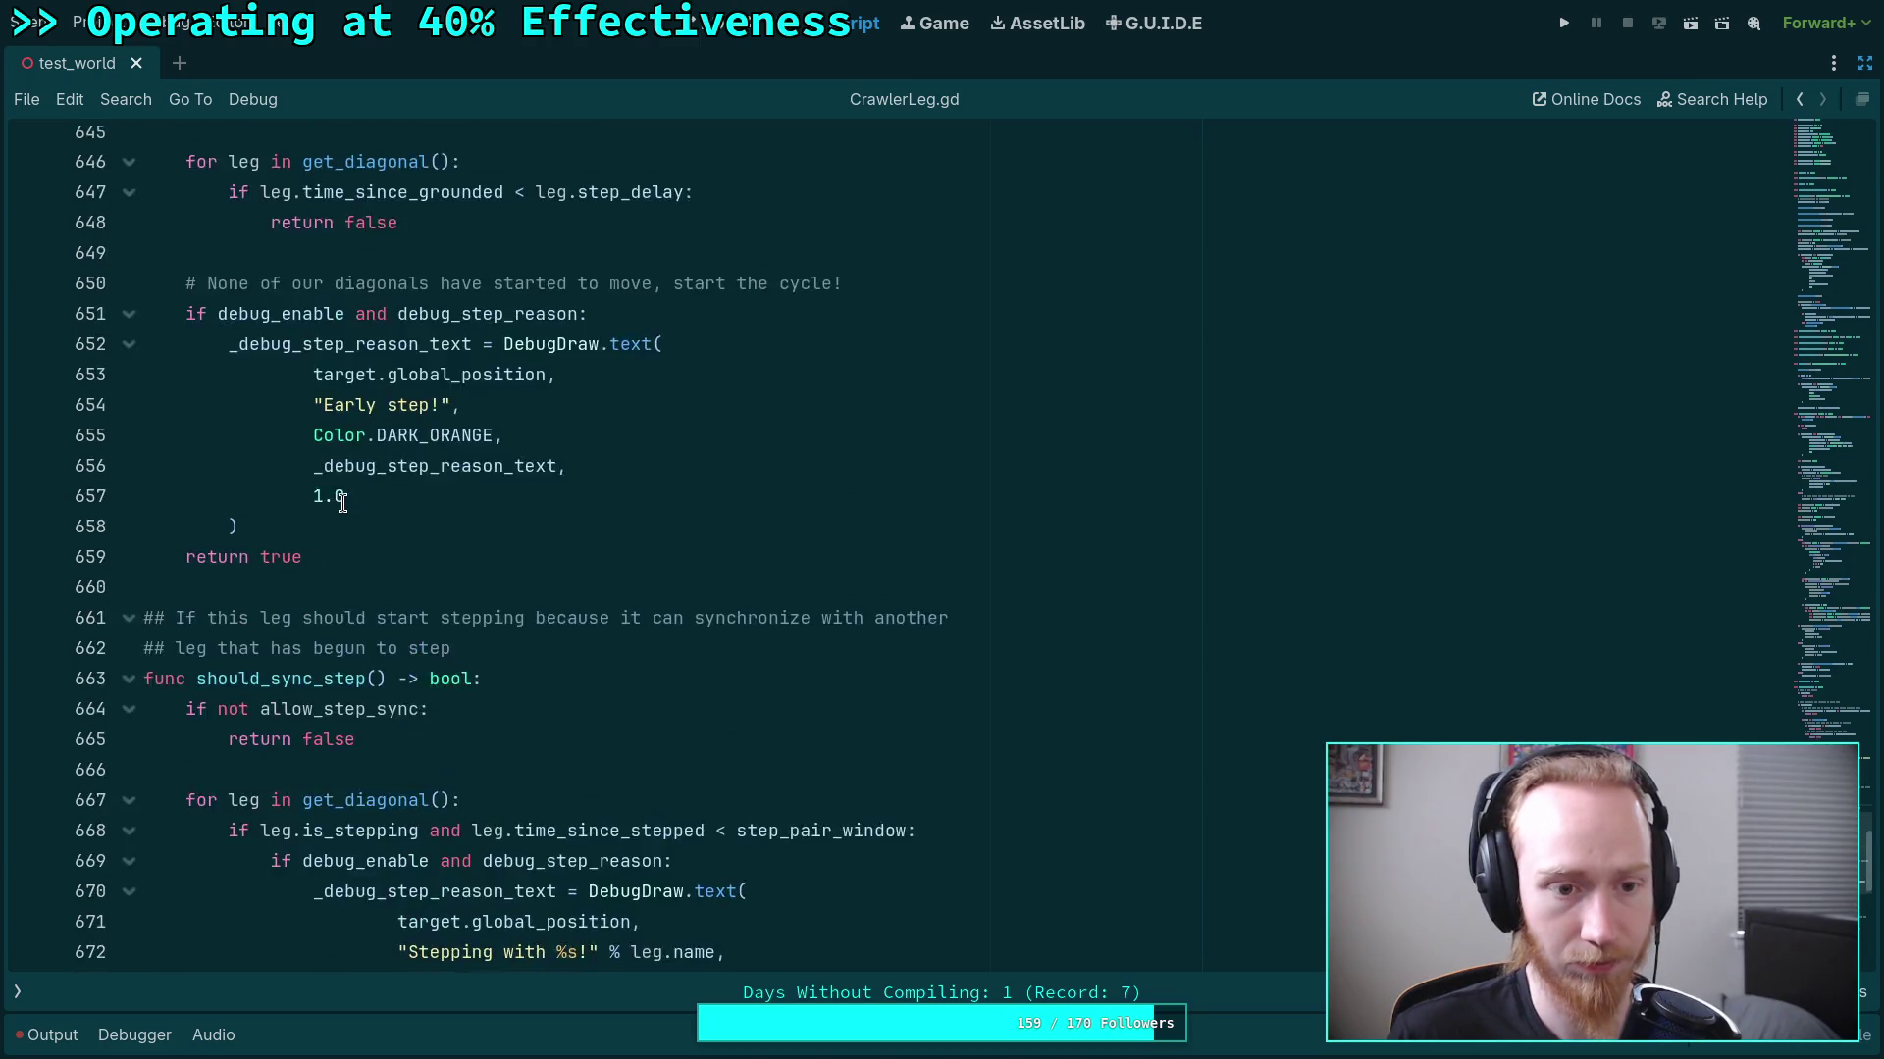
pyautogui.scroll(13, 343, 503)
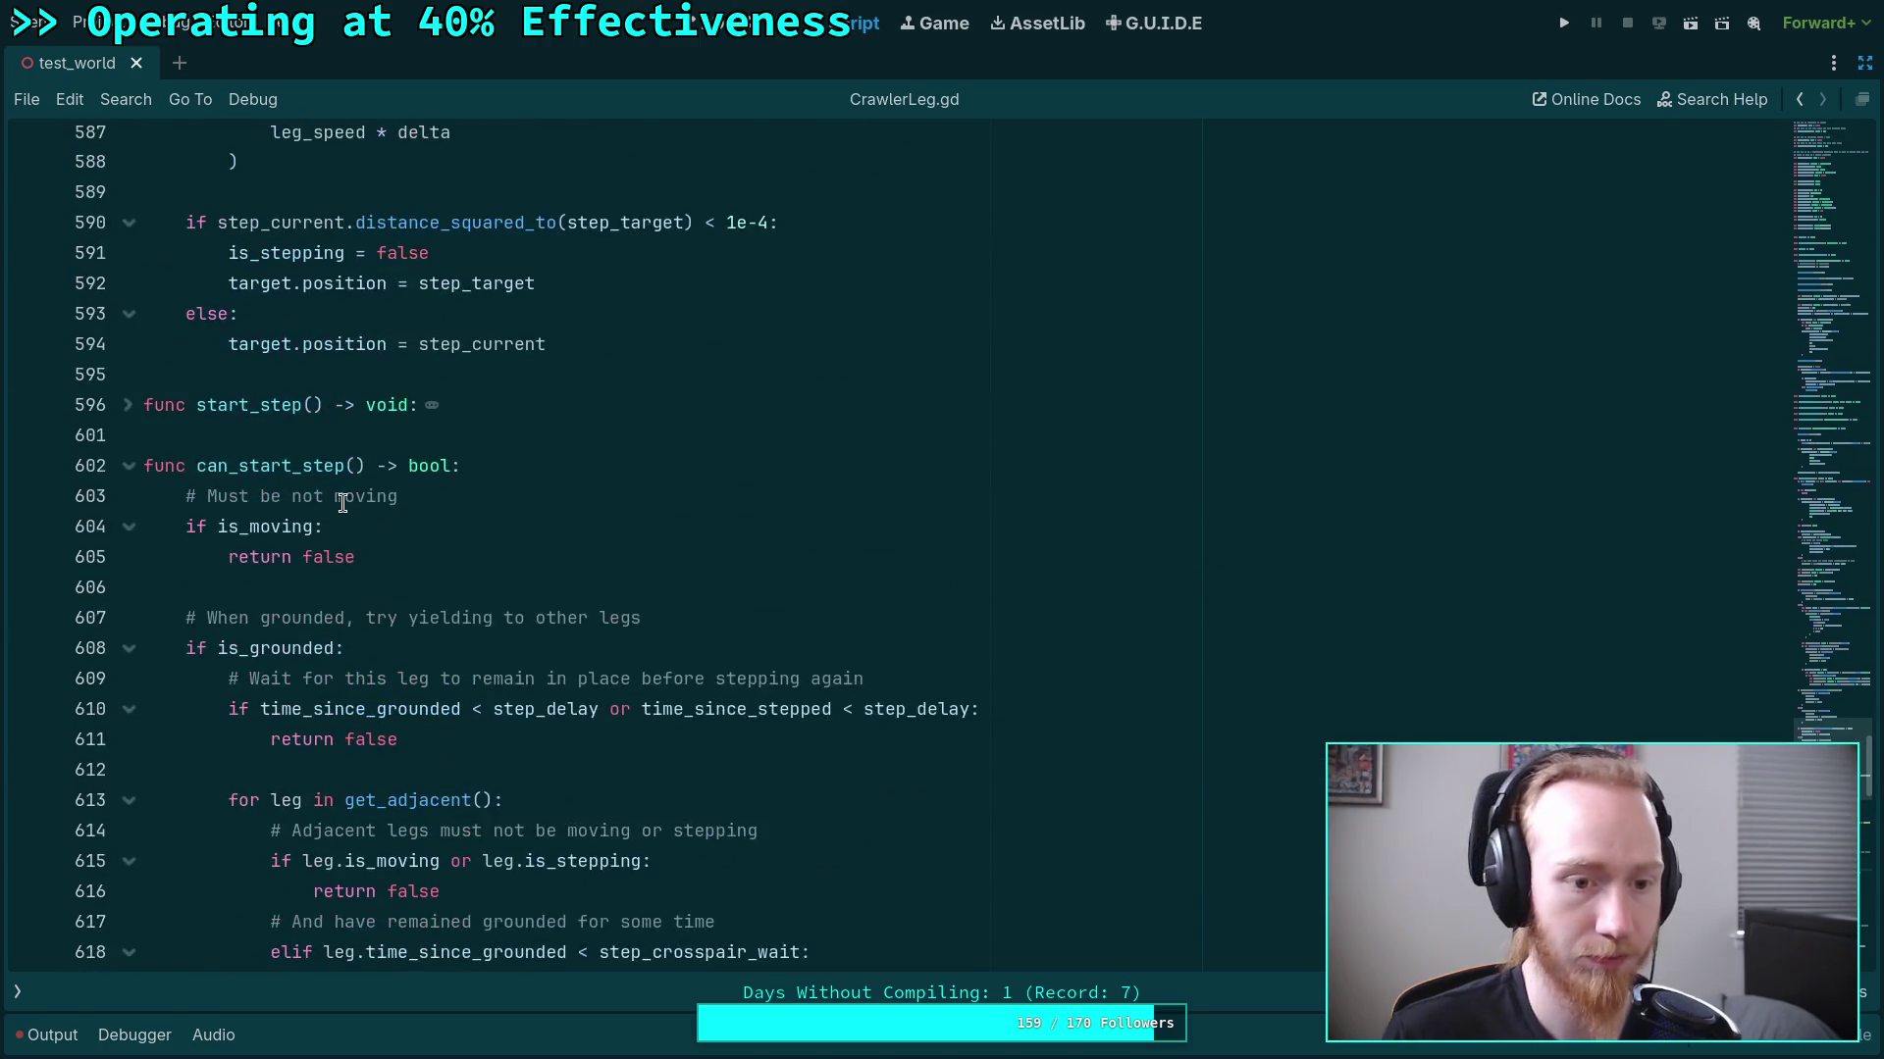
pyautogui.scroll(19, 342, 503)
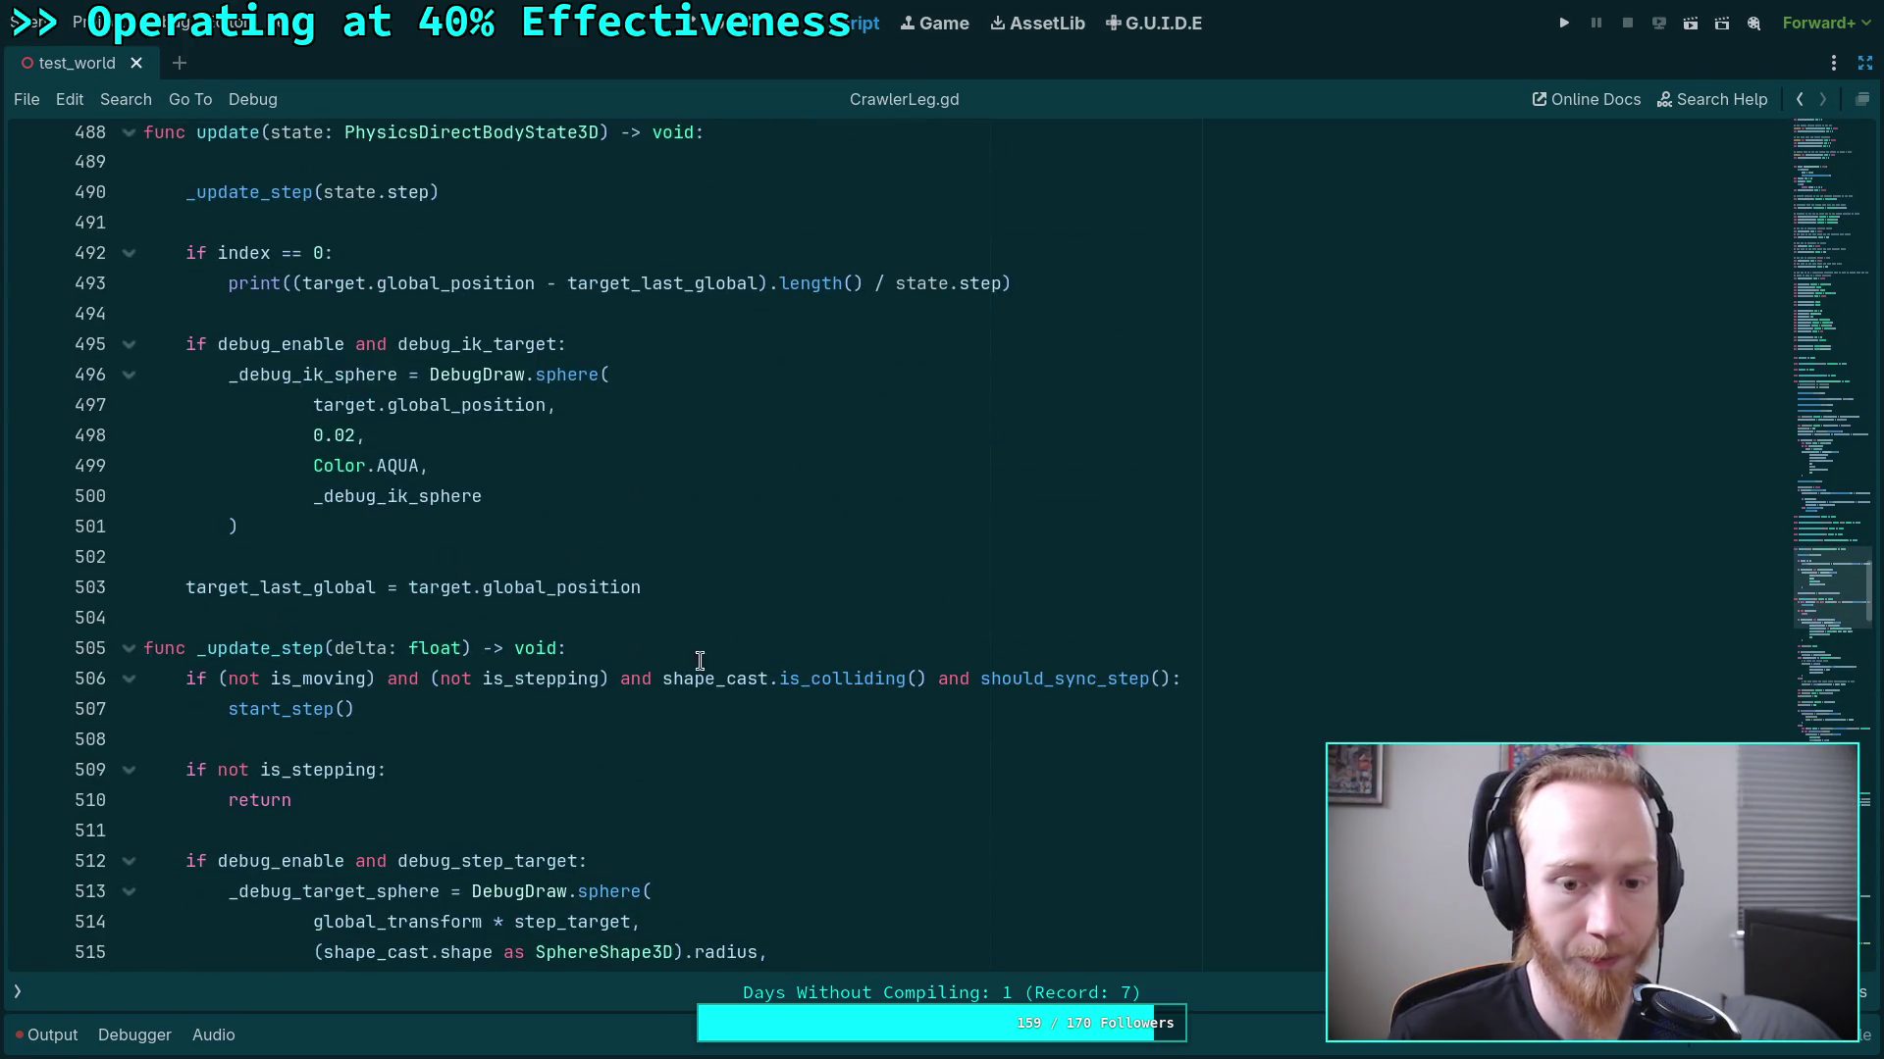
pyautogui.scroll(3, 745, 642)
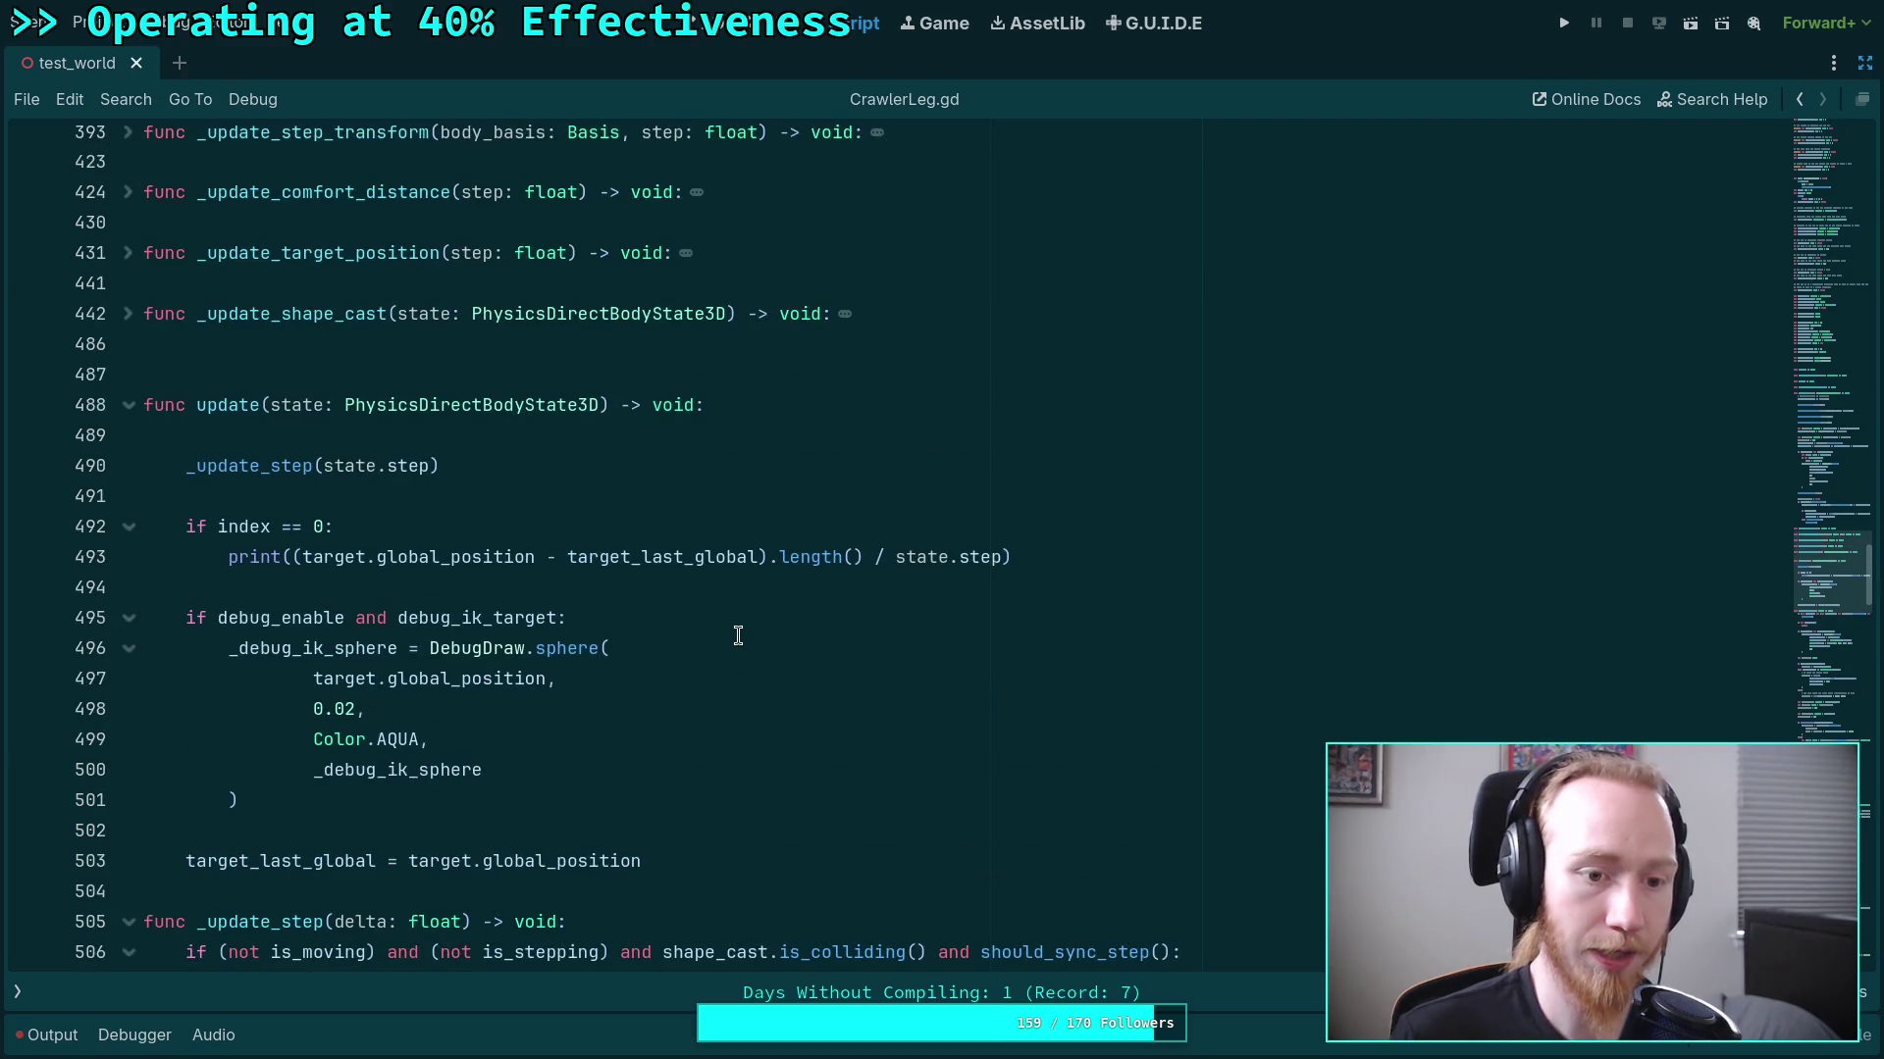
pyautogui.scroll(-3, 741, 637)
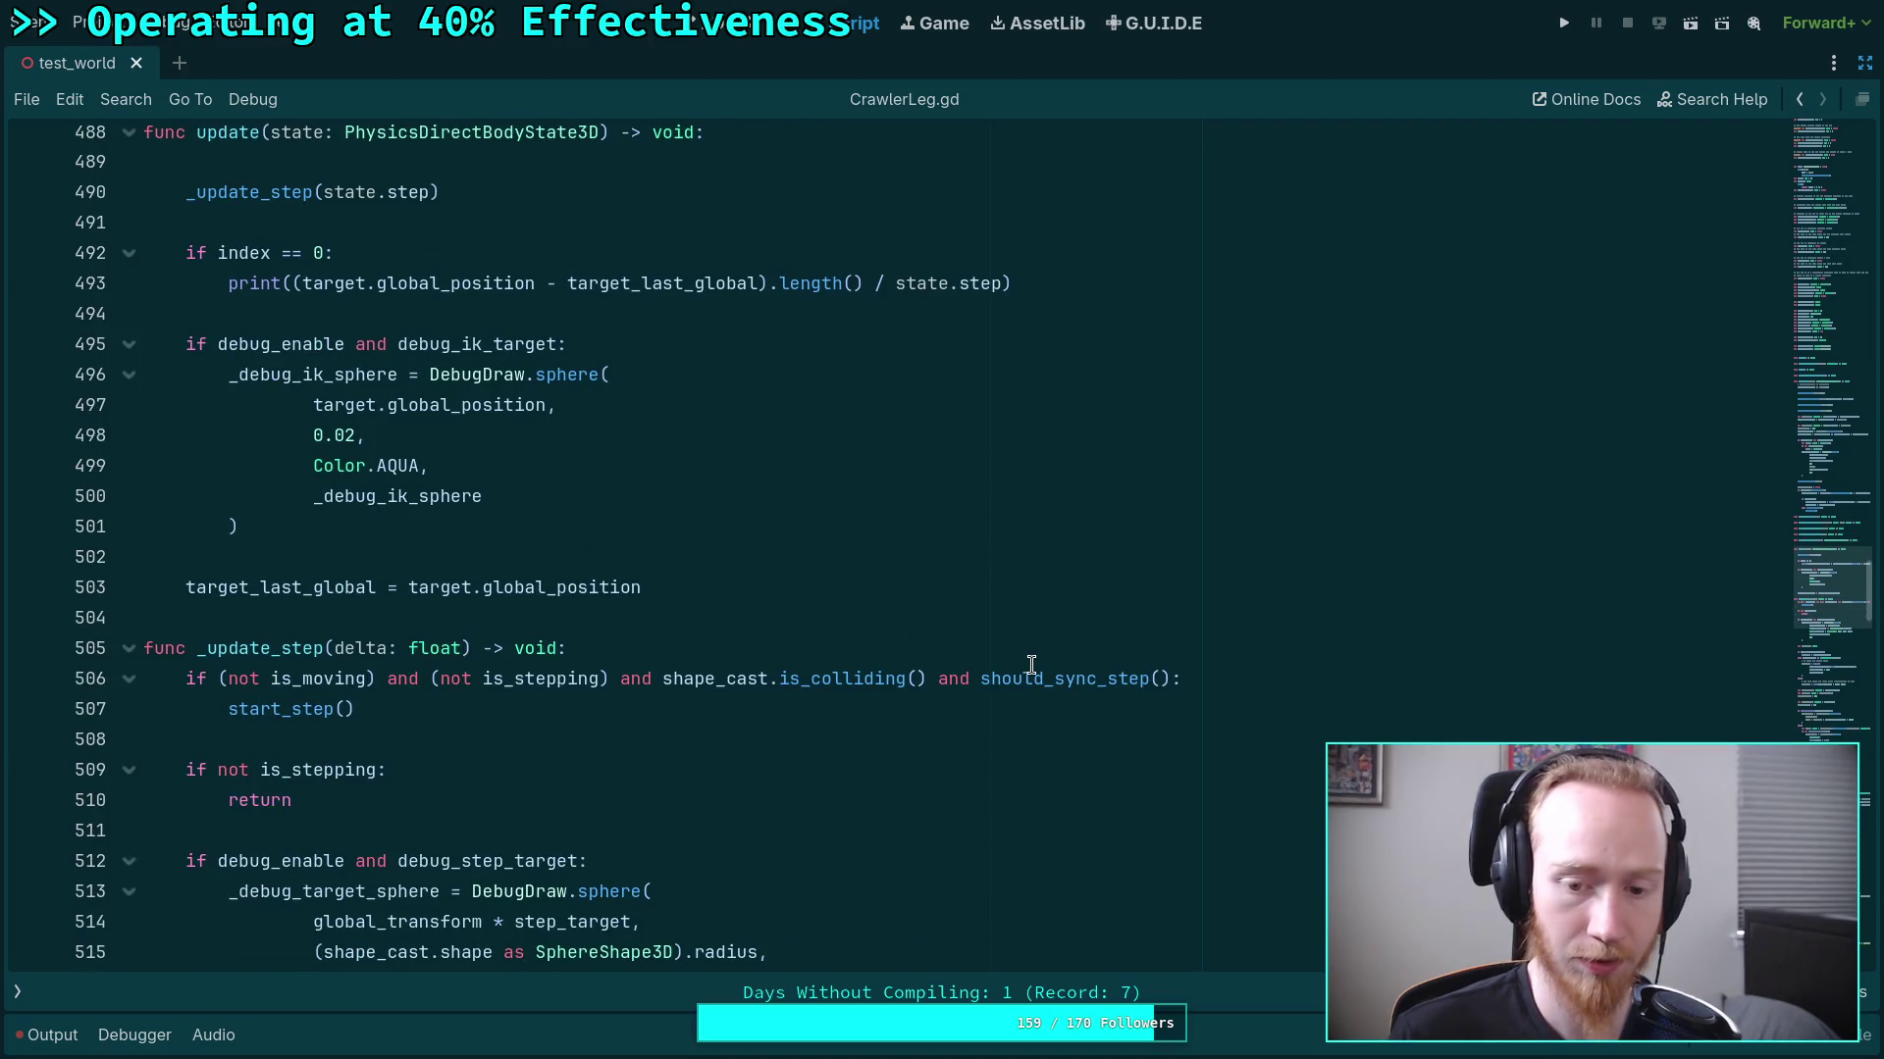
pyautogui.doubleClick(1035, 678)
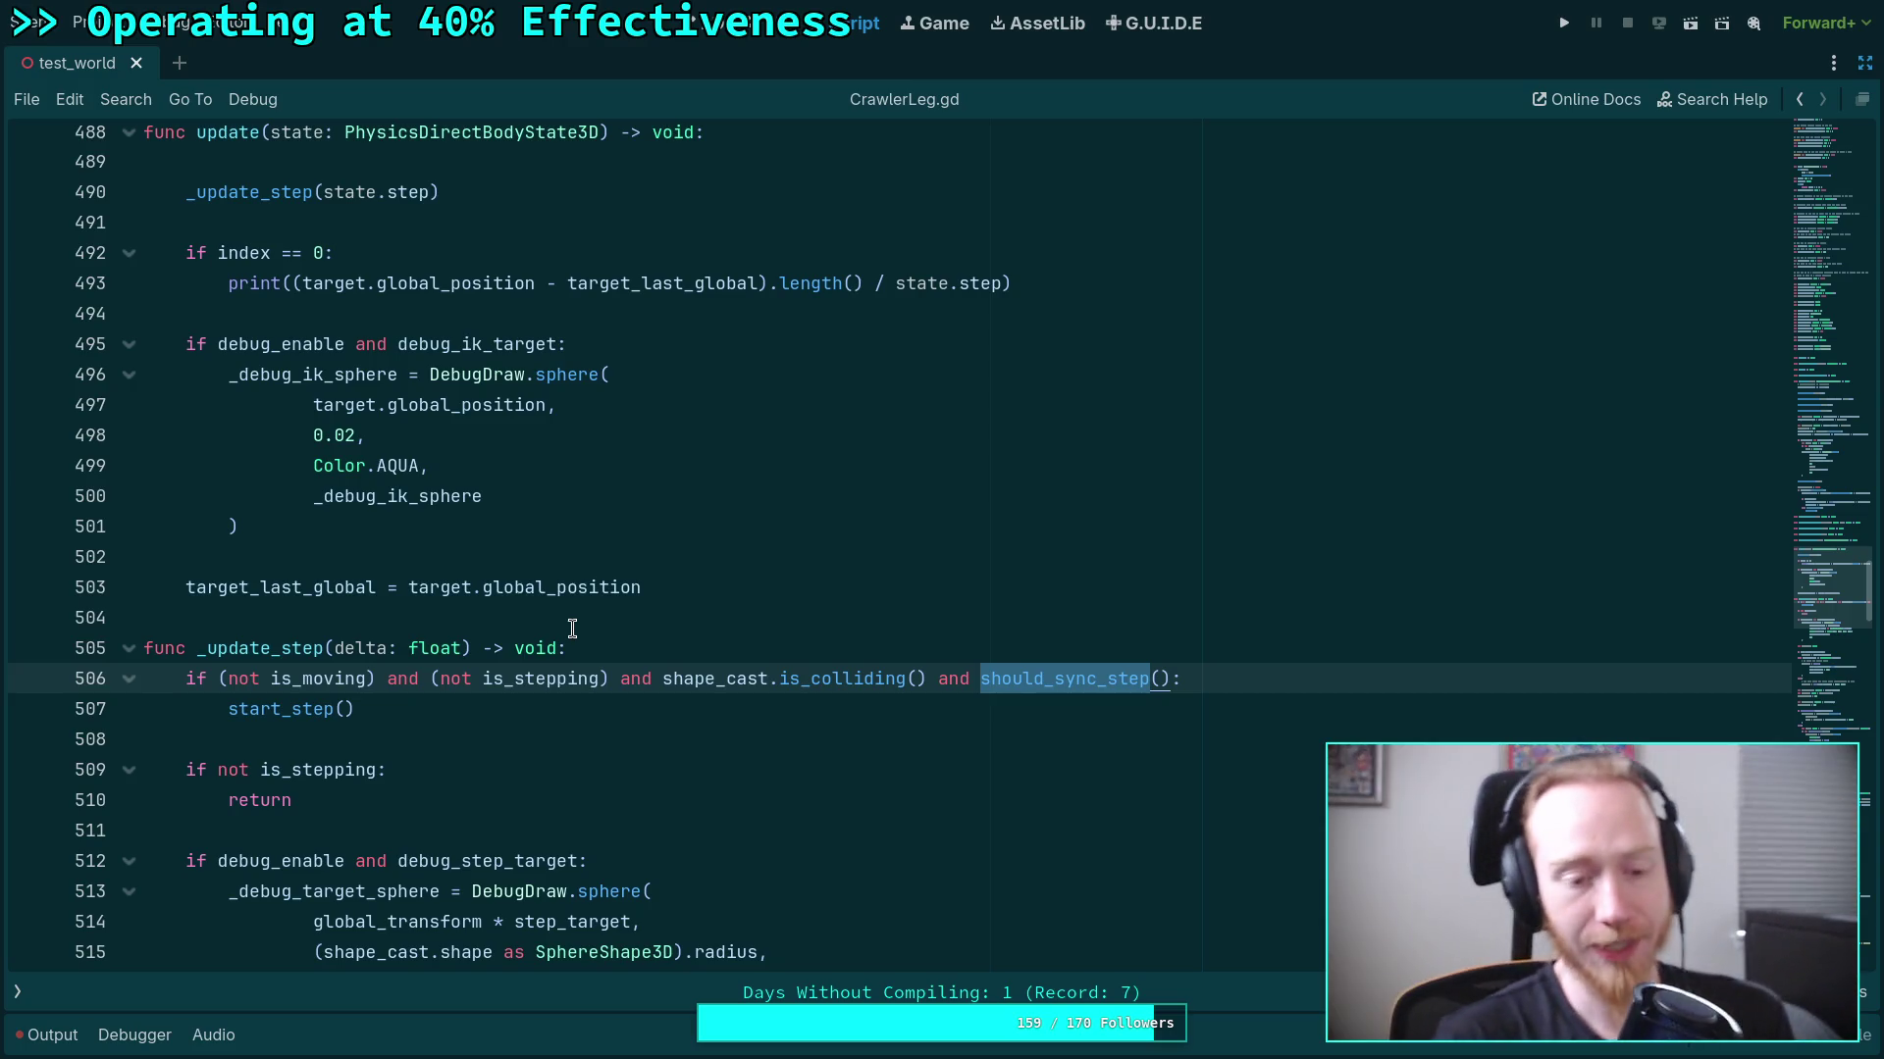
pyautogui.click(577, 743)
pyautogui.scroll(2, 592, 738)
pyautogui.scroll(3, 591, 737)
pyautogui.scroll(-6, 588, 742)
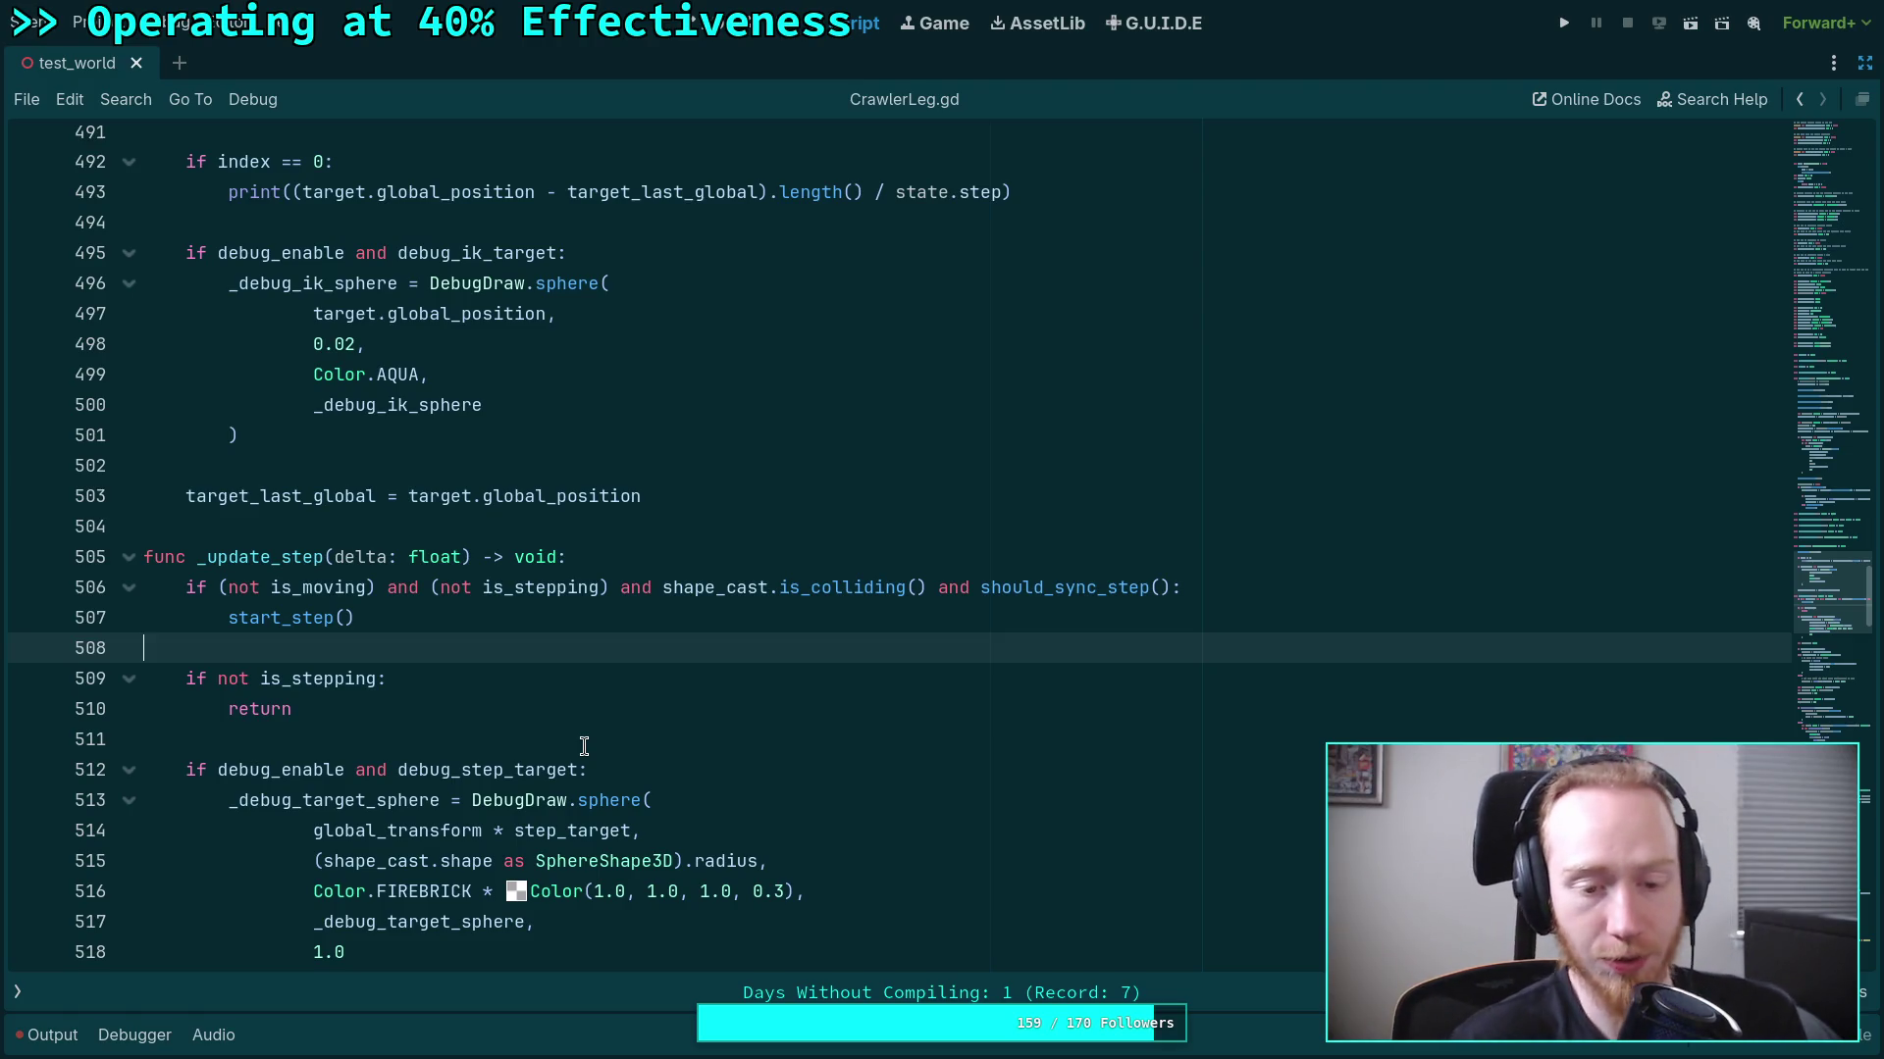
pyautogui.click(592, 743)
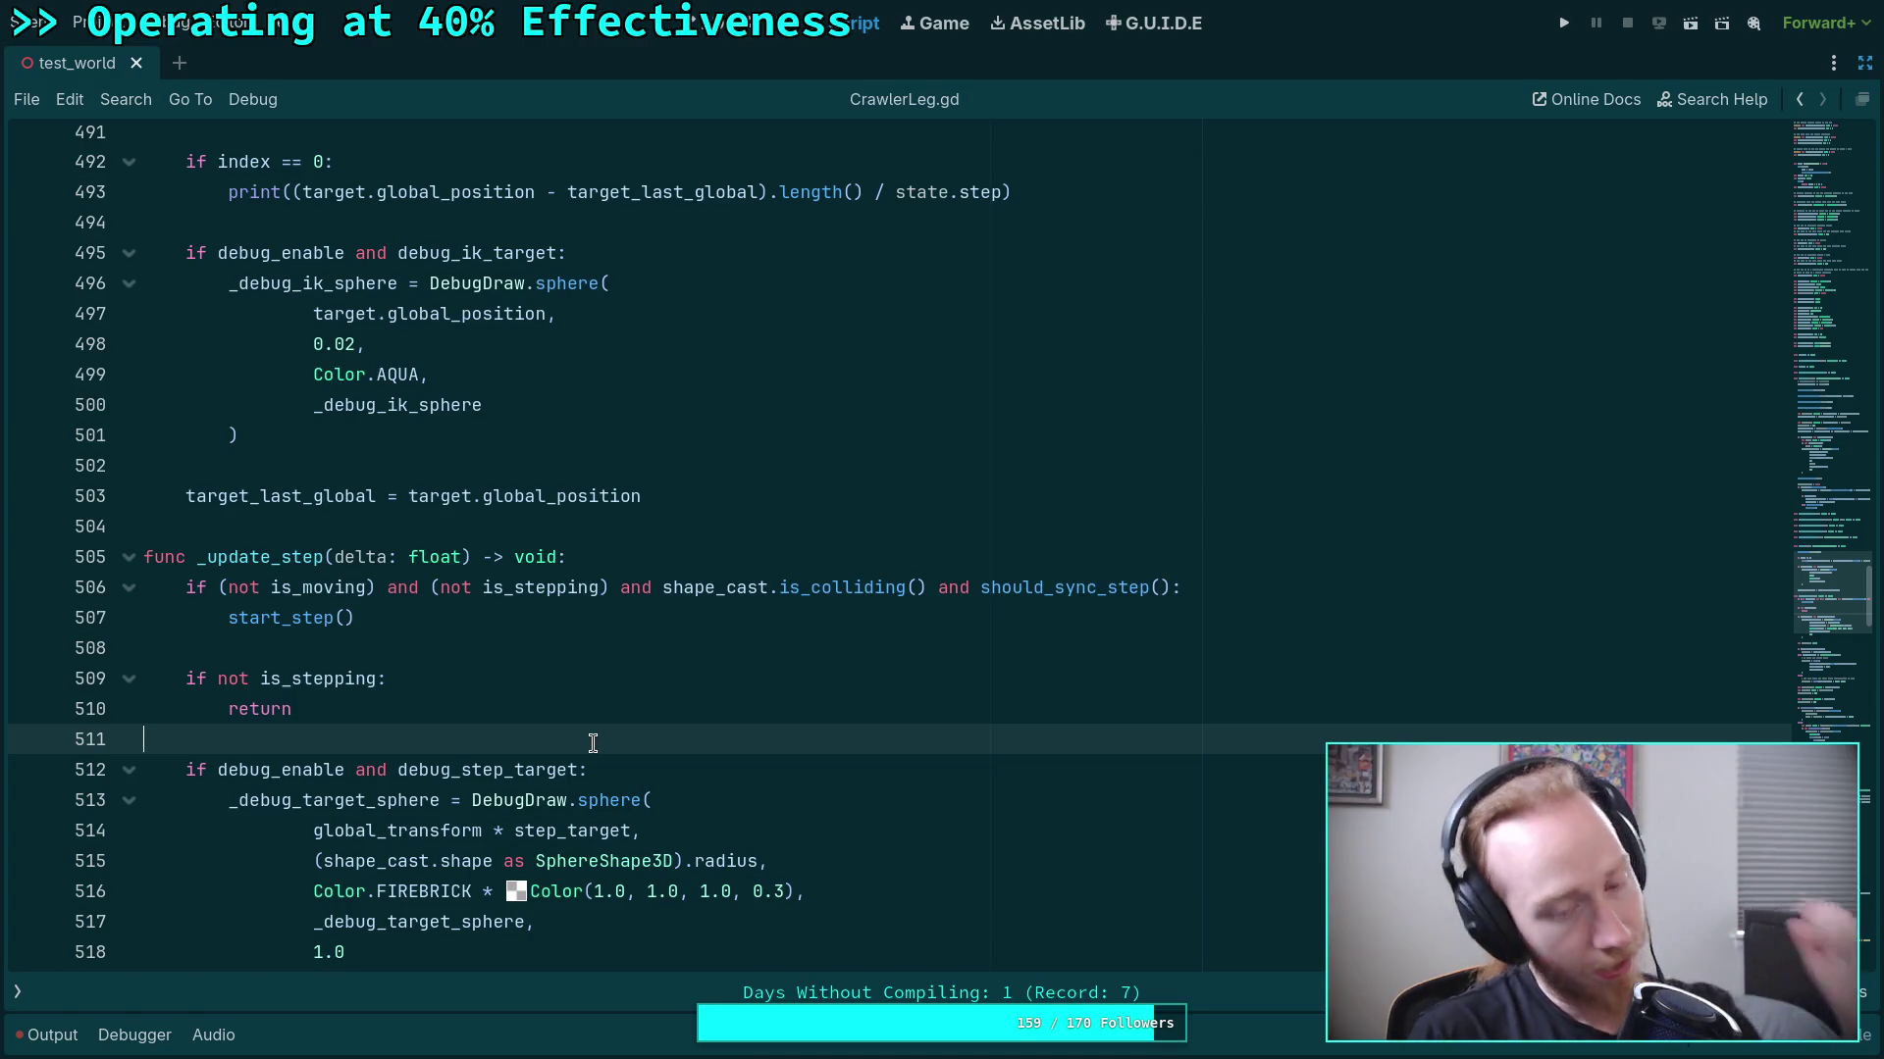
pyautogui.scroll(2, 593, 743)
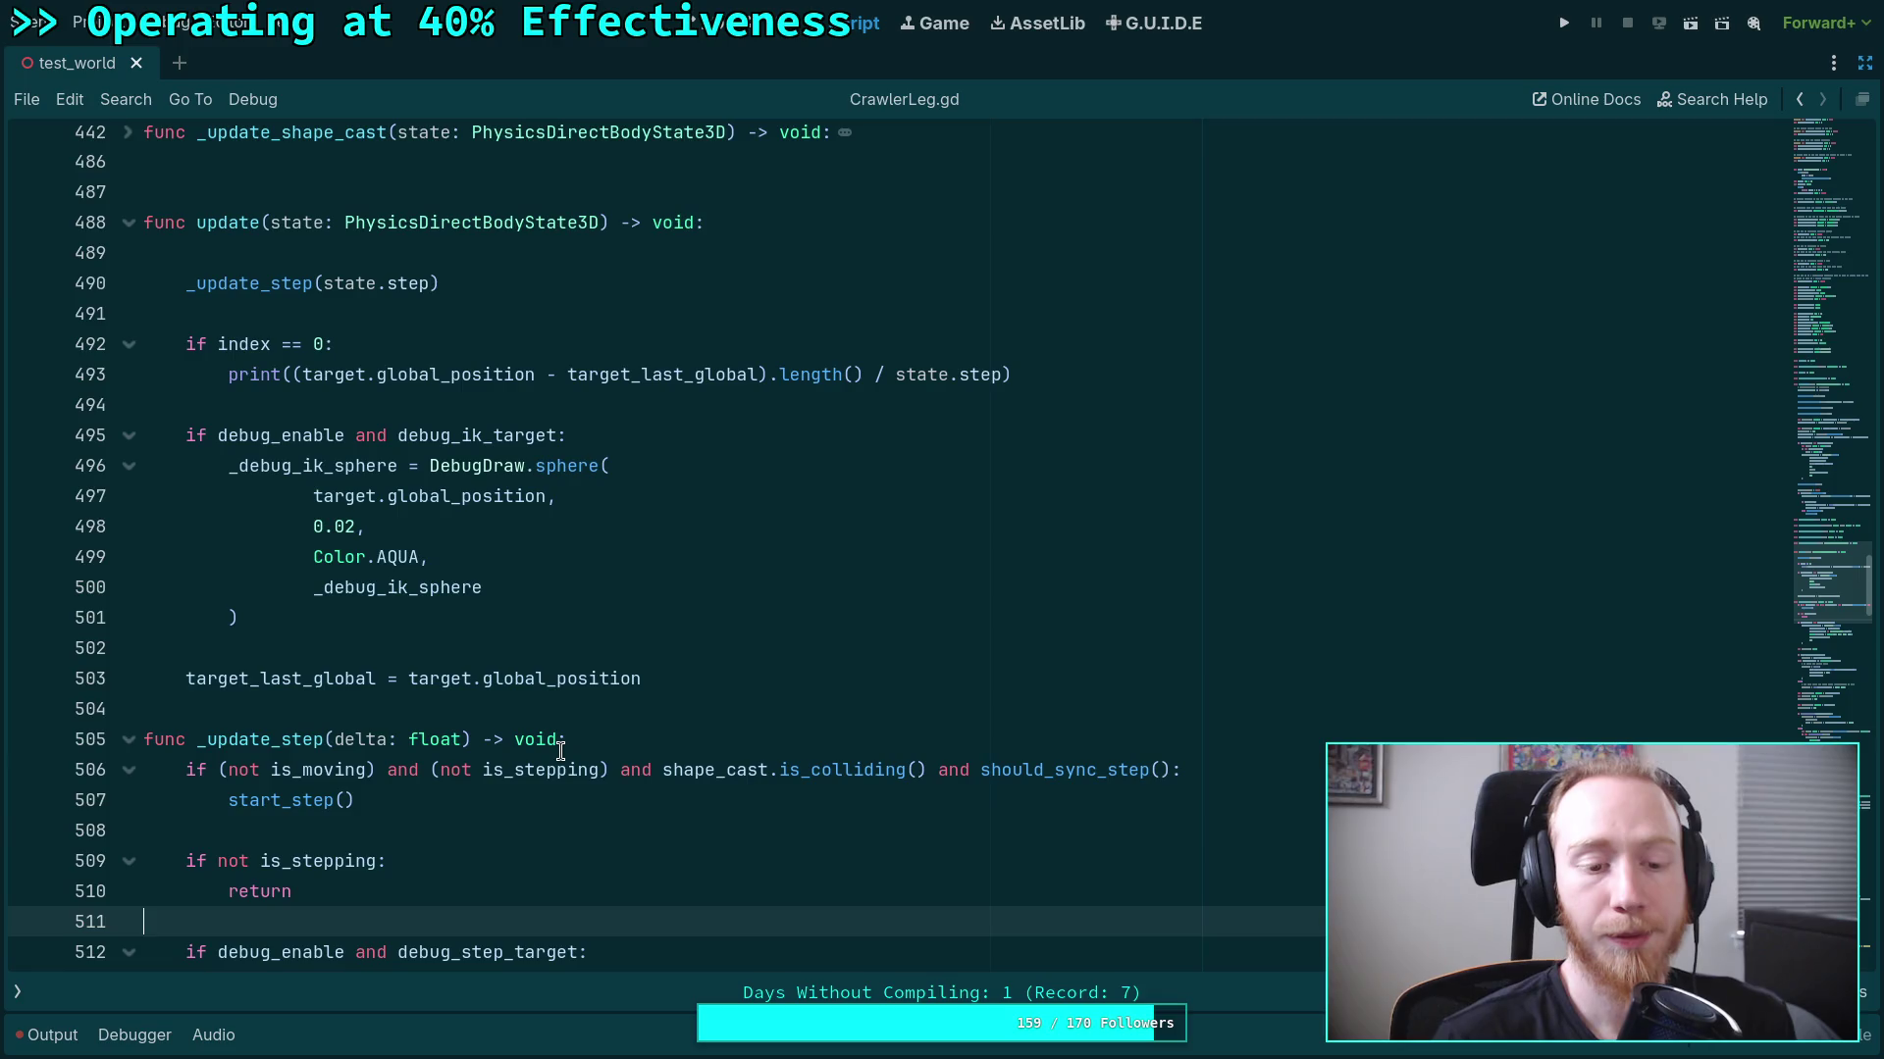
pyautogui.scroll(1, 556, 750)
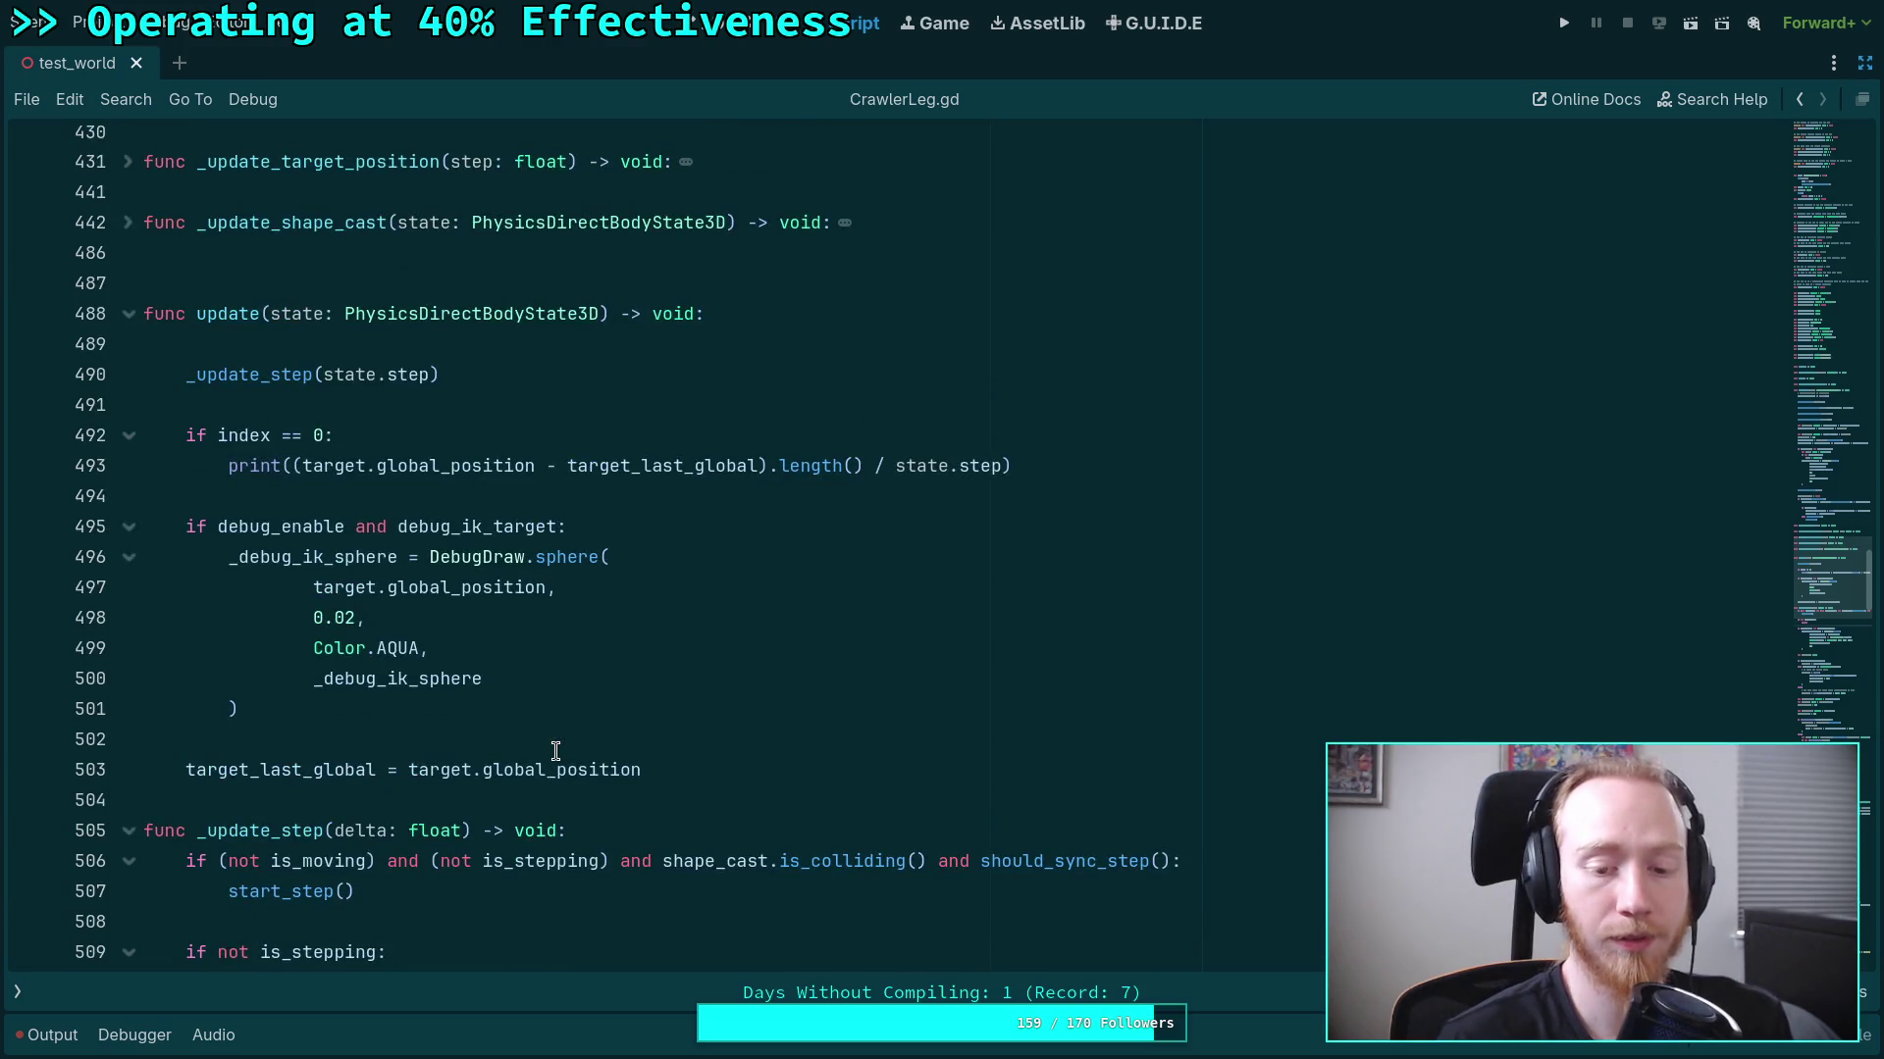
pyautogui.scroll(8, 556, 750)
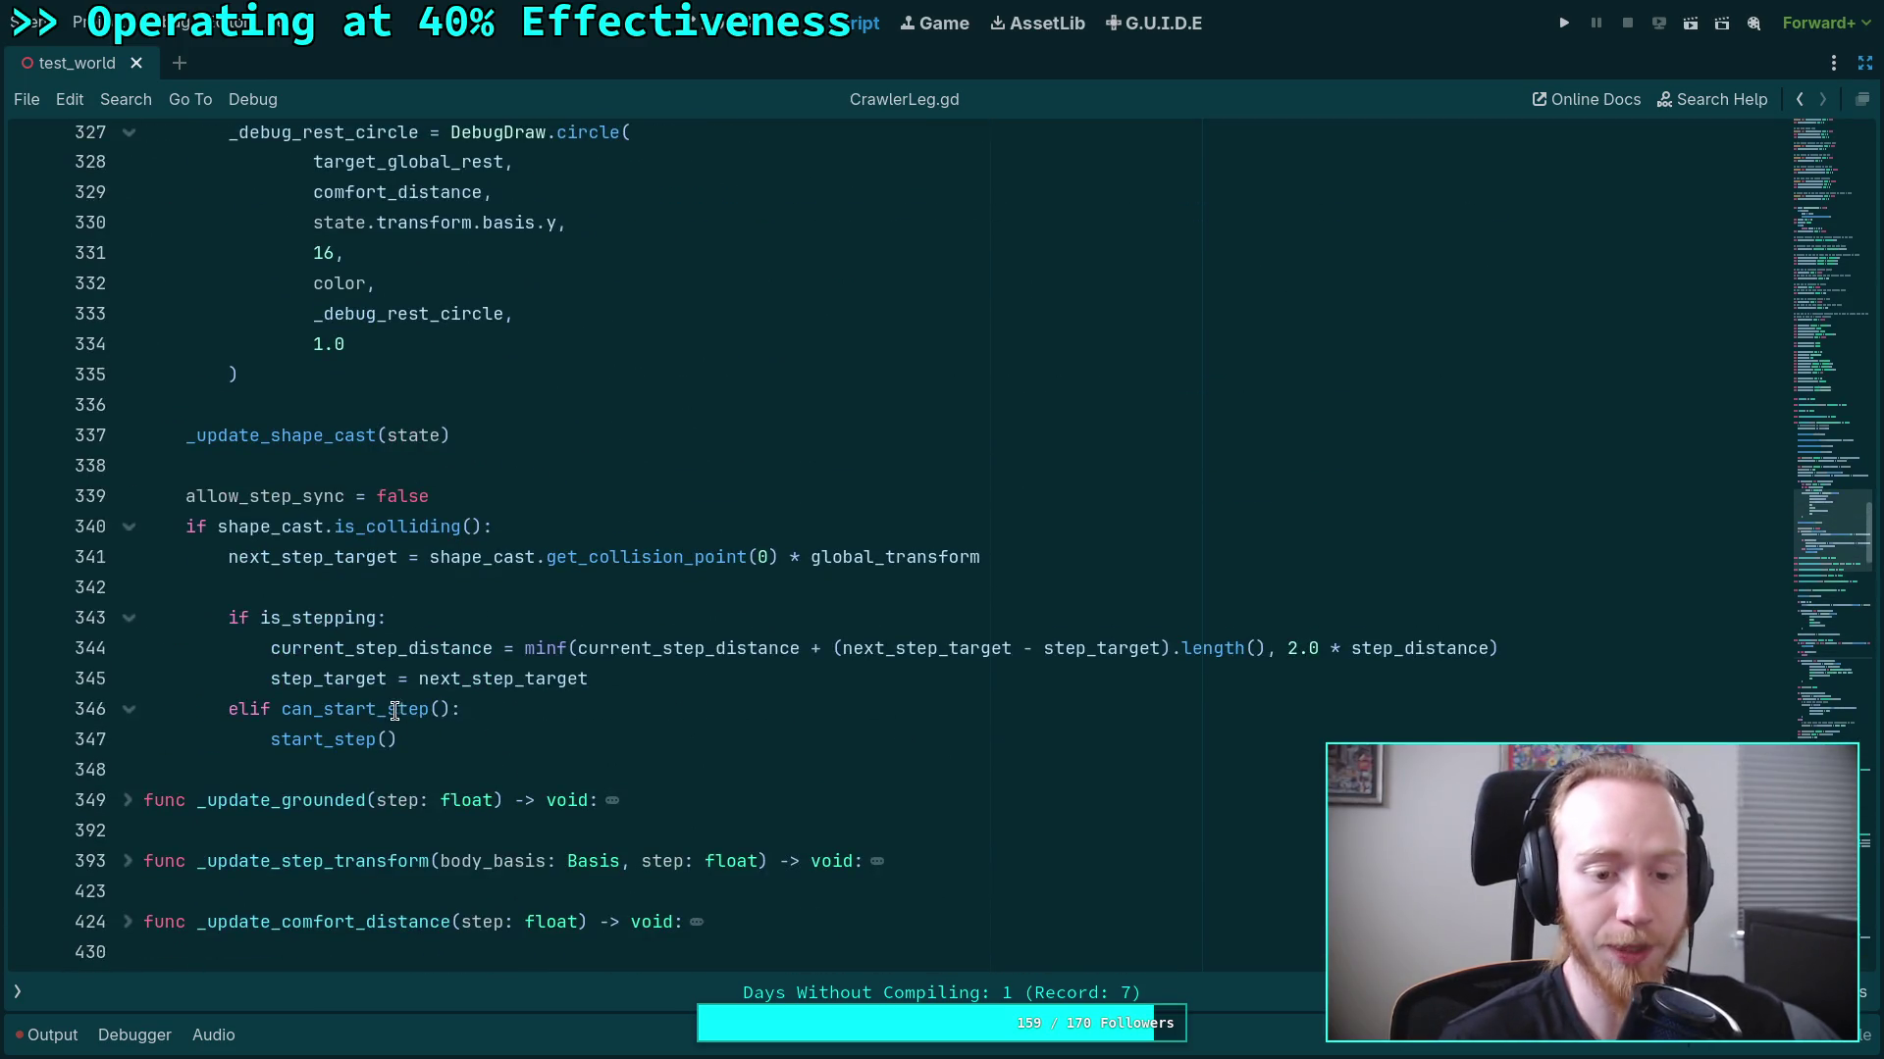
pyautogui.click(690, 682)
pyautogui.scroll(1, 690, 677)
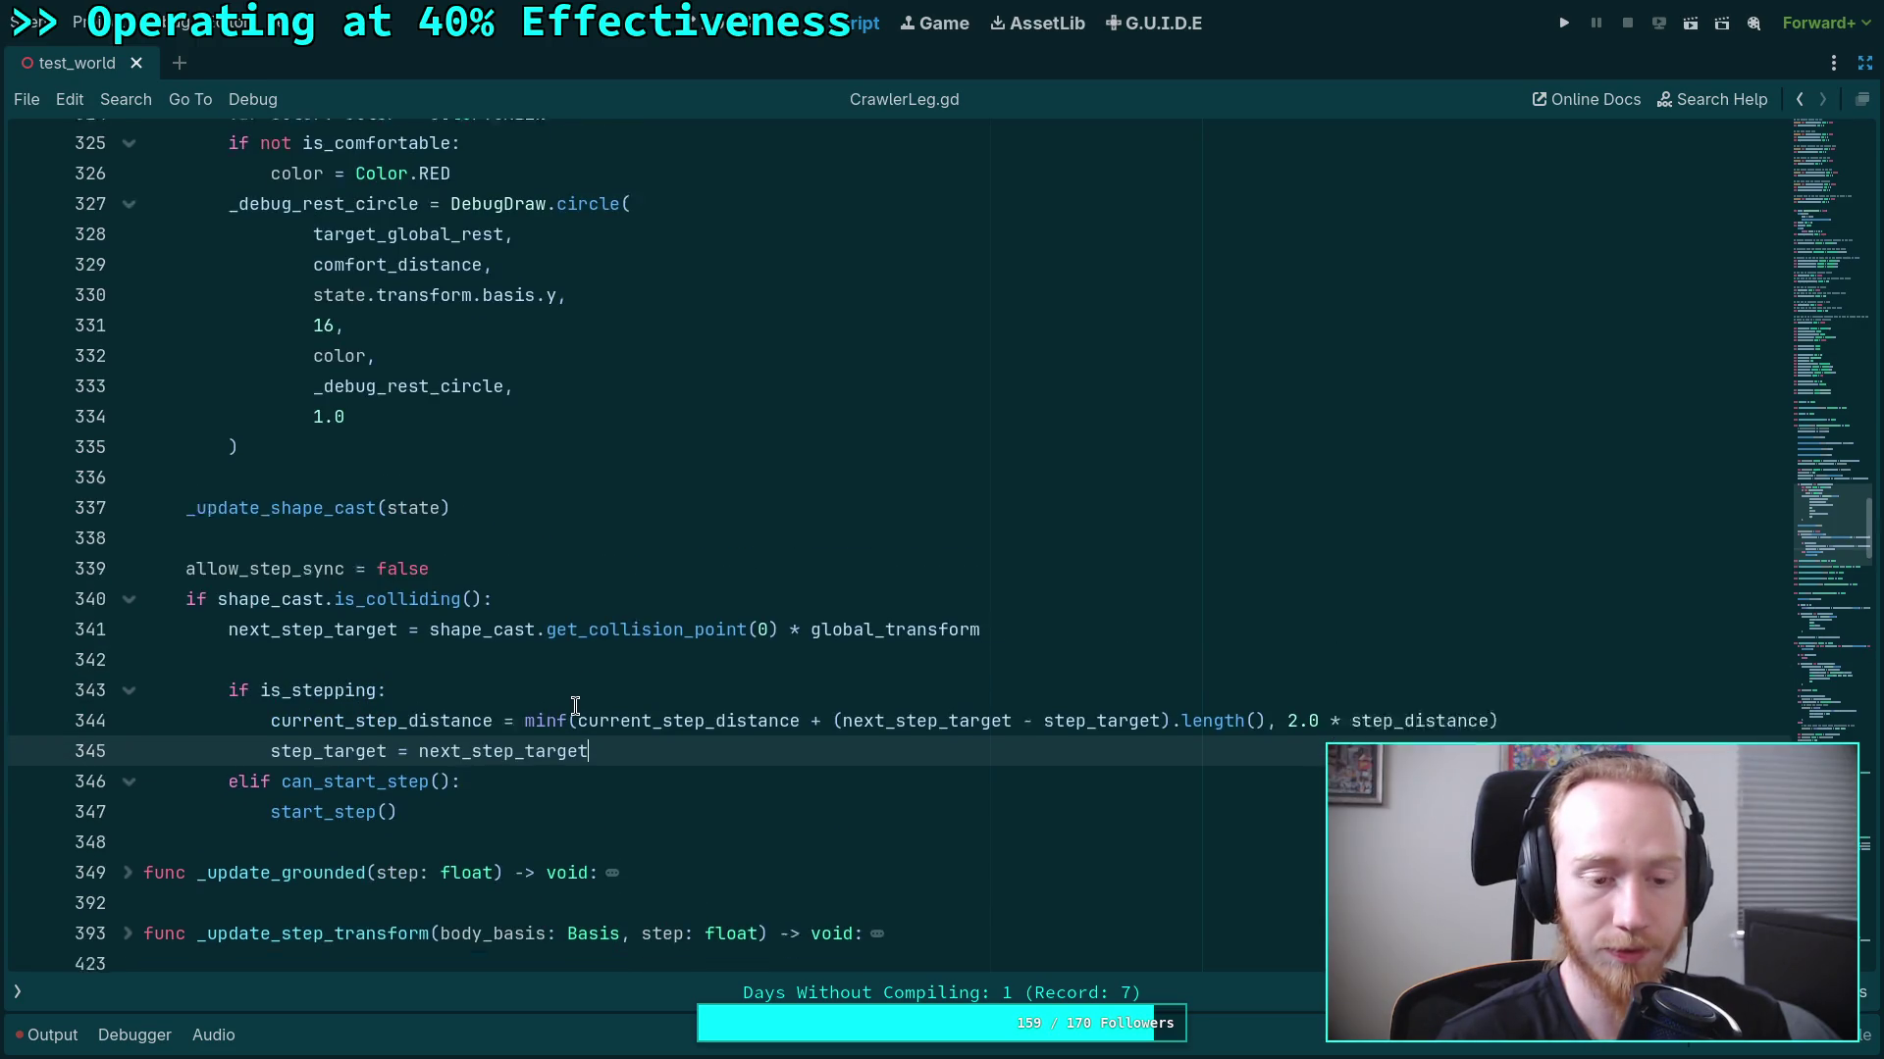
pyautogui.scroll(-2, 576, 707)
pyautogui.click(259, 618)
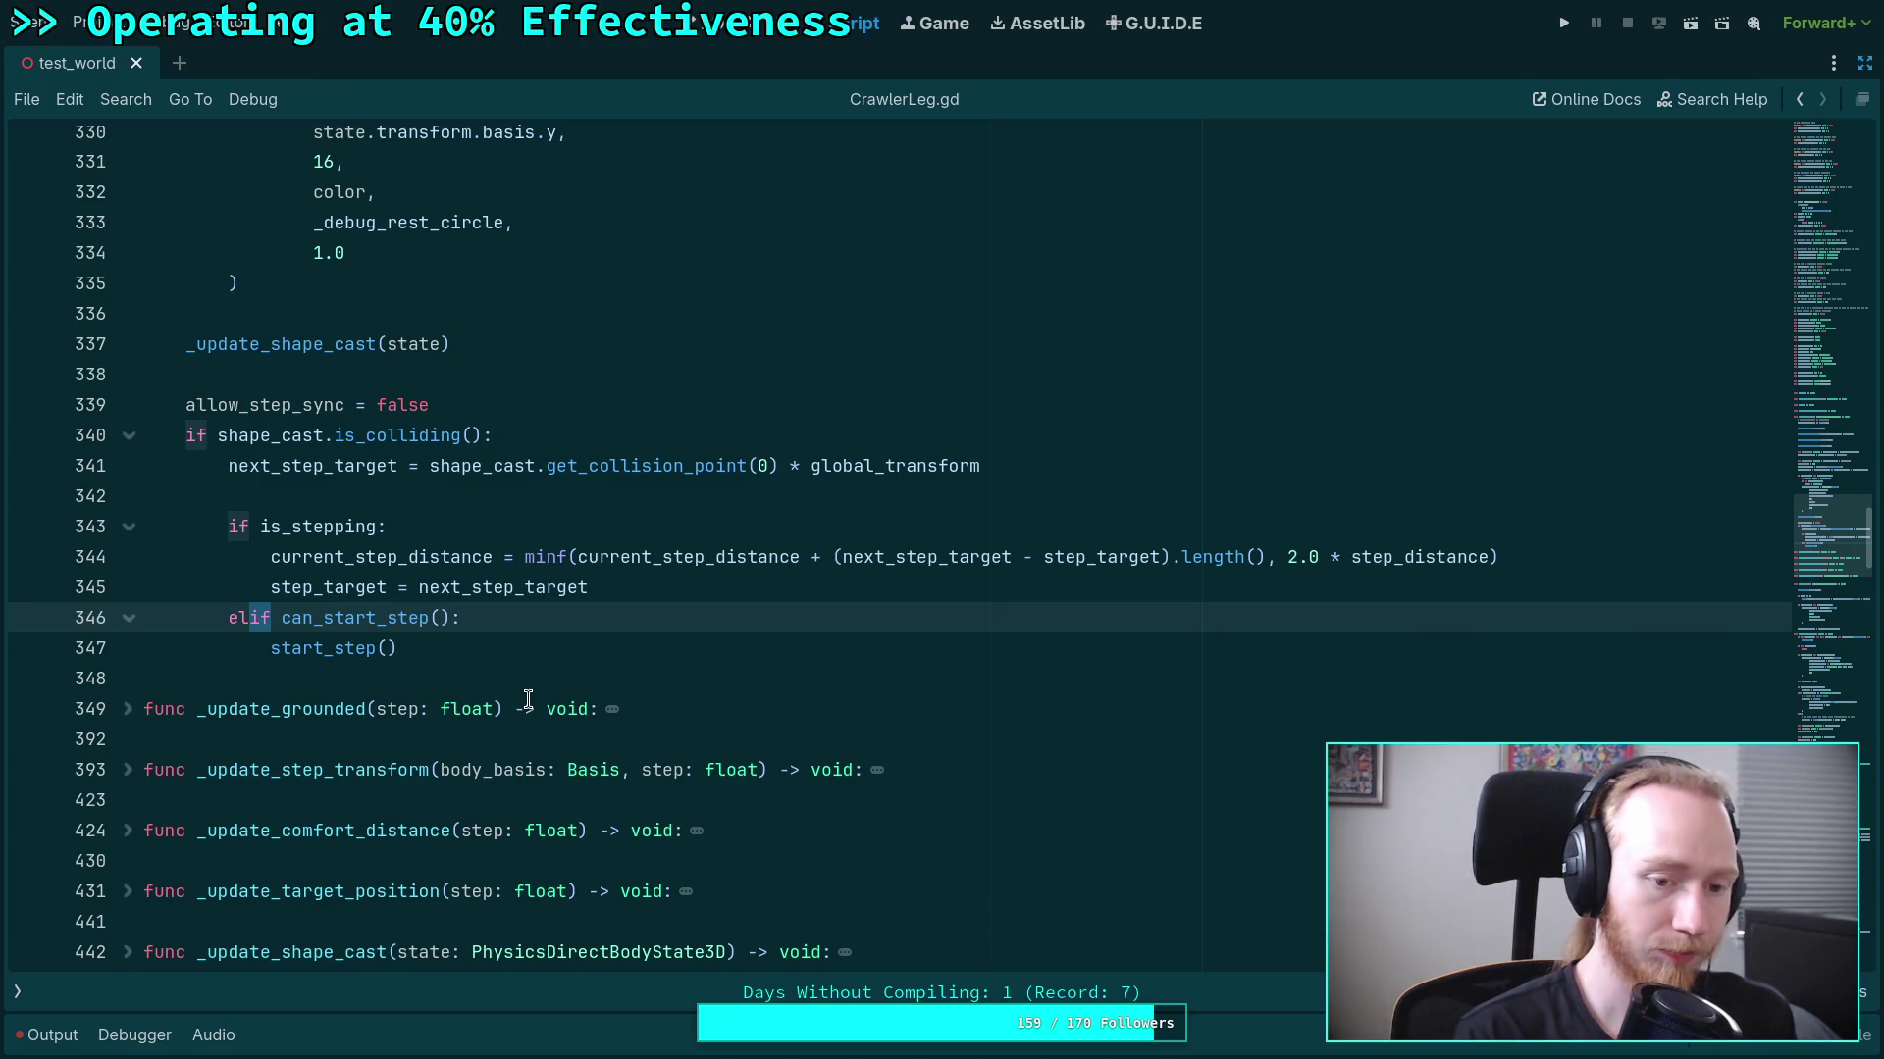
pyautogui.write('se')
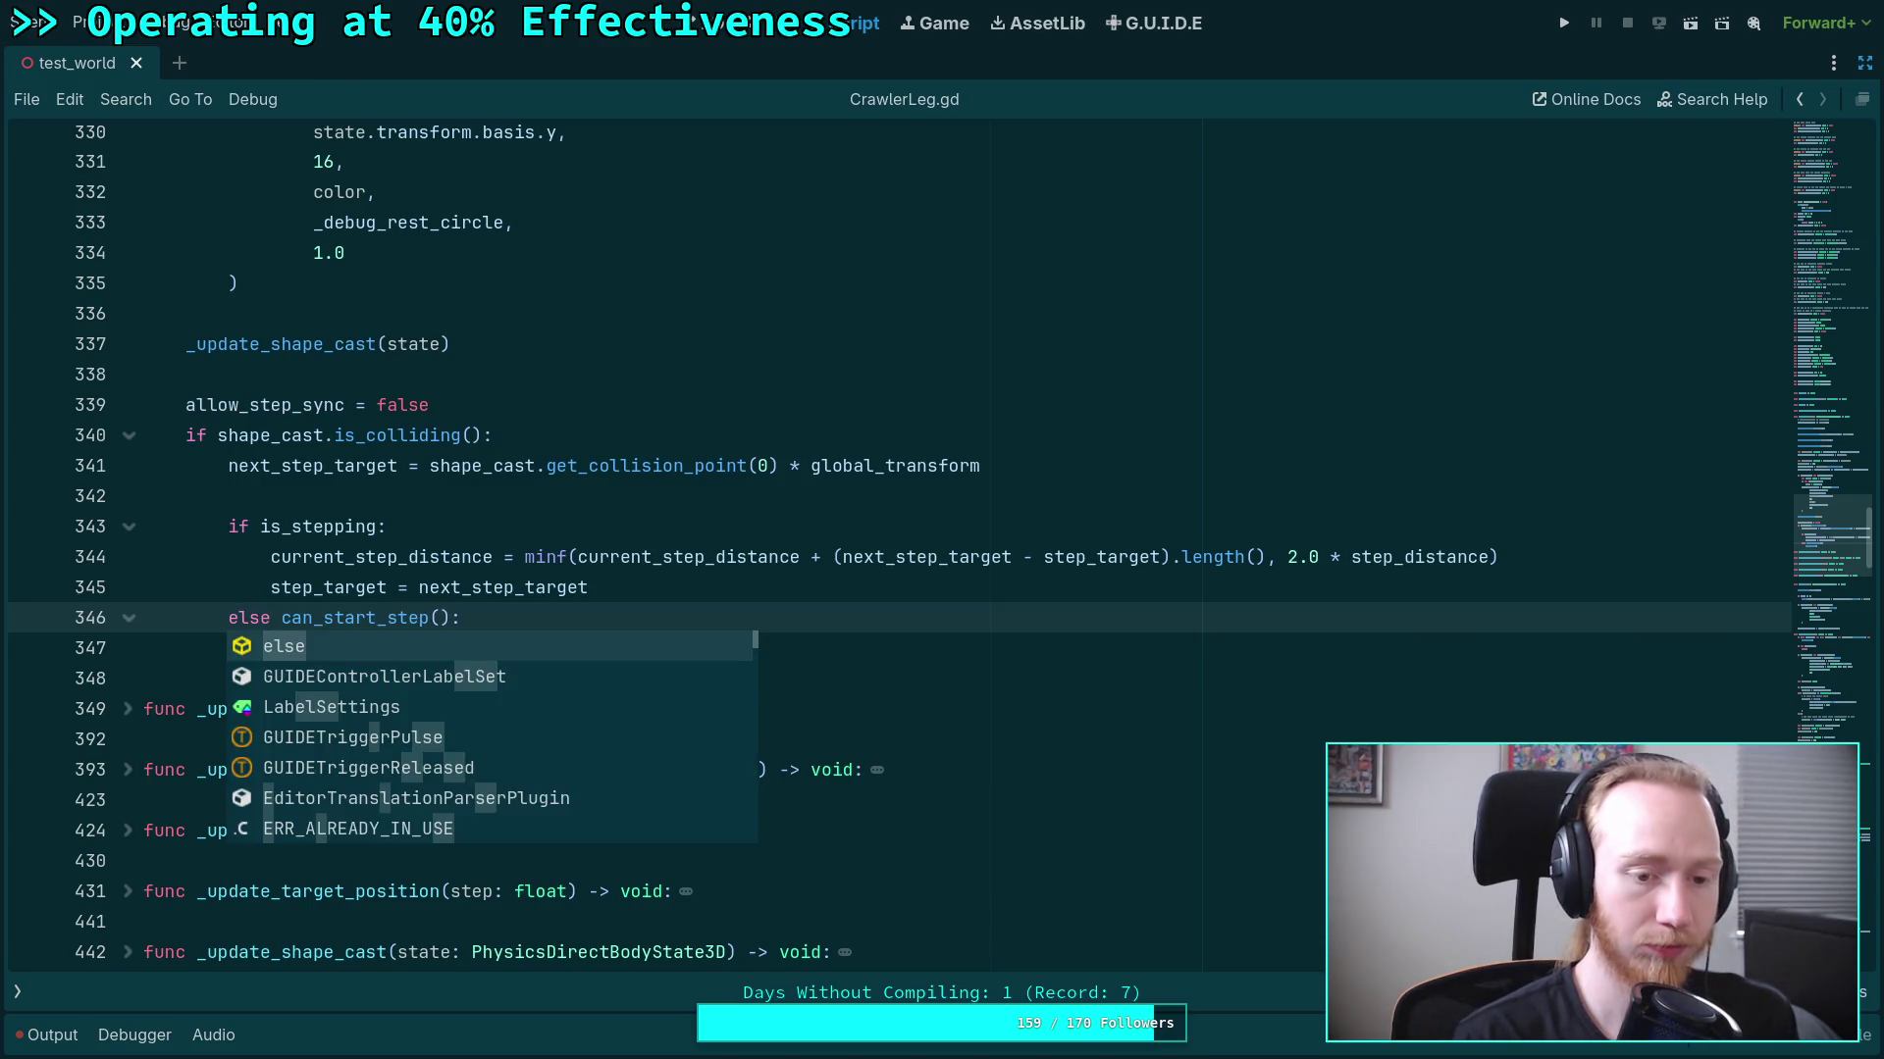
pyautogui.click(323, 444)
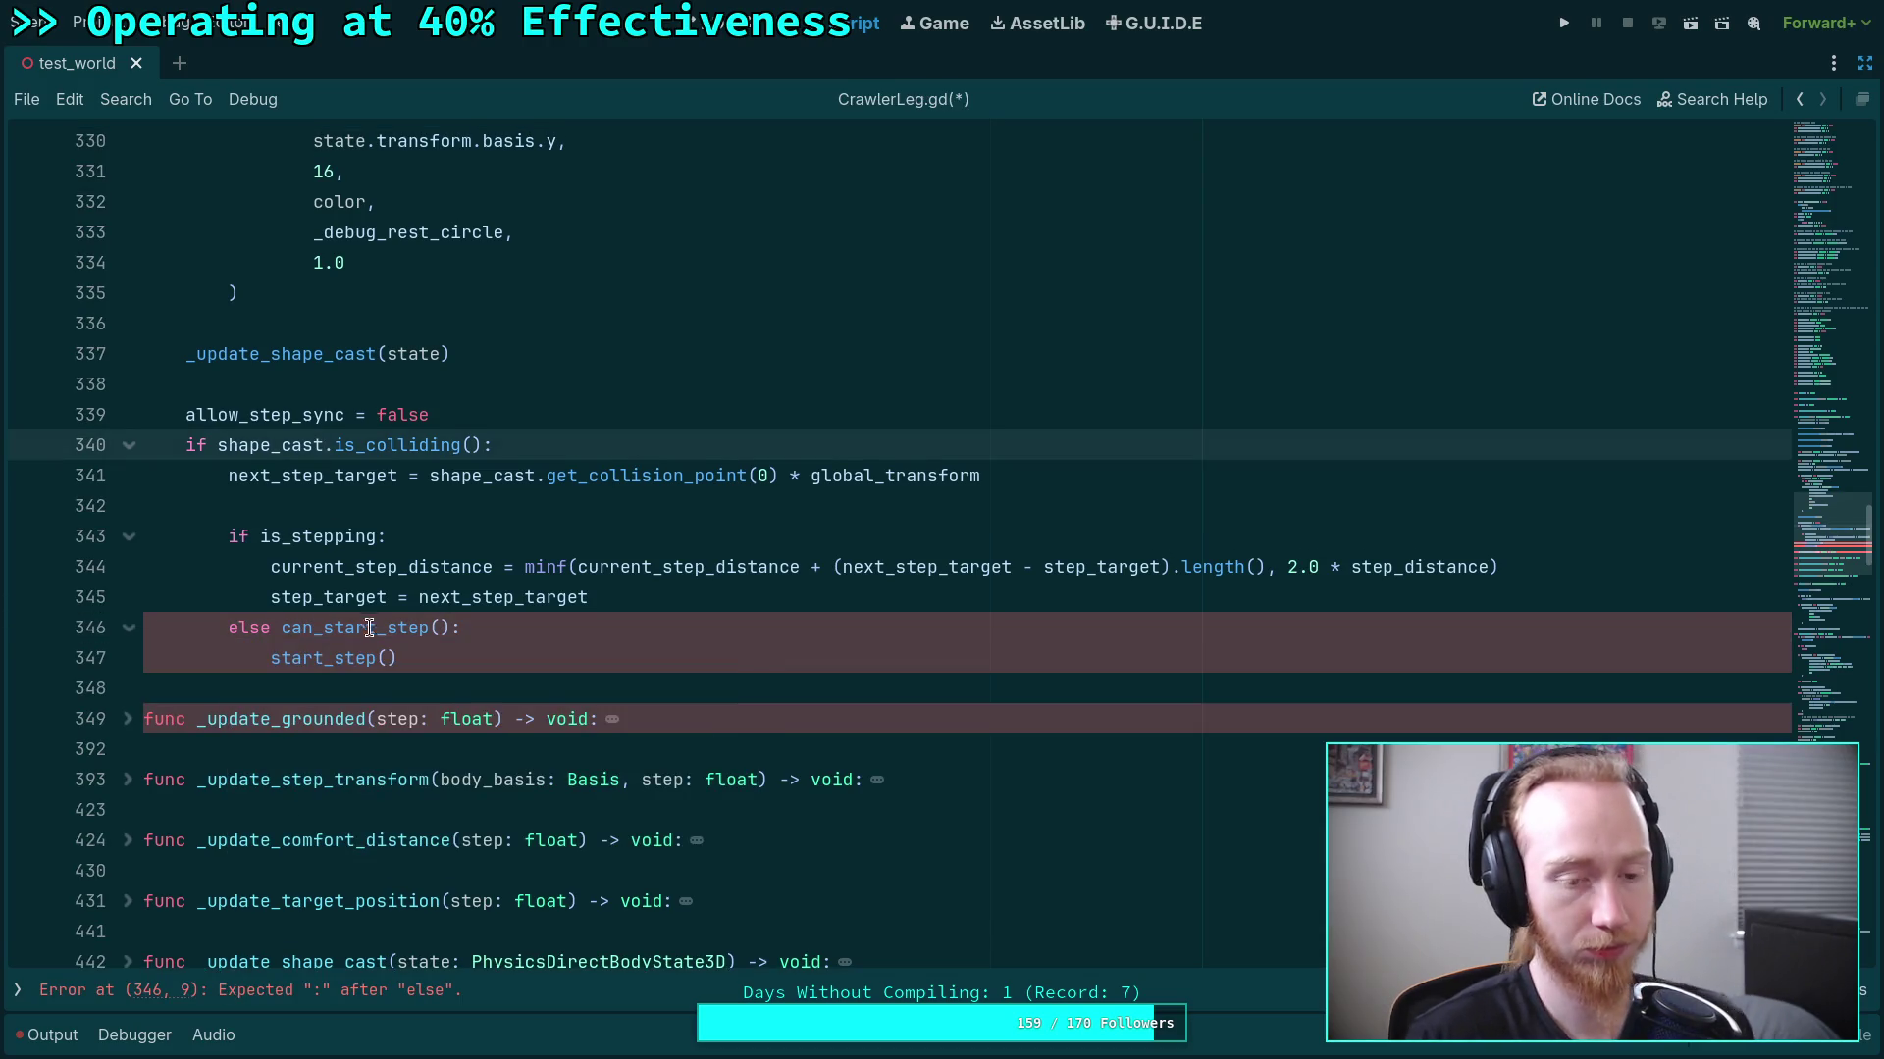
pyautogui.click(265, 633)
pyautogui.write(':')
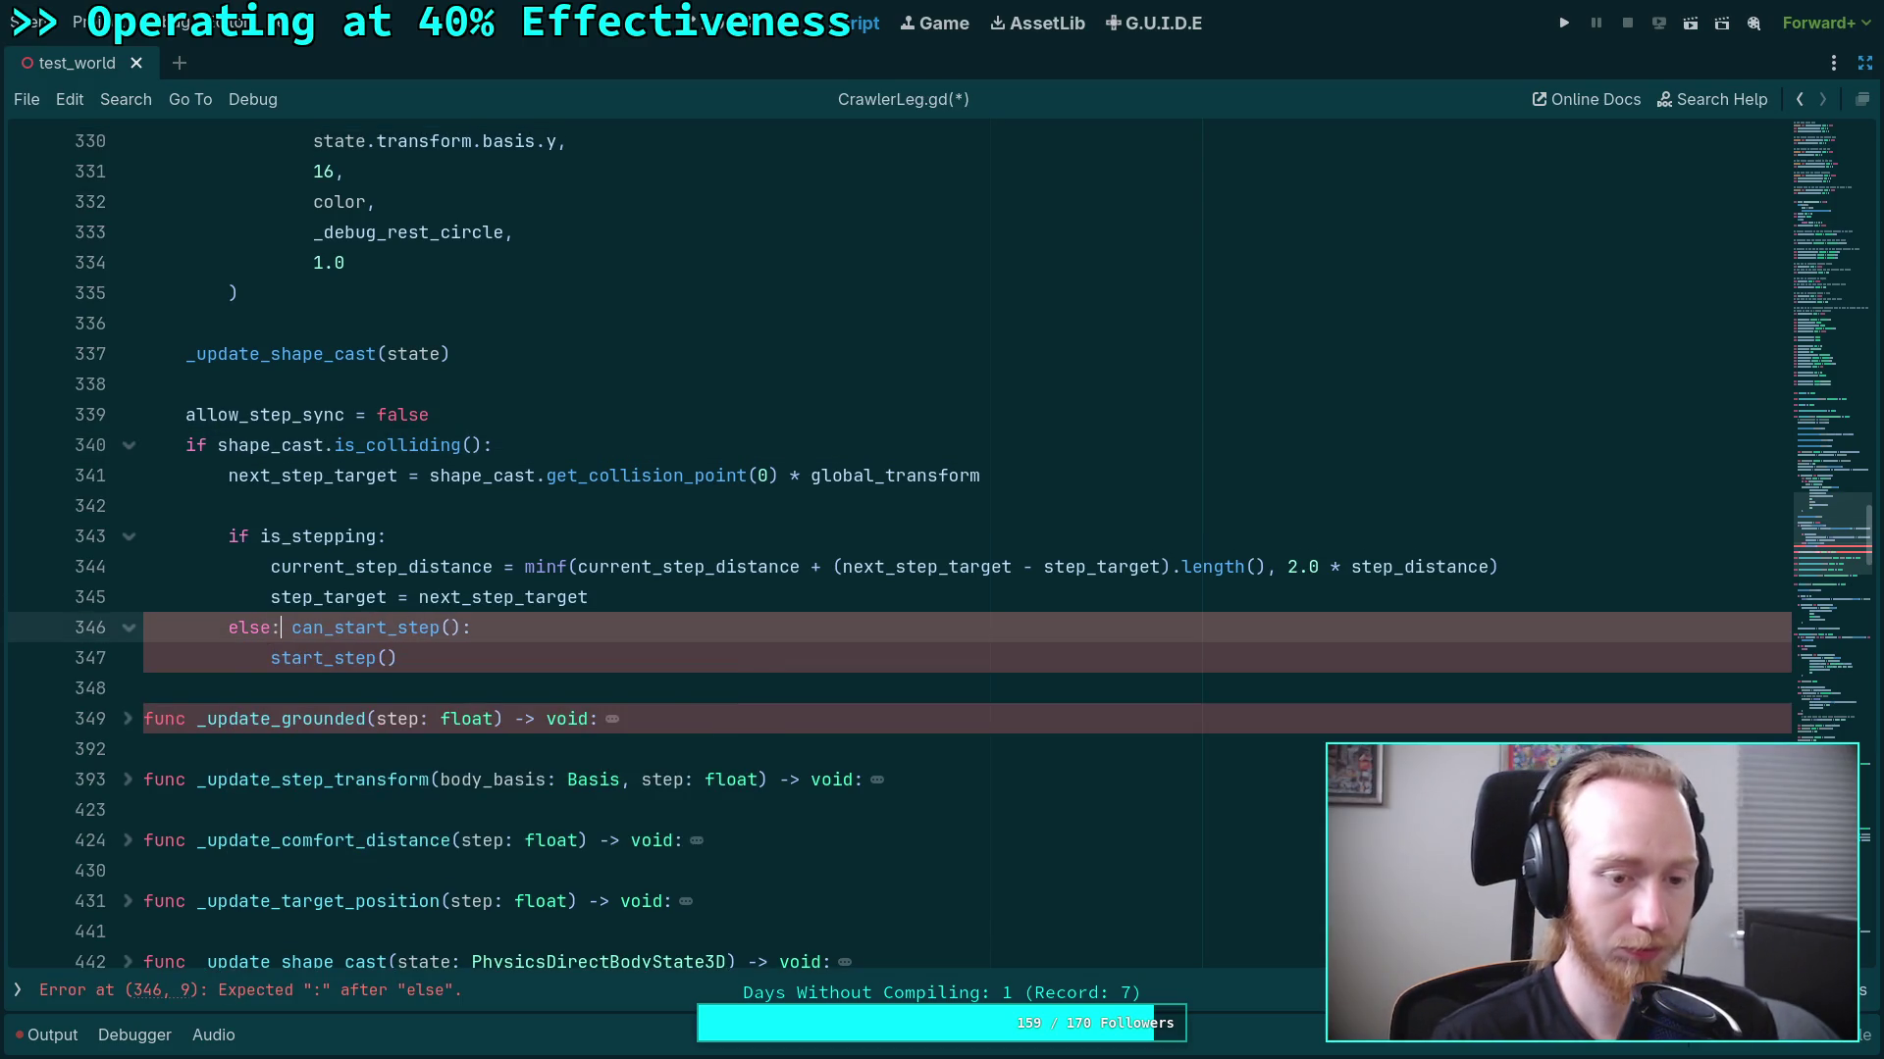
pyautogui.press('Return')
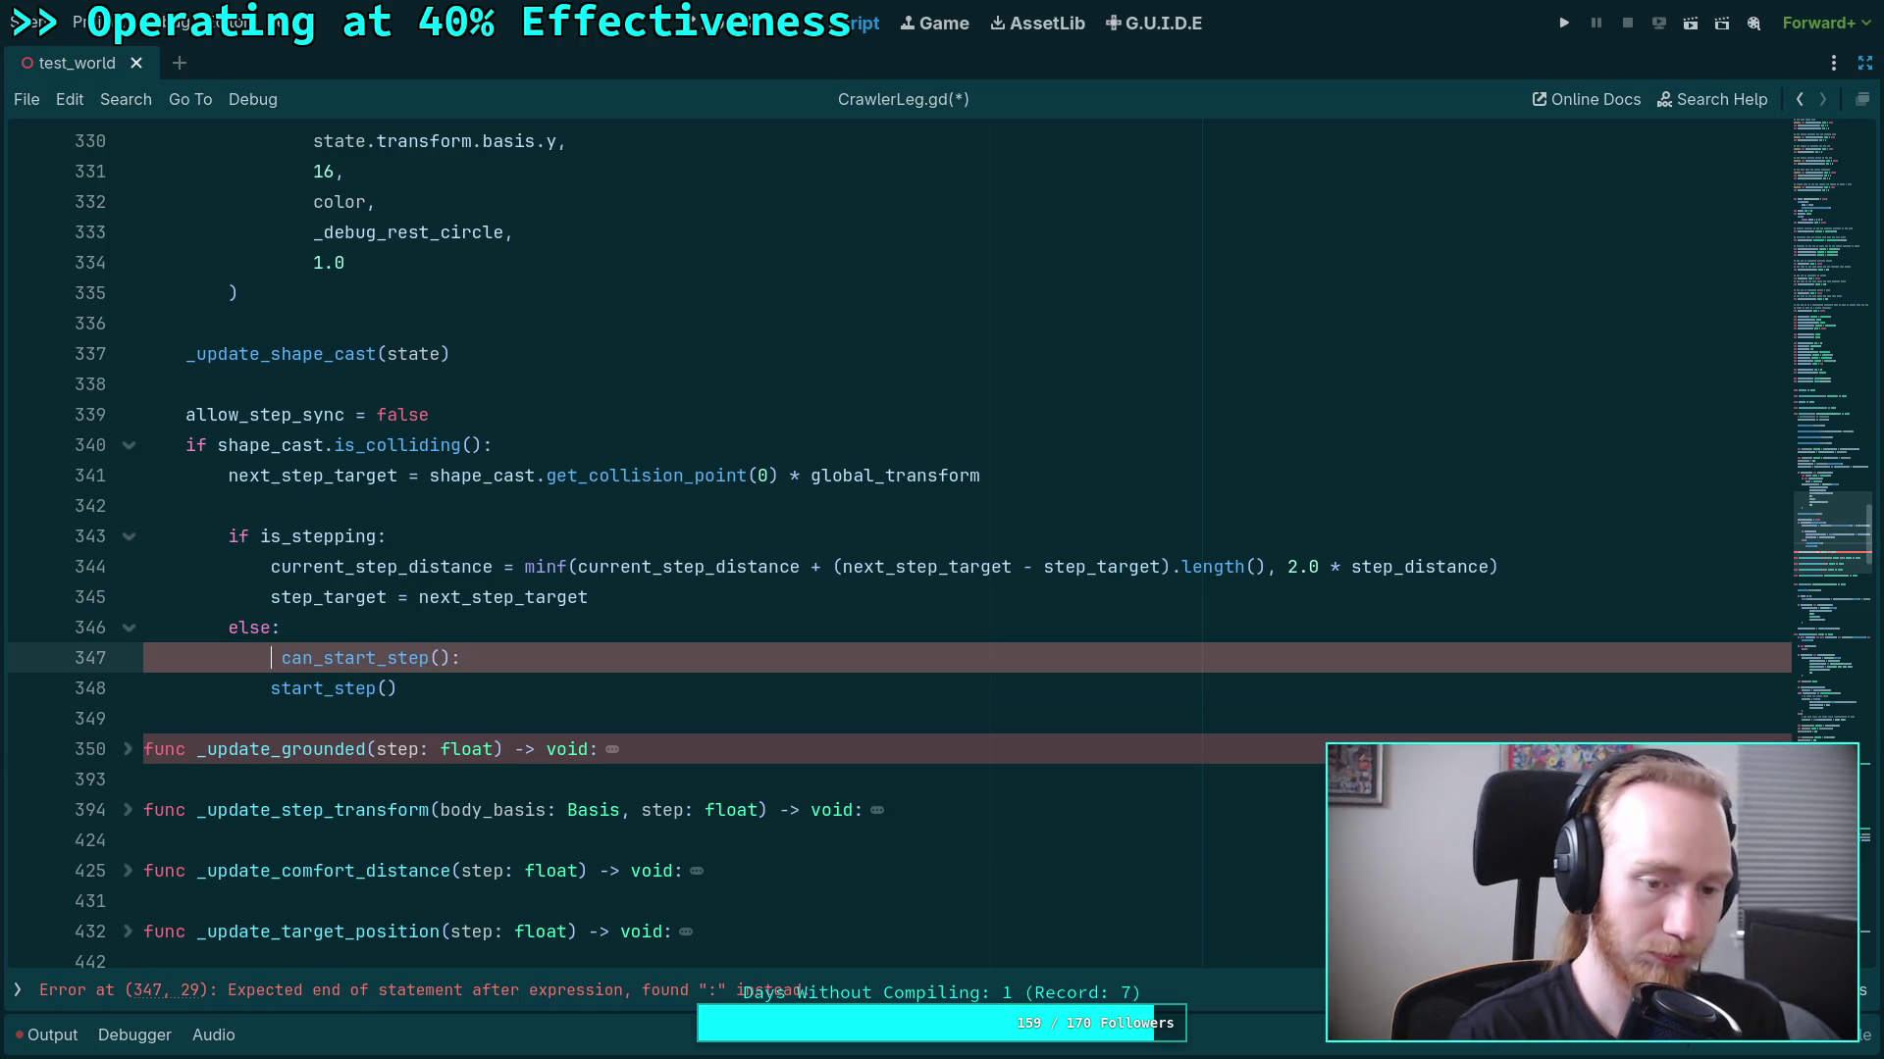
pyautogui.press('BackSpace')
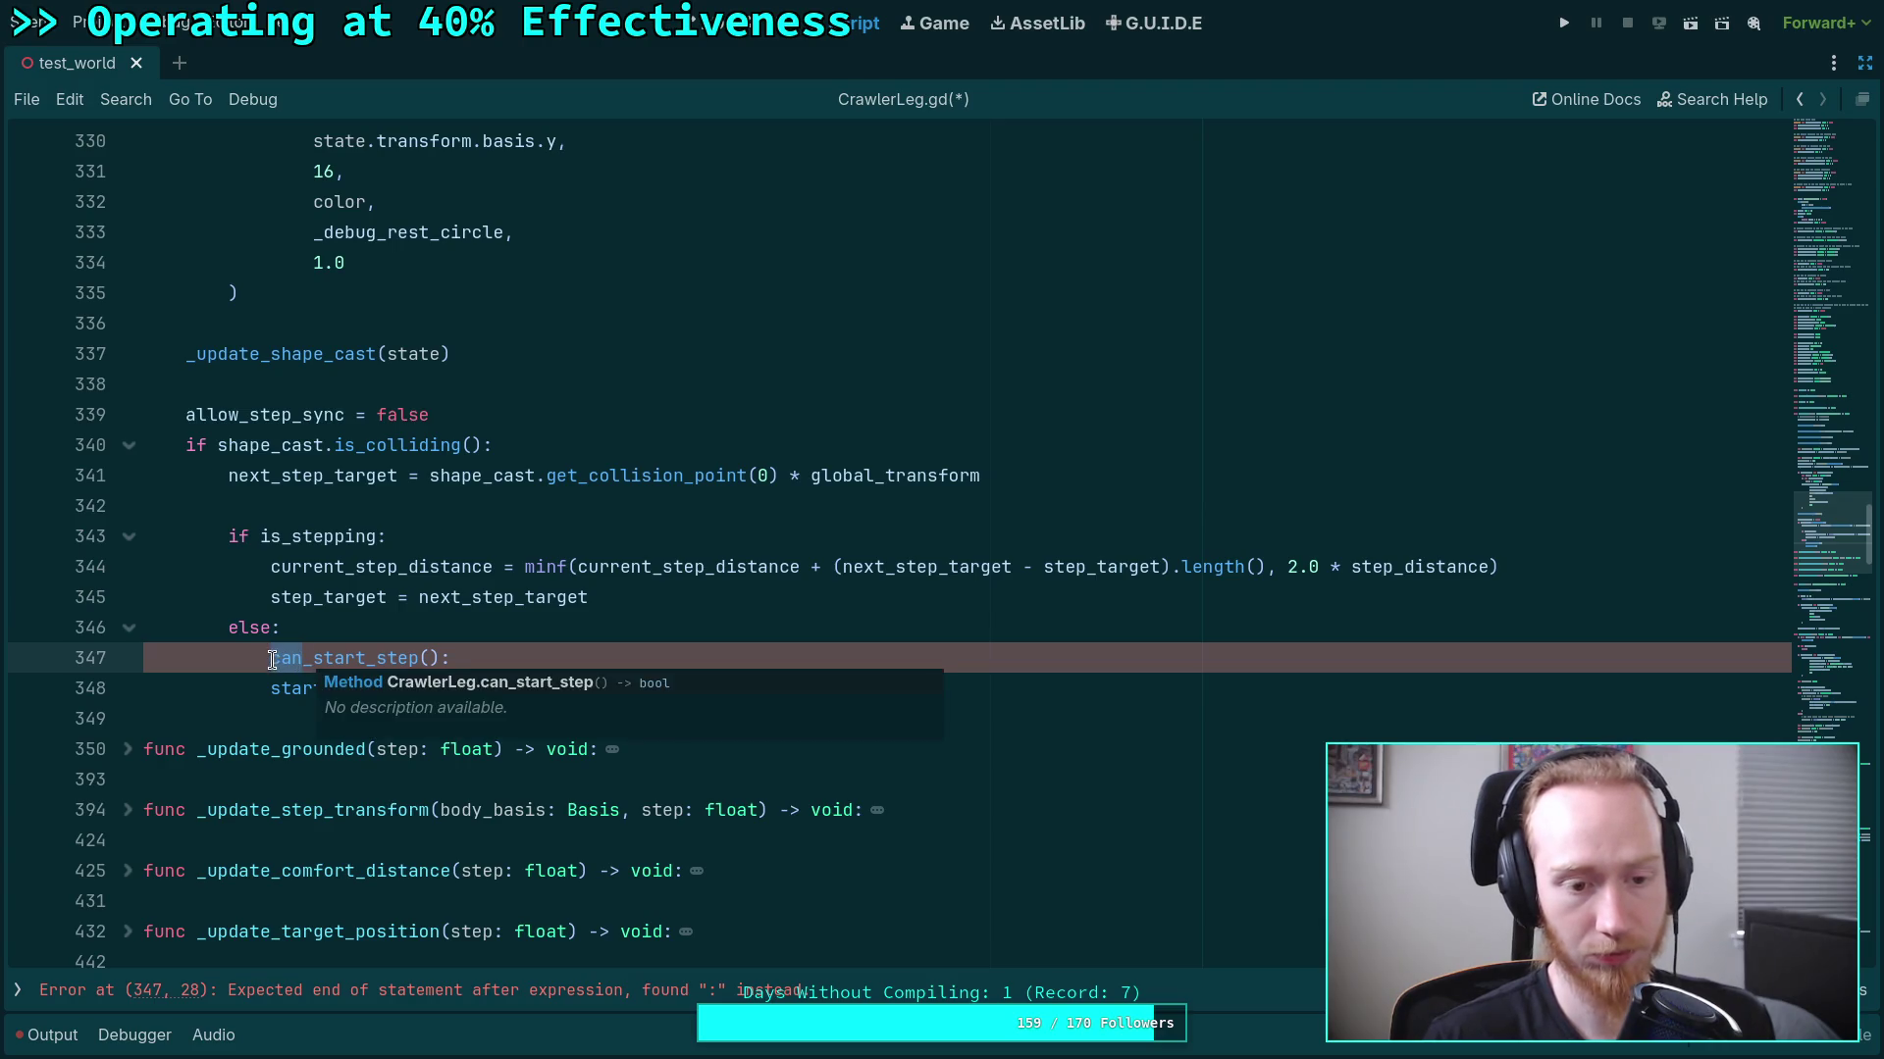
pyautogui.press('Right')
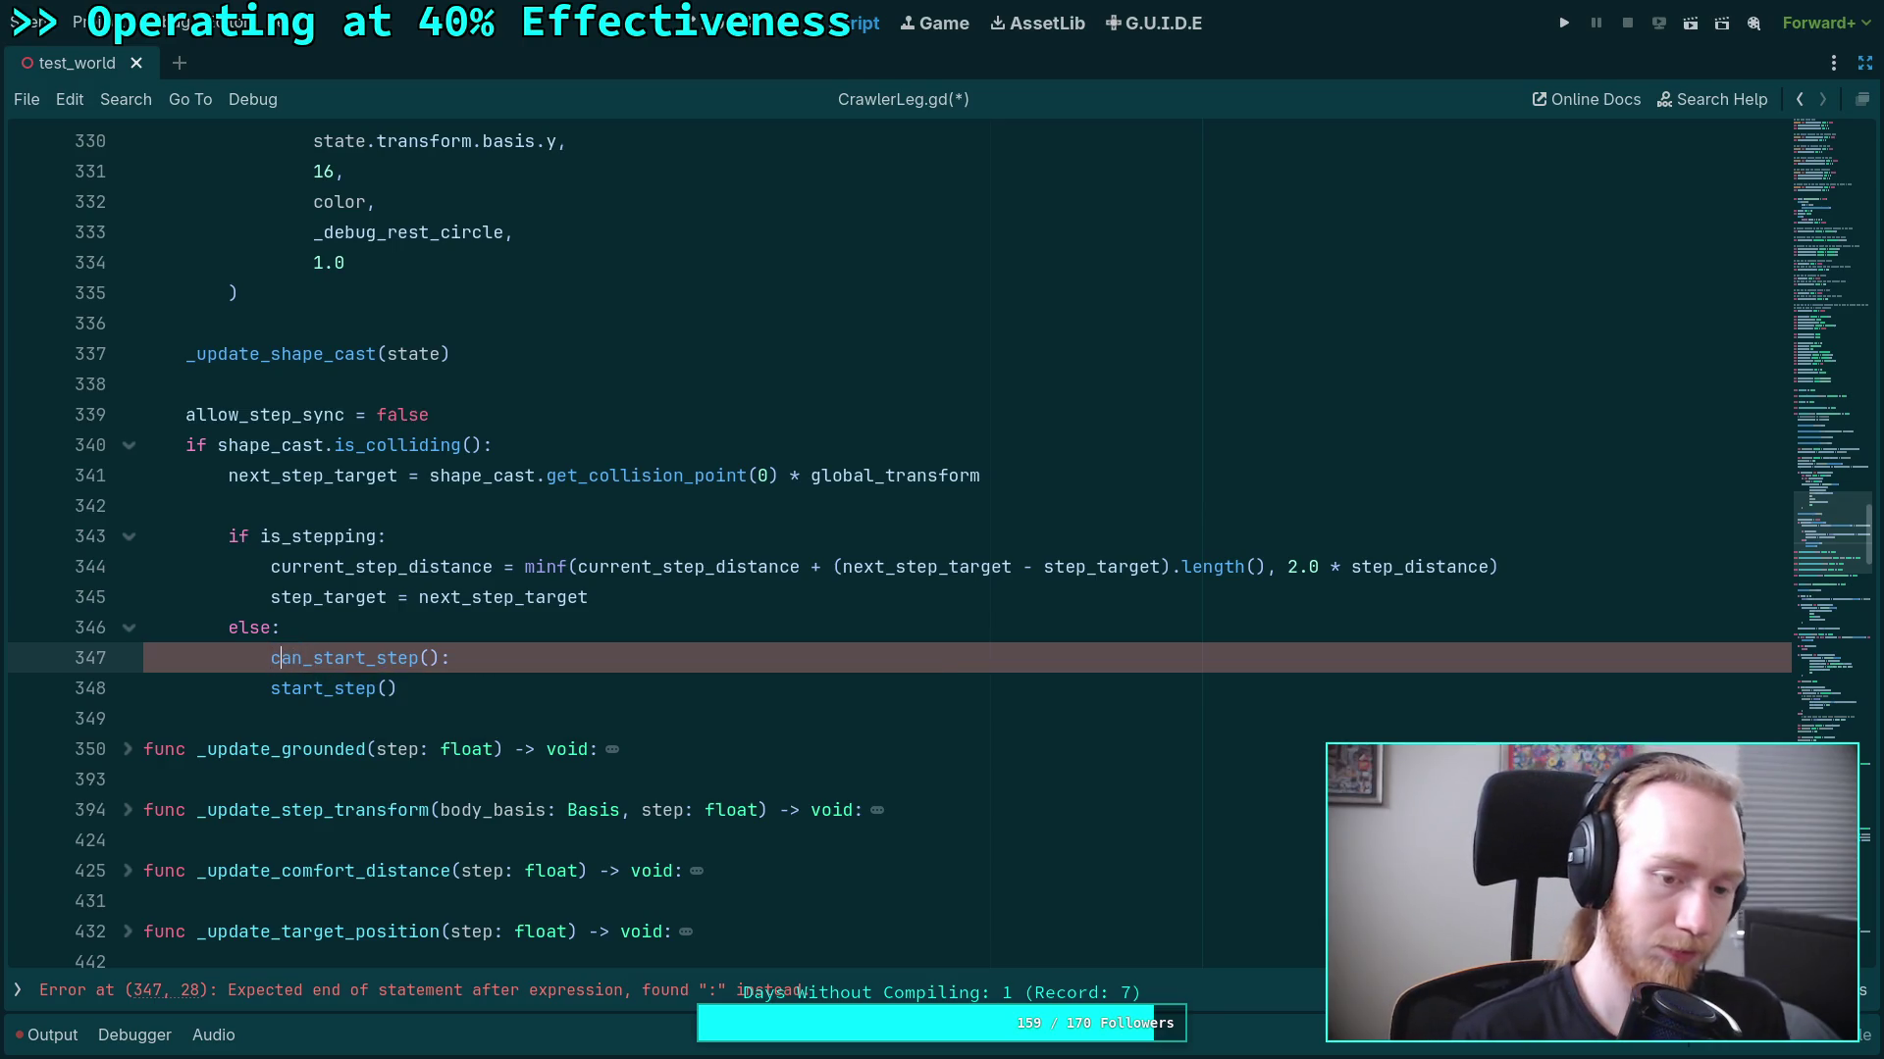
pyautogui.press('Delete')
pyautogui.press('Delete')
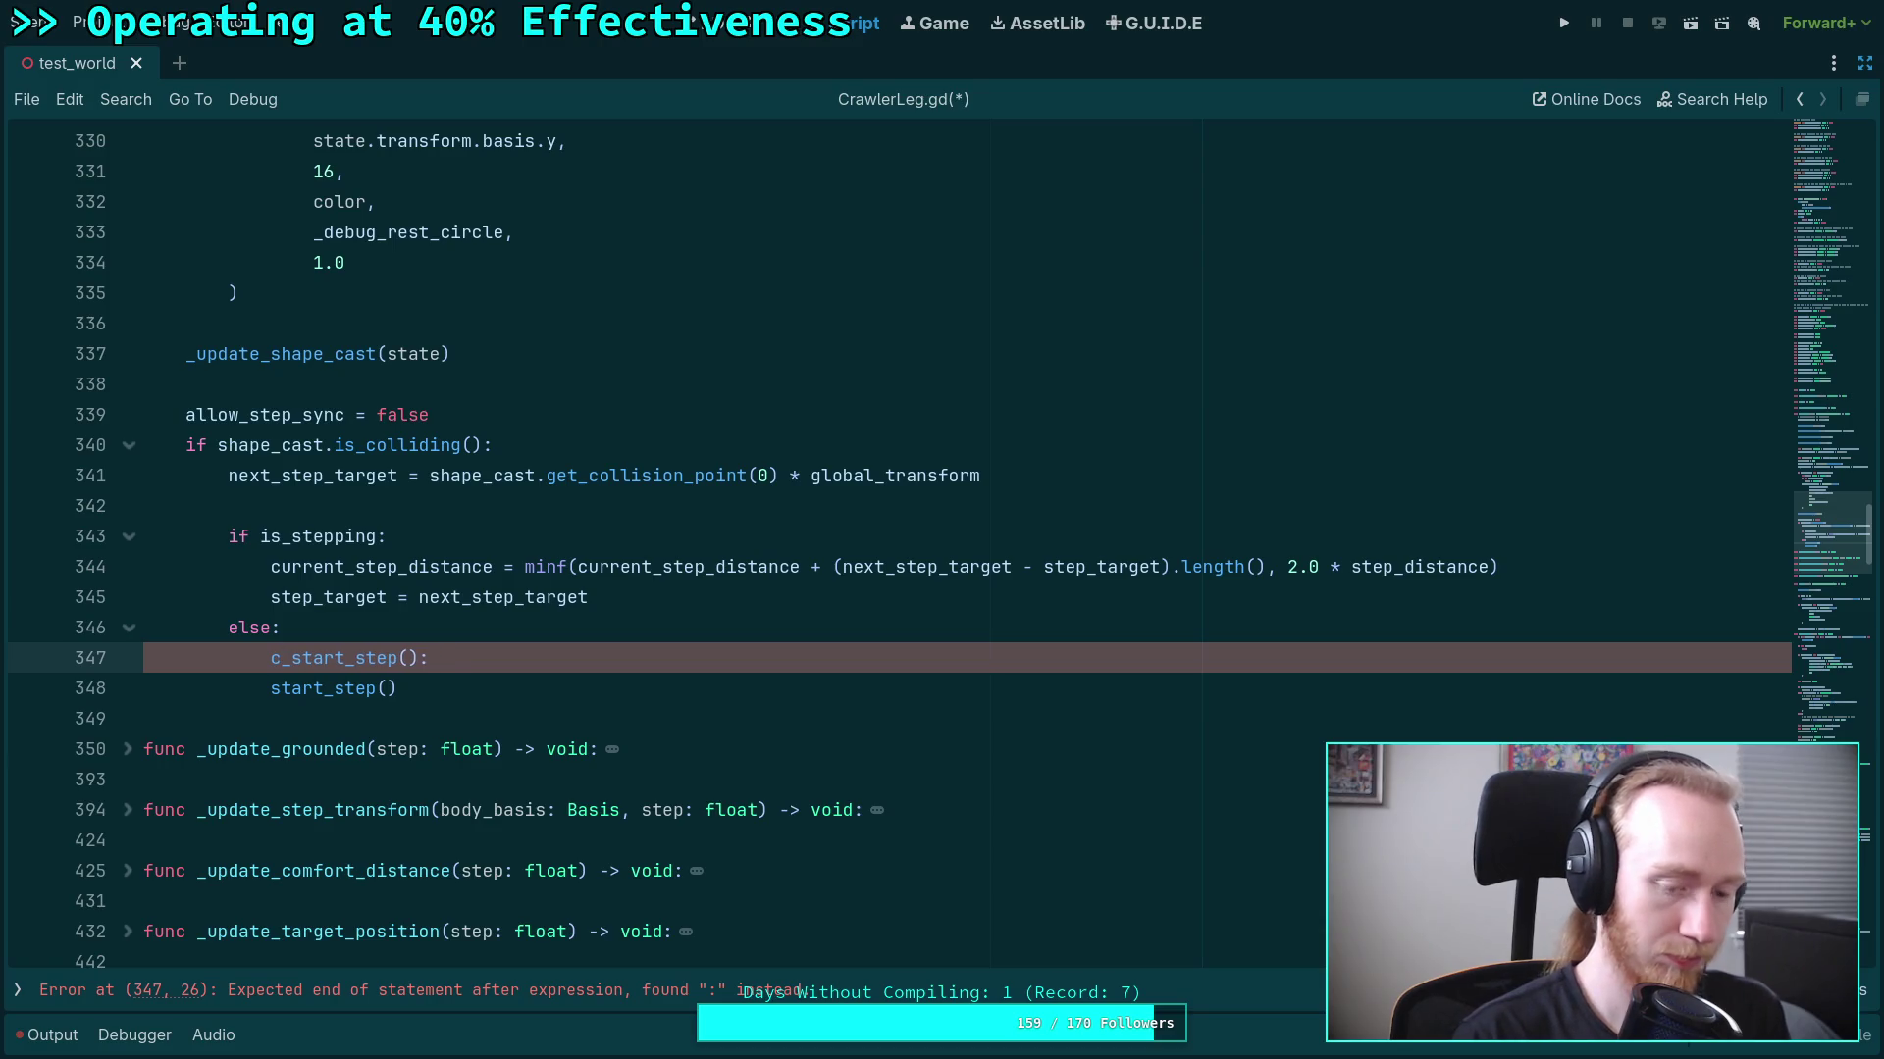
pyautogui.write('heck')
pyautogui.click(549, 649)
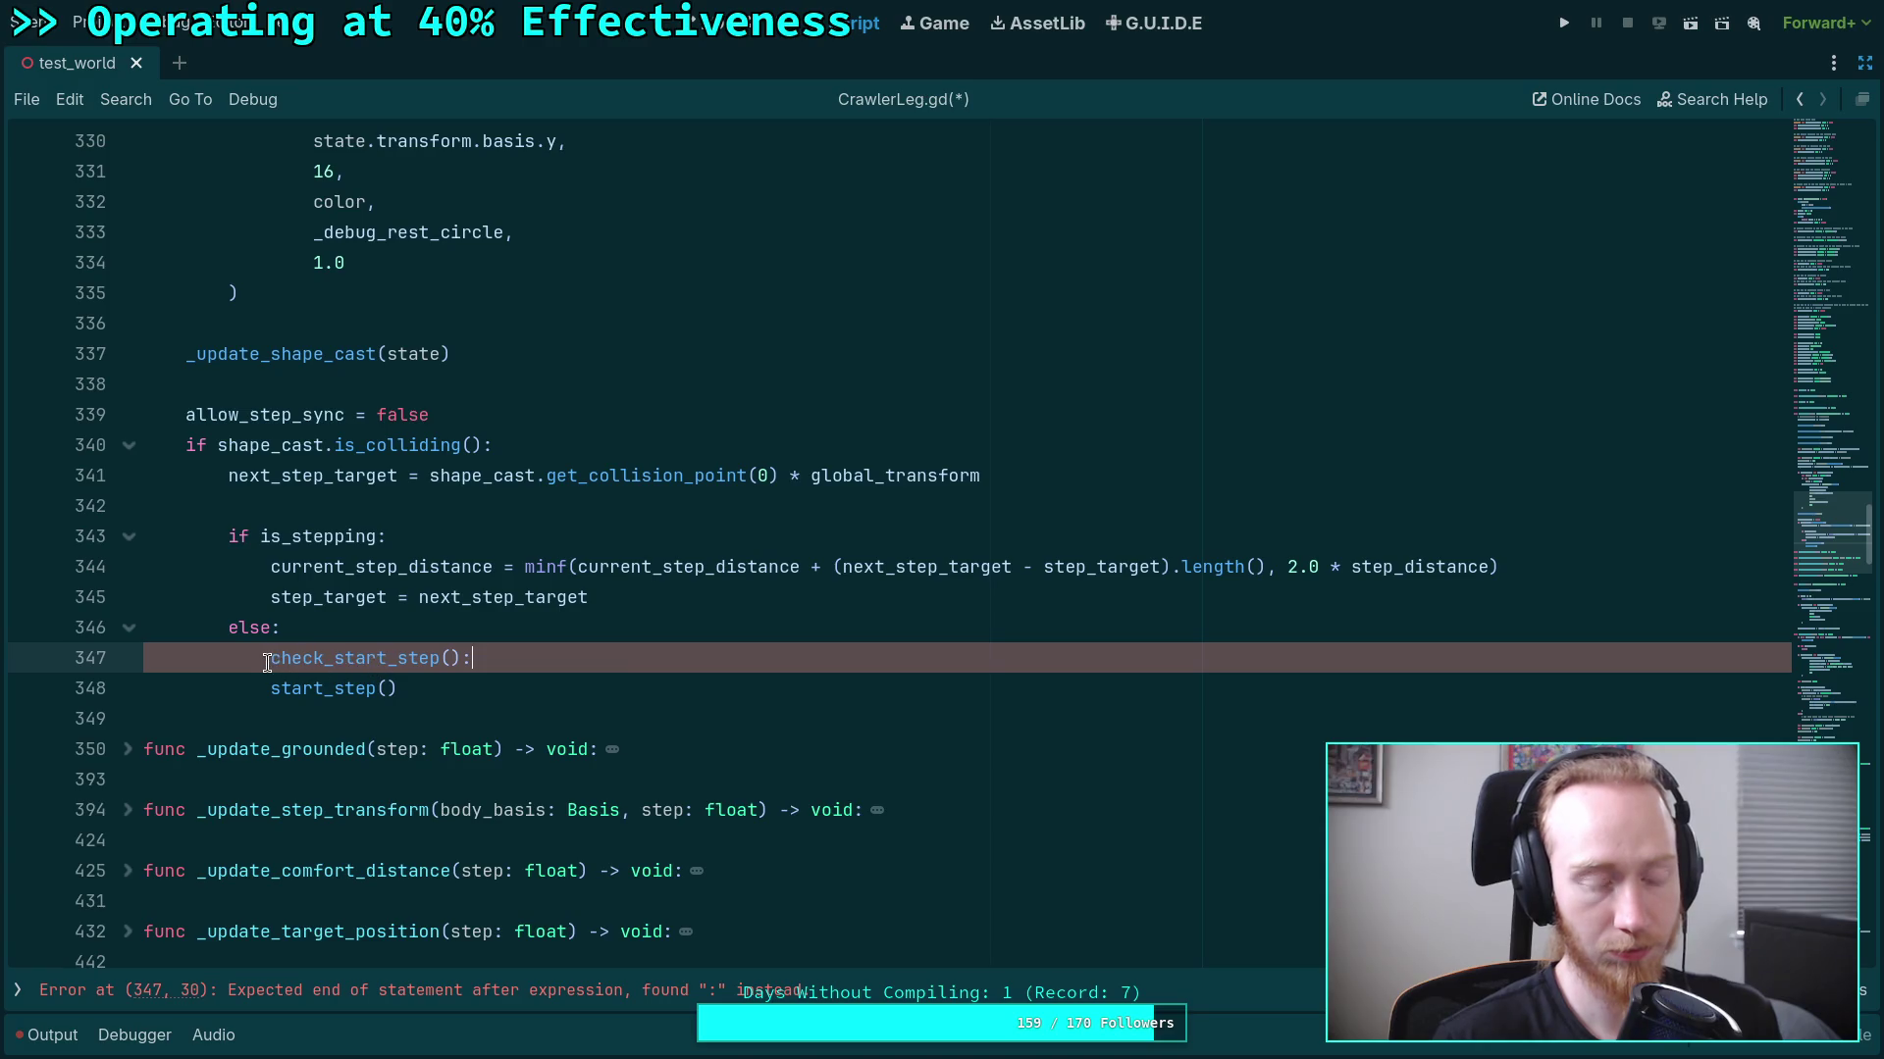
pyautogui.hotkey('ctrl', 'z')
pyautogui.hotkey('ctrl', 'z')
pyautogui.hotkey('ctrl', 'z')
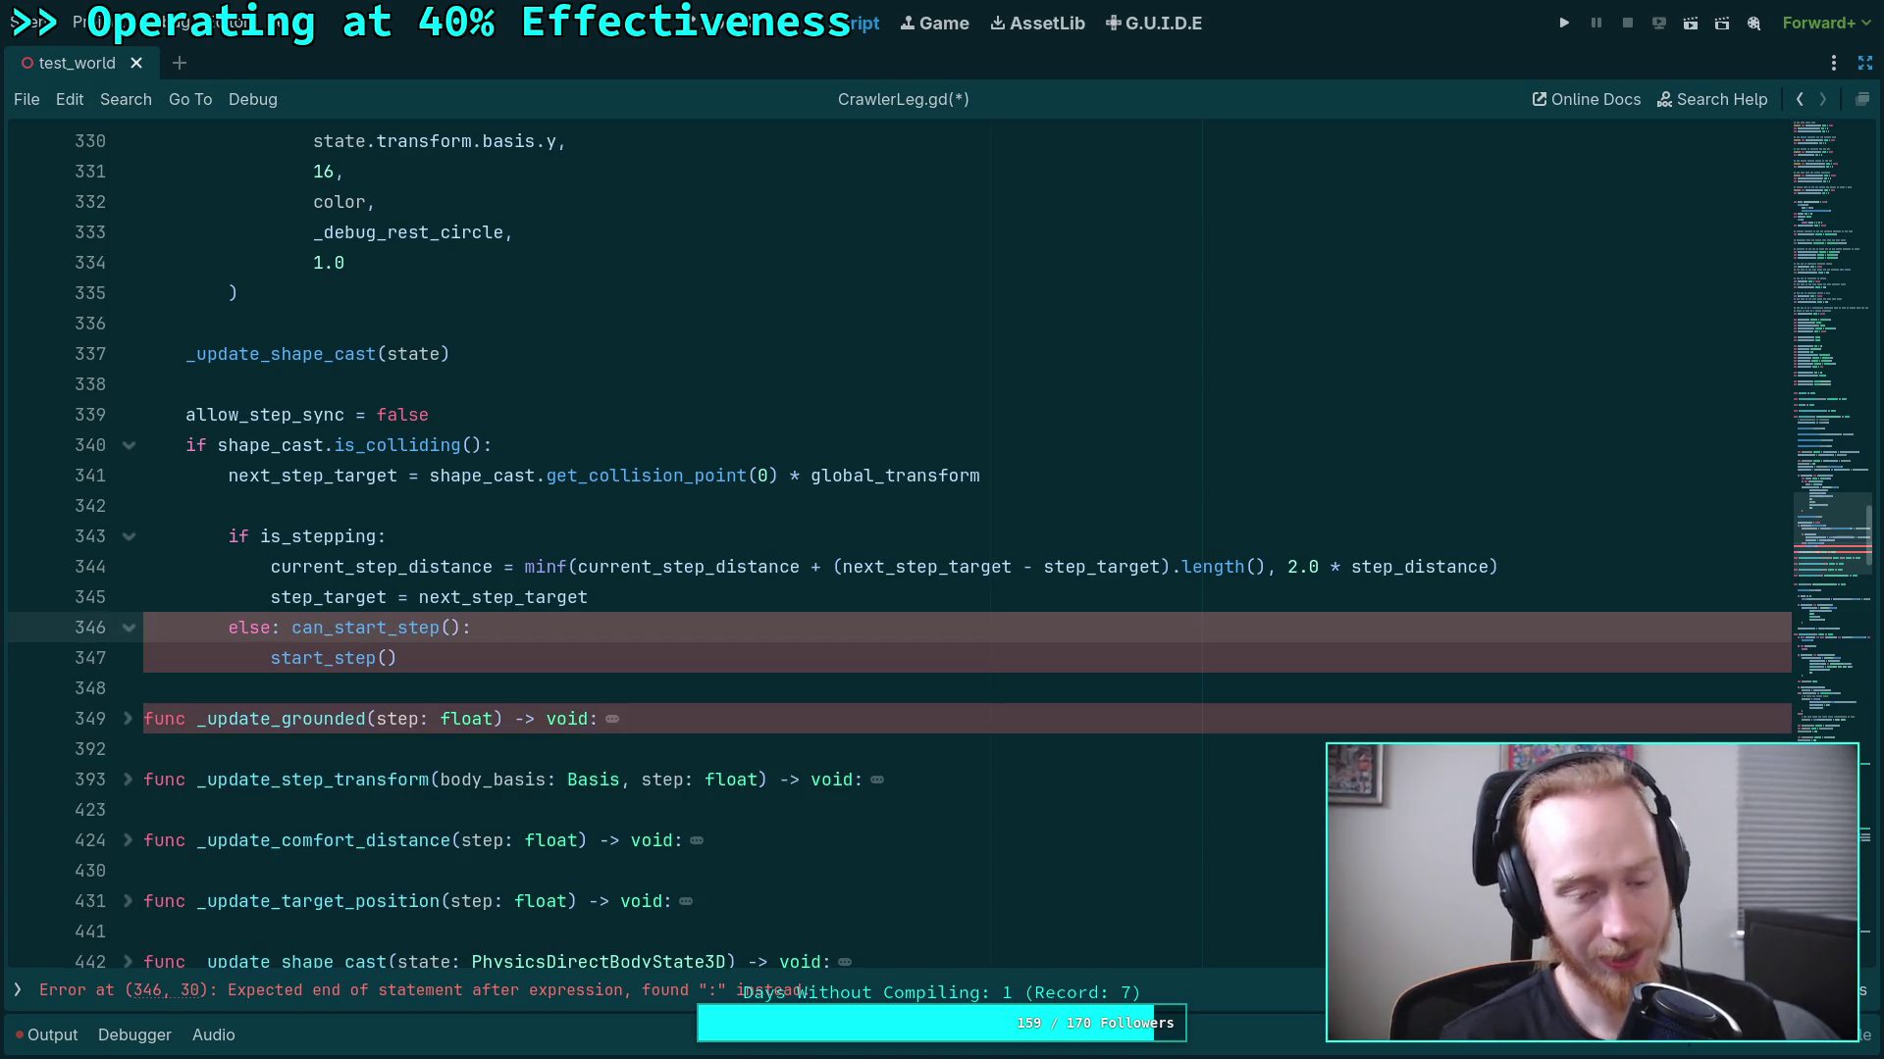
pyautogui.press('BackSpace')
pyautogui.press('BackSpace')
pyautogui.press('BackSpace')
pyautogui.write('if')
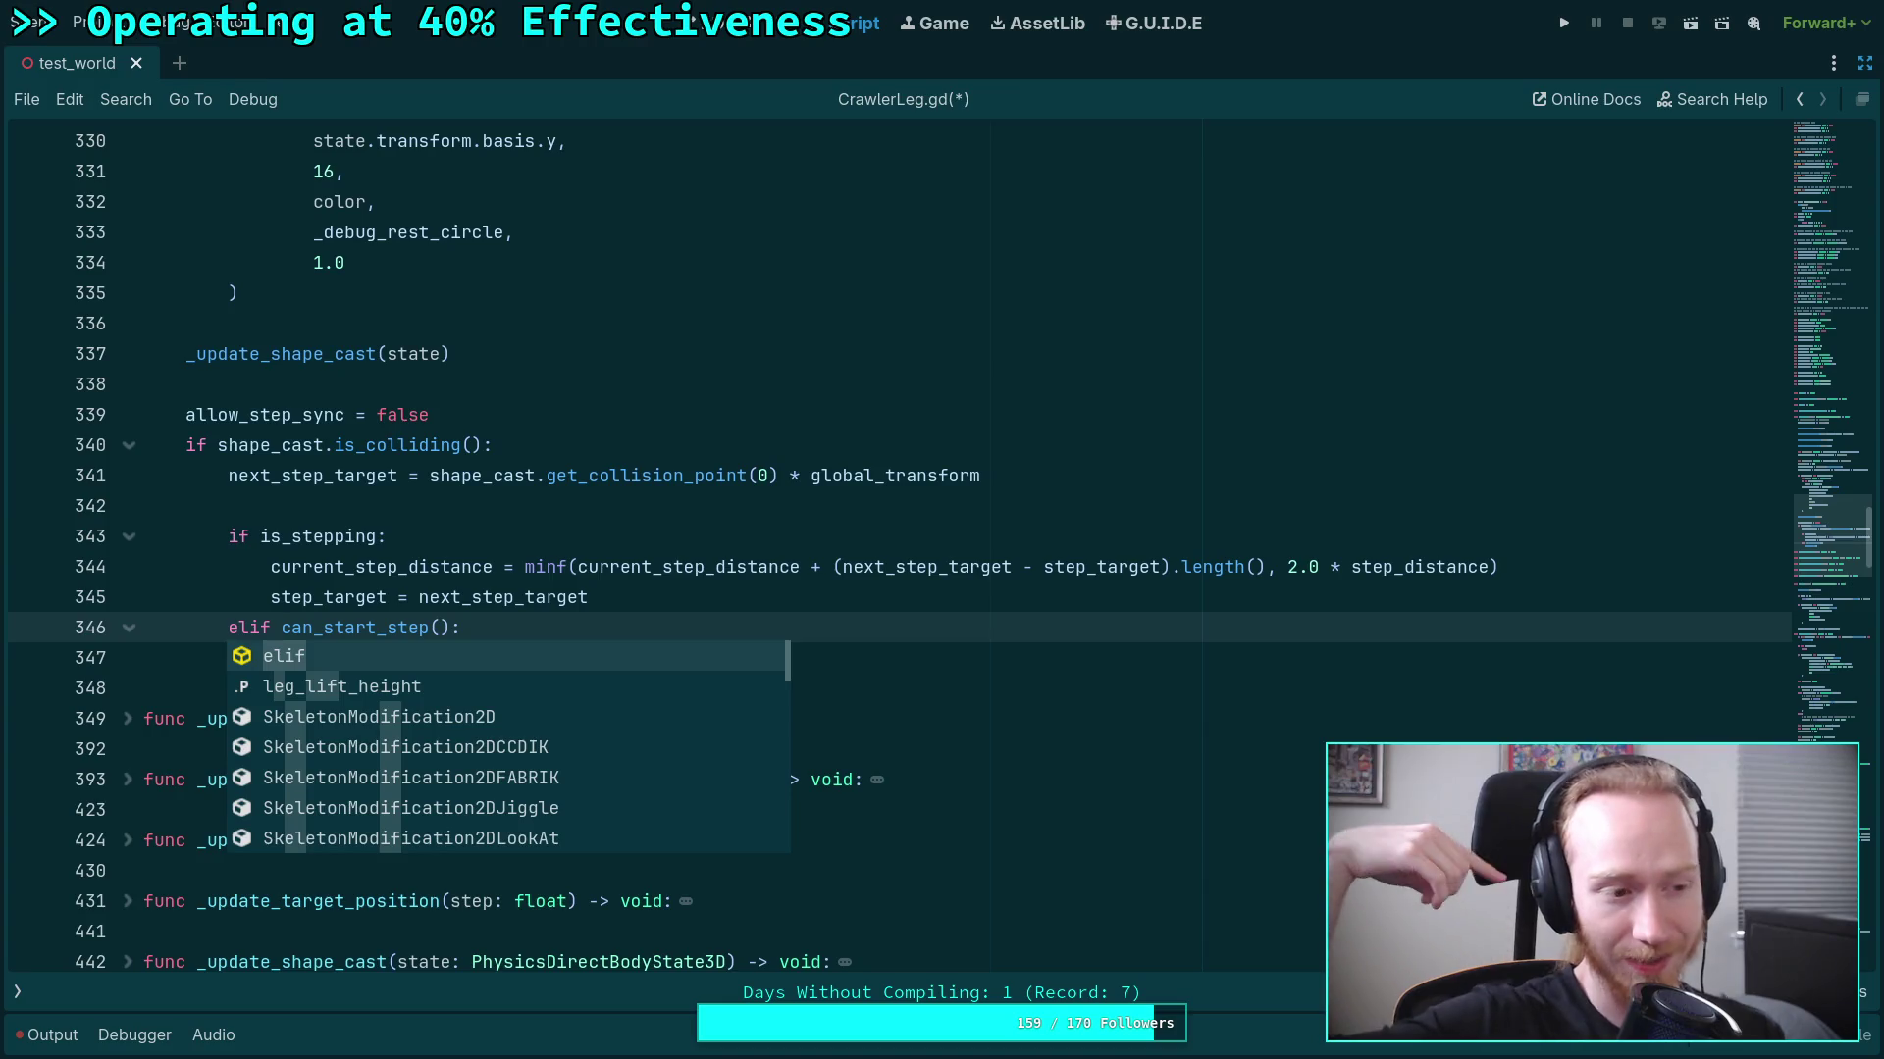
# Insert '# NOTE: This call can enable 'allow_step_sync'' above elif can_start_step() on line 346.
pyautogui.click(357, 503)
pyautogui.doubleClick(379, 630)
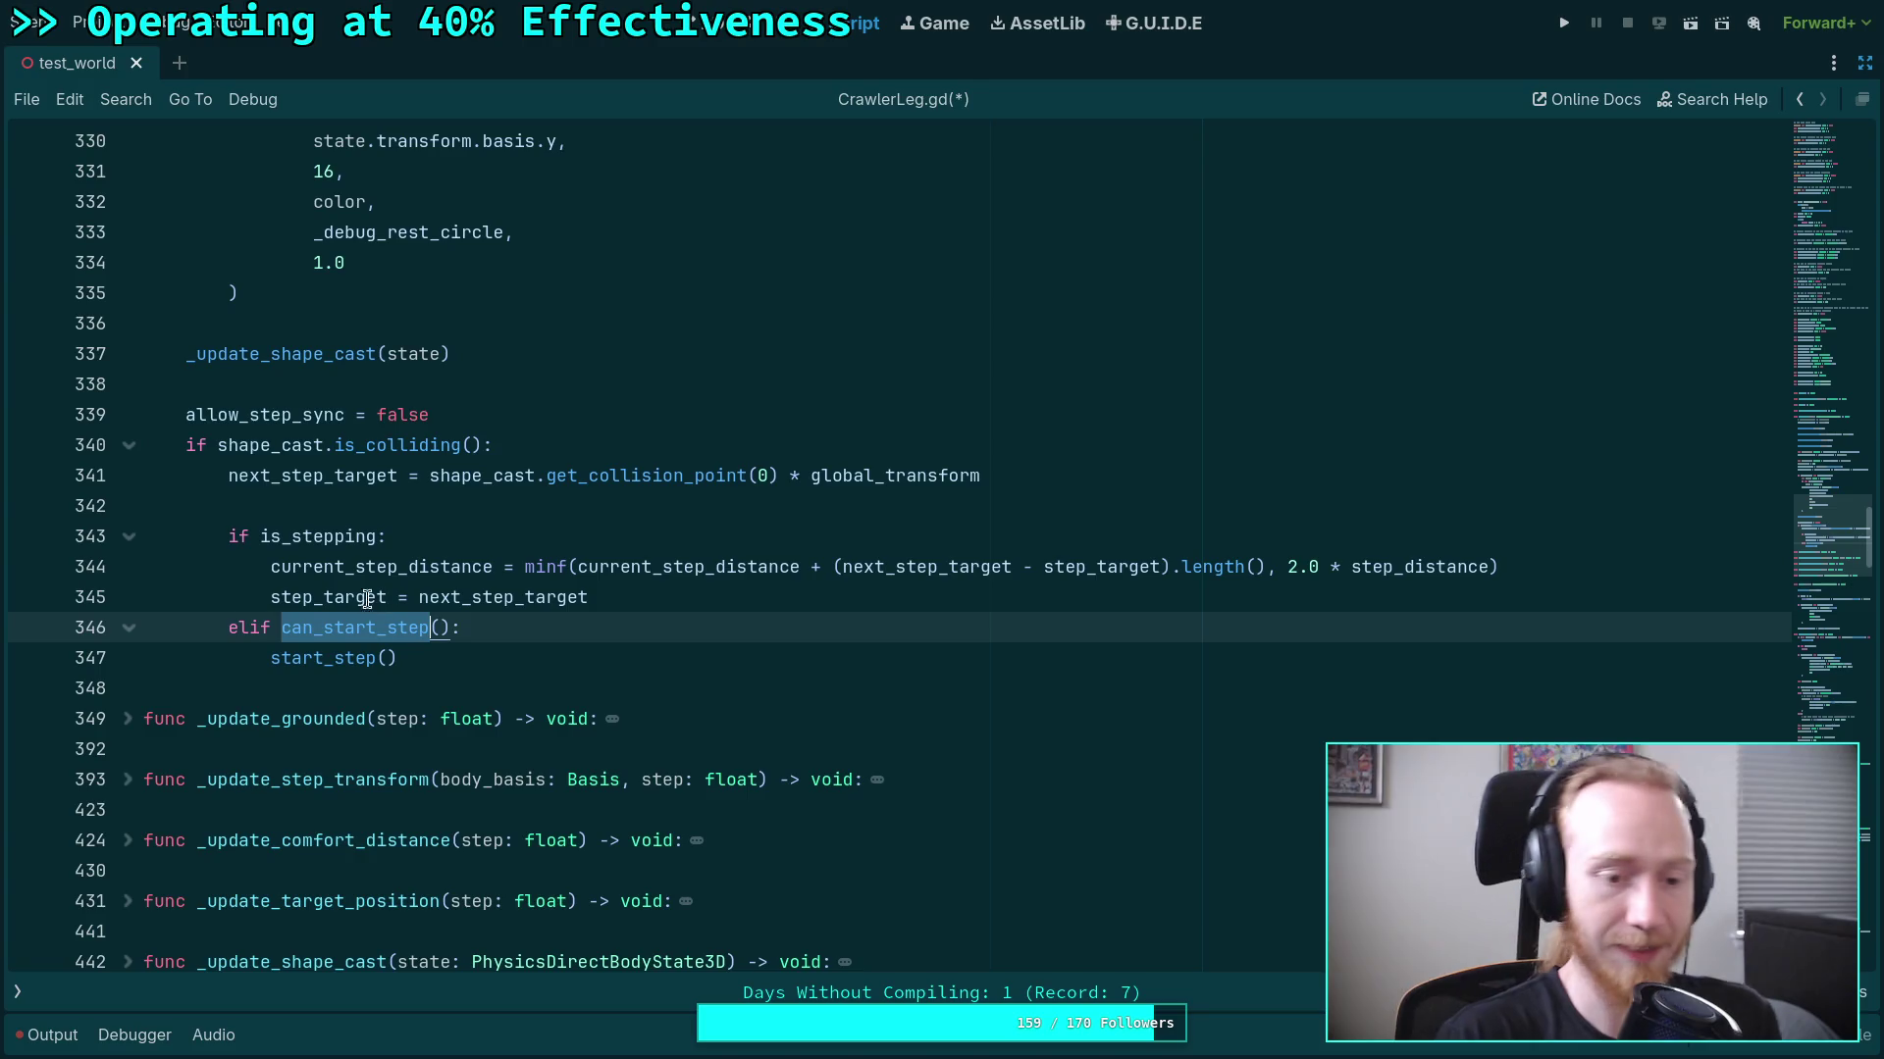
pyautogui.click(712, 600)
pyautogui.press('Return')
pyautogui.write('# This call can e')
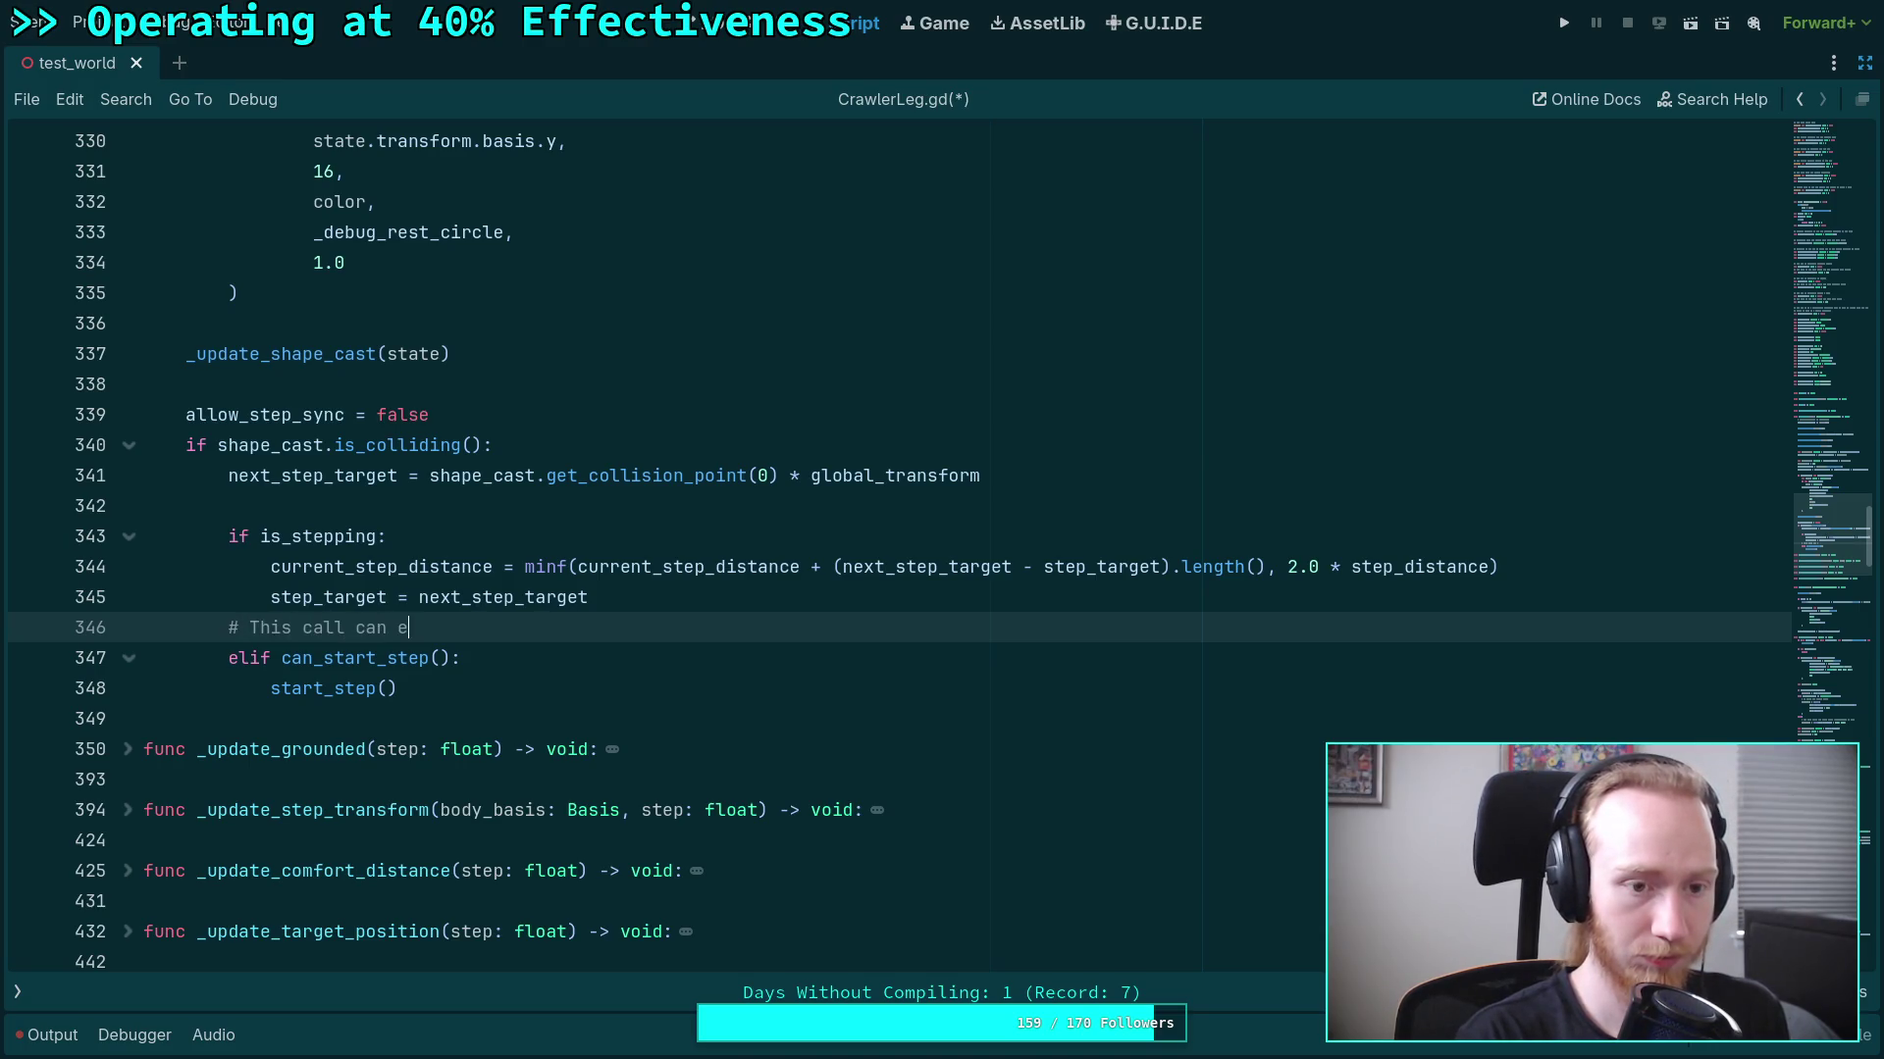
pyautogui.write("nable 'a")
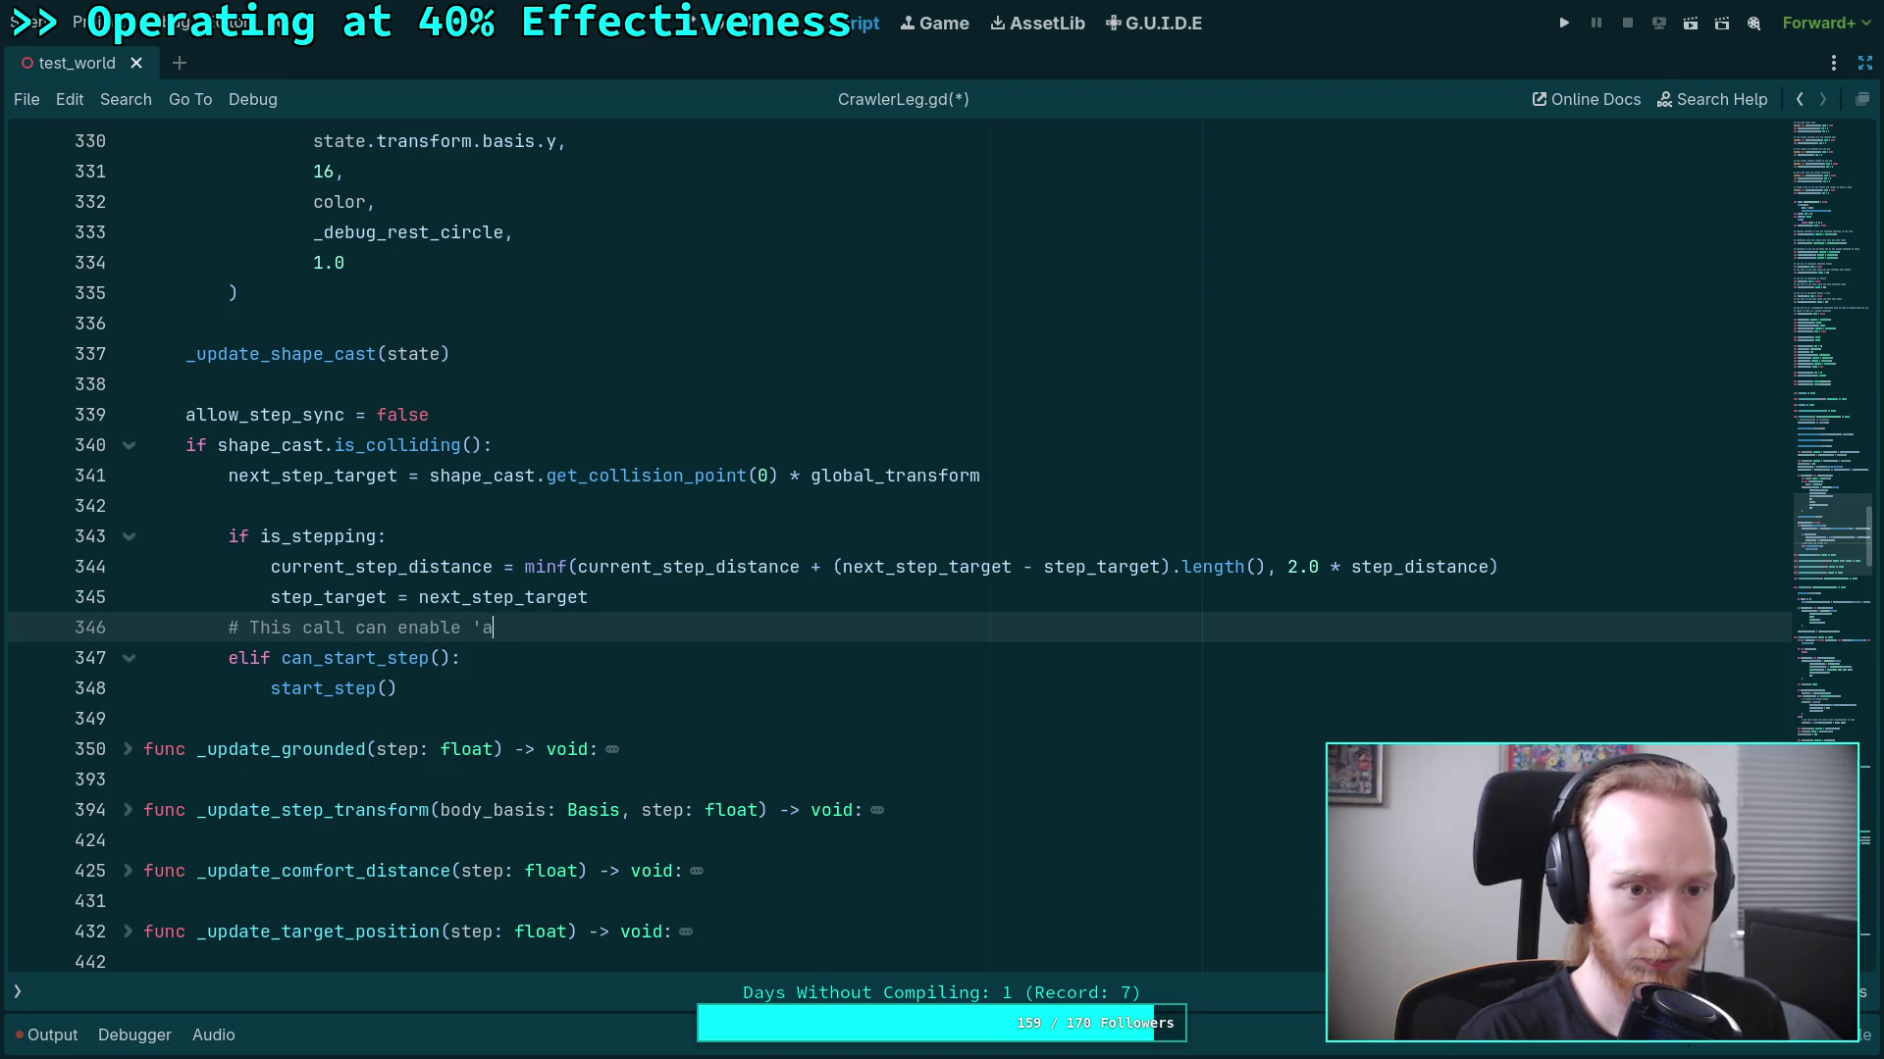
pyautogui.write('llow_step_sync')
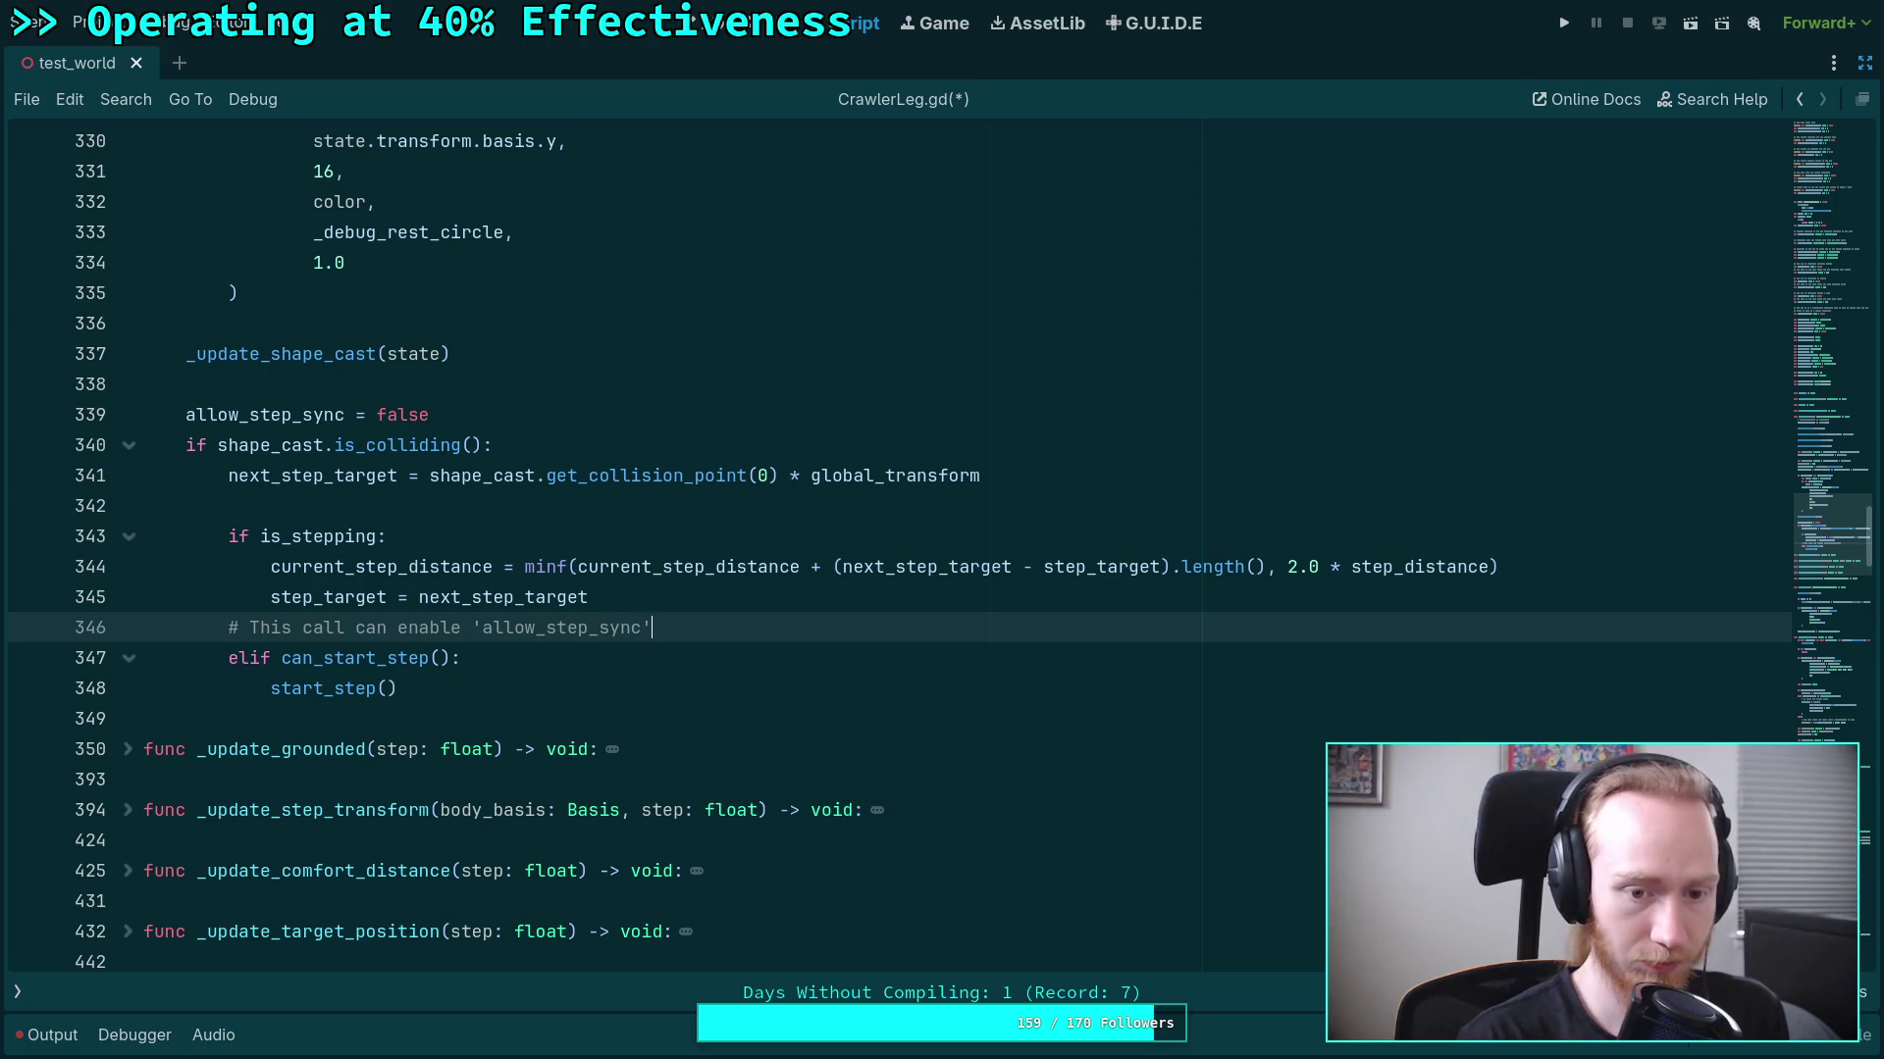
pyautogui.click(245, 627)
pyautogui.write('NOTE:')
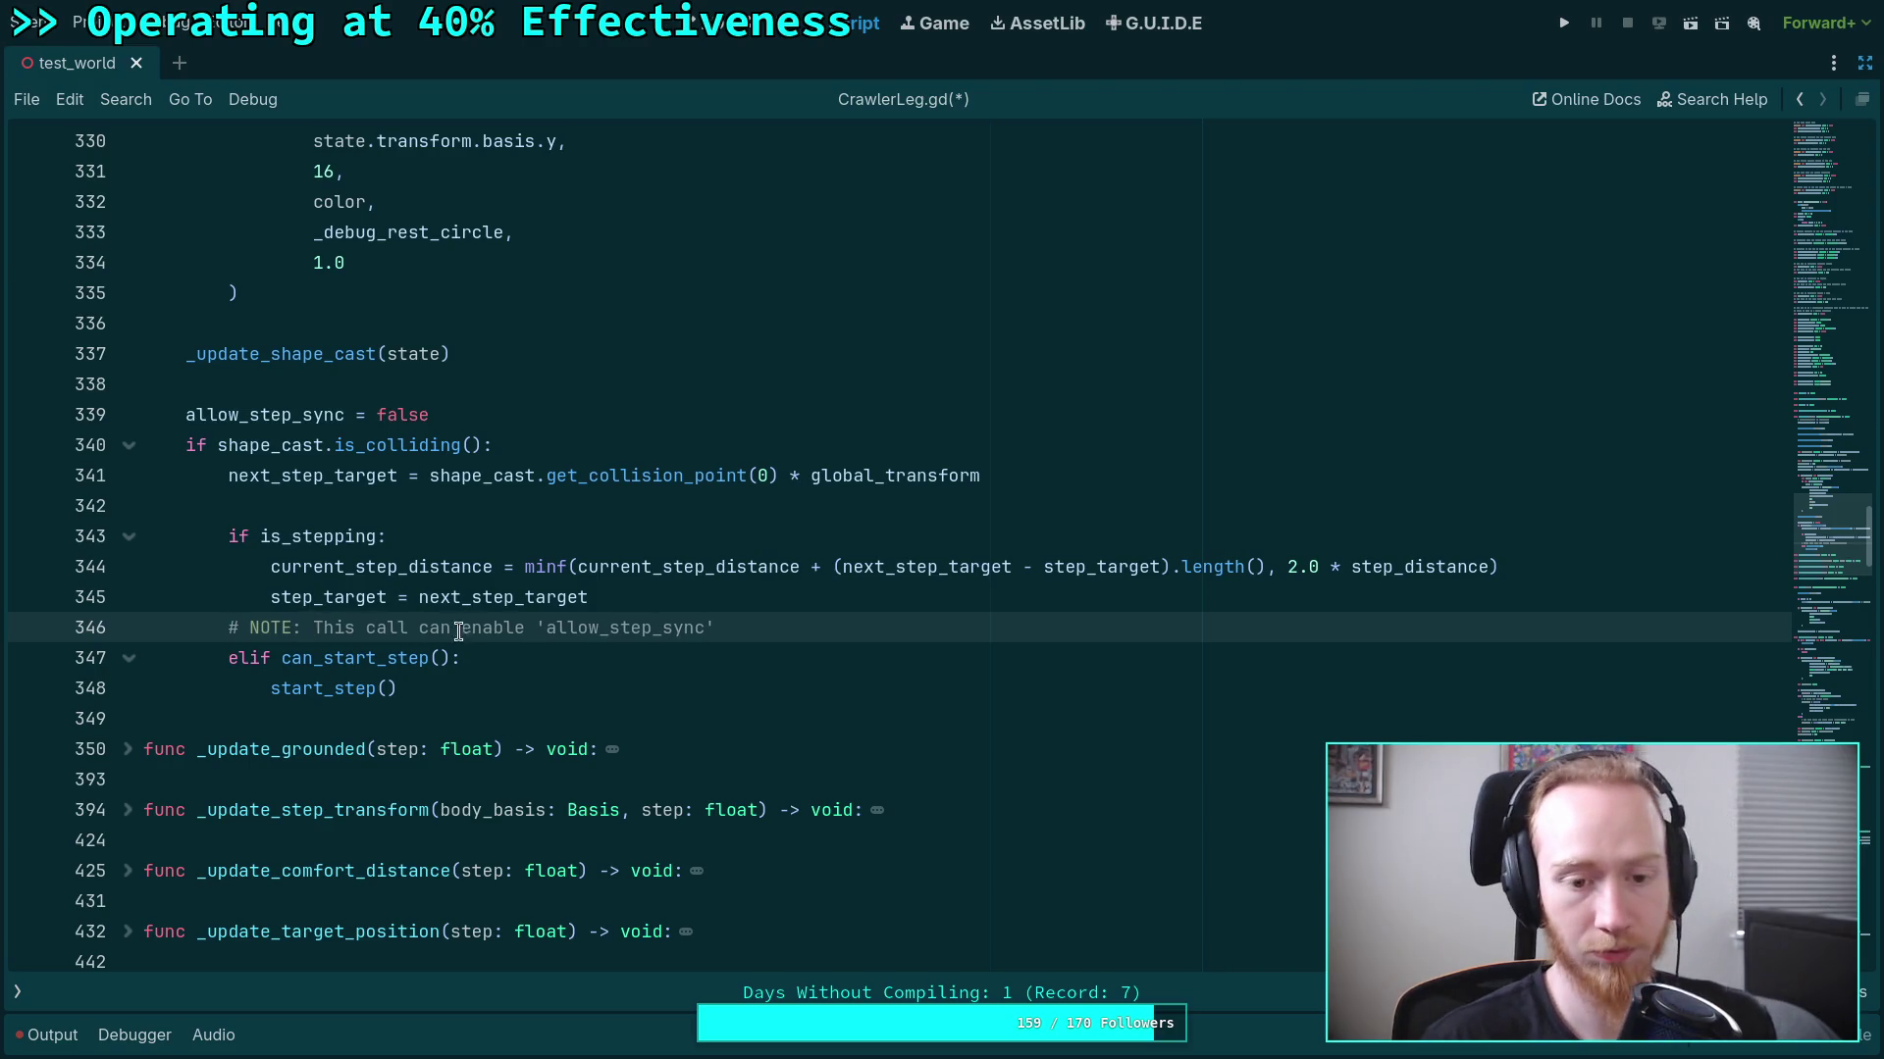
pyautogui.click(804, 644)
pyautogui.click(817, 631)
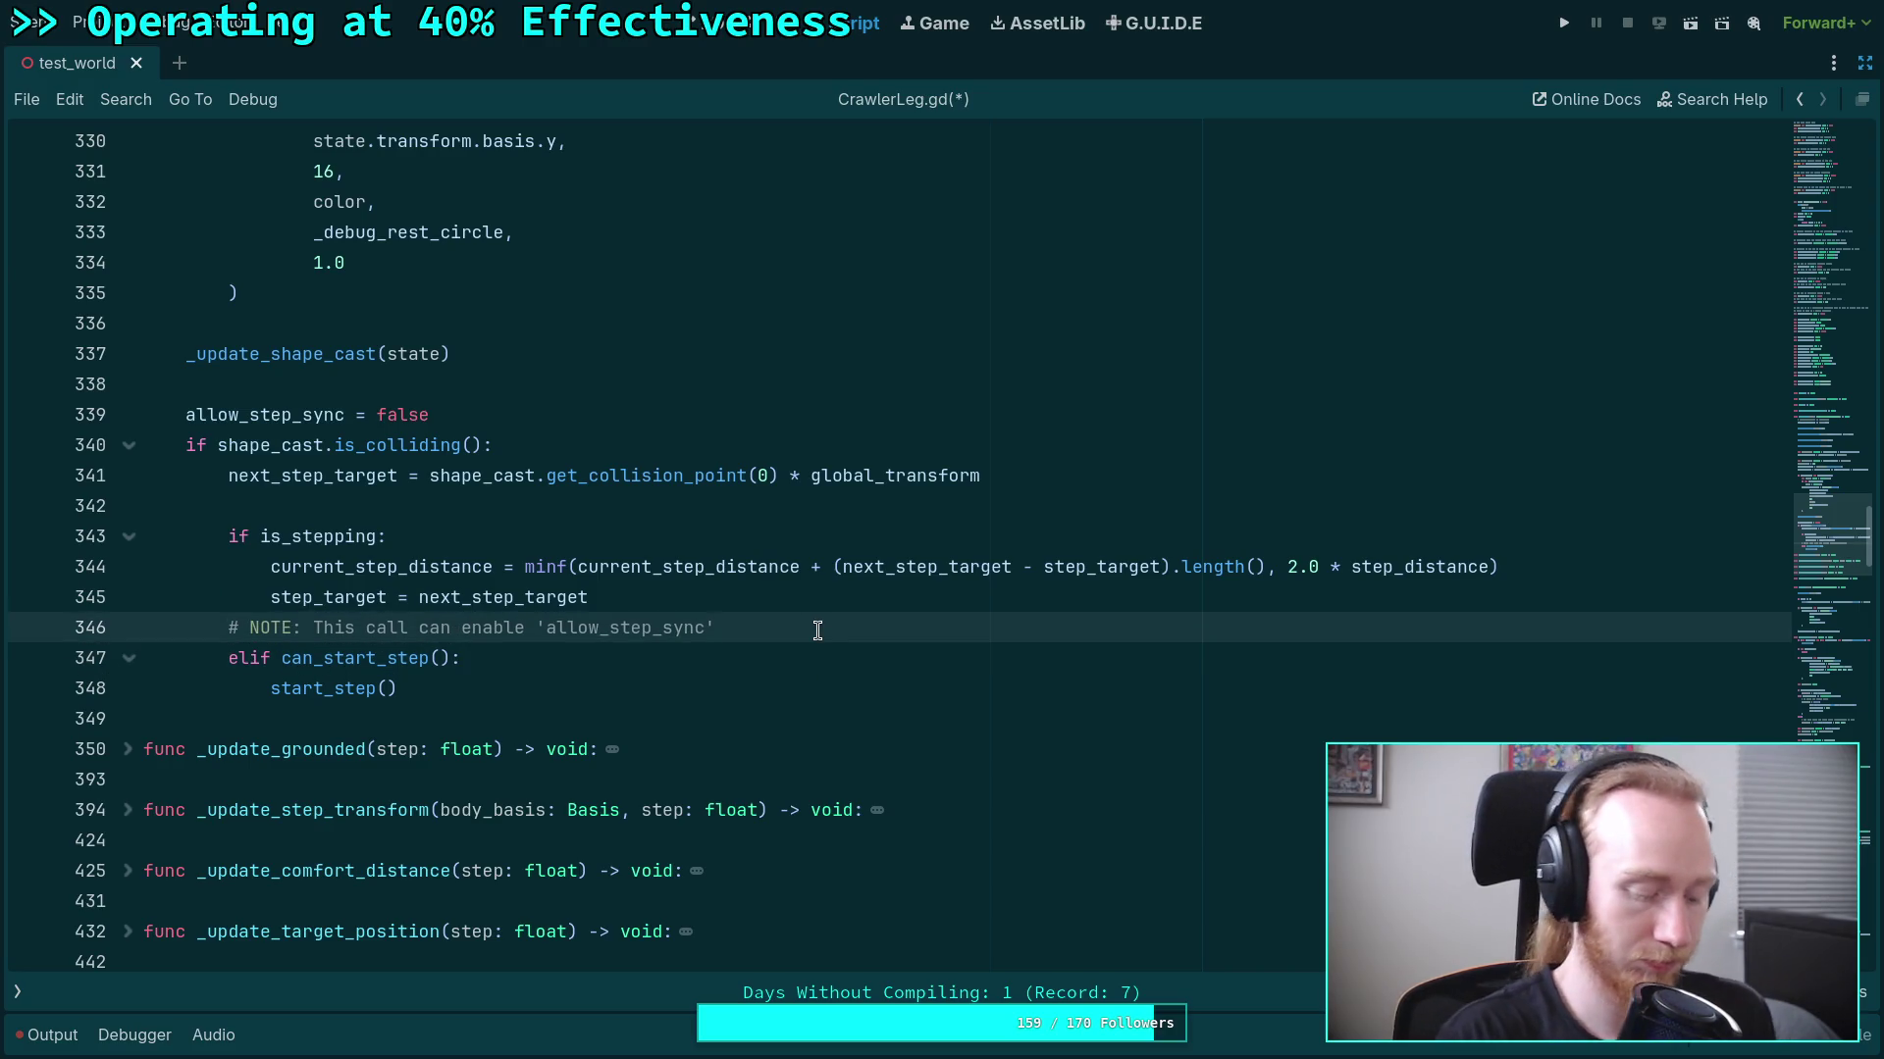
pyautogui.write('i')
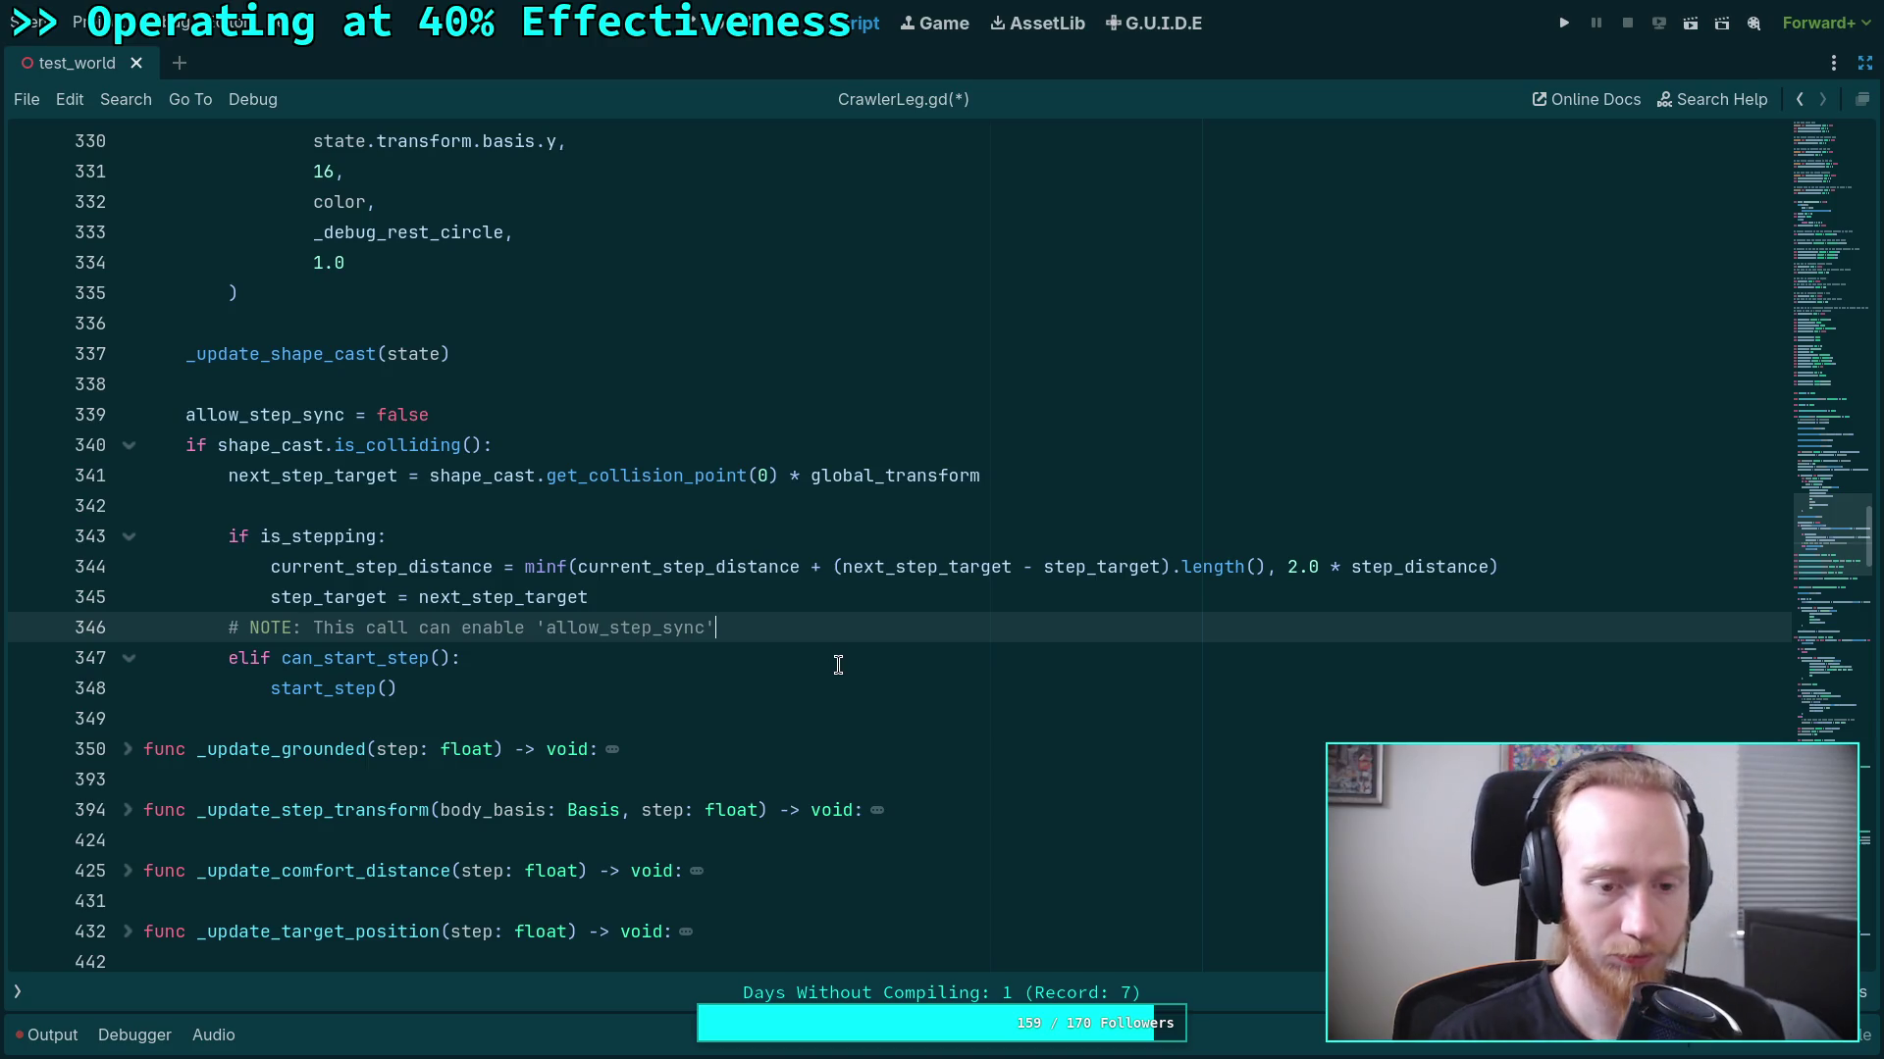
pyautogui.click(767, 697)
pyautogui.click(749, 715)
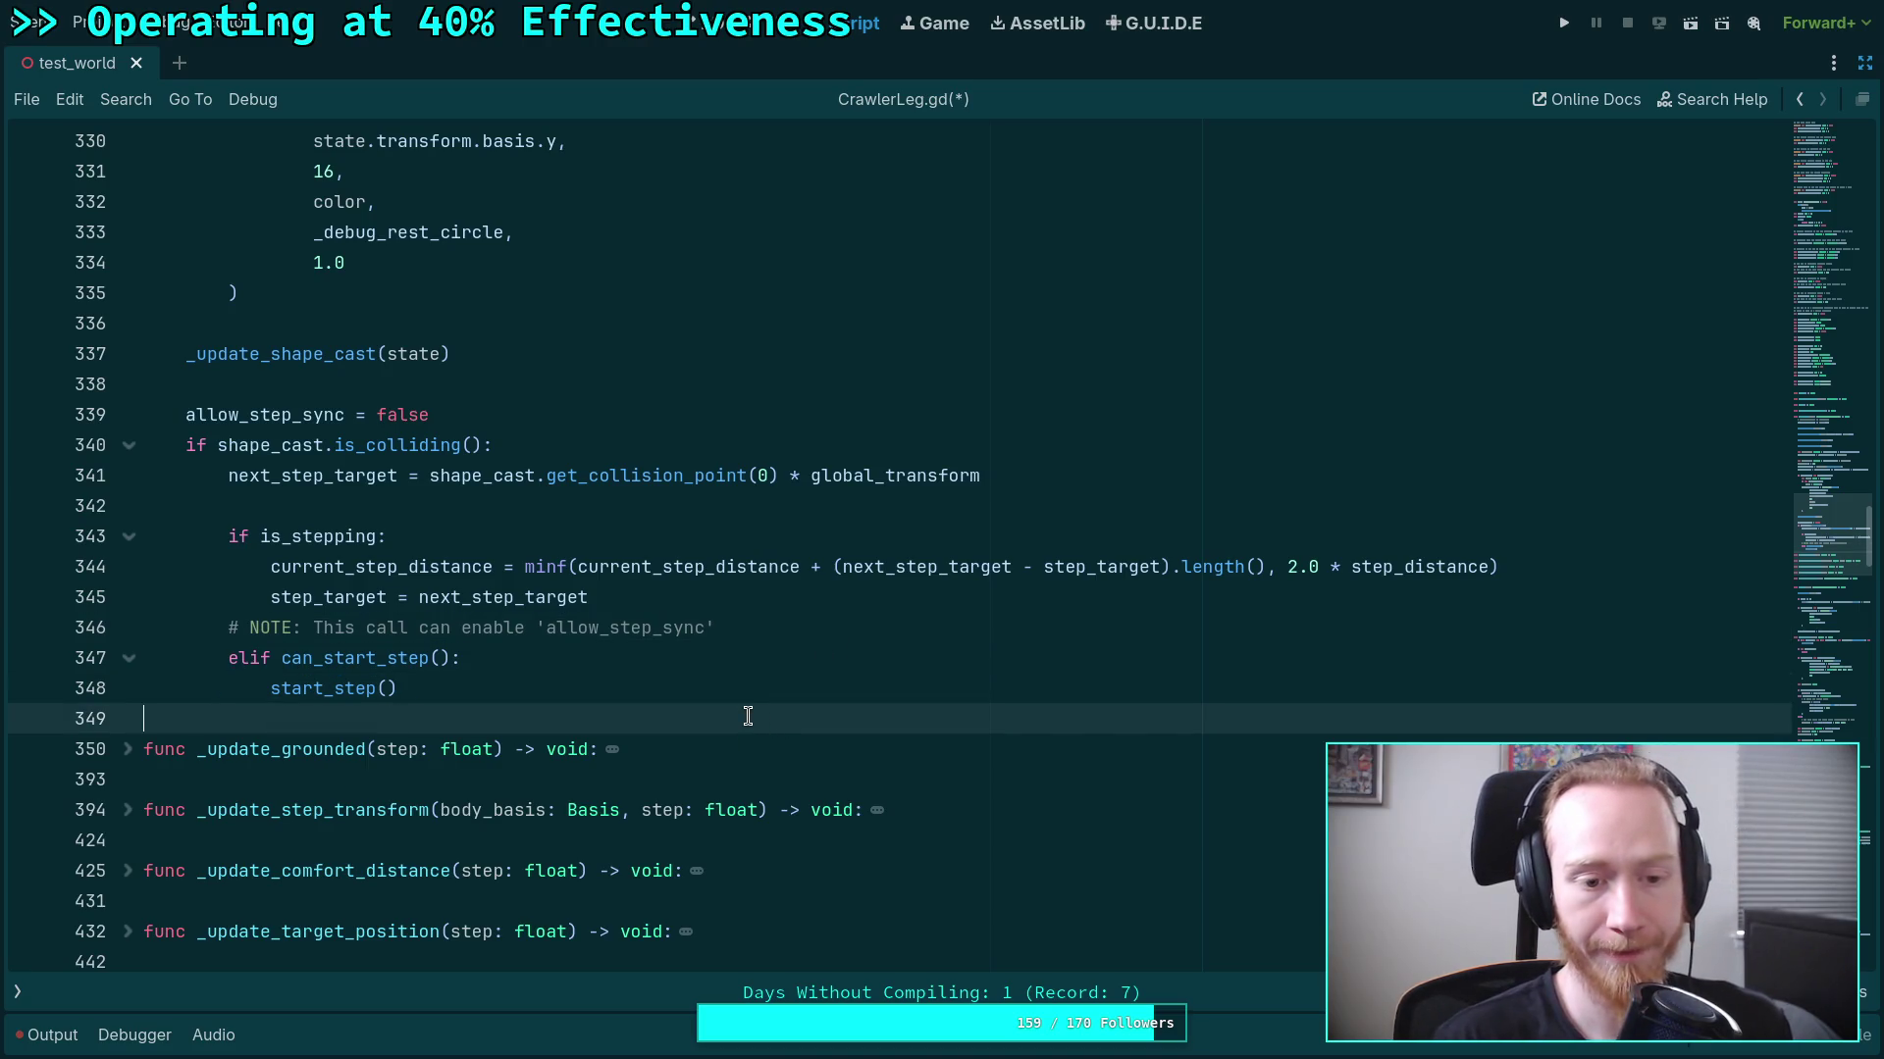
pyautogui.scroll(-20, 749, 716)
pyautogui.scroll(5, 748, 717)
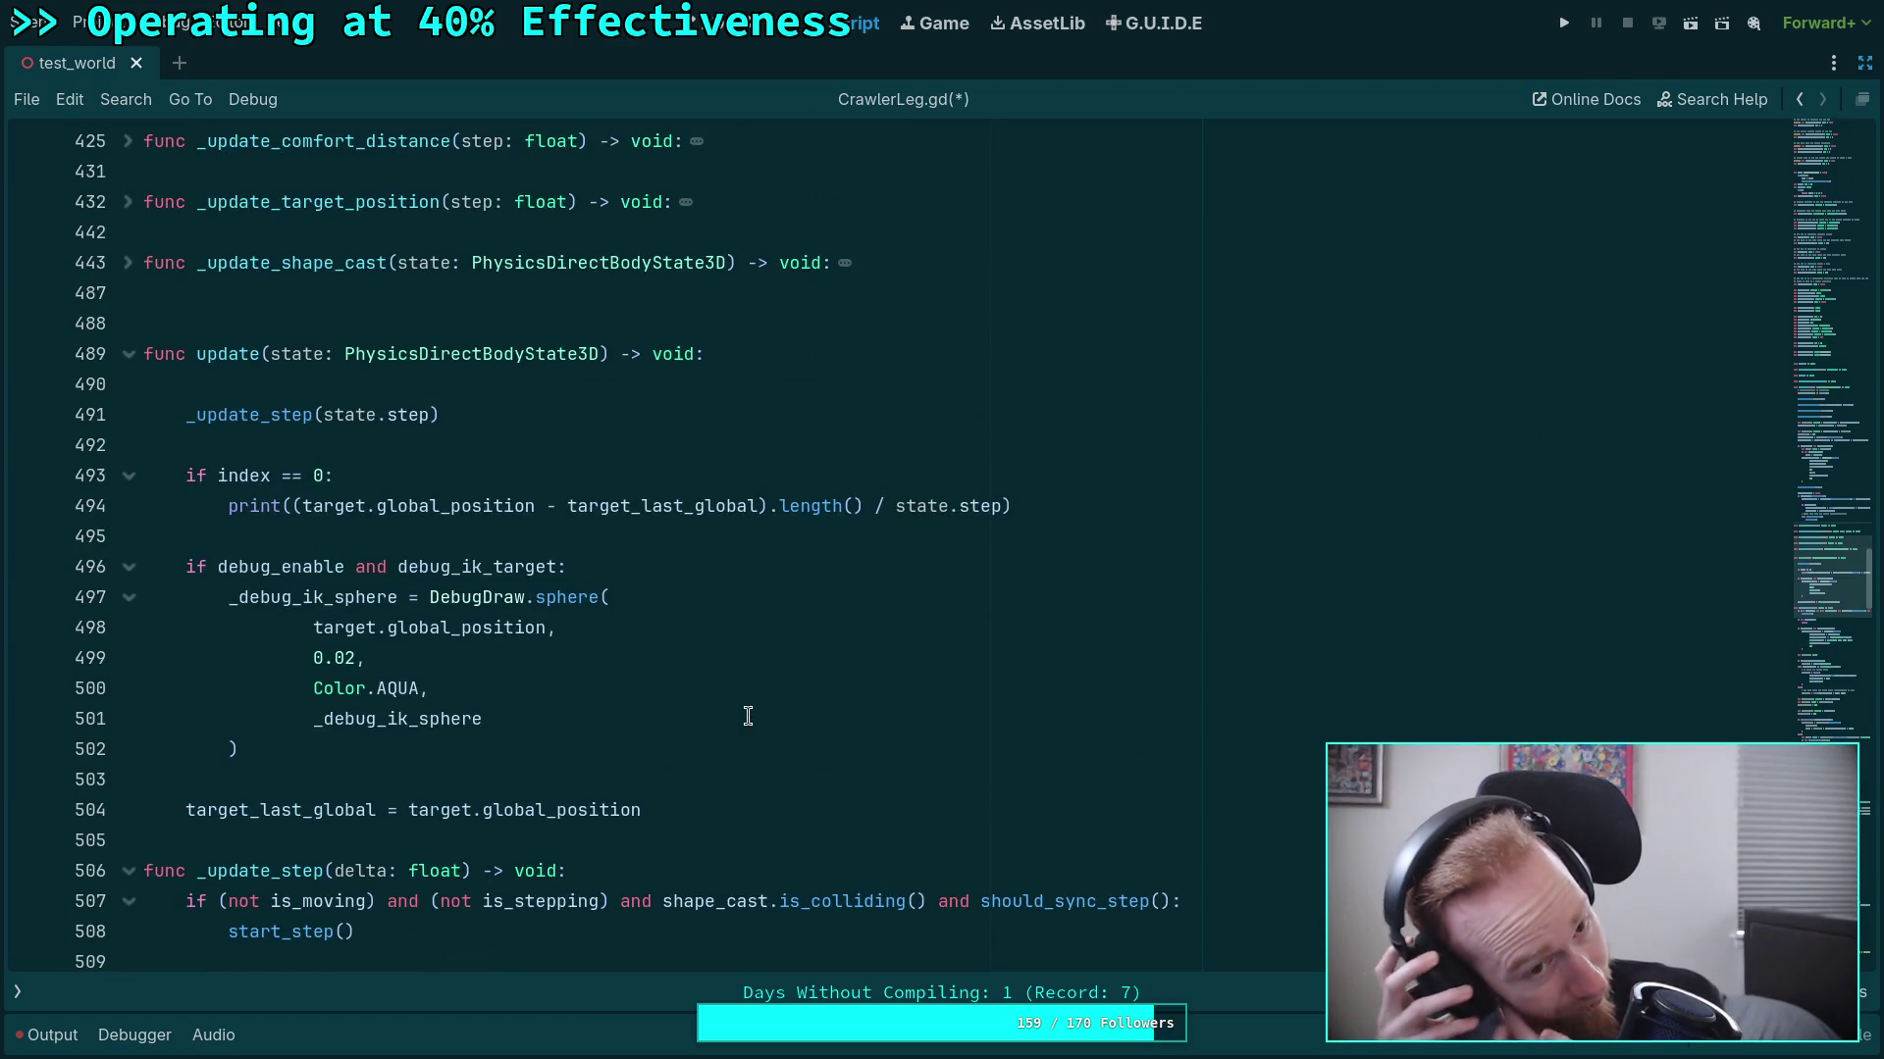
pyautogui.scroll(-4, 748, 717)
pyautogui.scroll(3, 609, 673)
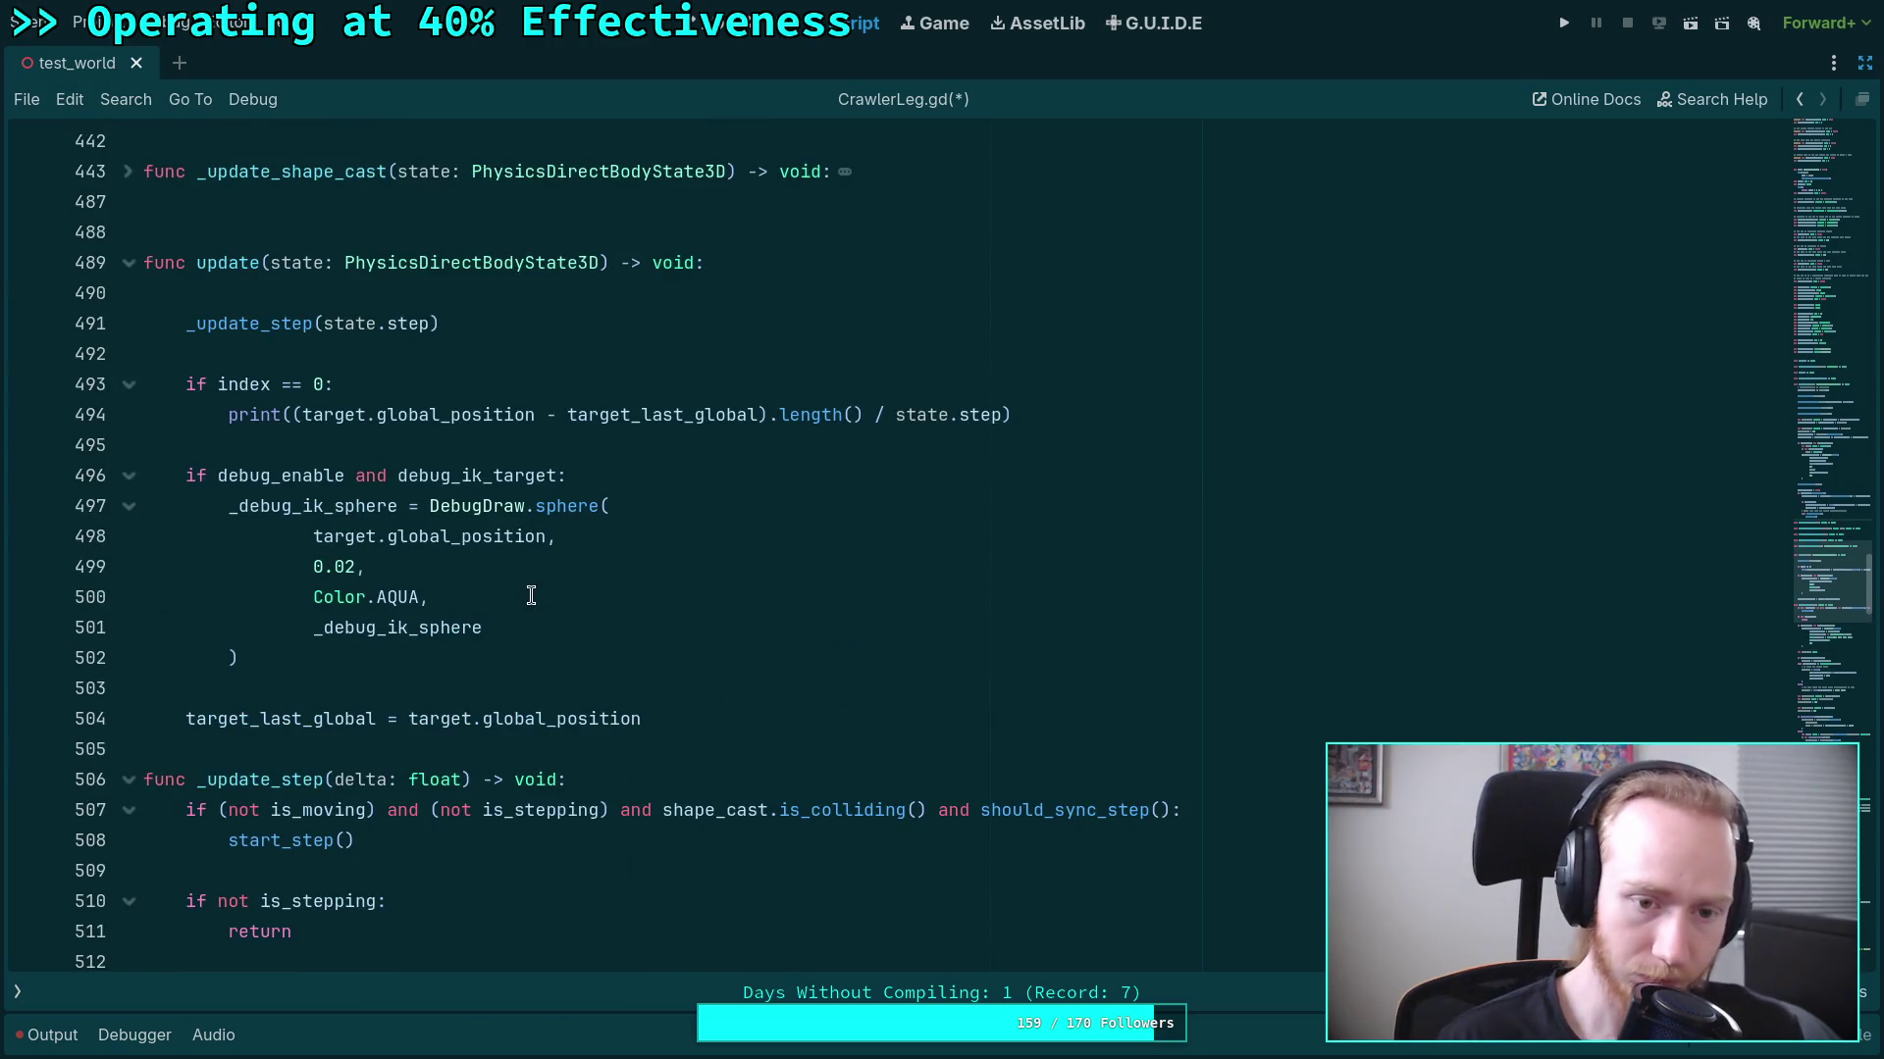
pyautogui.click(403, 699)
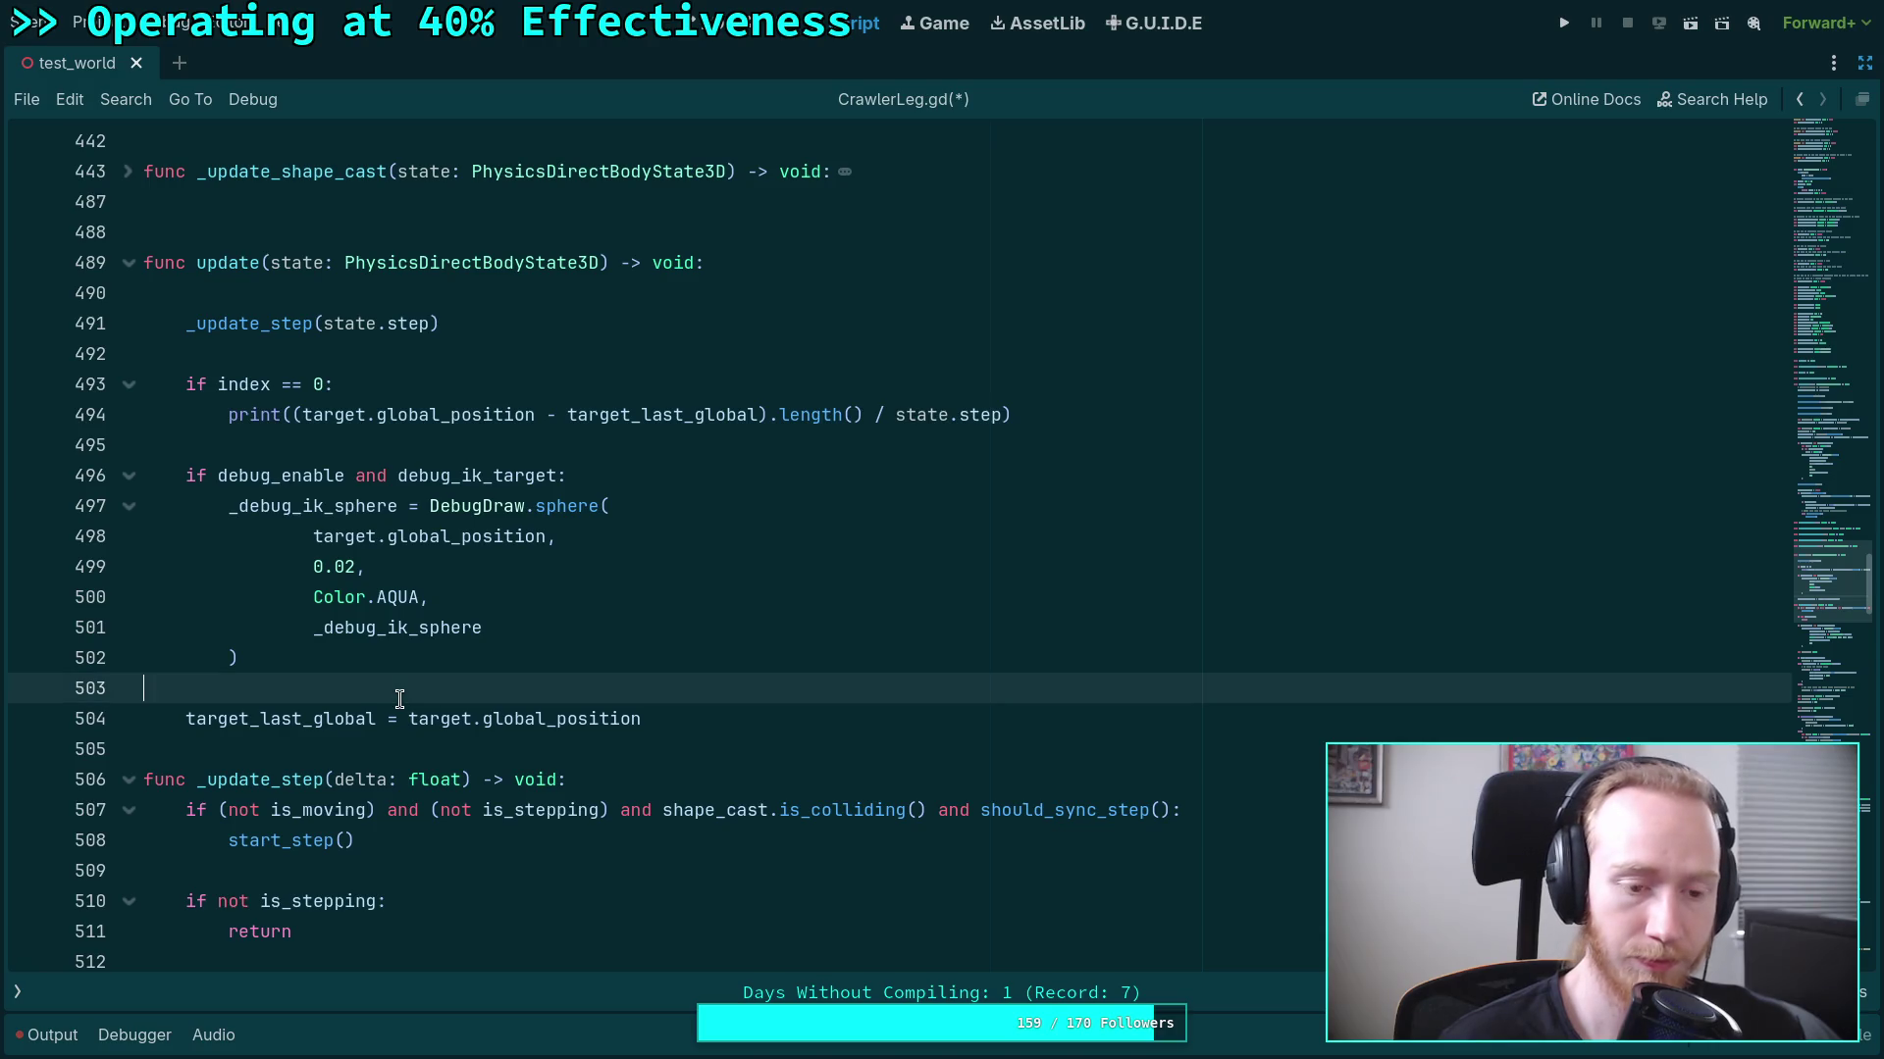
pyautogui.scroll(-4, 388, 698)
pyautogui.scroll(4, 411, 667)
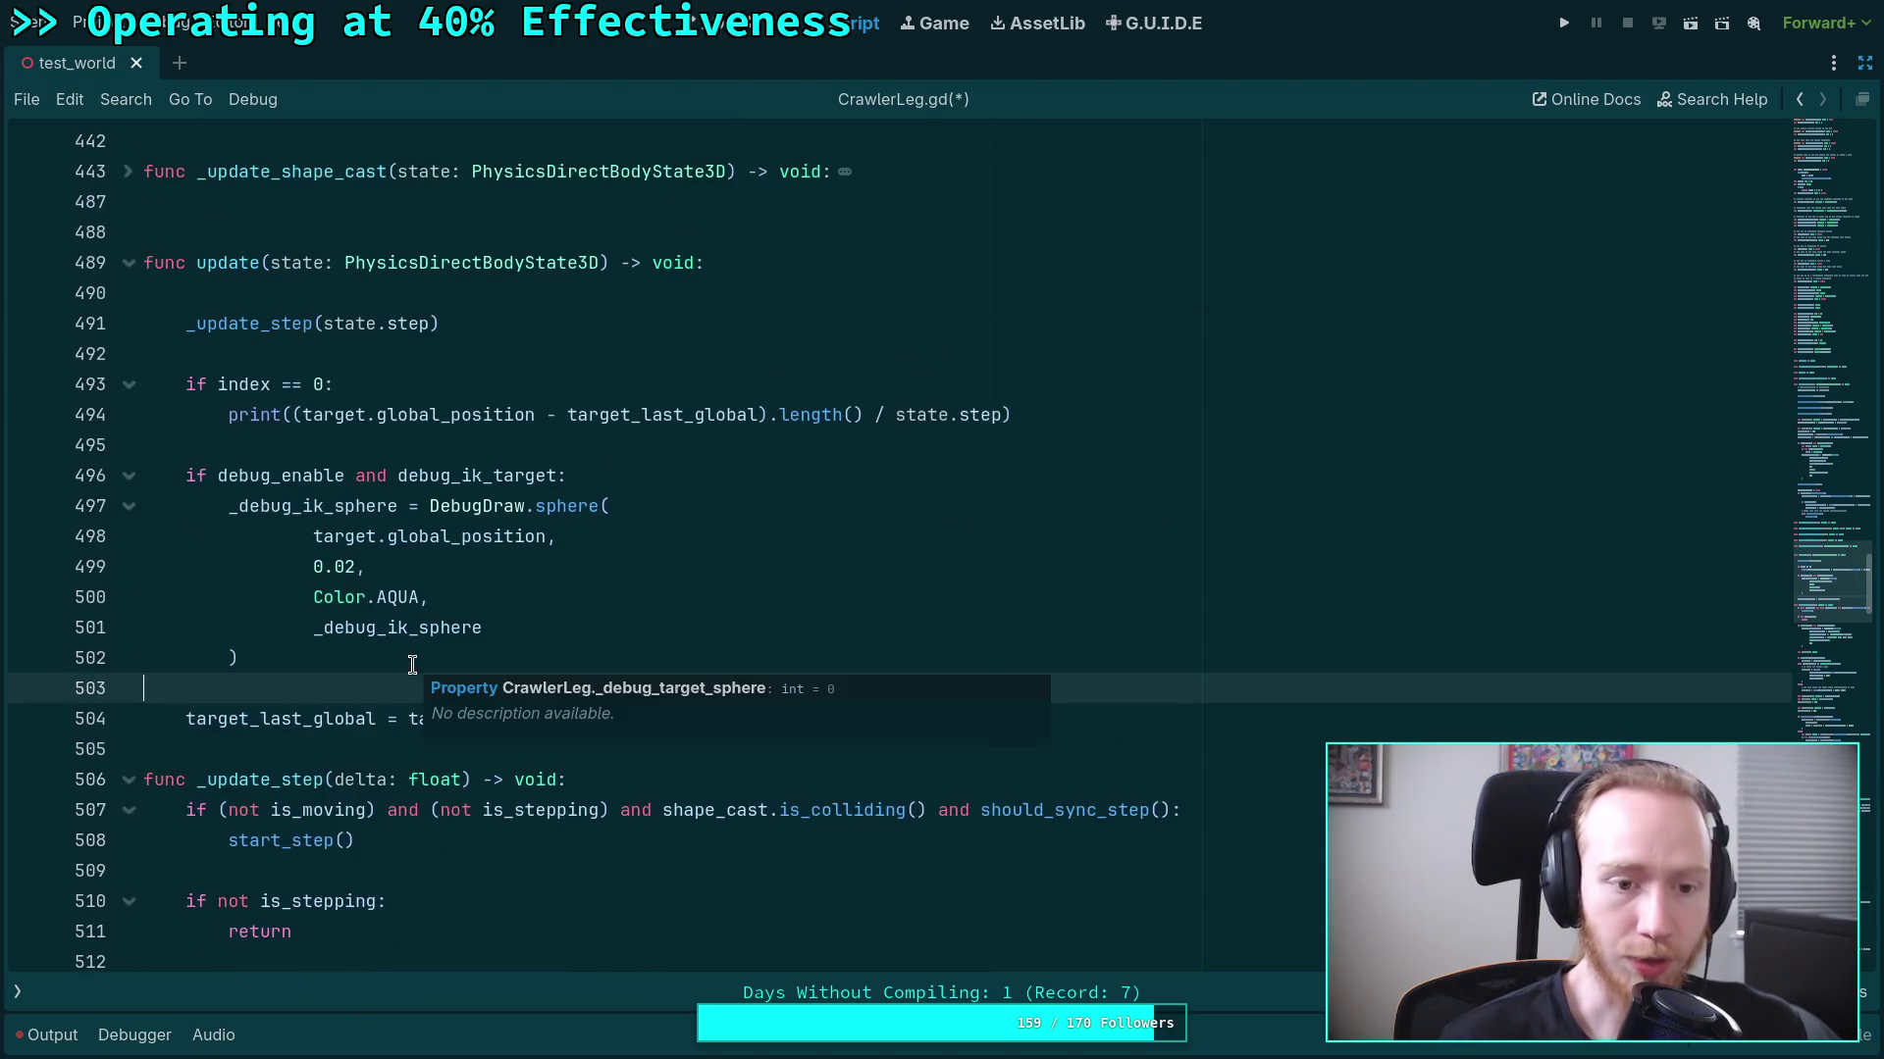
pyautogui.doubleClick(336, 323)
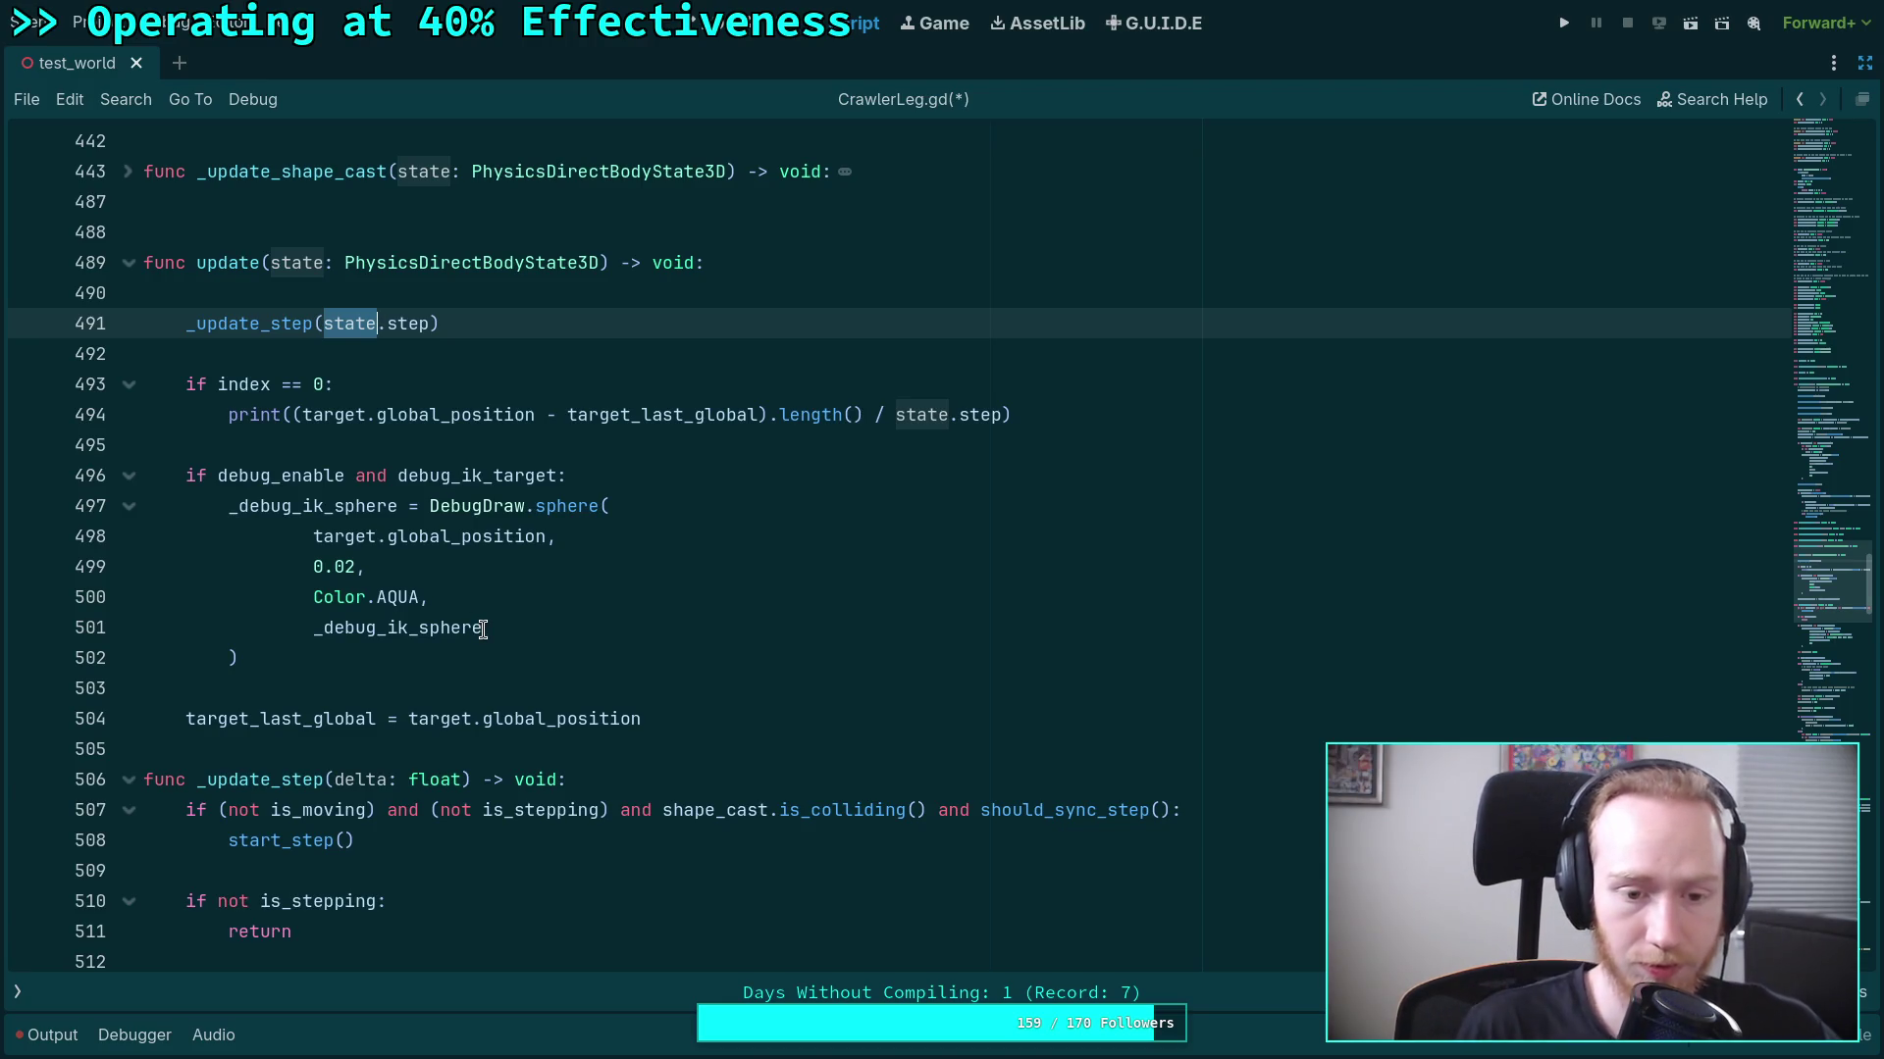
pyautogui.scroll(5, 483, 628)
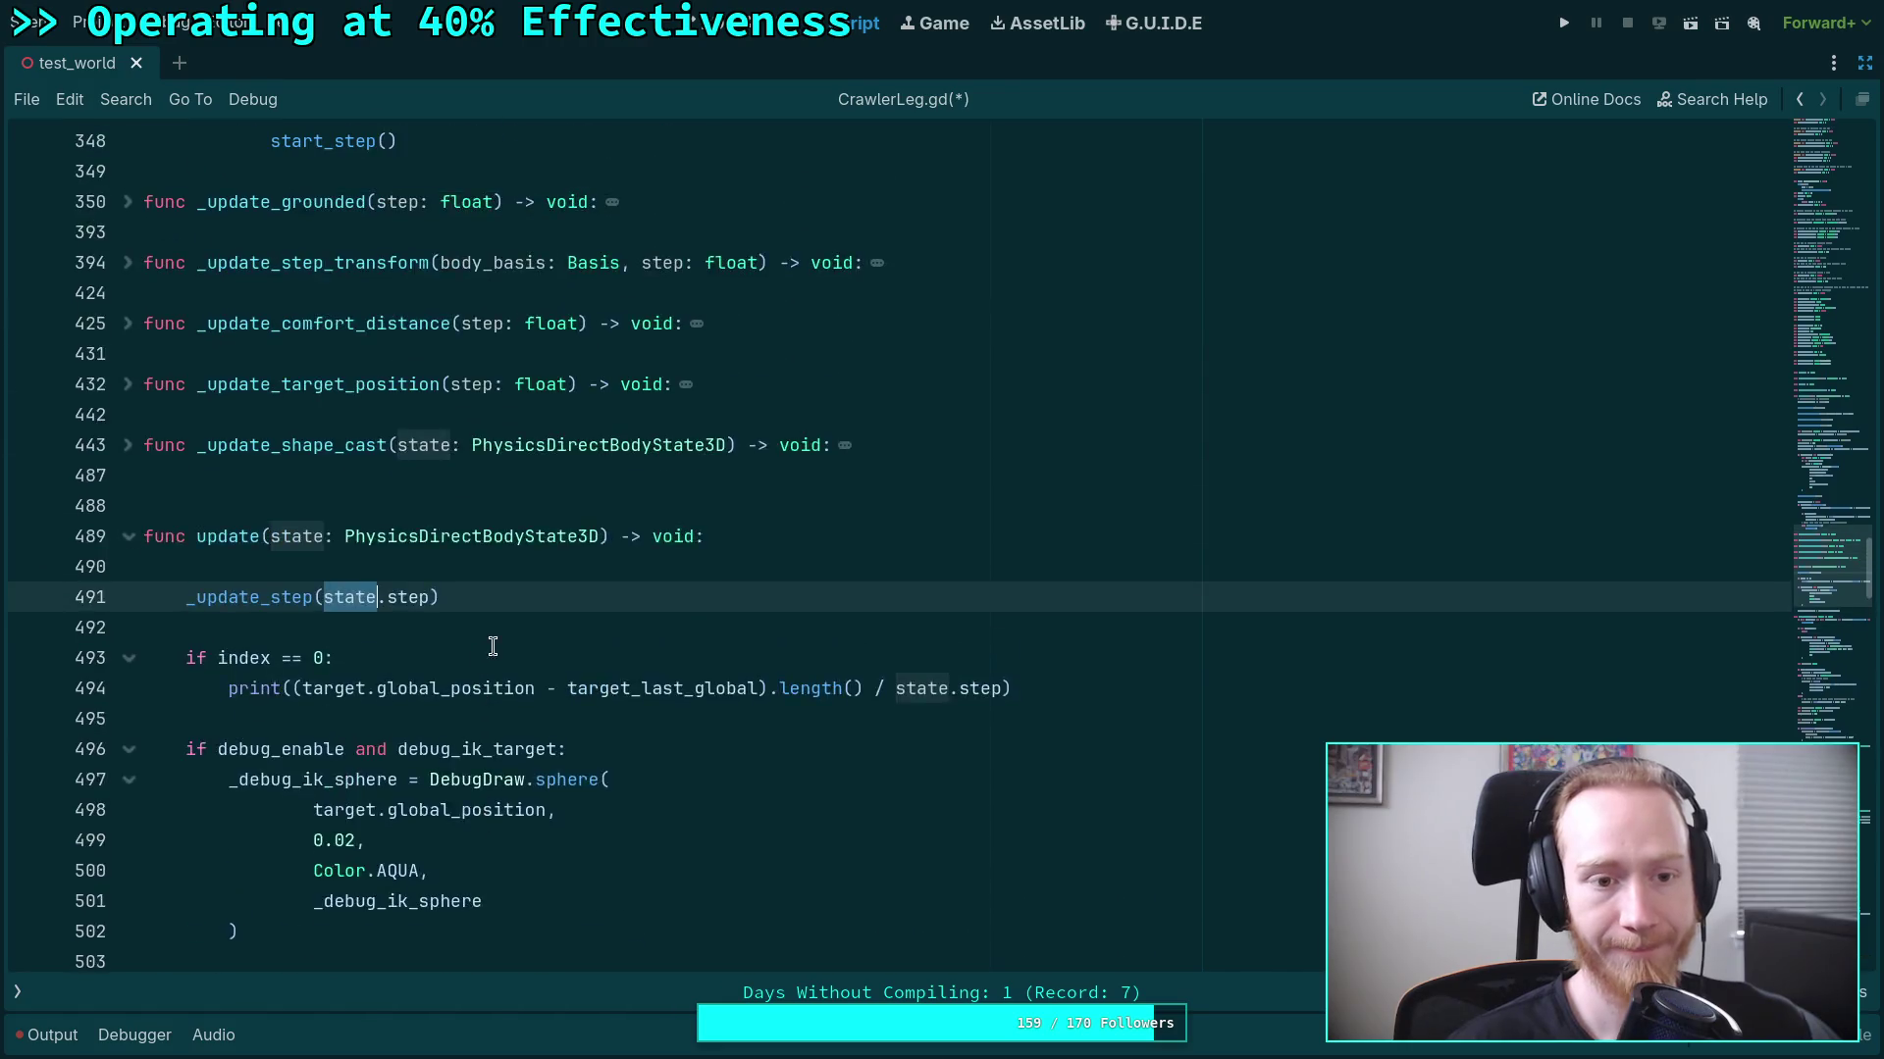
pyautogui.scroll(10, 463, 660)
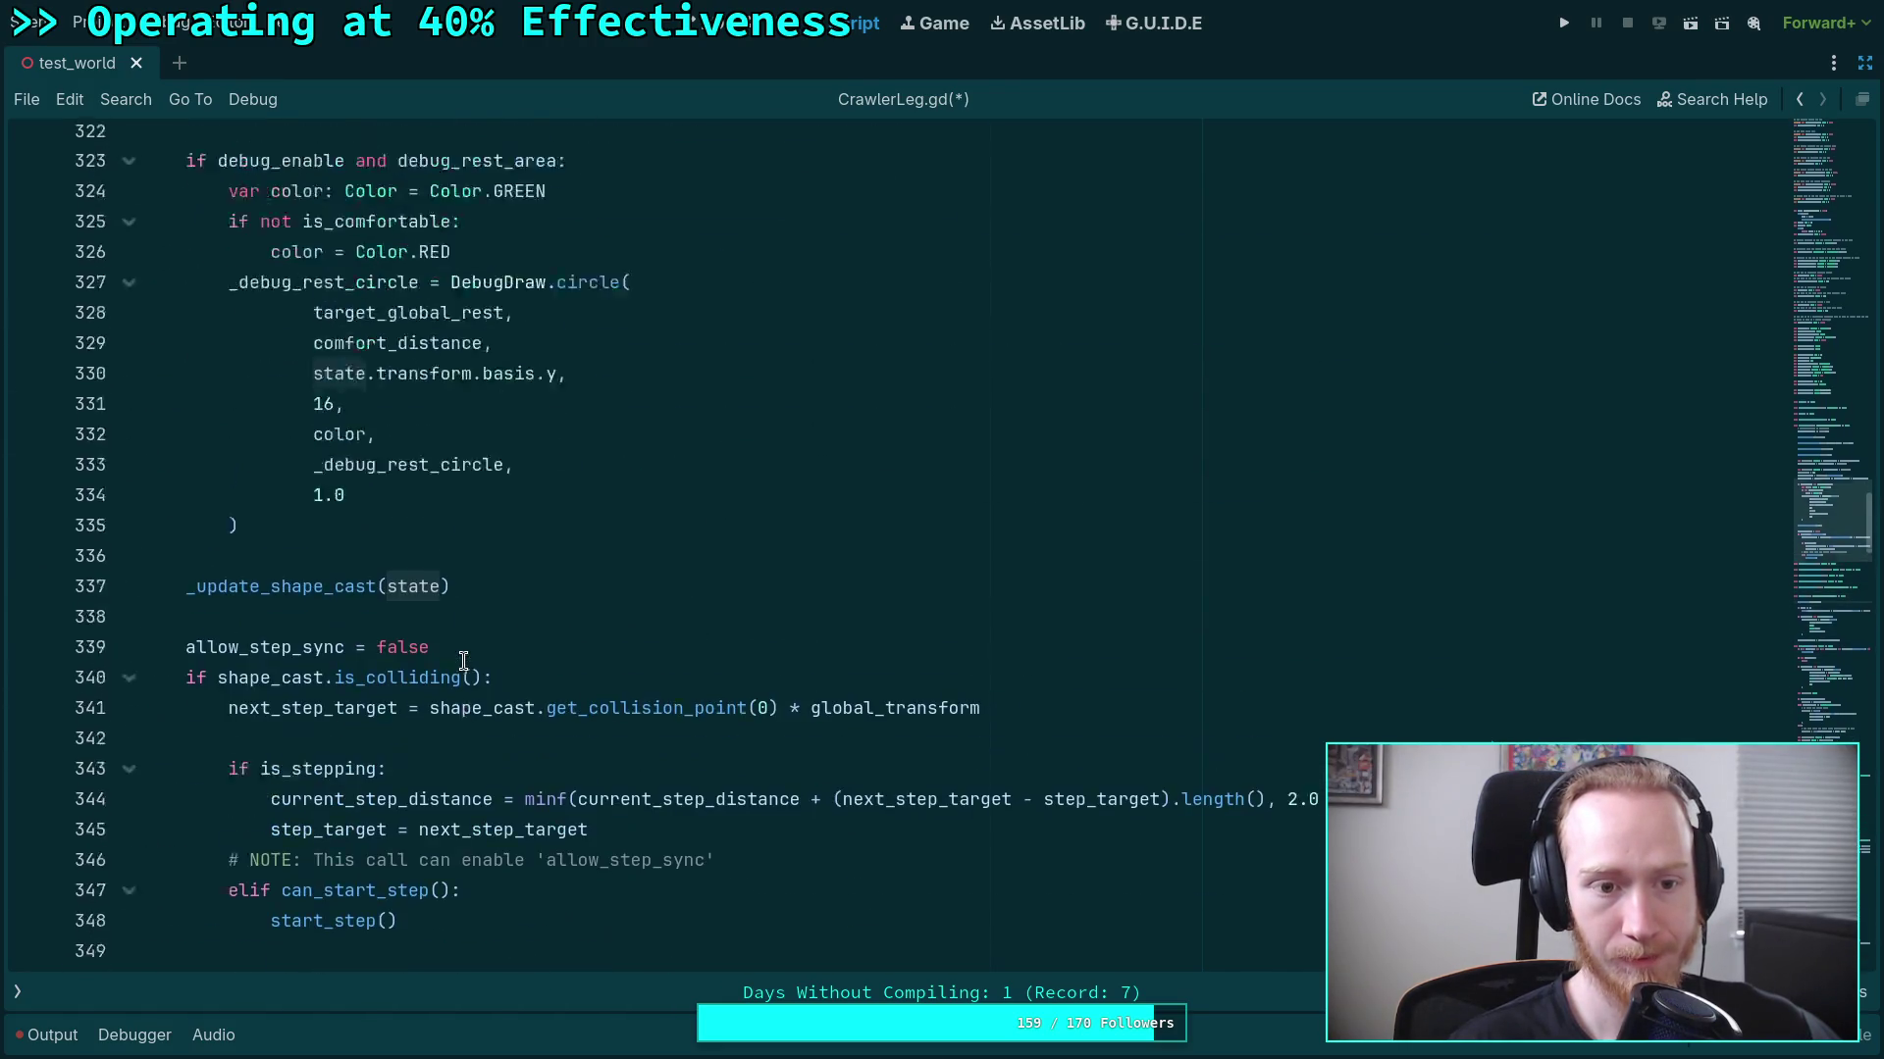
pyautogui.scroll(3, 464, 660)
pyautogui.scroll(-5, 463, 660)
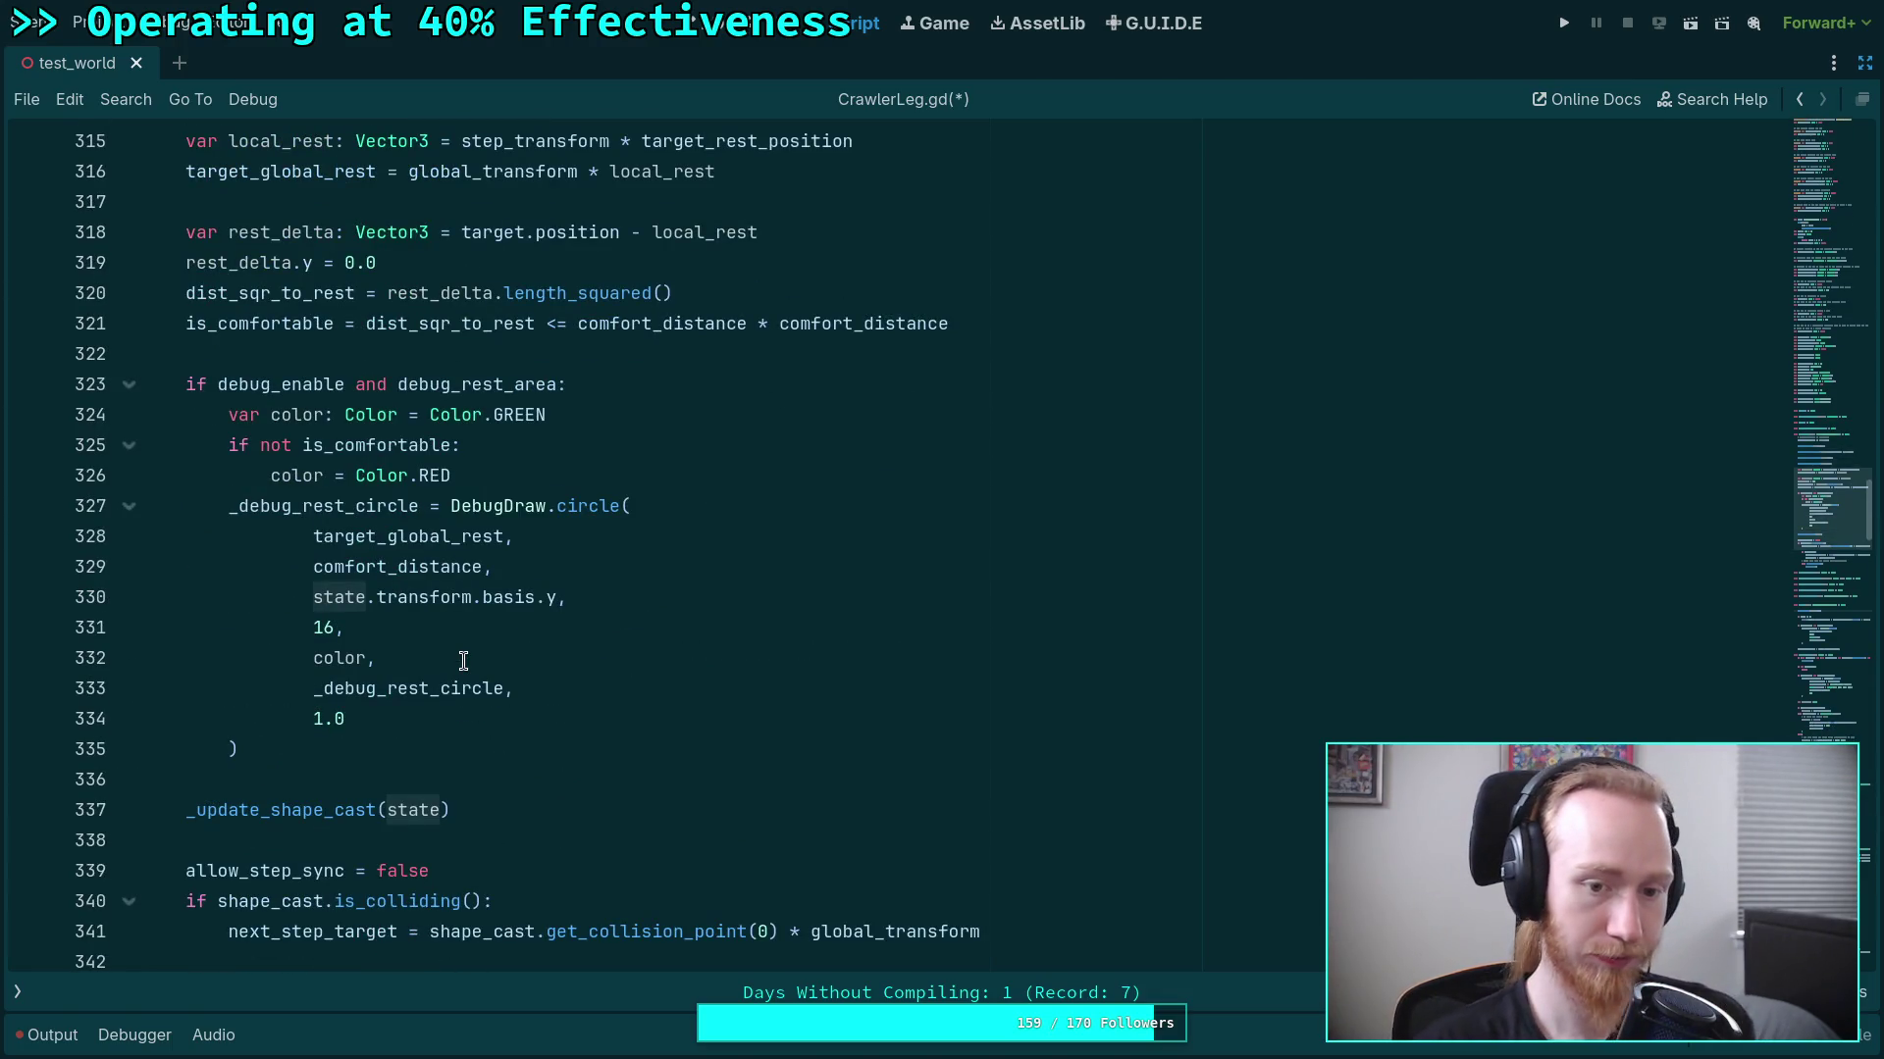
pyautogui.scroll(-4, 463, 660)
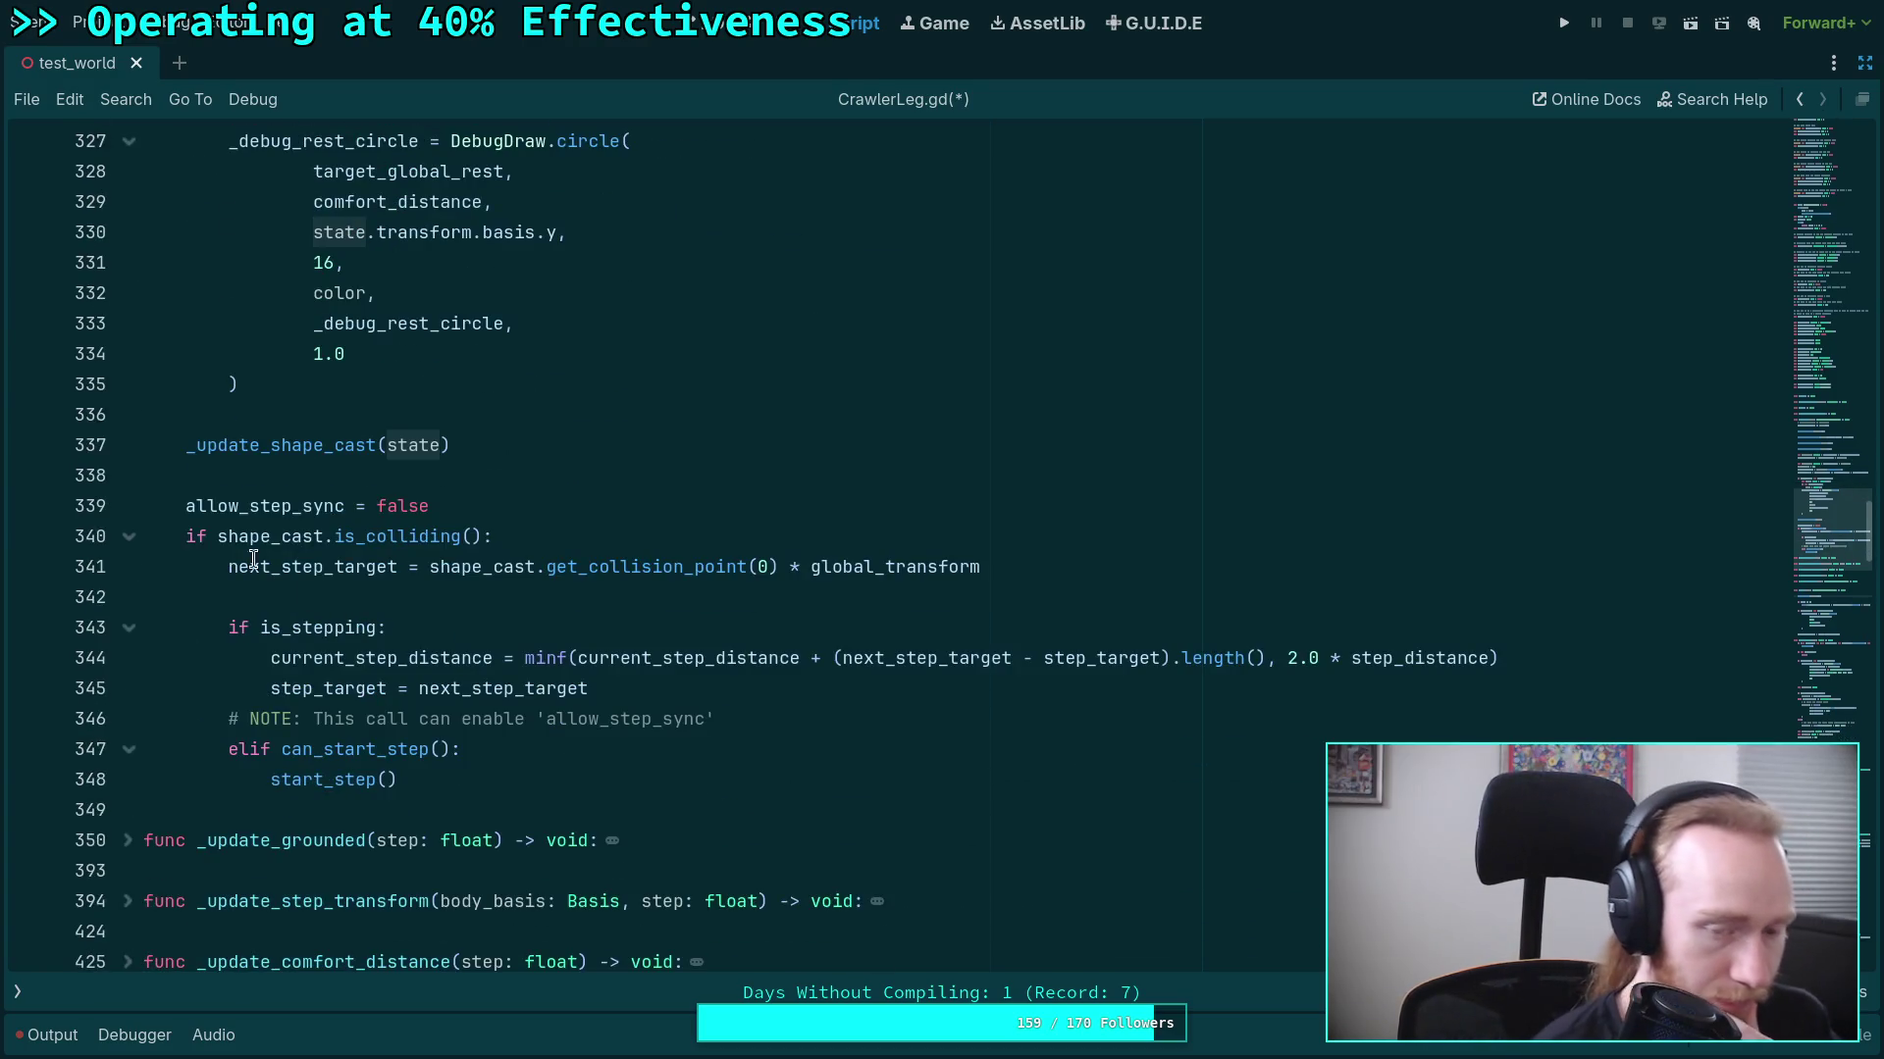
pyautogui.click(315, 480)
pyautogui.scroll(-10, 697, 678)
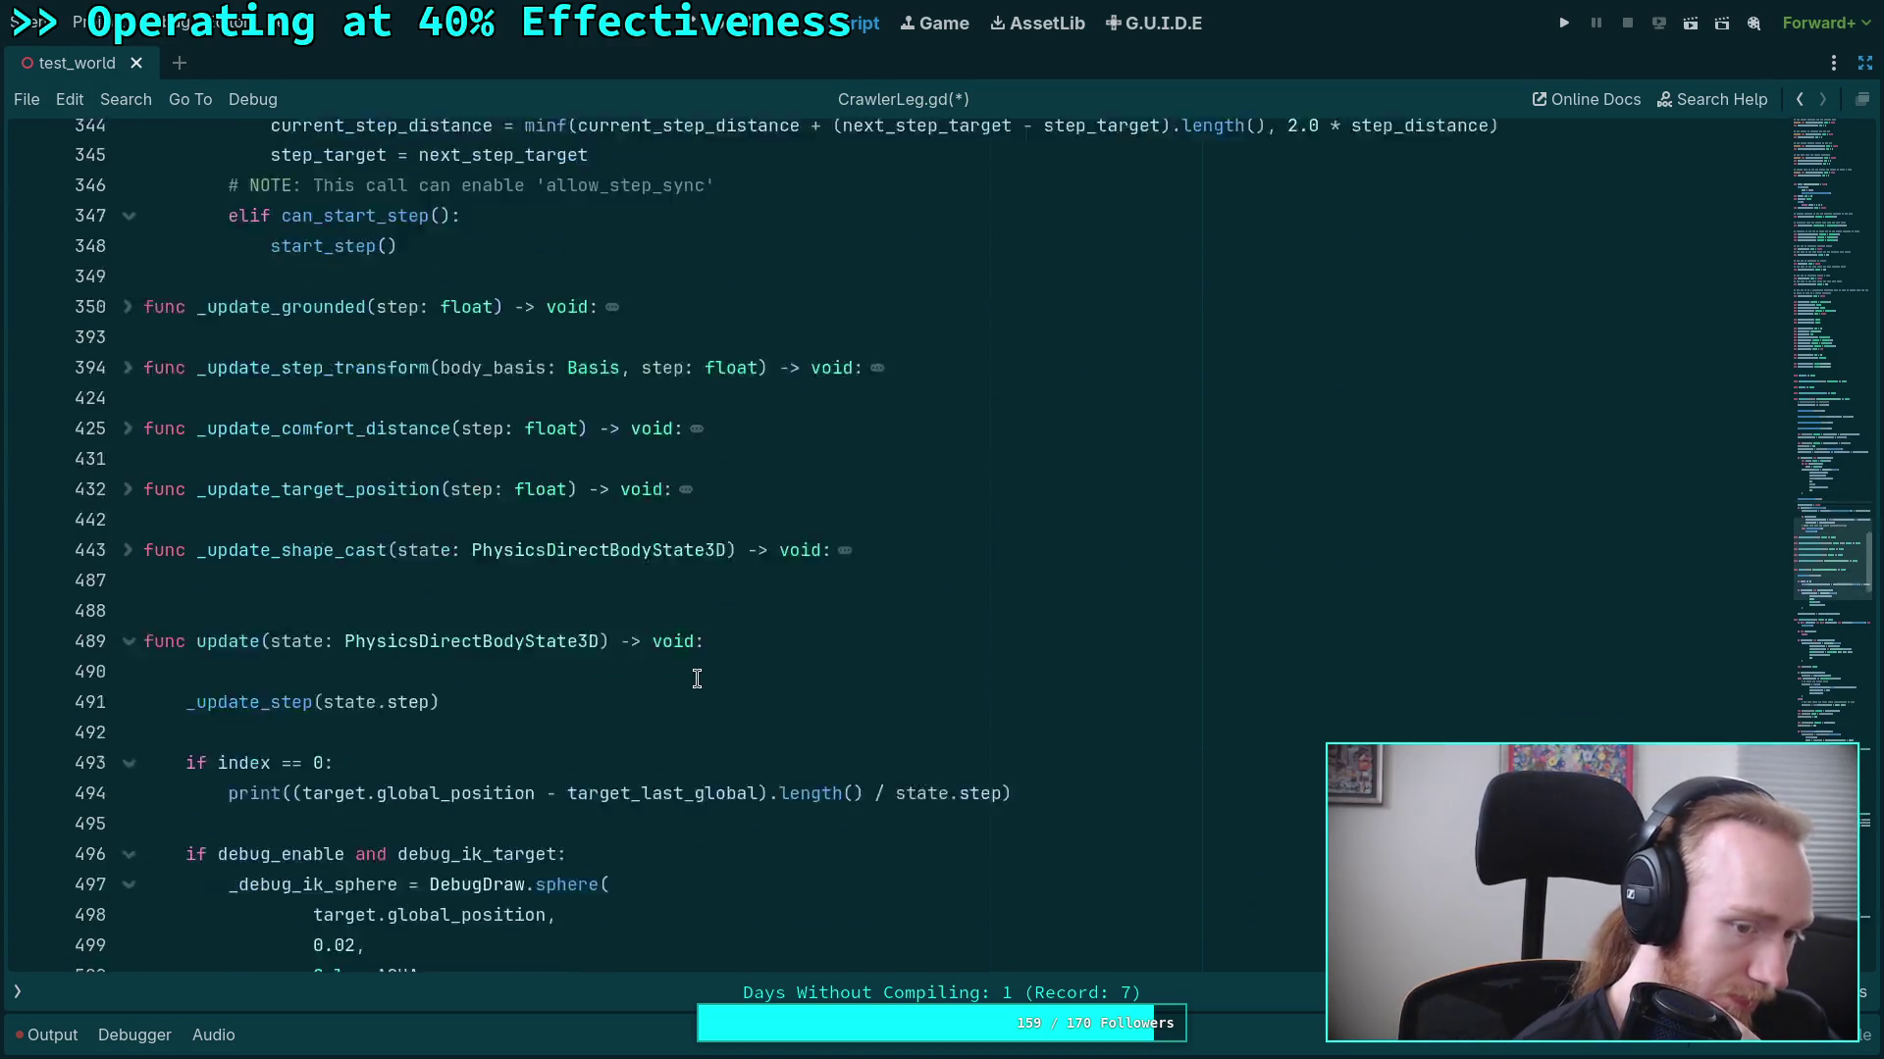
pyautogui.scroll(-2, 696, 679)
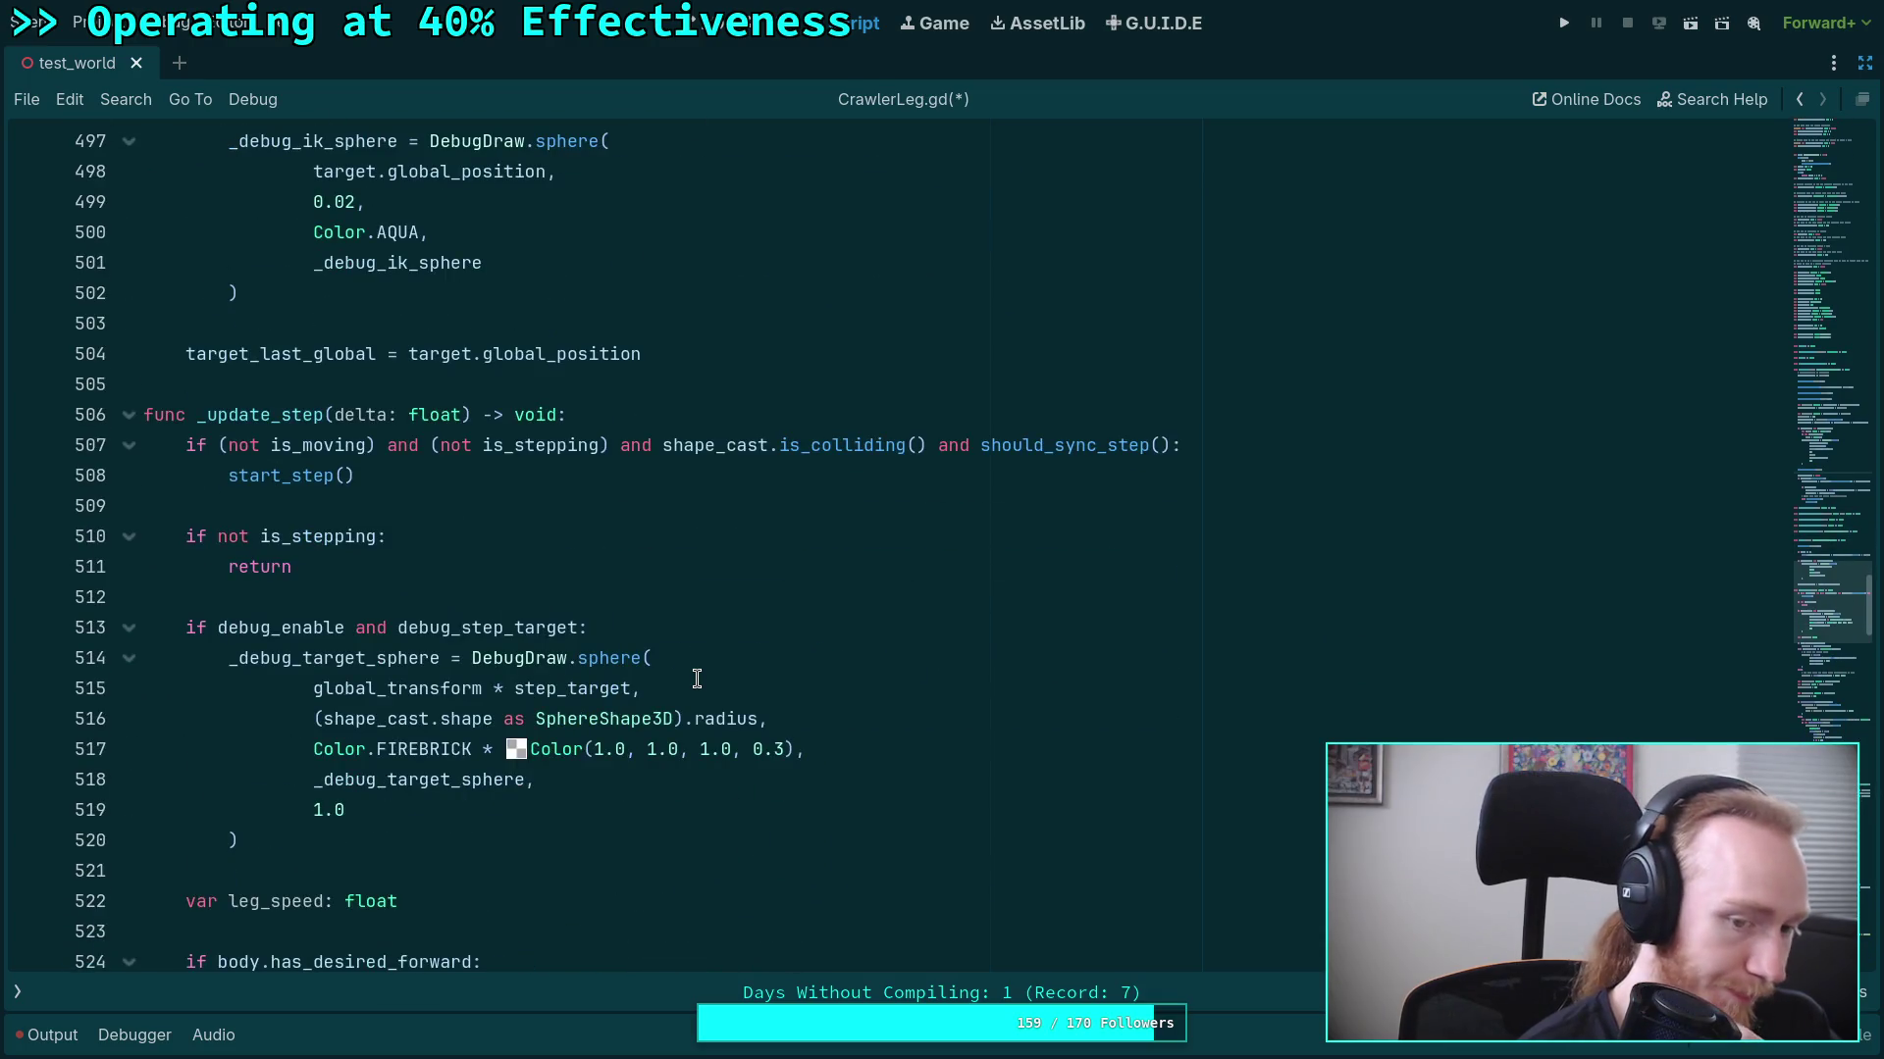
pyautogui.scroll(-6, 696, 679)
pyautogui.scroll(-3, 696, 679)
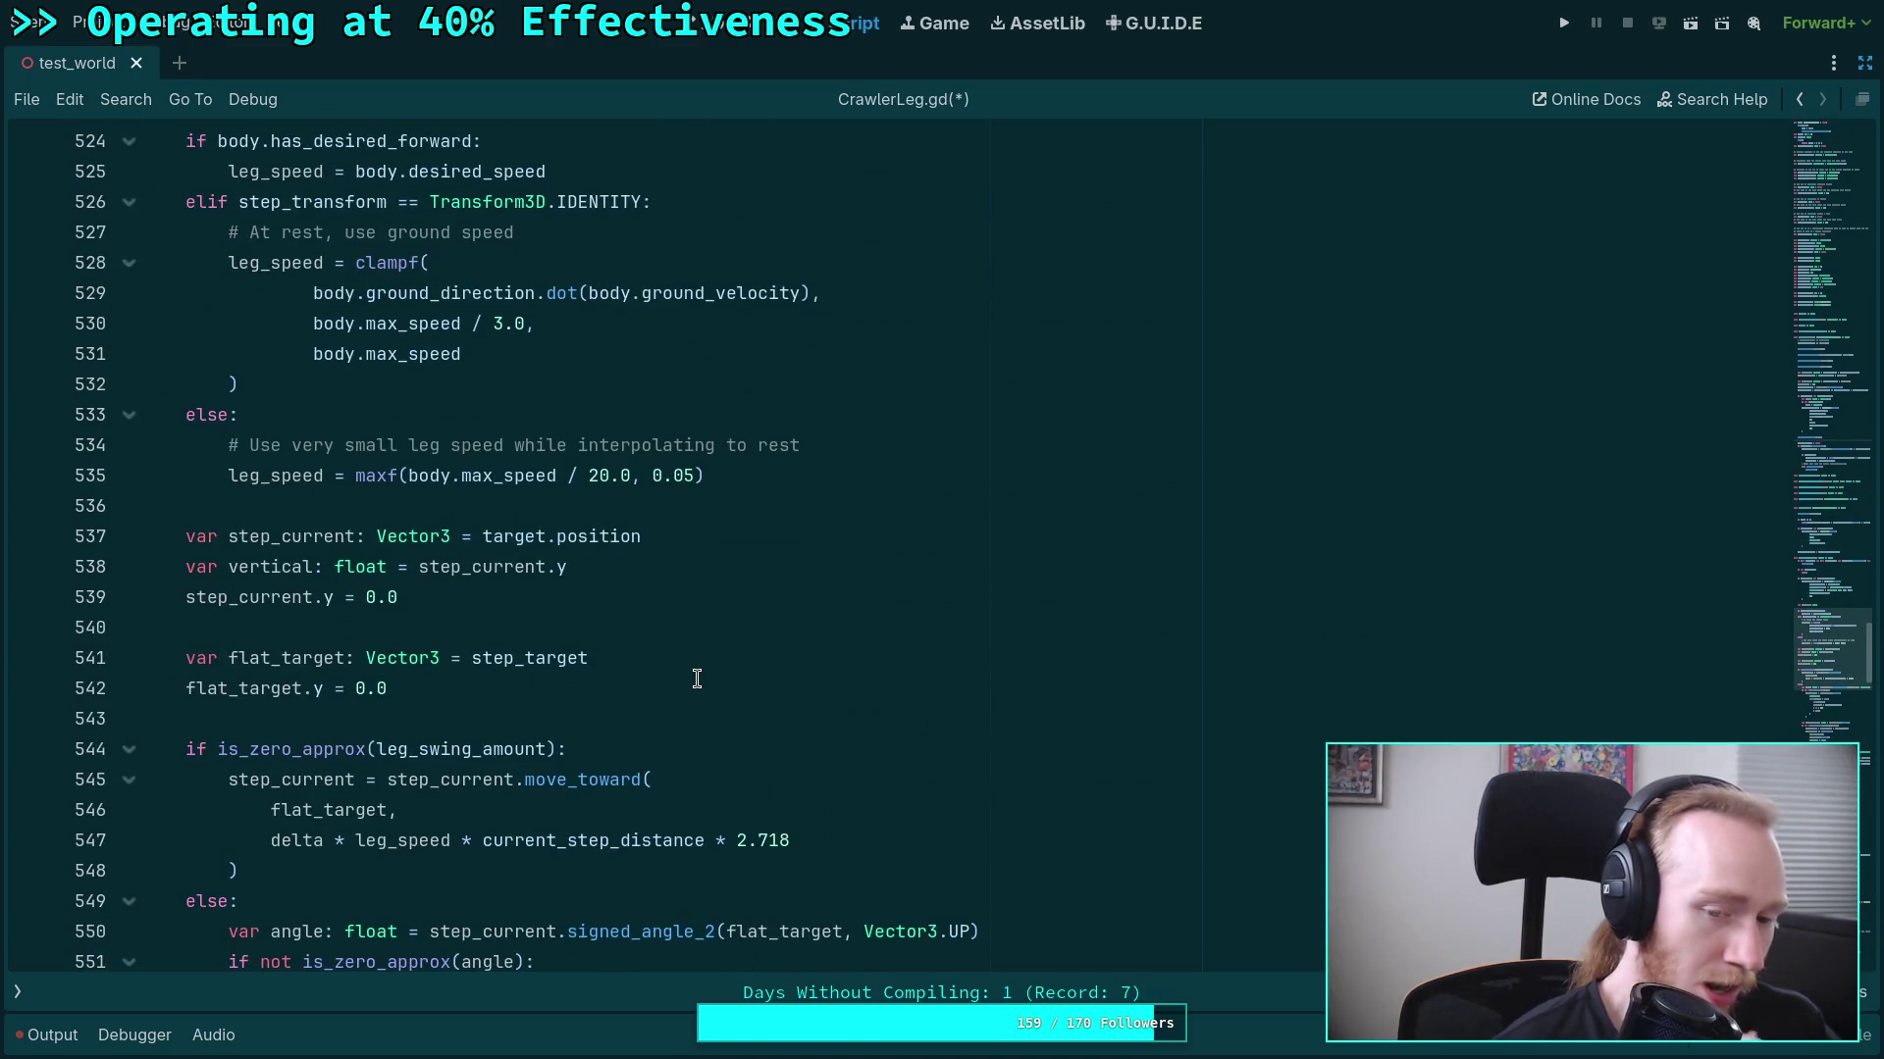
pyautogui.scroll(6, 697, 679)
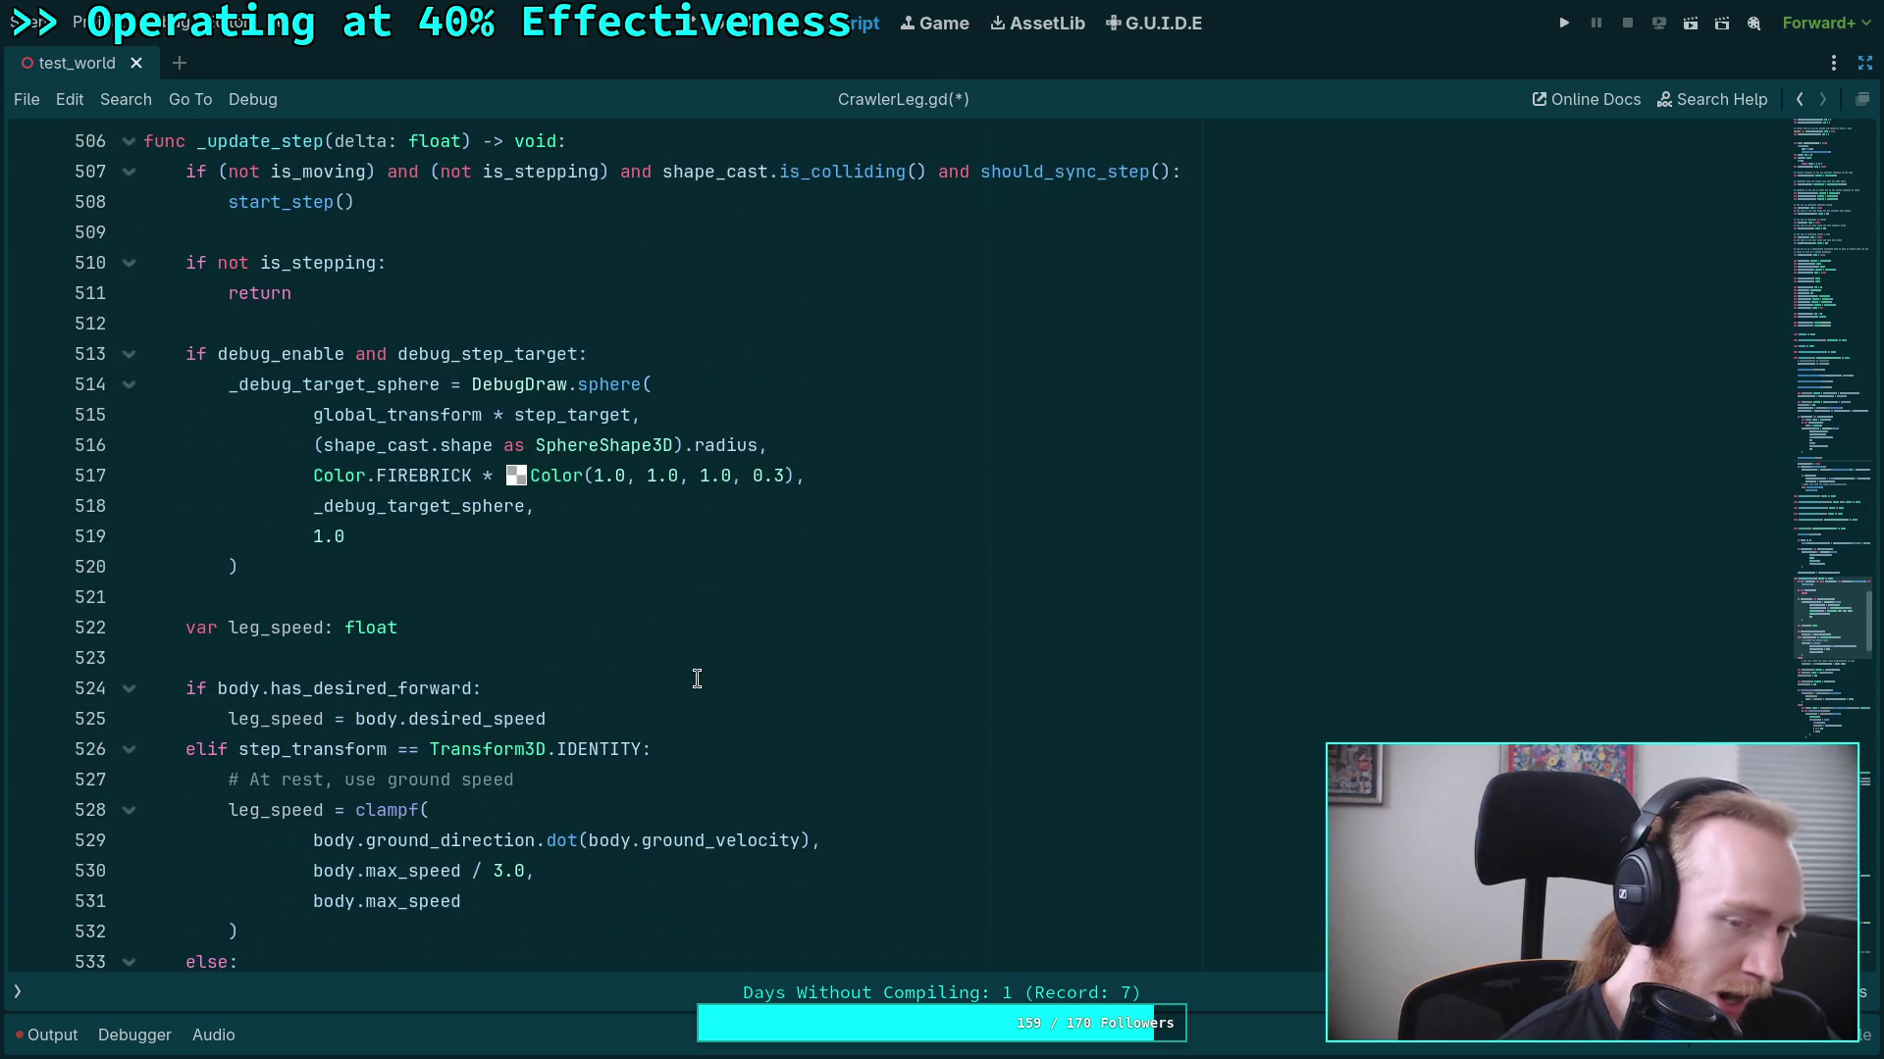
pyautogui.scroll(-1, 696, 679)
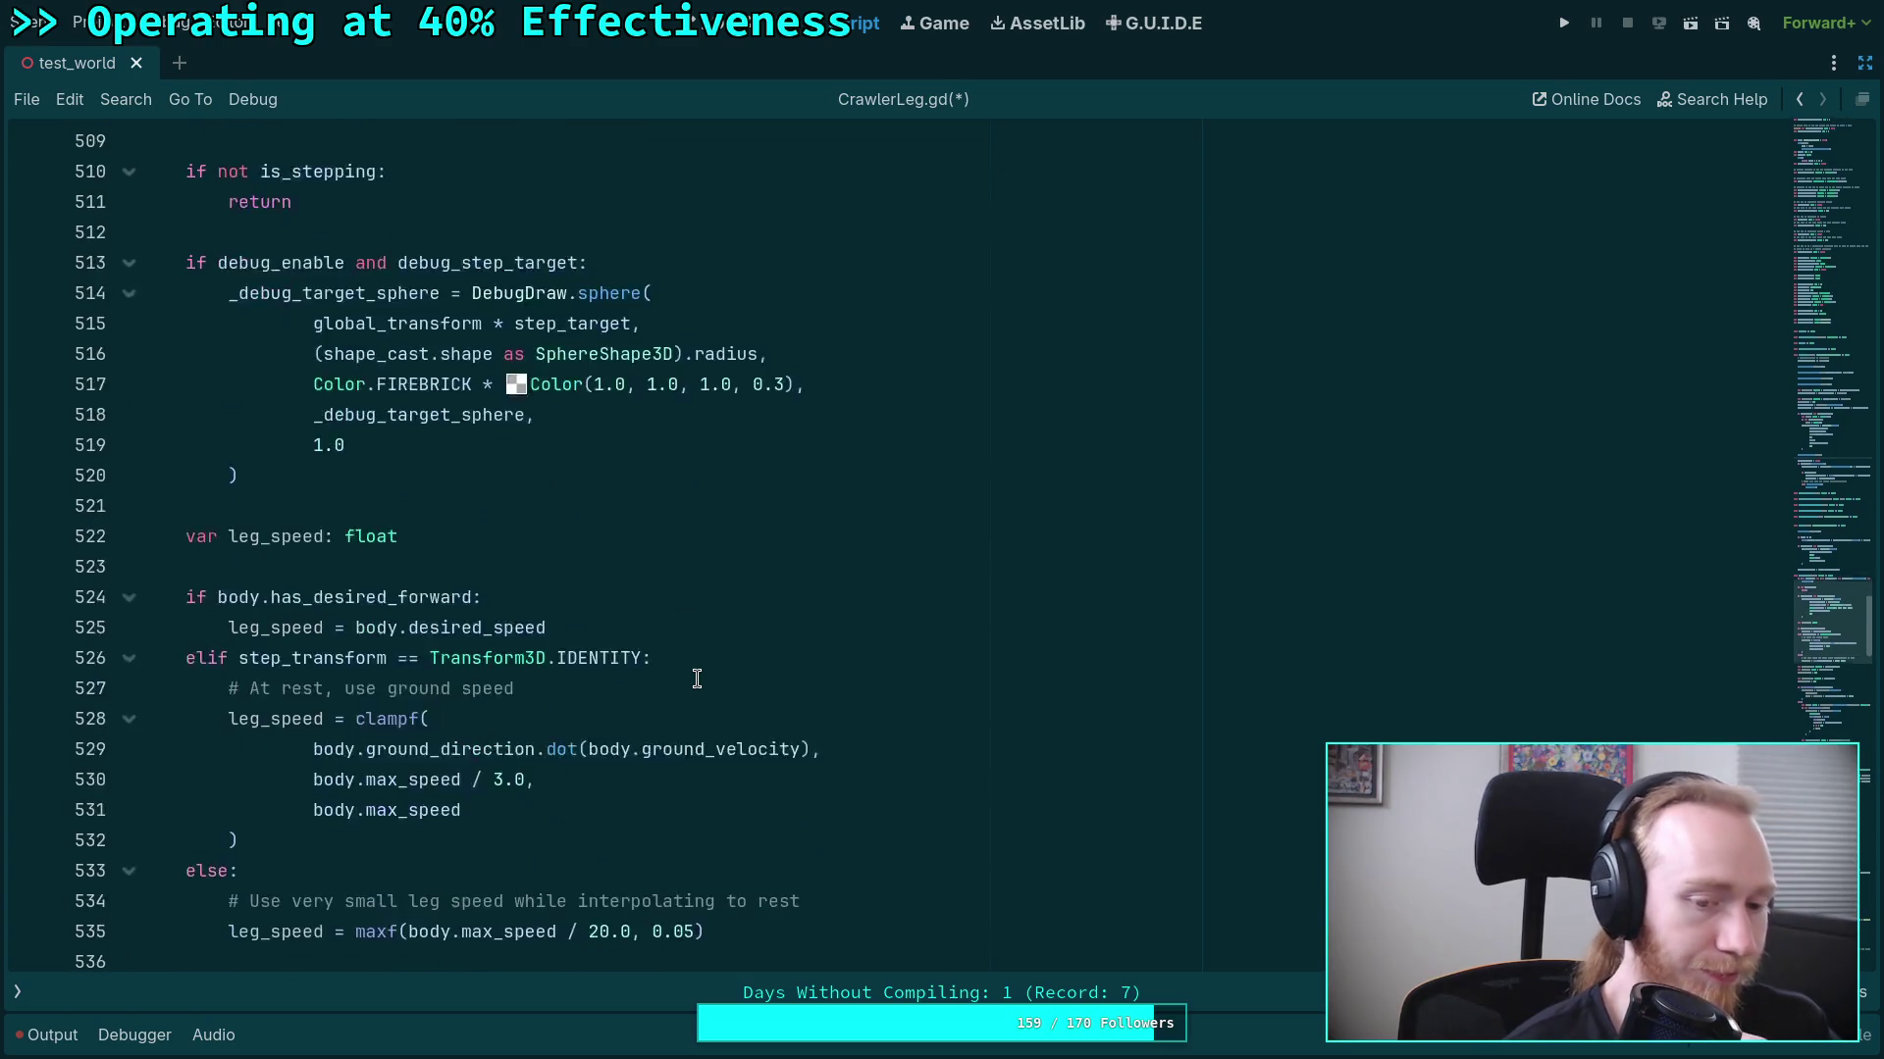
pyautogui.scroll(10, 697, 679)
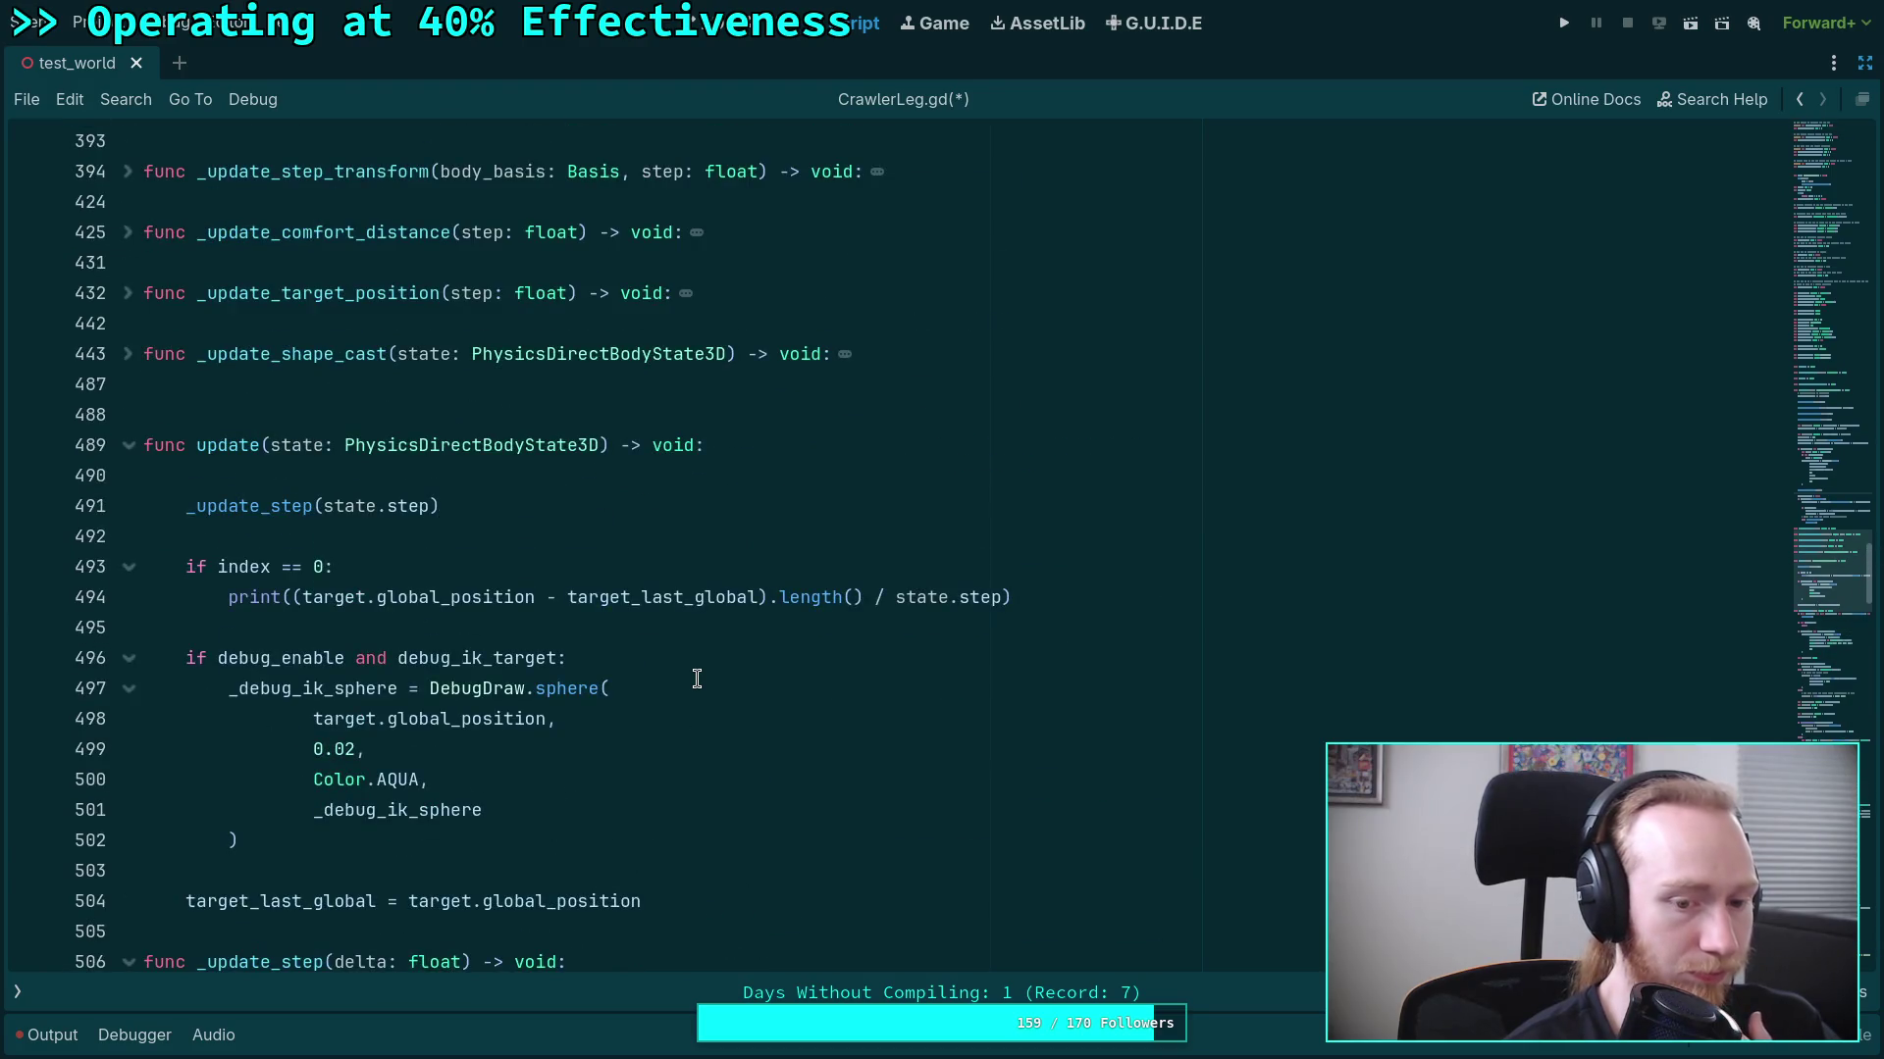
pyautogui.scroll(11, 697, 679)
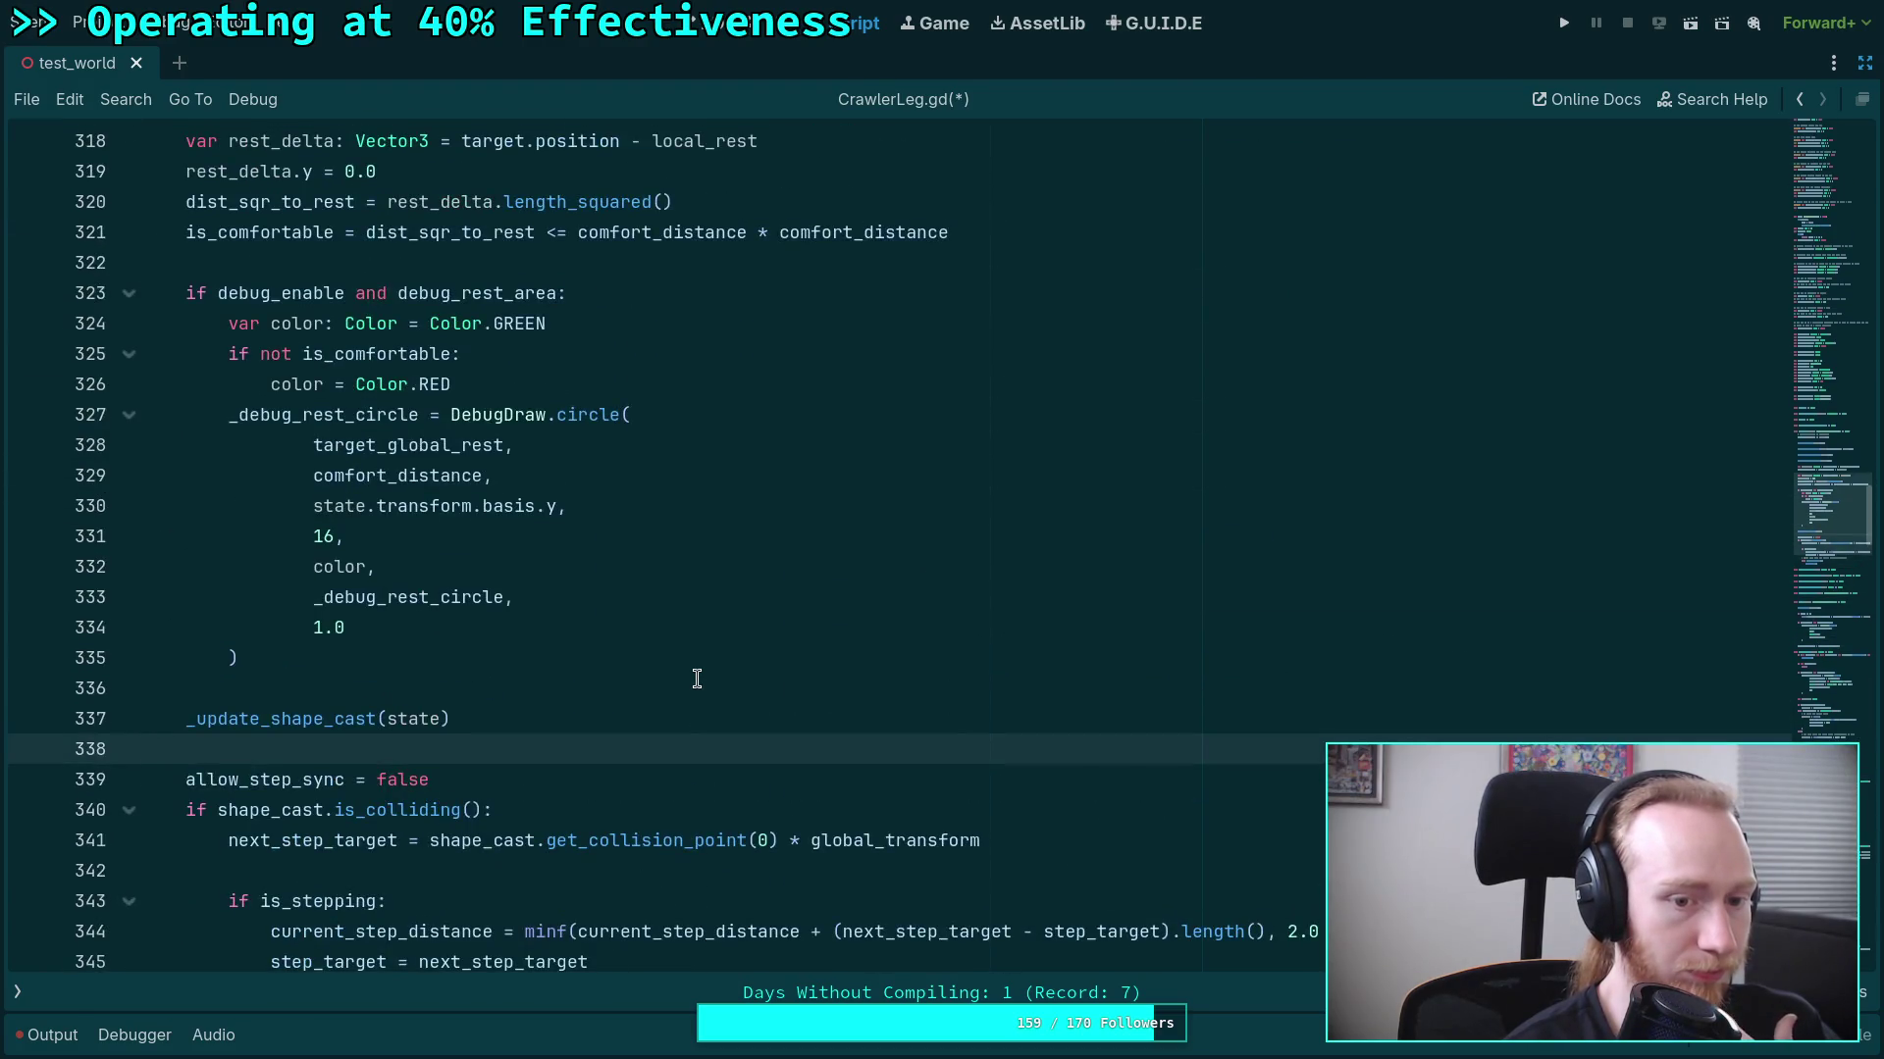
pyautogui.scroll(3, 697, 679)
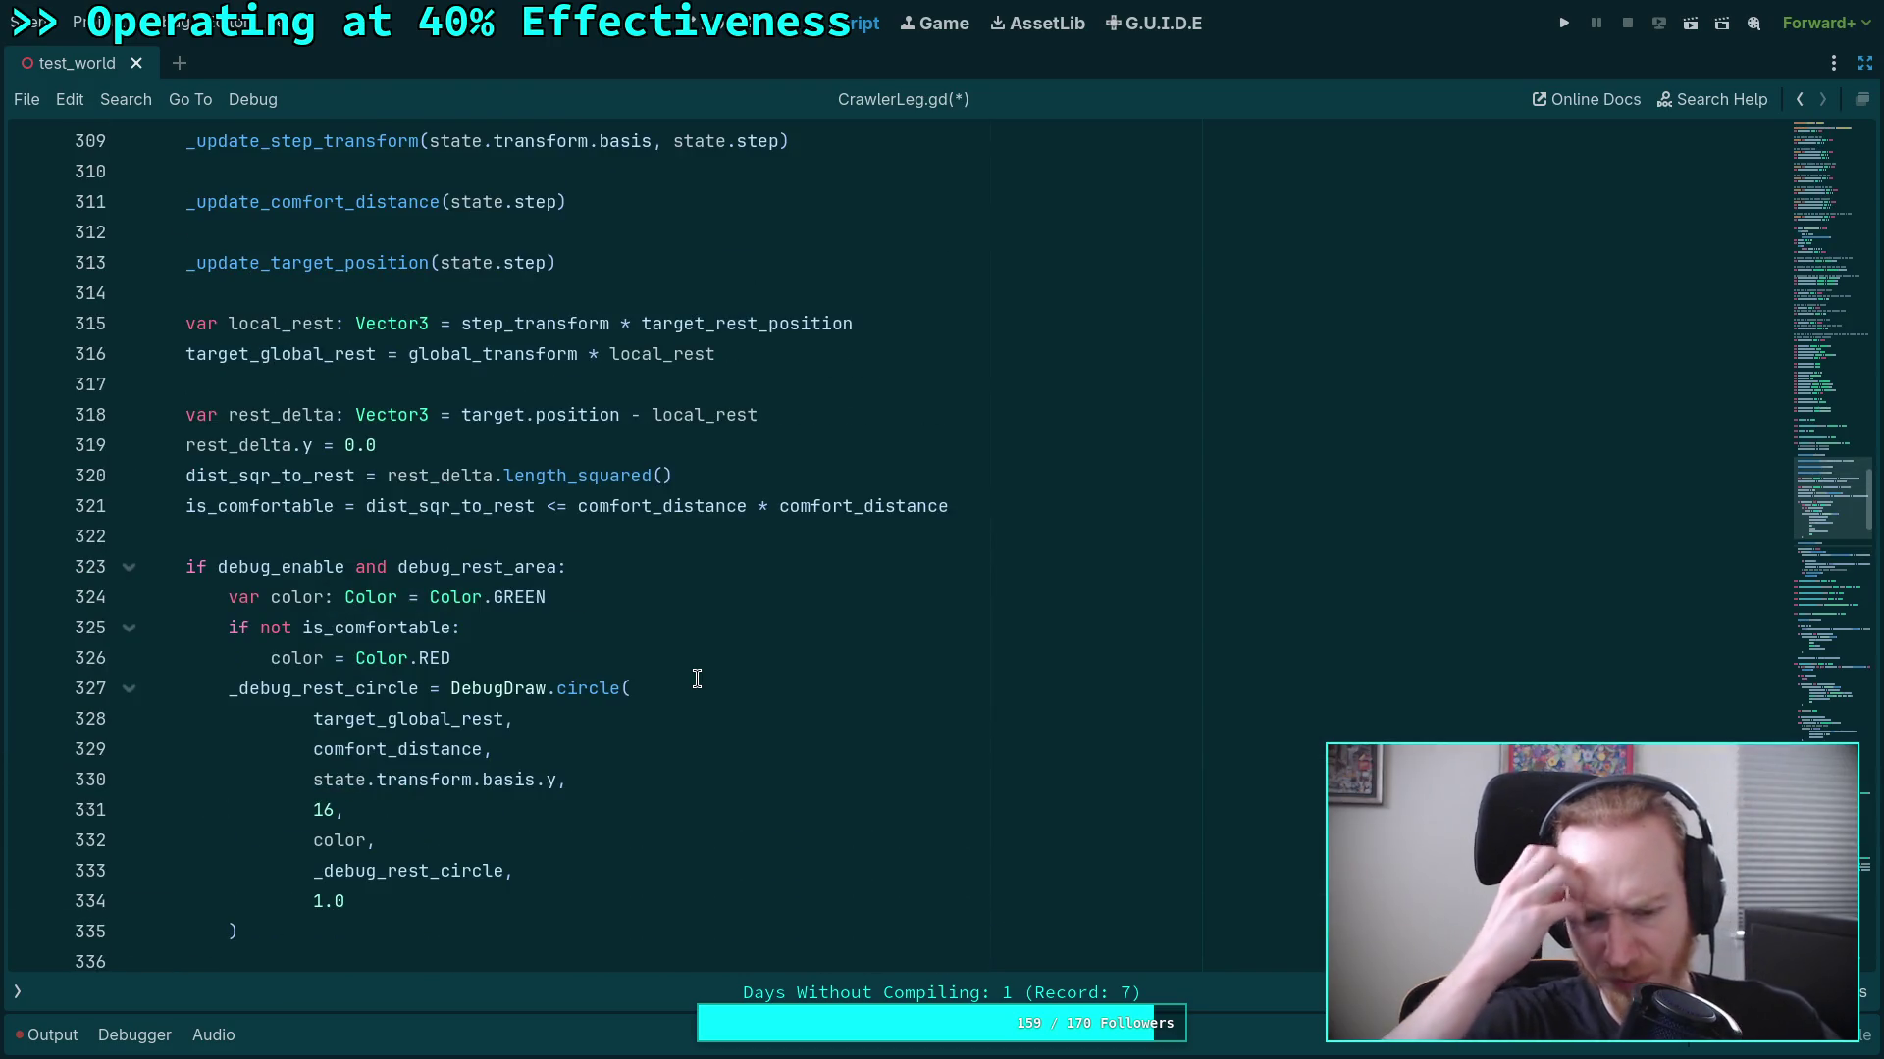
pyautogui.moveTo(313, 780)
pyautogui.mouseDown()
pyautogui.moveTo(495, 780)
pyautogui.moveTo(474, 780)
pyautogui.mouseUp()
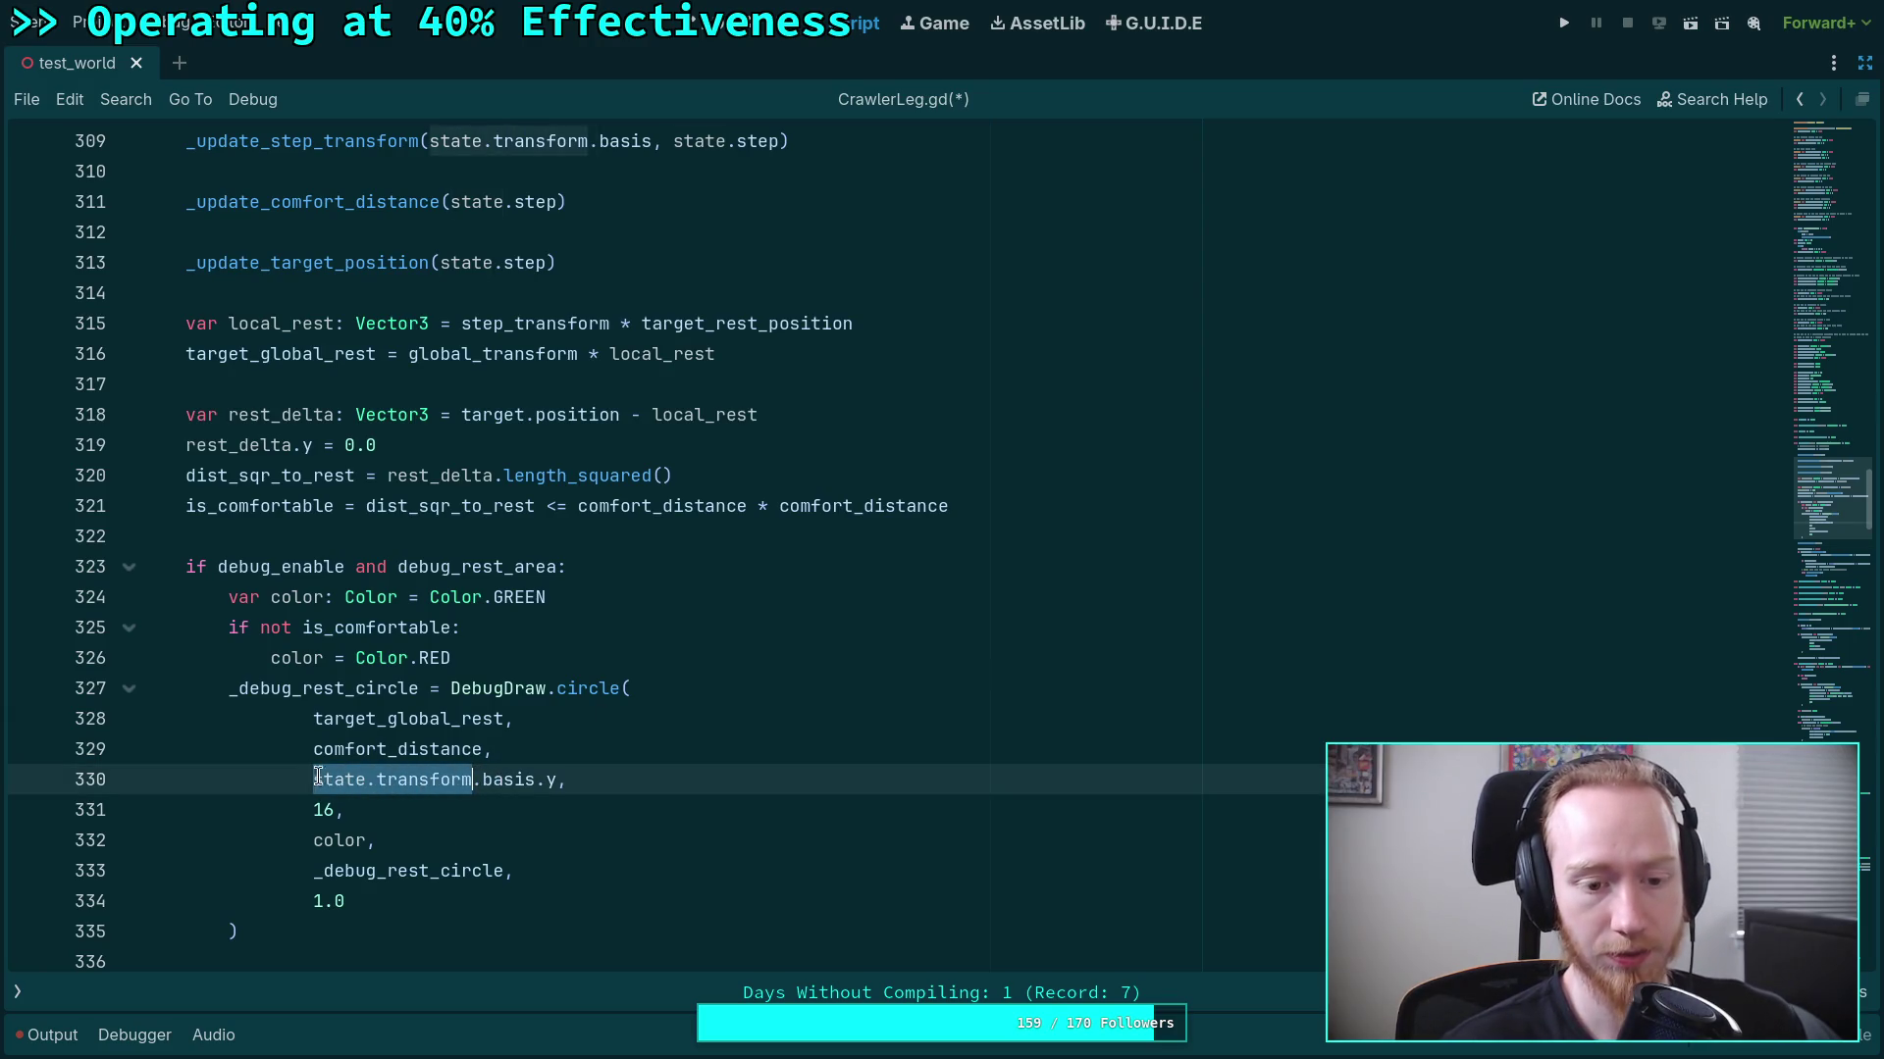
# Replace 'state.transform.' on line 330 with global_basis, so the argument reads global_basis.y.
pyautogui.click(351, 780)
pyautogui.moveTo(318, 780); pyautogui.dragTo(482, 780)
pyautogui.write('global_')
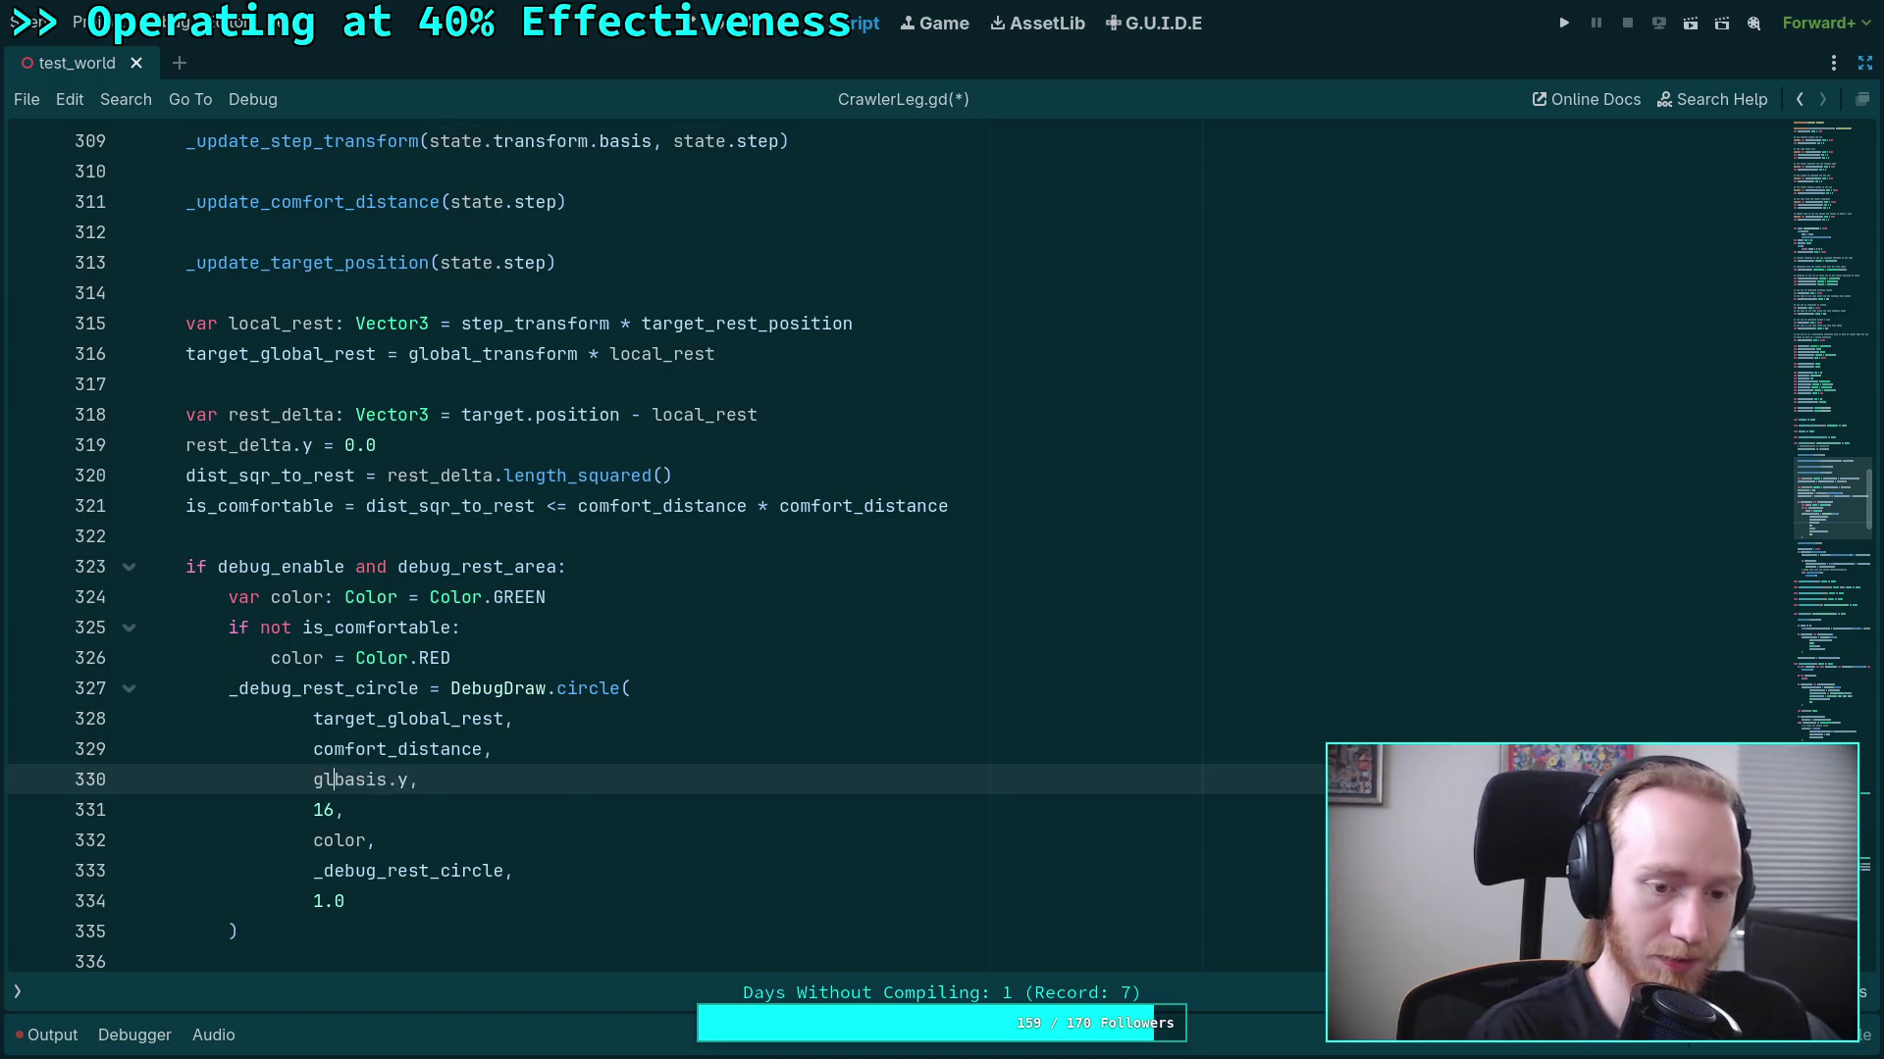
pyautogui.doubleClick(369, 780)
pyautogui.scroll(1, 310, 727)
pyautogui.scroll(-2, 524, 775)
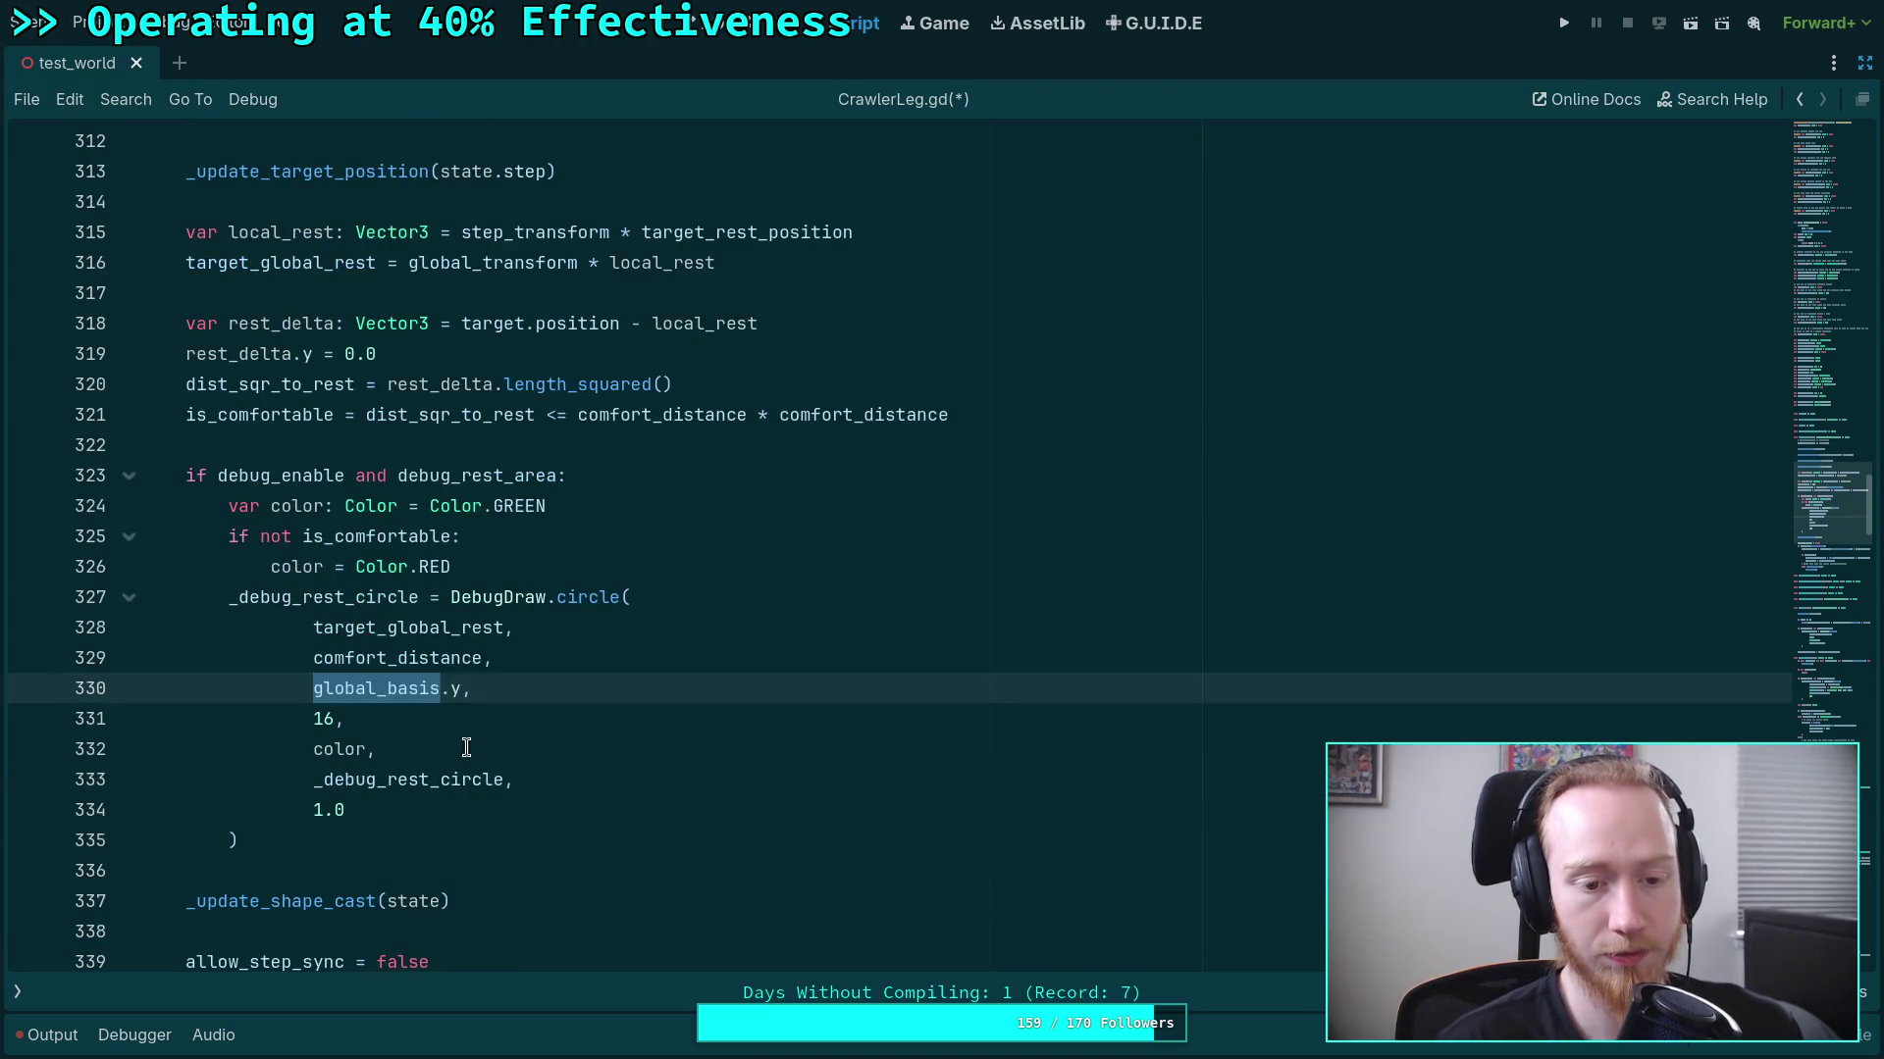
pyautogui.click(459, 689)
pyautogui.doubleClick(374, 688)
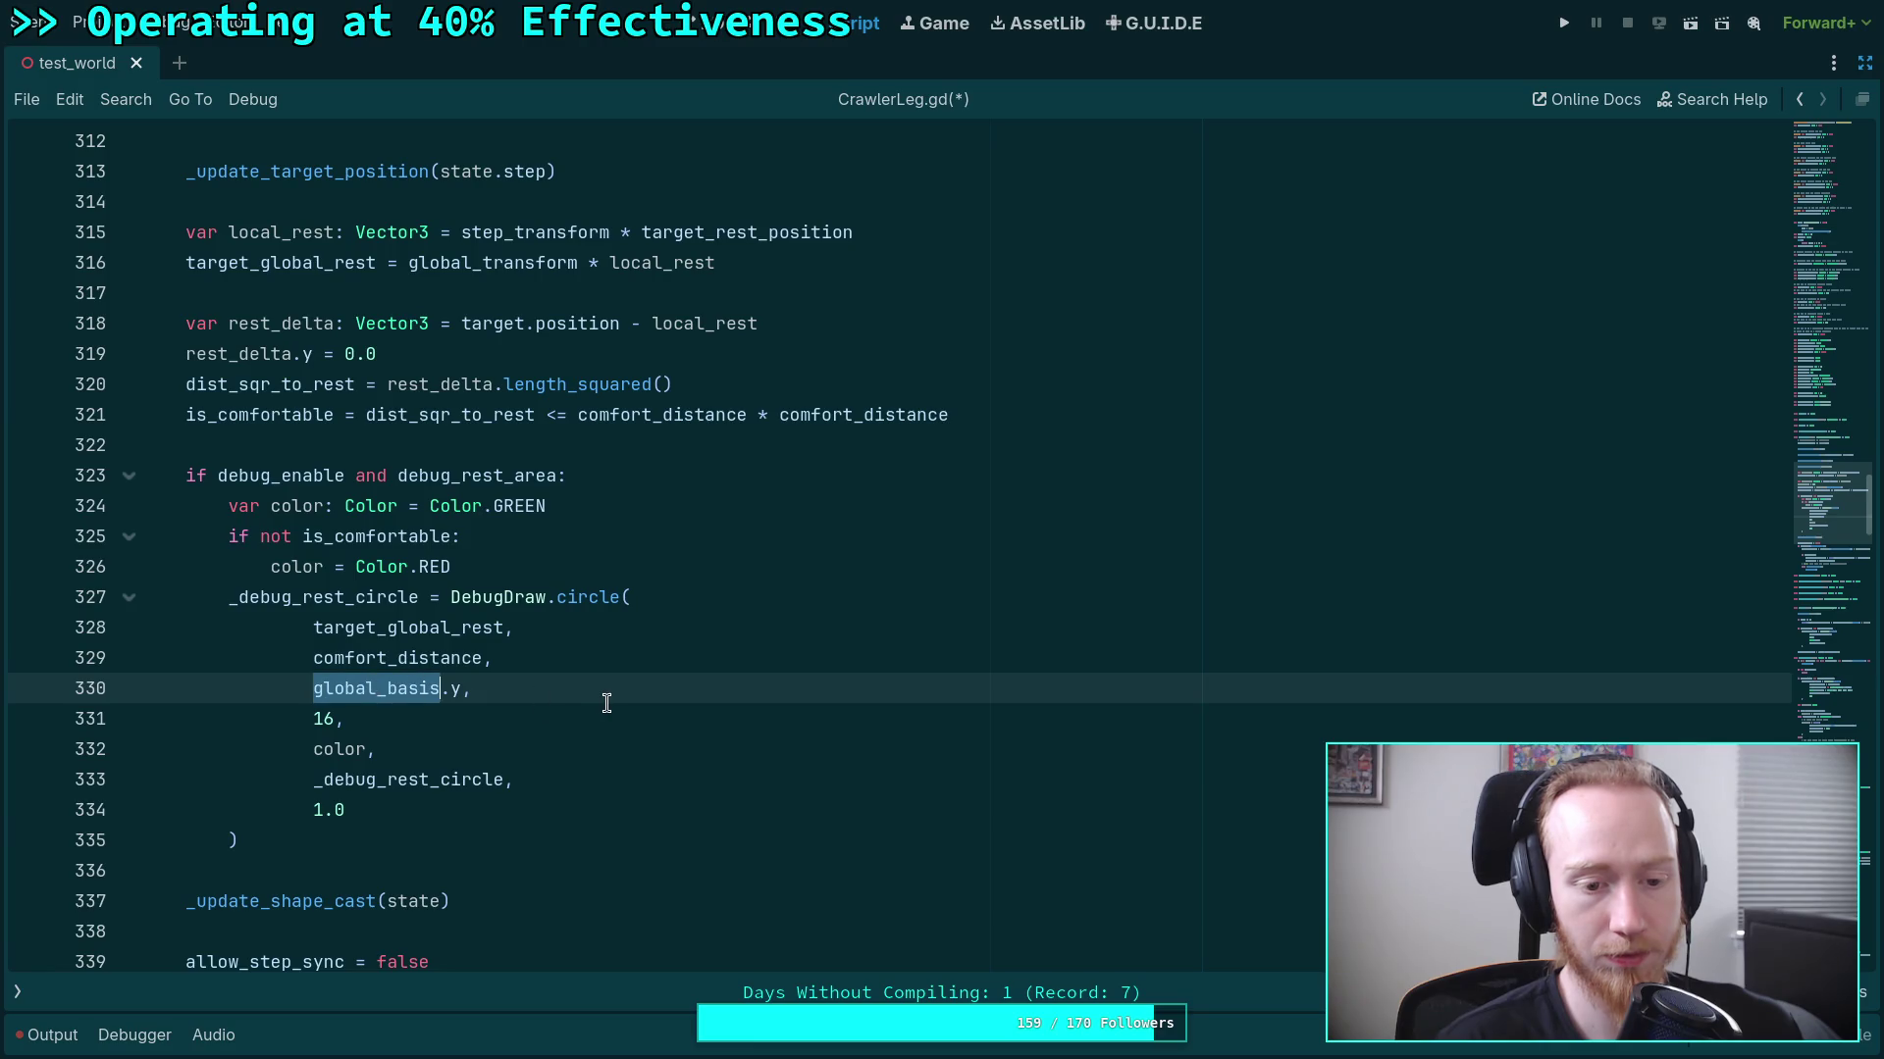
pyautogui.scroll(5, 257, 671)
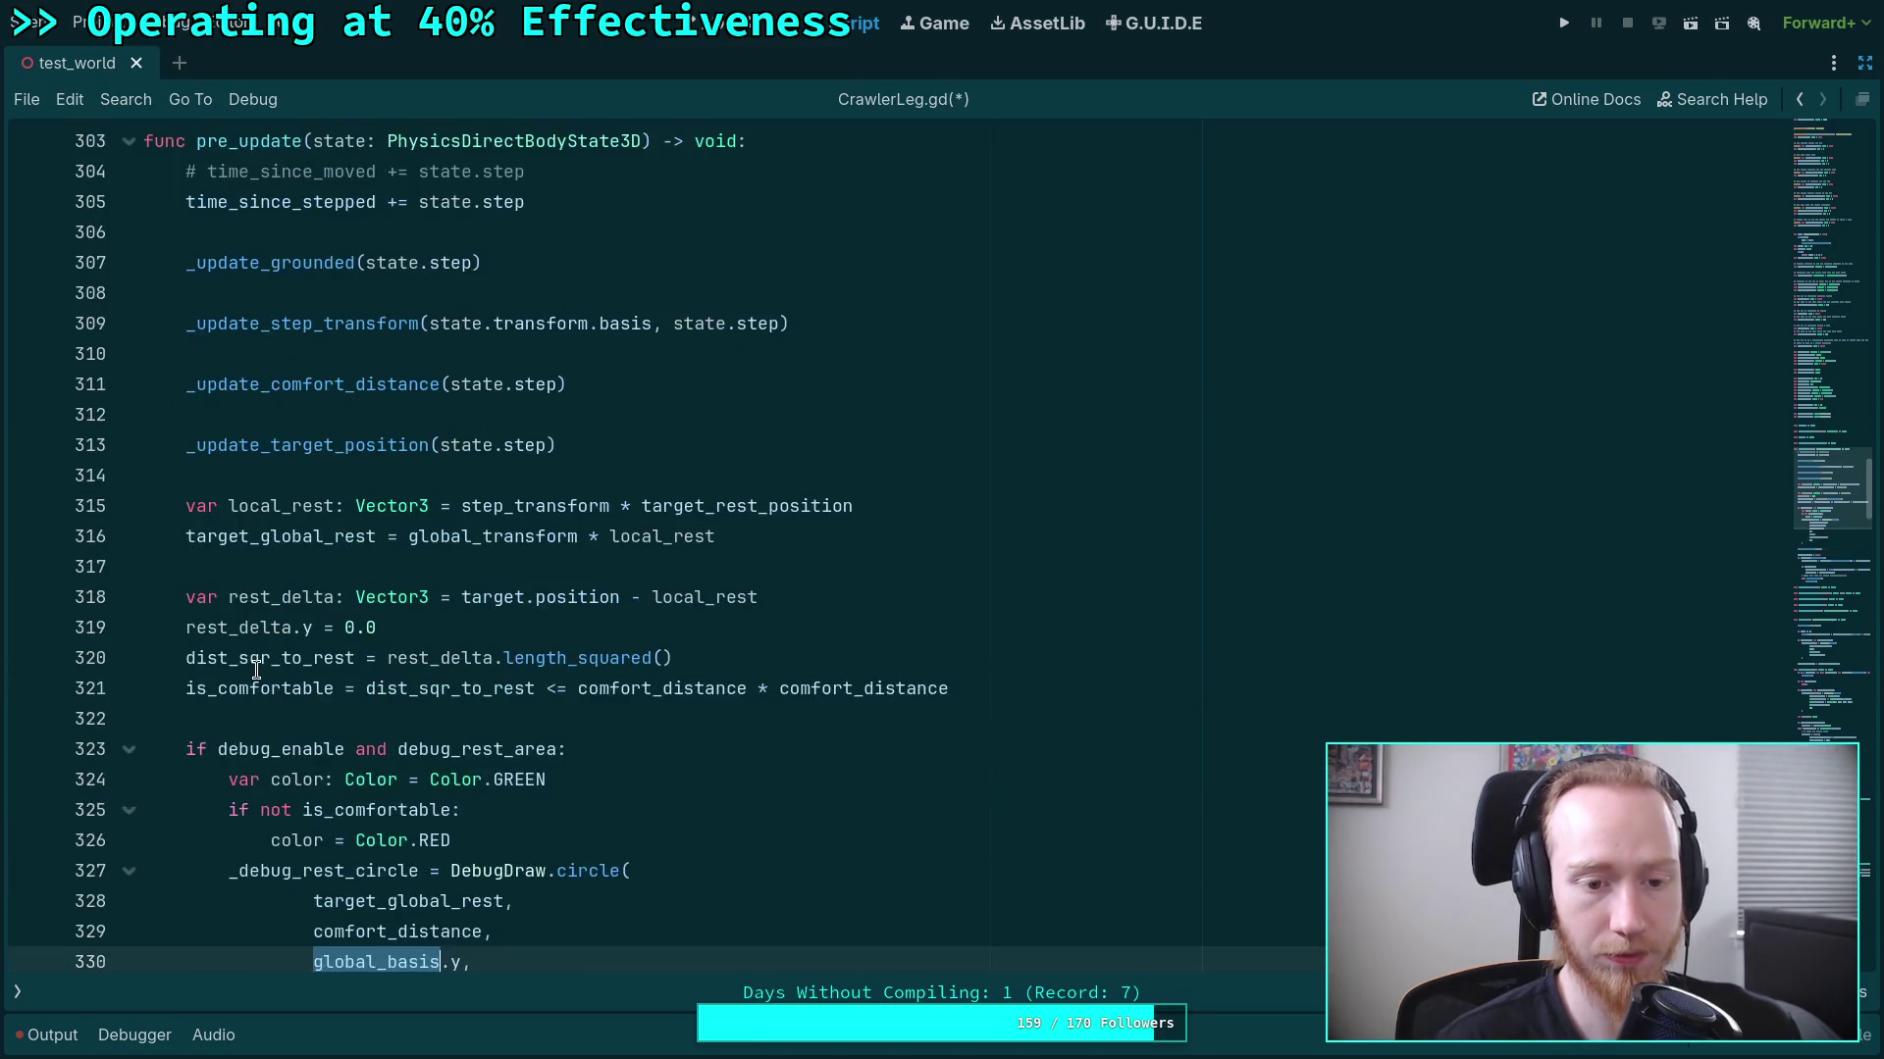
pyautogui.scroll(2, 523, 642)
# Trace where state is used in pre_update and _update_shape_cast.
pyautogui.doubleClick(343, 500)
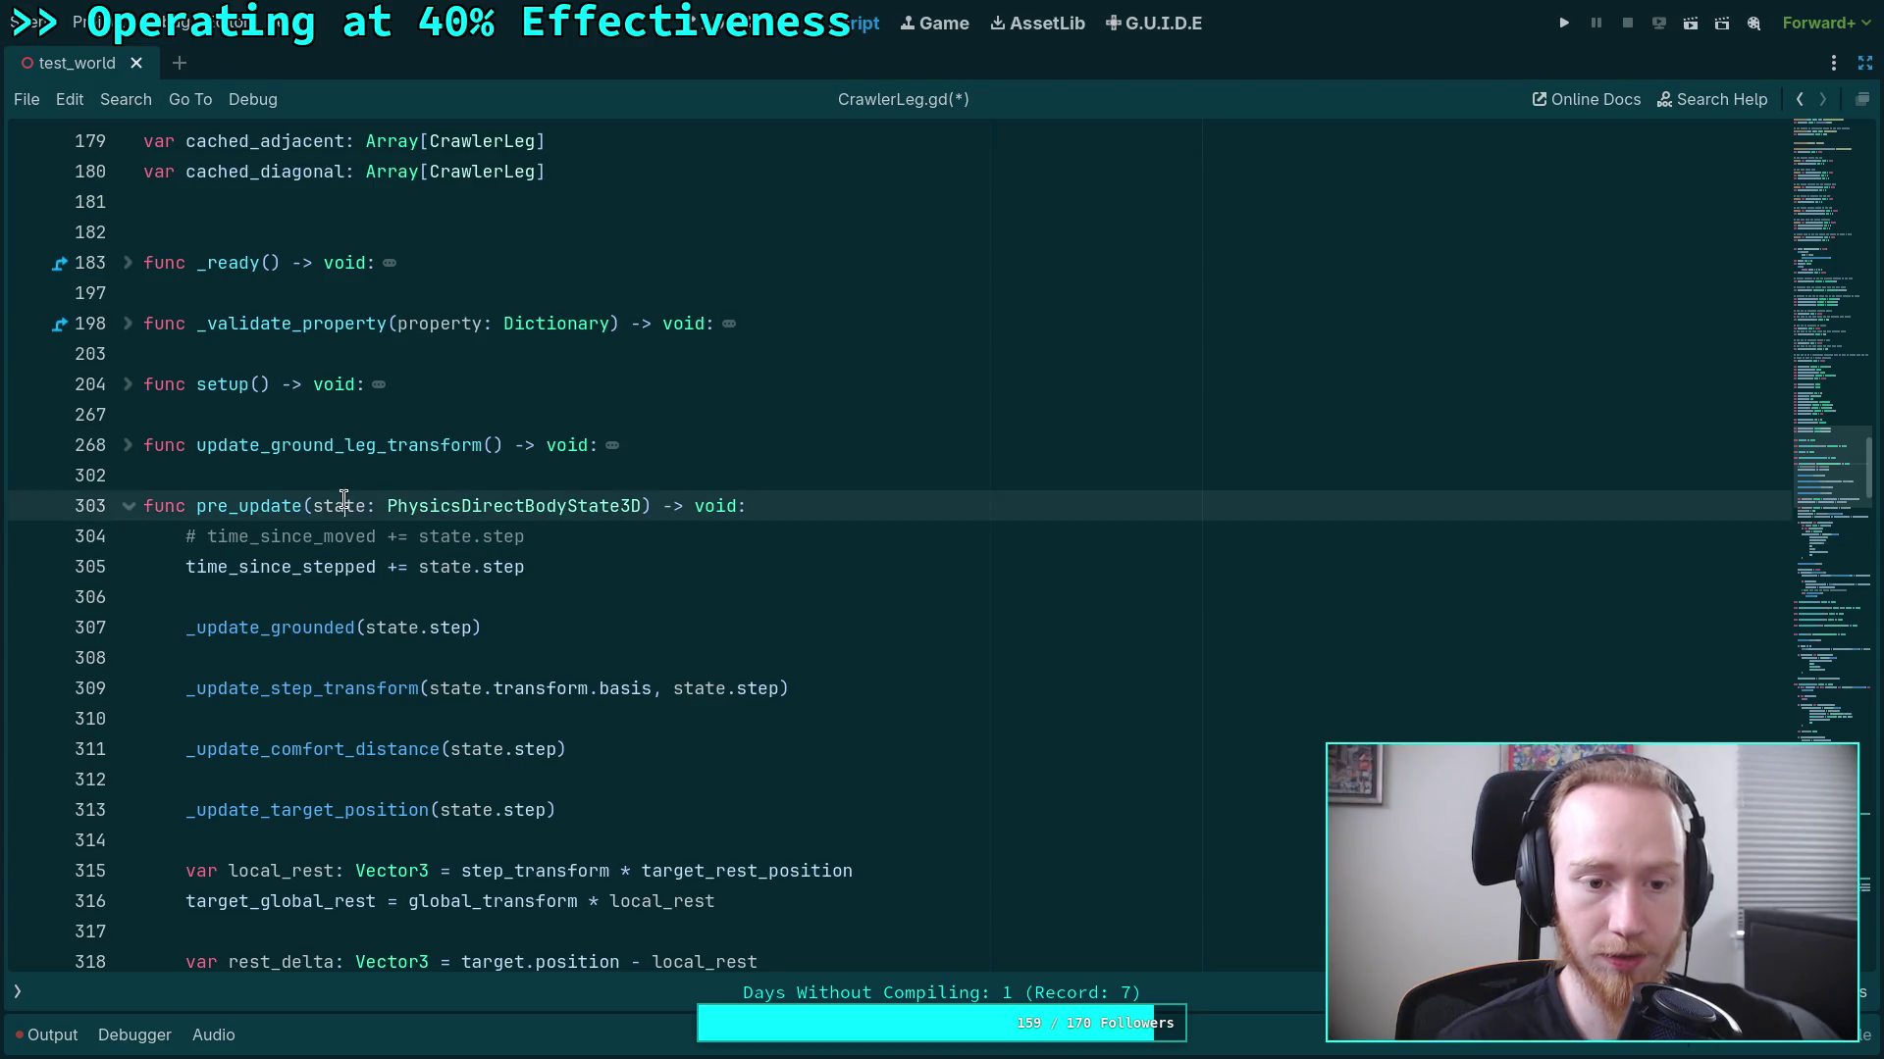
pyautogui.scroll(-2, 856, 777)
pyautogui.scroll(-9, 855, 777)
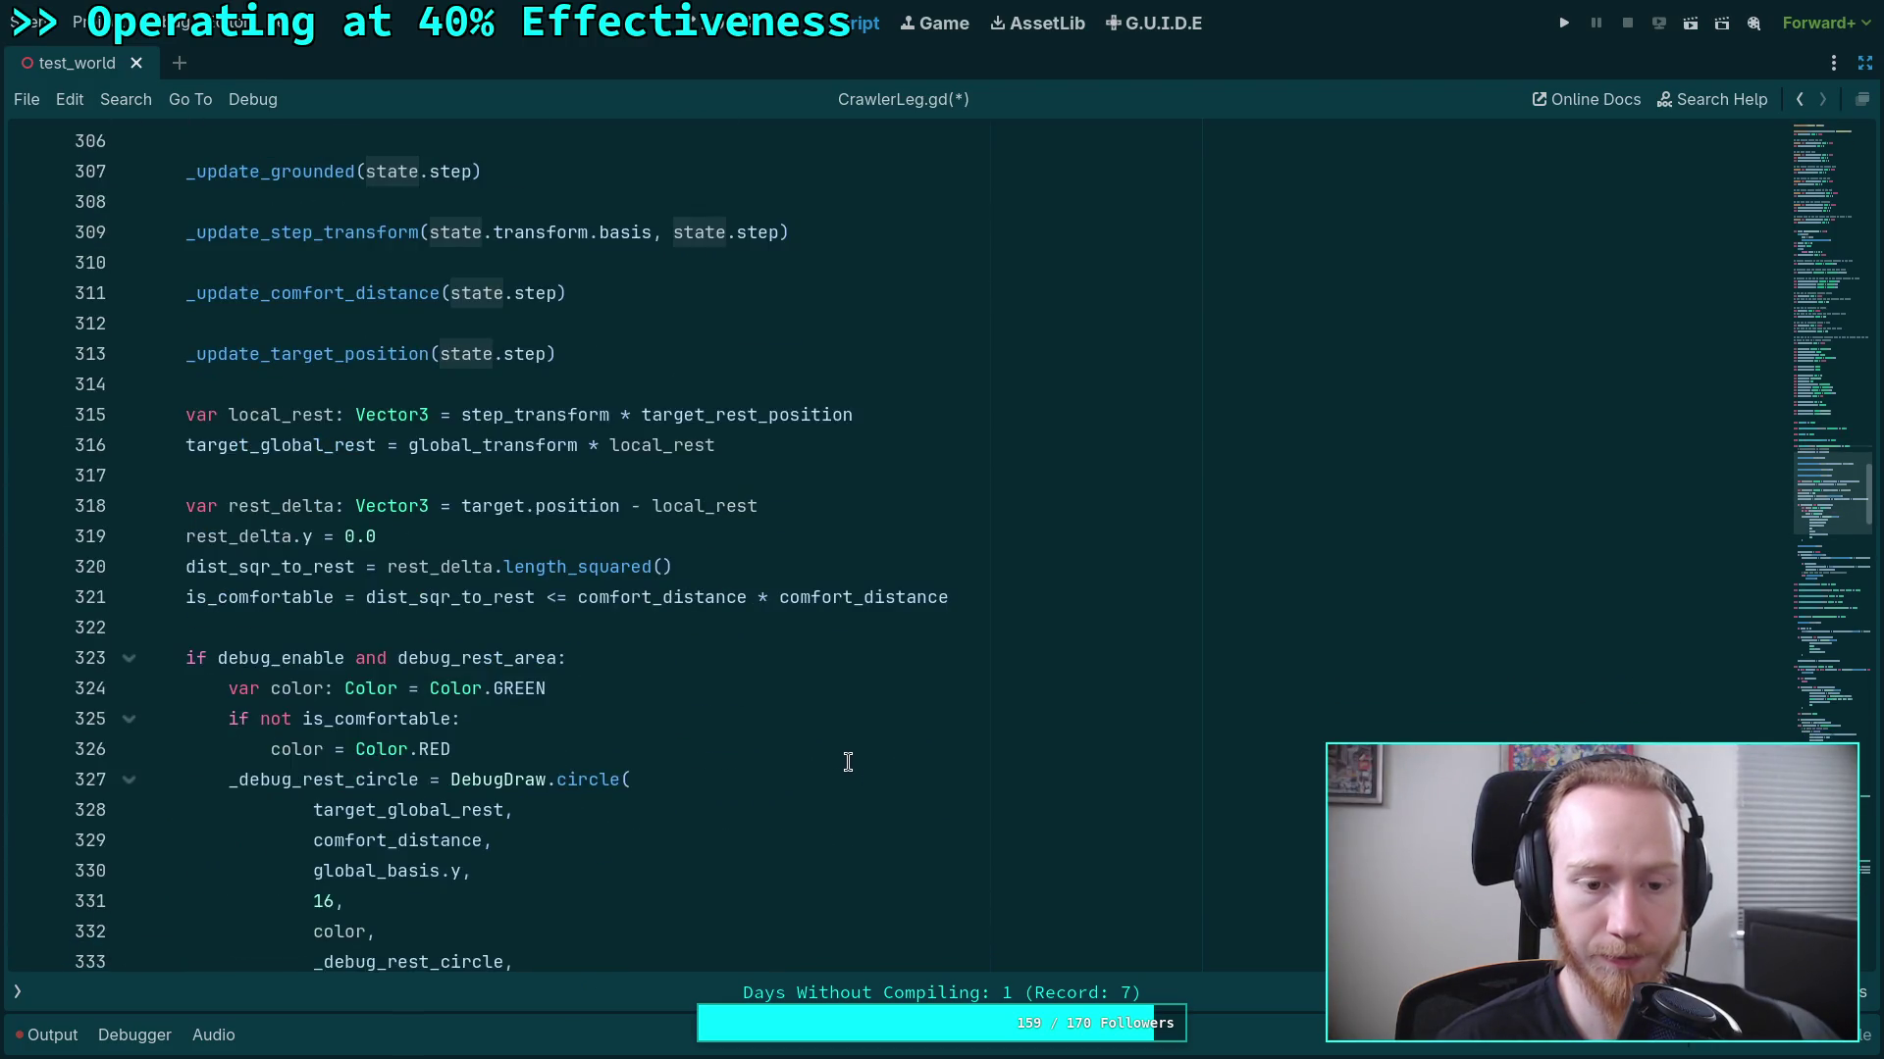
pyautogui.scroll(-2, 848, 763)
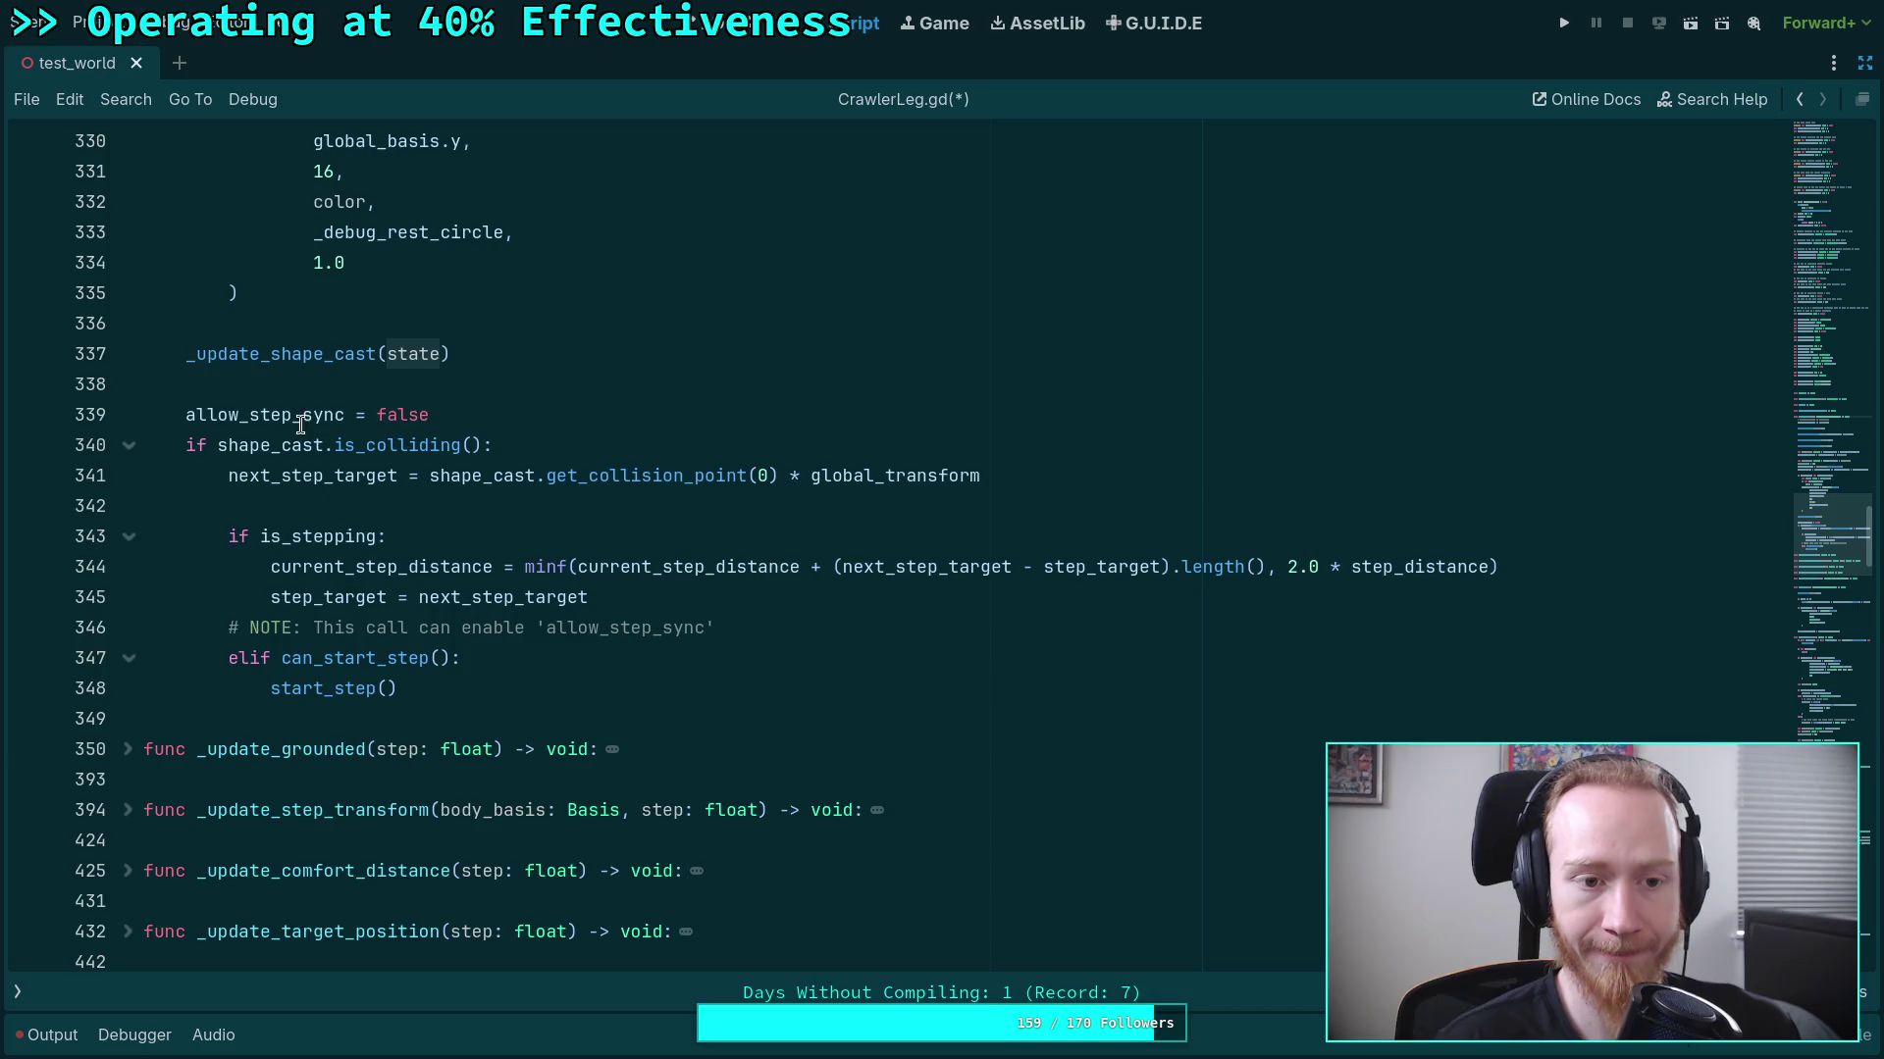
pyautogui.scroll(-3, 177, 771)
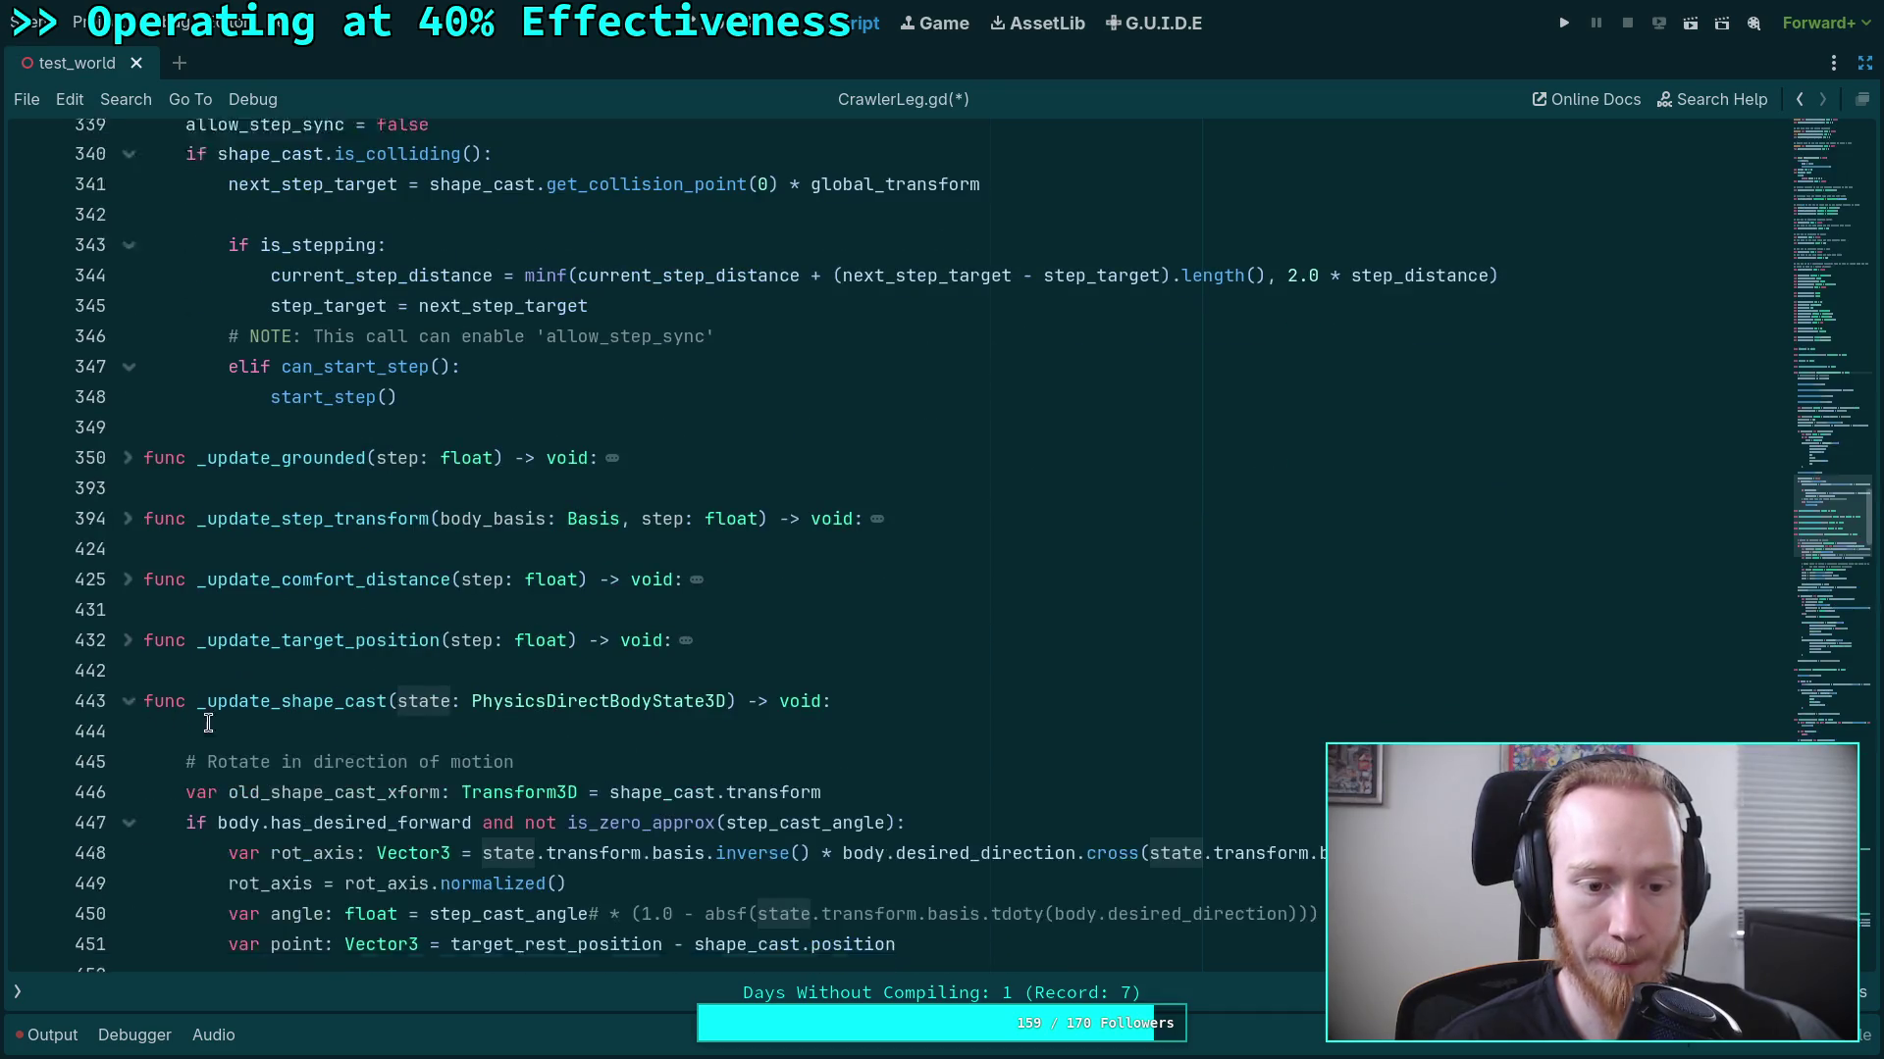
pyautogui.scroll(-3, 208, 723)
pyautogui.doubleClick(508, 597)
pyautogui.scroll(-2, 623, 756)
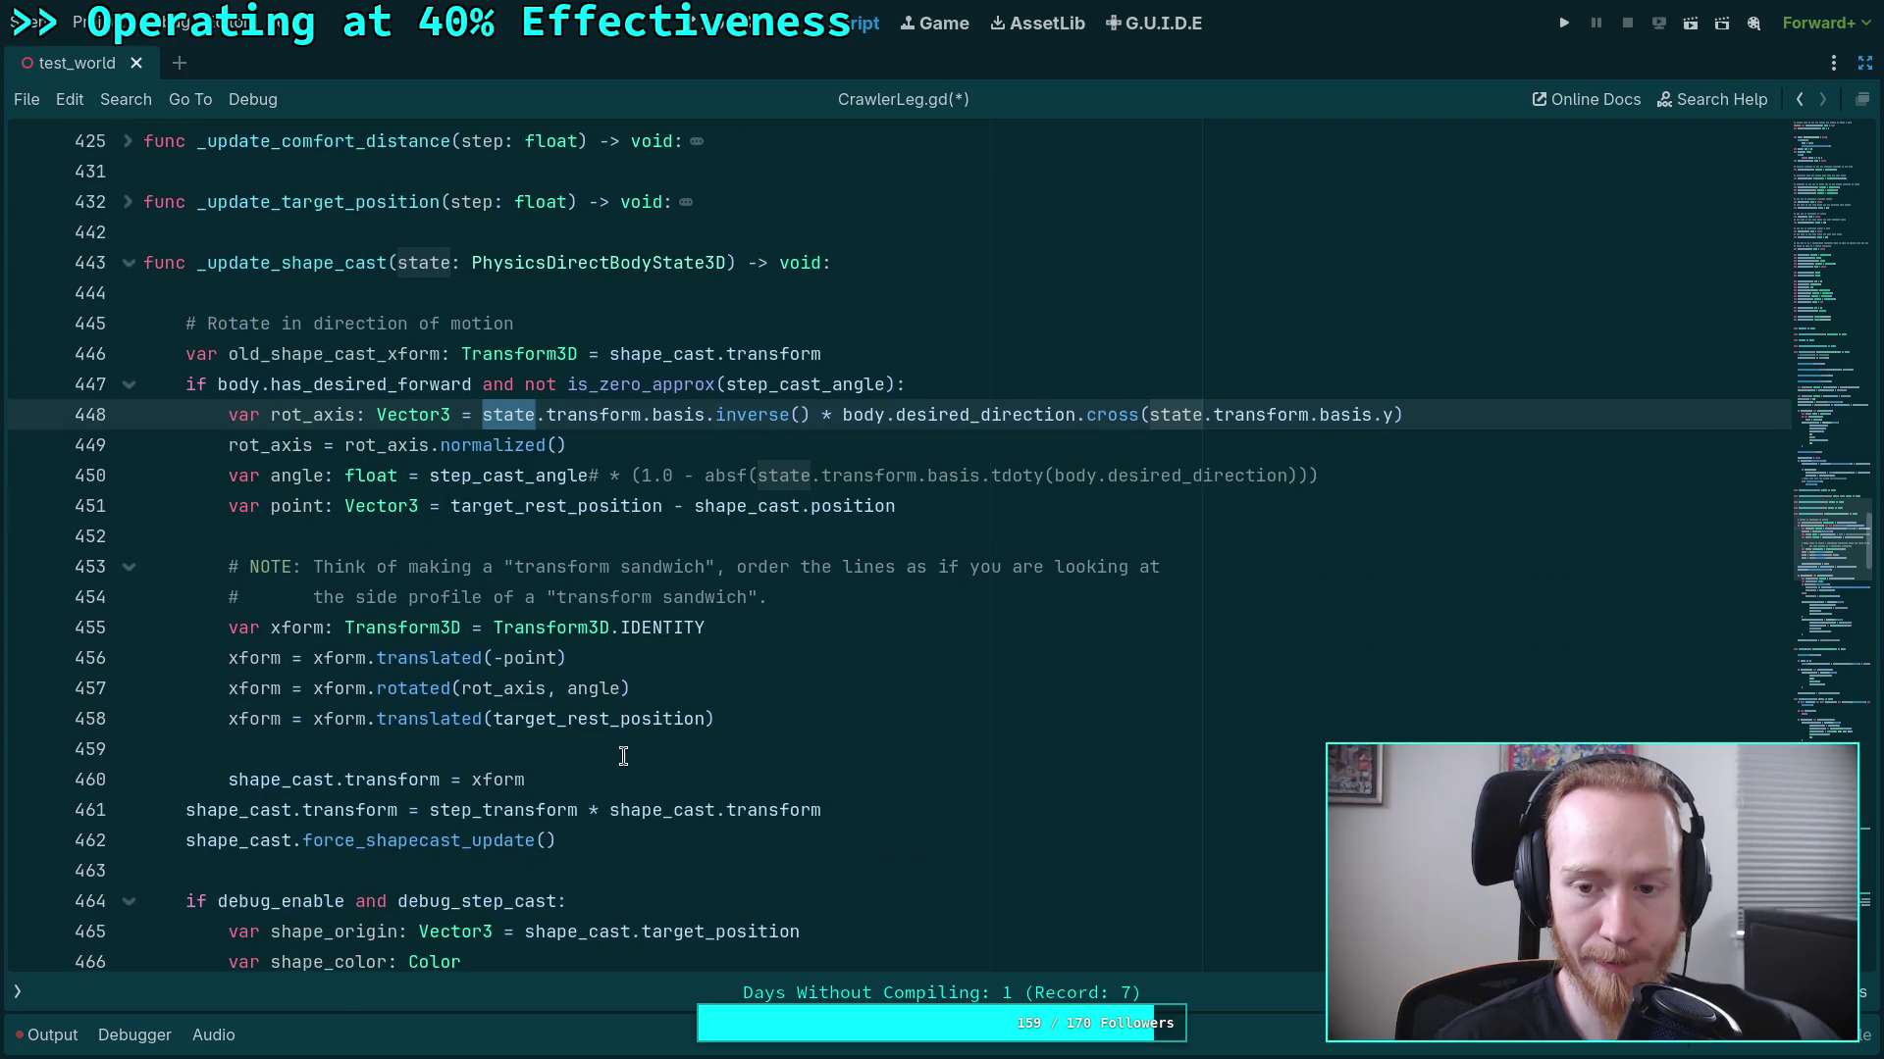
pyautogui.scroll(-10, 623, 755)
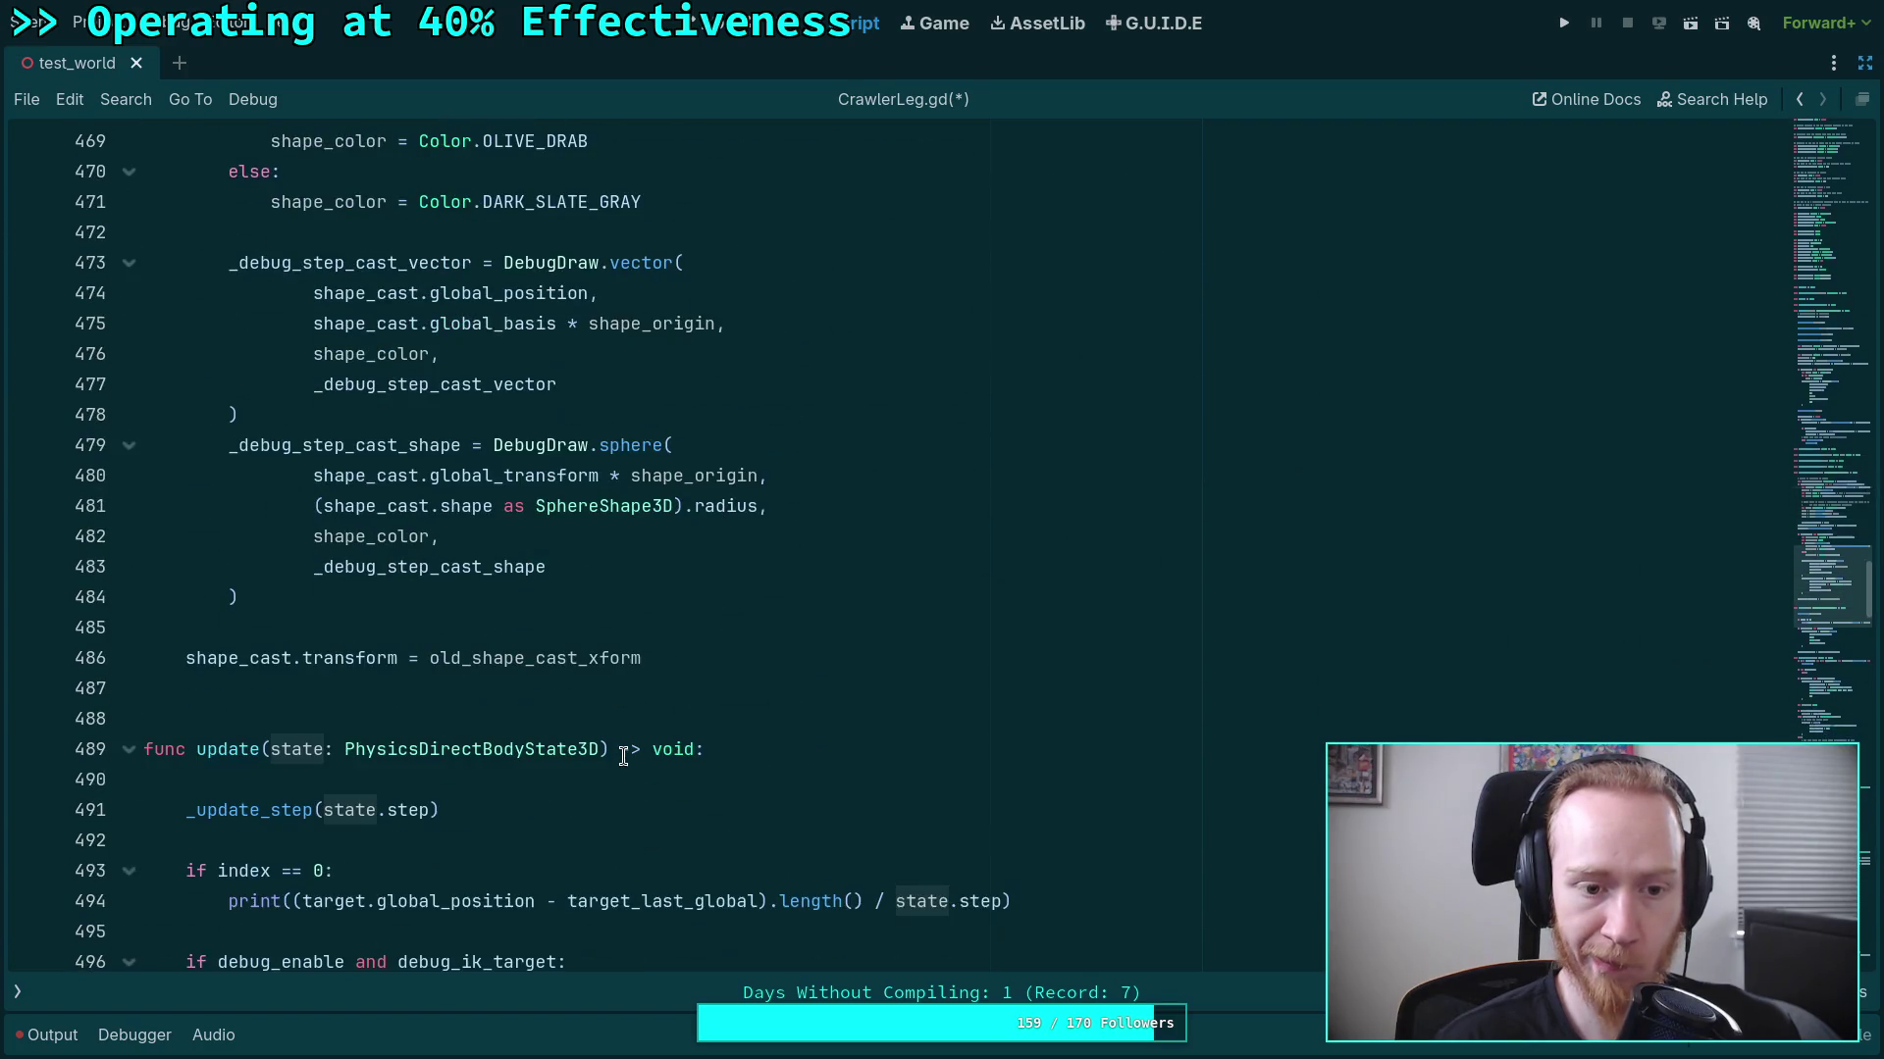
pyautogui.scroll(9, 623, 755)
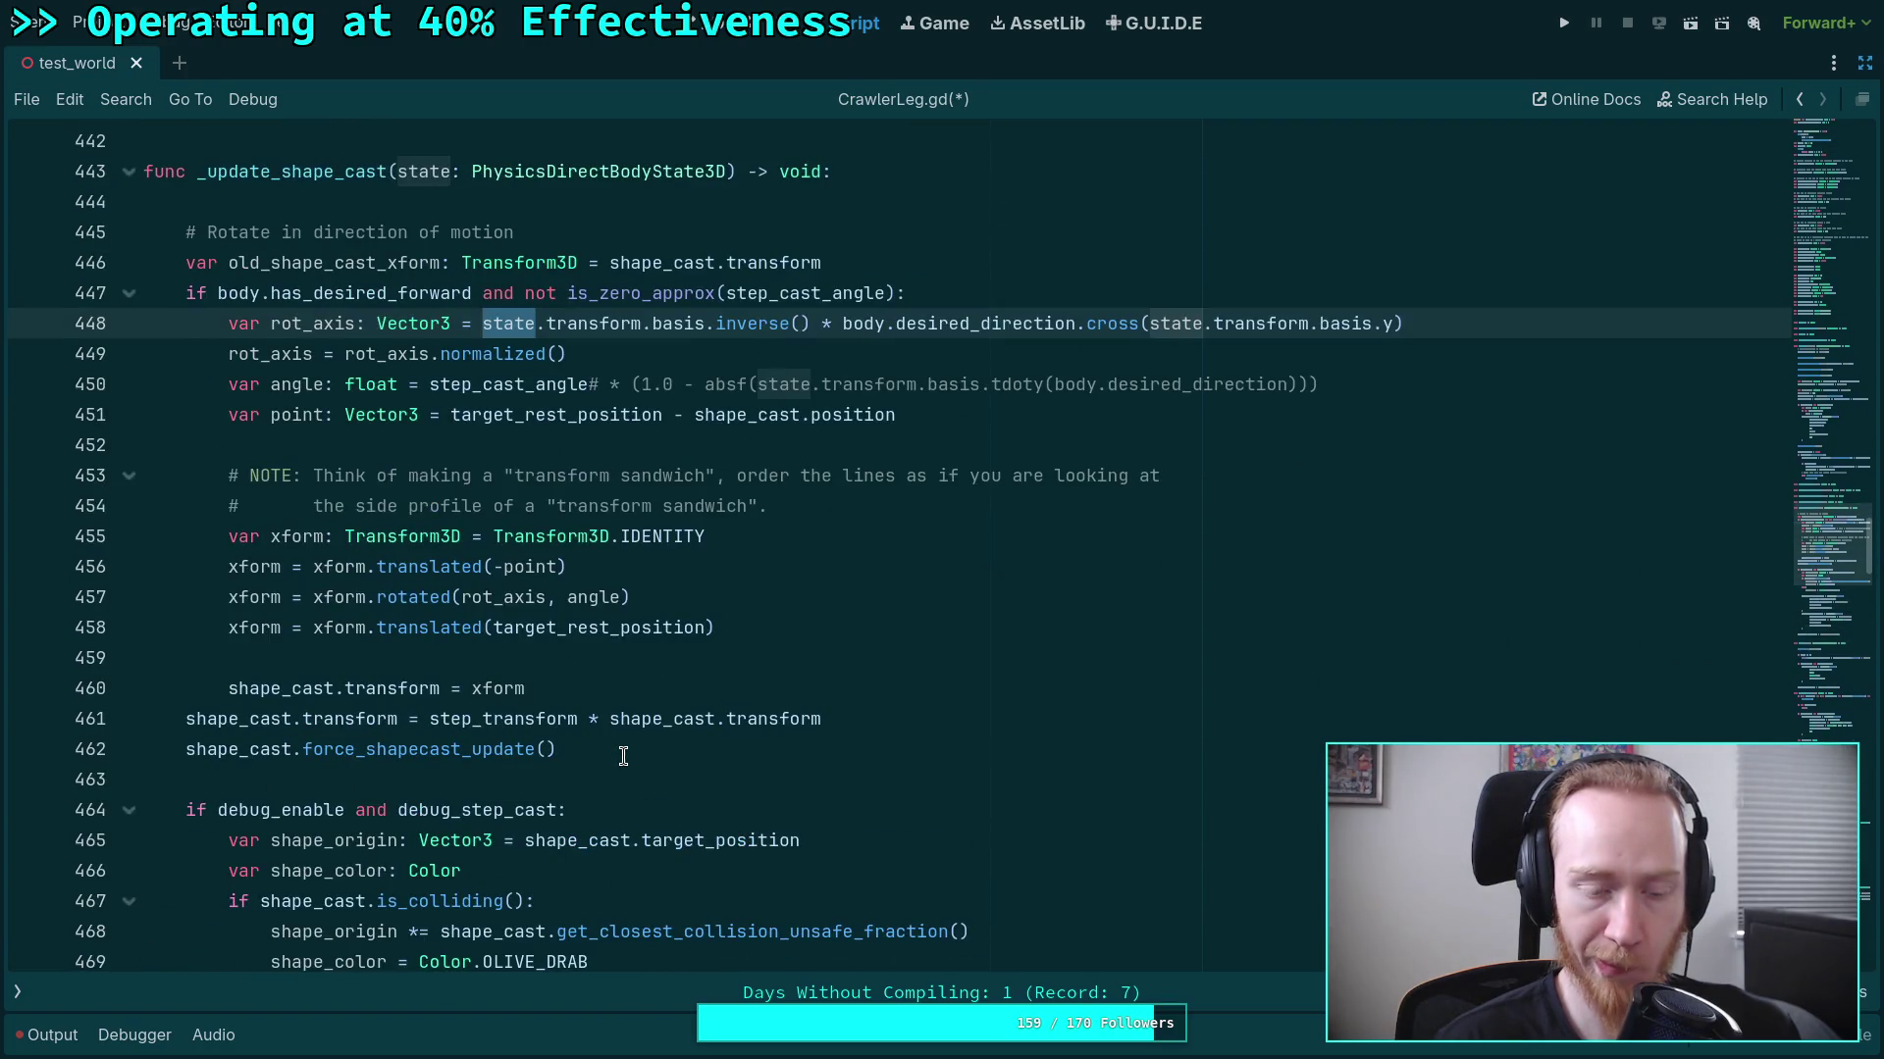
pyautogui.scroll(2, 623, 756)
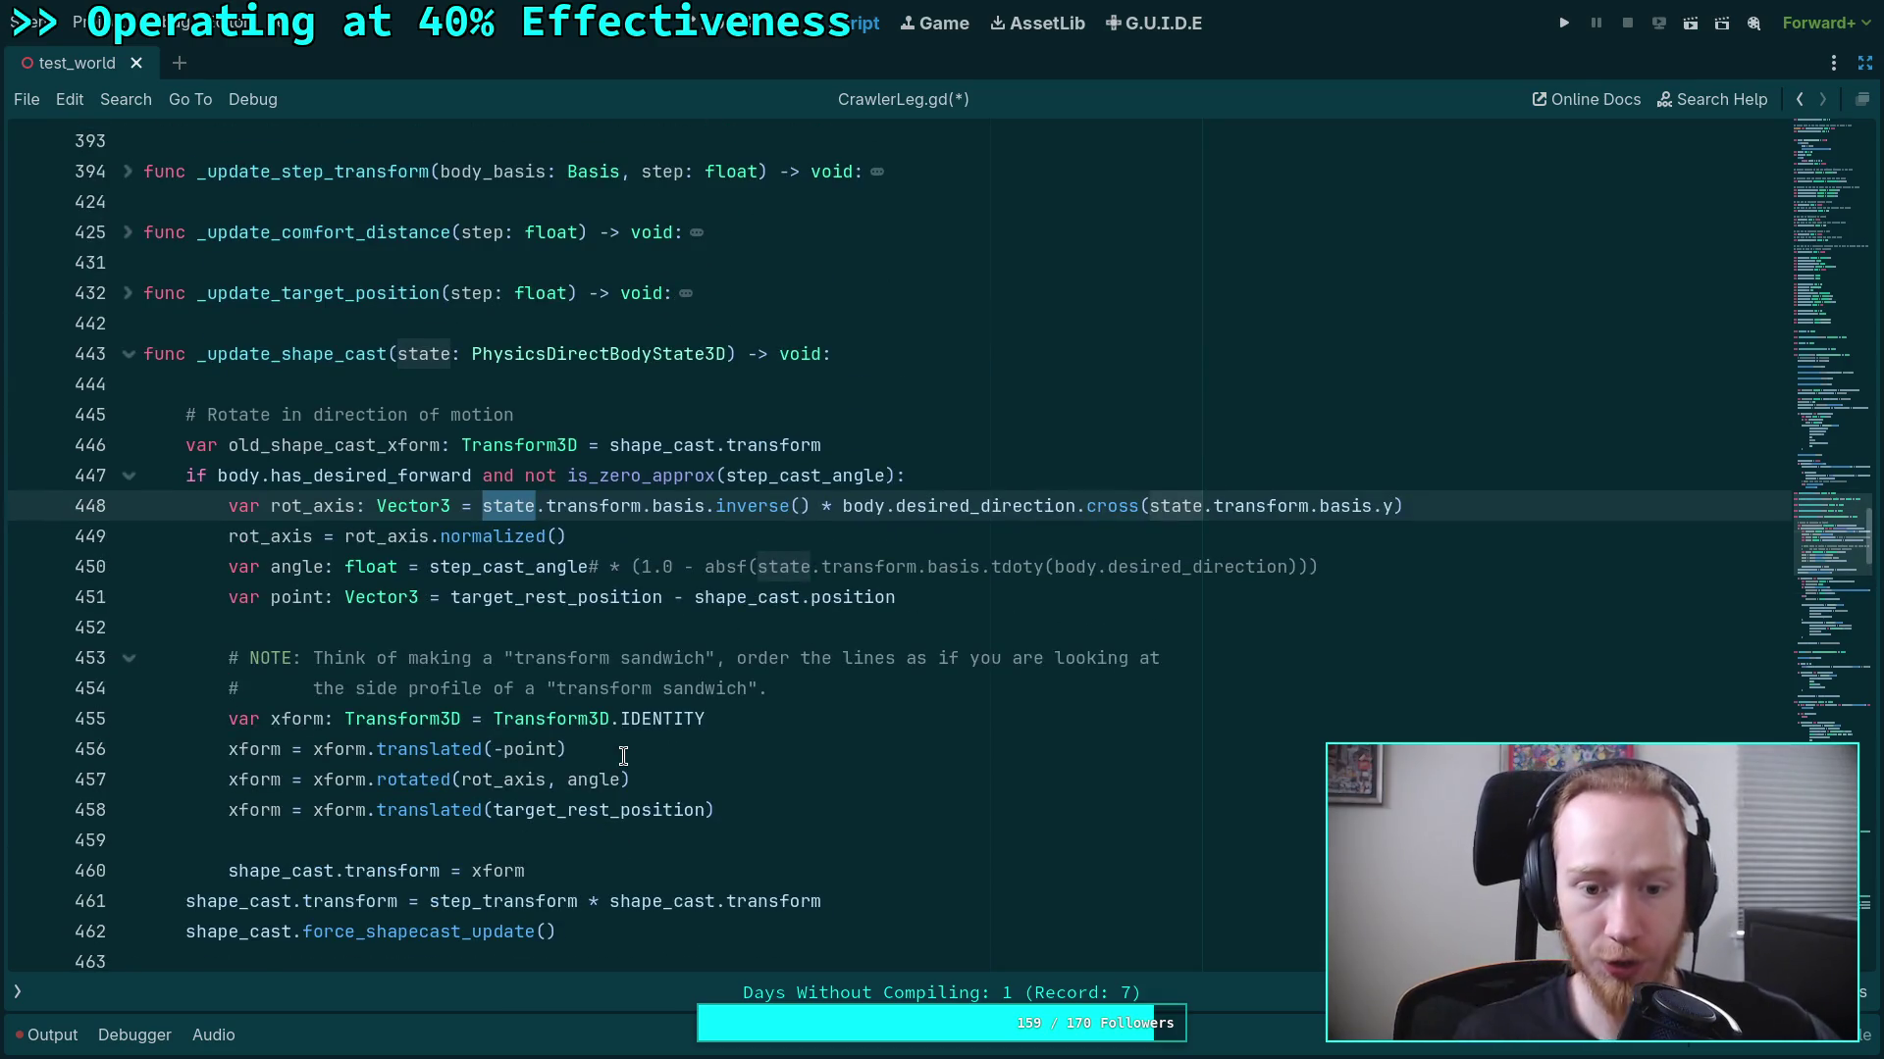
pyautogui.scroll(3, 494, 555)
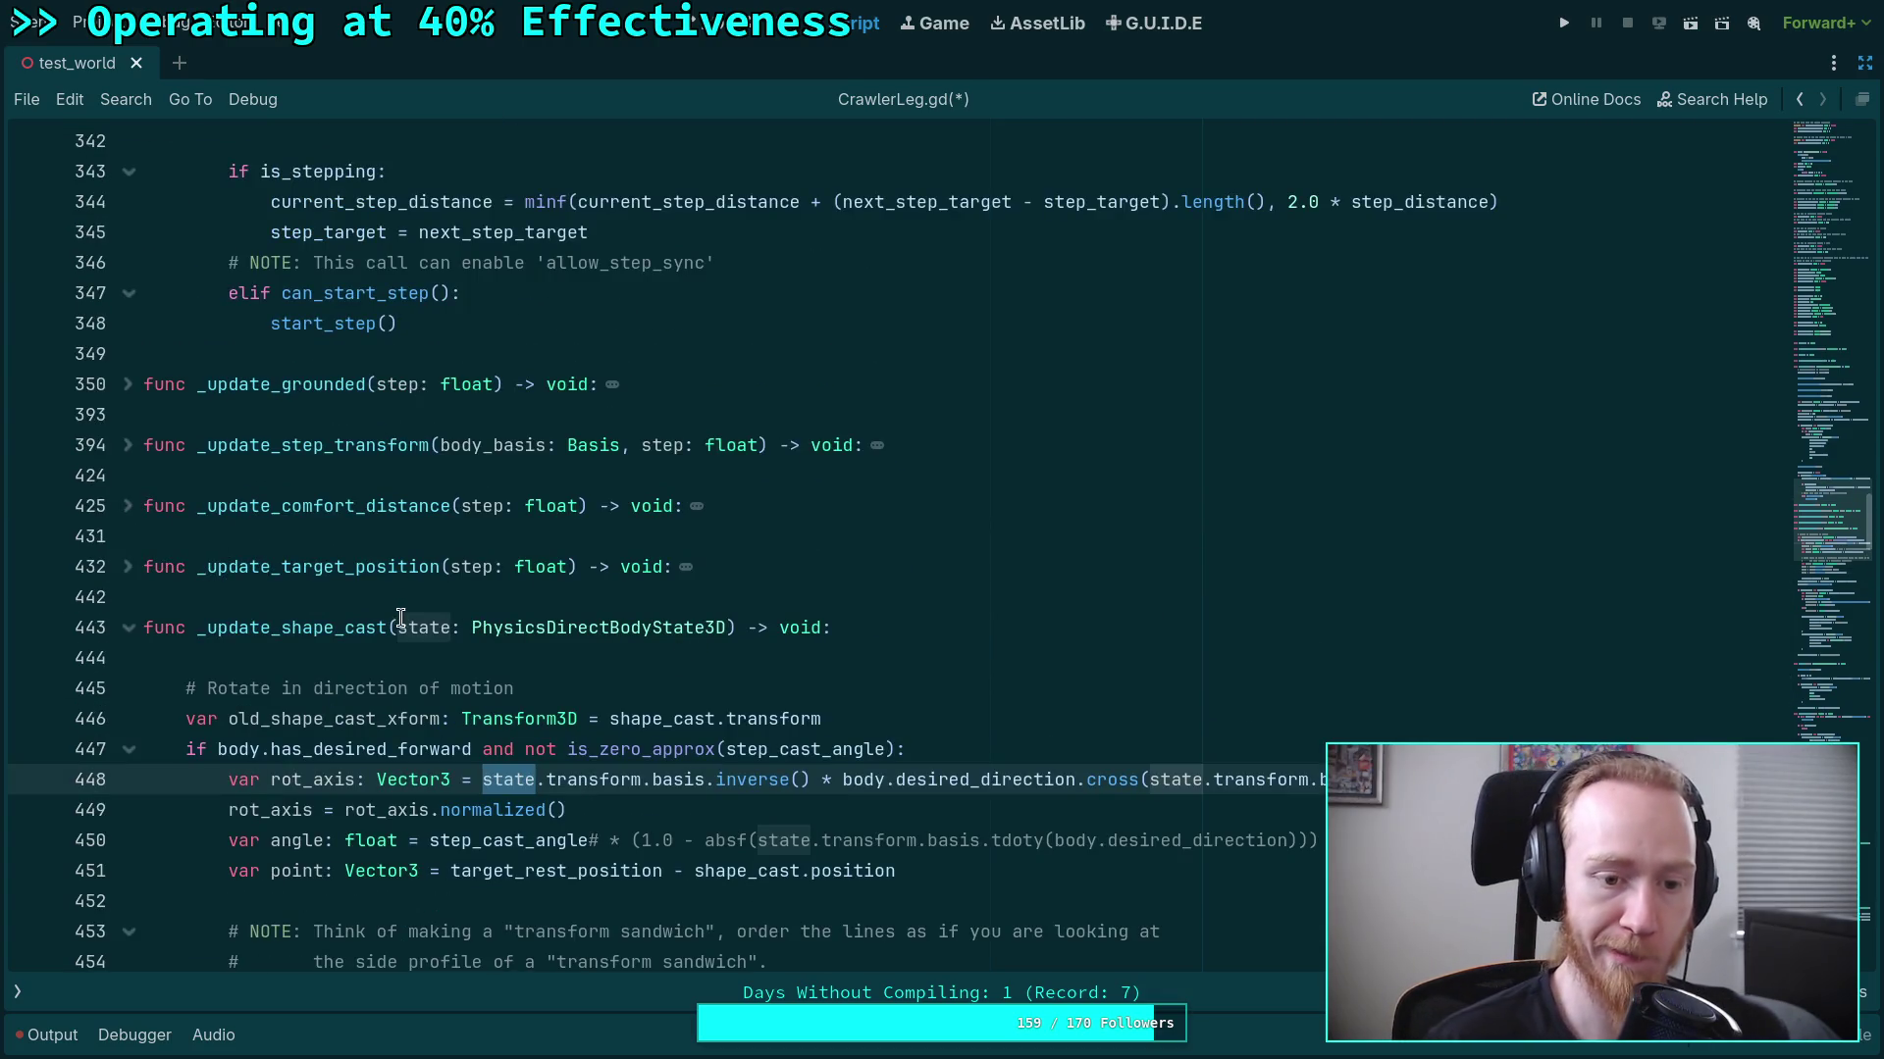
pyautogui.moveTo(398, 628); pyautogui.dragTo(726, 623)
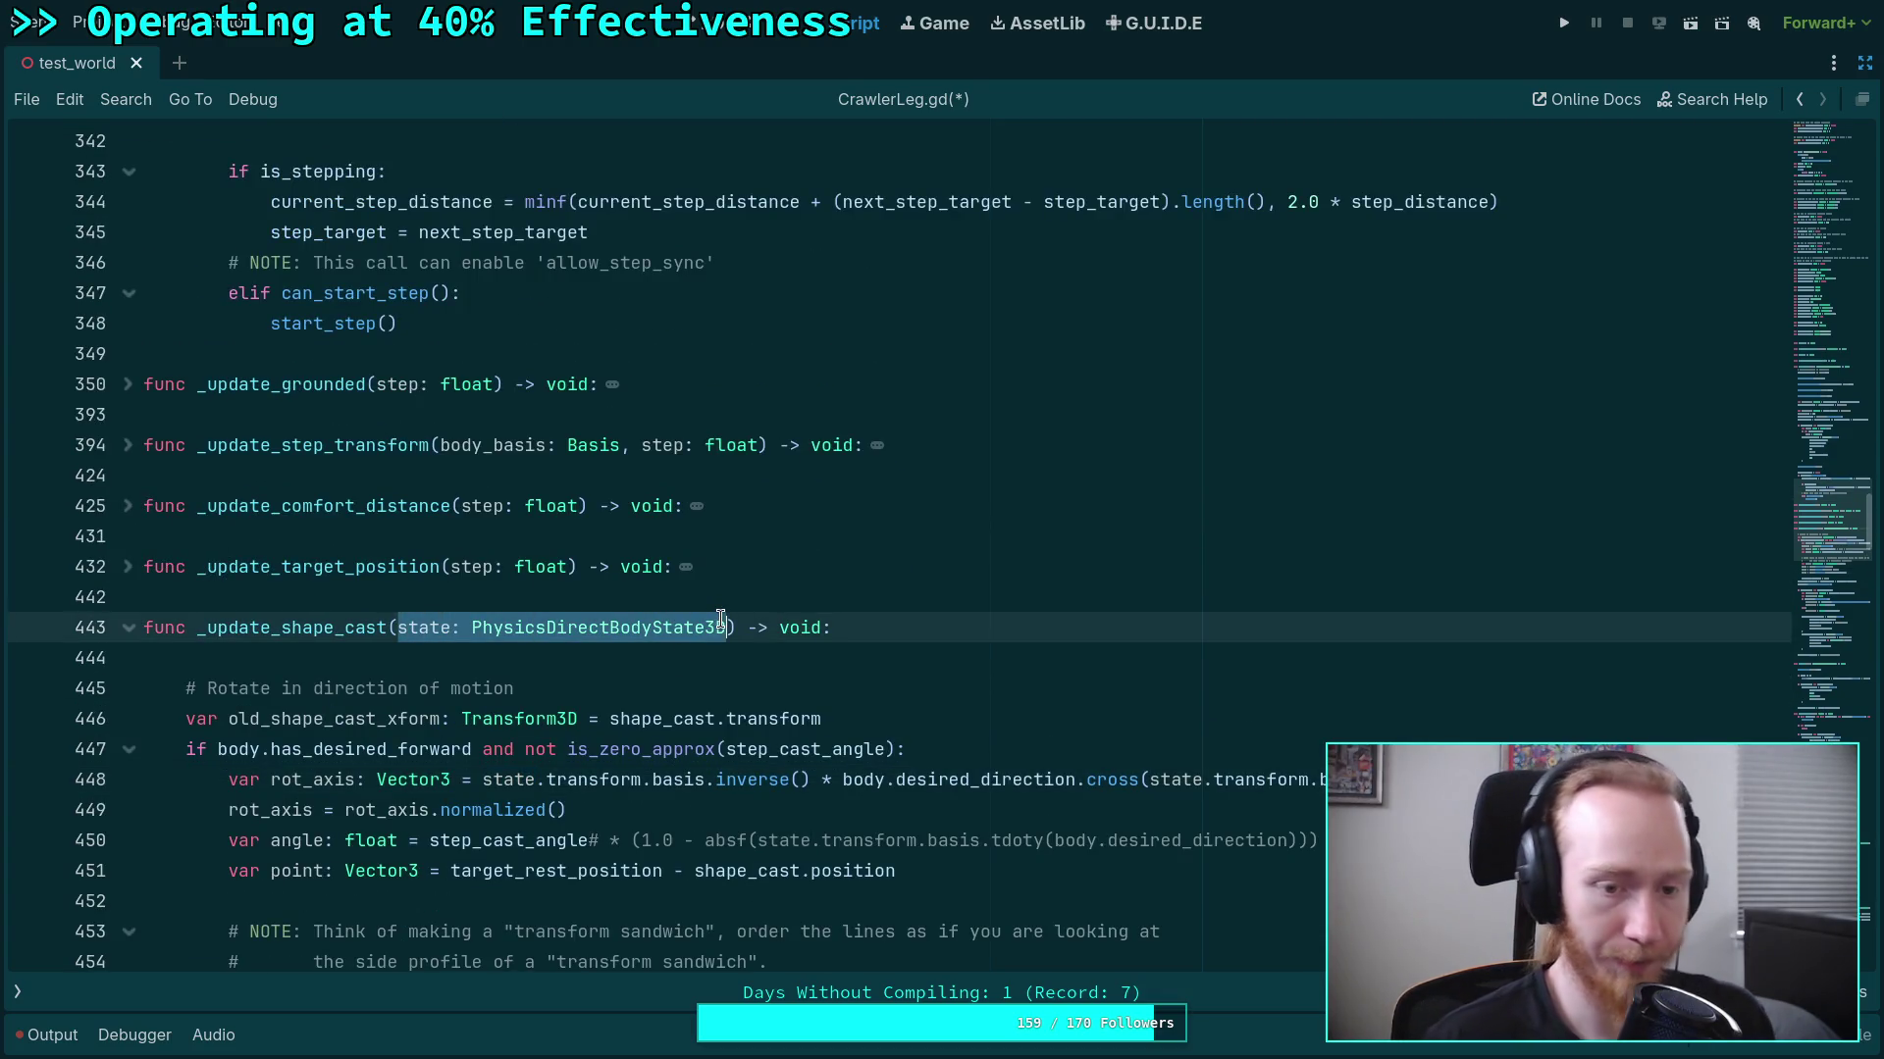
# Change the _update_shape_cast parameter on line 443 from state: PhysicsDirectBodyState3D to body_basis: Basis.
pyautogui.write('body_transform')
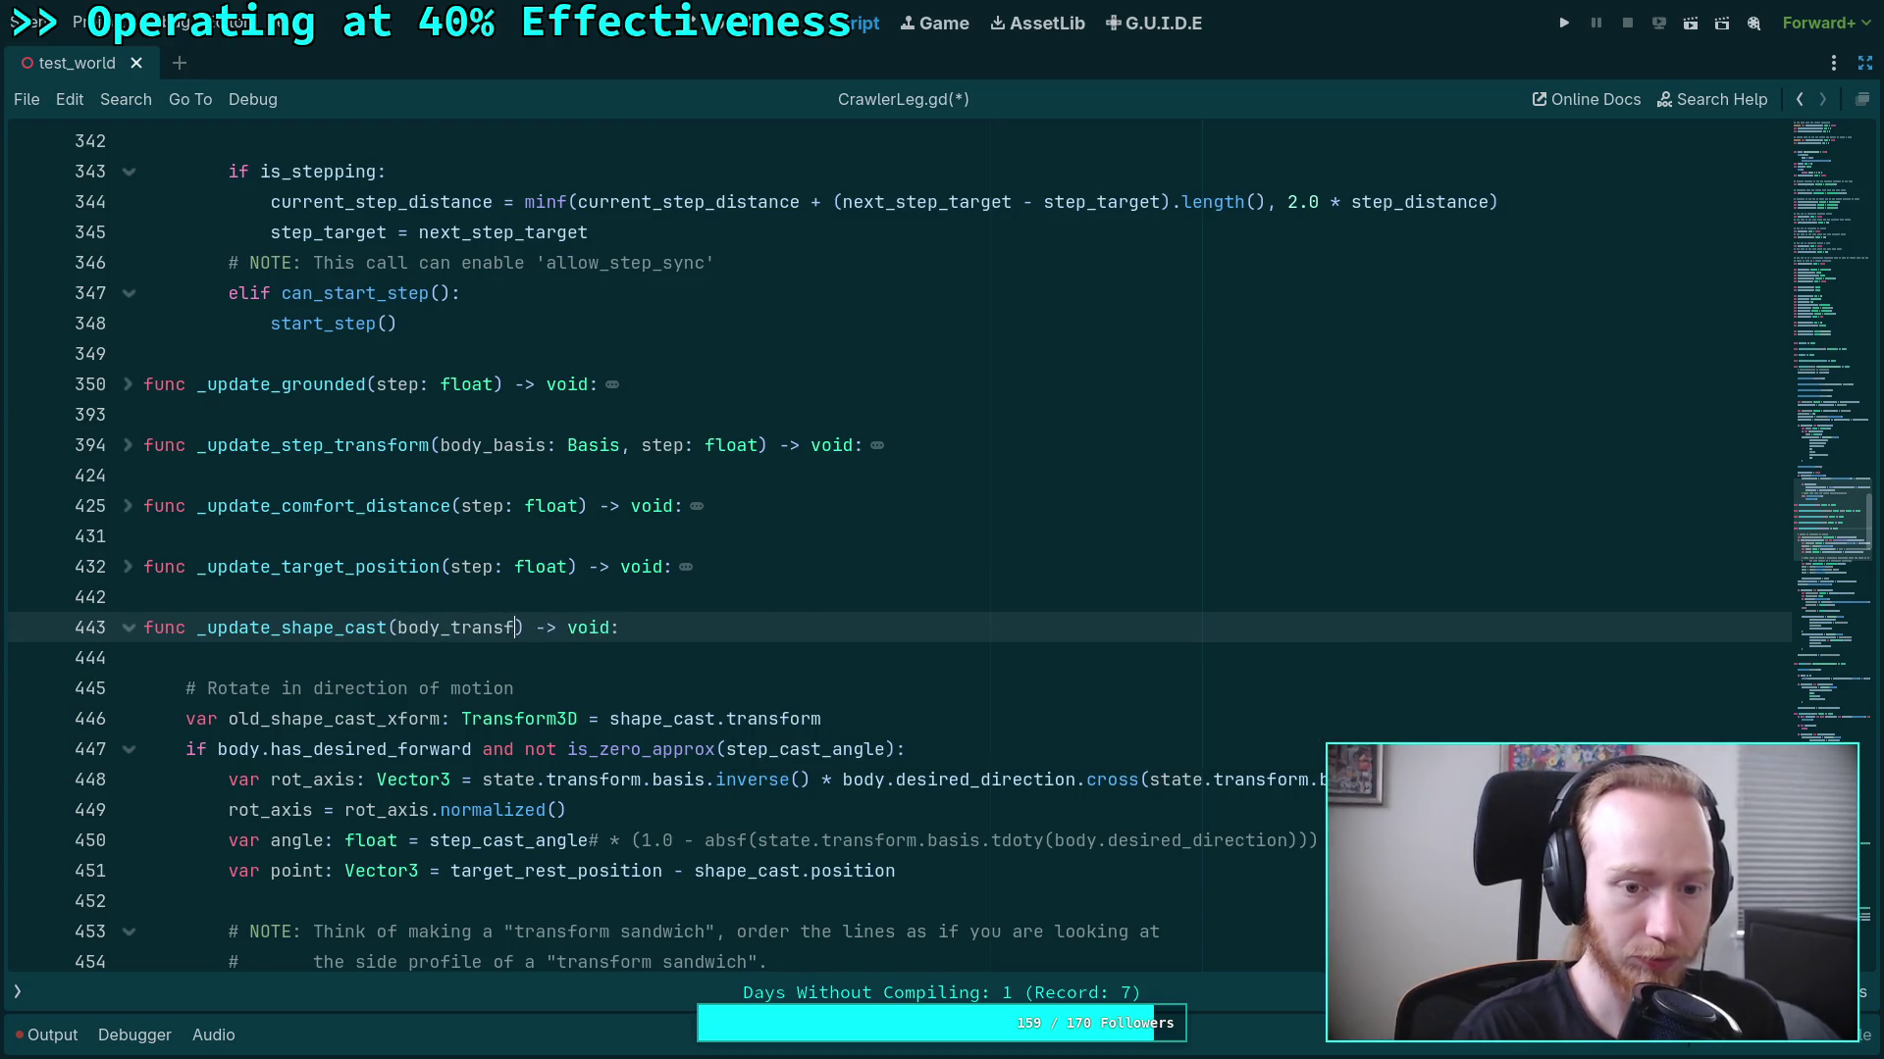
pyautogui.write(': Transform')
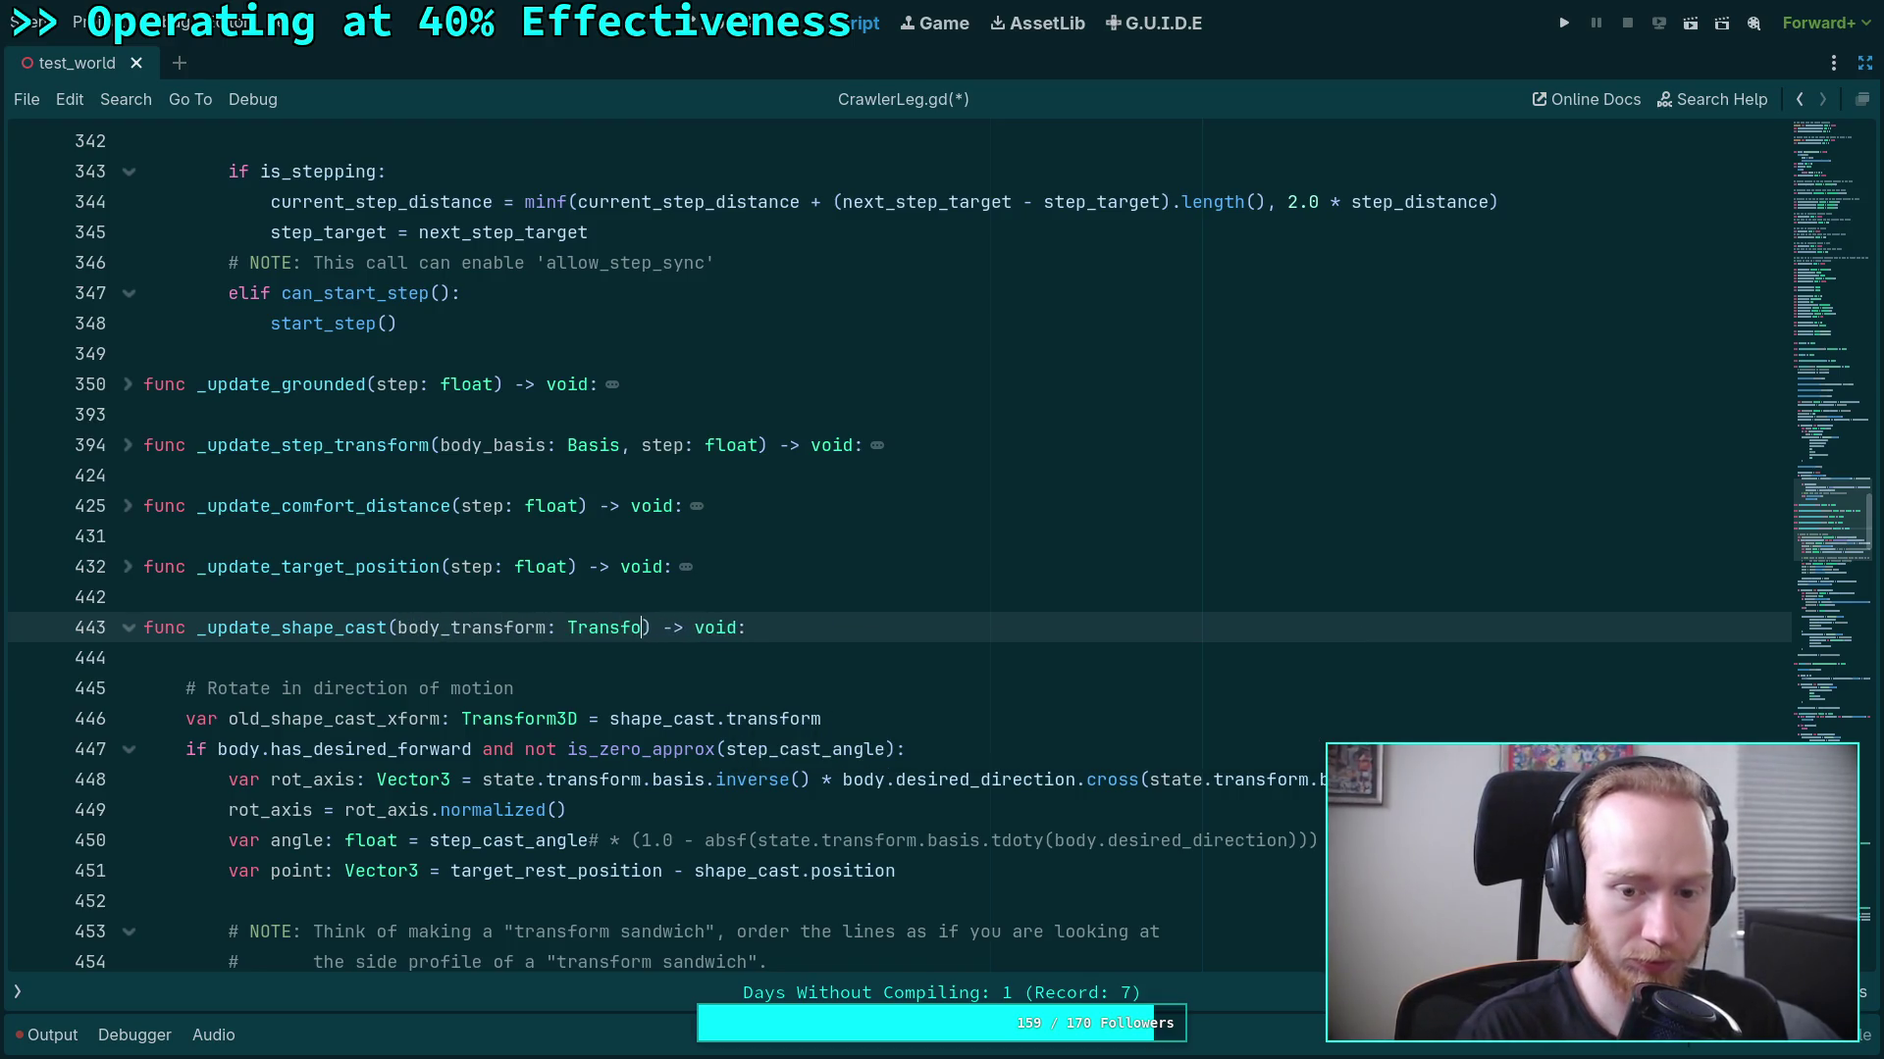
pyautogui.write('3D')
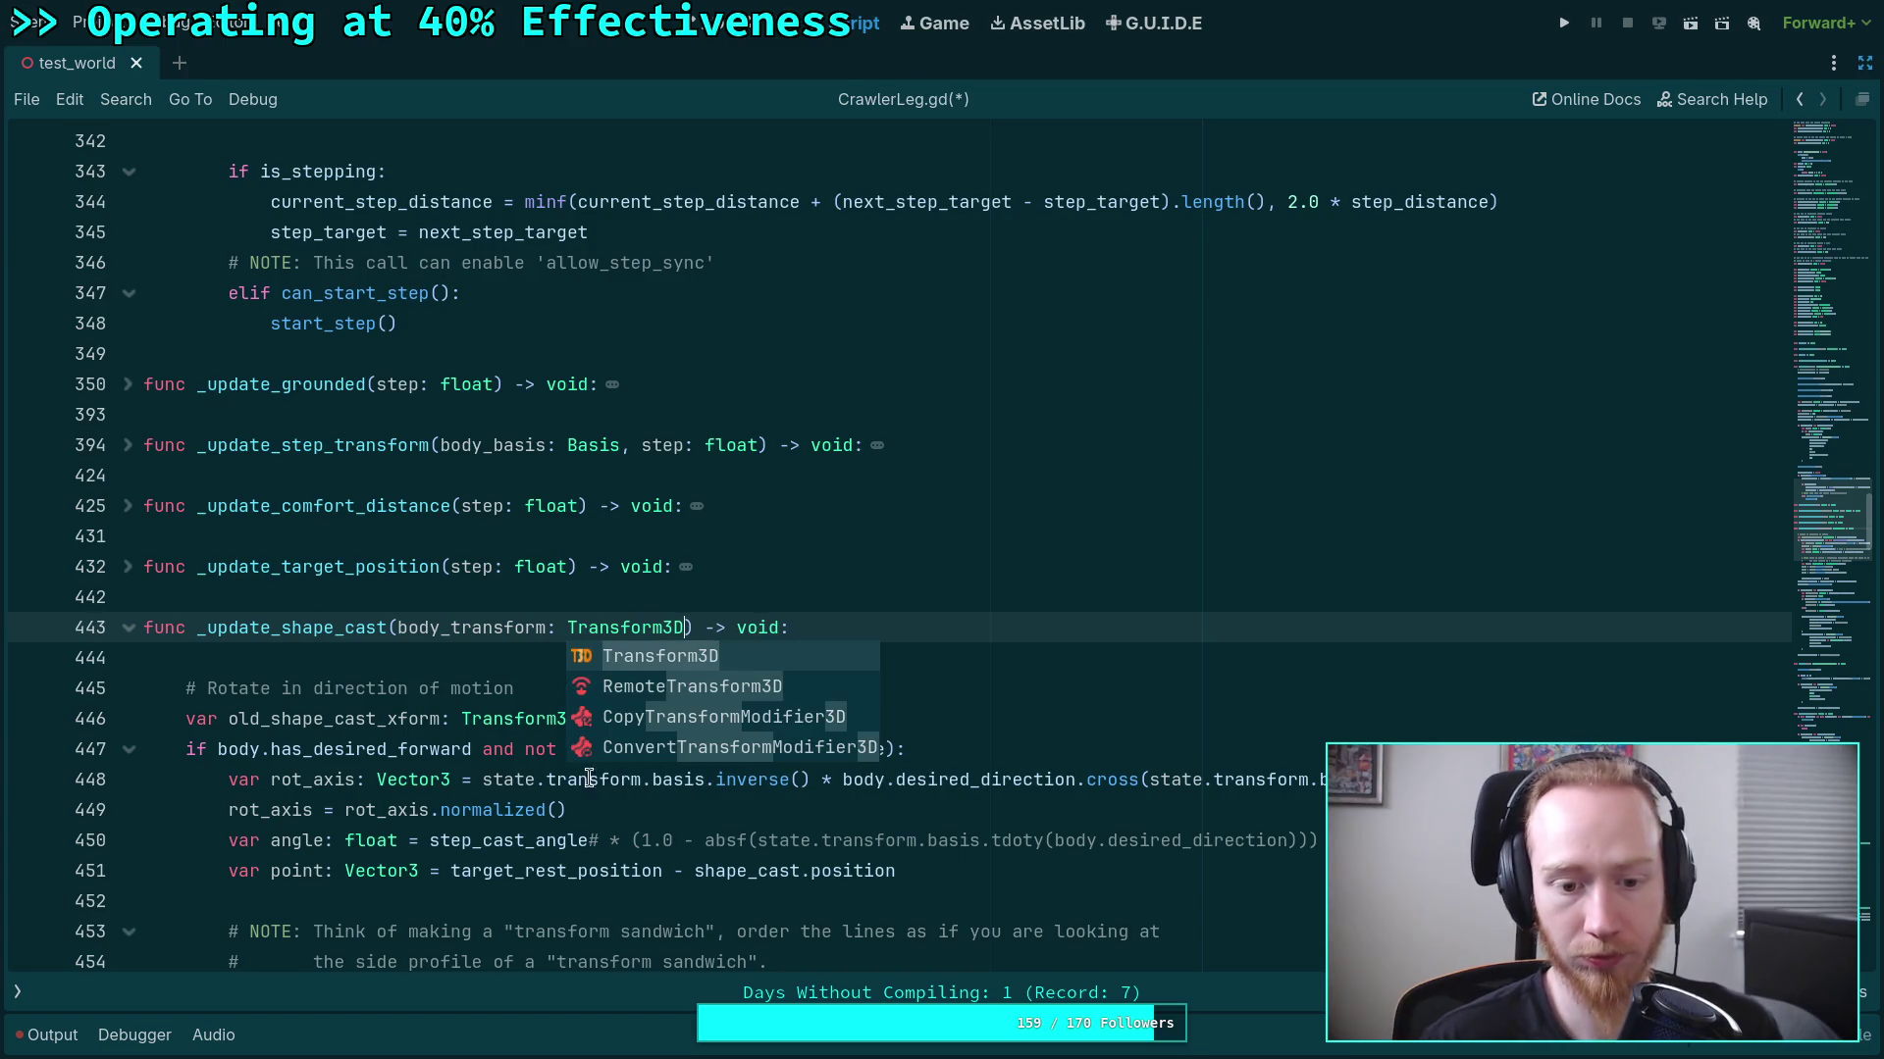
pyautogui.doubleClick(589, 779)
pyautogui.scroll(-2, 502, 610)
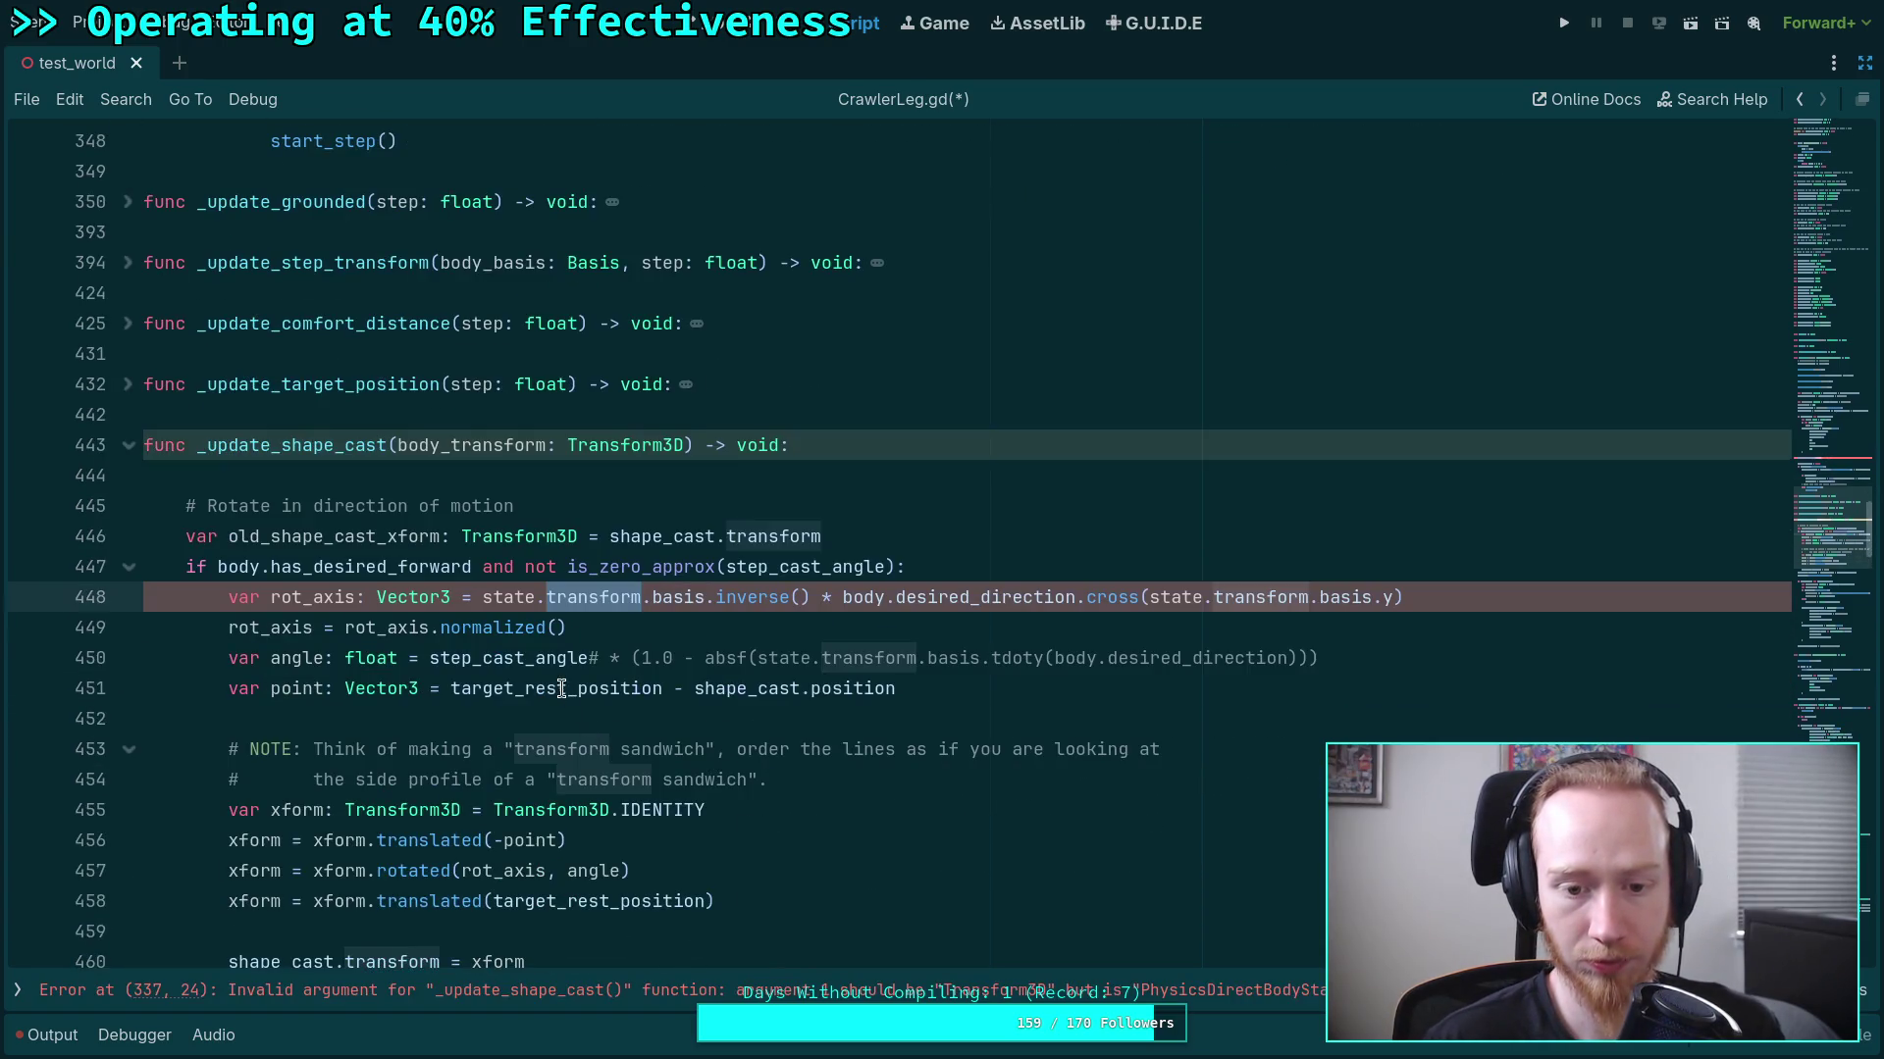
pyautogui.doubleClick(506, 598)
pyautogui.scroll(-5, 780, 751)
pyautogui.scroll(5, 780, 752)
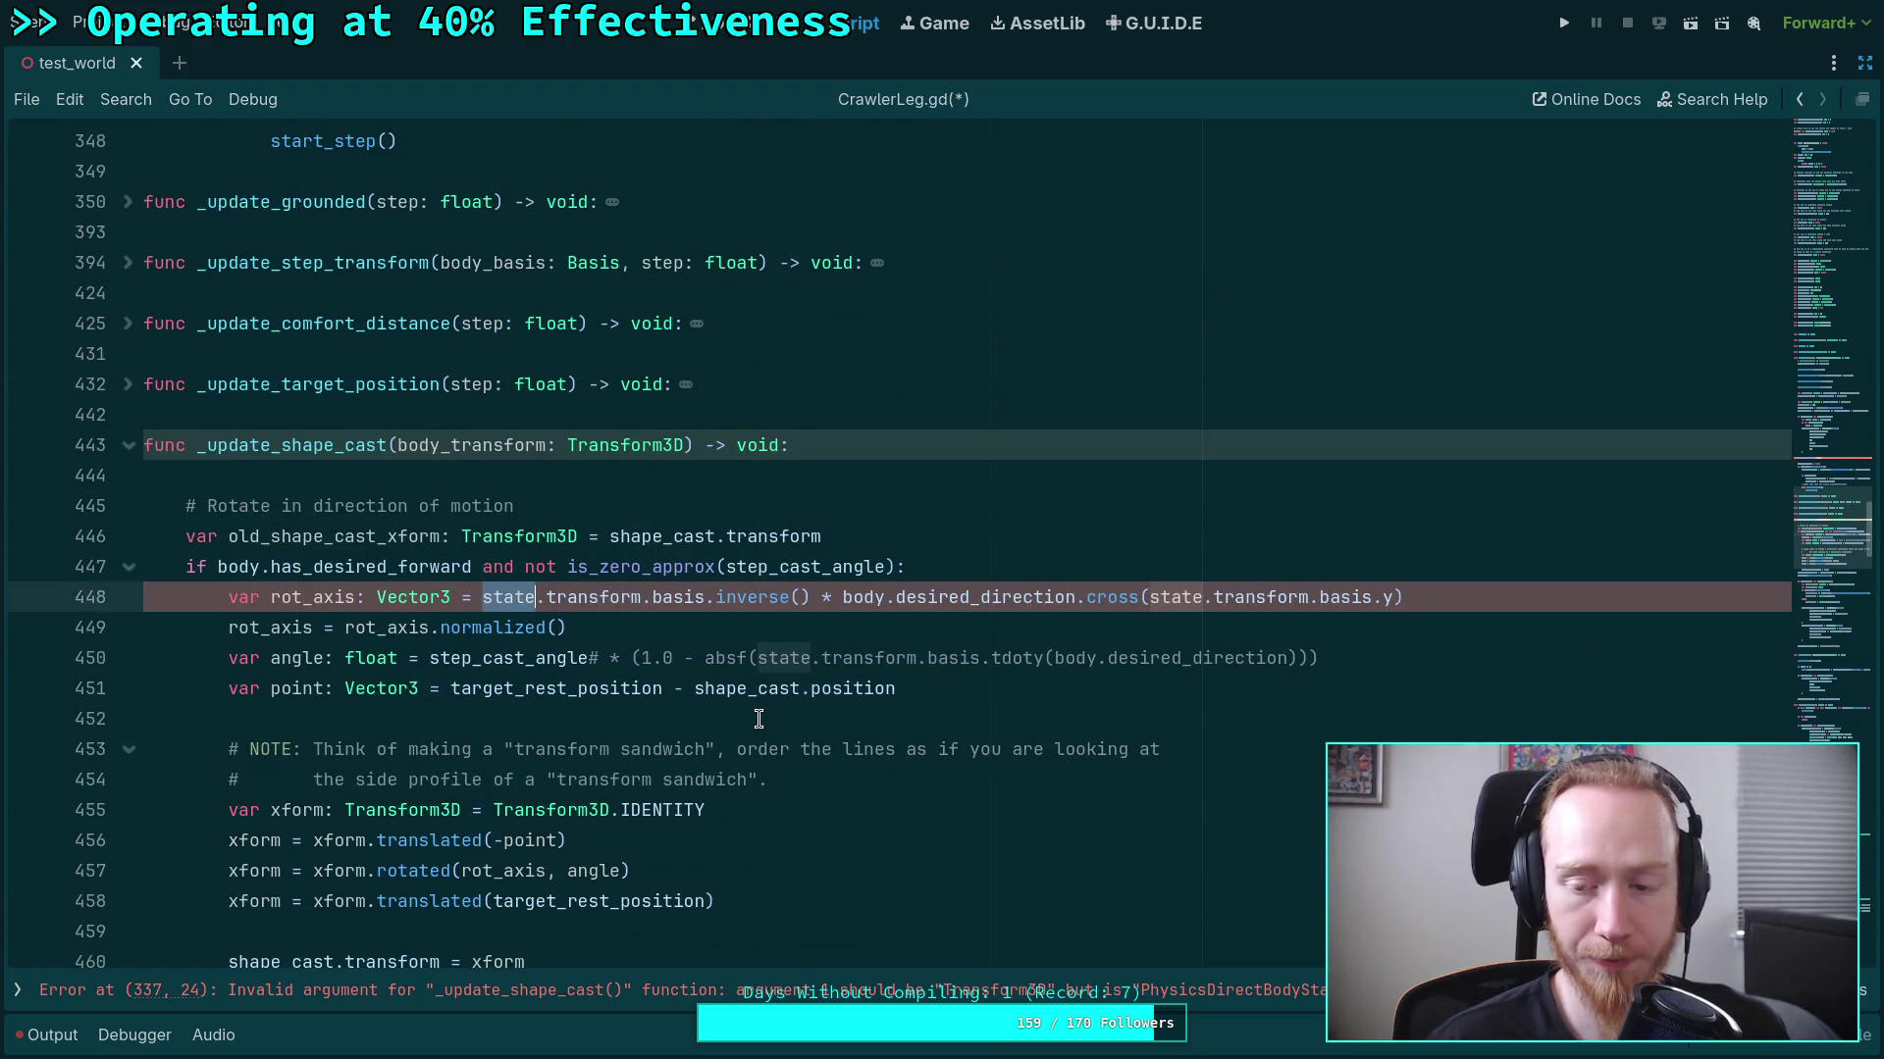
pyautogui.moveTo(451, 445); pyautogui.dragTo(543, 444)
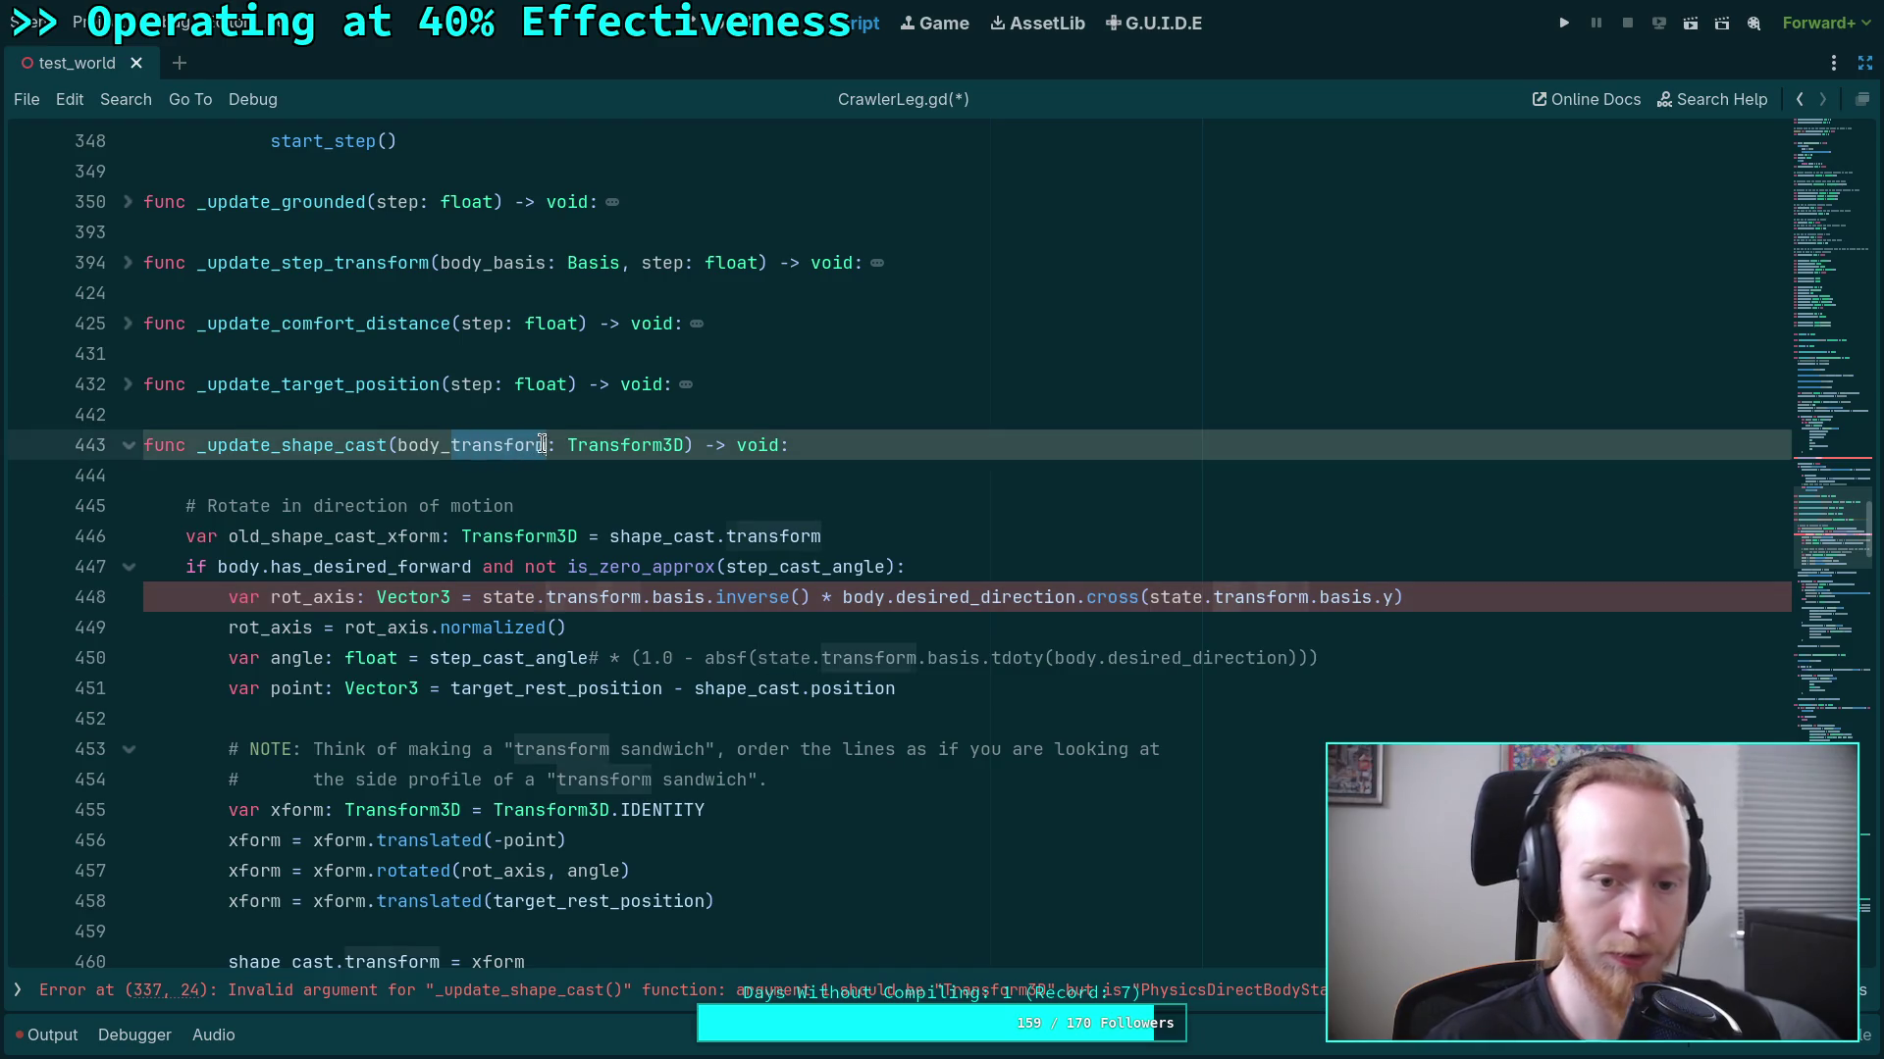
pyautogui.write('basis')
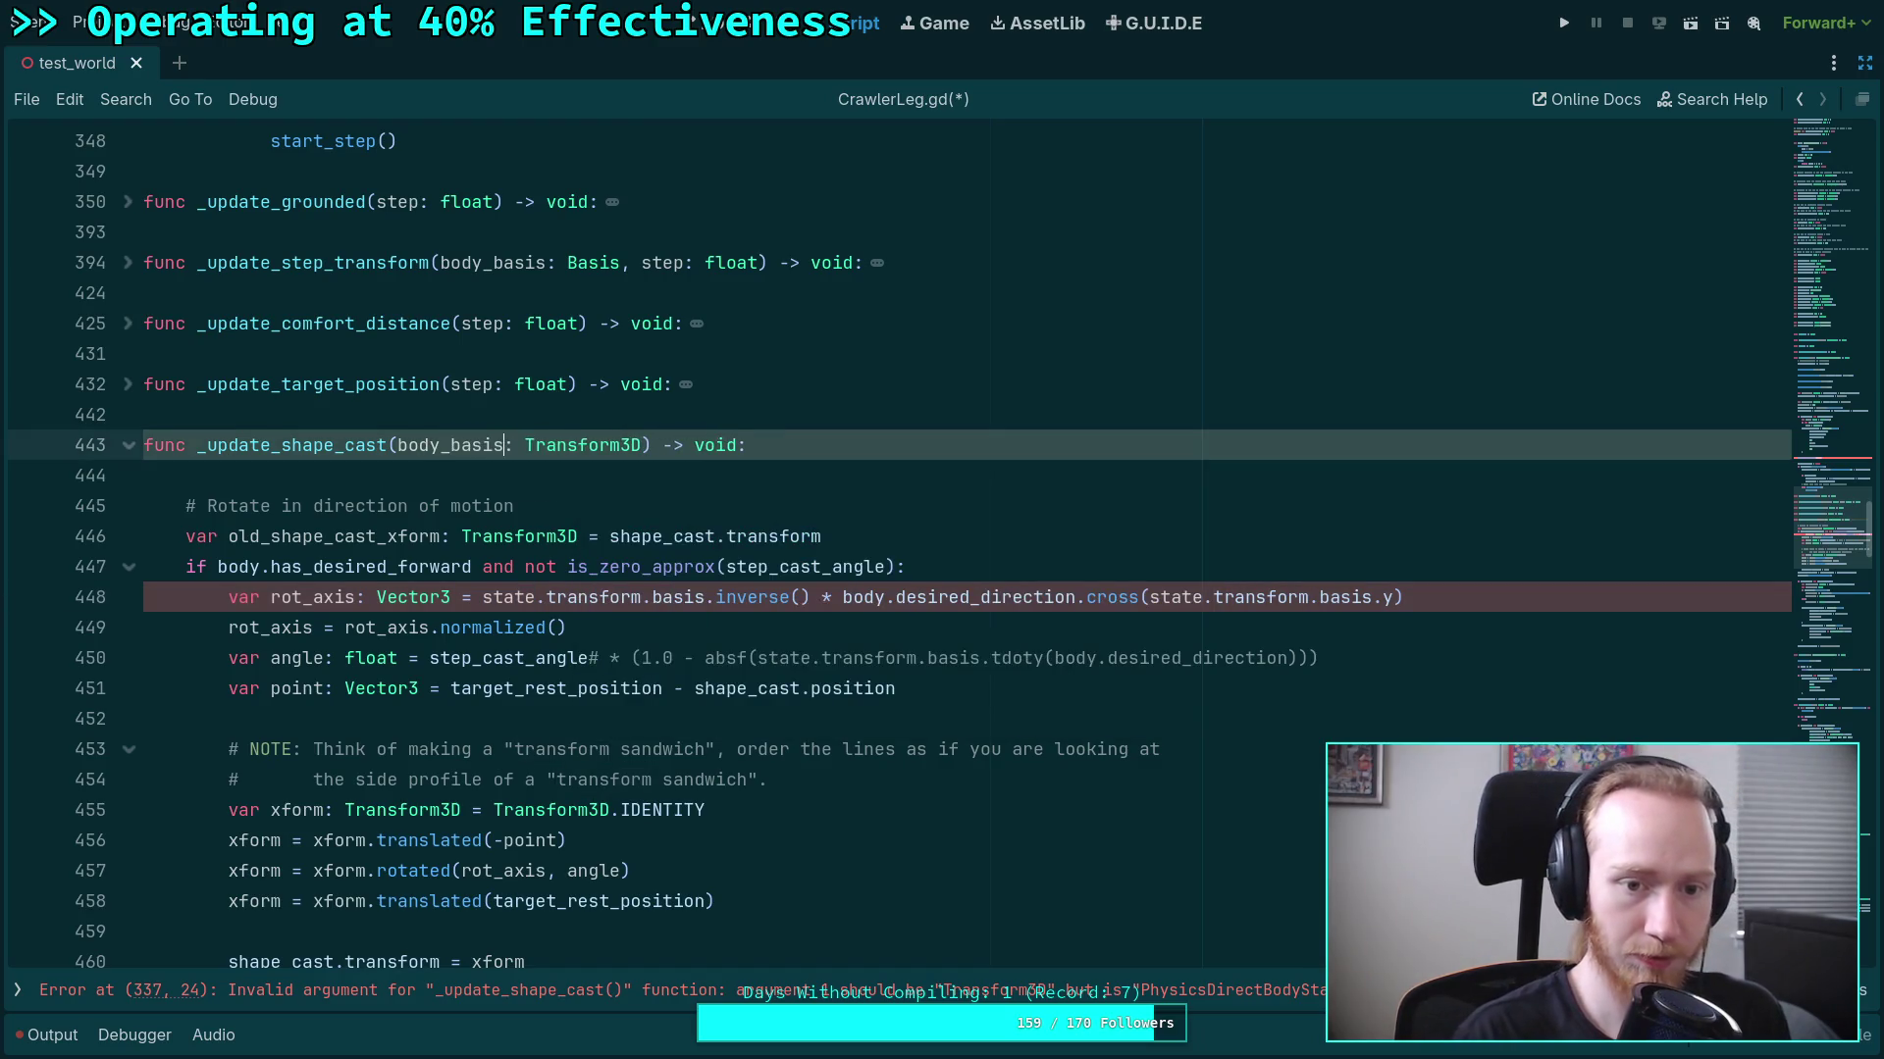
pyautogui.doubleClick(582, 444)
pyautogui.write('Basis')
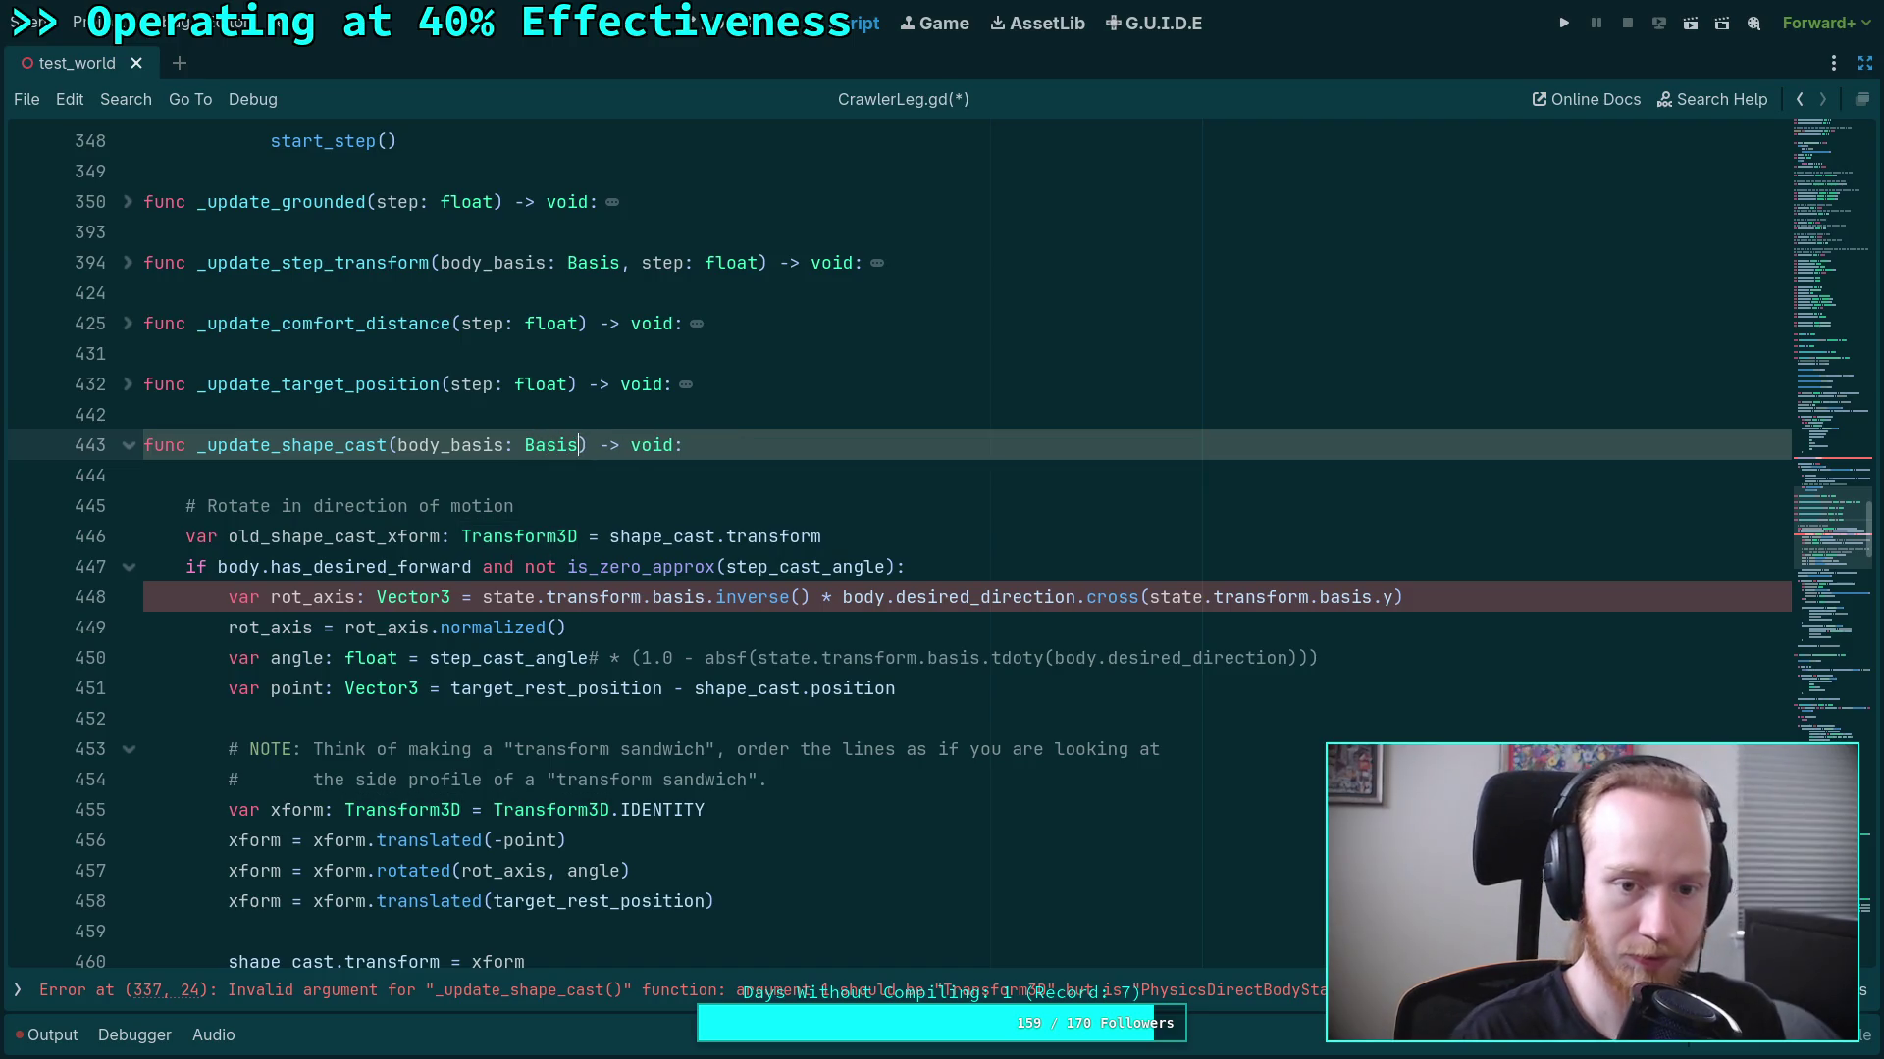